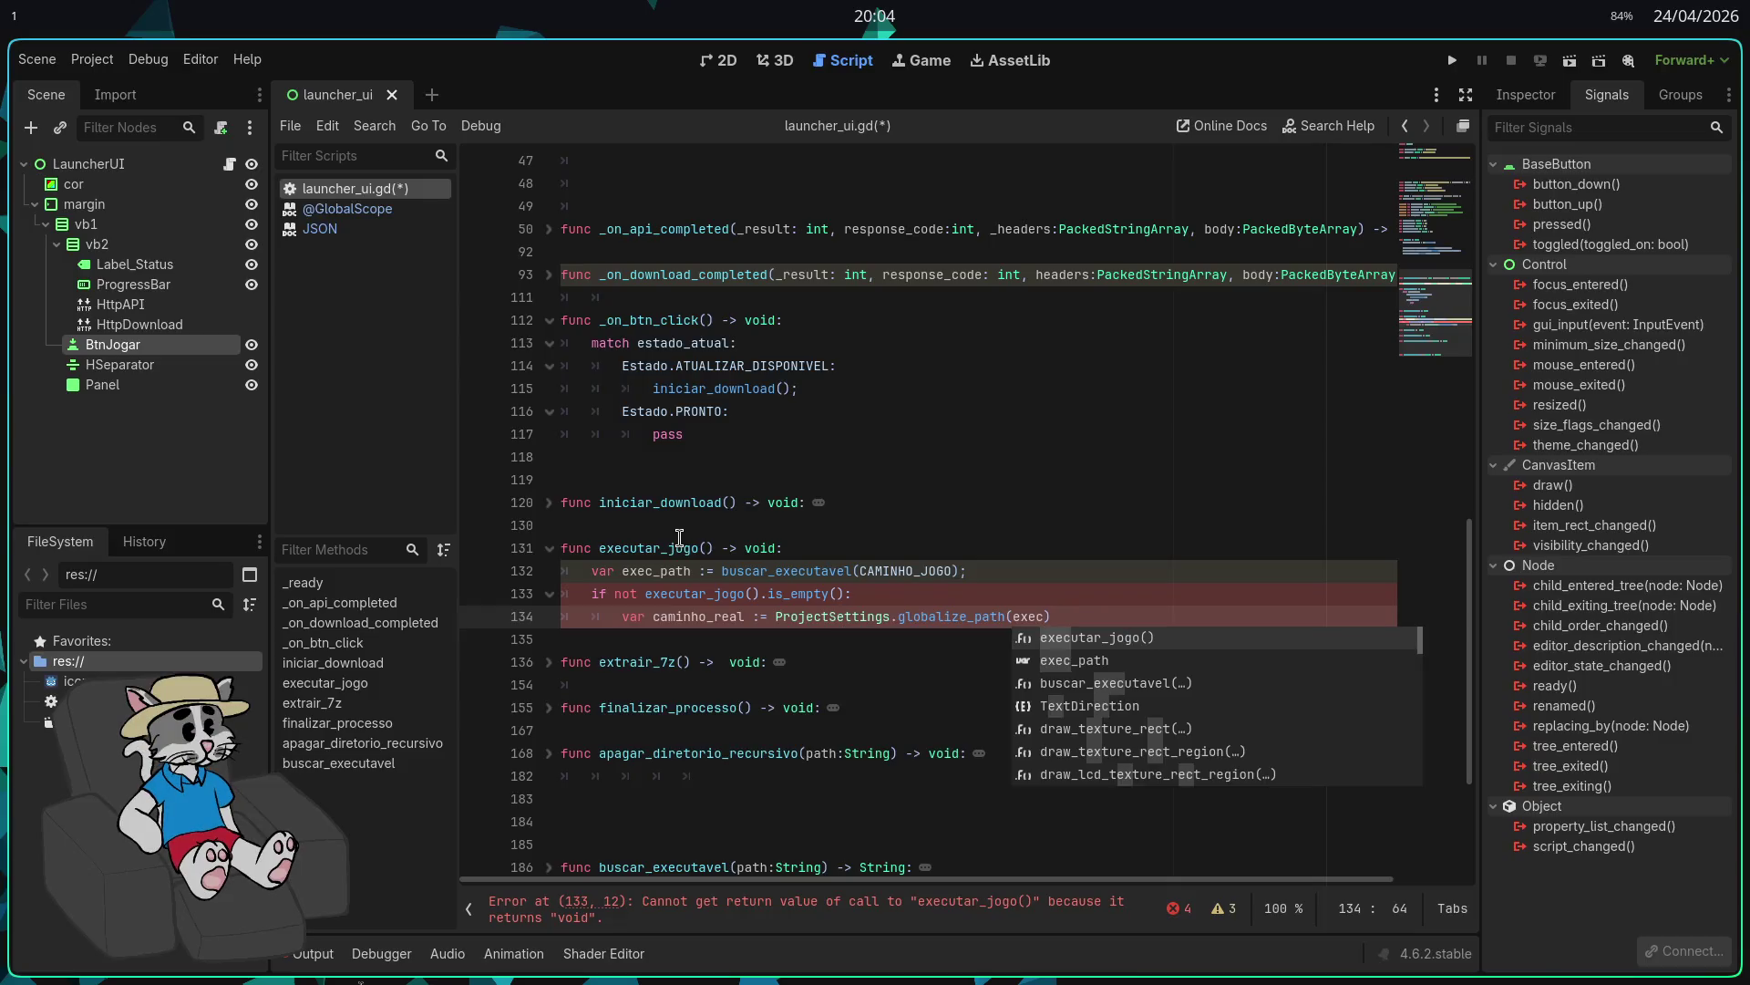
Step: Complete the globalize_path(exec_path) call in executar_jogo and leave blank lines below it
{"action": "type", "text": "_"}
{"action": "key", "text": "Return"}
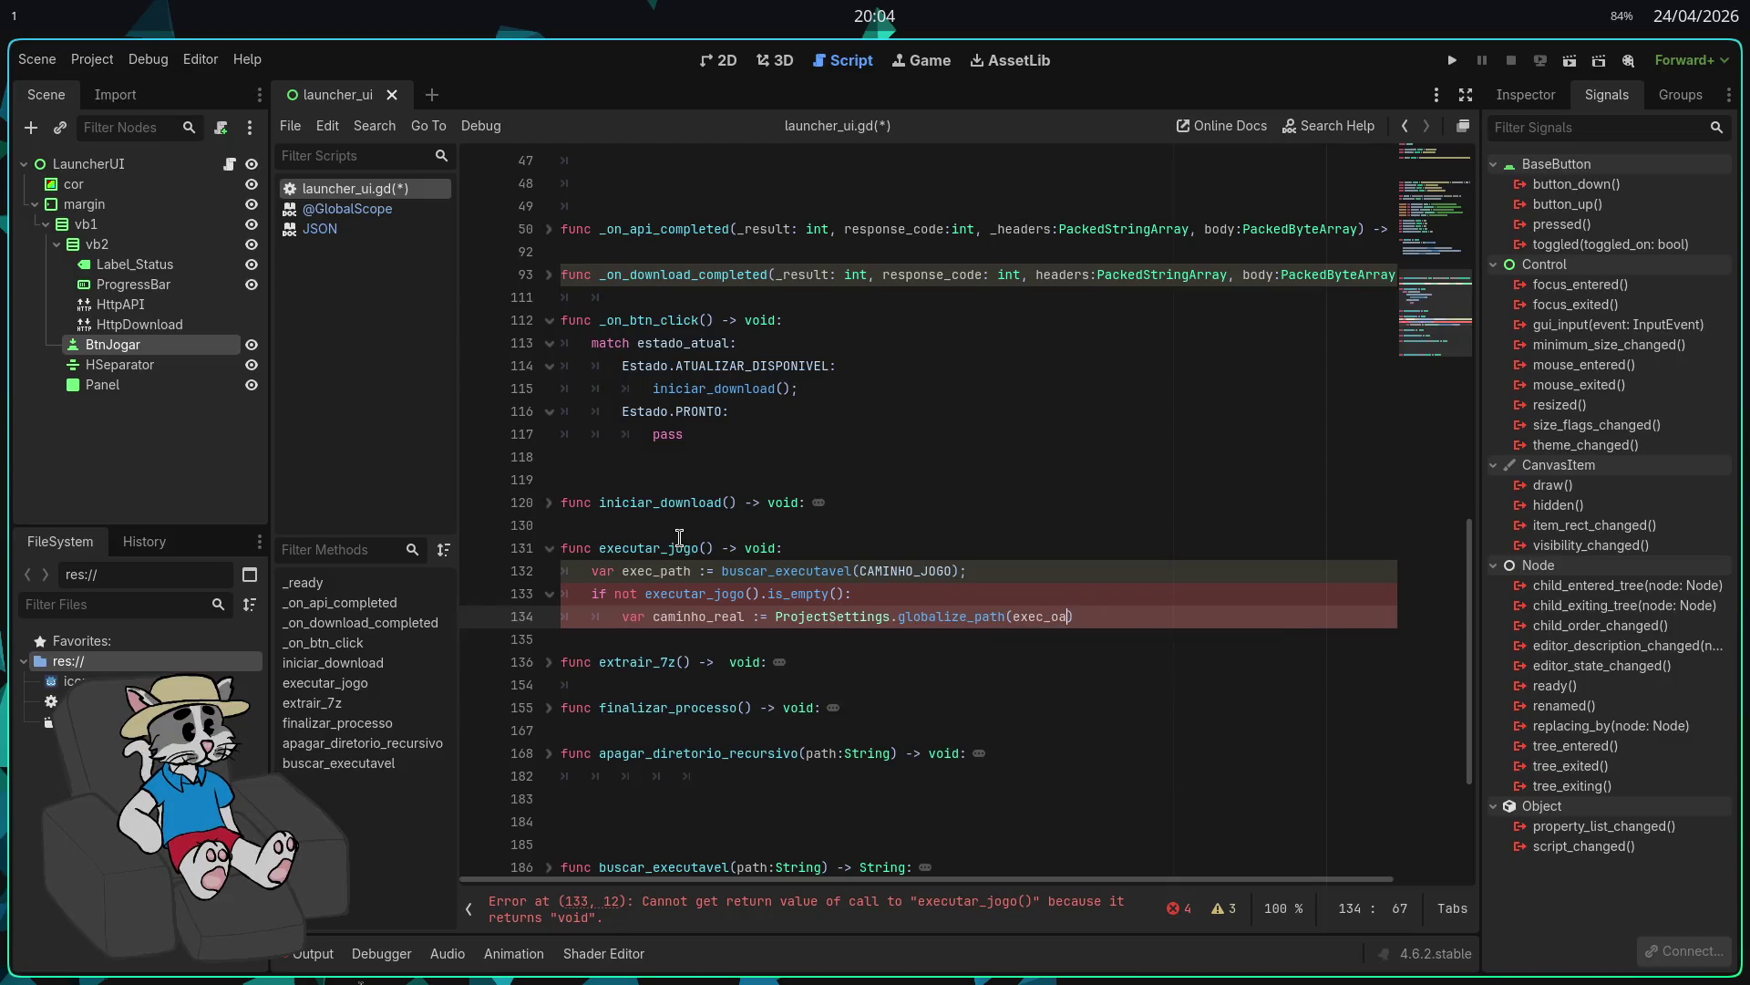
{"action": "type", "text": ");"}
{"action": "key", "text": "Return"}
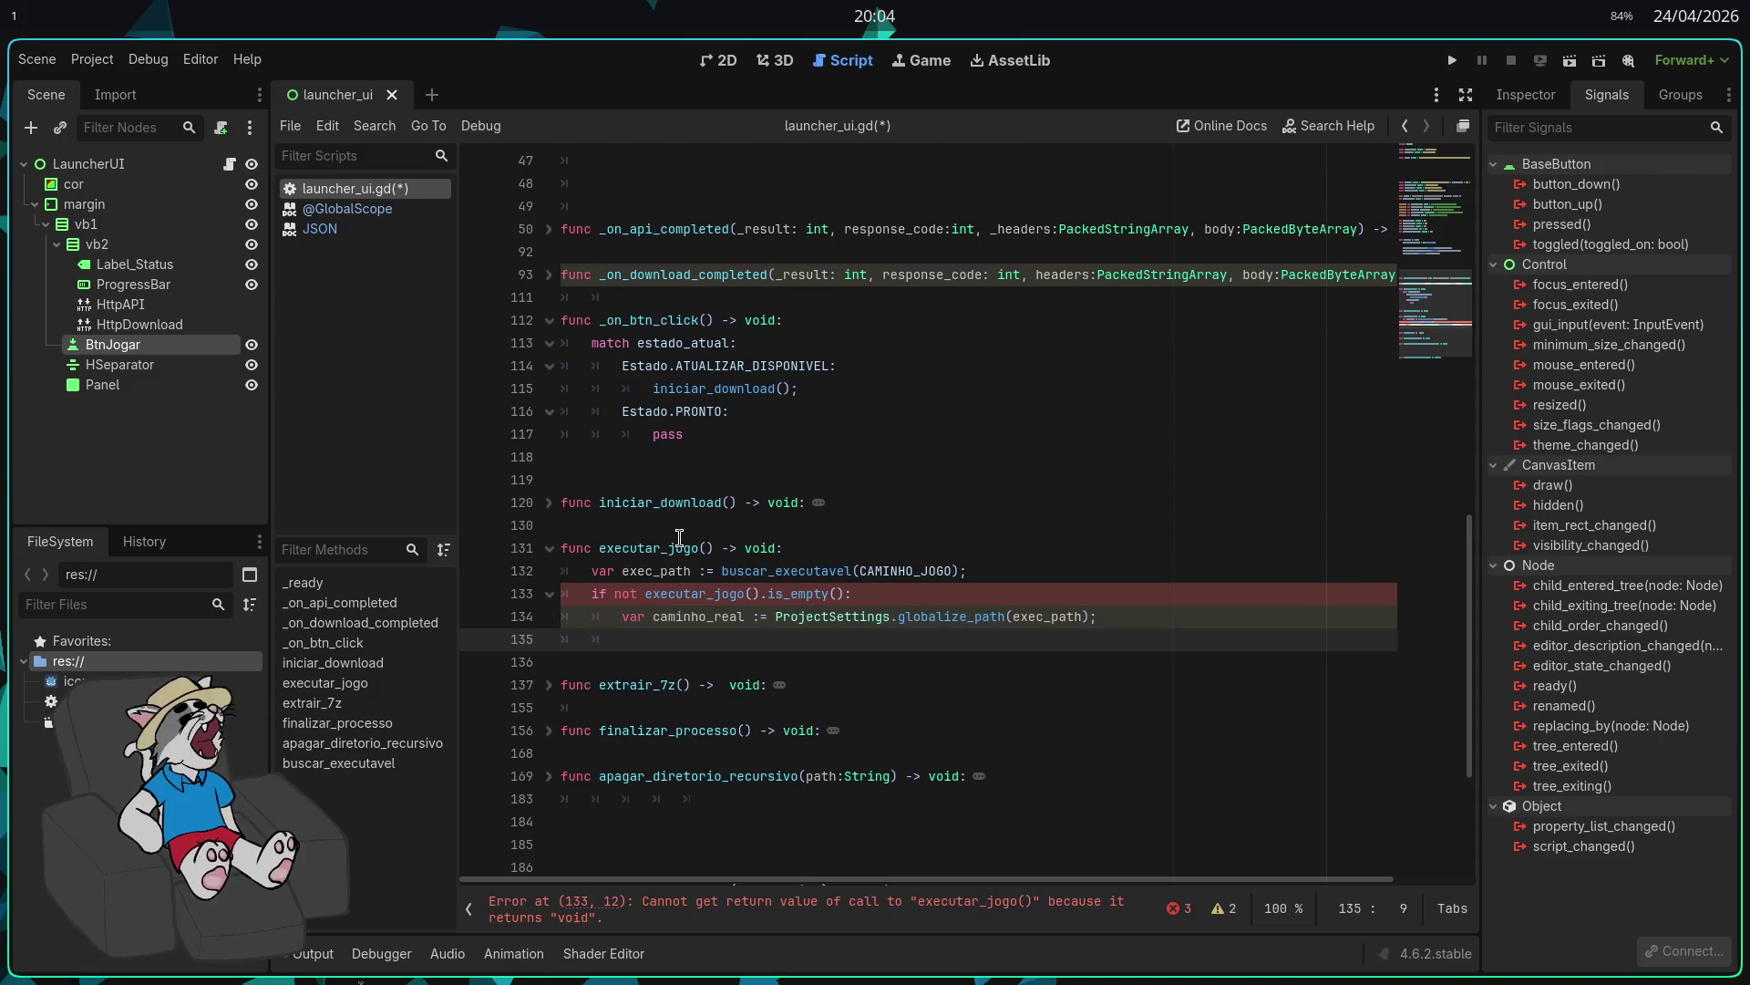
{"action": "key", "text": "Return"}
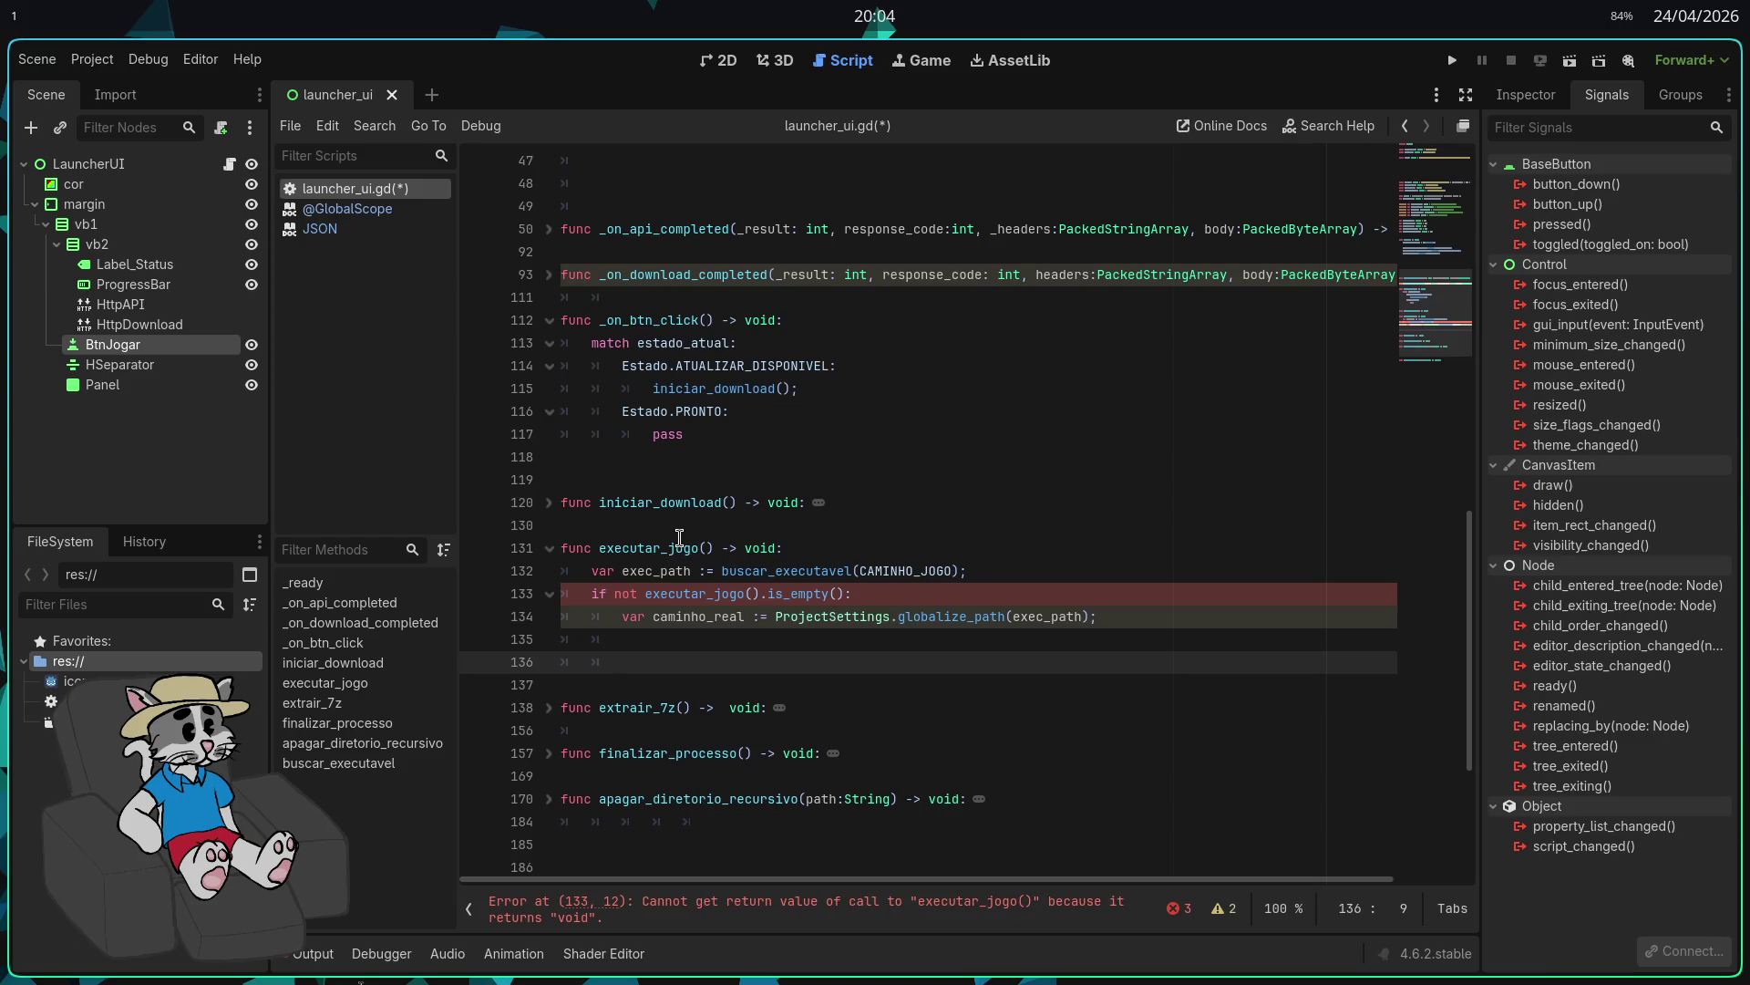
Step: Add an if sistema_operacional == "Linux" check
{"action": "type", "text": "if sistem"}
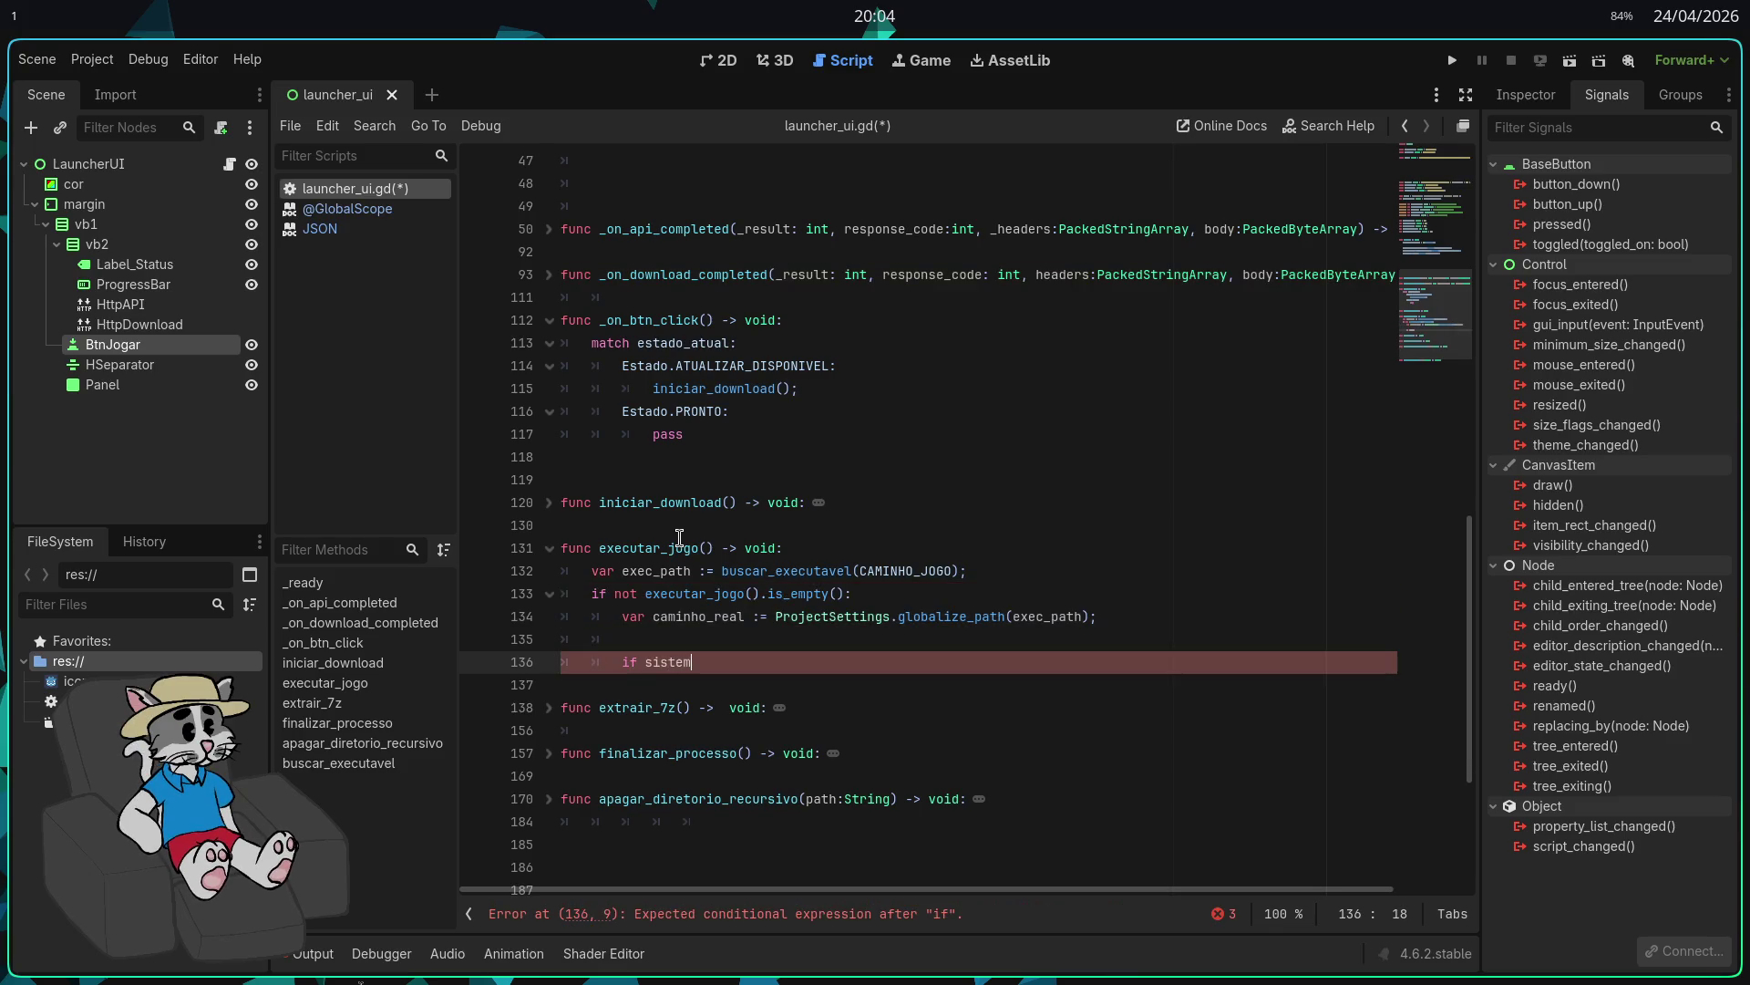
{"action": "key", "text": "Return"}
{"action": "type", "text": "== \"Li"}
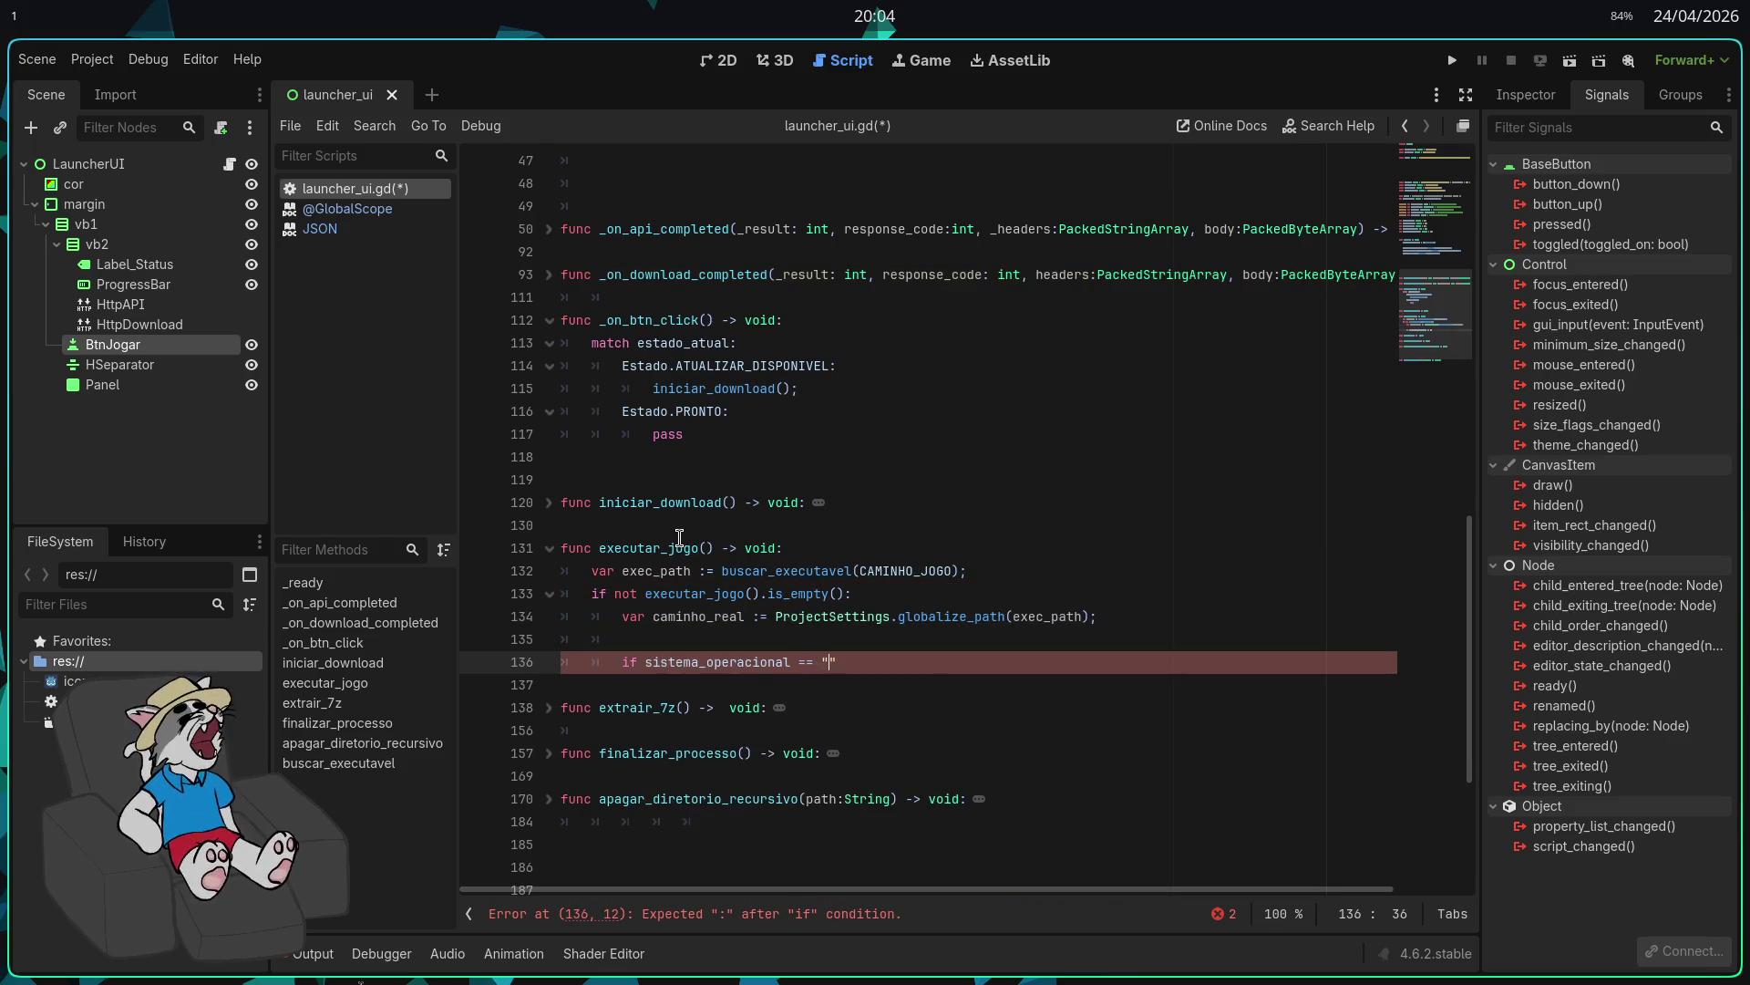
{"action": "type", "text": "nux"}
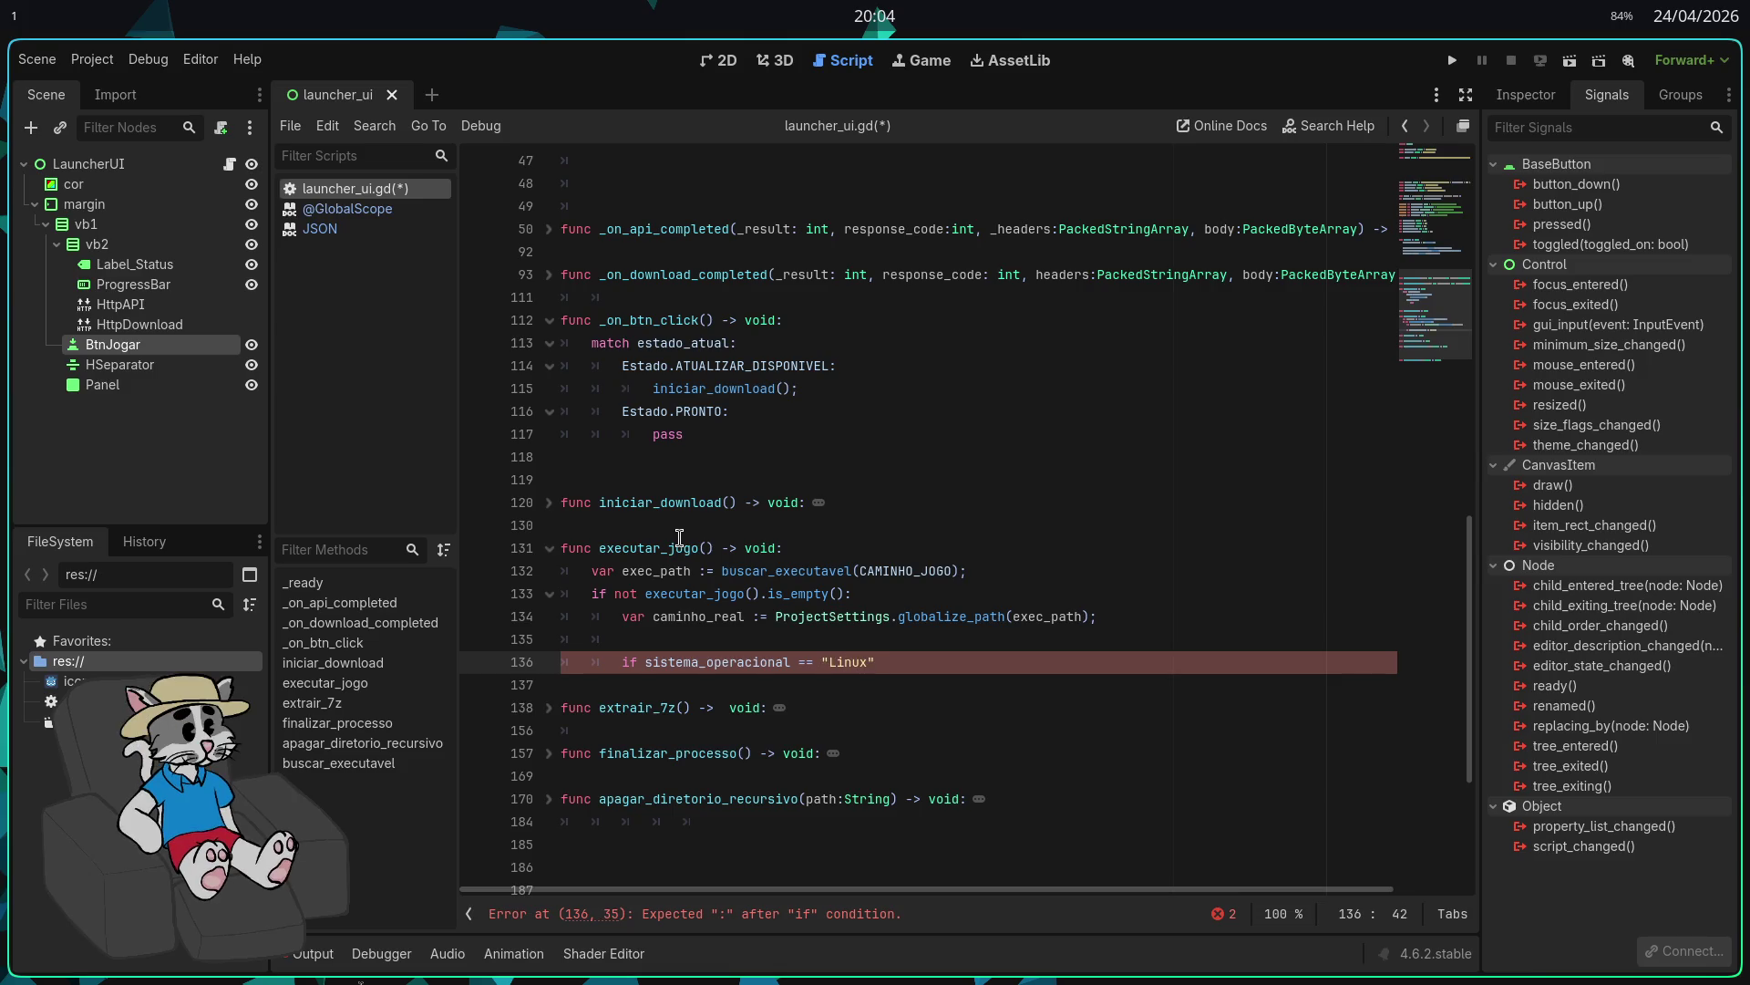
{"action": "type", "text": ":"}
{"action": "key", "text": "Return"}
Step: Inside the Linux check, call OS.execute("chmod", ["+x", caminho_real]) and save the script
{"action": "type", "text": "Os"}
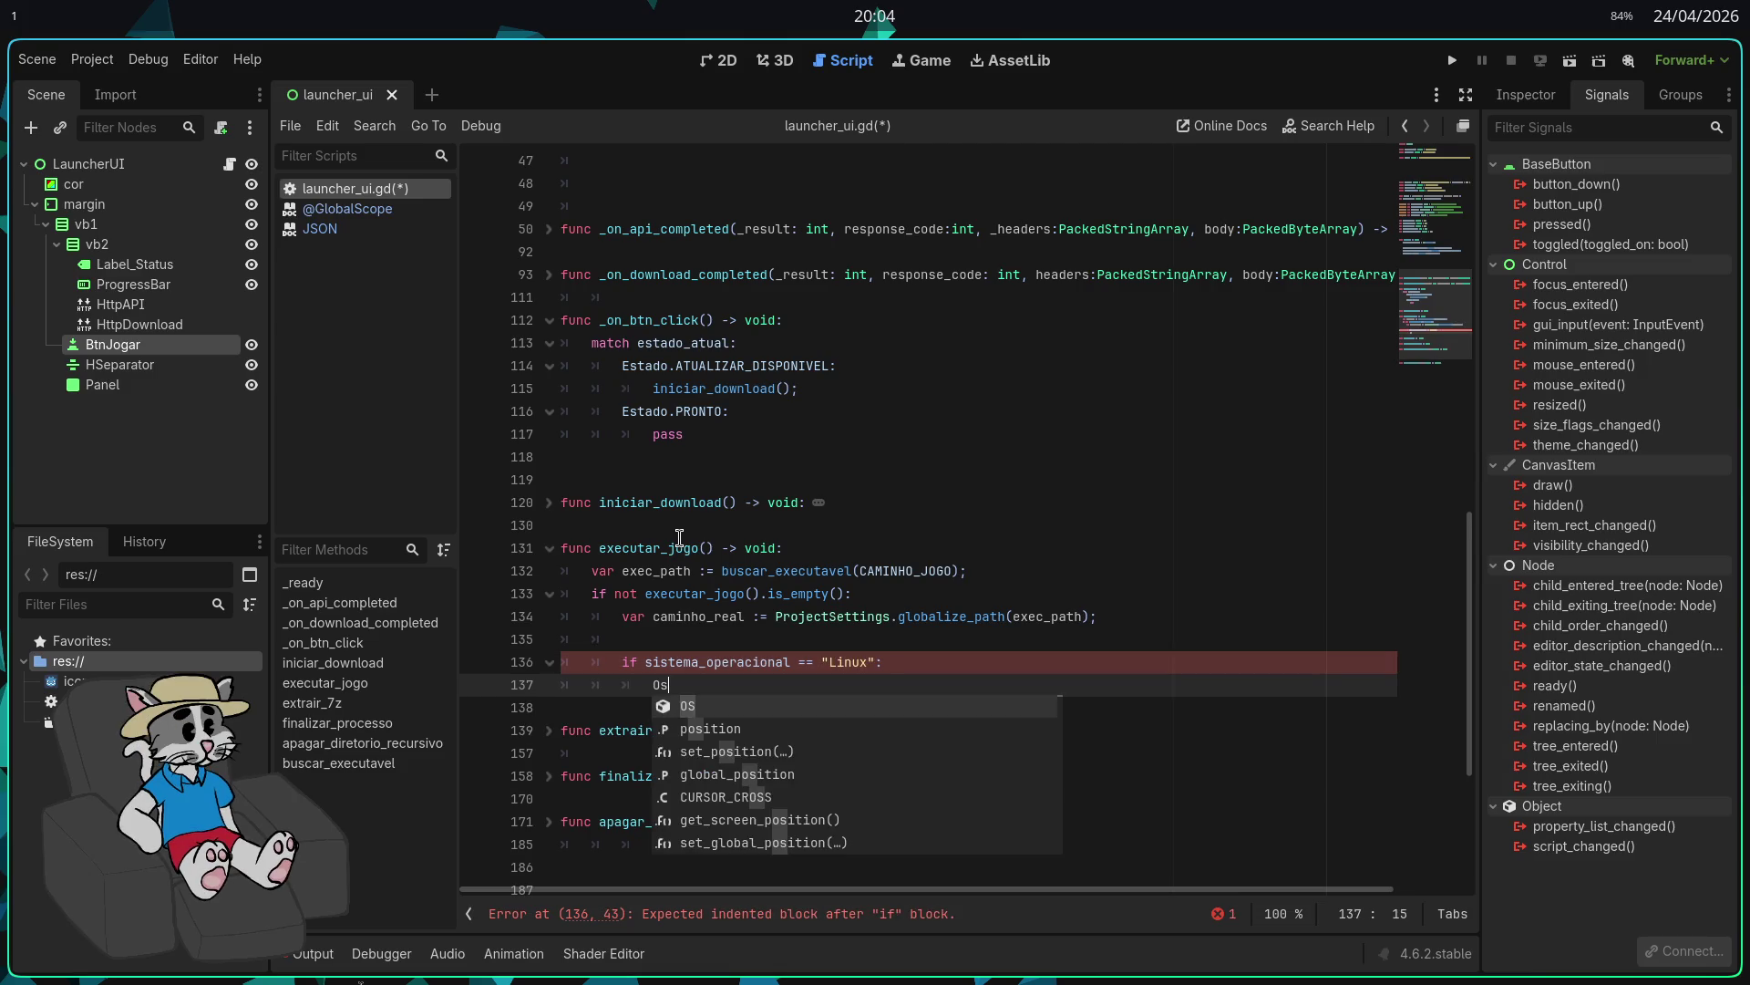
{"action": "key", "text": "Return"}
{"action": "type", "text": ".EXECUTE"}
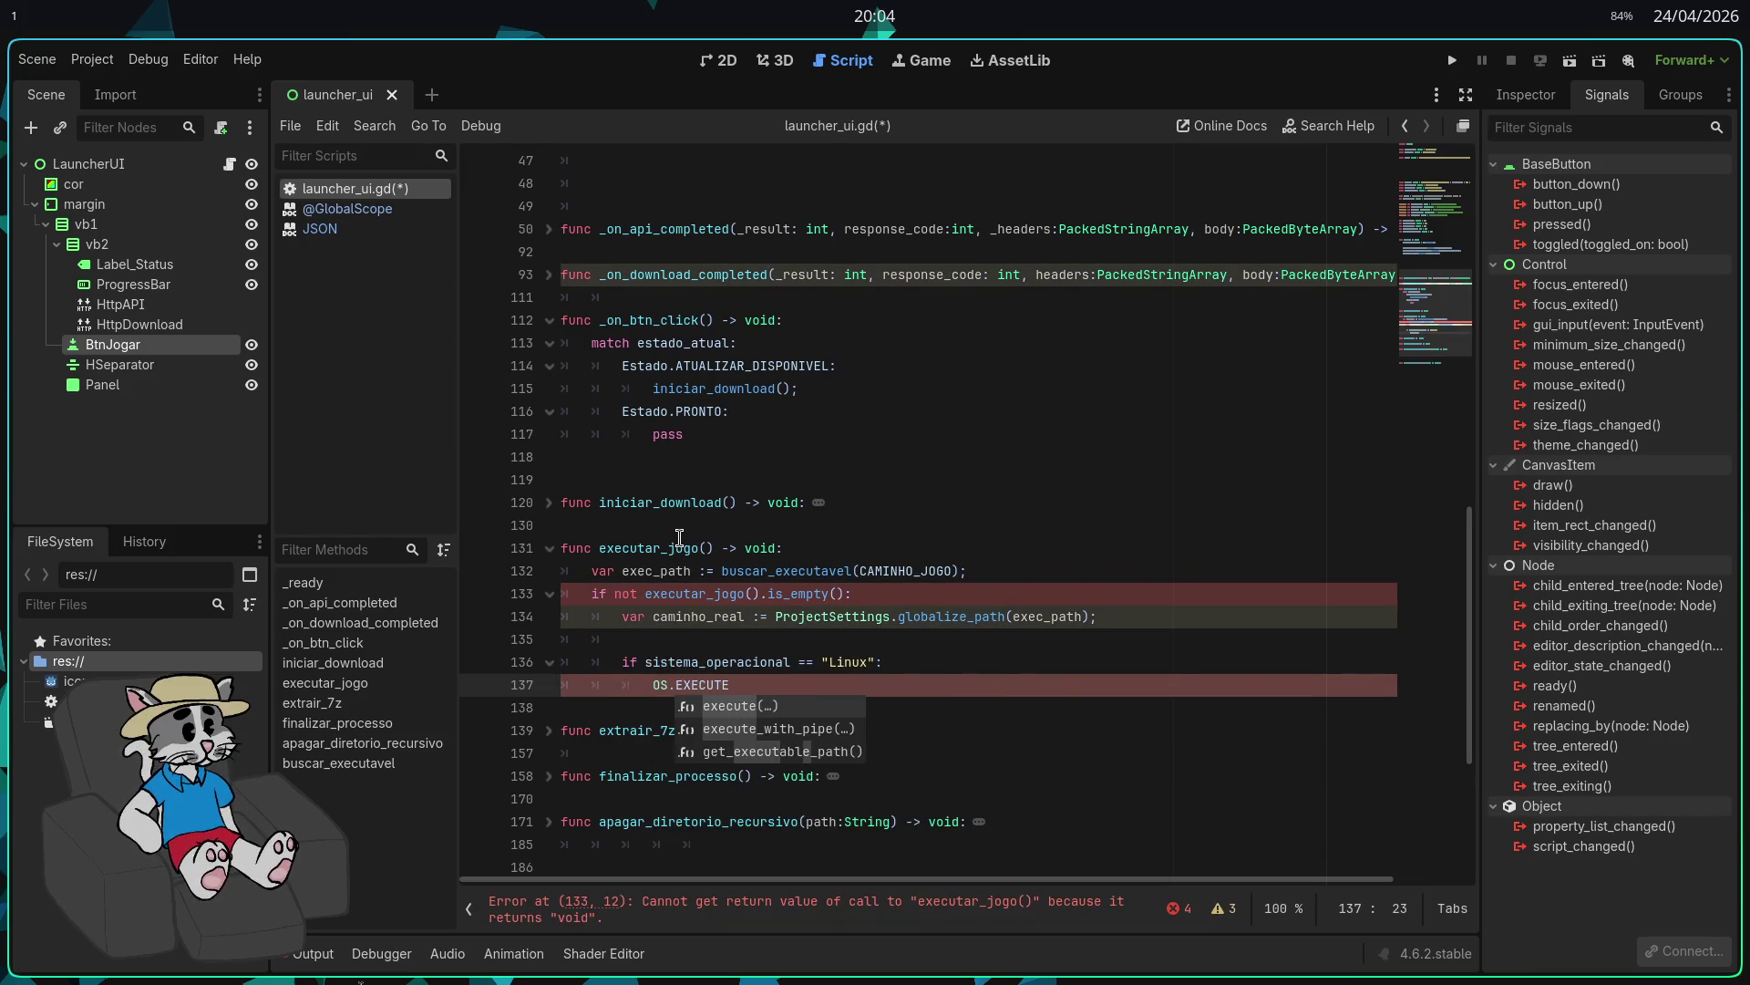
{"action": "key", "text": "Return"}
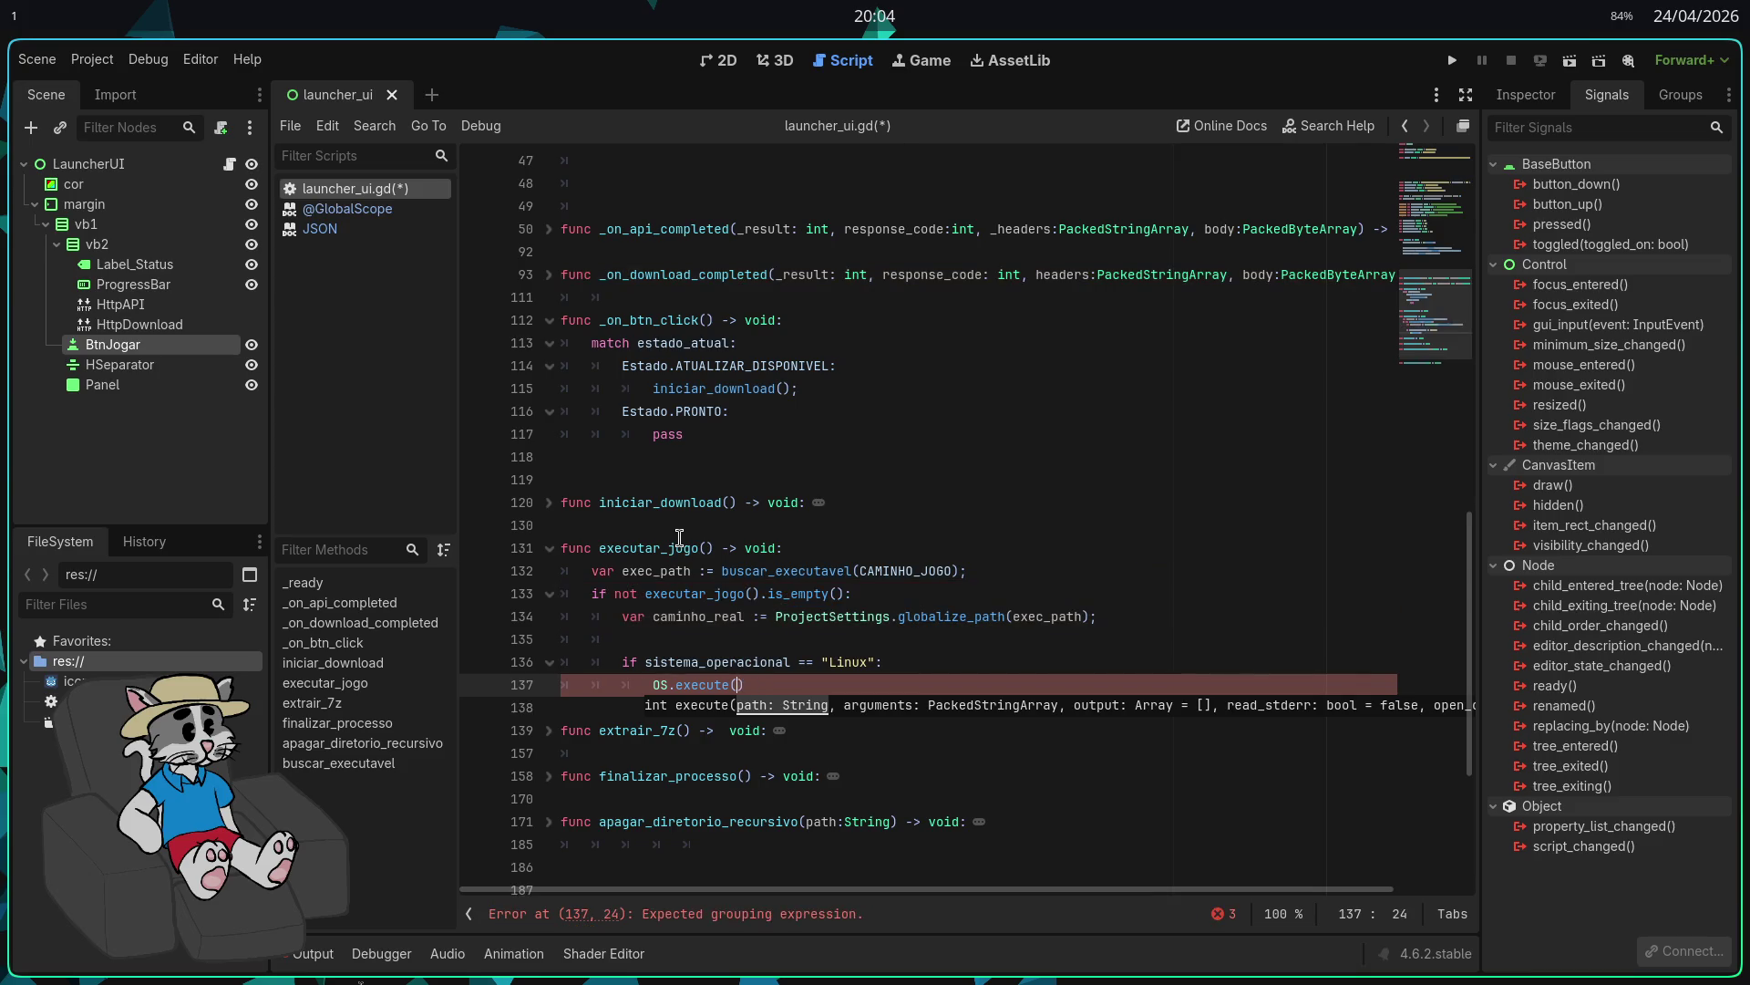
{"action": "type", "text": "\"chmod\","}
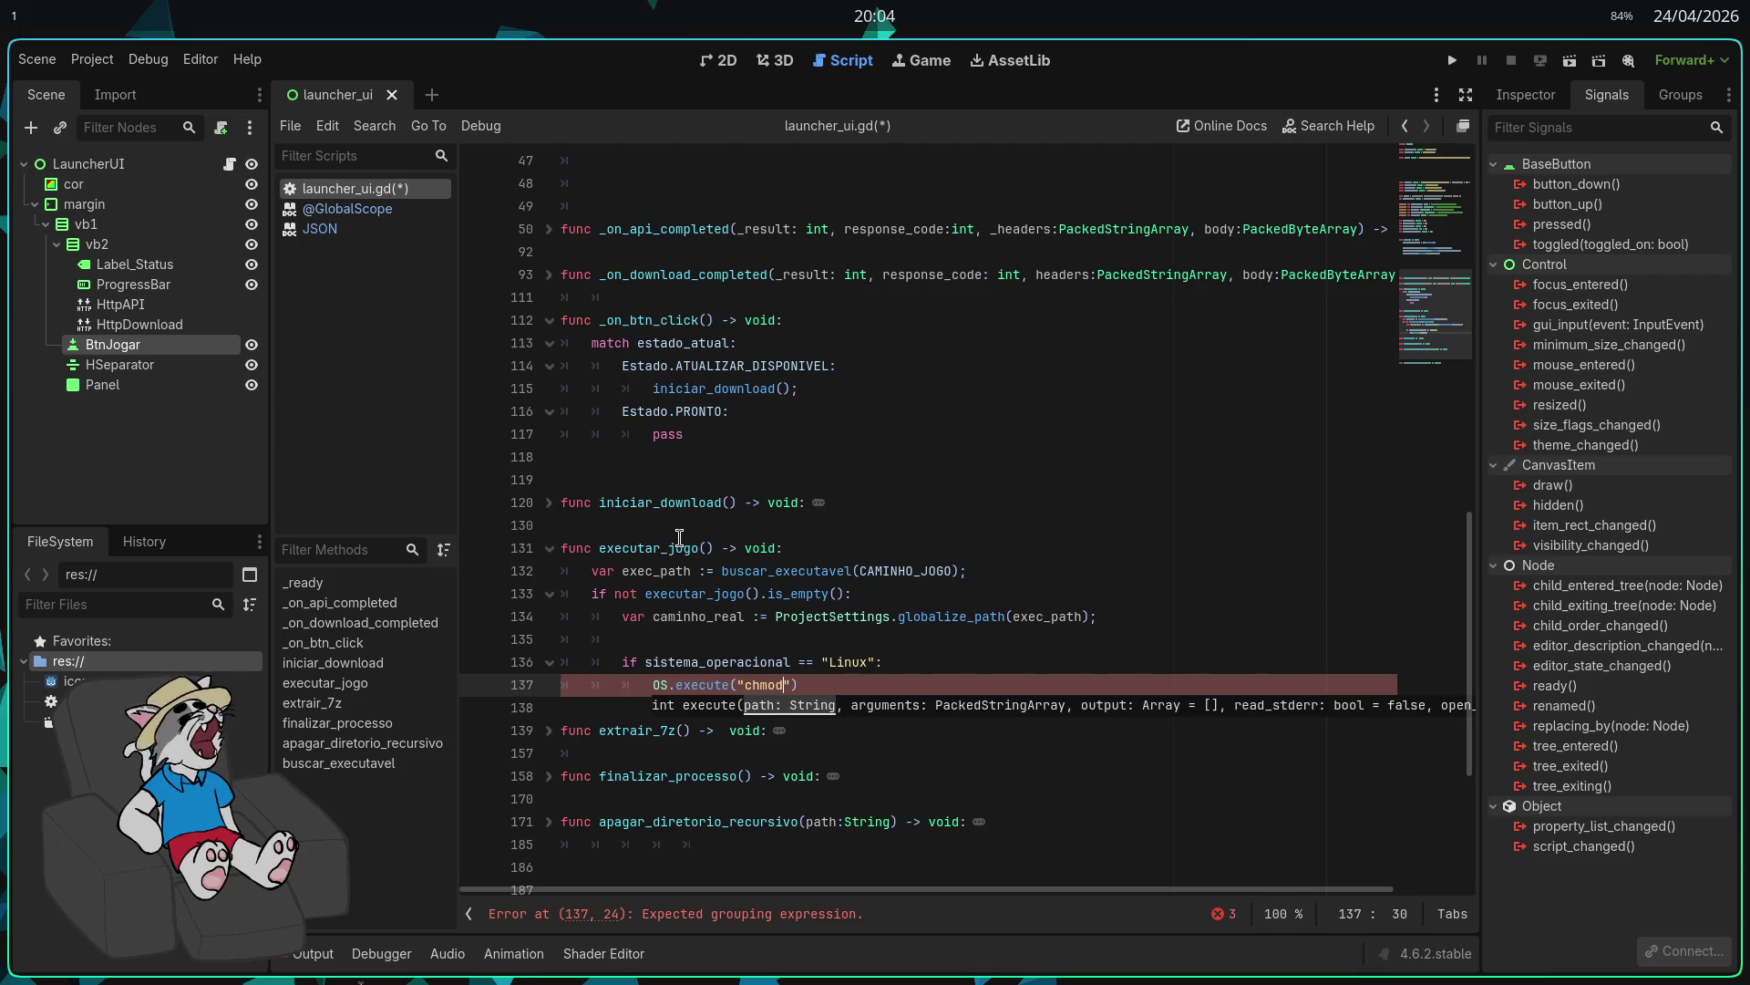
{"action": "type", "text": " ["}
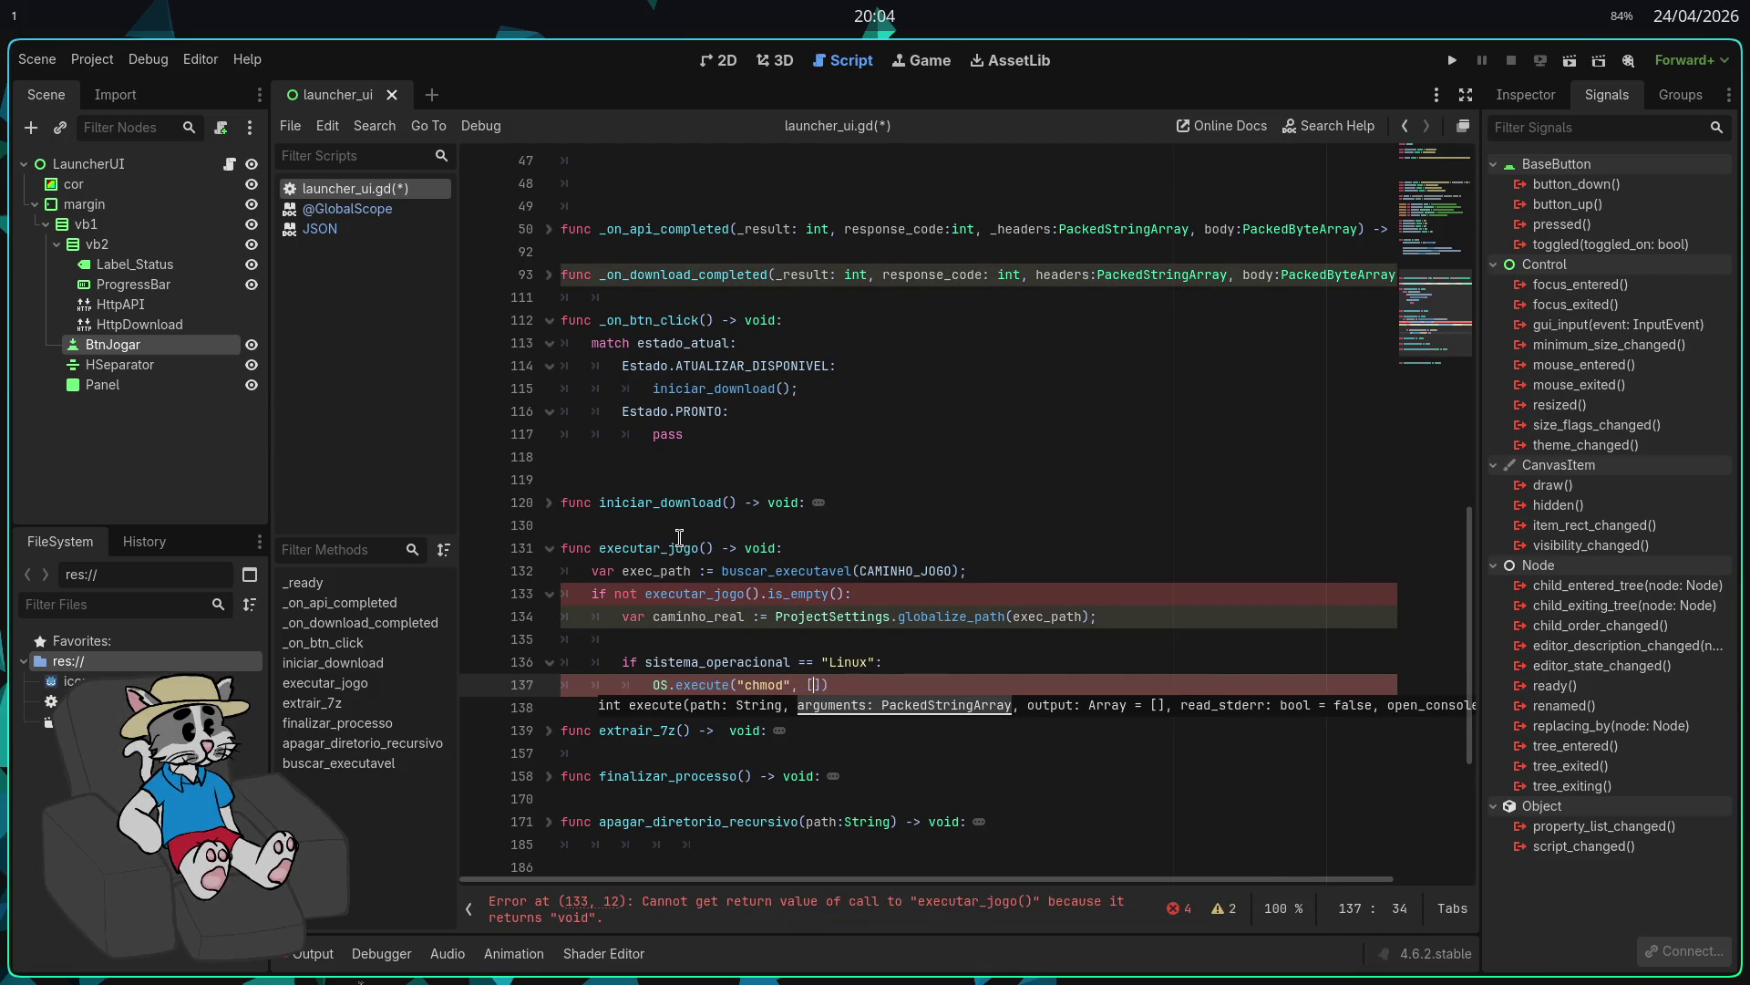
{"action": "type", "text": "\""}
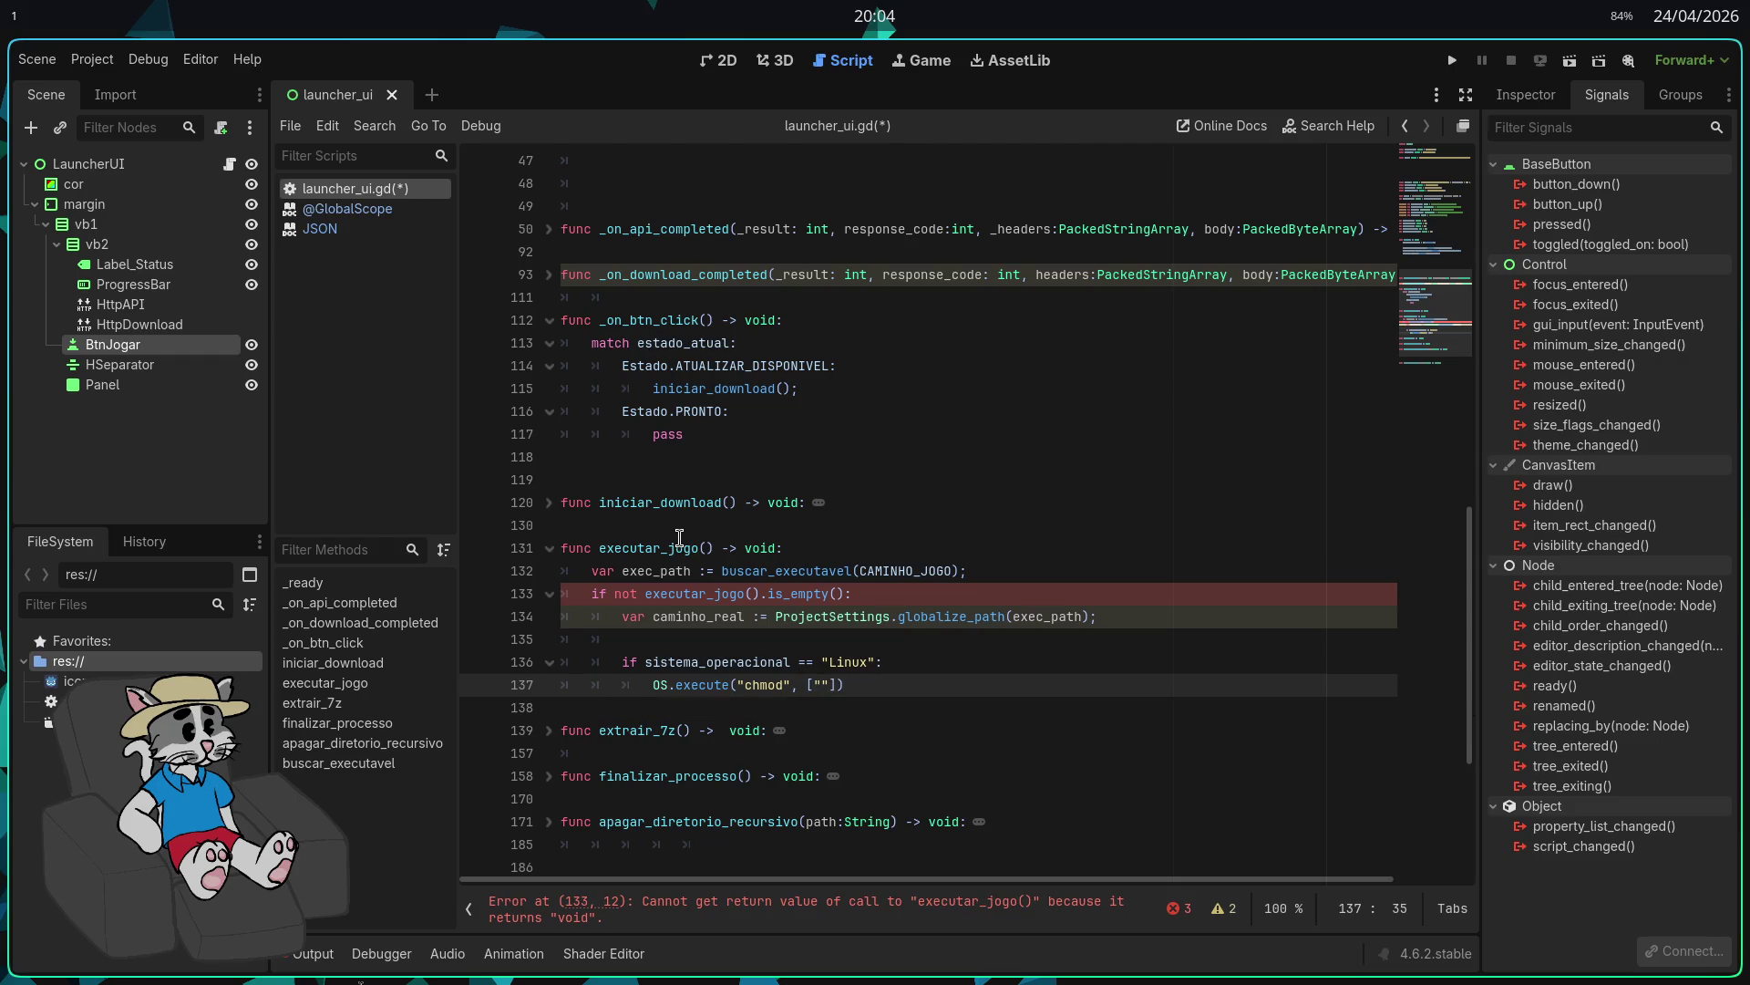
{"action": "type", "text": "+x\", caminho"}
{"action": "key", "text": "Return"}
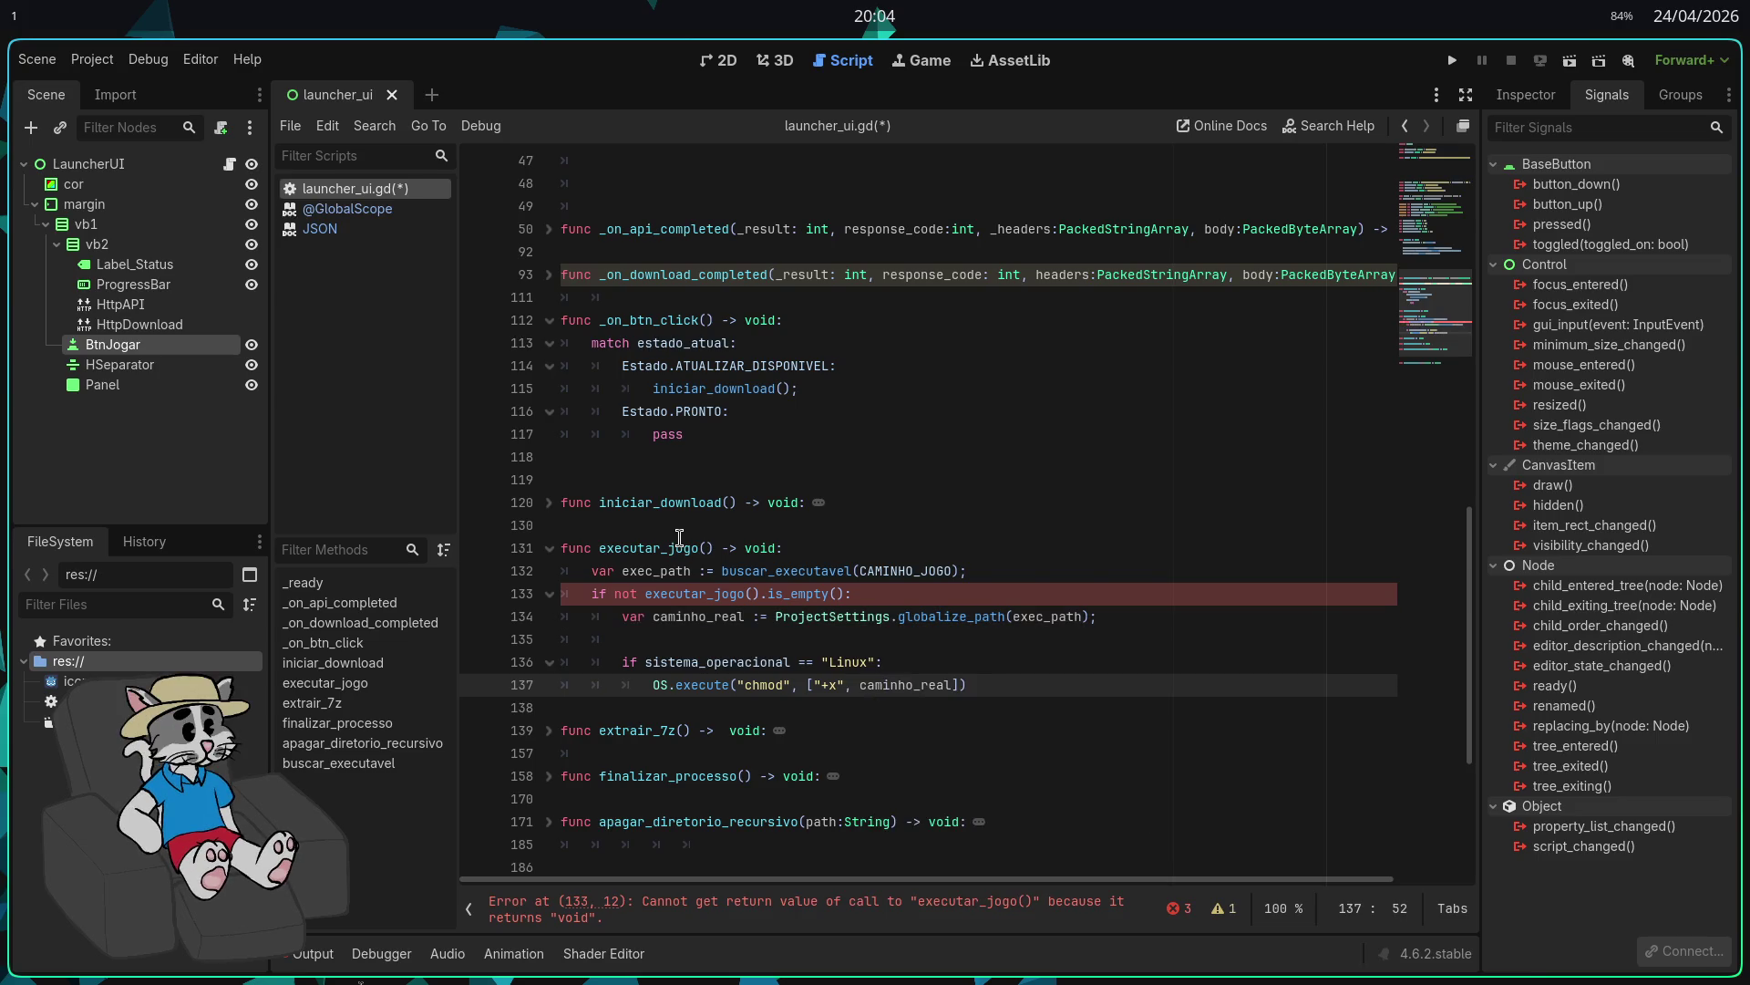
{"action": "type", "text": ")"}
{"action": "key", "text": "ctrl+s"}
{"action": "key", "text": "Return"}
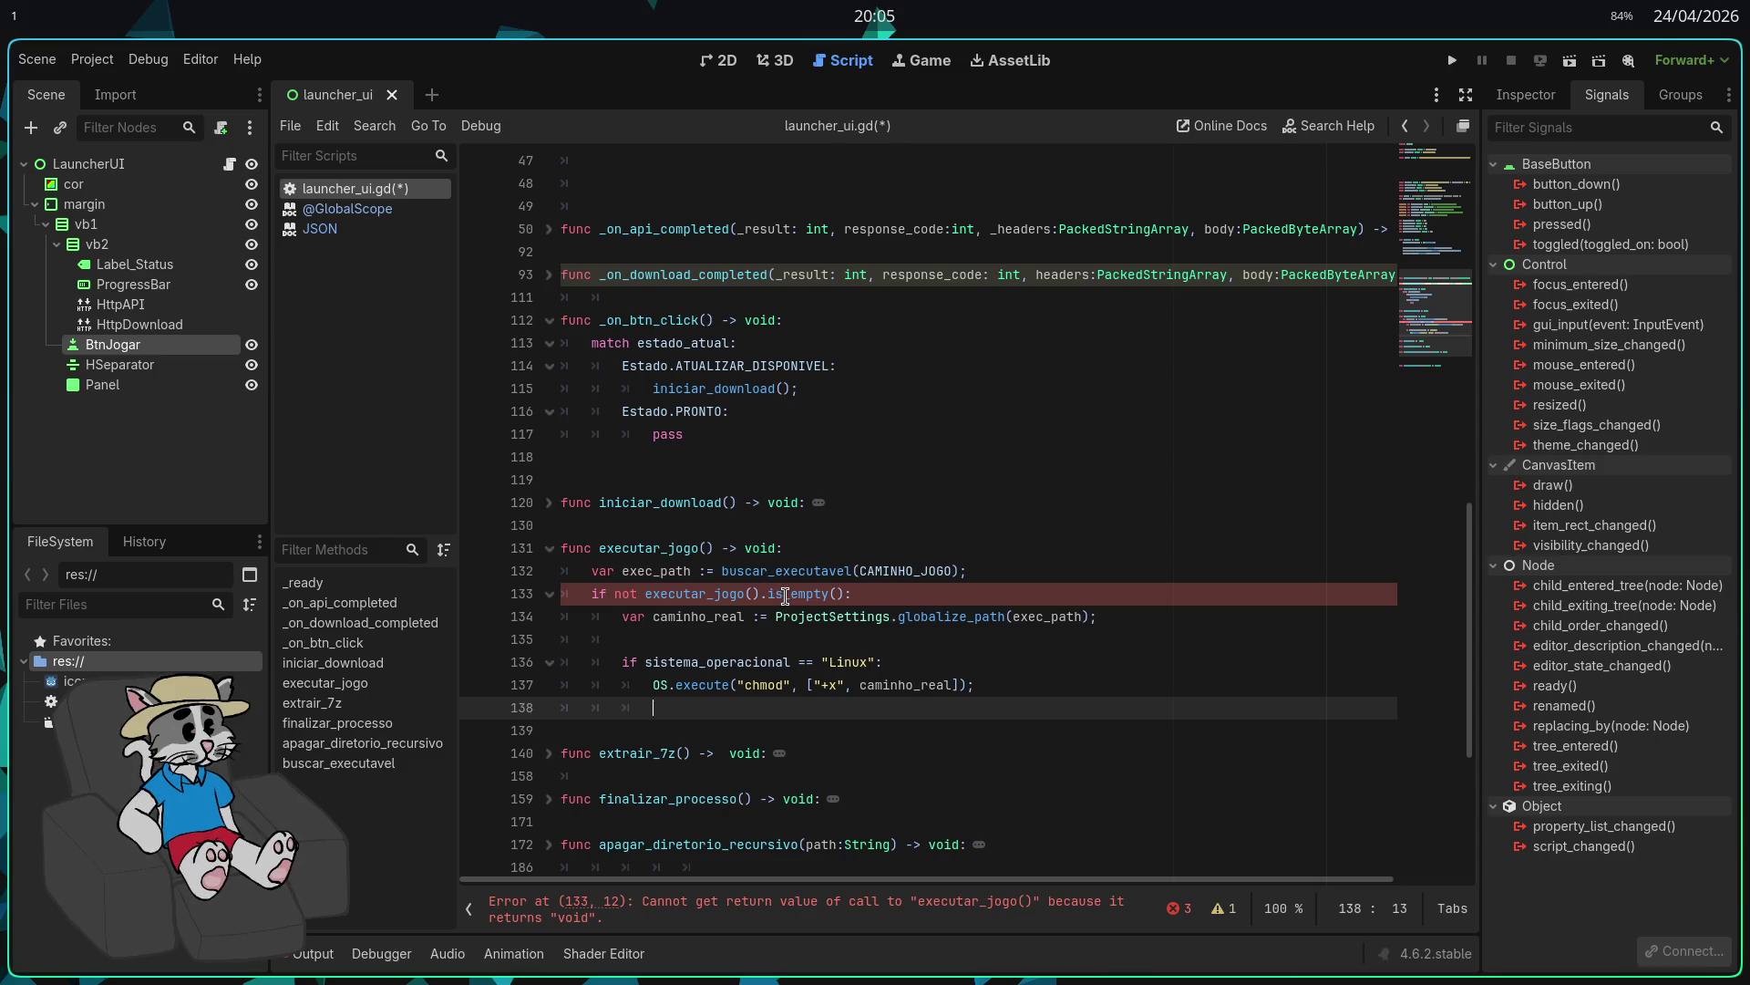
Step: Rewrite line 133's condition as "if not exec_path.is_empty():", replacing the executar_jogo() call
{"action": "left_click", "coordinate": [782, 594]}
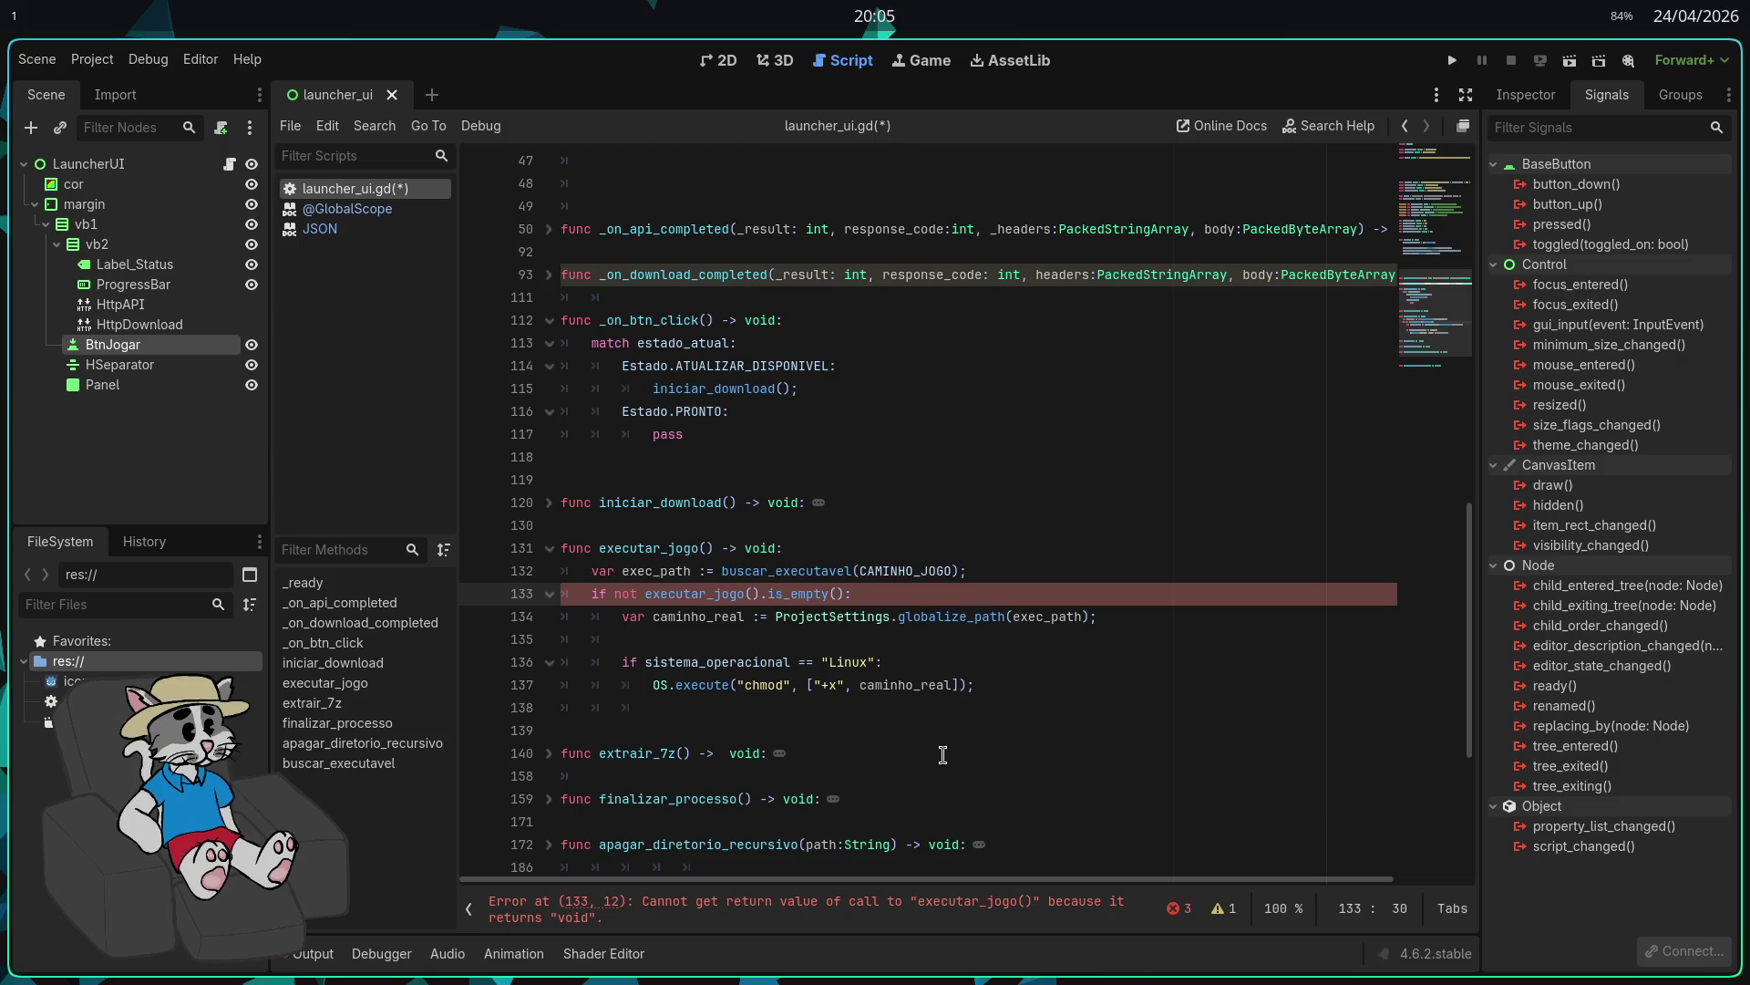
{"action": "left_click", "coordinate": [745, 595]}
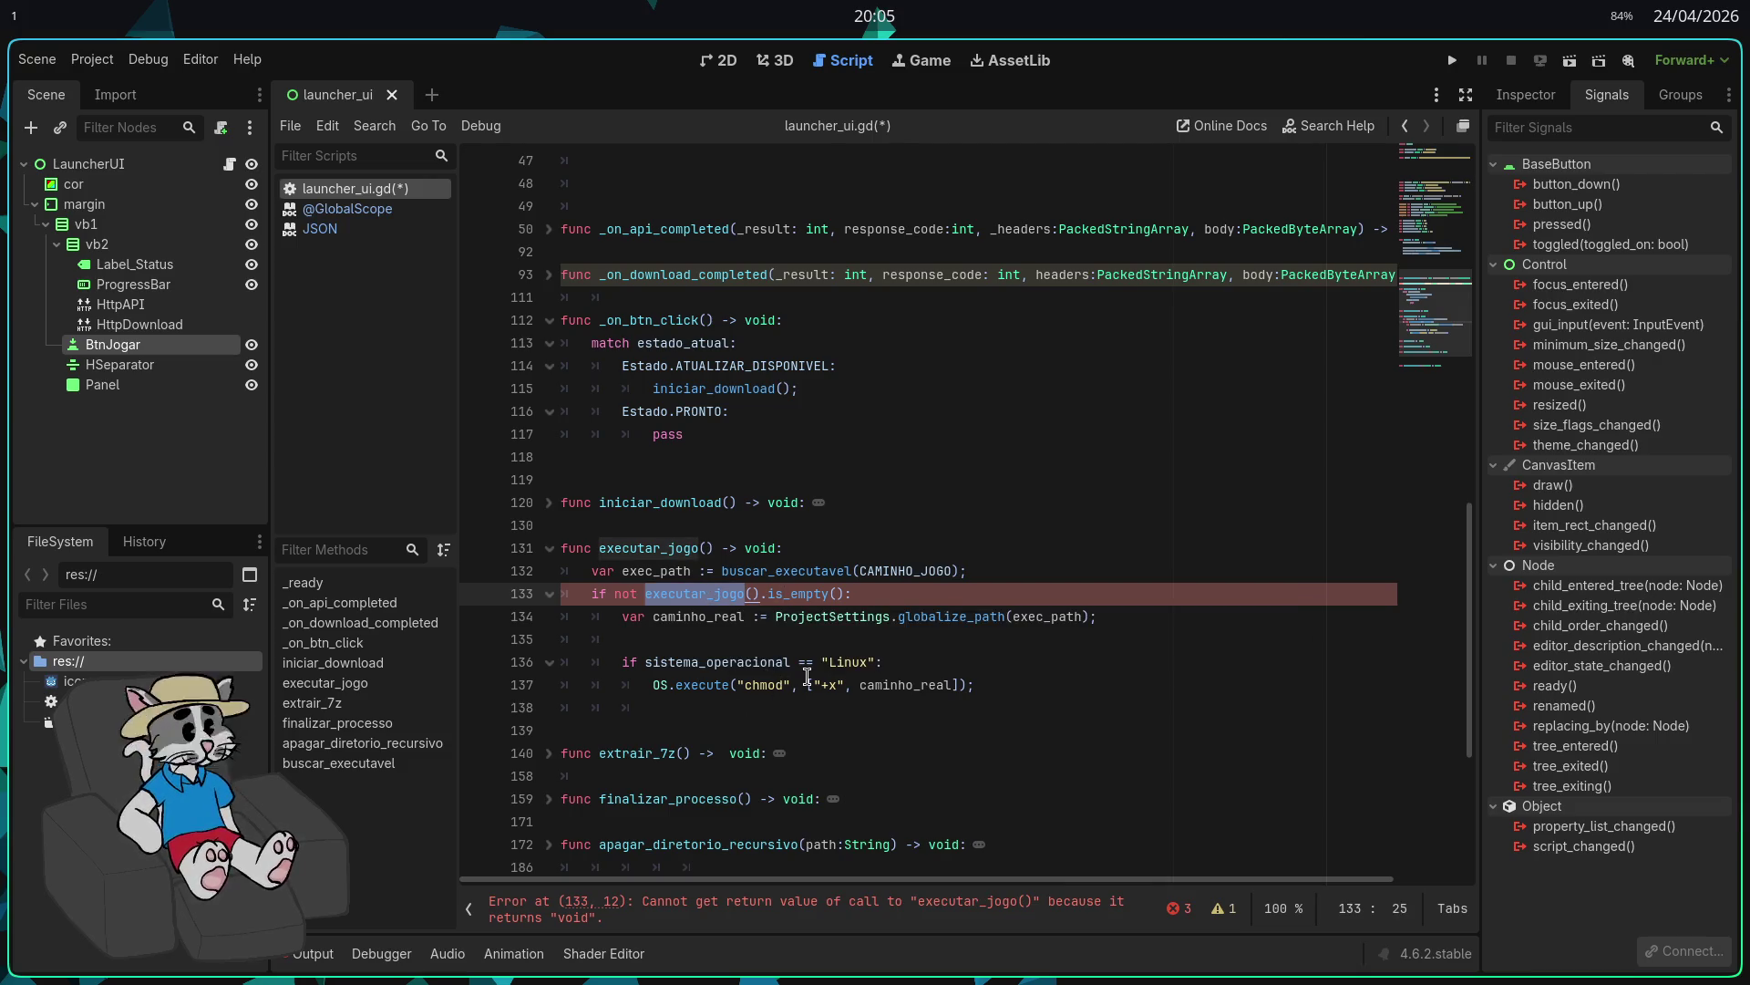
{"action": "type", "text": "exec_pa"}
{"action": "key", "text": "Return"}
{"action": "key", "text": "ctrl+s"}
{"action": "left_click", "coordinate": [1041, 660]}
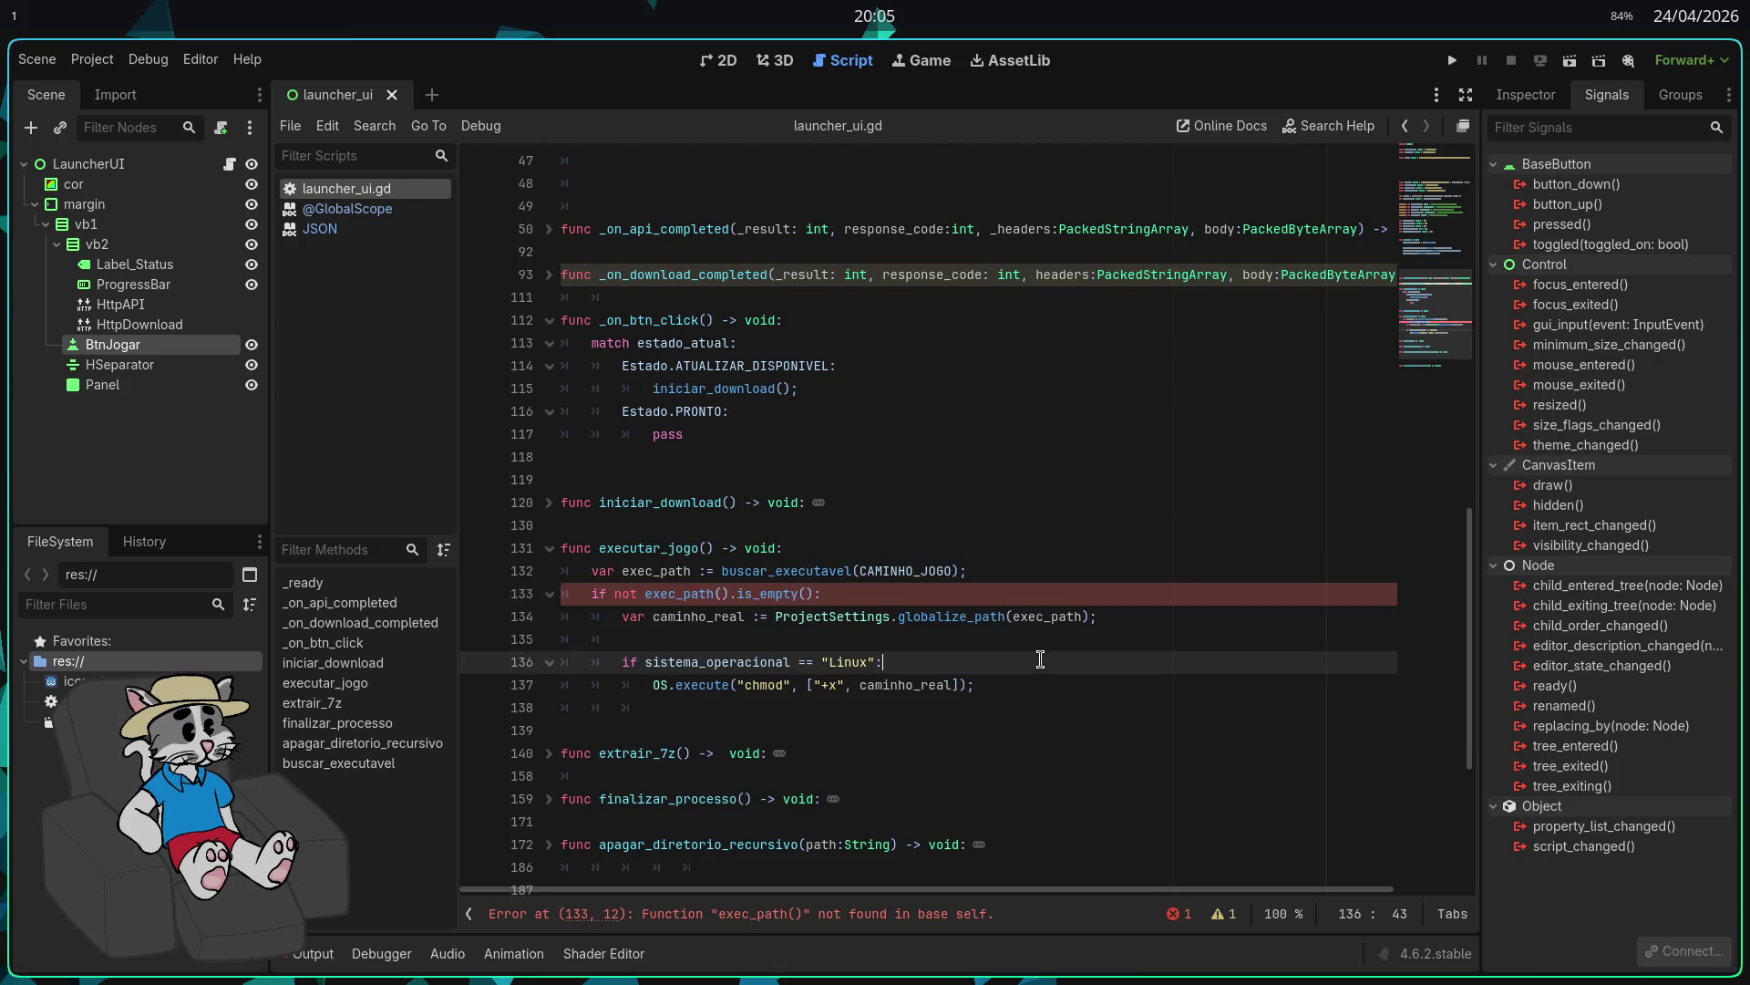
{"action": "left_click_drag", "start_coordinate": [863, 593], "coordinate": [875, 615]}
{"action": "left_click", "coordinate": [858, 597]}
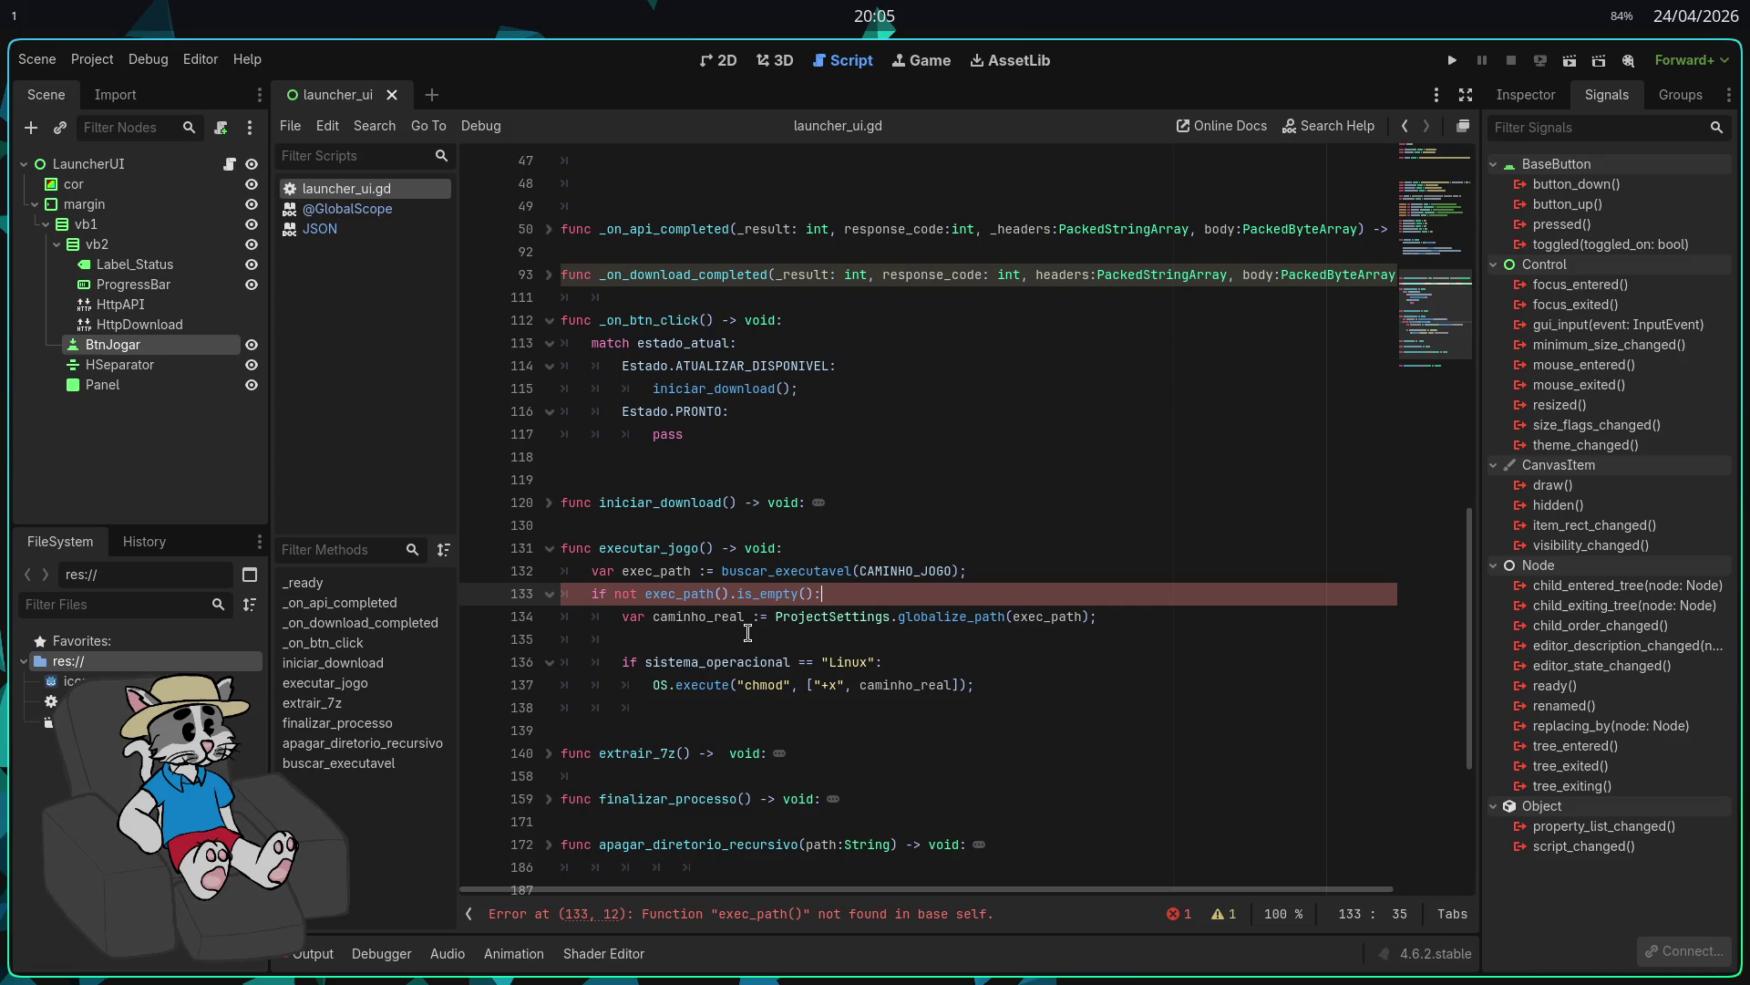
{"action": "left_click", "coordinate": [723, 594]}
{"action": "key", "text": "BackSpace"}
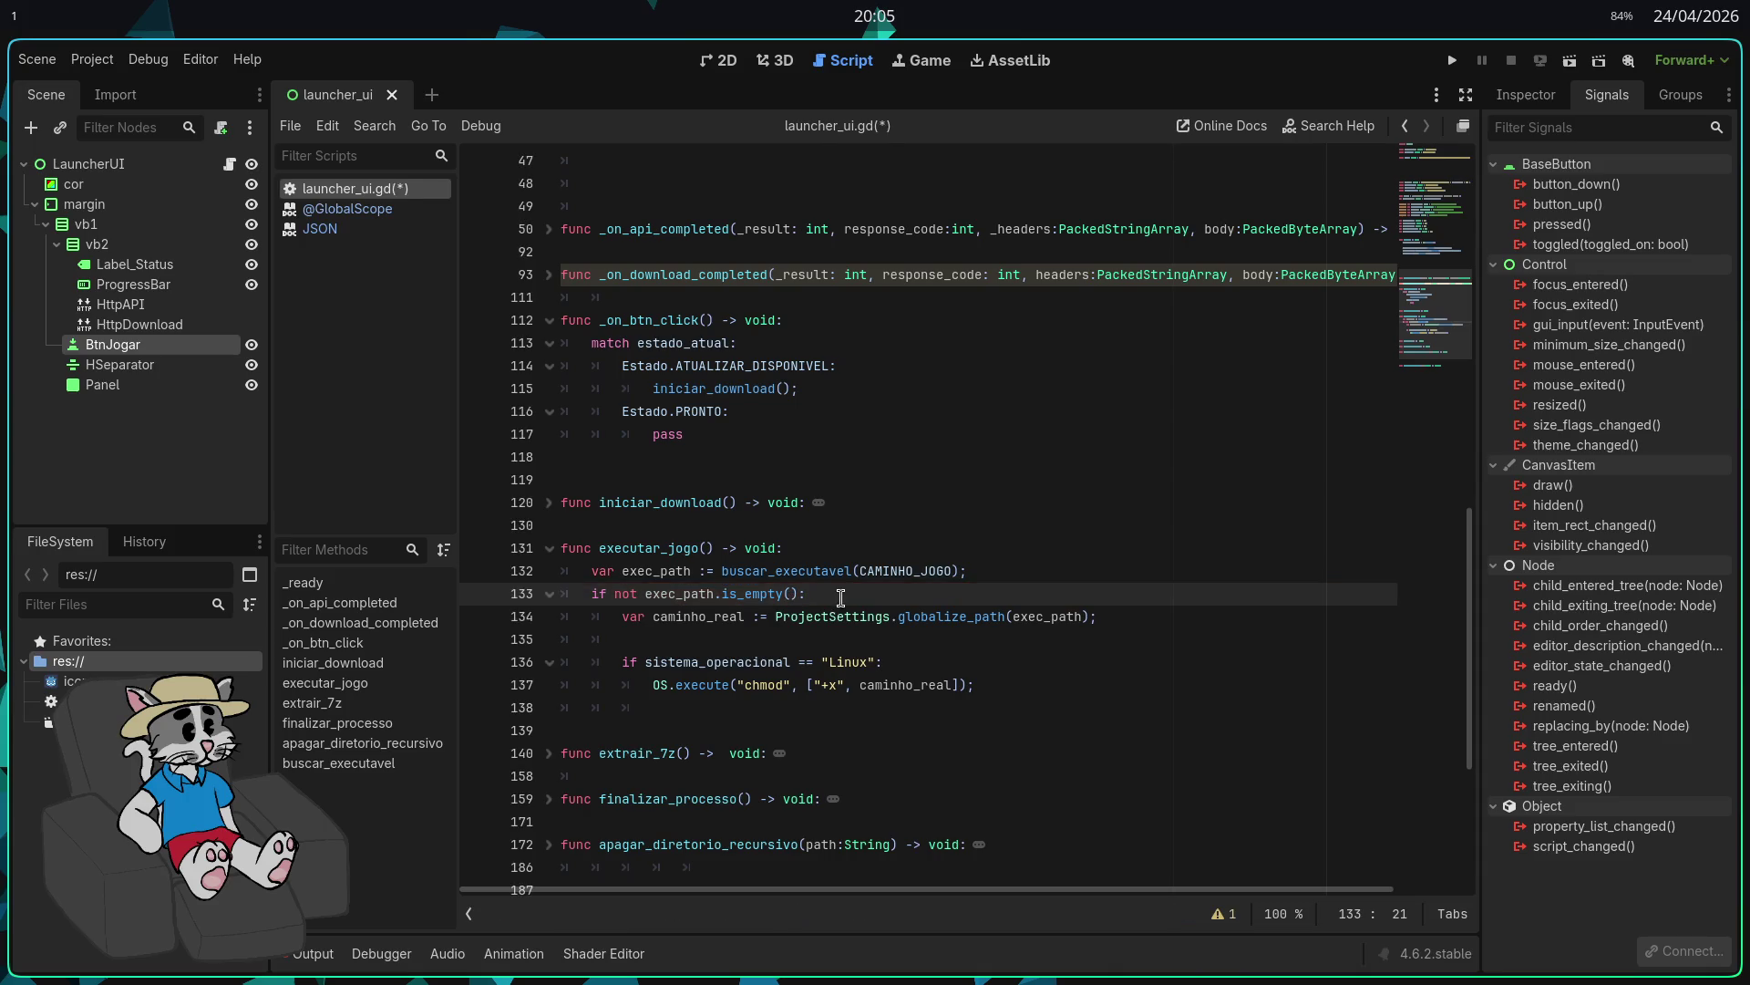
{"action": "left_click", "coordinate": [1035, 687]}
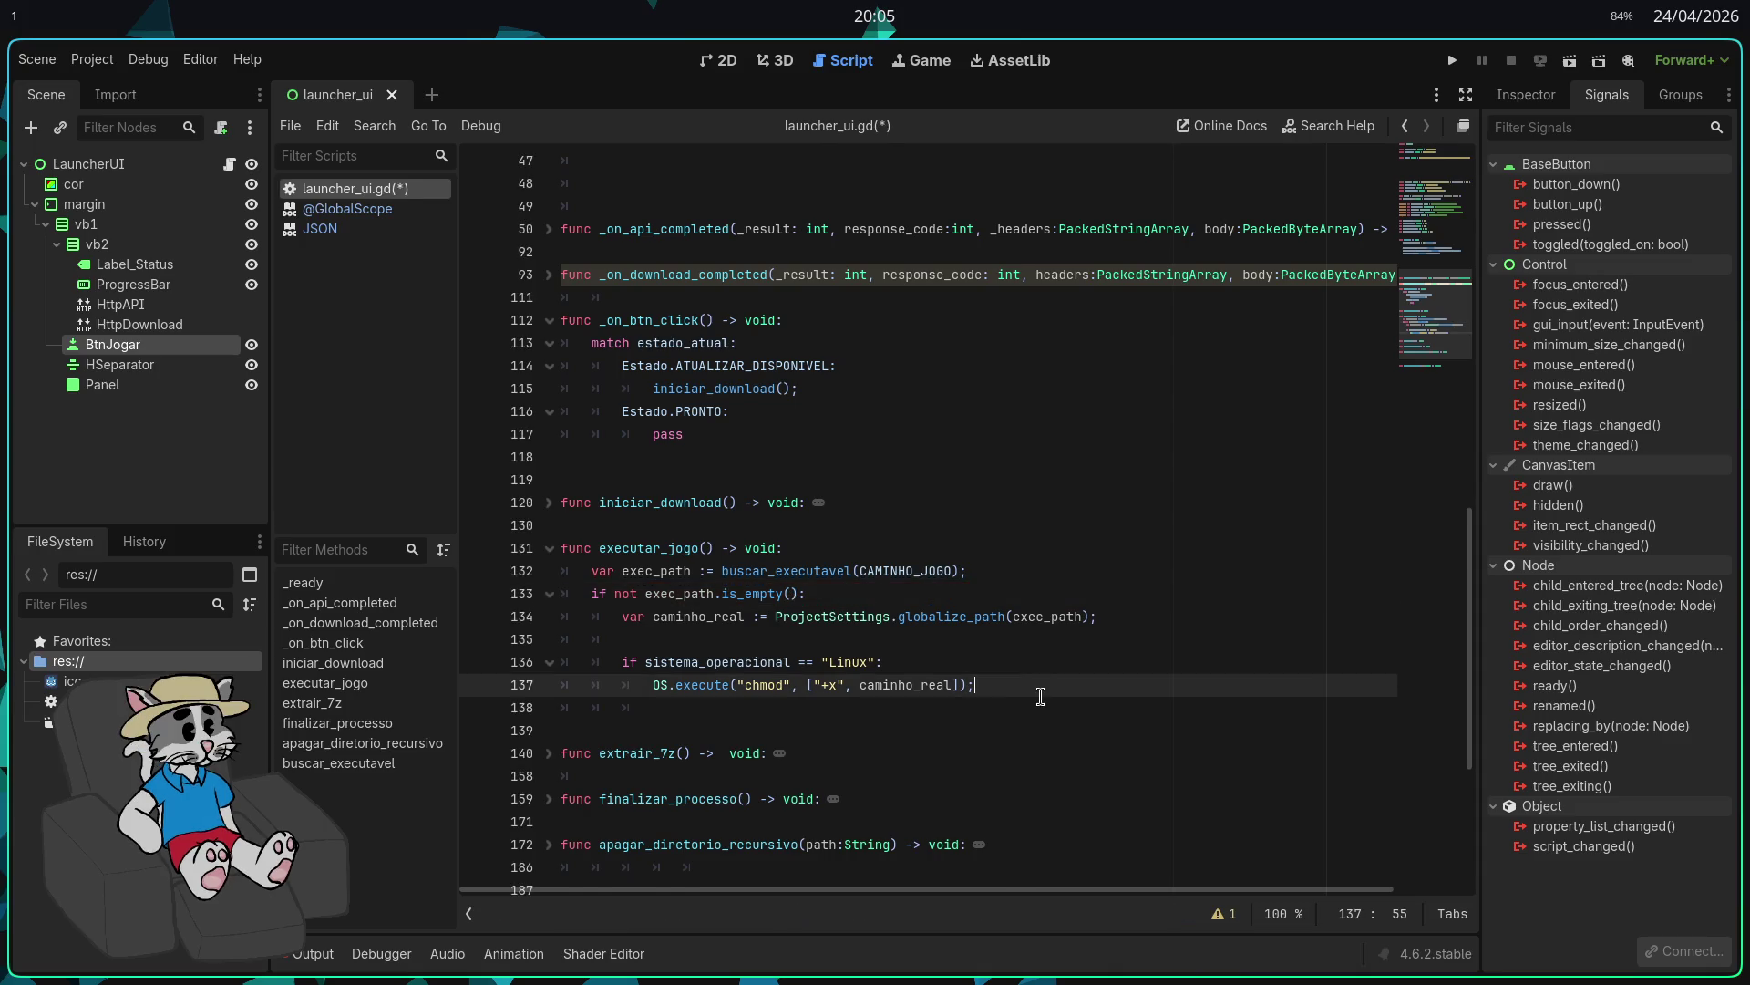
Step: After the Linux block, launch the game with OS.create_process(caminho_real,[])
{"action": "key", "text": "Return"}
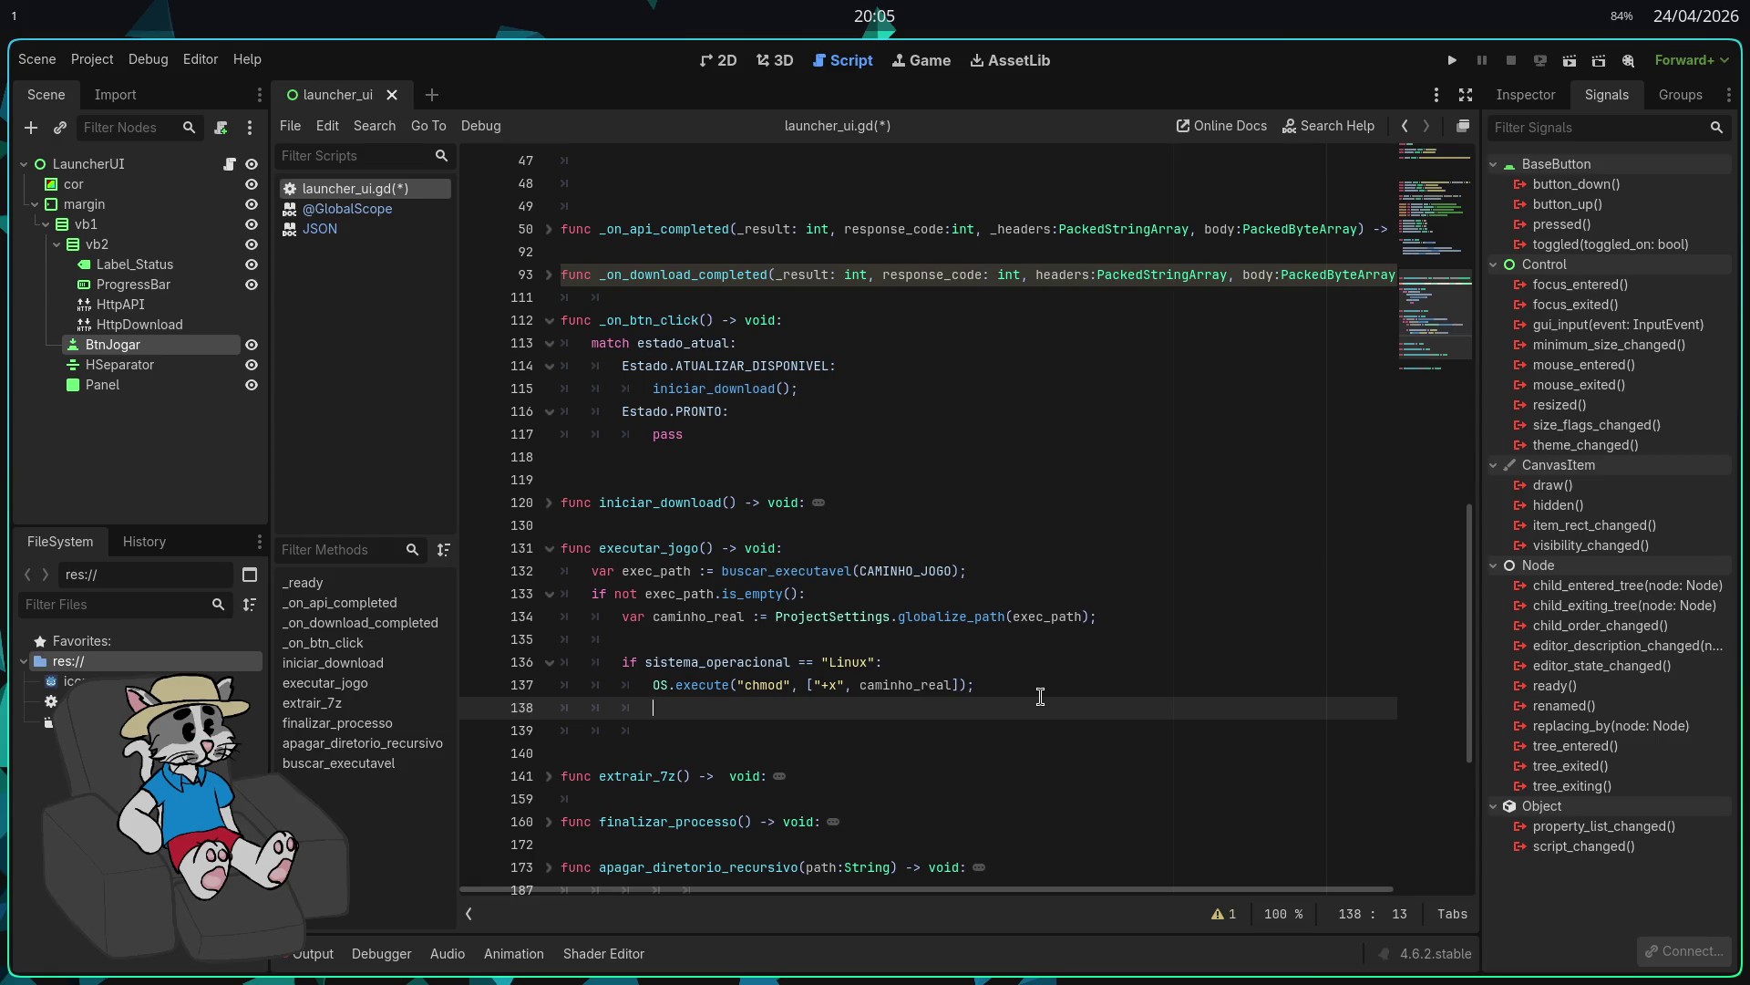
{"action": "key", "text": "BackSpace"}
{"action": "key", "text": "Return"}
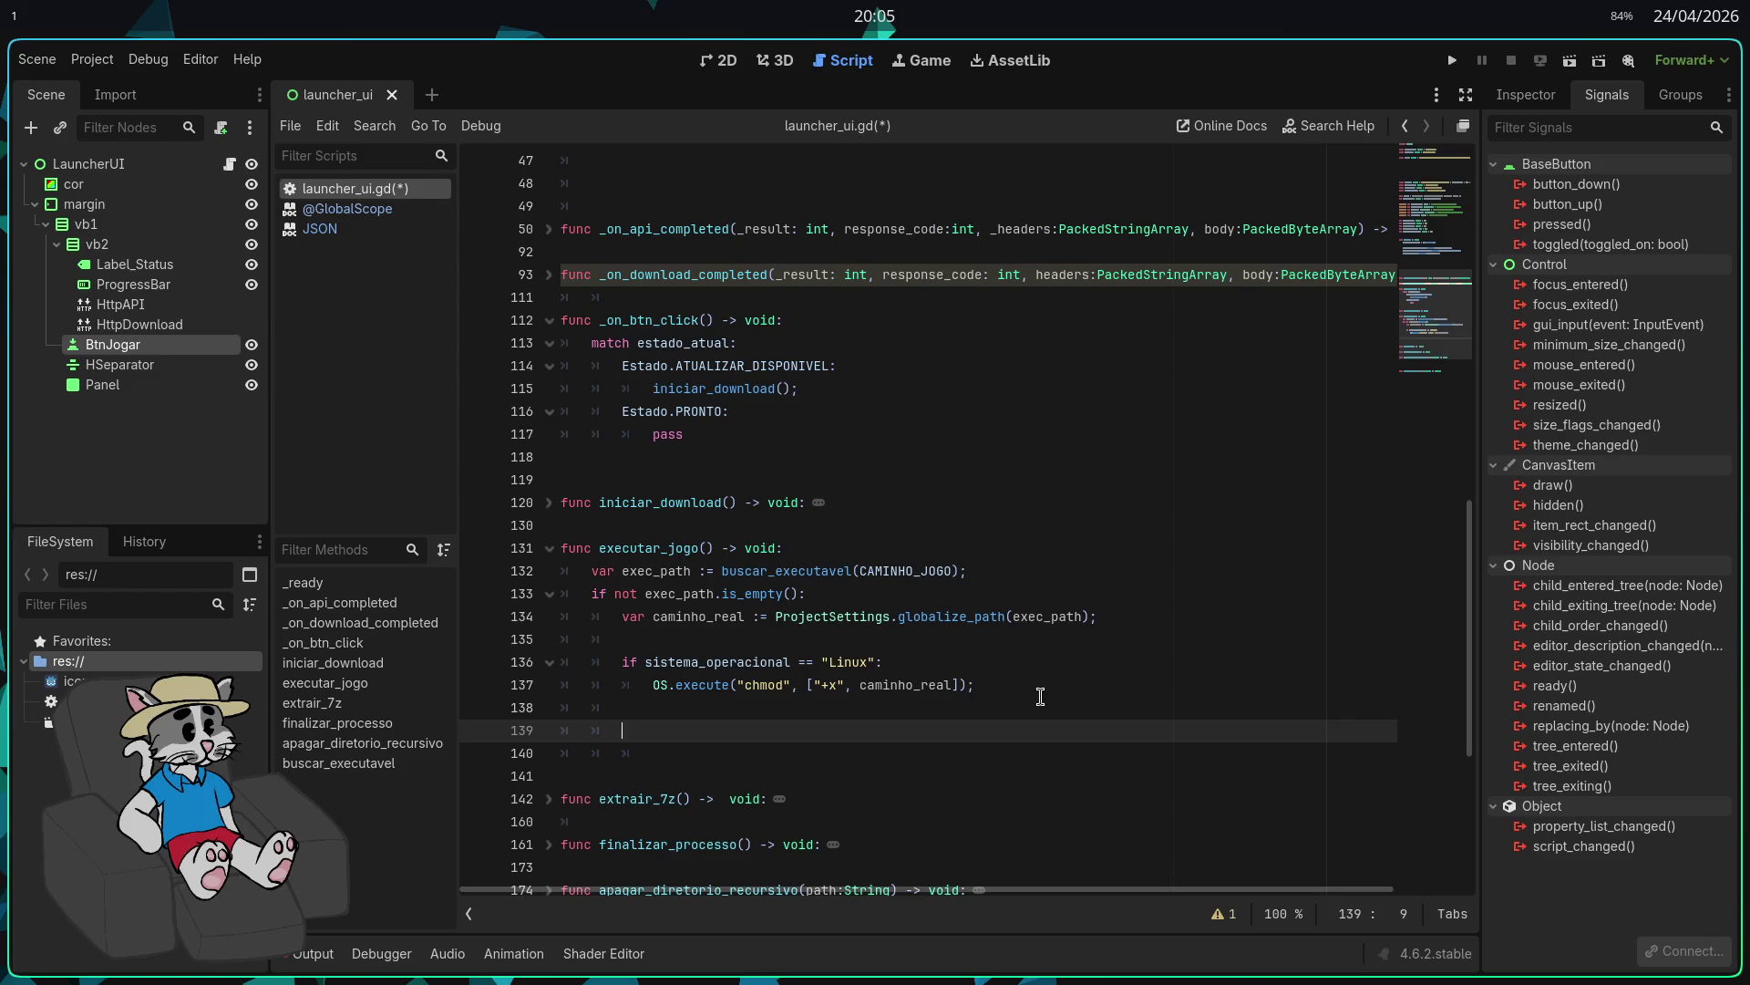
{"action": "key", "text": "Down"}
{"action": "key", "text": "BackSpace"}
{"action": "key", "text": "BackSpace"}
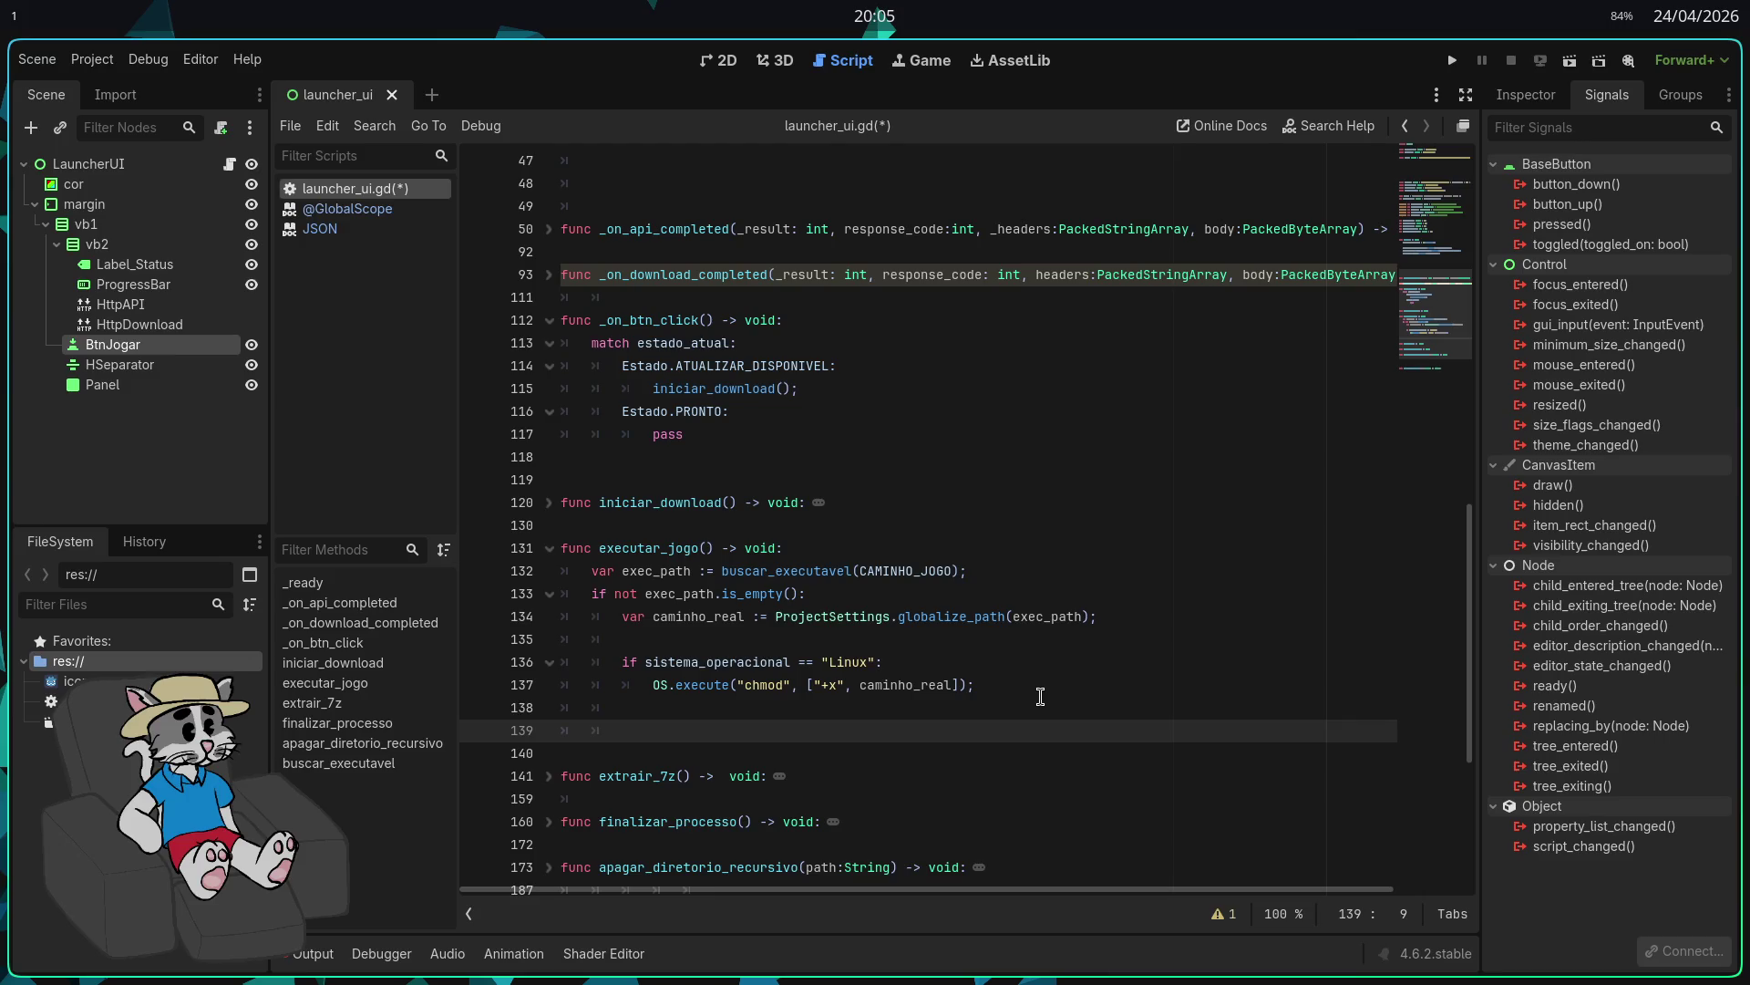
{"action": "type", "text": "OS."}
{"action": "type", "text": "create"}
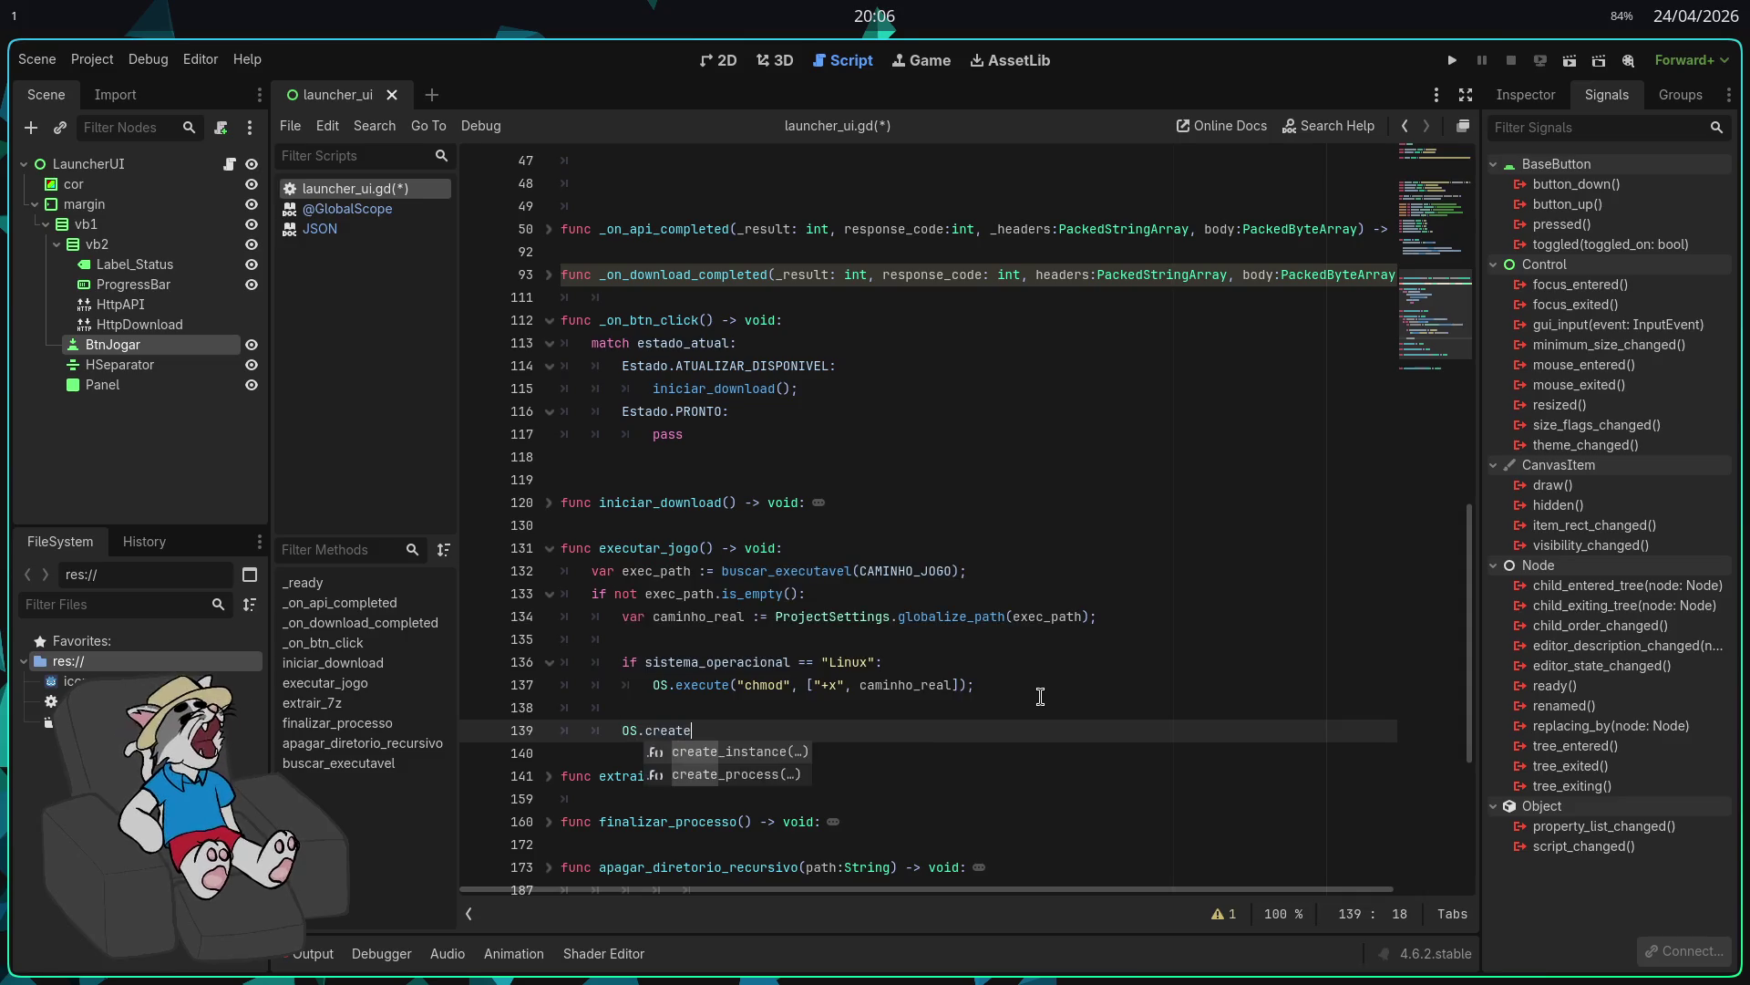
{"action": "type", "text": "_proc"}
{"action": "key", "text": "Return"}
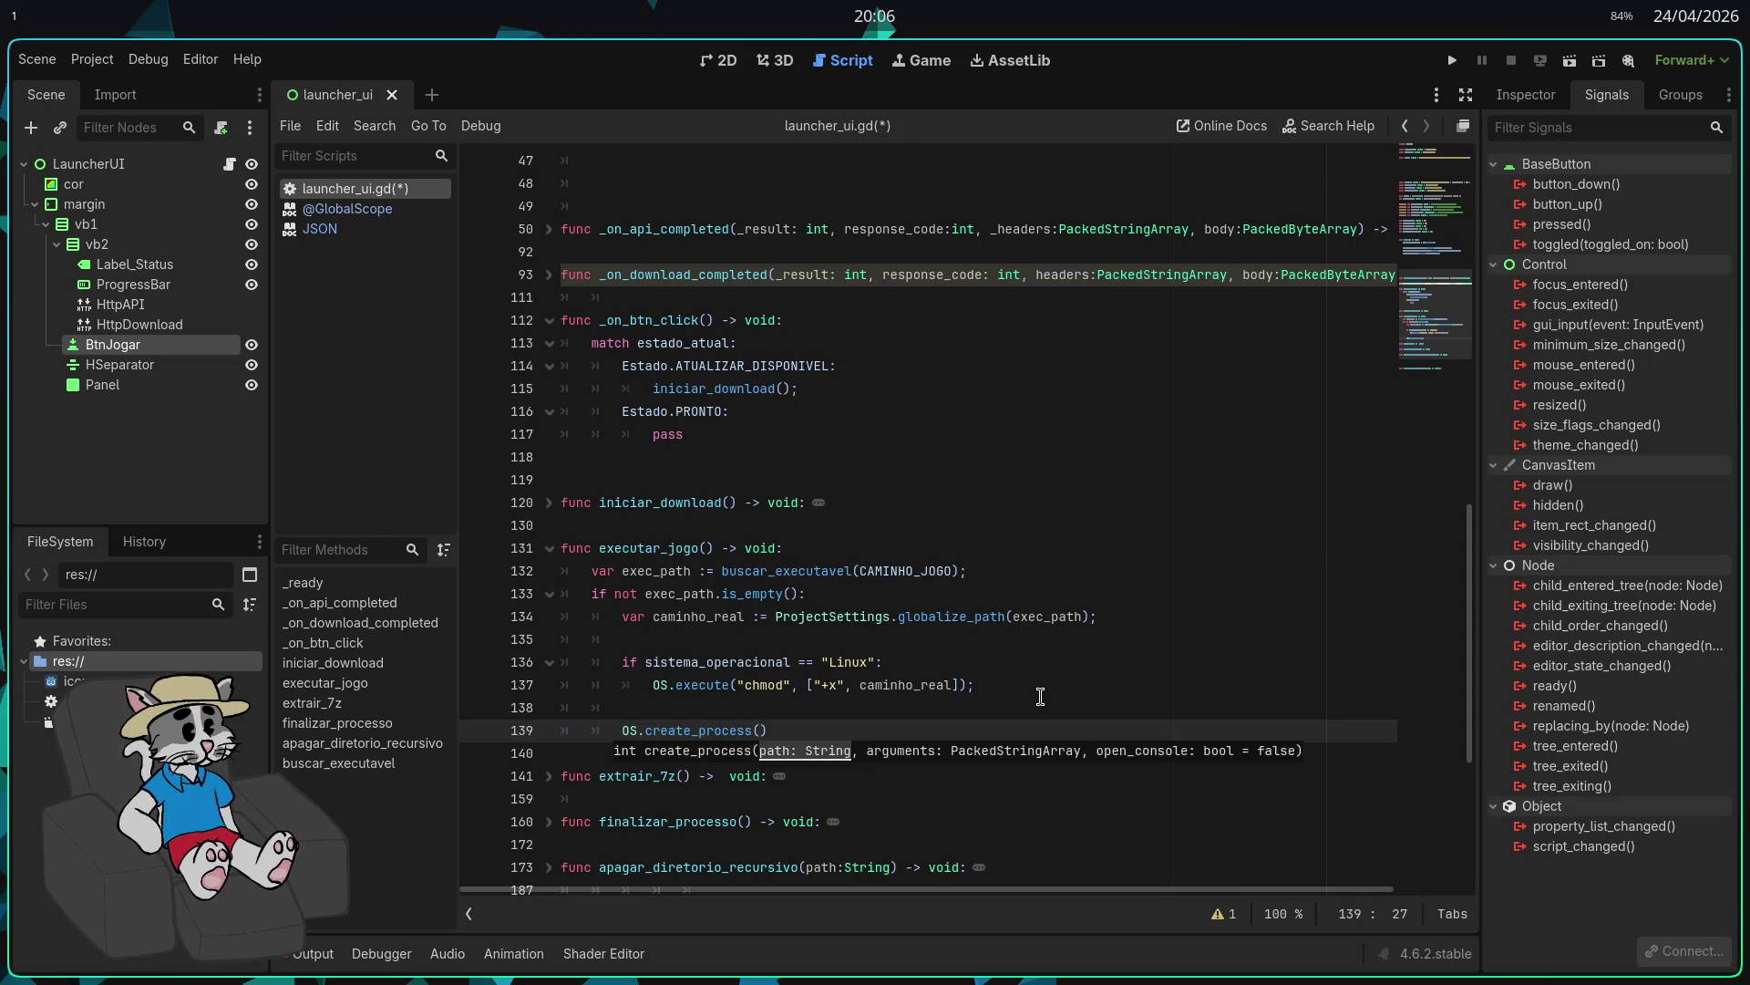
{"action": "type", "text": "caminho_real"}
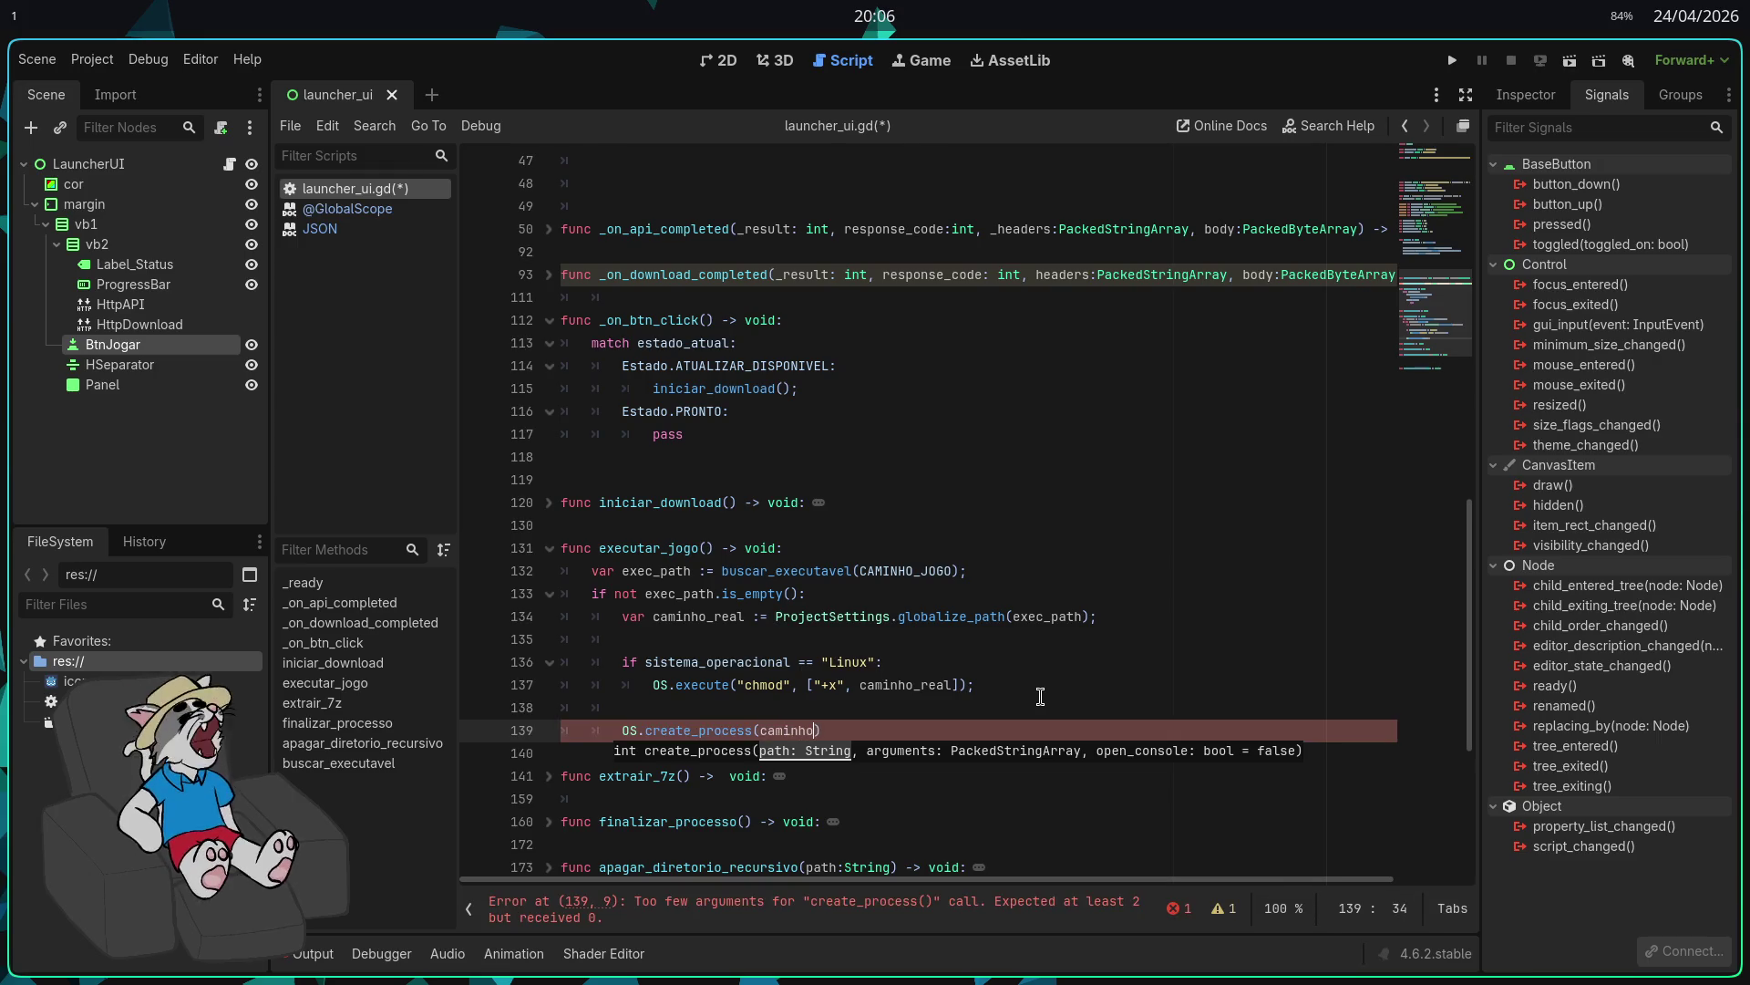
{"action": "type", "text": ",[])"}
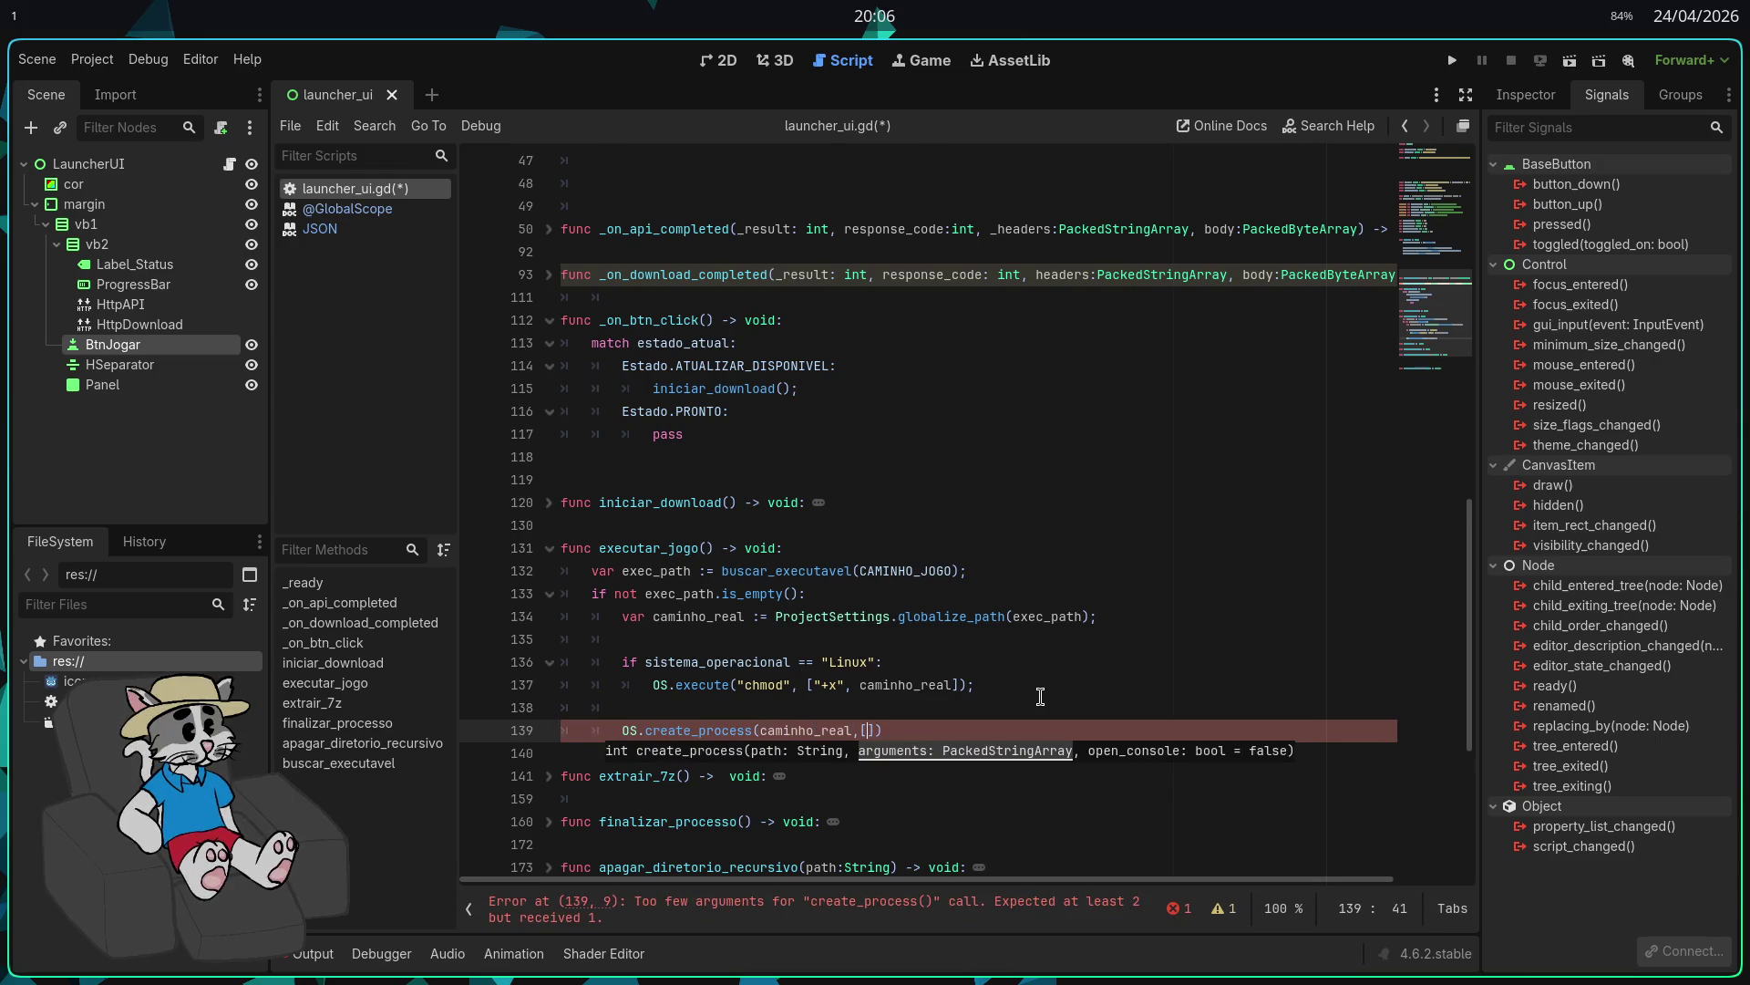
{"action": "key", "text": "Return"}
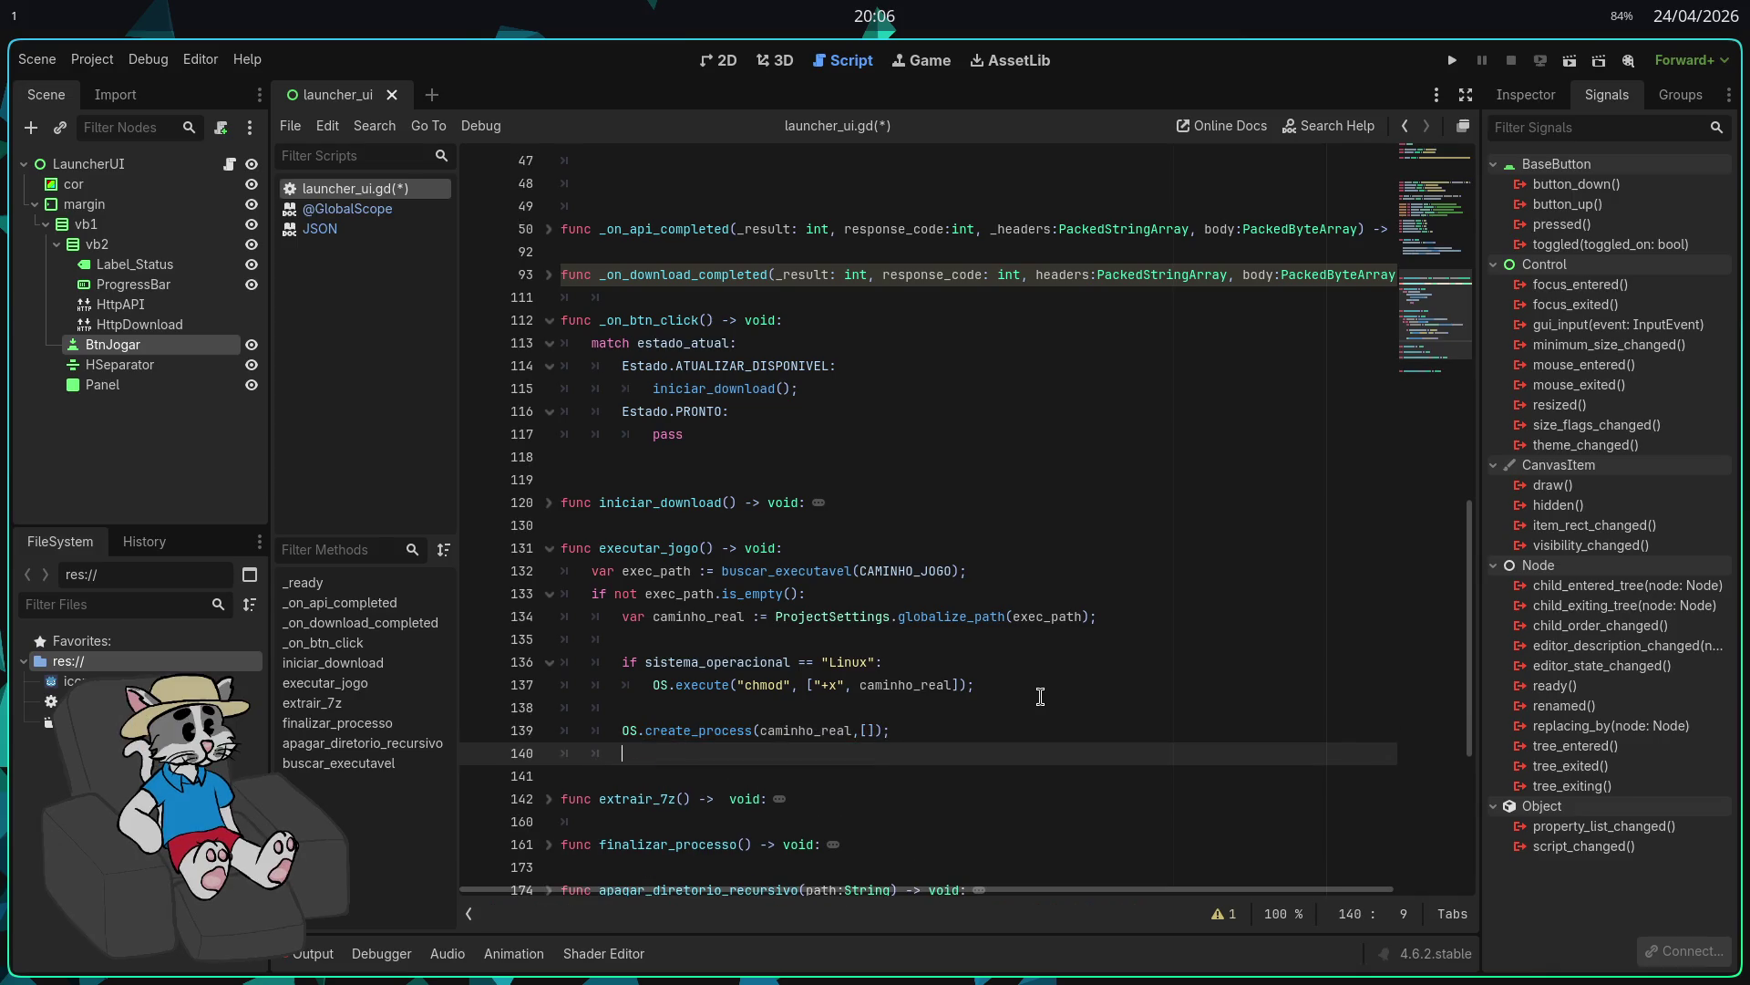
Step: Quit the launcher with get_tree().quit() on the following line
{"action": "type", "text": "get)t"}
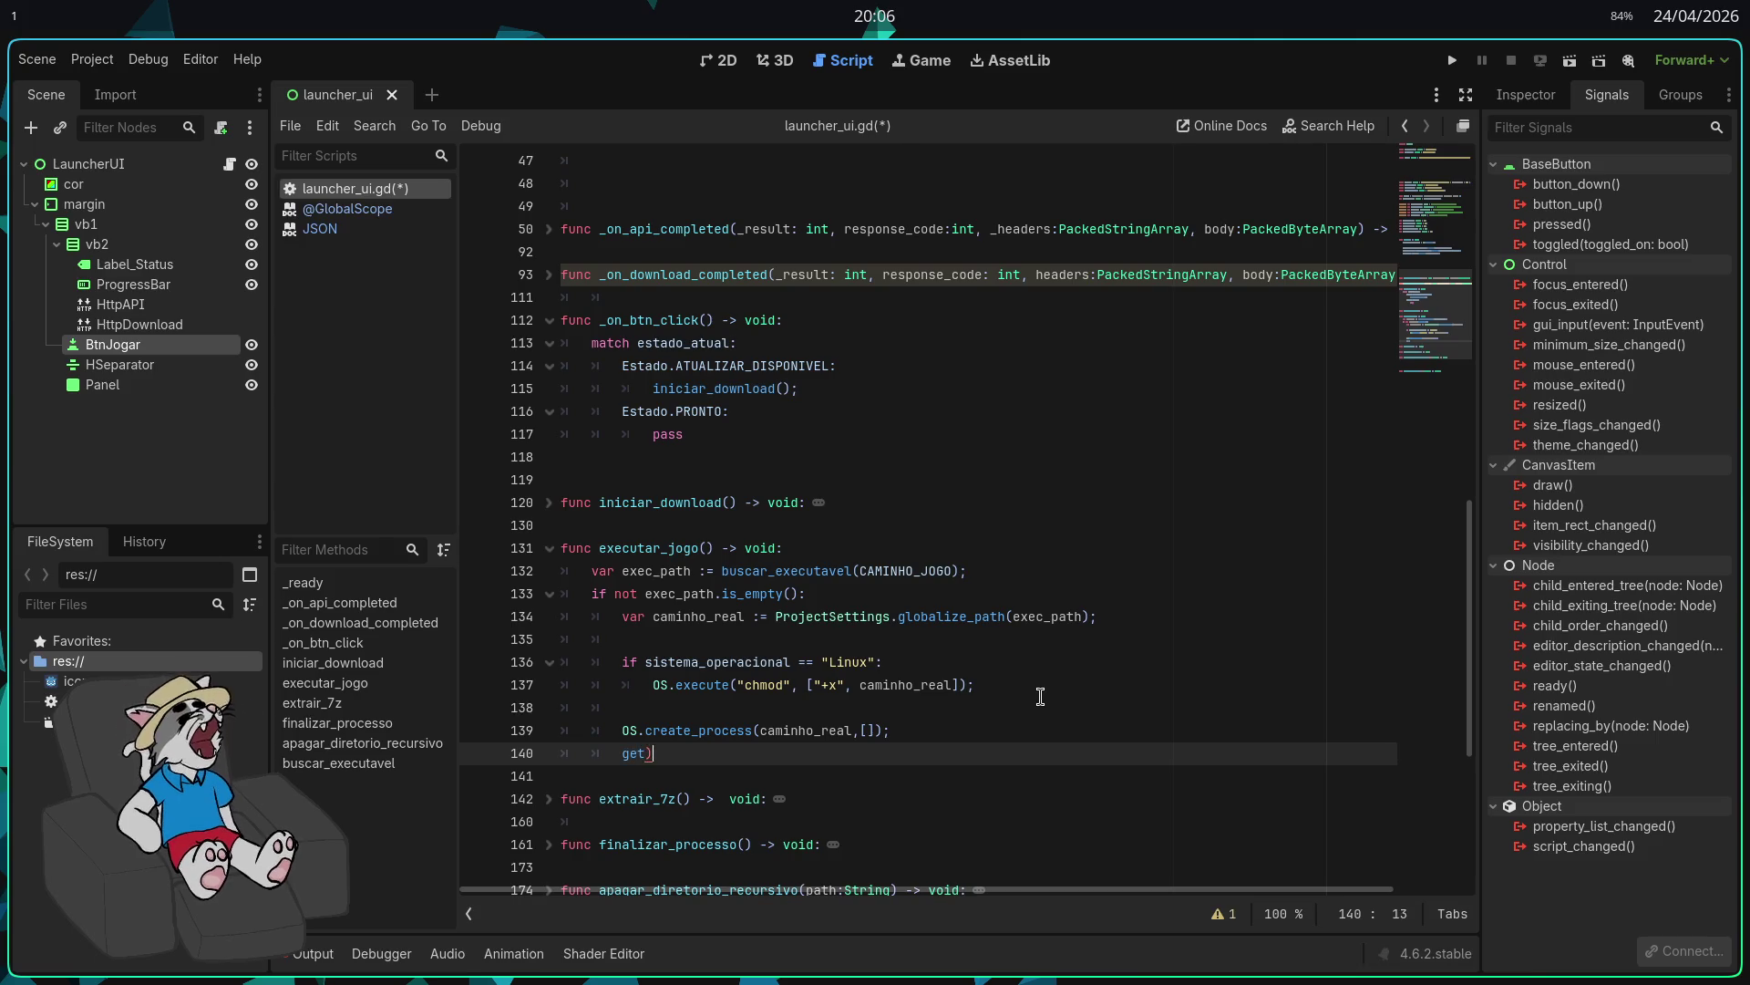
{"action": "key", "text": "BackSpace"}
{"action": "key", "text": "BackSpace"}
{"action": "type", "text": "_tree"}
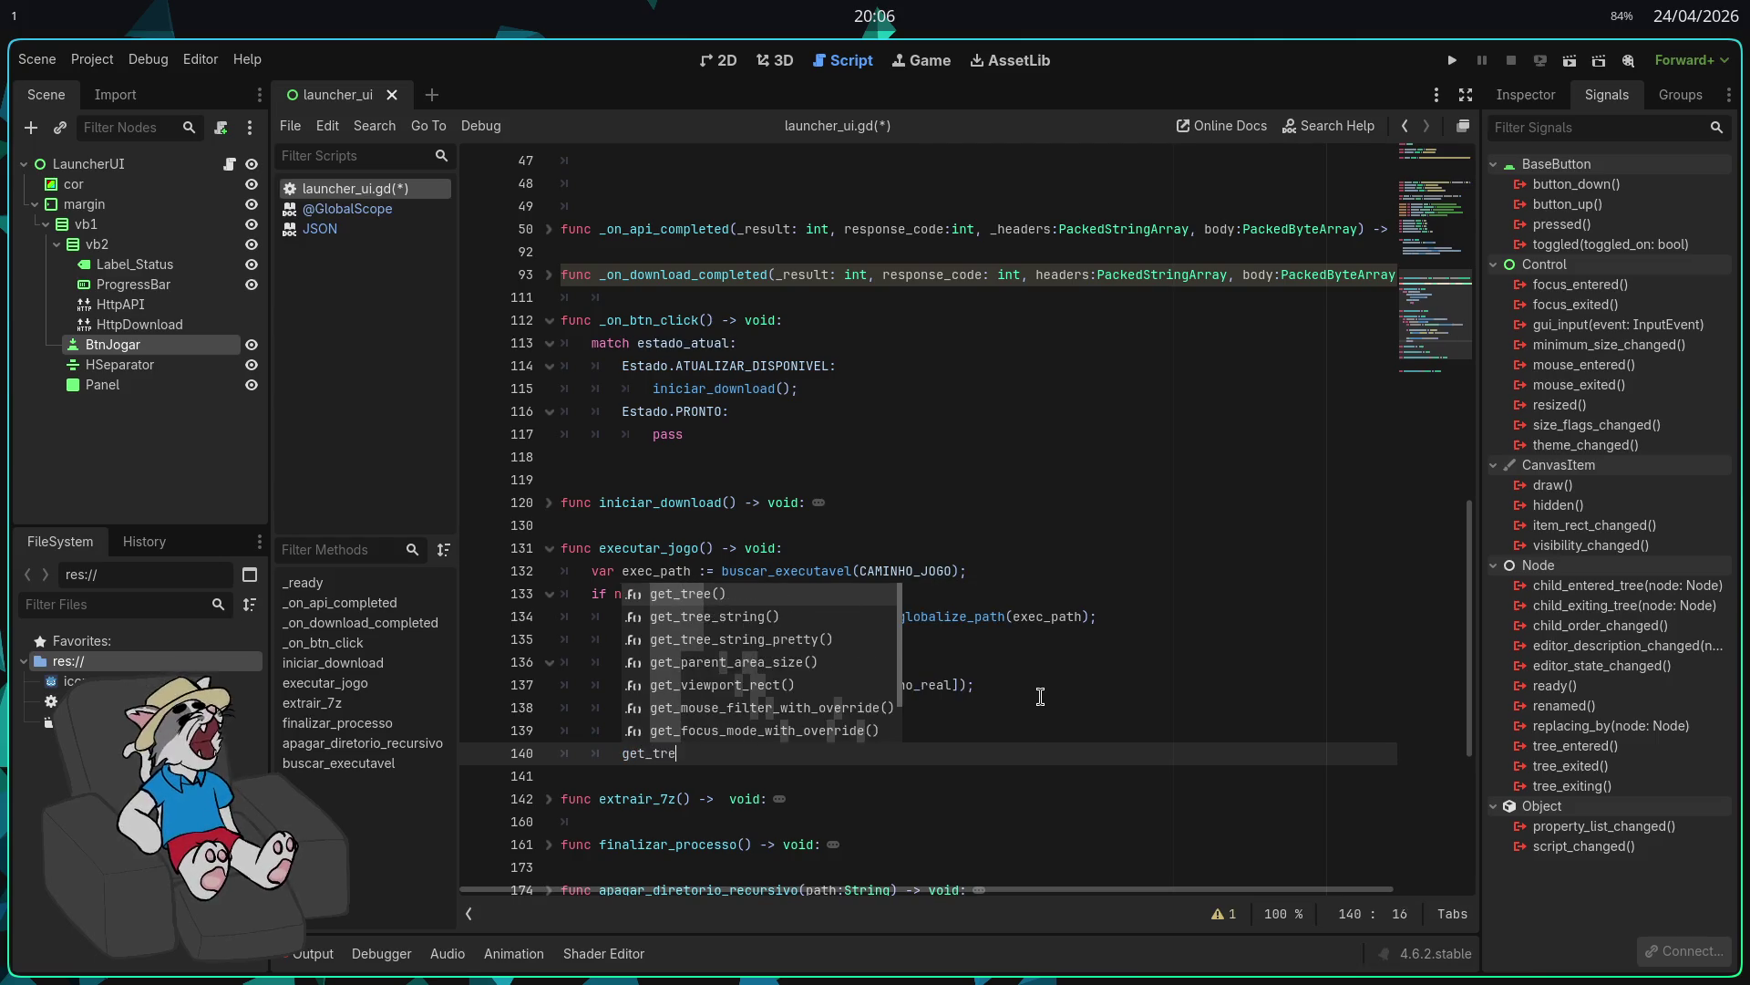
{"action": "key", "text": "Return"}
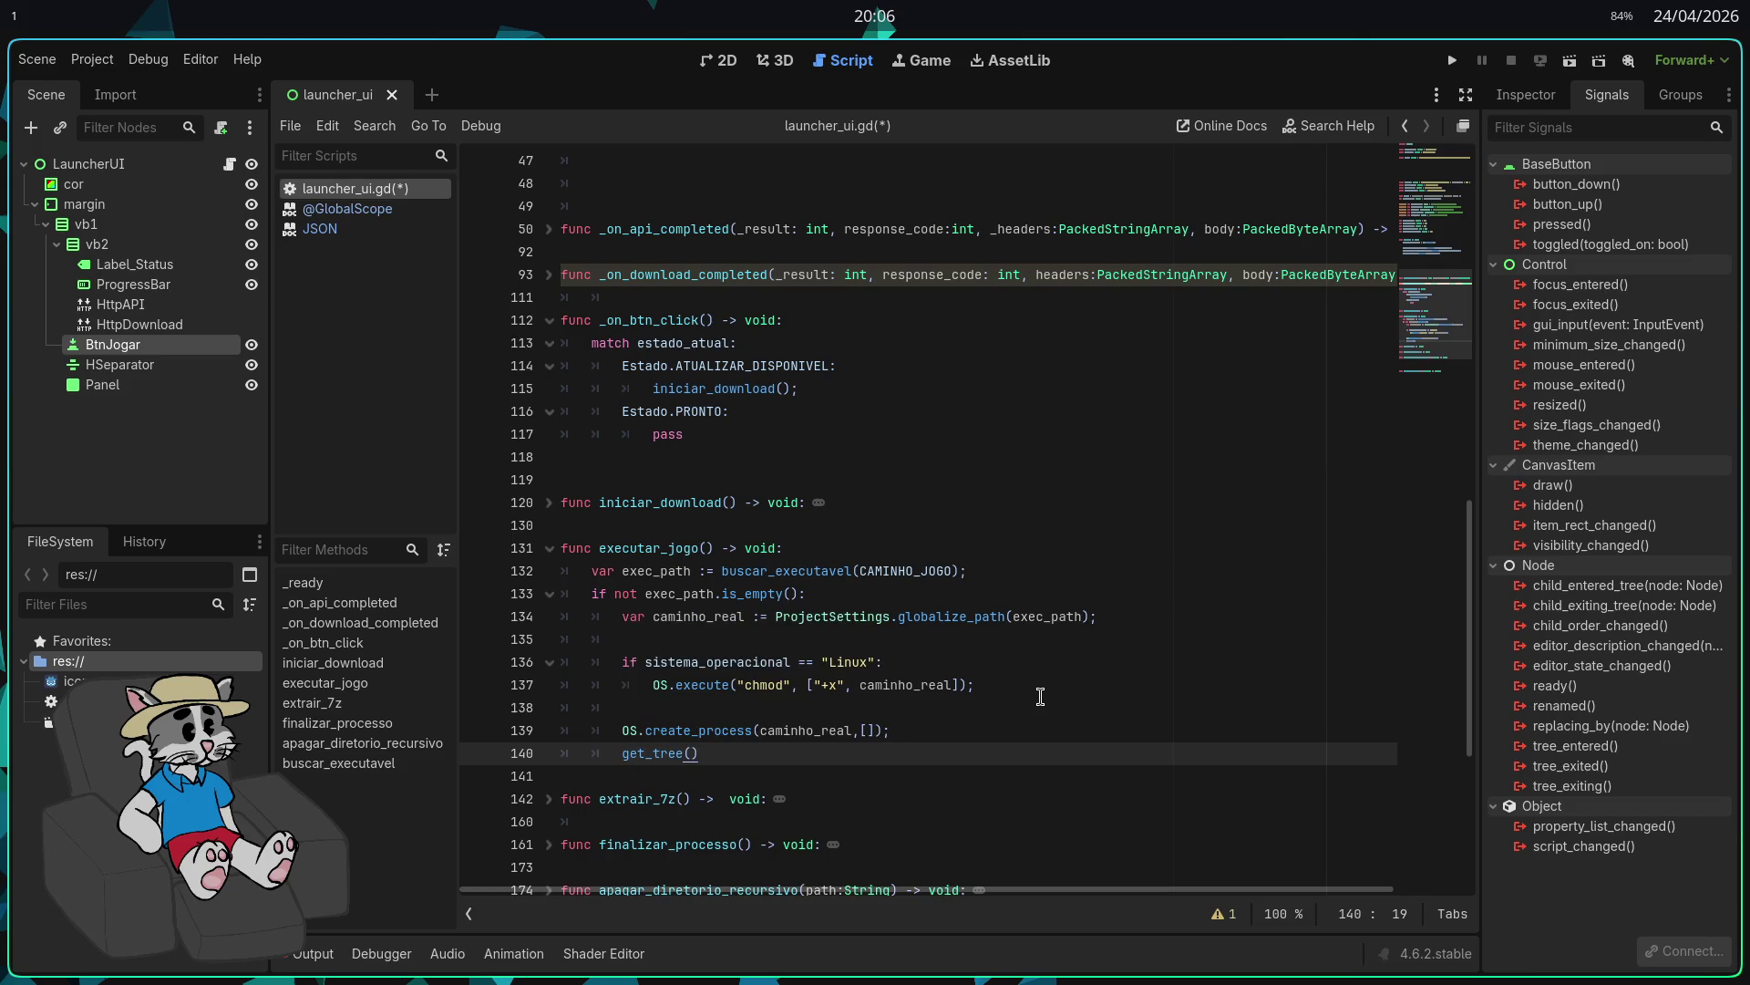
{"action": "type", "text": ".quit"}
{"action": "key", "text": "Return"}
{"action": "type", "text": ";"}
{"action": "key", "text": "Return"}
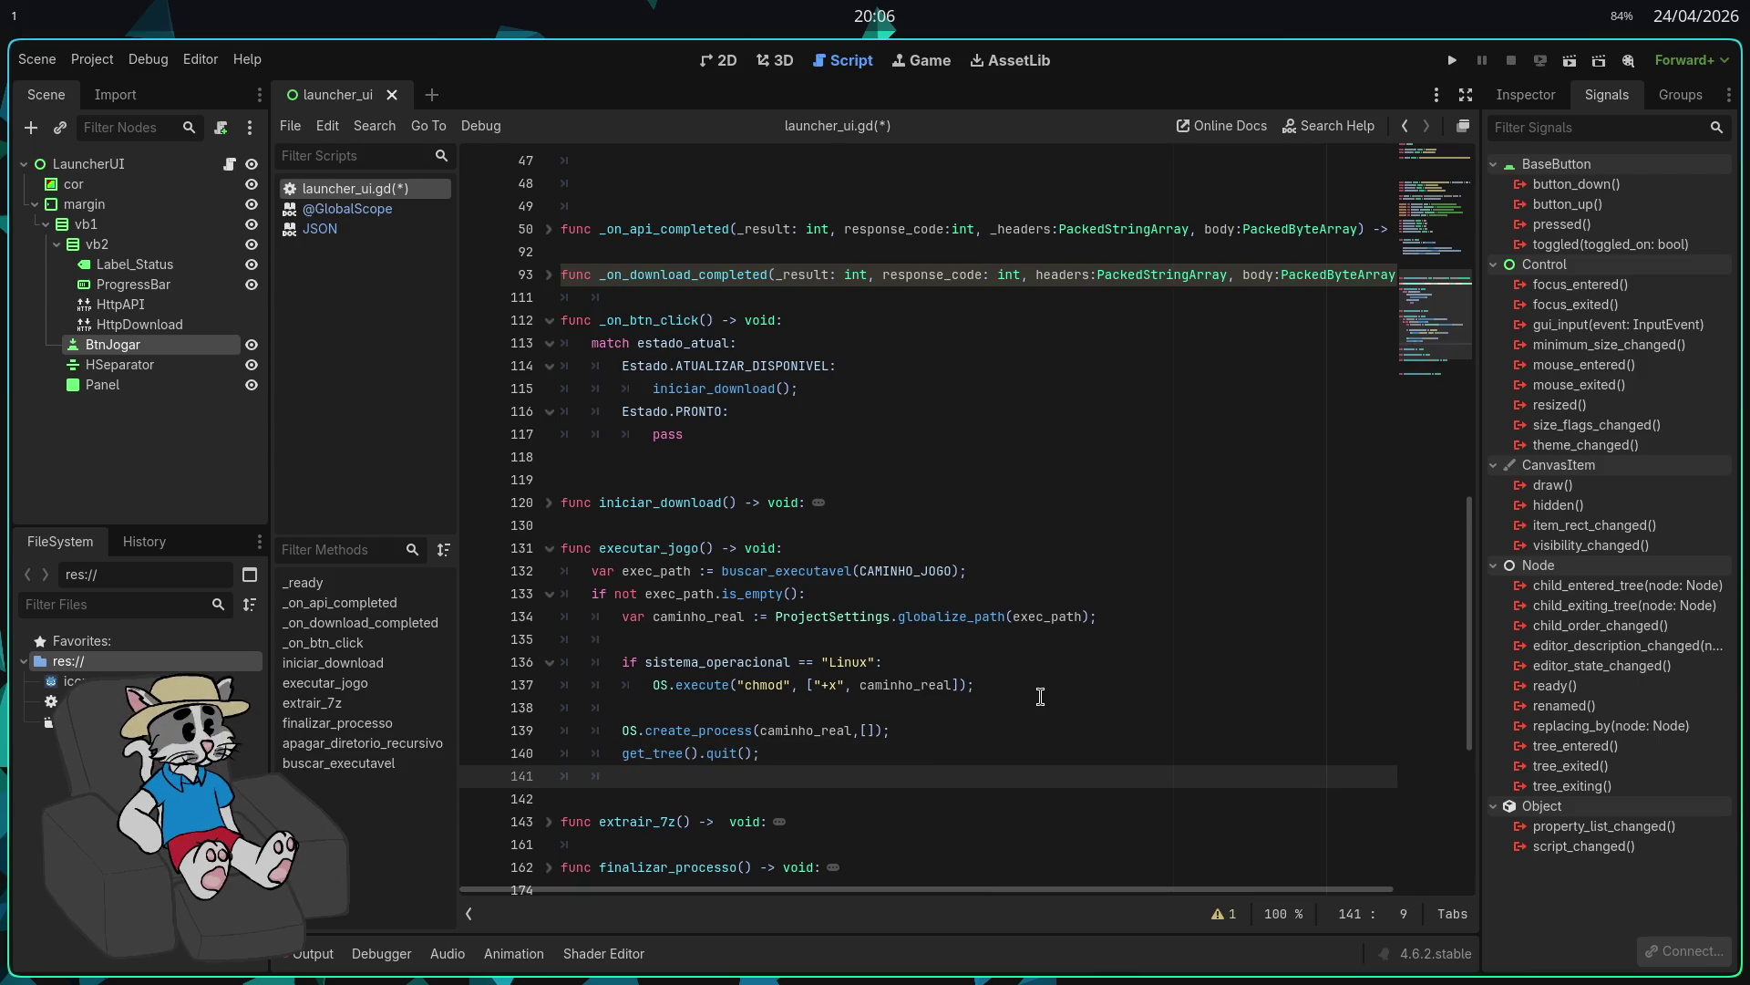
Step: Add an else: block setting label_status.text to "ARQUIVO NÃO ENCONTRADO. REINICIA PRA ATUALIZAR!"
{"action": "type", "text": "else:"}
{"action": "key", "text": "Return"}
{"action": "key", "text": "Return"}
{"action": "key", "text": "Up"}
{"action": "key", "text": "Return"}
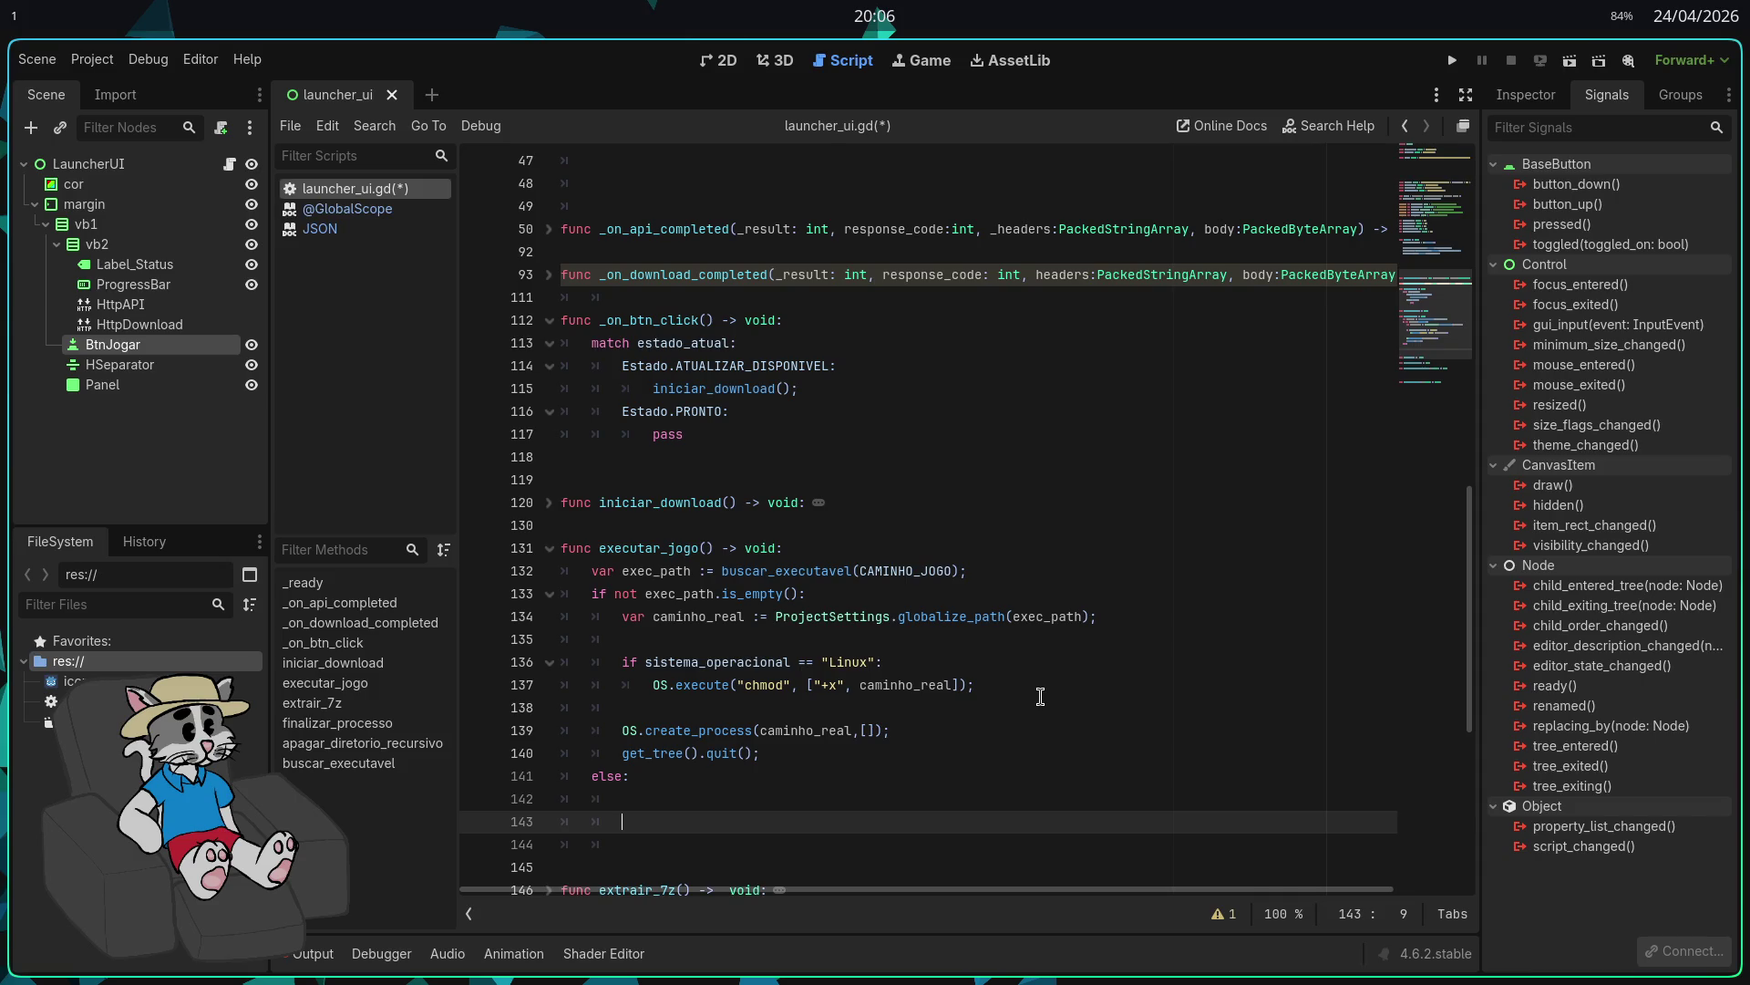
{"action": "type", "text": "label_status.text="}
{"action": "key", "text": "BackSpace"}
{"action": "key", "text": "BackSpace"}
{"action": "key", "text": "BackSpace"}
{"action": "type", "text": "= \"AR"}
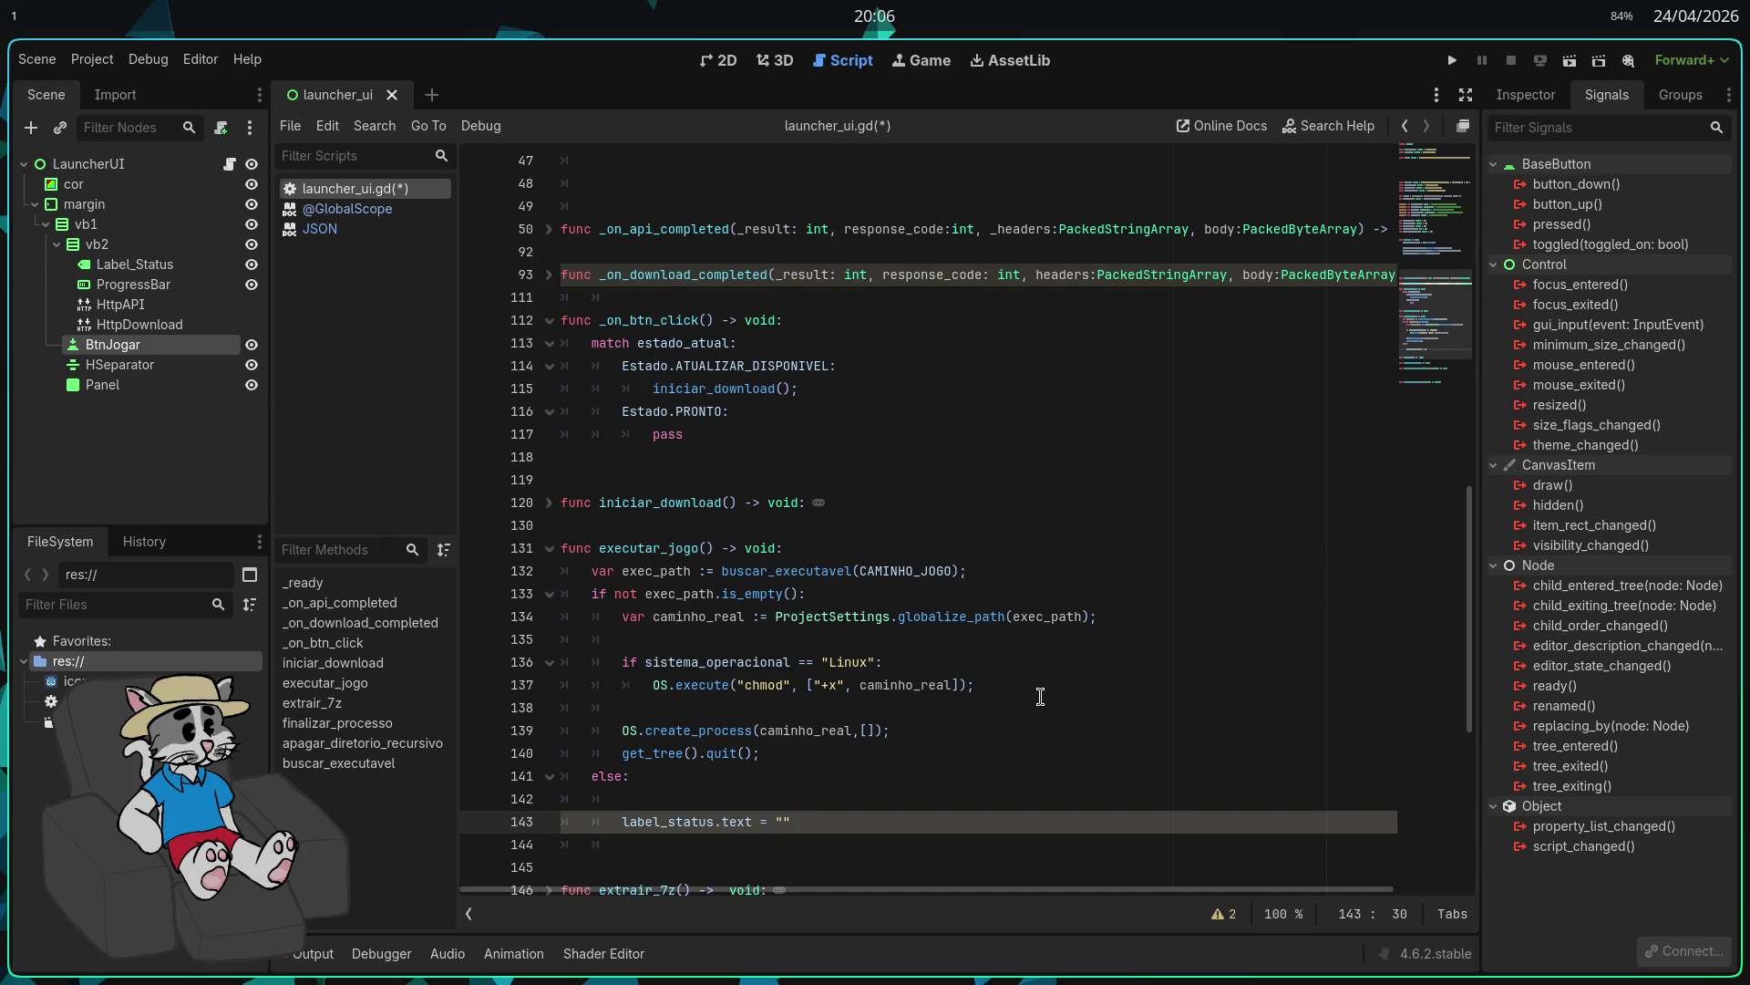
{"action": "type", "text": "QUIVO NÃO ENC"}
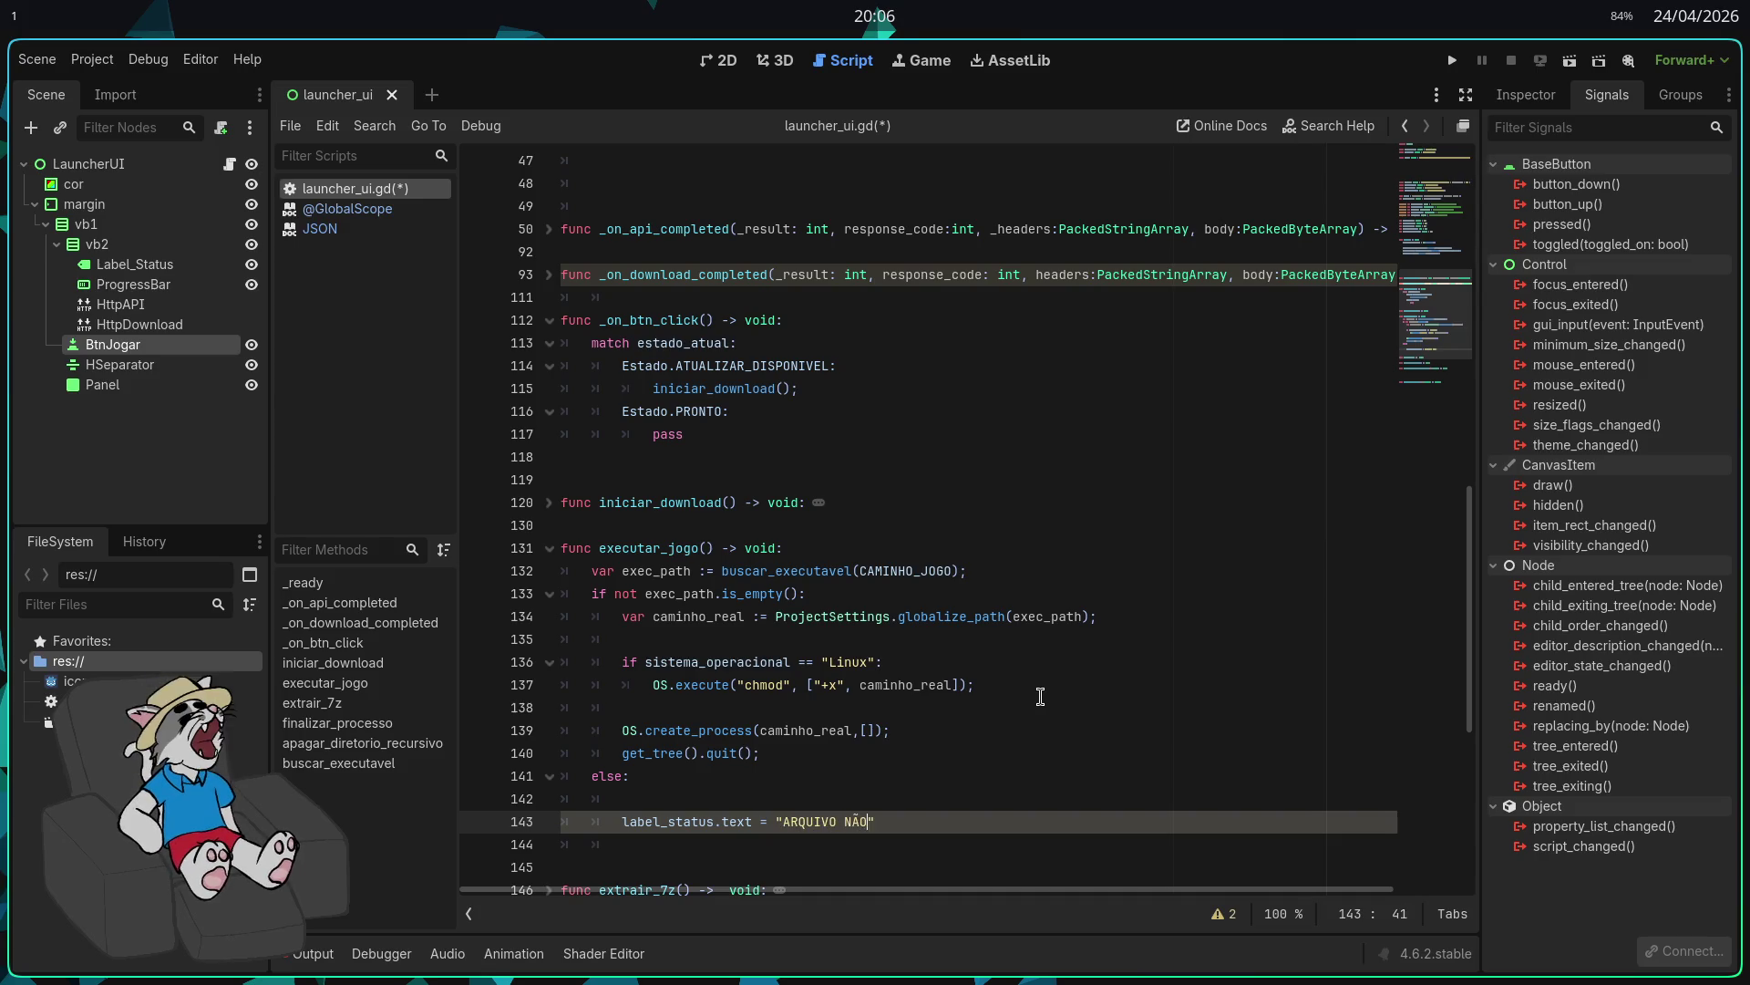
{"action": "type", "text": "ONTRADO. "}
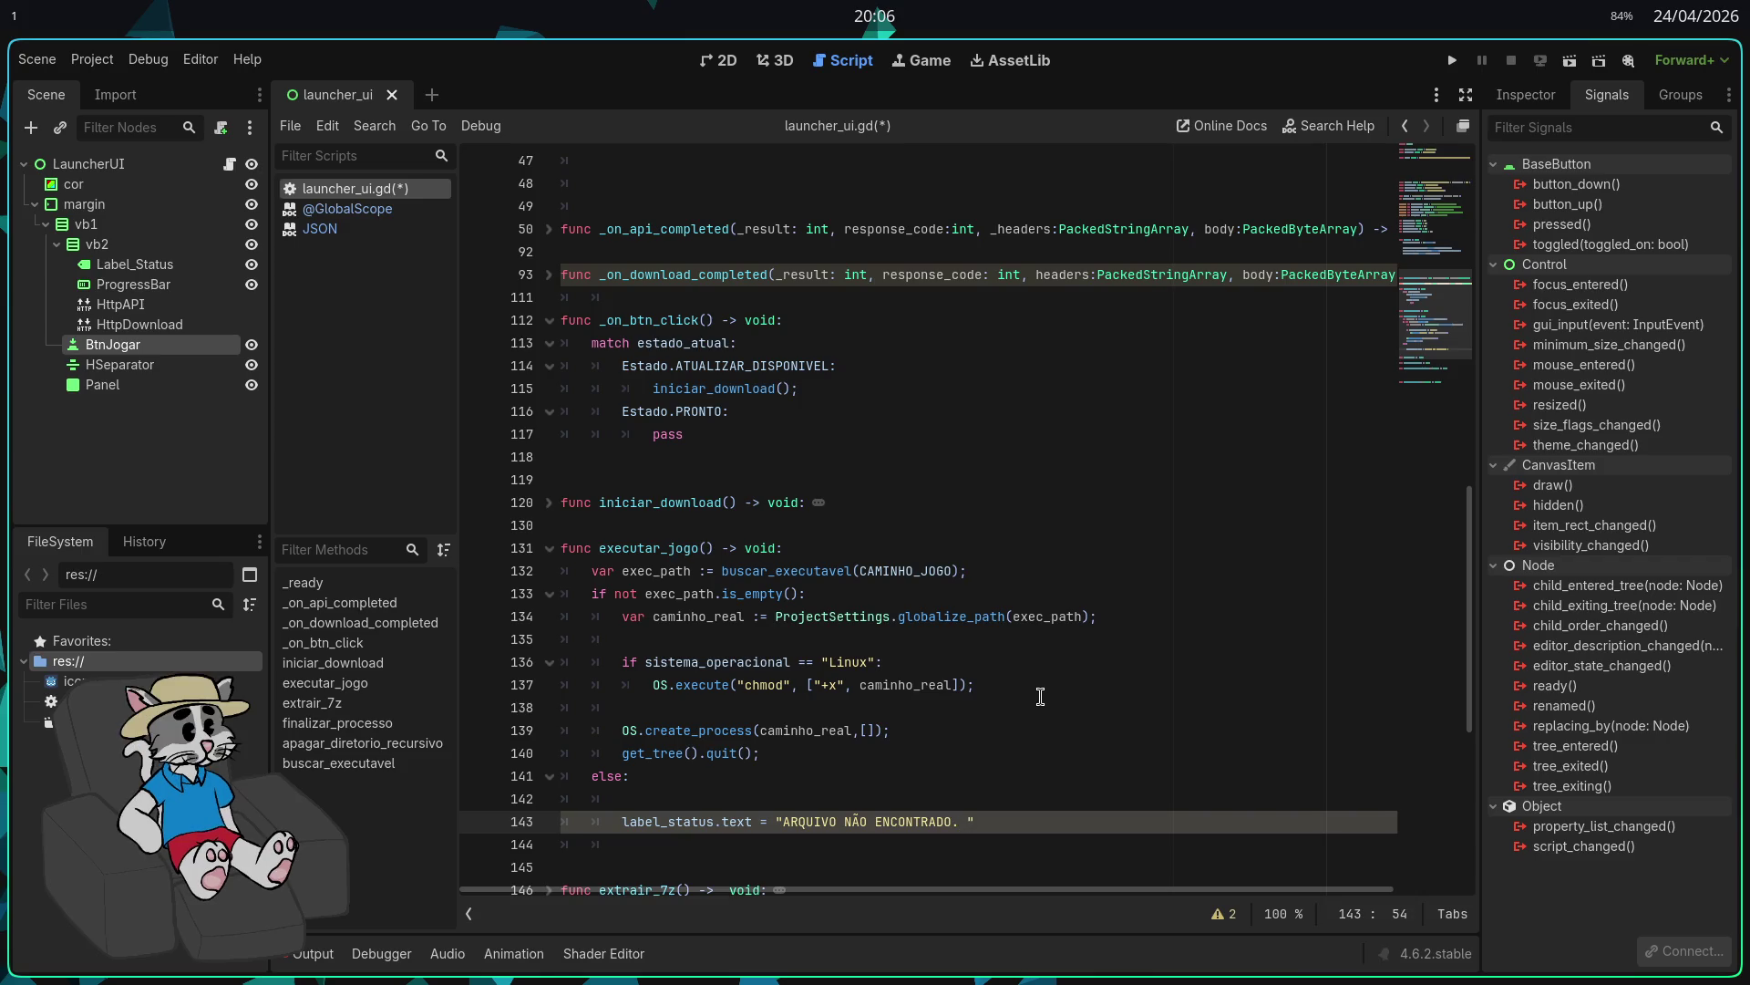
{"action": "type", "text": "REINICIA PRA "}
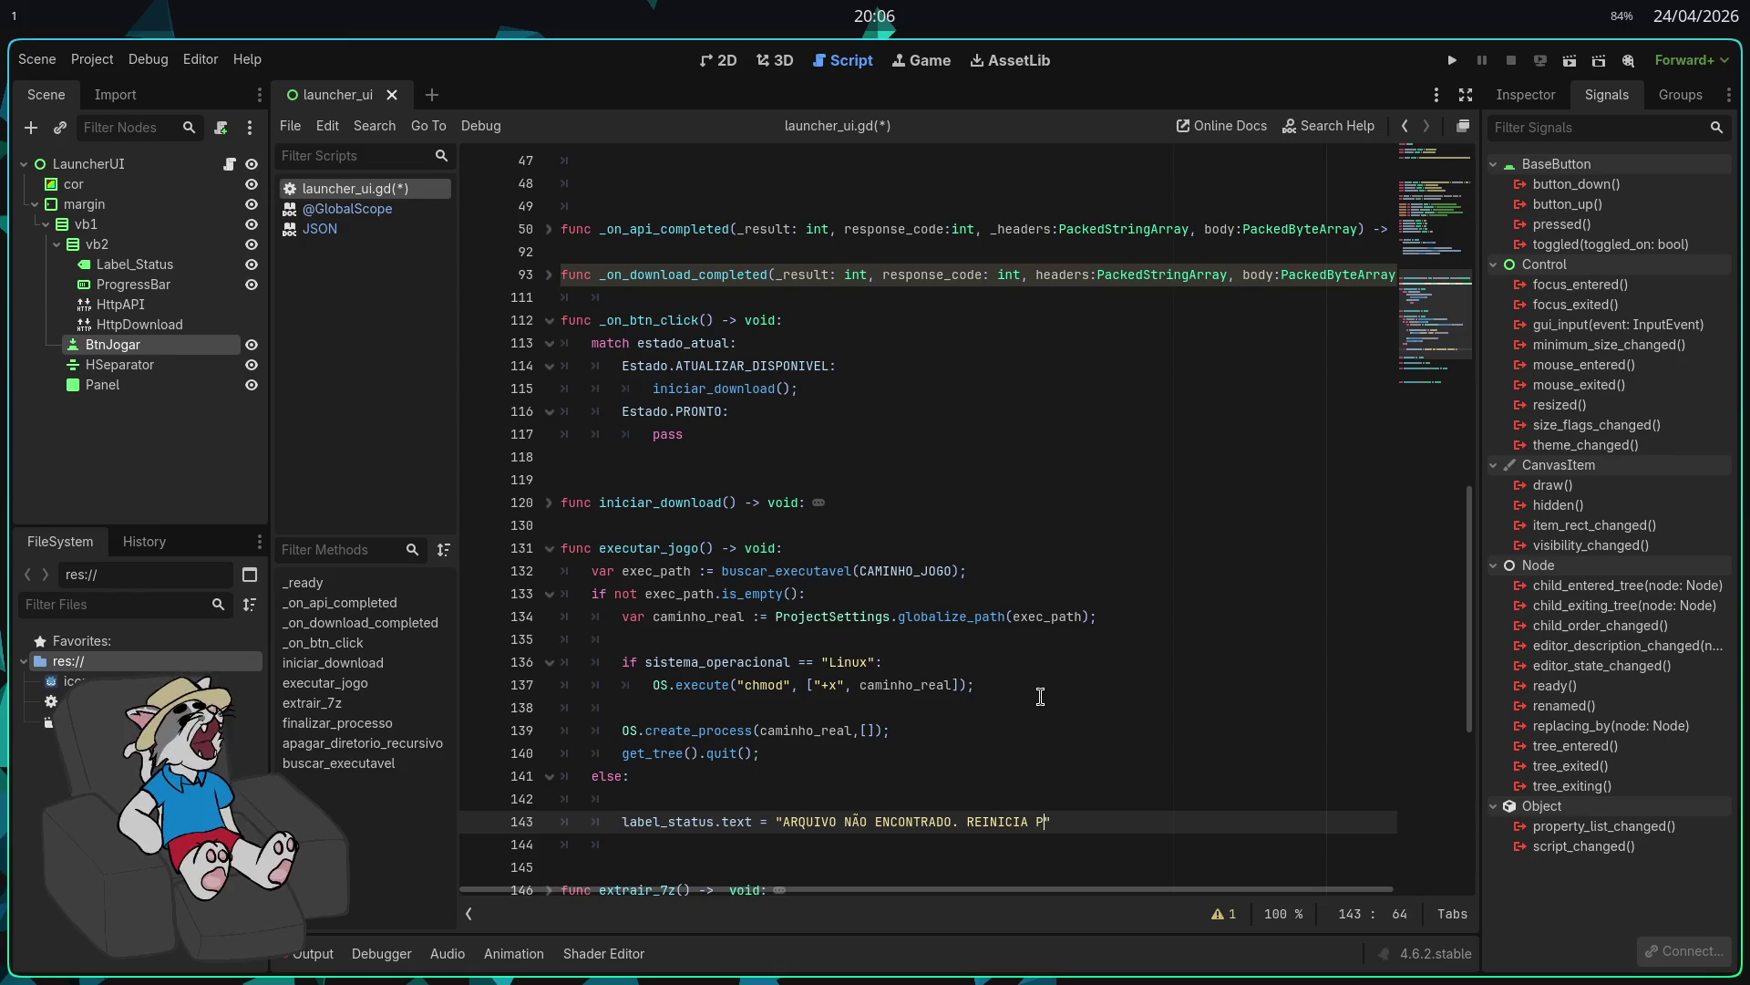
{"action": "type", "text": "ATUALIZAR!\""}
{"action": "type", "text": ")"}
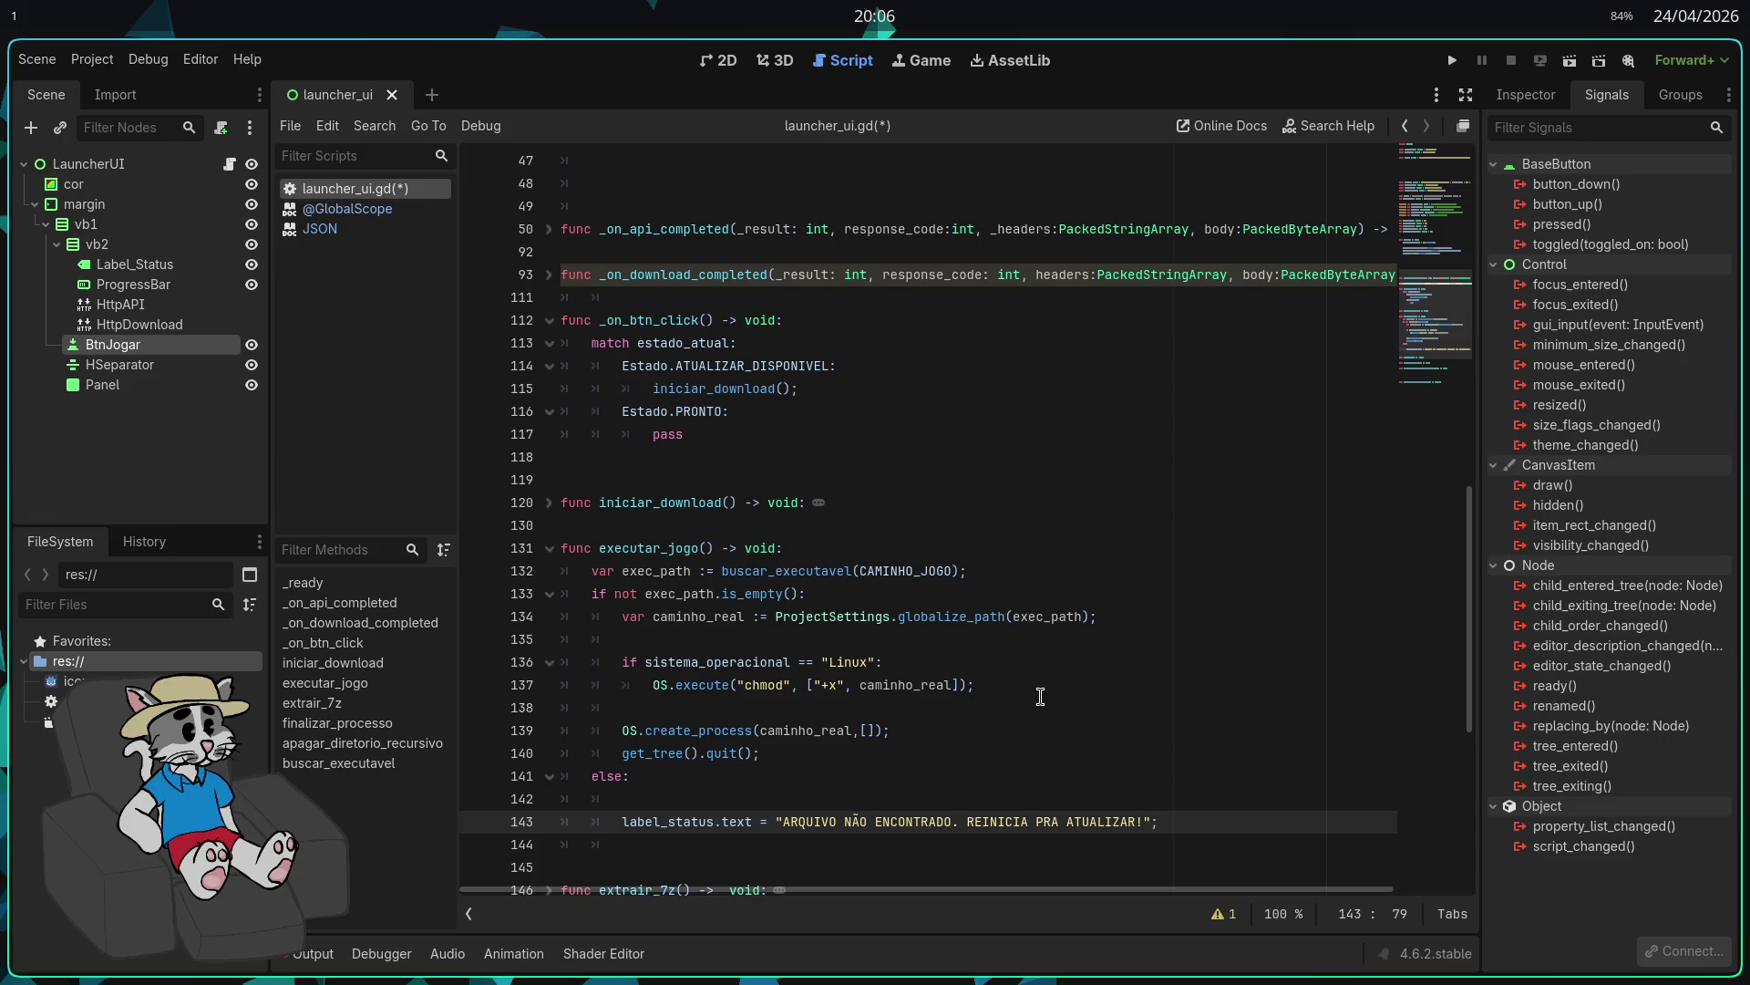
{"action": "key", "text": "Return"}
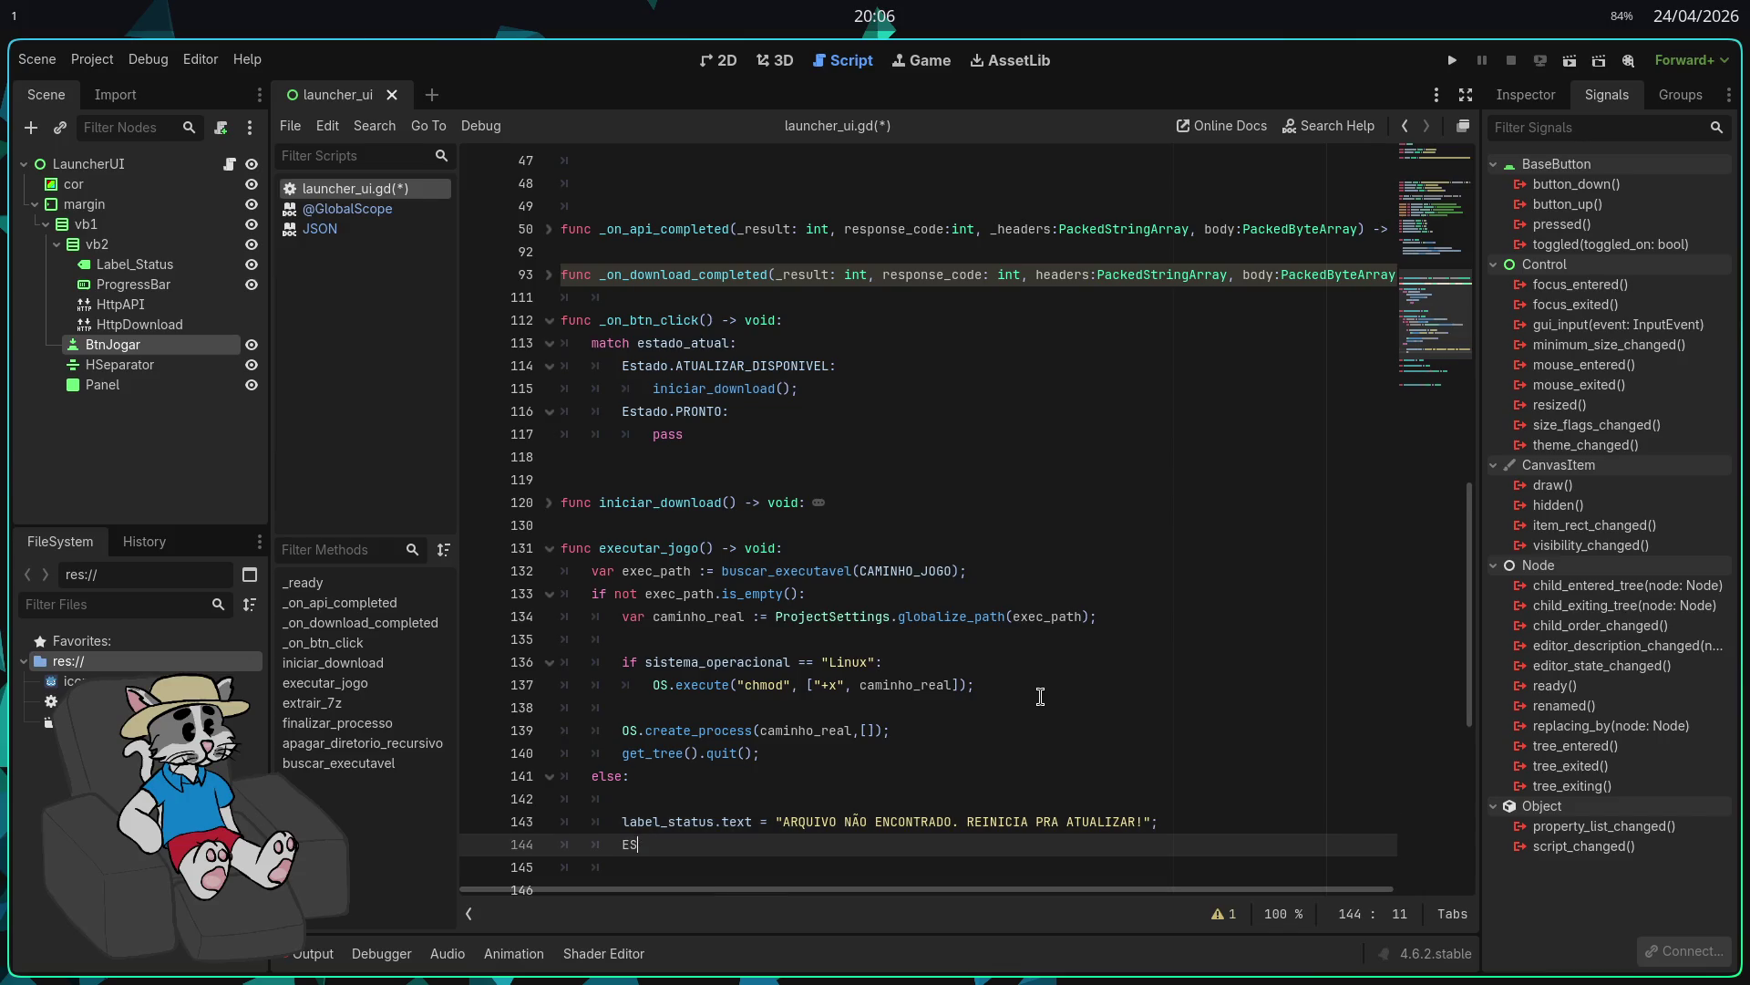
Step: Set estado_atual = Estado.ATUALIZAR_DISPONIVEL and btn_jogar.text = "ATUALIZAR", then save
{"action": "scroll", "coordinate": [976, 556], "scroll_direction": "down", "scroll_amount": 4}
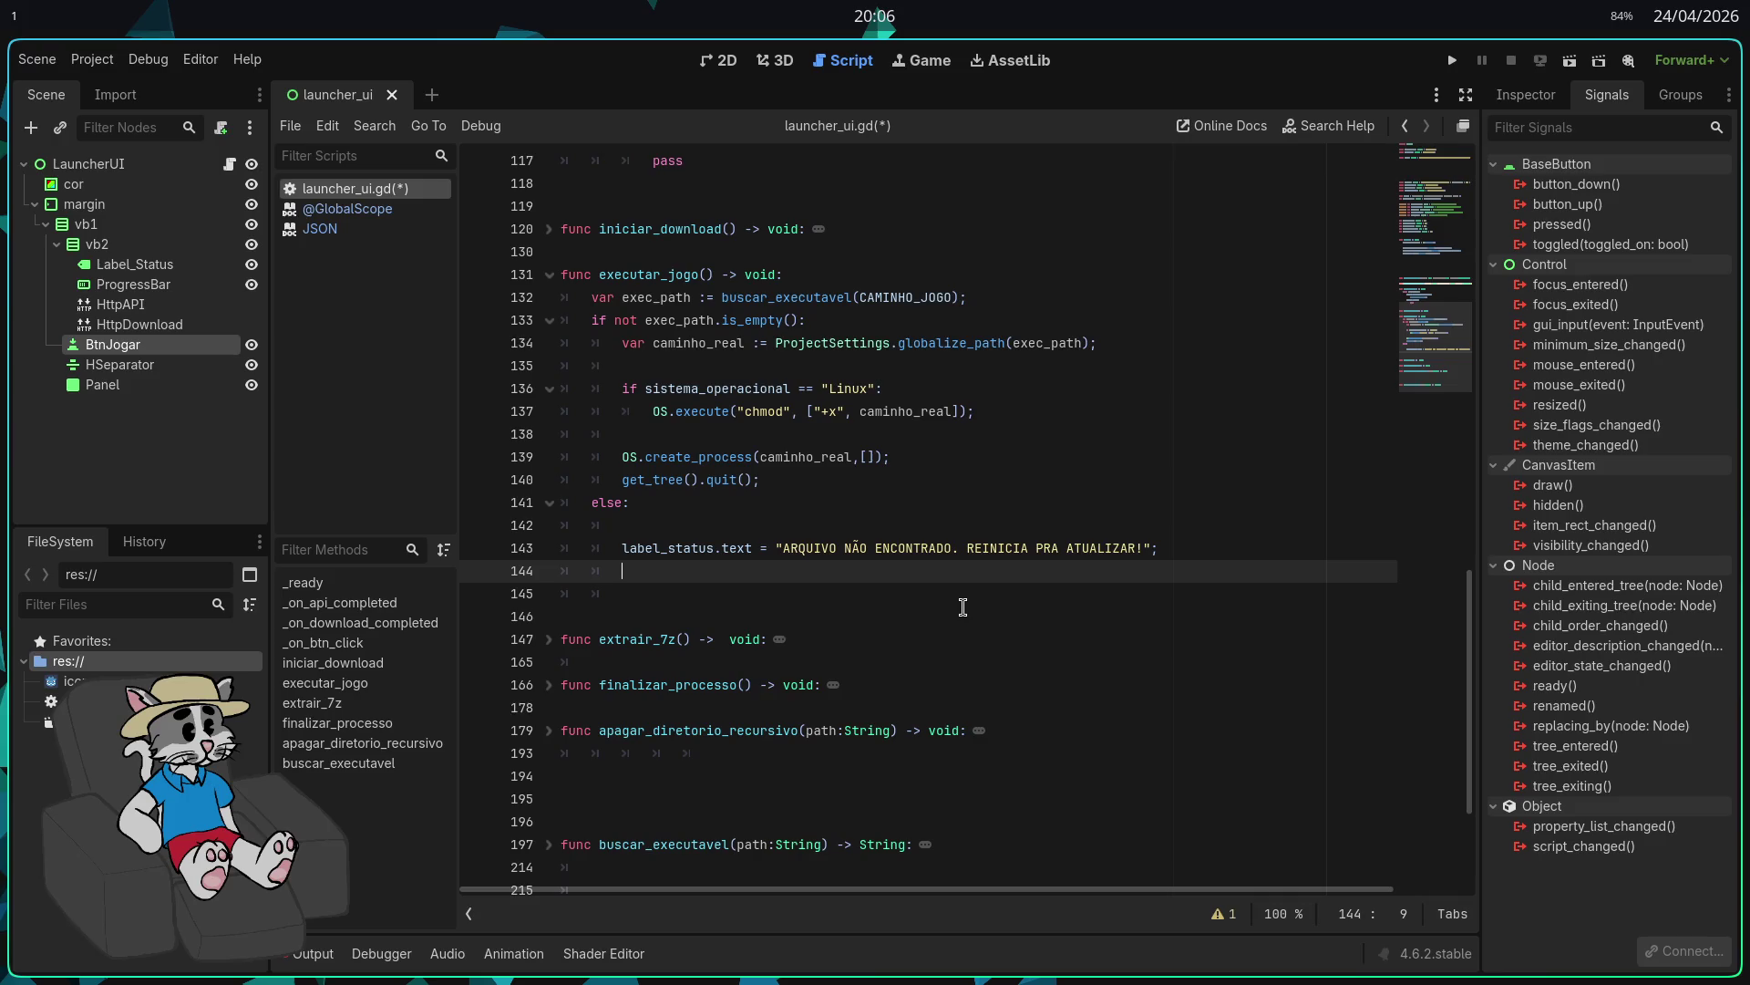
{"action": "type", "text": "estado"}
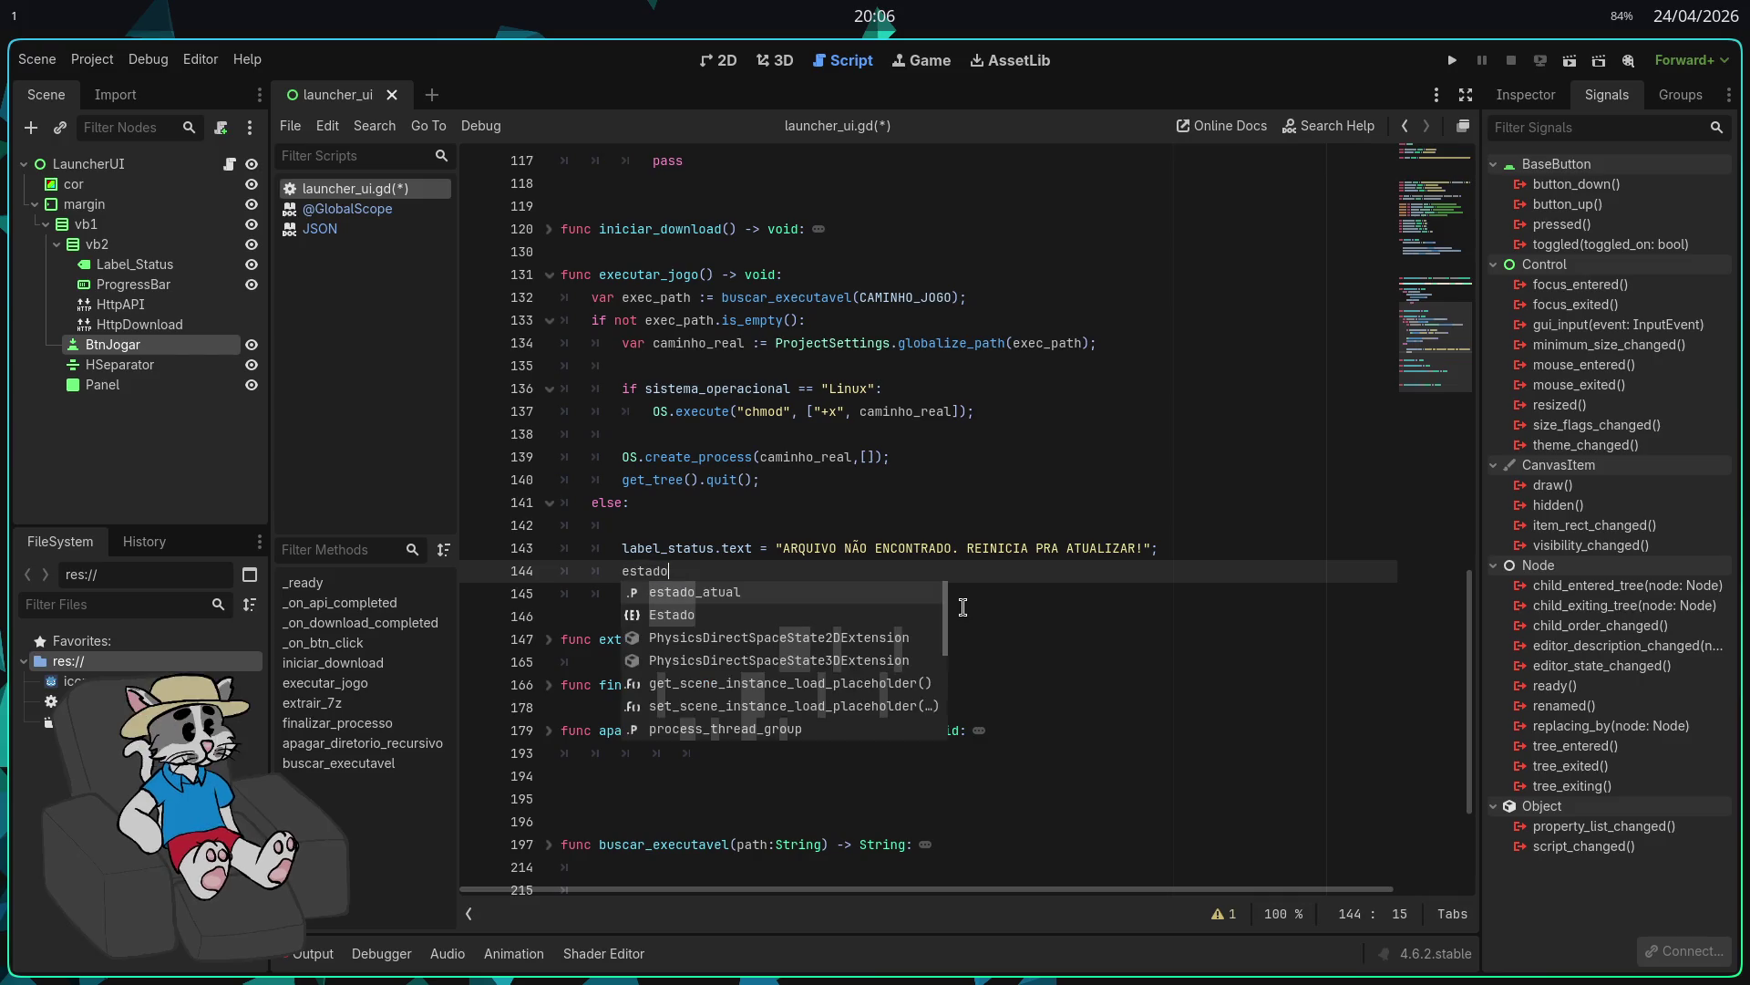
{"action": "type", "text": "_a"}
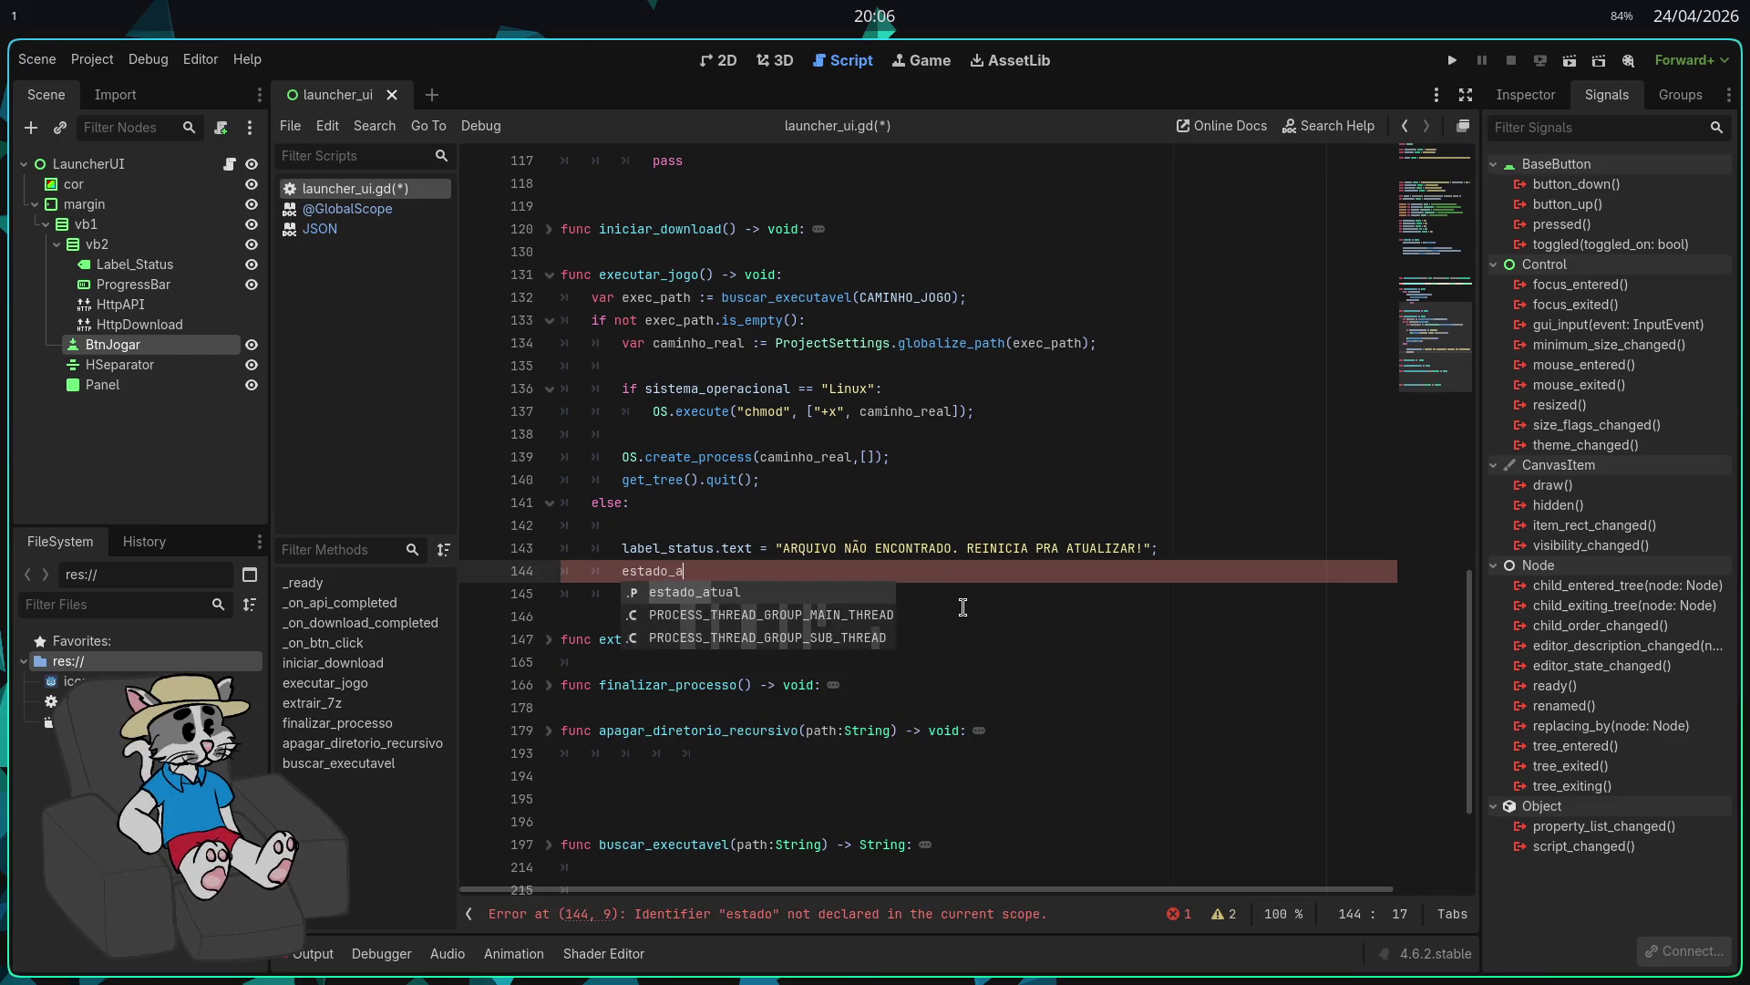
{"action": "type", "text": "tual = estado"}
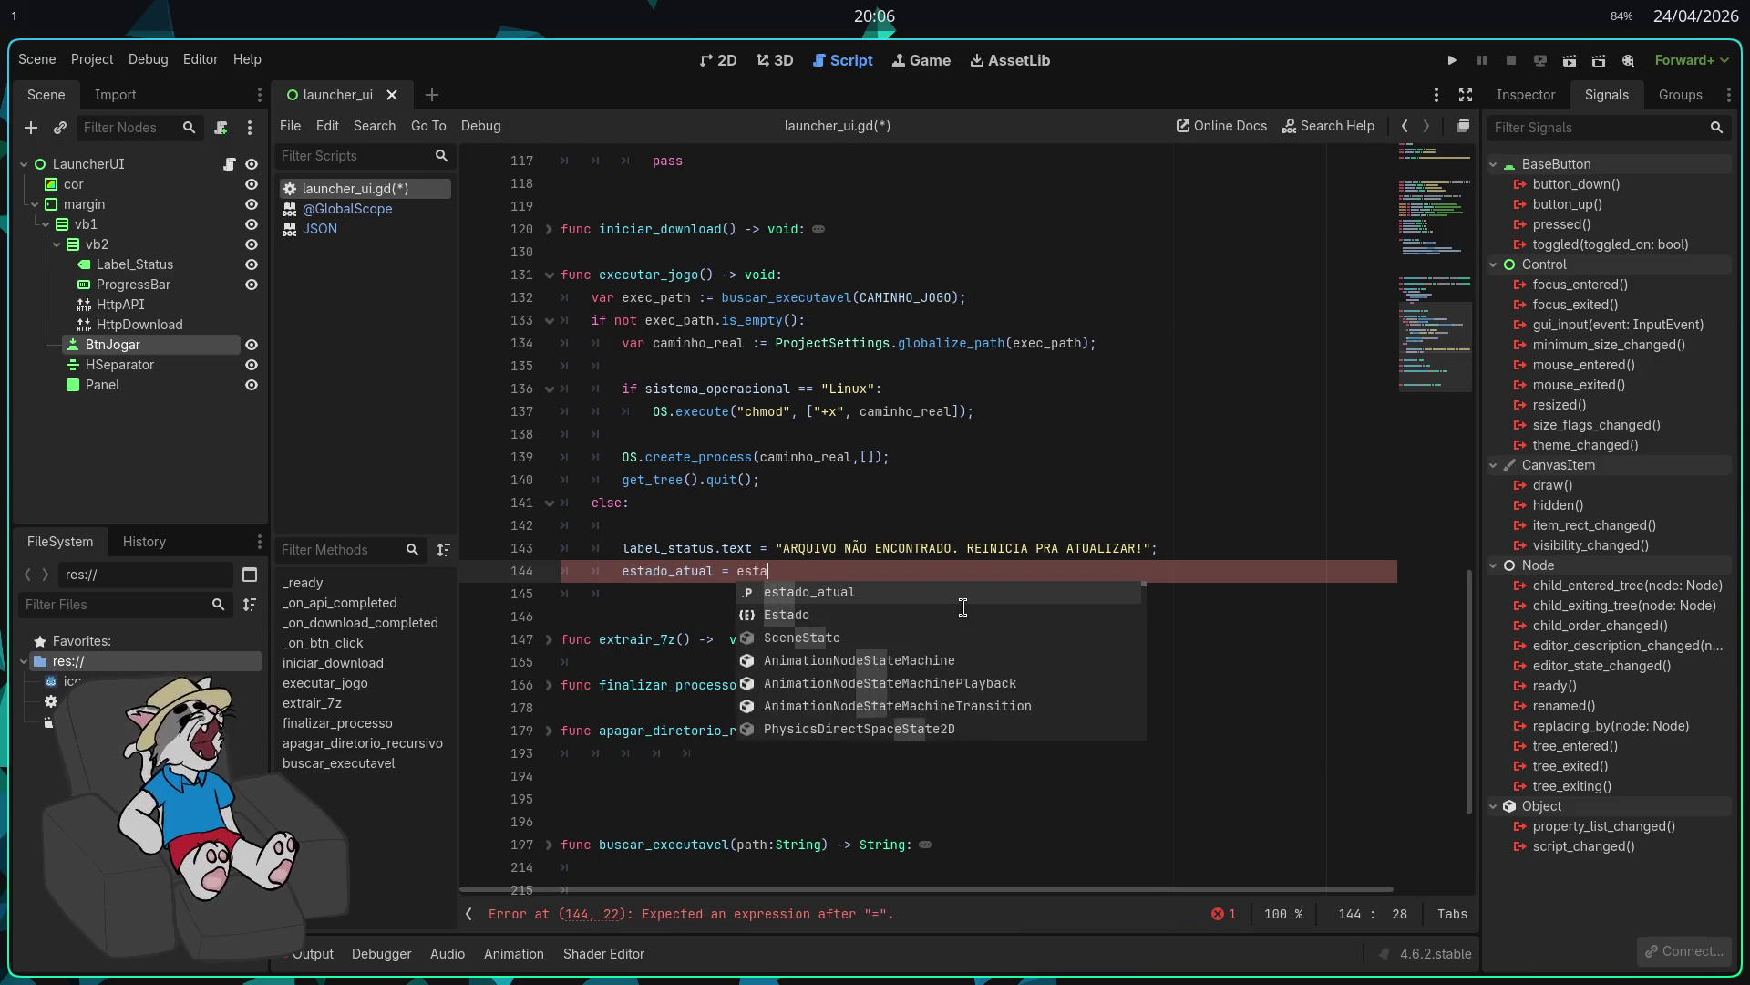
{"action": "key", "text": "Return"}
{"action": "key", "text": "BackSpace"}
{"action": "key", "text": "BackSpace"}
{"action": "key", "text": "BackSpace"}
{"action": "type", "text": "Estad"}
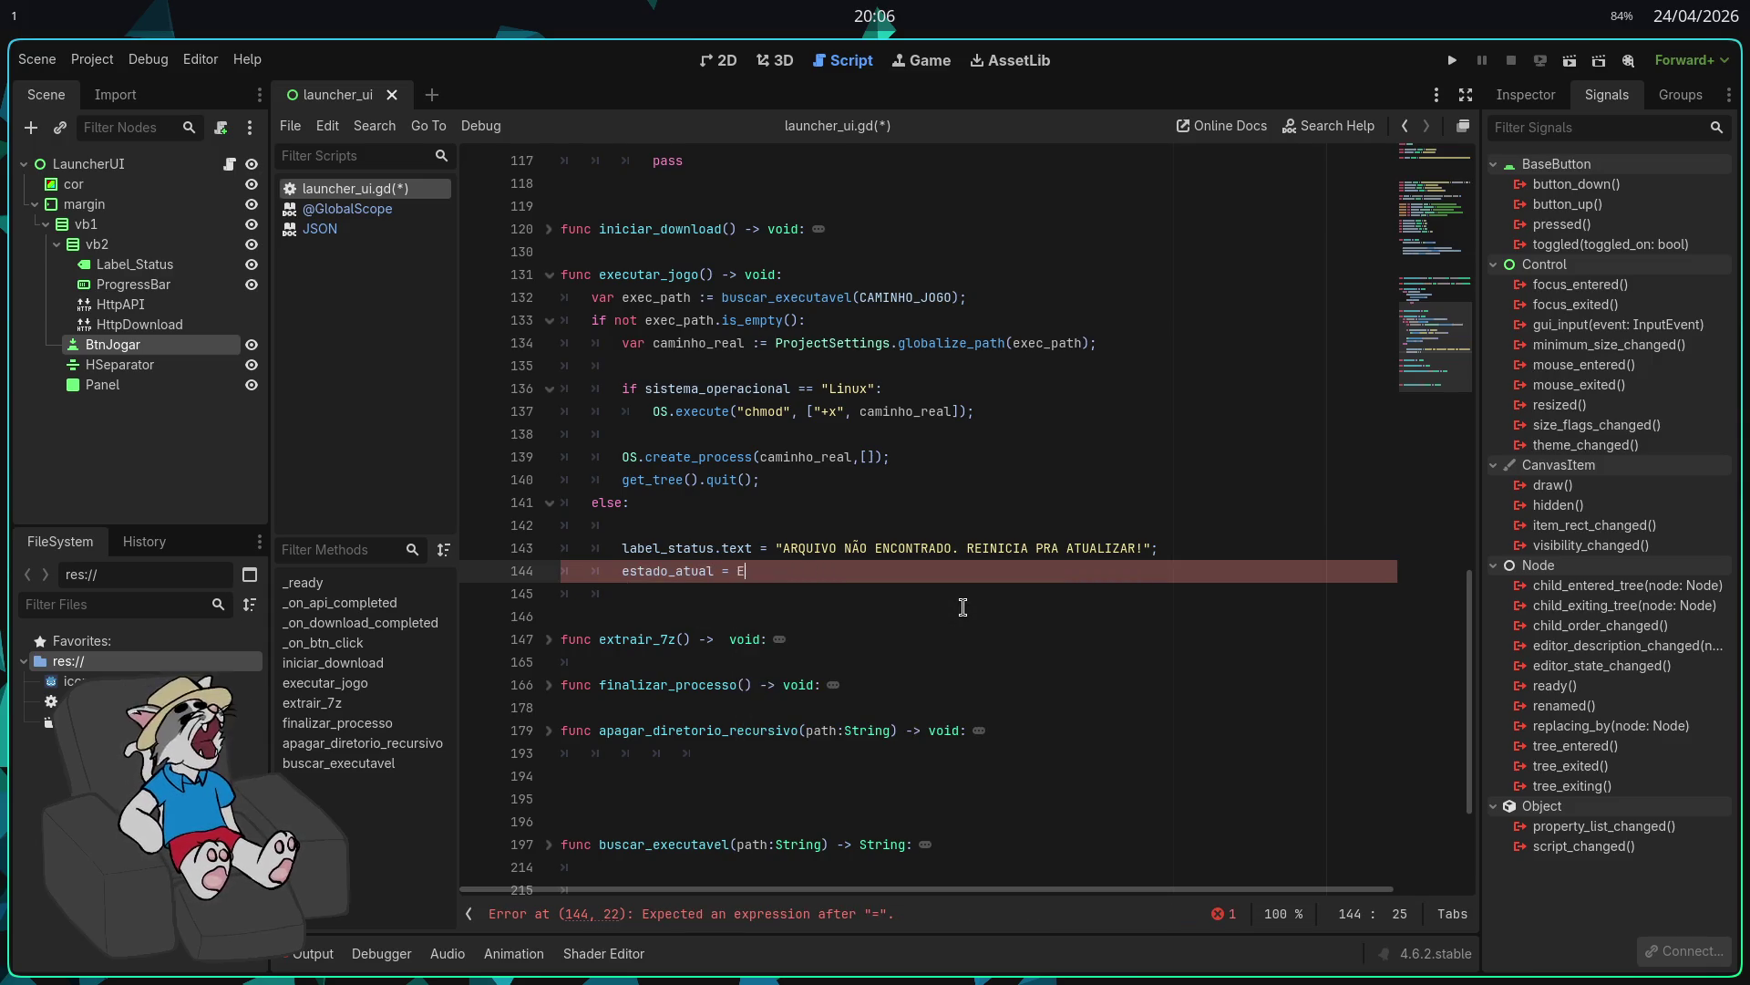
{"action": "type", "text": "o."}
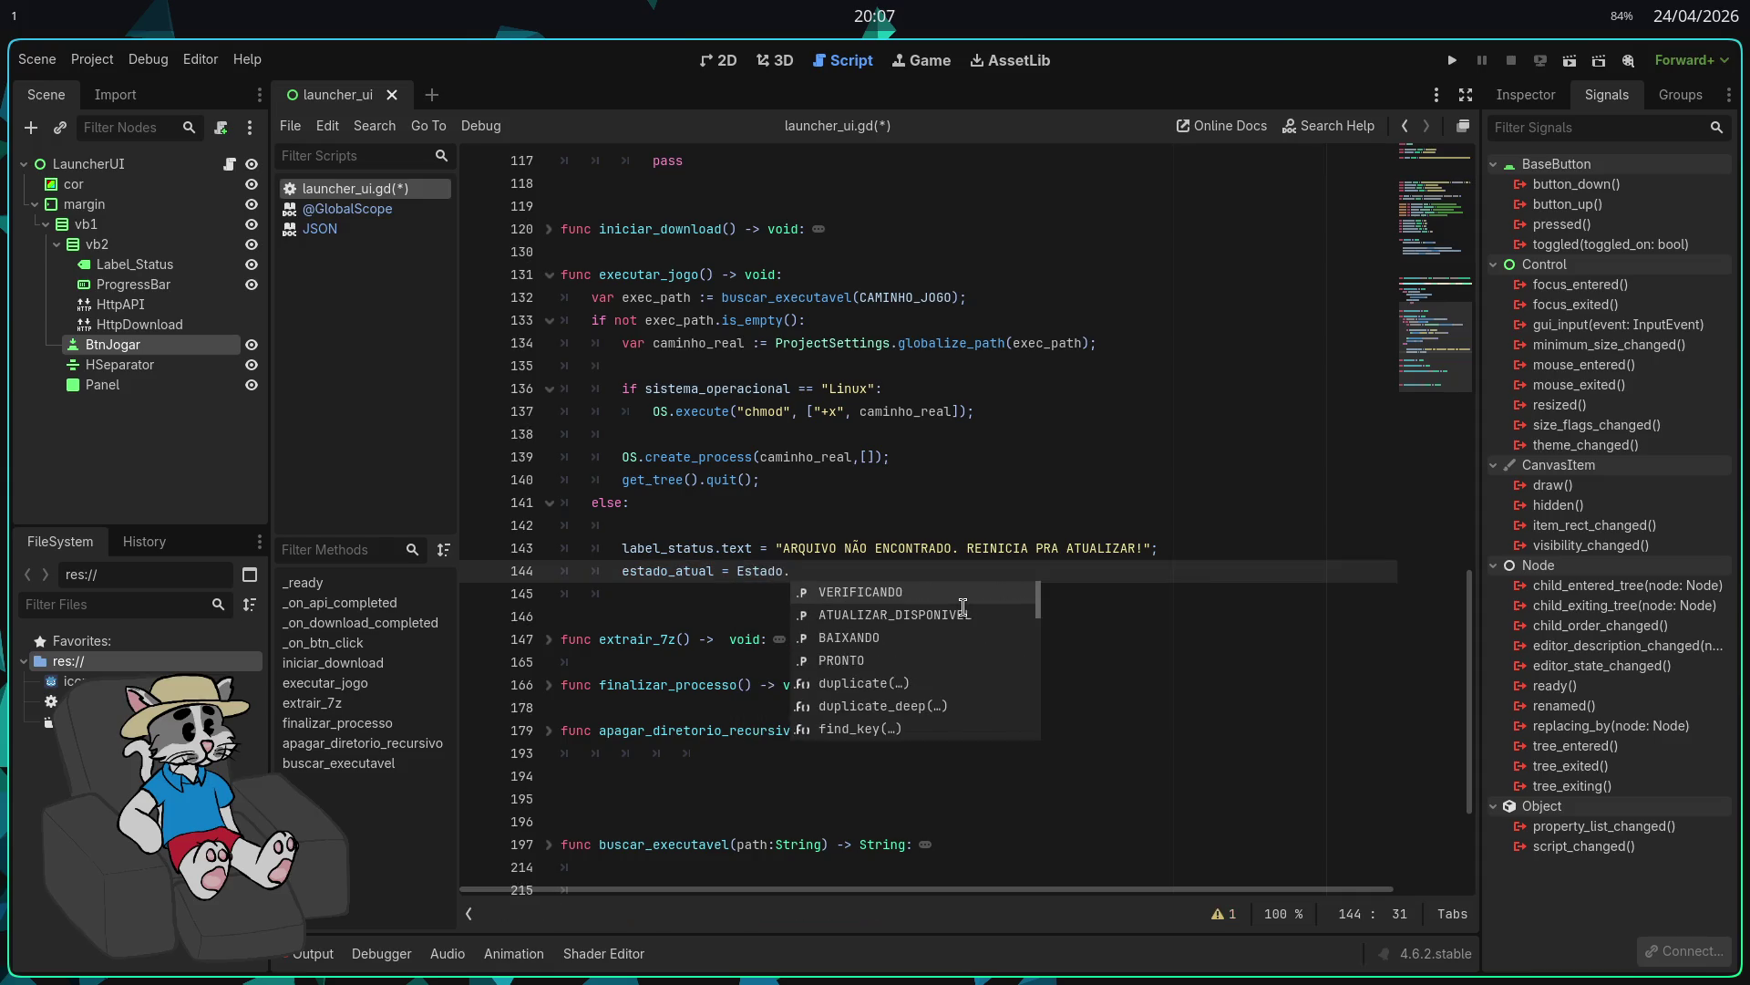
{"action": "type", "text": "AT"}
{"action": "key", "text": "Return"}
{"action": "type", "text": ";"}
{"action": "key", "text": "Return"}
{"action": "type", "text": "btn_jogar.text = "}
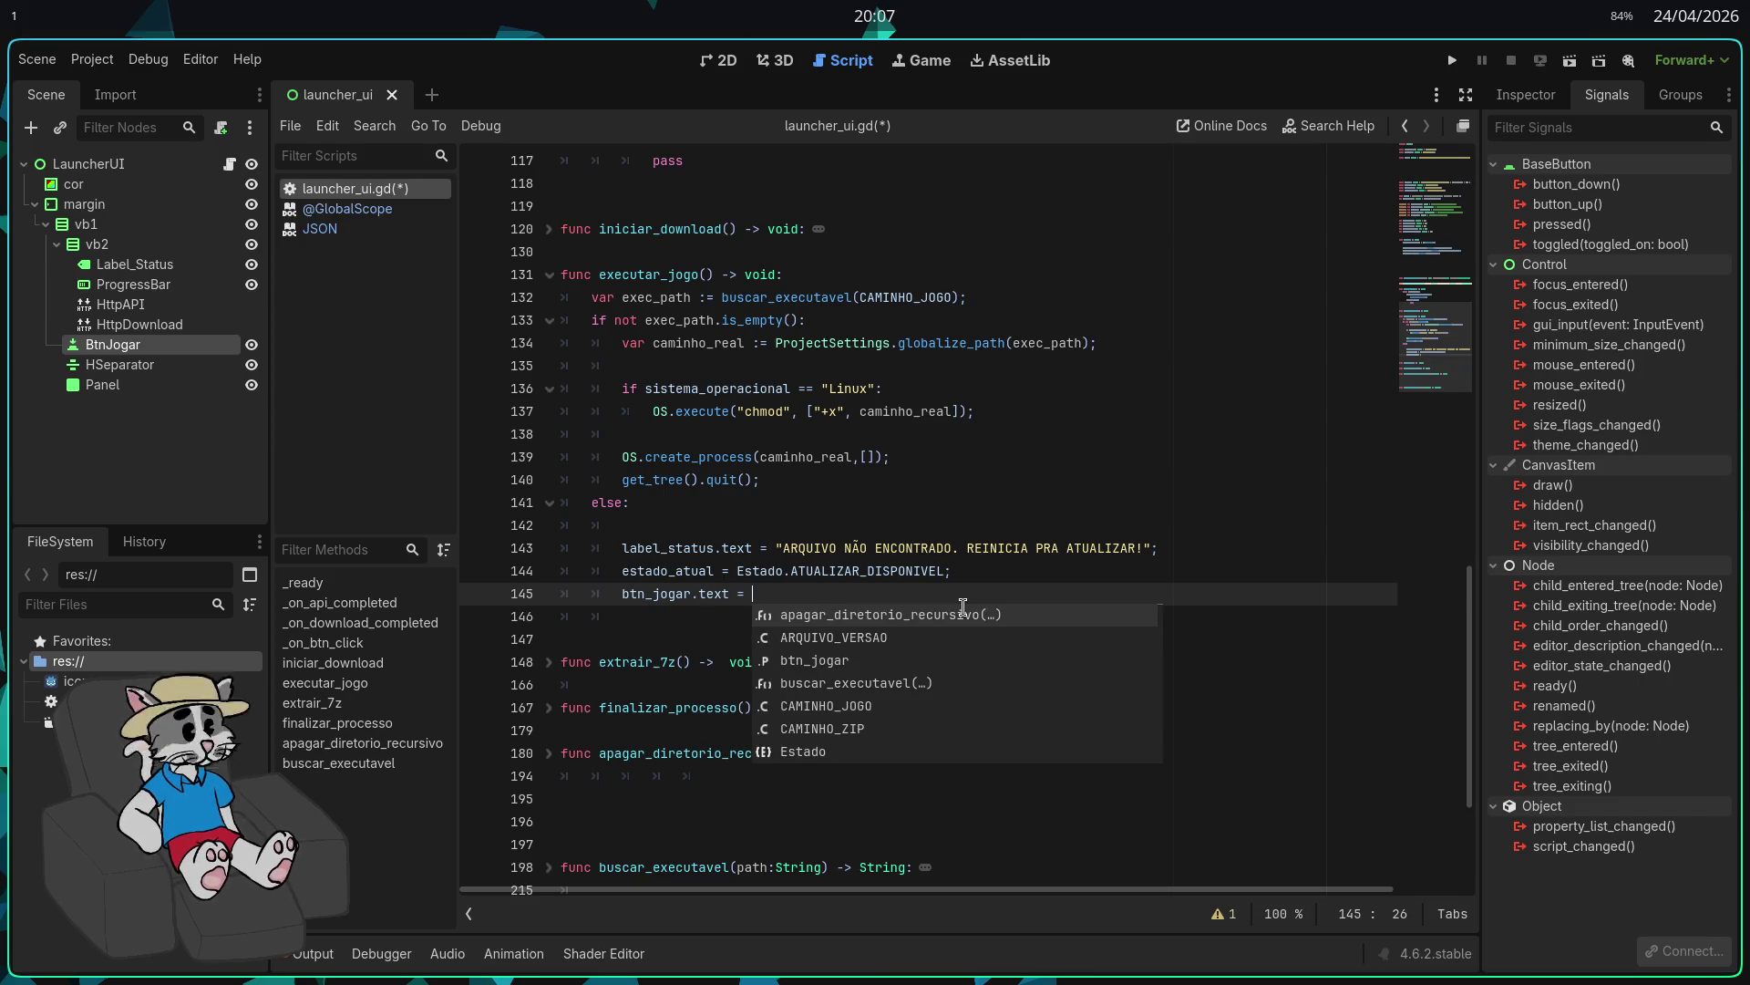
{"action": "type", "text": "\"ATUALIZAR\";;"}
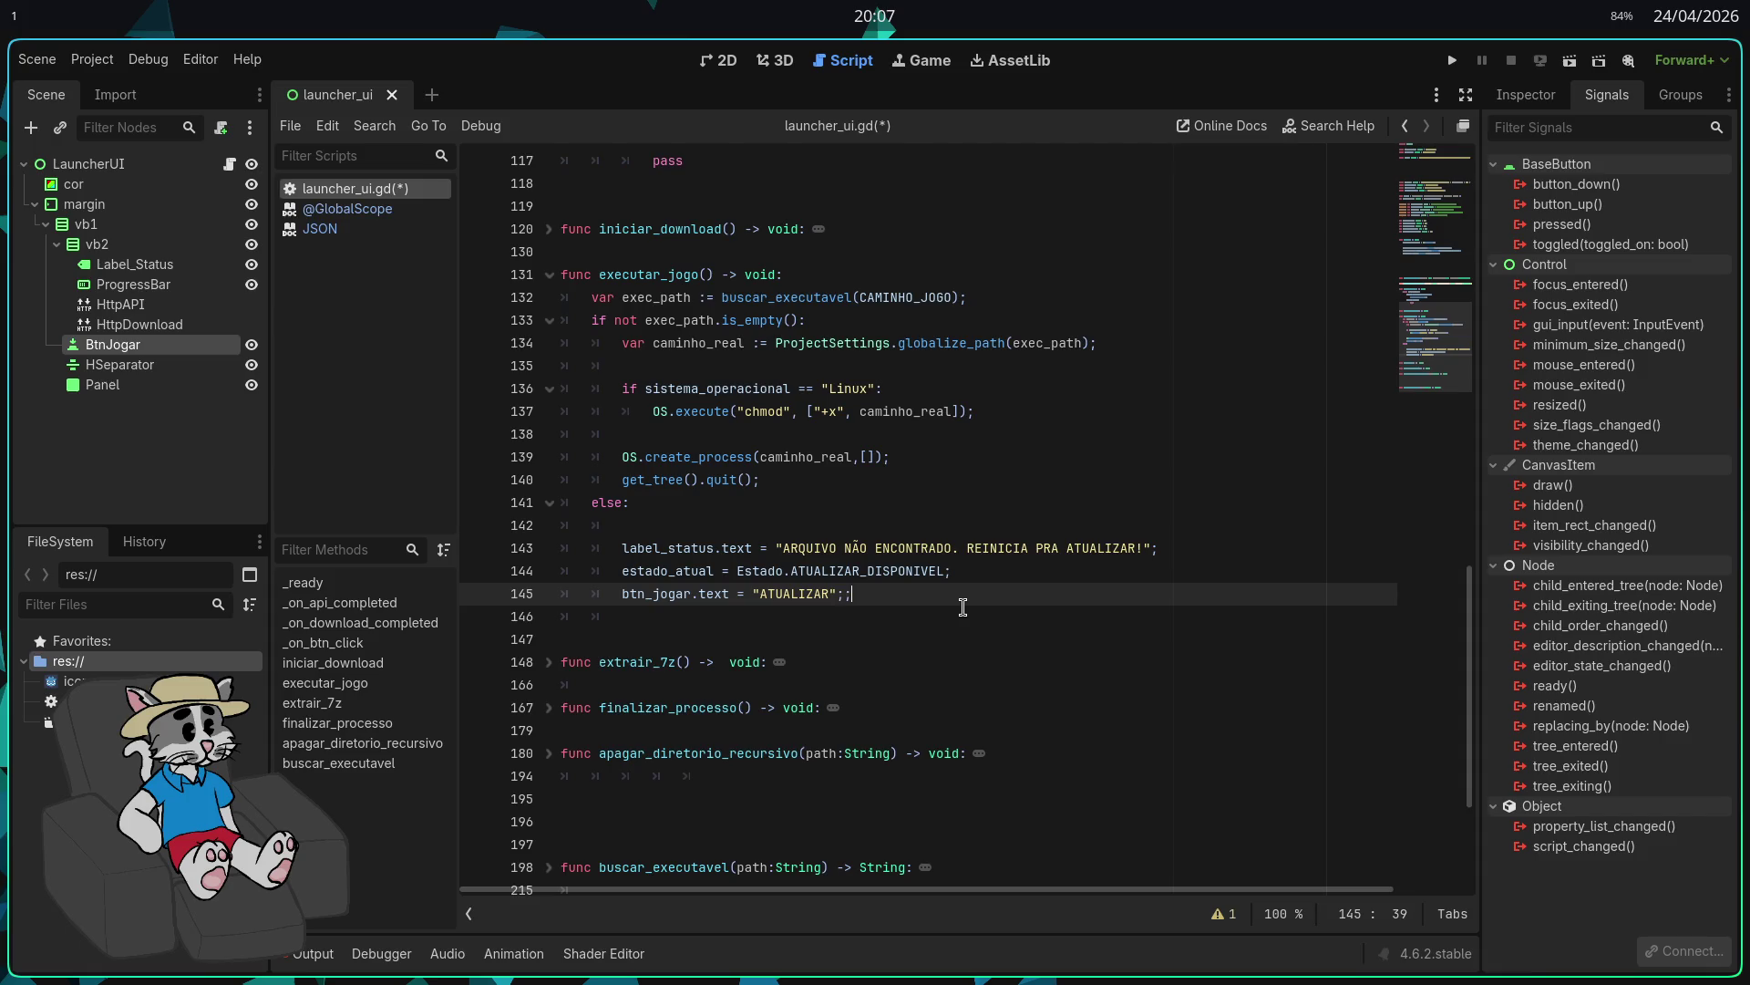
{"action": "key", "text": "BackSpace"}
{"action": "key", "text": "ctrl+s"}
Step: Replace the pass under Estado.PRONTO in _on_btn_click with an executar_jogo() call
{"action": "scroll", "coordinate": [963, 608], "scroll_direction": "up", "scroll_amount": 5}
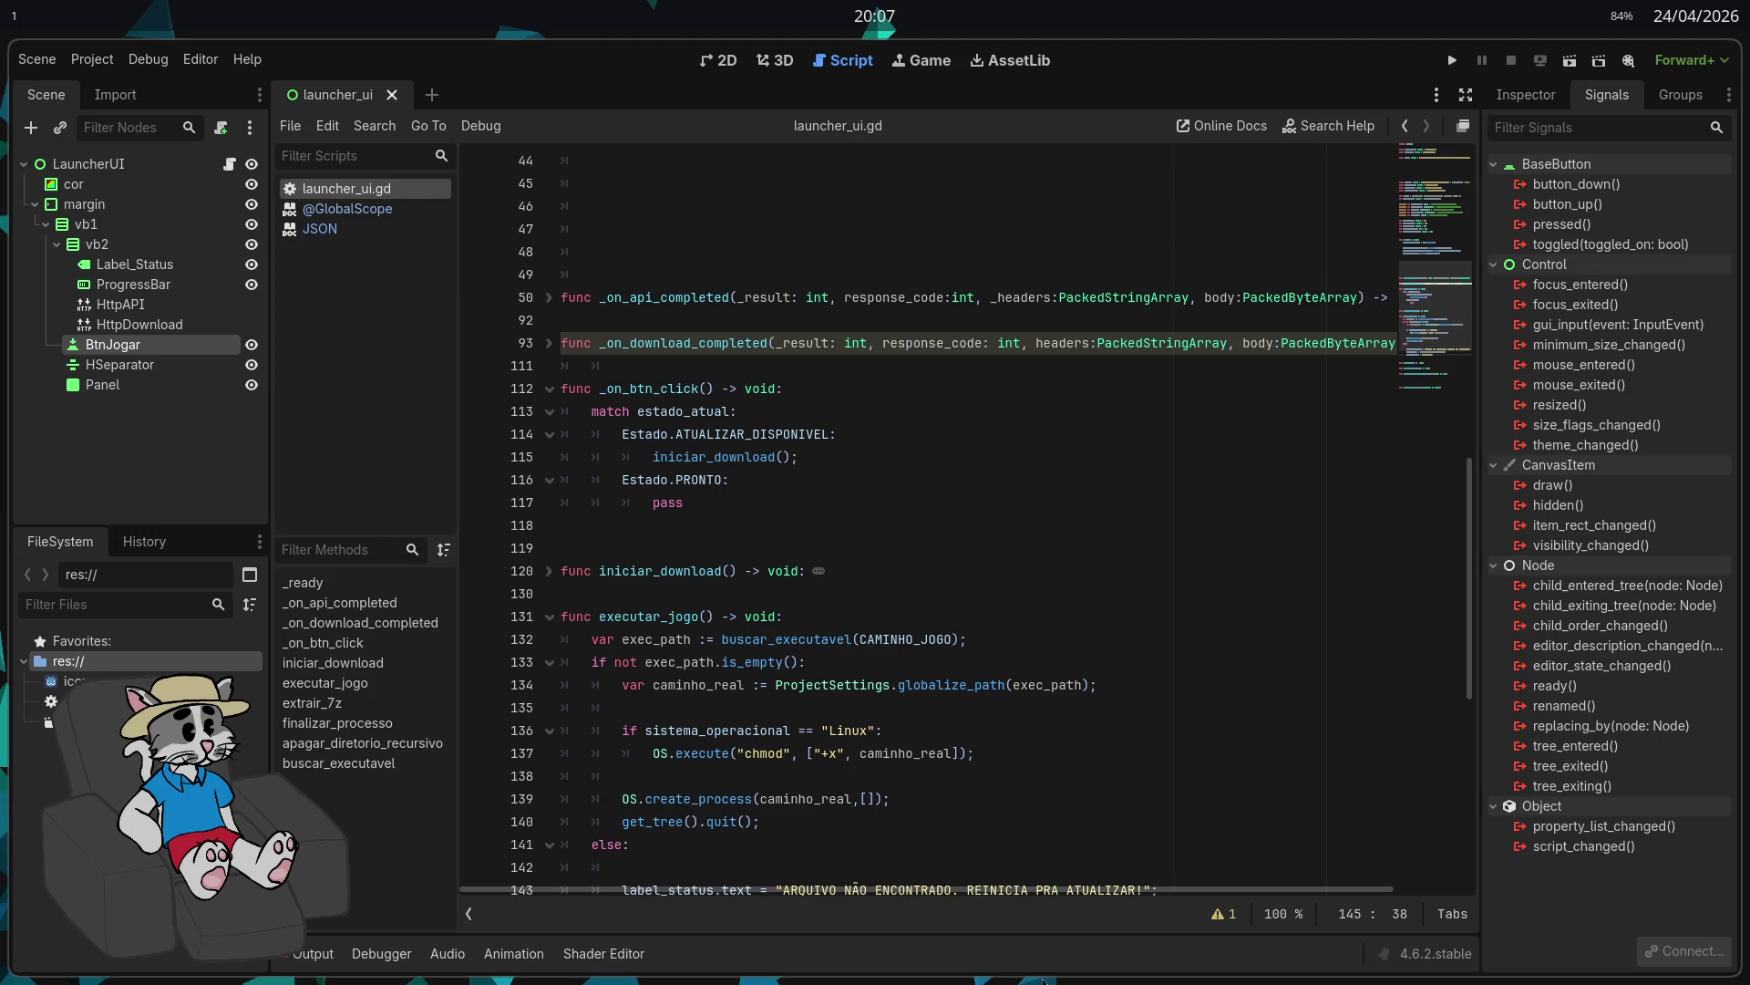
{"action": "left_click", "coordinate": [758, 501]}
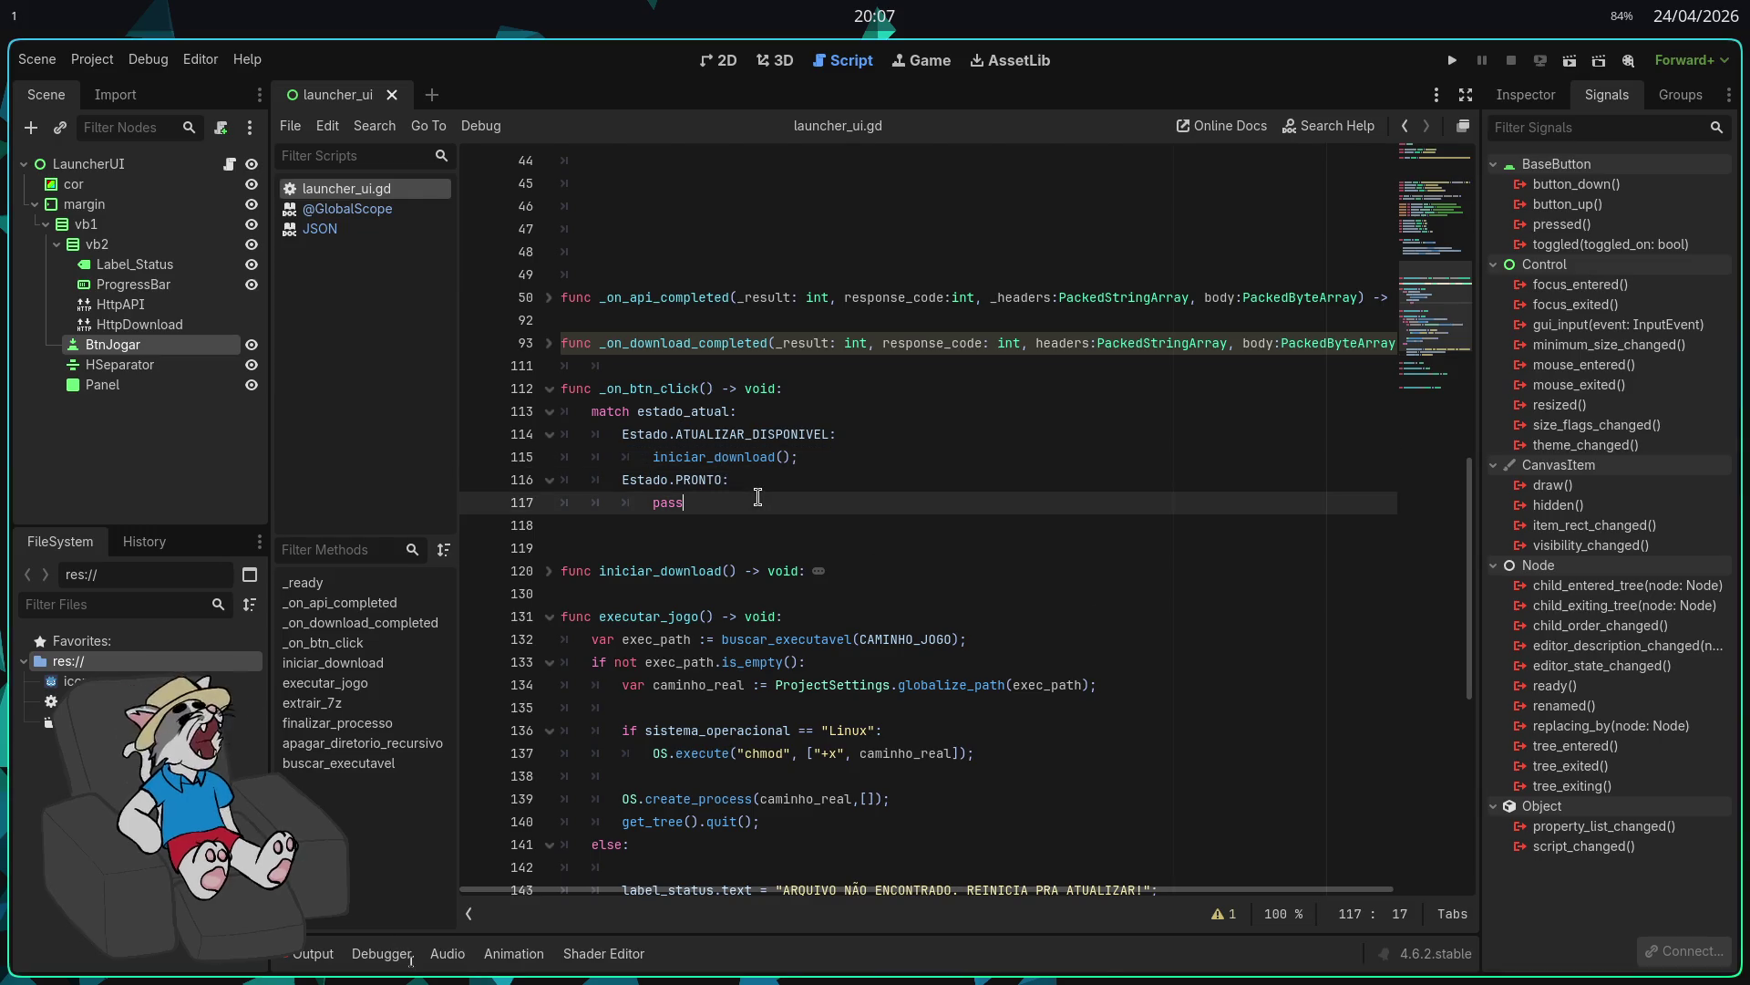
{"action": "key", "text": "BackSpace"}
{"action": "key", "text": "BackSpace"}
{"action": "key", "text": "BackSpace"}
{"action": "type", "text": "e"}
{"action": "key", "text": "Return"}
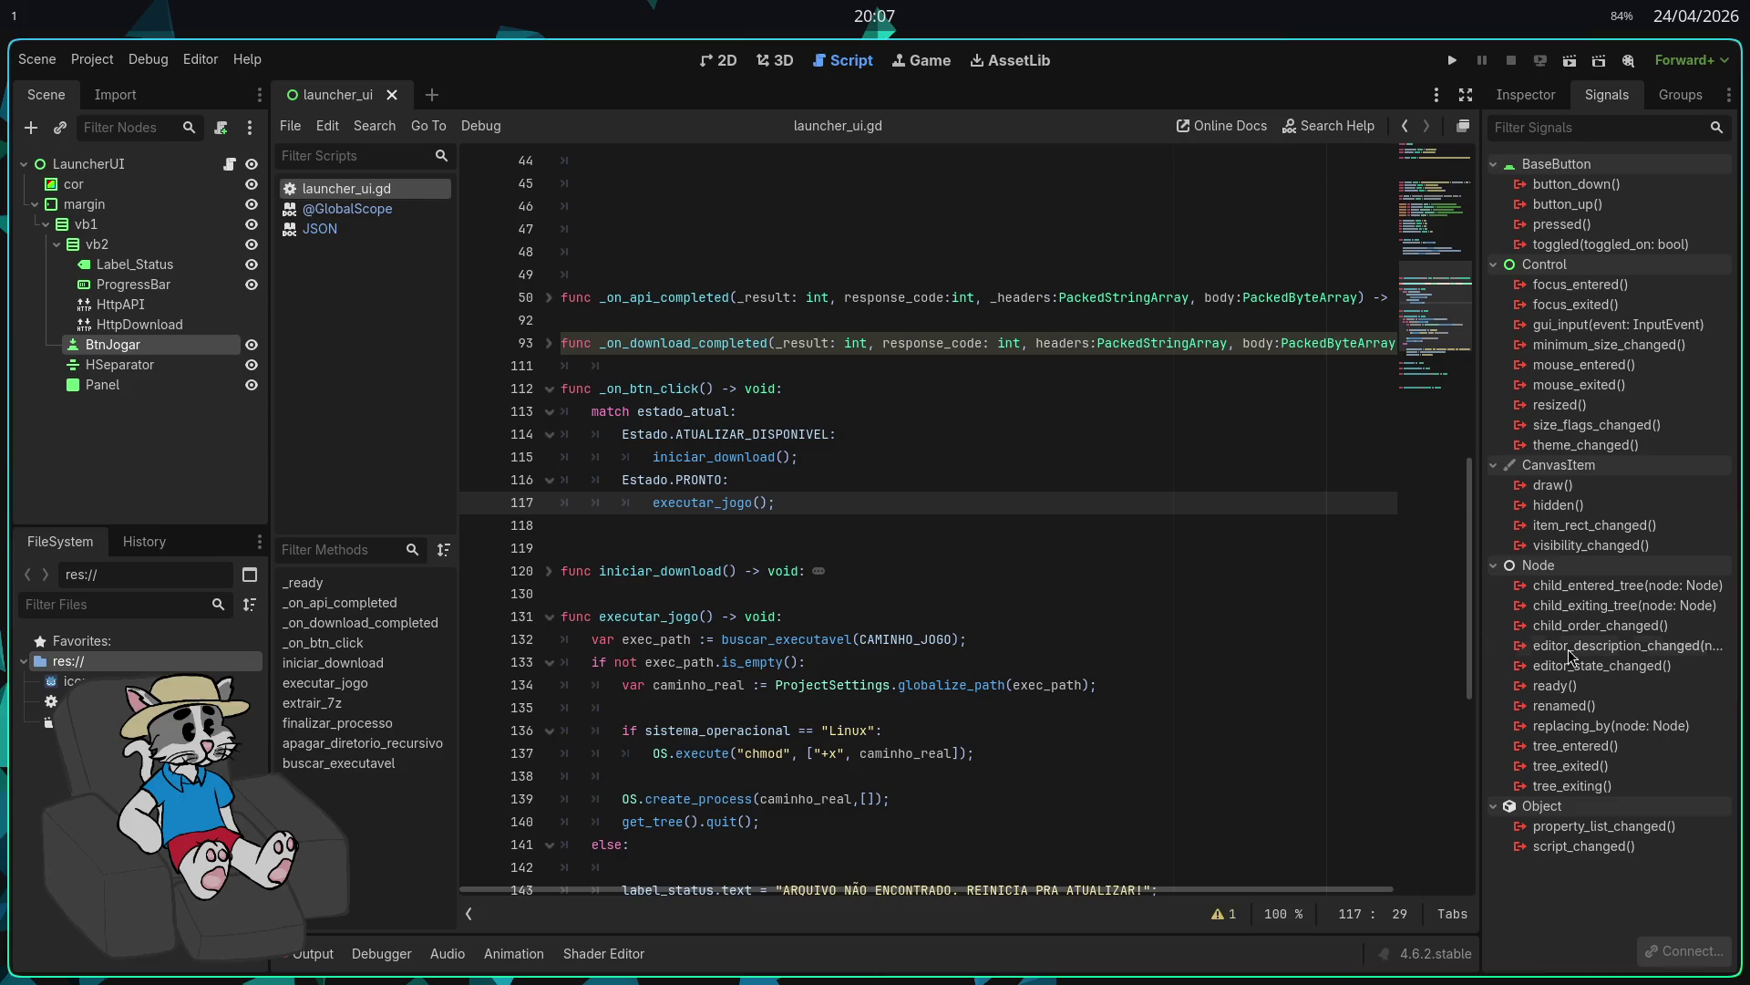
{"action": "scroll", "coordinate": [948, 656], "scroll_direction": "up", "scroll_amount": 4}
{"action": "left_click", "coordinate": [649, 392]}
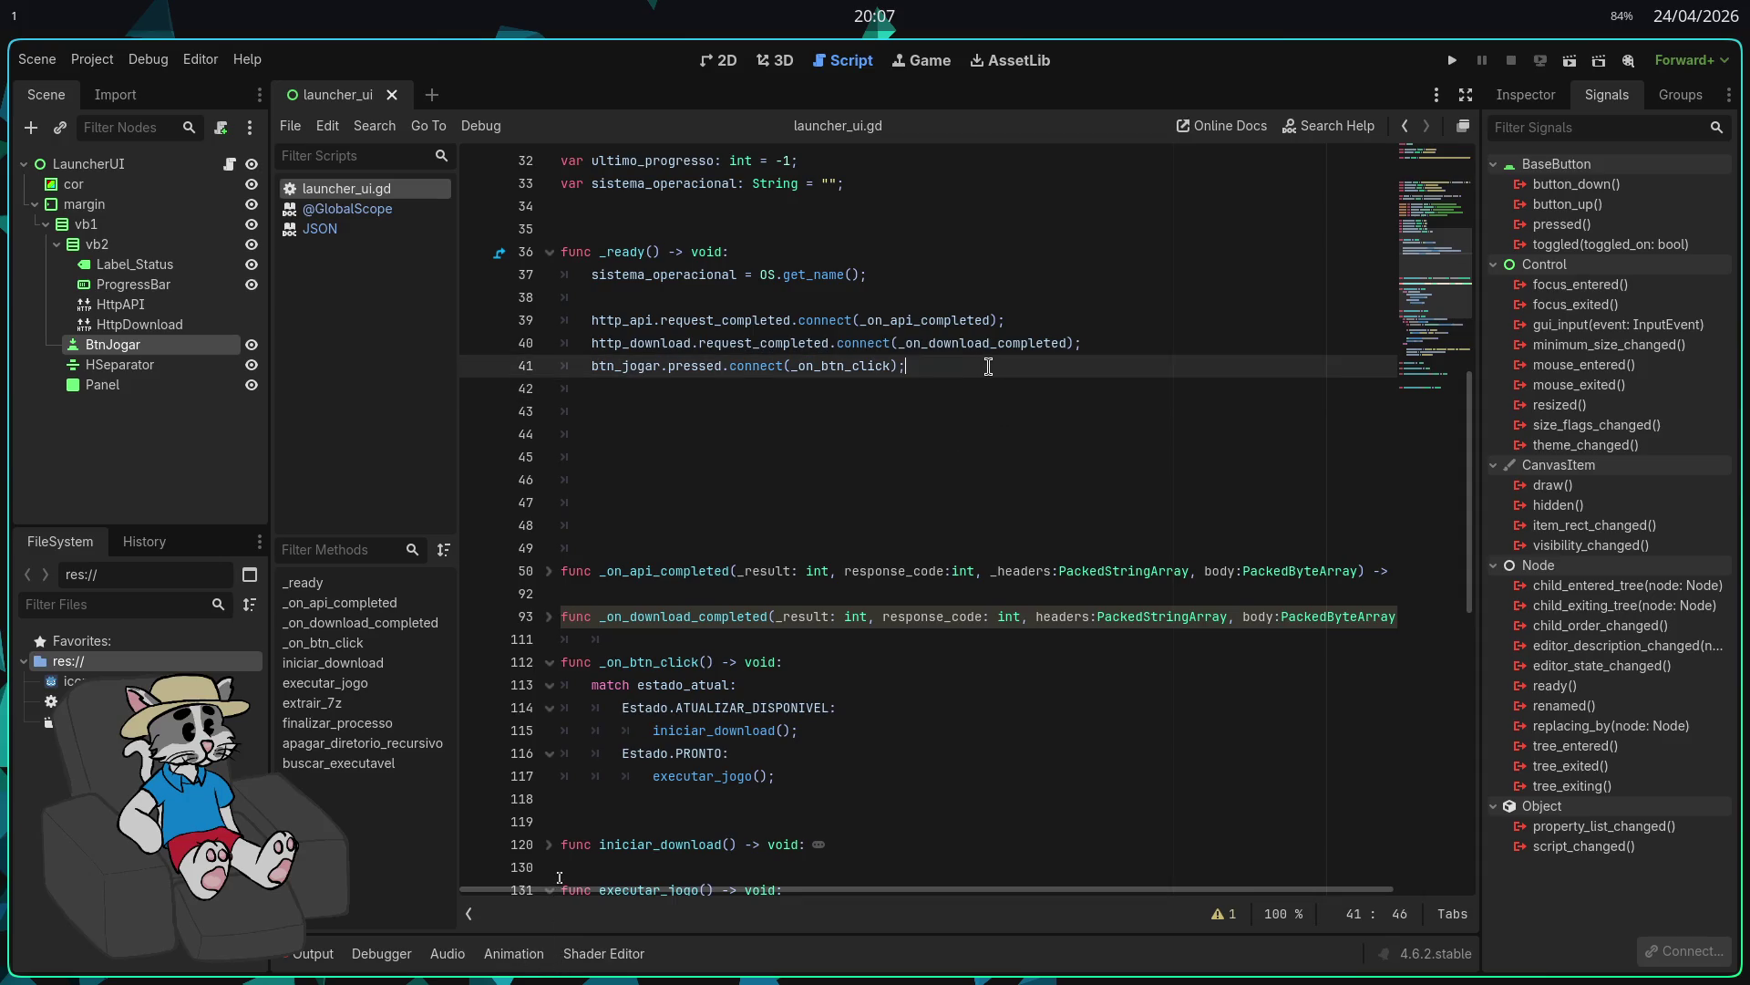
Step: At the end of _ready, add btn_jogar.disabled = true; and btn_jogar.text = "PLAY"
{"action": "key", "text": "Return"}
{"action": "key", "text": "Return"}
{"action": "key", "text": "Up"}
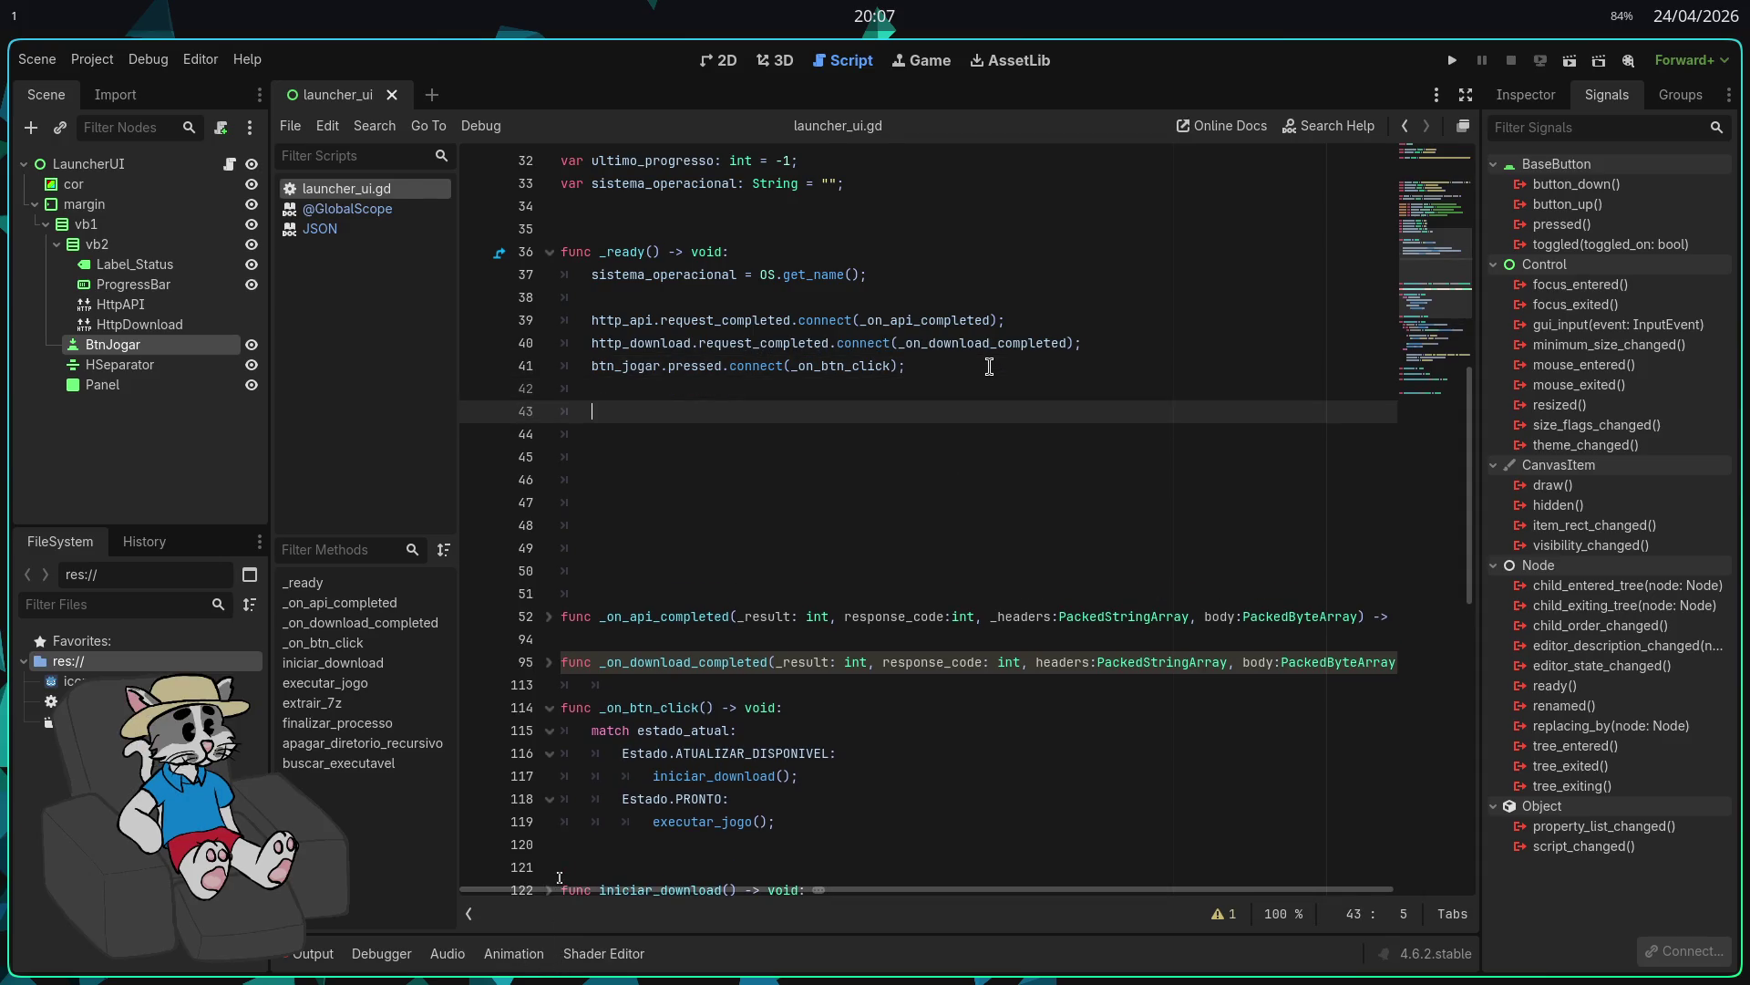
{"action": "type", "text": "btn"}
{"action": "key", "text": "Escape"}
{"action": "type", "text": "_jogar"}
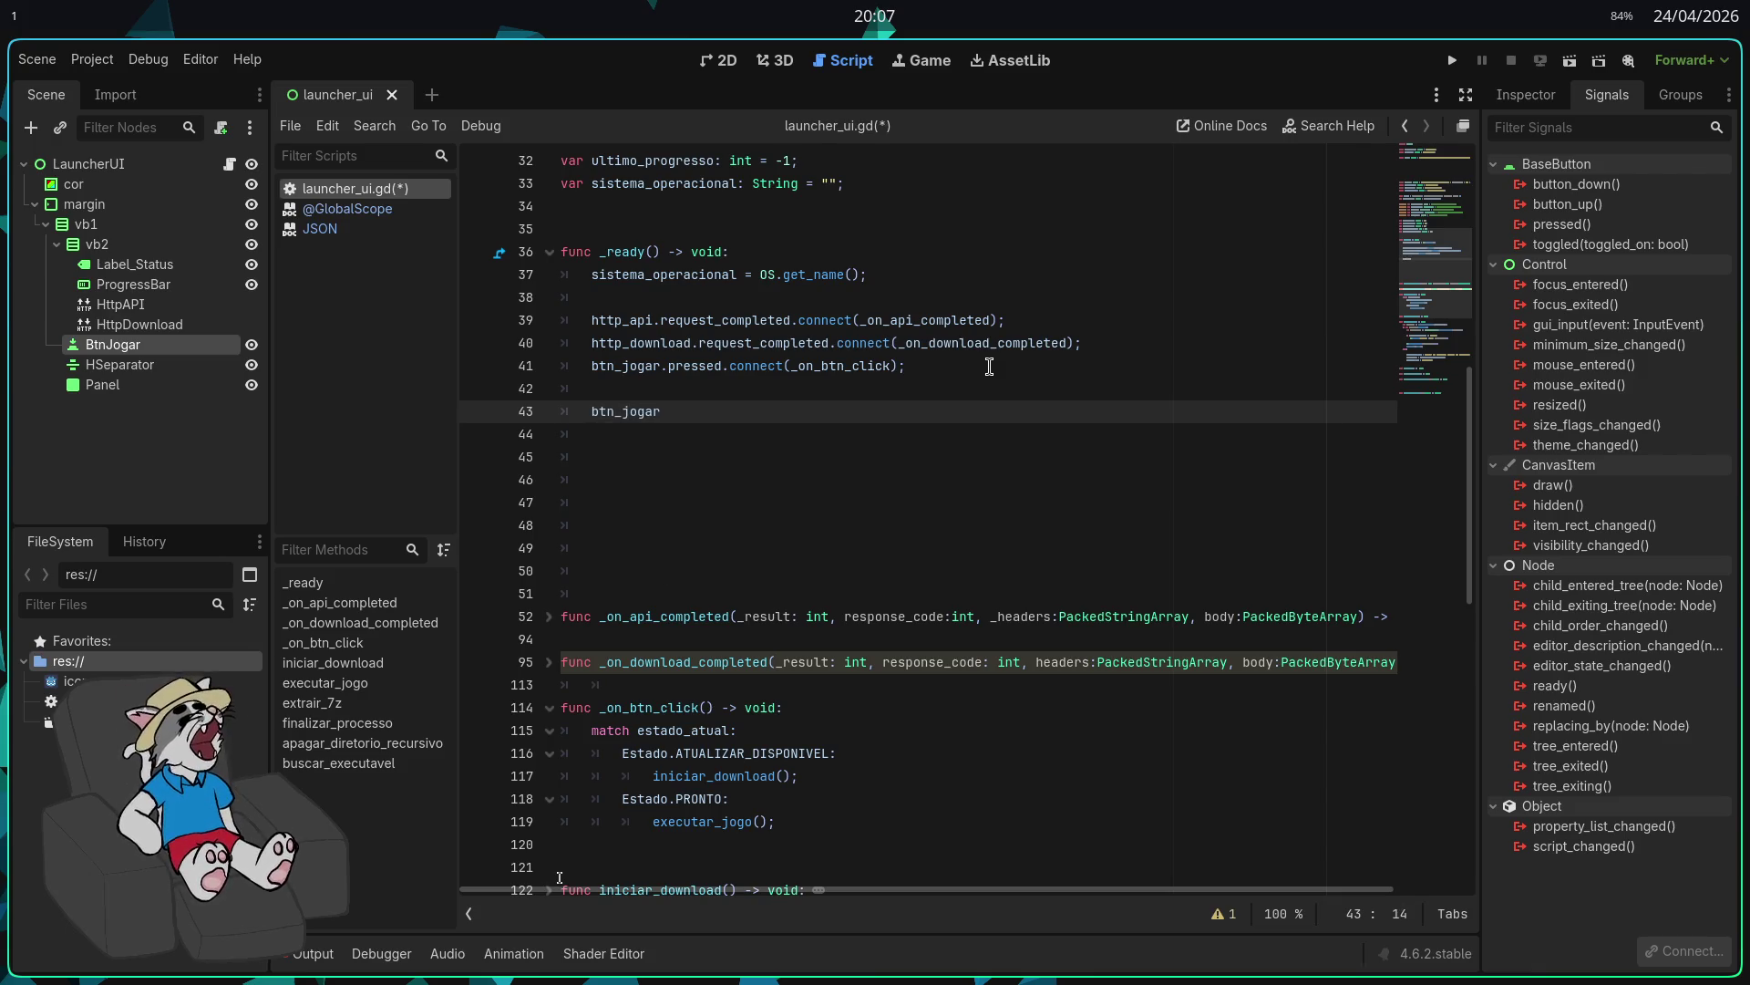
{"action": "type", "text": ".disabled"}
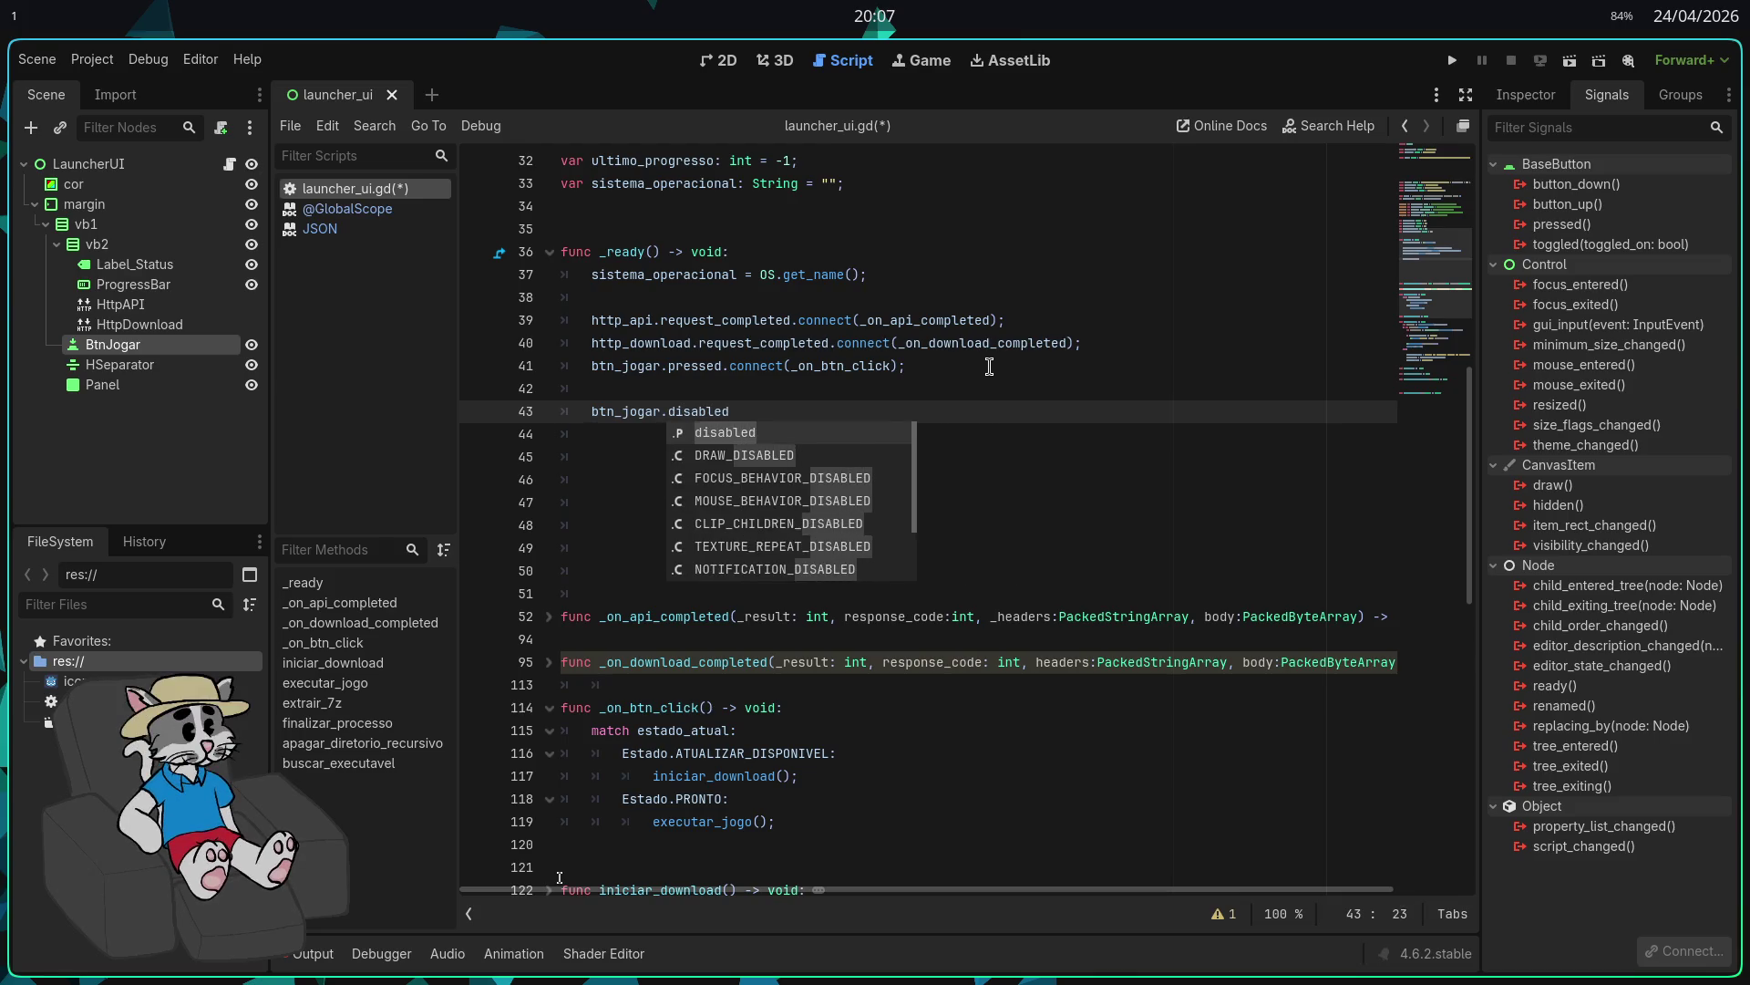
{"action": "type", "text": " = true;"}
{"action": "key", "text": "Return"}
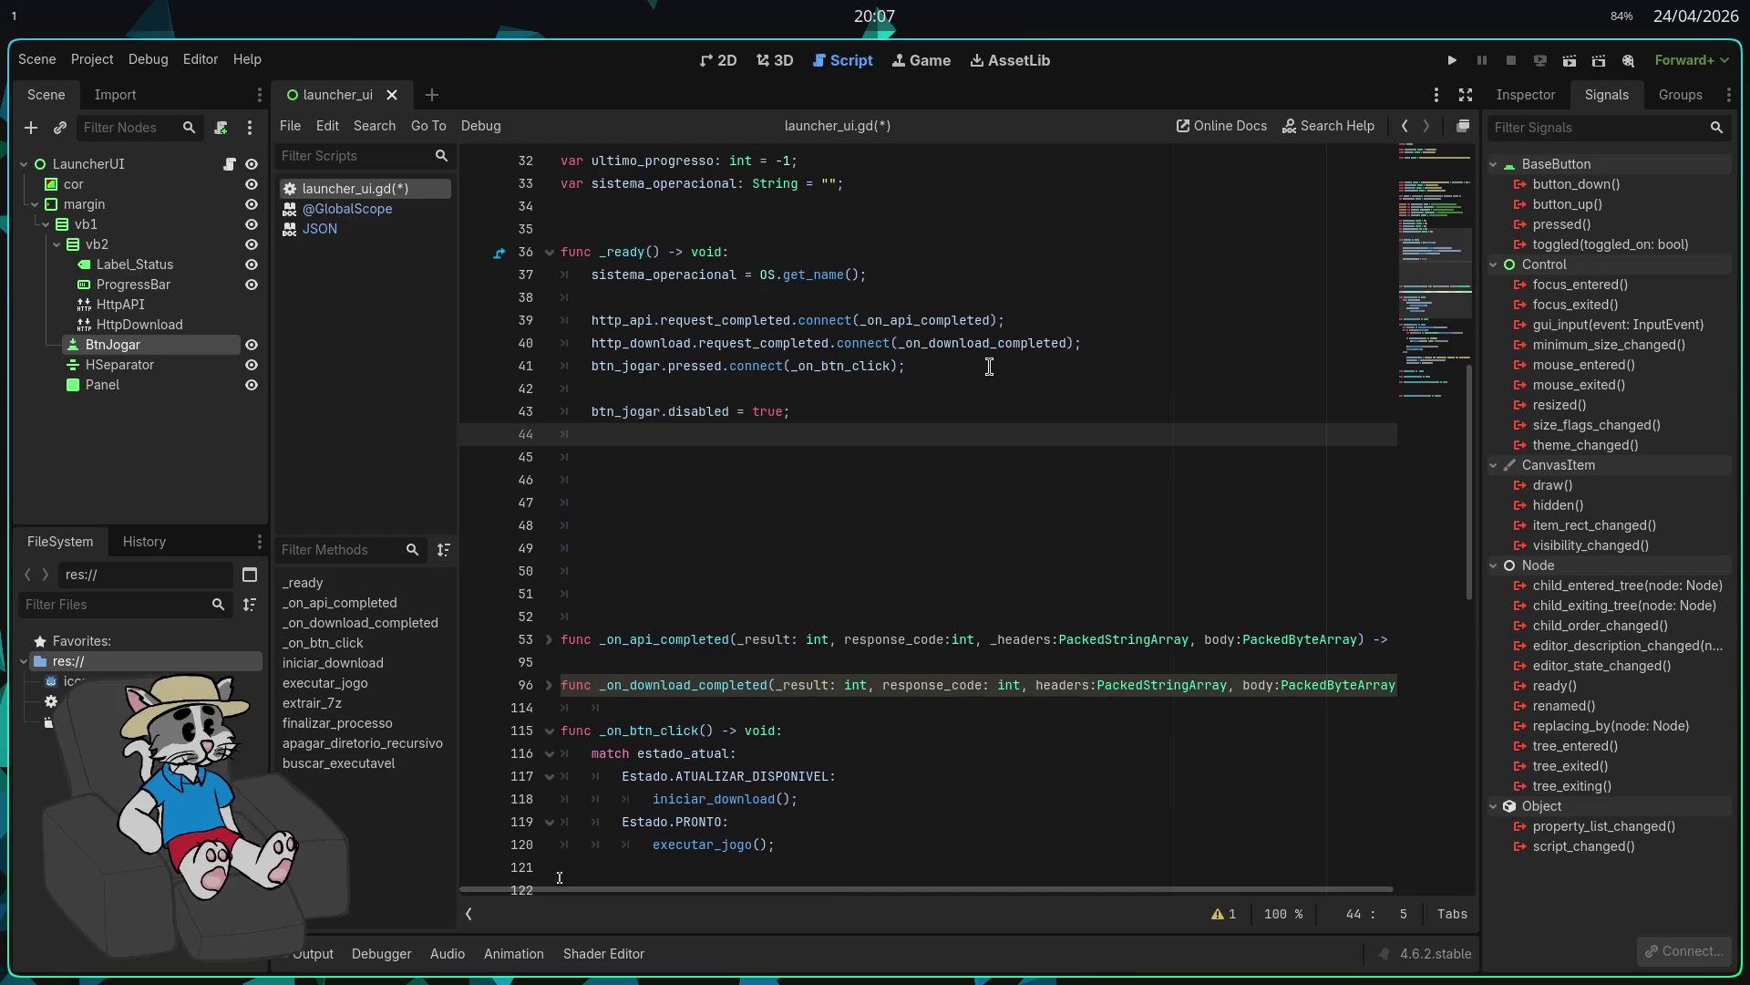
{"action": "type", "text": "btn)jo"}
{"action": "key", "text": "BackSpace"}
{"action": "key", "text": "BackSpace"}
{"action": "key", "text": "BackSpace"}
{"action": "type", "text": "_jogar.text = \"PL"}
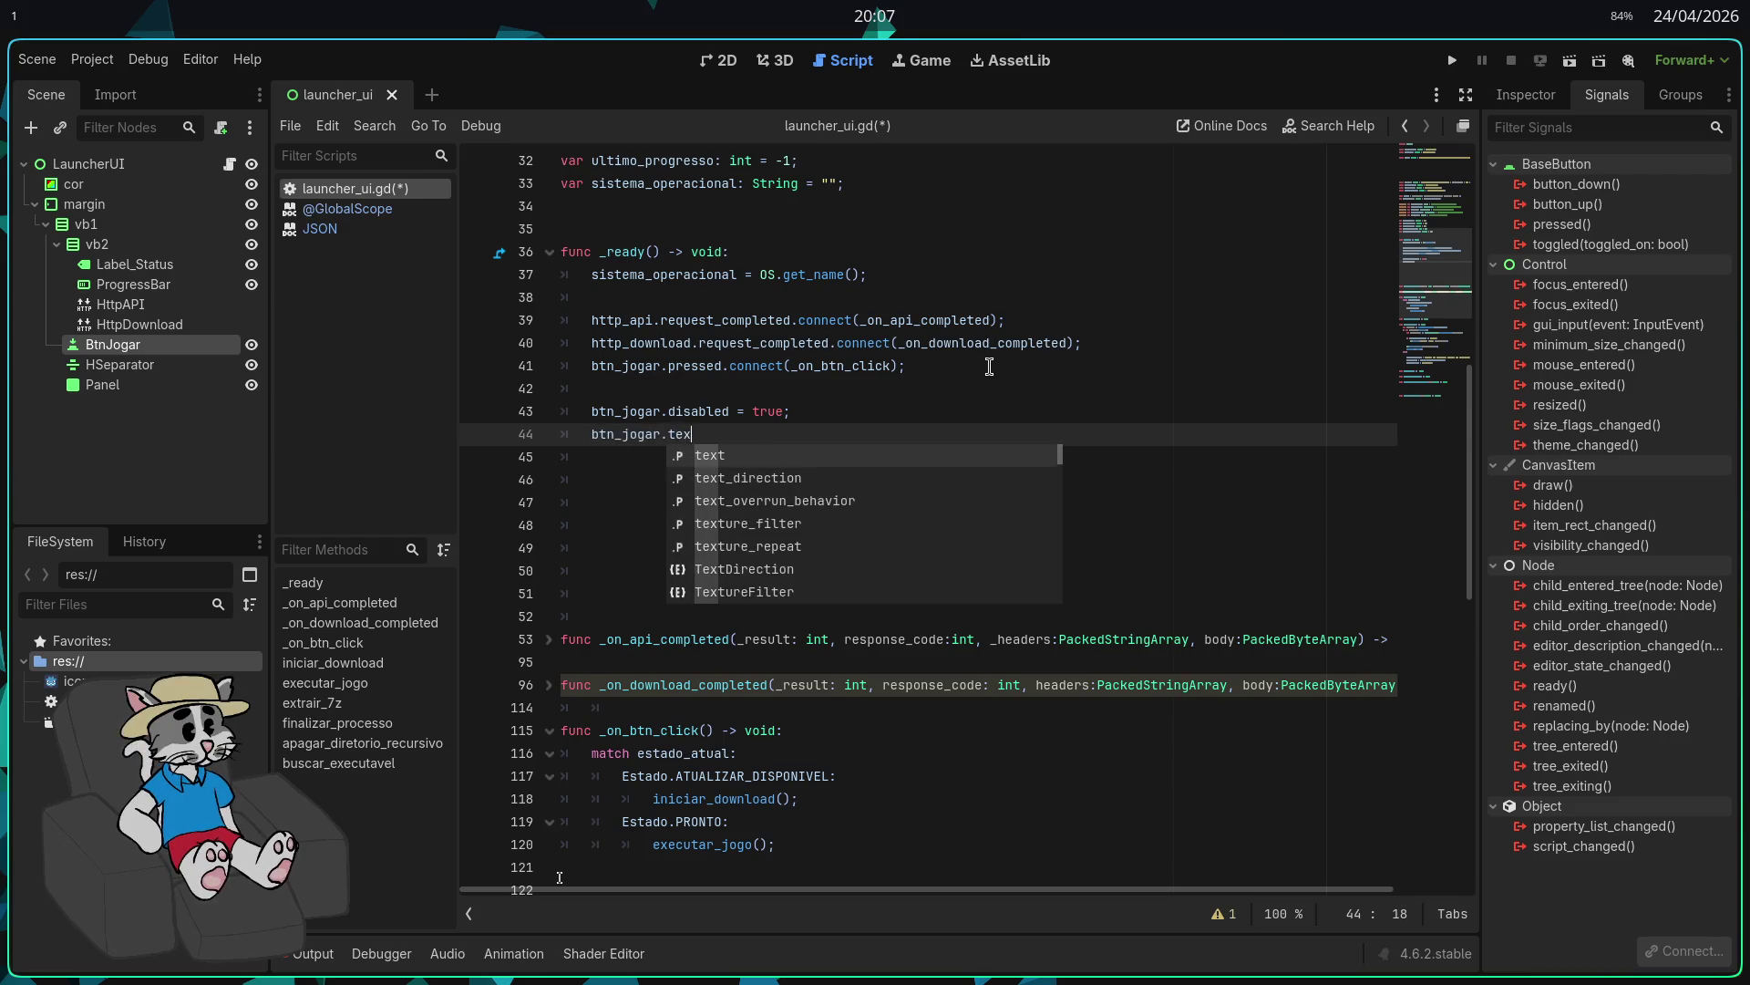
{"action": "type", "text": "AY\";"}
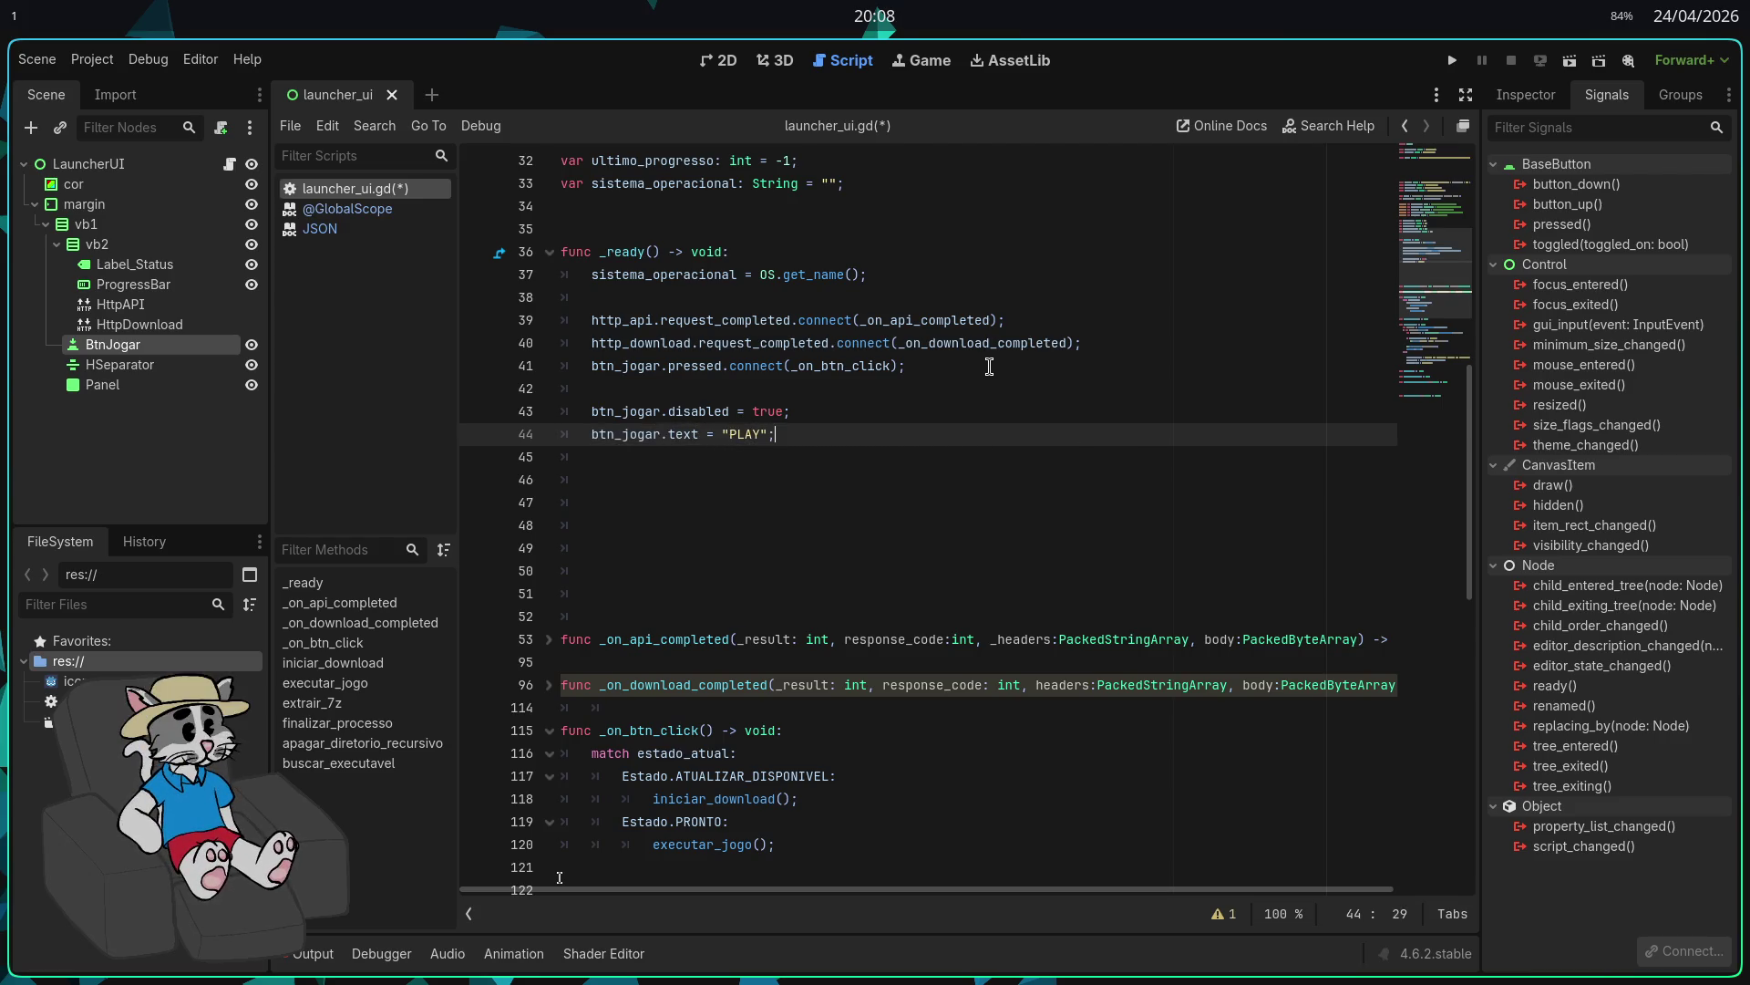
{"action": "key", "text": "Return"}
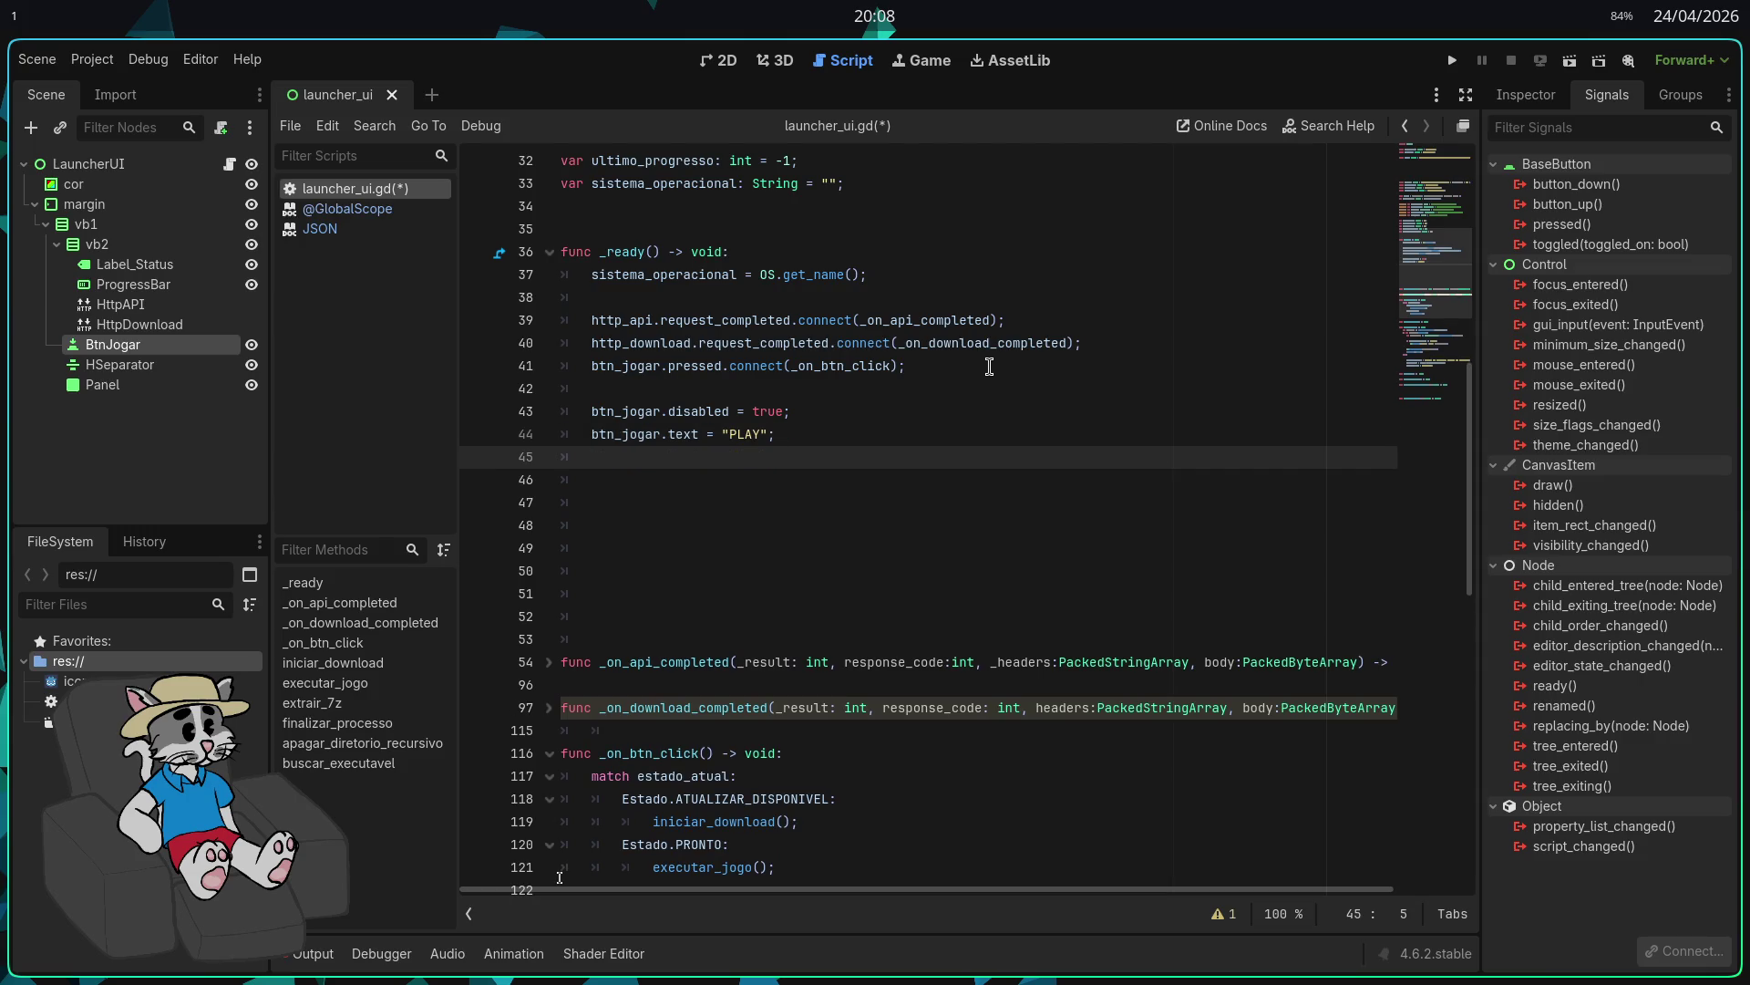
Step: Tidy the blank lines in _ready and leave empty lines below for a new function
{"action": "key", "text": "Down"}
{"action": "key", "text": "Down"}
{"action": "key", "text": "Down"}
{"action": "key", "text": "Down"}
{"action": "key", "text": "BackSpace"}
{"action": "key", "text": "BackSpace"}
{"action": "key", "text": "BackSpace"}
{"action": "key", "text": "Down"}
{"action": "key", "text": "Down"}
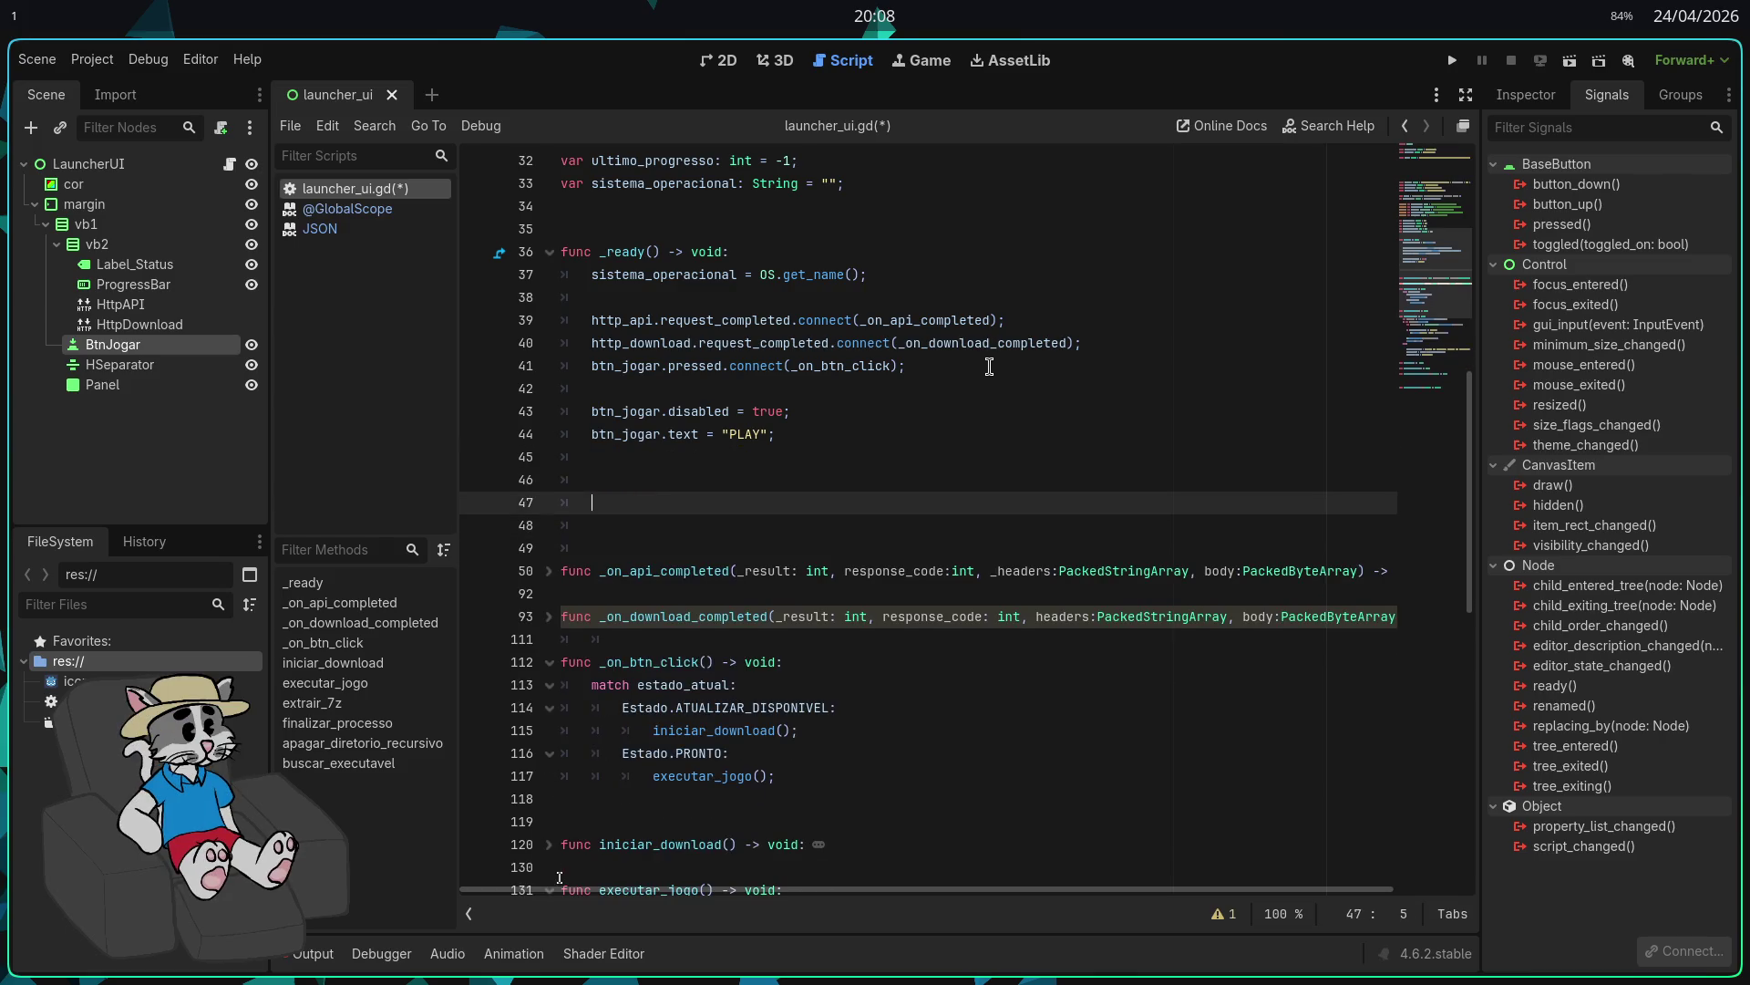
{"action": "key", "text": "BackSpace"}
{"action": "key", "text": "BackSpace"}
{"action": "key", "text": "BackSpace"}
{"action": "key", "text": "BackSpace"}
{"action": "key", "text": "Return"}
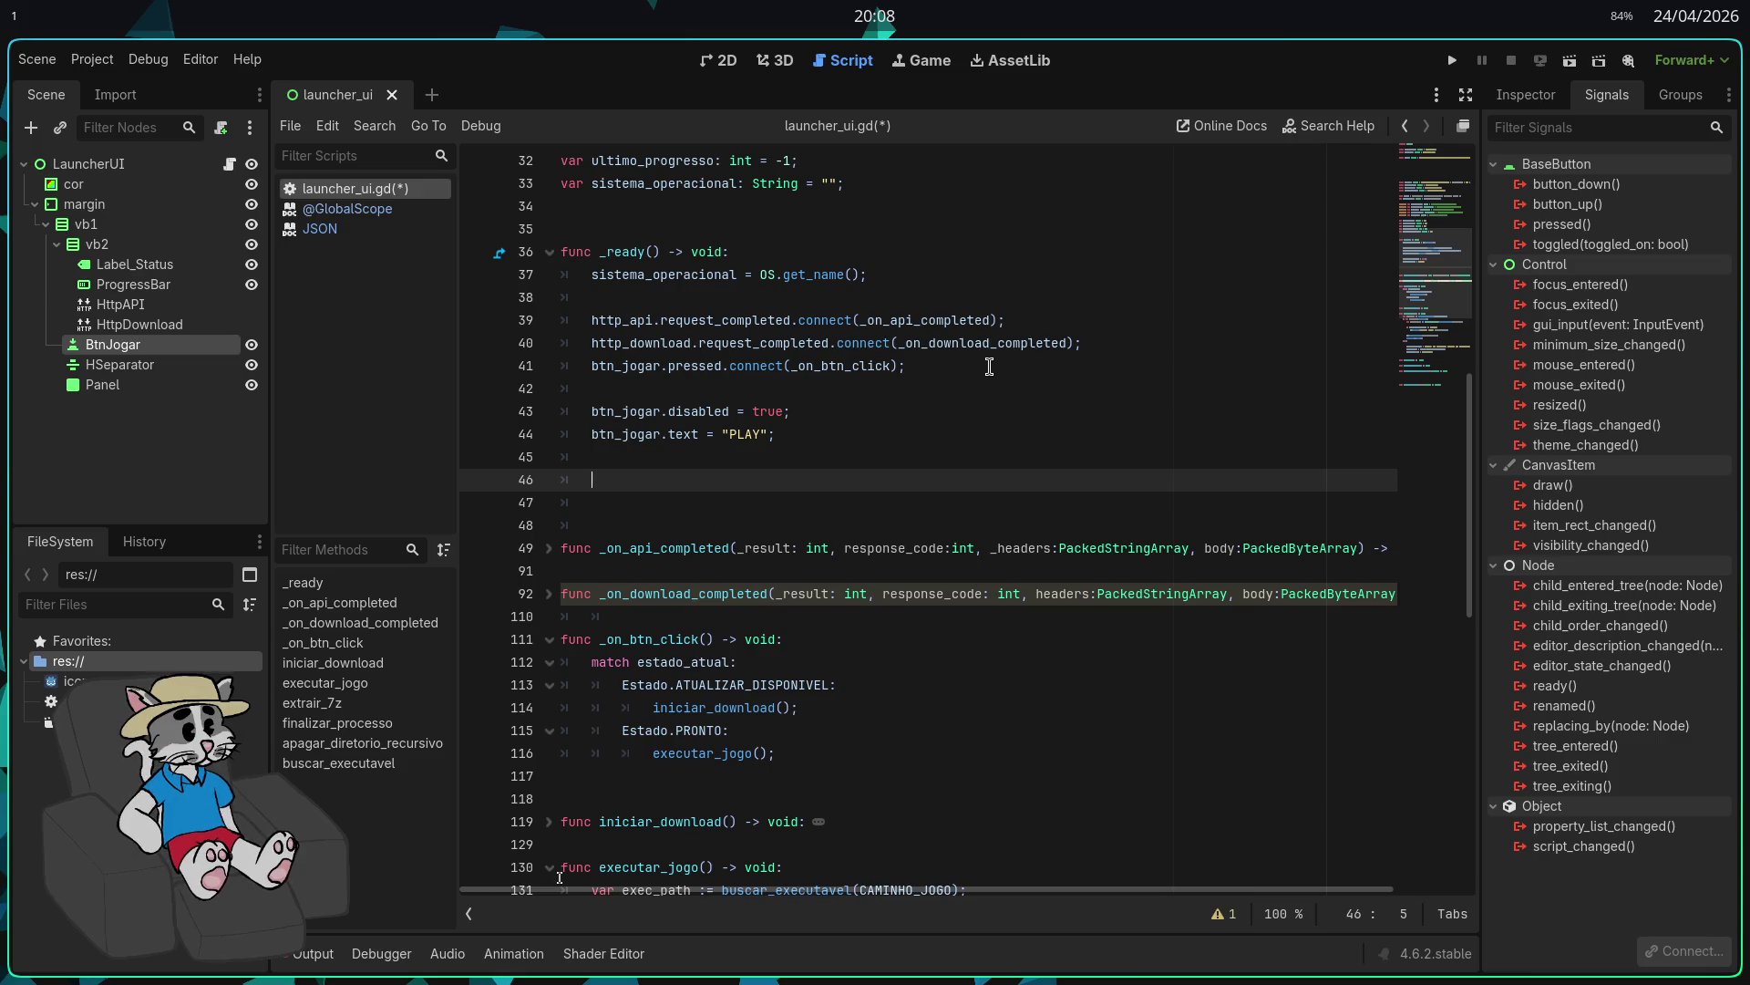
{"action": "type", "text": "carre"}
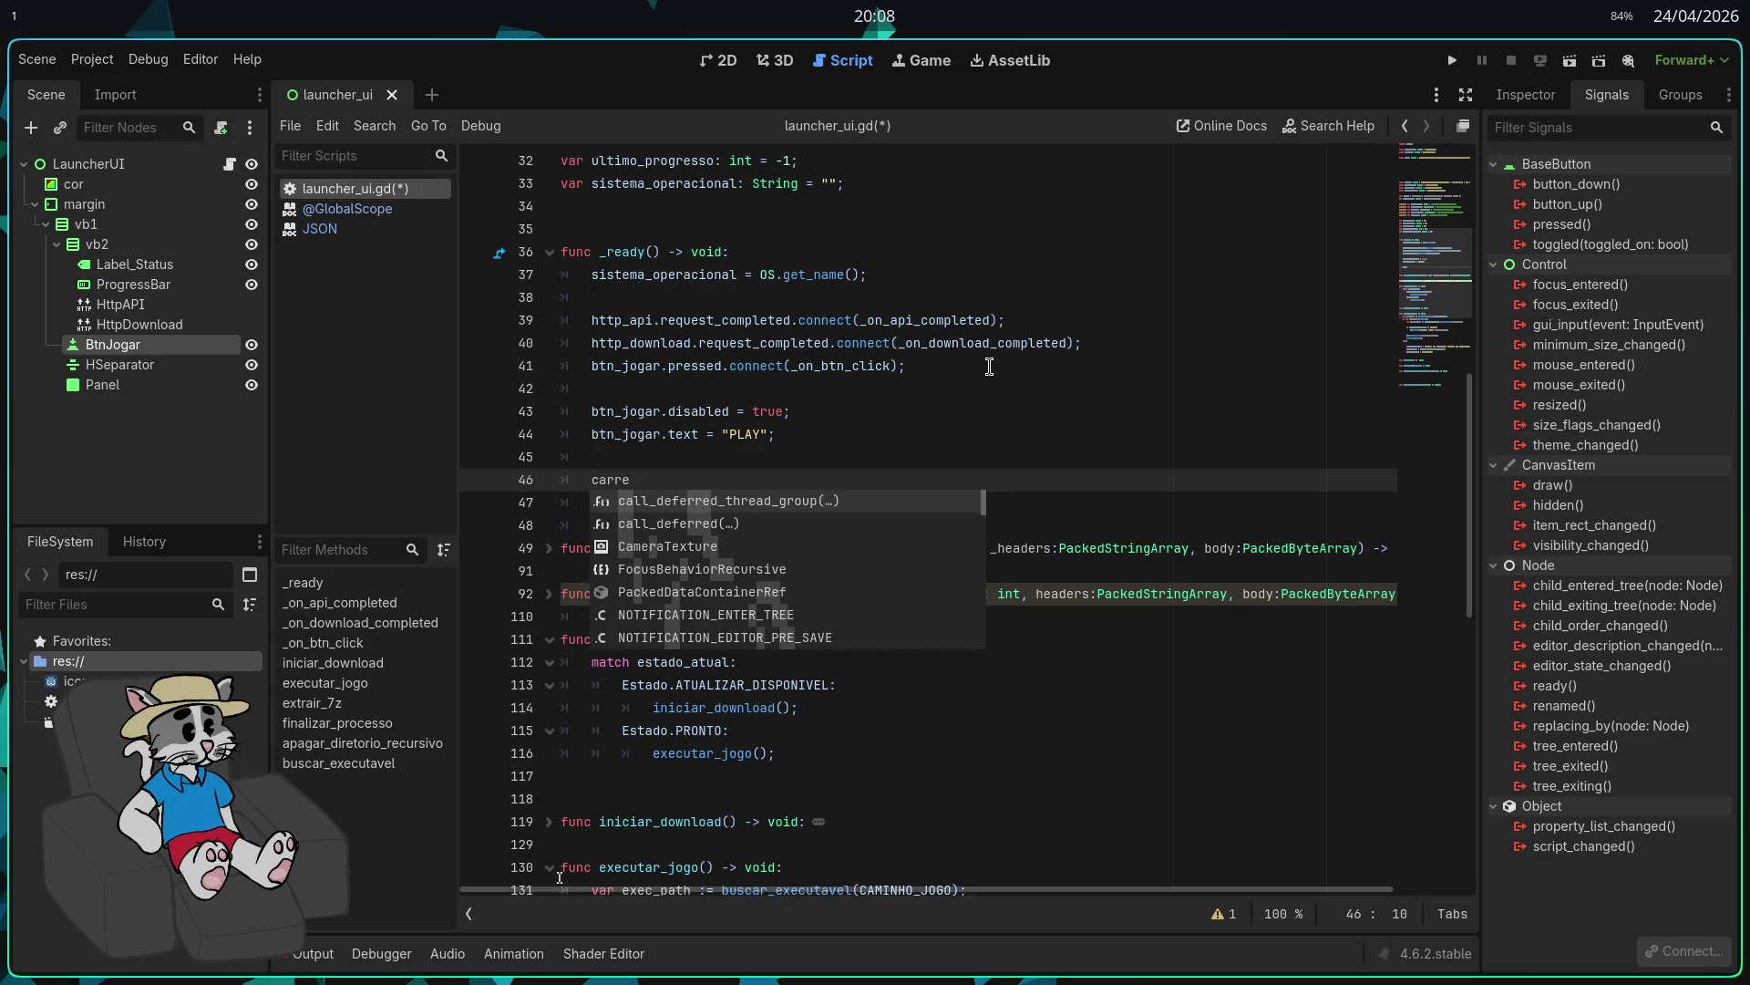
{"action": "key", "text": "BackSpace"}
{"action": "key", "text": "BackSpace"}
{"action": "key", "text": "BackSpace"}
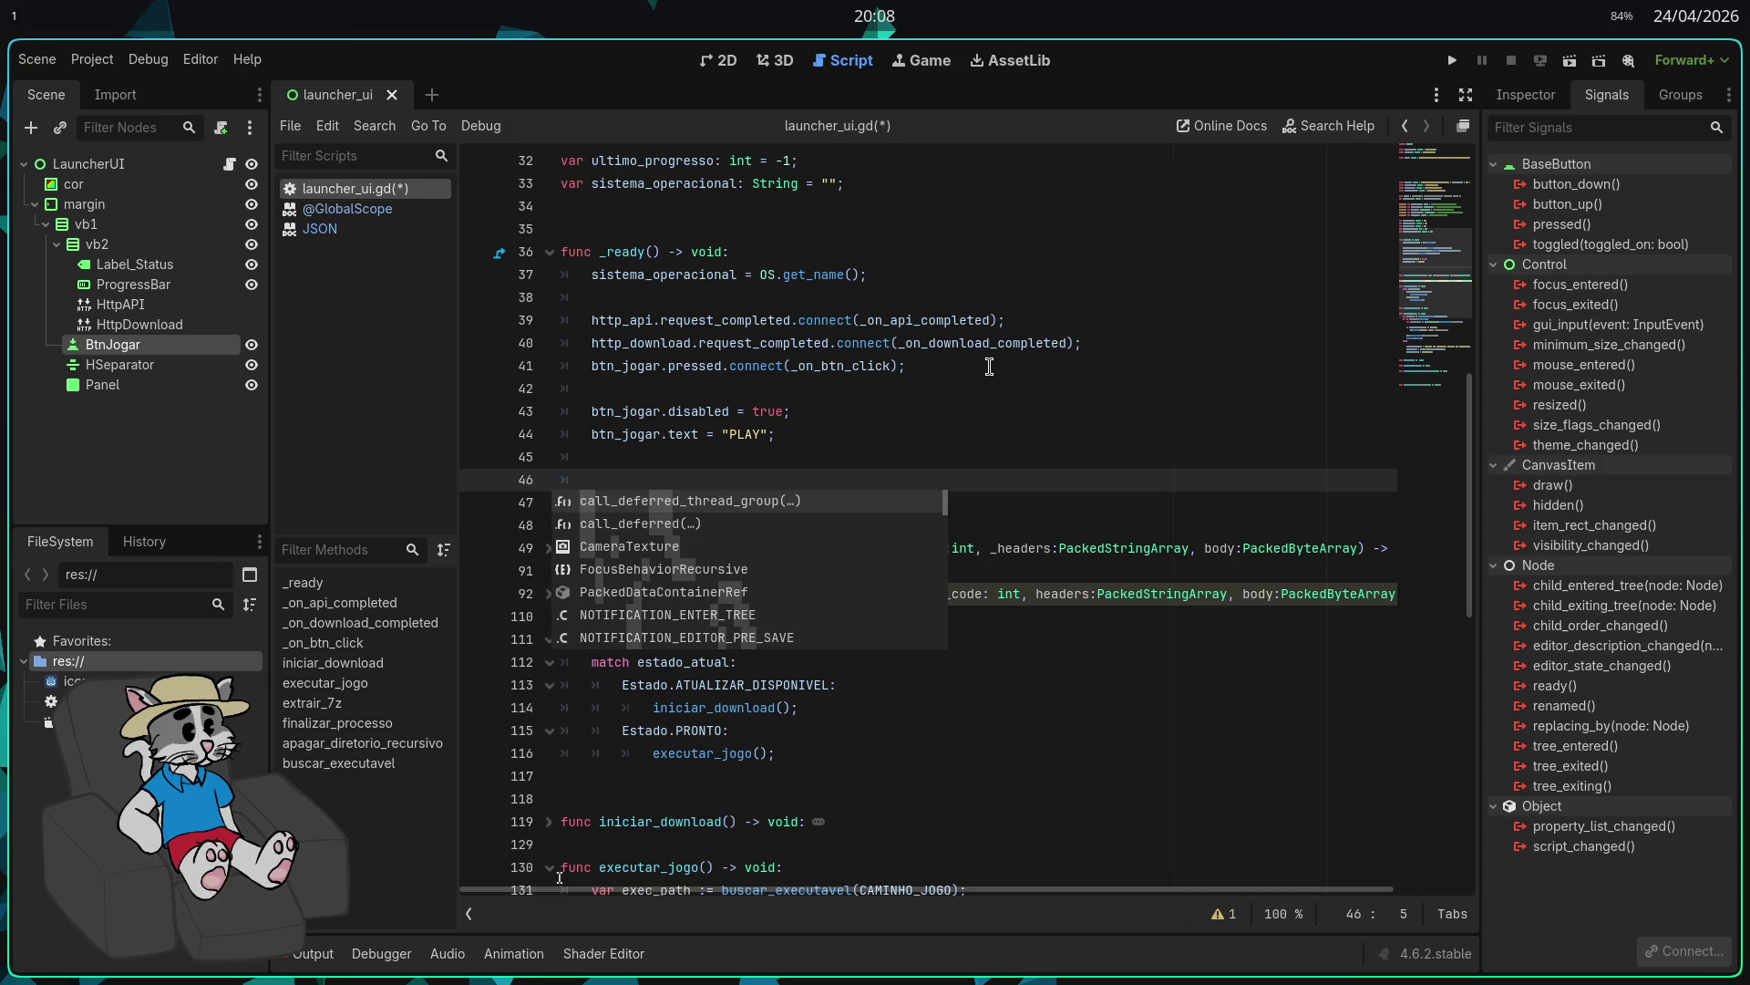
{"action": "left_click", "coordinate": [989, 367]}
{"action": "left_click", "coordinate": [756, 497]}
{"action": "key", "text": "BackSpace"}
{"action": "key", "text": "Return"}
{"action": "key", "text": "Return"}
{"action": "key", "text": "Return"}
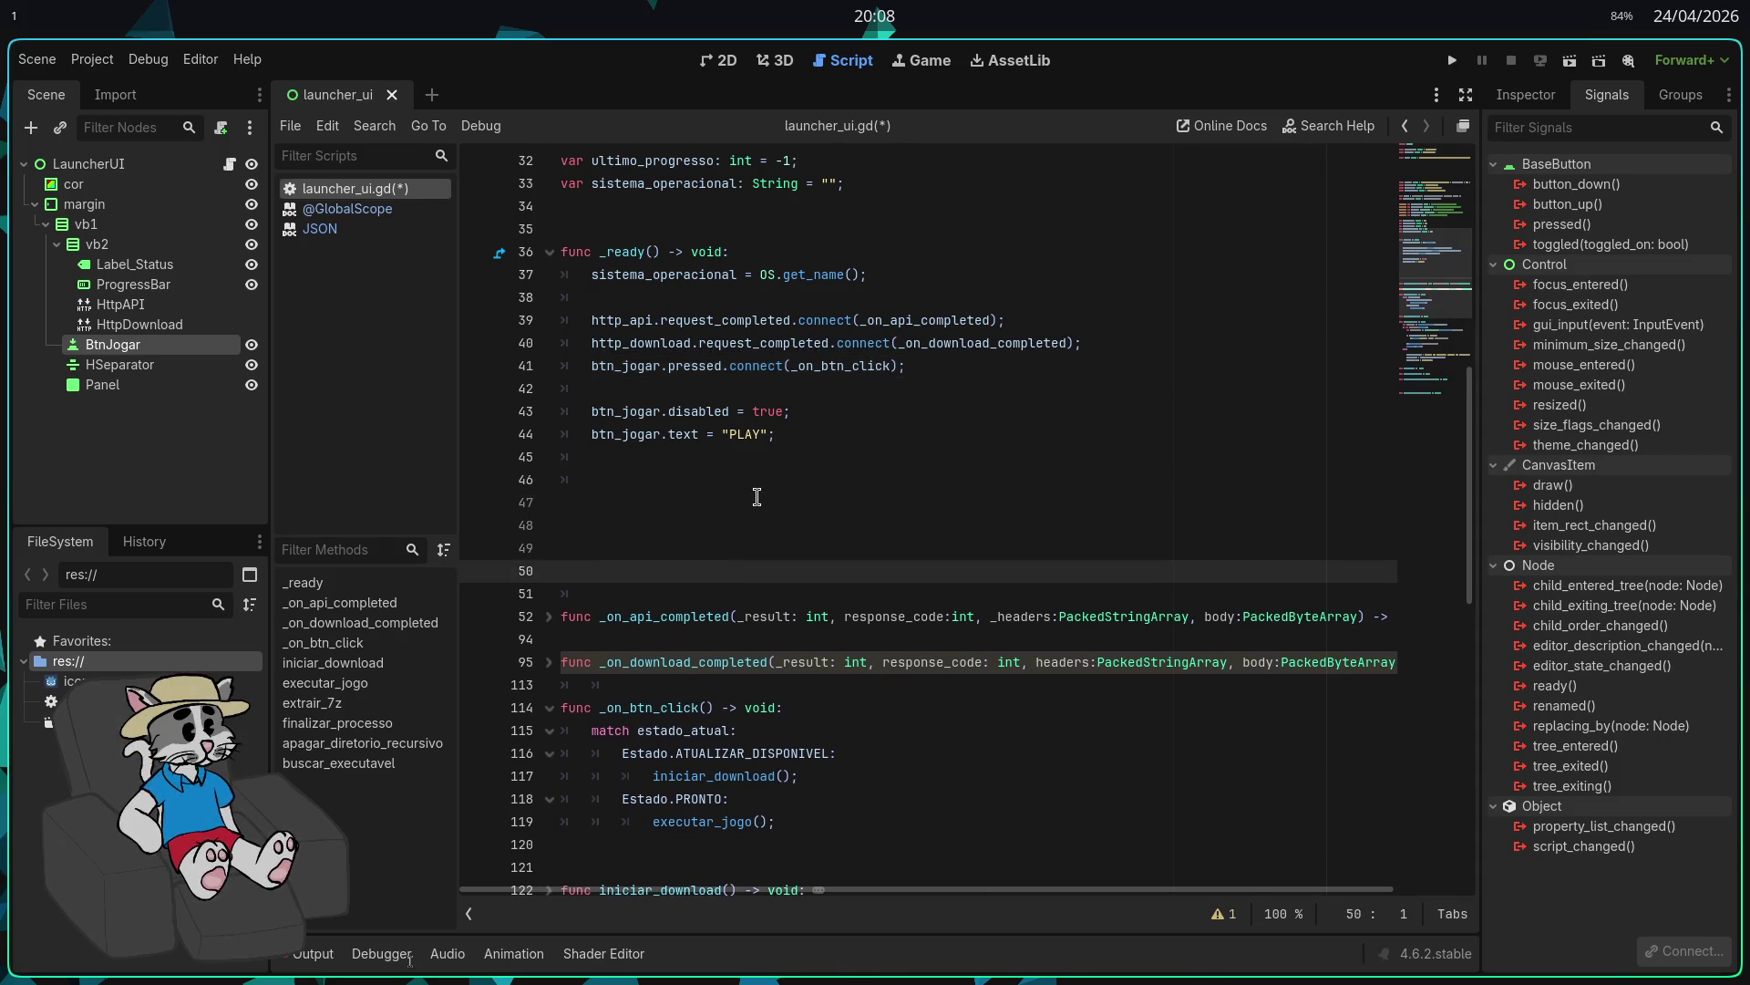
Step: Start func carregar_versao_local() with an if FileAccess.file_exists(ARQUIVO_VERSAO): check
{"action": "key", "text": "Up"}
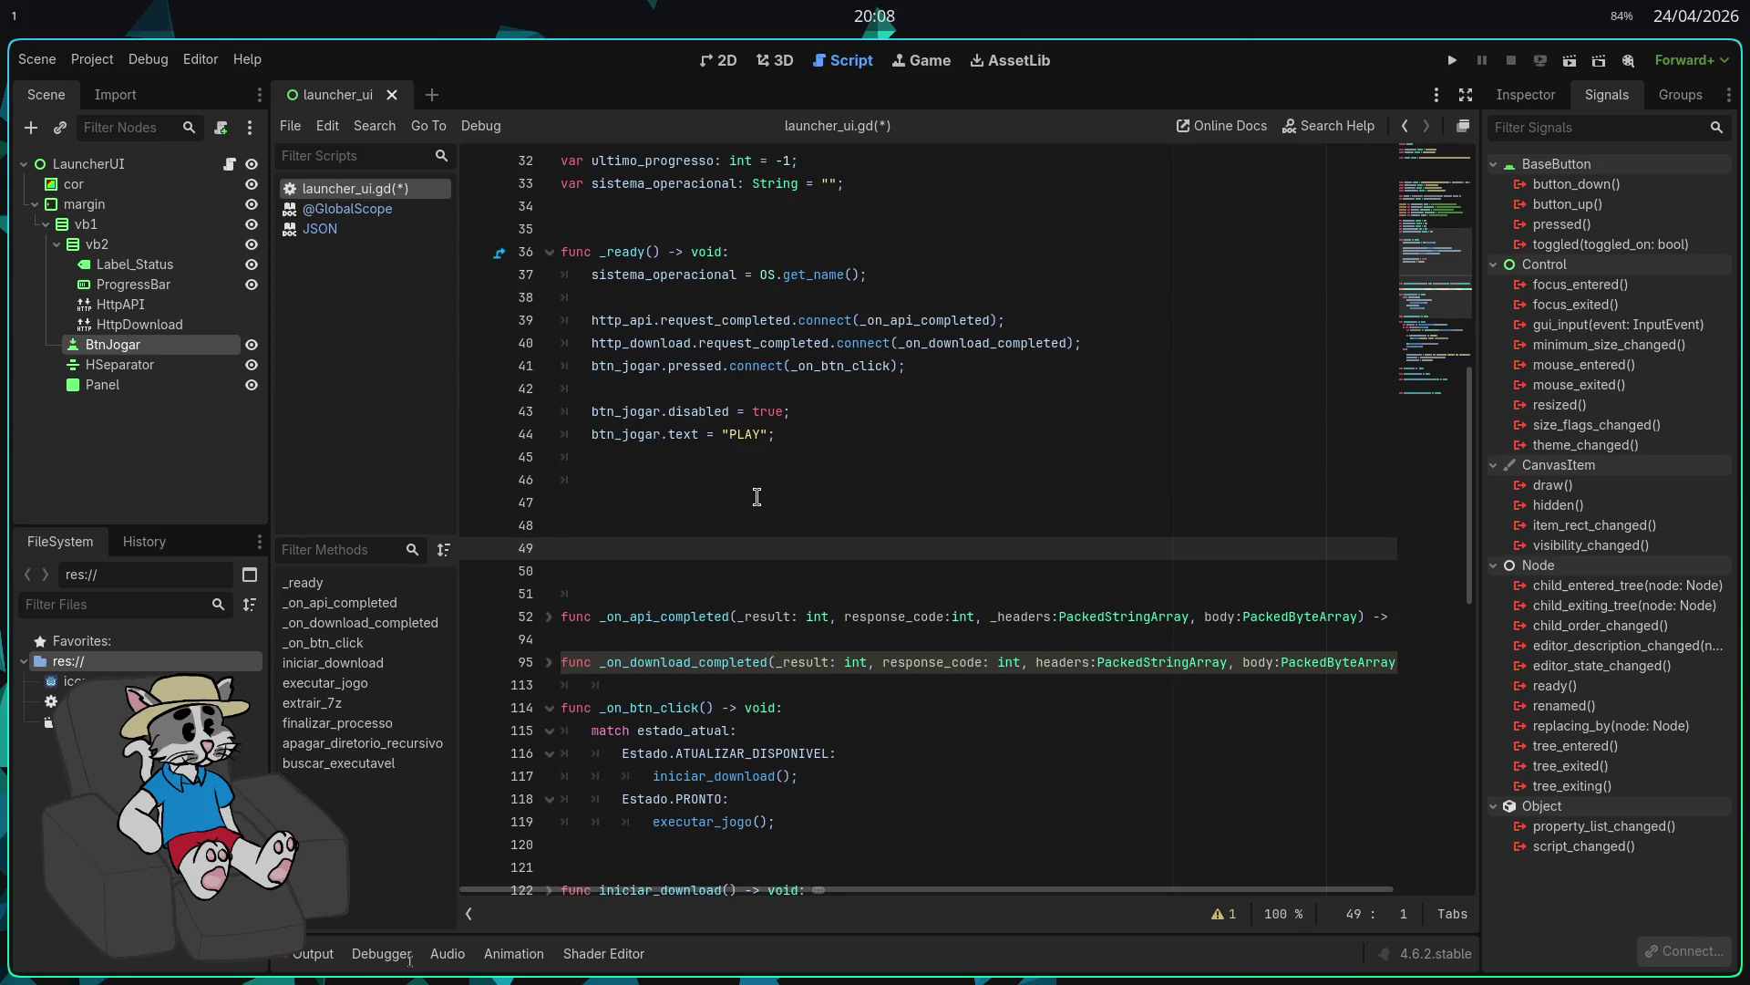
{"action": "key", "text": "Up"}
{"action": "type", "text": "func"}
{"action": "type", "text": "ar_versao_local"}
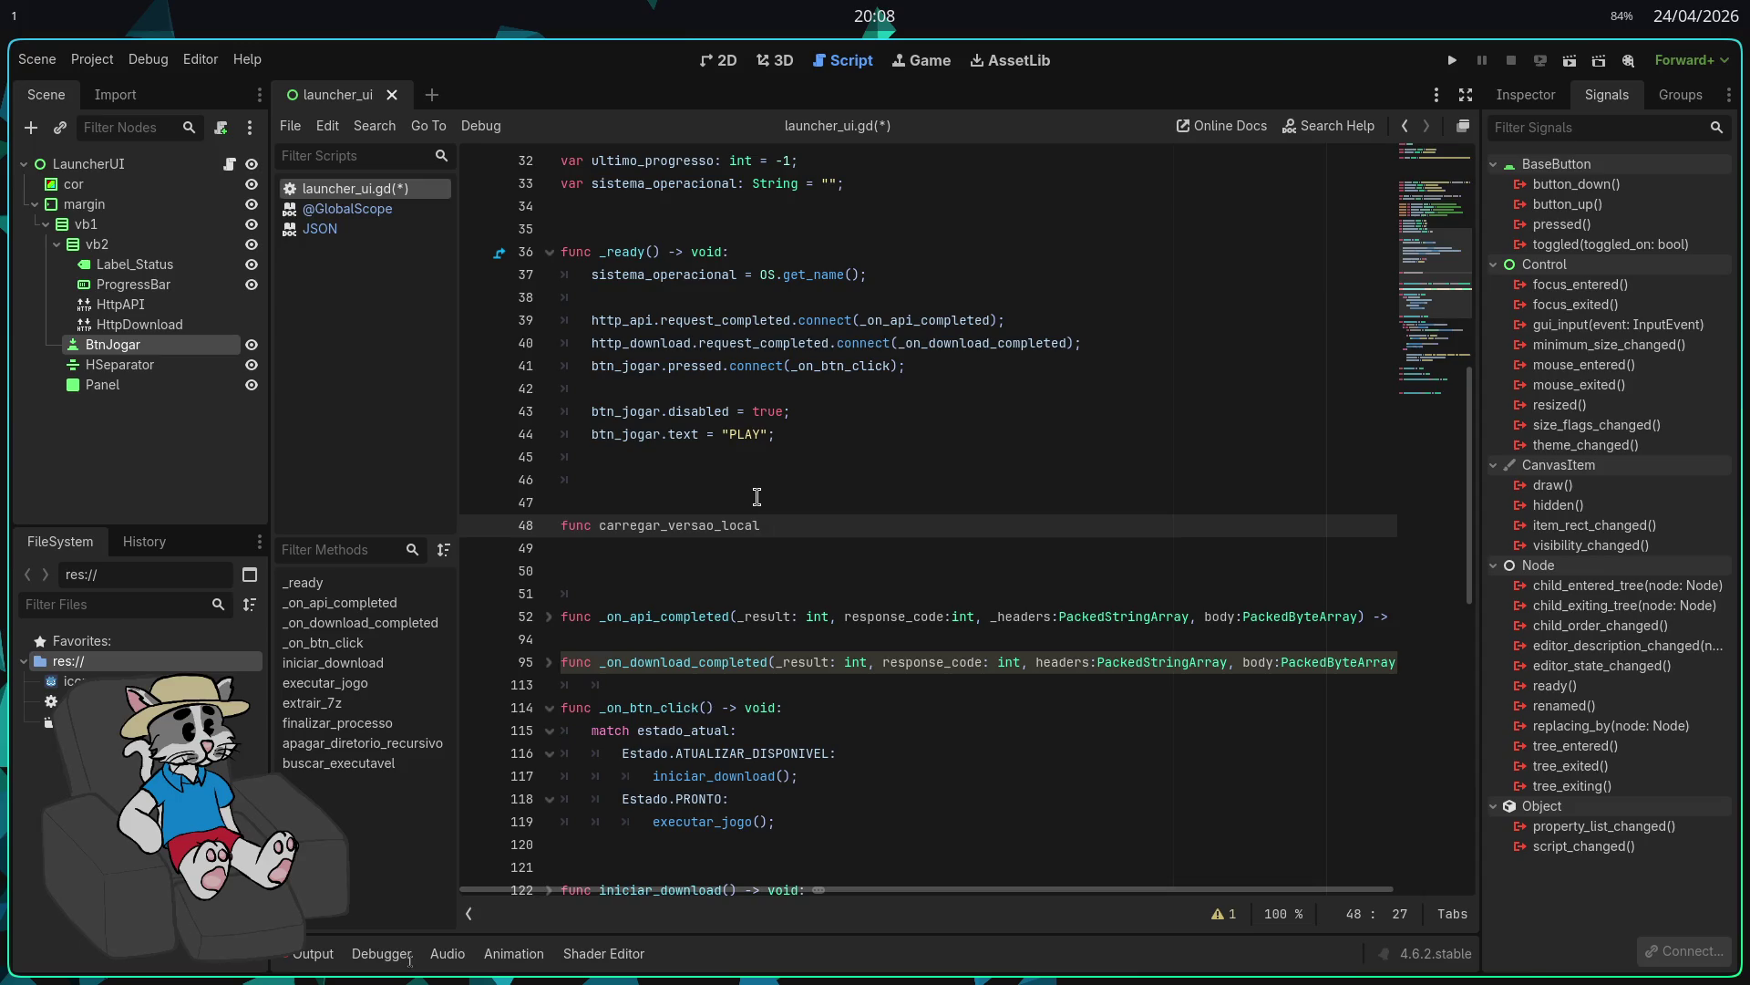
{"action": "type", "text": "() = "}
{"action": "type", "text": "oid:"}
{"action": "key", "text": "Return"}
{"action": "type", "text": "FileAccess."}
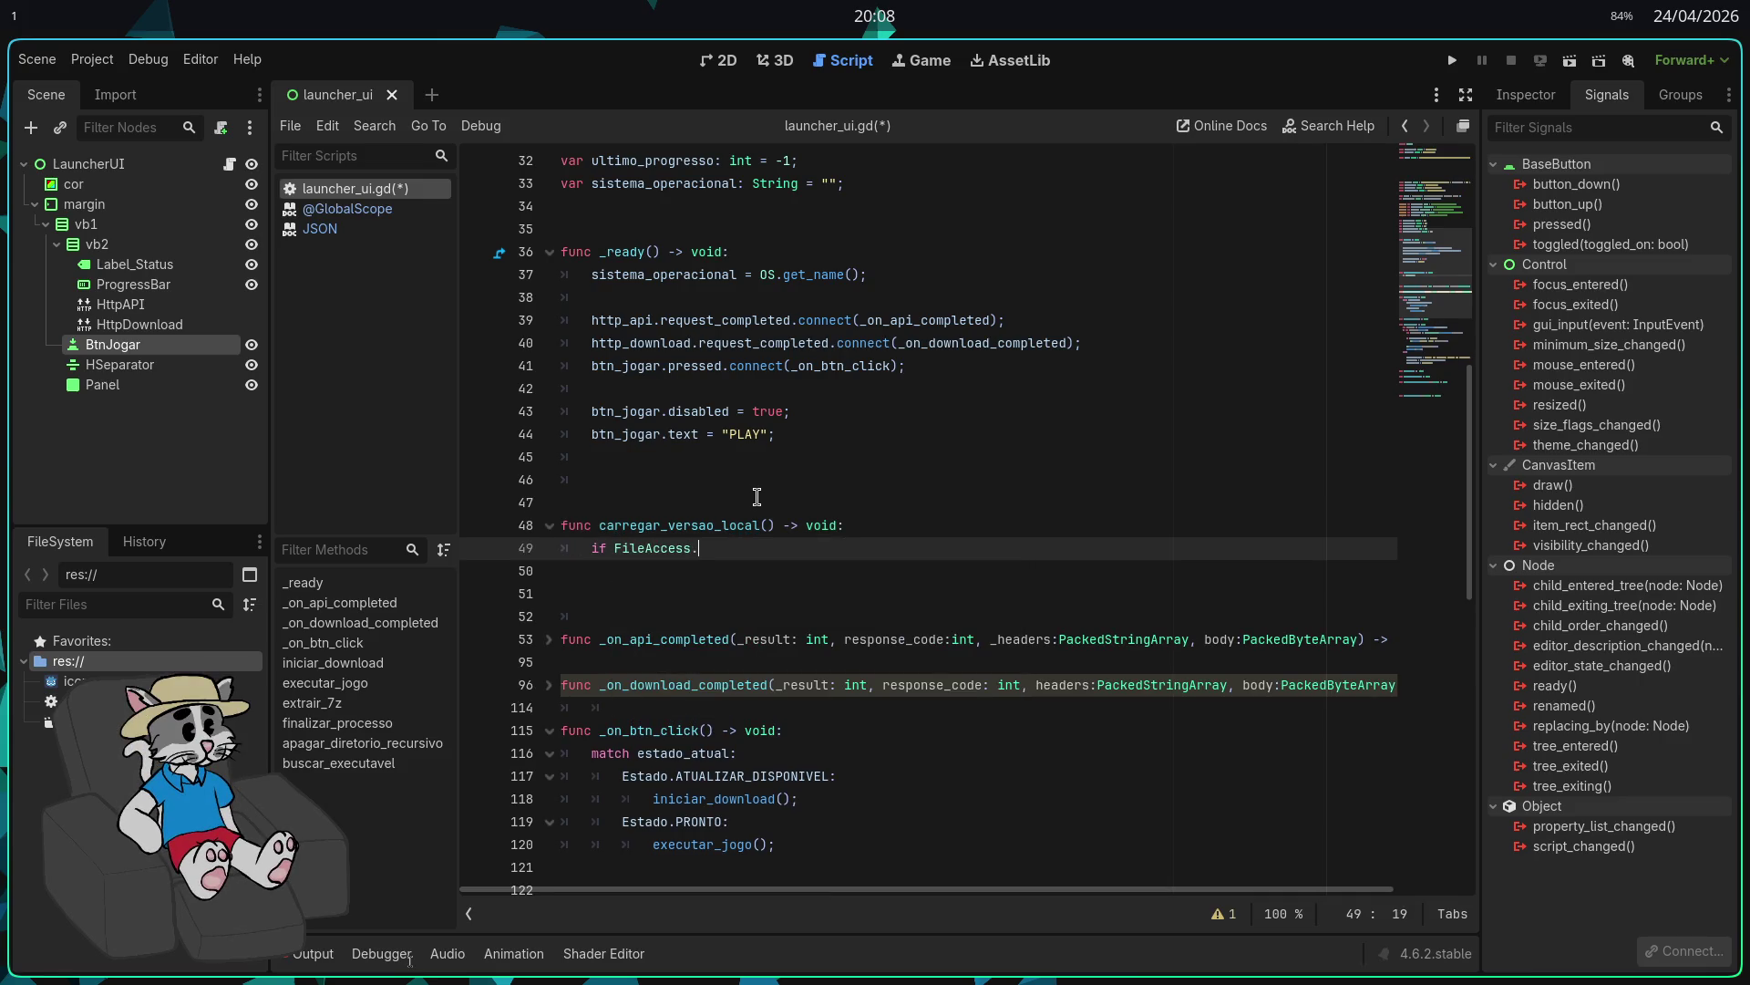
{"action": "type", "text": "file"}
{"action": "key", "text": "Return"}
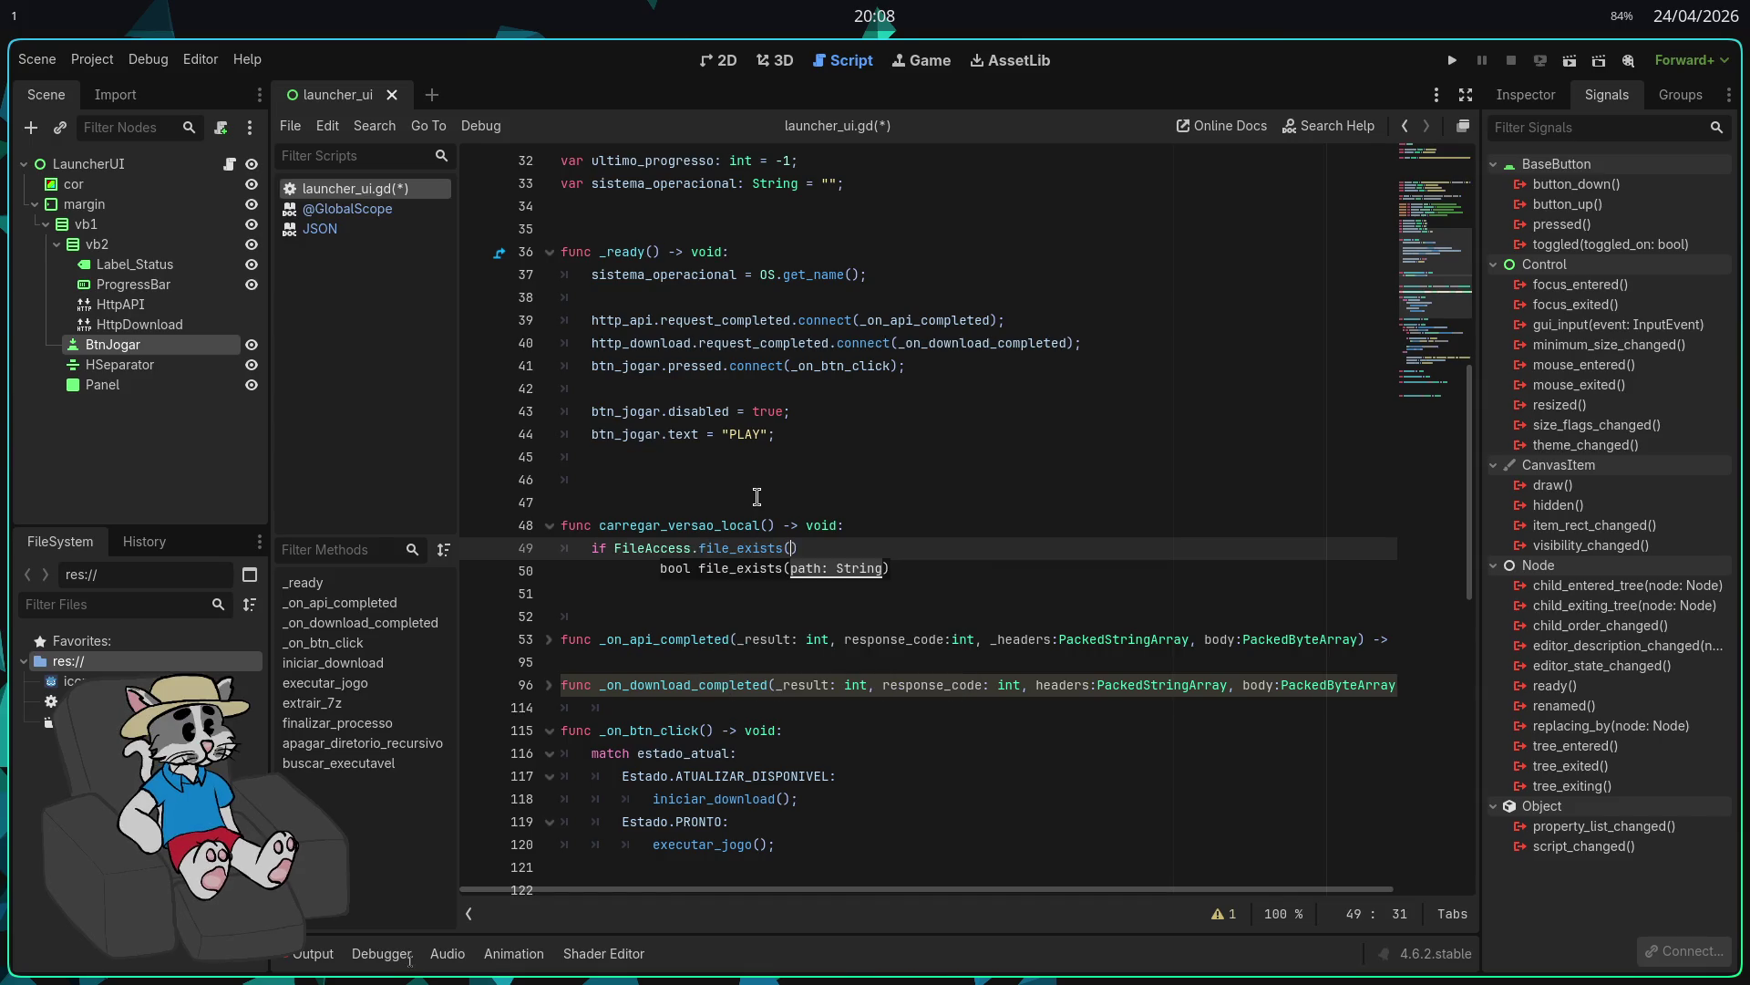
{"action": "type", "text": "Arquivo"}
{"action": "key", "text": "Return"}
{"action": "key", "text": "BackSpace"}
{"action": "type", "text": ":"}
{"action": "key", "text": "Return"}
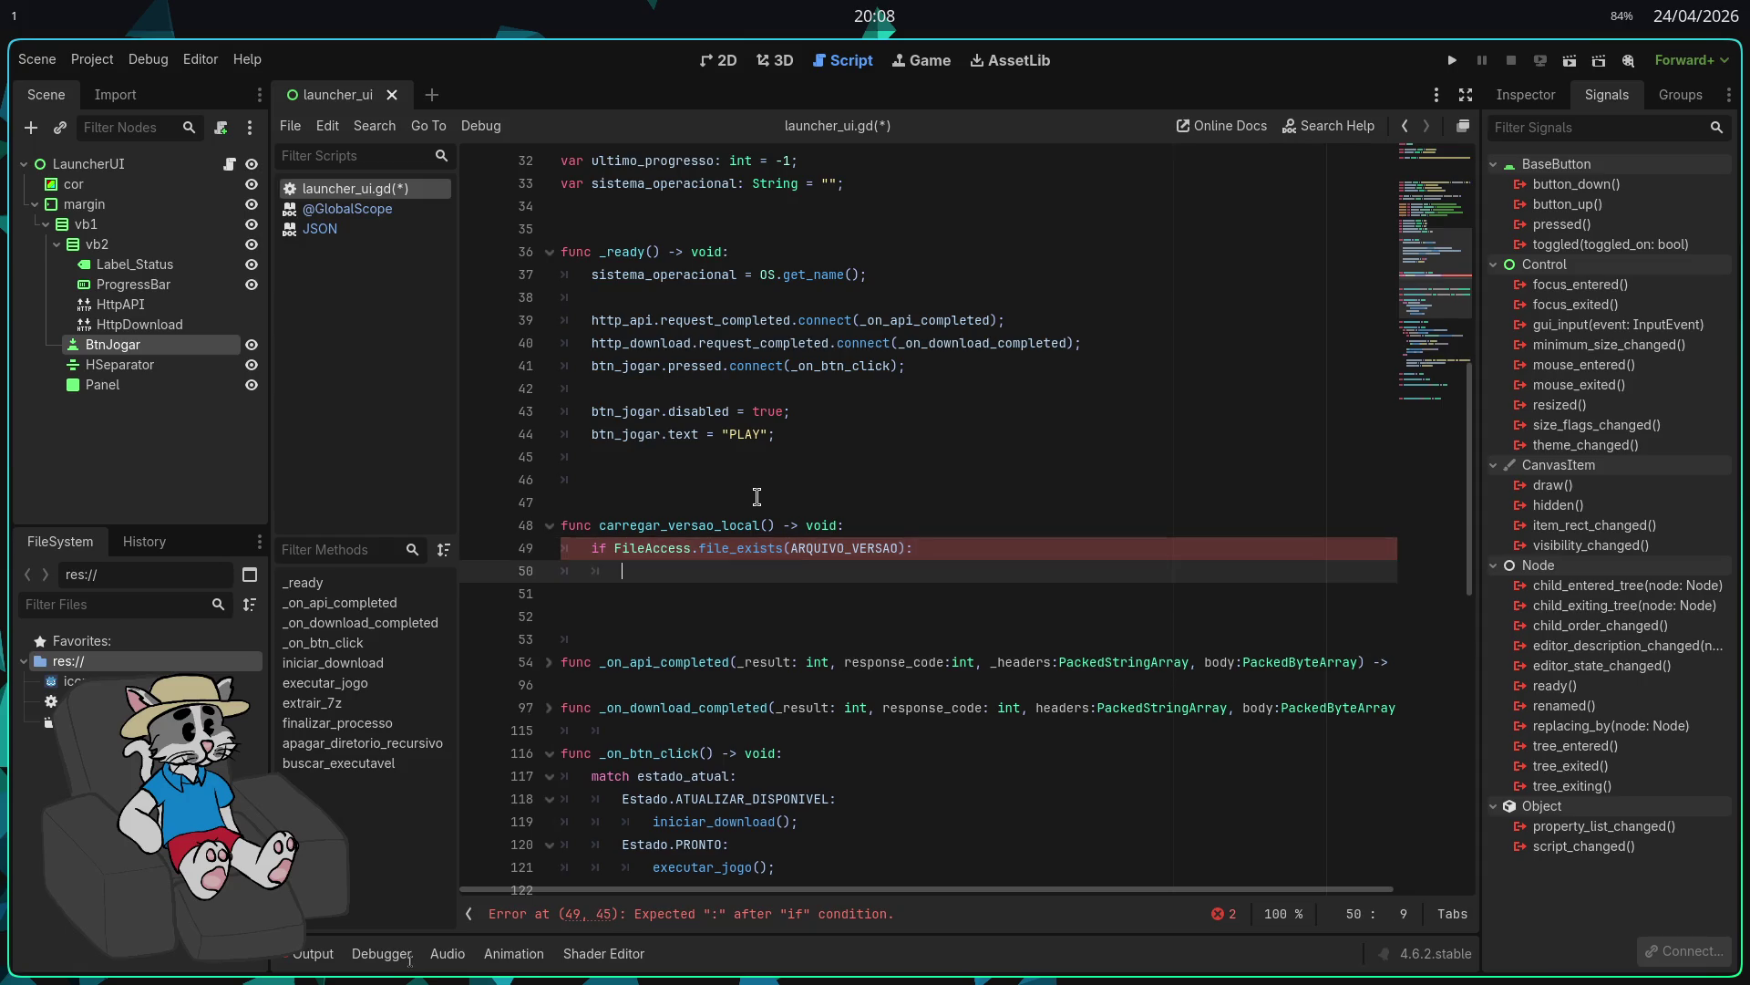
Step: Inside the if, open the file with var f := FileAccess.open(ARQUIVO_VERSAO, FileAccess.READ)
{"action": "type", "text": "var f "}
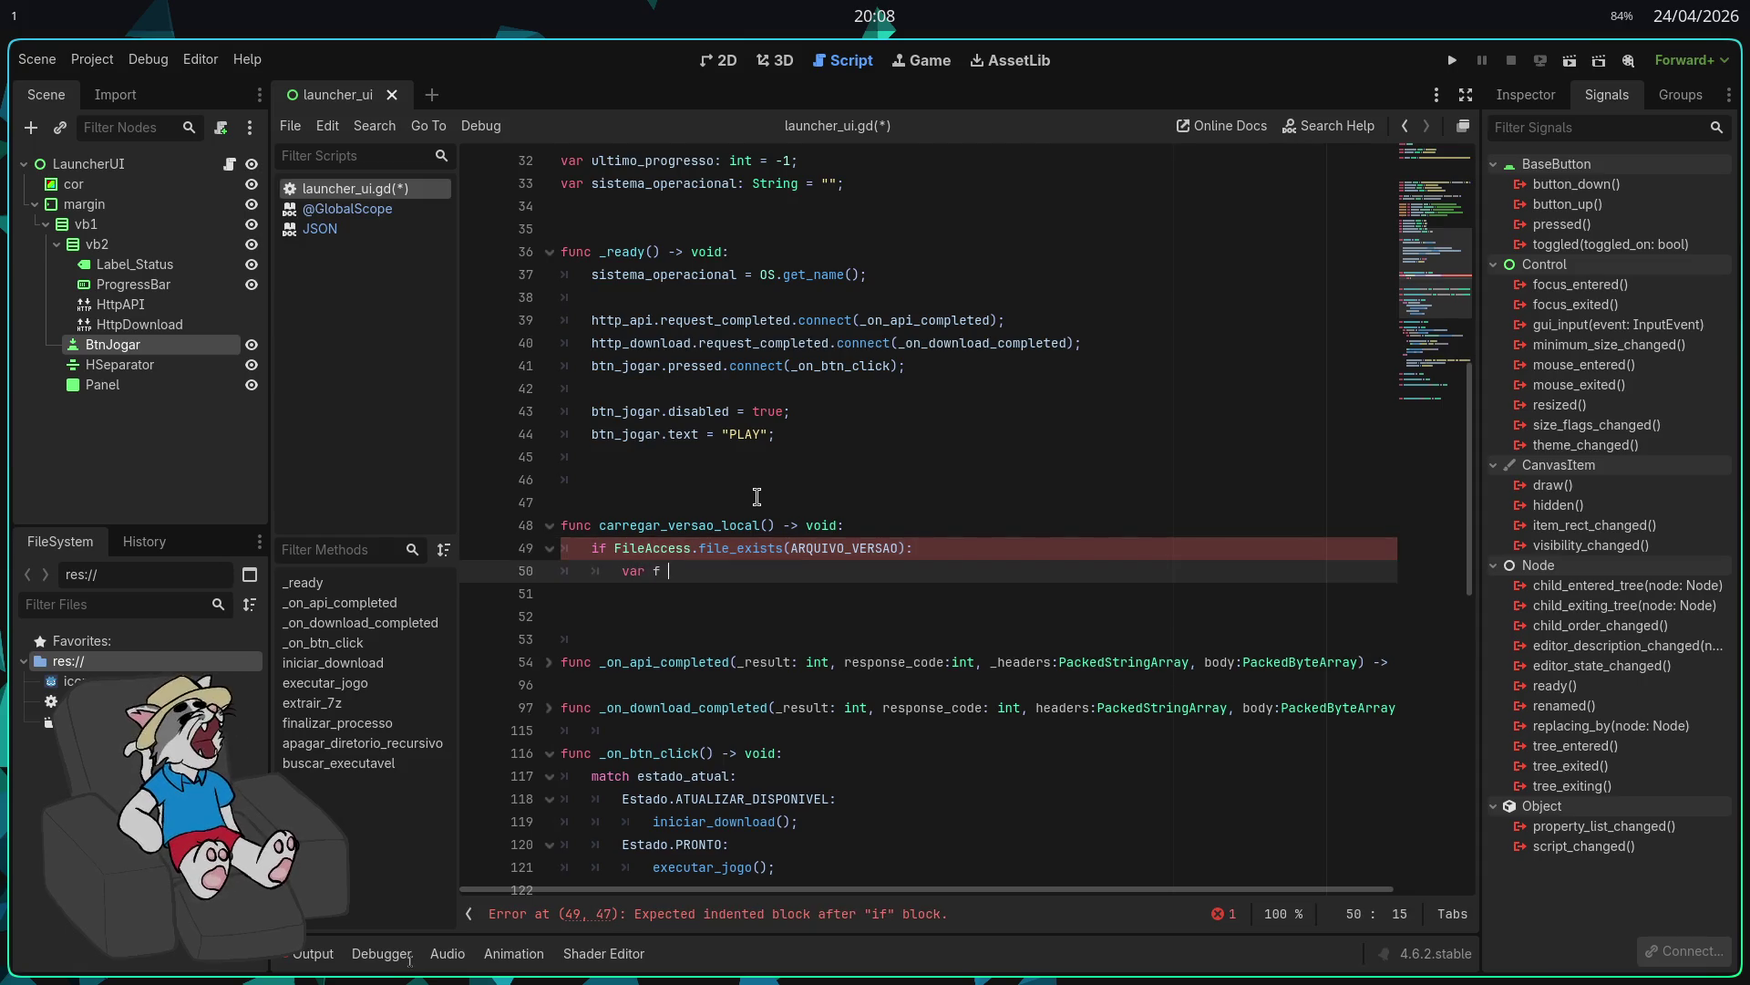
{"action": "type", "text": ":= Fil"}
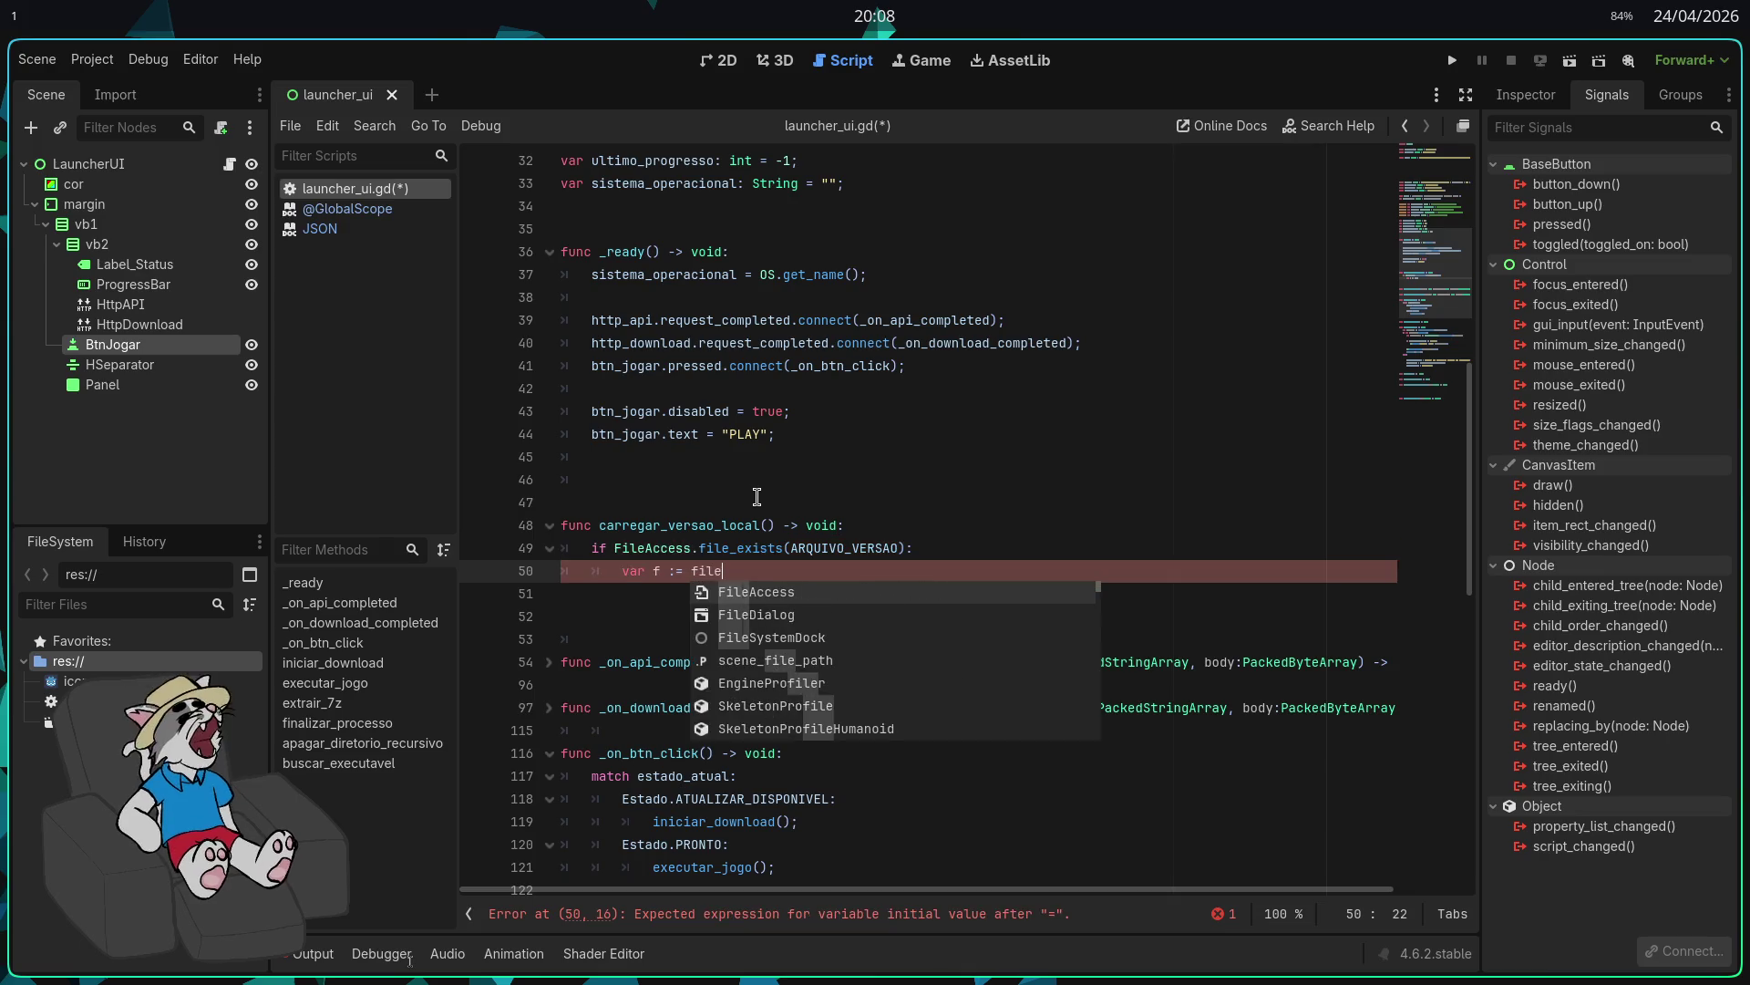
{"action": "key", "text": "Return"}
{"action": "type", "text": ".open(O"}
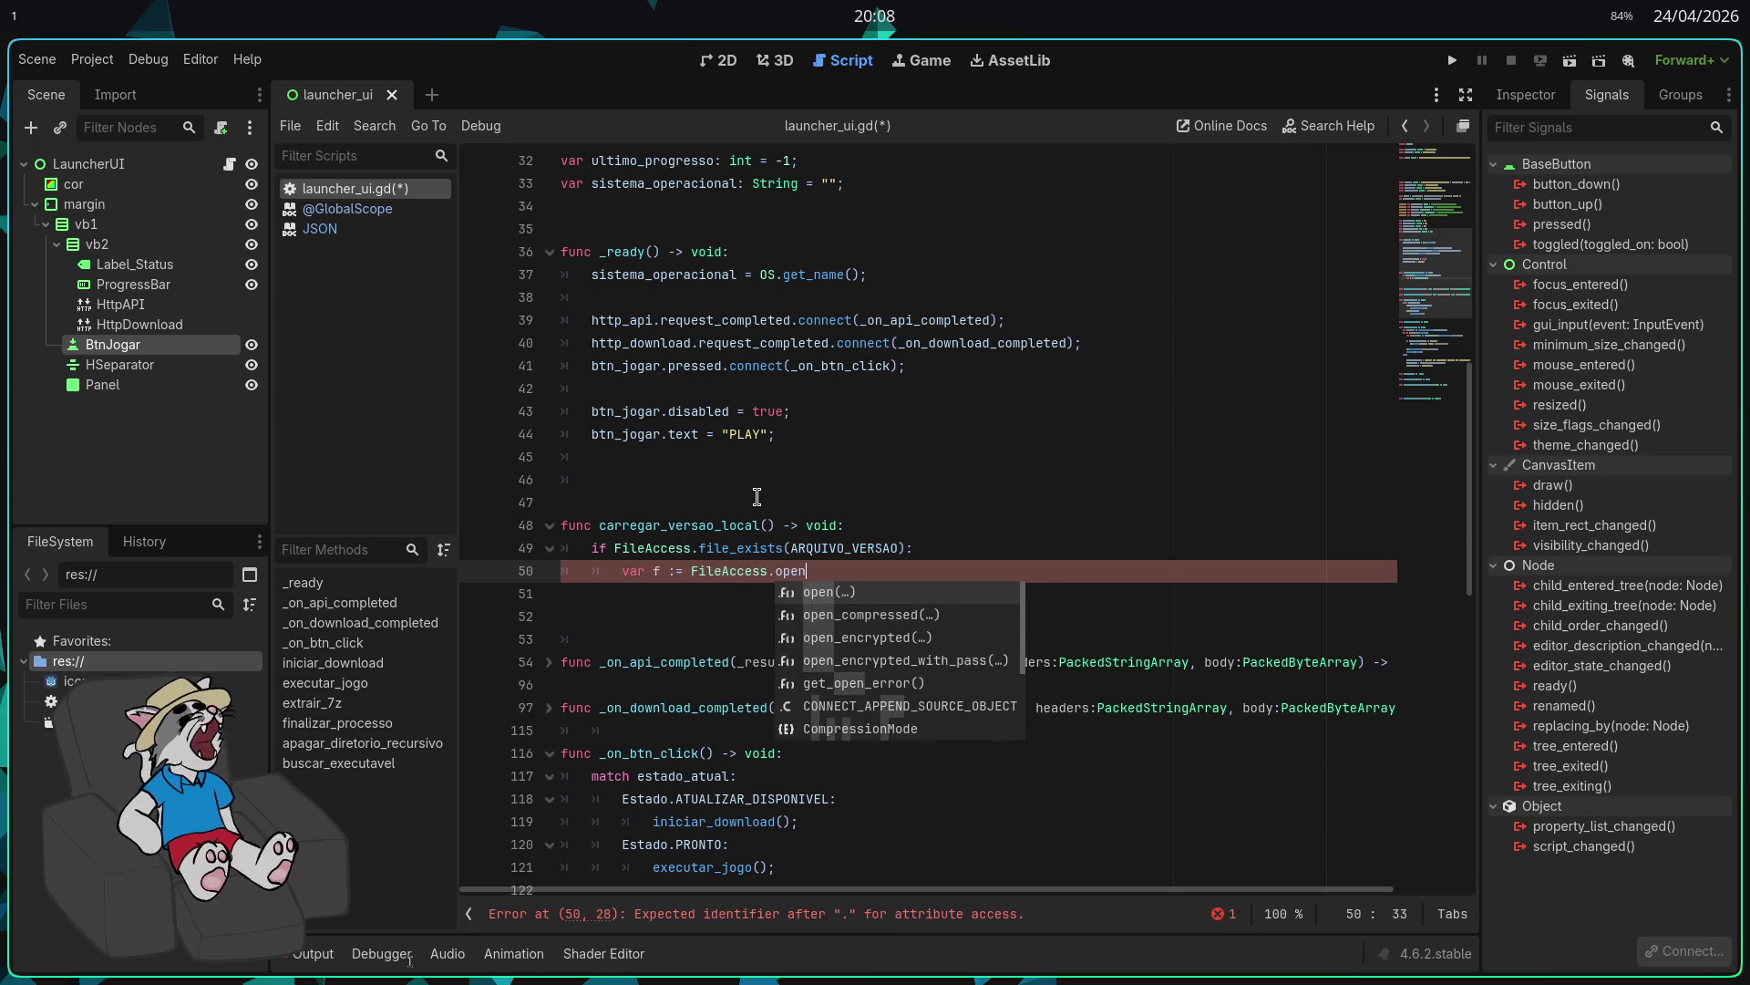
{"action": "key", "text": "Return"}
{"action": "type", "text": "O"}
{"action": "key", "text": "BackSpace"}
{"action": "type", "text": "Arquivo"}
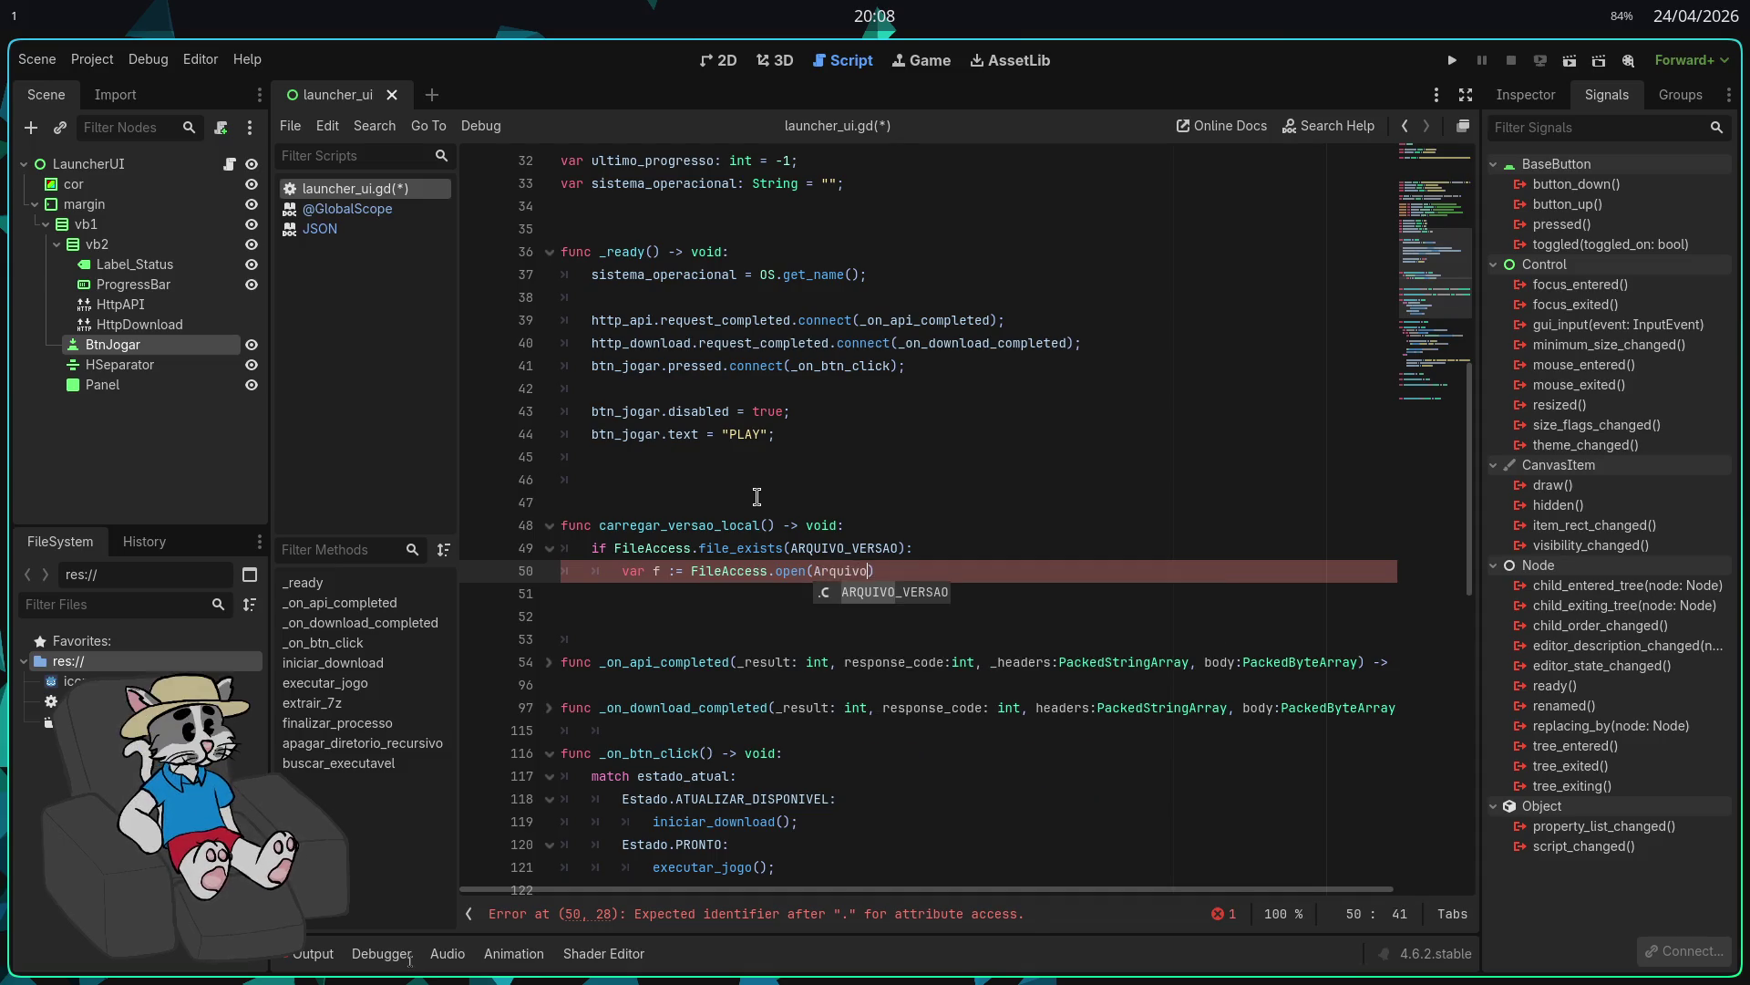
{"action": "key", "text": "Return"}
{"action": "type", "text": ", FileAccess"}
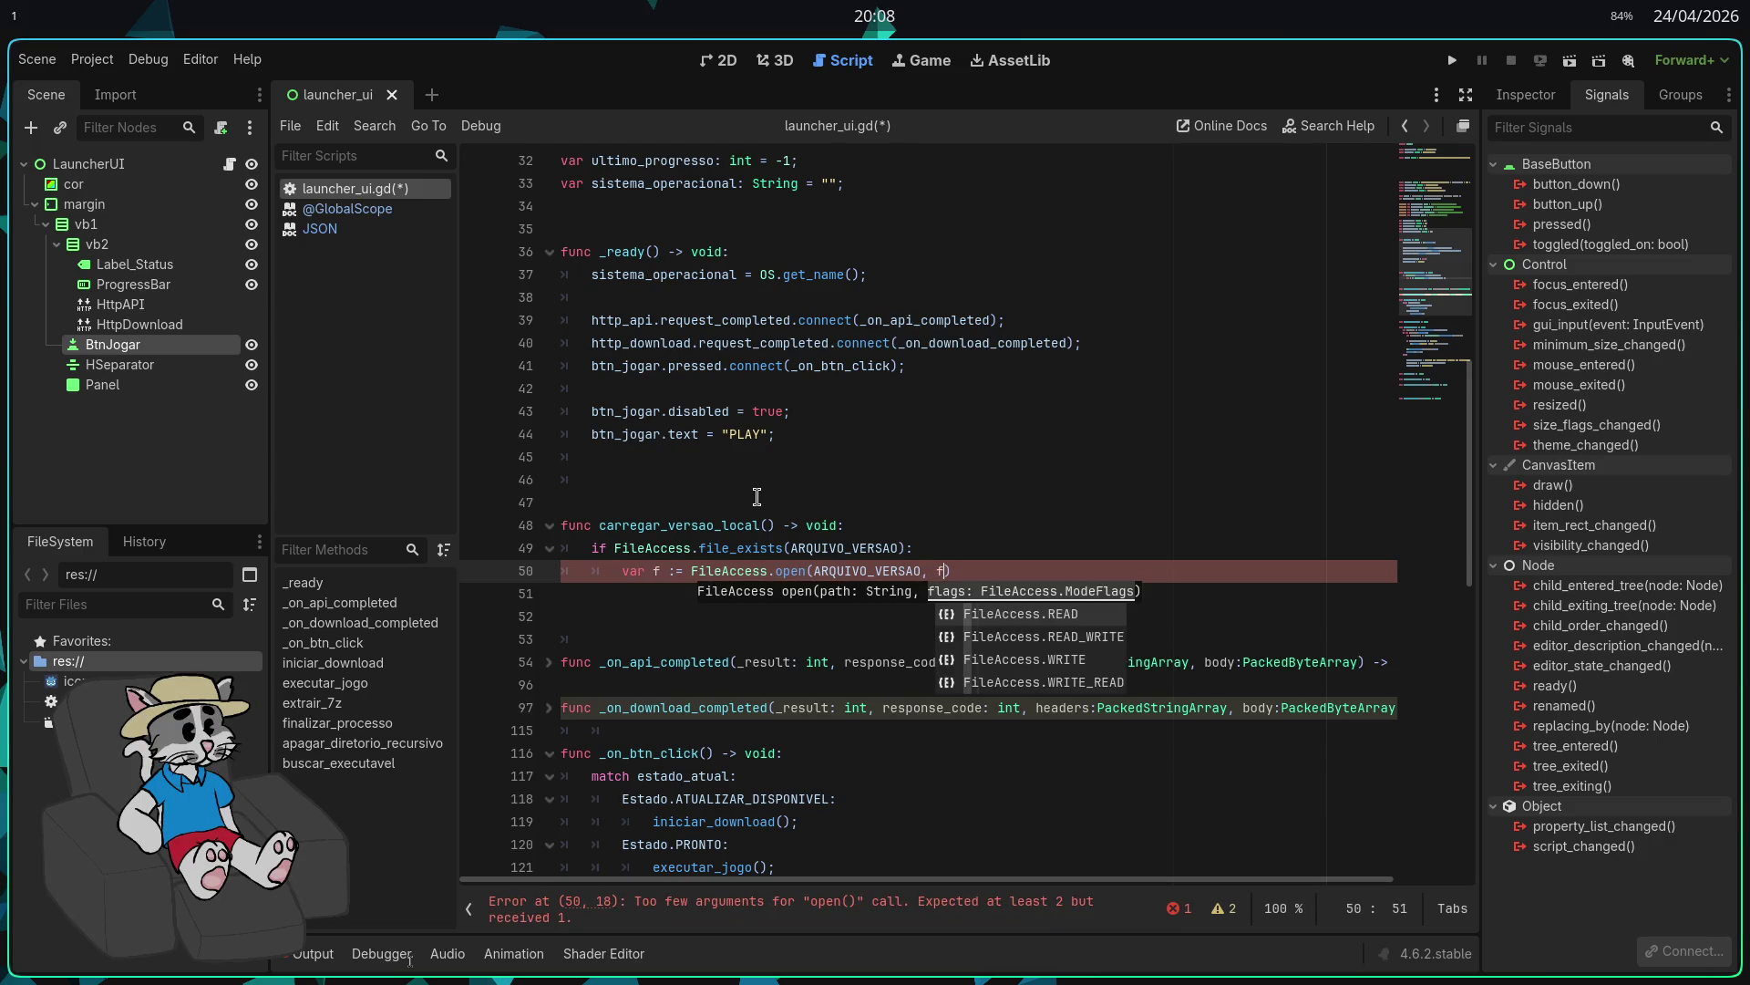
{"action": "key", "text": "Return"}
{"action": "type", "text": ".read"}
{"action": "key", "text": "Return"}
{"action": "key", "text": "End"}
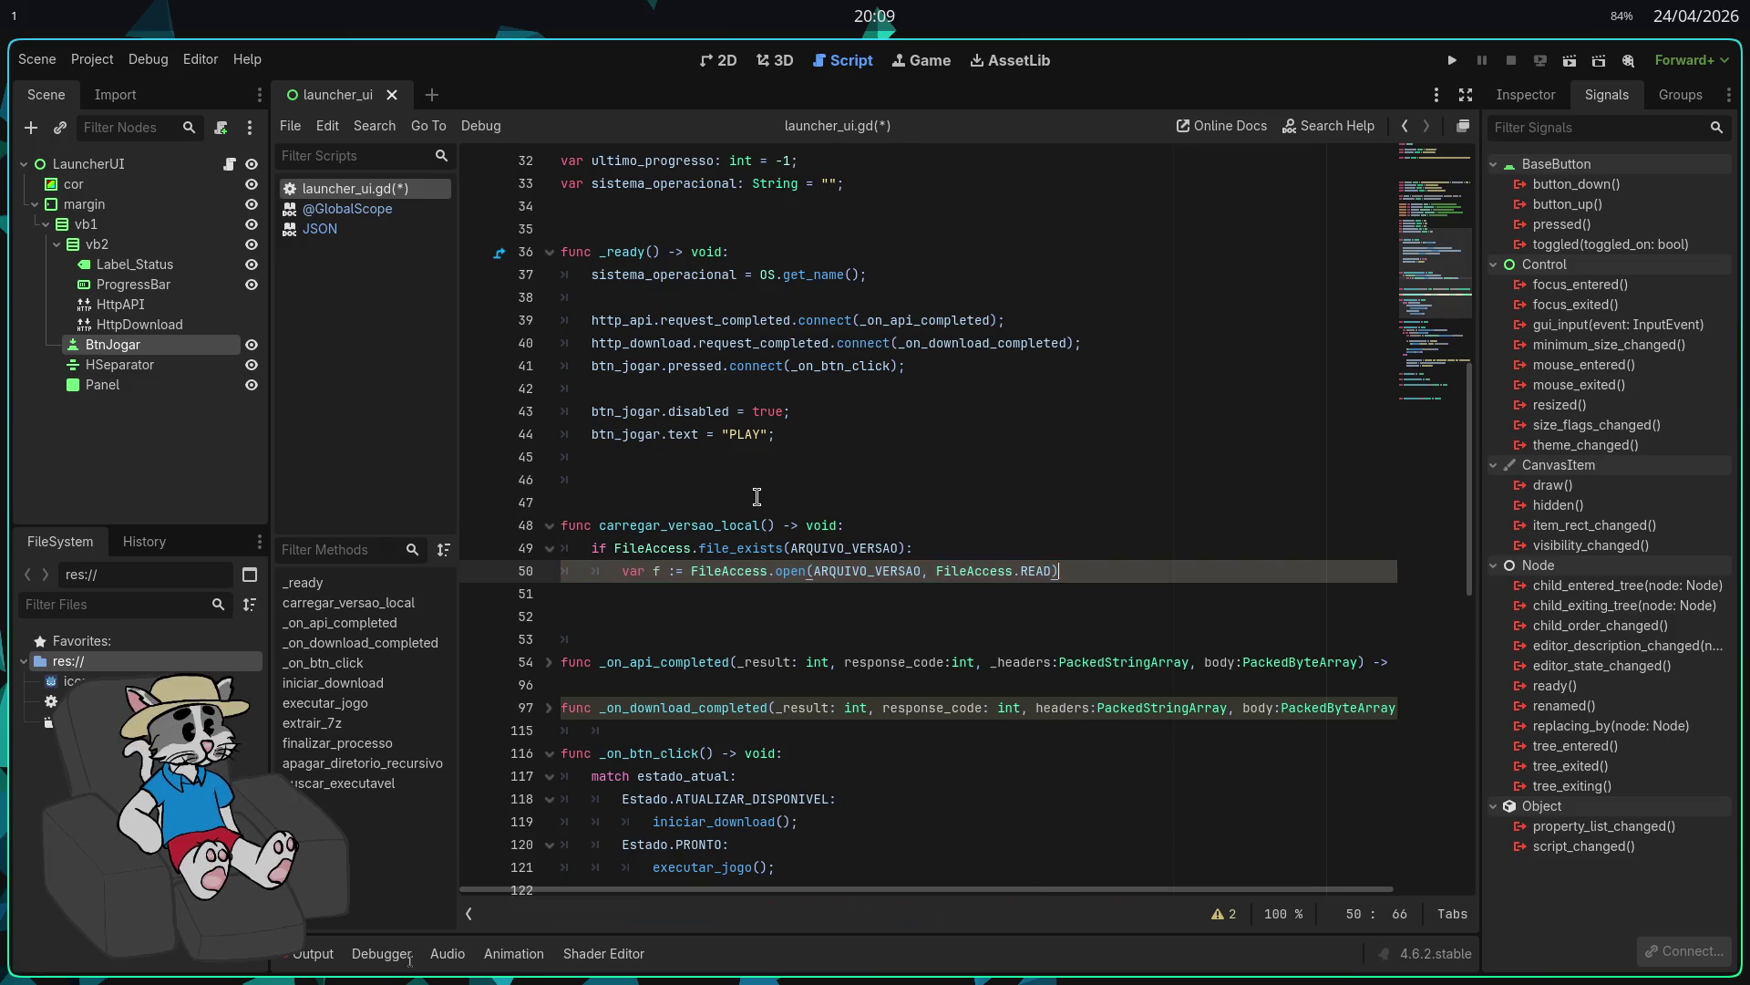
{"action": "key", "text": "Return"}
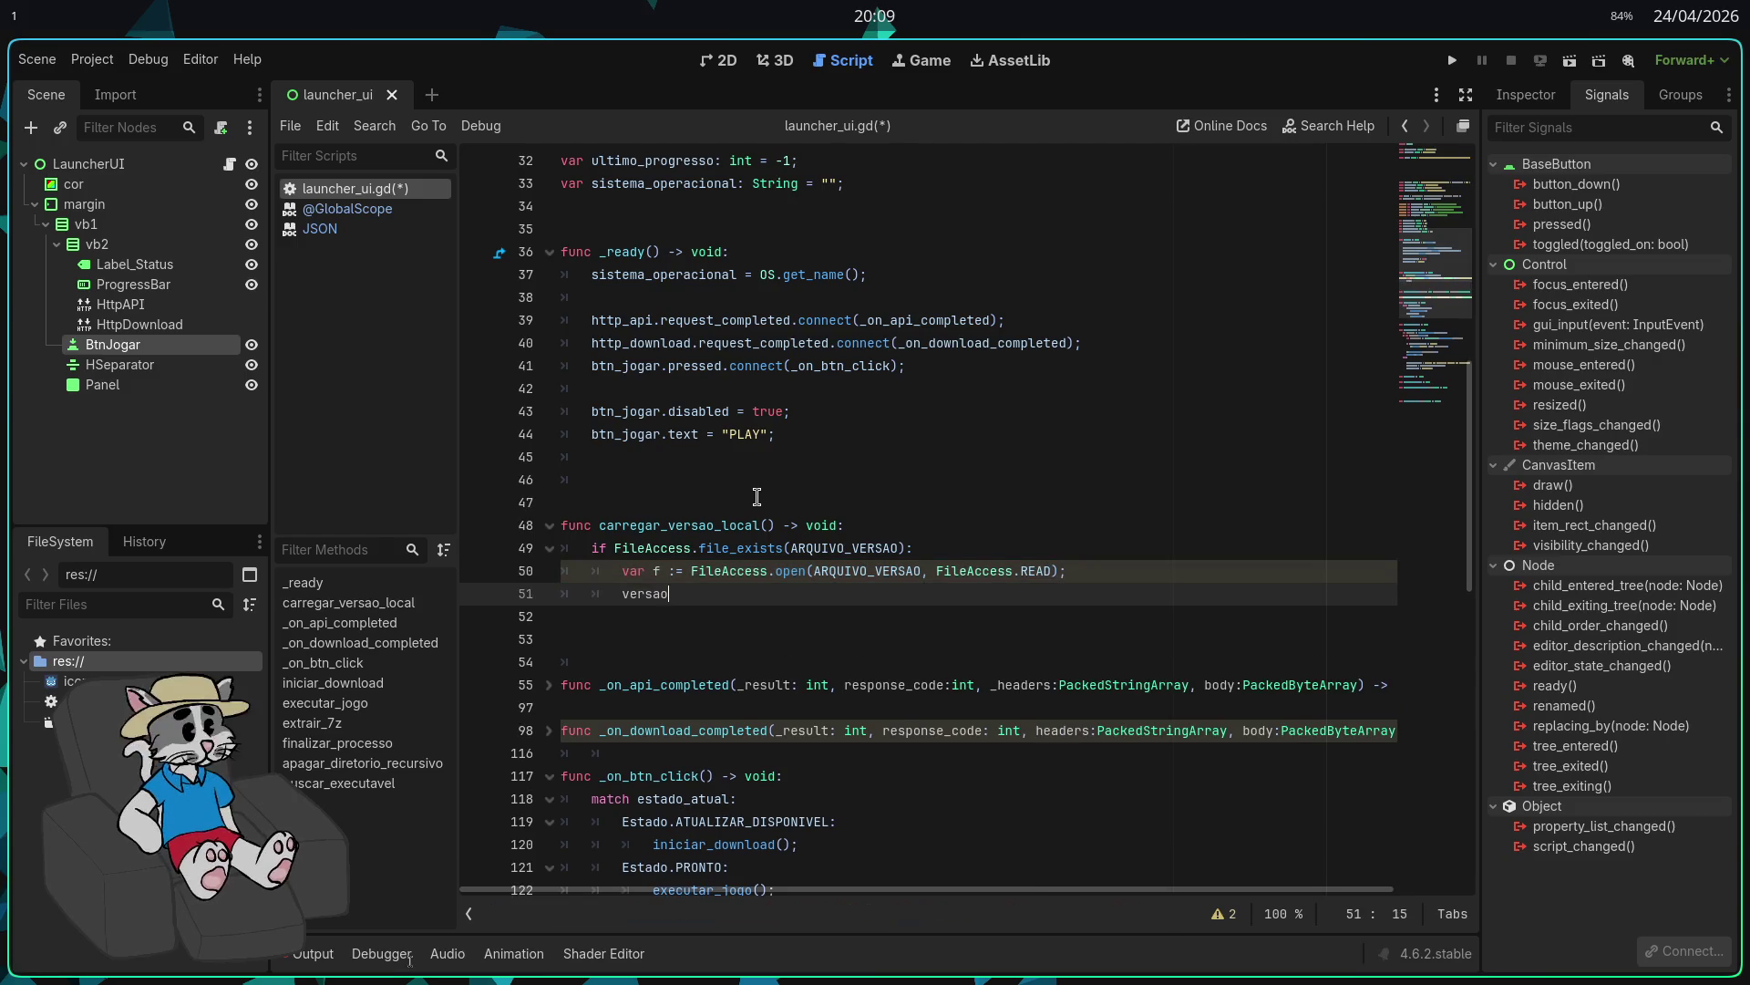
Step: Set versao_local = f.get_as_text().strip_edges() and then close the file with f.close()
{"action": "type", "text": "rsao_local = f.get"}
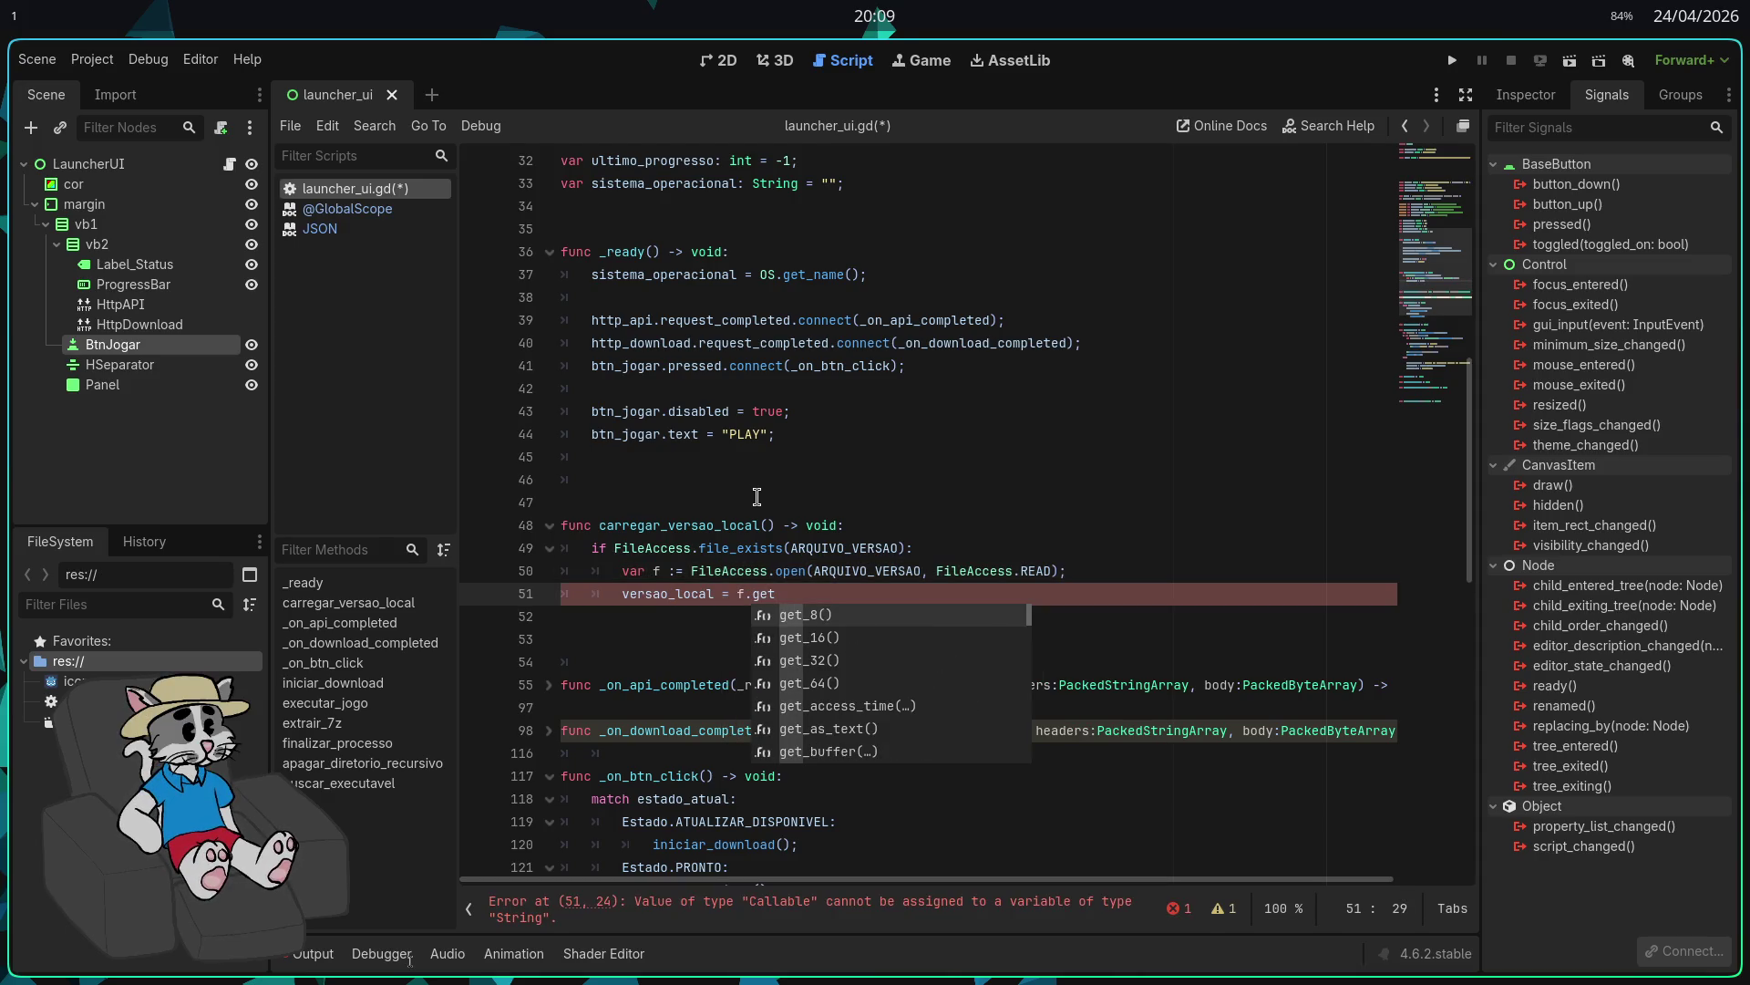
{"action": "type", "text": "_as_t"}
{"action": "key", "text": "Return"}
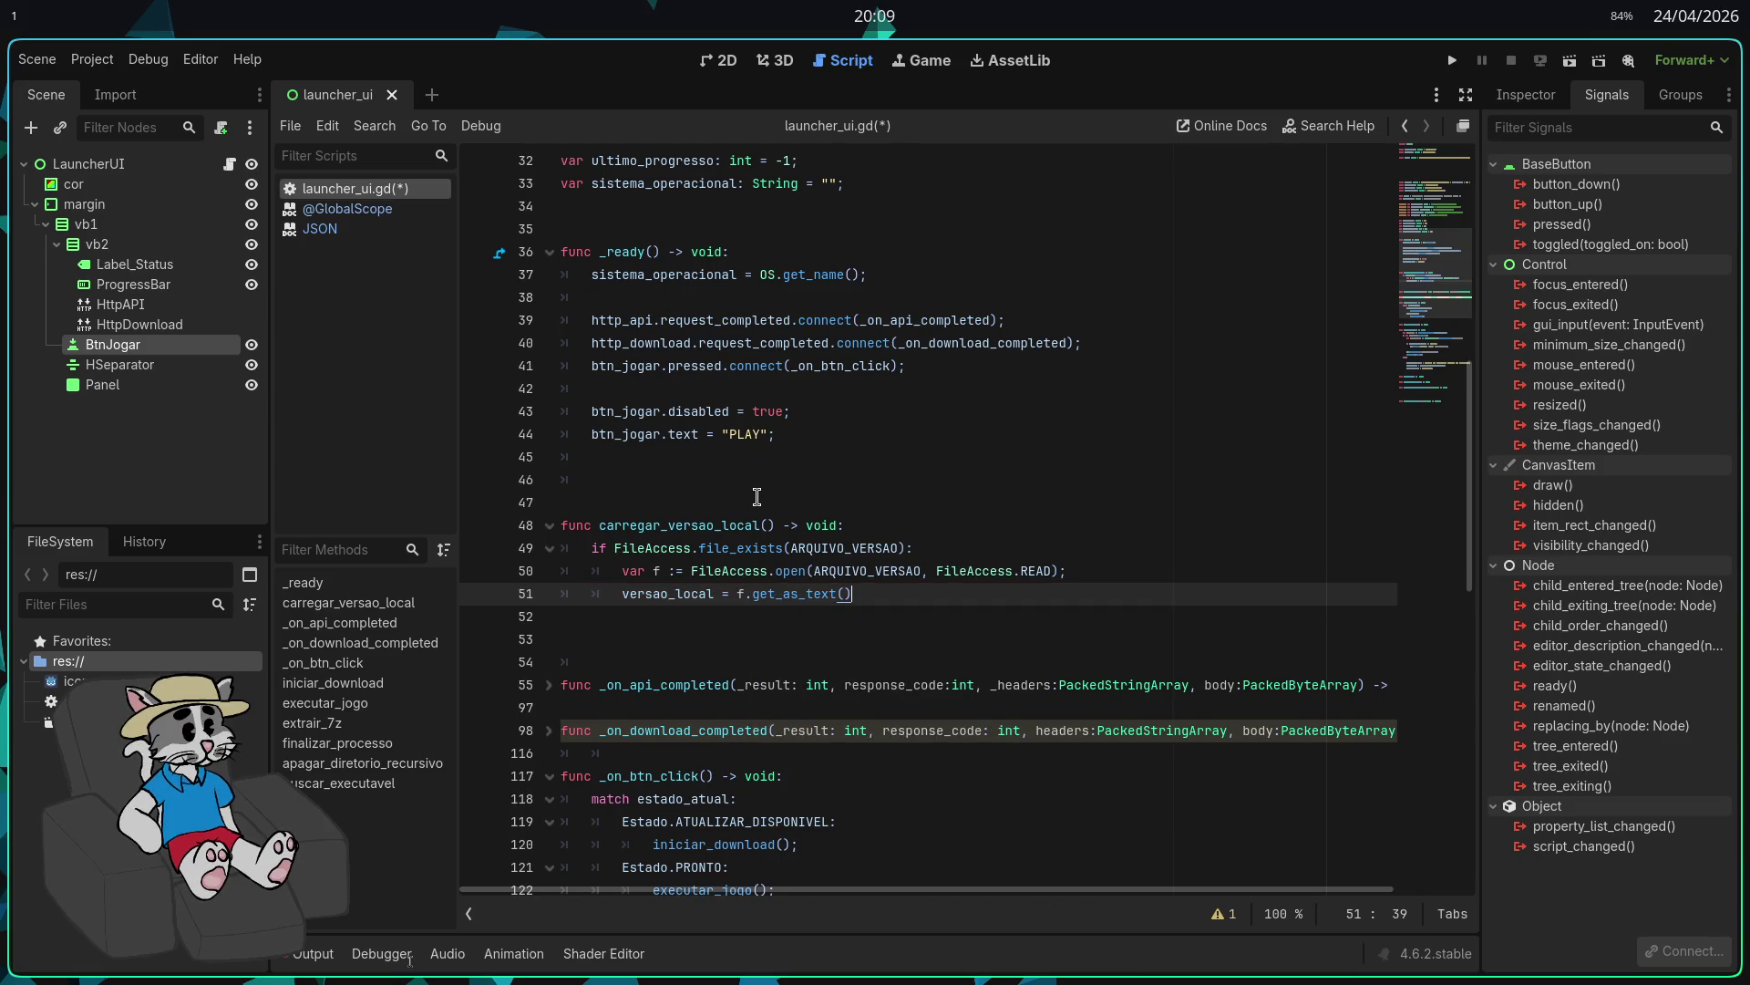
{"action": "type", "text": ".stri"}
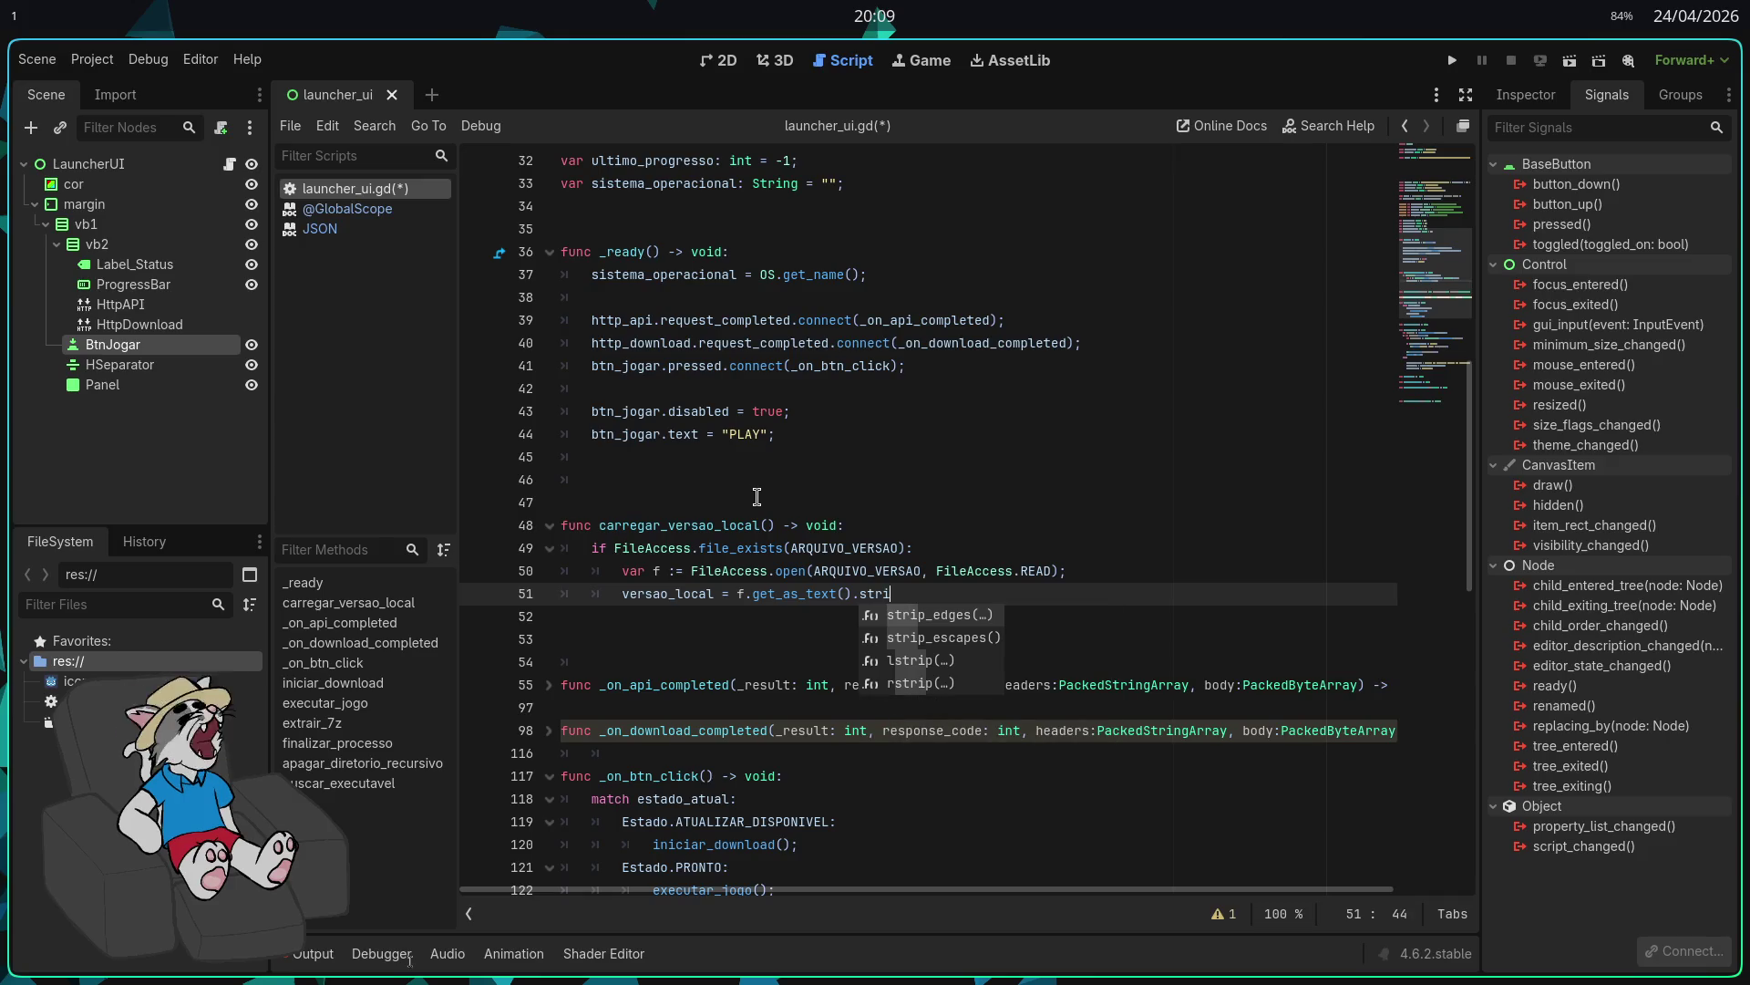
{"action": "key", "text": "Return"}
{"action": "key", "text": "Right"}
{"action": "type", "text": ";"}
{"action": "key", "text": "Return"}
{"action": "type", "text": "f.clo"}
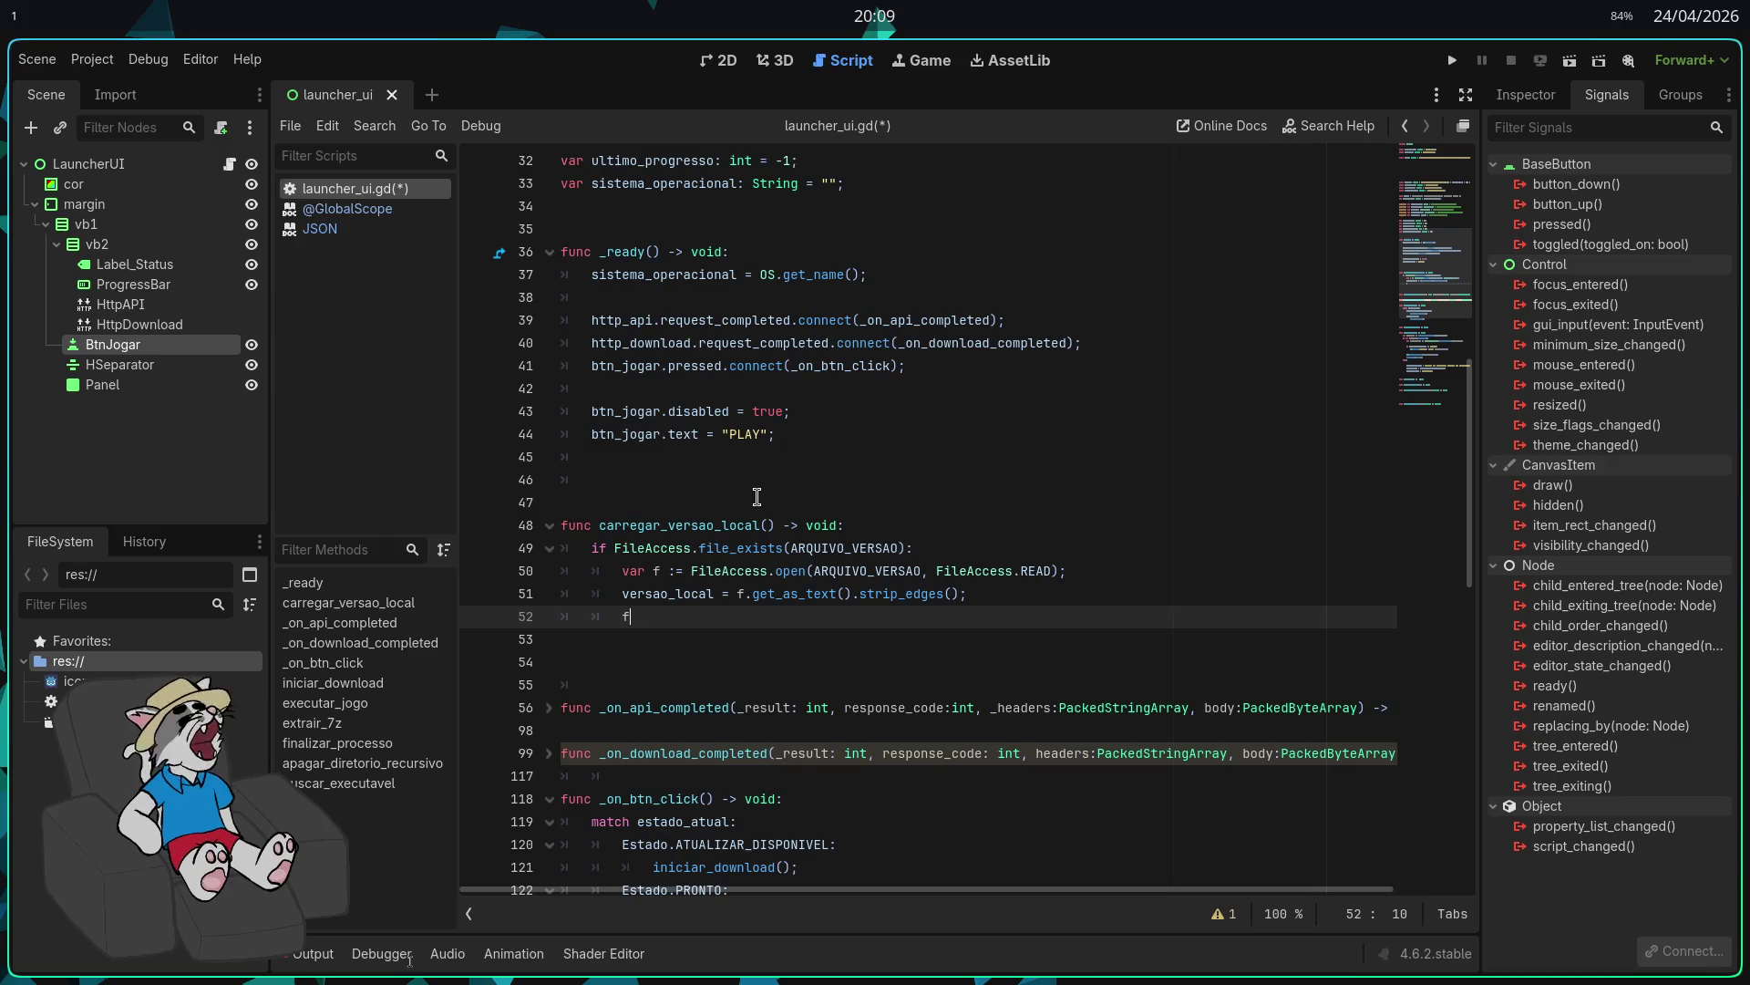
{"action": "key", "text": "Return"}
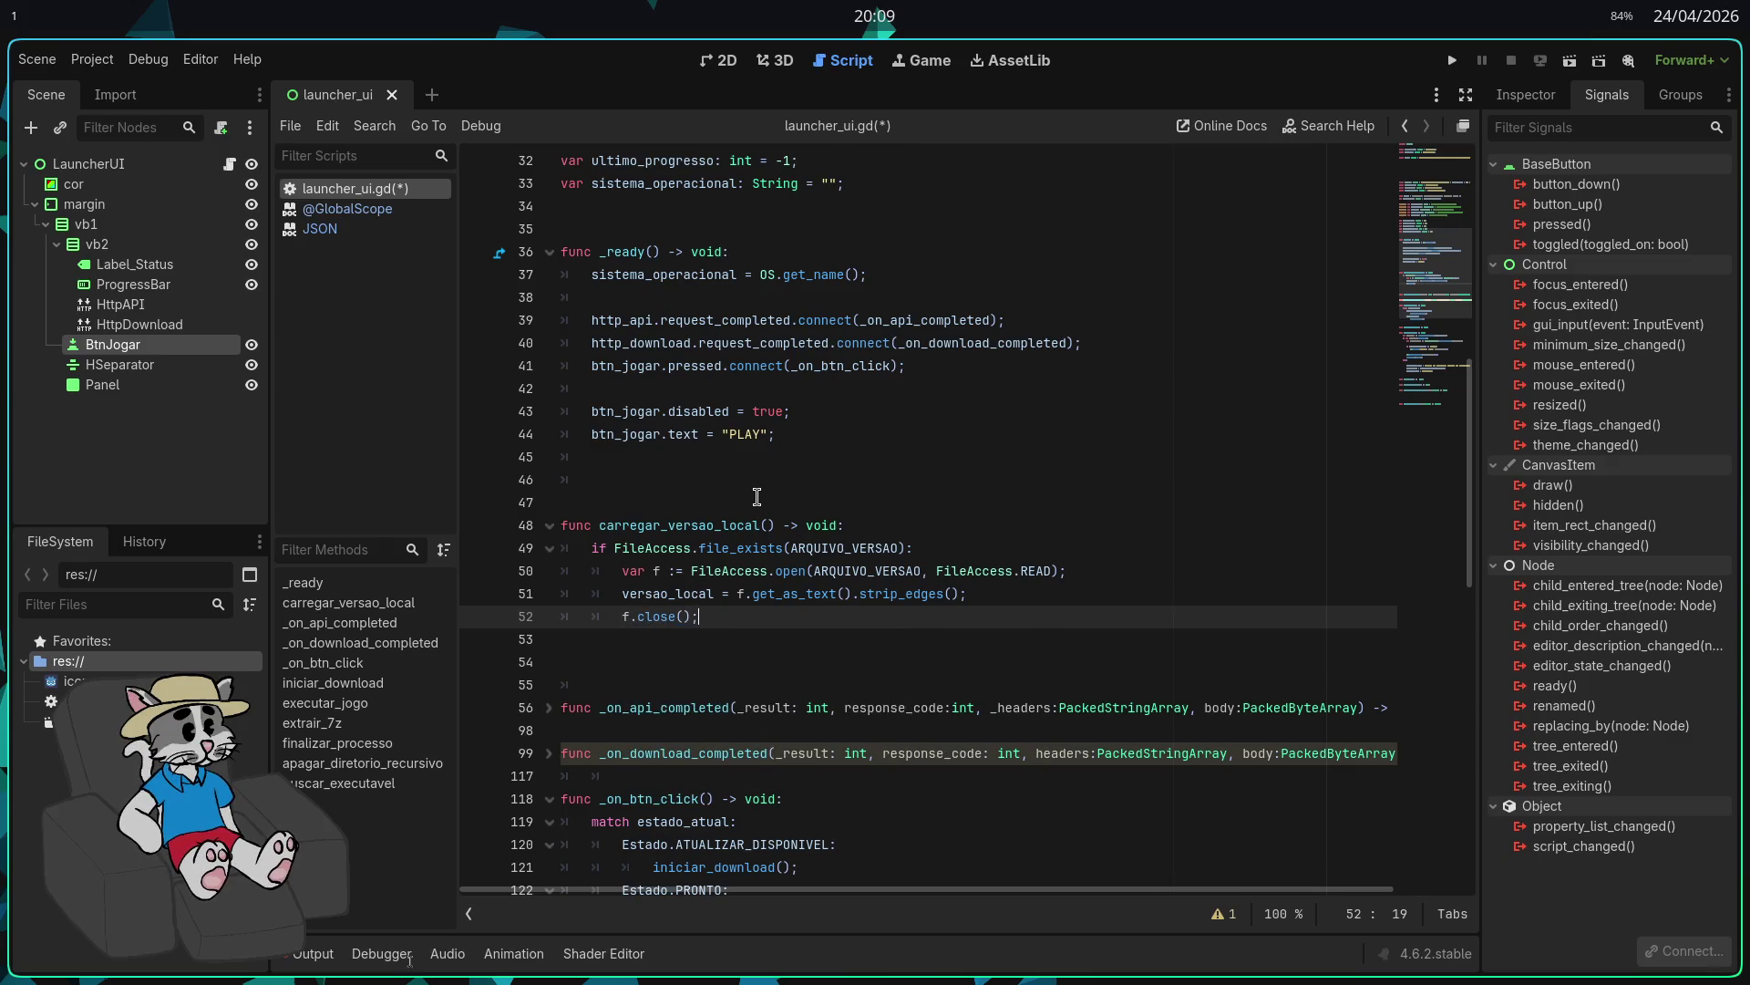
Step: Add an else branch setting versao_local = "0.0" and save the script
{"action": "key", "text": "Return"}
{"action": "type", "text": "else"}
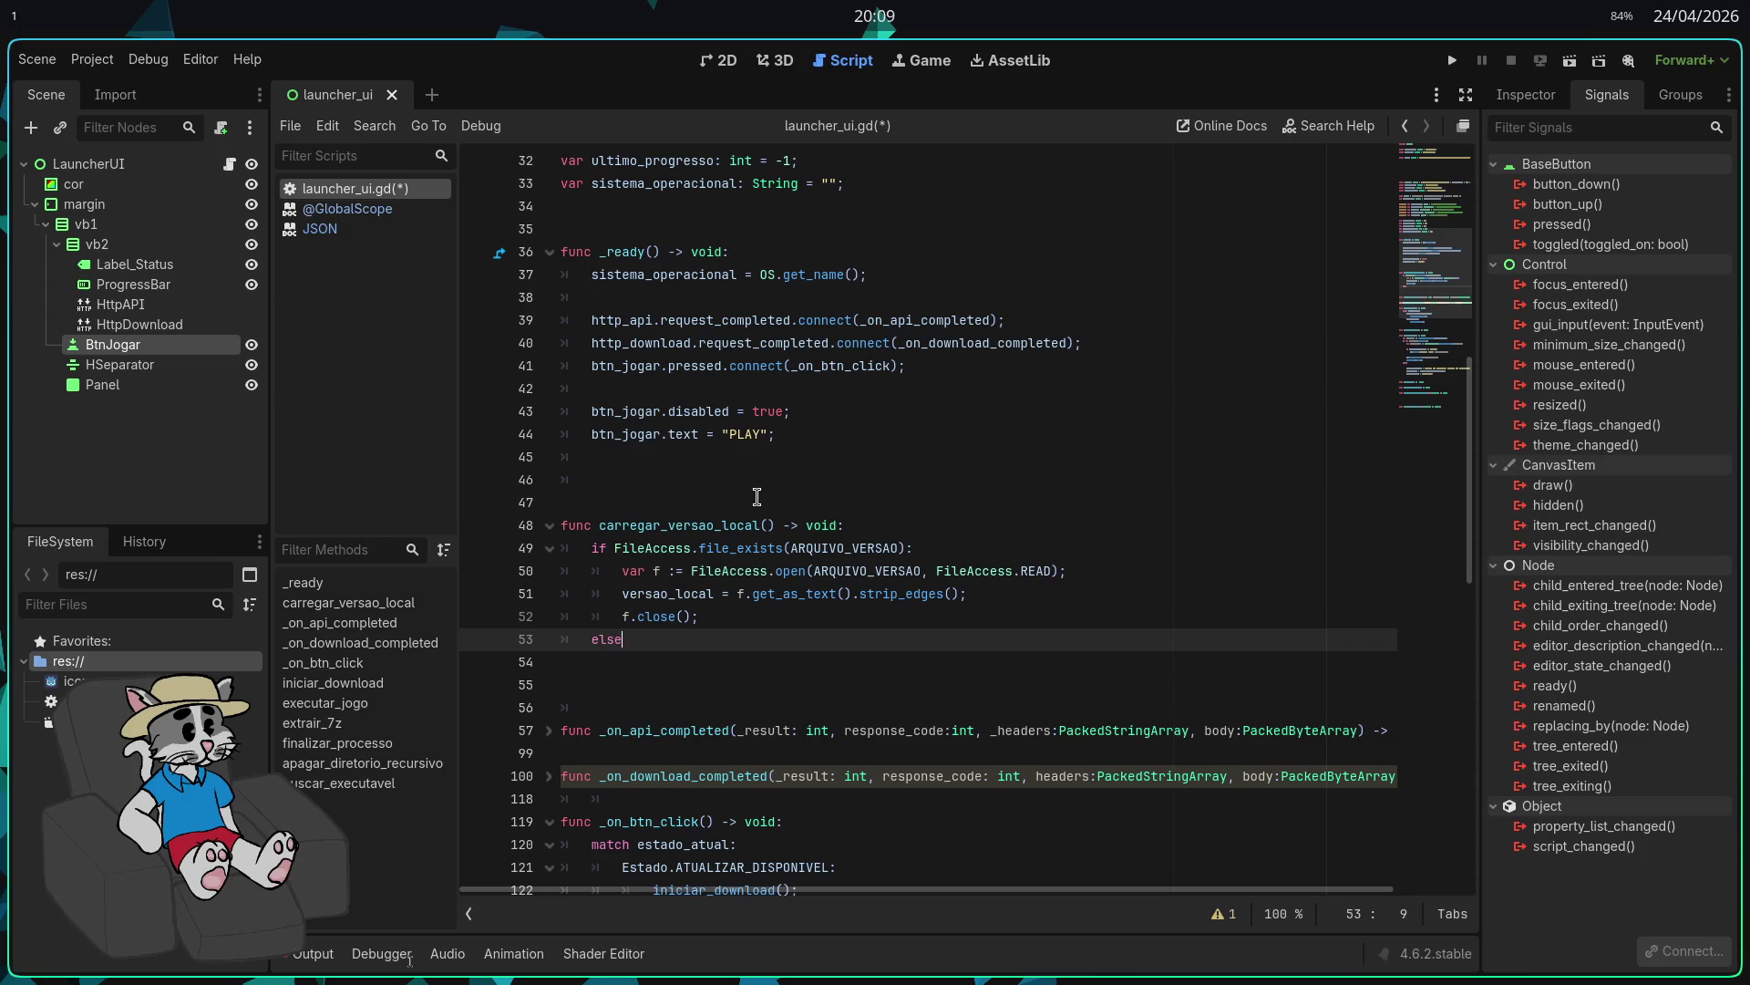
{"action": "type", "text": ":"}
{"action": "key", "text": "Return"}
{"action": "type", "text": "versa"}
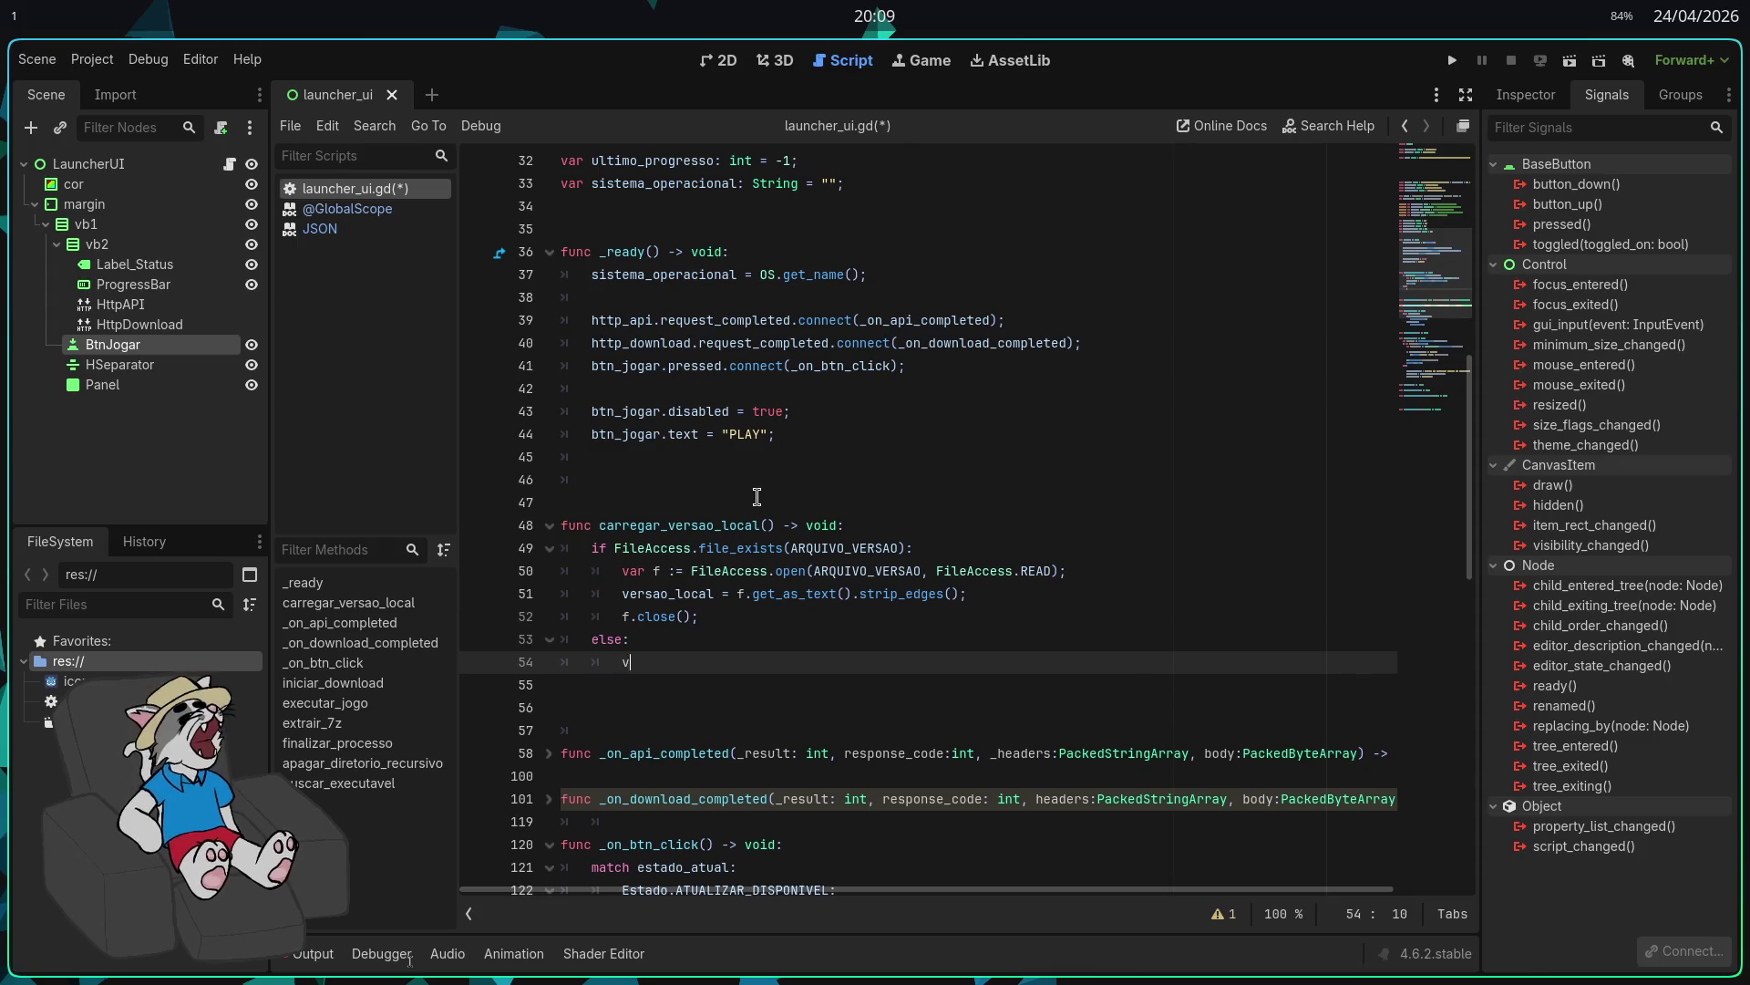
{"action": "type", "text": "o"}
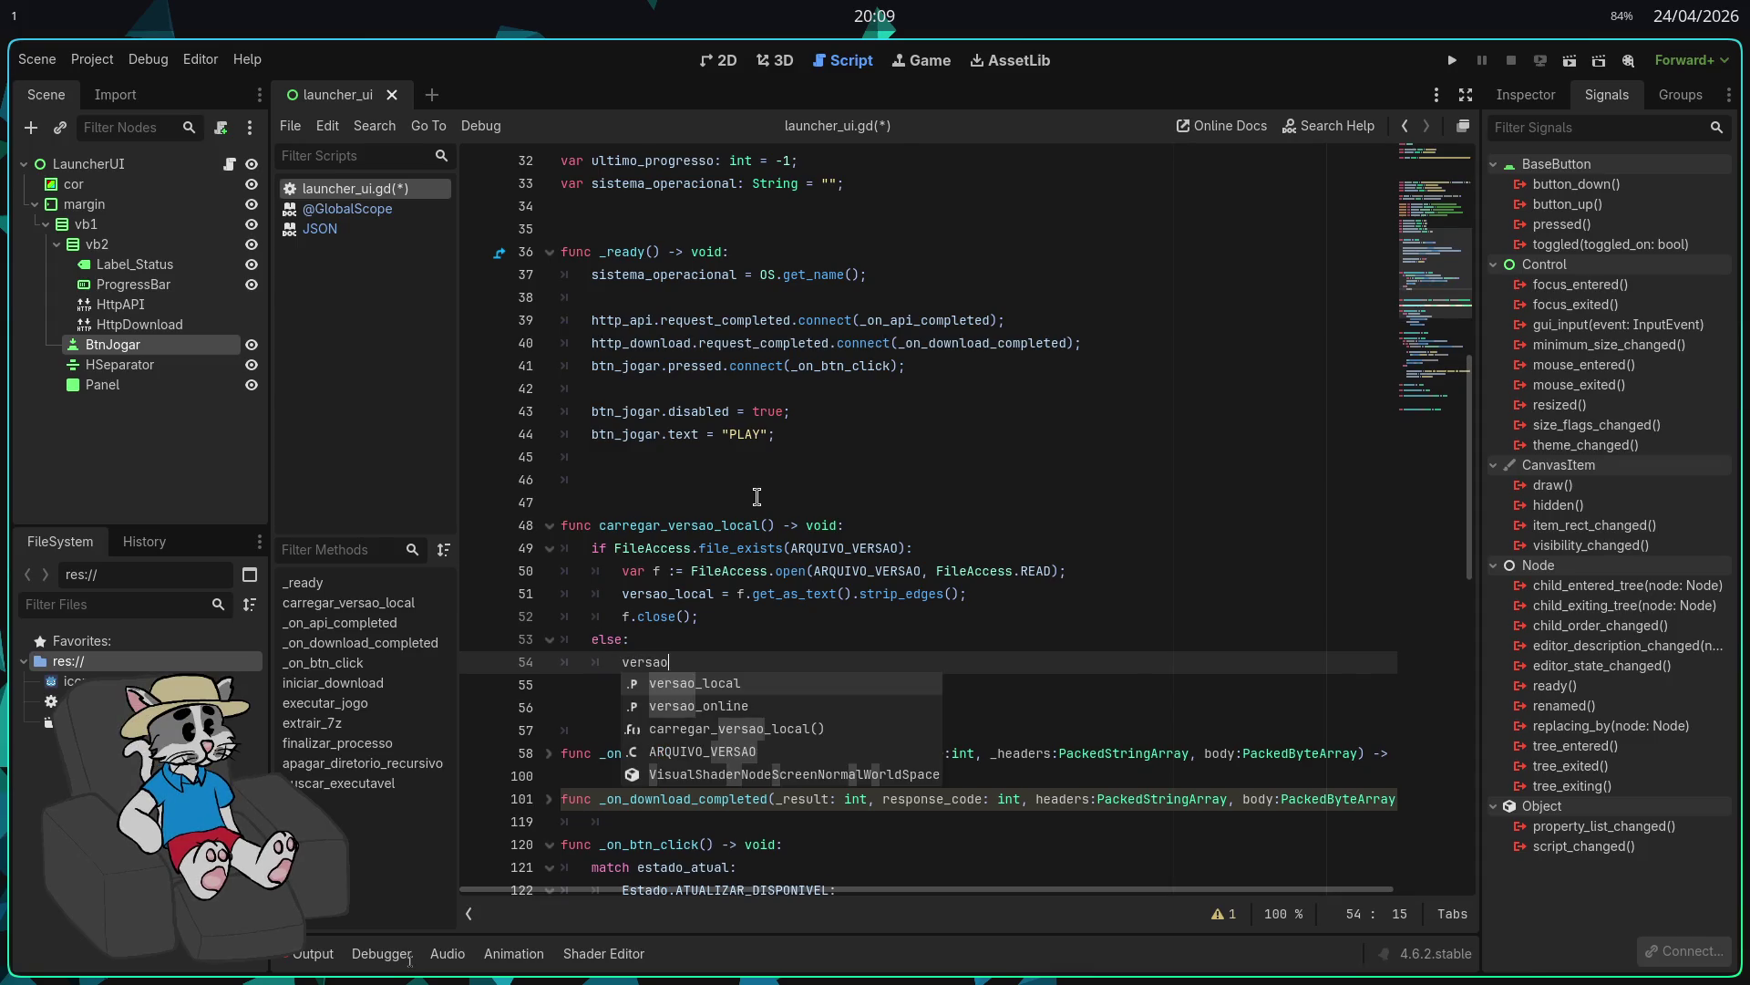
{"action": "key", "text": "Return"}
{"action": "type", "text": "= \"0."}
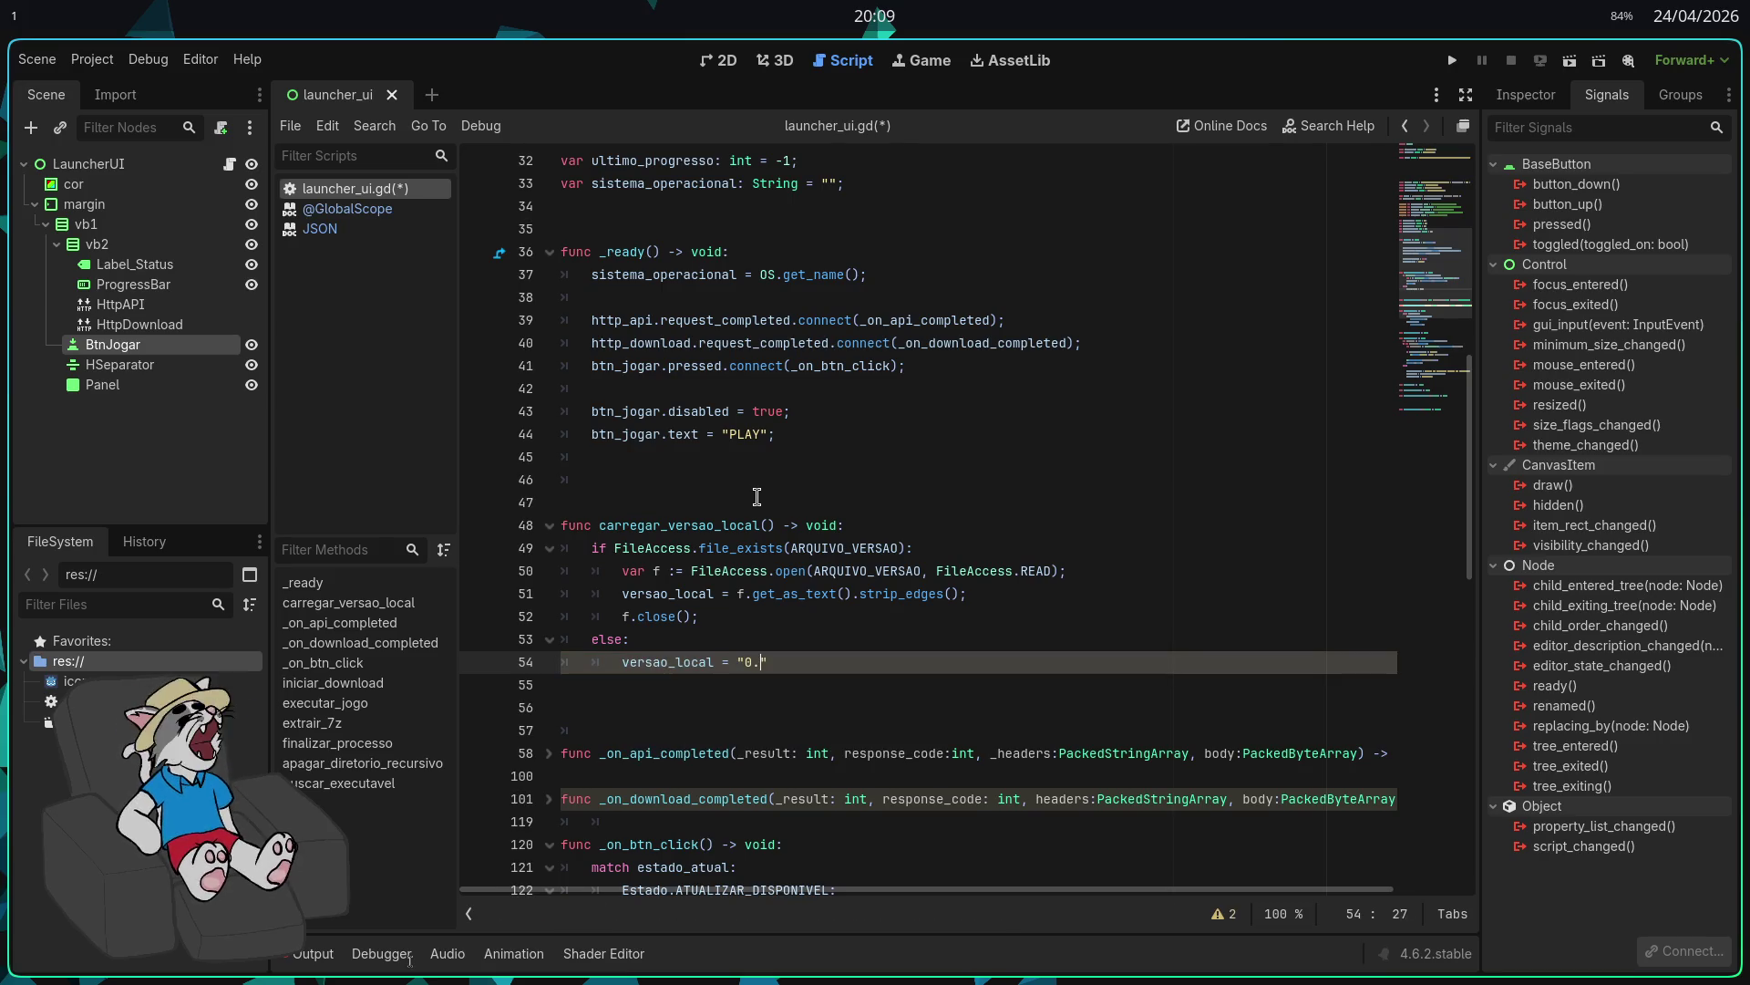
{"action": "type", "text": "0\";"}
{"action": "key", "text": "ctrl+s"}
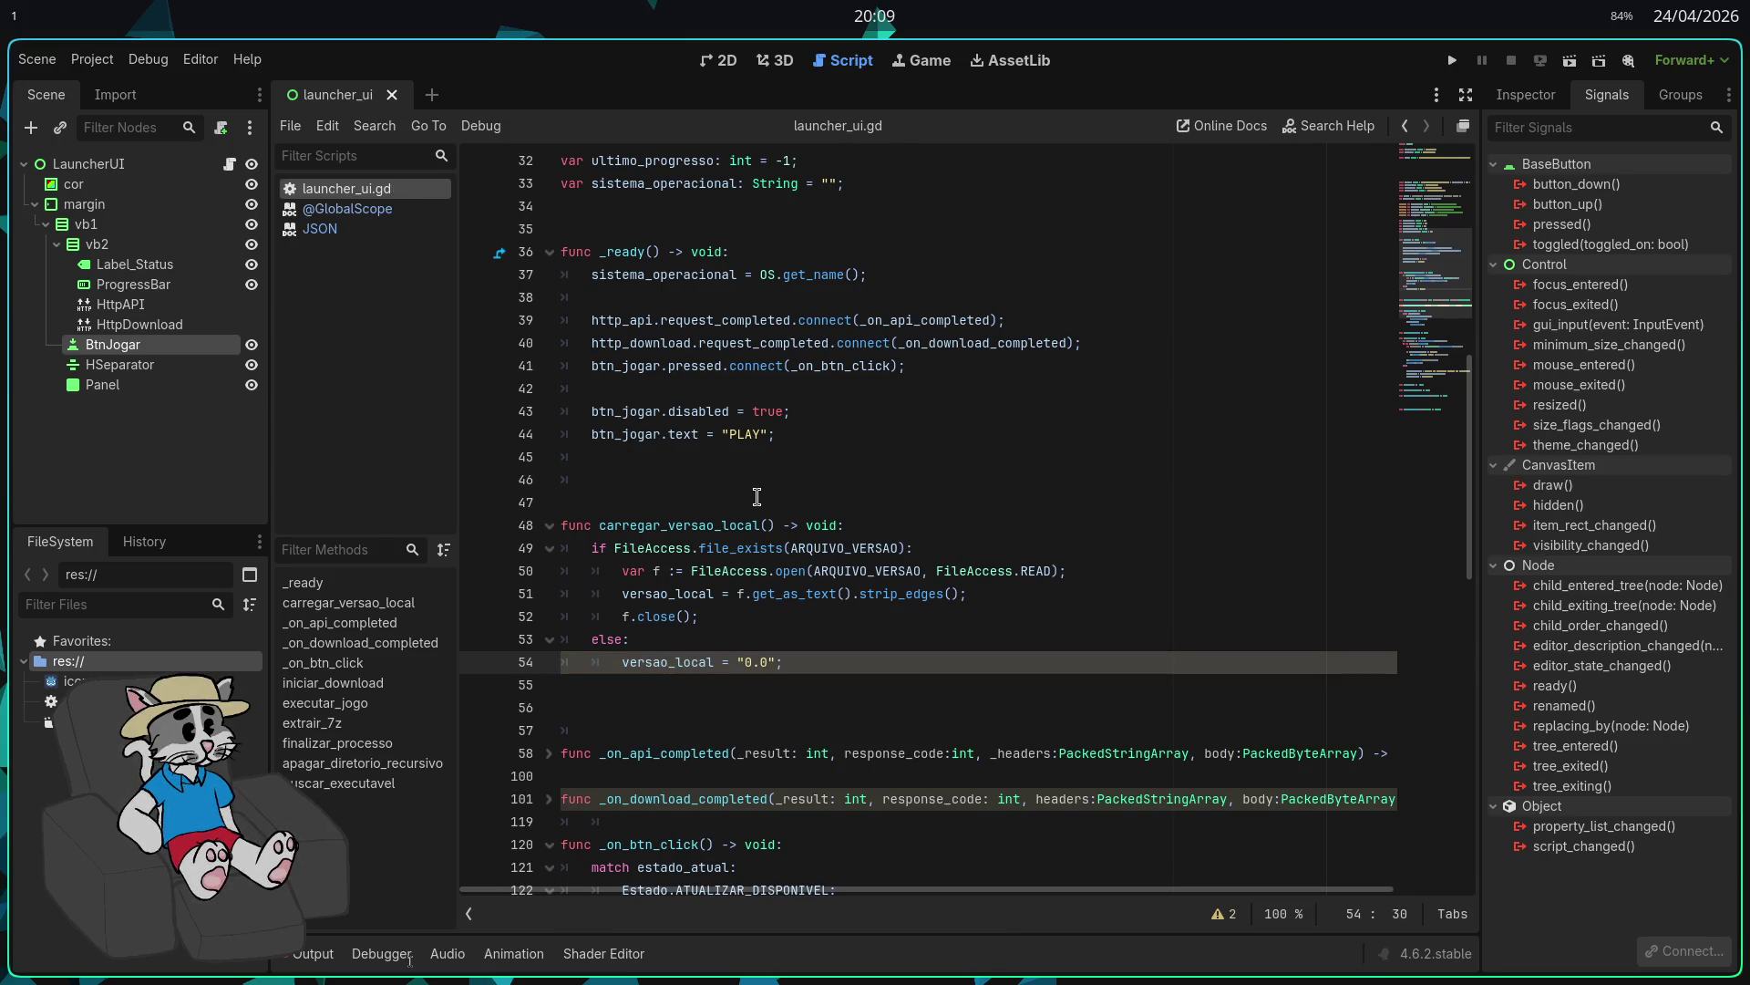
{"action": "key", "text": "Delete"}
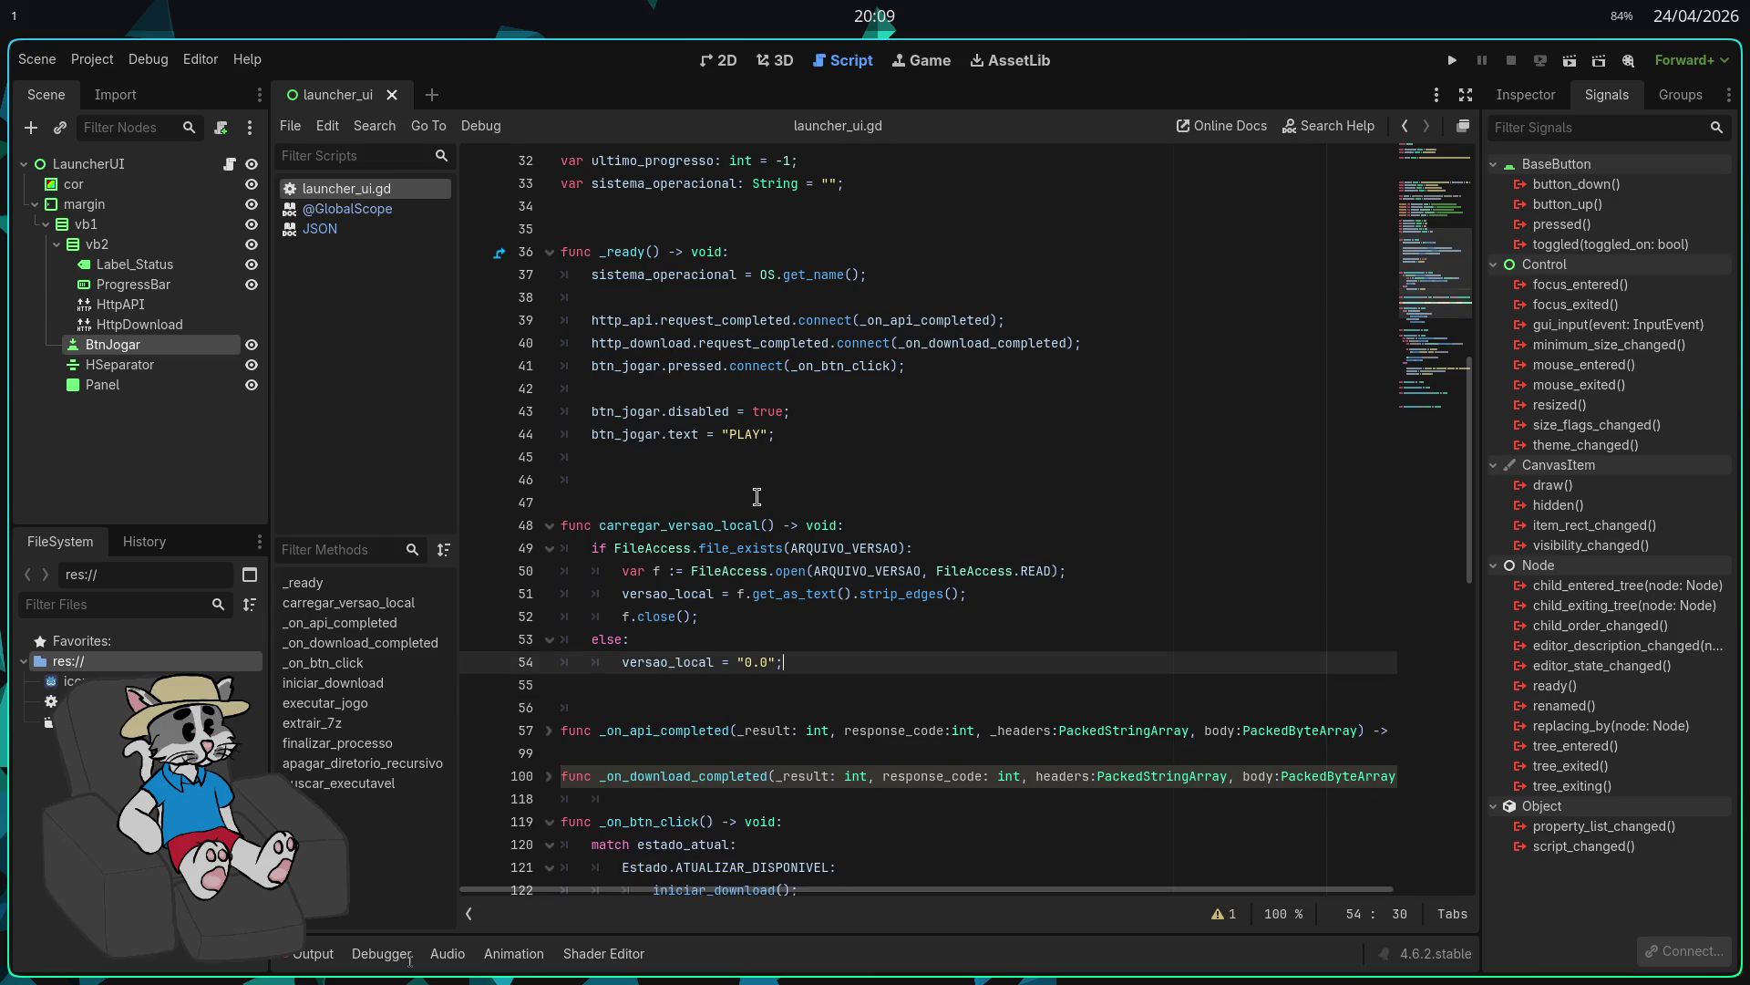
Step: Add a carregar_versao_local(); call inside _ready
{"action": "key", "text": "Up"}
{"action": "key", "text": "Up"}
{"action": "key", "text": "Up"}
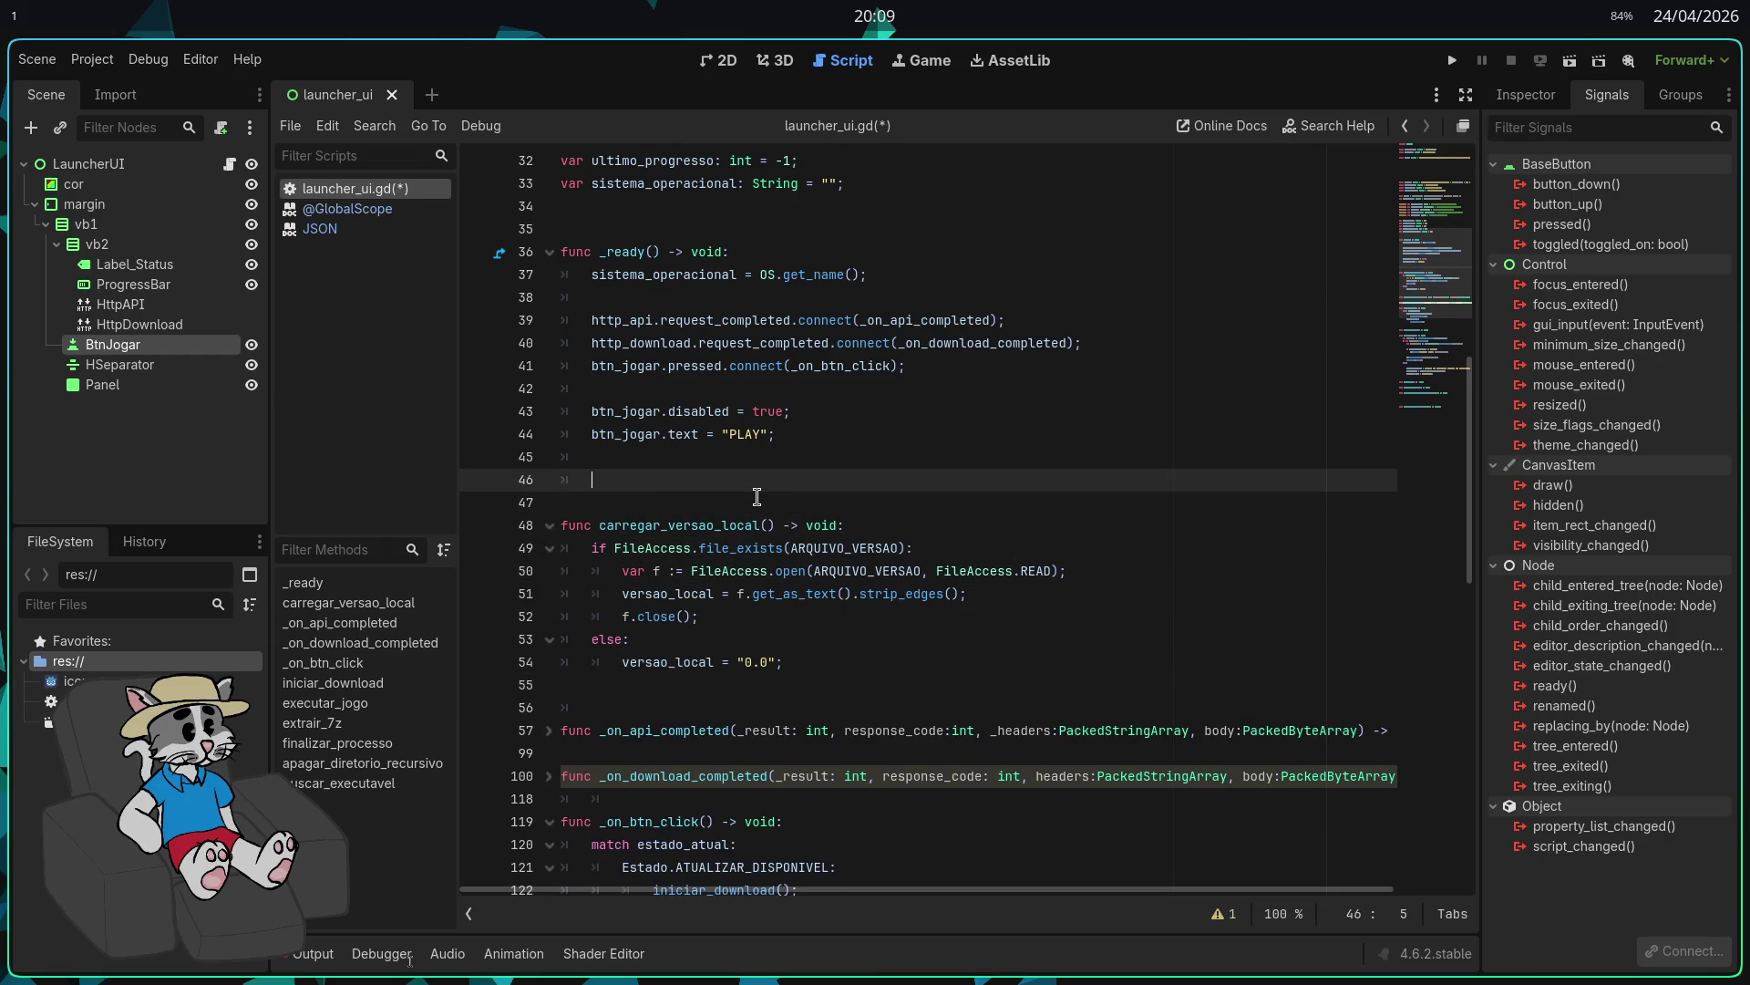
{"action": "key", "text": "Return"}
{"action": "type", "text": "regar"}
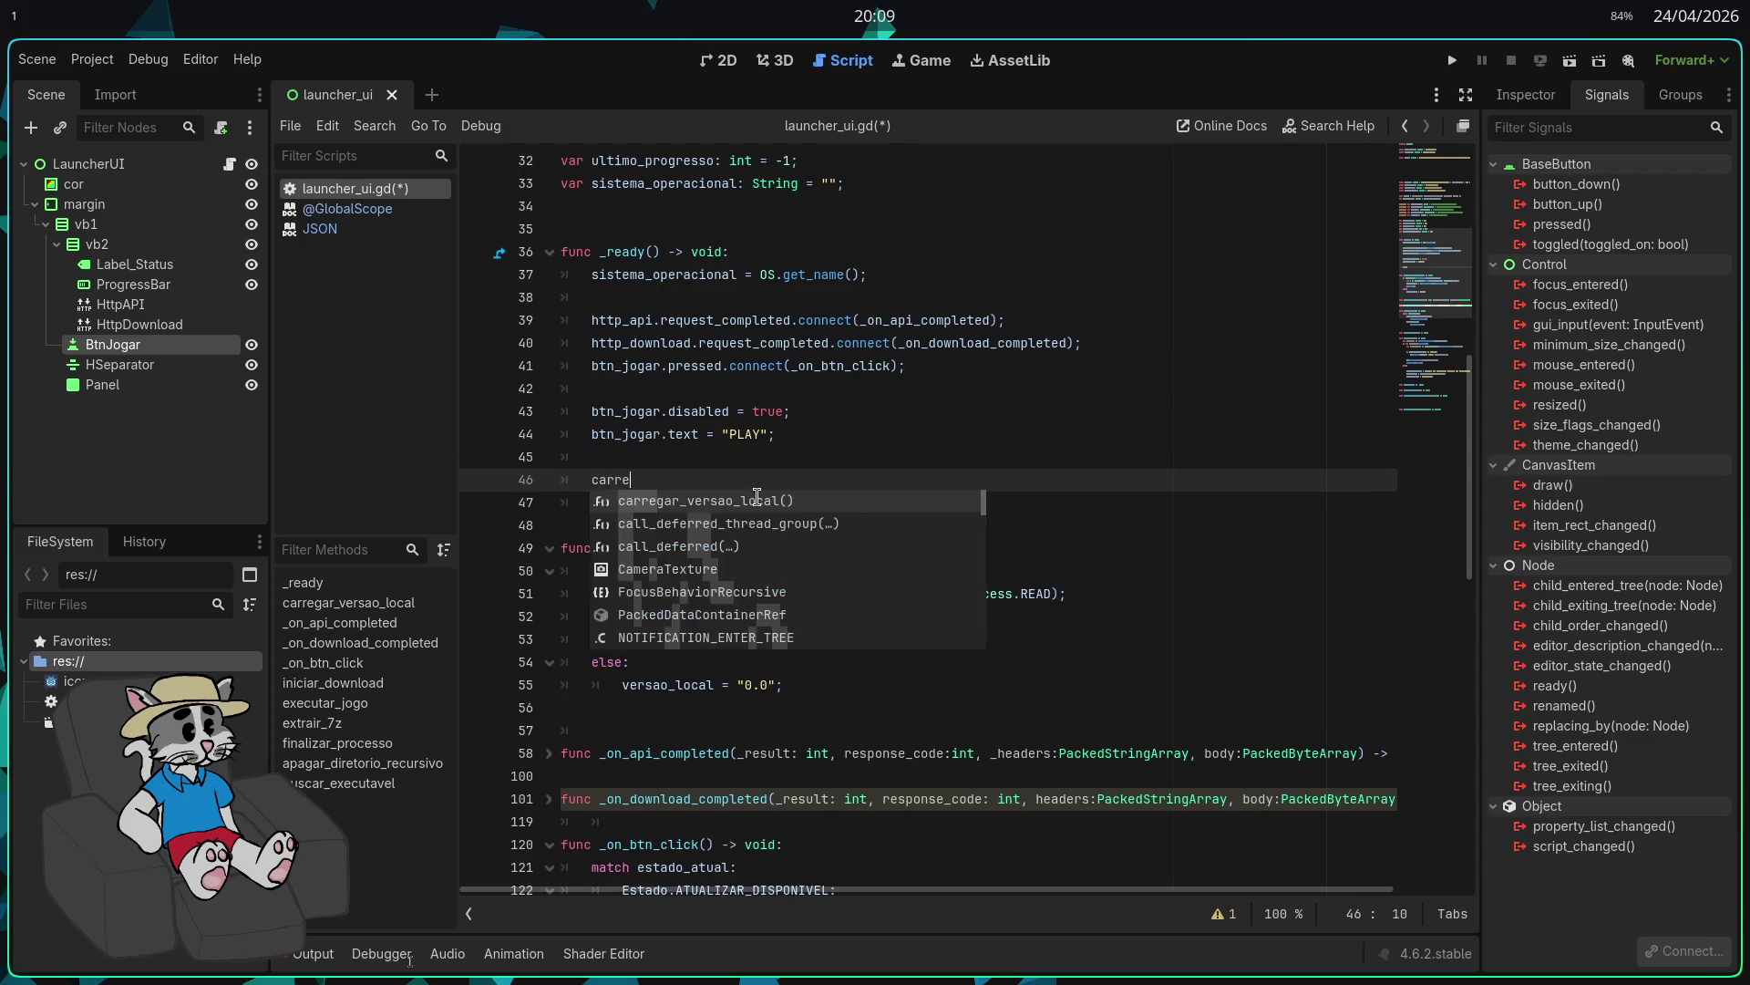
{"action": "key", "text": "Return"}
{"action": "type", "text": "/"}
{"action": "key", "text": "BackSpace"}
{"action": "type", "text": ";"}
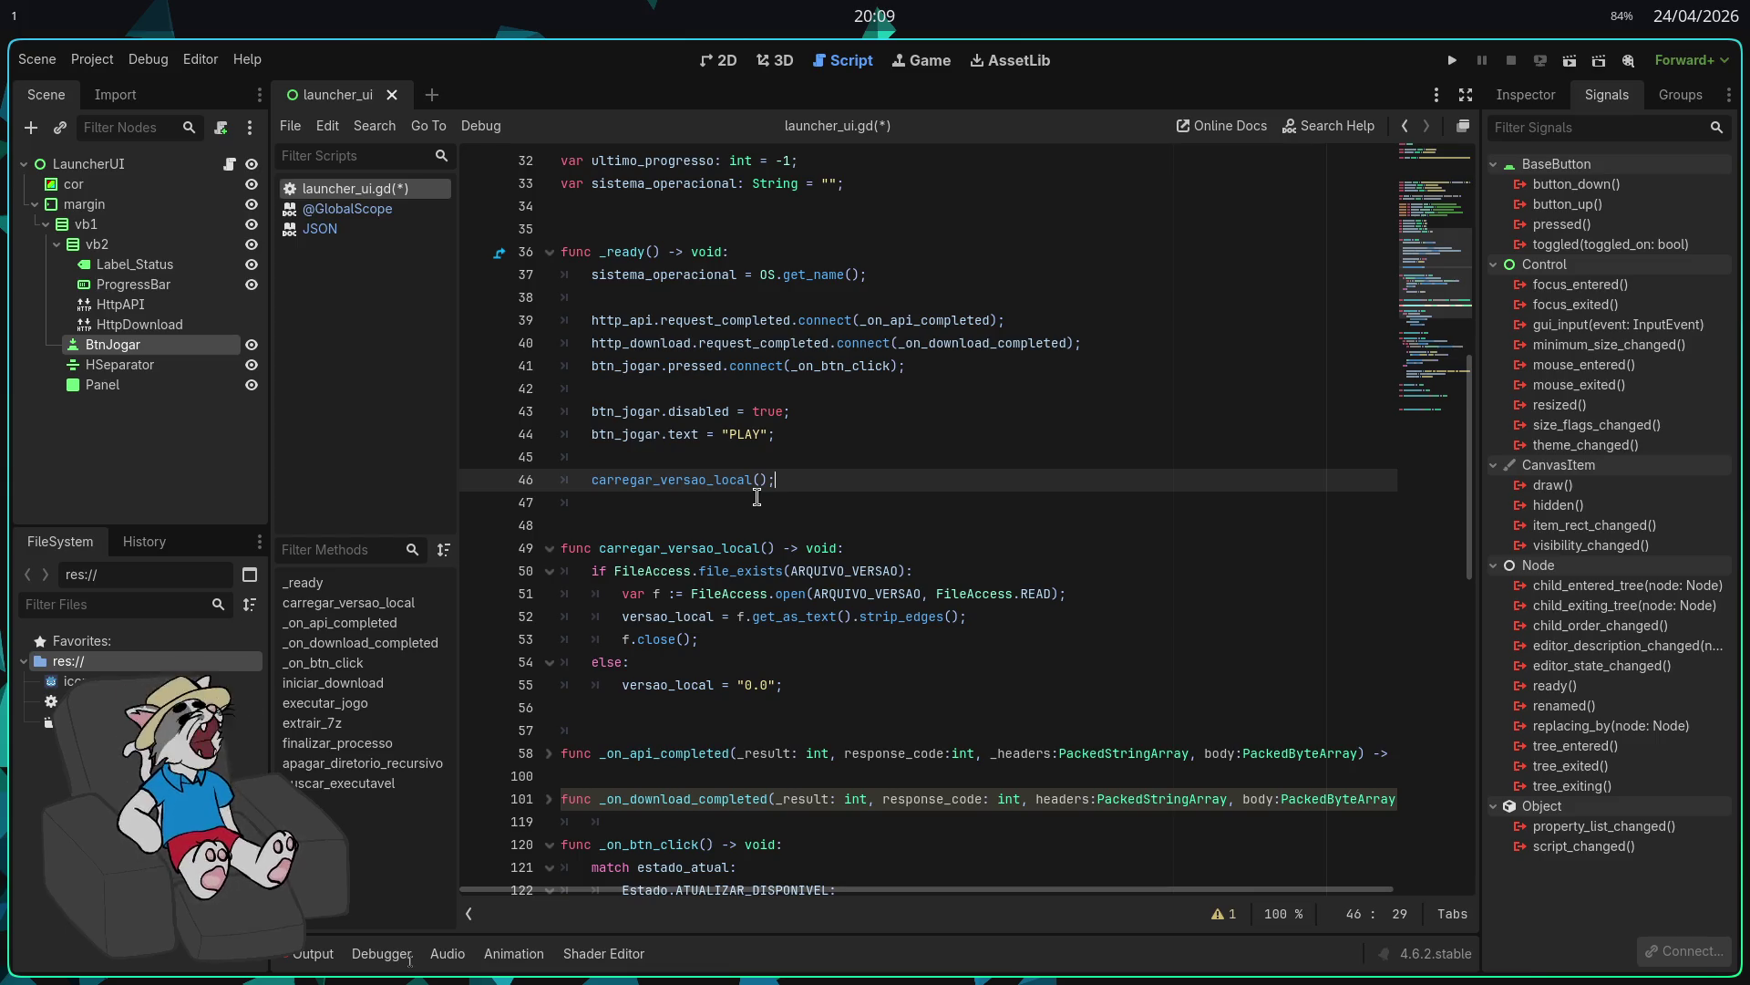
Step: Make room below the new function and begin the func verificar_atualizacao header
{"action": "key", "text": "Down"}
{"action": "key", "text": "Down"}
{"action": "key", "text": "Down"}
{"action": "key", "text": "Down"}
{"action": "key", "text": "Down"}
{"action": "key", "text": "Down"}
{"action": "key", "text": "Up"}
{"action": "key", "text": "Return"}
{"action": "key", "text": "Return"}
{"action": "key", "text": "Return"}
{"action": "key", "text": "Up"}
{"action": "type", "text": "func "}
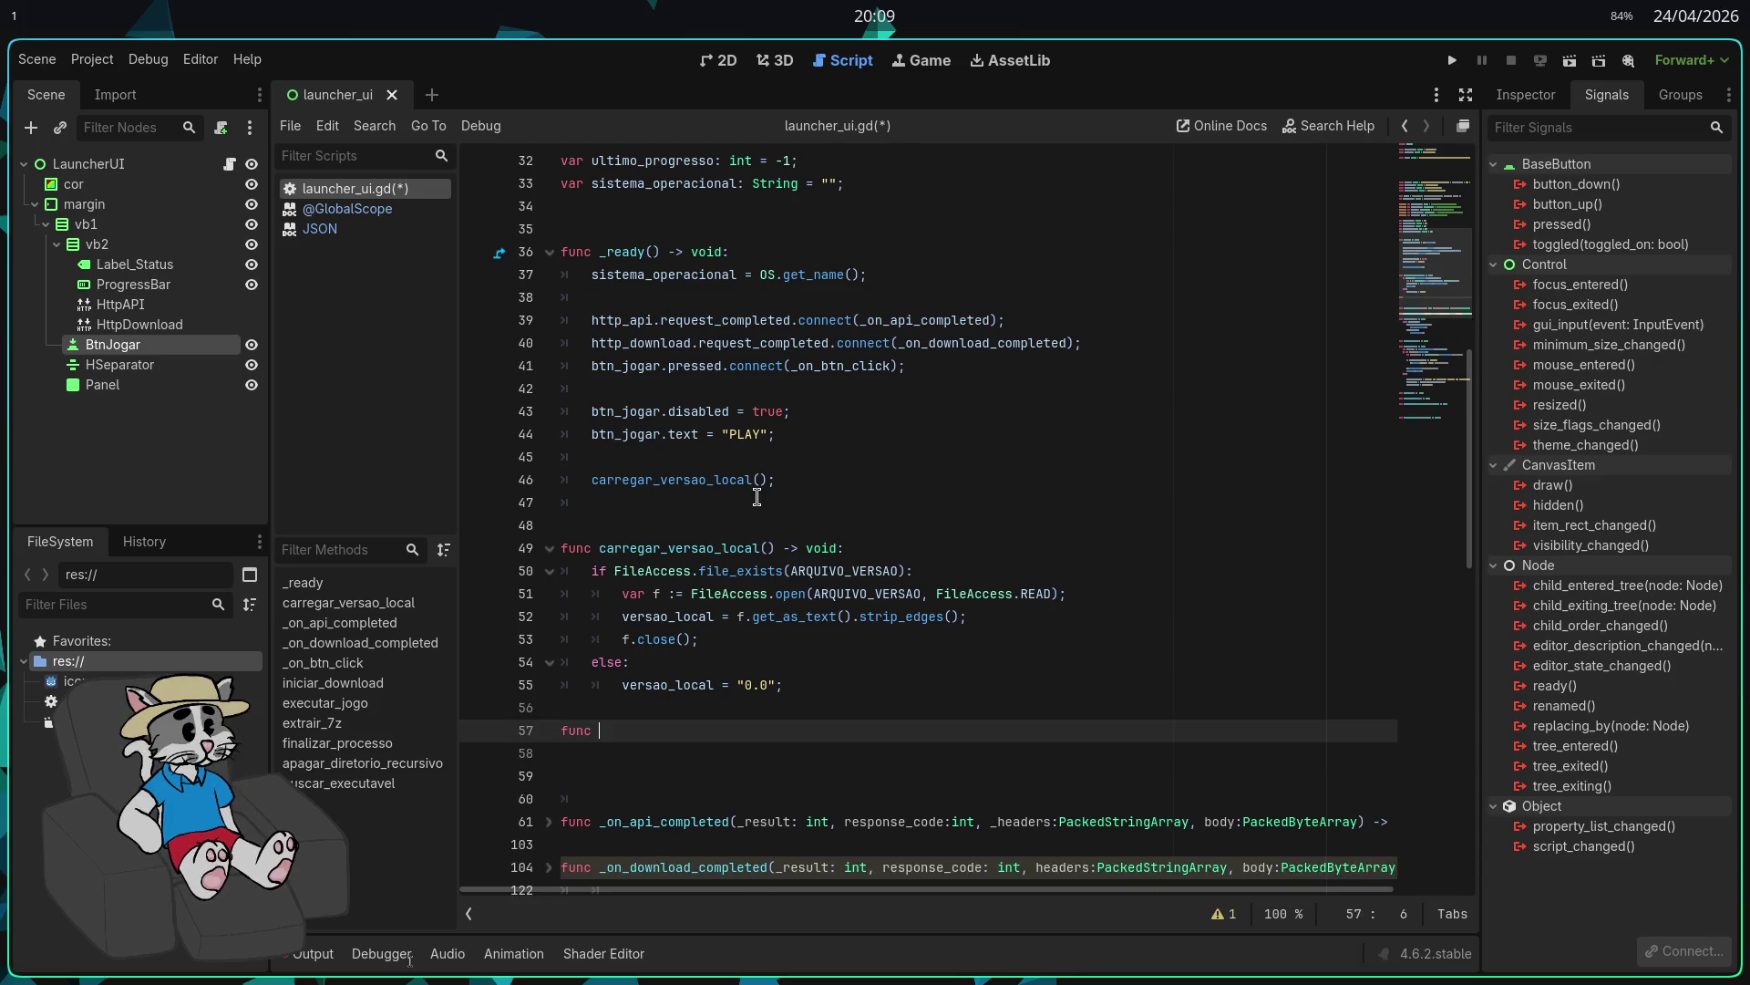
{"action": "type", "text": "verificar_atualizacoa"}
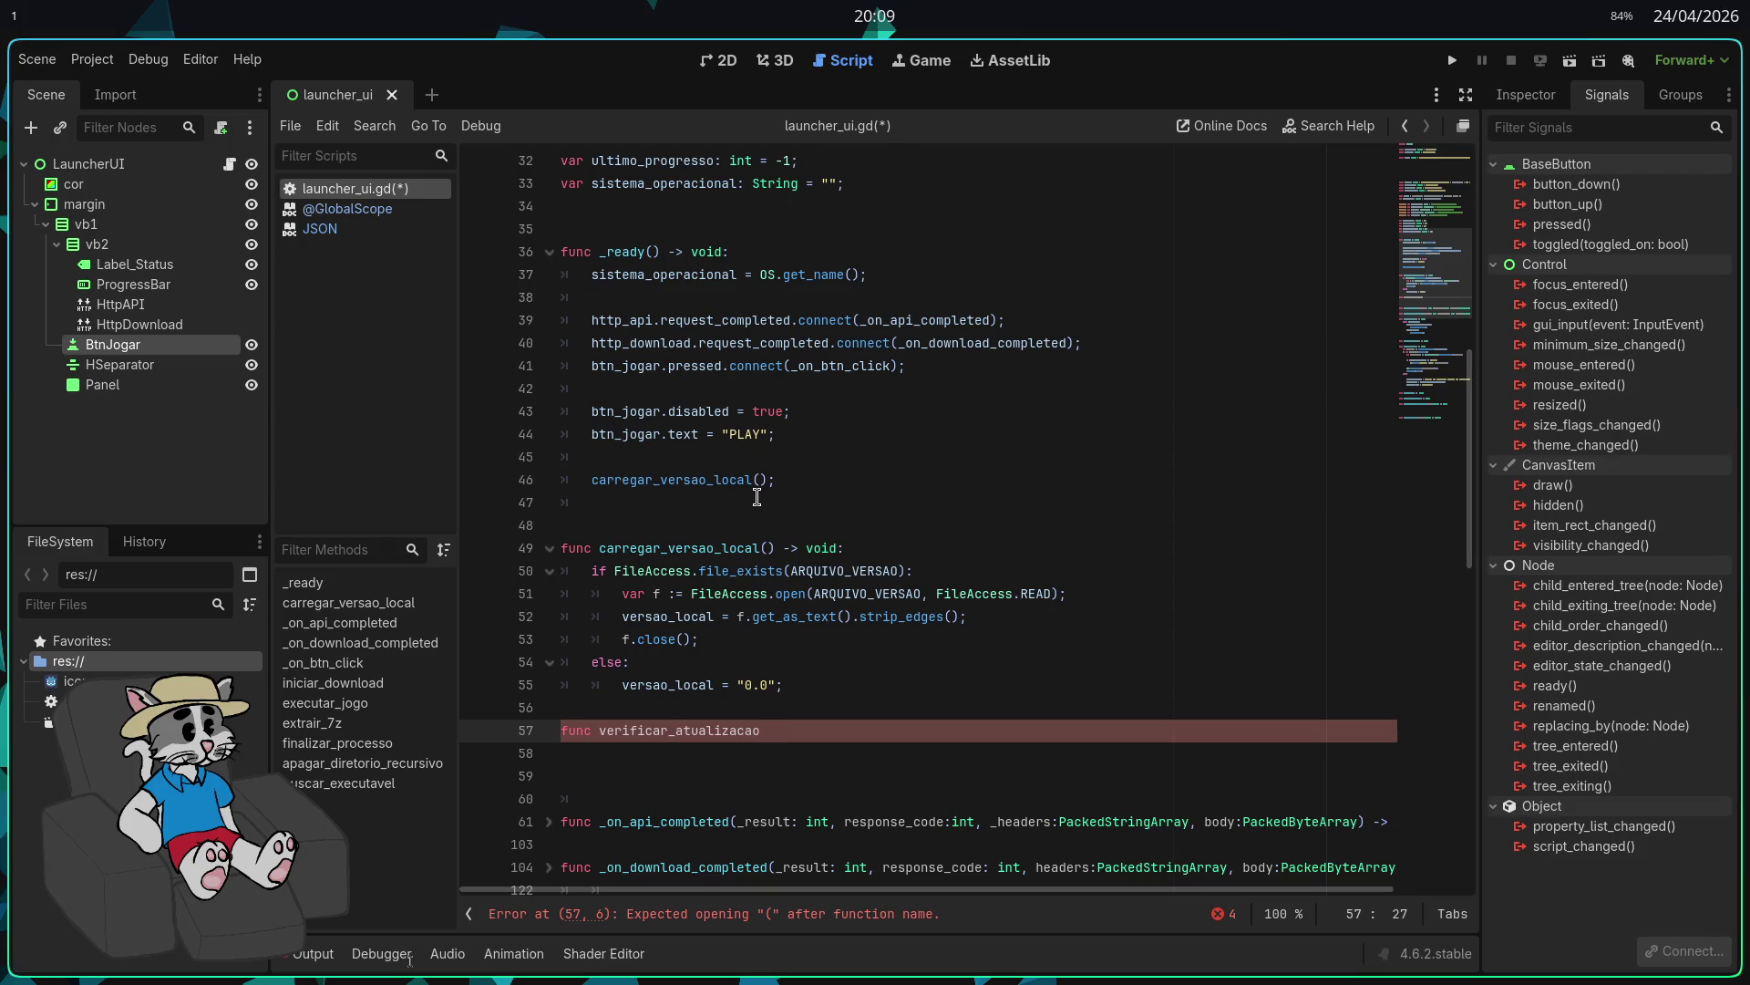
Step: Finish the verificar_atualizacao() -> void header and set label_status.text = "VERIFICANDO A TUA VERSÃO..."
{"action": "type", "text": "() -."}
{"action": "type", "text": "vo0i"}
{"action": "key", "text": "BackSpace"}
{"action": "key", "text": "BackSpace"}
{"action": "key", "text": "BackSpace"}
{"action": "type", "text": "id:"}
{"action": "key", "text": "Return"}
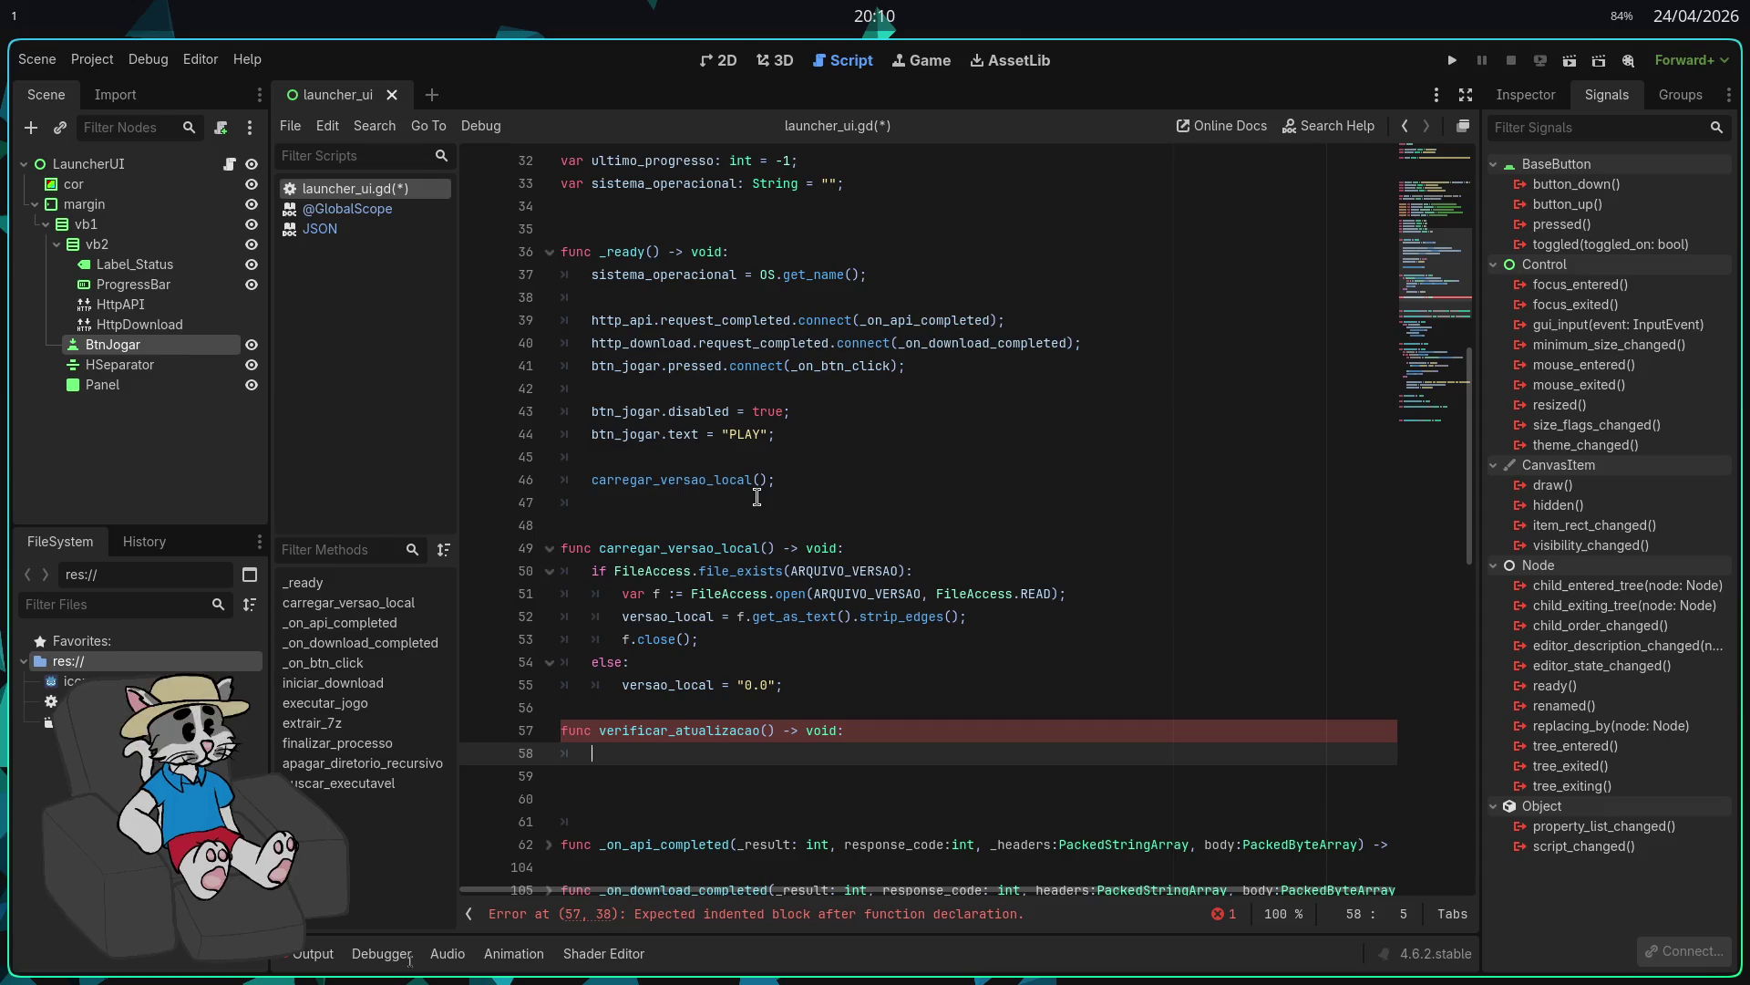
{"action": "type", "text": "label"}
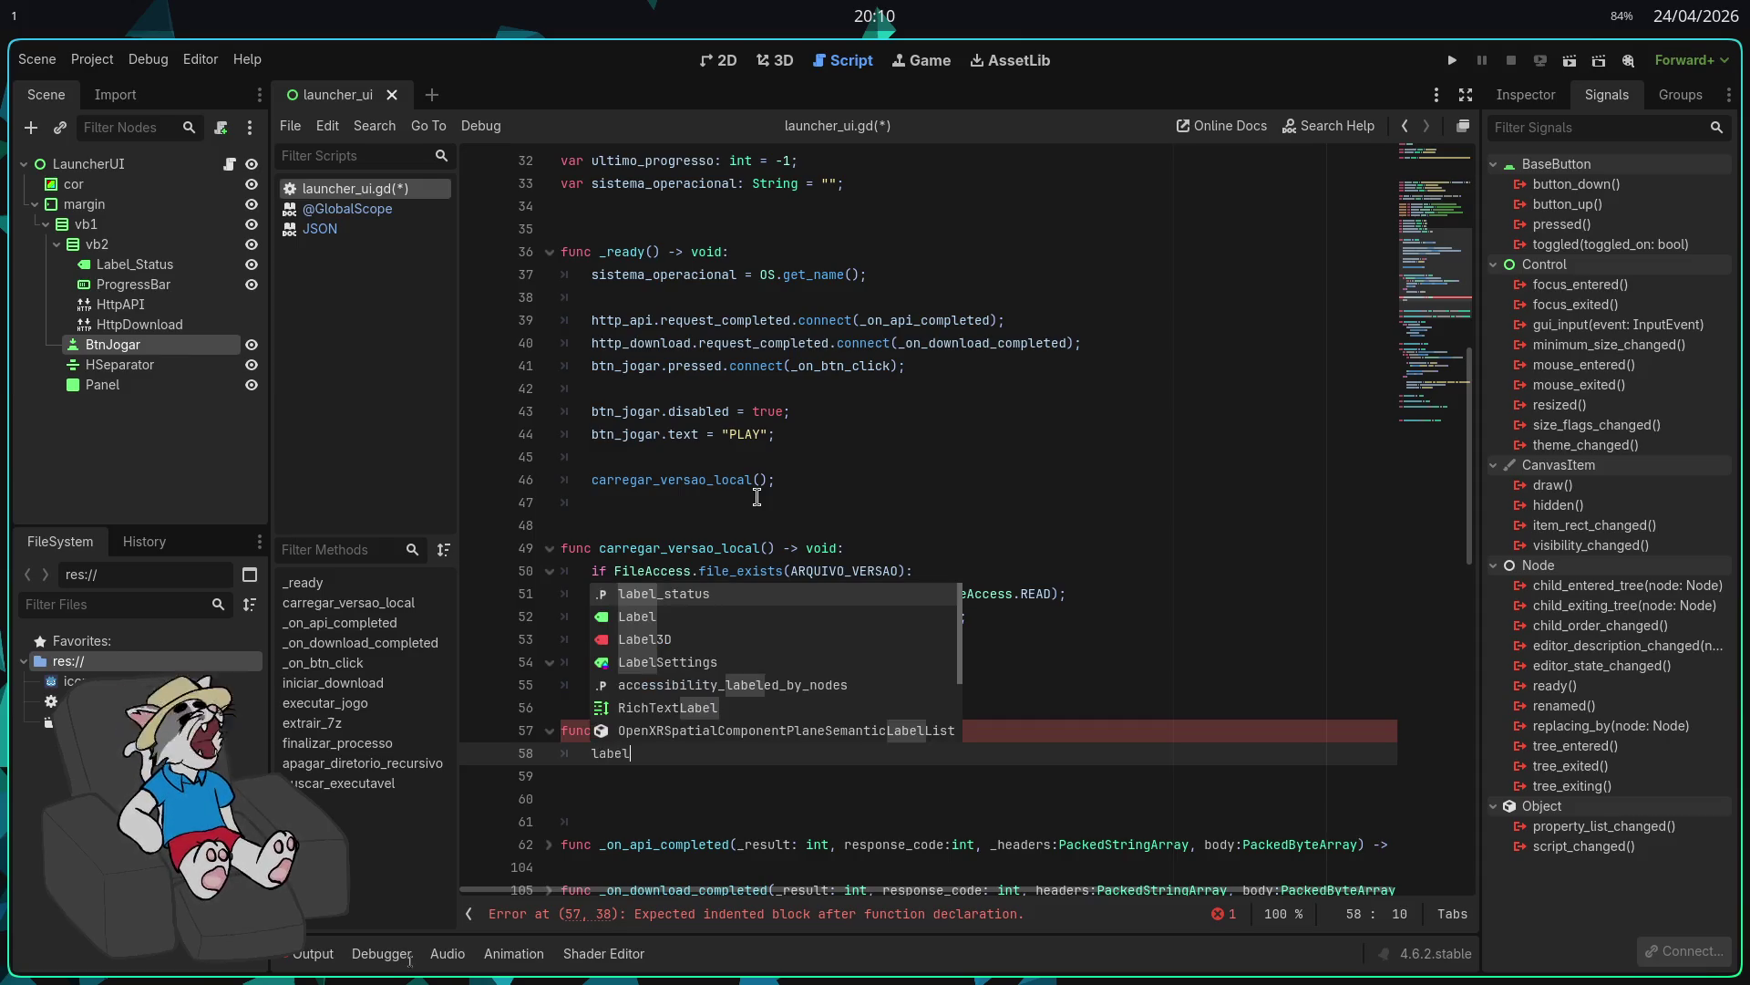
{"action": "type", "text": "_status."}
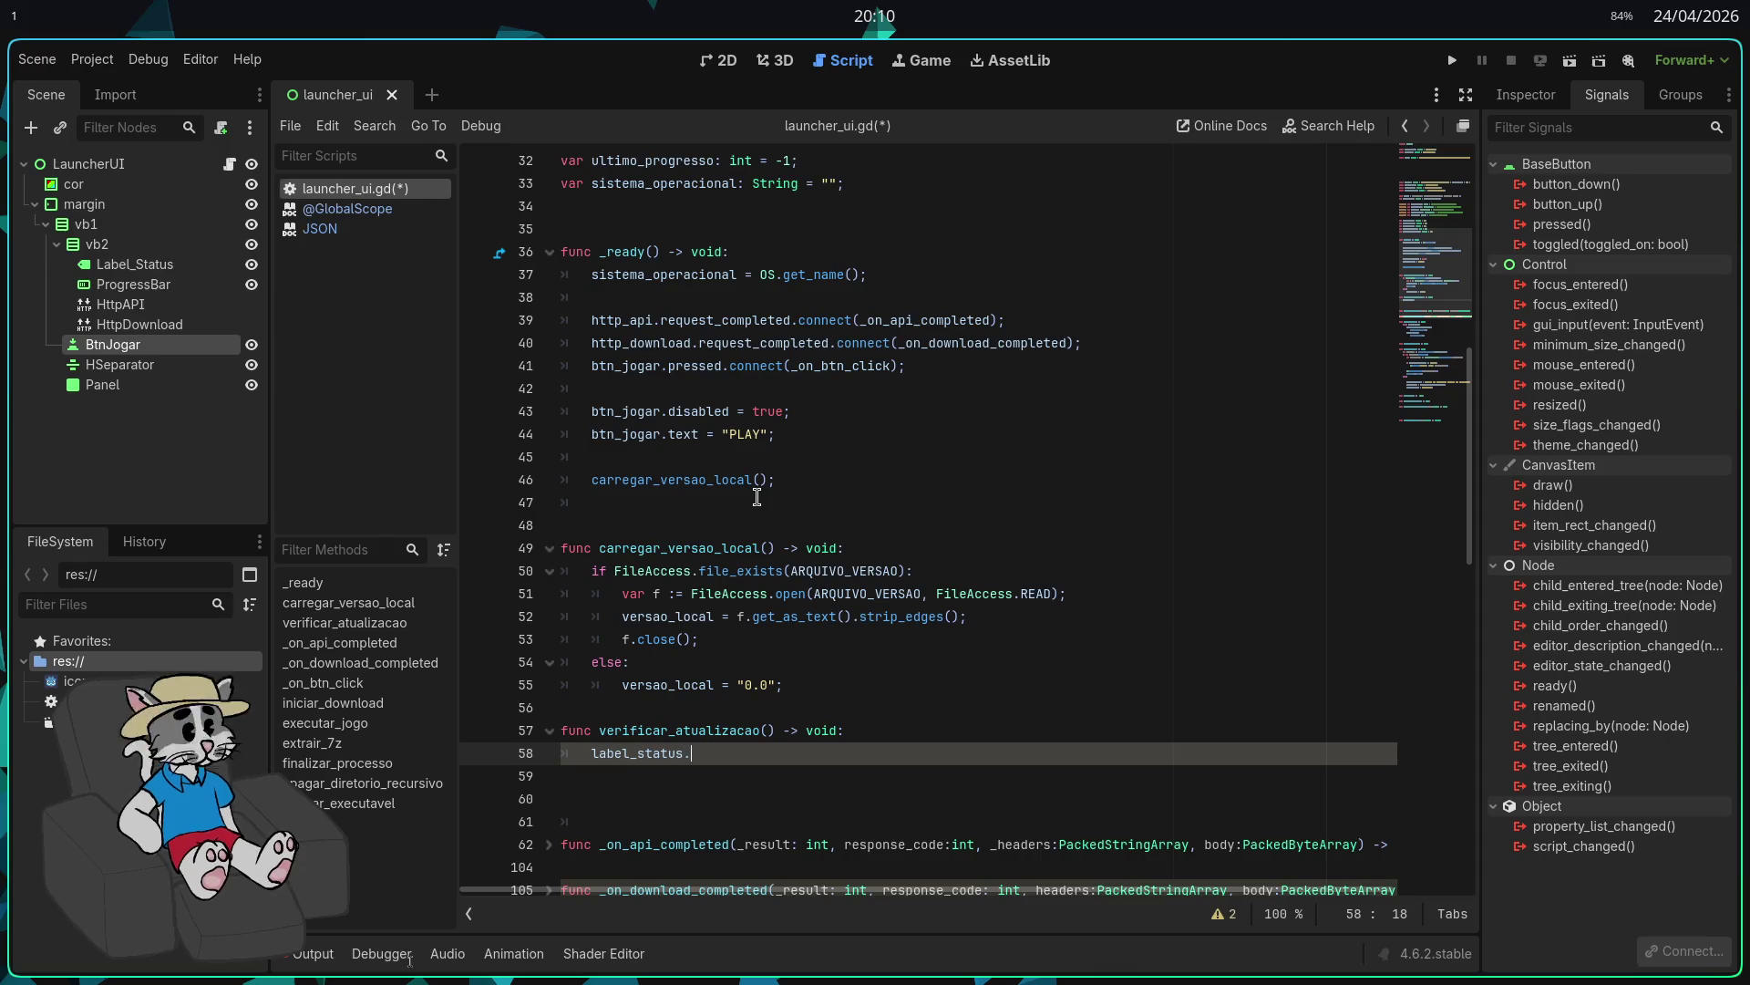
{"action": "type", "text": "text = \"VERIFICA"}
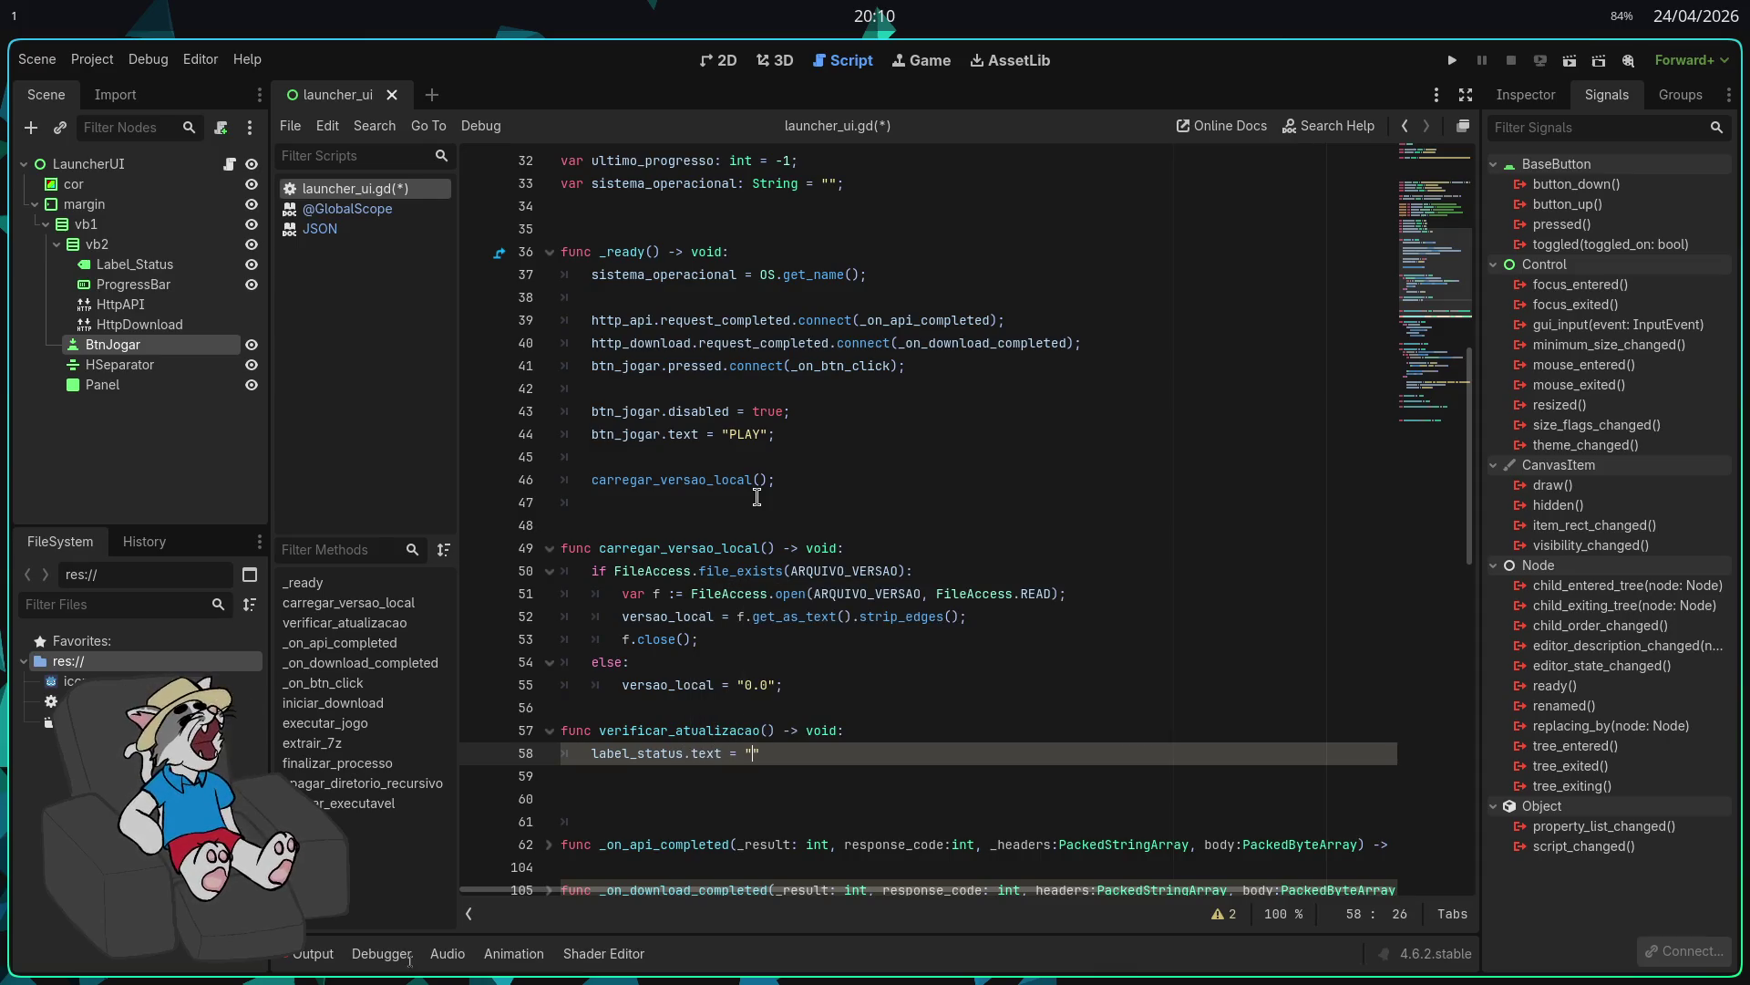
{"action": "type", "text": "NDO ATUAL"}
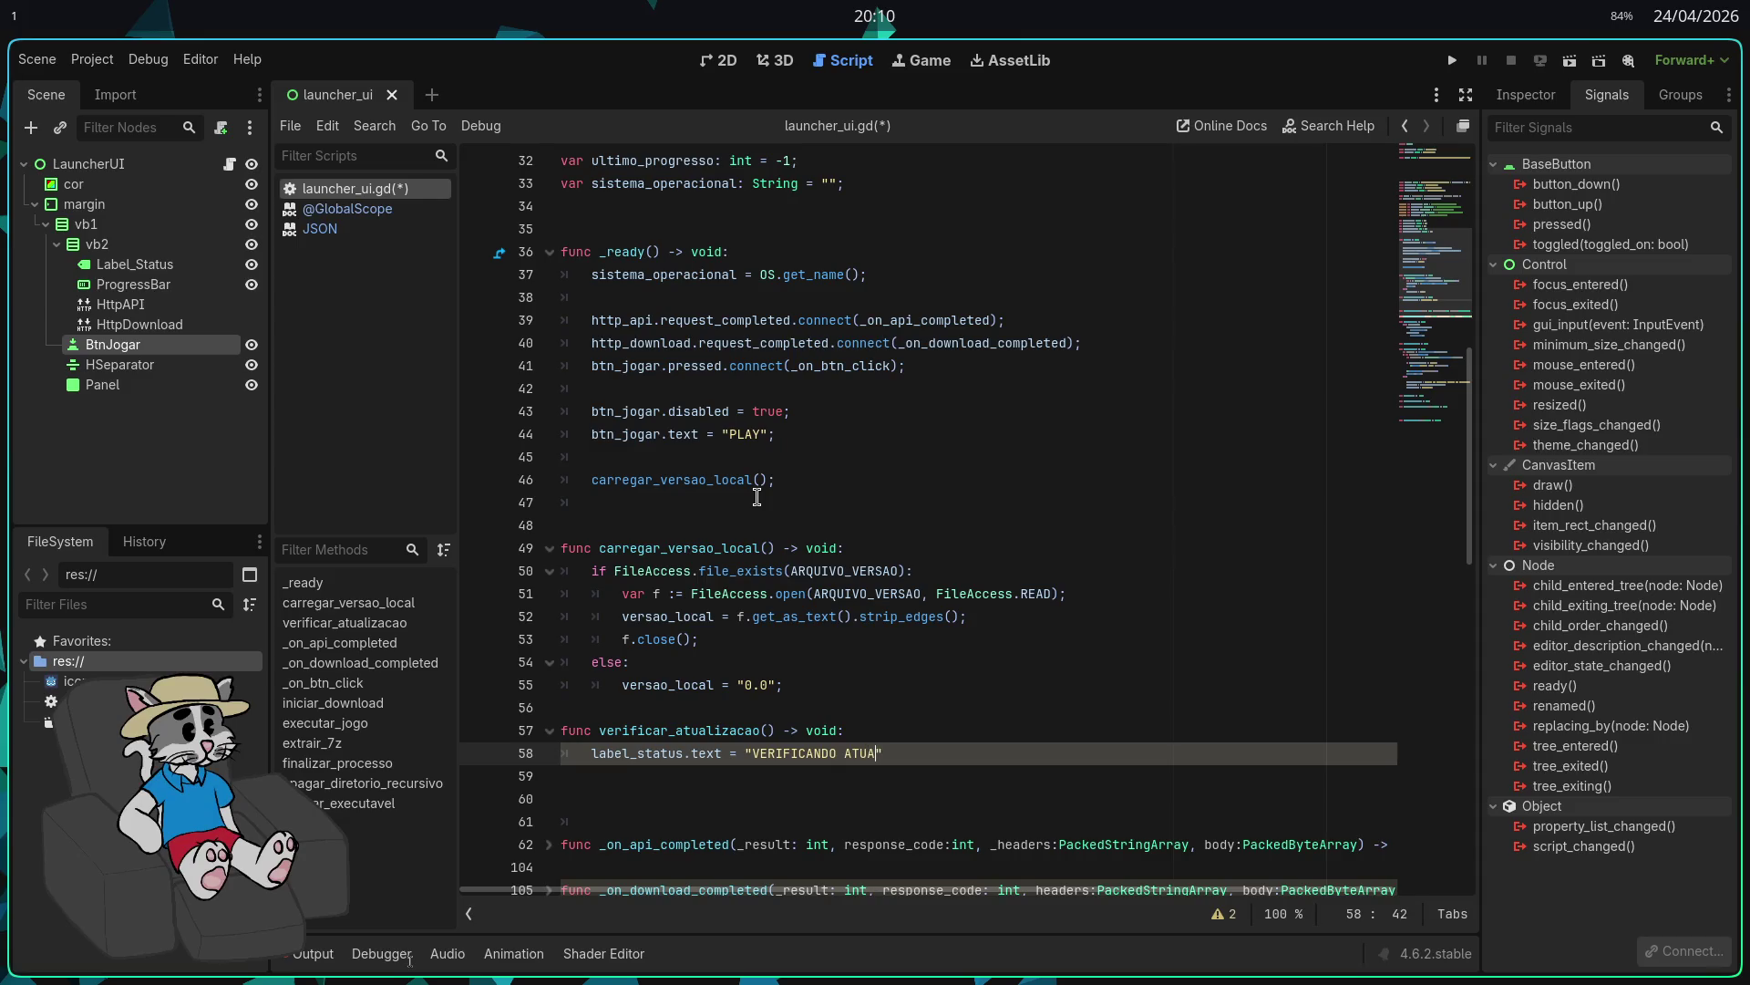
{"action": "key", "text": "BackSpace"}
{"action": "key", "text": "BackSpace"}
{"action": "key", "text": "BackSpace"}
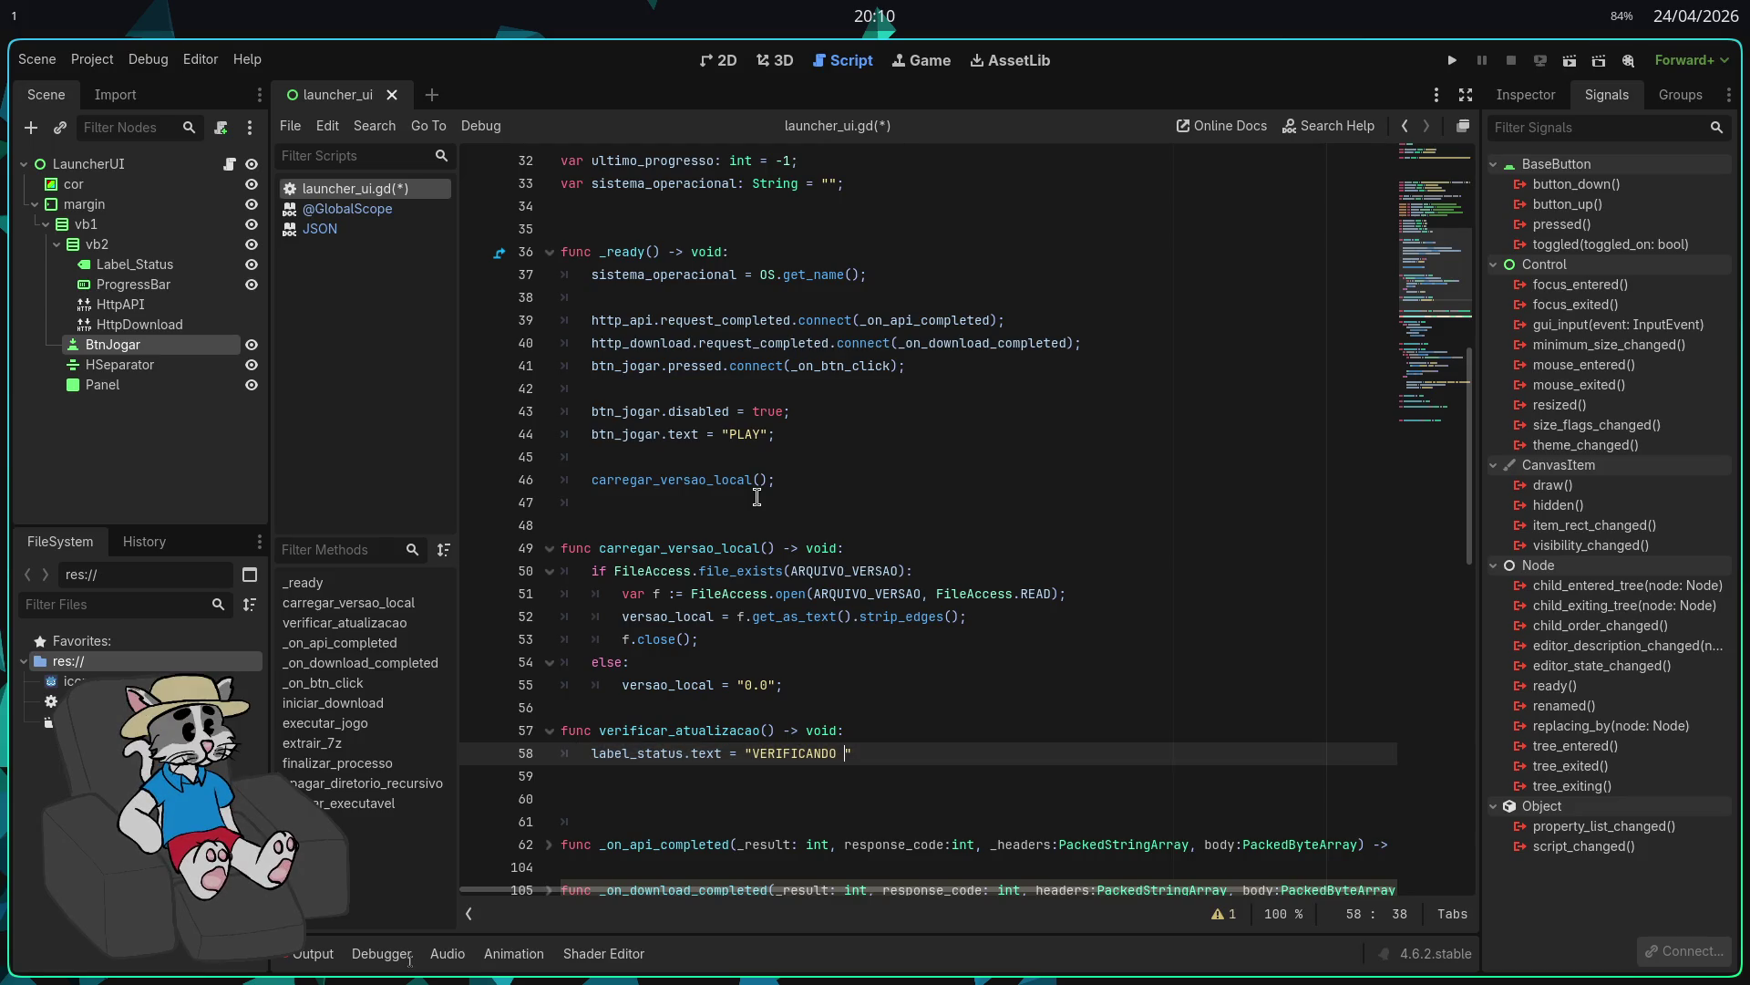
{"action": "type", "text": "A TUA VERSÃO"}
{"action": "key", "text": "BackSpace"}
{"action": "key", "text": "BackSpace"}
{"action": "type", "text": "."}
{"action": "type", "text": ".\";"}
{"action": "key", "text": "Return"}
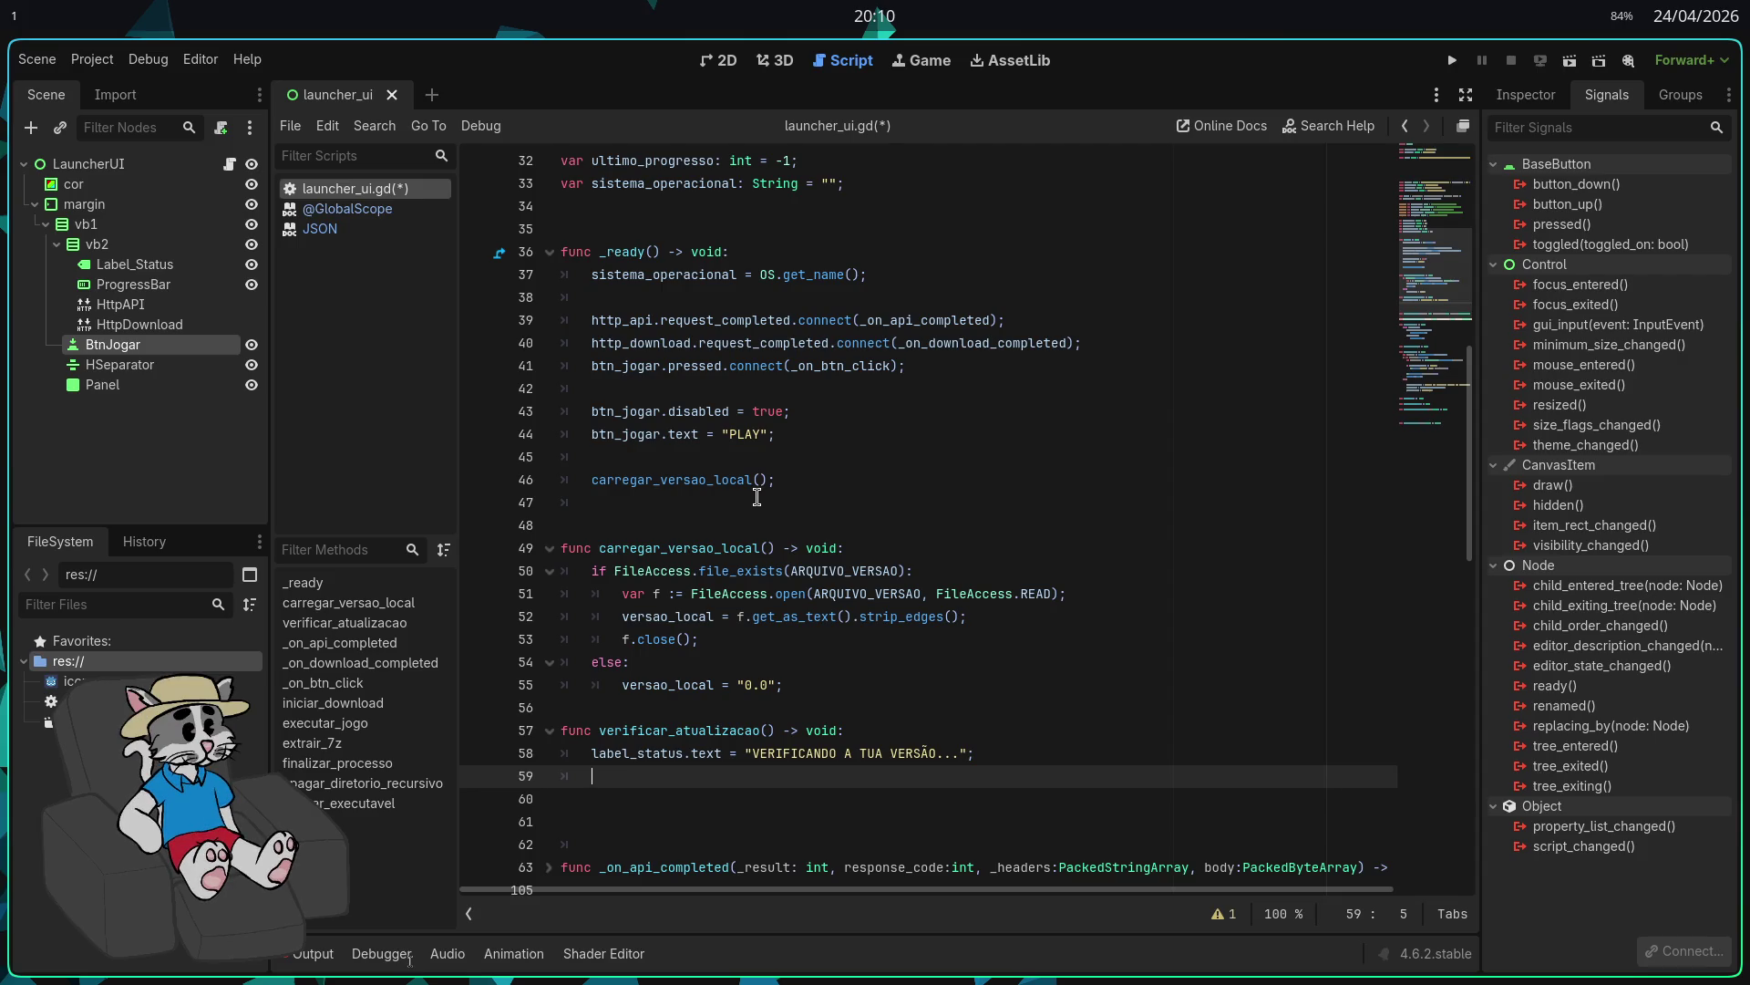
Step: Declare var headers with "User-Agent: SAUSAGERUNN" and a Bearer authorization using TK_GH
{"action": "type", "text": "var headers"}
{"action": "type", "text": " := [\"Us"}
{"action": "type", "text": "er-A"}
{"action": "type", "text": "gent:"}
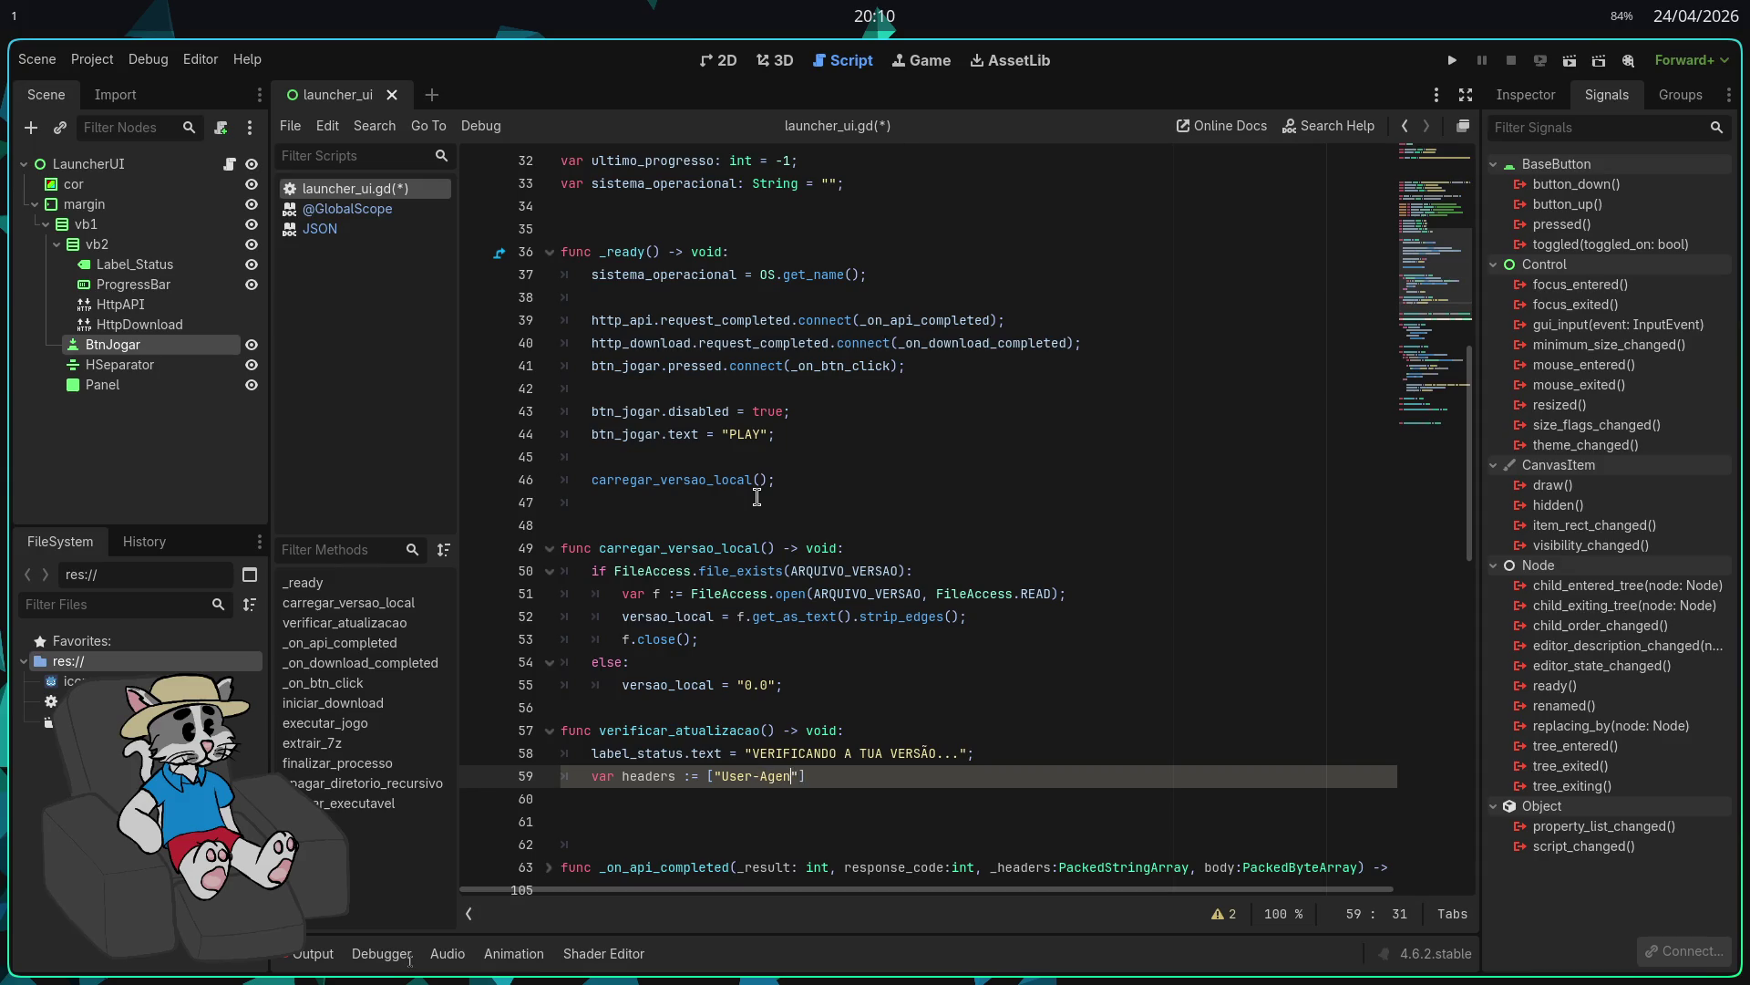
{"action": "type", "text": " SAUSA"}
{"action": "type", "text": "GERUNN\", \""}
{"action": "type", "text": "Autho"}
{"action": "type", "text": "rization: B"}
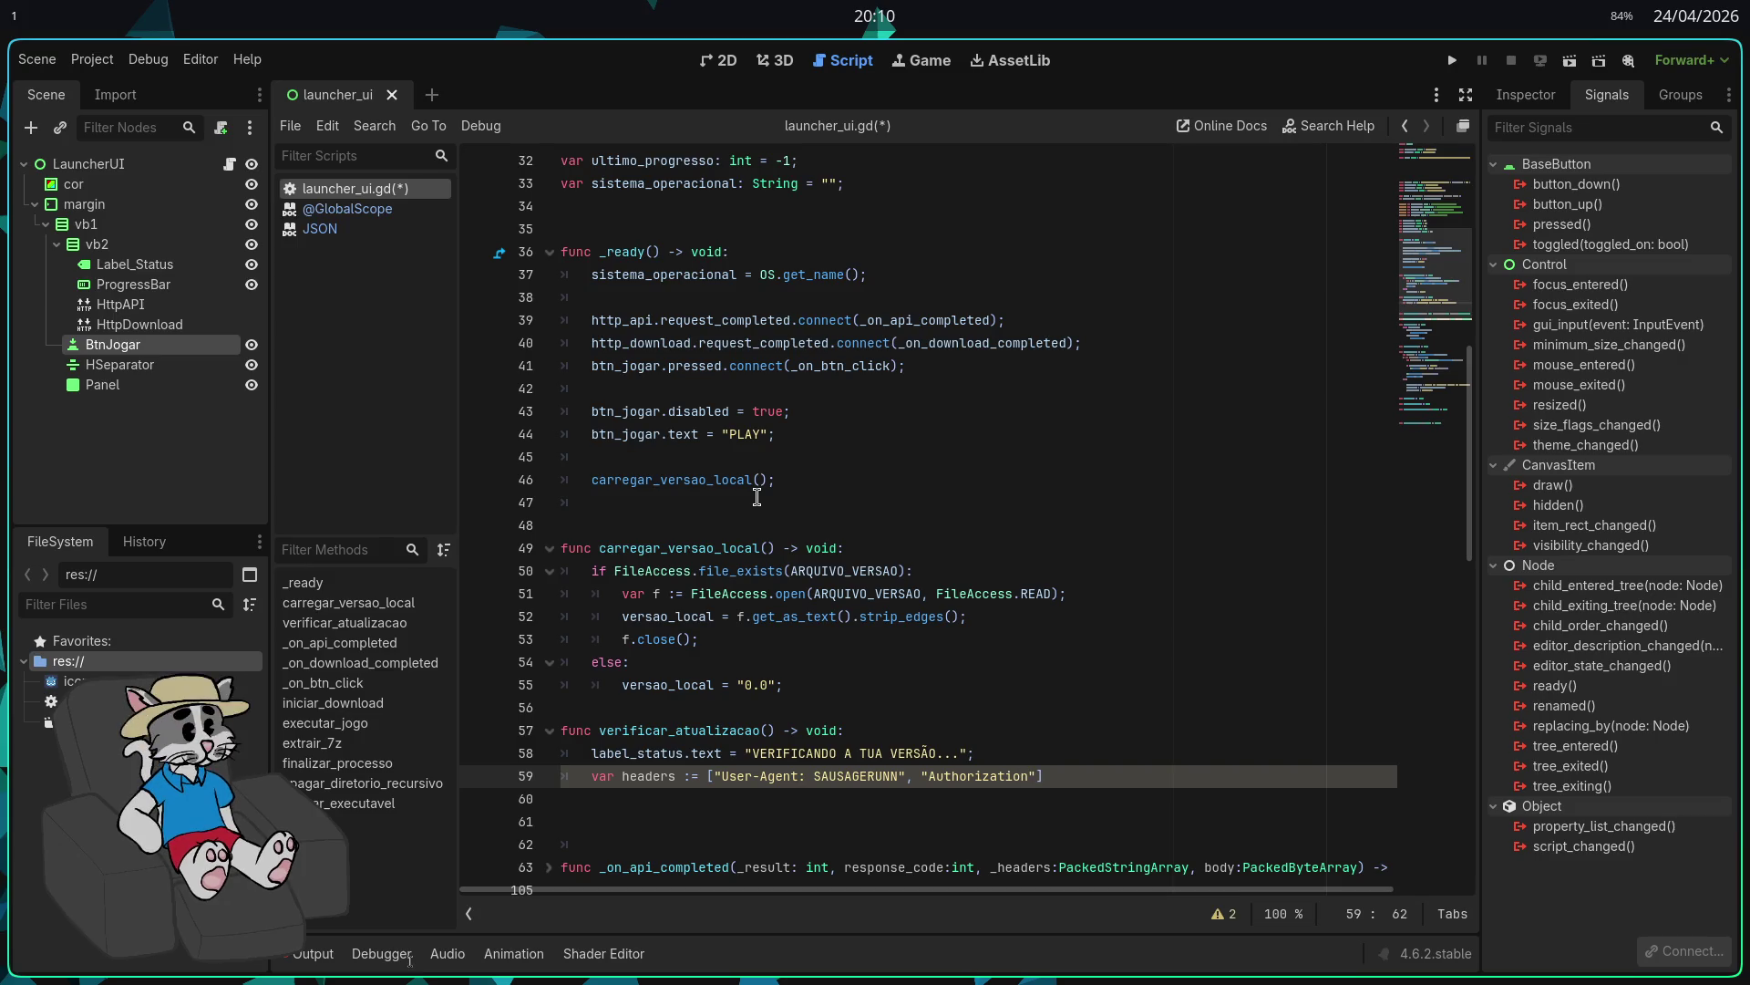
{"action": "type", "text": "eear"}
{"action": "type", "text": "er"}
{"action": "type", "text": " \""}
{"action": "key", "text": "Return"}
{"action": "type", "text": "]"}
{"action": "key", "text": "BackSpace"}
{"action": "key", "text": "Return"}
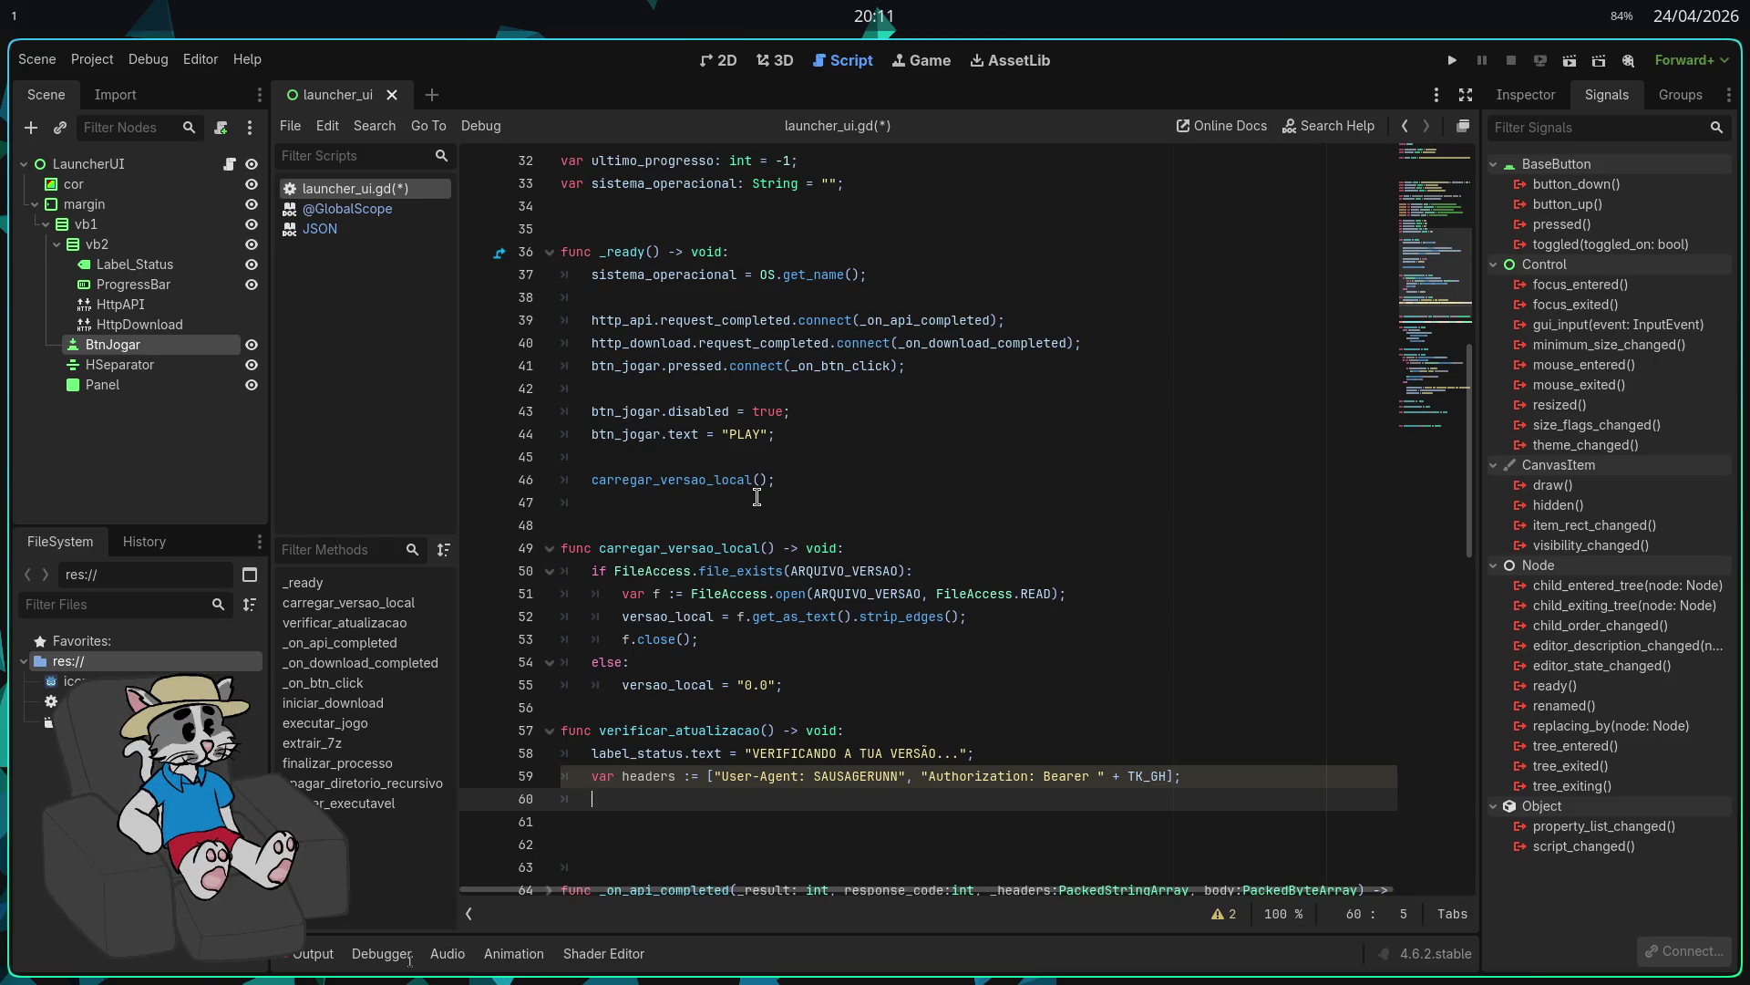
Step: Add http_api.request(URL_API, headers); below the headers and save the script
{"action": "type", "text": "http_api"}
{"action": "type", "text": ".reques"}
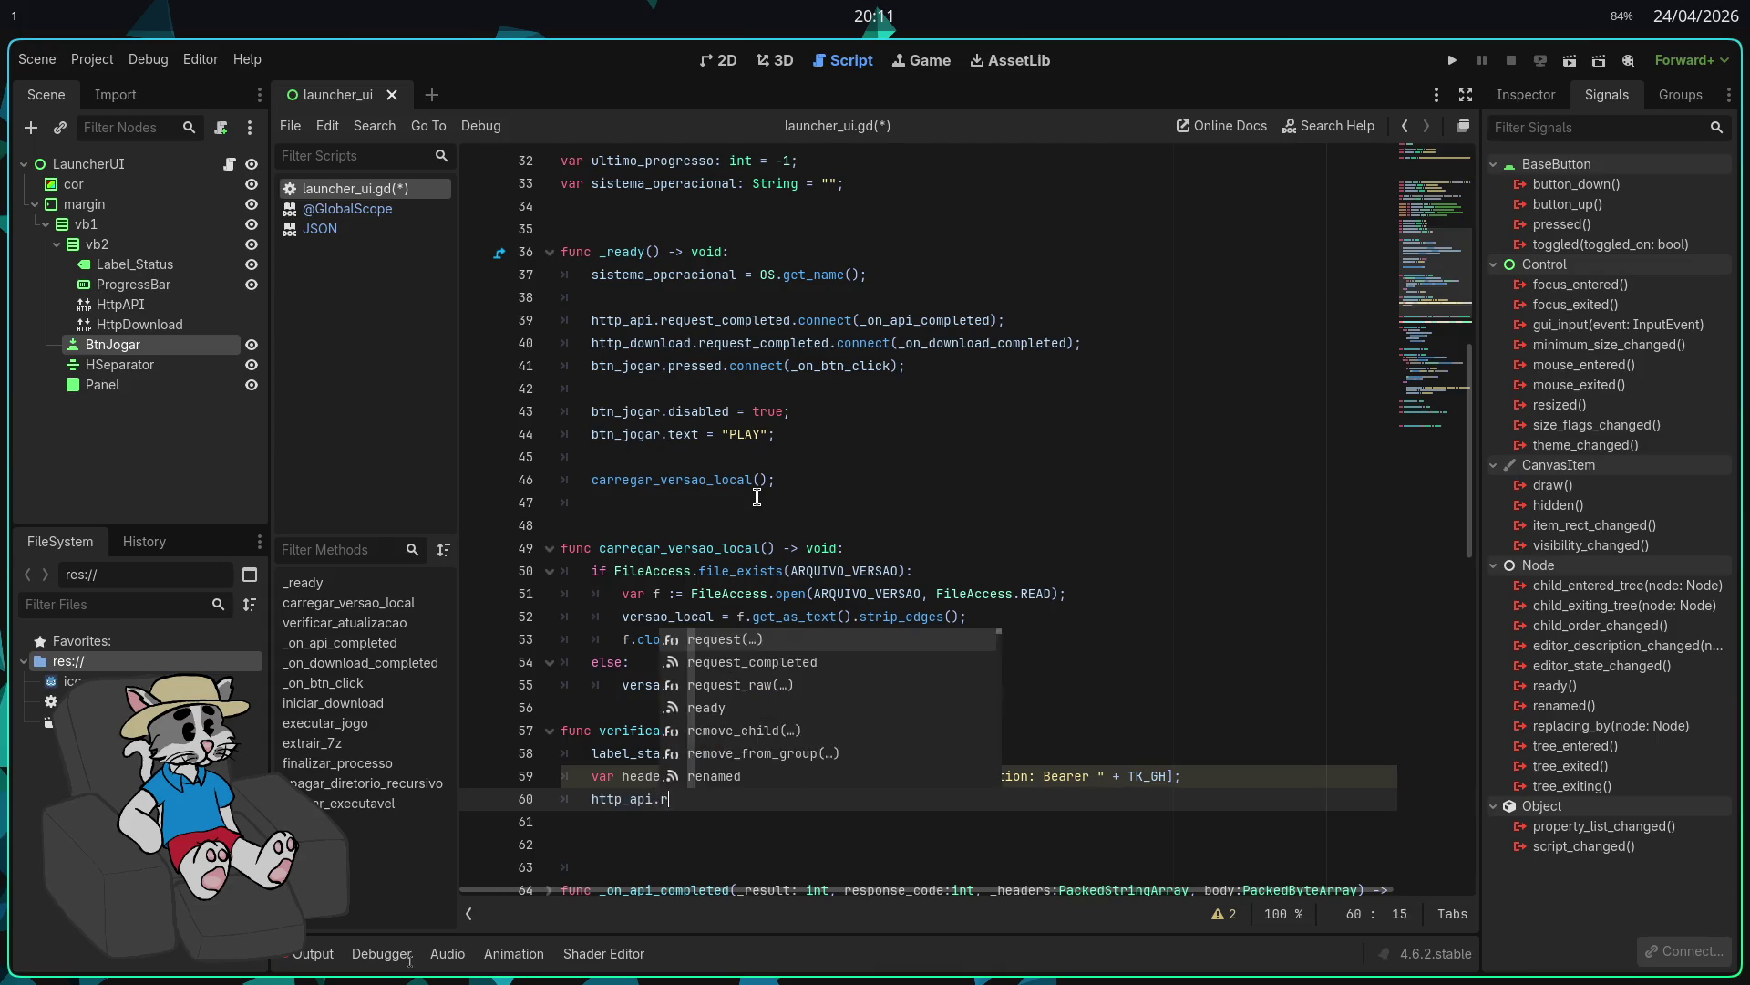
{"action": "key", "text": "Return"}
{"action": "type", "text": ")"}
{"action": "scroll", "coordinate": [806, 520], "scroll_direction": "down", "scroll_amount": 4}
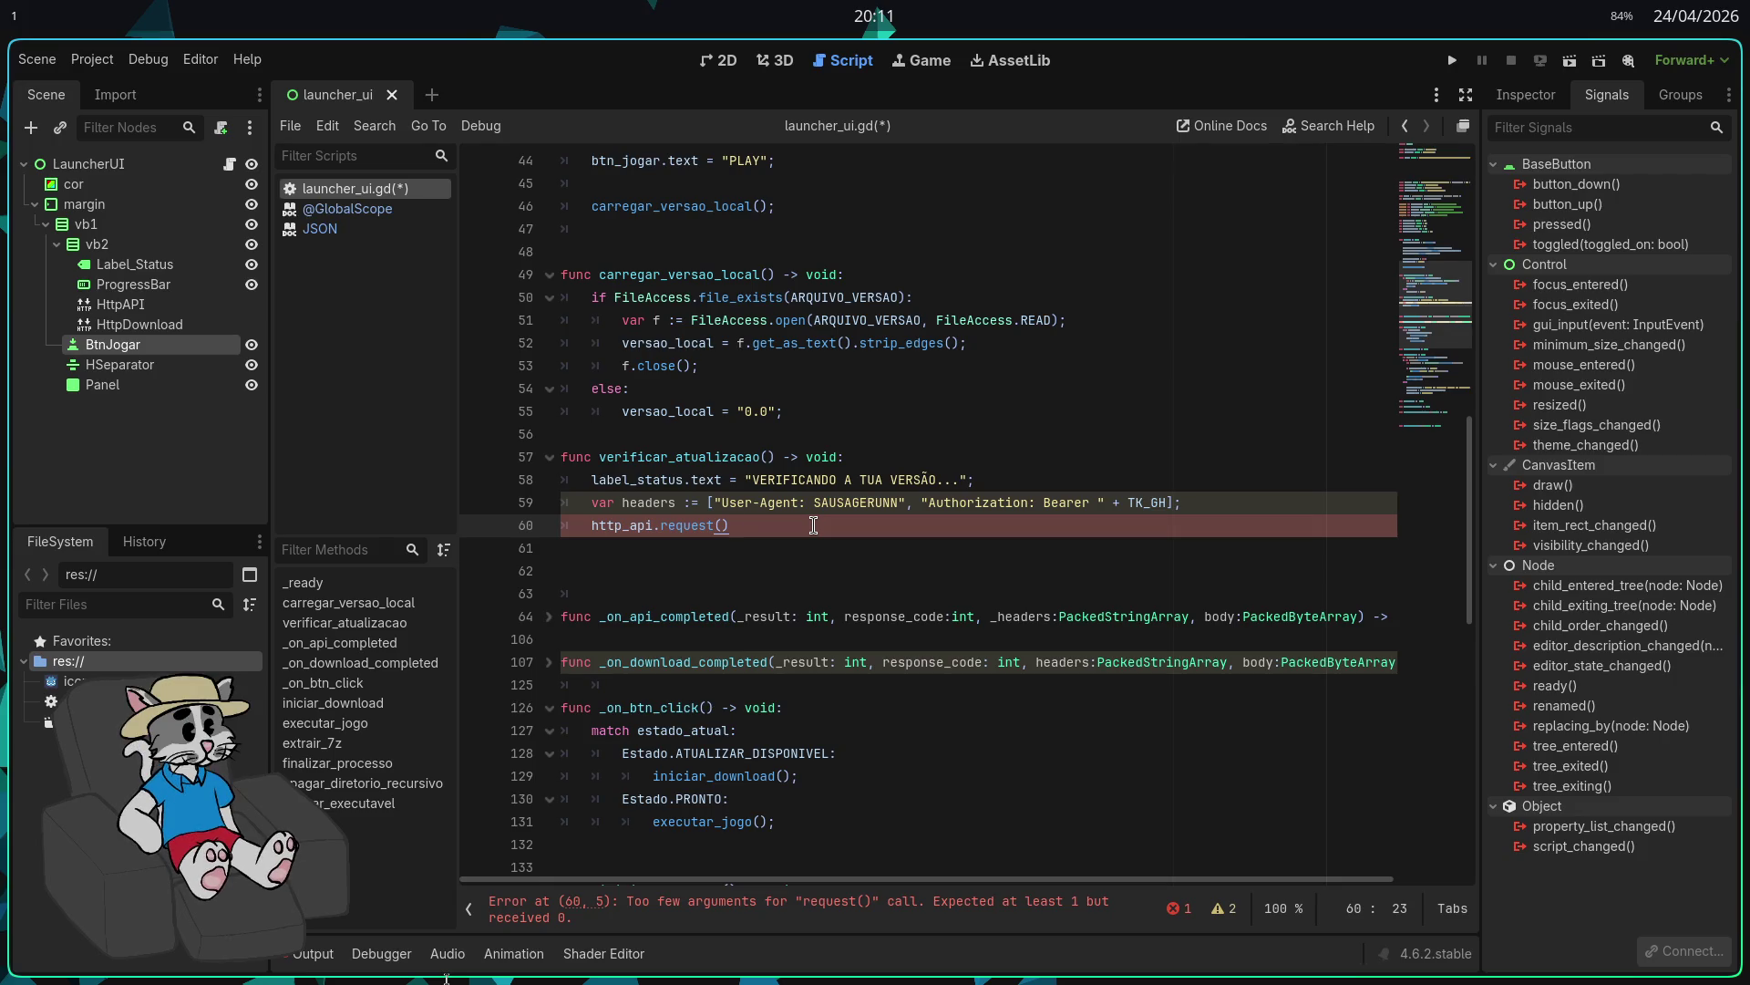
{"action": "type", "text": "url"}
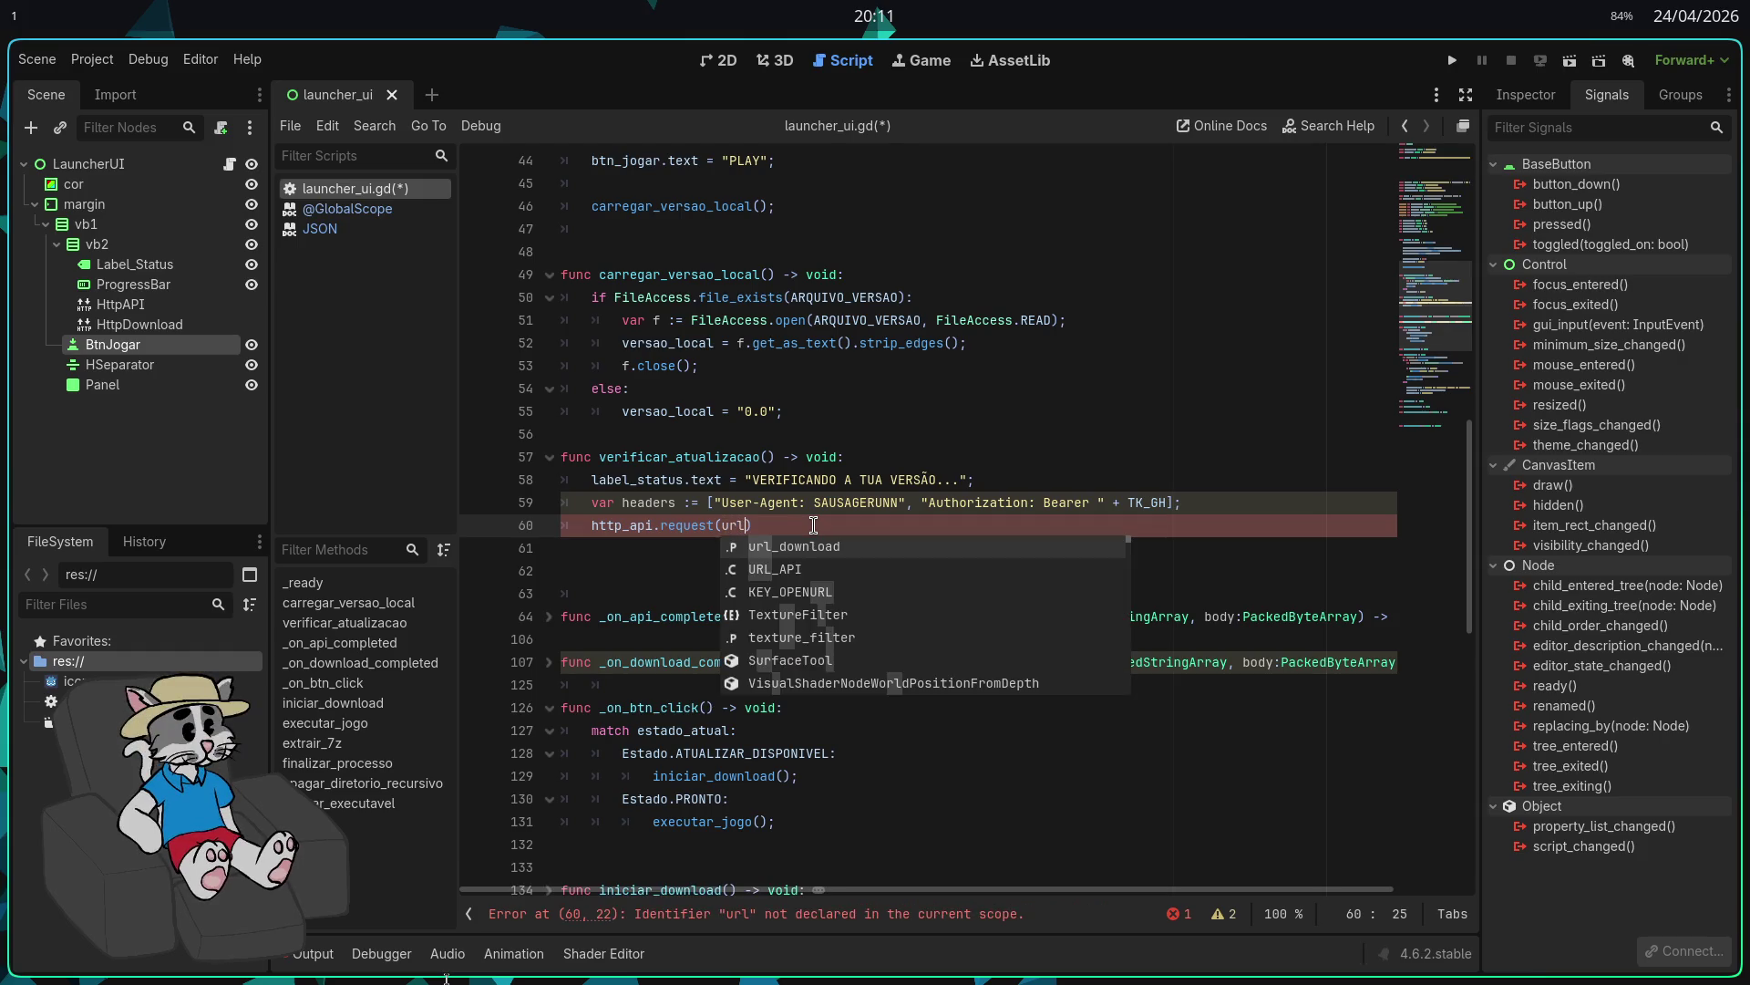
{"action": "key", "text": "Down"}
{"action": "key", "text": "Return"}
{"action": "type", "text": ", hea"}
{"action": "key", "text": "Return"}
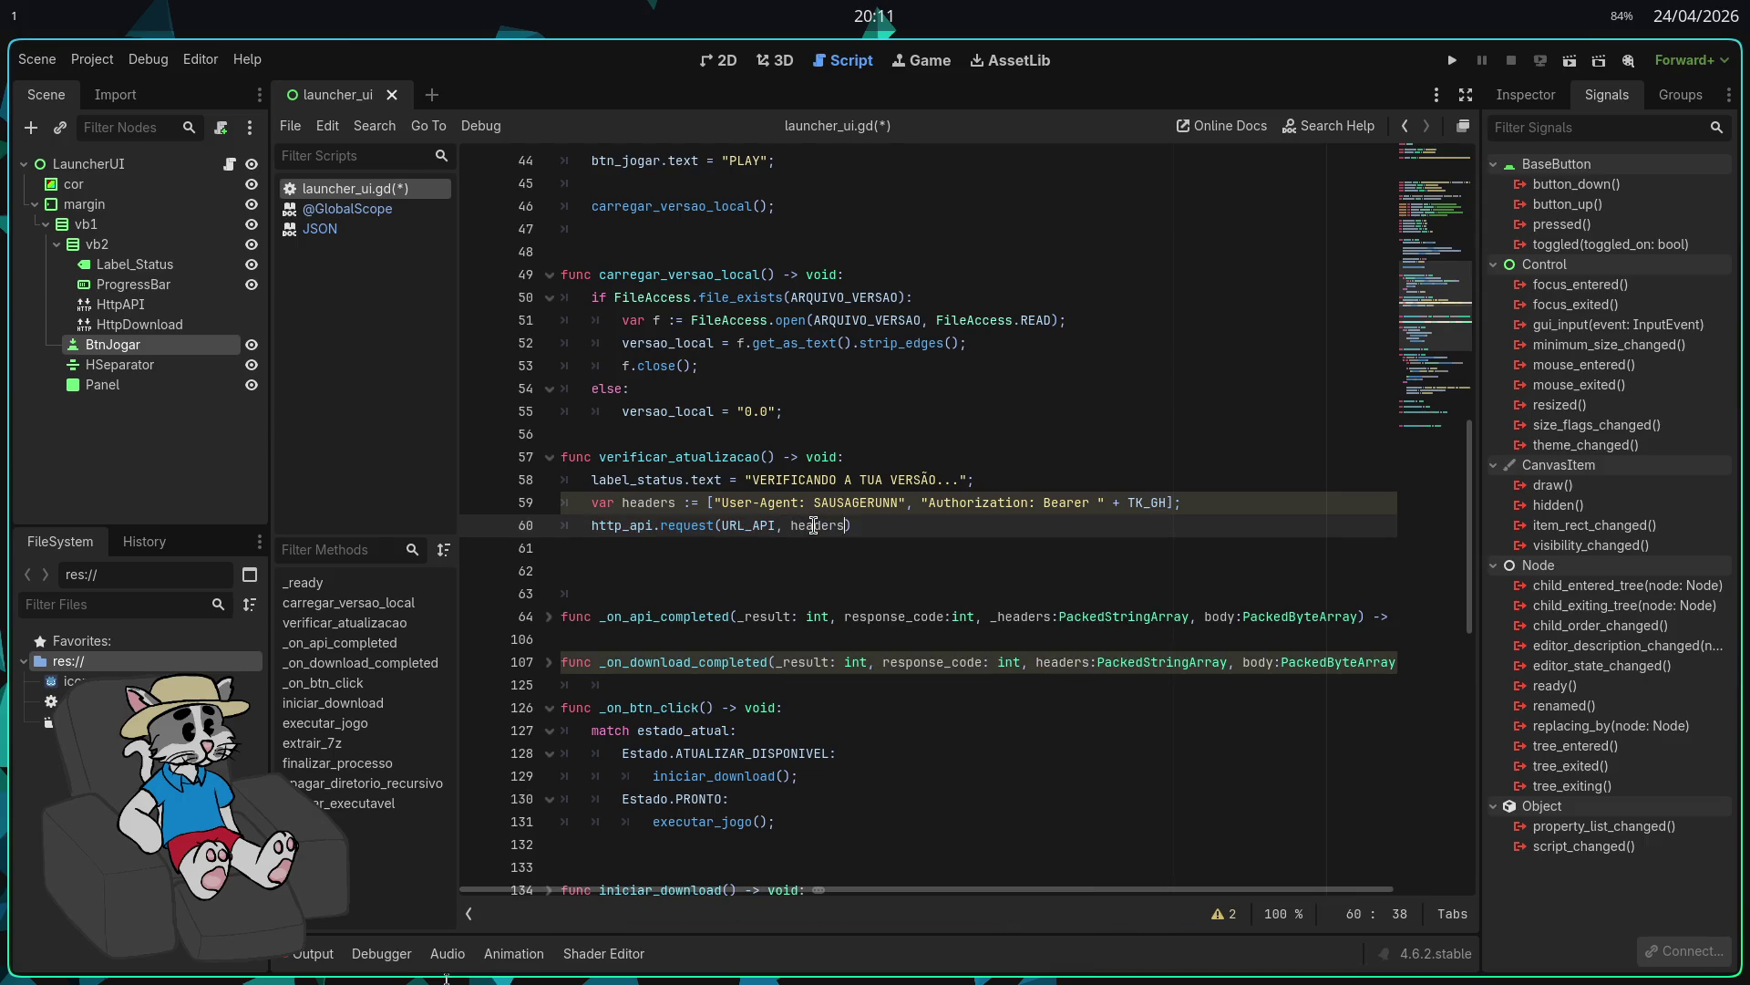
{"action": "type", "text": ";"}
{"action": "key", "text": "ctrl+s"}
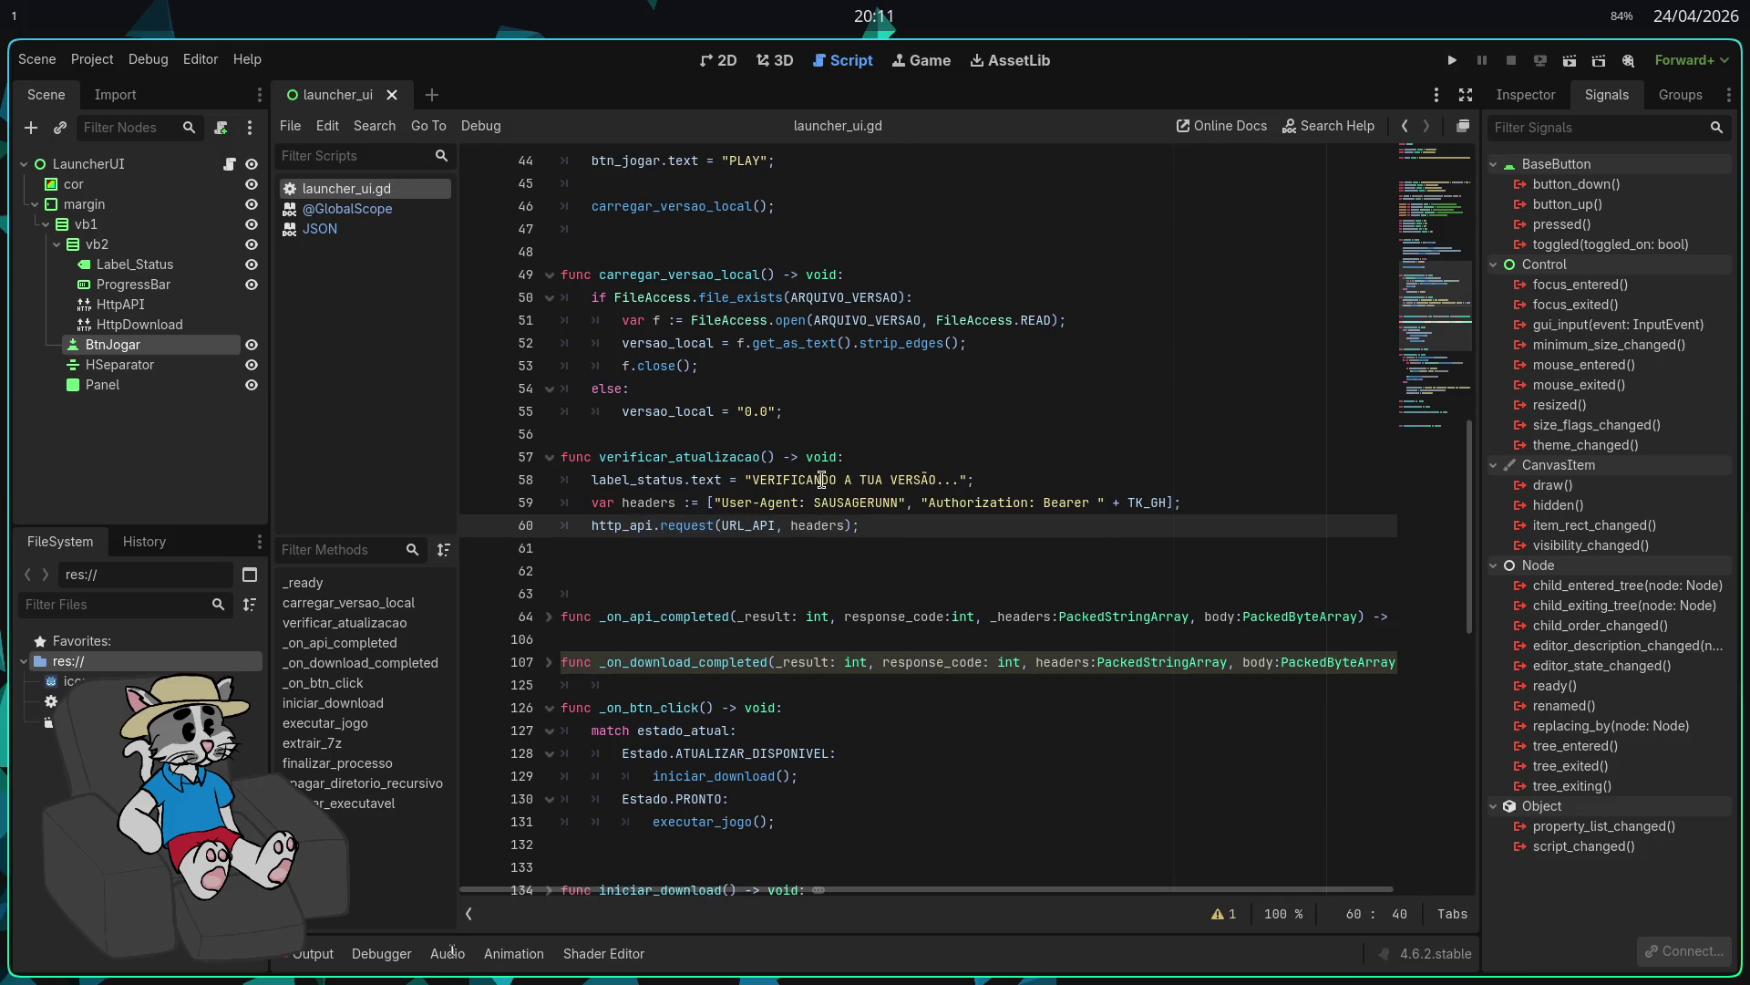
{"action": "scroll", "coordinate": [905, 348], "scroll_direction": "up", "scroll_amount": 2}
Step: Insert verificar_atualizacao(); after carregar_versao_local() in _ready and save
{"action": "left_click", "coordinate": [905, 347]}
{"action": "key", "text": "Return"}
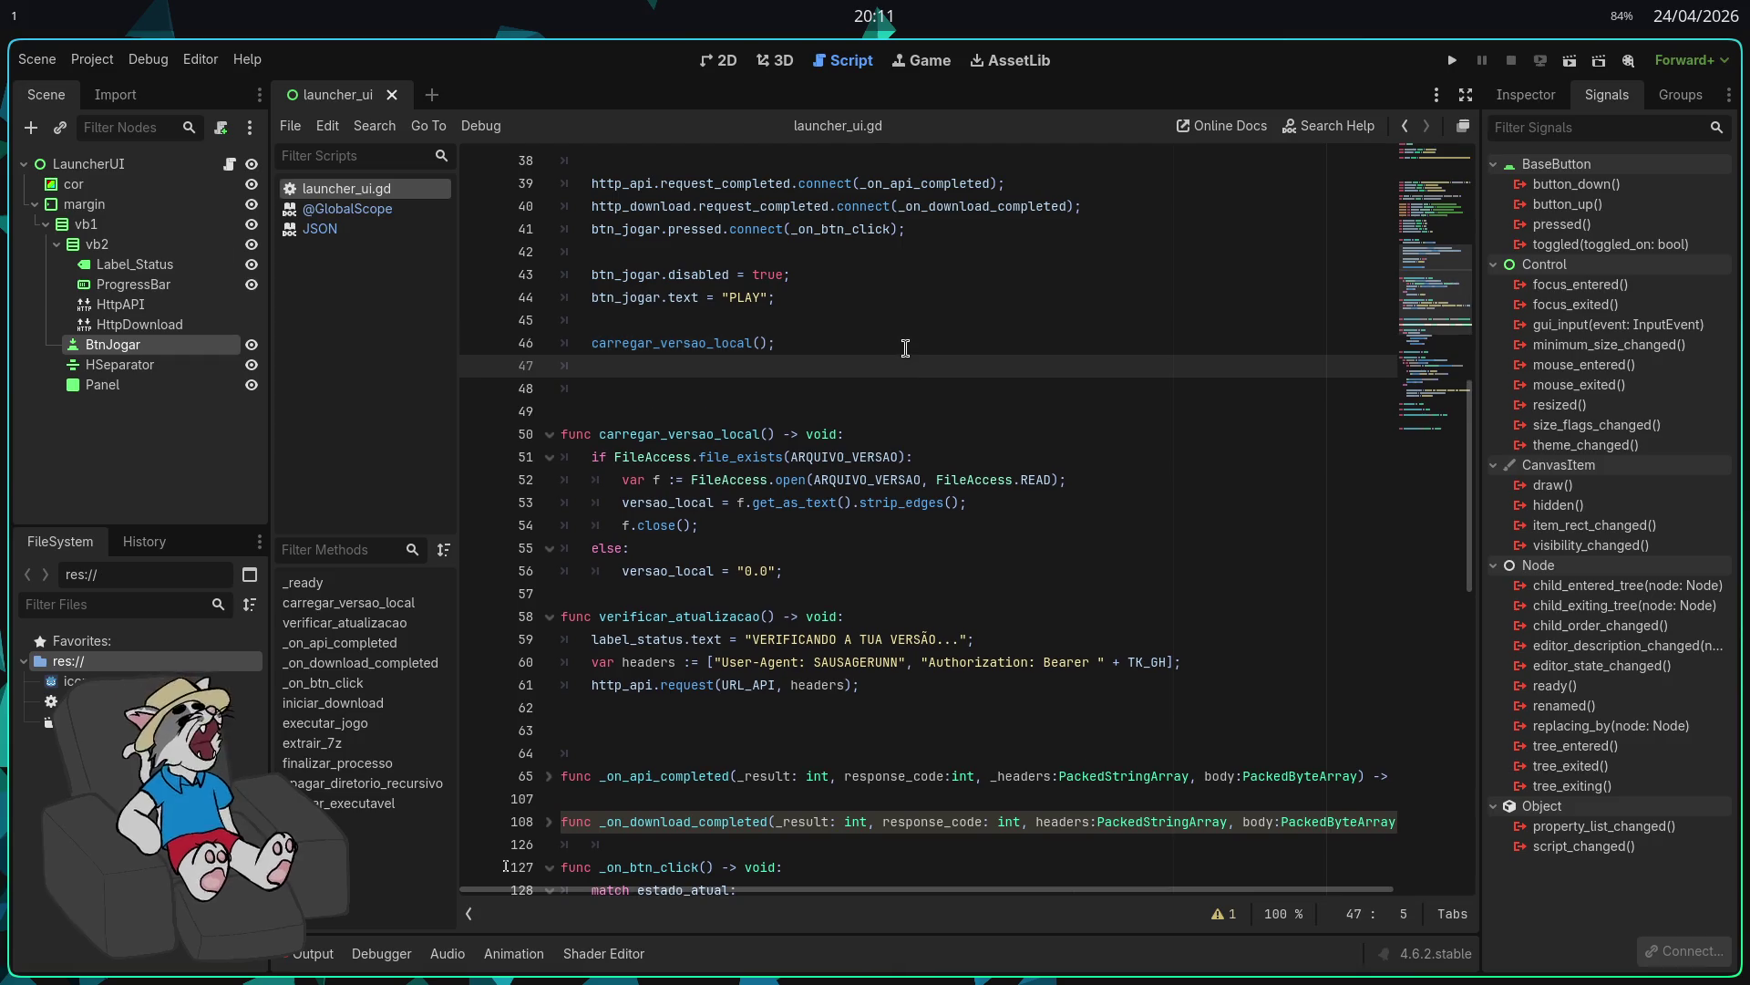
{"action": "type", "text": "verific"}
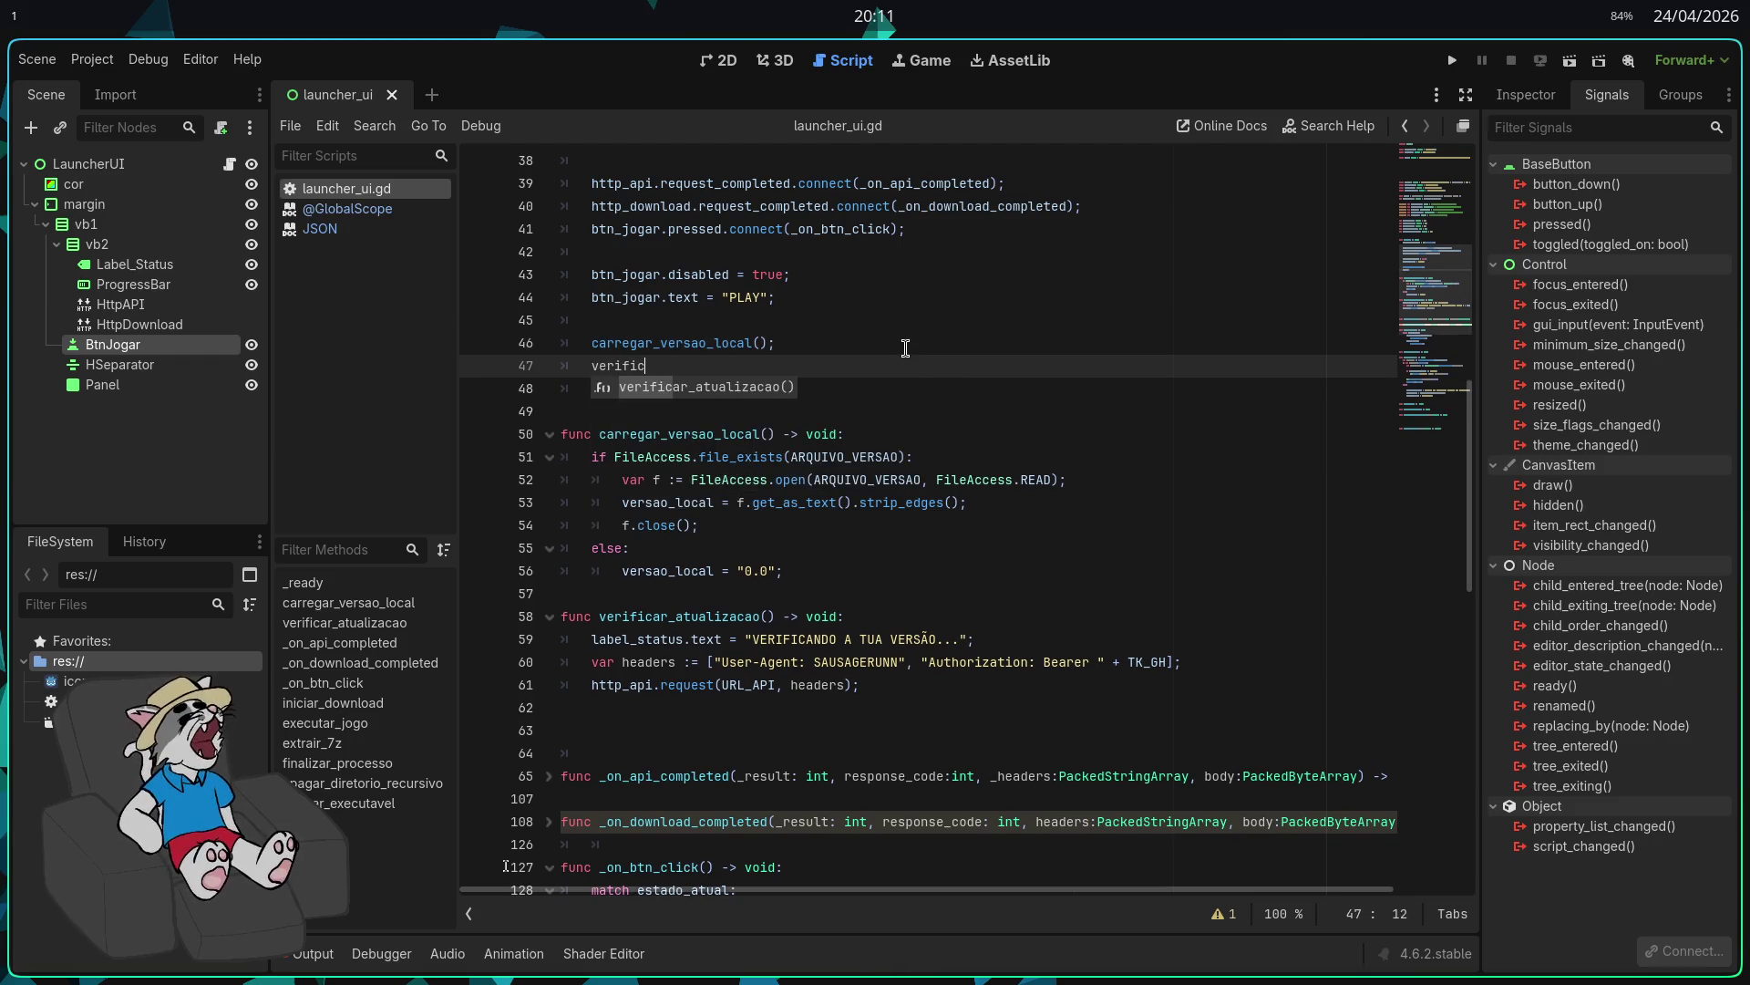
{"action": "key", "text": "Return"}
{"action": "type", "text": ";"}
{"action": "key", "text": "ctrl+s"}
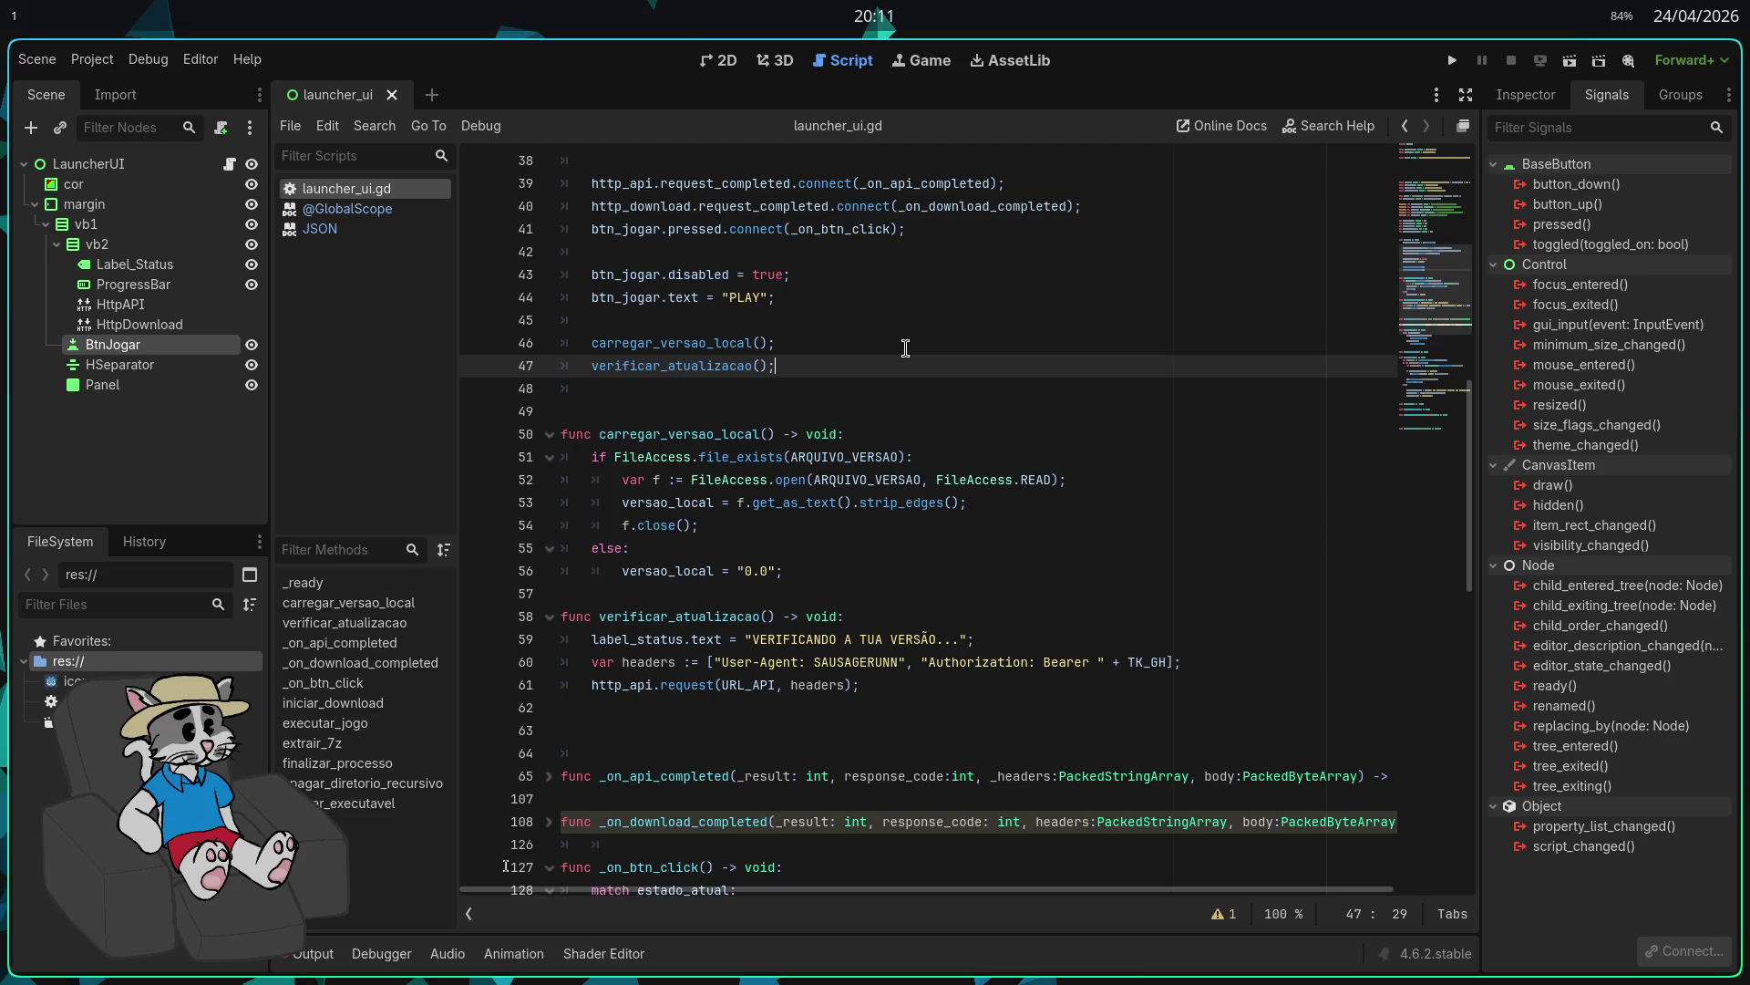
Step: Scroll down to the empty line after the _on_btn_click function
{"action": "scroll", "coordinate": [906, 348], "scroll_direction": "down", "scroll_amount": 4}
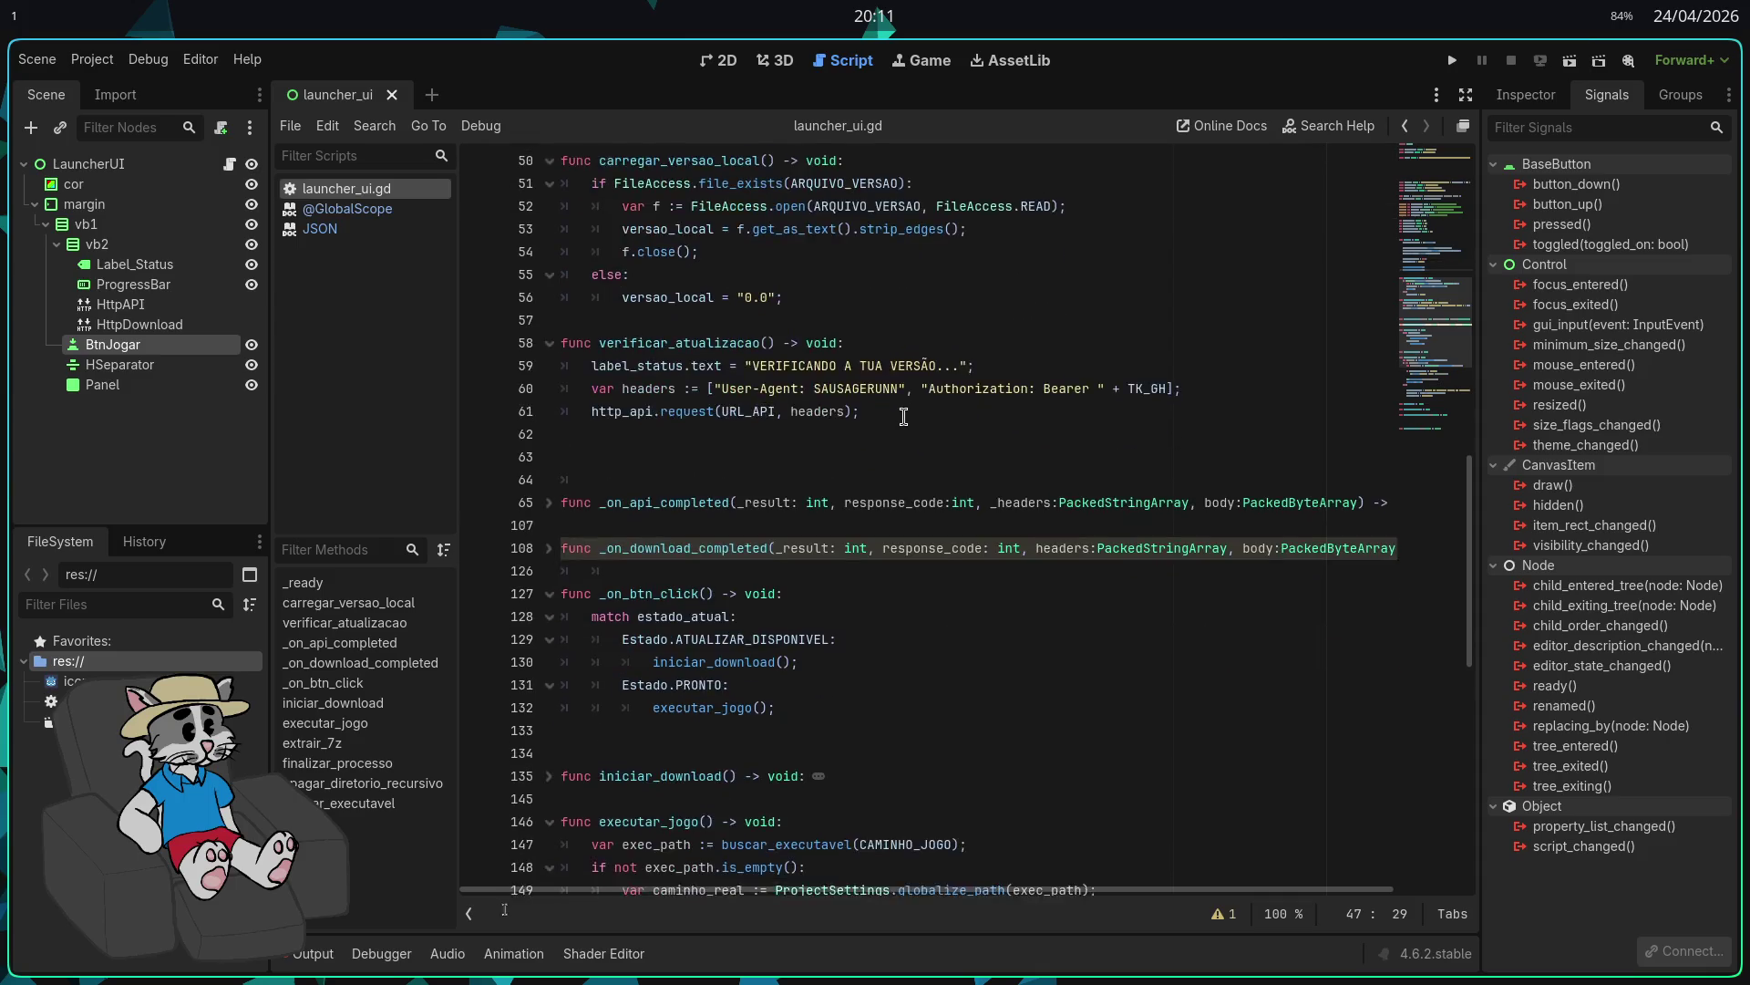
{"action": "scroll", "coordinate": [903, 417], "scroll_direction": "down", "scroll_amount": 2}
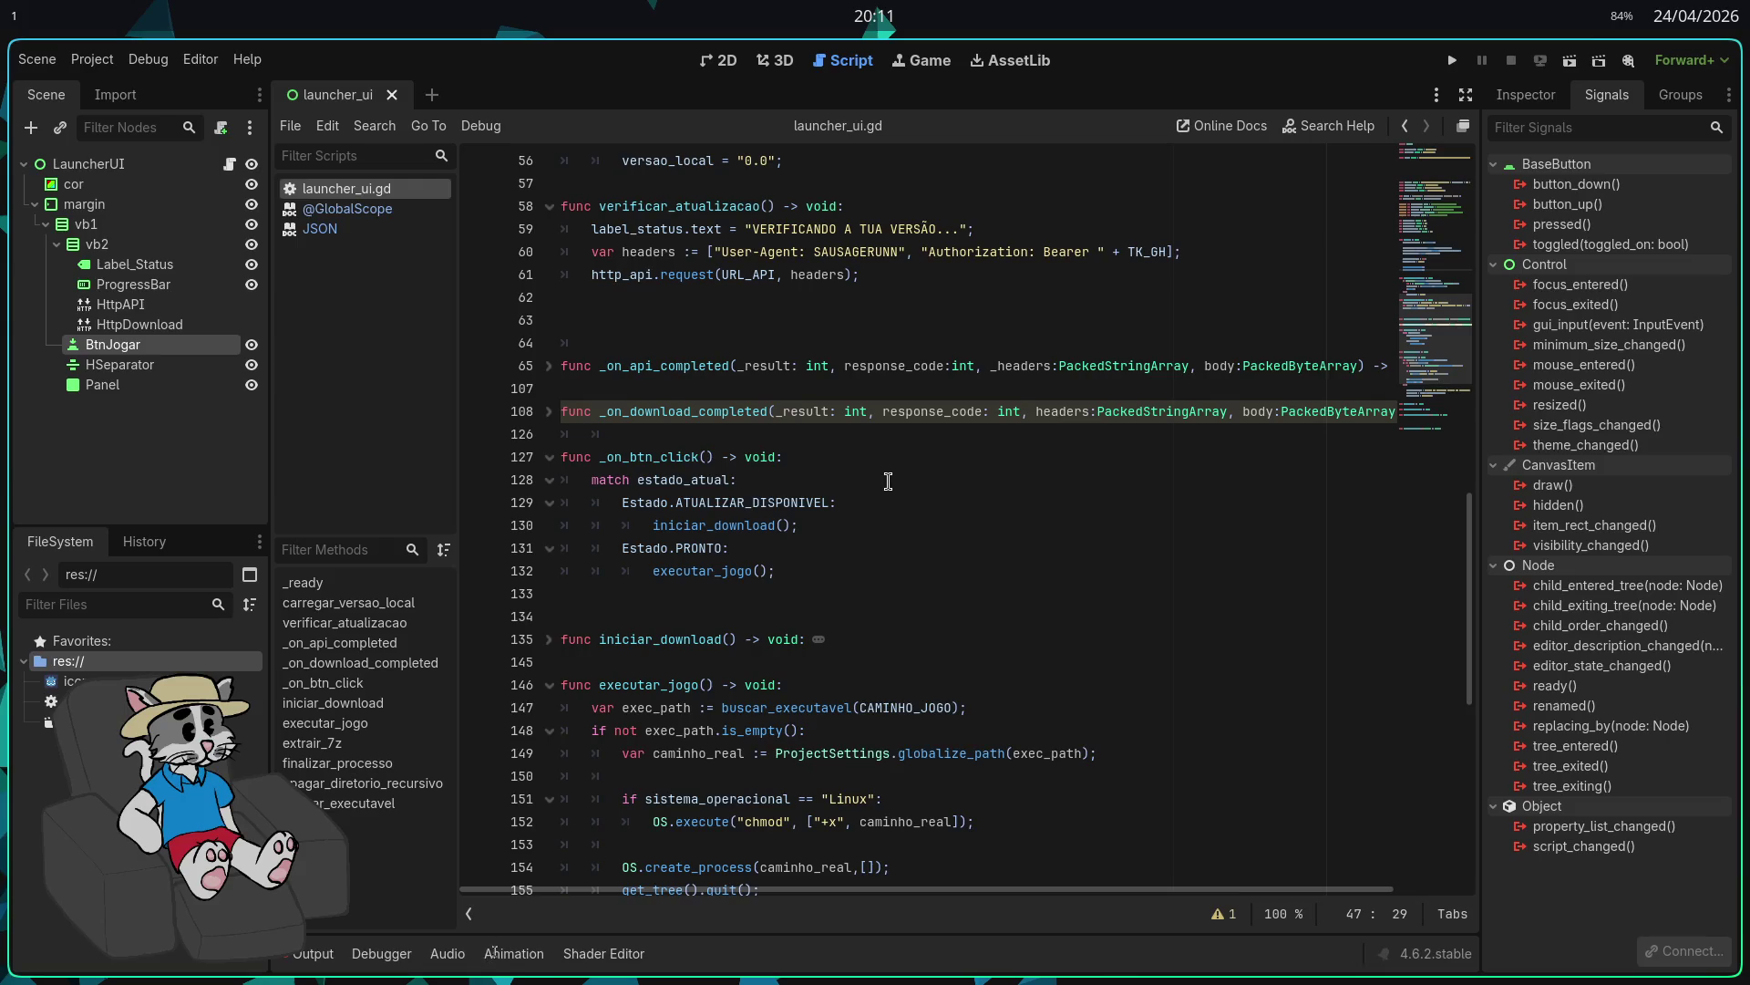
{"action": "scroll", "coordinate": [919, 454], "scroll_direction": "down", "scroll_amount": 1}
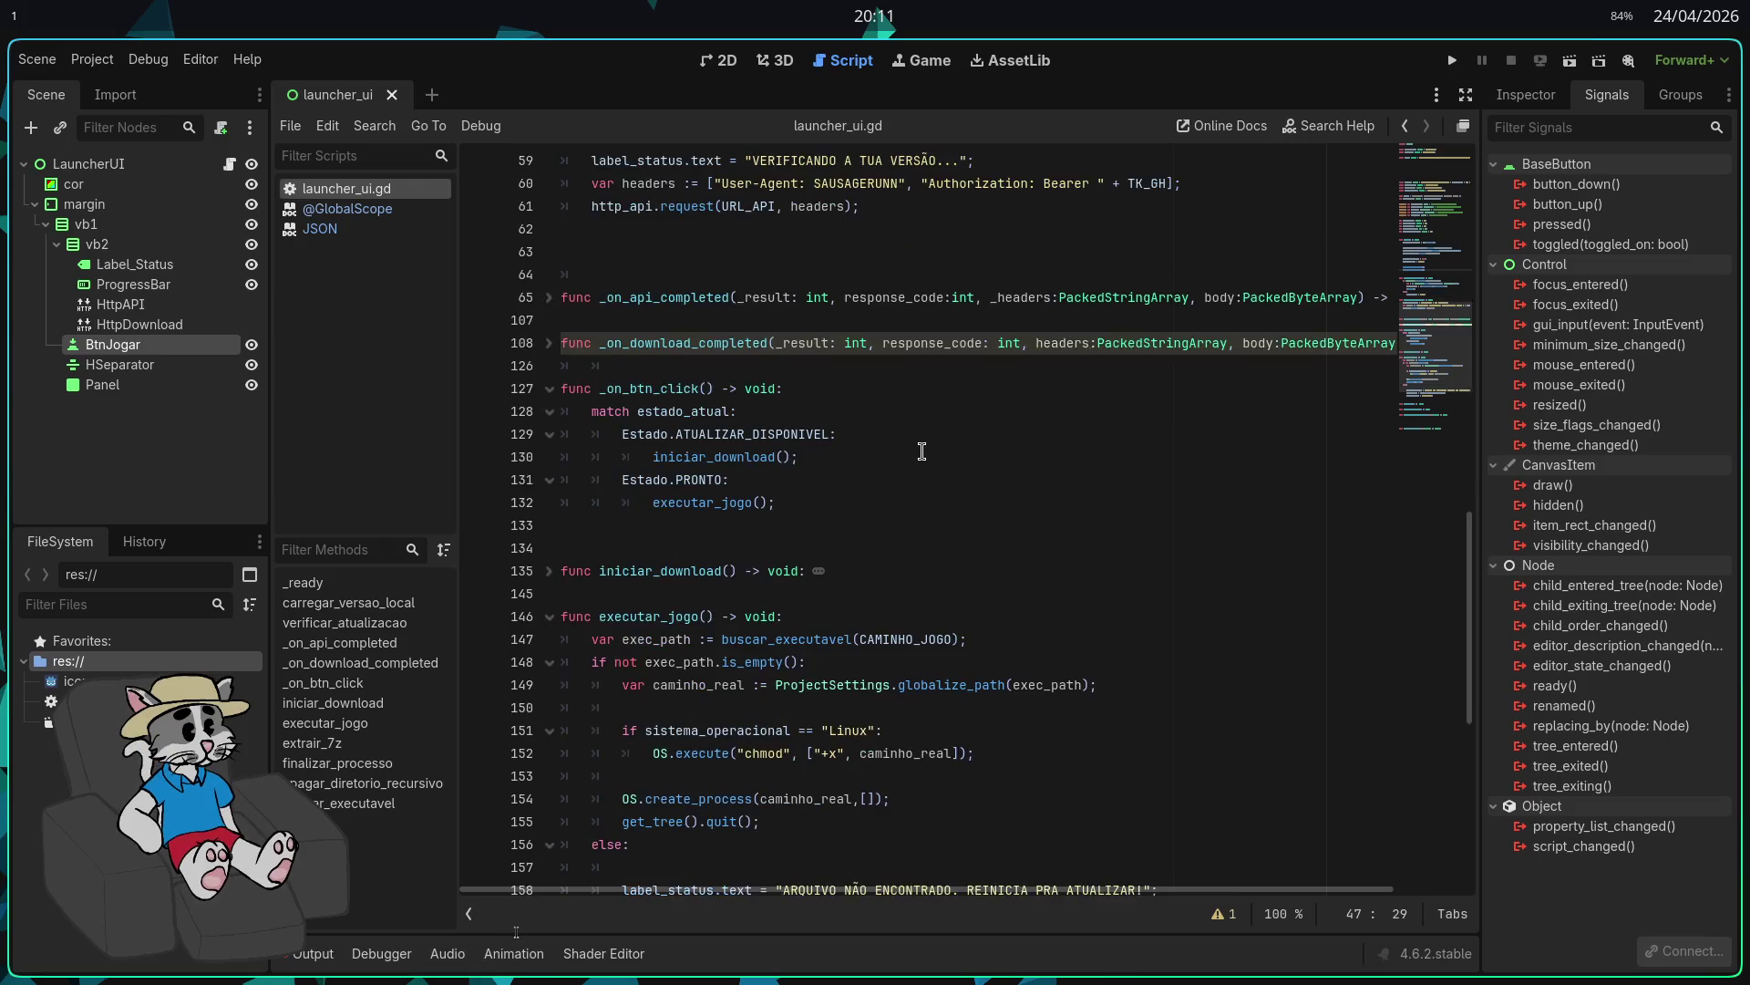
{"action": "scroll", "coordinate": [922, 450], "scroll_direction": "down", "scroll_amount": 1}
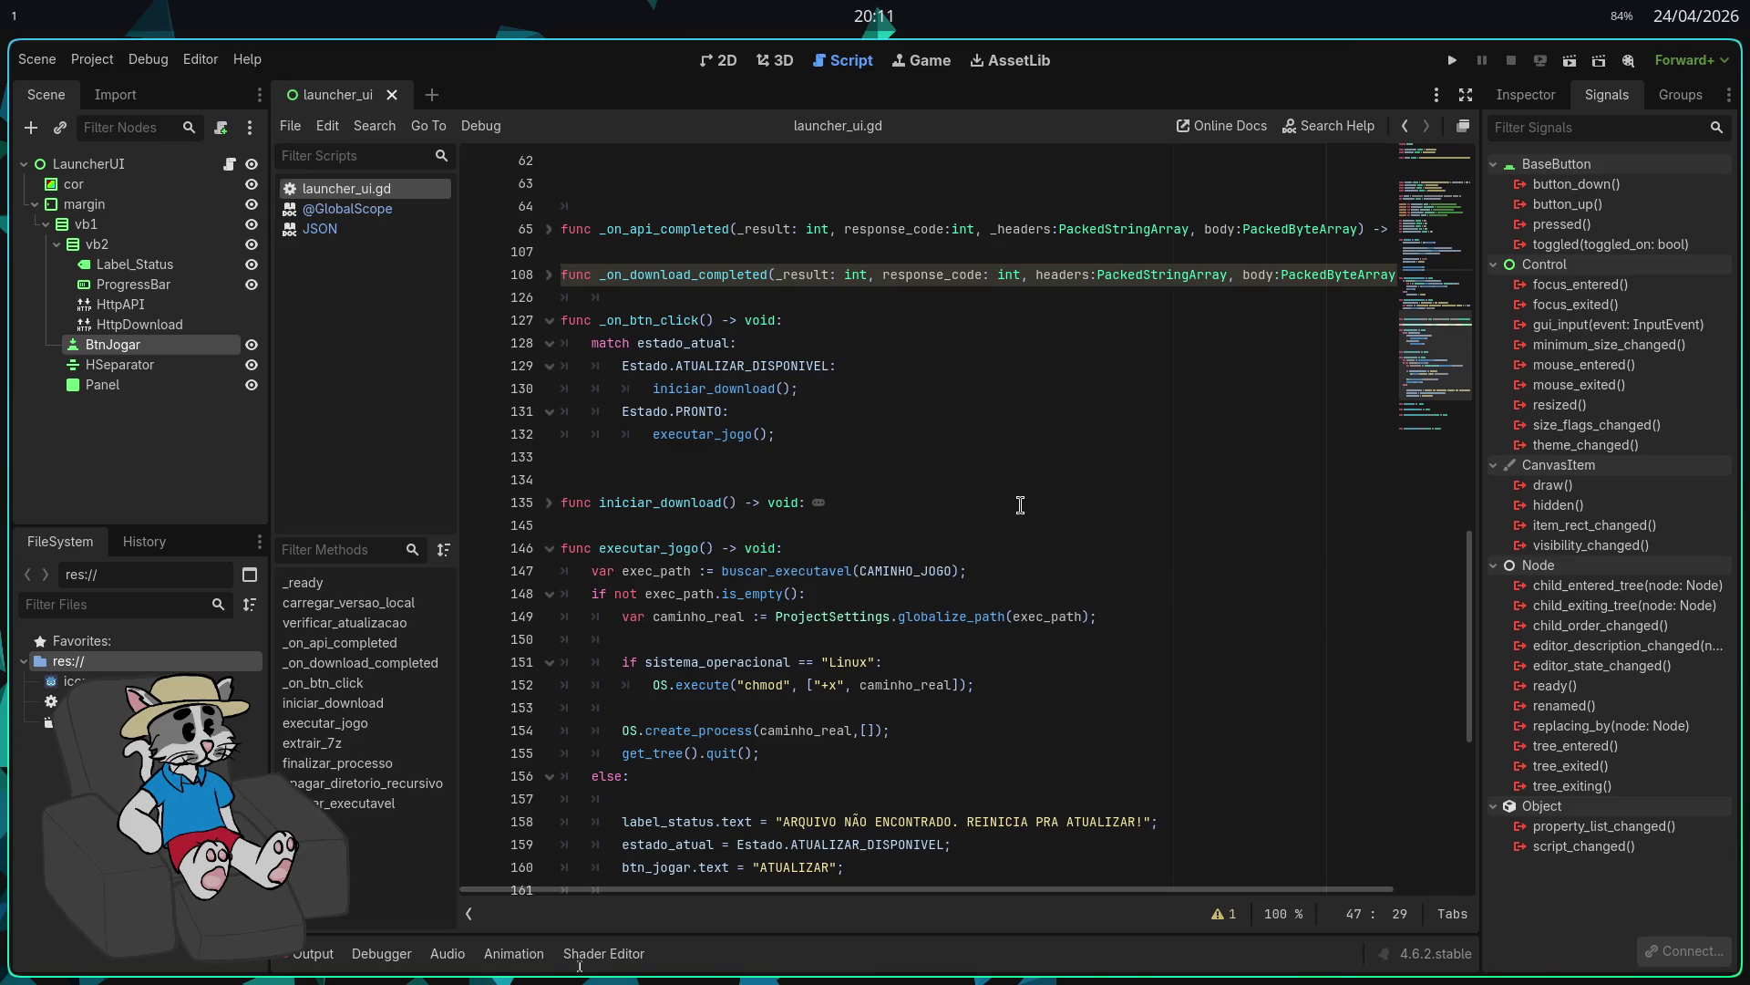
{"action": "scroll", "coordinate": [1018, 502], "scroll_direction": "down", "scroll_amount": 1}
{"action": "scroll", "coordinate": [1012, 497], "scroll_direction": "up", "scroll_amount": 1}
{"action": "left_click", "coordinate": [1020, 457]}
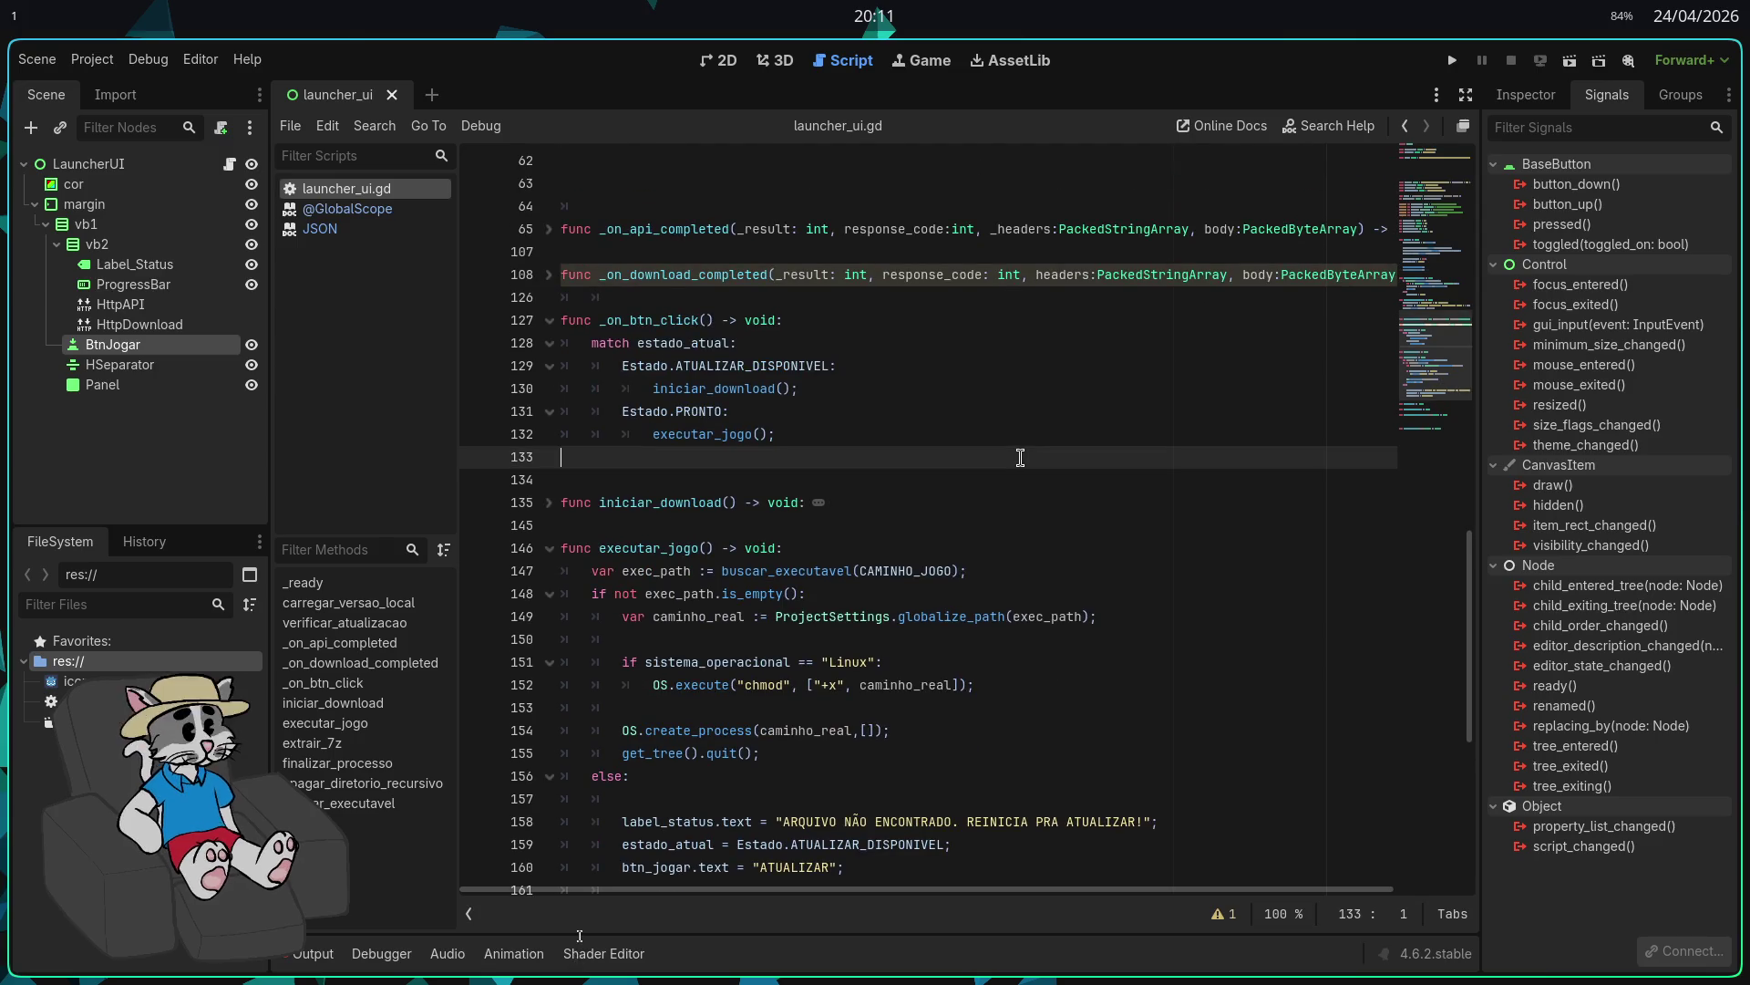
Step: Add a new _process function after _on_btn_click
{"action": "key", "text": "Return"}
{"action": "key", "text": "Return"}
{"action": "key", "text": "Up"}
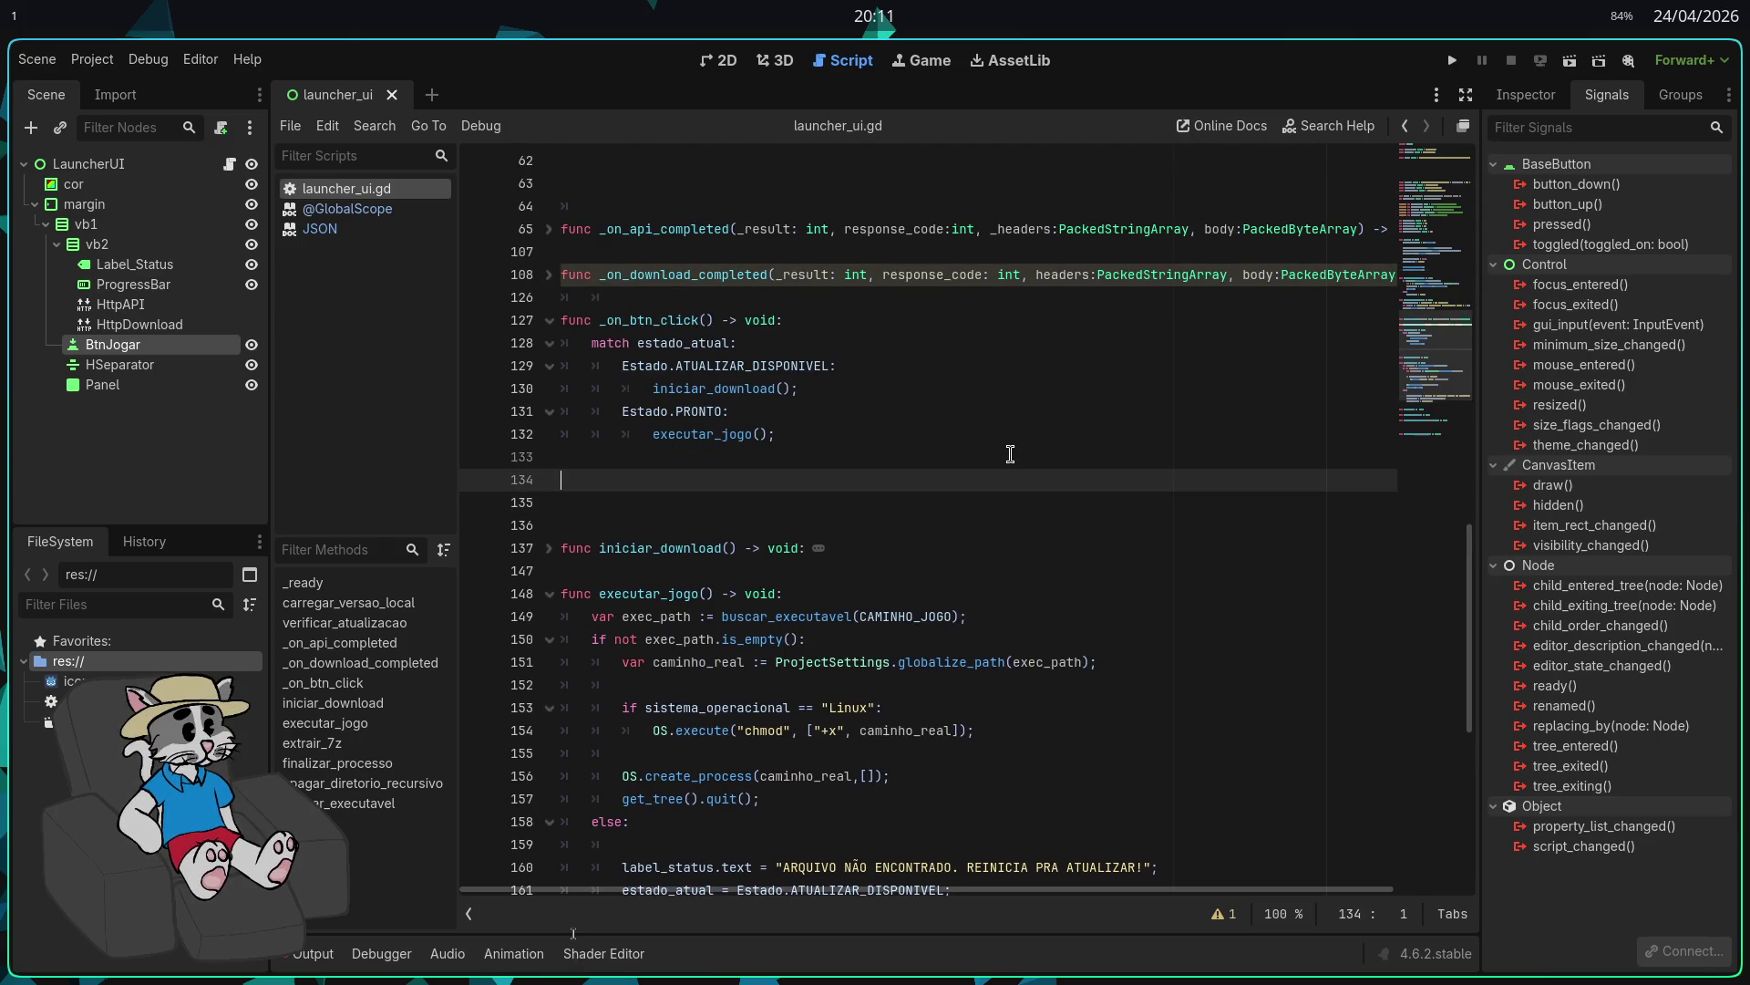
{"action": "type", "text": "func proc"}
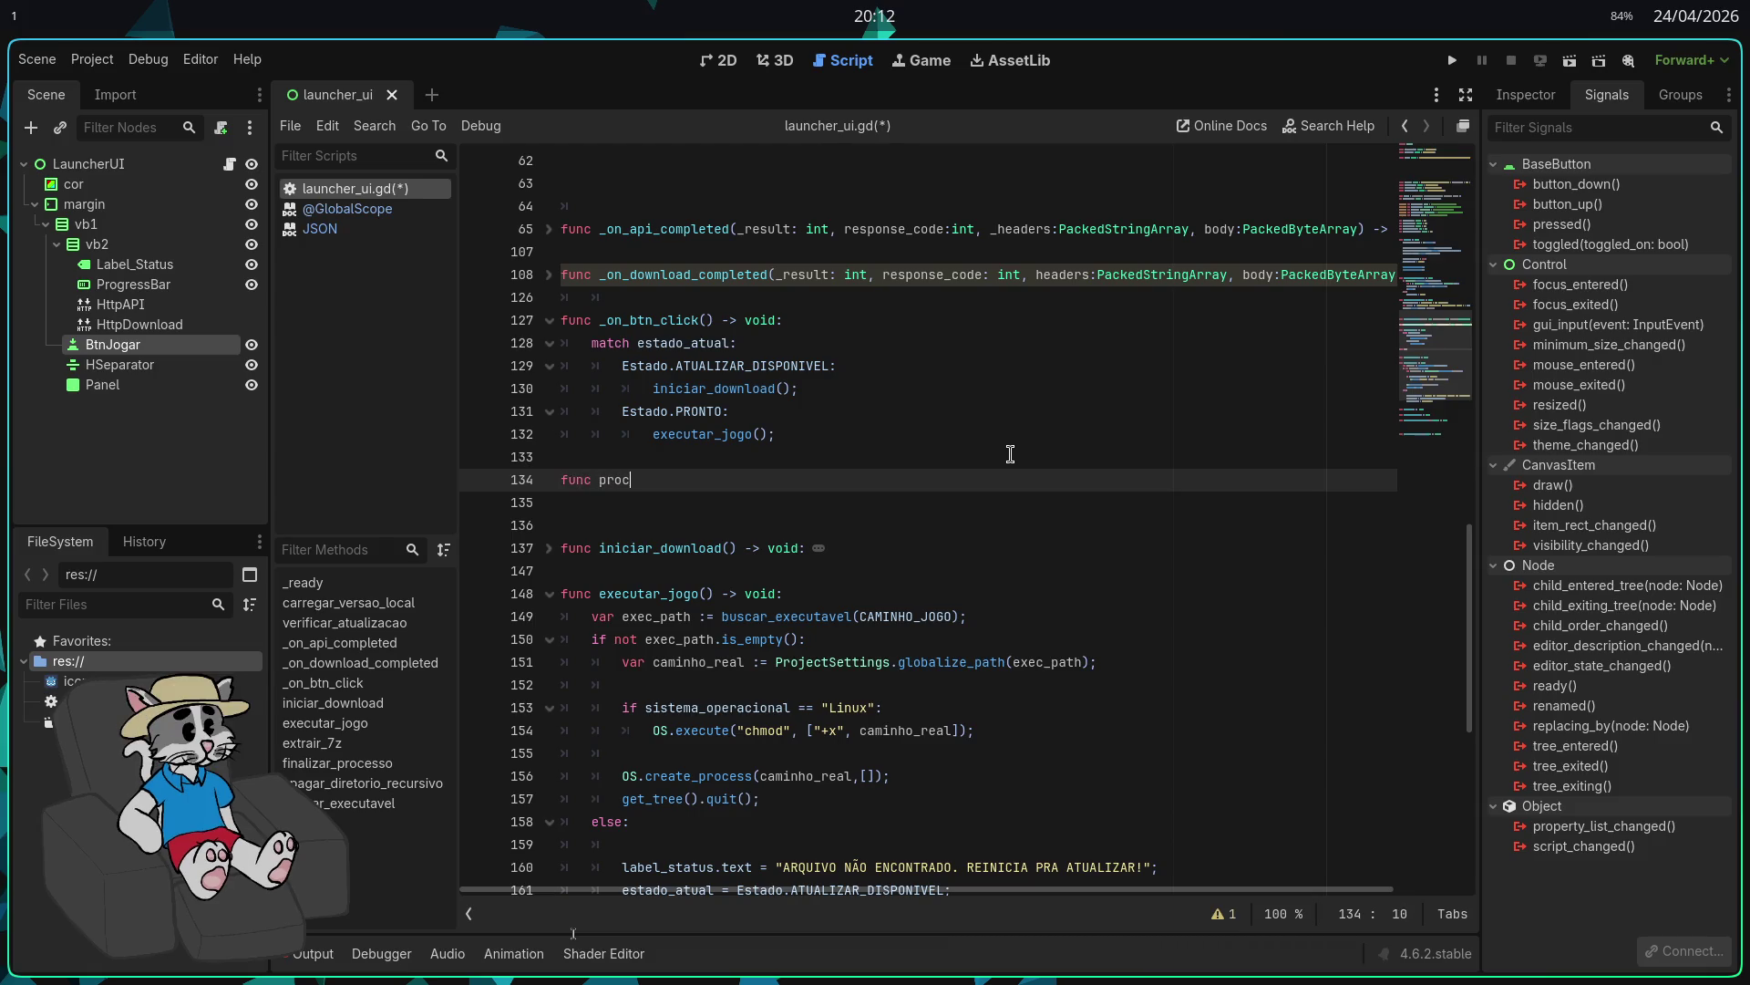
{"action": "key", "text": "BackSpace"}
{"action": "key", "text": "BackSpace"}
{"action": "key", "text": "BackSpace"}
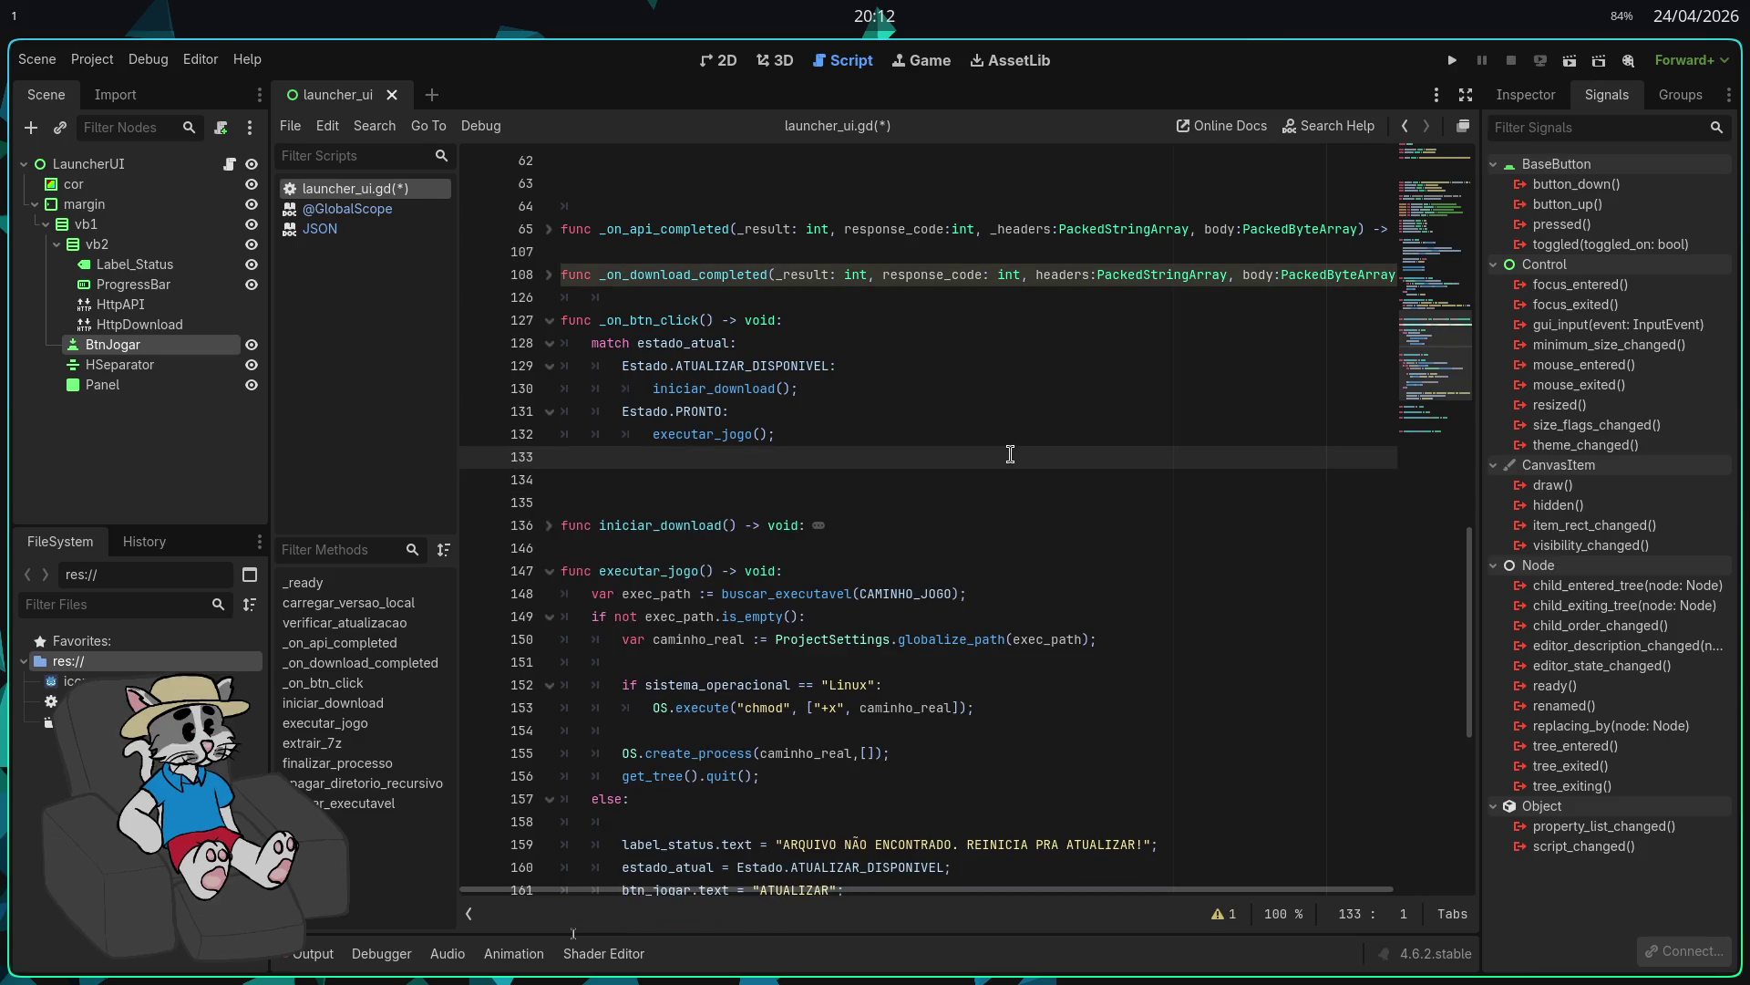
{"action": "key", "text": "Return"}
{"action": "type", "text": "func process"}
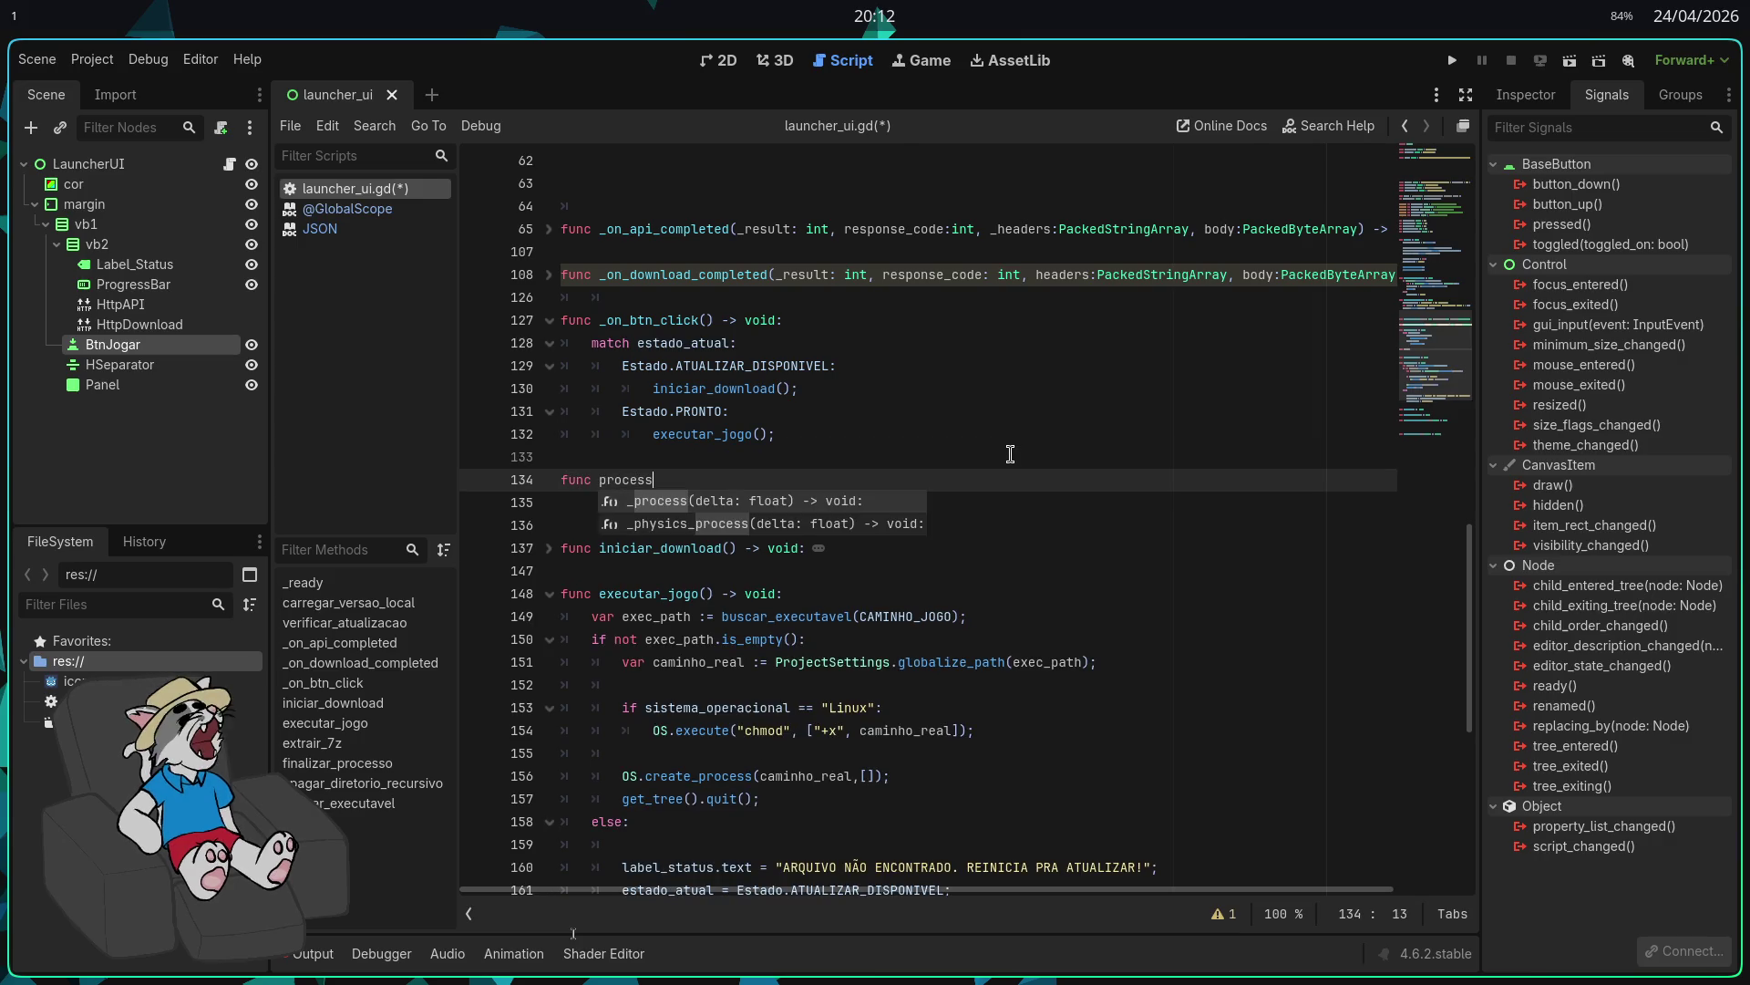
{"action": "key", "text": "Return"}
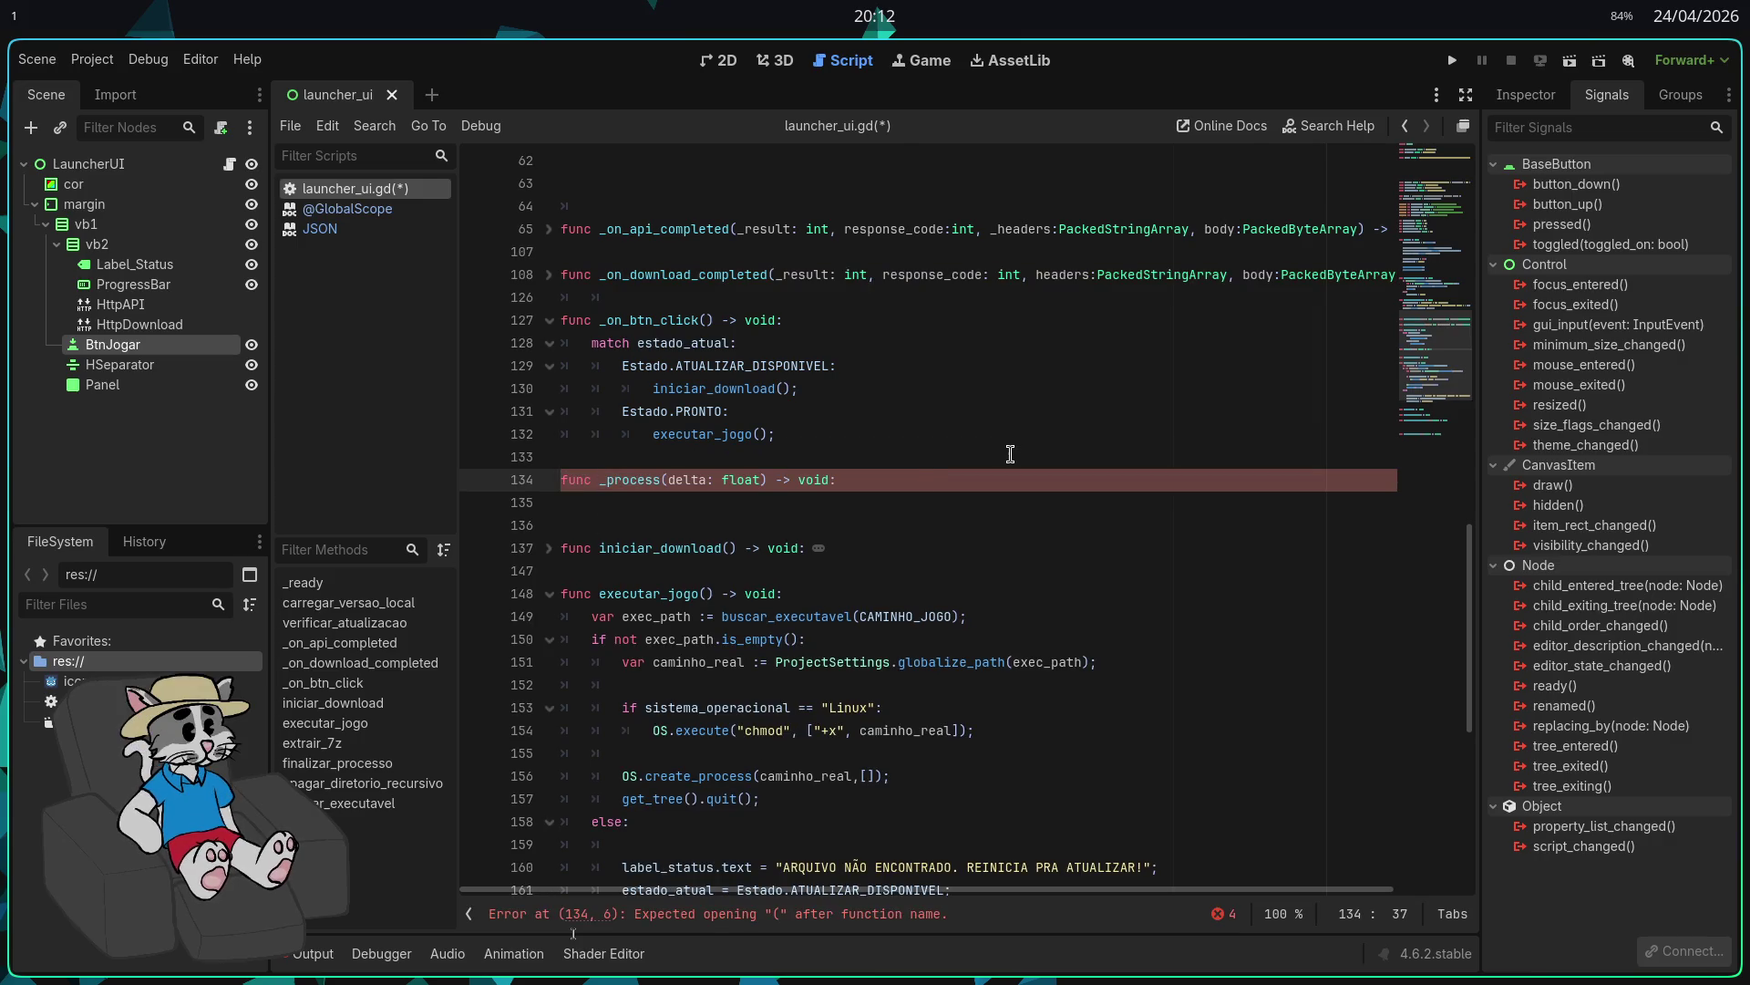
{"action": "key", "text": "Return"}
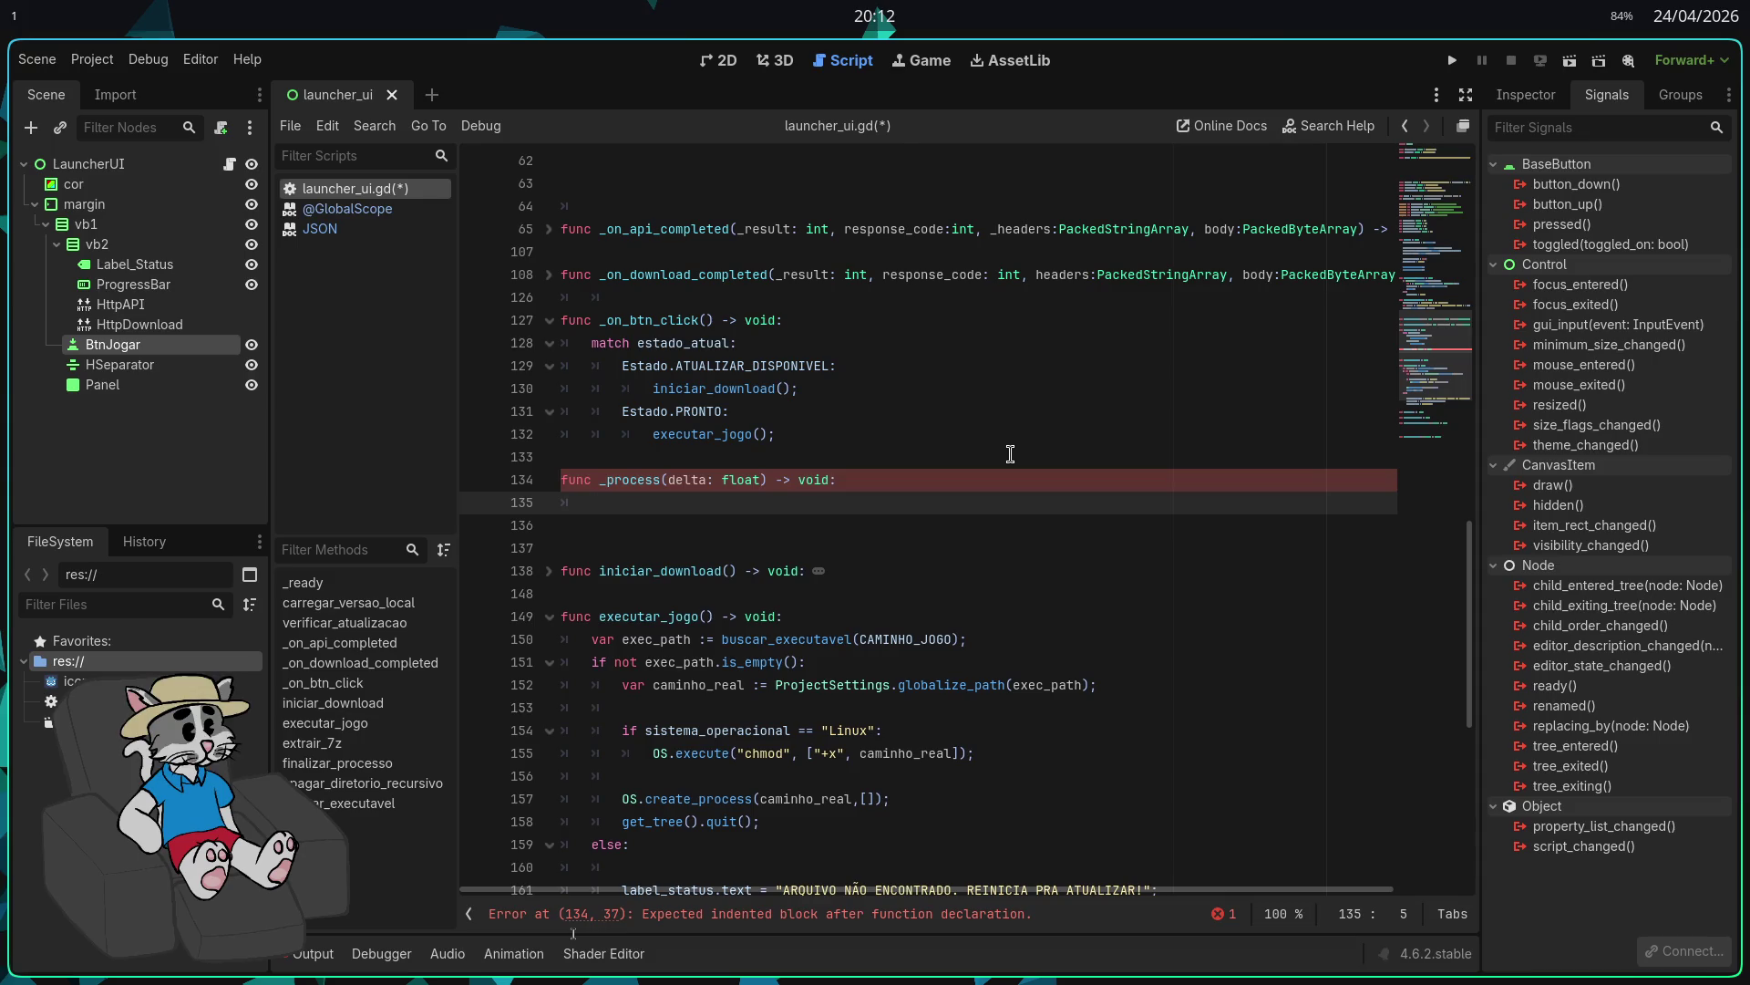
Step: In _process, check if http_download.get_http_client_status() == HTTPClient.STATUS_BODY
{"action": "type", "text": "if http_do"}
{"action": "key", "text": "Return"}
{"action": "type", "text": ".get_h"}
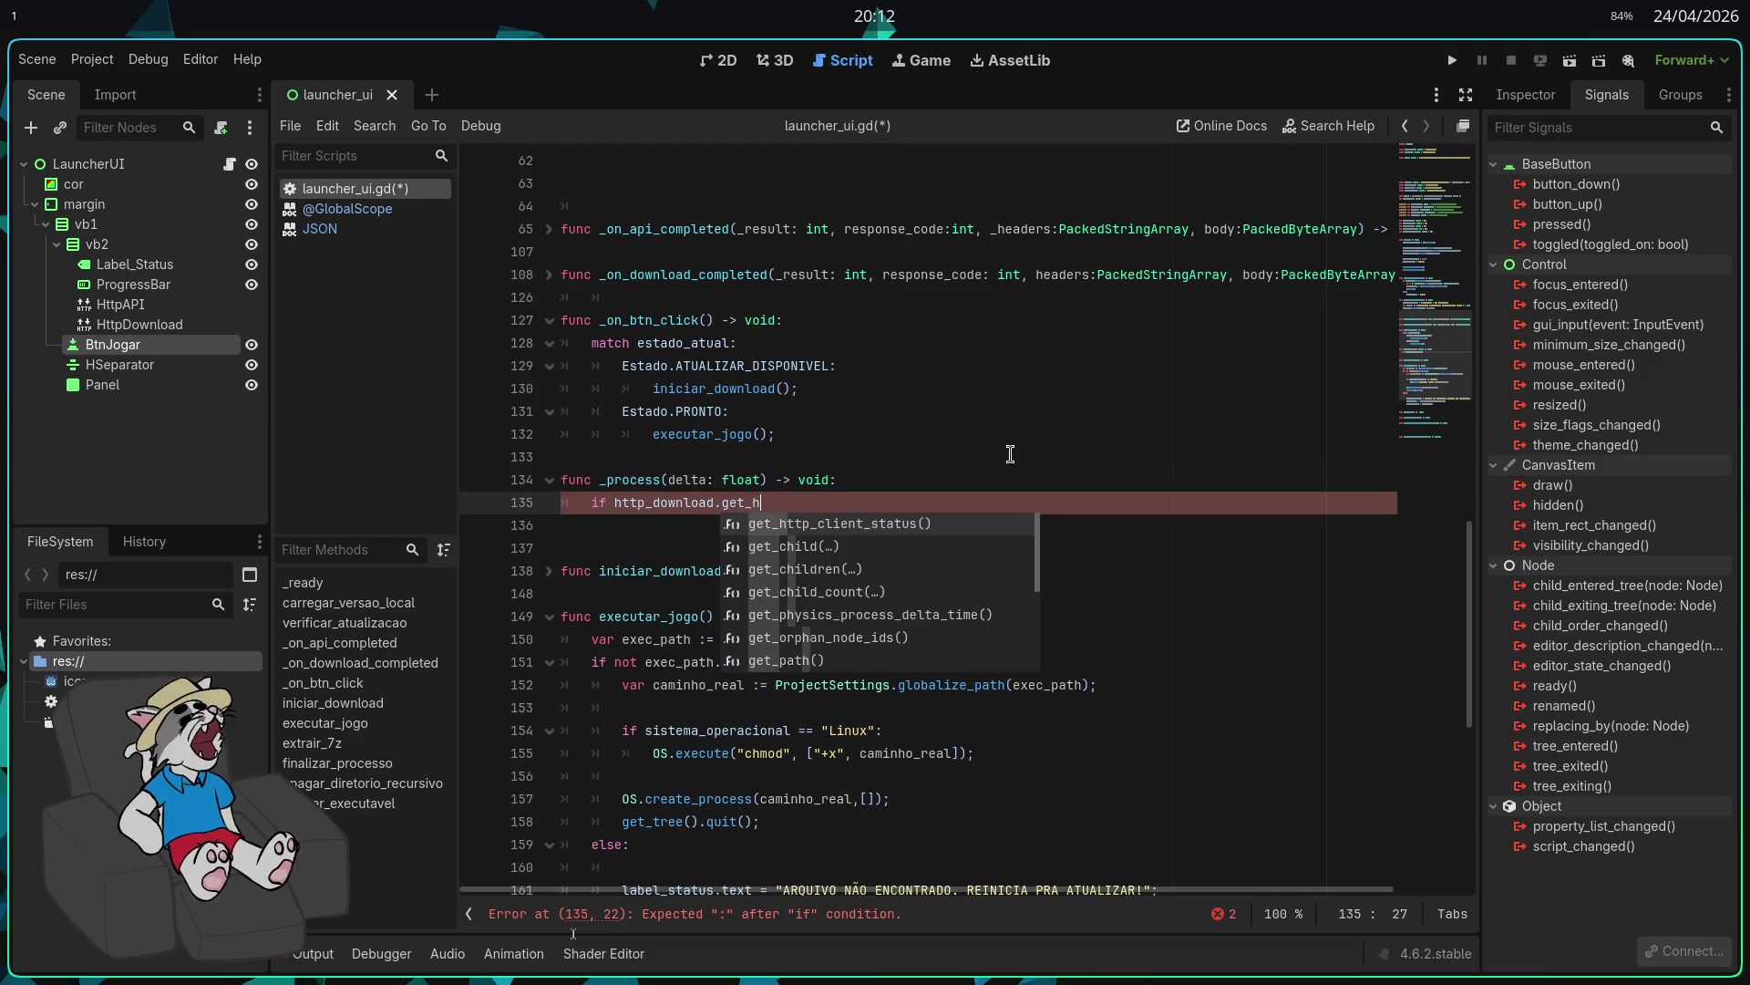
{"action": "type", "text": "ttp_cl"}
{"action": "key", "text": "Return"}
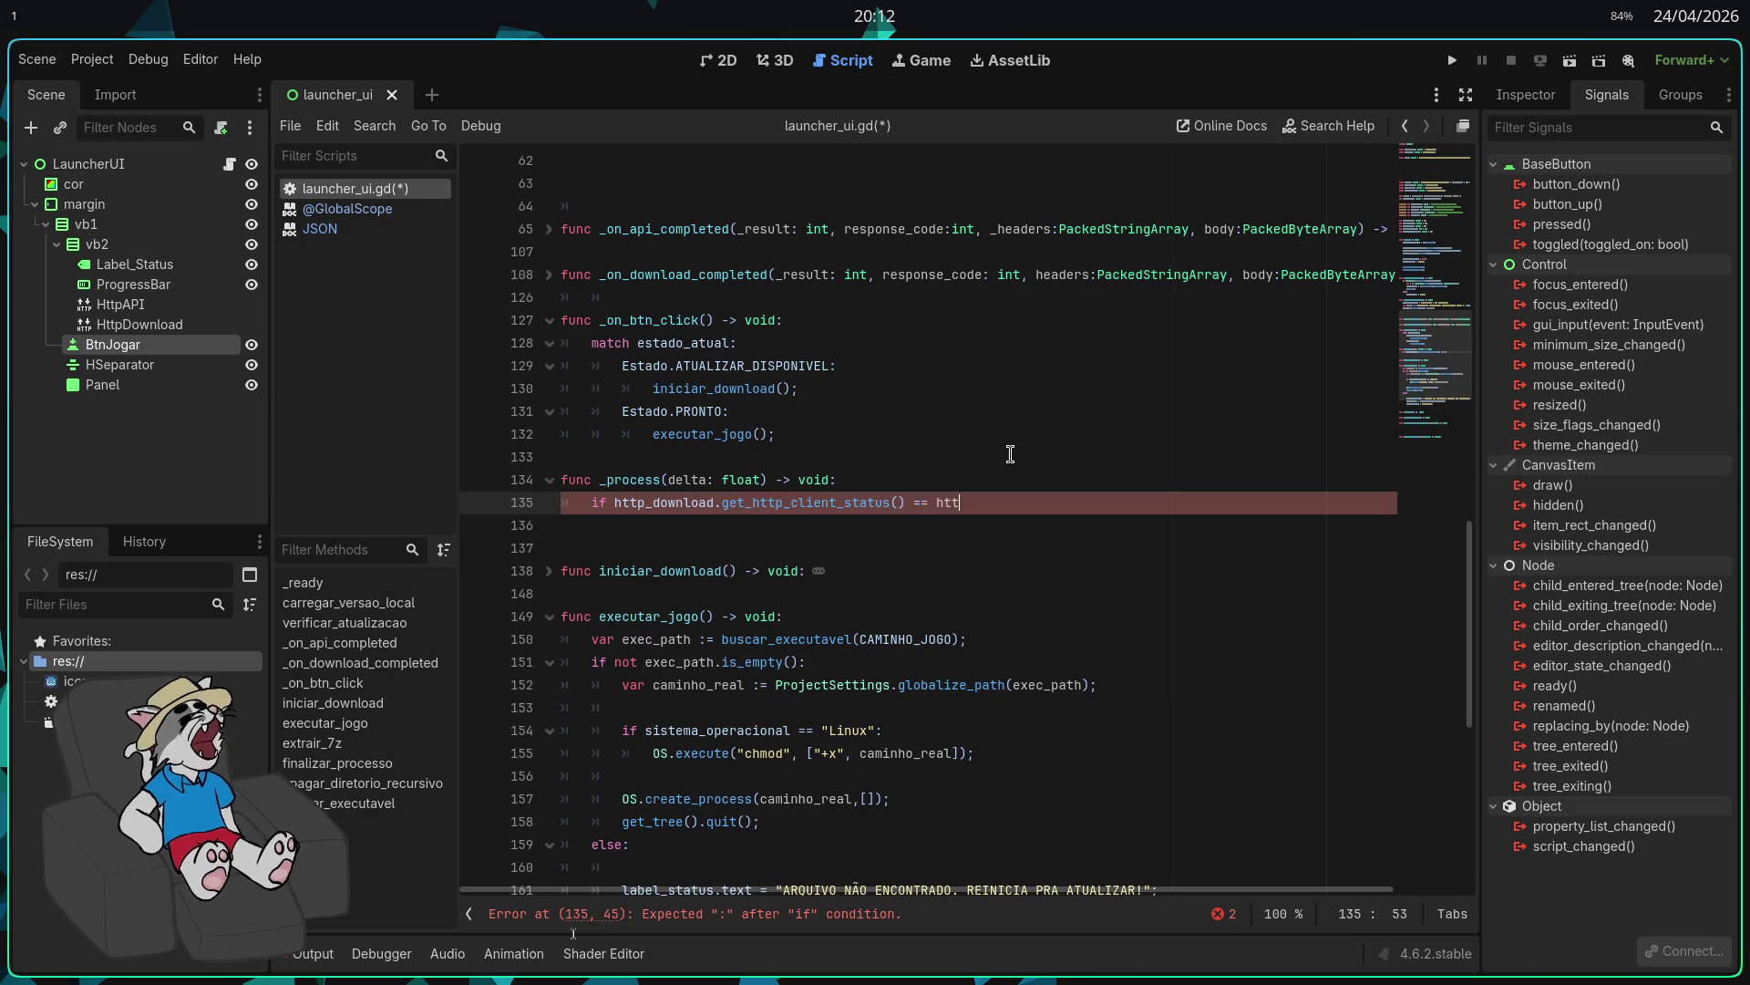
{"action": "type", "text": "http"}
{"action": "key", "text": "Down"}
{"action": "key", "text": "Down"}
{"action": "key", "text": "Return"}
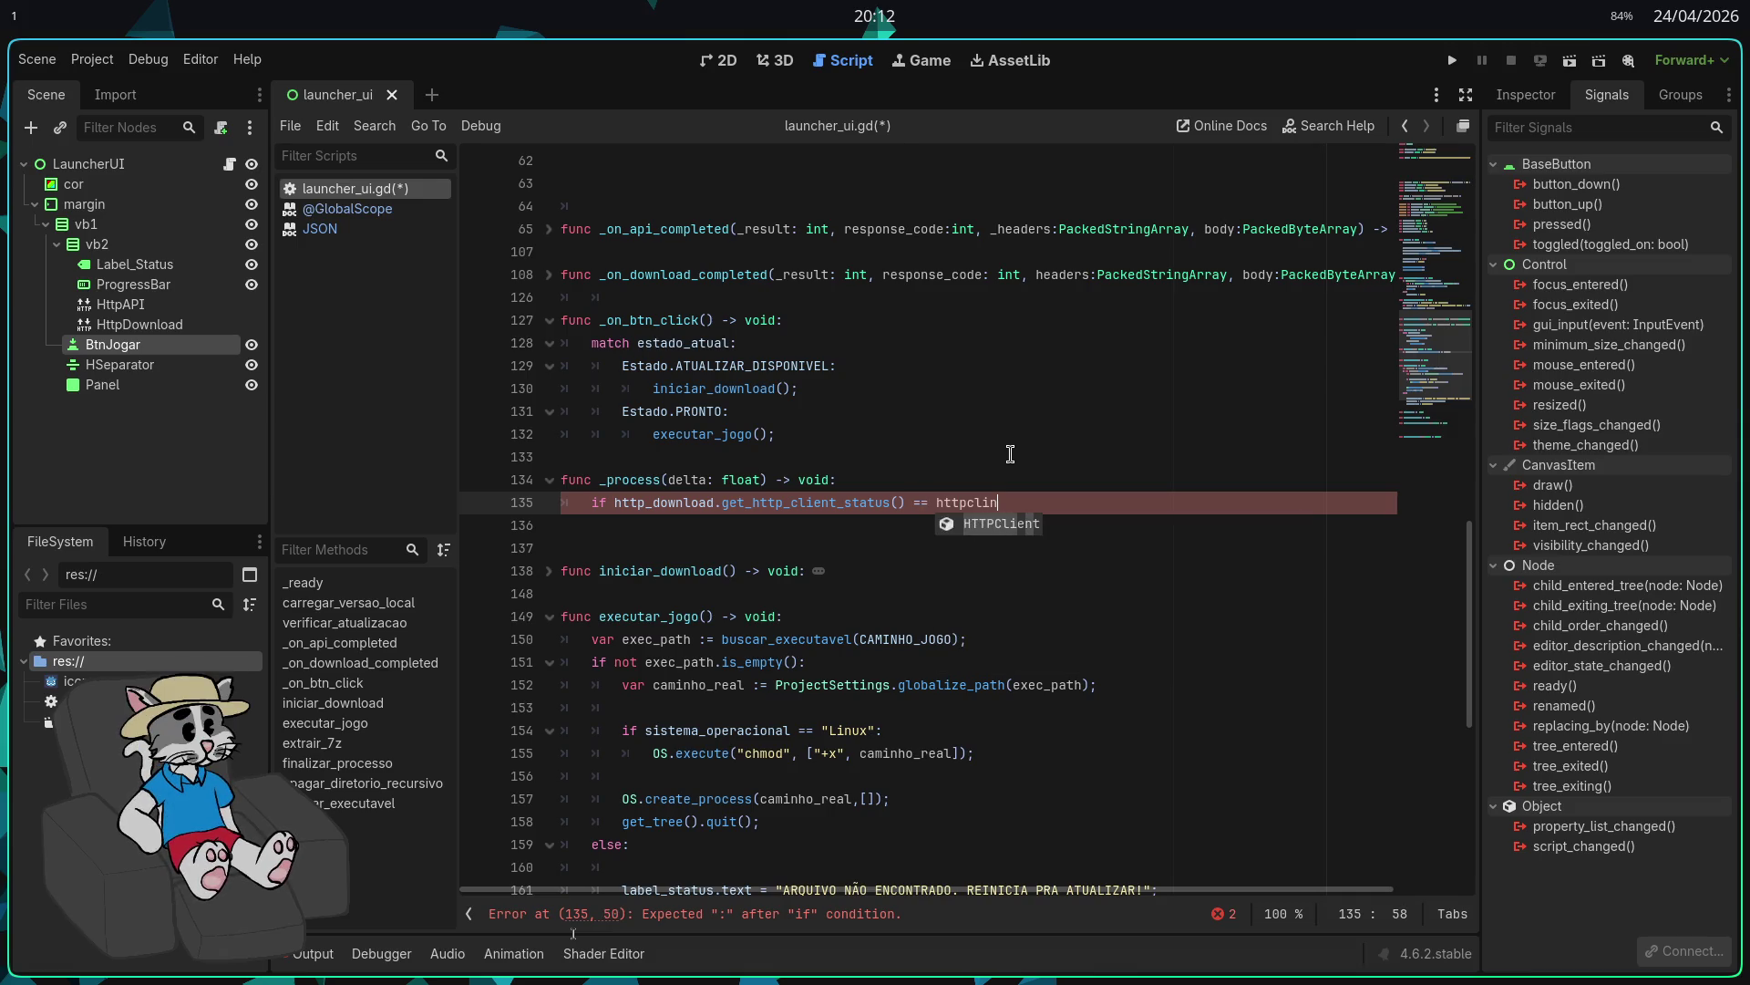
{"action": "type", "text": ".stat"}
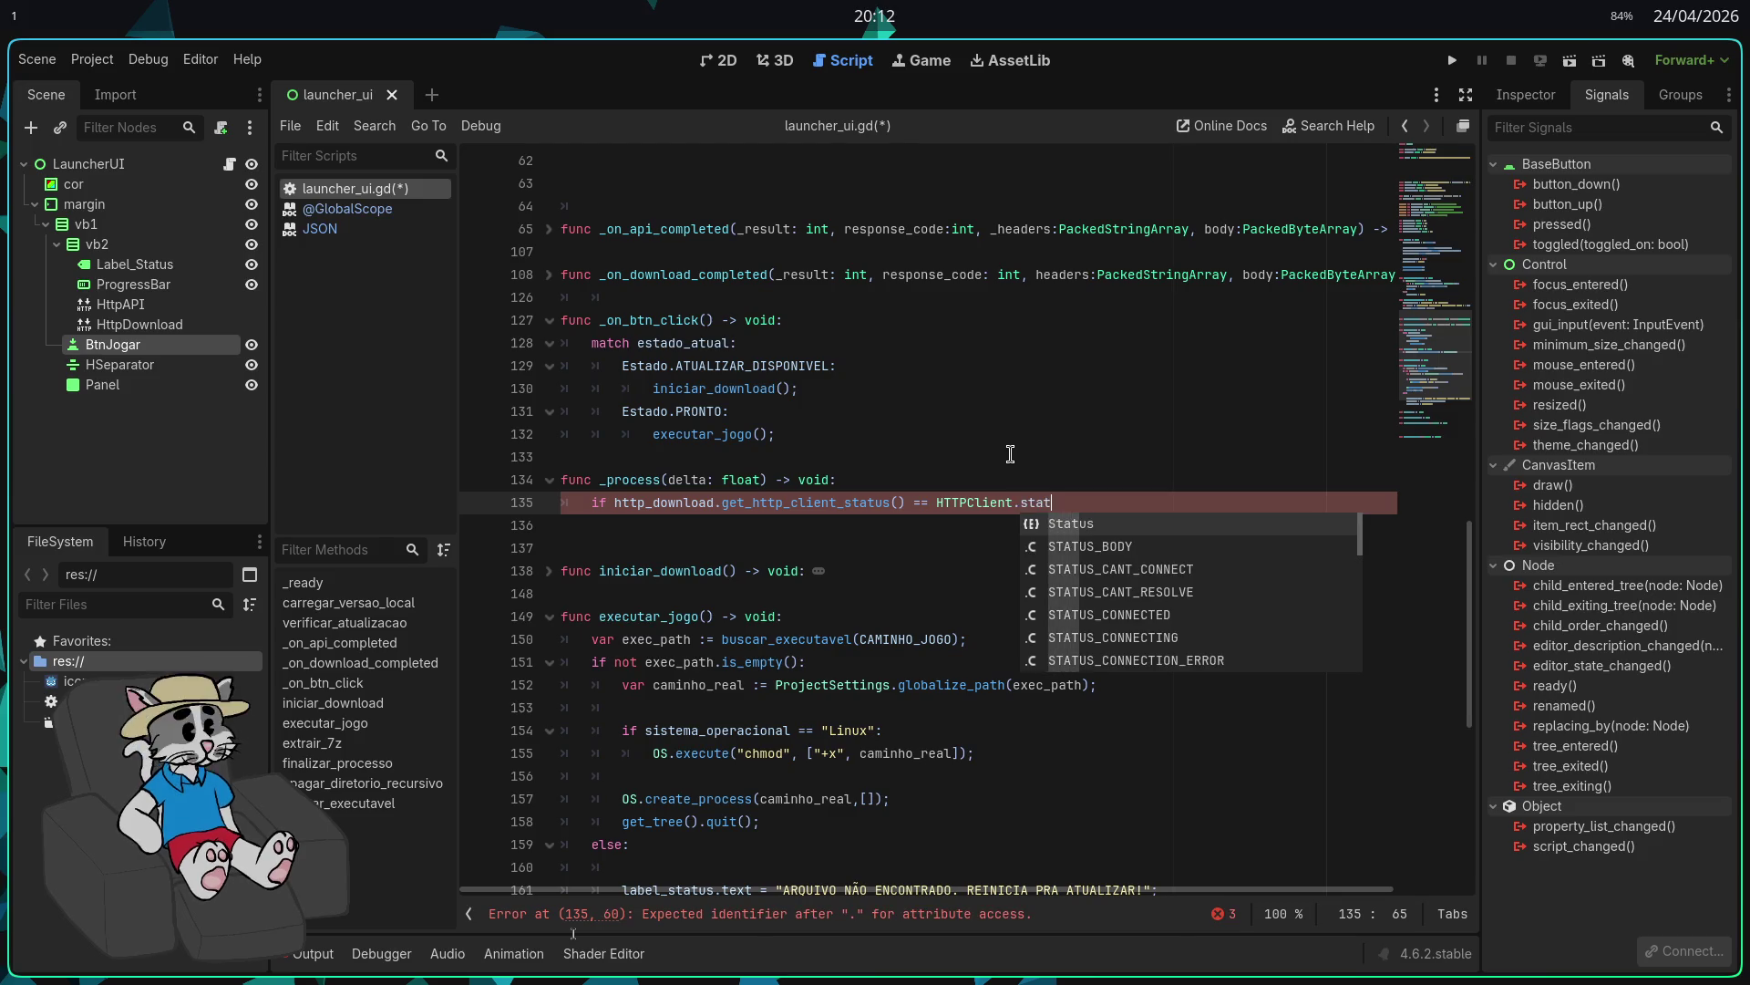
{"action": "key", "text": "Down"}
{"action": "key", "text": "Return"}
{"action": "key", "text": "Return"}
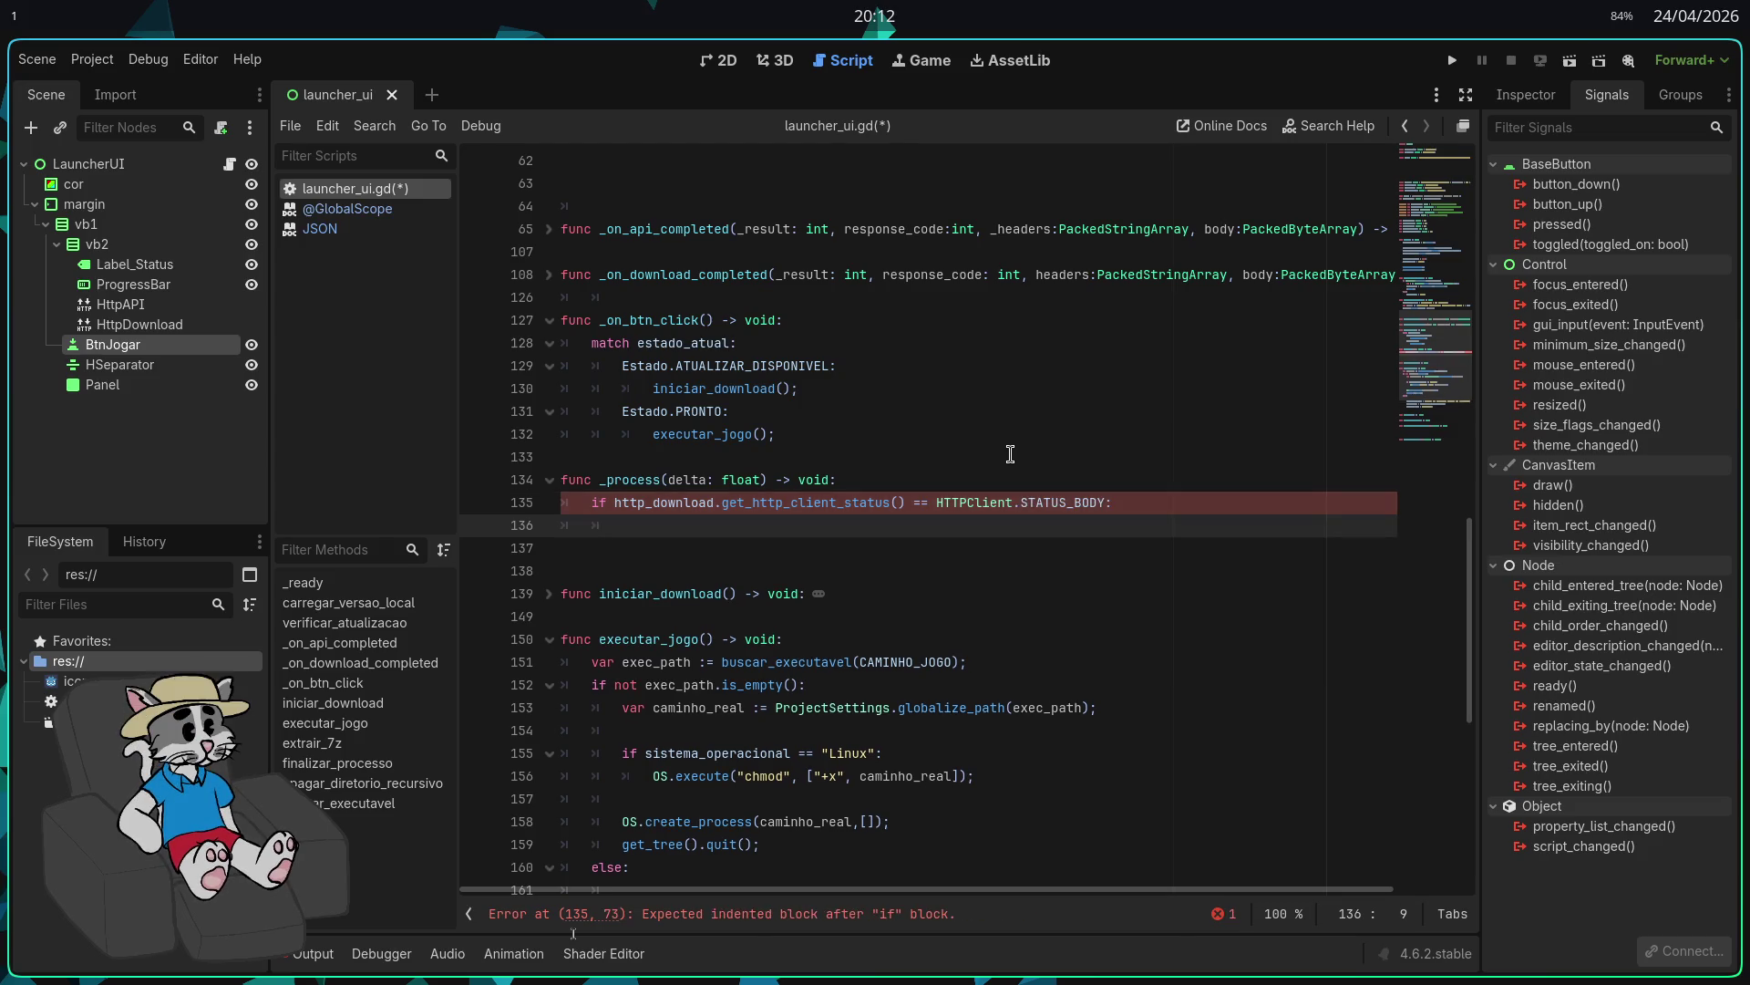
Step: Assign baixado from http_download.get_downloaded_bytes() and total from http_download.get_body_size()
{"action": "type", "text": "var baixado"}
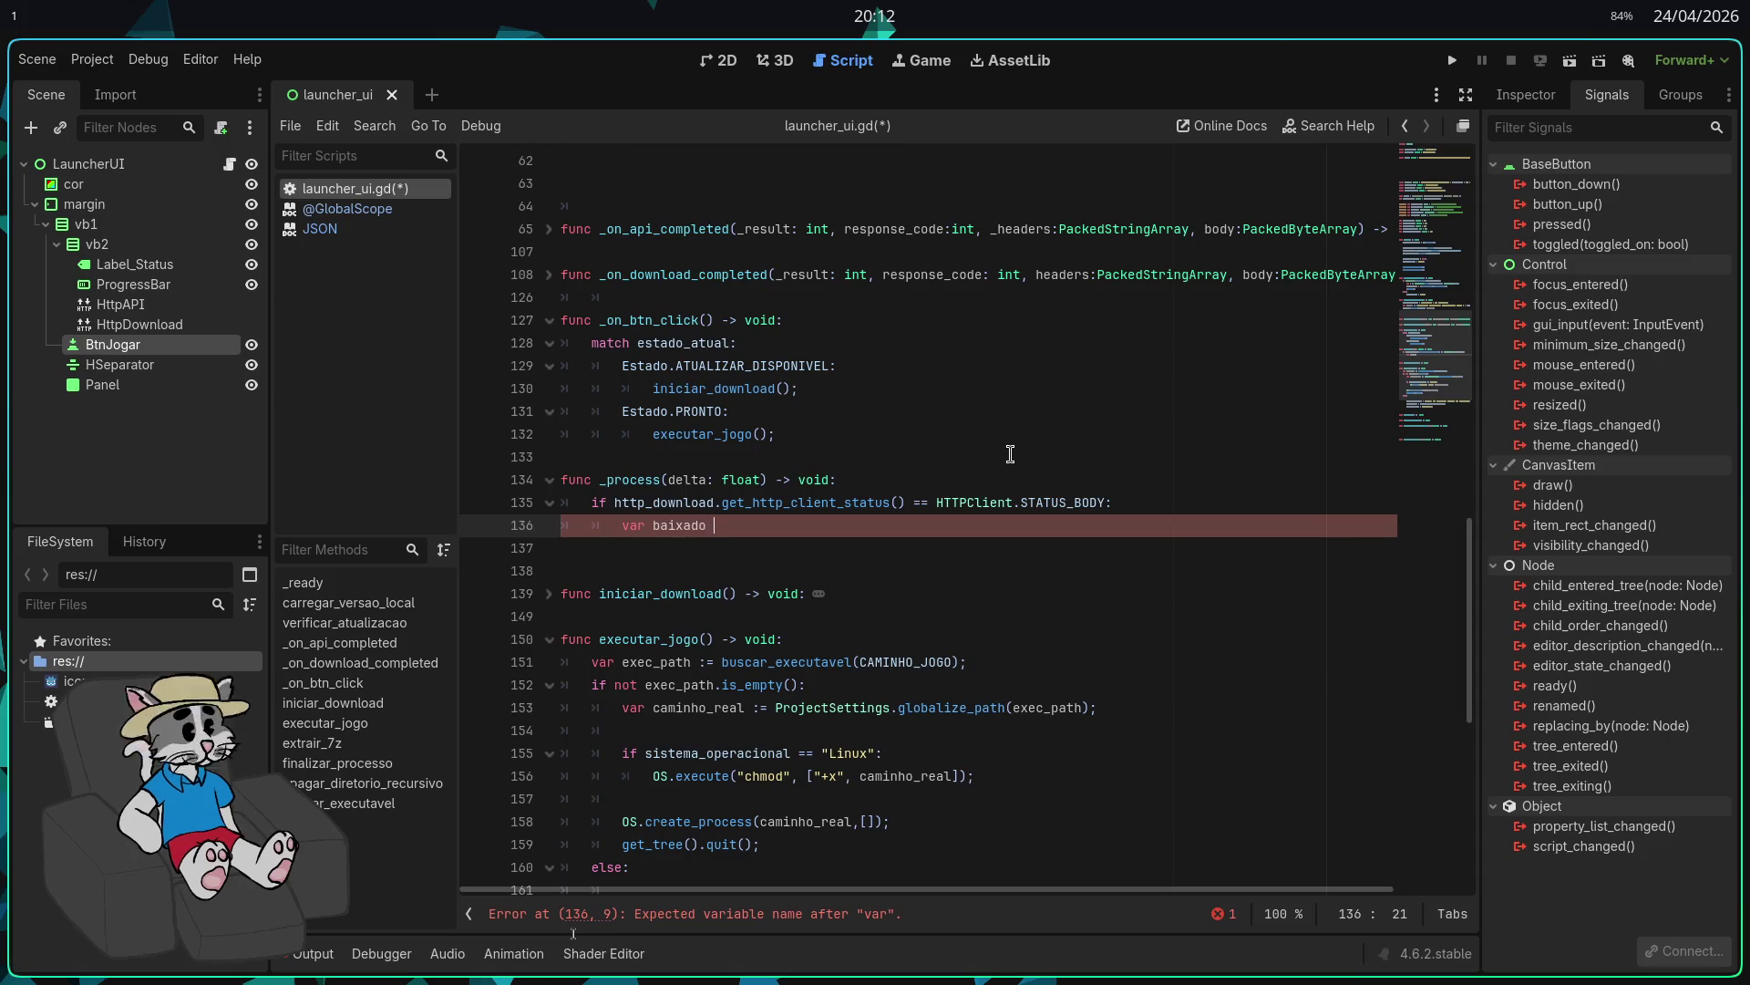
{"action": "type", "text": ": ="}
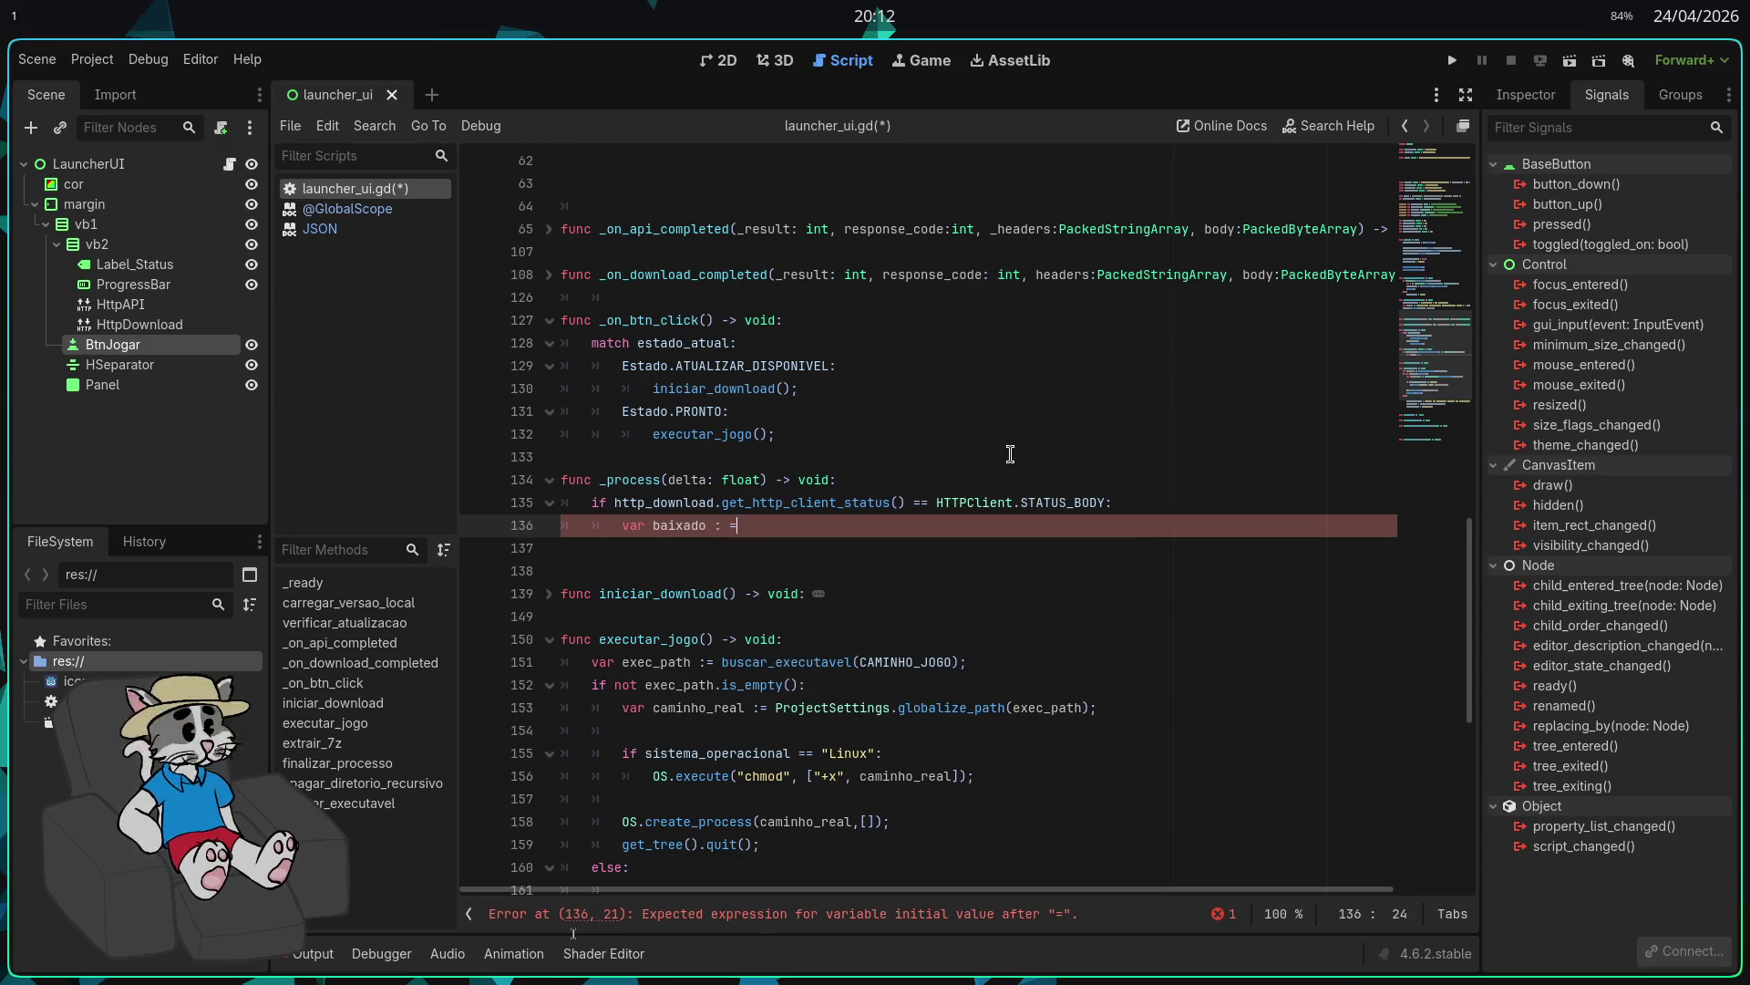
{"action": "key", "text": "BackSpace"}
{"action": "key", "text": "BackSpace"}
{"action": "type", "text": "= "}
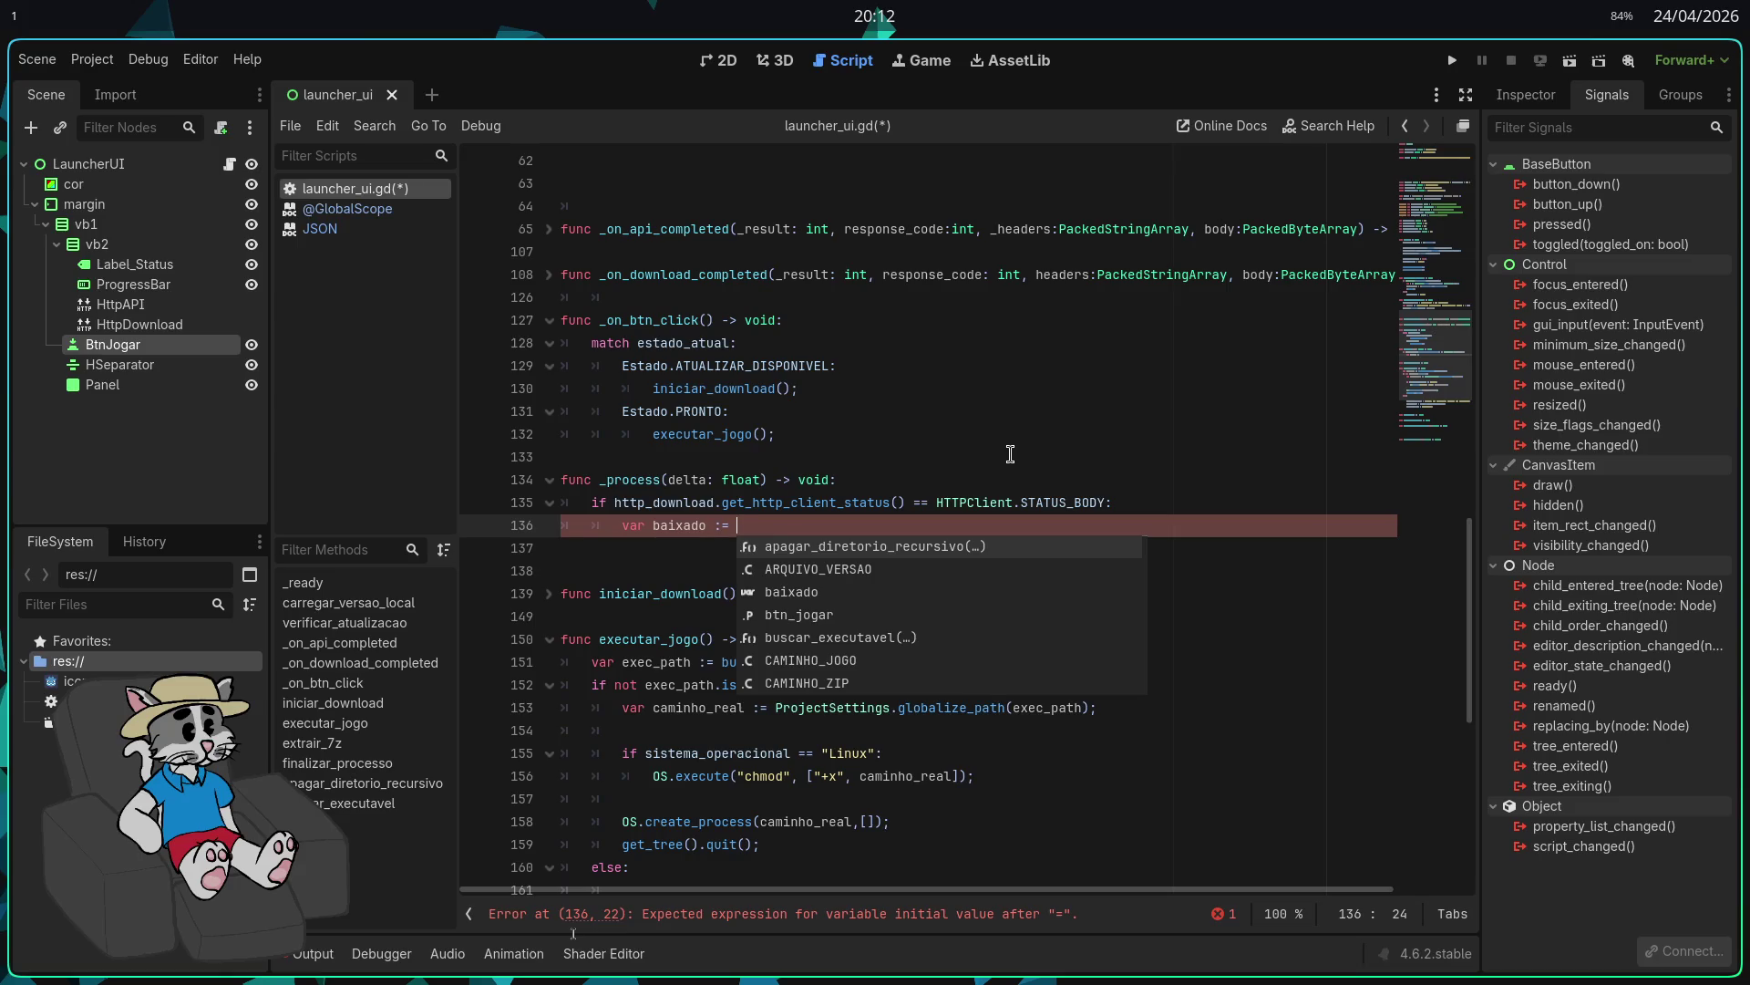
{"action": "type", "text": "http_do"}
{"action": "key", "text": "Return"}
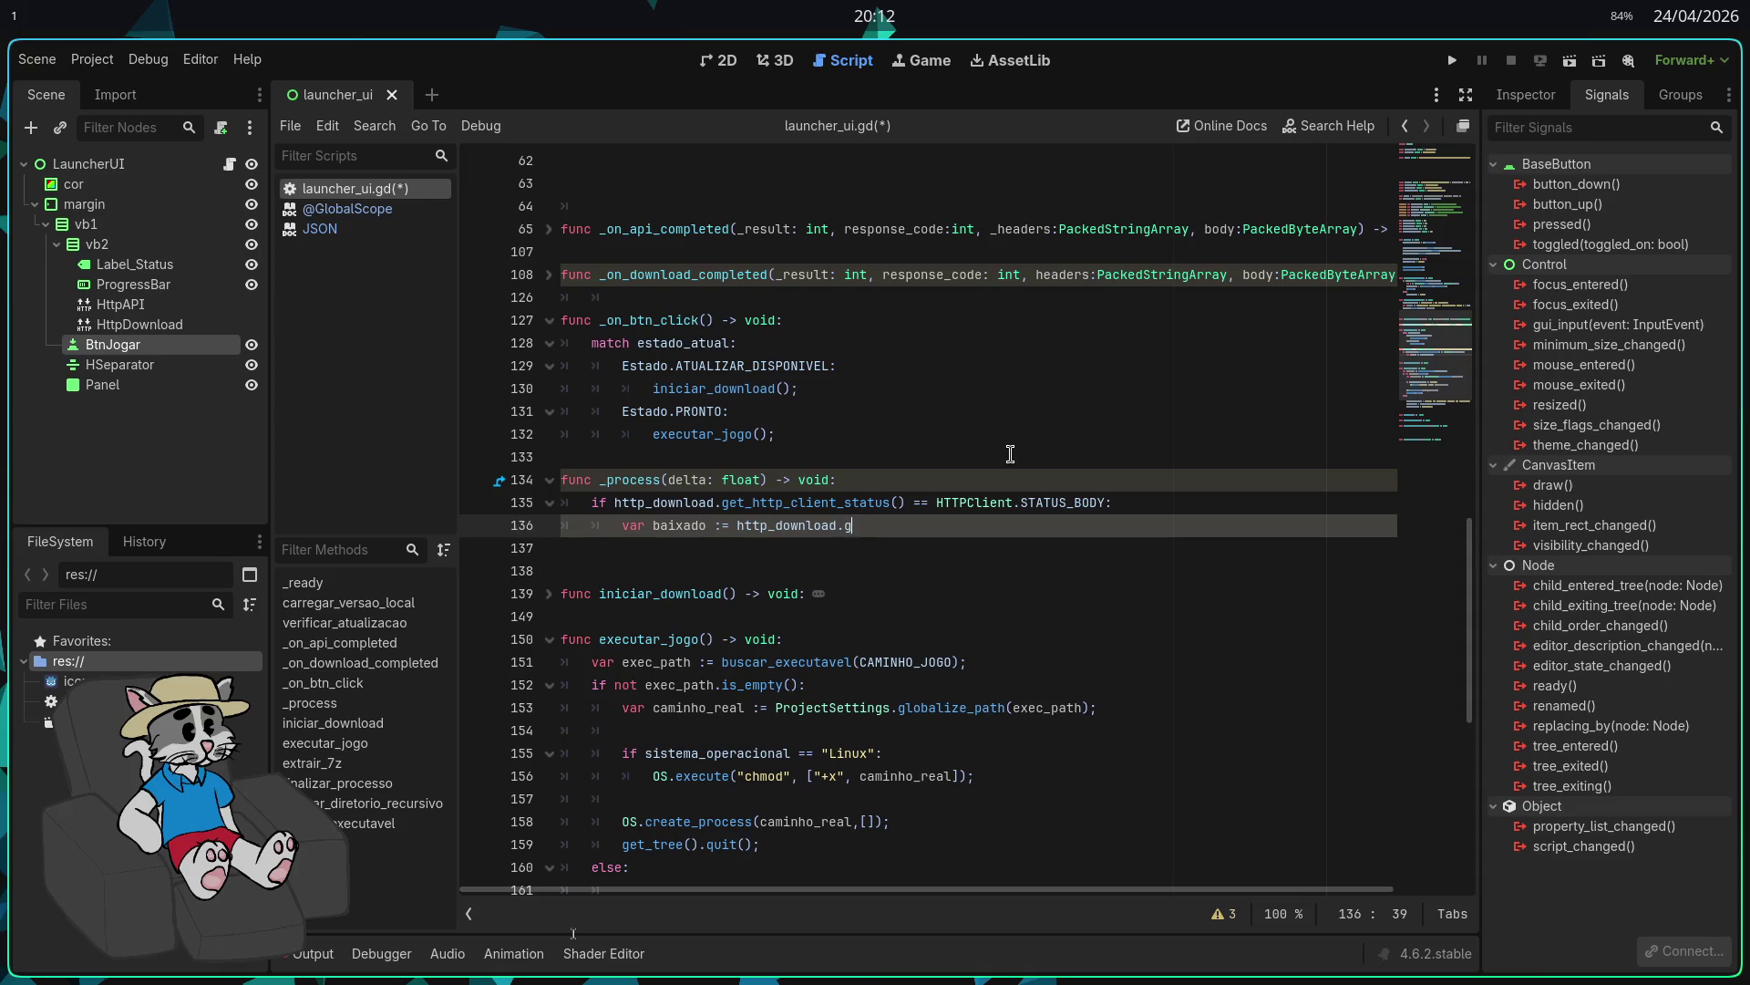
{"action": "type", "text": "et_down"}
{"action": "key", "text": "Return"}
{"action": "key", "text": "Return"}
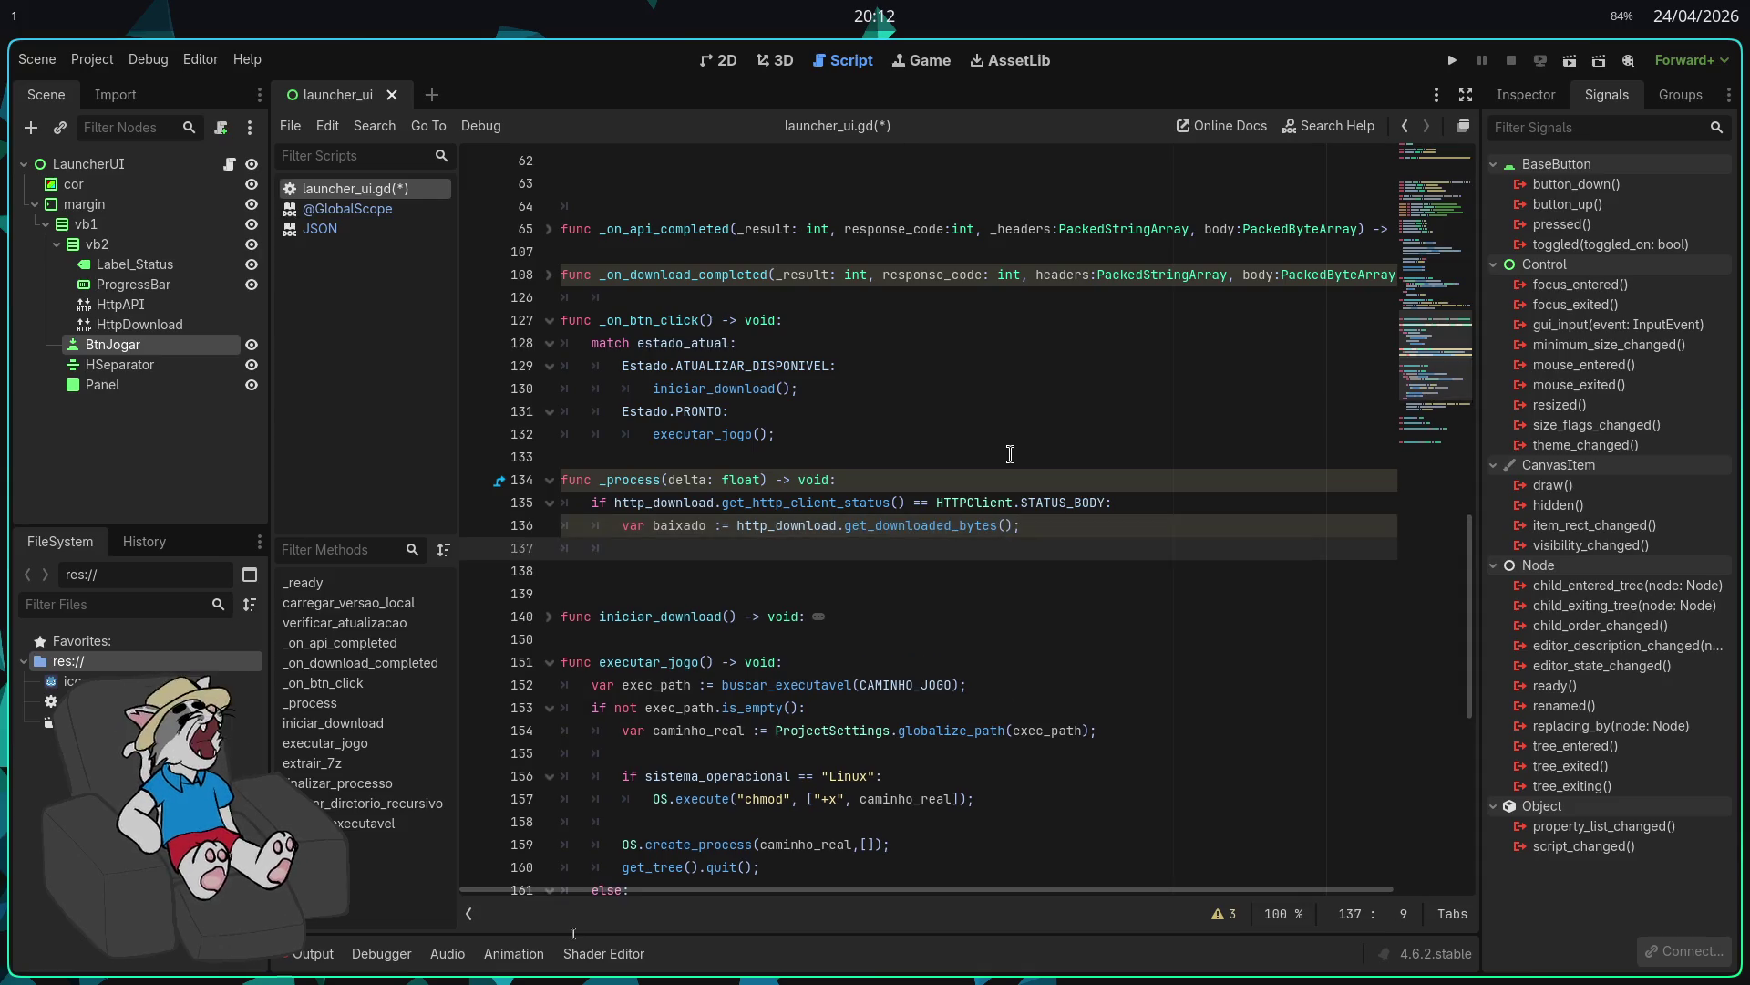
{"action": "type", "text": "var total :-="}
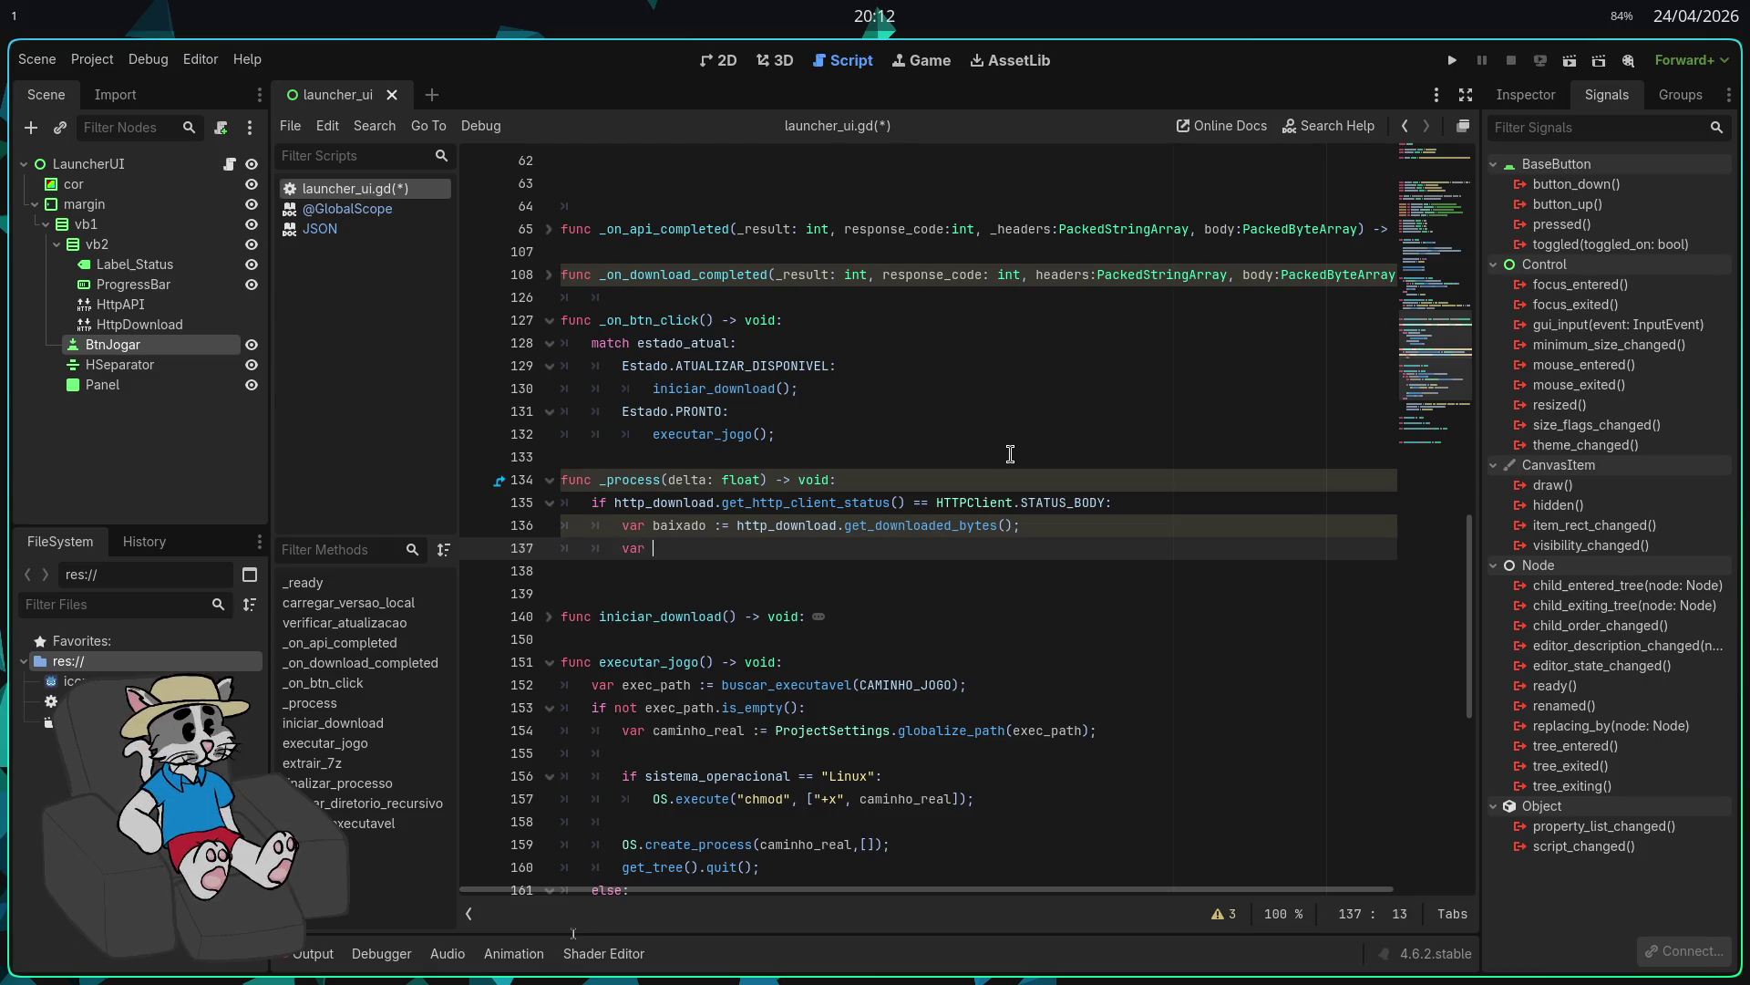
{"action": "key", "text": "BackSpace"}
{"action": "key", "text": "BackSpace"}
{"action": "type", "text": "= "}
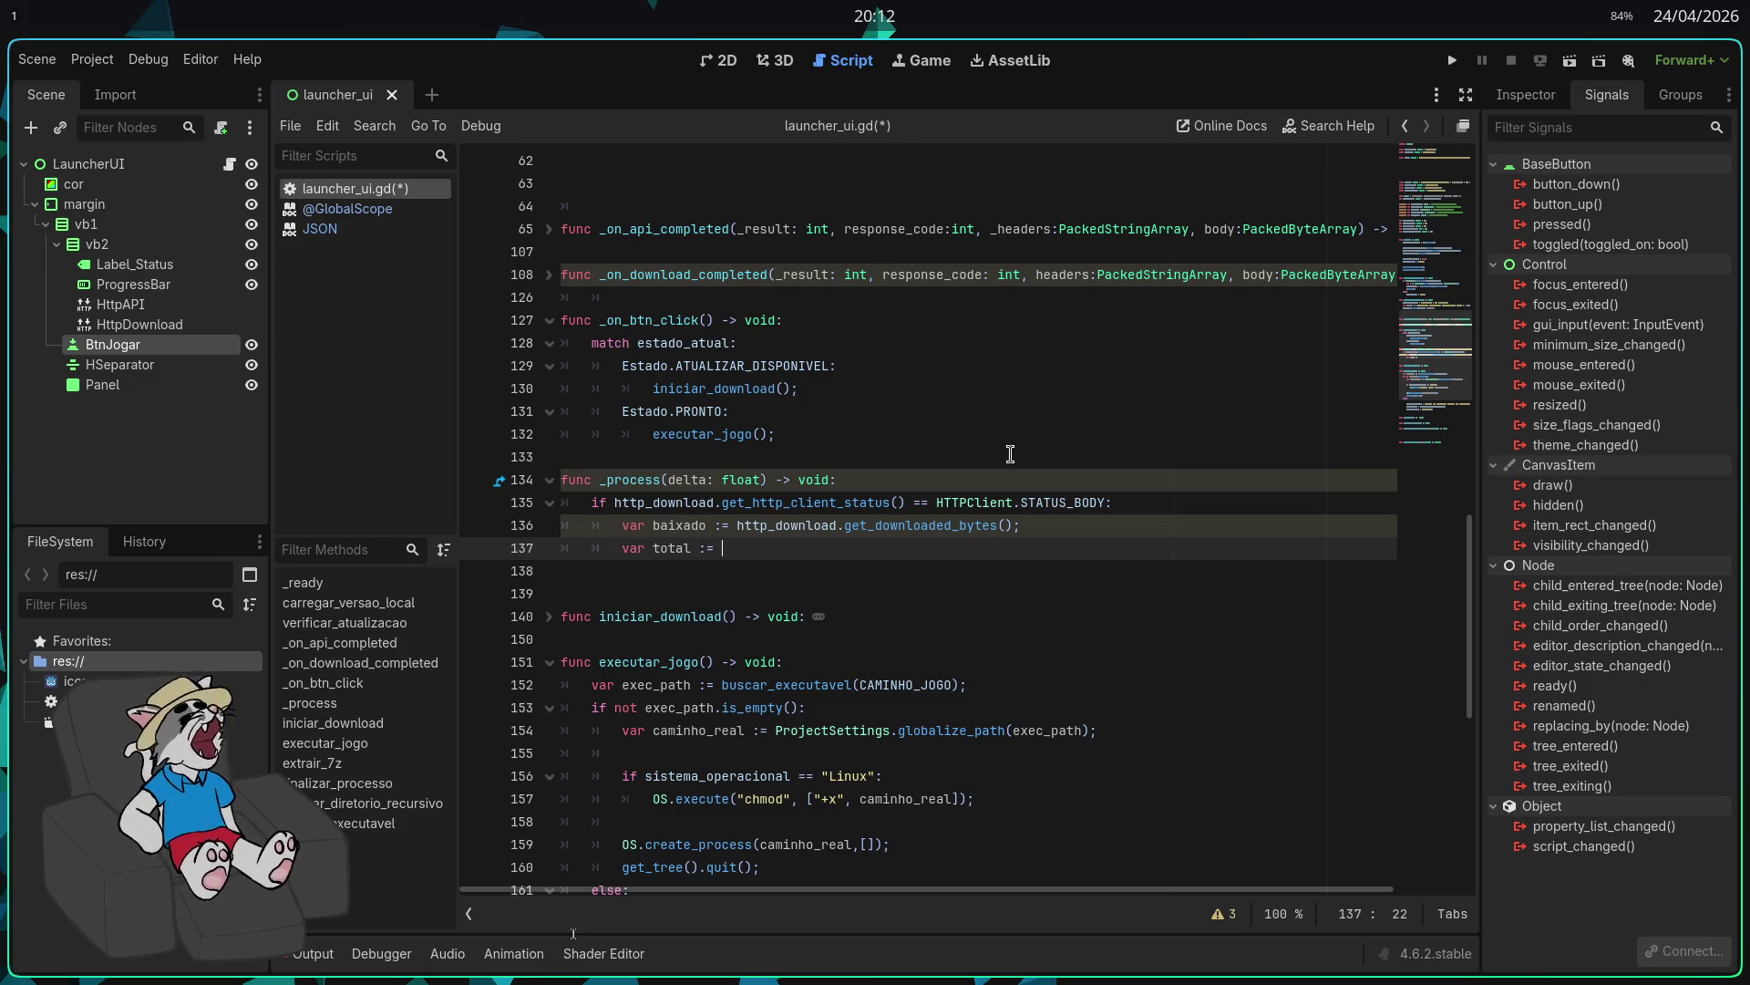
{"action": "type", "text": "http"}
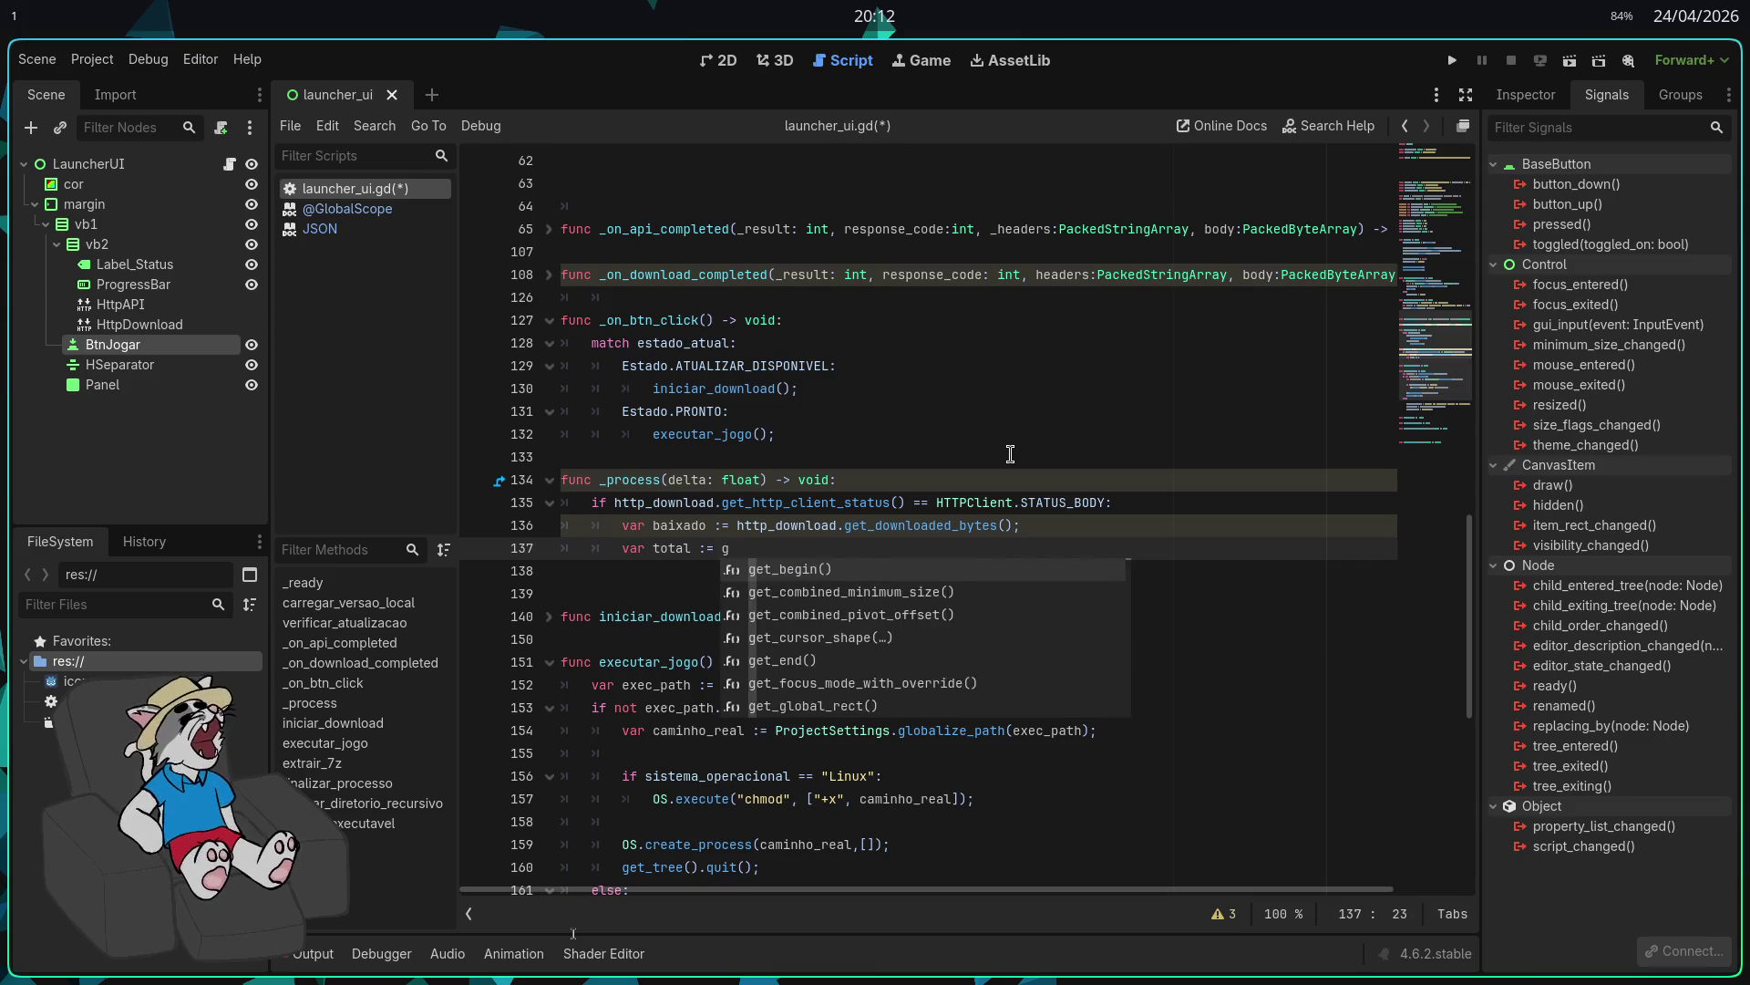
{"action": "key", "text": "Down"}
{"action": "key", "text": "Return"}
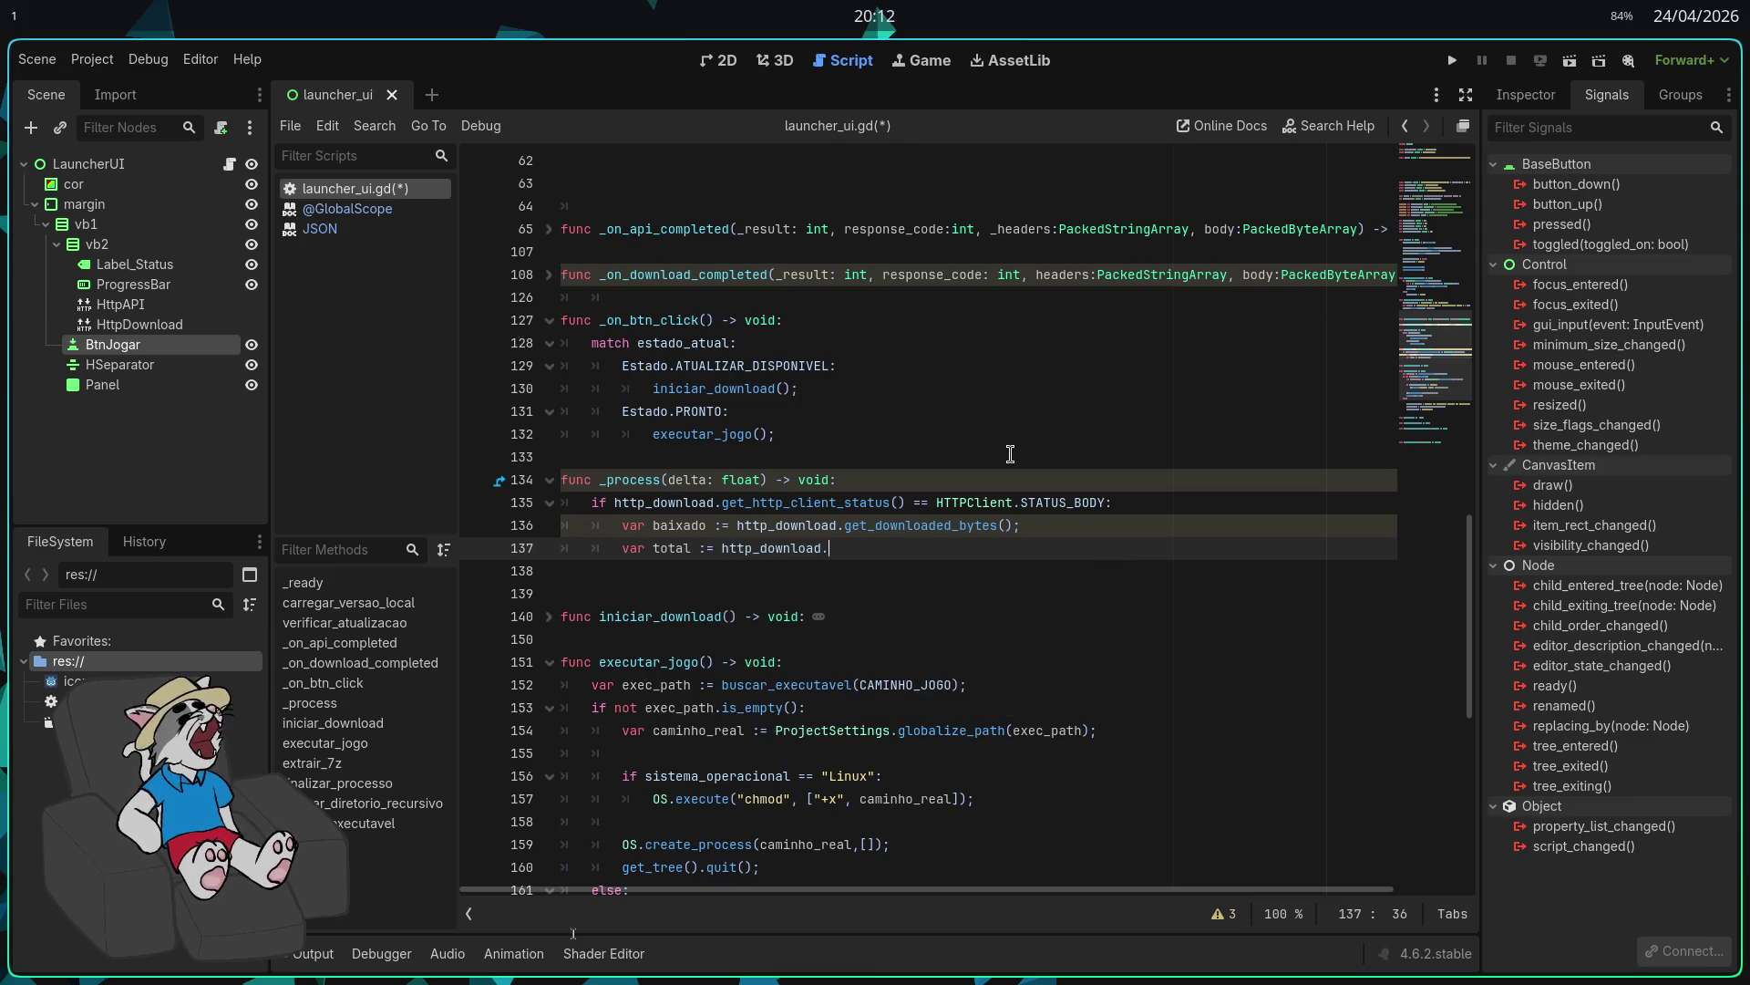
{"action": "type", "text": "."}
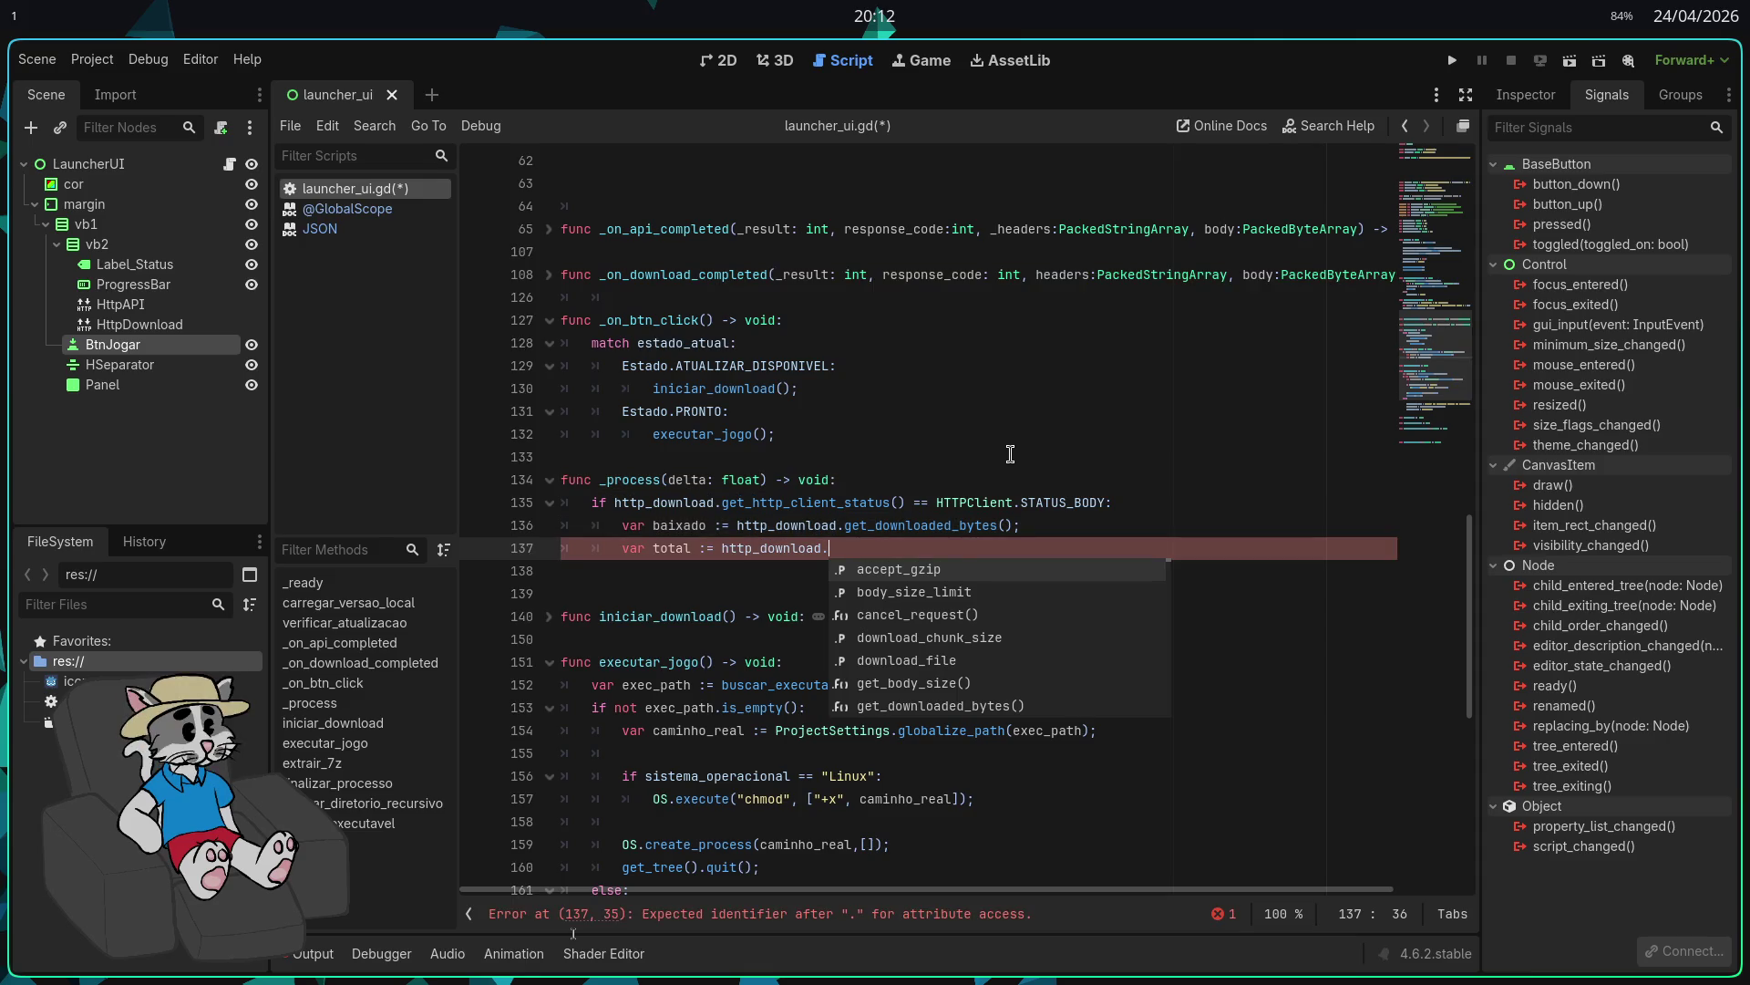
{"action": "type", "text": "get_b"}
{"action": "key", "text": "Return"}
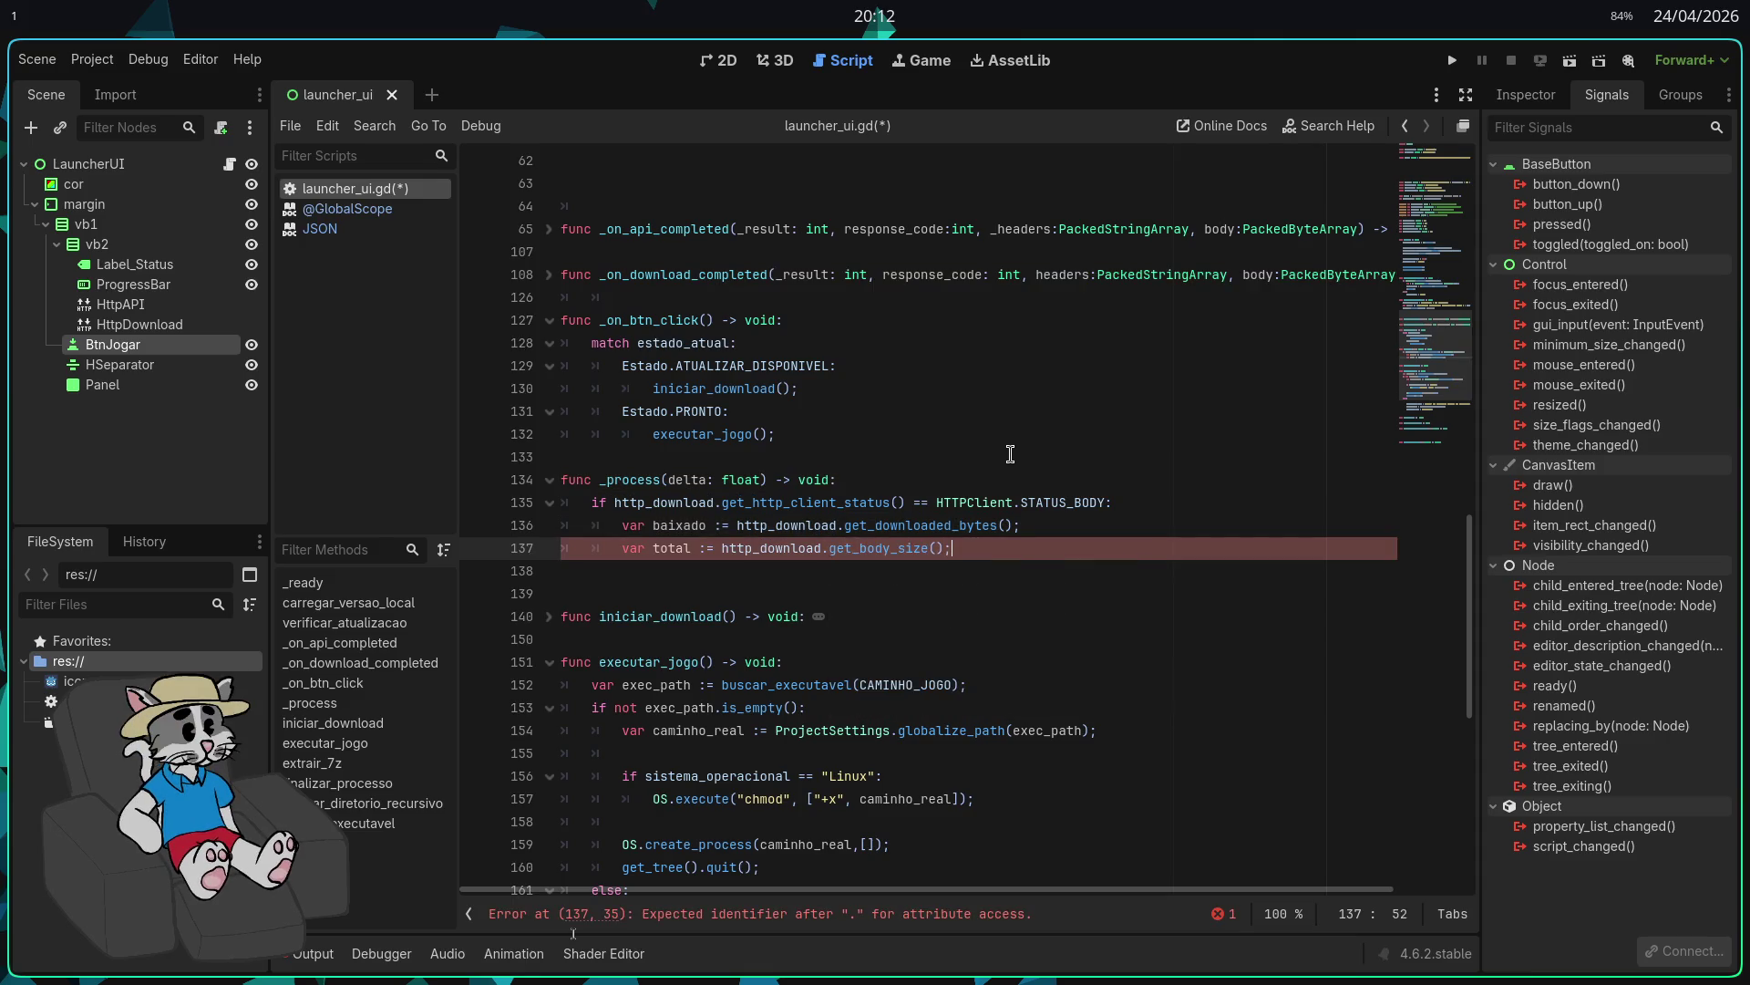
{"action": "key", "text": "Return"}
Step: Write the condition 'if total > 0 and baixado != ultimo_progresso' in _process
{"action": "type", "text": "if total > 0 "}
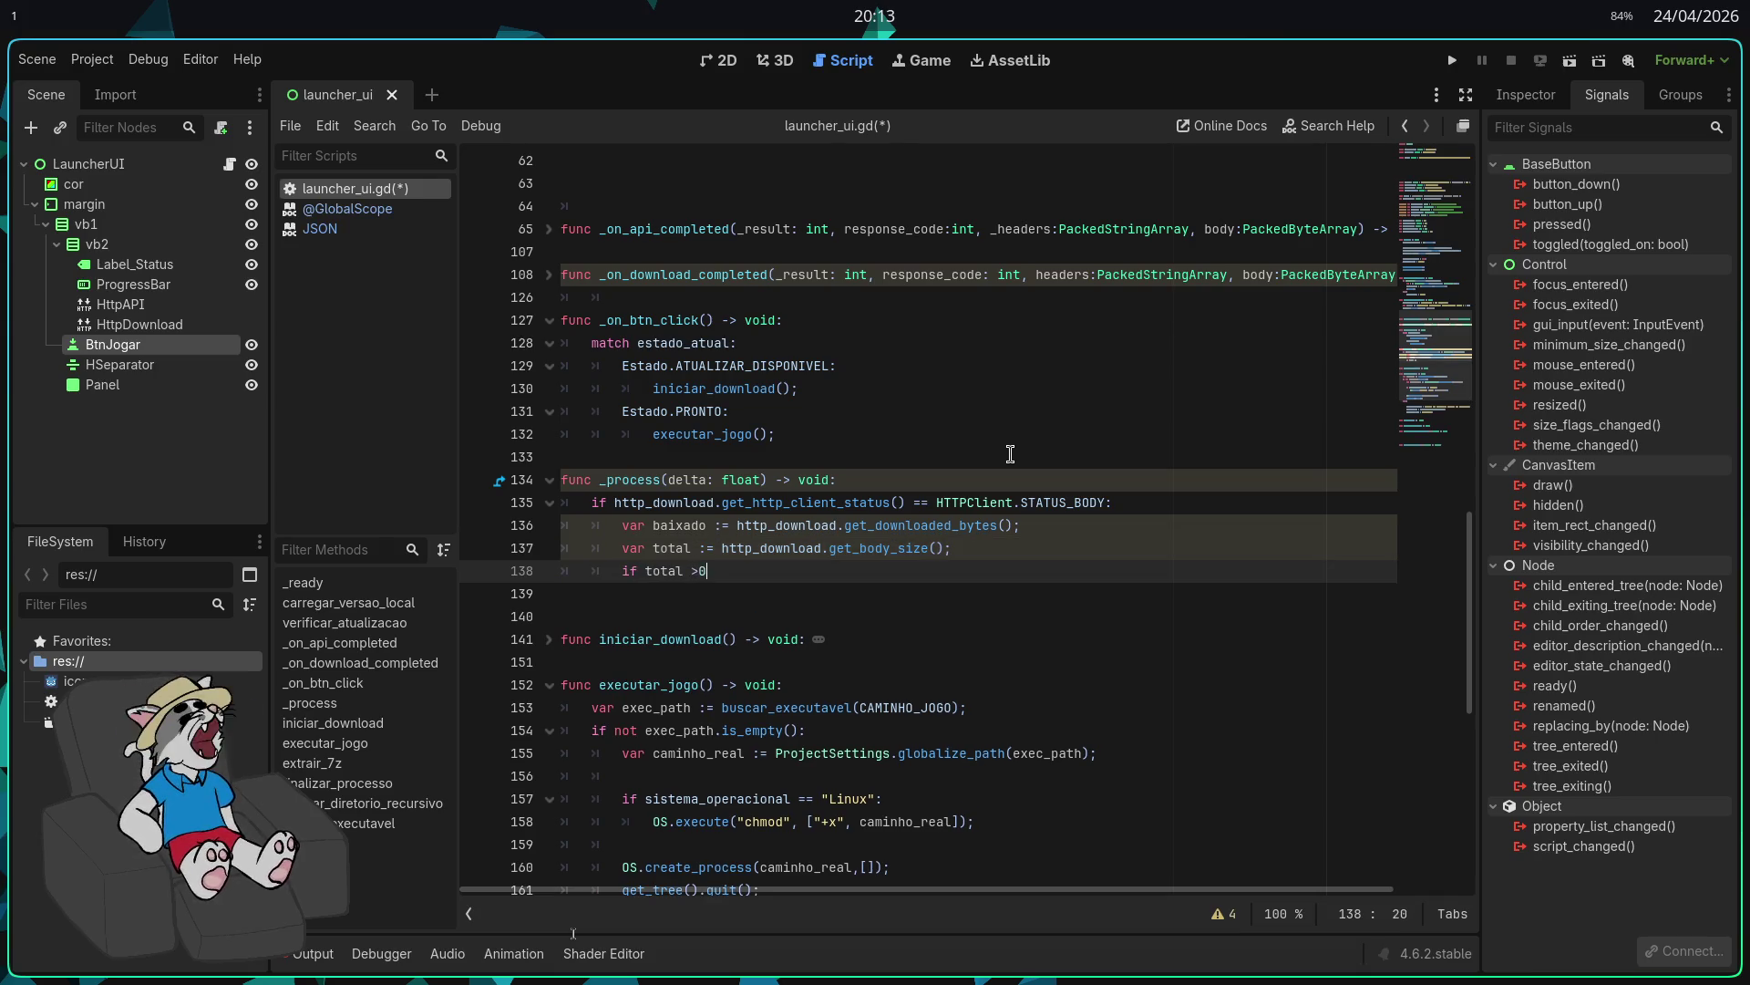
{"action": "type", "text": "and"}
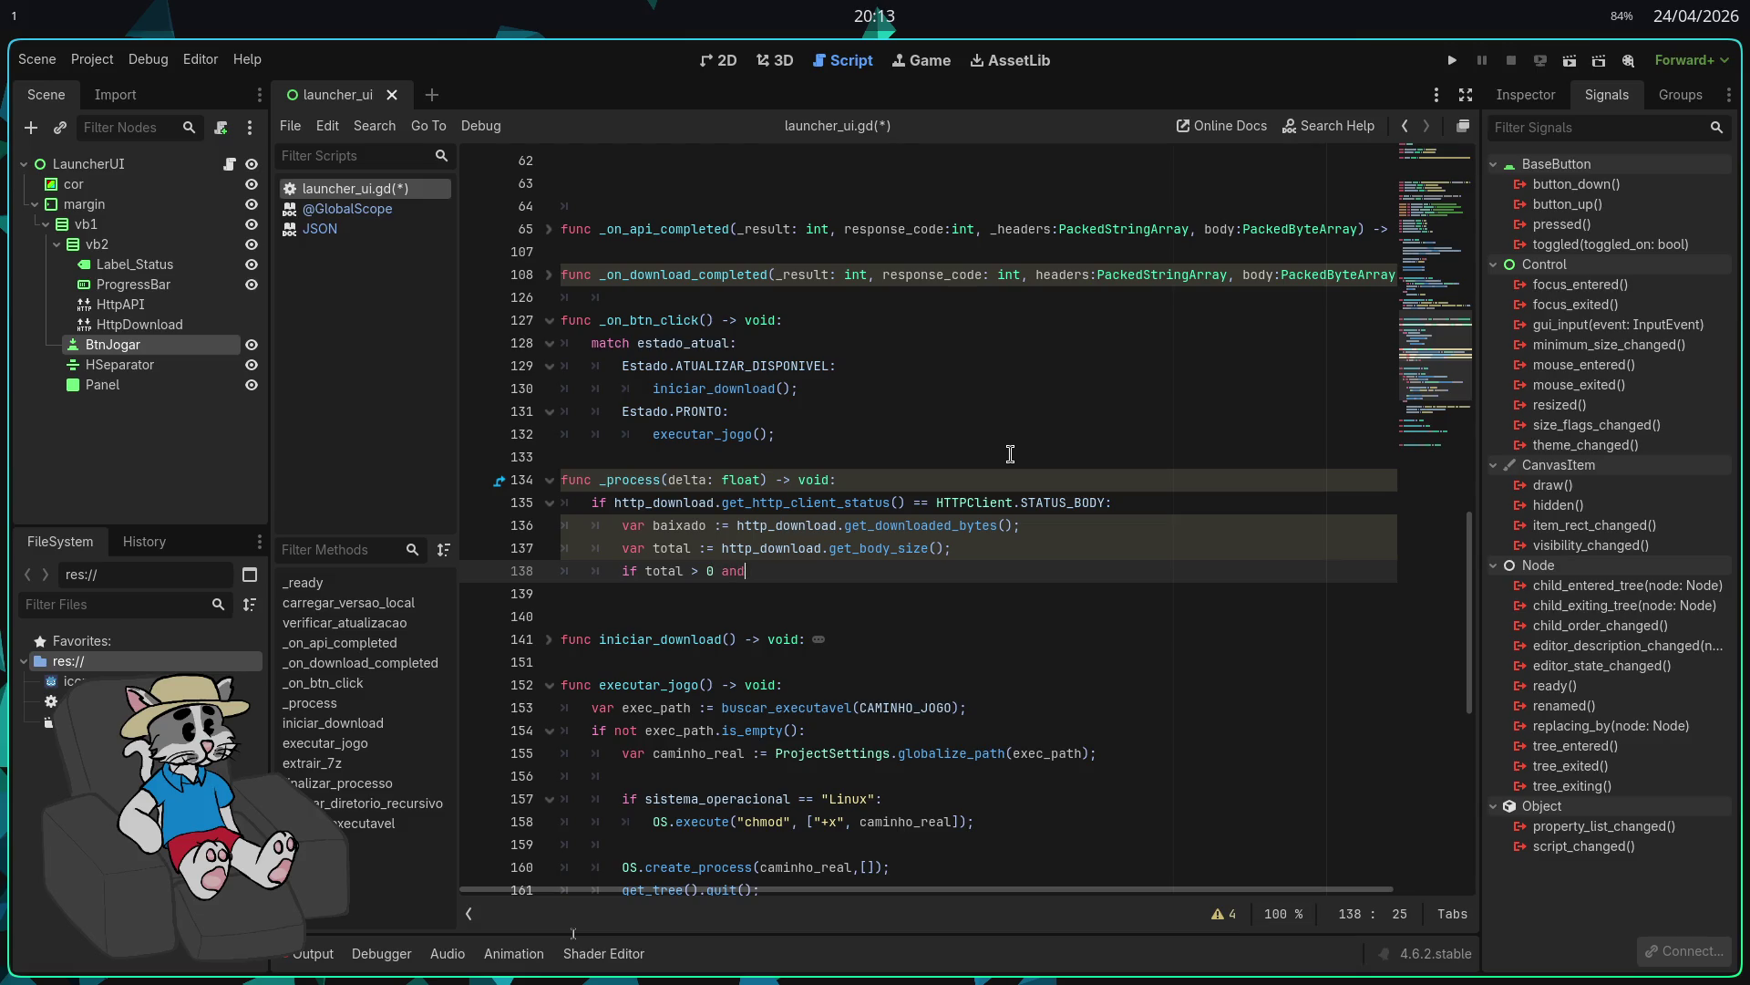
{"action": "key", "text": "BackSpace"}
{"action": "type", "text": "baixa"}
{"action": "key", "text": "Return"}
{"action": "type", "text": "!= ul"}
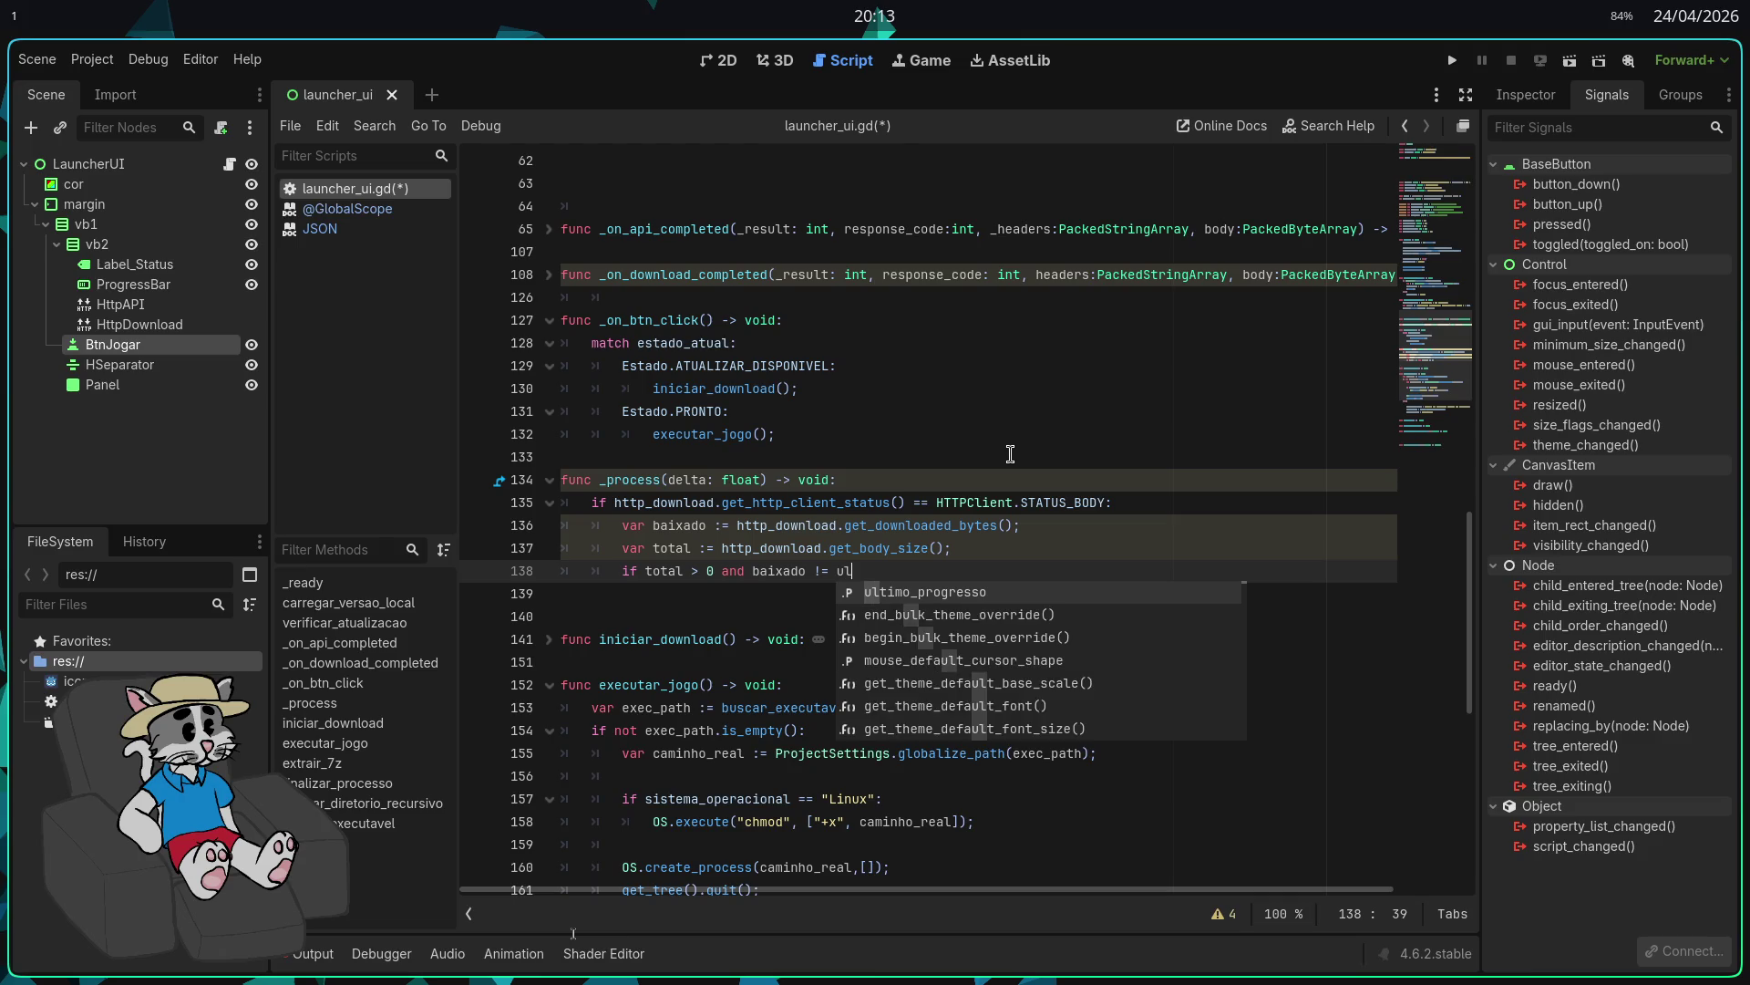
{"action": "key", "text": "Return"}
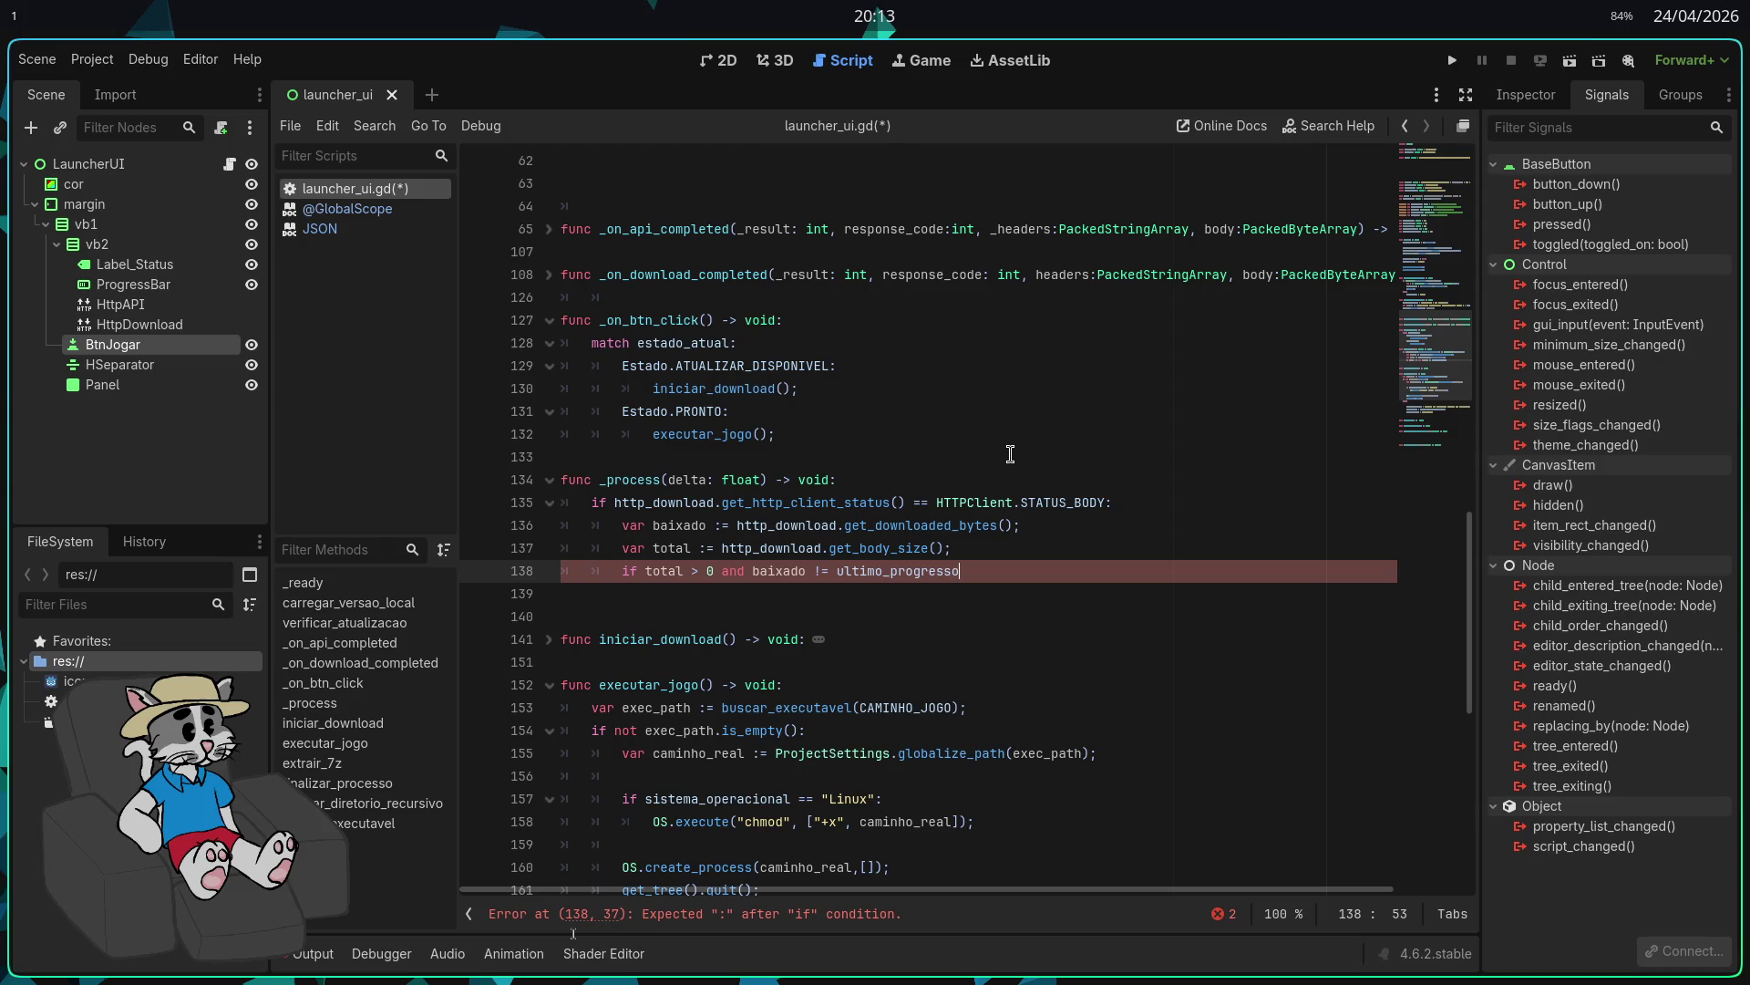
{"action": "type", "text": ":"}
Step: Inside the if block, set progress_bar.max_value to total
{"action": "key", "text": "Return"}
{"action": "type", "text": "progr"}
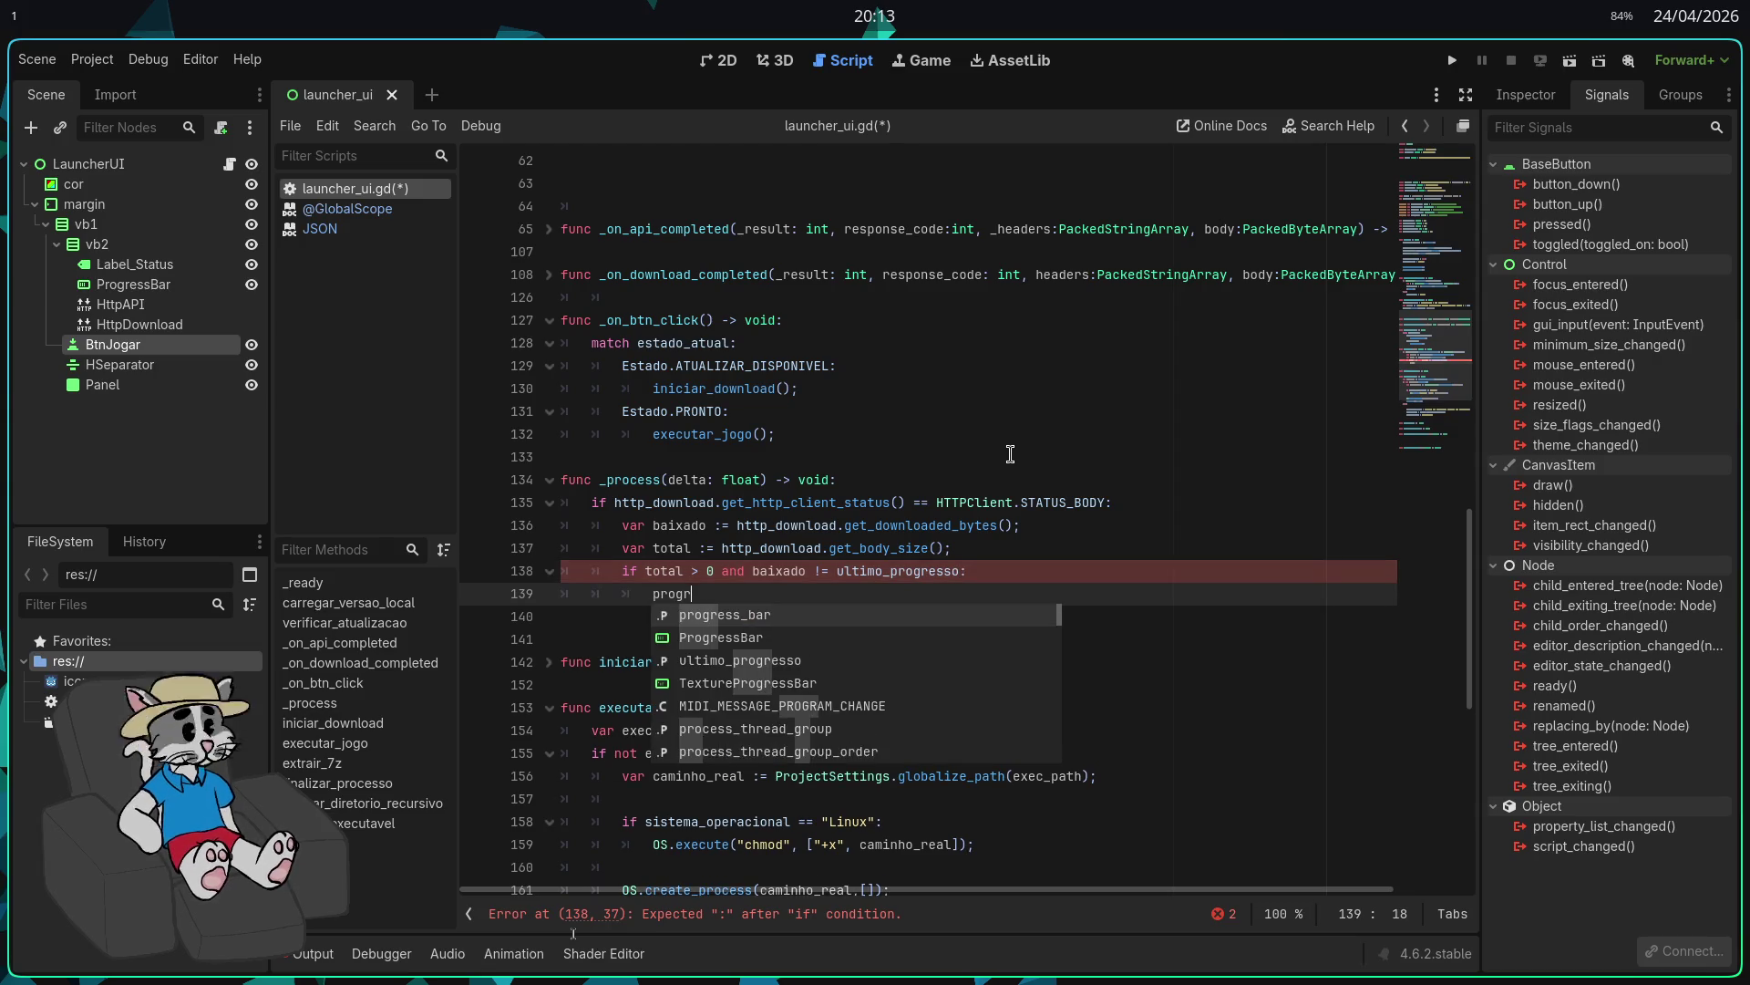
{"action": "key", "text": "Return"}
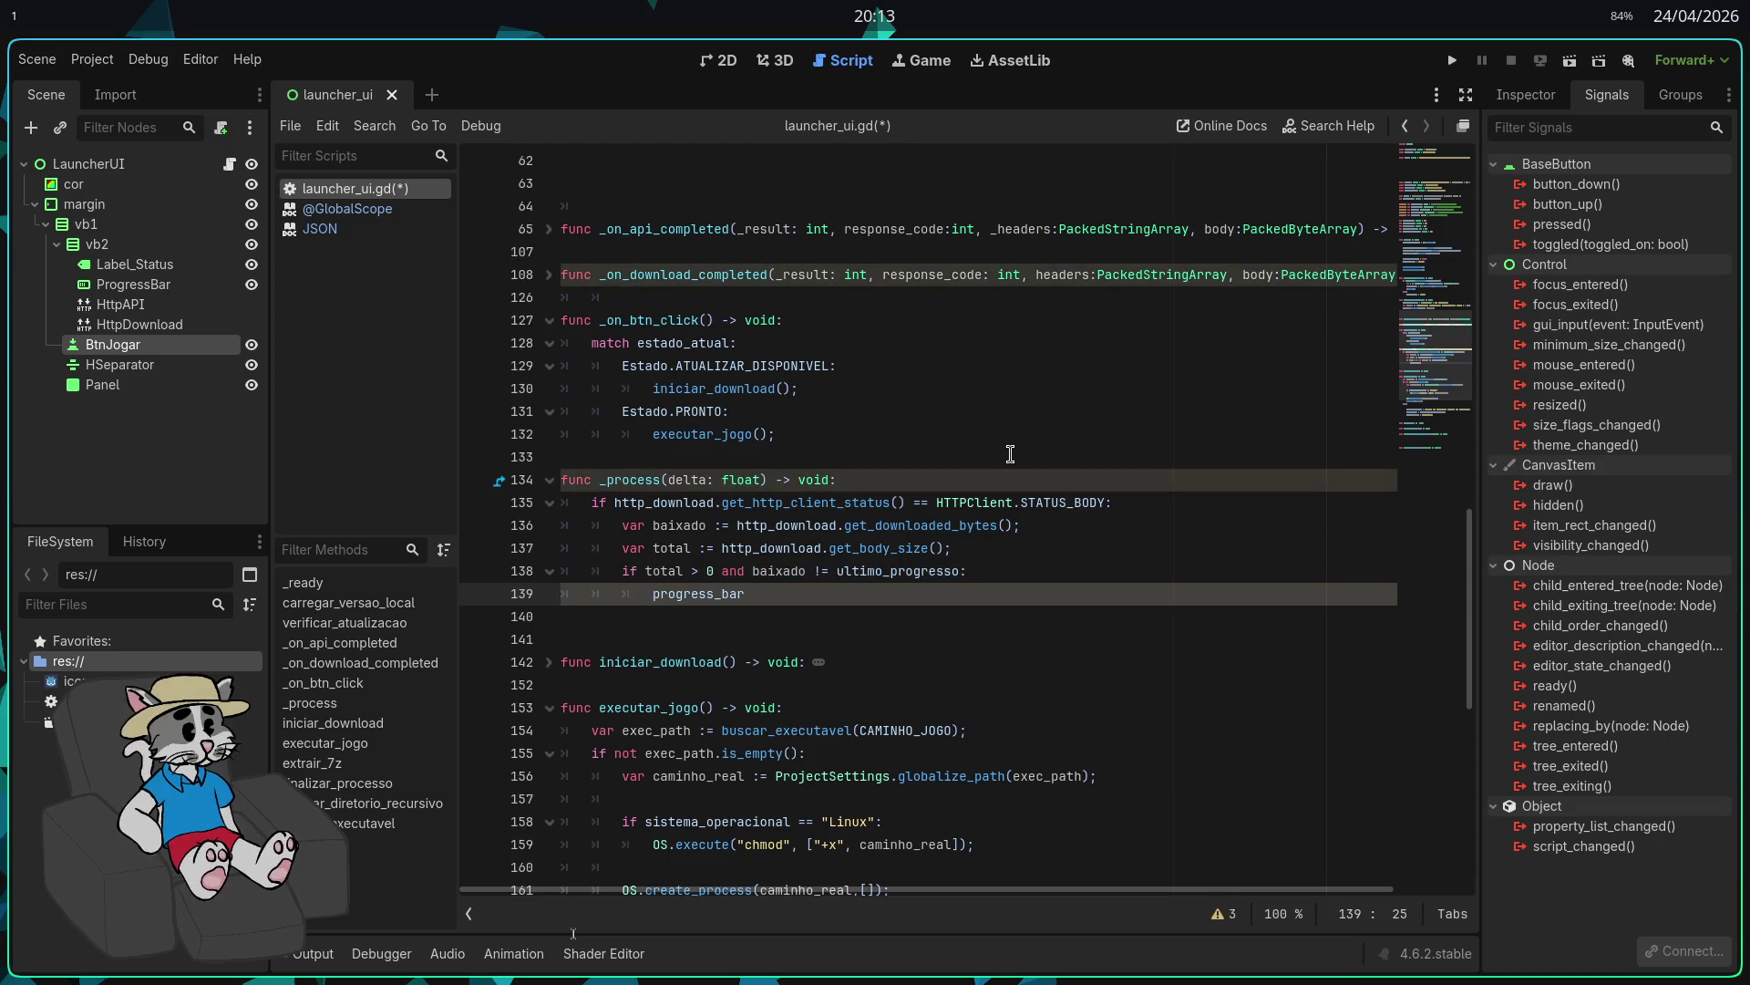
{"action": "key", "text": "BackSpace"}
{"action": "type", "text": "max_"}
{"action": "key", "text": "Return"}
{"action": "type", "text": "total;"}
{"action": "key", "text": "Return"}
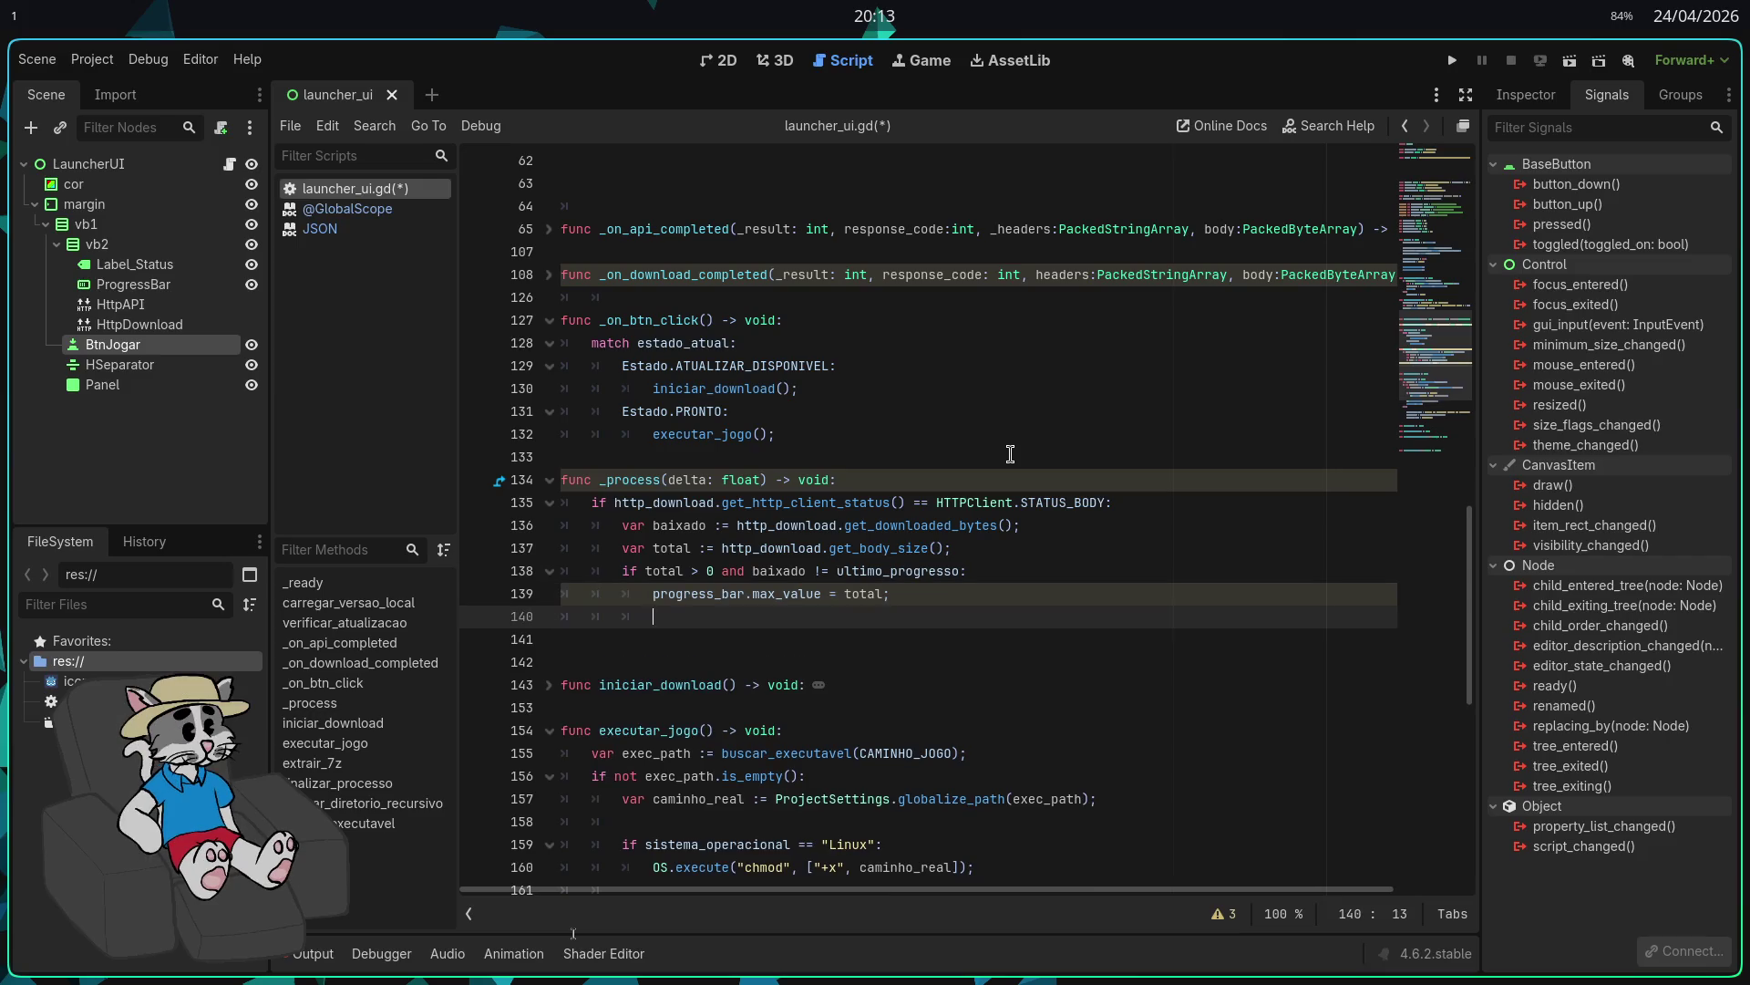
Step: Set progress_bar.value to baixado on the next line
{"action": "type", "text": "progr"}
{"action": "key", "text": "Return"}
{"action": "type", "text": ".va"}
{"action": "key", "text": "Return"}
{"action": "type", "text": "= baixado;"}
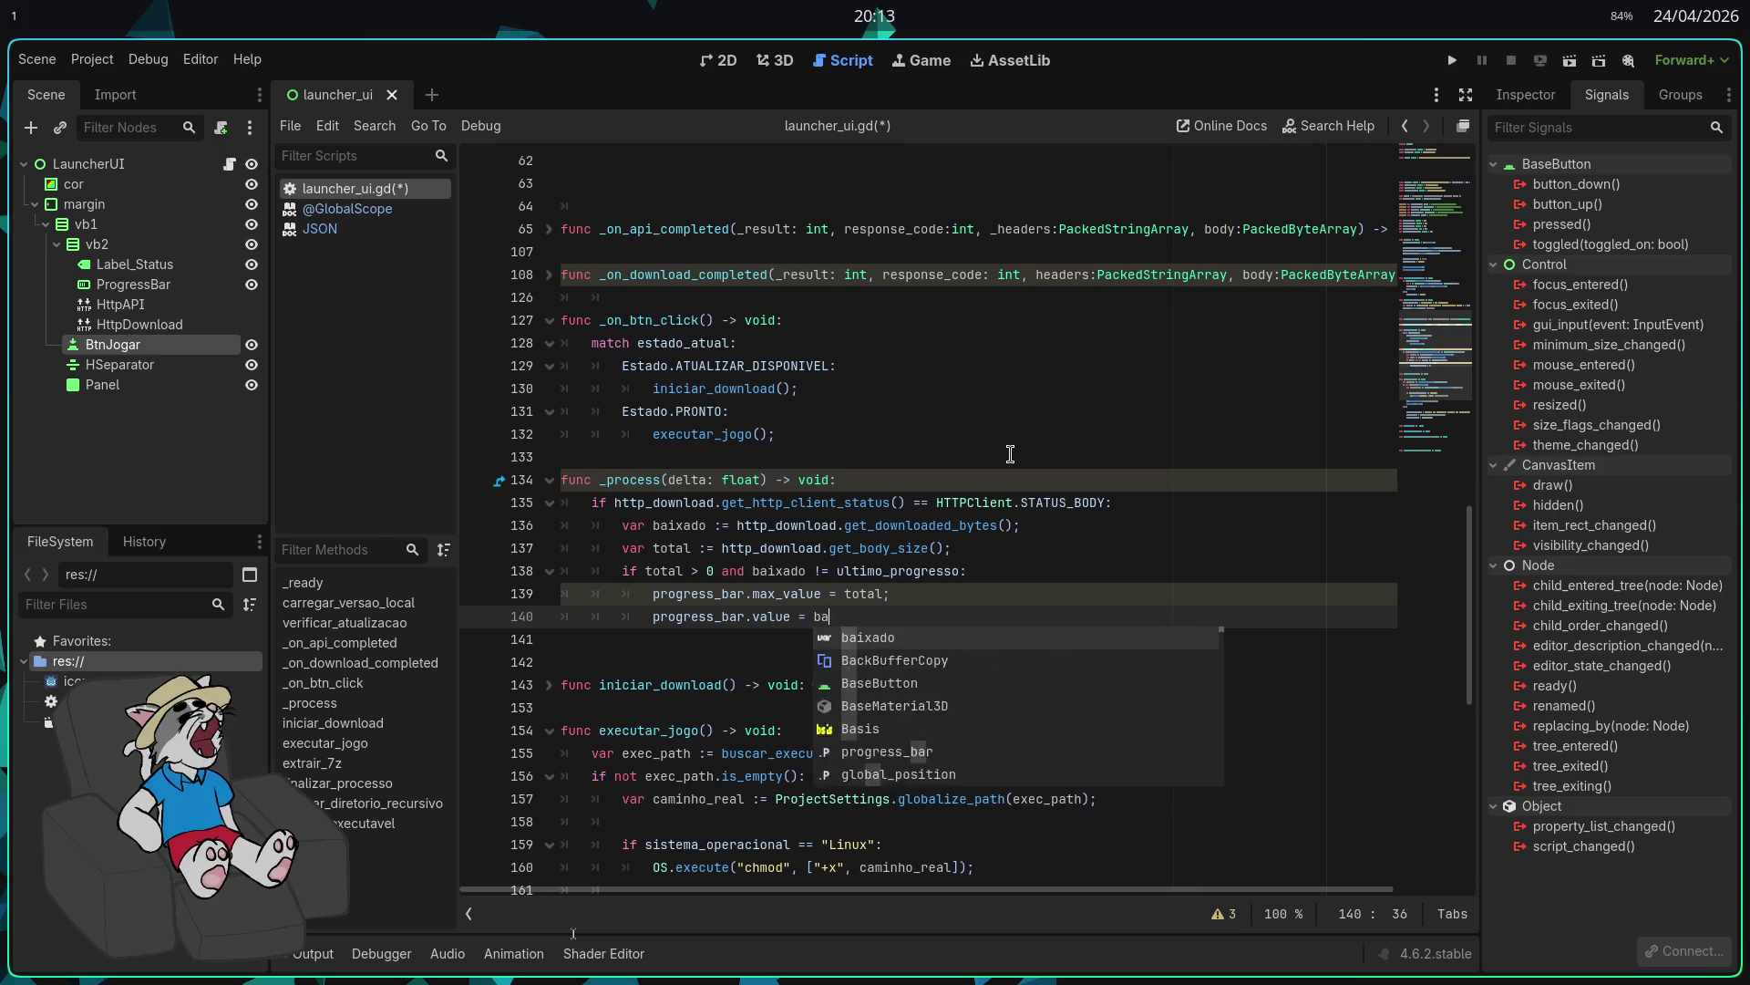
{"action": "key", "text": "Return"}
{"action": "key", "text": "Return"}
Step: Store baixado in ultimo_progresso and save the launcher script
{"action": "type", "text": "ultimo"}
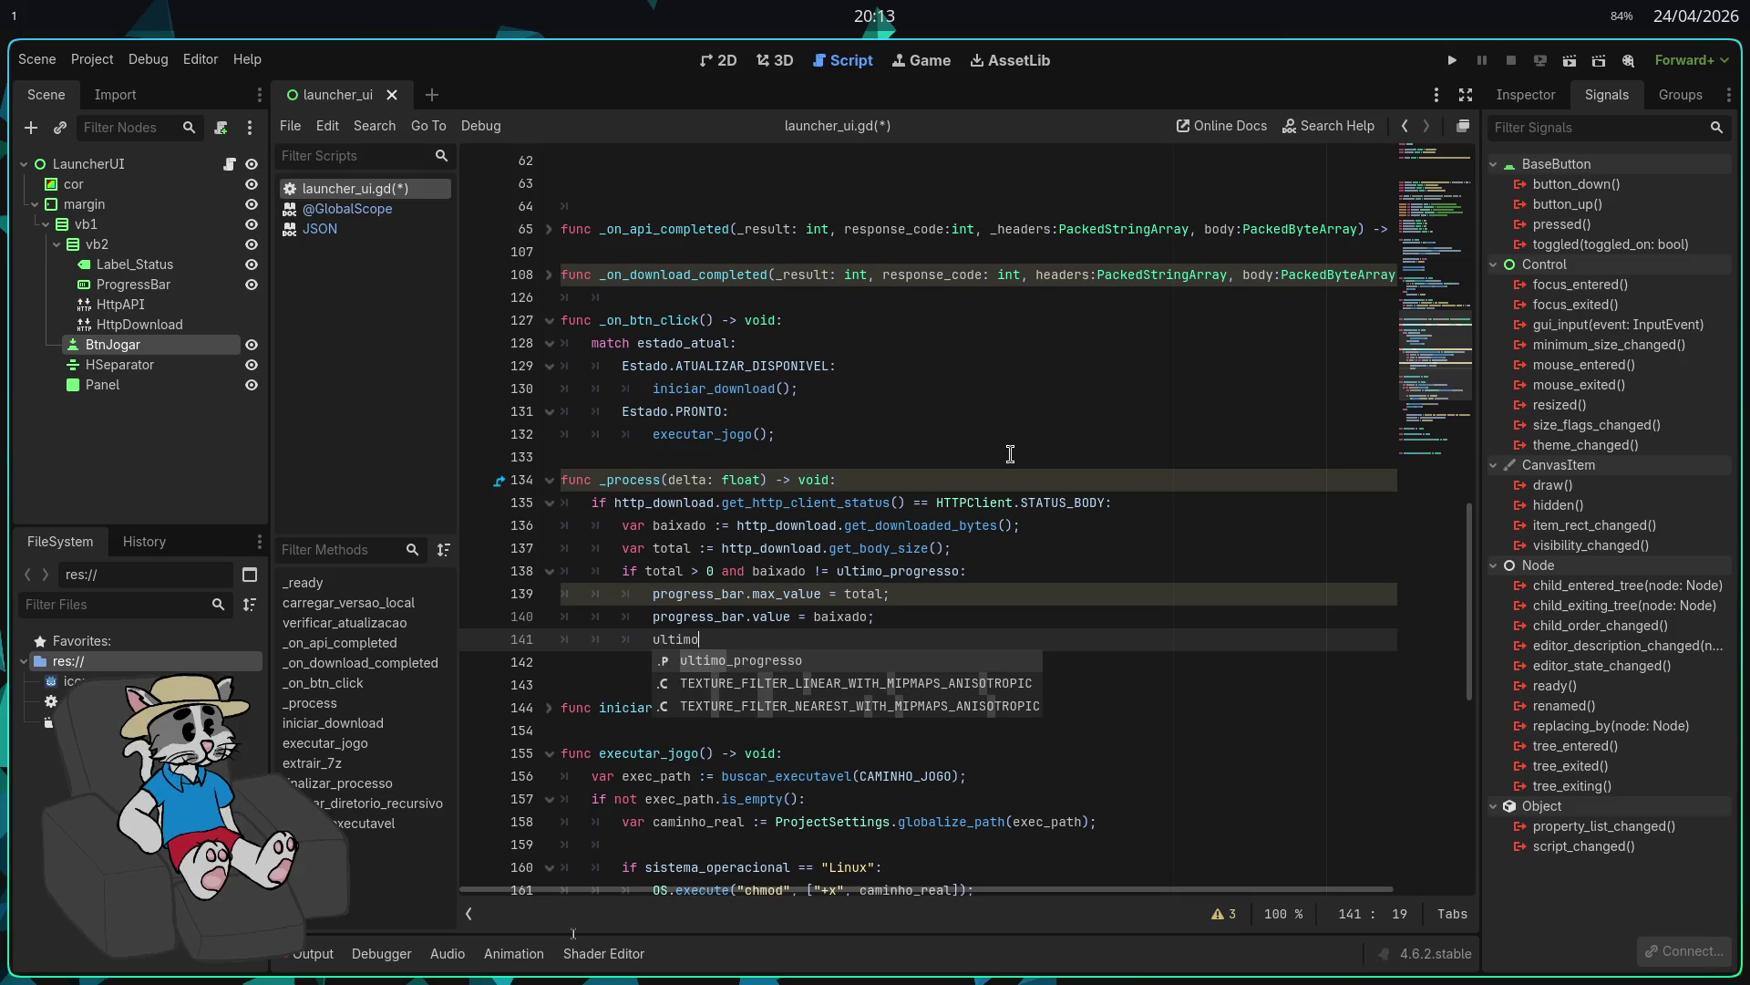
{"action": "key", "text": "Return"}
{"action": "type", "text": "= ba"}
{"action": "key", "text": "Return"}
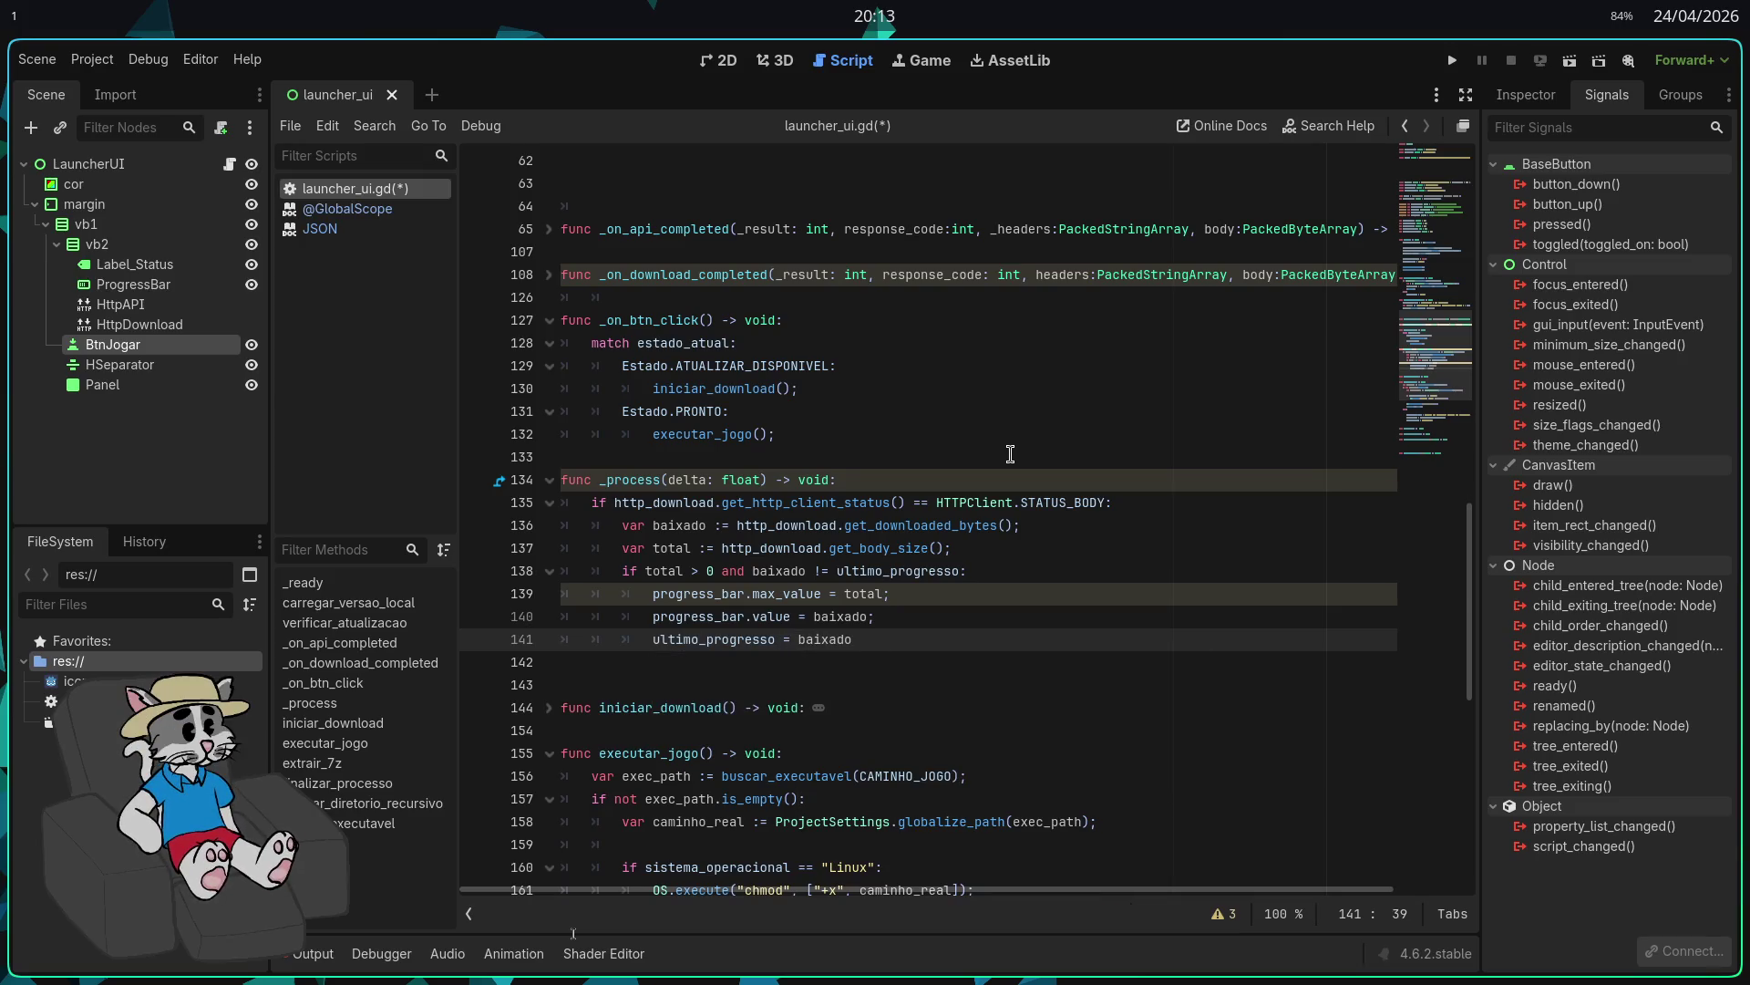
{"action": "type", "text": ";"}
{"action": "key", "text": "ctrl+s"}
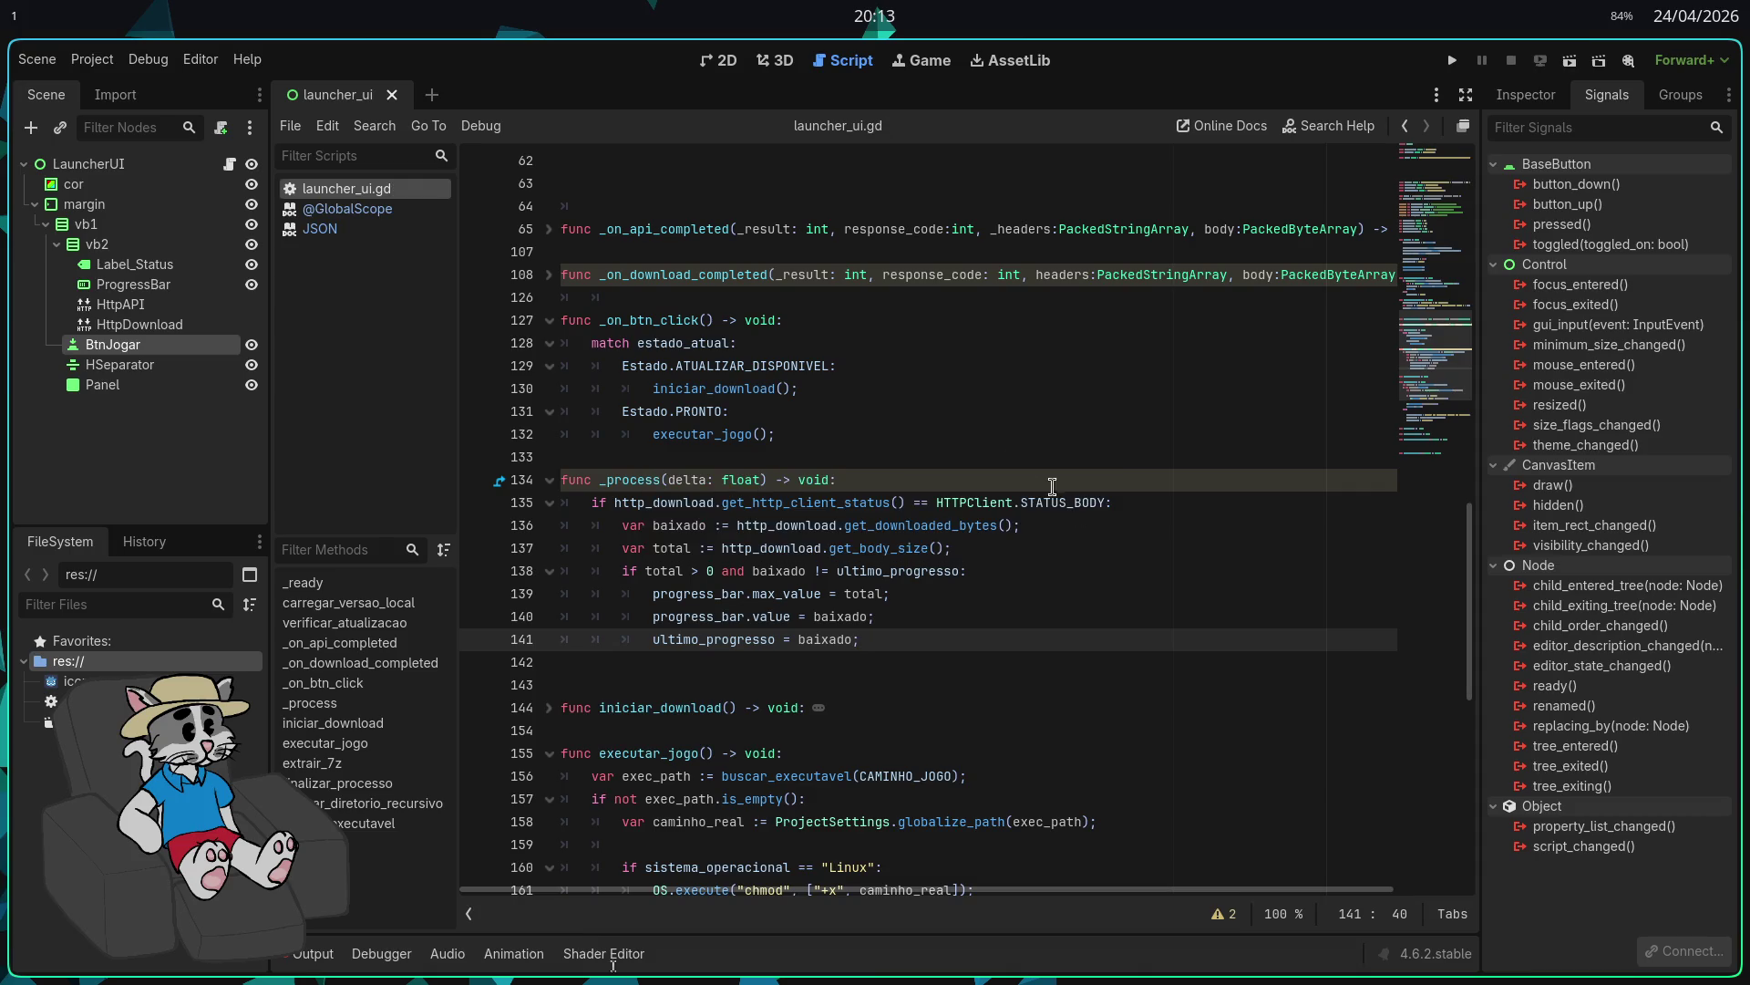
{"action": "scroll", "coordinate": [1231, 661], "scroll_direction": "down", "scroll_amount": 2}
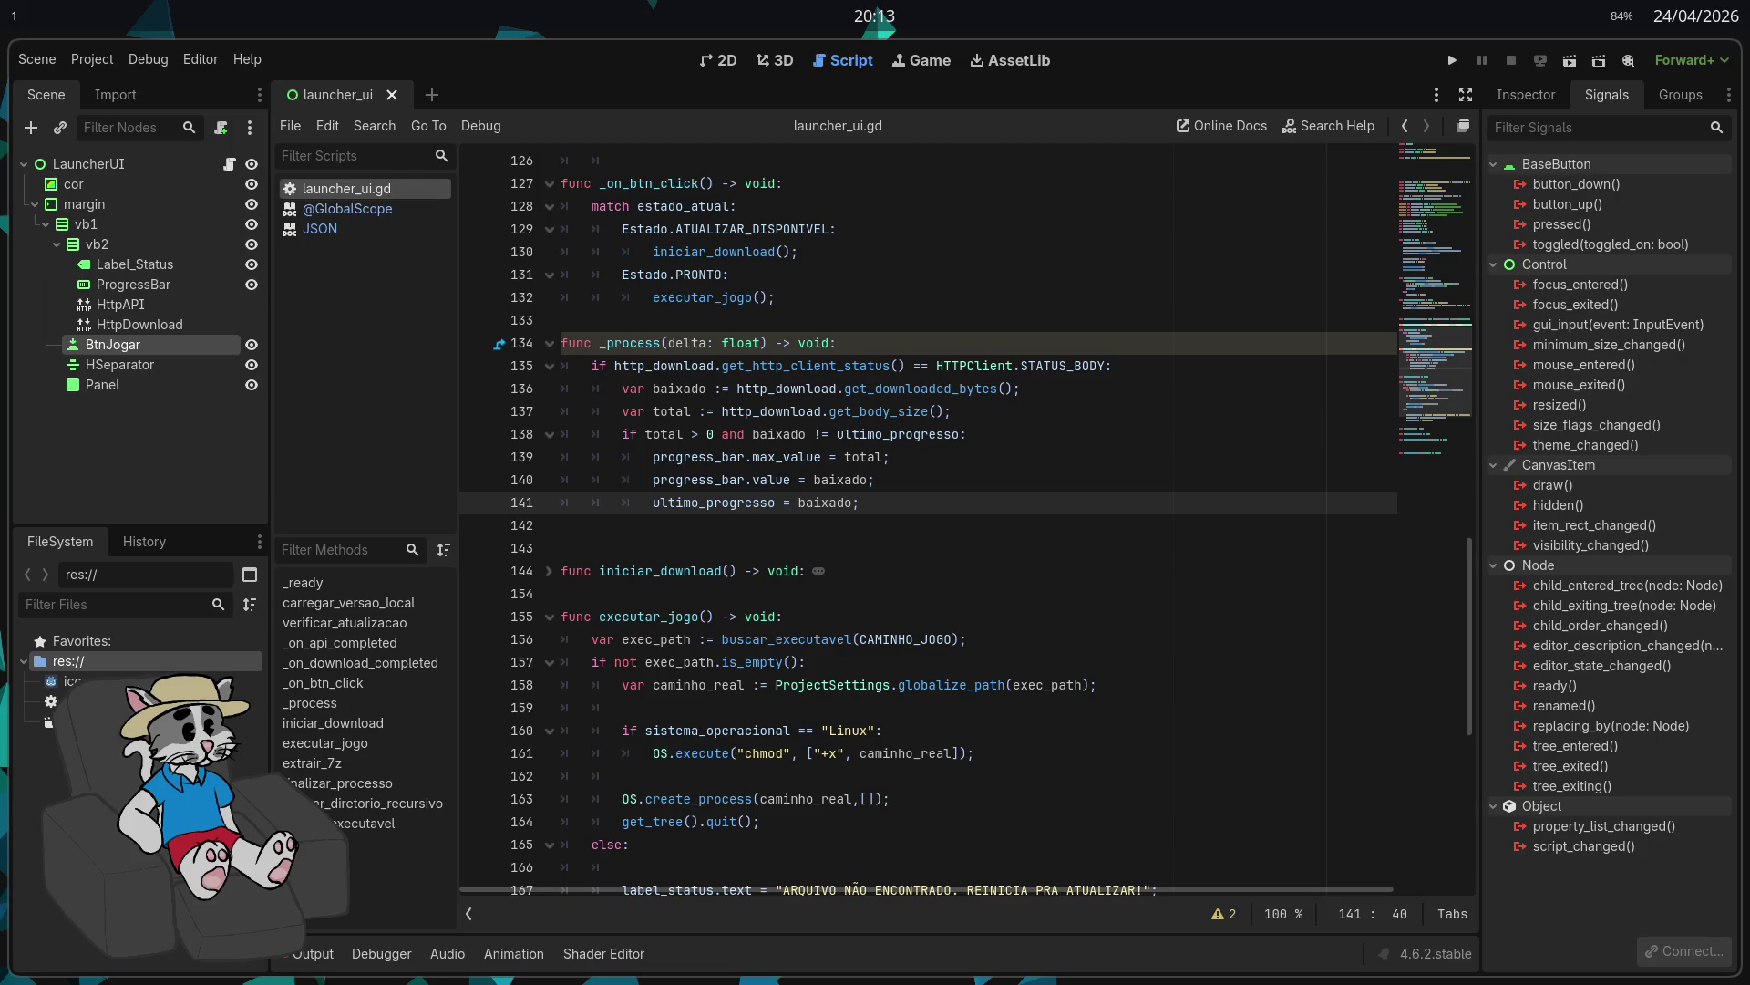
{"action": "scroll", "coordinate": [1225, 667], "scroll_direction": "up", "scroll_amount": 3}
{"action": "scroll", "coordinate": [1216, 673], "scroll_direction": "down", "scroll_amount": 9}
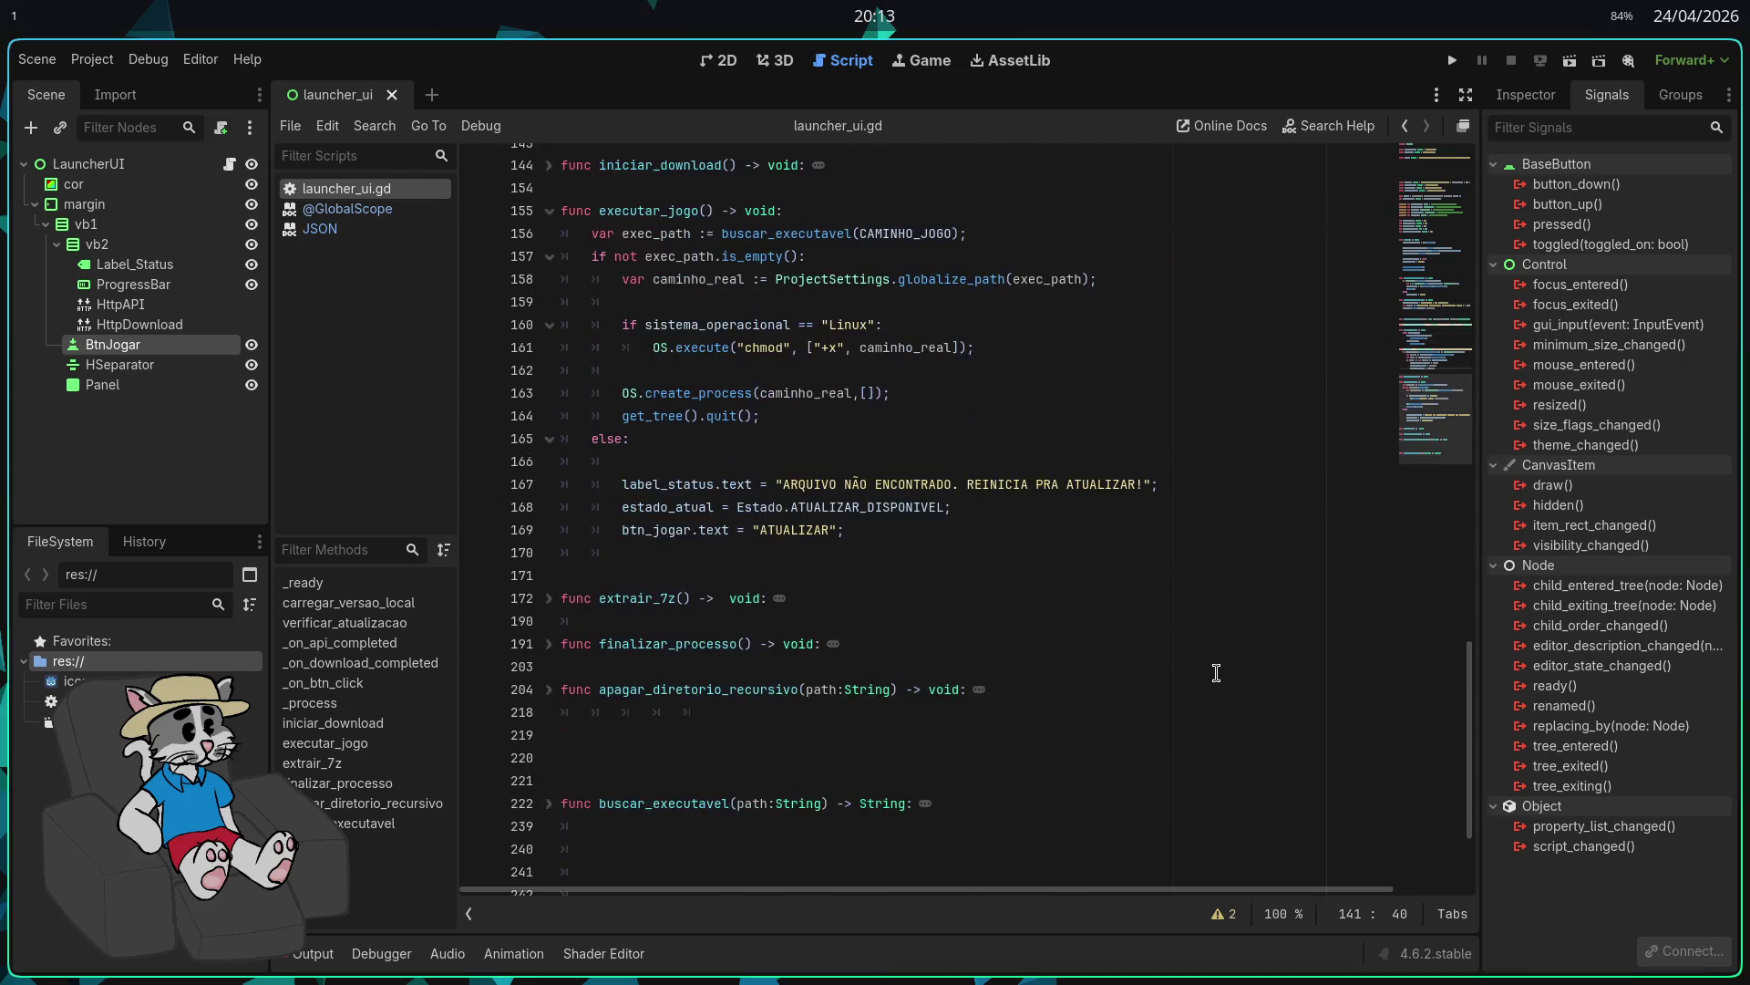
{"action": "scroll", "coordinate": [1216, 672], "scroll_direction": "down", "scroll_amount": 2}
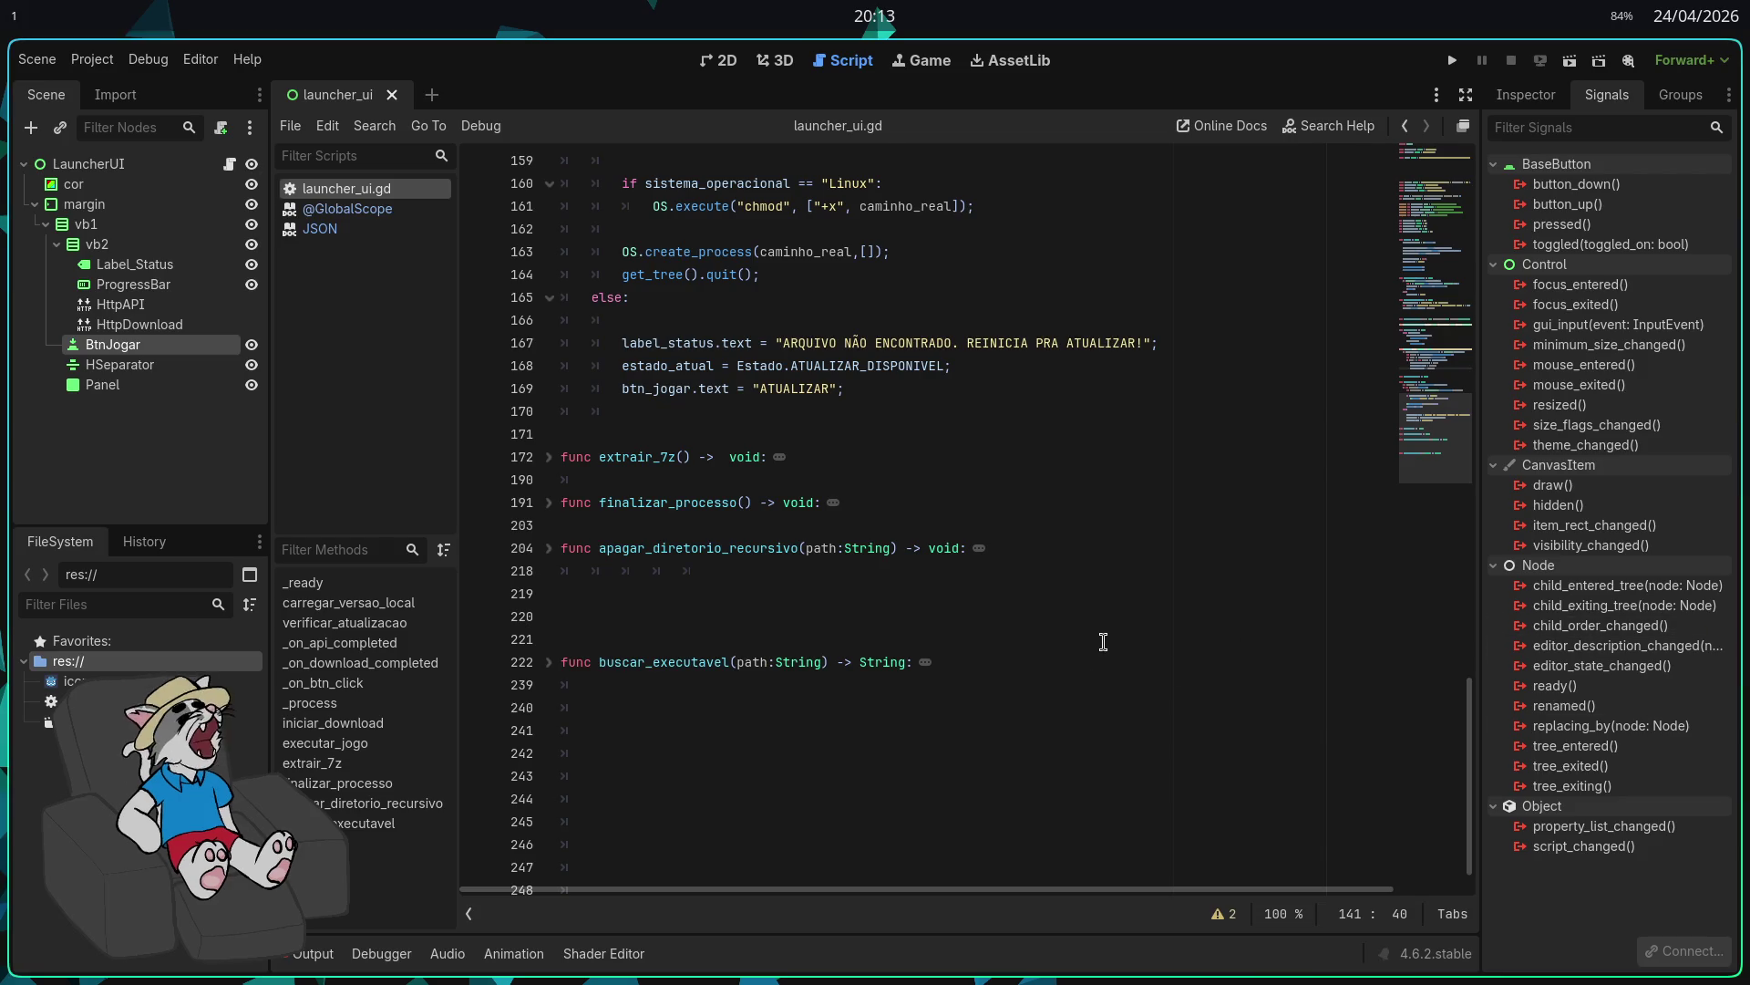
{"action": "scroll", "coordinate": [1105, 661], "scroll_direction": "up", "scroll_amount": 2}
{"action": "scroll", "coordinate": [1015, 681], "scroll_direction": "up", "scroll_amount": 4}
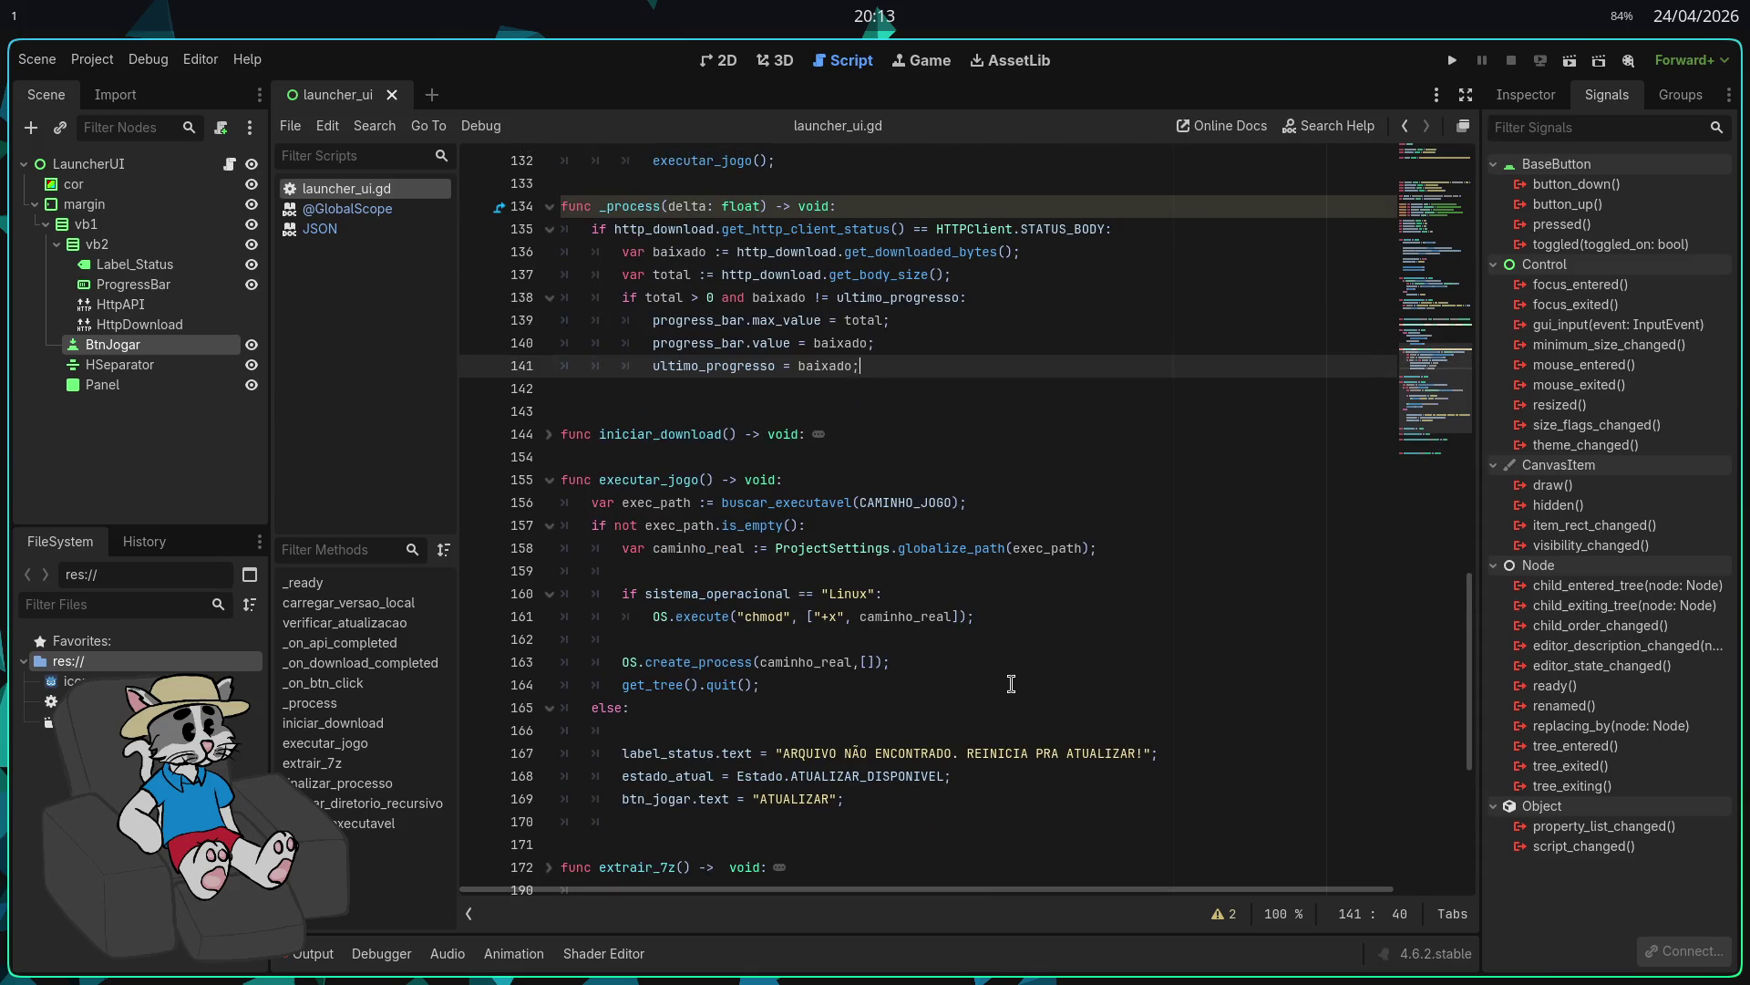
{"action": "scroll", "coordinate": [1006, 684], "scroll_direction": "up", "scroll_amount": 4}
{"action": "scroll", "coordinate": [1005, 684], "scroll_direction": "up", "scroll_amount": 8}
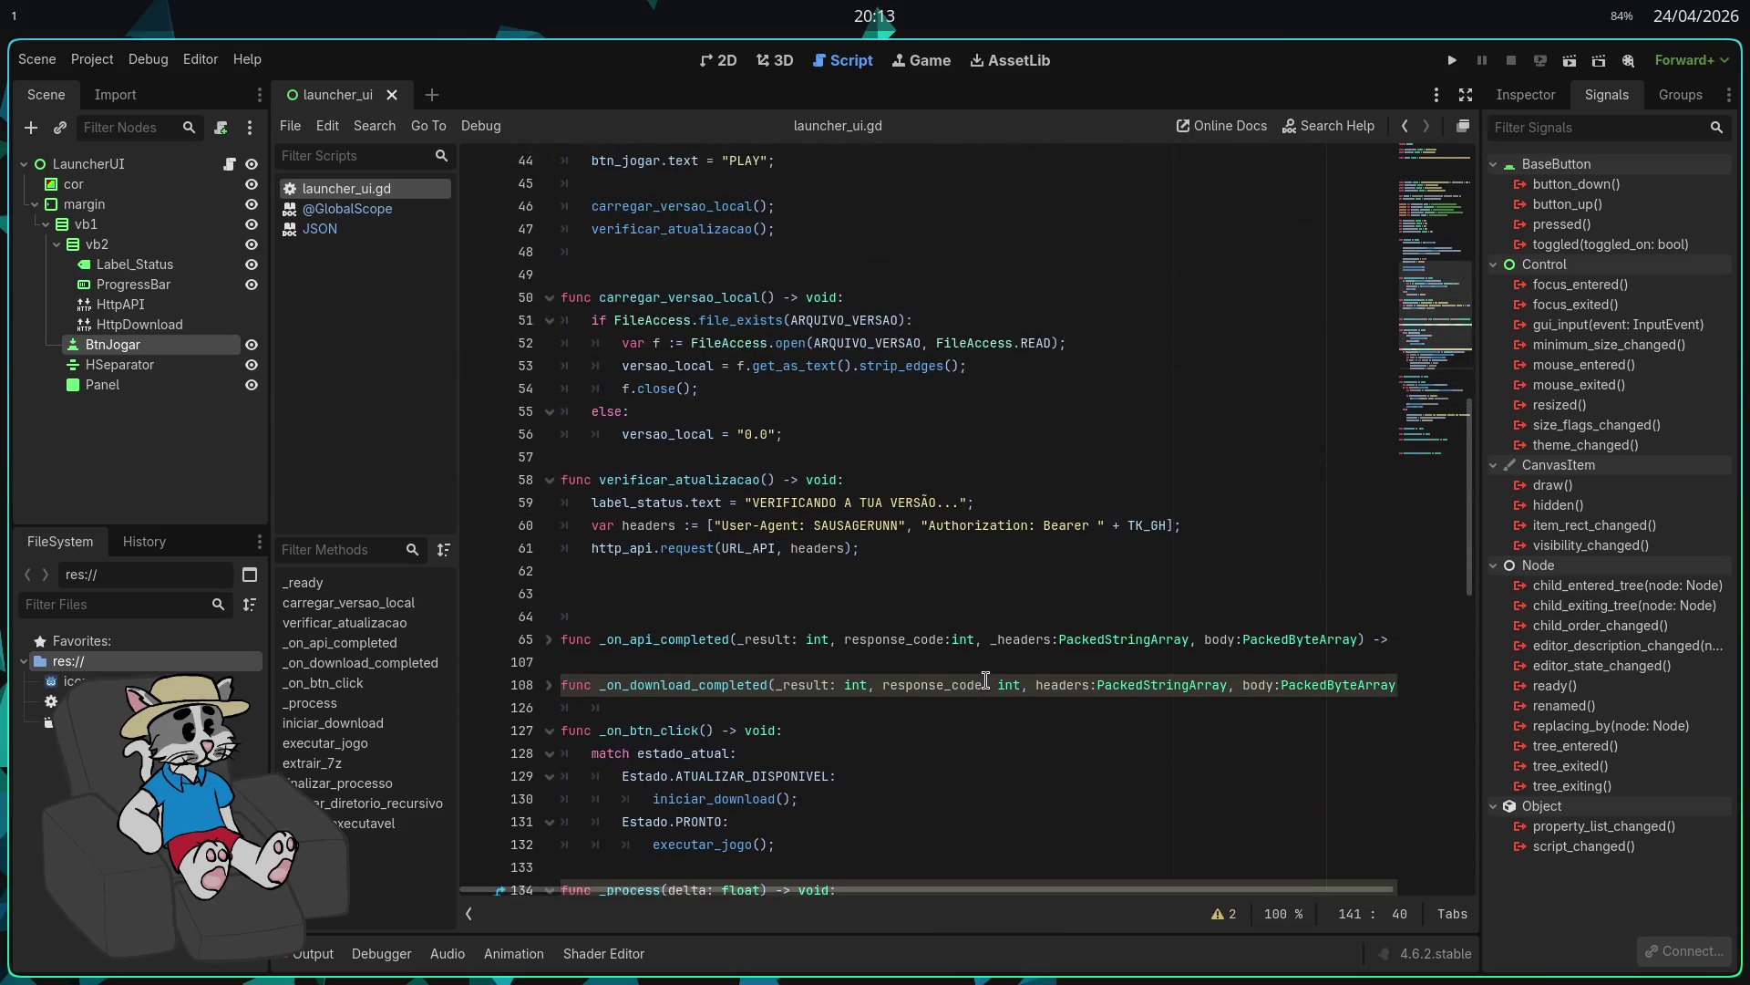
{"action": "scroll", "coordinate": [985, 681], "scroll_direction": "up", "scroll_amount": 8}
{"action": "scroll", "coordinate": [987, 675], "scroll_direction": "down", "scroll_amount": 9}
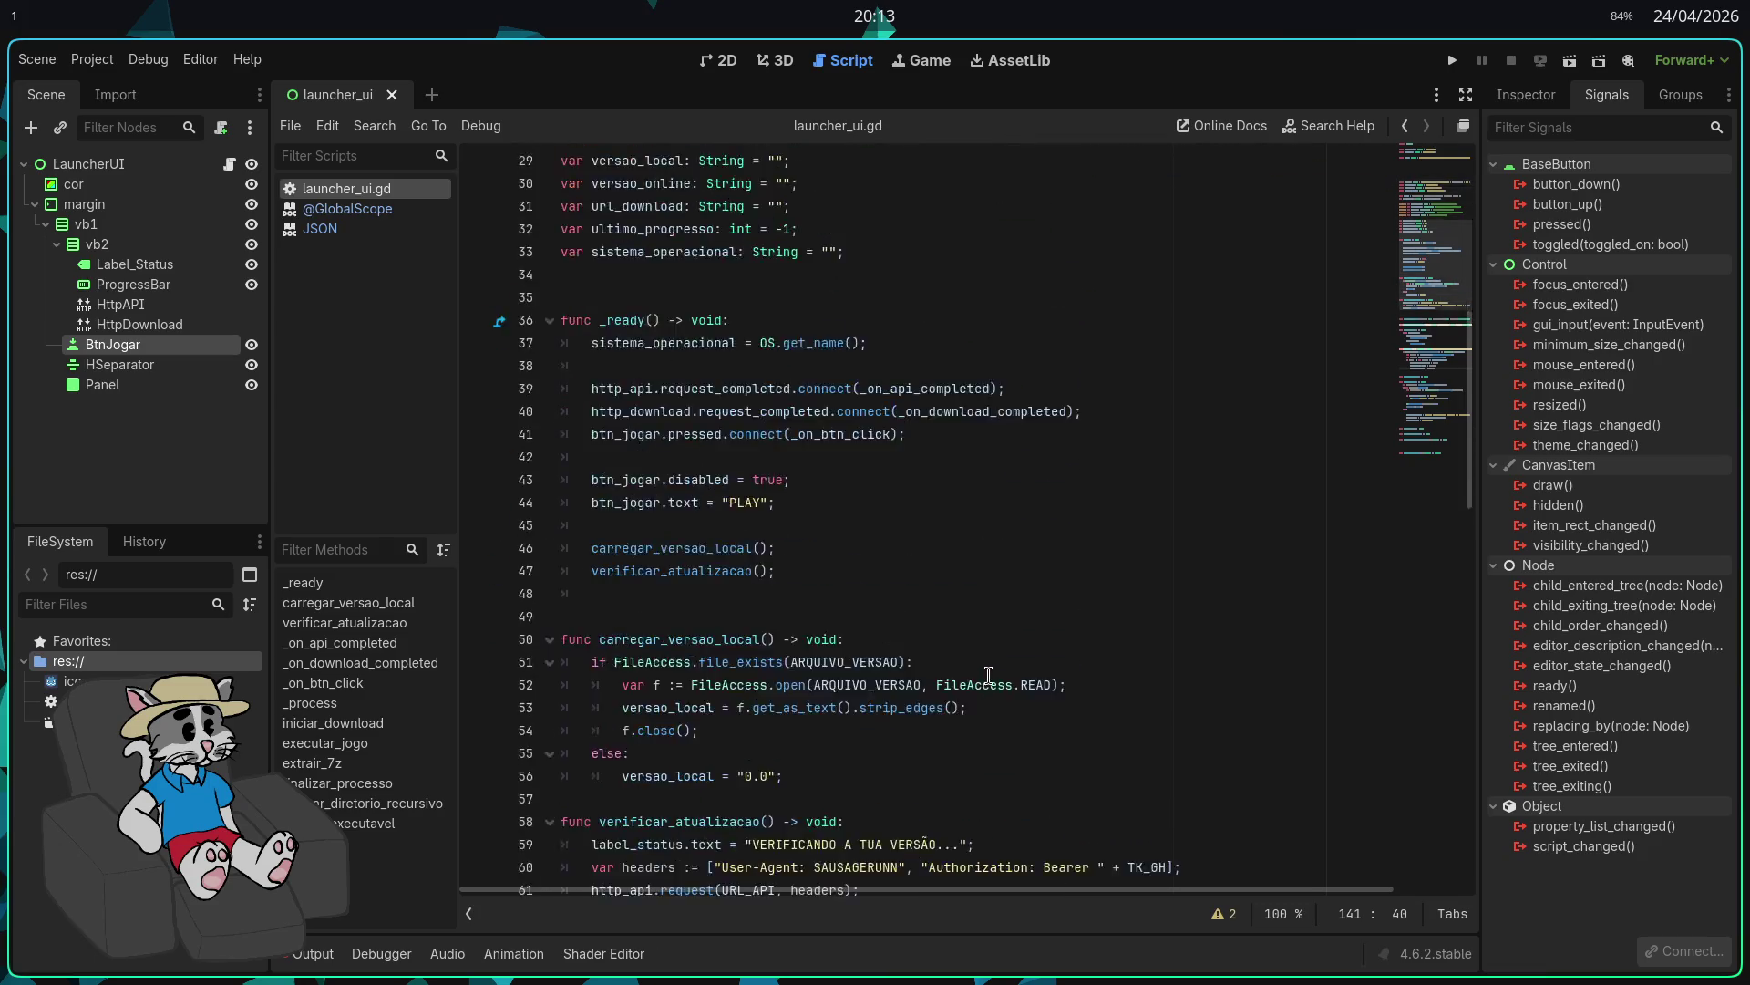
{"action": "scroll", "coordinate": [990, 677], "scroll_direction": "down", "scroll_amount": 6}
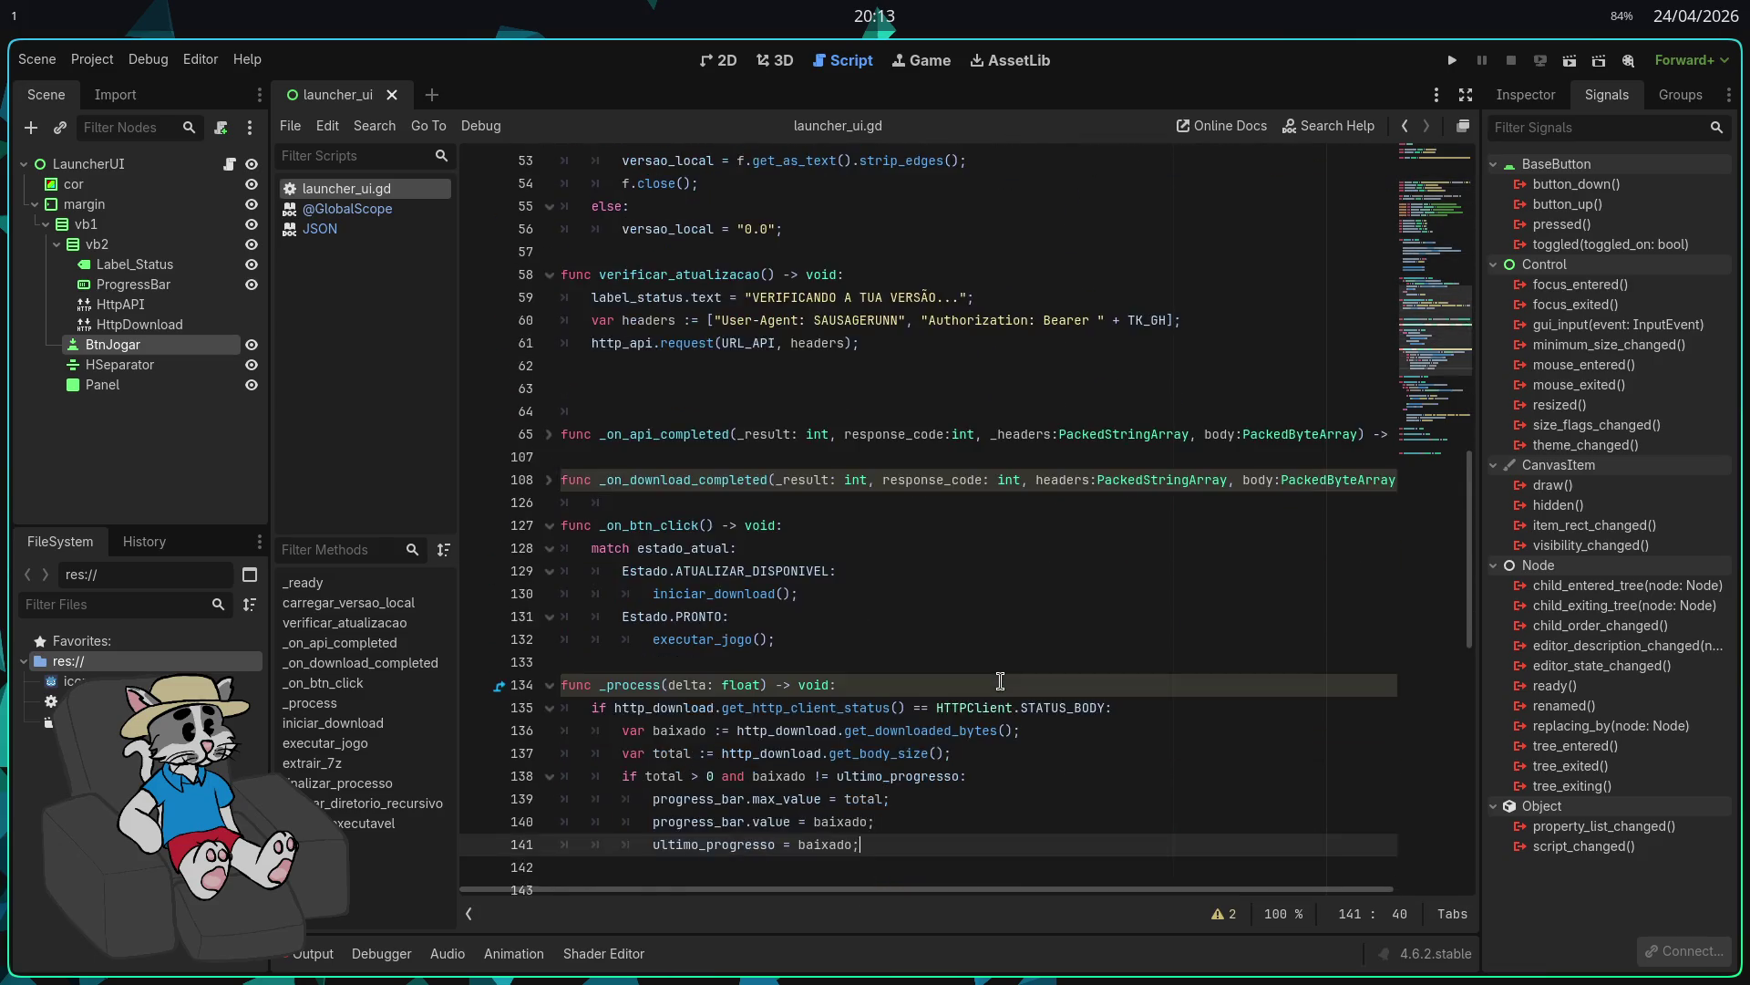
{"action": "scroll", "coordinate": [1000, 682], "scroll_direction": "down", "scroll_amount": 9}
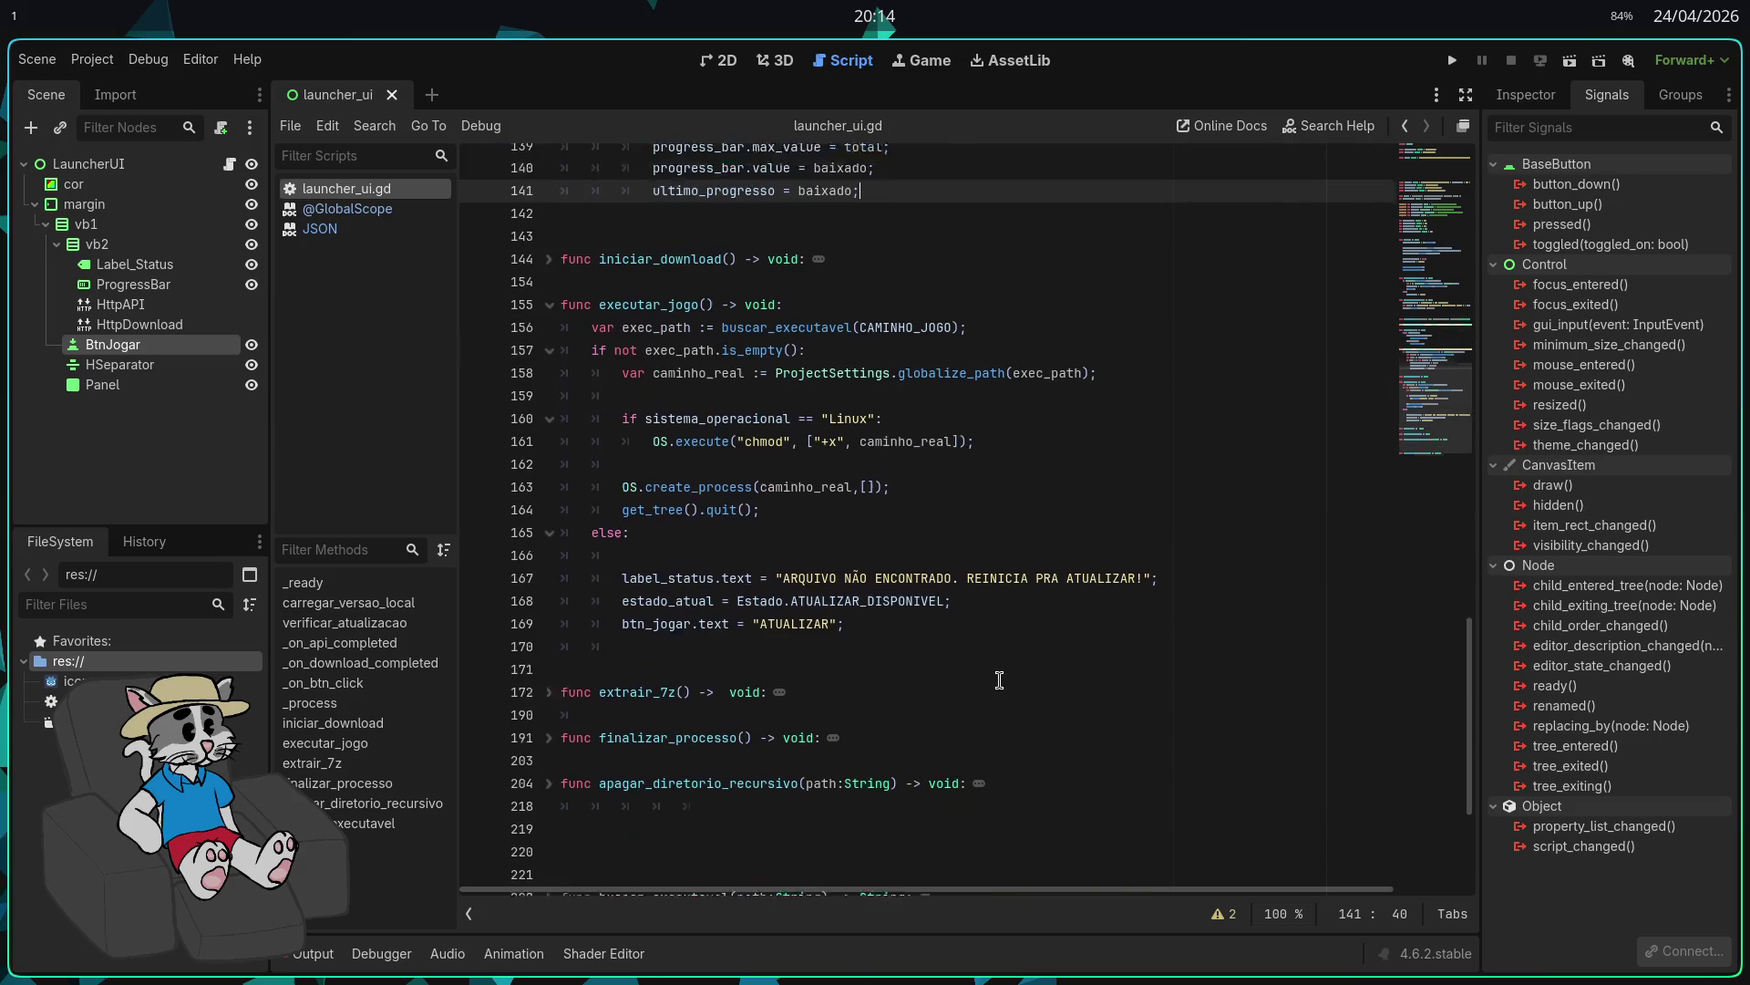
{"action": "scroll", "coordinate": [998, 680], "scroll_direction": "down", "scroll_amount": 3}
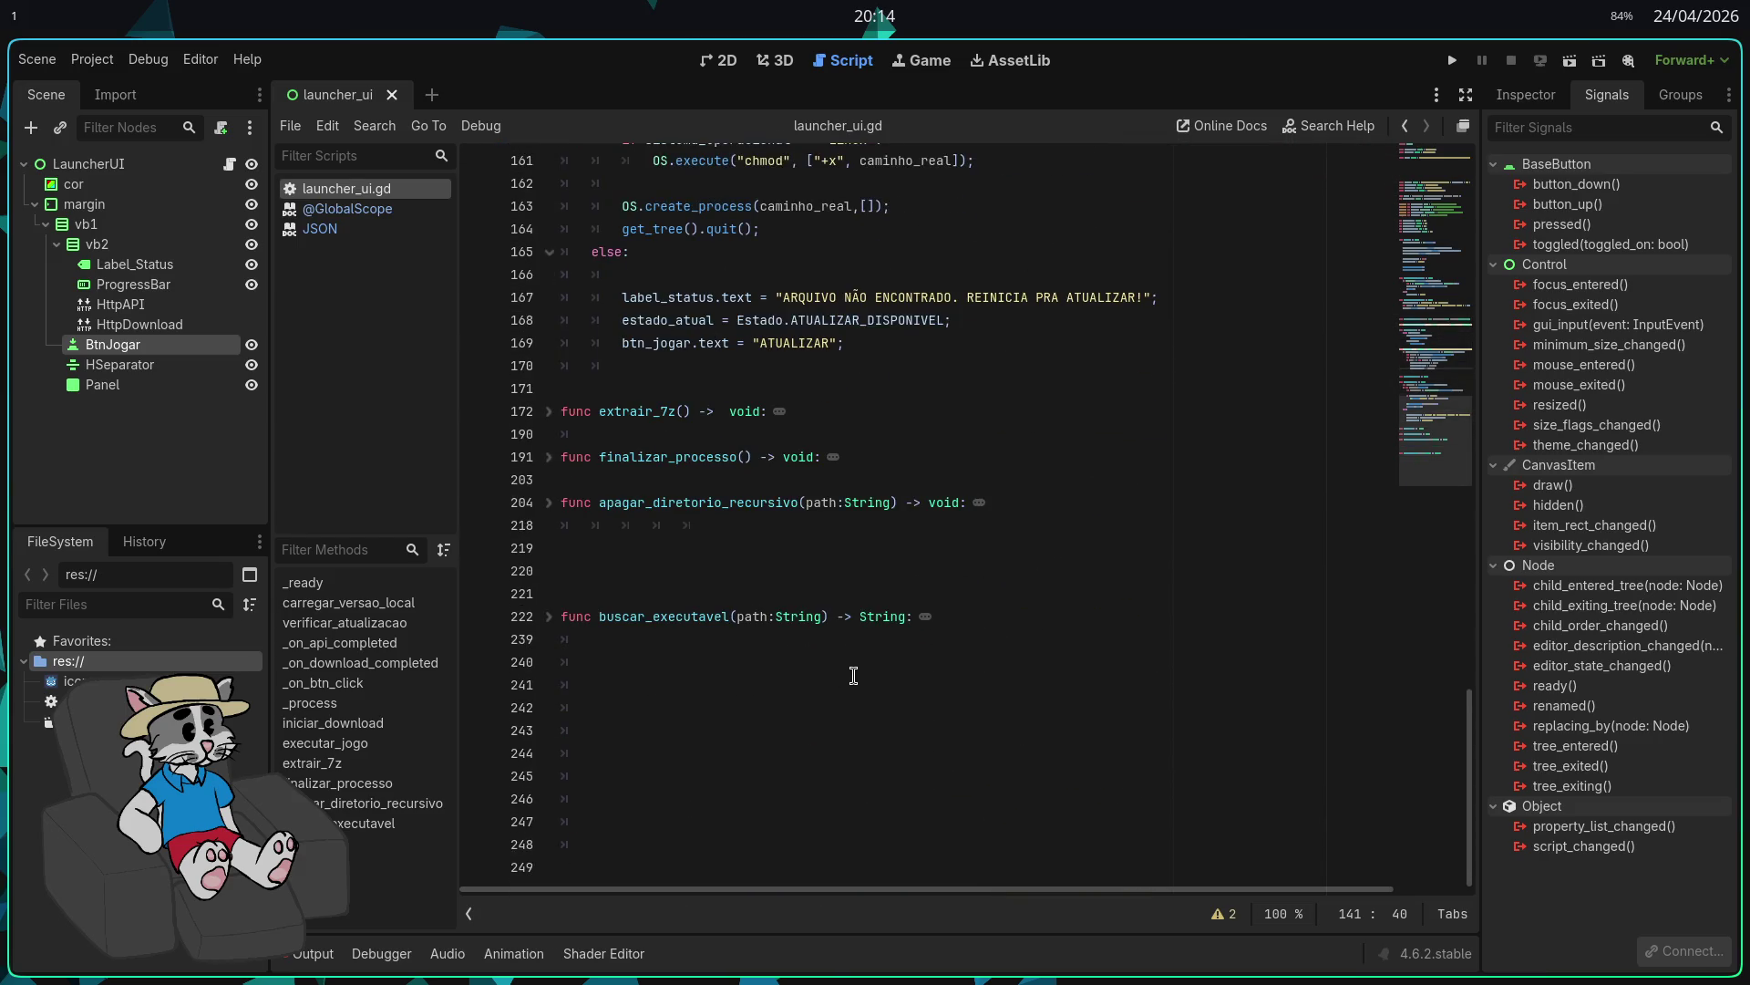
{"action": "left_click", "coordinate": [907, 550]}
Step: Remove extra blank lines around apagar_diretorio_recursivo and buscar_executavel, and the stray indent on line 190
{"action": "key", "text": "BackSpace"}
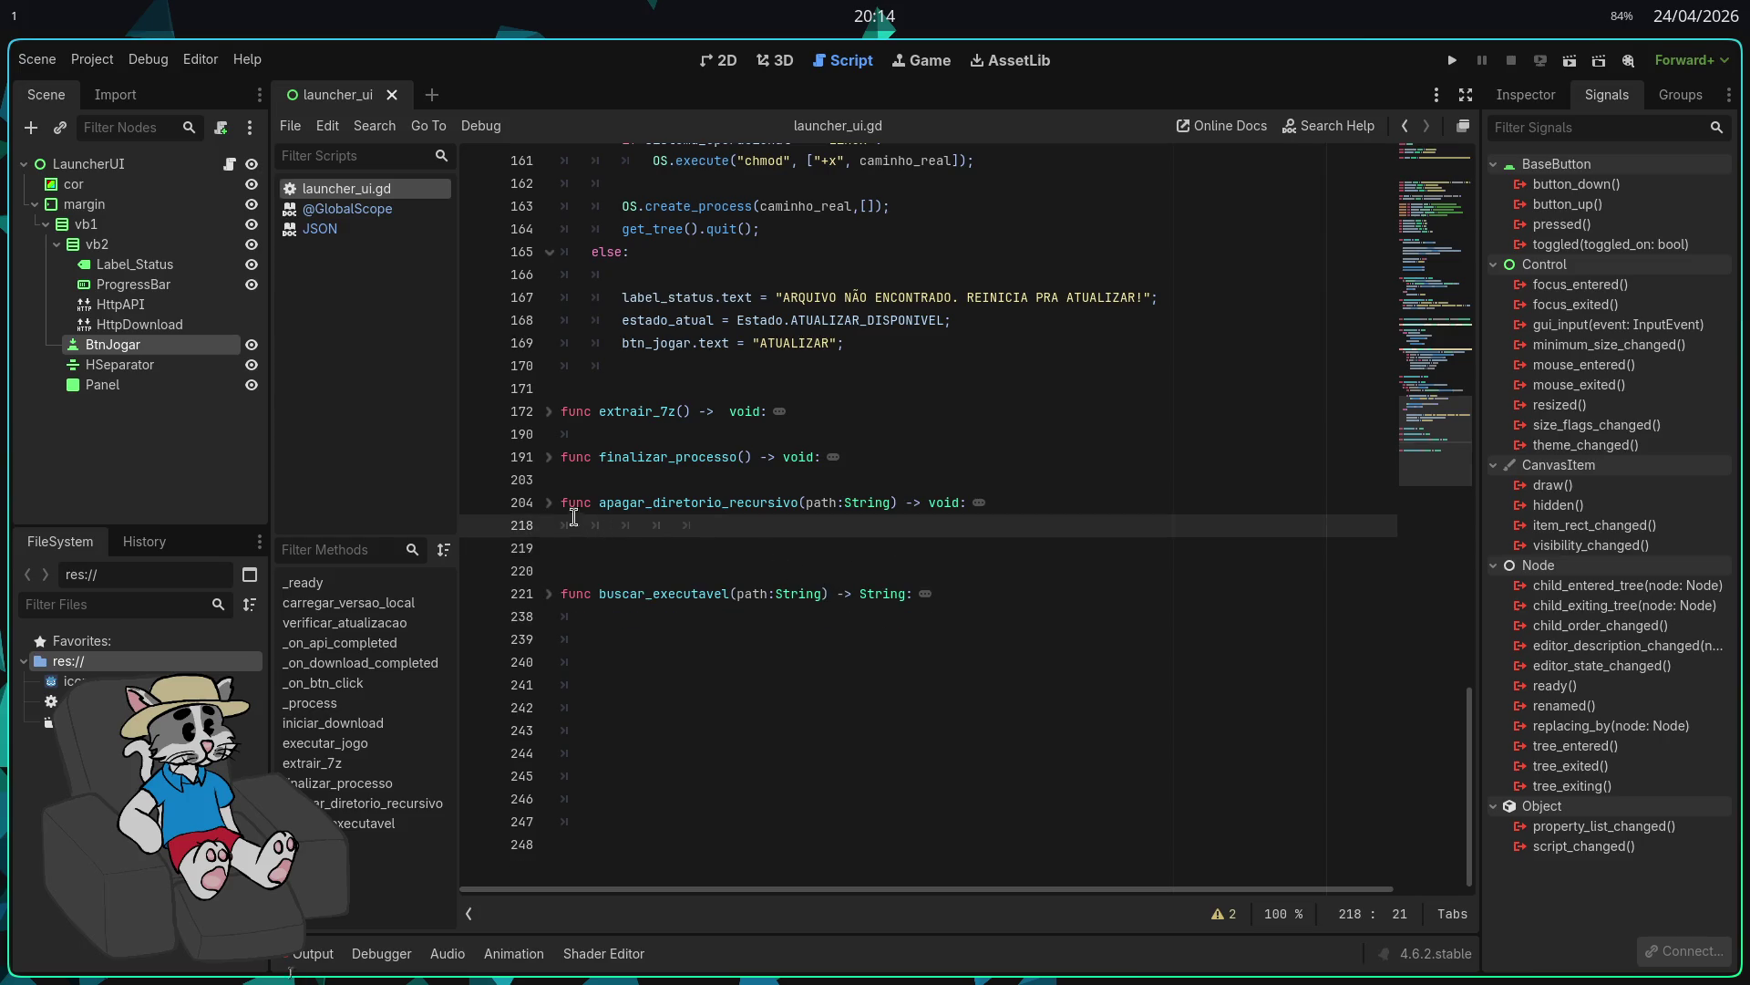
{"action": "left_click", "coordinate": [549, 502]}
{"action": "key", "text": "BackSpace"}
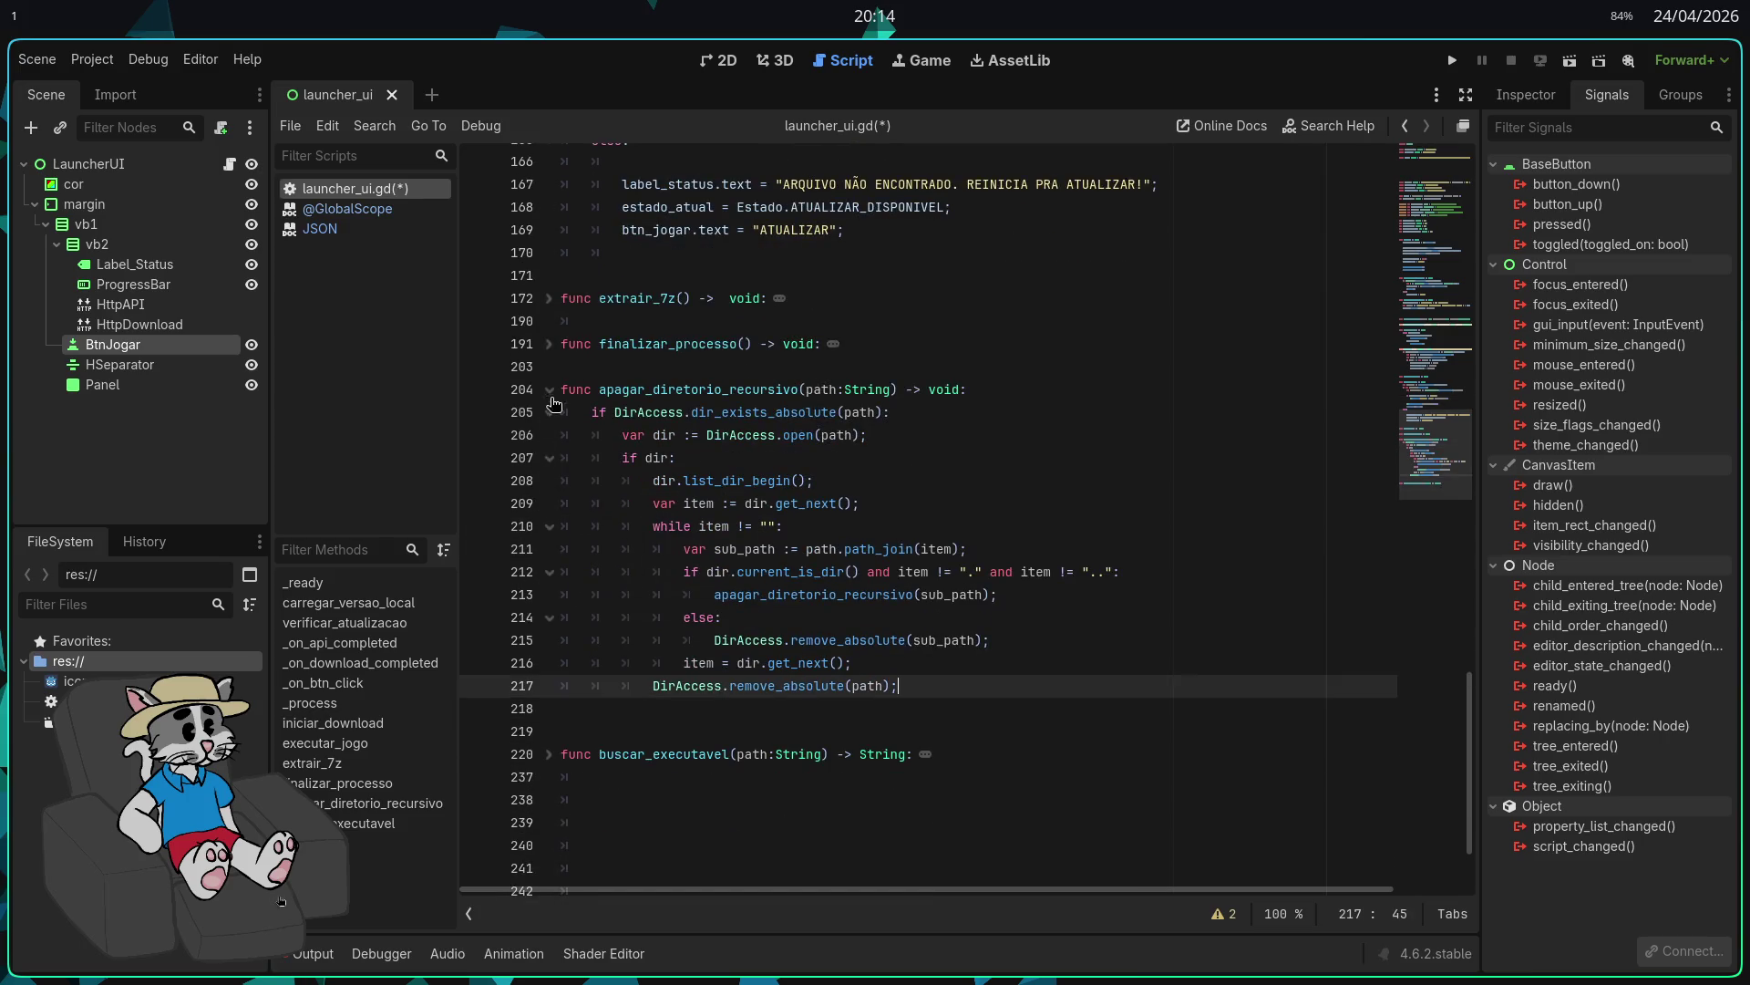
{"action": "left_click", "coordinate": [551, 389]}
{"action": "left_click", "coordinate": [599, 435]}
{"action": "key", "text": "BackSpace"}
{"action": "left_click", "coordinate": [589, 319]}
{"action": "left_click", "coordinate": [549, 297]}
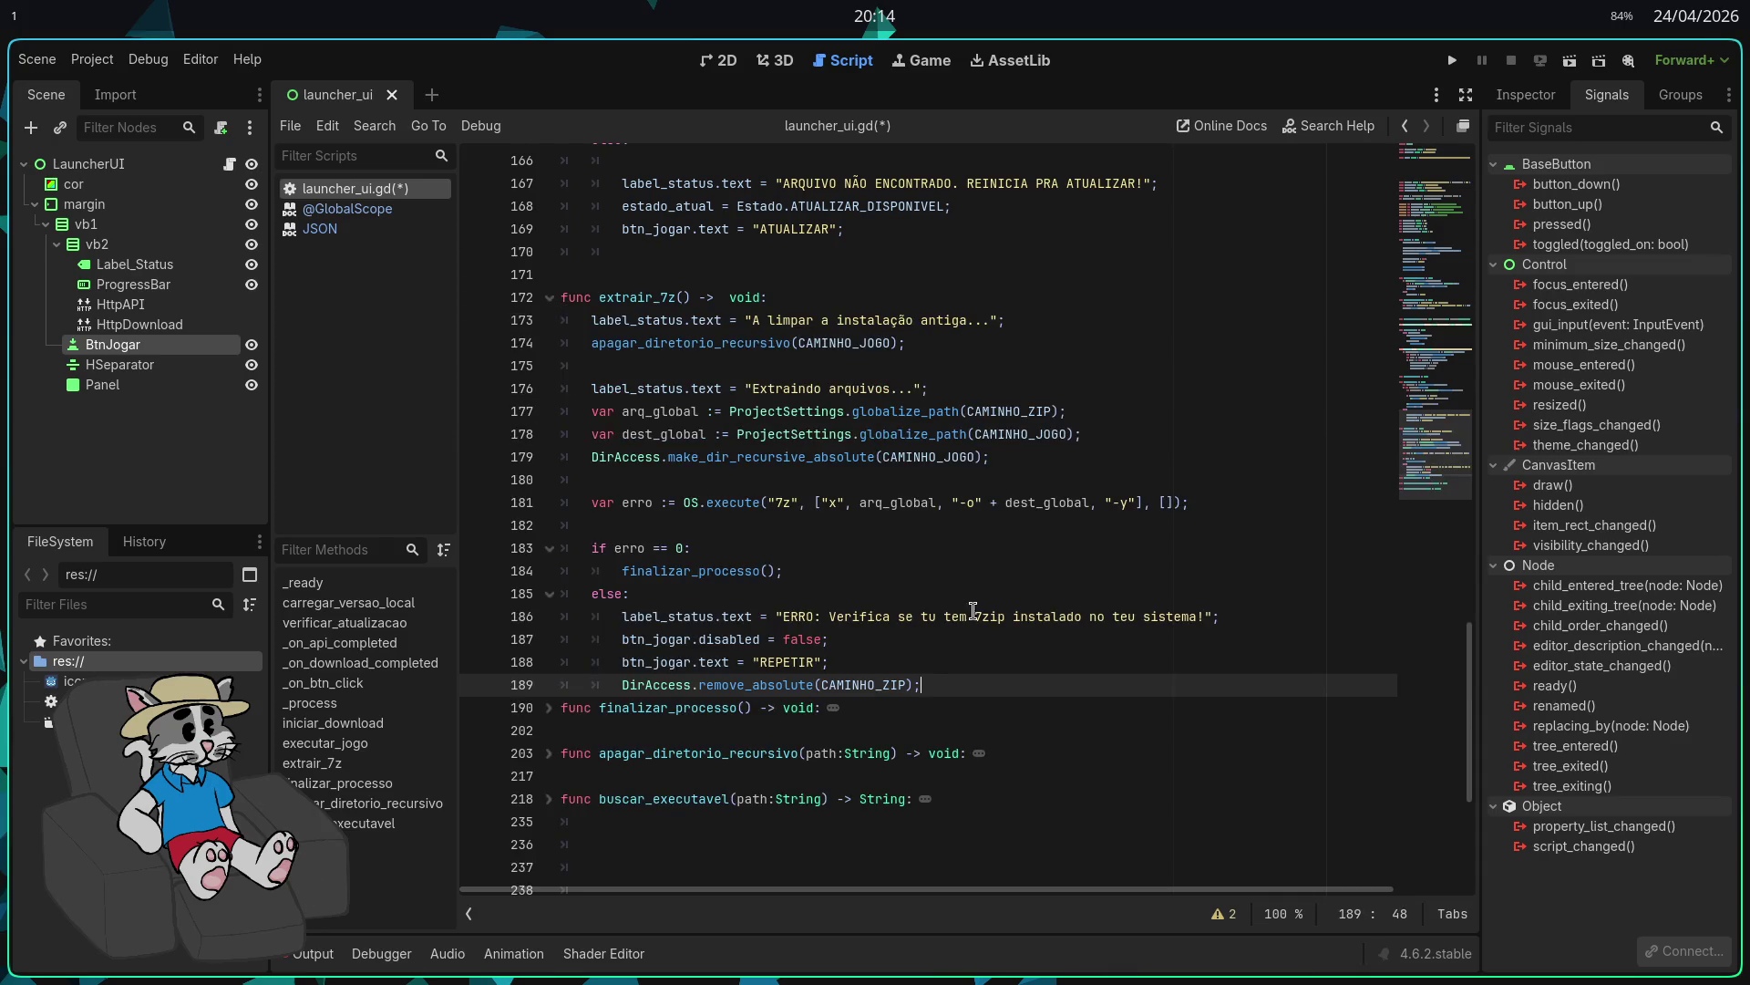
{"action": "key", "text": "Tab"}
{"action": "key", "text": "BackSpace"}
{"action": "left_click", "coordinate": [547, 297]}
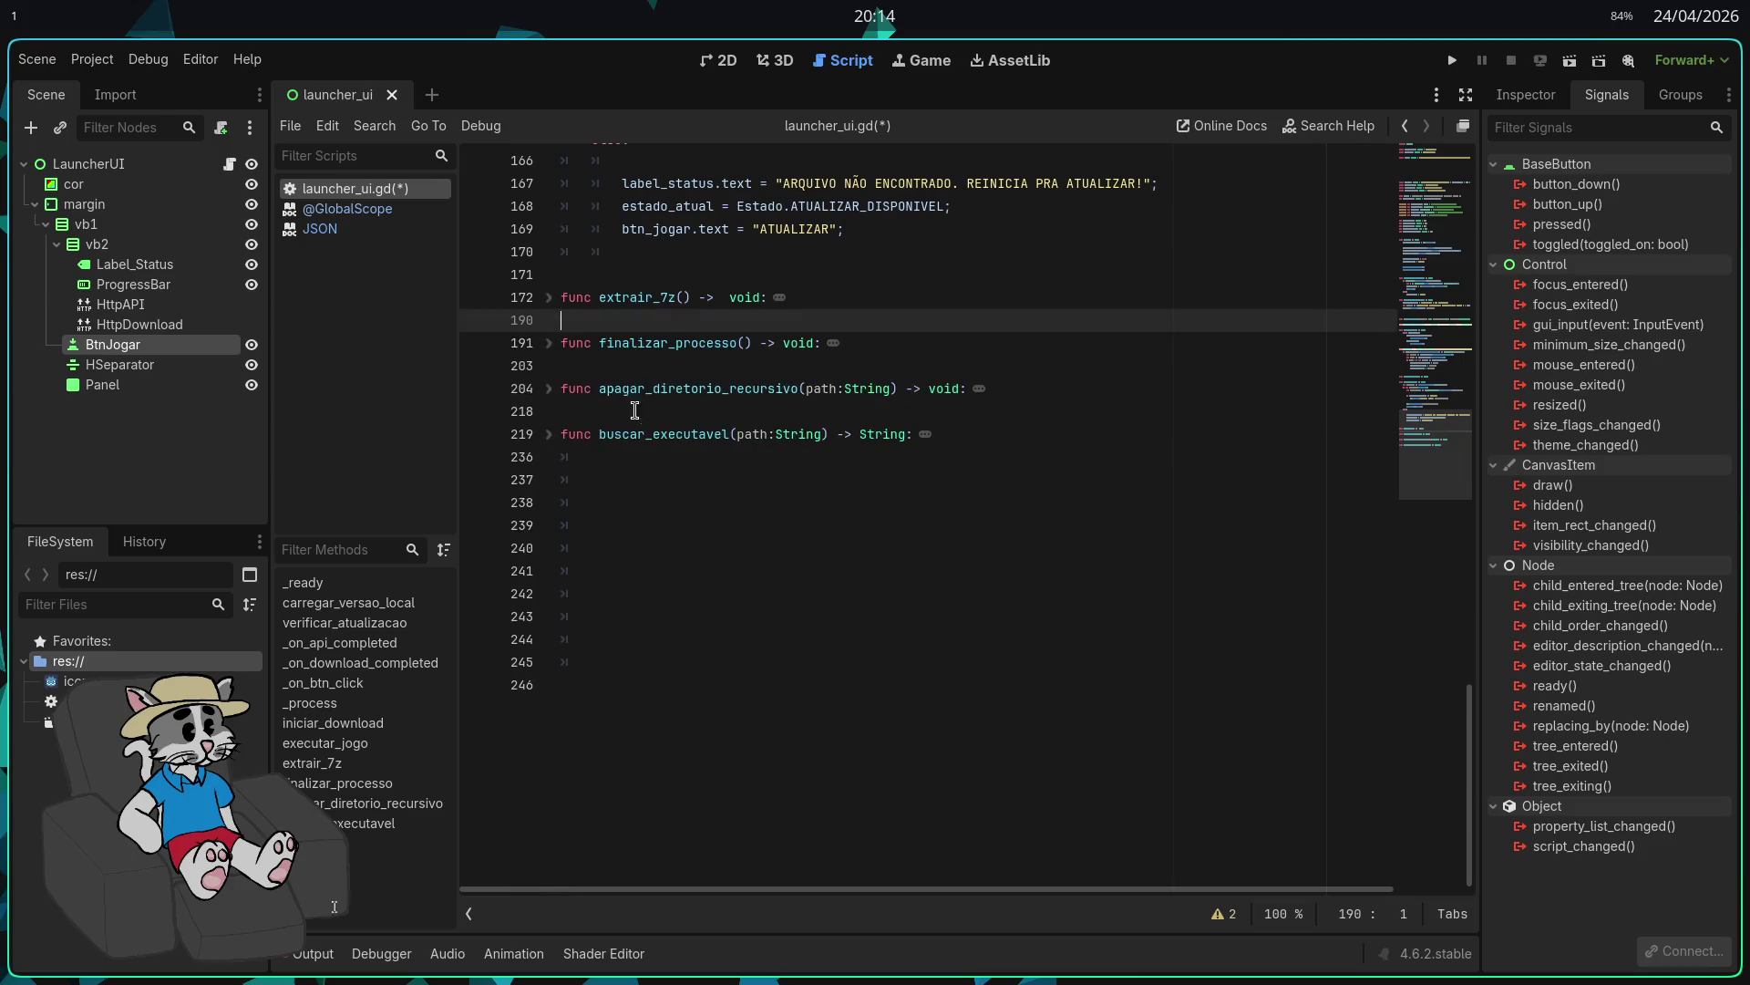
Step: Fold executar_jogo, iniciar_download and _process, deleting extra blank lines before extrair_7z and after _process
{"action": "scroll", "coordinate": [539, 395], "scroll_direction": "up", "scroll_amount": 2}
{"action": "left_click", "coordinate": [548, 299]}
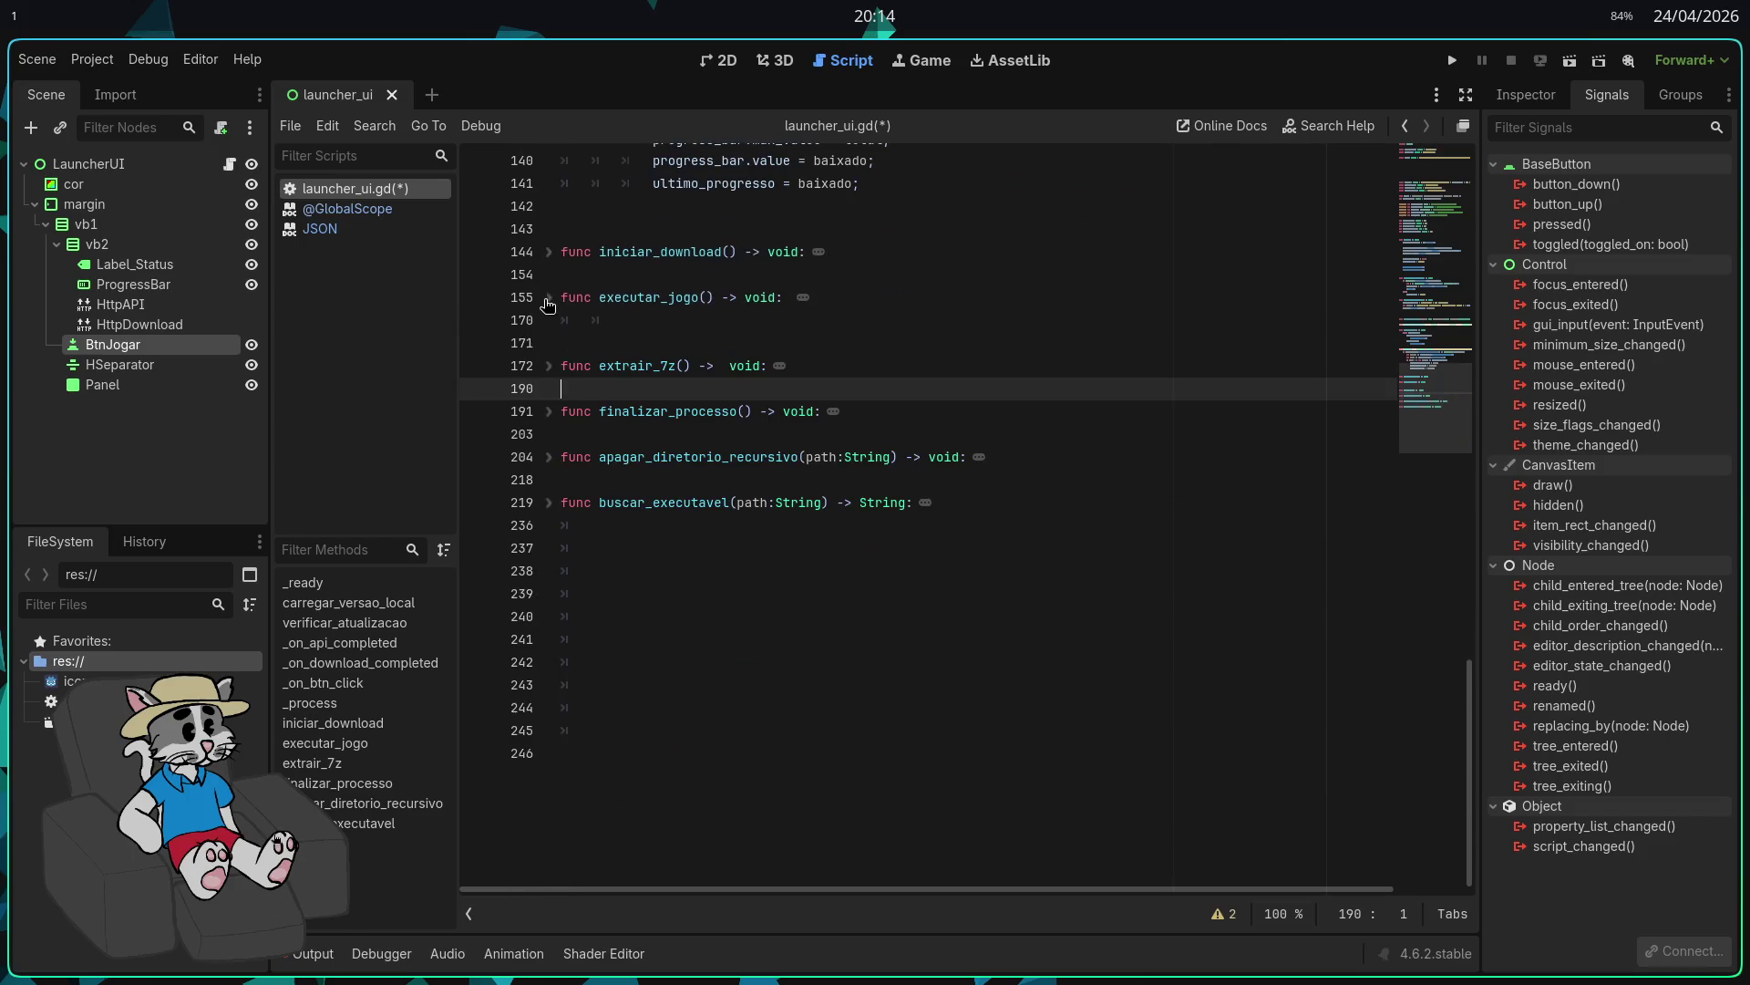
{"action": "double_click", "coordinate": [567, 323]}
{"action": "left_click", "coordinate": [550, 301]}
{"action": "left_click", "coordinate": [550, 301]}
{"action": "key", "text": "Down"}
{"action": "key", "text": "BackSpace"}
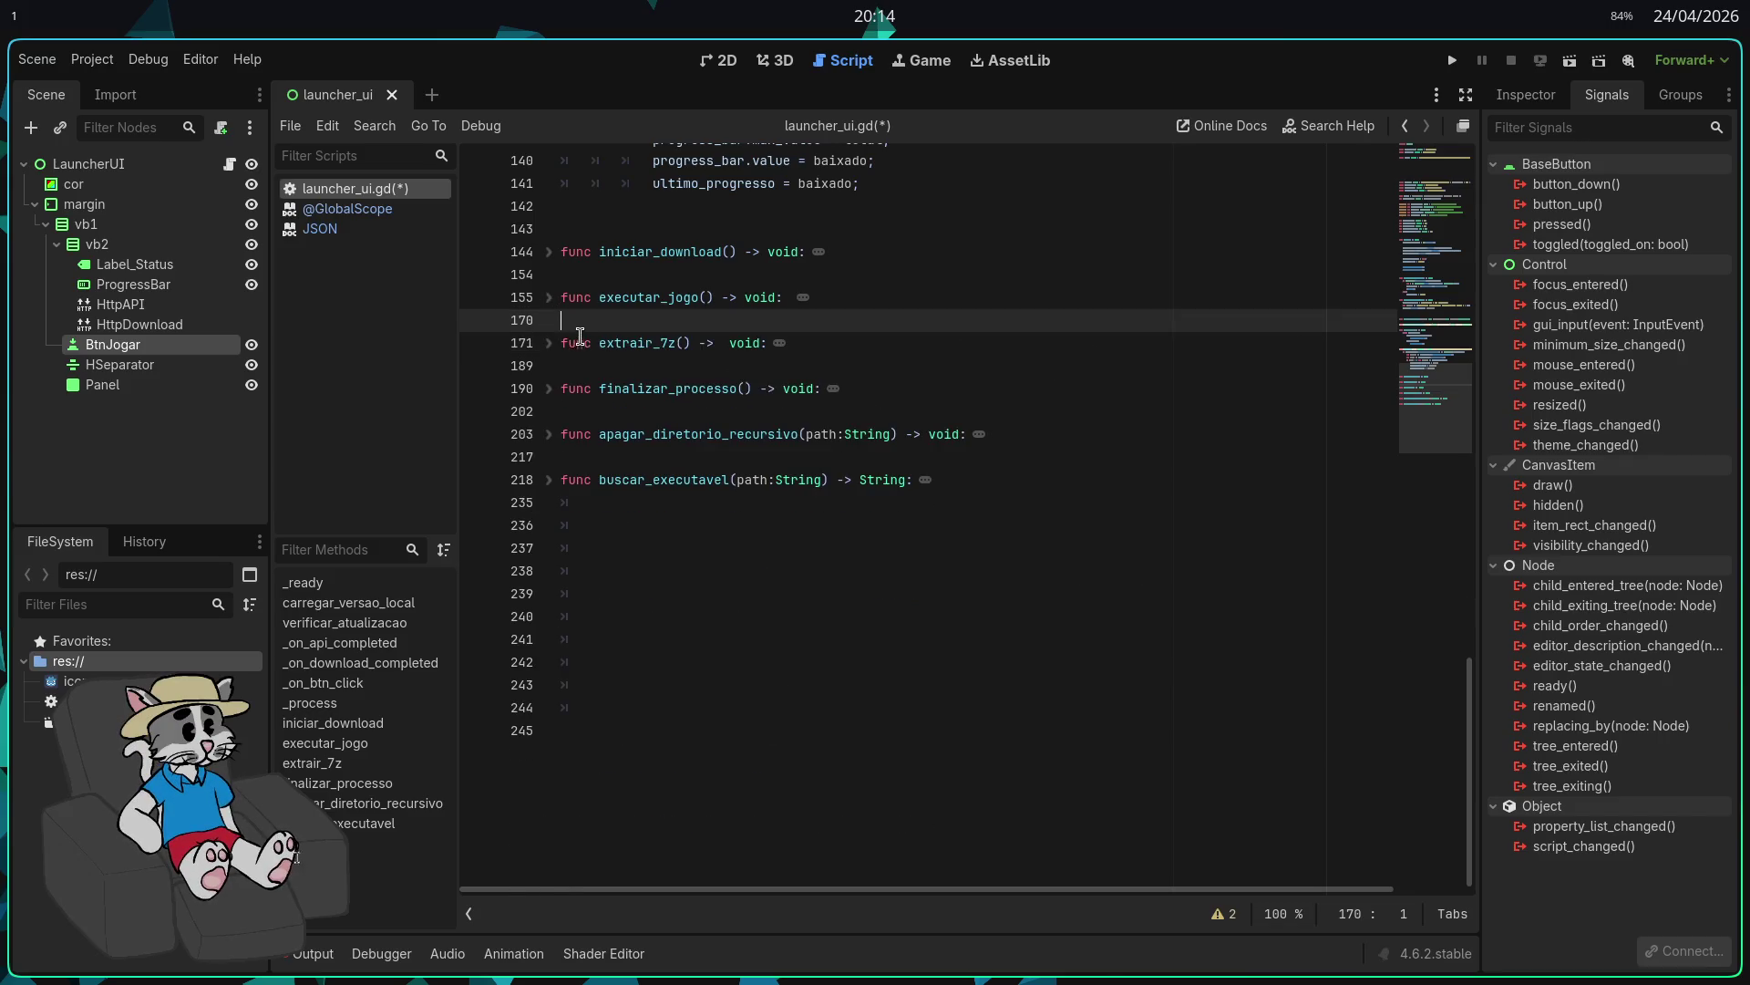
{"action": "left_click", "coordinate": [548, 255]}
{"action": "left_click", "coordinate": [548, 253]}
{"action": "scroll", "coordinate": [550, 273], "scroll_direction": "up", "scroll_amount": 4}
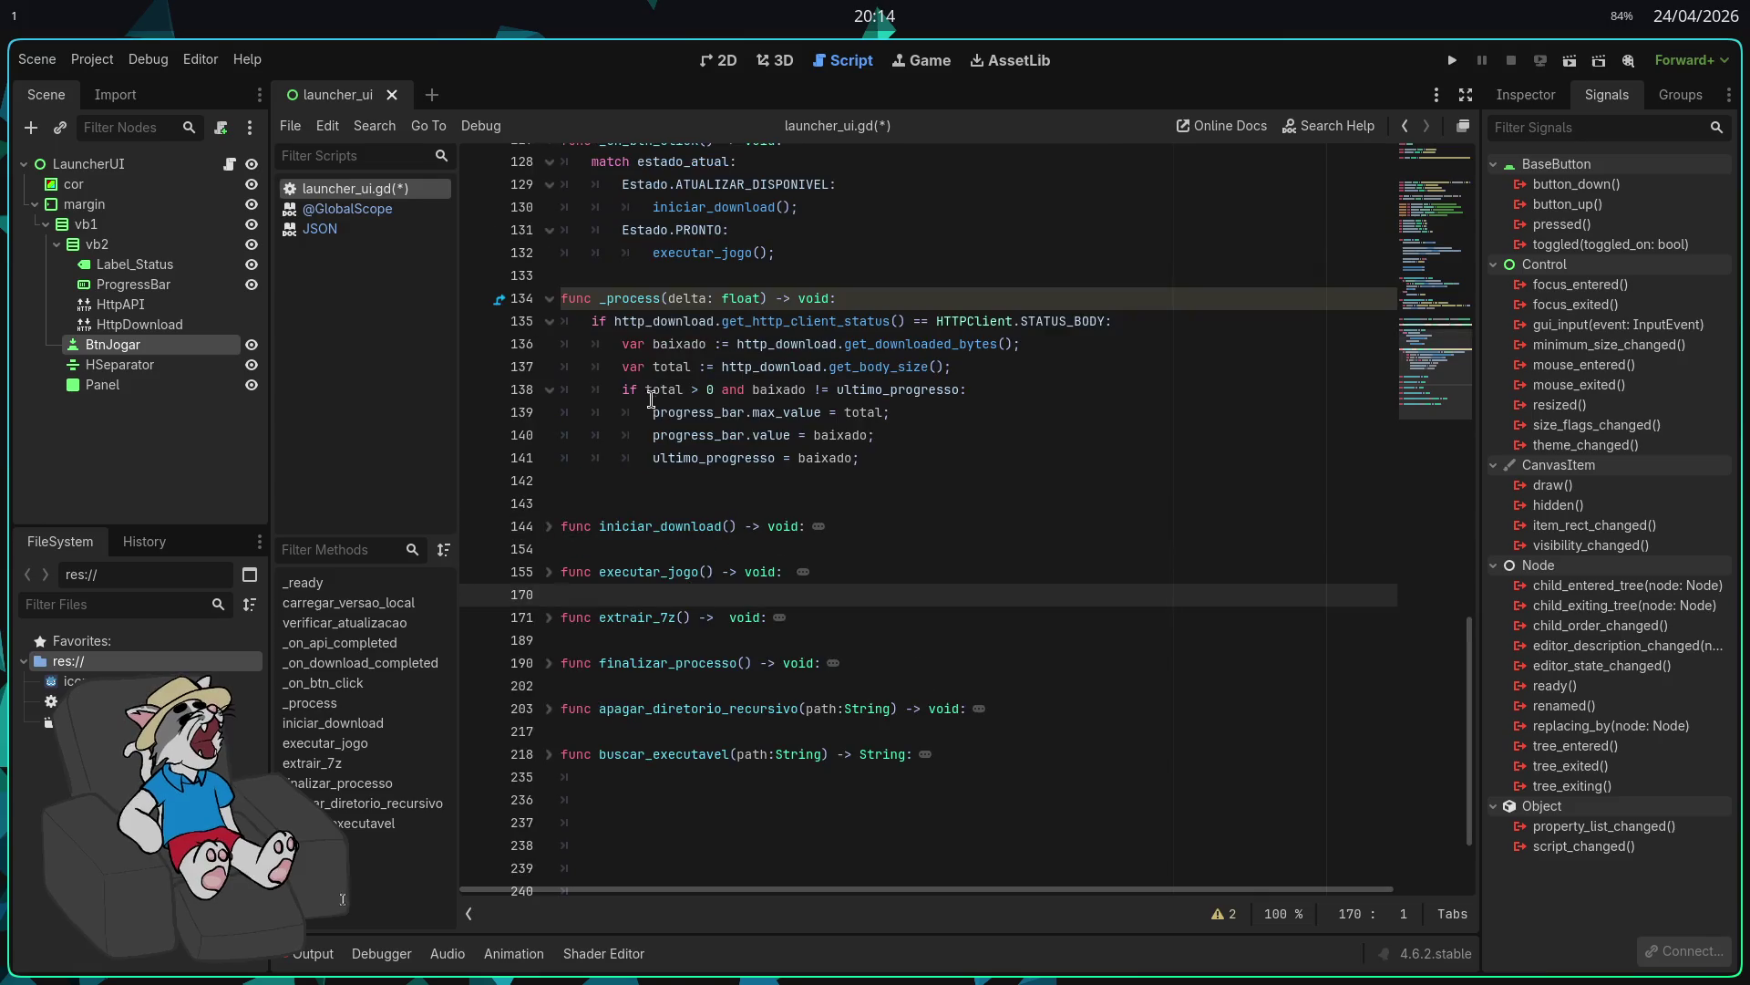
{"action": "left_click", "coordinate": [549, 299]}
{"action": "left_click", "coordinate": [574, 344]}
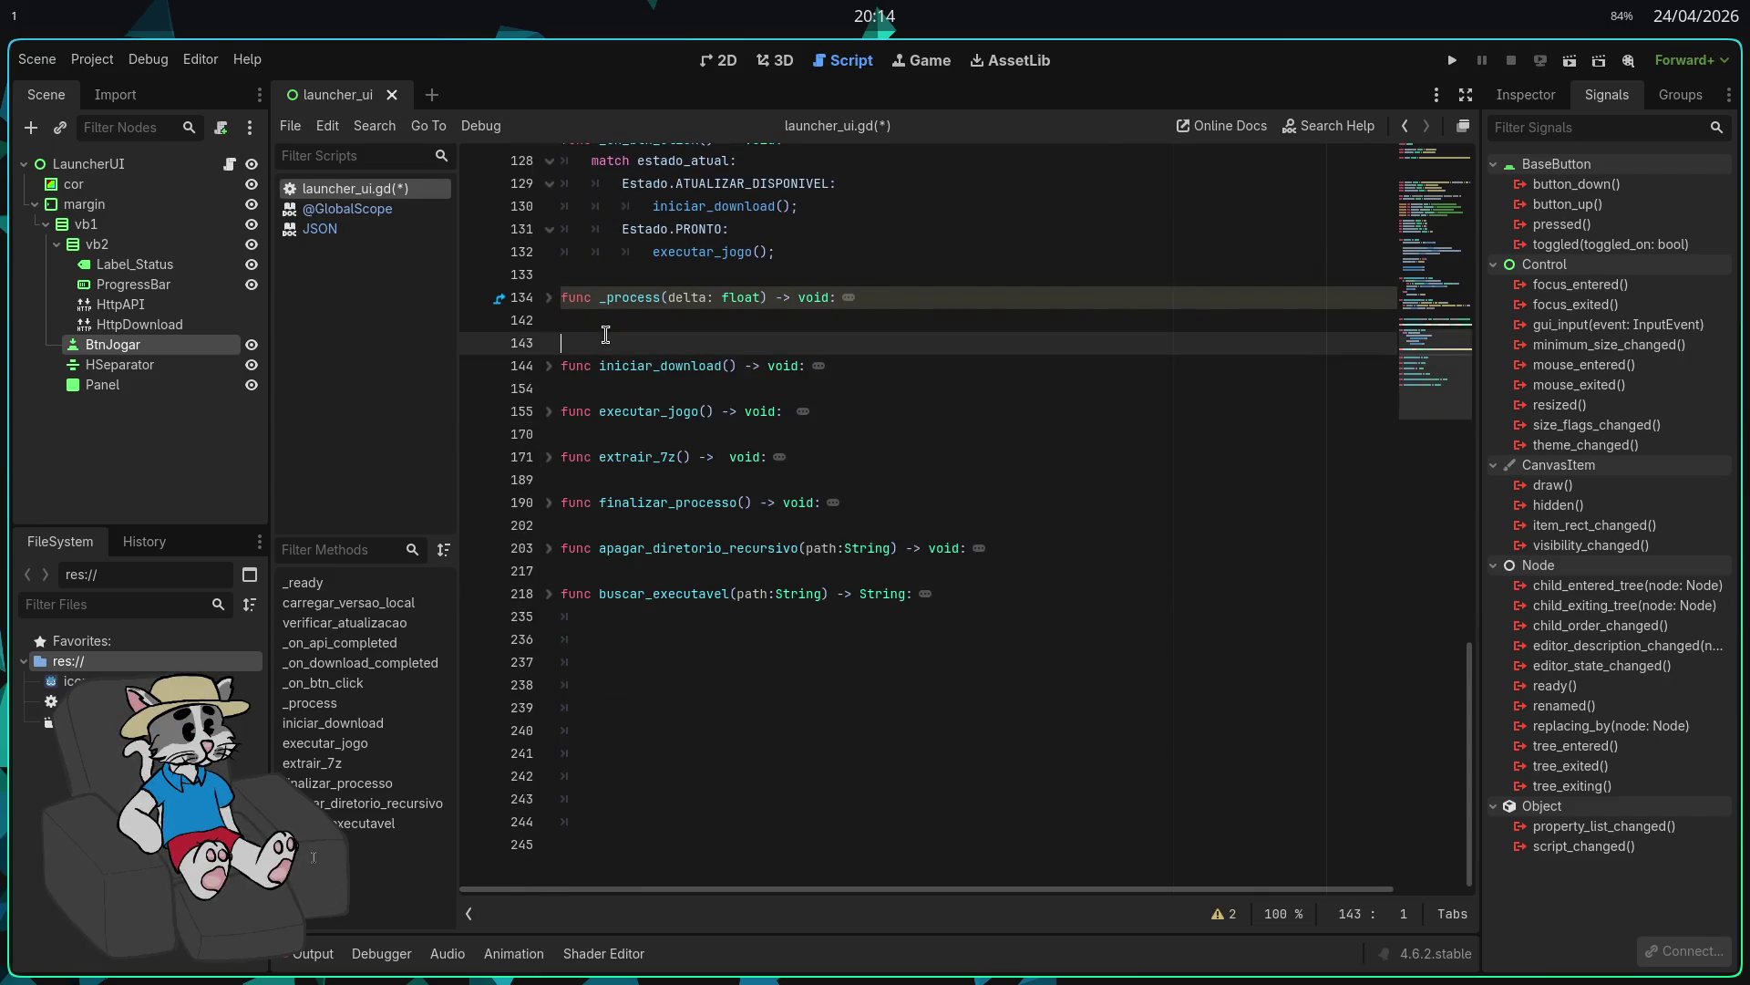
{"action": "key", "text": "BackSpace"}
Step: Fold _on_btn_click and fix the blank lines around it and above _on_api_completed
{"action": "scroll", "coordinate": [577, 329], "scroll_direction": "up", "scroll_amount": 3}
{"action": "left_click", "coordinate": [550, 321]}
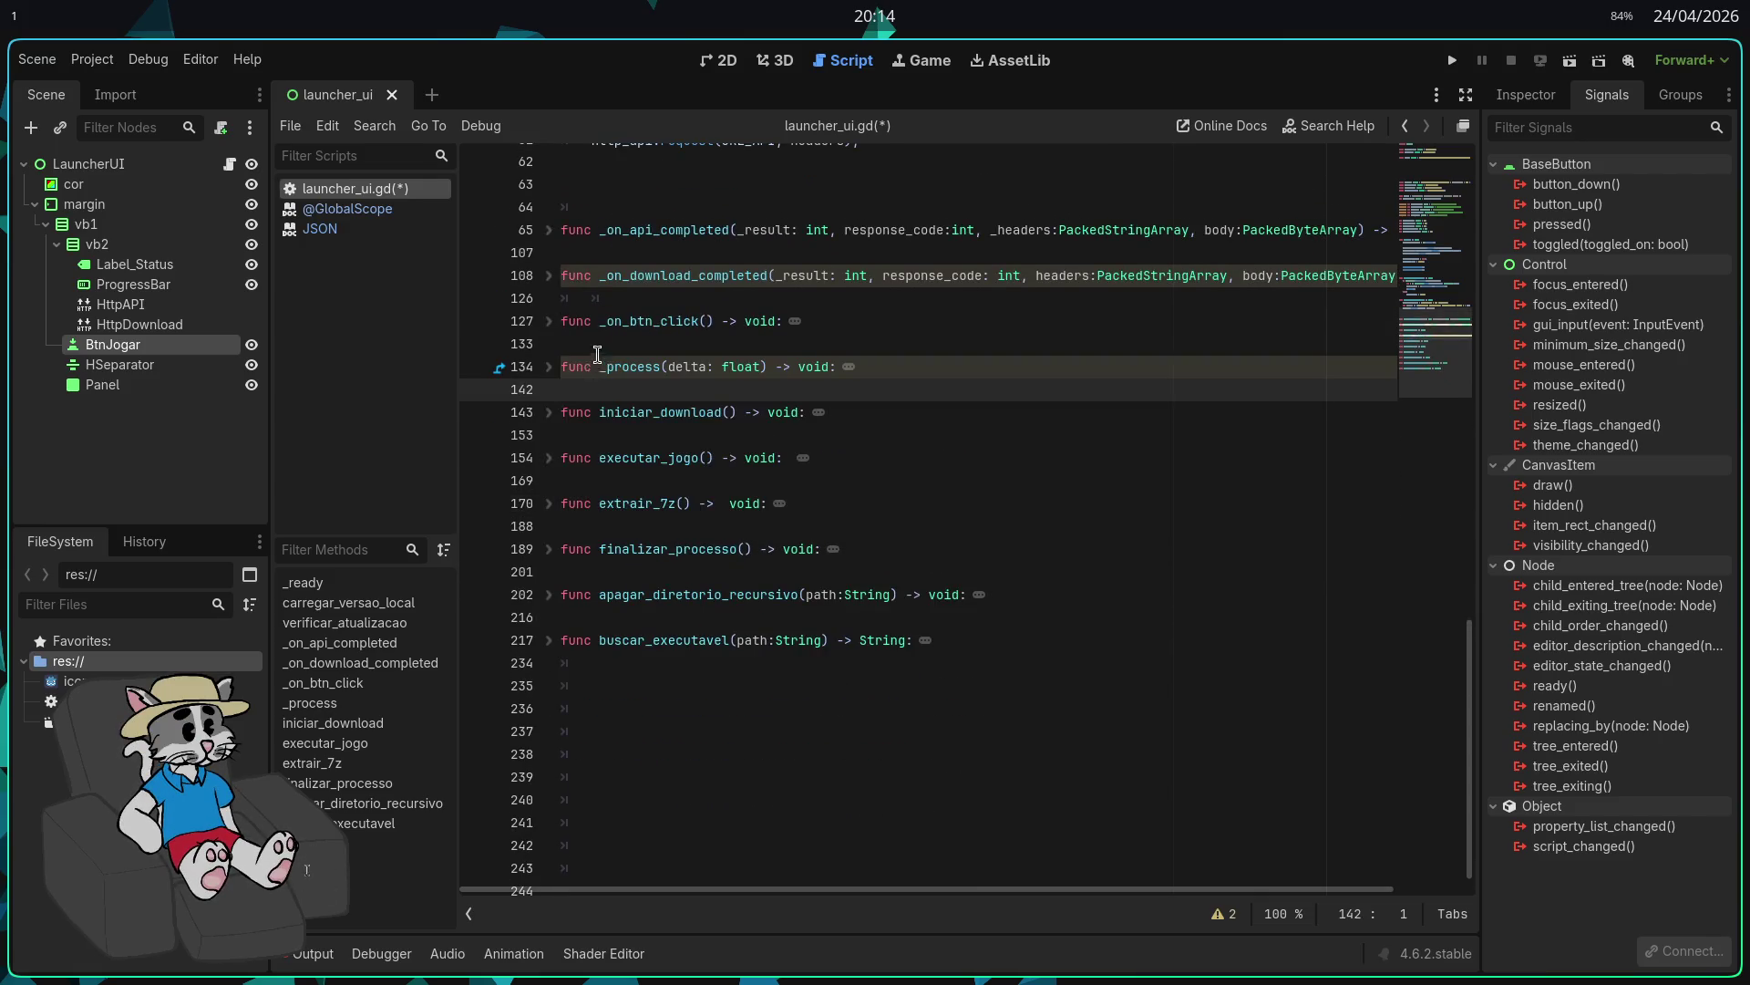
{"action": "left_click", "coordinate": [604, 298]}
{"action": "key", "text": "BackSpace"}
{"action": "key", "text": "BackSpace"}
{"action": "key", "text": "BackSpace"}
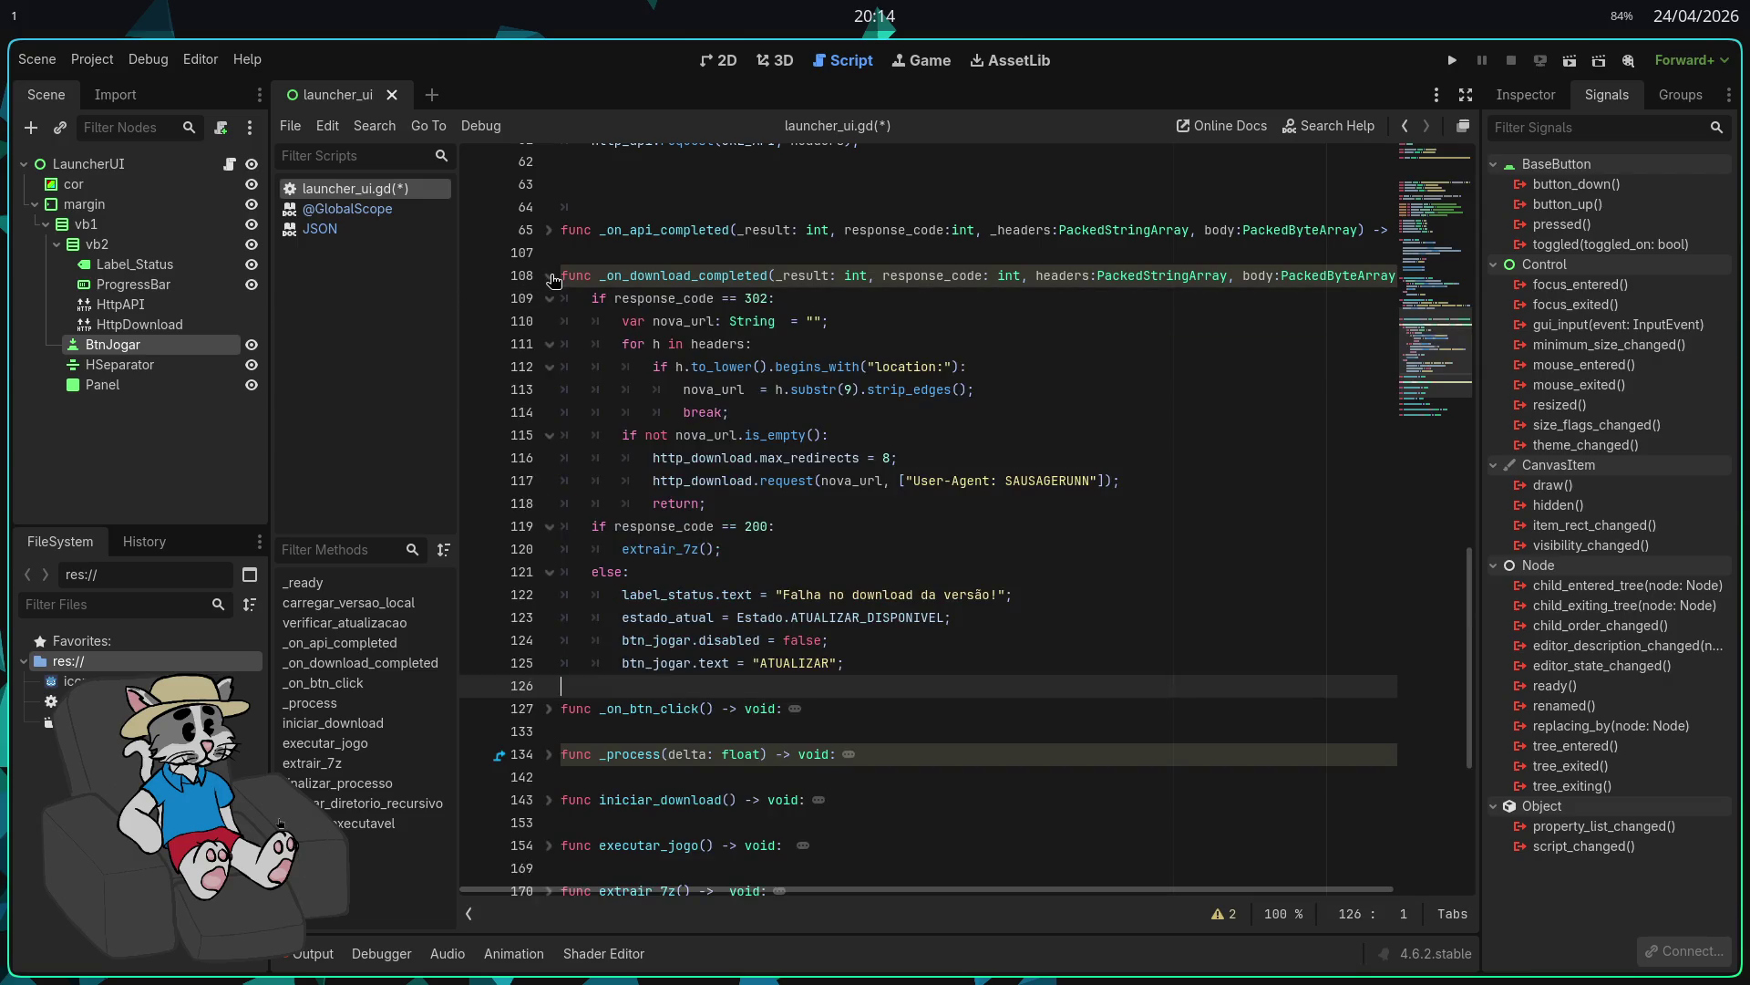
{"action": "left_click", "coordinate": [548, 276]}
{"action": "left_click", "coordinate": [551, 299]}
{"action": "left_click", "coordinate": [550, 299]}
{"action": "key", "text": "Return"}
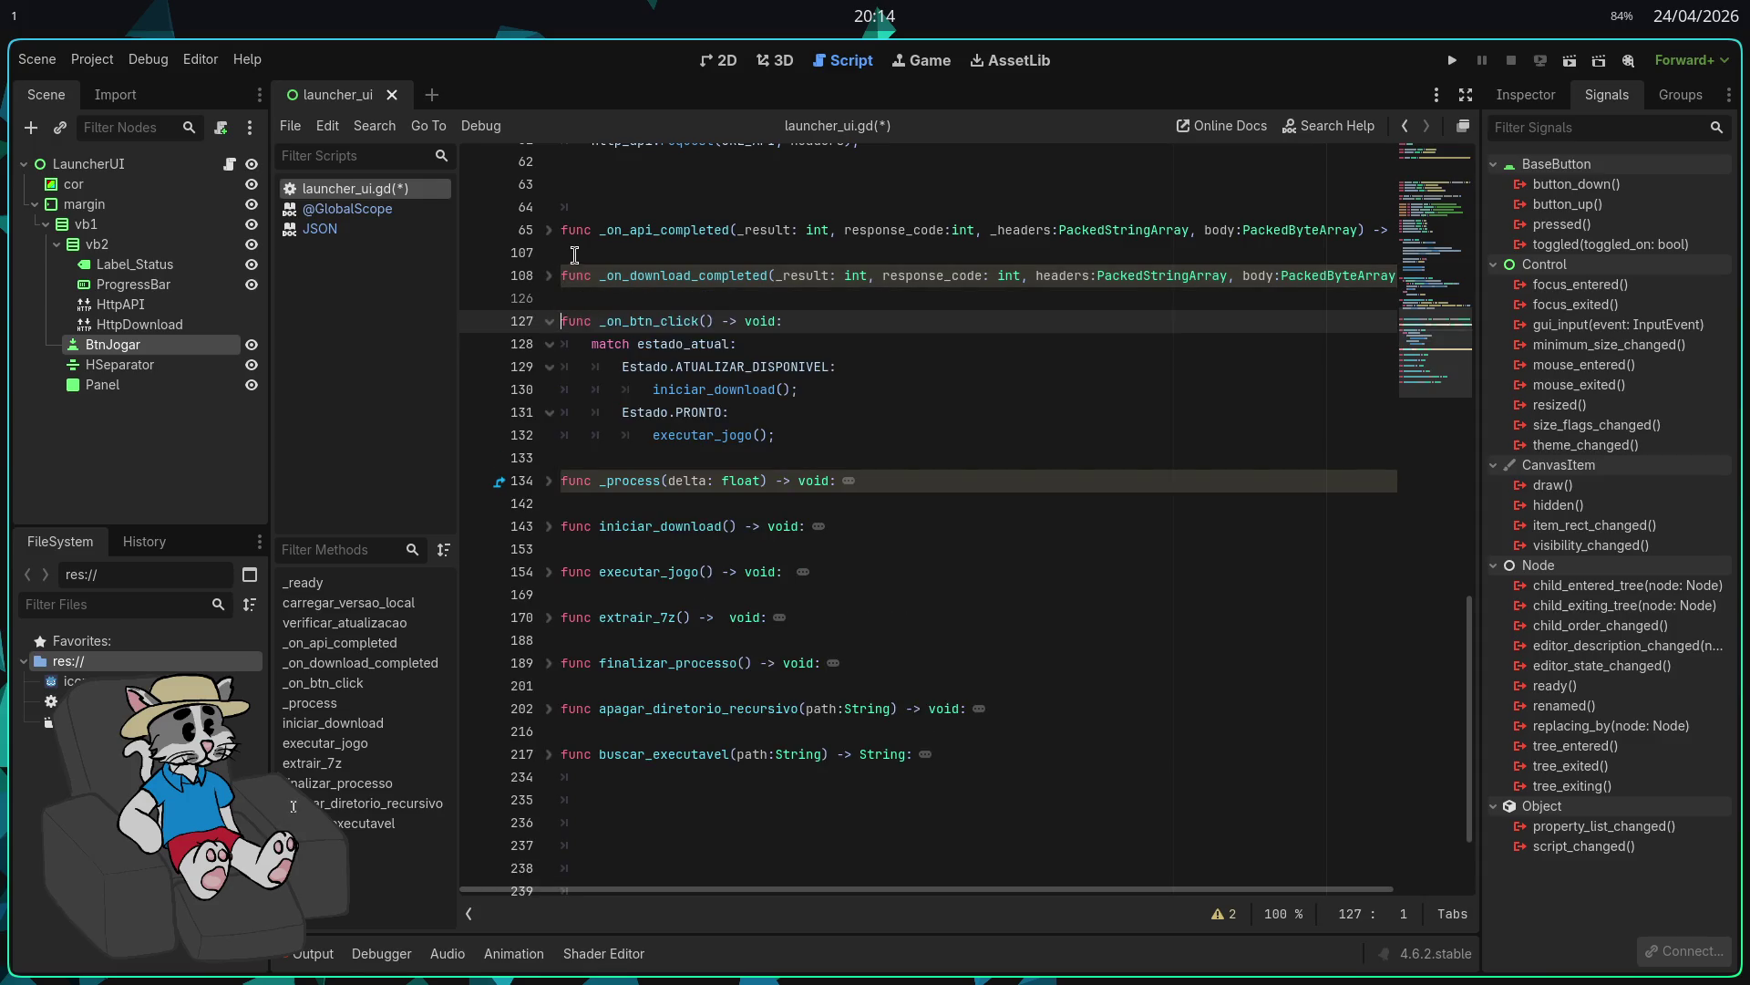
{"action": "scroll", "coordinate": [582, 211], "scroll_direction": "up", "scroll_amount": 1}
{"action": "left_click", "coordinate": [637, 273]}
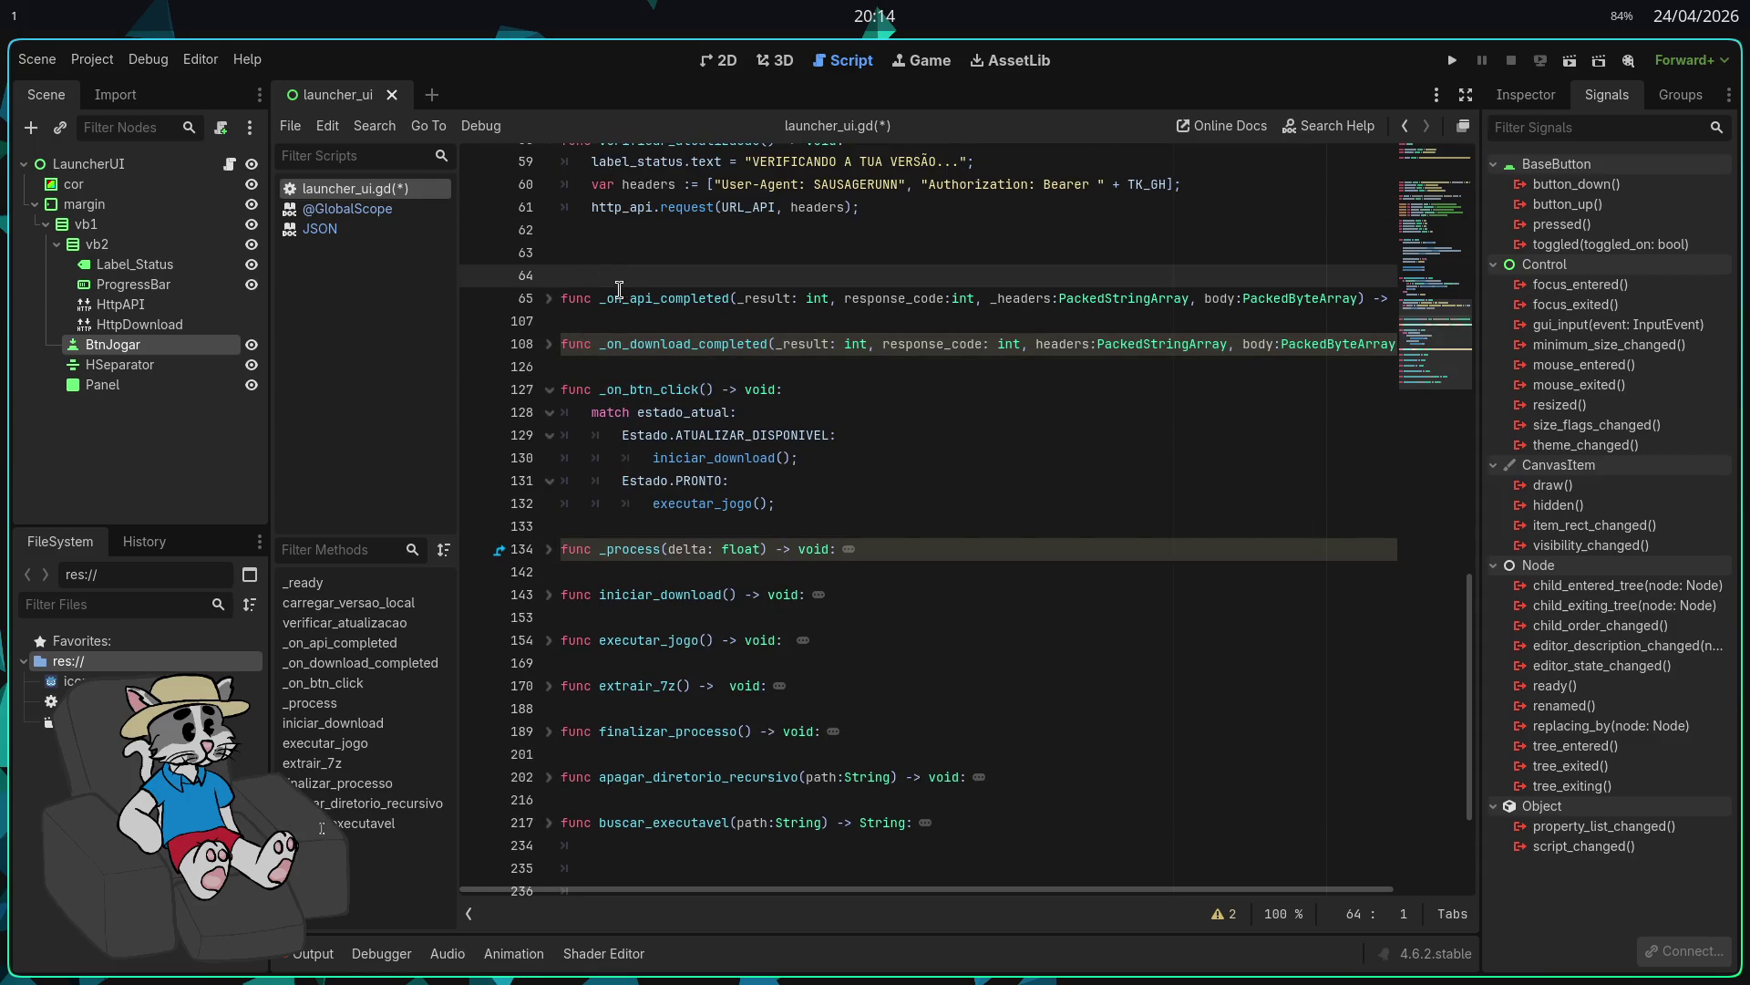
{"action": "key", "text": "Return"}
{"action": "left_click", "coordinate": [550, 412]}
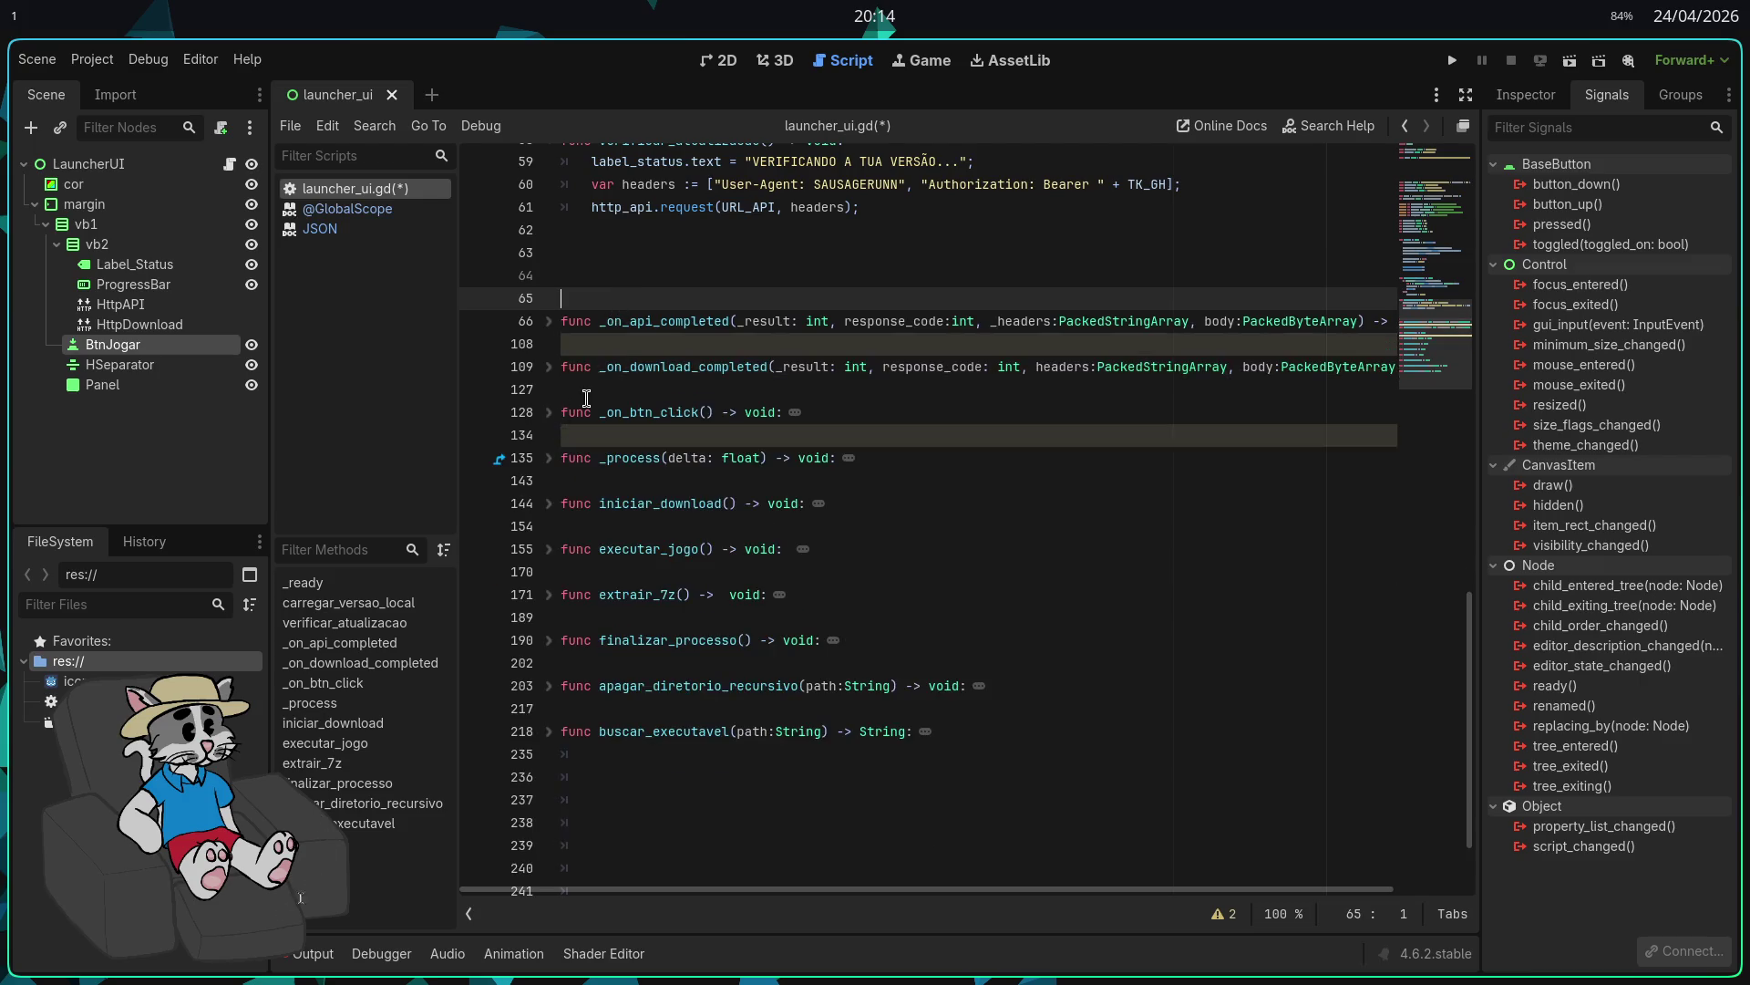
{"action": "left_click", "coordinate": [617, 278]}
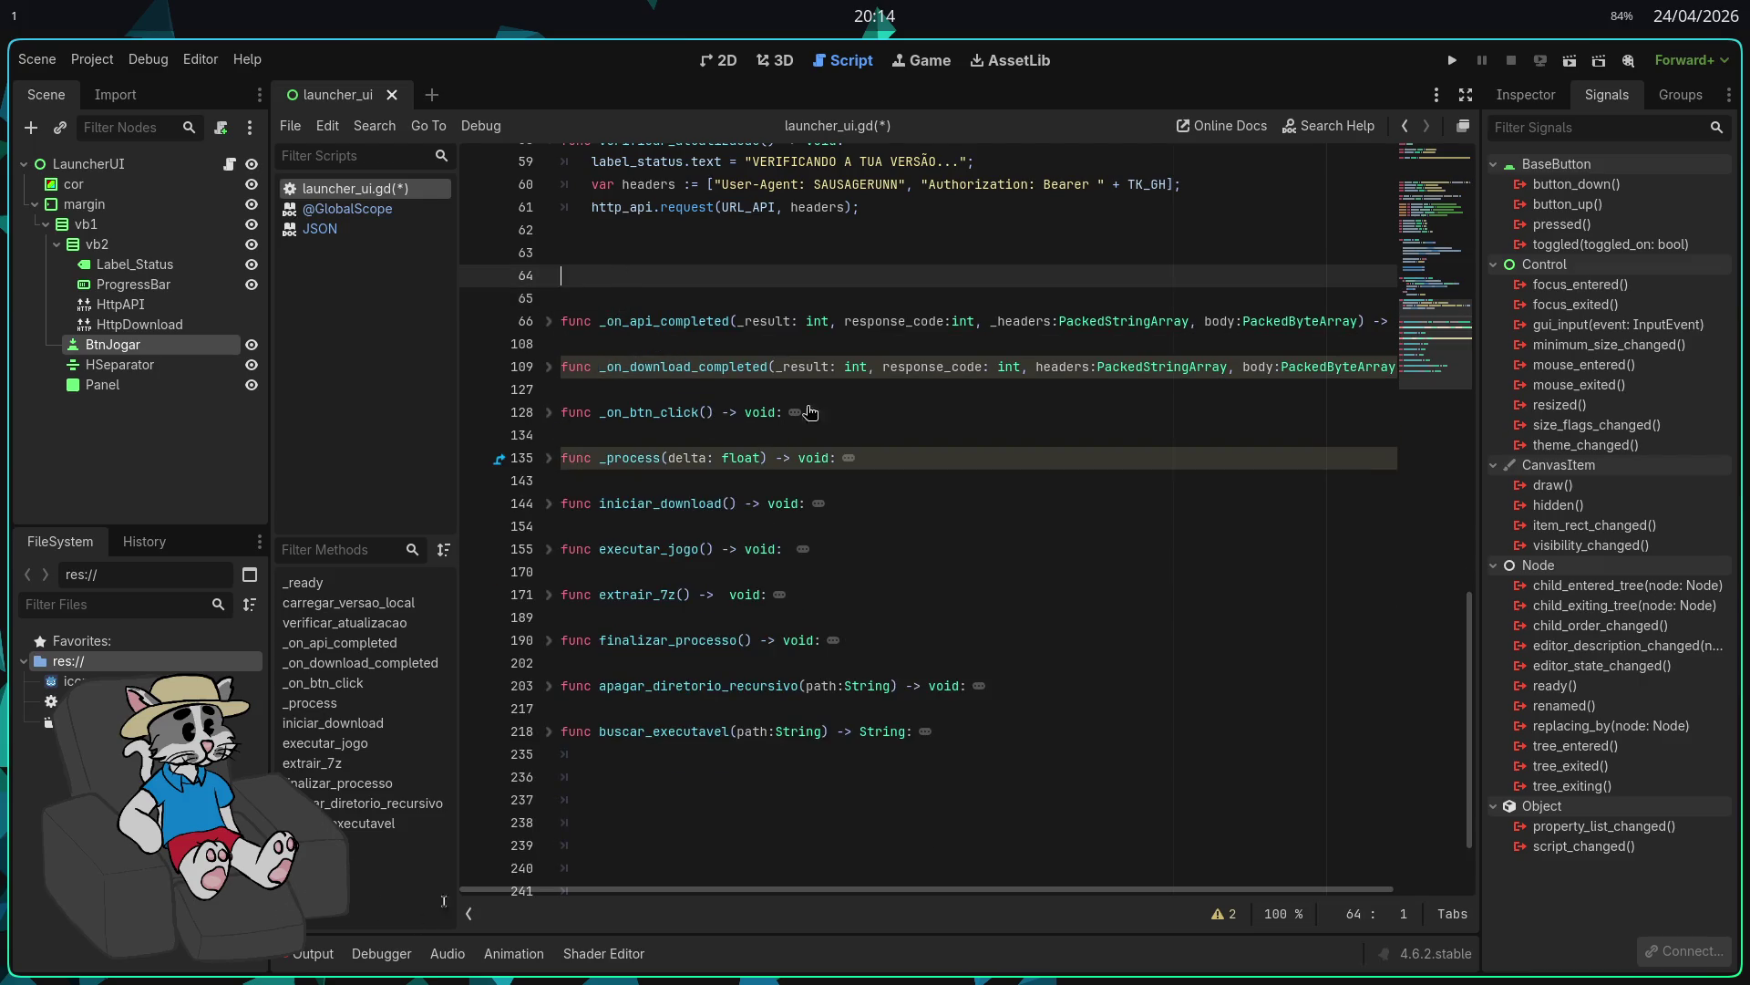
Step: Delete the trailing empty lines at the end of the script
{"action": "scroll", "coordinate": [809, 412], "scroll_direction": "up", "scroll_amount": 1}
{"action": "scroll", "coordinate": [862, 510], "scroll_direction": "down", "scroll_amount": 2}
{"action": "scroll", "coordinate": [866, 520], "scroll_direction": "up", "scroll_amount": 2}
{"action": "scroll", "coordinate": [866, 525], "scroll_direction": "down", "scroll_amount": 2}
{"action": "scroll", "coordinate": [823, 378], "scroll_direction": "up", "scroll_amount": 1}
{"action": "scroll", "coordinate": [984, 447], "scroll_direction": "down", "scroll_amount": 3}
{"action": "scroll", "coordinate": [985, 456], "scroll_direction": "up", "scroll_amount": 1}
{"action": "scroll", "coordinate": [911, 639], "scroll_direction": "down", "scroll_amount": 1}
{"action": "left_click", "coordinate": [771, 812]}
{"action": "left_click_drag", "start_coordinate": [772, 809], "coordinate": [607, 703]}
{"action": "left_click", "coordinate": [743, 825]}
{"action": "key", "text": "BackSpace"}
{"action": "left_click_drag", "start_coordinate": [744, 825], "coordinate": [578, 687]}
{"action": "key", "text": "BackSpace"}
{"action": "key", "text": "BackSpace"}
{"action": "key", "text": "BackSpace"}
{"action": "scroll", "coordinate": [580, 658], "scroll_direction": "up", "scroll_amount": 3}
{"action": "scroll", "coordinate": [641, 668], "scroll_direction": "down", "scroll_amount": 5}
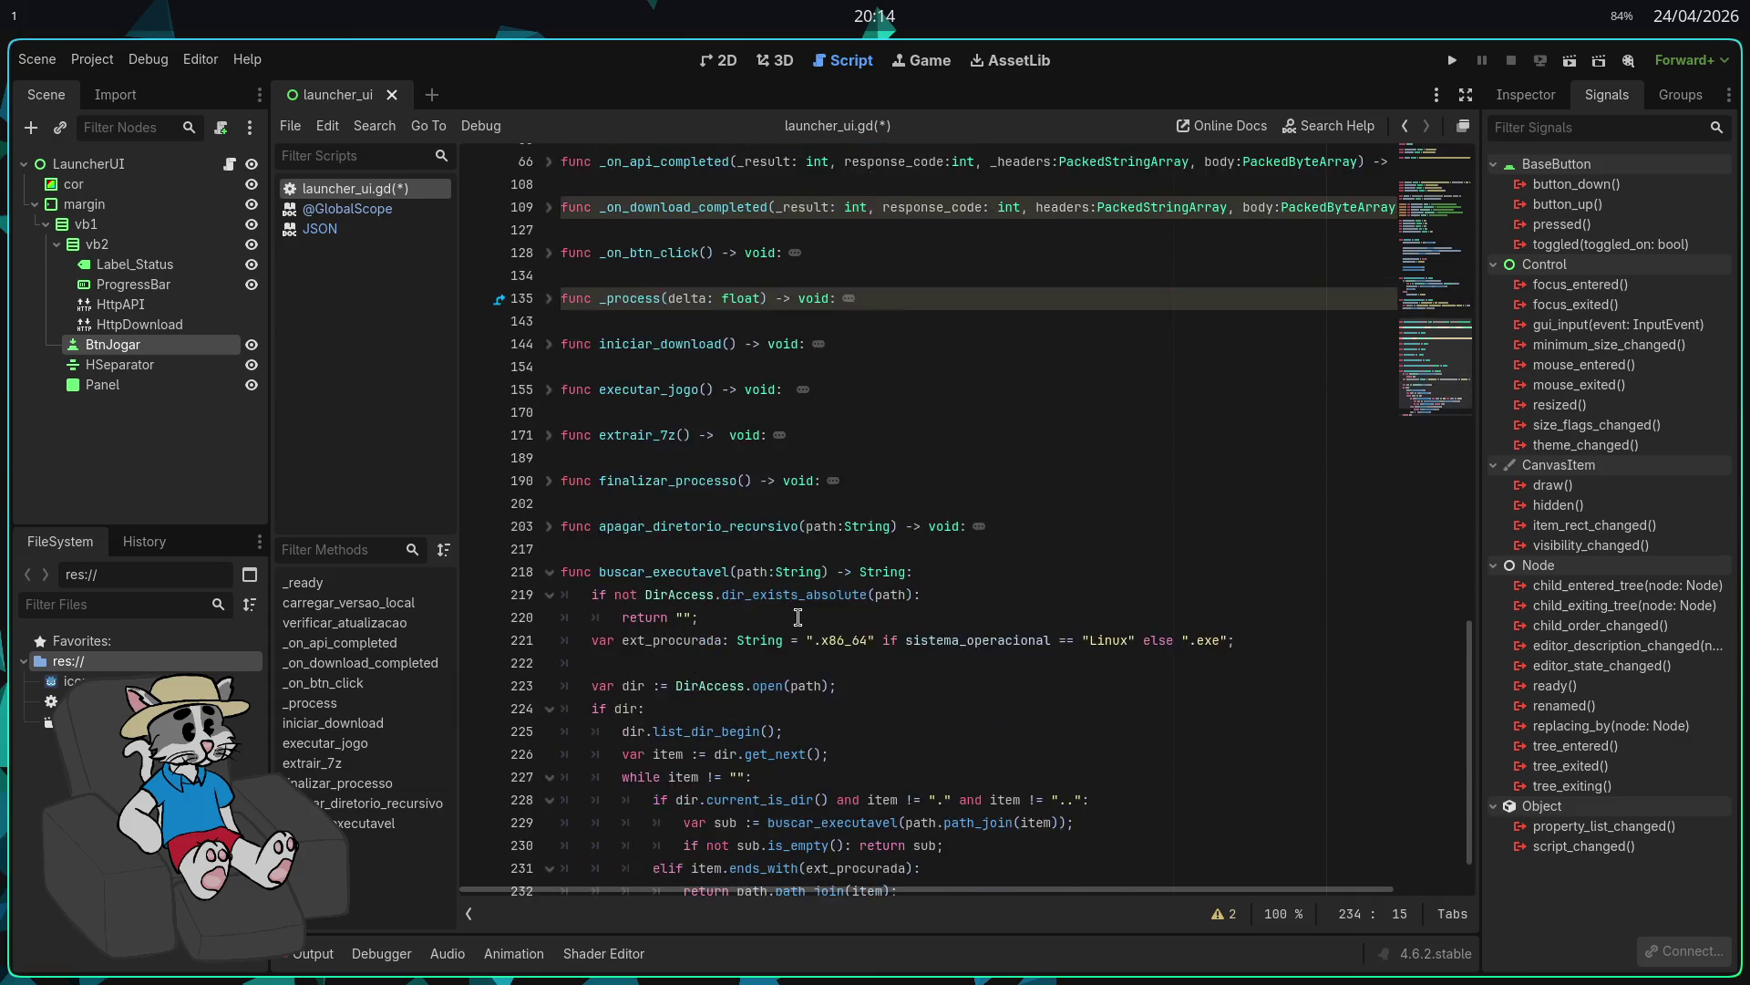
Step: Collapse buscar_executavel and leave a single trailing newline at the file's end
{"action": "left_click", "coordinate": [549, 503]}
{"action": "key", "text": "Return"}
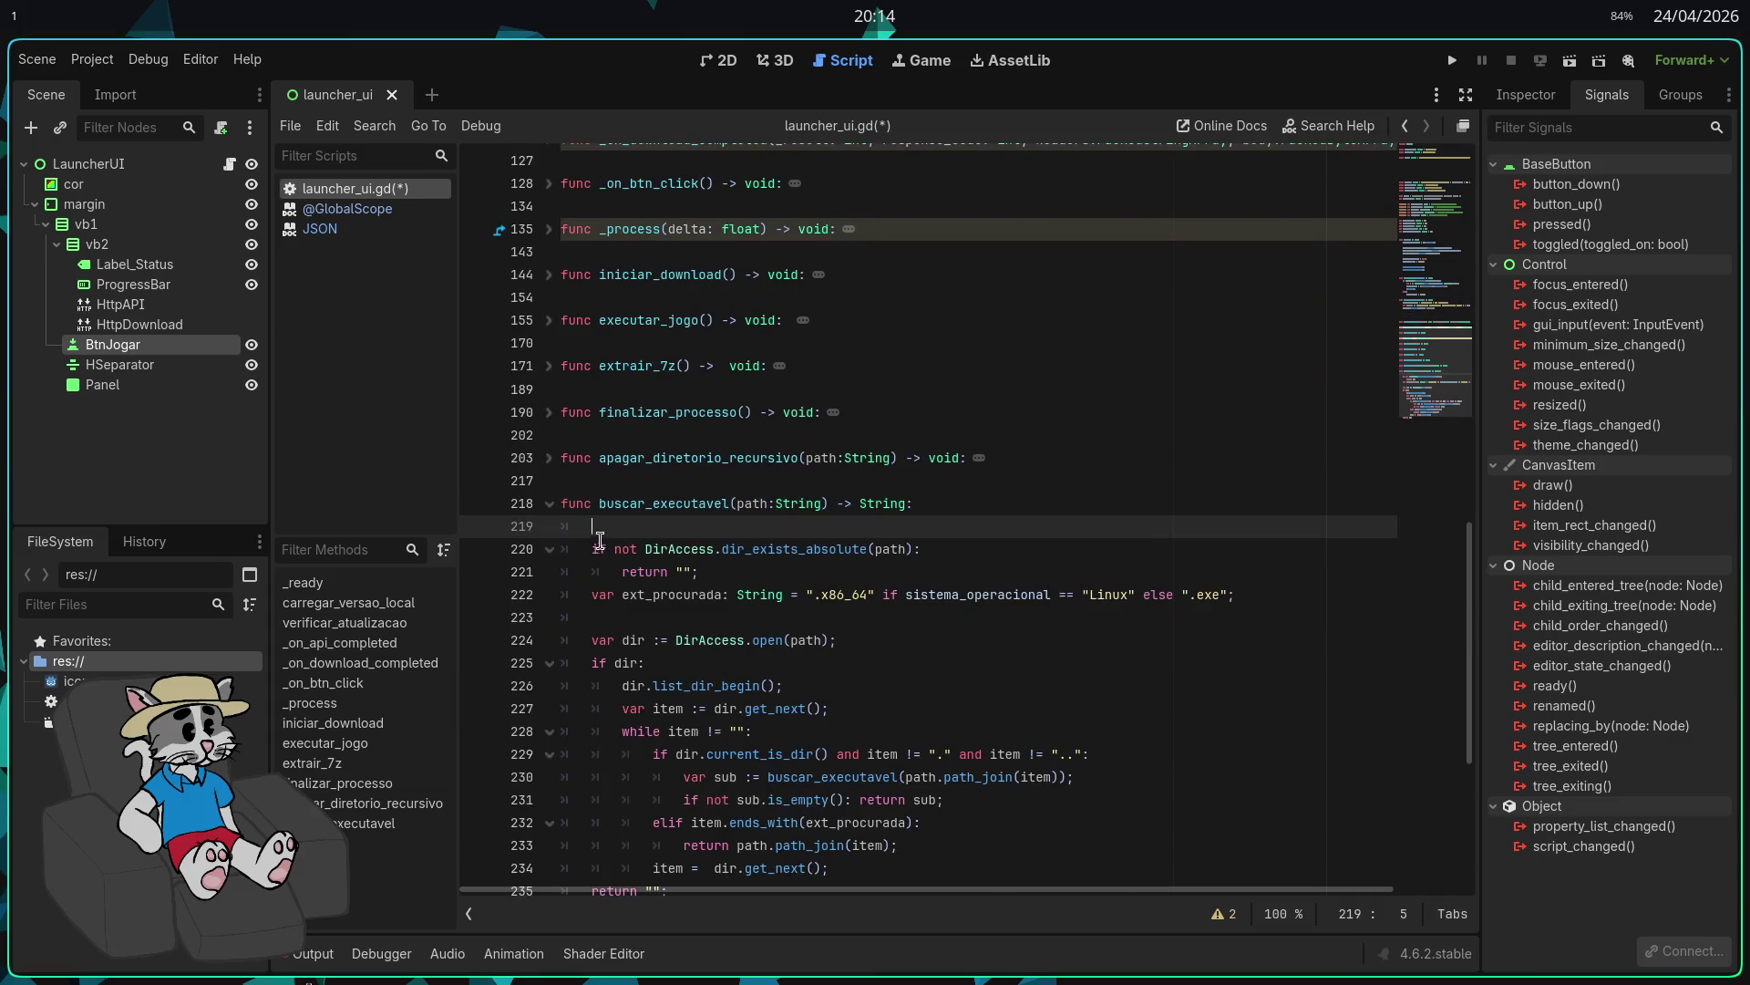
{"action": "key", "text": "BackSpace"}
{"action": "key", "text": "alt+f"}
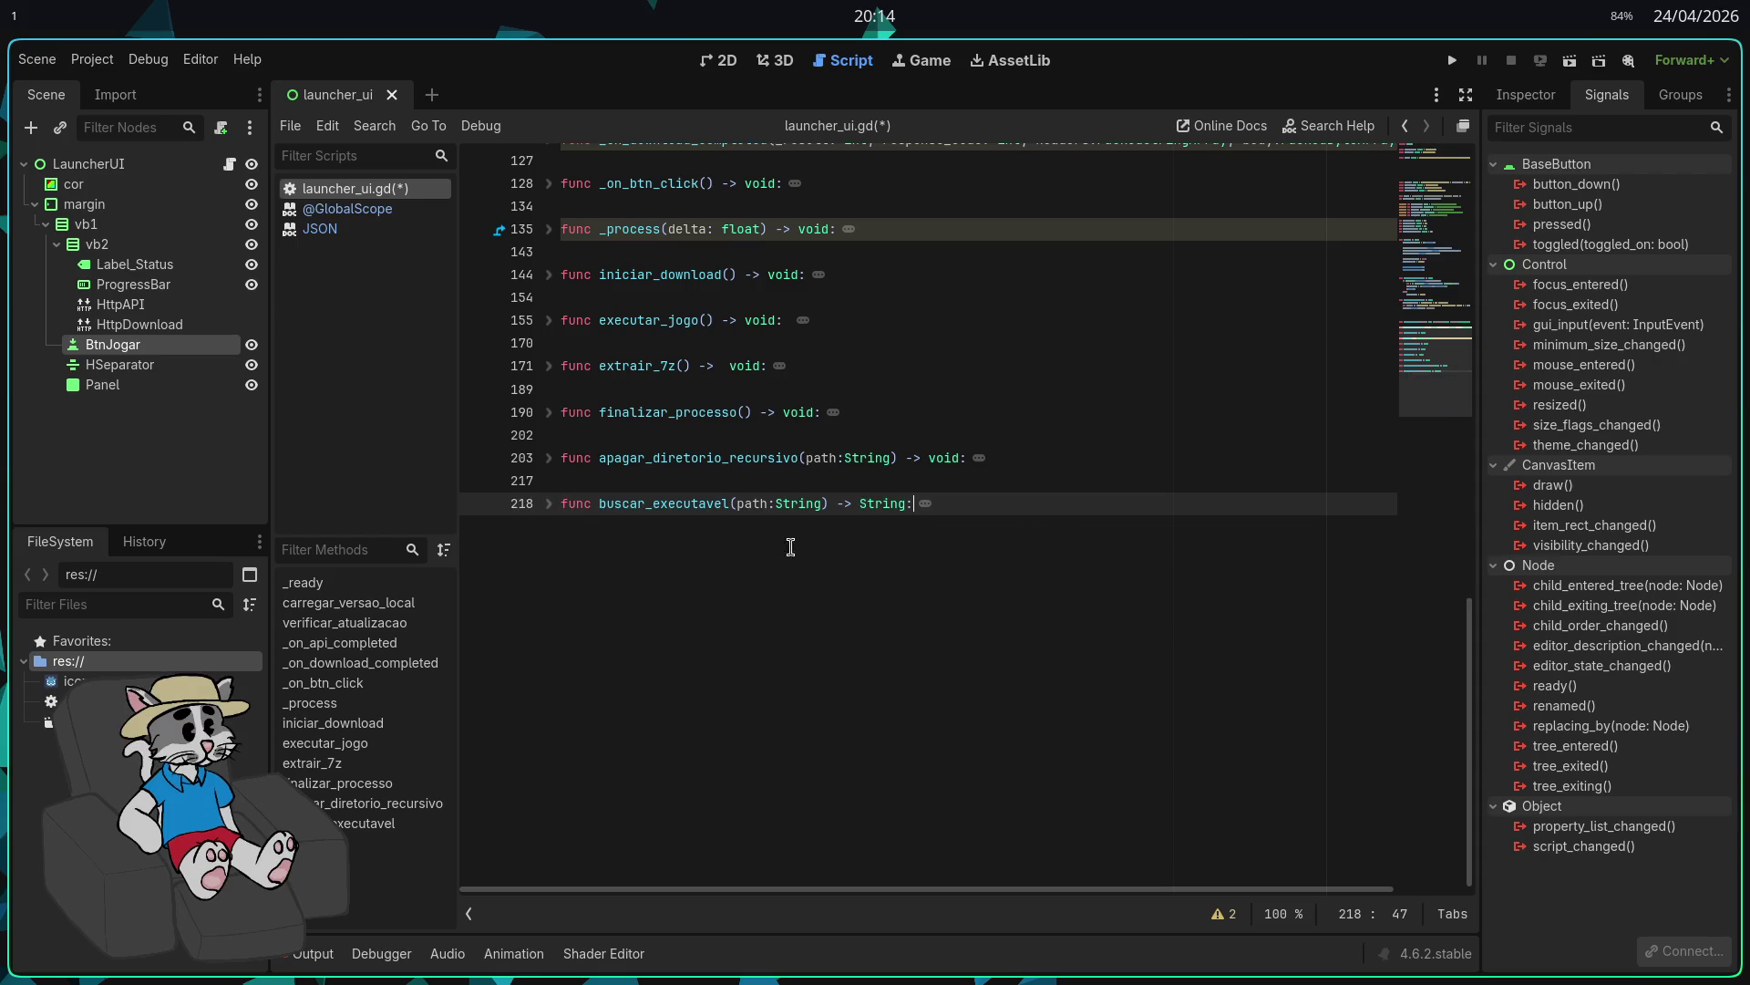
{"action": "key", "text": "Return"}
{"action": "key", "text": "BackSpace"}
{"action": "scroll", "coordinate": [620, 556], "scroll_direction": "up", "scroll_amount": 3}
{"action": "scroll", "coordinate": [699, 601], "scroll_direction": "down", "scroll_amount": 3}
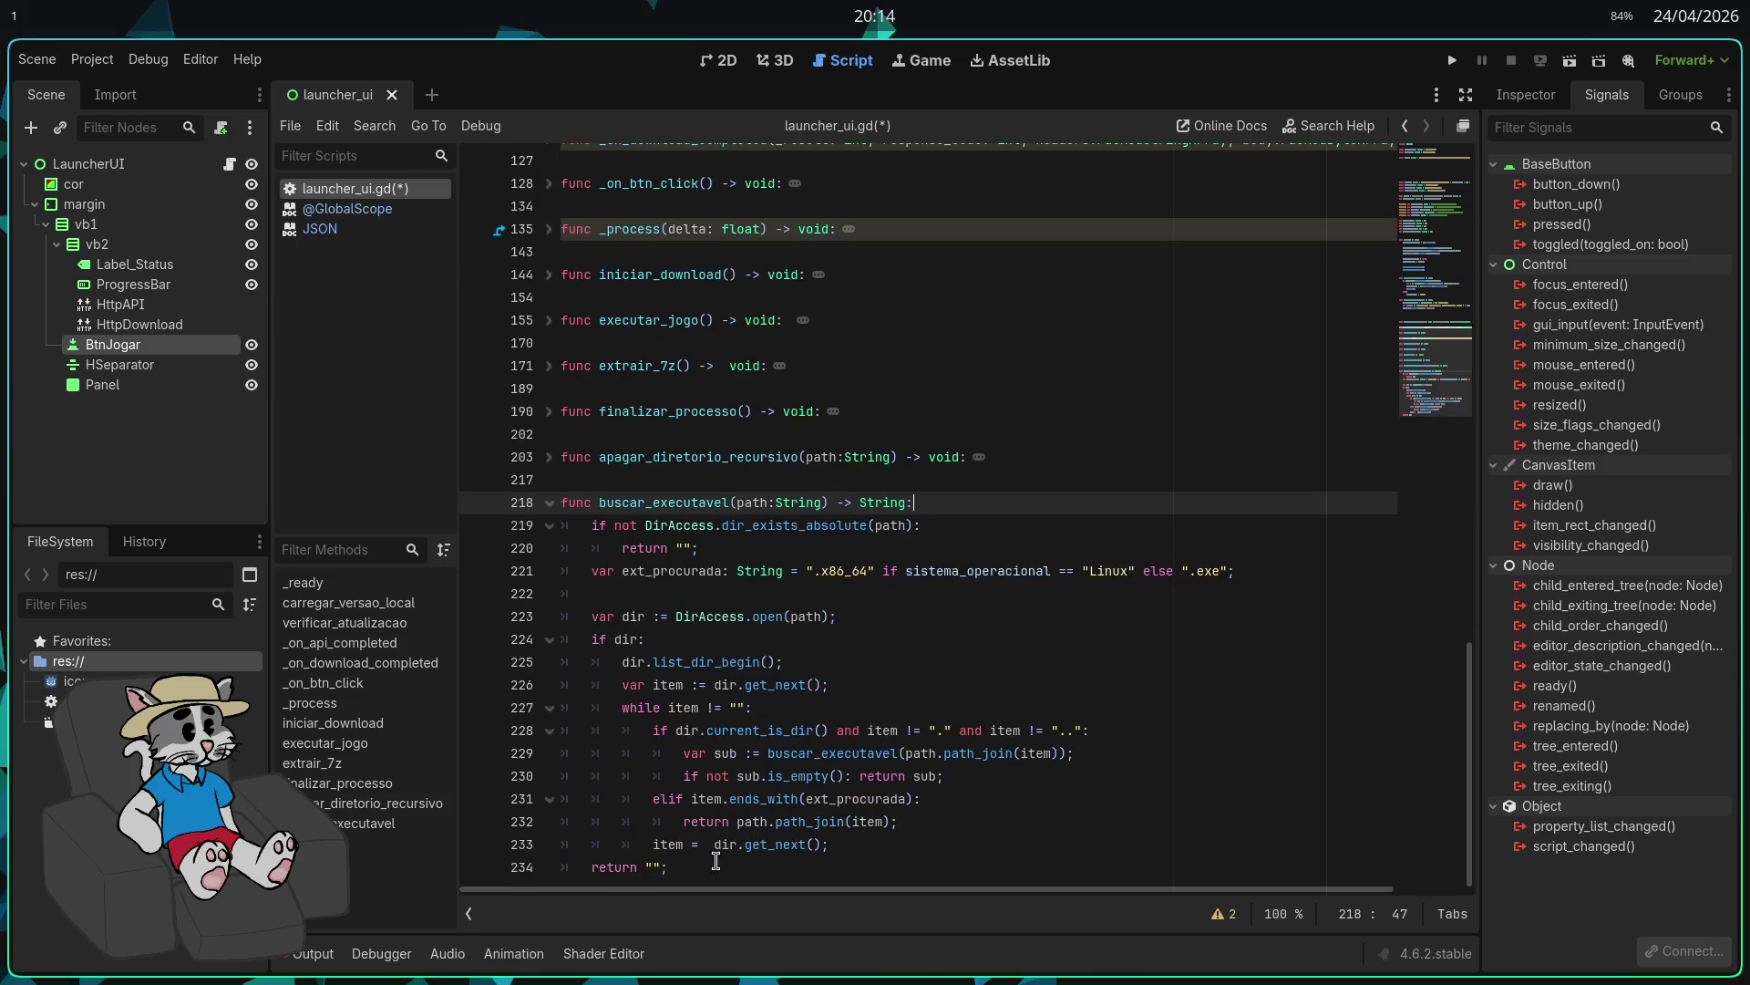
{"action": "left_click", "coordinate": [715, 861]}
{"action": "key", "text": "Return"}
{"action": "left_click", "coordinate": [549, 482]}
{"action": "key", "text": "Return"}
{"action": "scroll", "coordinate": [693, 602], "scroll_direction": "up", "scroll_amount": 10}
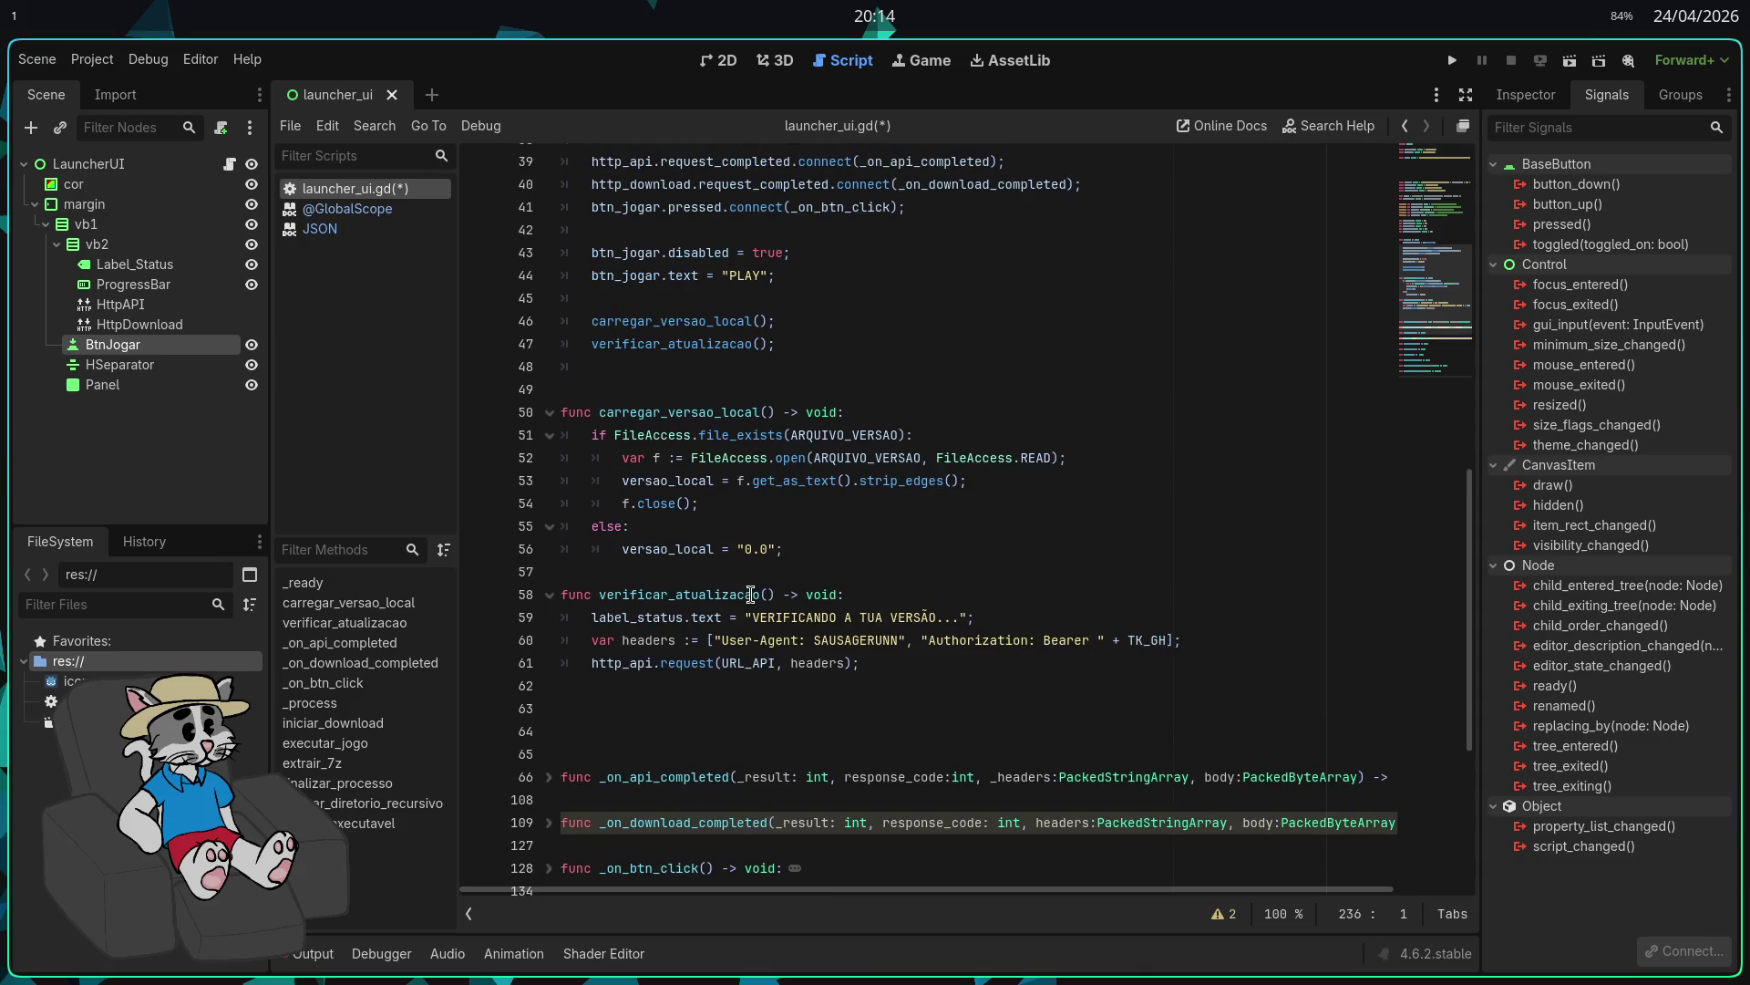
Step: Fold verificar_atualizacao, carregar_versao_local and _ready, deleting the extra blank lines after them
{"action": "left_click", "coordinate": [549, 594]}
{"action": "left_click", "coordinate": [536, 629]}
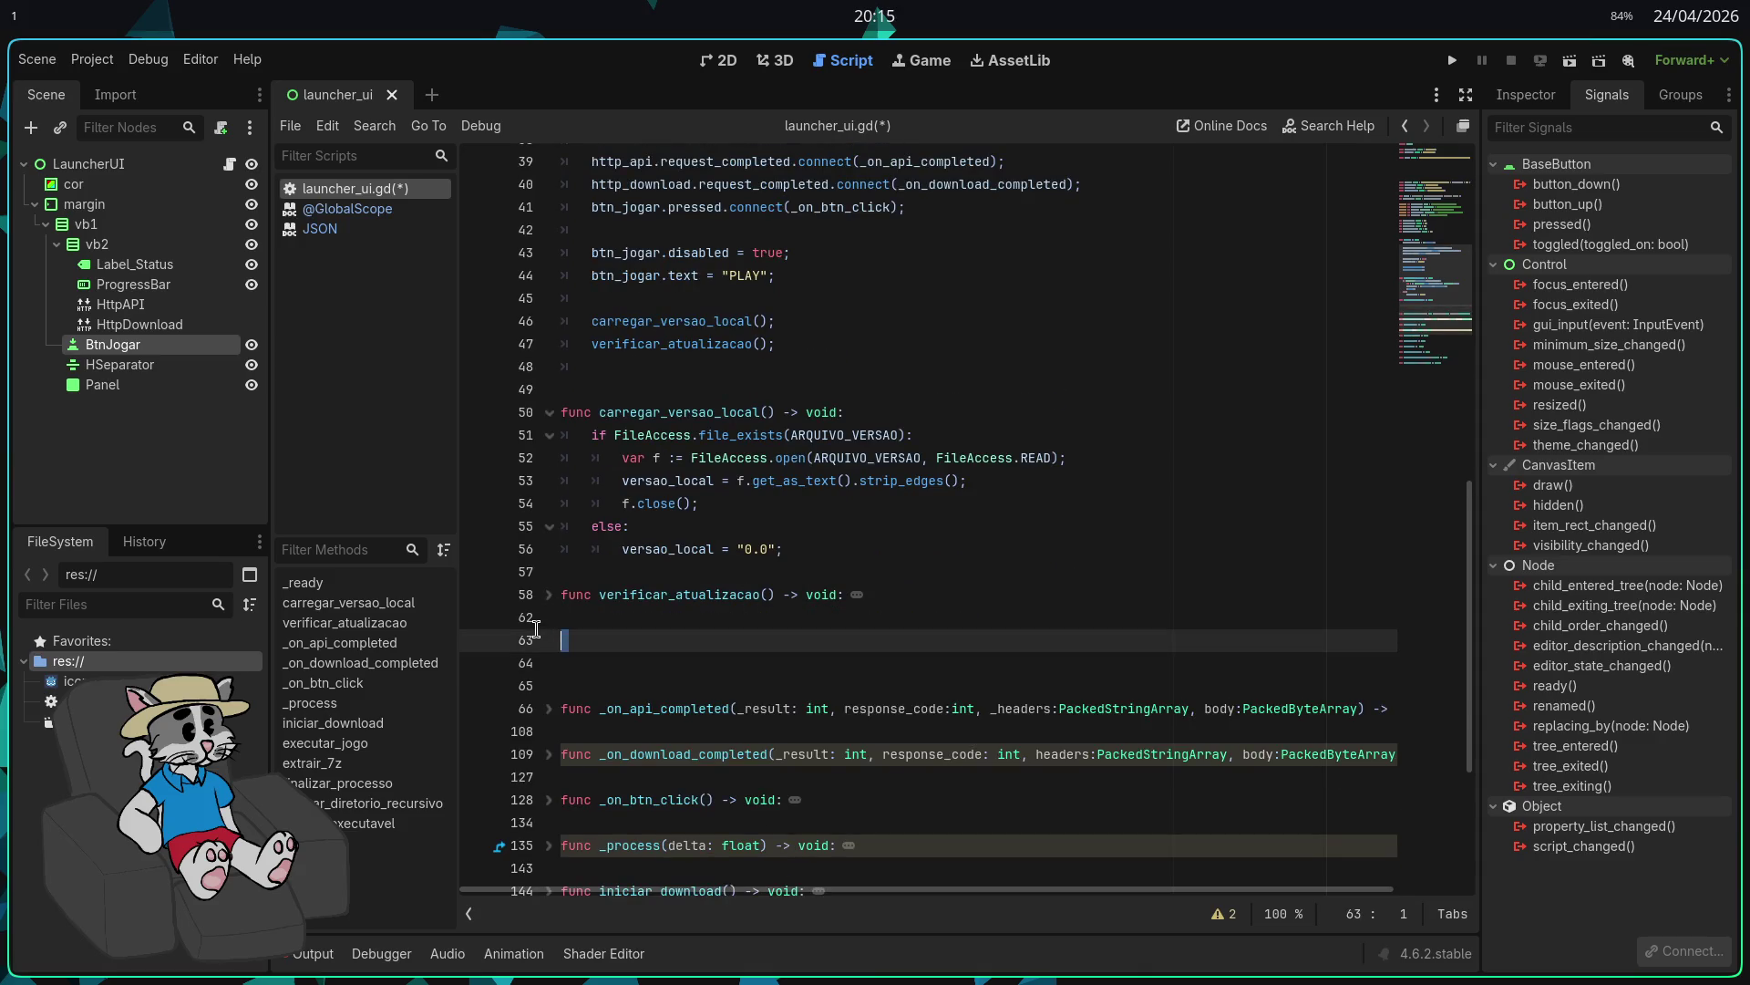
{"action": "key", "text": "BackSpace"}
{"action": "key", "text": "BackSpace"}
{"action": "key", "text": "BackSpace"}
{"action": "left_click", "coordinate": [549, 595]}
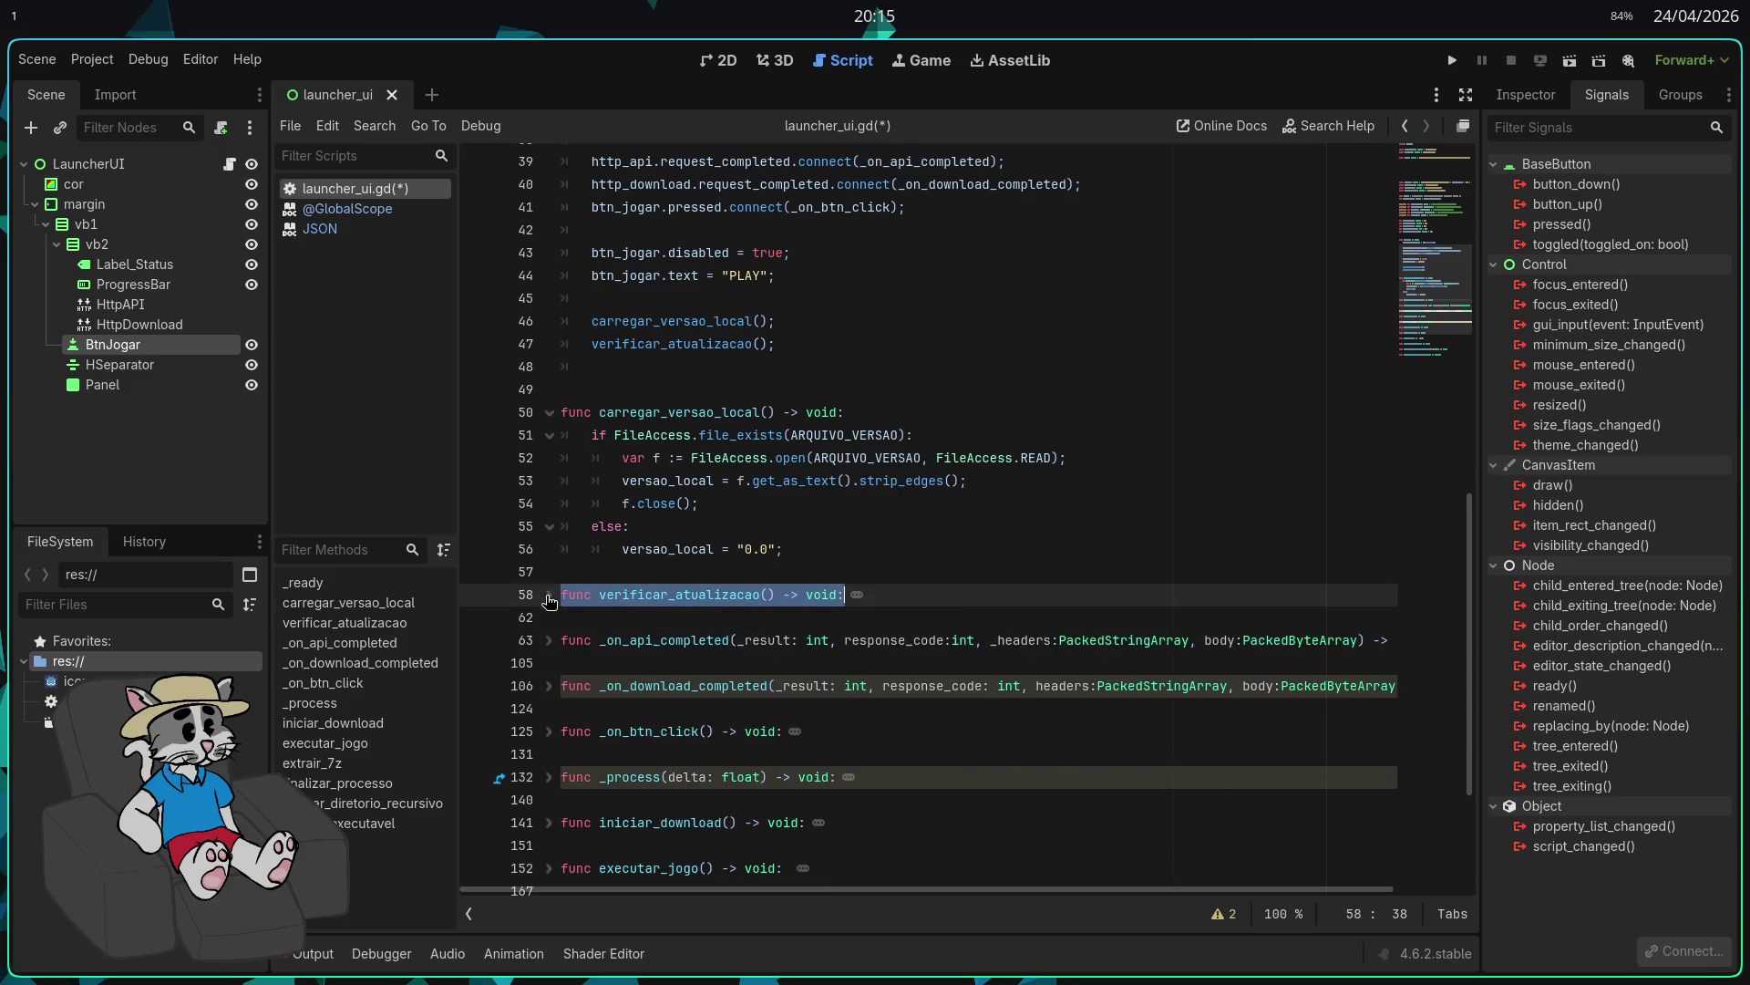
{"action": "left_click", "coordinate": [566, 572]}
{"action": "left_click", "coordinate": [549, 412]}
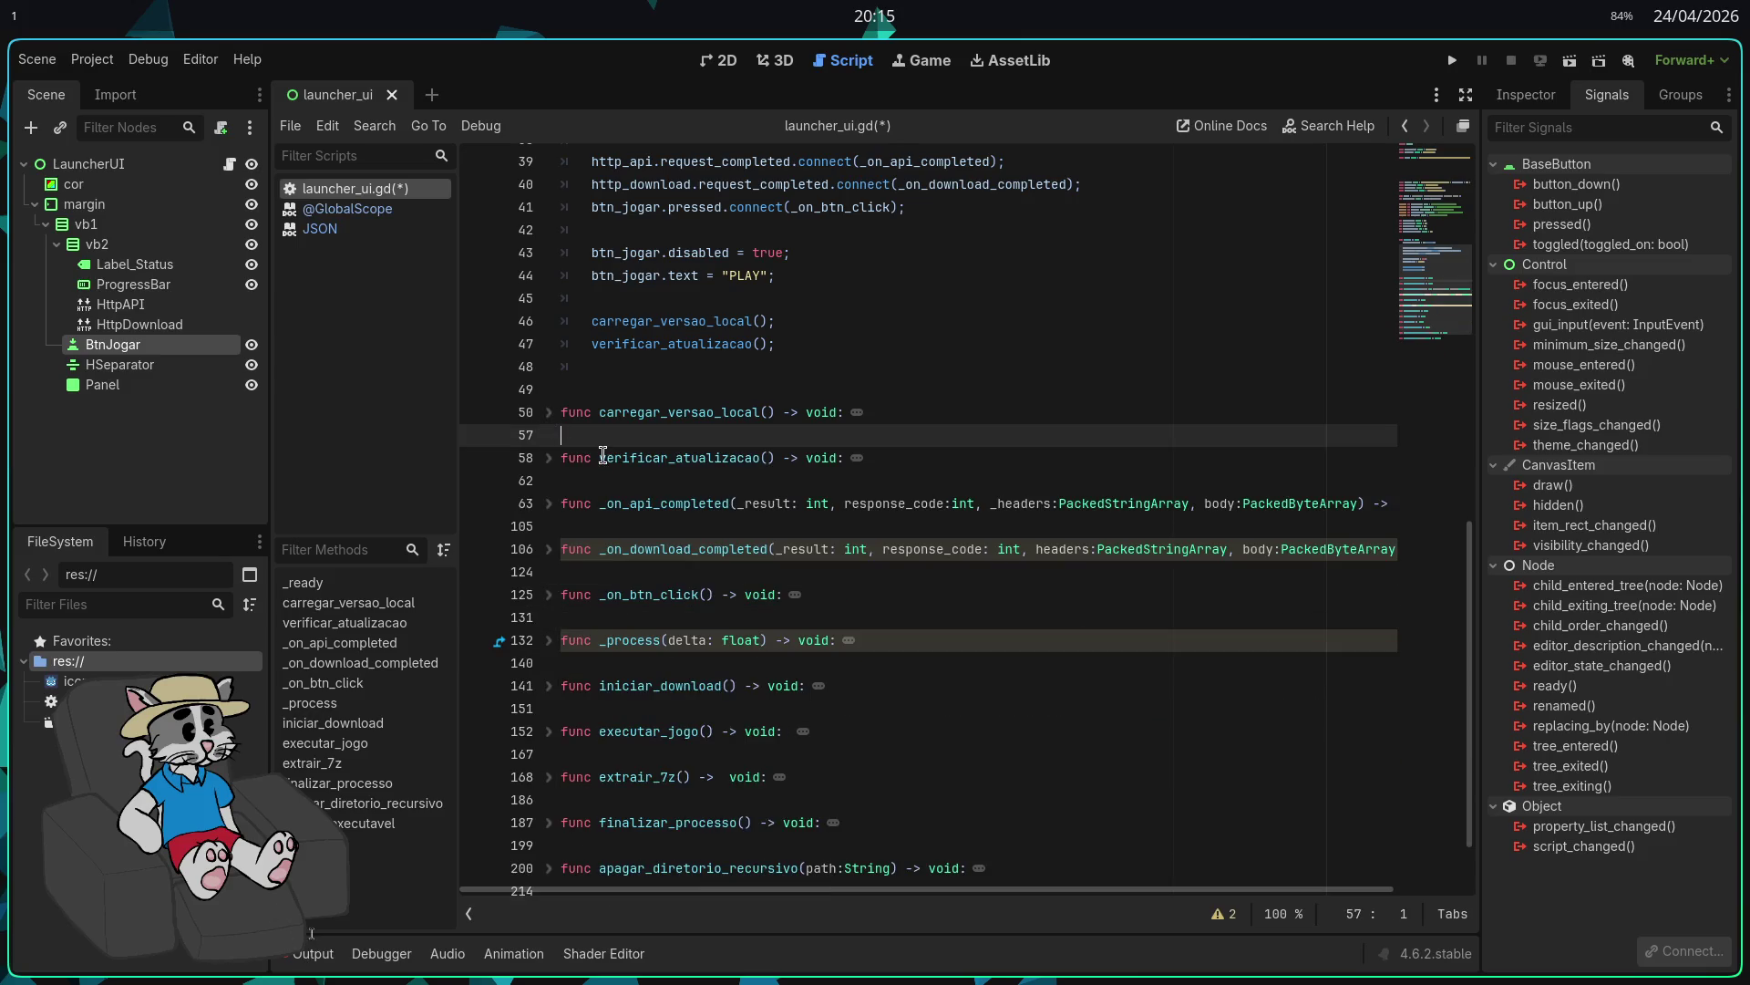
{"action": "scroll", "coordinate": [629, 493], "scroll_direction": "up", "scroll_amount": 2}
{"action": "left_click", "coordinate": [549, 229]}
{"action": "left_click", "coordinate": [629, 255]}
{"action": "key", "text": "BackSpace"}
{"action": "key", "text": "alt+f"}
{"action": "scroll", "coordinate": [708, 299], "scroll_direction": "up", "scroll_amount": 2}
{"action": "scroll", "coordinate": [708, 299], "scroll_direction": "up", "scroll_amount": 1}
{"action": "scroll", "coordinate": [1013, 379], "scroll_direction": "down", "scroll_amount": 2}
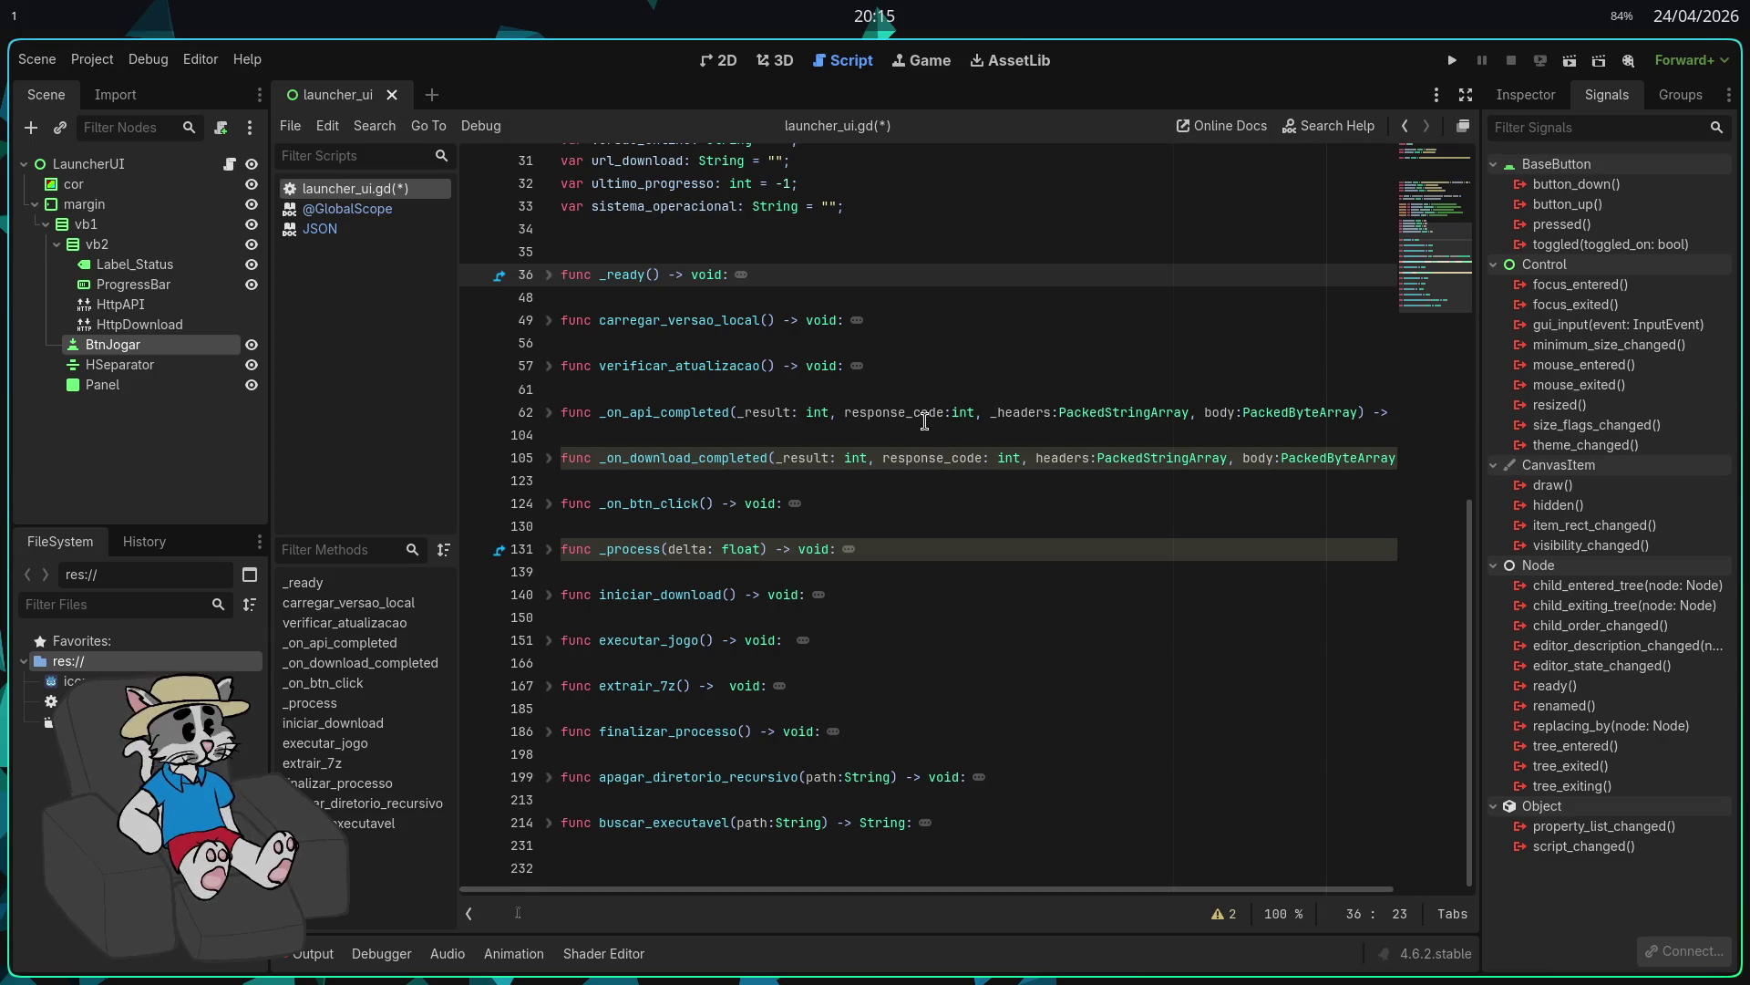
{"action": "key", "text": "super+2"}
Step: Open the SausageRun Launcher user-data folder in Dolphin from a terminal
{"action": "key", "text": "super+d"}
{"action": "type", "text": "dol"}
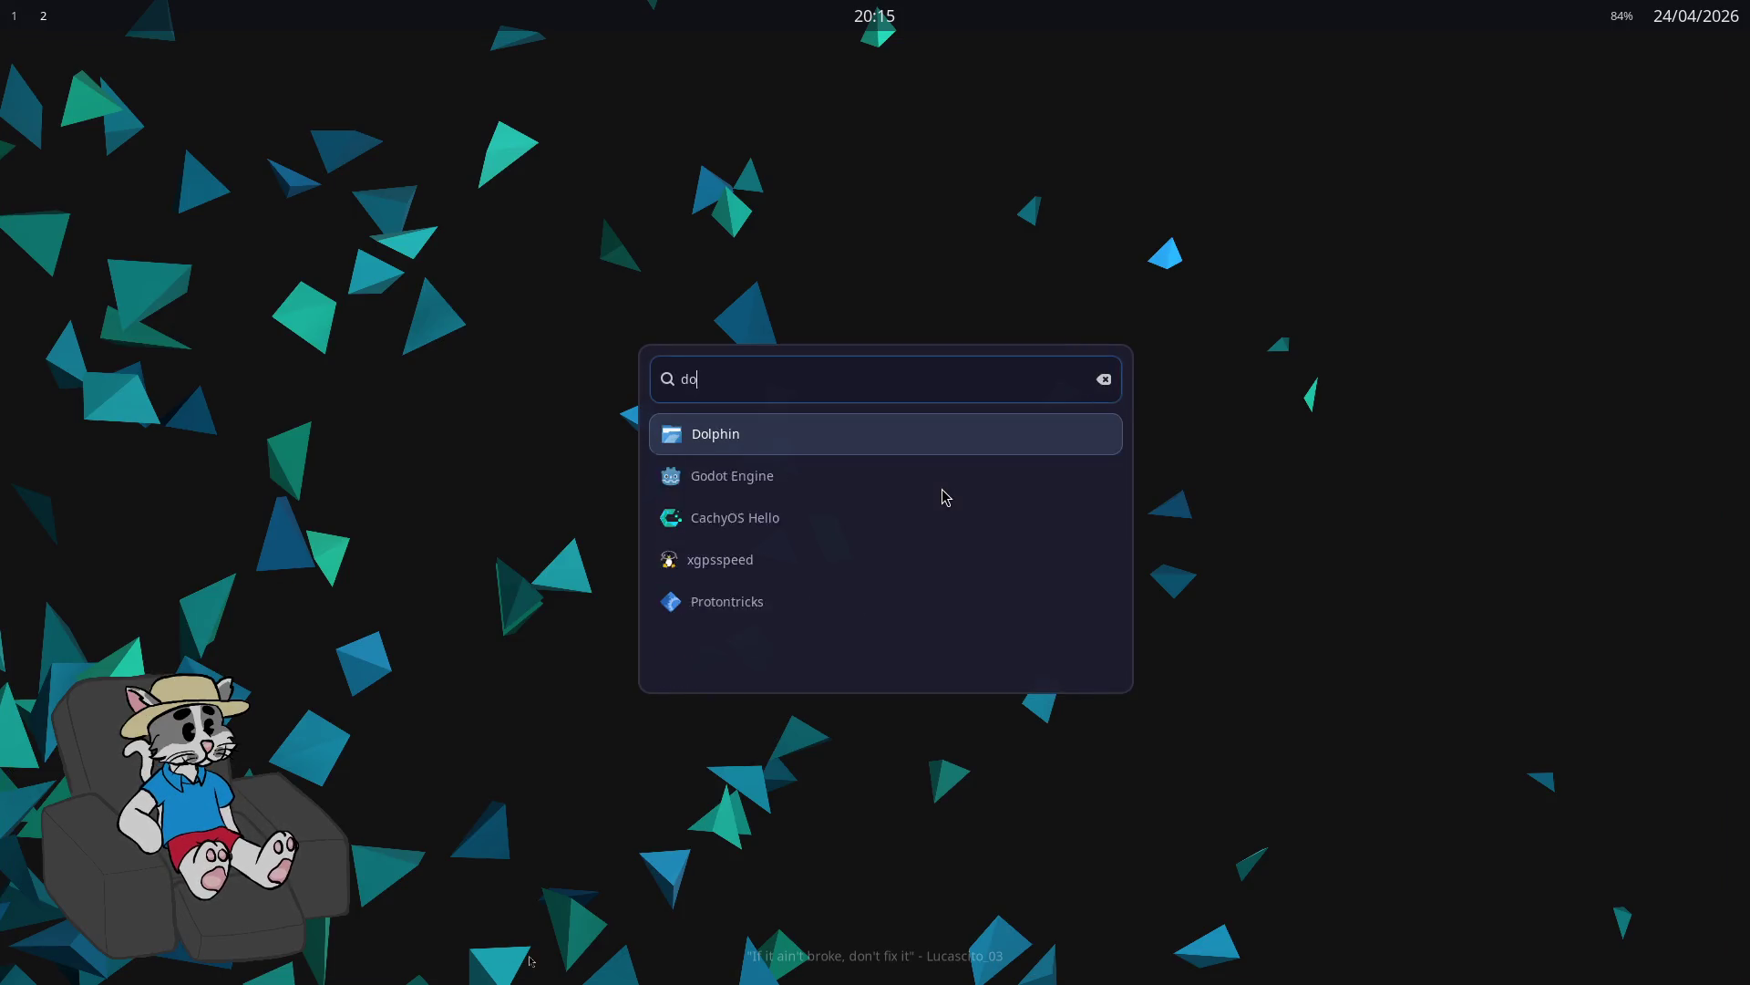
{"action": "key", "text": "Escape"}
{"action": "key", "text": "super+Return"}
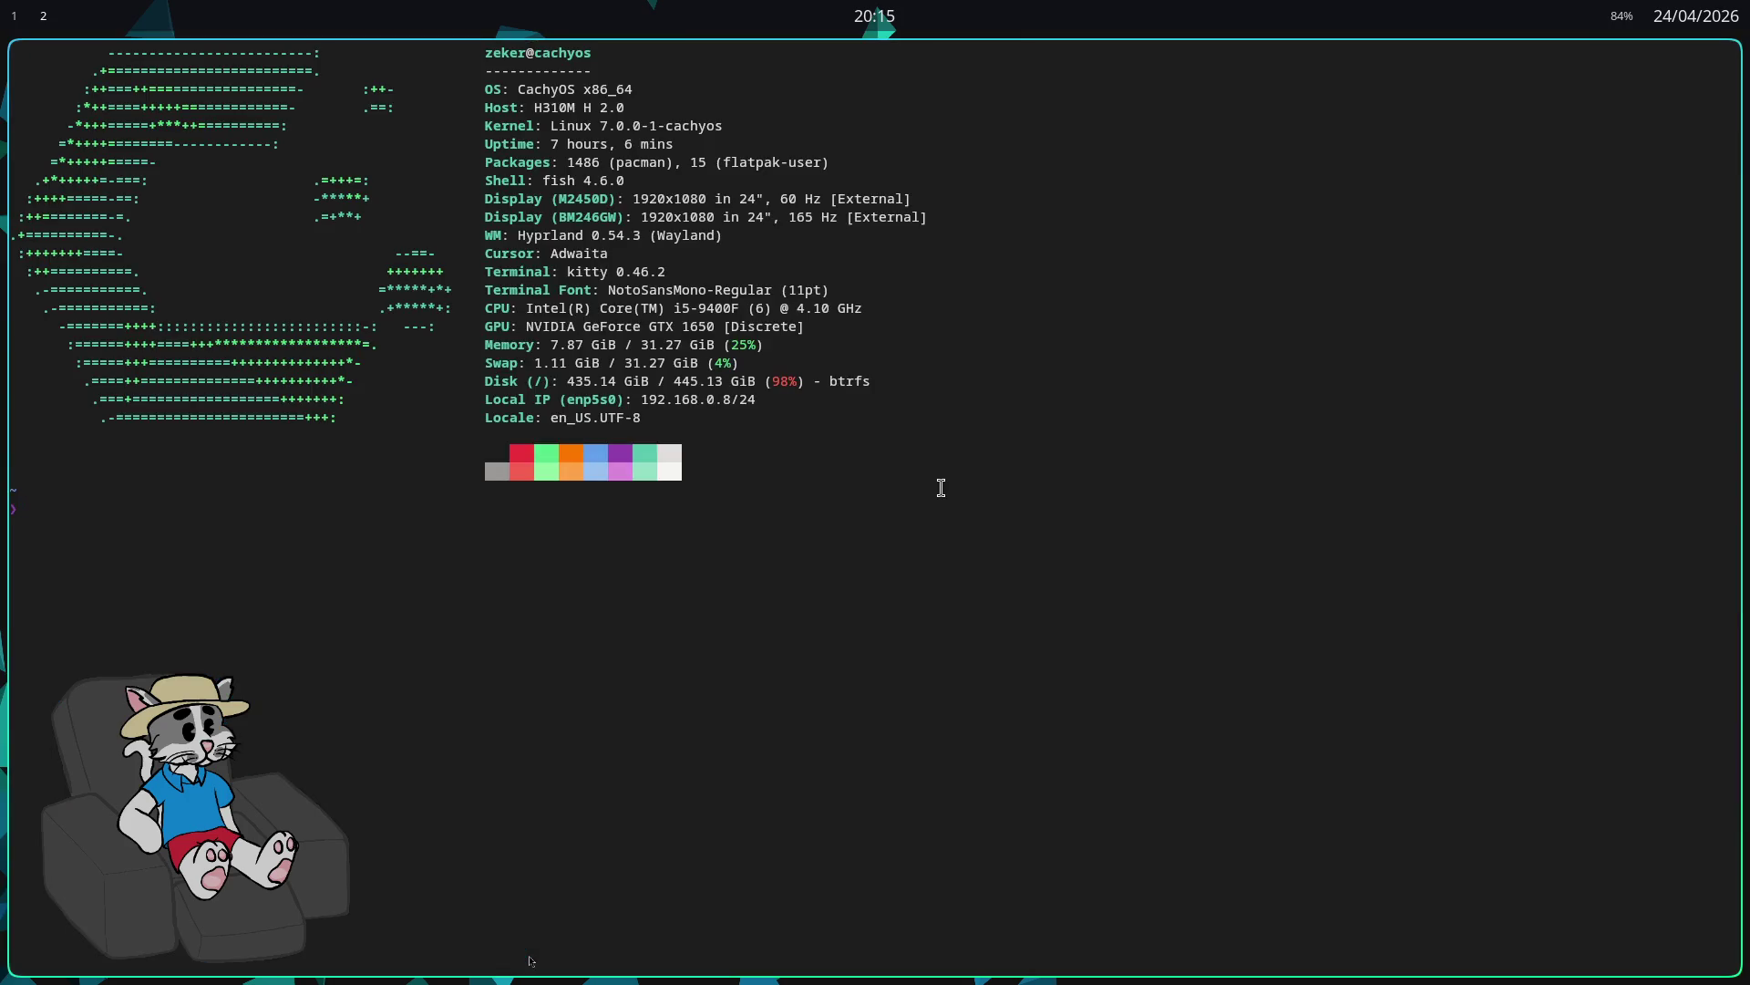
{"action": "type", "text": "cd ~/.local/share/godot/app_userdata/SausageRun\\ Launcher/"}
{"action": "key", "text": "Return"}
{"action": "type", "text": "d"}
{"action": "type", "text": "phin ./"}
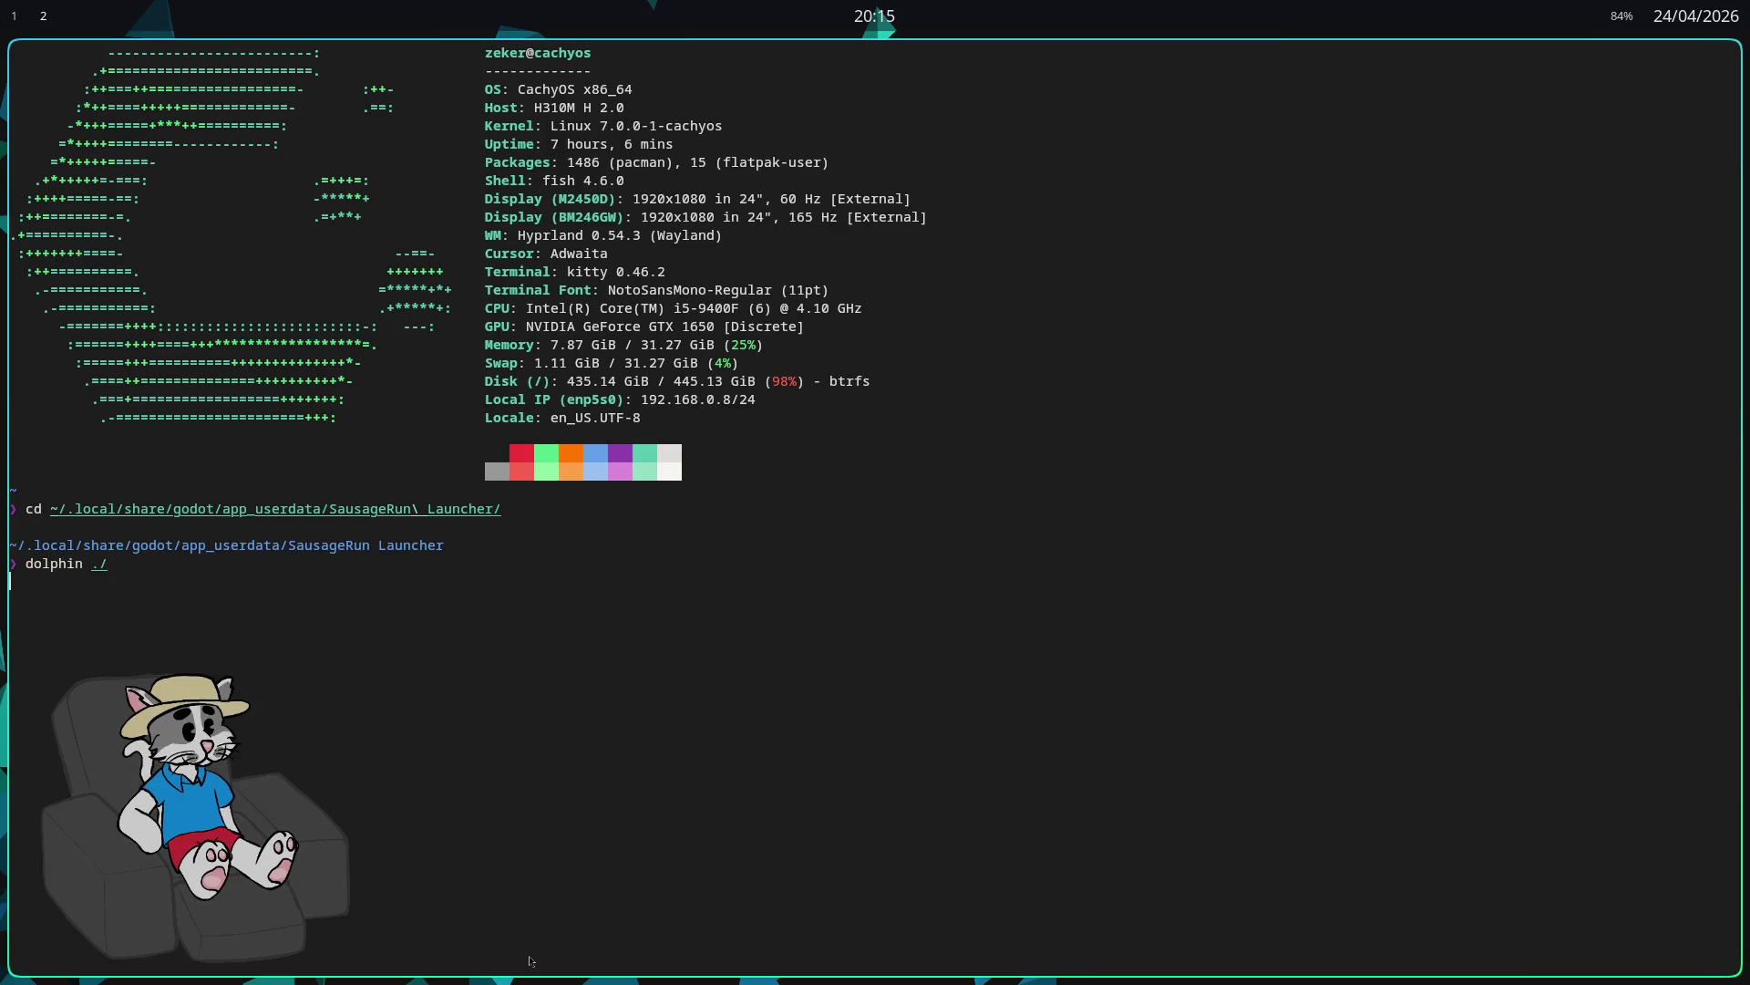
{"action": "key", "text": "Return"}
Step: Delete versao.txt and the jogo folder, then close the terminal and file manager
{"action": "left_click", "coordinate": [1028, 264]}
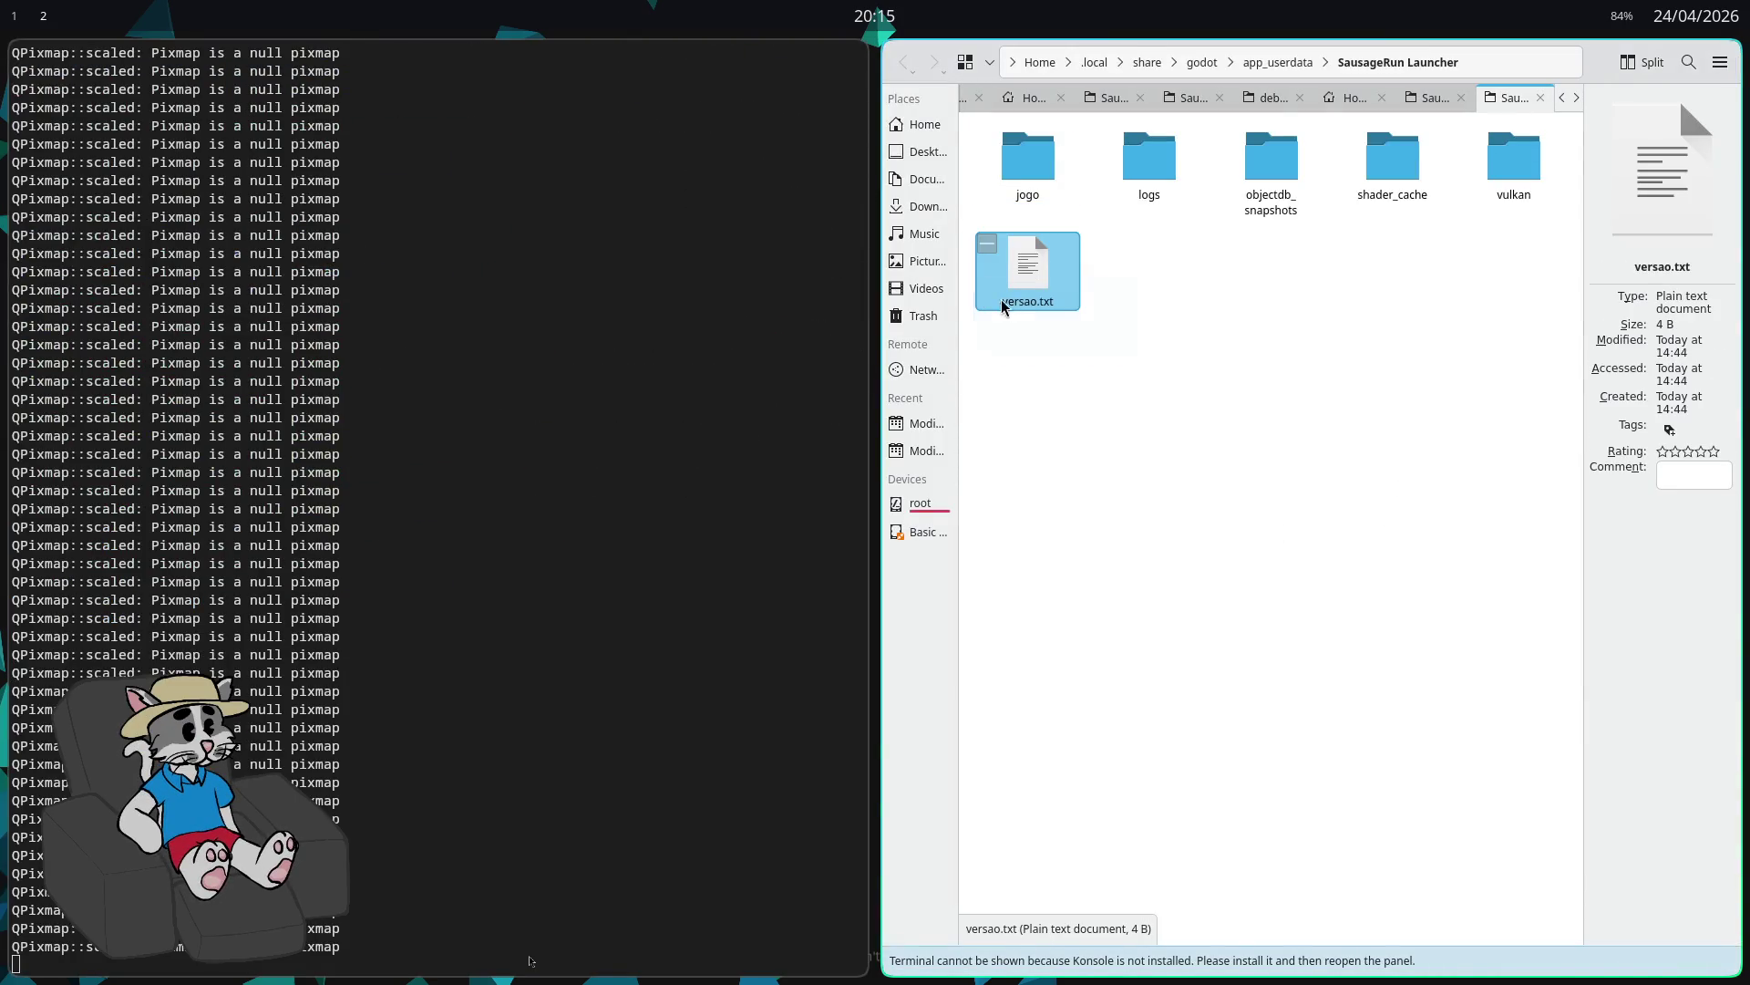
{"action": "key", "text": "Delete"}
{"action": "left_click", "coordinate": [1019, 173]}
{"action": "key", "text": "Delete"}
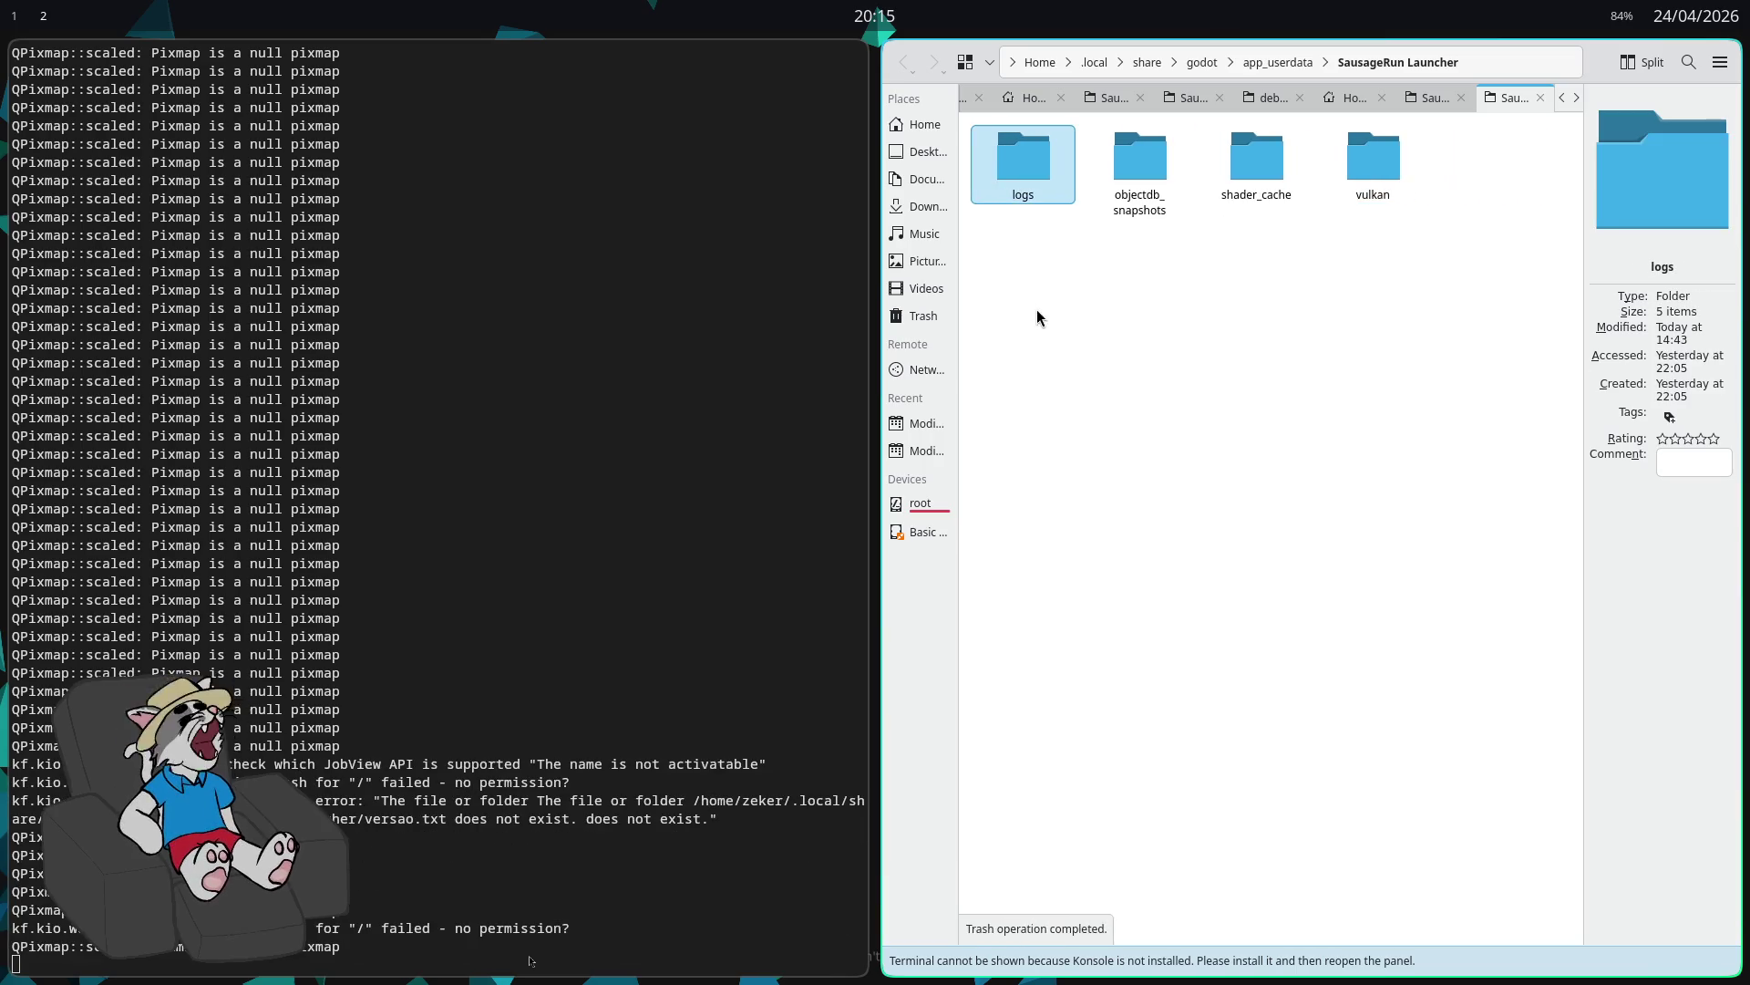
{"action": "key", "text": "super+q"}
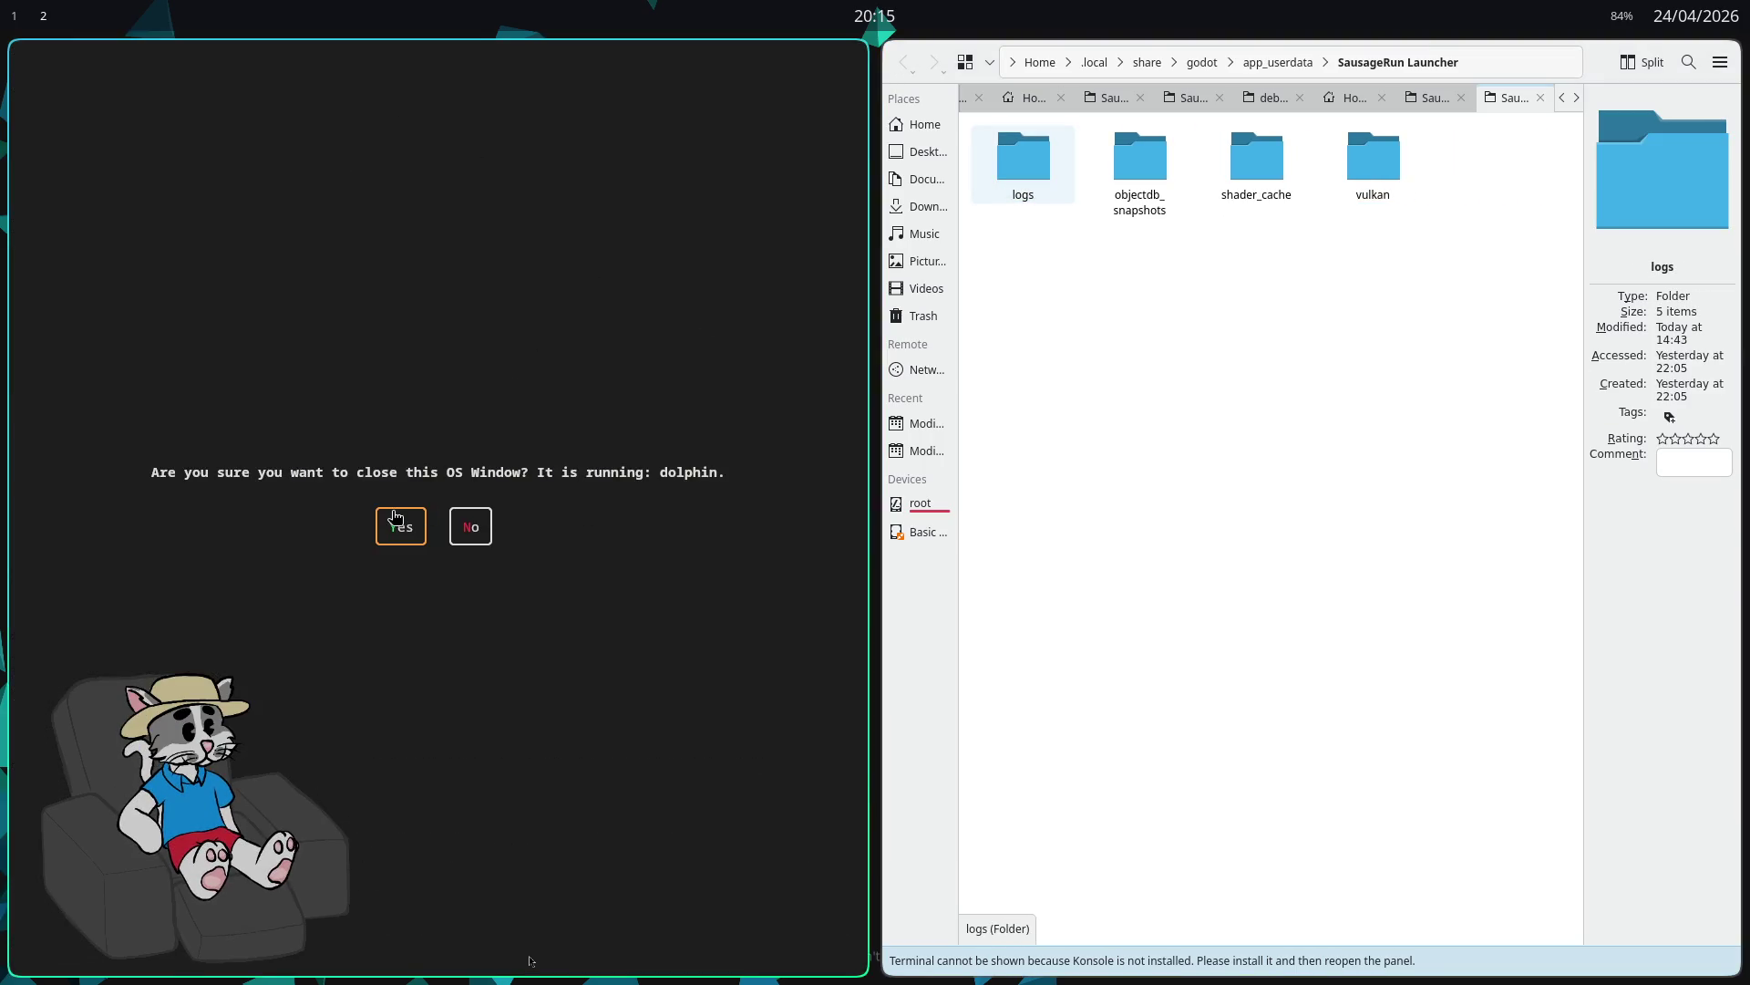
{"action": "left_click", "coordinate": [395, 517]}
{"action": "key", "text": "super+1"}
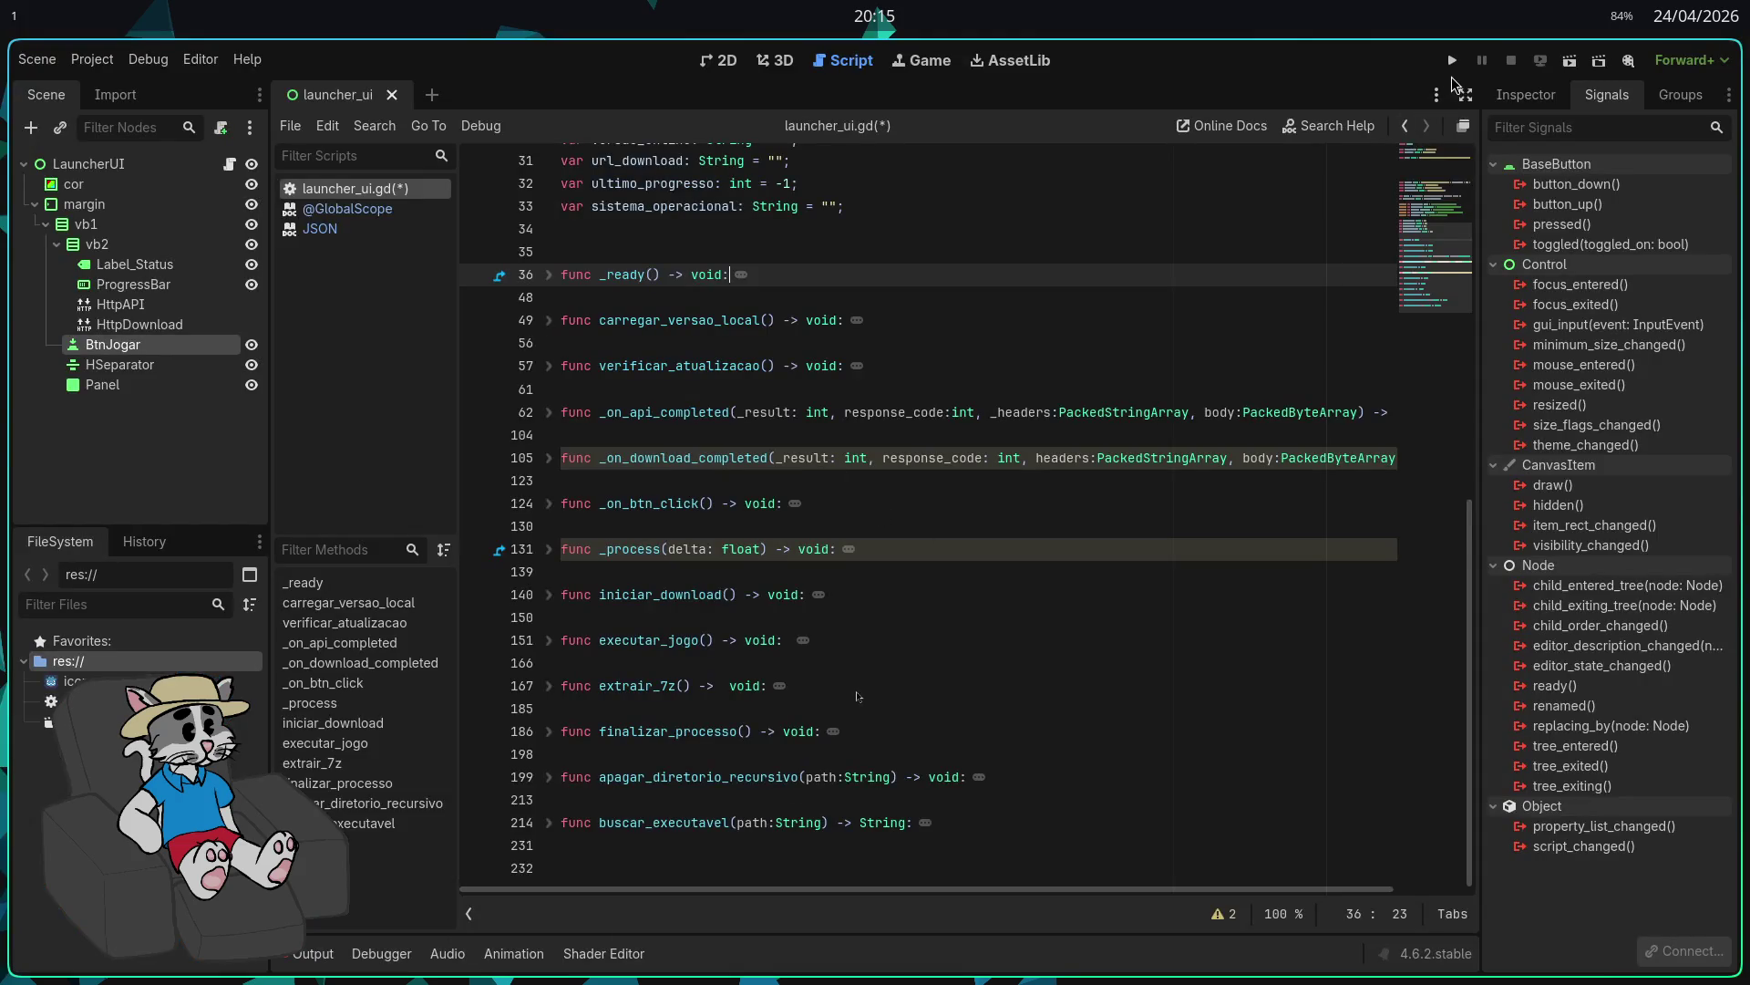
Step: Reopen the launcher data folder in Dolphin, run the project and start the AA56 update download
{"action": "key", "text": "super+2"}
{"action": "key", "text": "super+Return"}
{"action": "type", "text": "cd ~/.l"}
{"action": "key", "text": "Right"}
{"action": "key", "text": "Return"}
{"action": "type", "text": "dolphin ."}
{"action": "key", "text": "Return"}
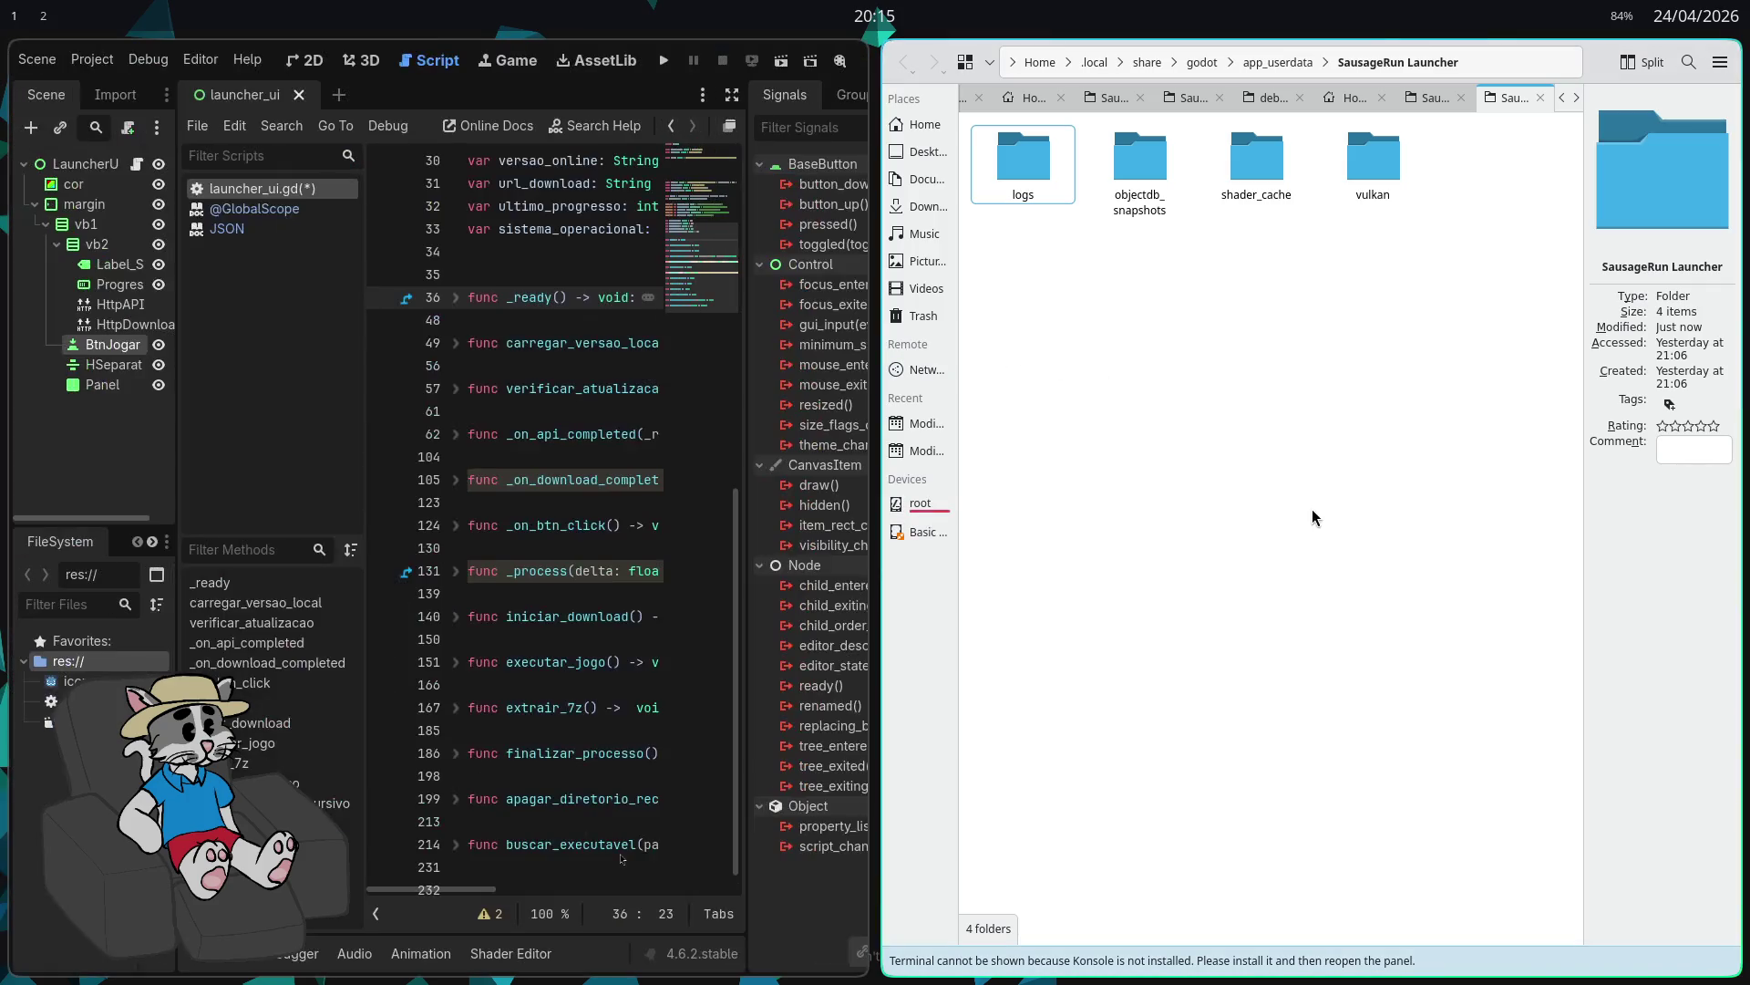
{"action": "left_click", "coordinate": [663, 60]}
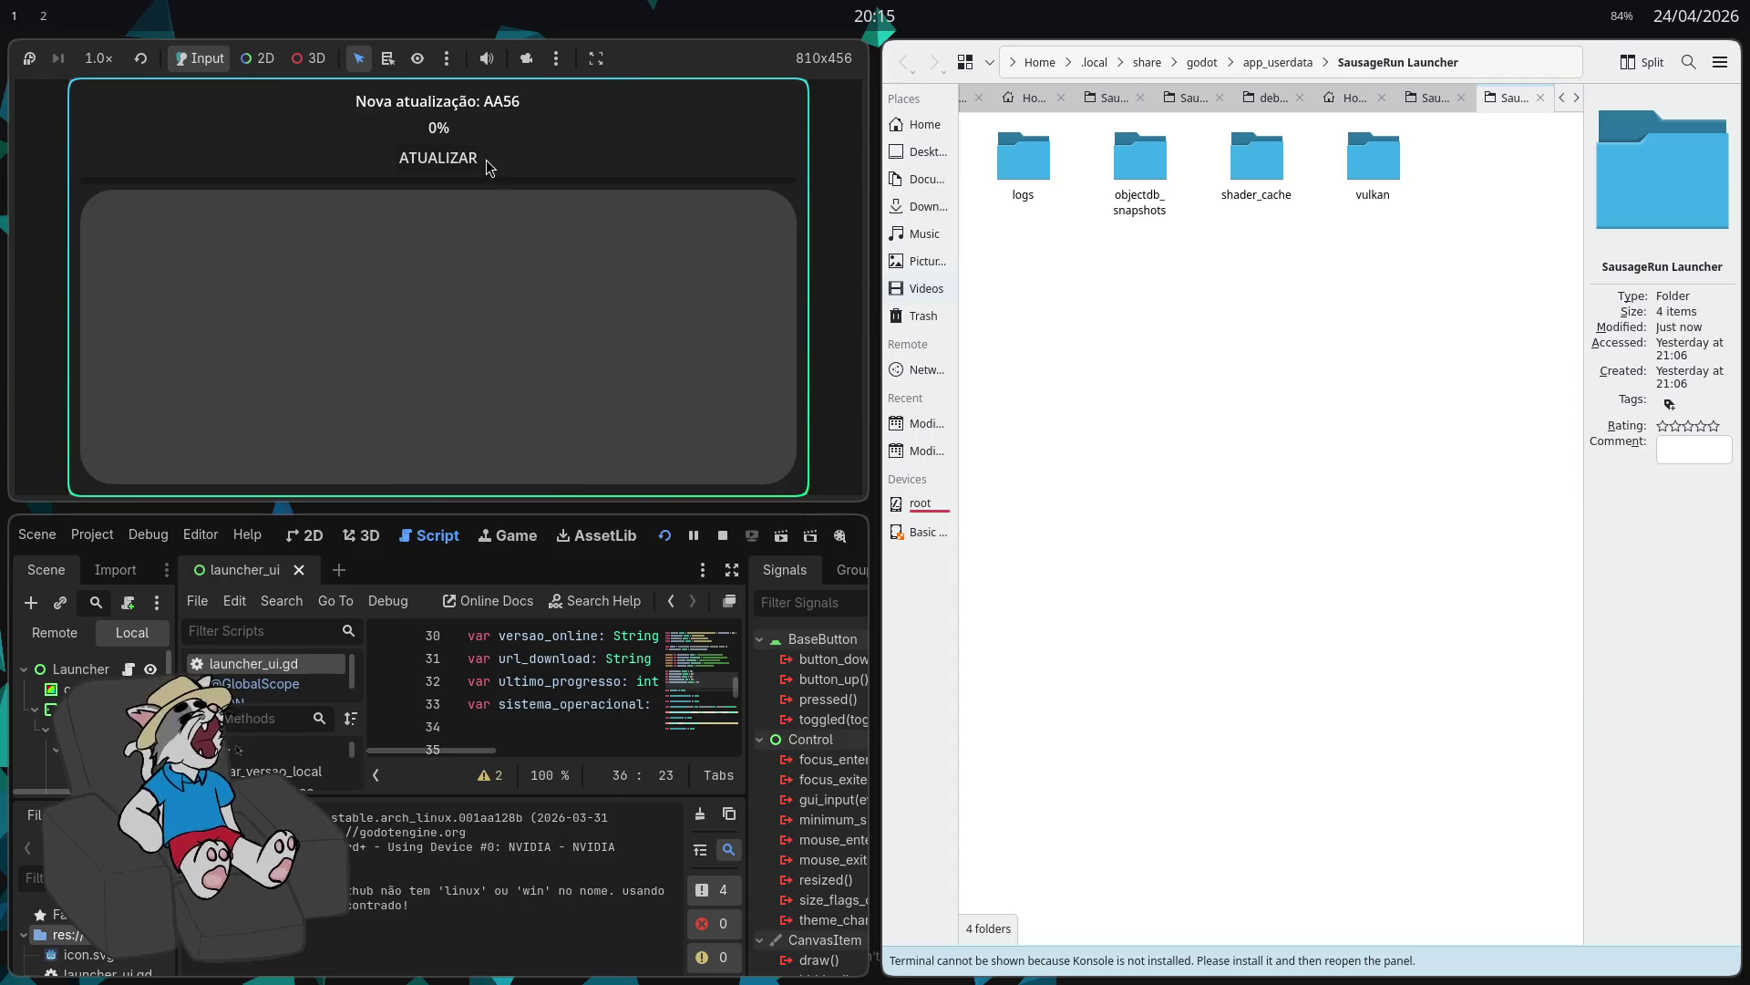
{"action": "left_click", "coordinate": [448, 150]}
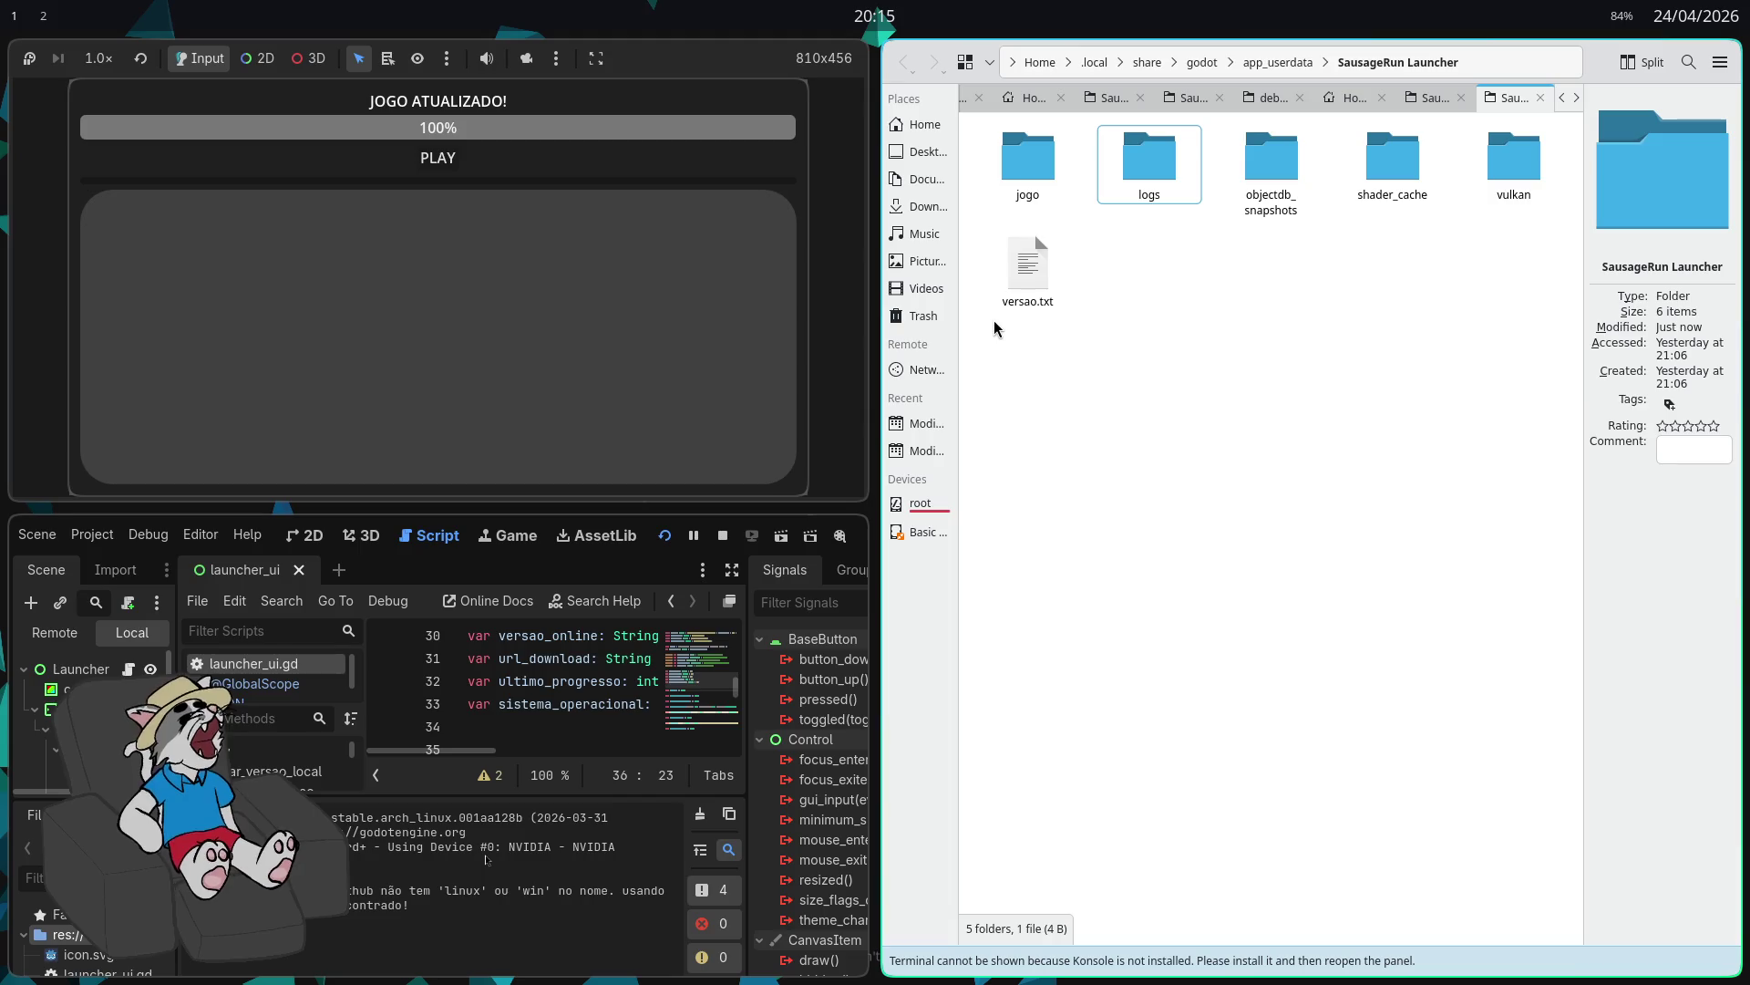
Step: Open versao.txt in a text editor to confirm it reads AA56, then close it
{"action": "double_click", "coordinate": [1008, 296]}
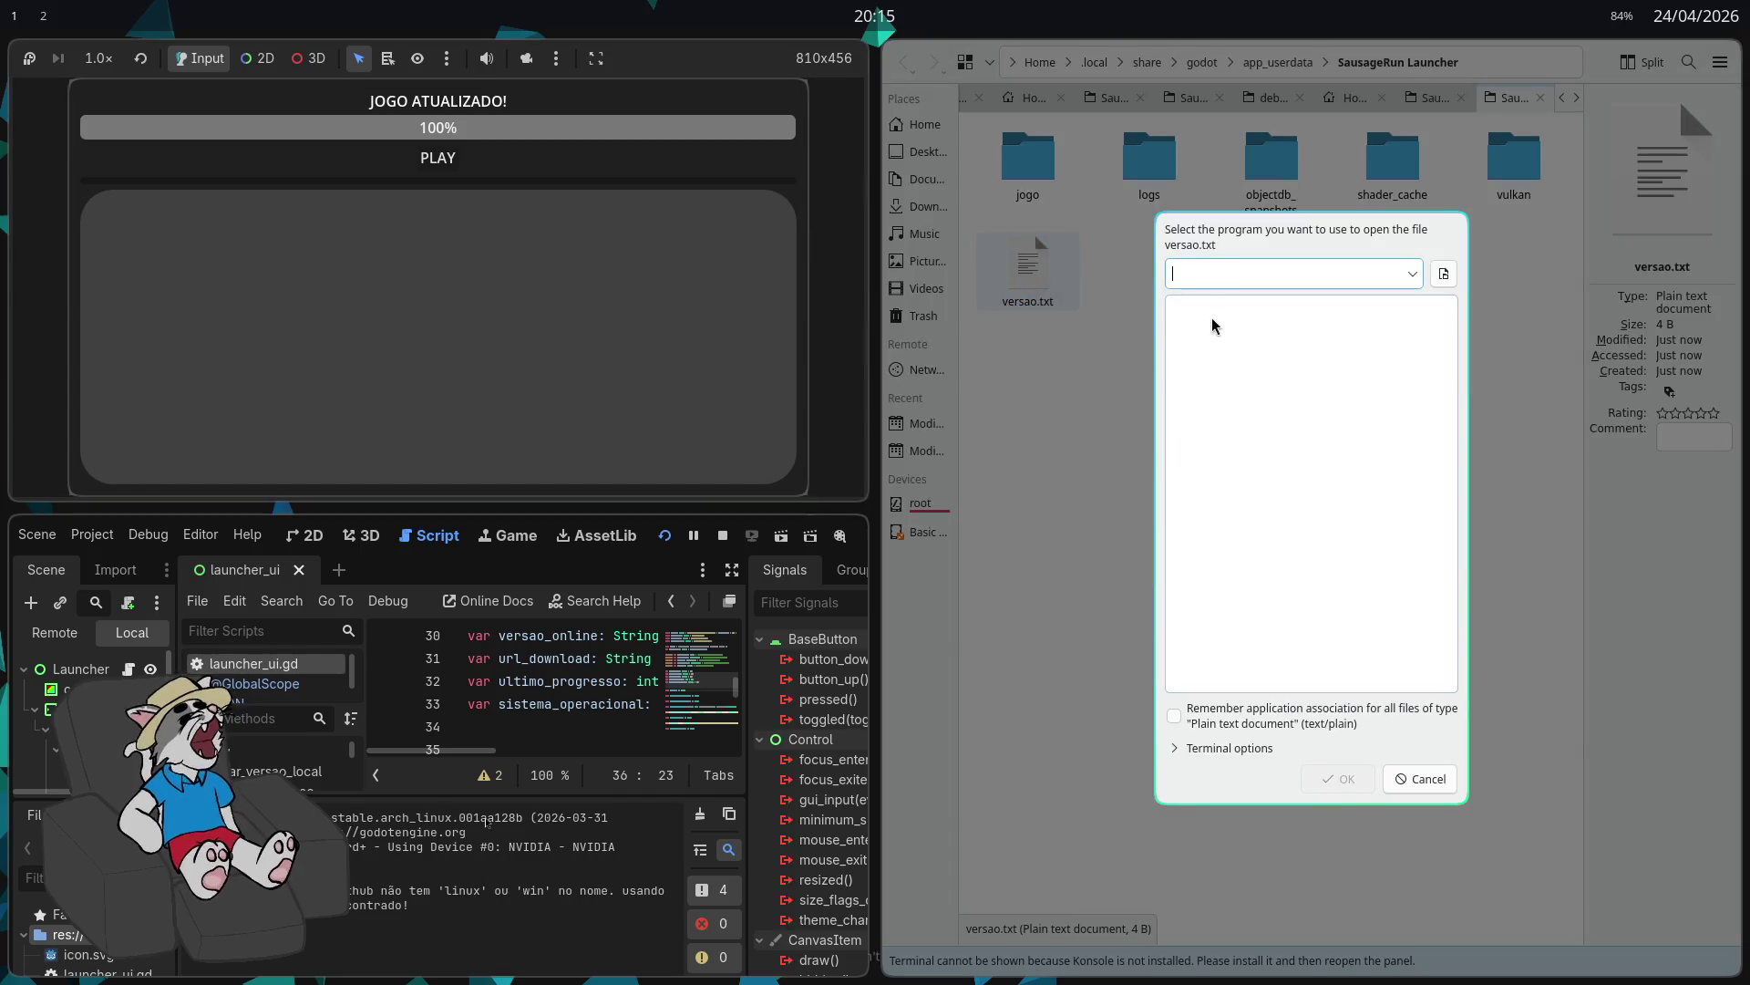
{"action": "type", "text": "kwrite"}
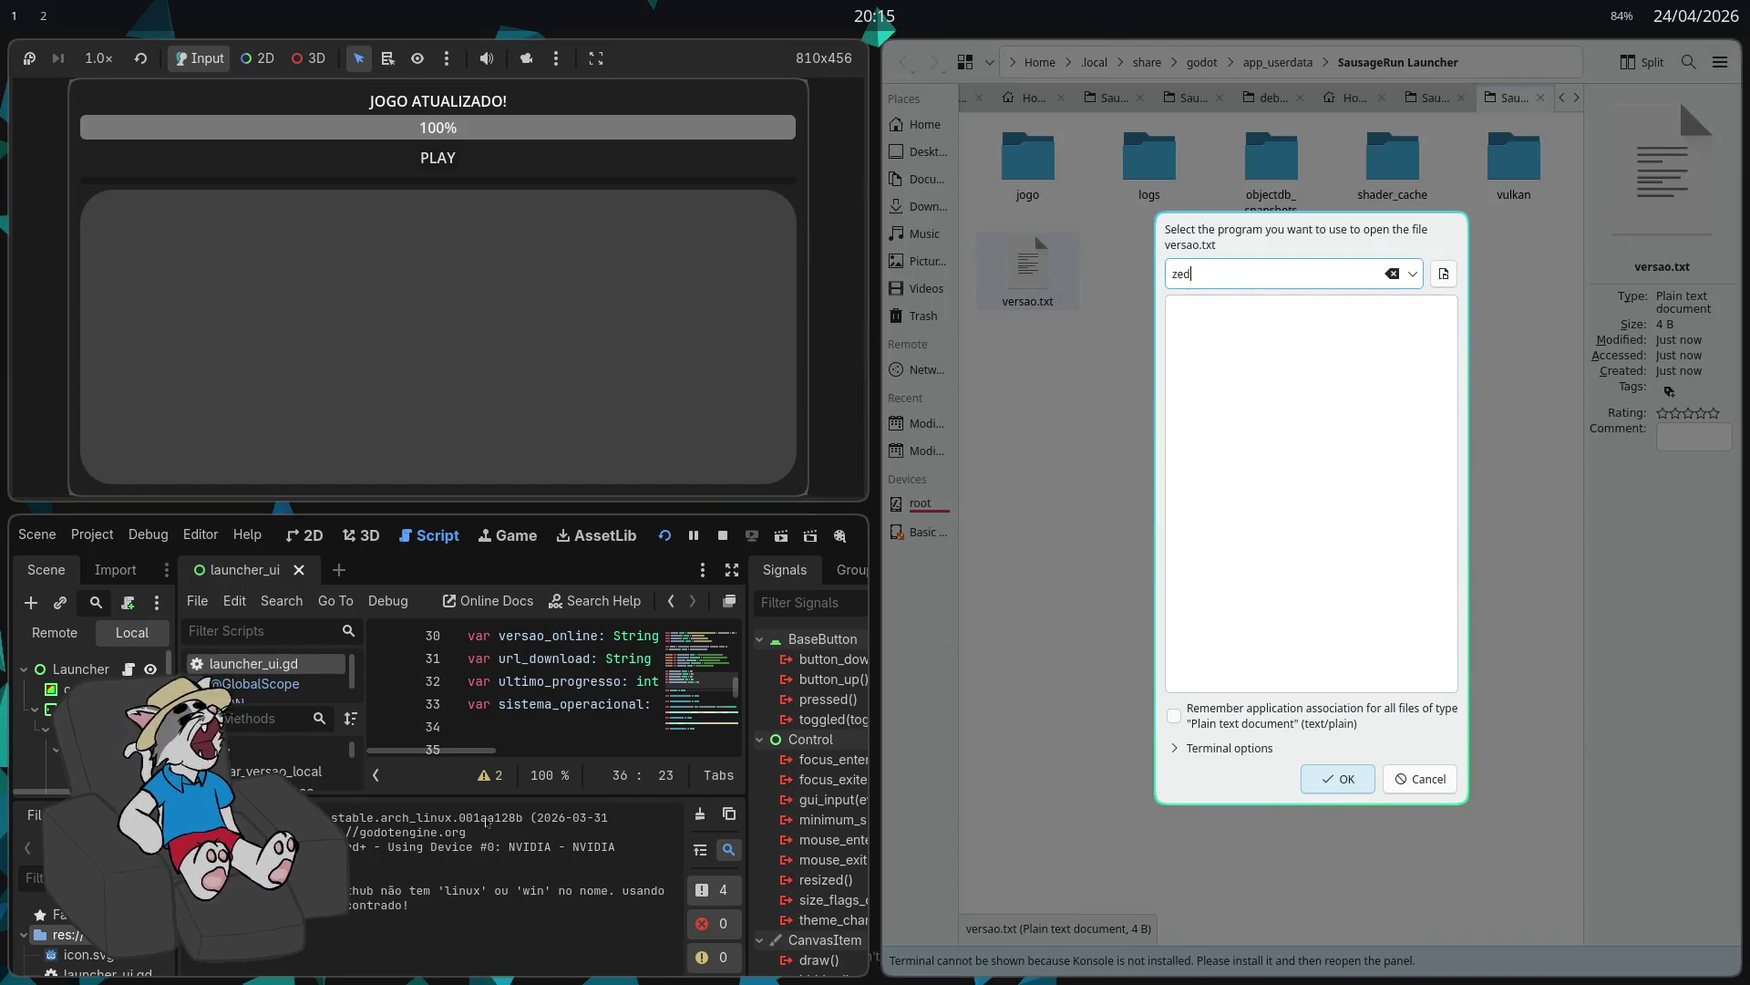
{"action": "key", "text": "Return"}
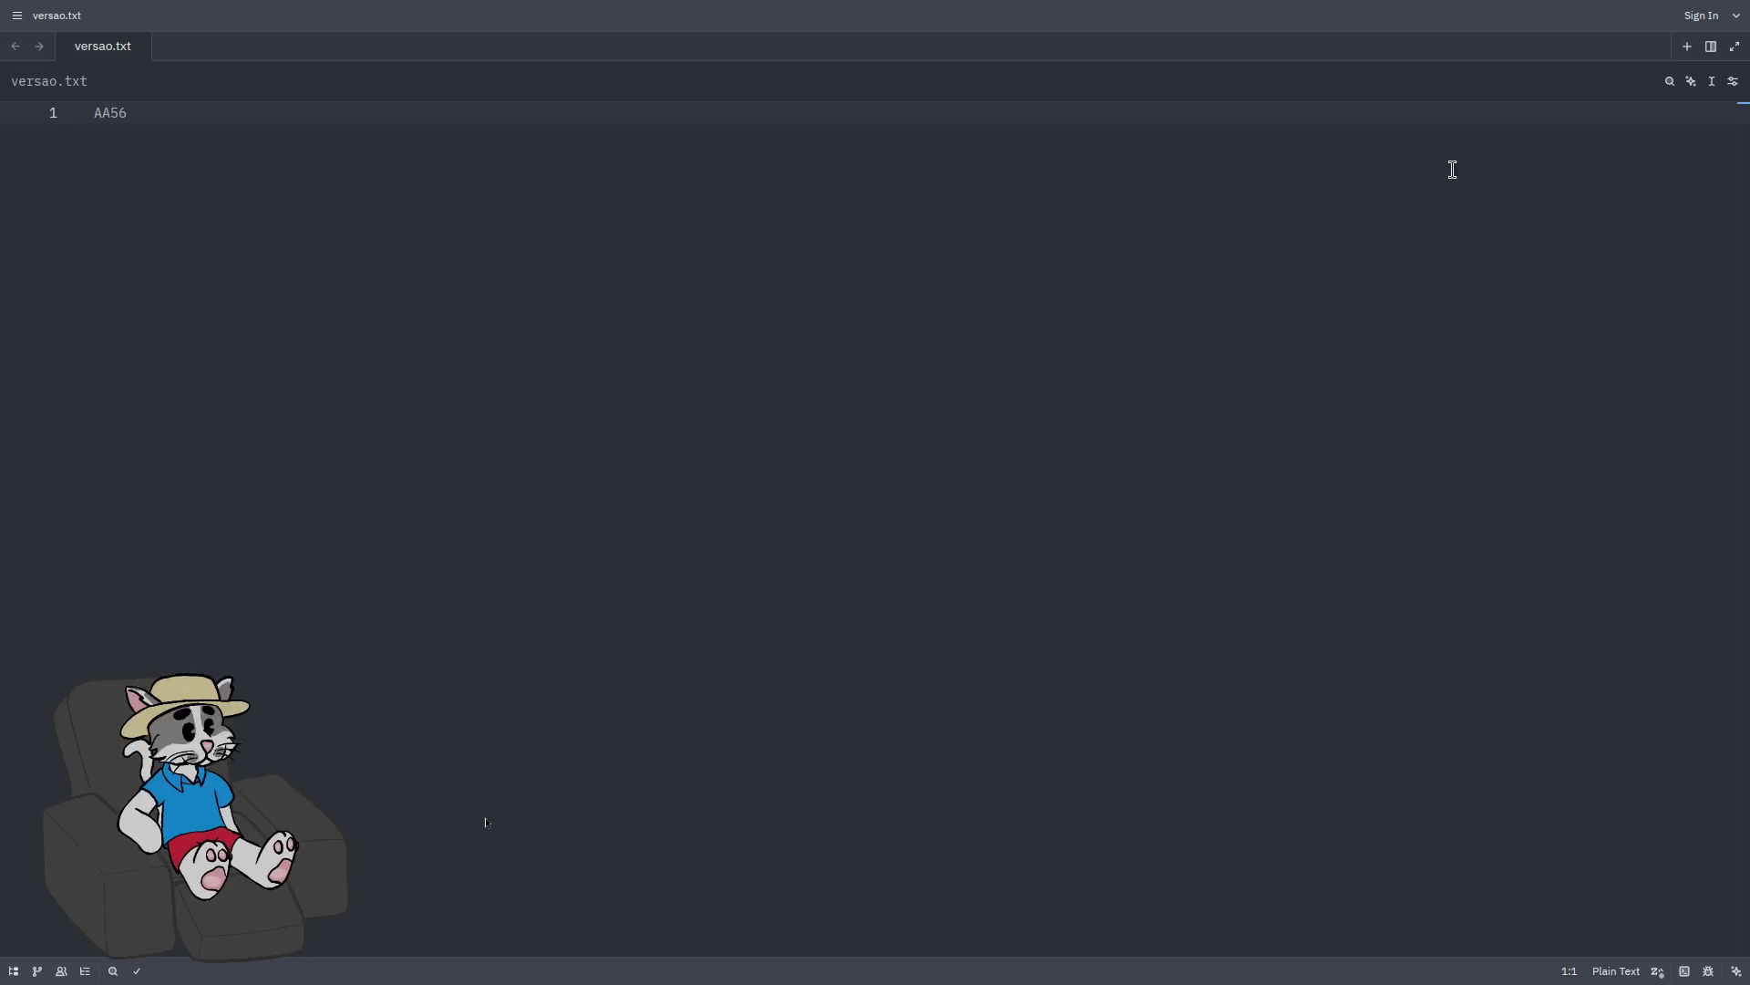
{"action": "key", "text": "ctrl+q"}
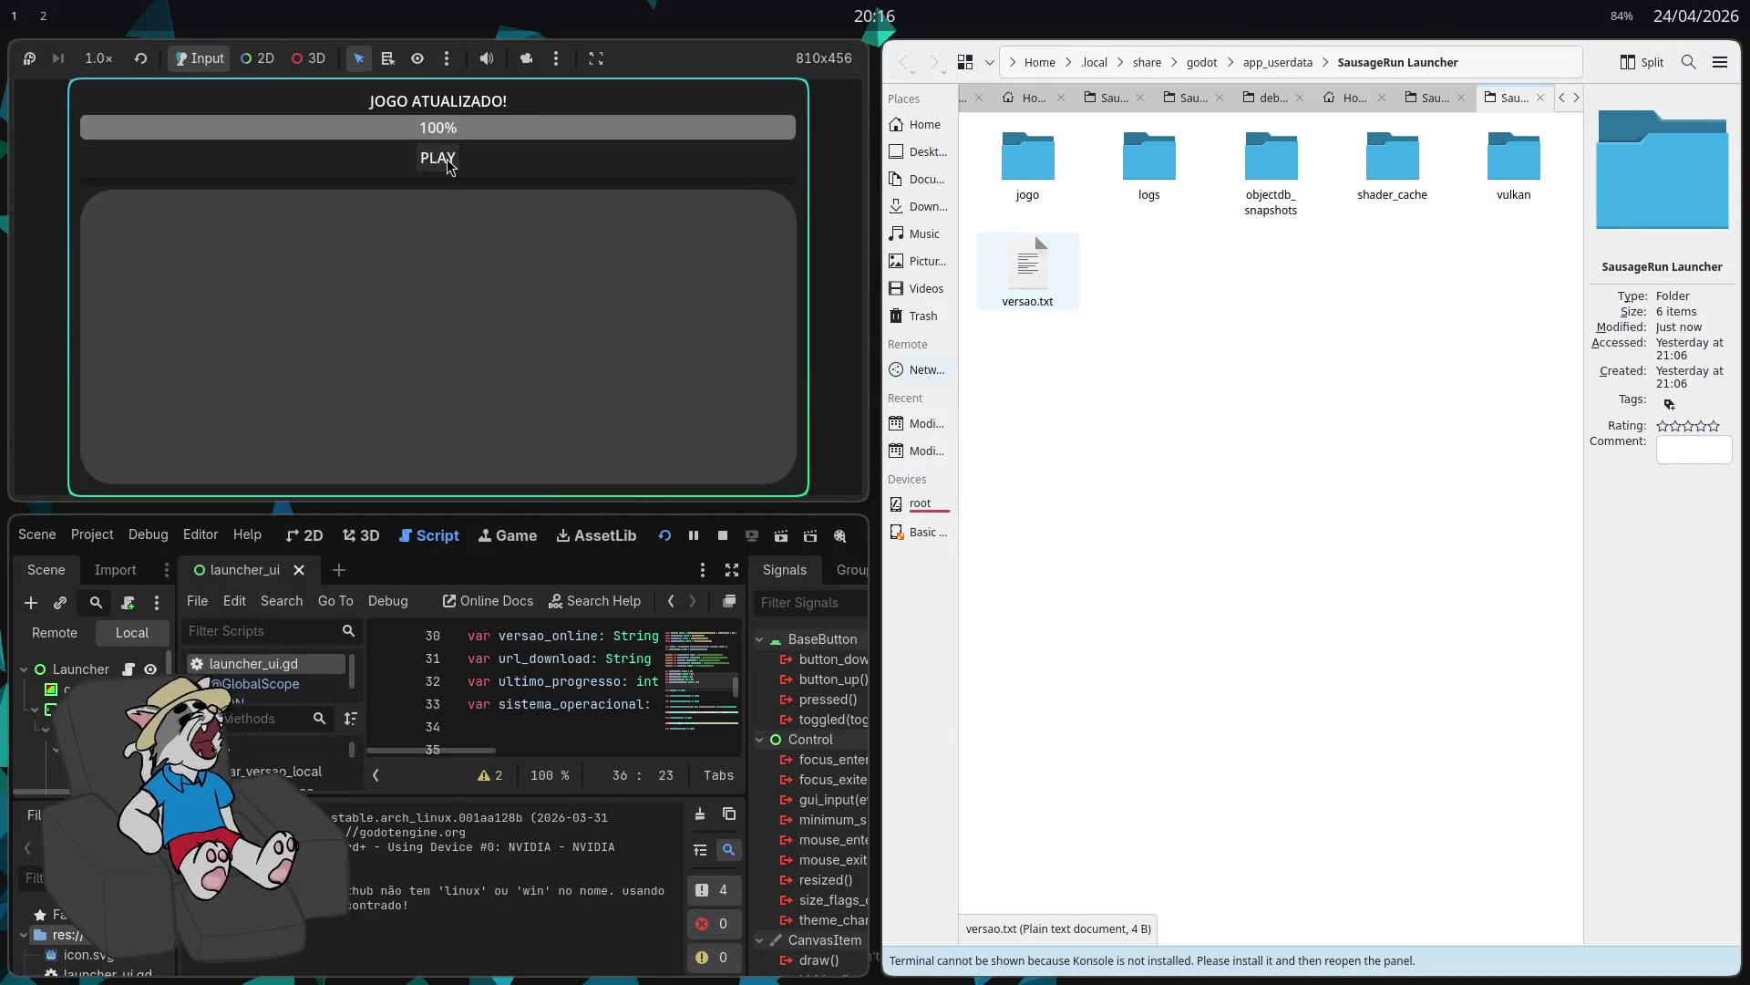
Step: Launch the downloaded game with PLAY to reach its HOST/JOIN/SETTINGS/EXIT menu, then close it
{"action": "left_click", "coordinate": [445, 161]}
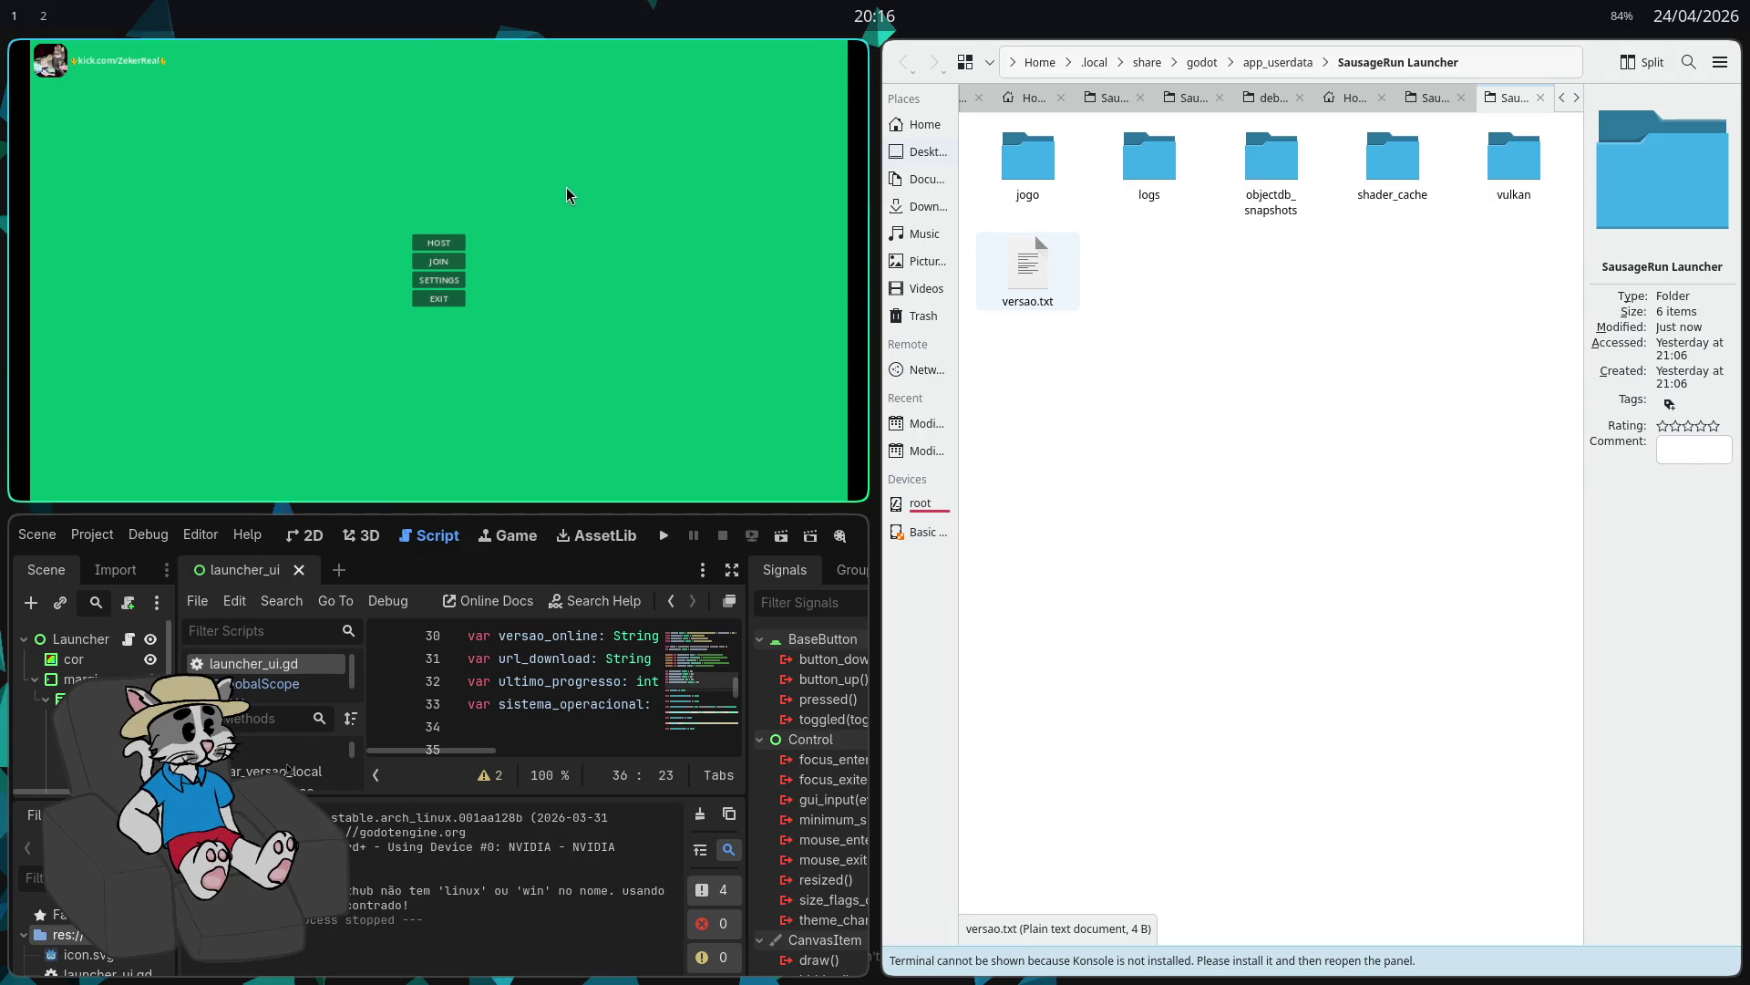
{"action": "key", "text": "super+q"}
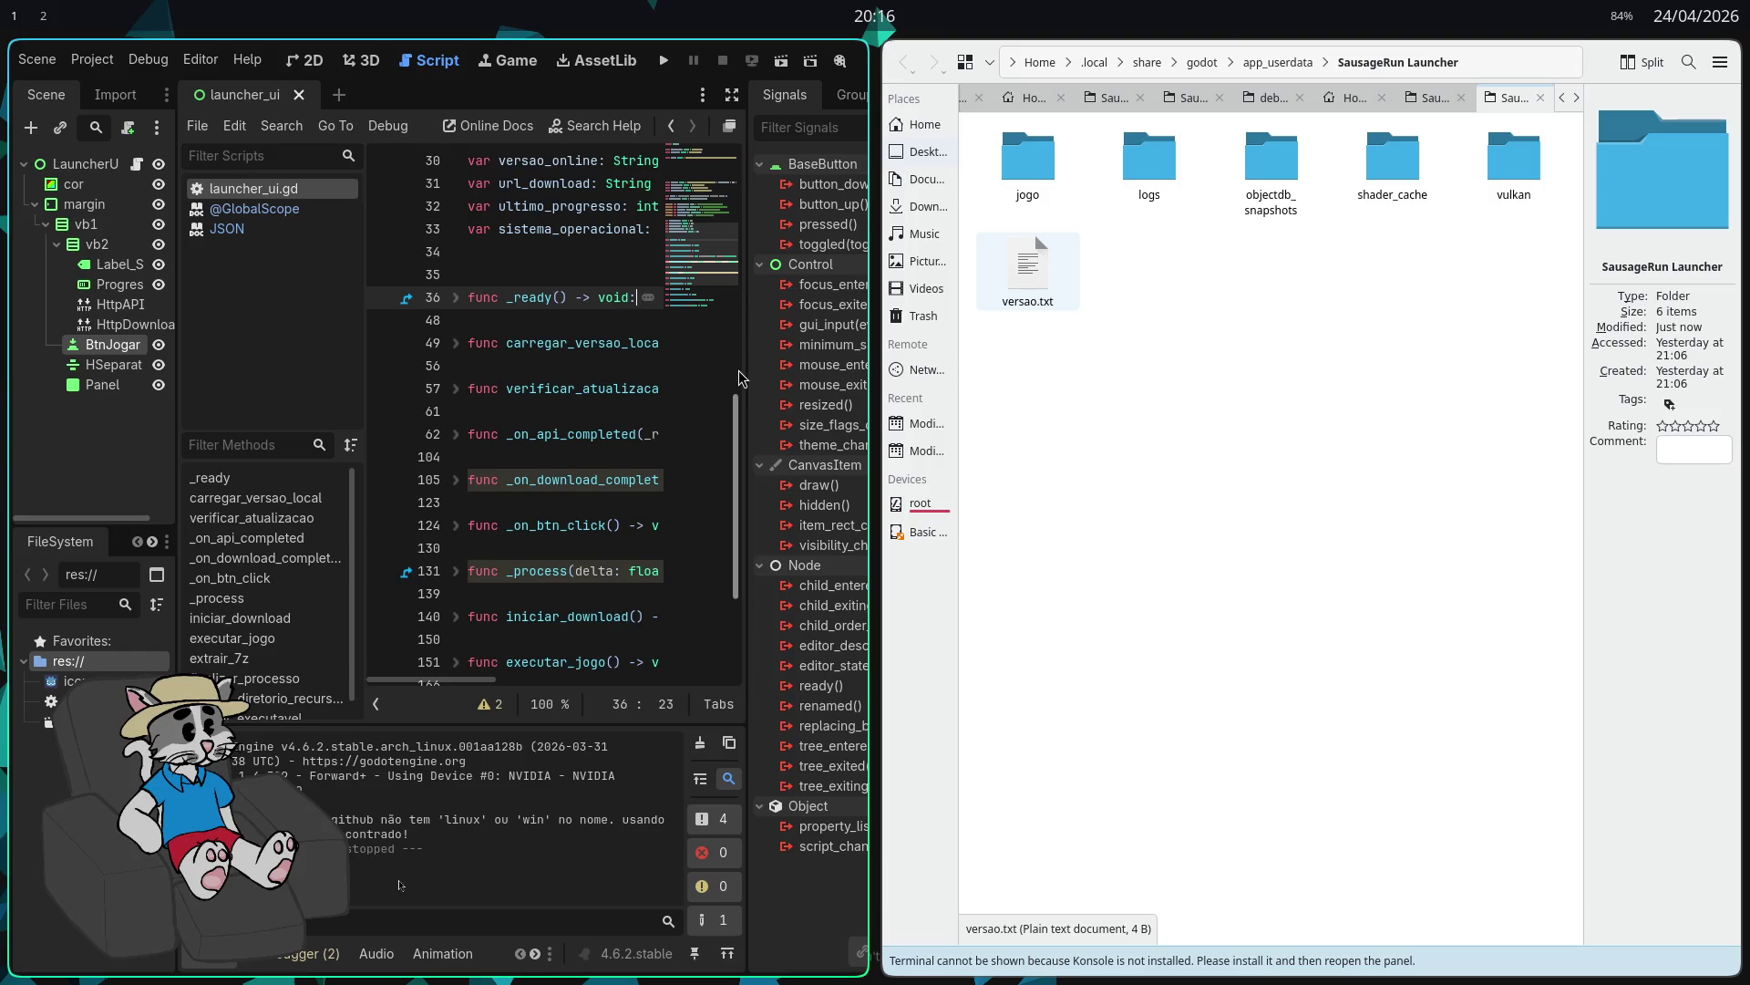
Step: Close the kitty terminal running the file manager and confirm closing it
{"action": "key", "text": "super+Right"}
{"action": "key", "text": "super+q"}
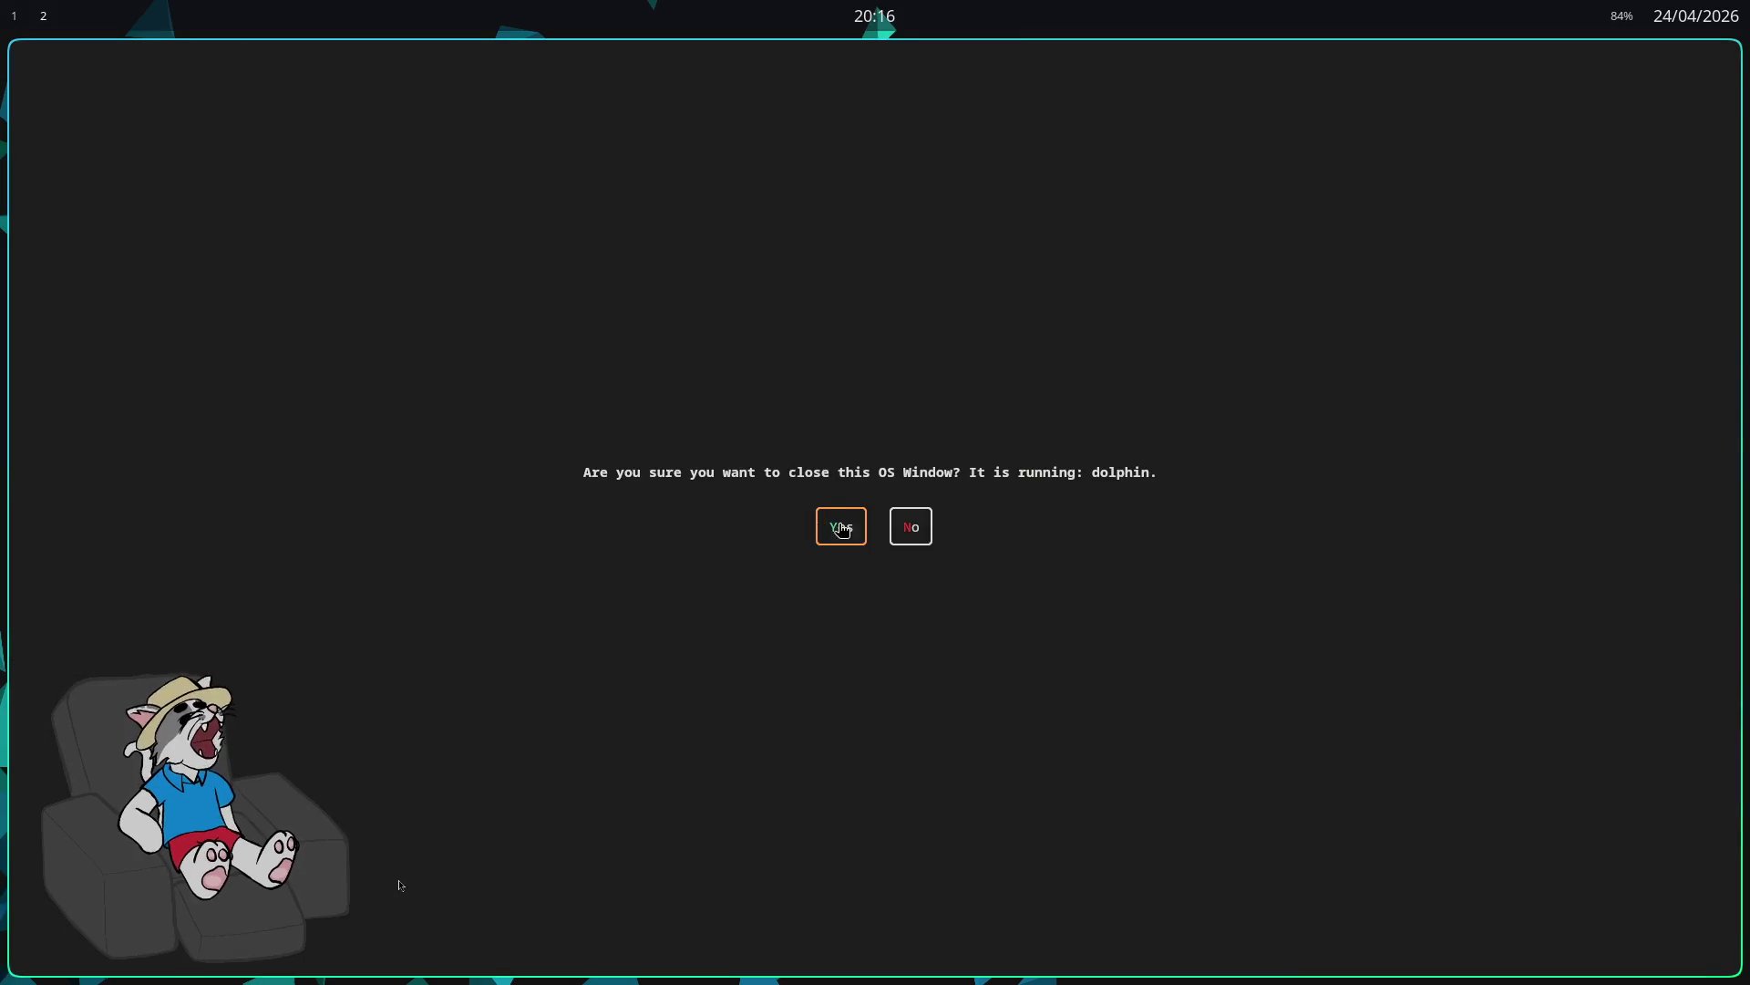
{"action": "key", "text": "Return"}
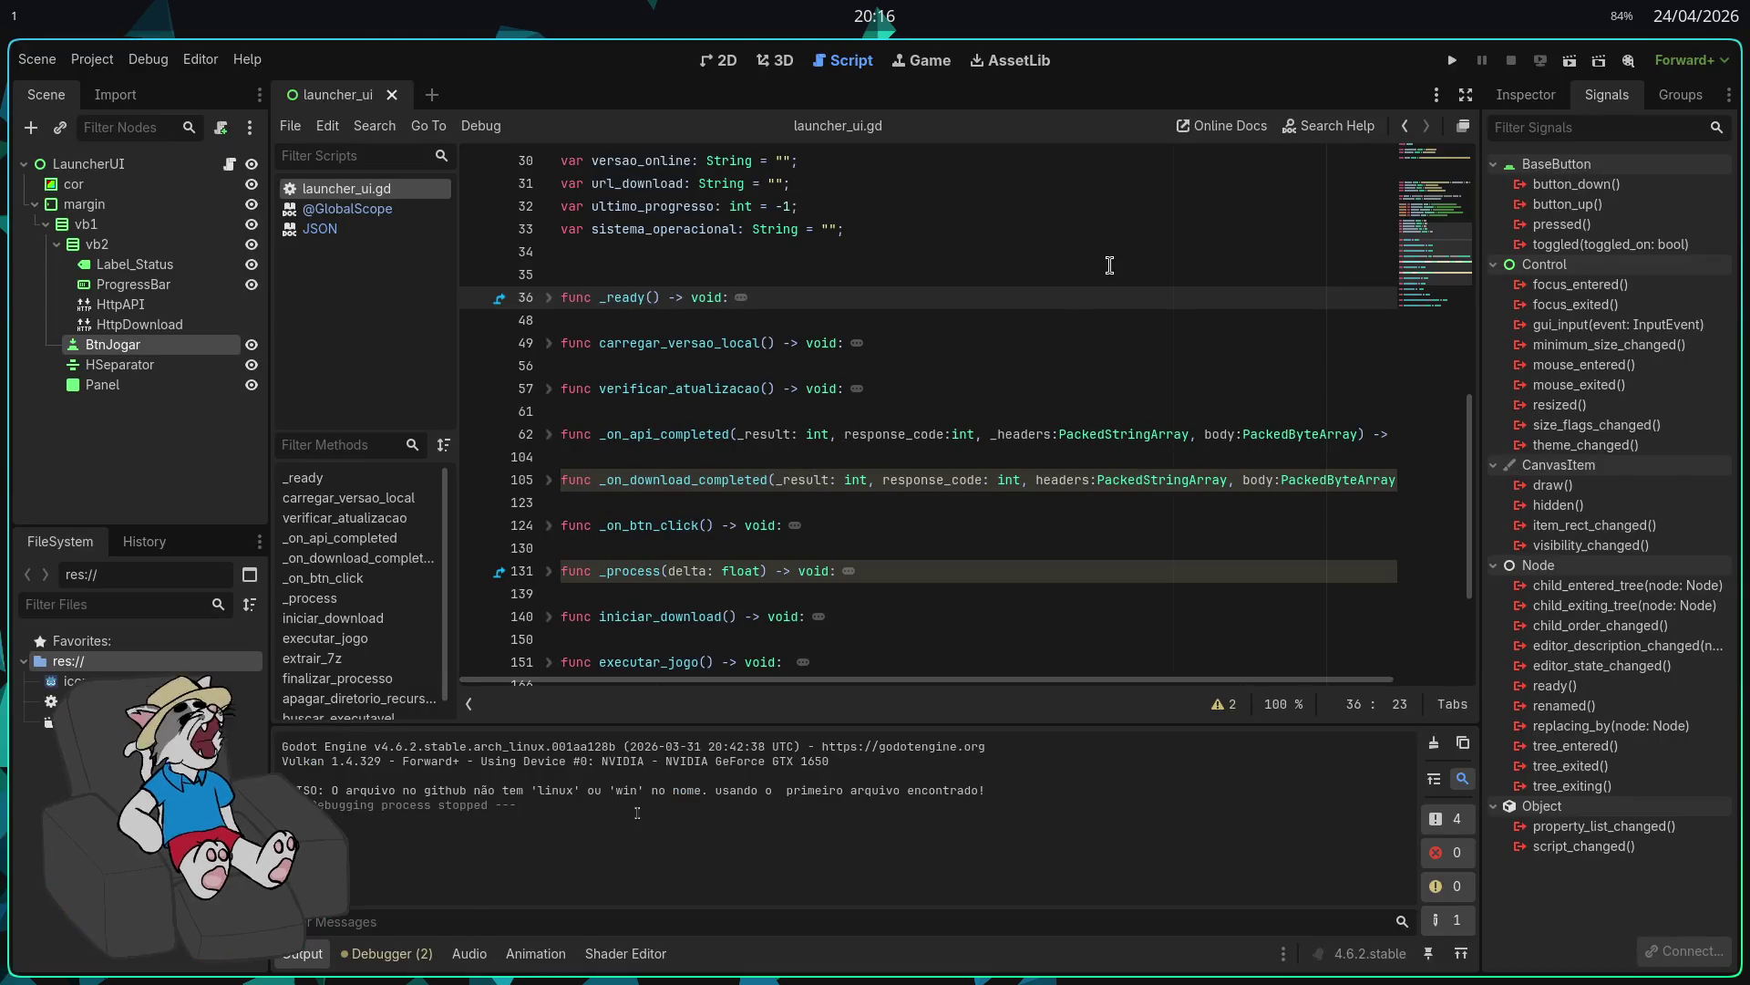
Step: Bring up Godot's Asset Library with the recently updated assets listing
{"action": "left_click", "coordinate": [1112, 267]}
{"action": "left_click", "coordinate": [1091, 293]}
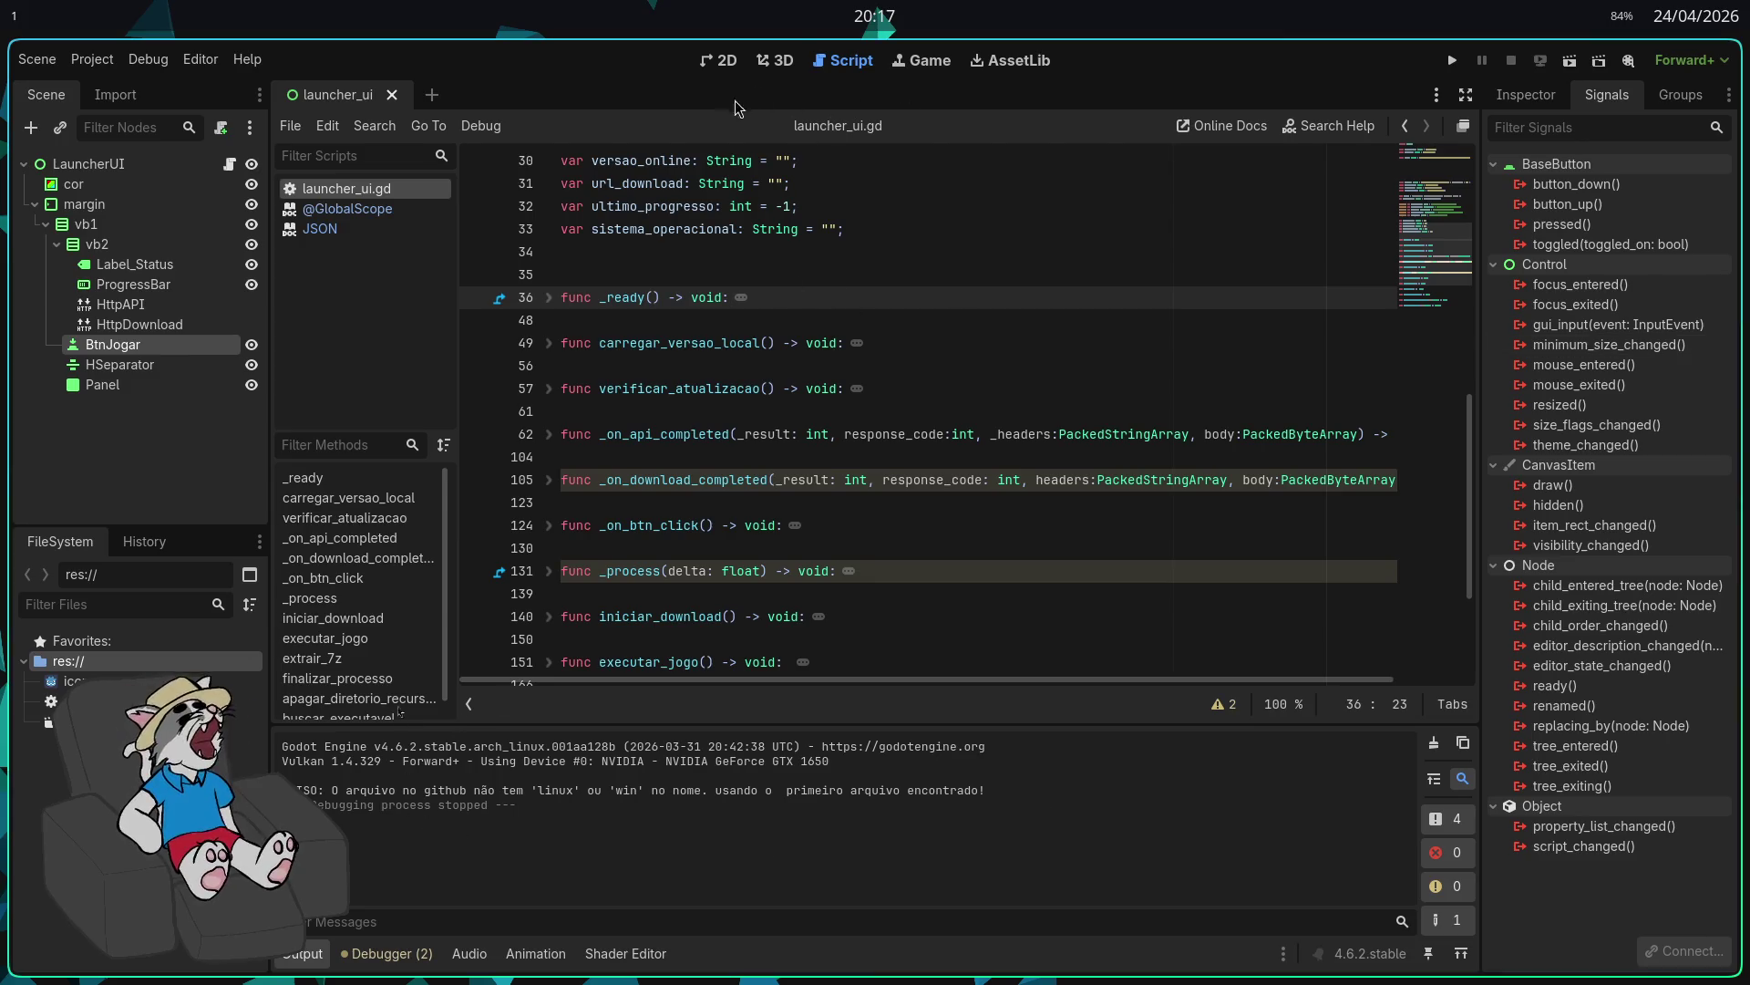
{"action": "left_click", "coordinate": [1010, 60]}
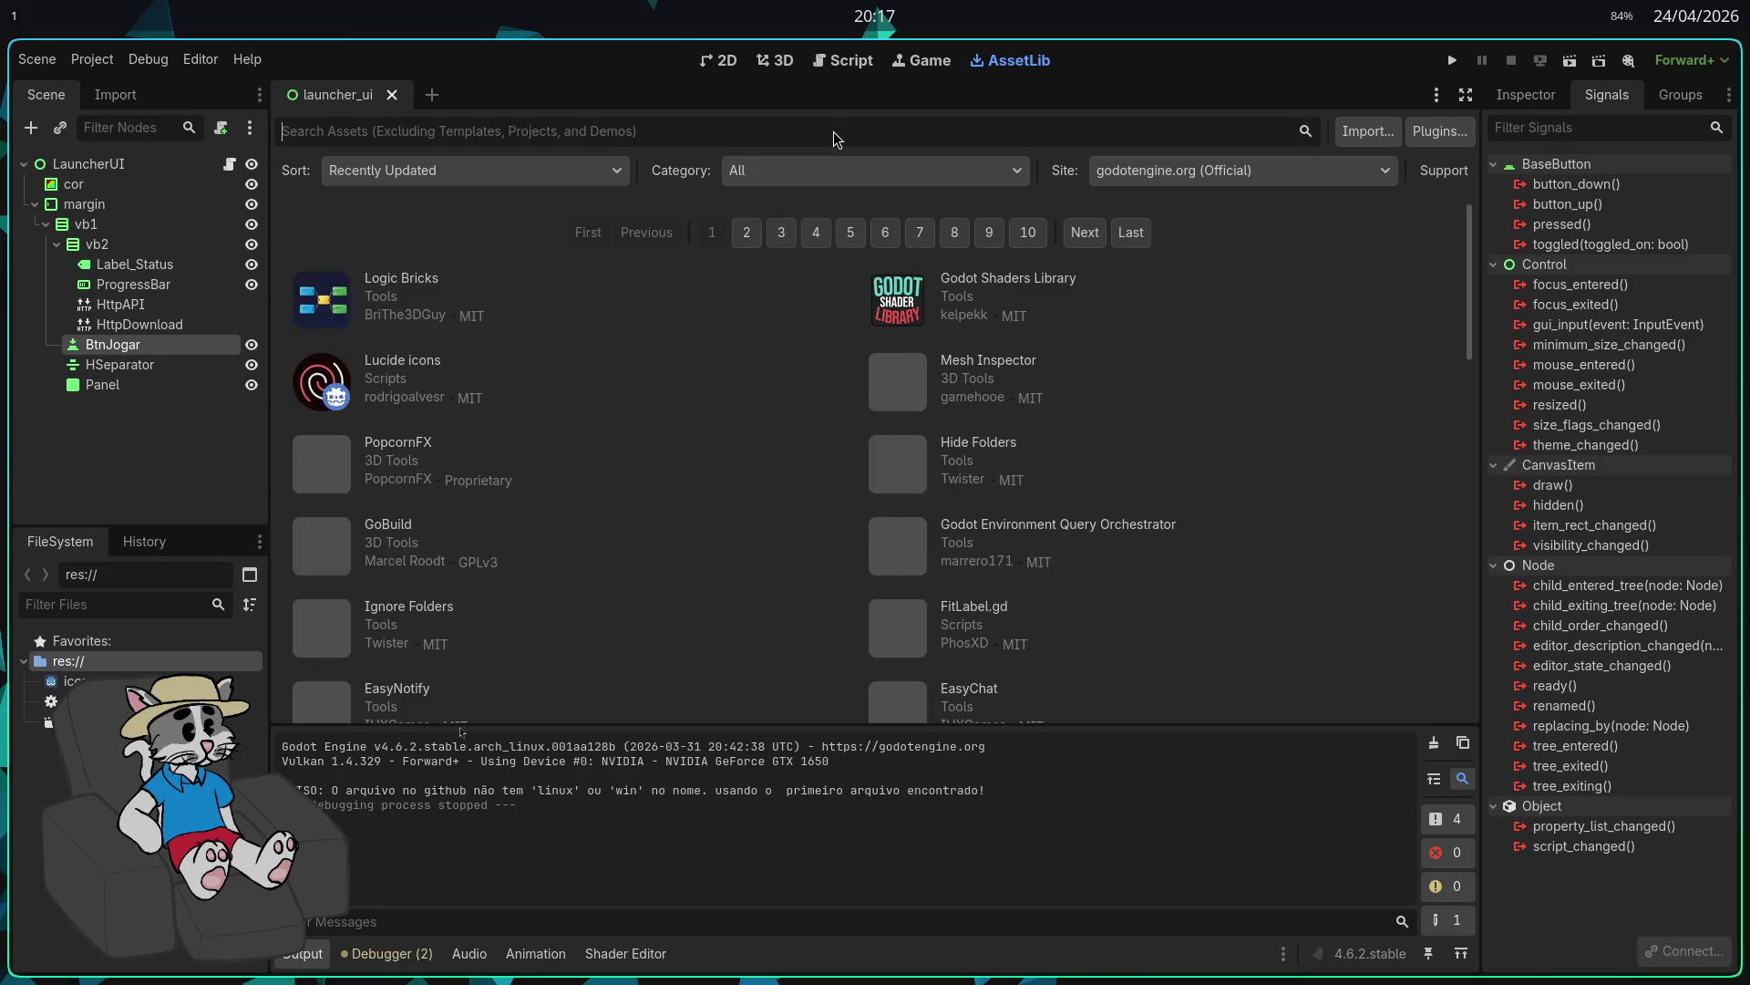
Step: Type a search term in the Asset Library search field, then clear it again
{"action": "type", "text": "gmaim"}
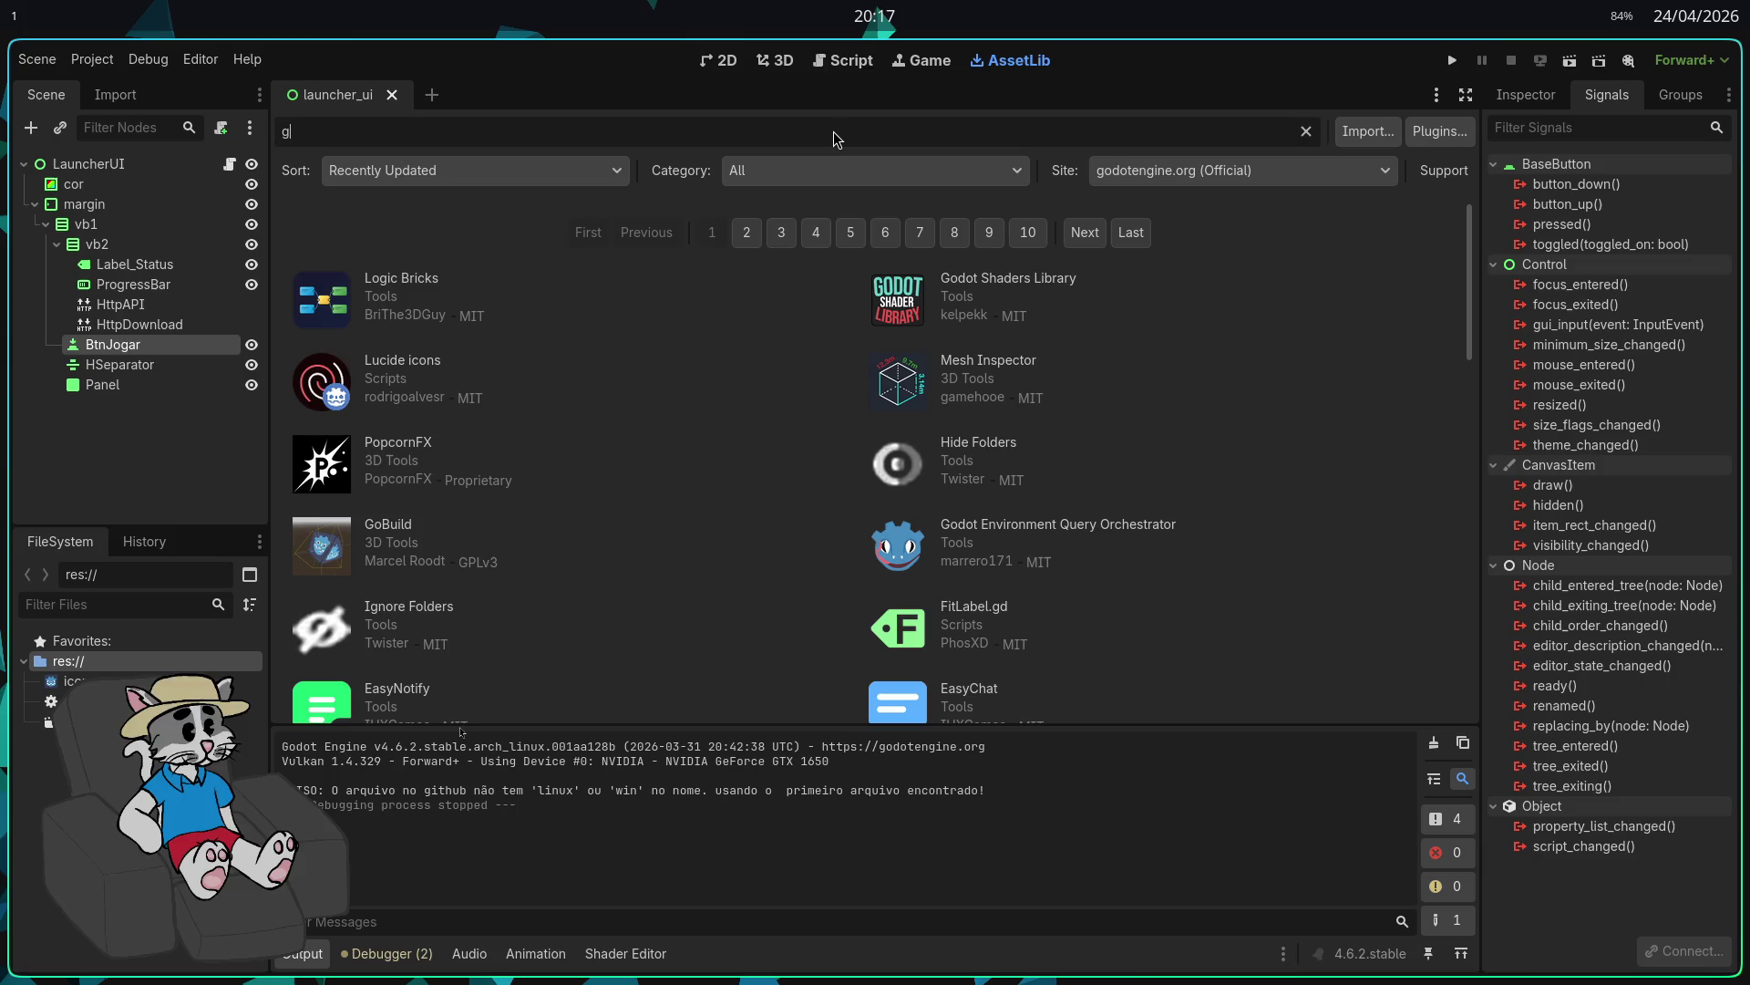
{"action": "key", "text": "BackSpace"}
{"action": "key", "text": "BackSpace"}
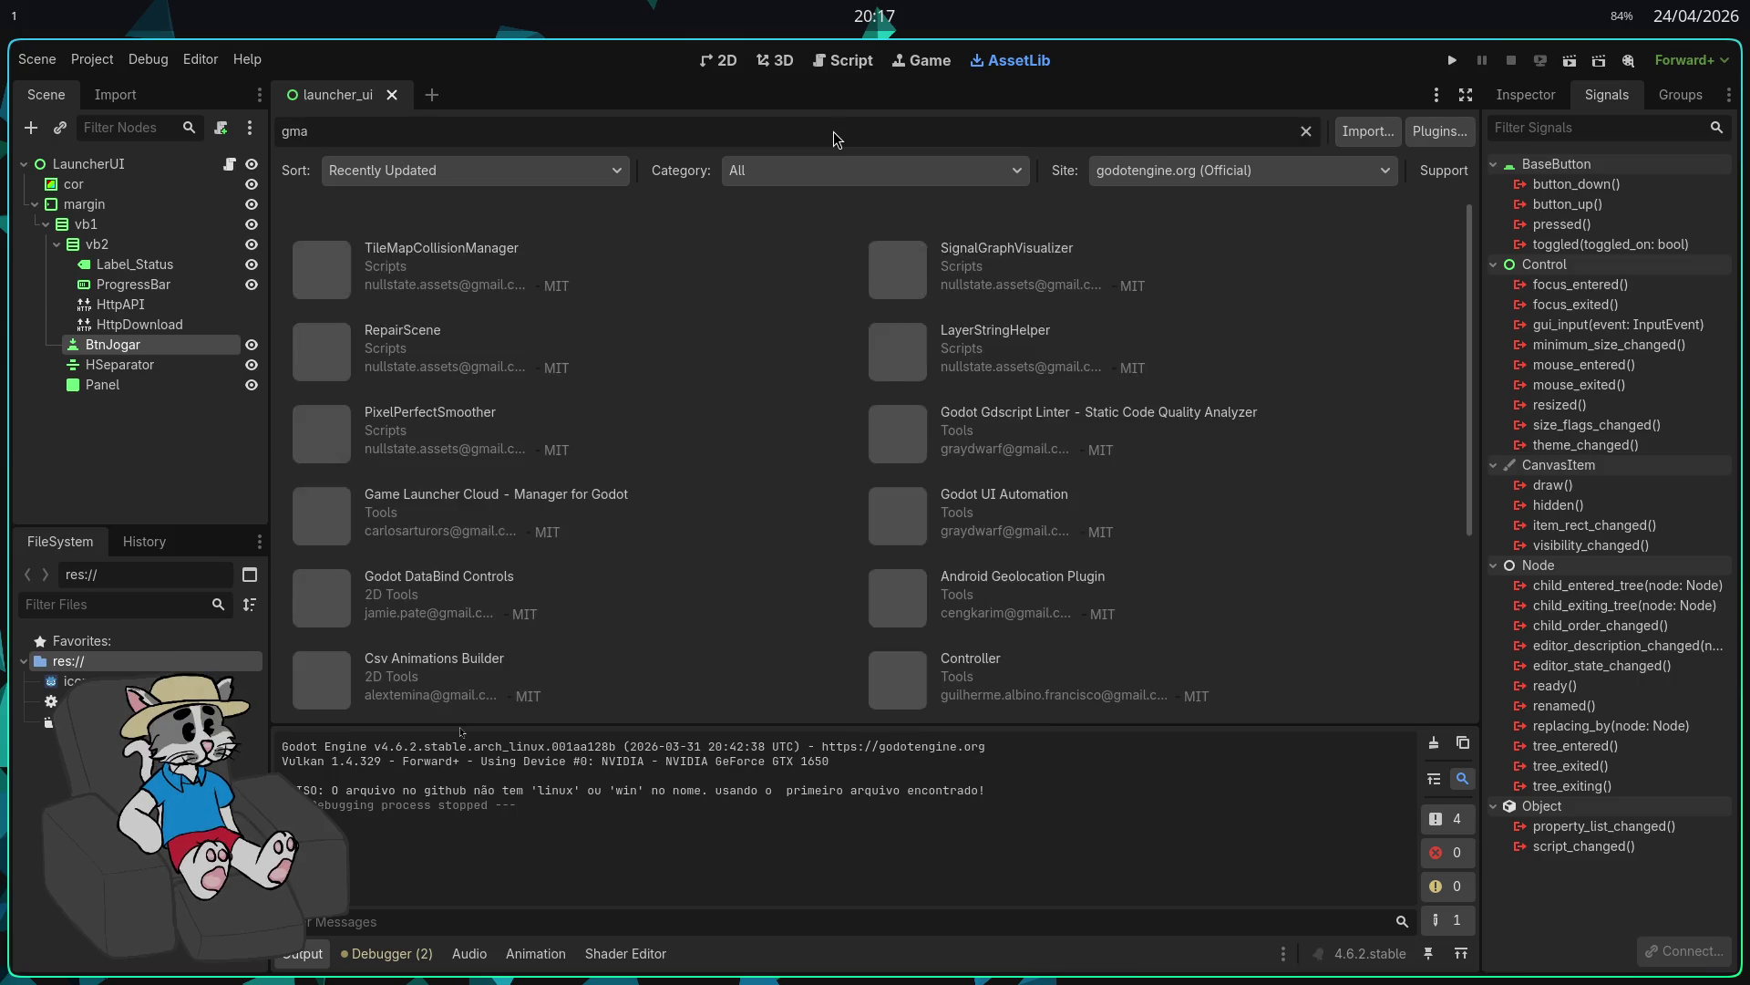
{"action": "type", "text": "lm"}
{"action": "key", "text": "BackSpace"}
{"action": "key", "text": "BackSpace"}
{"action": "key", "text": "BackSpace"}
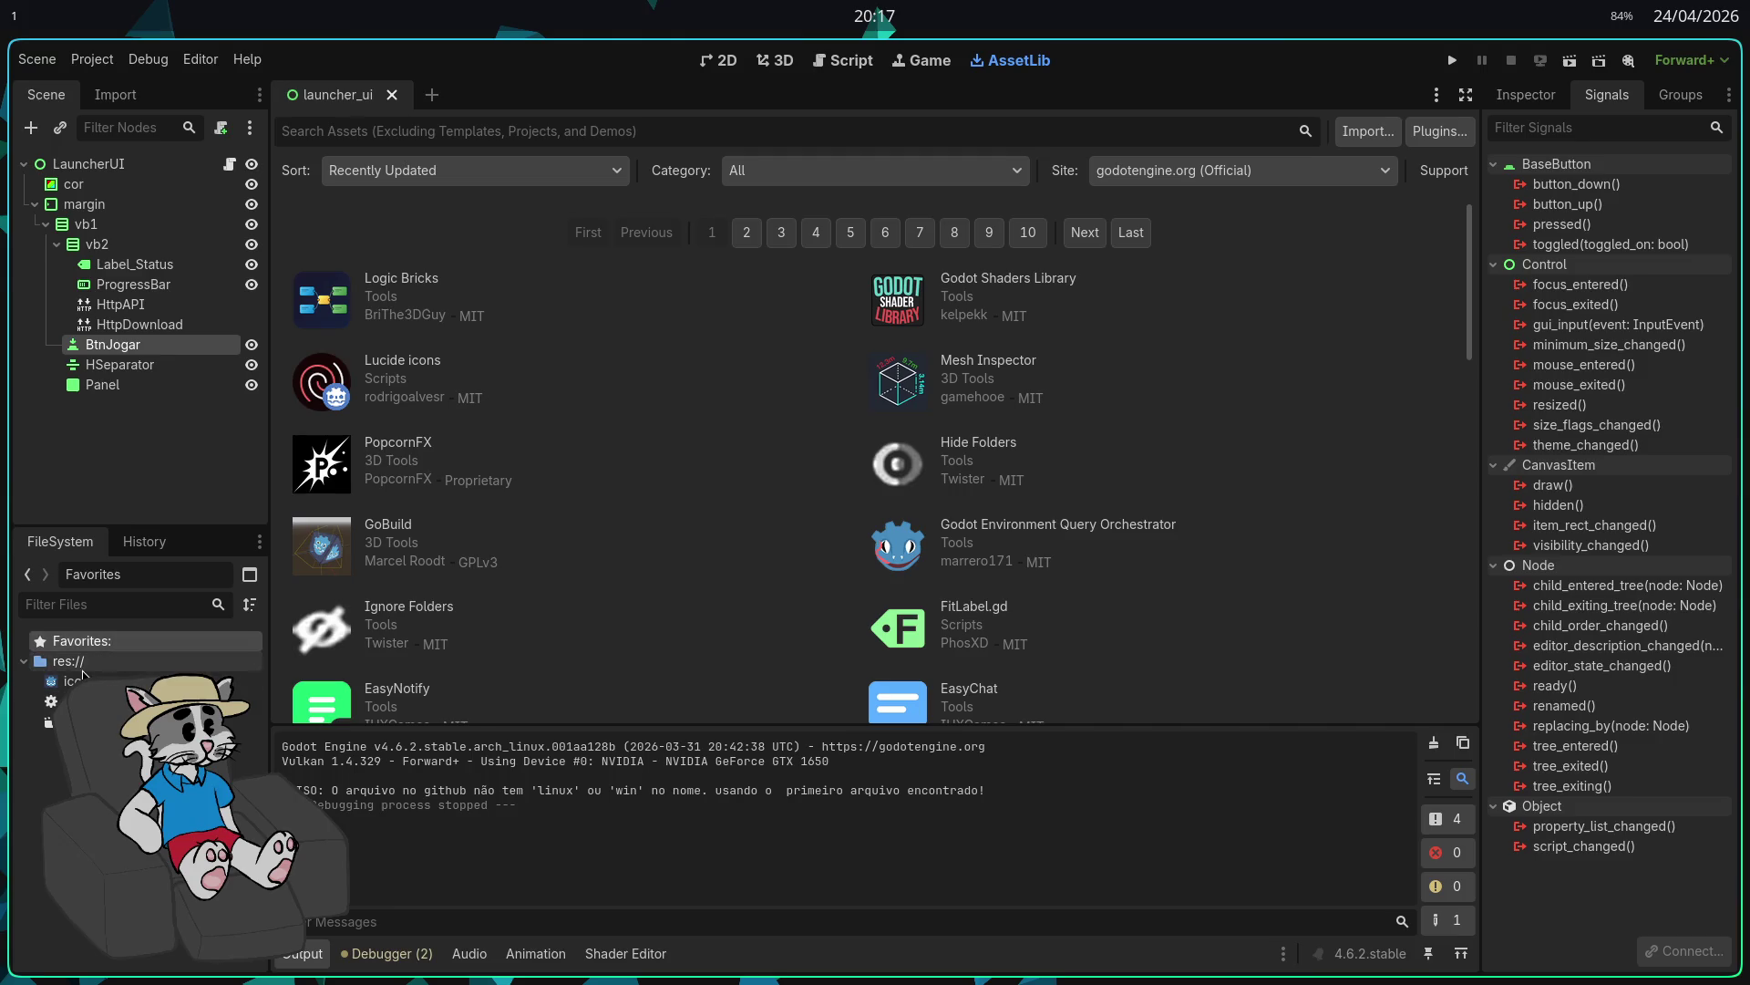
Step: Open the res:// project folder in Dolphin with 'dolphin .' from a terminal and enlarge the window
{"action": "right_click", "coordinate": [84, 674]}
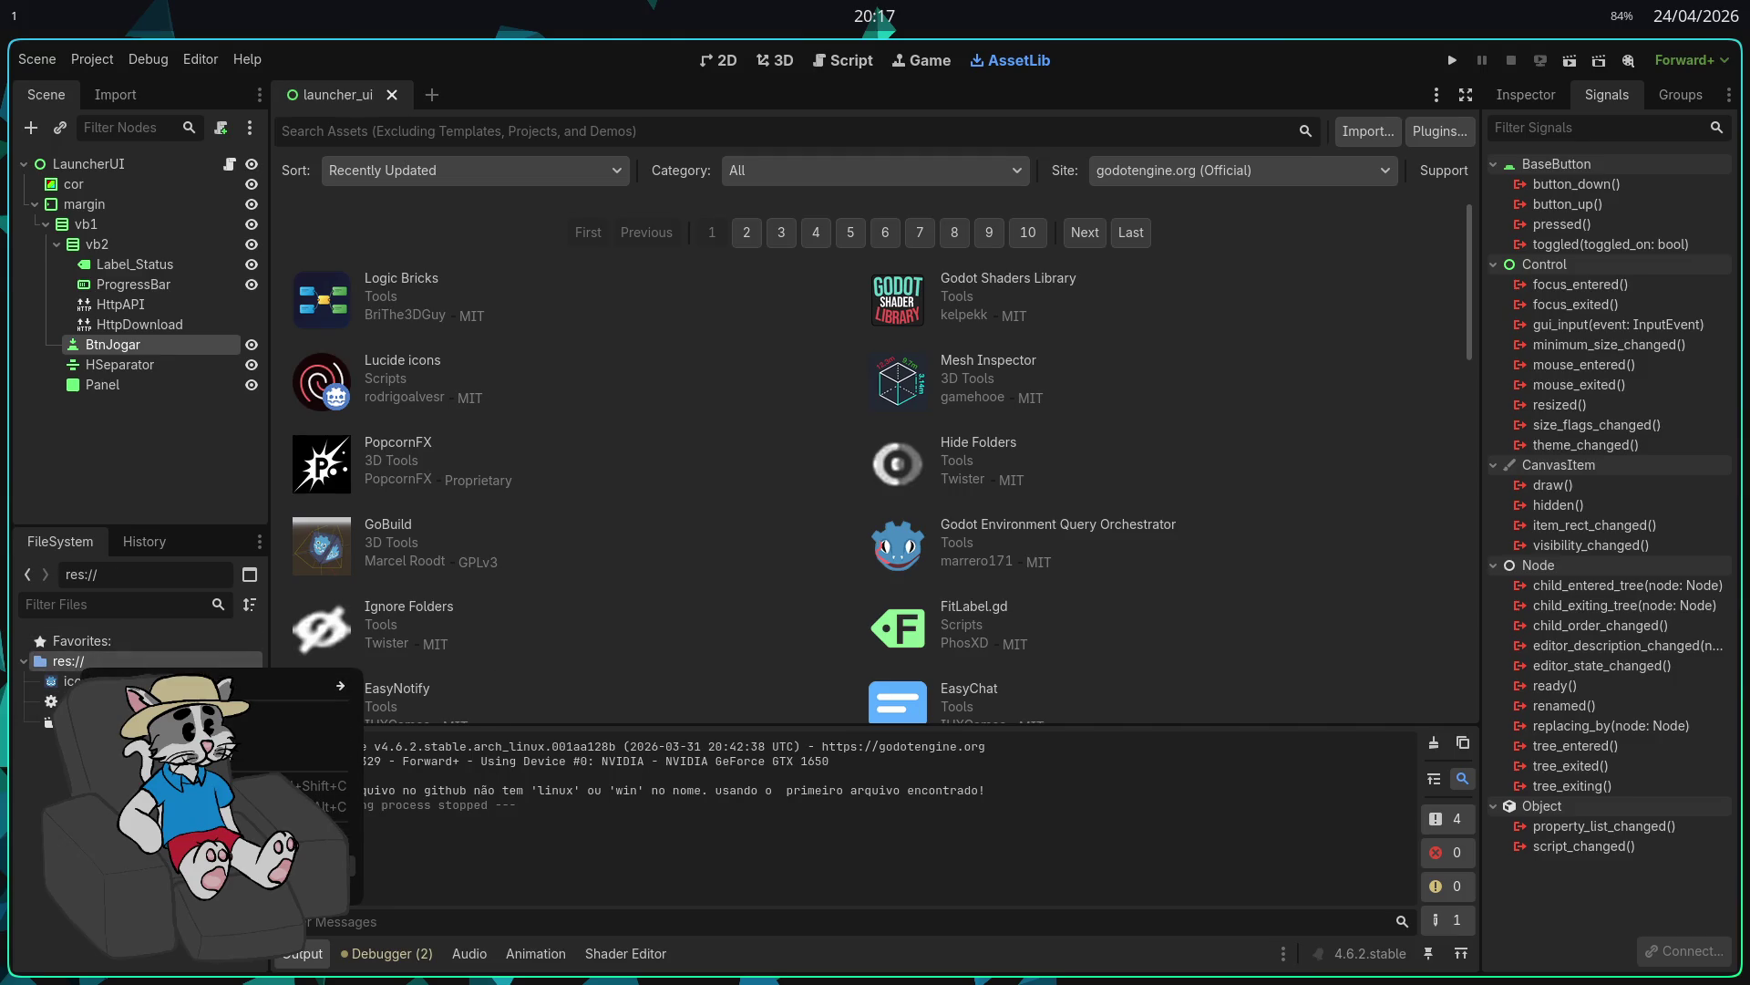
{"action": "left_click", "coordinate": [274, 875]}
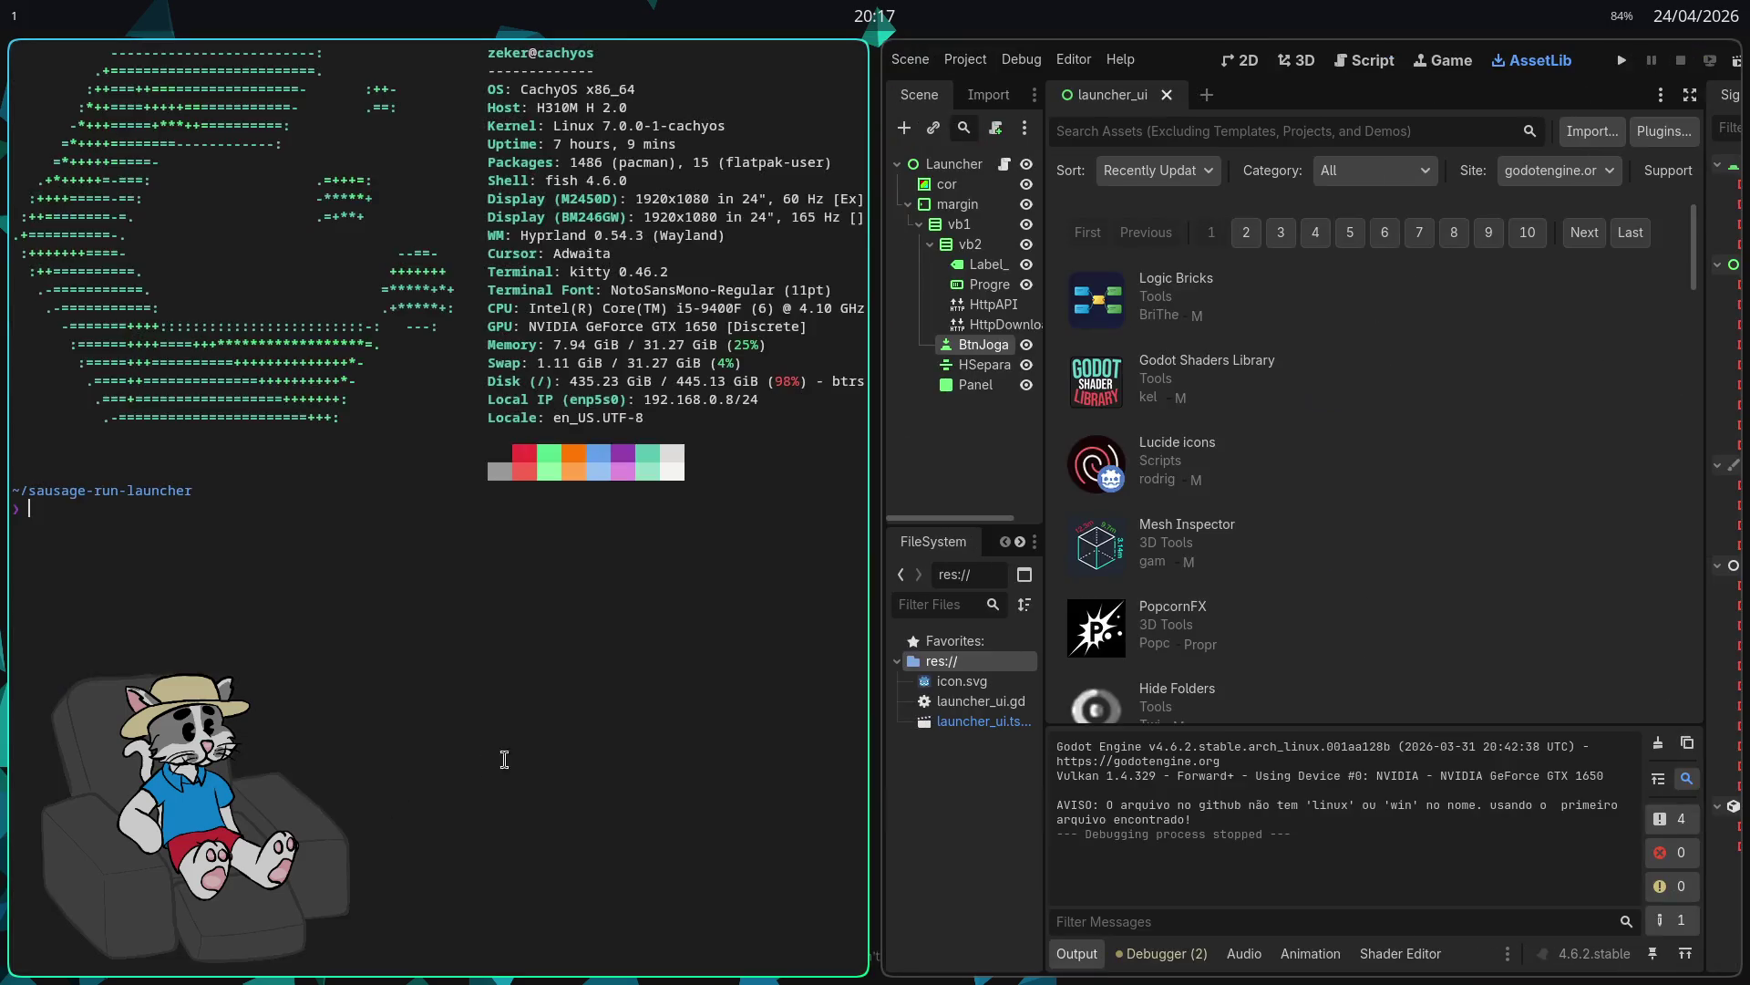
{"action": "type", "text": "dolphin ./"}
{"action": "key", "text": "Return"}
{"action": "left_click_drag", "start_coordinate": [662, 532], "coordinate": [802, 186]}
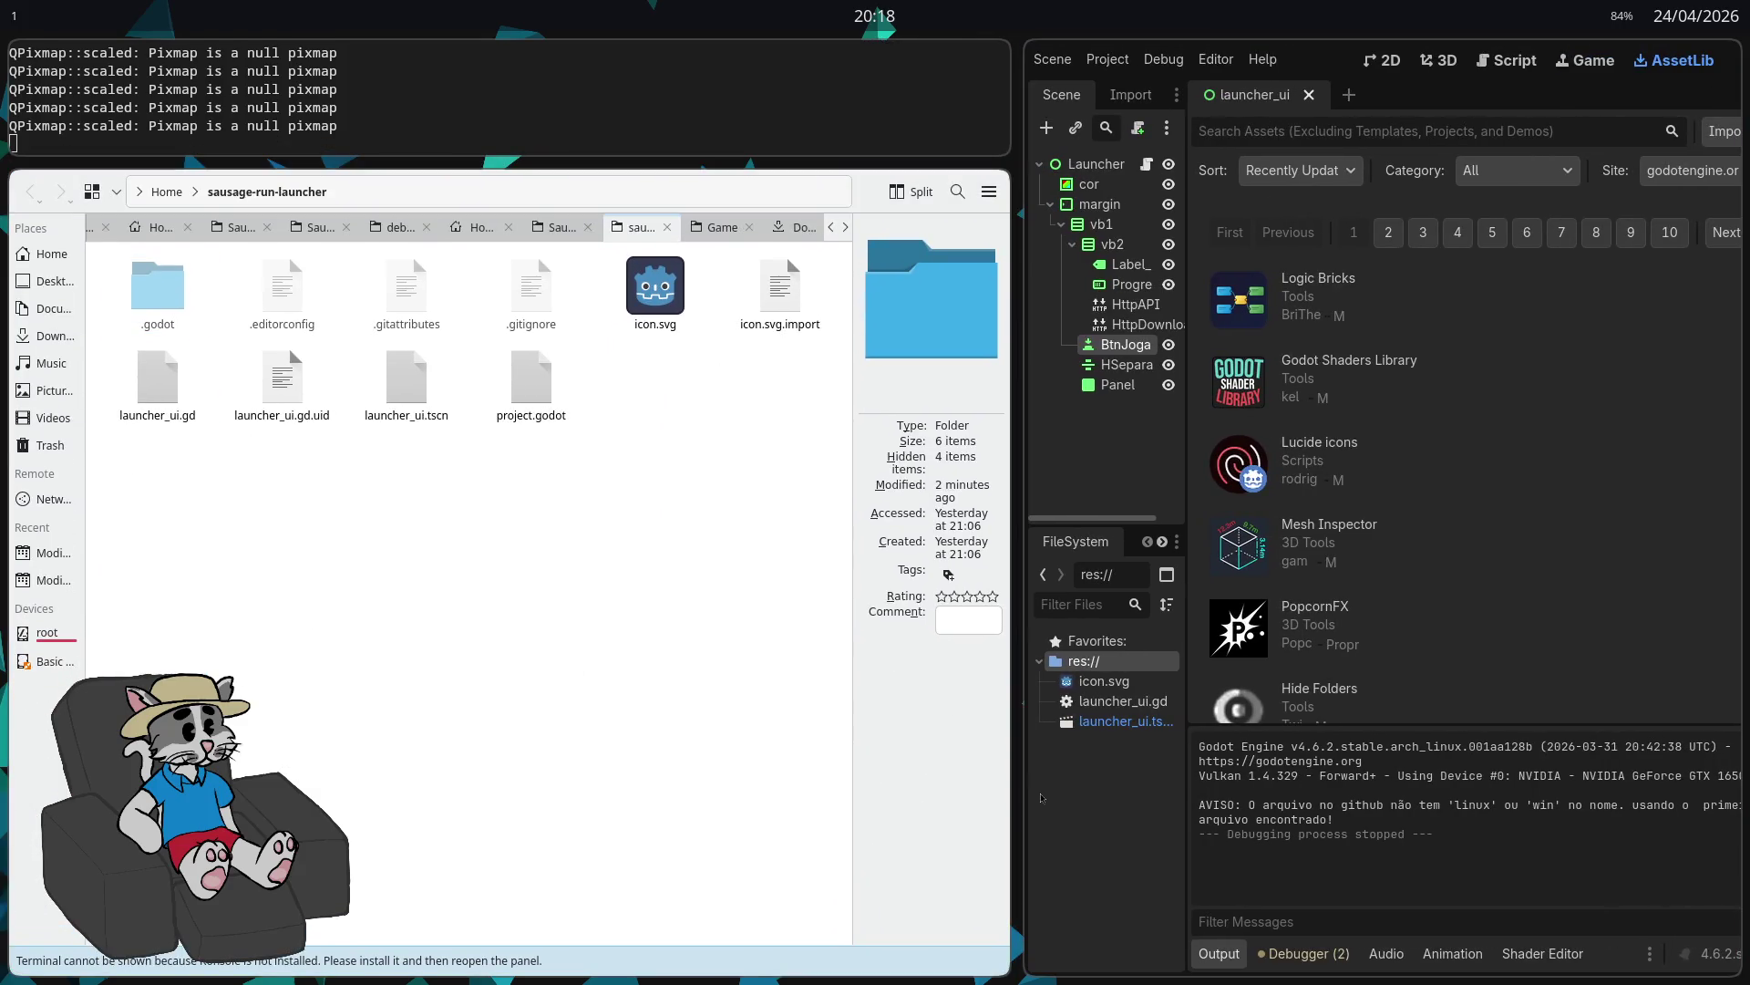
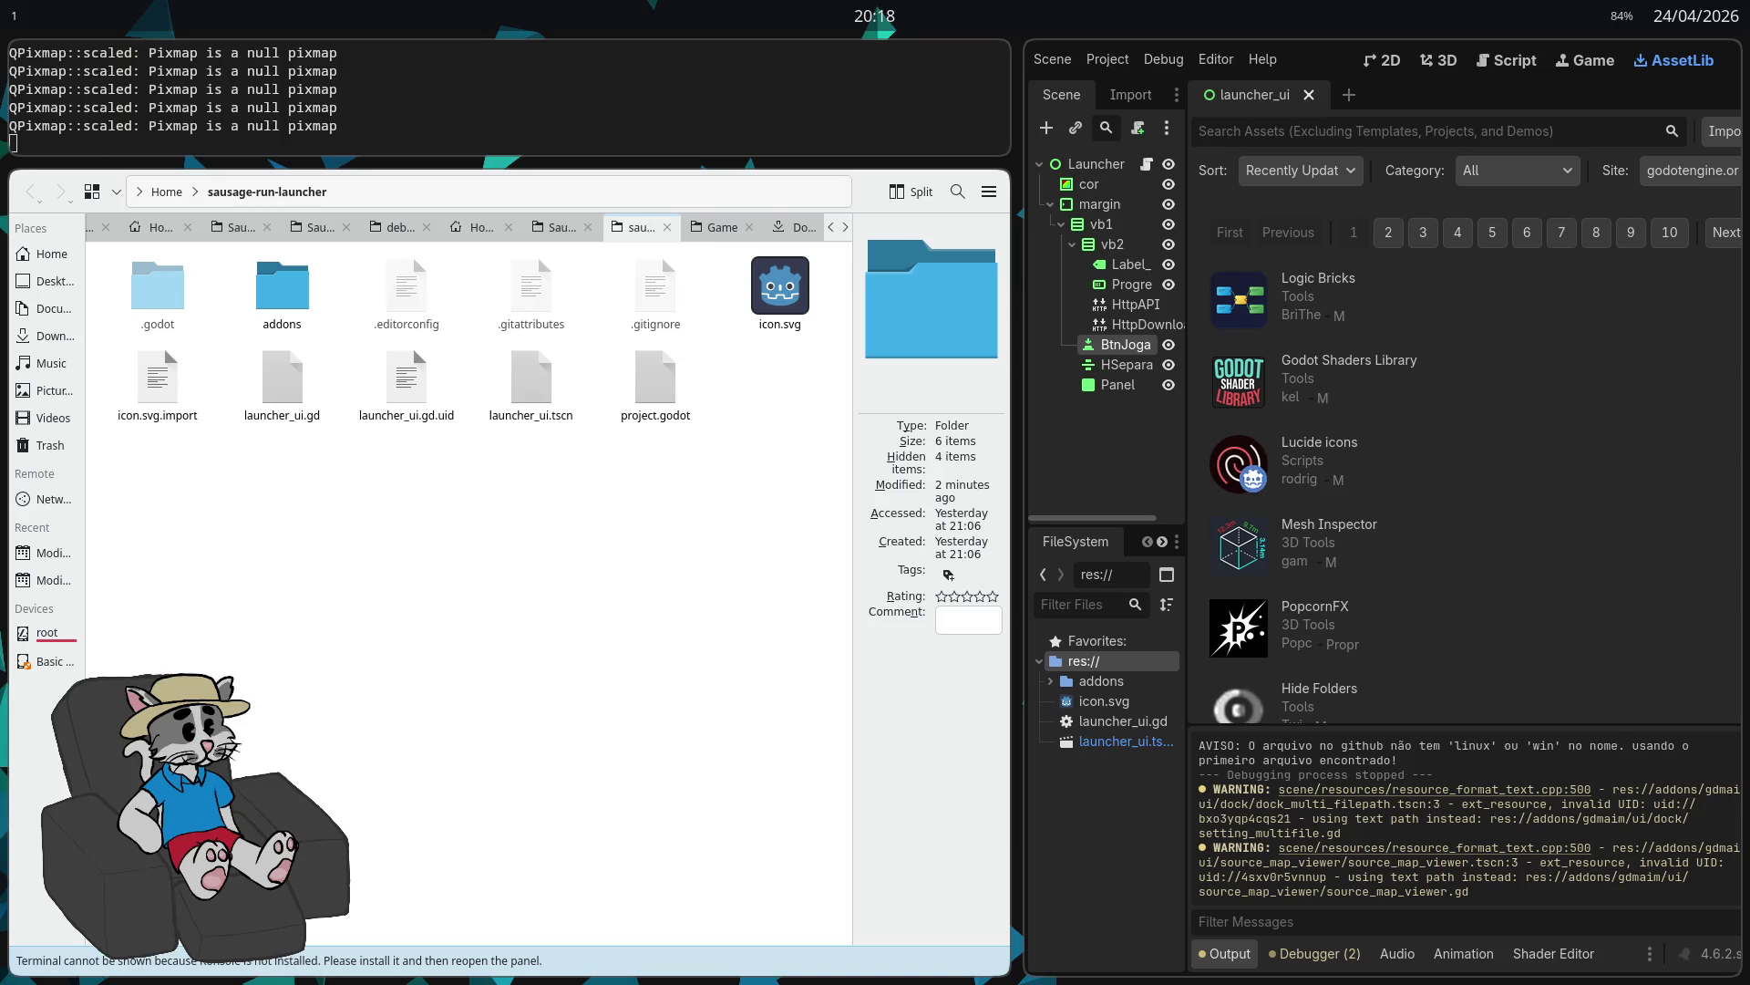
Step: Maximize the Godot editor and bring up the launcher_ui.gd script
{"action": "key", "text": "super+f"}
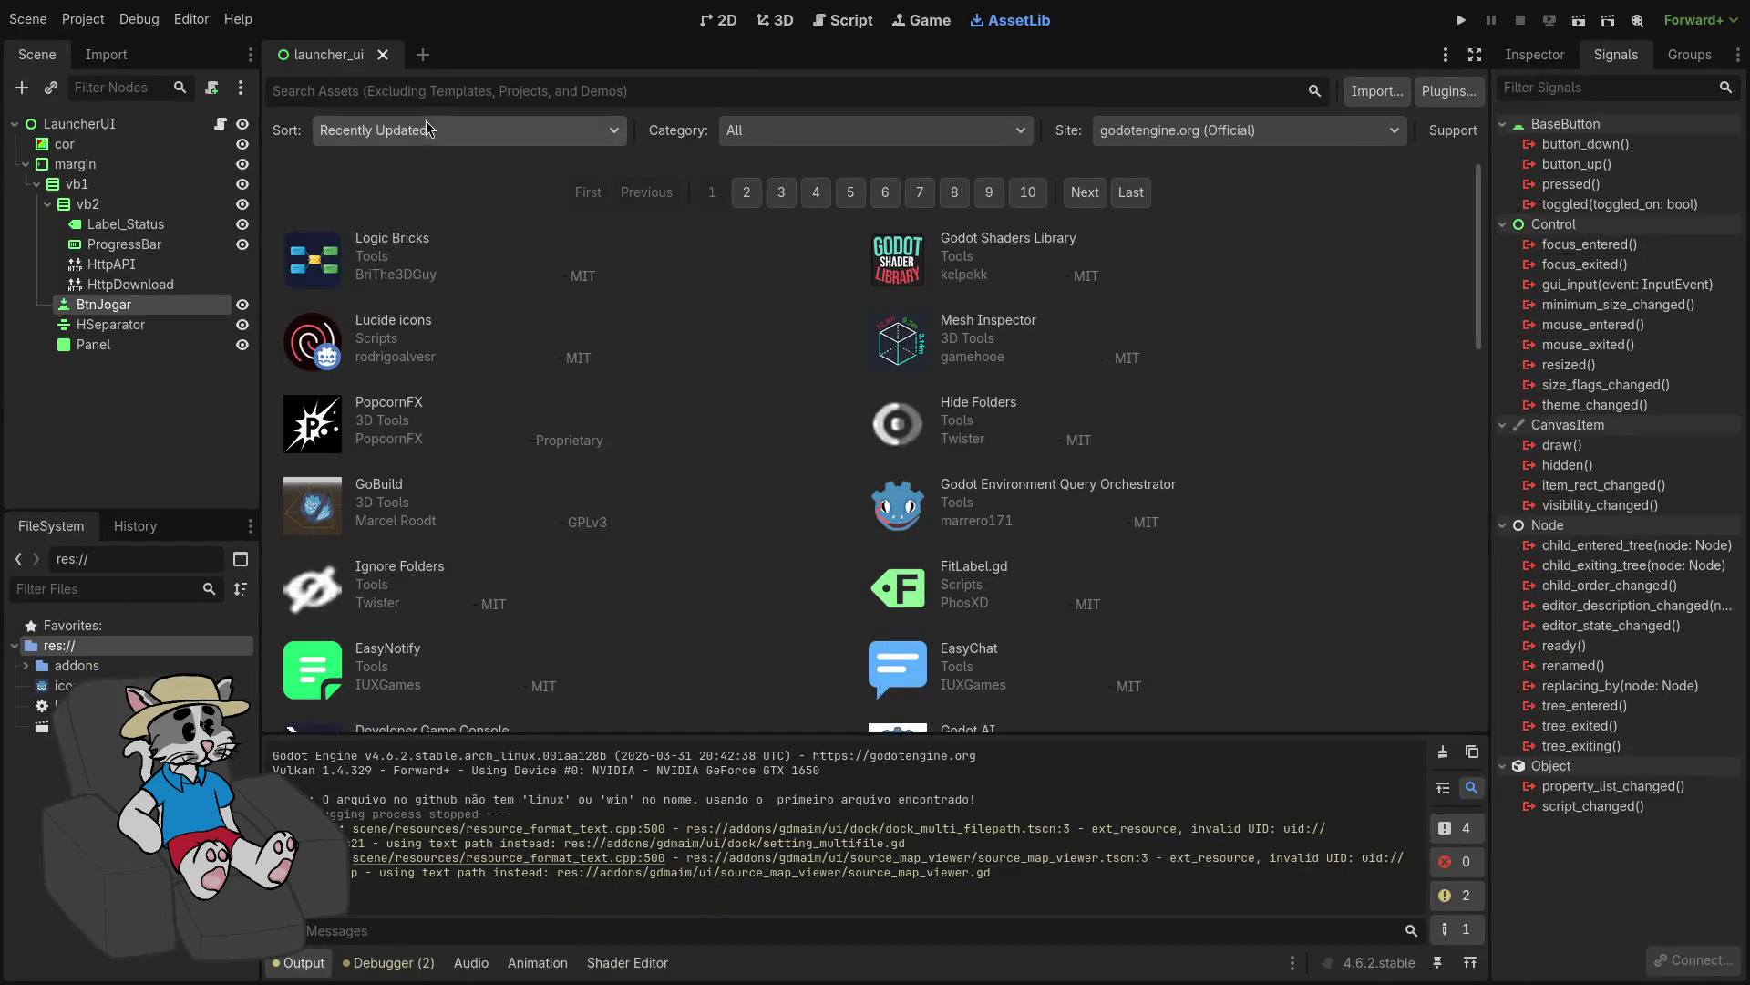
{"action": "left_click", "coordinate": [841, 21]}
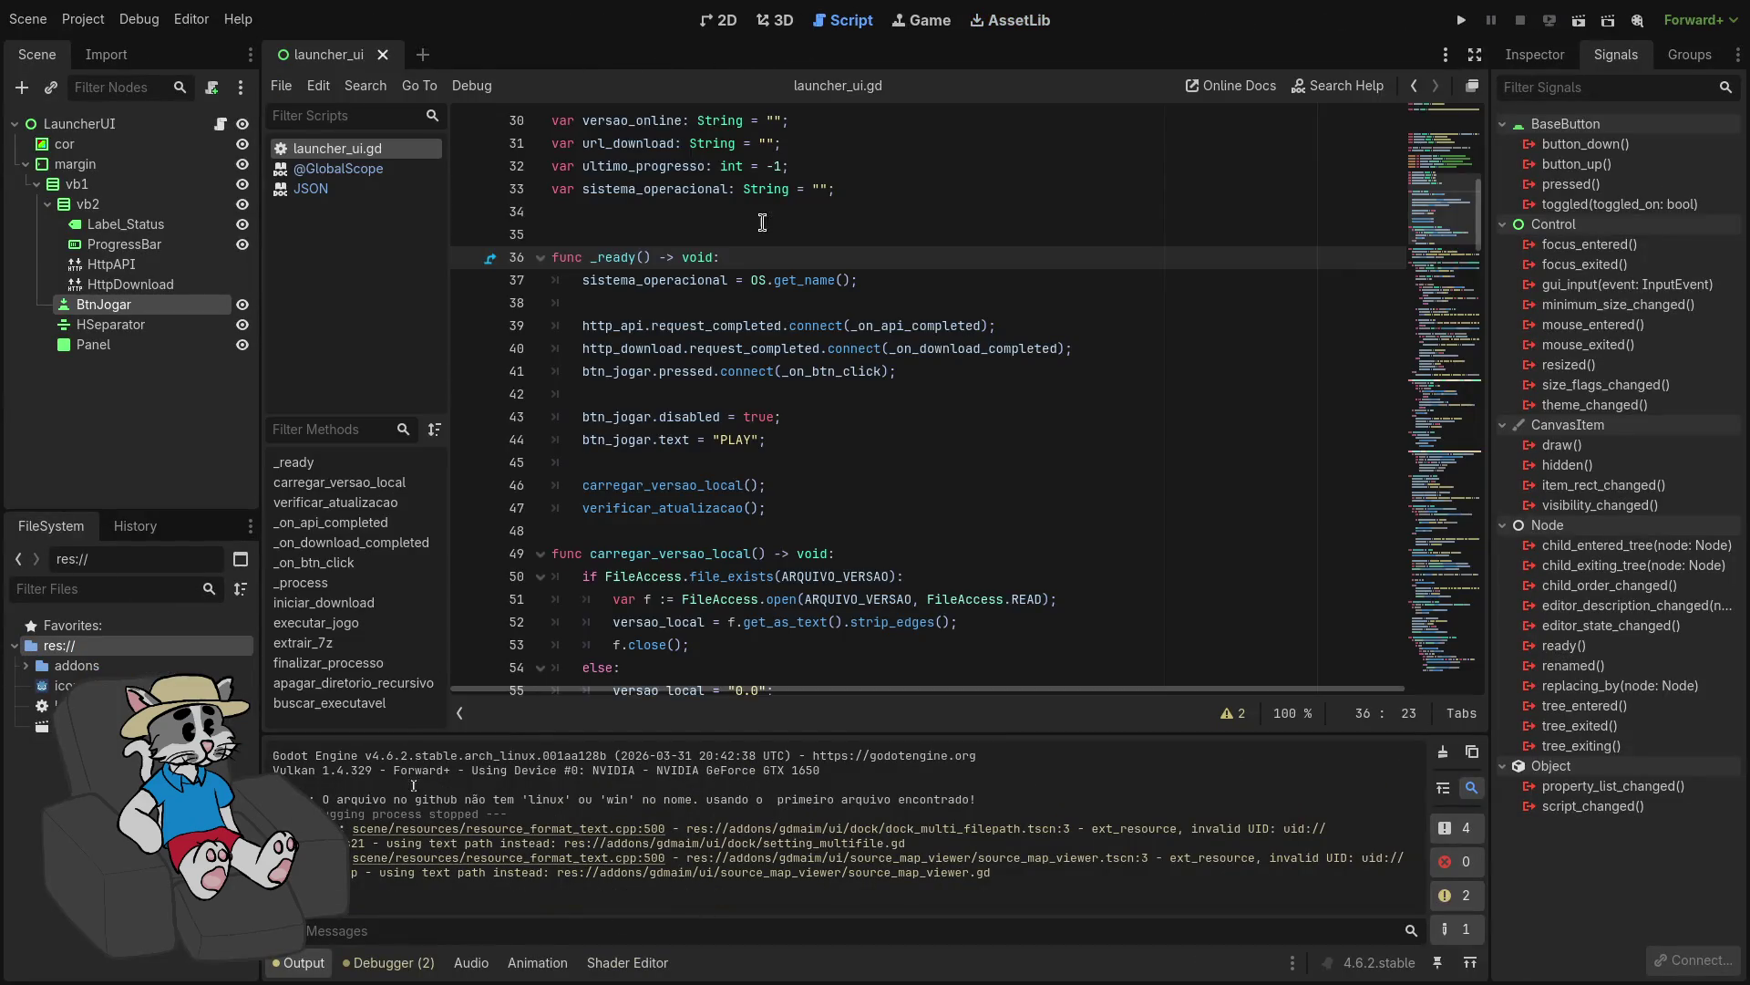
{"action": "scroll", "coordinate": [893, 320], "scroll_direction": "down", "scroll_amount": 3}
Step: With Advanced Settings off, enable the GDMaim – GDScript Obfuscator plugin in Project Settings' Plugins list
{"action": "left_click", "coordinate": [108, 26]}
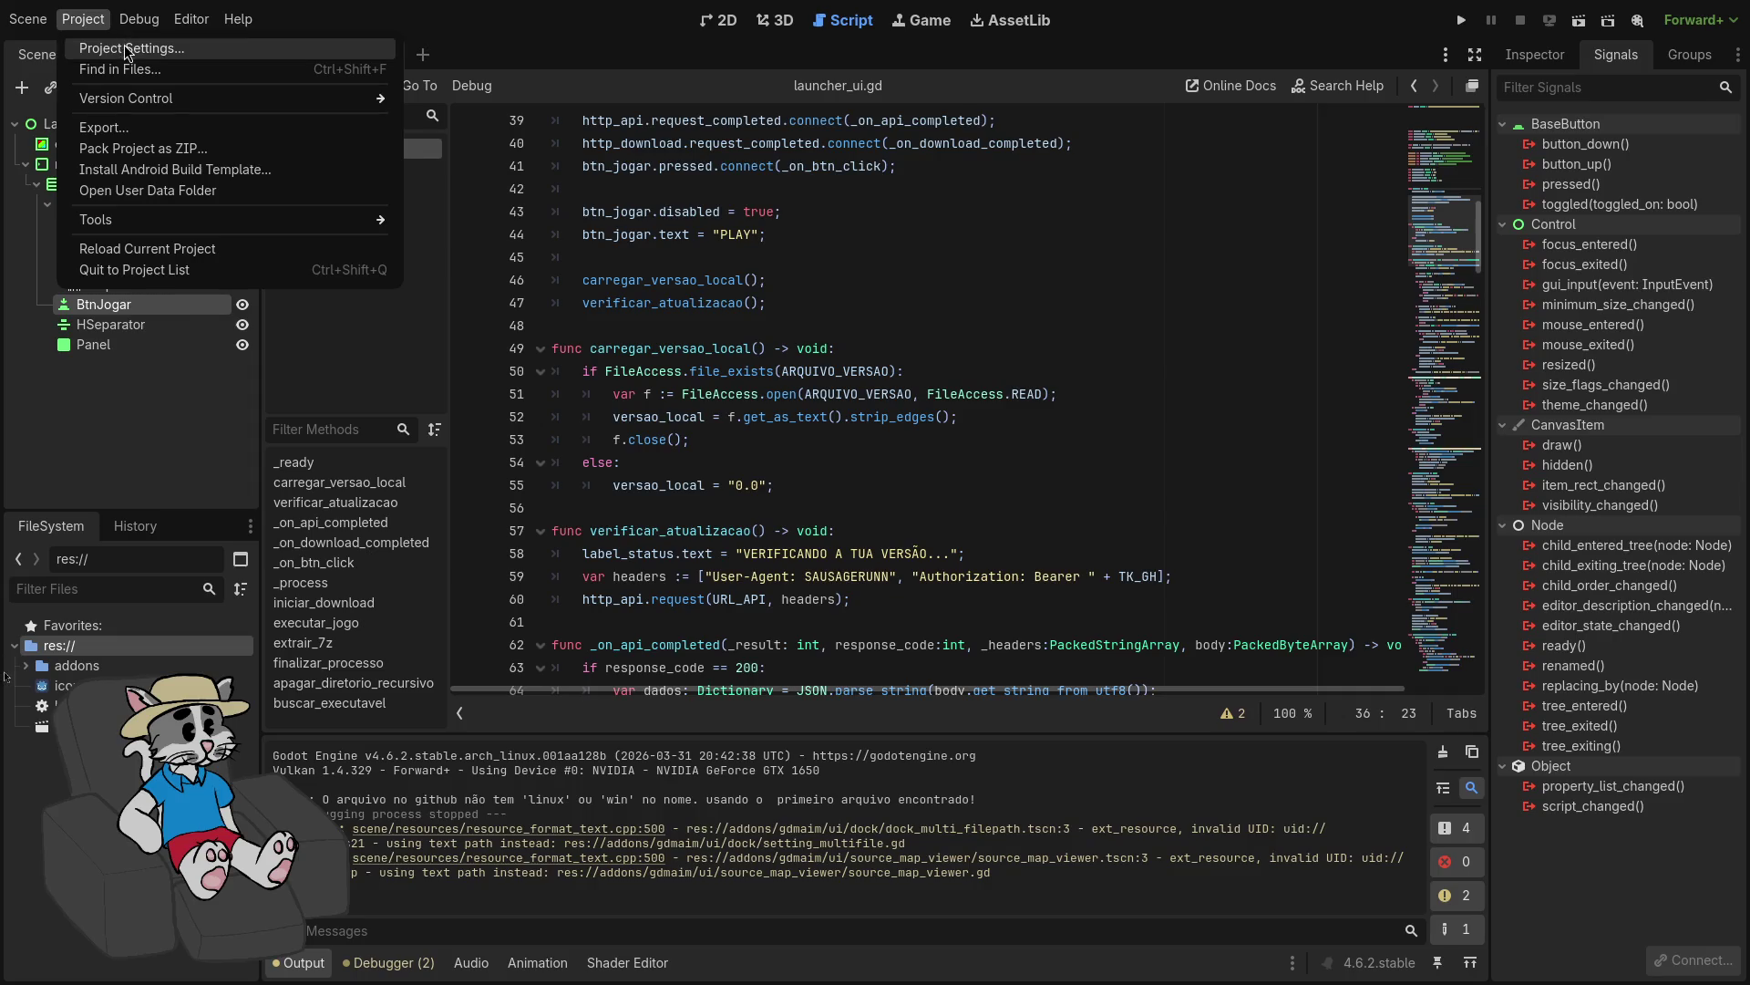
{"action": "left_click", "coordinate": [124, 45]}
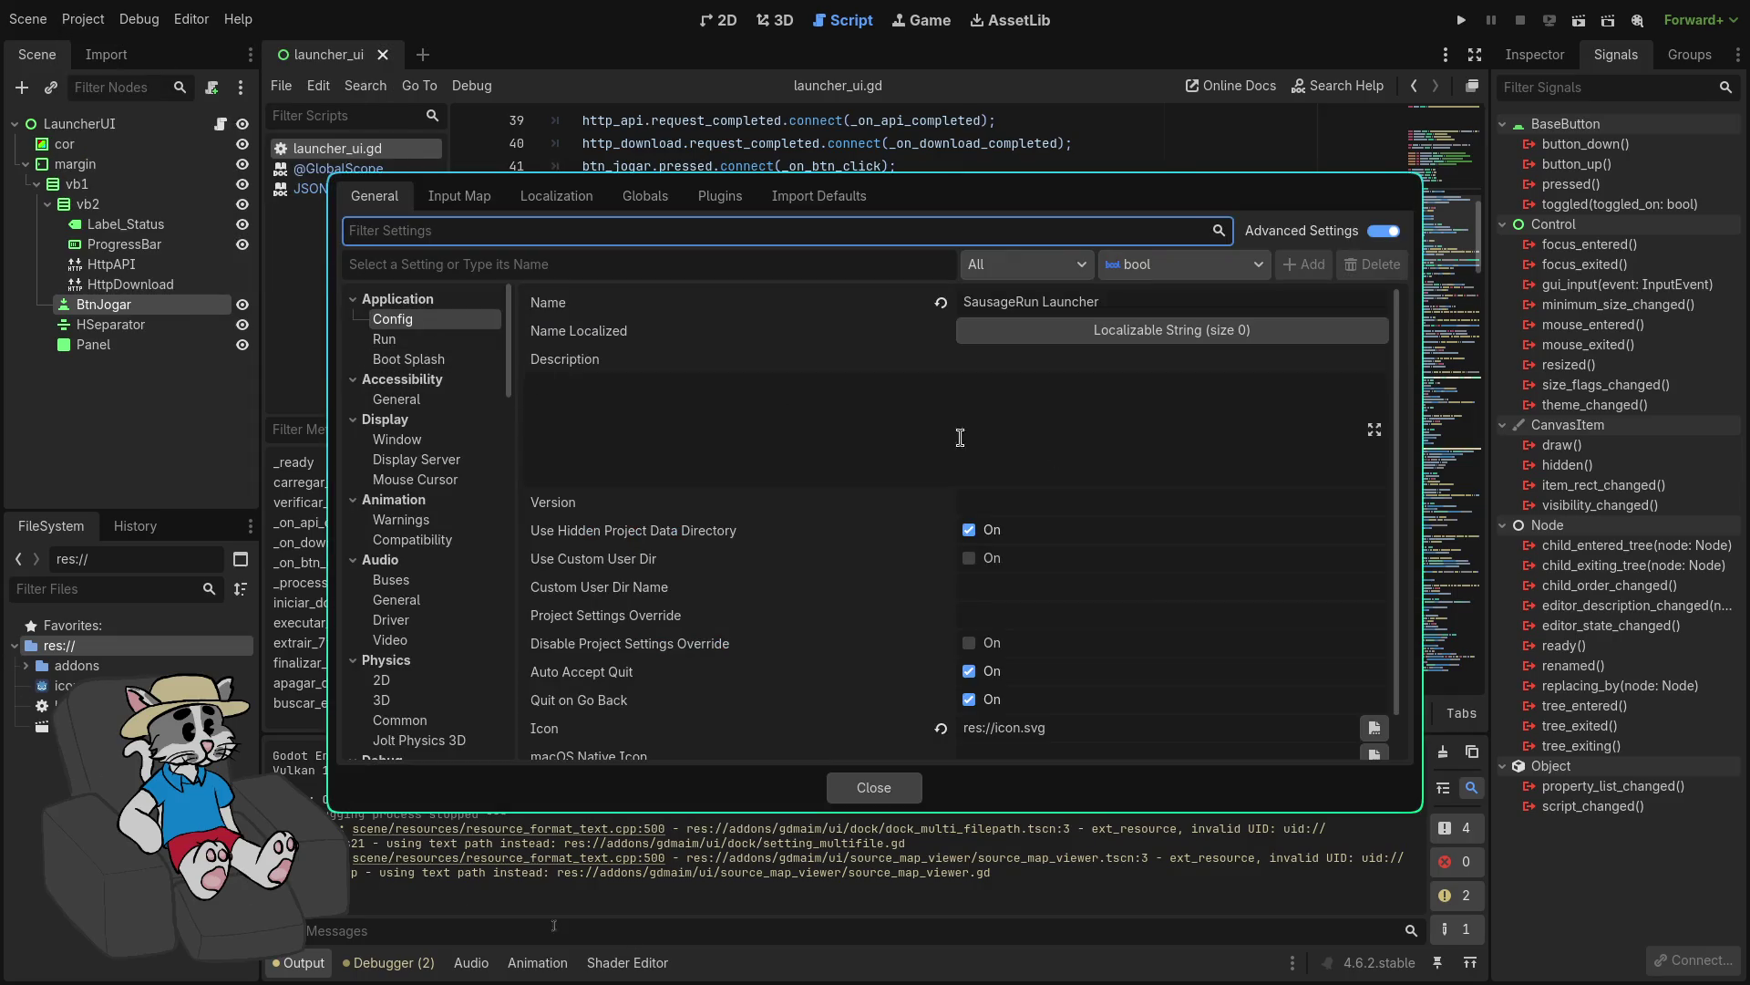
{"action": "scroll", "coordinate": [491, 461], "scroll_direction": "down", "scroll_amount": 10}
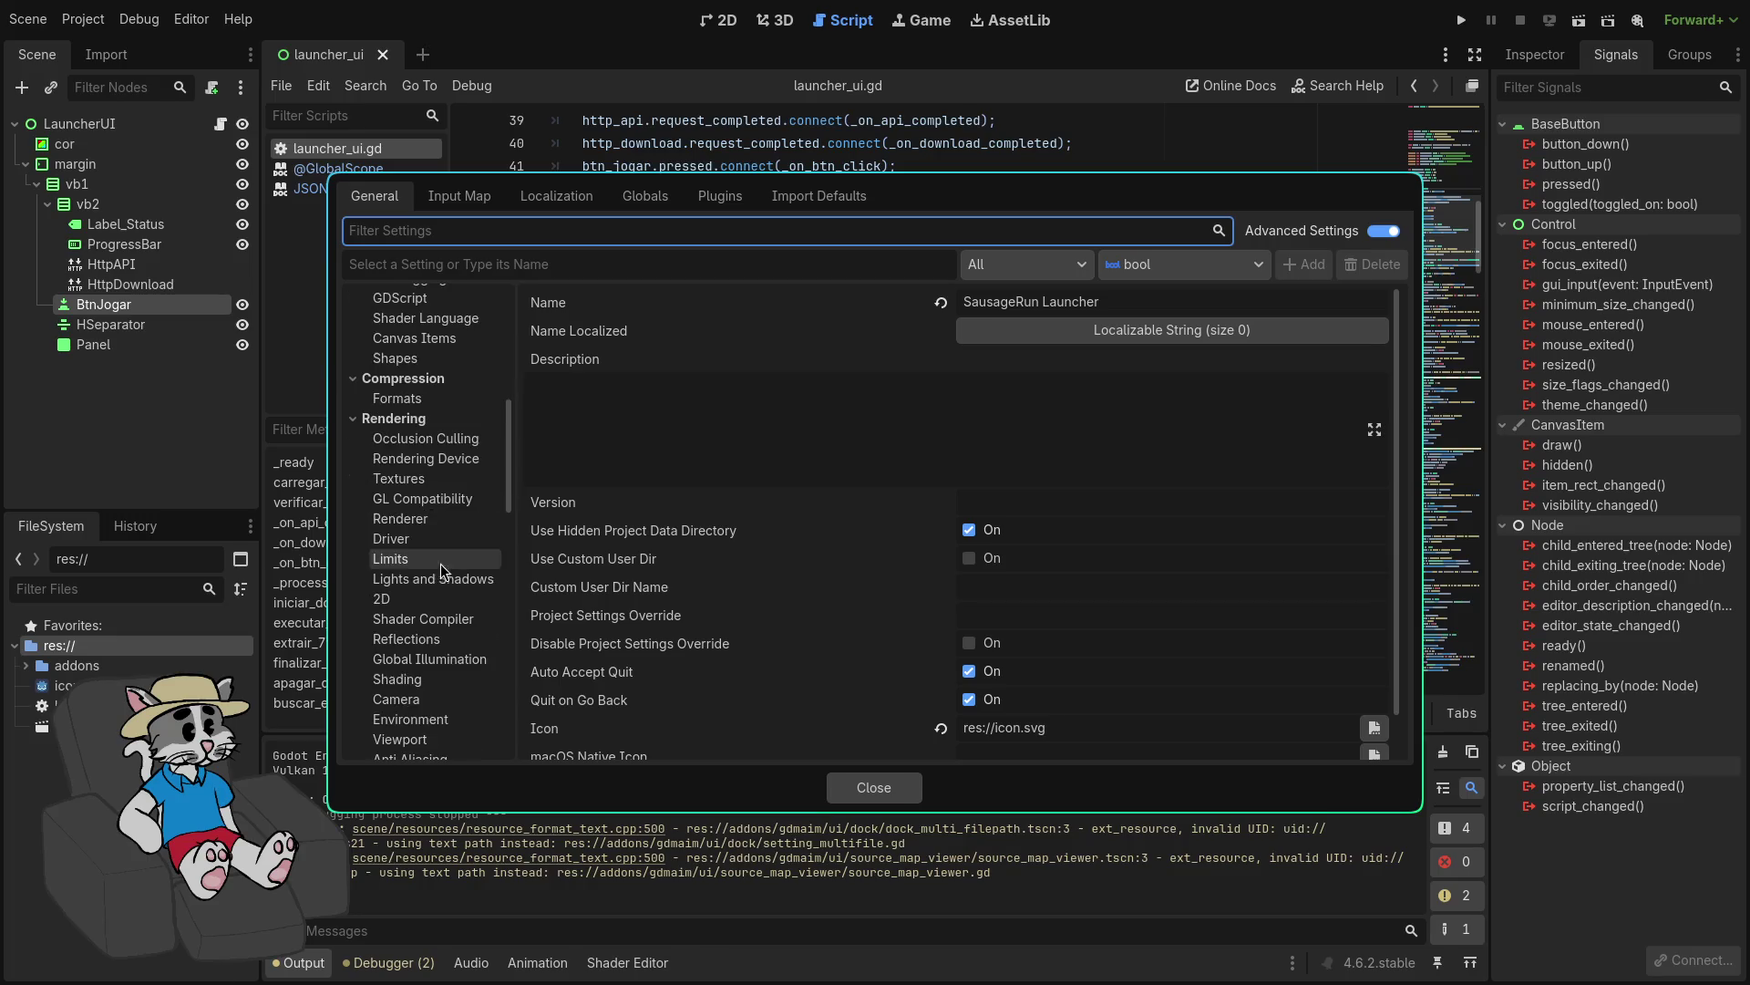
{"action": "left_click", "coordinate": [1383, 231]}
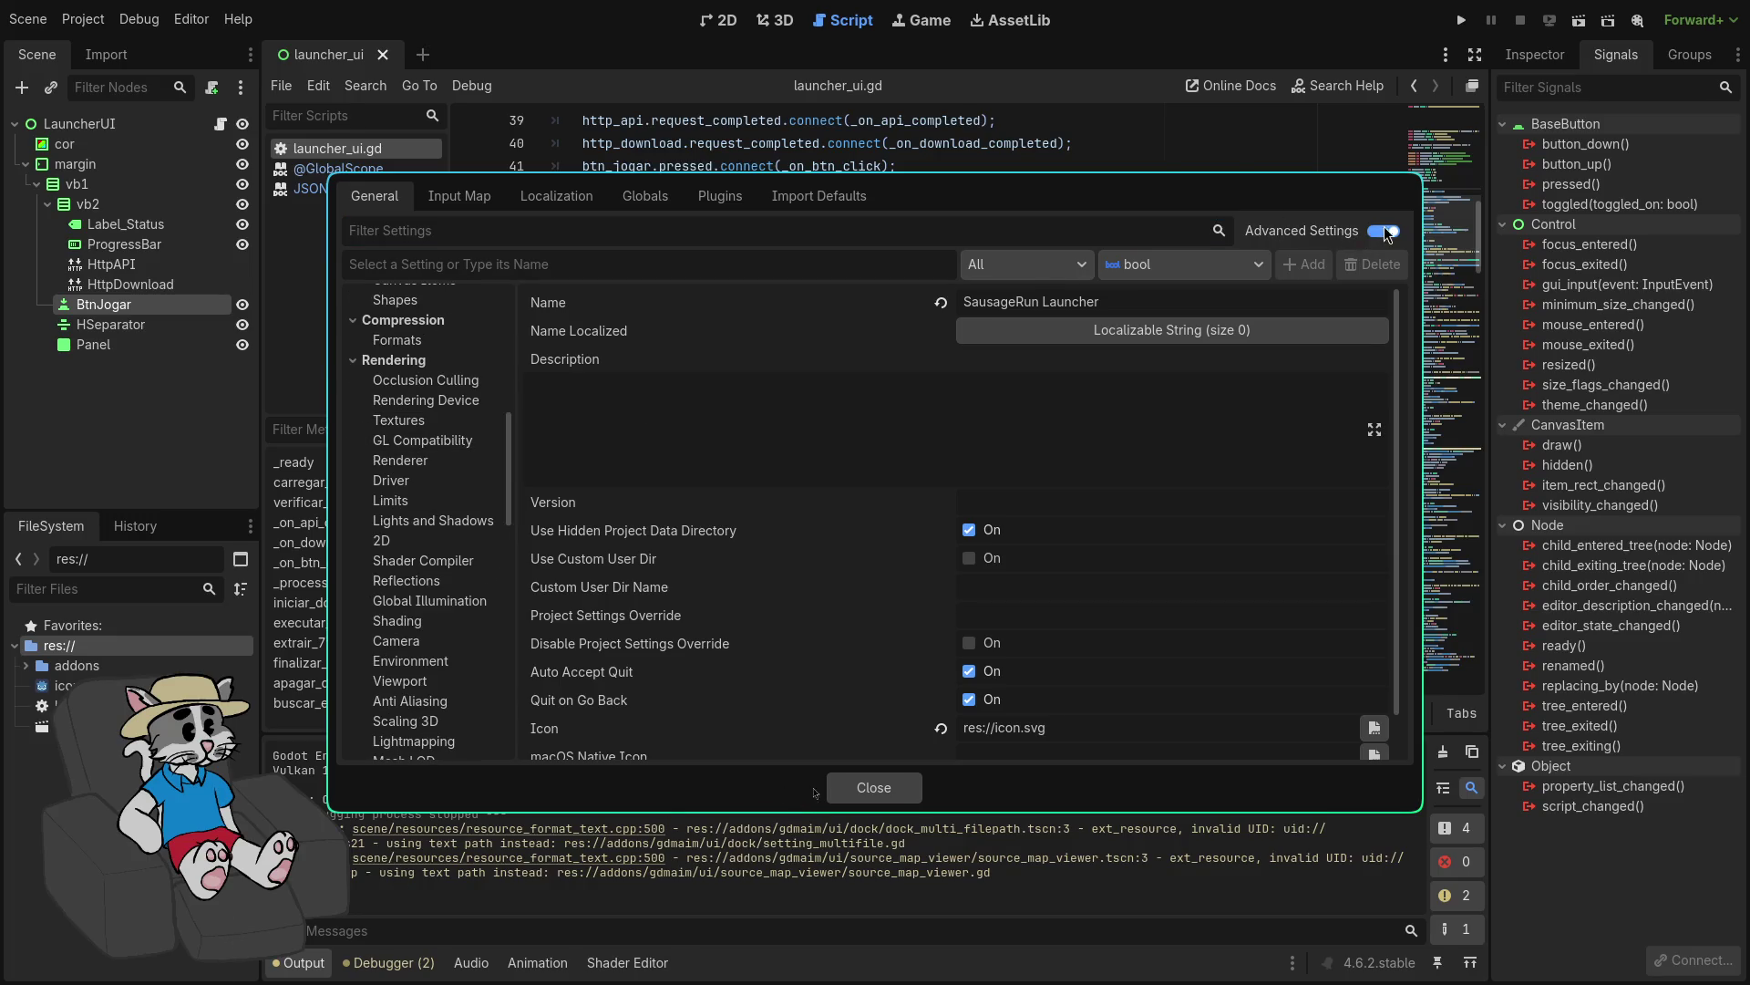
{"action": "scroll", "coordinate": [468, 626], "scroll_direction": "up", "scroll_amount": 10}
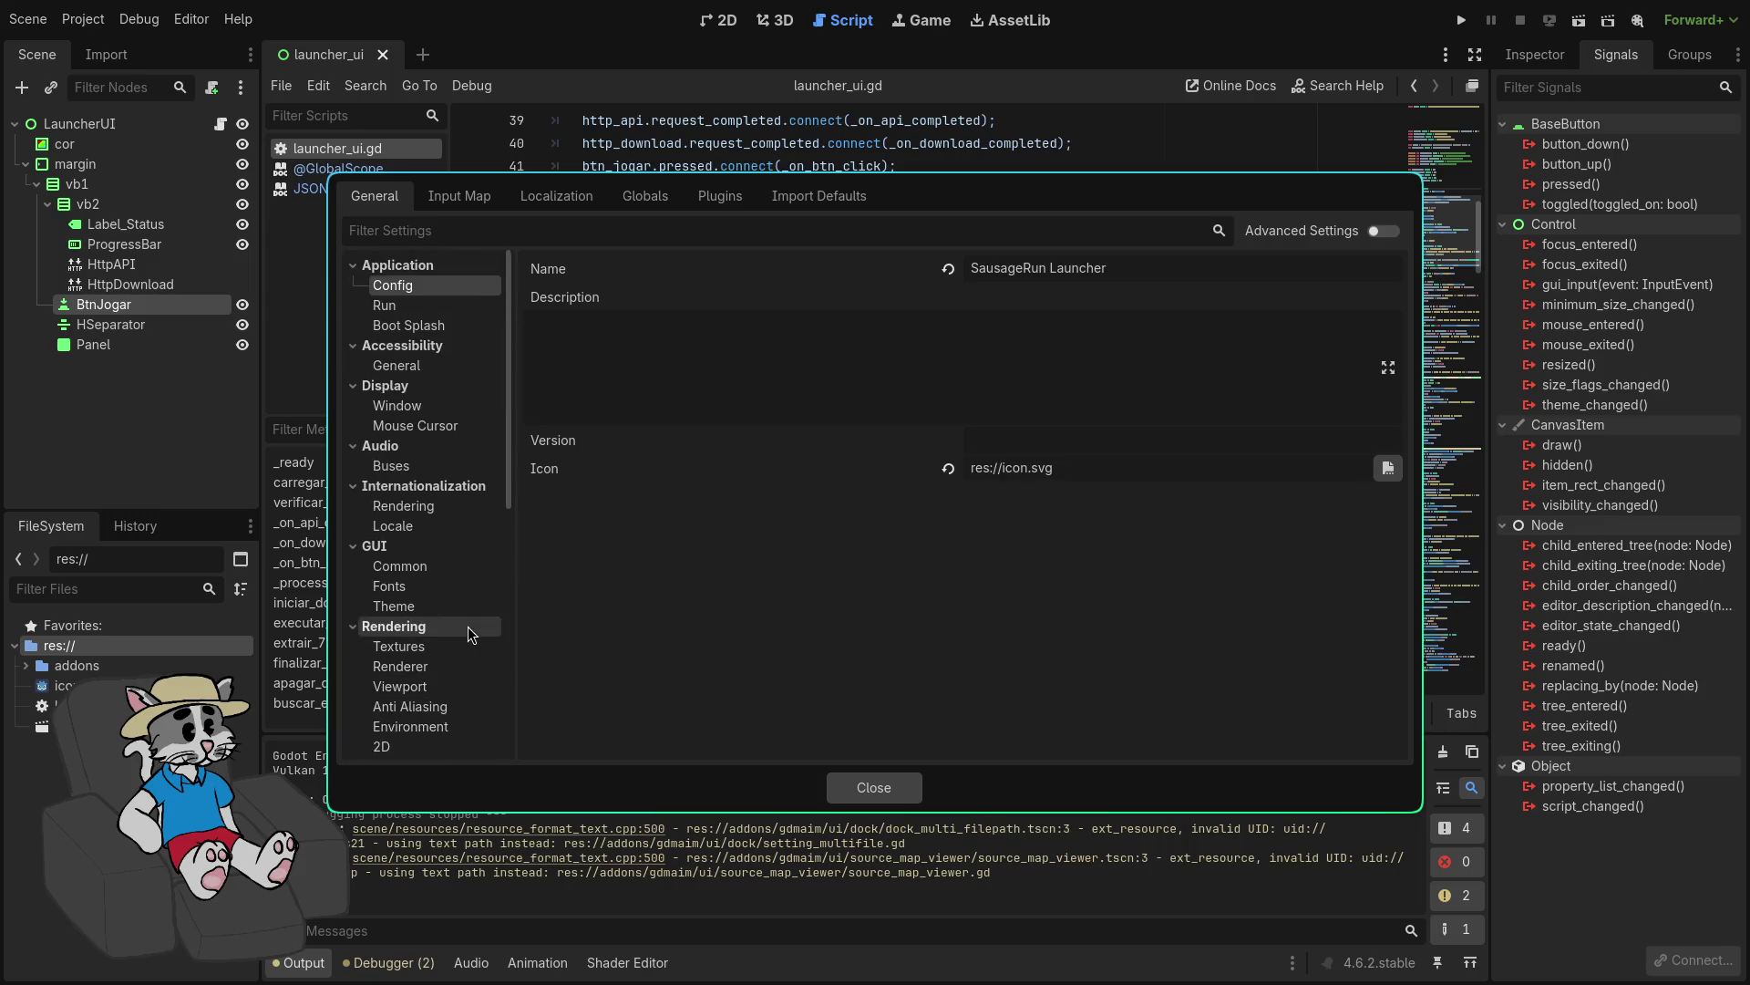
{"action": "left_click", "coordinate": [493, 227]}
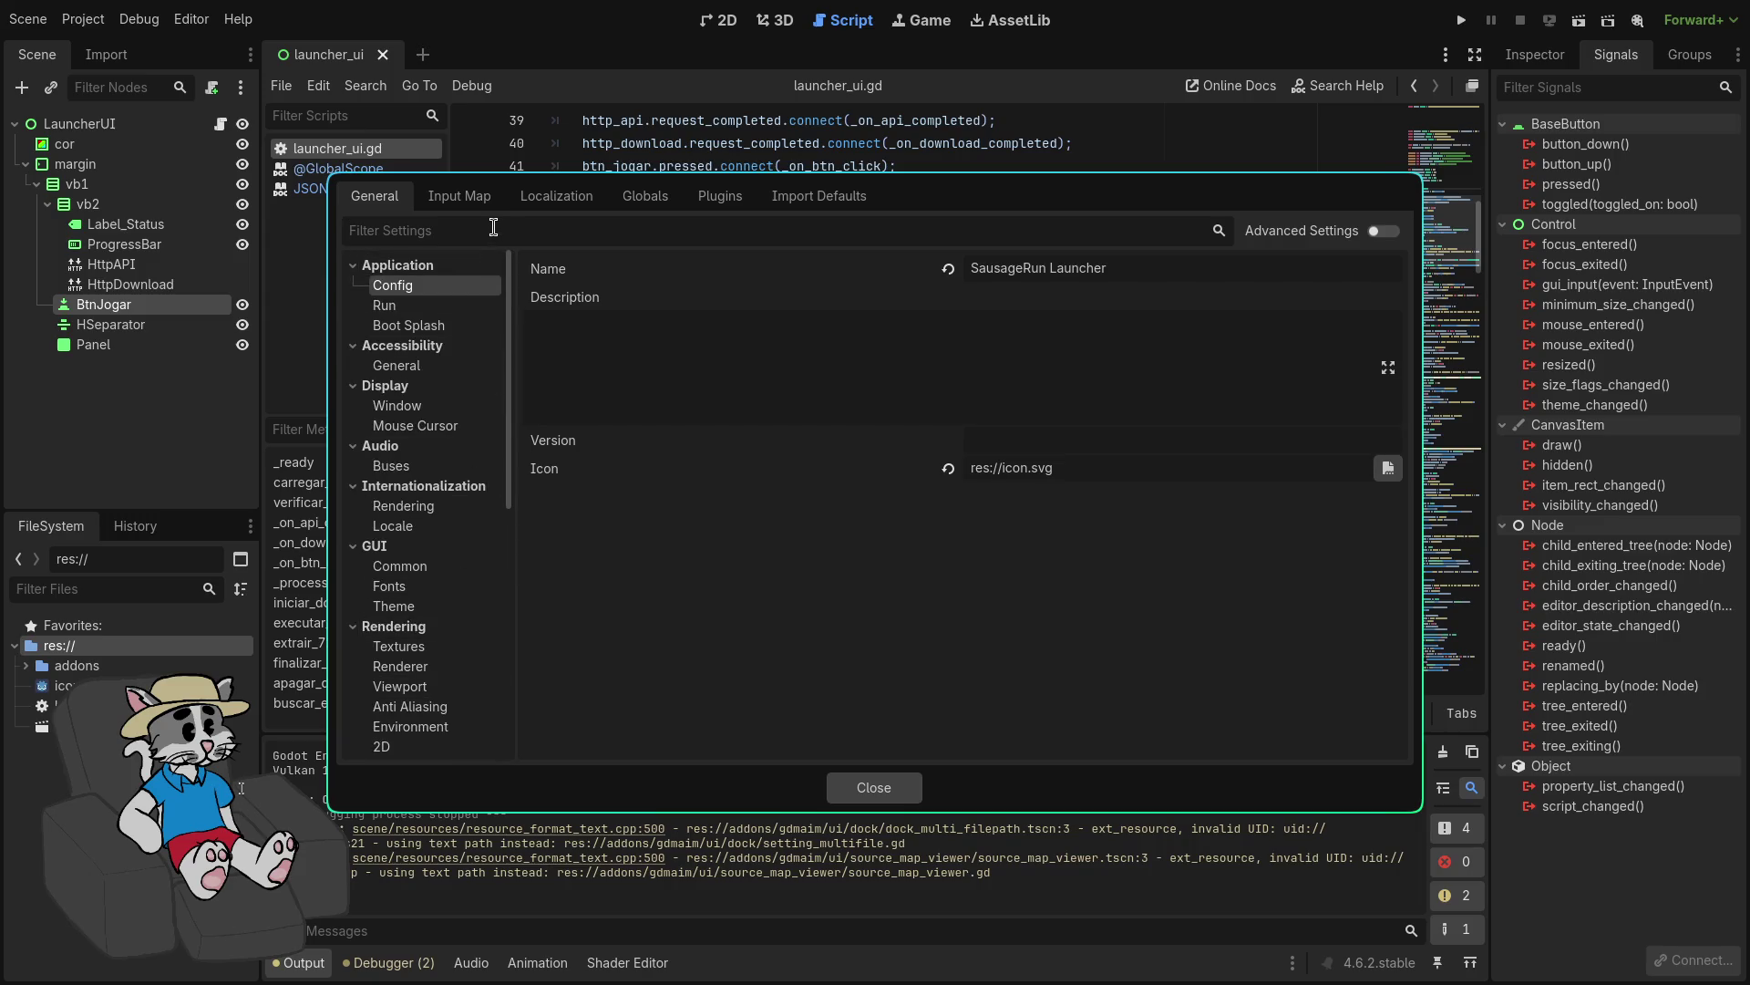
{"action": "left_click", "coordinate": [720, 196]}
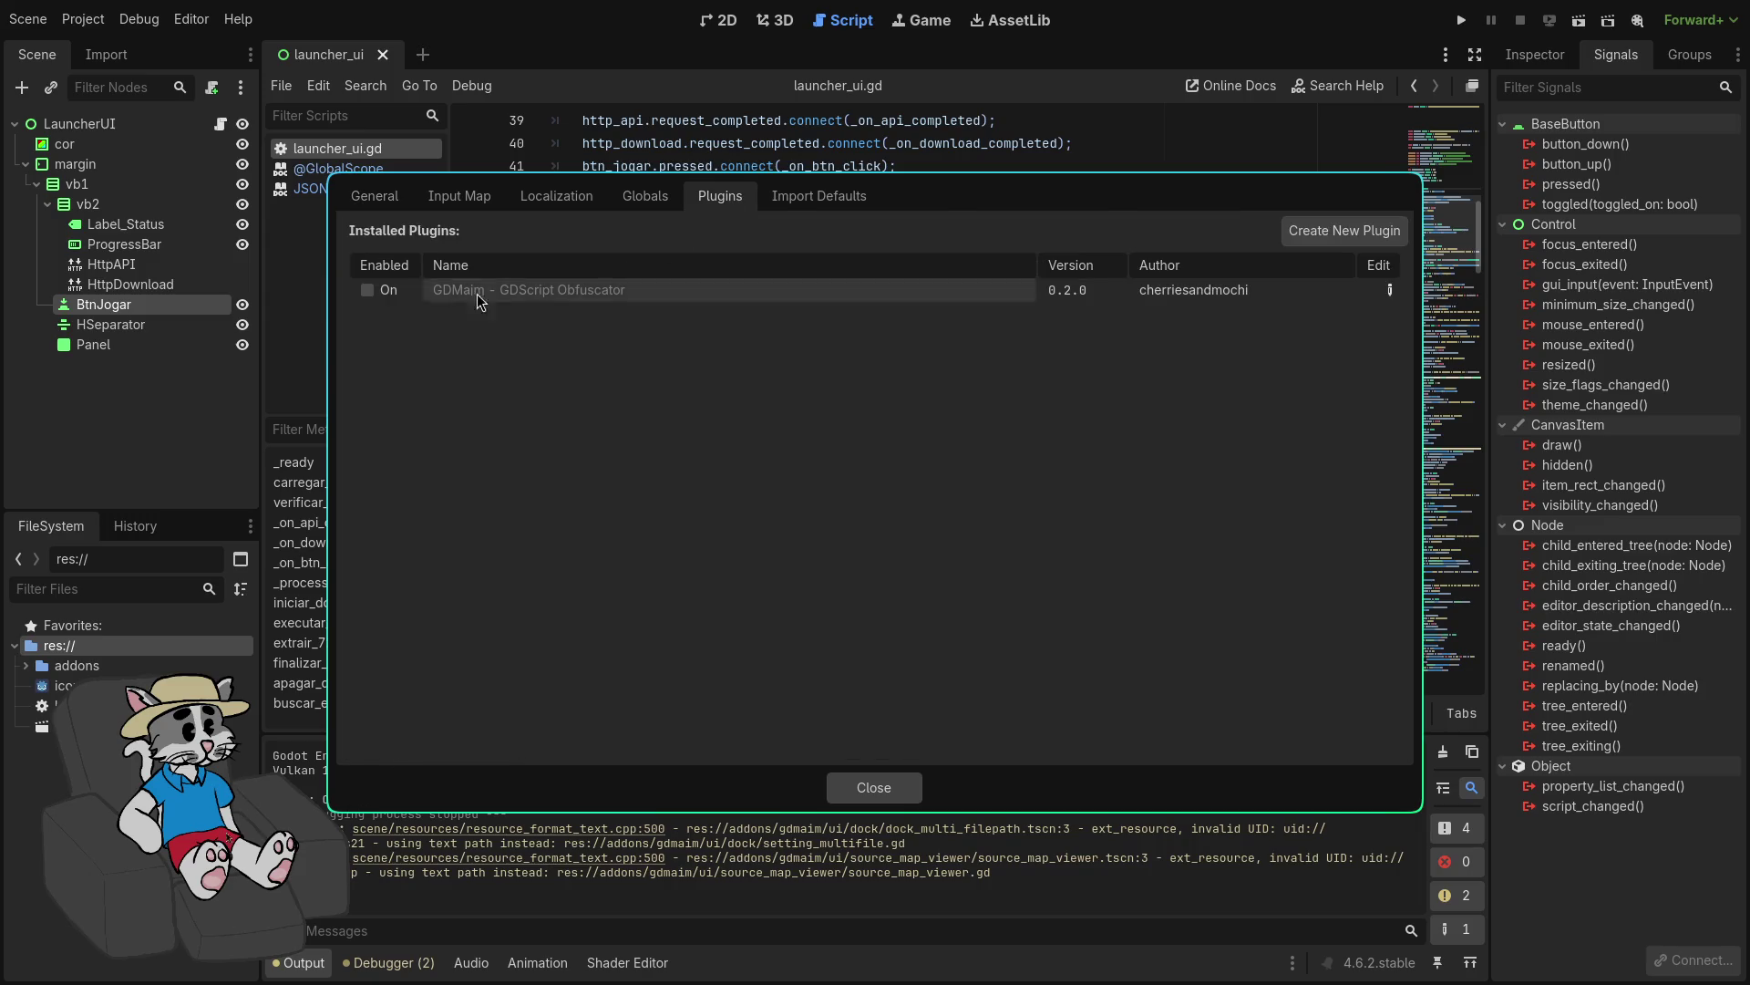
{"action": "left_click", "coordinate": [367, 290]}
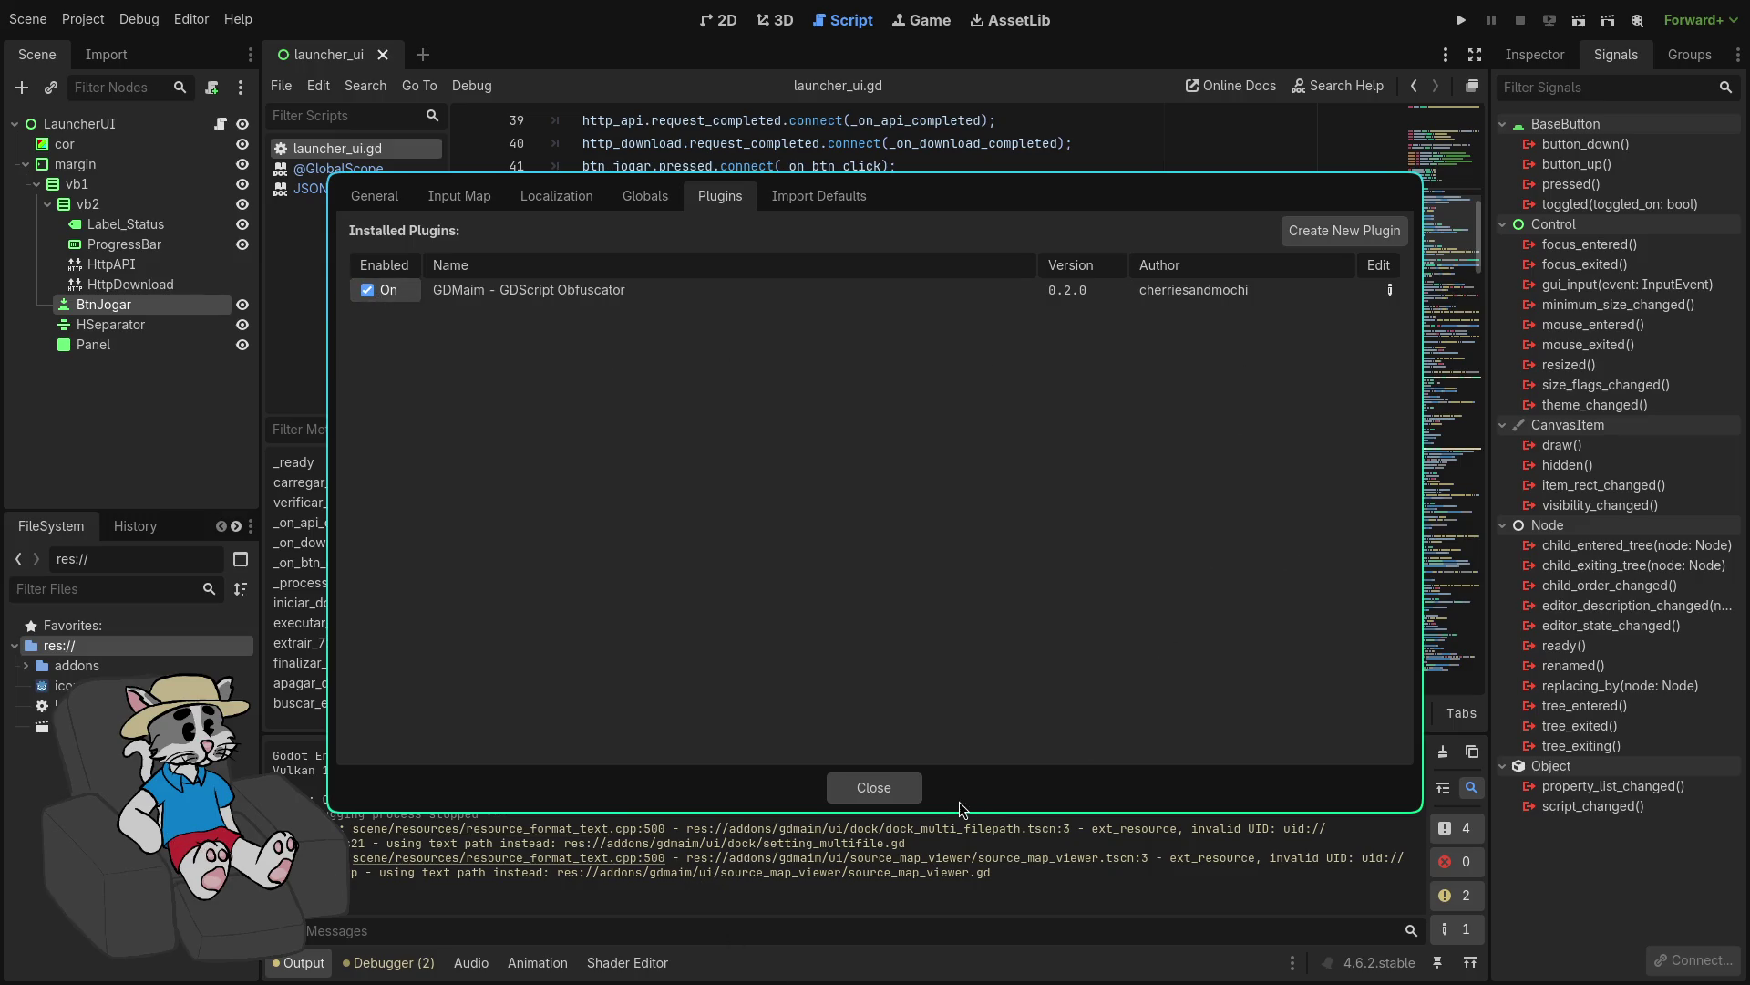
{"action": "left_click", "coordinate": [896, 786]}
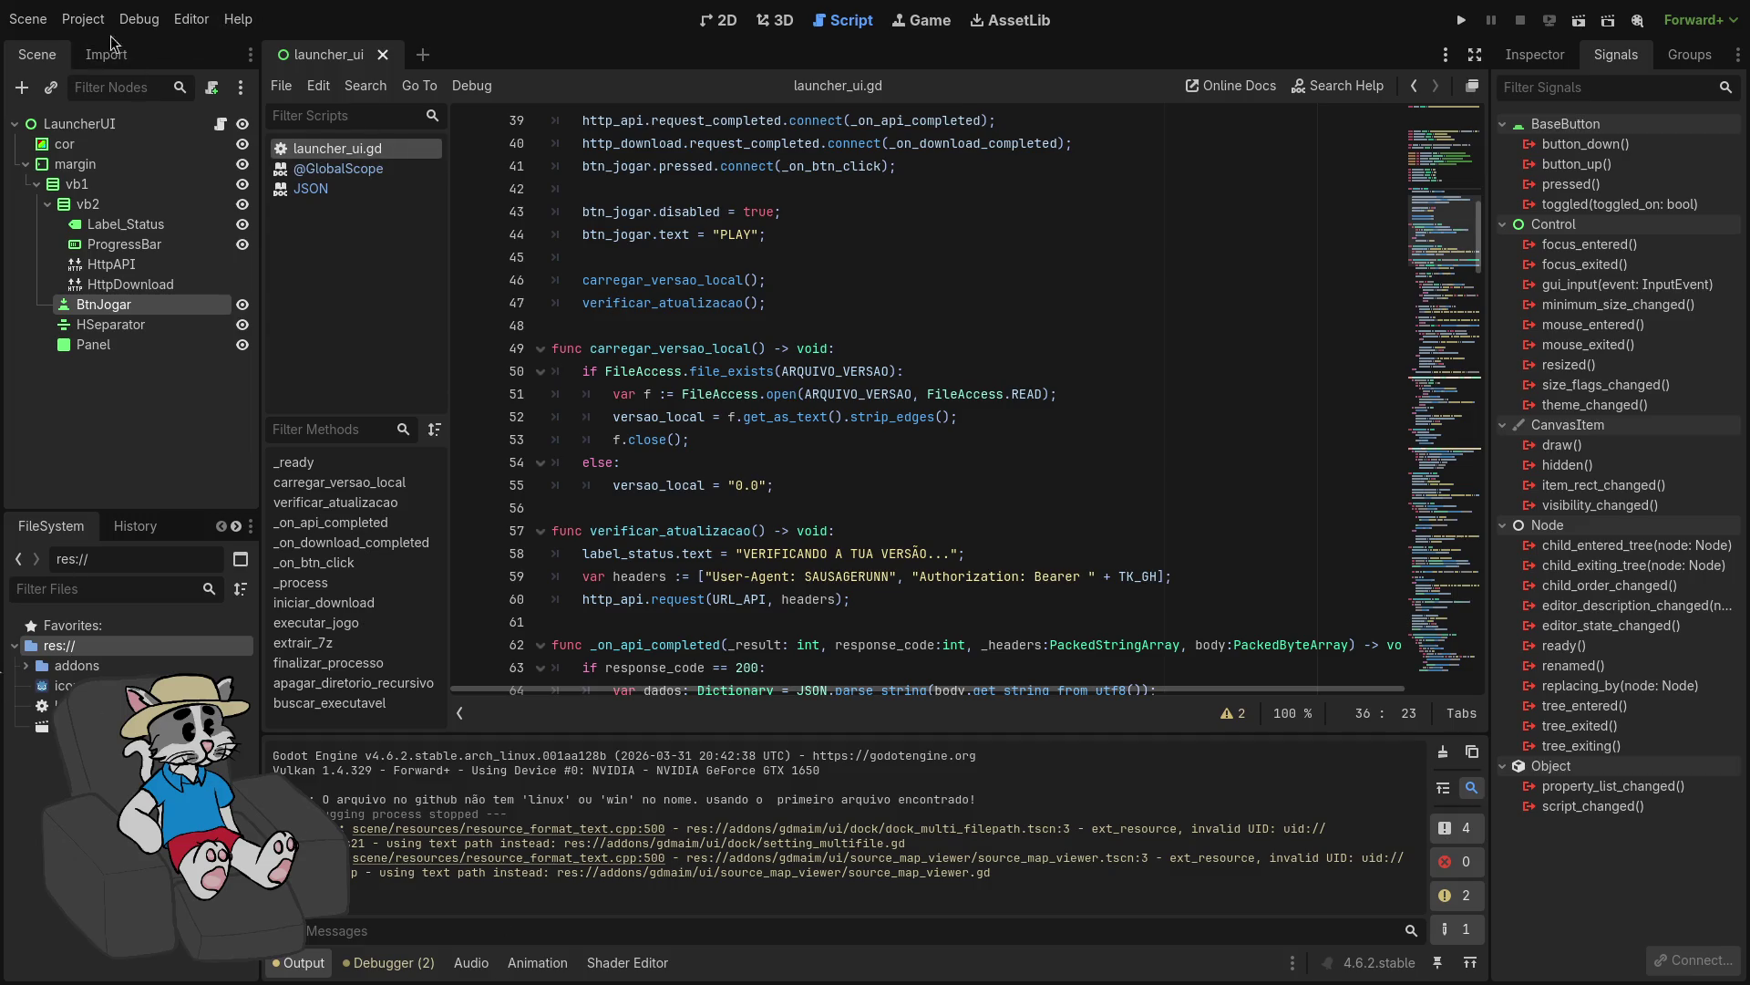
Step: Untick Enabled for the GDMaim plugin in Project Settings and close the dialog
{"action": "left_click", "coordinate": [85, 19]}
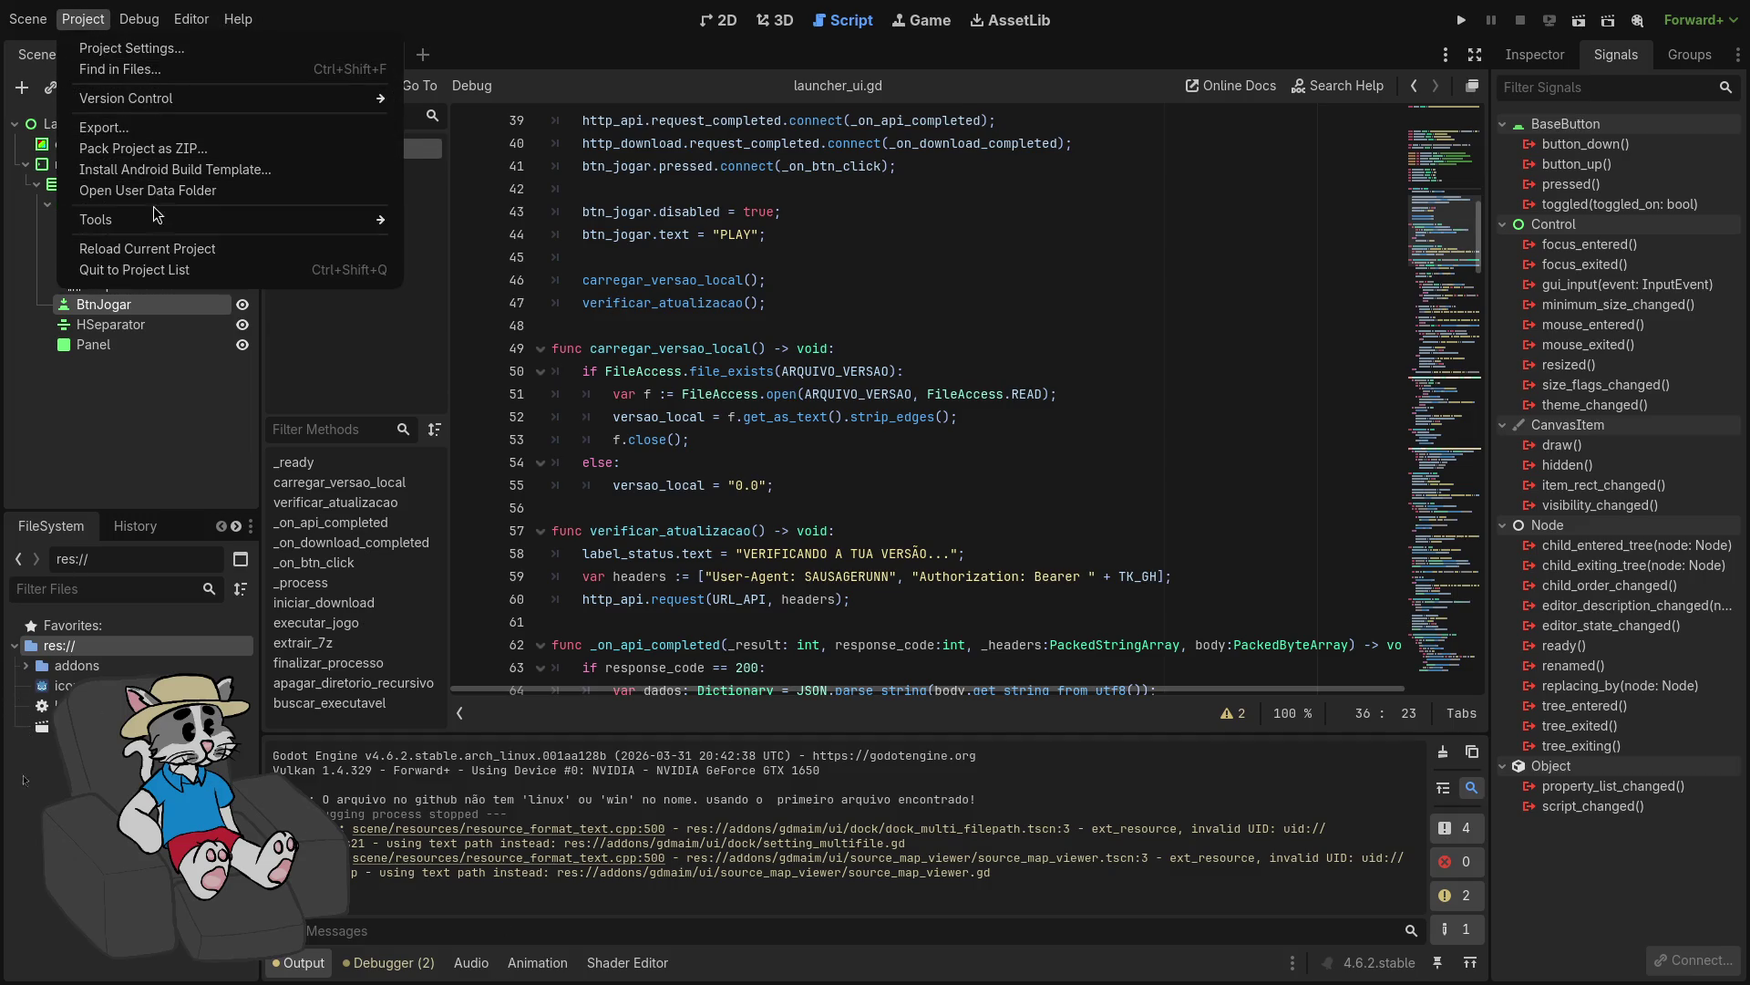
{"action": "left_click", "coordinate": [101, 47]}
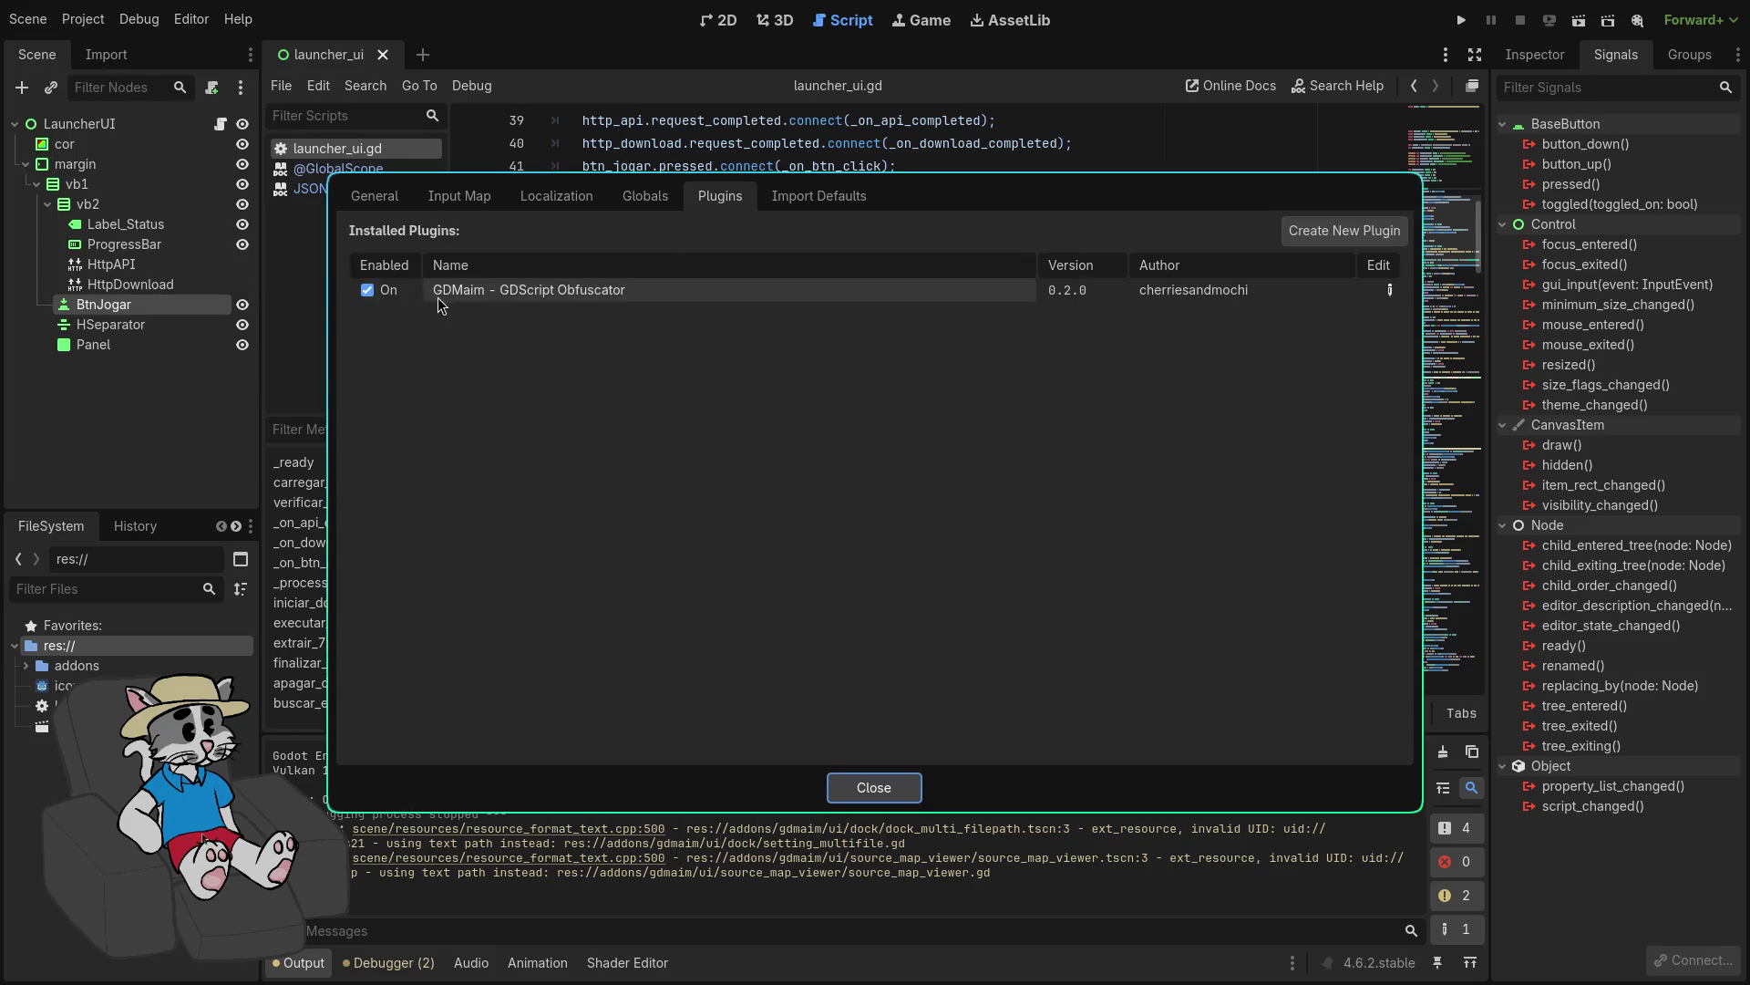
{"action": "left_click", "coordinate": [381, 291]}
{"action": "left_click", "coordinate": [871, 785]}
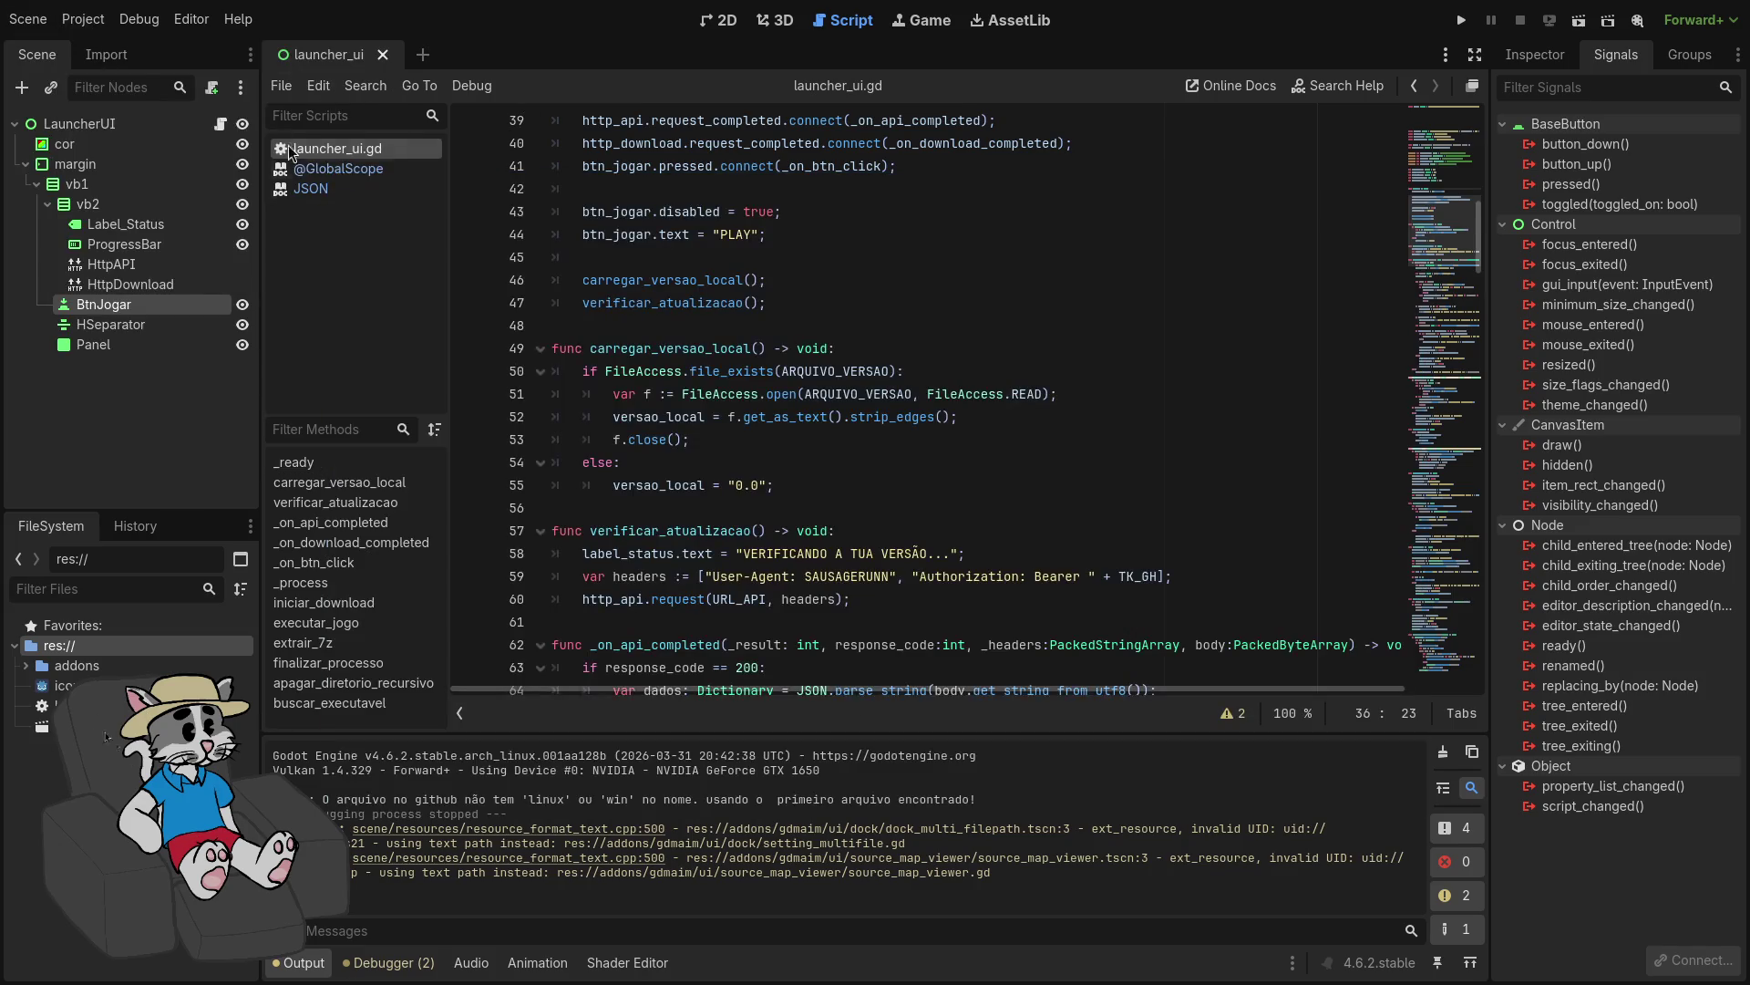
Step: Show the Import dock, then reopen and close Project Settings without changes
{"action": "left_click", "coordinate": [125, 58]}
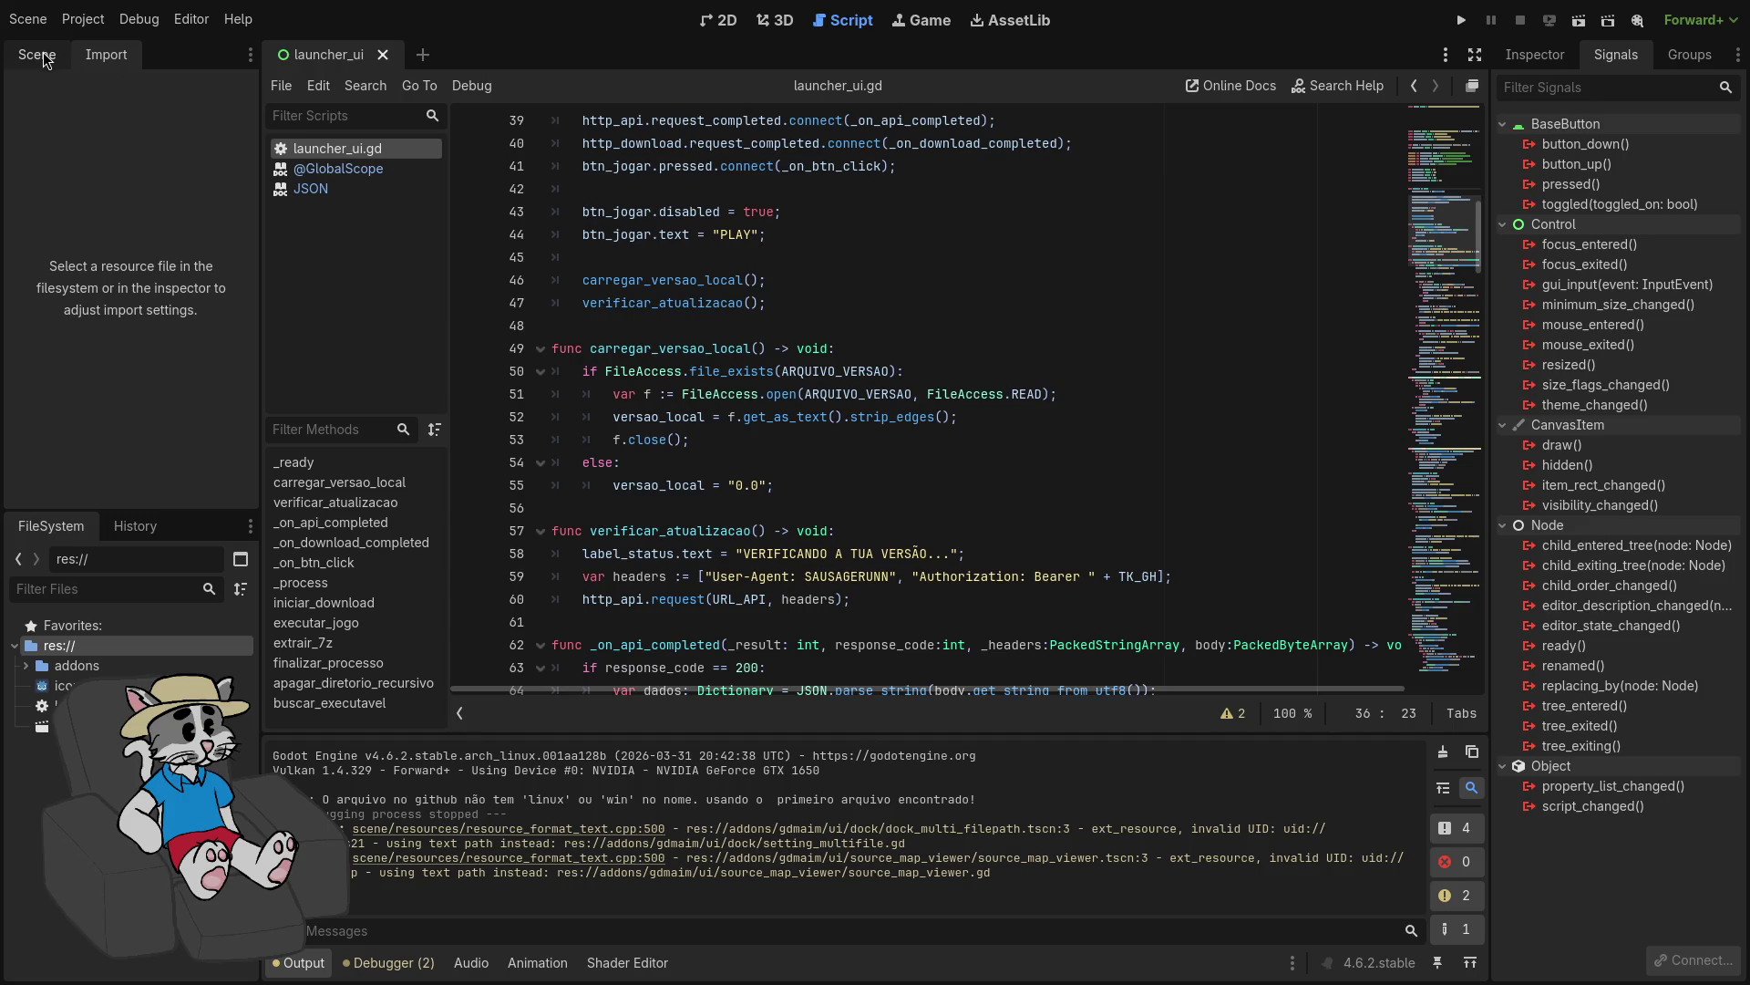
{"action": "left_click", "coordinate": [82, 18]}
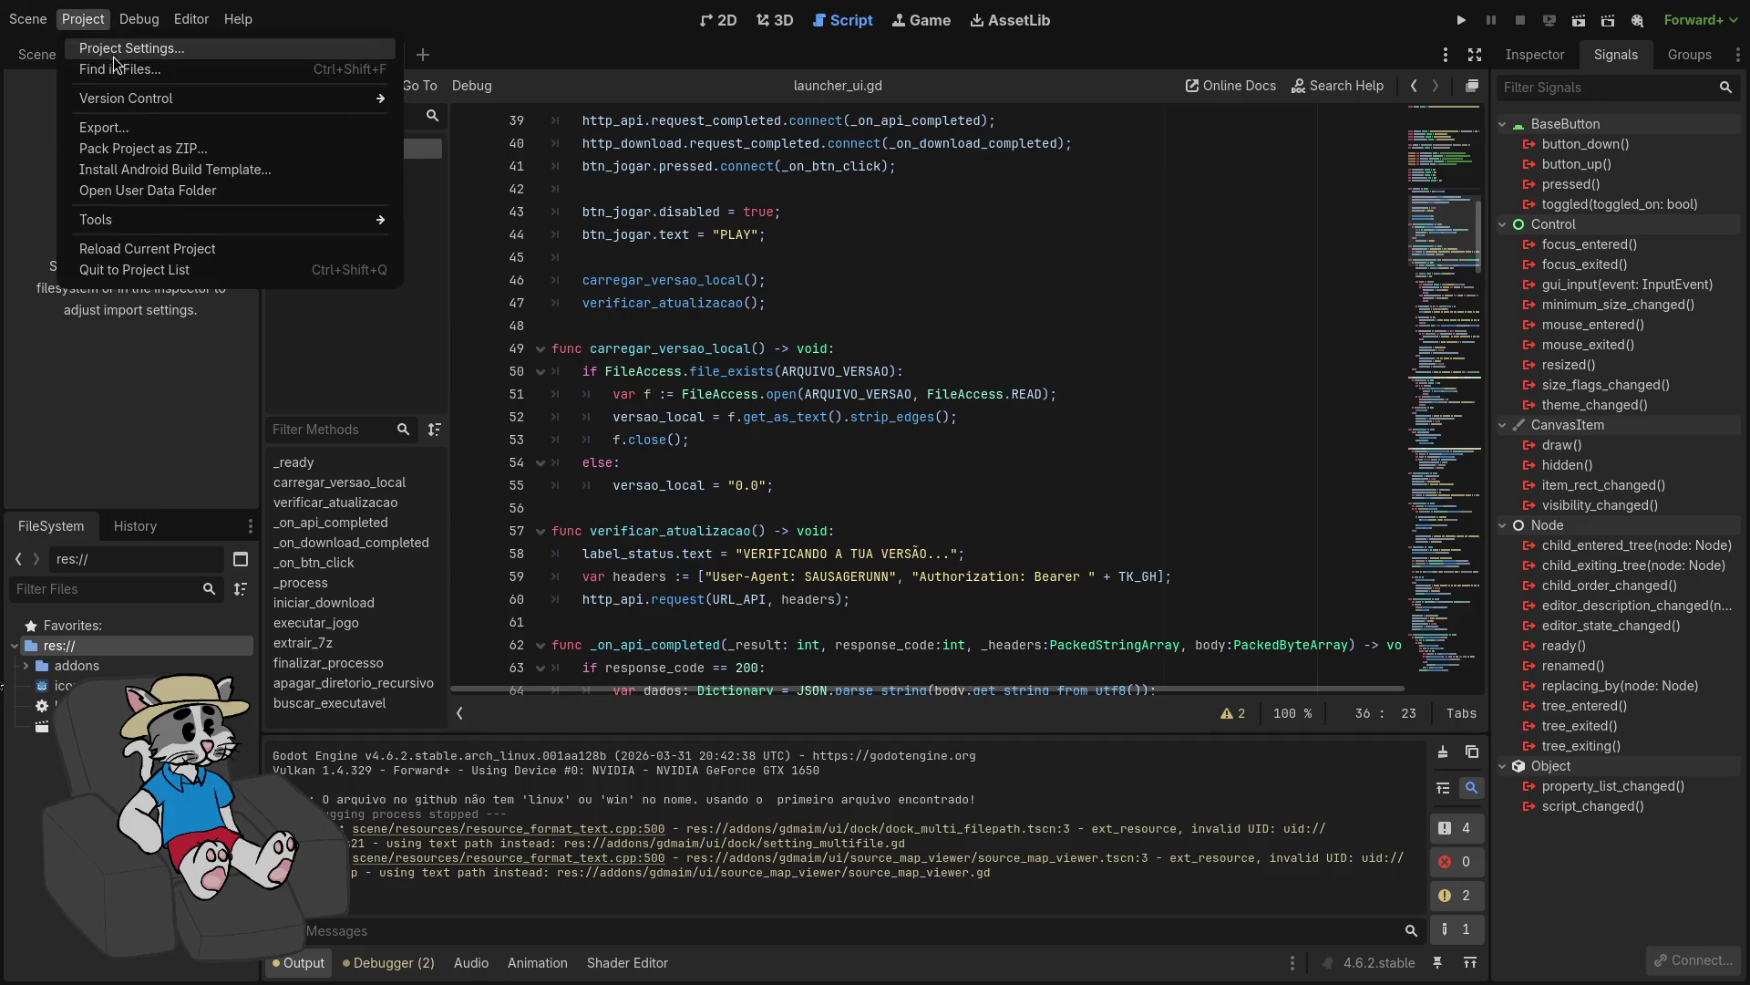
{"action": "left_click", "coordinate": [91, 42]}
{"action": "left_click", "coordinate": [873, 787]}
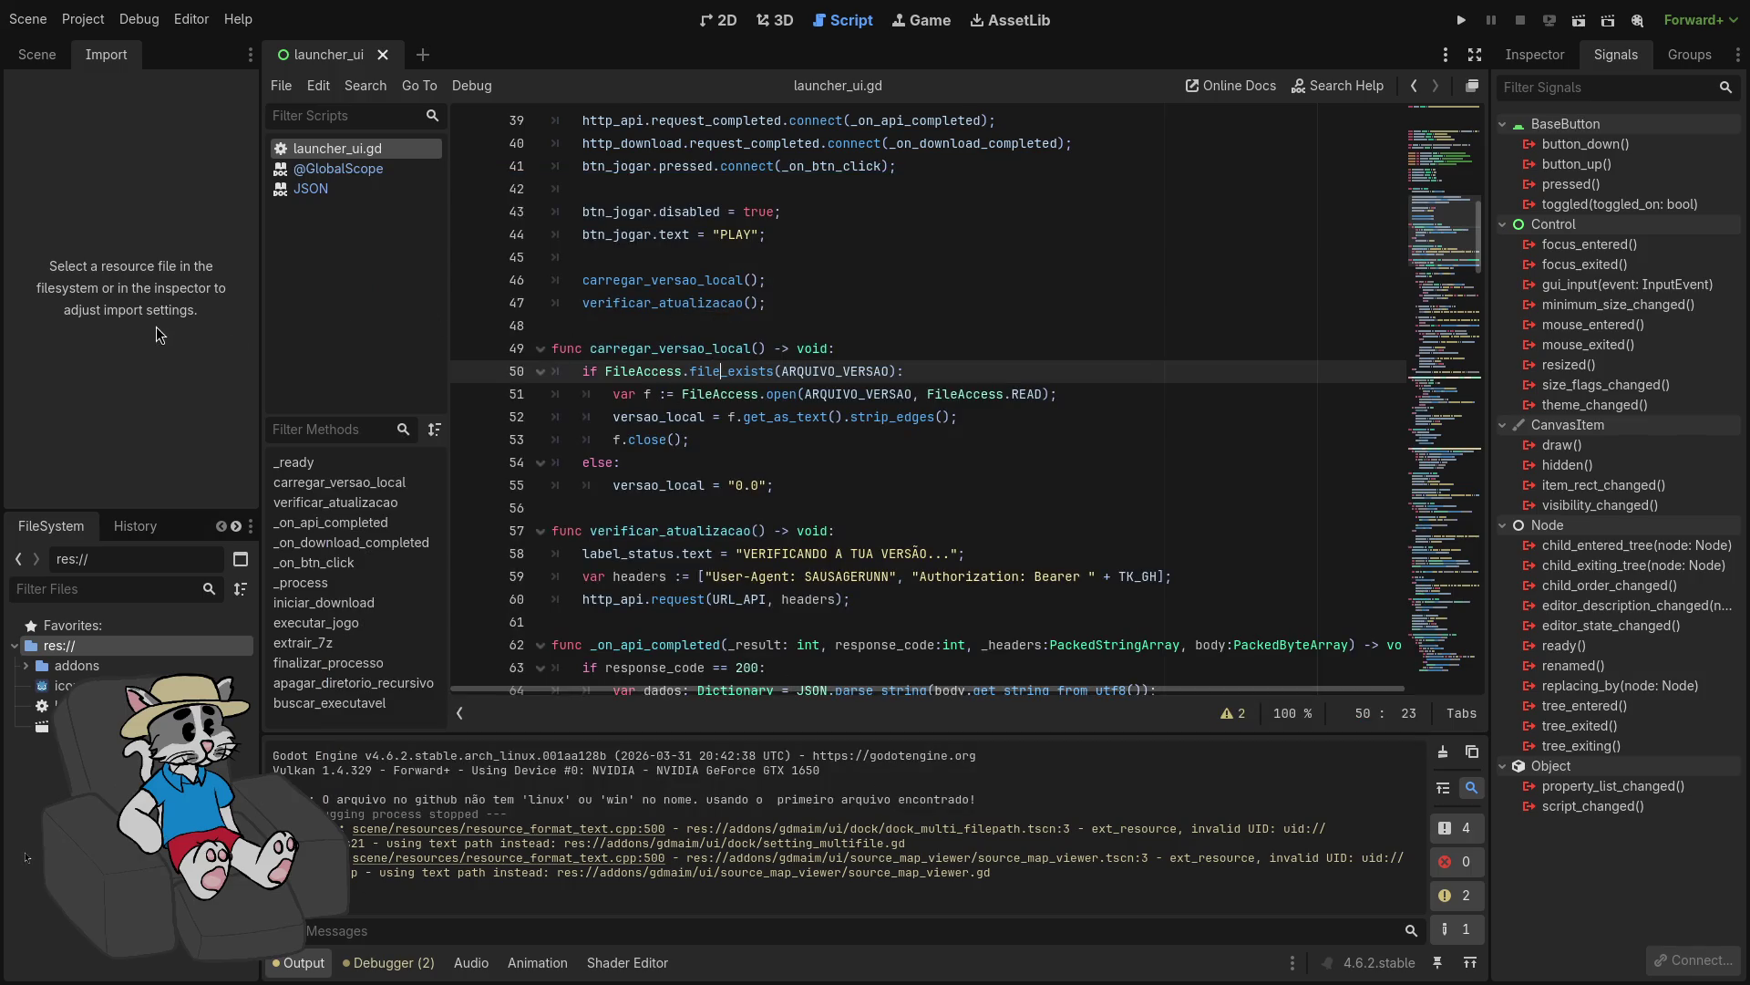
Step: Show launcher_ui in 2D, browse icon.svg, launcher_ui.tscn, addons and launcher_ui.gd, then clear node selection
{"action": "left_click", "coordinate": [719, 20]}
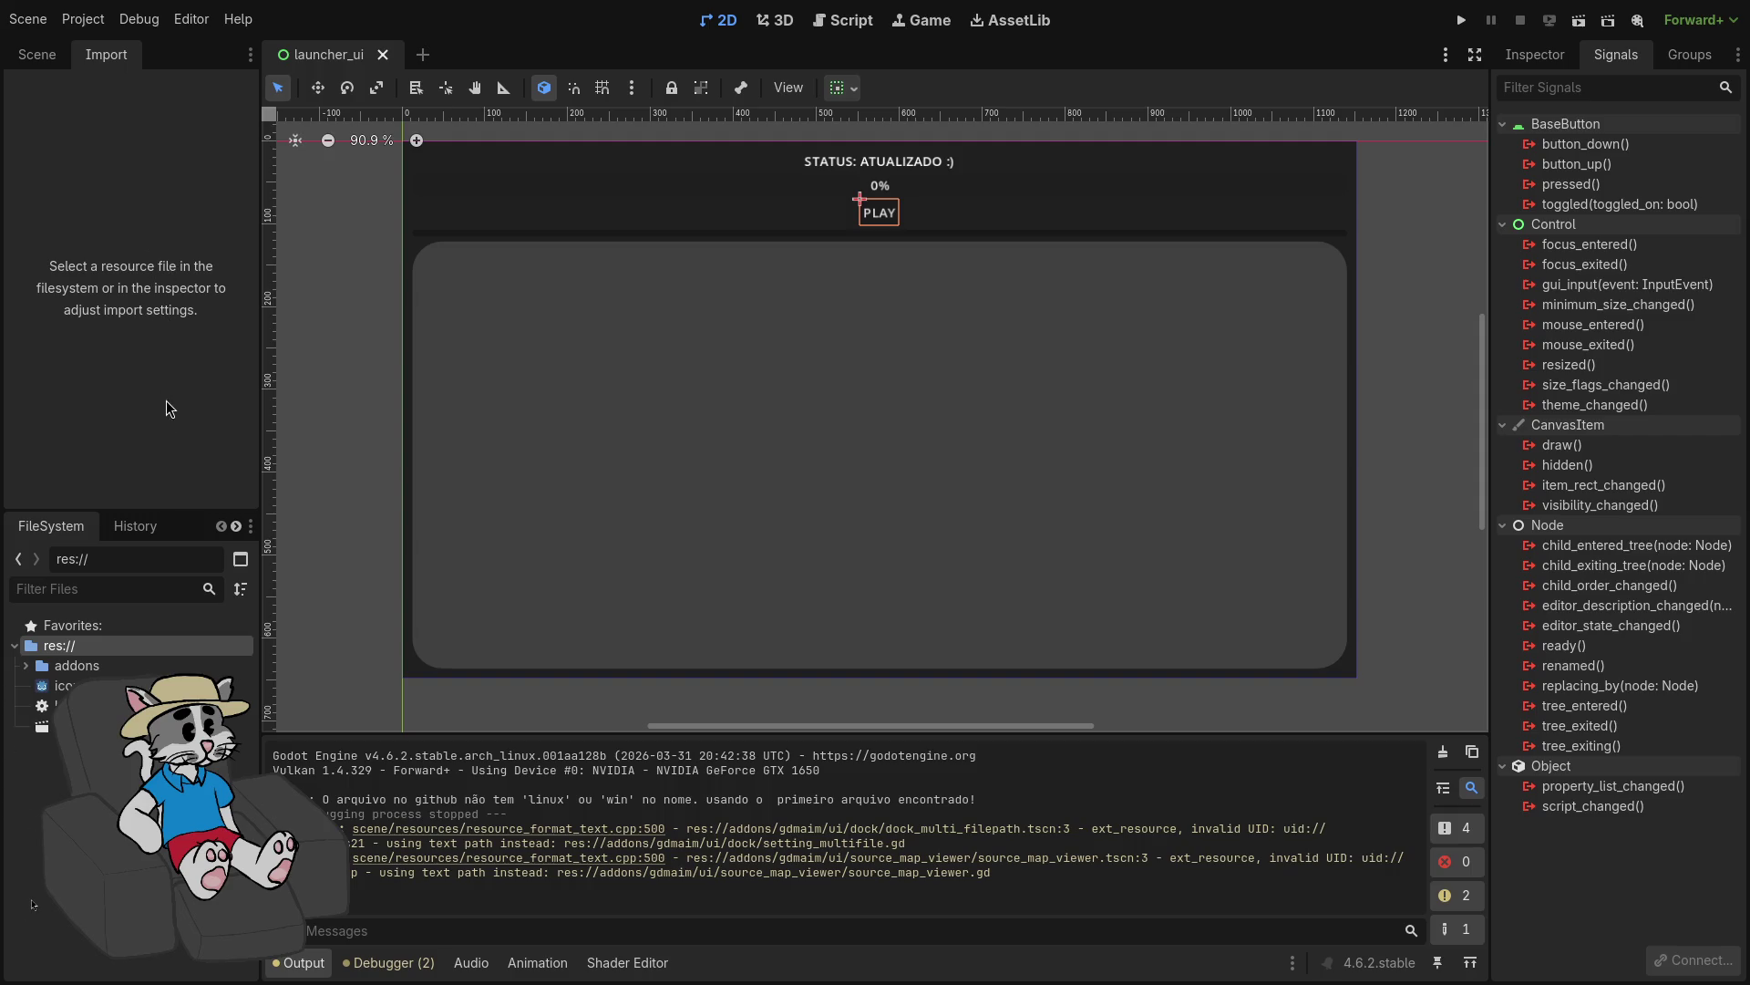
{"action": "left_click", "coordinate": [151, 685]}
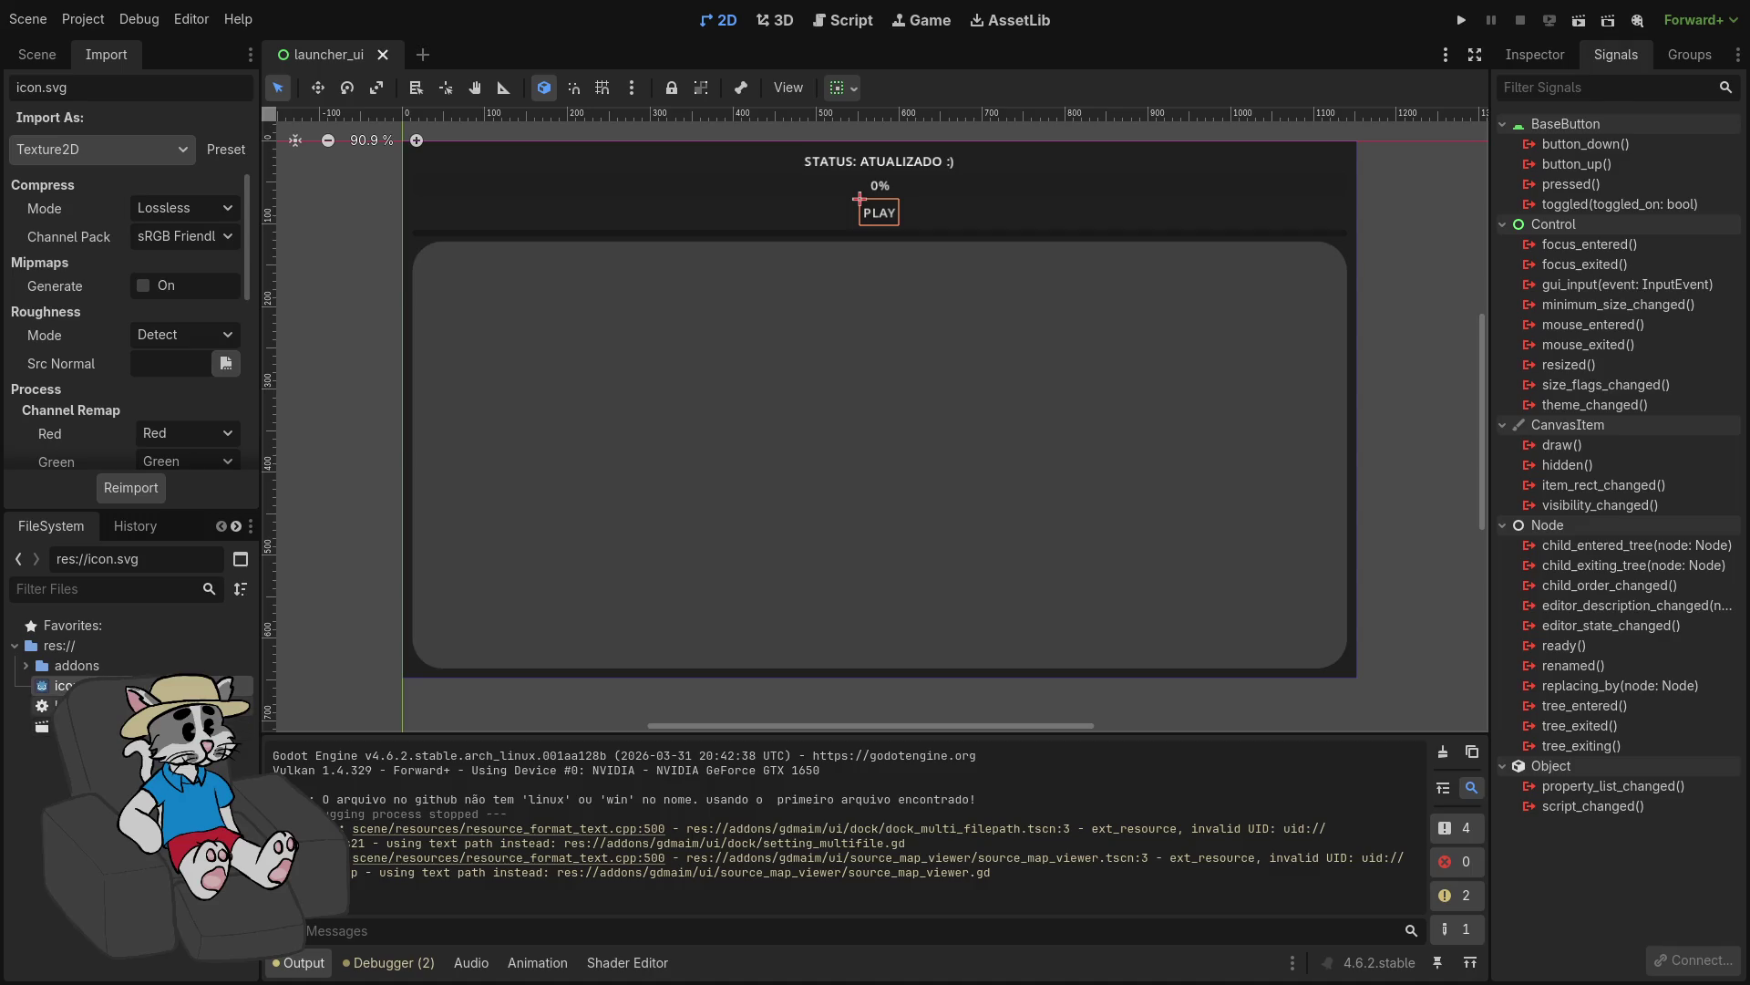
{"action": "left_click", "coordinate": [238, 726]}
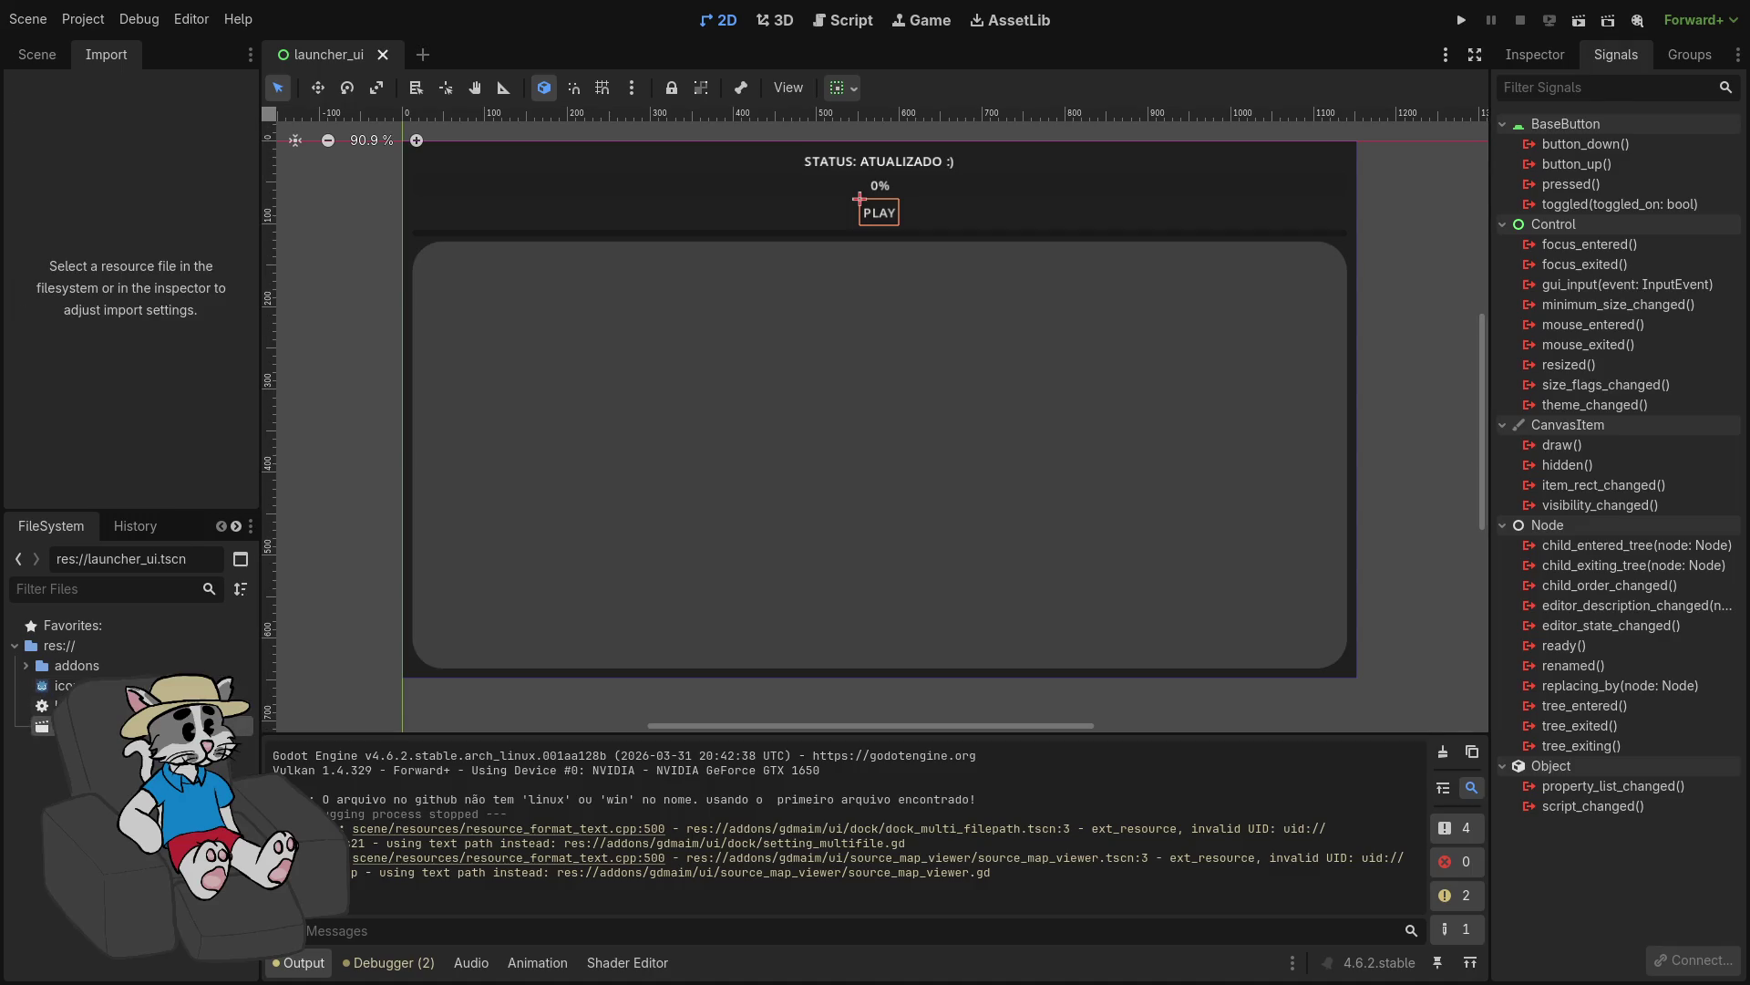
{"action": "left_click", "coordinate": [73, 665]}
{"action": "left_click", "coordinate": [73, 706]}
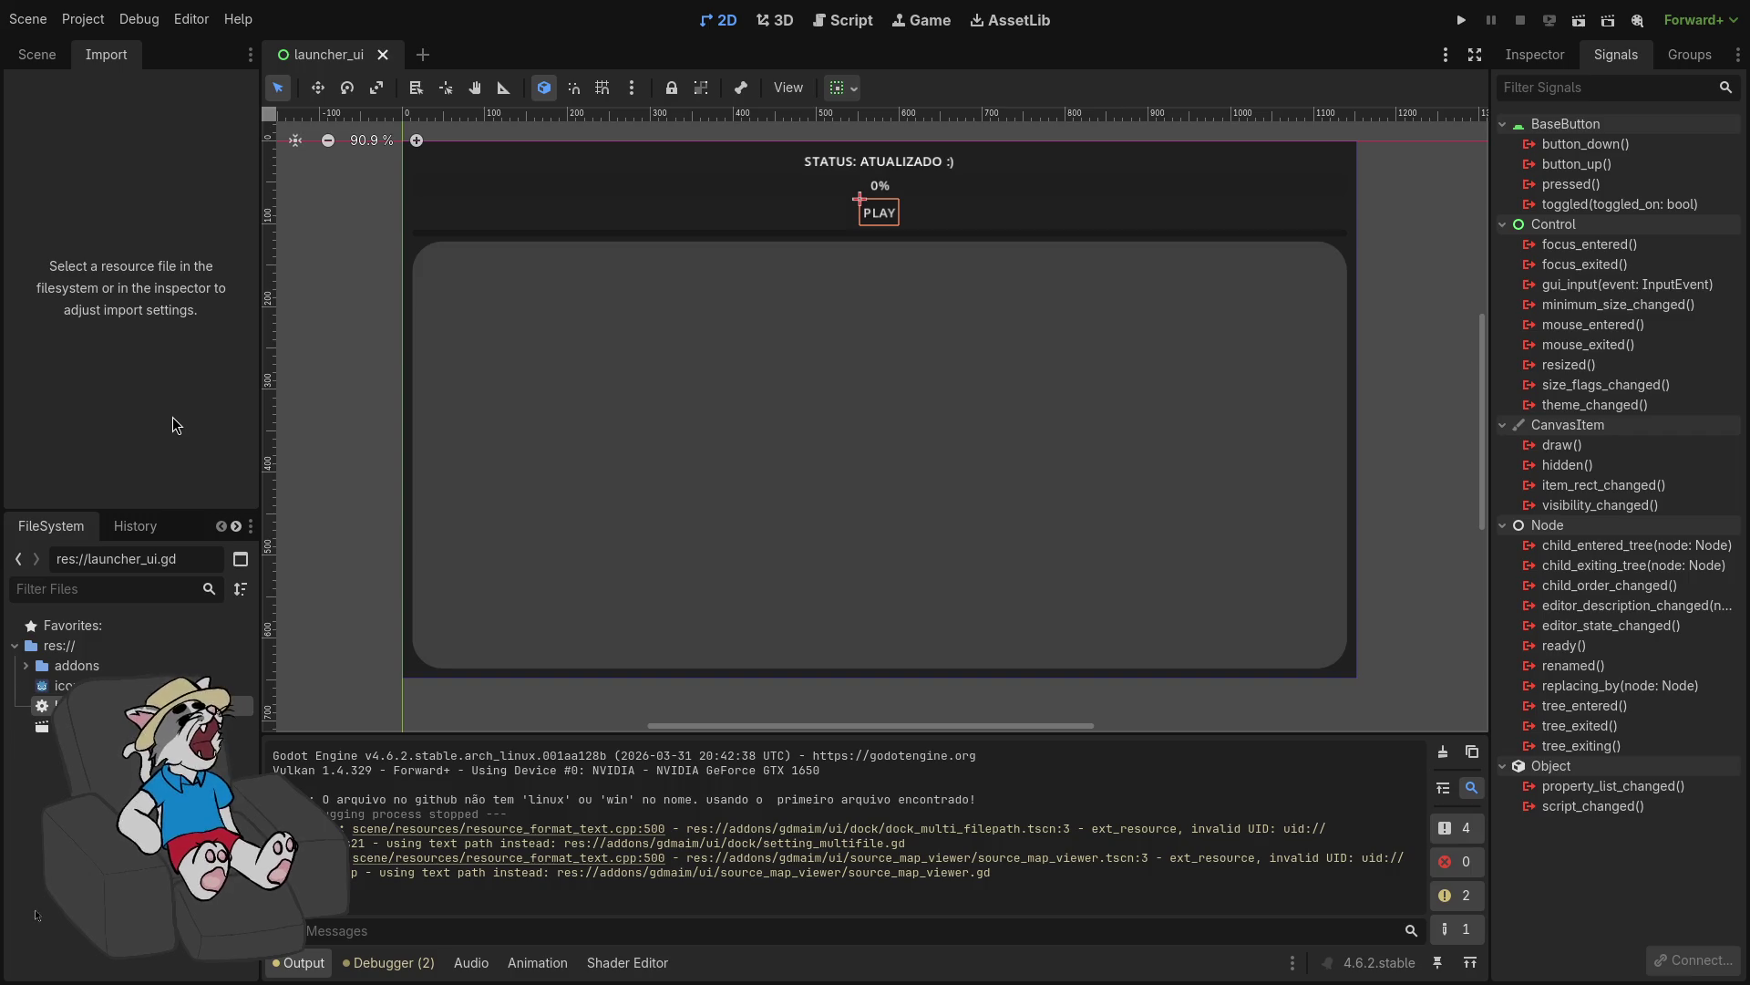
{"action": "left_click", "coordinate": [1322, 383]}
{"action": "left_click", "coordinate": [1404, 351]}
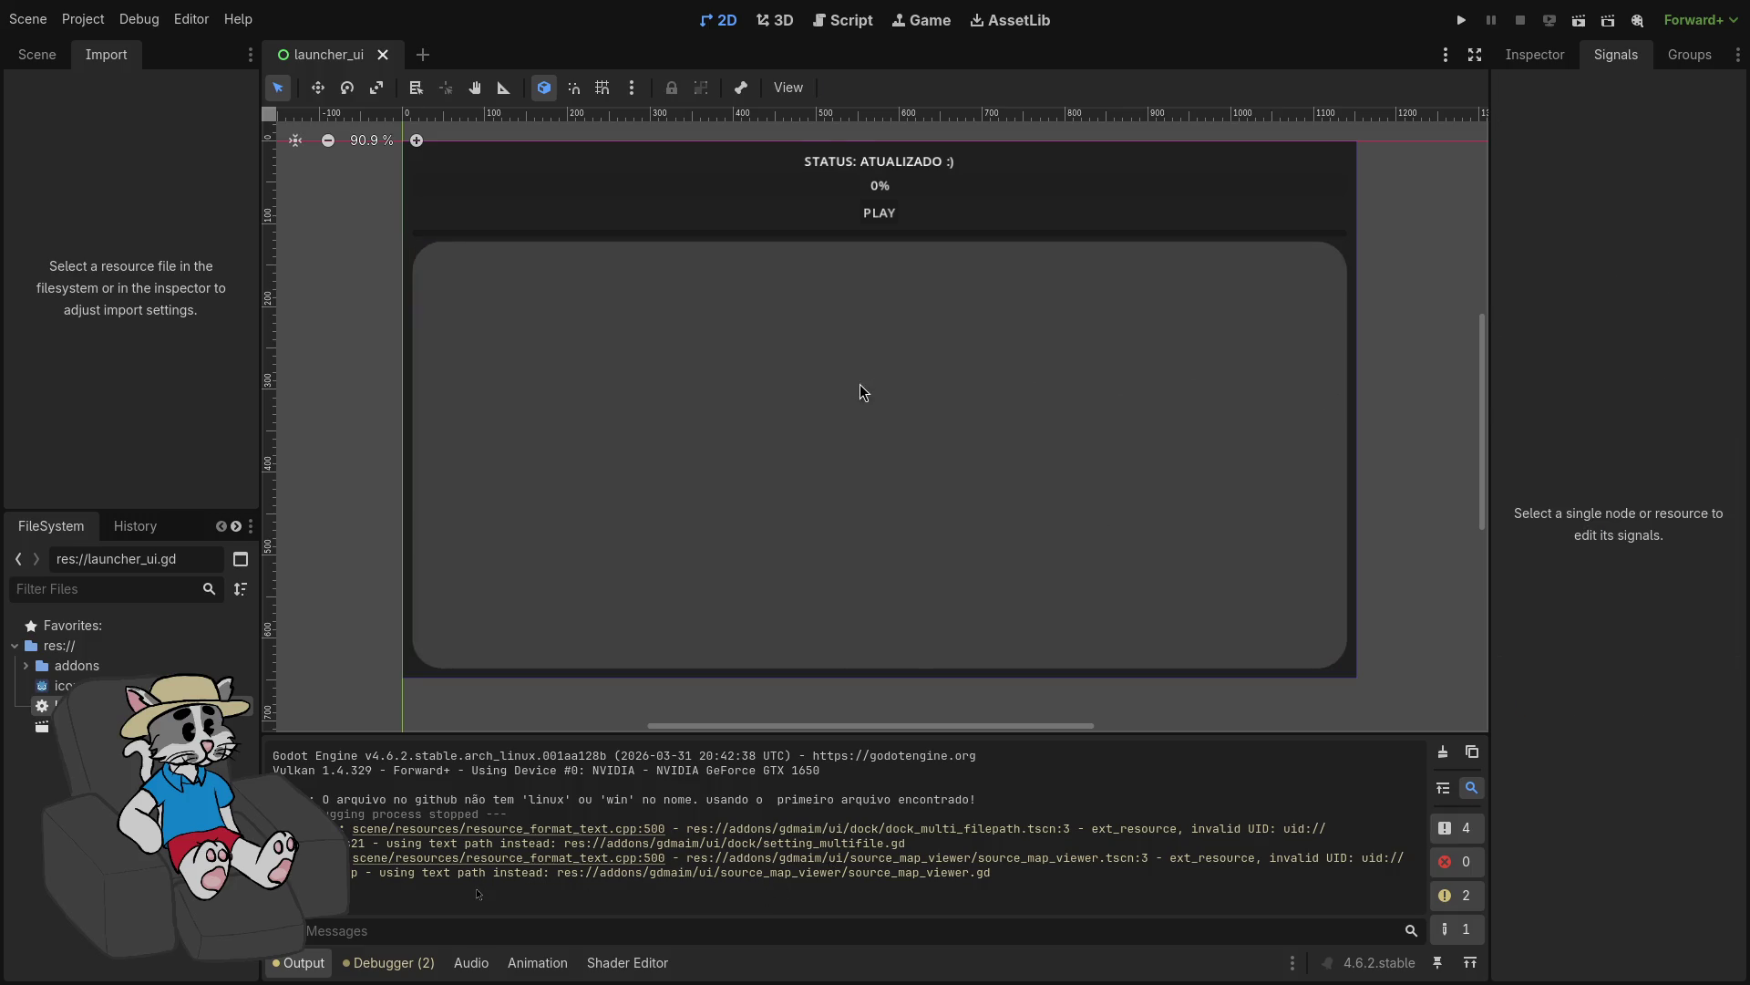
{"action": "key", "text": "super+1"}
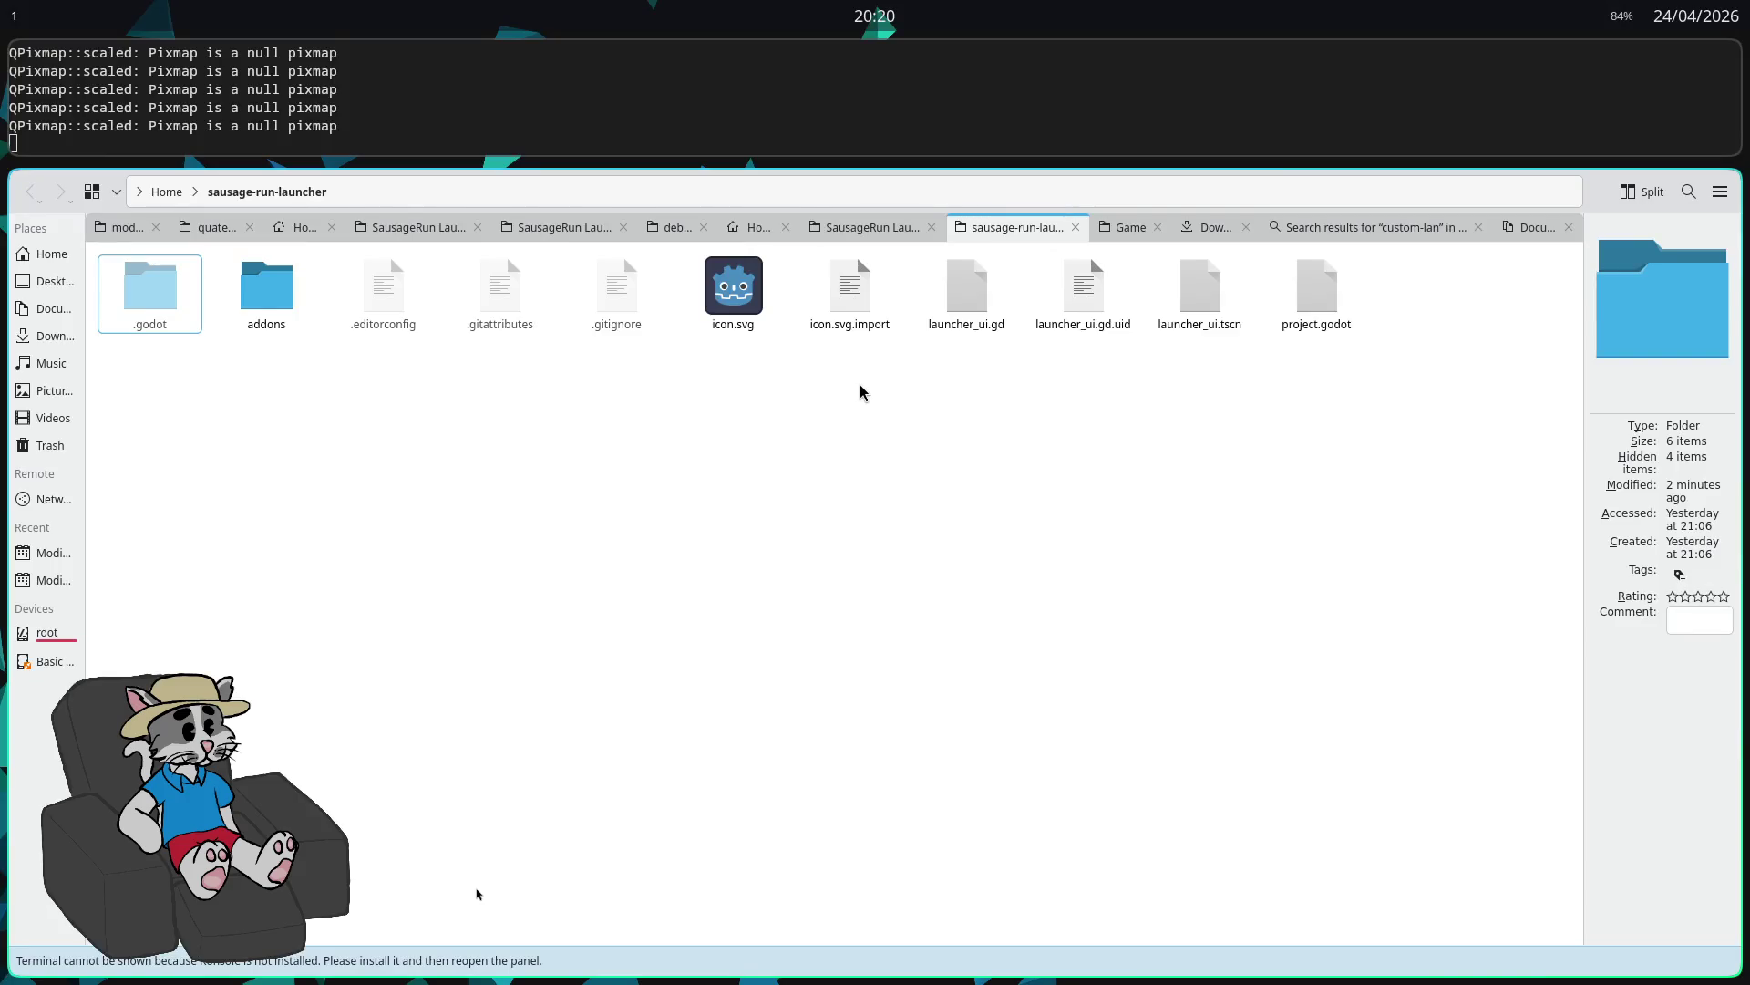
Step: Close the terminal and Dolphin, then relaunch Godot and open the SausageRun Launcher project
{"action": "key", "text": "super+shift+q"}
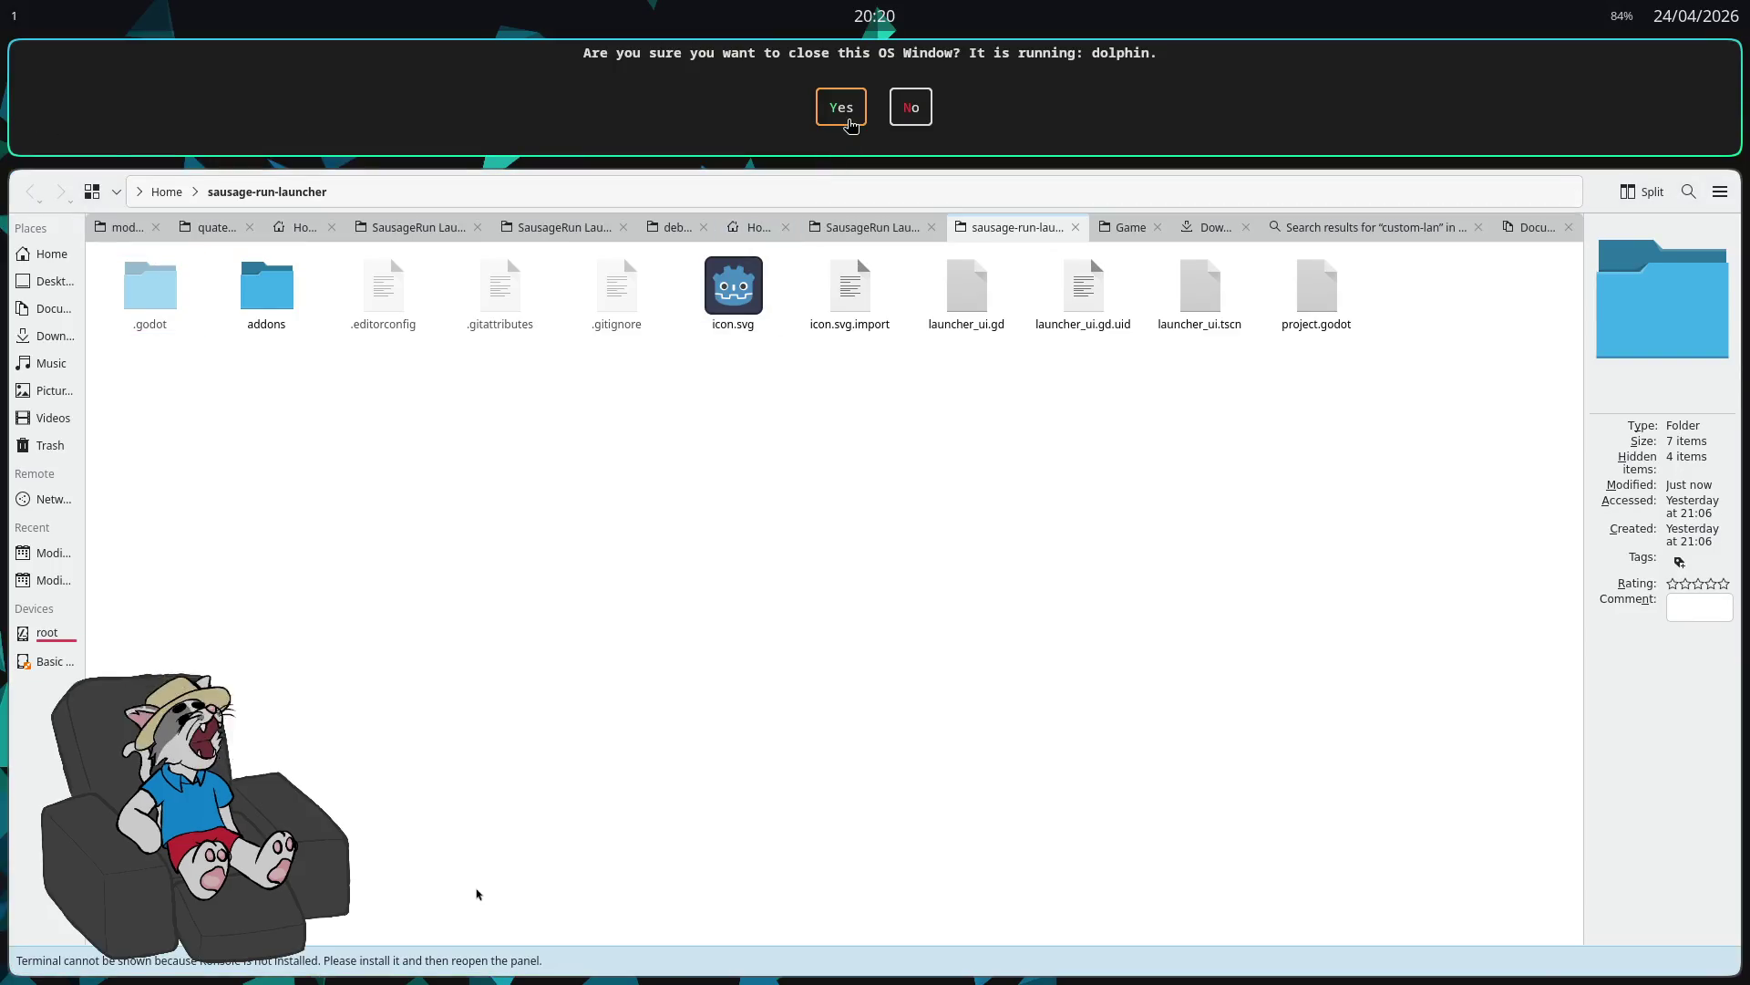
{"action": "left_click", "coordinate": [849, 126]}
{"action": "key", "text": "super+r"}
{"action": "type", "text": "go"}
{"action": "key", "text": "Return"}
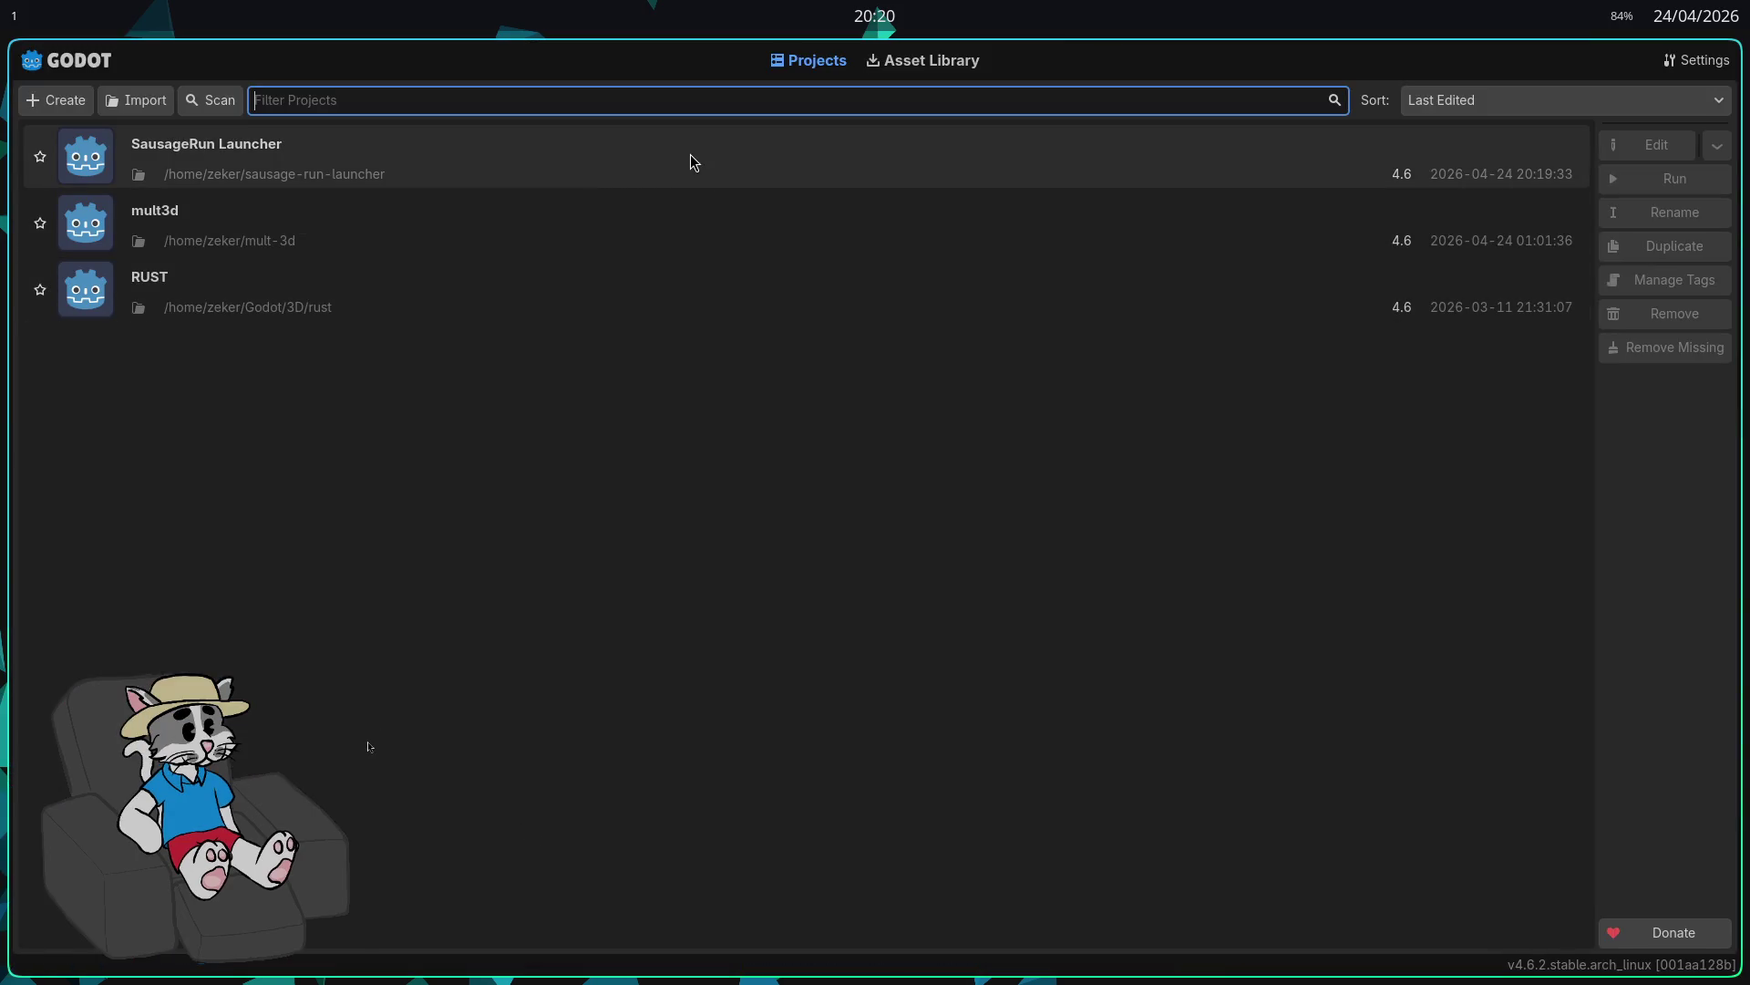
{"action": "double_click", "coordinate": [691, 161]}
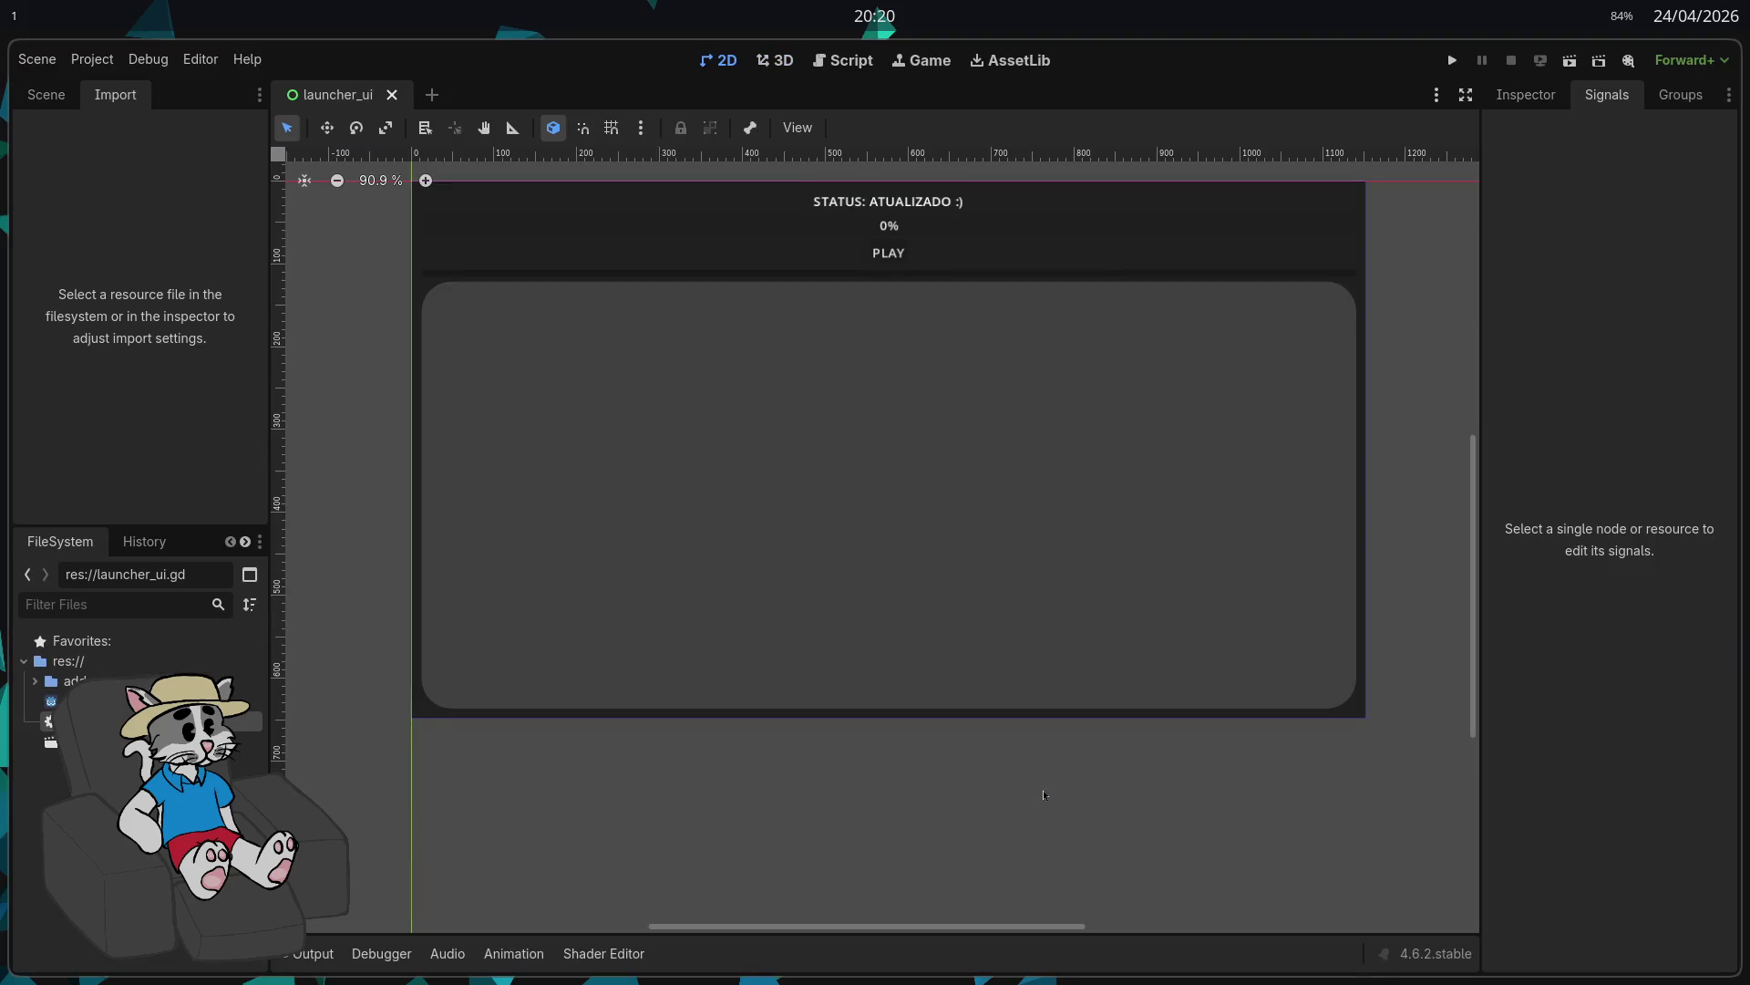
Step: Open a terminal at res://, run 'dolphin .' to view the project folder, then close both
{"action": "left_click", "coordinate": [60, 100]}
{"action": "left_click", "coordinate": [102, 101]}
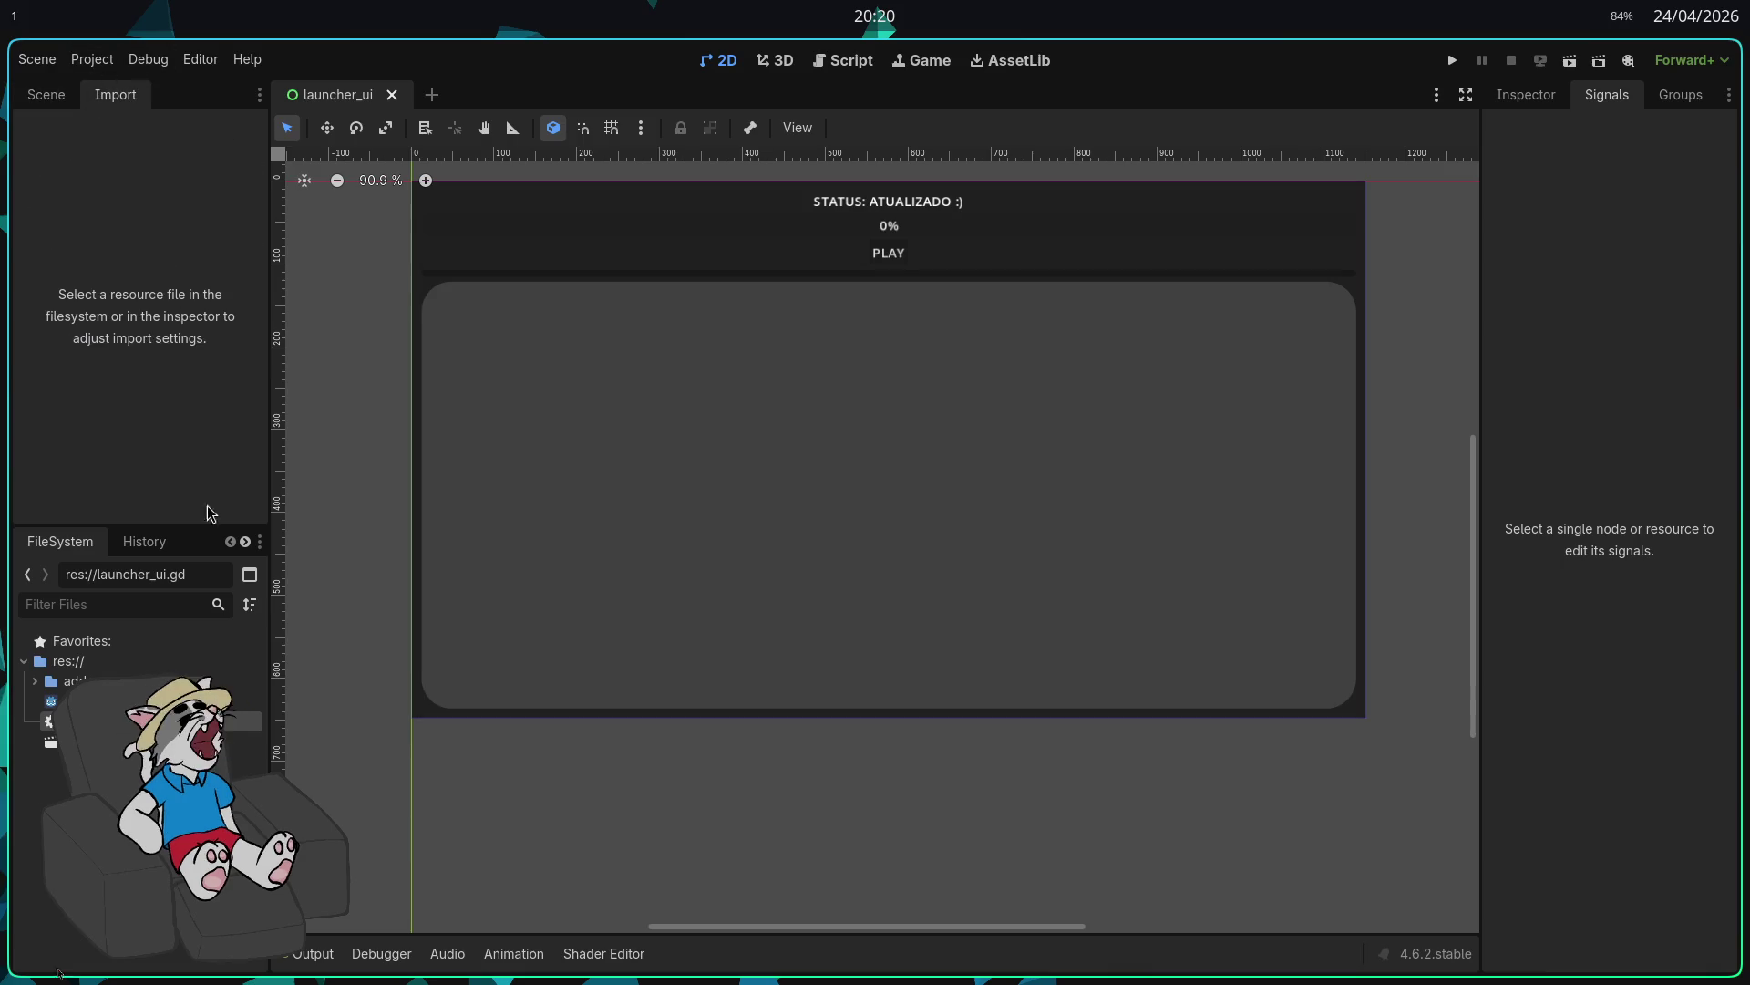
{"action": "right_click", "coordinate": [134, 670]}
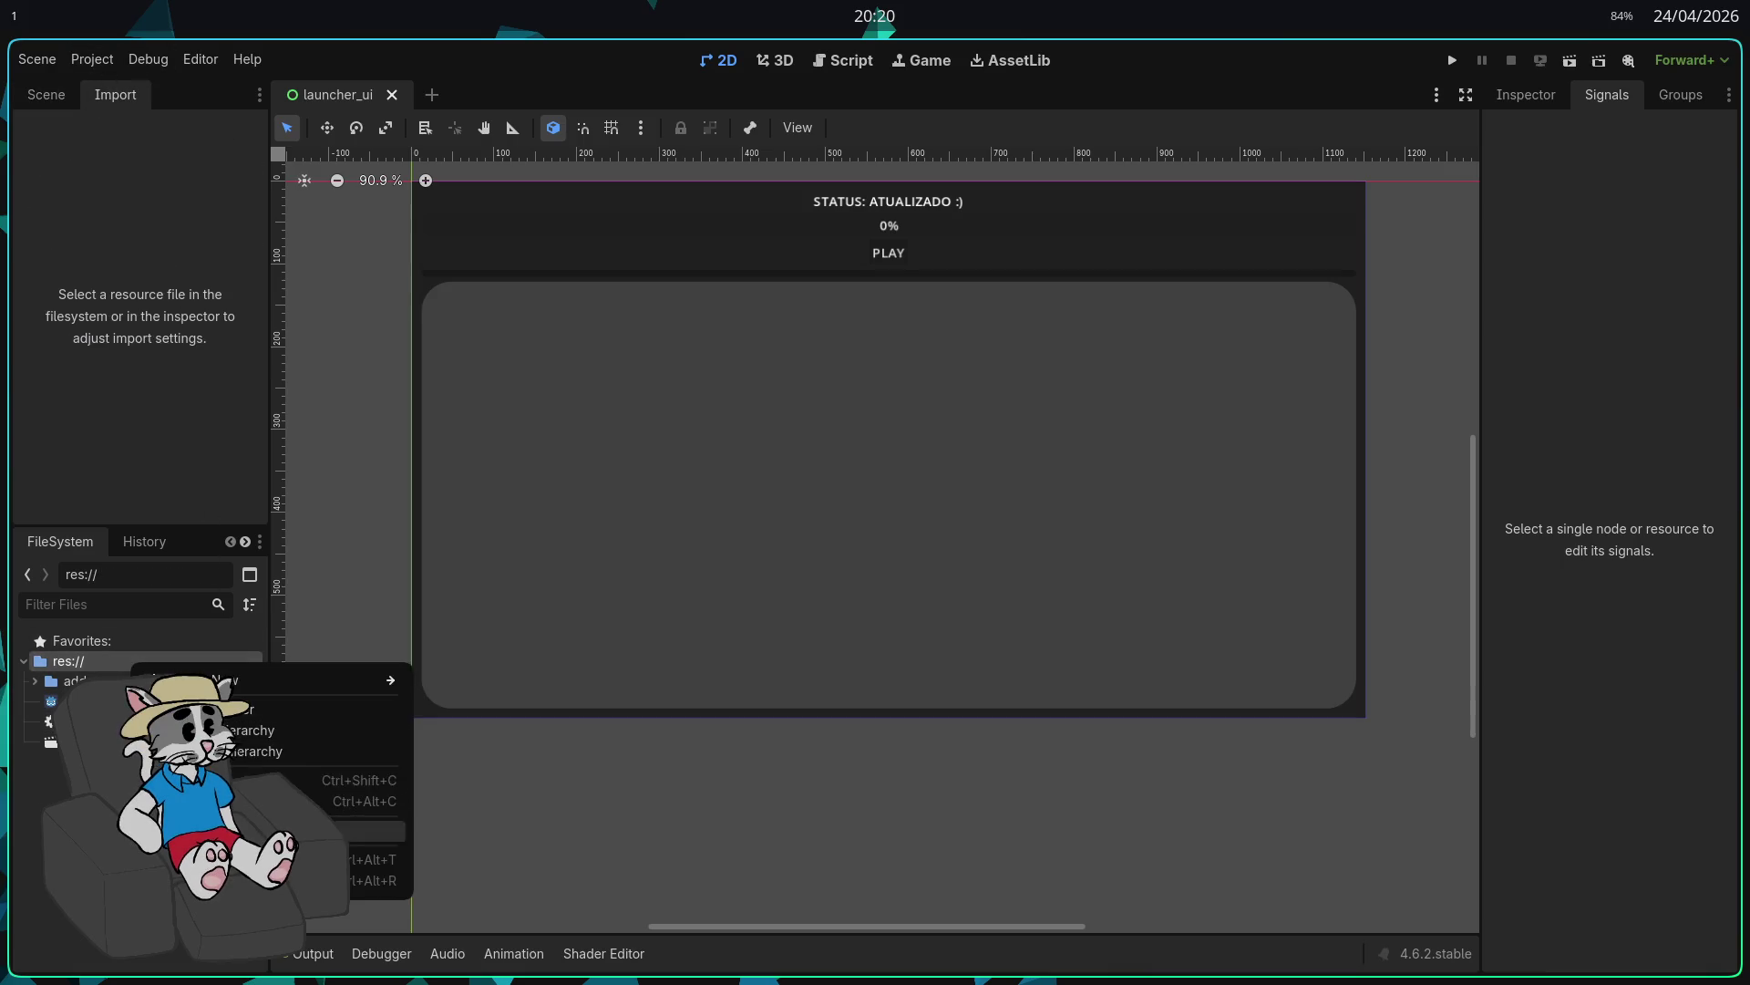
{"action": "left_click", "coordinate": [374, 860]}
{"action": "type", "text": "dolphin ./"}
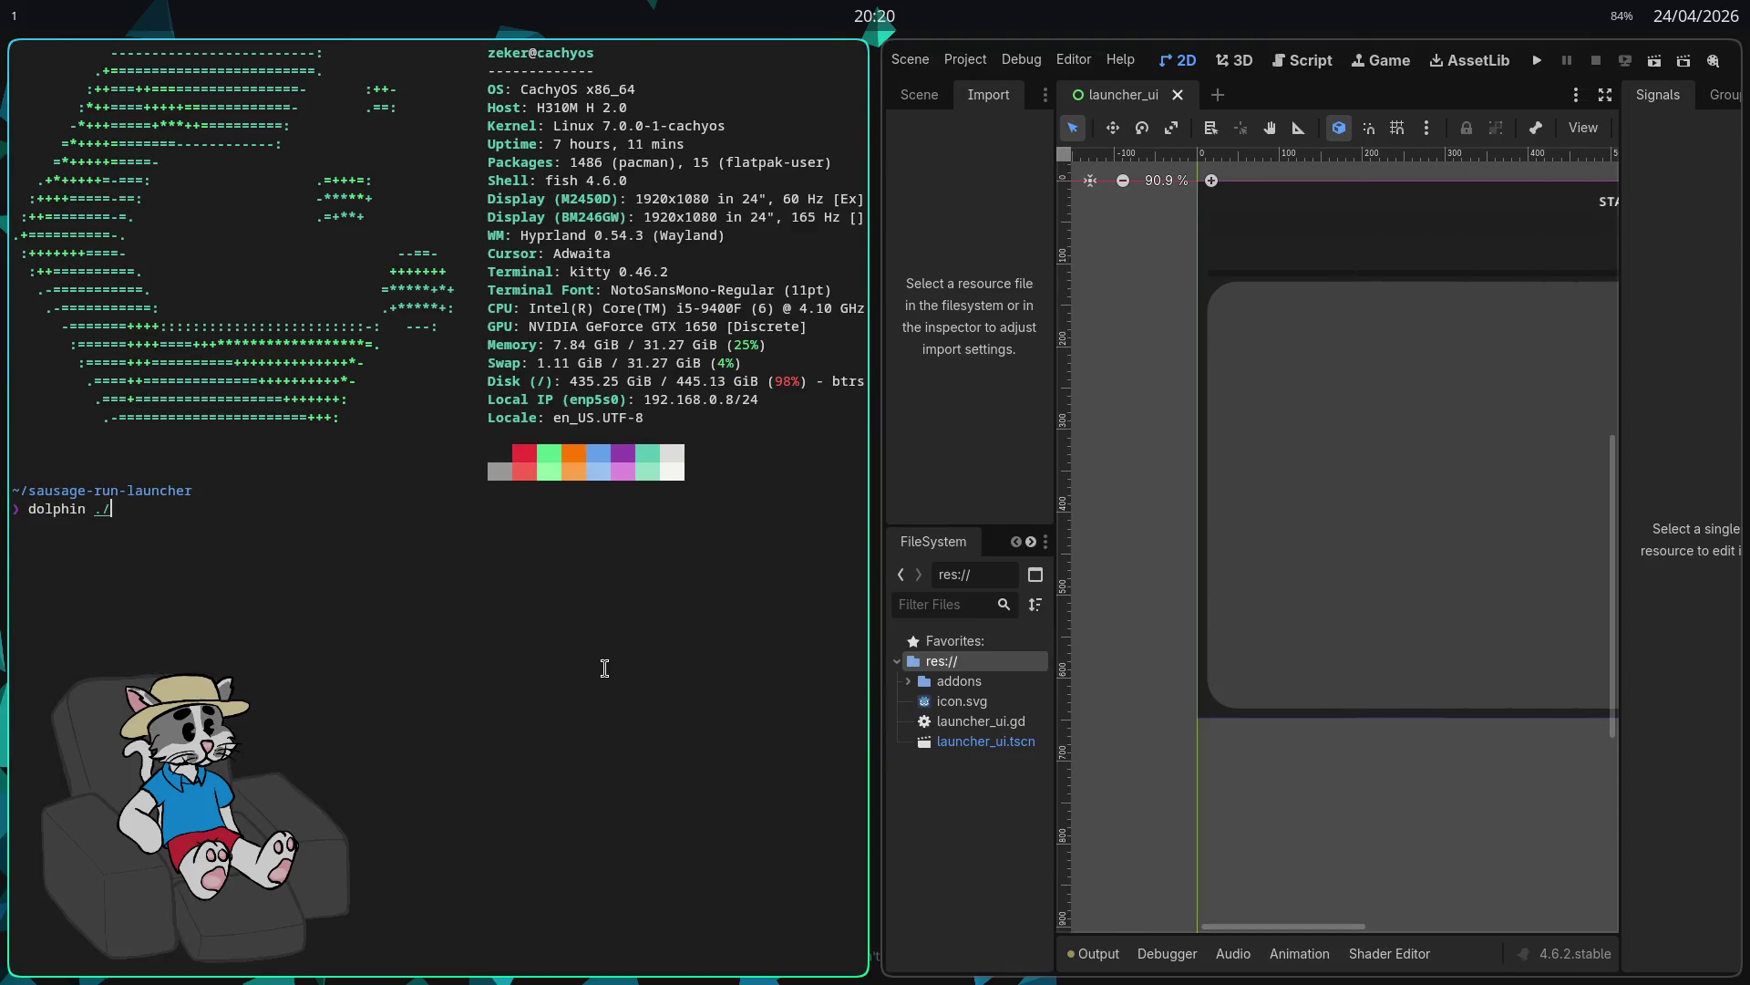
{"action": "key", "text": "Return"}
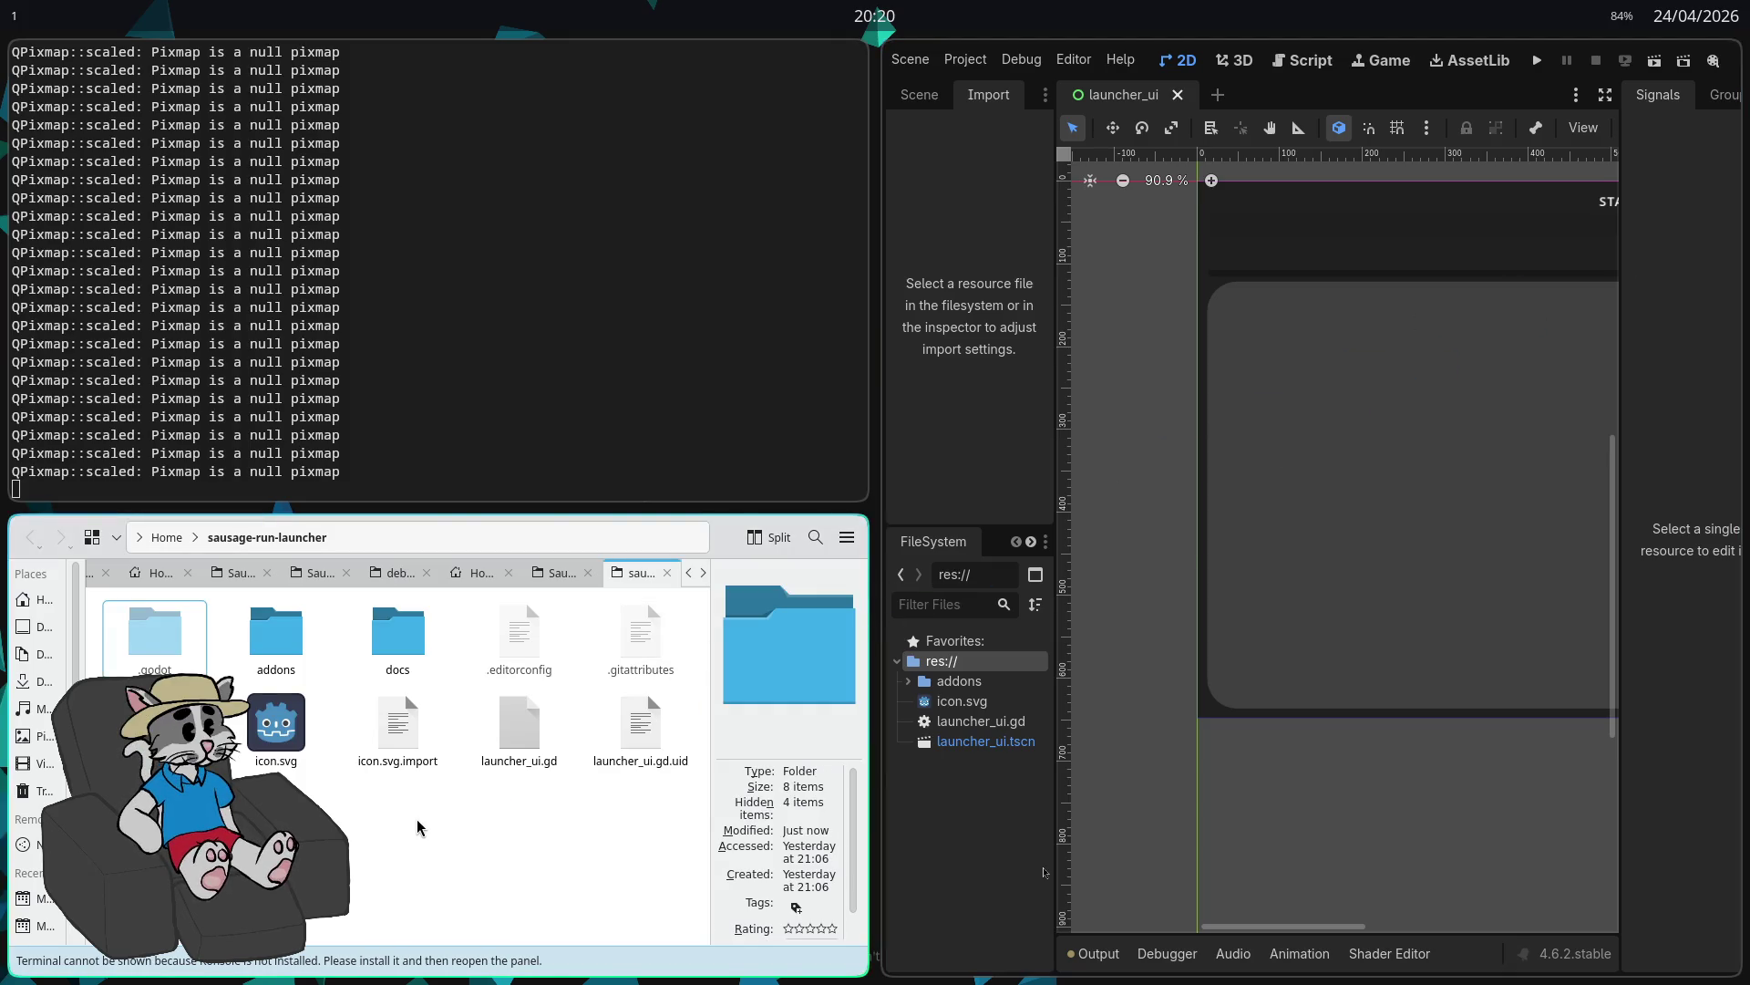
{"action": "key", "text": "super+q"}
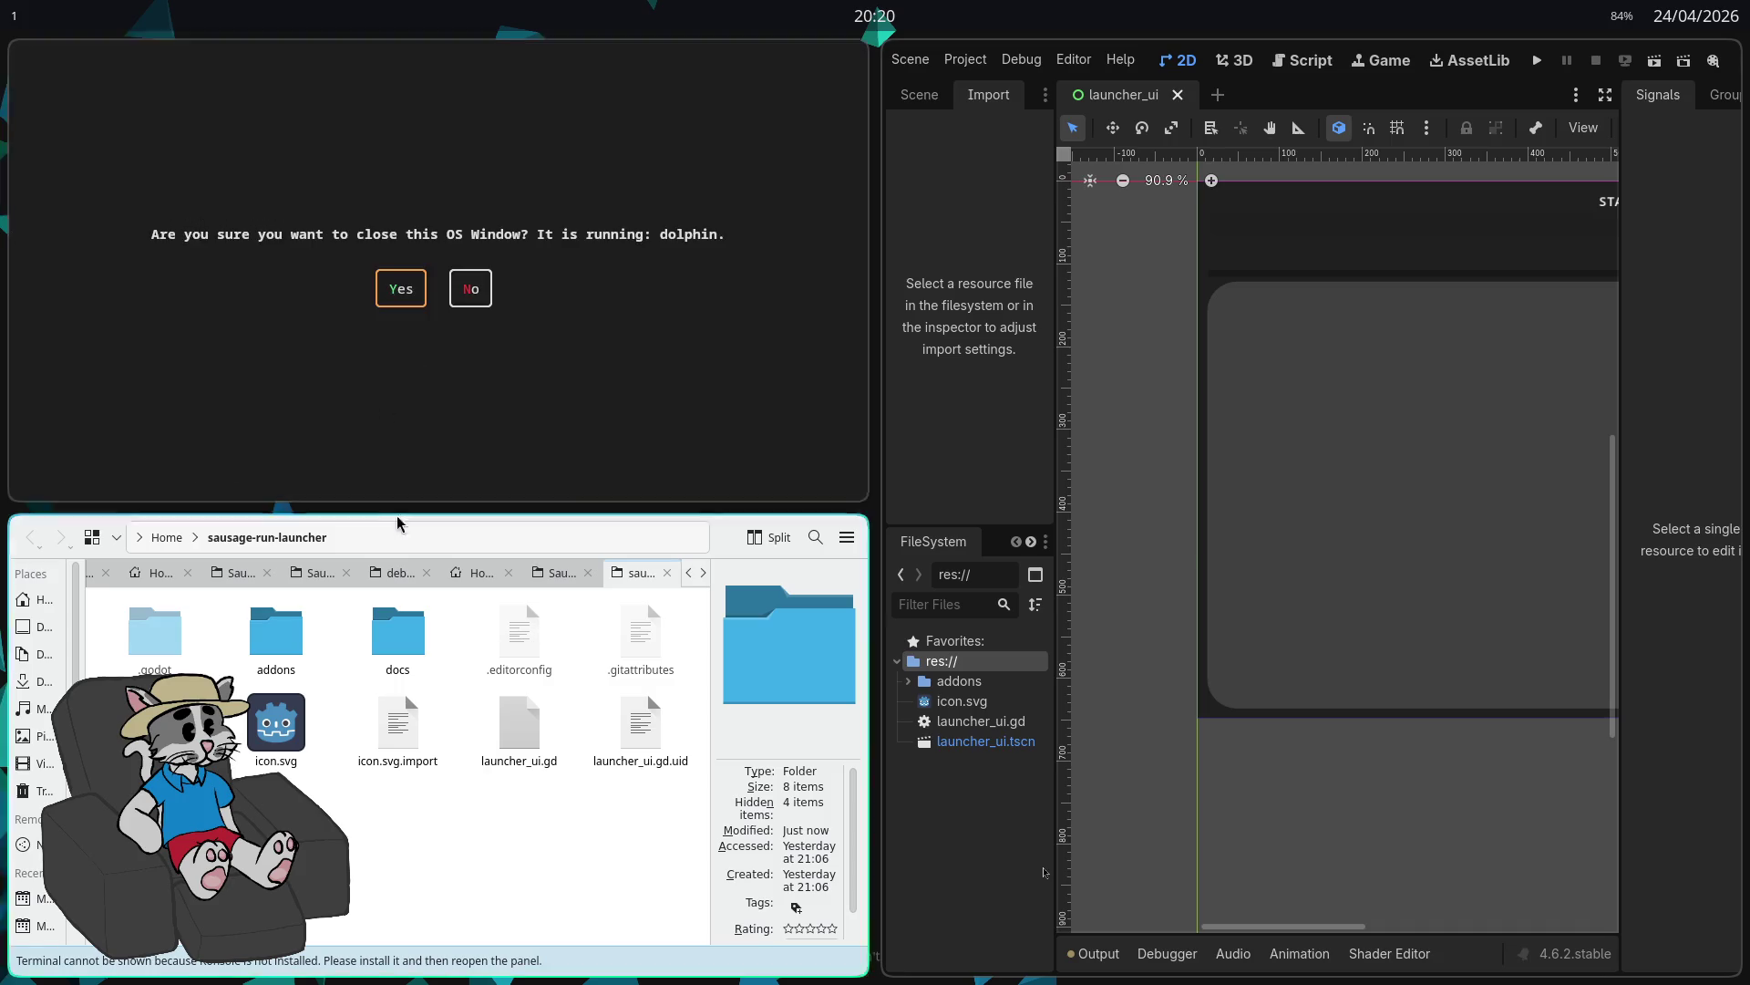
{"action": "left_click", "coordinate": [405, 290]}
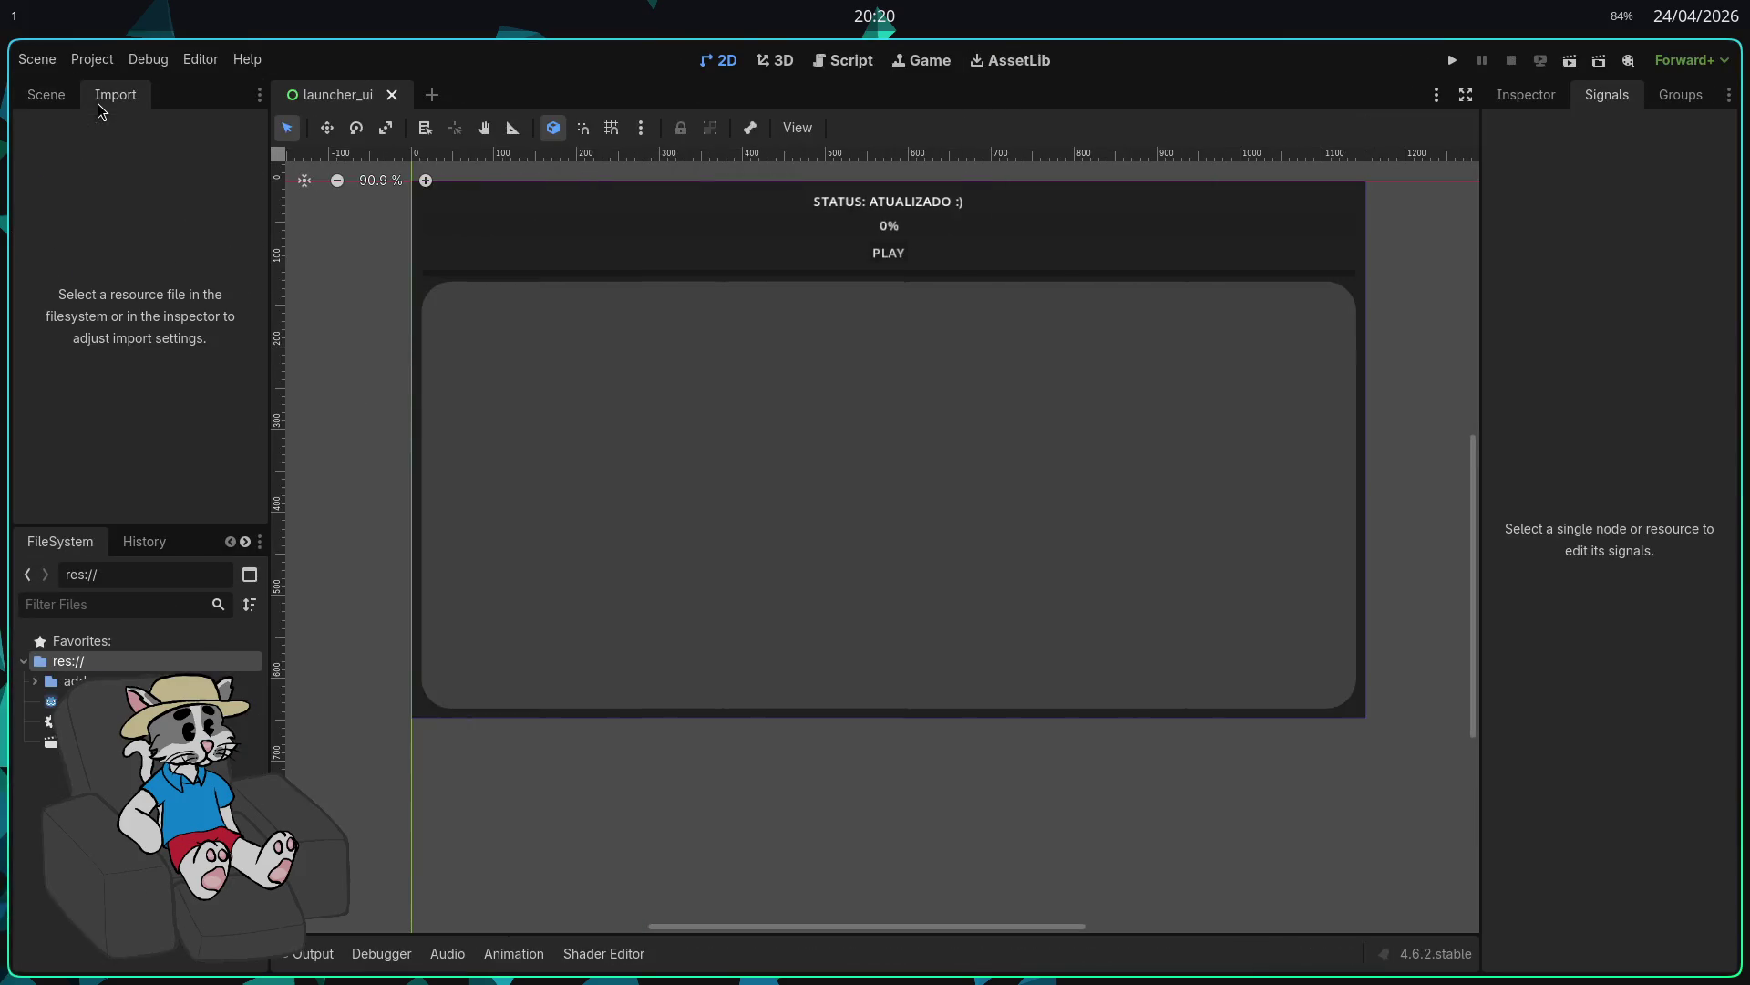
Step: Disable the GDMaim plugin in Project Settings' Plugins list and close the dialog
{"action": "left_click", "coordinate": [47, 98]}
{"action": "left_click", "coordinate": [103, 66]}
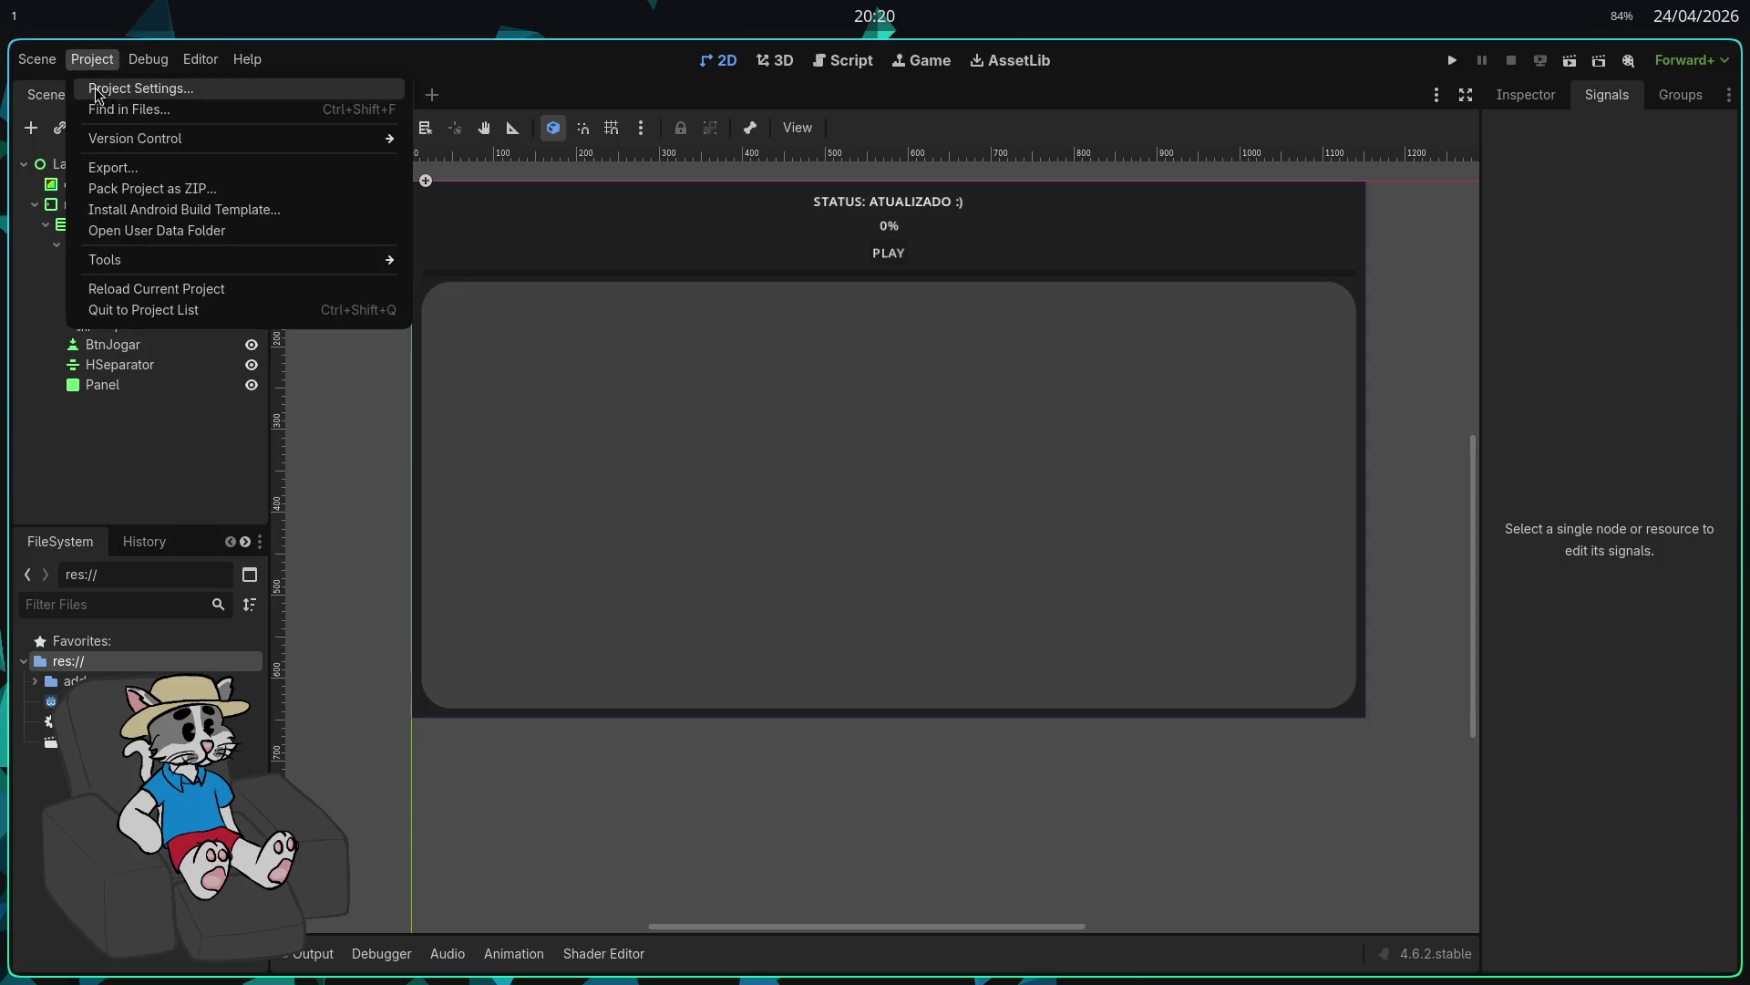
{"action": "left_click", "coordinate": [102, 84]}
{"action": "left_click", "coordinate": [720, 196]}
{"action": "left_click", "coordinate": [378, 290]}
{"action": "left_click", "coordinate": [874, 788]}
Step: Re-enable GDMaim, look at its Edit plugin dialog, cancel it, and close Project Settings
{"action": "left_click", "coordinate": [92, 59]}
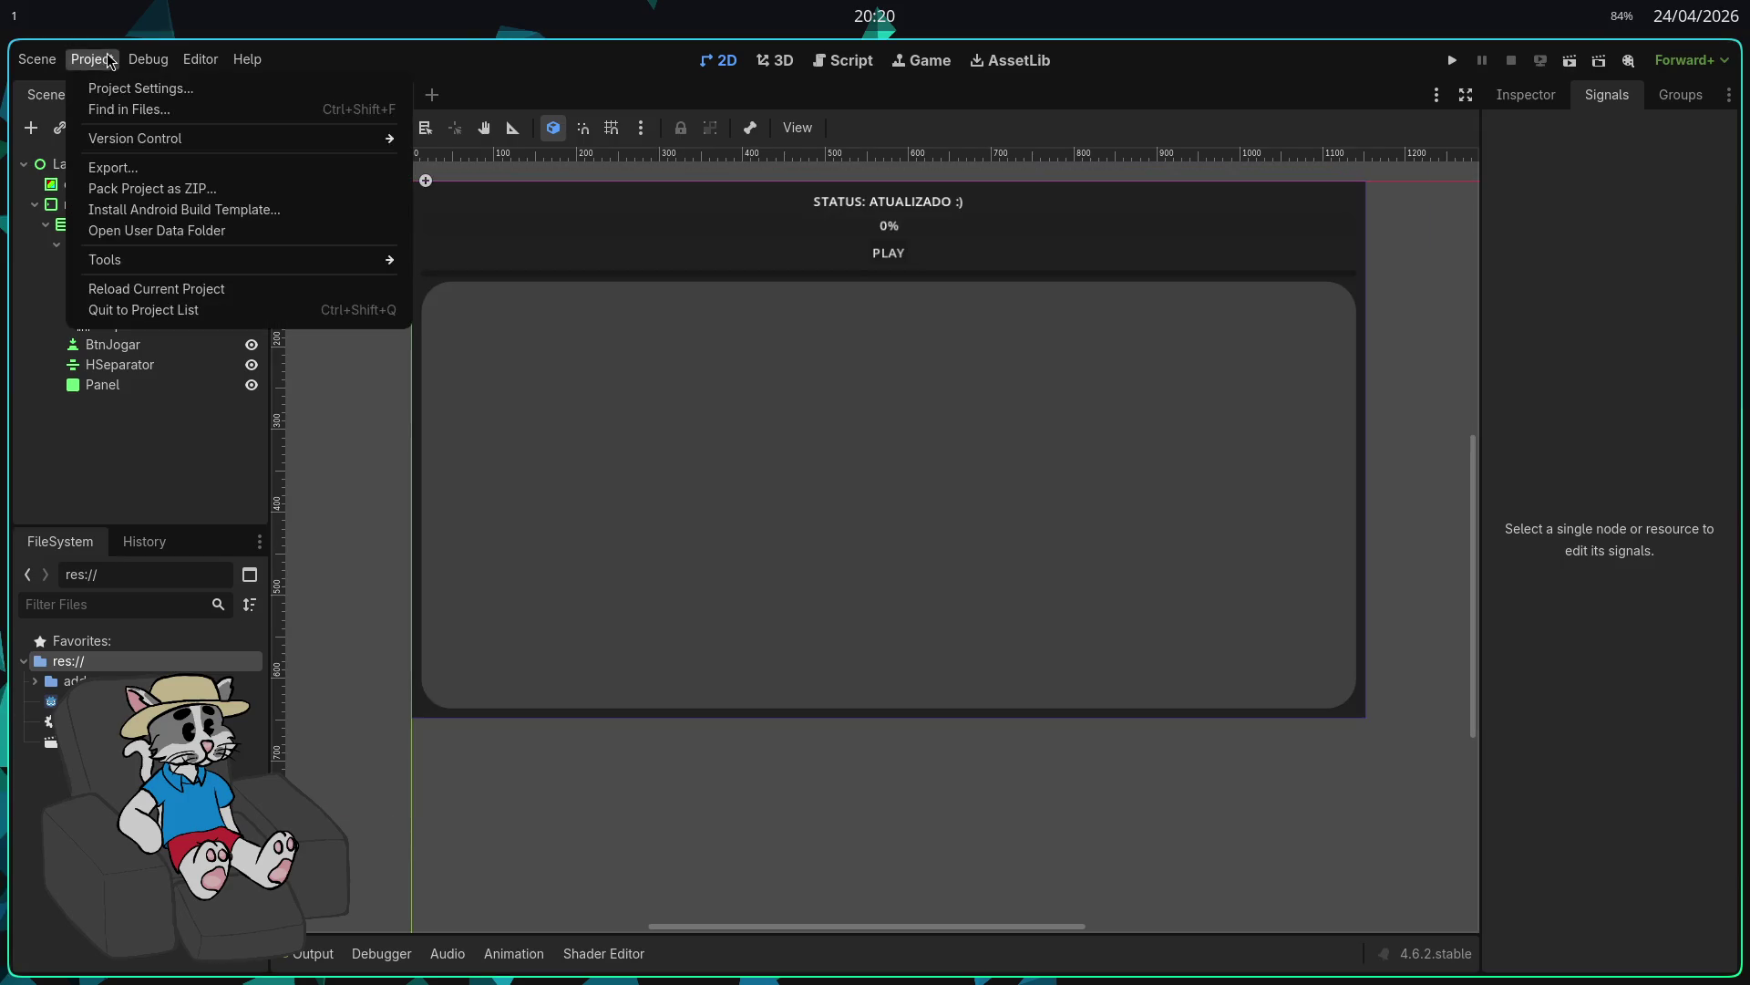
{"action": "left_click", "coordinate": [102, 83]}
{"action": "left_click", "coordinate": [368, 290]}
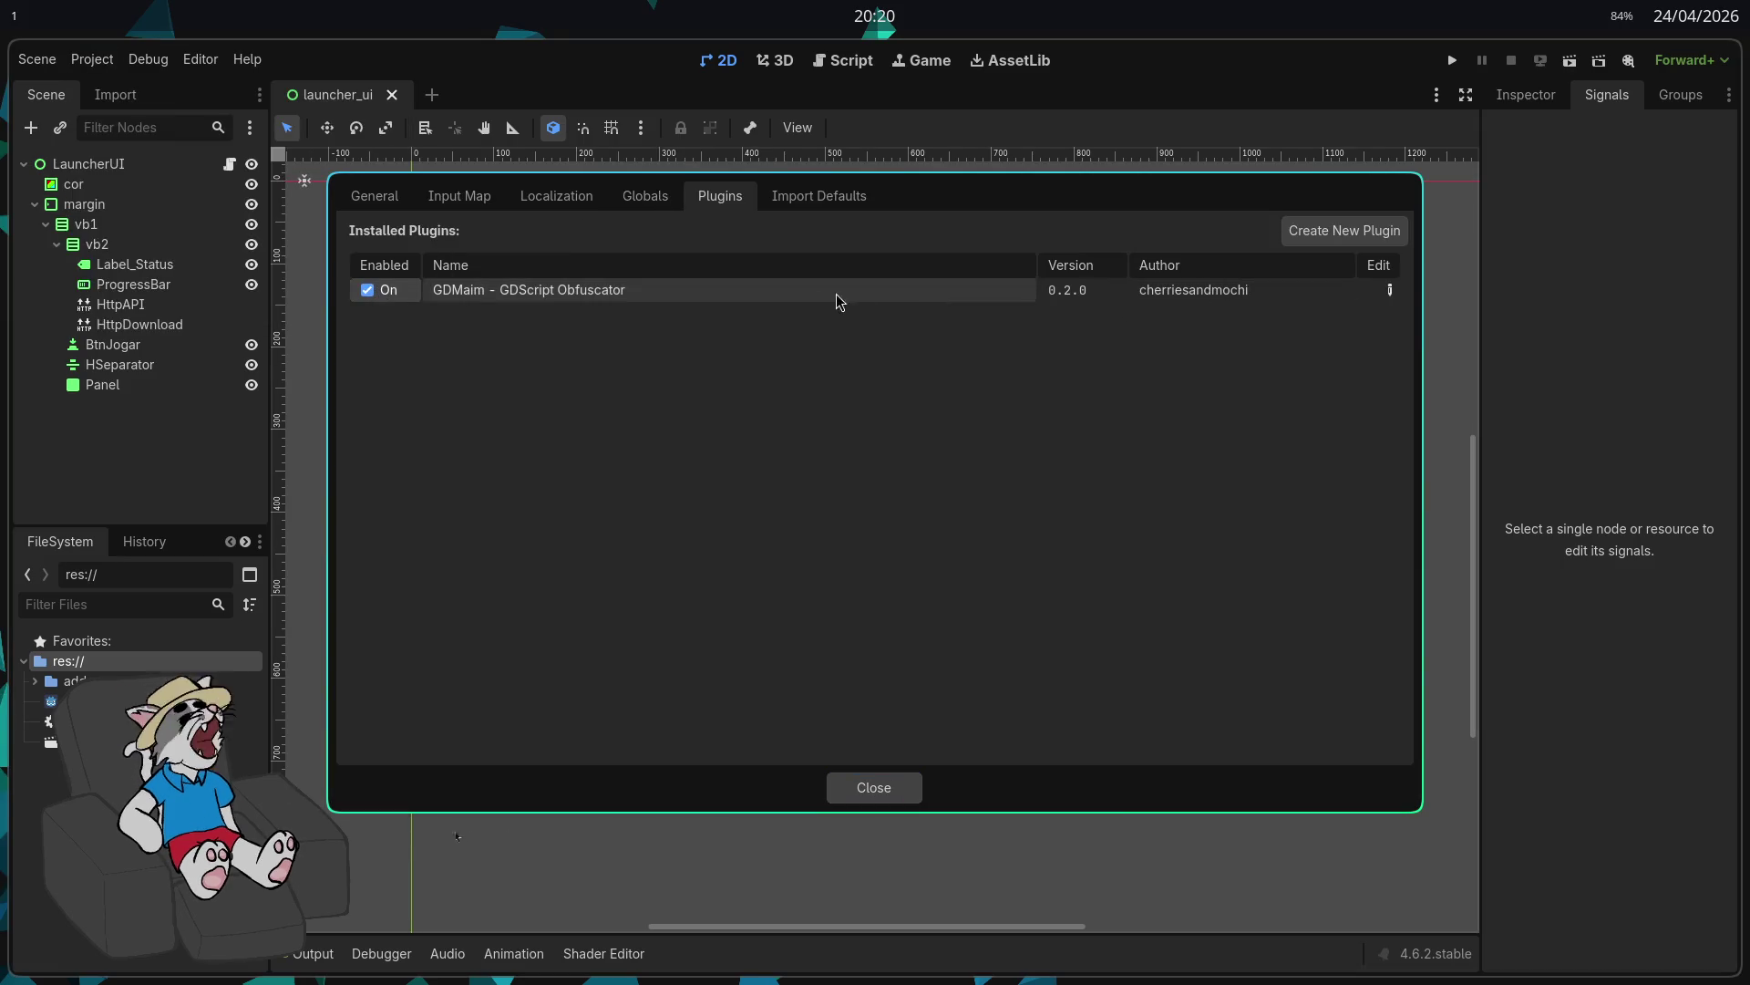
{"action": "left_click", "coordinate": [1391, 290]}
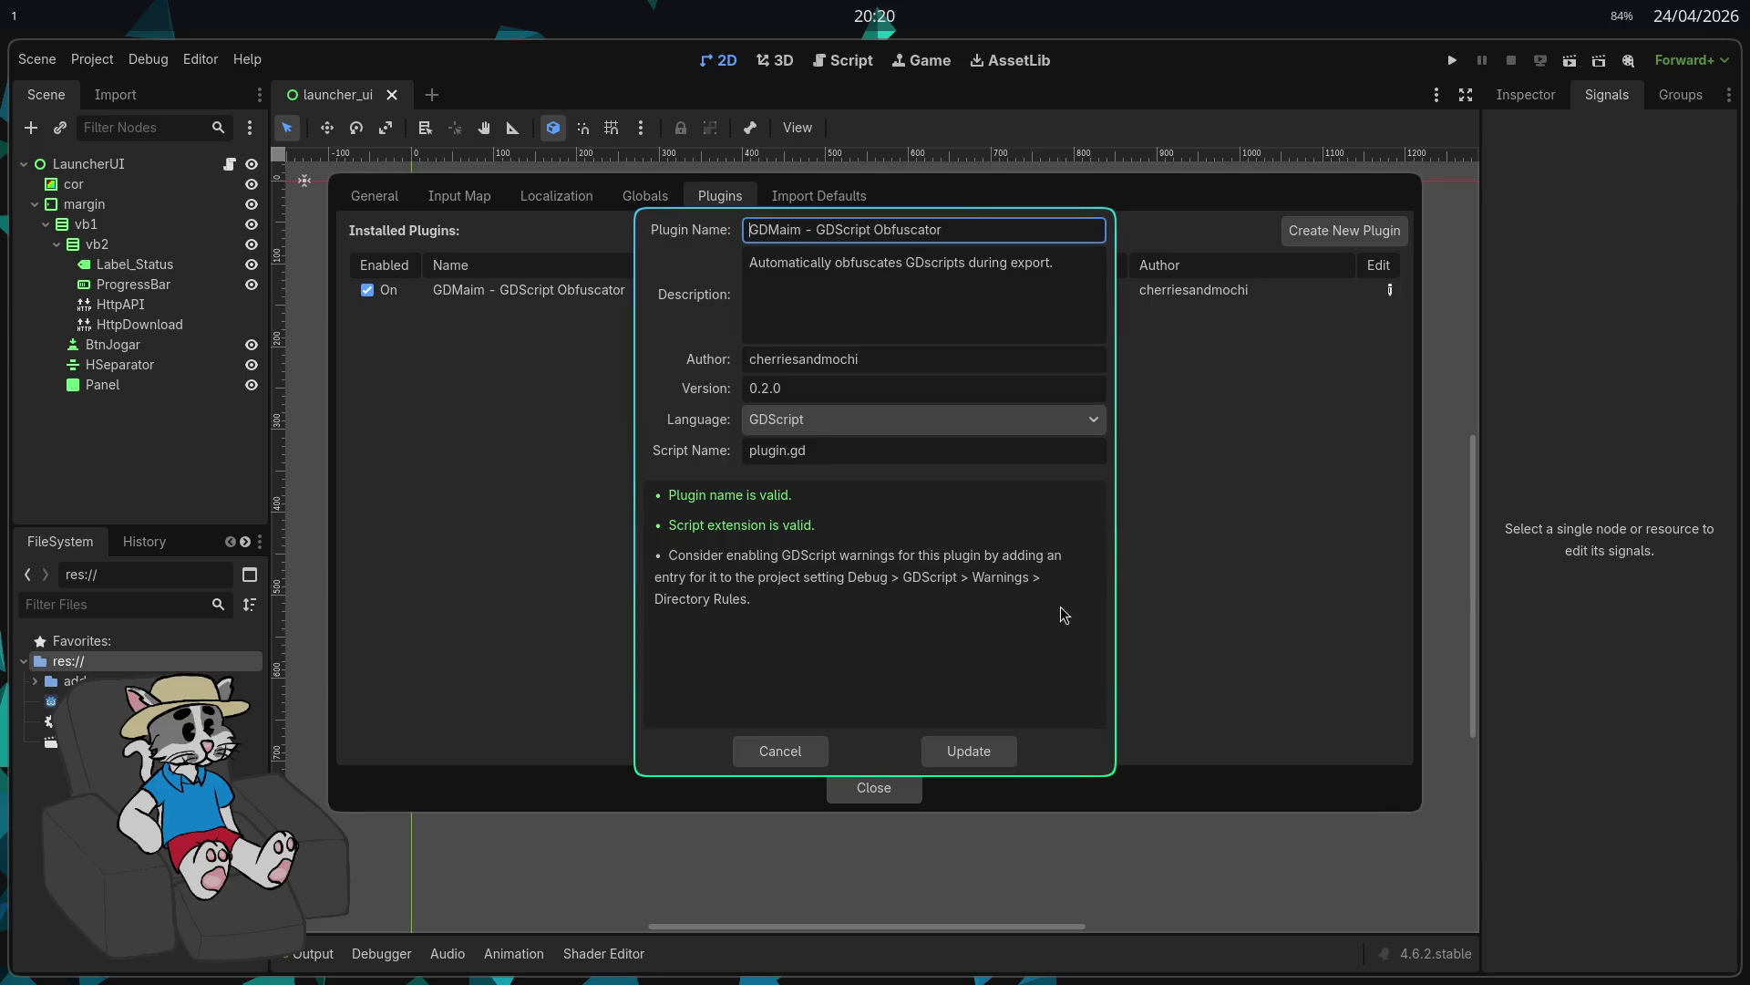
{"action": "key", "text": "Escape"}
{"action": "key", "text": "Escape"}
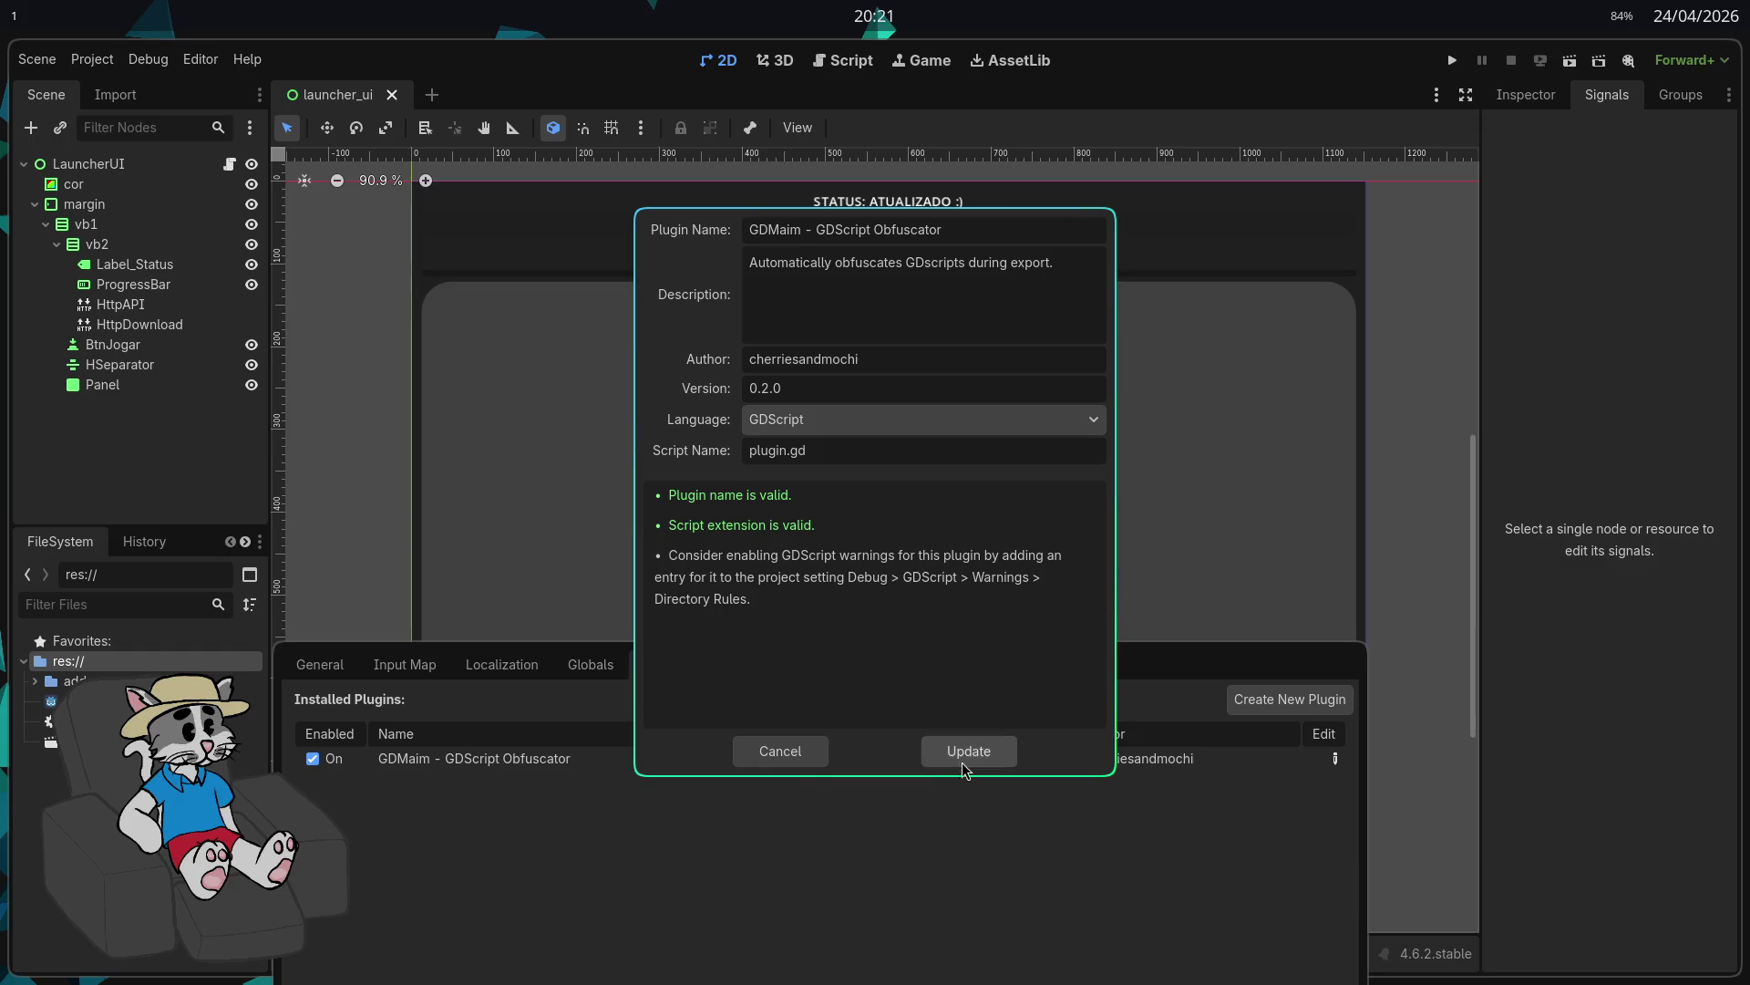
{"action": "left_click", "coordinate": [789, 760]}
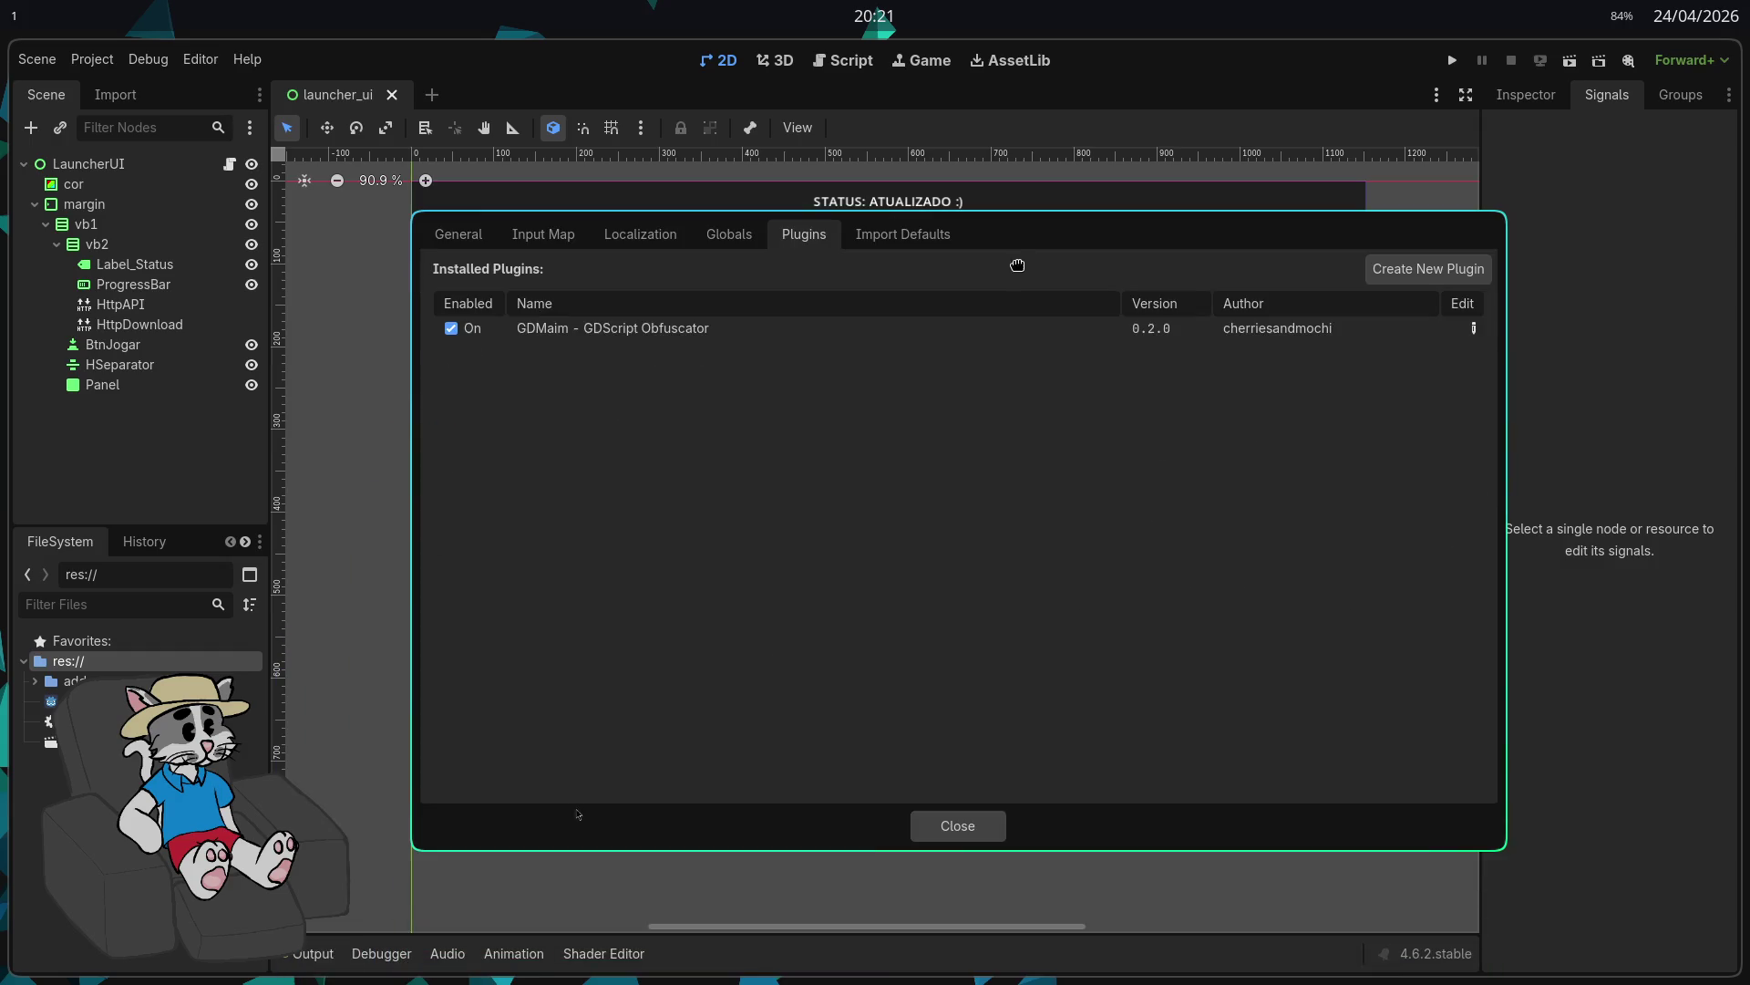
{"action": "key", "text": "Escape"}
Step: Switch between the Import and Scene docks, ending on the launcher_ui node tree
{"action": "left_click", "coordinate": [110, 99]}
{"action": "left_click", "coordinate": [54, 99]}
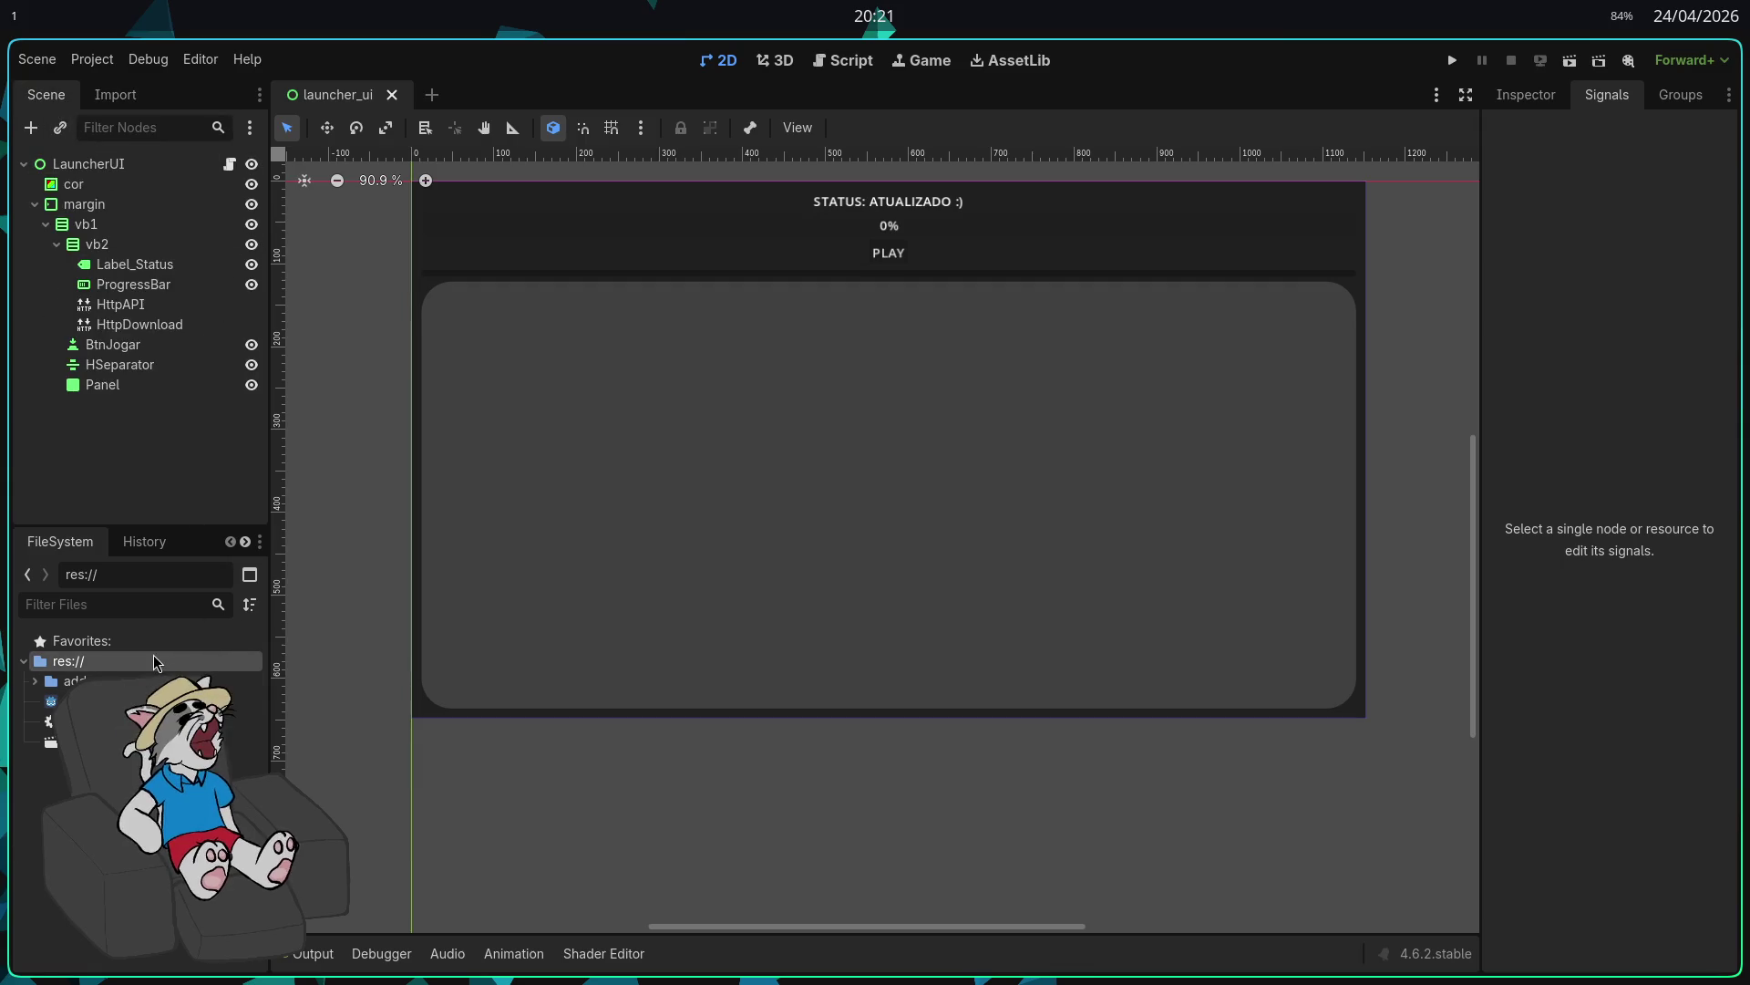
{"action": "left_click", "coordinate": [115, 95]}
{"action": "left_click", "coordinate": [45, 95]}
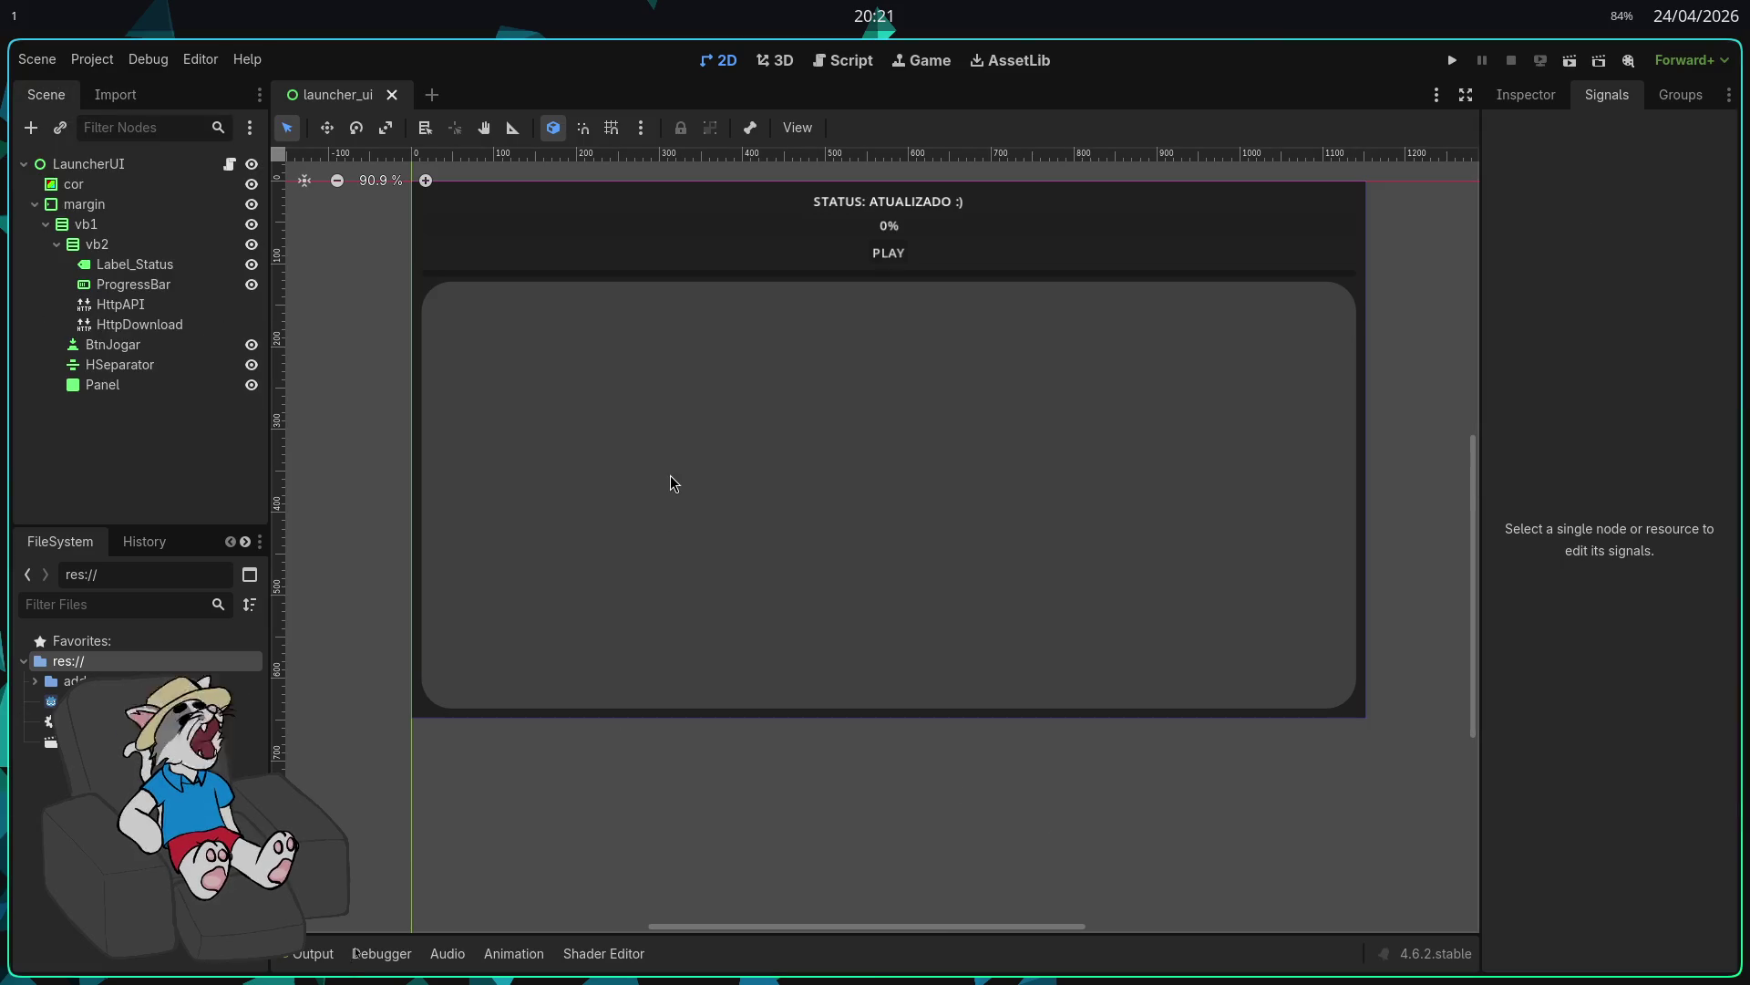
Step: Read the Installation section of github.com/cherriesandmochi/gdmaim in a private Firefox window, then return to Godot
{"action": "key", "text": "super+2"}
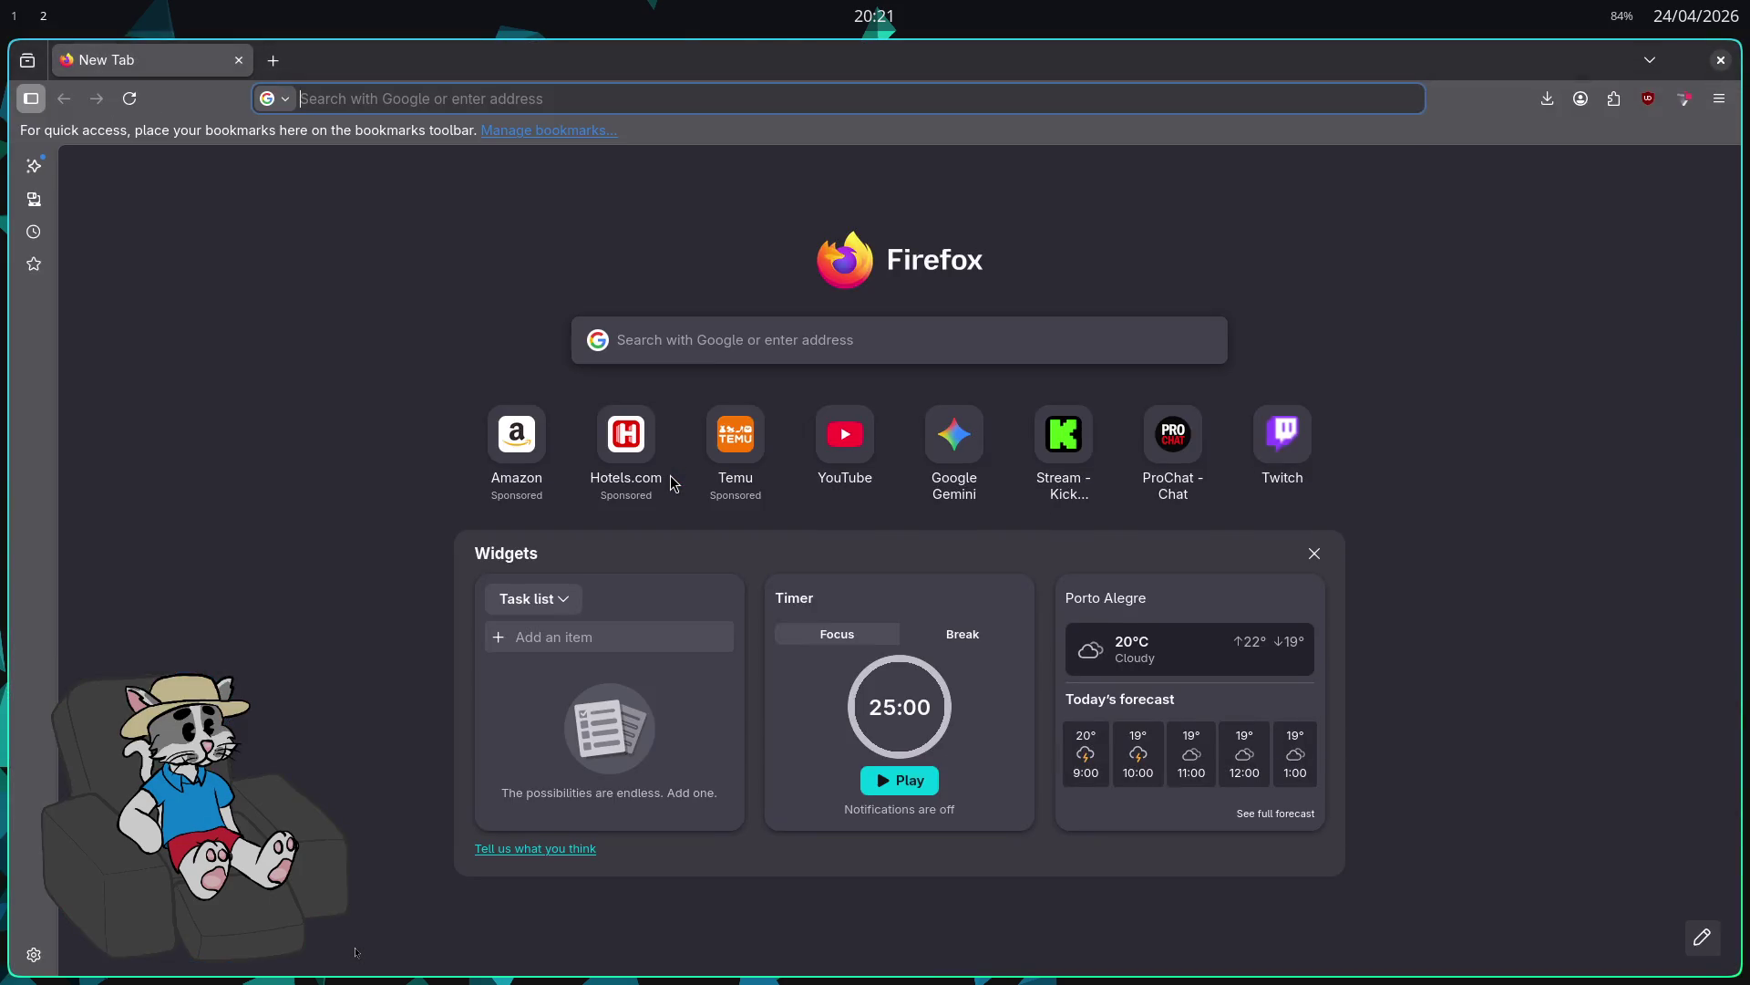
{"action": "key", "text": "ctrl+shift+p"}
{"action": "type", "text": "github.com/cherriesandmochi/gdmaim"}
{"action": "key", "text": "Return"}
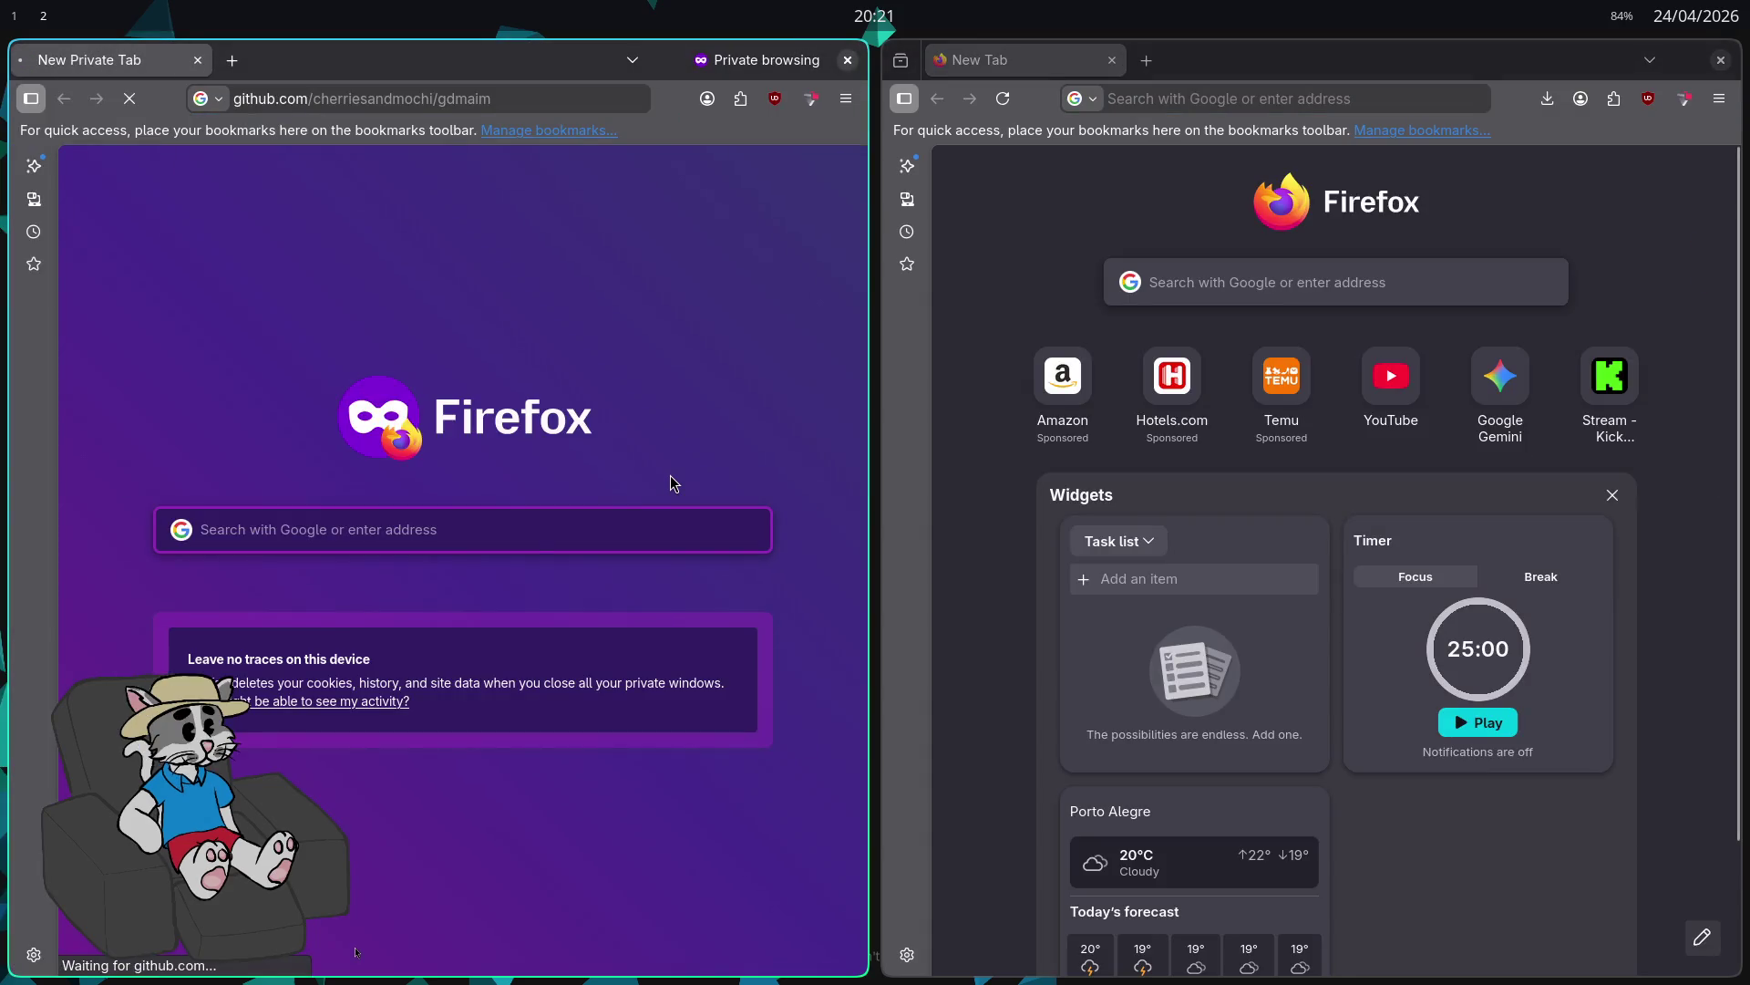
{"action": "key", "text": "F11"}
{"action": "scroll", "coordinate": [625, 410], "scroll_direction": "down", "scroll_amount": 15}
{"action": "scroll", "coordinate": [660, 480], "scroll_direction": "down", "scroll_amount": 6}
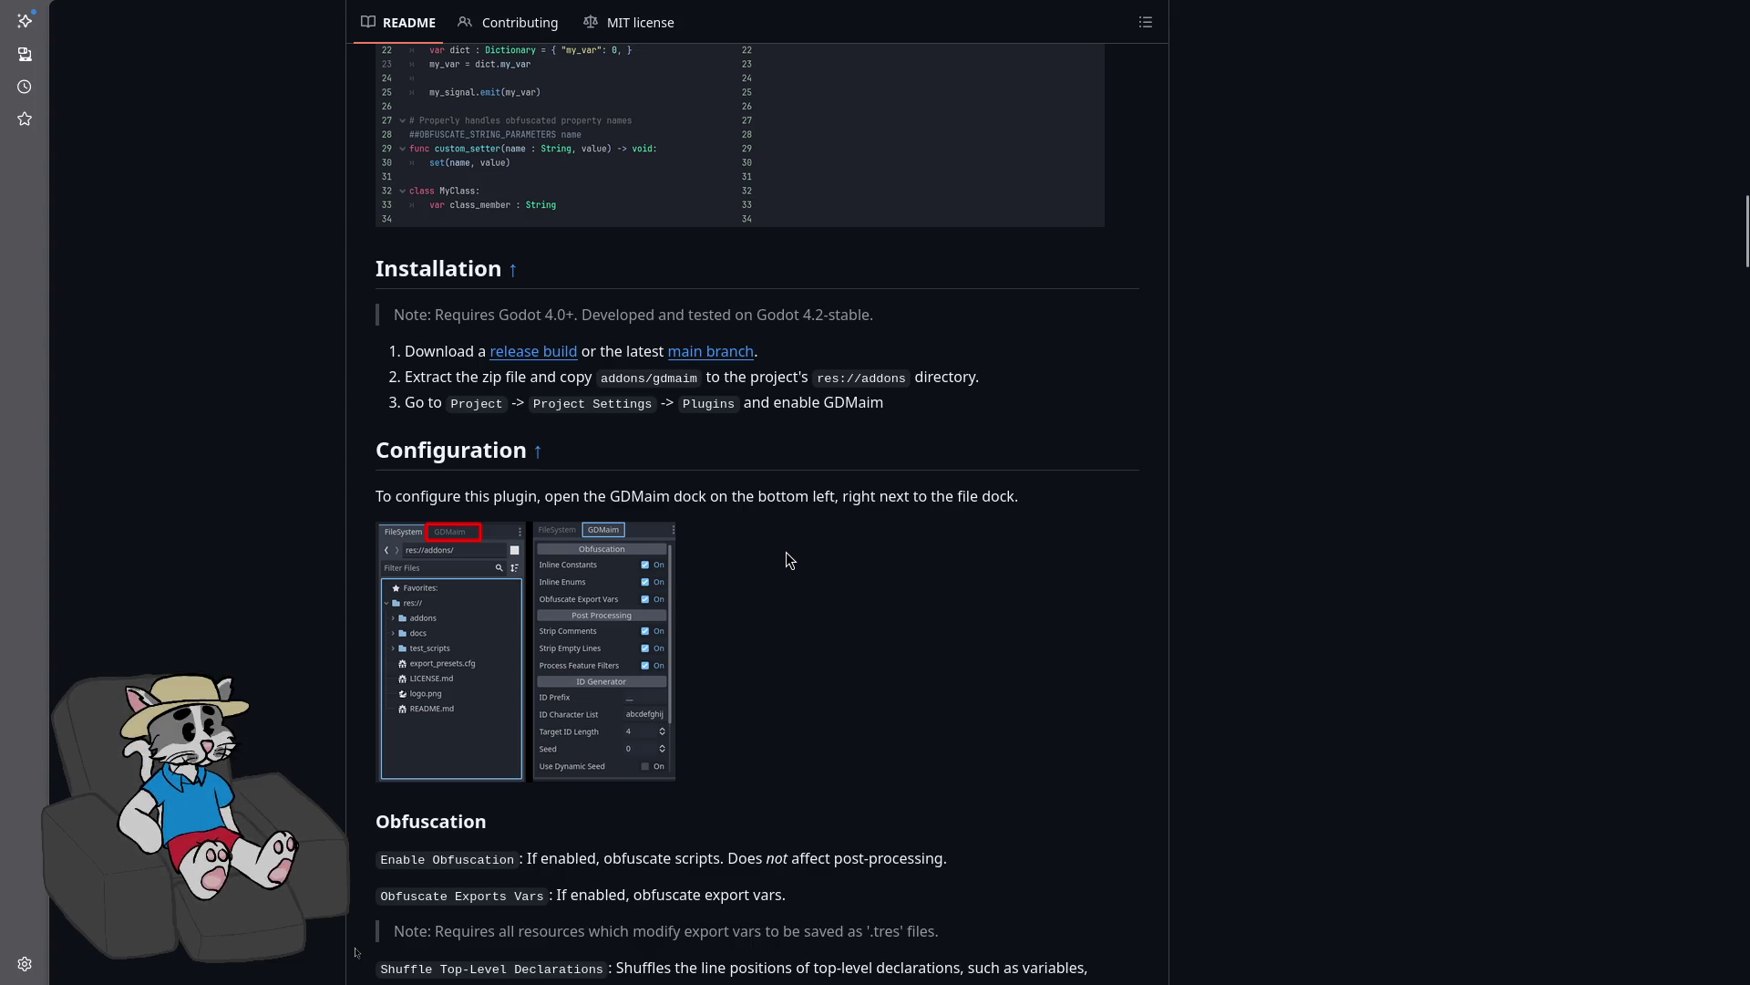
{"action": "key", "text": "ctrl+n"}
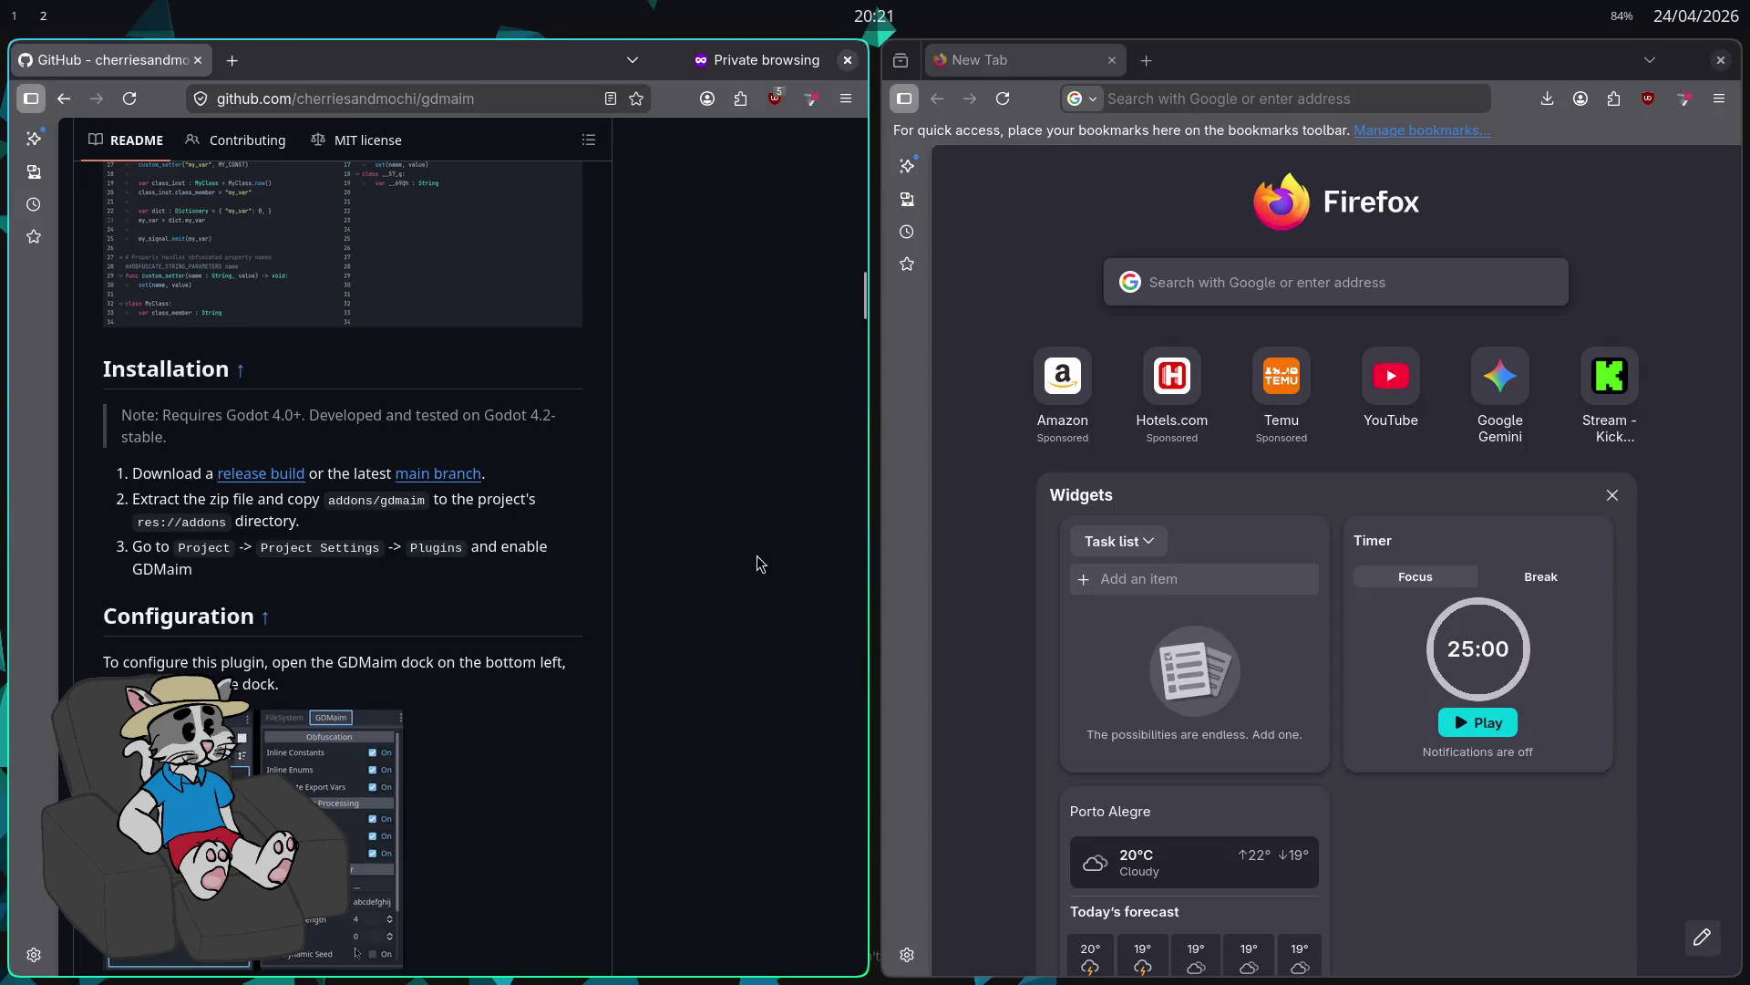
{"action": "key", "text": "super+1"}
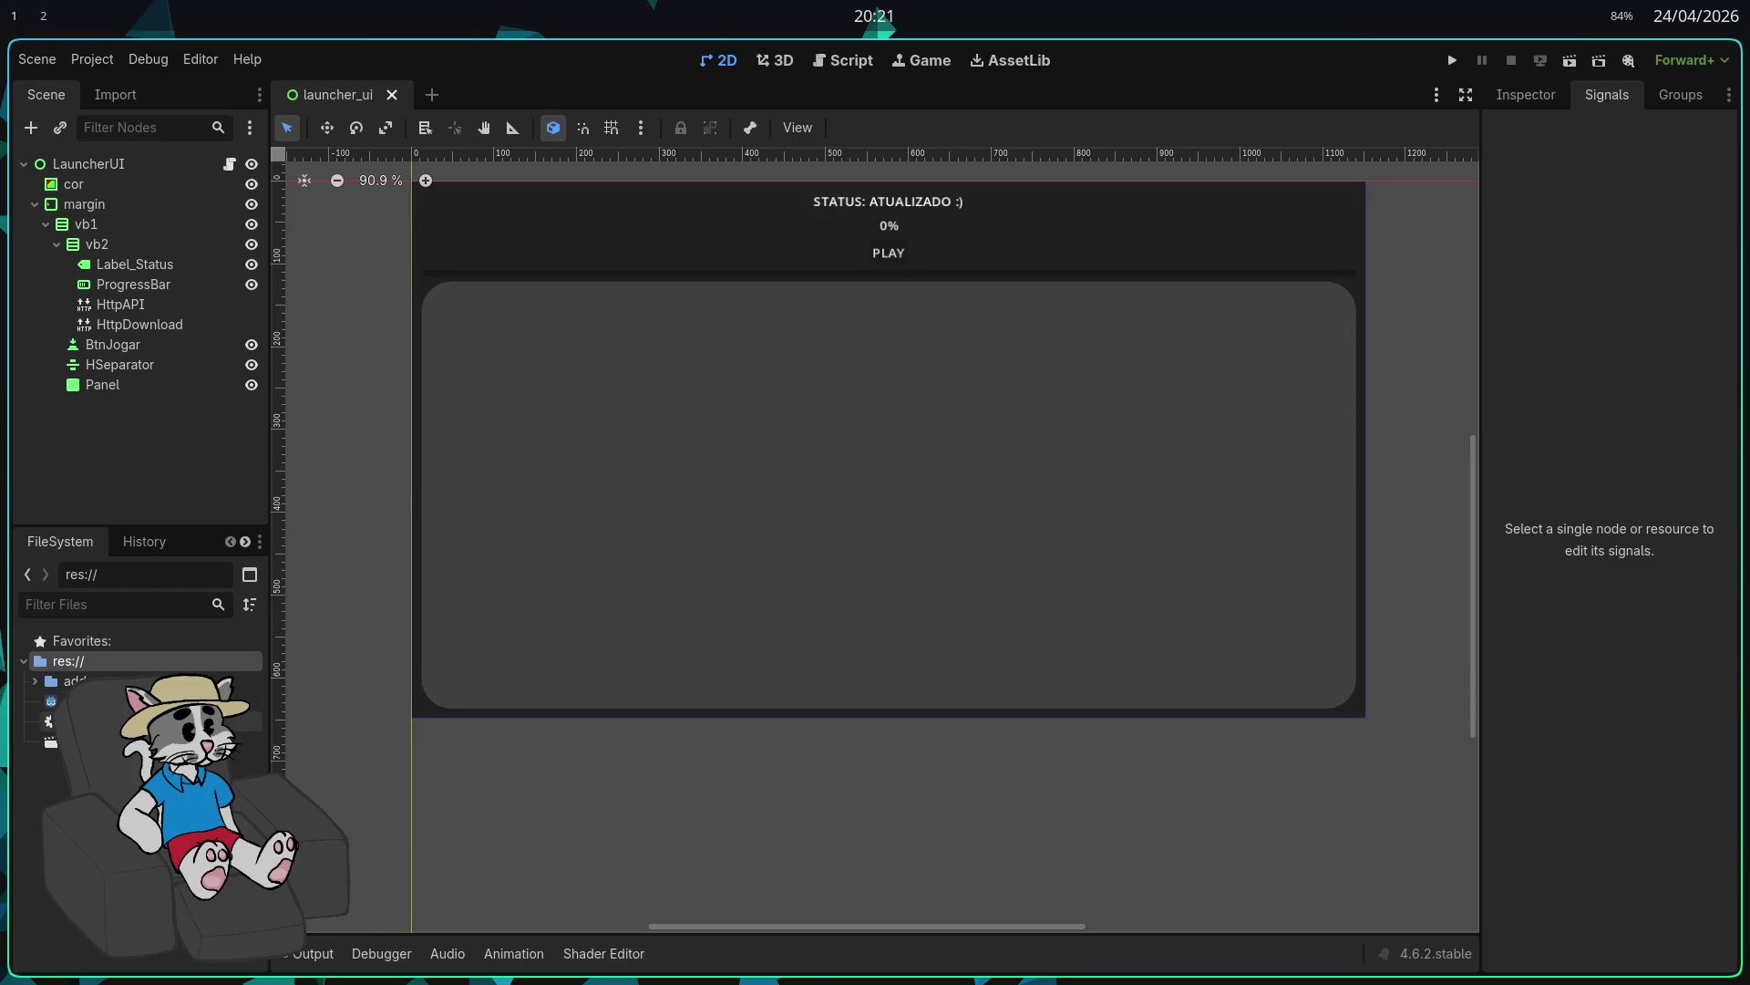
Step: Expand and collapse the addons/gdmaim folders in the FileSystem dock
{"action": "double_click", "coordinate": [37, 685]}
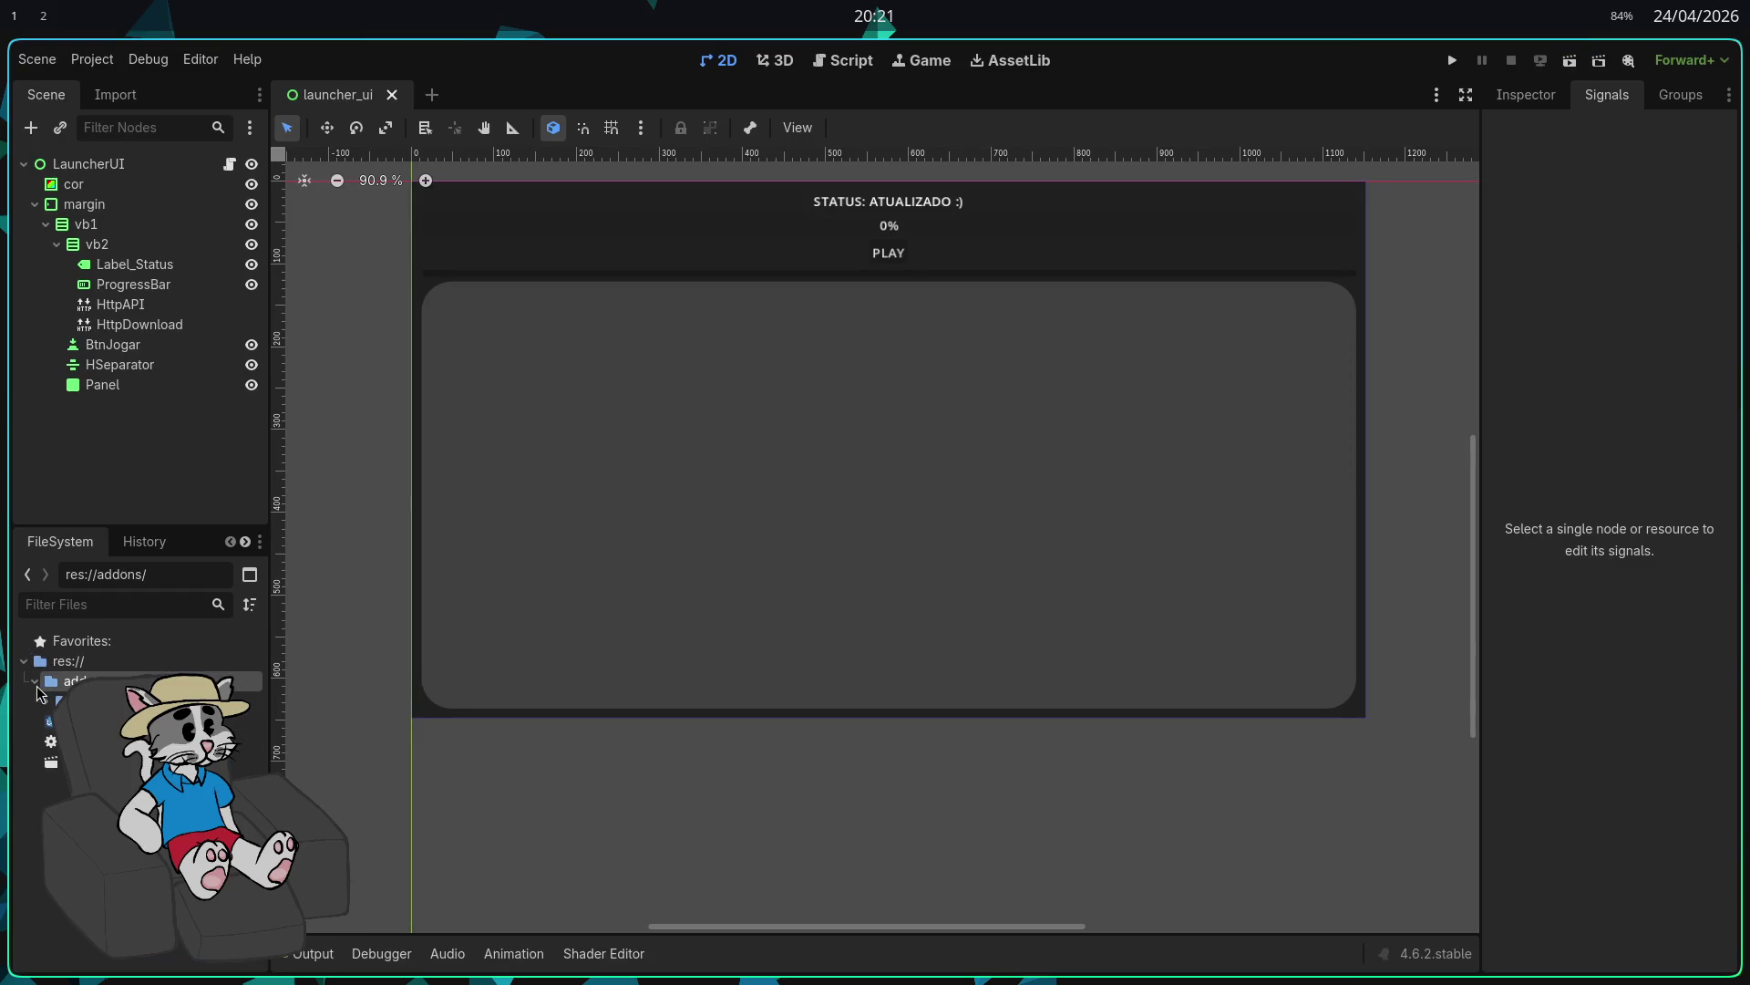
{"action": "double_click", "coordinate": [49, 702]}
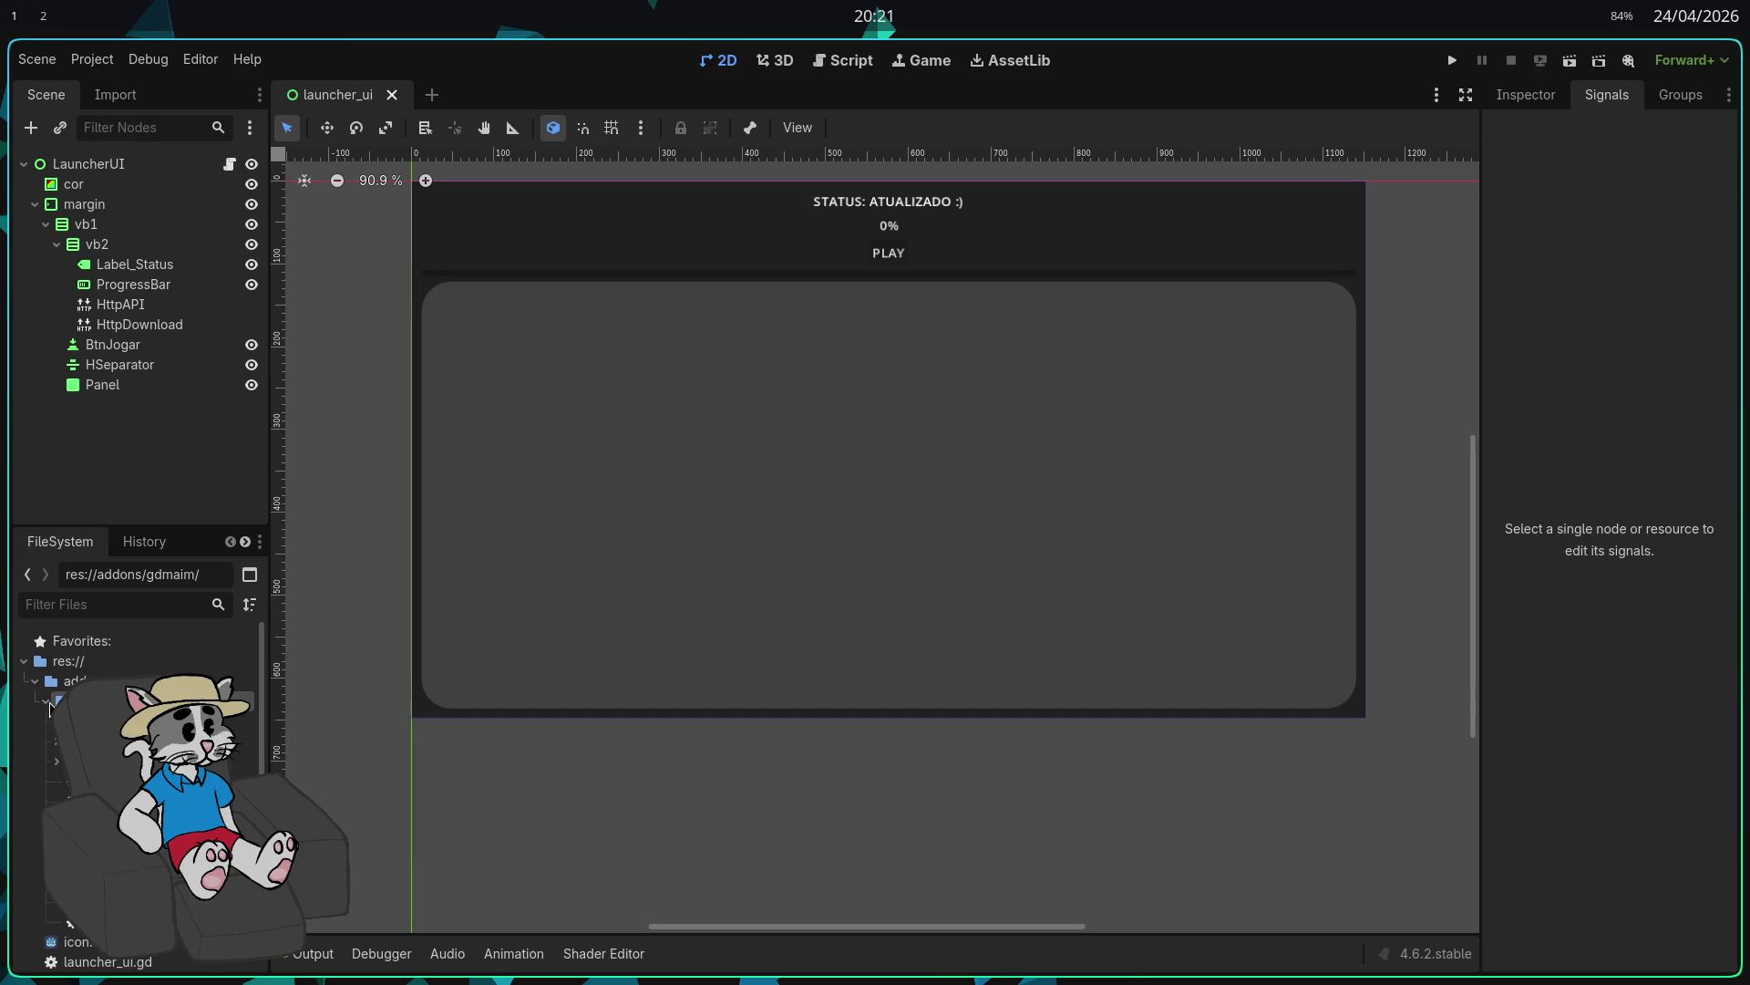
{"action": "left_click", "coordinate": [48, 701]}
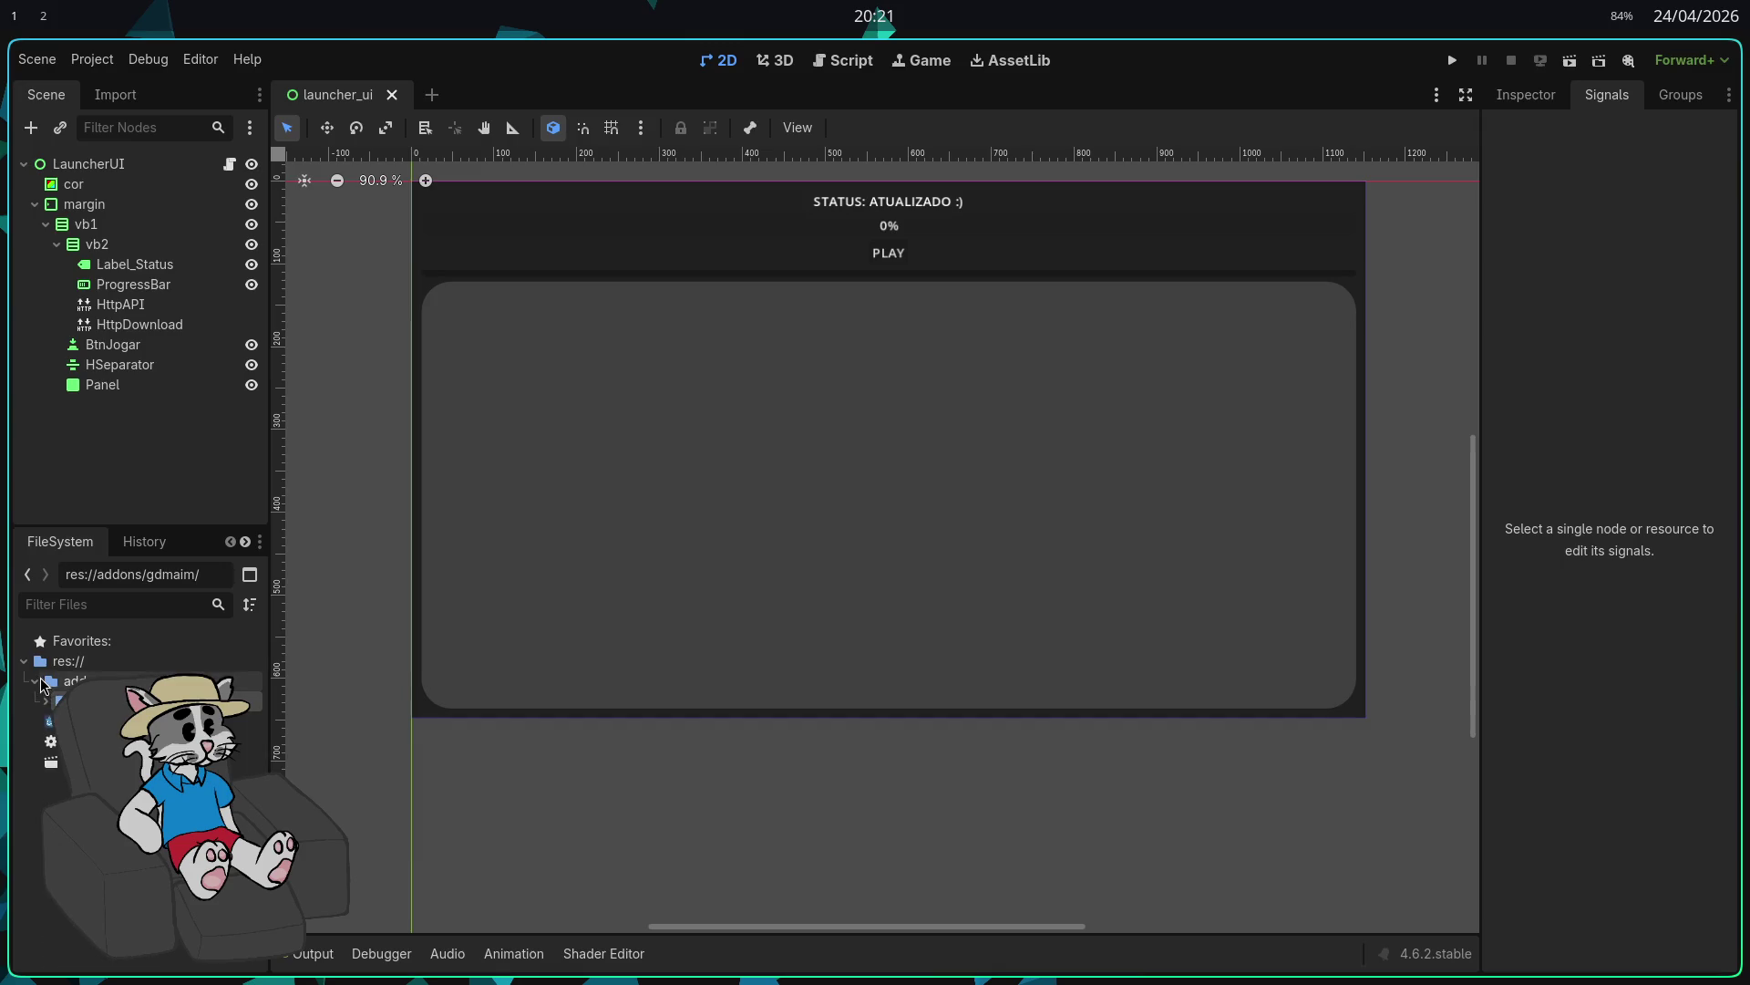
{"action": "left_click", "coordinate": [37, 684]}
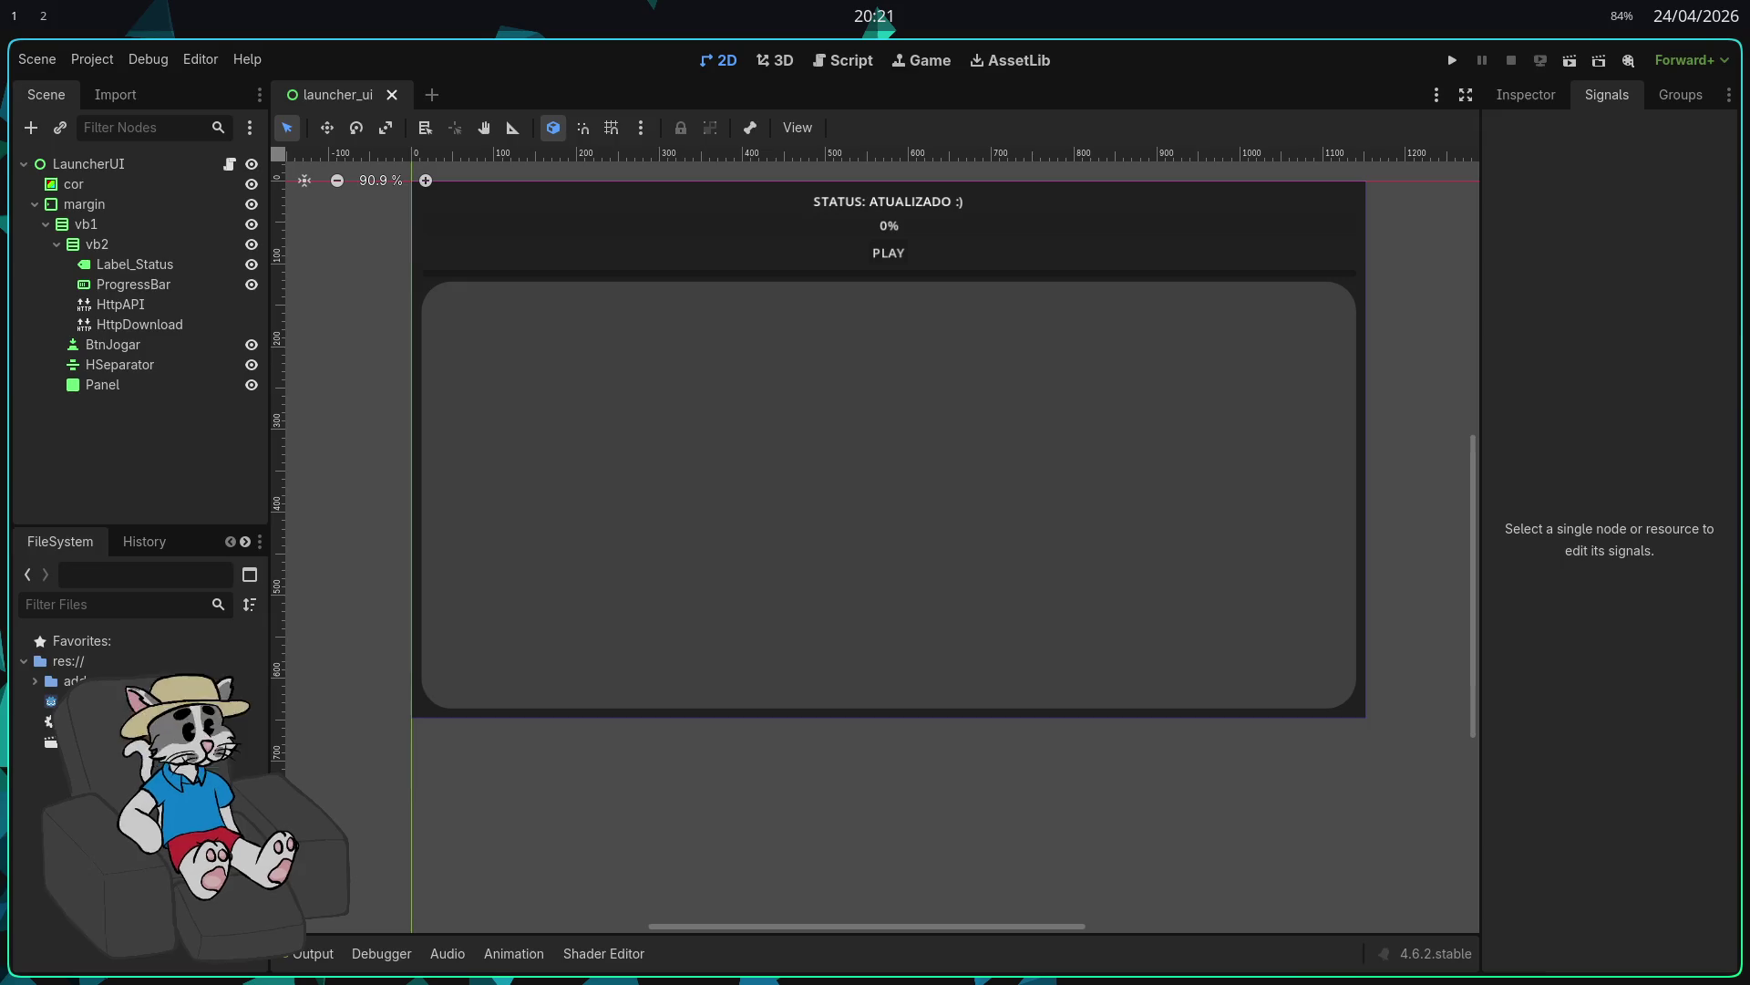
Step: Test-run the launcher with F5, then open a terminal from the res:// folder
{"action": "key", "text": "F5"}
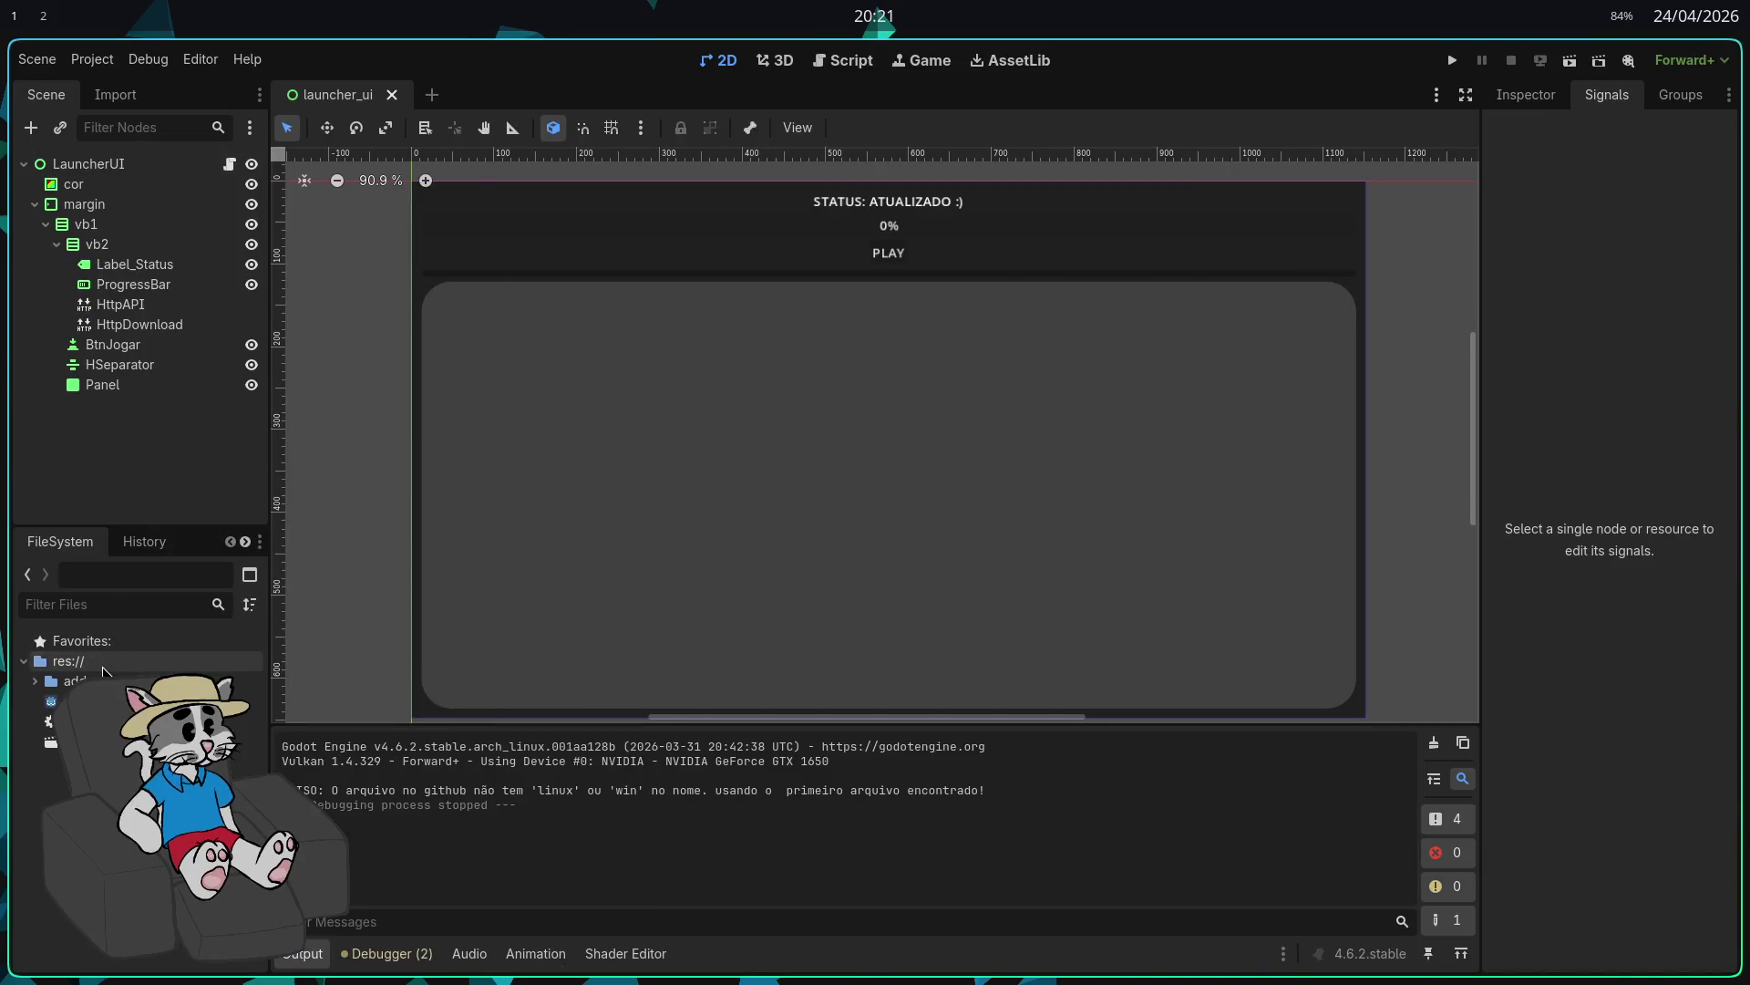
{"action": "right_click", "coordinate": [103, 662]}
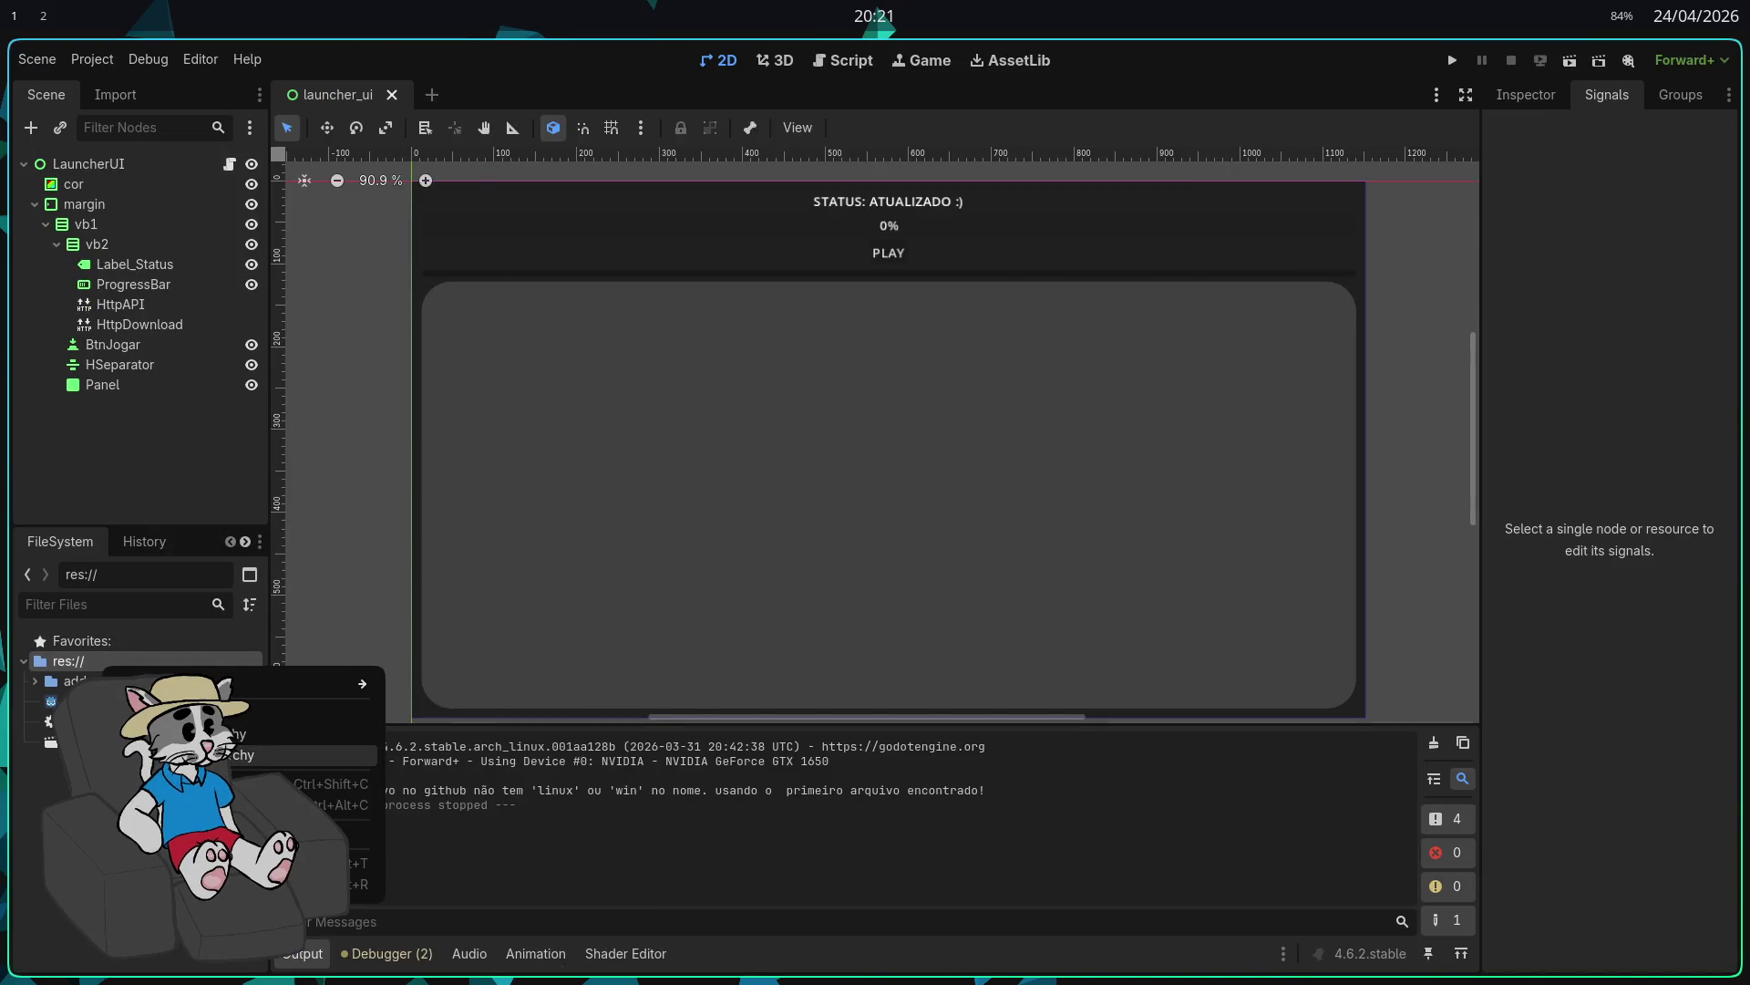
{"action": "right_click", "coordinate": [122, 665]}
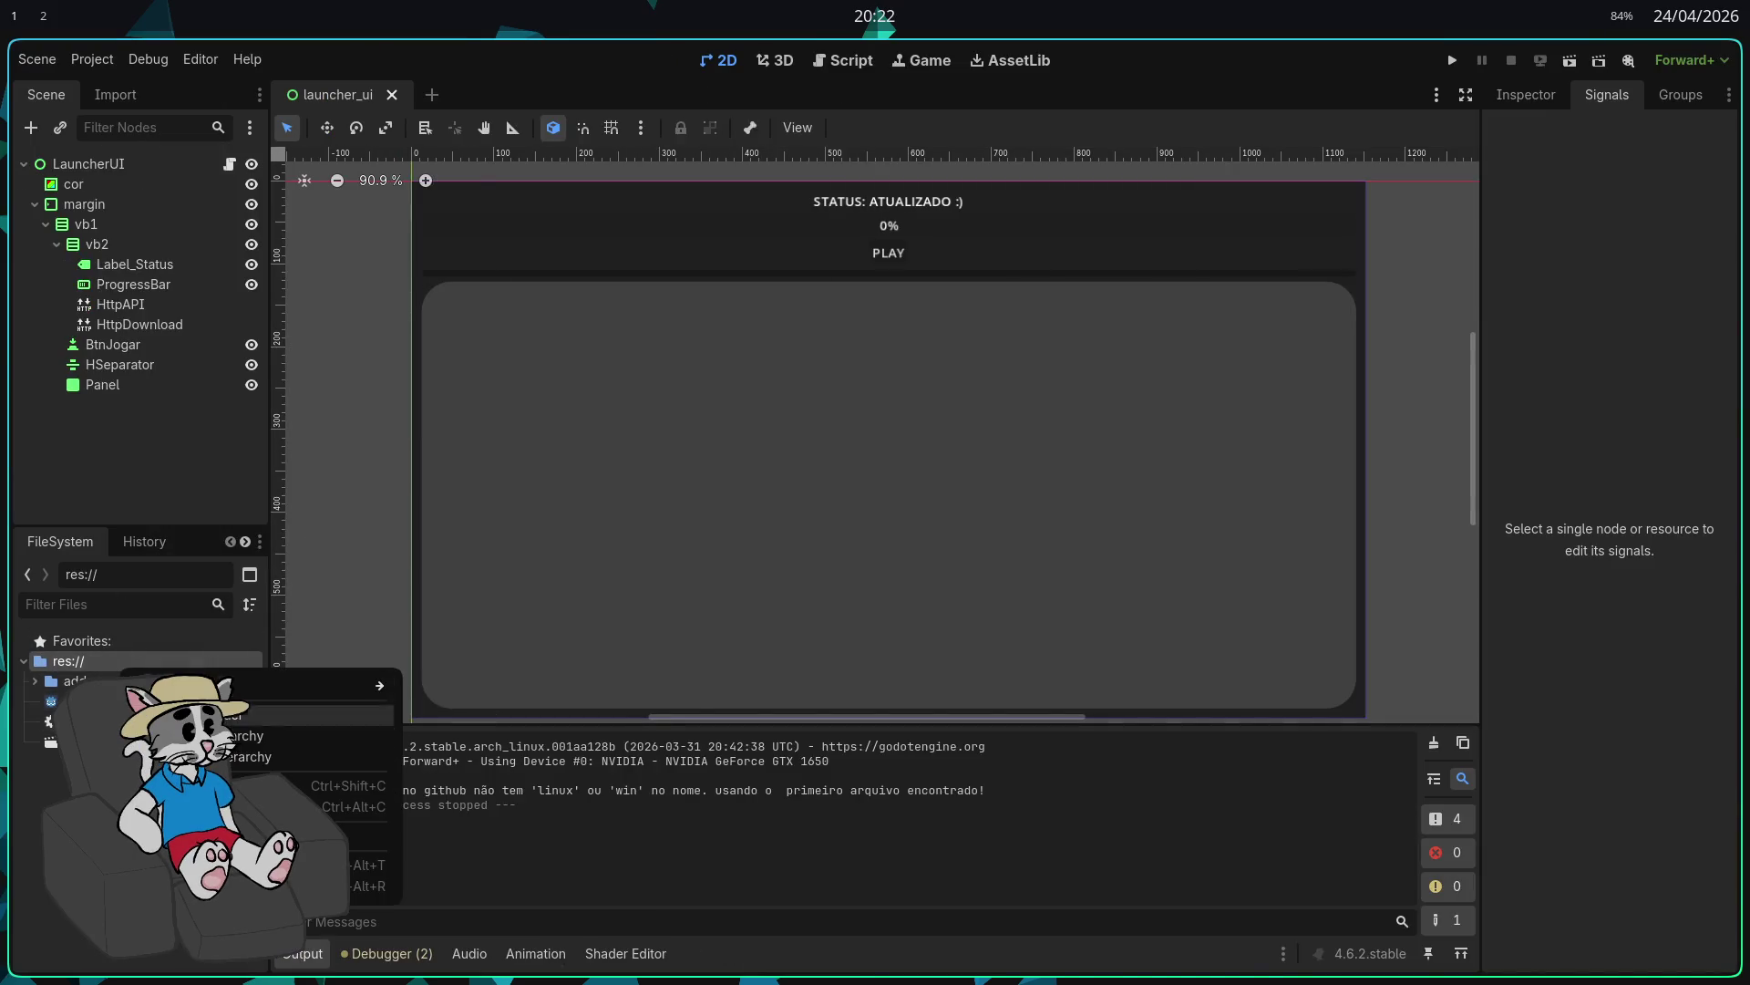
{"action": "left_click", "coordinate": [301, 864]}
Step: Run 'dolphin .' to inspect the docs folder, then close the terminal and file manager
{"action": "type", "text": "dolphin ./"}
{"action": "key", "text": "Return"}
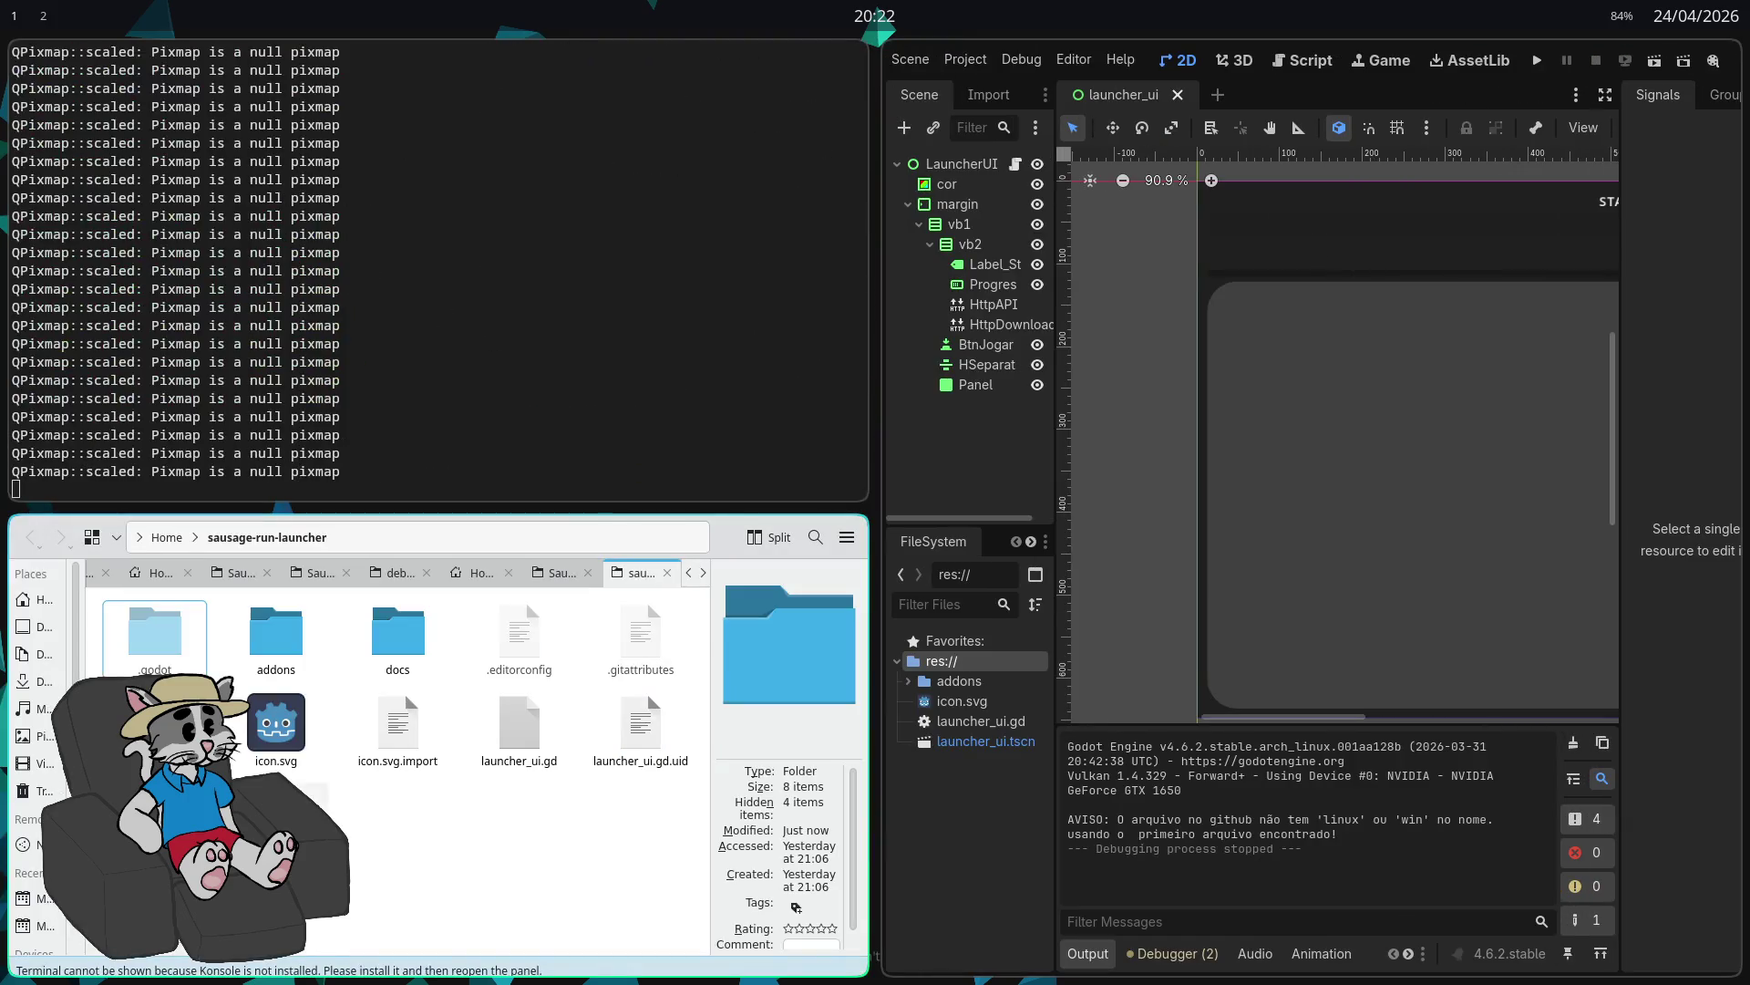
{"action": "double_click", "coordinate": [387, 642]}
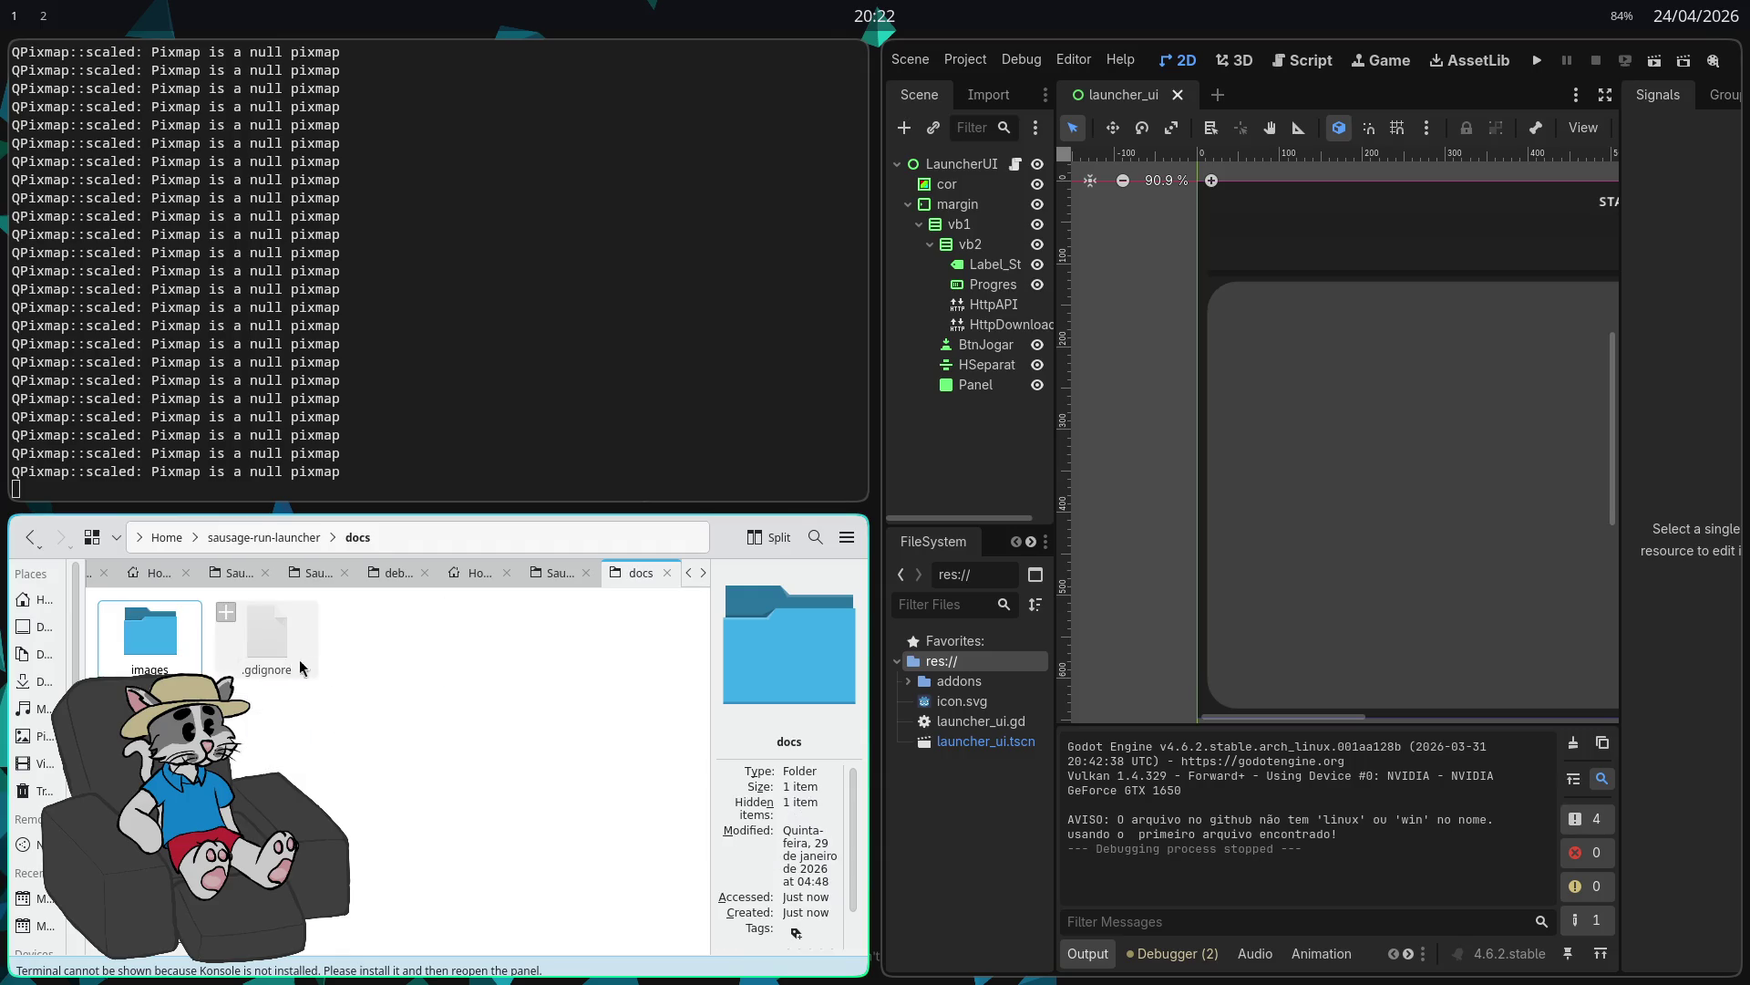
{"action": "key", "text": "super+q"}
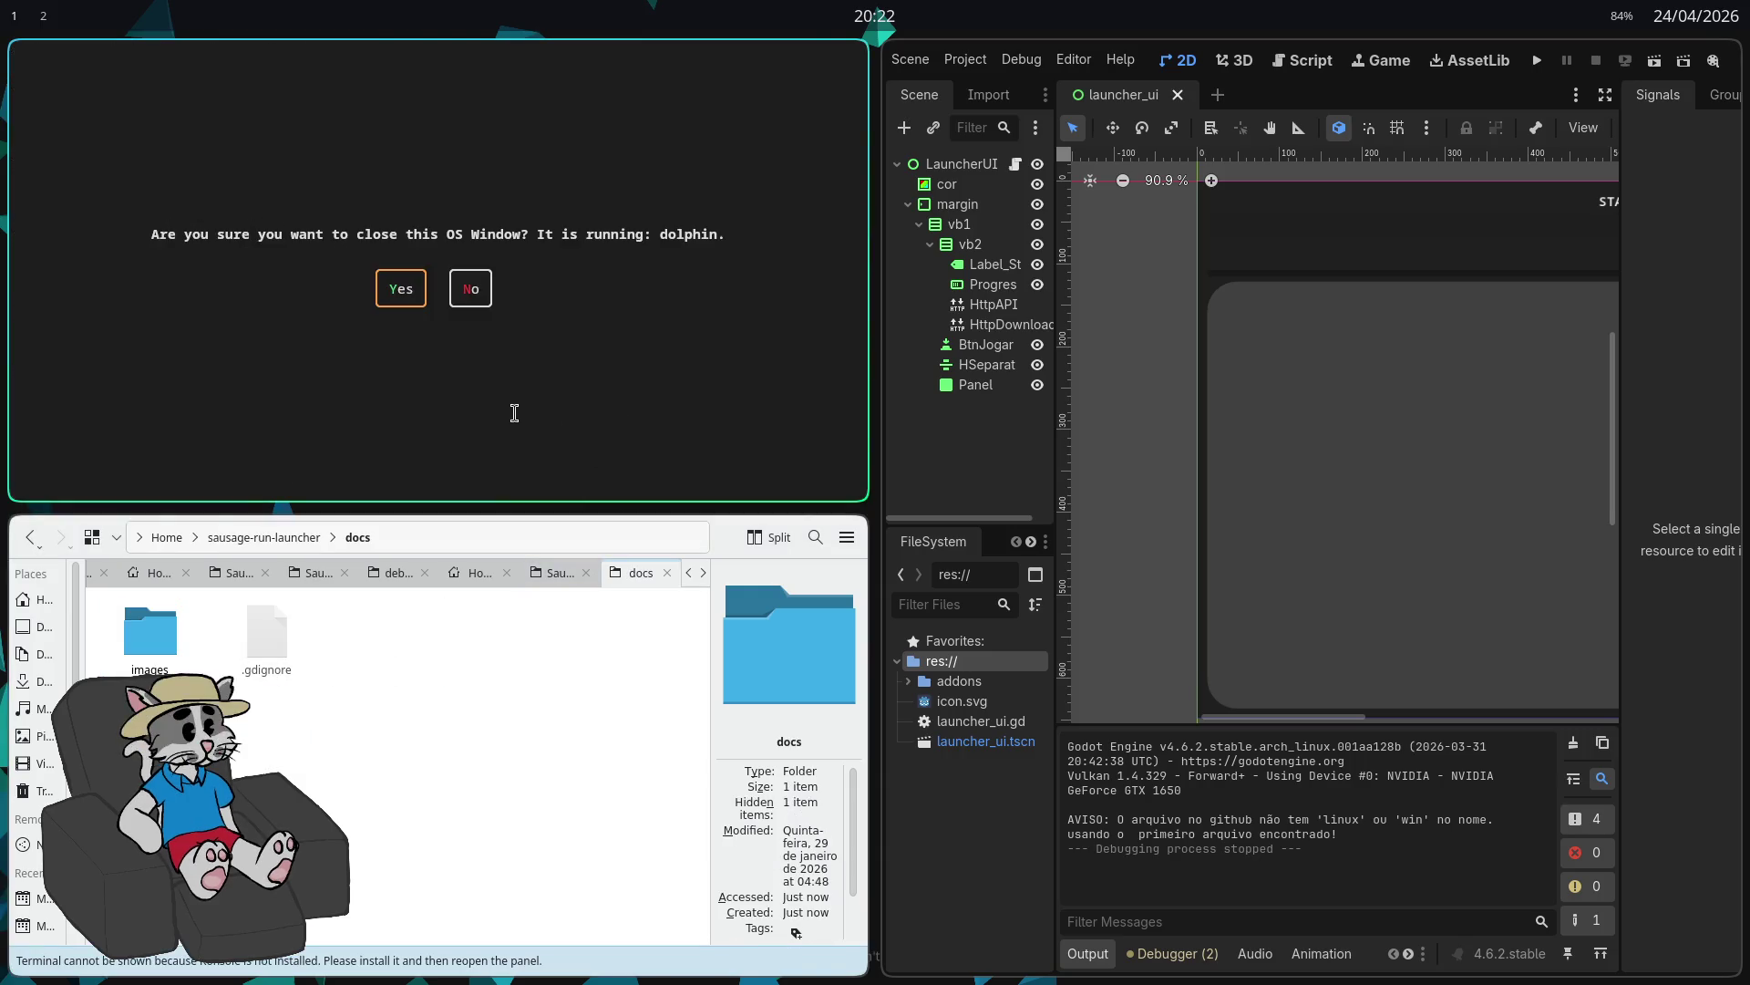
{"action": "left_click", "coordinate": [401, 288]}
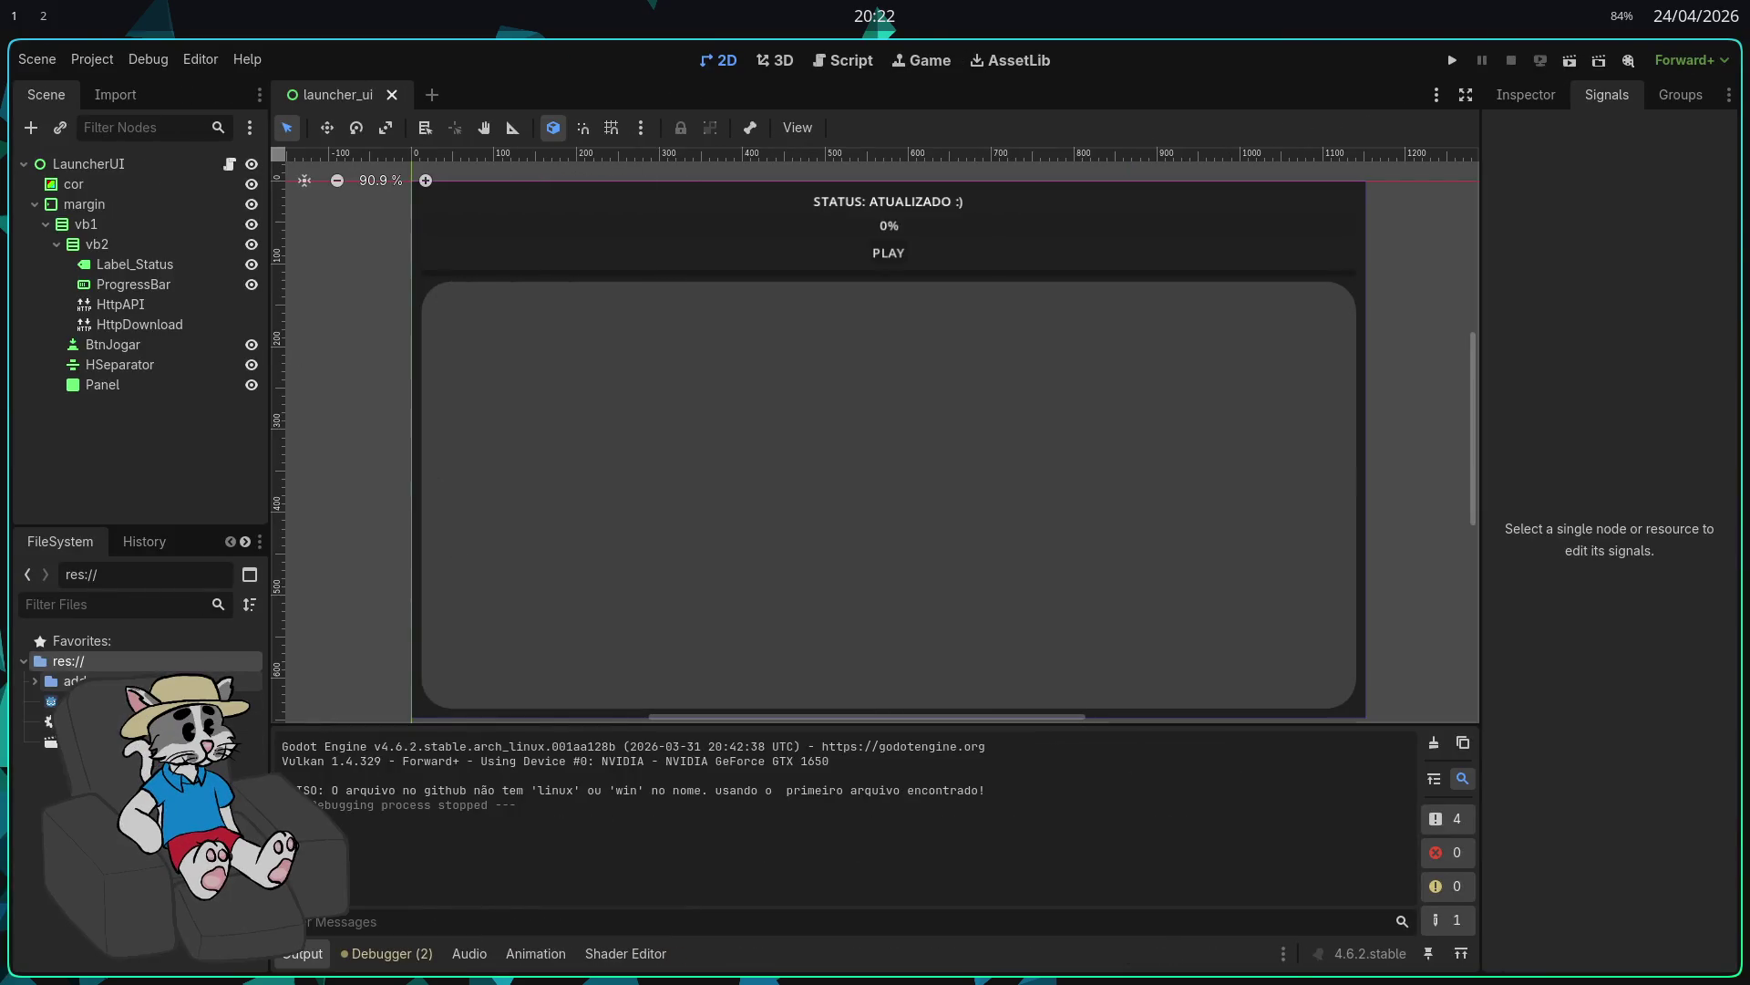
Step: Expand addons > gdmaim in the FileSystem dock and click through its subfolders, including ui
{"action": "left_click", "coordinate": [73, 681]}
{"action": "left_click", "coordinate": [34, 681]}
{"action": "left_click", "coordinate": [72, 701]}
{"action": "left_click", "coordinate": [46, 701]}
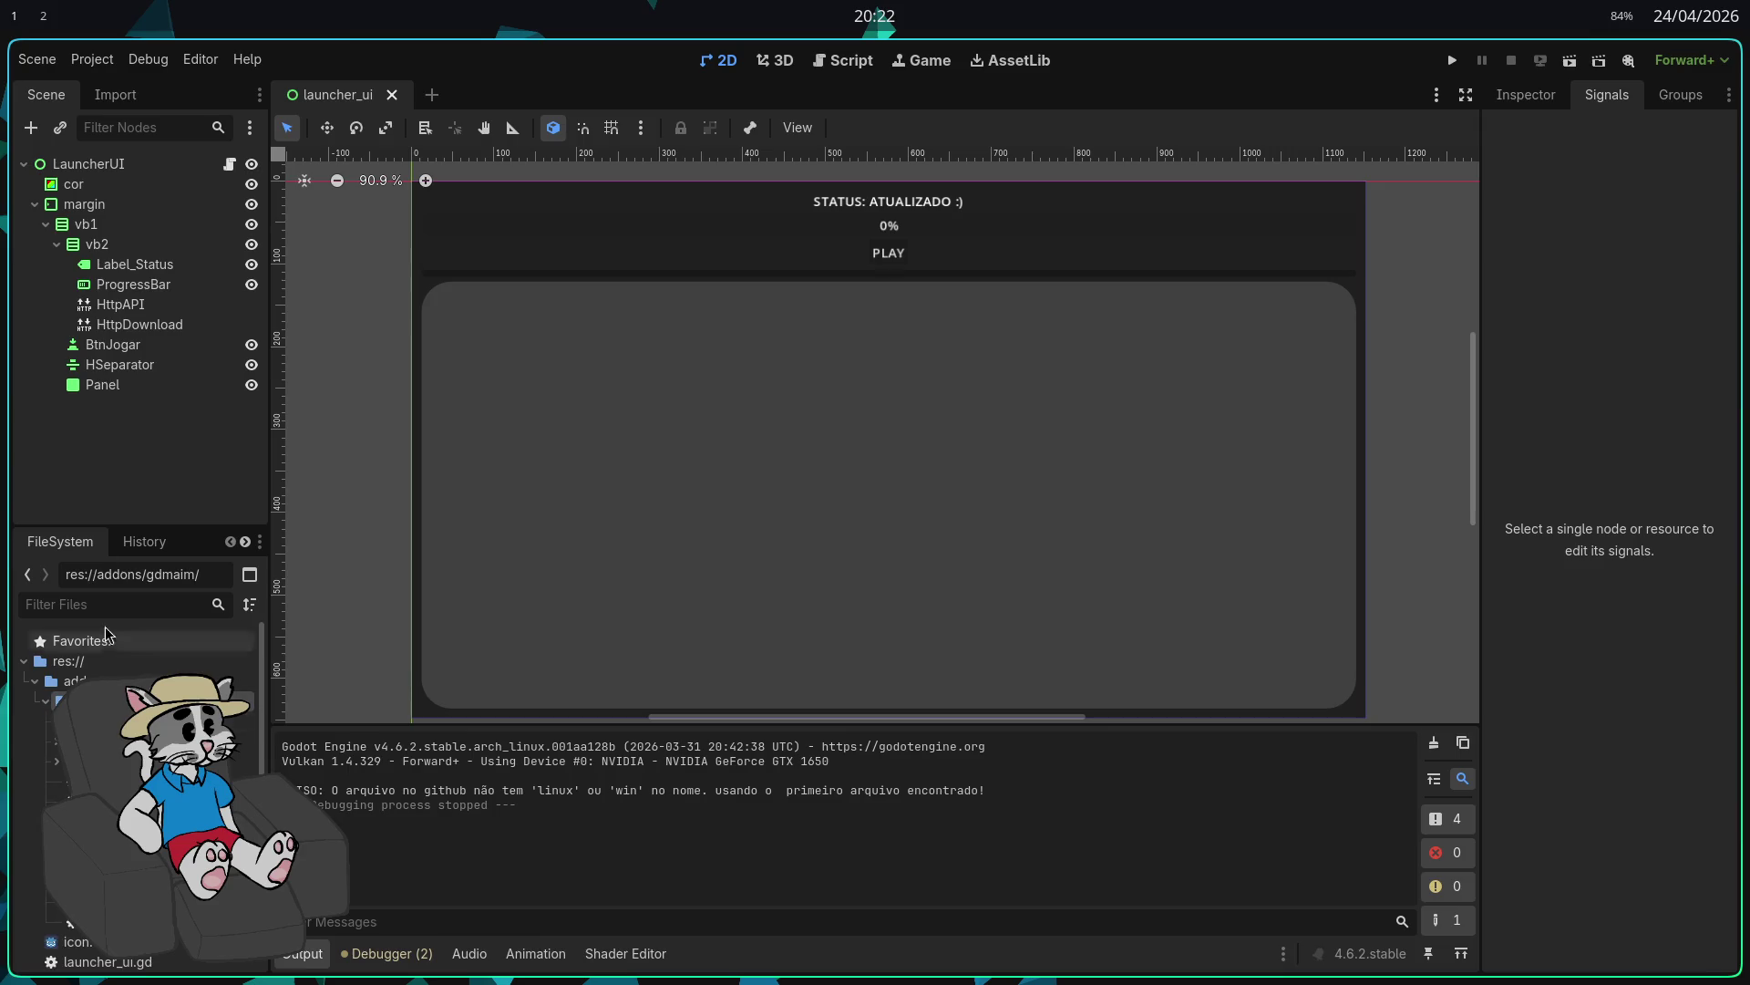
{"action": "left_click", "coordinate": [115, 94]}
{"action": "left_click", "coordinate": [136, 721]}
{"action": "left_click", "coordinate": [137, 741]}
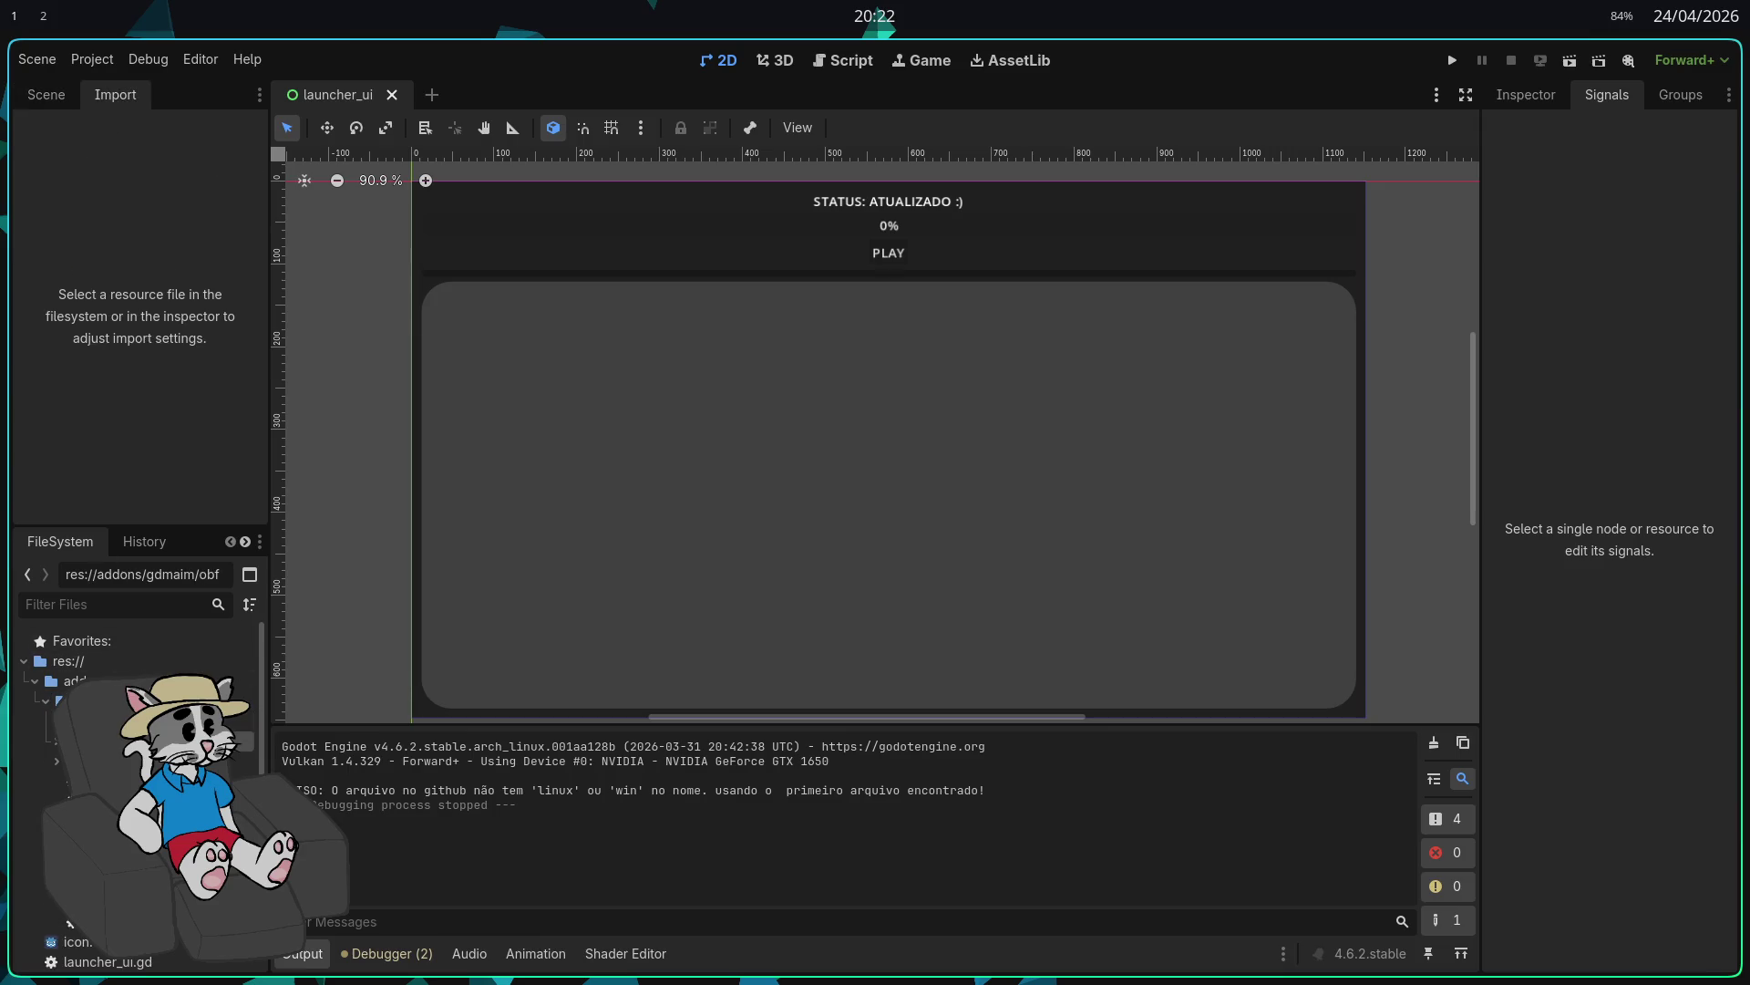
{"action": "left_click", "coordinate": [137, 762]}
{"action": "left_click", "coordinate": [137, 922]}
{"action": "right_click", "coordinate": [164, 922]}
{"action": "left_click", "coordinate": [137, 903]}
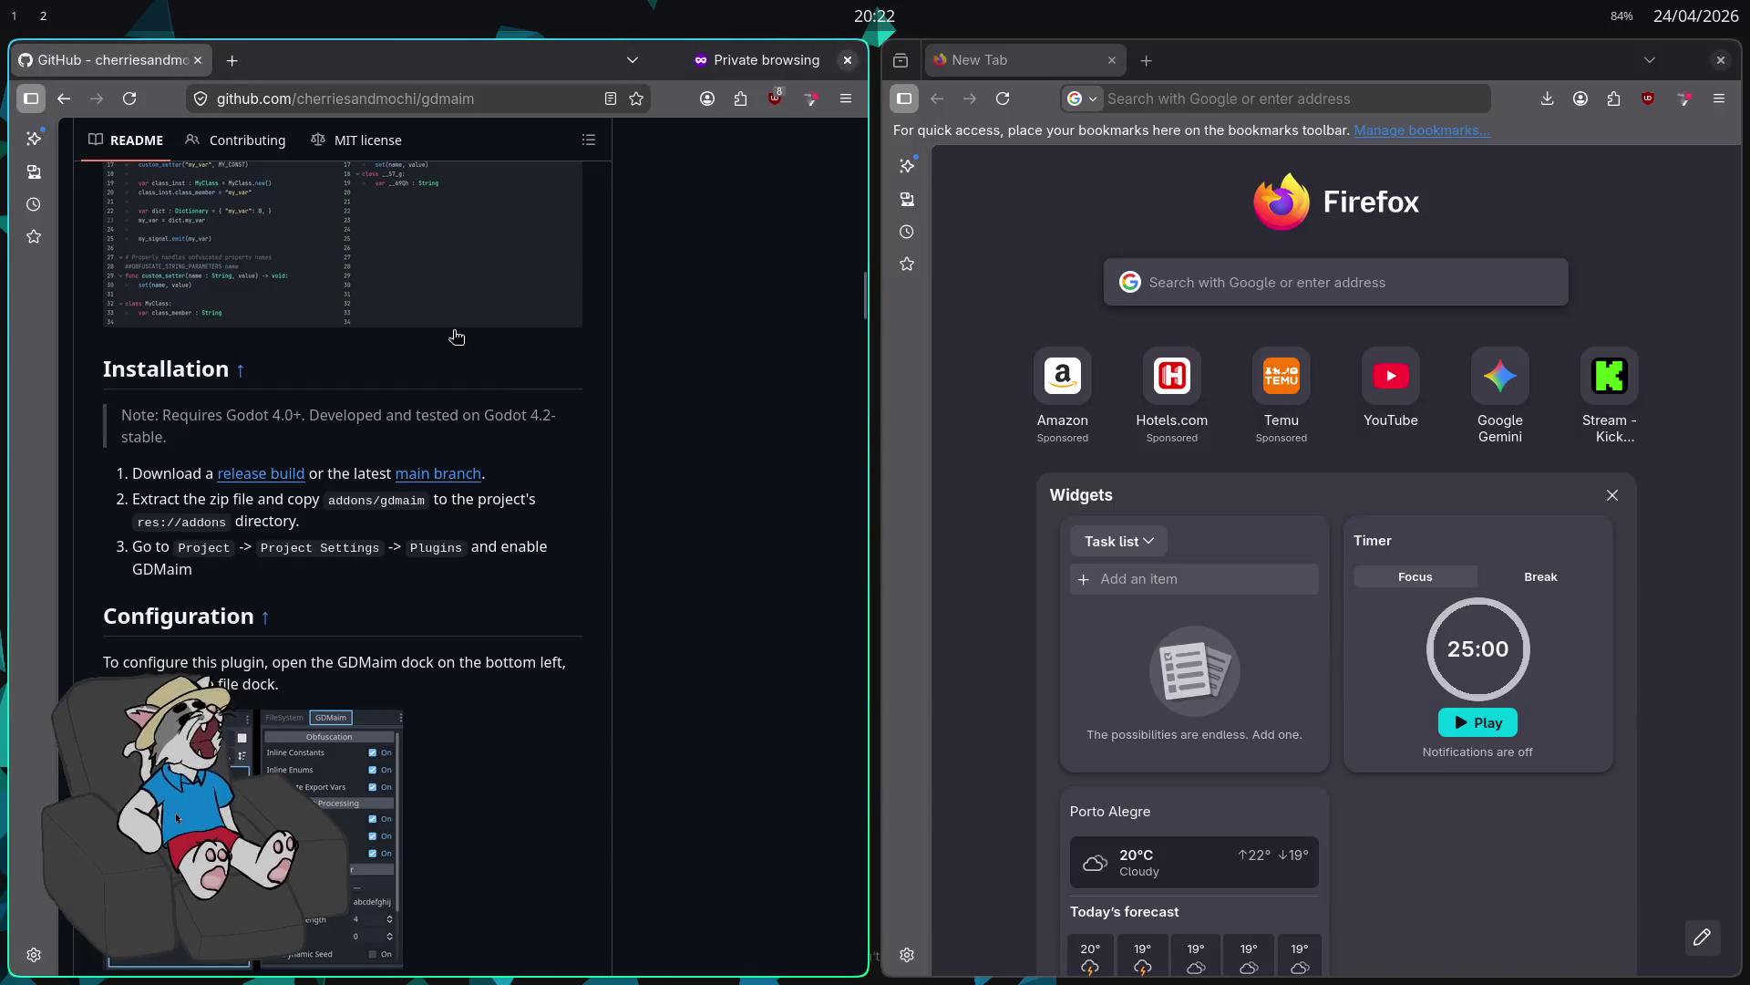
Step: Close the extra Firefox window and view configuration_window.png from the README's Configuration section
{"action": "key", "text": "super+2"}
{"action": "key", "text": "ctrl+w"}
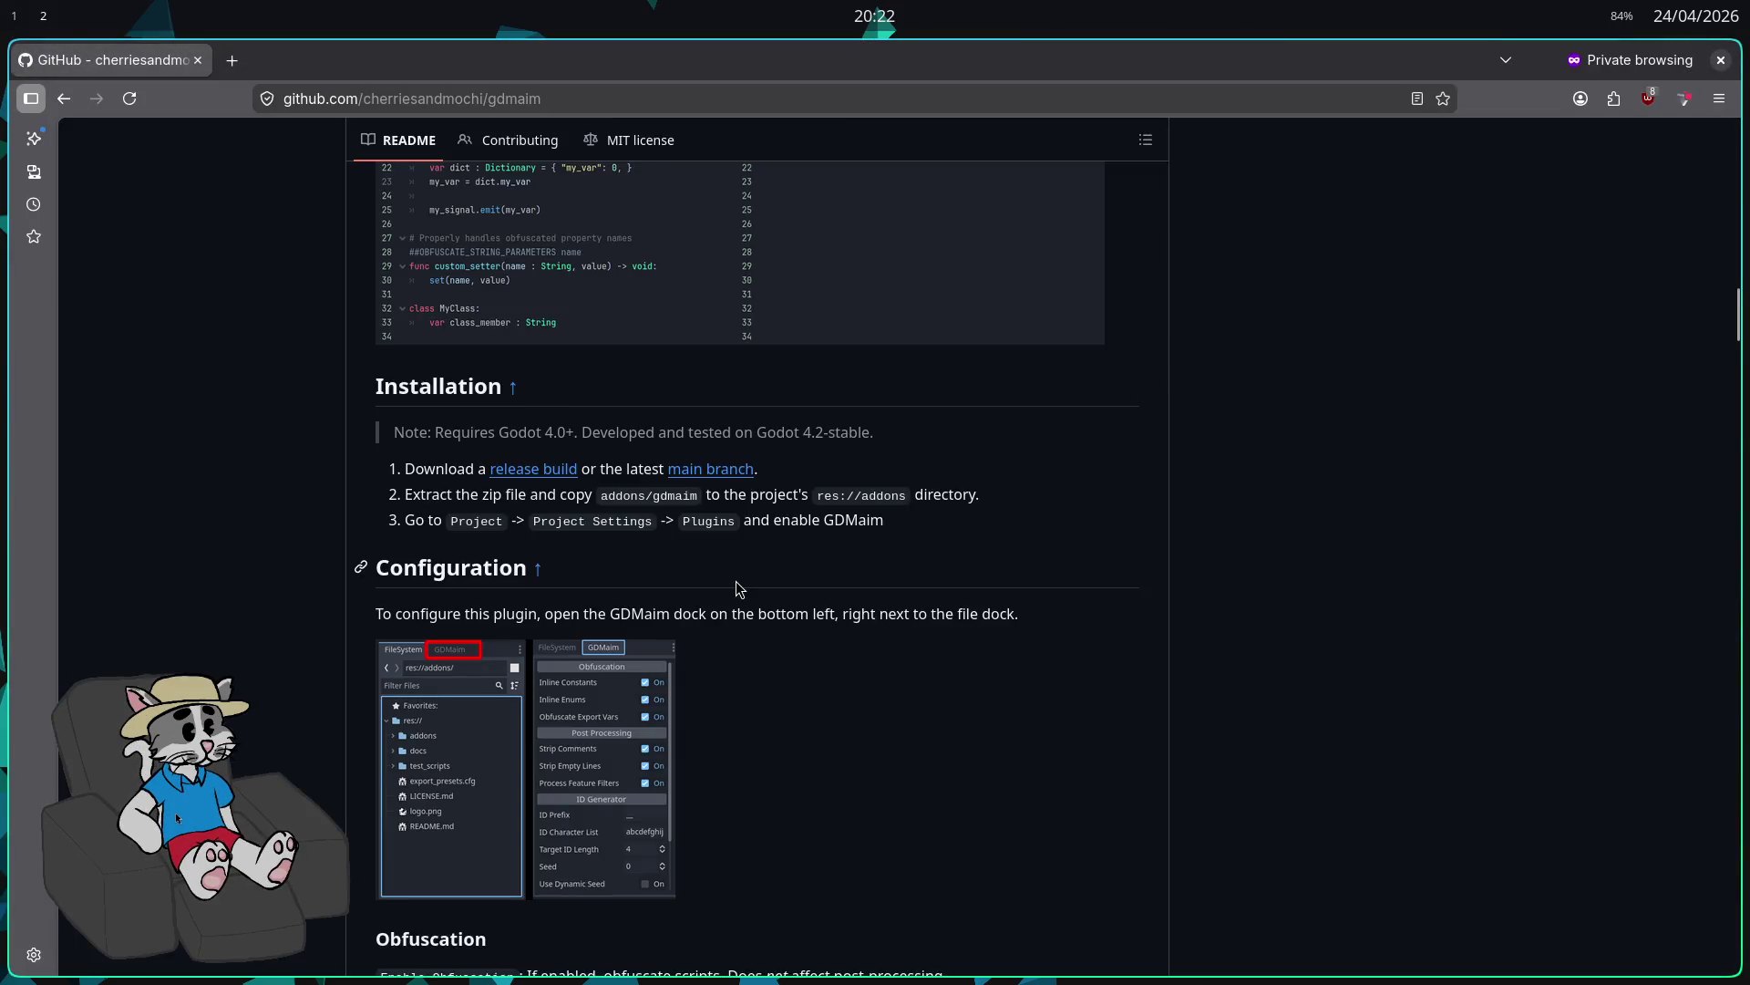
{"action": "scroll", "coordinate": [736, 582], "scroll_direction": "down", "scroll_amount": 3}
{"action": "scroll", "coordinate": [774, 575], "scroll_direction": "up", "scroll_amount": 3}
{"action": "scroll", "coordinate": [773, 575], "scroll_direction": "down", "scroll_amount": 3}
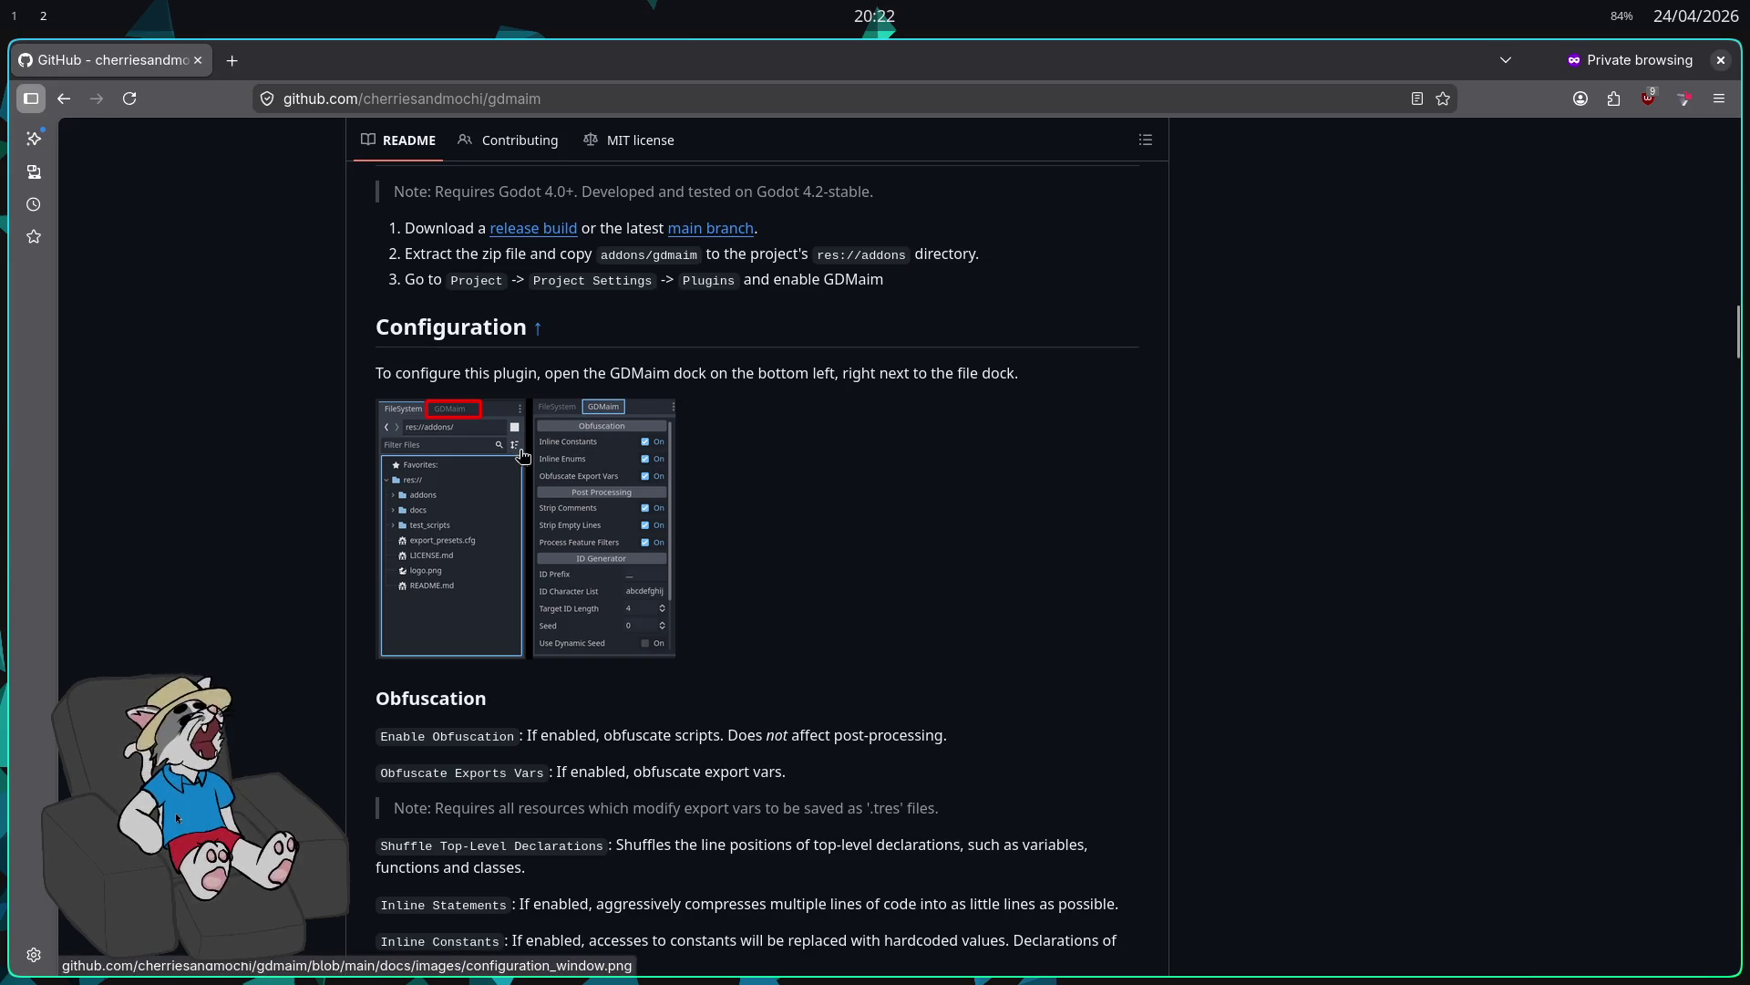
{"action": "left_click", "coordinate": [560, 433]}
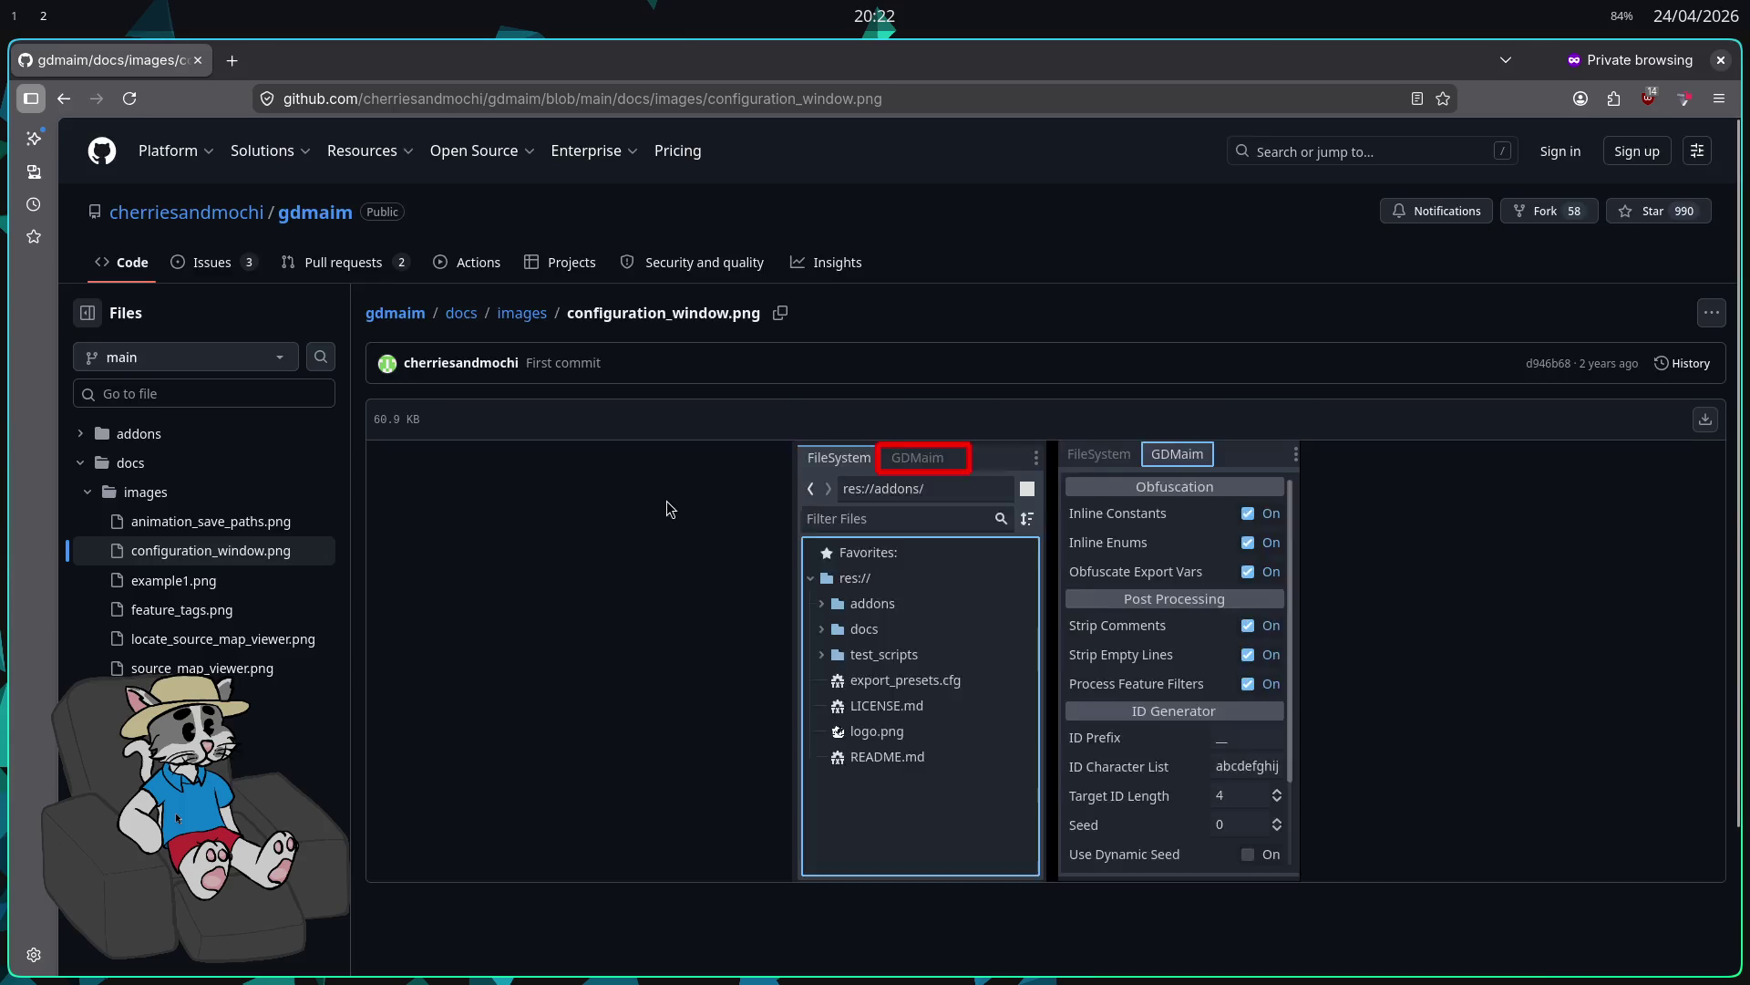
{"action": "scroll", "coordinate": [721, 493], "scroll_direction": "down", "scroll_amount": 3}
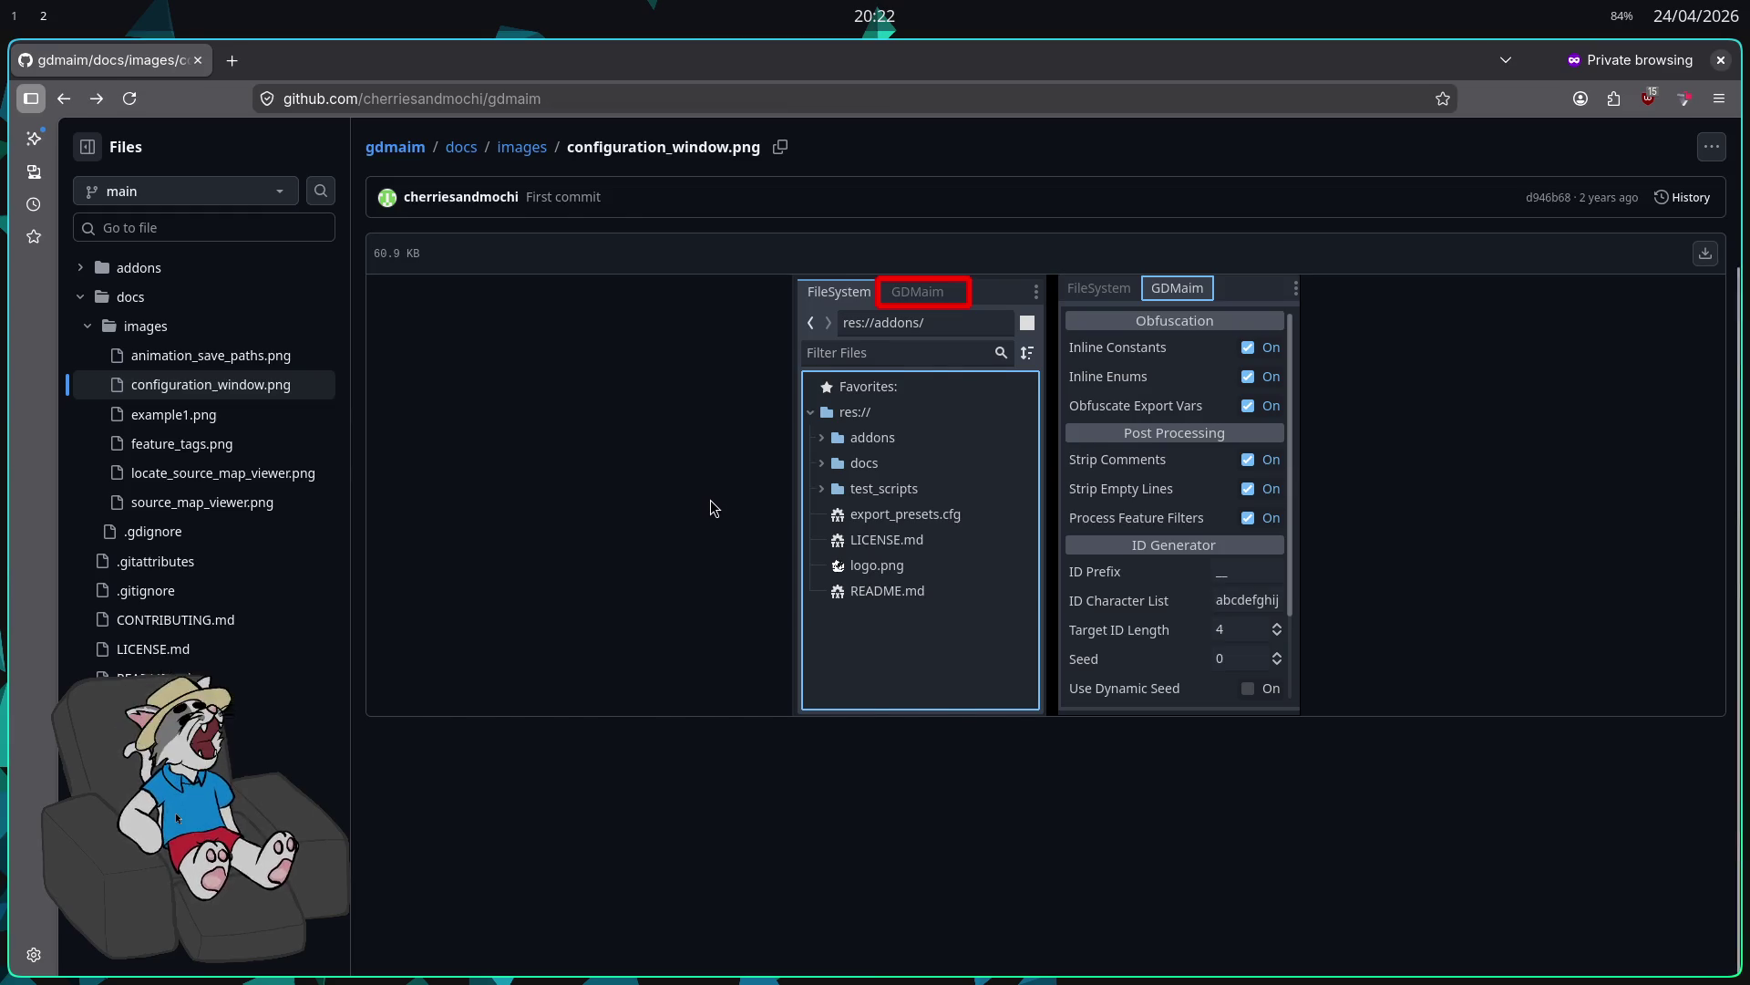
{"action": "key", "text": "alt+Left"}
{"action": "scroll", "coordinate": [581, 540], "scroll_direction": "down", "scroll_amount": 2}
{"action": "key", "text": "alt+Tab"}
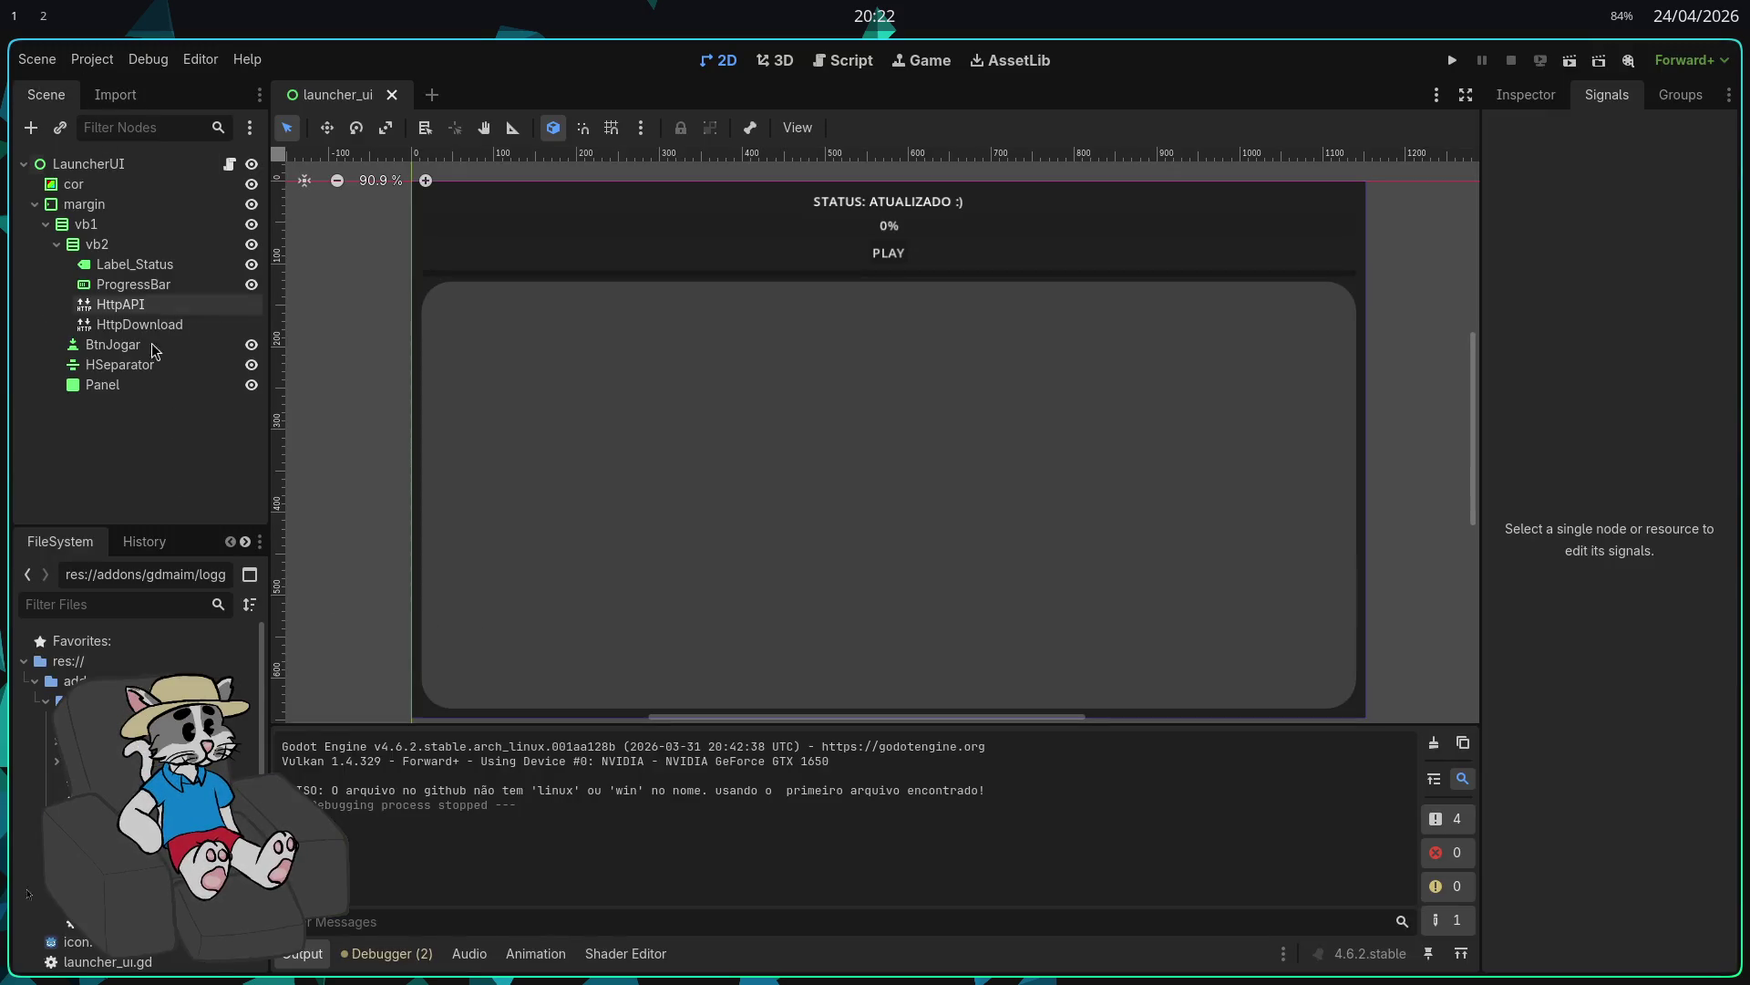
Step: Navigate the FileSystem dock back to res://addons/gdmaim/
{"action": "left_click", "coordinate": [27, 575]}
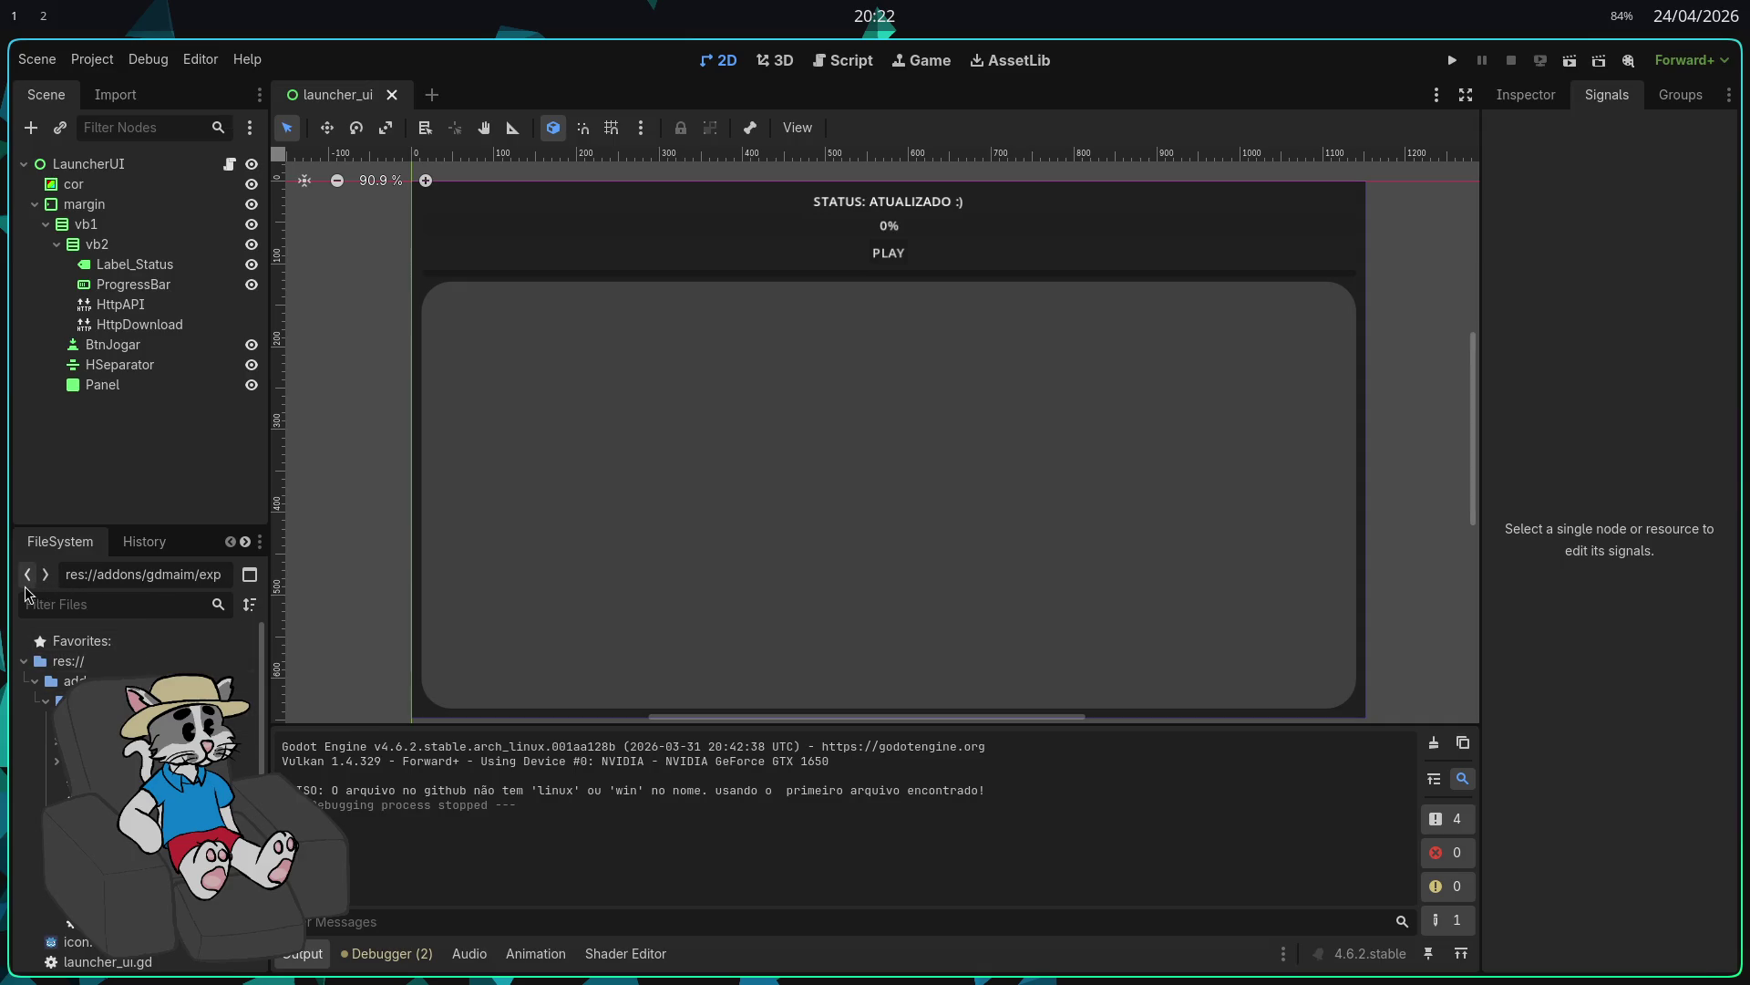
{"action": "left_click", "coordinate": [26, 580]}
{"action": "left_click", "coordinate": [34, 681]}
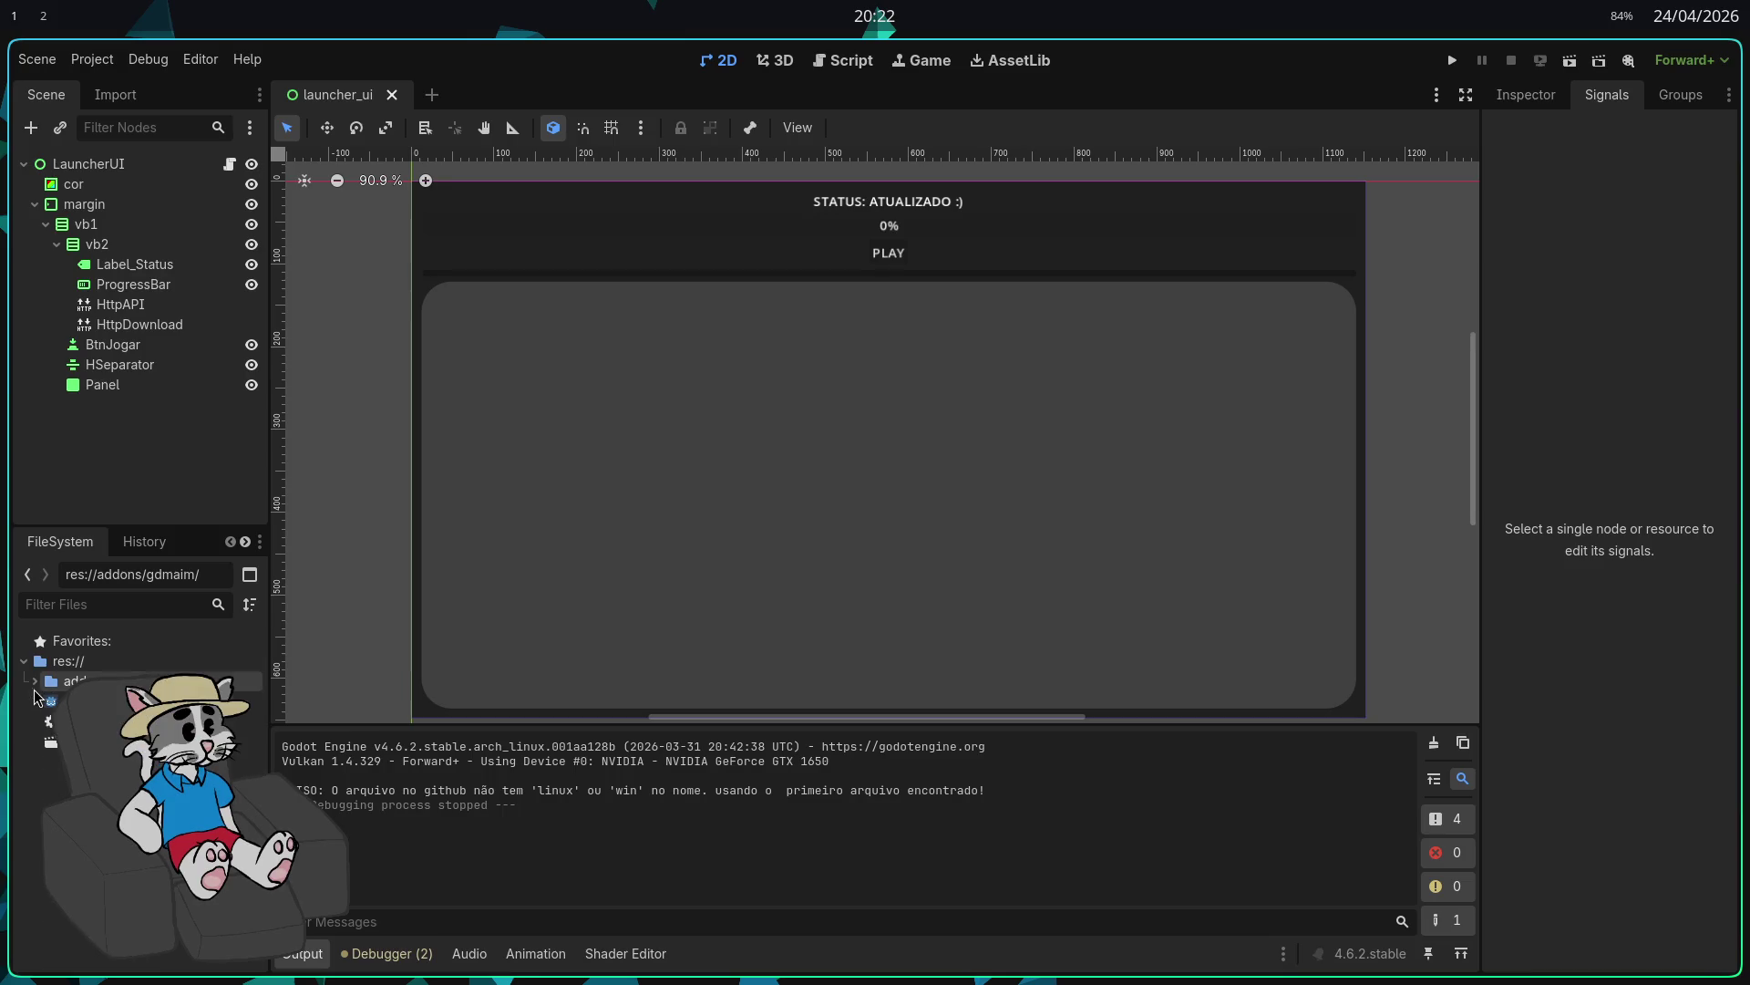
Step: Check in Project Settings' Plugins list that GDMaim remains enabled
{"action": "left_click", "coordinate": [102, 62]}
{"action": "left_click", "coordinate": [141, 89]}
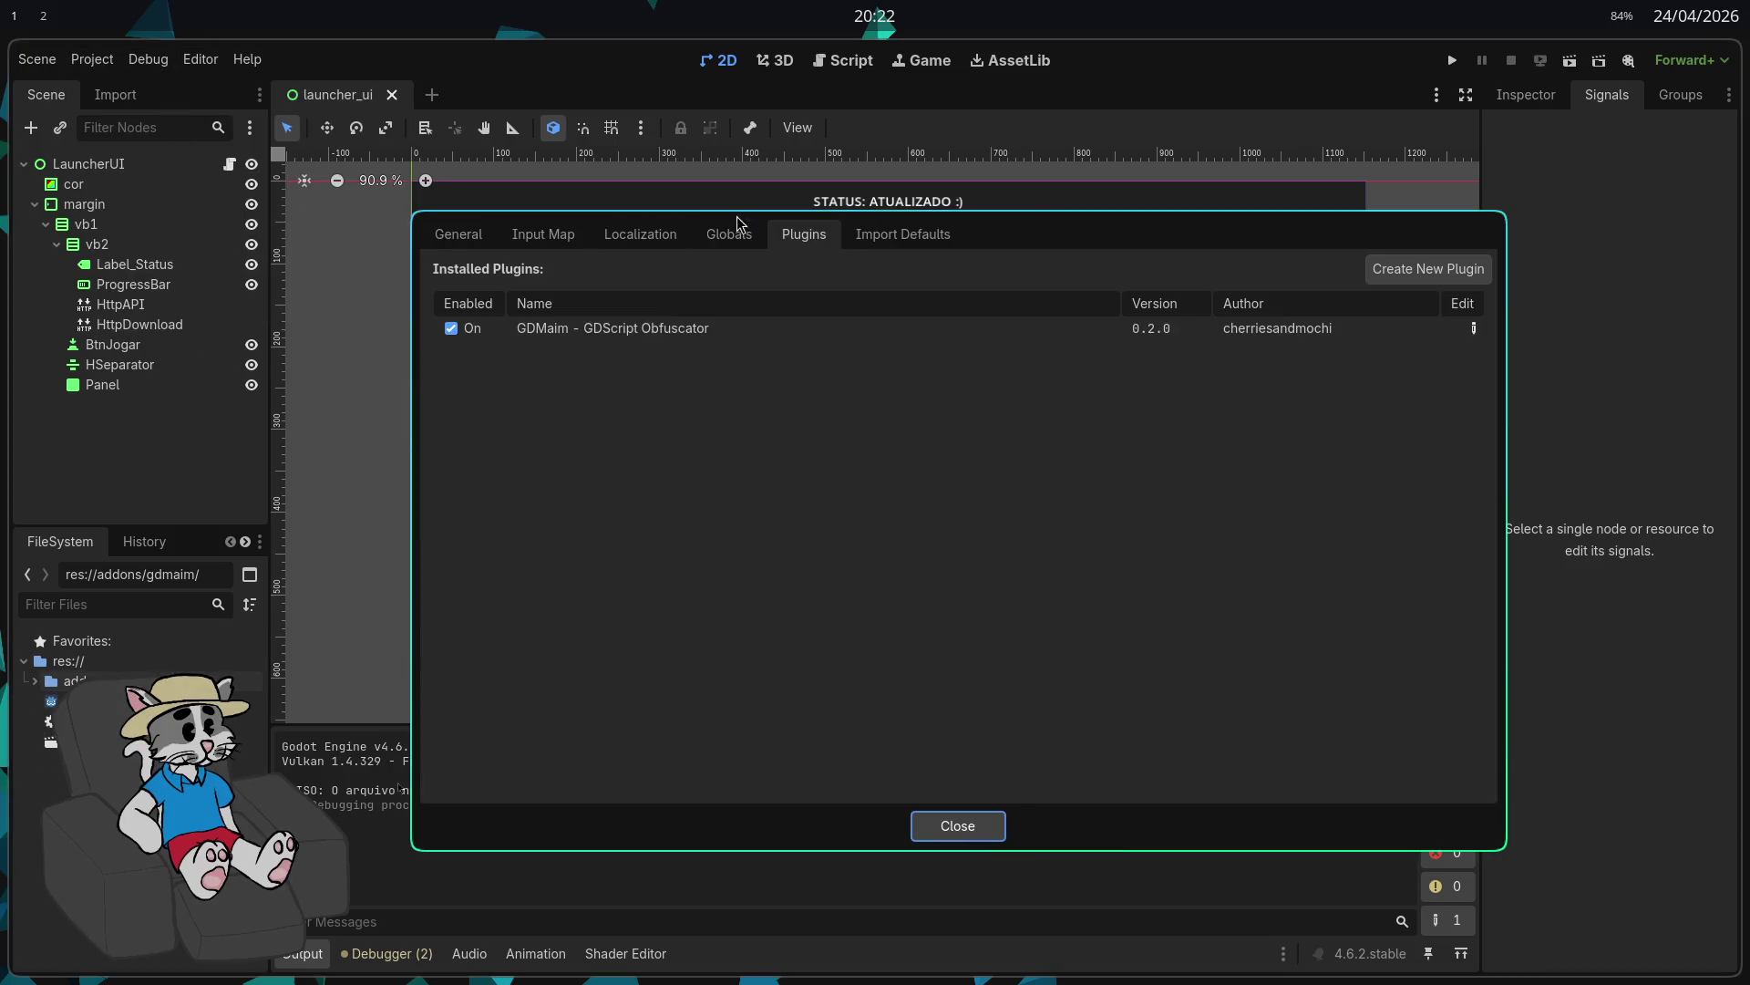
{"action": "left_click", "coordinate": [957, 835]}
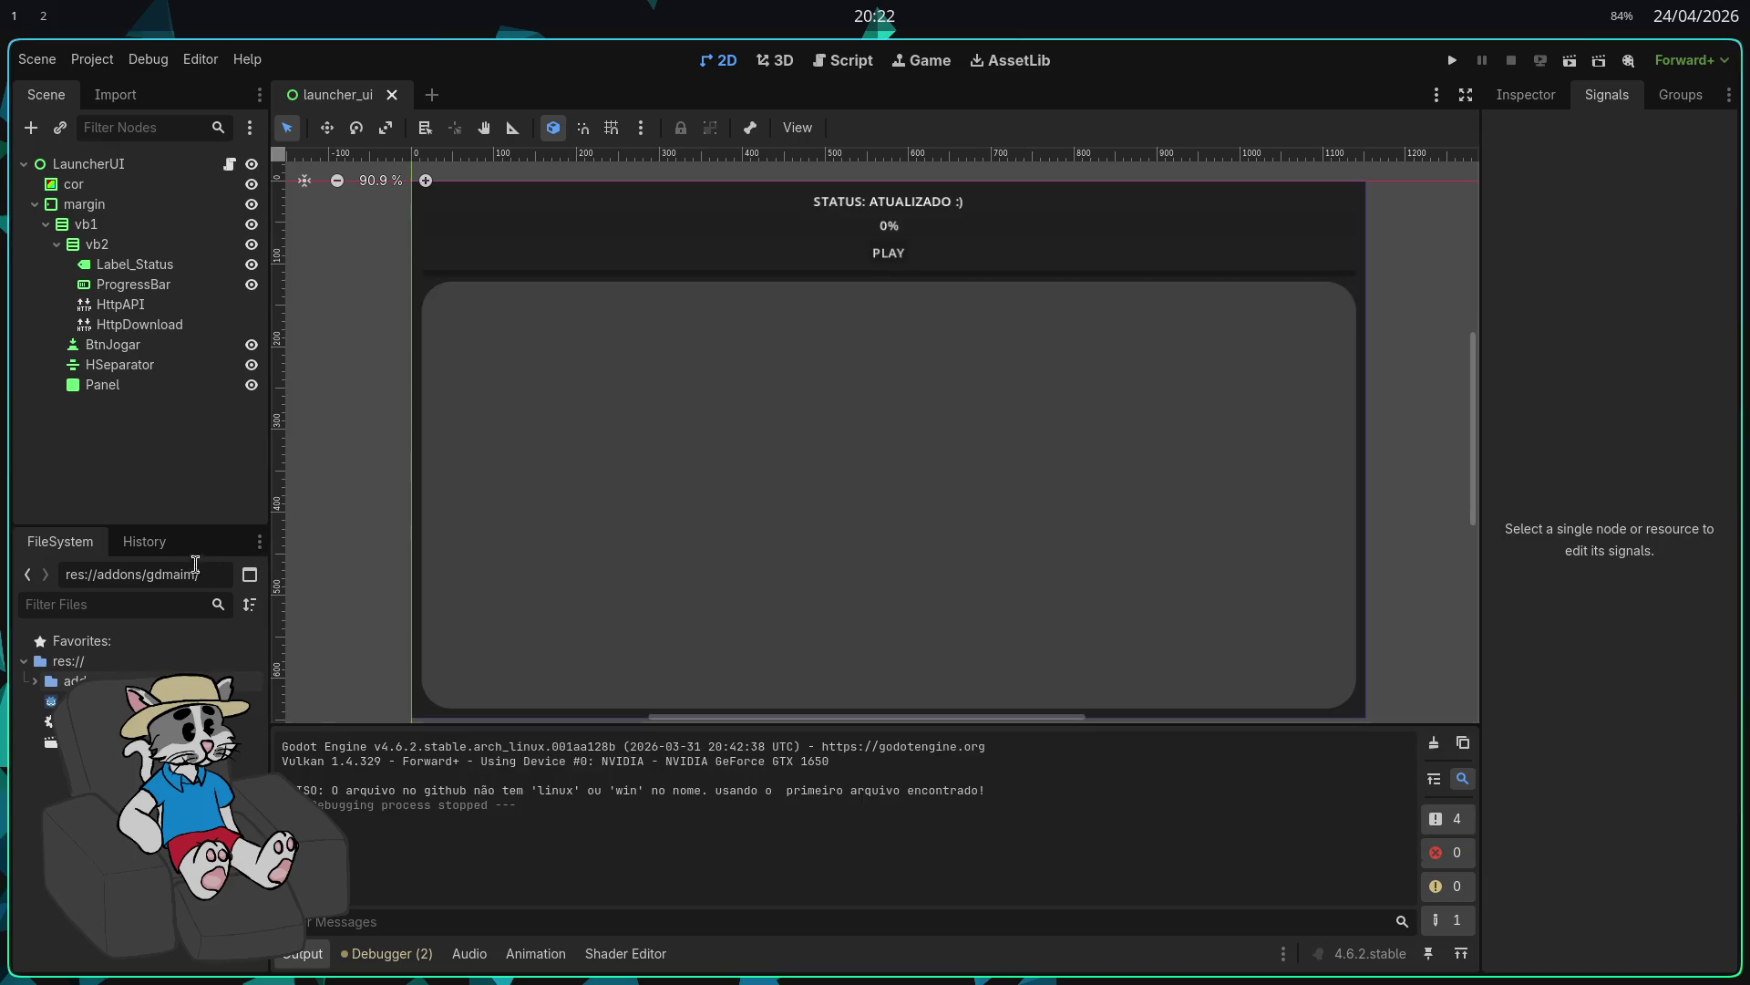
{"action": "left_click", "coordinate": [92, 59]}
{"action": "left_click", "coordinate": [137, 84]}
{"action": "left_click", "coordinate": [451, 329]}
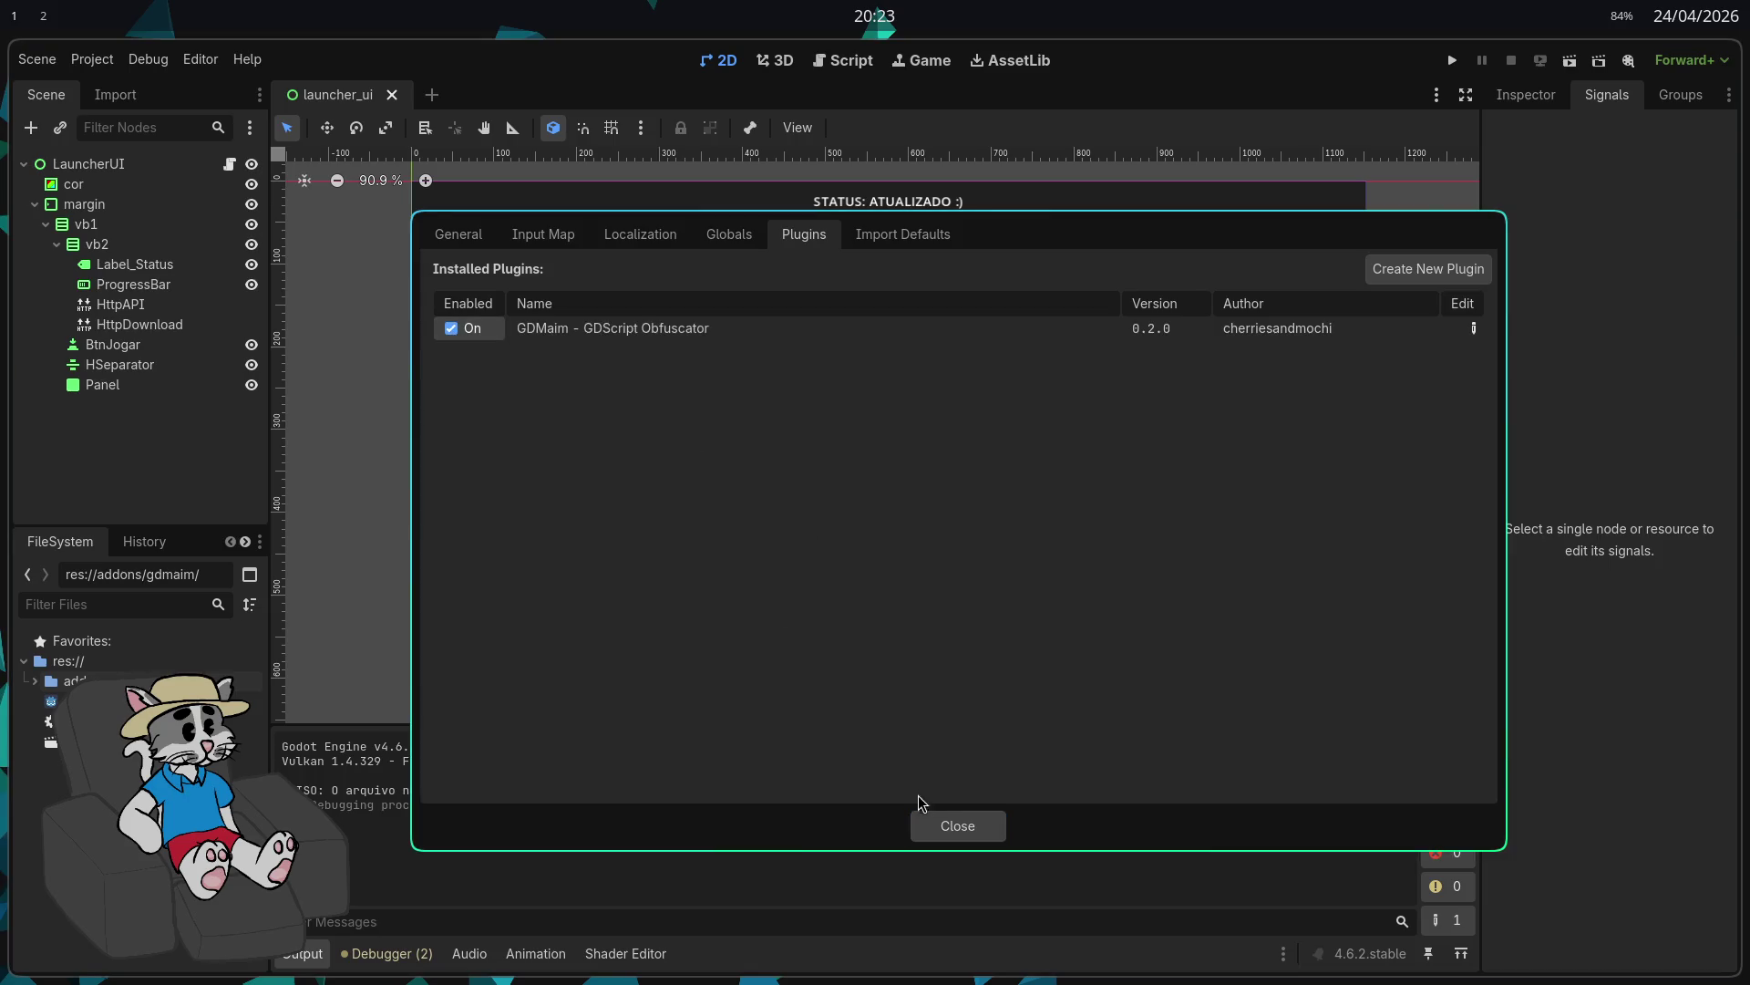
{"action": "left_click", "coordinate": [957, 825]}
Step: Cycle the FileSystem dock's split mode and reveal the GDMaim dock tab beside History
{"action": "left_click", "coordinate": [249, 576]}
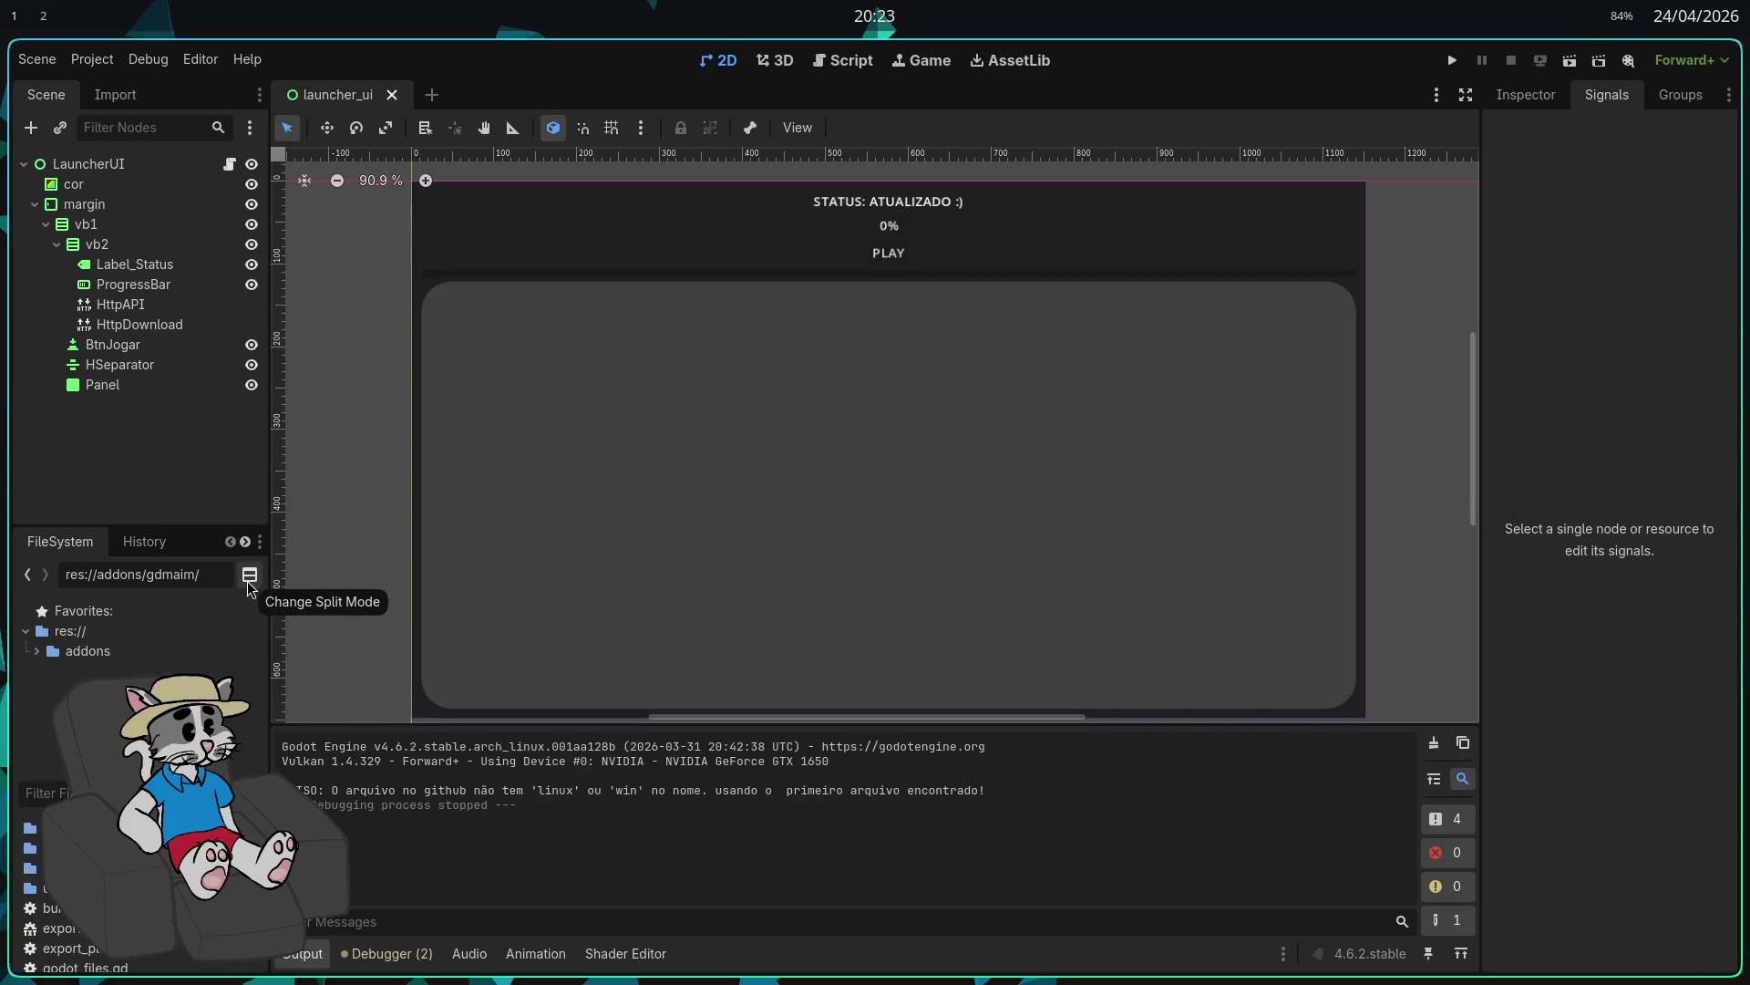
{"action": "left_click", "coordinate": [249, 575]}
{"action": "left_click", "coordinate": [249, 576]}
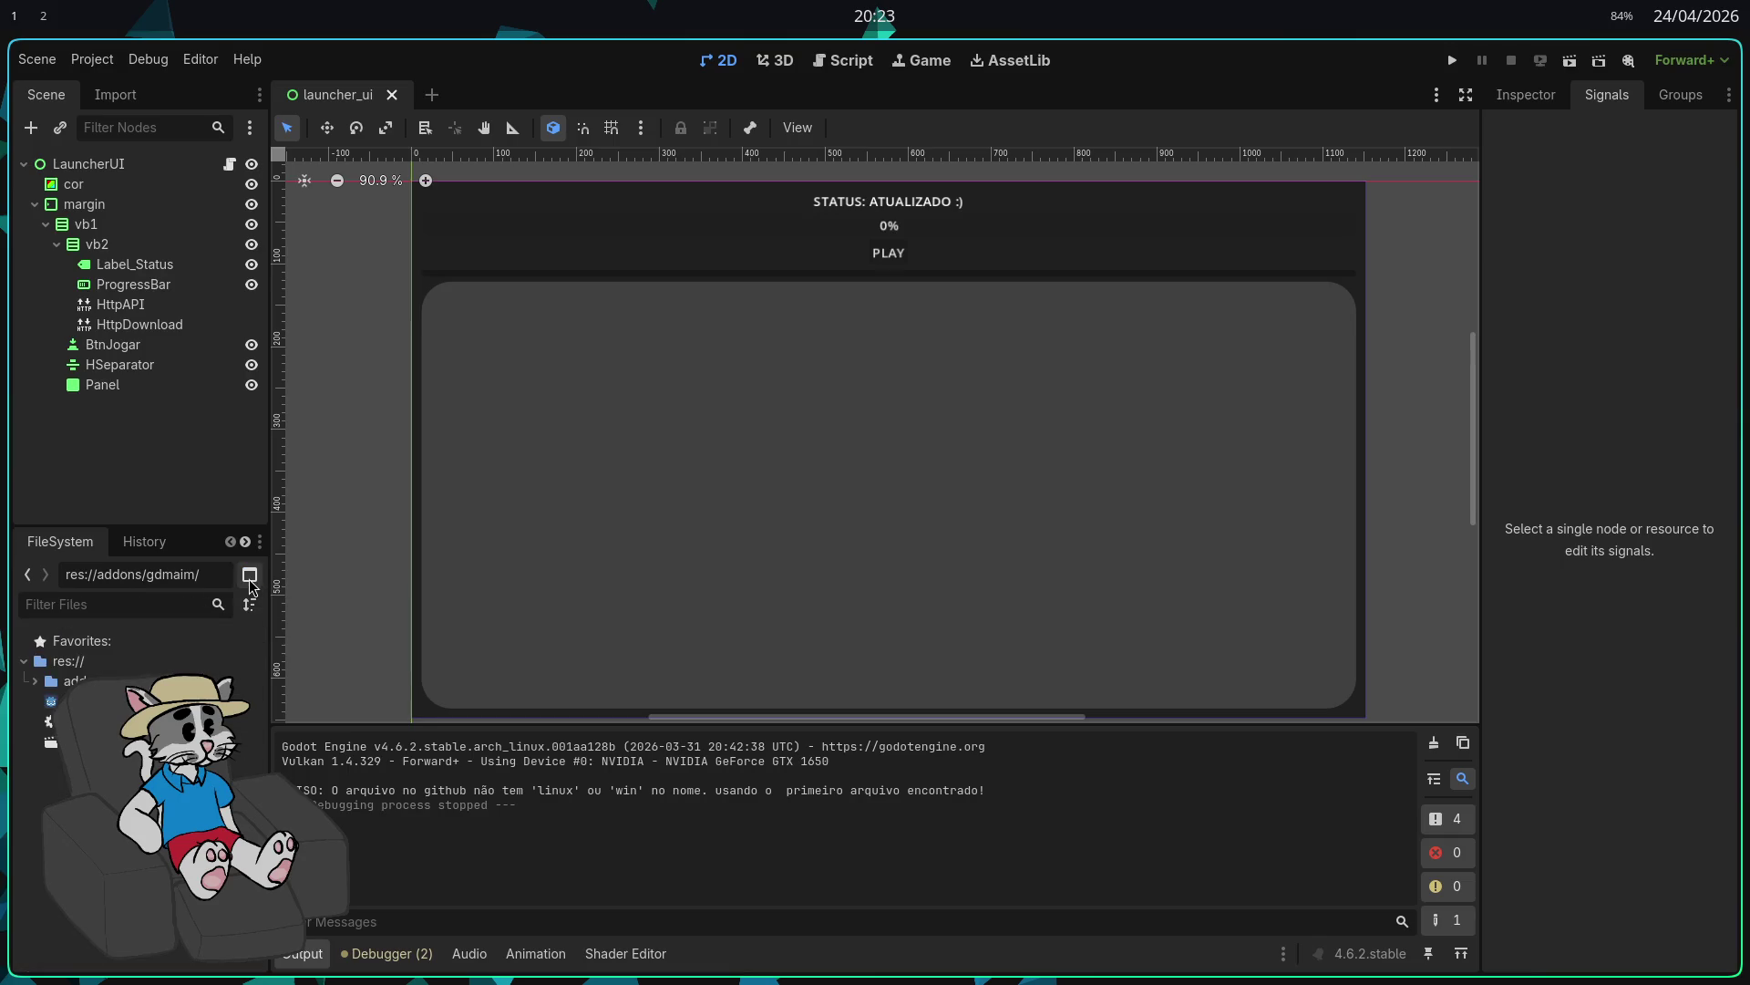
{"action": "left_click", "coordinate": [249, 576]}
{"action": "left_click", "coordinate": [249, 575]}
{"action": "left_click", "coordinate": [248, 576]}
{"action": "left_click", "coordinate": [249, 576]}
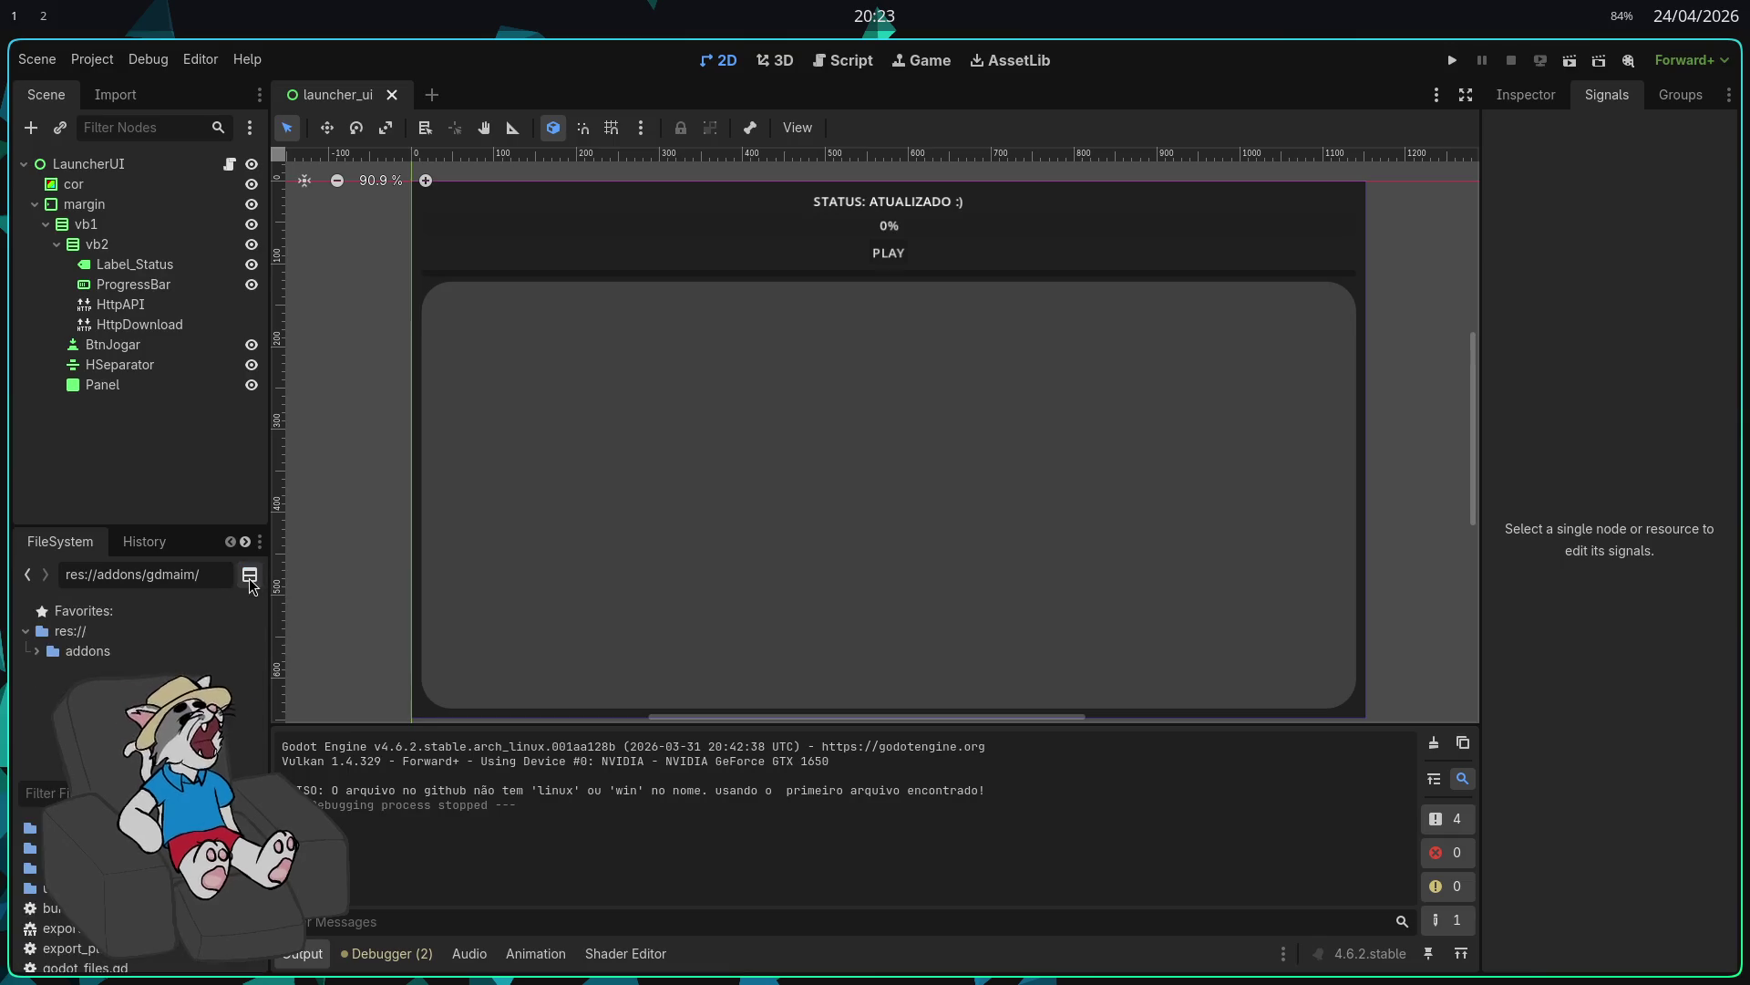
{"action": "left_click", "coordinate": [249, 575]}
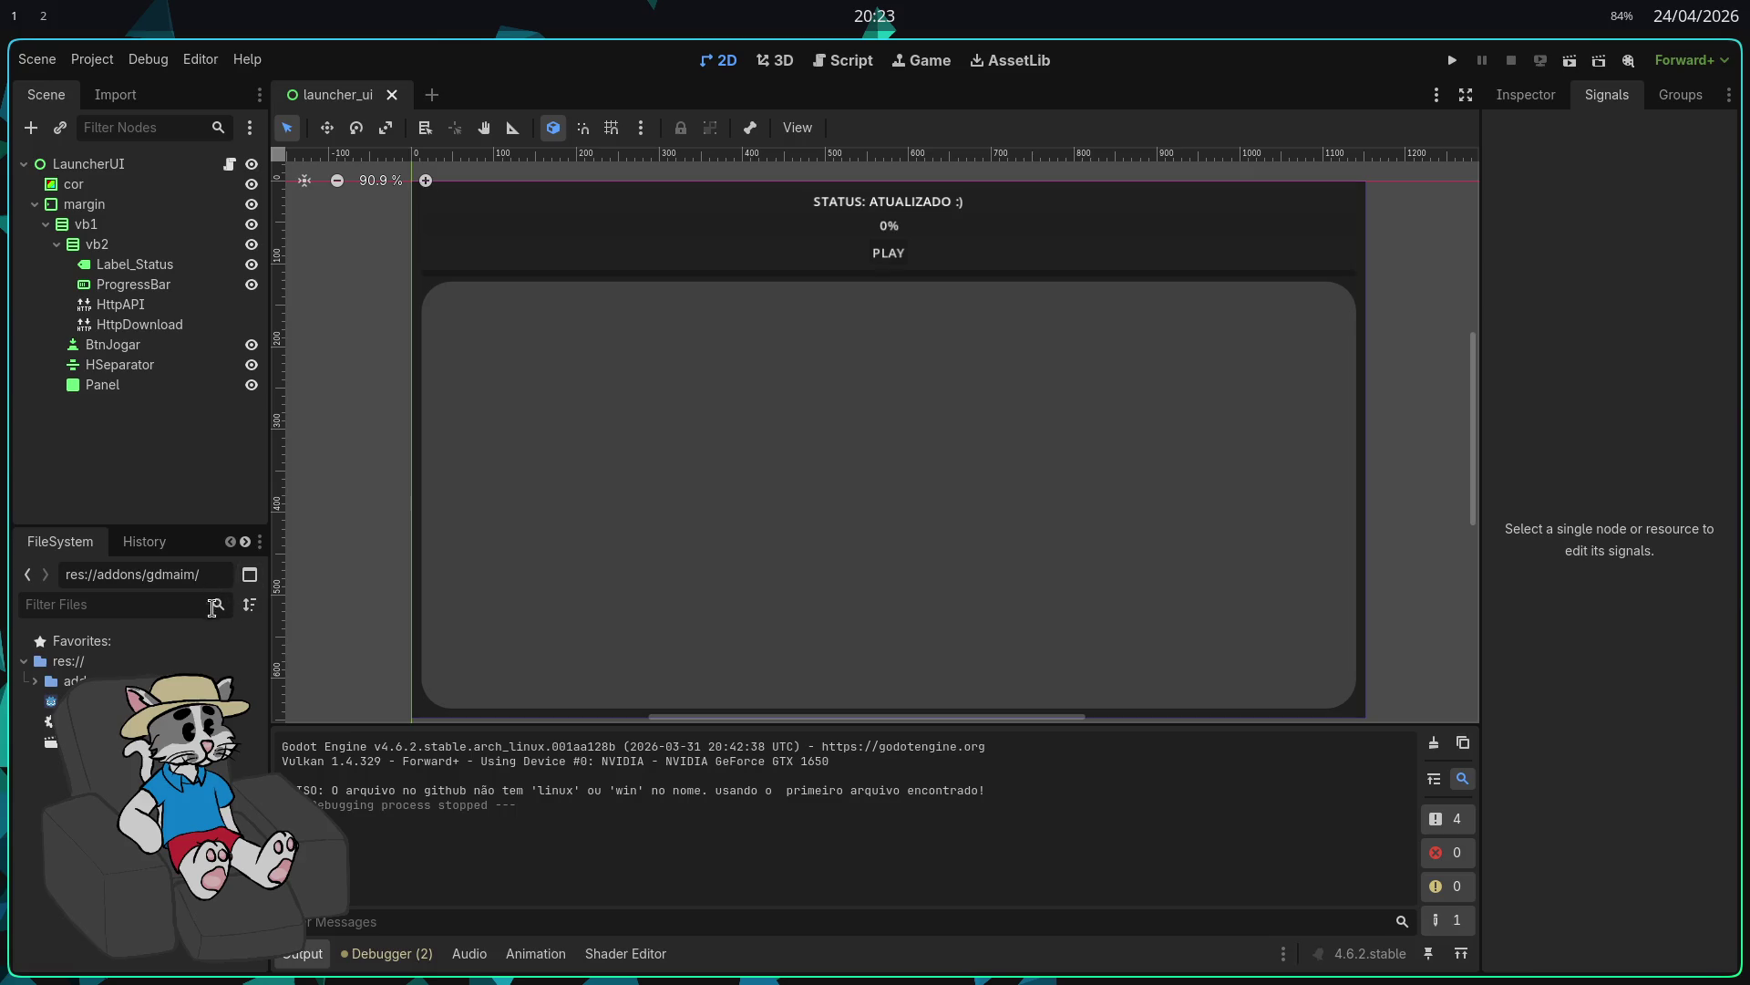
{"action": "left_click", "coordinate": [244, 541]}
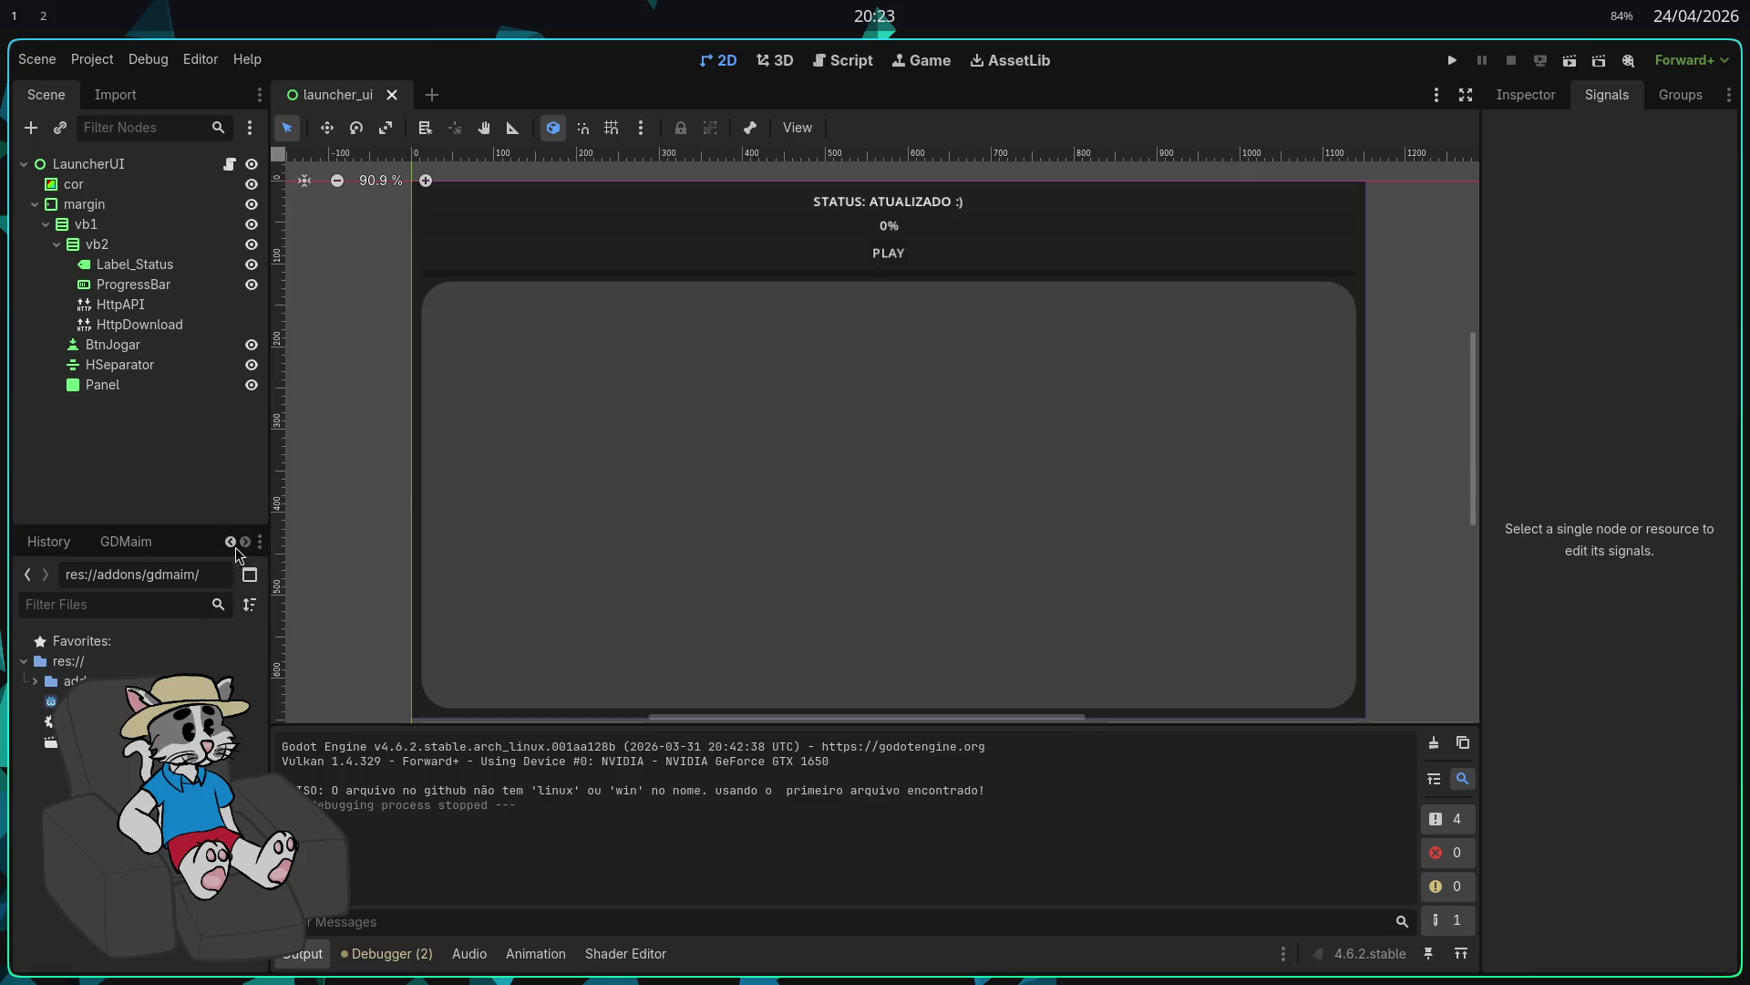
Step: Show the GDMaim dock tab with its obfuscation settings, then switch to the README
{"action": "left_click", "coordinate": [143, 549]}
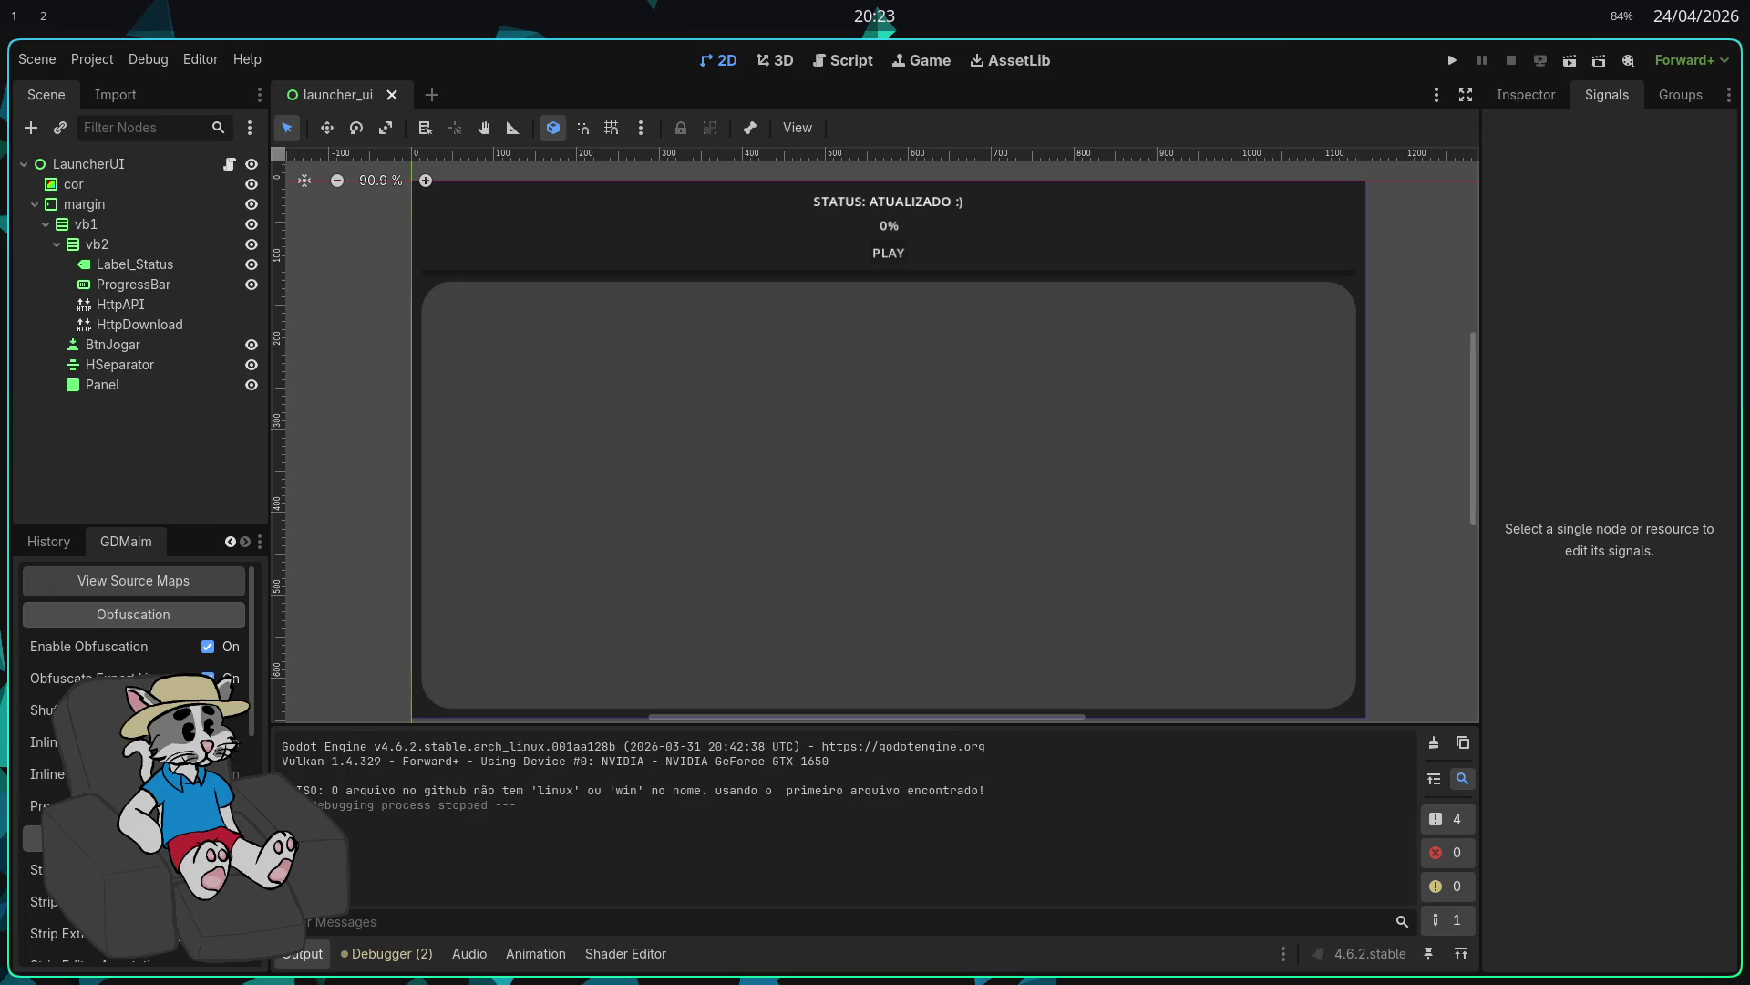
{"action": "key", "text": "alt+Tab"}
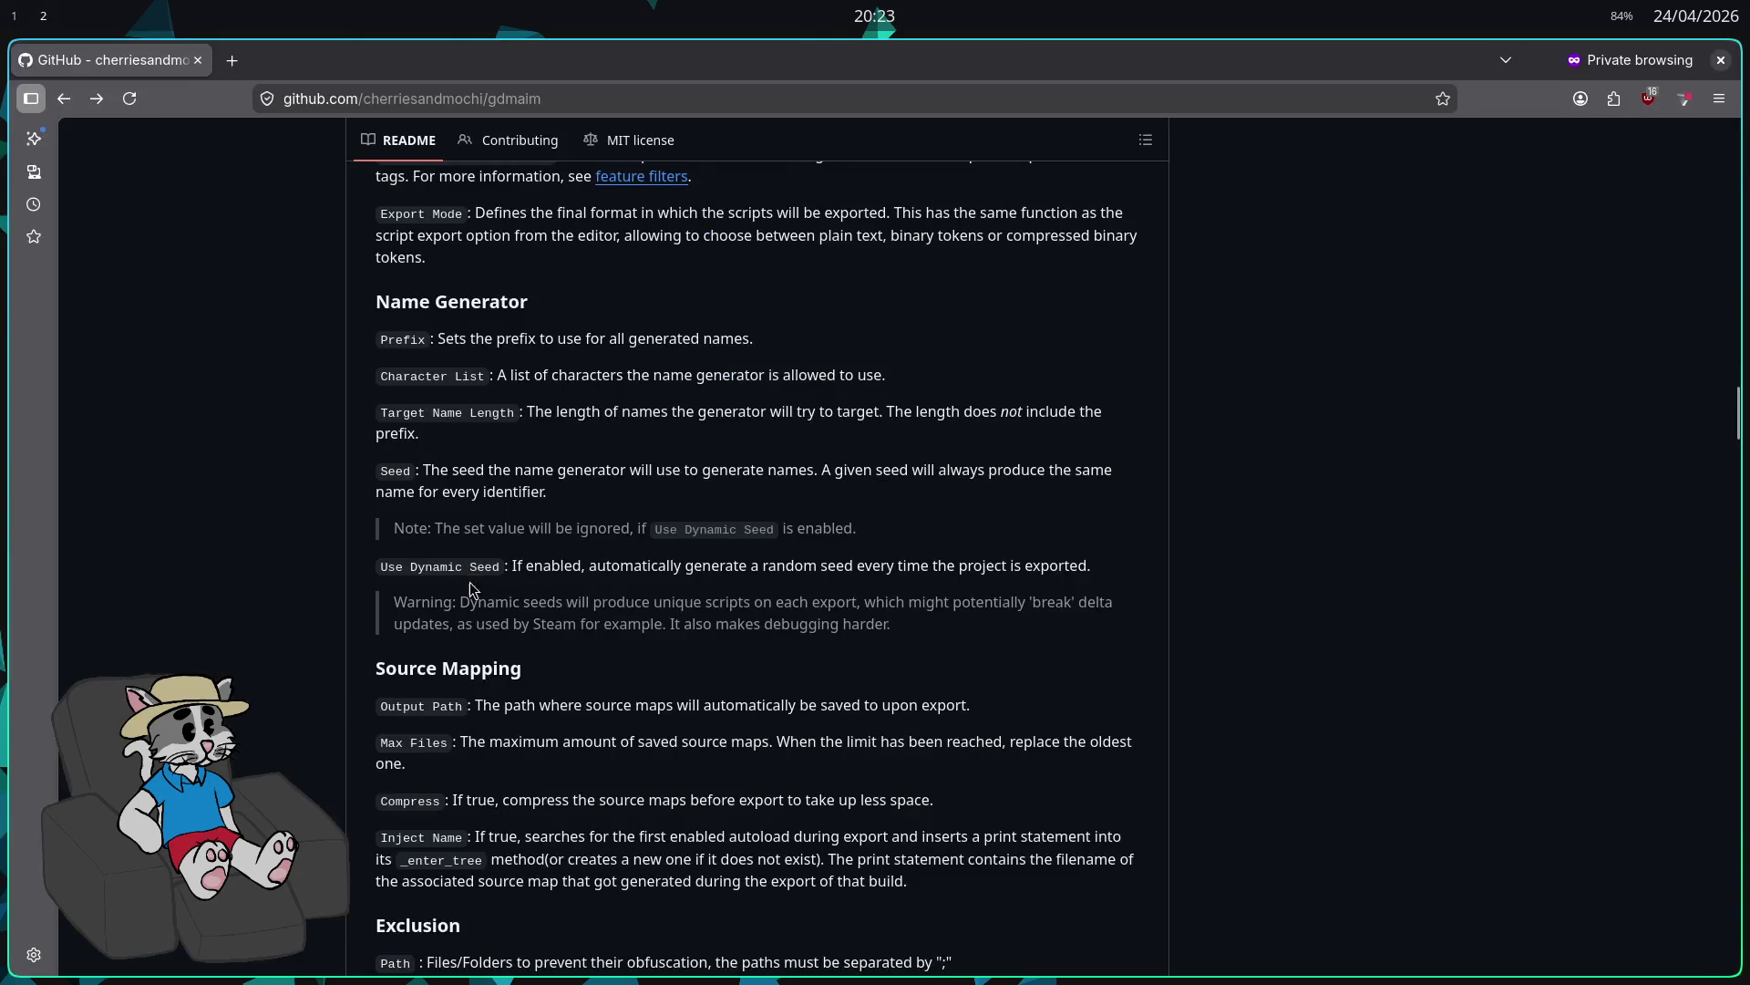
Step: Read the README's obfuscation, post-processing and source-mapping option descriptions, highlighting a passage
{"action": "scroll", "coordinate": [618, 591], "scroll_direction": "down", "scroll_amount": 2}
{"action": "scroll", "coordinate": [586, 560], "scroll_direction": "up", "scroll_amount": 2}
{"action": "scroll", "coordinate": [631, 524], "scroll_direction": "up", "scroll_amount": 10}
{"action": "scroll", "coordinate": [675, 584], "scroll_direction": "down", "scroll_amount": 2}
{"action": "scroll", "coordinate": [709, 623], "scroll_direction": "up", "scroll_amount": 4}
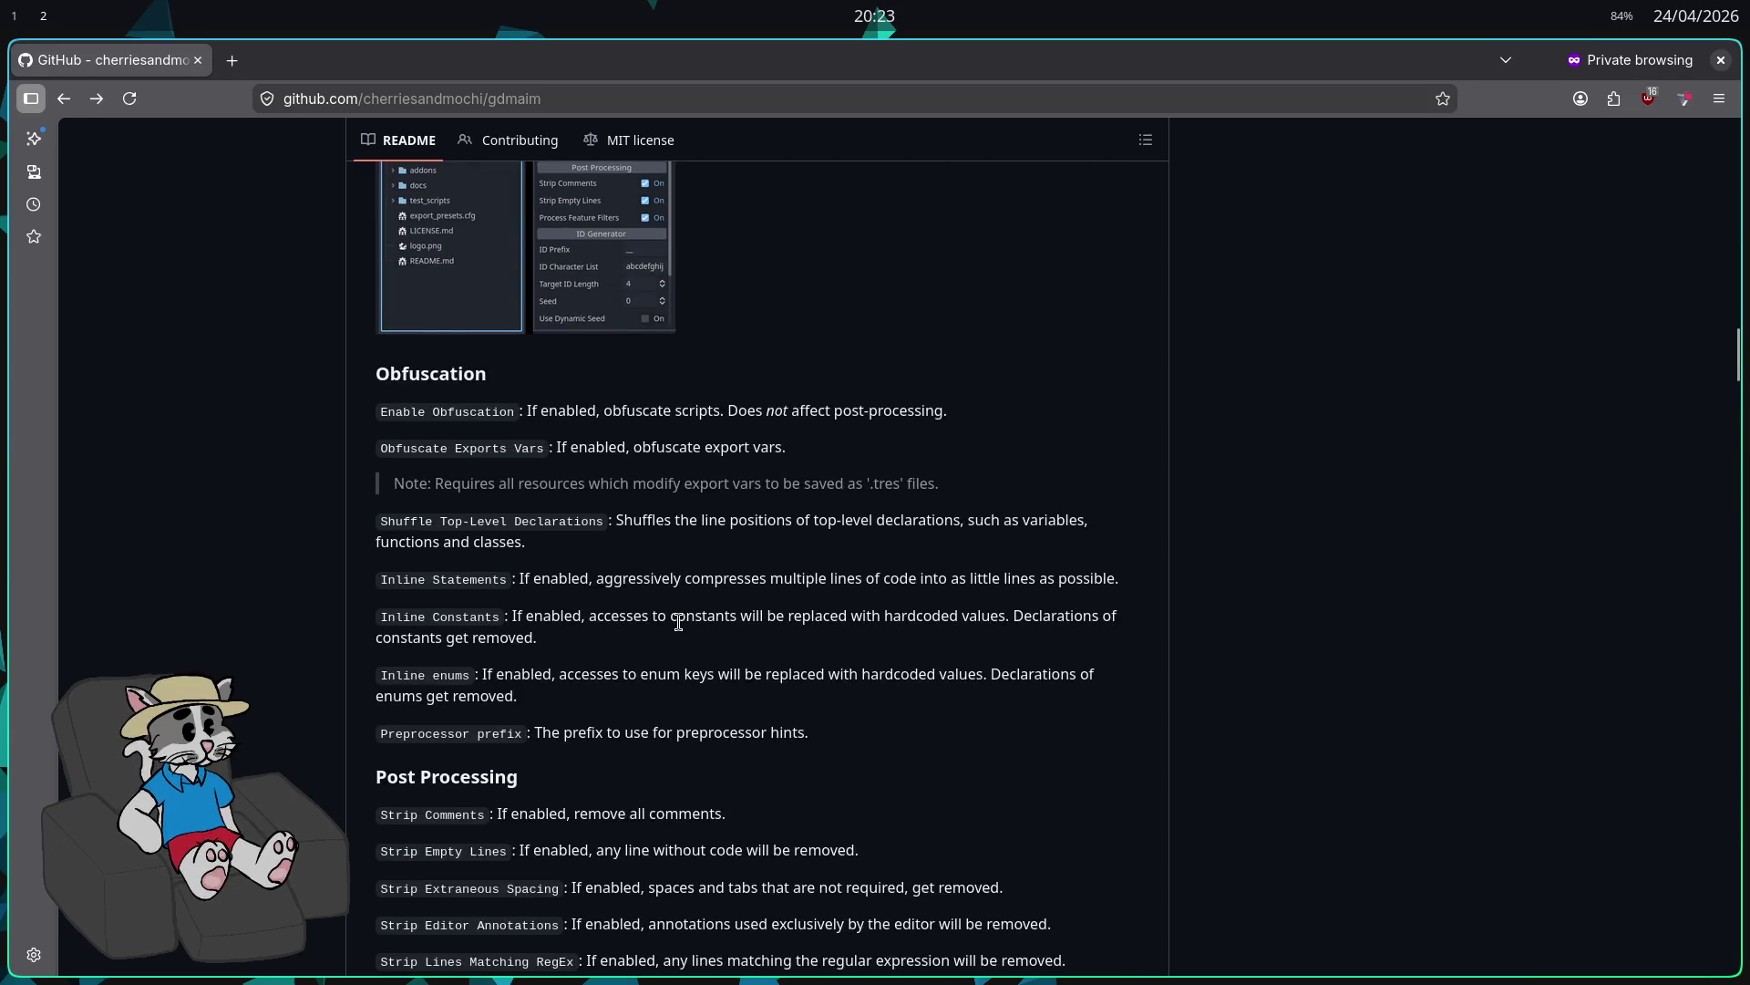
{"action": "scroll", "coordinate": [709, 623], "scroll_direction": "up", "scroll_amount": 1}
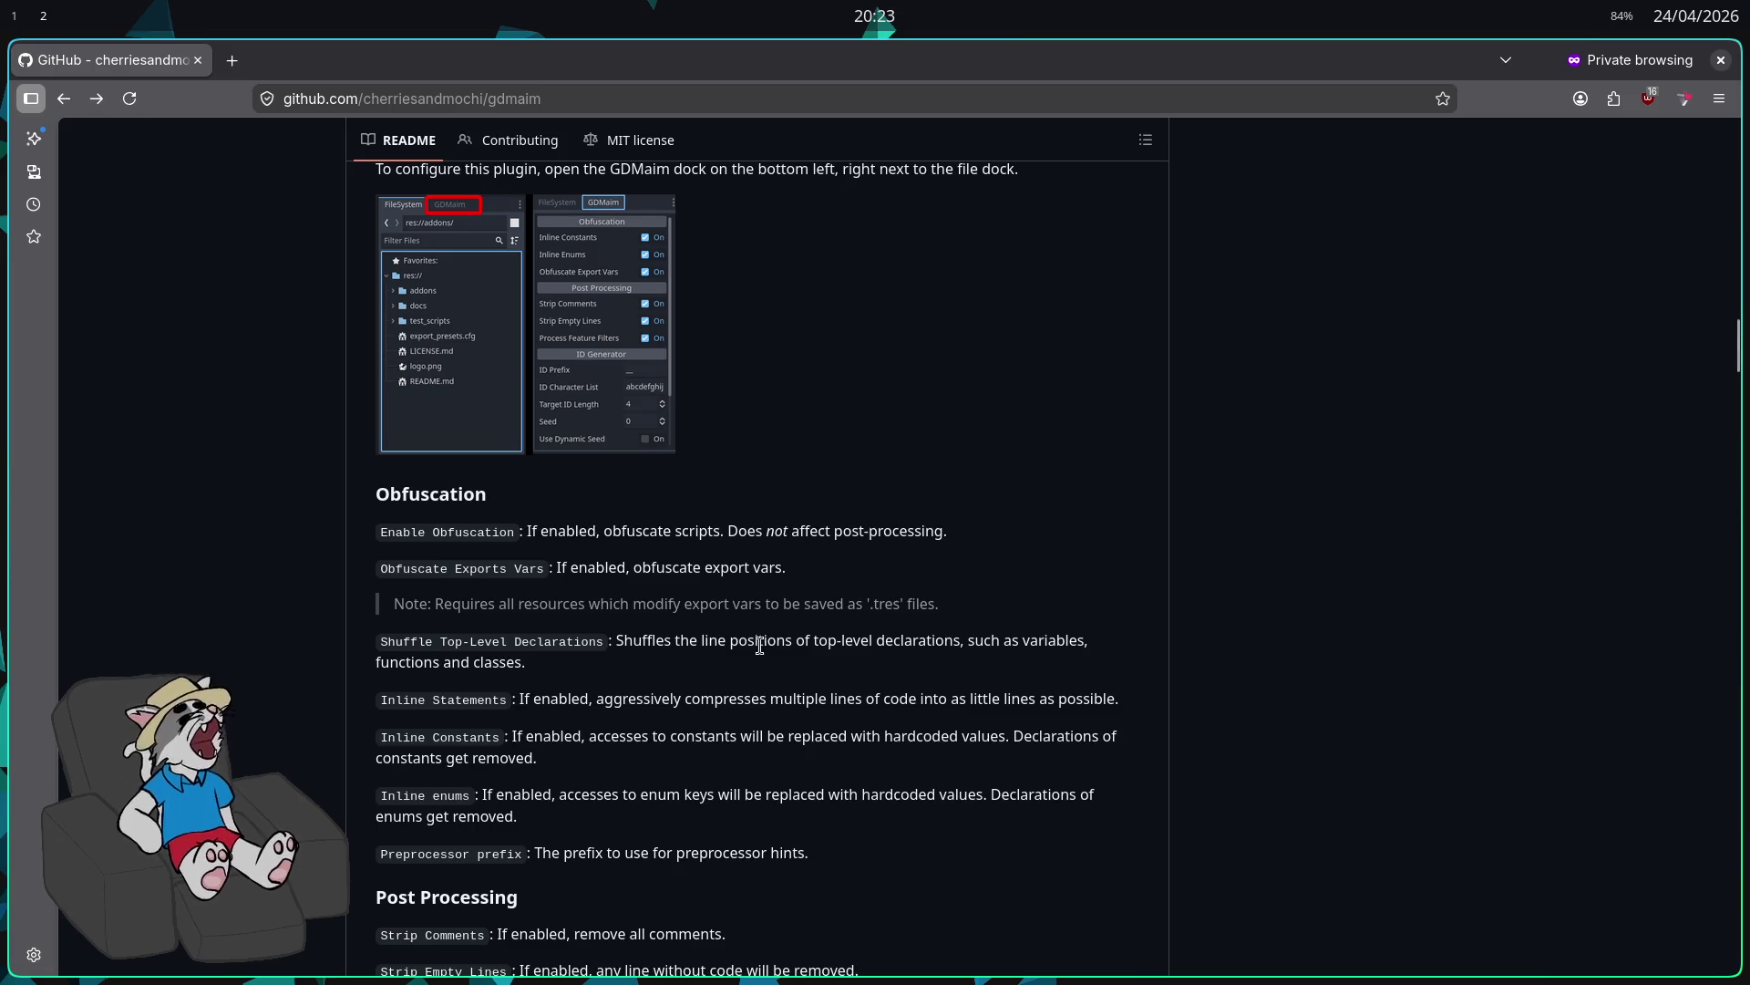
{"action": "mouse_move", "coordinate": [380, 517]}
{"action": "left_mouse_down"}
{"action": "mouse_move", "coordinate": [441, 629]}
{"action": "mouse_move", "coordinate": [556, 733]}
{"action": "mouse_move", "coordinate": [693, 696]}
{"action": "mouse_move", "coordinate": [821, 721]}
{"action": "mouse_move", "coordinate": [693, 679]}
{"action": "mouse_move", "coordinate": [592, 315]}
{"action": "mouse_move", "coordinate": [602, 527]}
{"action": "mouse_move", "coordinate": [766, 542]}
{"action": "mouse_move", "coordinate": [766, 628]}
{"action": "mouse_move", "coordinate": [961, 629]}
{"action": "mouse_move", "coordinate": [592, 652]}
{"action": "mouse_move", "coordinate": [626, 569]}
{"action": "mouse_move", "coordinate": [577, 524]}
{"action": "mouse_move", "coordinate": [569, 476]}
{"action": "mouse_move", "coordinate": [584, 516]}
{"action": "mouse_move", "coordinate": [775, 524]}
{"action": "mouse_move", "coordinate": [756, 557]}
{"action": "mouse_move", "coordinate": [785, 533]}
{"action": "mouse_move", "coordinate": [803, 570]}
{"action": "mouse_move", "coordinate": [832, 547]}
{"action": "left_mouse_up"}
{"action": "scroll", "coordinate": [556, 733], "scroll_direction": "down", "scroll_amount": 5}
{"action": "scroll", "coordinate": [626, 570], "scroll_direction": "down", "scroll_amount": 3}
{"action": "scroll", "coordinate": [583, 515], "scroll_direction": "down", "scroll_amount": 3}
{"action": "scroll", "coordinate": [775, 524], "scroll_direction": "down", "scroll_amount": 3}
{"action": "scroll", "coordinate": [780, 554], "scroll_direction": "down", "scroll_amount": 2}
{"action": "scroll", "coordinate": [802, 570], "scroll_direction": "down", "scroll_amount": 2}
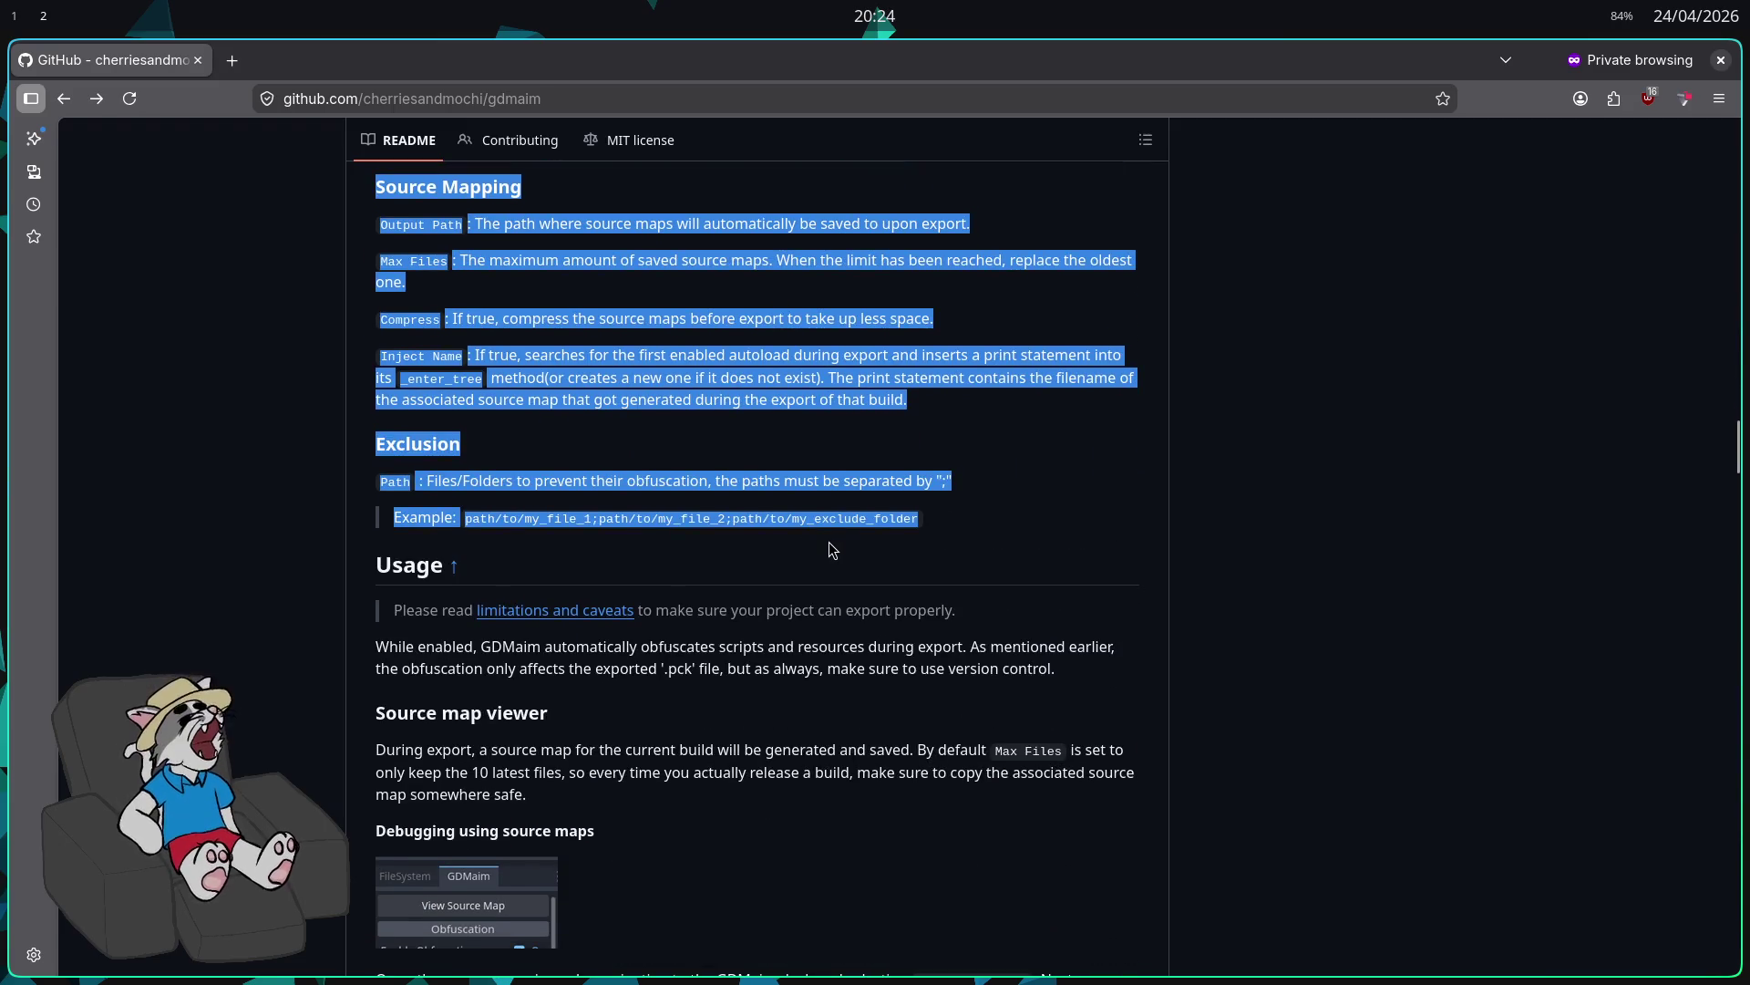
{"action": "left_click", "coordinate": [855, 475]}
{"action": "scroll", "coordinate": [832, 485], "scroll_direction": "down", "scroll_amount": 2}
{"action": "scroll", "coordinate": [842, 531], "scroll_direction": "up", "scroll_amount": 7}
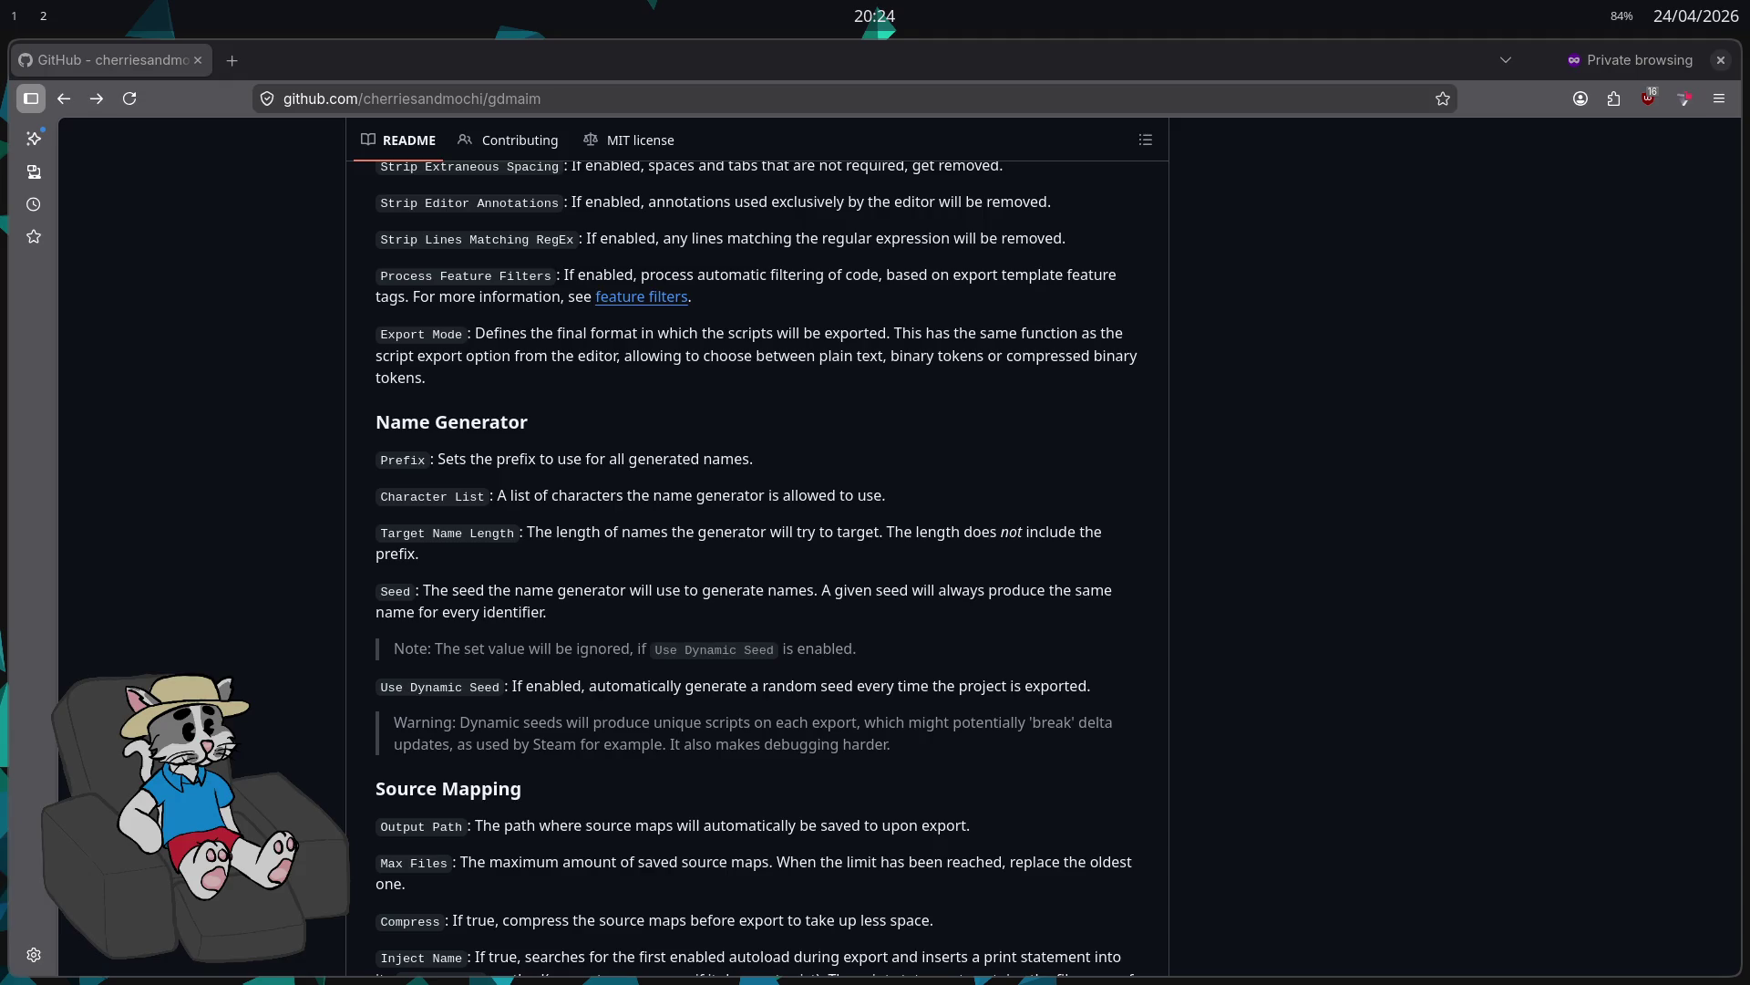
Step: Check the page address, scroll on to the Exclusion section, and return to Godot
{"action": "left_click", "coordinate": [810, 101]}
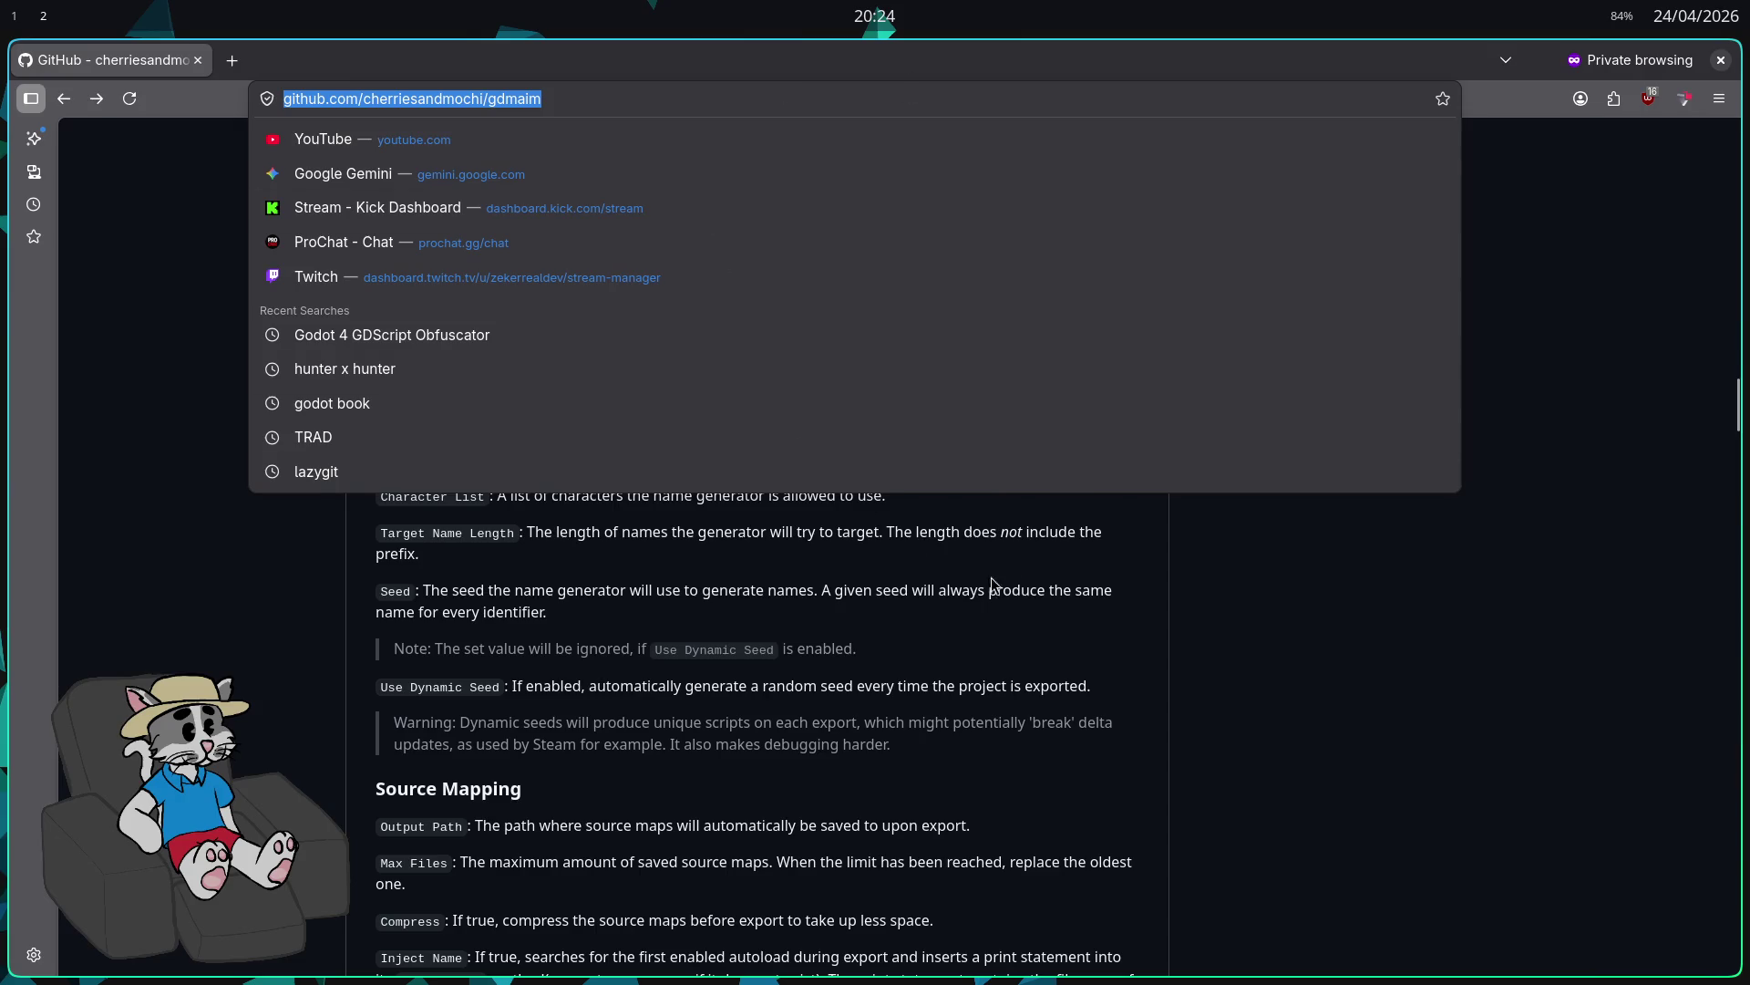
{"action": "left_click", "coordinate": [993, 583]}
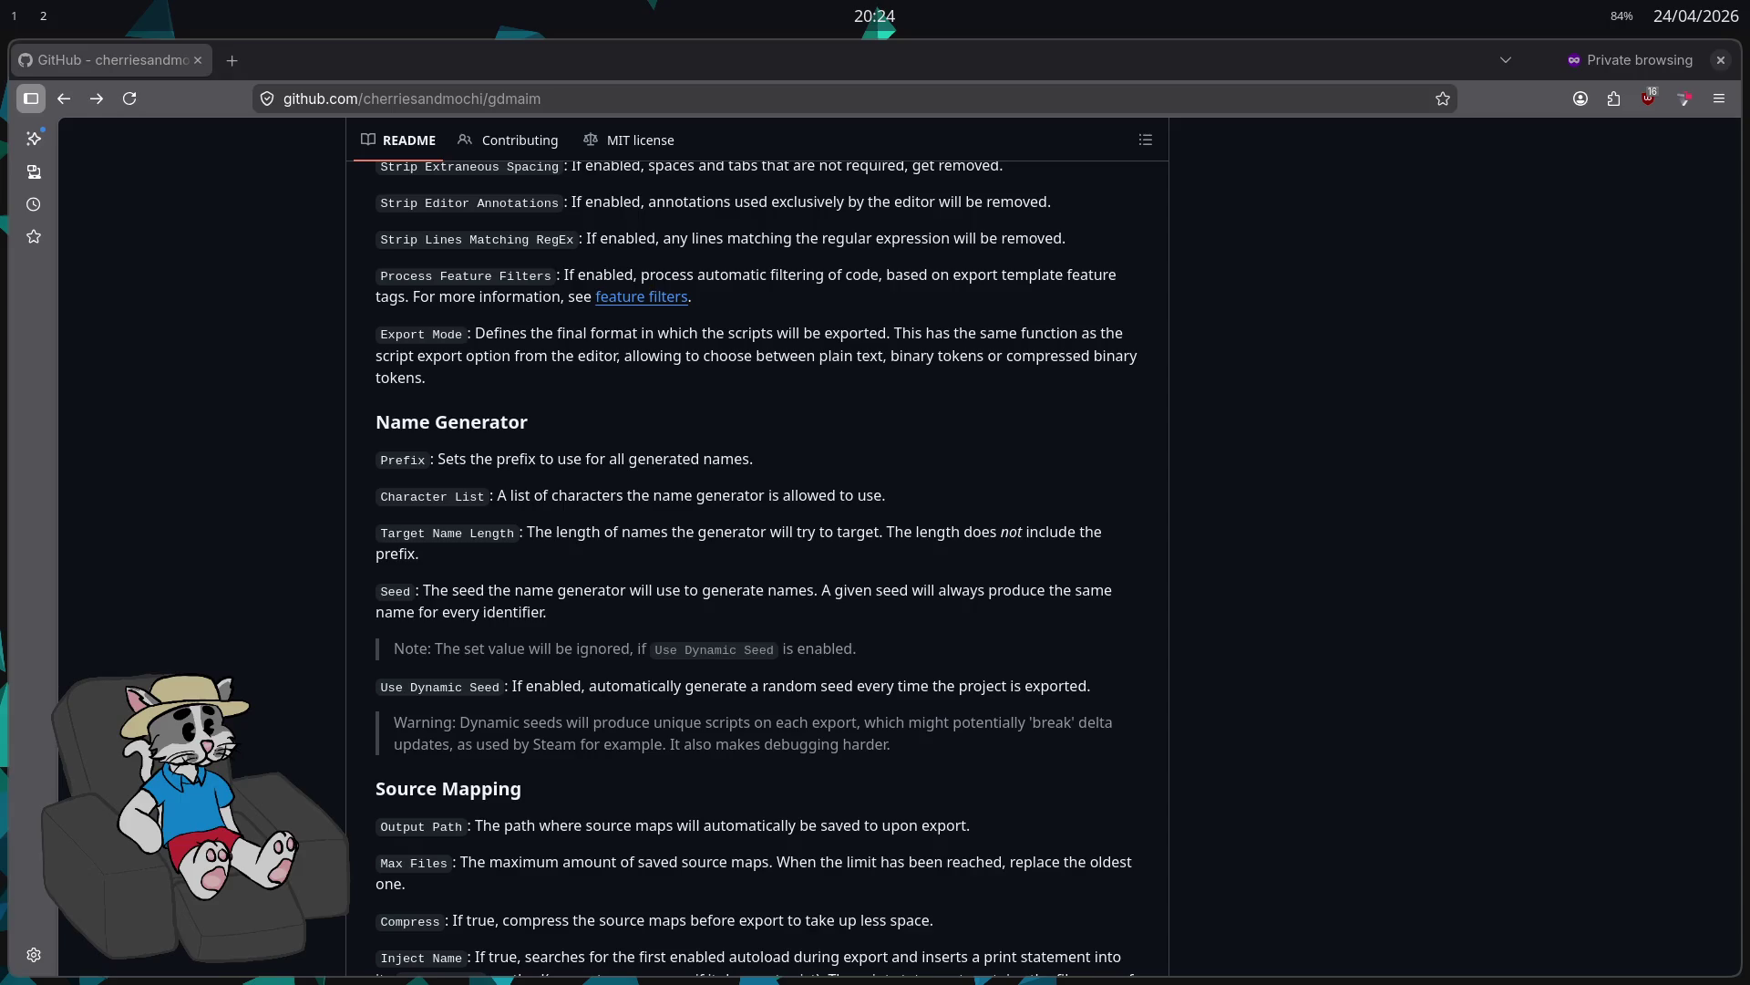
{"action": "scroll", "coordinate": [819, 506], "scroll_direction": "down", "scroll_amount": 3}
{"action": "scroll", "coordinate": [820, 506], "scroll_direction": "down", "scroll_amount": 3}
{"action": "left_click", "coordinate": [15, 15]}
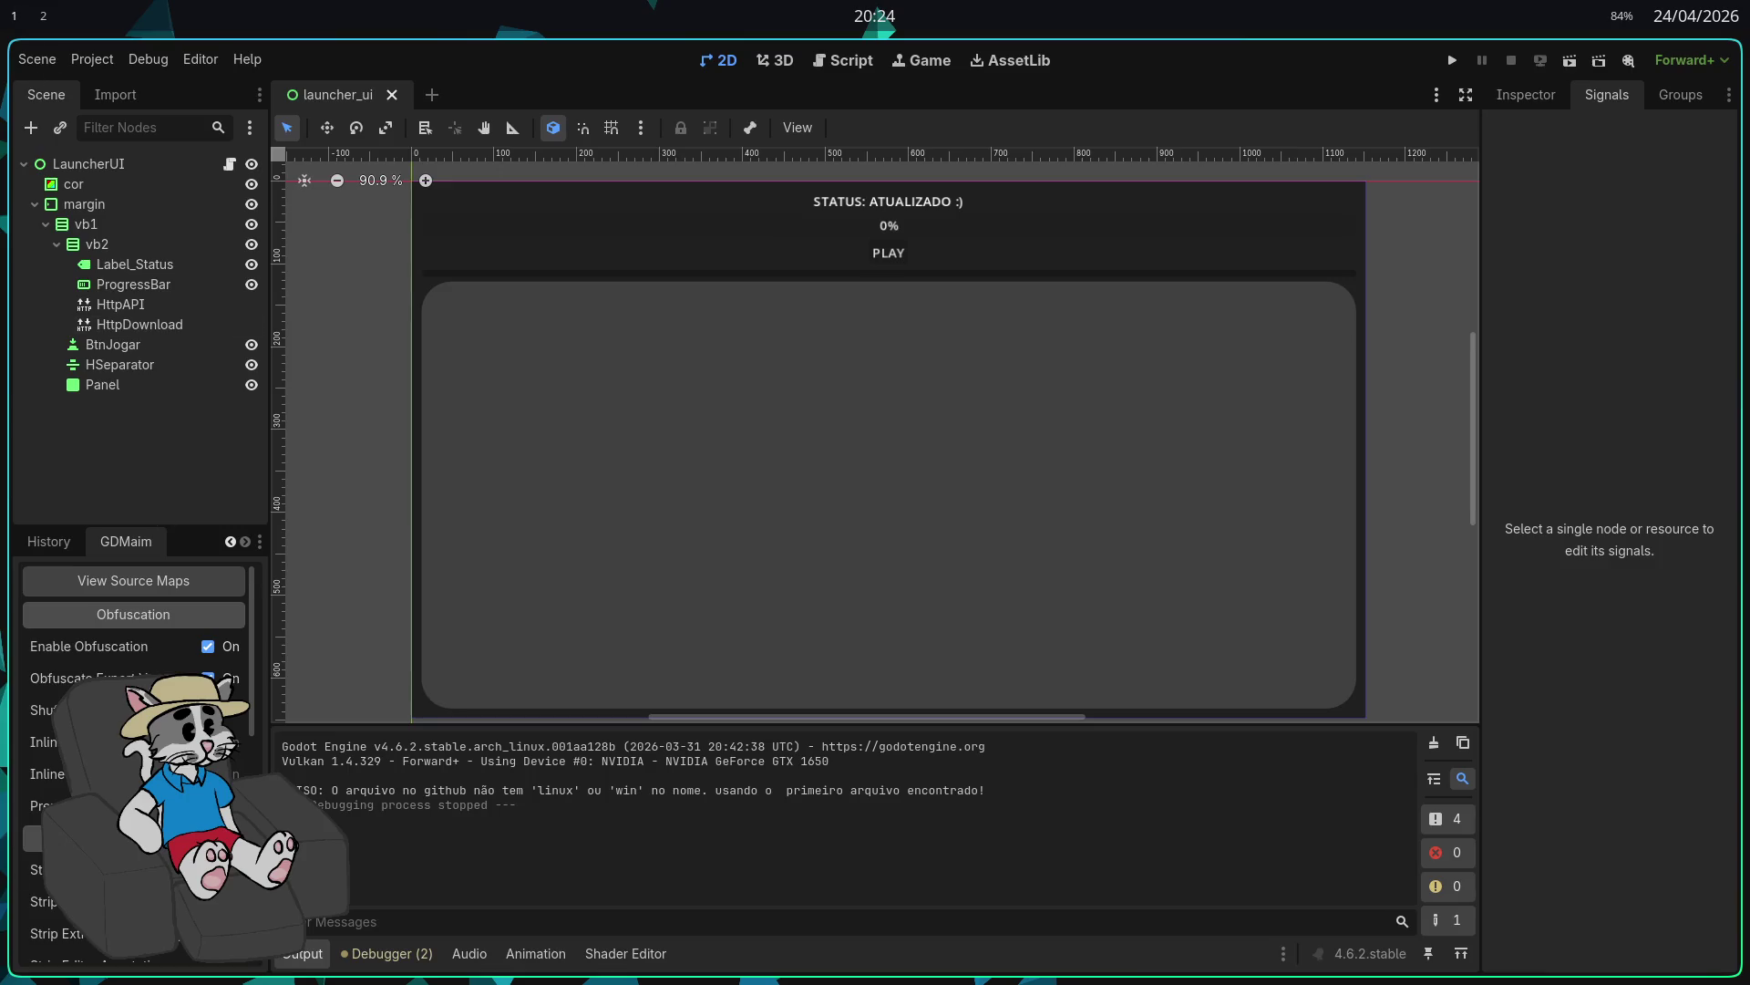
Step: Scroll the GDMaim dock down to its Post Processing options, then return to the README
{"action": "scroll", "coordinate": [134, 757], "scroll_direction": "down", "scroll_amount": 1}
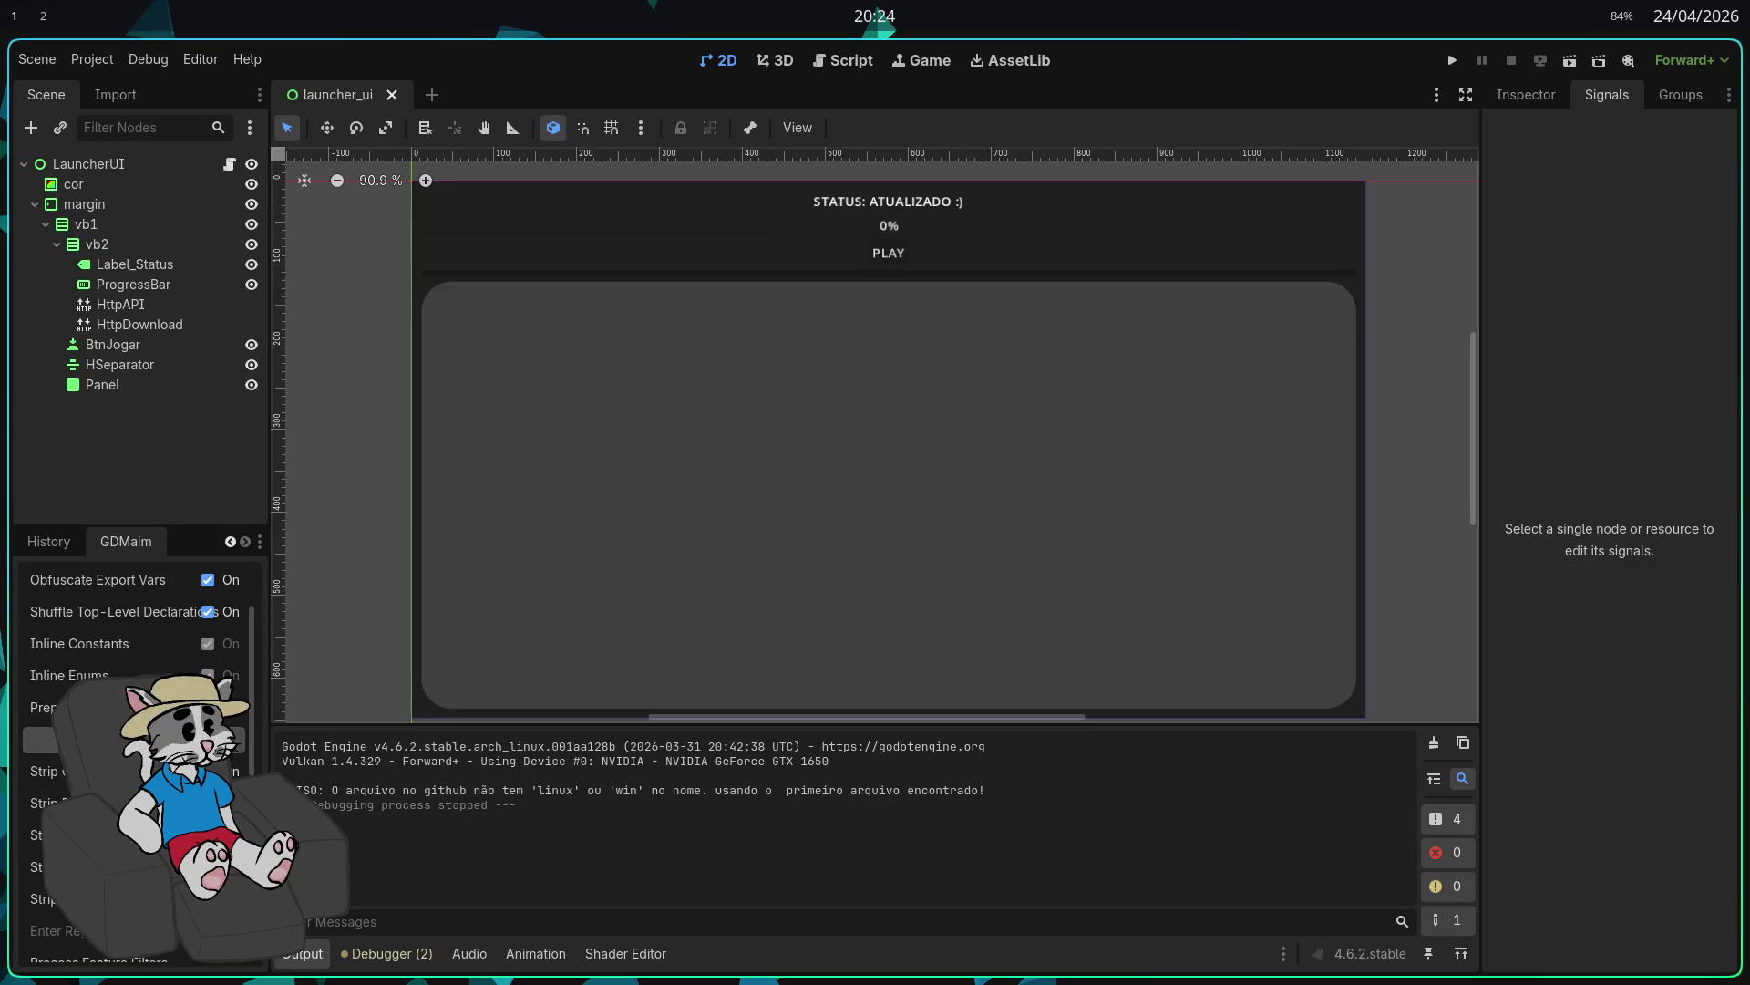
{"action": "scroll", "coordinate": [134, 756], "scroll_direction": "down", "scroll_amount": 2}
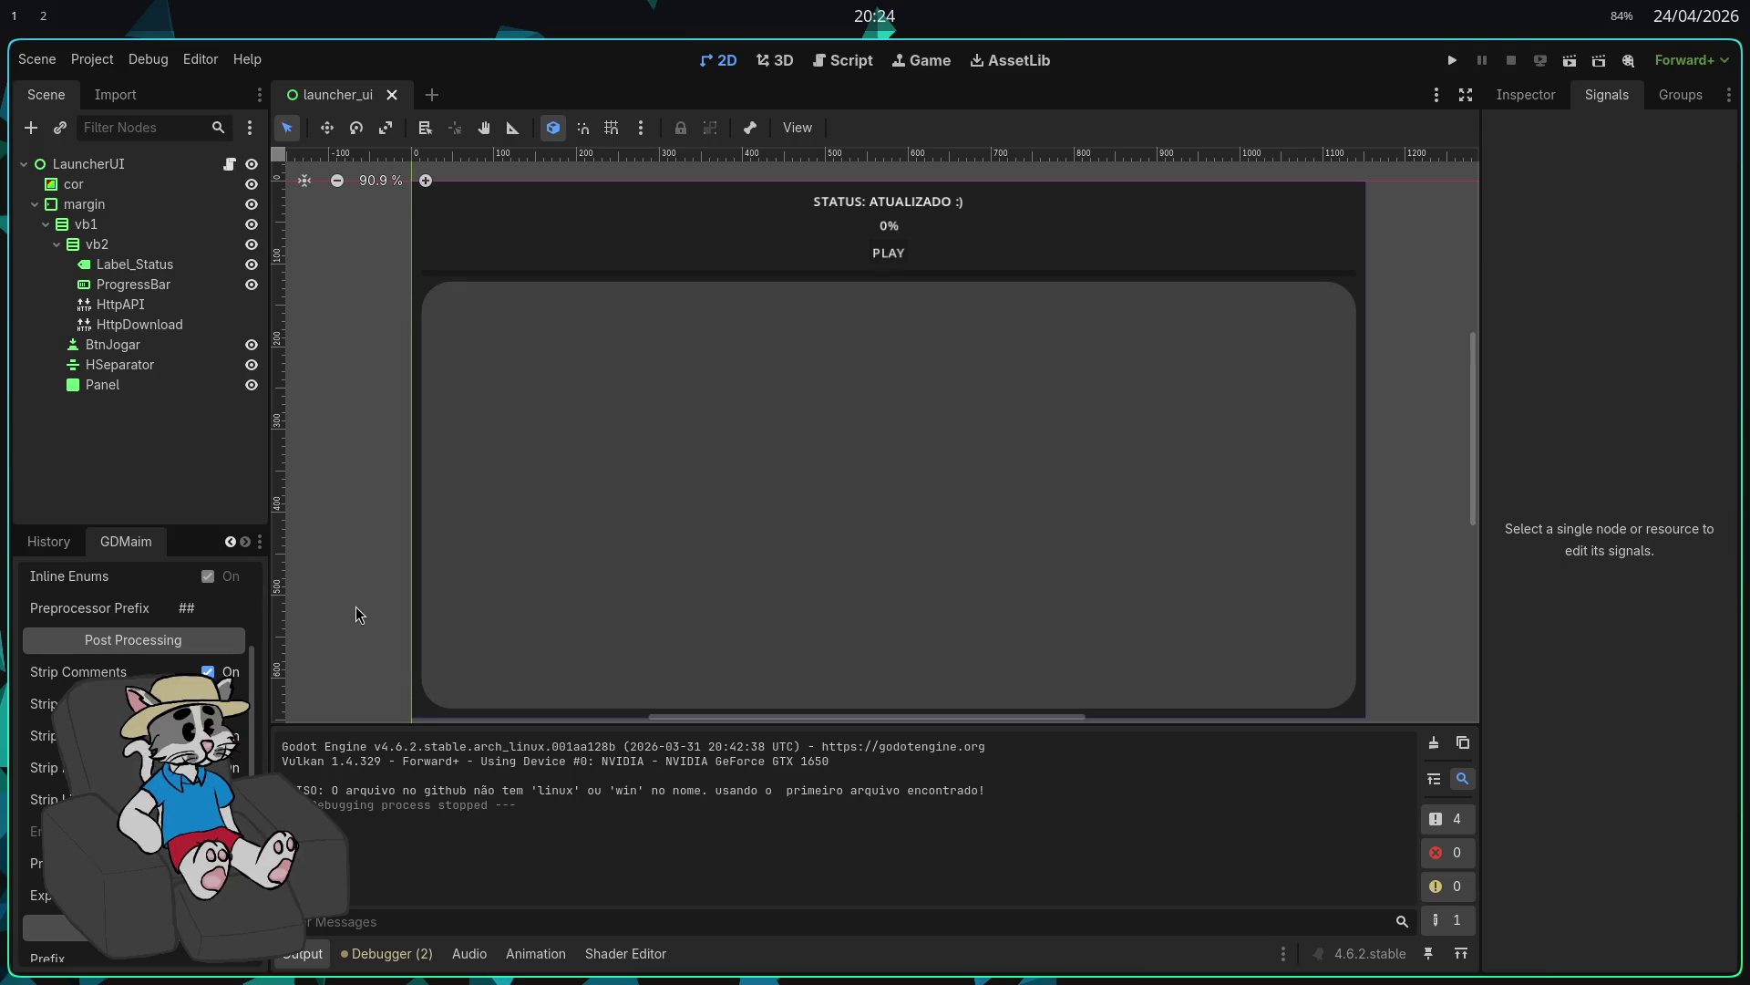
{"action": "key", "text": "super+2"}
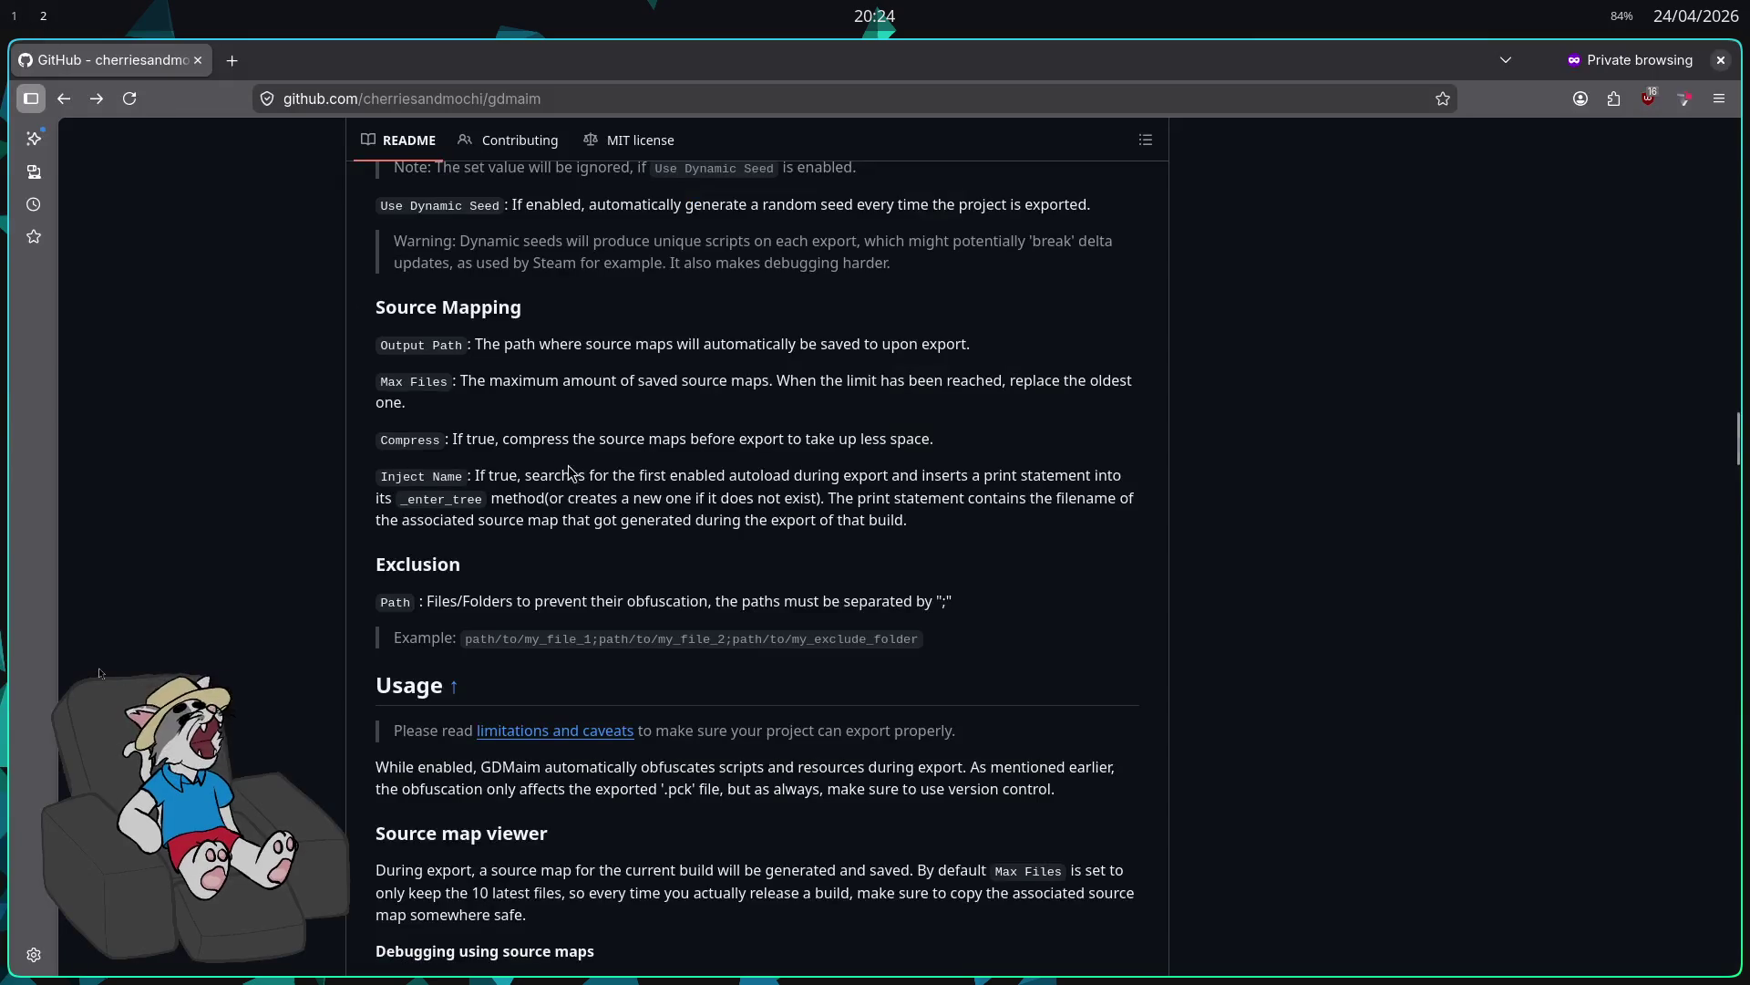
Step: Reread the Obfuscation section's note about export vars, then go back to Godot
{"action": "scroll", "coordinate": [545, 608], "scroll_direction": "up", "scroll_amount": 7}
{"action": "scroll", "coordinate": [545, 608], "scroll_direction": "up", "scroll_amount": 7}
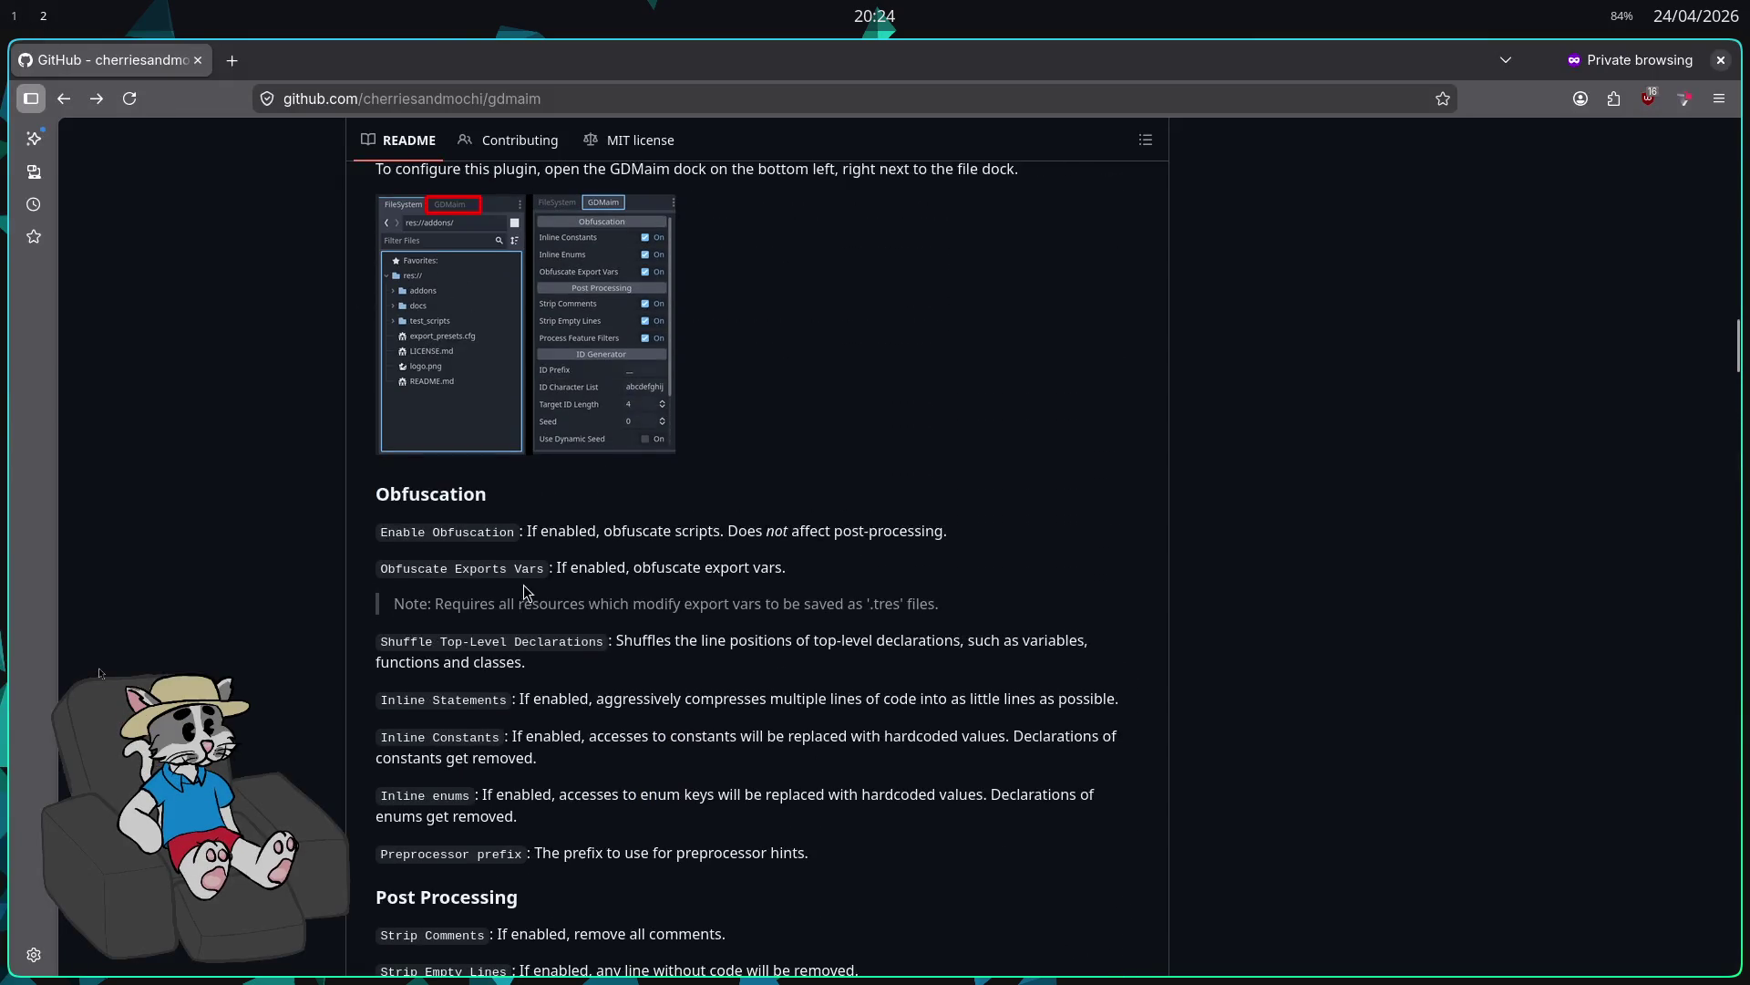
{"action": "left_click_drag", "start_coordinate": [499, 604], "coordinate": [941, 609]}
{"action": "left_click", "coordinate": [946, 613]}
{"action": "left_click", "coordinate": [15, 16]}
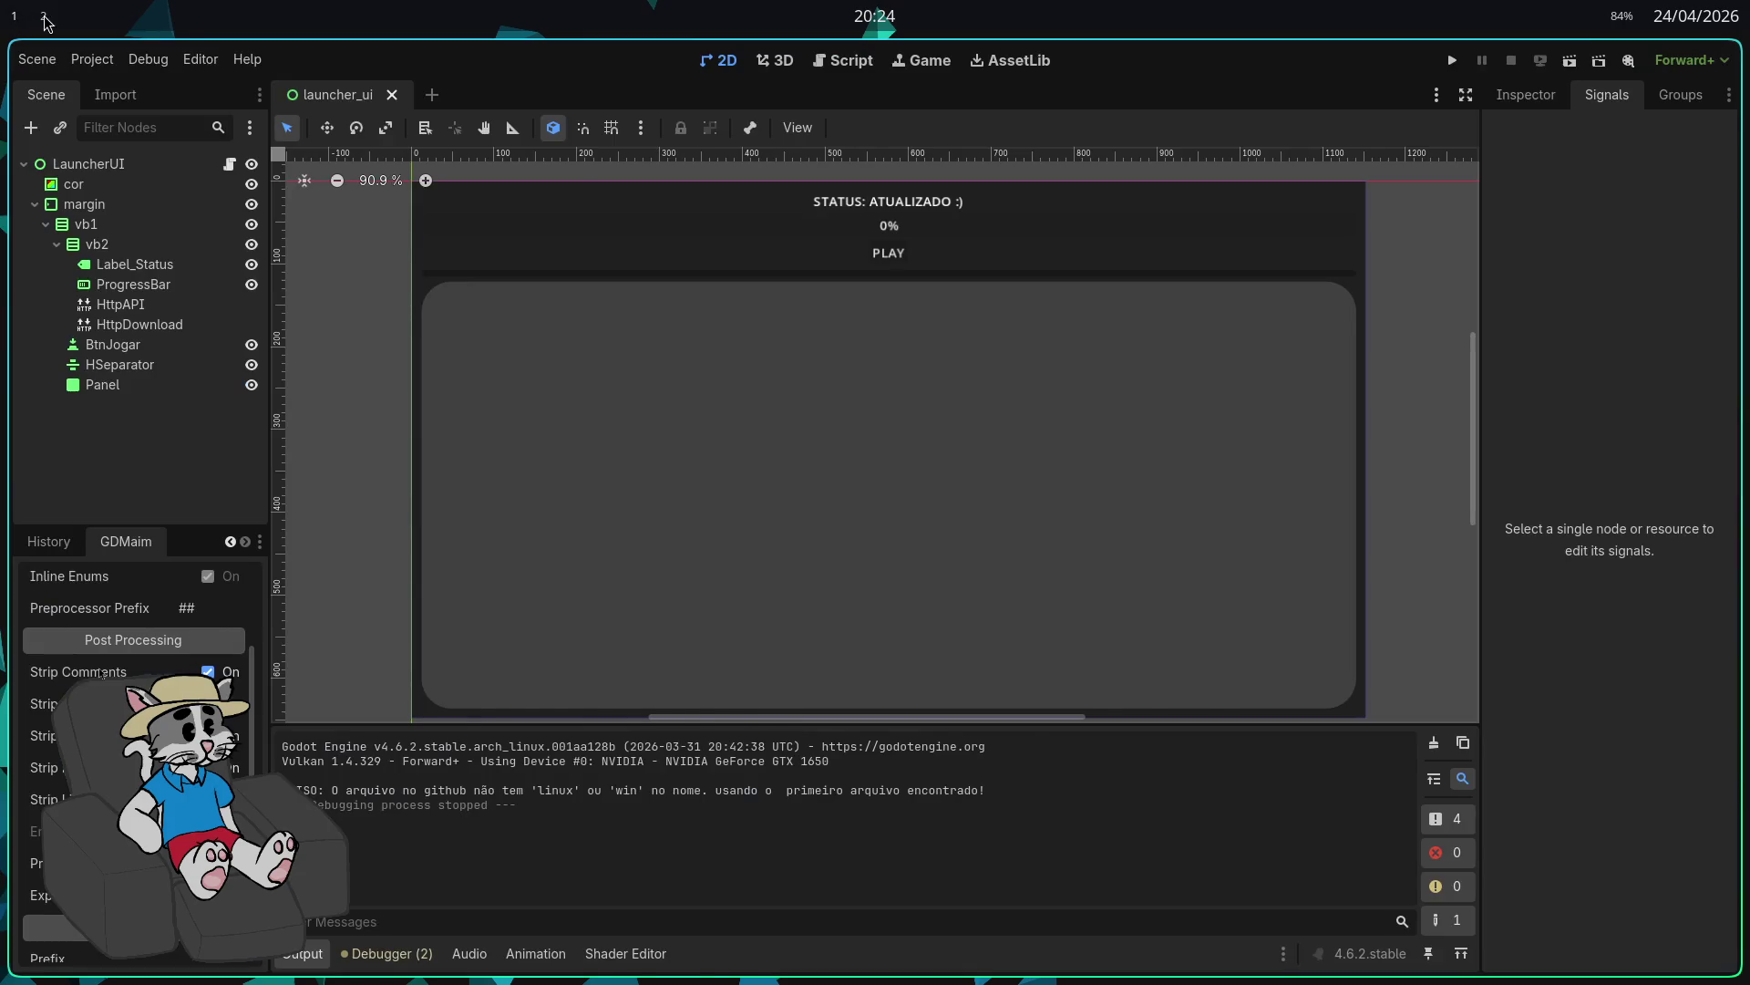
{"action": "left_click", "coordinate": [42, 18]}
{"action": "left_click", "coordinate": [21, 15]}
{"action": "scroll", "coordinate": [133, 757], "scroll_direction": "down", "scroll_amount": 5}
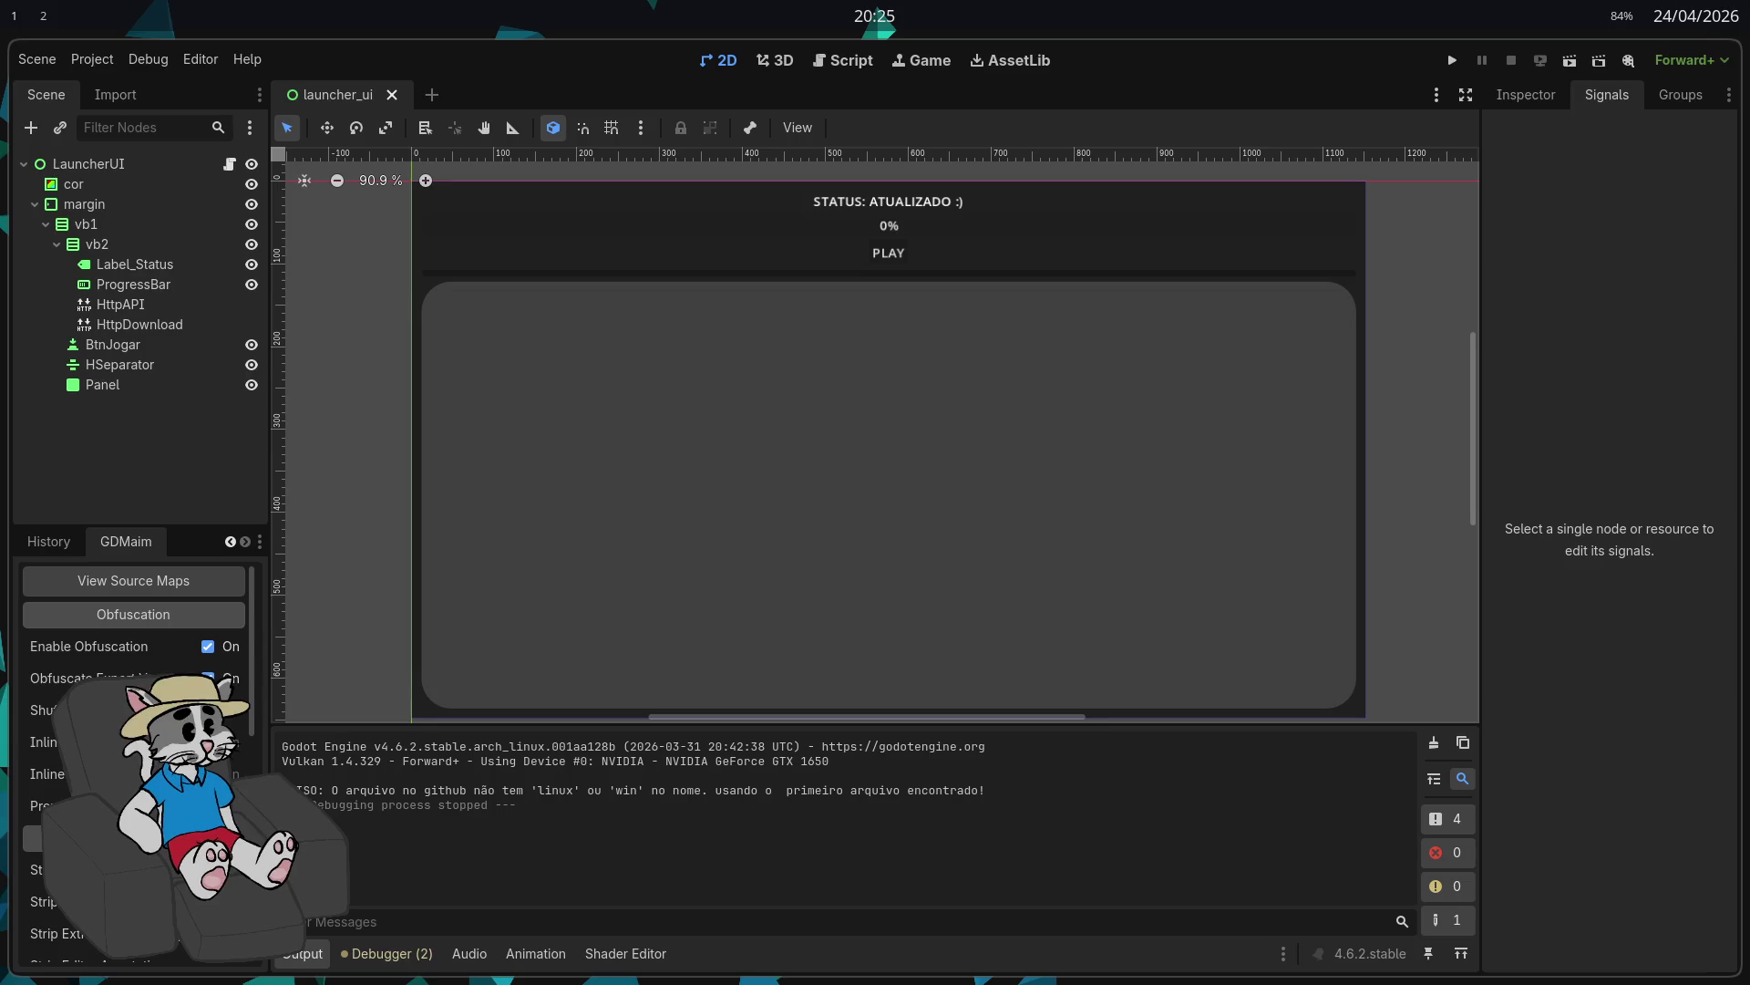
{"action": "scroll", "coordinate": [179, 667], "scroll_direction": "down", "scroll_amount": 1}
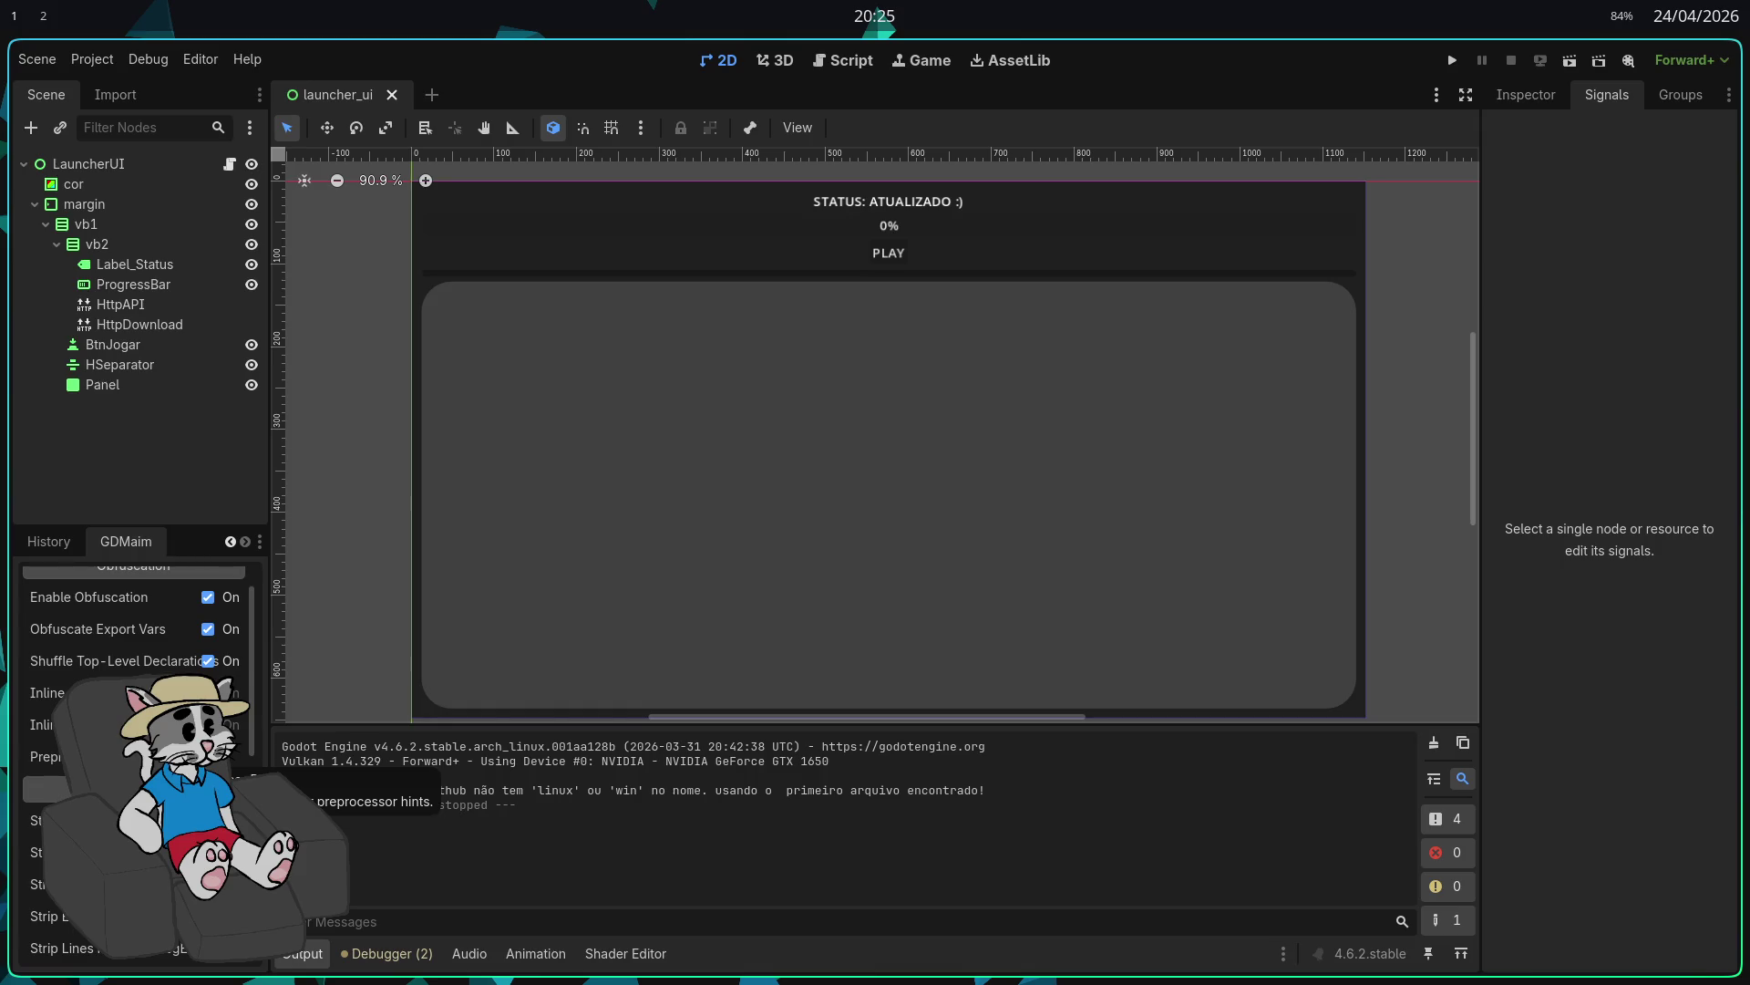
{"action": "scroll", "coordinate": [137, 766], "scroll_direction": "down", "scroll_amount": 1}
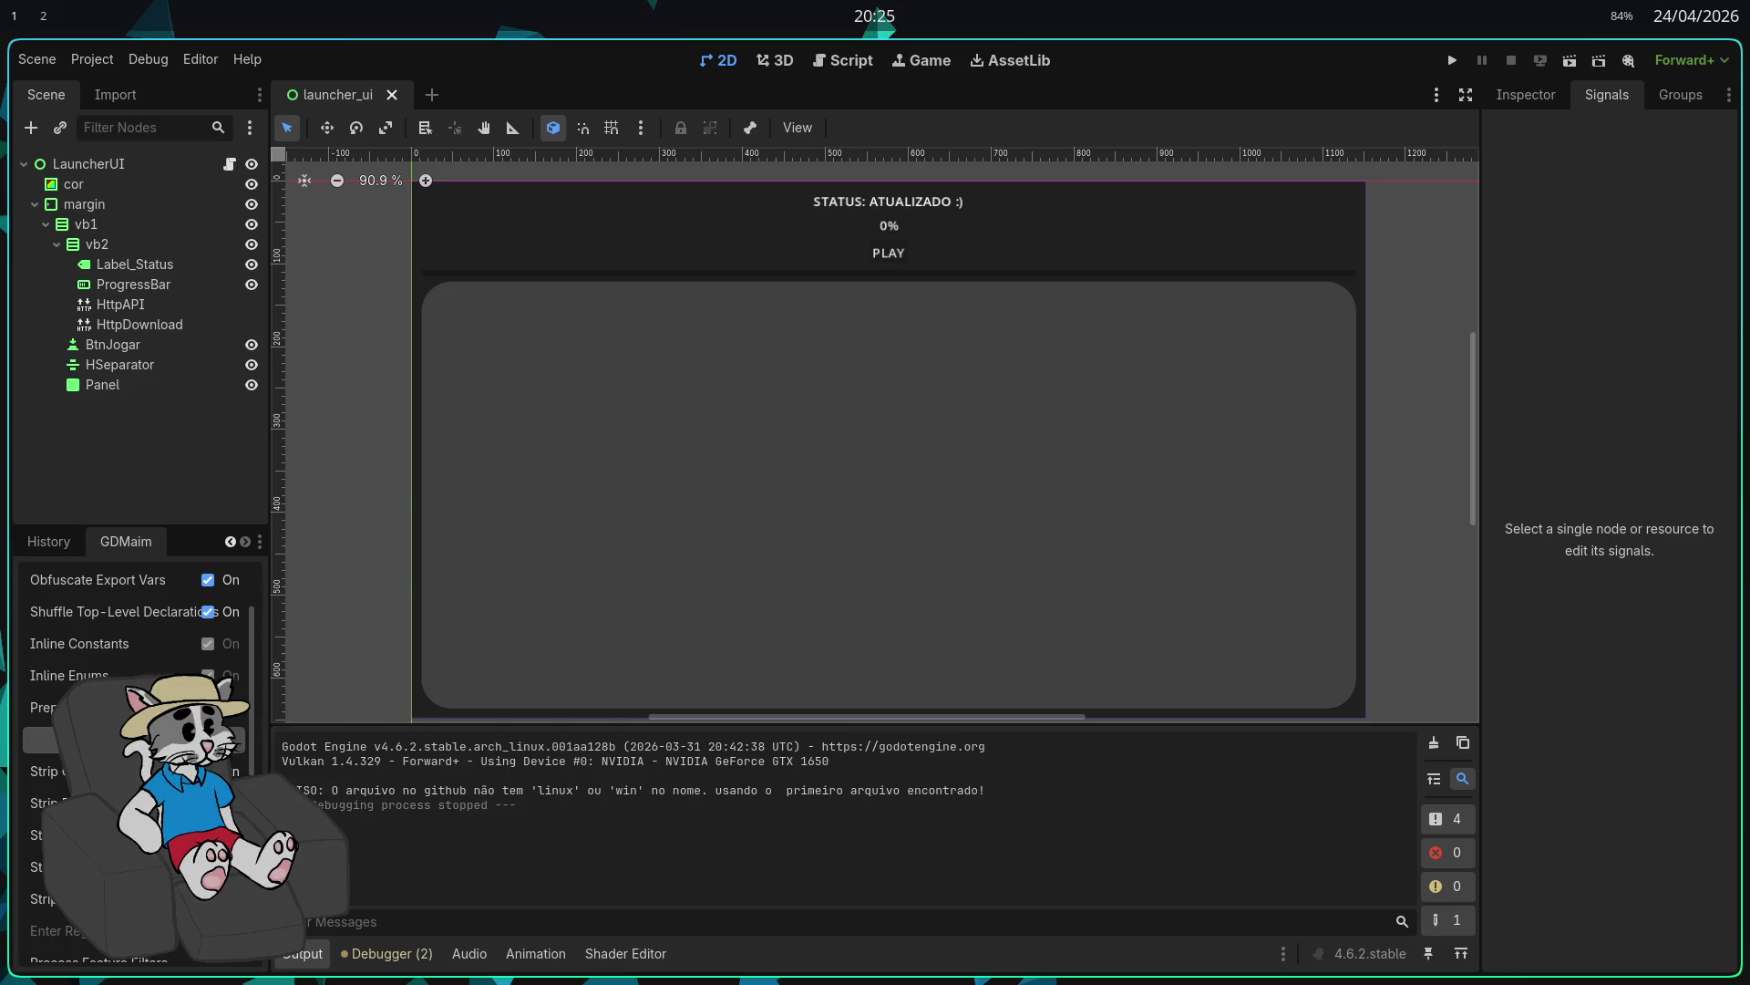
{"action": "scroll", "coordinate": [137, 766], "scroll_direction": "down", "scroll_amount": 2}
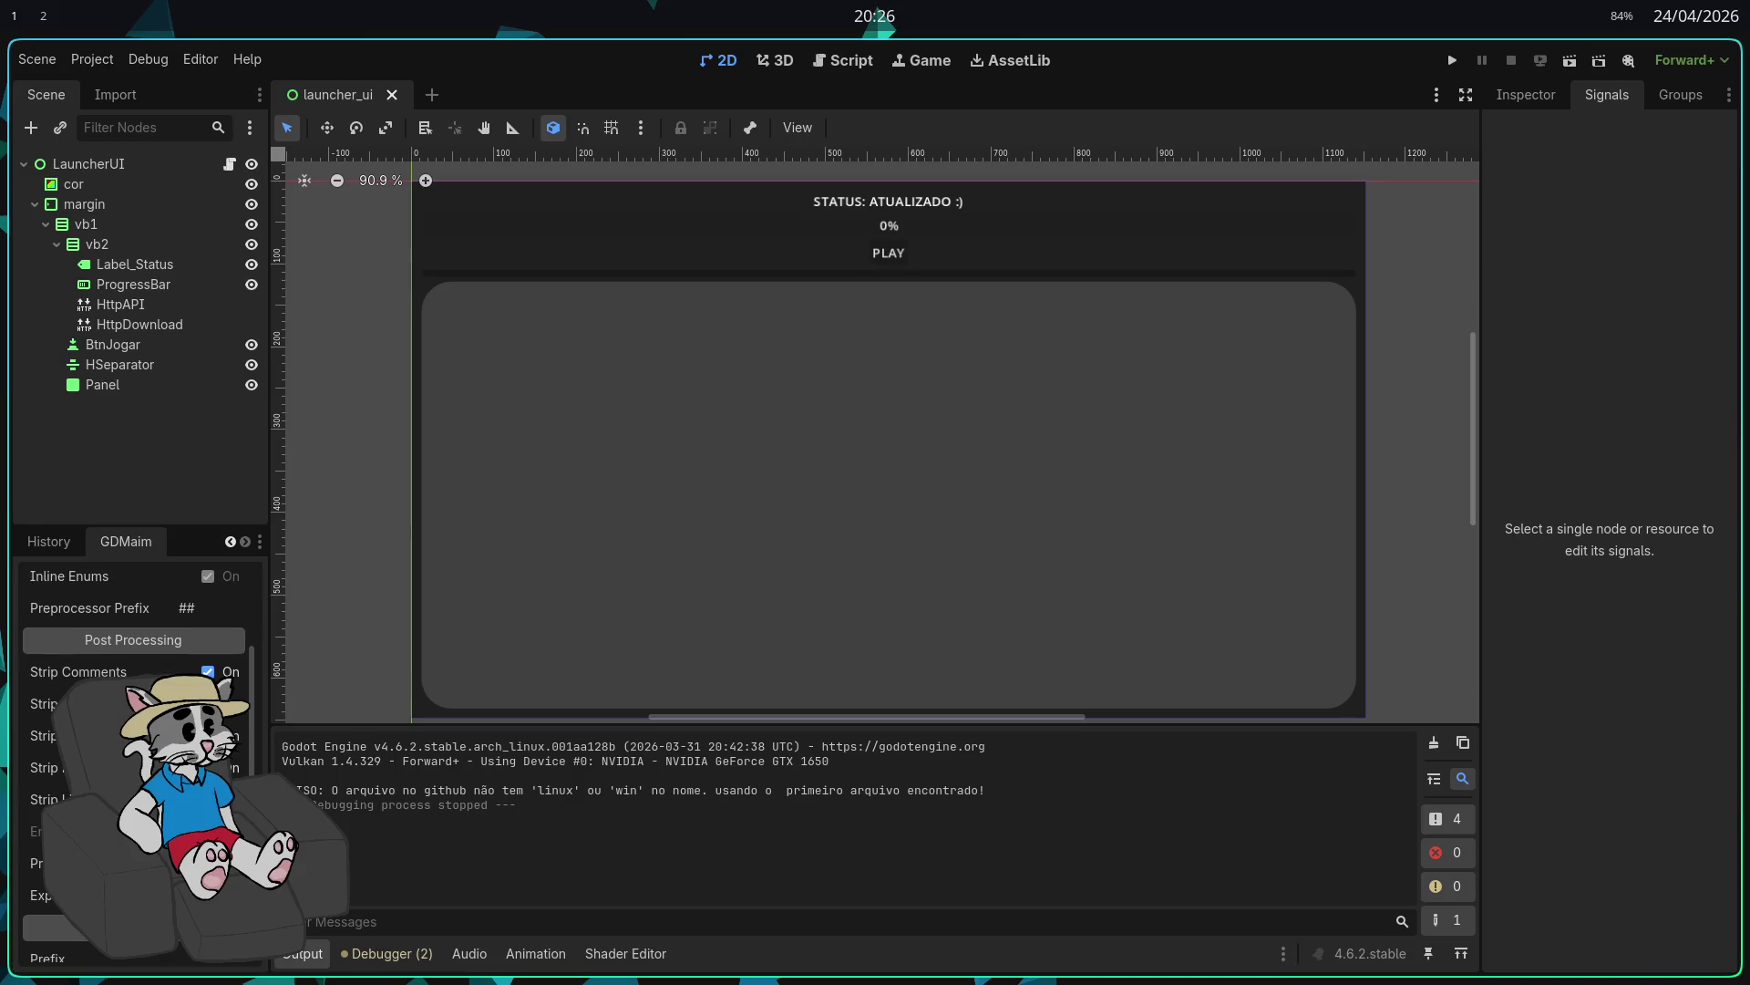
{"action": "scroll", "coordinate": [137, 747], "scroll_direction": "down", "scroll_amount": 3}
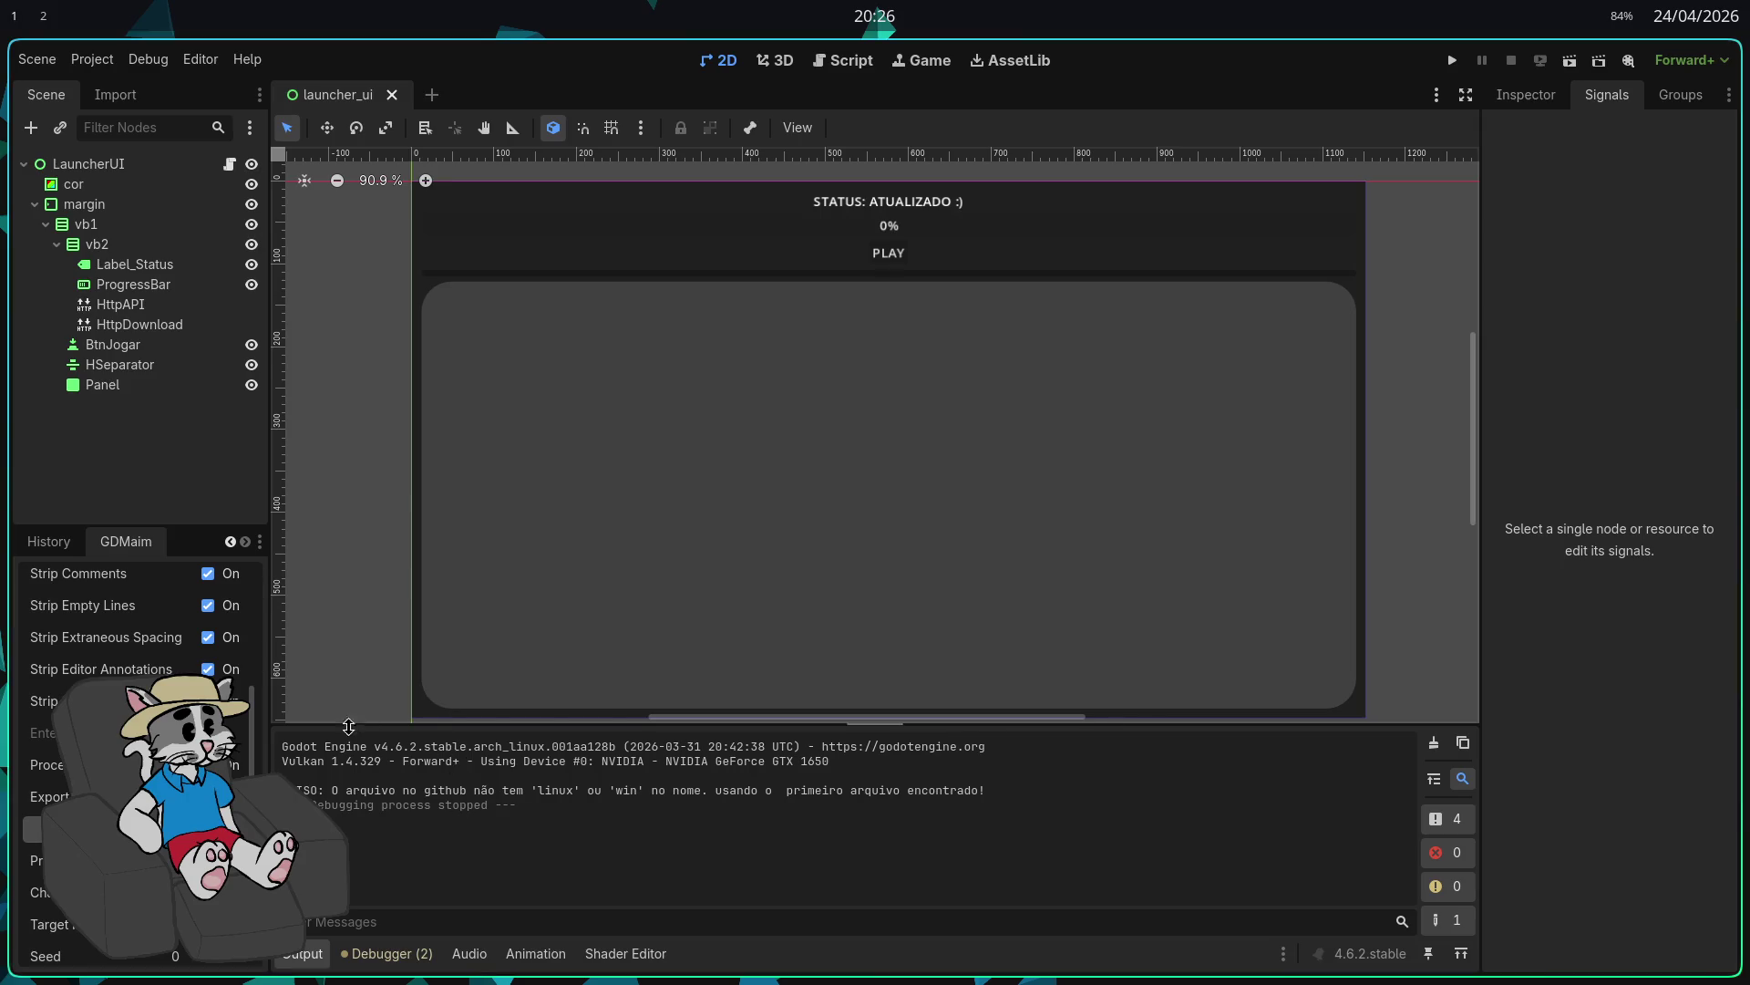
{"action": "scroll", "coordinate": [137, 730], "scroll_direction": "down", "scroll_amount": 2}
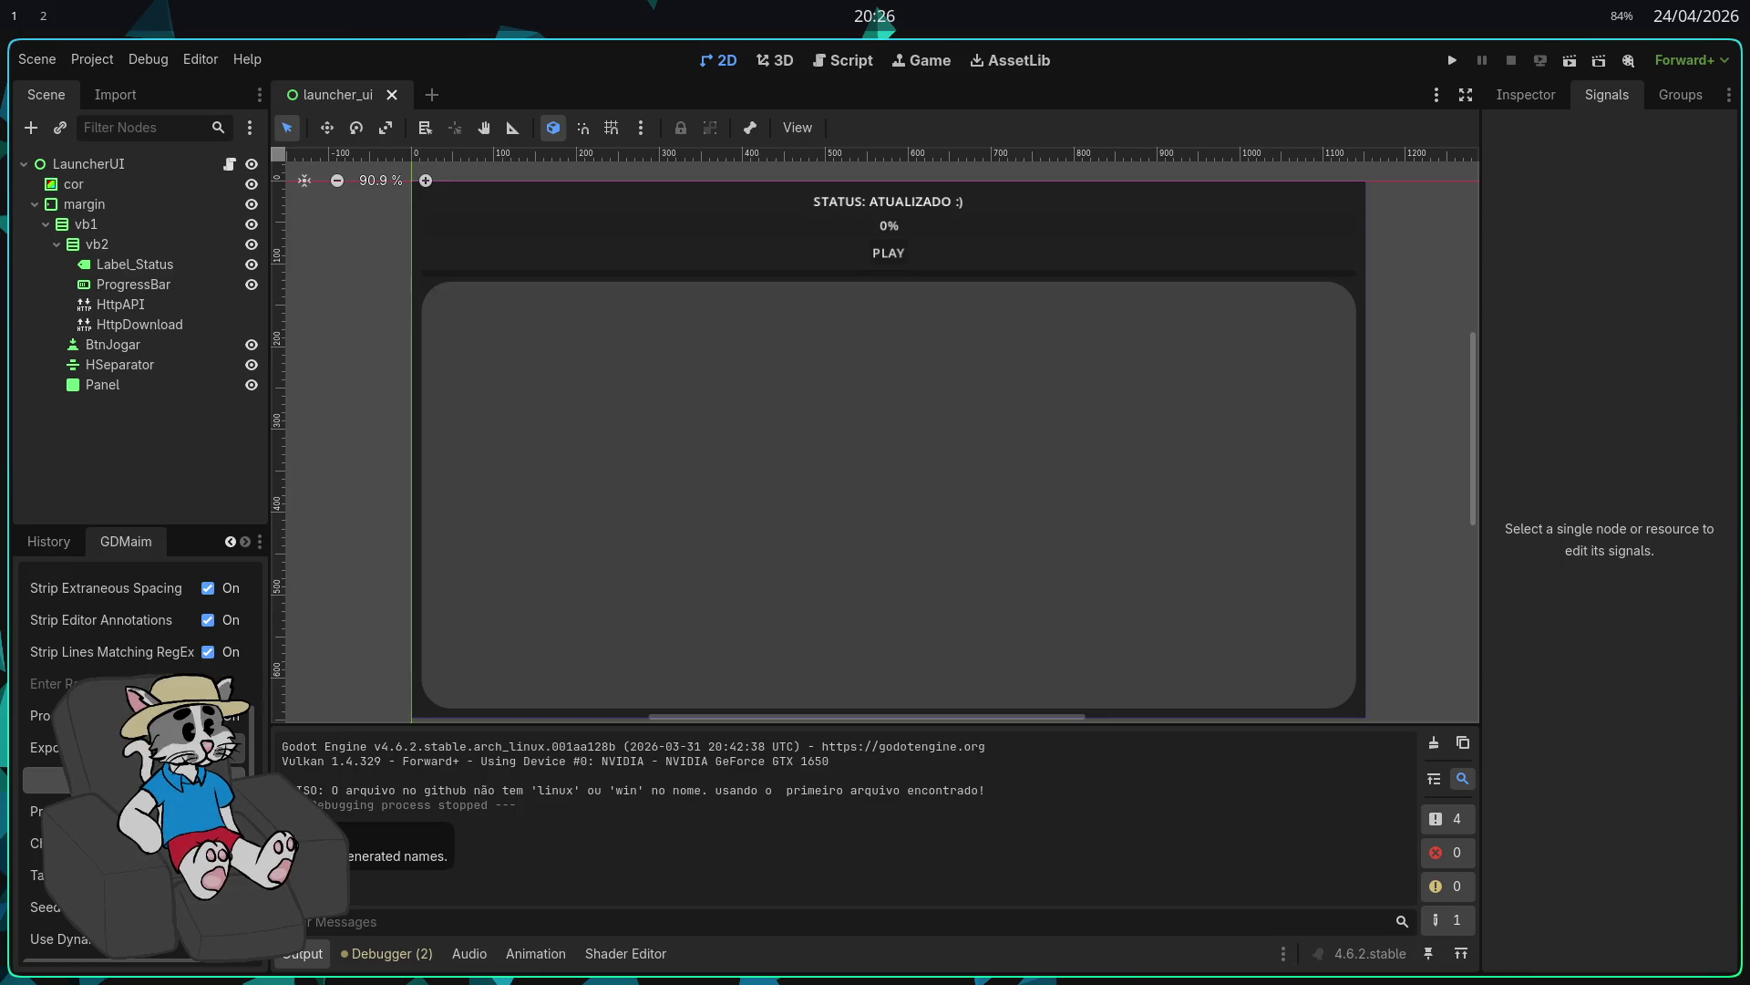
{"action": "scroll", "coordinate": [264, 749], "scroll_direction": "down", "scroll_amount": 2}
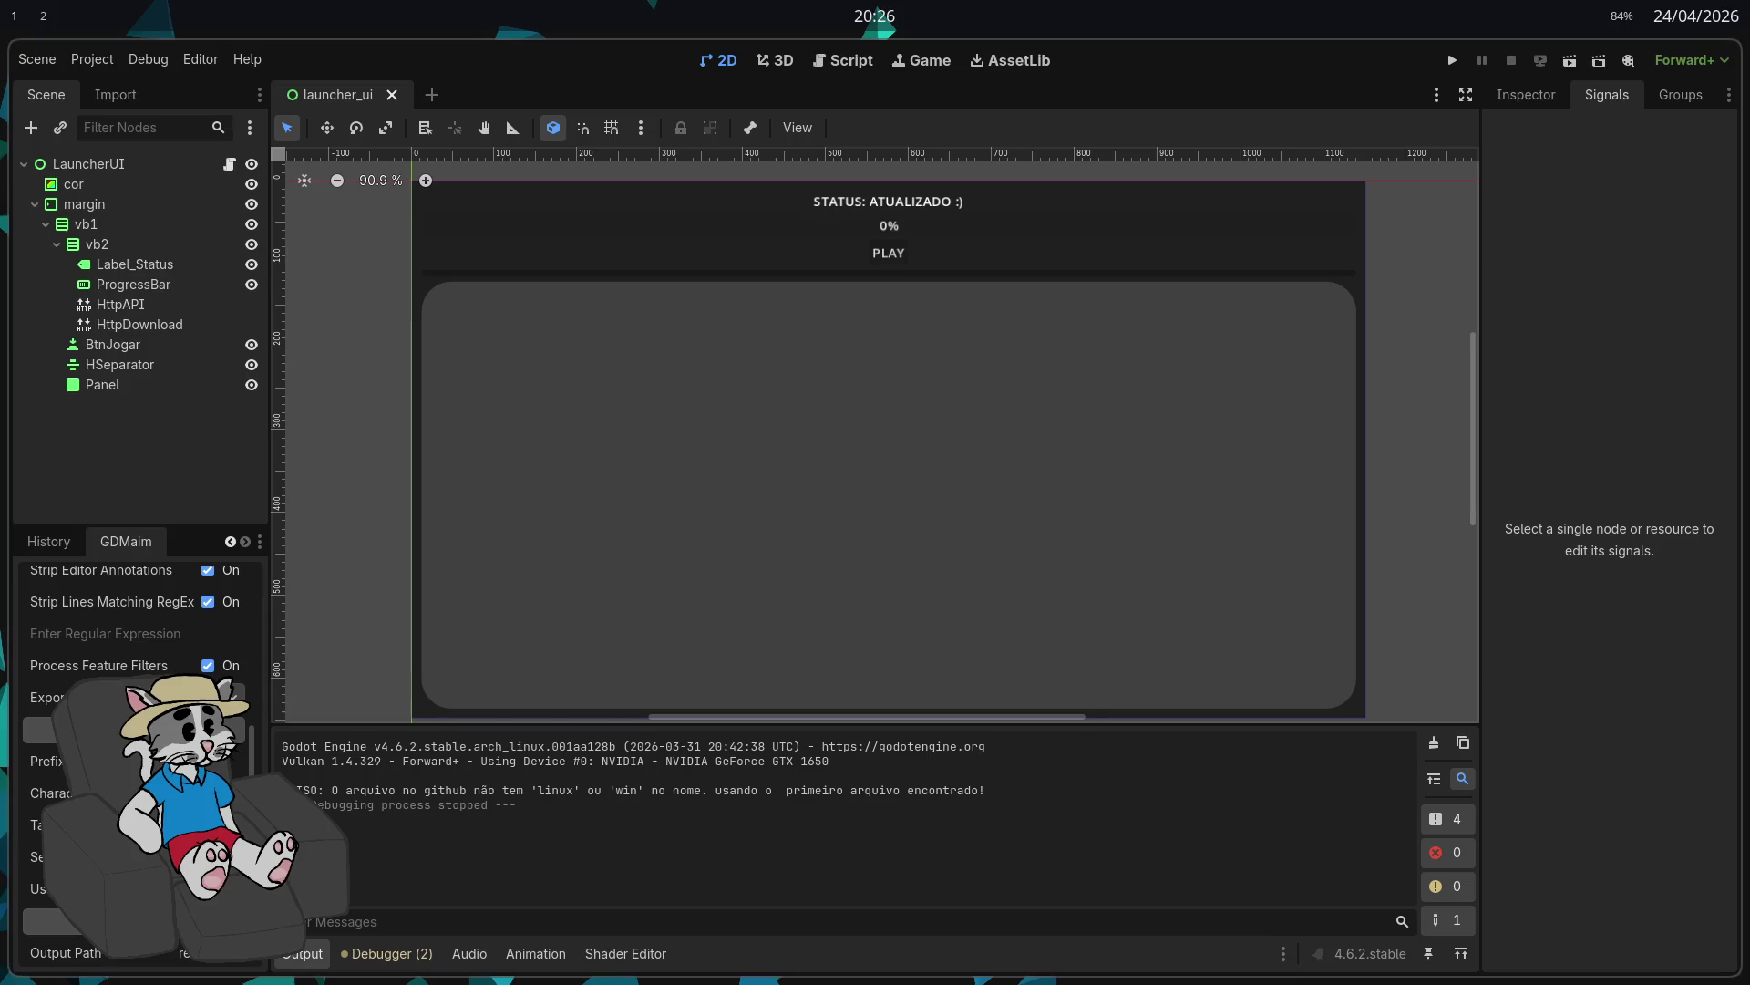
{"action": "scroll", "coordinate": [460, 674], "scroll_direction": "down", "scroll_amount": 1}
{"action": "scroll", "coordinate": [258, 760], "scroll_direction": "down", "scroll_amount": 2}
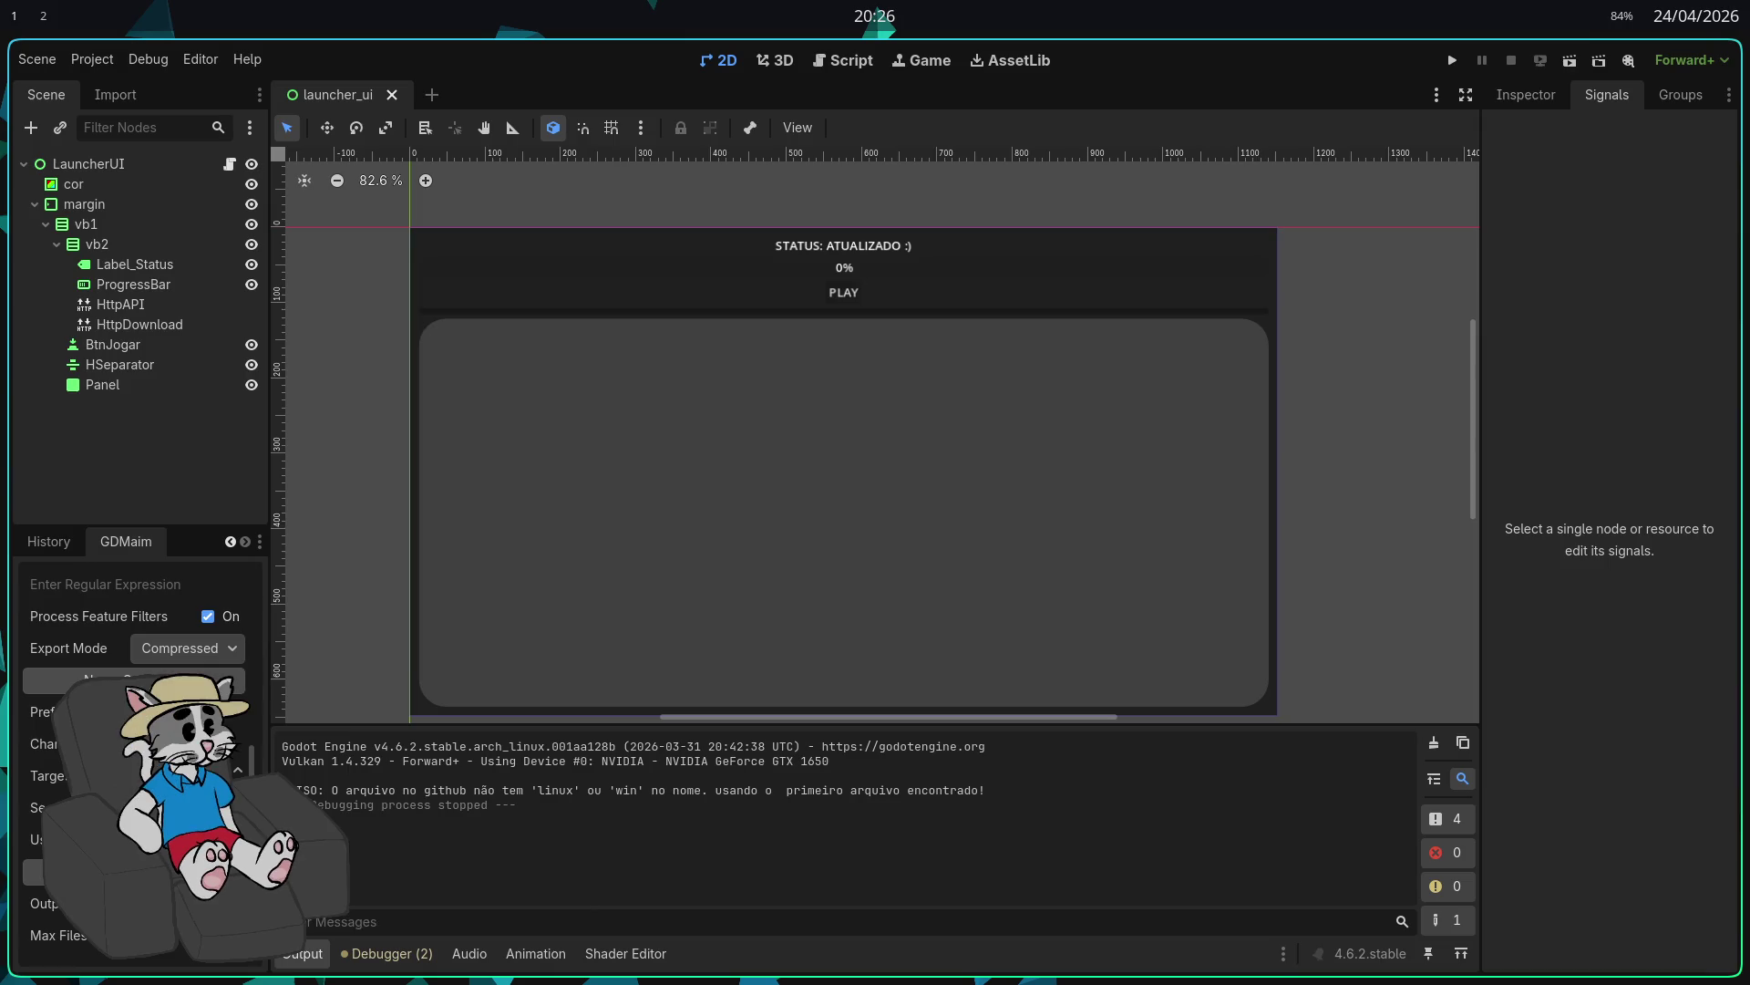
{"action": "scroll", "coordinate": [137, 638], "scroll_direction": "down", "scroll_amount": 3}
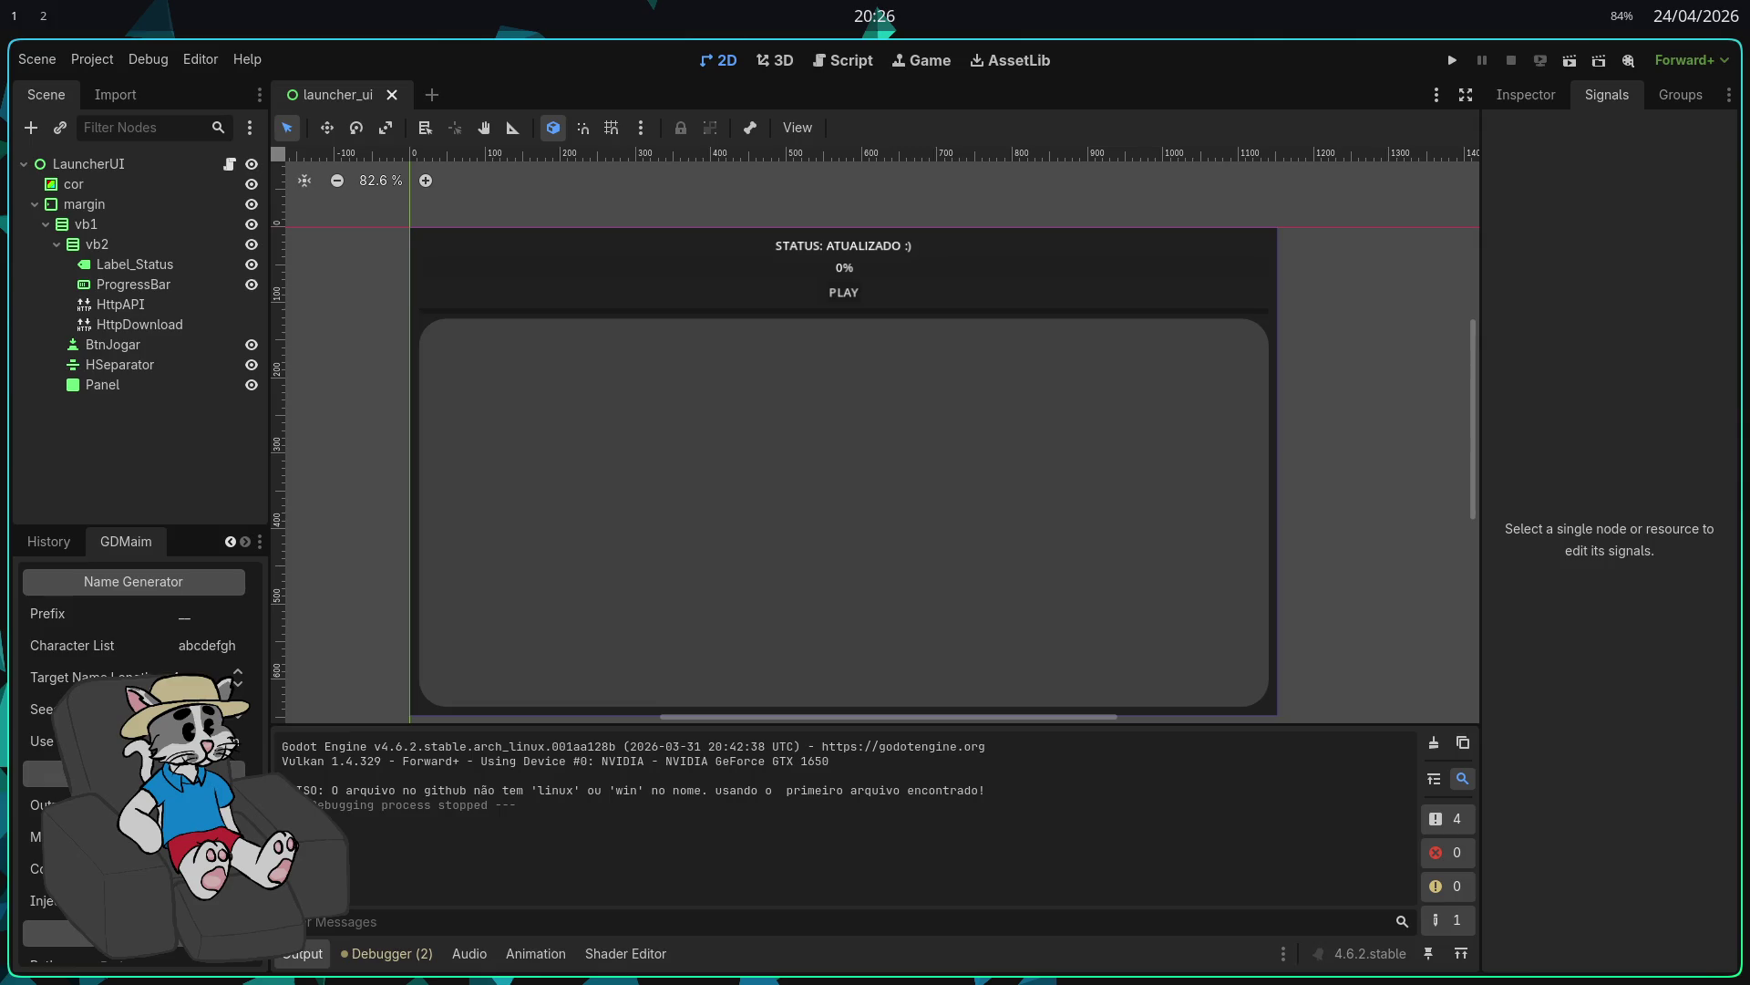
{"action": "scroll", "coordinate": [137, 730], "scroll_direction": "down", "scroll_amount": 1}
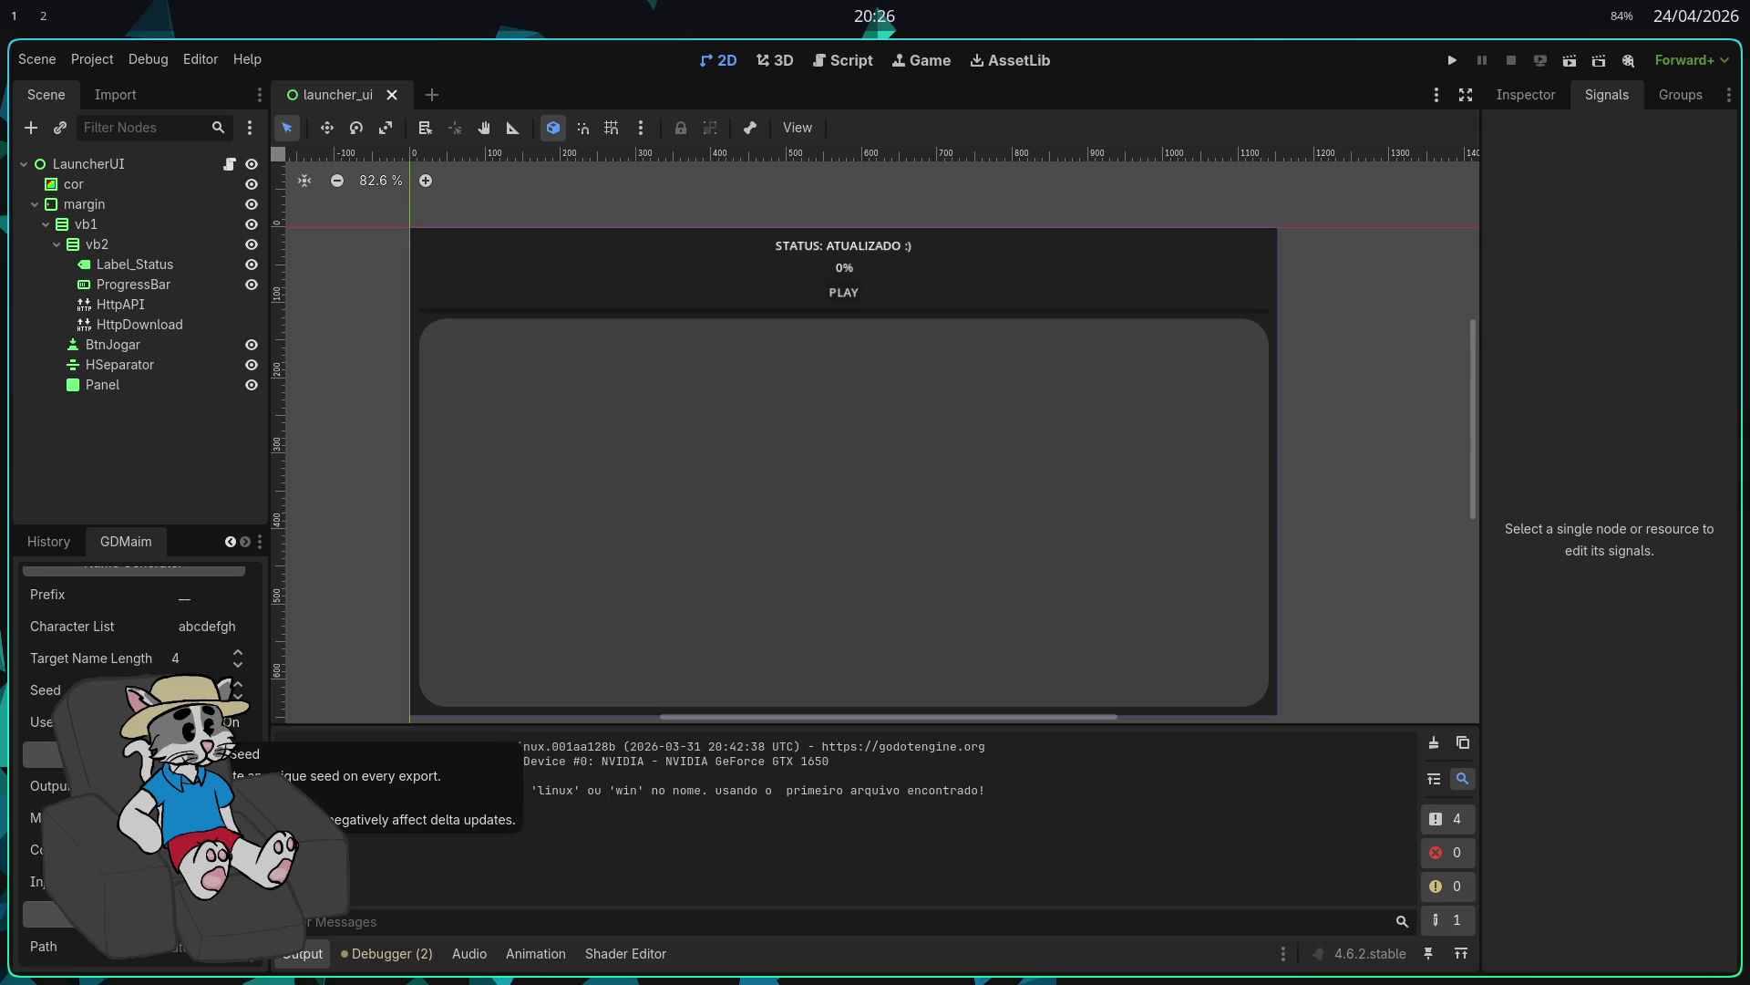
{"action": "scroll", "coordinate": [137, 730], "scroll_direction": "up", "scroll_amount": 10}
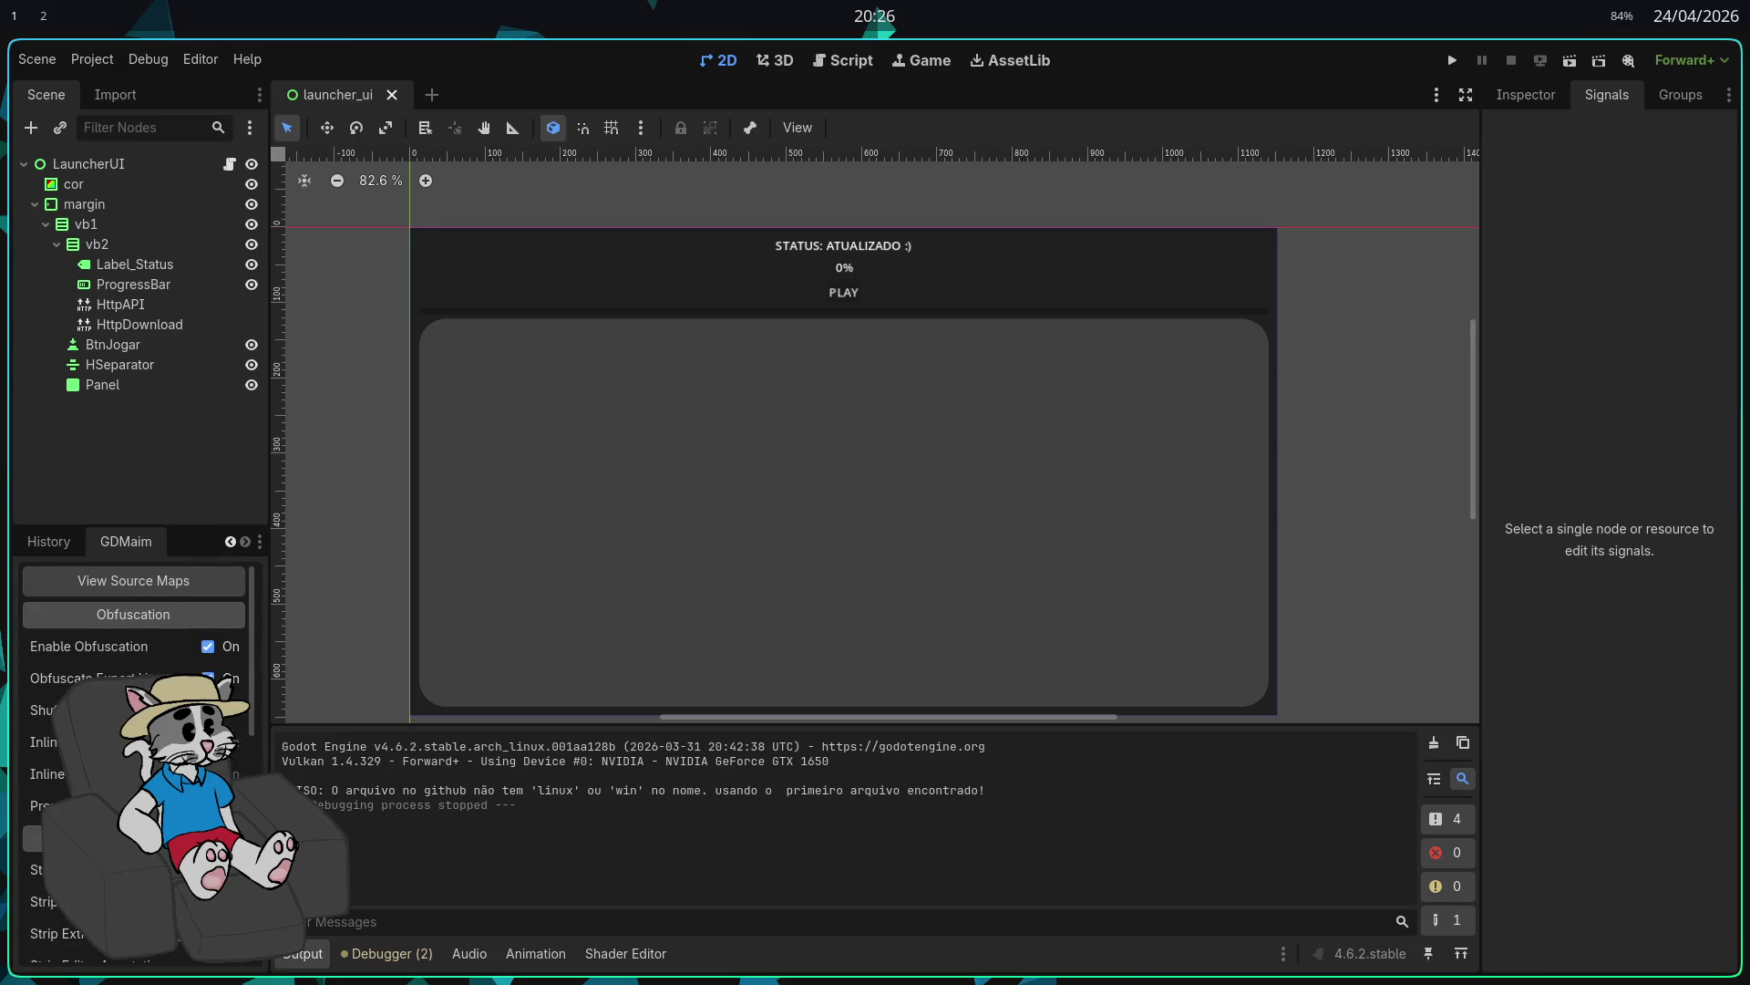
{"action": "scroll", "coordinate": [136, 729], "scroll_direction": "down", "scroll_amount": 10}
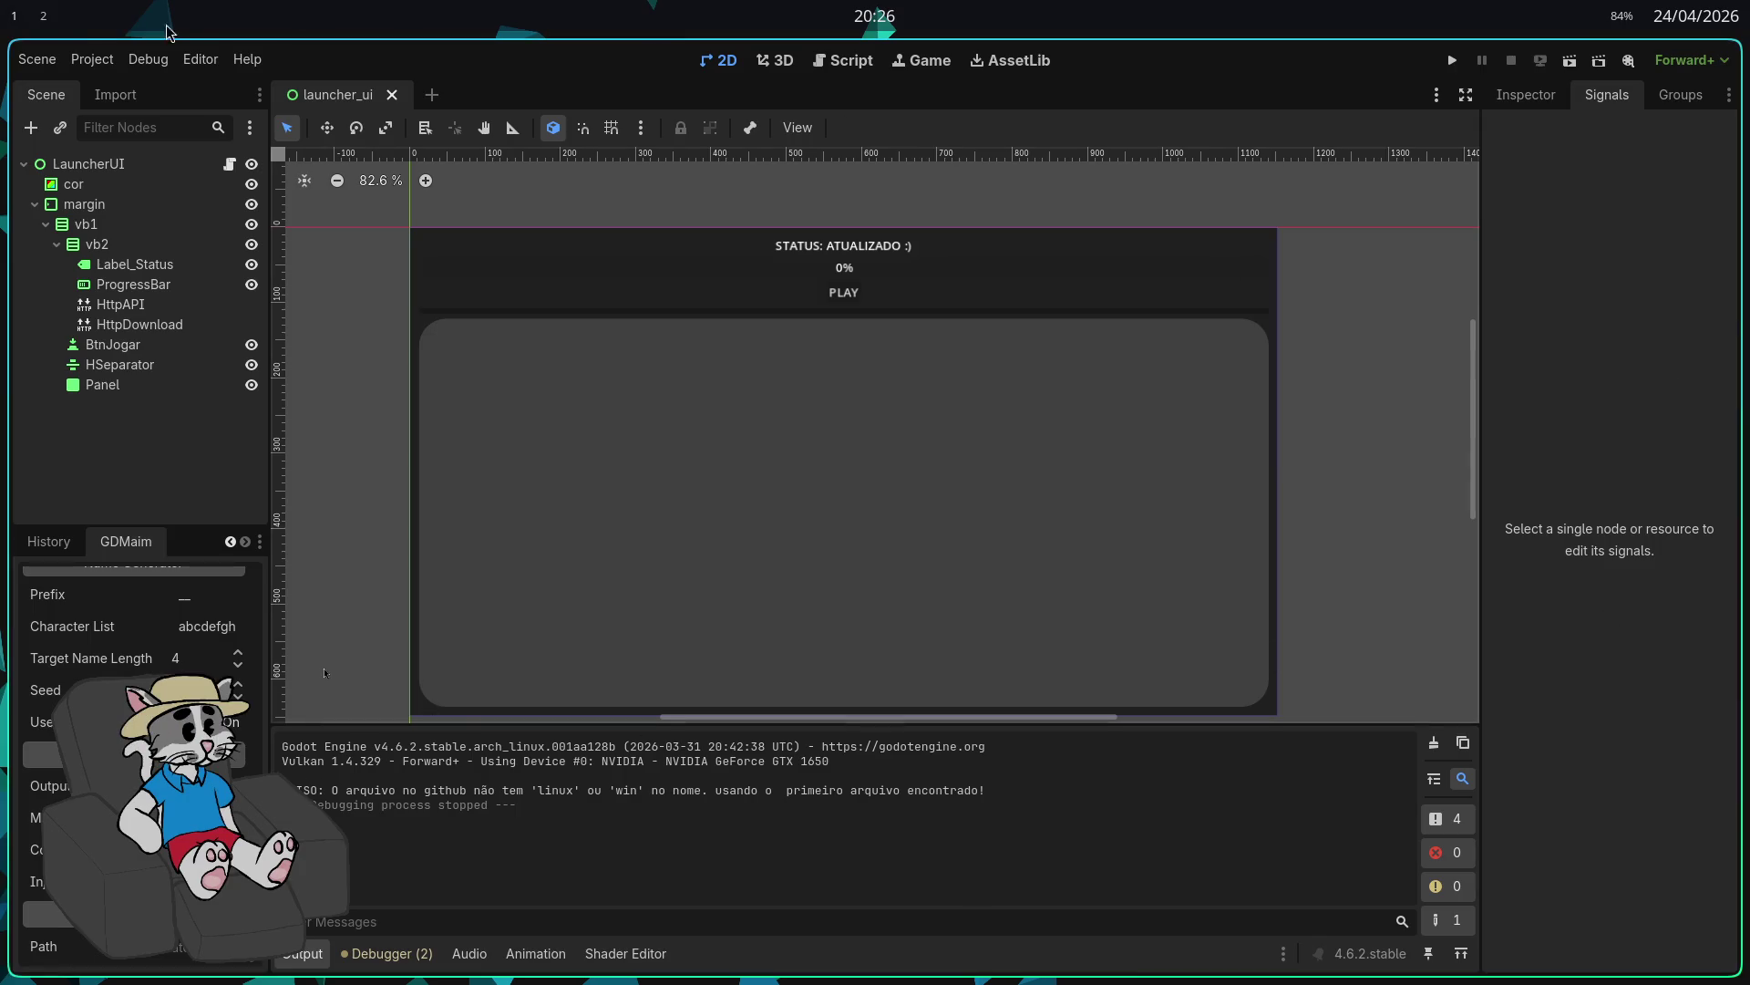
{"action": "key", "text": "alt+Tab"}
Step: Scroll the README to the source_map_viewer.png screenshot and view it full size
{"action": "scroll", "coordinate": [939, 483], "scroll_direction": "down", "scroll_amount": 5}
{"action": "scroll", "coordinate": [942, 489], "scroll_direction": "down", "scroll_amount": 8}
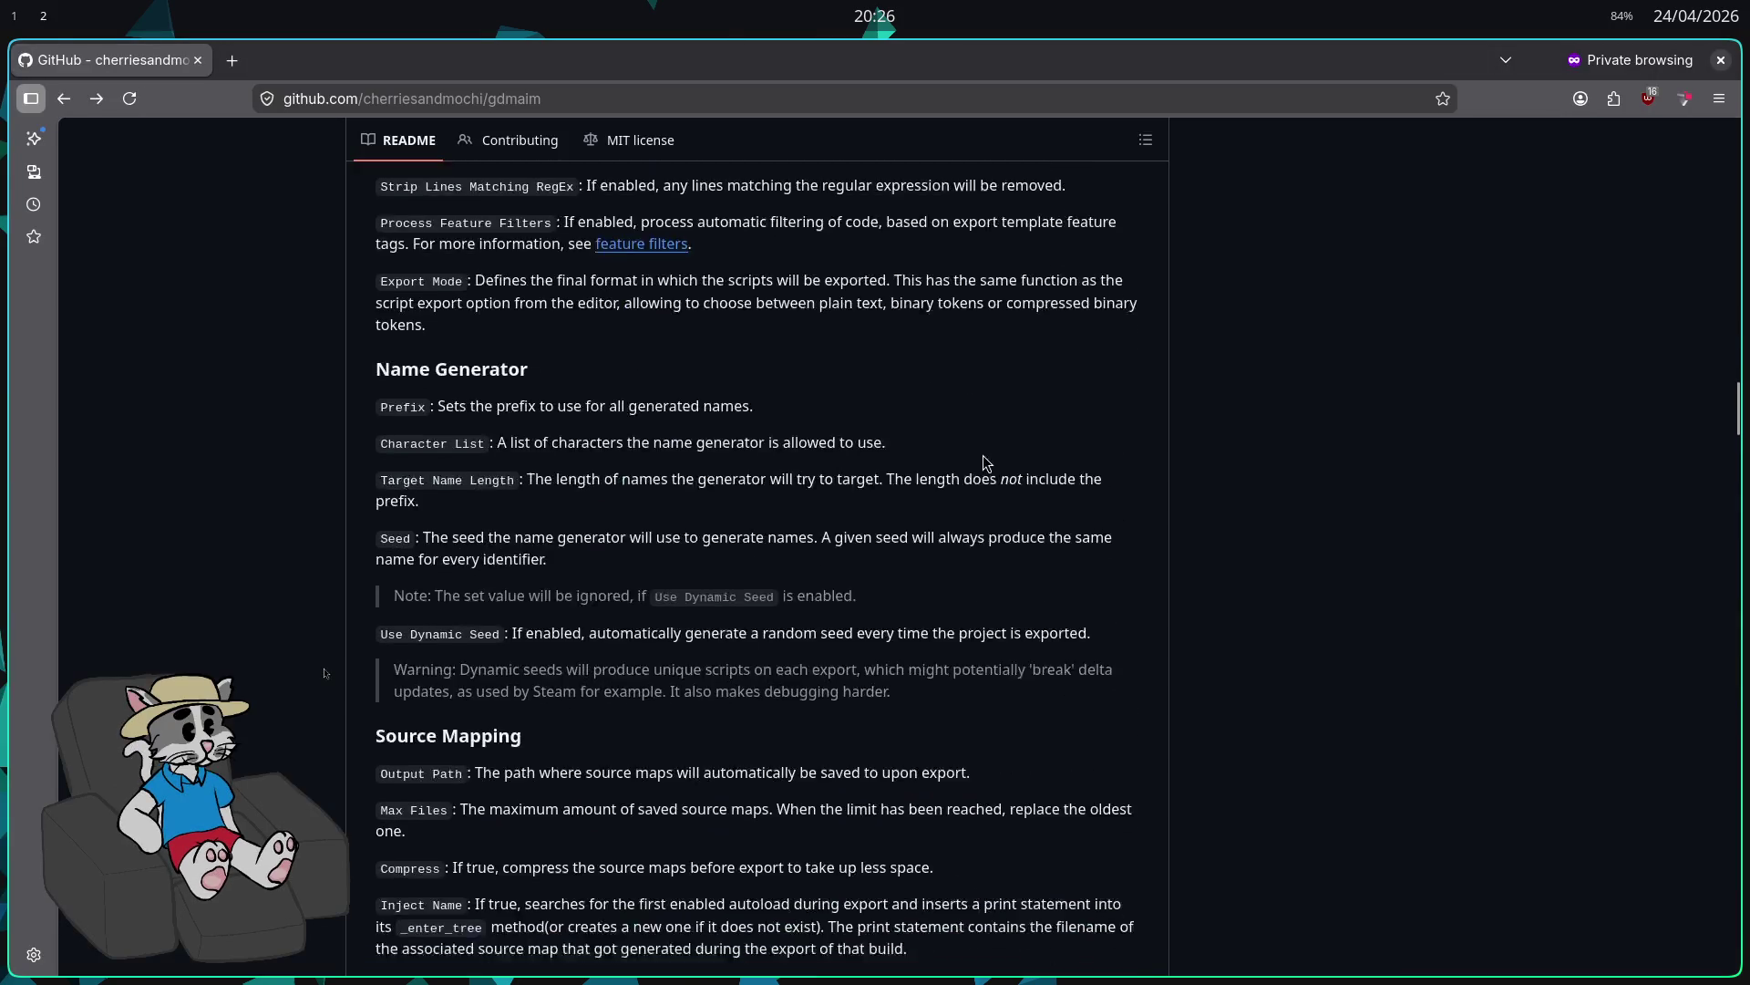
{"action": "scroll", "coordinate": [958, 492], "scroll_direction": "down", "scroll_amount": 1}
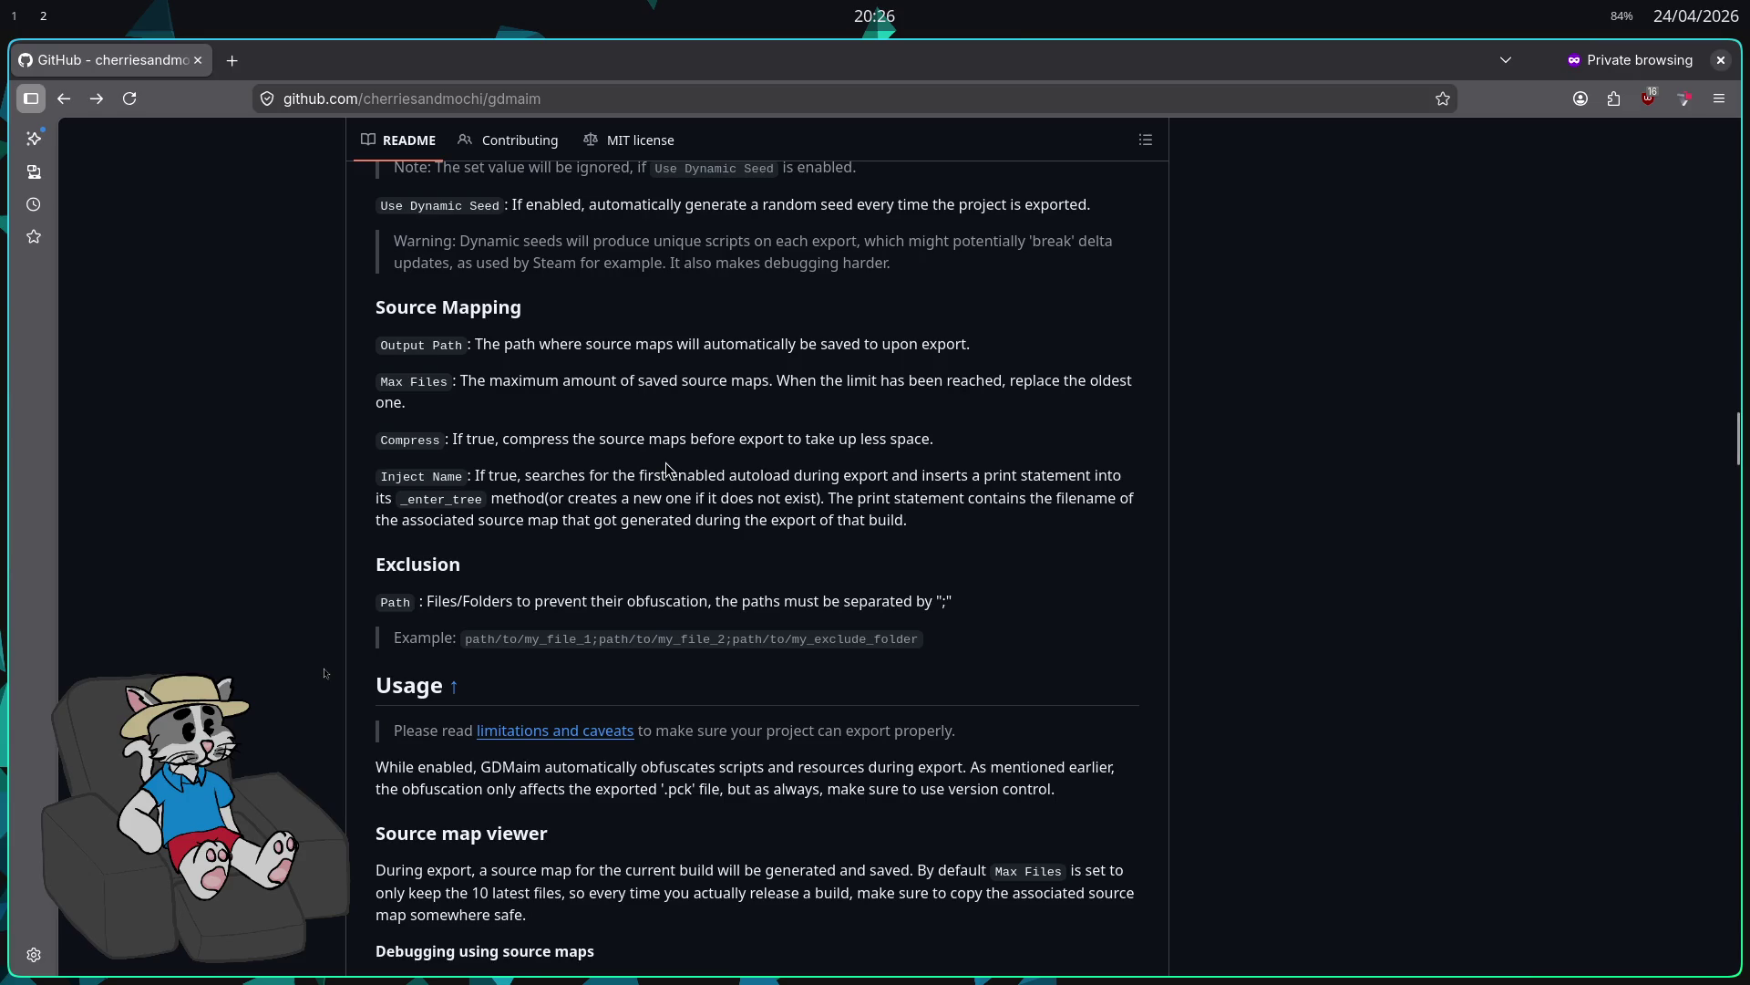
{"action": "scroll", "coordinate": [664, 465], "scroll_direction": "down", "scroll_amount": 5}
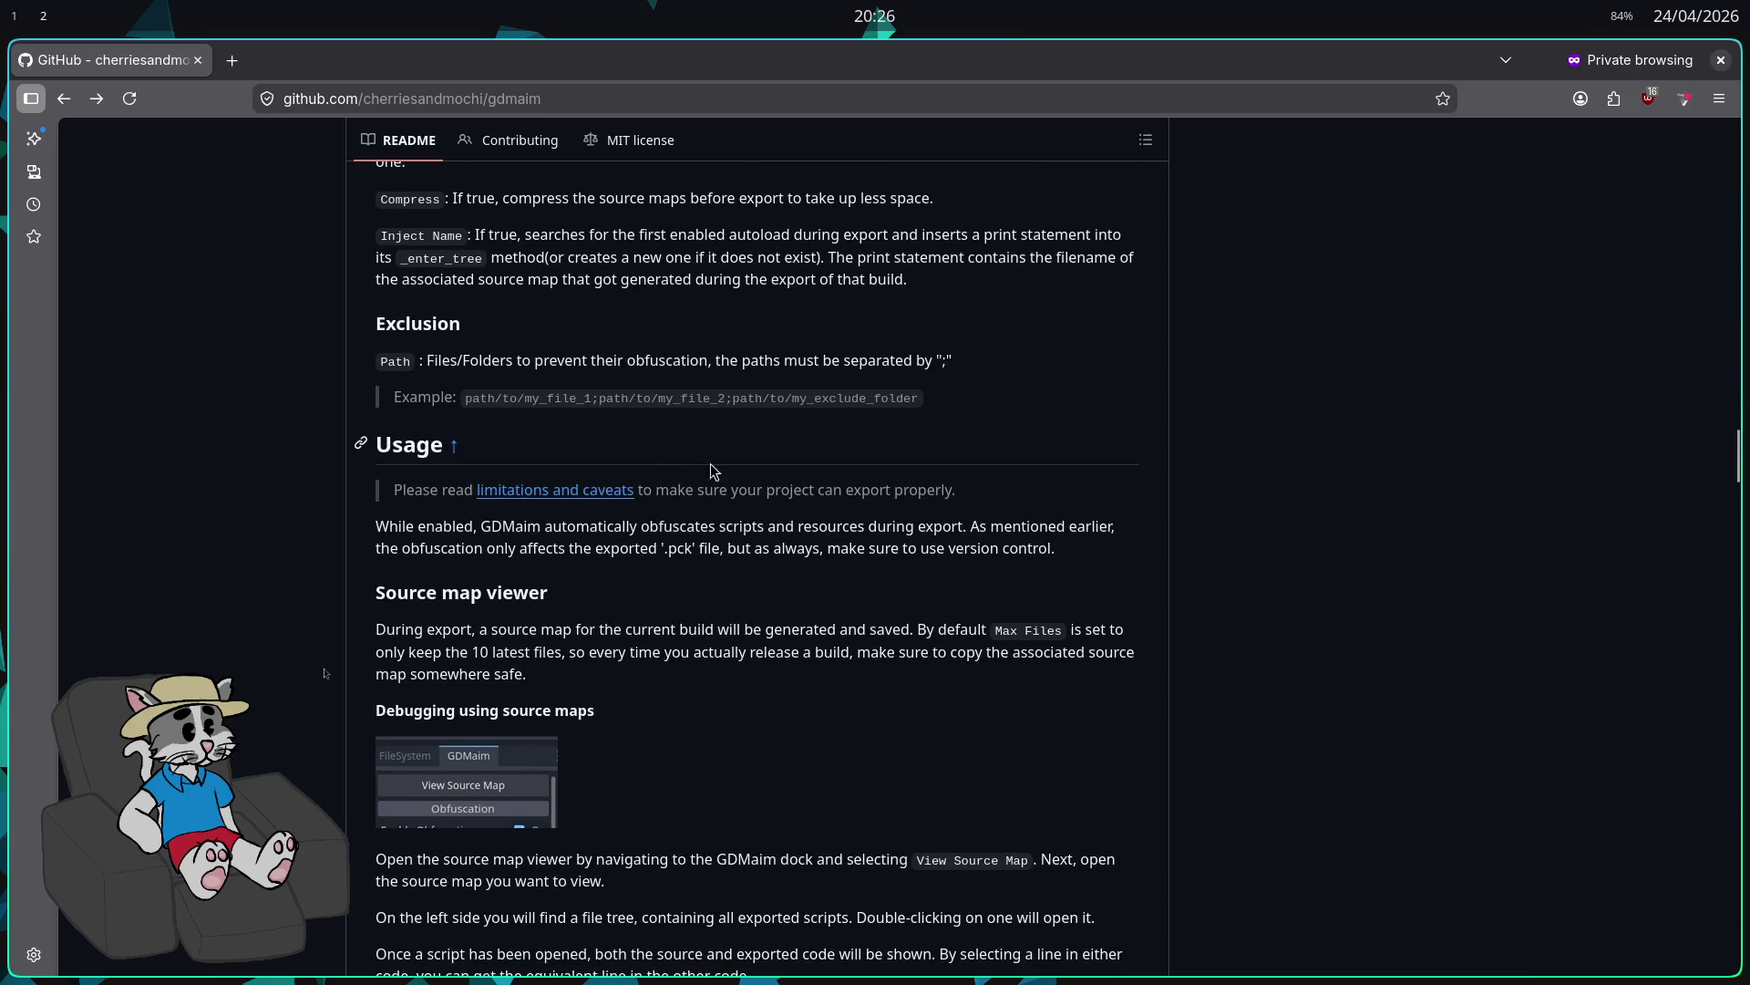
{"action": "scroll", "coordinate": [955, 539], "scroll_direction": "down", "scroll_amount": 12}
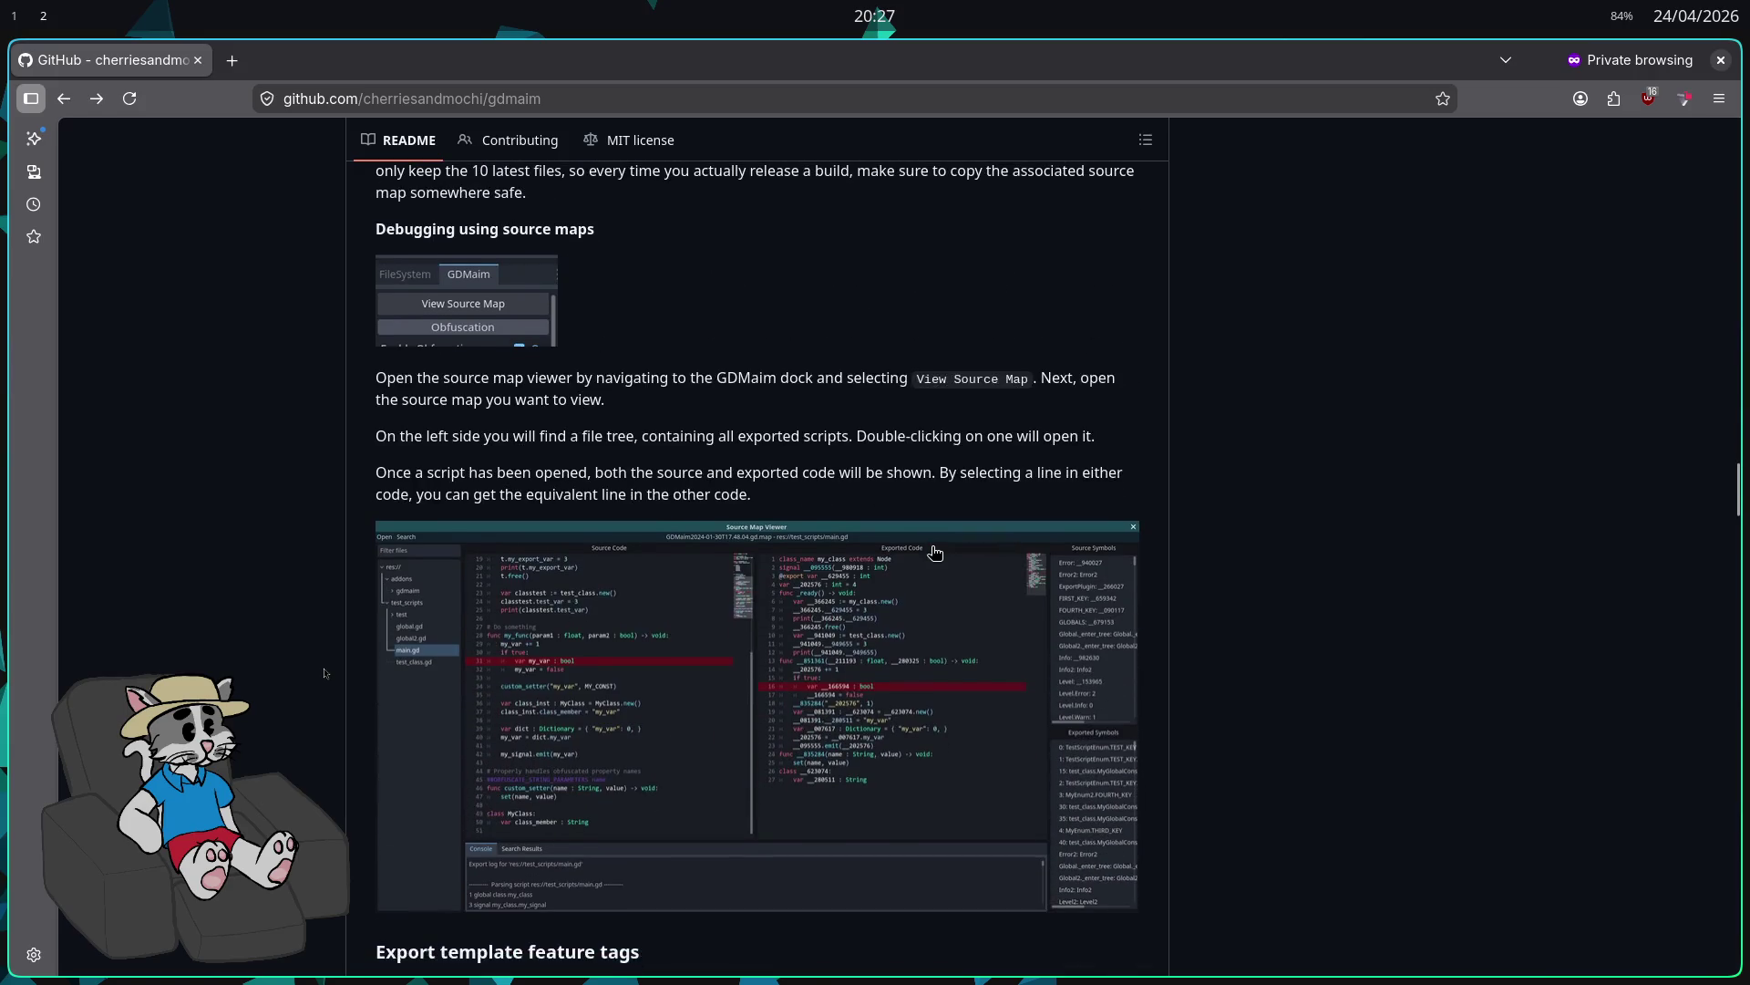
{"action": "scroll", "coordinate": [923, 555], "scroll_direction": "down", "scroll_amount": 4}
{"action": "left_click", "coordinate": [898, 534]}
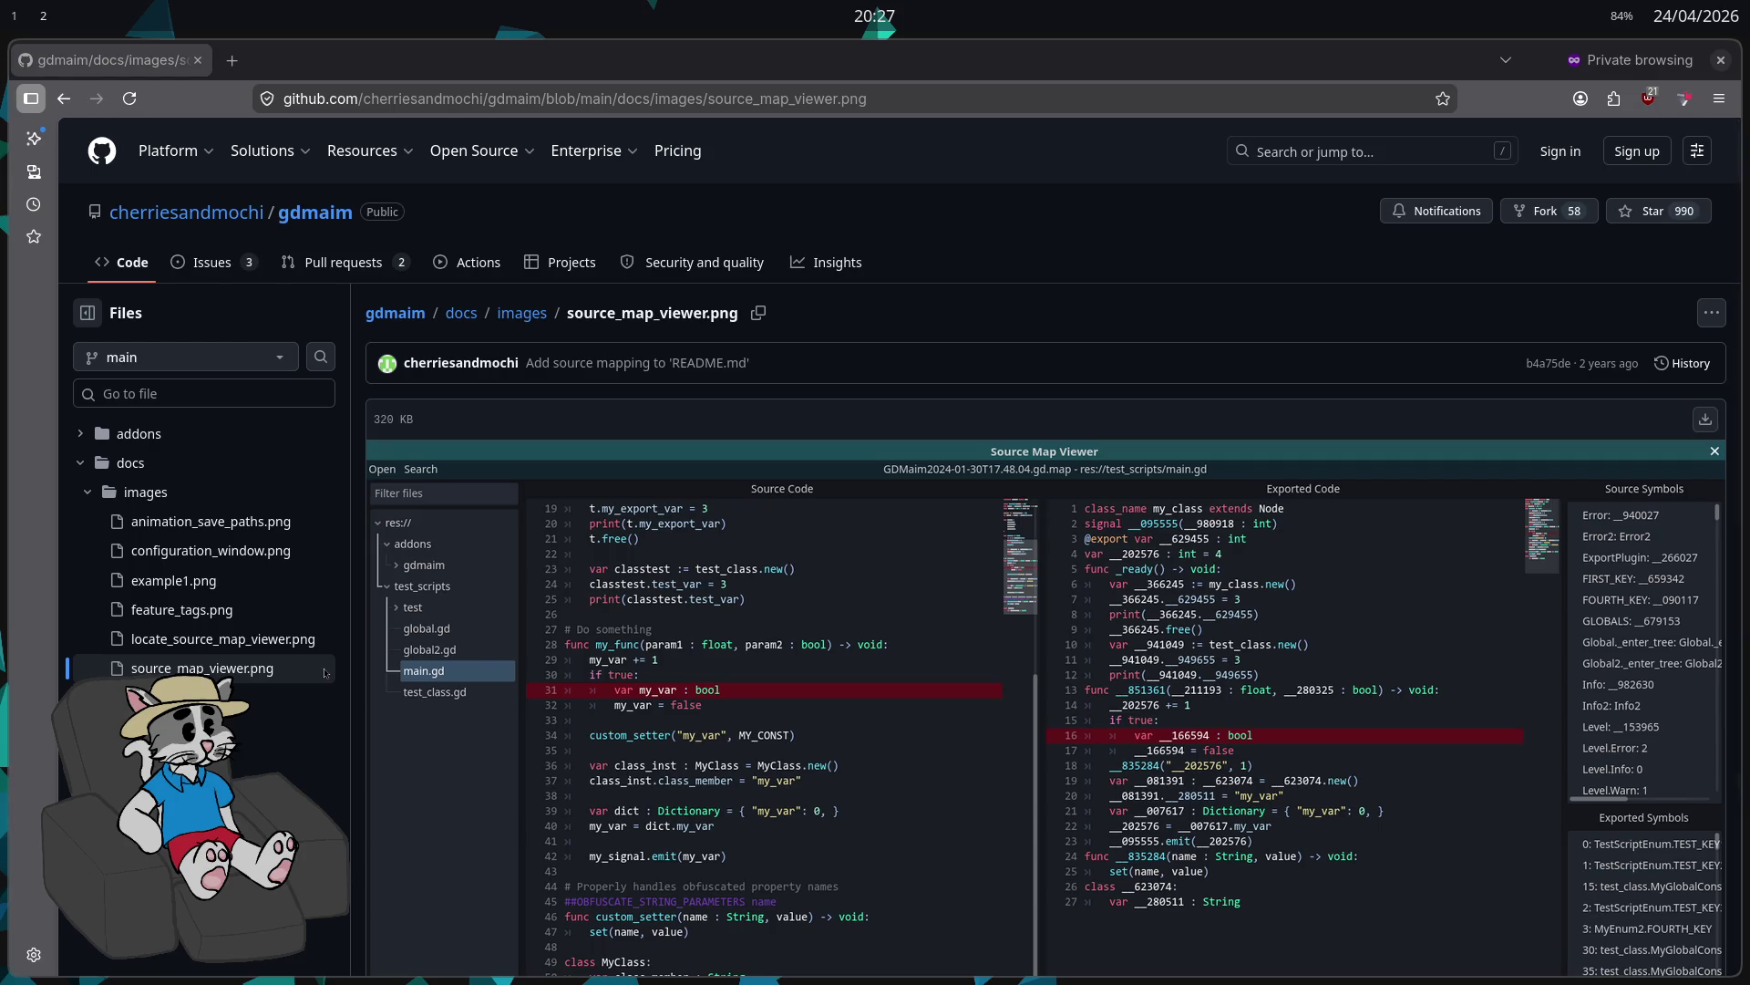
{"action": "scroll", "coordinate": [898, 584], "scroll_direction": "down", "scroll_amount": 4}
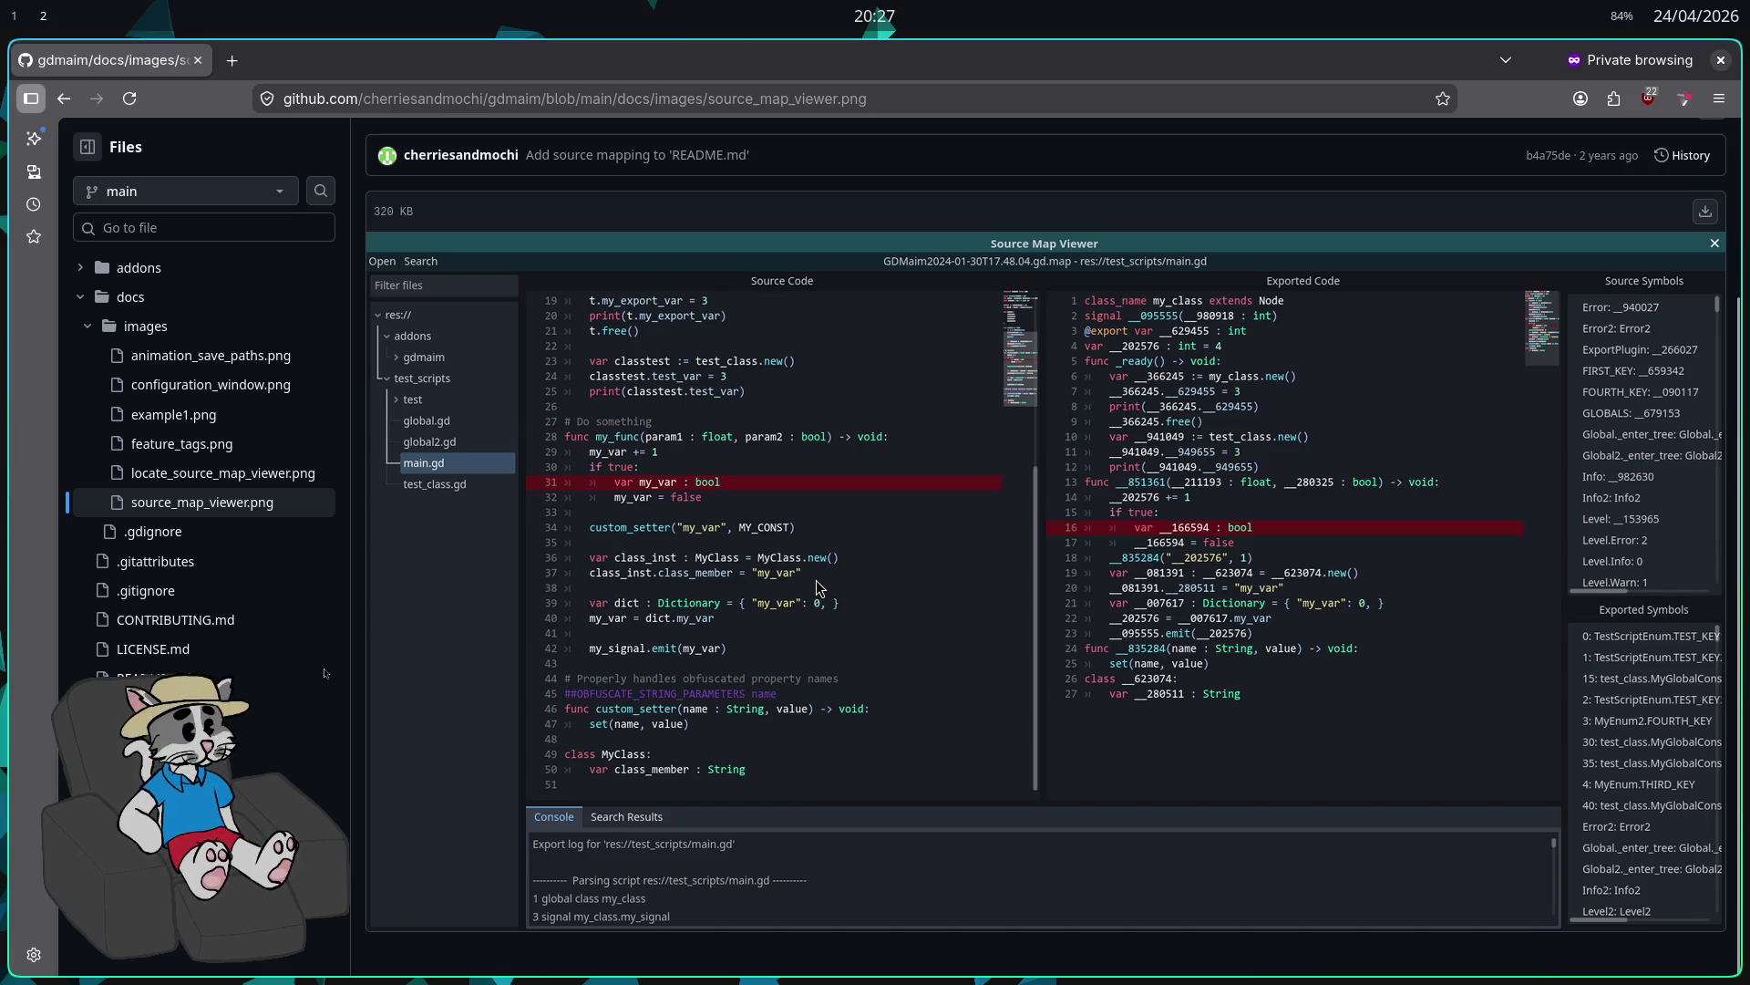
{"action": "key", "text": "alt+Left"}
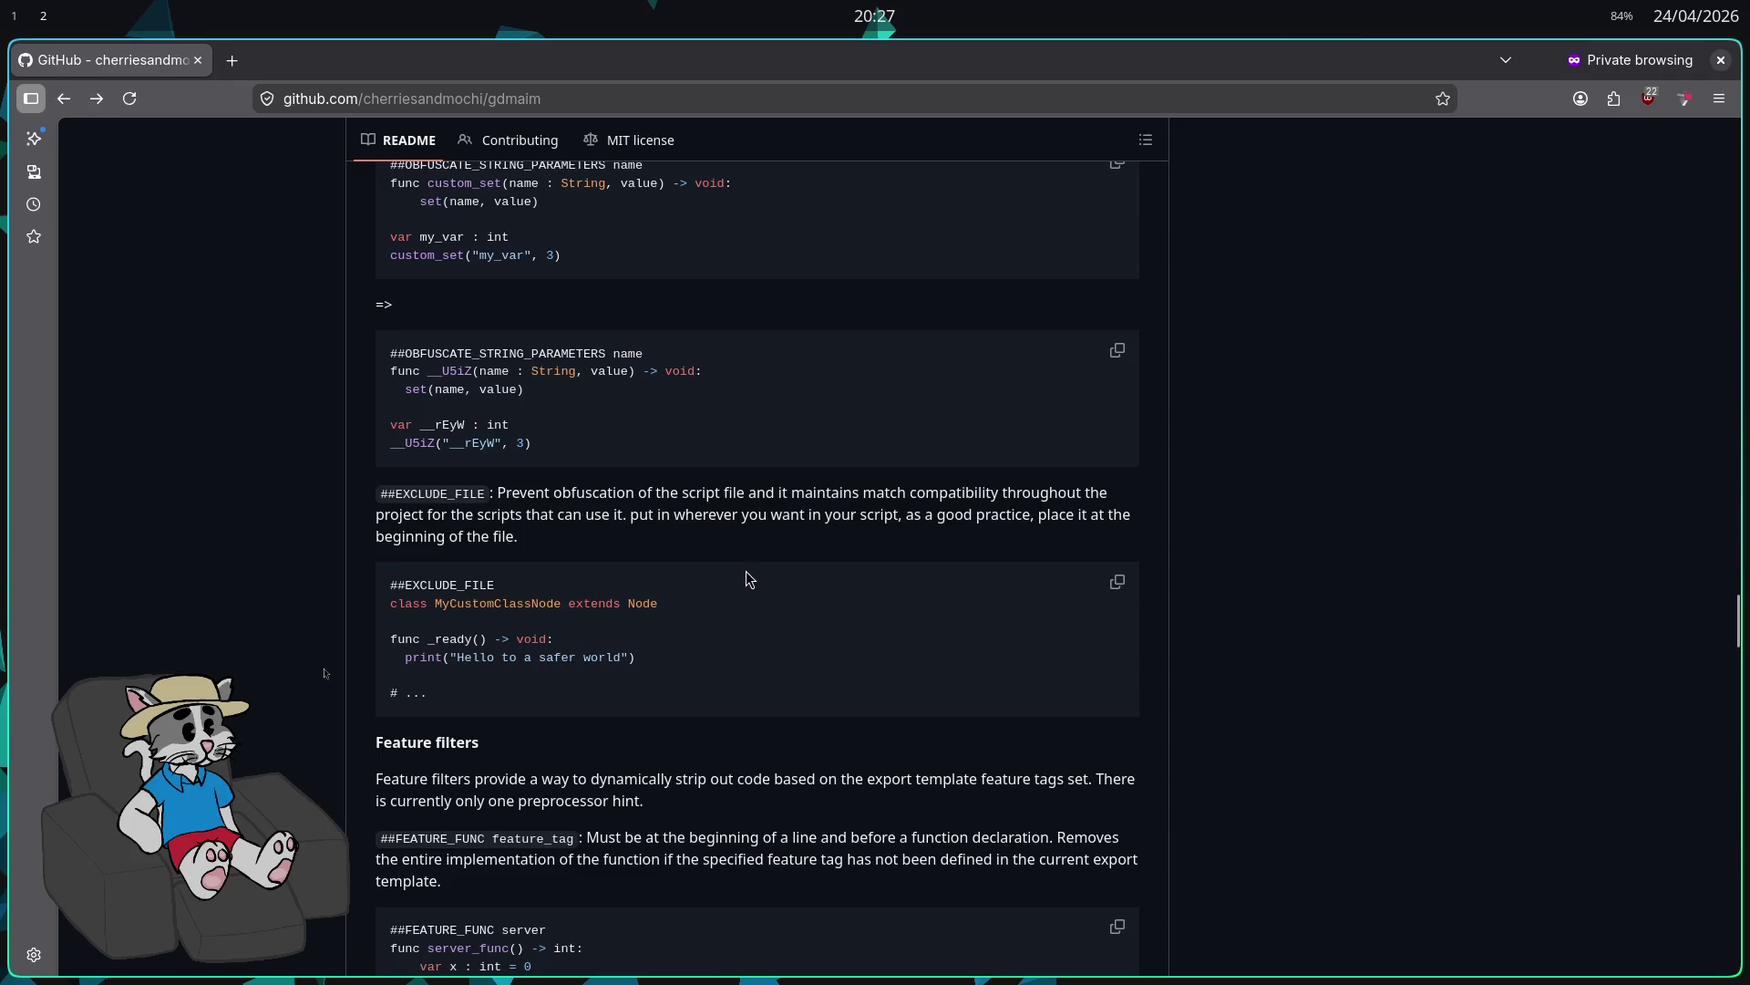
Step: Read the README through Limitations, Troubleshooting, Roadmap and License, then return to Godot
{"action": "scroll", "coordinate": [657, 651], "scroll_direction": "down", "scroll_amount": 5}
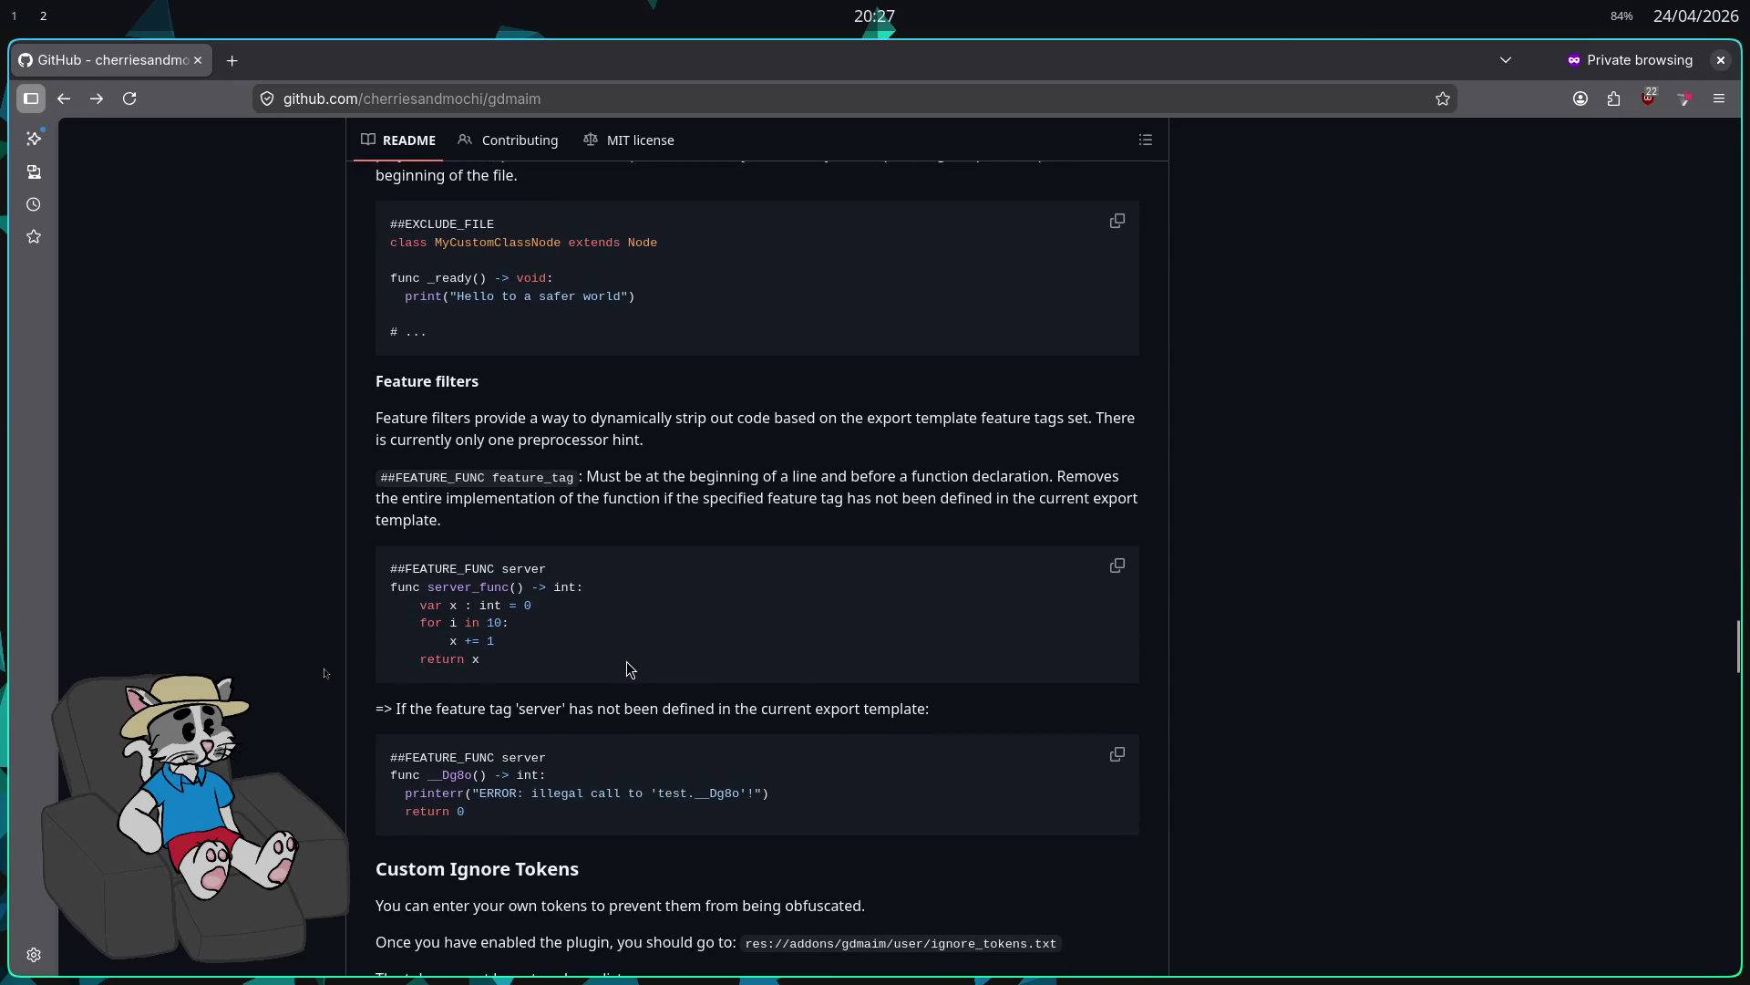
{"action": "scroll", "coordinate": [626, 660], "scroll_direction": "down", "scroll_amount": 3}
{"action": "scroll", "coordinate": [625, 659], "scroll_direction": "down", "scroll_amount": 2}
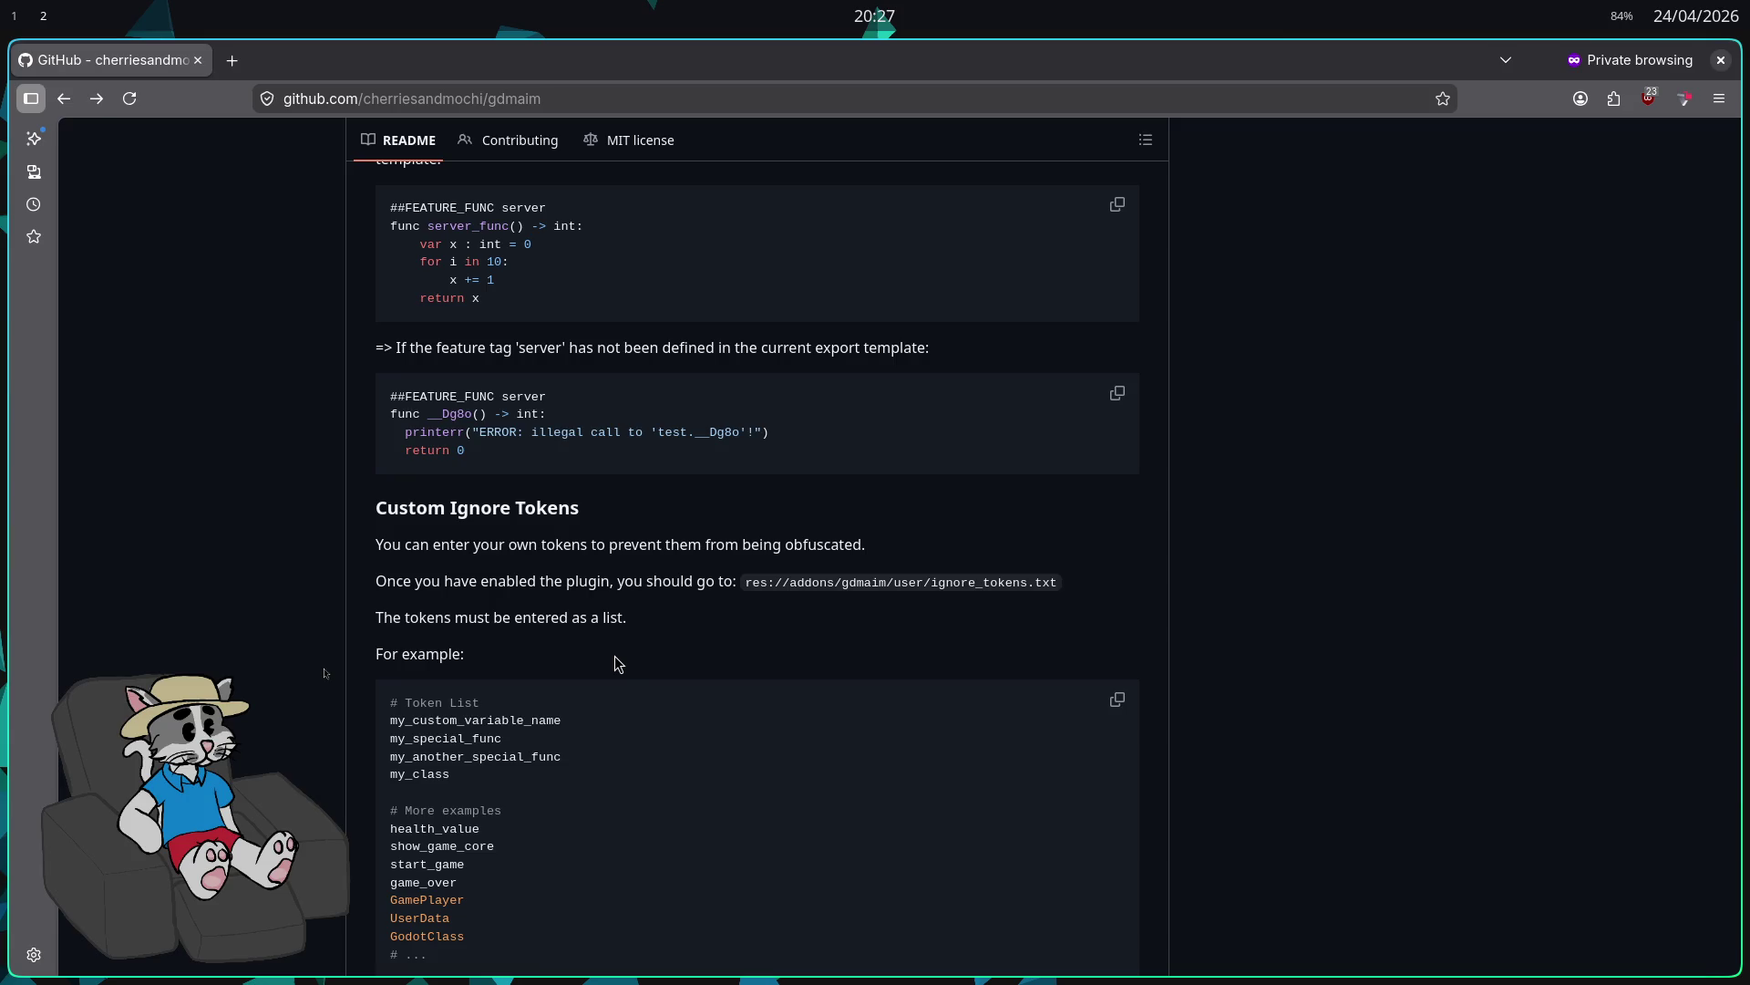
{"action": "scroll", "coordinate": [614, 655], "scroll_direction": "down", "scroll_amount": 2}
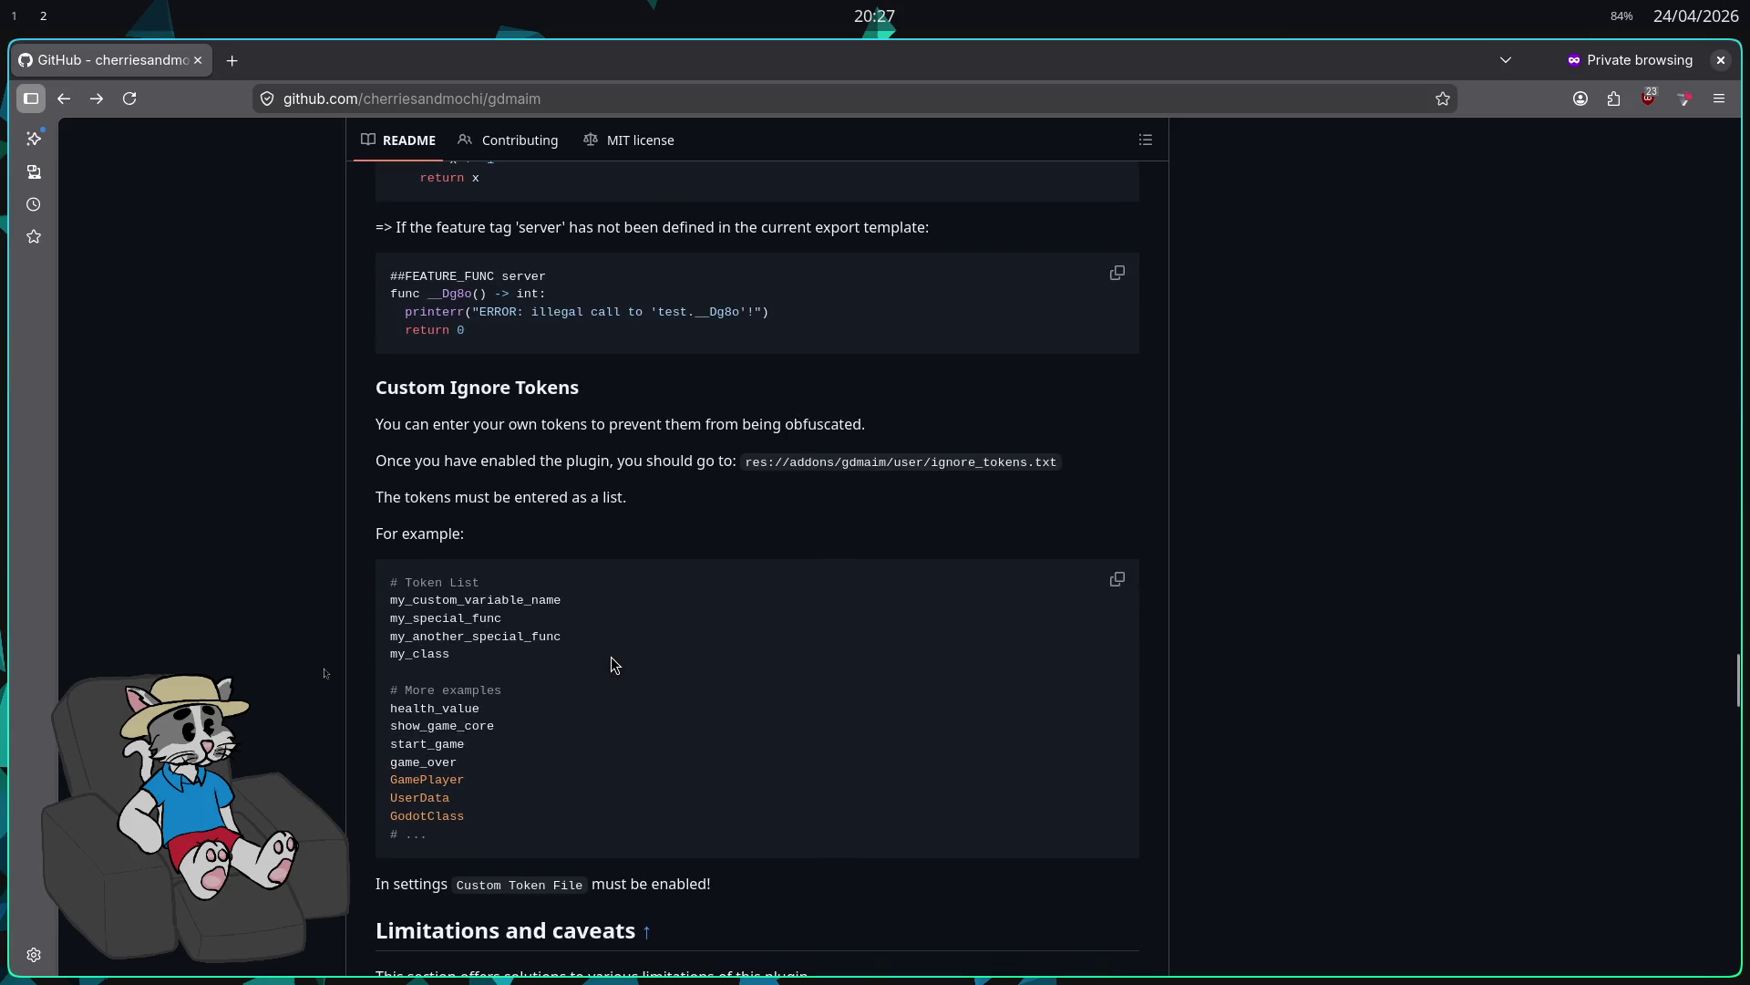
{"action": "scroll", "coordinate": [597, 639], "scroll_direction": "down", "scroll_amount": 3}
{"action": "scroll", "coordinate": [592, 623], "scroll_direction": "down", "scroll_amount": 6}
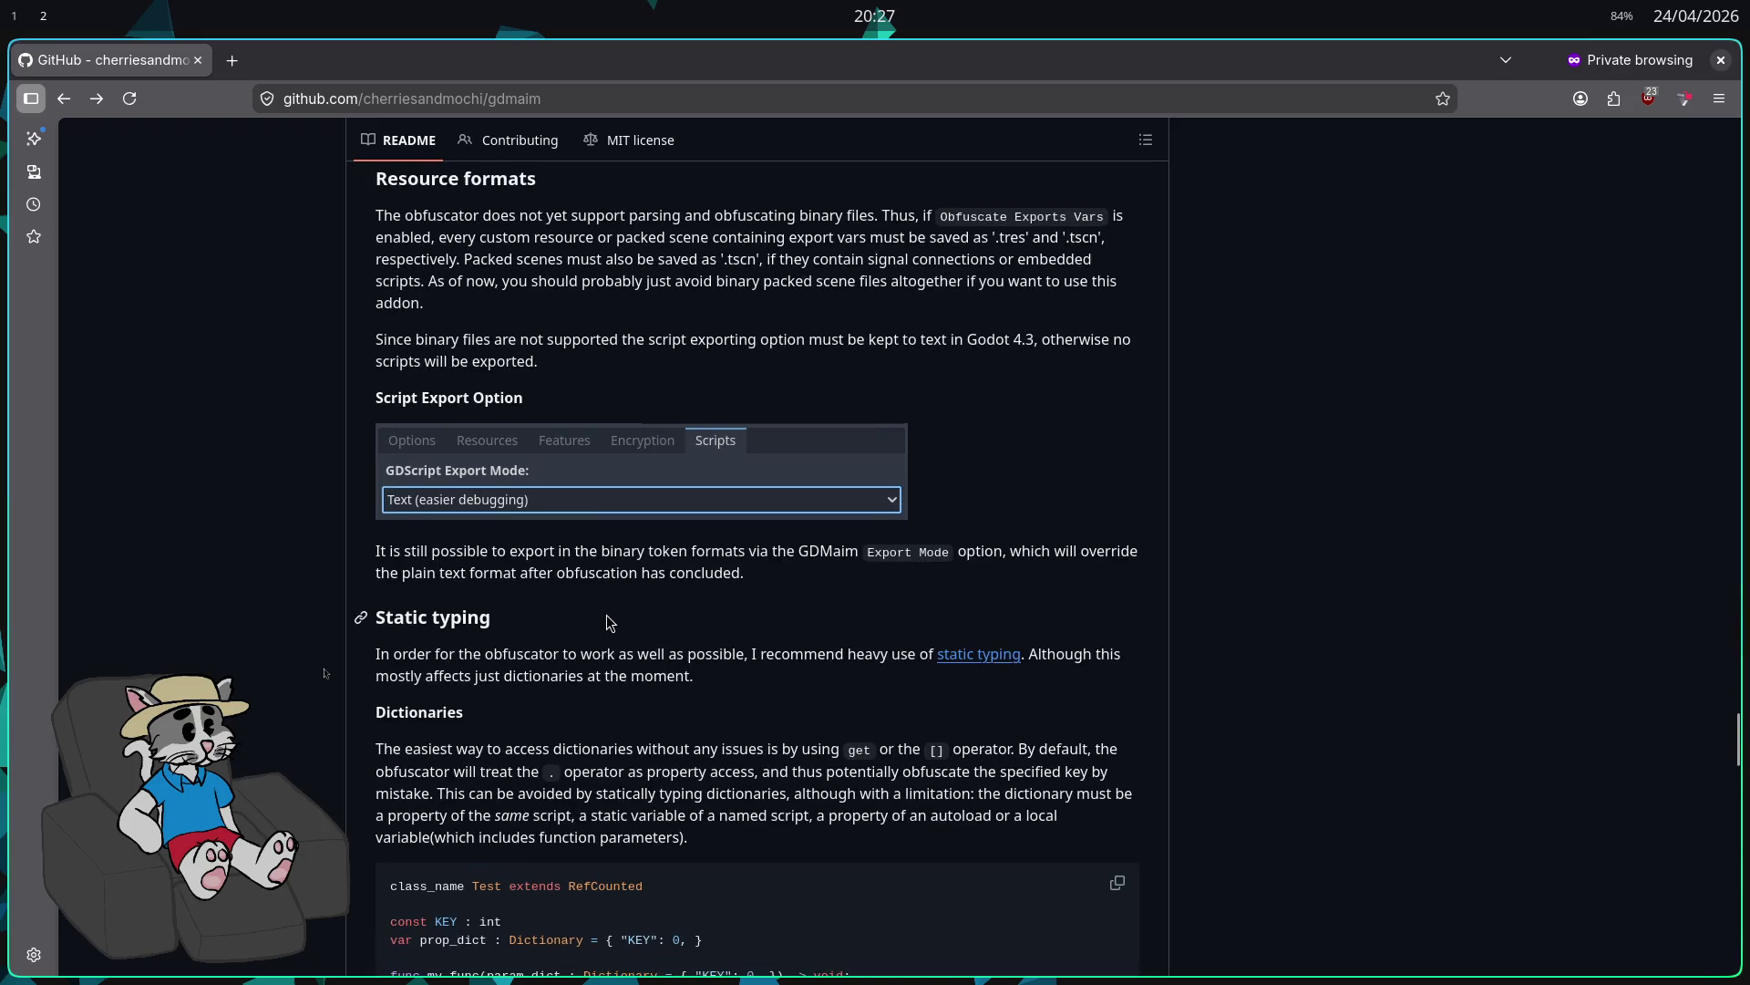
{"action": "scroll", "coordinate": [643, 606], "scroll_direction": "down", "scroll_amount": 2}
{"action": "scroll", "coordinate": [643, 604], "scroll_direction": "down", "scroll_amount": 12}
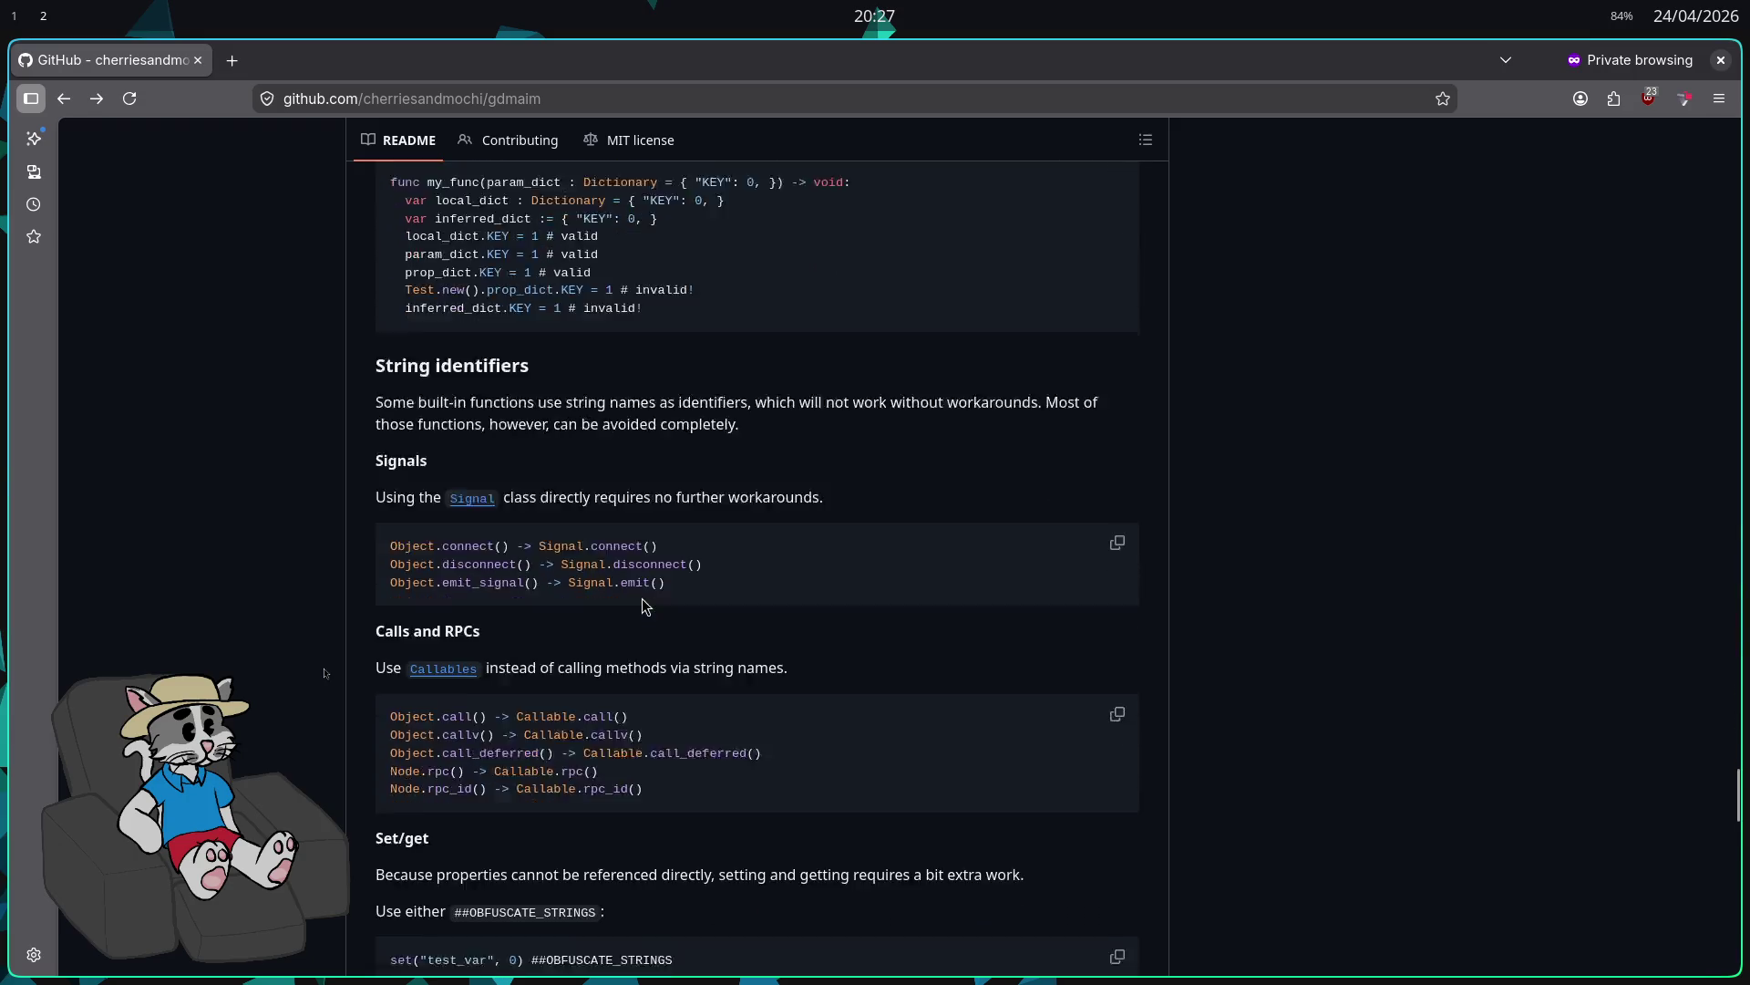
{"action": "scroll", "coordinate": [639, 599], "scroll_direction": "down", "scroll_amount": 7}
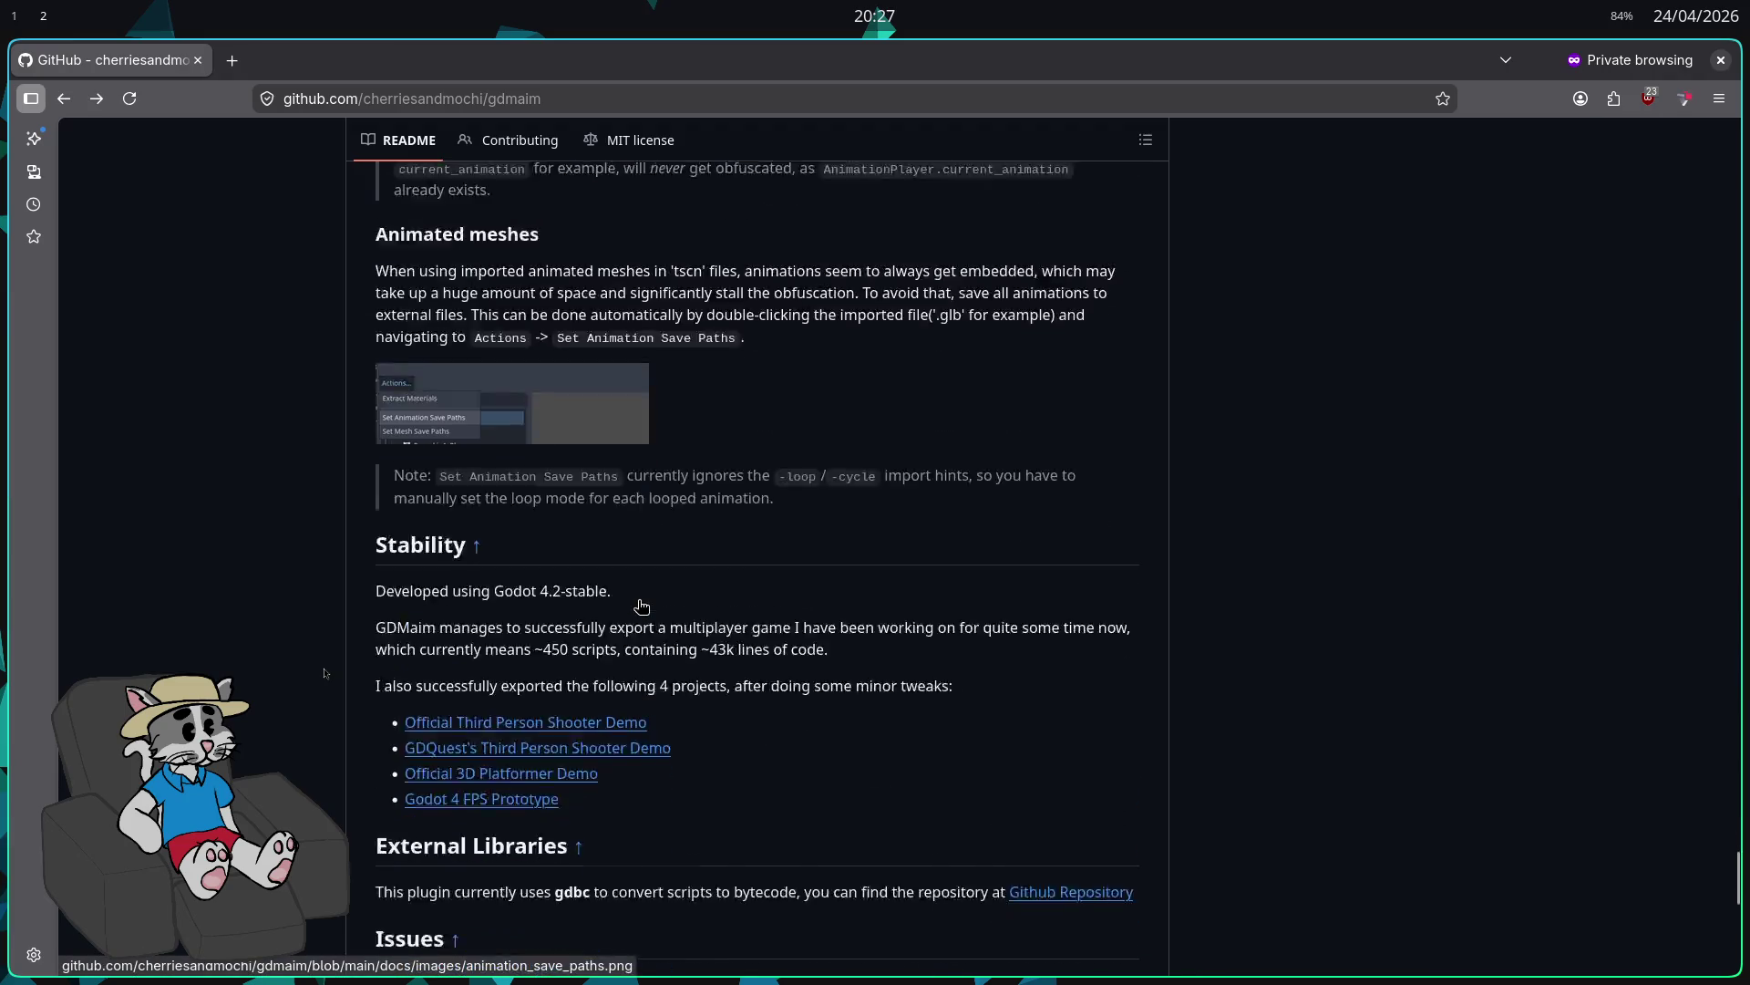
{"action": "scroll", "coordinate": [641, 604], "scroll_direction": "down", "scroll_amount": 4}
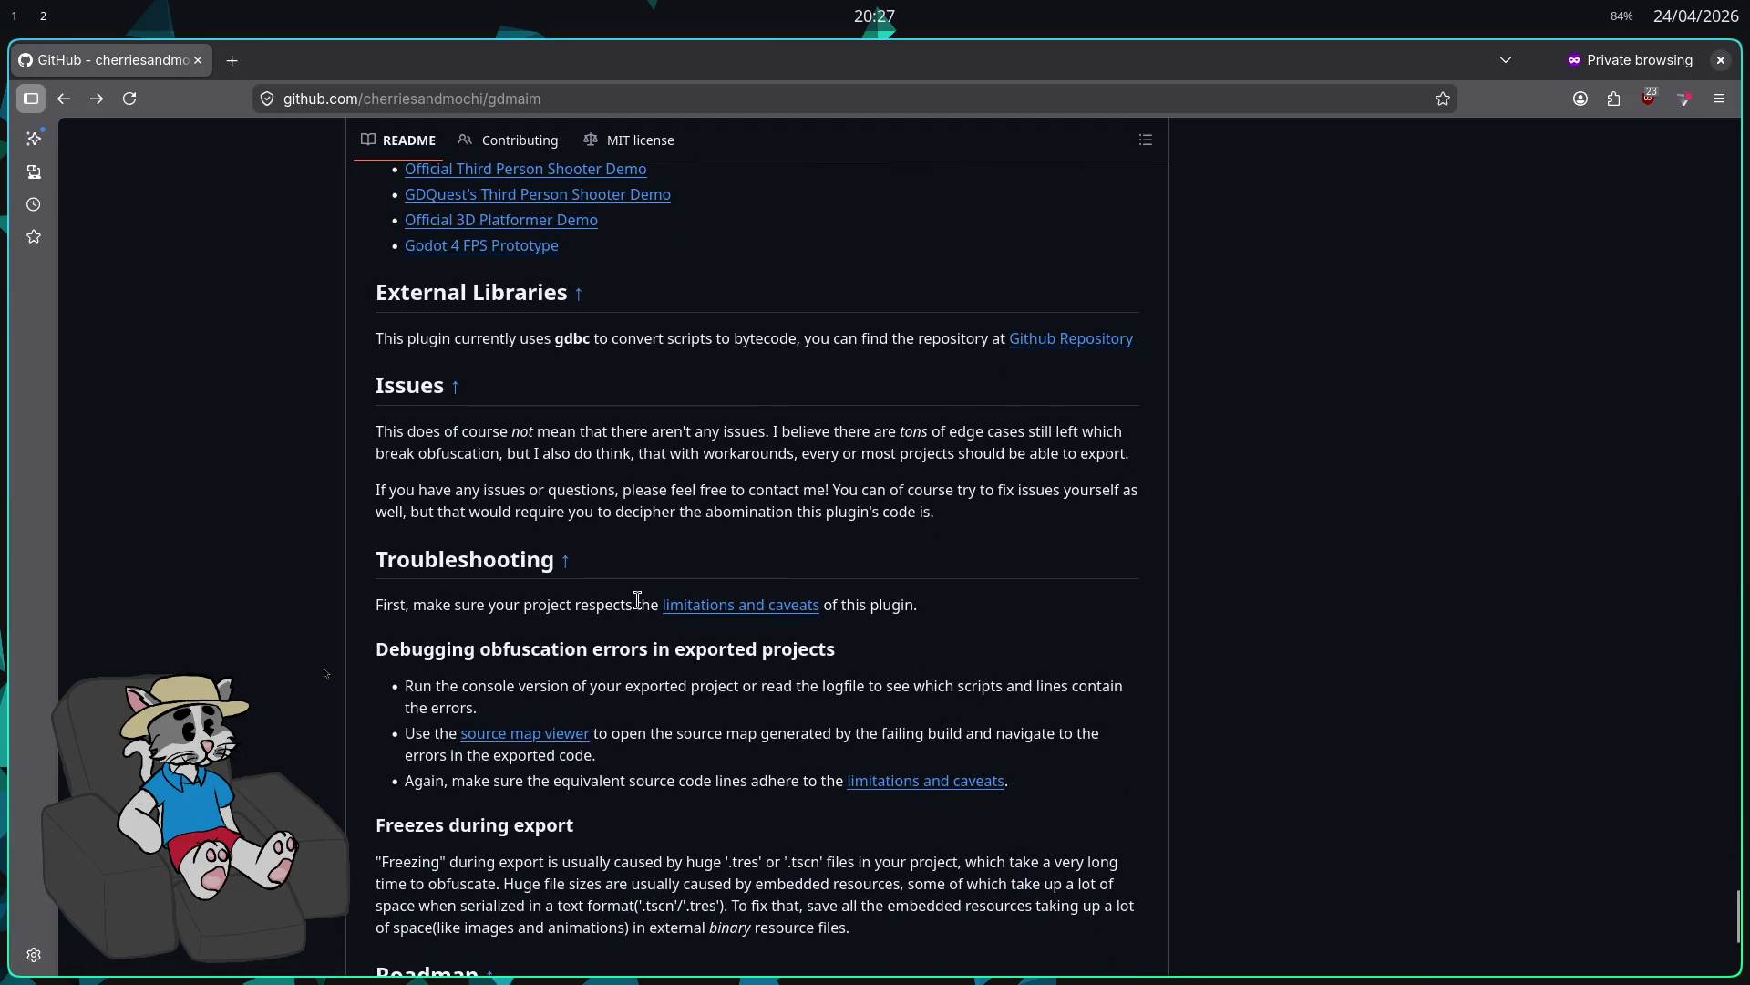
{"action": "scroll", "coordinate": [637, 599], "scroll_direction": "down", "scroll_amount": 3}
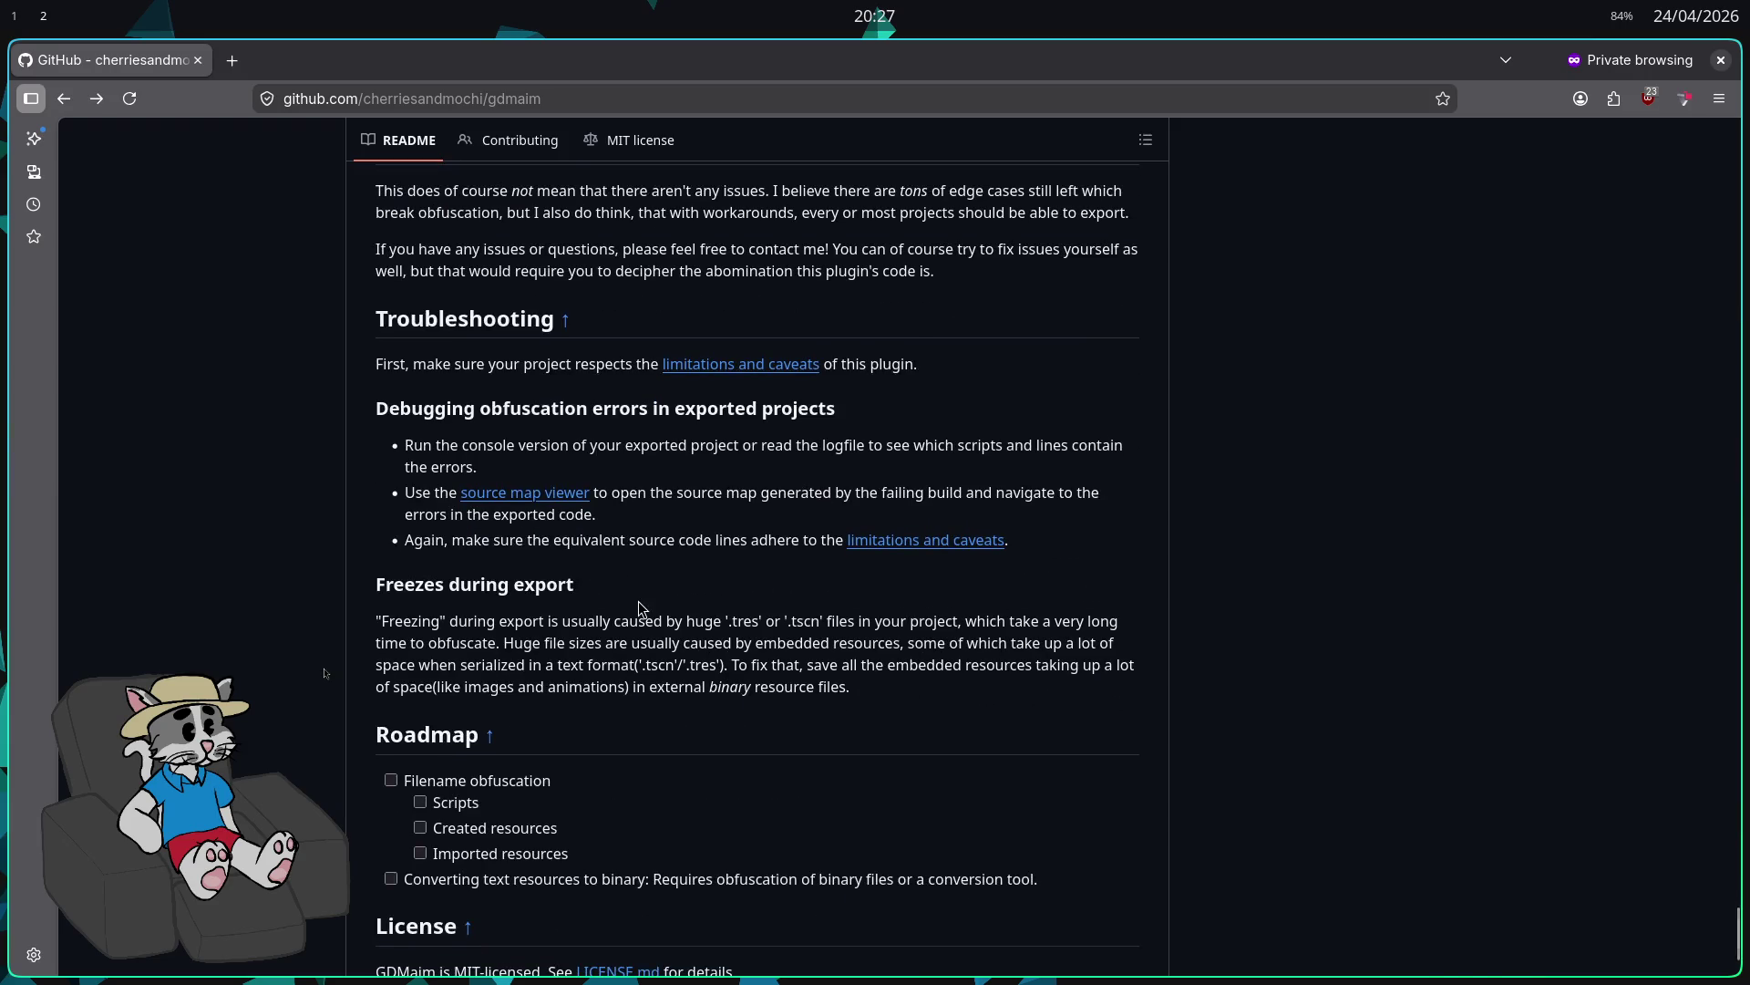
{"action": "scroll", "coordinate": [639, 602], "scroll_direction": "down", "scroll_amount": 3}
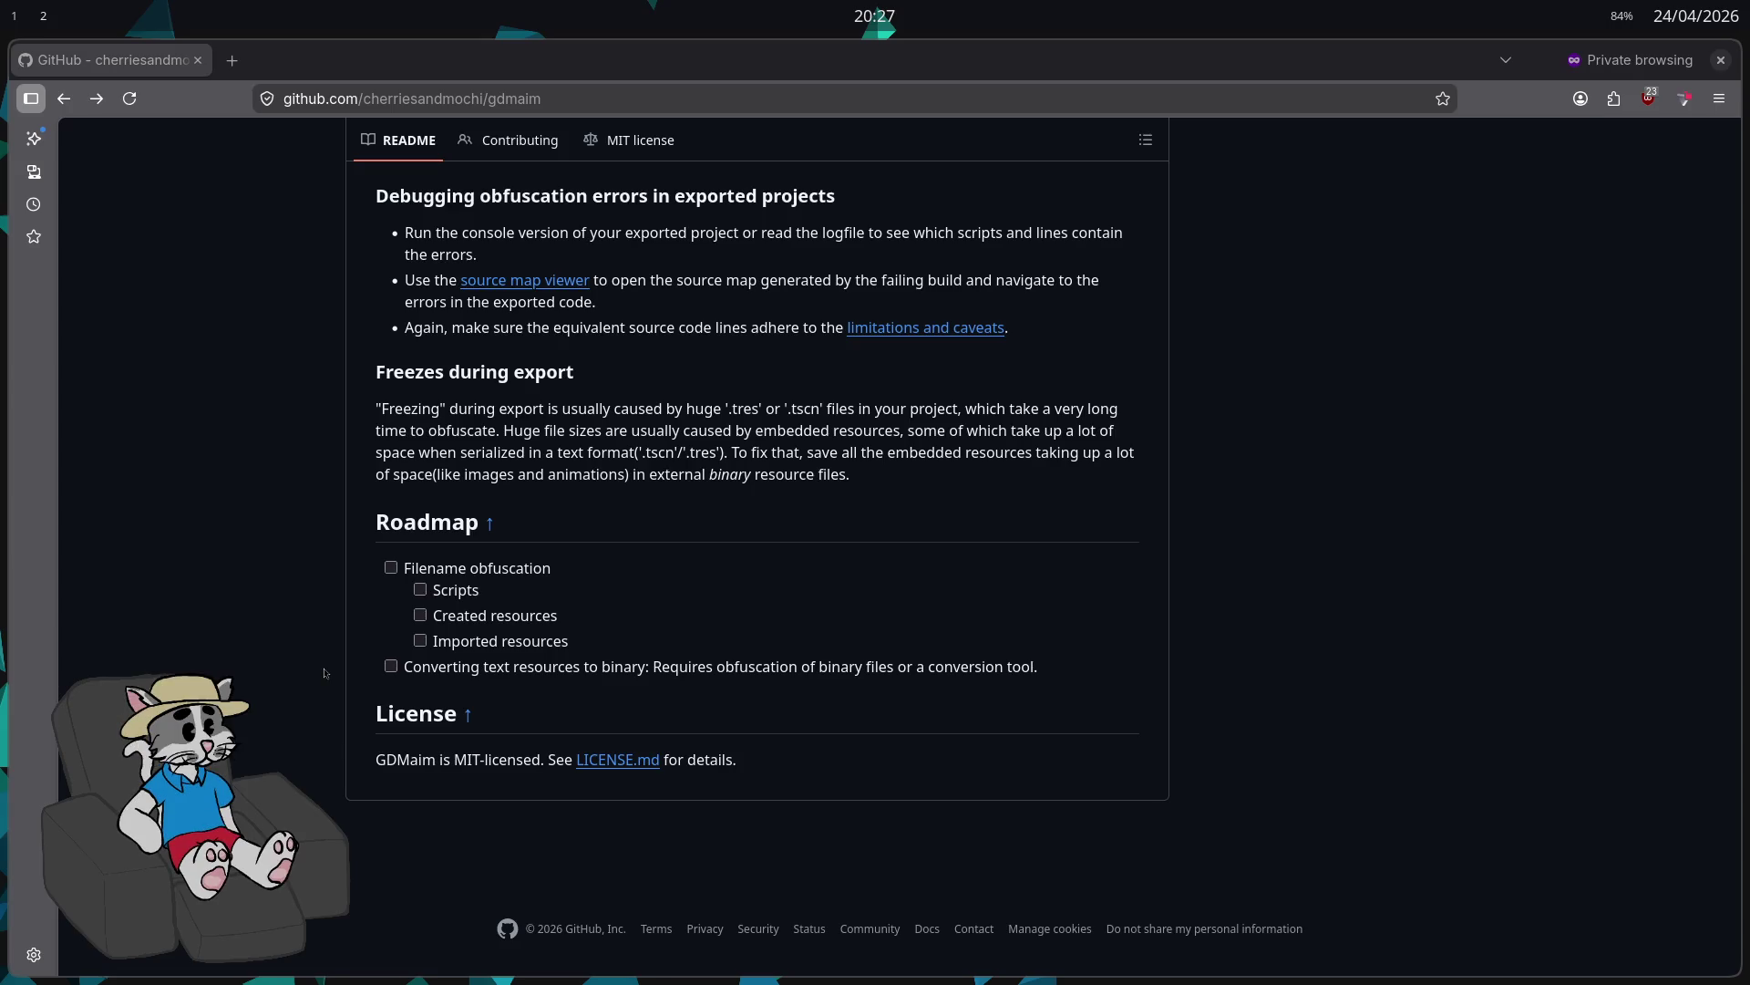
{"action": "scroll", "coordinate": [781, 595], "scroll_direction": "up", "scroll_amount": 7}
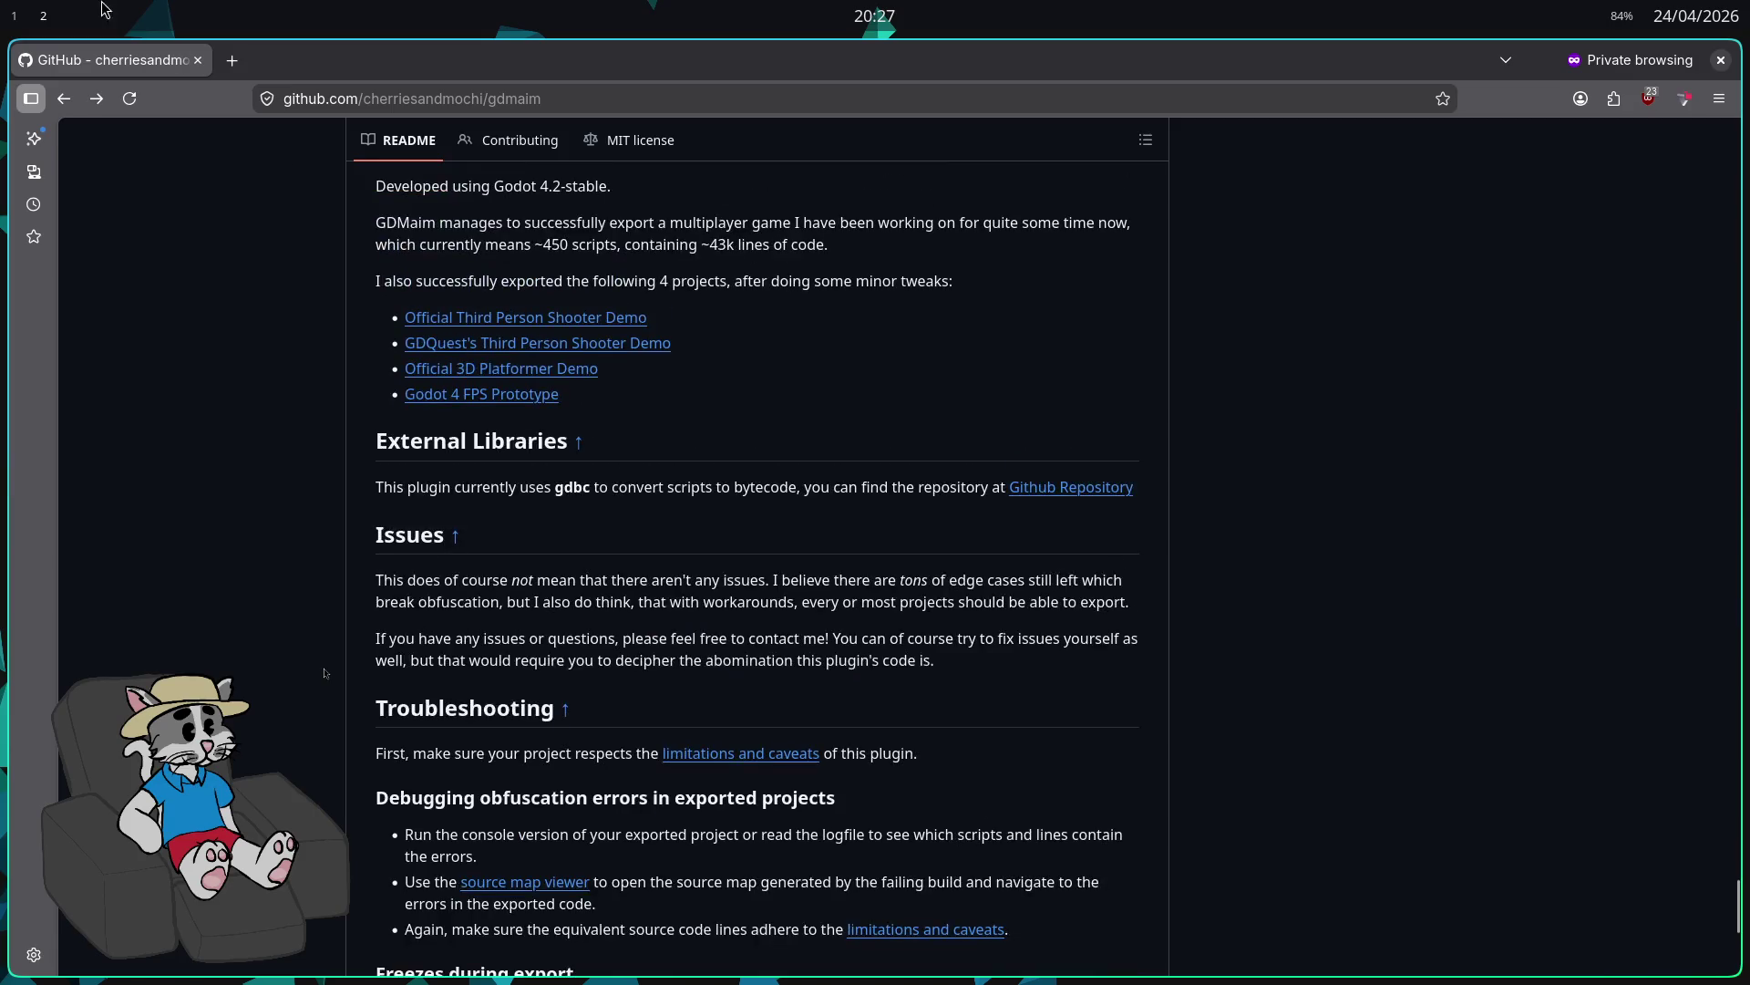
{"action": "left_click", "coordinate": [14, 13]}
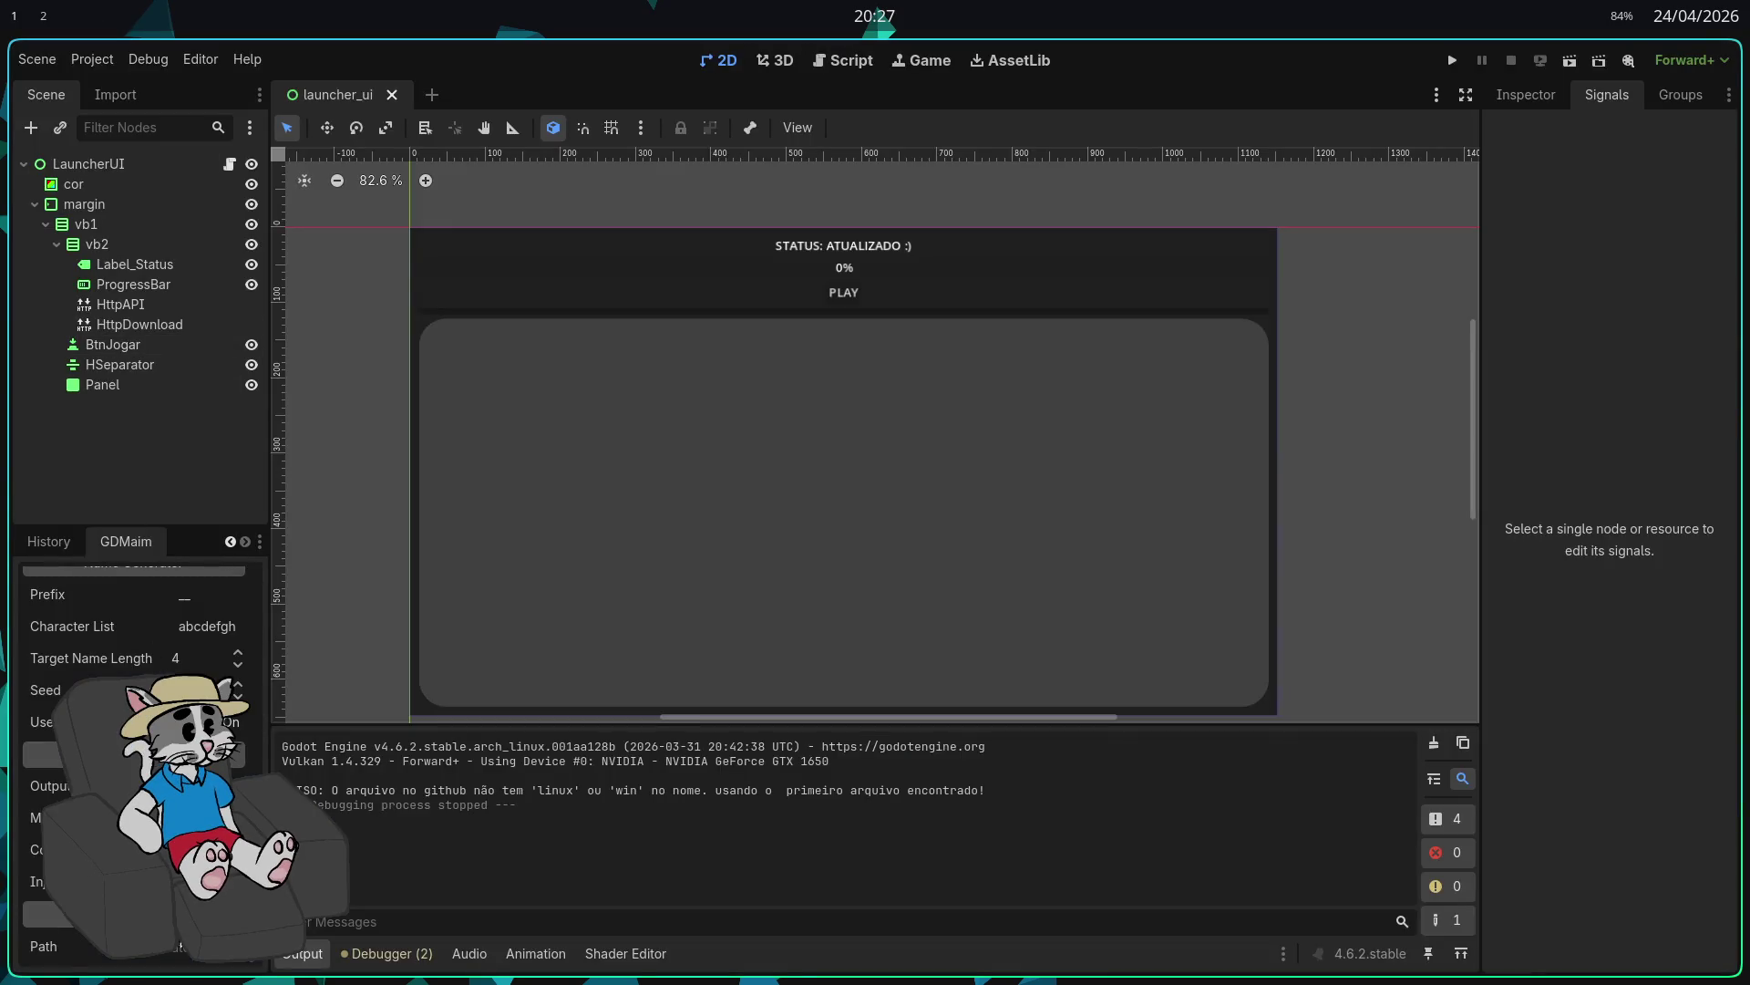
Step: Open GDMaim's source map viewer briefly and close it again
{"action": "scroll", "coordinate": [80, 912], "scroll_direction": "up", "scroll_amount": 5}
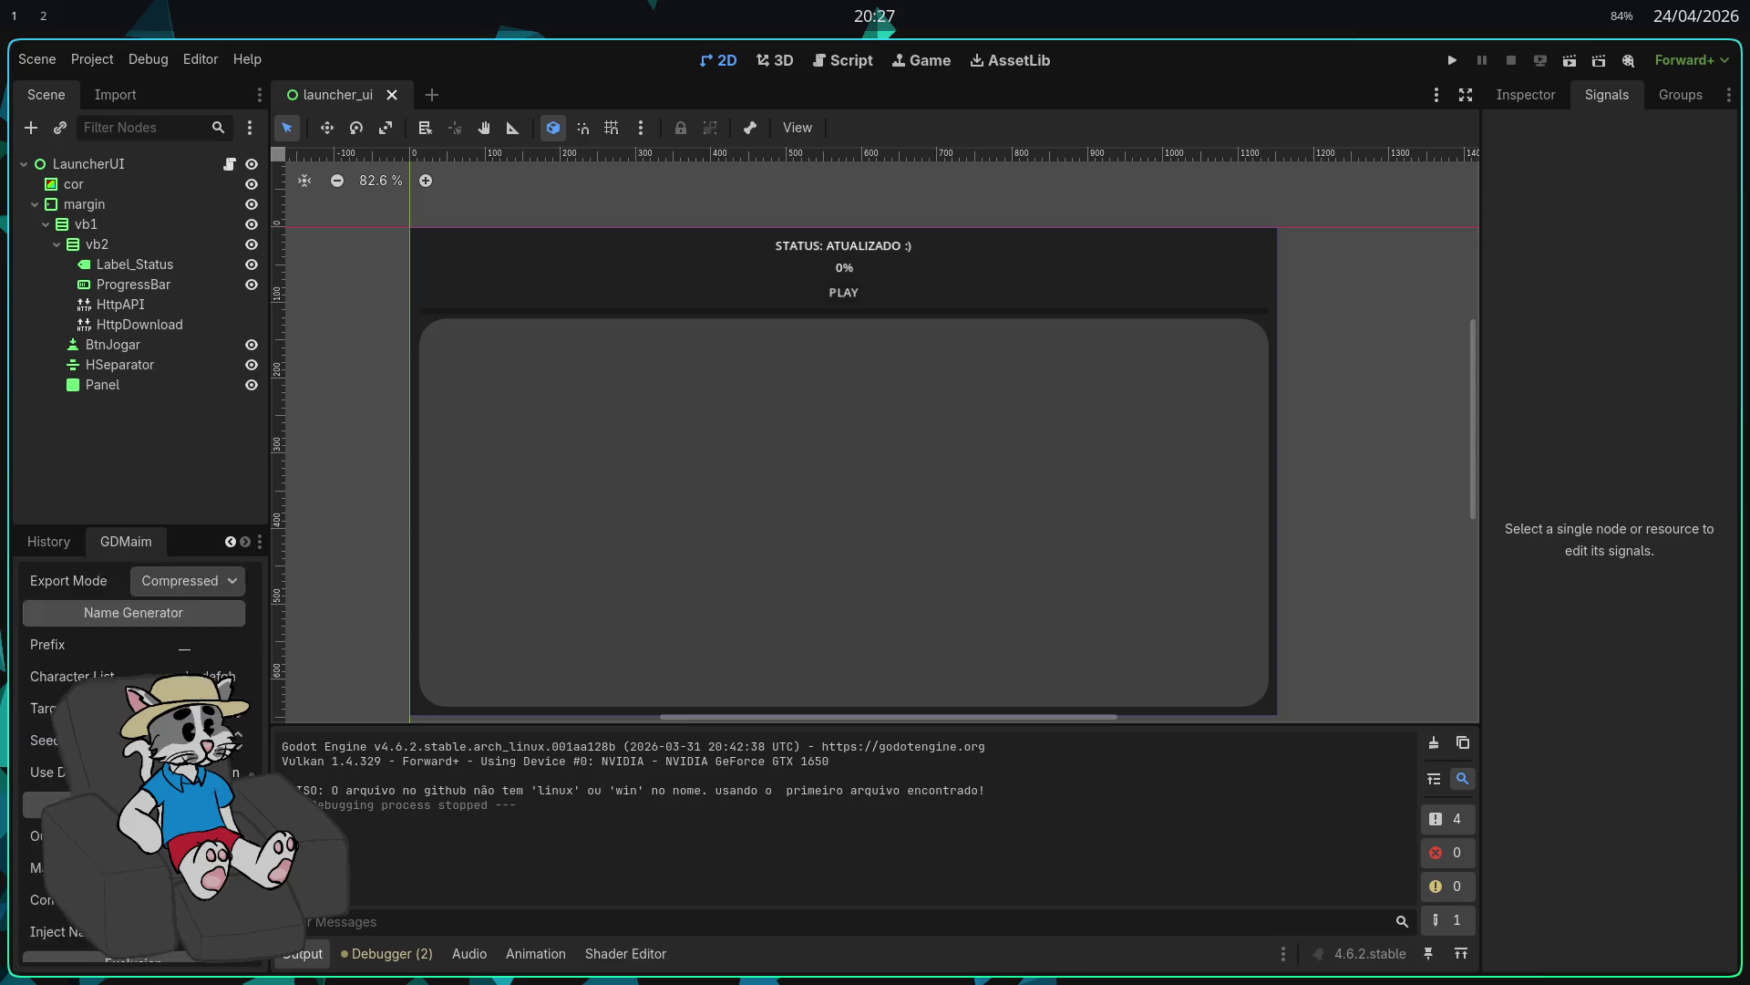
{"action": "scroll", "coordinate": [80, 912], "scroll_direction": "up", "scroll_amount": 4}
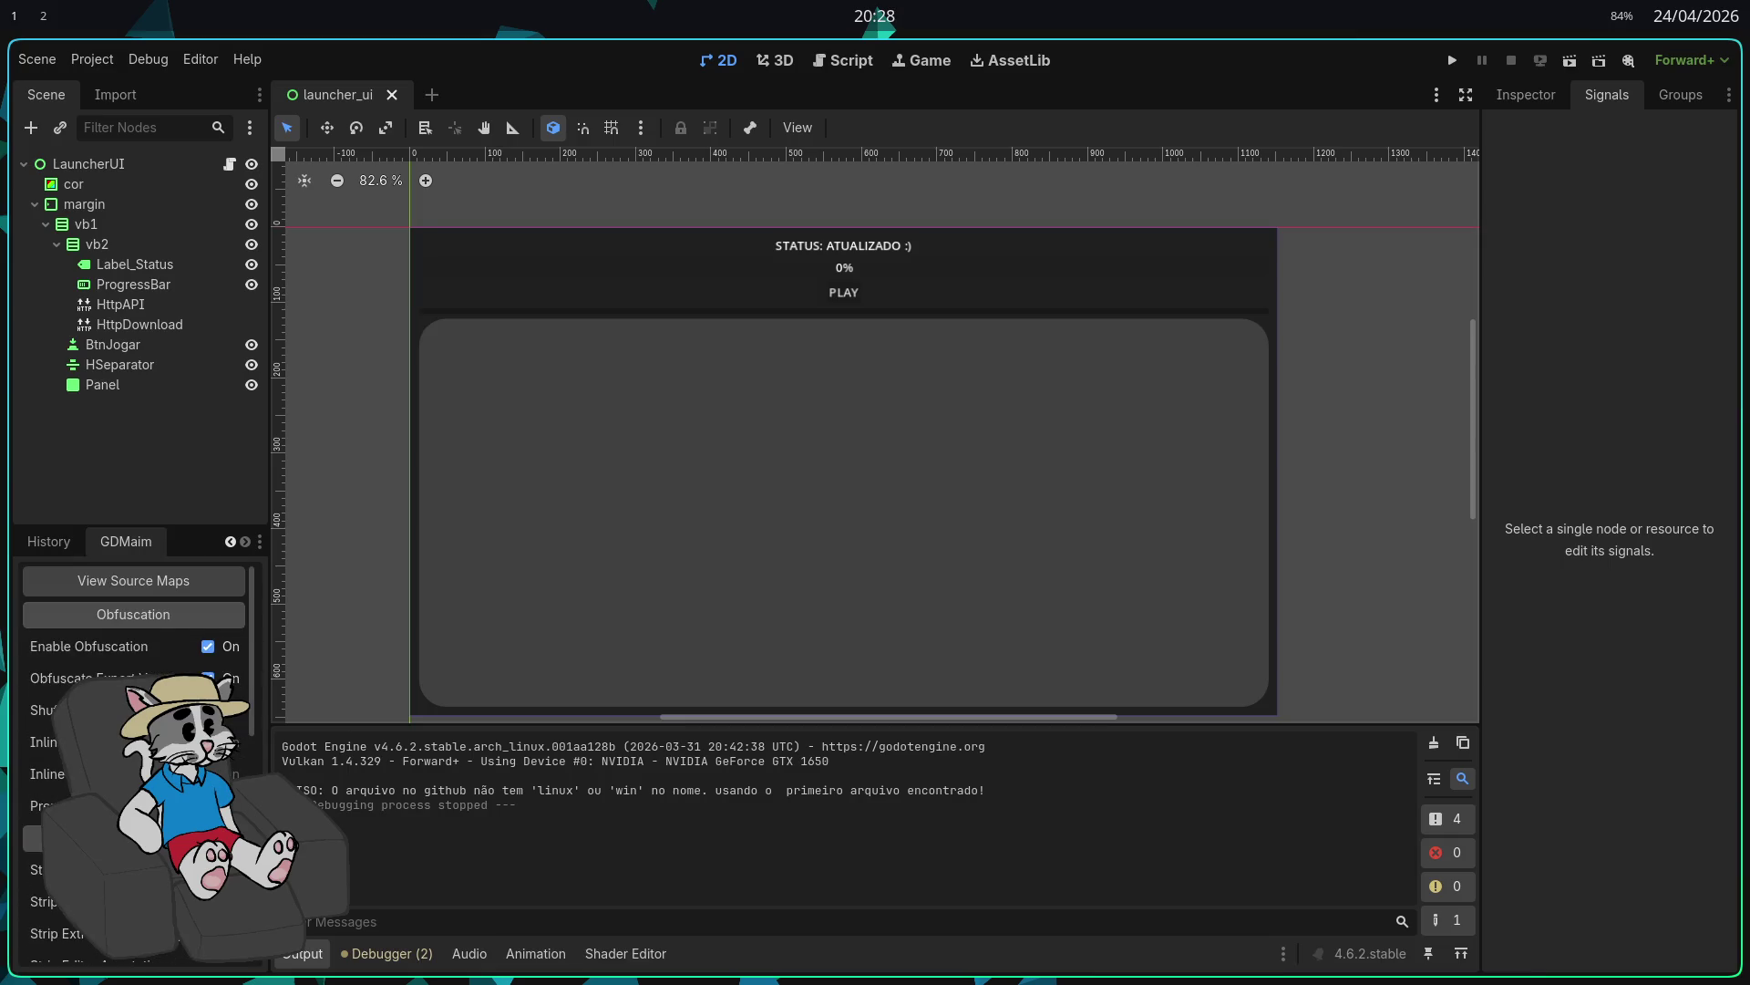
{"action": "left_click", "coordinate": [150, 583]}
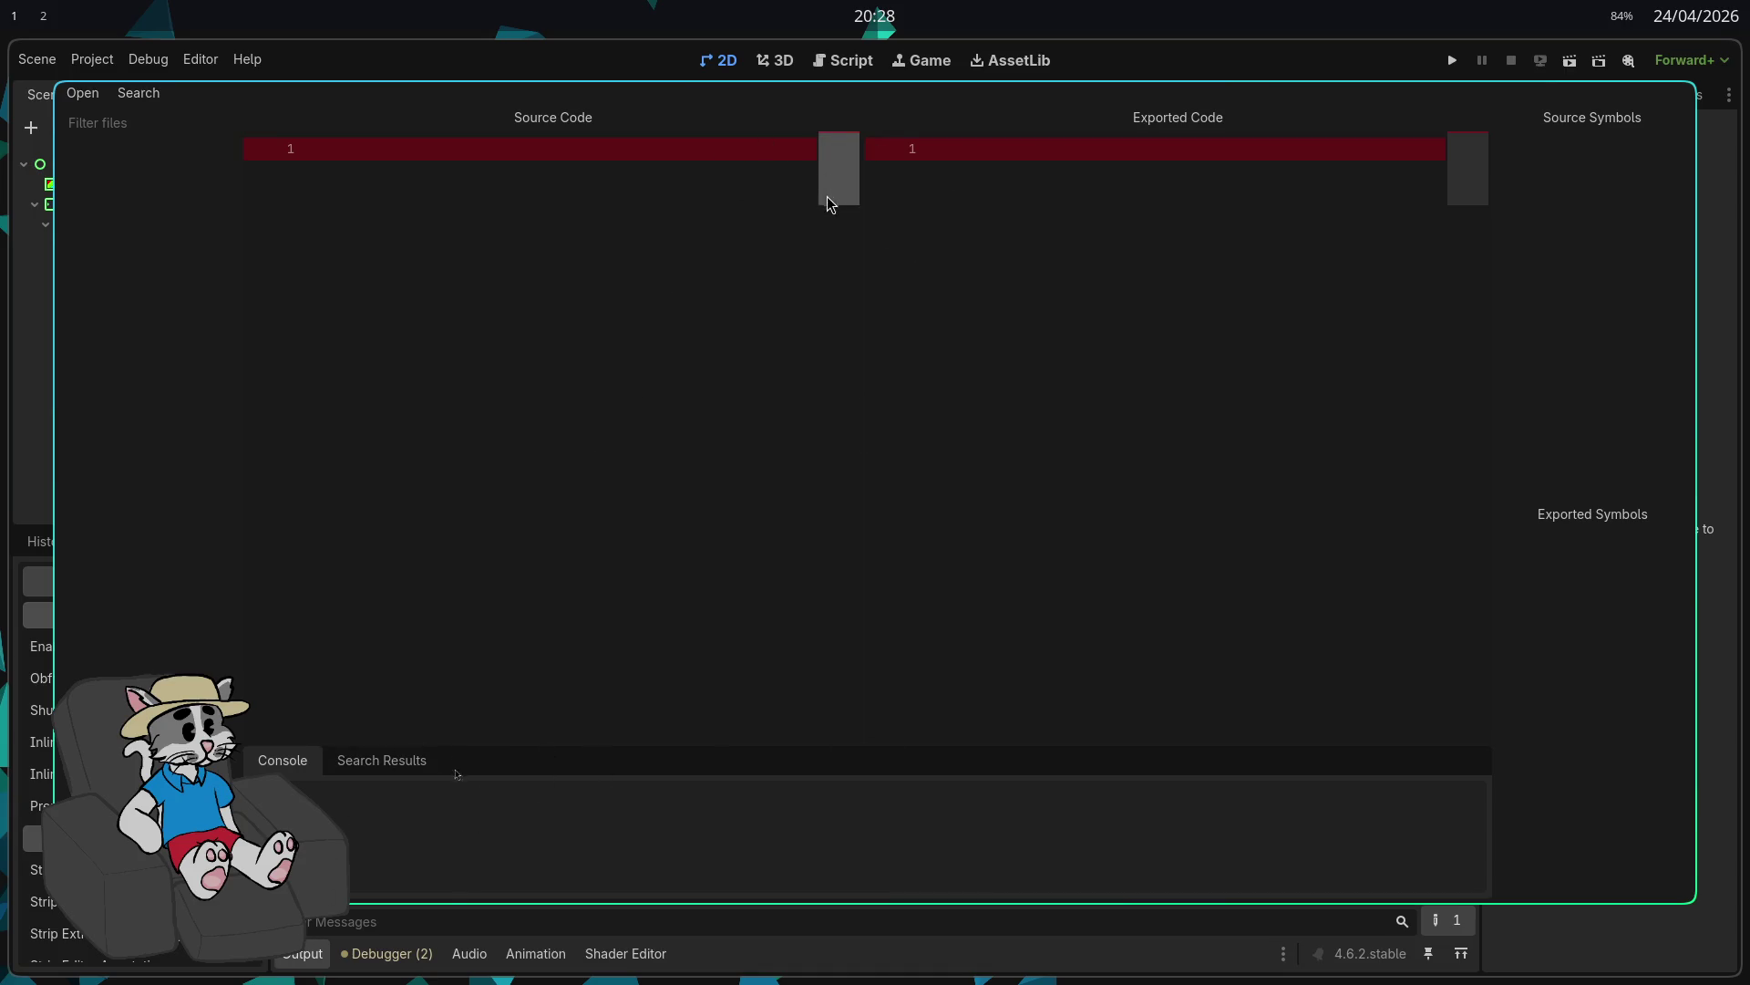
{"action": "key", "text": "Escape"}
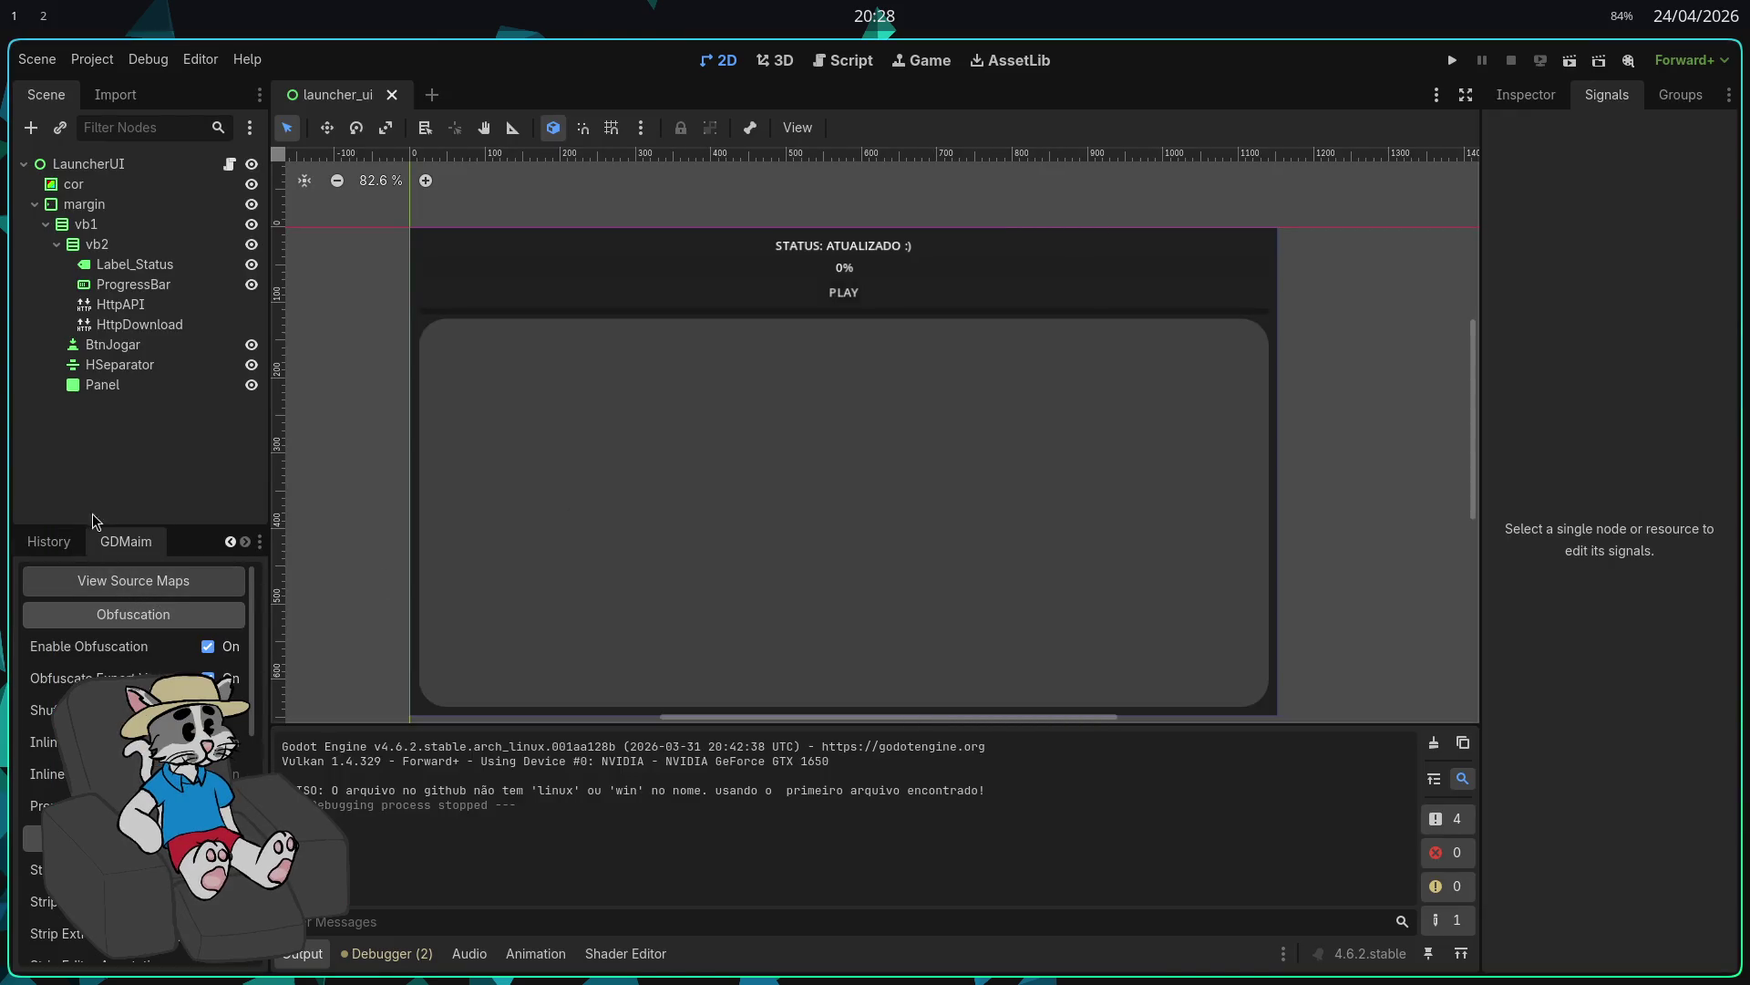
Step: Widen the left dock, then reopen the source map viewer and check its Search and Console panes
{"action": "left_click", "coordinate": [65, 543]}
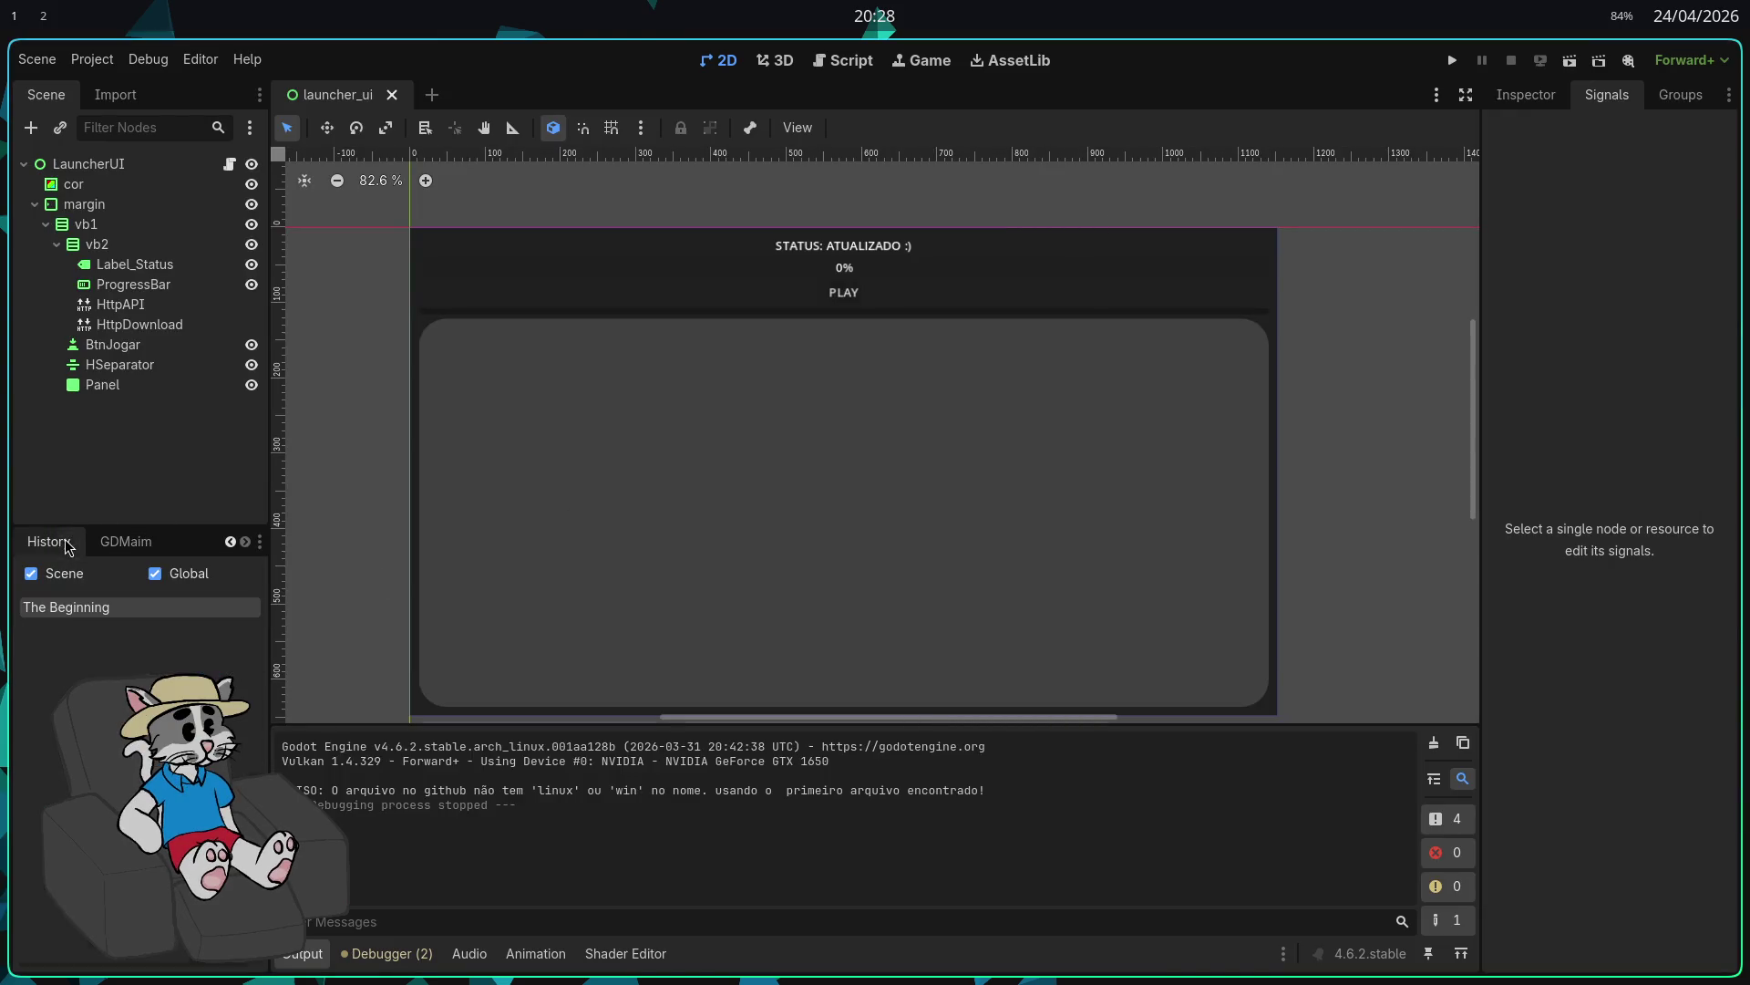
{"action": "left_click", "coordinate": [113, 547]}
{"action": "left_click_drag", "start_coordinate": [268, 529], "coordinate": [315, 530]}
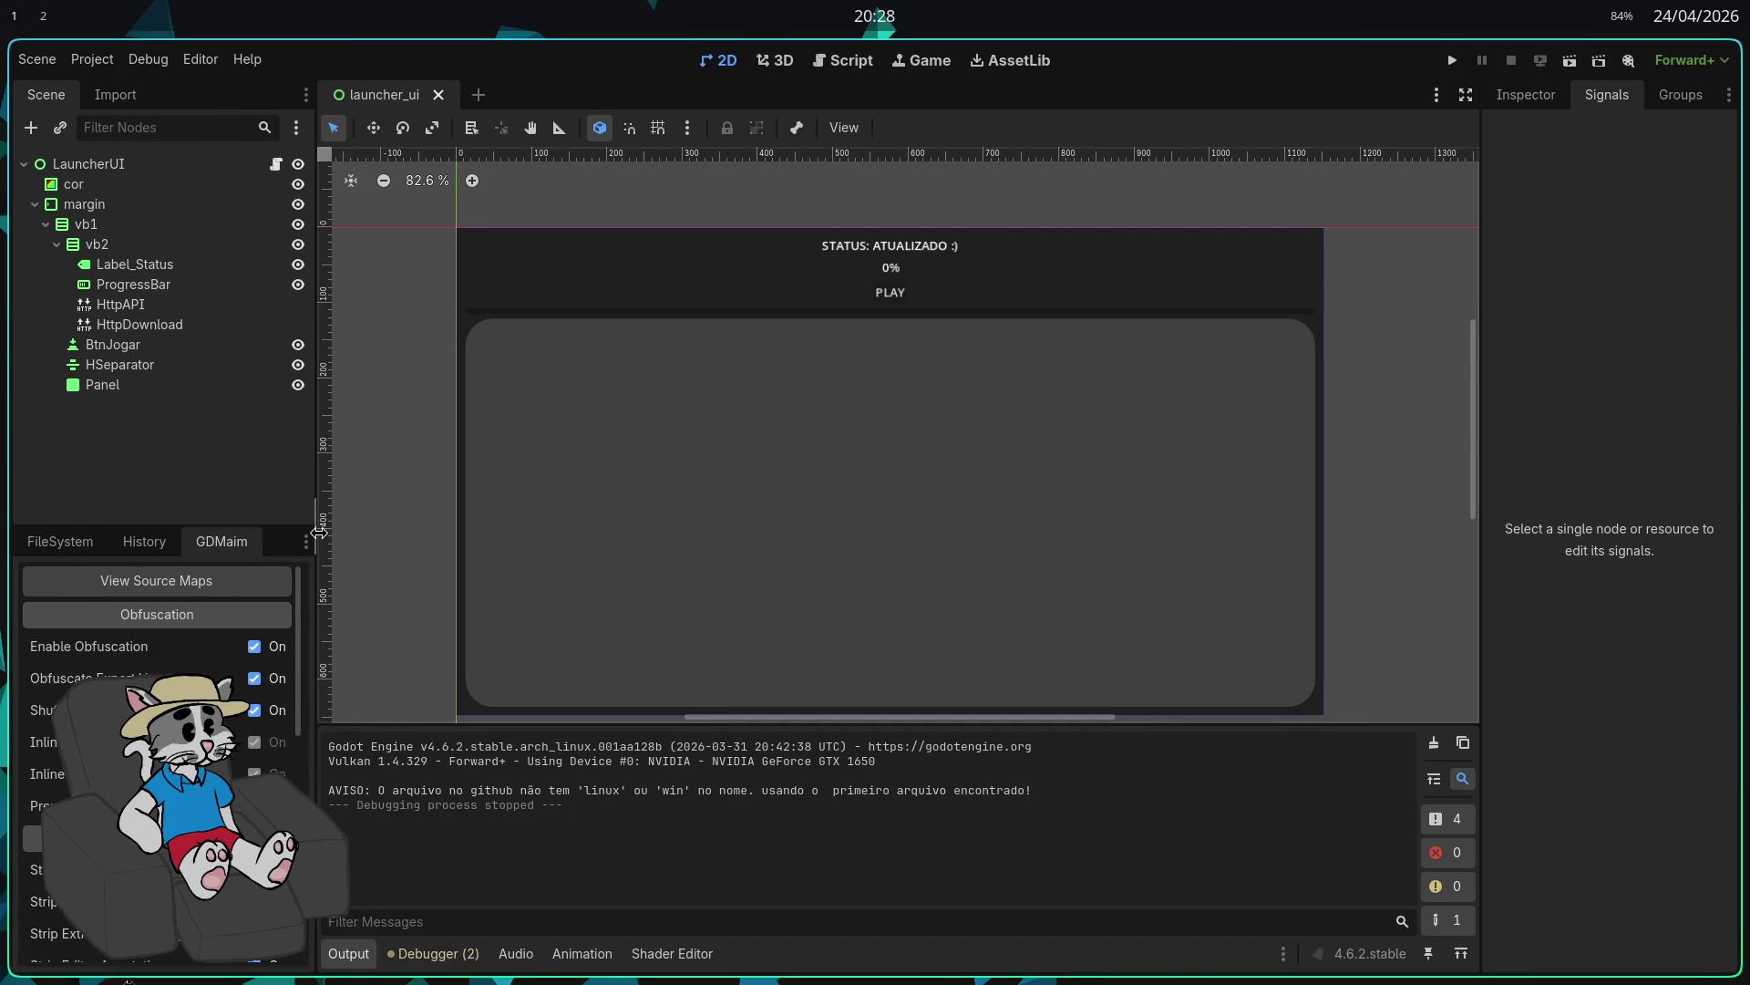
{"action": "left_click", "coordinate": [60, 542]}
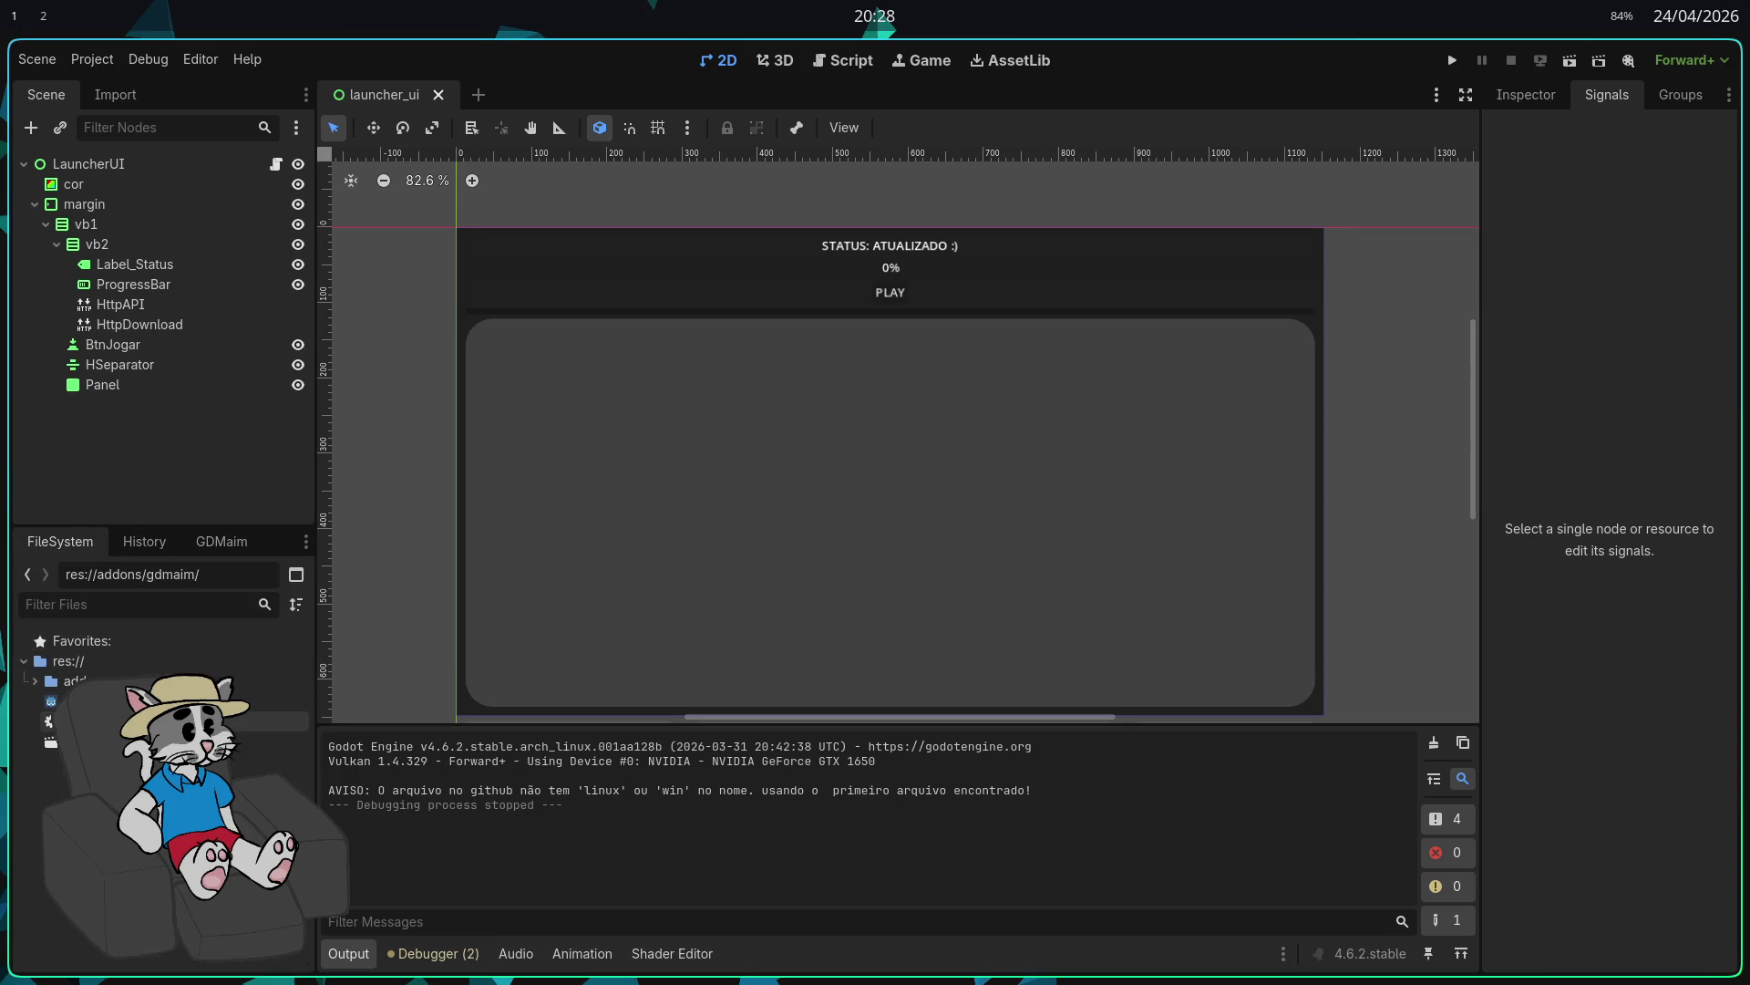
{"action": "left_click", "coordinate": [214, 543]}
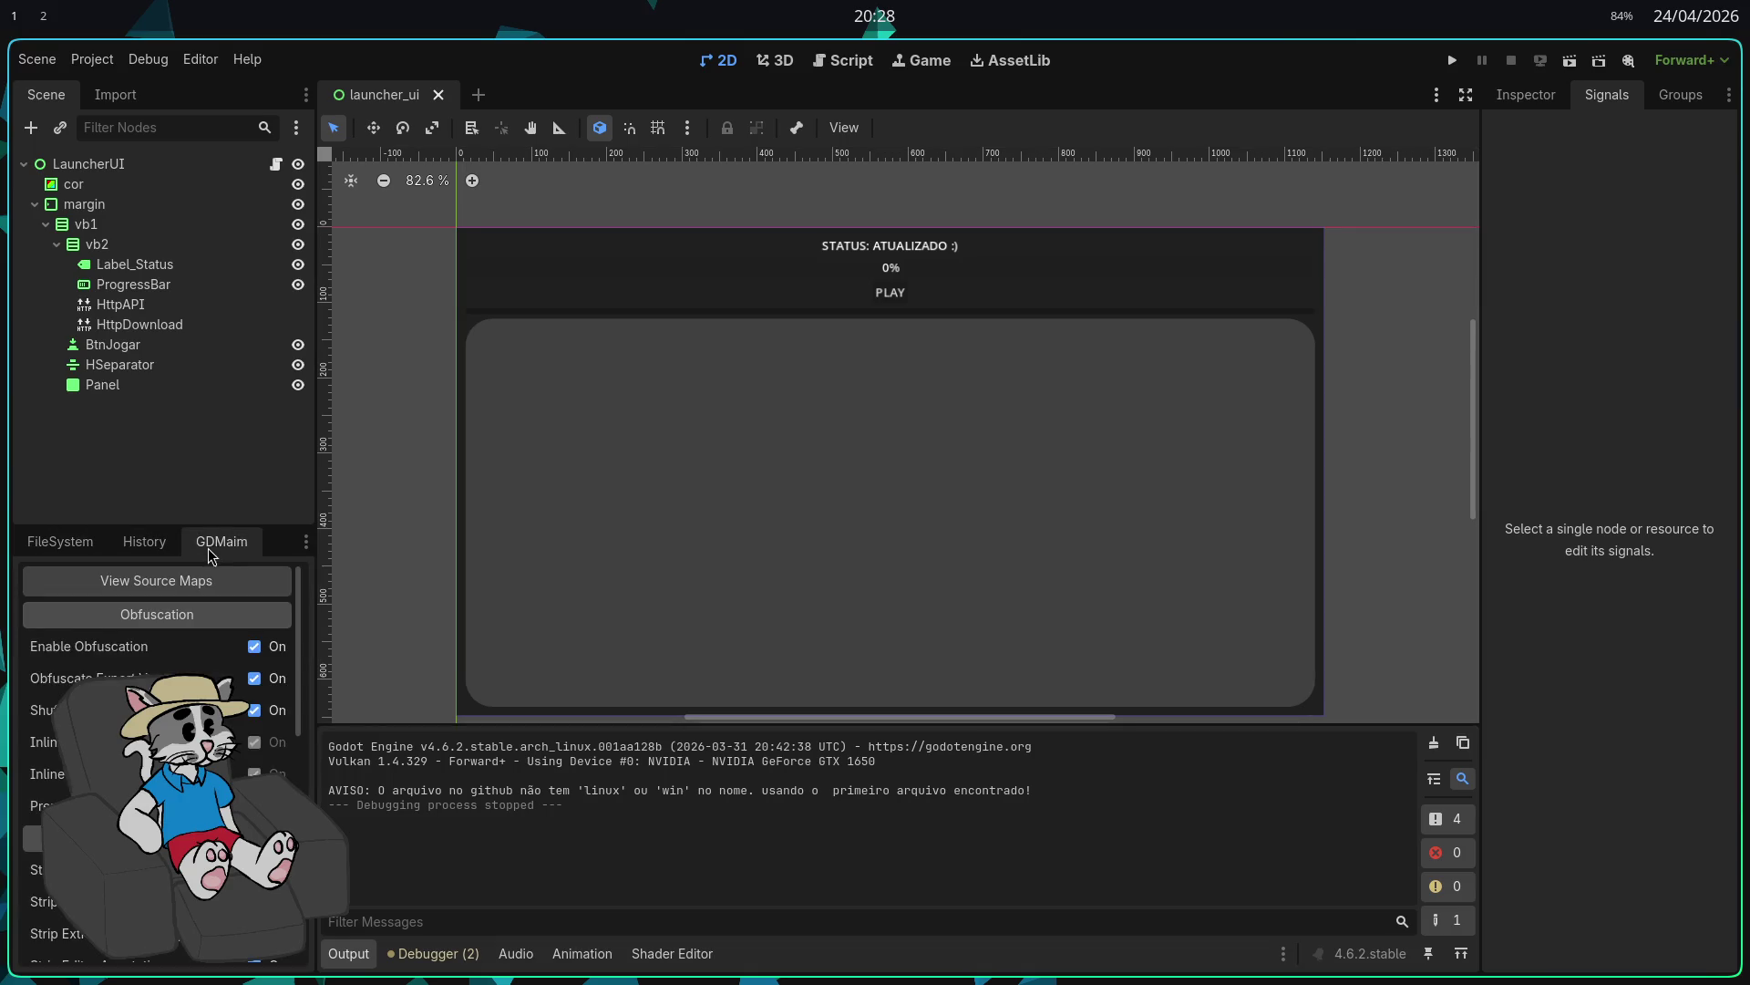
{"action": "left_click", "coordinate": [180, 583]}
{"action": "left_click", "coordinate": [415, 770]}
{"action": "left_click", "coordinate": [290, 762]}
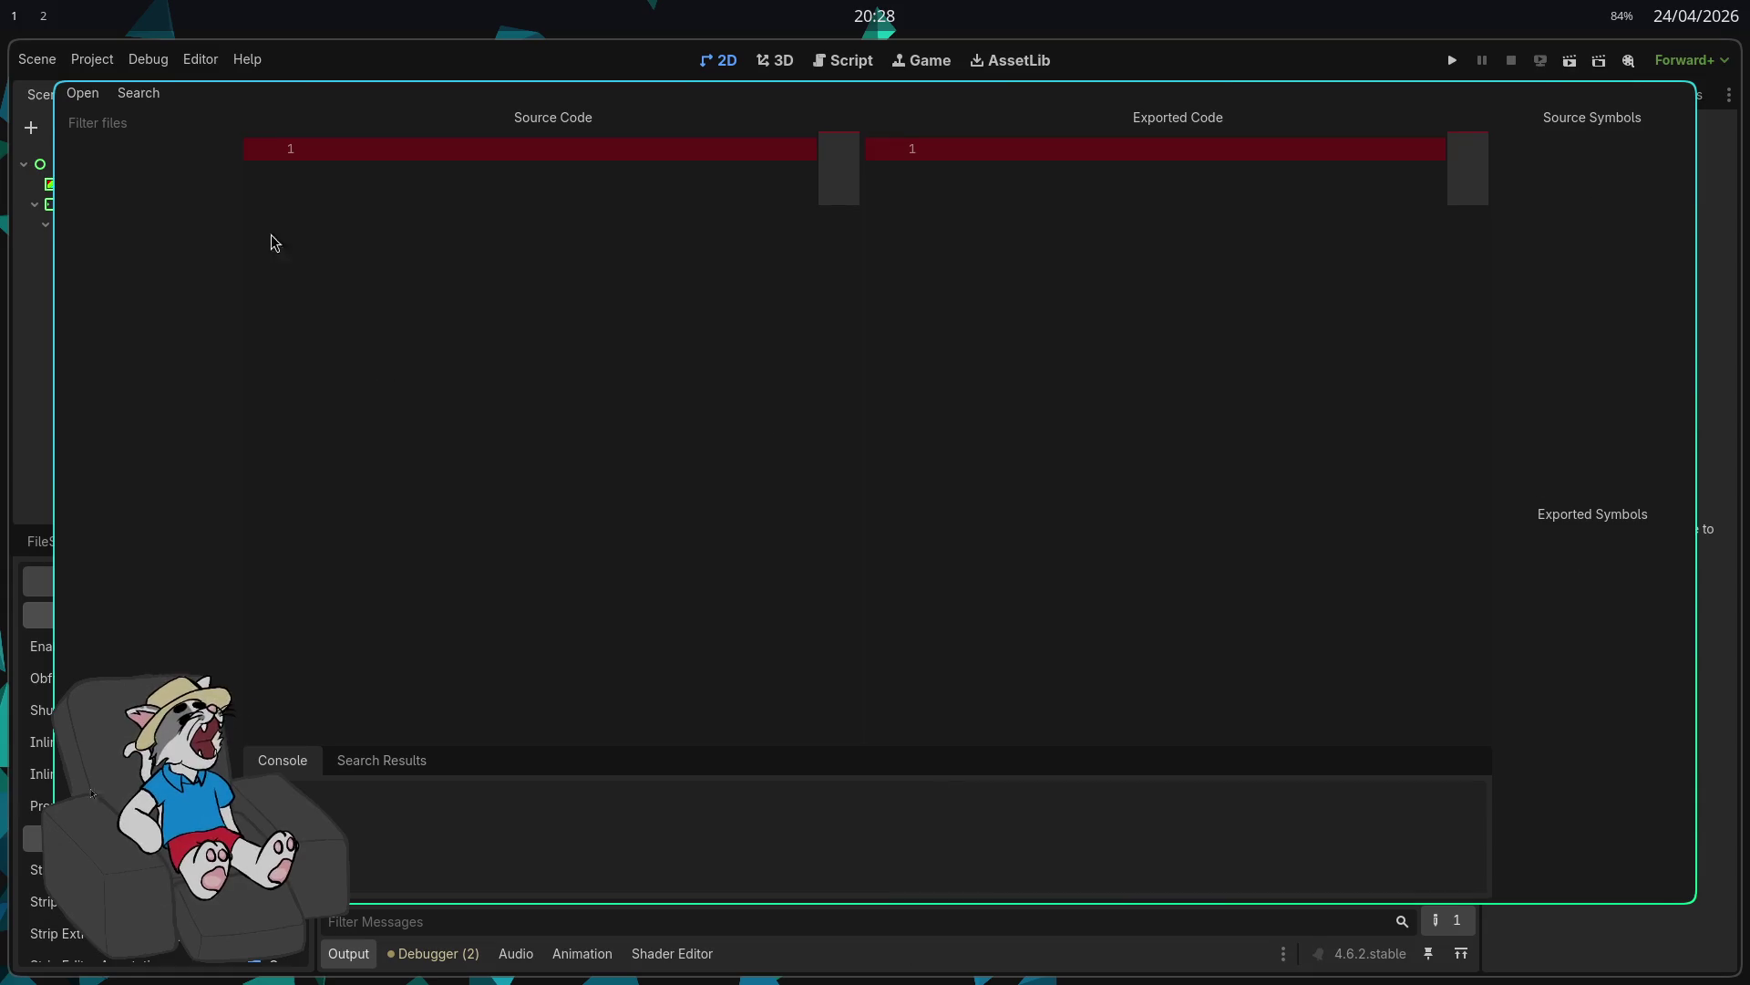
Step: Clear the viewer's filter text and cancel browsing for a .gd.map source map file
{"action": "type", "text": "a"}
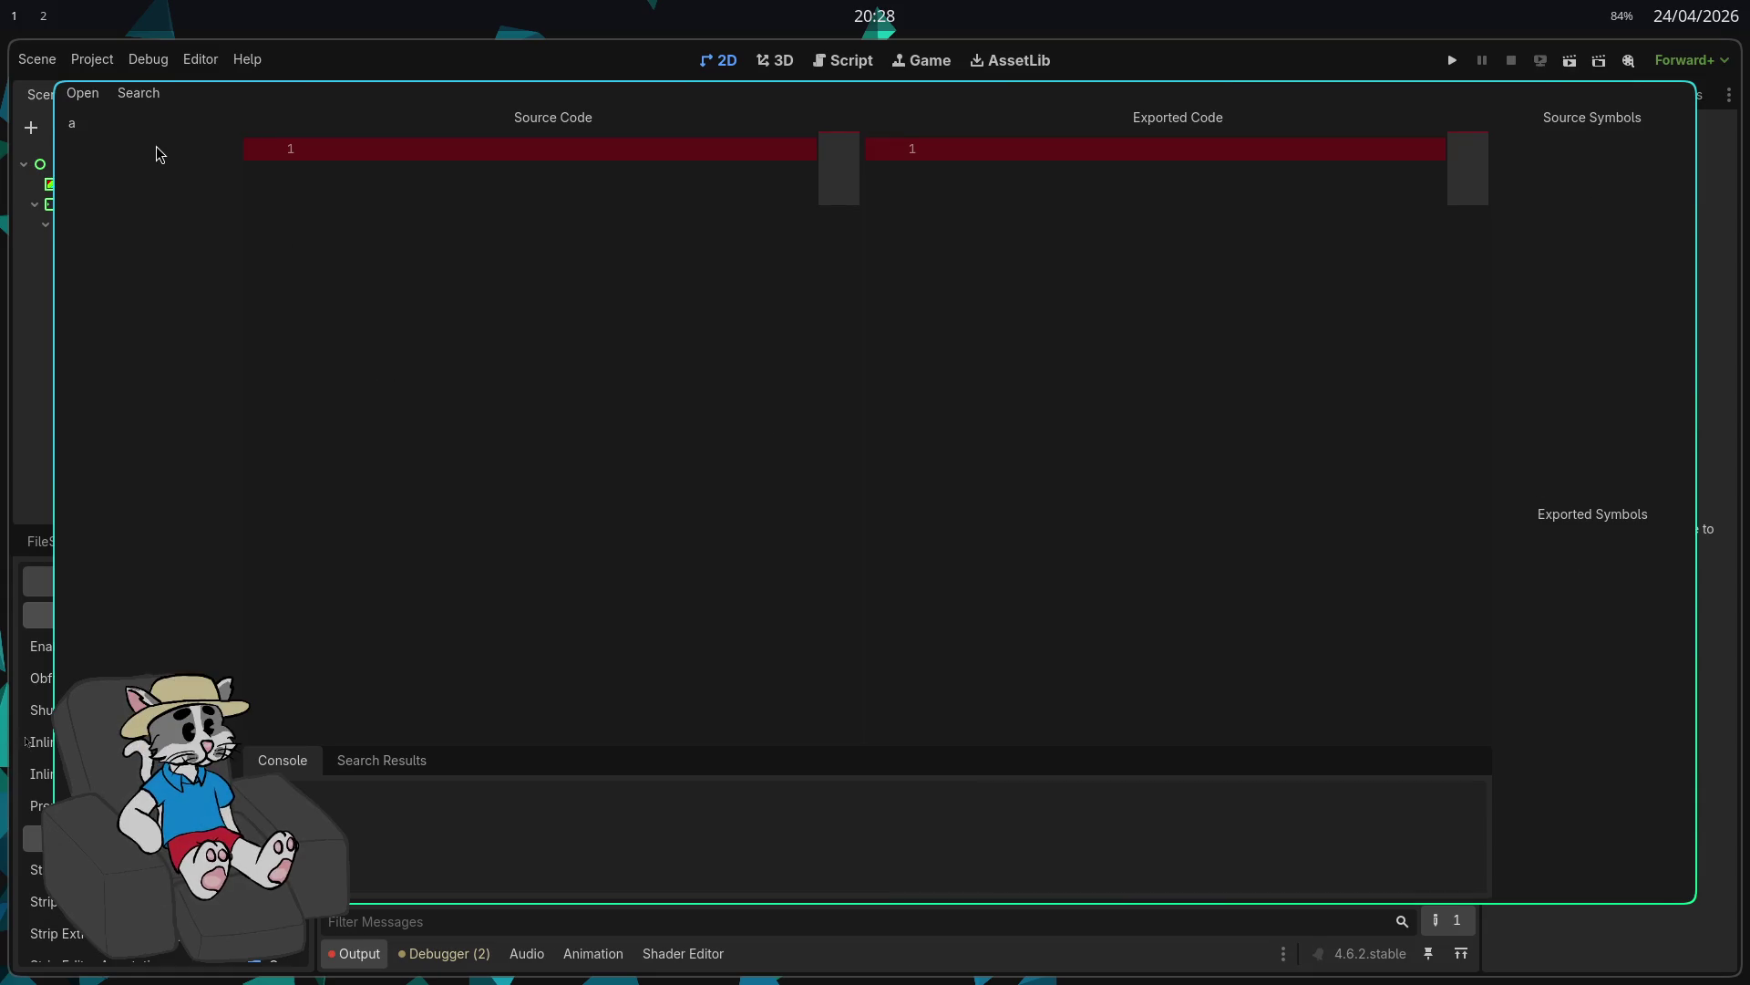
{"action": "key", "text": "BackSpace"}
{"action": "key", "text": "BackSpace"}
{"action": "left_click", "coordinate": [82, 94]}
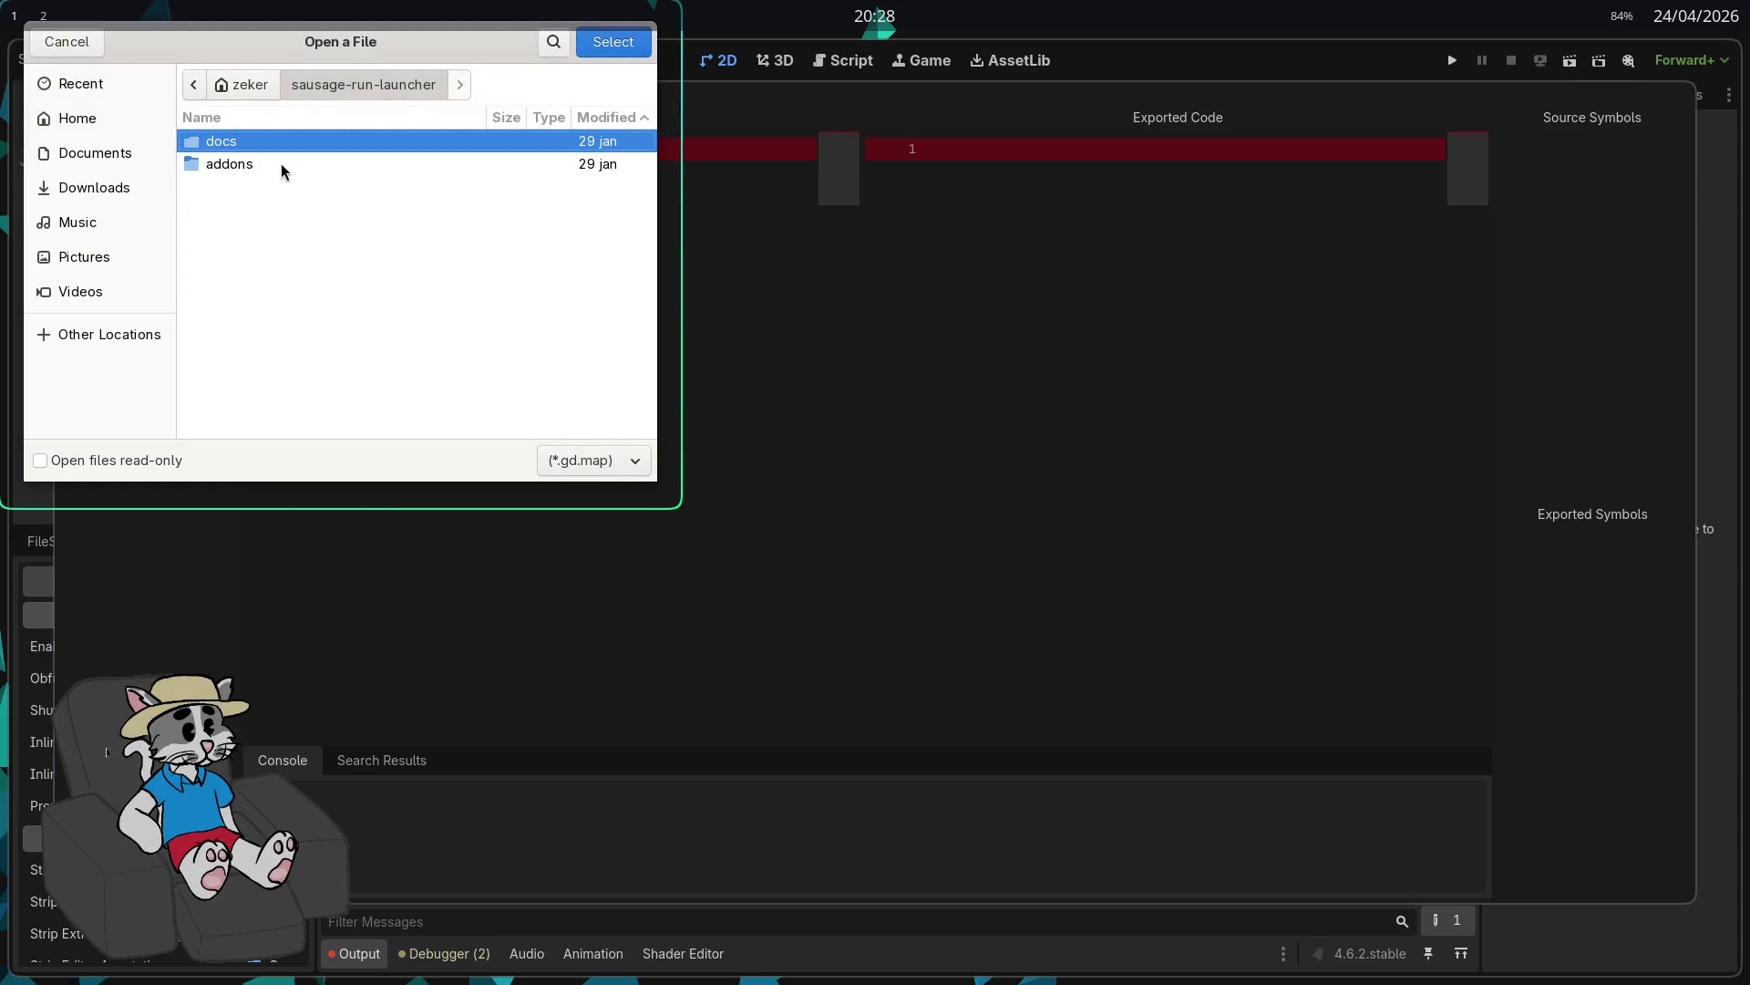
{"action": "key", "text": "Escape"}
{"action": "key", "text": "Escape"}
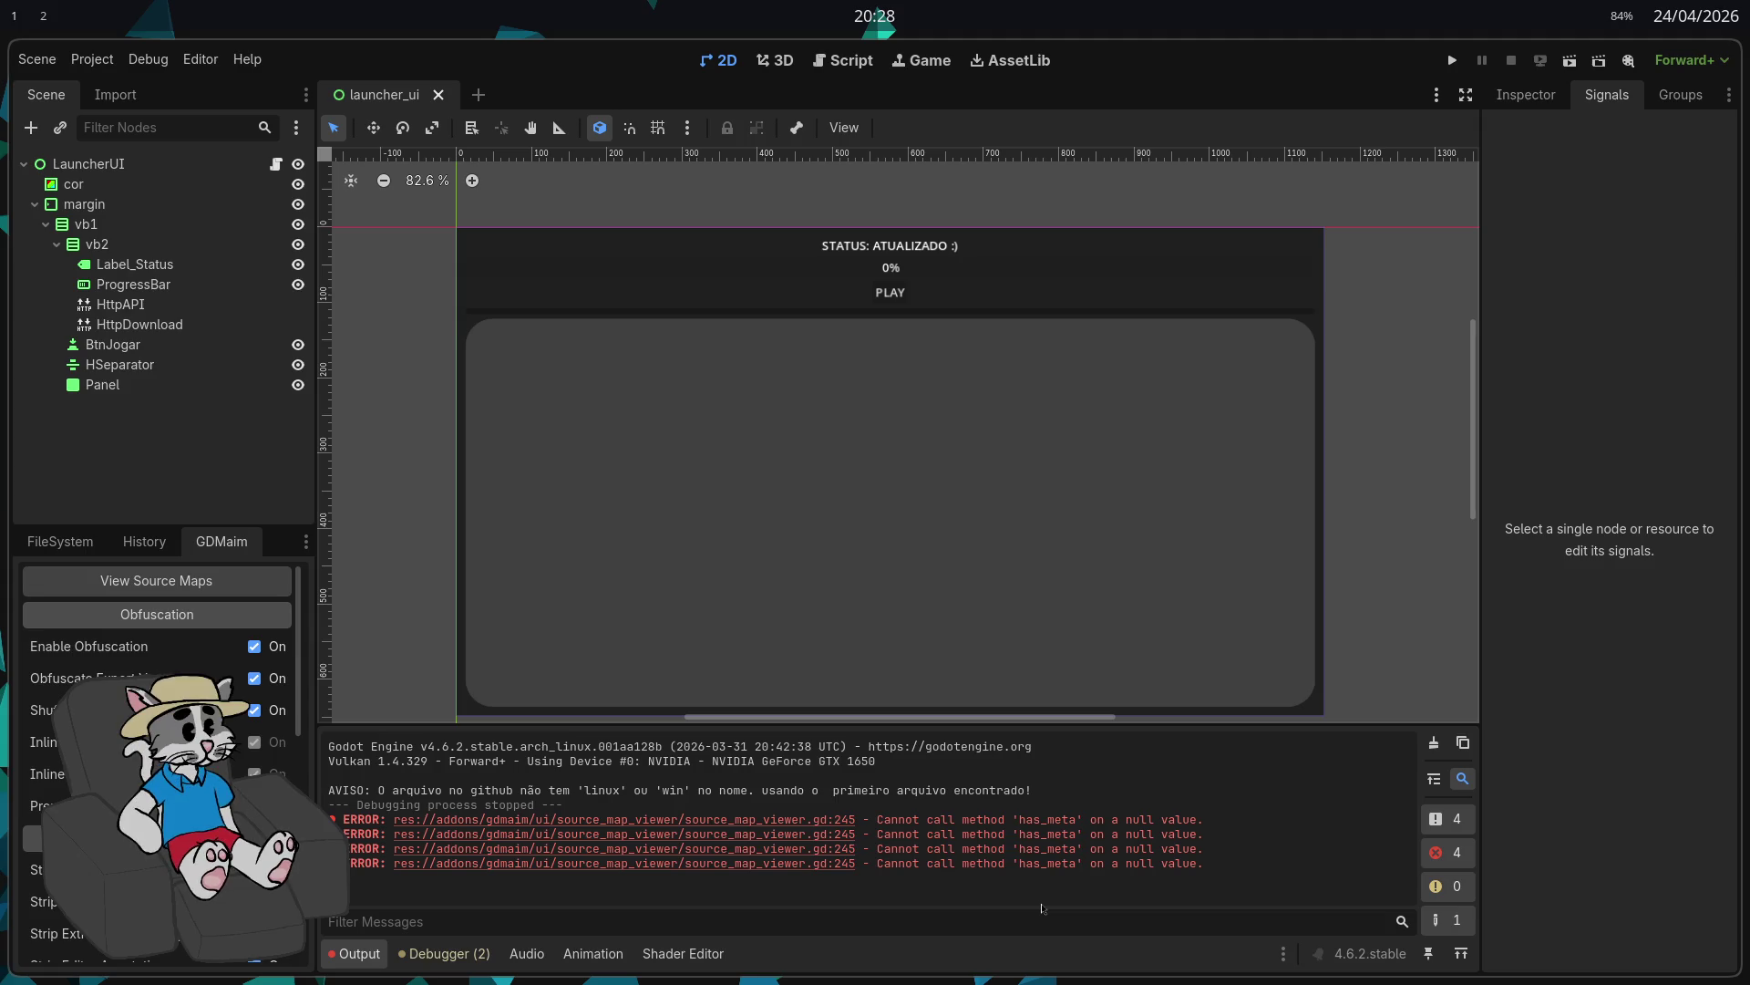
Step: Verify in Project Settings that the GDMaim 0.2.0 obfuscator plugin is enabled
{"action": "left_click", "coordinate": [81, 64]}
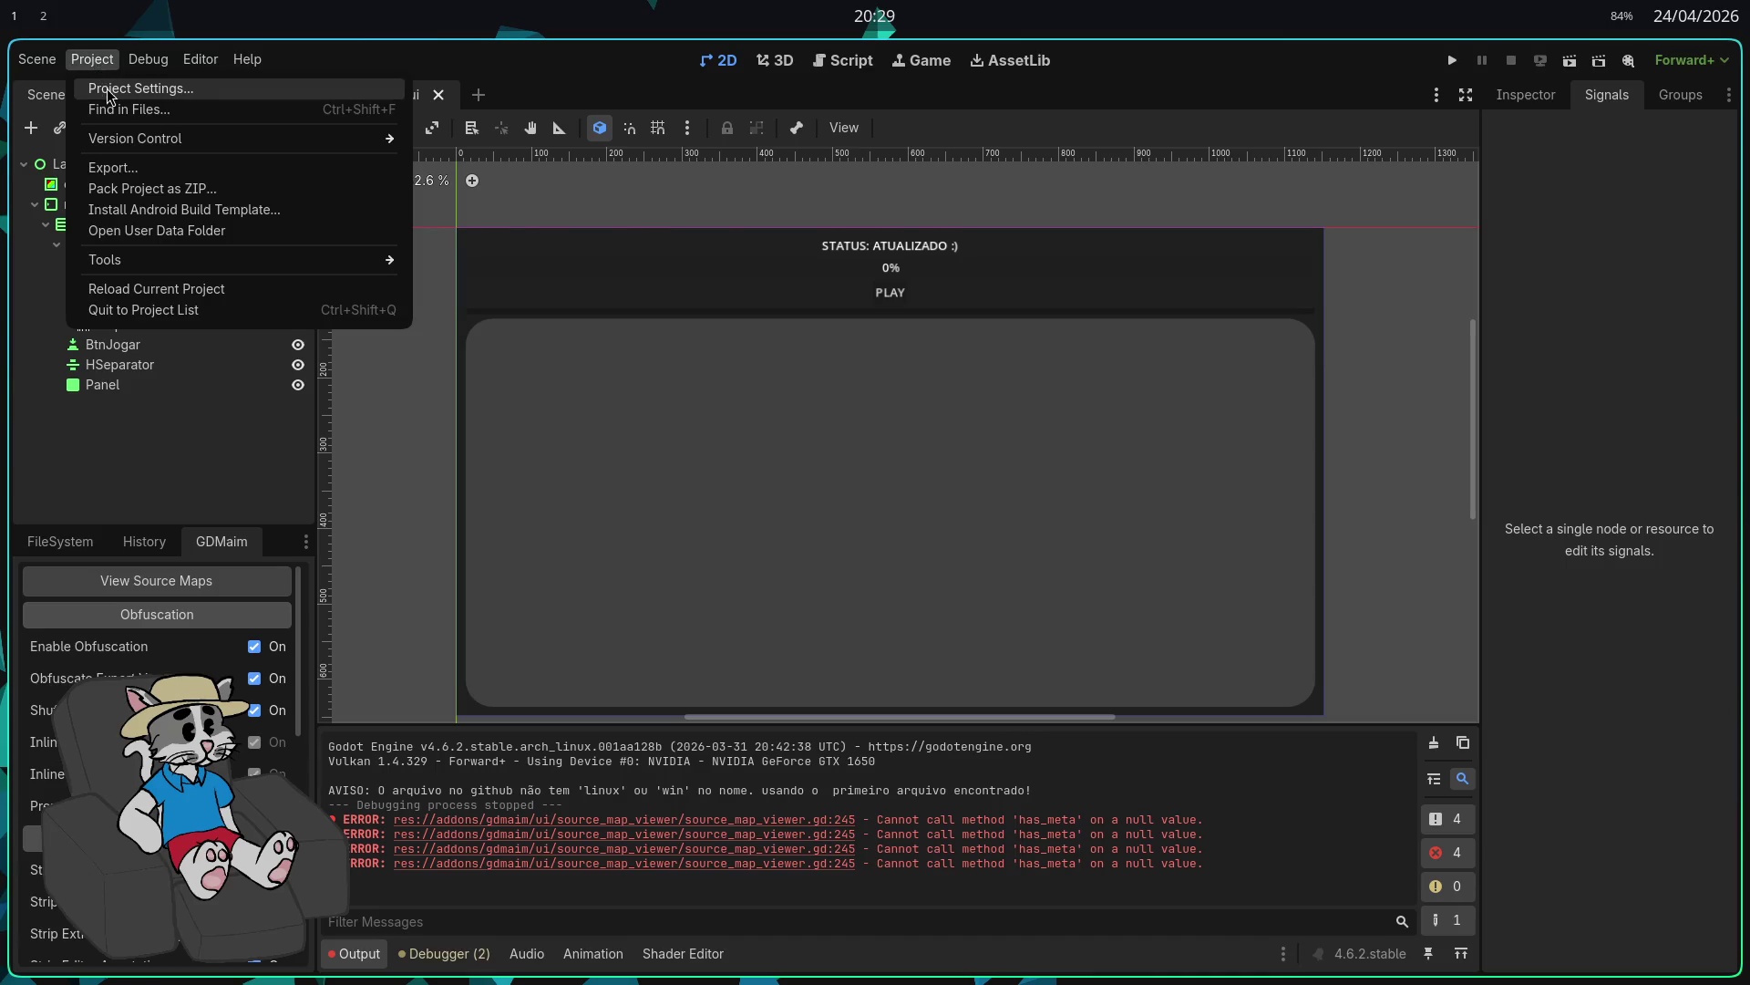
{"action": "left_click", "coordinate": [138, 88]}
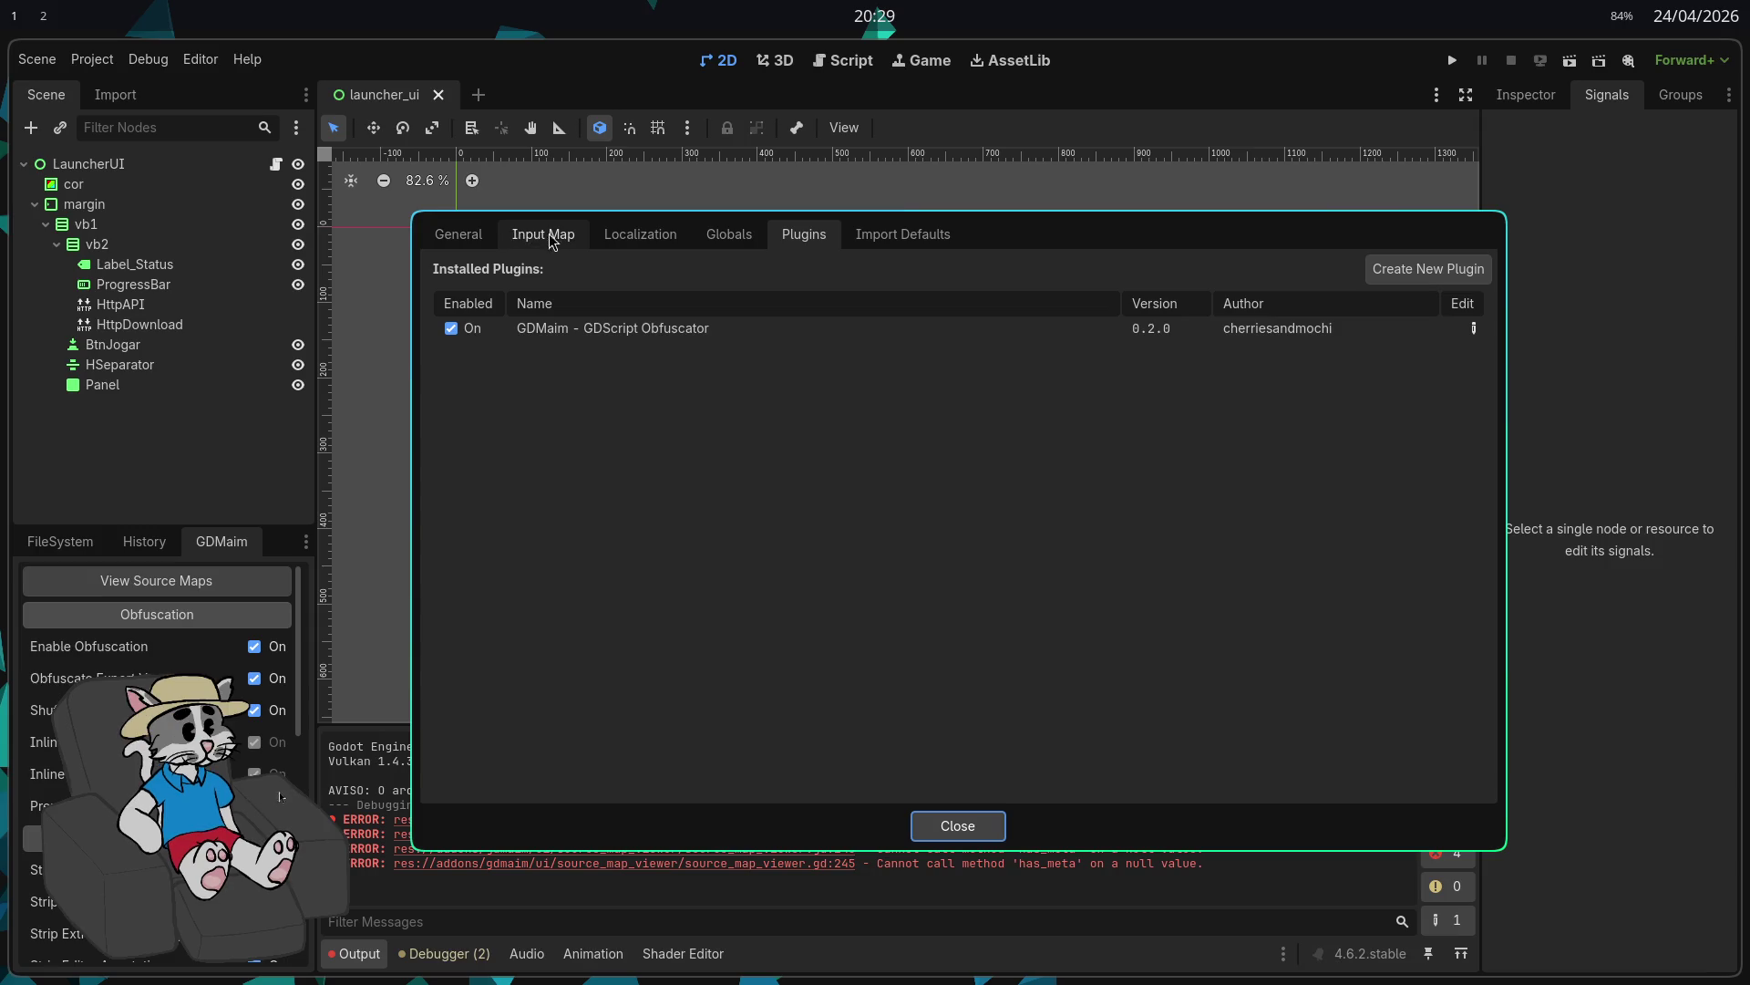
{"action": "left_click", "coordinate": [957, 825]}
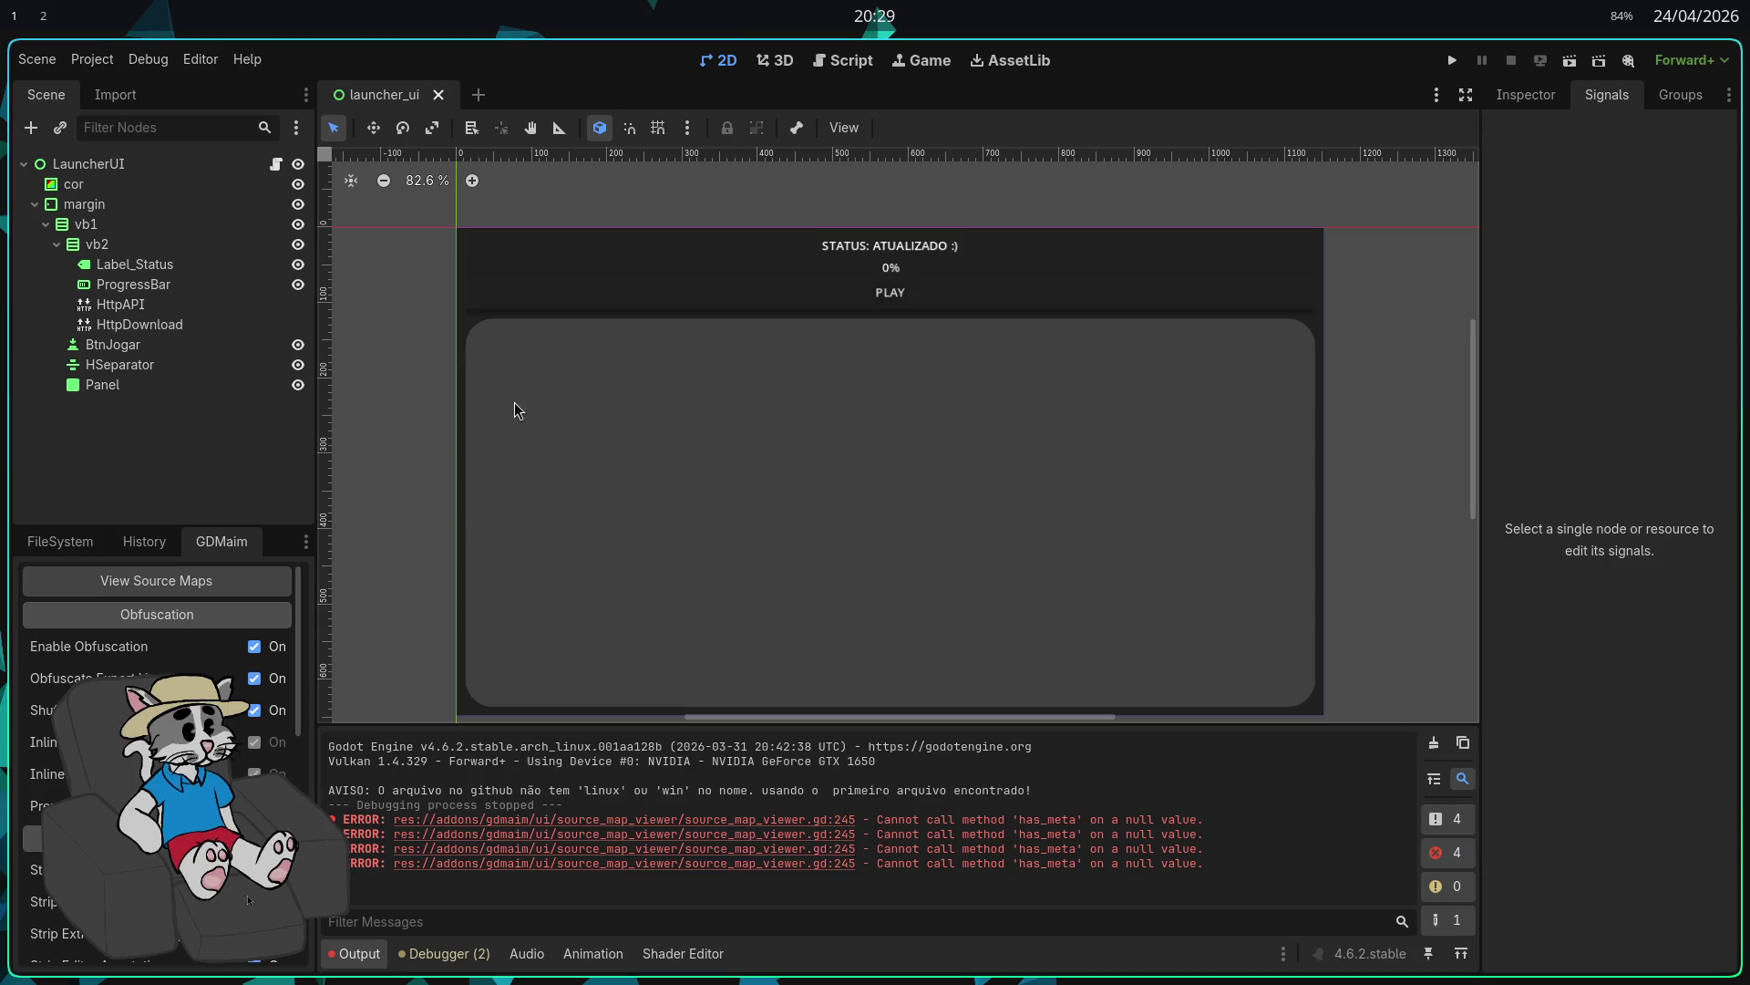
{"action": "left_click", "coordinate": [96, 59]}
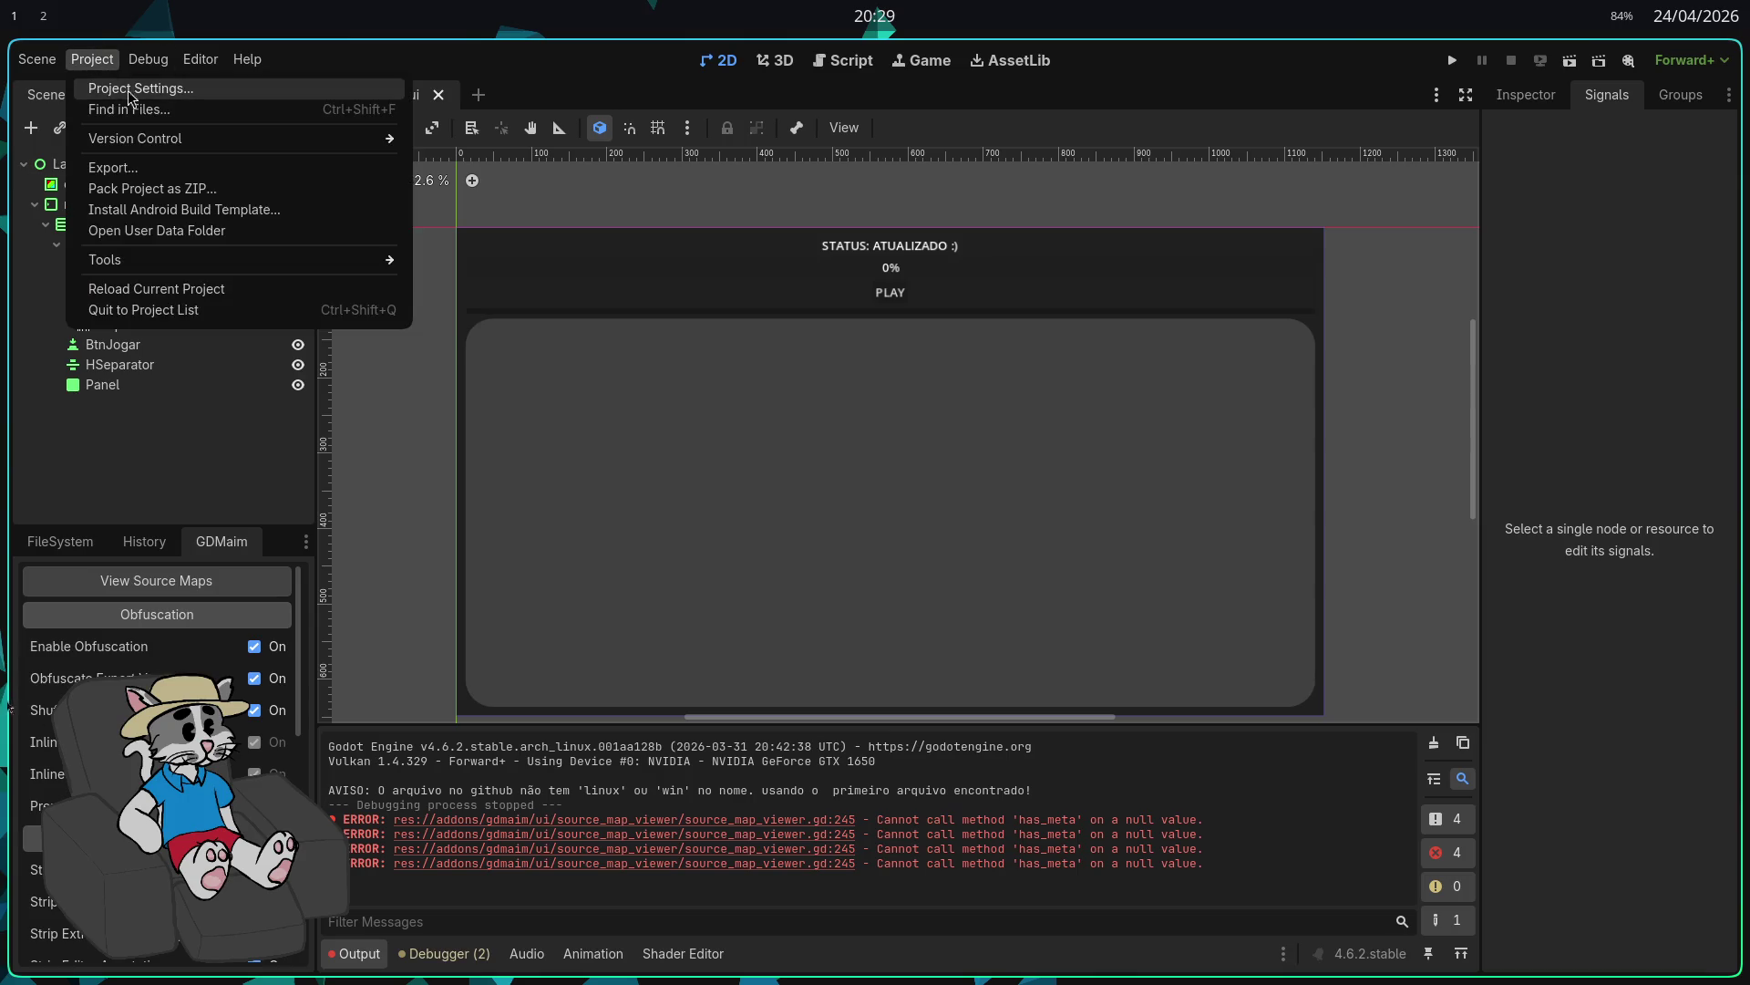
Step: Add a Linux export preset with Export Console Wrapper set to No
{"action": "left_click", "coordinate": [165, 173]}
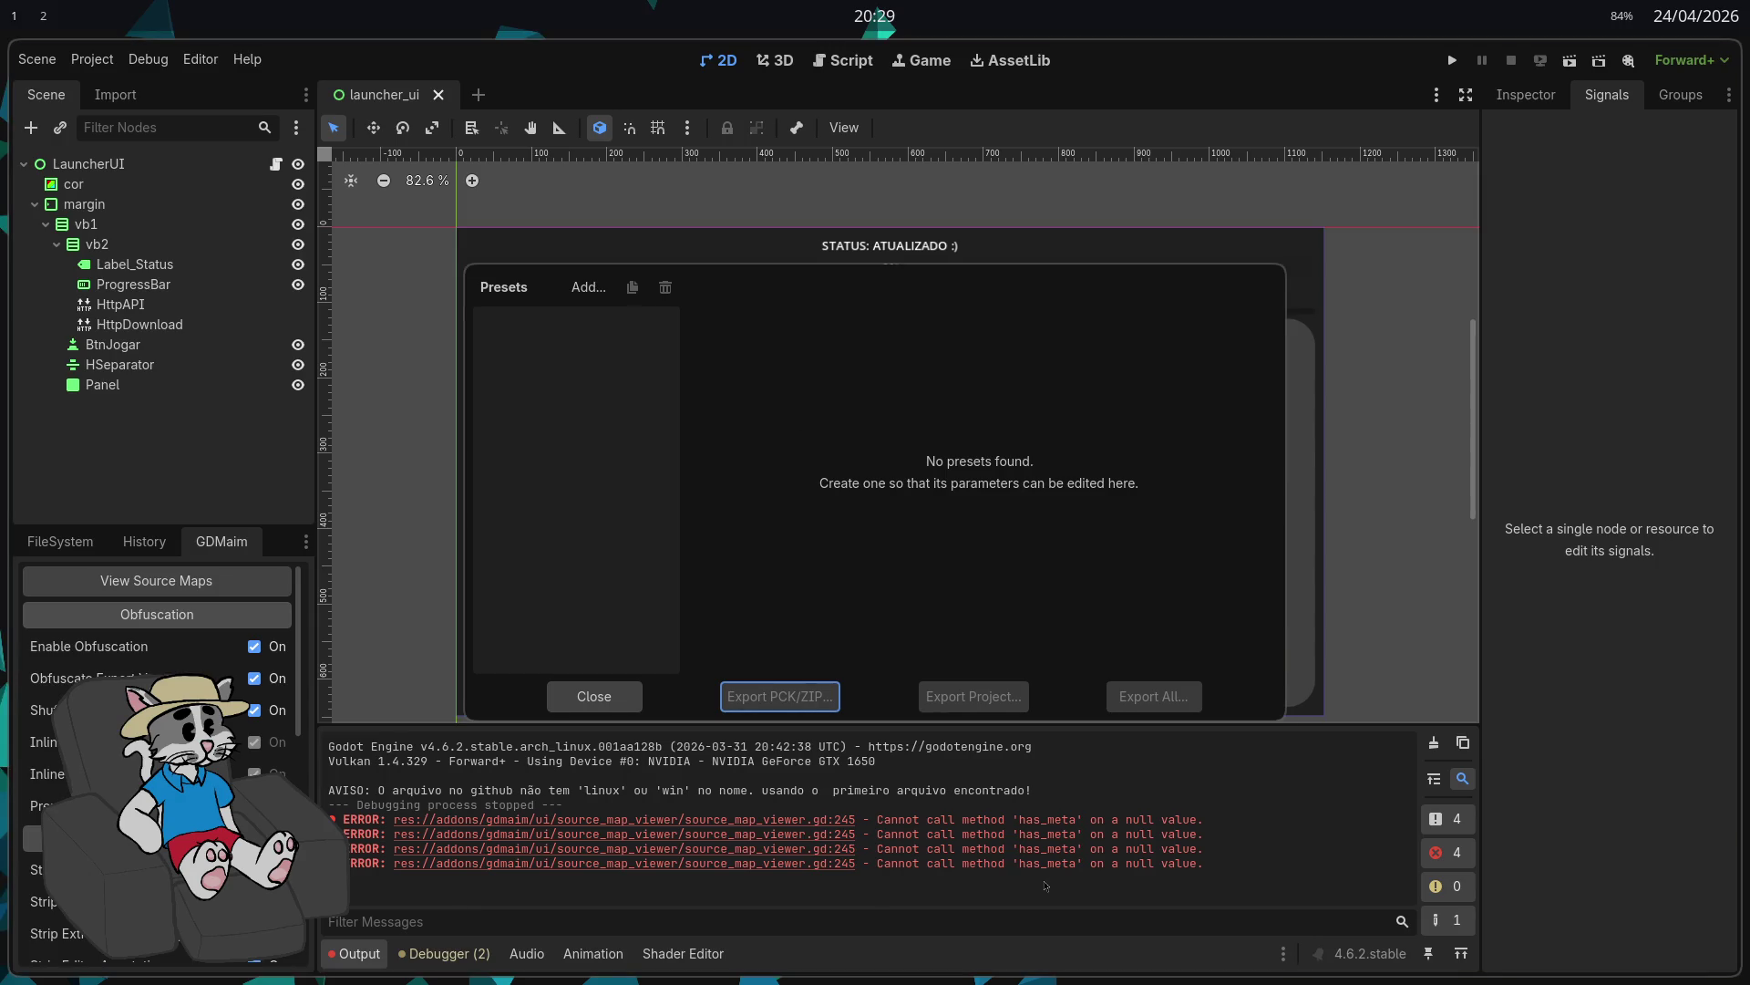
{"action": "left_click", "coordinate": [589, 290]}
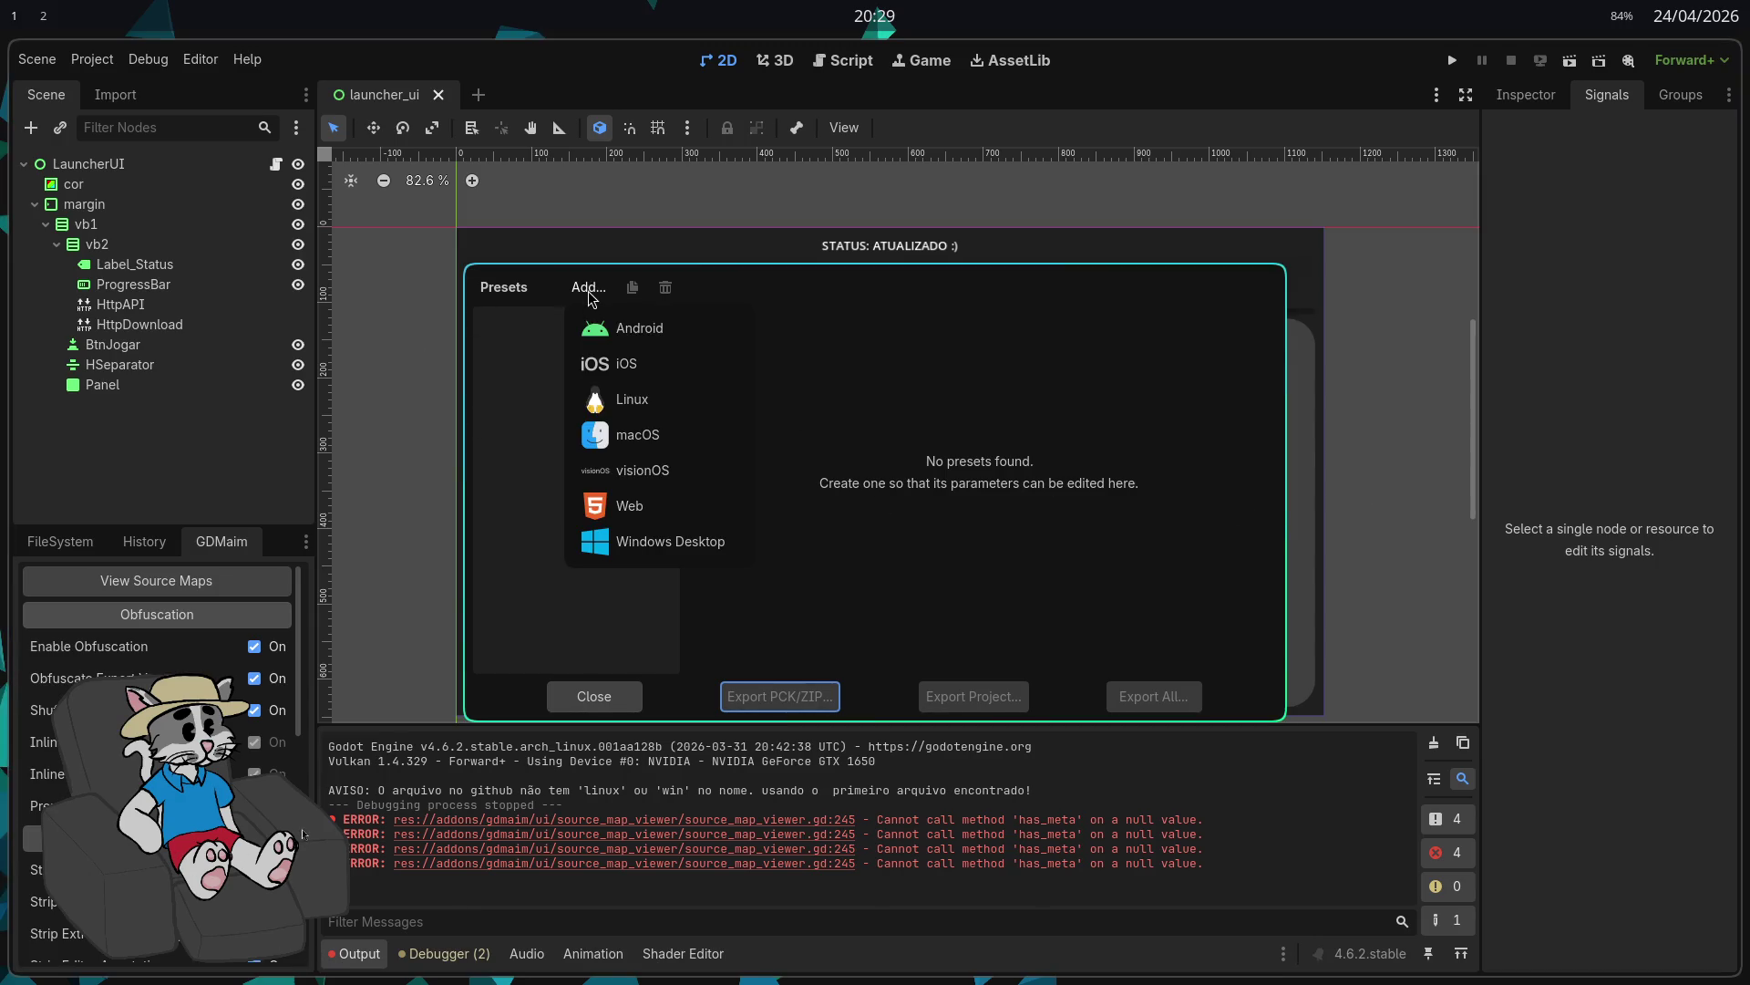
{"action": "left_click", "coordinate": [651, 404]}
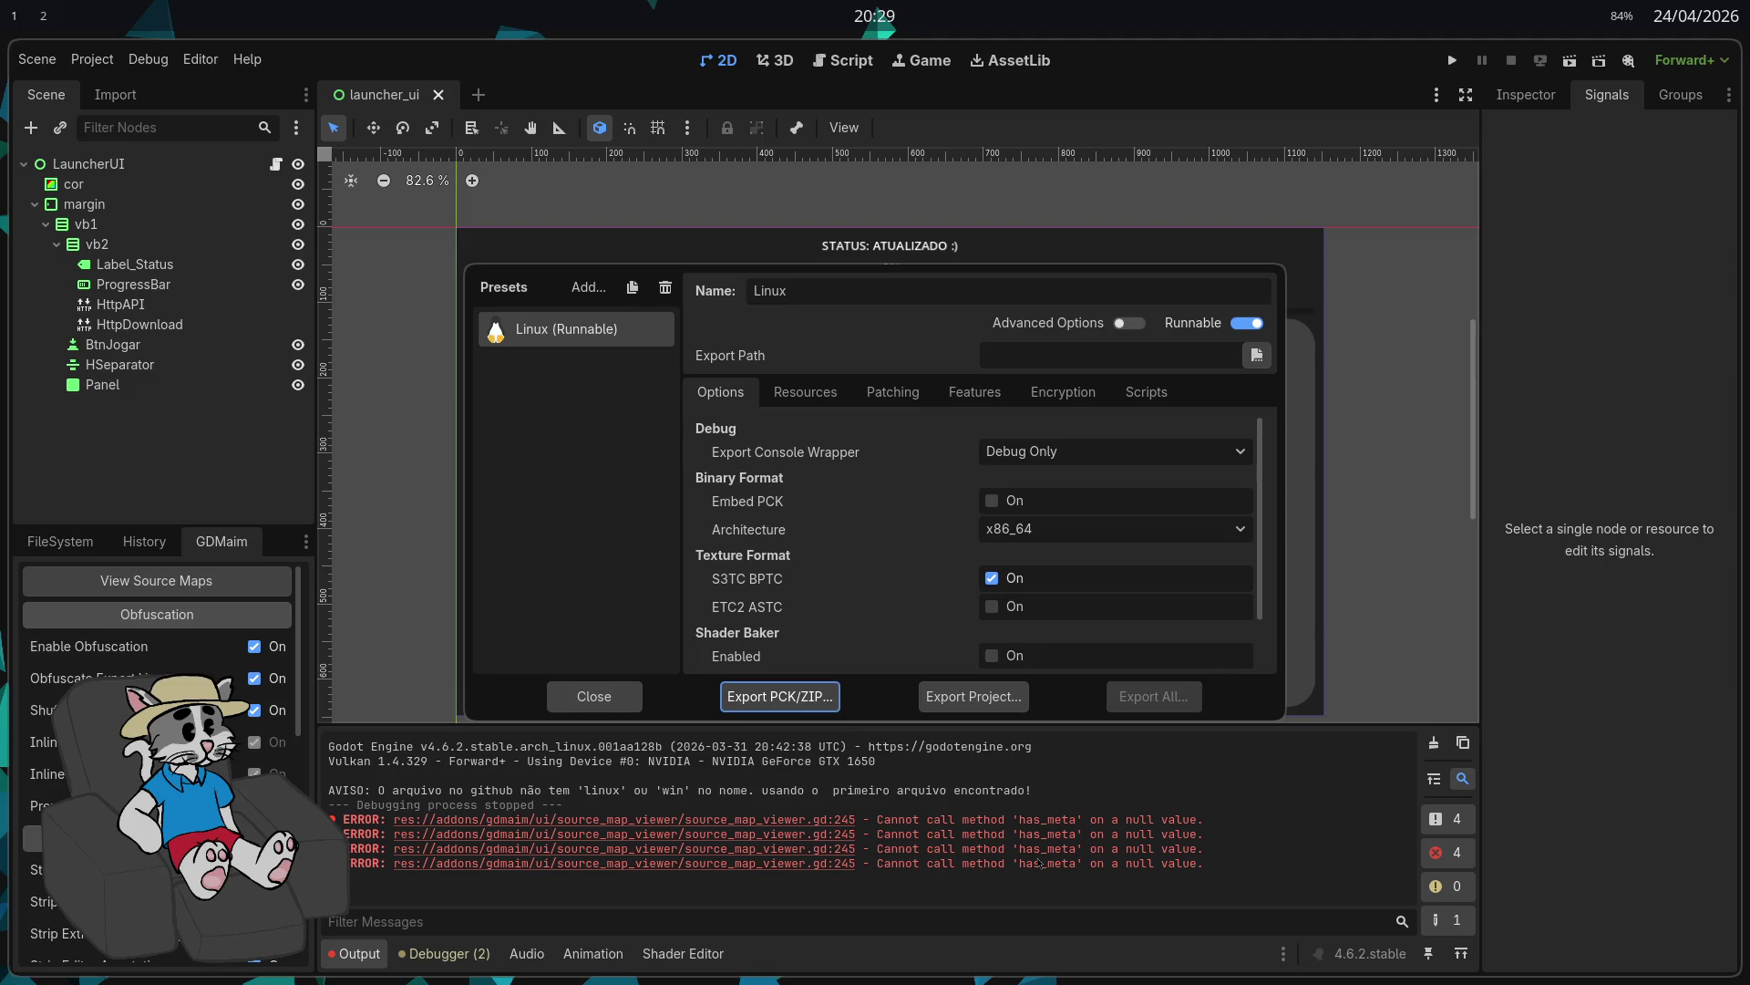
{"action": "scroll", "coordinate": [902, 520], "scroll_direction": "down", "scroll_amount": 2}
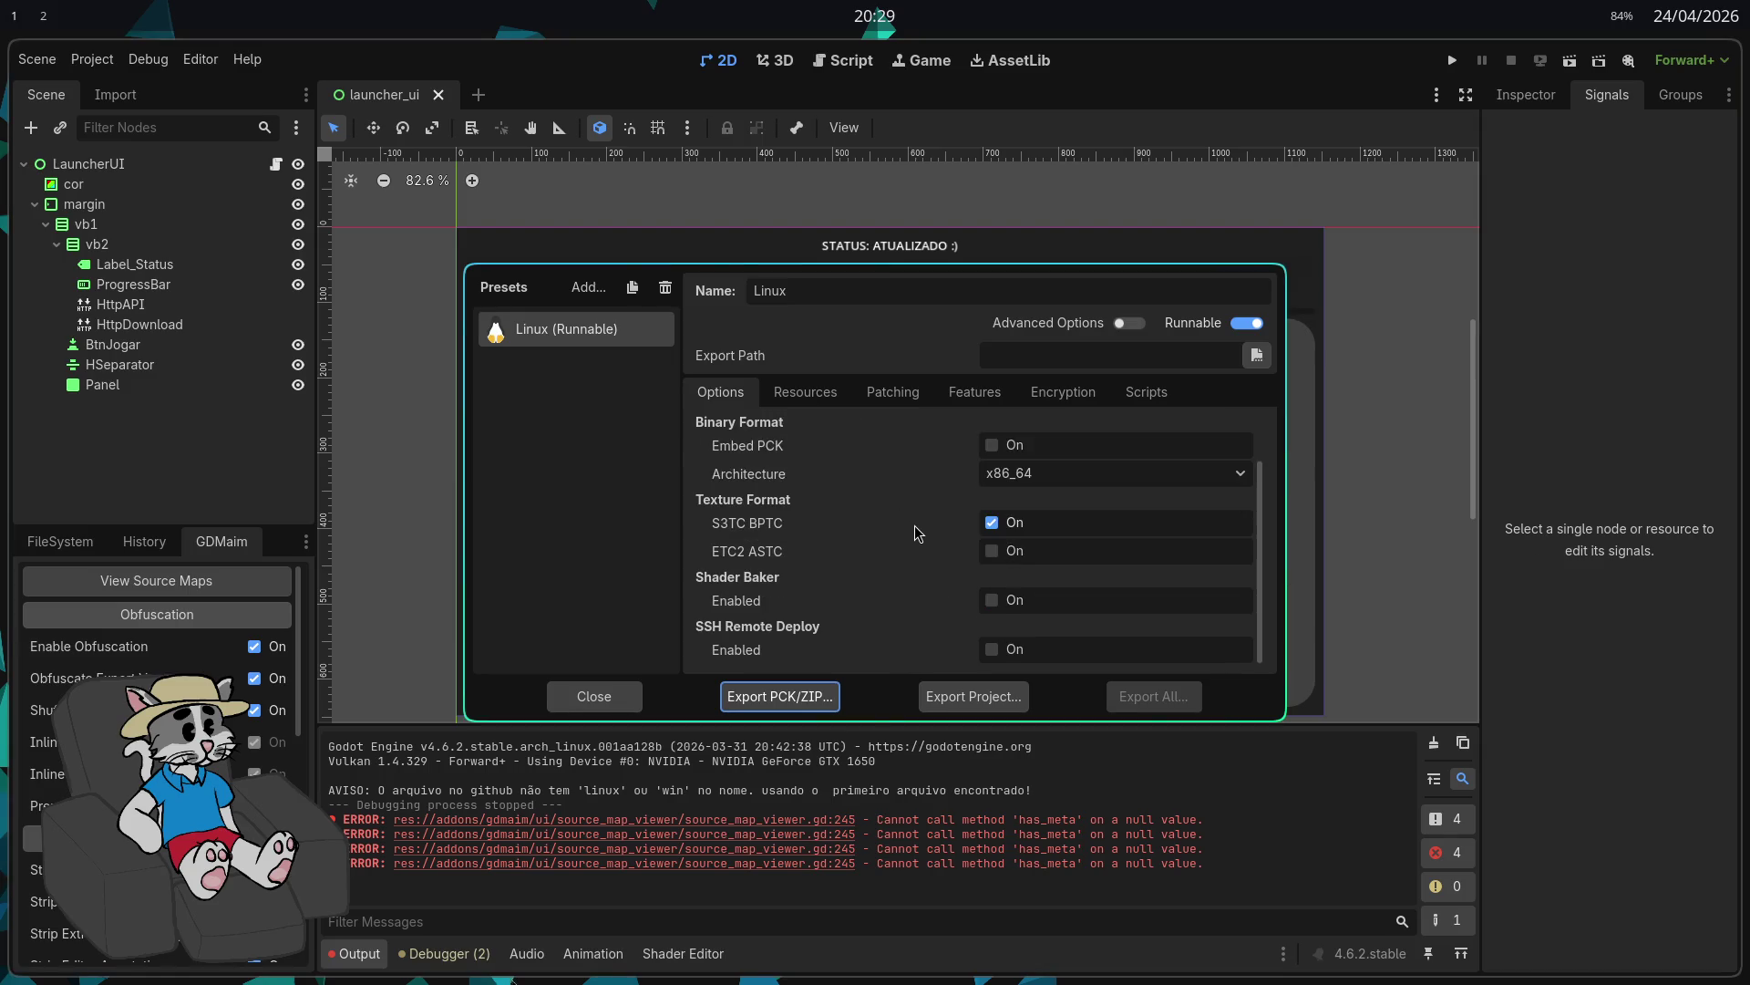
{"action": "scroll", "coordinate": [870, 607], "scroll_direction": "up", "scroll_amount": 1}
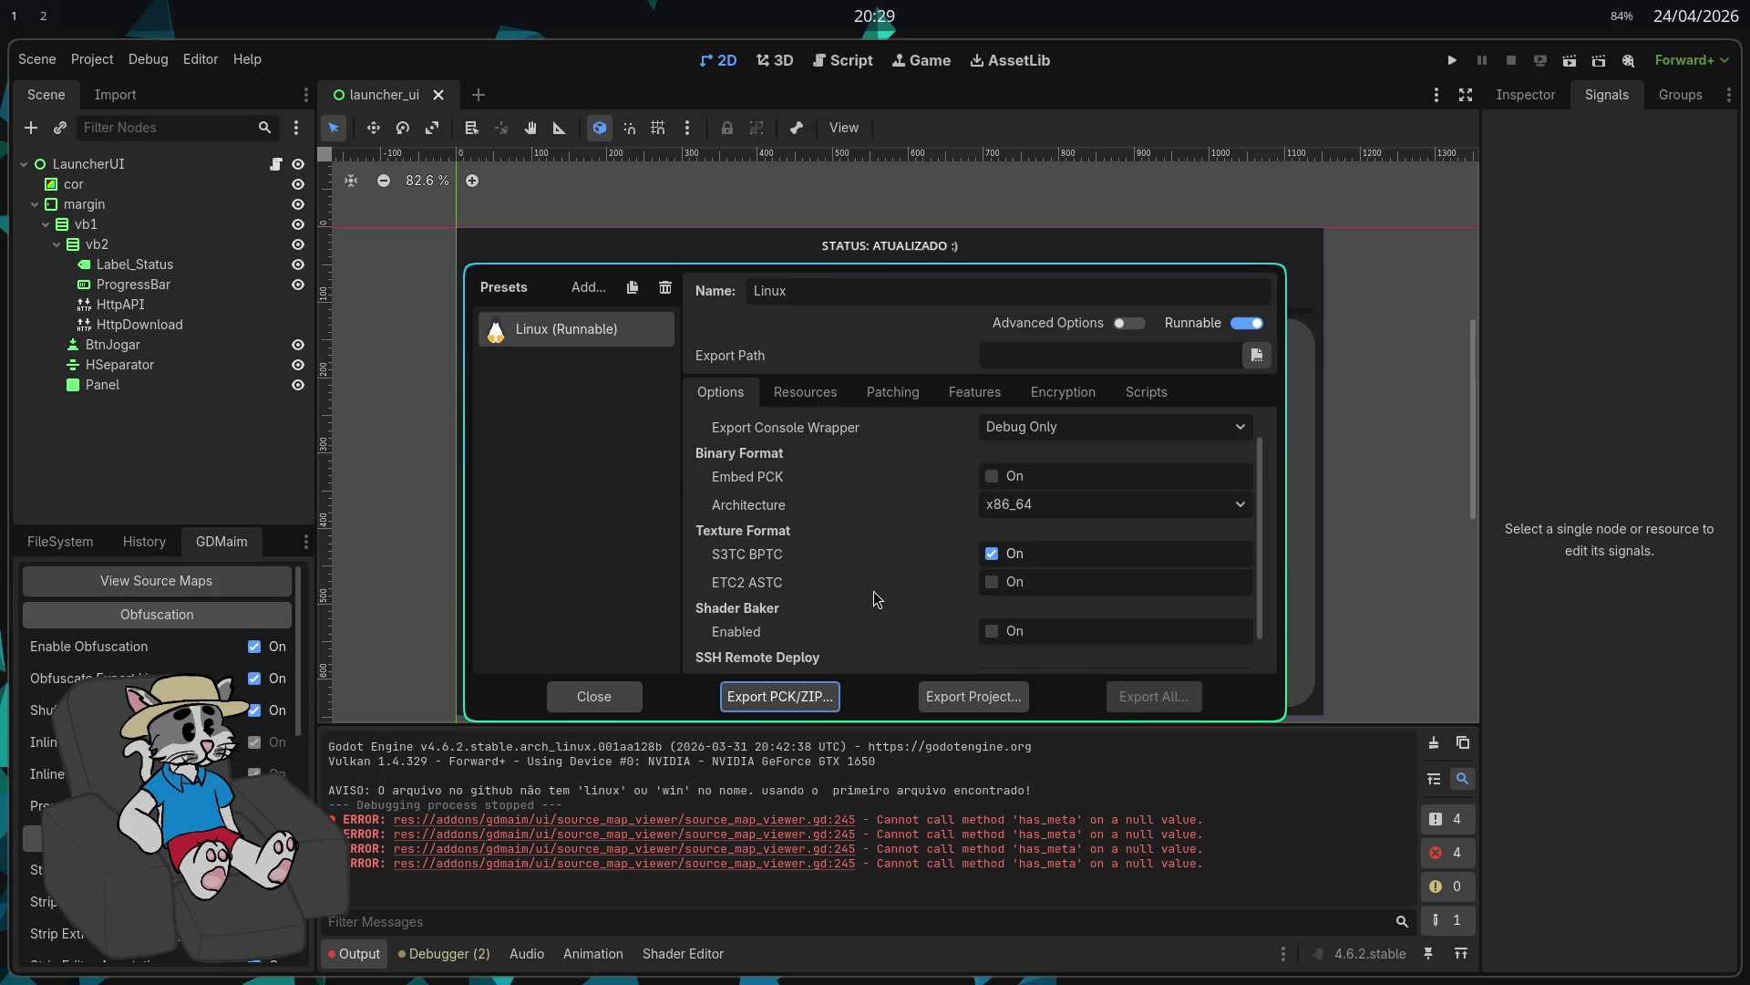
{"action": "scroll", "coordinate": [877, 599], "scroll_direction": "up", "scroll_amount": 1}
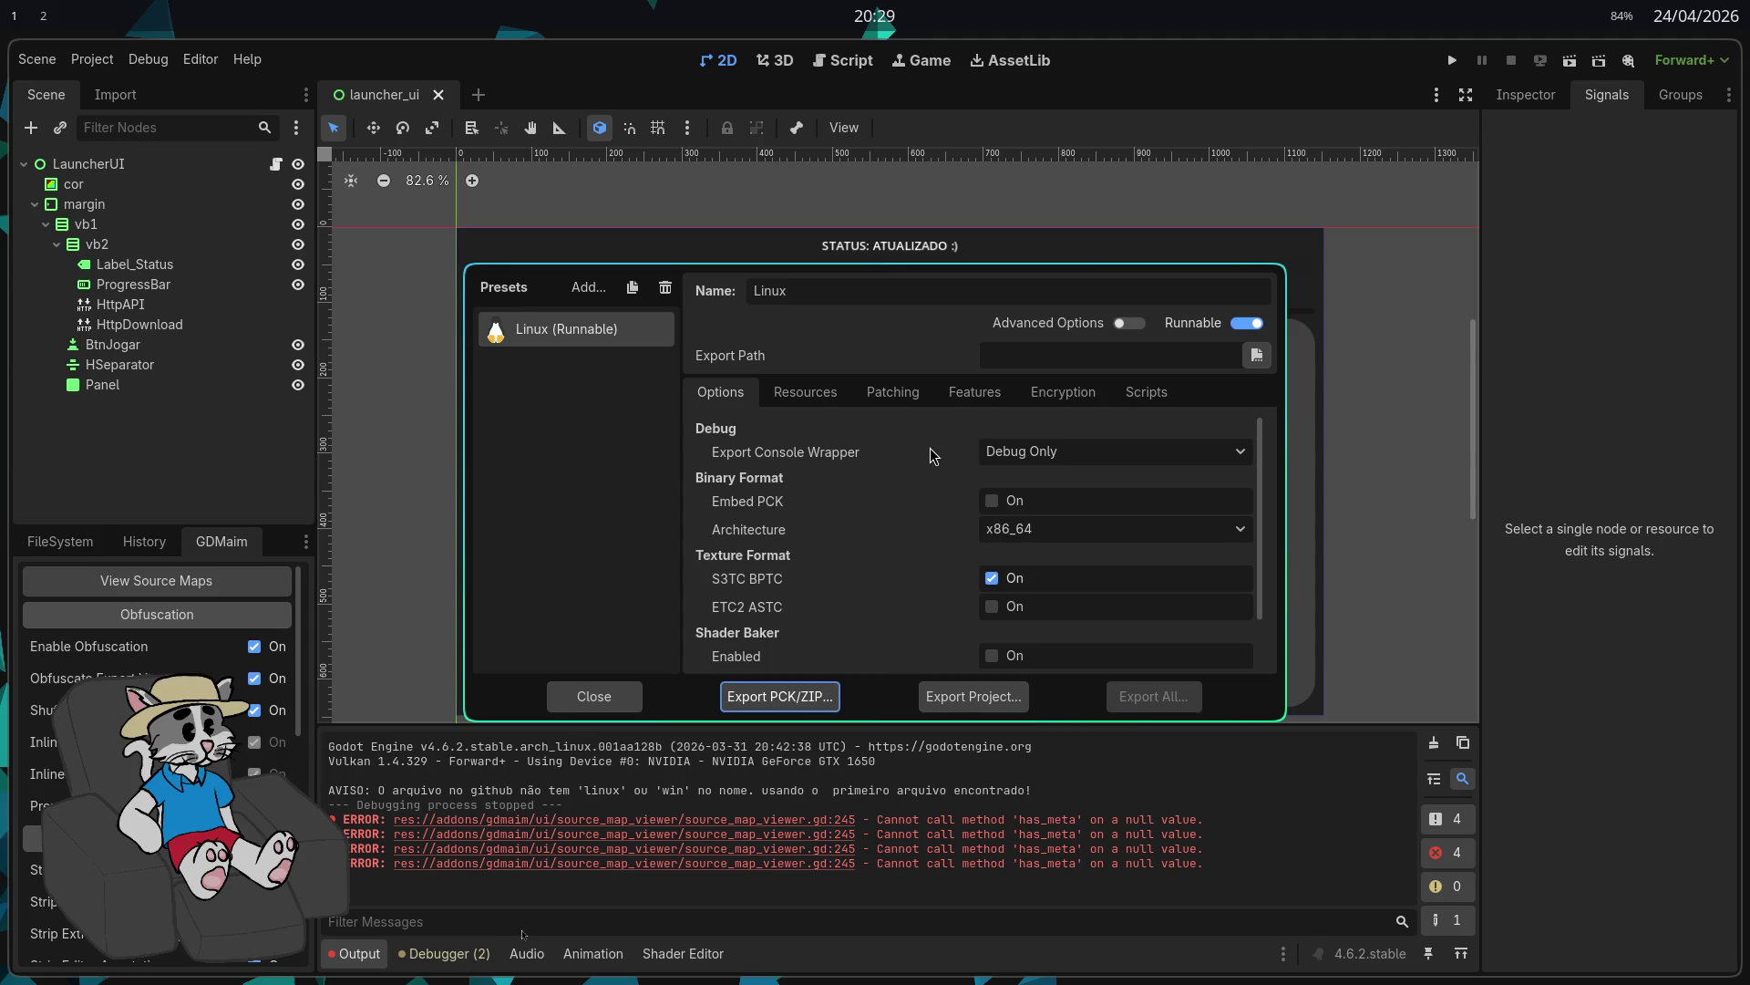
{"action": "left_click", "coordinate": [1039, 453]}
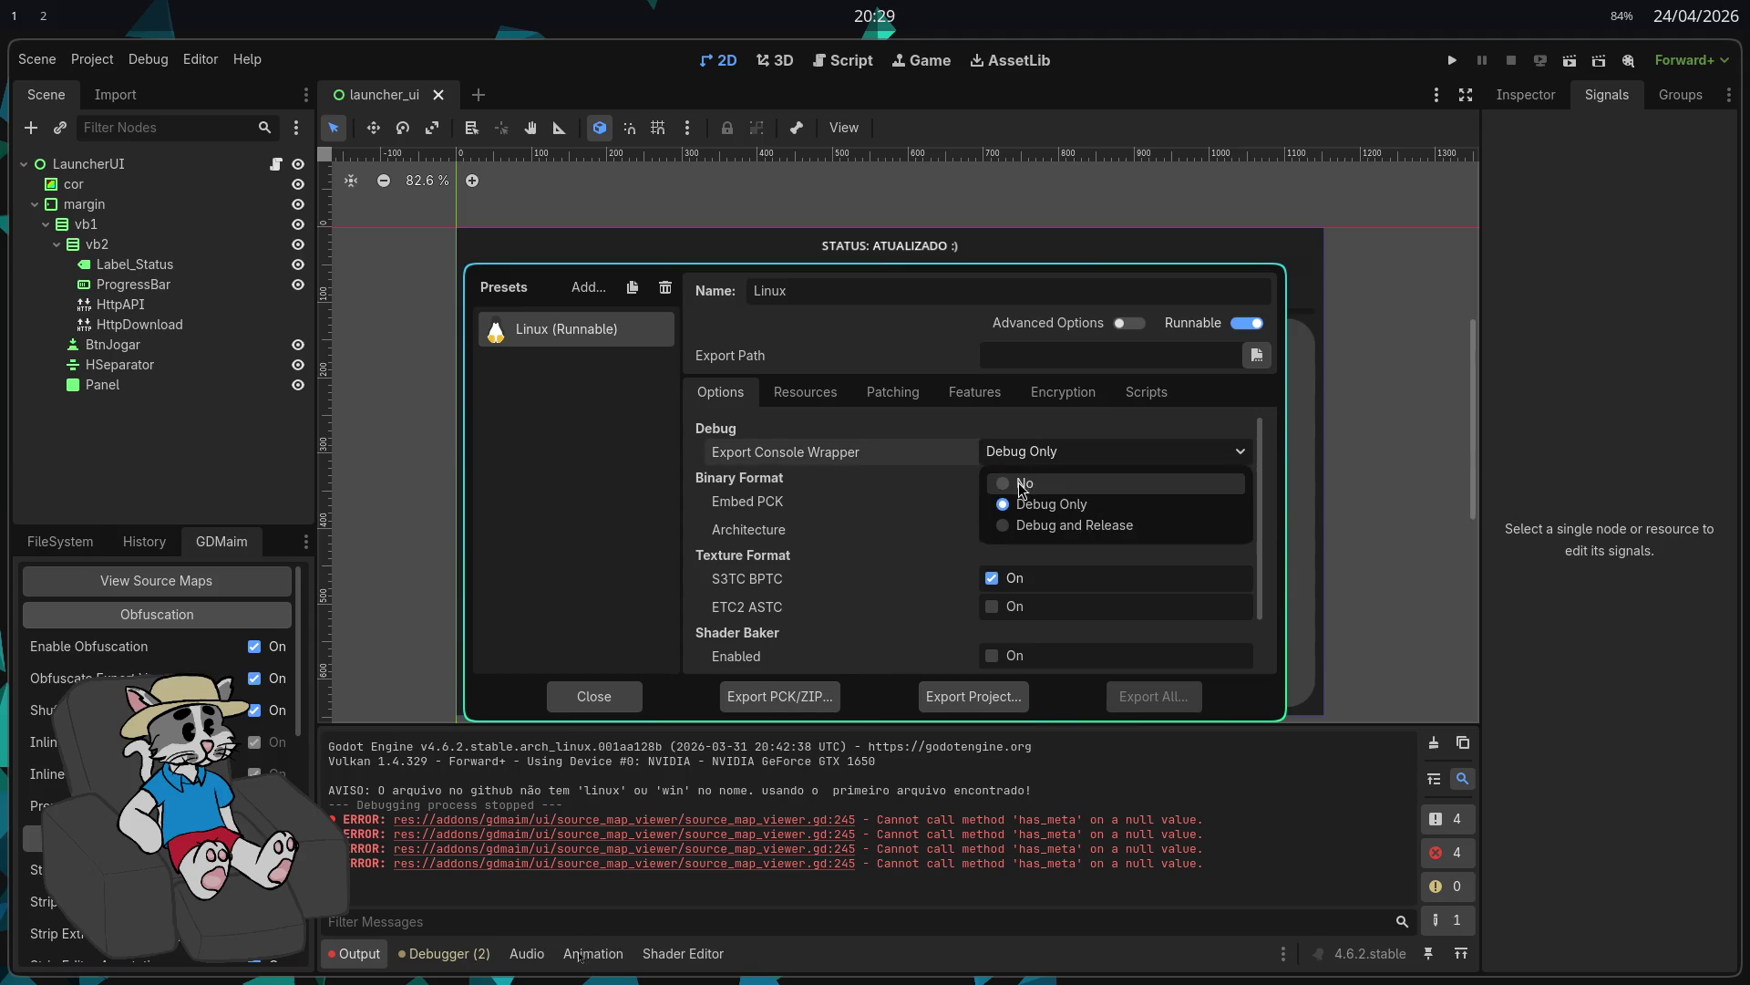
{"action": "left_click", "coordinate": [1021, 485]}
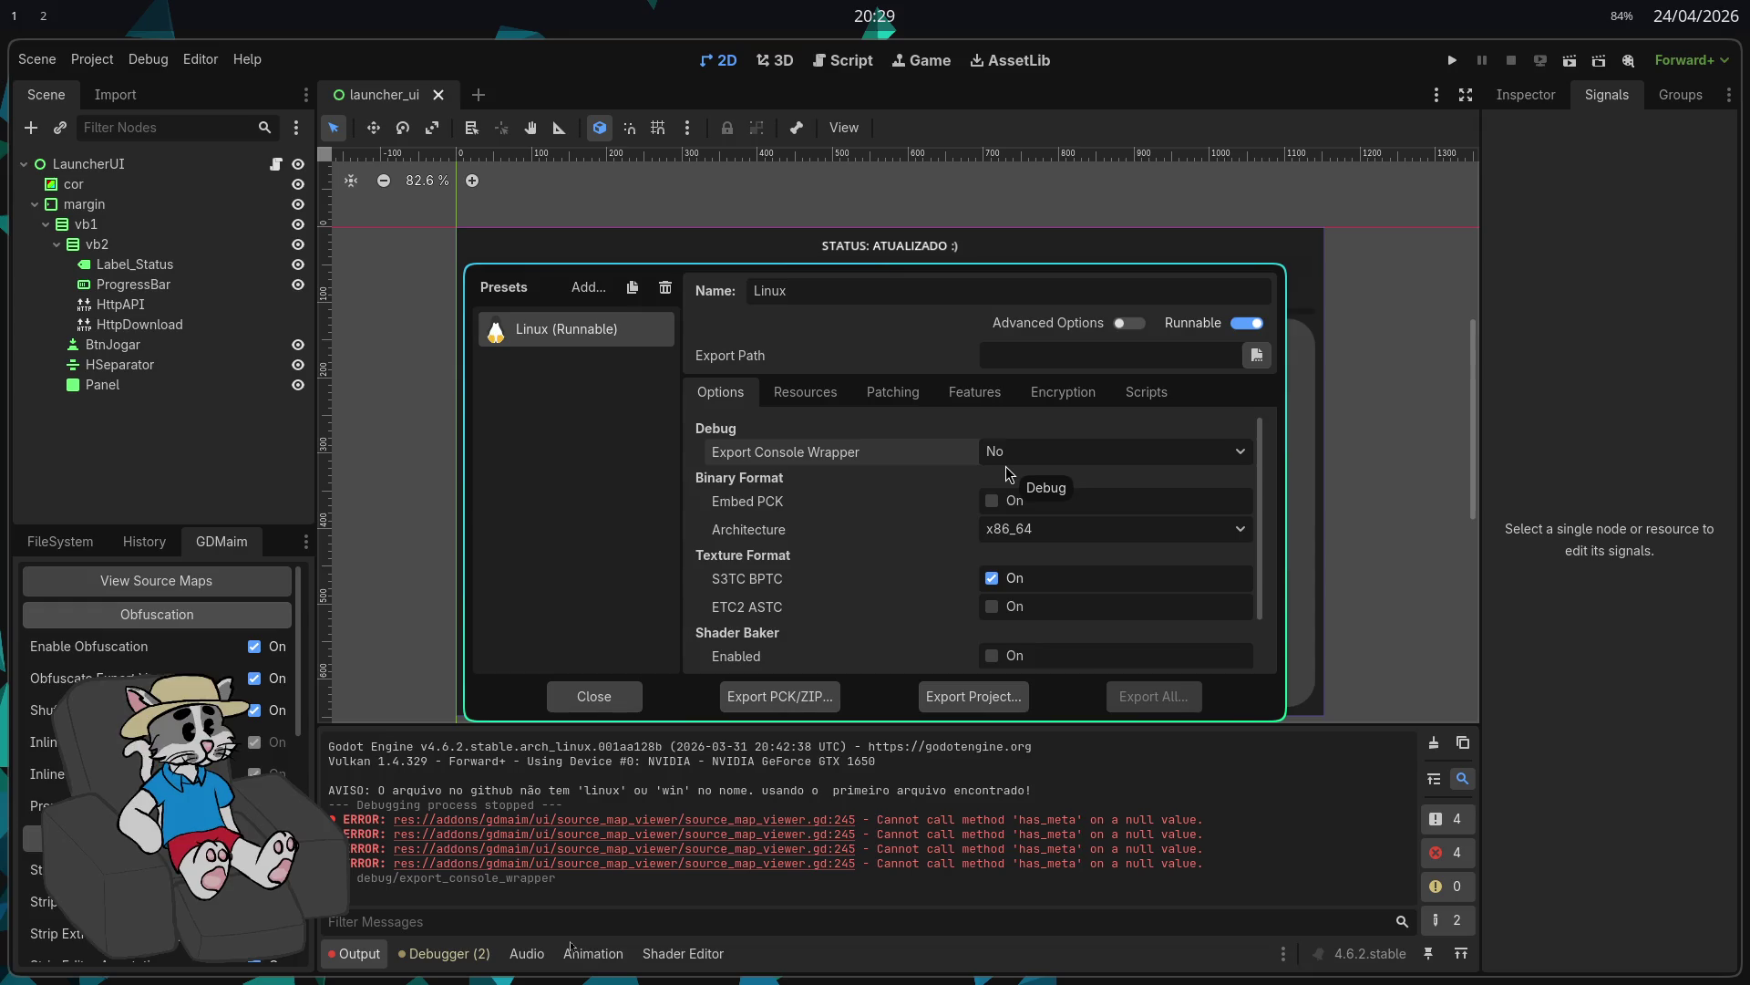
Step: Review the preset's resource, patching, feature, encryption and script settings, then begin exporting the project
{"action": "left_click", "coordinate": [807, 394]}
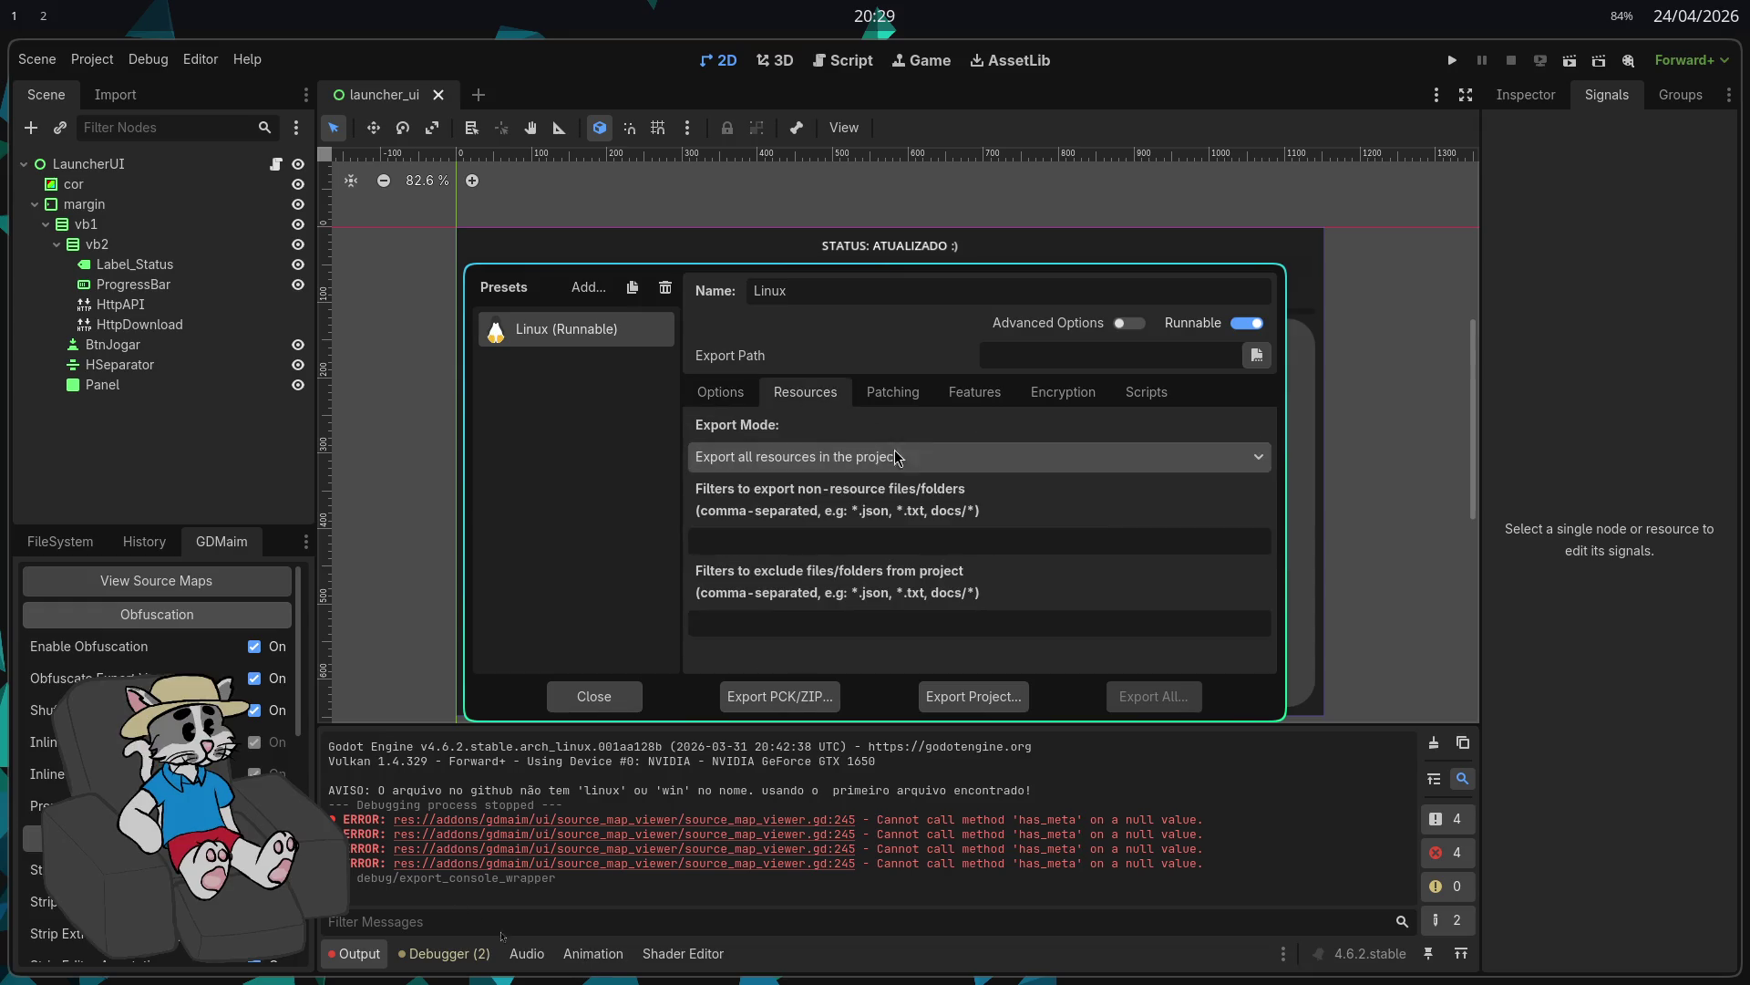
{"action": "left_click", "coordinate": [916, 404]}
{"action": "left_click", "coordinate": [975, 397]}
{"action": "left_click", "coordinate": [1049, 401]}
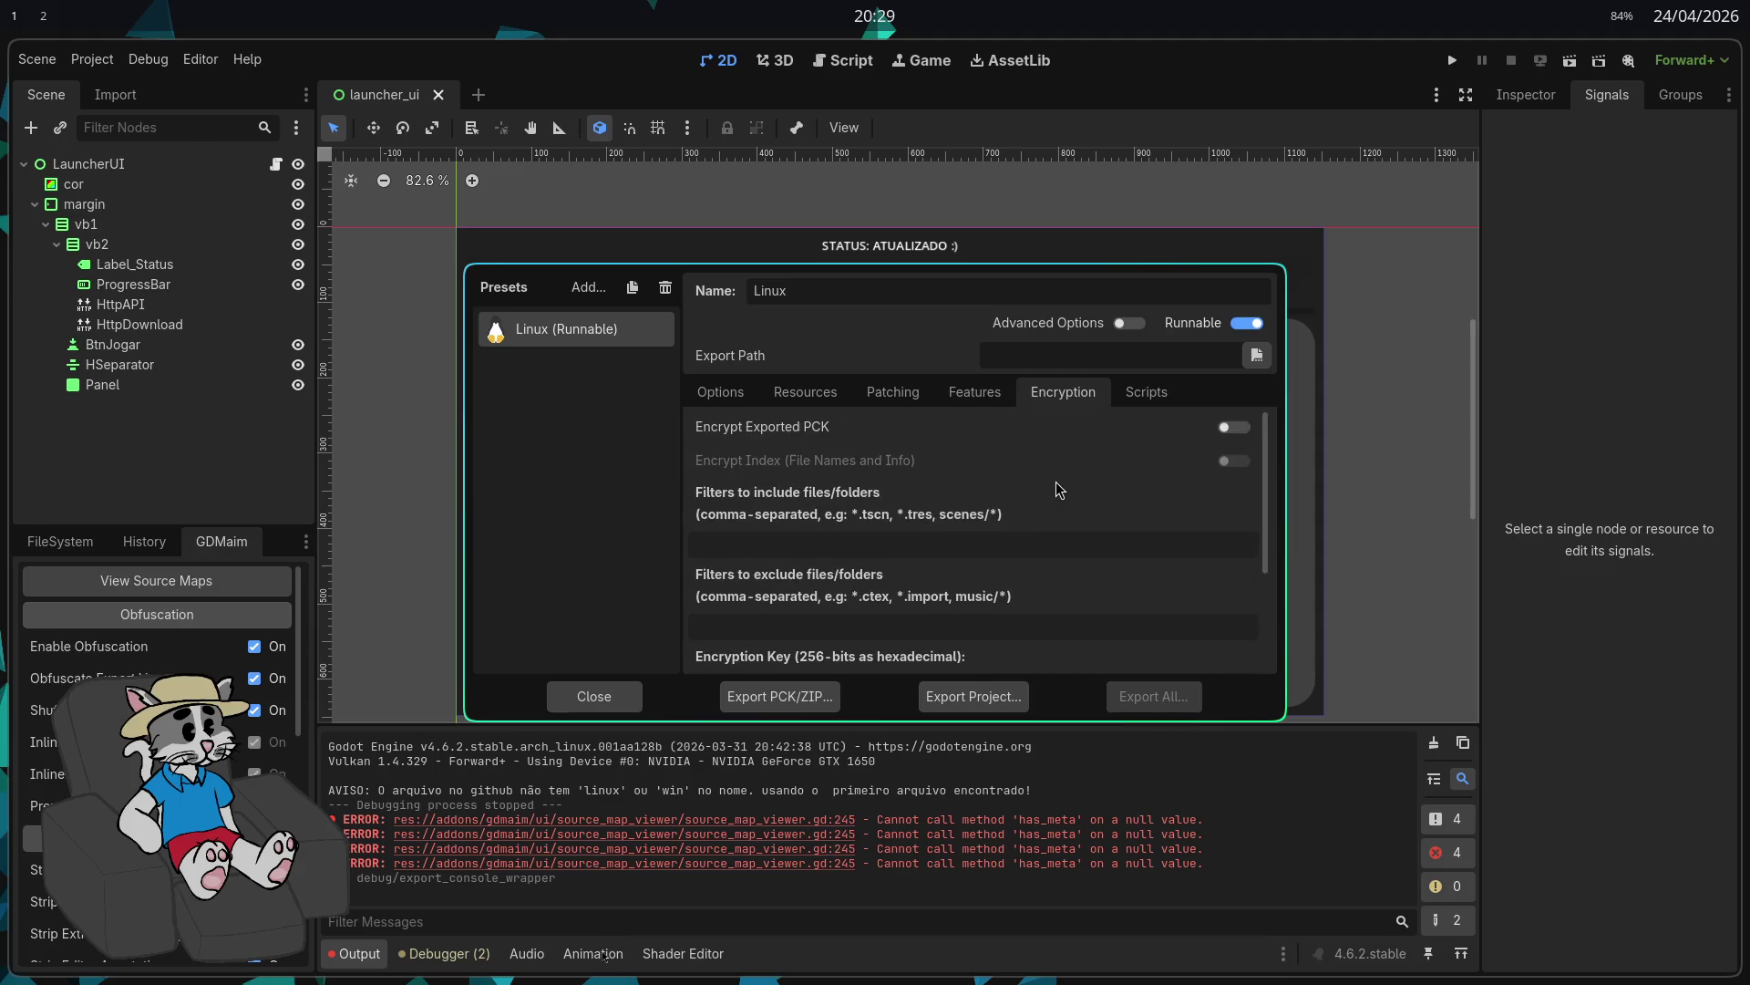
{"action": "scroll", "coordinate": [1078, 511], "scroll_direction": "down", "scroll_amount": 3}
{"action": "scroll", "coordinate": [1085, 540], "scroll_direction": "up", "scroll_amount": 3}
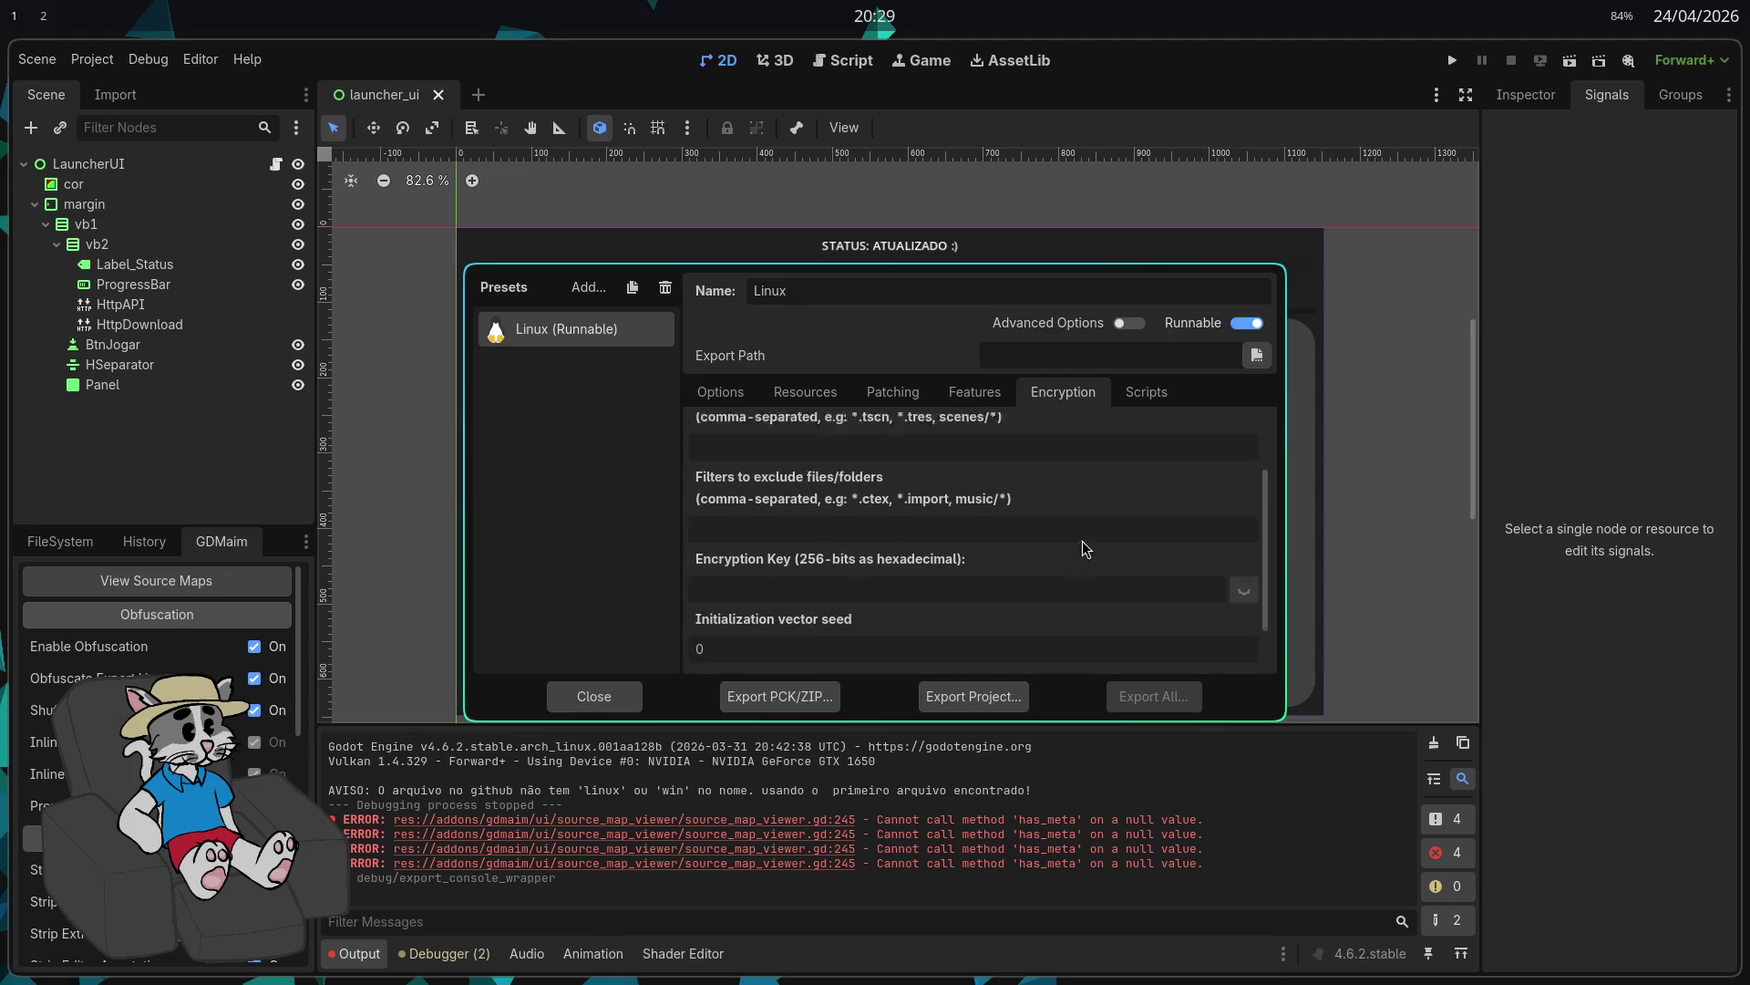
{"action": "left_click", "coordinate": [1141, 402]}
{"action": "left_click", "coordinate": [751, 401]}
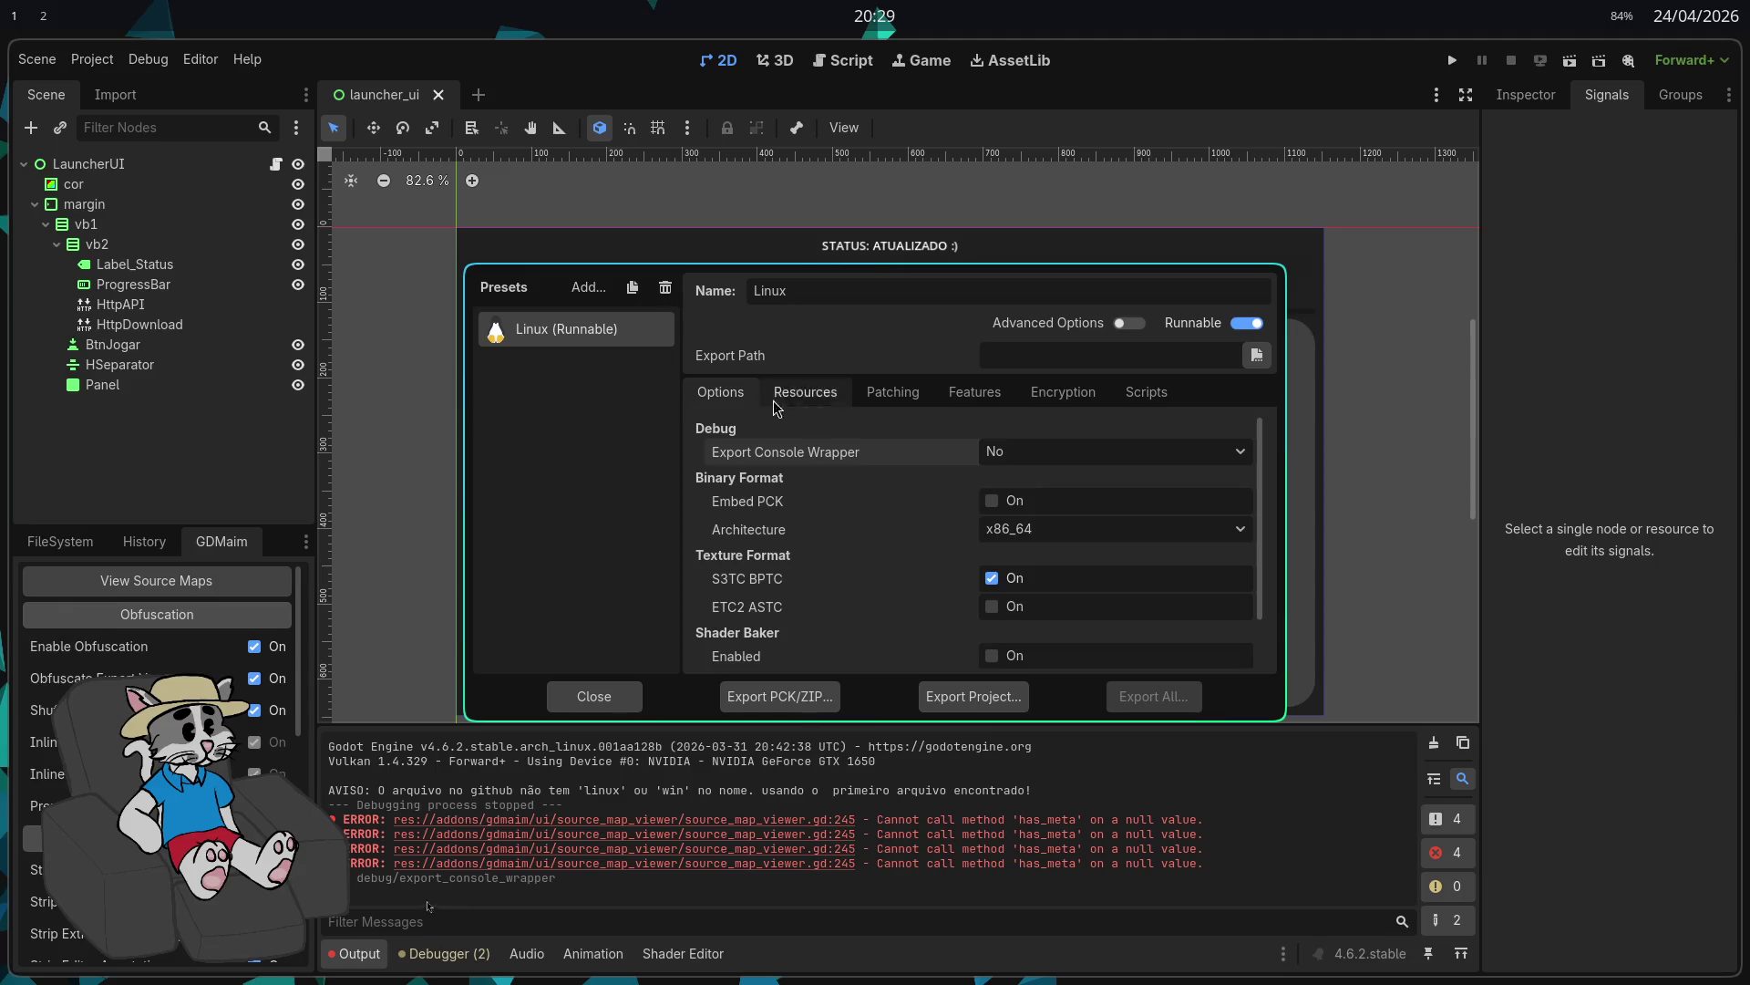
{"action": "scroll", "coordinate": [882, 517], "scroll_direction": "down", "scroll_amount": 1}
{"action": "scroll", "coordinate": [880, 527], "scroll_direction": "down", "scroll_amount": 1}
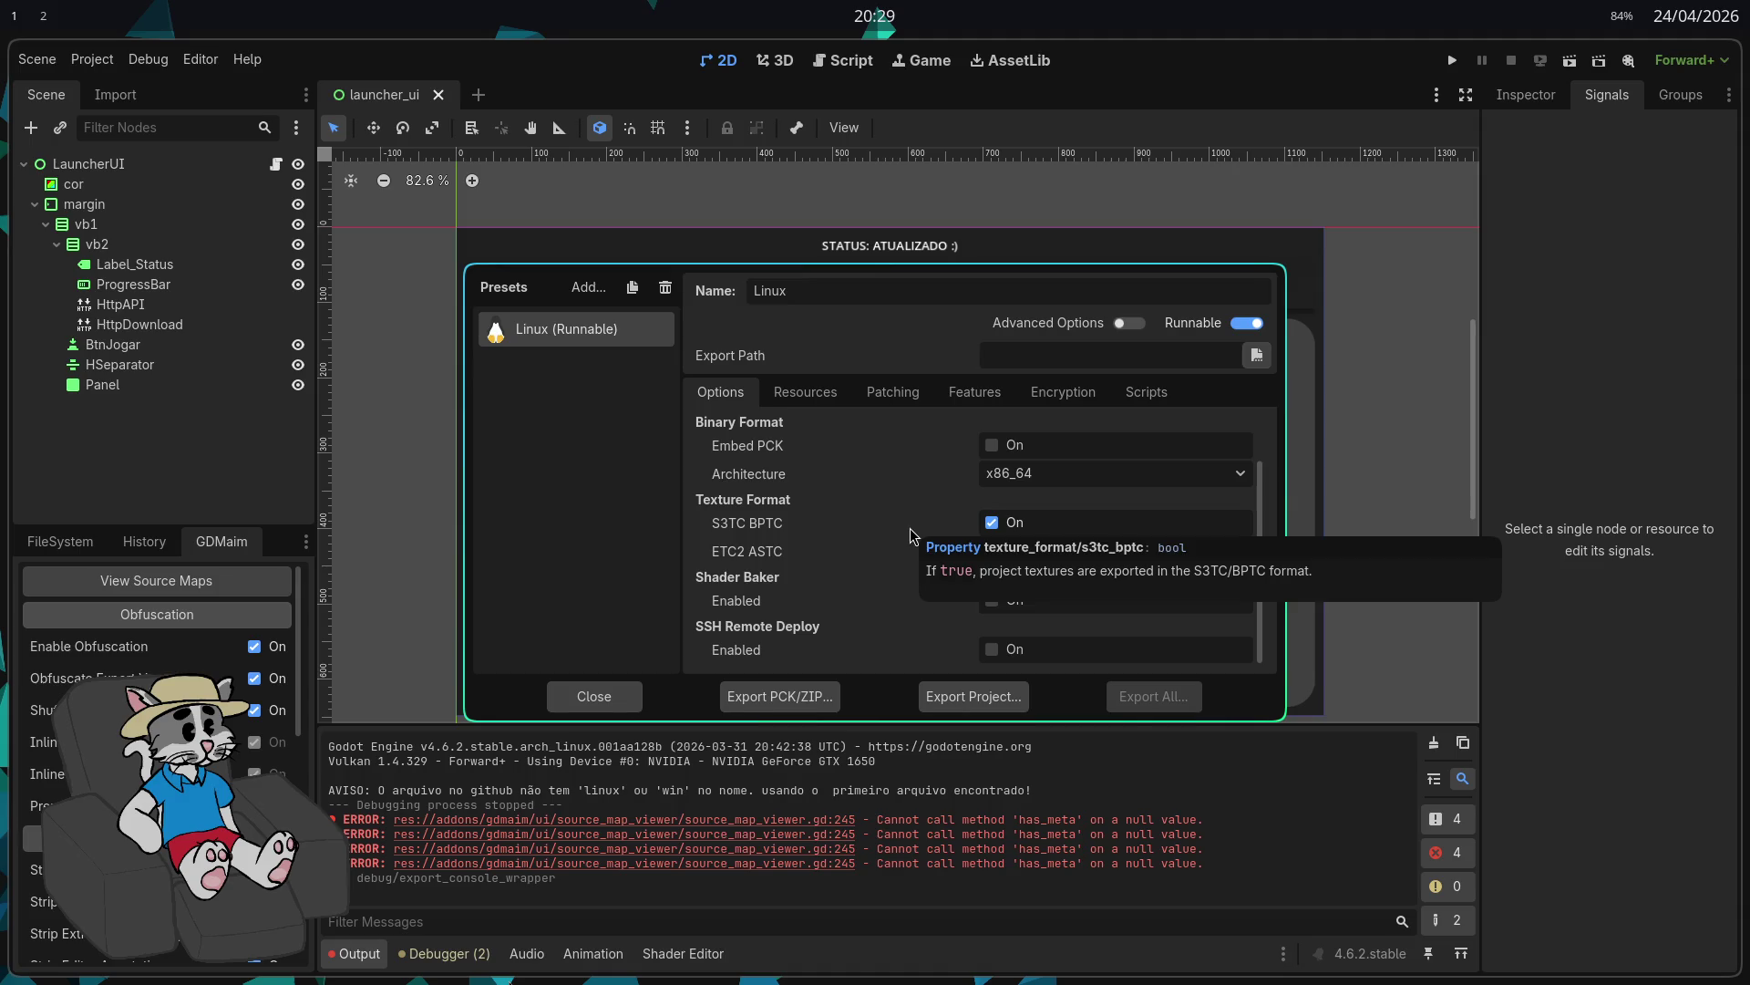
{"action": "mouse_move", "coordinate": [919, 543]}
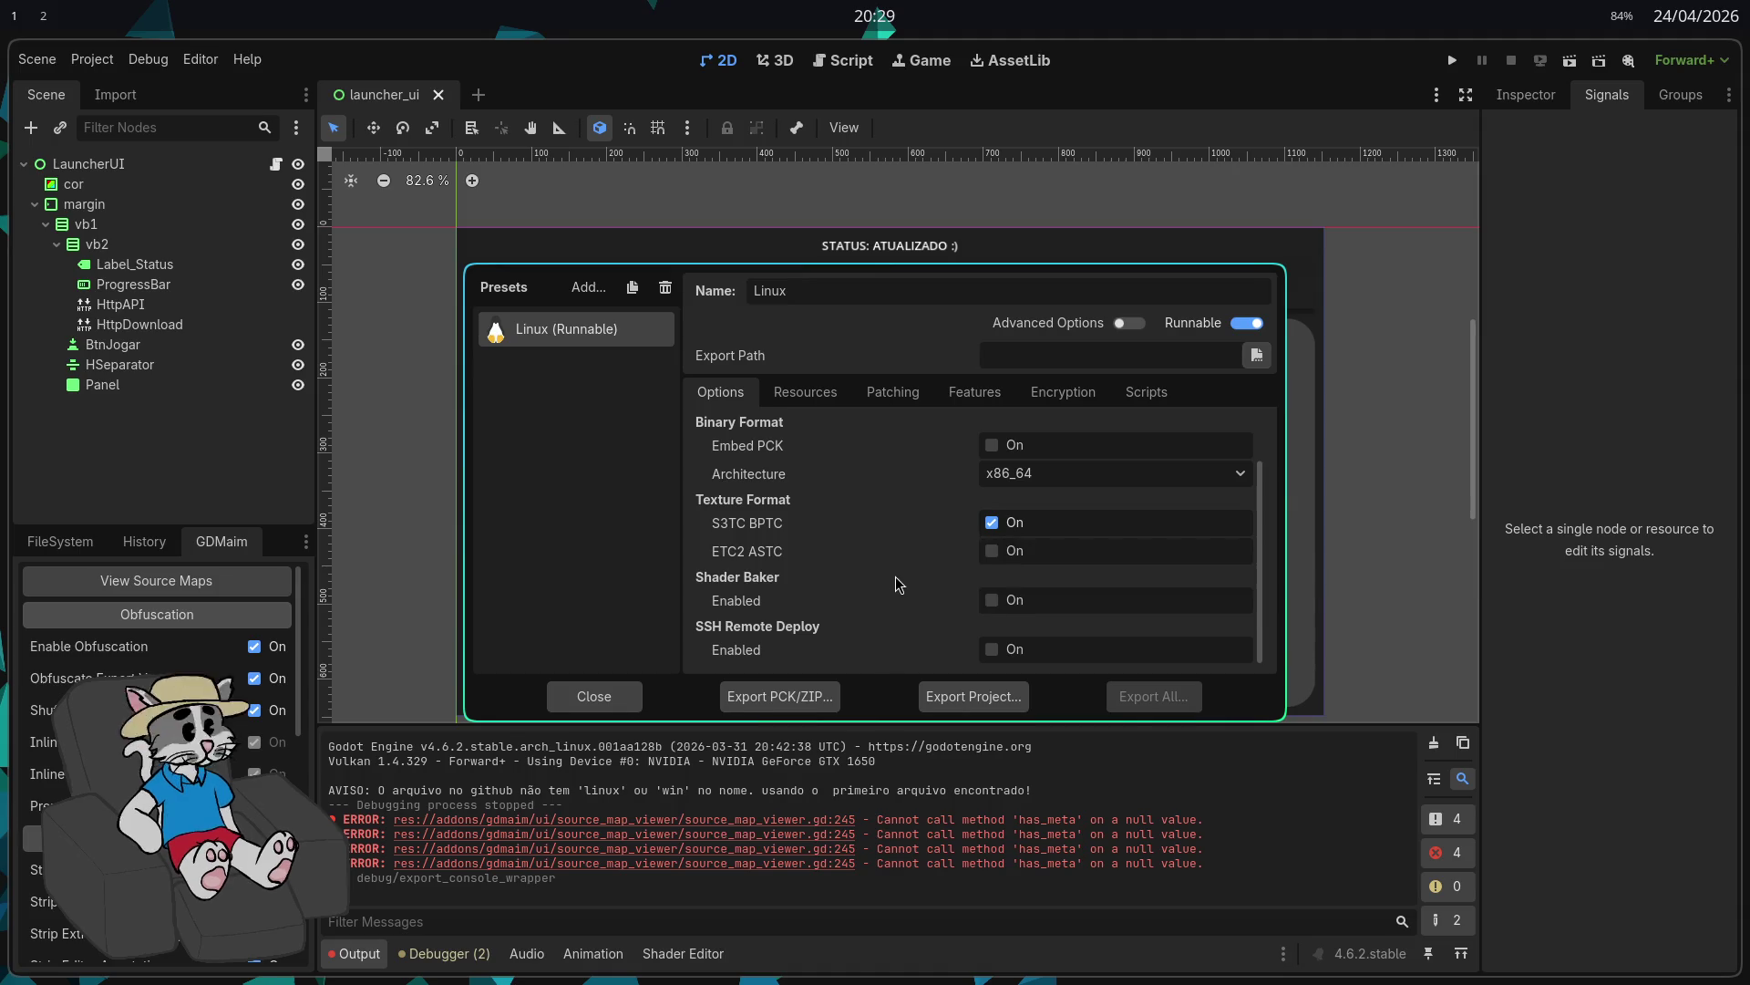
{"action": "mouse_move", "coordinate": [895, 598]}
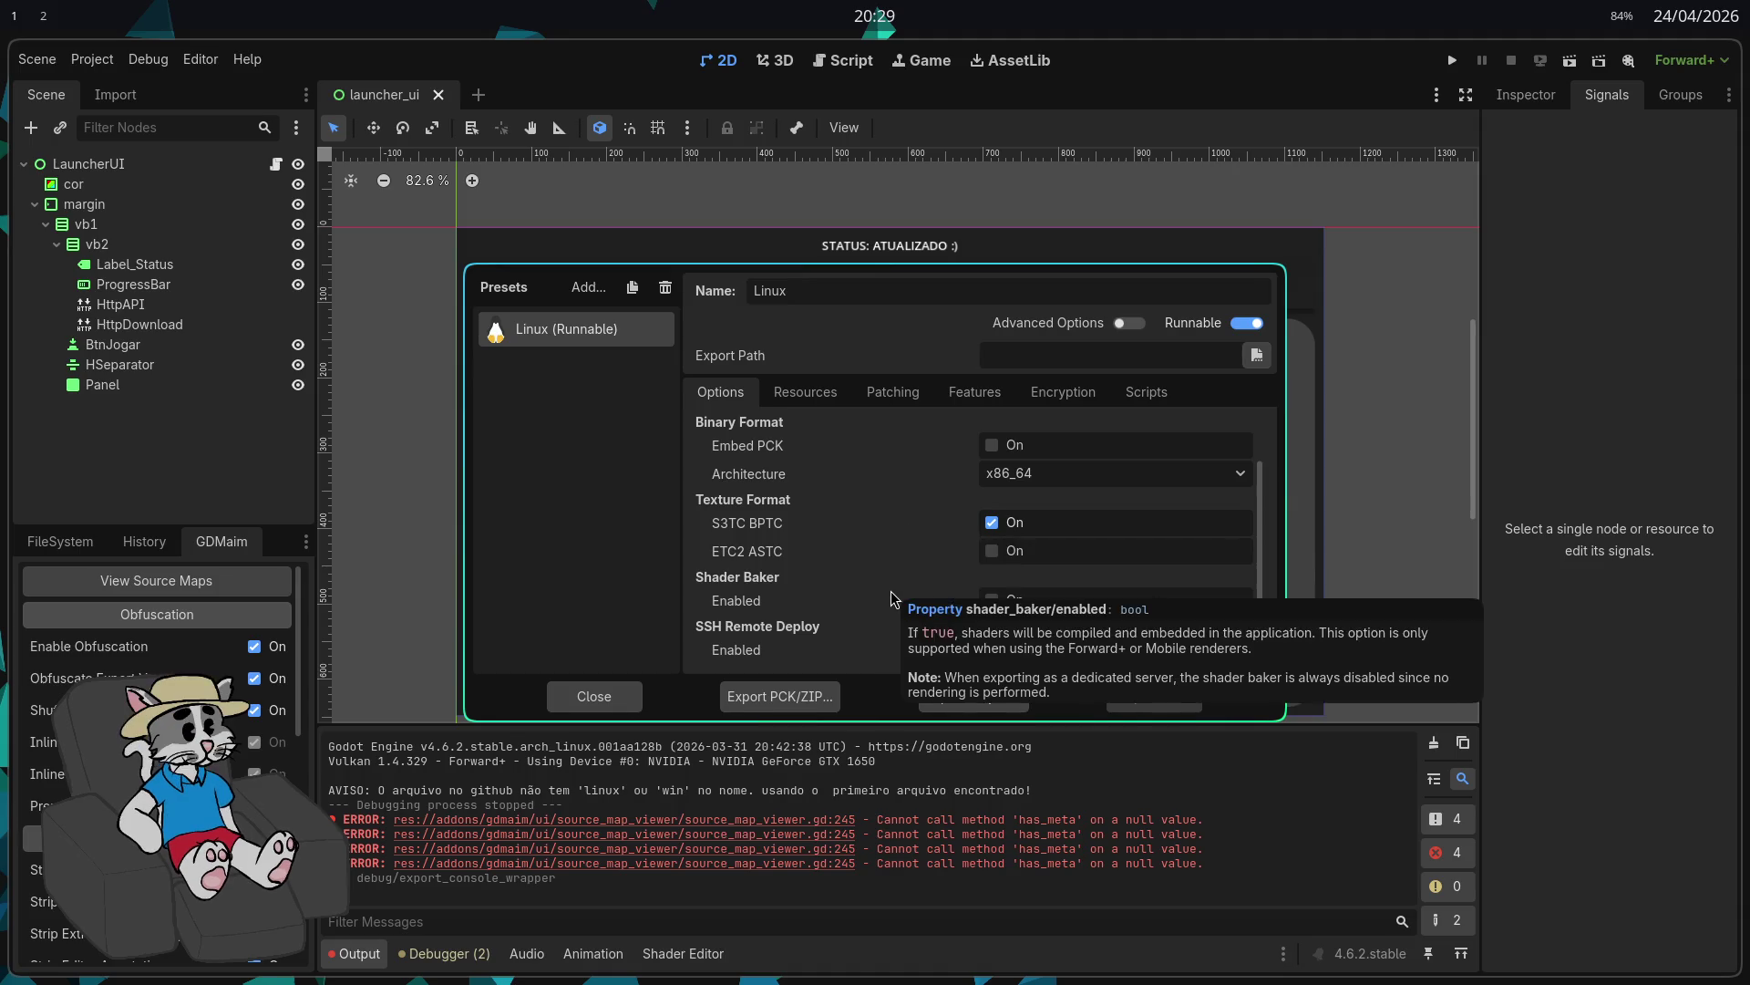
{"action": "scroll", "coordinate": [909, 593], "scroll_direction": "up", "scroll_amount": 2}
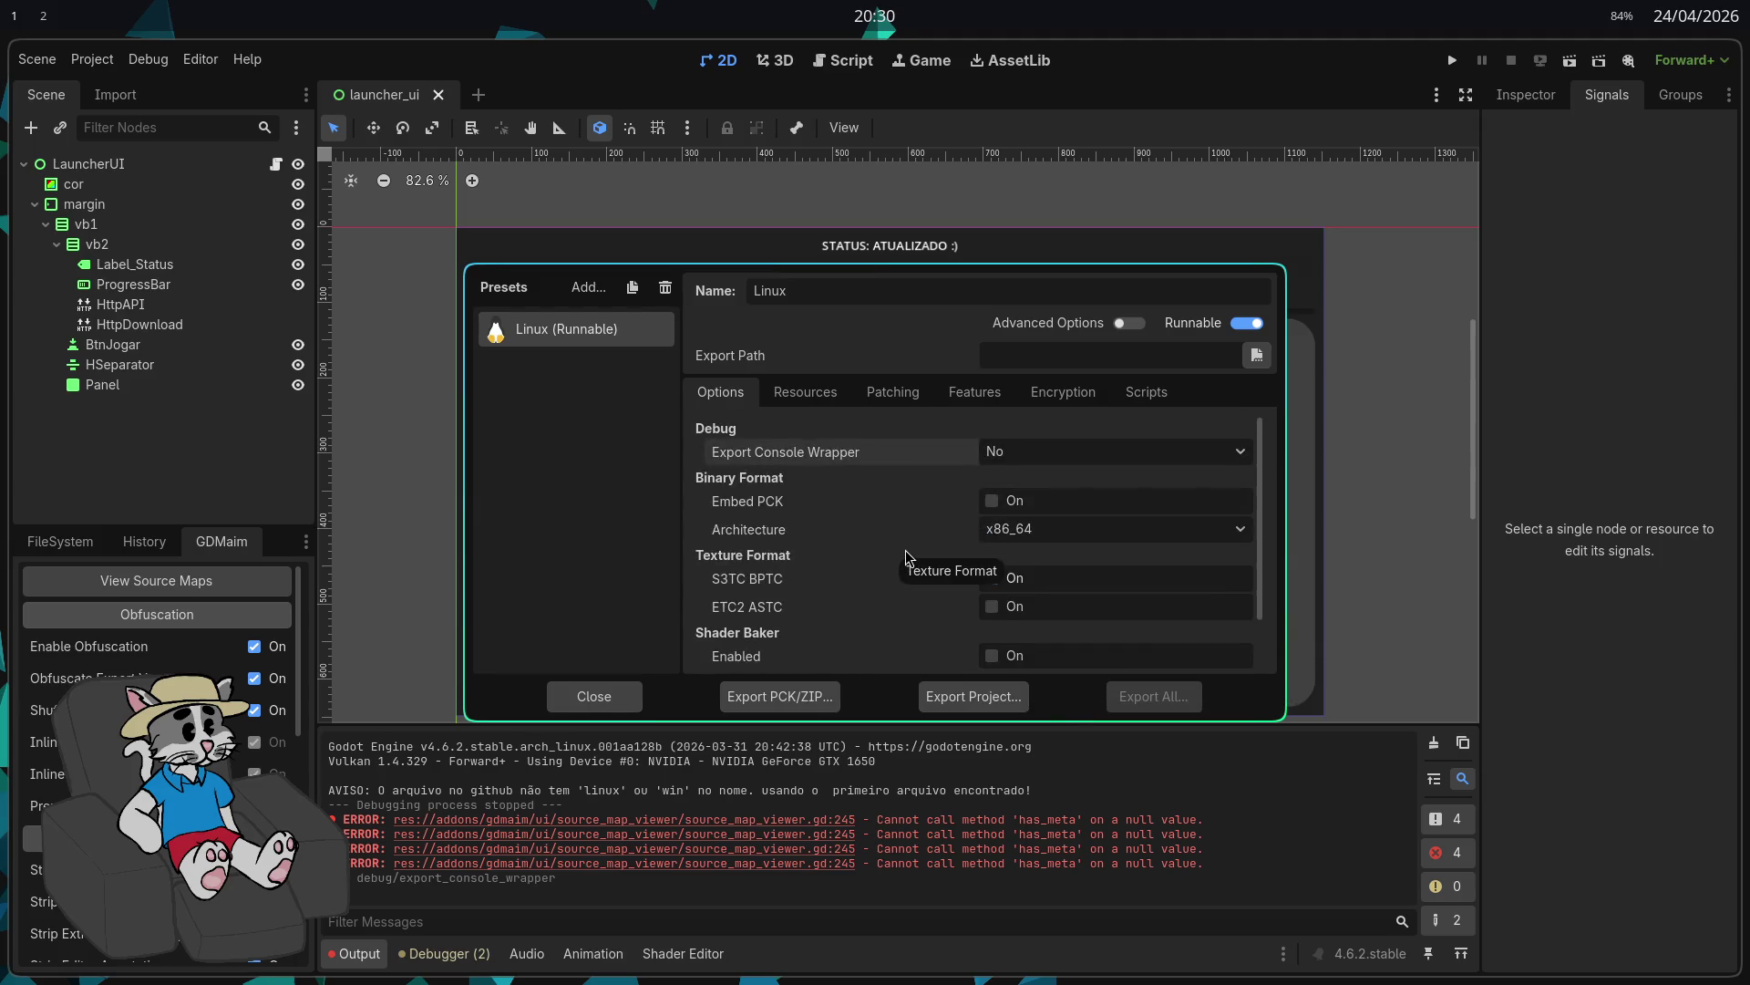
{"action": "left_click", "coordinate": [964, 703]}
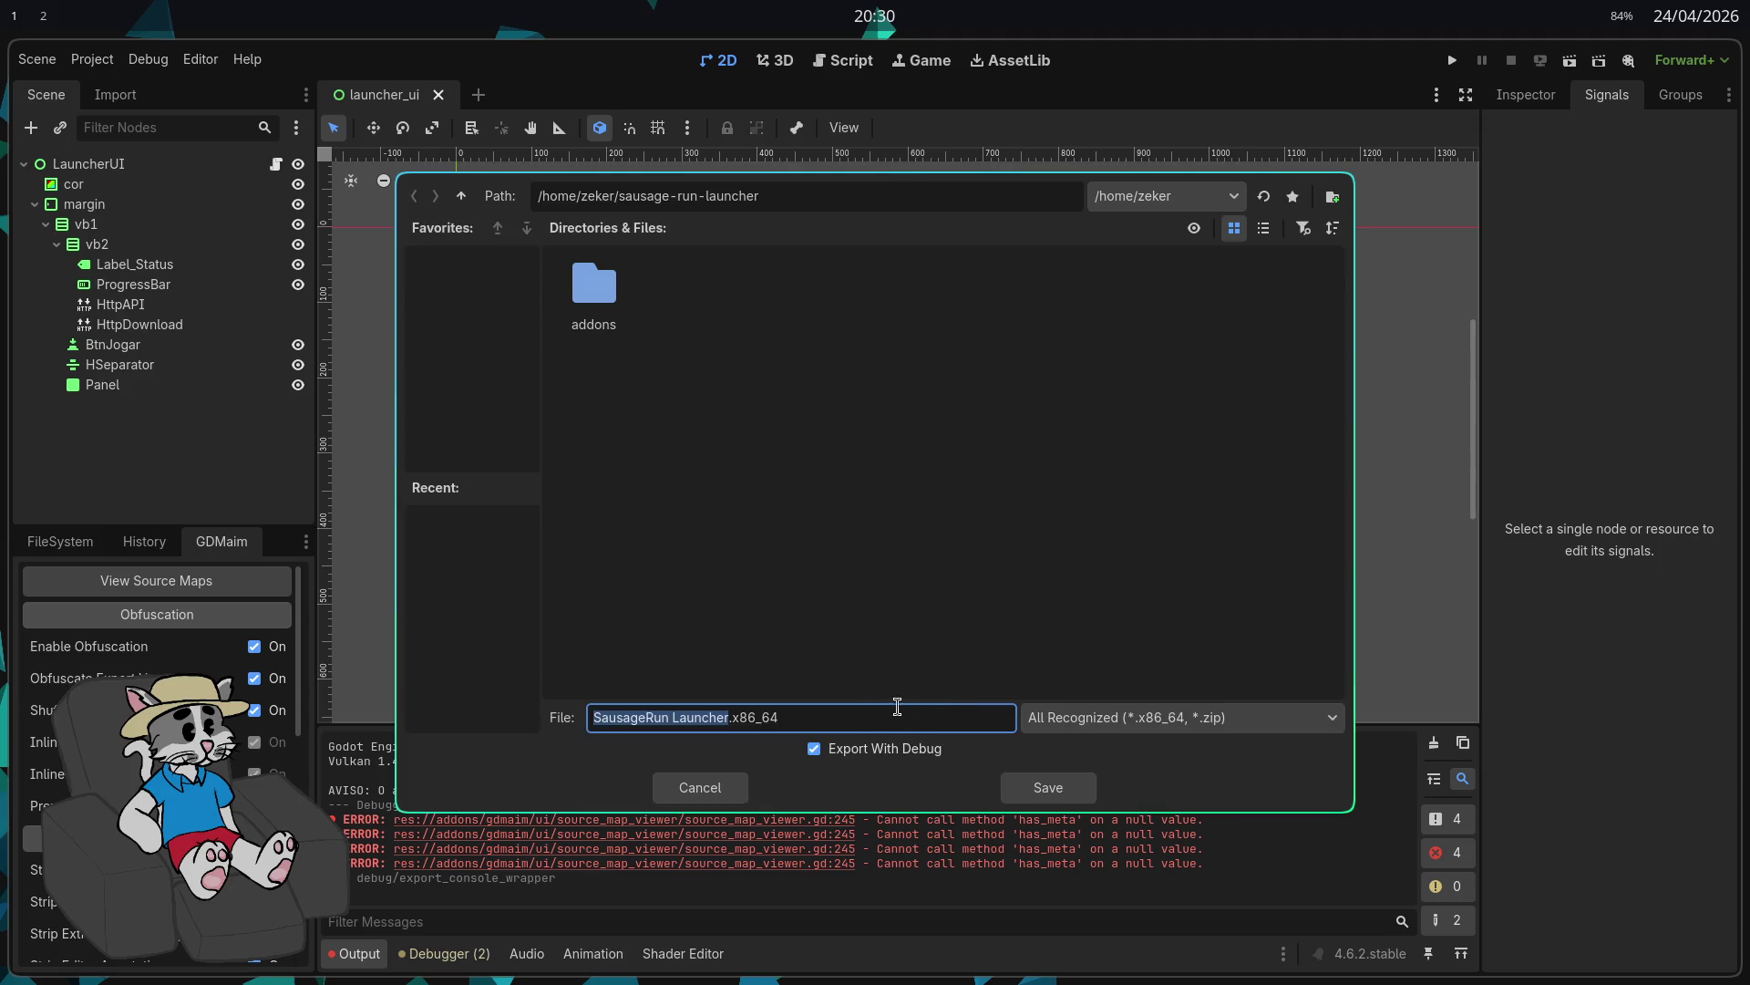
Step: Export SausageRun Launcher.x86_64 with Export With Debug off and close the Export window
{"action": "left_click", "coordinate": [814, 749]}
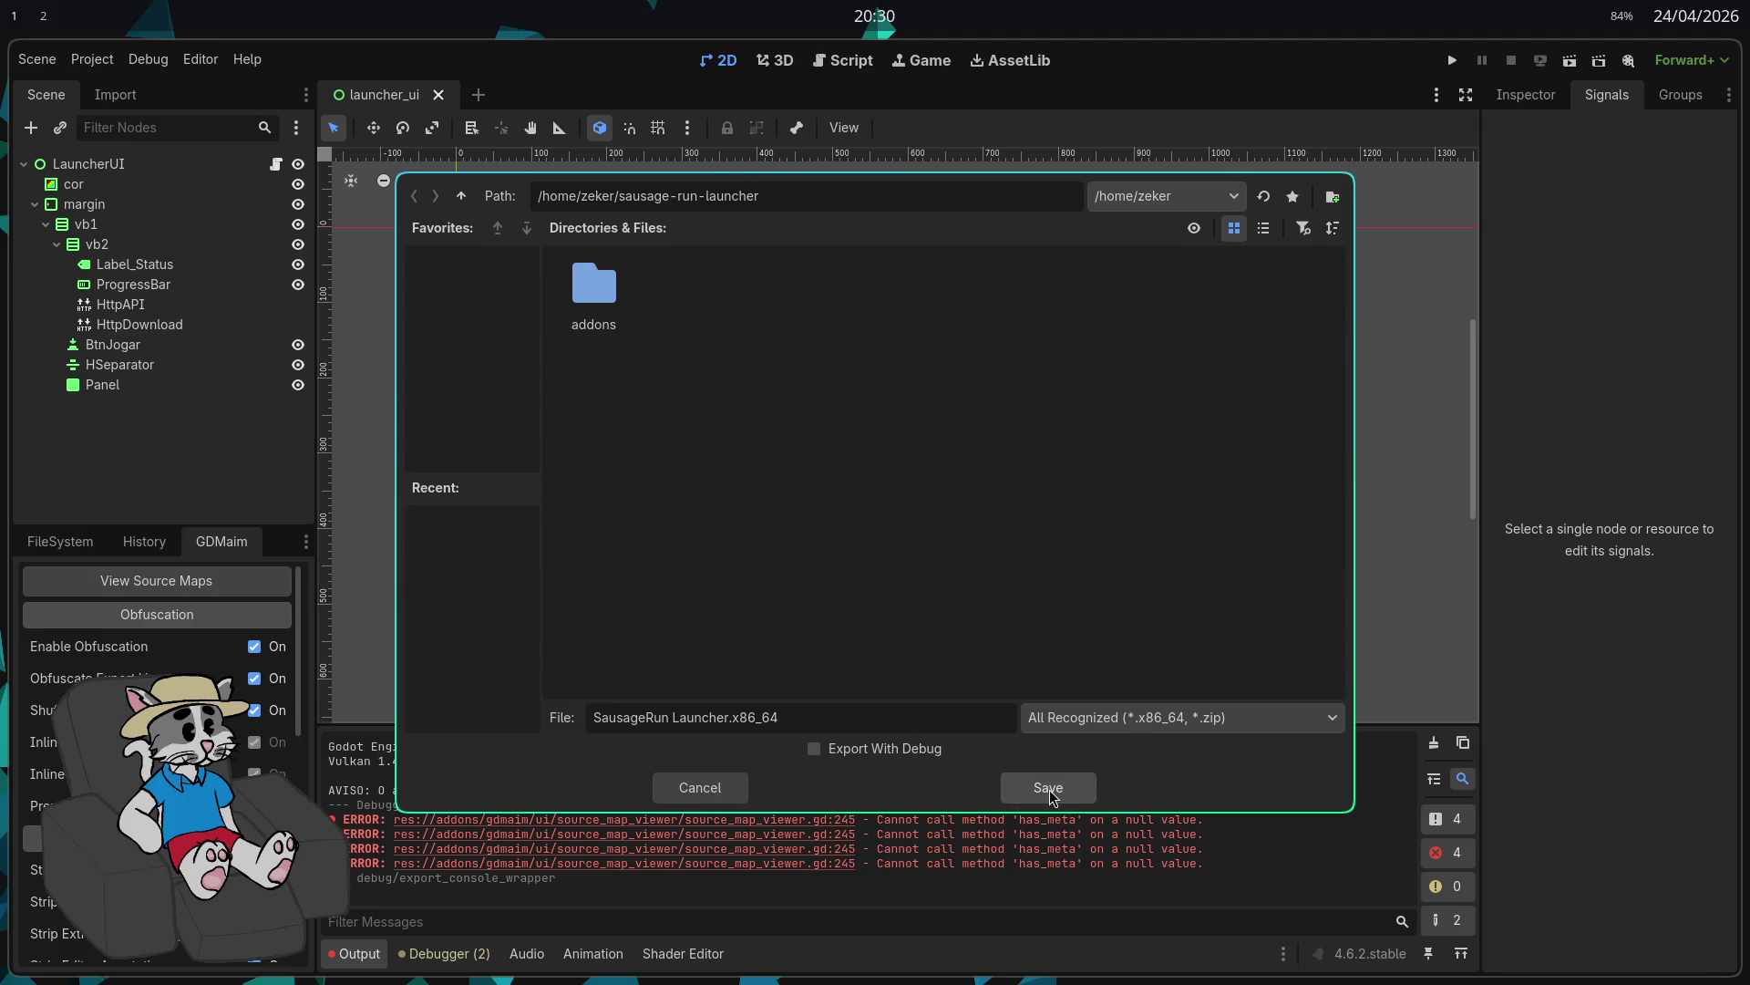
{"action": "left_click", "coordinate": [1053, 794]}
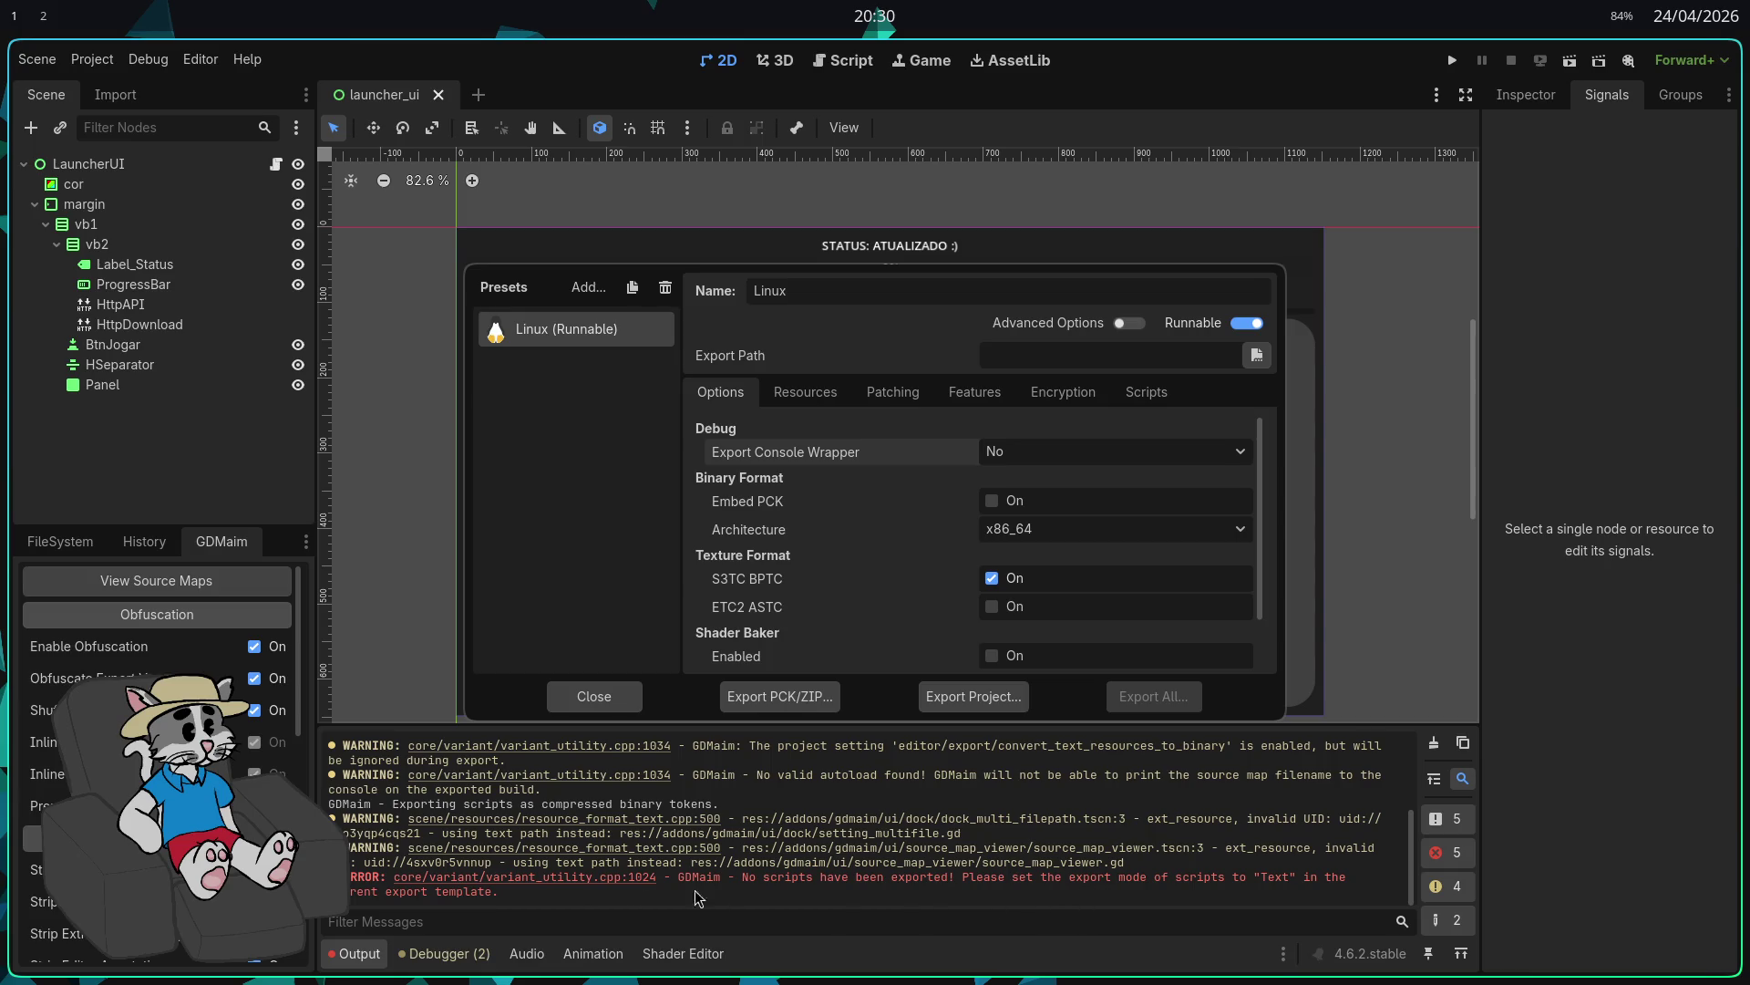
{"action": "key", "text": "Escape"}
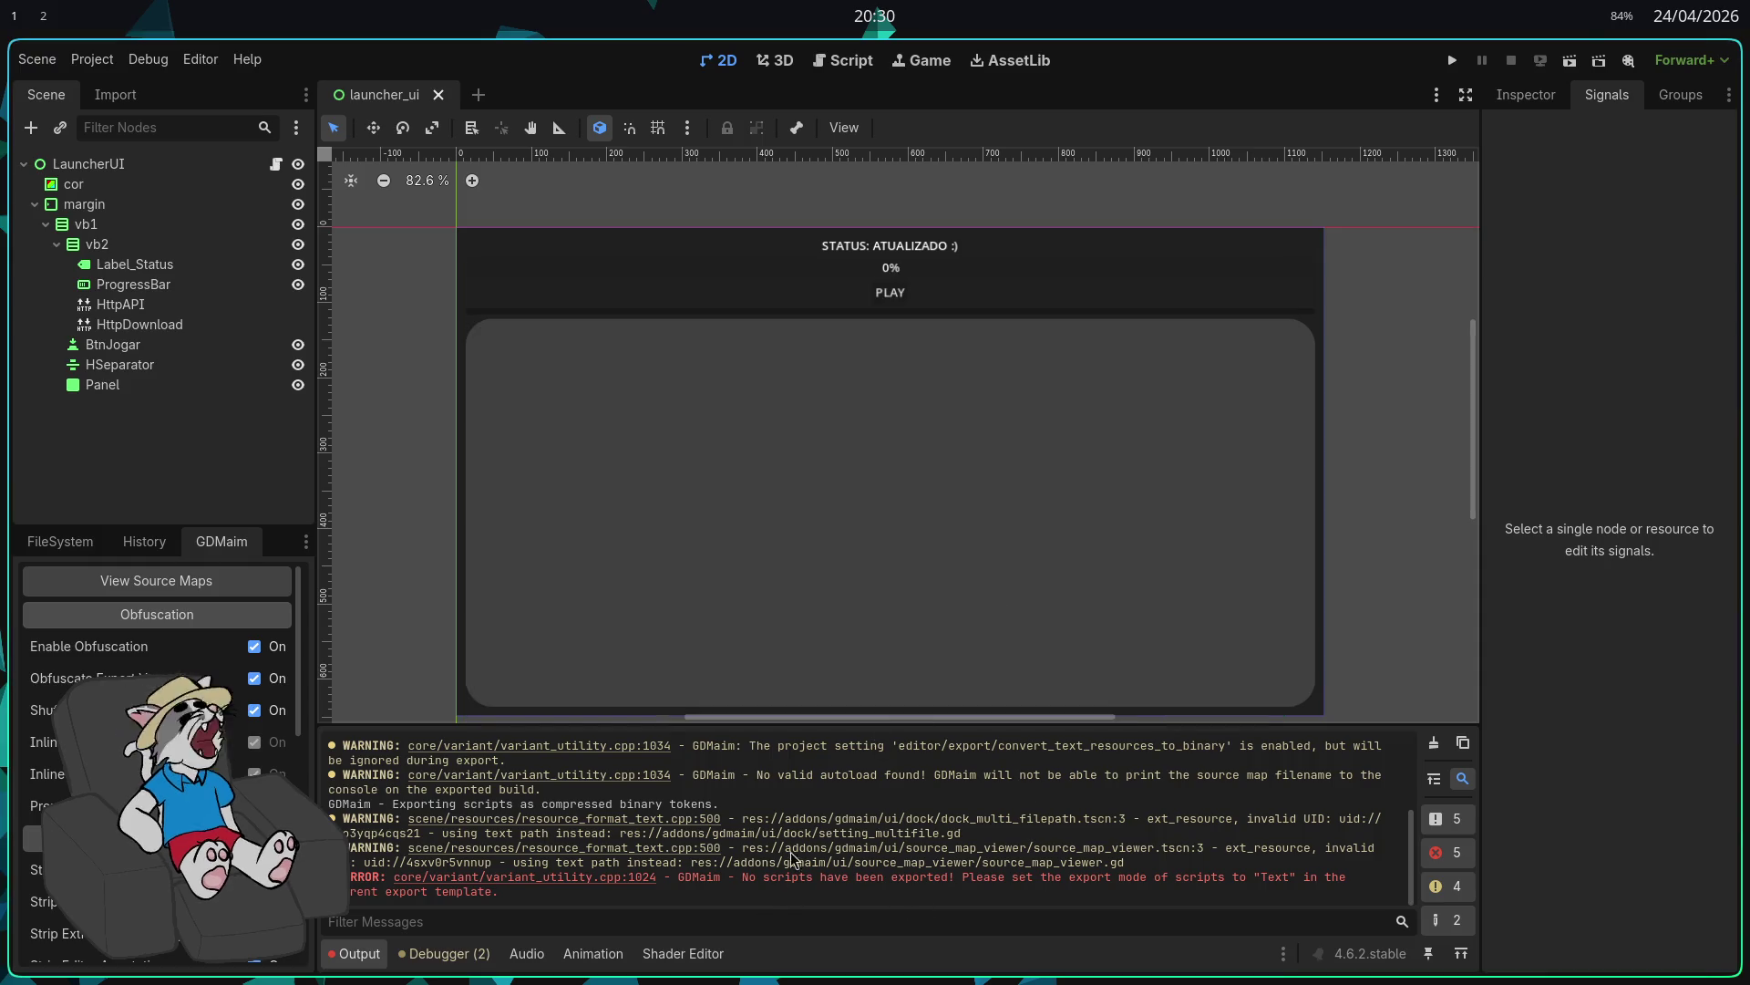
Step: Check the Debugger and Output log, toggling the error filter to read GDMaim's no-scripts-exported error
{"action": "left_click", "coordinate": [452, 954]}
{"action": "left_click", "coordinate": [374, 954]}
{"action": "left_click", "coordinate": [1427, 849]}
{"action": "left_click", "coordinate": [1427, 850]}
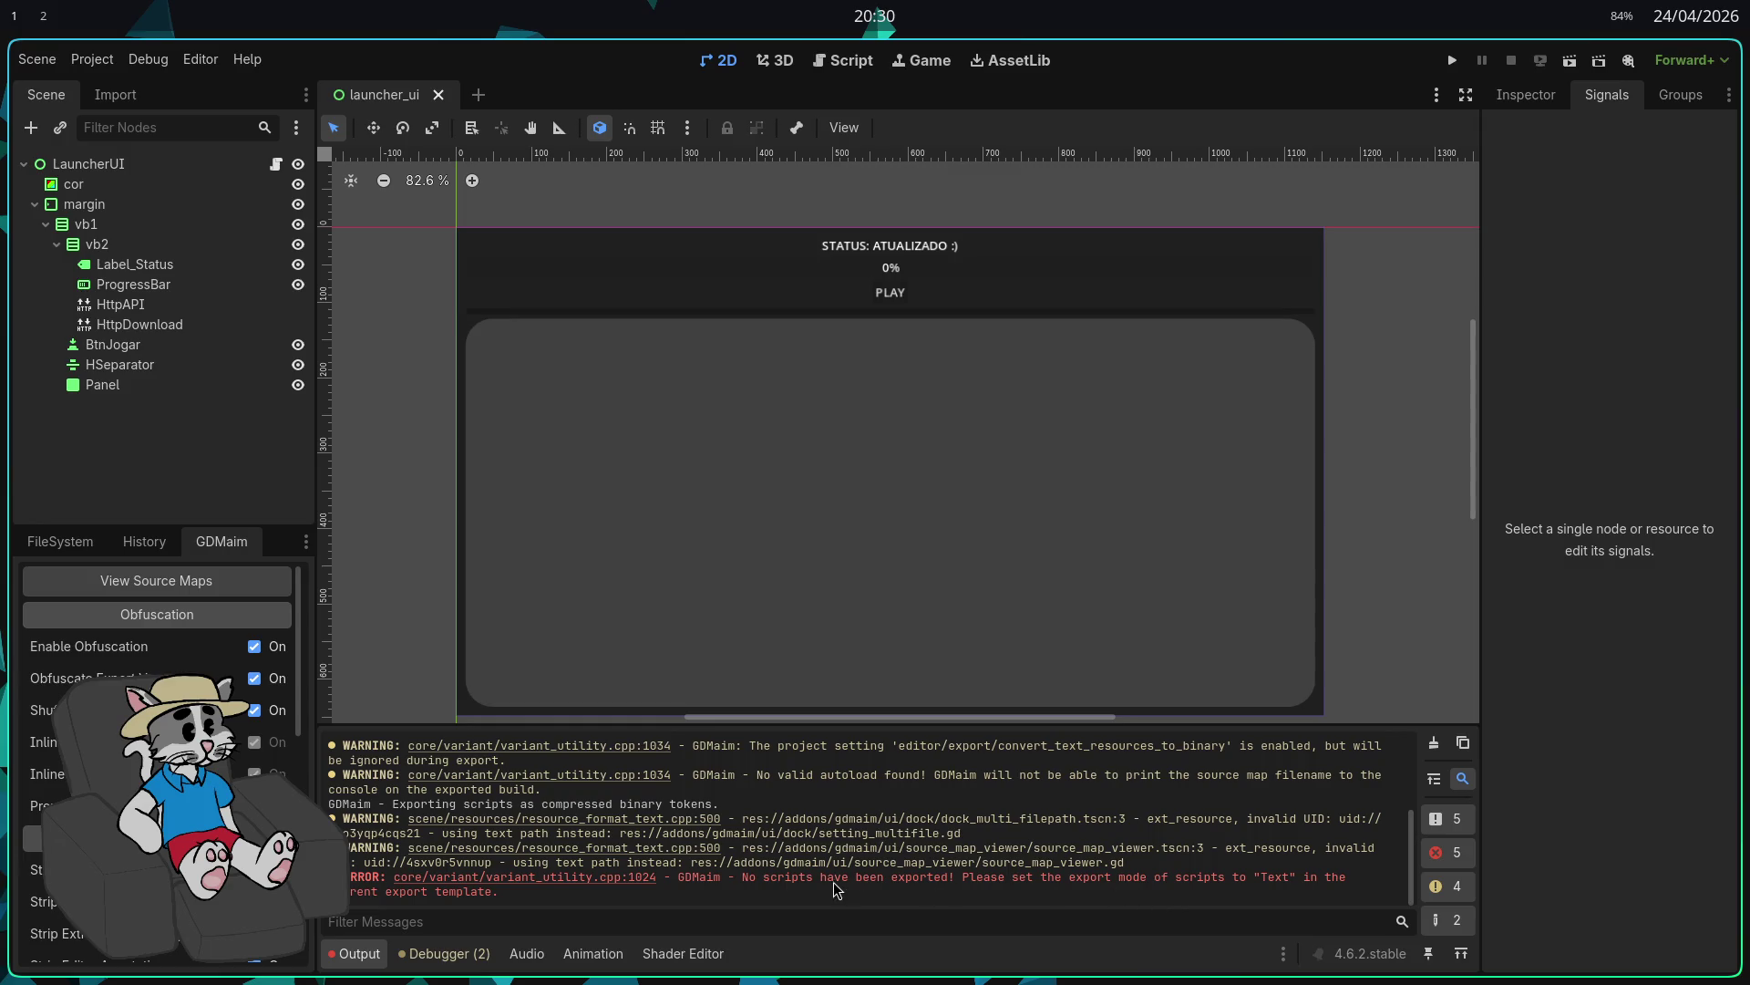
{"action": "scroll", "coordinate": [232, 764], "scroll_direction": "down", "scroll_amount": 2}
{"action": "scroll", "coordinate": [156, 729], "scroll_direction": "down", "scroll_amount": 5}
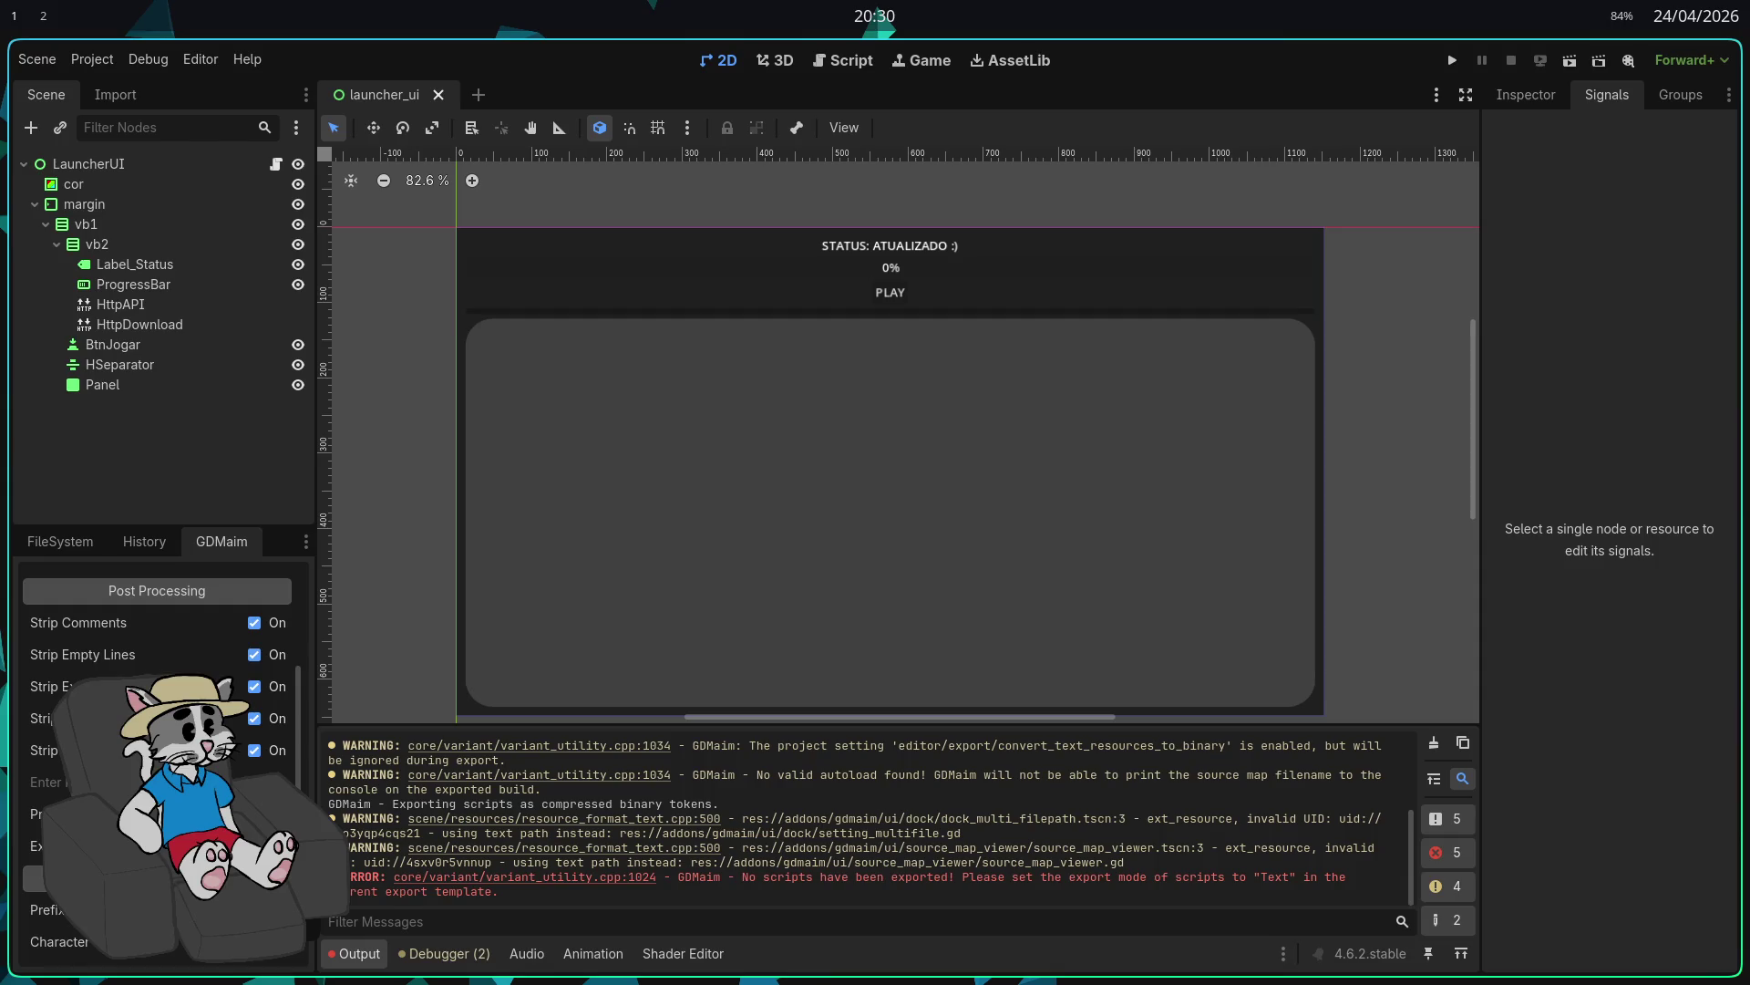
Step: Look over the general project settings, then close them
{"action": "left_click", "coordinate": [92, 58]}
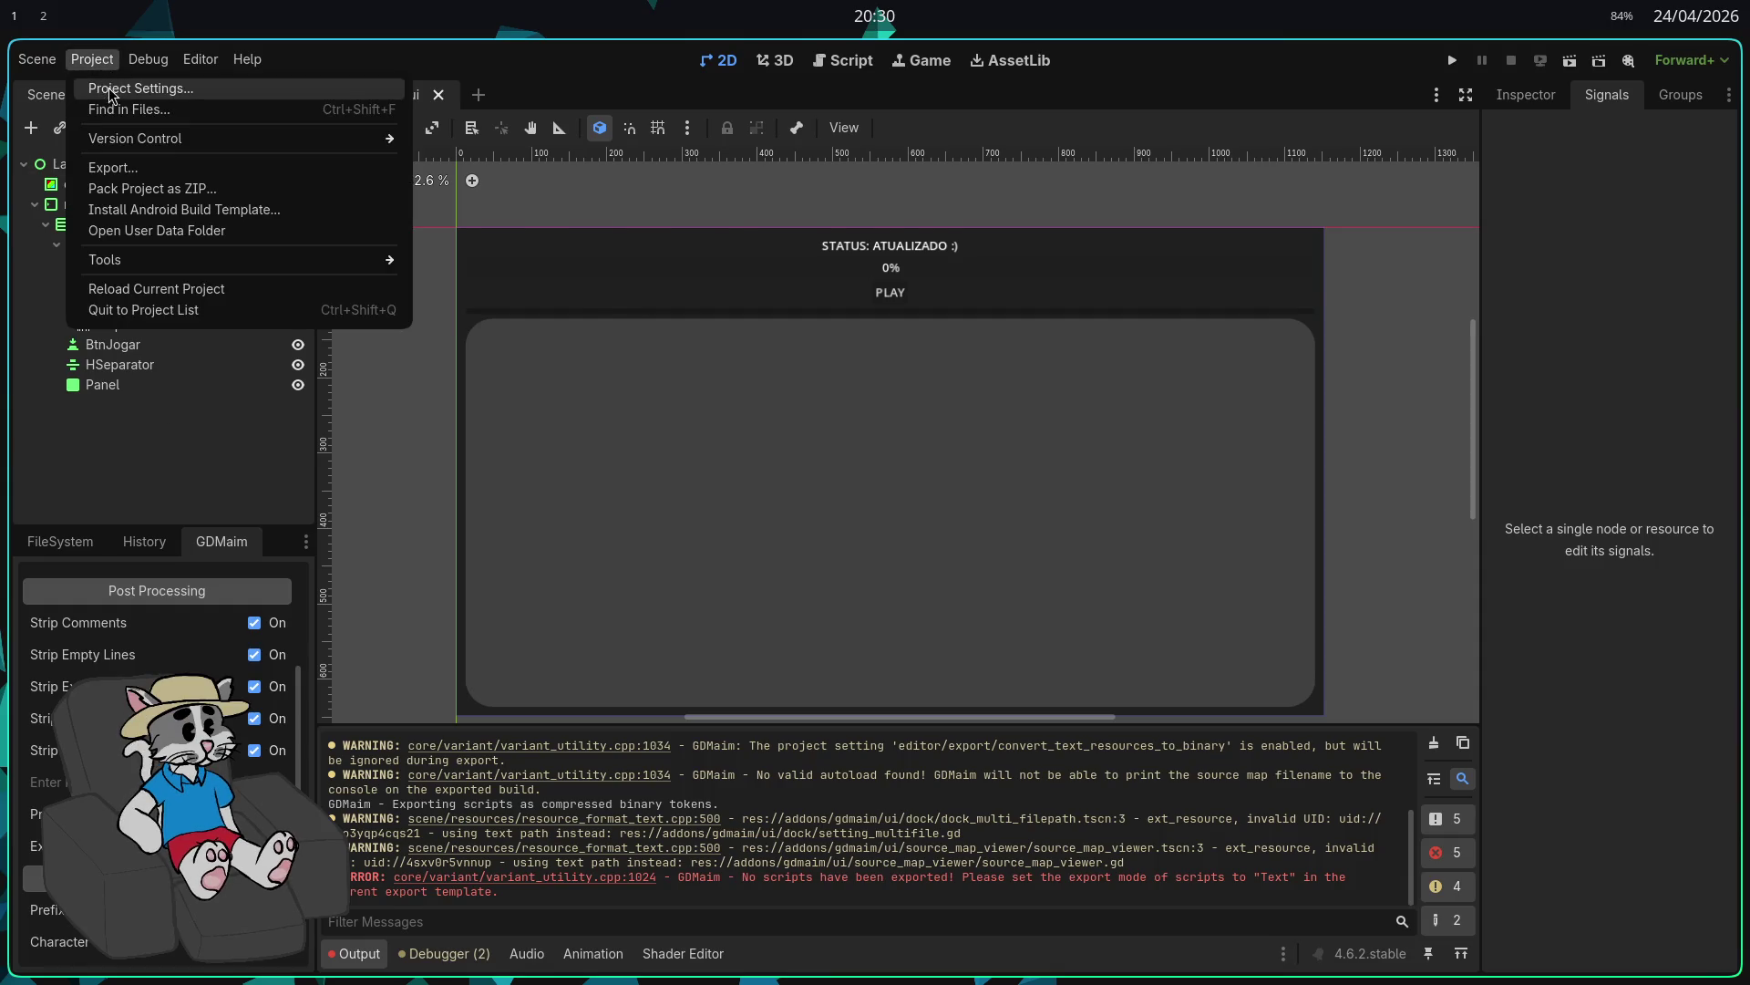
{"action": "left_click", "coordinate": [114, 95]}
{"action": "left_click", "coordinate": [492, 236]}
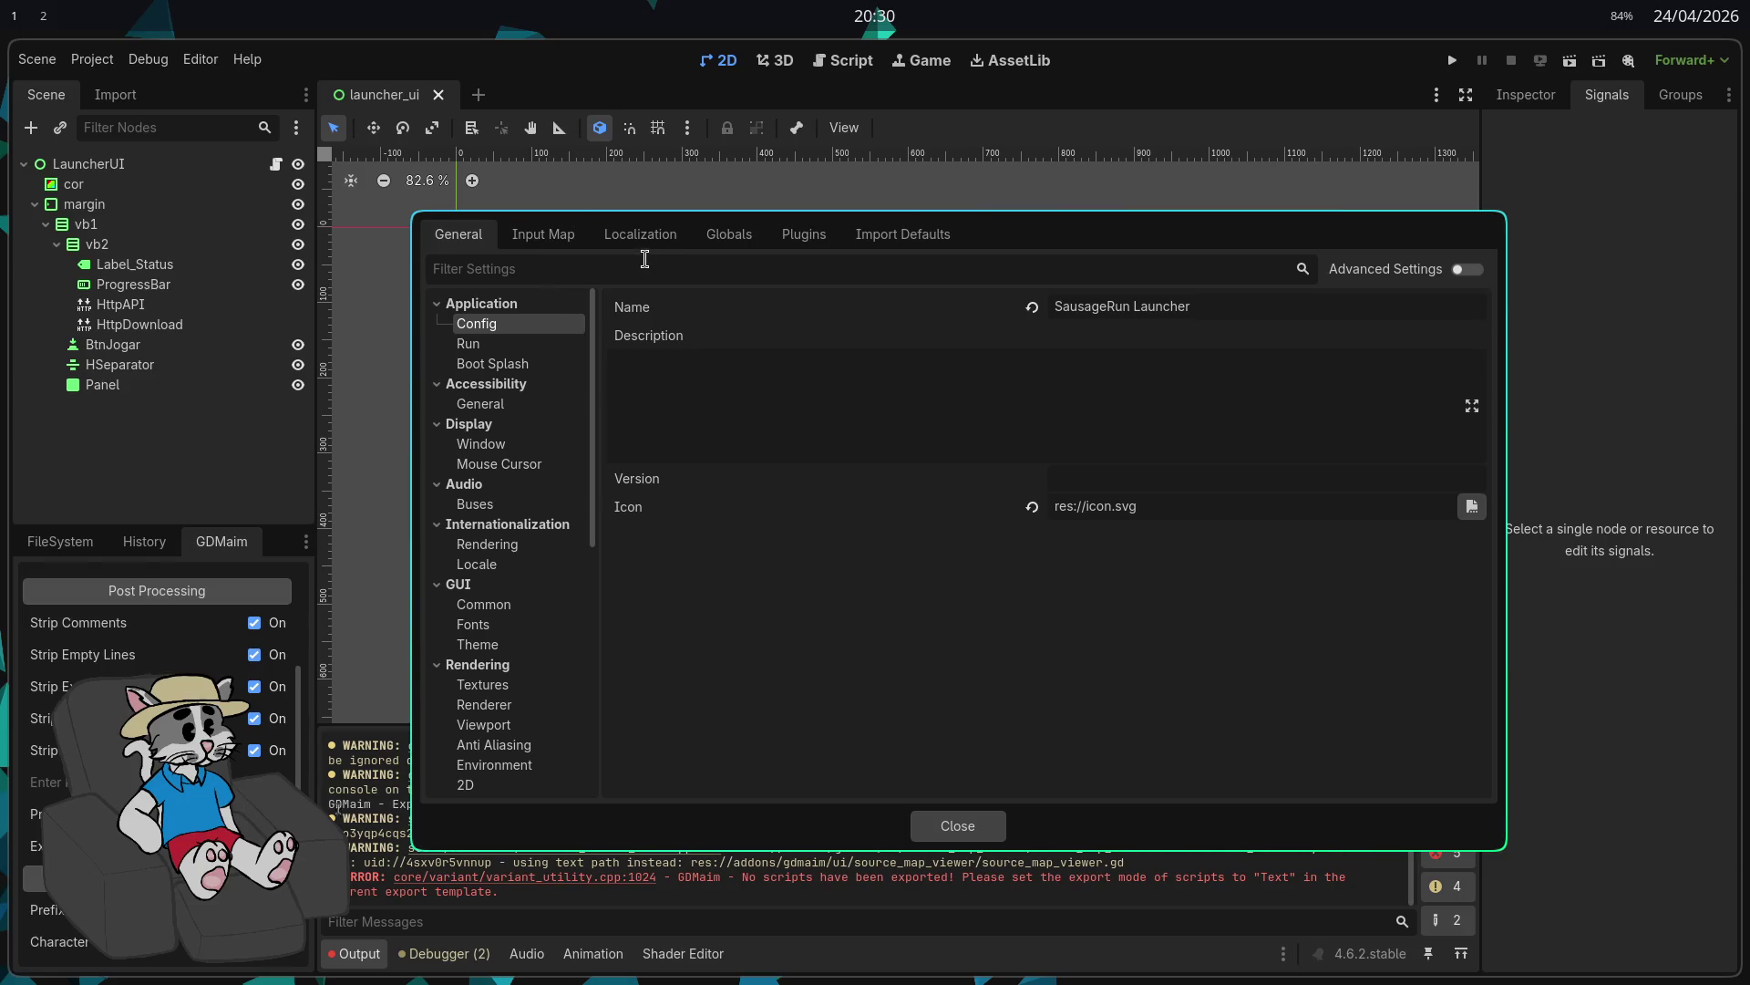
{"action": "key", "text": "Escape"}
Step: Re-export the Linux build over the existing export
{"action": "left_click", "coordinate": [92, 58]}
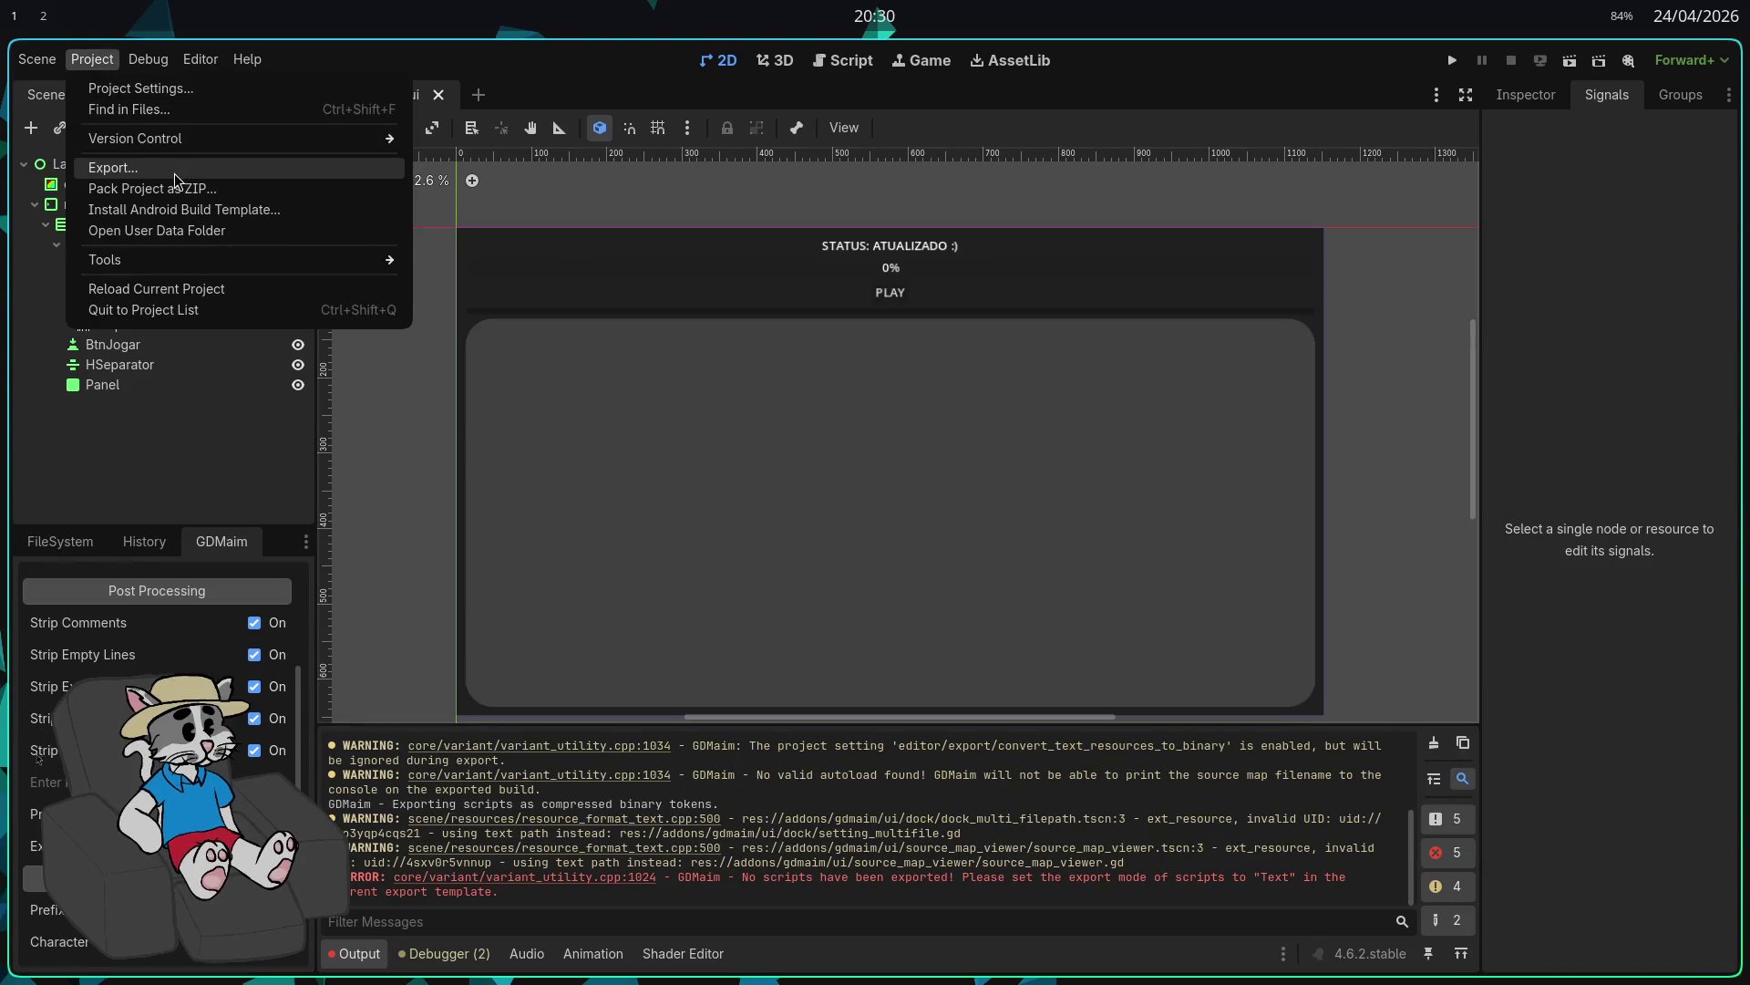
{"action": "left_click", "coordinate": [173, 168]}
{"action": "left_click", "coordinate": [972, 695]}
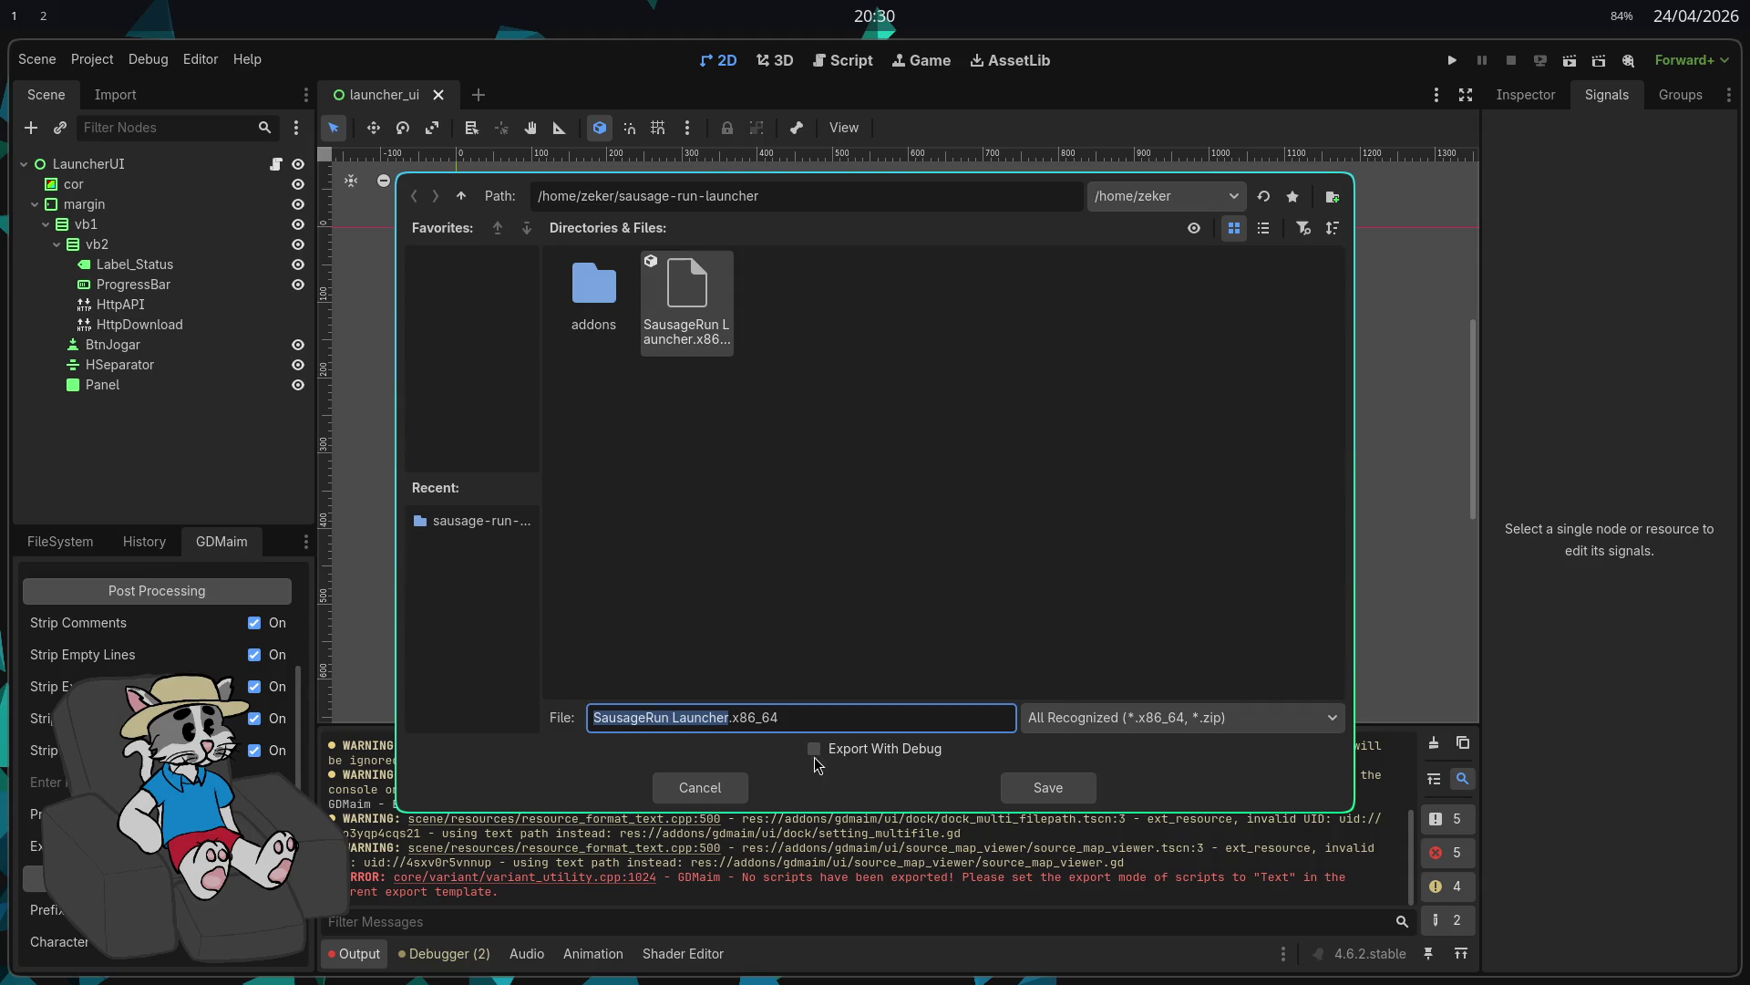
{"action": "left_click", "coordinate": [1053, 801]}
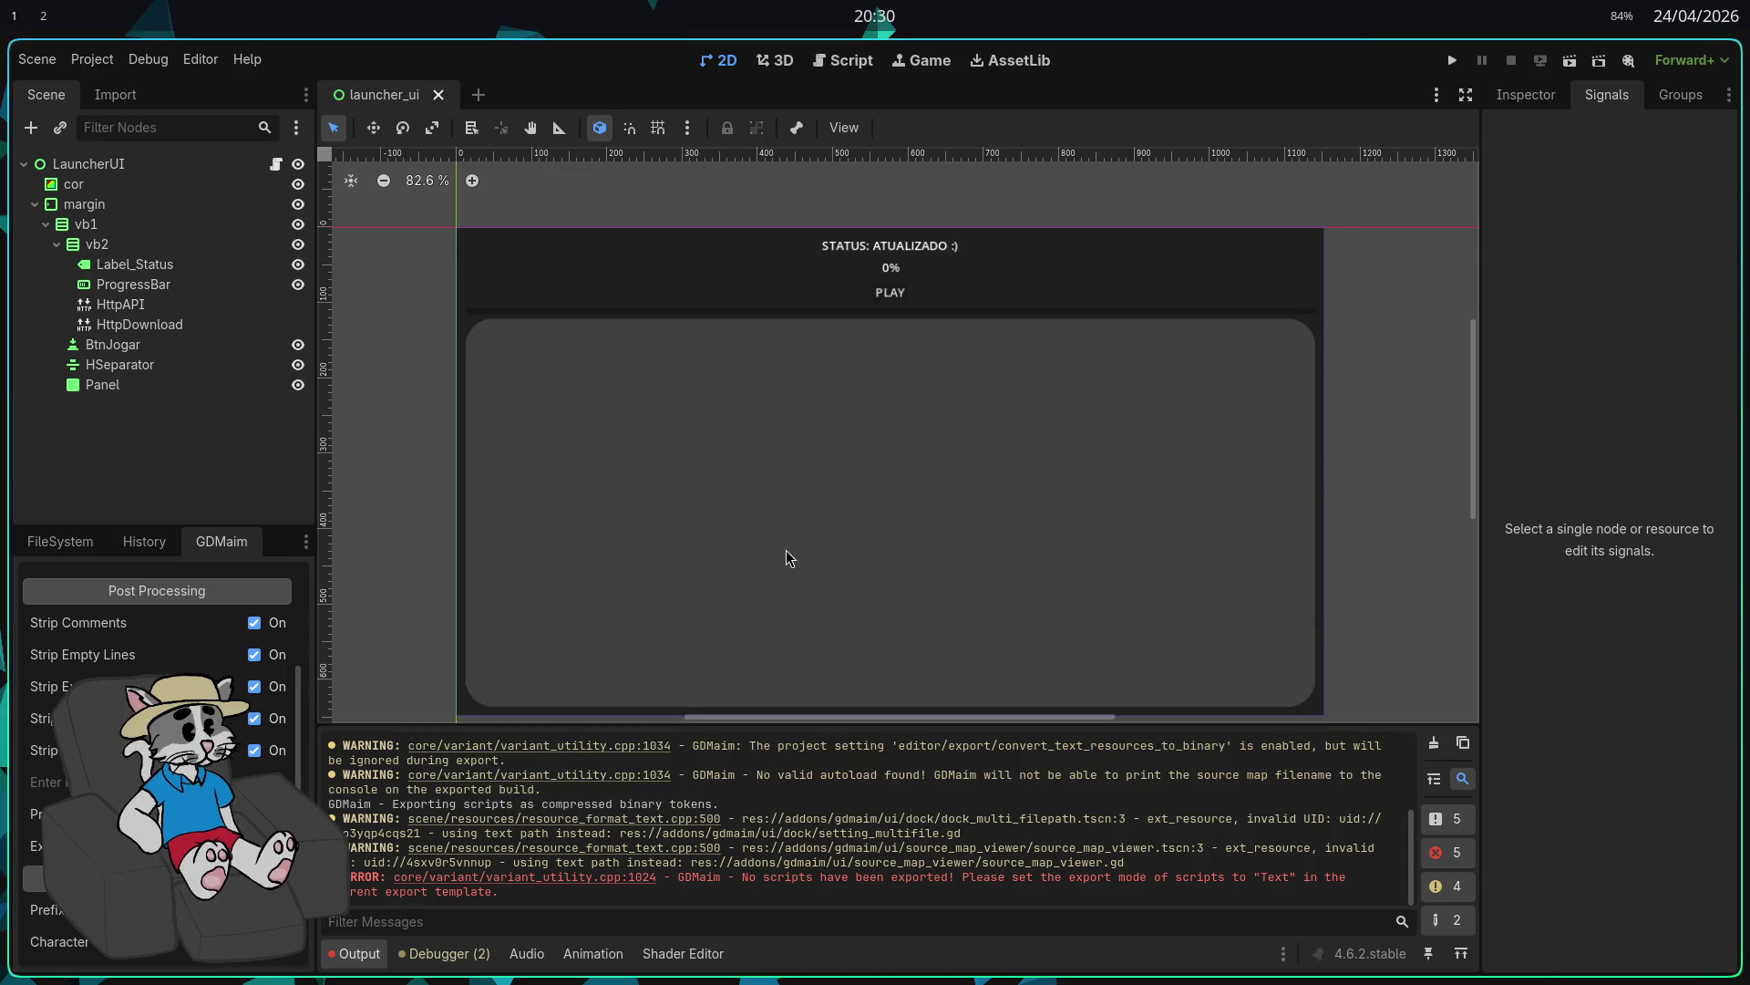
Step: On workspace 3, launch Dolphin from the app launcher with 'do'
{"action": "key", "text": "super+3"}
{"action": "key", "text": "alt+space"}
{"action": "type", "text": "do"}
{"action": "key", "text": "Return"}
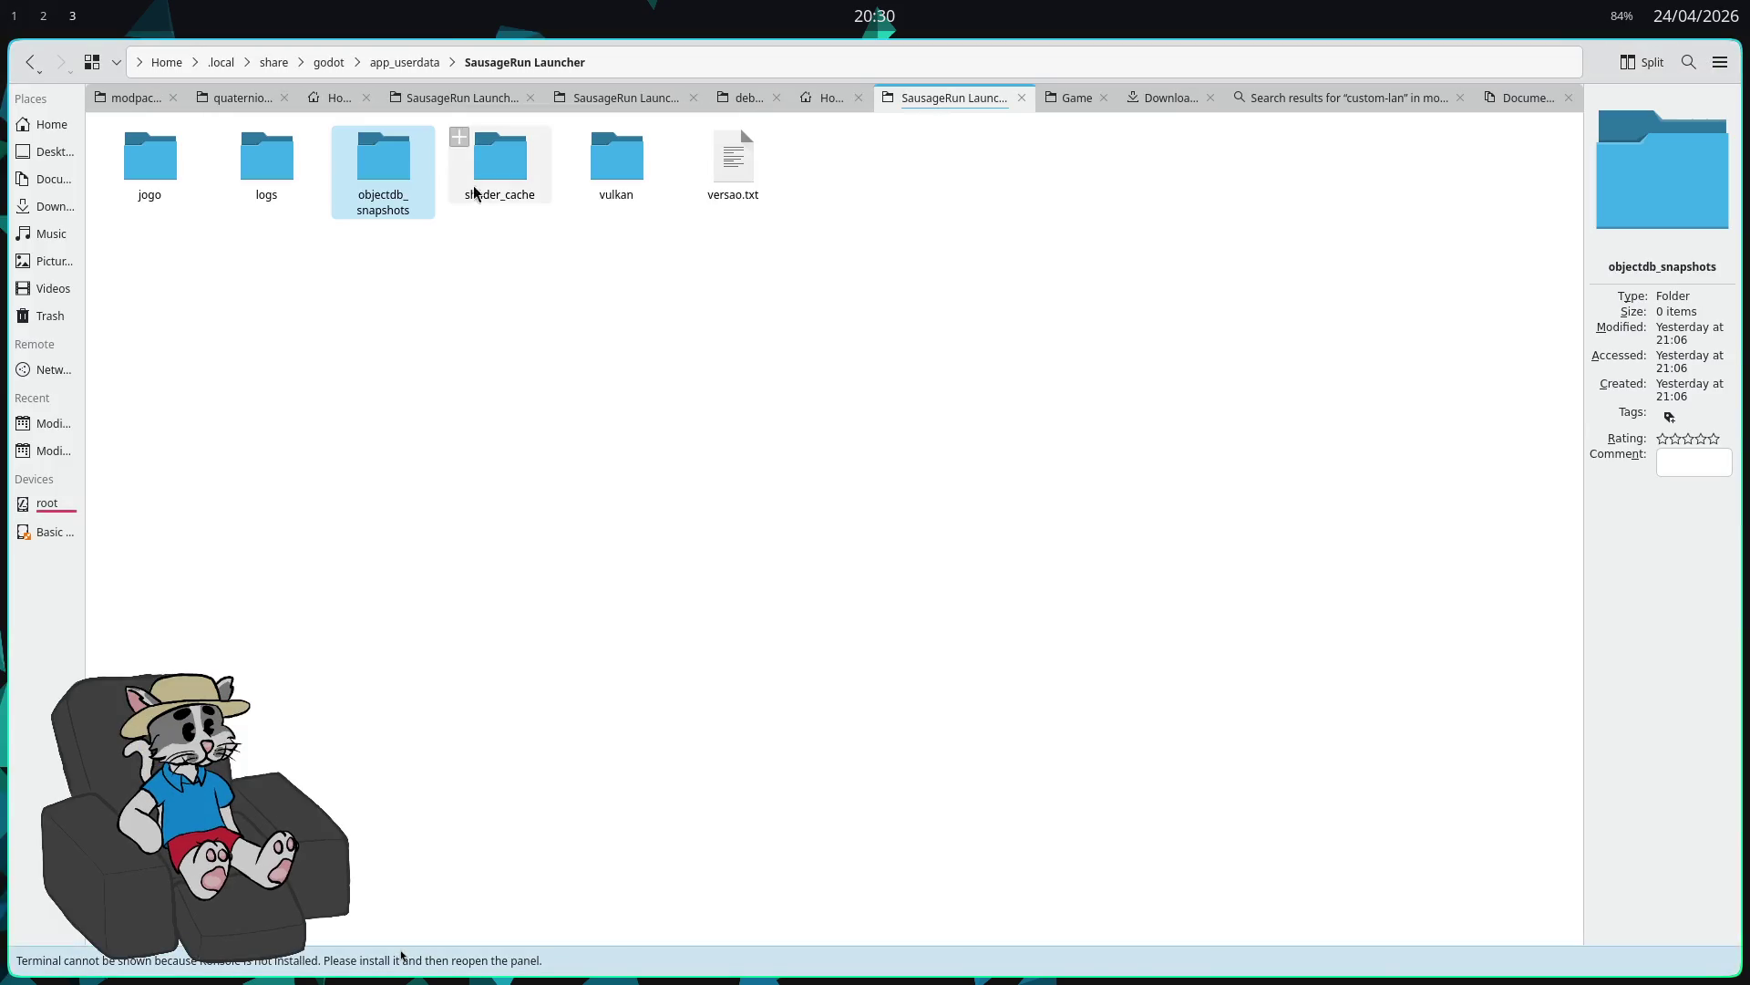
Step: From Home, open the sausage-run-launcher folder and run SausageRun Launcher.x86_64
{"action": "left_click", "coordinate": [50, 152]}
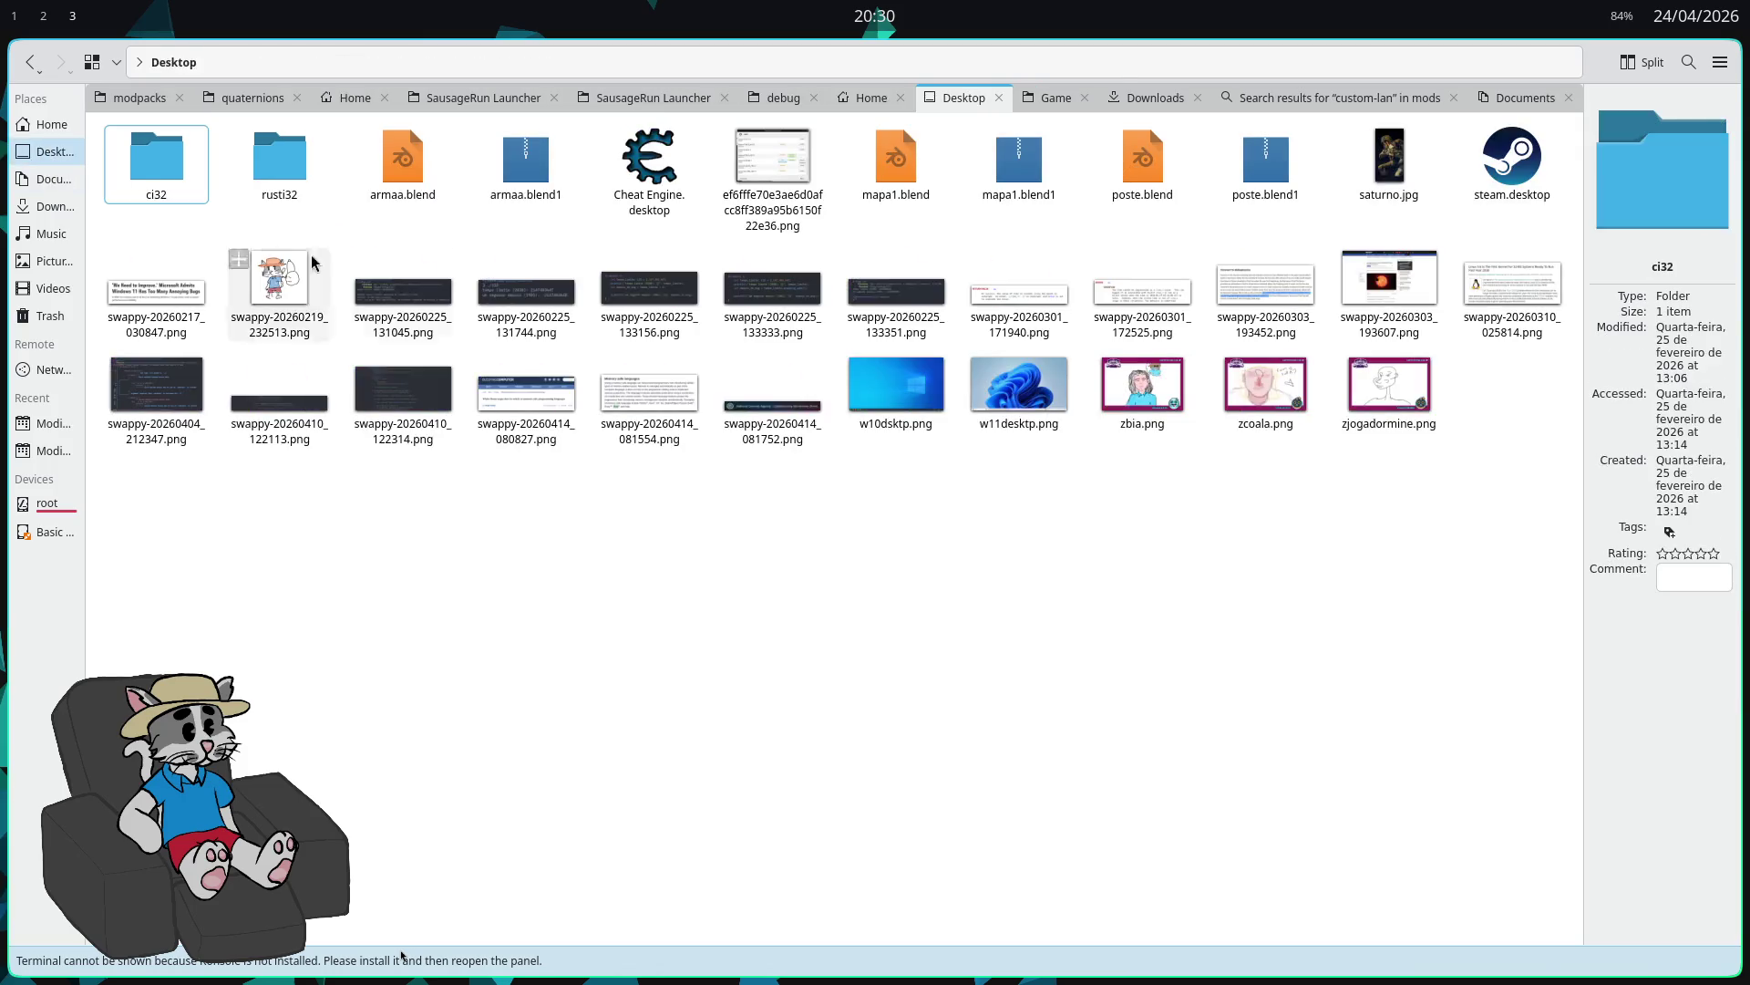
{"action": "left_click", "coordinate": [50, 124]}
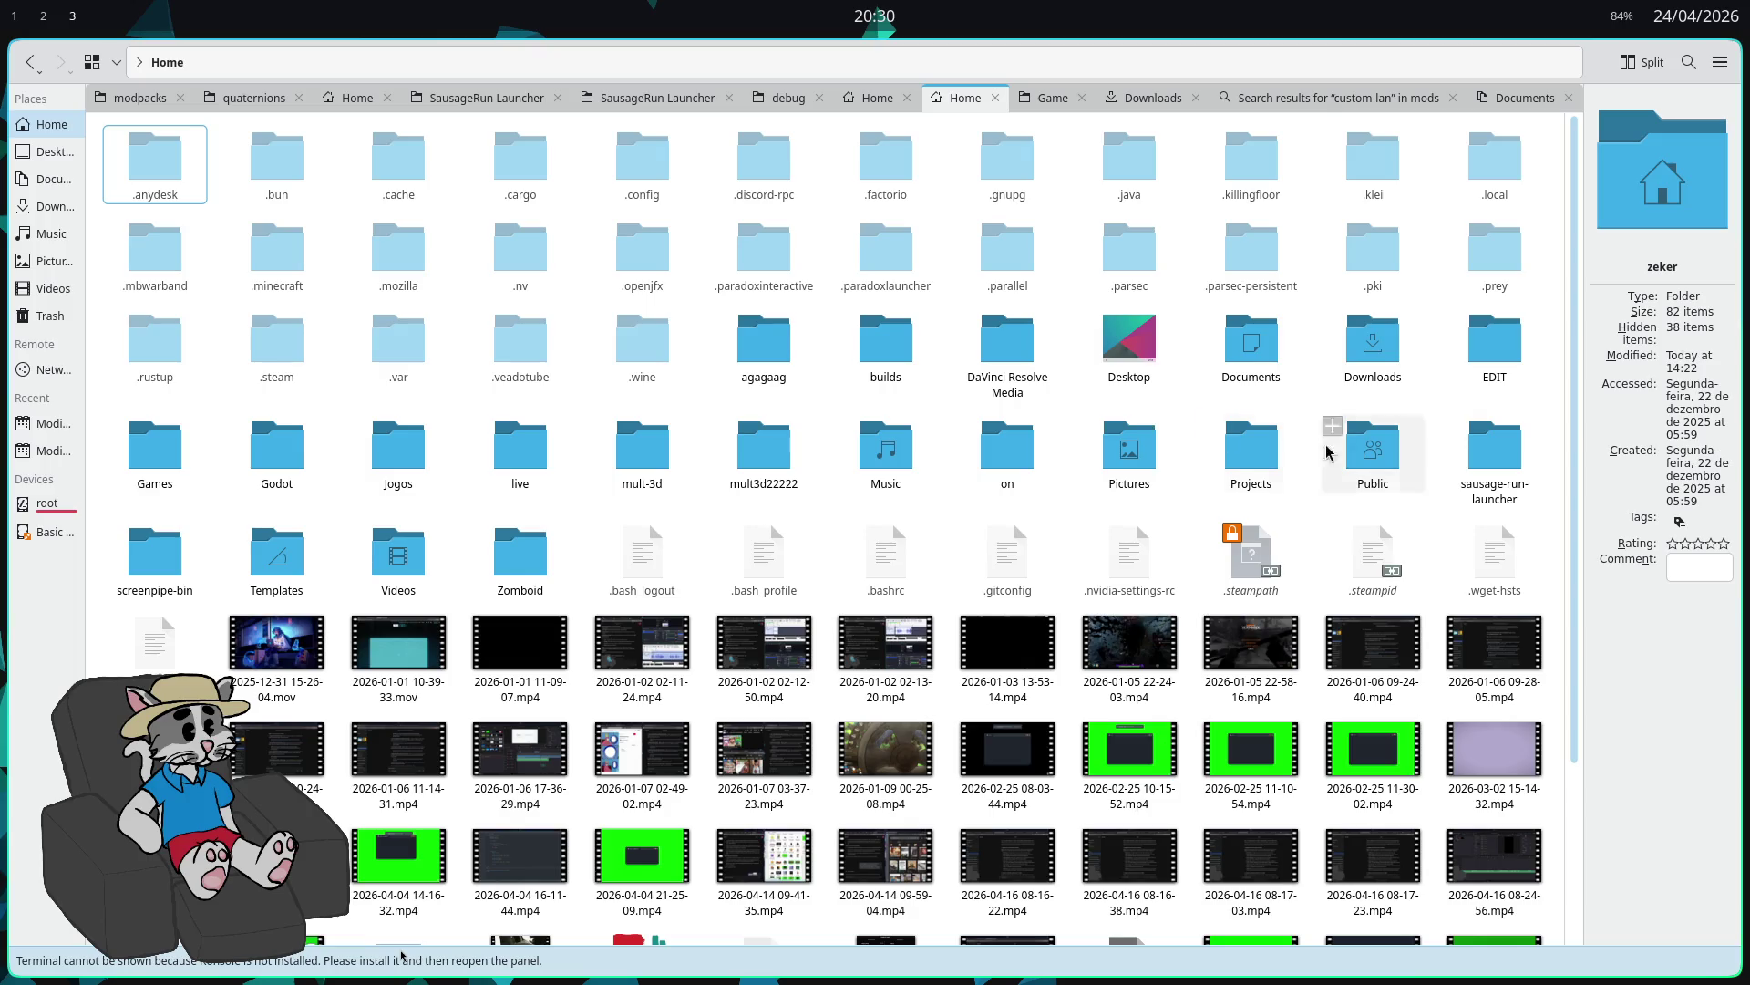
{"action": "double_click", "coordinate": [1495, 451]}
{"action": "left_click", "coordinate": [541, 275]}
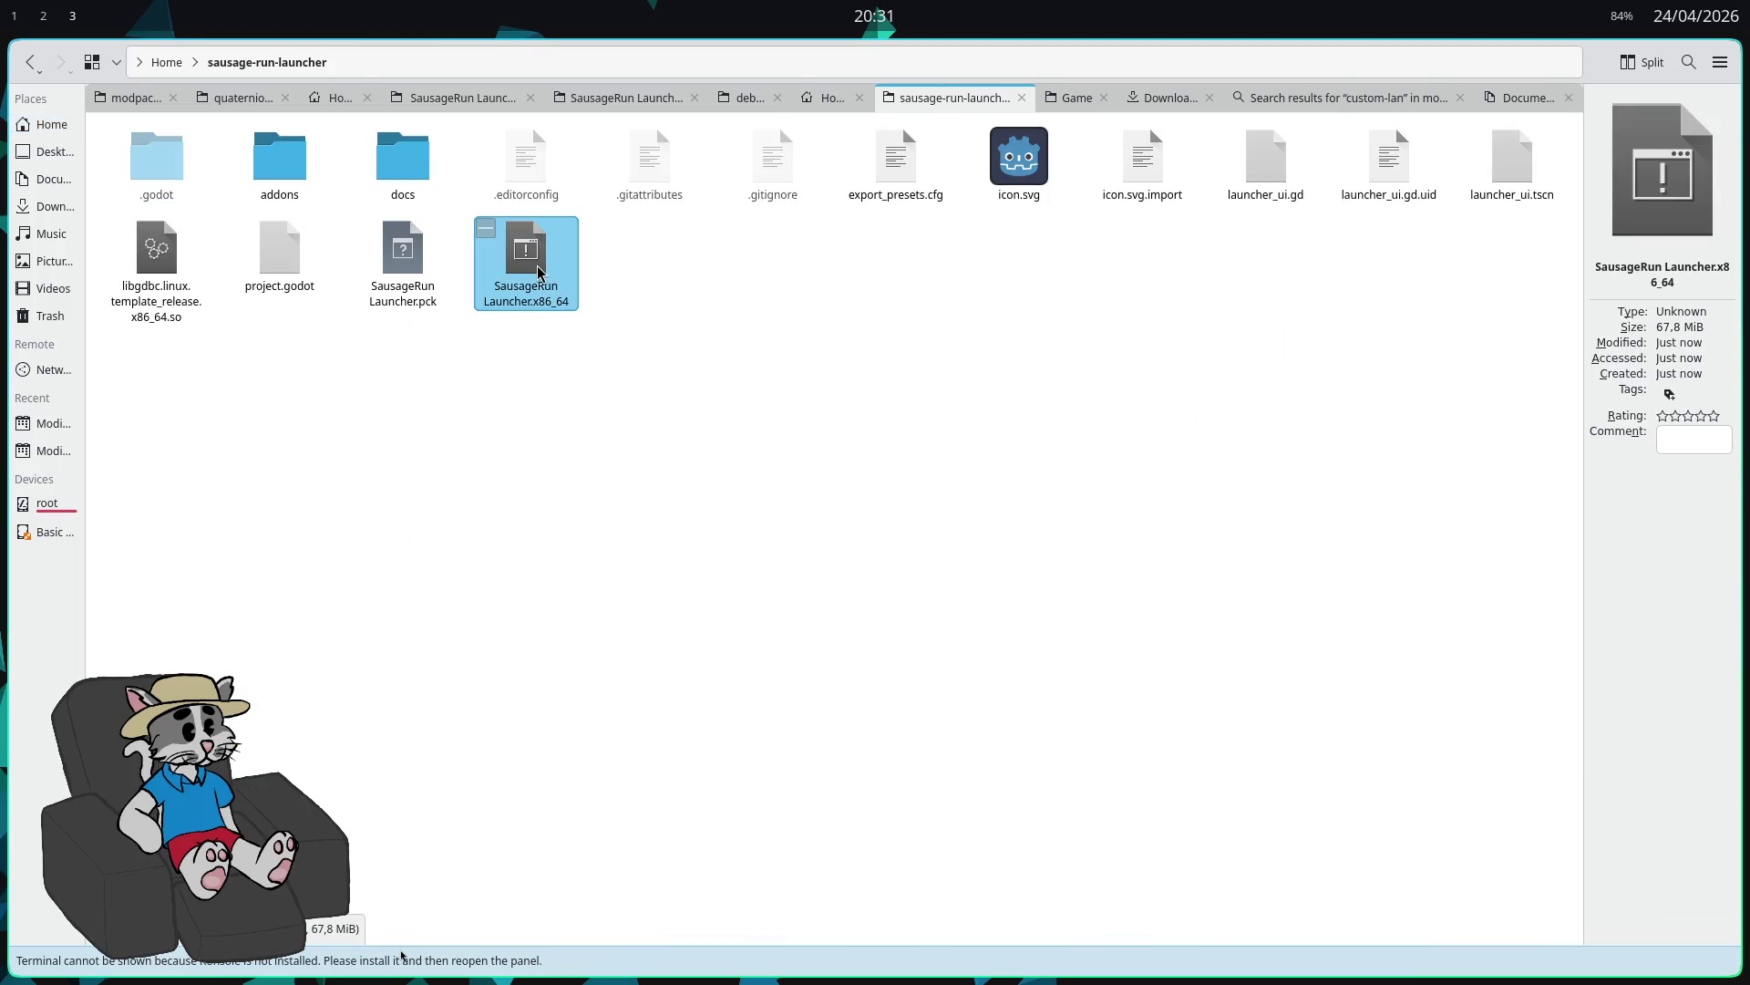
{"action": "double_click", "coordinate": [539, 272]}
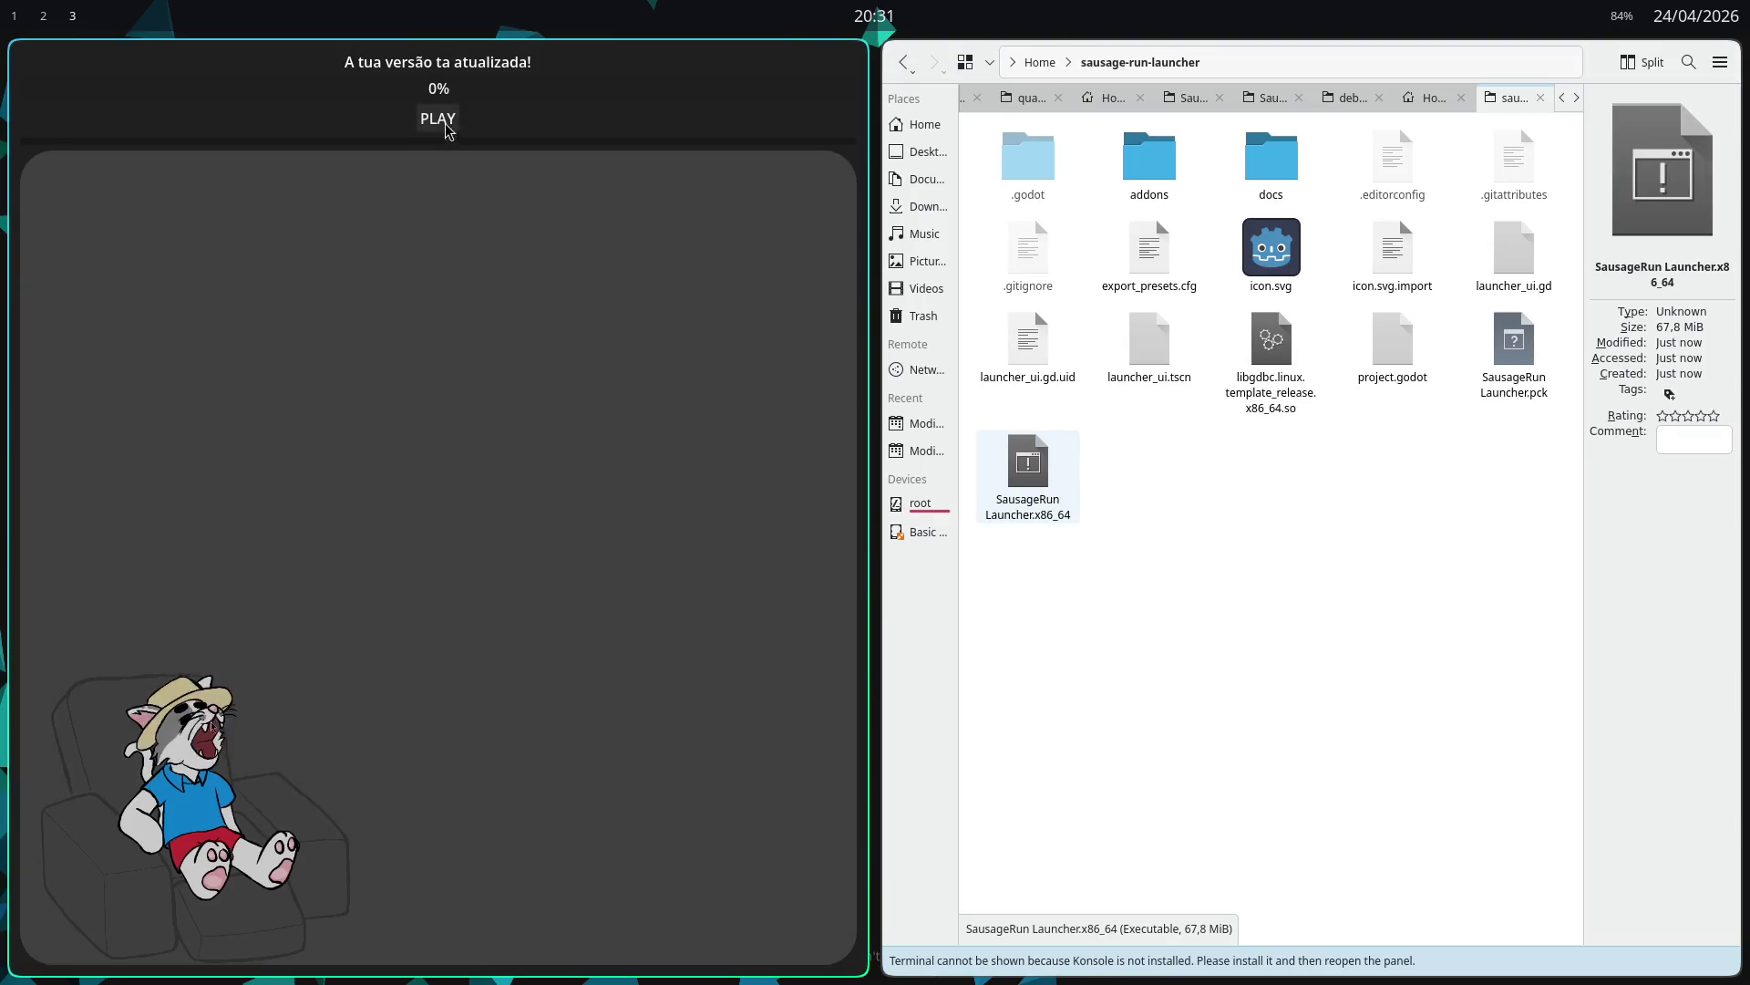
Step: Start the game, then open Dolphin in the SausageRun Launcher app_userdata folder via terminal
{"action": "left_click", "coordinate": [452, 128]}
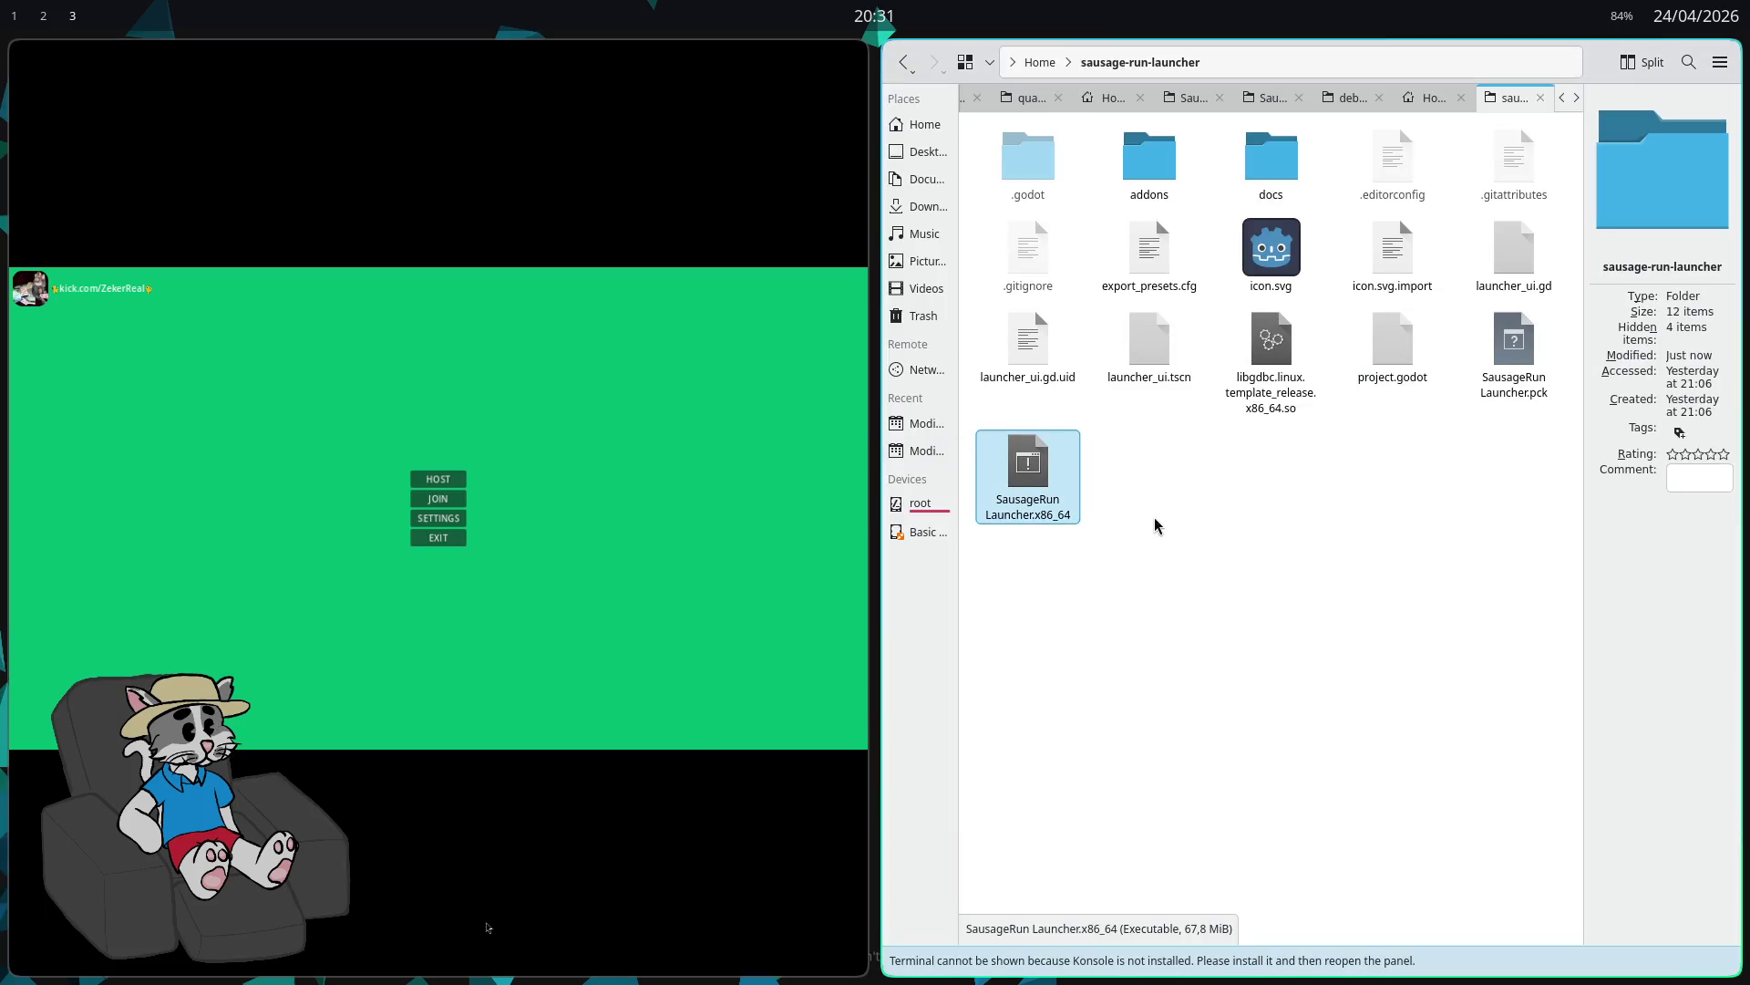
{"action": "key", "text": "super+Return"}
{"action": "type", "text": "cd ~/.local/share/godot/app_userdata/SausageRun\\ Launcher/"}
{"action": "key", "text": "Return"}
{"action": "type", "text": "dolphin ./"}
{"action": "key", "text": "Return"}
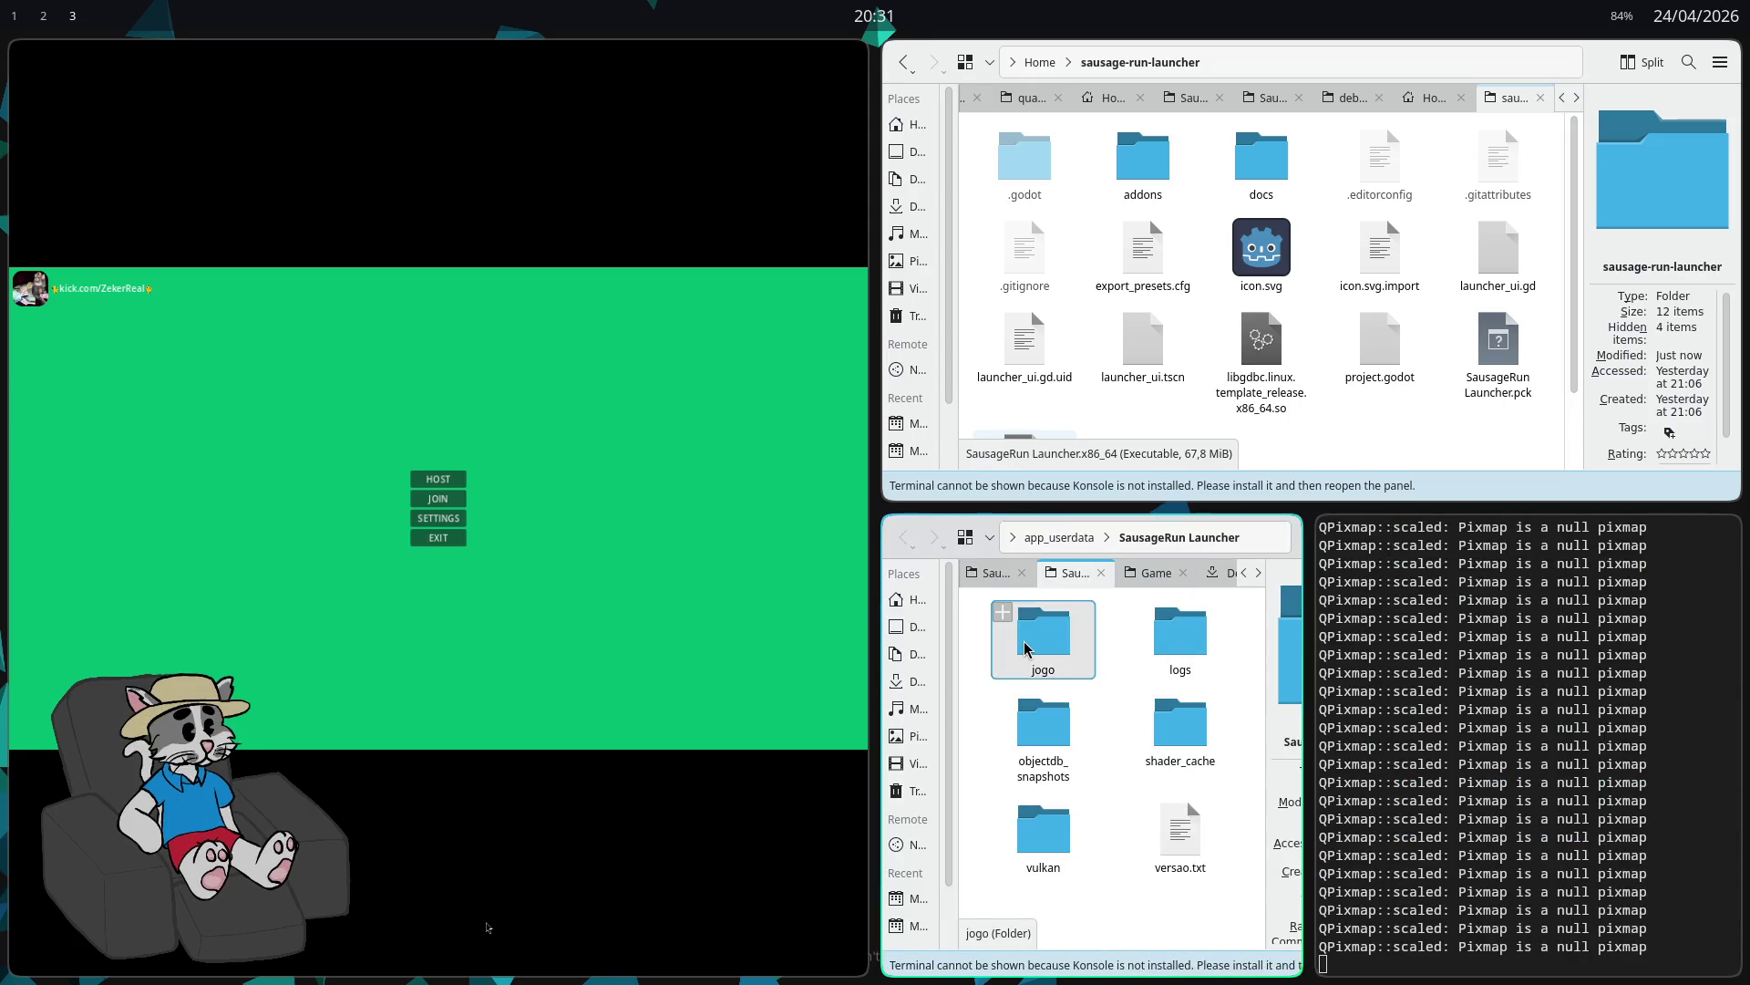
Step: Delete the jogo folder and versao.txt
{"action": "left_click", "coordinate": [1200, 871]}
{"action": "key", "text": "Delete"}
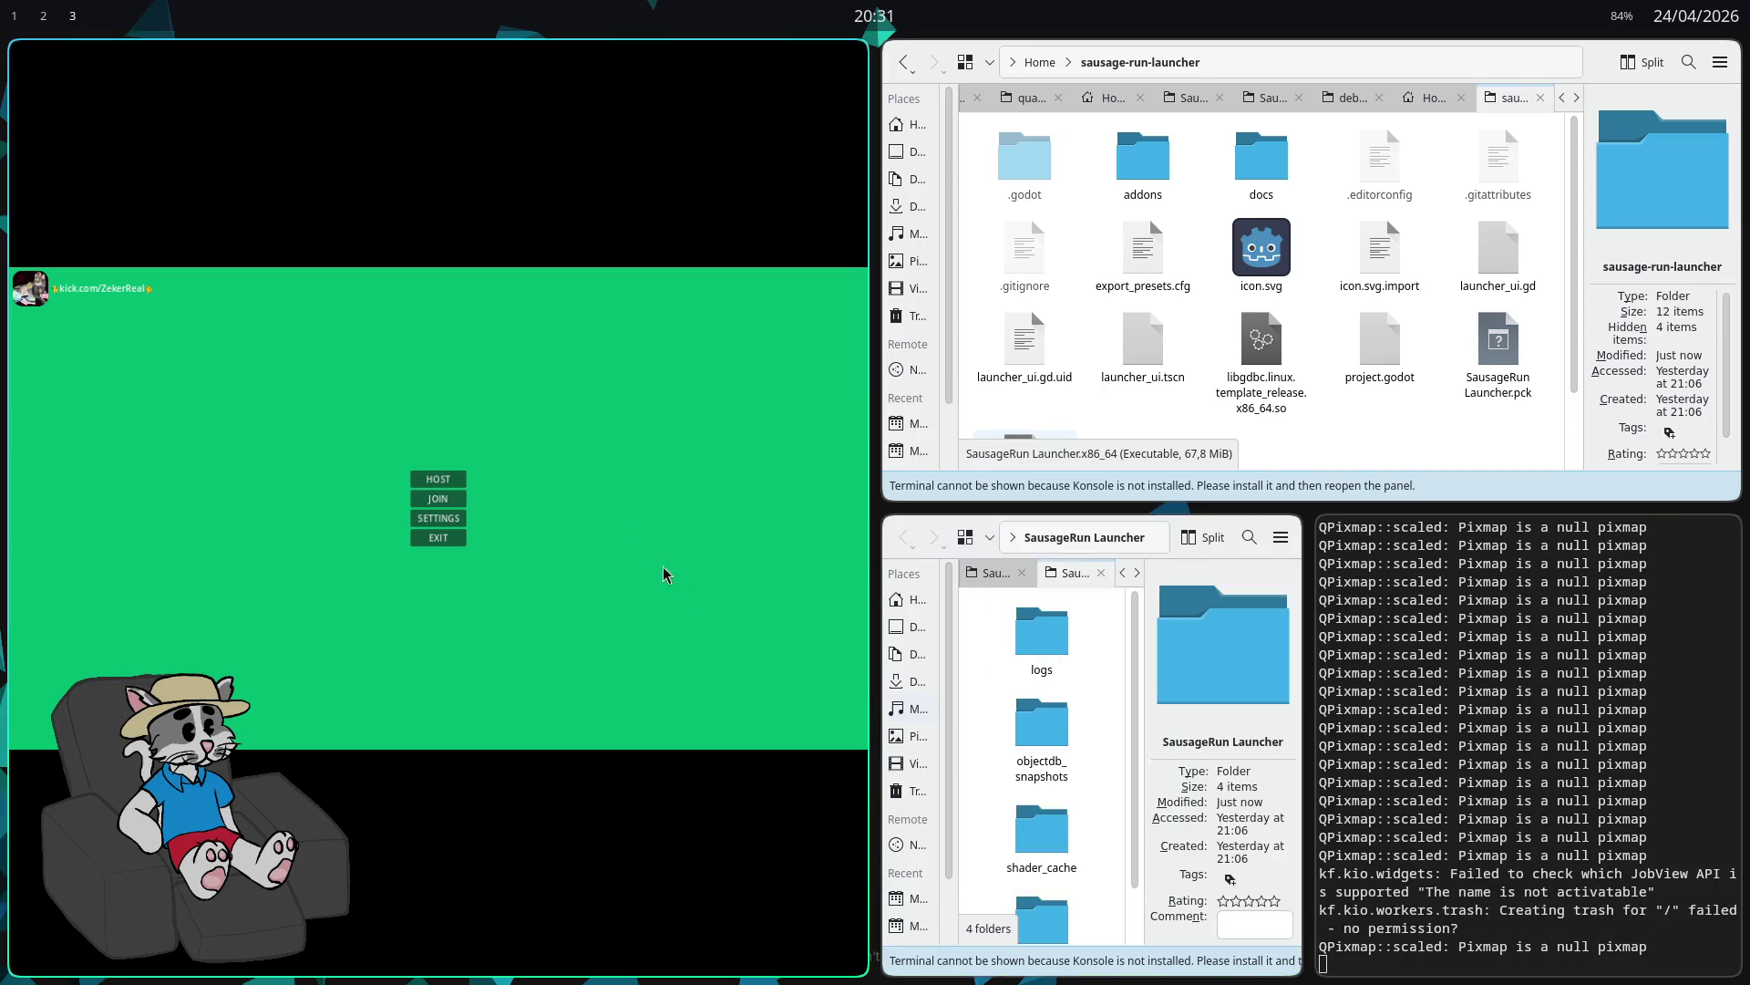
{"action": "key", "text": "super+q"}
Step: Relaunch the launcher, download the AA56 update, play, then close the game
{"action": "left_click", "coordinate": [500, 314]}
{"action": "double_click", "coordinate": [563, 310]}
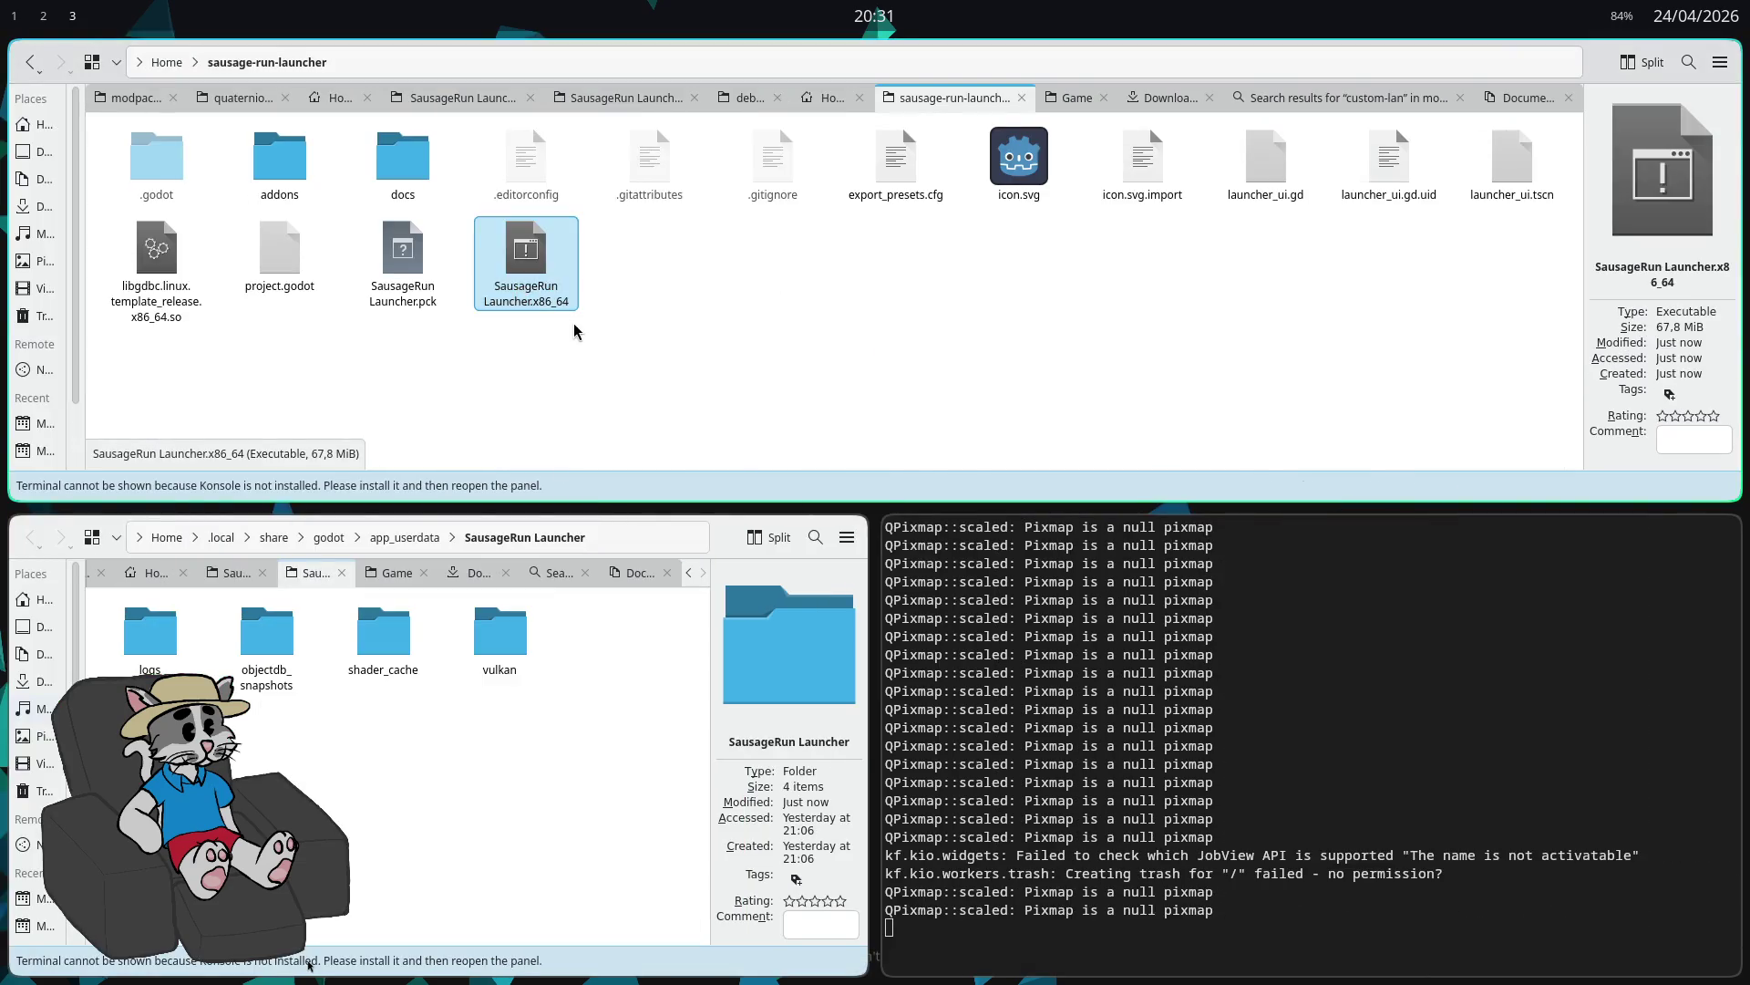
{"action": "left_click", "coordinate": [445, 119]}
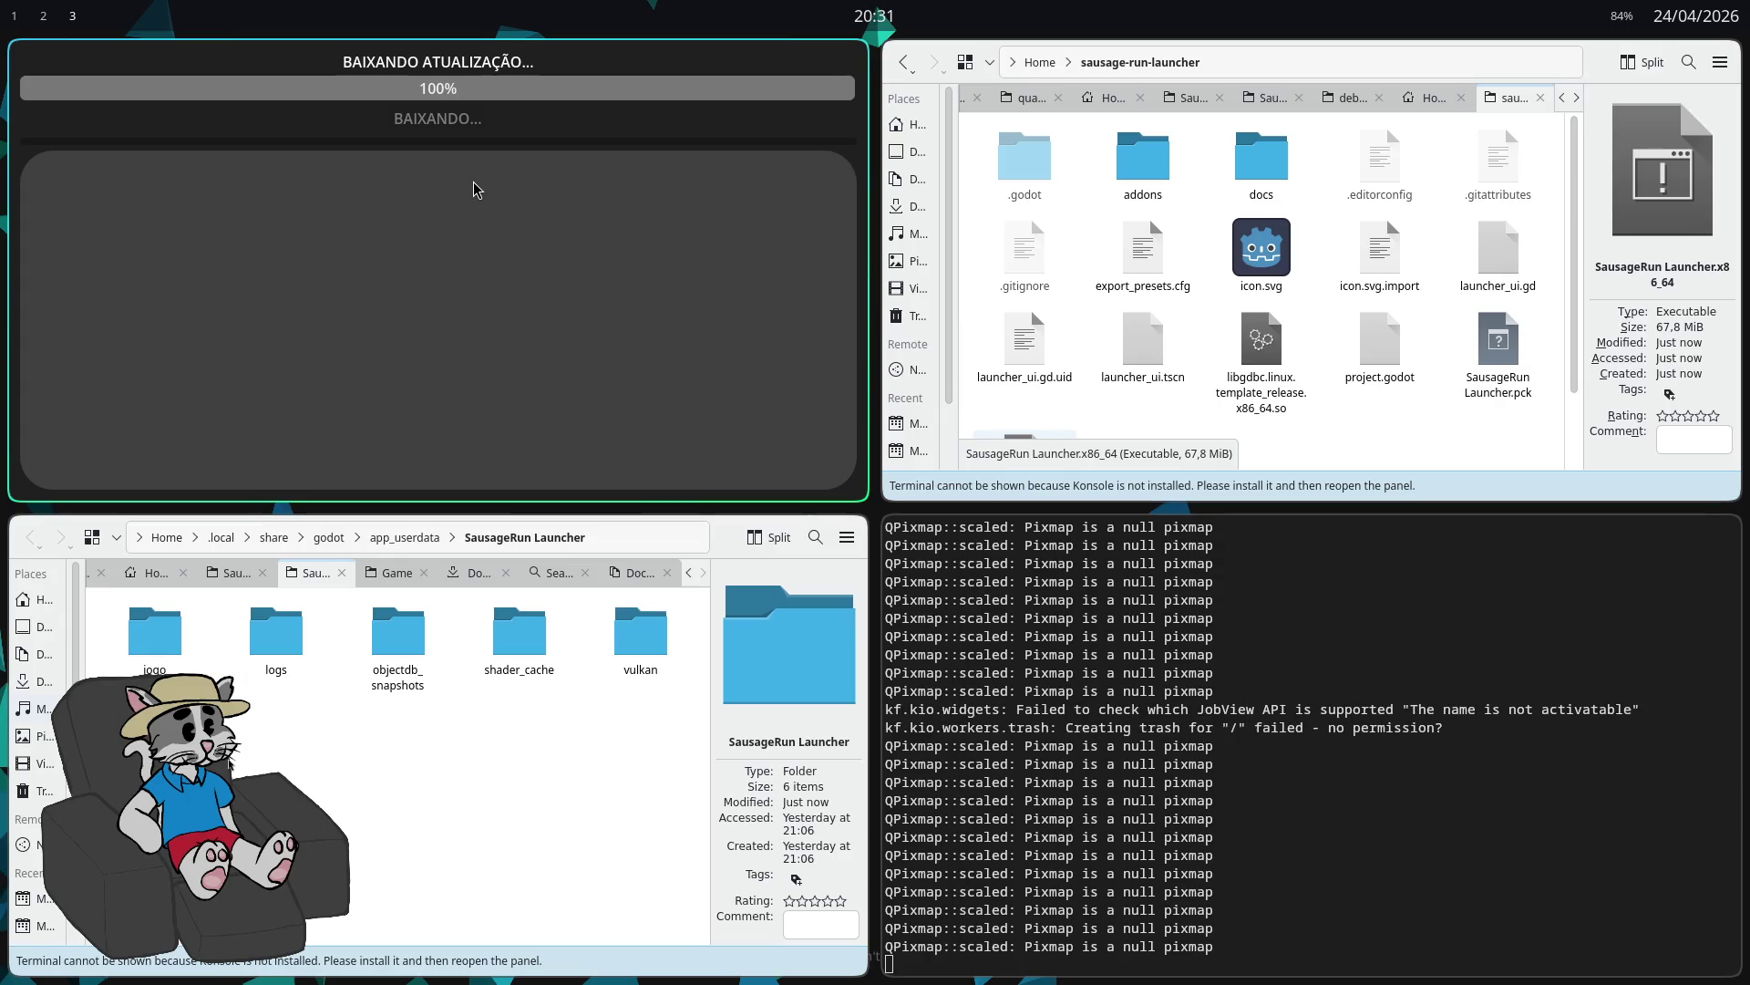
{"action": "left_click", "coordinate": [438, 118]}
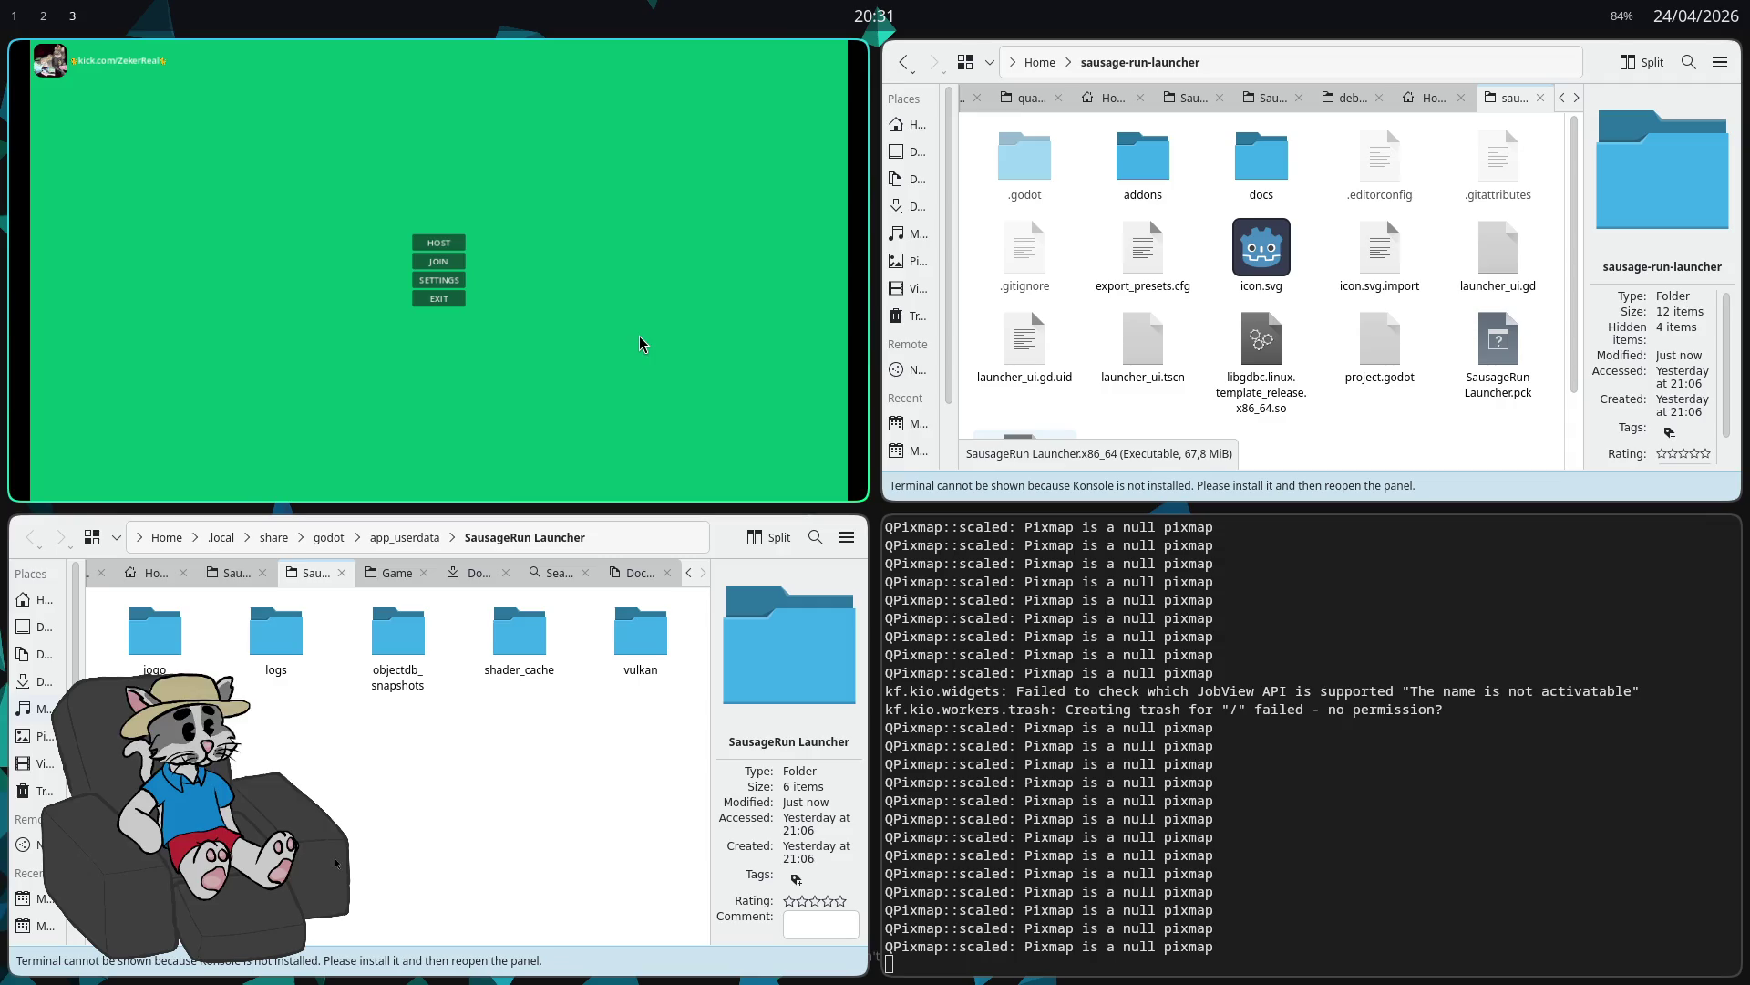
{"action": "left_click", "coordinate": [438, 299]}
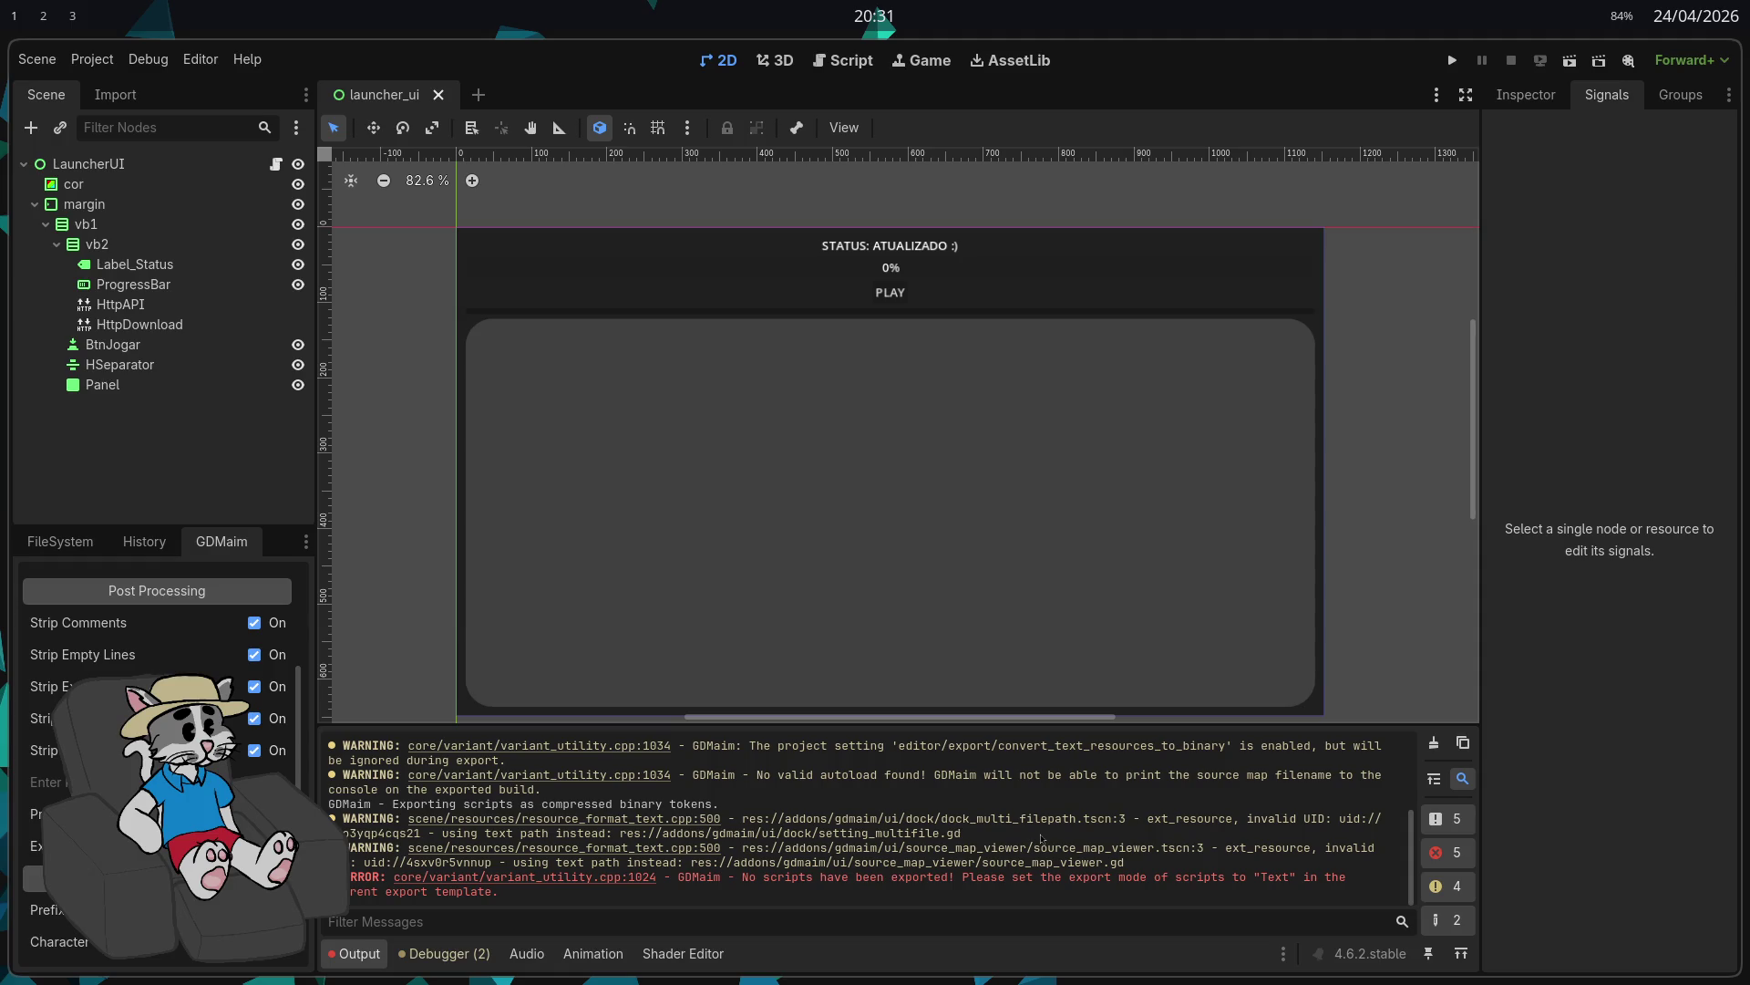
Step: Delete the old .pck and .x86_64 launcher build files in Dolphin
{"action": "left_click", "coordinate": [105, 60]}
{"action": "key", "text": "alt+Tab"}
{"action": "key", "text": "alt+Tab"}
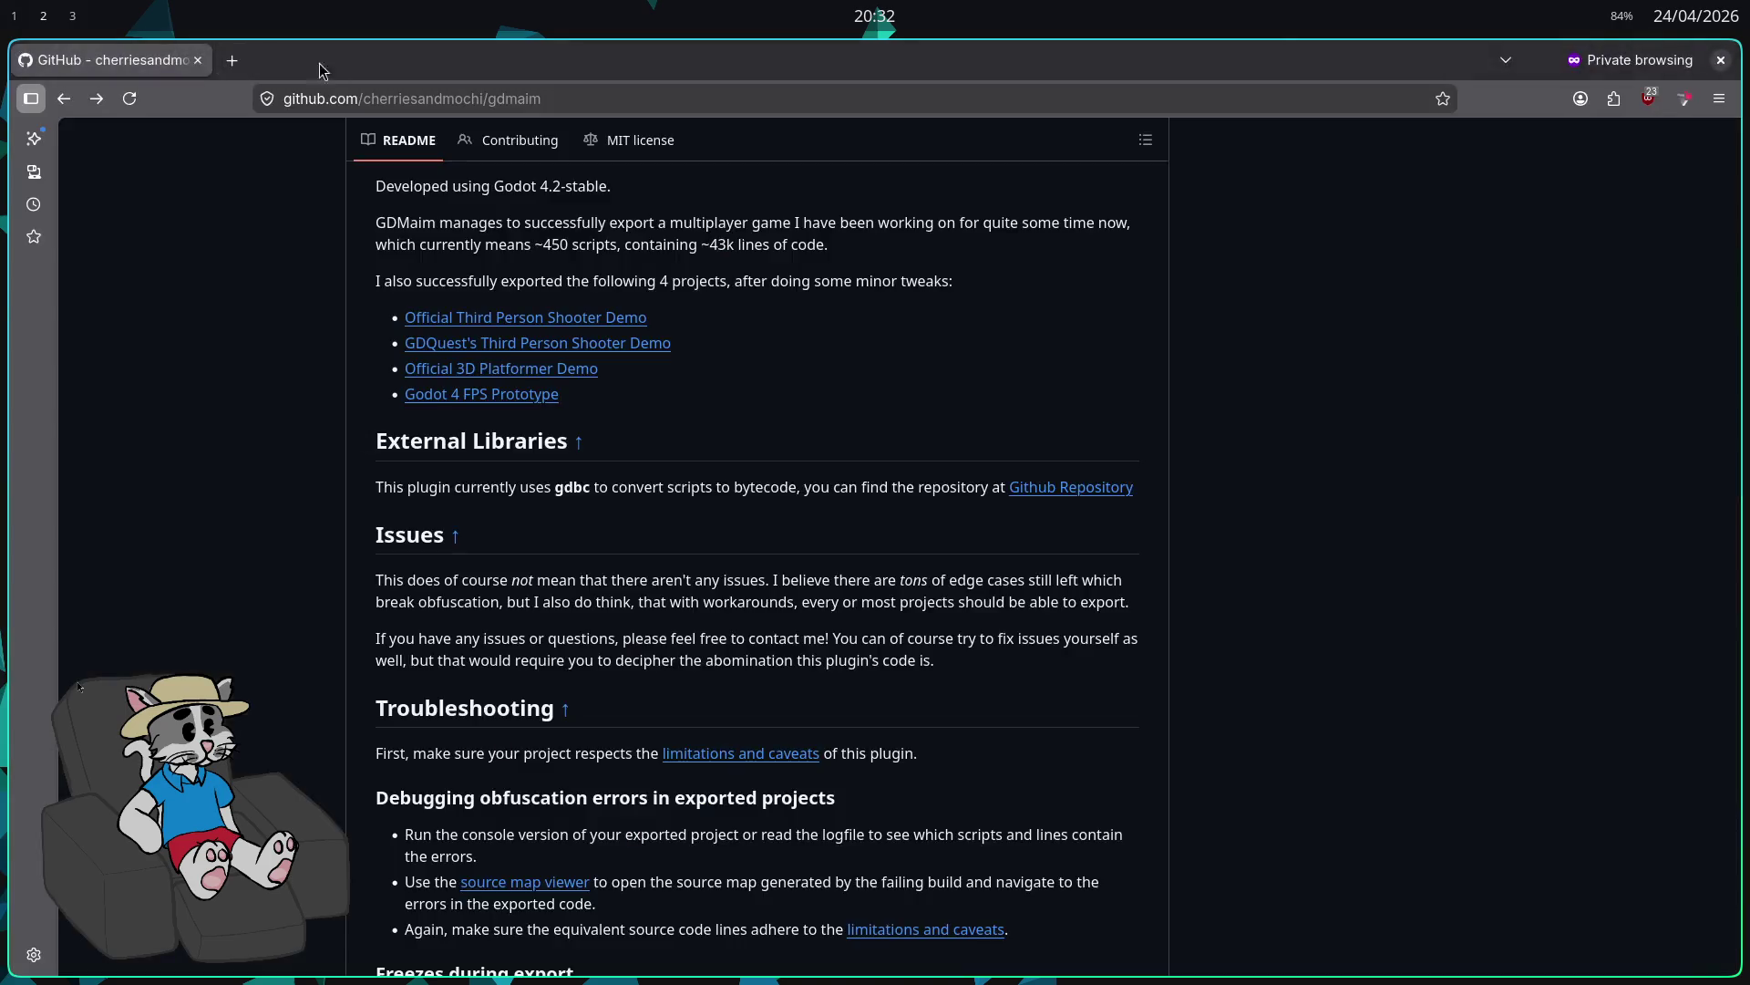
{"action": "left_click_drag", "start_coordinate": [645, 352], "coordinate": [441, 265]}
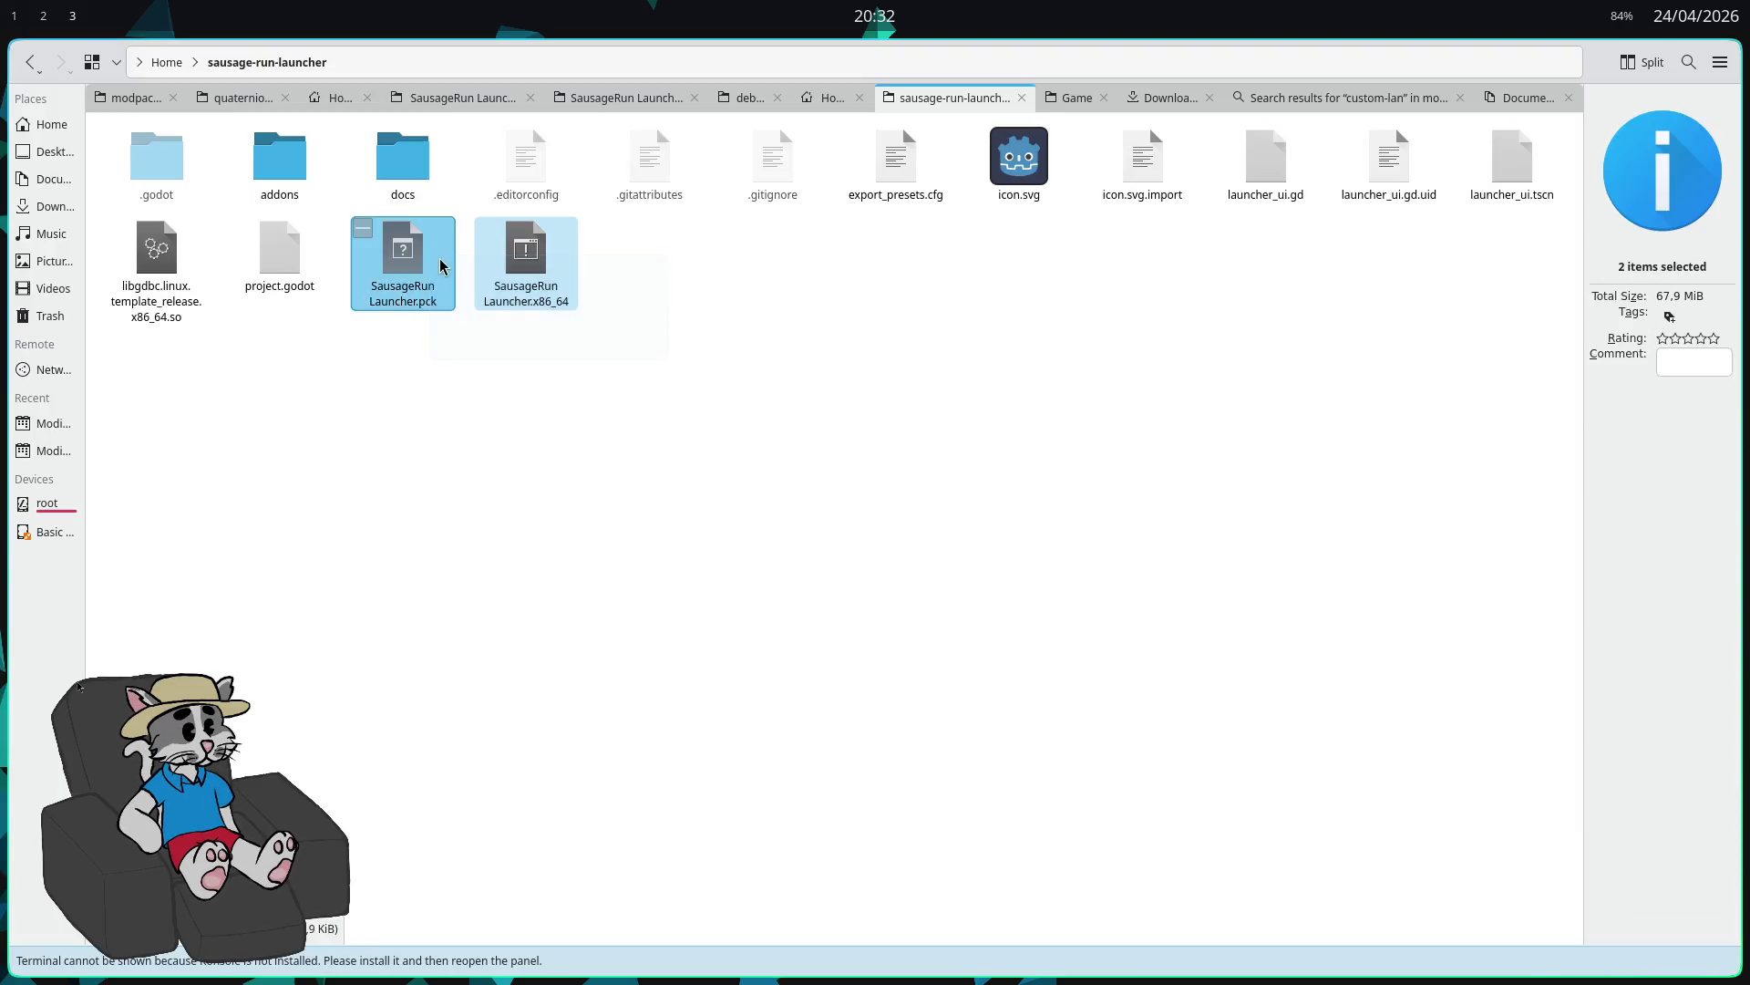
{"action": "key", "text": "Delete"}
Step: Re-export the Linux build with Embed PCK enabled and x86_64 architecture
{"action": "key", "text": "alt+Tab"}
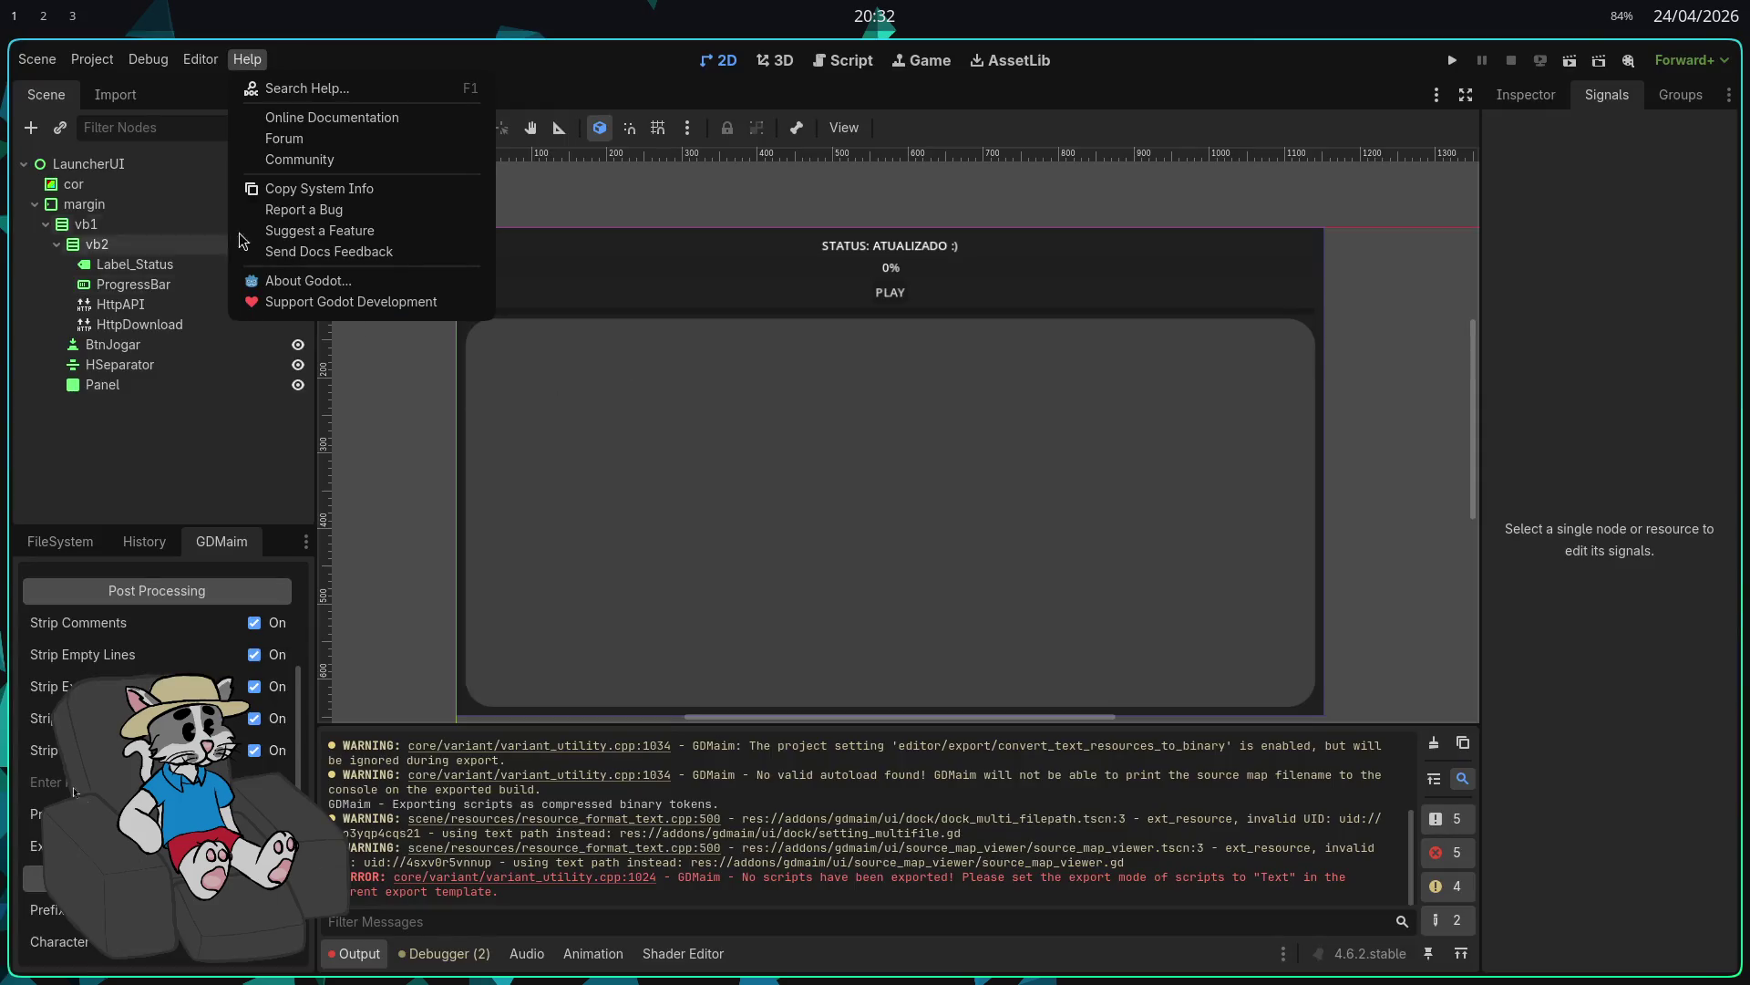
{"action": "left_click", "coordinate": [95, 61]}
{"action": "left_click", "coordinate": [161, 172]}
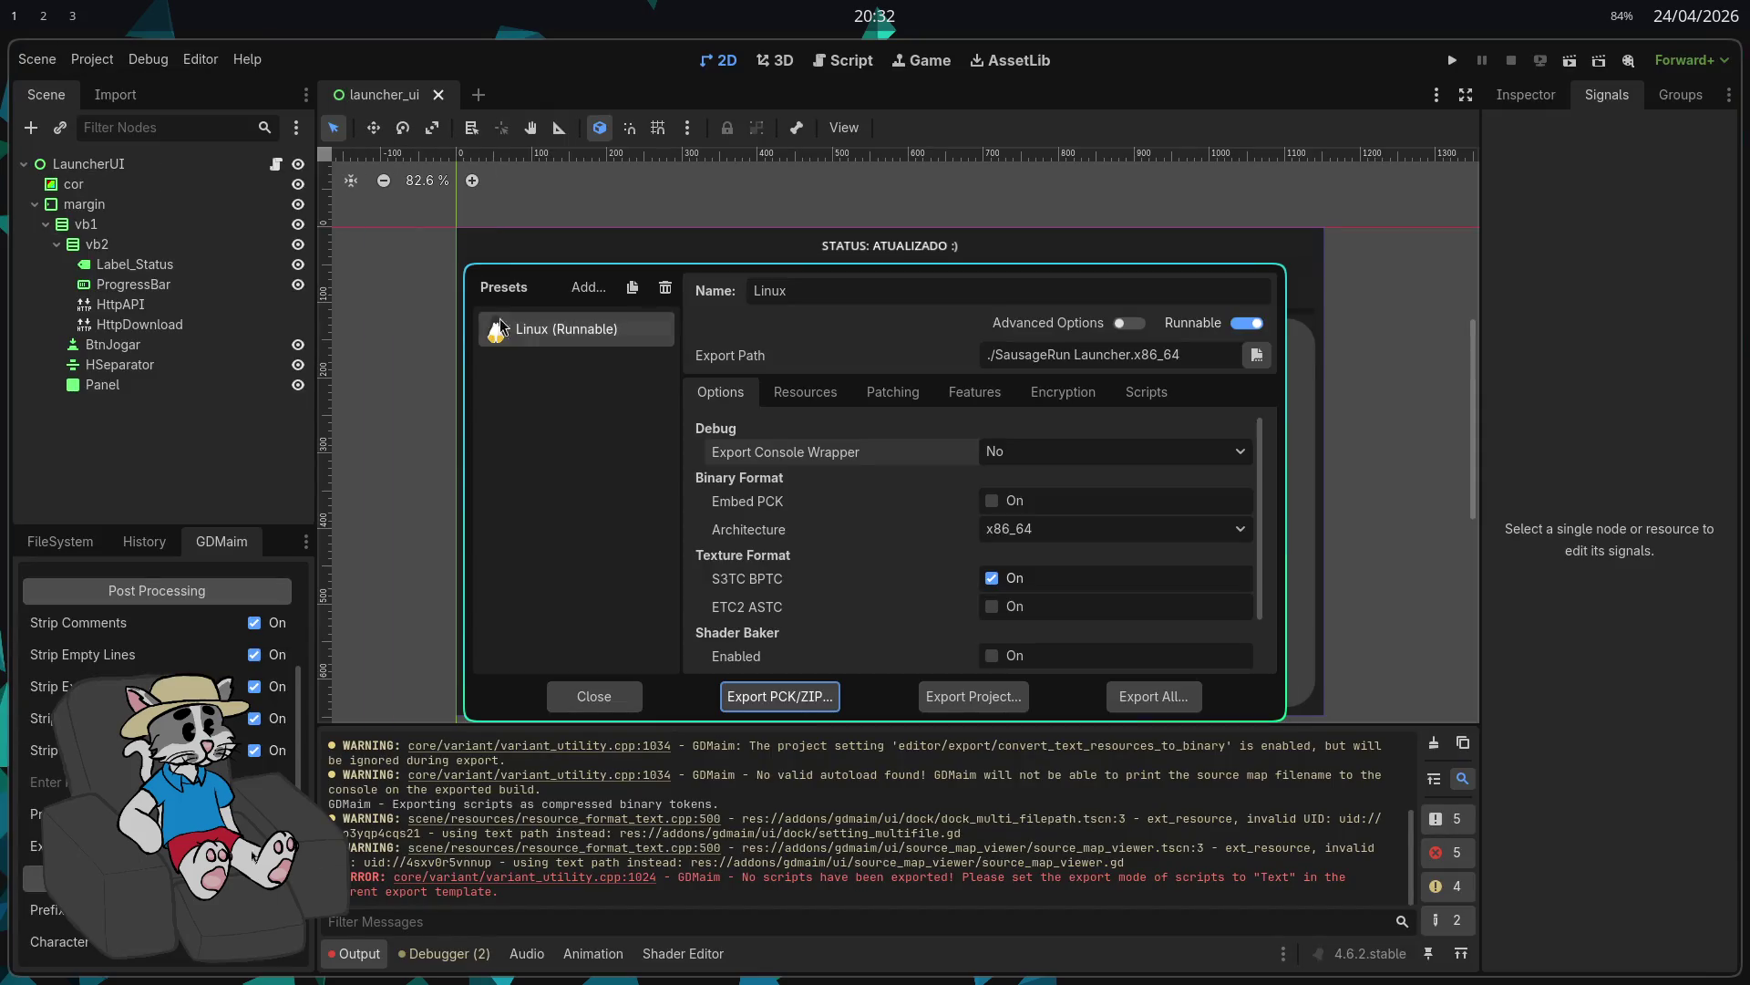
{"action": "left_click", "coordinate": [992, 502]}
{"action": "left_click", "coordinate": [1031, 531]}
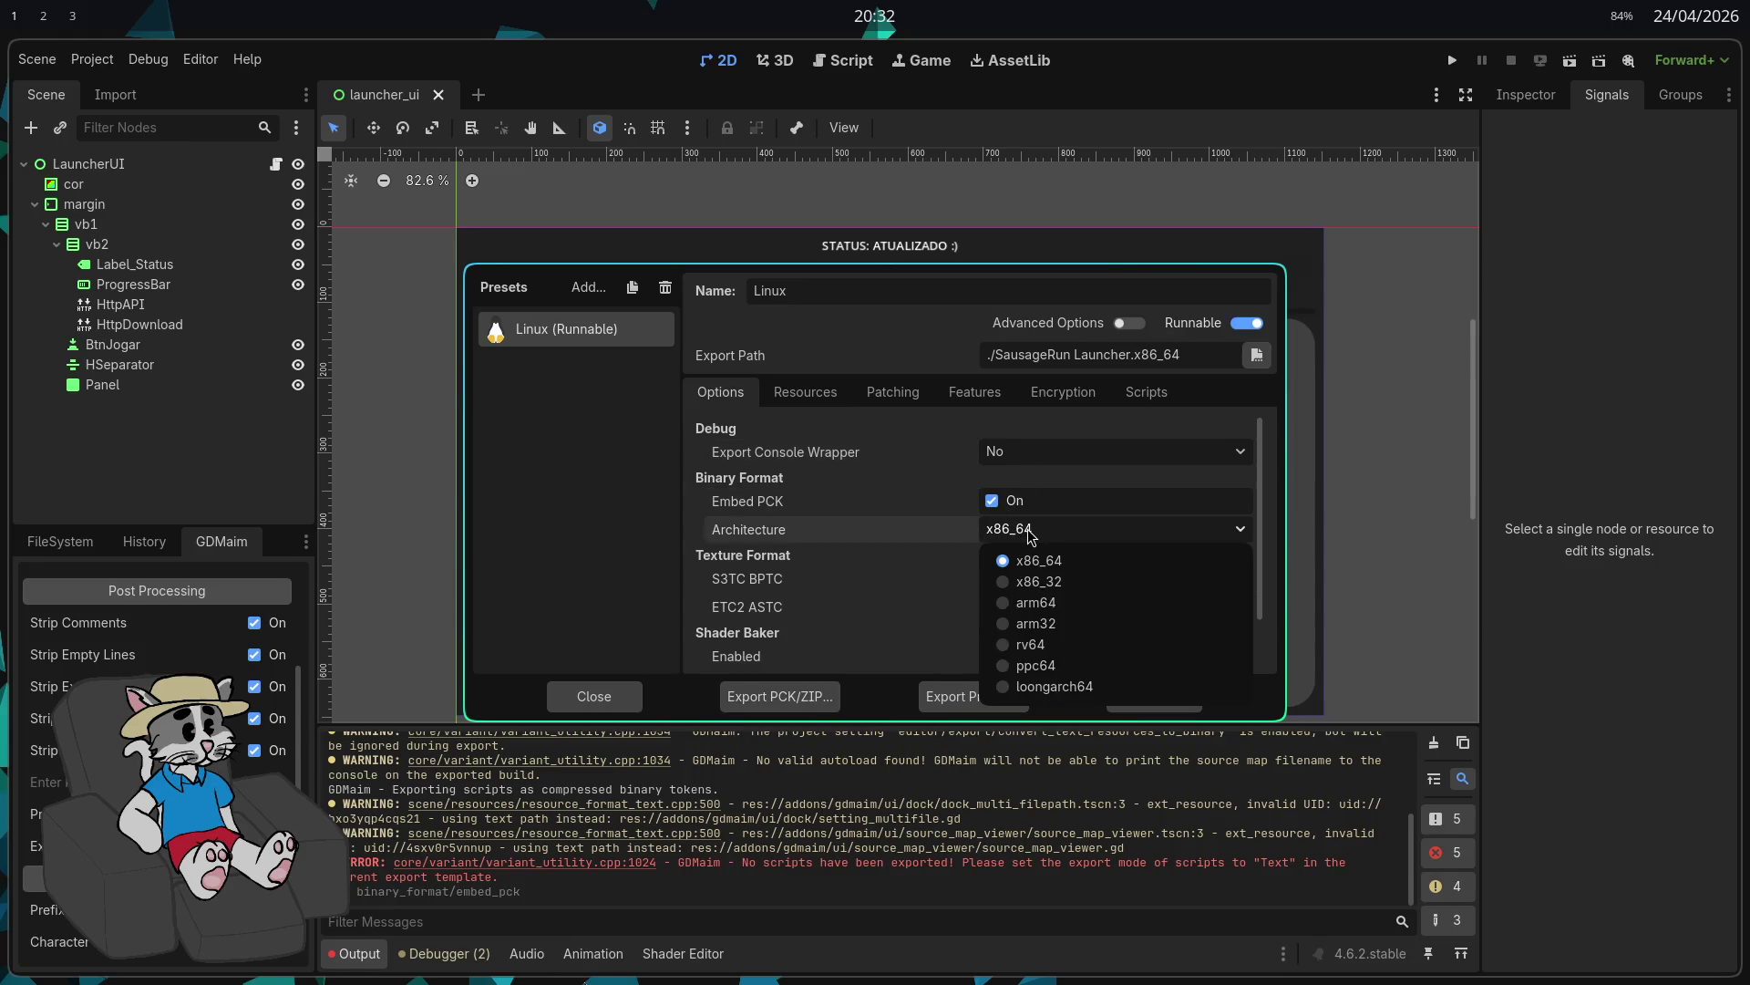
{"action": "left_click", "coordinate": [1028, 533]}
{"action": "scroll", "coordinate": [959, 576], "scroll_direction": "down", "scroll_amount": 2}
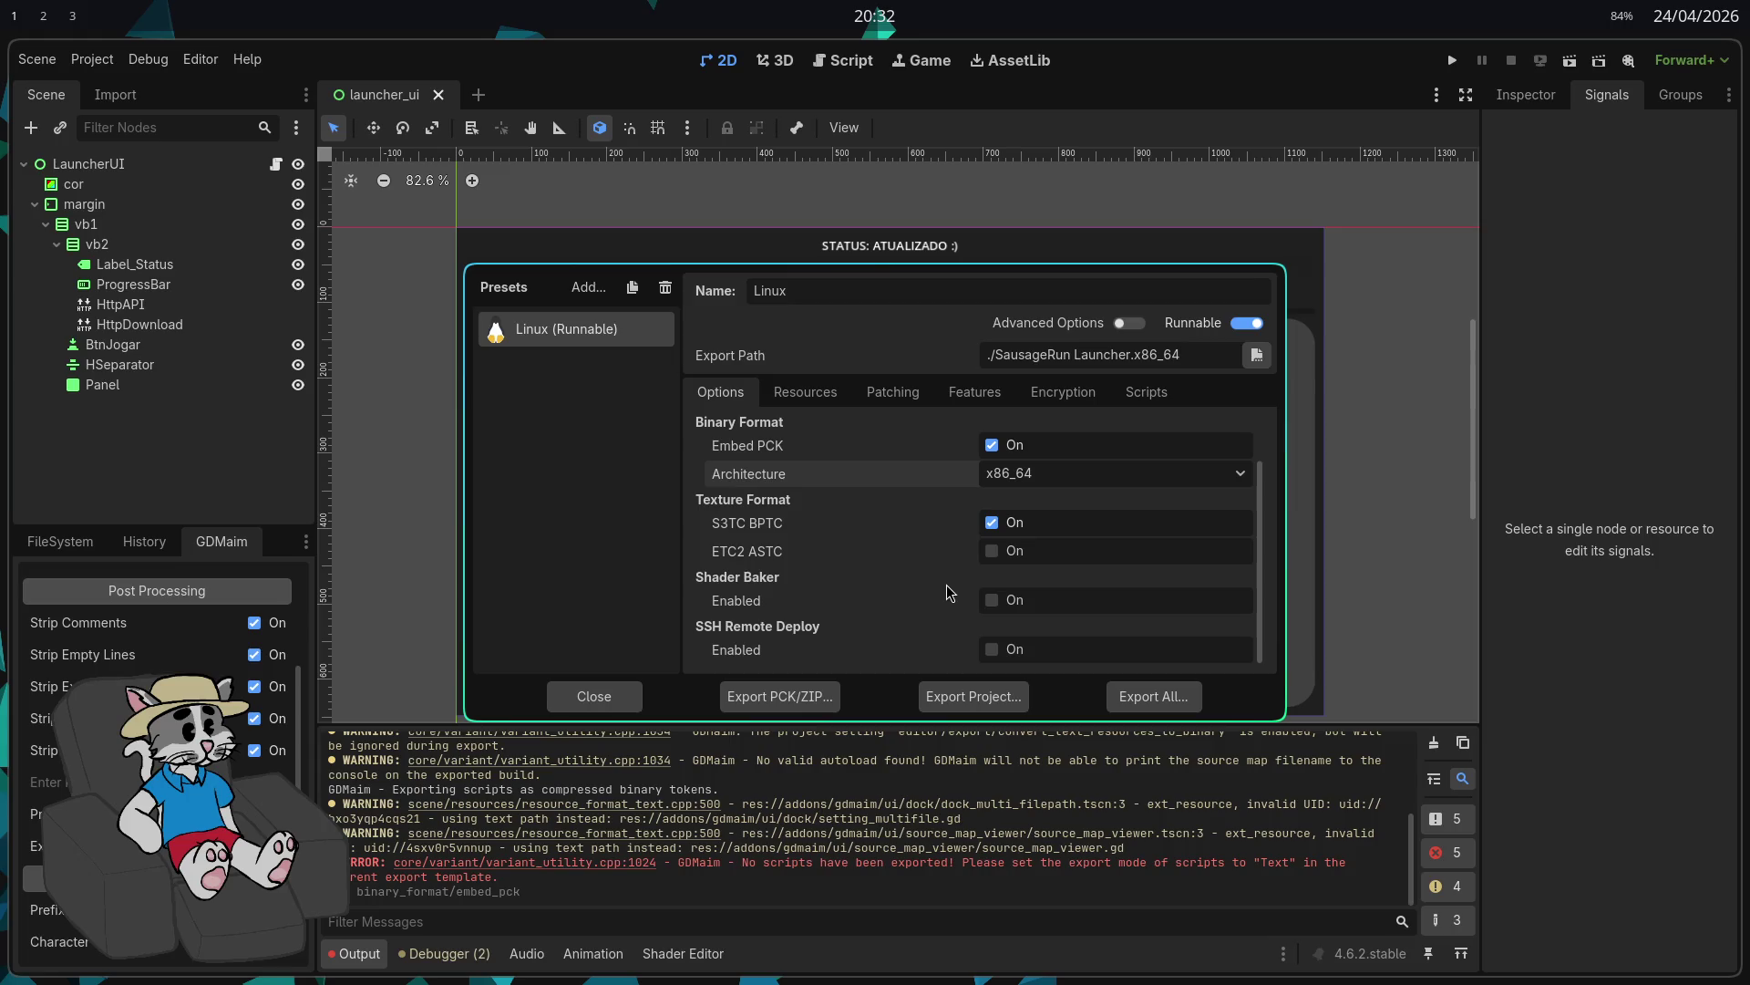
{"action": "left_click", "coordinate": [994, 704]}
{"action": "key", "text": "alt+Tab"}
{"action": "right_click", "coordinate": [658, 407]}
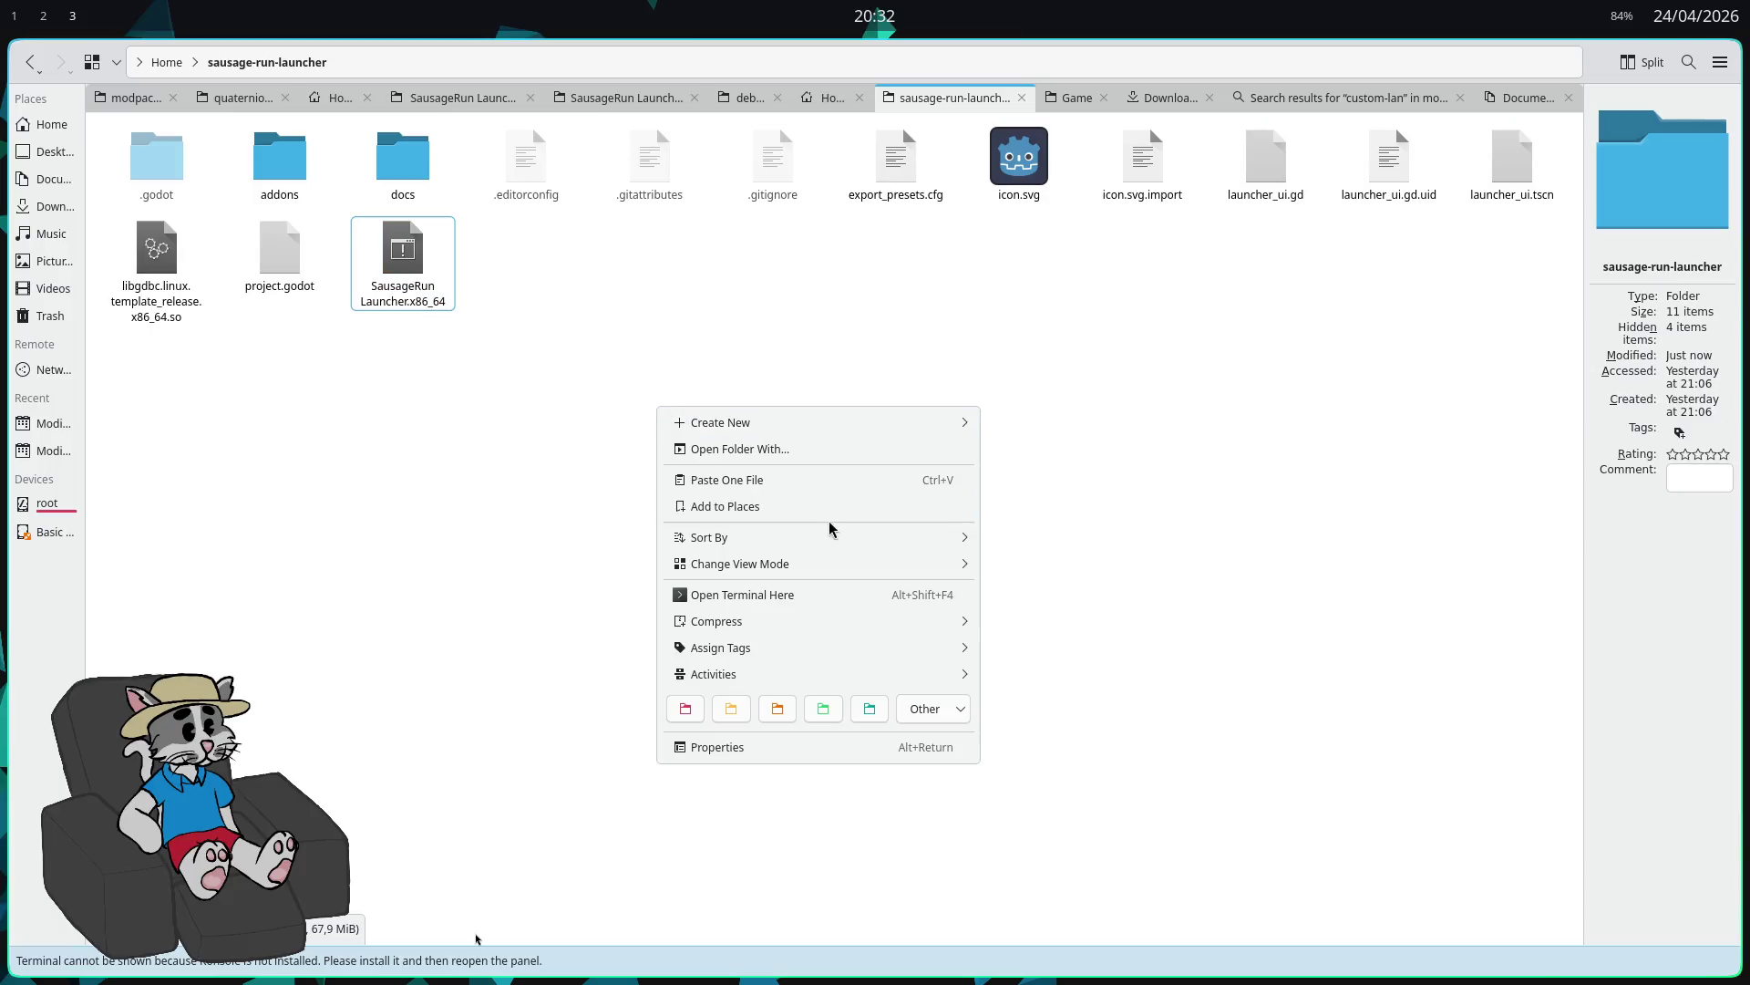
Step: Create a fasfaf folder, move SausageRun Launcher.x86_64 into it, and test-run it
{"action": "mouse_move", "coordinate": [846, 429]}
{"action": "left_click", "coordinate": [1020, 427]}
{"action": "type", "text": "fasfaf"}
{"action": "left_click", "coordinate": [1021, 564]}
{"action": "left_click", "coordinate": [526, 259]}
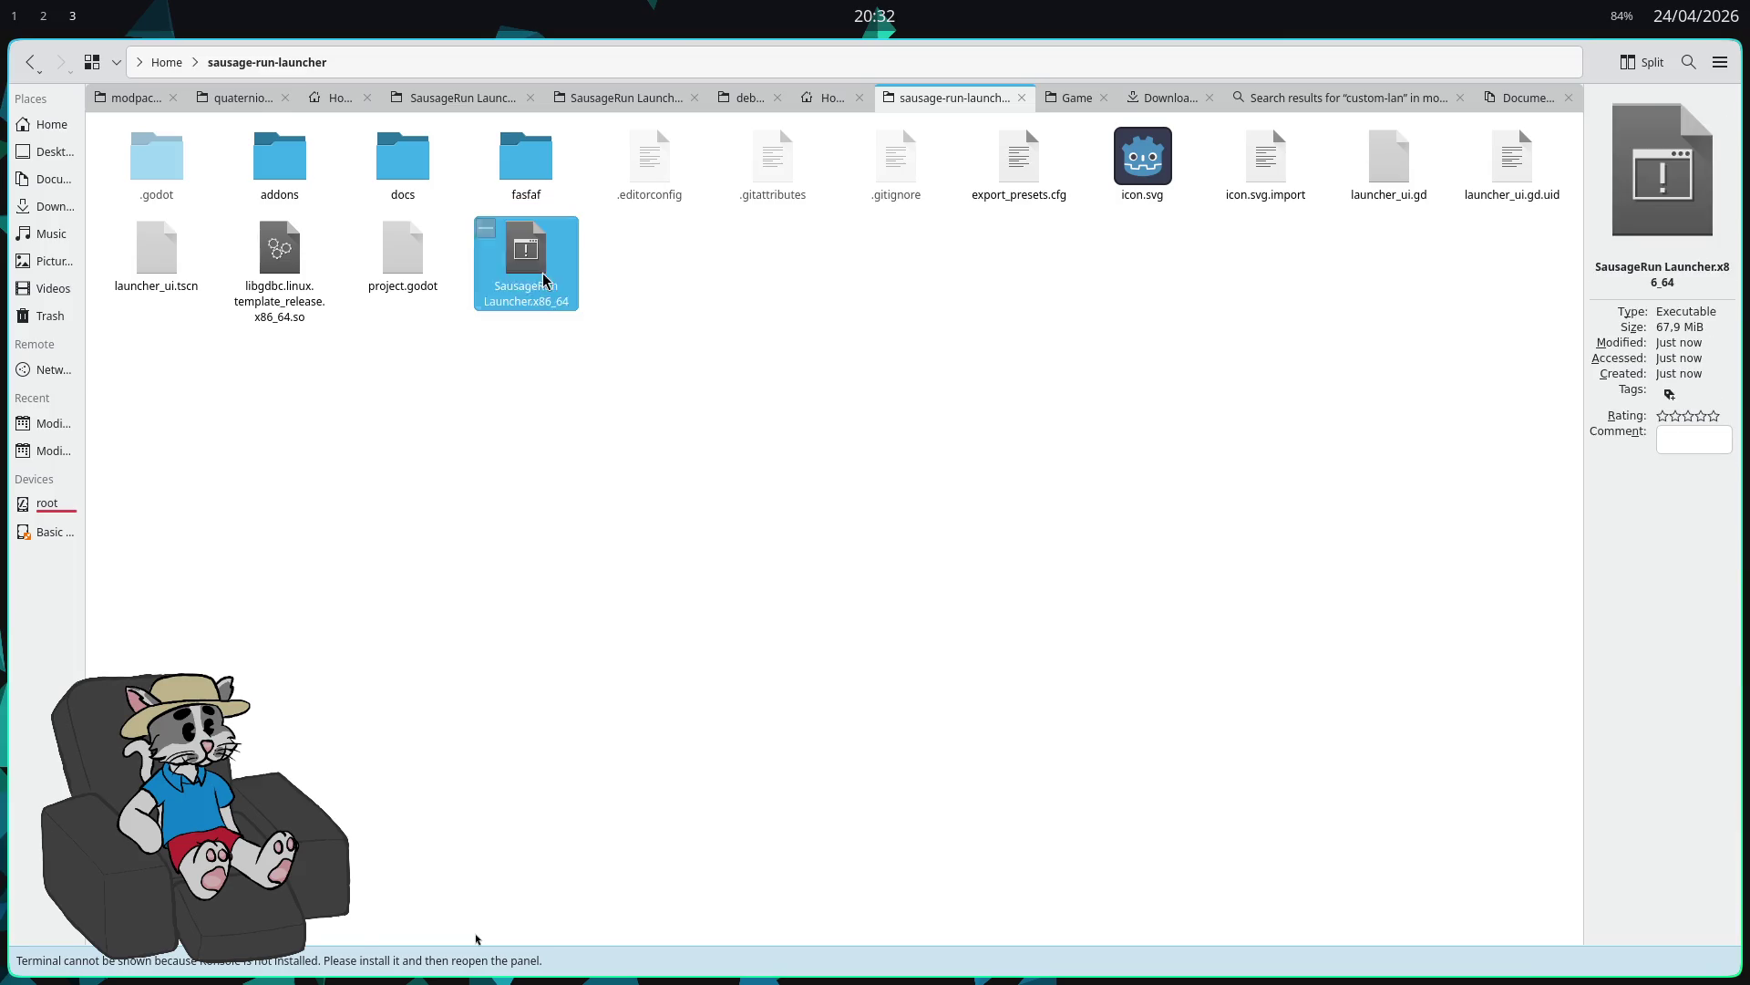
{"action": "mouse_move", "coordinate": [529, 180]}
{"action": "left_mouse_down"}
{"action": "mouse_move", "coordinate": [577, 220]}
{"action": "mouse_move", "coordinate": [480, 287]}
{"action": "left_mouse_up"}
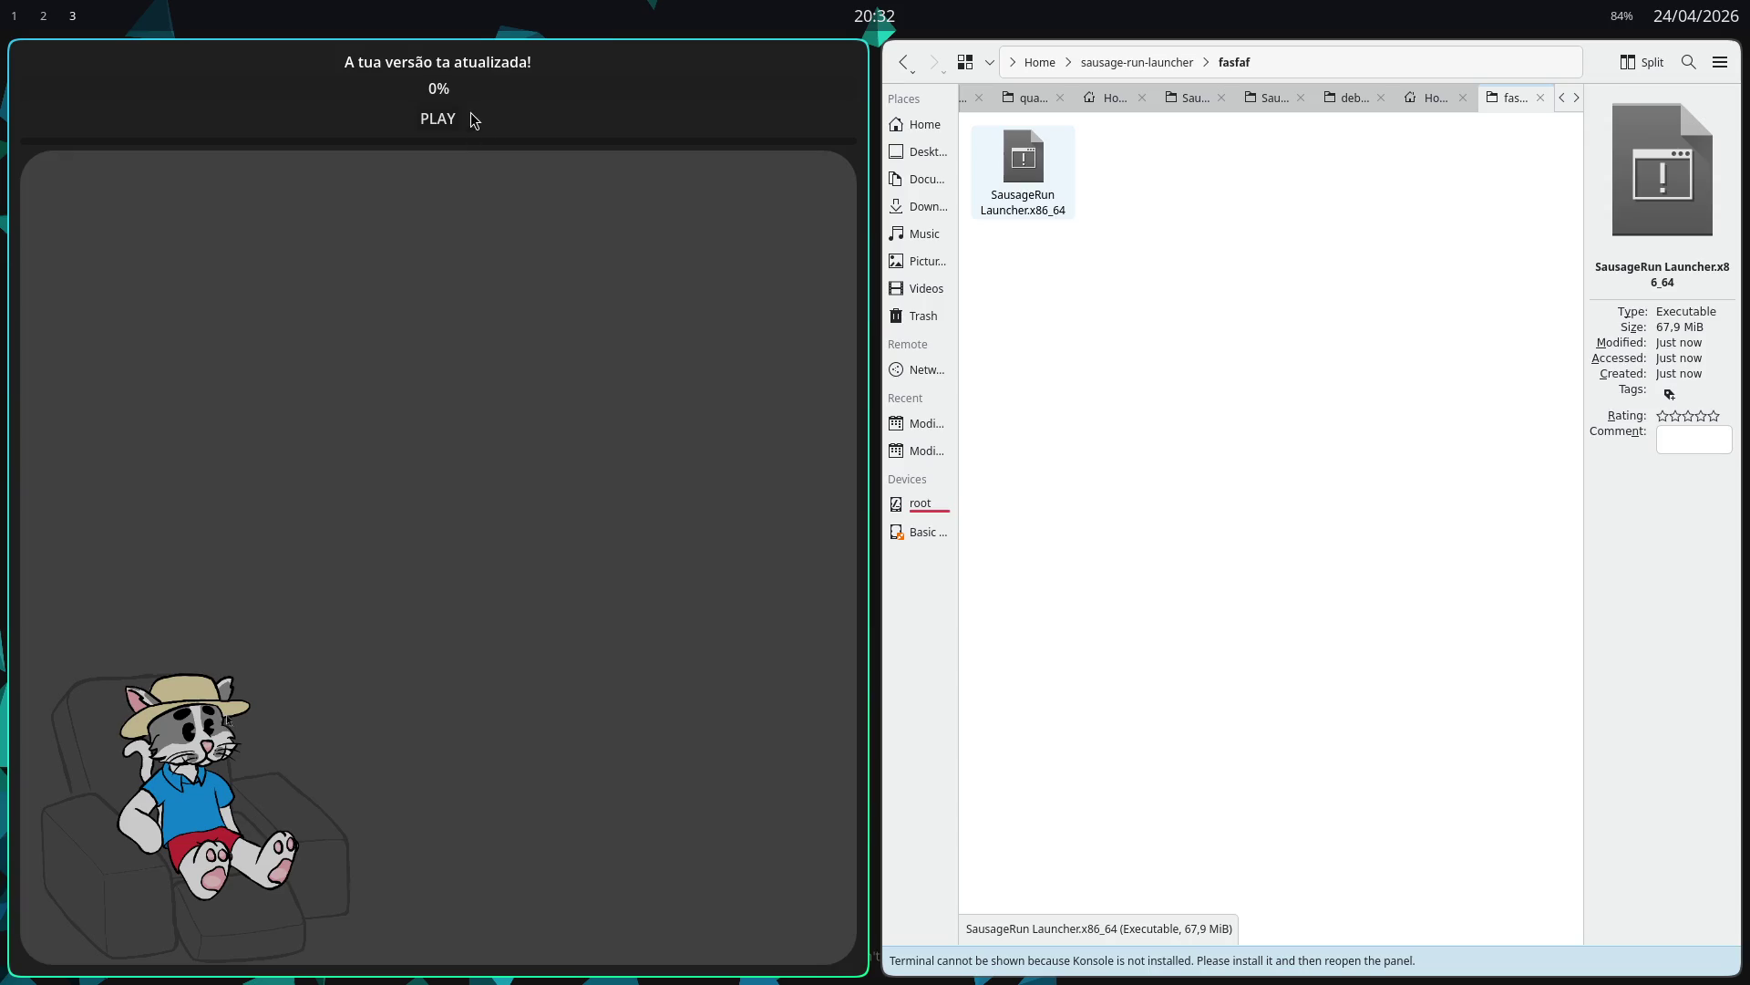
{"action": "left_click", "coordinate": [435, 120]}
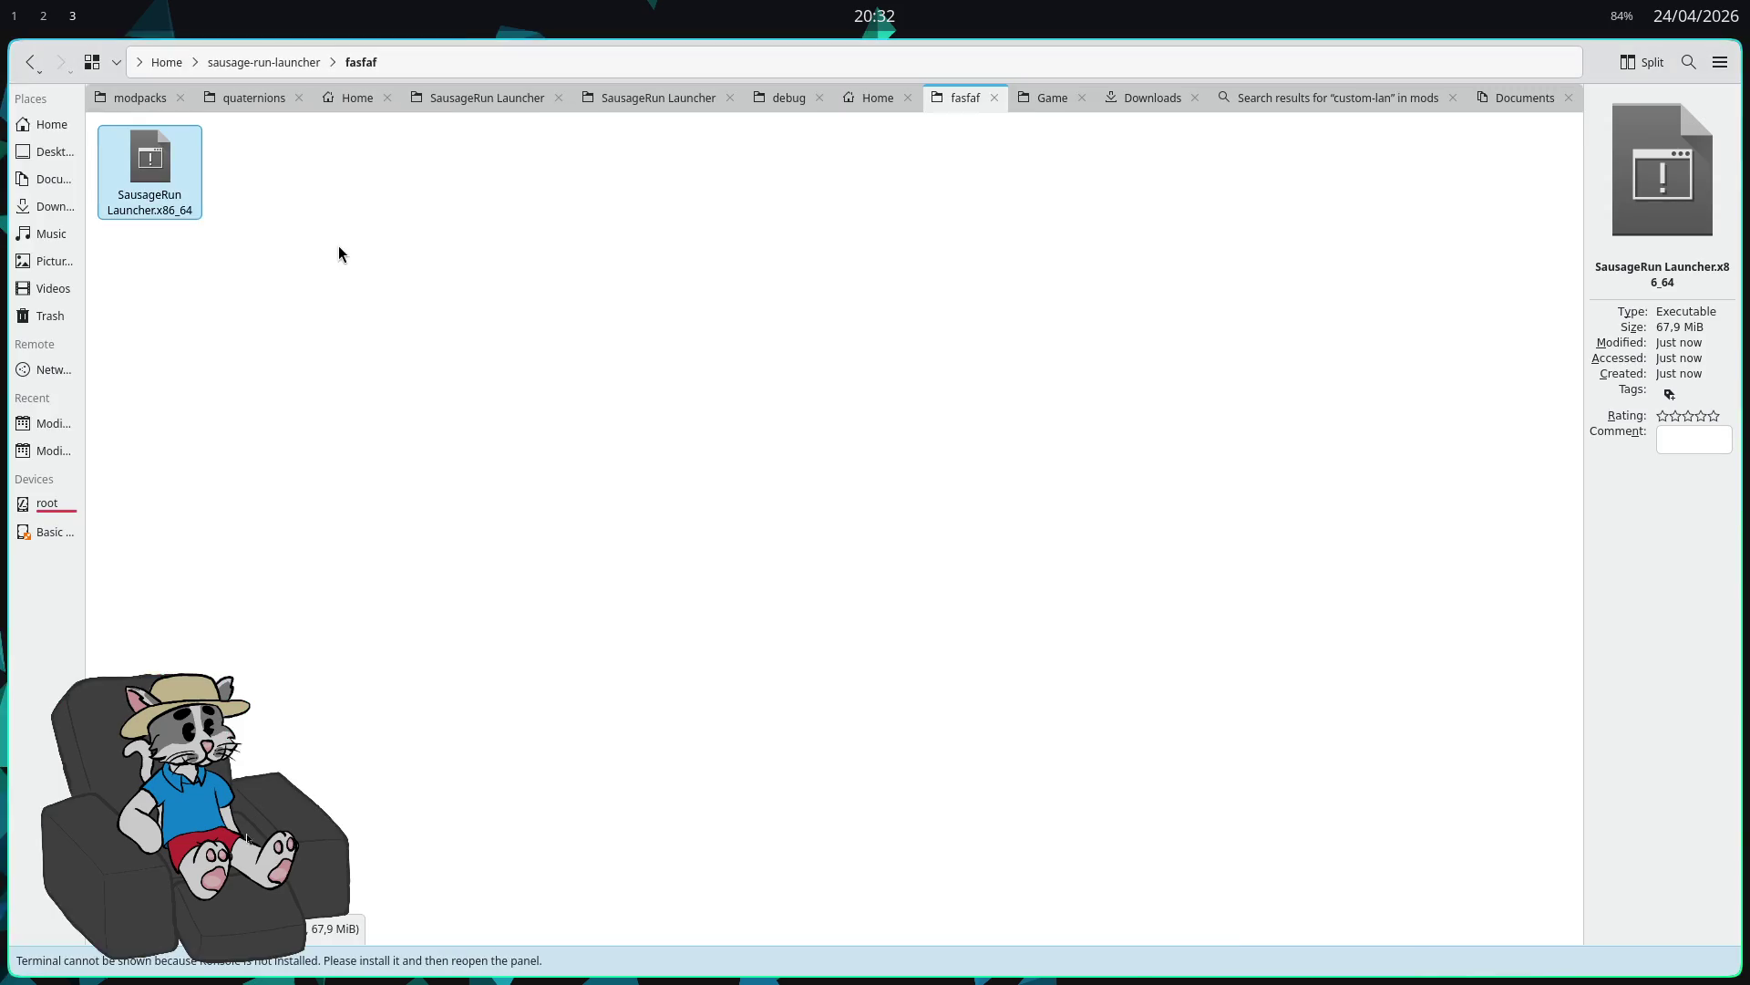
{"action": "left_click", "coordinate": [332, 248]}
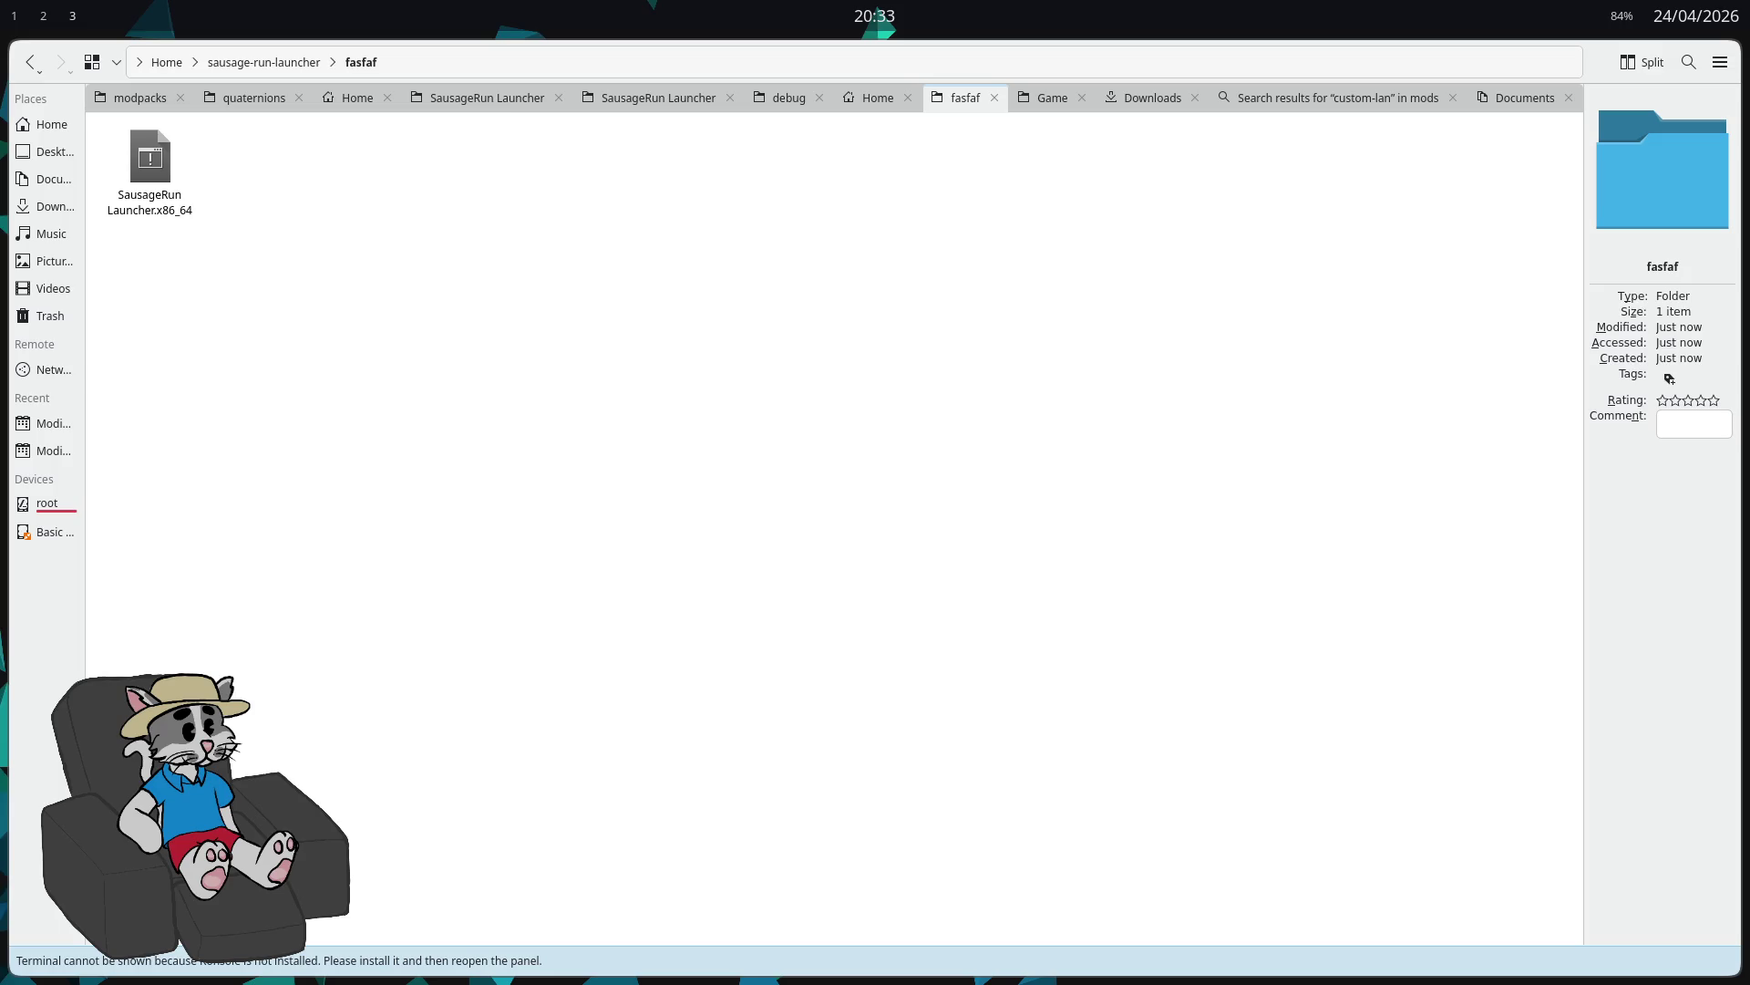
Step: Focus the Dolphin file manager window
{"action": "left_click", "coordinate": [1112, 507]}
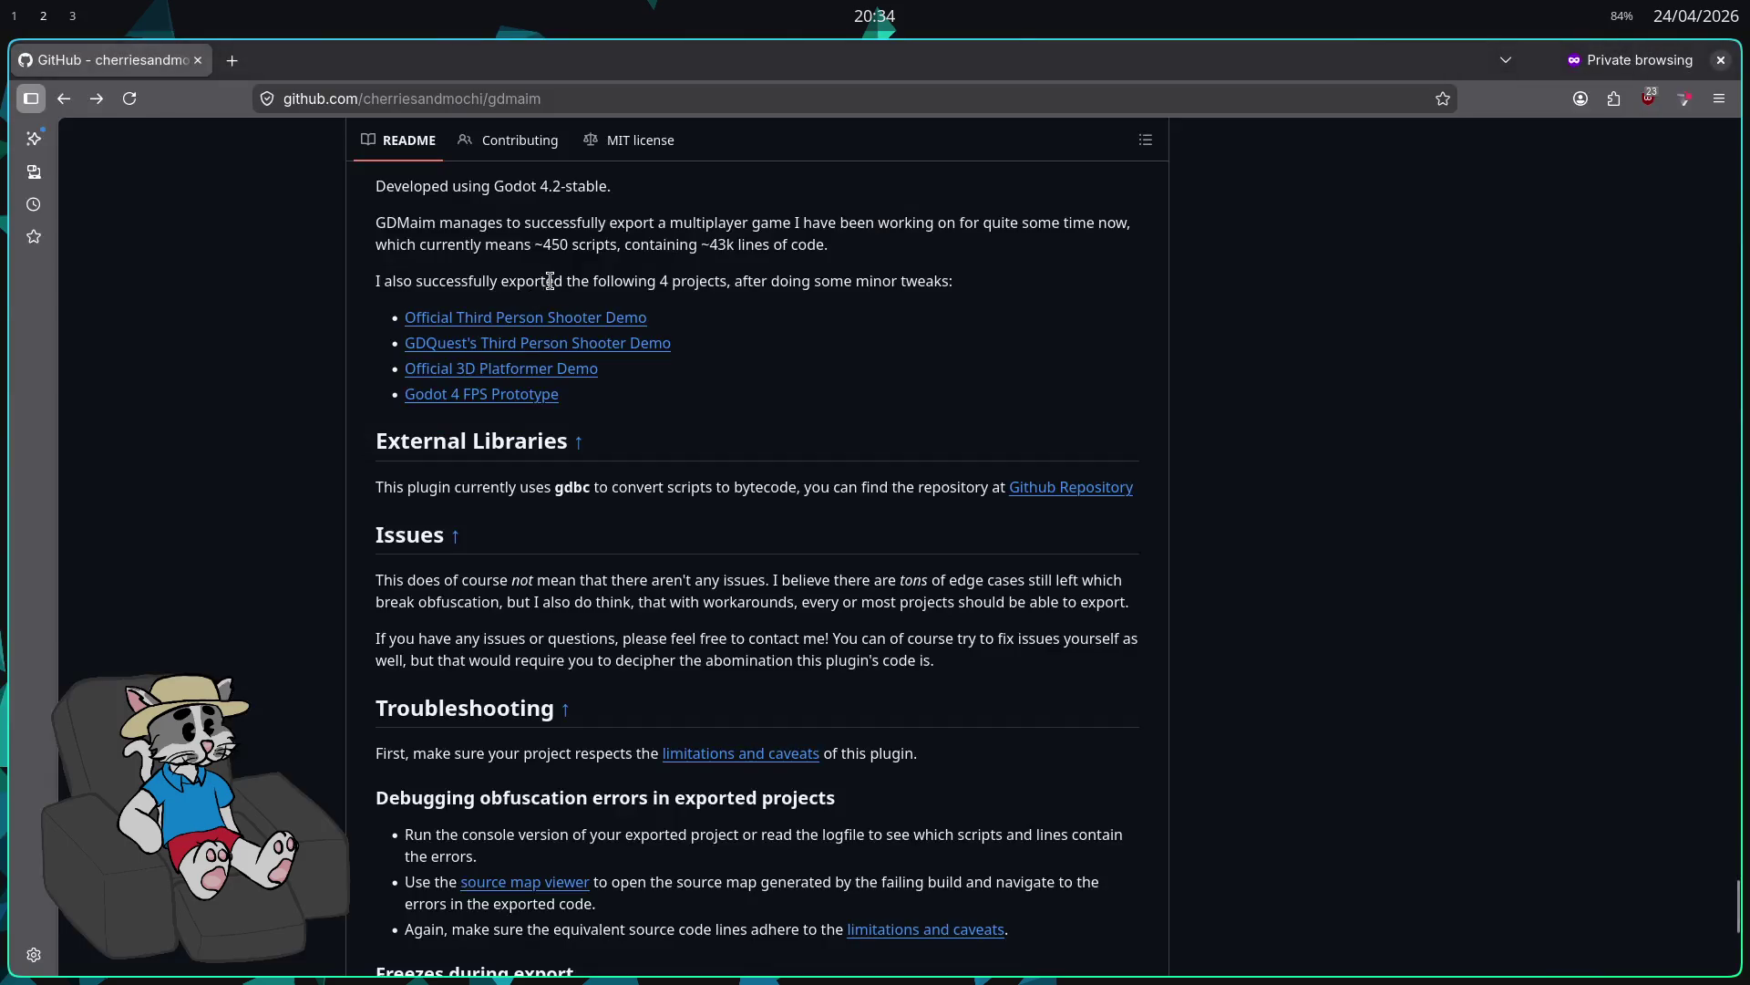
Step: Add a Windows Desktop preset in Project > Export
{"action": "key", "text": "alt+Tab"}
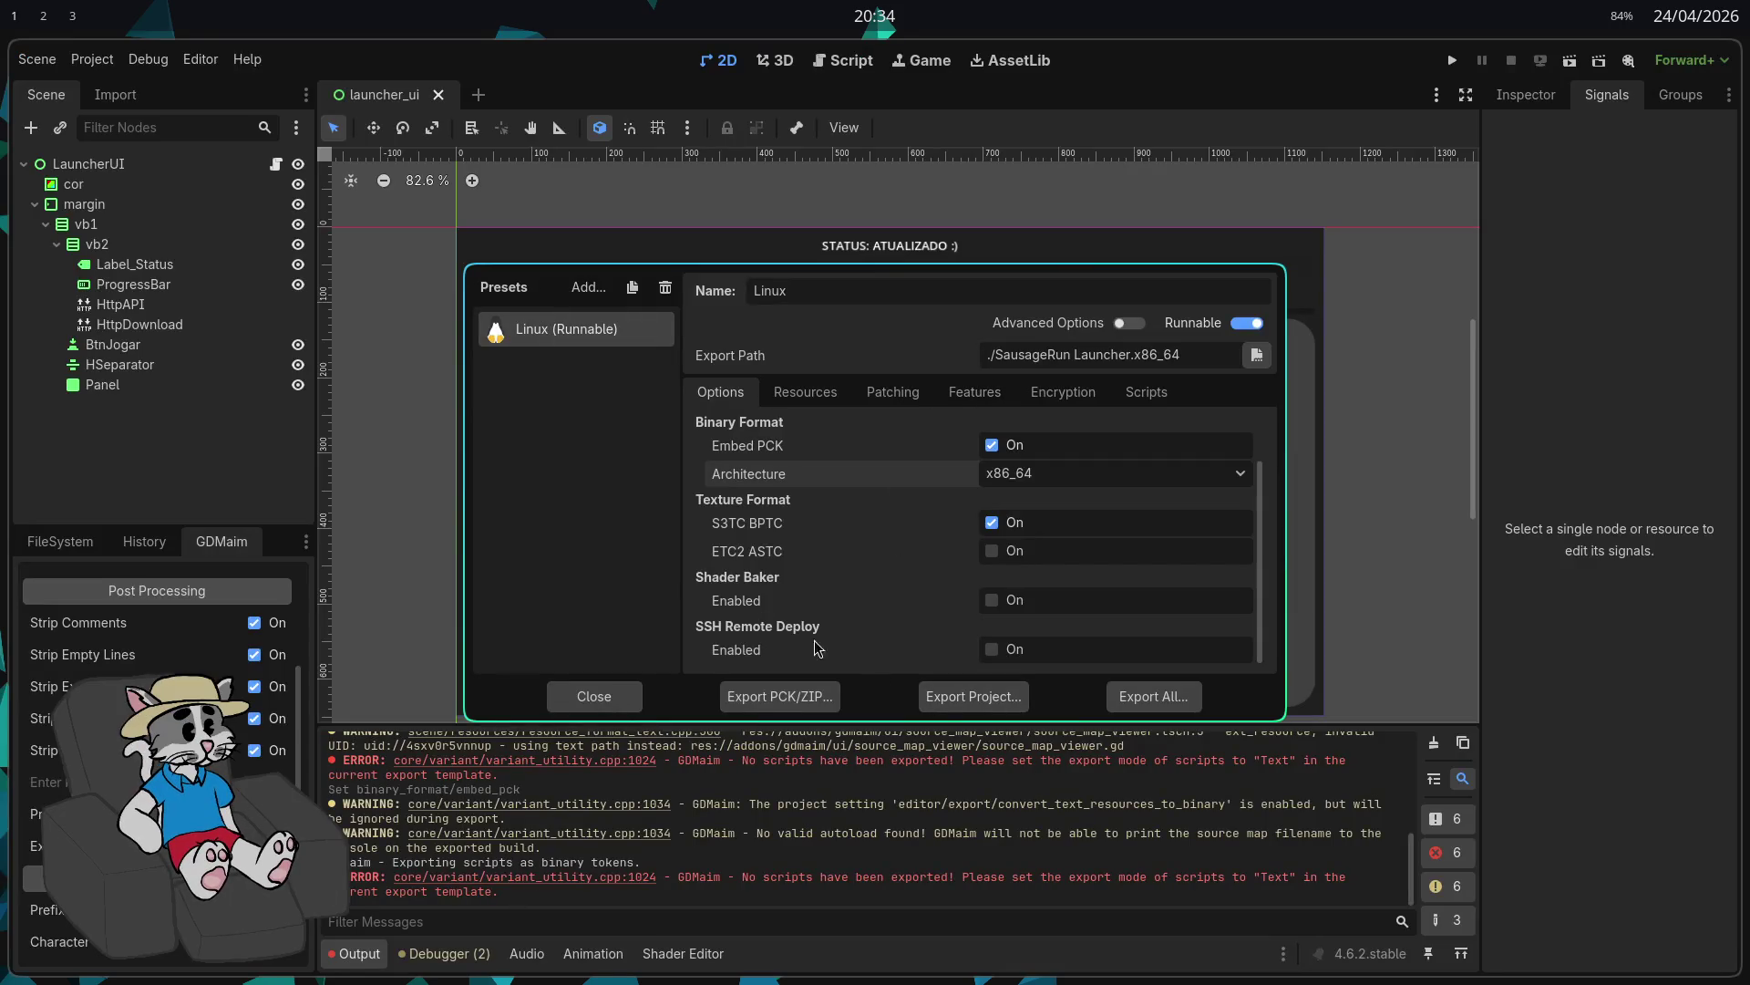
{"action": "key", "text": "Escape"}
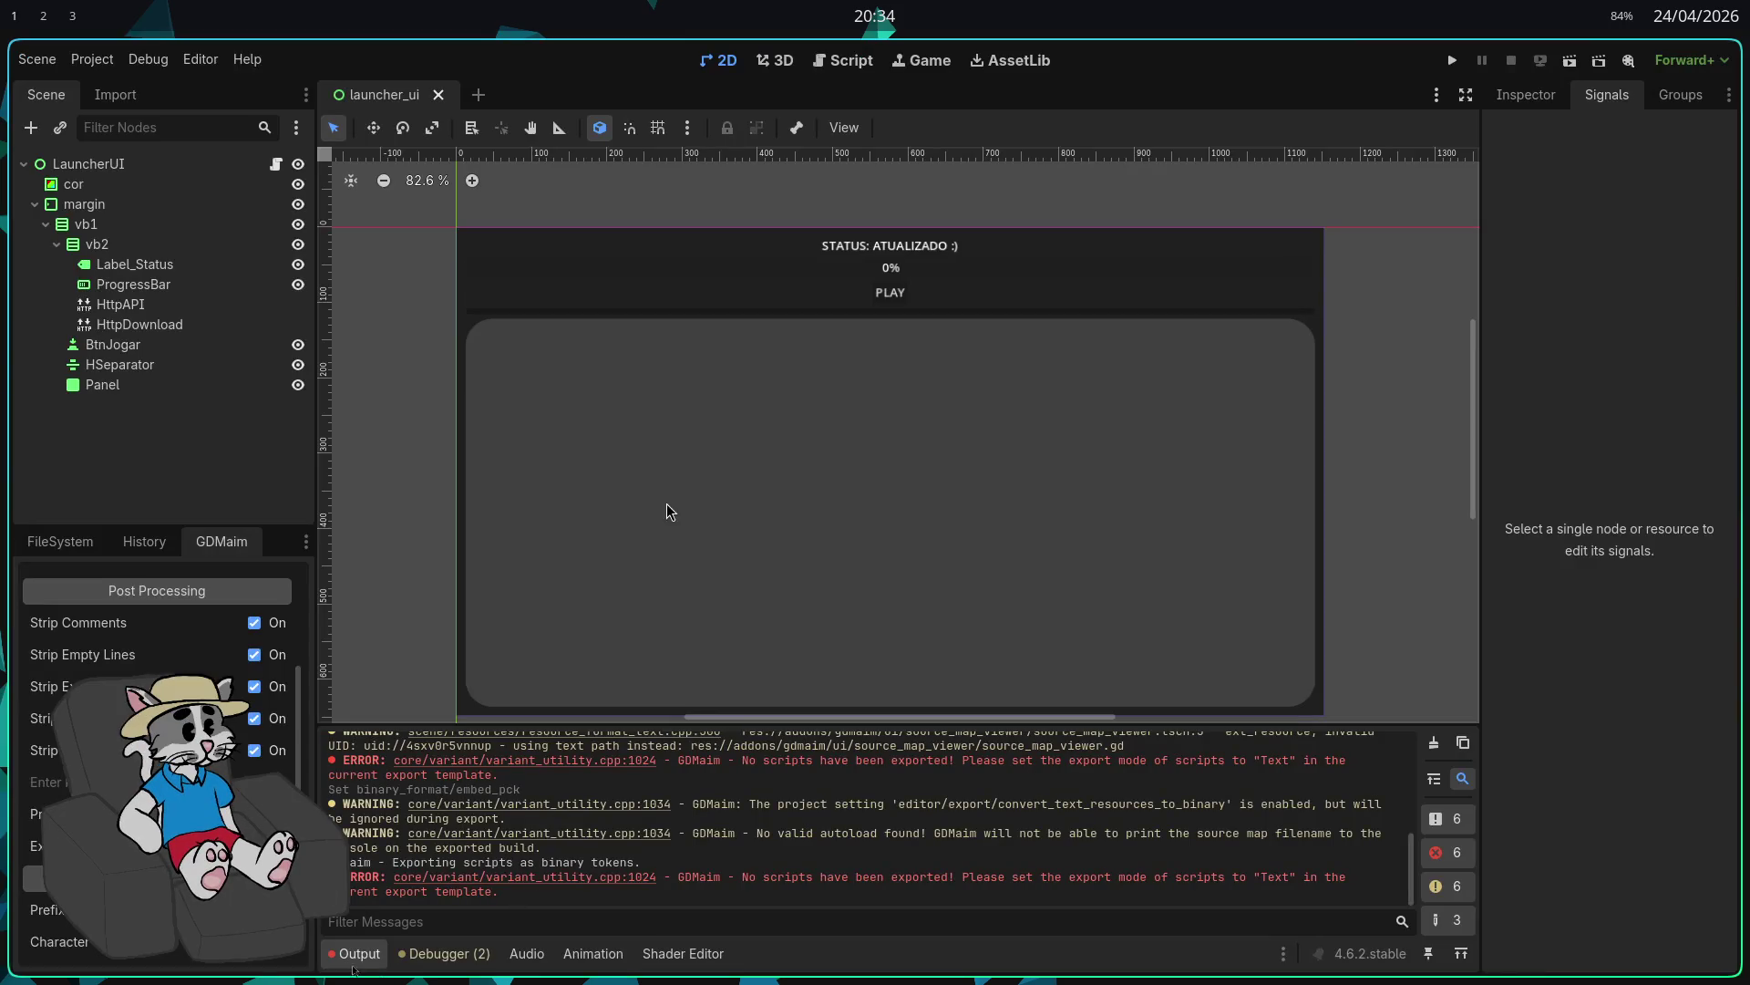
{"action": "left_click", "coordinate": [92, 58]}
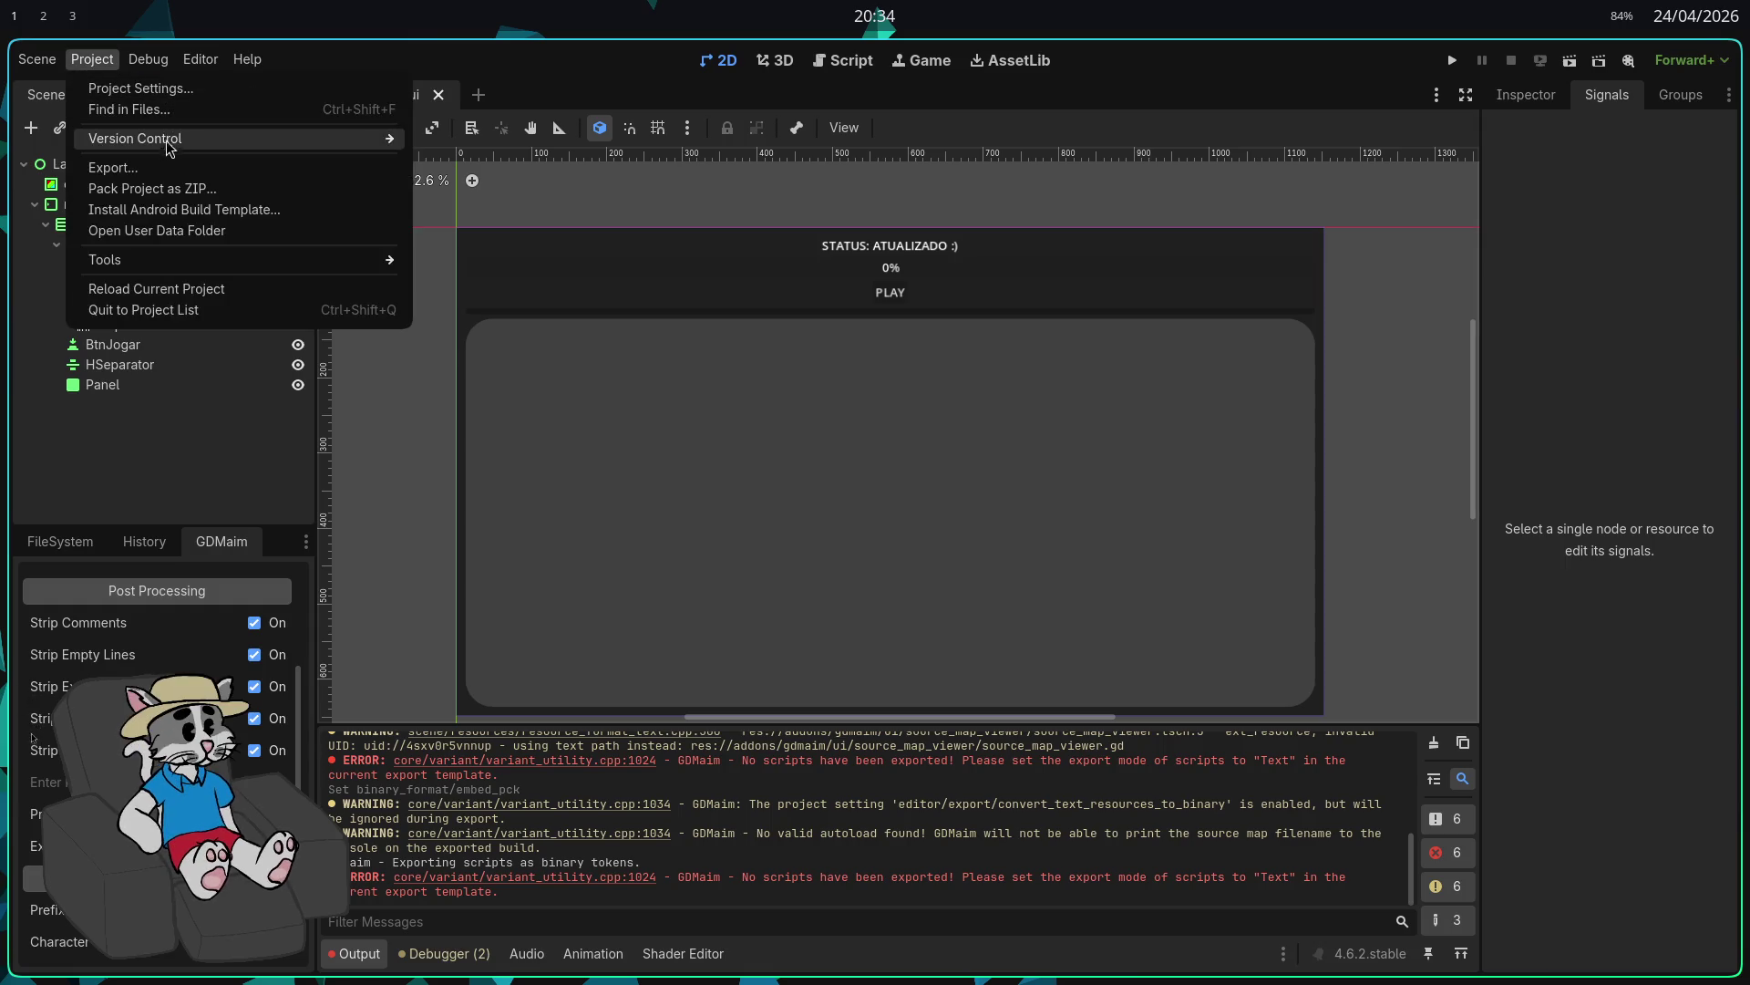
{"action": "left_click", "coordinate": [167, 169]}
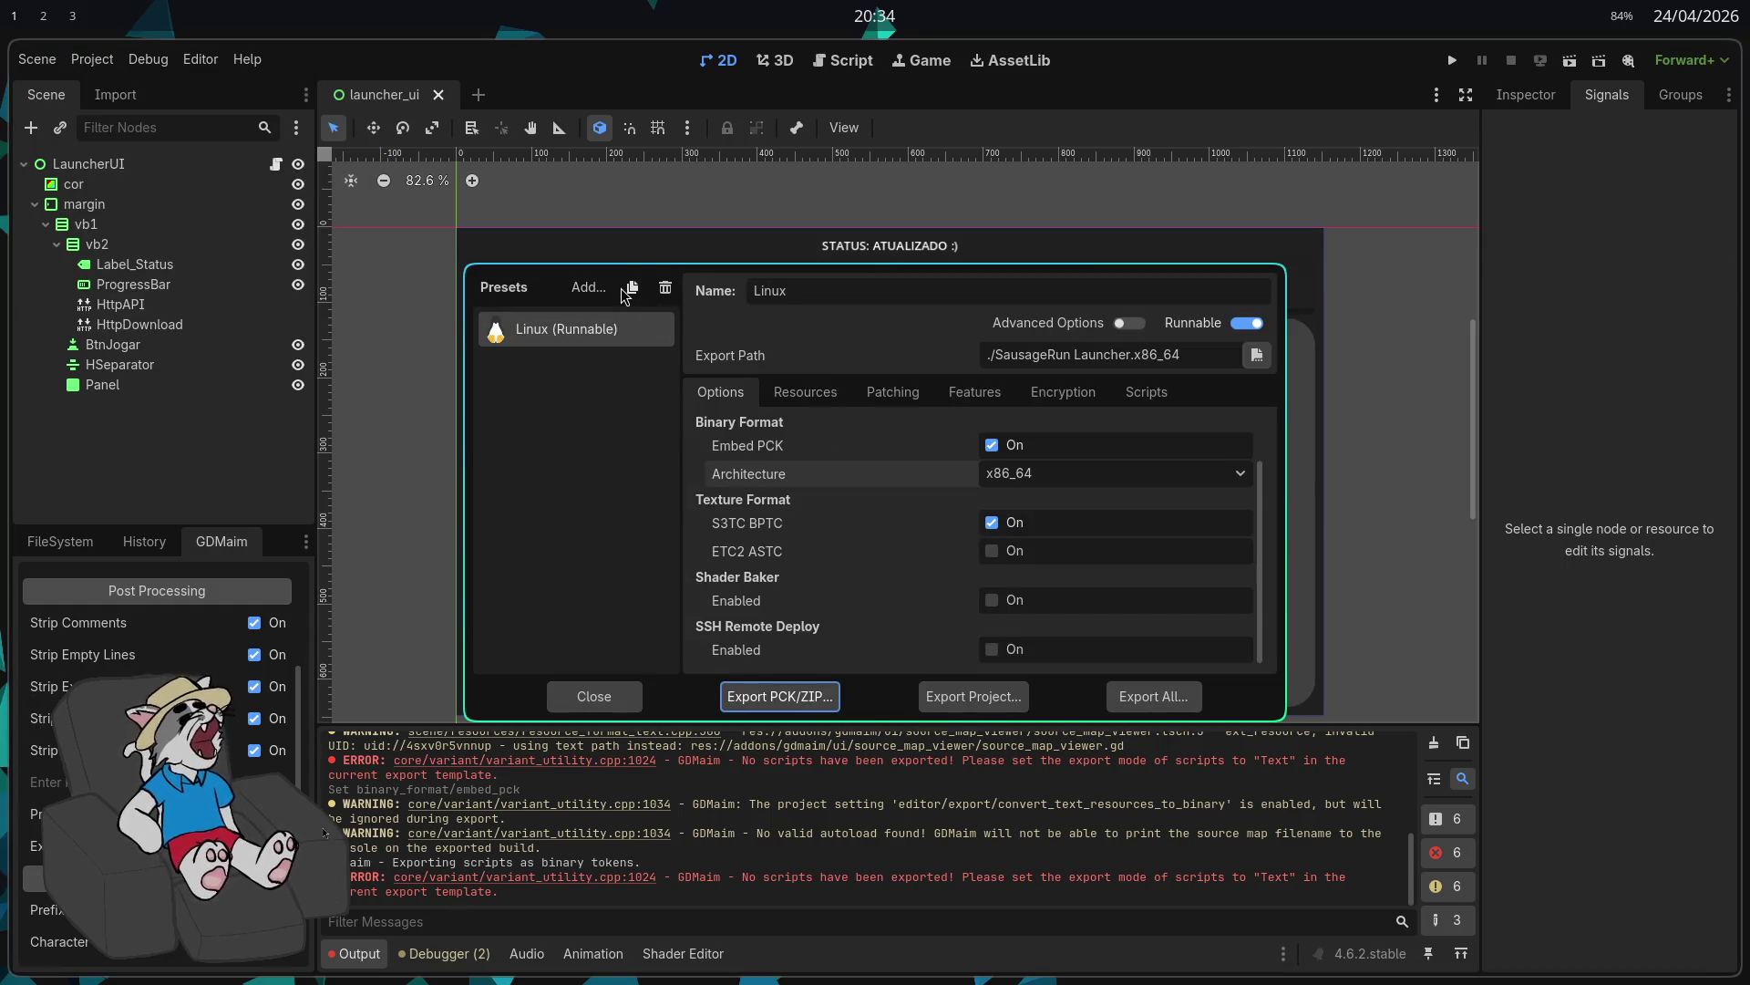
{"action": "left_click", "coordinate": [583, 294]}
{"action": "left_click", "coordinate": [656, 541]}
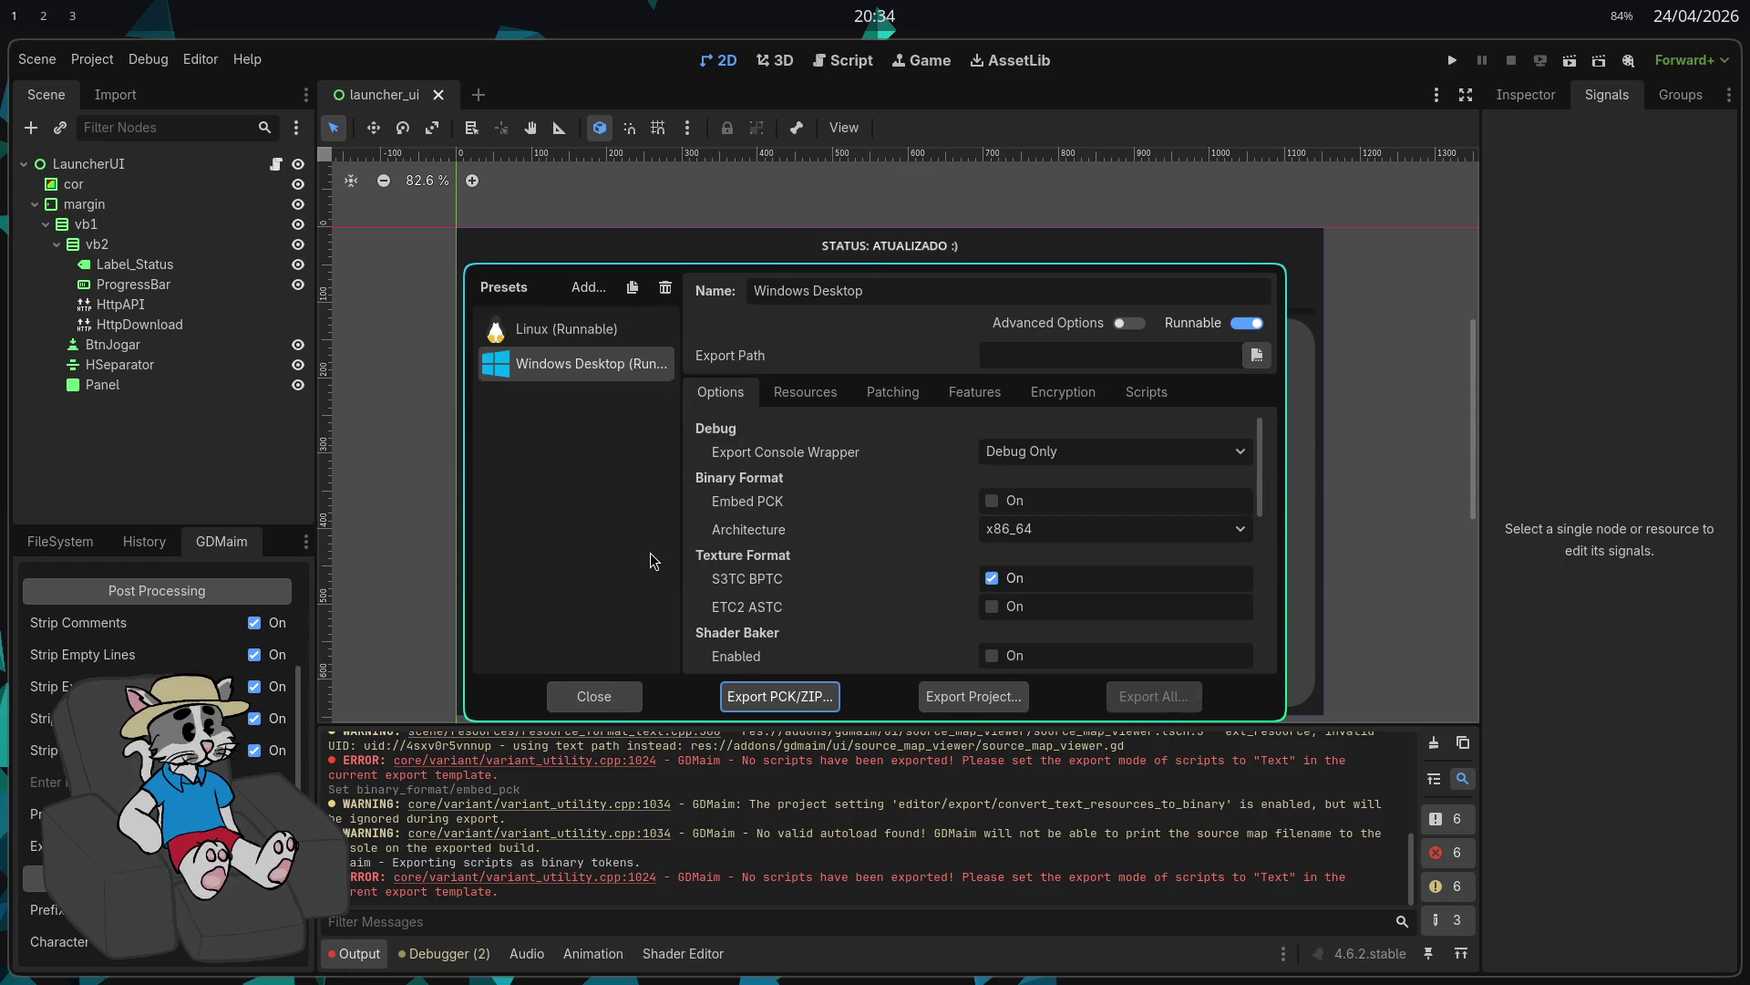
{"action": "key", "text": "Up"}
{"action": "key", "text": "Down"}
Step: Enable Embed PCK, change the console wrapper, and export as SausageRun Launcher.exe
{"action": "left_click", "coordinate": [993, 502]}
{"action": "left_click", "coordinate": [1035, 453]}
{"action": "left_click", "coordinate": [1024, 484]}
{"action": "scroll", "coordinate": [904, 529], "scroll_direction": "down", "scroll_amount": 4}
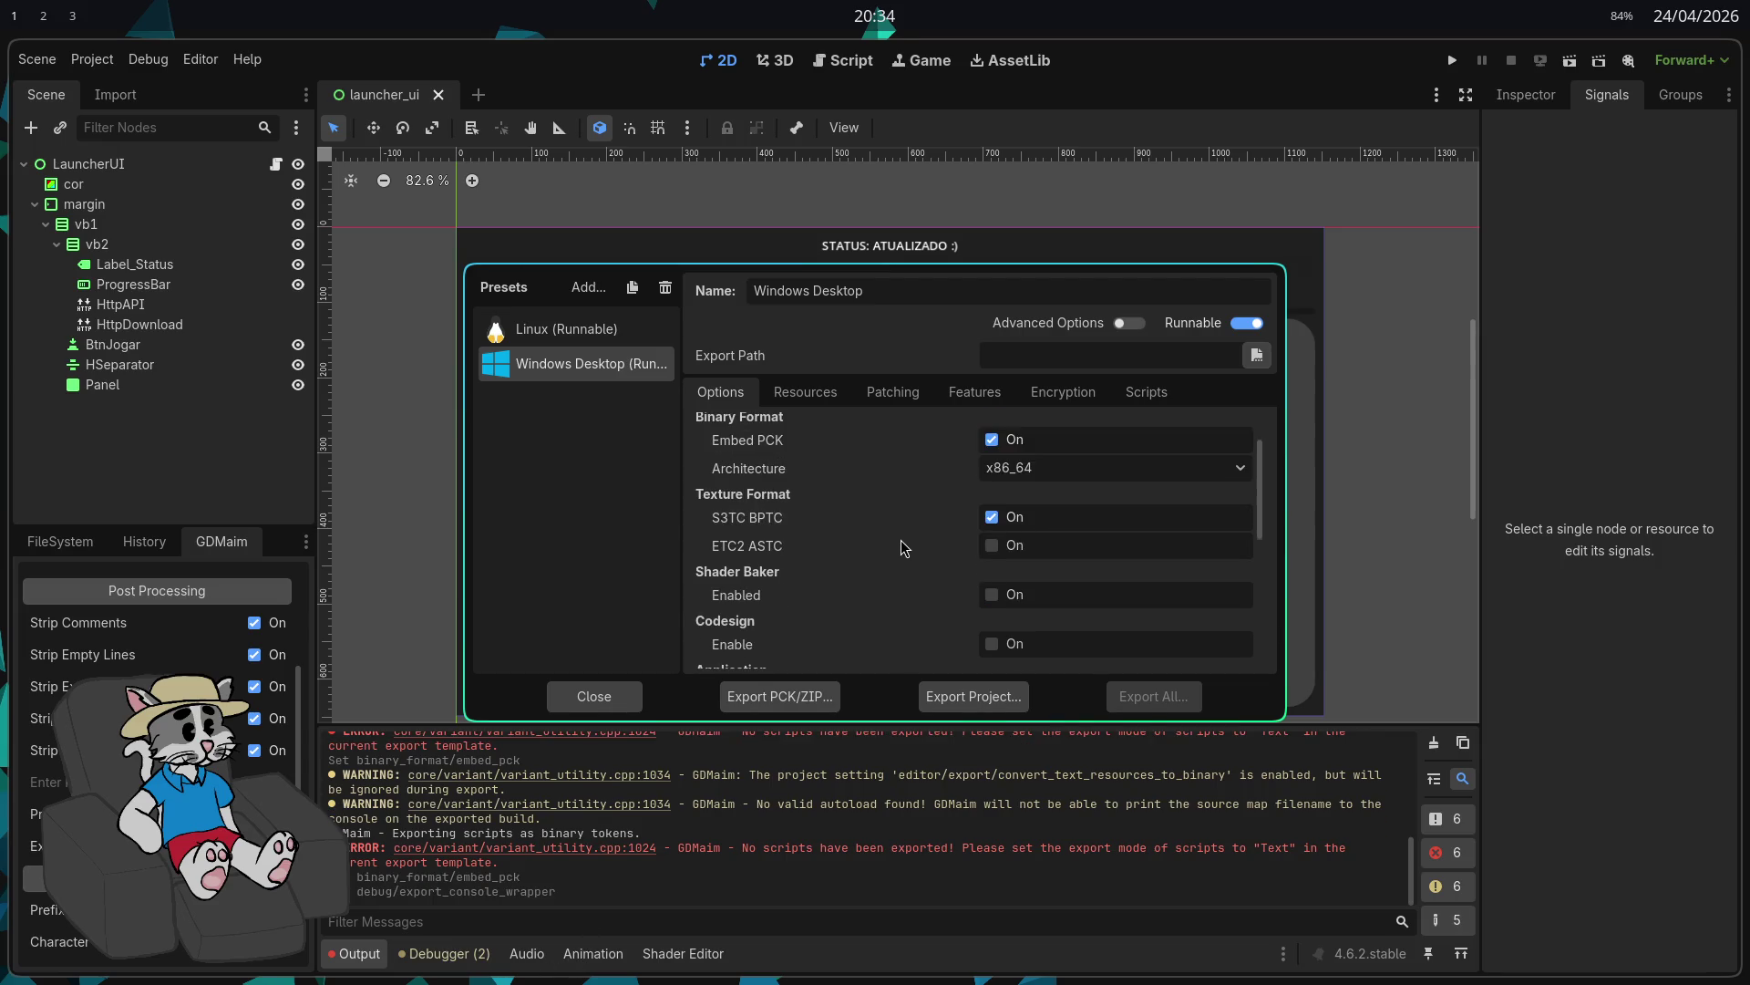
{"action": "scroll", "coordinate": [903, 566], "scroll_direction": "down", "scroll_amount": 2}
{"action": "scroll", "coordinate": [907, 575], "scroll_direction": "down", "scroll_amount": 6}
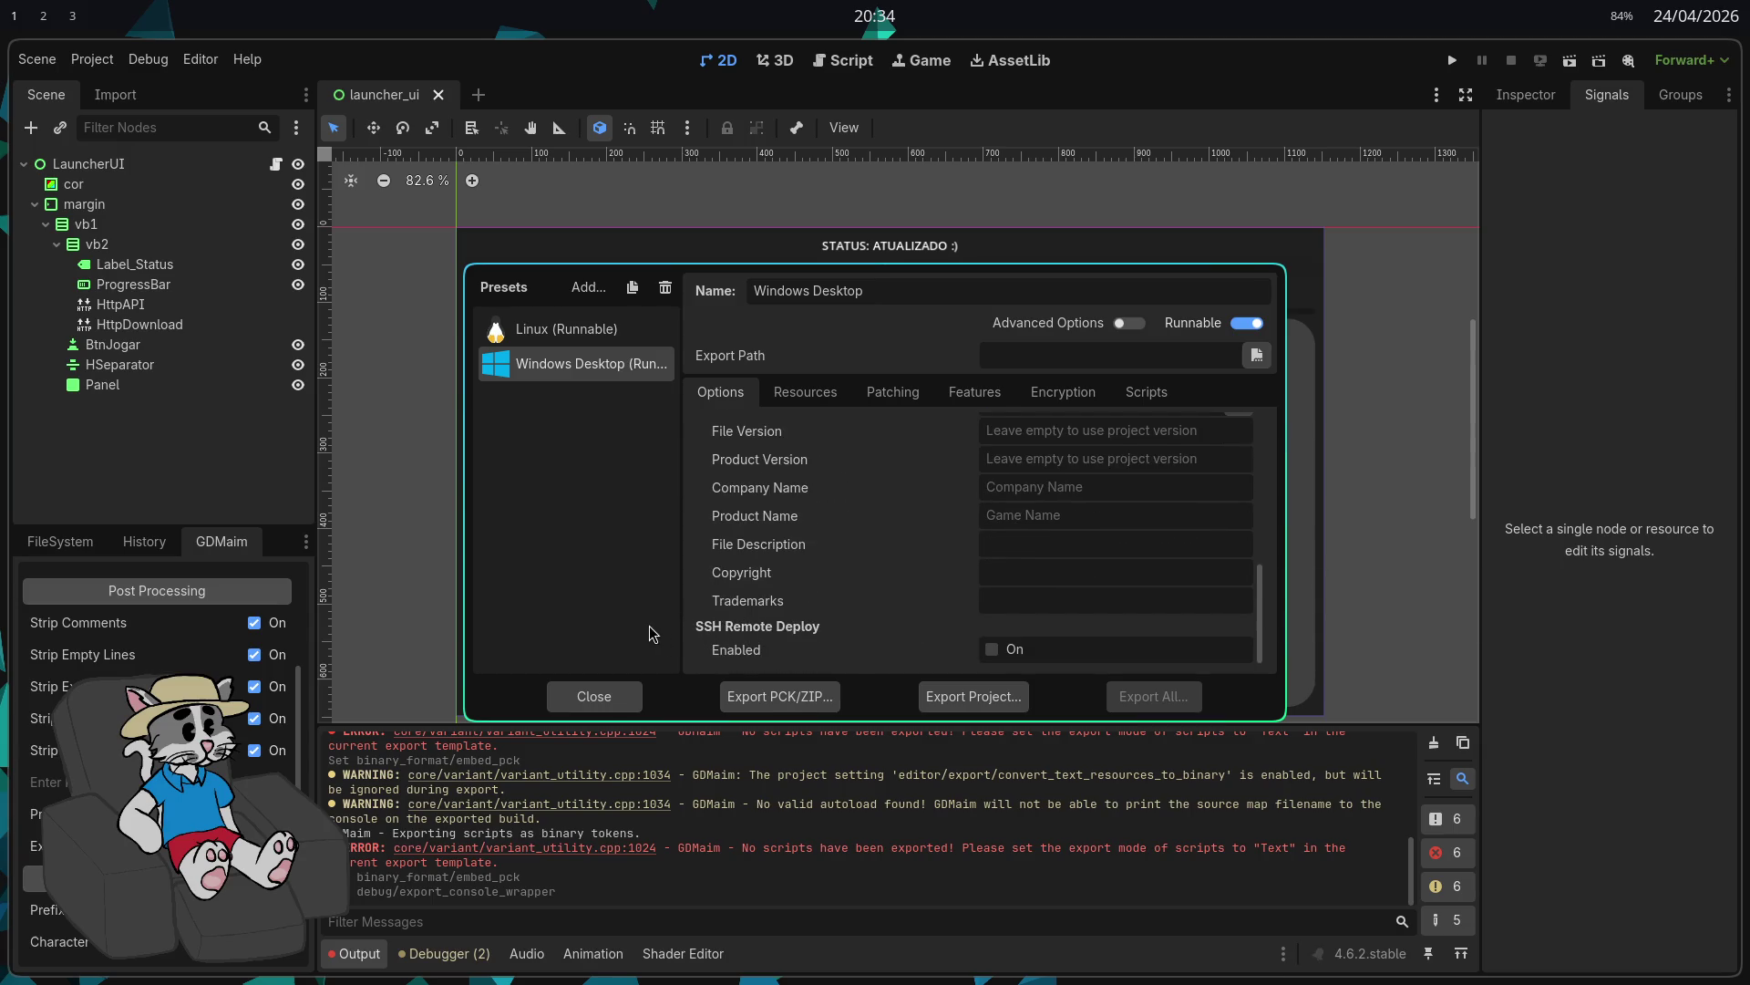
{"action": "scroll", "coordinate": [751, 589], "scroll_direction": "up", "scroll_amount": 10}
{"action": "scroll", "coordinate": [751, 589], "scroll_direction": "up", "scroll_amount": 1}
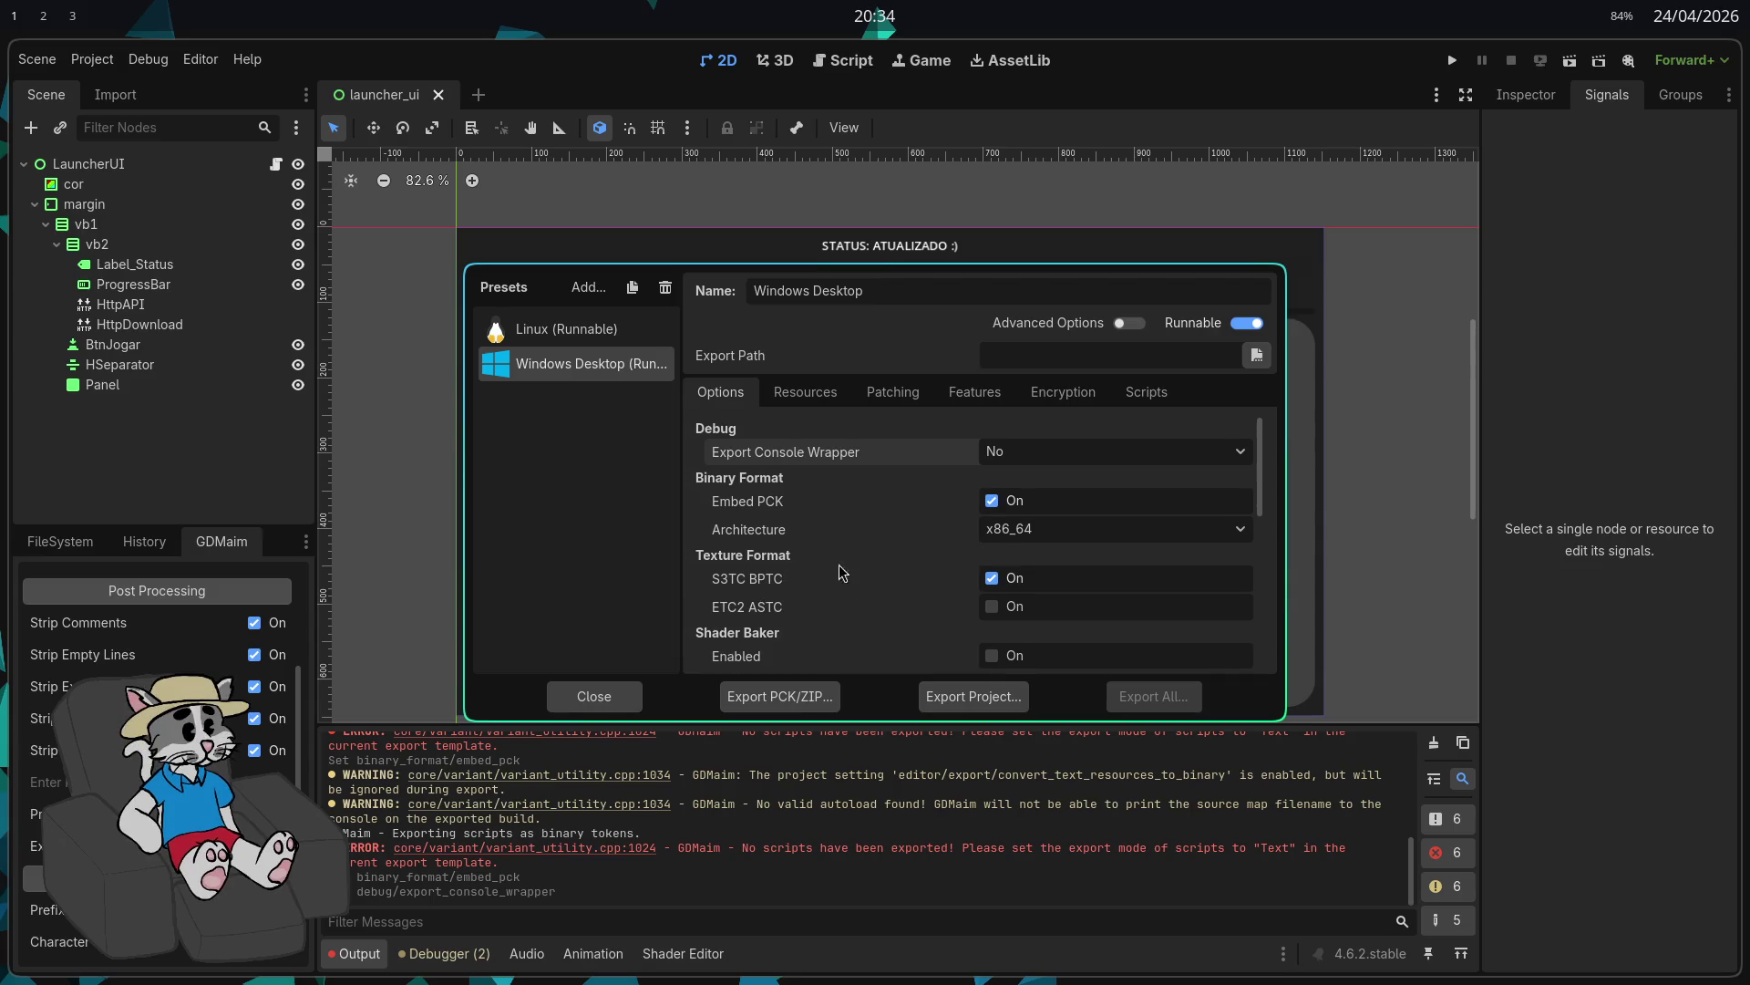
{"action": "left_click", "coordinate": [1130, 325]}
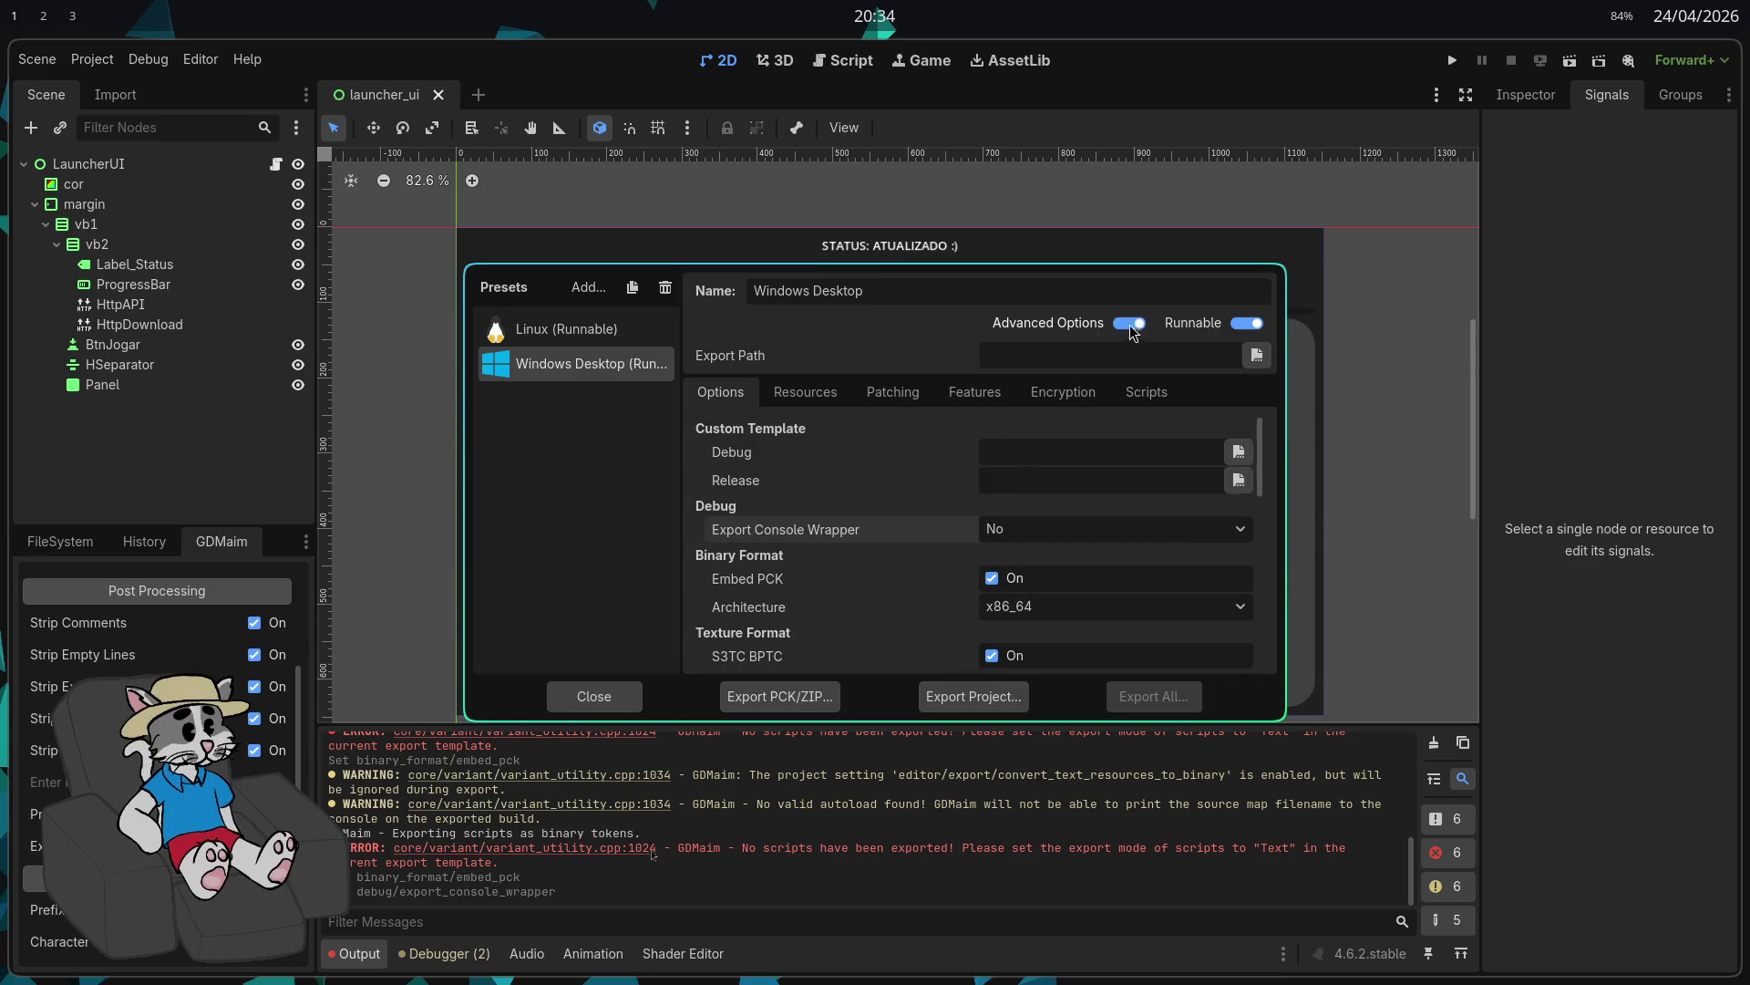
{"action": "scroll", "coordinate": [967, 593], "scroll_direction": "down", "scroll_amount": 5}
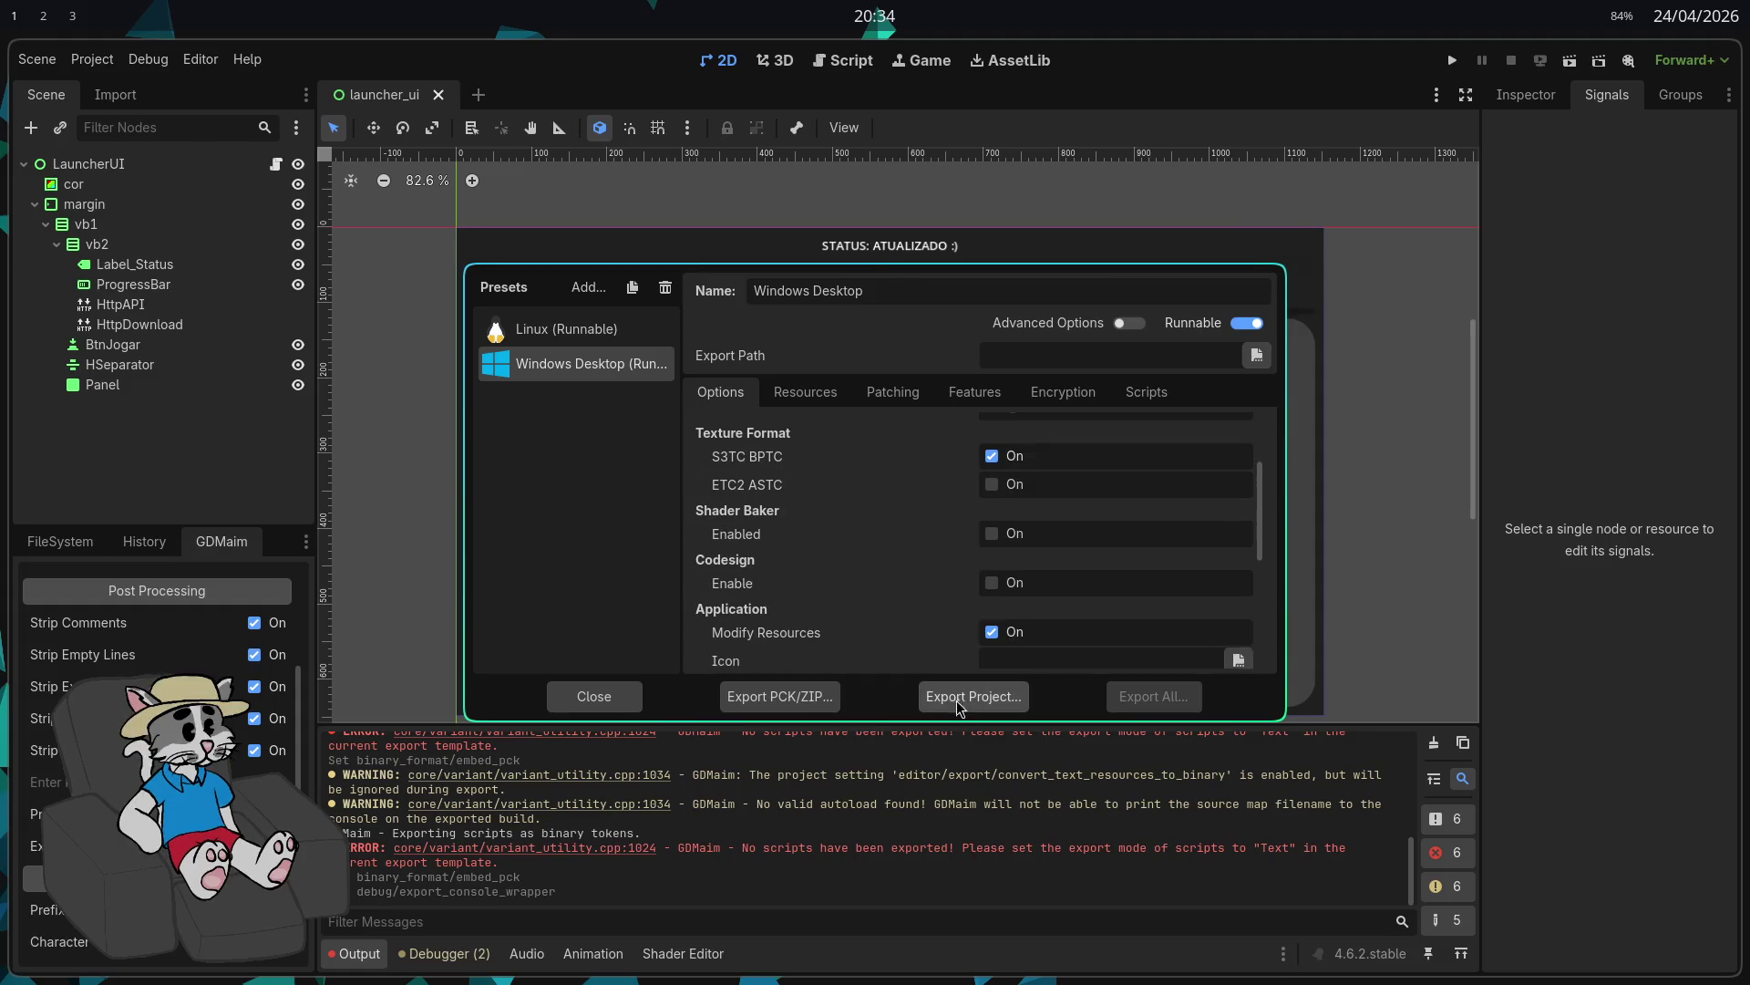
{"action": "left_click", "coordinate": [962, 700]}
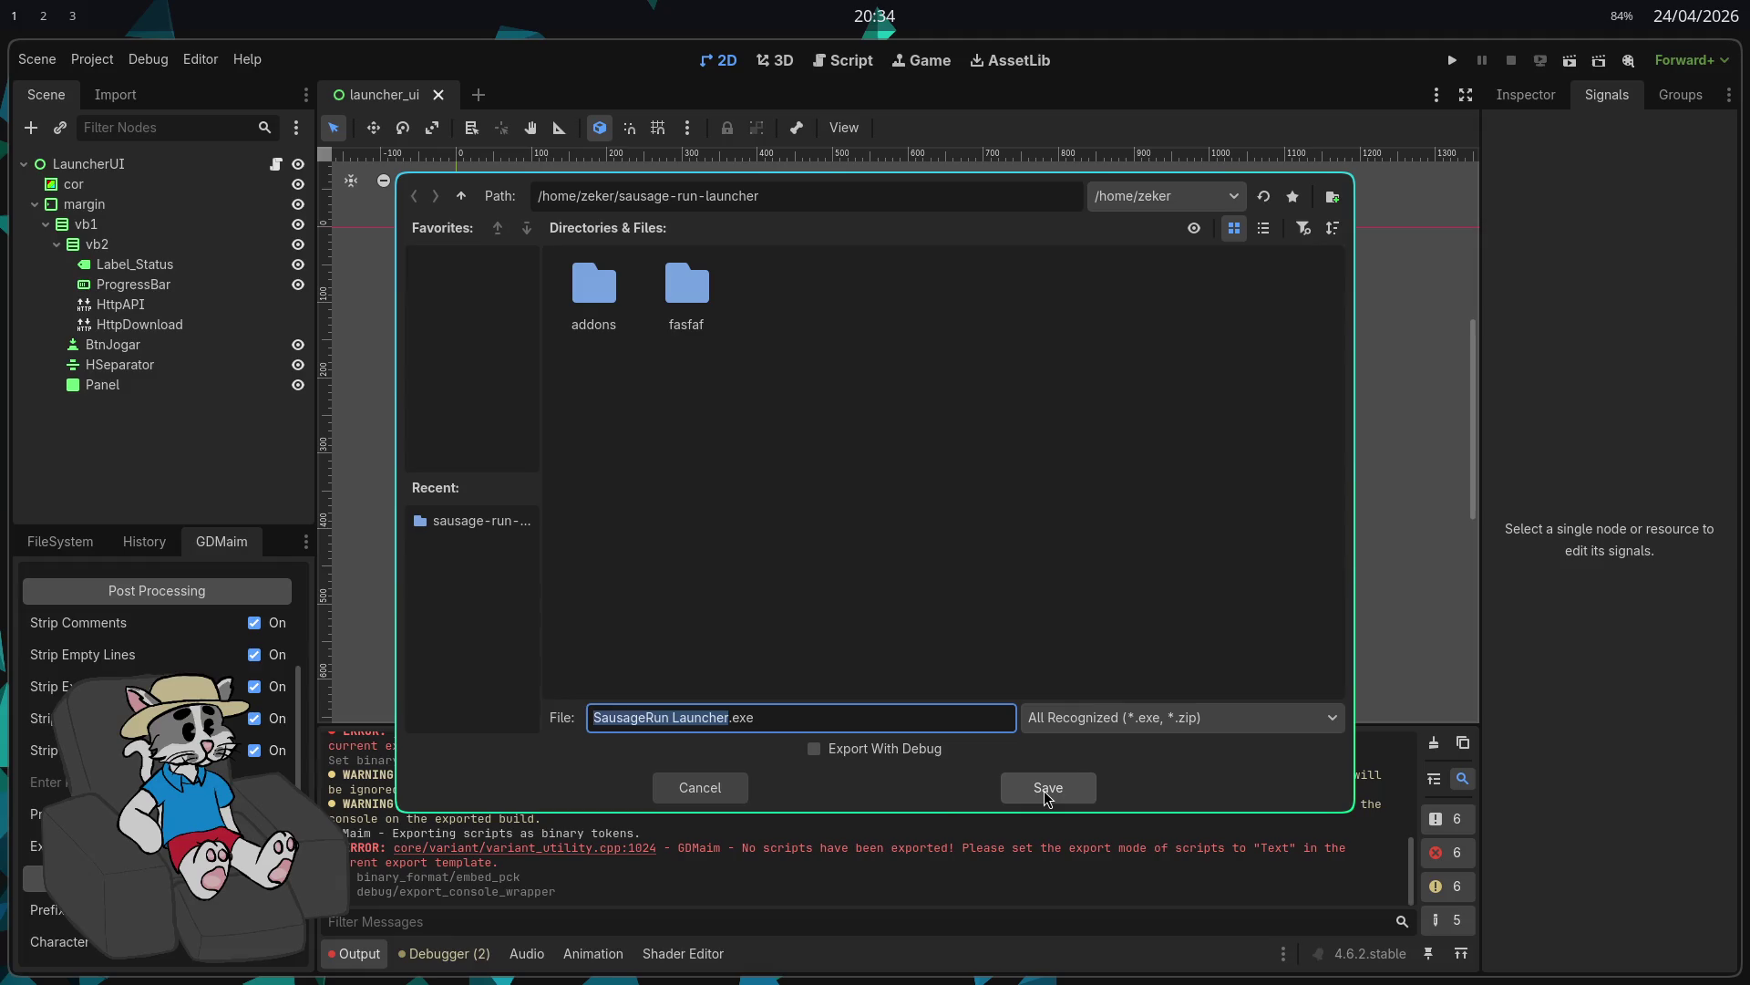
{"action": "left_click", "coordinate": [1046, 789]}
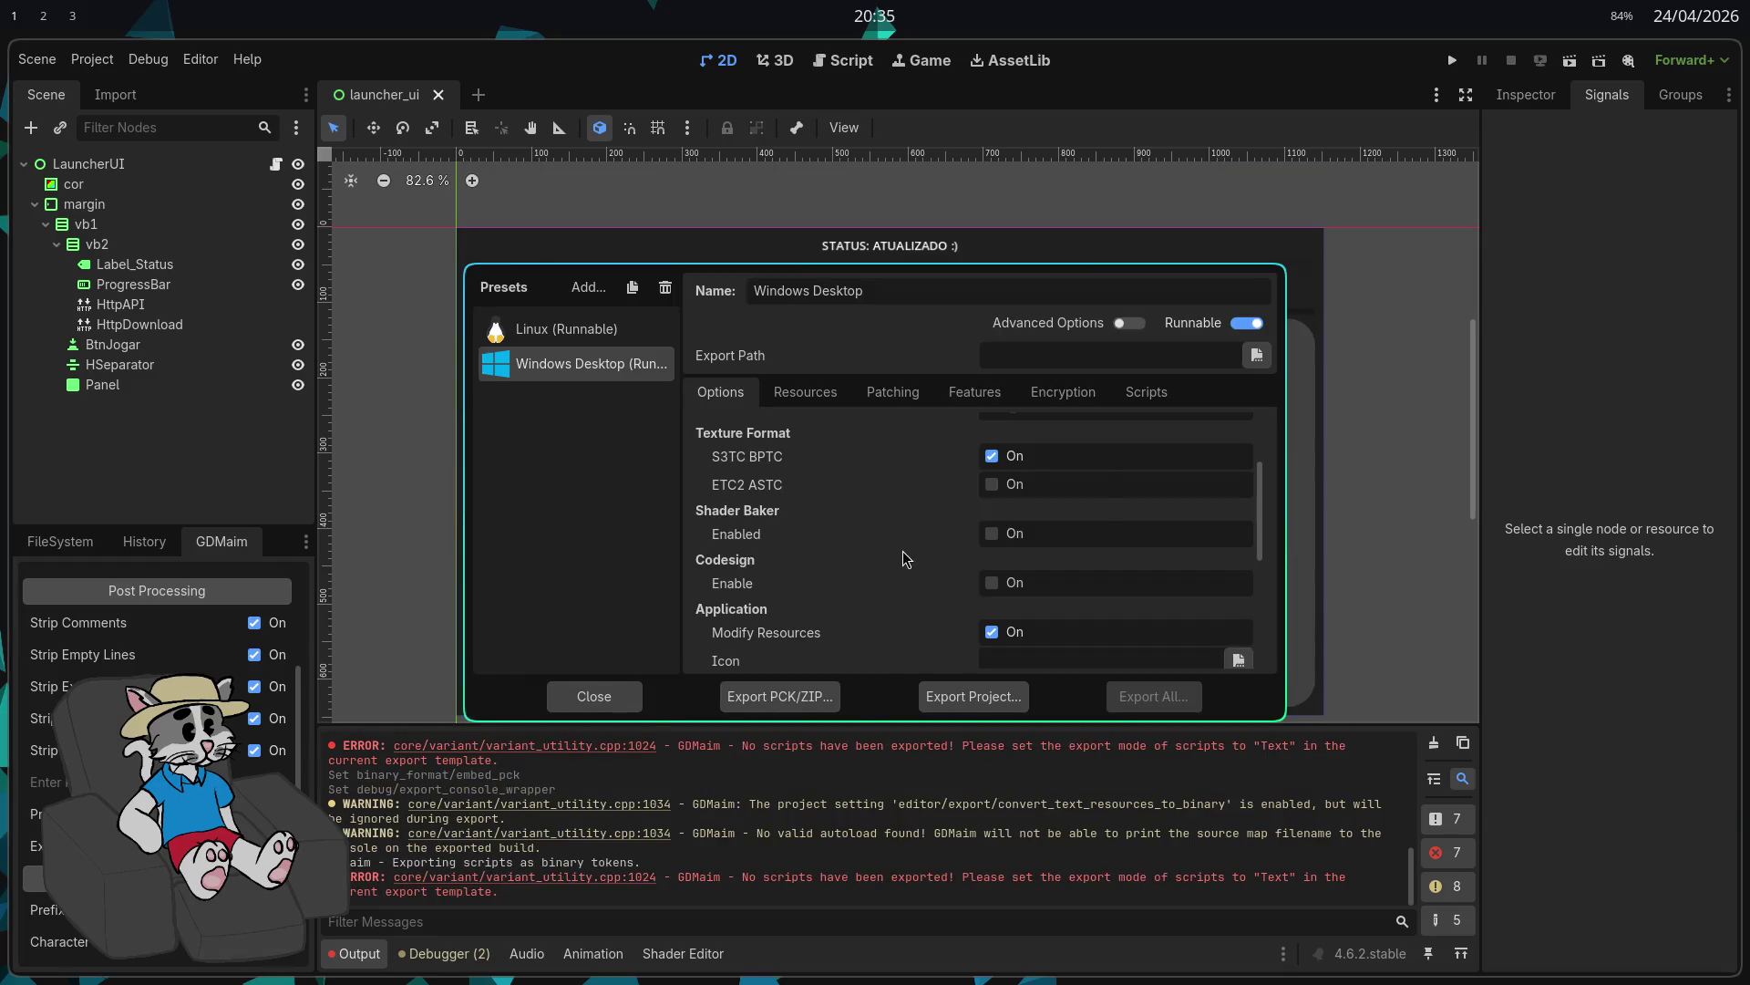
Step: Move SausageRun Launcher.exe into the fasfaf folder
{"action": "key", "text": "alt+Tab"}
{"action": "key", "text": "alt+Tab"}
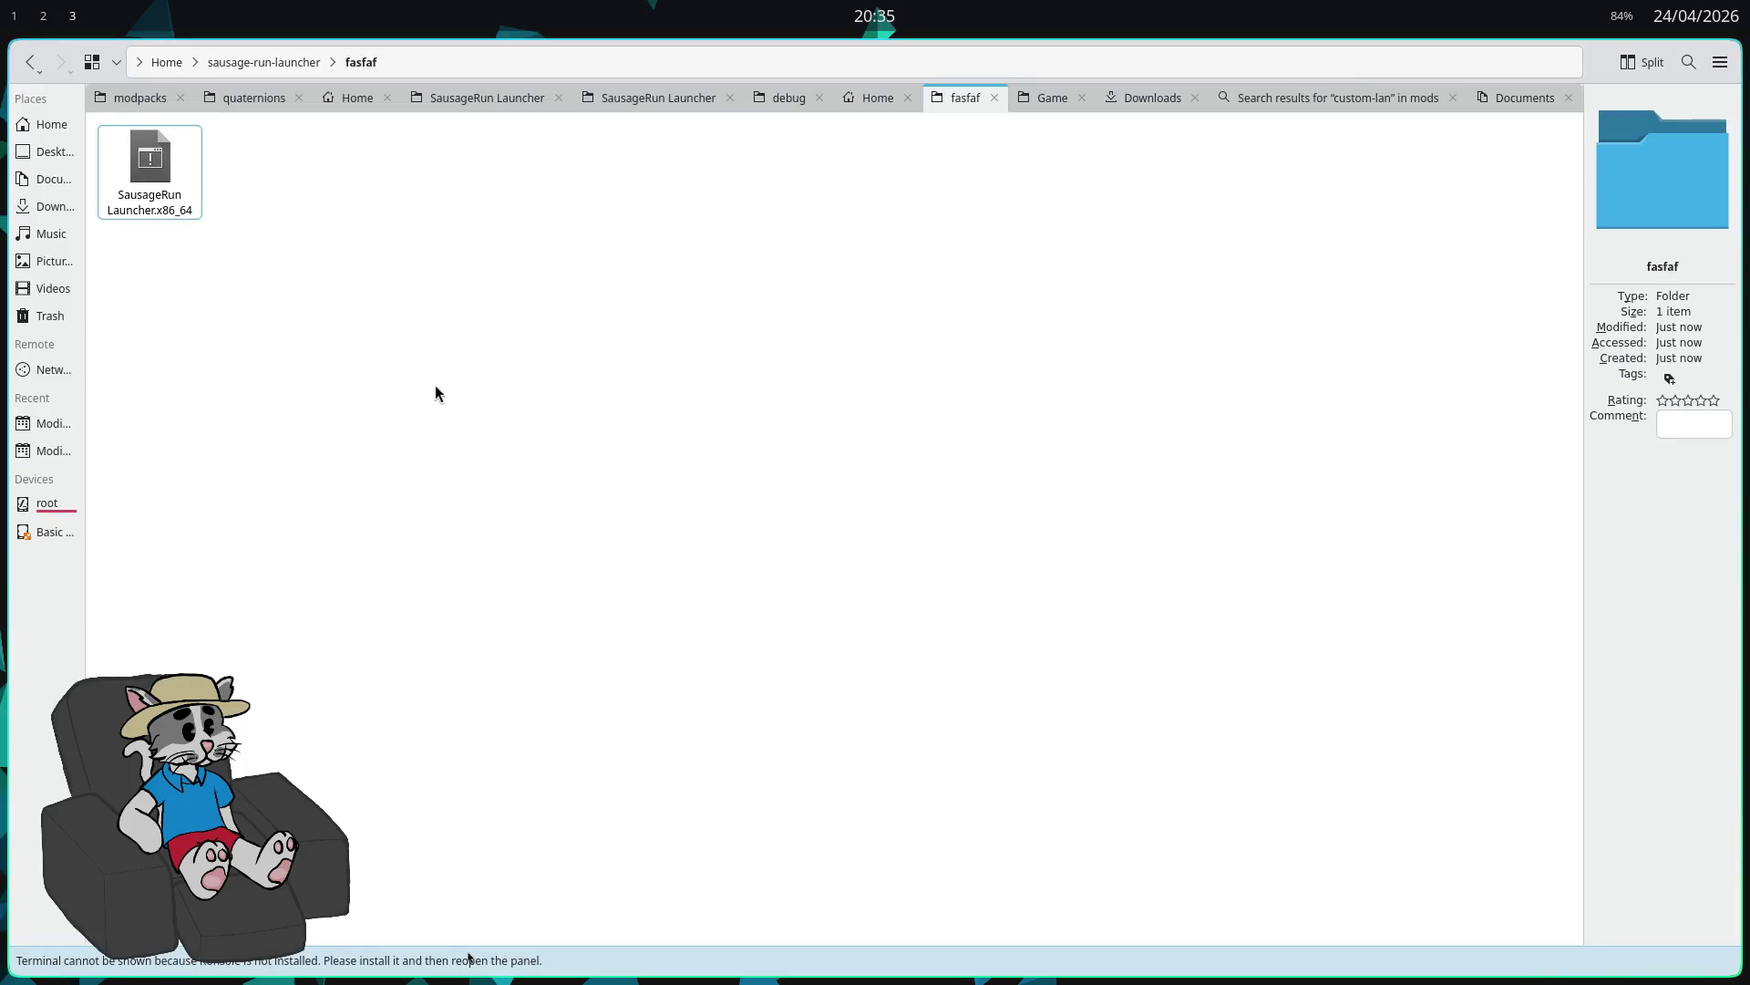
{"action": "left_click", "coordinate": [269, 62]}
{"action": "left_click", "coordinate": [661, 292]}
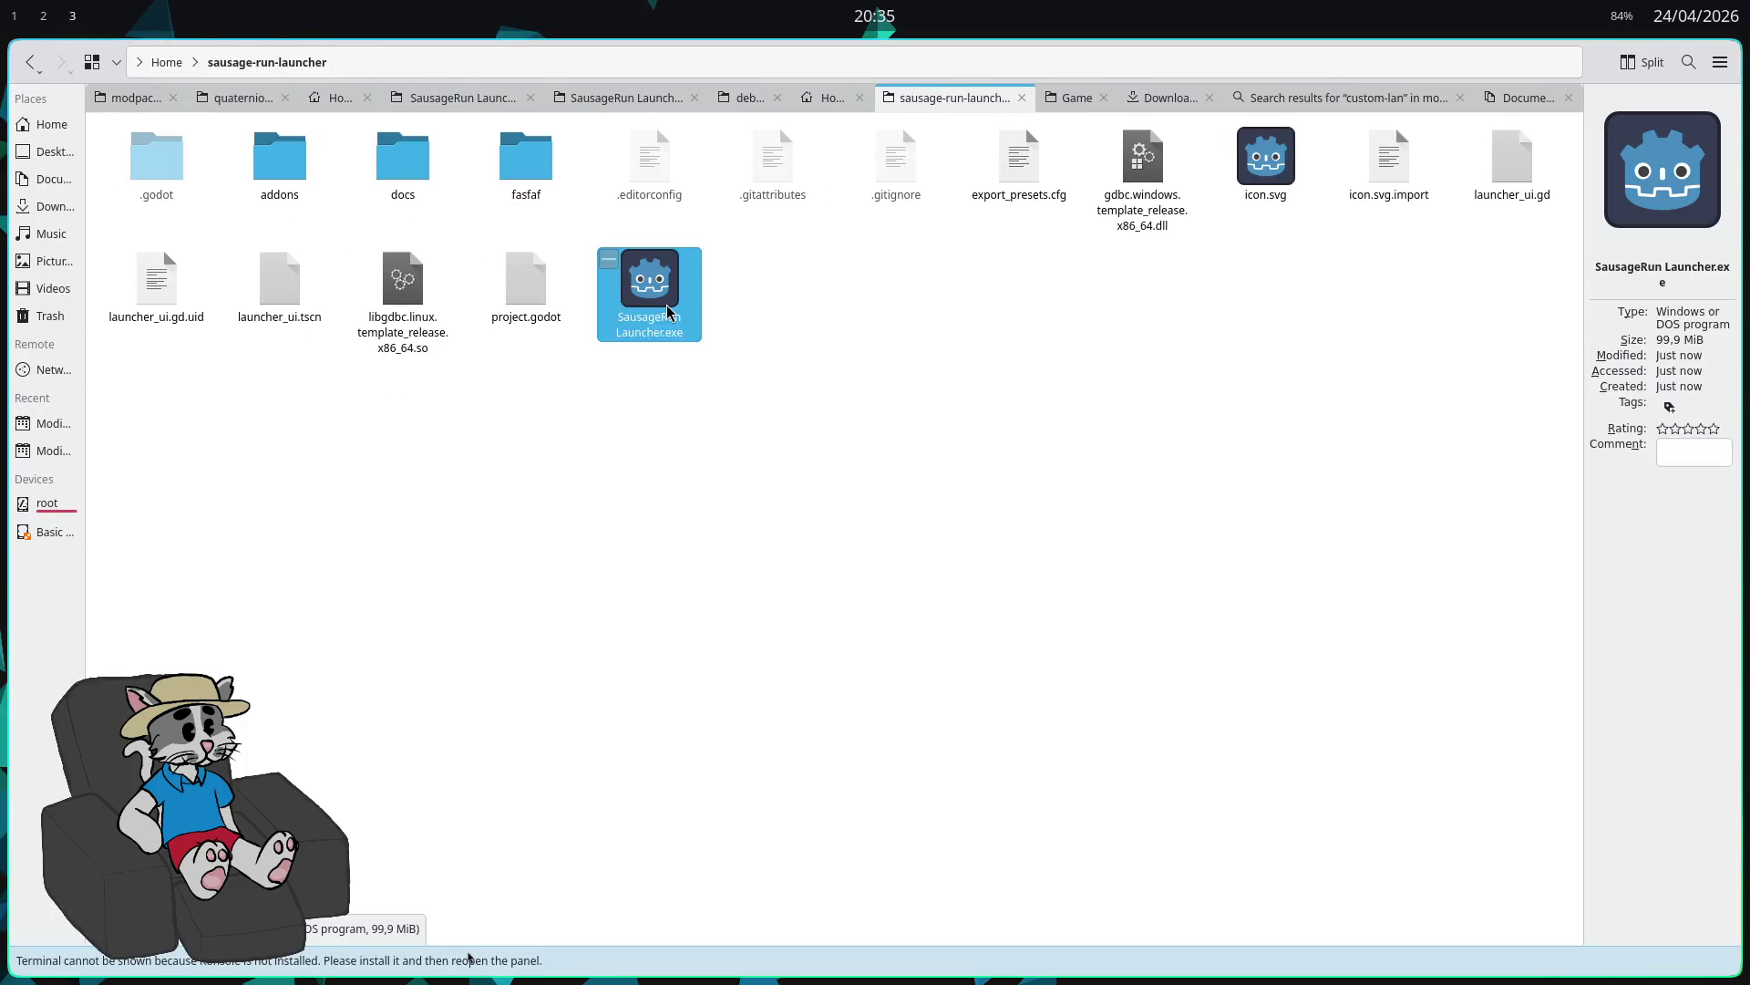
{"action": "left_click", "coordinate": [720, 352]}
{"action": "left_click", "coordinate": [656, 305]}
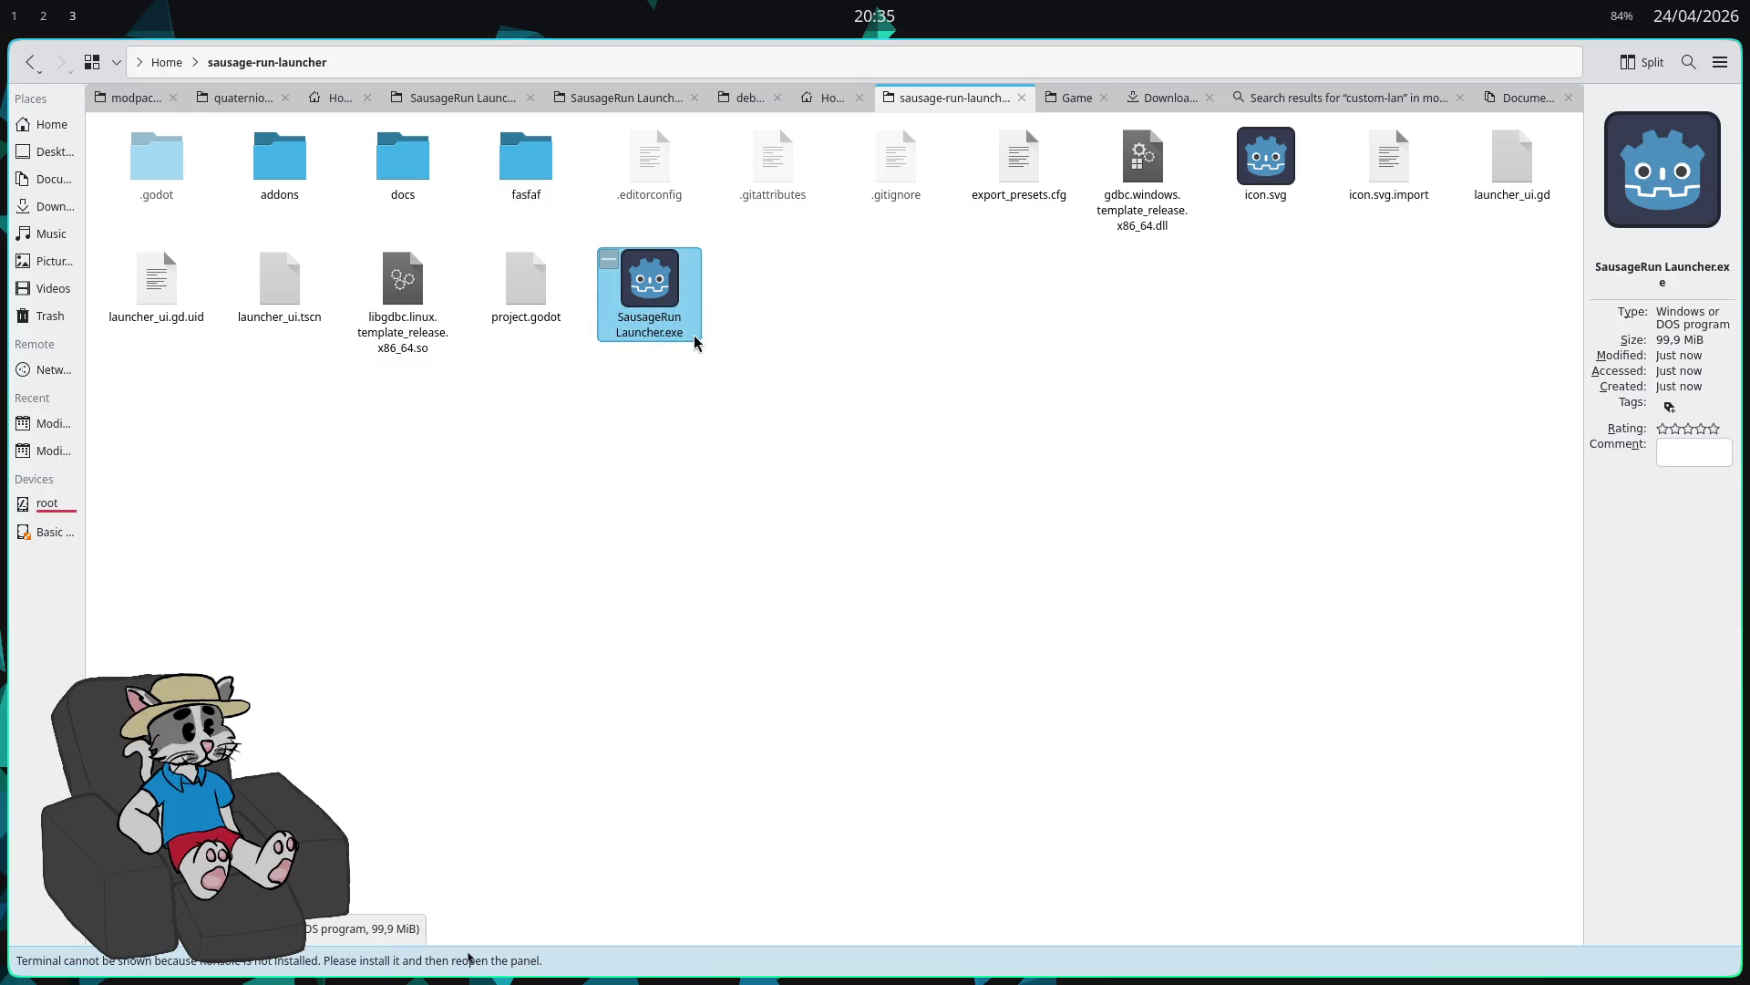
{"action": "mouse_move", "coordinate": [658, 288]}
{"action": "left_mouse_down"}
{"action": "mouse_move", "coordinate": [526, 159]}
{"action": "mouse_move", "coordinate": [651, 319]}
{"action": "left_mouse_up"}
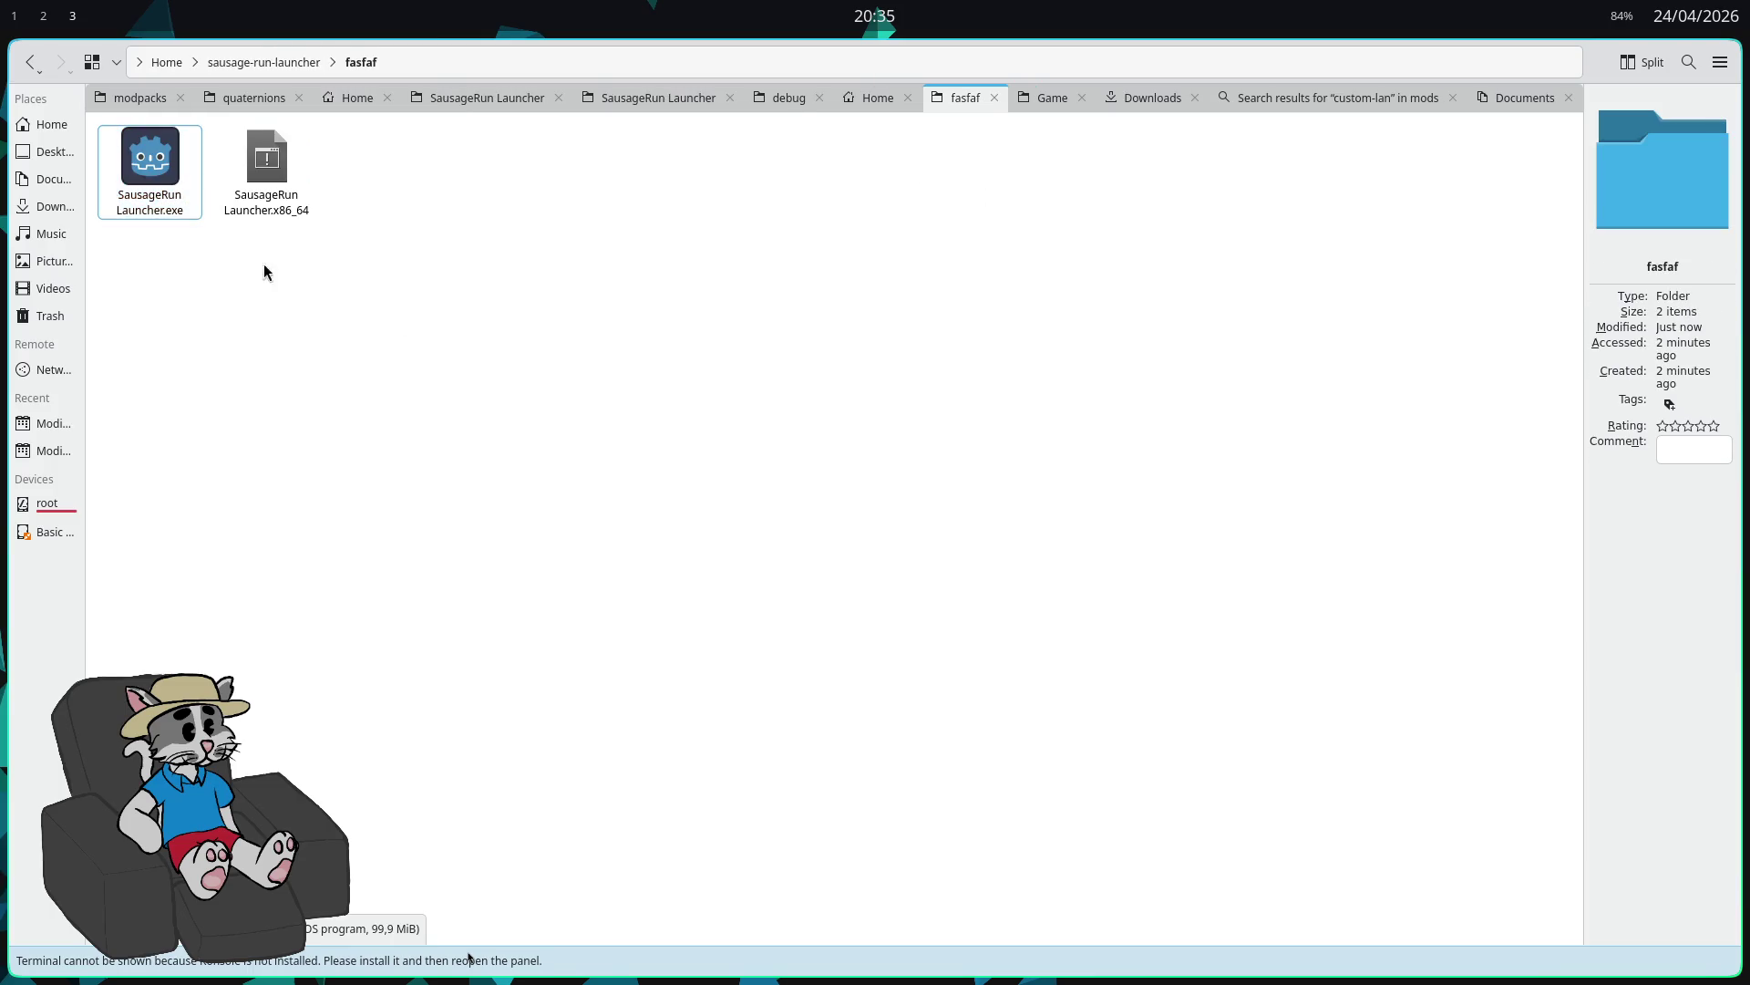
Step: Run the exe with Wine, dismiss the wine-mono prompt, and close the crash report
{"action": "double_click", "coordinate": [155, 177]}
{"action": "type", "text": "wine"}
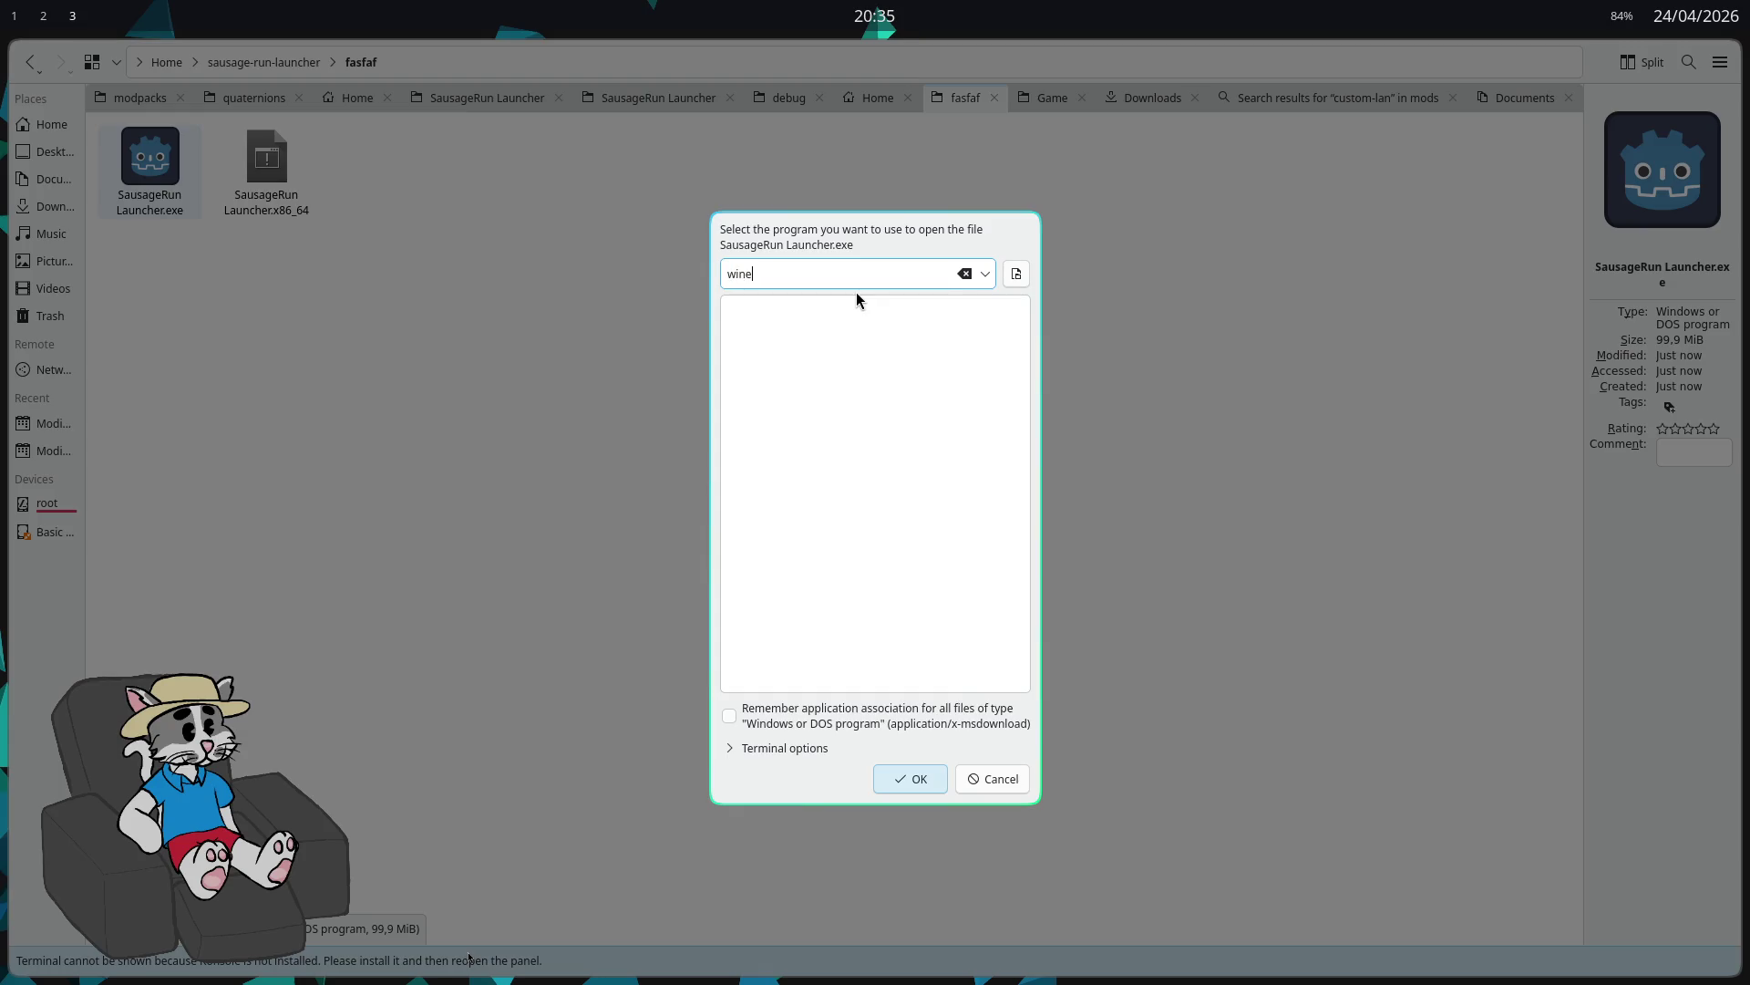
{"action": "key", "text": "Return"}
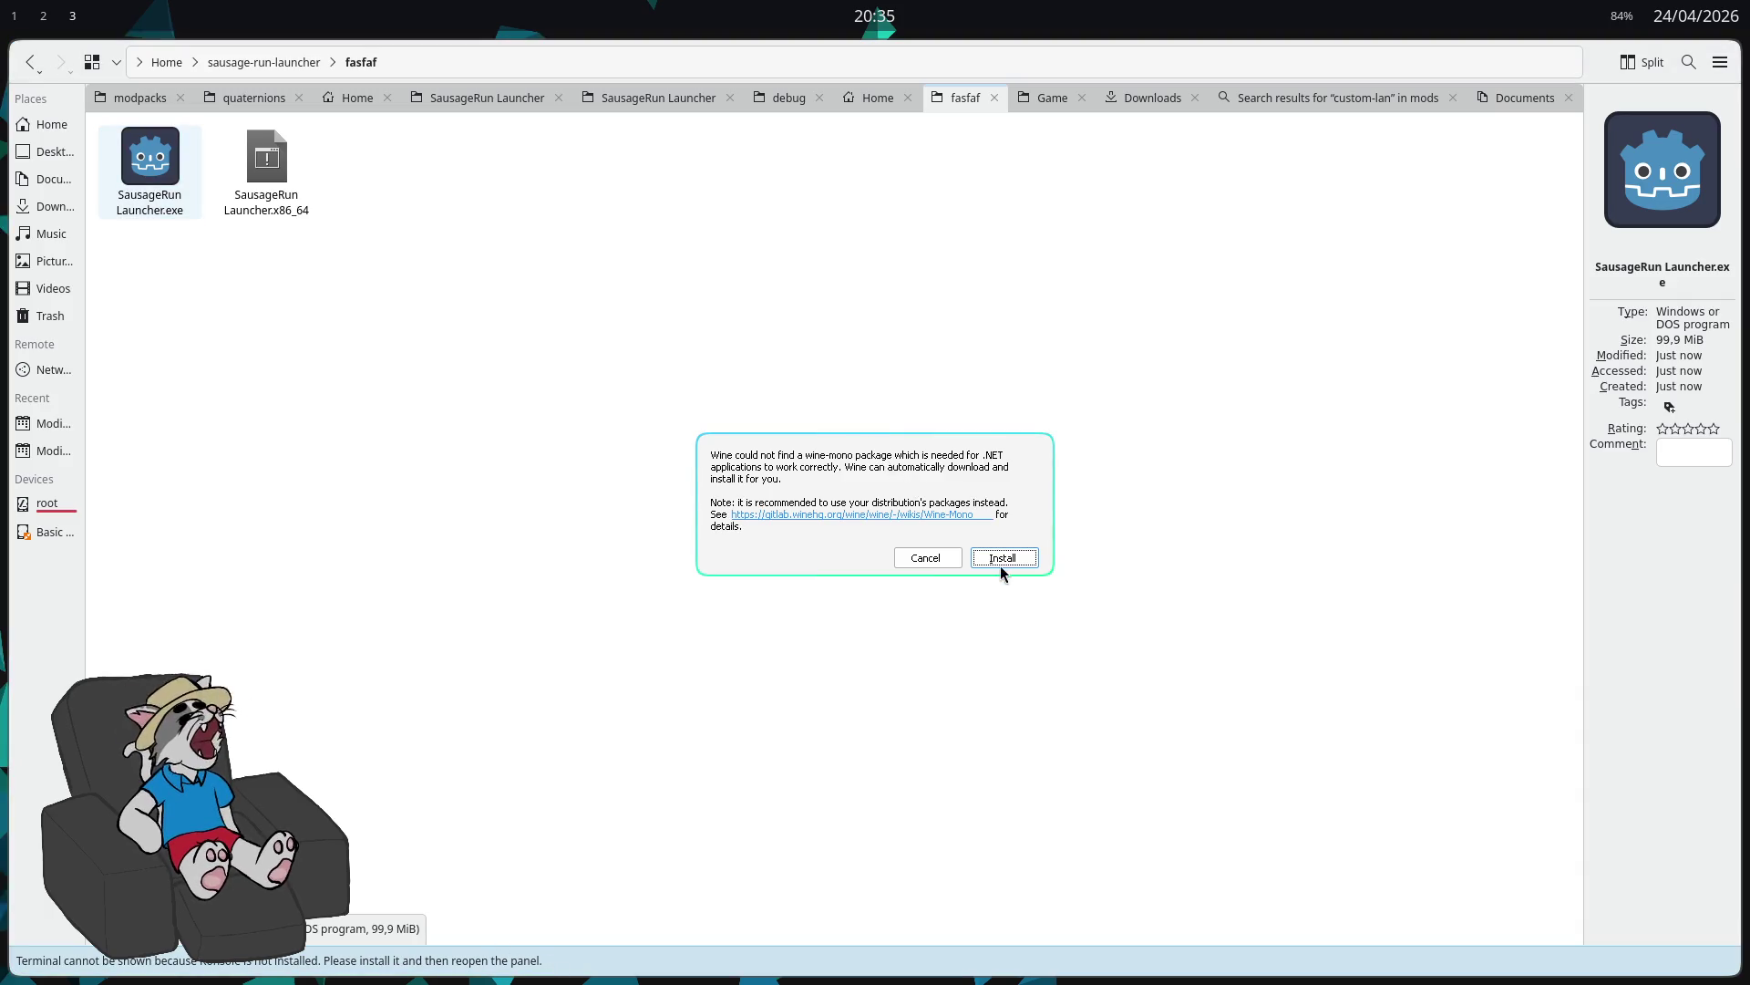
{"action": "left_click", "coordinate": [944, 560]}
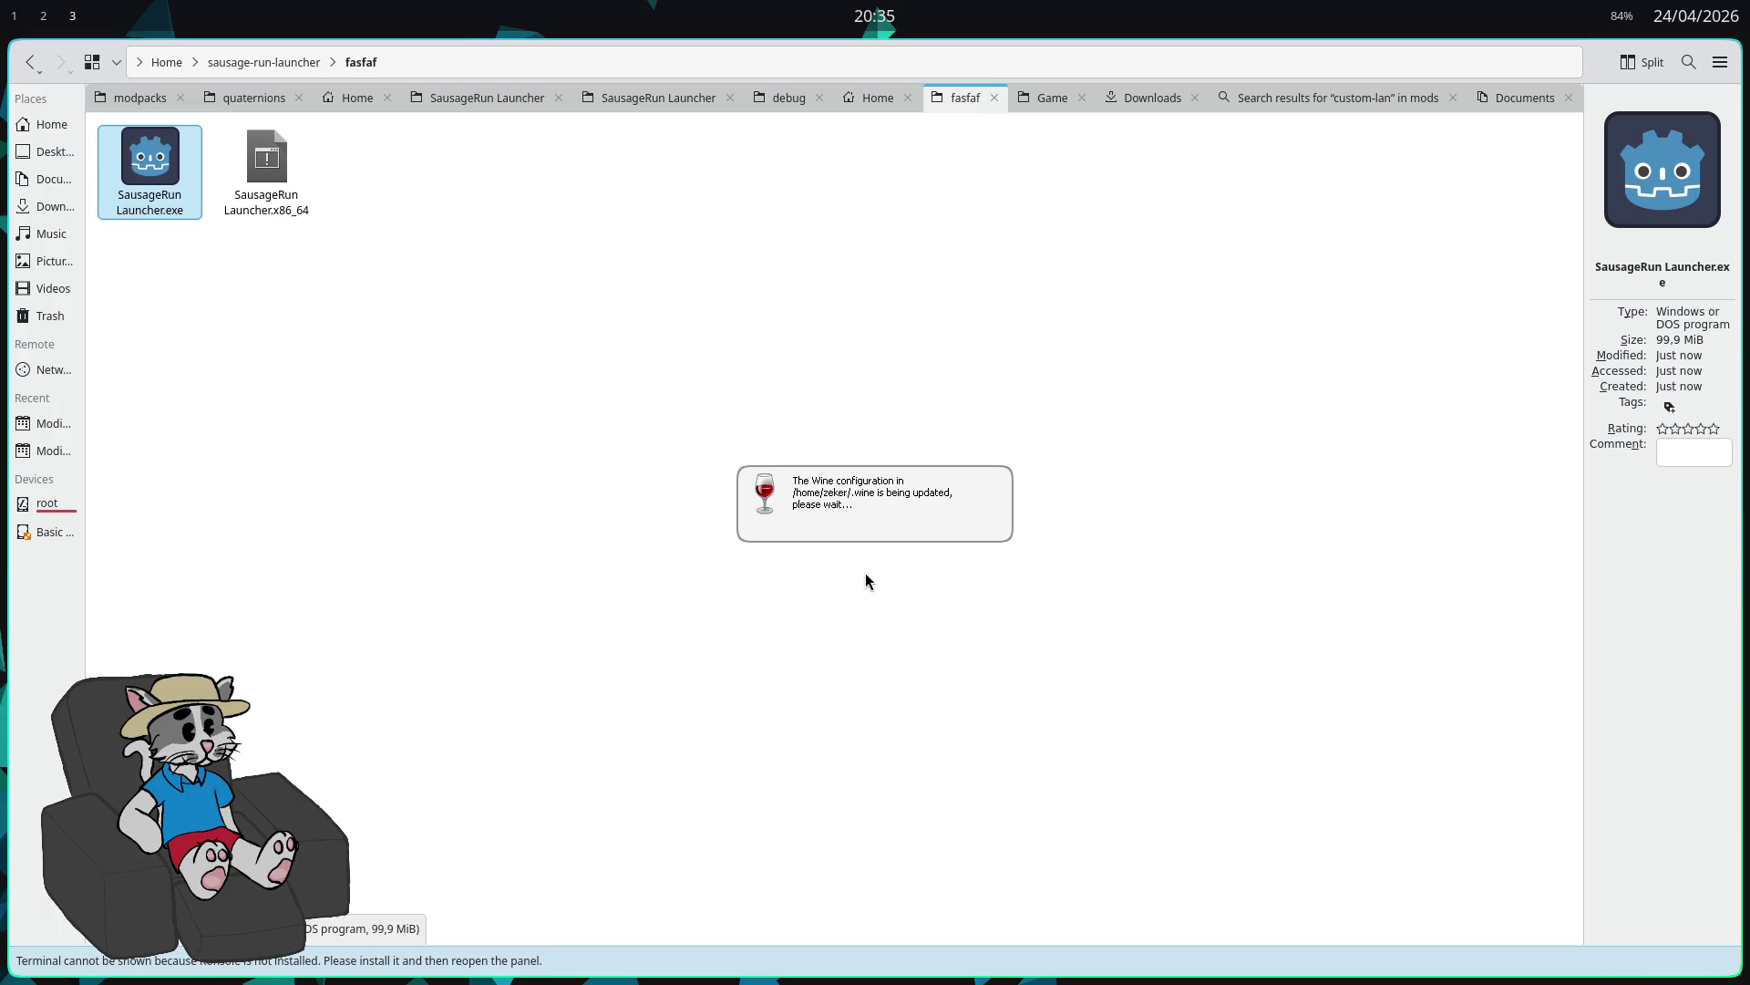
{"action": "left_click", "coordinate": [417, 369]}
{"action": "left_click_drag", "start_coordinate": [866, 407], "coordinate": [907, 524]}
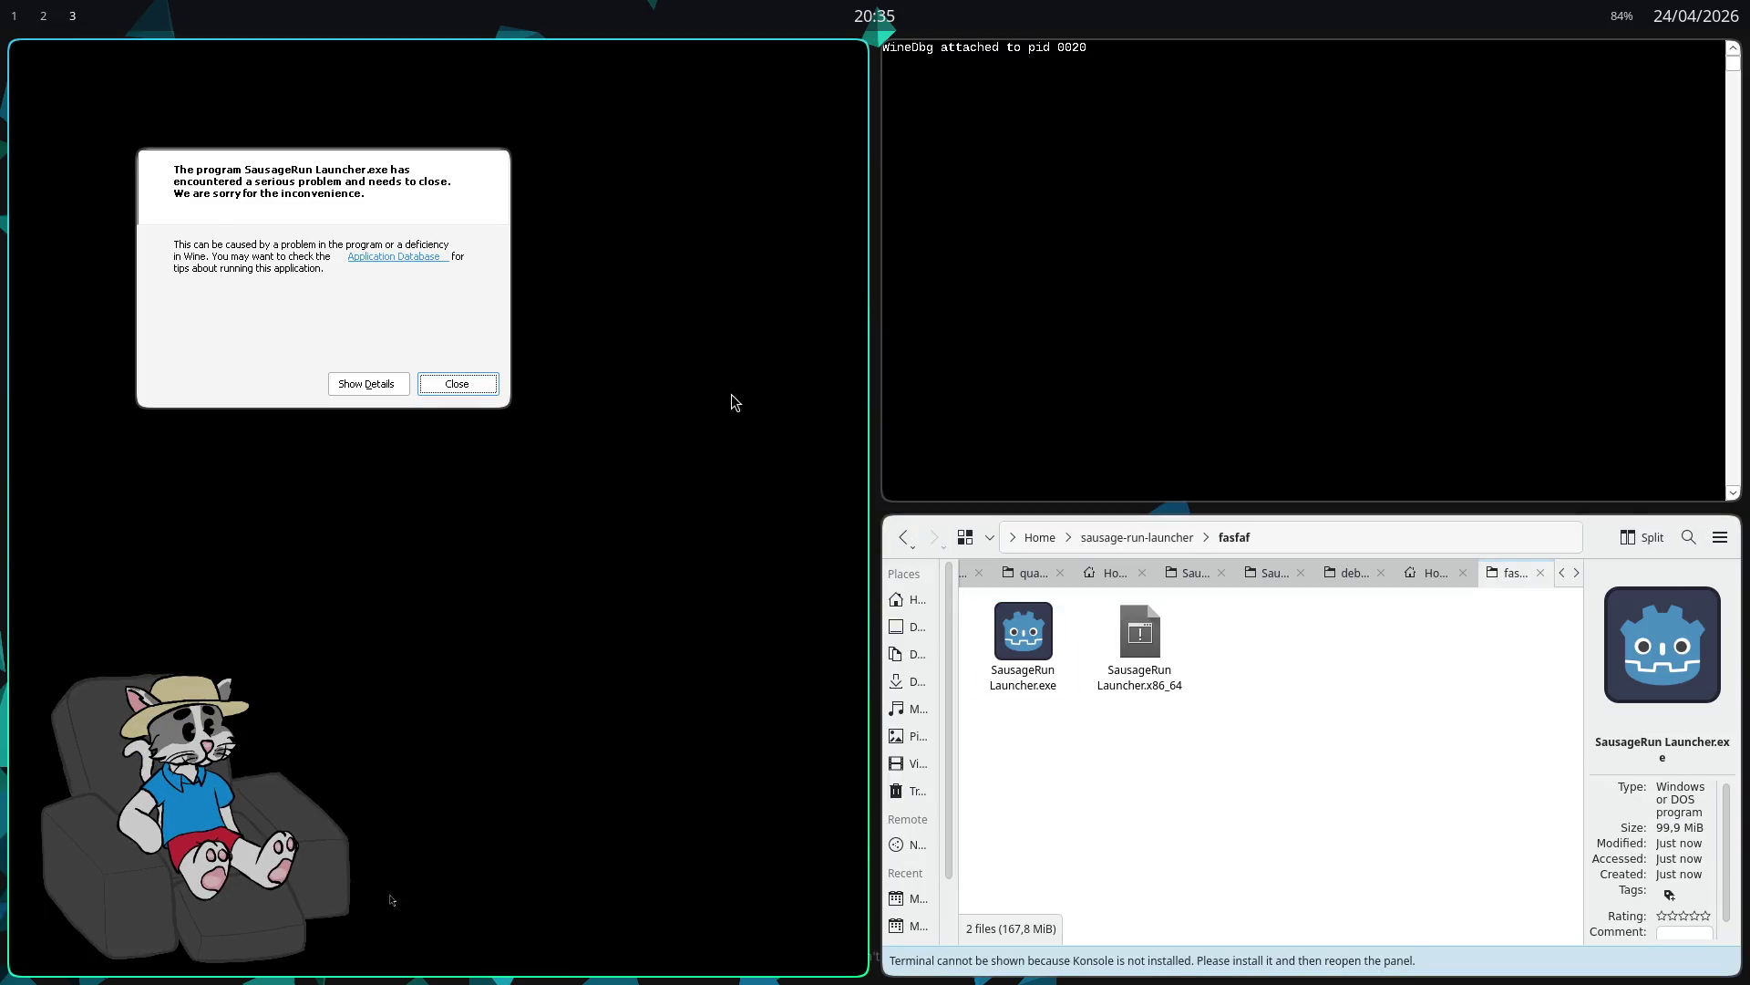
{"action": "left_click", "coordinate": [392, 384]}
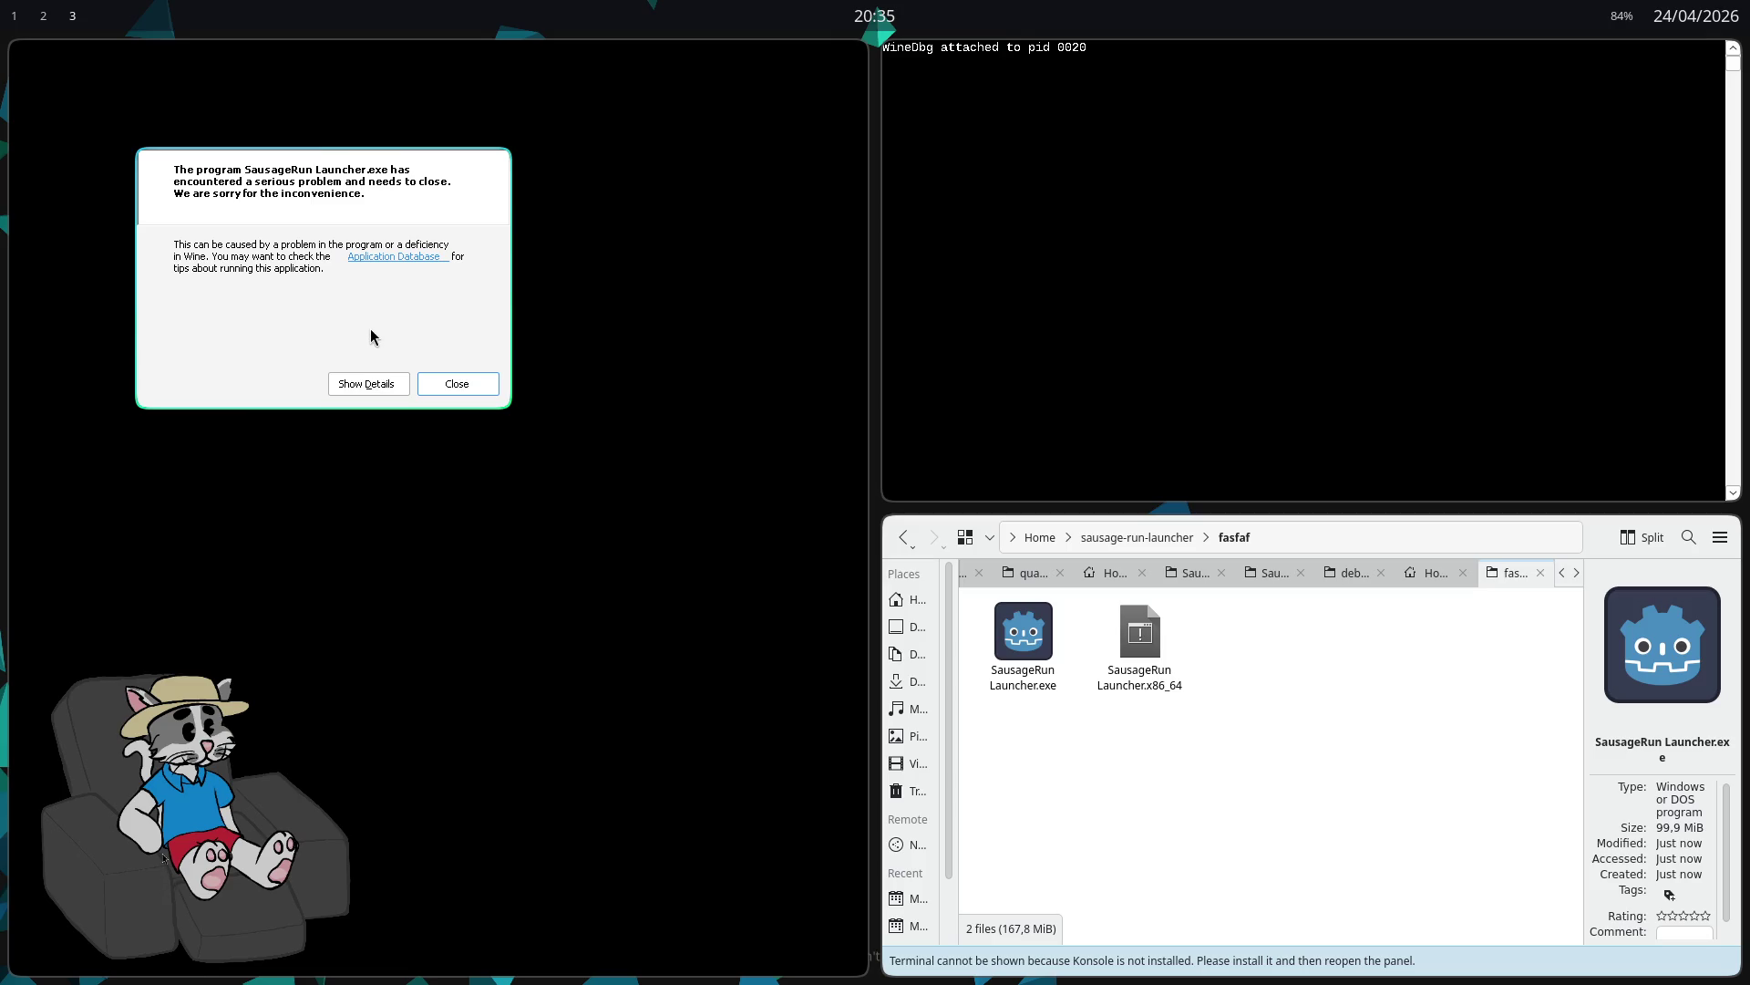
{"action": "left_click", "coordinate": [439, 385]}
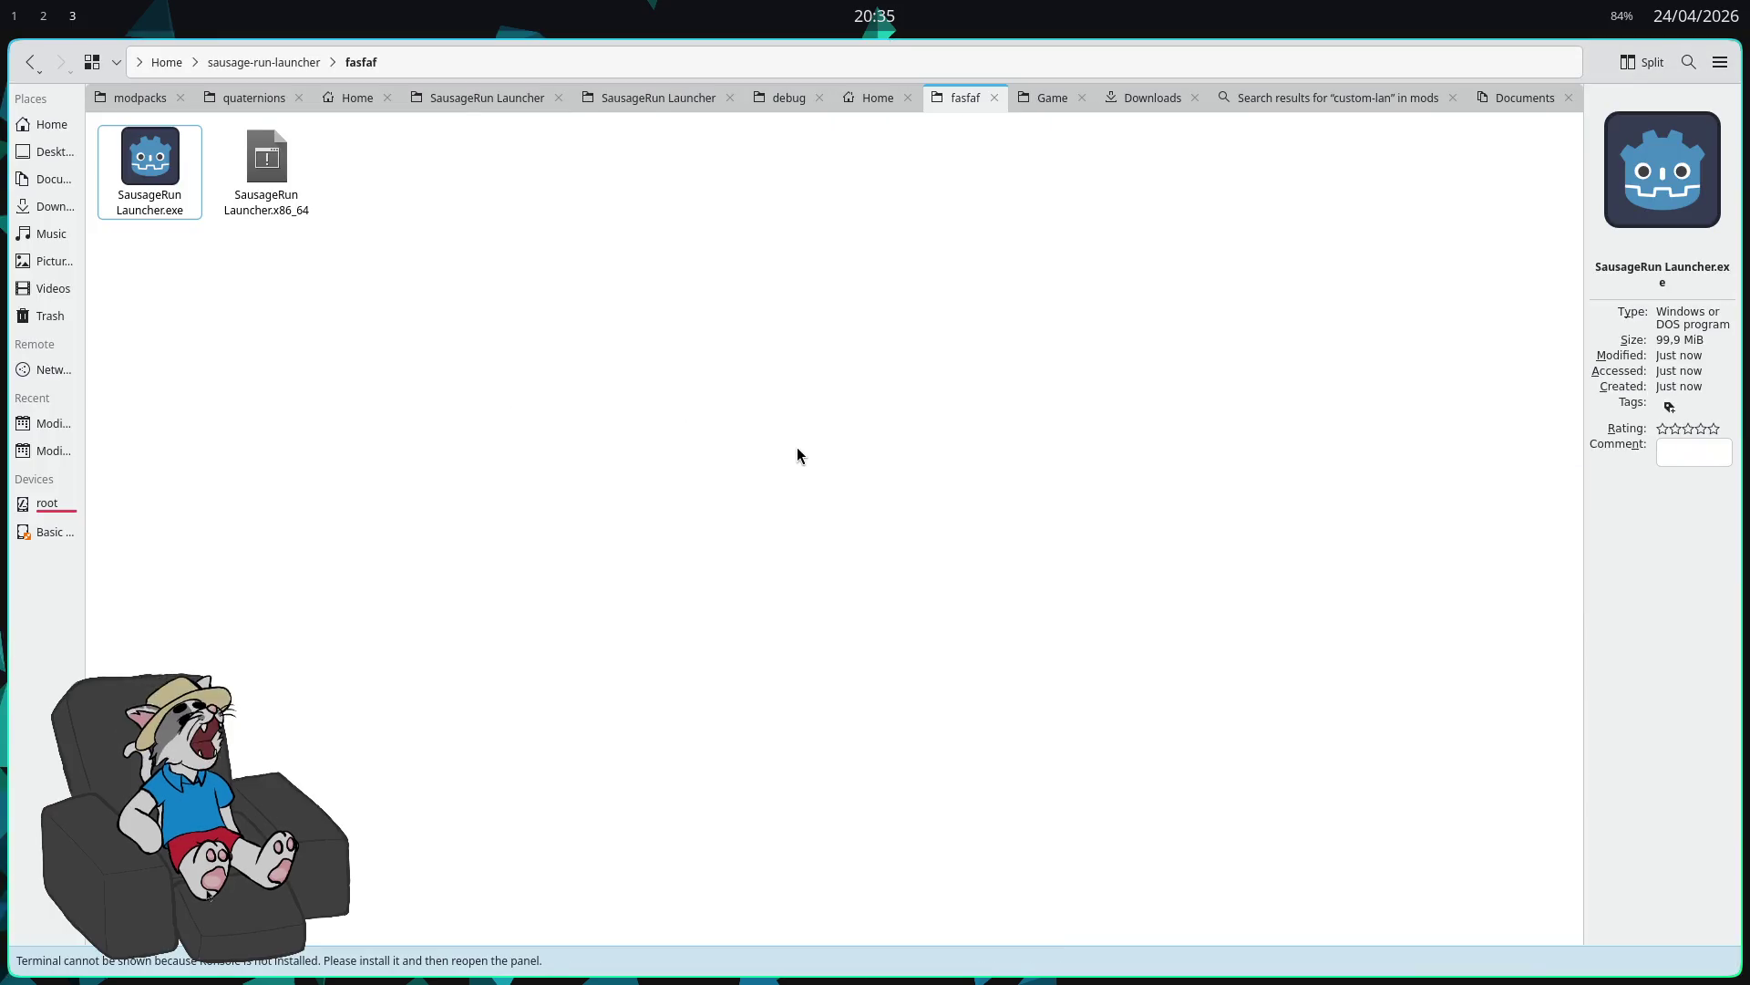
{"action": "mouse_move", "coordinate": [446, 378]}
{"action": "left_mouse_down"}
{"action": "mouse_move", "coordinate": [172, 168]}
{"action": "mouse_move", "coordinate": [485, 412]}
{"action": "left_mouse_up"}
{"action": "left_click", "coordinate": [209, 895]}
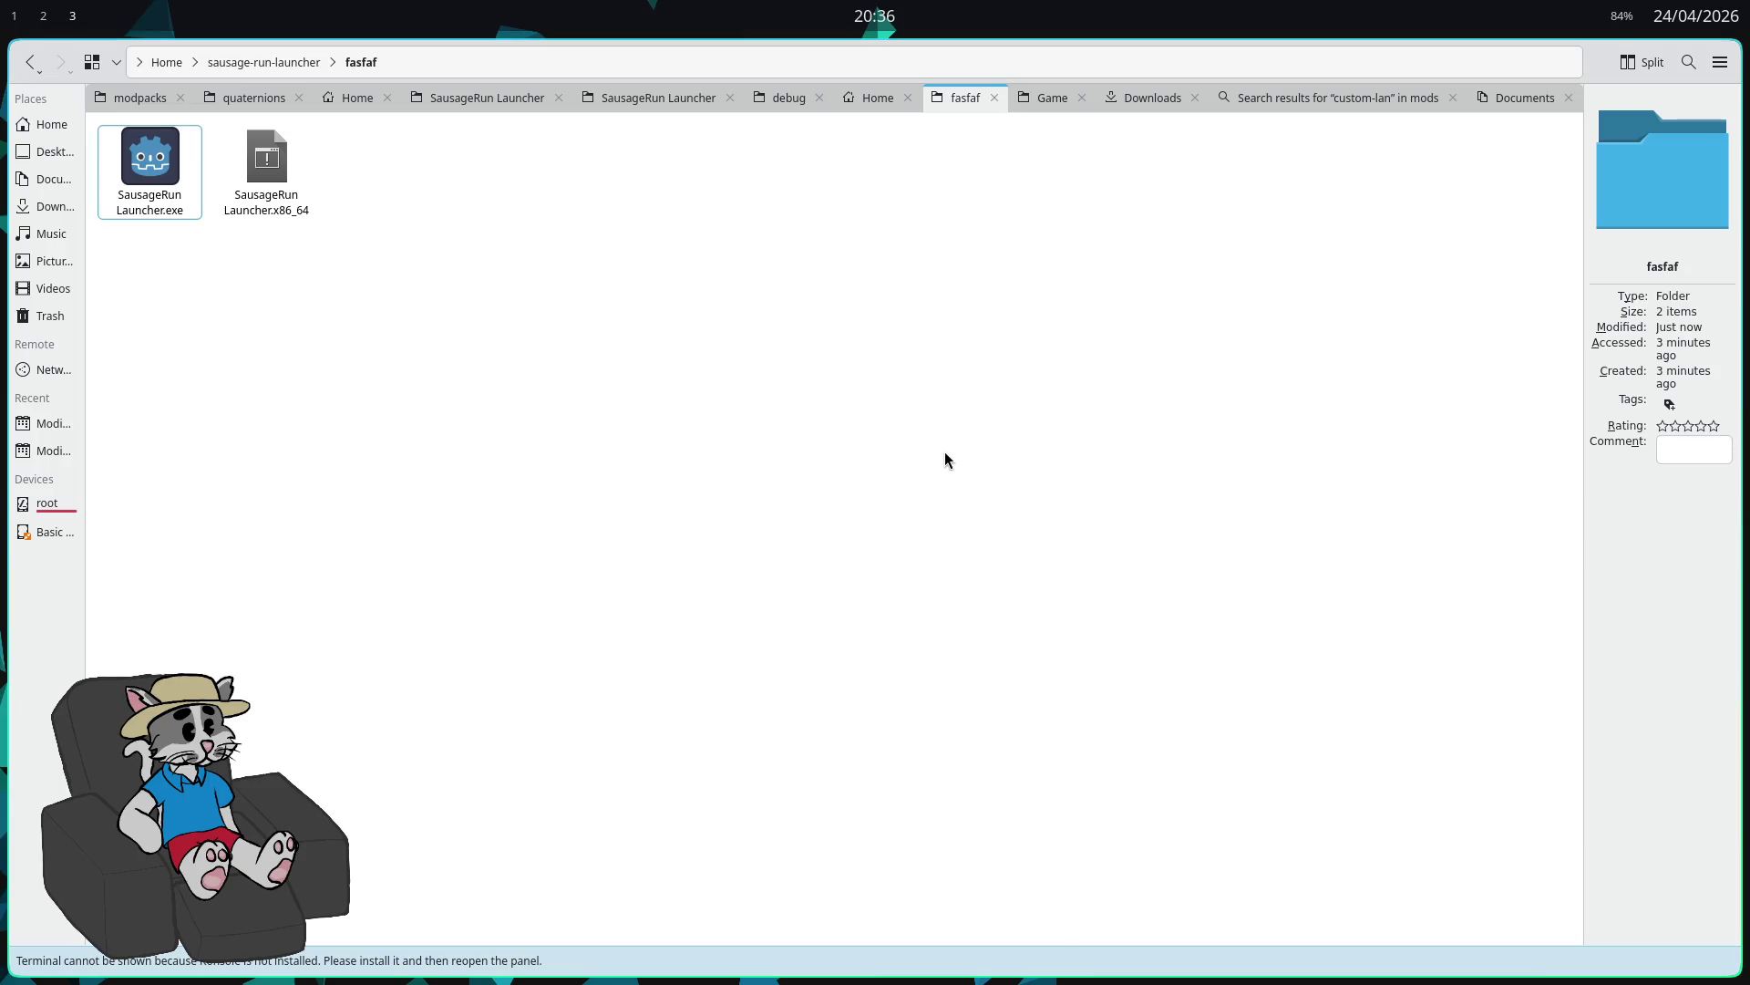
{"action": "key", "text": "alt+Tab"}
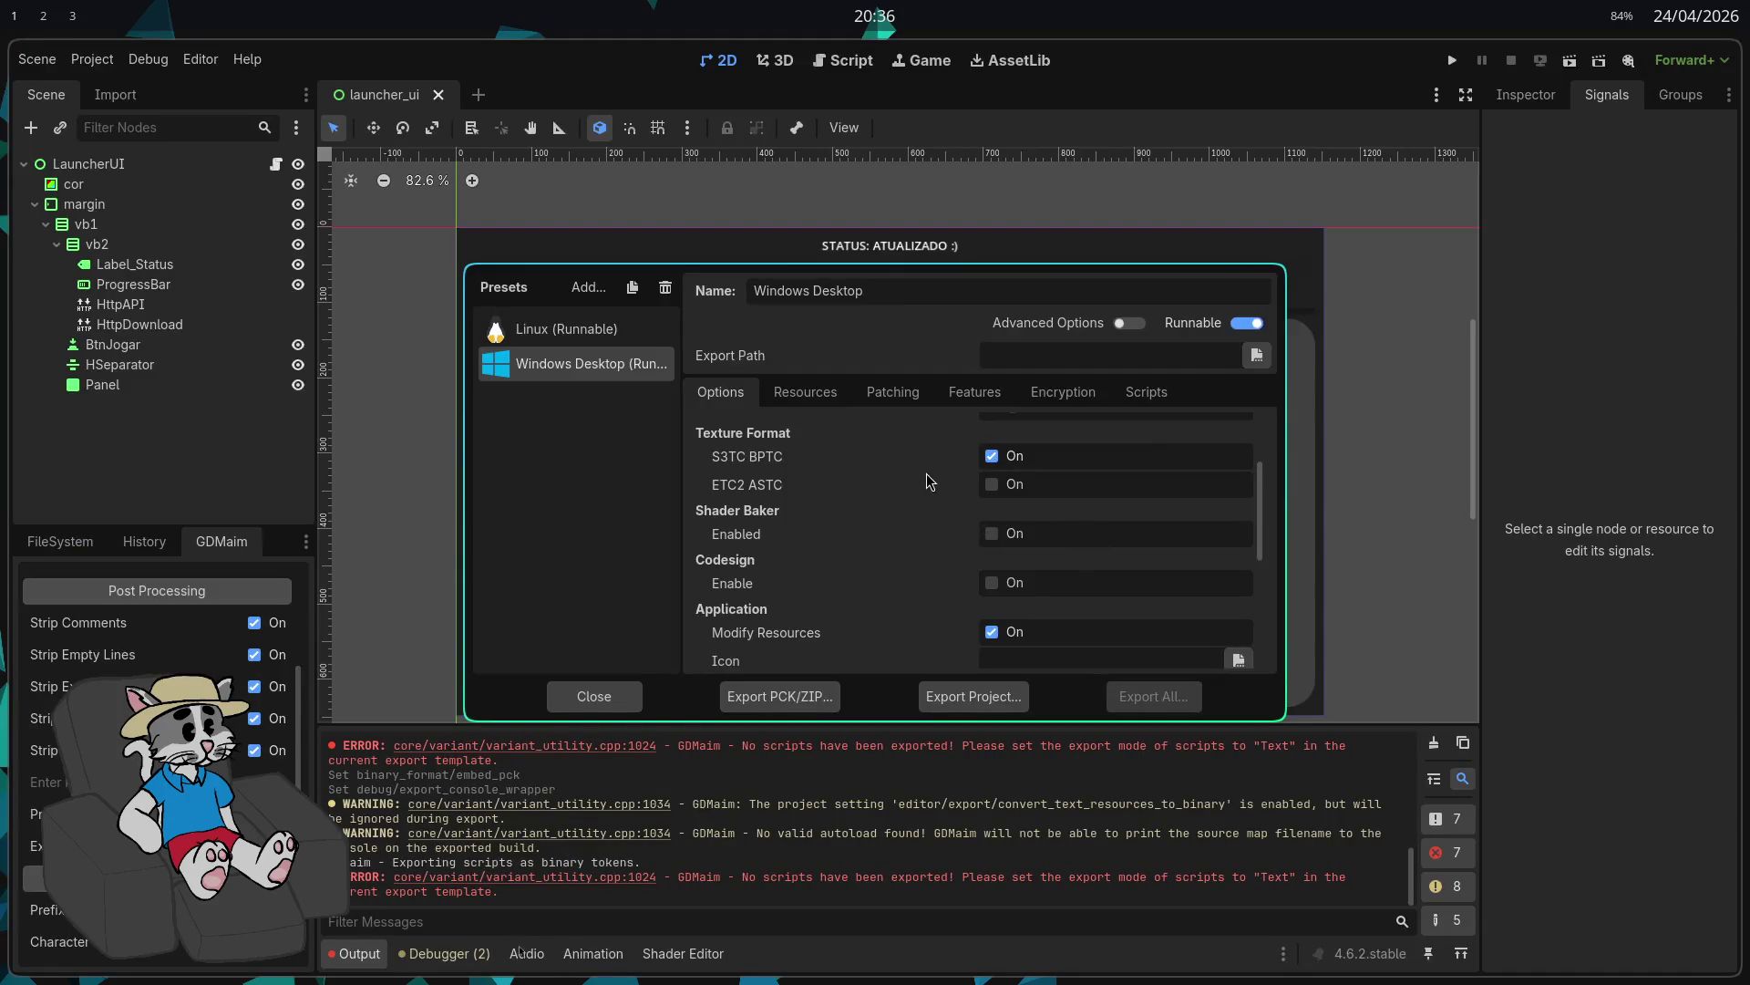
Step: Close Godot's Export dialog and return to the GDMaim README in the browser
{"action": "key", "text": "Escape"}
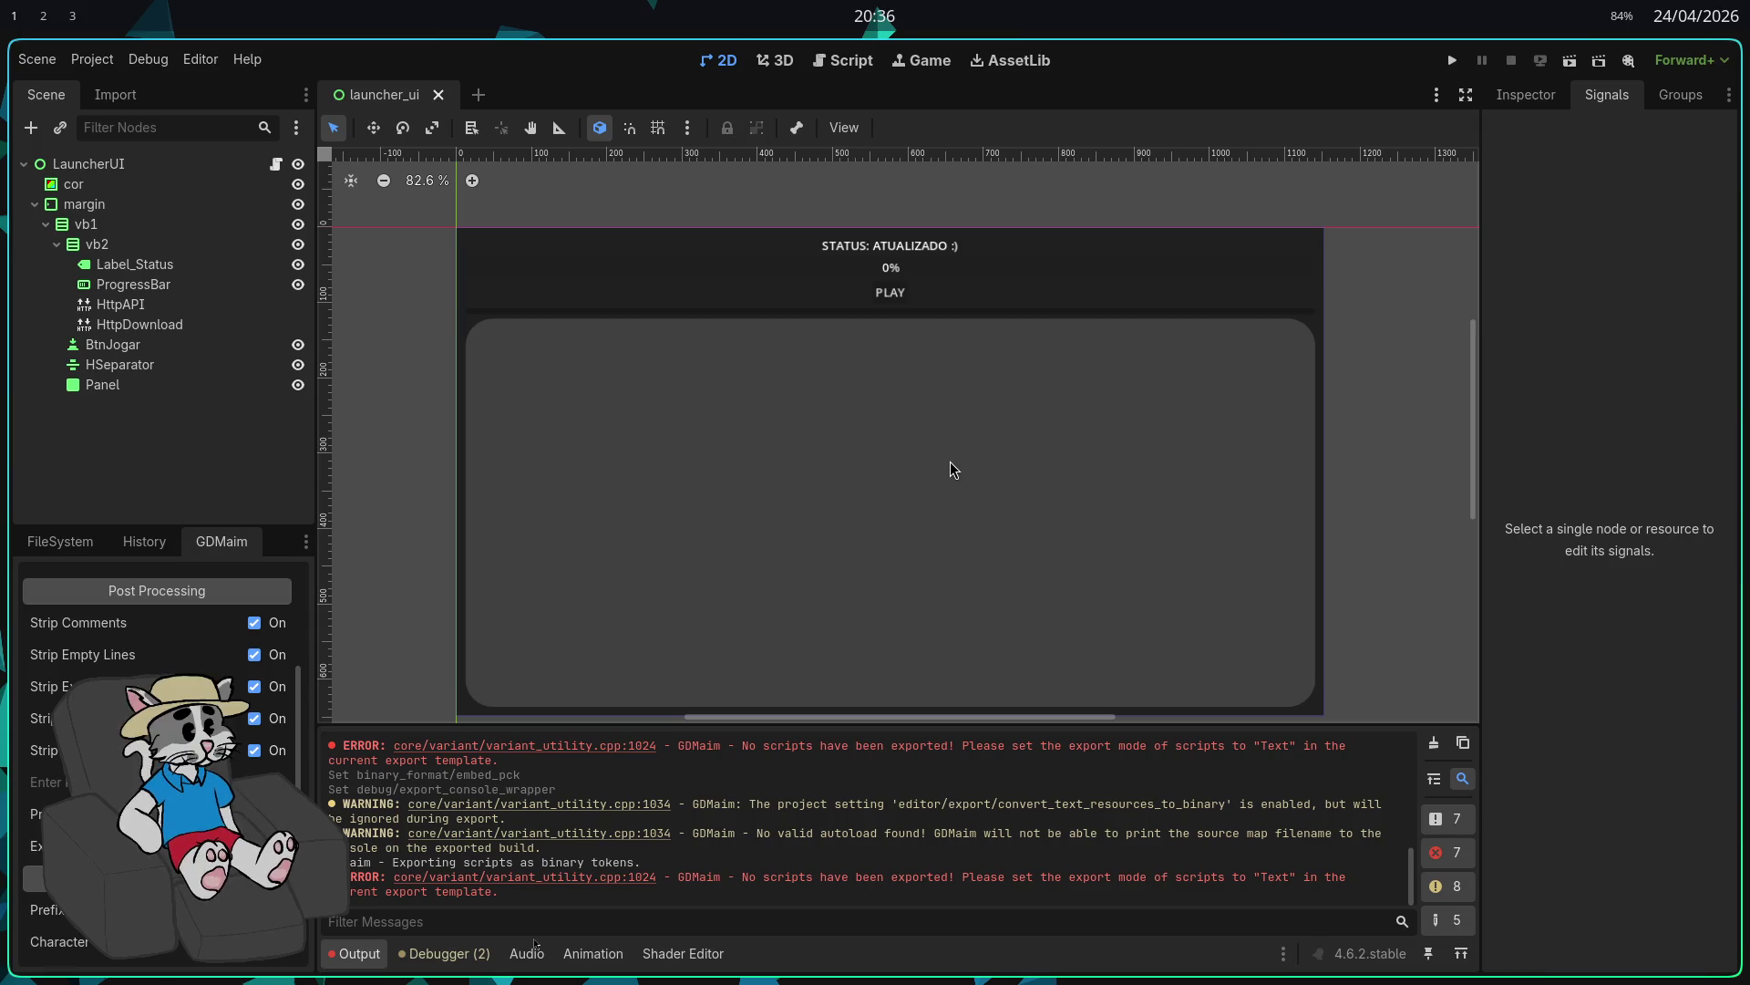
{"action": "key", "text": "alt+Tab"}
{"action": "key", "text": "alt+Tab"}
{"action": "key", "text": "alt+Tab"}
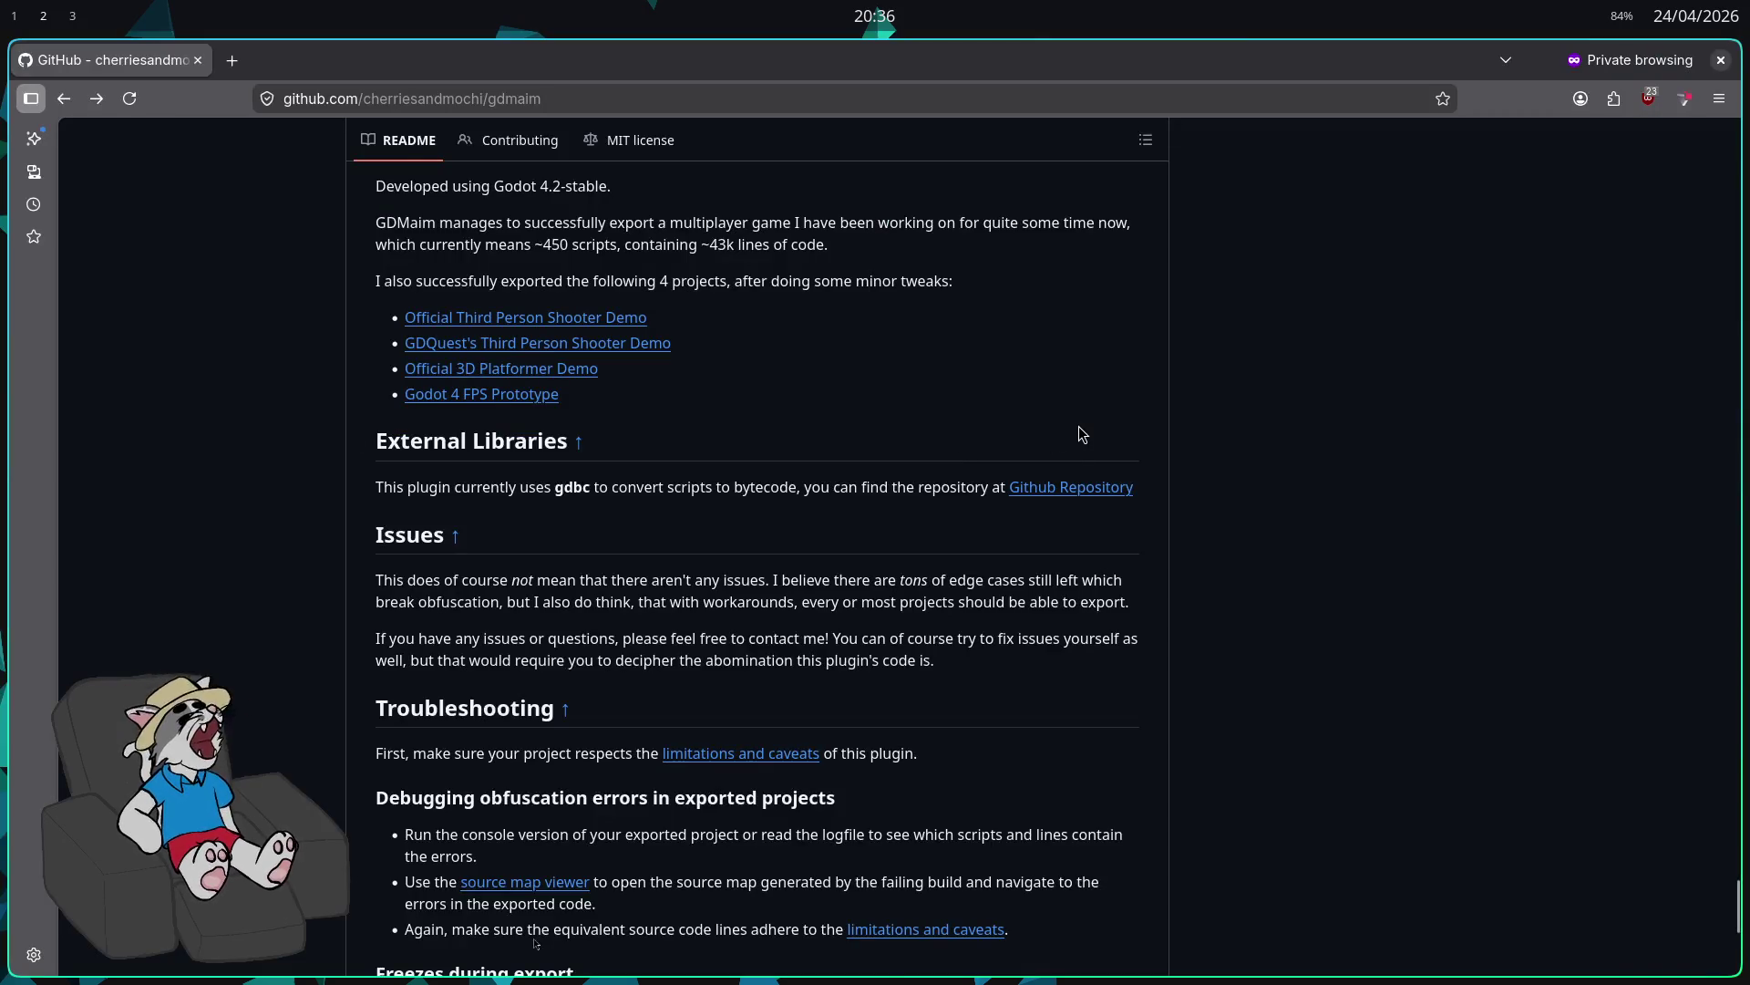
Step: In a new window, open the SAUSAGERUNN repository from github.com full-screen and start two-factor setup
{"action": "key", "text": "ctrl+n"}
{"action": "type", "text": "girh"}
{"action": "key", "text": "BackSpace"}
{"action": "key", "text": "BackSpace"}
{"action": "type", "text": "t"}
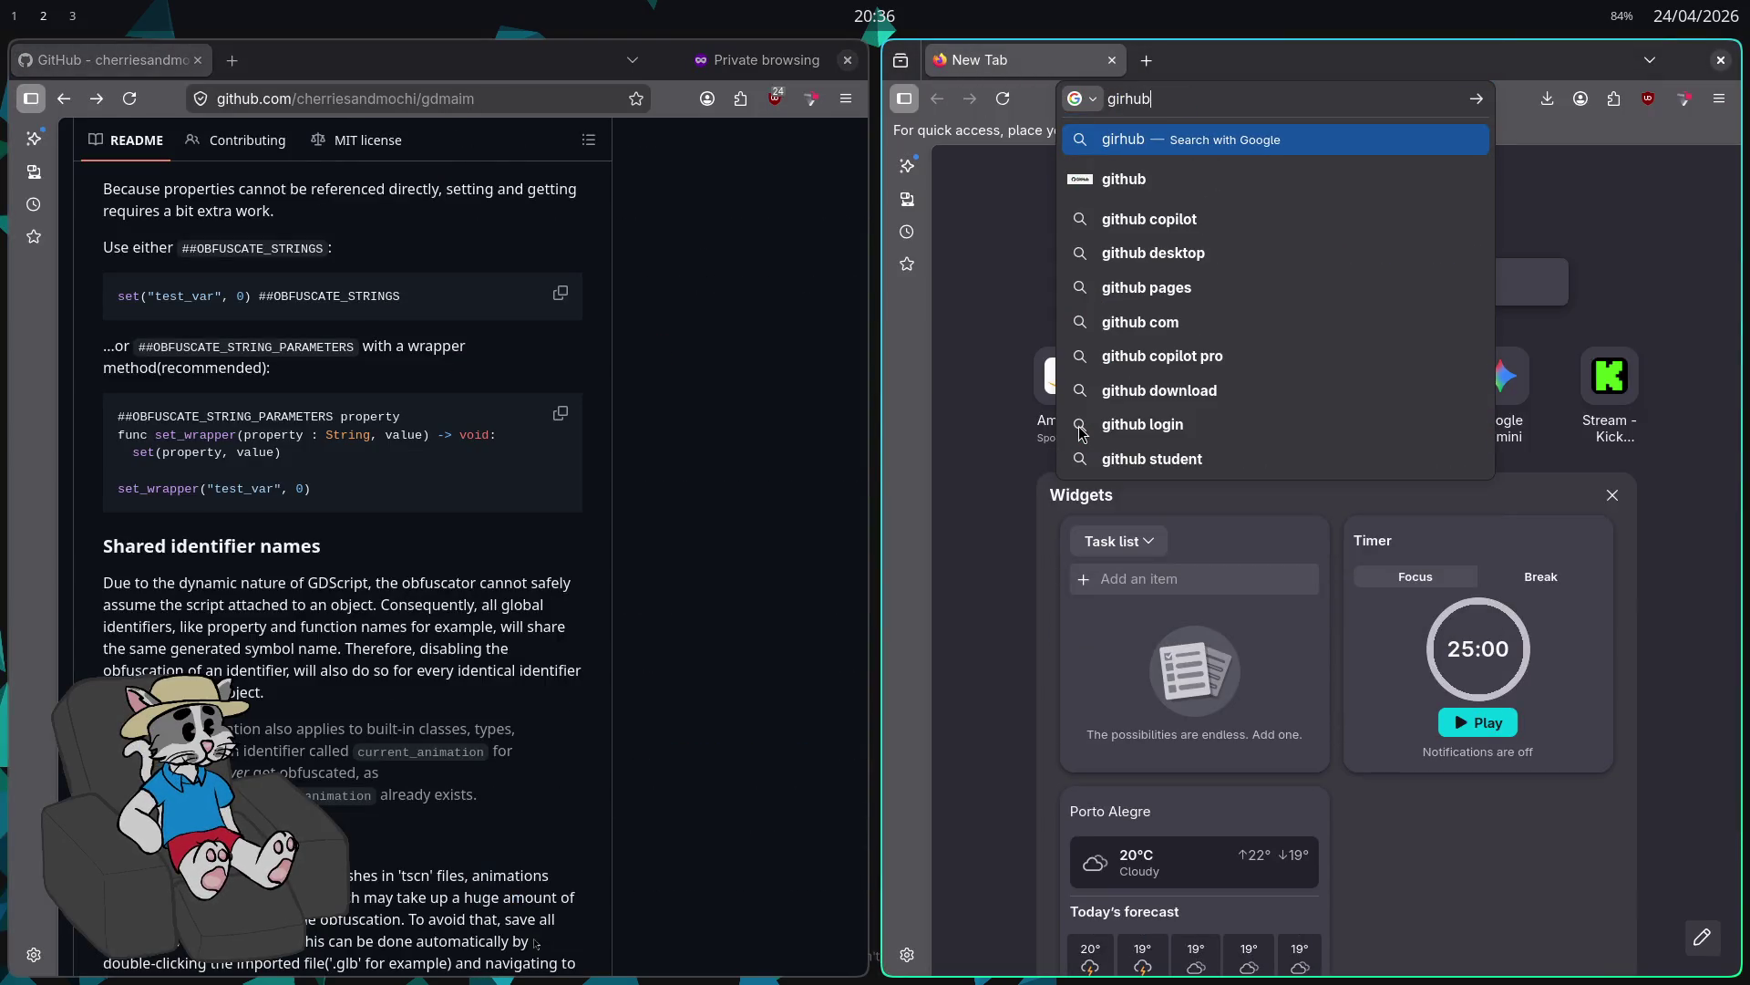
{"action": "key", "text": "Return"}
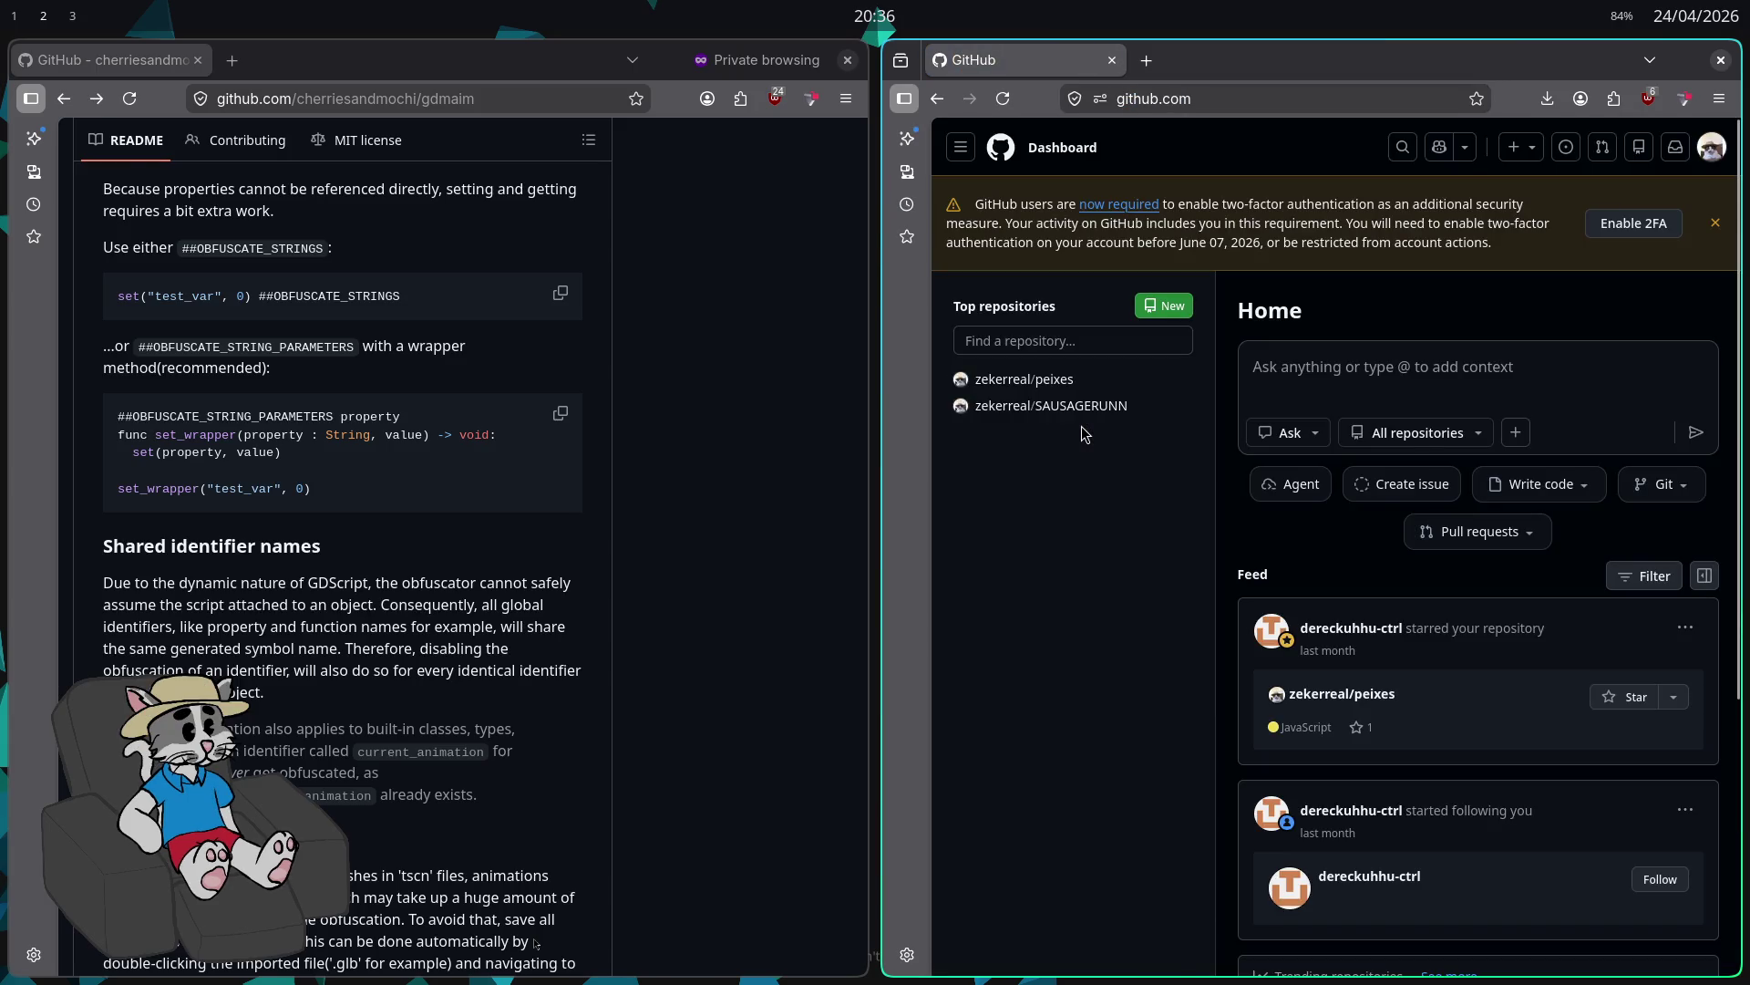
{"action": "left_click", "coordinate": [1050, 405]}
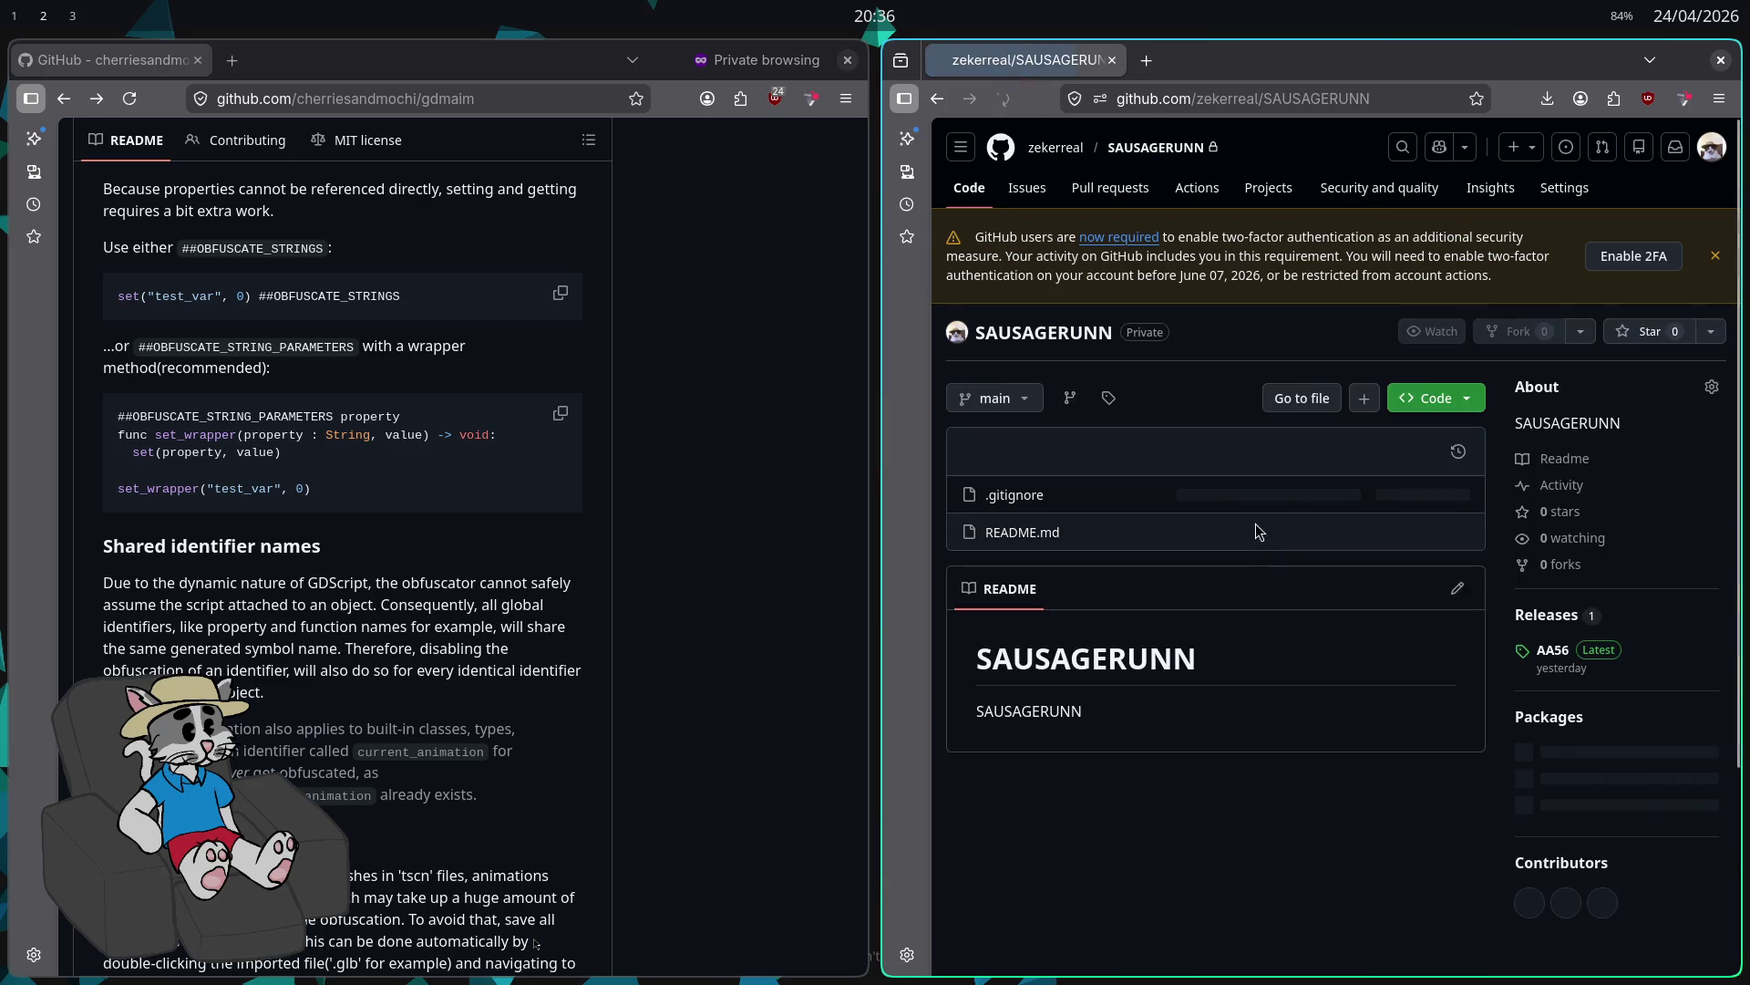
{"action": "key", "text": "F11"}
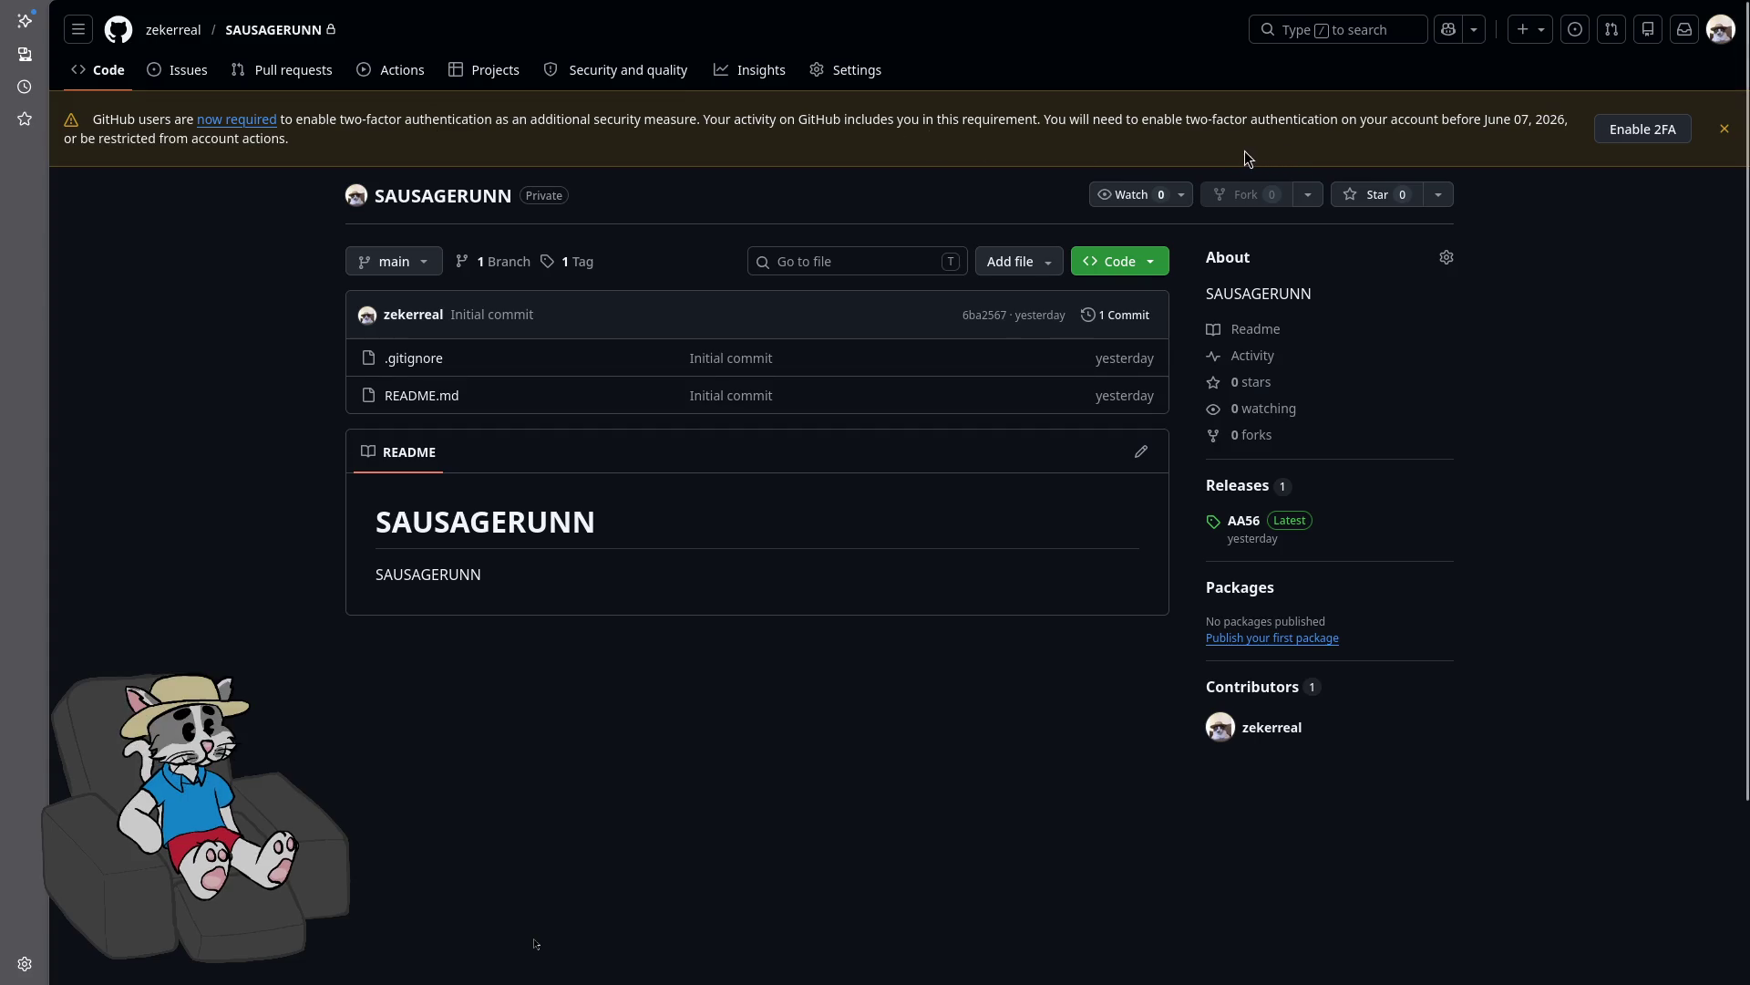
{"action": "left_click", "coordinate": [1641, 135]}
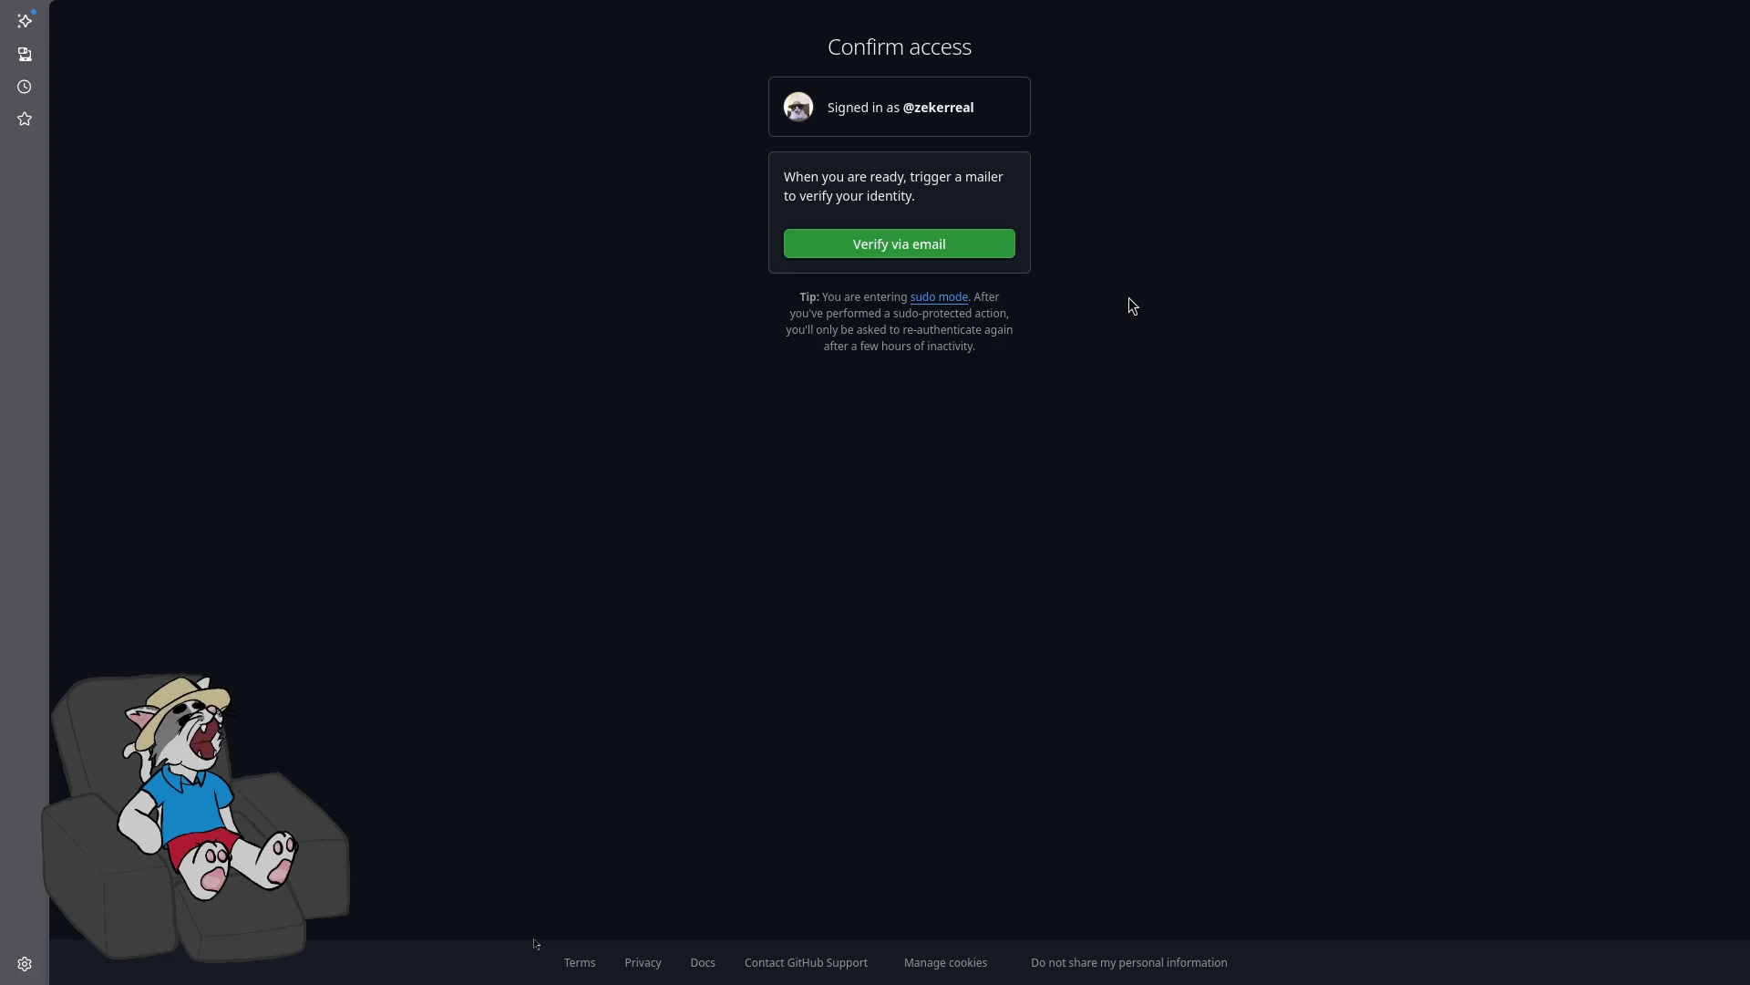
Step: Request a verification e-mail and submit the pasted code to unlock GitHub's 2FA setup
{"action": "left_click", "coordinate": [937, 238]}
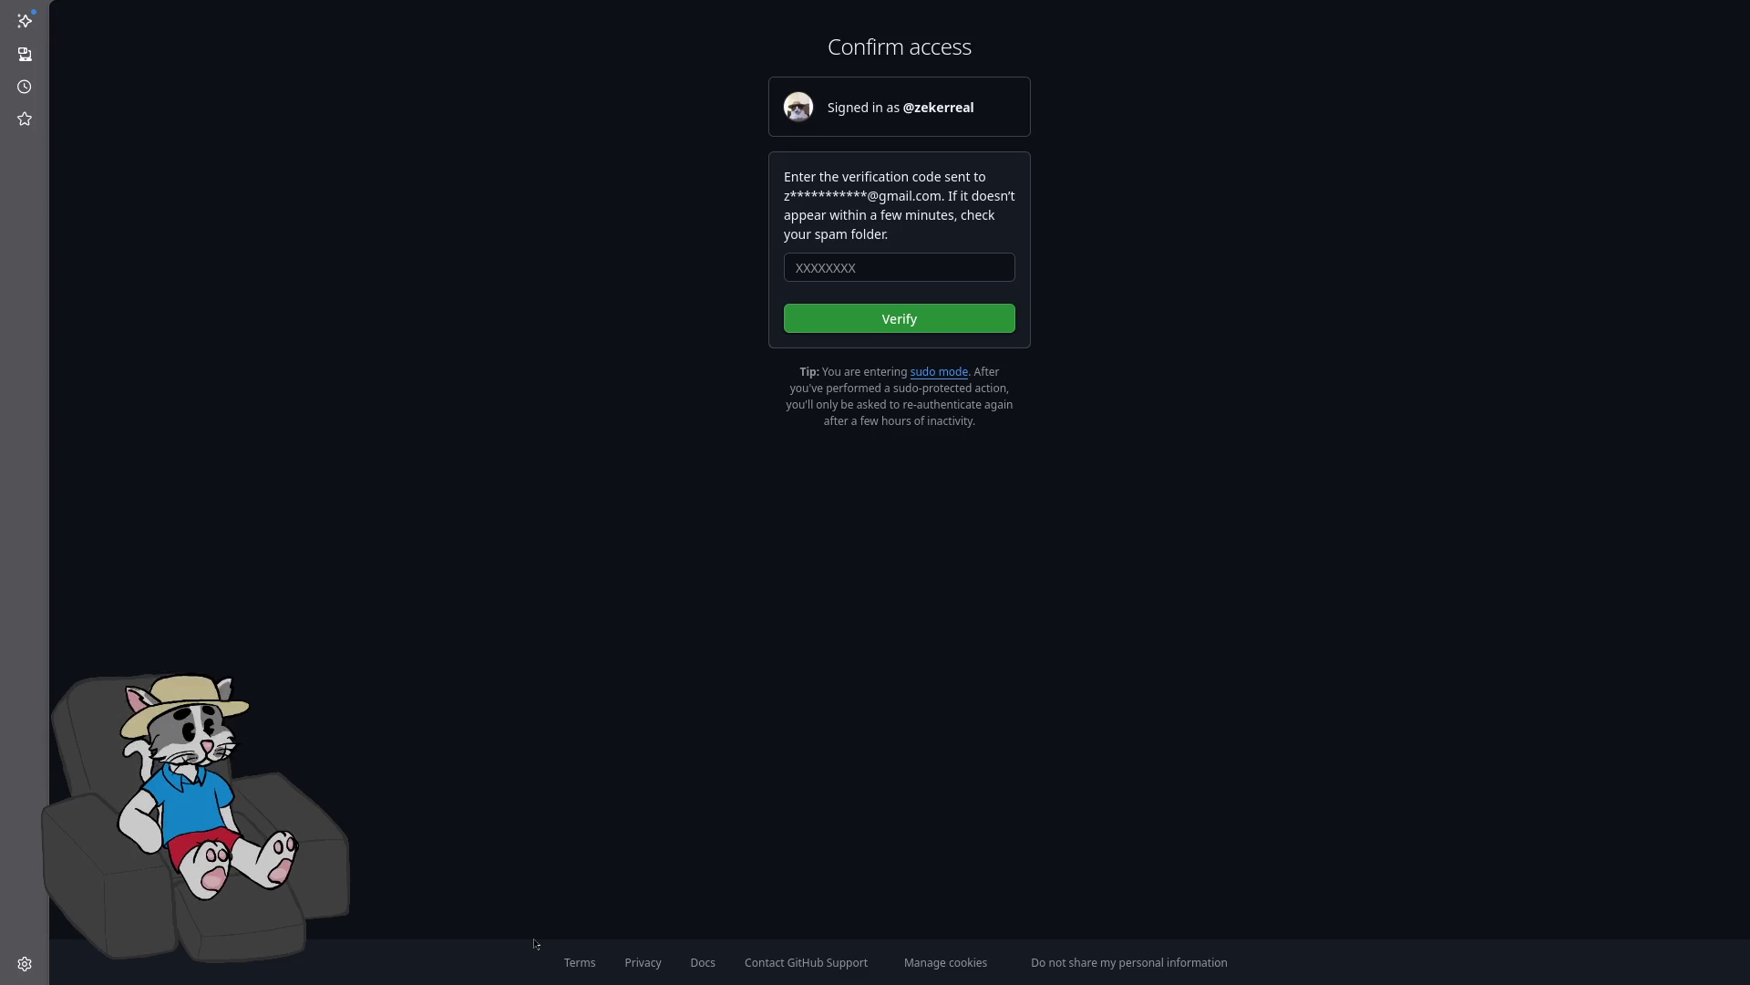
{"action": "left_click", "coordinate": [894, 263]}
{"action": "key", "text": "ctrl+v"}
{"action": "key", "text": "Return"}
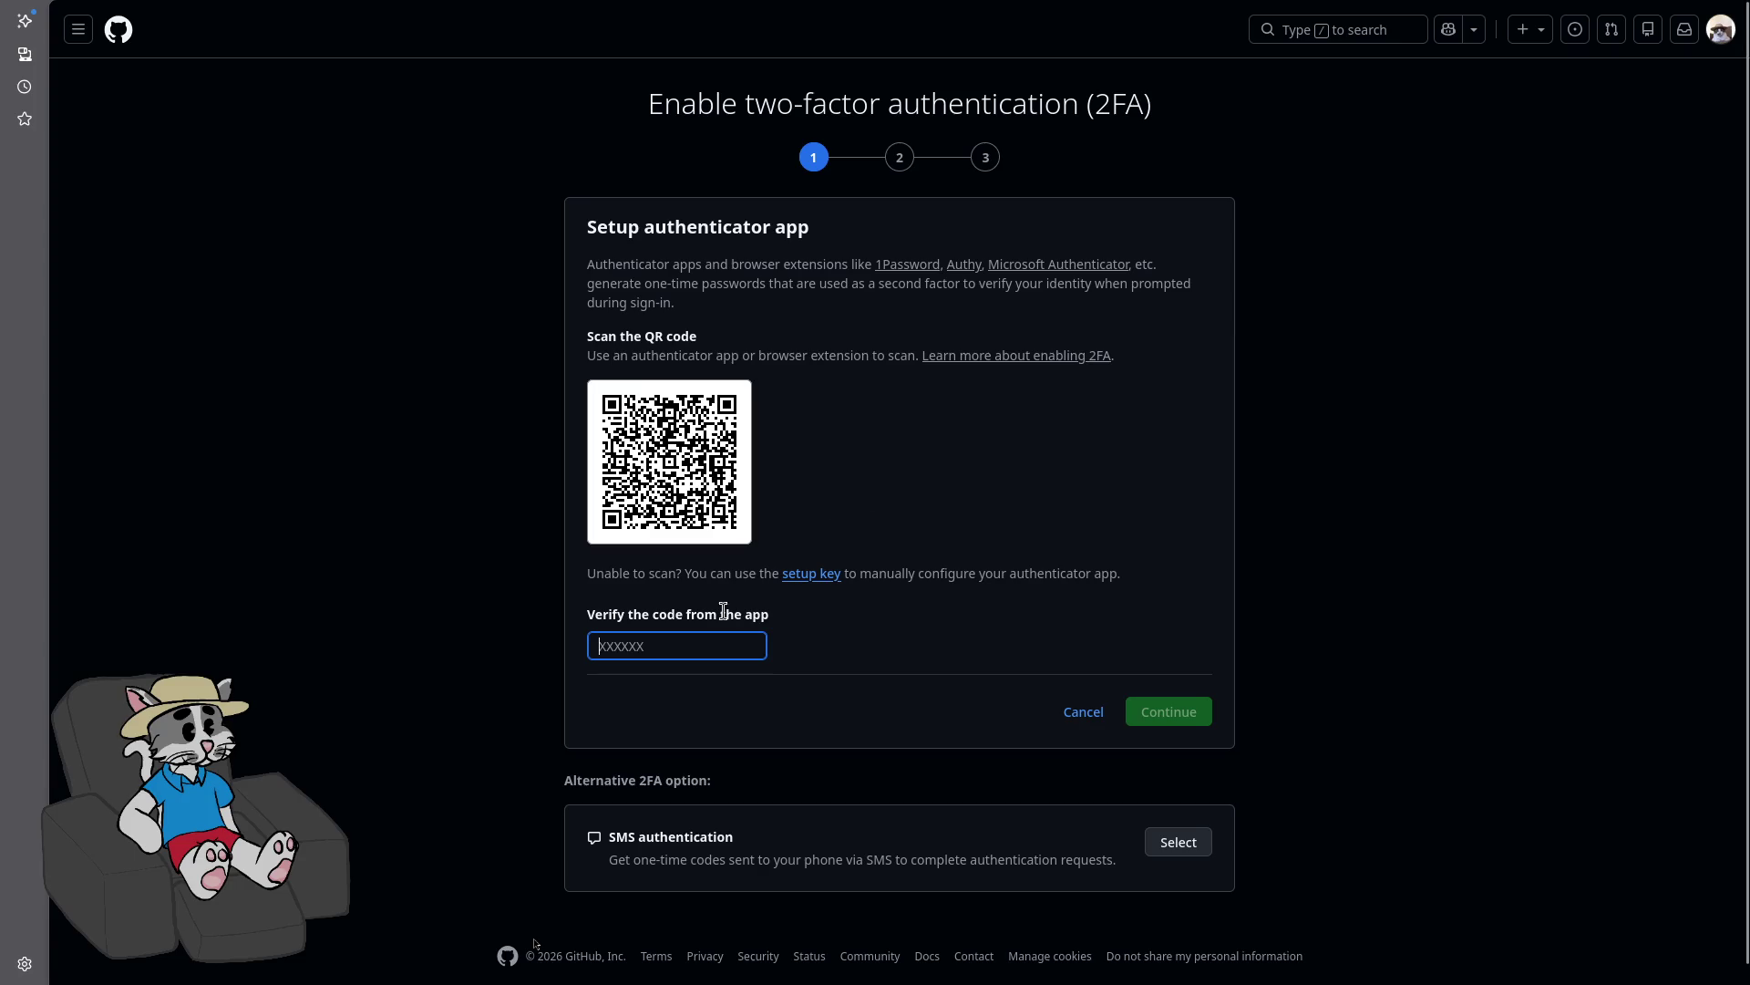
Step: Enter the authenticator app code and exit fullscreen to show both browser windows
{"action": "type", "text": "953"}
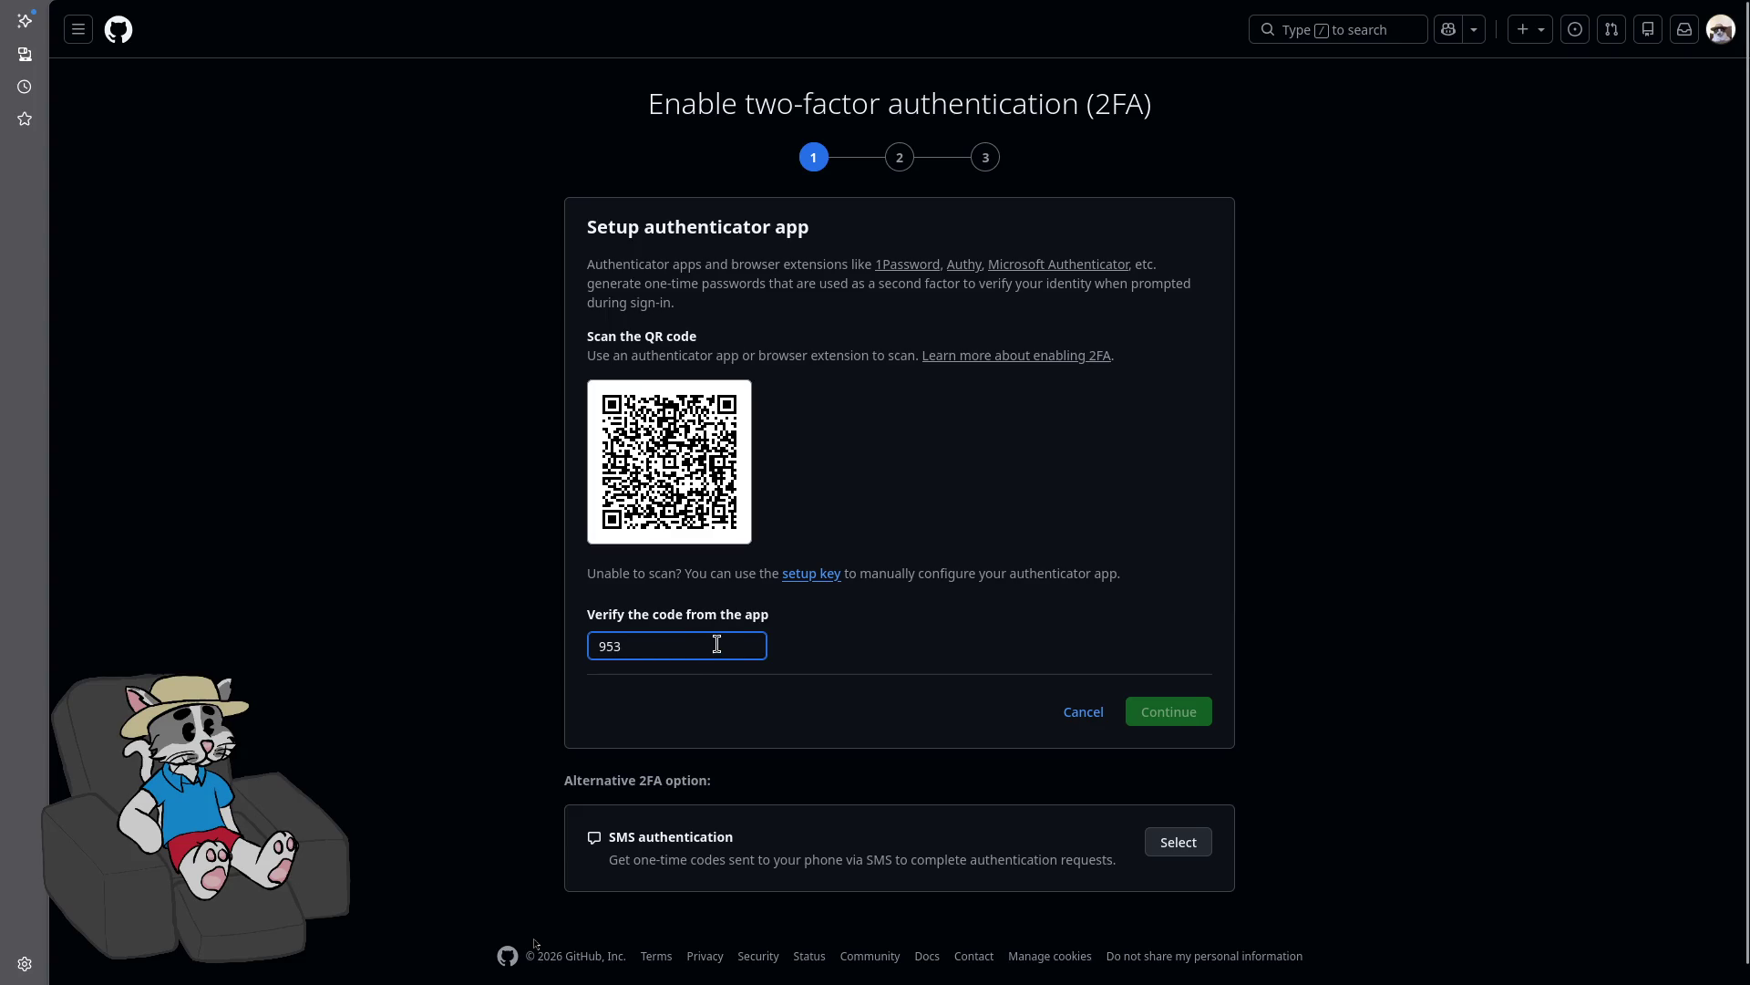
{"action": "type", "text": "26"}
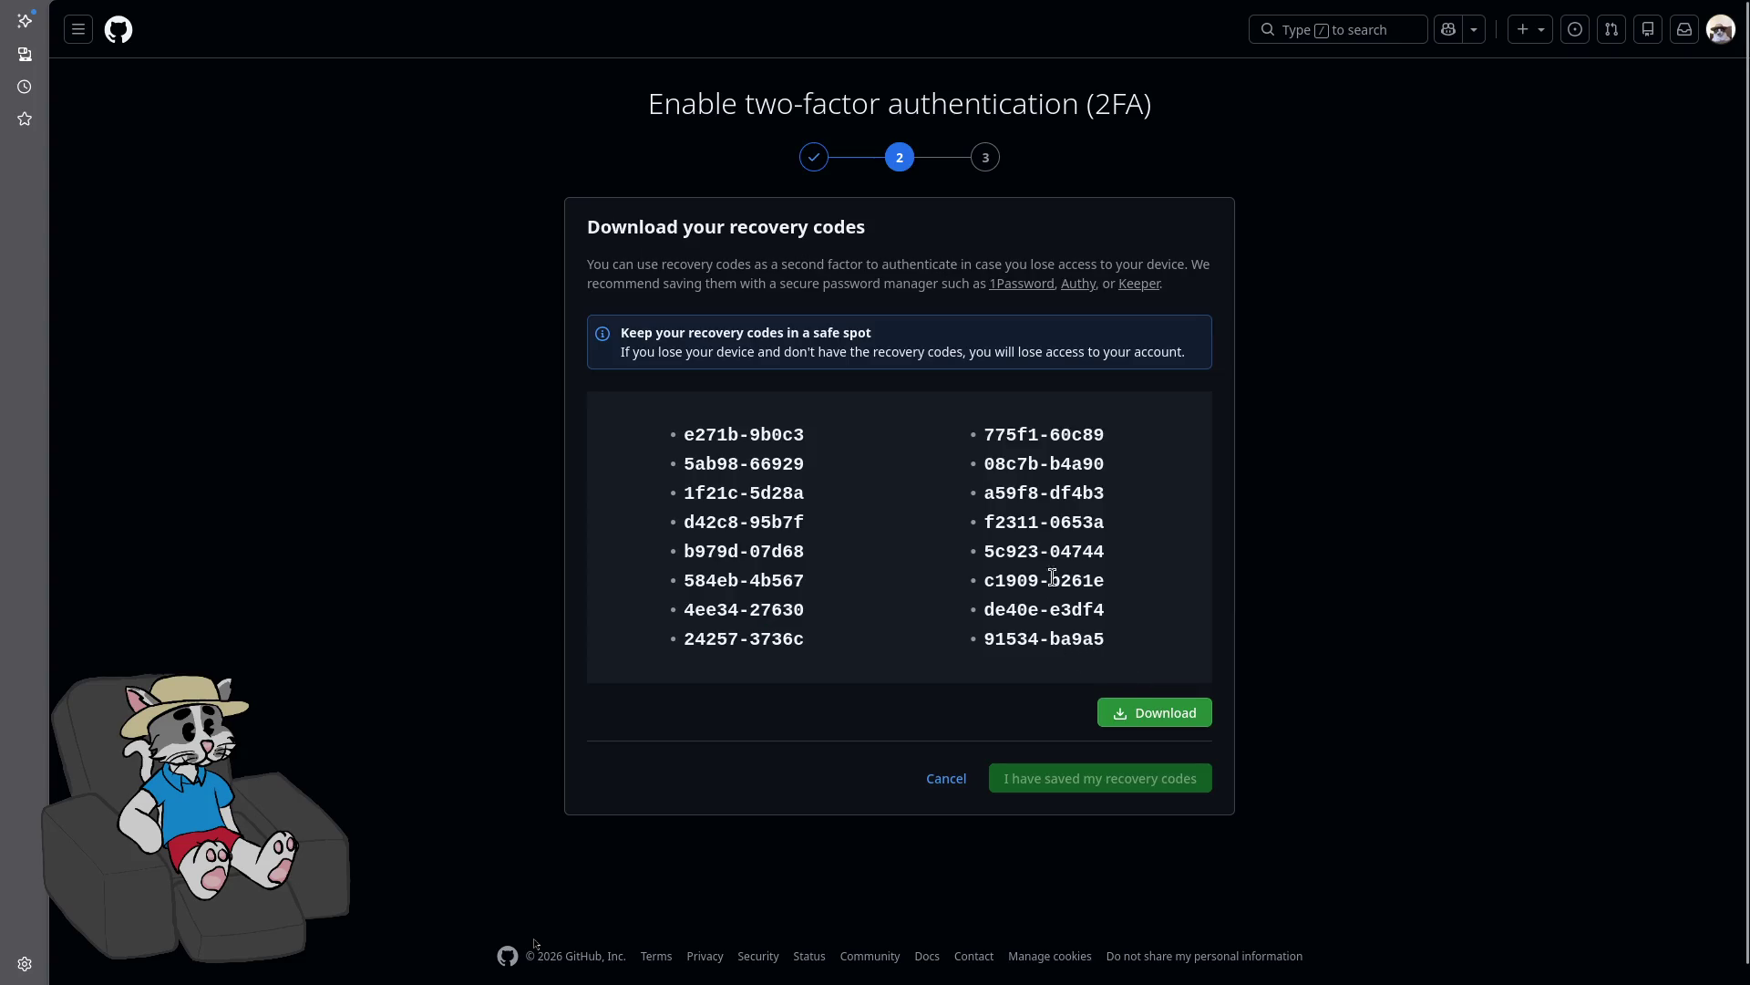
{"action": "key", "text": "super+Left"}
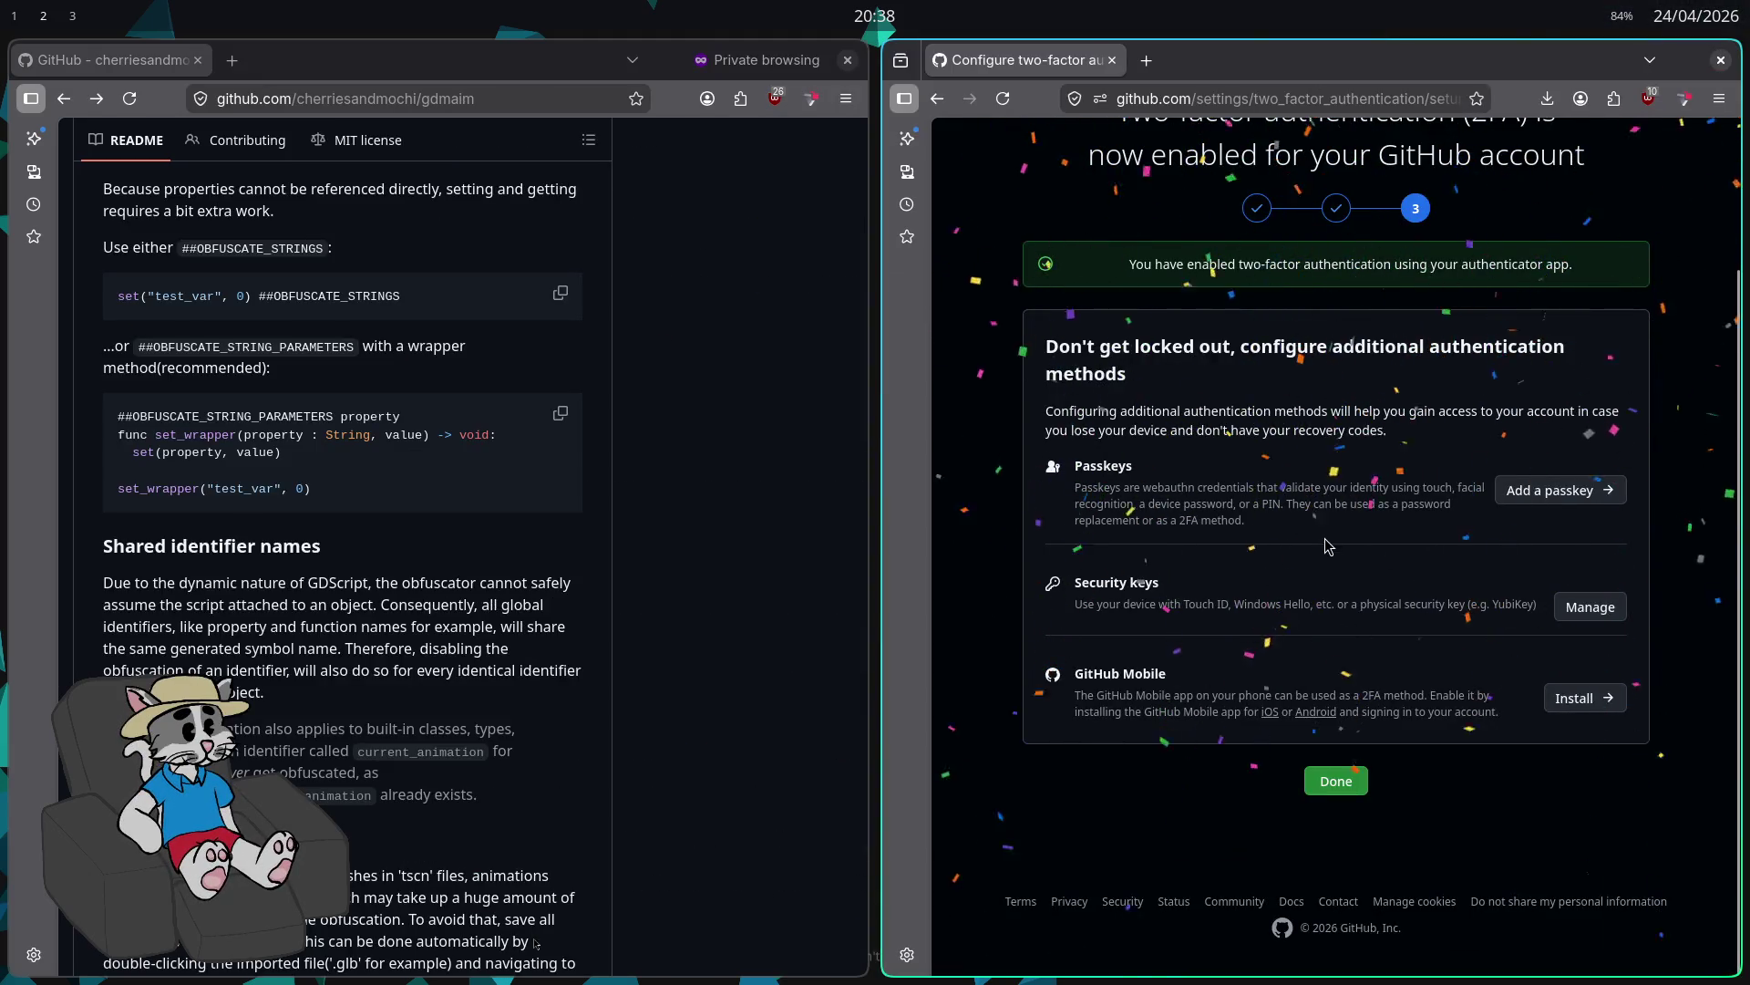
Step: Finish the two-factor setup and list the account's repositories from the profile
{"action": "left_click", "coordinate": [1349, 794]}
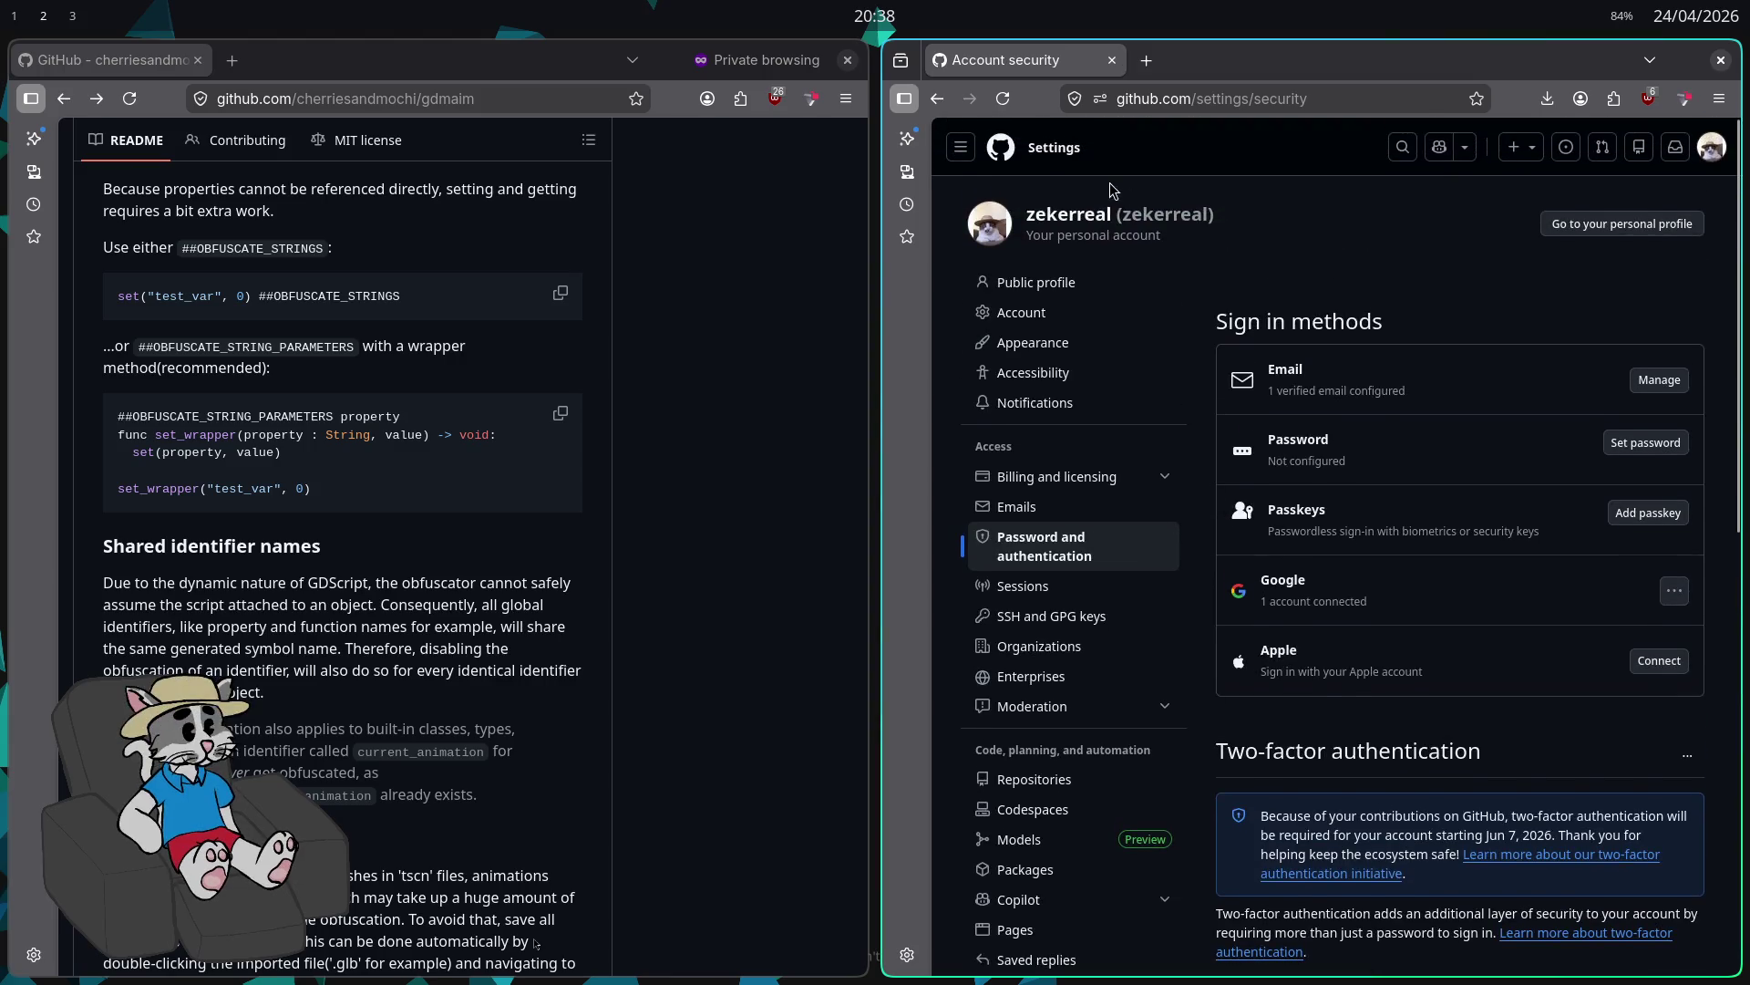
{"action": "left_click", "coordinate": [1089, 215]}
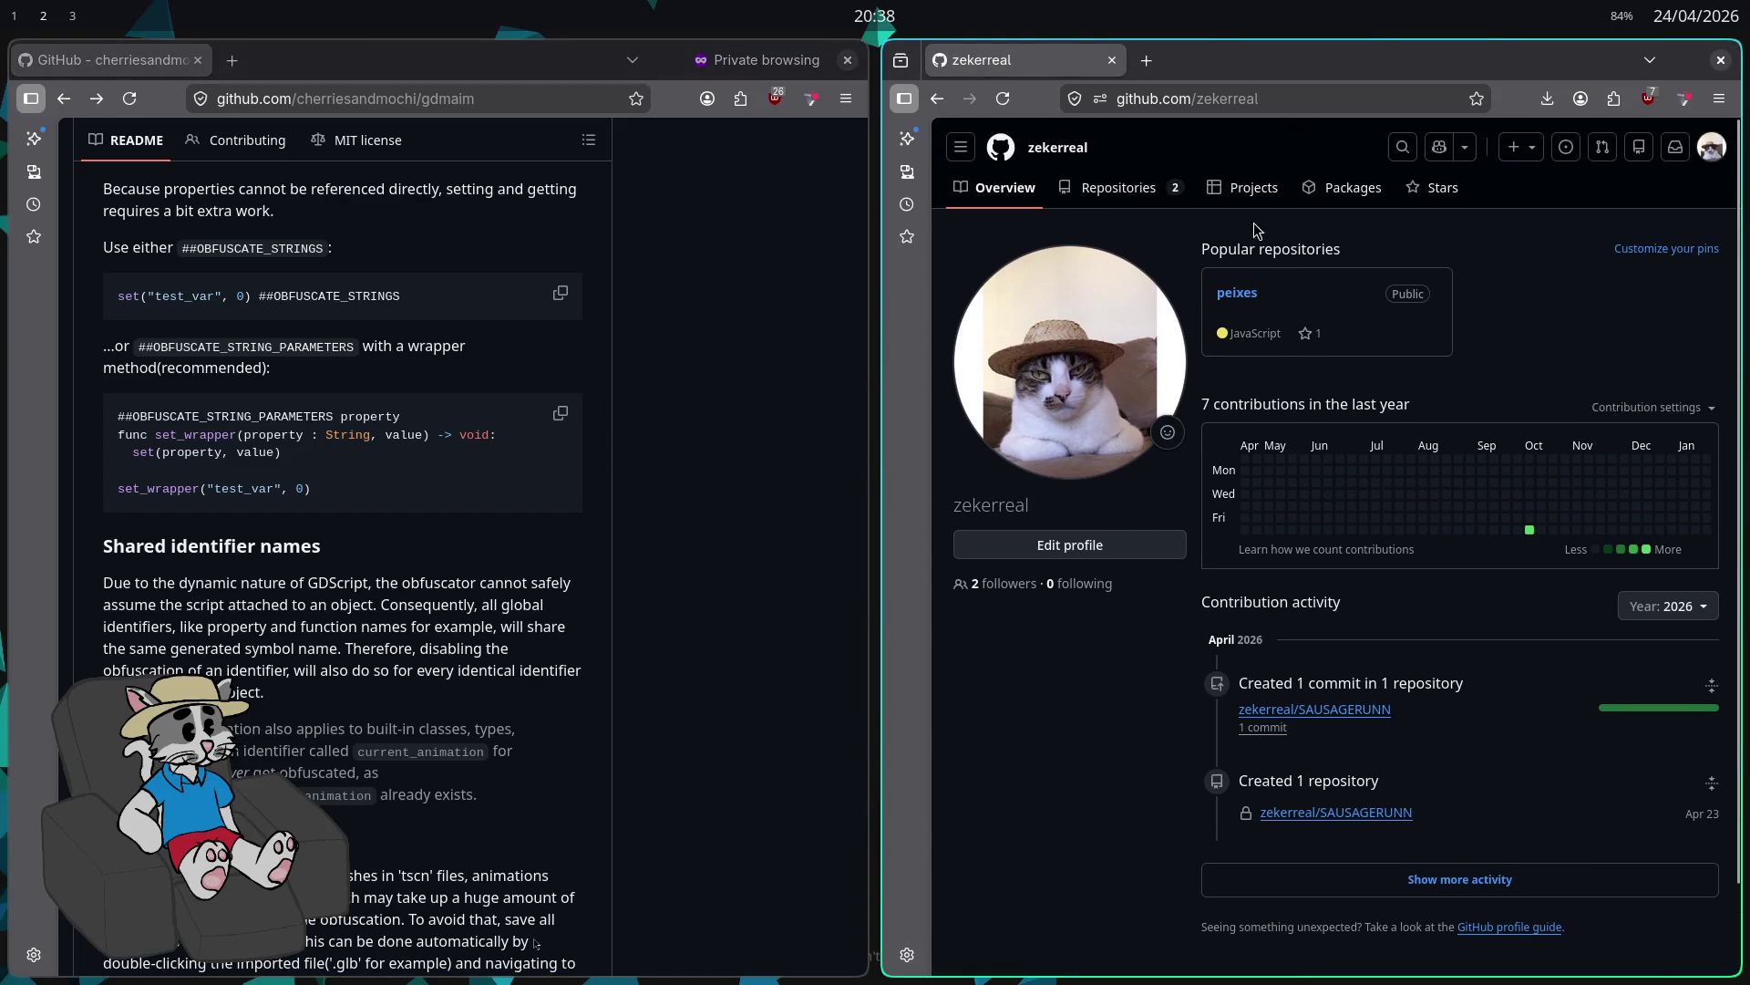
{"action": "left_click", "coordinate": [1153, 194]}
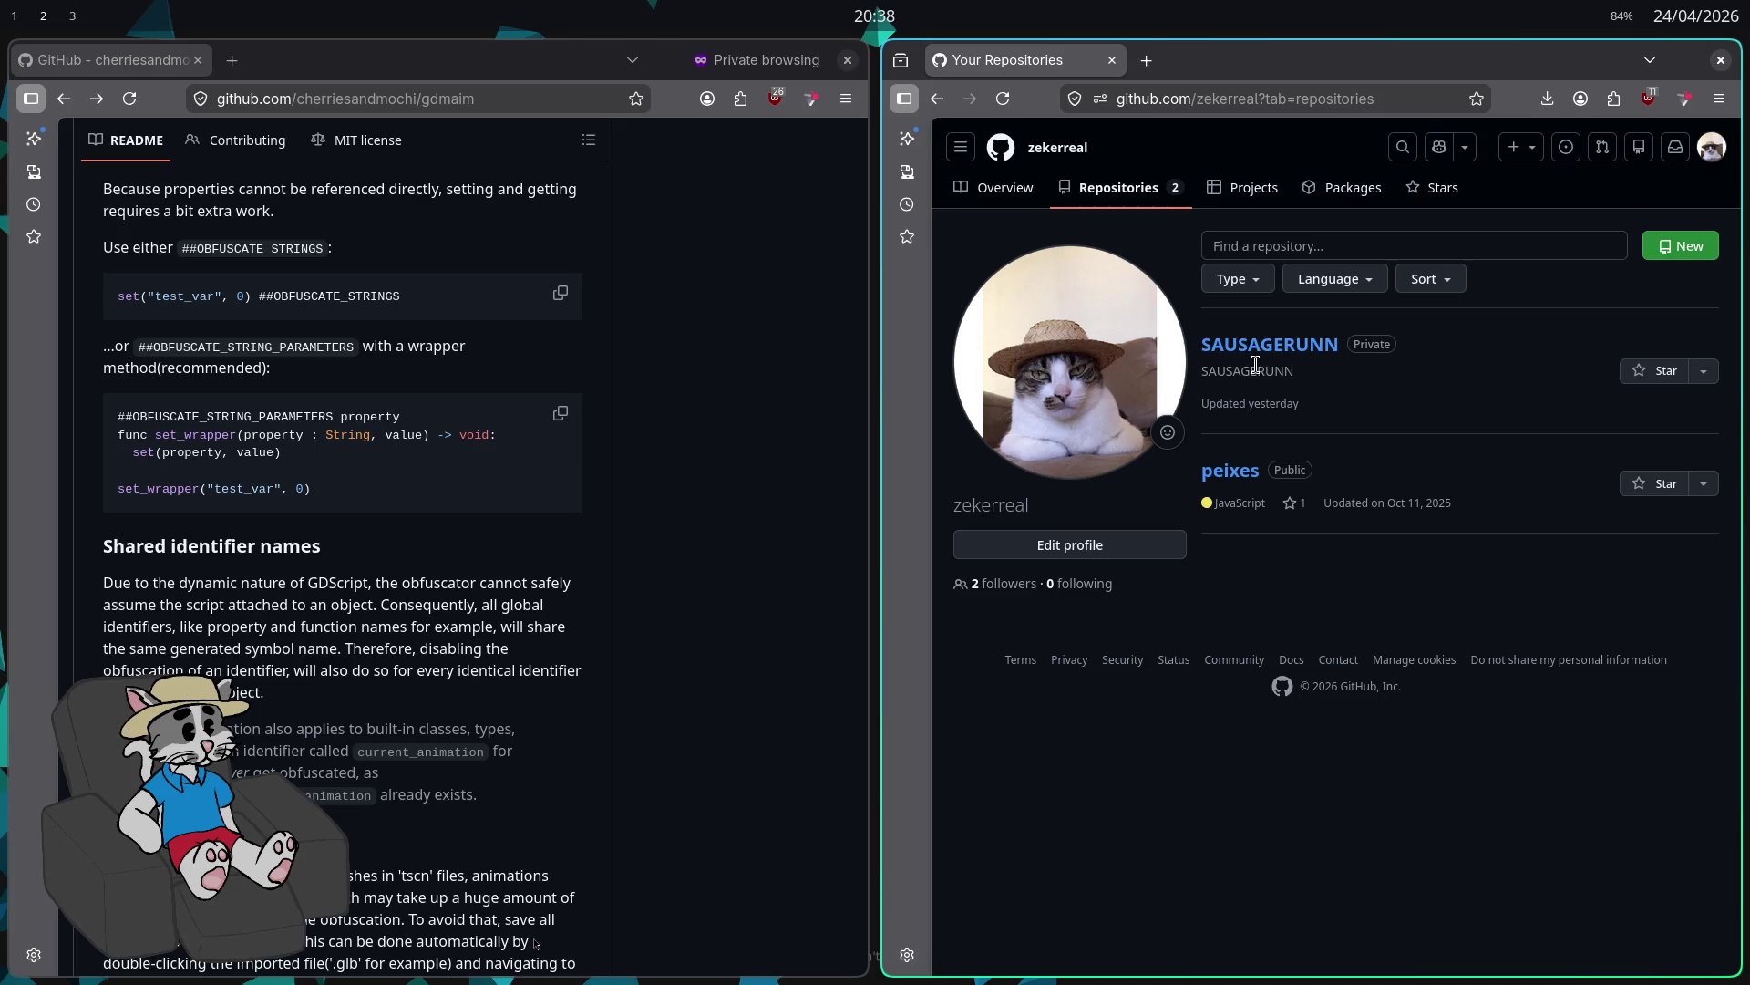
Step: Open the SAUSAGERUNN repository's releases page and start drafting a new release
{"action": "left_click", "coordinate": [1262, 346]}
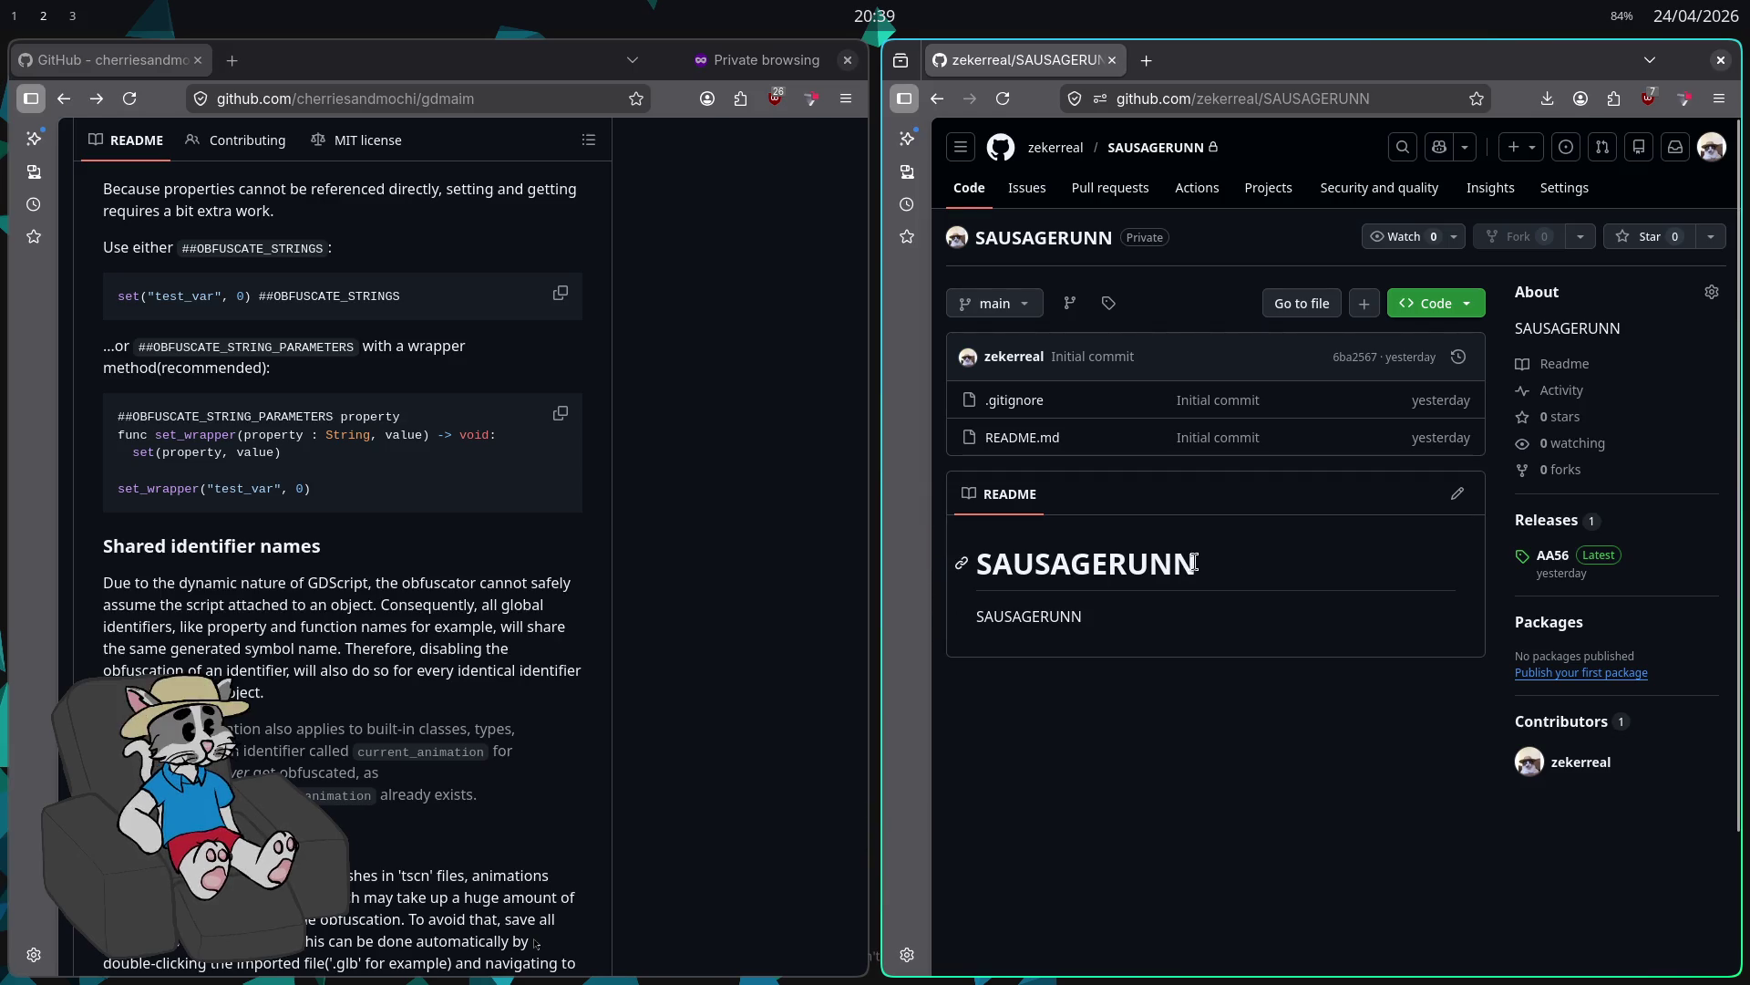
{"action": "left_click", "coordinate": [1536, 521]}
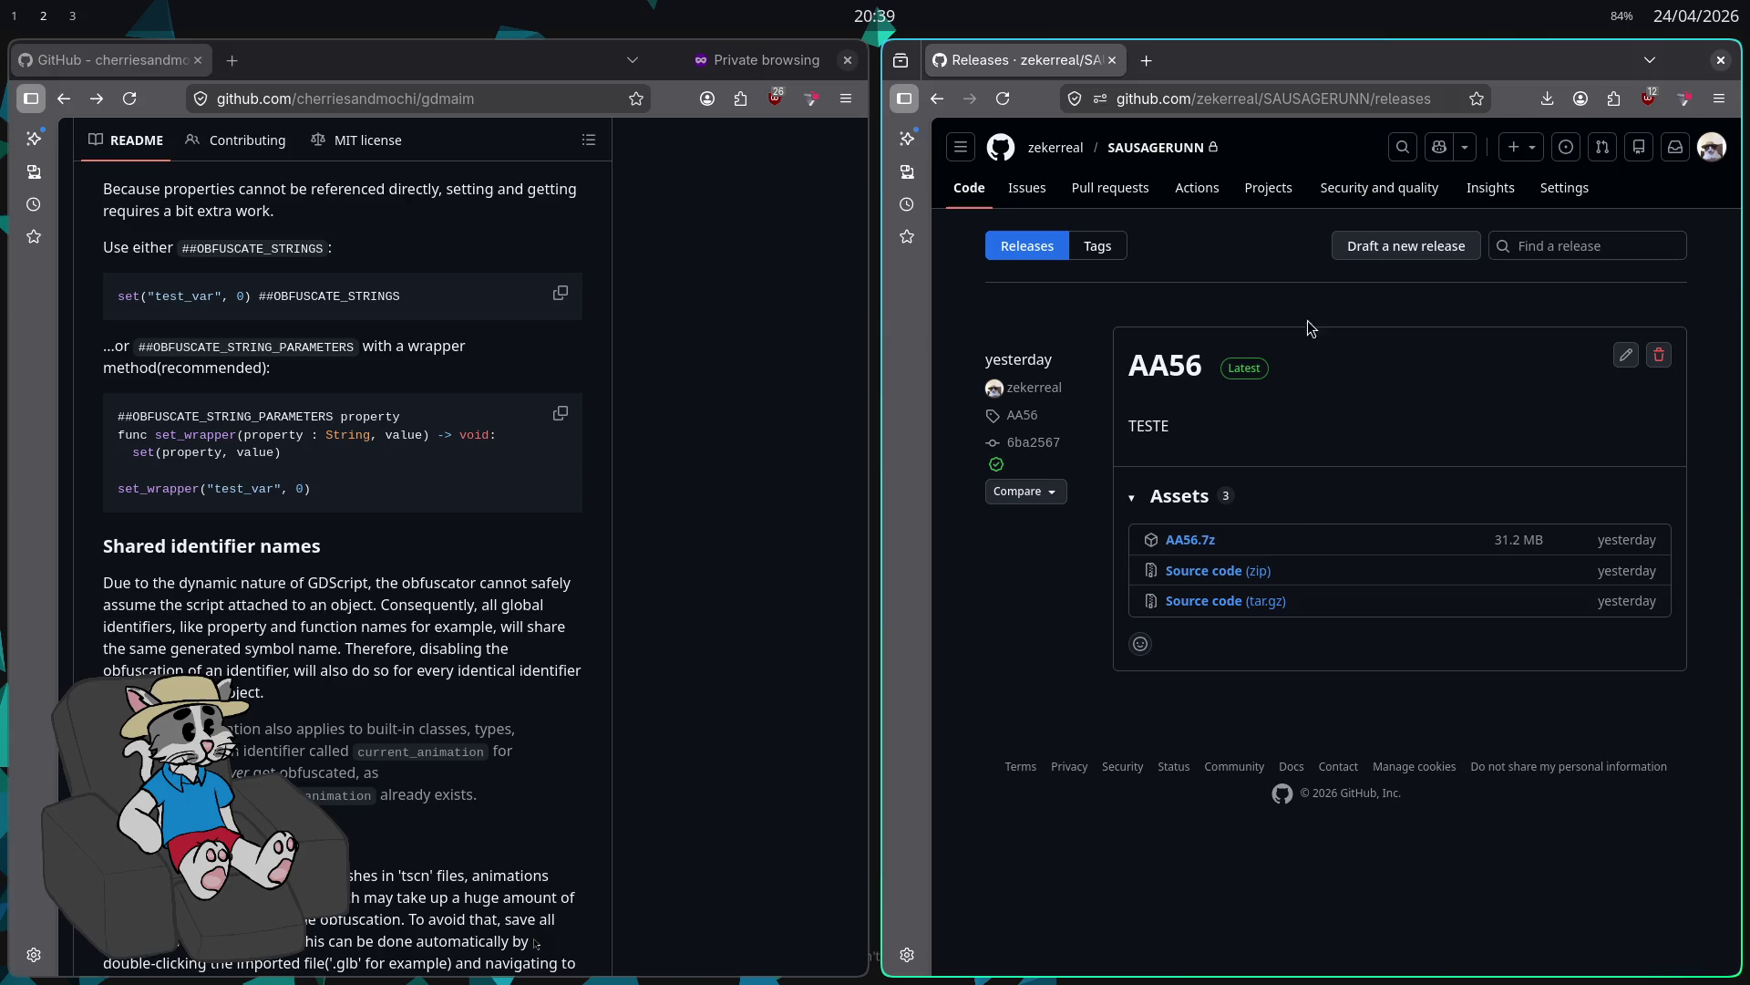
{"action": "left_click", "coordinate": [1367, 248]}
Step: Look through the new release's tag and target branch pickers and select the title field
{"action": "left_click", "coordinate": [1082, 337]}
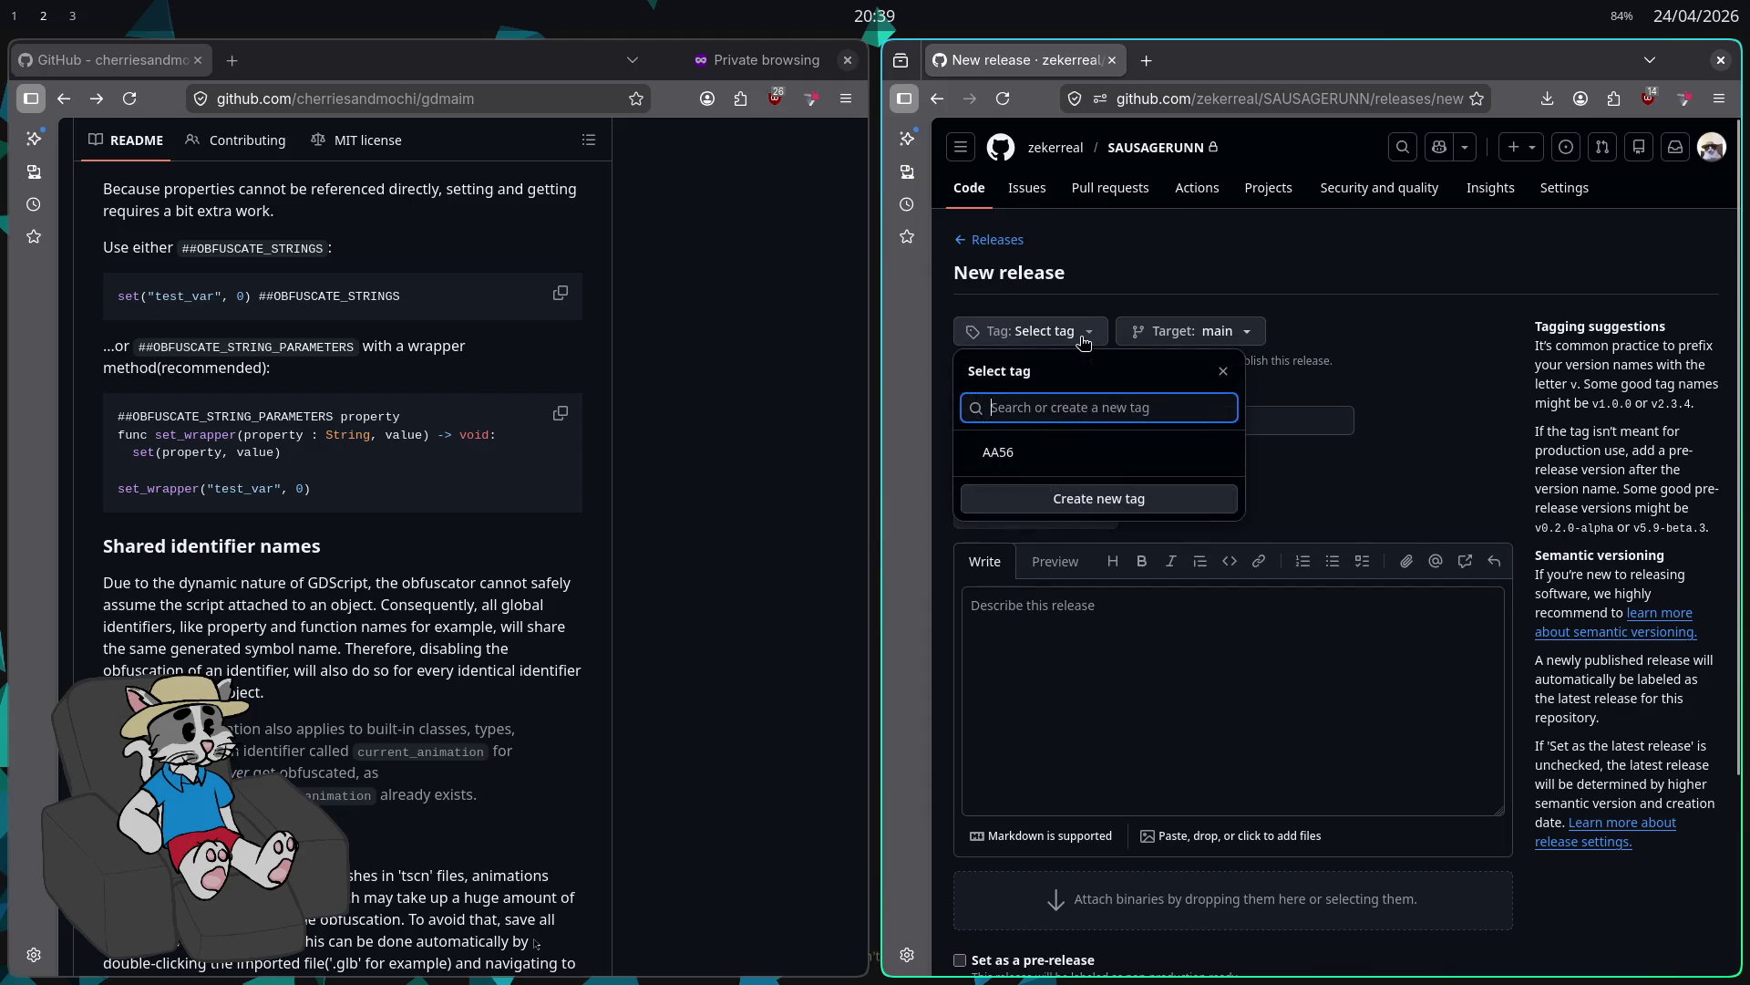
{"action": "left_click", "coordinate": [1403, 393]}
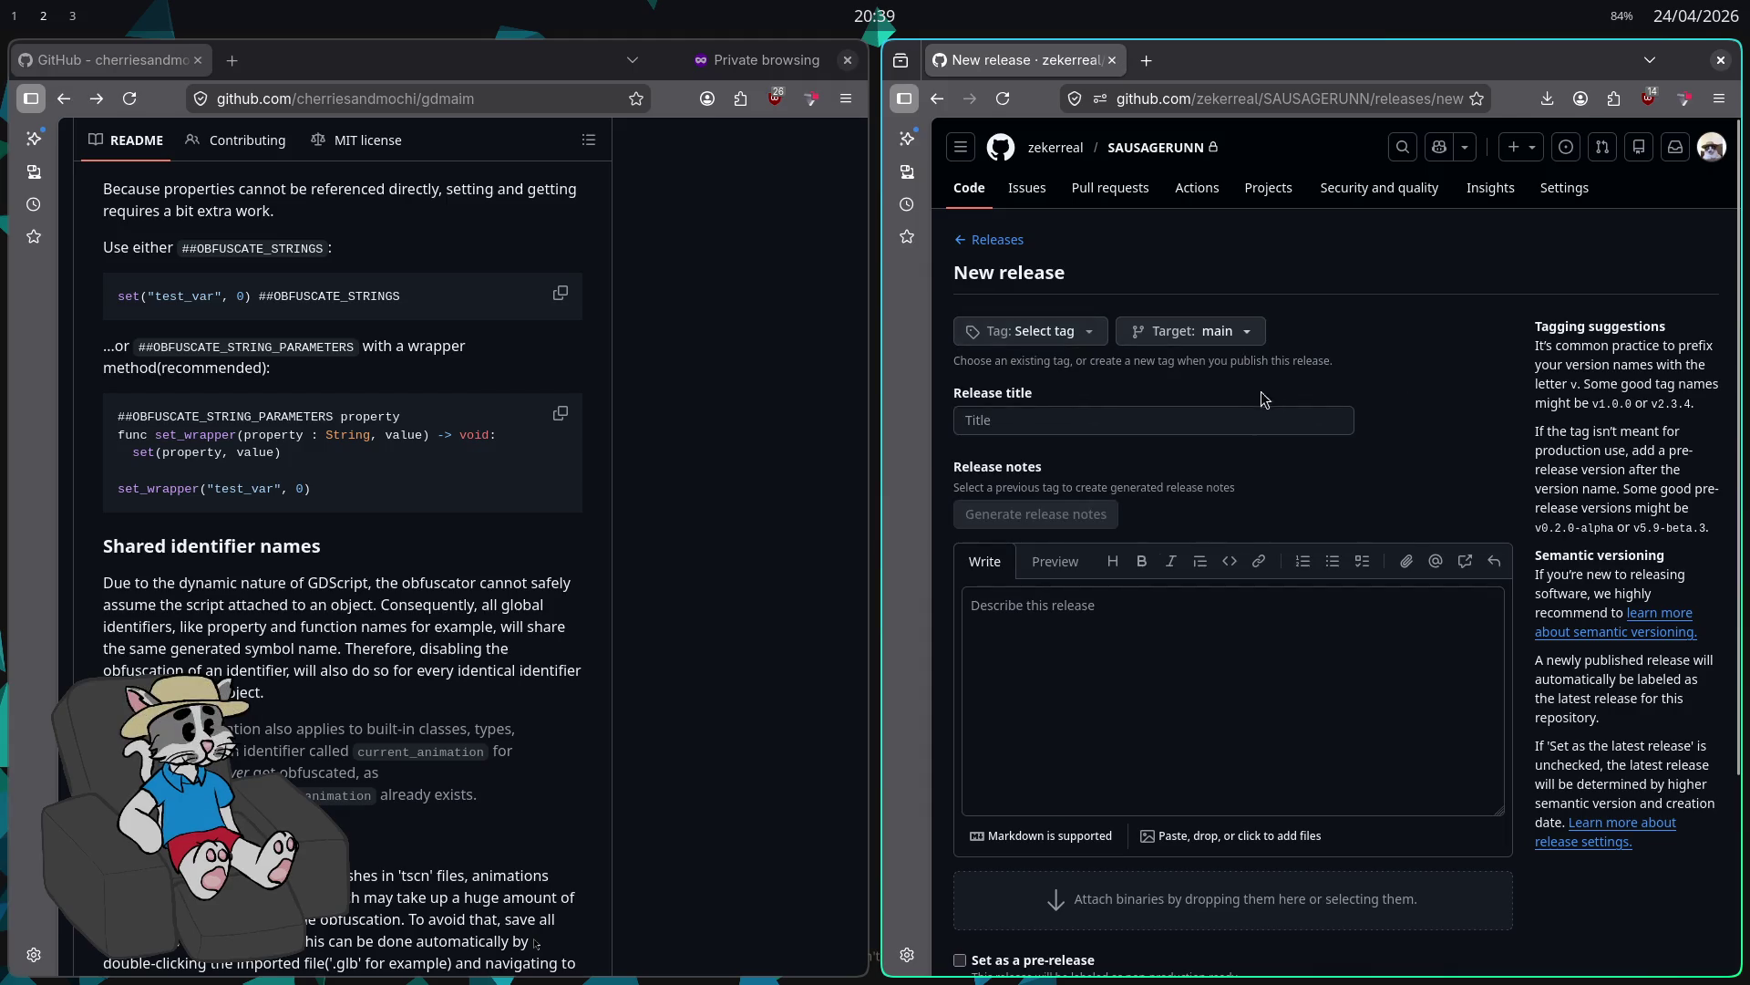
{"action": "left_click", "coordinate": [1211, 331]}
{"action": "left_click", "coordinate": [1433, 335]}
{"action": "left_click", "coordinate": [1183, 428]}
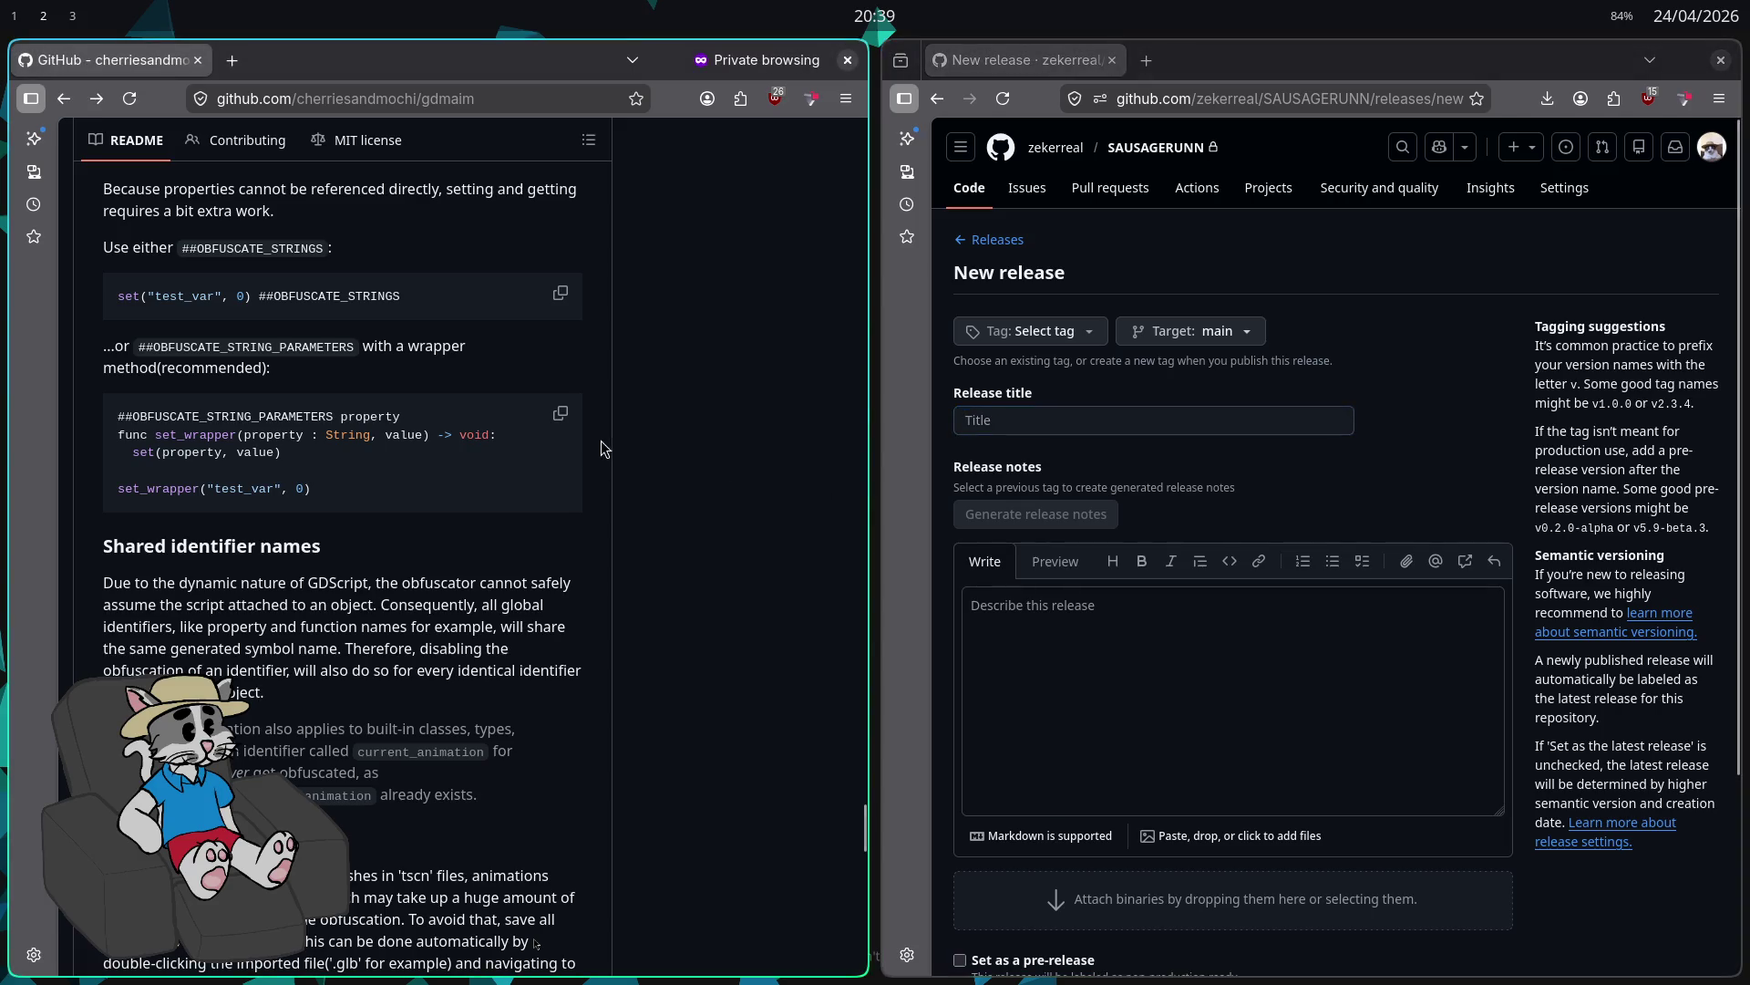
Step: Close the launcher_ui Godot editor and bring up the app launcher on the empty first workspace
{"action": "key", "text": "super+2"}
{"action": "key", "text": "super+1"}
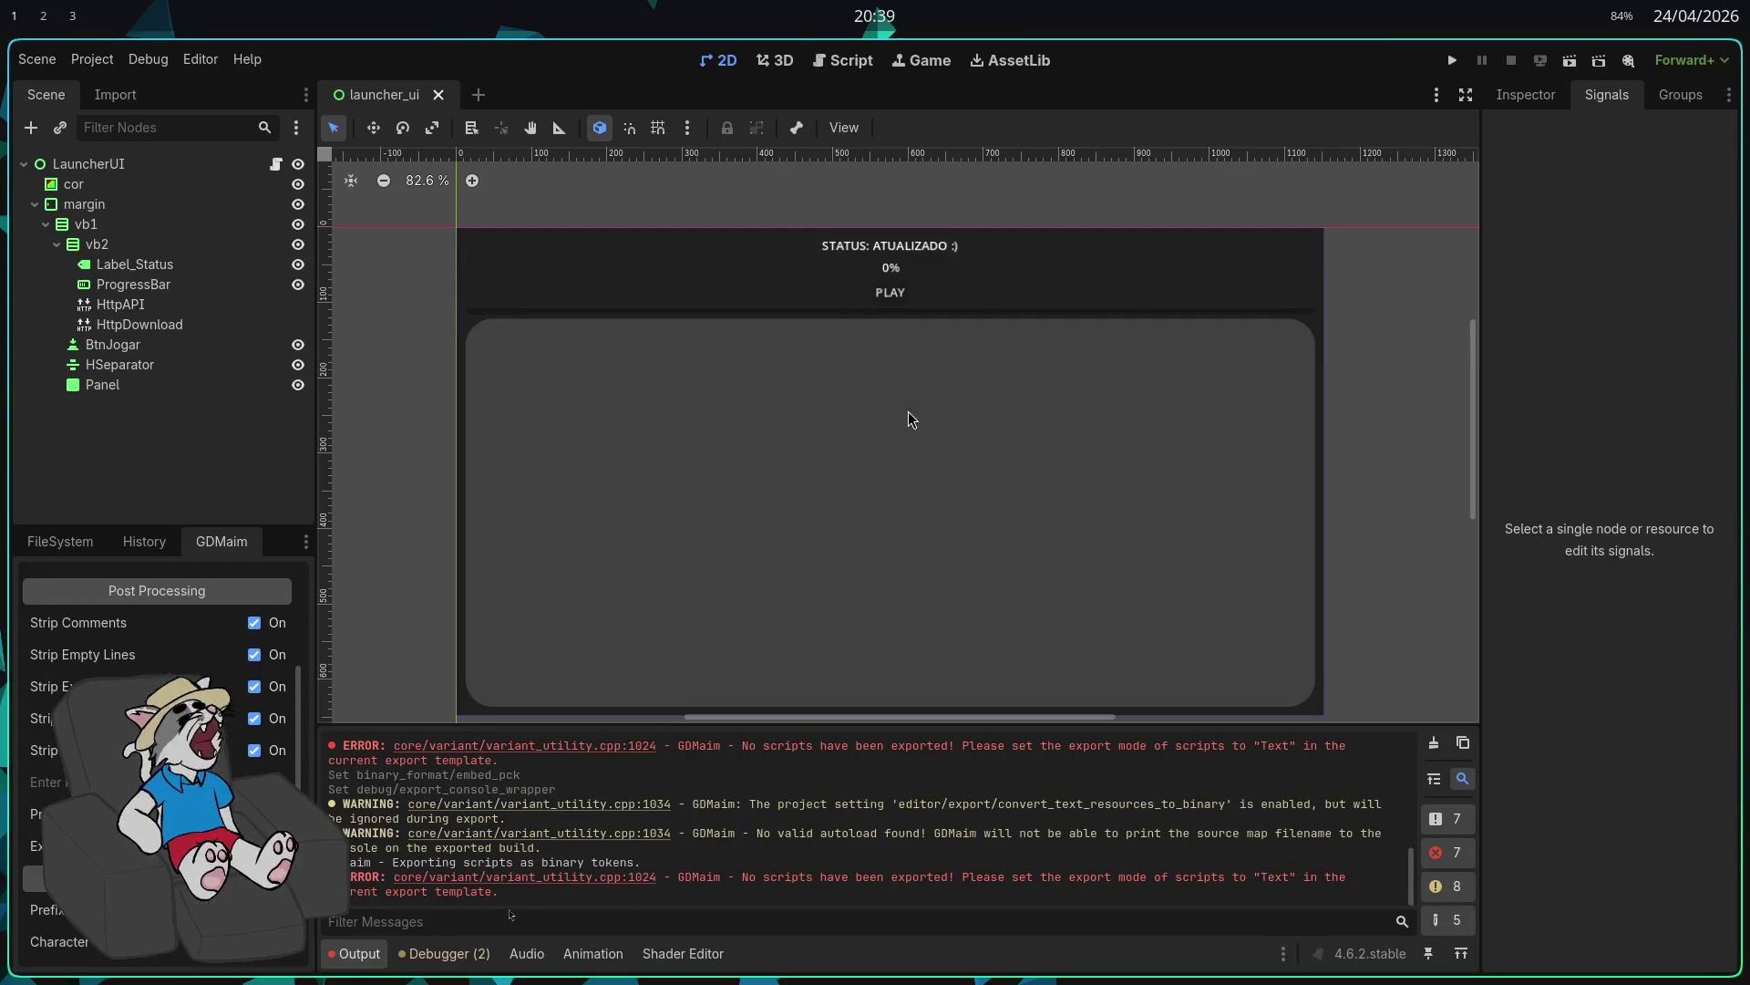
{"action": "key", "text": "ctrl+q"}
{"action": "key", "text": "super+3"}
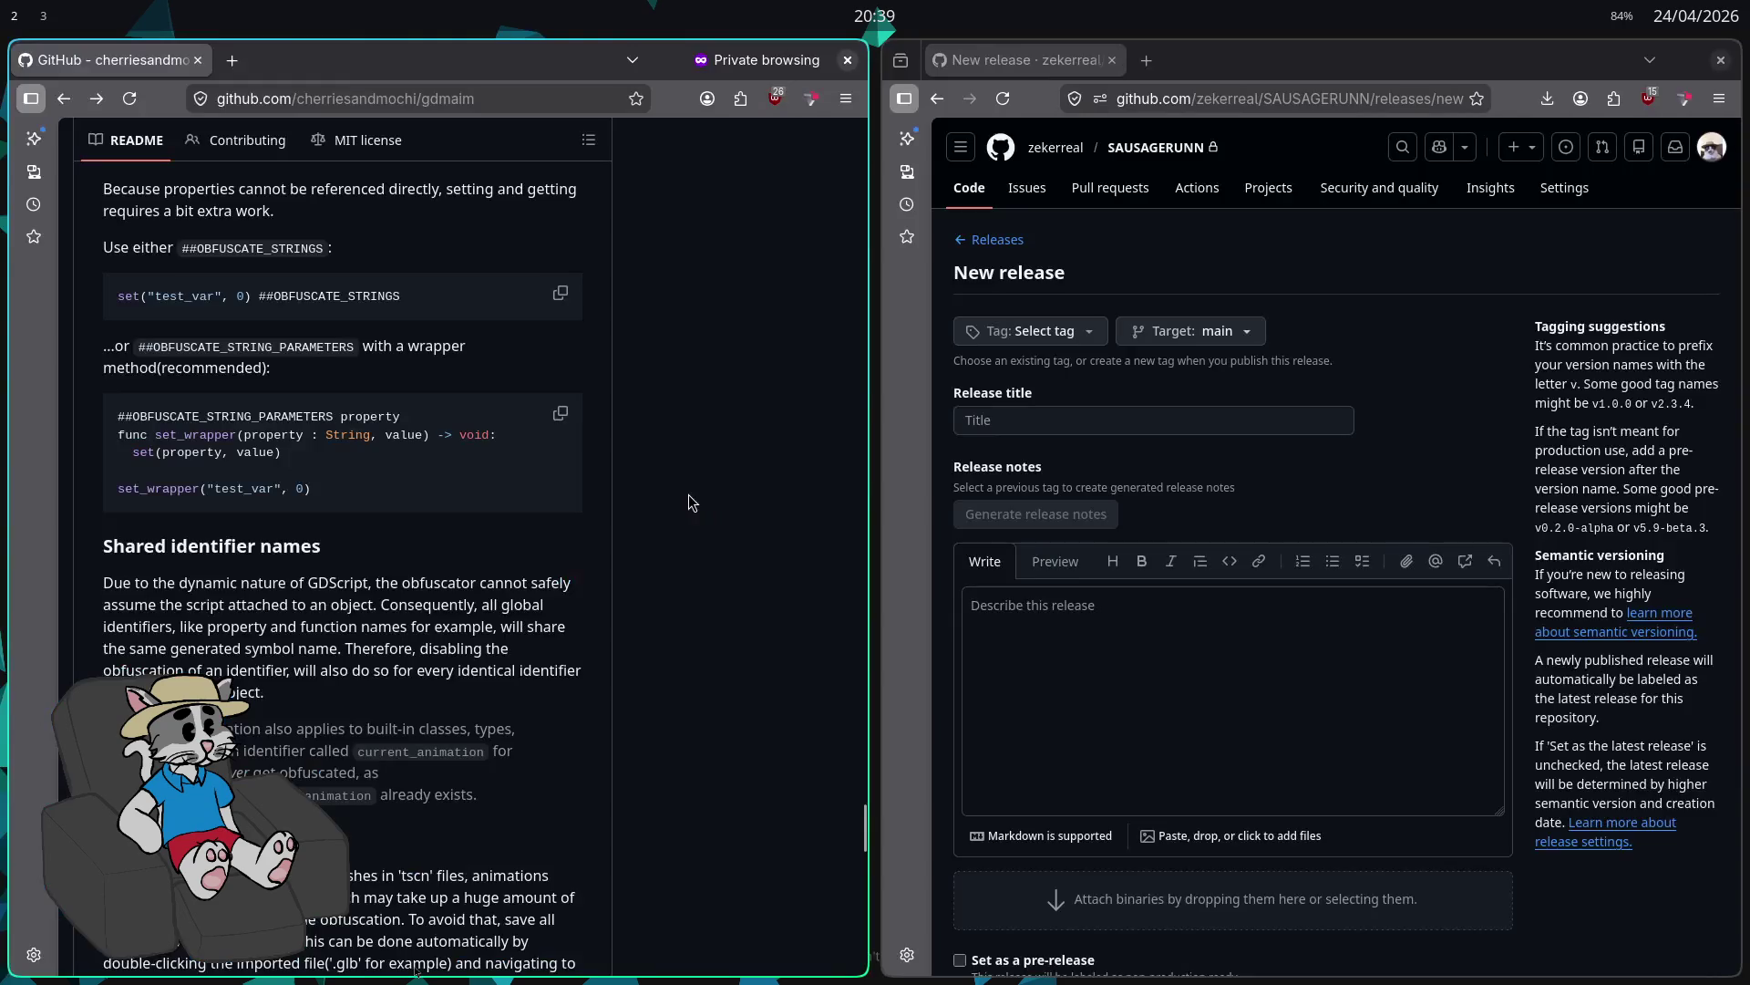
{"action": "key", "text": "super+1"}
{"action": "key", "text": "super+space"}
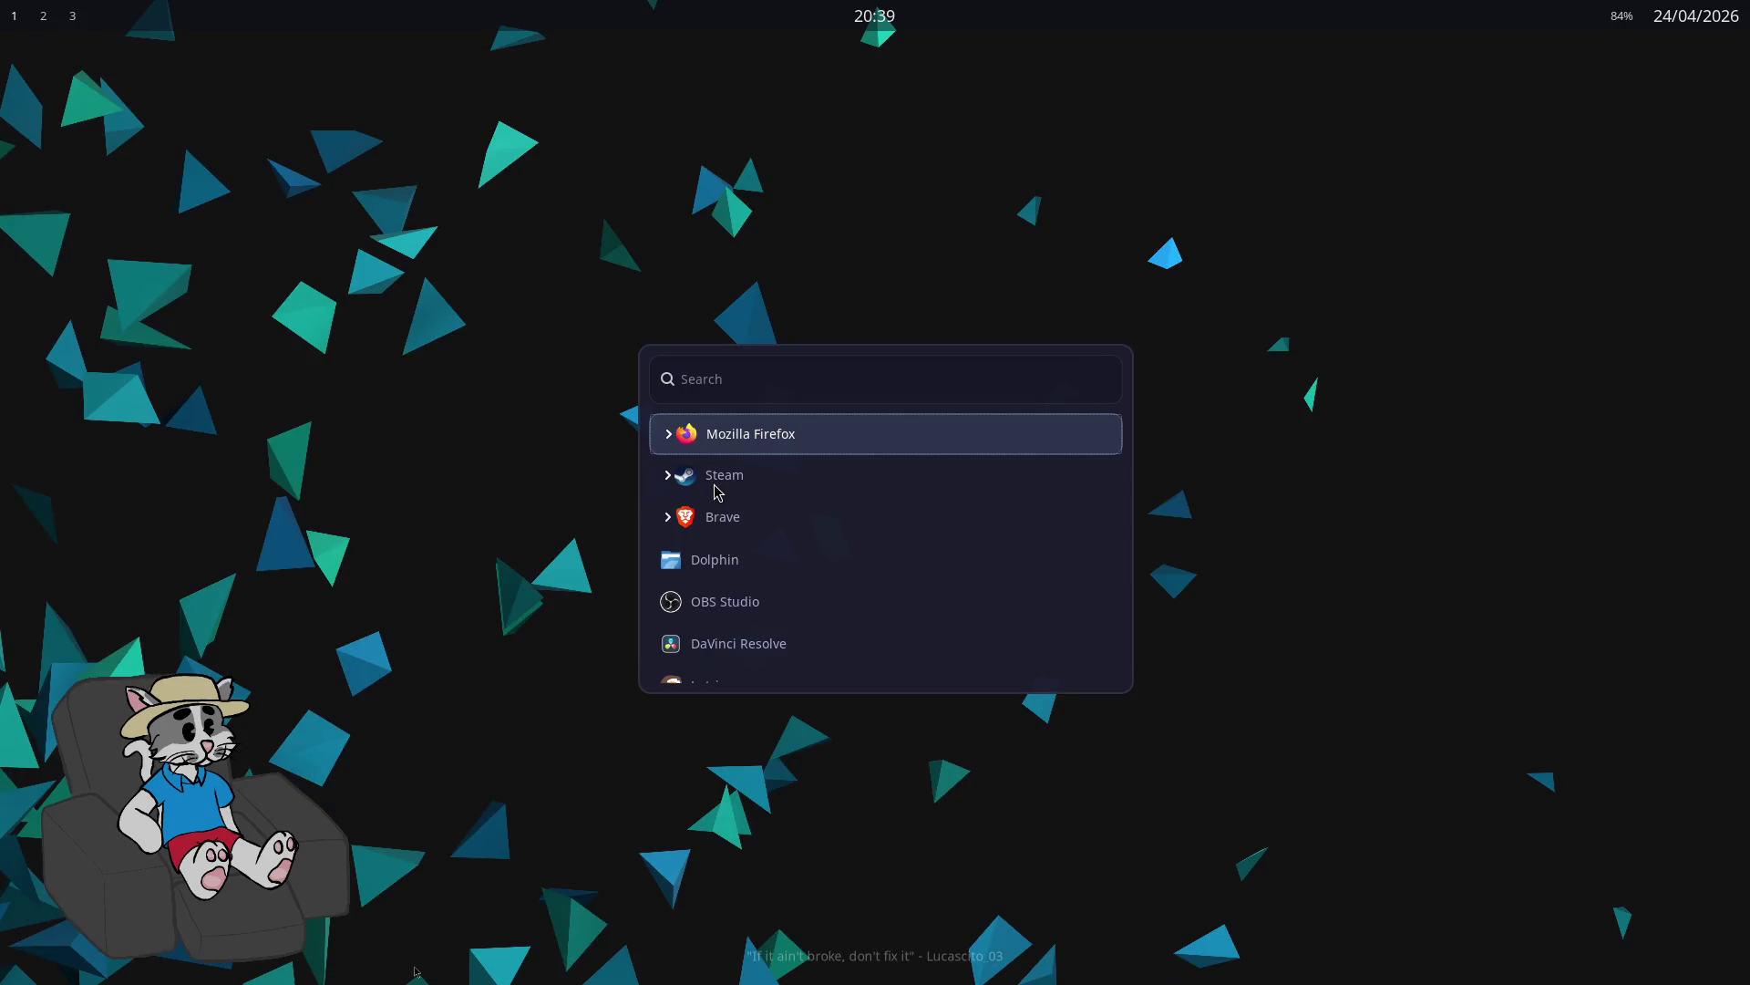
Step: Launch Godot Engine by searching 'god' and open the mult3d project
{"action": "type", "text": "god"}
{"action": "key", "text": "Return"}
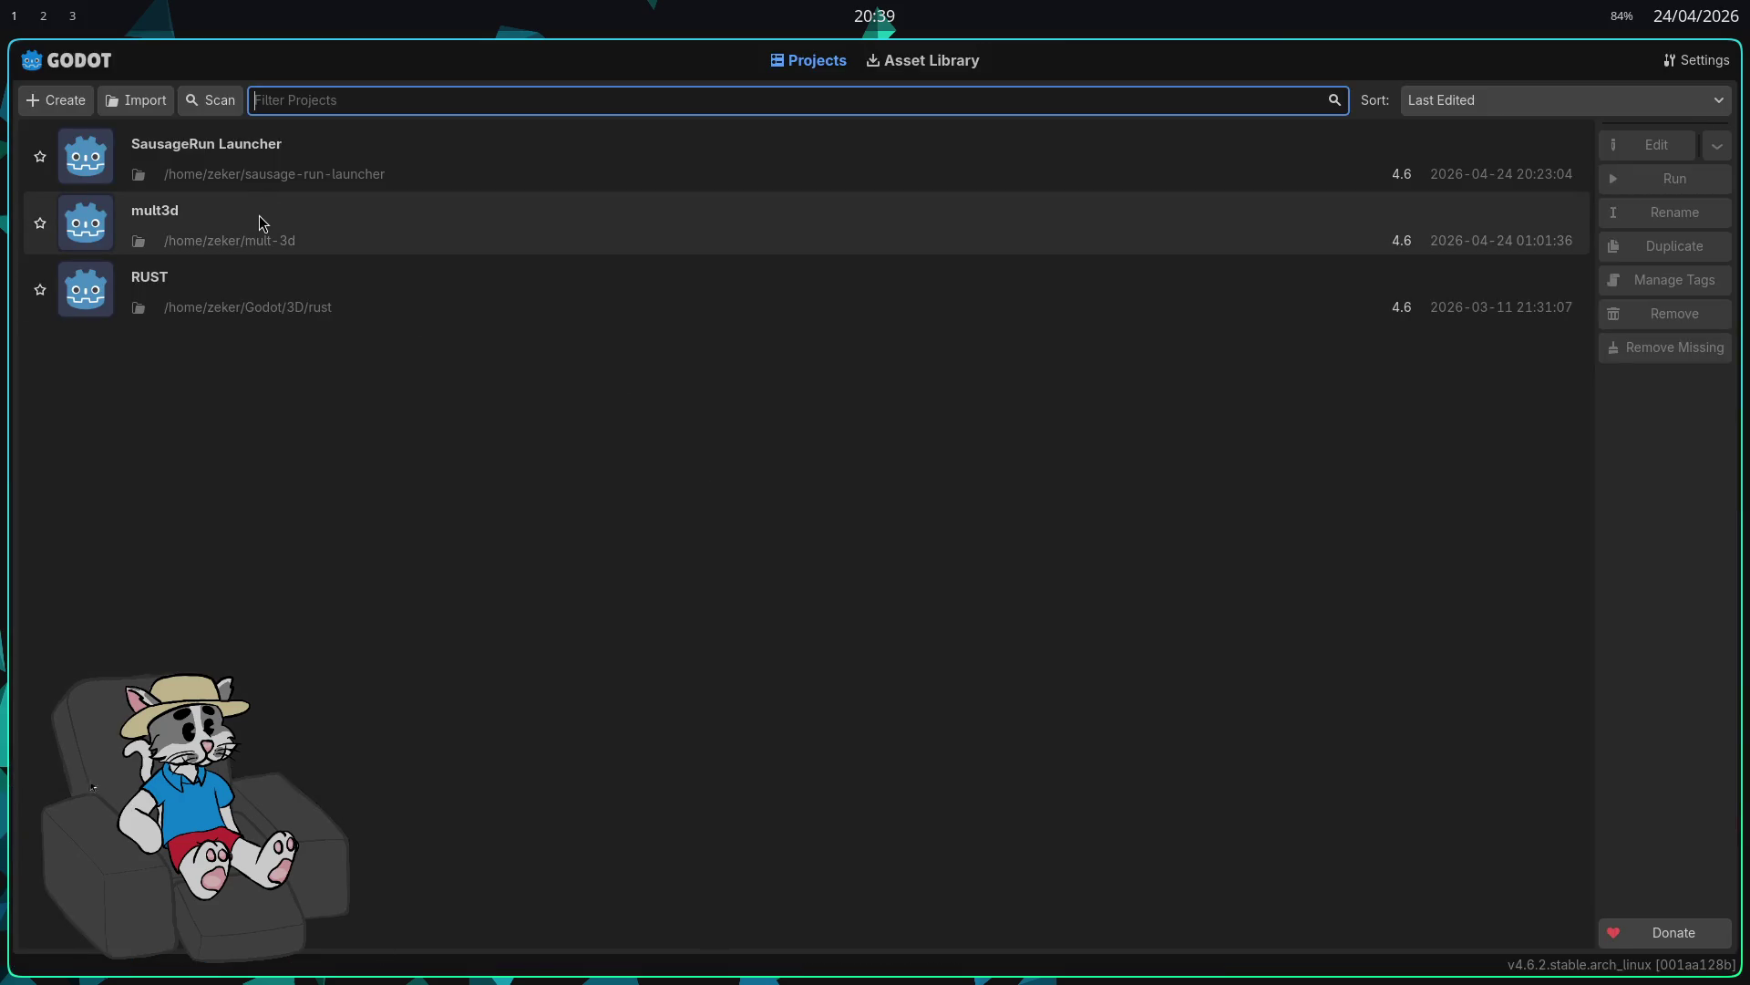
{"action": "double_click", "coordinate": [259, 219]}
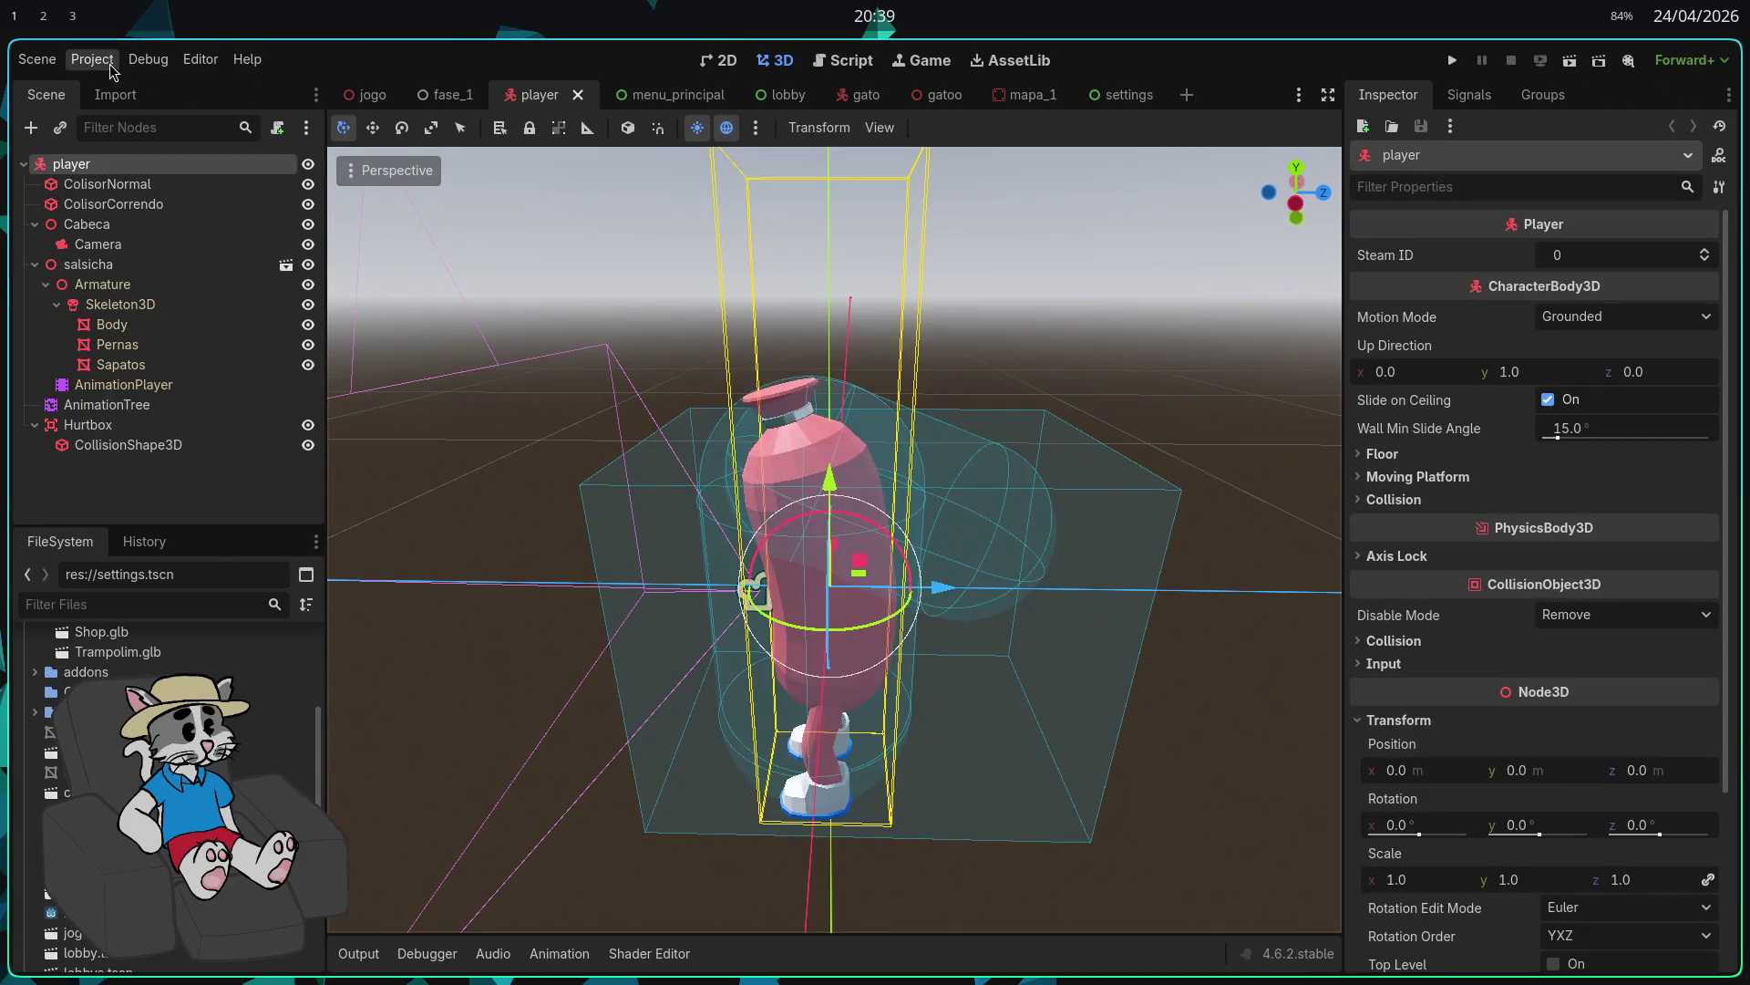
Step: In the Export dialog, set Export Console Wrapper to No for Linux and Windows Desktop
{"action": "left_click", "coordinate": [111, 71]}
{"action": "key", "text": "Up"}
{"action": "key", "text": "Up"}
{"action": "key", "text": "Return"}
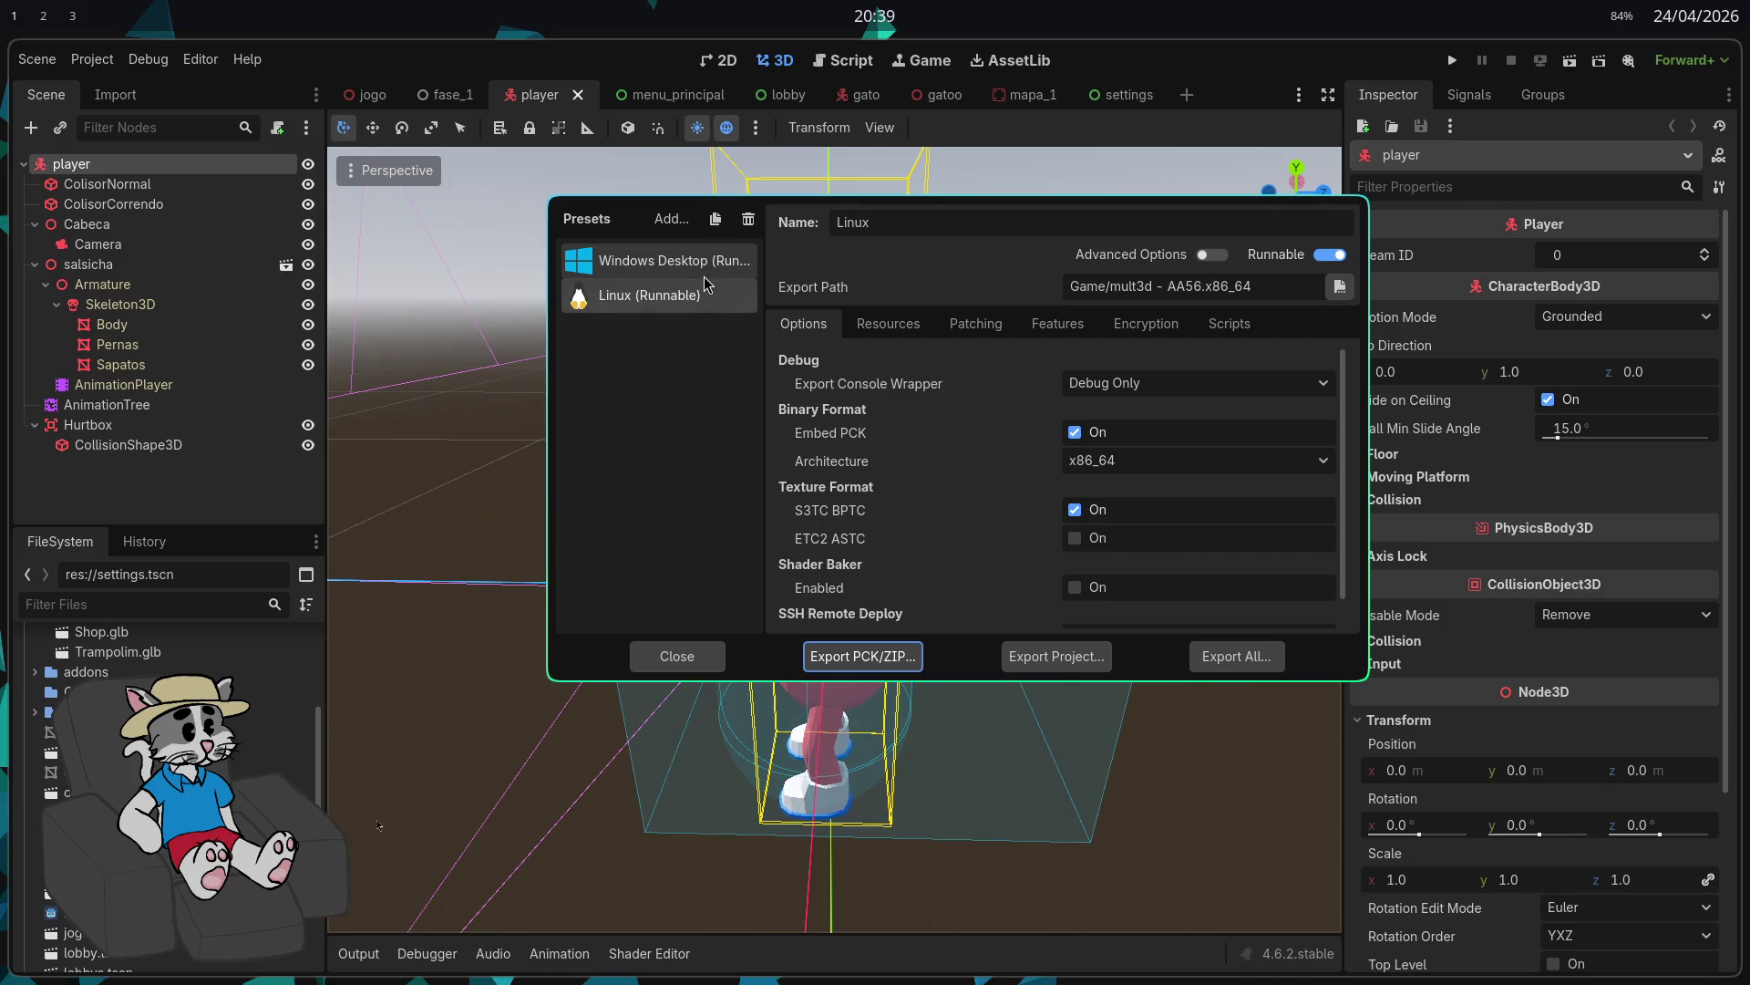
{"action": "left_click", "coordinate": [1080, 383]}
{"action": "left_click", "coordinate": [1076, 408]}
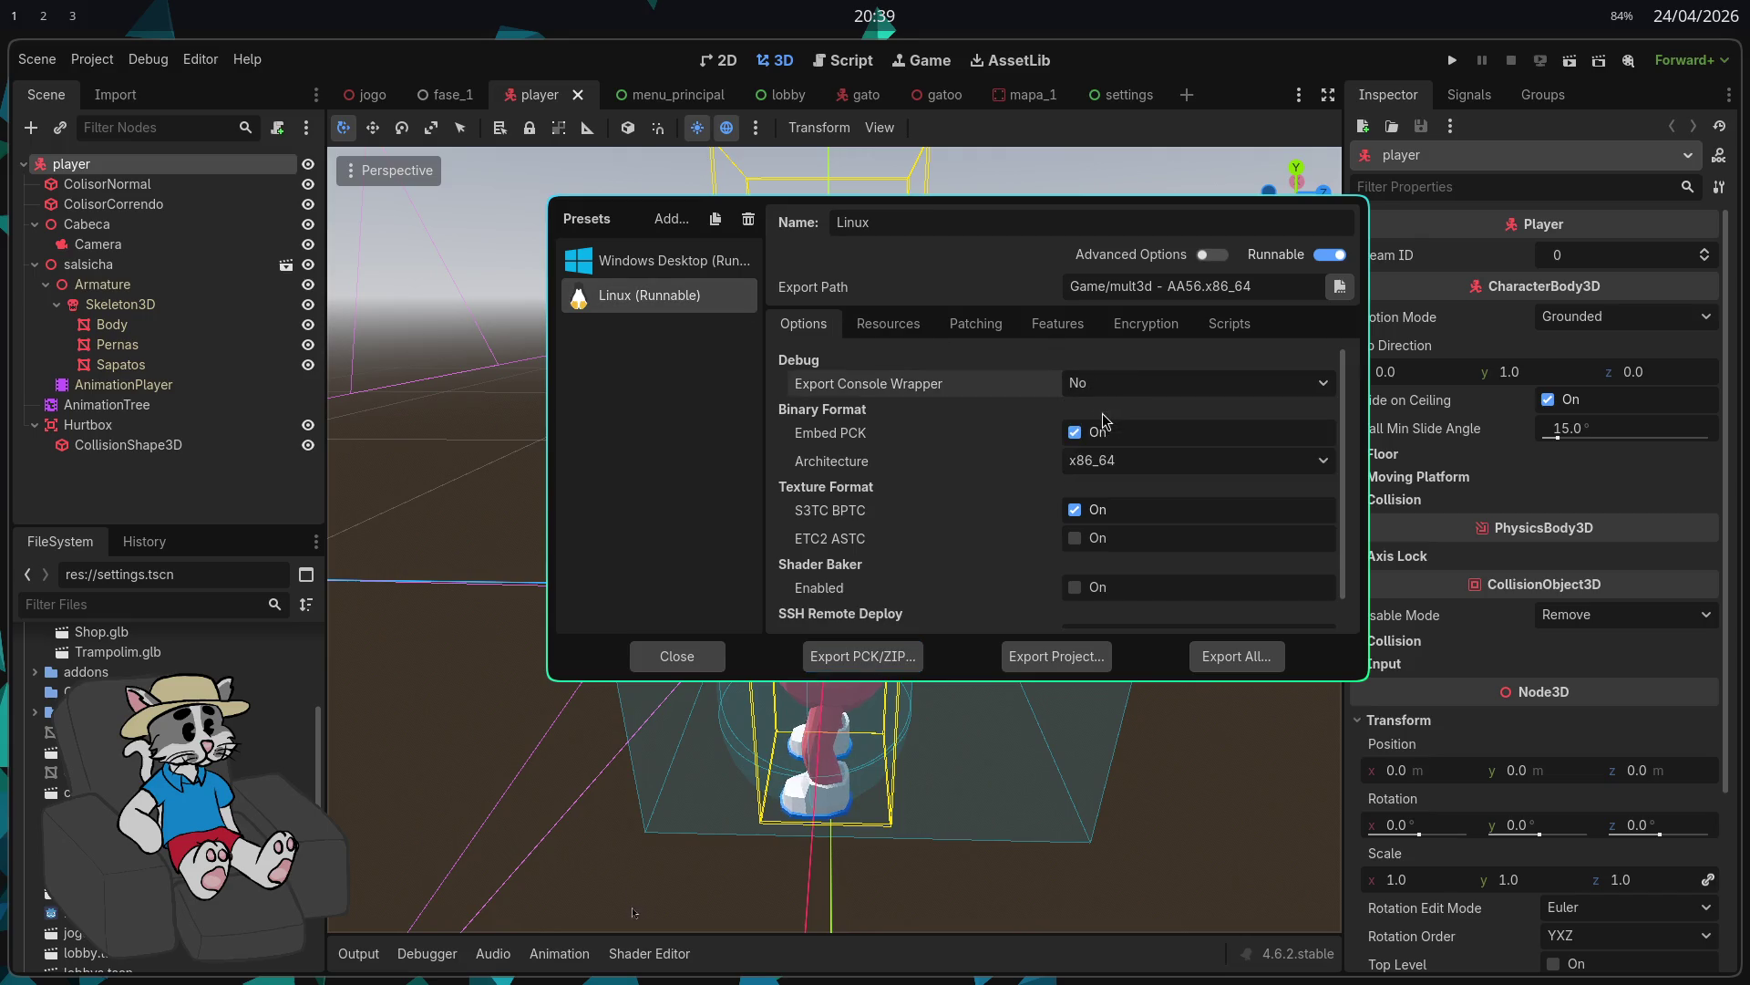
{"action": "scroll", "coordinate": [944, 442], "scroll_direction": "down", "scroll_amount": 1}
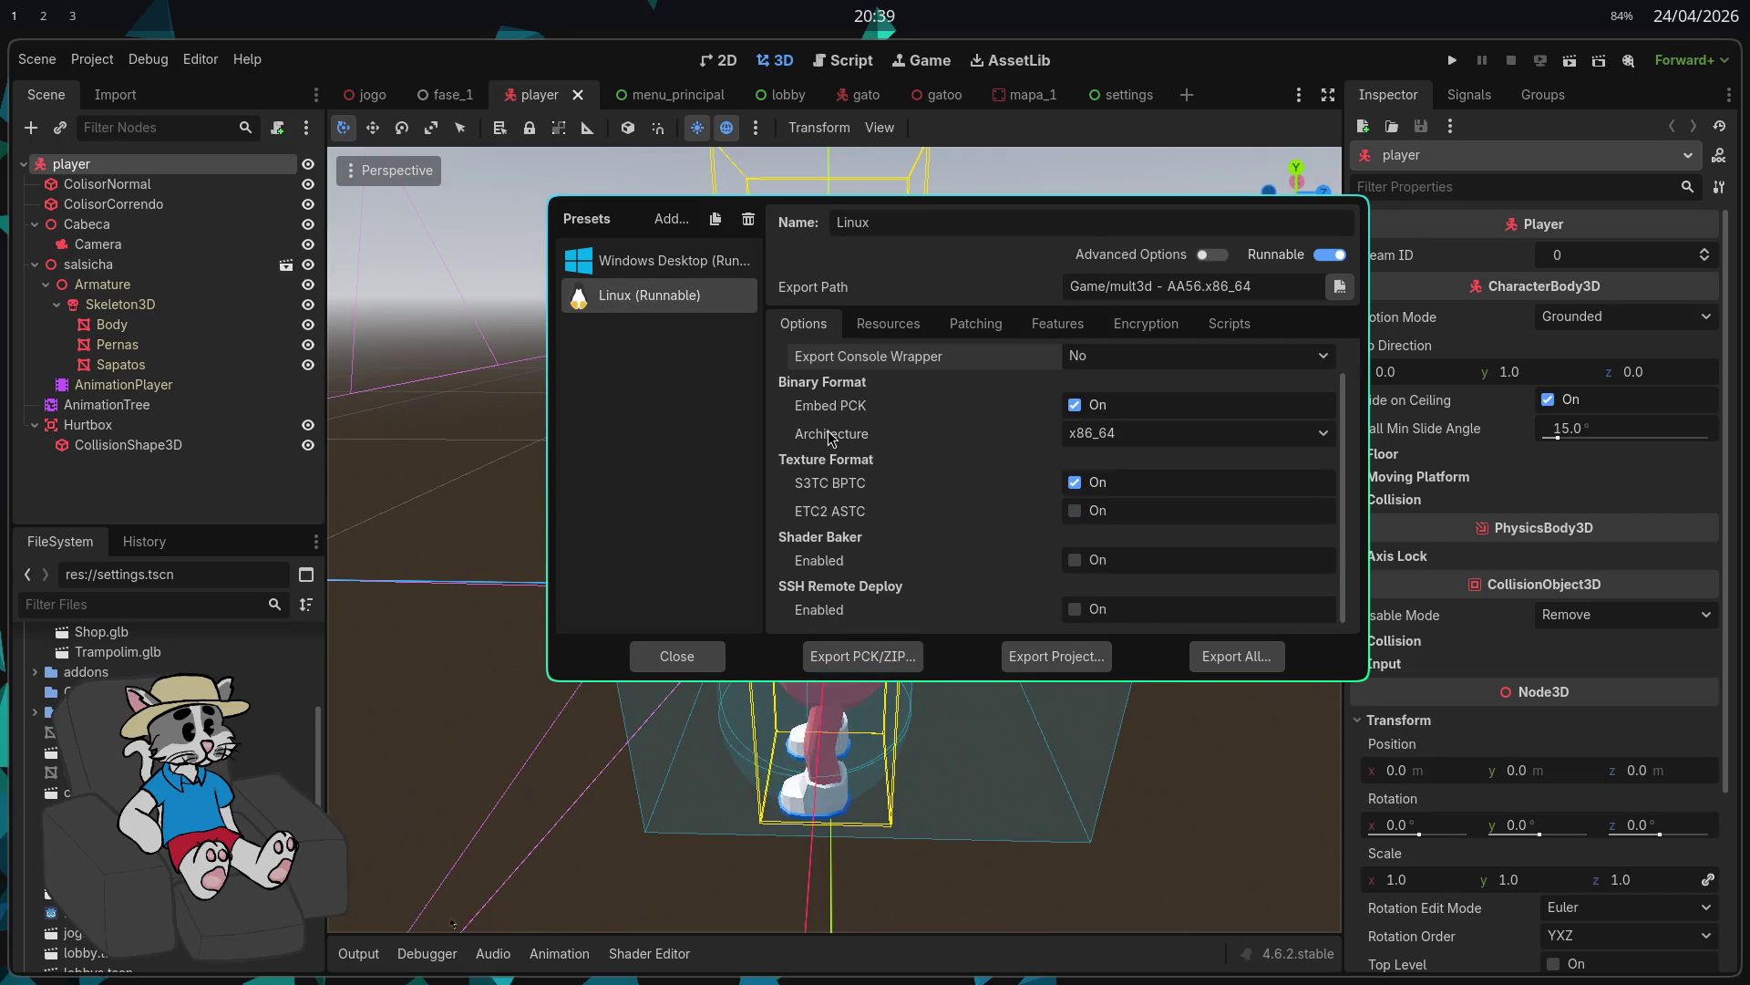
{"action": "left_click", "coordinate": [670, 262]}
{"action": "left_click", "coordinate": [1149, 385]}
{"action": "left_click", "coordinate": [1135, 409]}
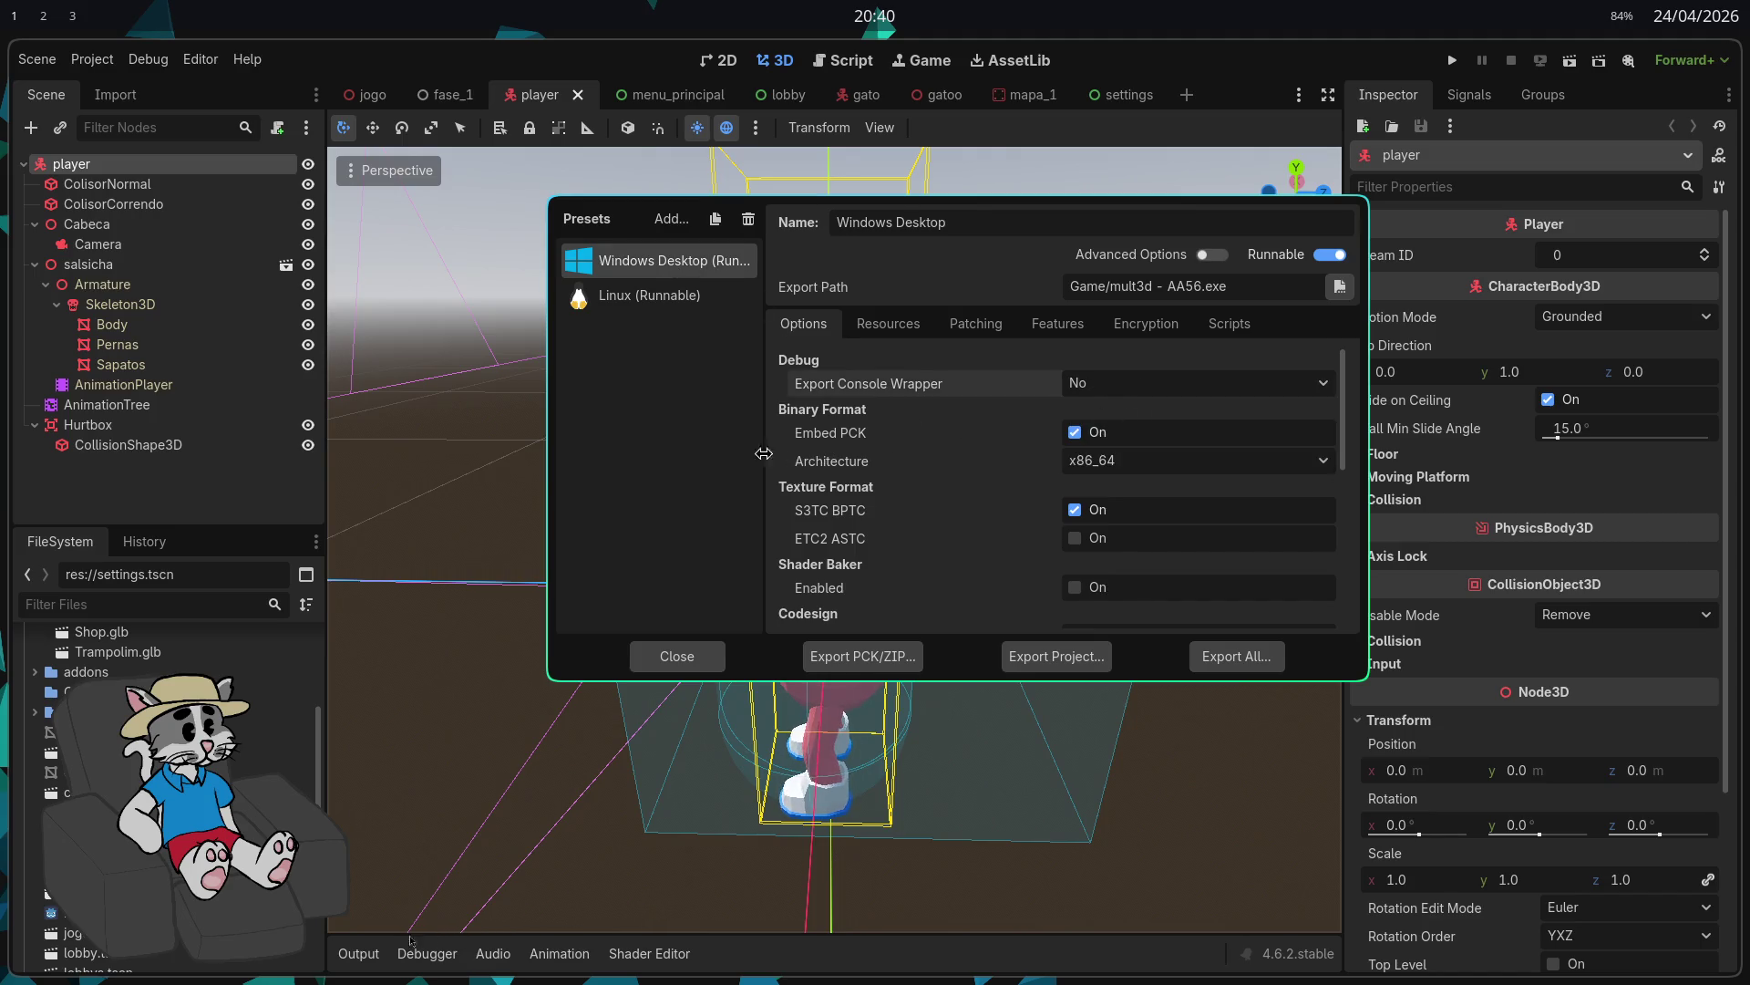
{"action": "scroll", "coordinate": [832, 497], "scroll_direction": "down", "scroll_amount": 5}
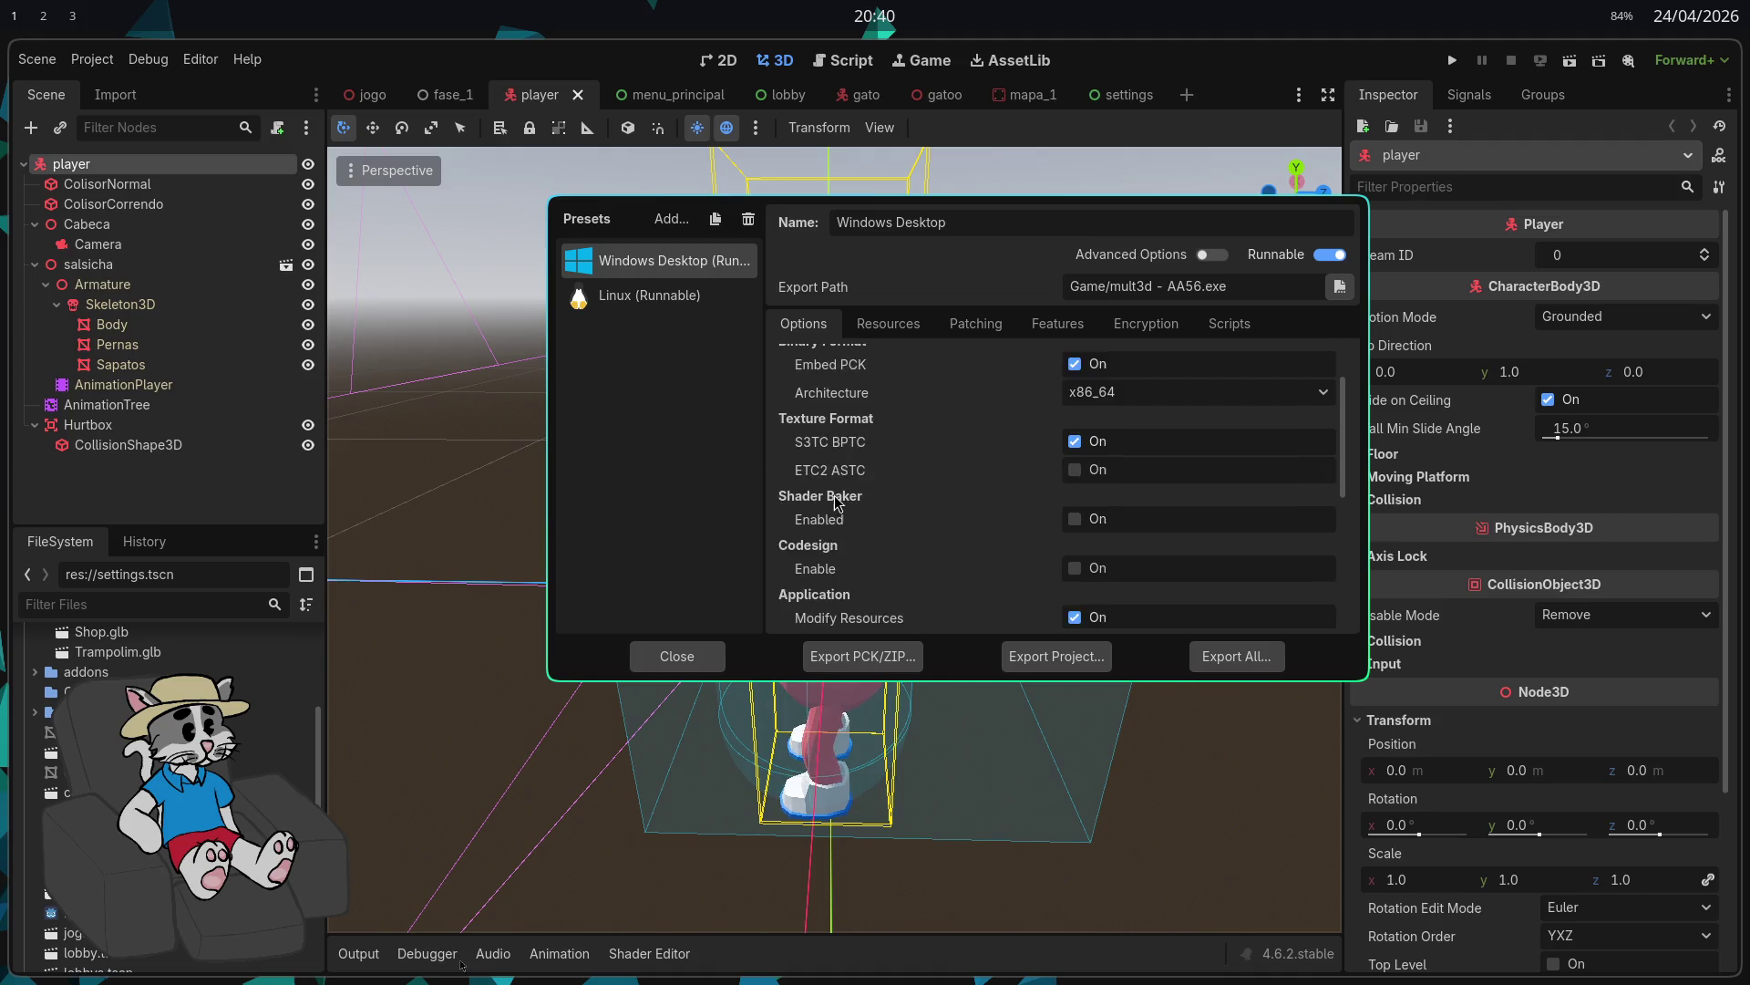
{"action": "scroll", "coordinate": [832, 500], "scroll_direction": "up", "scroll_amount": 3}
{"action": "scroll", "coordinate": [834, 500], "scroll_direction": "down", "scroll_amount": 3}
{"action": "scroll", "coordinate": [839, 501], "scroll_direction": "up", "scroll_amount": 5}
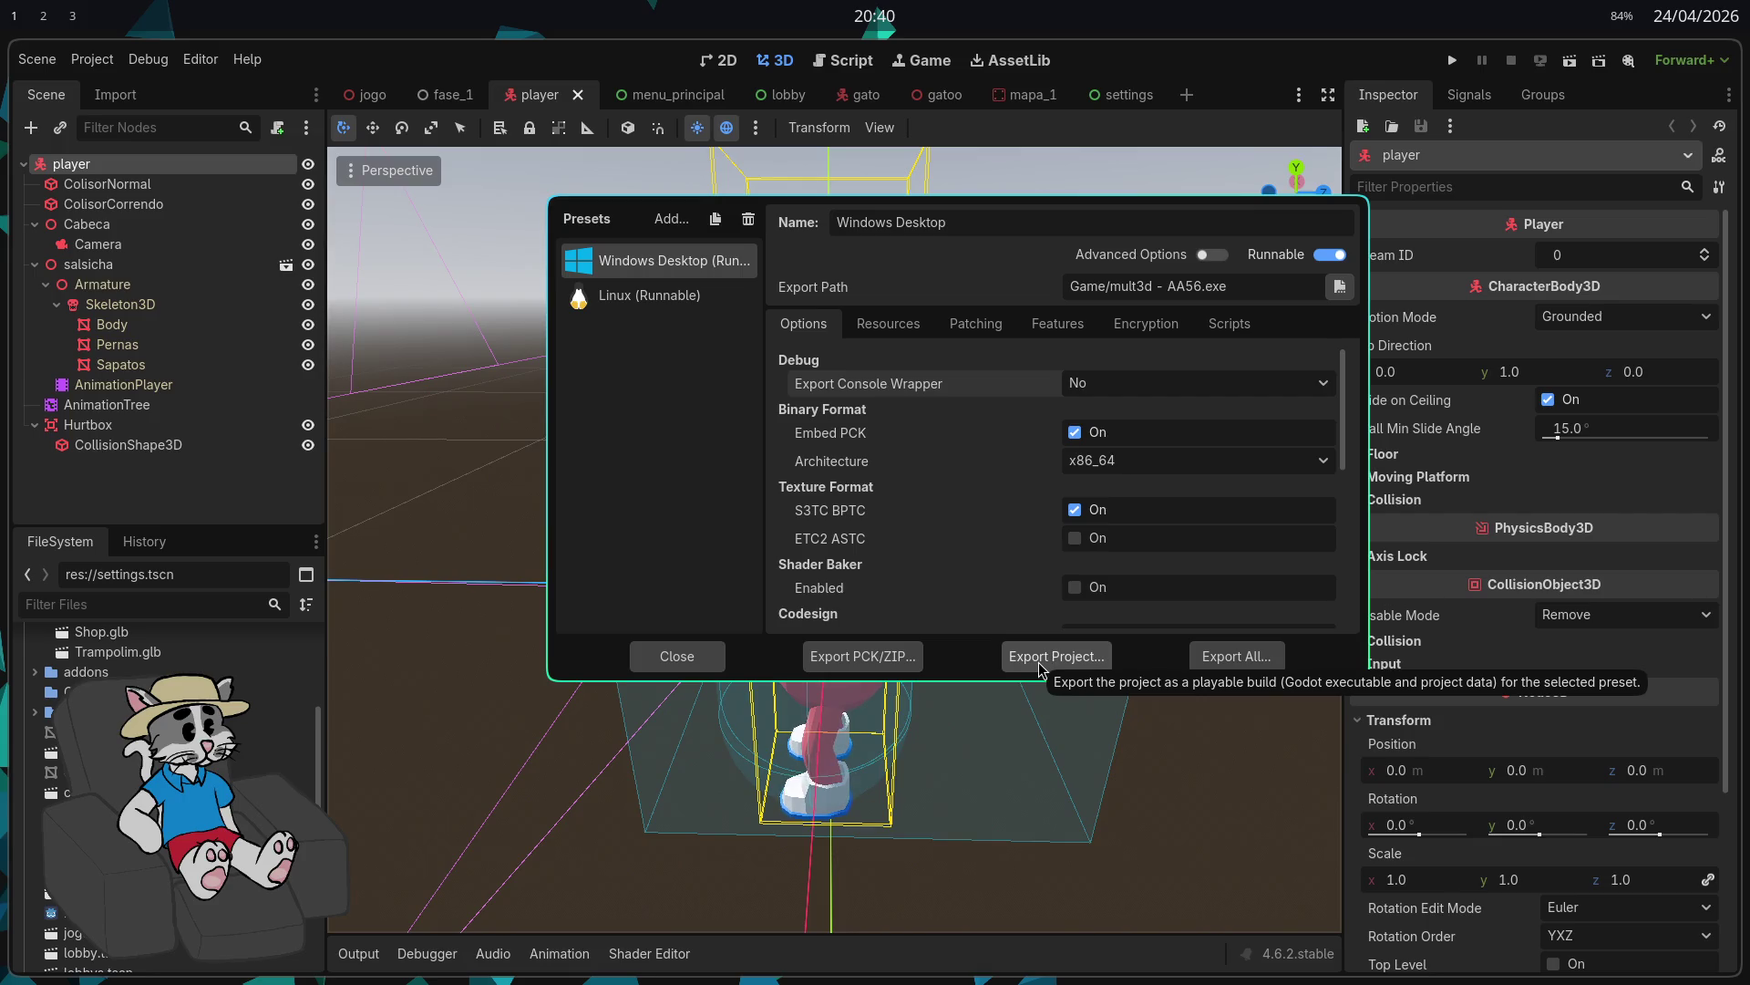
Step: Export the Windows Desktop build as mult3d - AA57.exe without debug
{"action": "left_click", "coordinate": [1041, 663]}
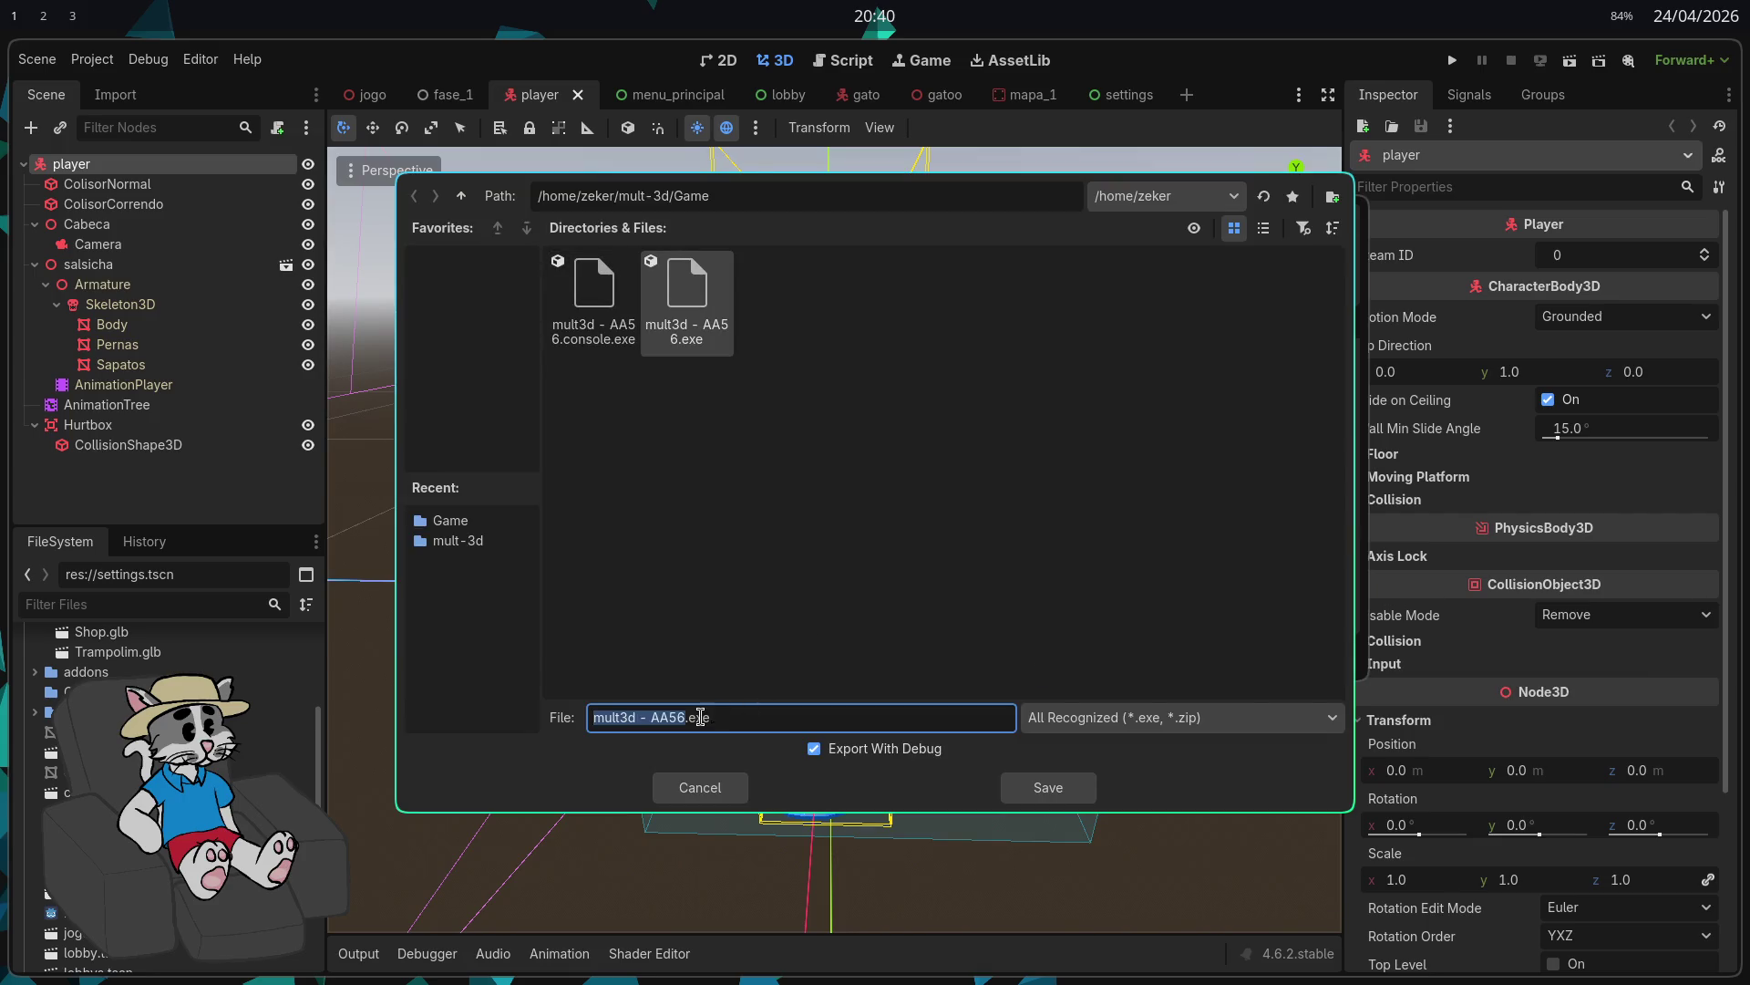
{"action": "left_click", "coordinate": [700, 717]}
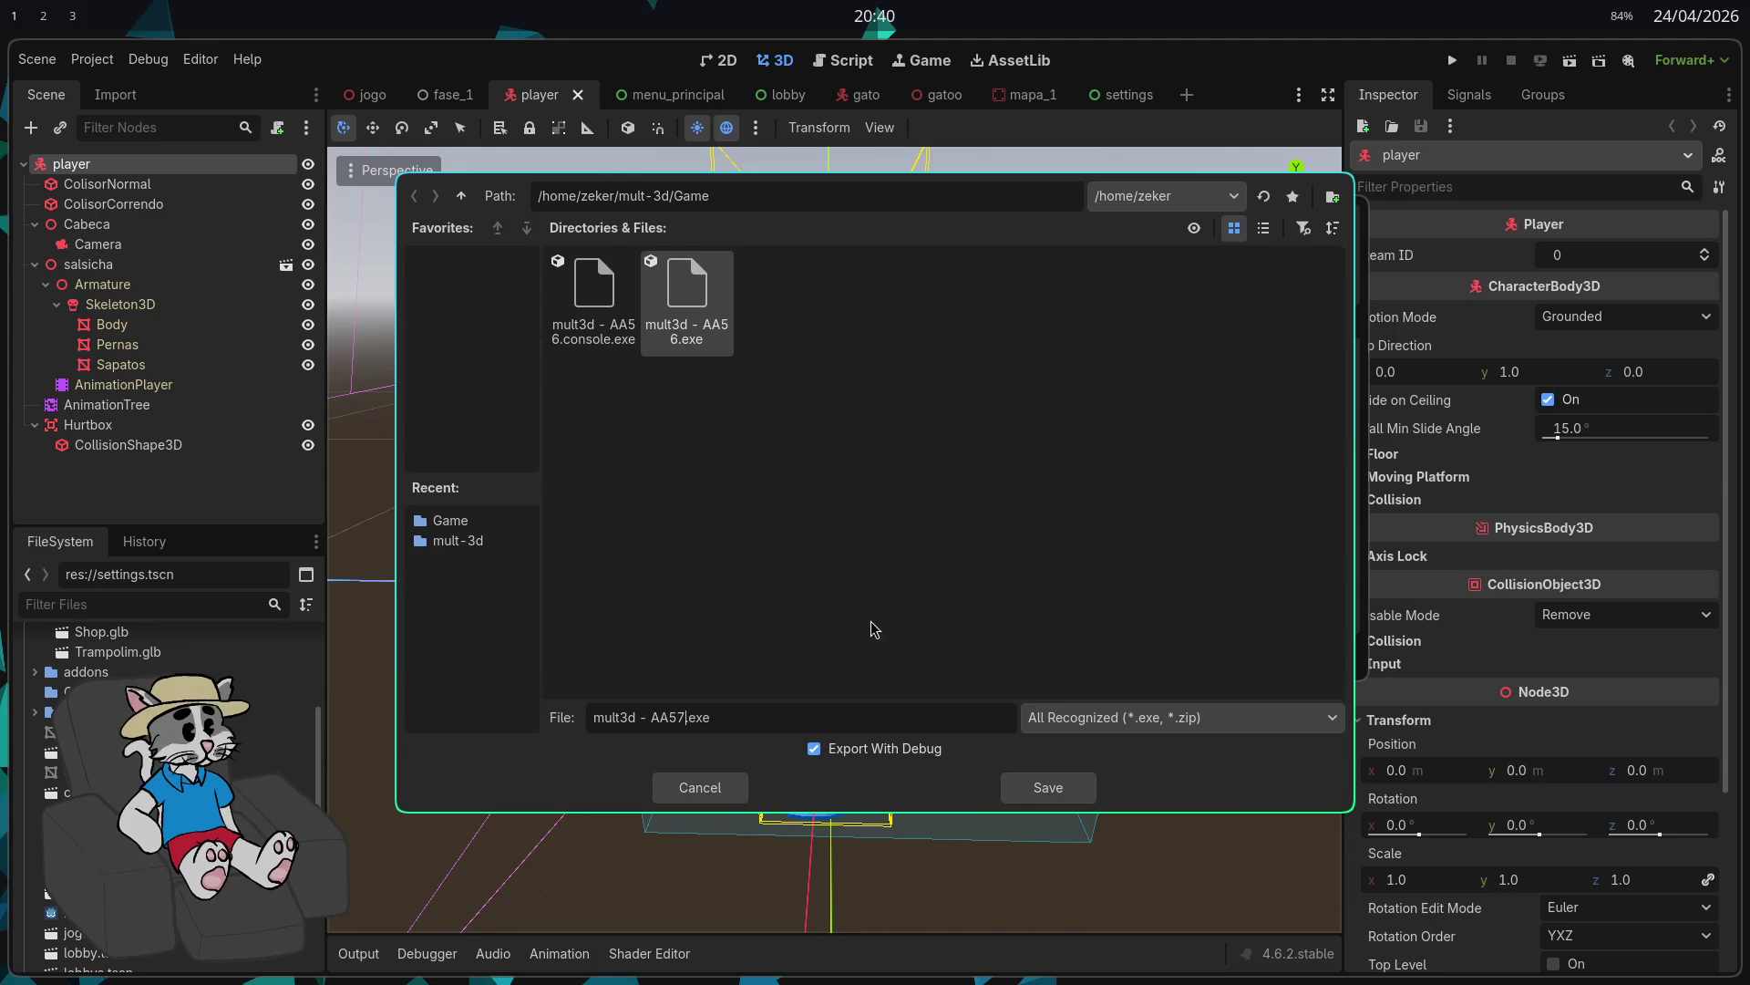
{"action": "left_click", "coordinate": [892, 743]}
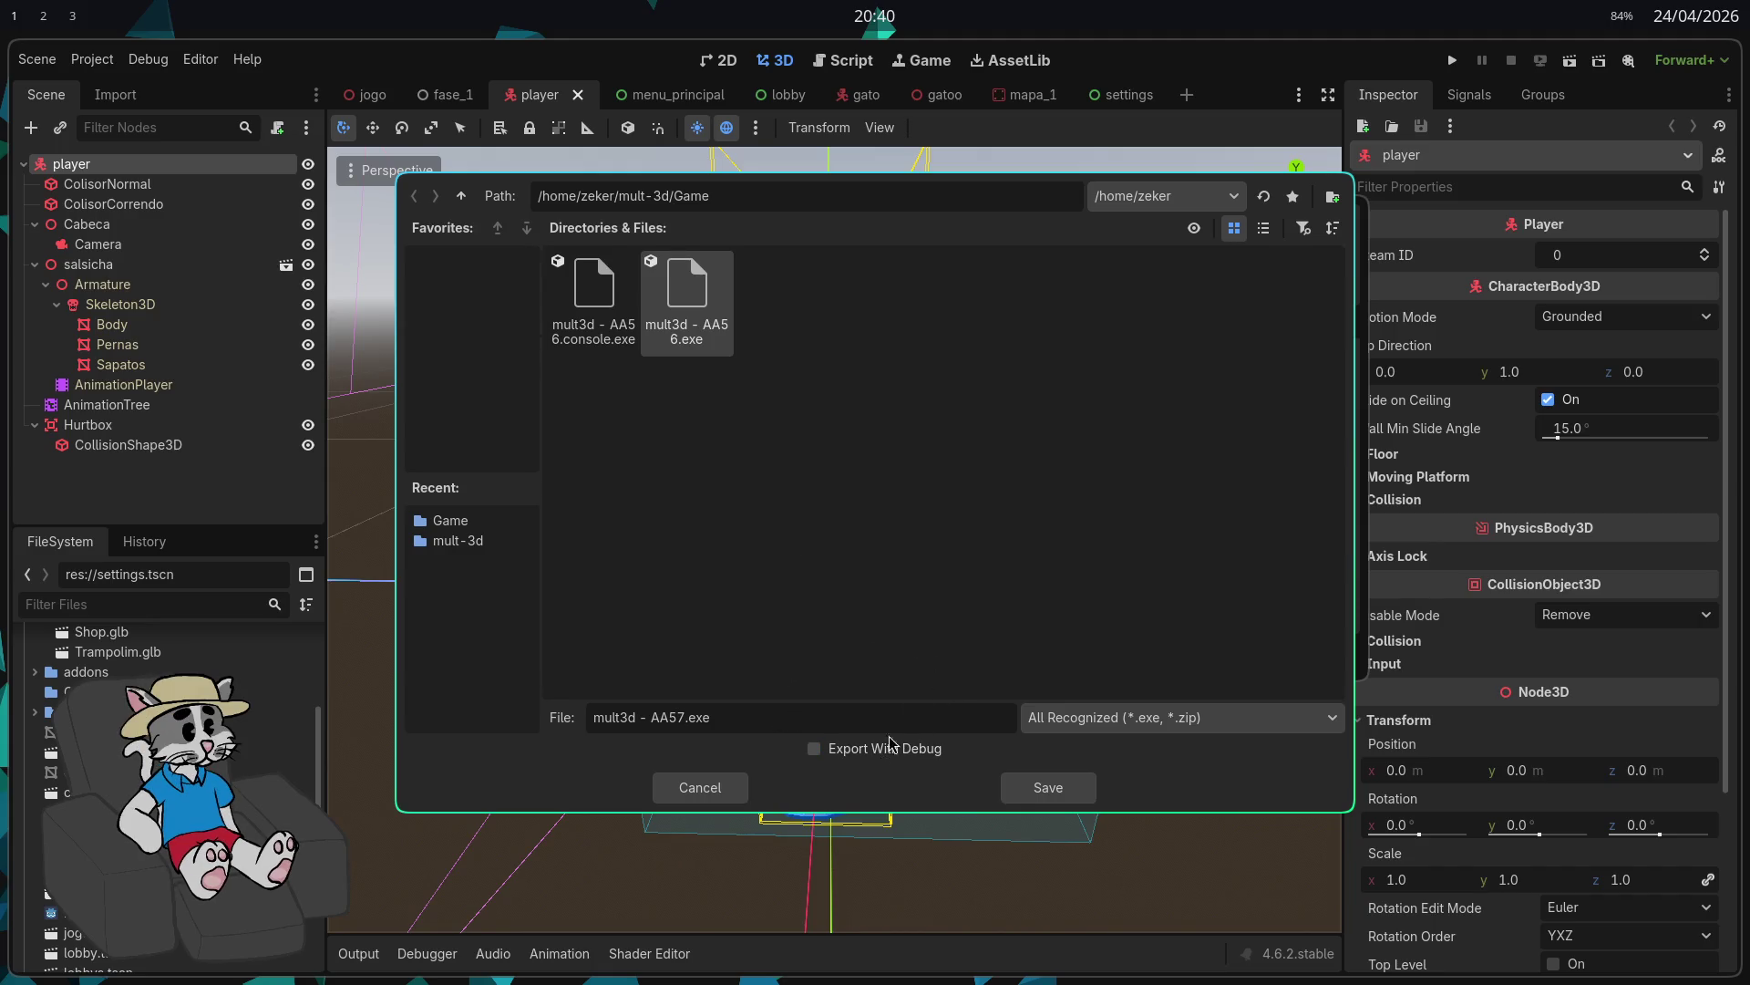
{"action": "left_click", "coordinate": [1048, 787]}
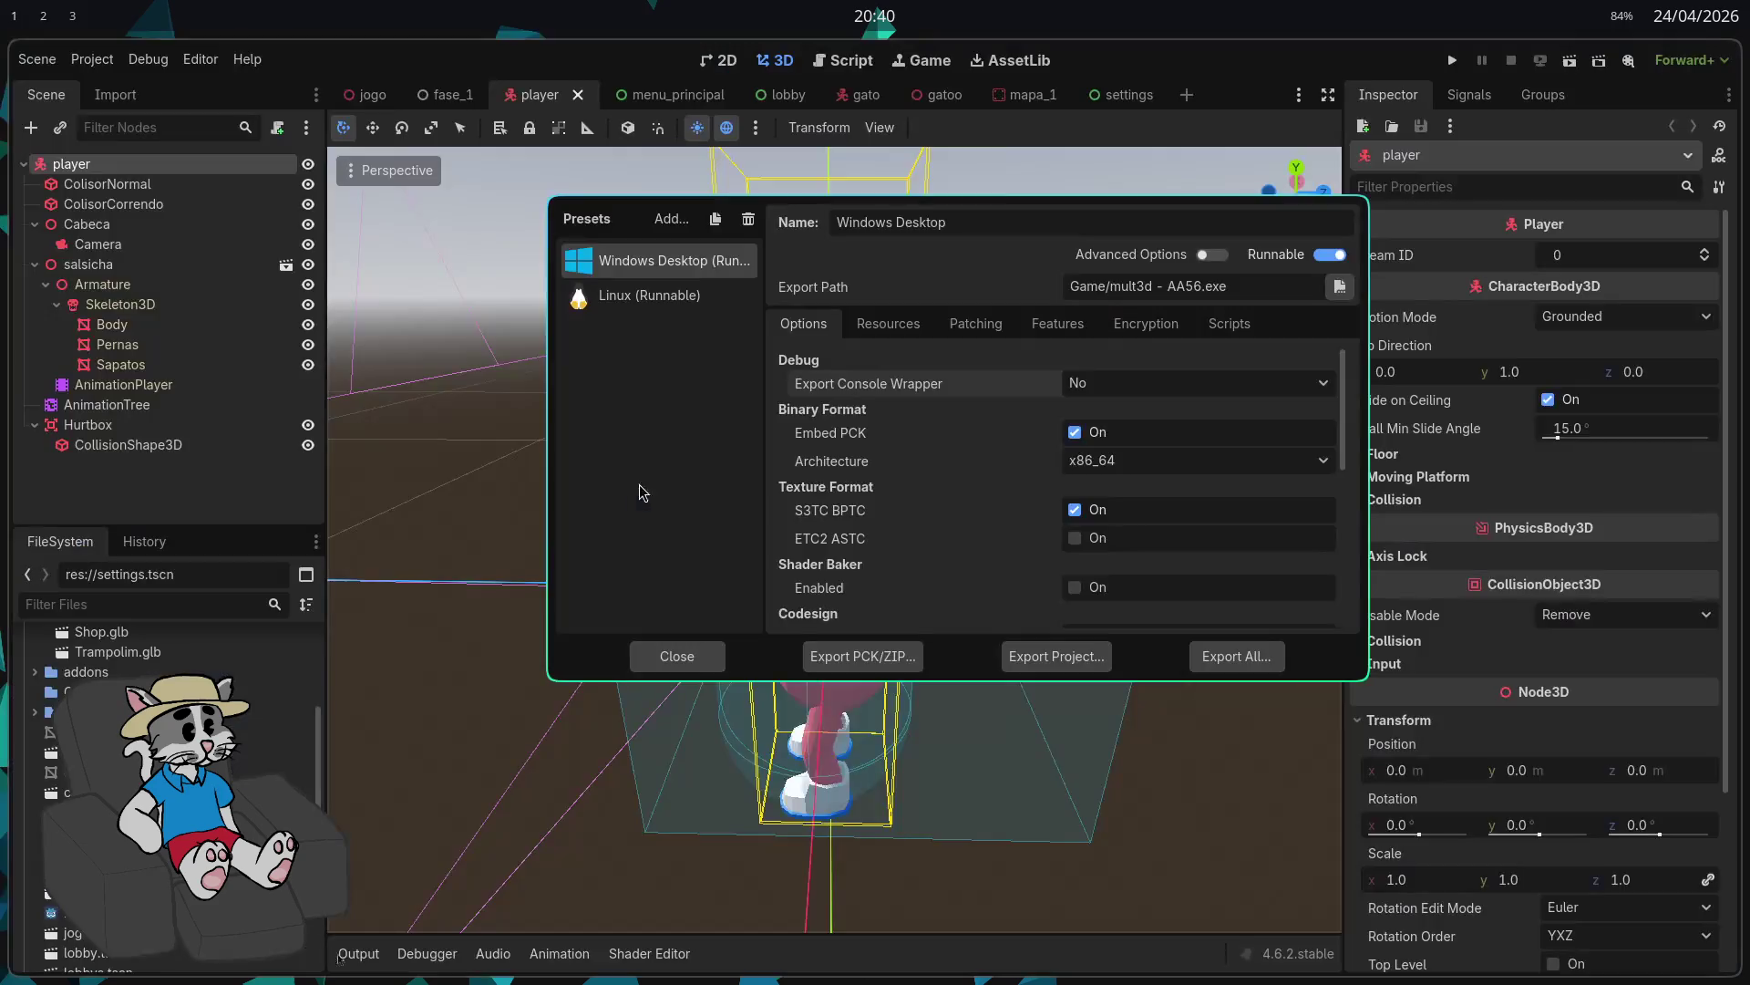
Step: Launch the Dolphin file manager from the app launcher with 'do'
{"action": "key", "text": "super"}
{"action": "type", "text": "do"}
{"action": "key", "text": "Return"}
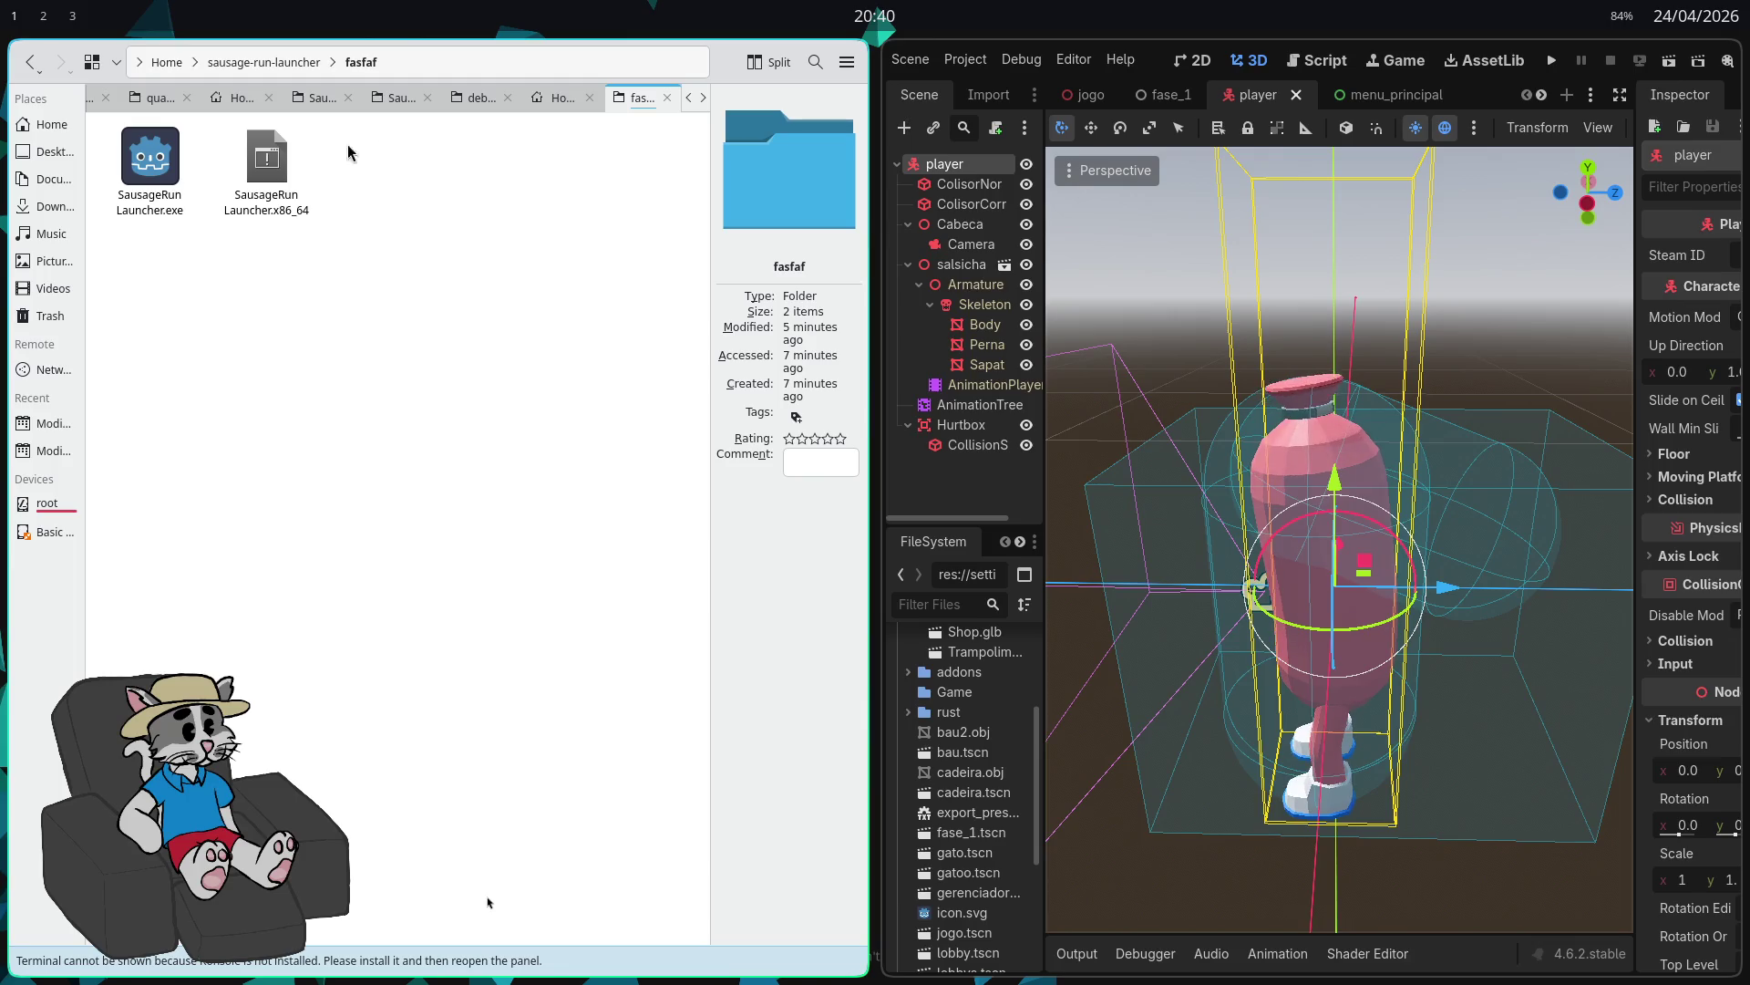
Step: Navigate from the home folder into the mult-3d project folder
{"action": "left_click", "coordinate": [48, 152]}
{"action": "left_click", "coordinate": [51, 124]}
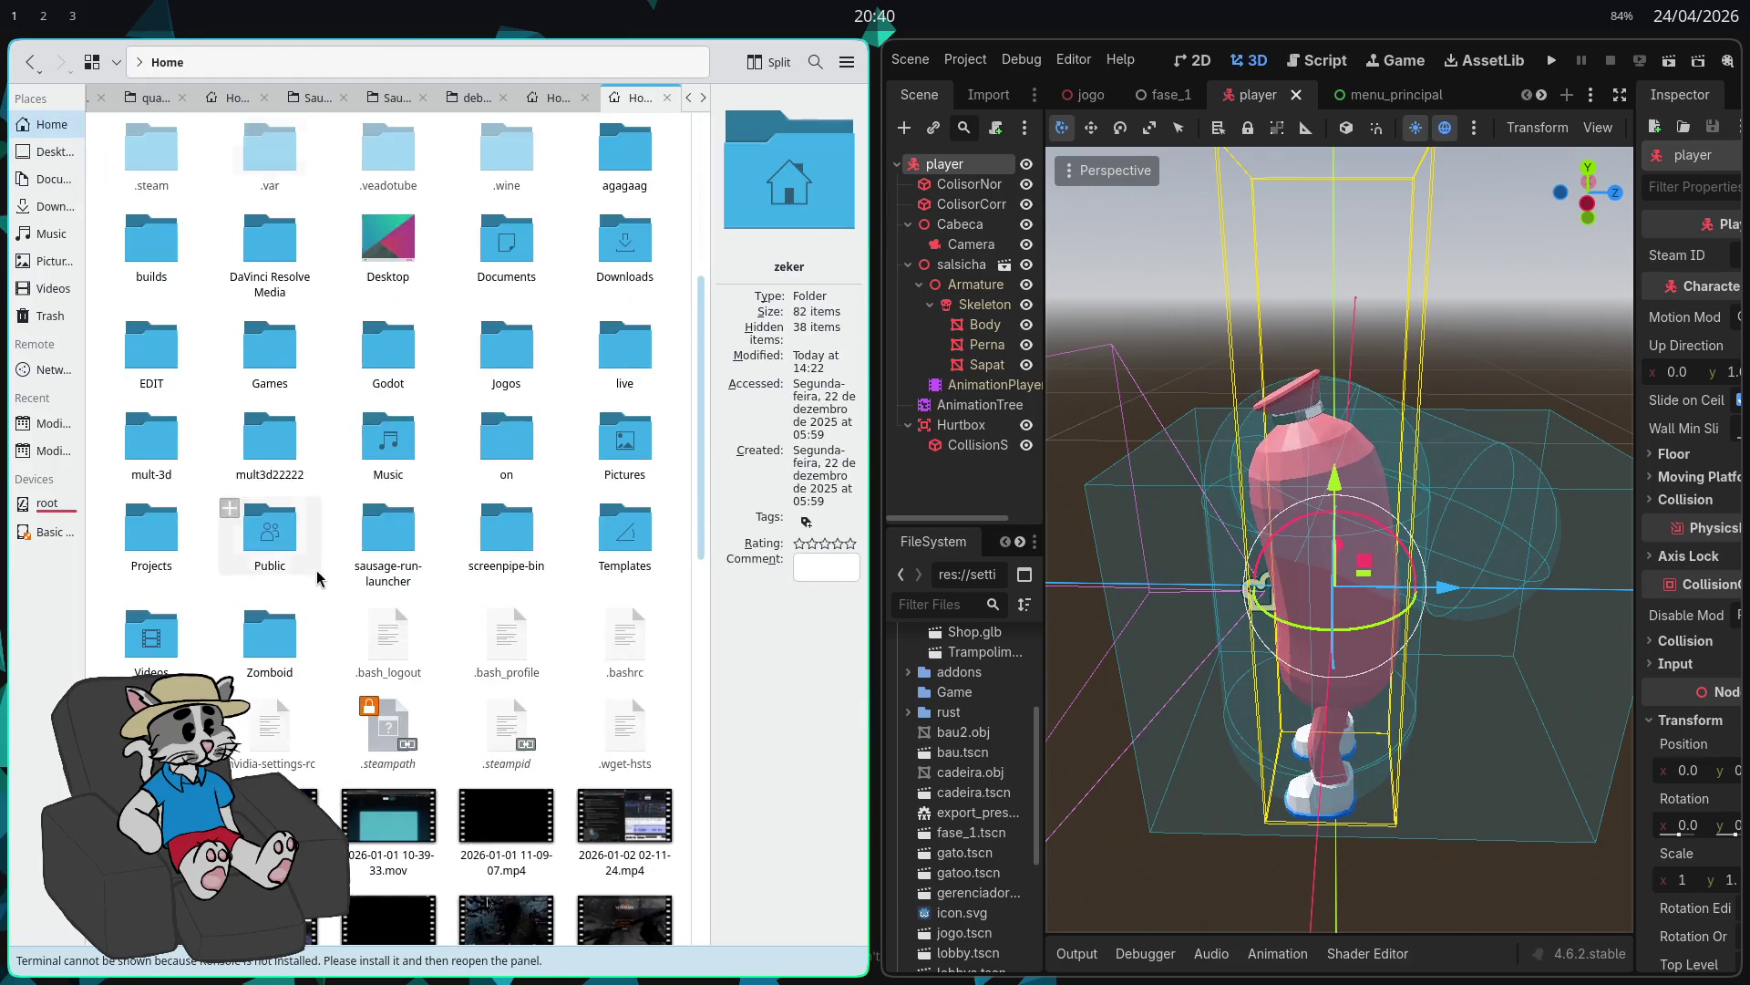
{"action": "left_click", "coordinate": [152, 438]}
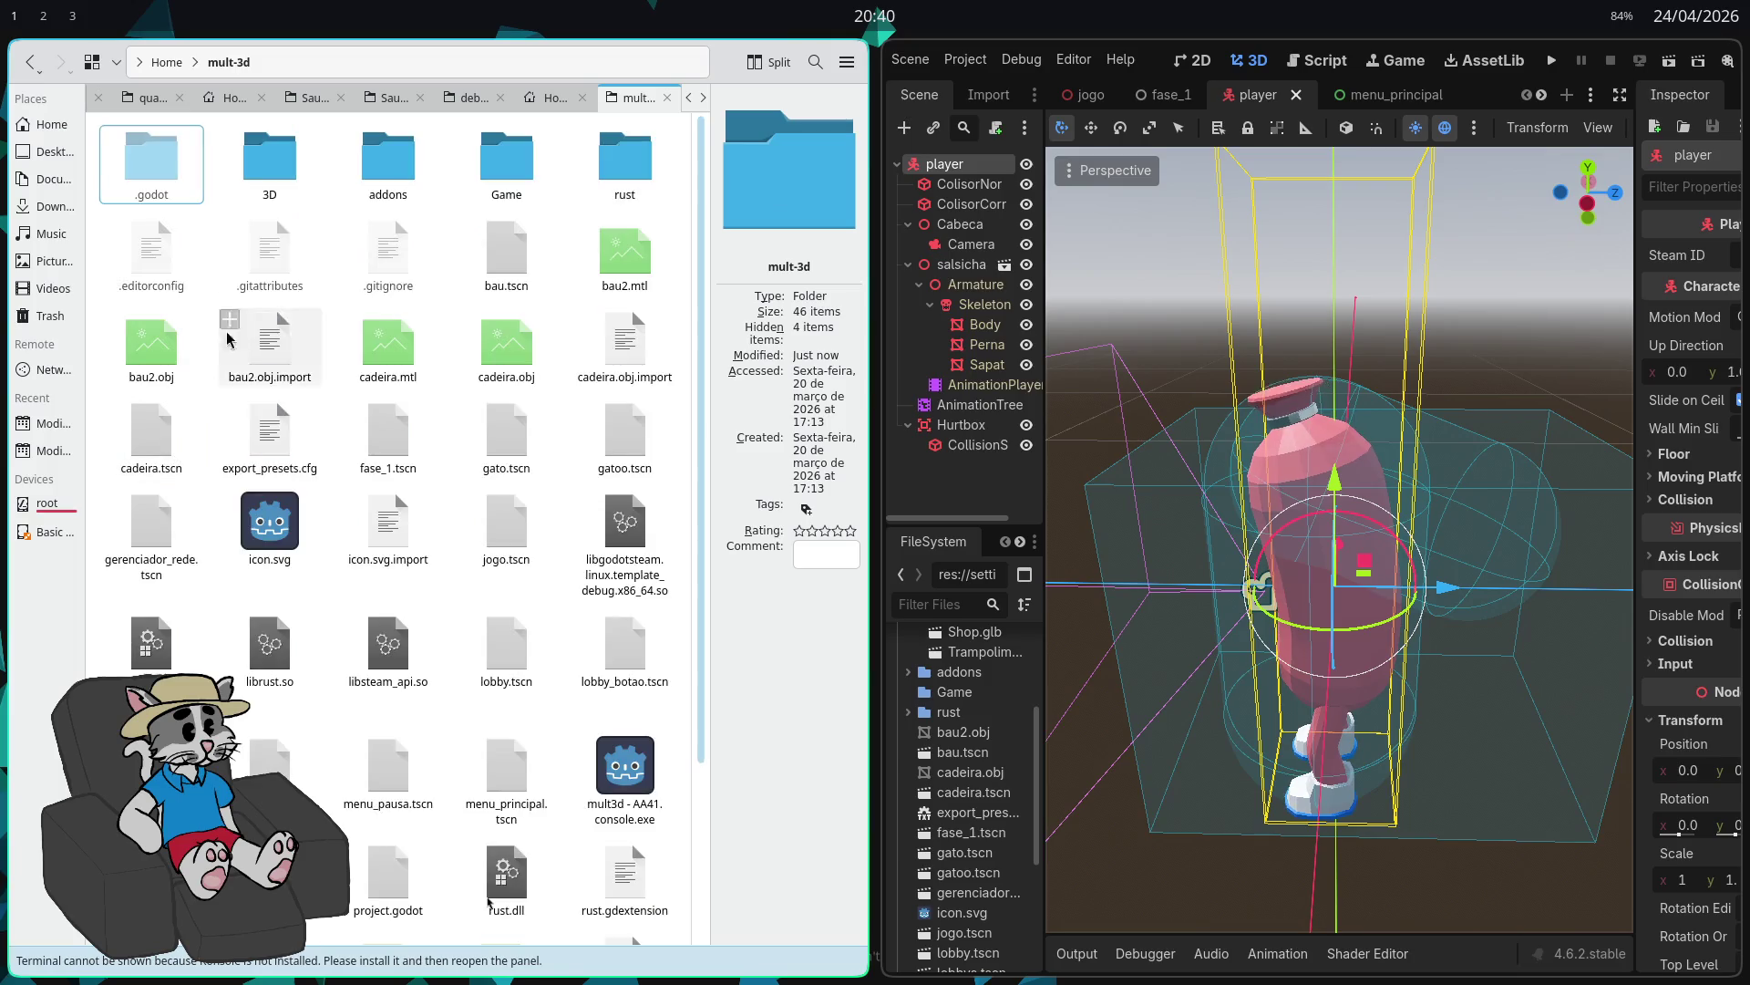
{"action": "scroll", "coordinate": [401, 383], "scroll_direction": "down", "scroll_amount": 3}
{"action": "scroll", "coordinate": [411, 365], "scroll_direction": "up", "scroll_amount": 3}
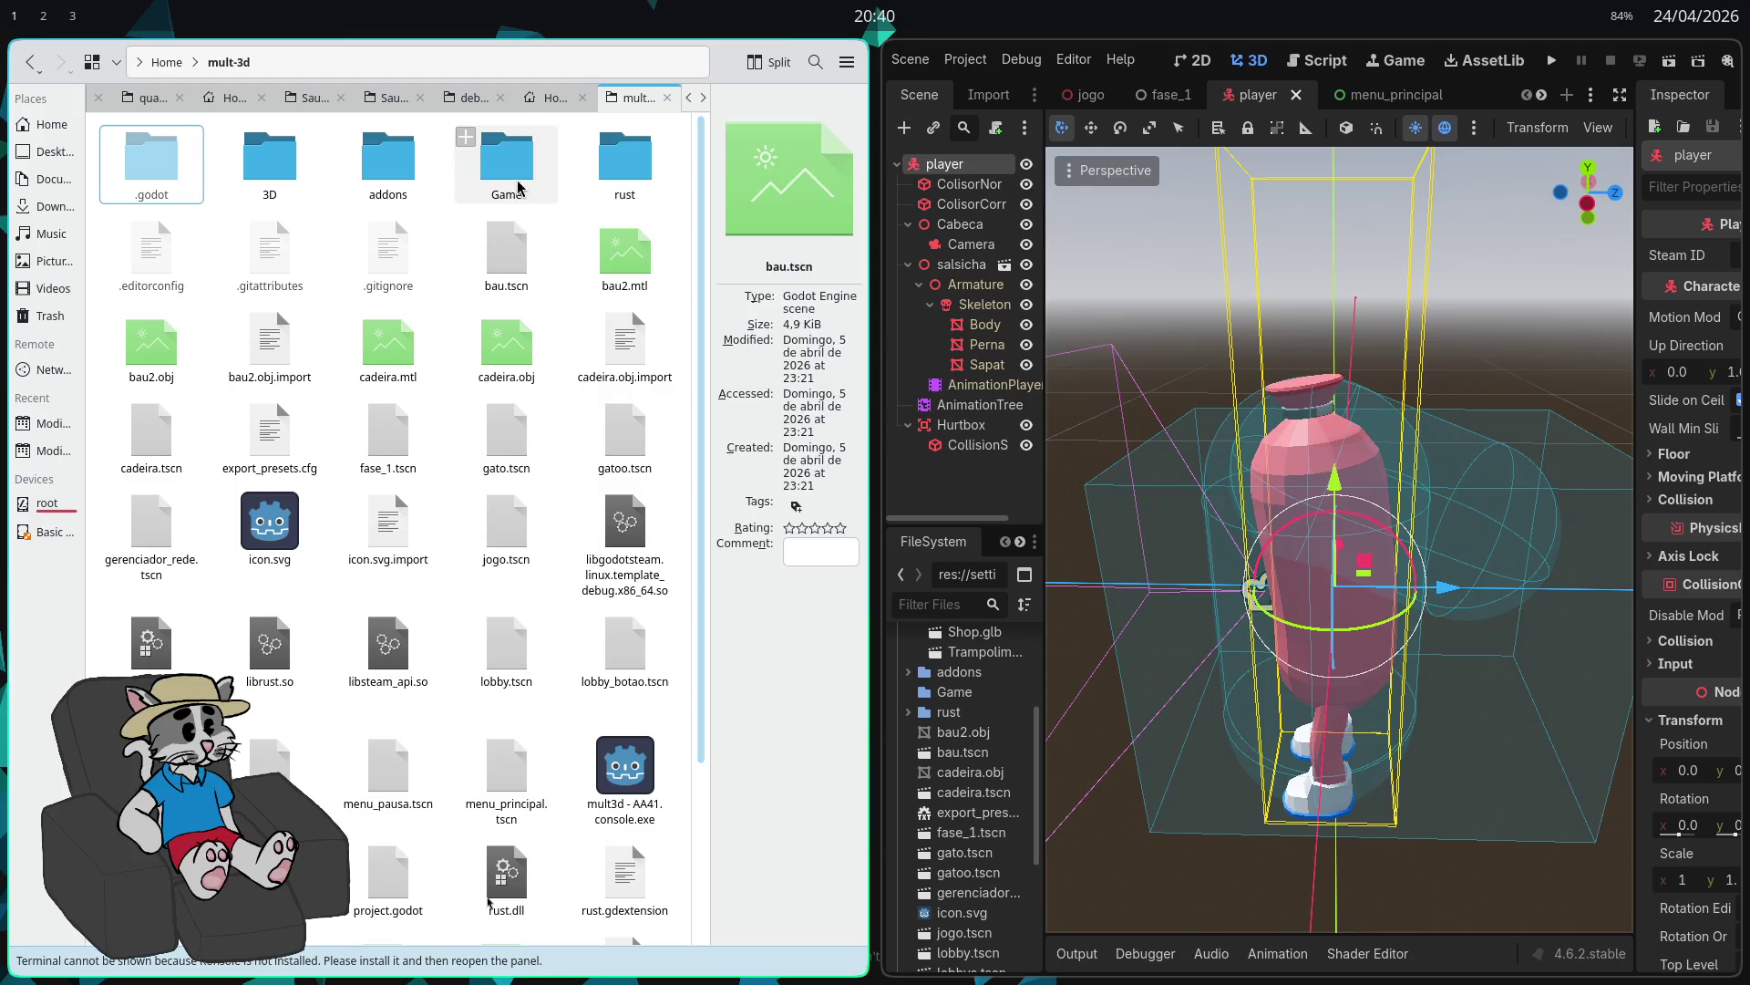
{"action": "scroll", "coordinate": [579, 269], "scroll_direction": "down", "scroll_amount": 3}
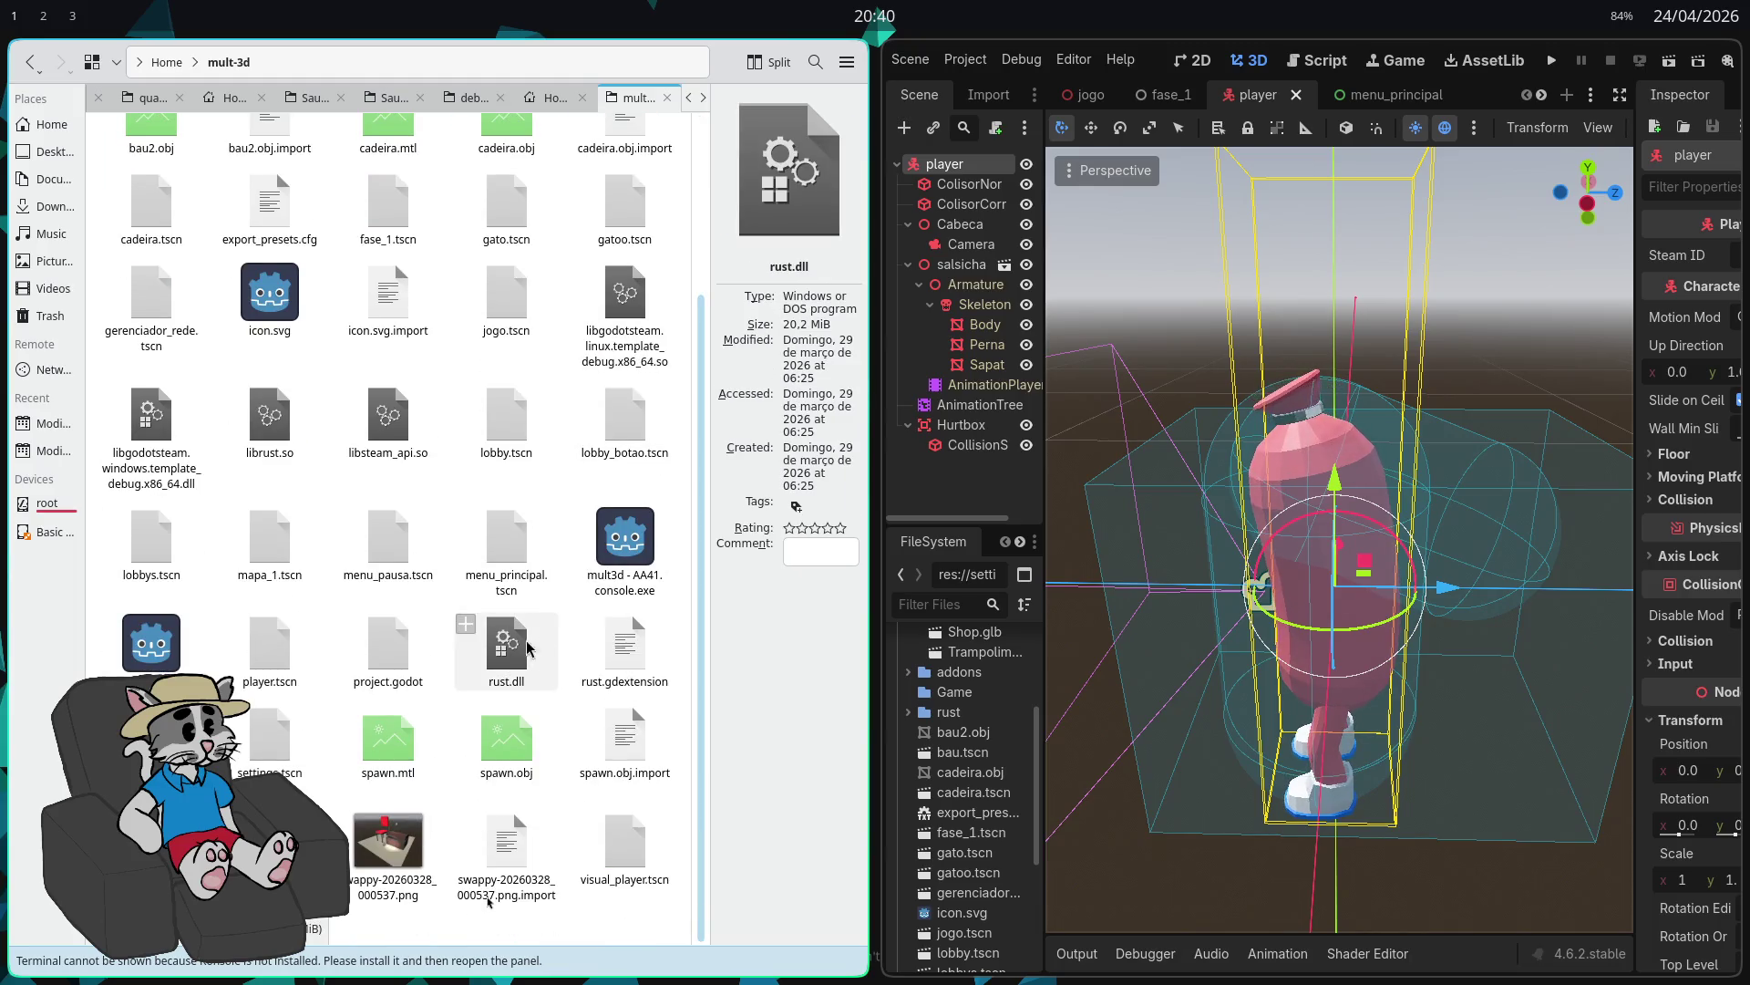
Step: Select the old mult3d - AA41.exe and mult3d - AA41.console.exe files
{"action": "left_click", "coordinate": [151, 643]}
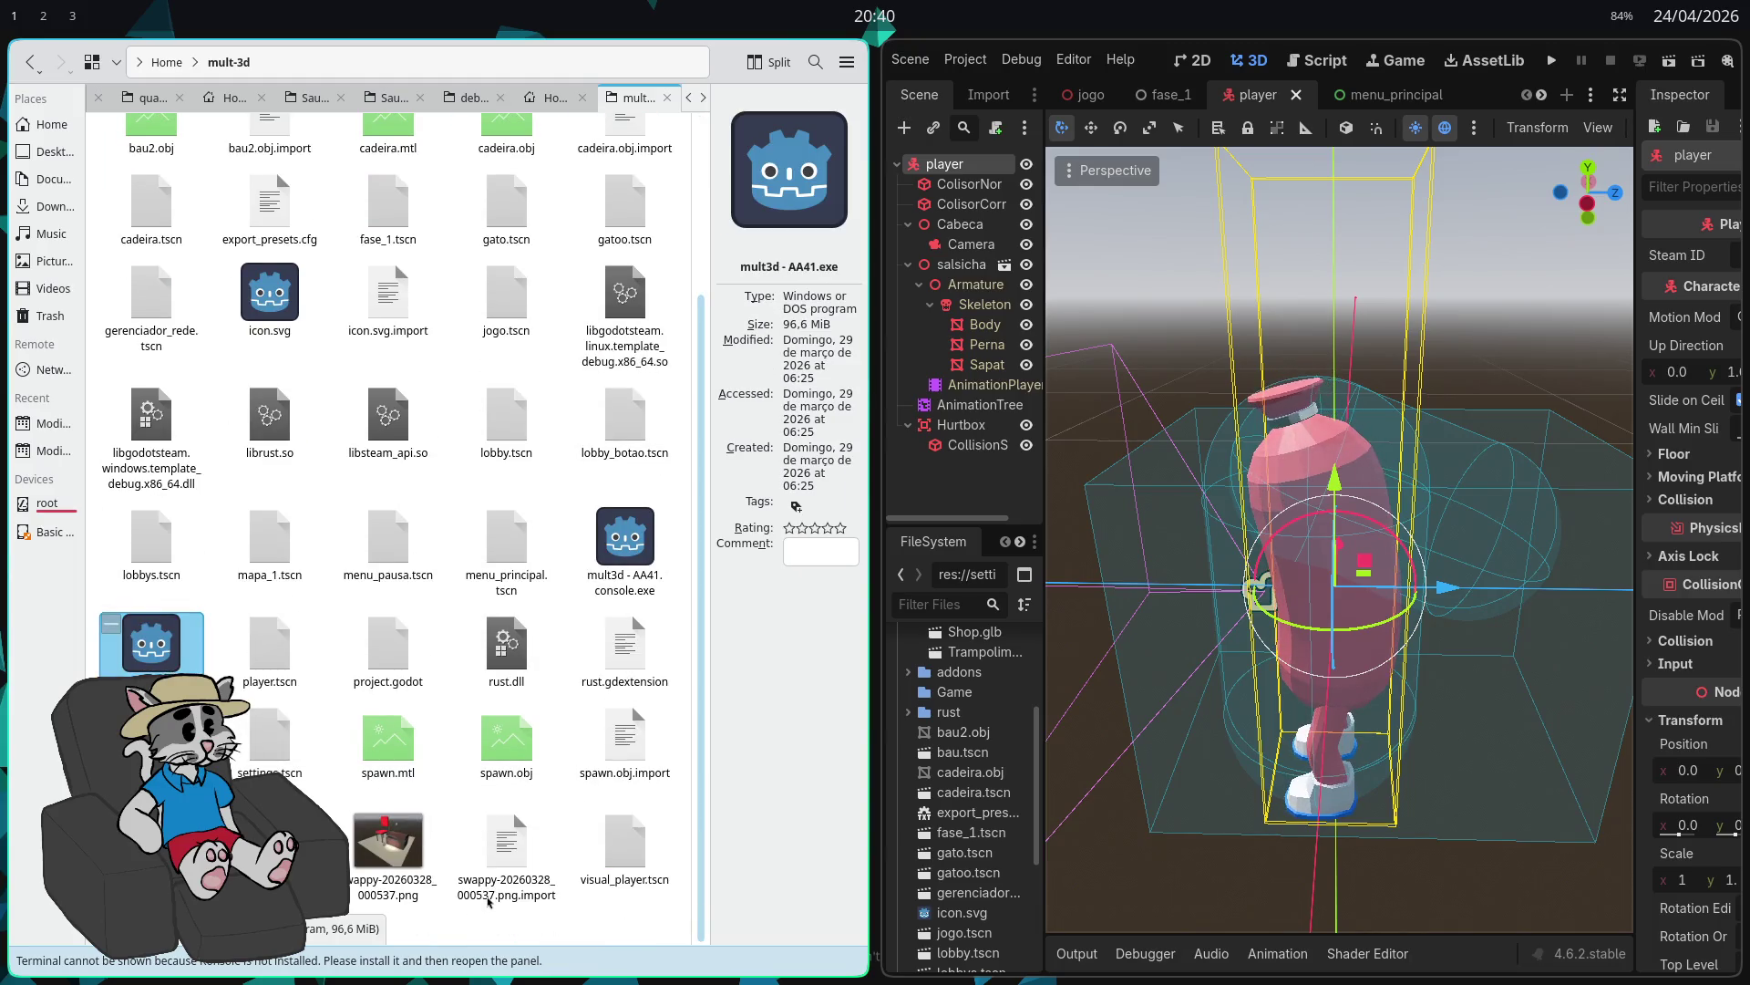
{"action": "left_click", "coordinate": [625, 551], "text": "ctrl"}
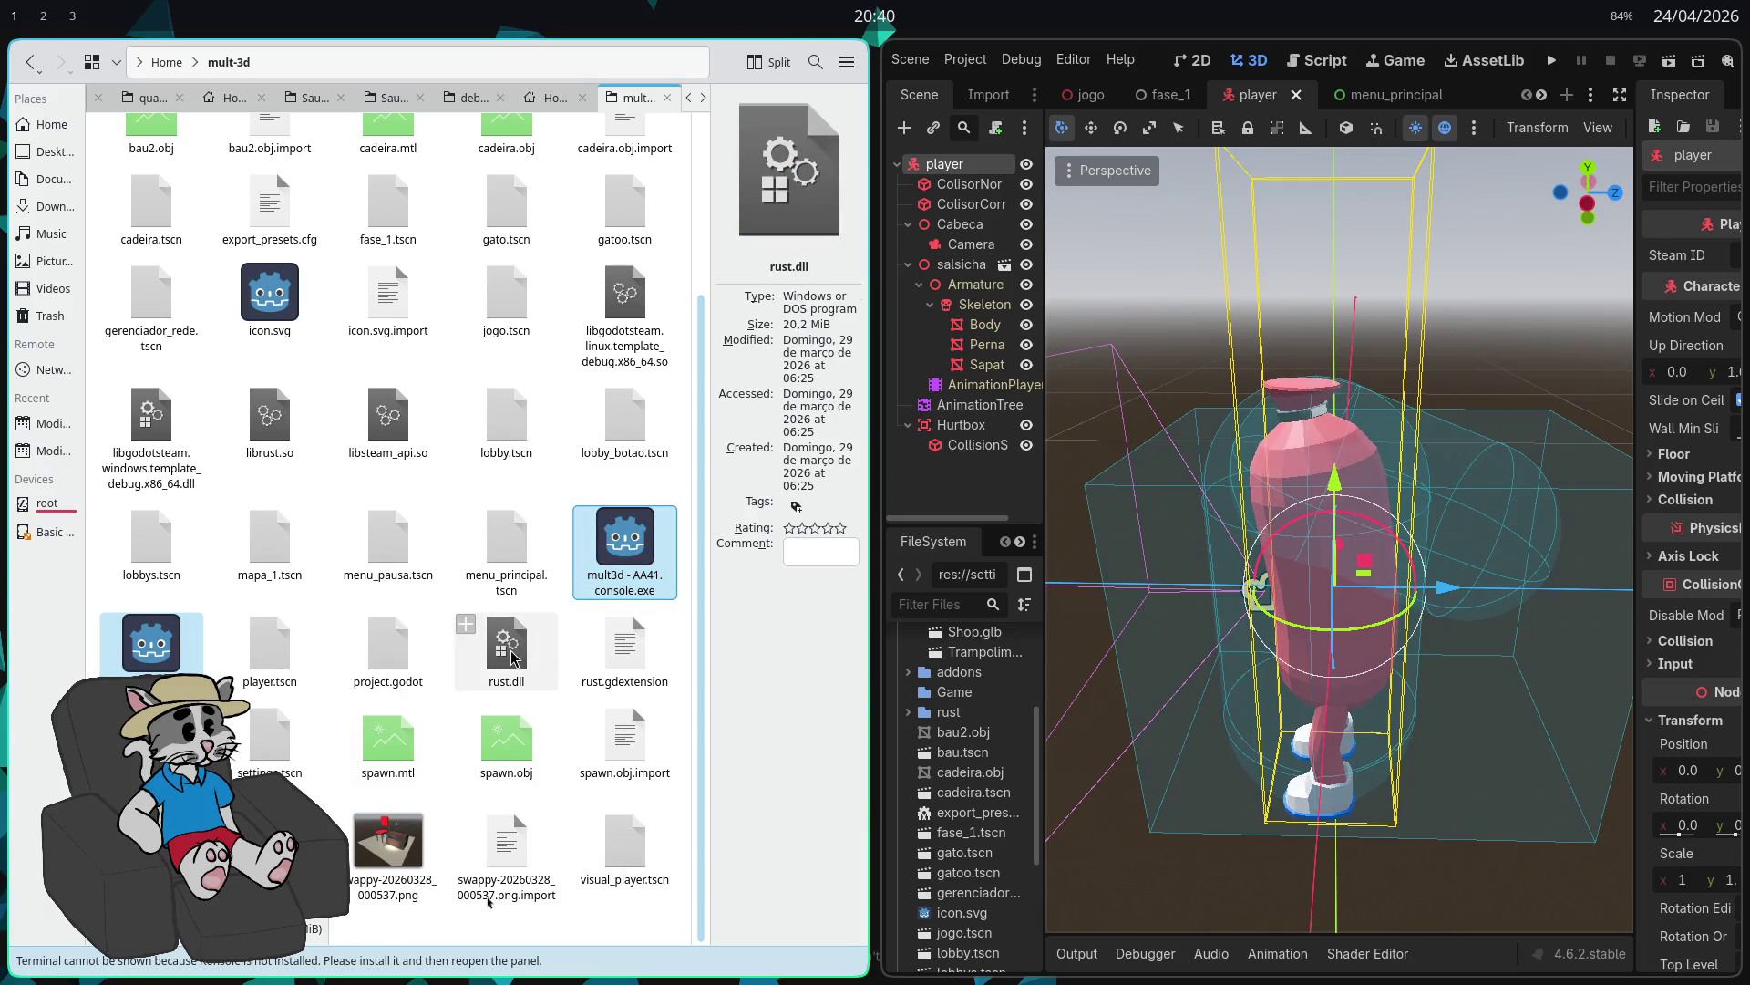
{"action": "scroll", "coordinate": [410, 677], "scroll_direction": "up", "scroll_amount": 4}
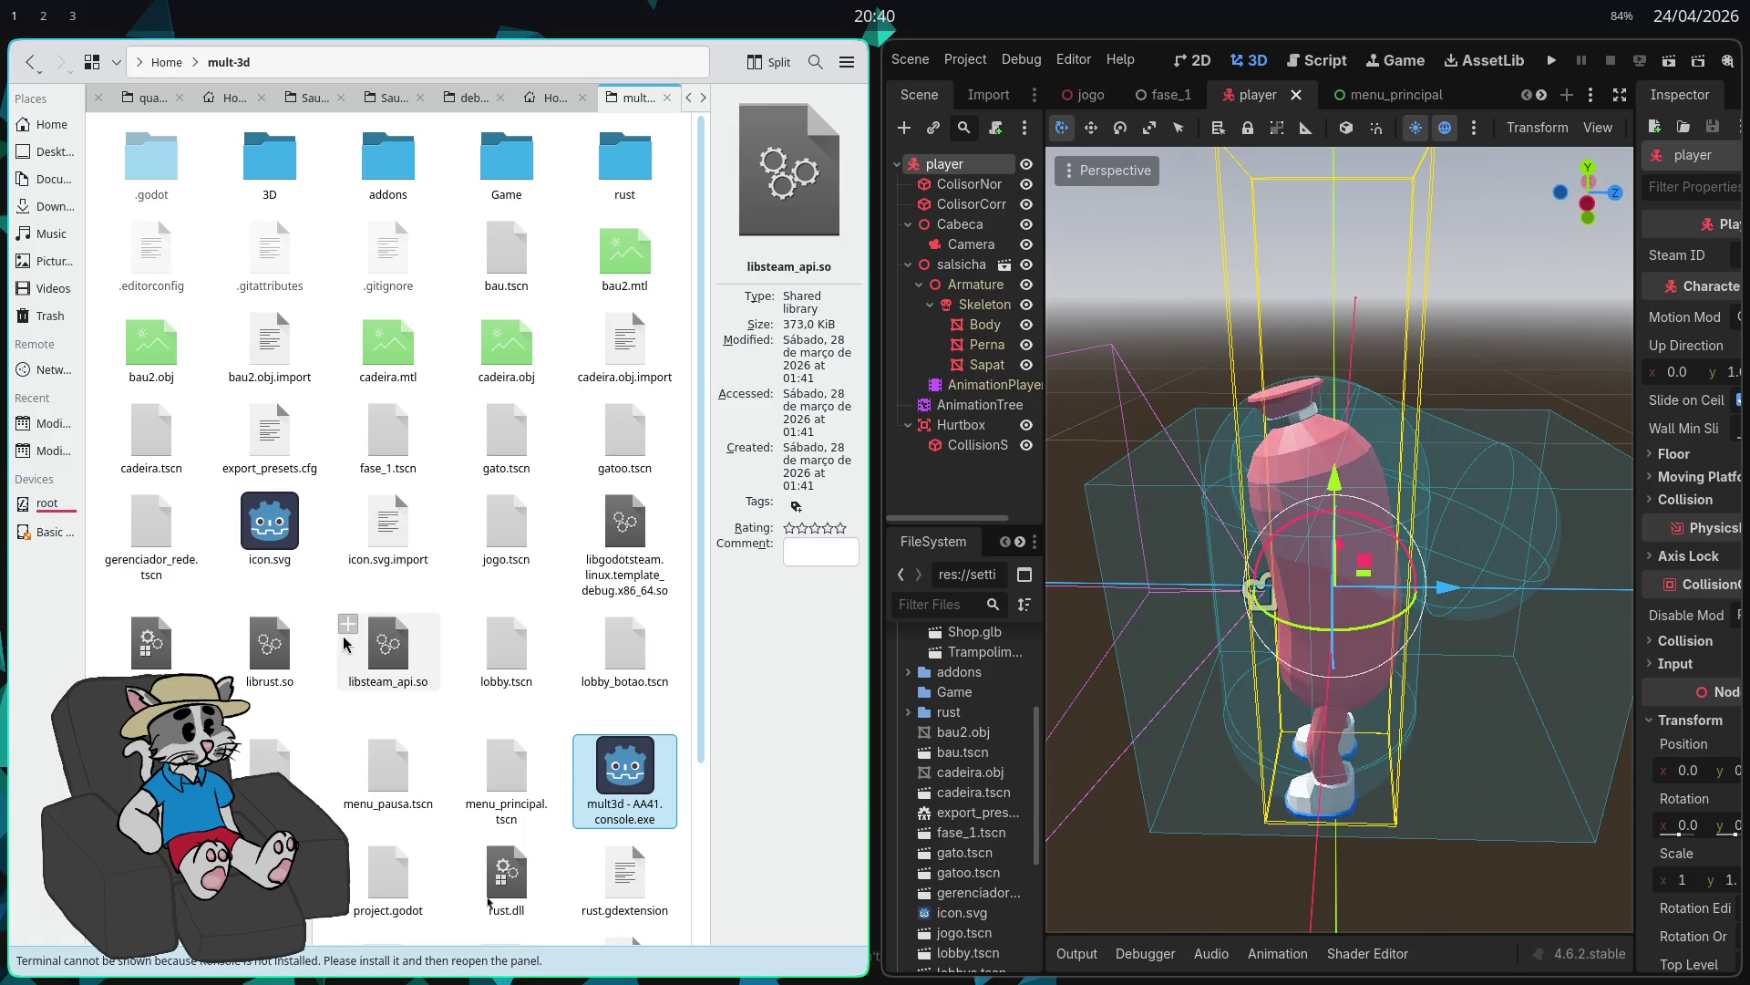
{"action": "scroll", "coordinate": [363, 685], "scroll_direction": "down", "scroll_amount": 1}
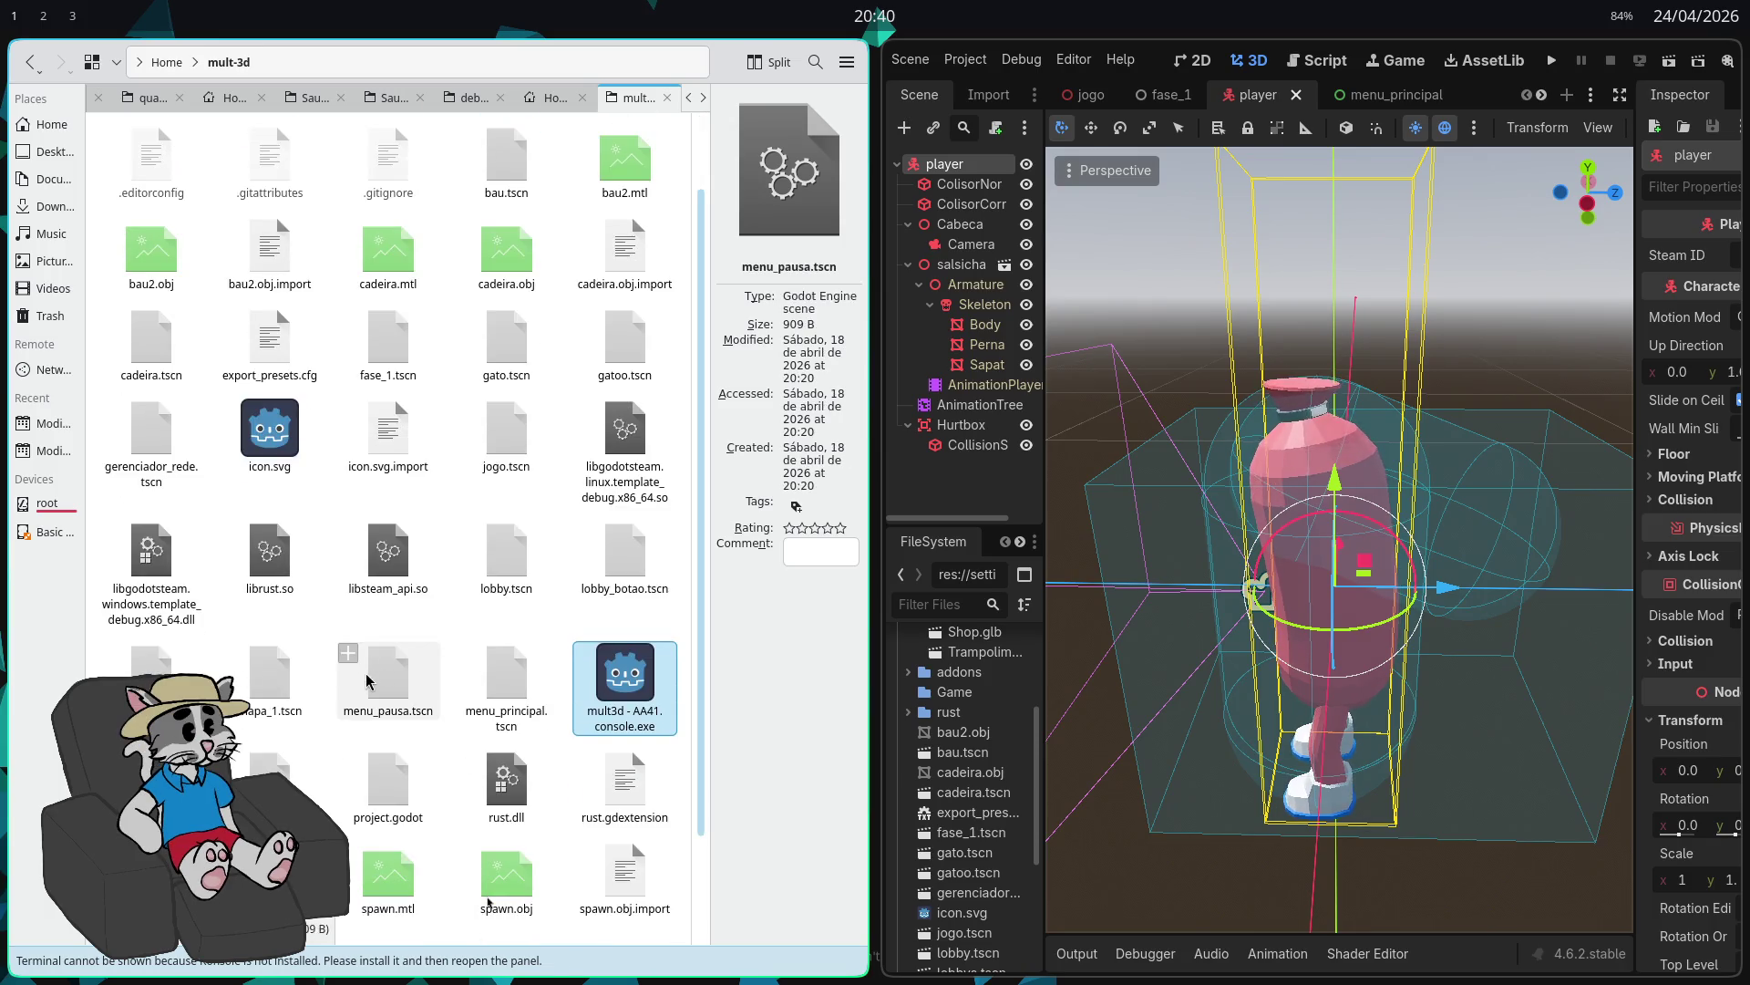
{"action": "scroll", "coordinate": [364, 685], "scroll_direction": "down", "scroll_amount": 1}
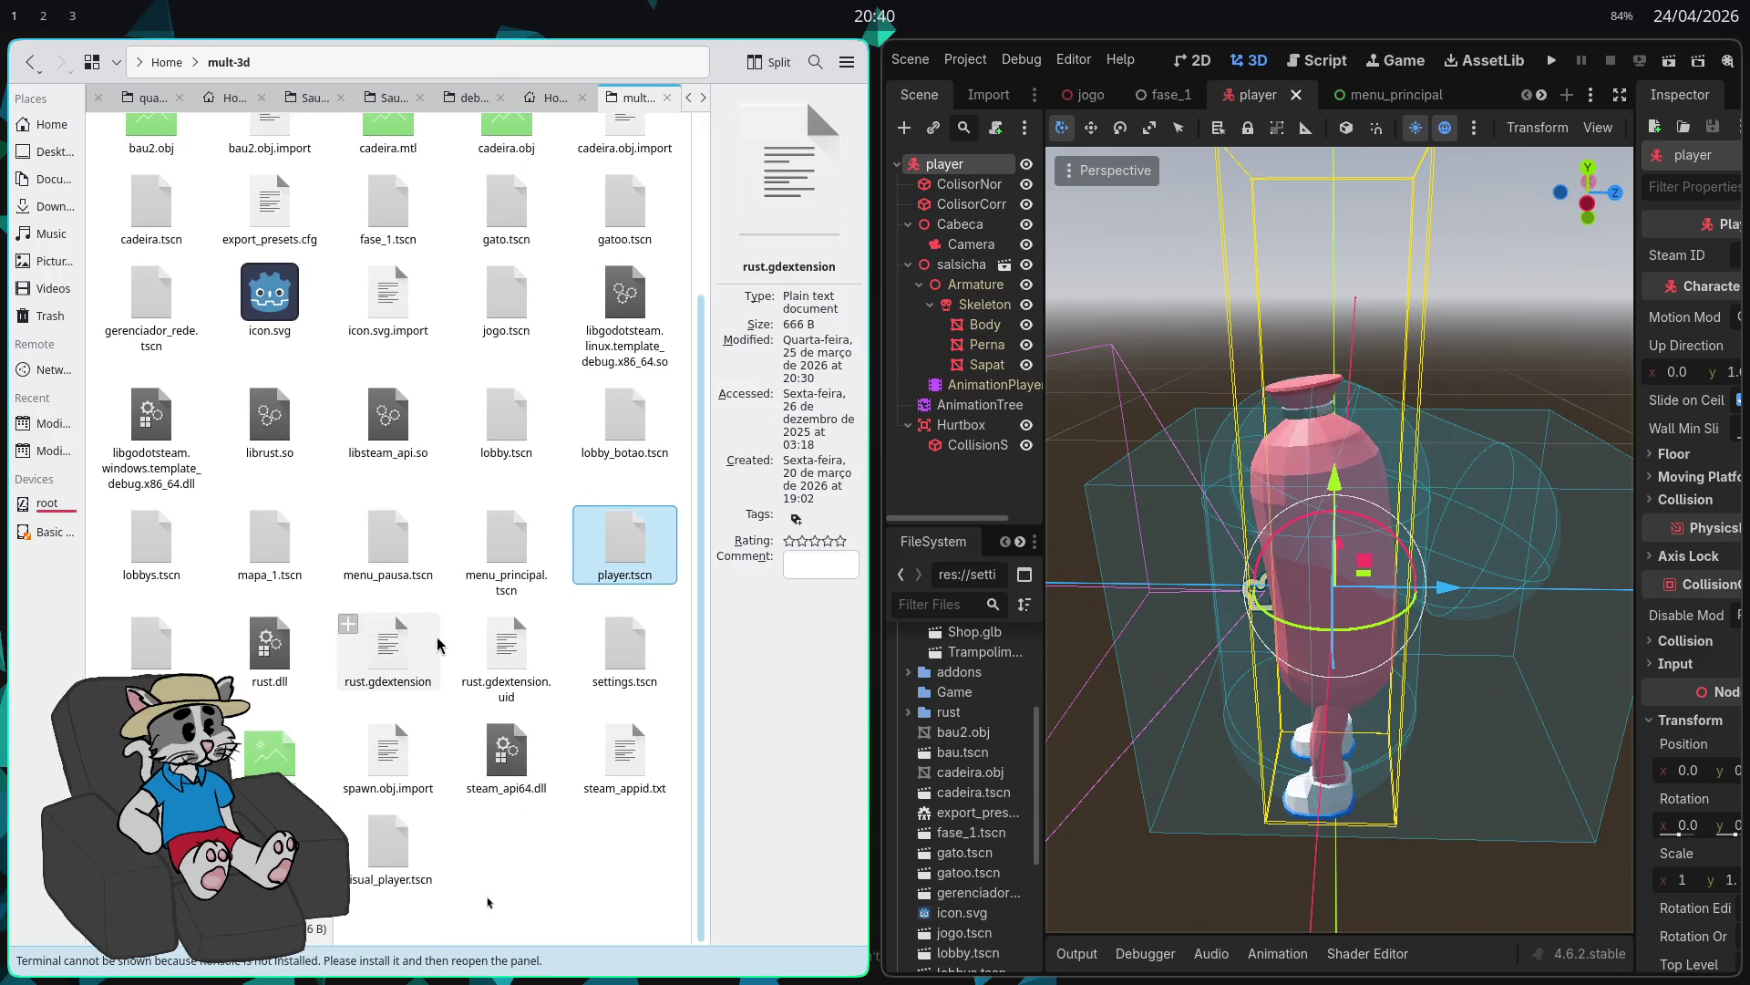
{"action": "scroll", "coordinate": [464, 789], "scroll_direction": "up", "scroll_amount": 2}
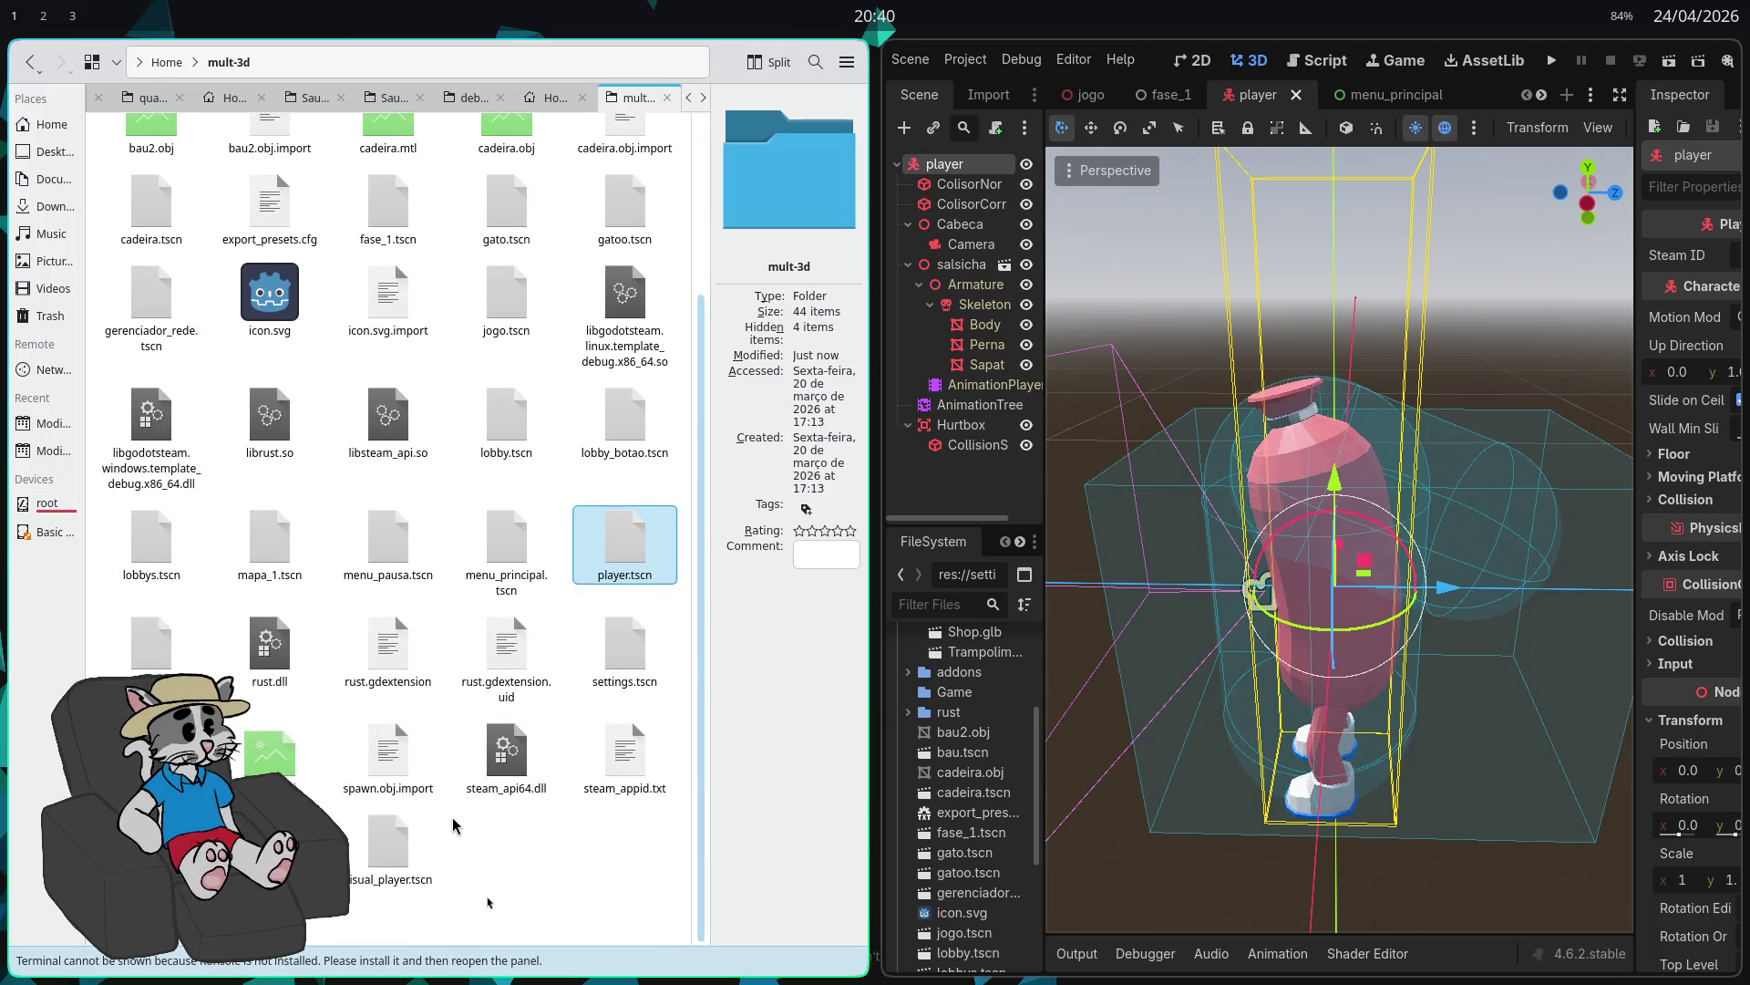
{"action": "scroll", "coordinate": [455, 823], "scroll_direction": "up", "scroll_amount": 1}
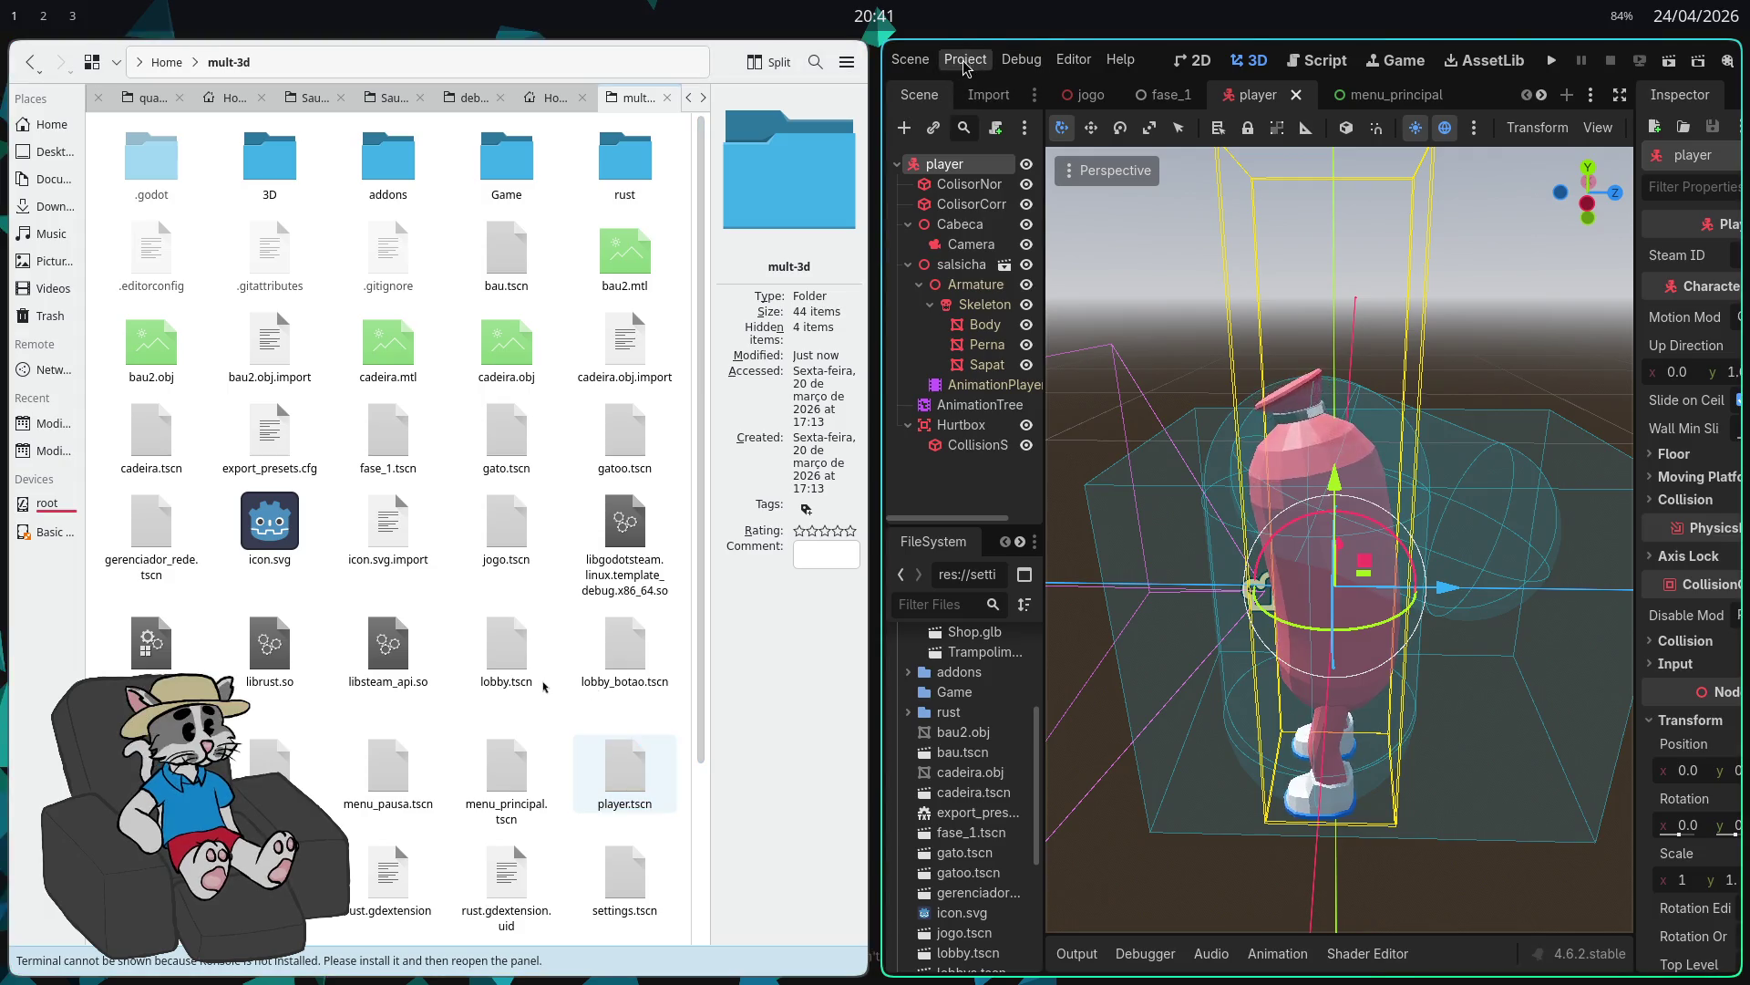
Step: Open the Game folder and delete the old build files, including the previous mult3d - AA57.exe
{"action": "double_click", "coordinate": [507, 162]}
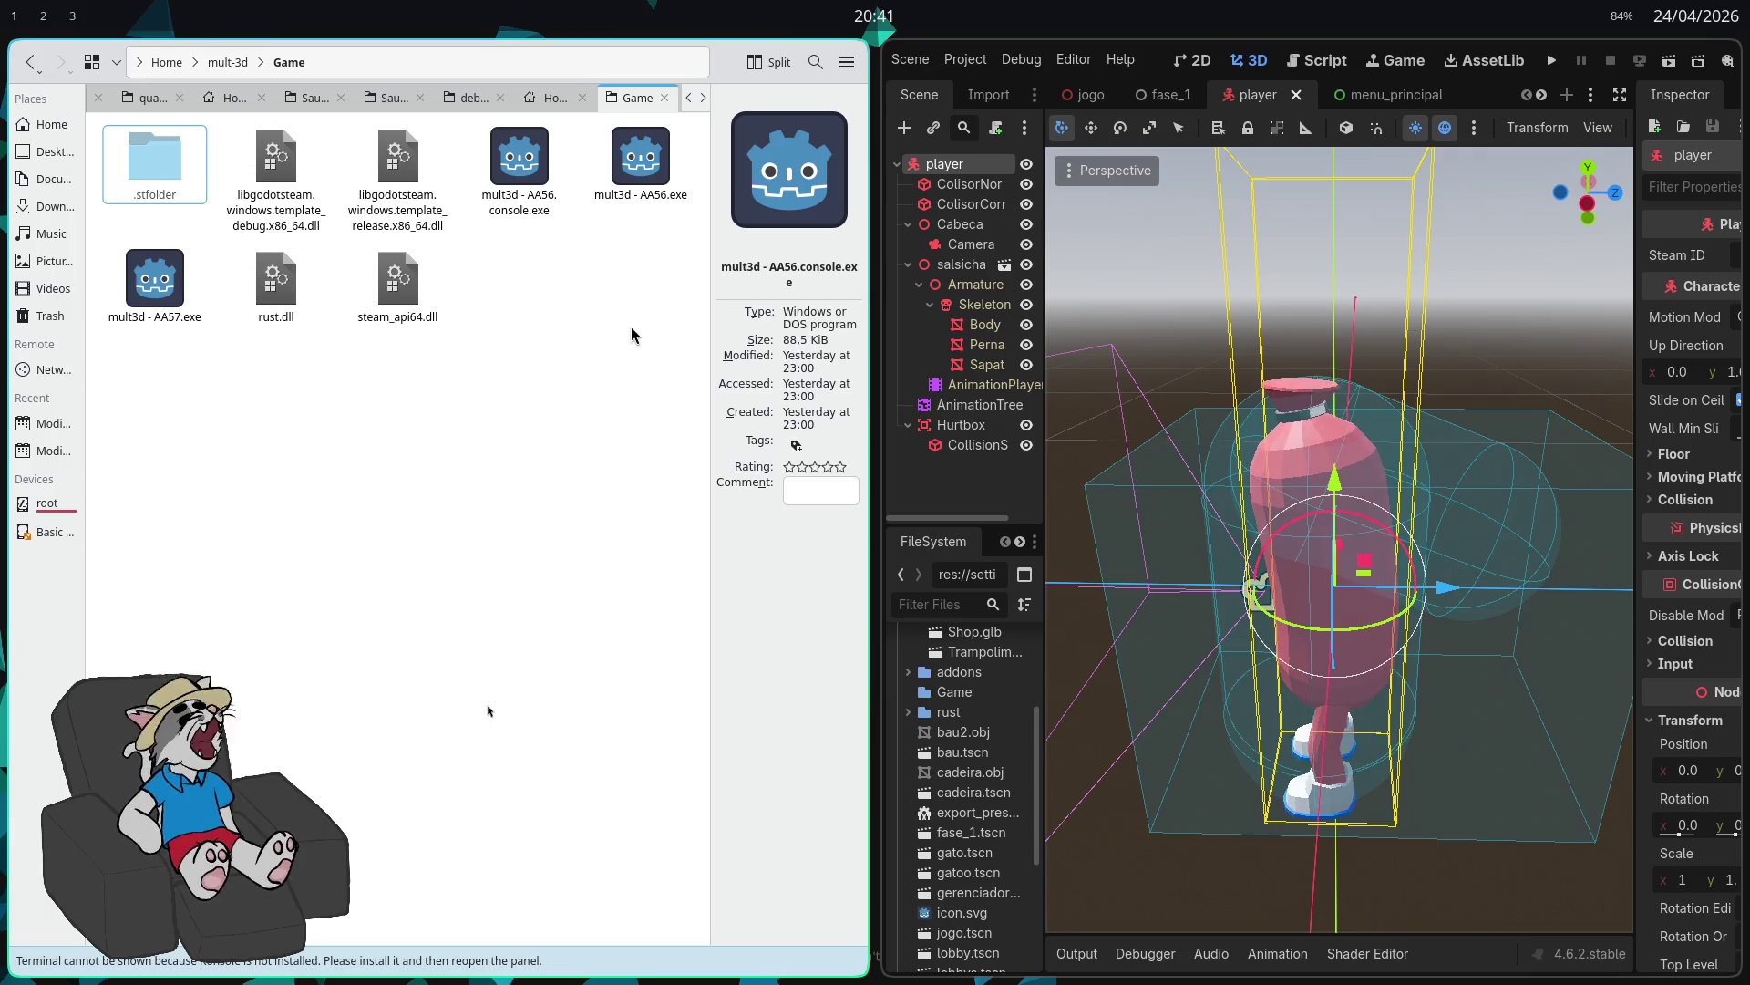
{"action": "mouse_move", "coordinate": [651, 321]}
{"action": "left_mouse_down"}
{"action": "mouse_move", "coordinate": [347, 128]}
{"action": "mouse_move", "coordinate": [226, 128]}
{"action": "mouse_move", "coordinate": [292, 183]}
{"action": "left_mouse_up"}
{"action": "key", "text": "Delete"}
{"action": "left_click", "coordinate": [273, 173]}
{"action": "key", "text": "Delete"}
Step: Export the Windows Desktop build from Project > Export into the Game folder
{"action": "left_click", "coordinate": [944, 69]}
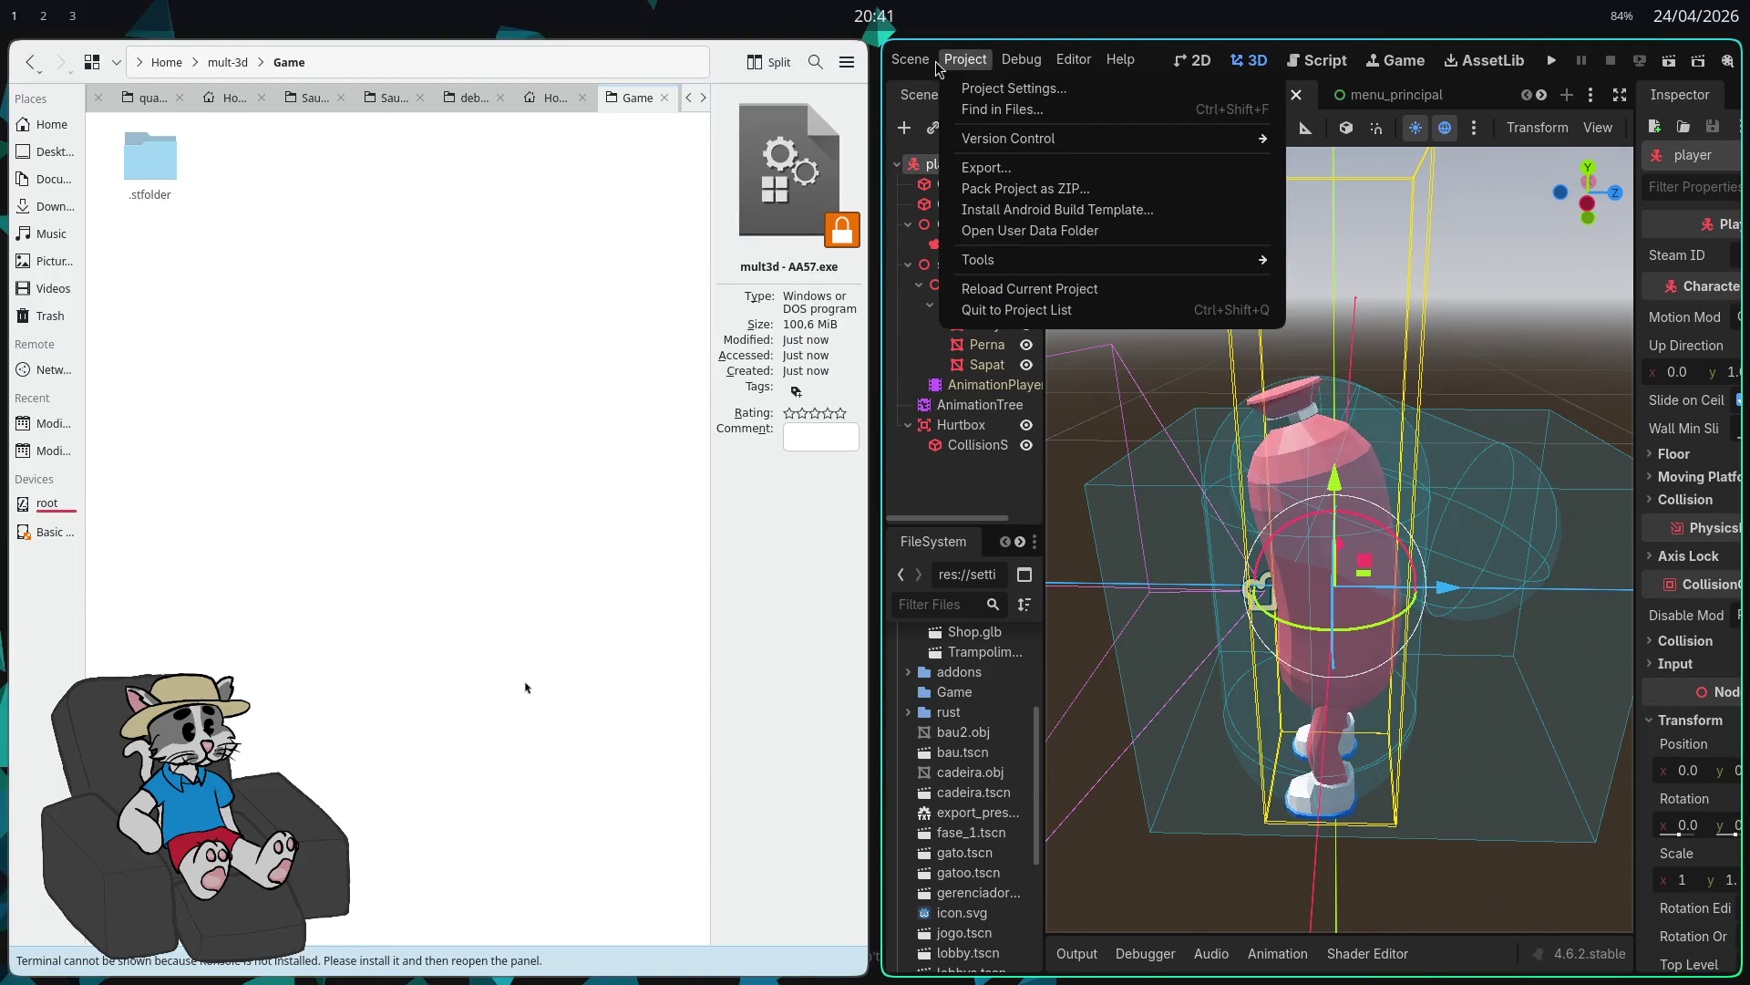
{"action": "left_click", "coordinate": [968, 142]}
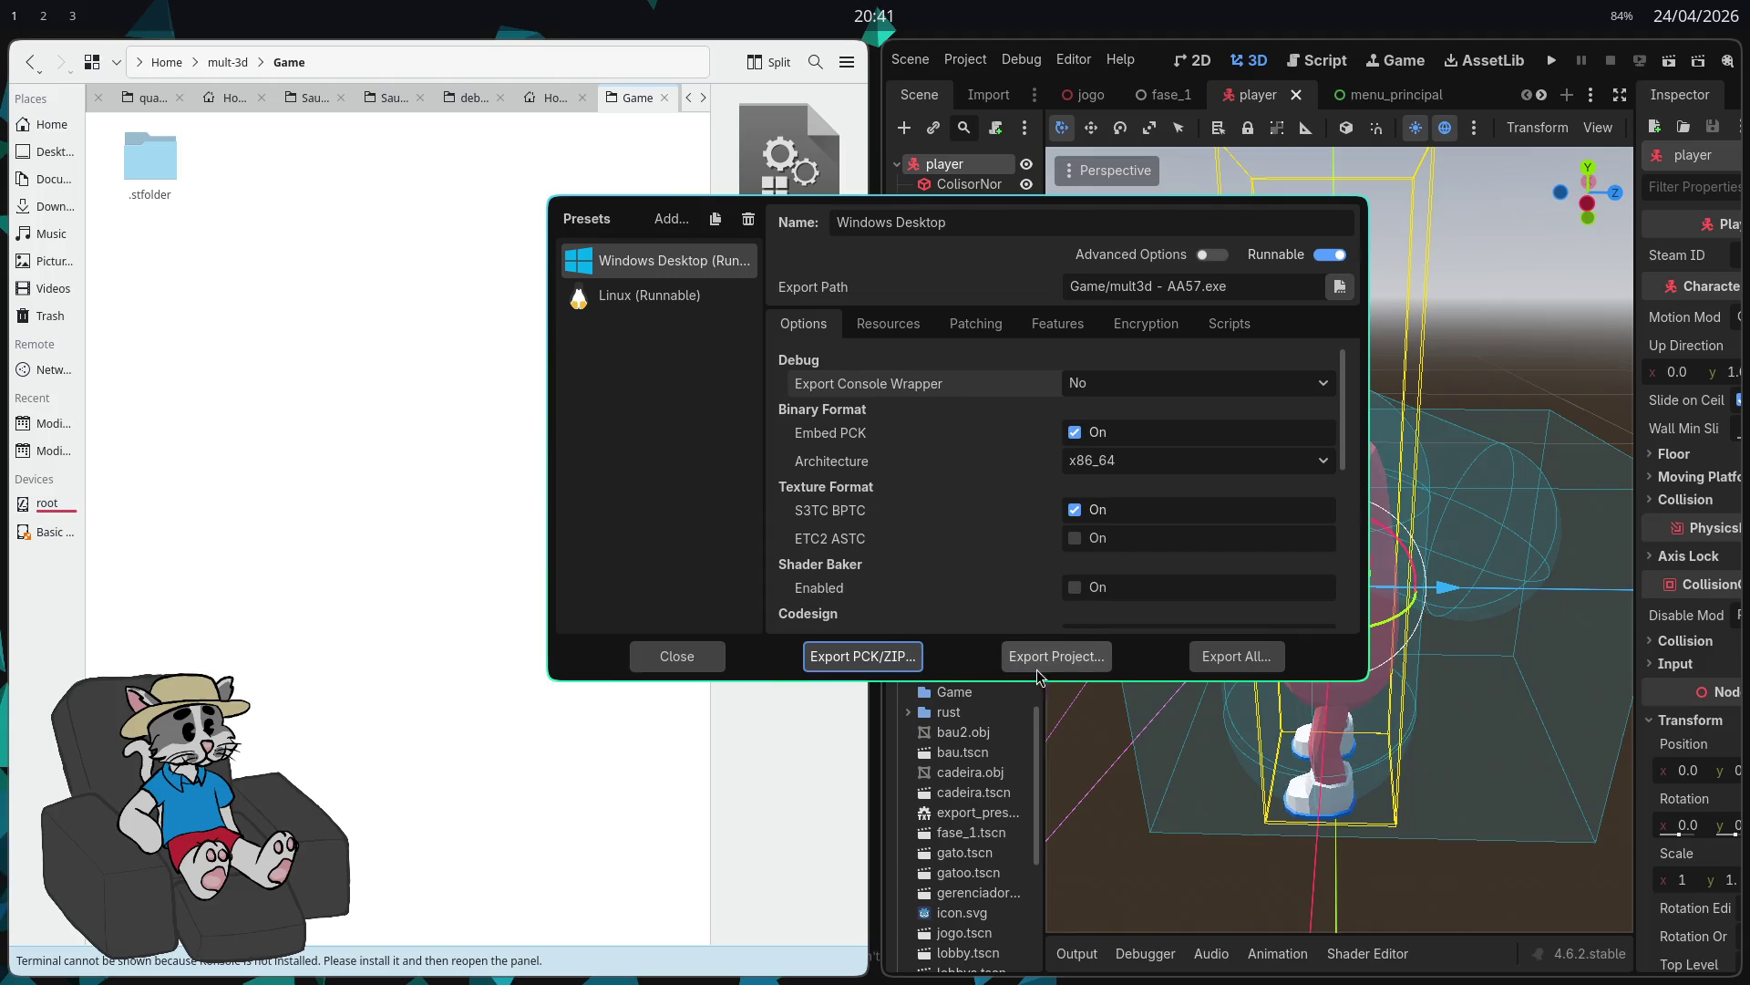
{"action": "left_click", "coordinate": [1067, 658]}
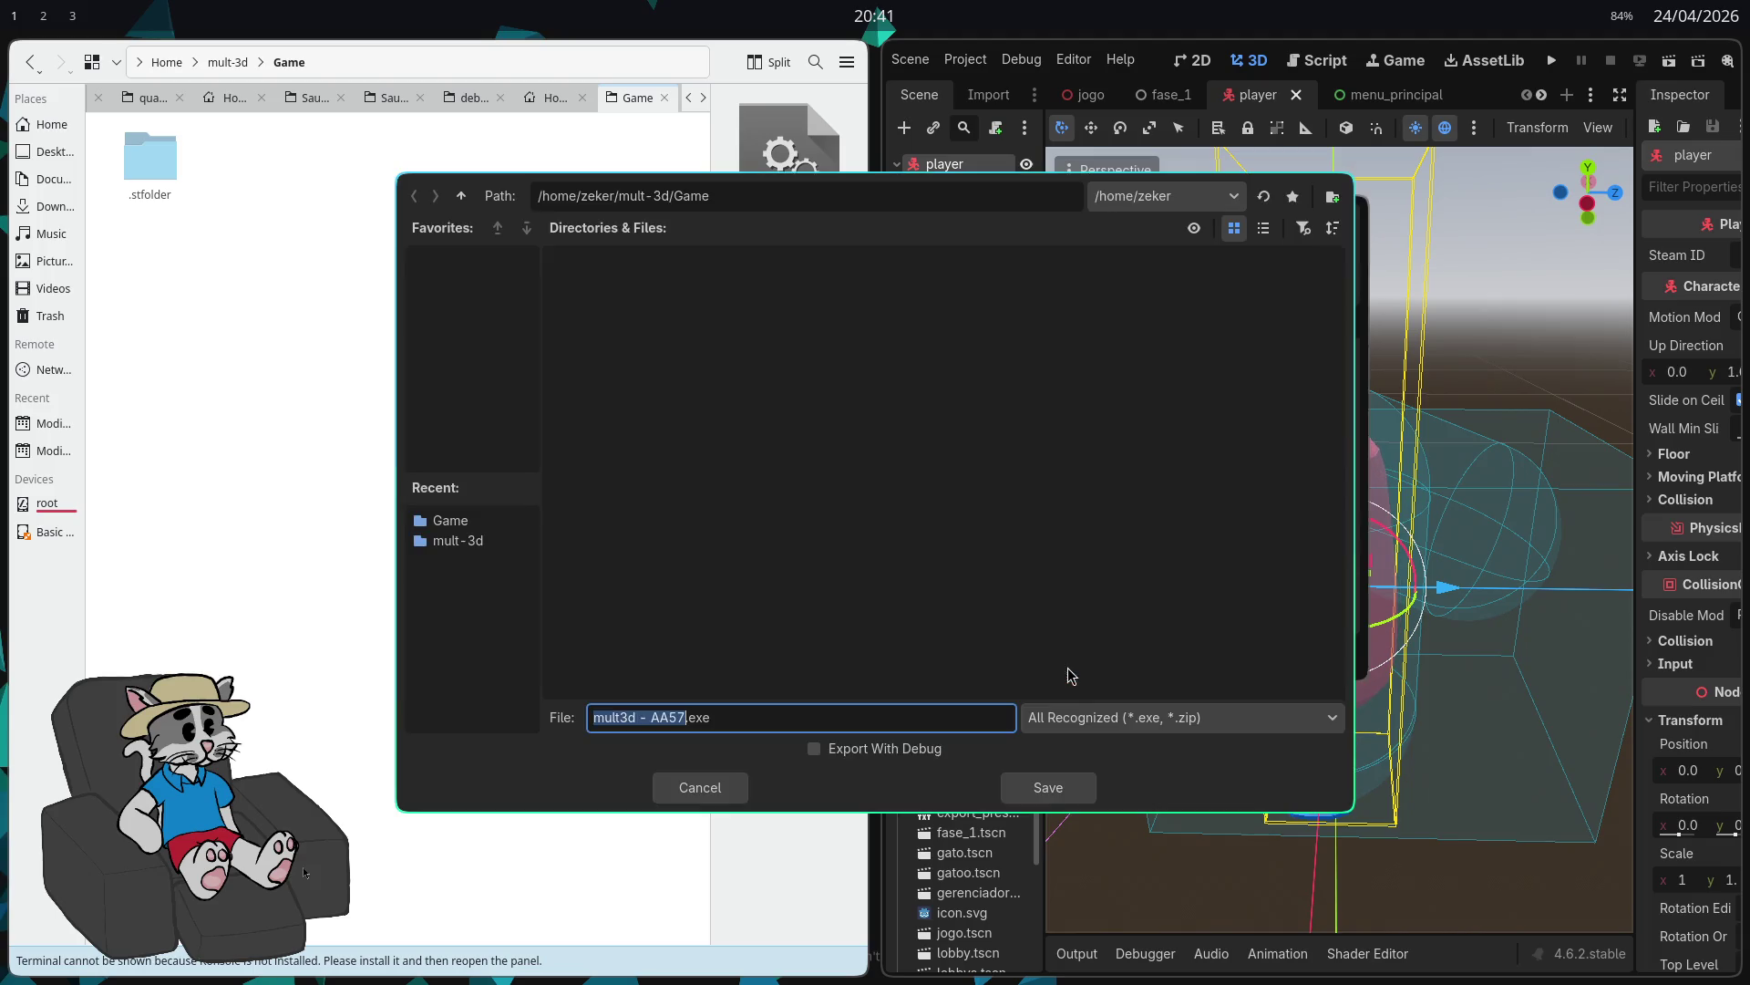
{"action": "left_click", "coordinate": [1058, 797]}
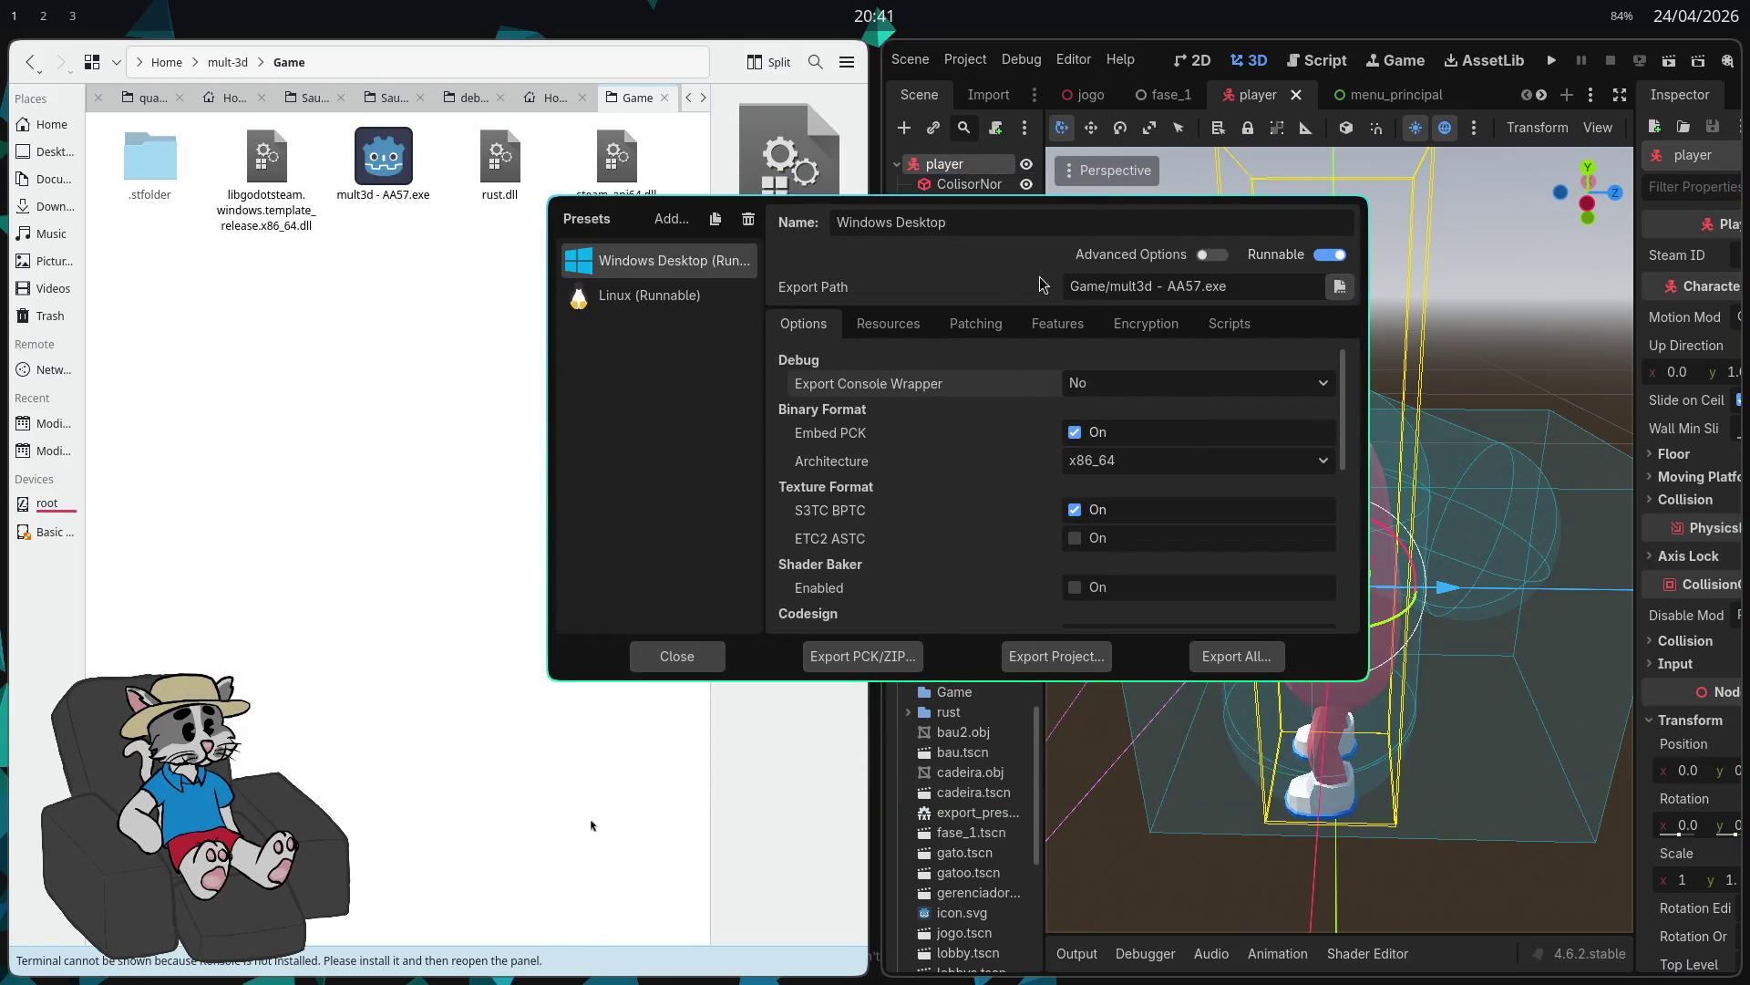
{"action": "key", "text": "Escape"}
Step: Check the four newly exported files in Game, then make Godot fill the screen
{"action": "mouse_move", "coordinate": [648, 310]}
{"action": "left_mouse_down"}
{"action": "mouse_move", "coordinate": [337, 128]}
{"action": "mouse_move", "coordinate": [219, 132]}
{"action": "left_mouse_up"}
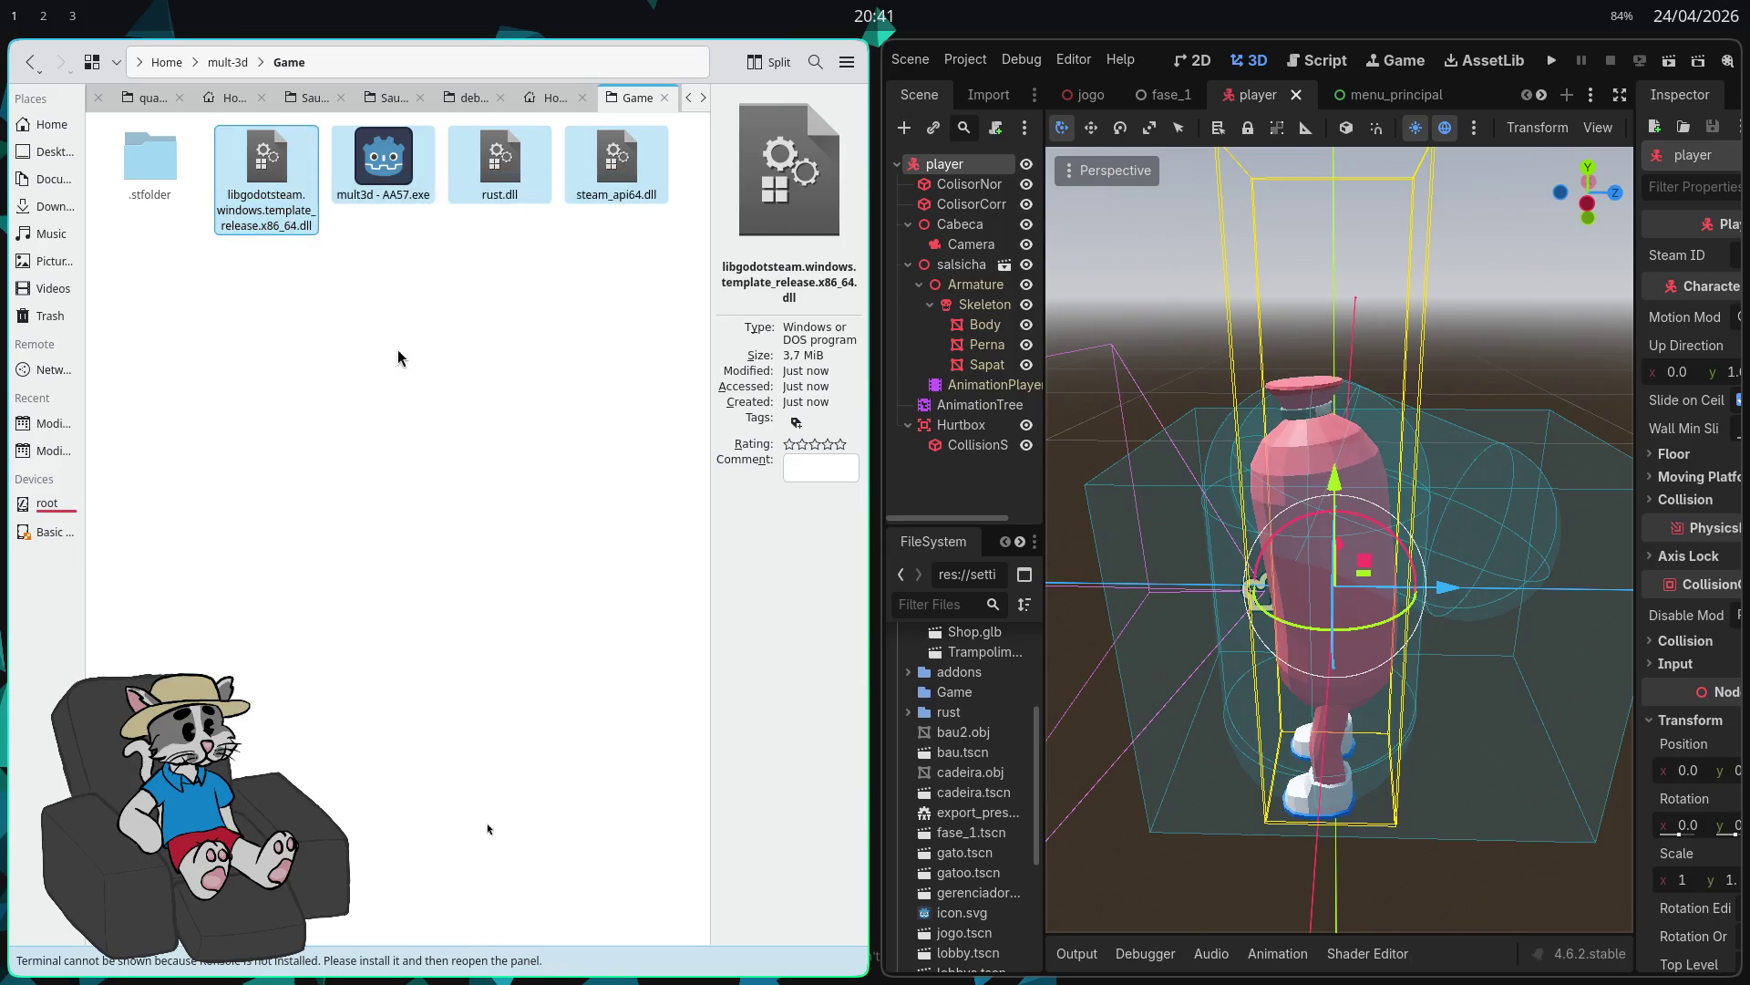
{"action": "left_click", "coordinate": [399, 357]}
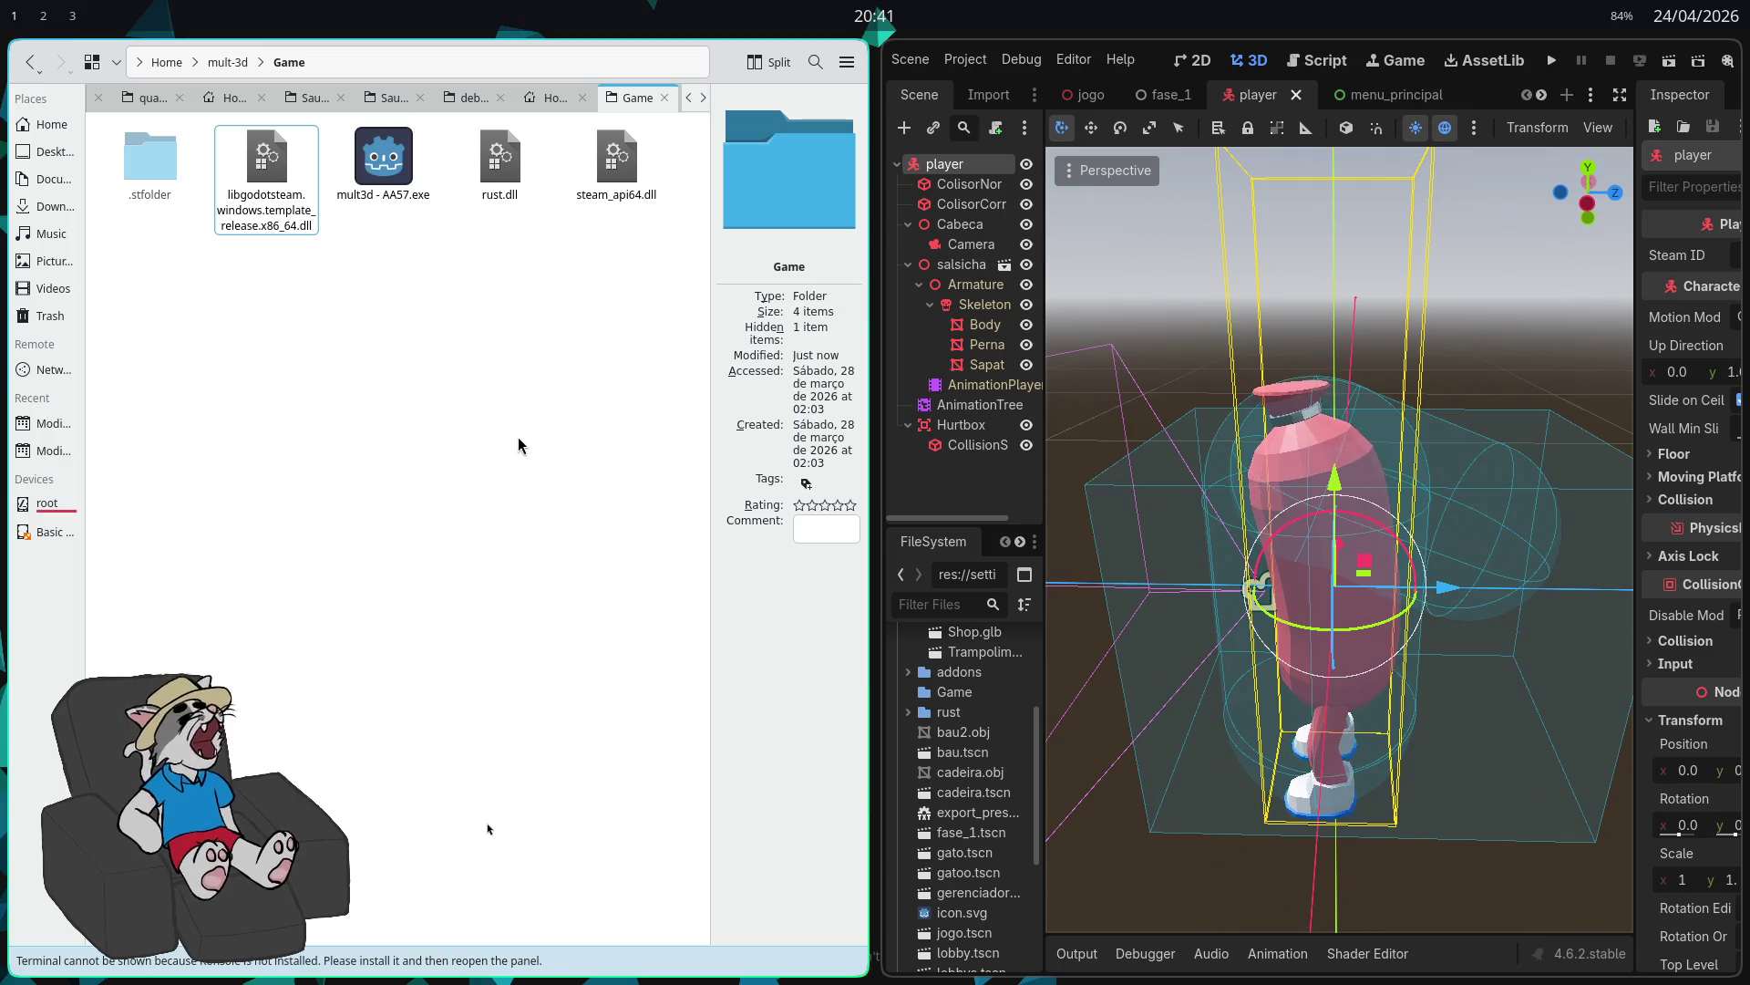
{"action": "key", "text": "super+q"}
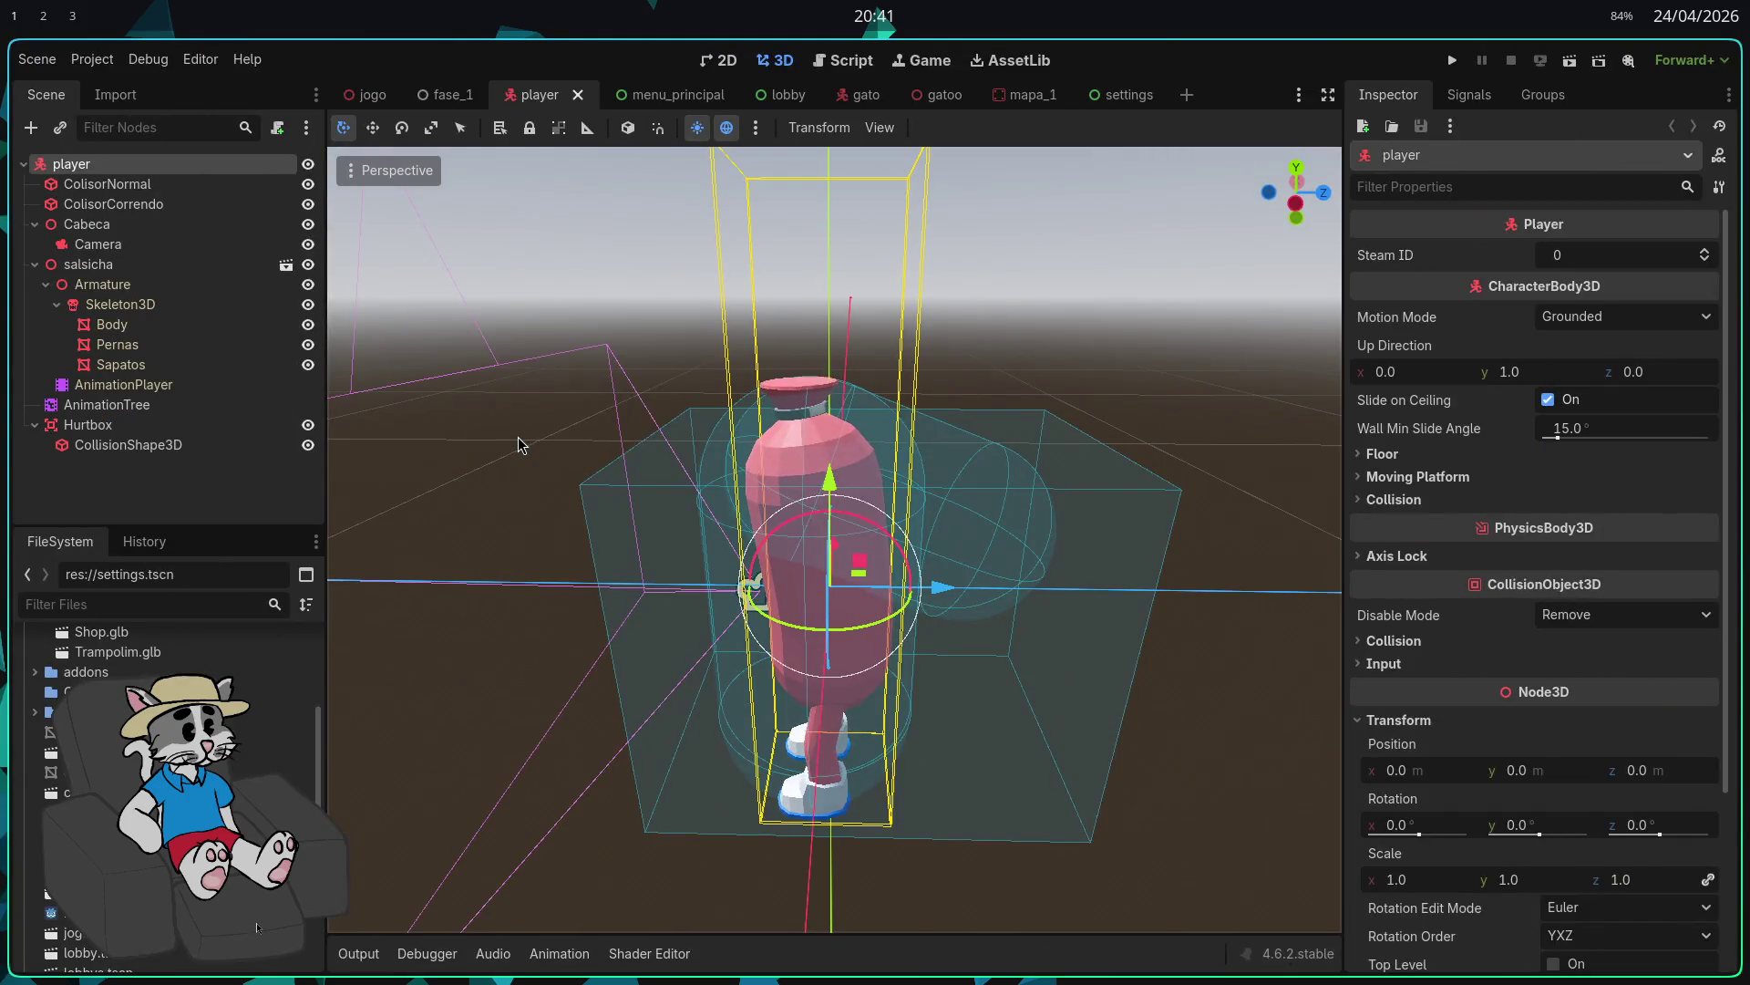
Step: Close the Godot editor and relaunch Godot from the app launcher
{"action": "key", "text": "super+q"}
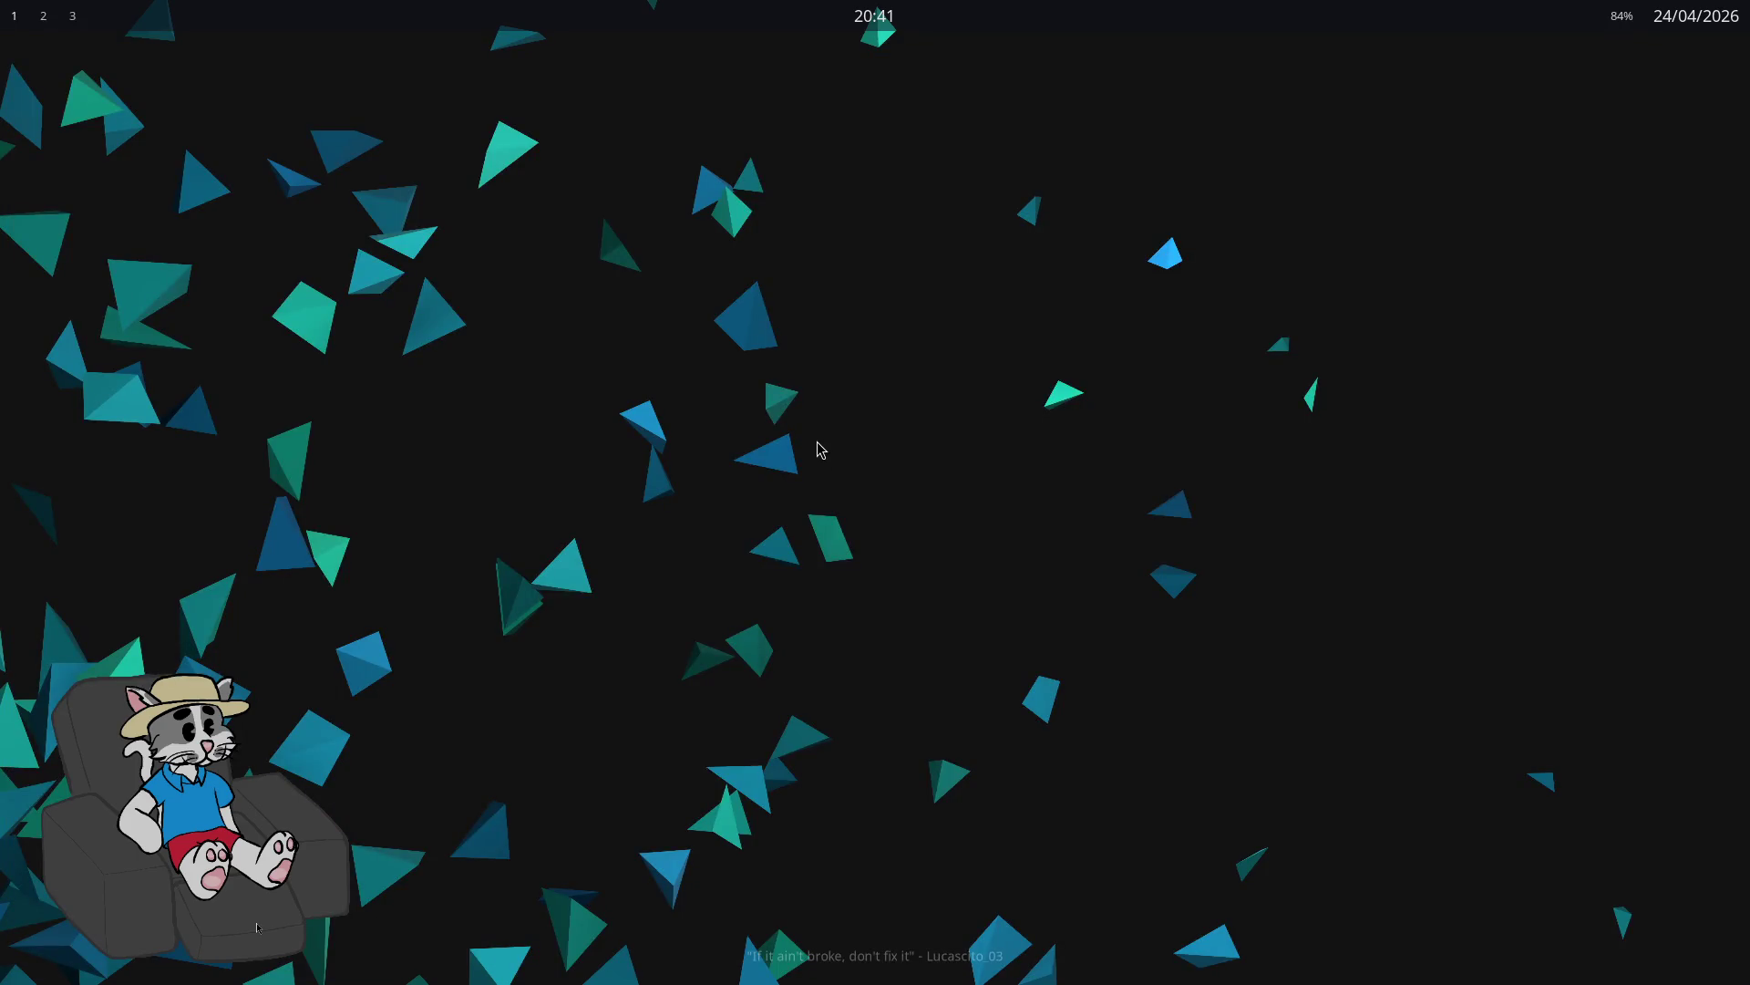
{"action": "key", "text": "super+d"}
{"action": "type", "text": "g"}
{"action": "key", "text": "Return"}
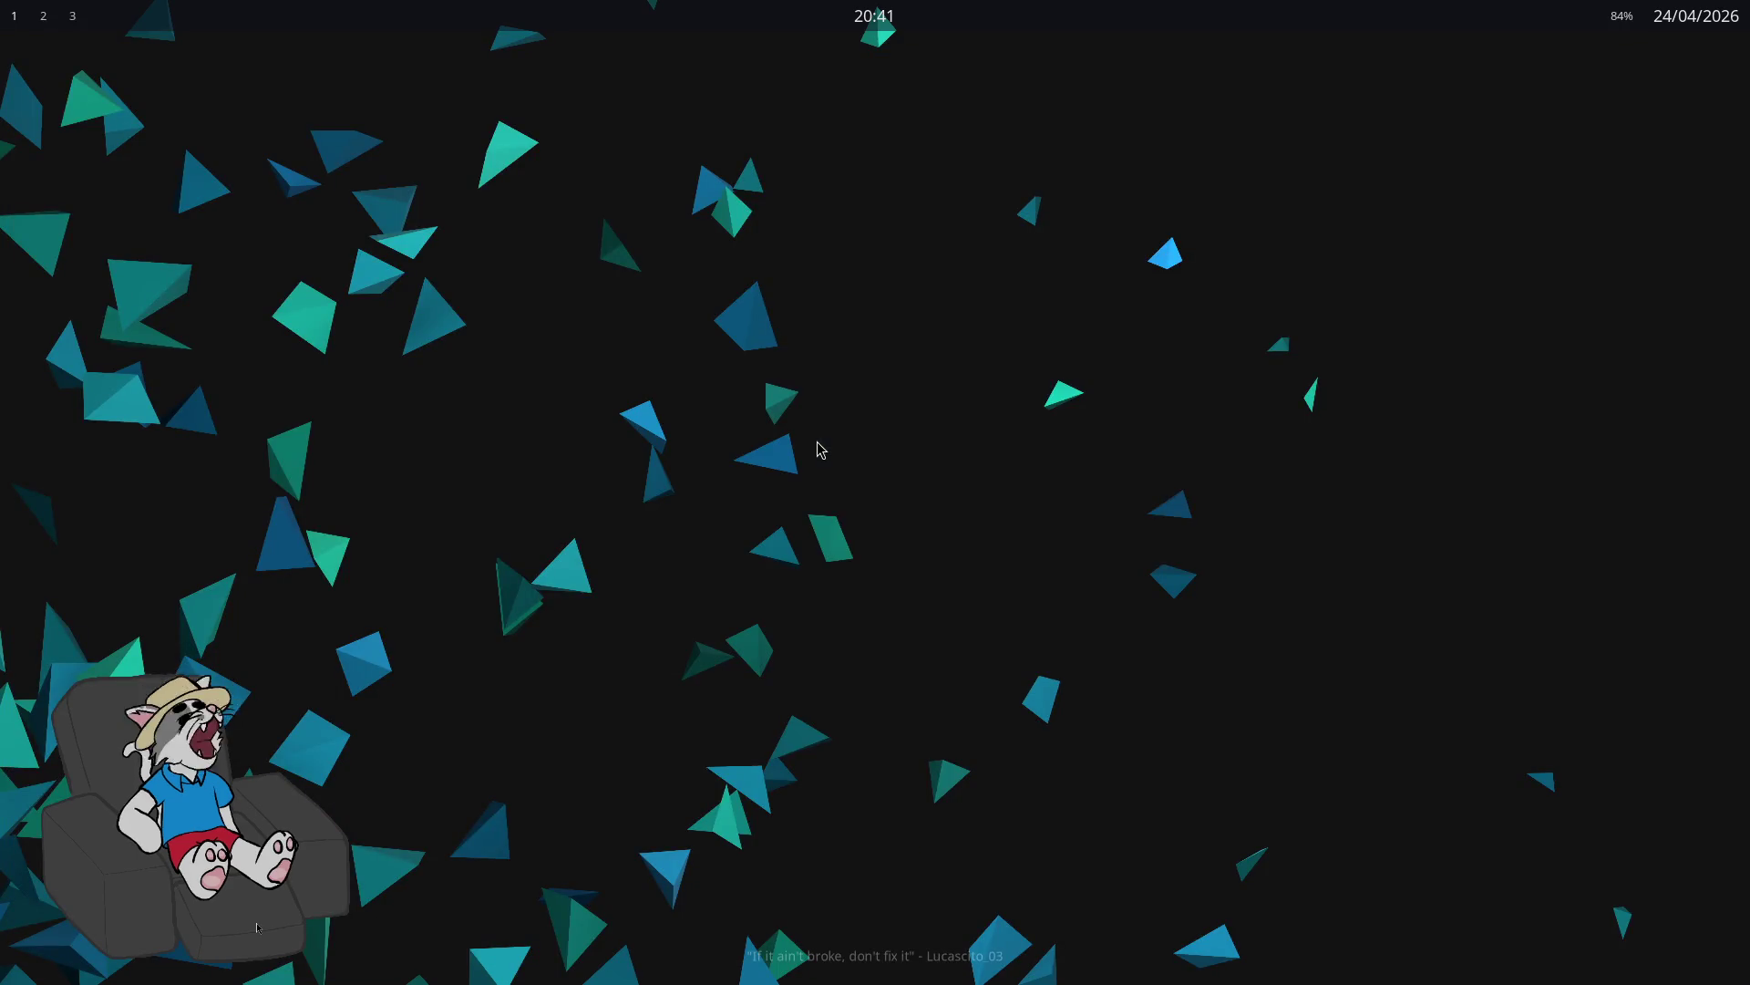
Step: Open a new terminal window and reopen the mult3d project from the Project Manager
{"action": "key", "text": "super+d"}
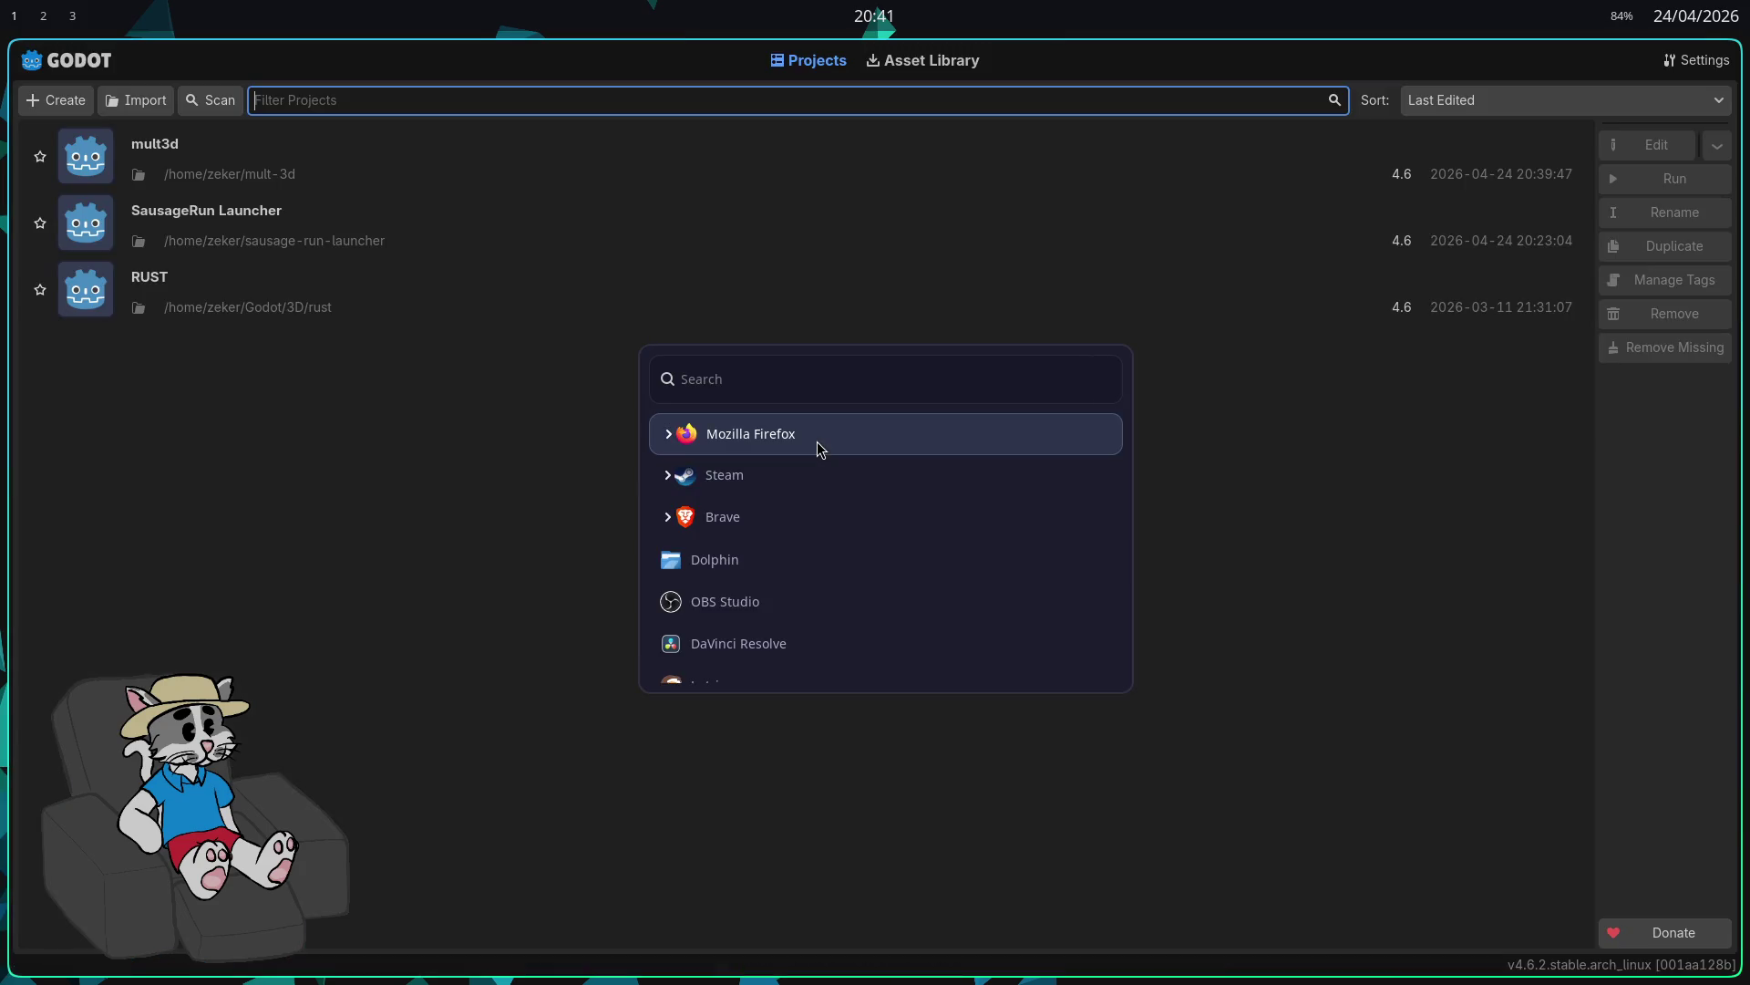
{"action": "key", "text": "Escape"}
{"action": "key", "text": "super+Return"}
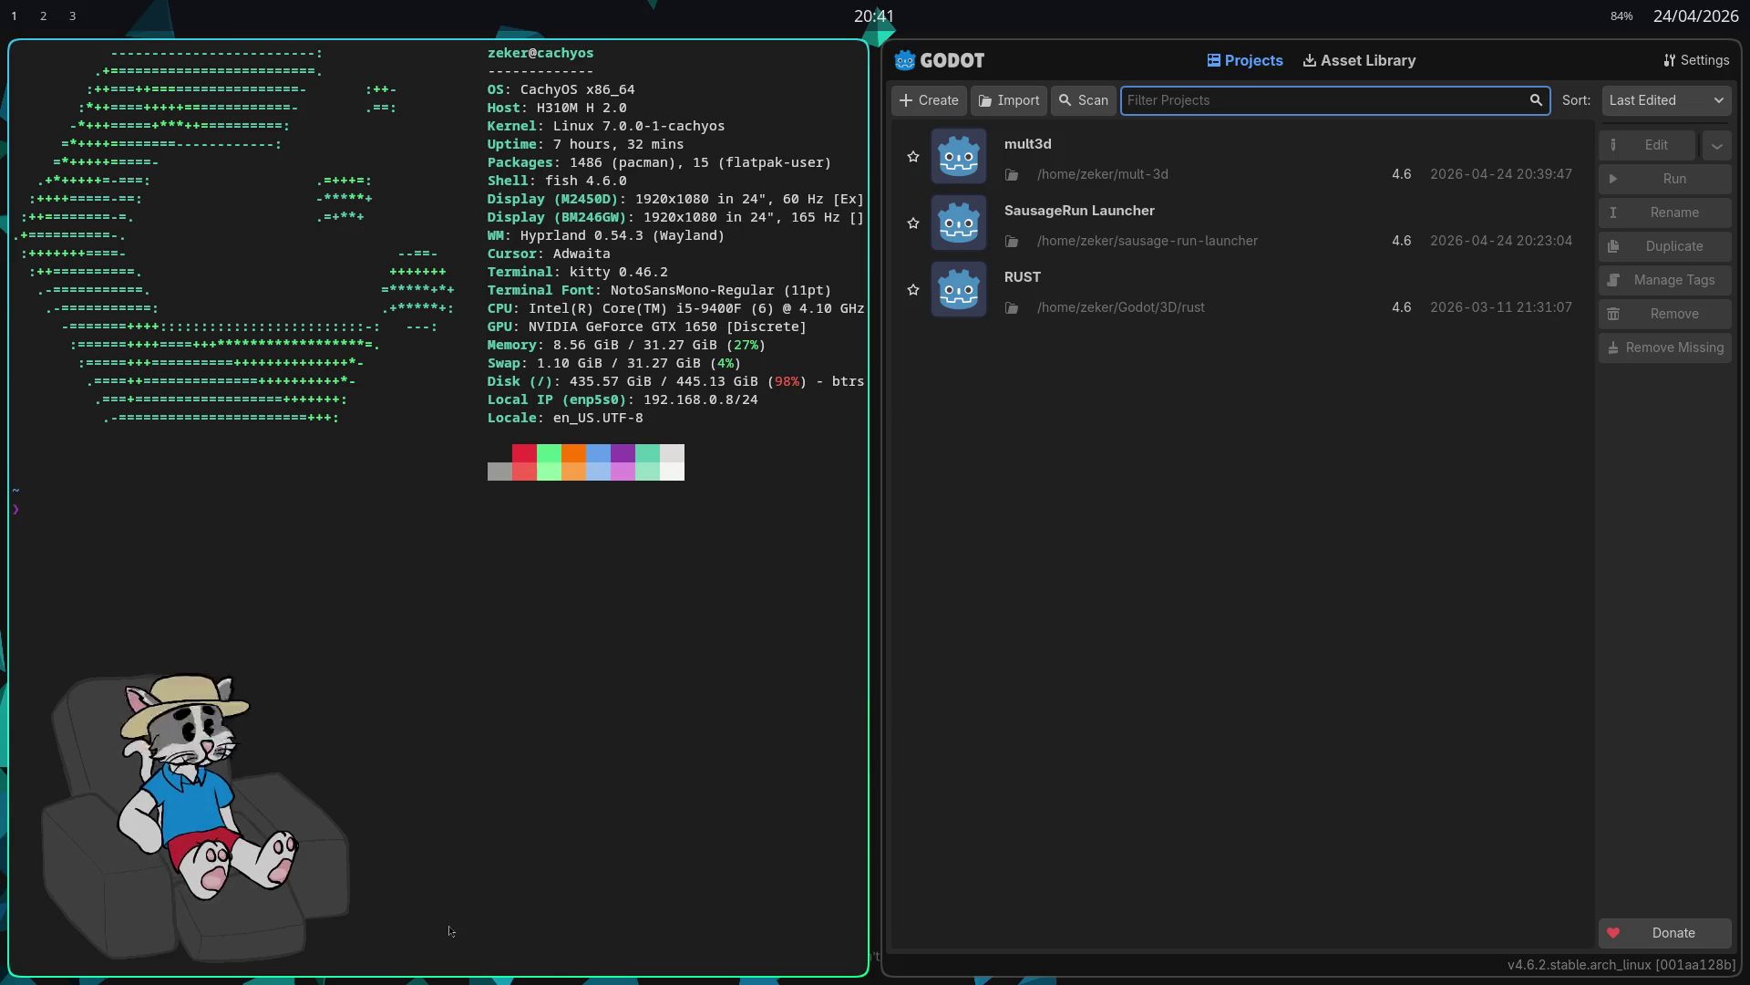
{"action": "double_click", "coordinate": [1119, 164]}
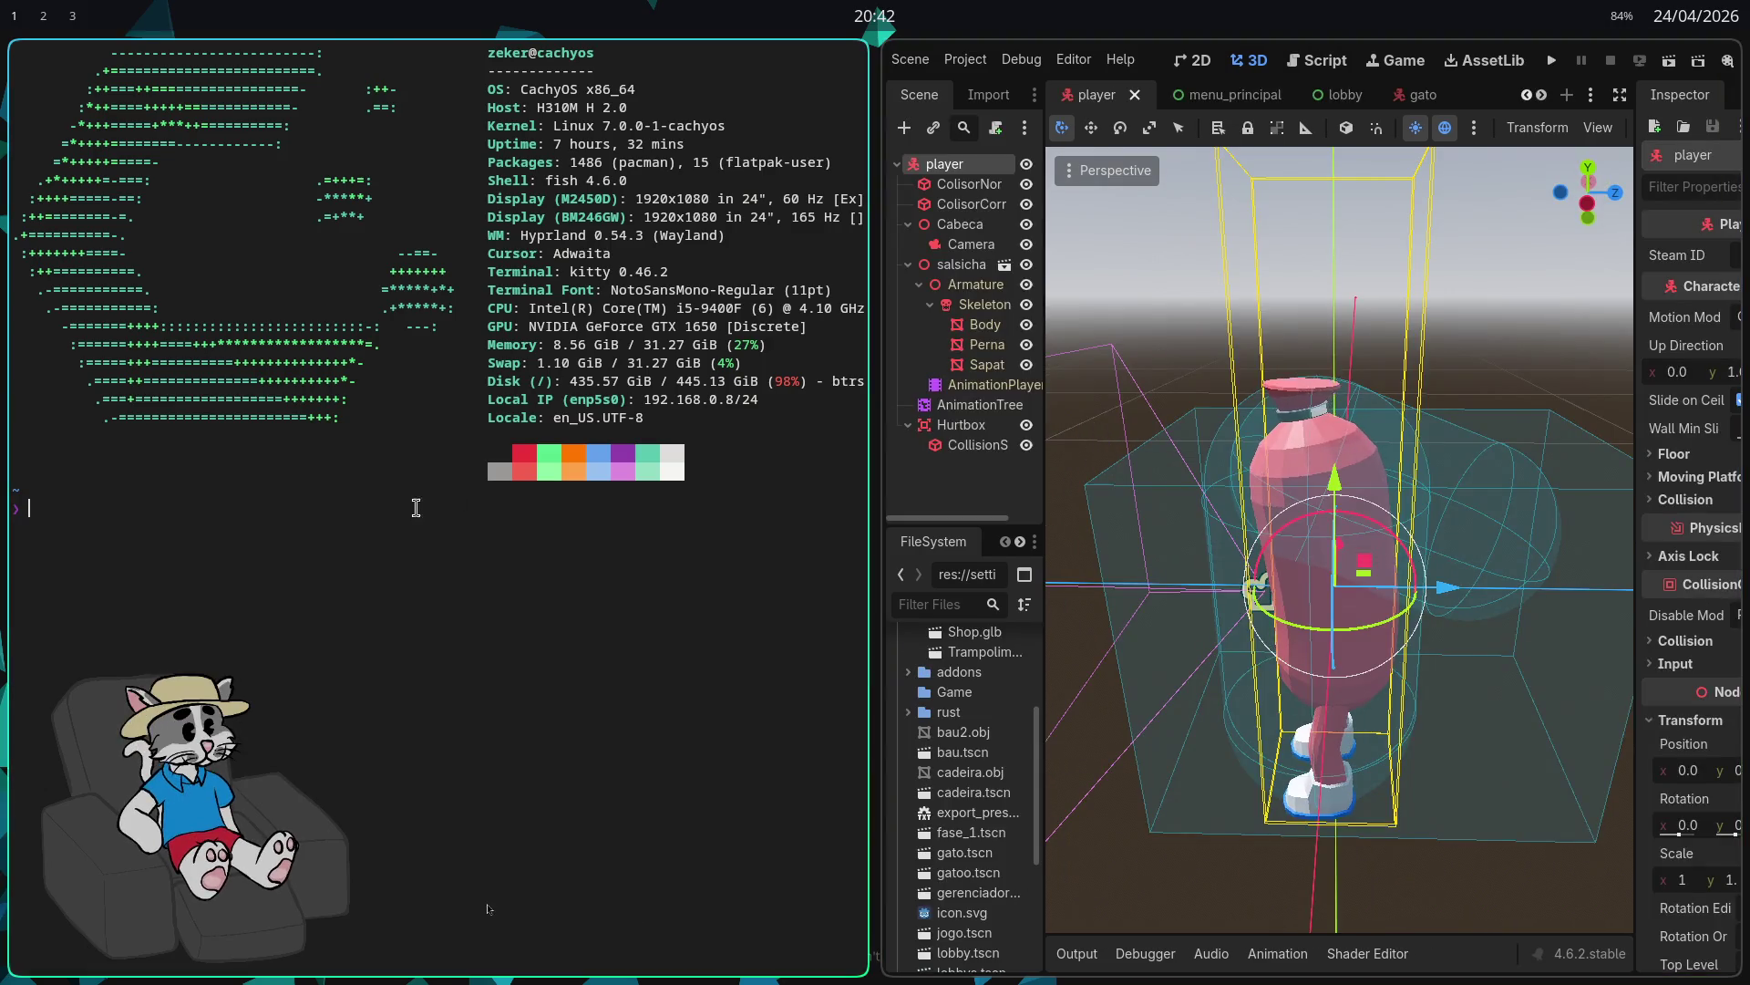
Step: Launch the Dolphin file manager by searching 'dolphin' in the app launcher
{"action": "left_click", "coordinate": [959, 66]}
{"action": "left_click", "coordinate": [960, 65]}
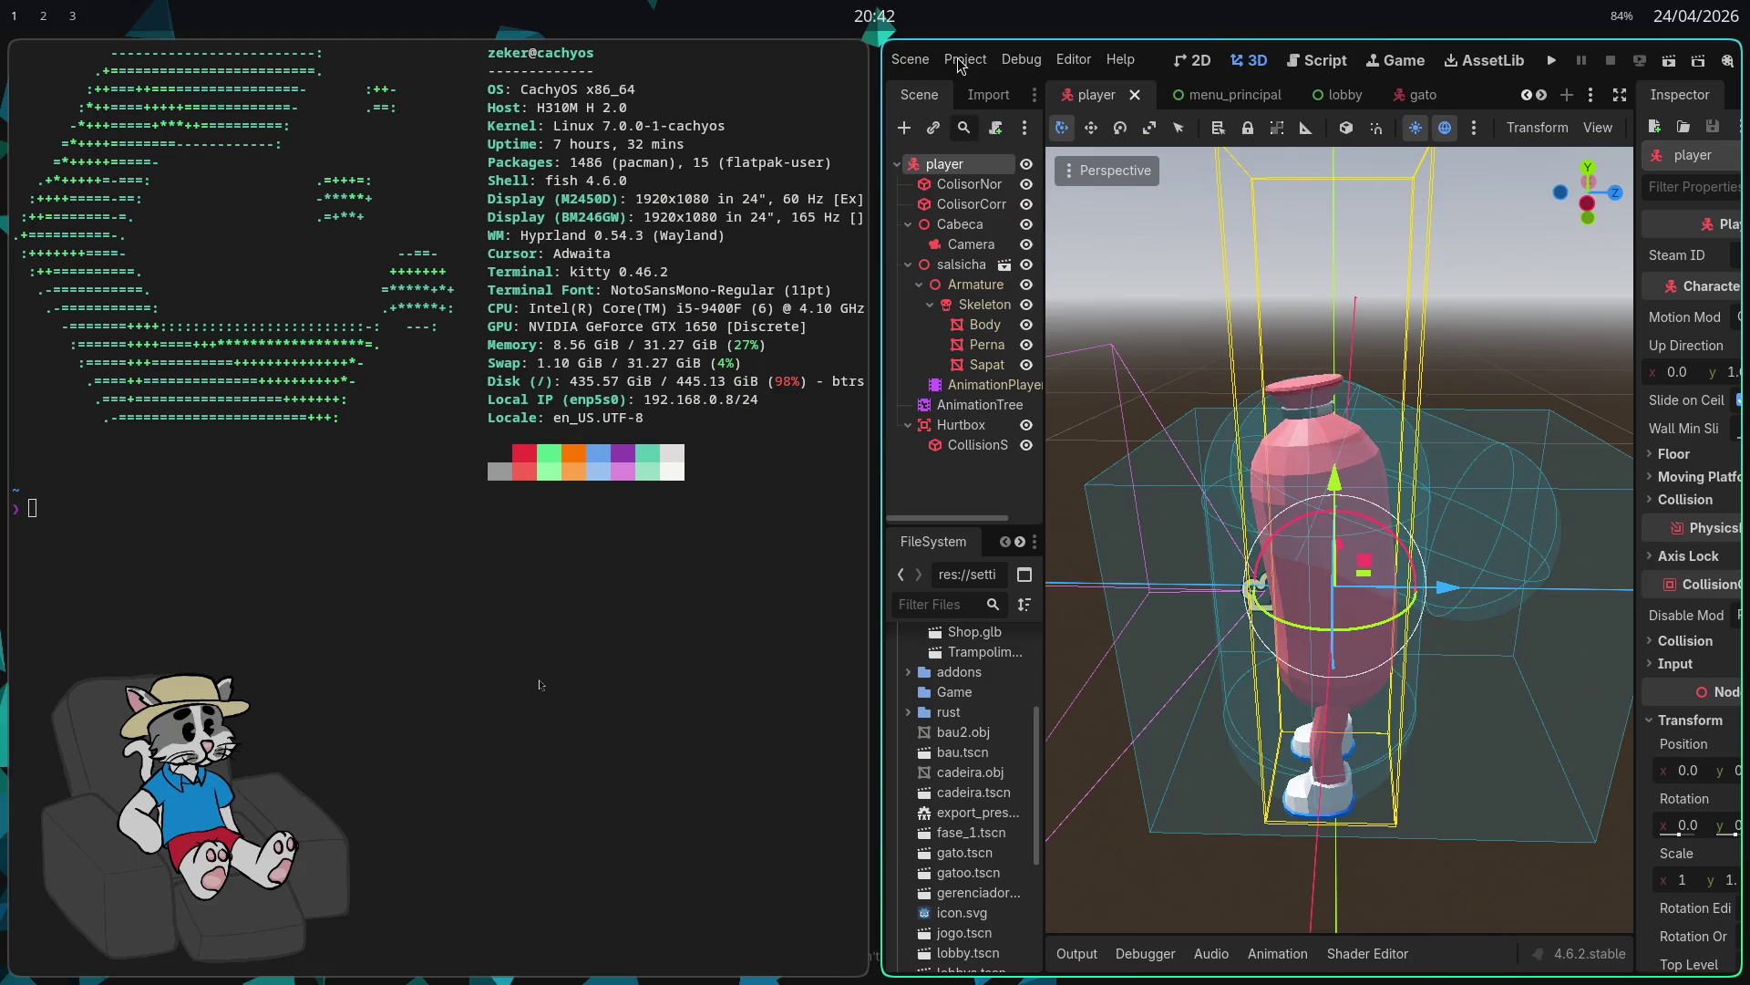
{"action": "key", "text": "super+space"}
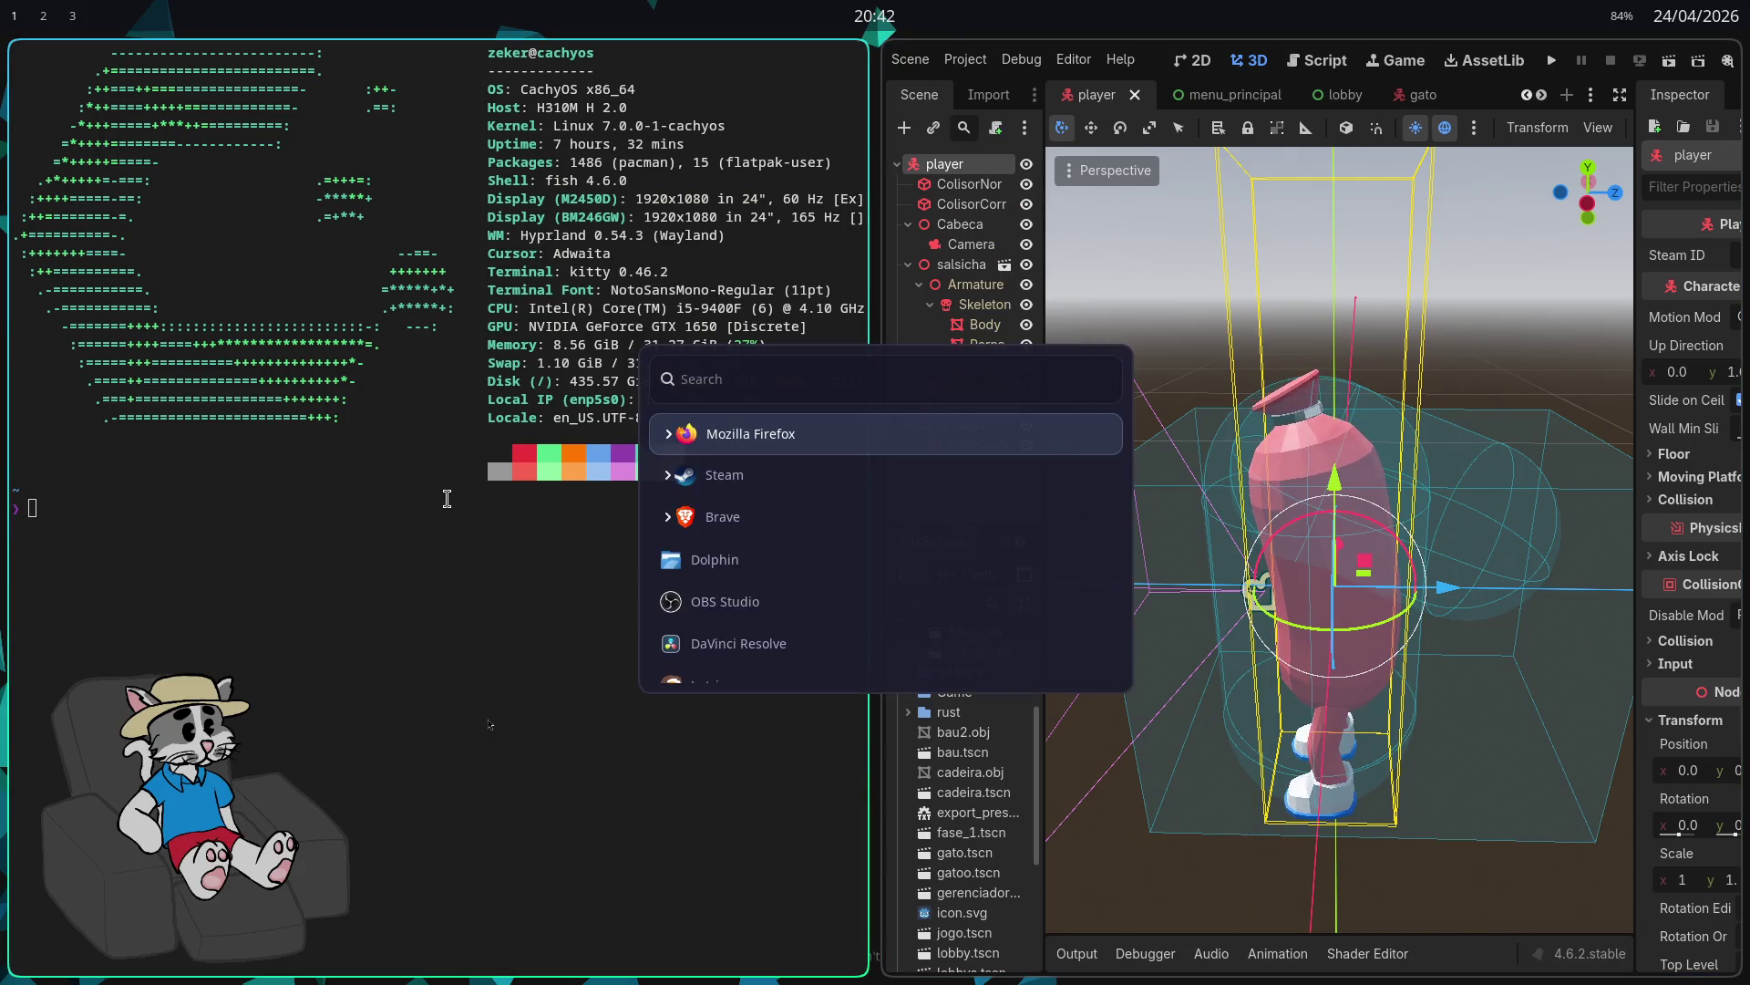
{"action": "key", "text": "Escape"}
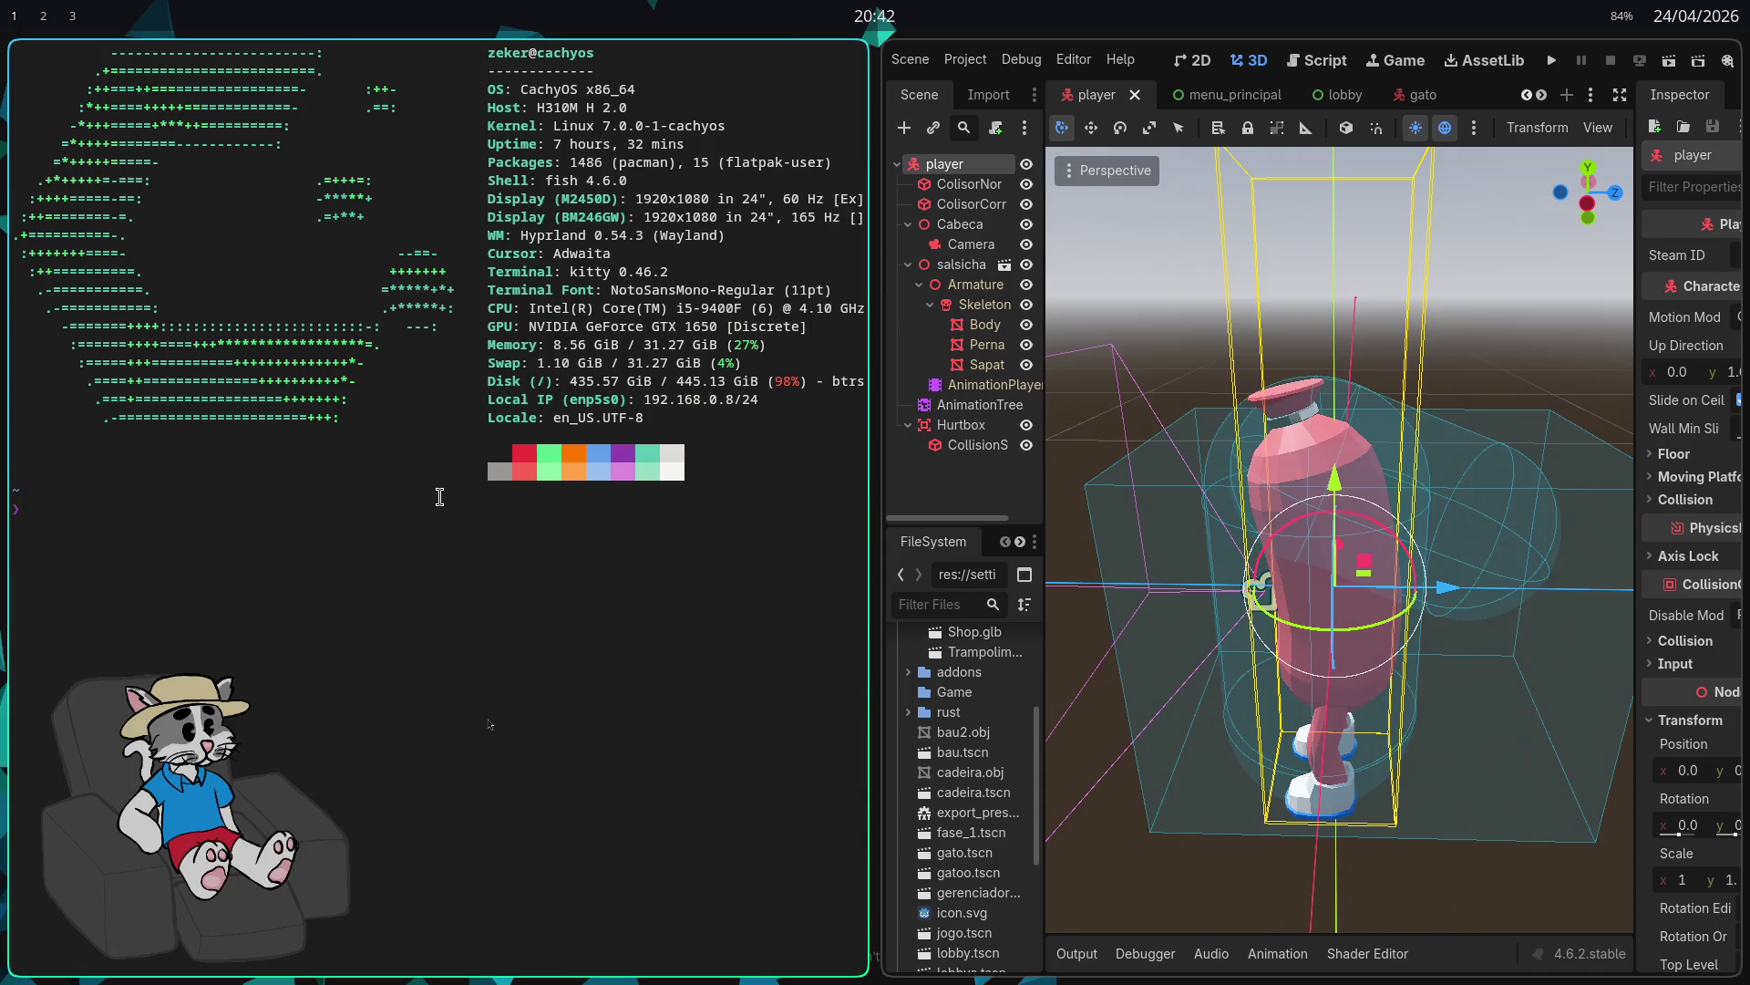
{"action": "key", "text": "super+space"}
{"action": "type", "text": "dolphin"}
{"action": "key", "text": "Return"}
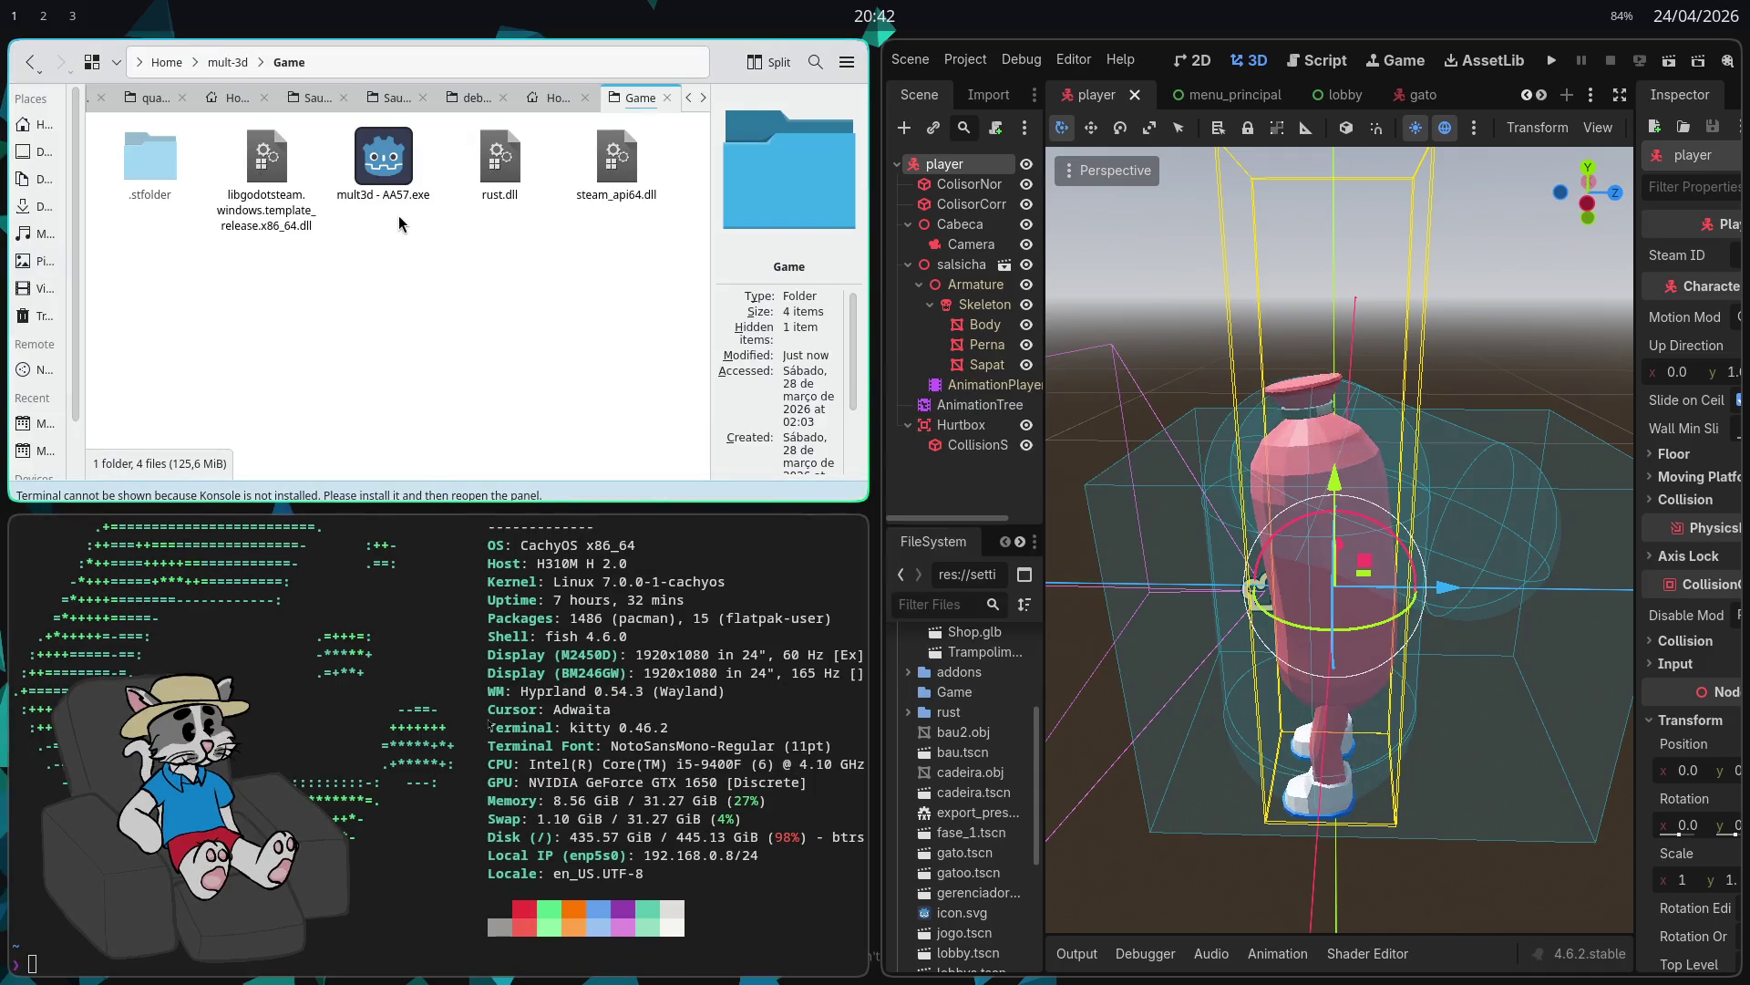
Step: Open a terminal in the Game folder, tile it below, and select the exe and three DLLs
{"action": "right_click", "coordinate": [395, 281]}
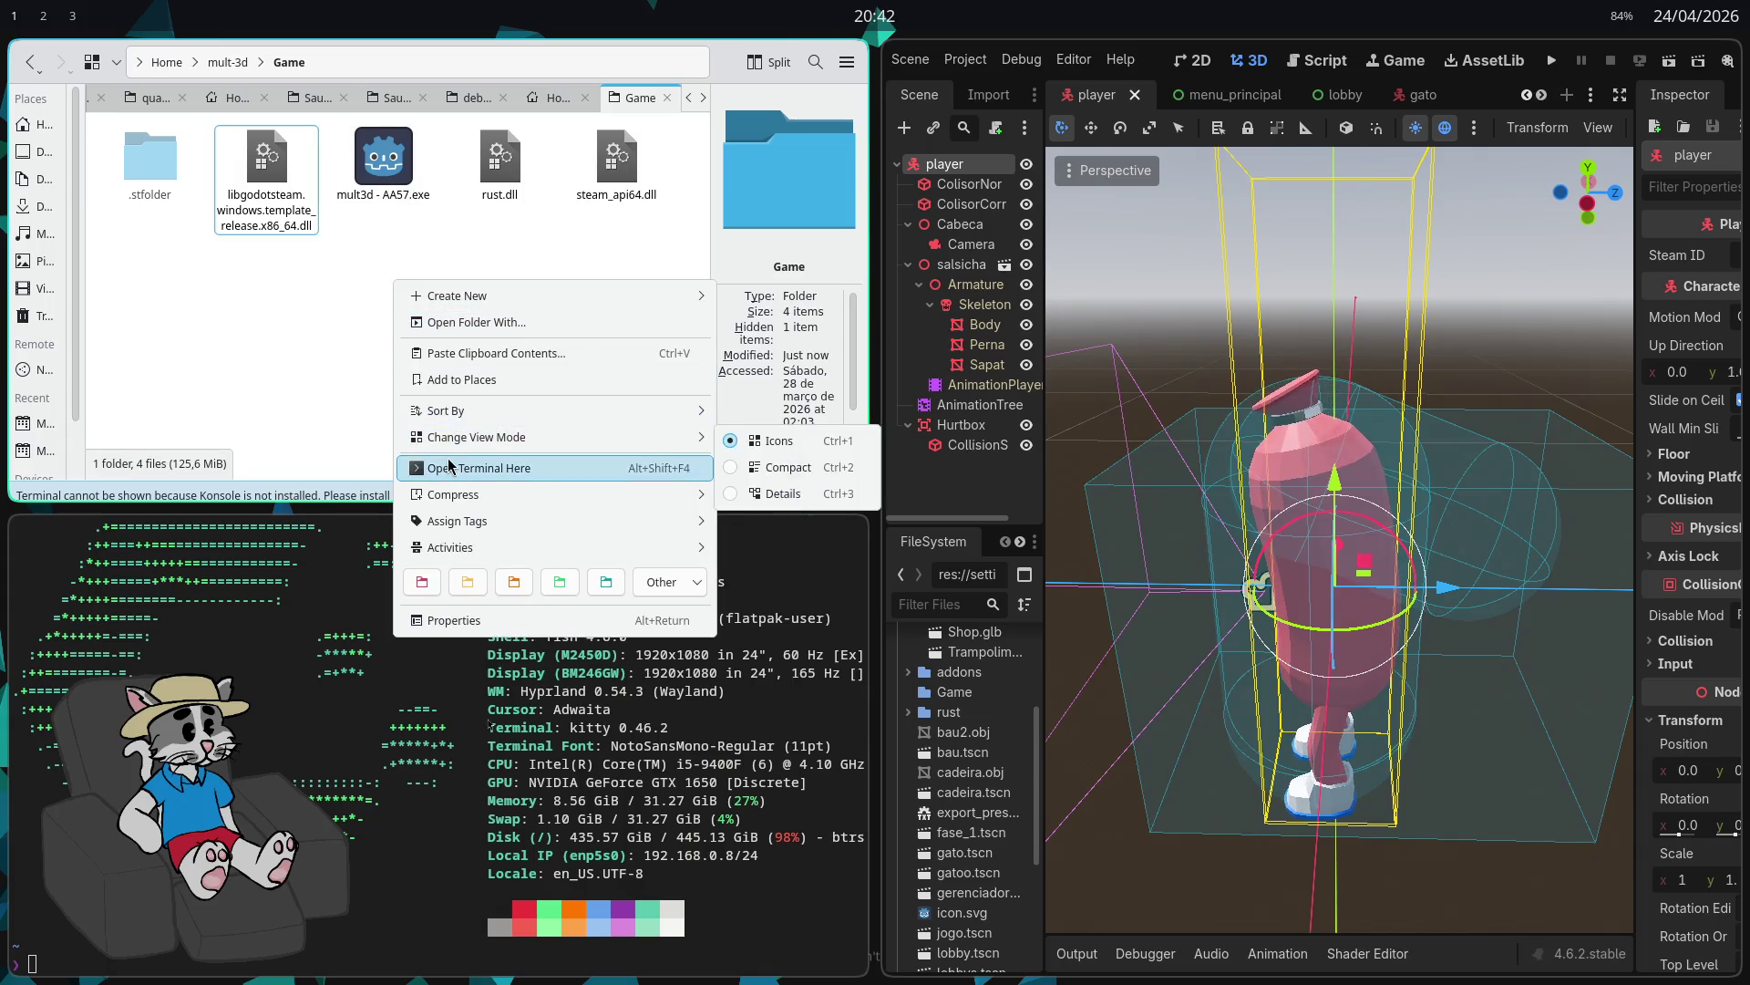
{"action": "left_click", "coordinate": [449, 467]}
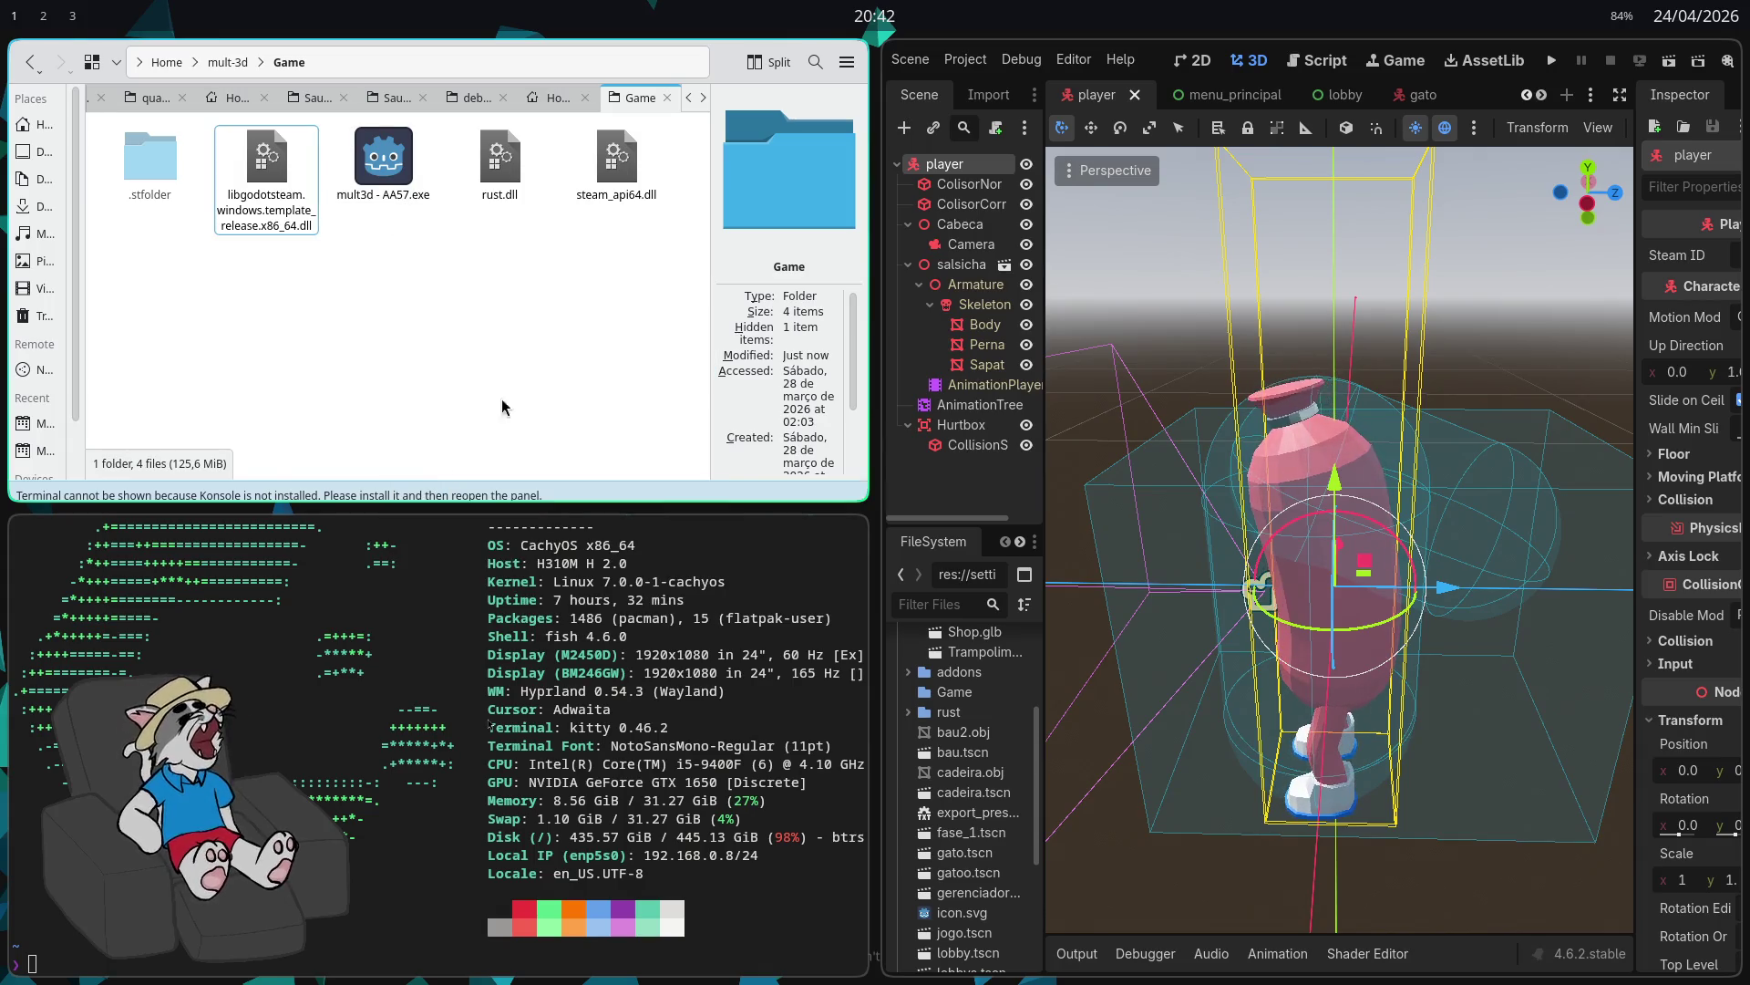
{"action": "scroll", "coordinate": [951, 702], "scroll_direction": "up", "scroll_amount": 2}
{"action": "scroll", "coordinate": [951, 702], "scroll_direction": "up", "scroll_amount": 3}
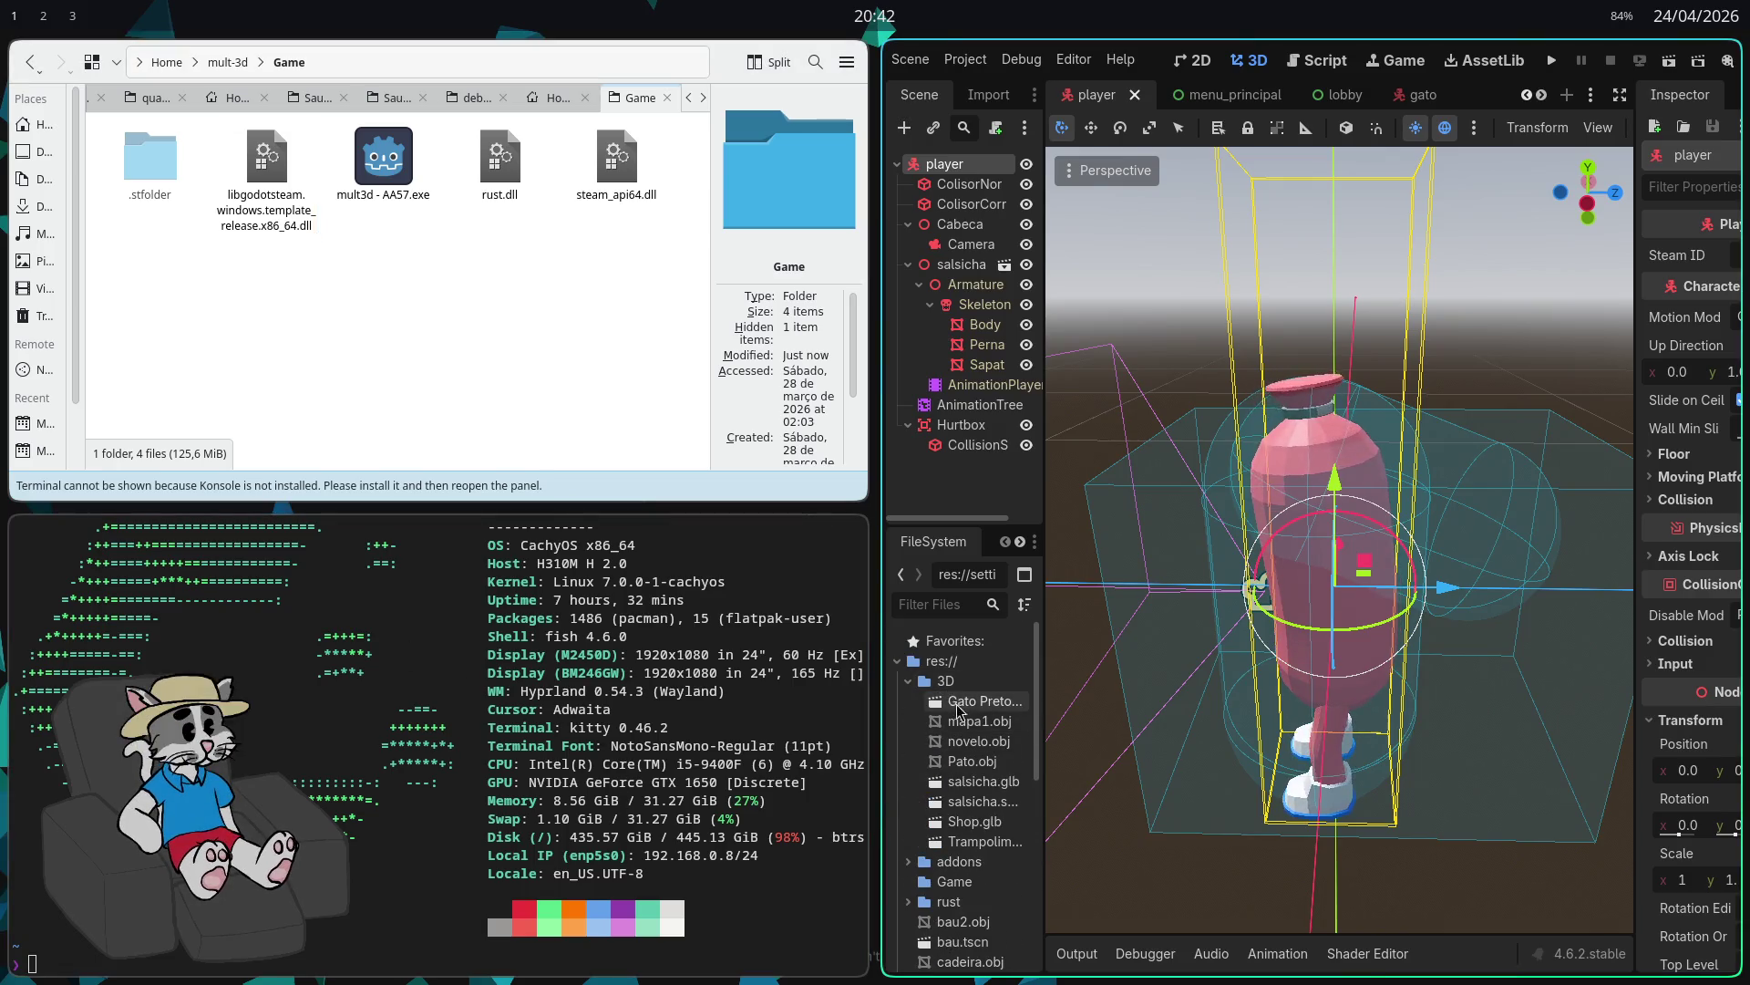
{"action": "scroll", "coordinate": [960, 709], "scroll_direction": "down", "scroll_amount": 2}
{"action": "right_click", "coordinate": [962, 802]}
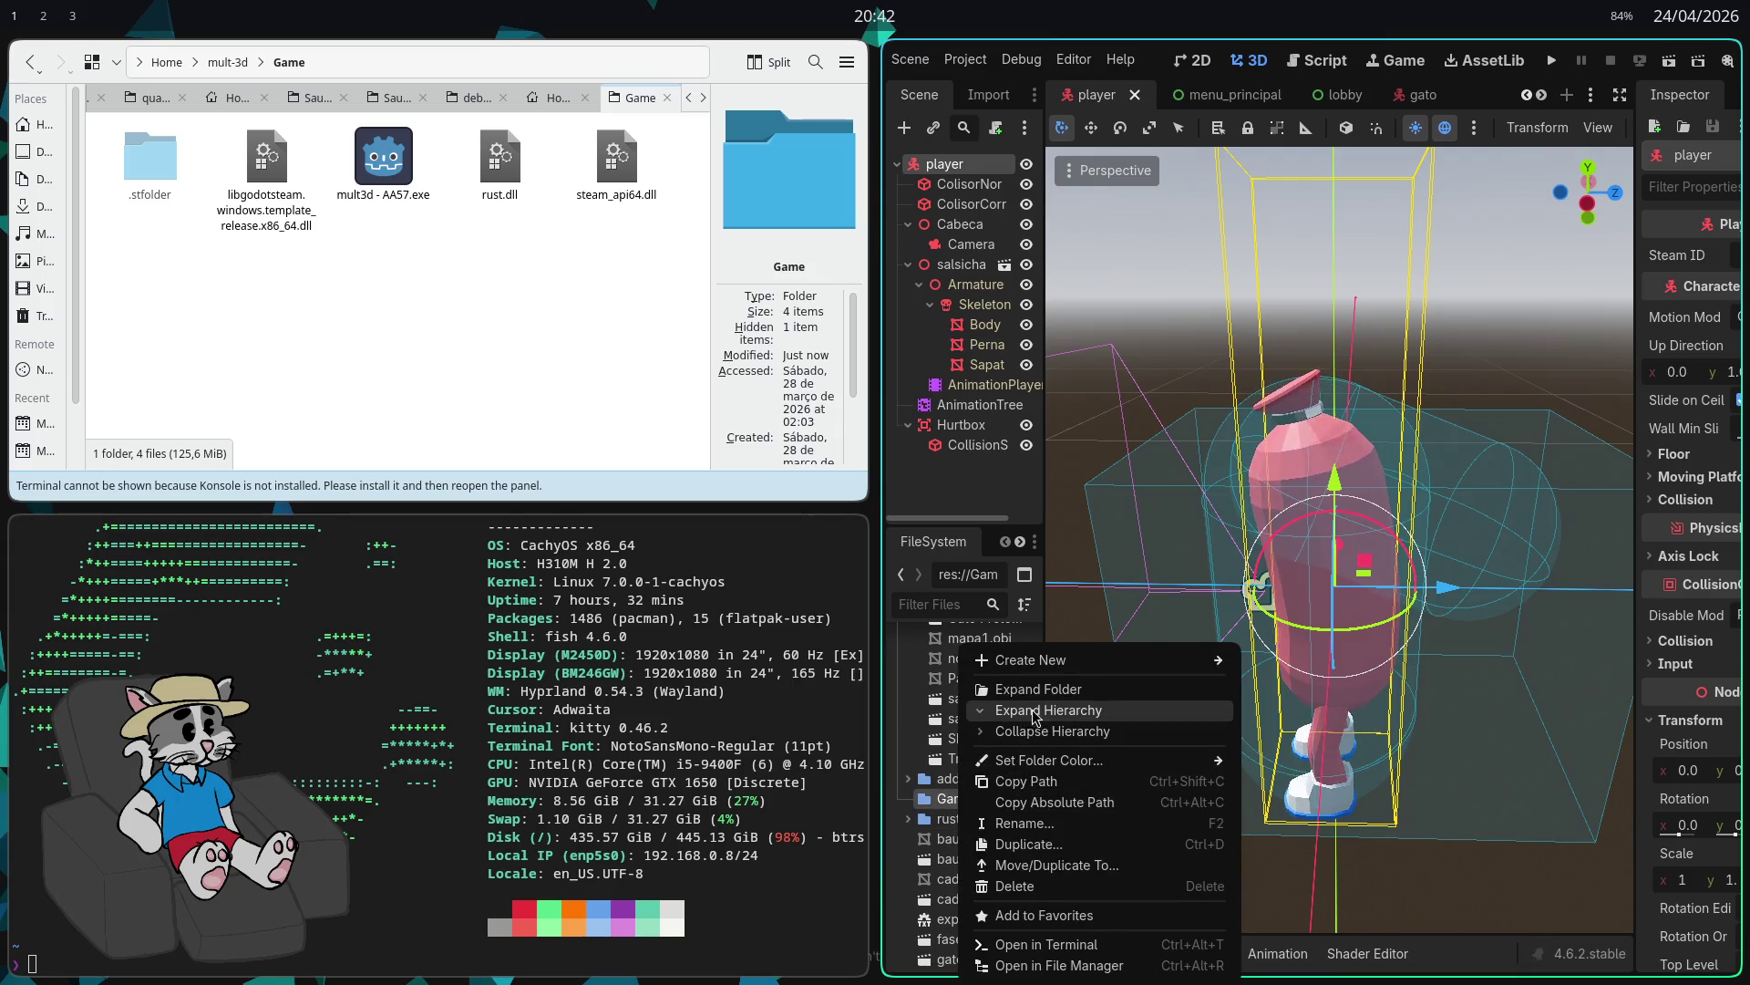
{"action": "left_click", "coordinate": [1045, 945]}
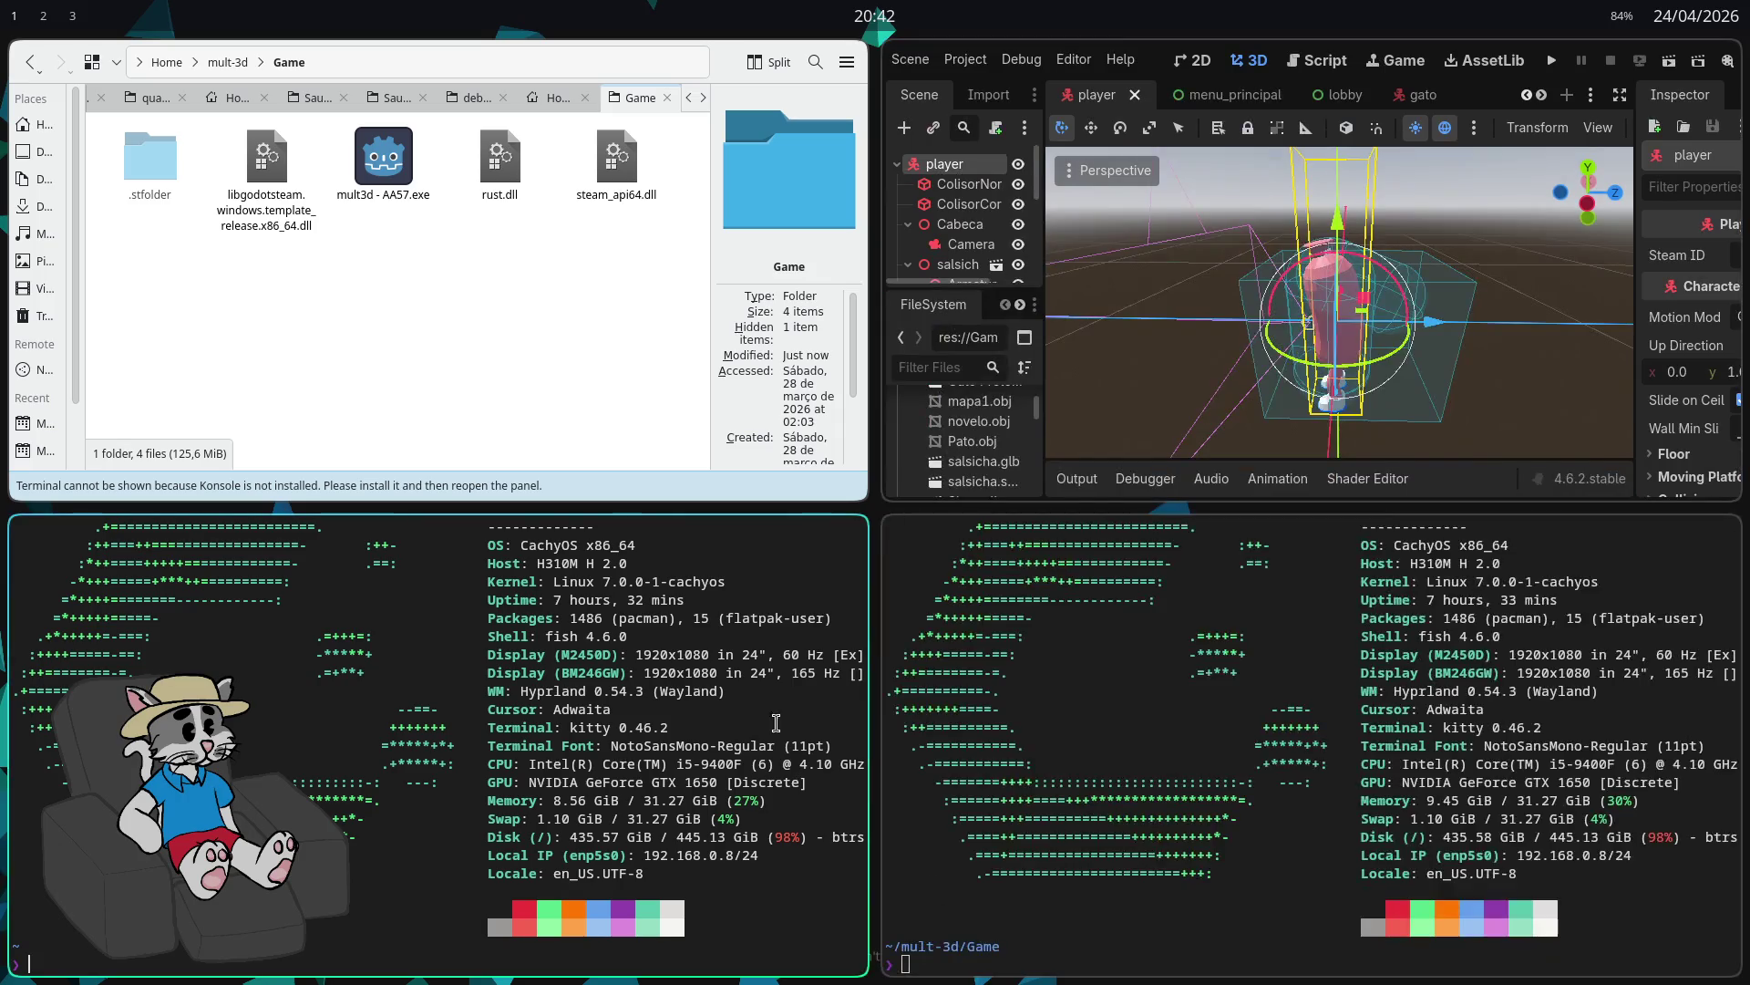
{"action": "key", "text": "ctrl+d"}
{"action": "mouse_move", "coordinate": [927, 693]}
{"action": "left_mouse_down"}
{"action": "mouse_move", "coordinate": [1040, 685]}
{"action": "mouse_move", "coordinate": [475, 741]}
{"action": "left_mouse_up"}
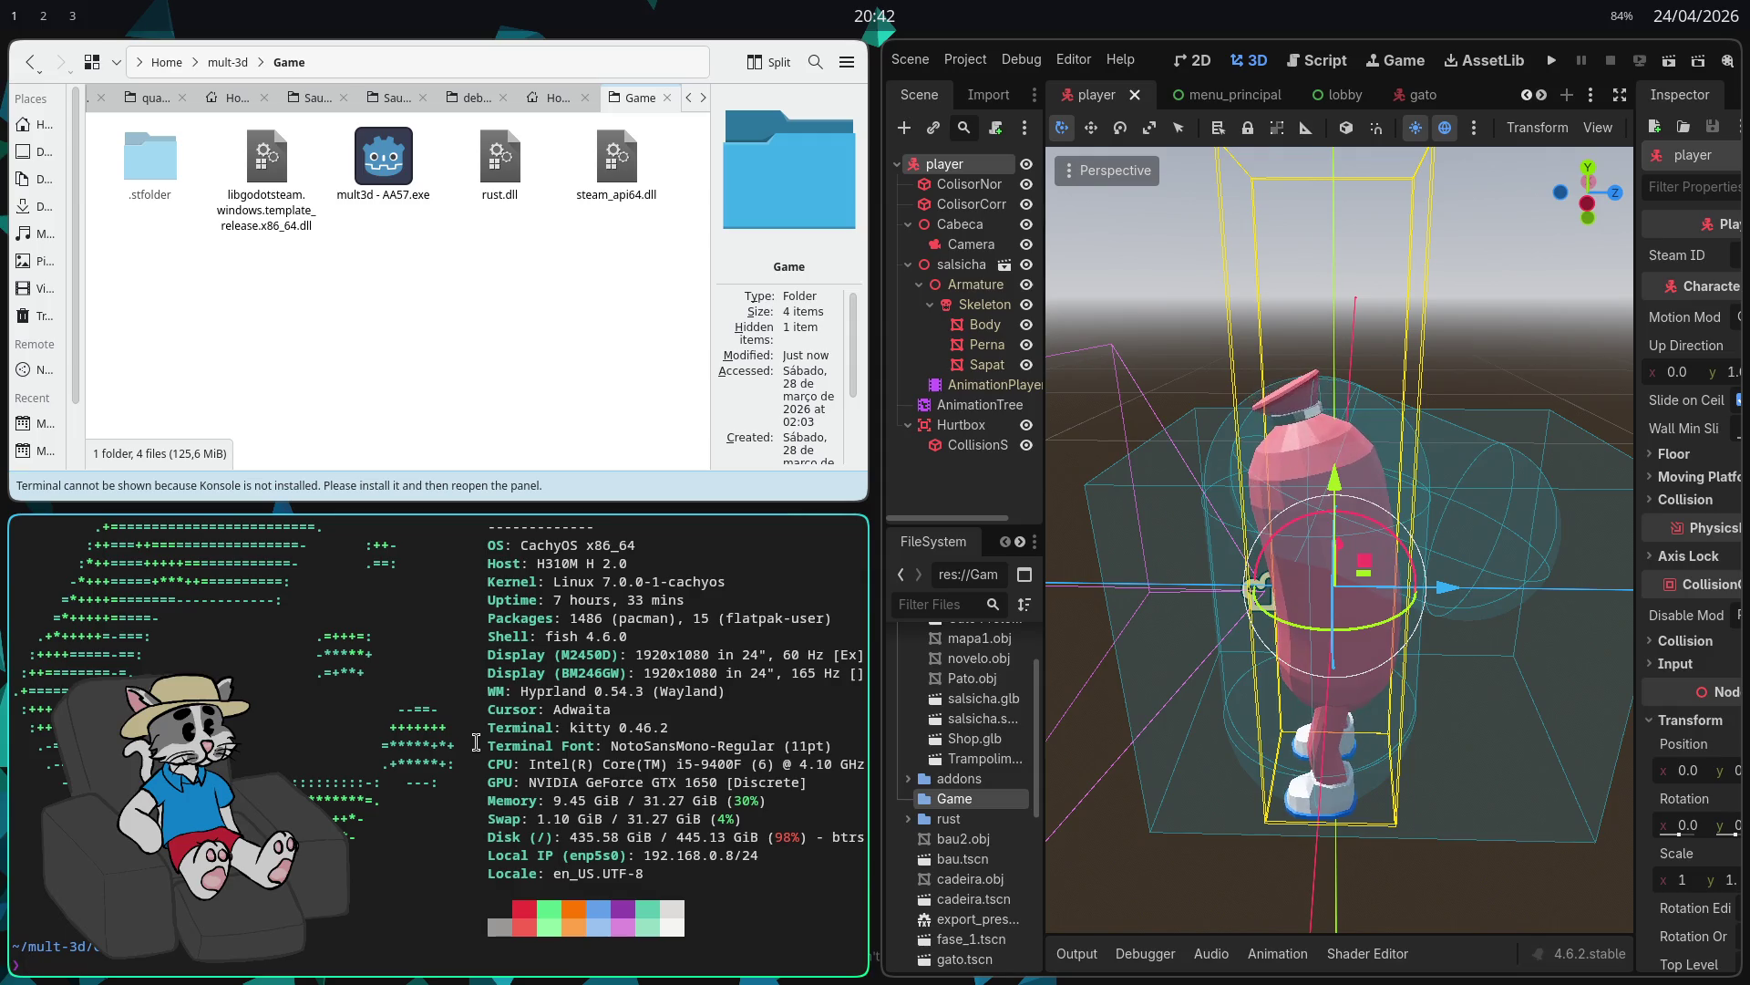
{"action": "left_click_drag", "start_coordinate": [679, 232], "coordinate": [258, 190]}
{"action": "right_click", "coordinate": [258, 190]}
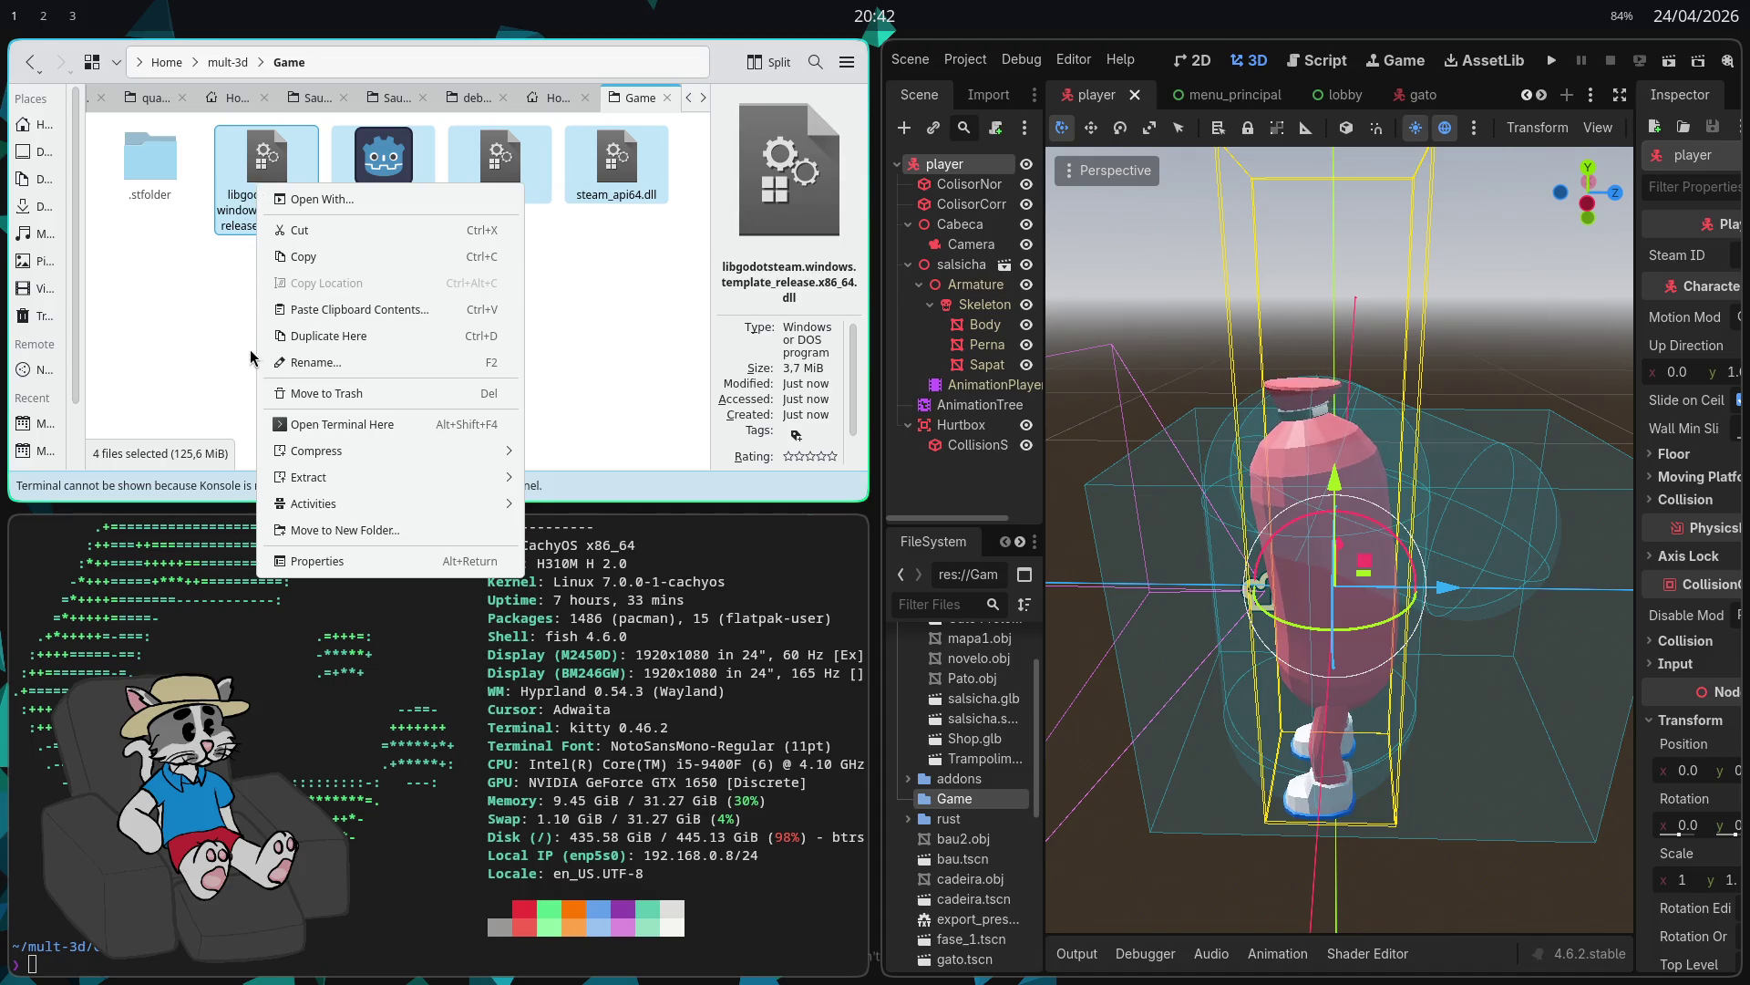
Step: Compress the four selected Game files as a 7-zip archive named Archive.7z
{"action": "mouse_move", "coordinate": [346, 452]}
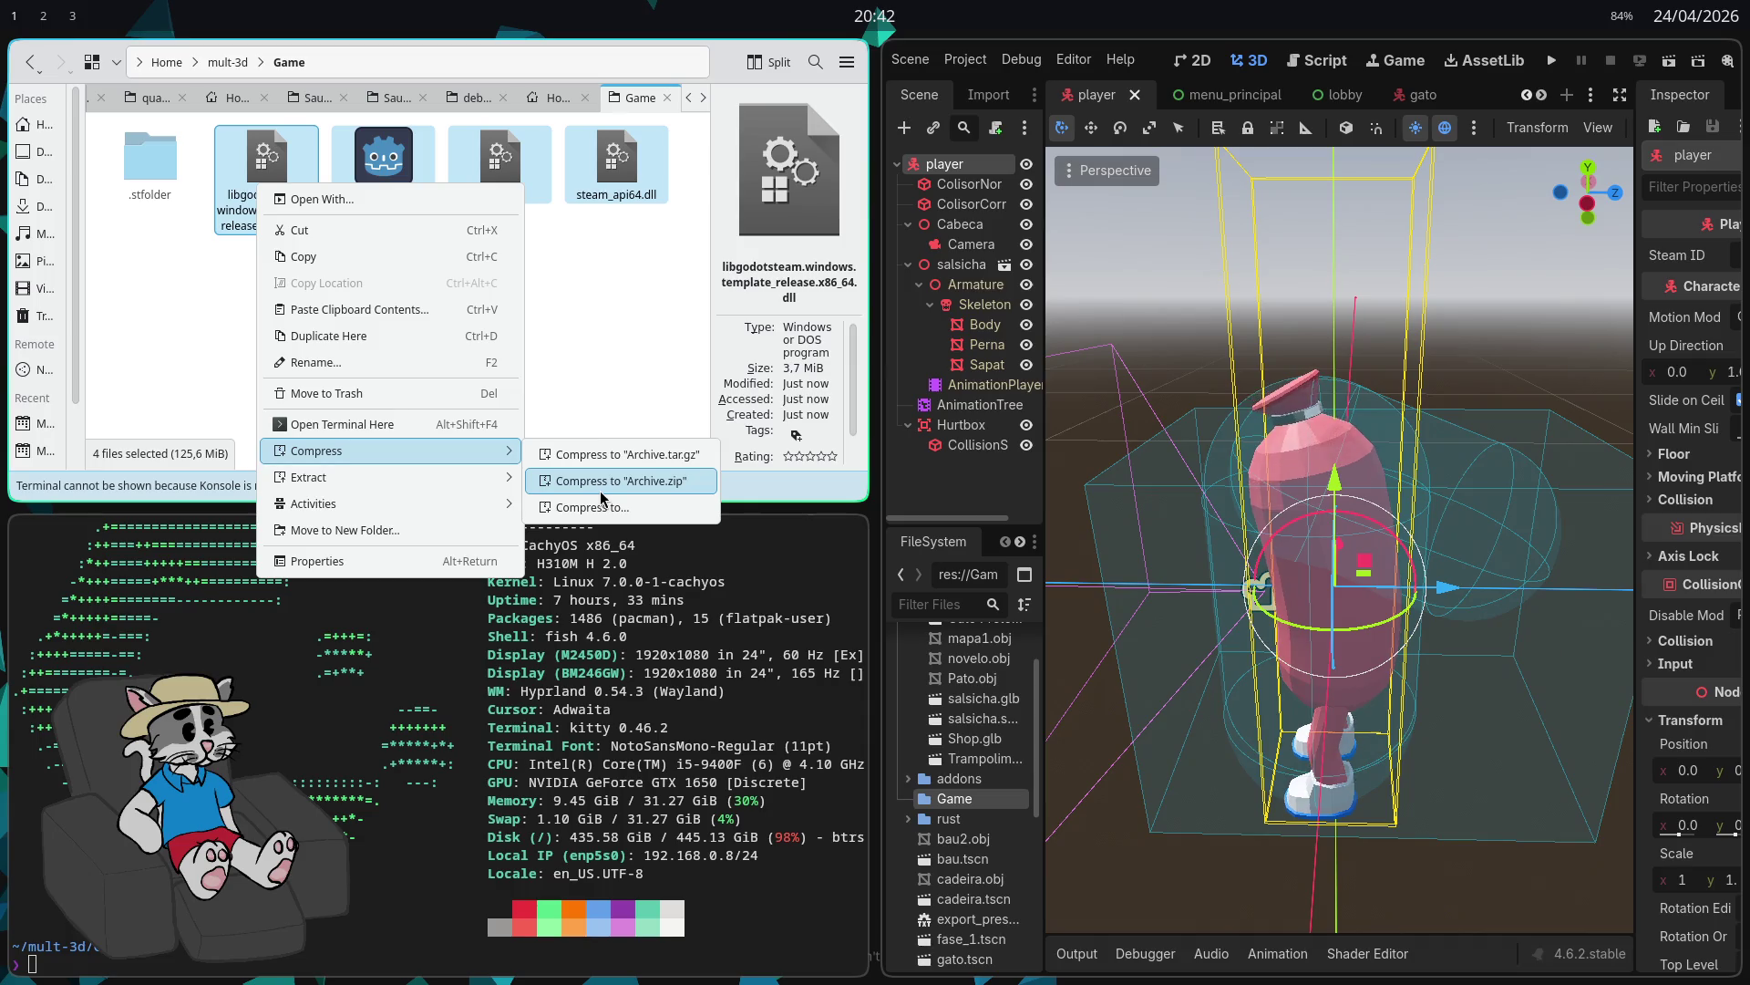
{"action": "left_click", "coordinate": [594, 509]}
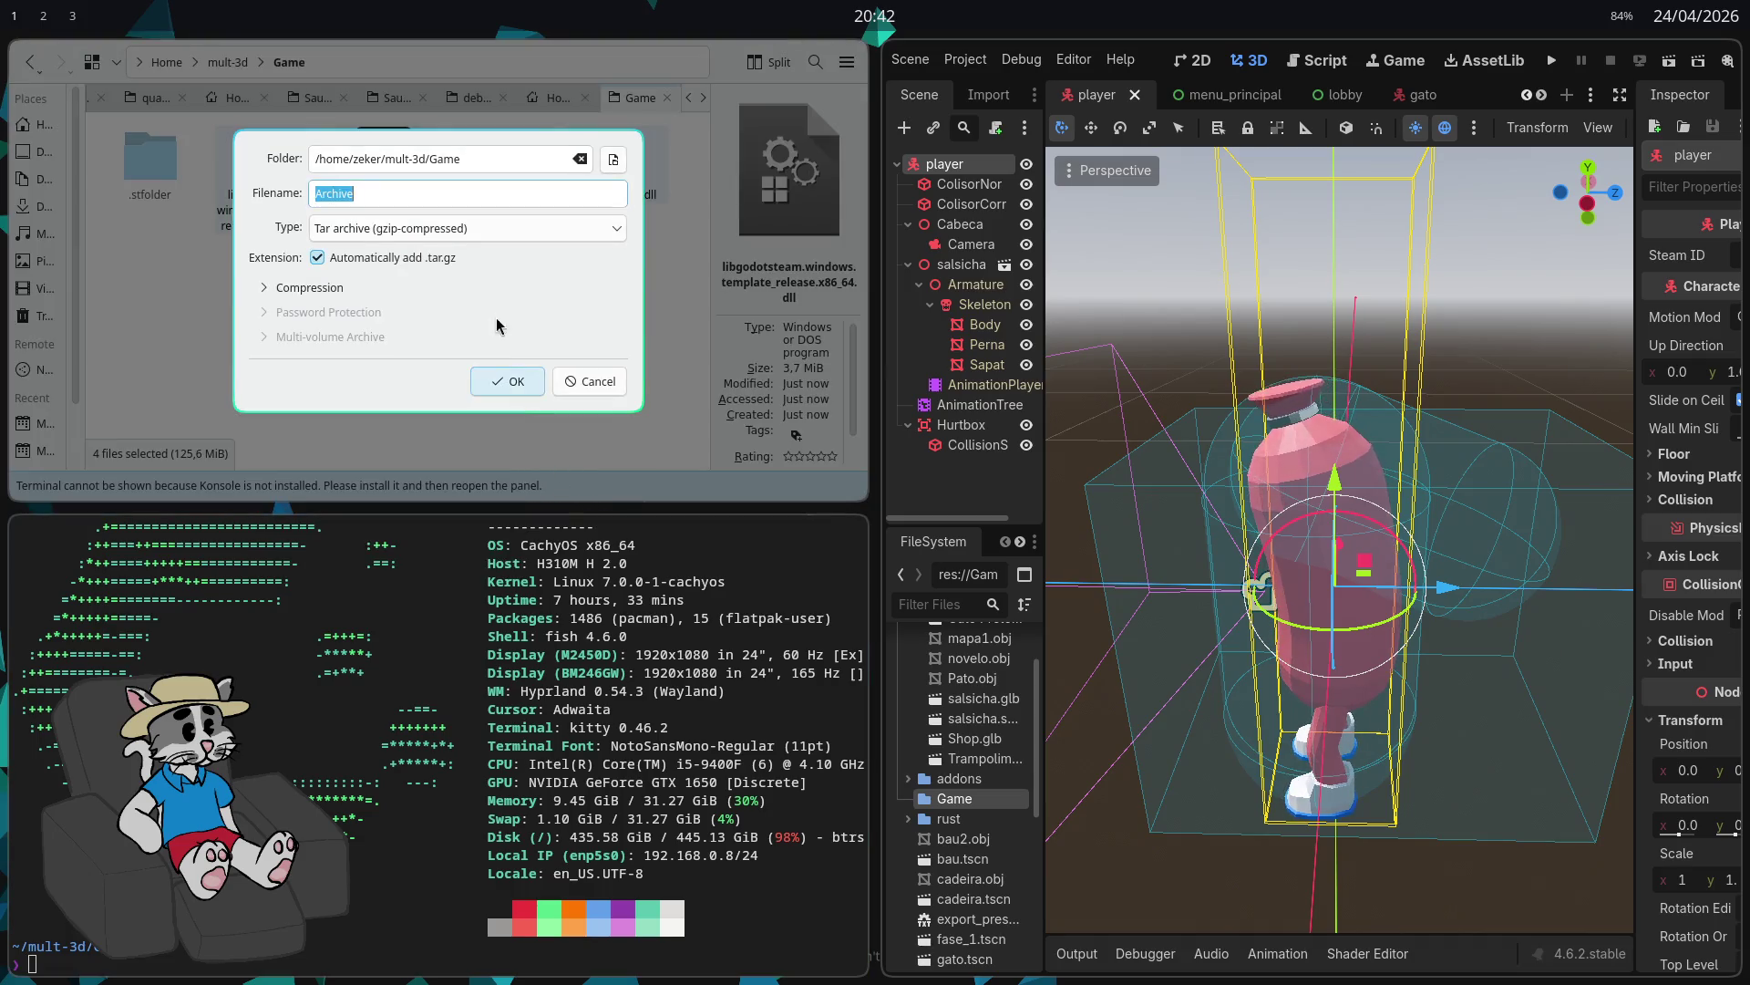
{"action": "left_click", "coordinate": [488, 234]}
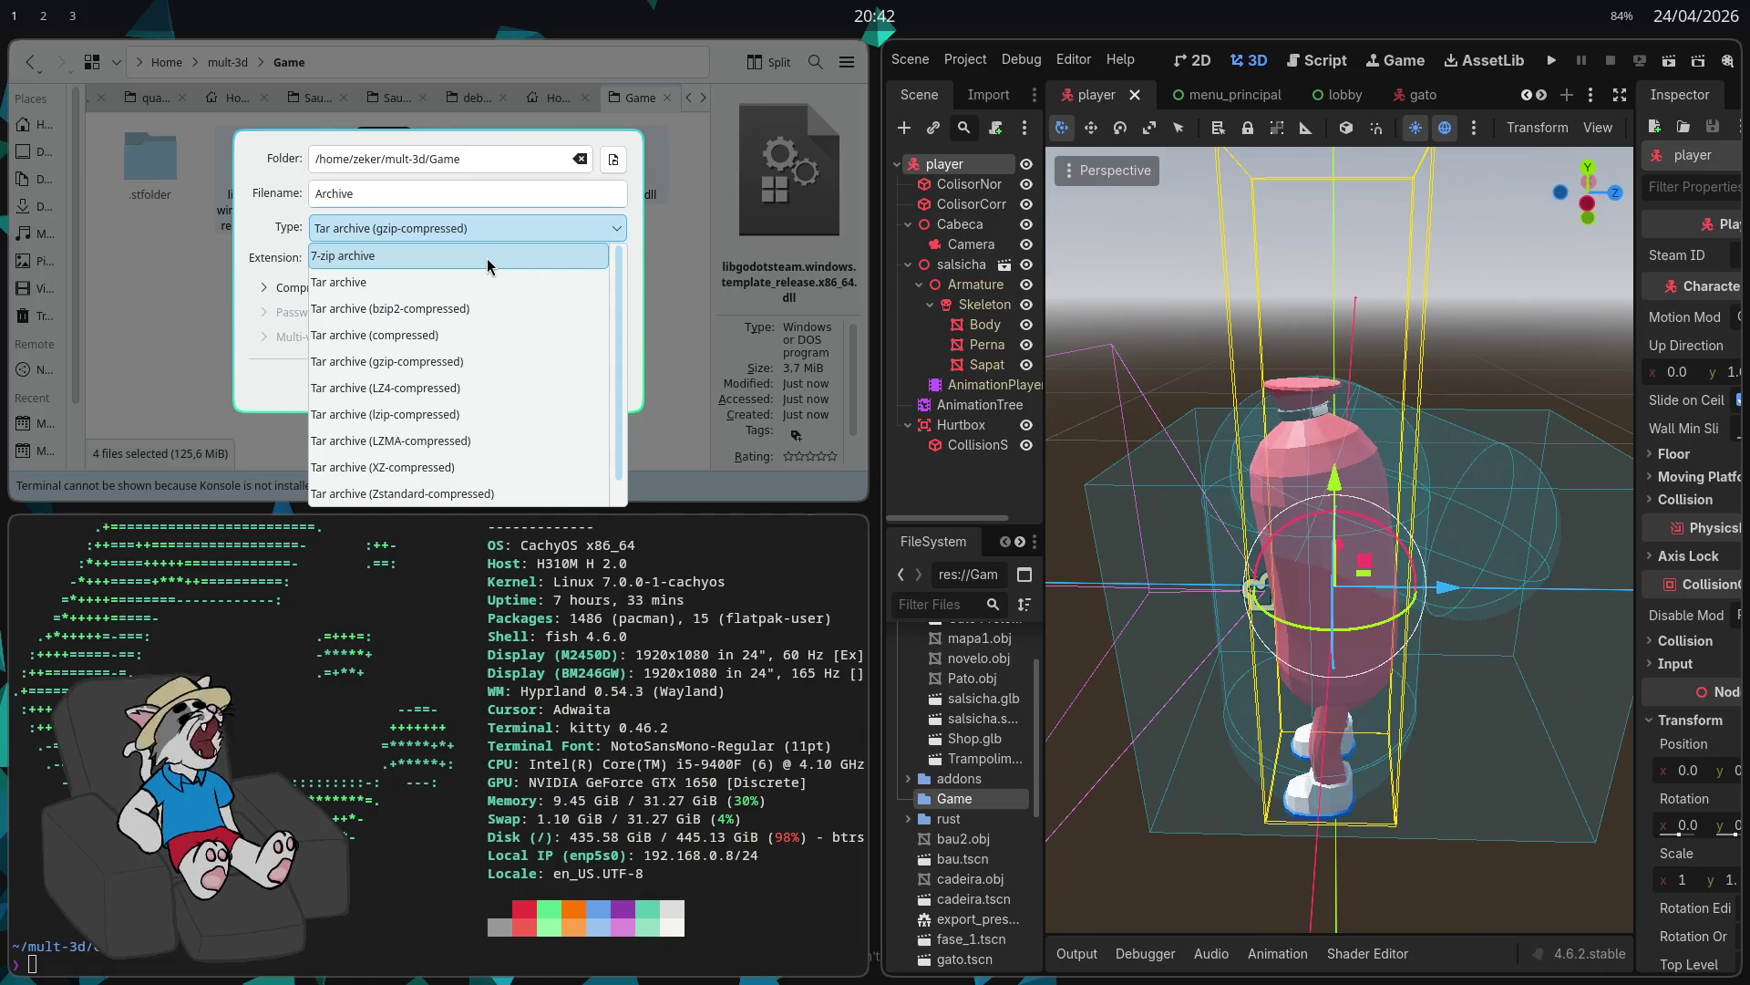
{"action": "left_click", "coordinate": [487, 264]}
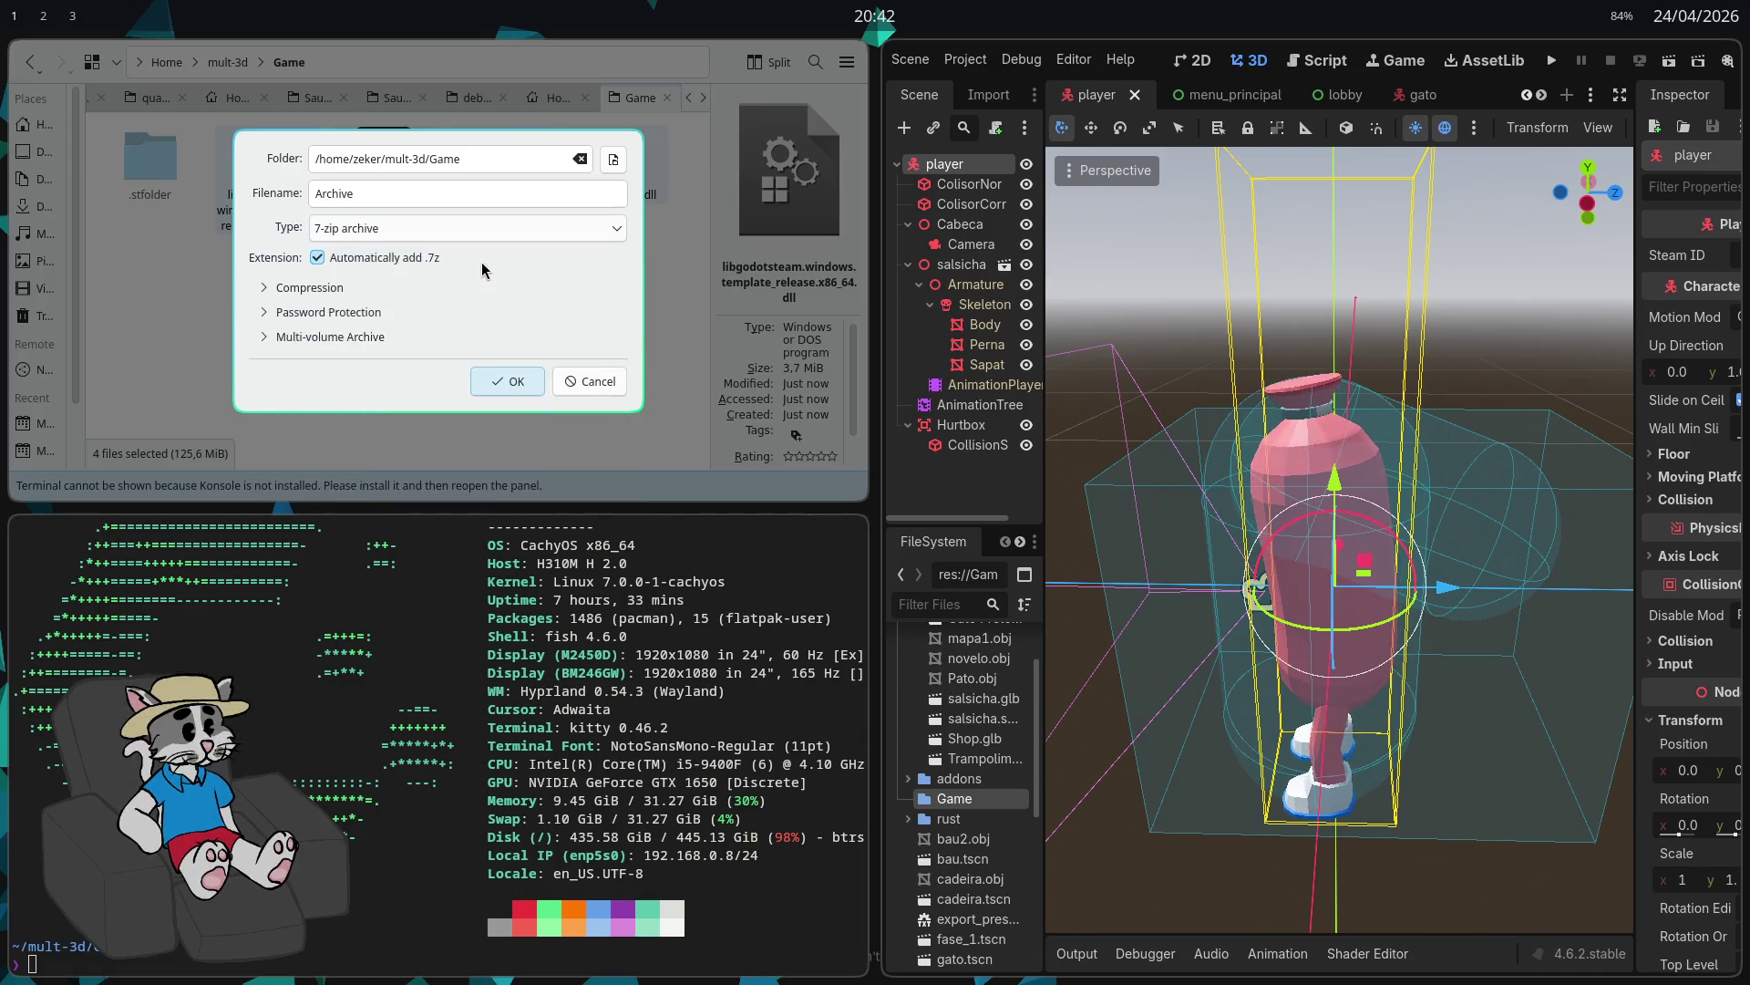
{"action": "left_click", "coordinate": [516, 382]}
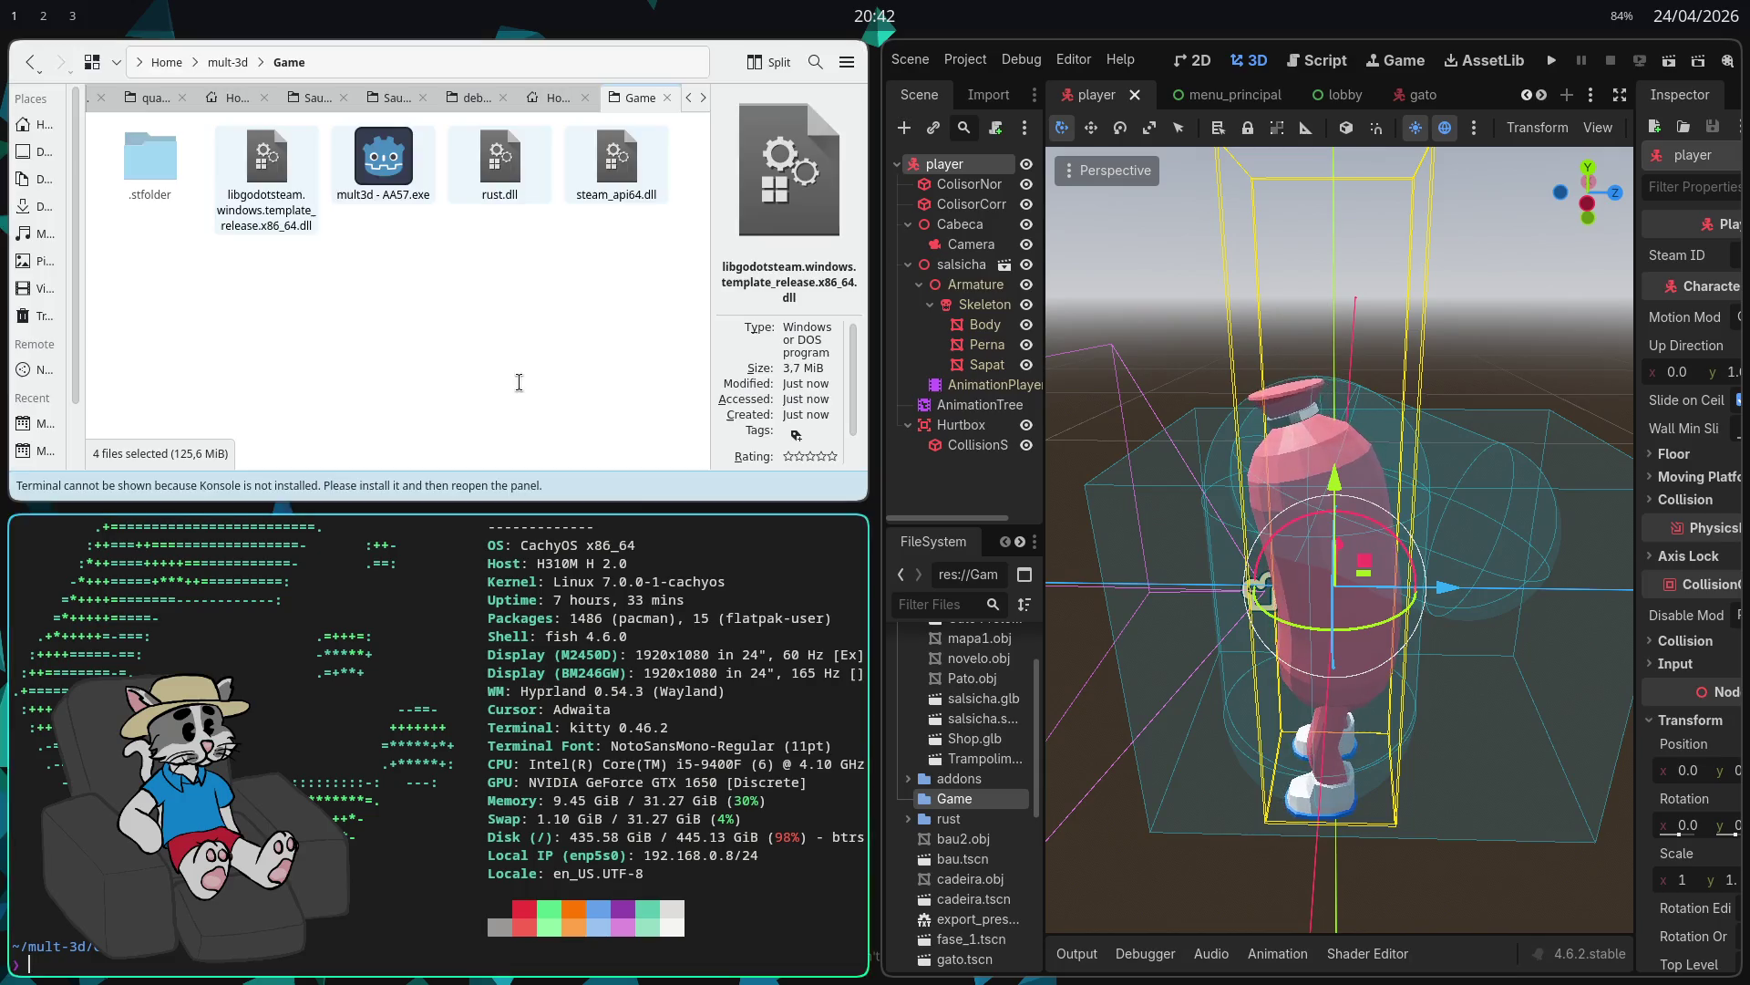
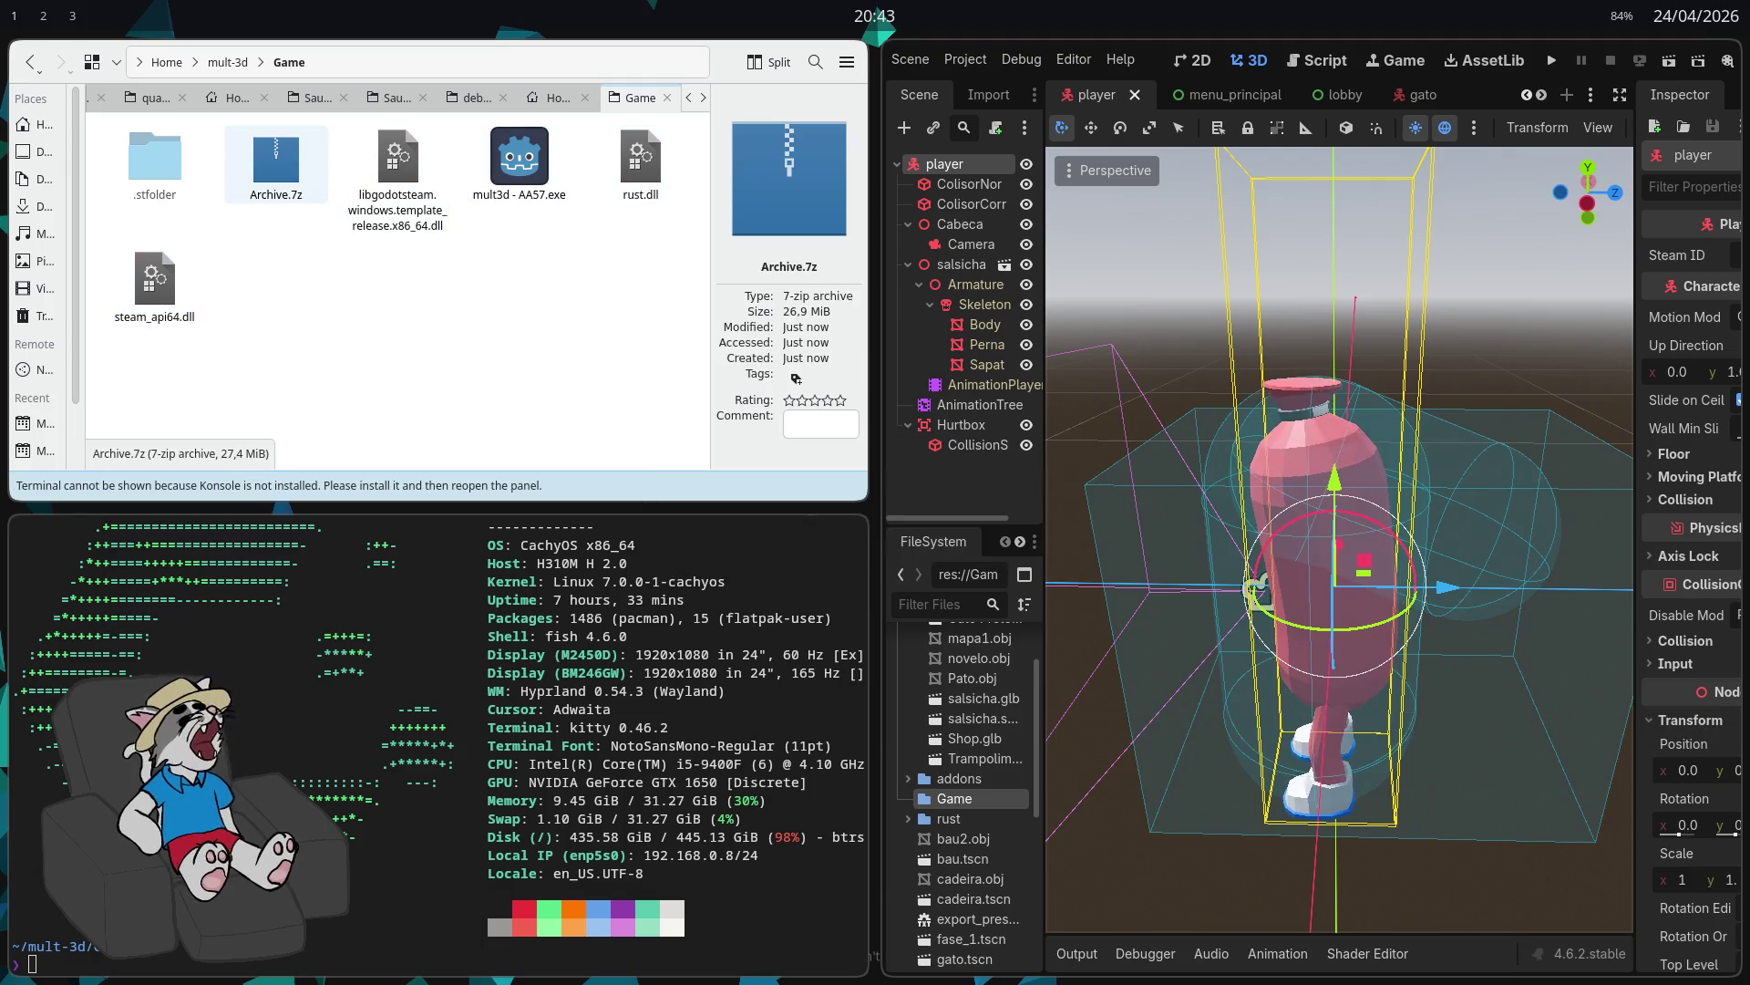
Step: Rename Archive.7z to AA57-win.7z
{"action": "left_click", "coordinate": [287, 189]}
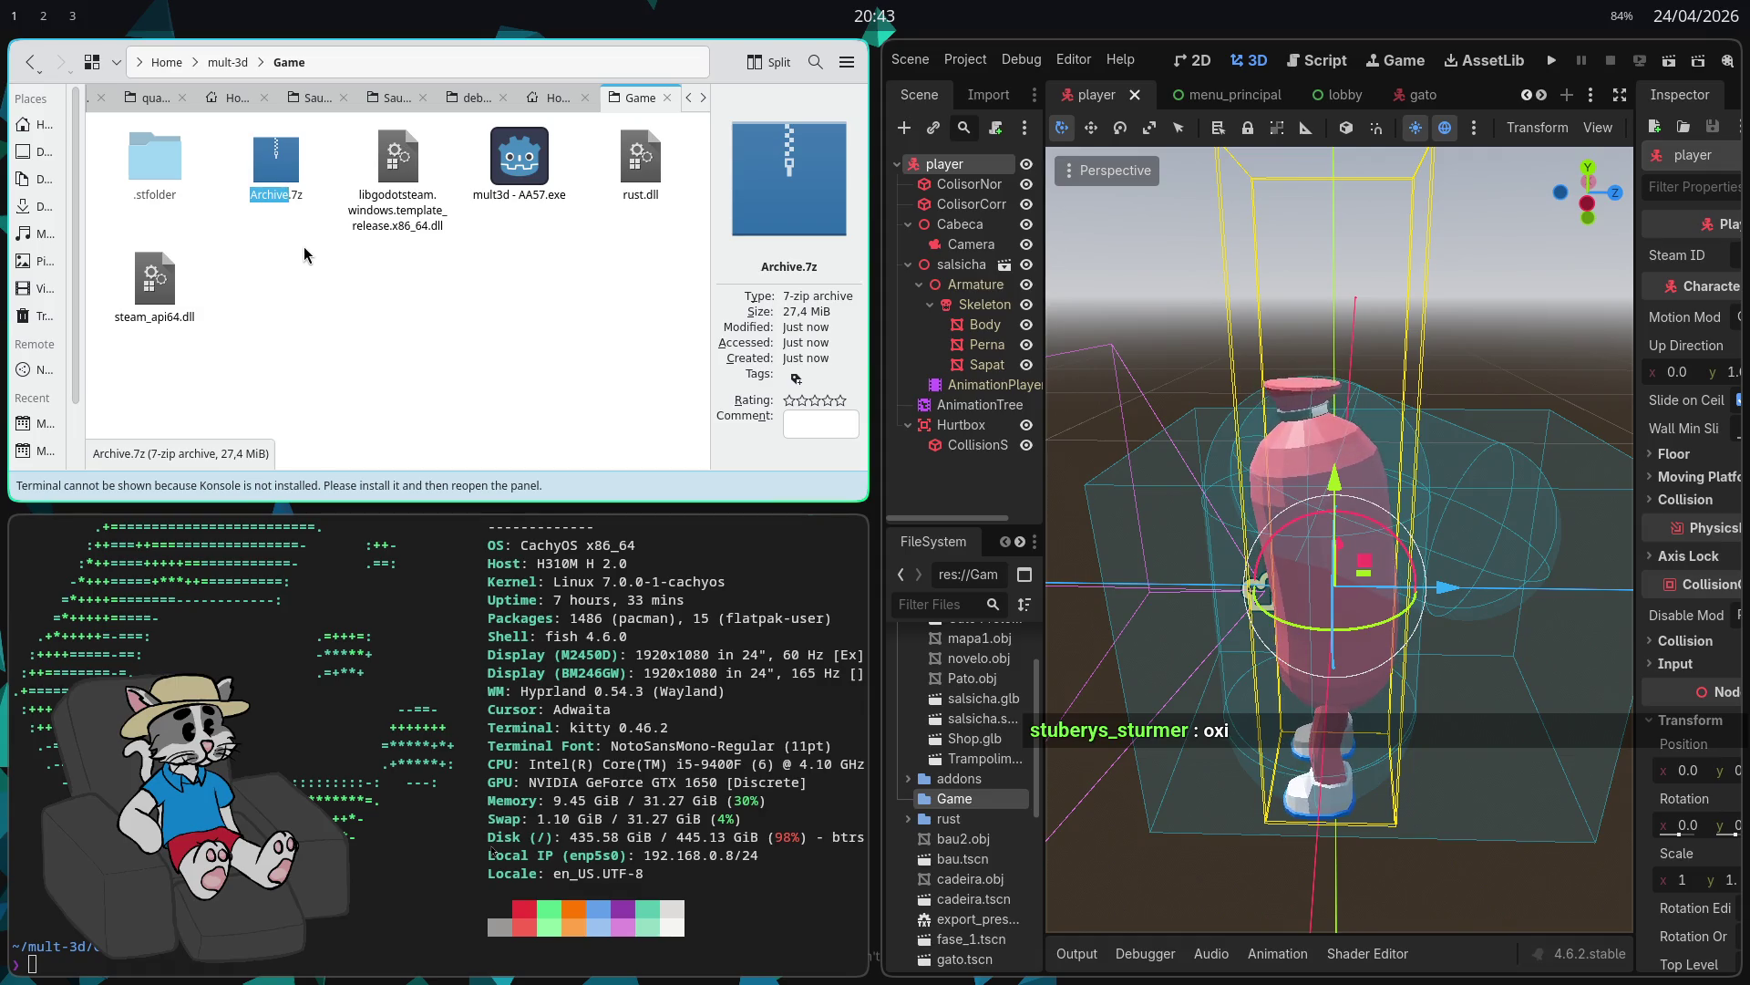
{"action": "type", "text": "AA57"}
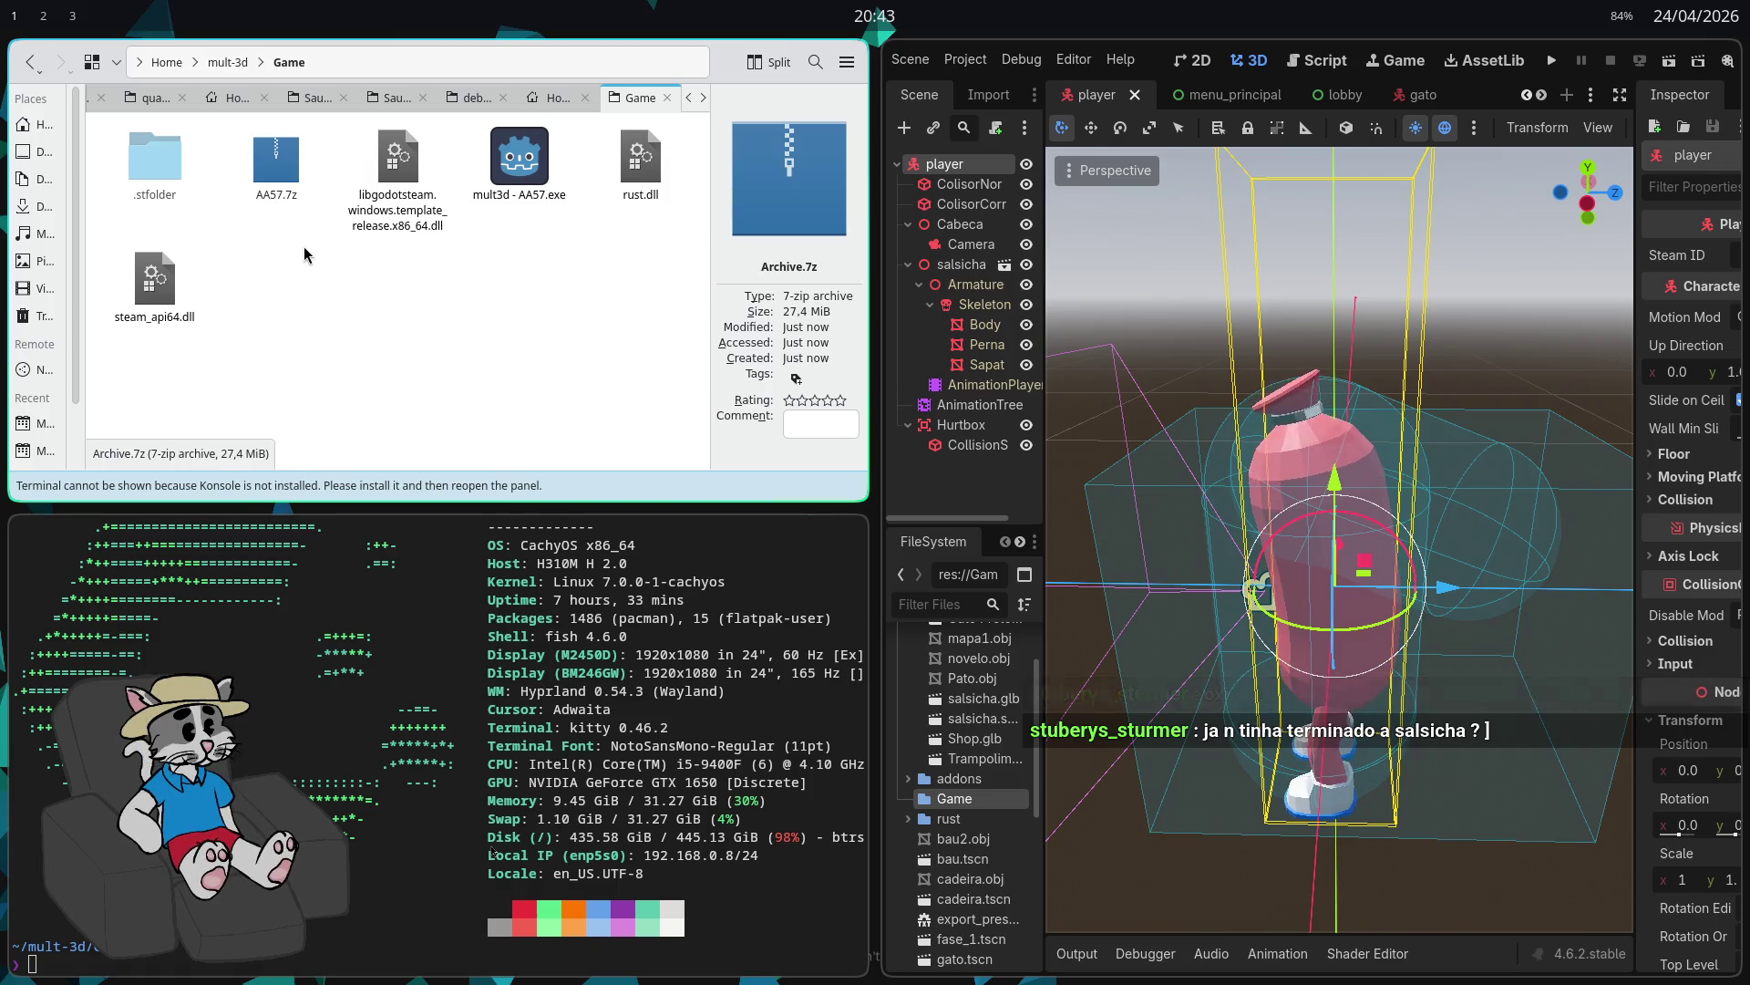
{"action": "type", "text": "-"}
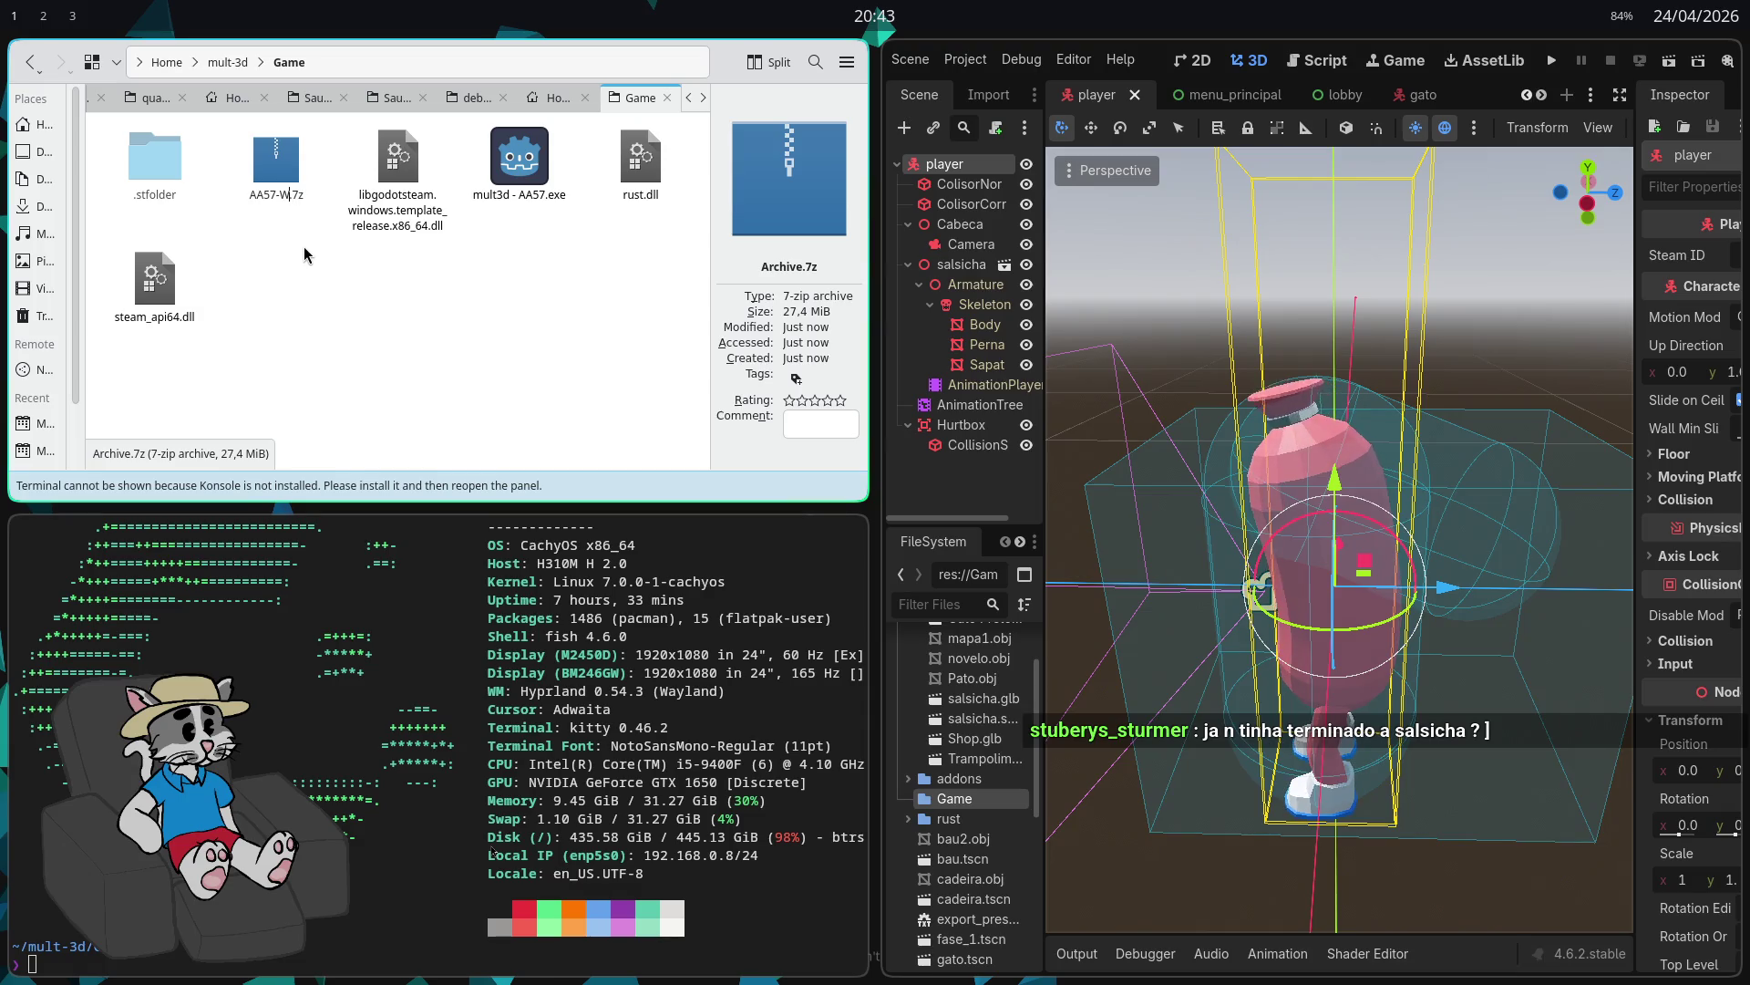
{"action": "type", "text": "win"}
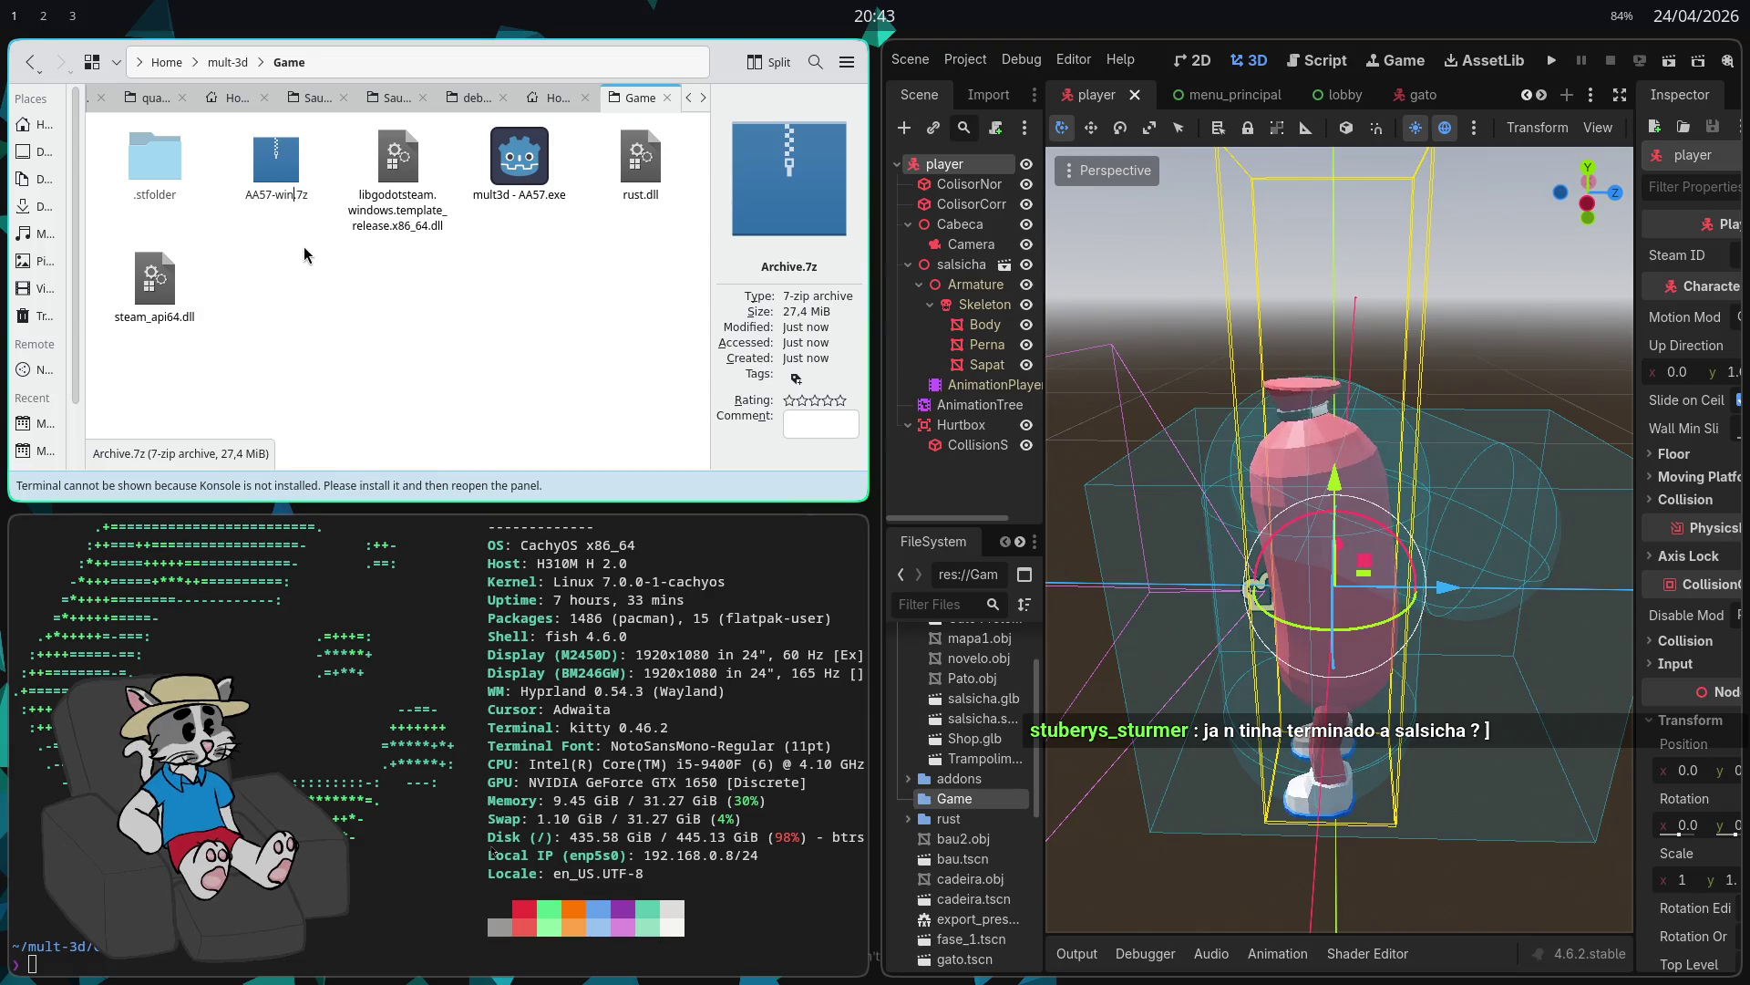
{"action": "key", "text": "Return"}
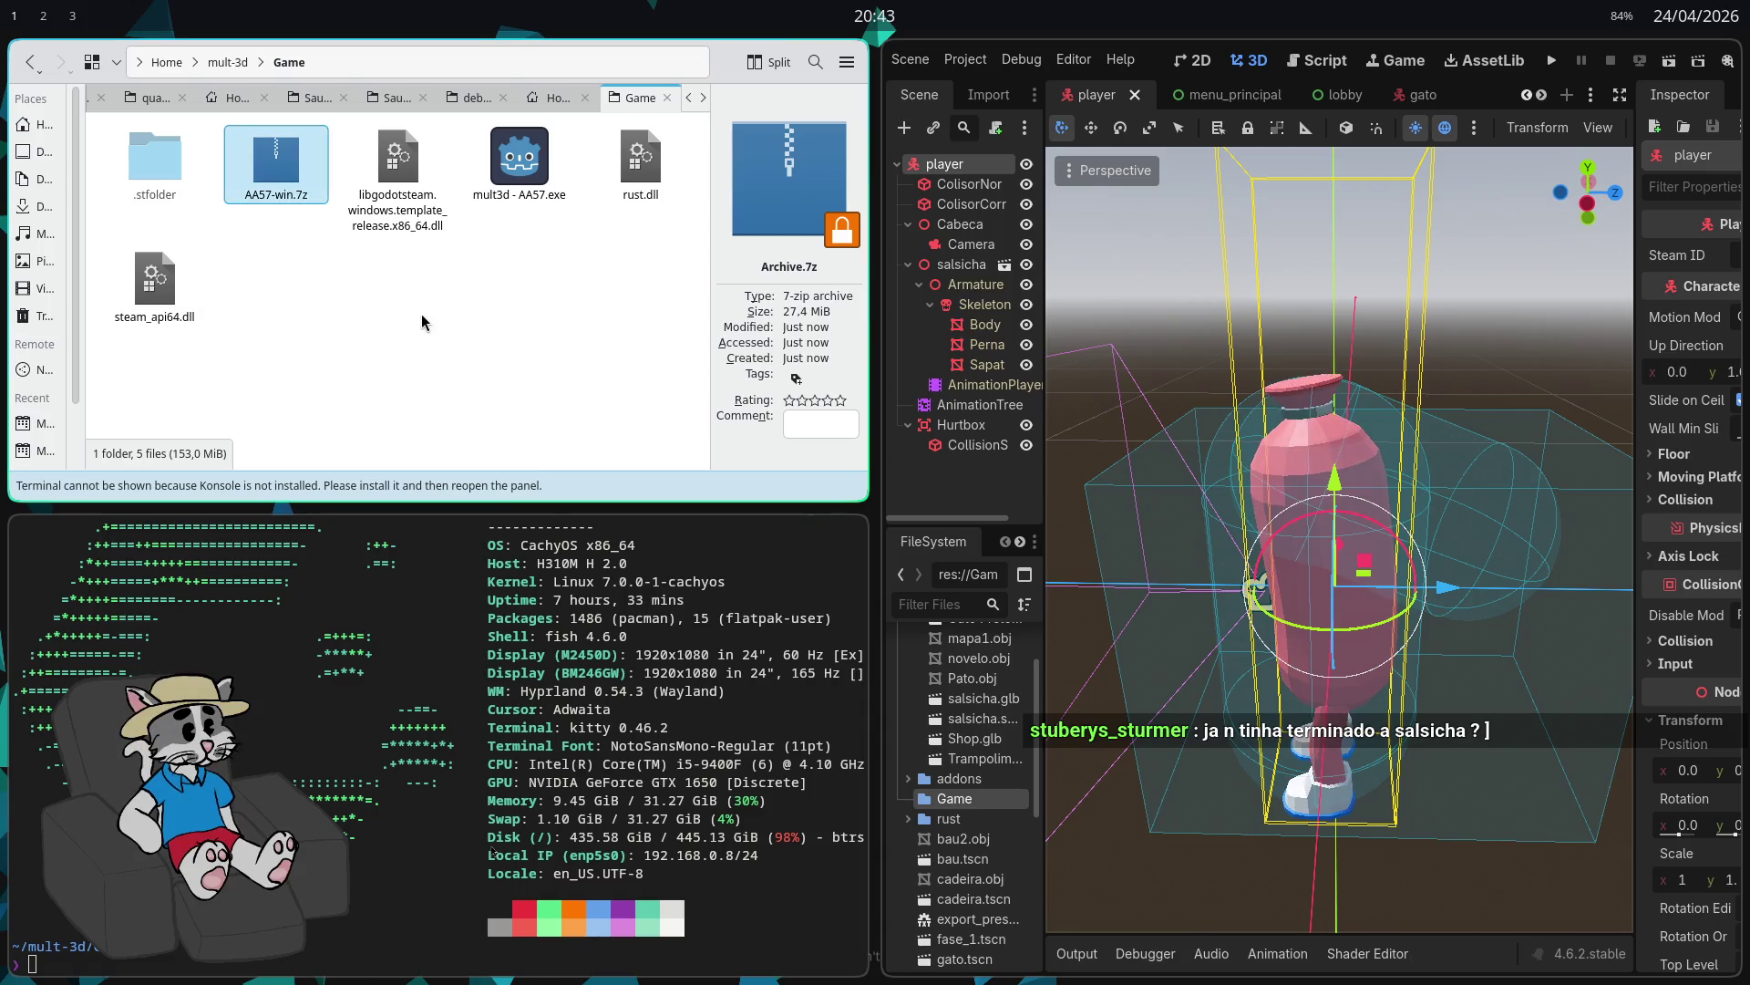
Step: Delete the leftover Windows .dll and .exe build files from the Game folder
{"action": "mouse_move", "coordinate": [640, 327]}
{"action": "left_mouse_down"}
{"action": "mouse_move", "coordinate": [446, 167]}
{"action": "mouse_move", "coordinate": [427, 178]}
{"action": "left_mouse_up"}
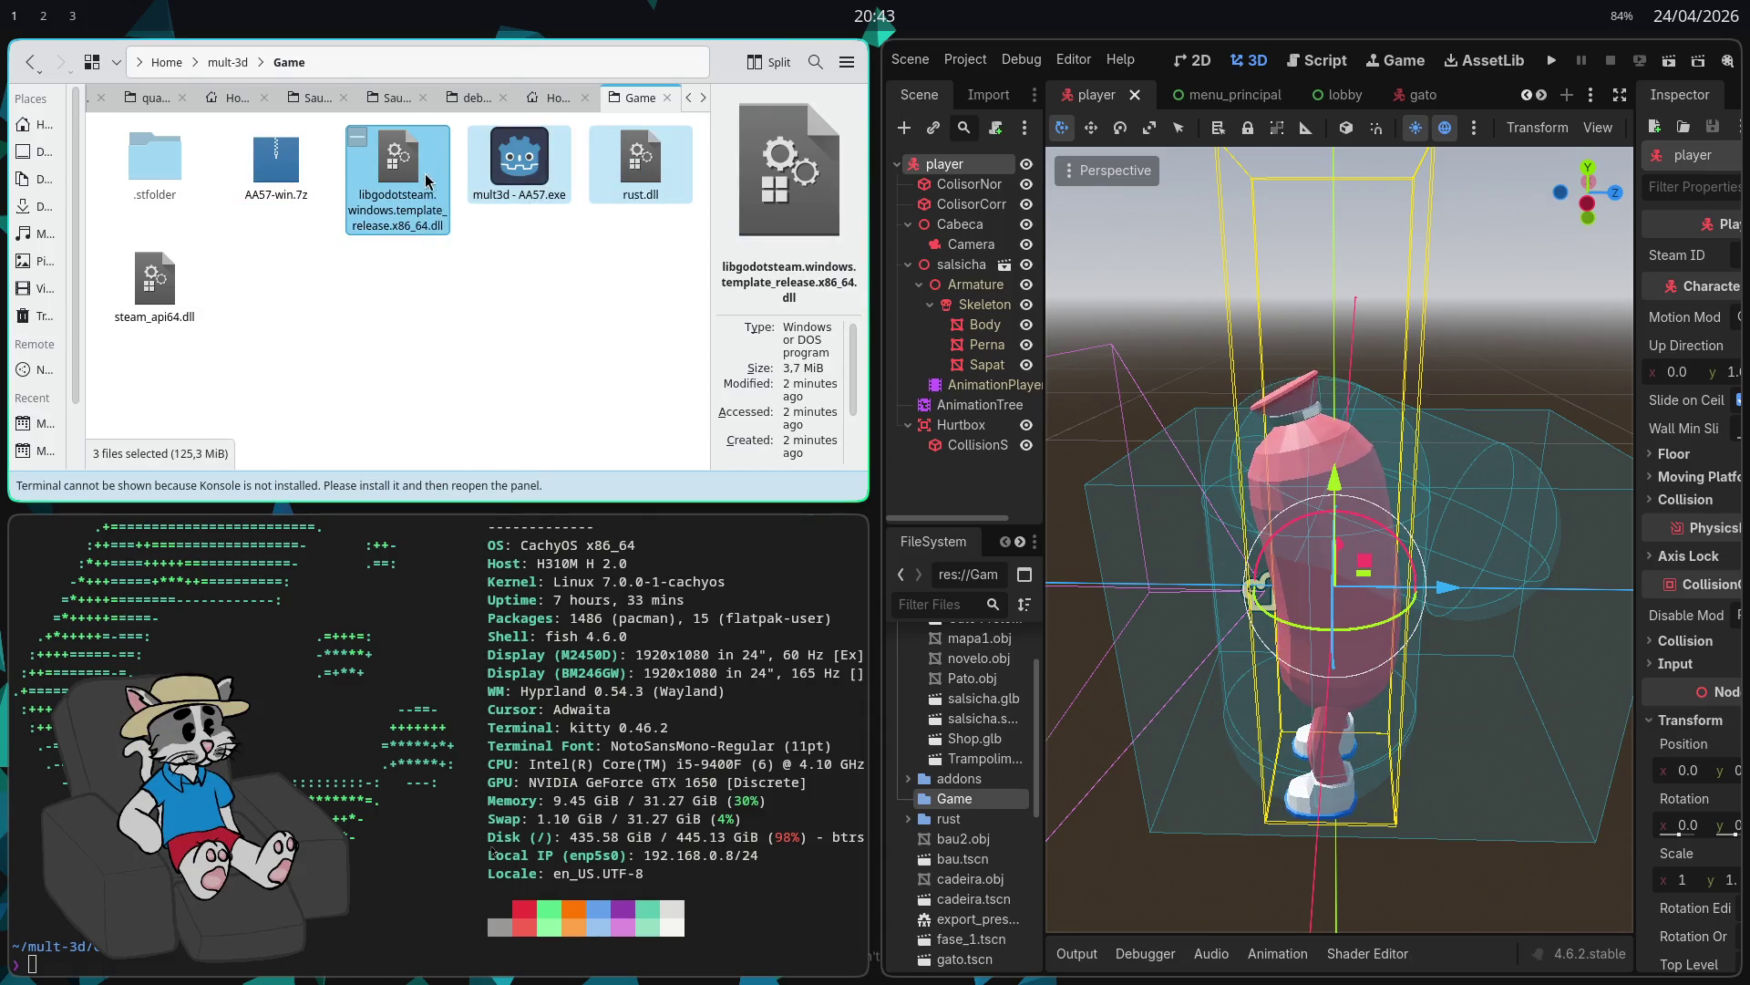
{"action": "key", "text": "Delete"}
{"action": "key", "text": "Delete"}
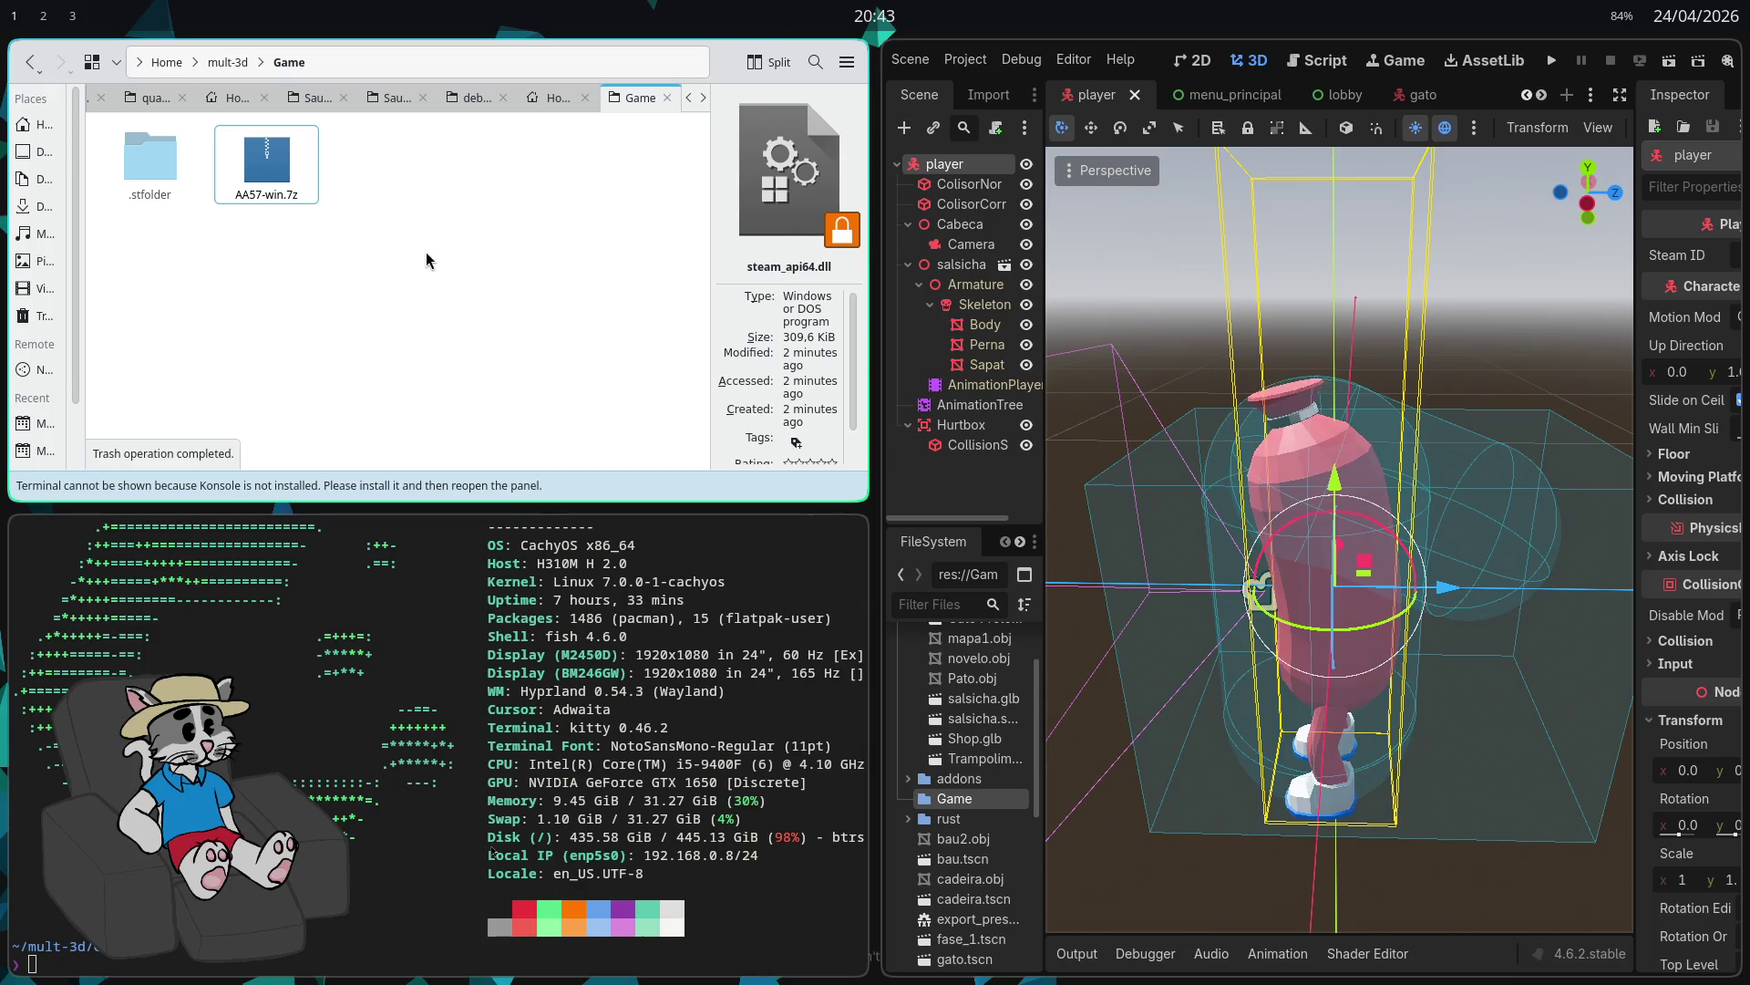
{"action": "left_click", "coordinate": [965, 59]}
Step: Export the Linux preset to the Game folder as mult3d - AA57.x86_64, replacing AA56 with AA57
{"action": "left_click", "coordinate": [1021, 173]}
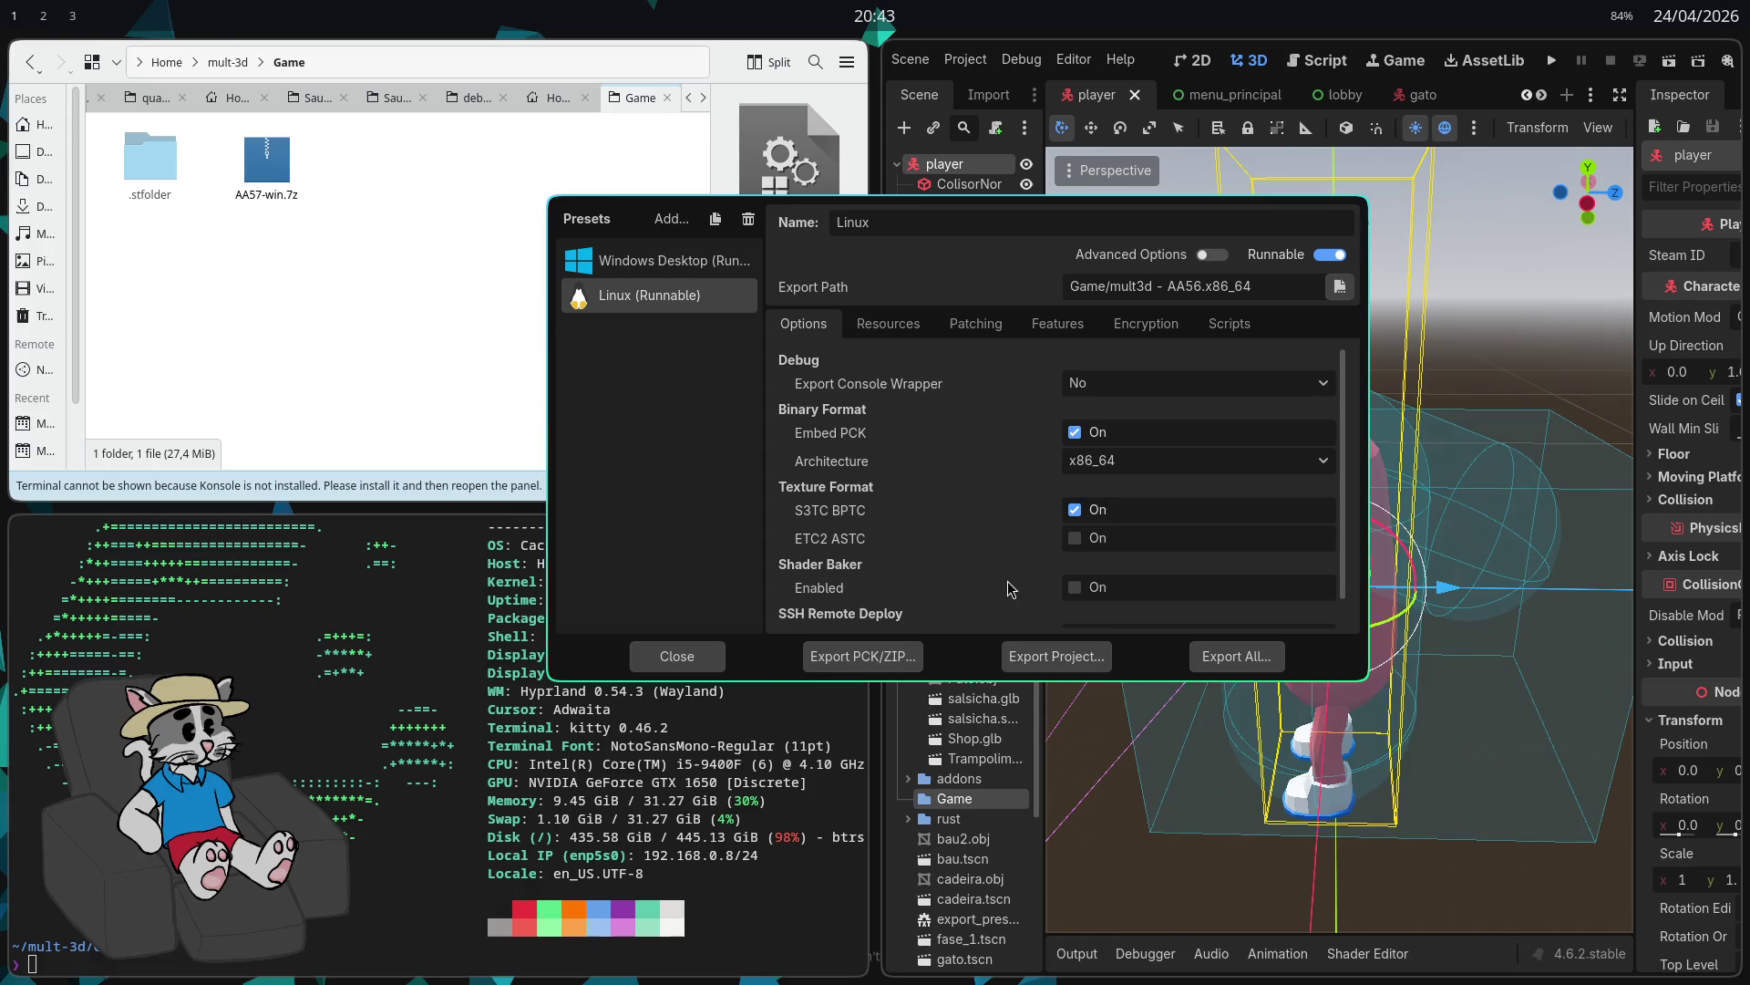
{"action": "left_click", "coordinate": [1034, 656]}
{"action": "left_click", "coordinate": [685, 718]}
{"action": "key", "text": "BackSpace"}
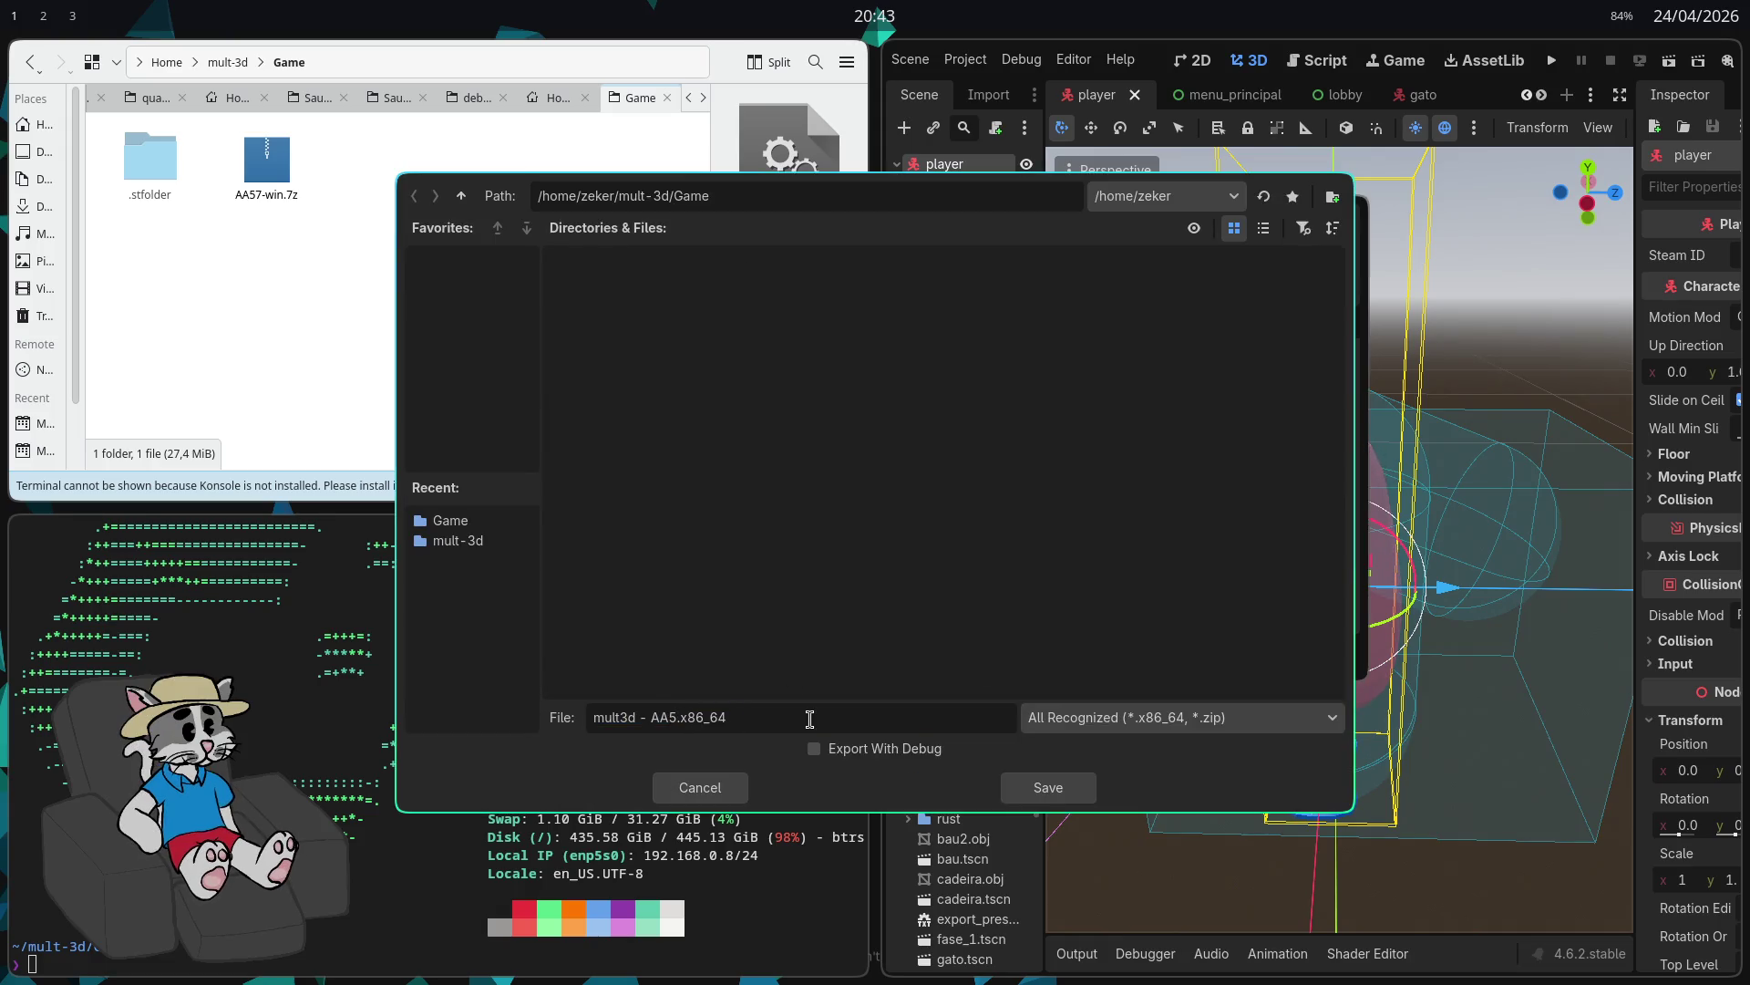
{"action": "type", "text": "7"}
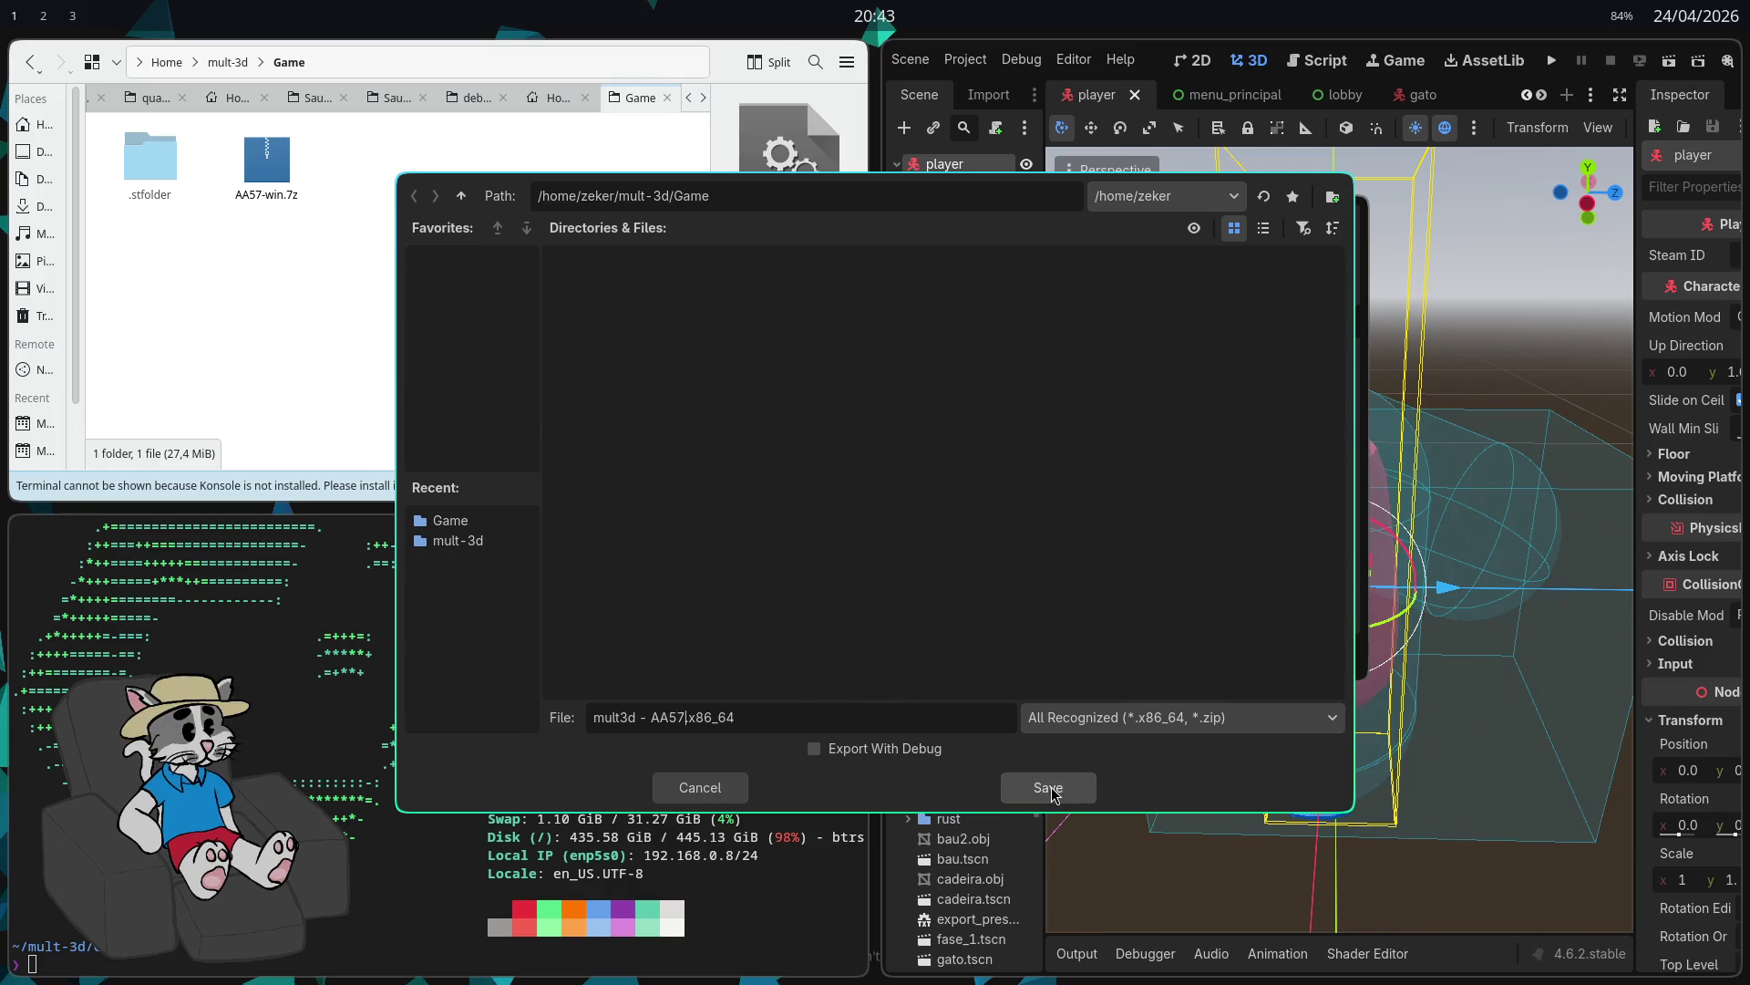
{"action": "left_click", "coordinate": [1037, 789]}
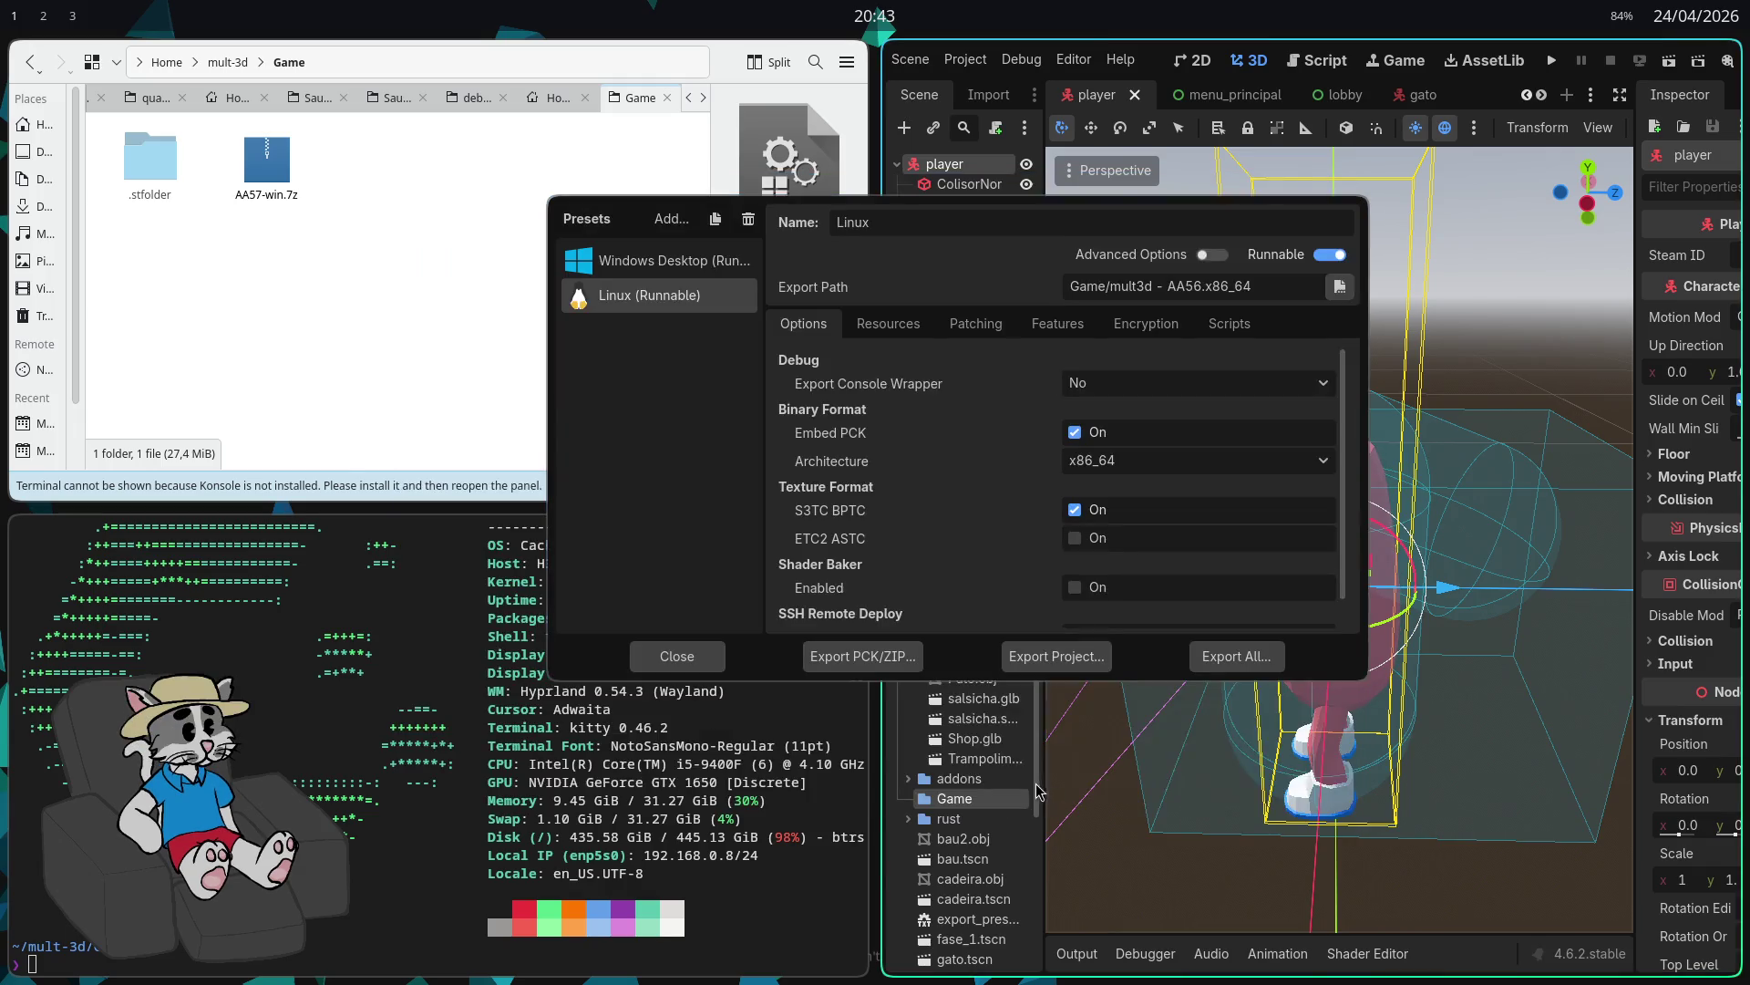
{"action": "left_click", "coordinate": [453, 364]}
{"action": "left_click", "coordinate": [155, 287]}
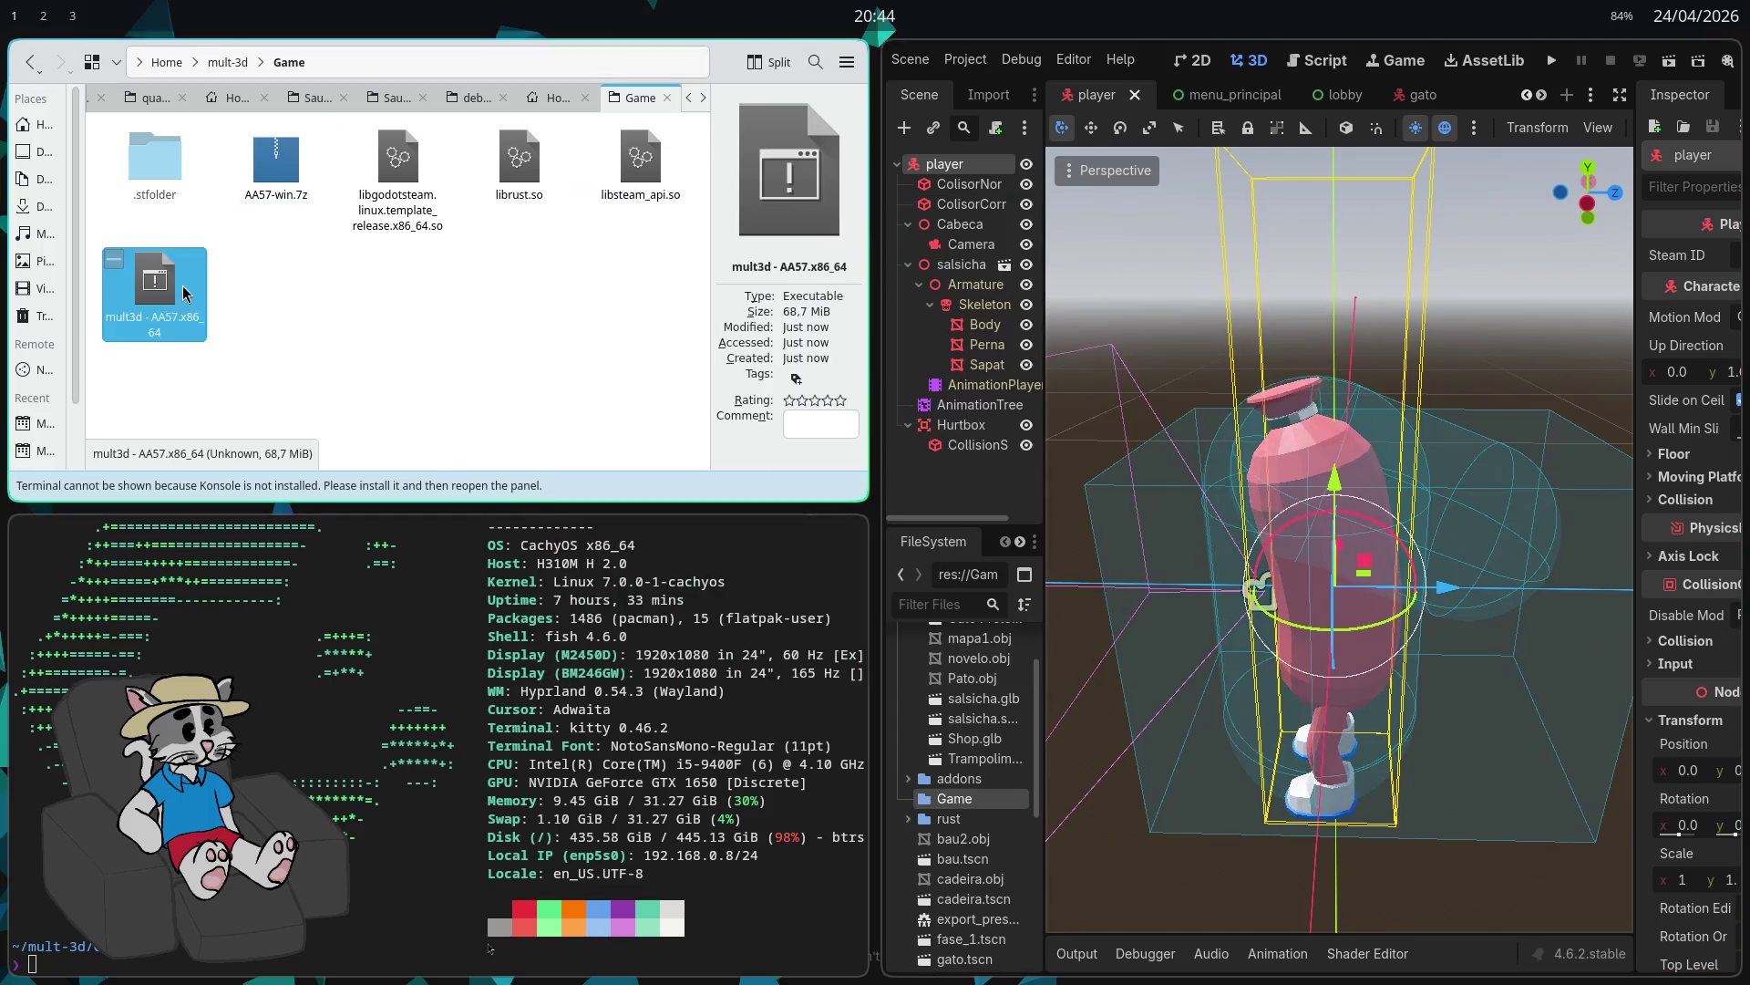
Step: Compress the four selected Linux build files into a 7-zip archive named AA57-linux
{"action": "left_click", "coordinate": [428, 183], "text": "shift"}
{"action": "right_click", "coordinate": [407, 189]}
{"action": "mouse_move", "coordinate": [592, 455]}
{"action": "left_click", "coordinate": [721, 512]}
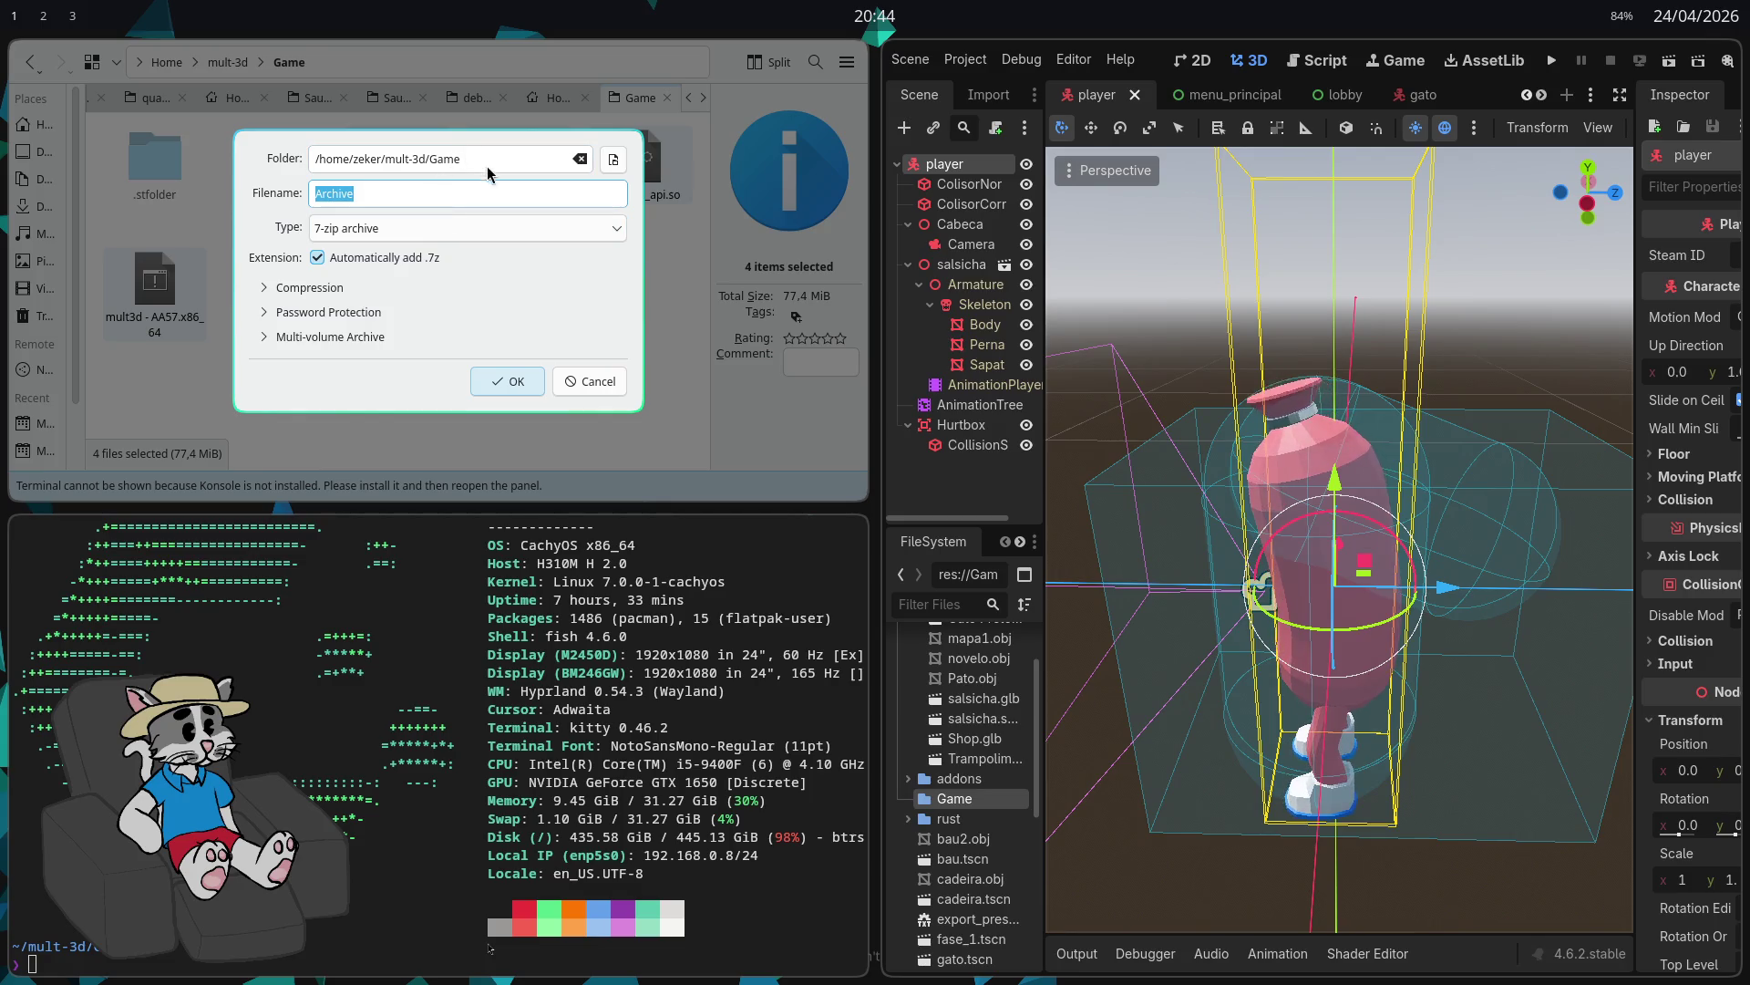
{"action": "type", "text": "AA57-"}
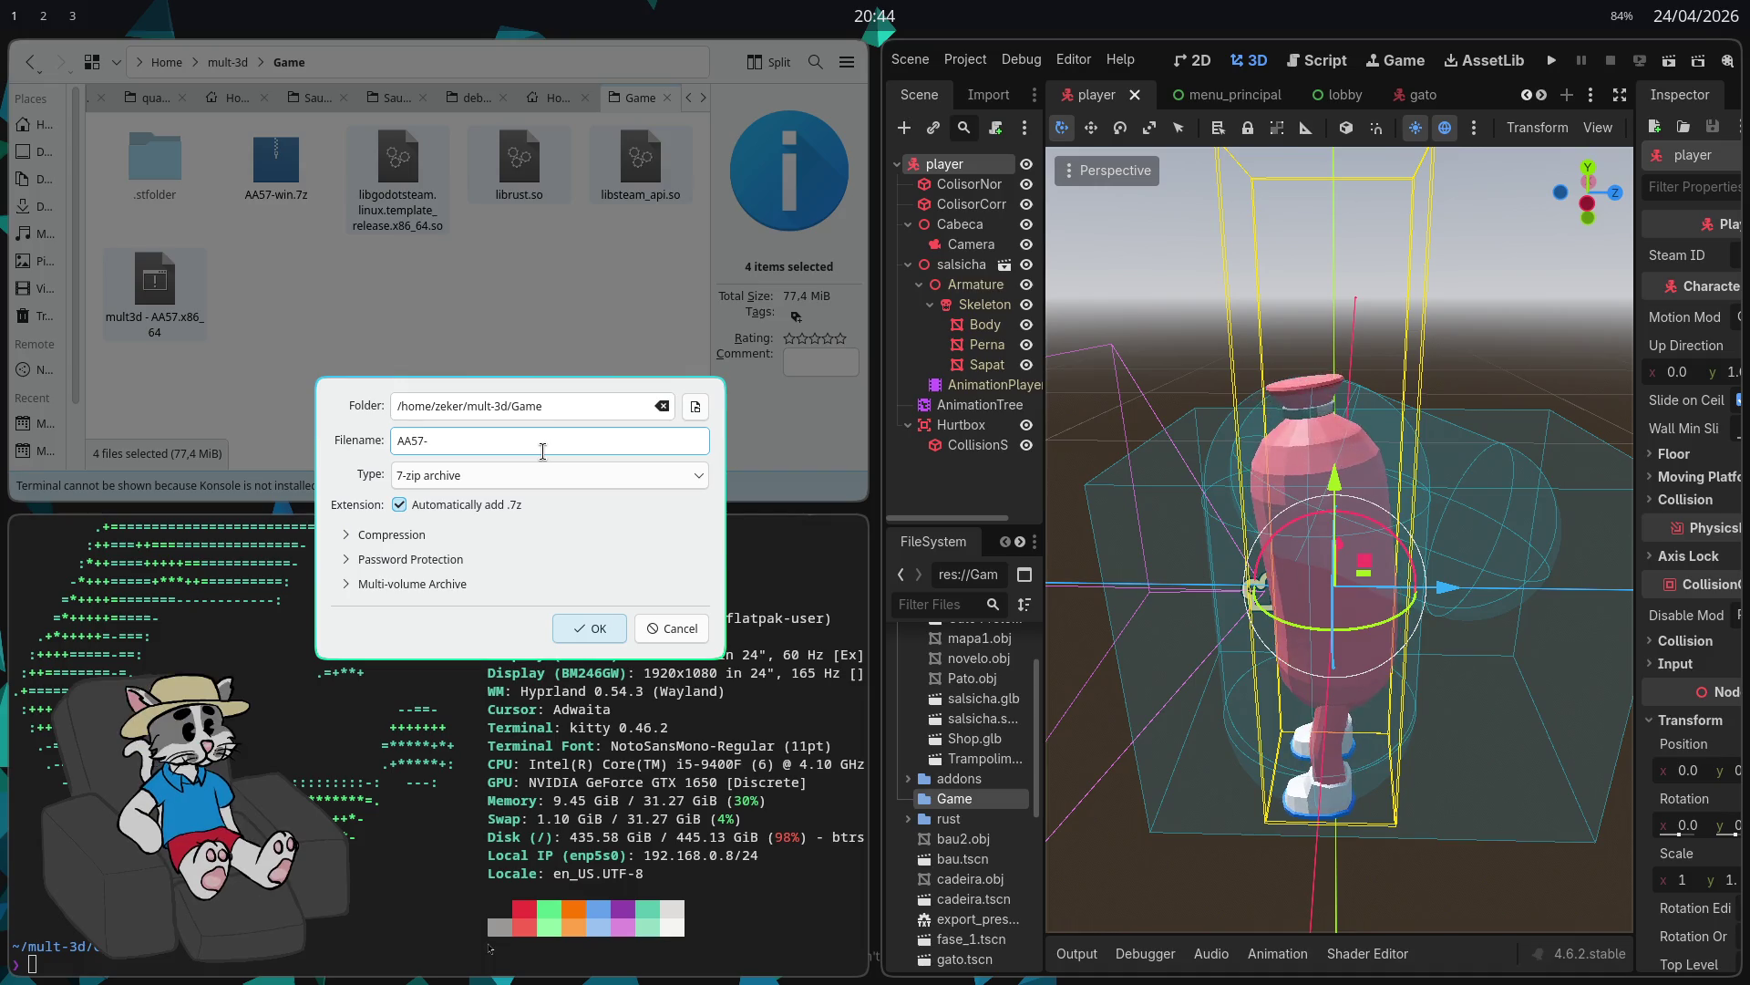
{"action": "type", "text": "linux"}
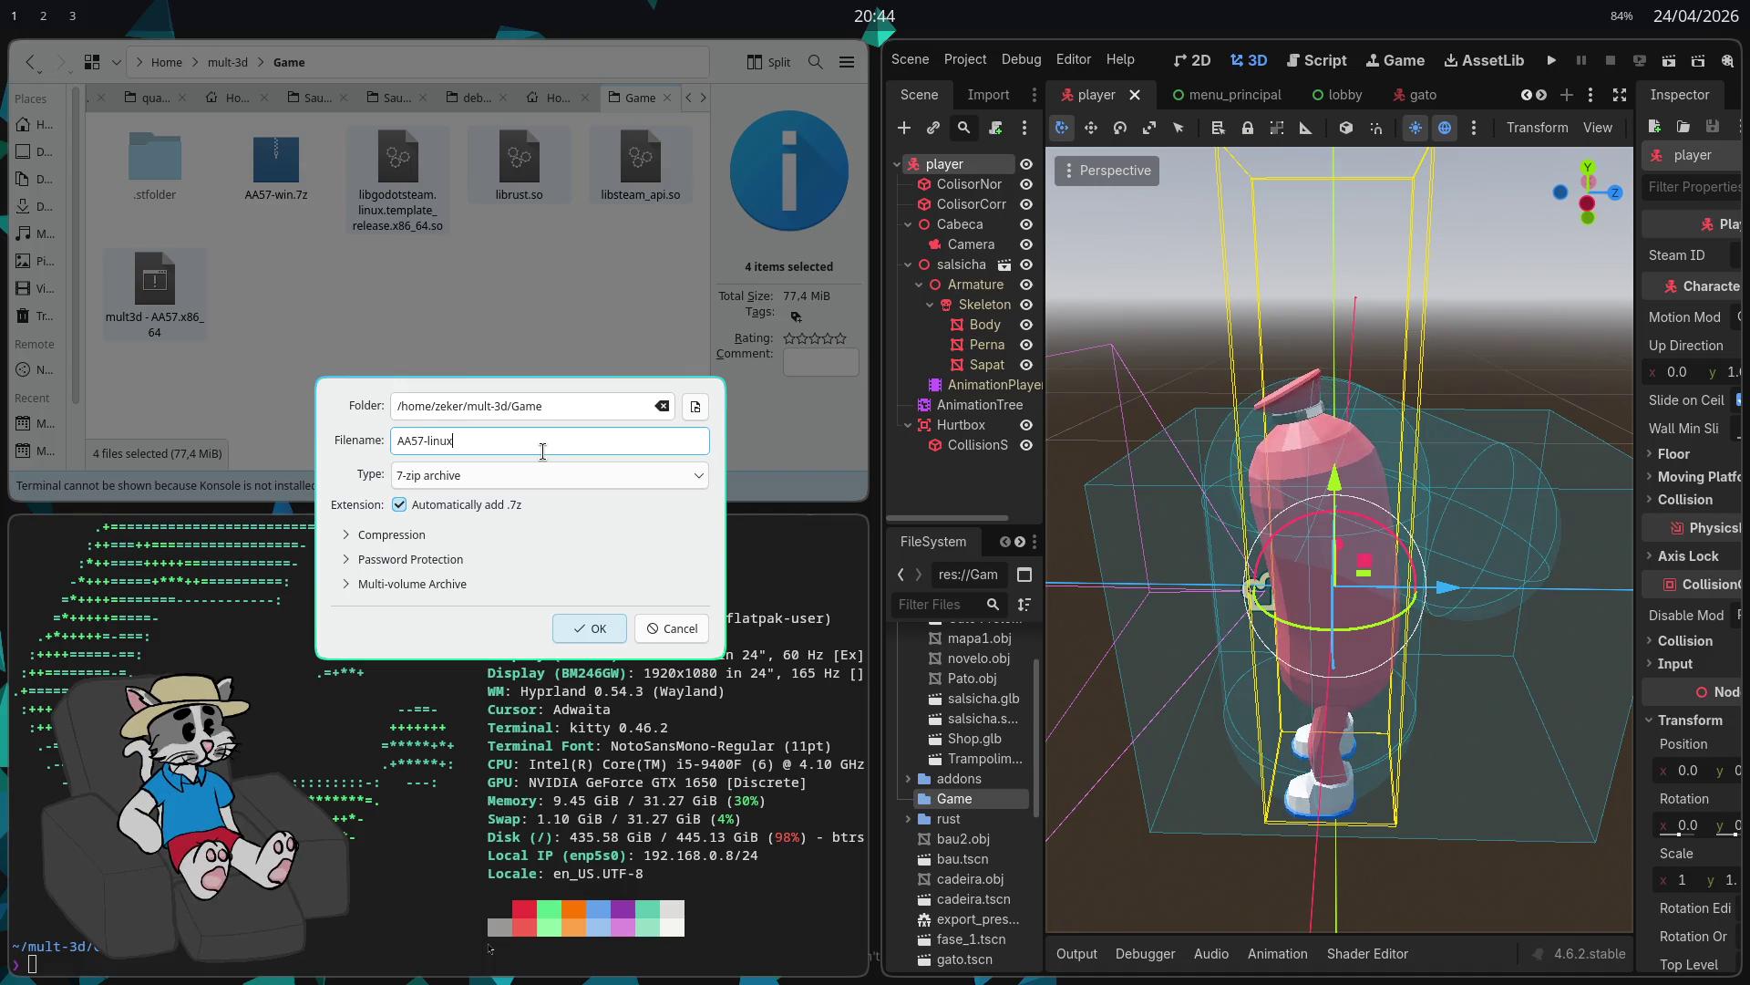
{"action": "left_click", "coordinate": [599, 634]}
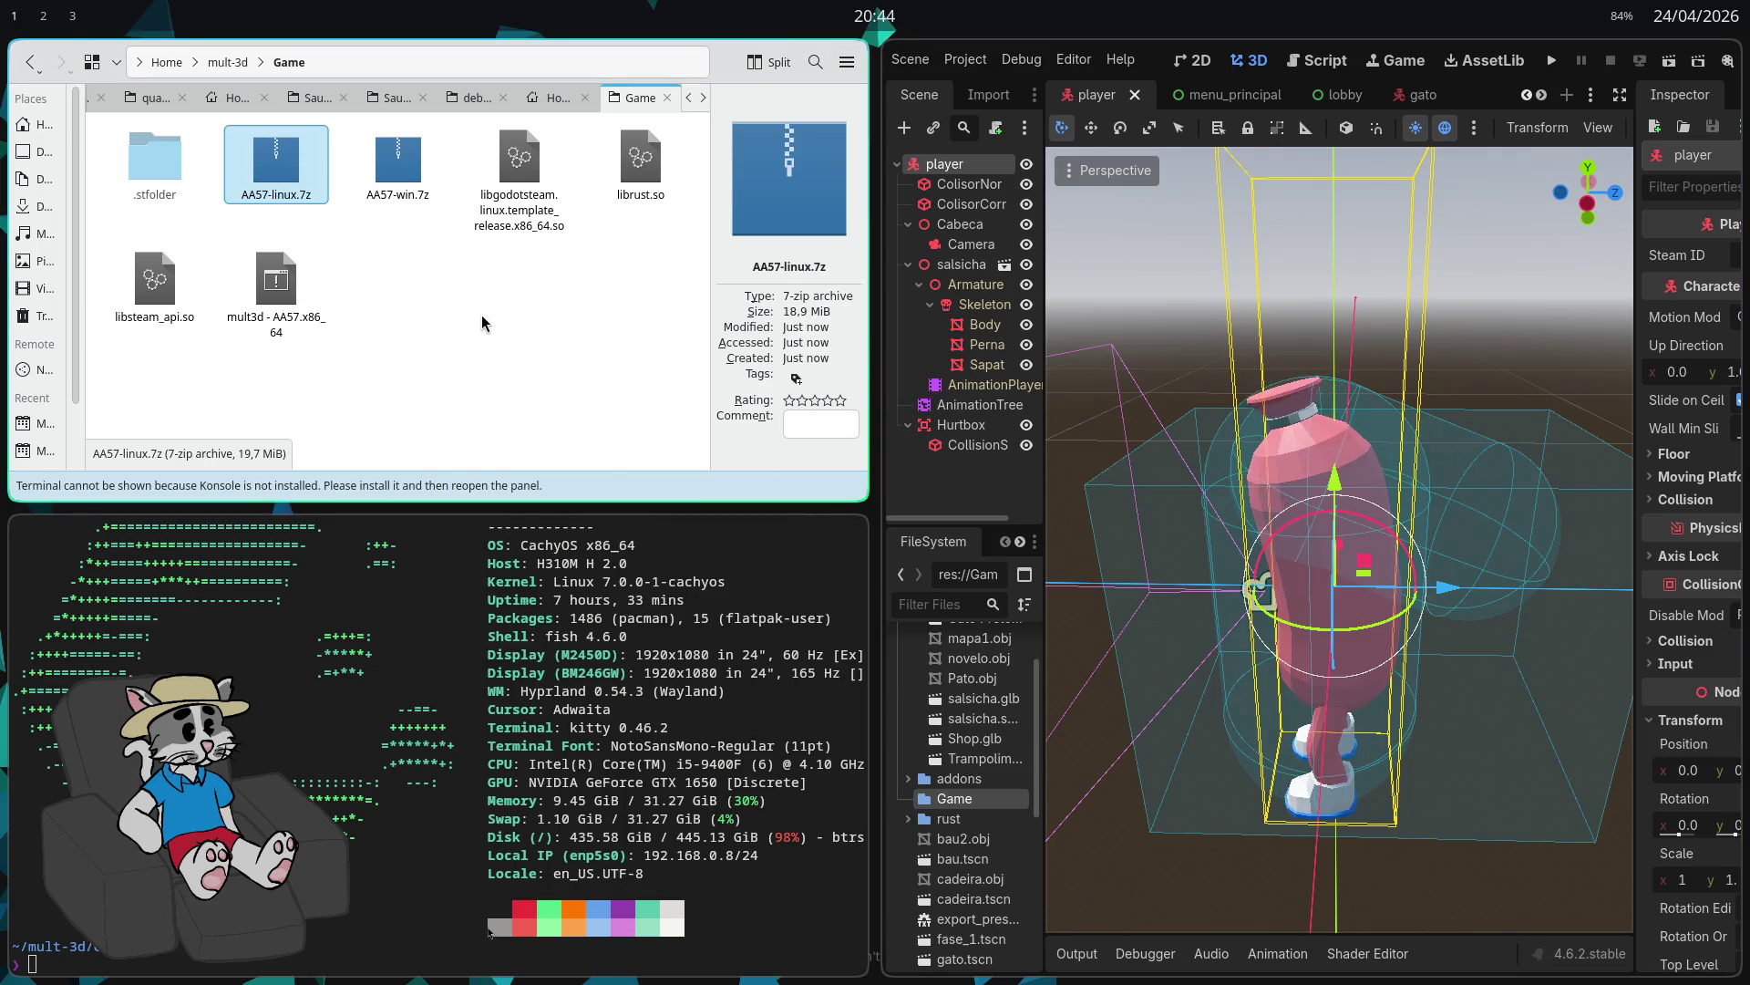
Step: Enter AA57 as the GitHub release title
{"action": "left_click", "coordinate": [483, 316]}
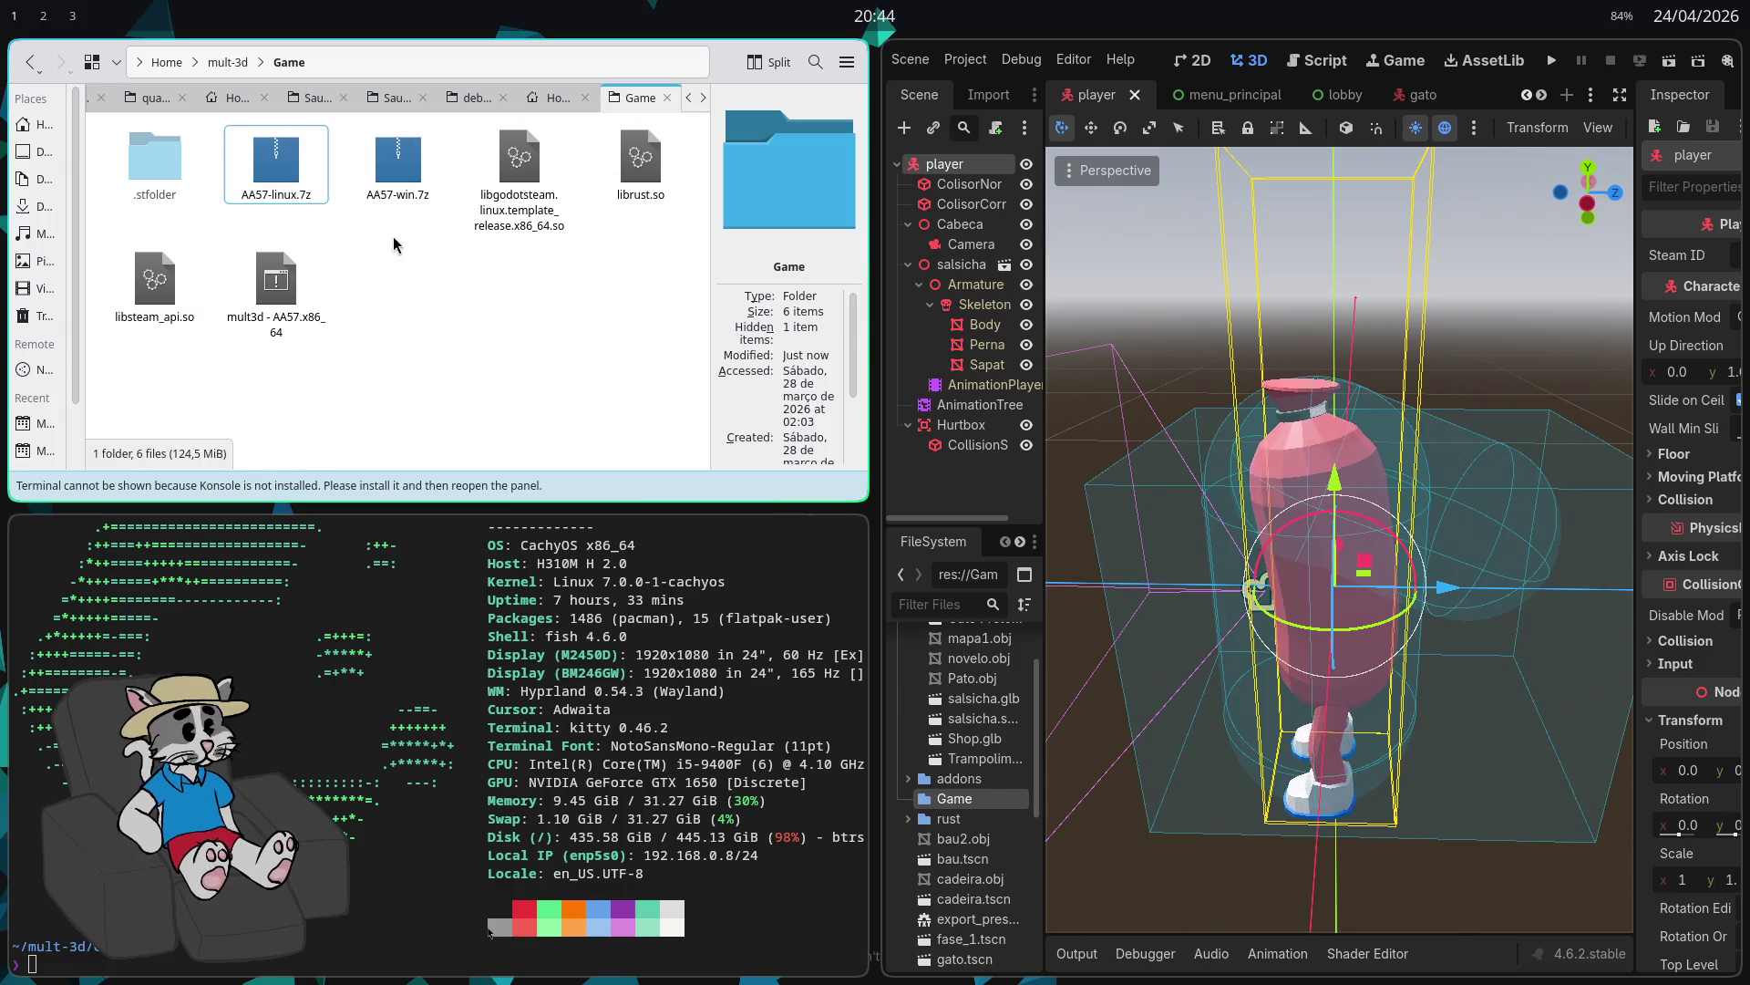
{"action": "key", "text": "super+2"}
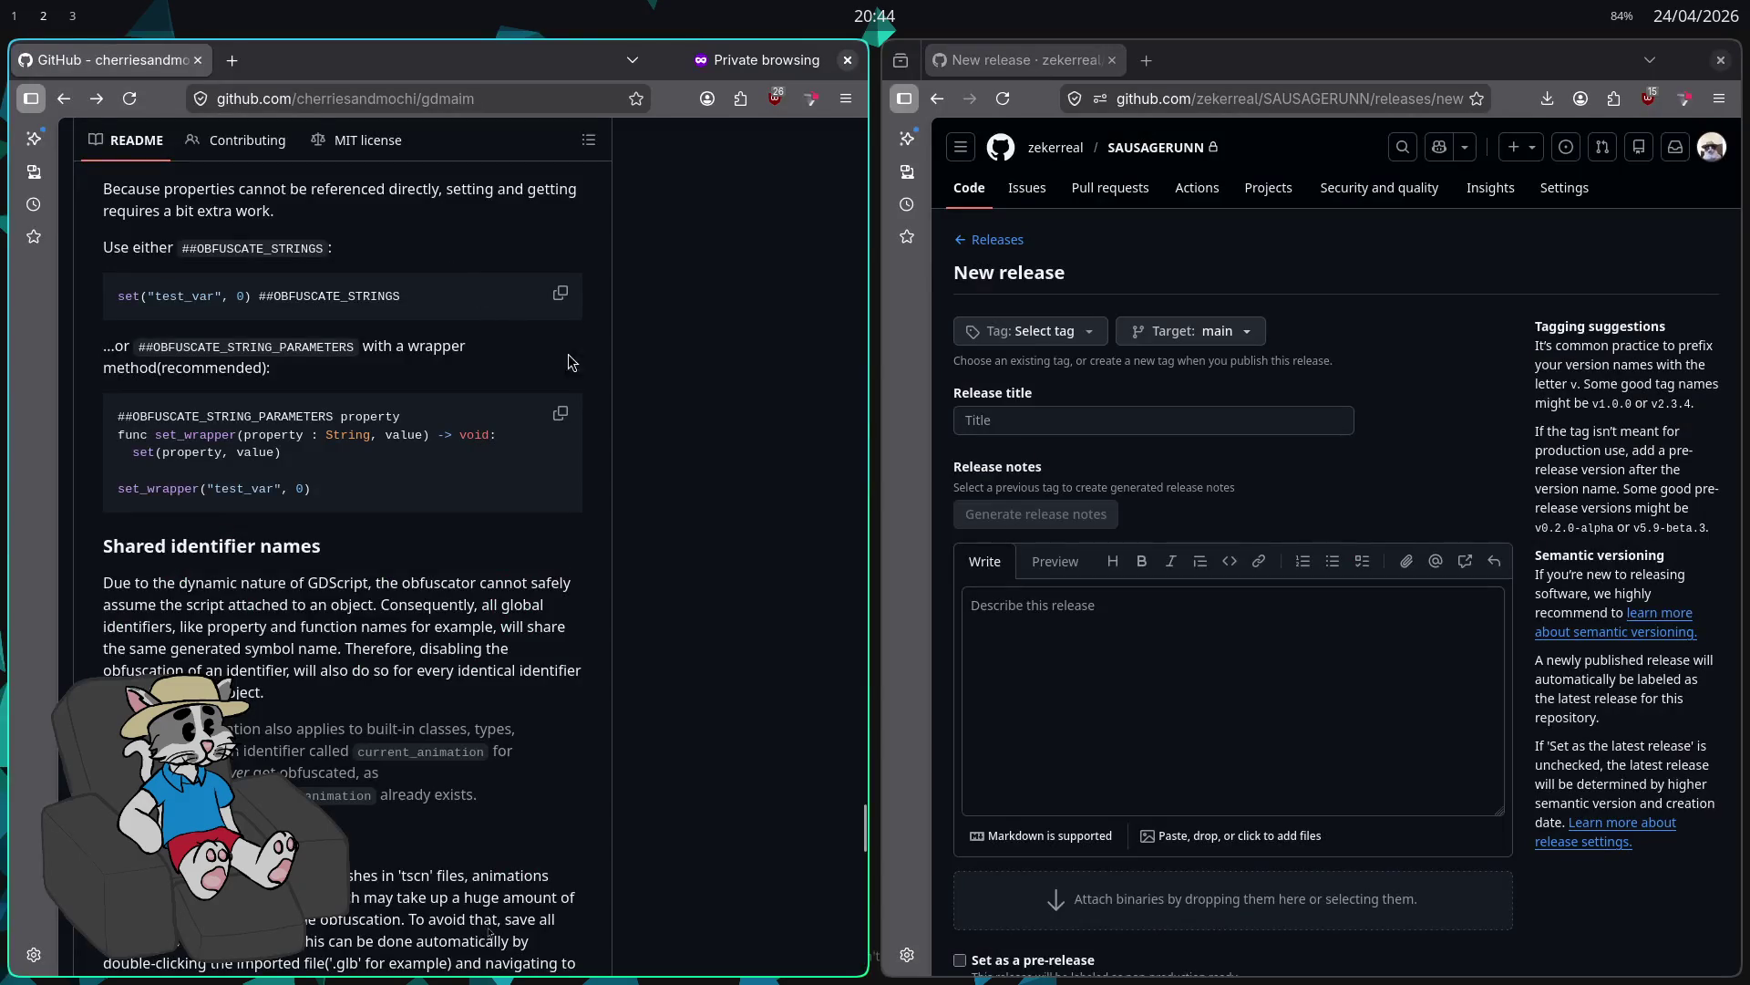
{"action": "type", "text": "AA"}
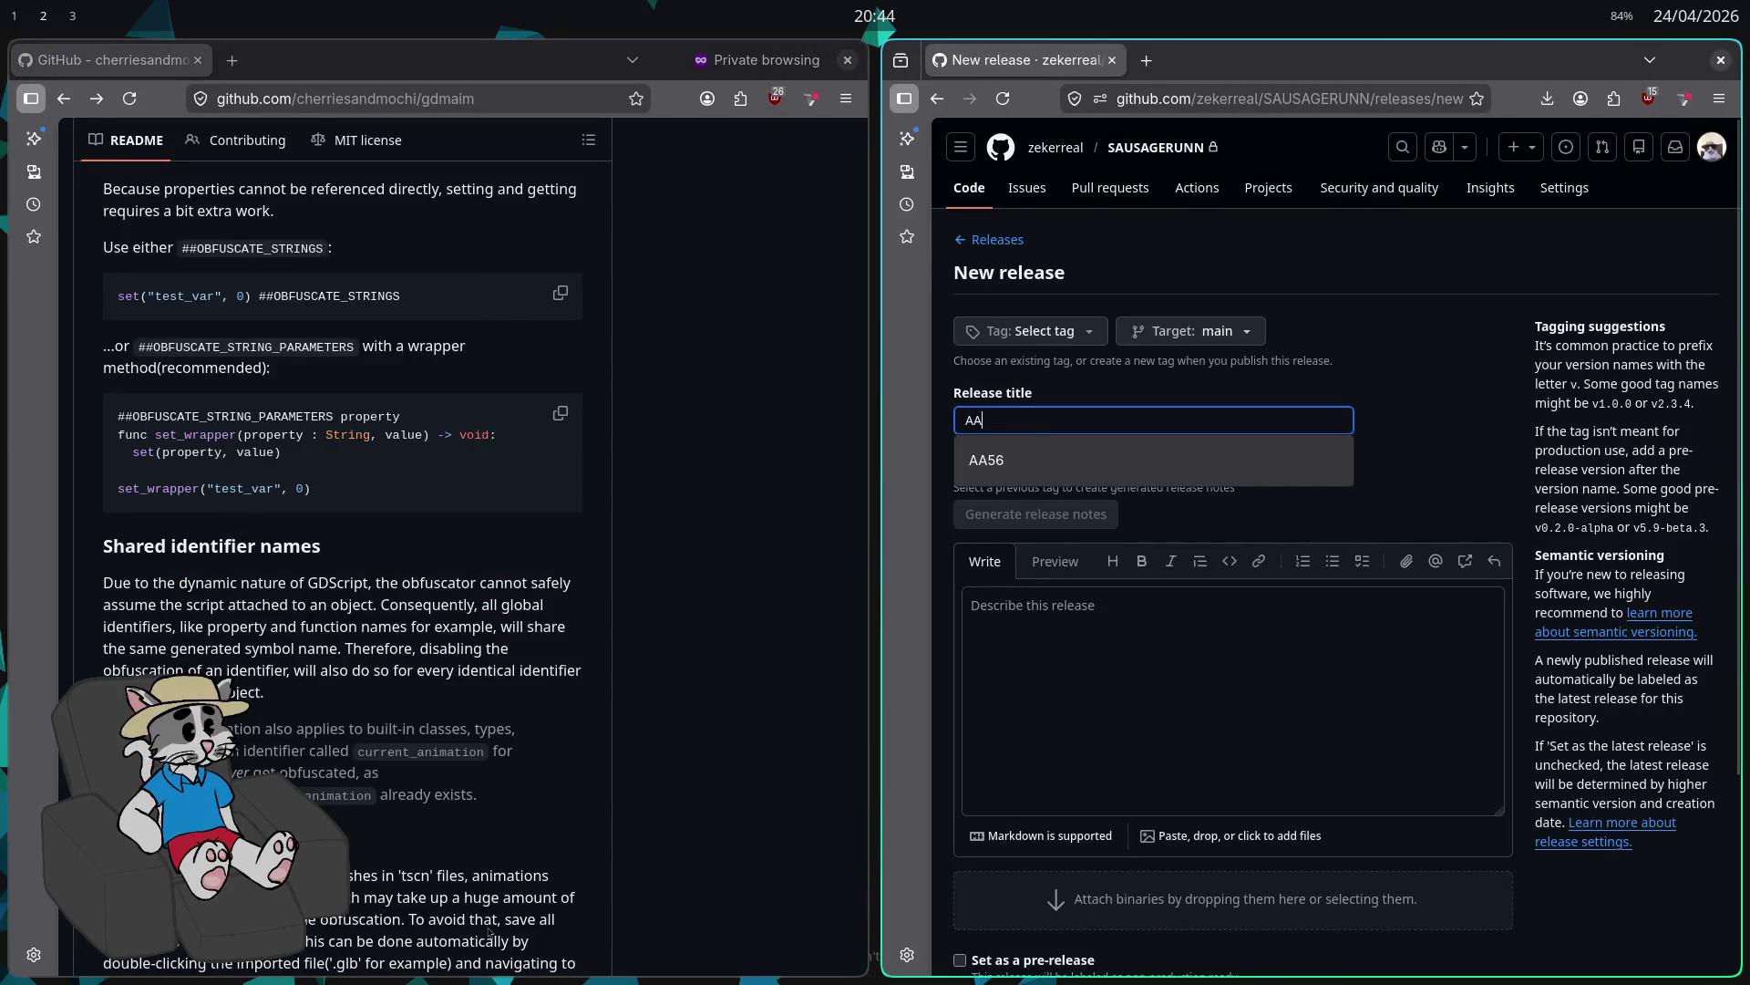
{"action": "type", "text": "57"}
{"action": "scroll", "coordinate": [1195, 663], "scroll_direction": "down", "scroll_amount": 3}
Step: Drag AA57-linux.7z and AA57-win.7z from Dolphin onto the release's attach-binaries area
{"action": "key", "text": "super+1"}
{"action": "left_click", "coordinate": [277, 164]}
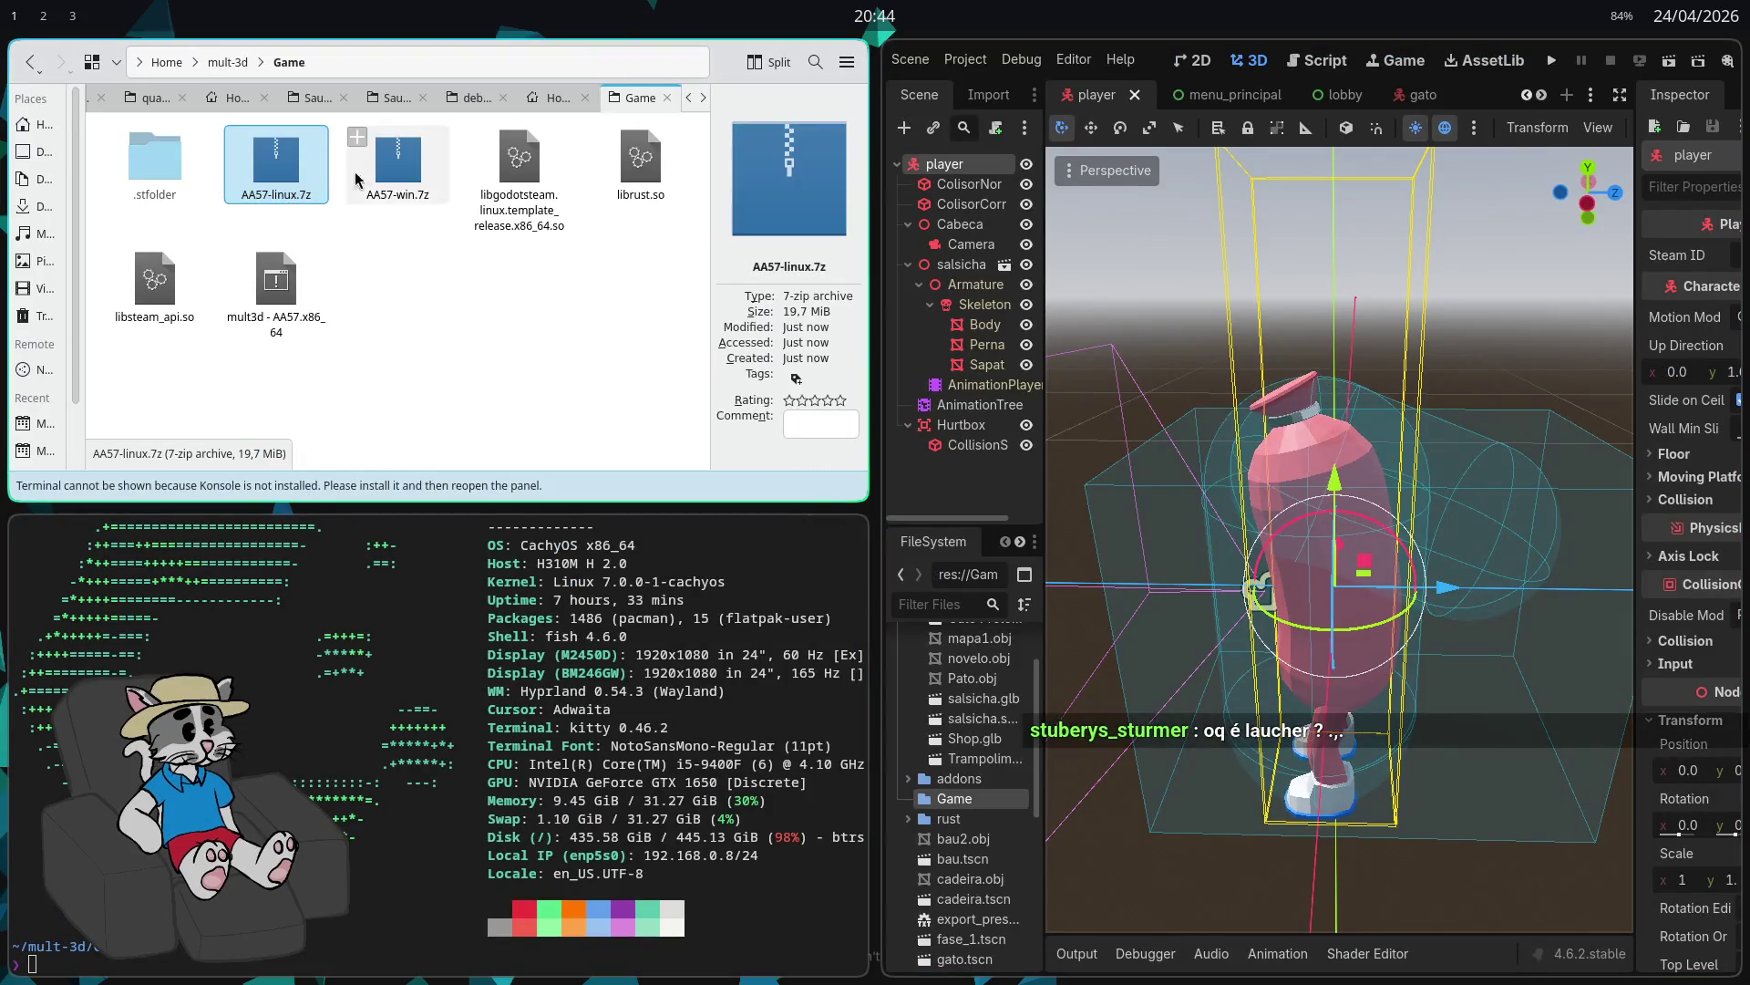
{"action": "key", "text": "super+2"}
{"action": "left_click_drag", "start_coordinate": [360, 194], "coordinate": [1190, 640]}
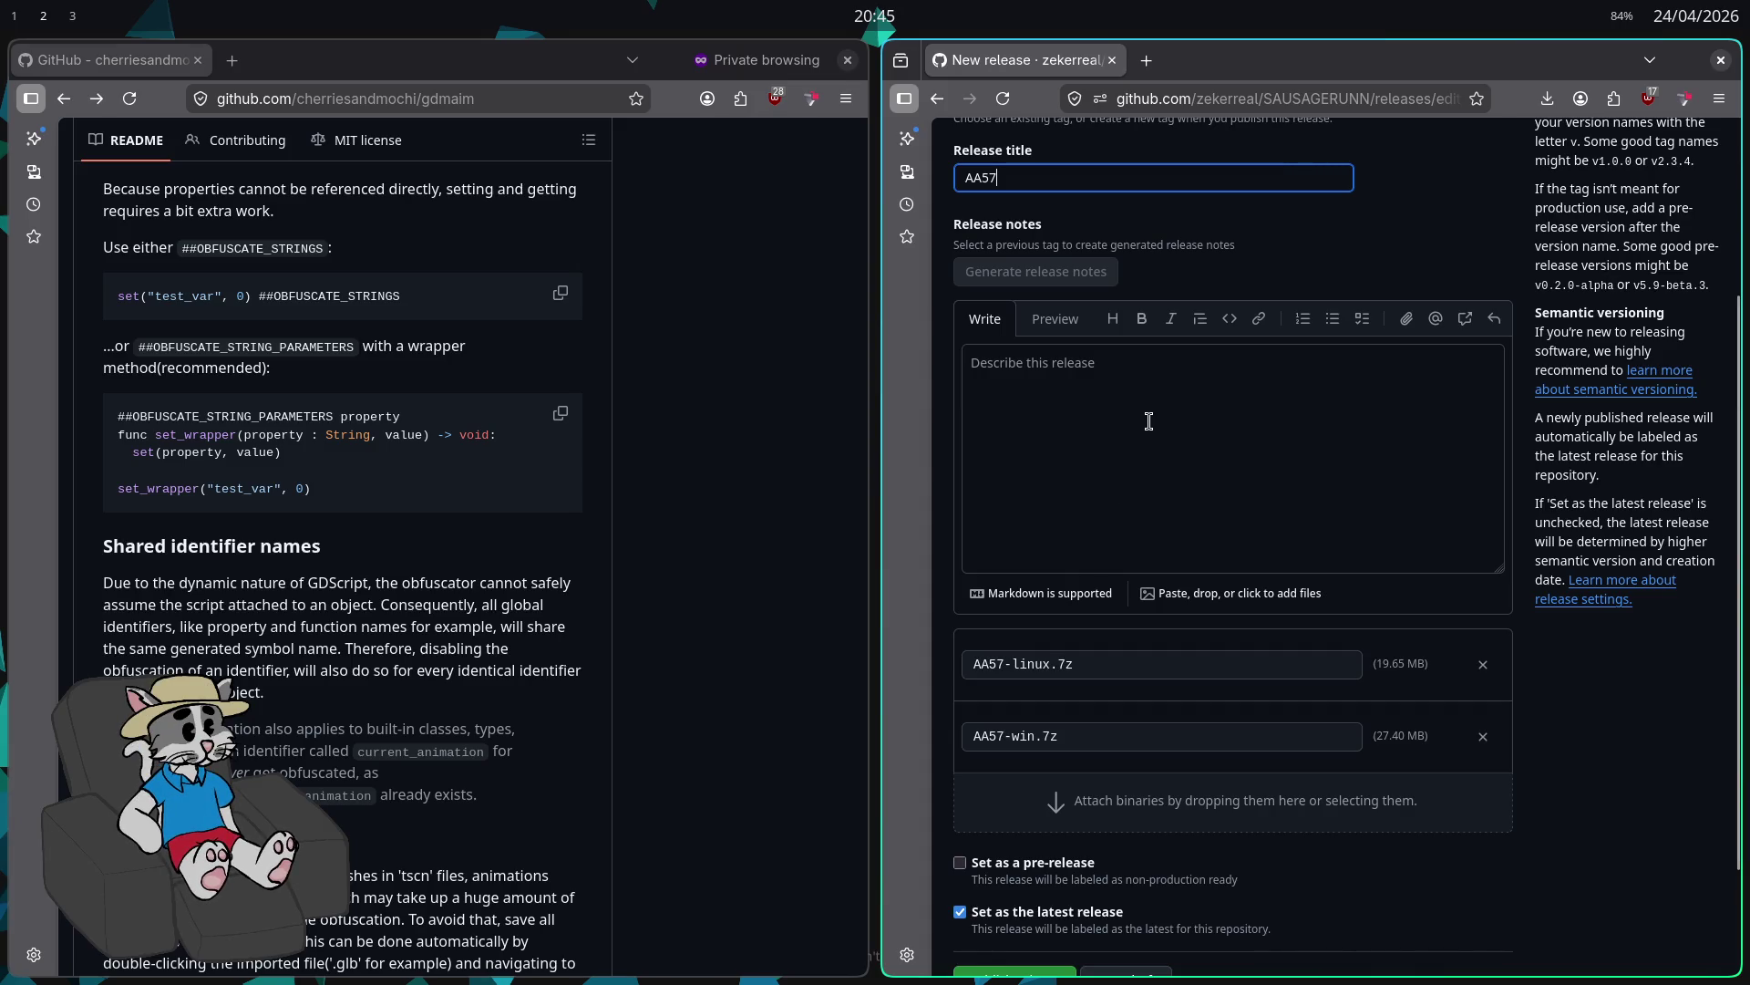
Step: Skim the gdmaim README in the private window, then close that window with Ctrl+W
{"action": "scroll", "coordinate": [1149, 421], "scroll_direction": "up", "scroll_amount": 2}
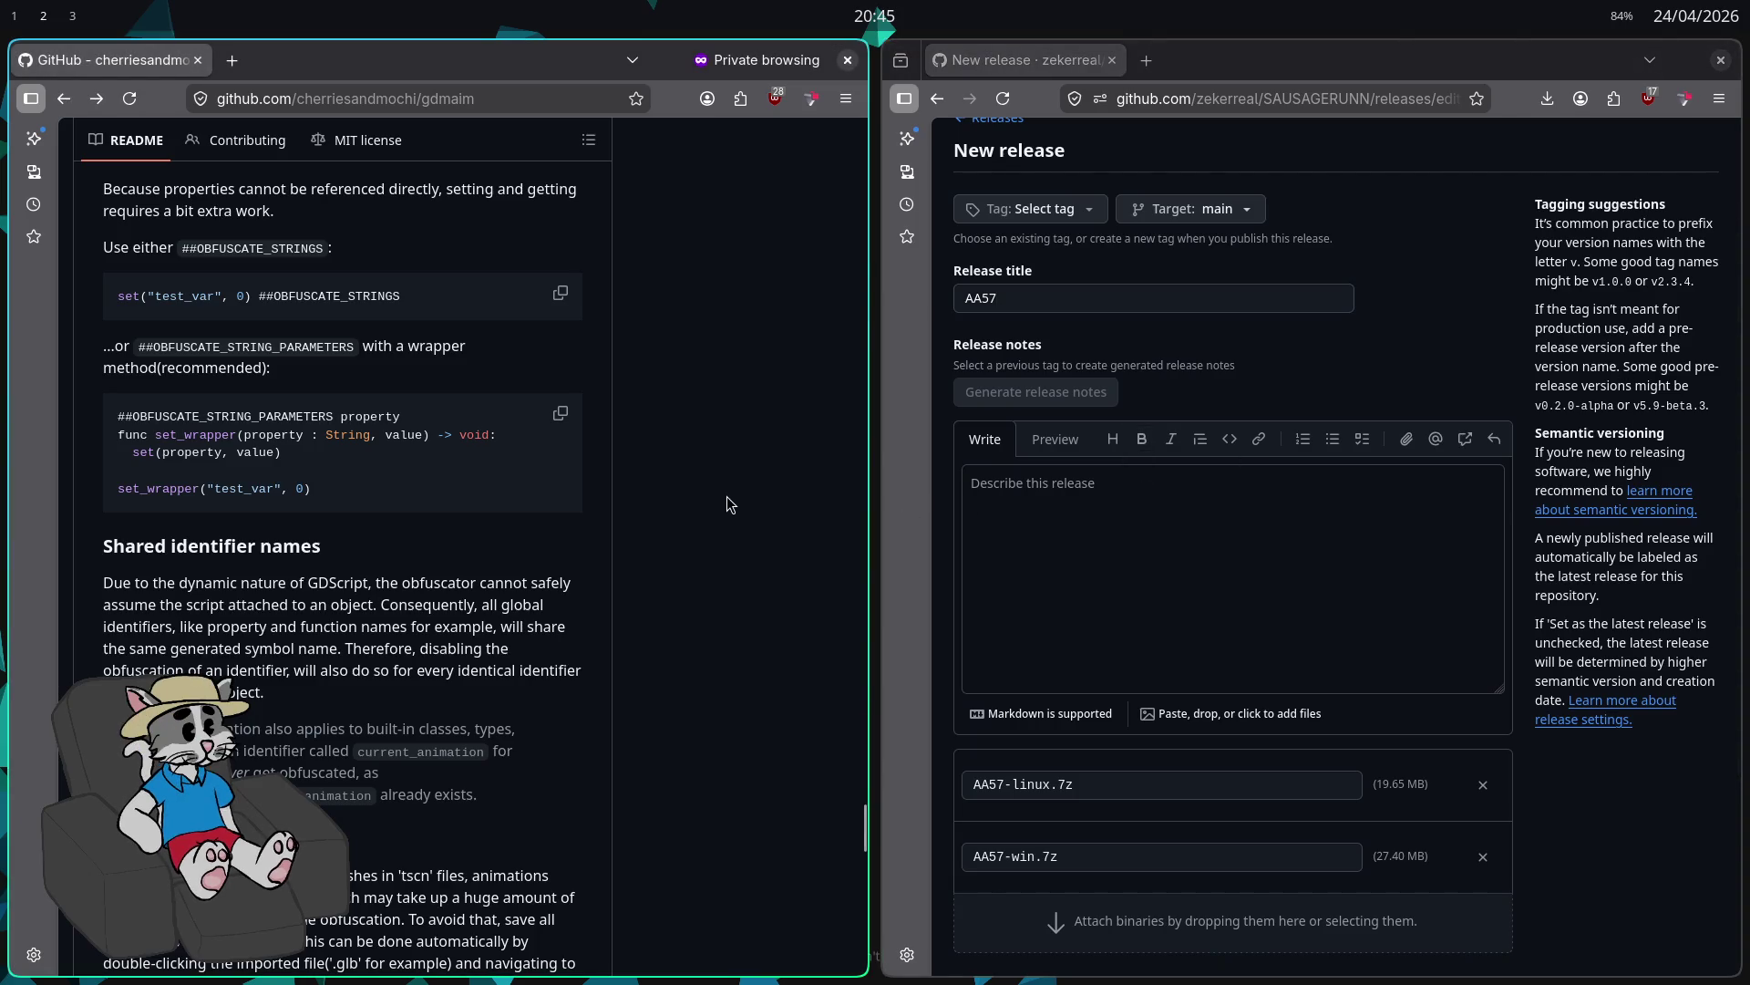
{"action": "left_click", "coordinate": [1028, 502]}
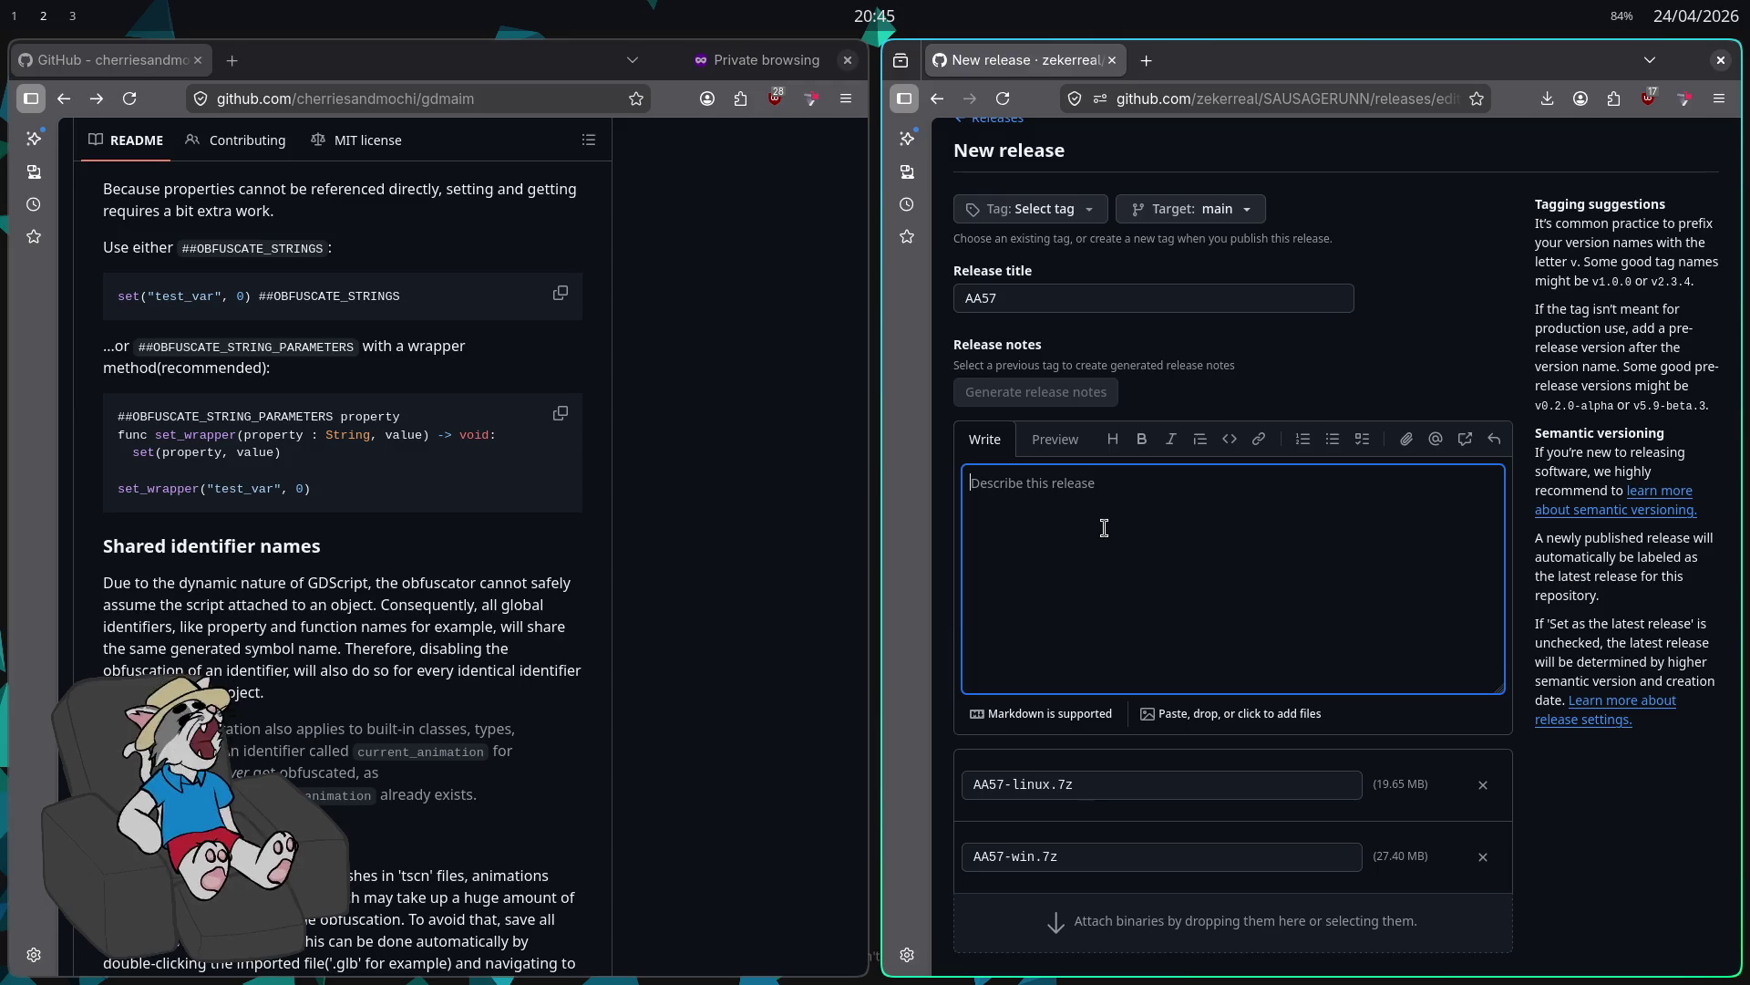
{"action": "key", "text": "super"}
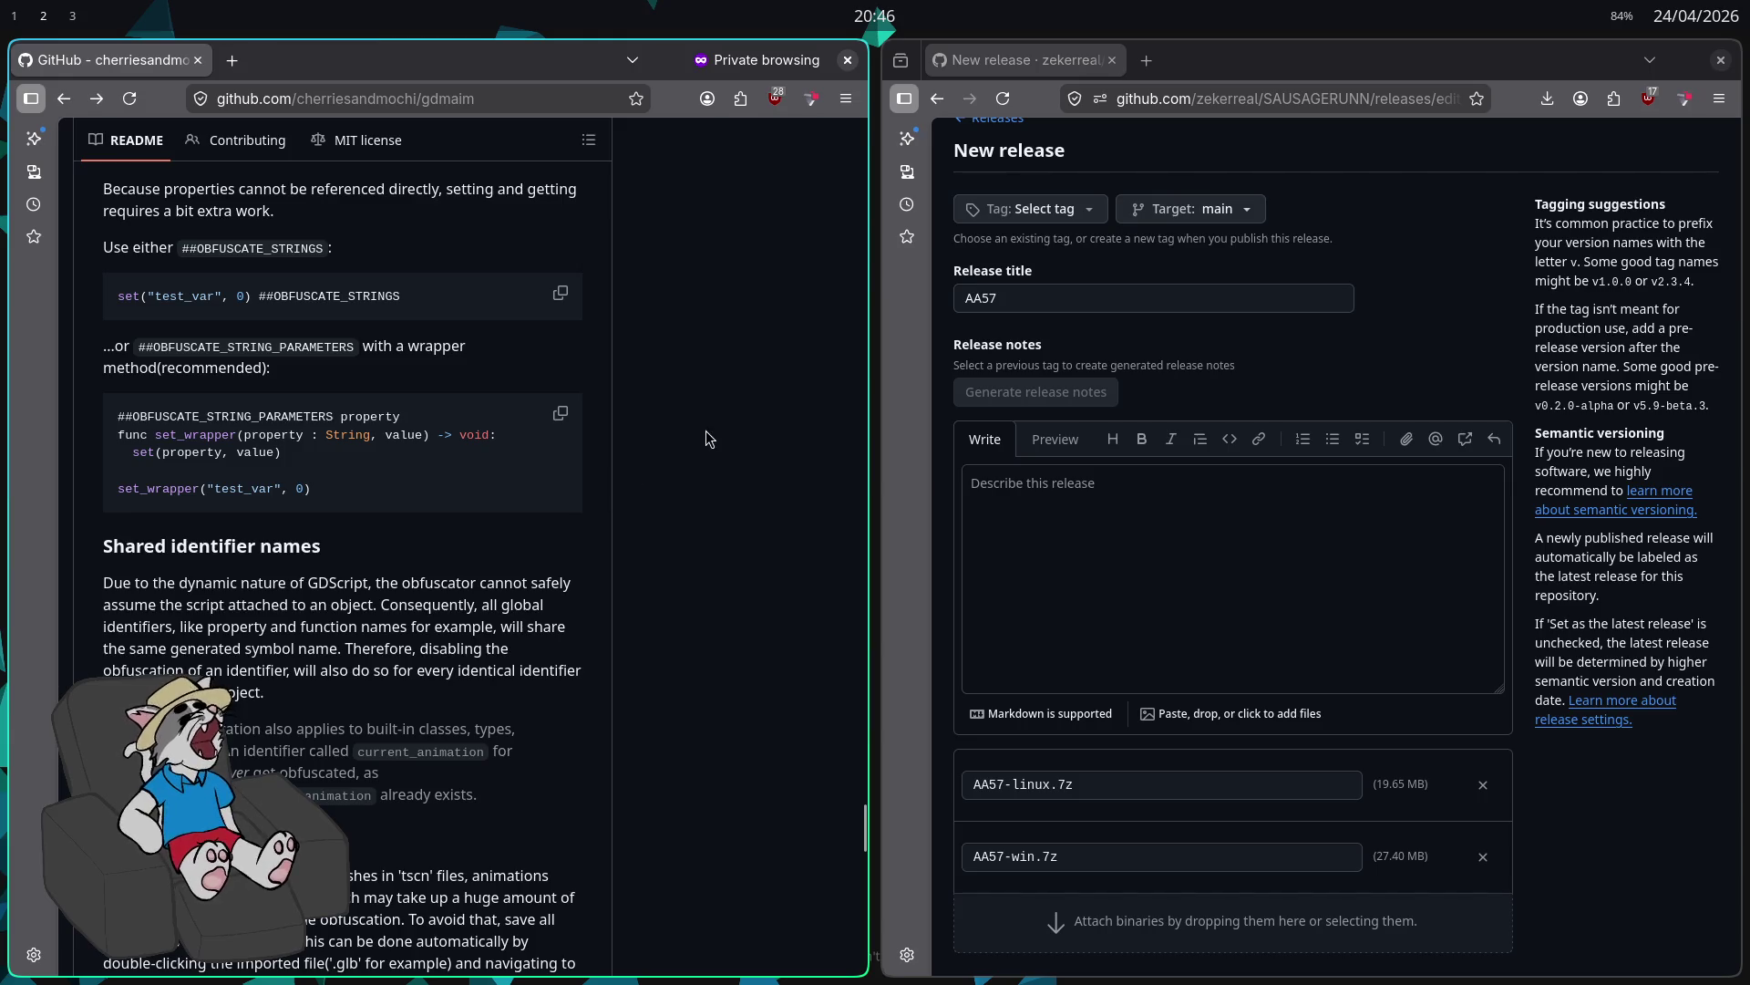
{"action": "key", "text": "super+2"}
{"action": "key", "text": "super+1"}
{"action": "key", "text": "super+2"}
{"action": "key", "text": "super+1"}
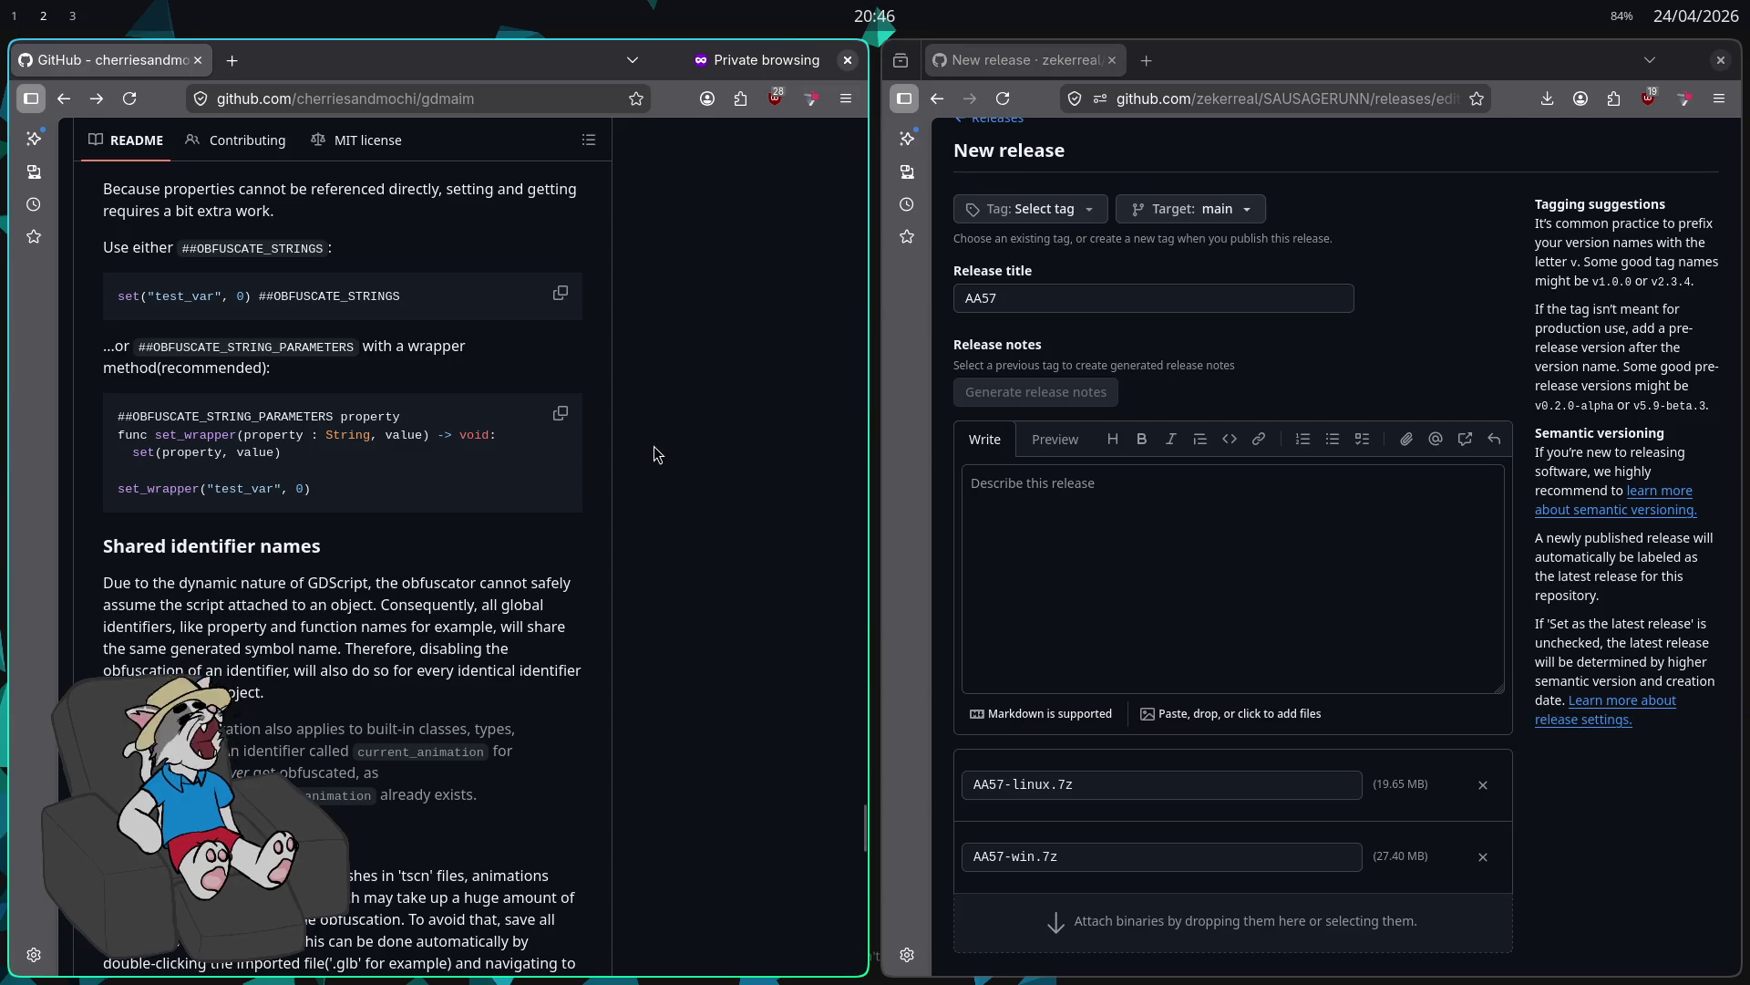
{"action": "scroll", "coordinate": [670, 471], "scroll_direction": "down", "scroll_amount": 3}
{"action": "scroll", "coordinate": [659, 419], "scroll_direction": "down", "scroll_amount": 7}
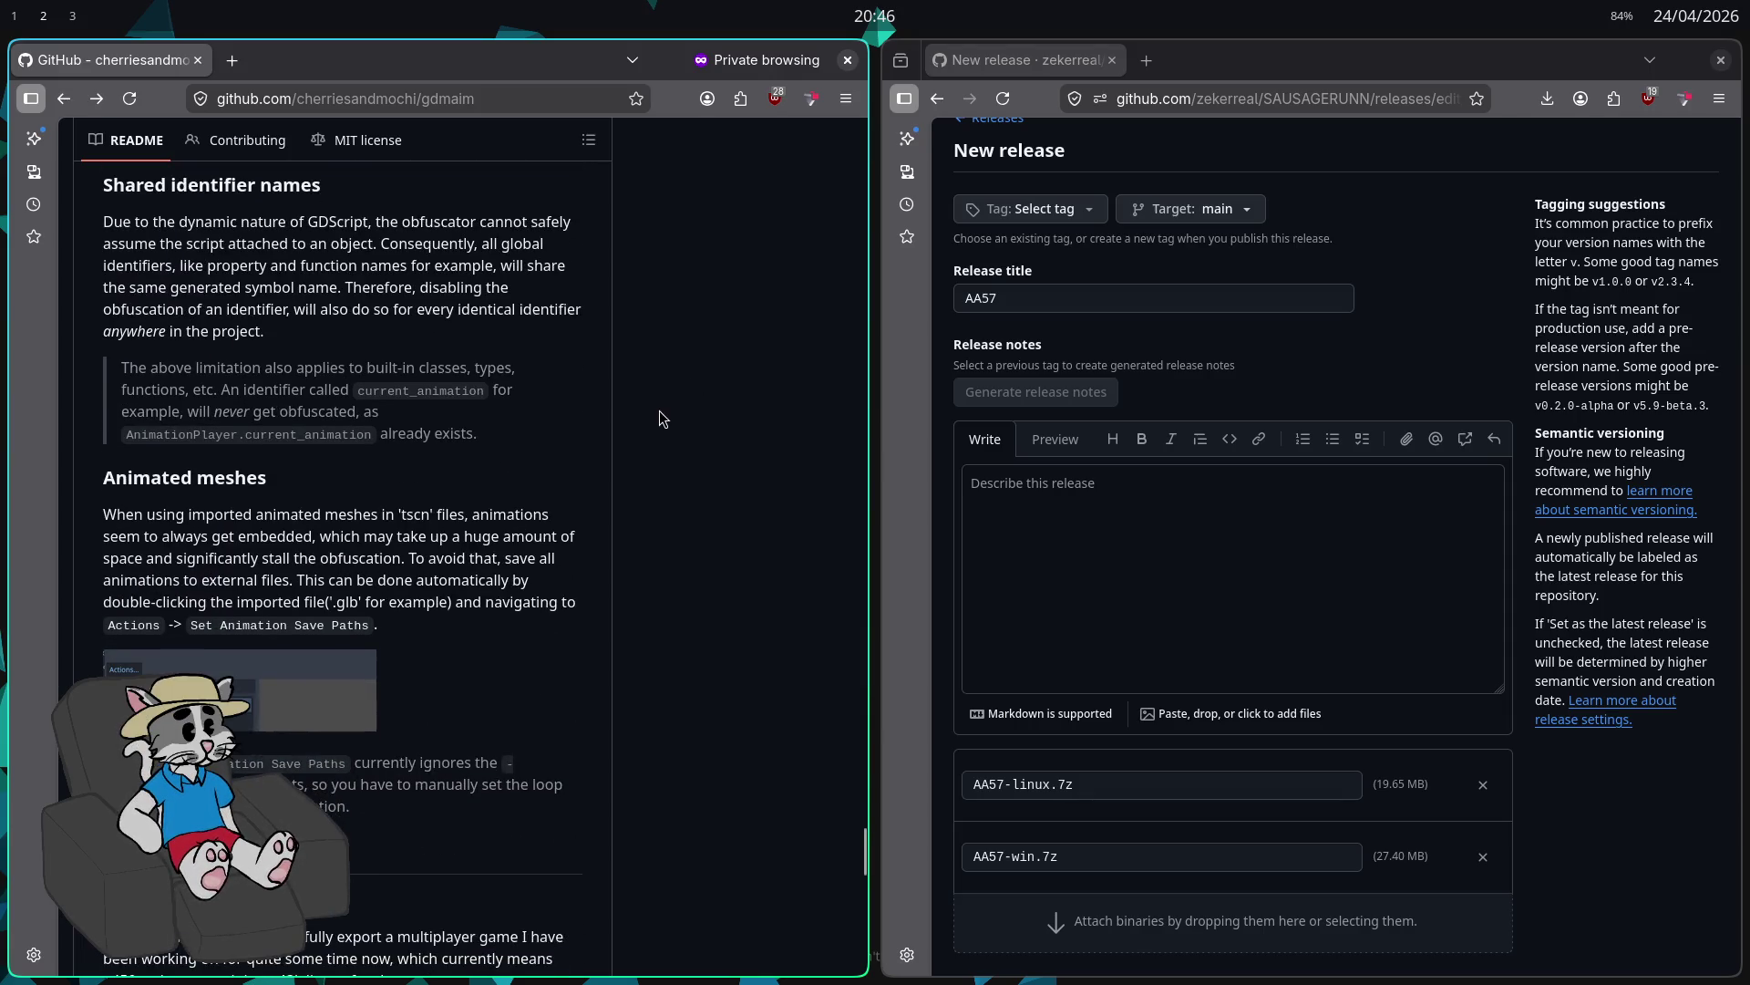
{"action": "scroll", "coordinate": [649, 433], "scroll_direction": "down", "scroll_amount": 10}
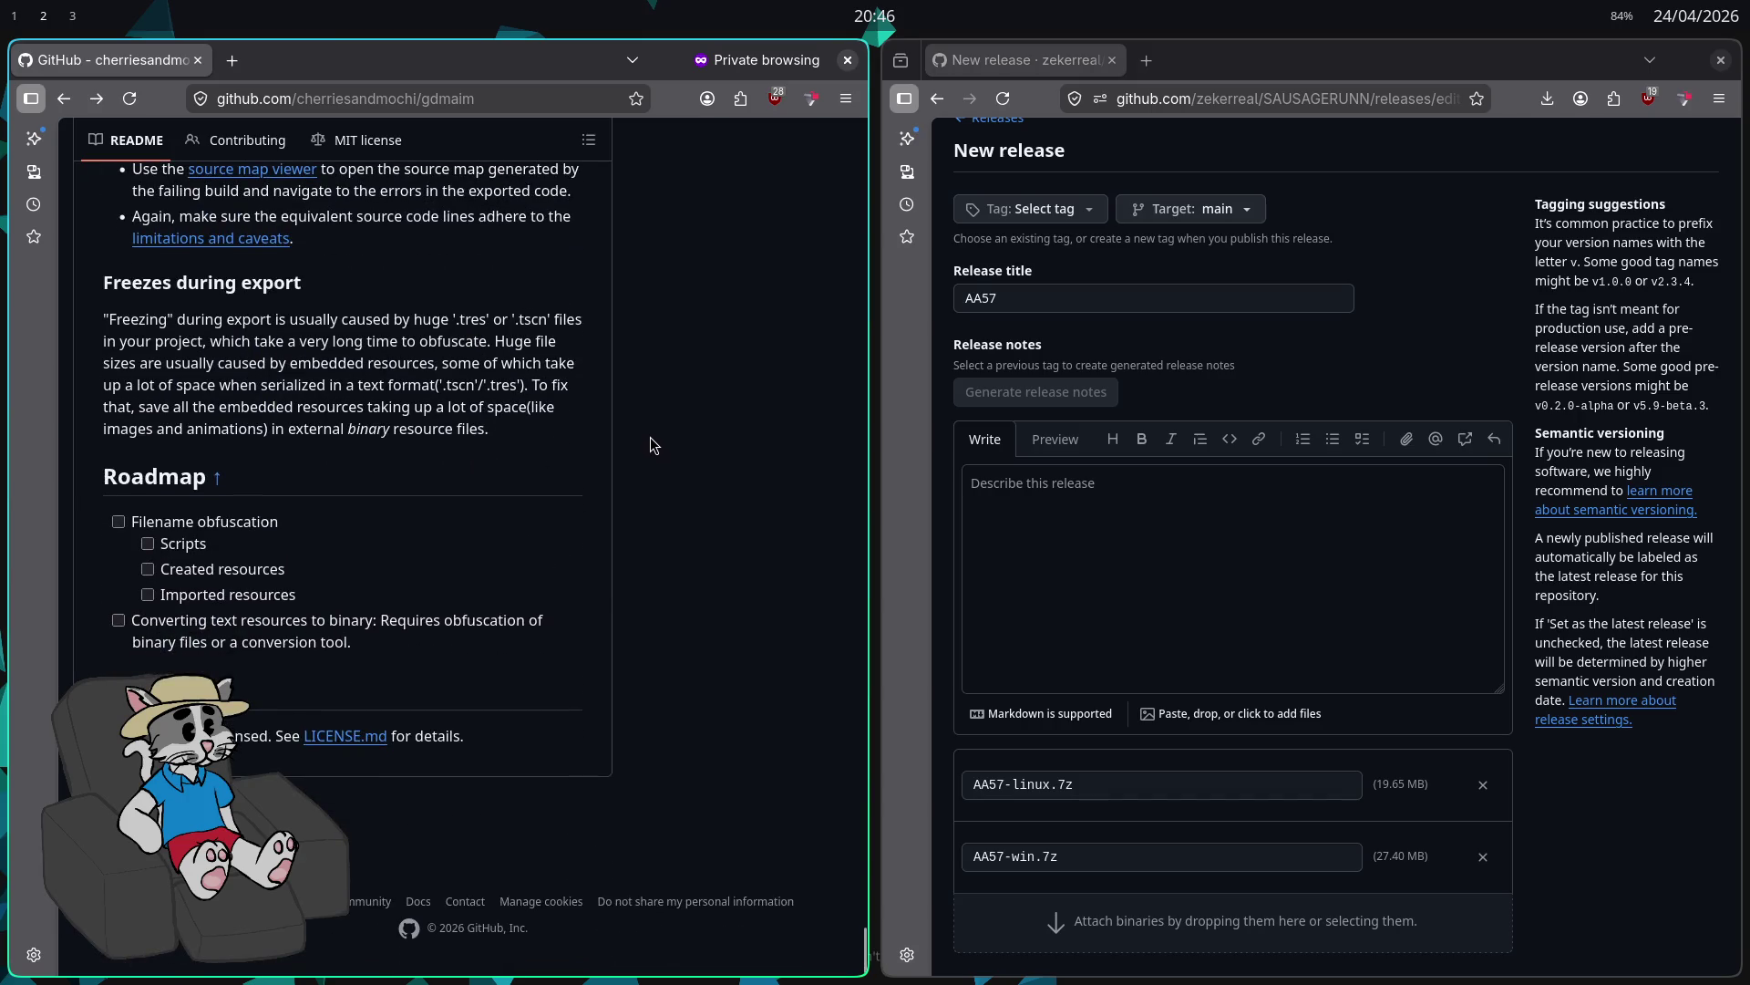
{"action": "key", "text": "ctrl+w"}
{"action": "left_click", "coordinate": [754, 516]}
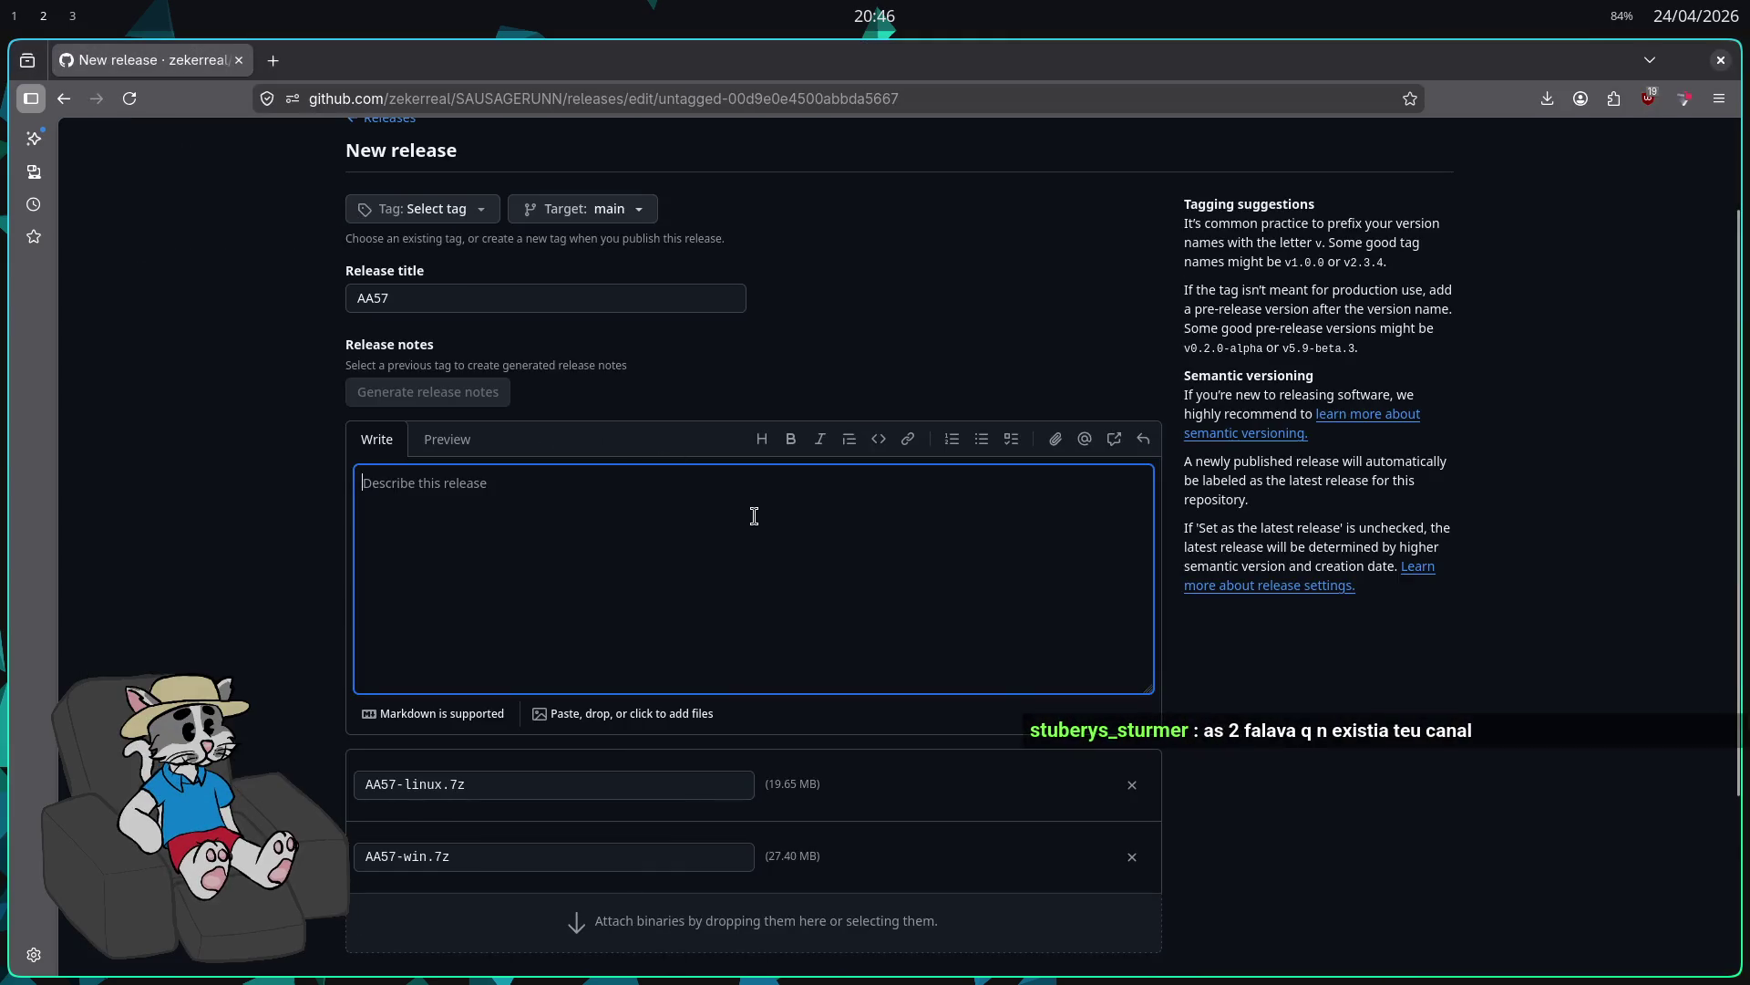
Step: Type 'Teste' into the release notes box and check the options below
{"action": "key", "text": "super+1"}
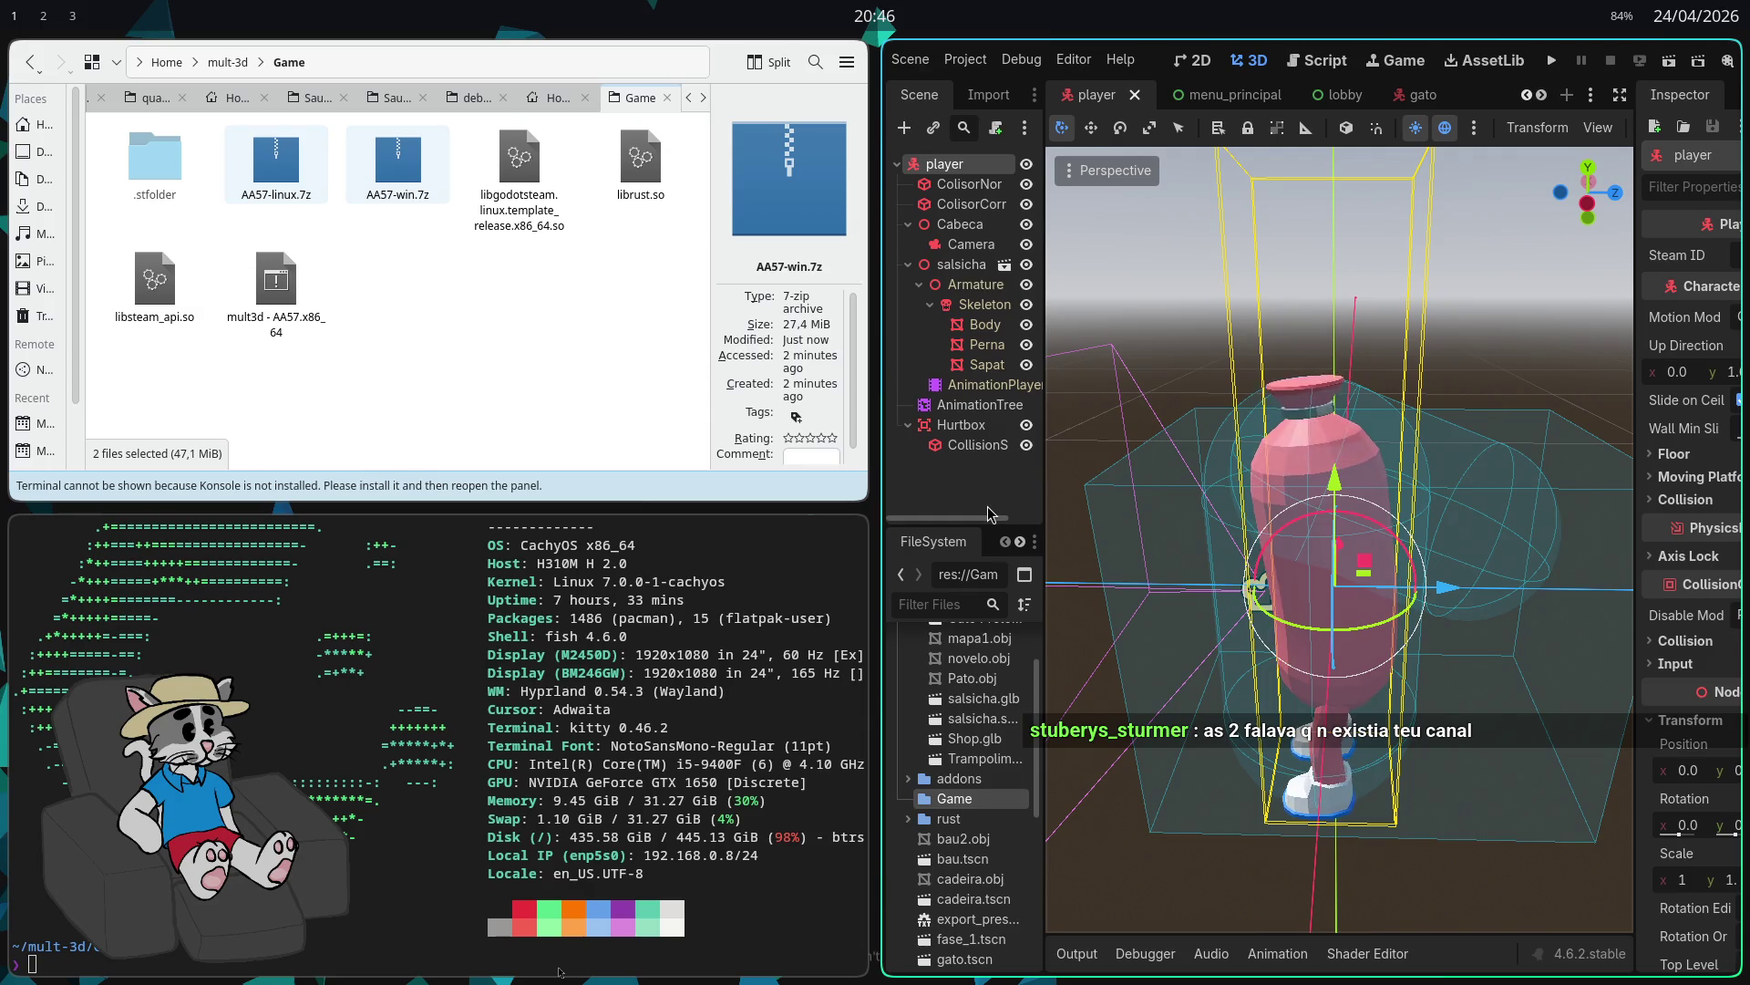
{"action": "key", "text": "super+2"}
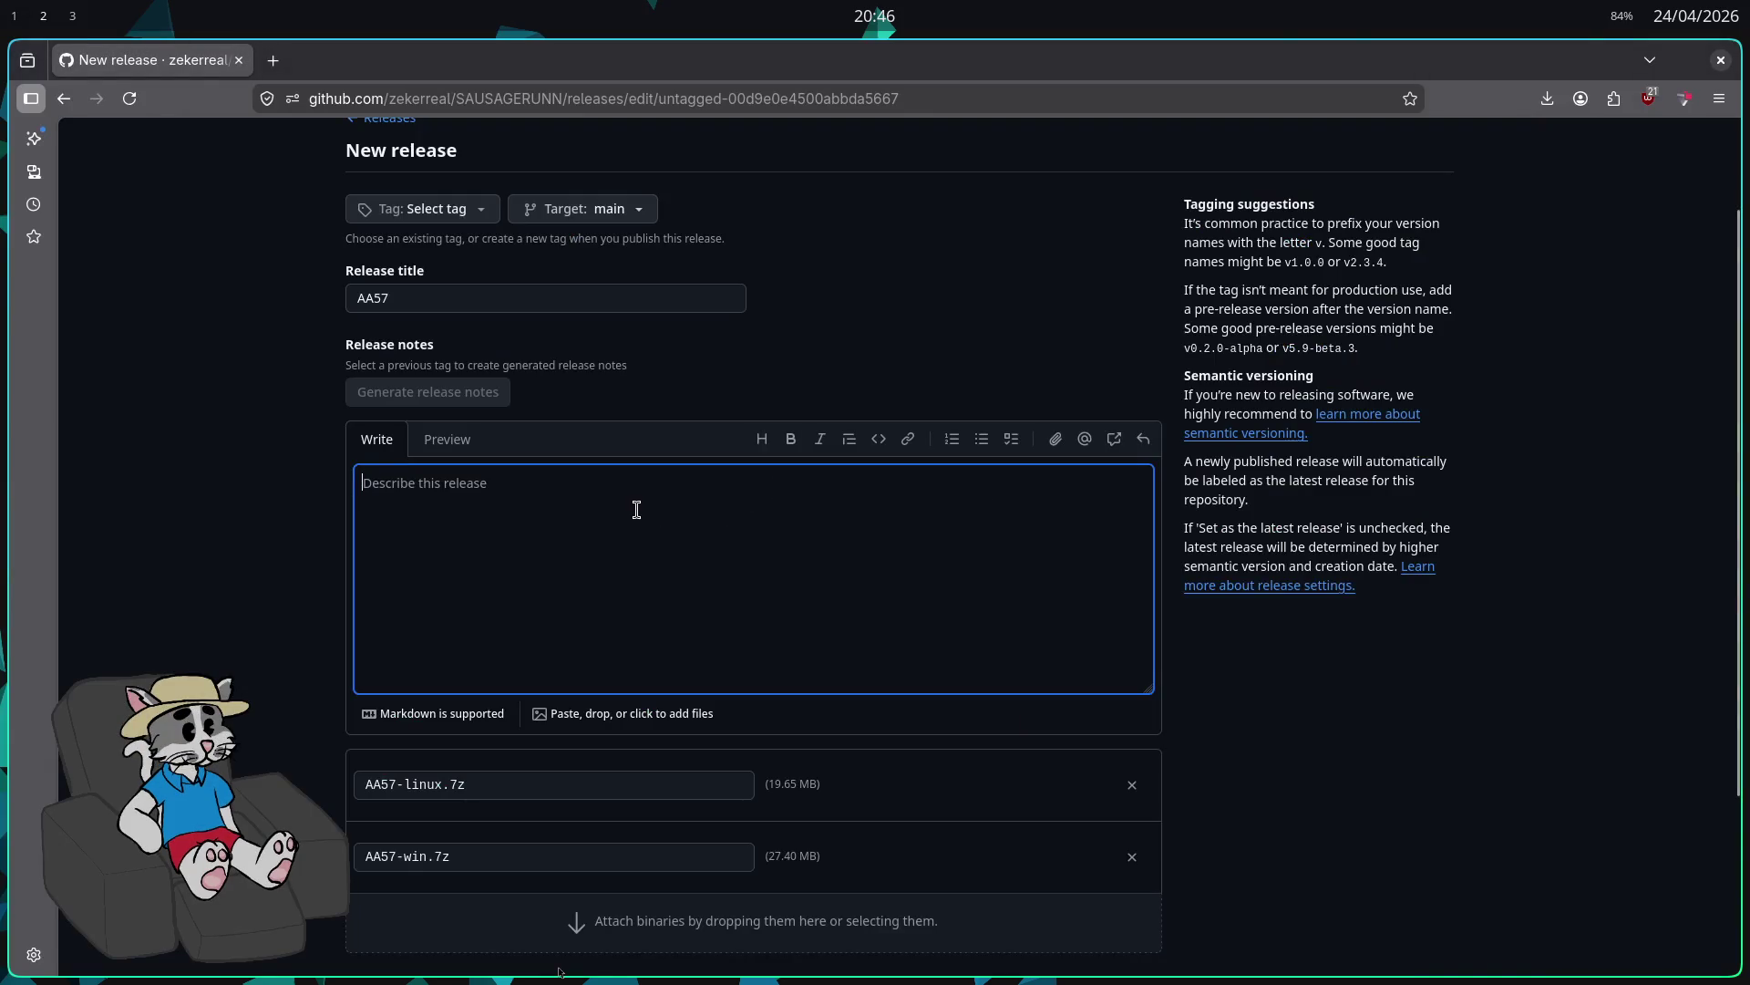
{"action": "type", "text": "tT"}
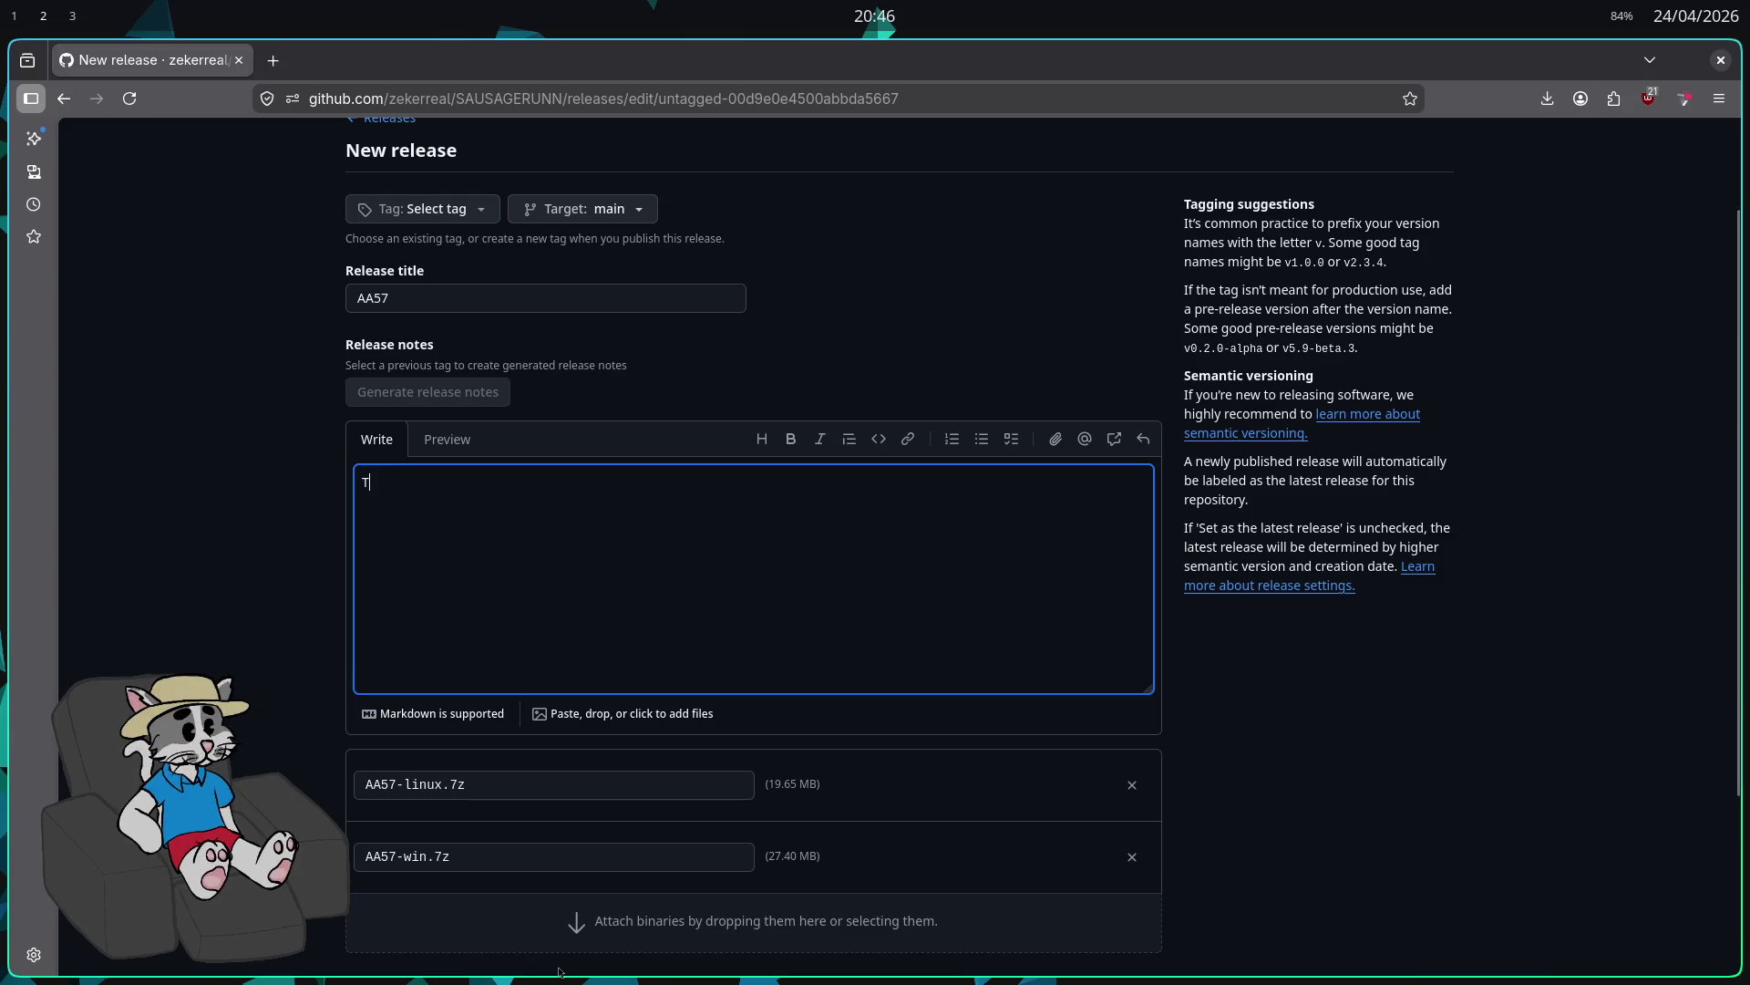
{"action": "scroll", "coordinate": [656, 484], "scroll_direction": "down", "scroll_amount": 5}
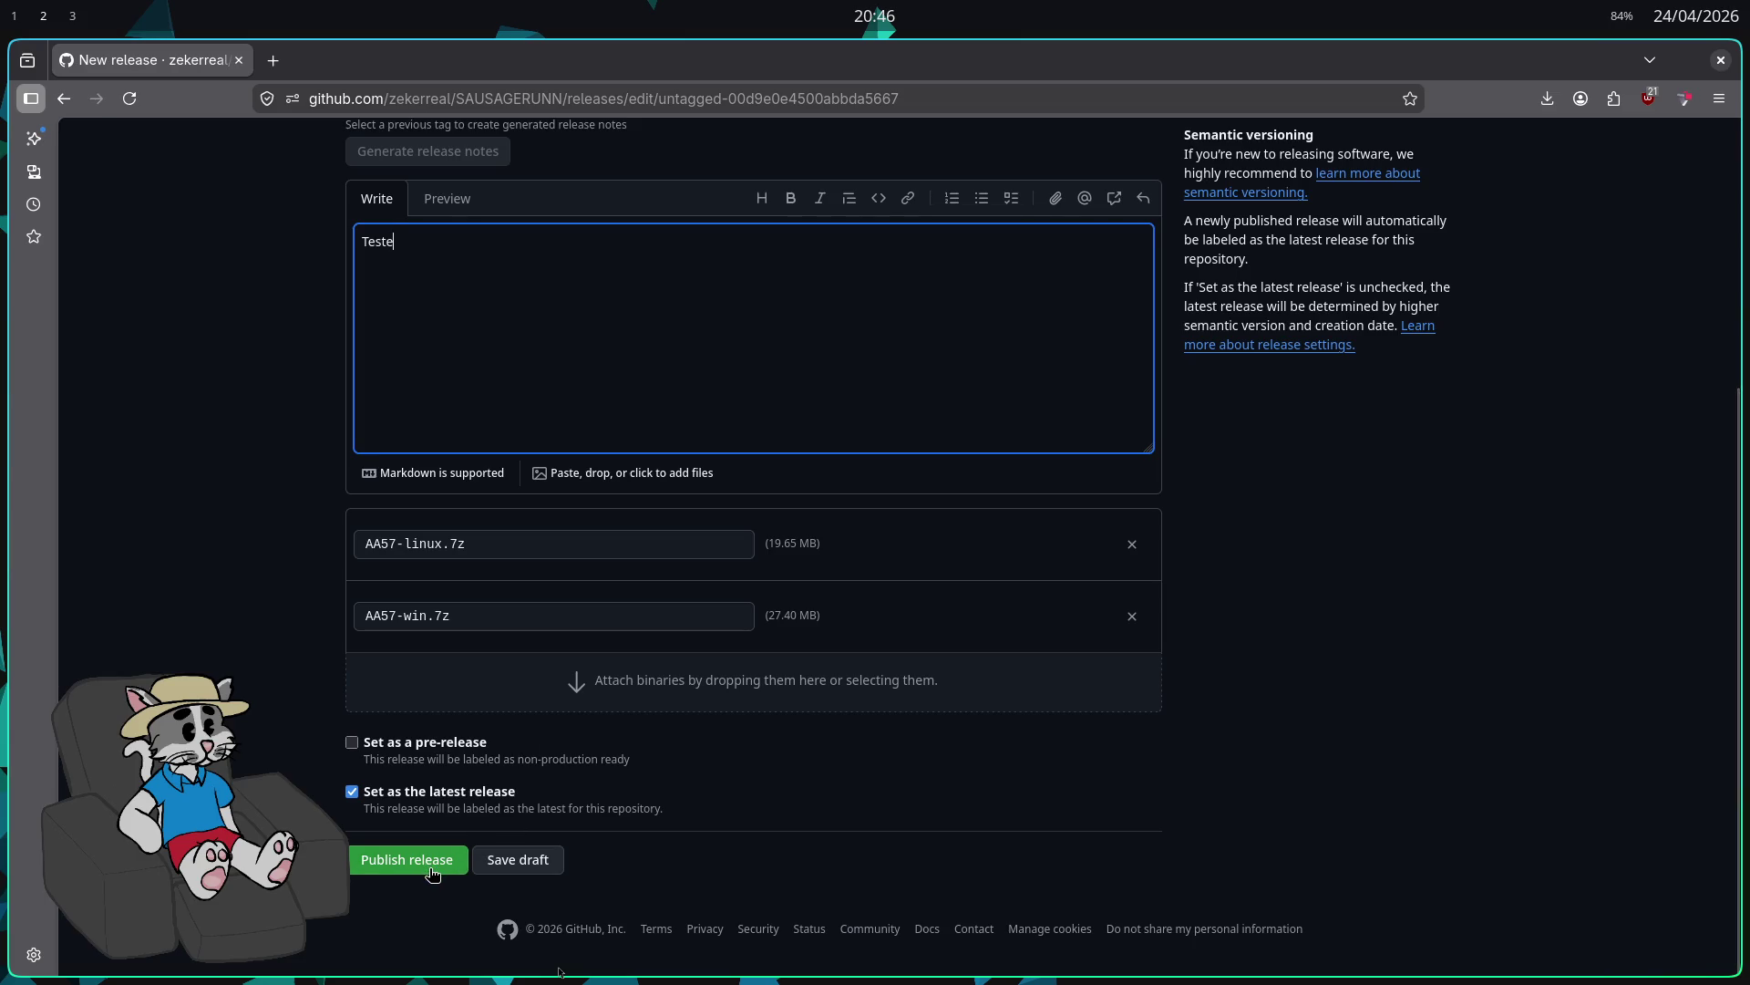
{"action": "scroll", "coordinate": [434, 875], "scroll_direction": "up", "scroll_amount": 8}
{"action": "left_click", "coordinate": [454, 334]}
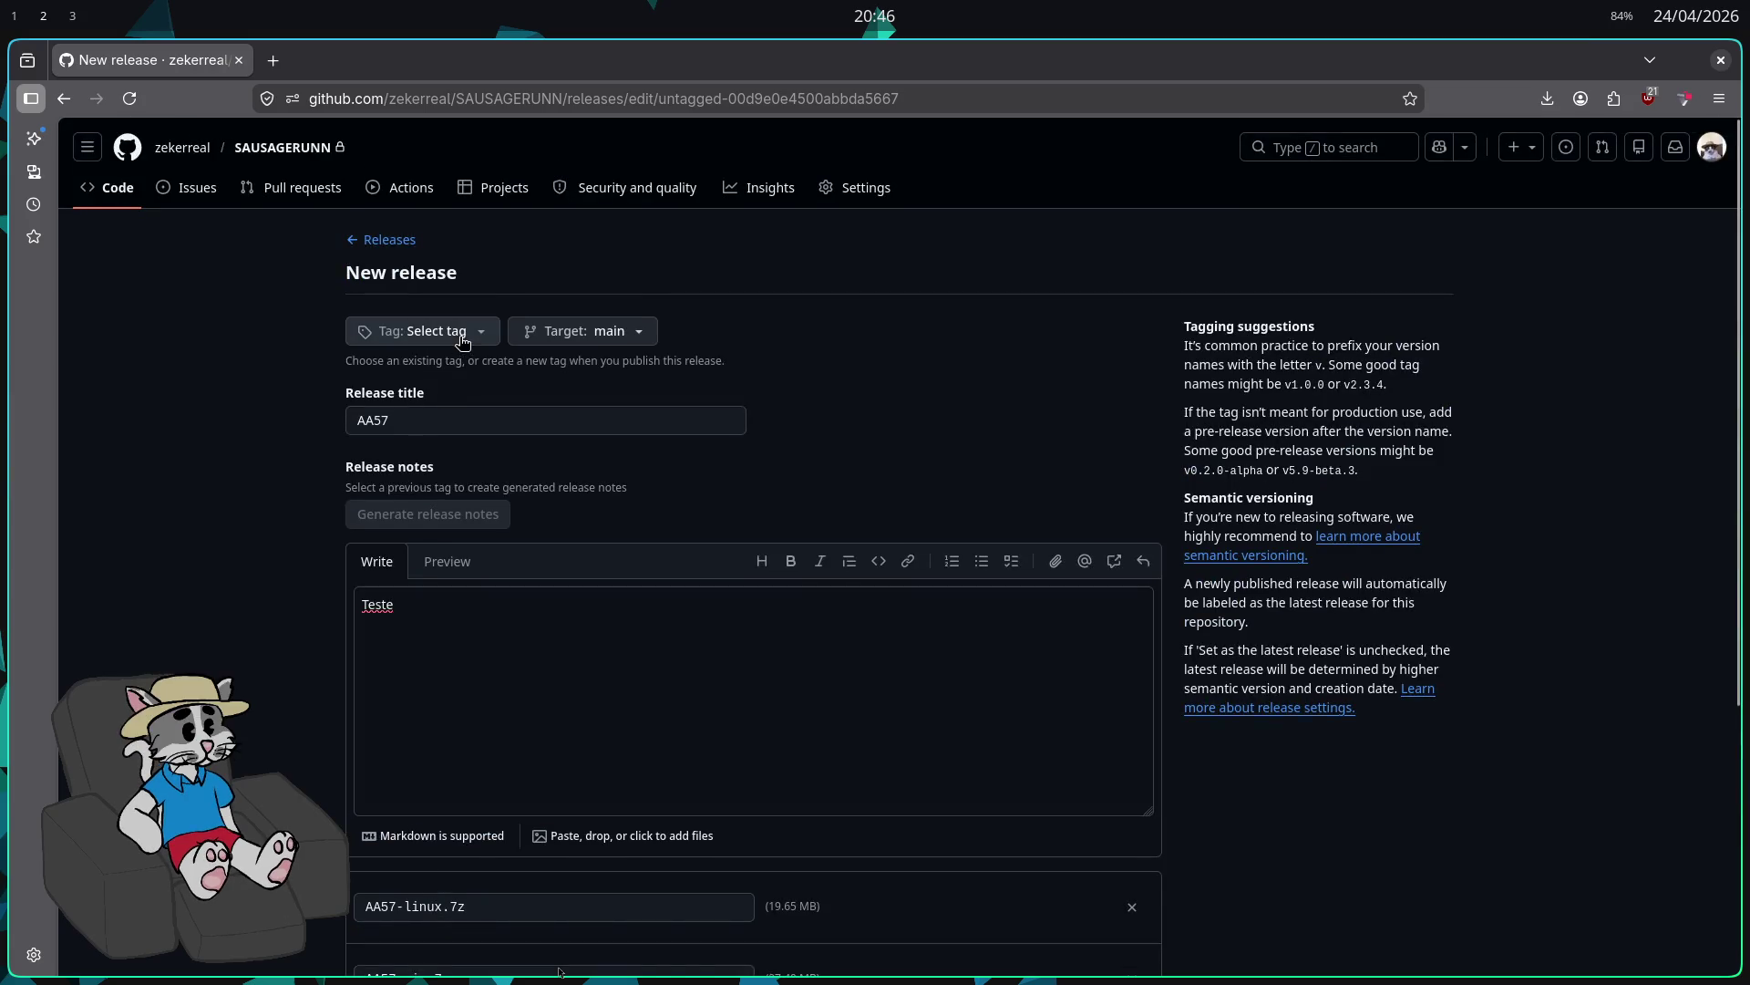
Step: Create a new AA57 tag for the release
{"action": "left_click", "coordinate": [474, 501]}
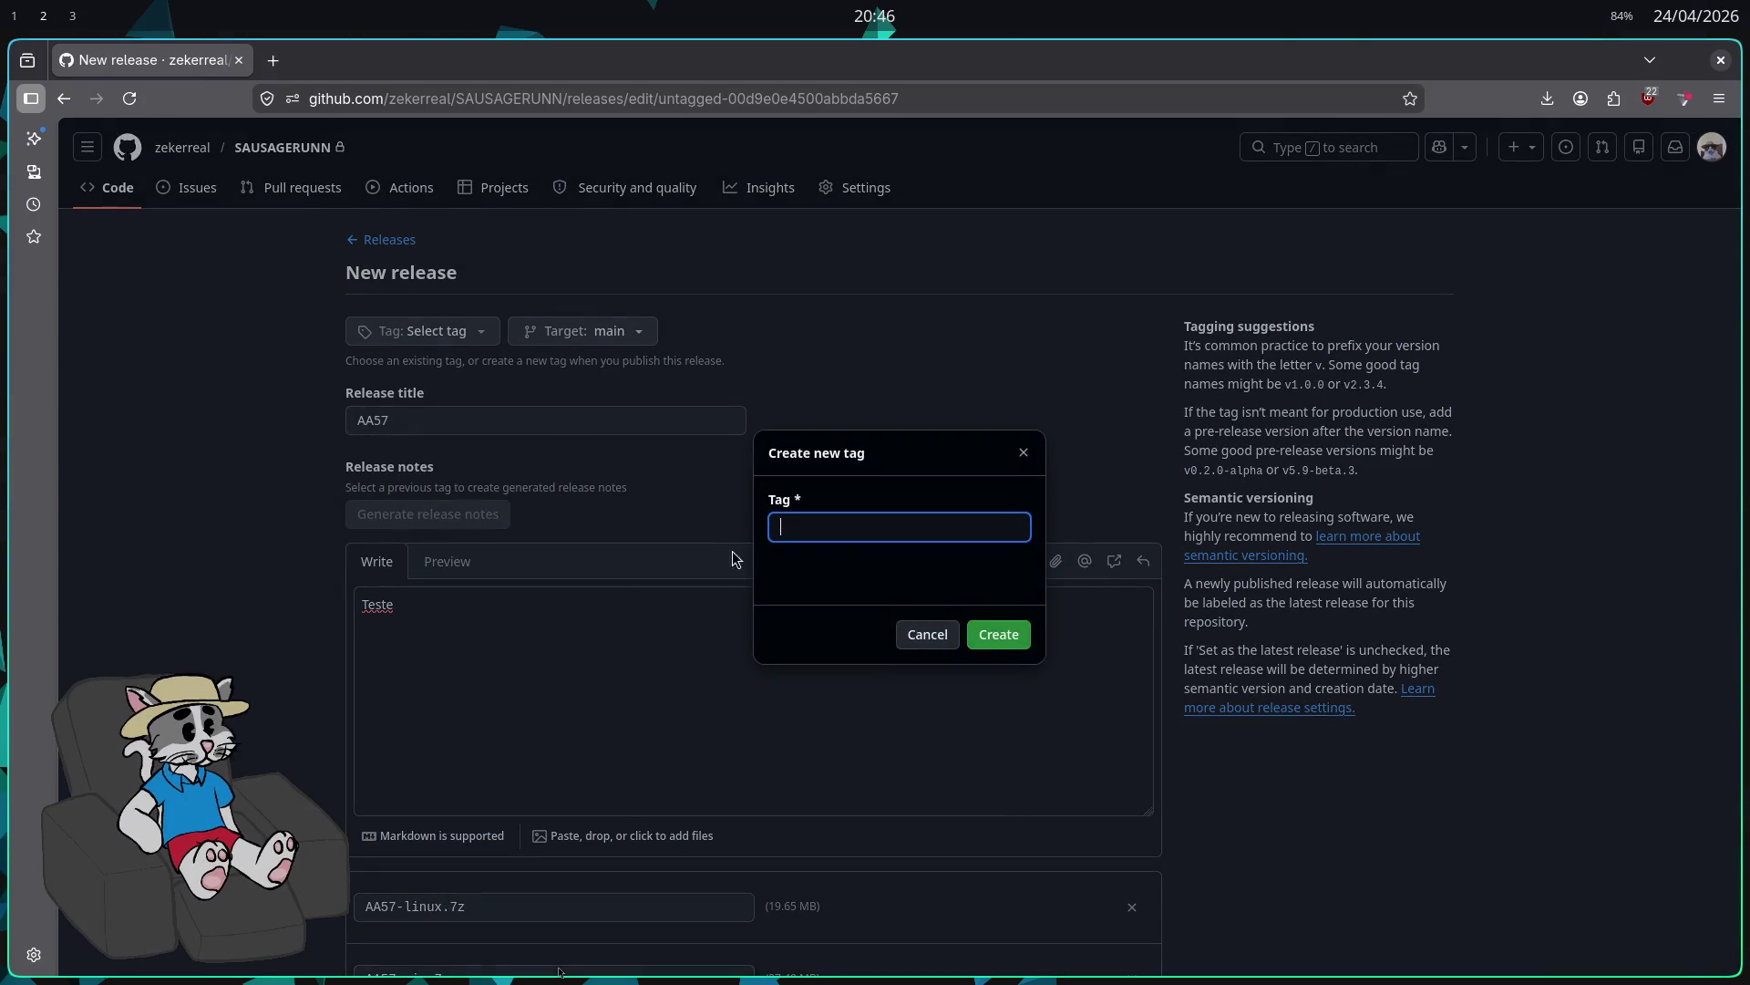
{"action": "type", "text": "AA57"}
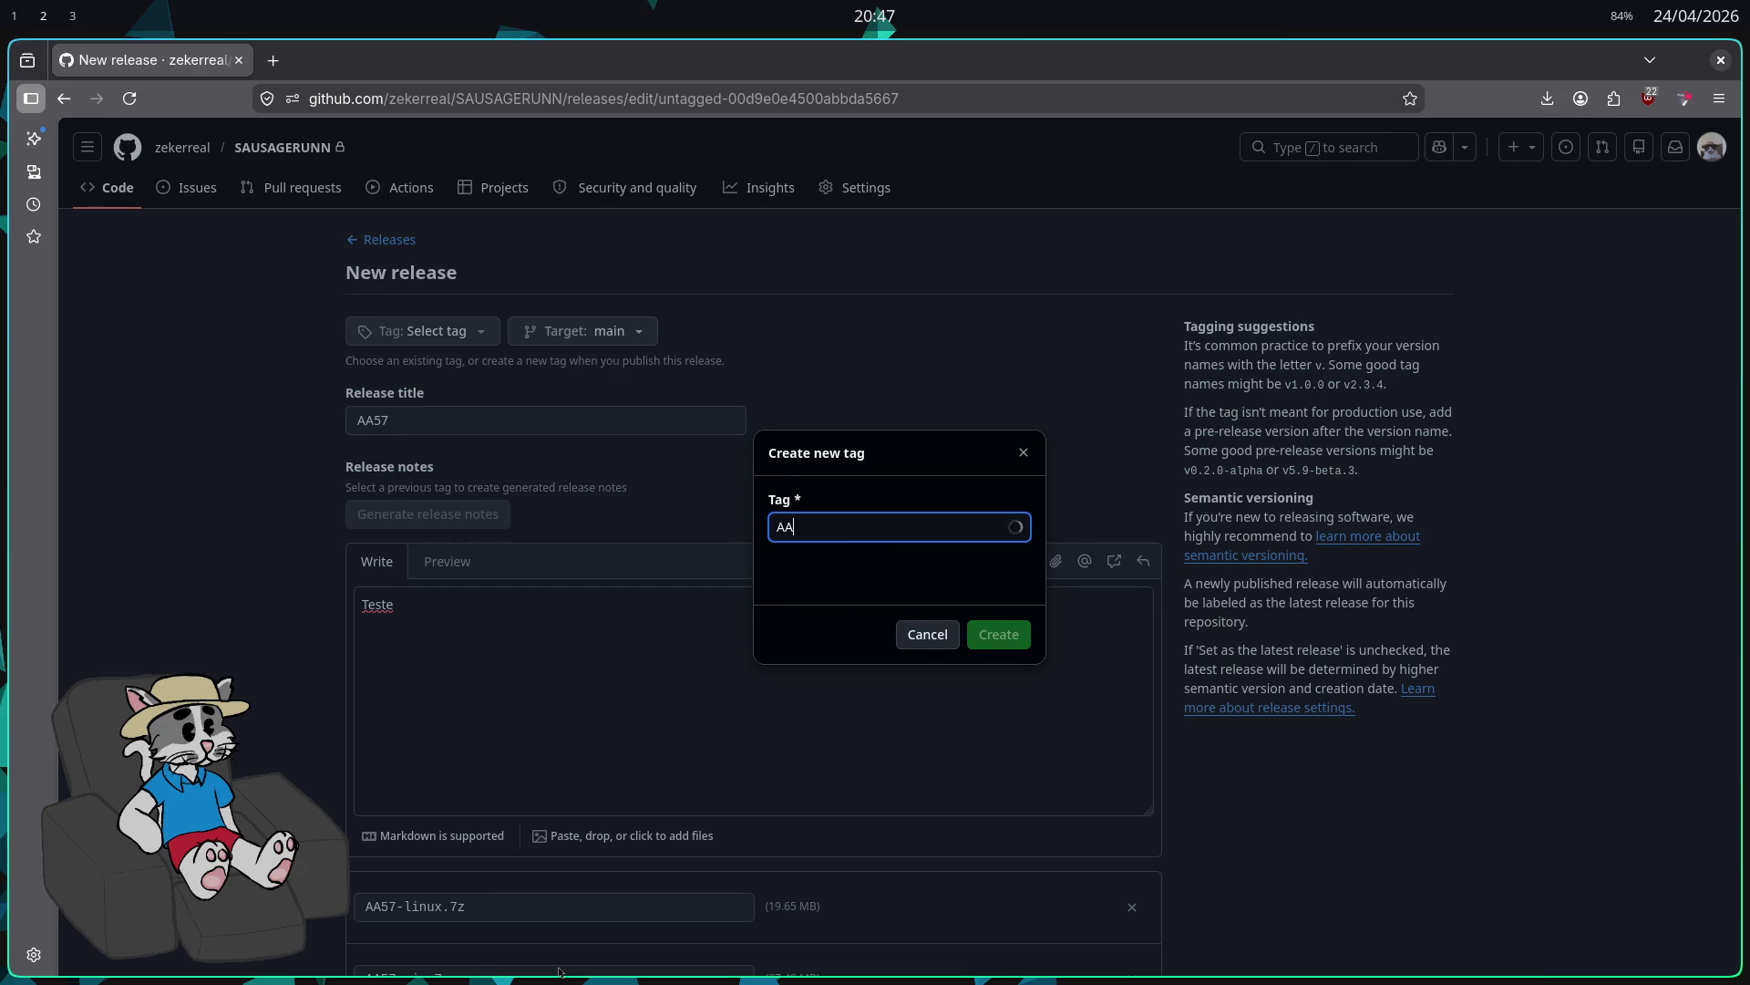
{"action": "left_click", "coordinate": [994, 634]}
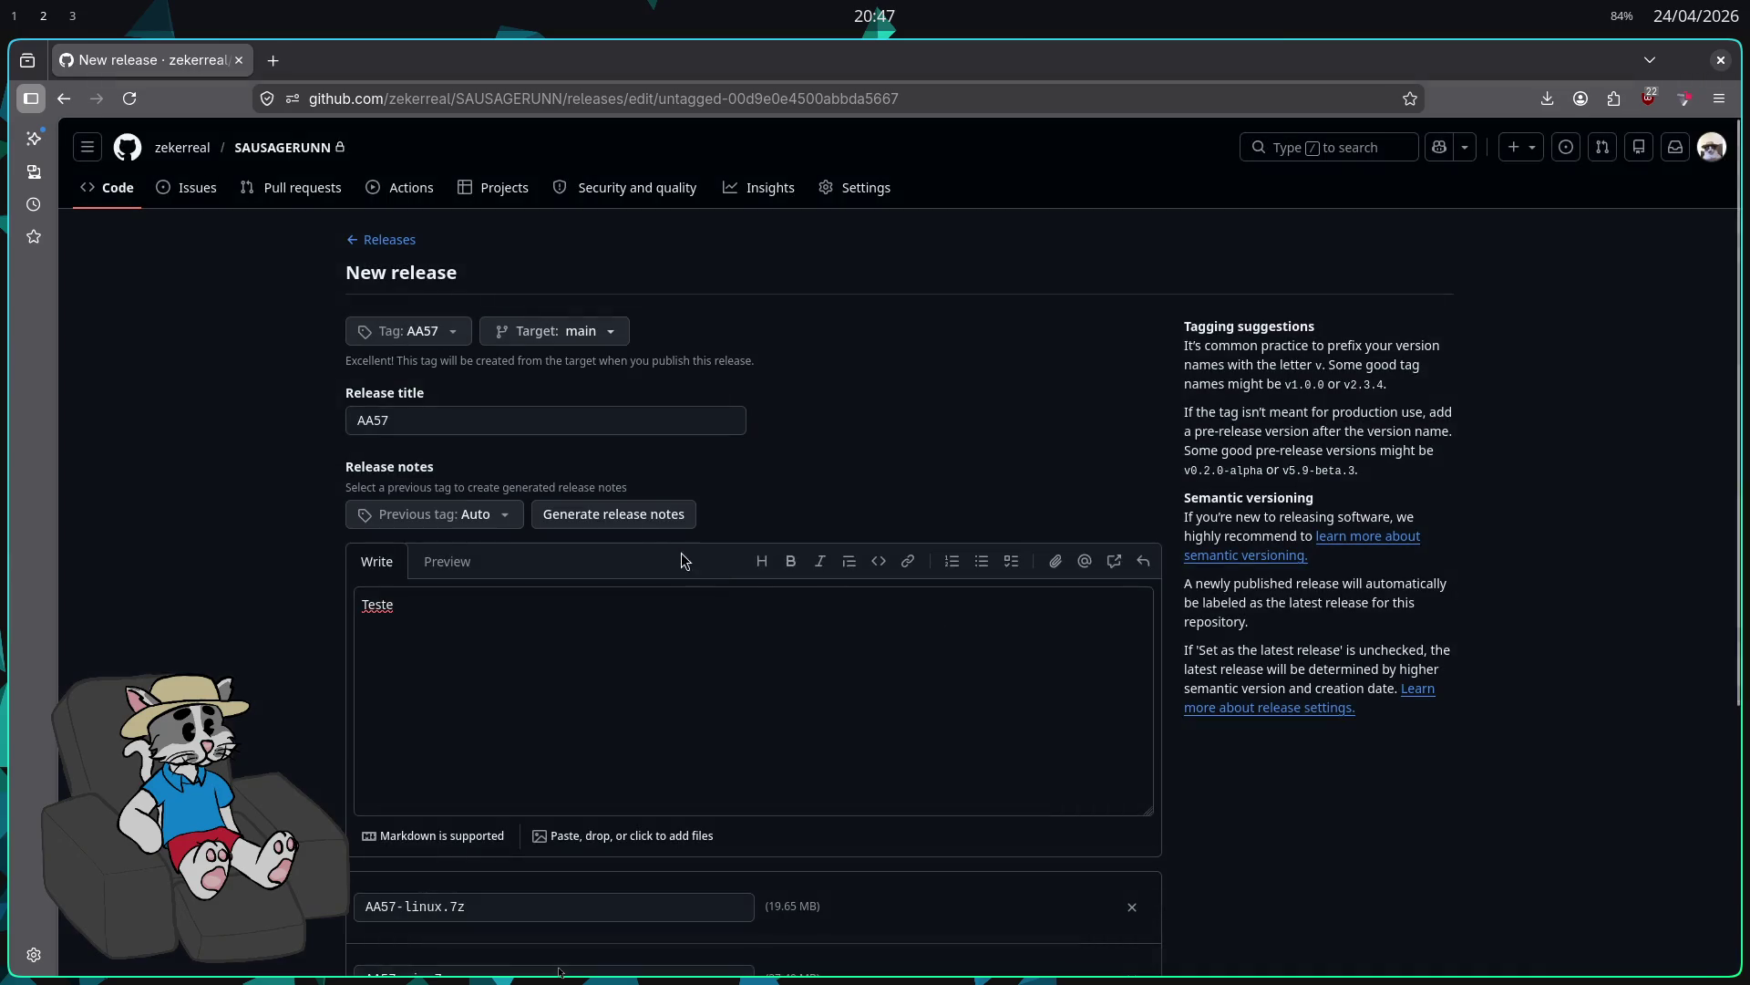
Step: Publish the AA57 release as Latest with both archives attached
{"action": "scroll", "coordinate": [791, 501], "scroll_direction": "down", "scroll_amount": 5}
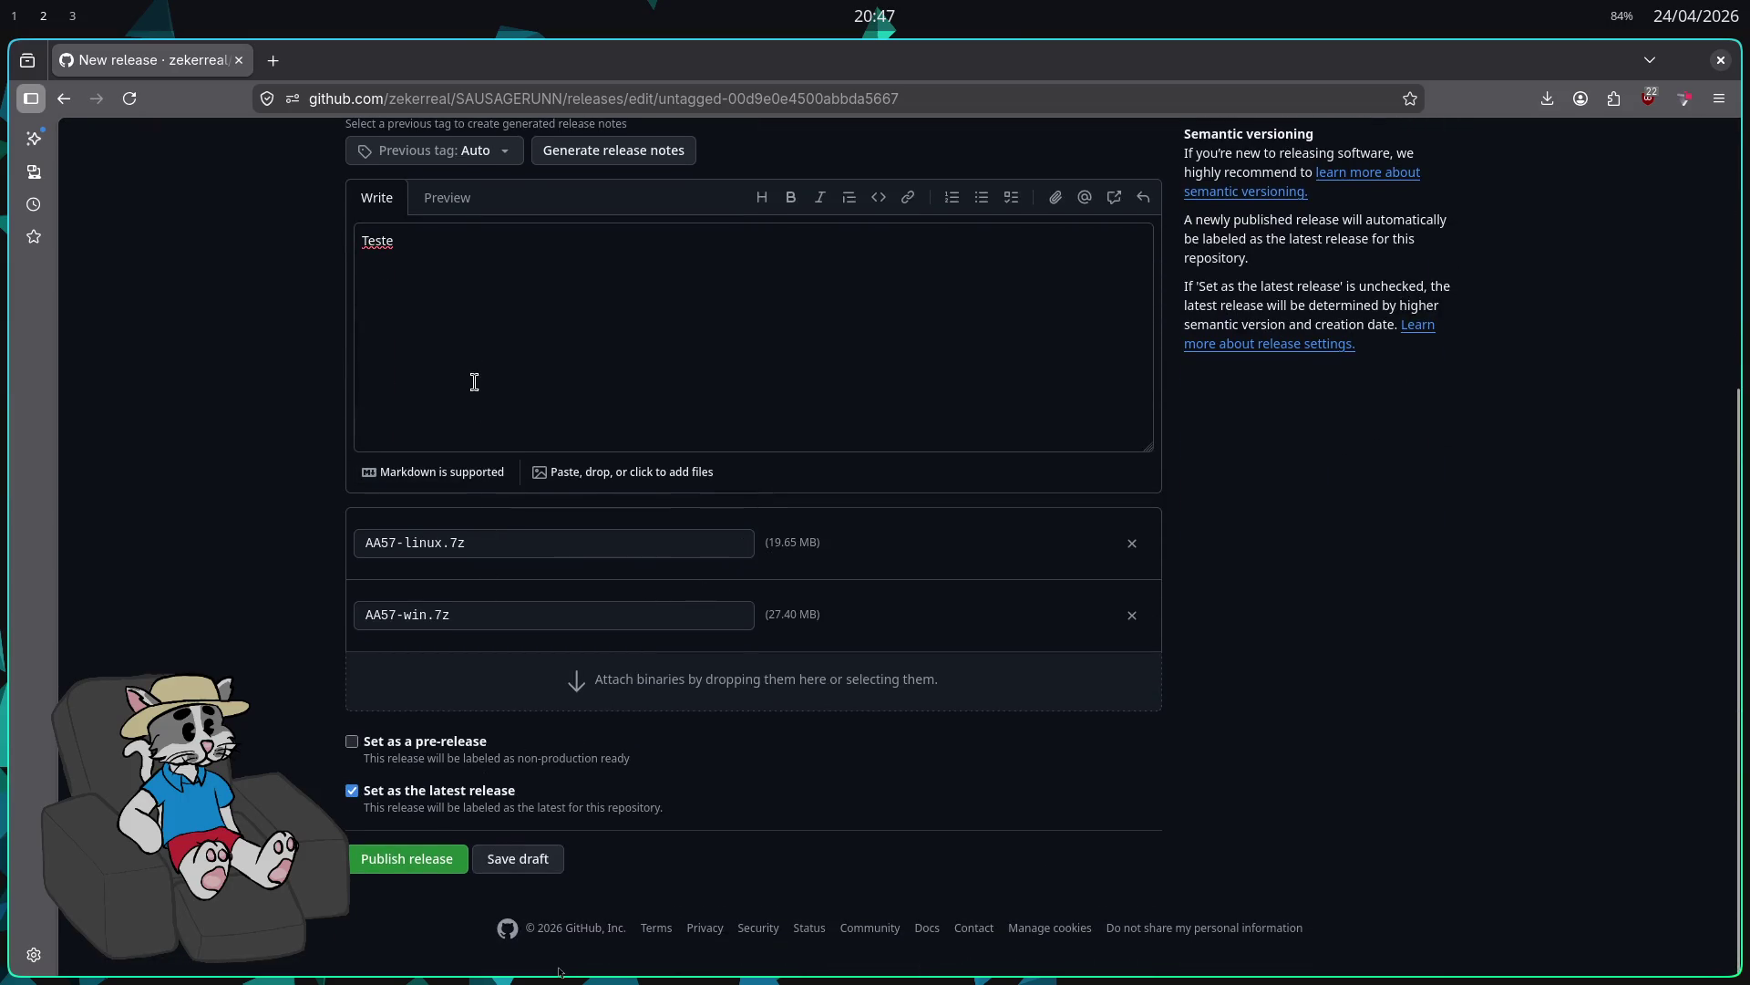
{"action": "left_click", "coordinate": [501, 160]}
{"action": "left_click", "coordinate": [790, 161]}
{"action": "scroll", "coordinate": [660, 375], "scroll_direction": "up", "scroll_amount": 3}
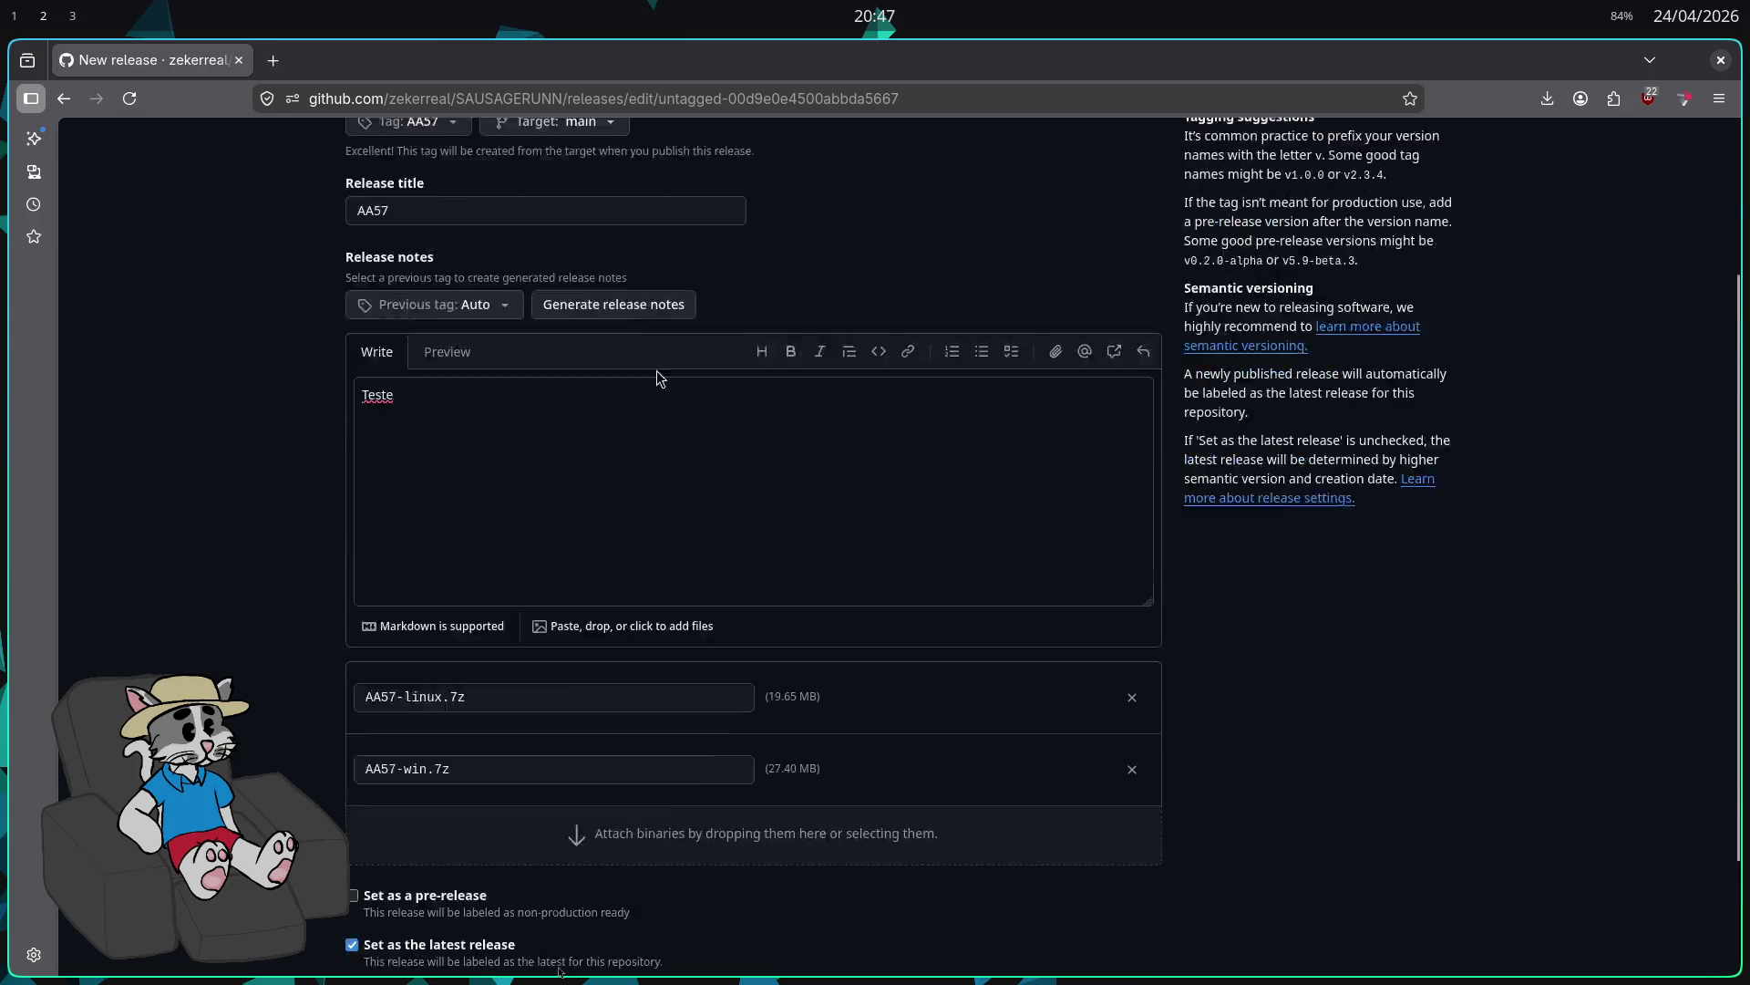
{"action": "scroll", "coordinate": [520, 610], "scroll_direction": "down", "scroll_amount": 1}
{"action": "scroll", "coordinate": [520, 610], "scroll_direction": "down", "scroll_amount": 2}
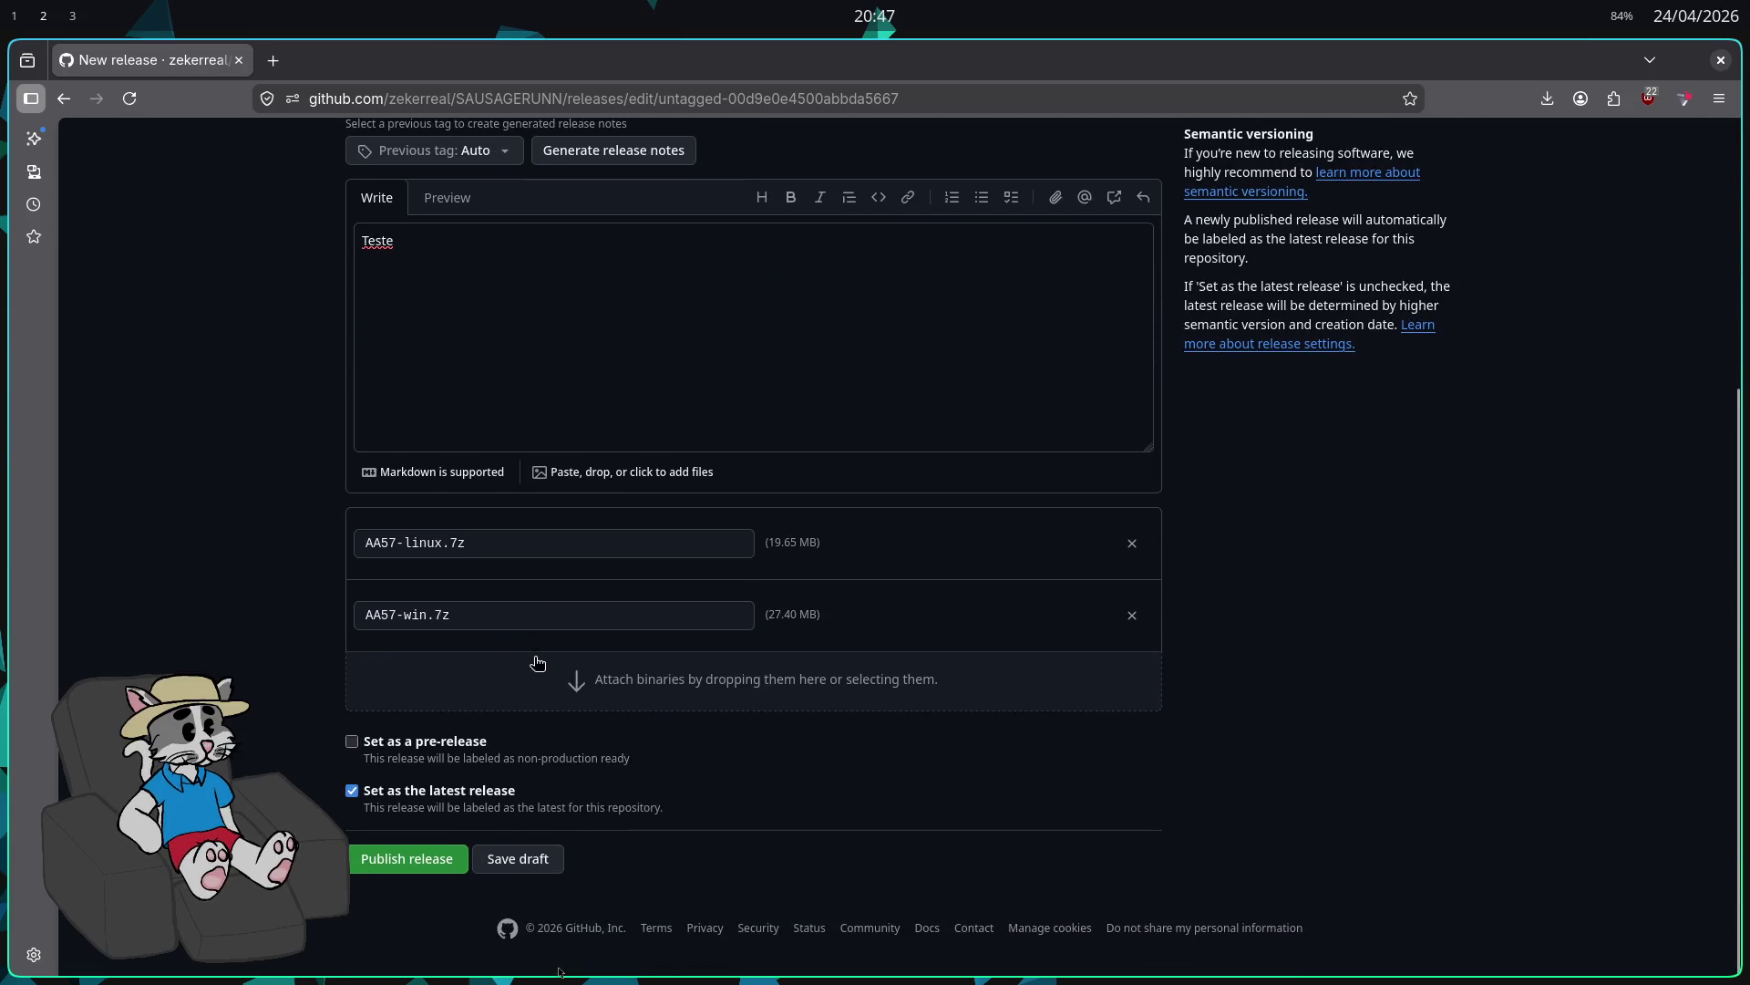
{"action": "left_click", "coordinate": [437, 875]}
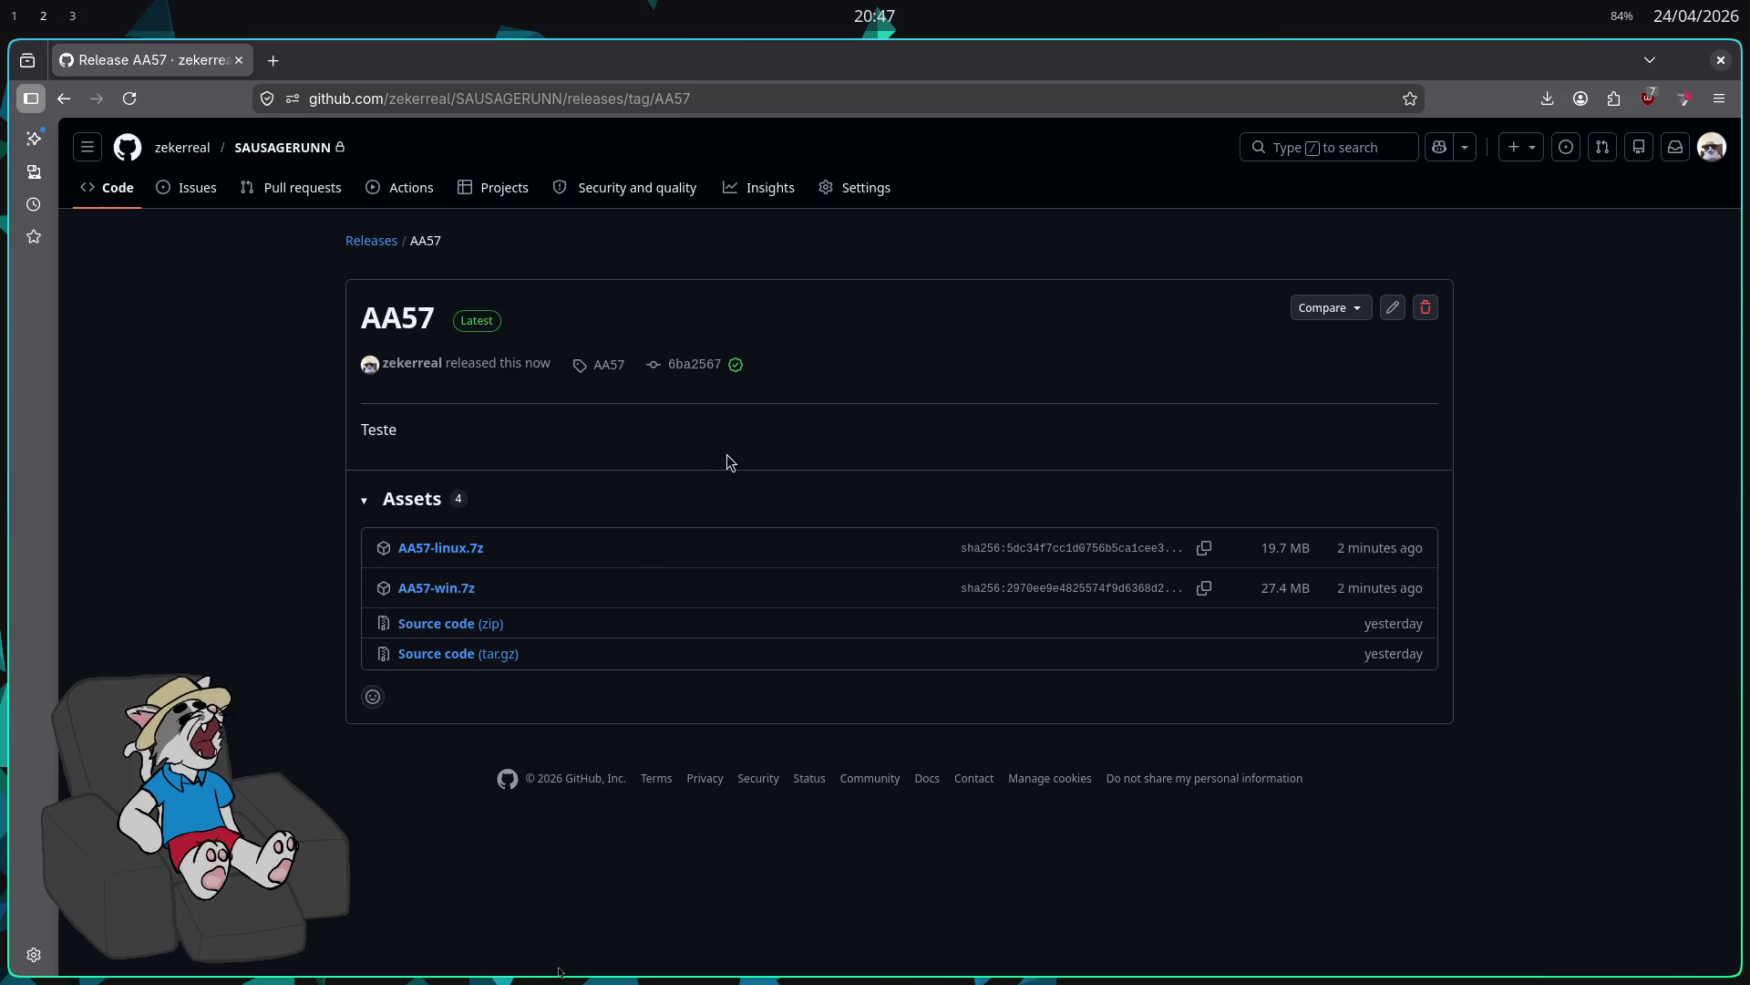
{"action": "key", "text": "super+1"}
{"action": "left_click_drag", "start_coordinate": [493, 352], "coordinate": [657, 146]}
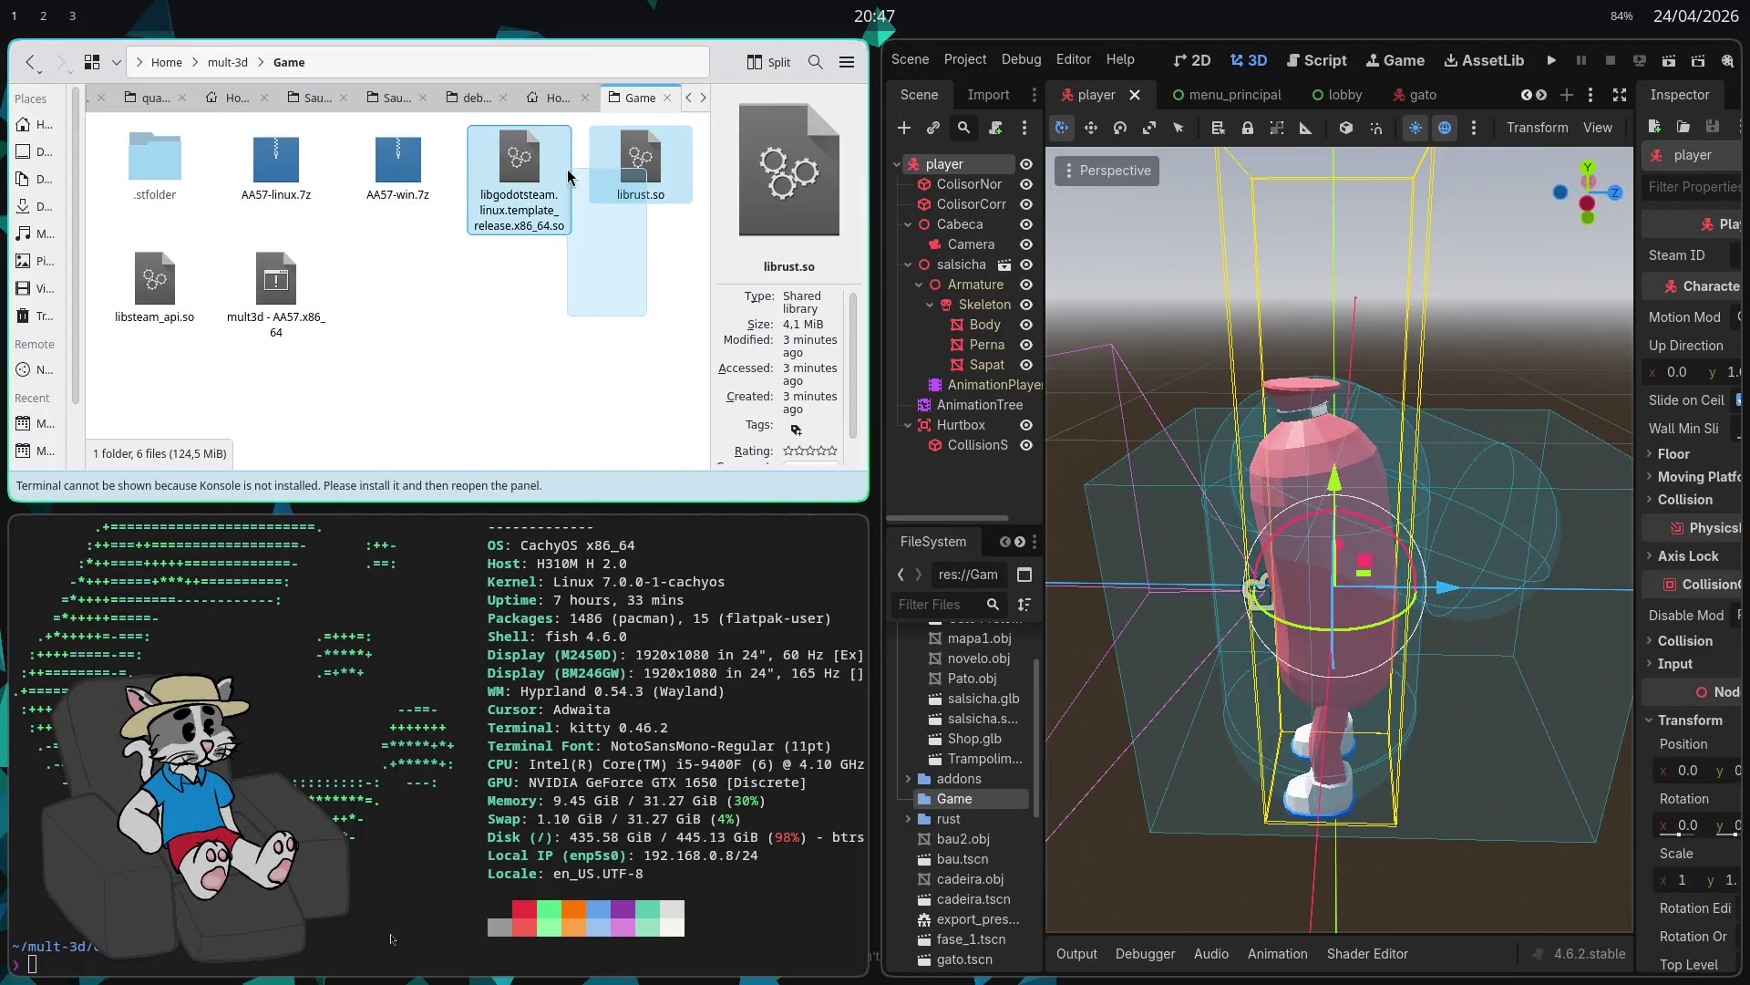
Step: Delete the four leftover Linux build files and both AA57 archives from the Game folder
{"action": "left_click_drag", "start_coordinate": [447, 308], "coordinate": [146, 265]}
{"action": "key", "text": "Delete"}
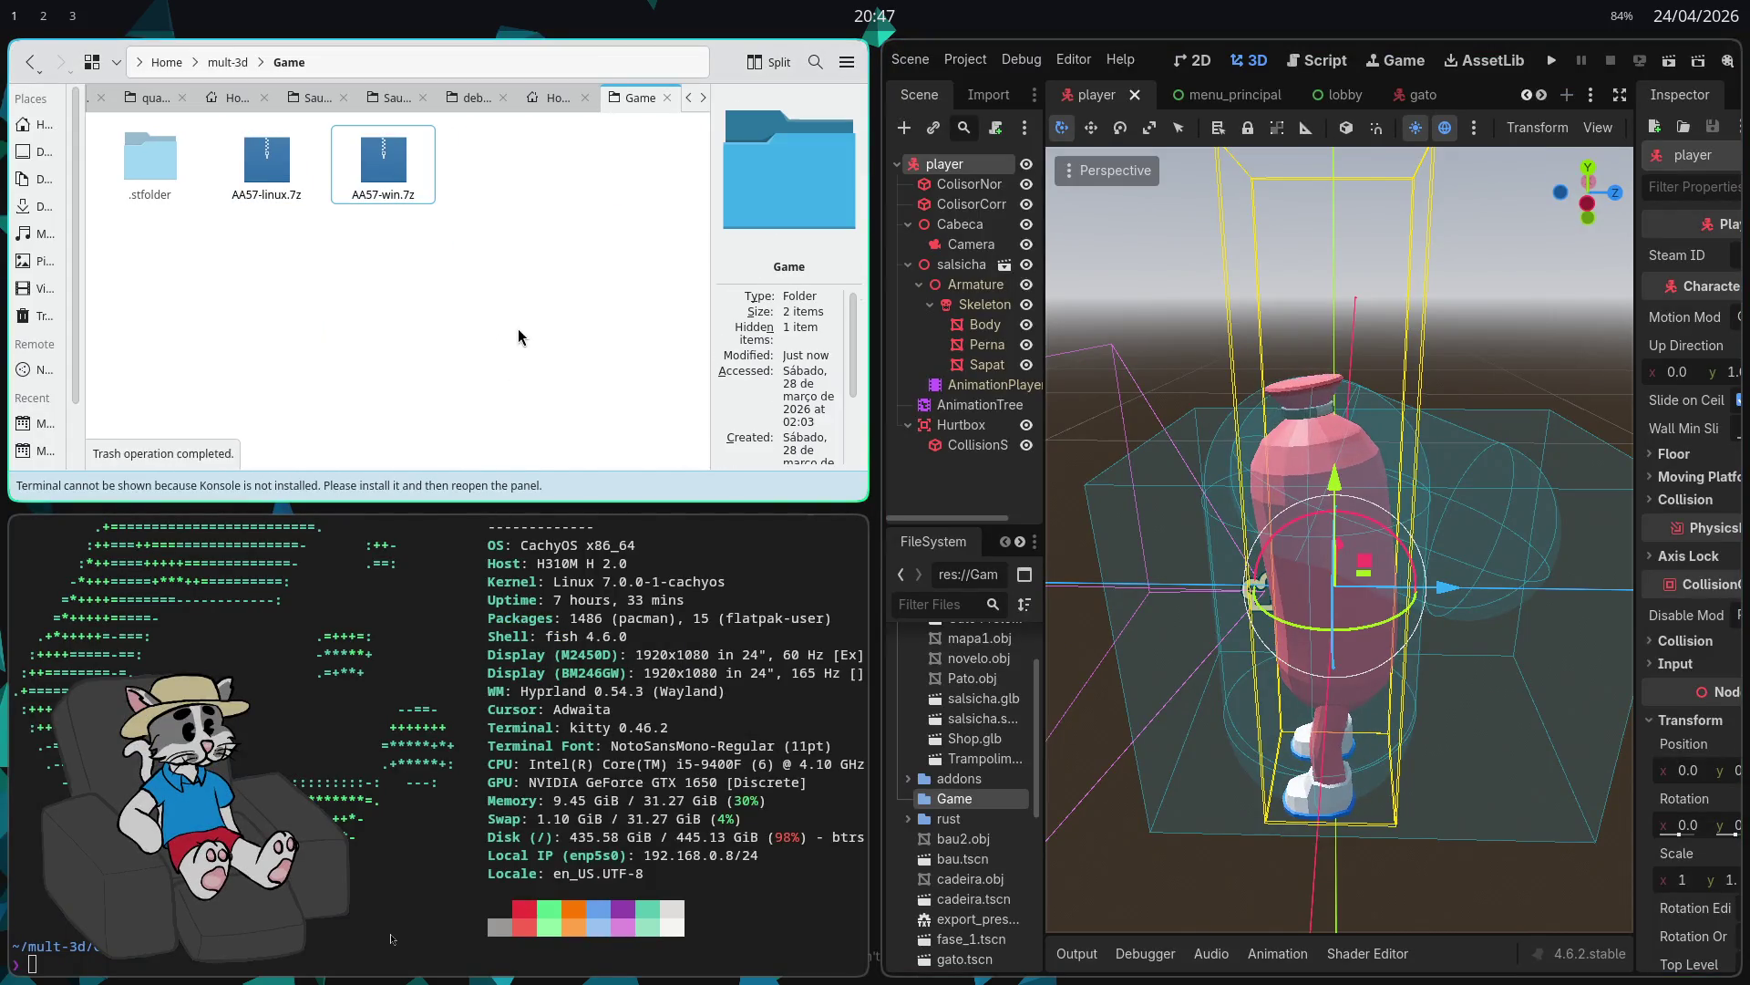
{"action": "left_click_drag", "start_coordinate": [447, 275], "coordinate": [215, 125]}
{"action": "key", "text": "Delete"}
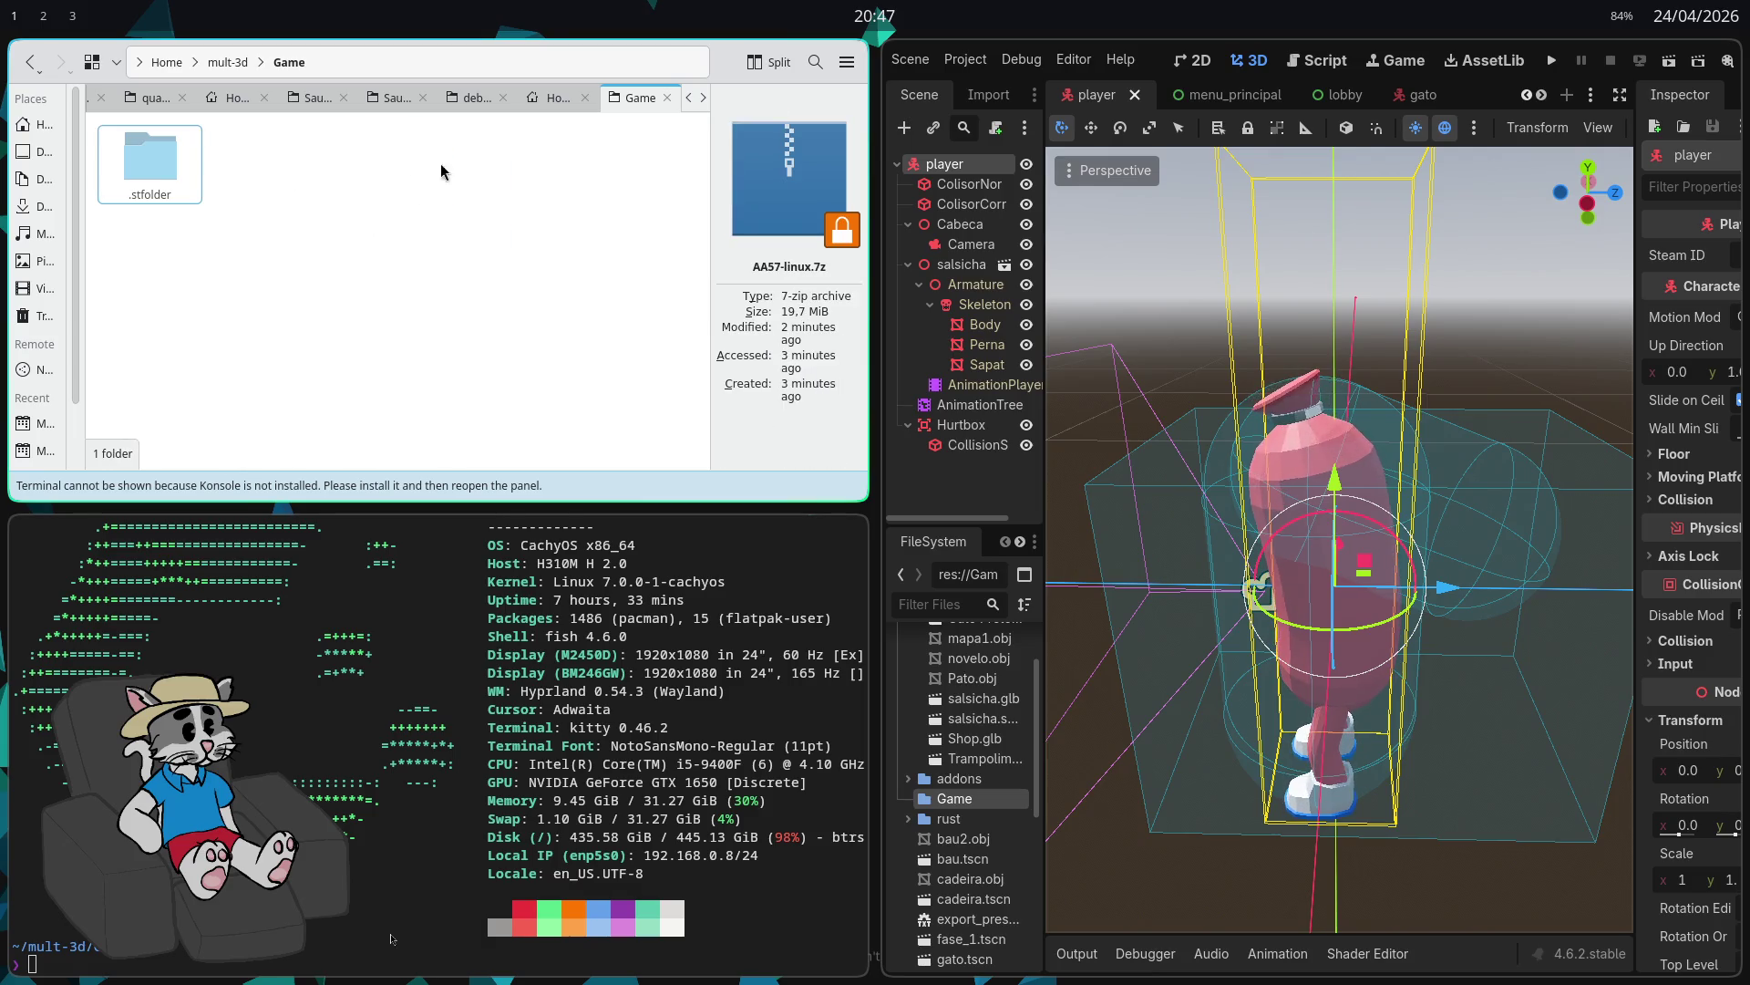
Step: Go from Home into sausage-run-launcher, then into its fasfaf folder
{"action": "left_click", "coordinate": [223, 64]}
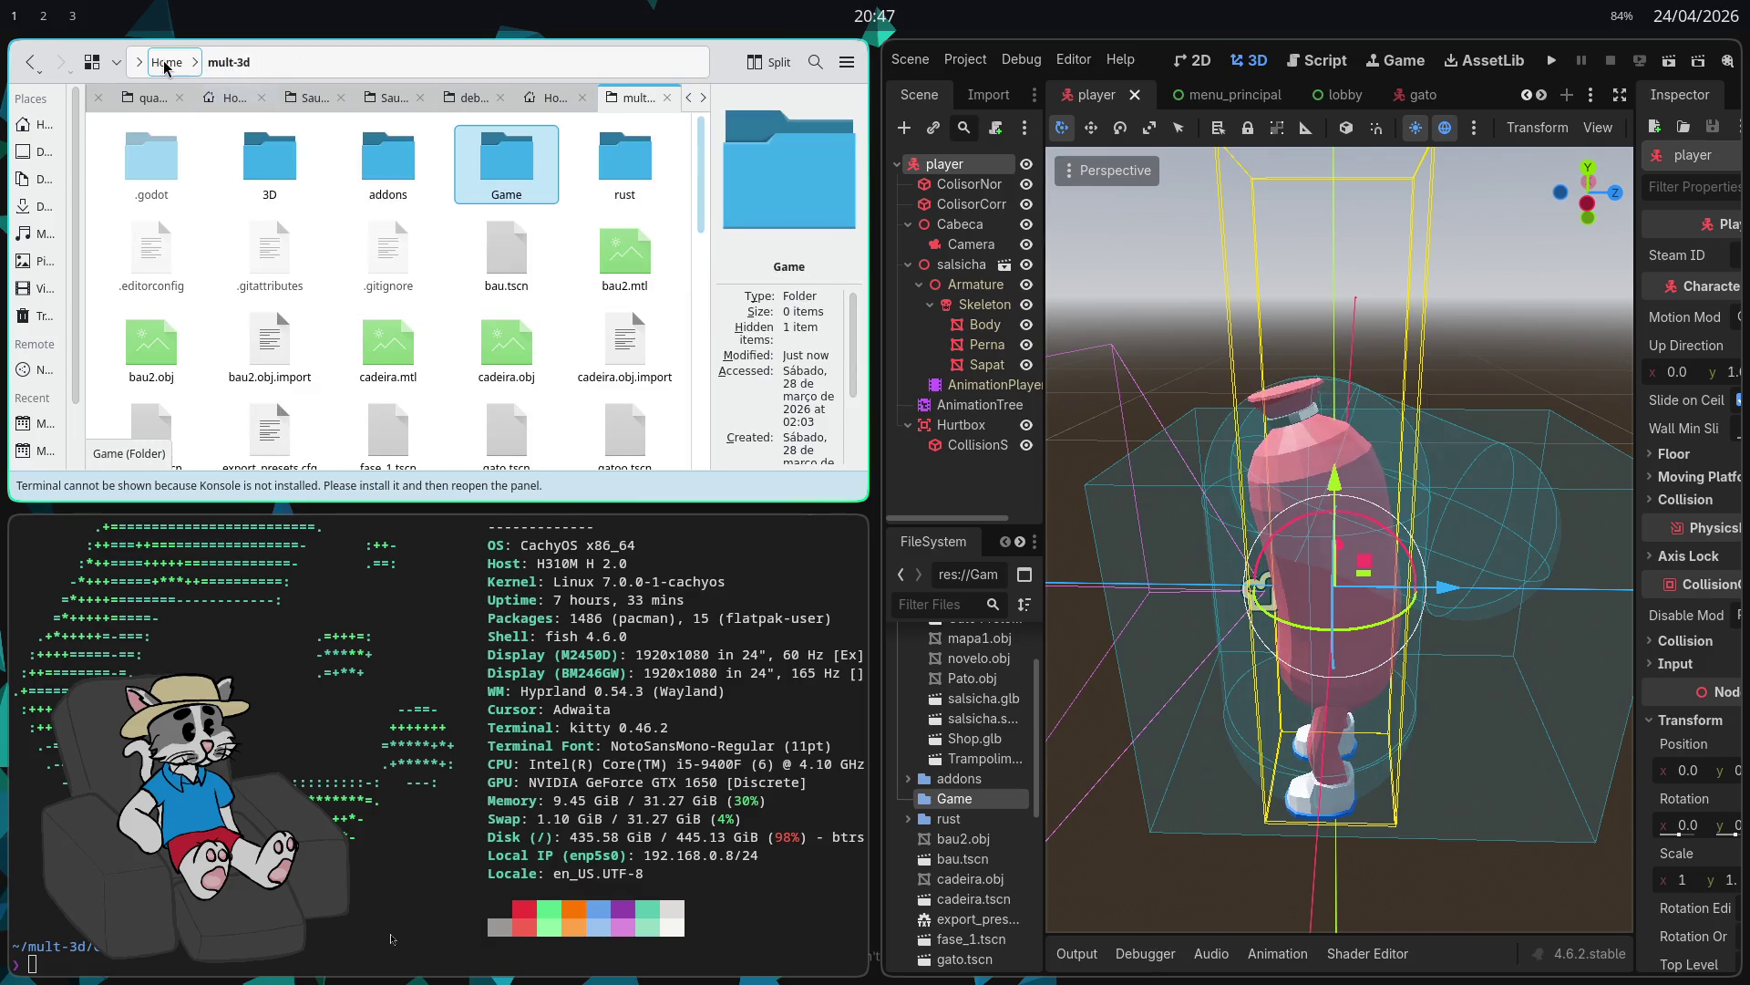
{"action": "left_click", "coordinate": [166, 62]}
{"action": "scroll", "coordinate": [558, 285], "scroll_direction": "down", "scroll_amount": 2}
{"action": "double_click", "coordinate": [383, 196]}
{"action": "scroll", "coordinate": [506, 255], "scroll_direction": "down", "scroll_amount": 1}
{"action": "scroll", "coordinate": [506, 255], "scroll_direction": "up", "scroll_amount": 1}
{"action": "double_click", "coordinate": [499, 198]}
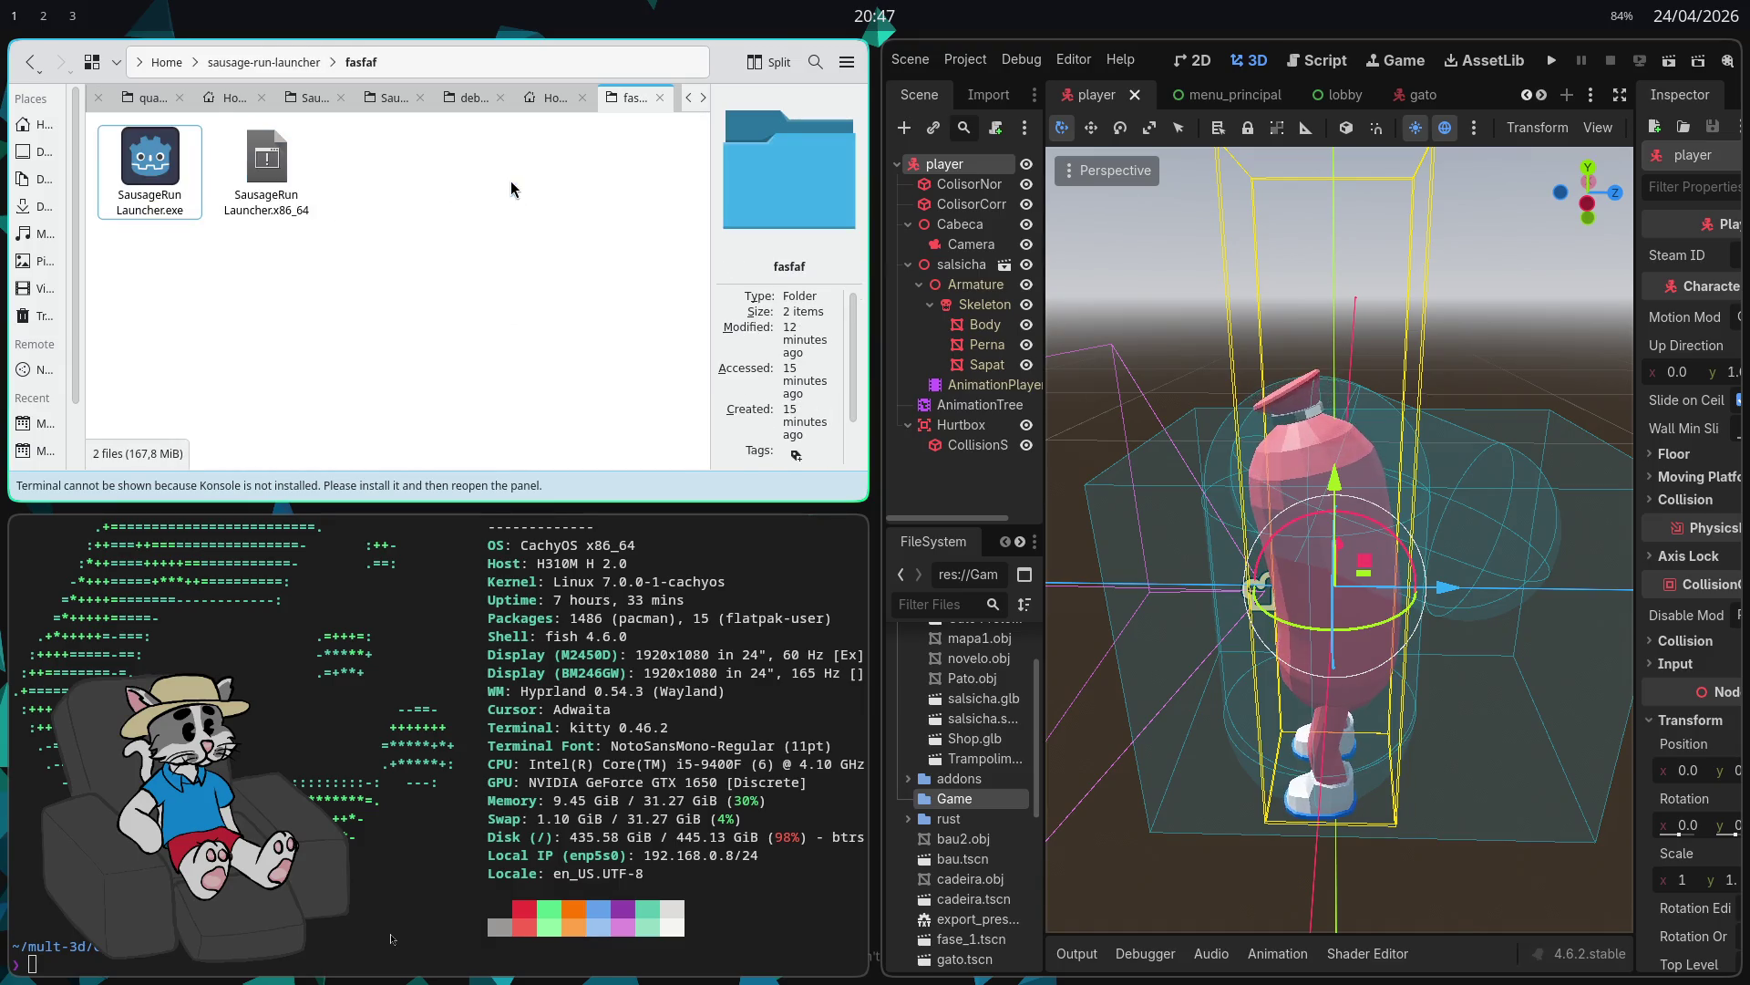
Step: Close Godot and run 'dolphin .' in ~/.local/share/godot/app_userdata/SausageRun Launcher
{"action": "key", "text": "super+q"}
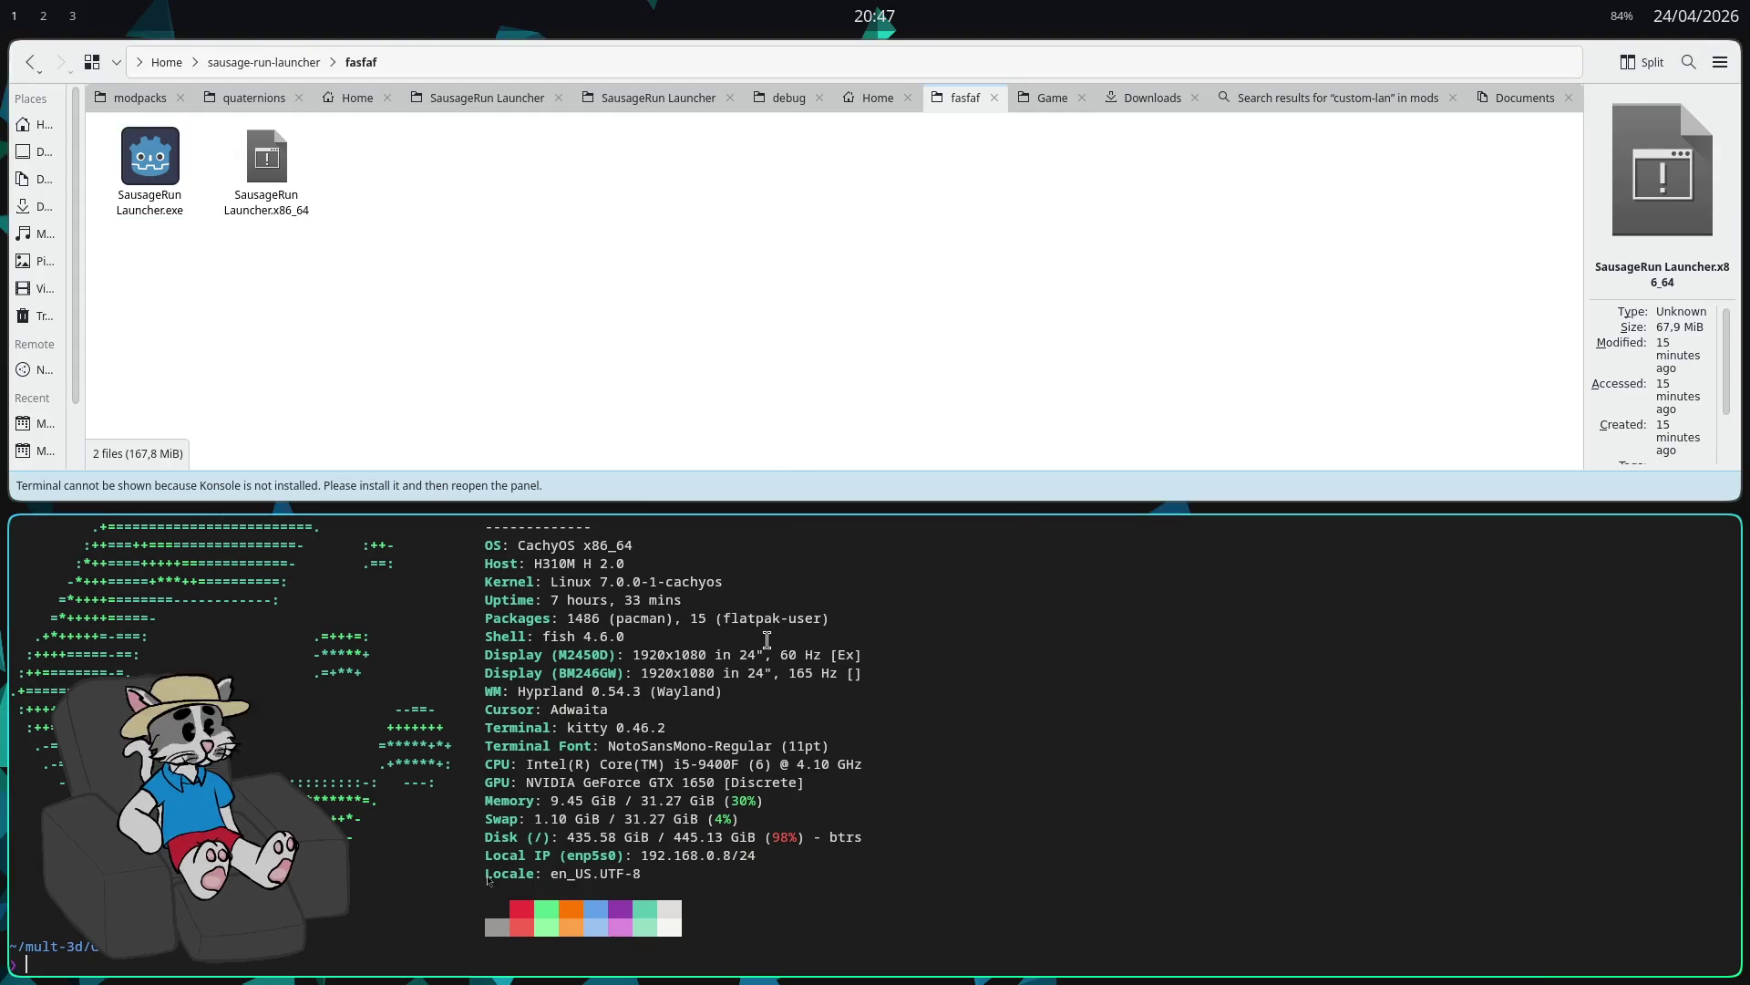
{"action": "key", "text": "Up"}
{"action": "key", "text": "Return"}
{"action": "type", "text": "dolphin ."}
{"action": "key", "text": "Return"}
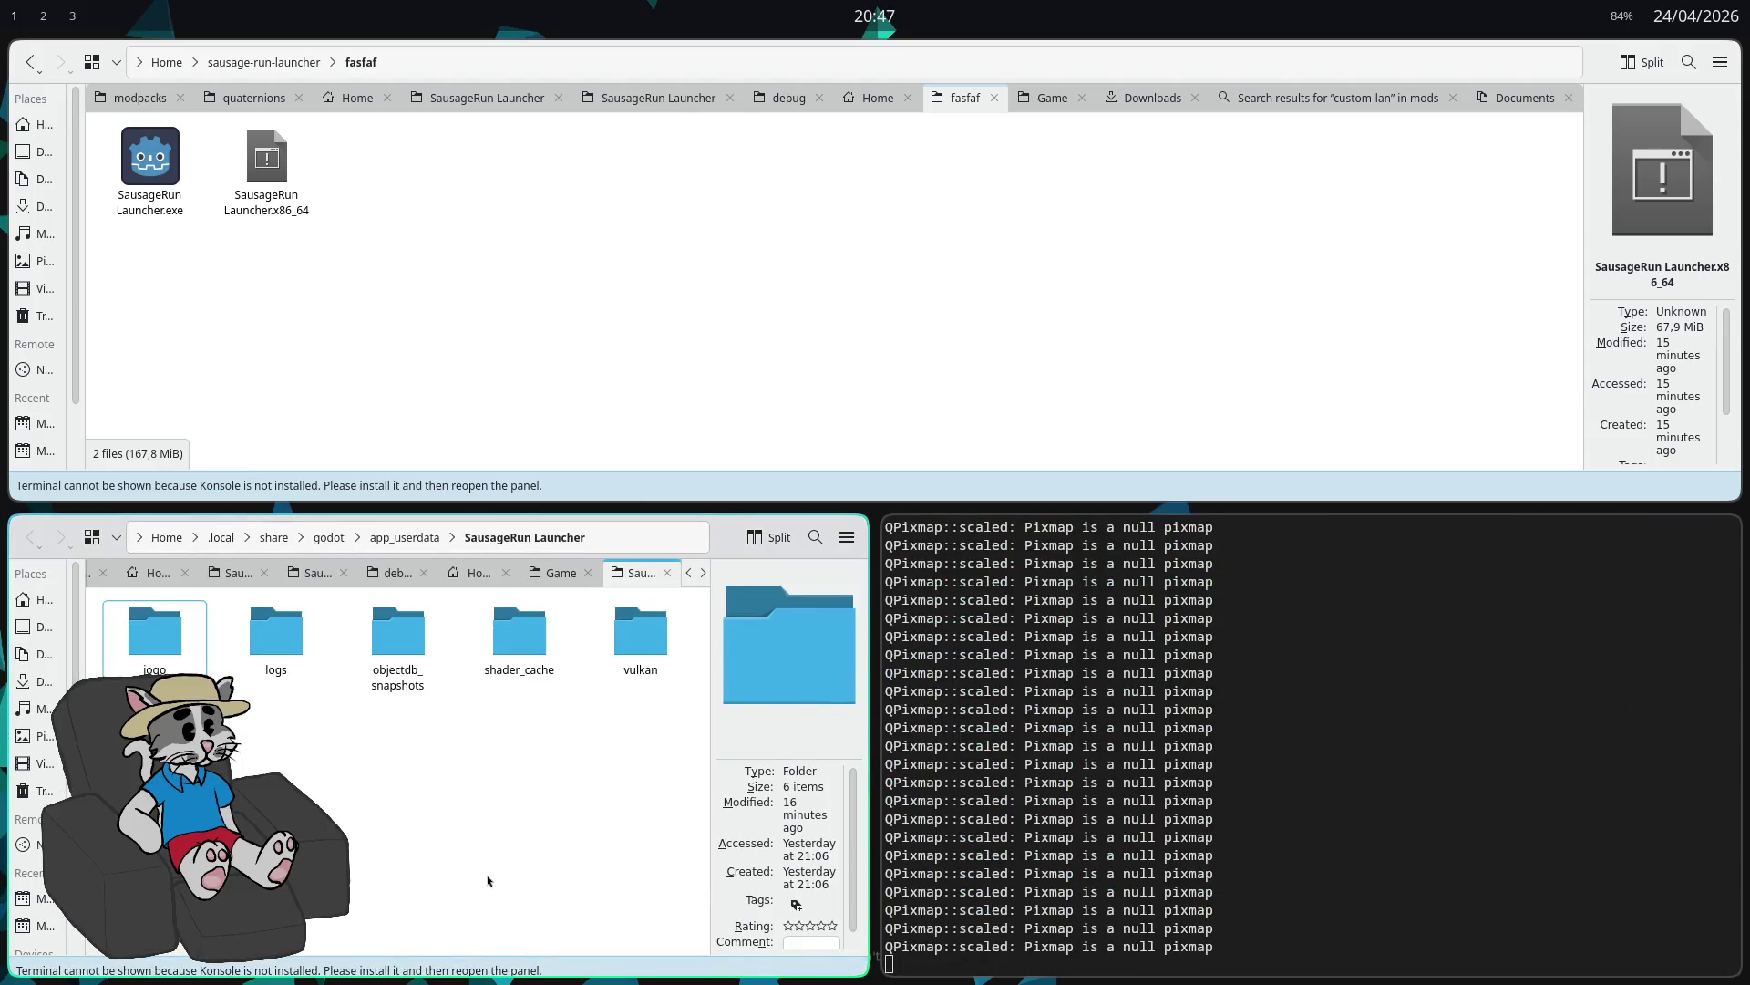
Step: Delete the old jogo folder and launch the Linux SausageRun Launcher executable
{"action": "key", "text": "Delete"}
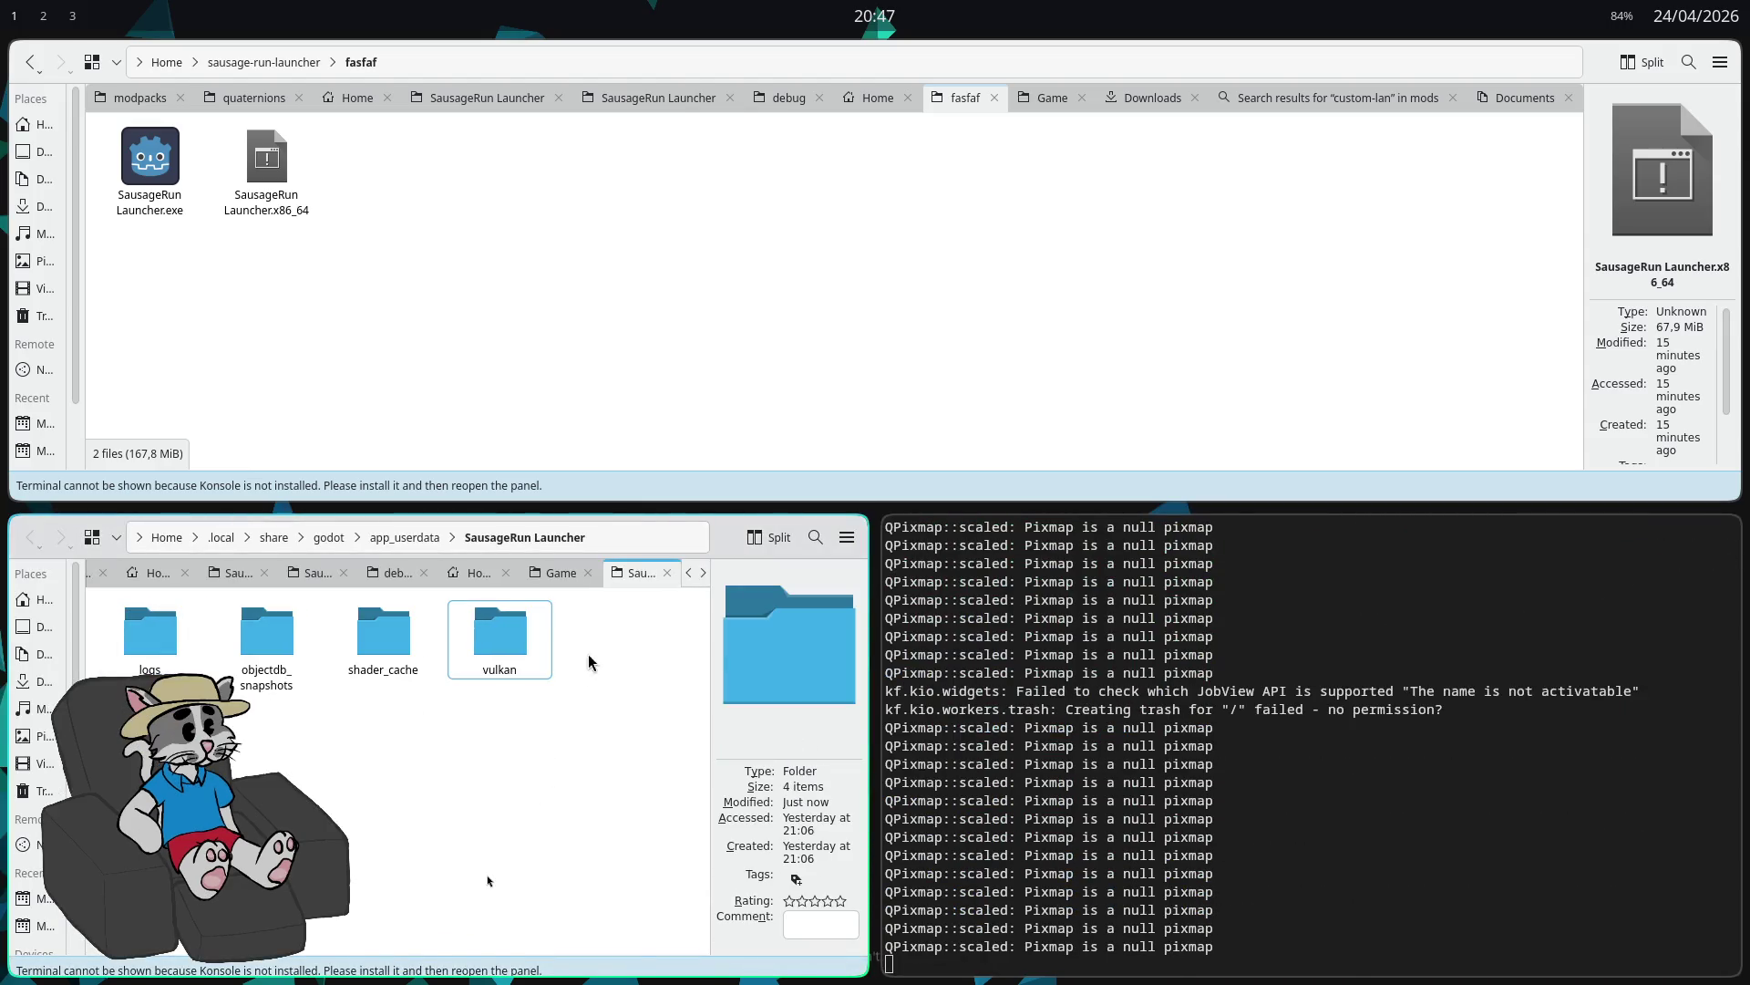
{"action": "left_click", "coordinate": [274, 183]}
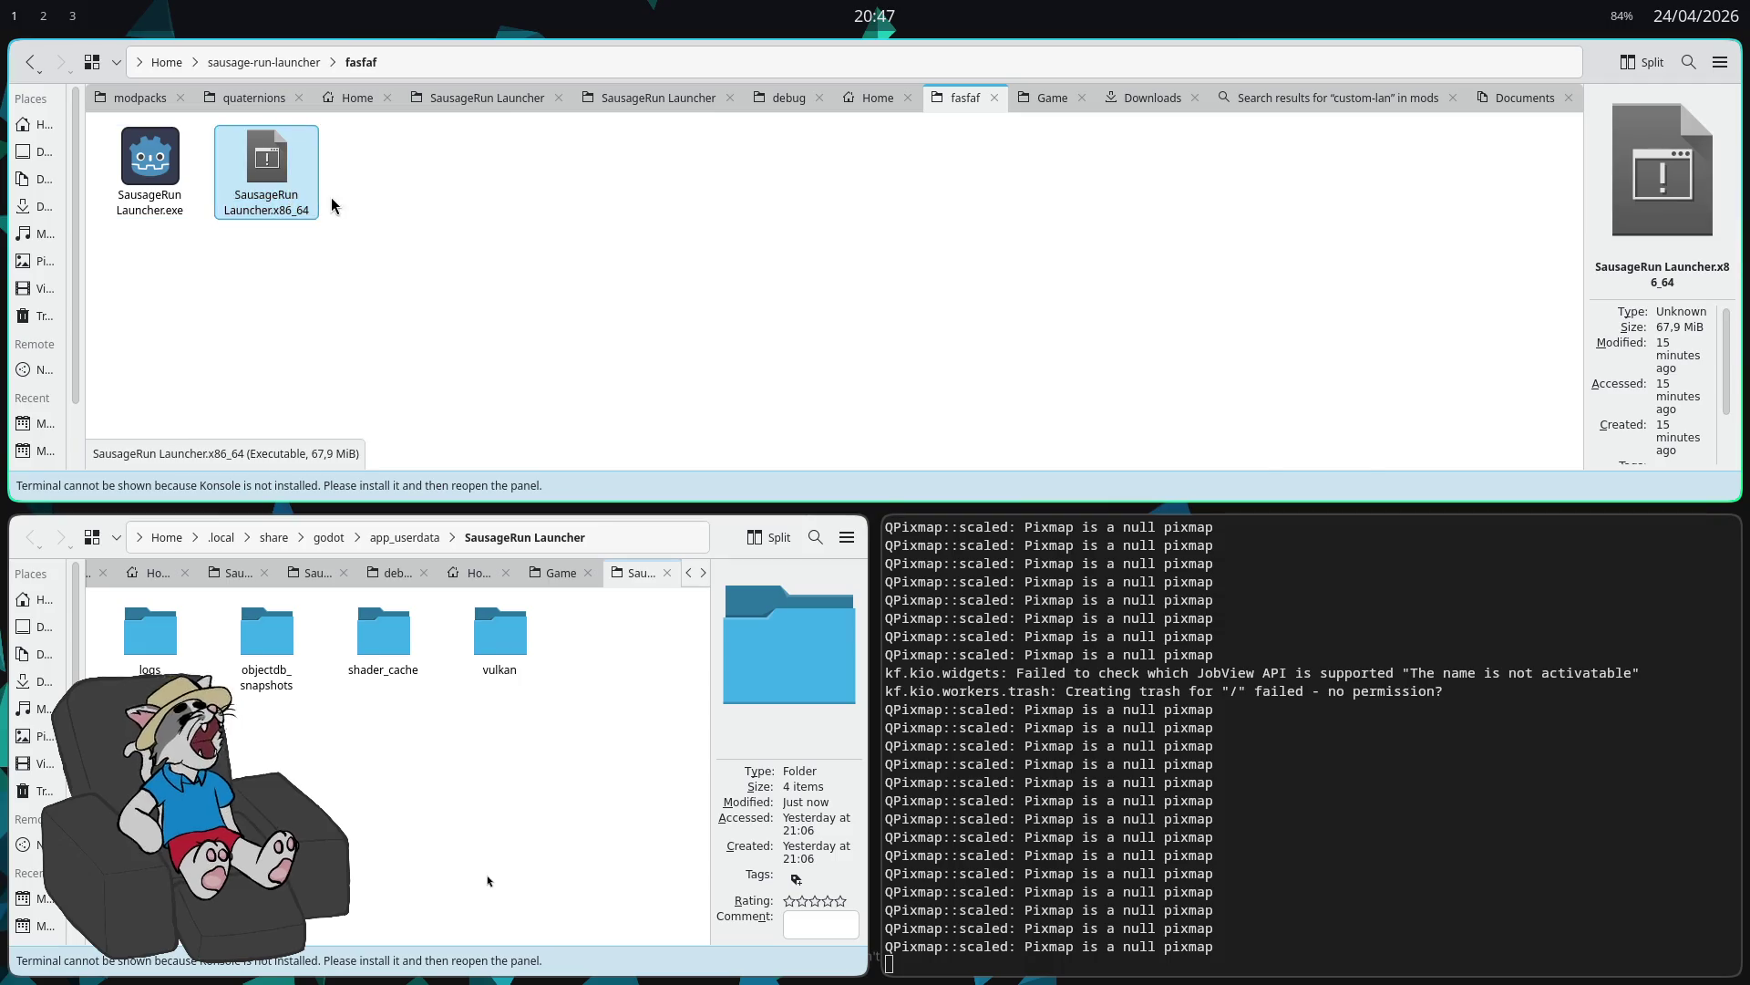
{"action": "key", "text": "Return"}
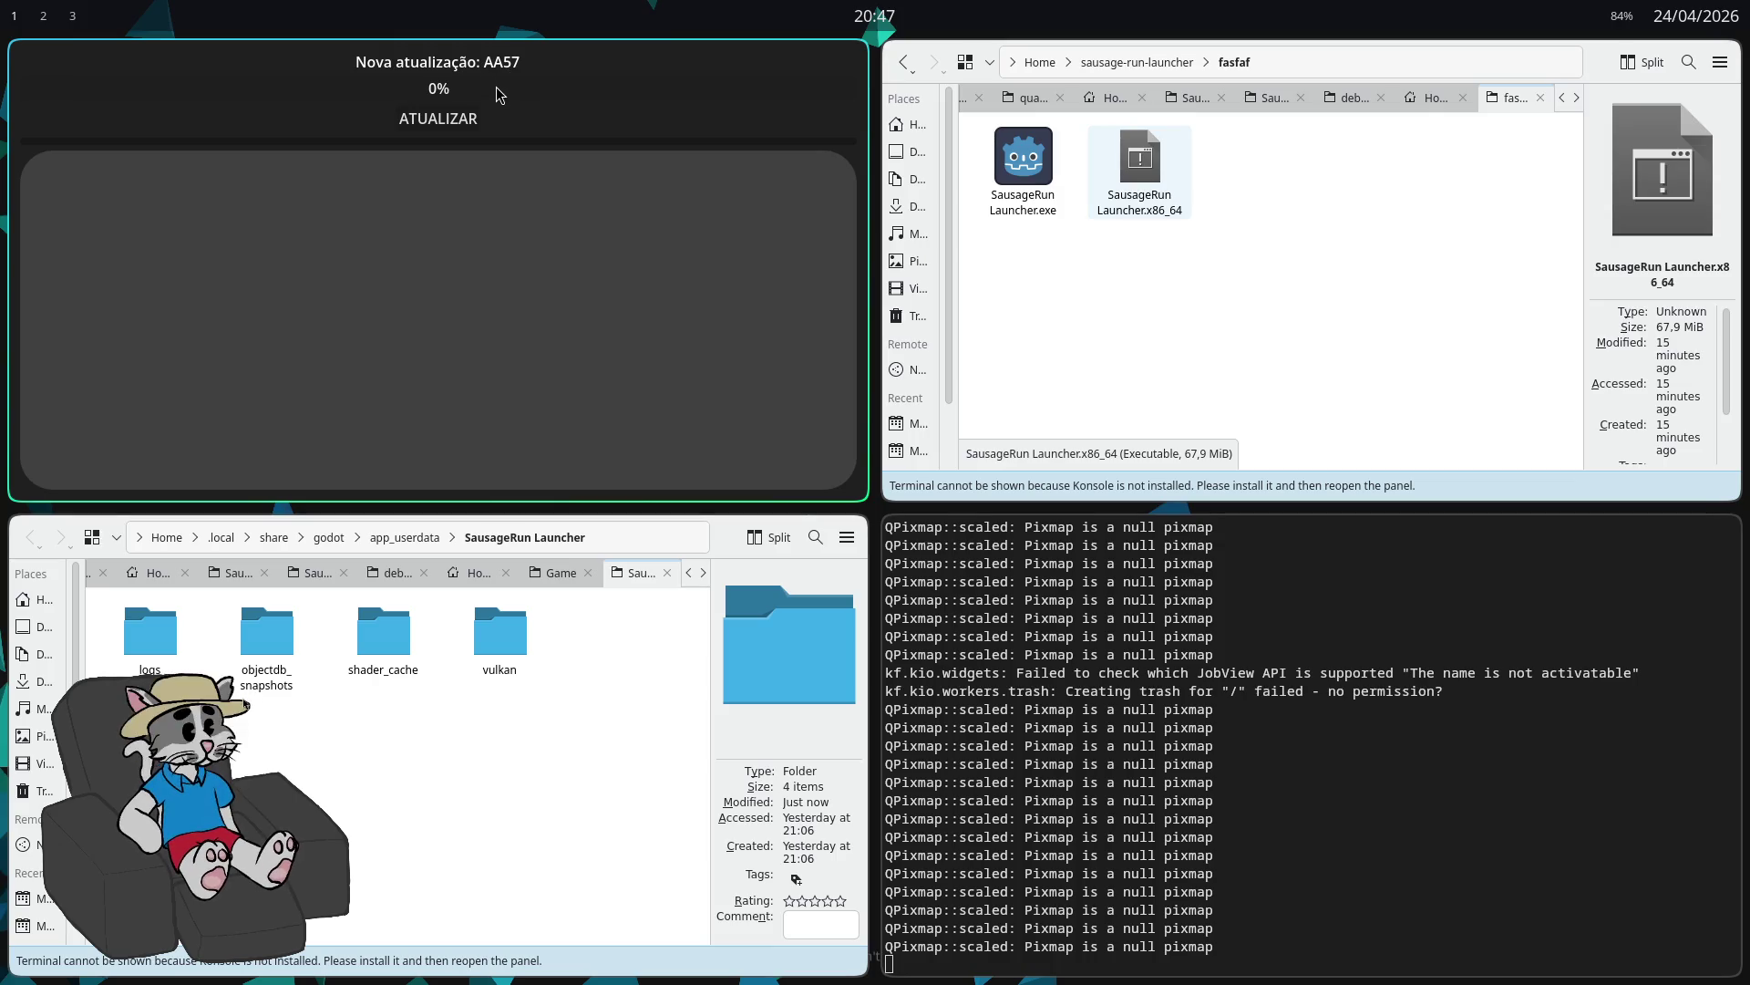
Step: Install update AA57 via ATUALIZAR and open versao.txt with zeditor
{"action": "left_click", "coordinate": [465, 127]}
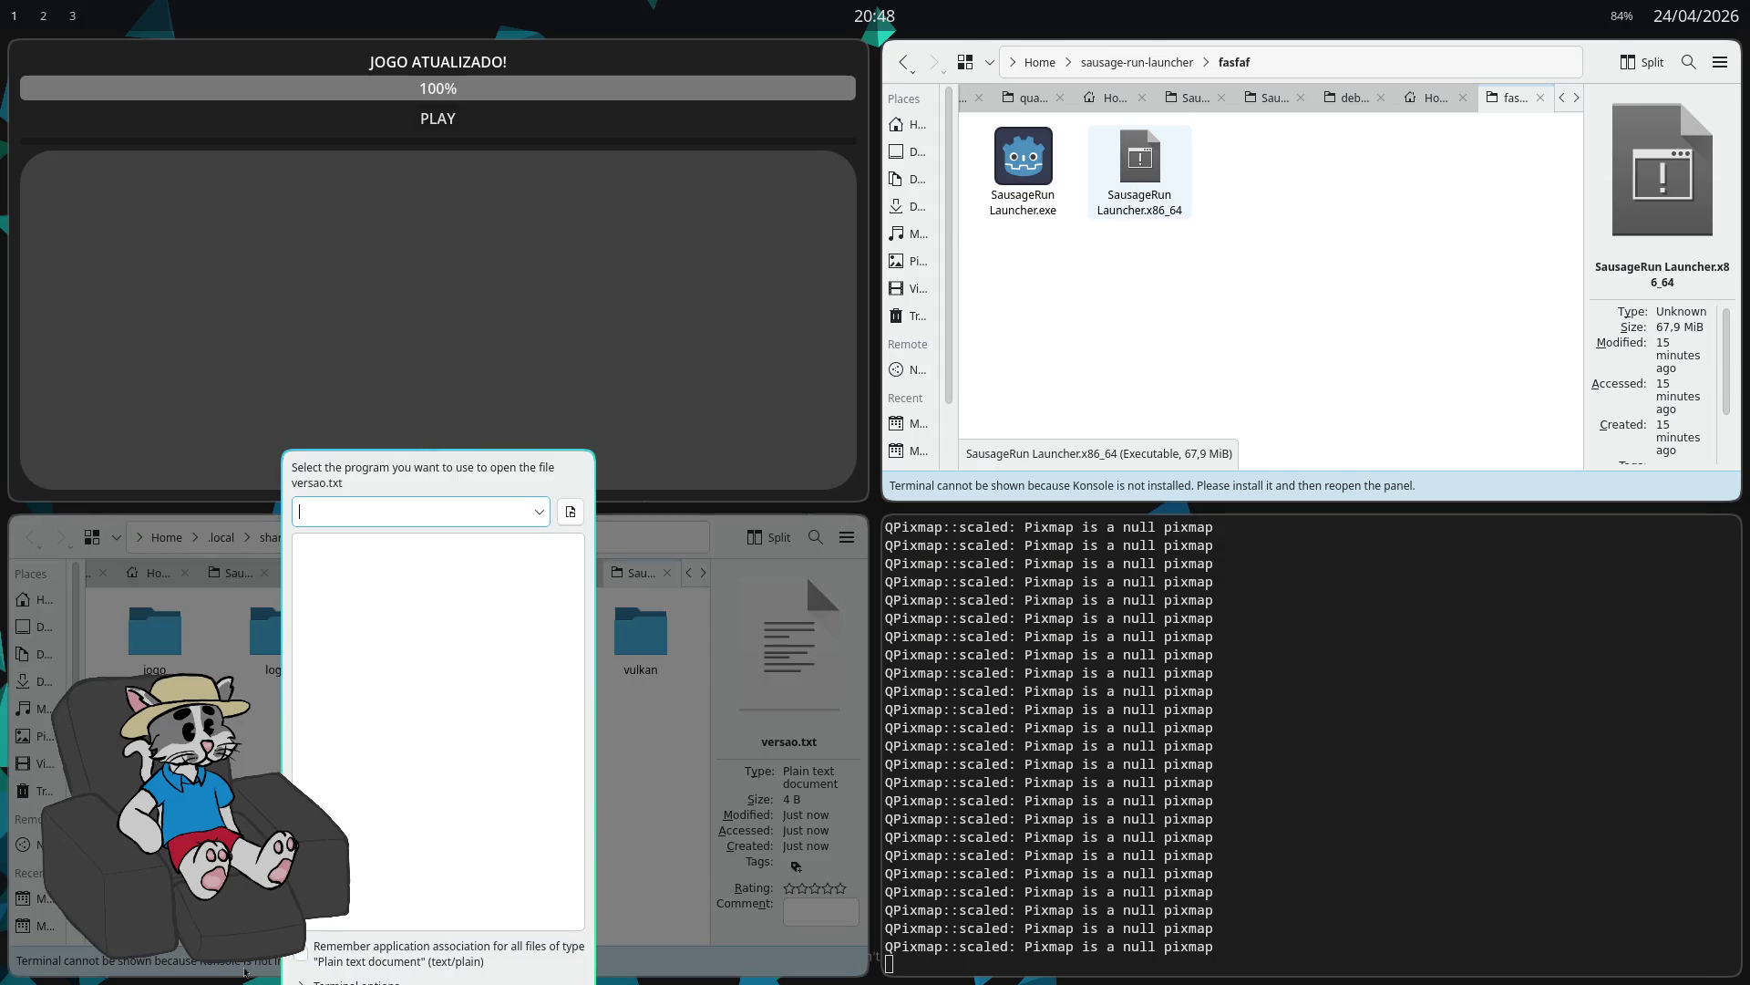
{"action": "type", "text": "ZEDITOR"}
{"action": "key", "text": "Return"}
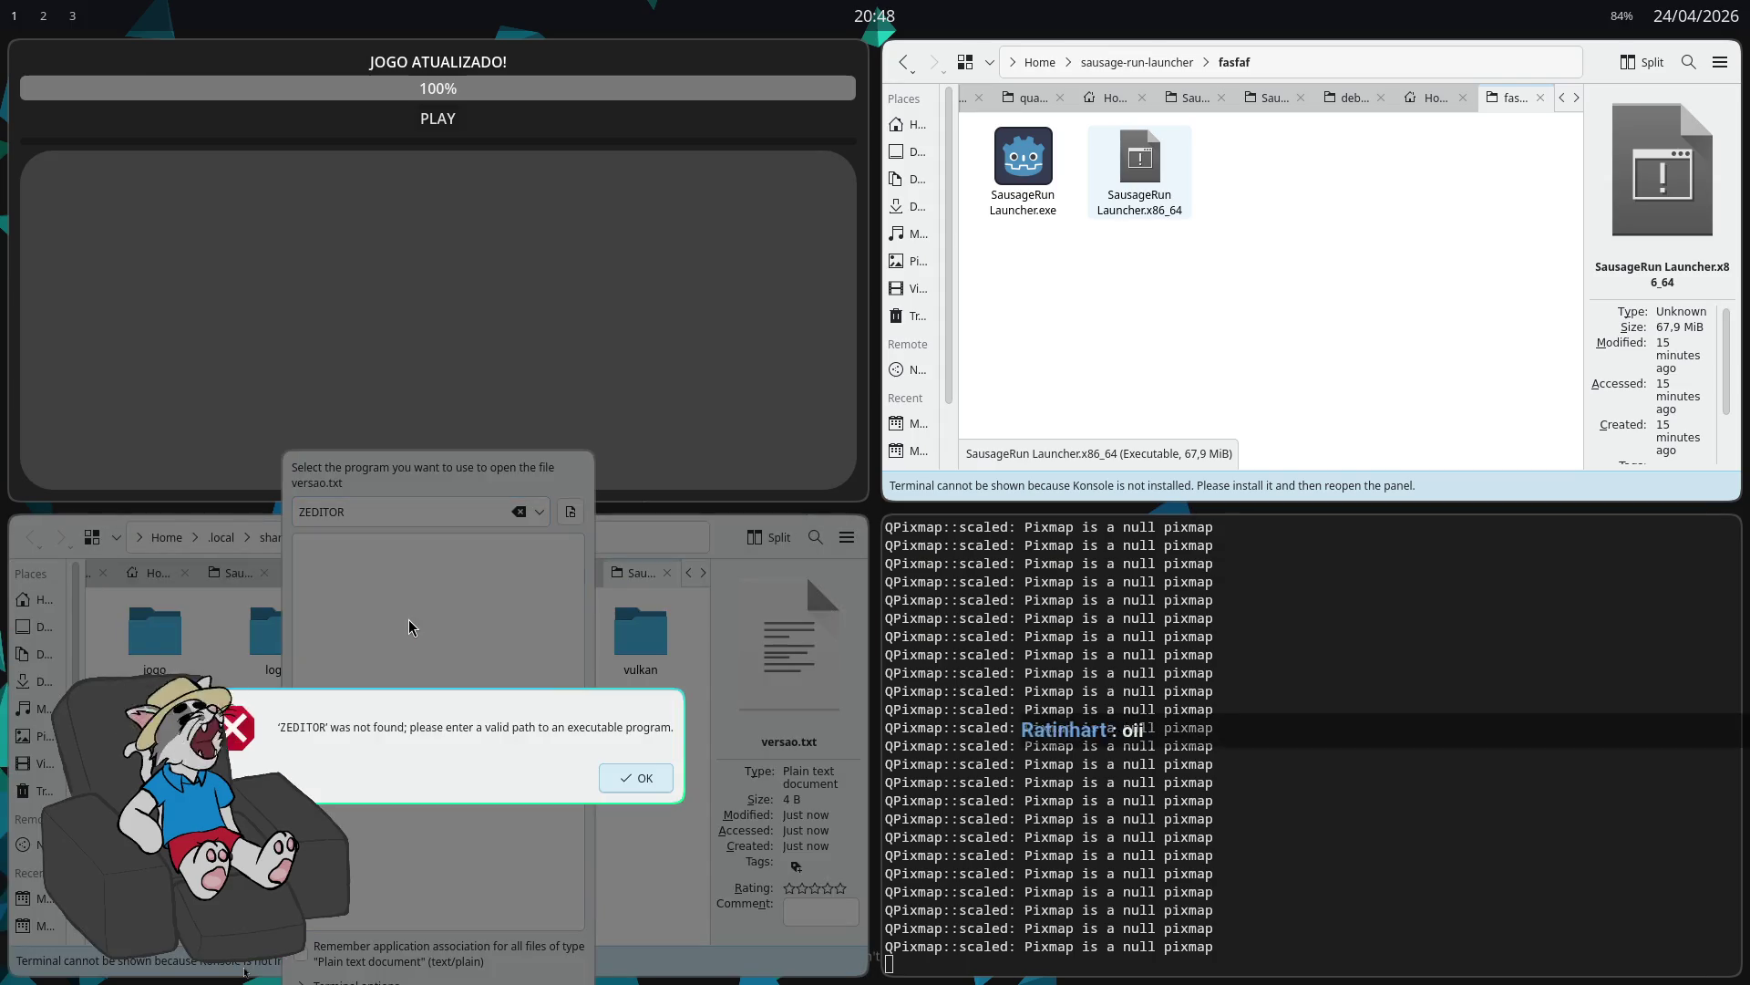
{"action": "key", "text": "Return"}
{"action": "key", "text": "ctrl+a"}
{"action": "type", "text": "zeditor"}
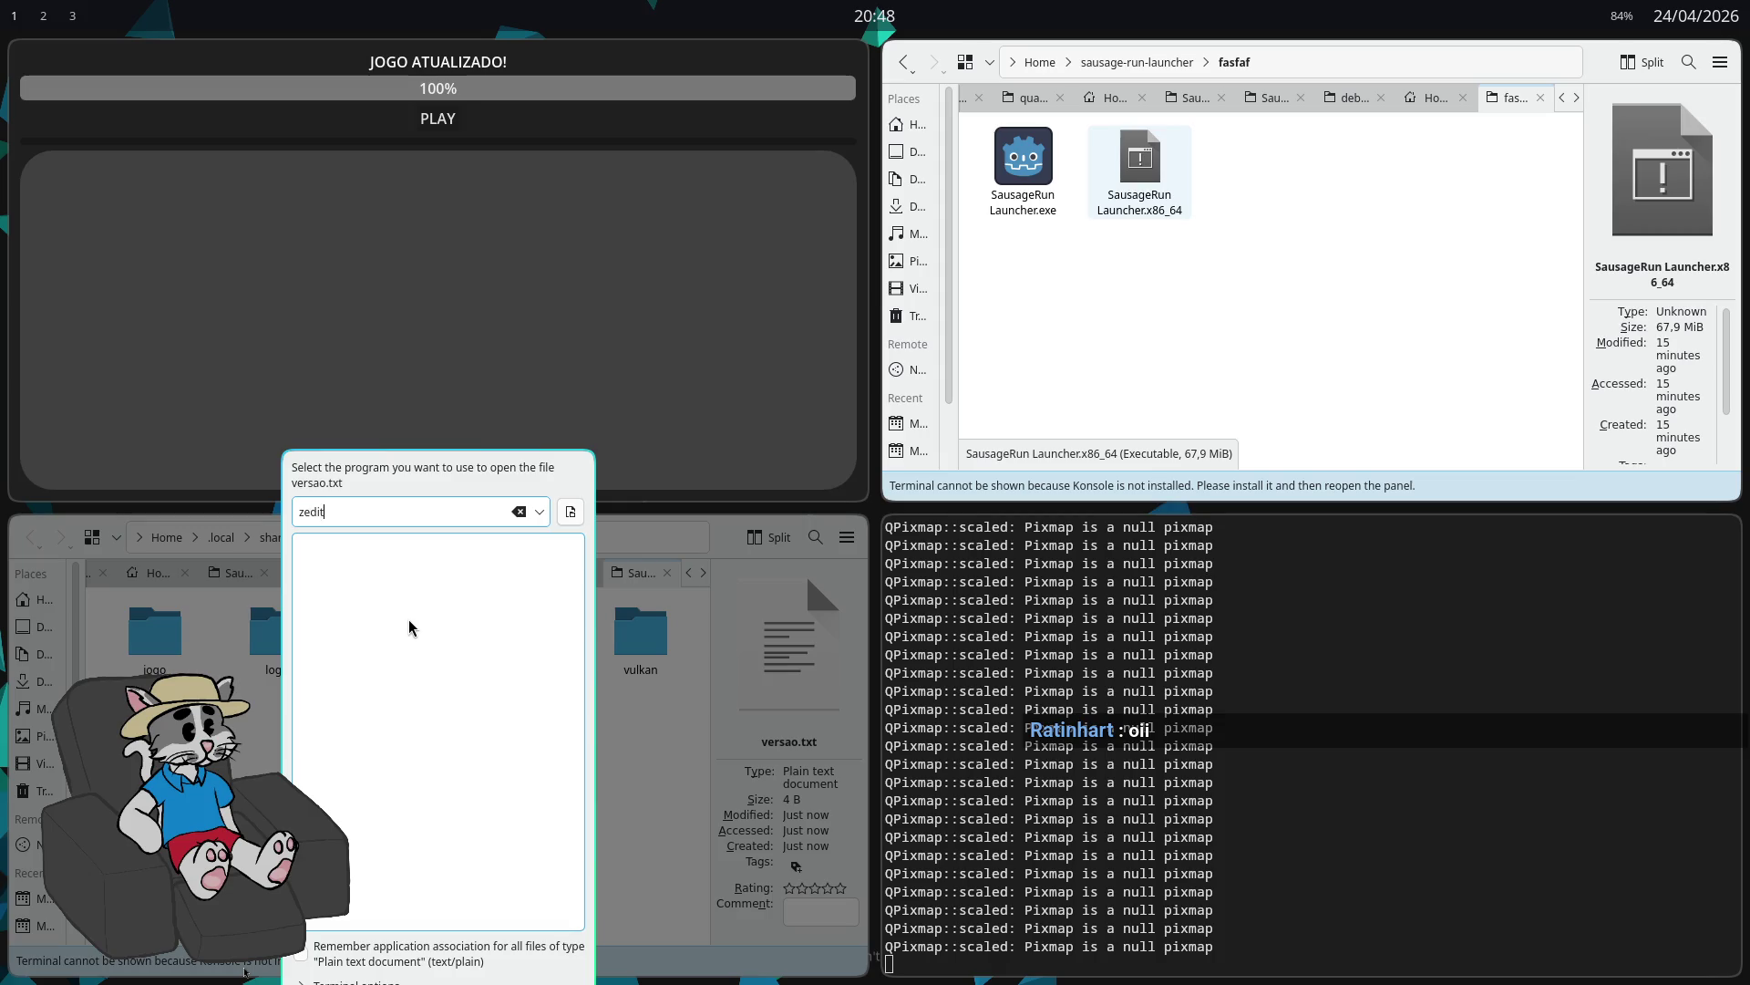
{"action": "key", "text": "Return"}
Step: Close Zed and start the updated game with PLAY
{"action": "key", "text": "ctrl+q"}
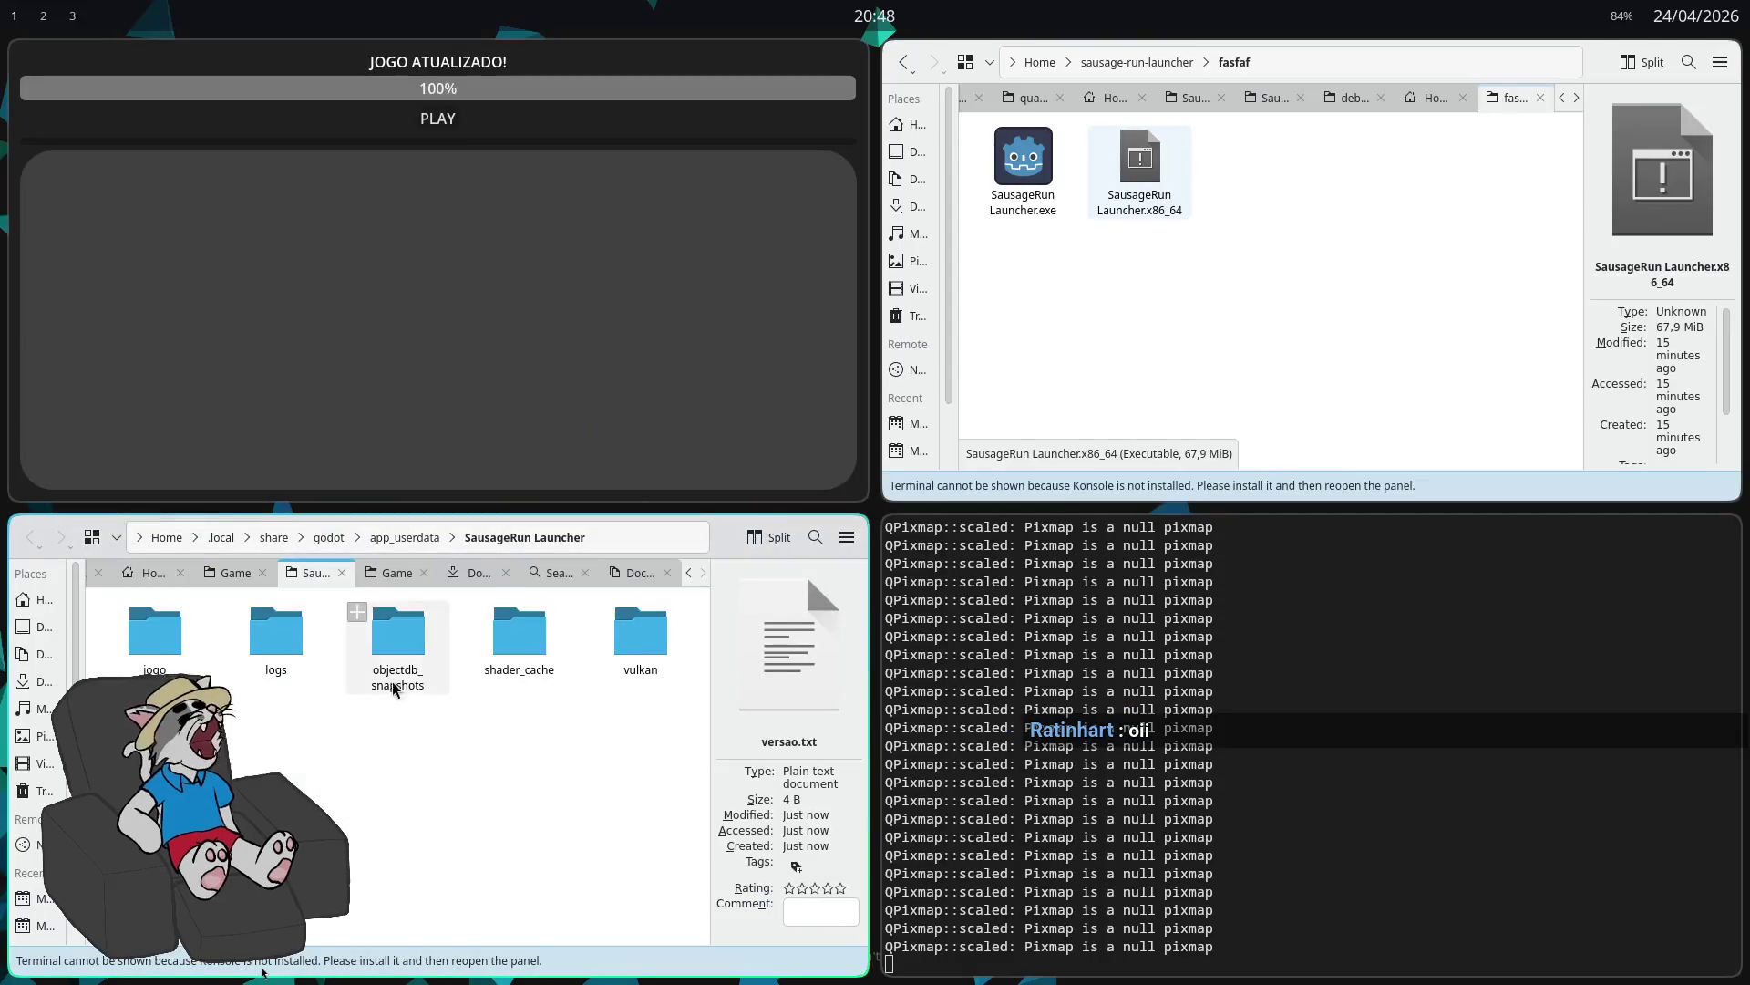
{"action": "left_click", "coordinate": [455, 126]}
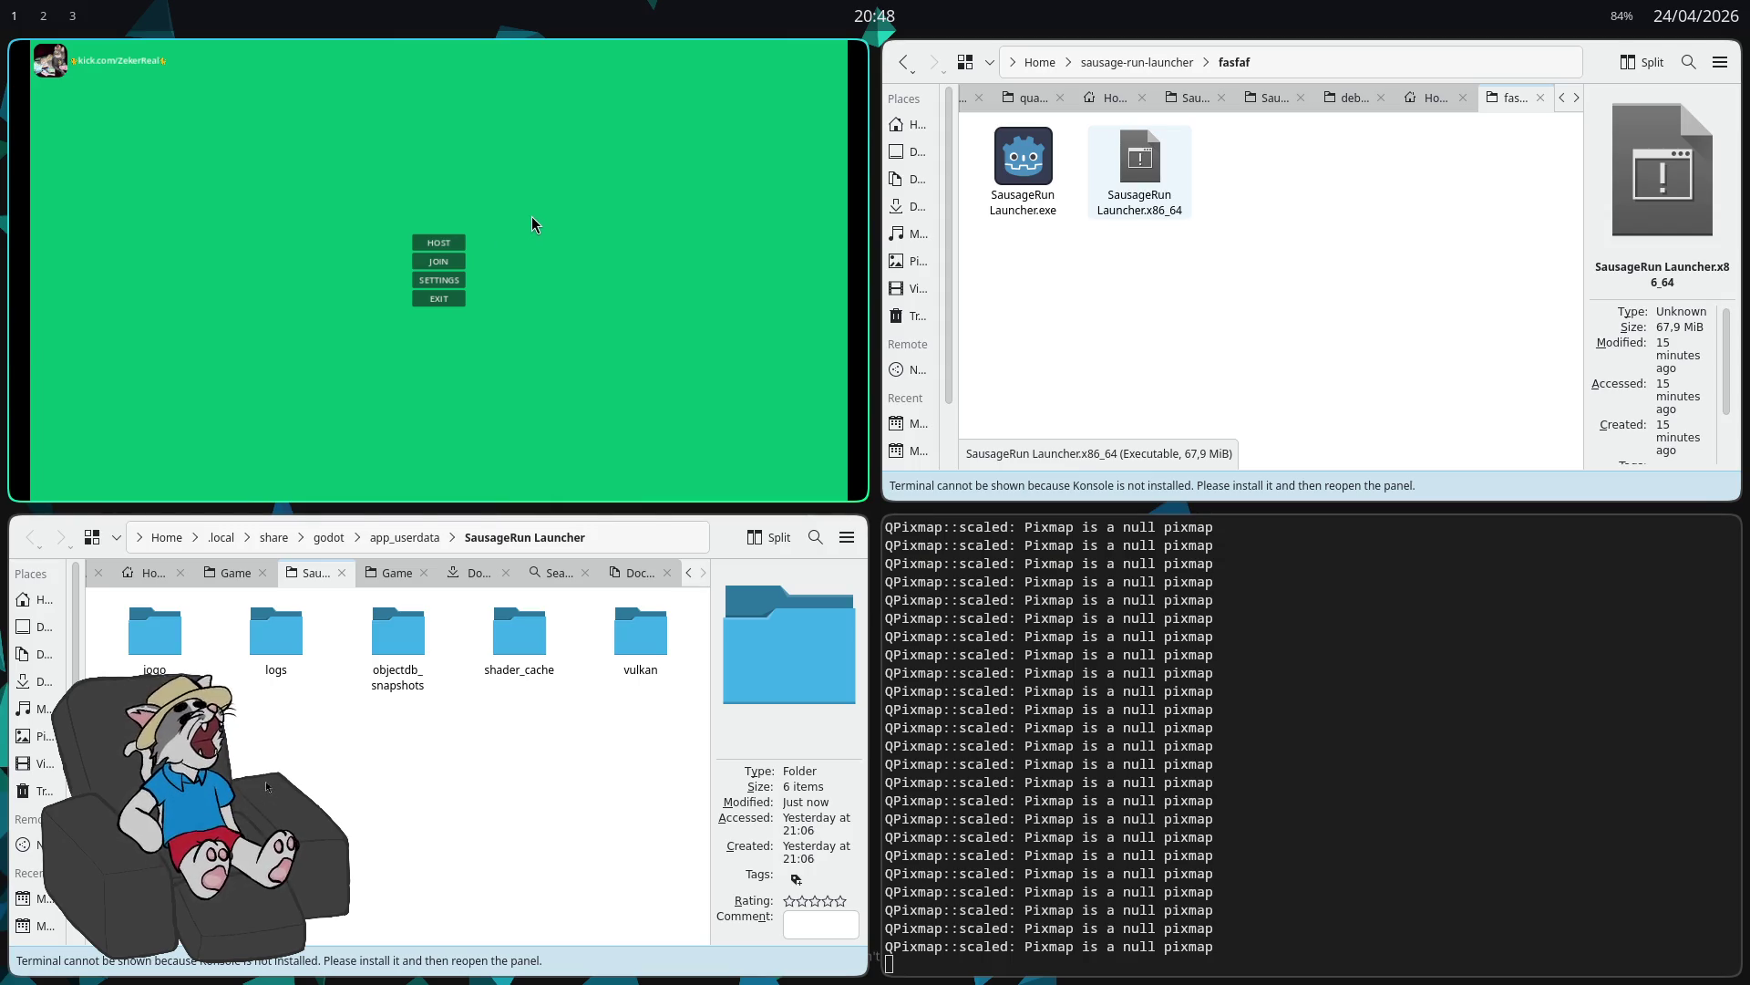
{"action": "key", "text": "super+q"}
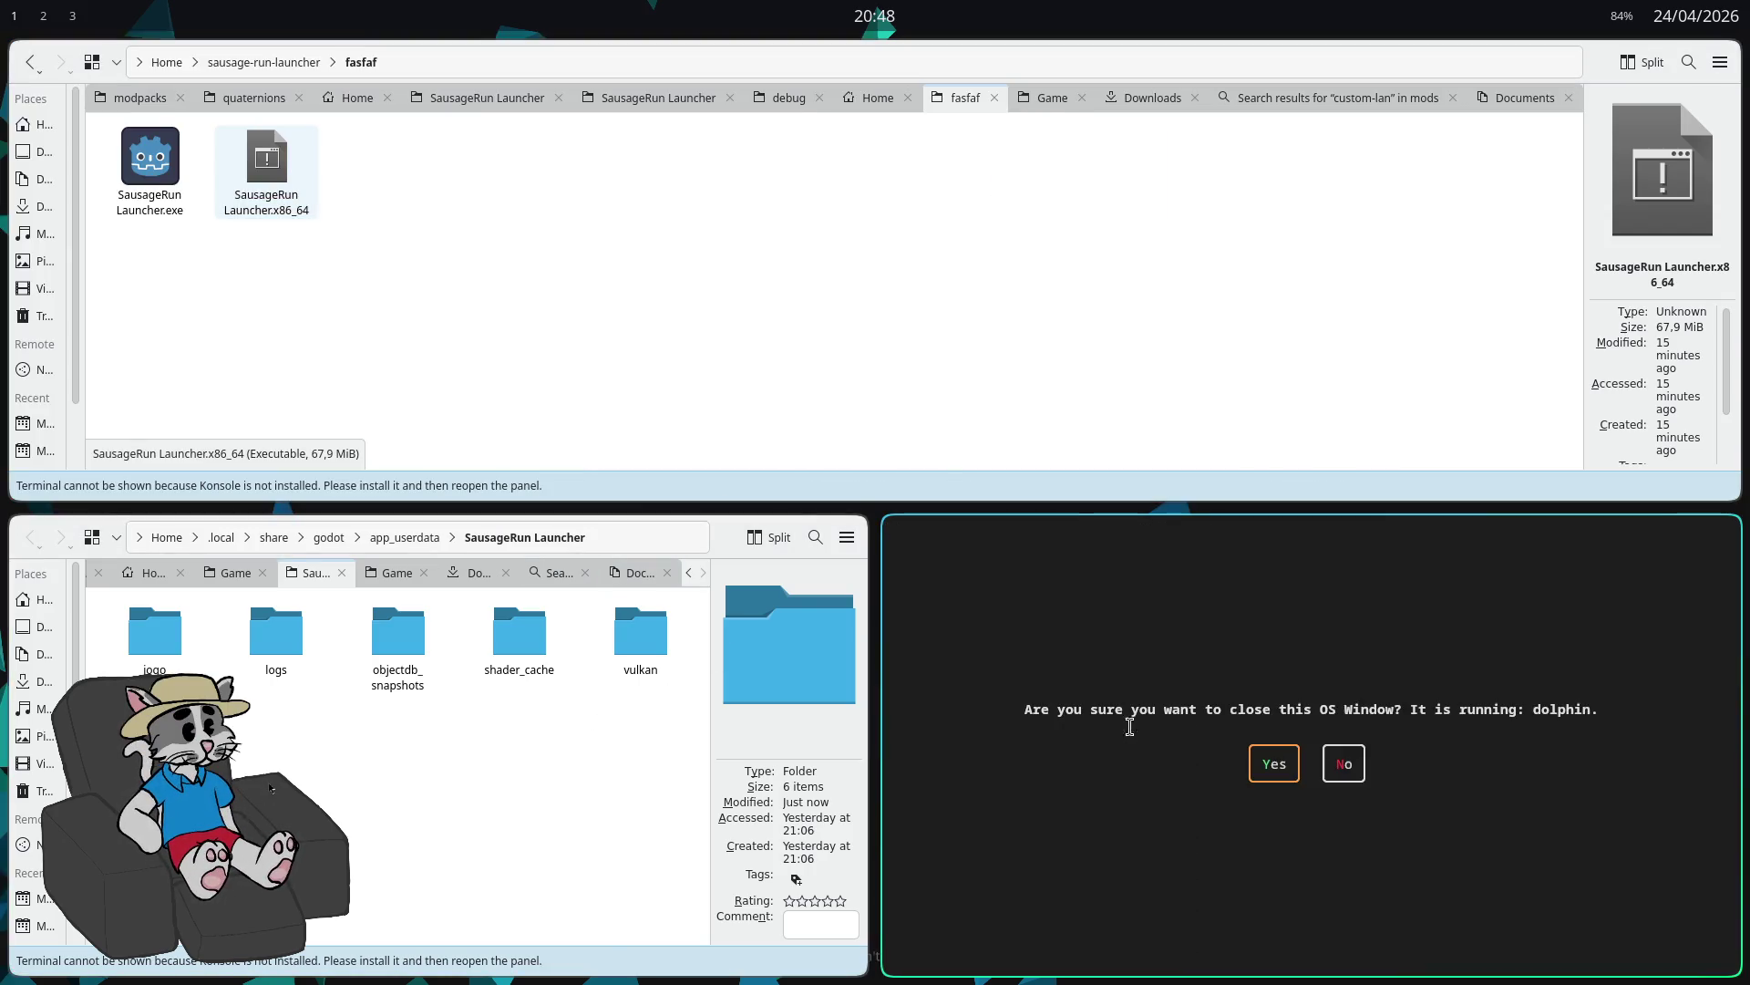
Step: Close the terminal running dolphin, confirm with Yes, and focus the remaining fasfaf folder window
{"action": "left_click", "coordinate": [1272, 766]}
{"action": "left_click", "coordinate": [735, 442]}
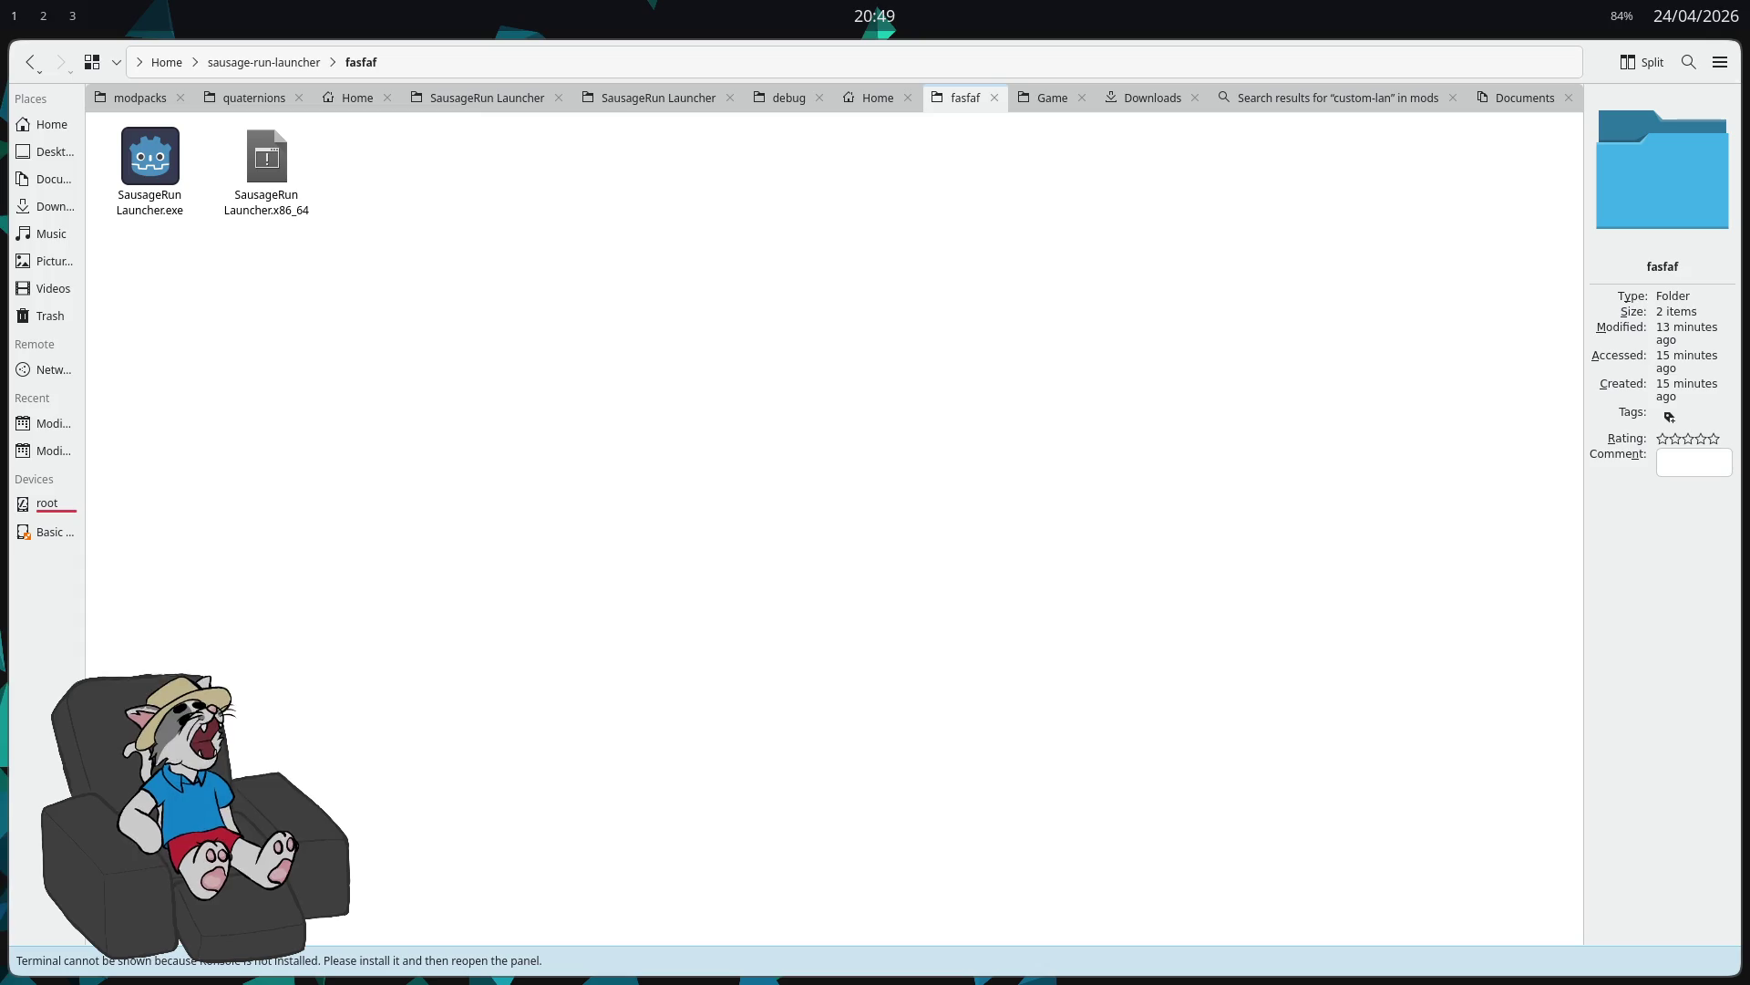
{"action": "left_click", "coordinate": [1112, 561]}
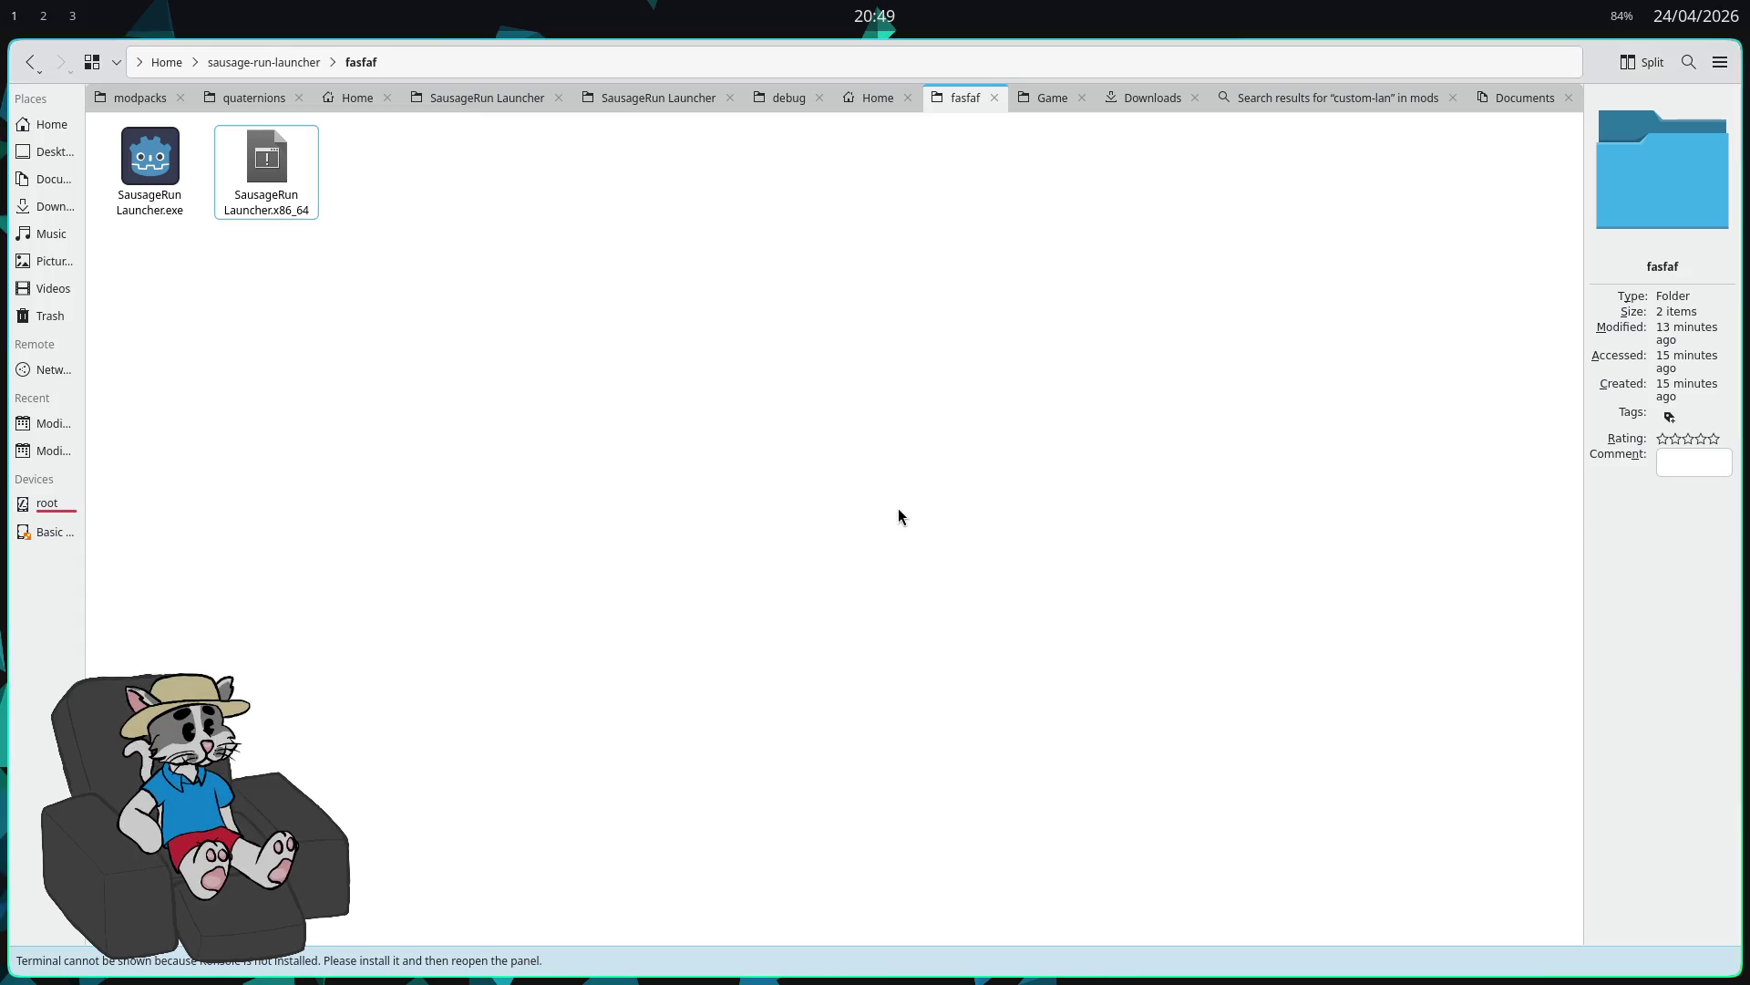
{"action": "key", "text": "alt+Tab"}
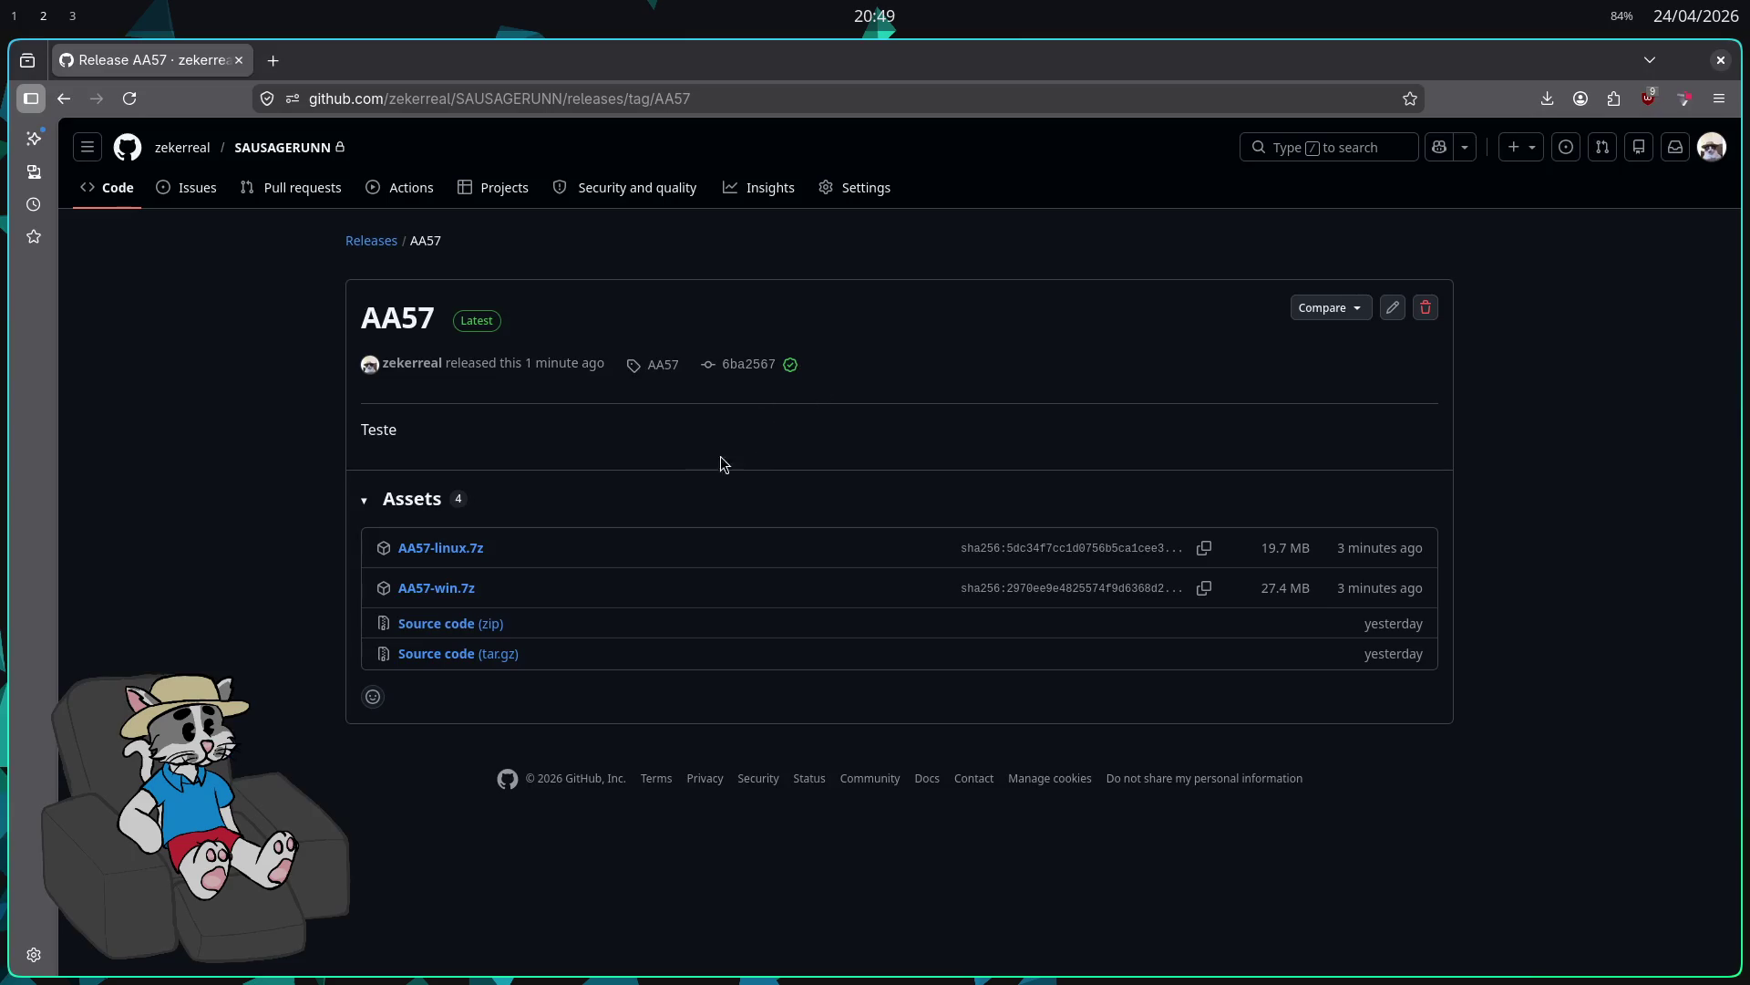
Step: Compare the fasfaf launcher builds with the AA57 release's Linux and Windows archives
{"action": "key", "text": "alt+Tab"}
{"action": "key", "text": "Left"}
{"action": "left_click", "coordinate": [809, 456]}
{"action": "key", "text": "alt+Tab"}
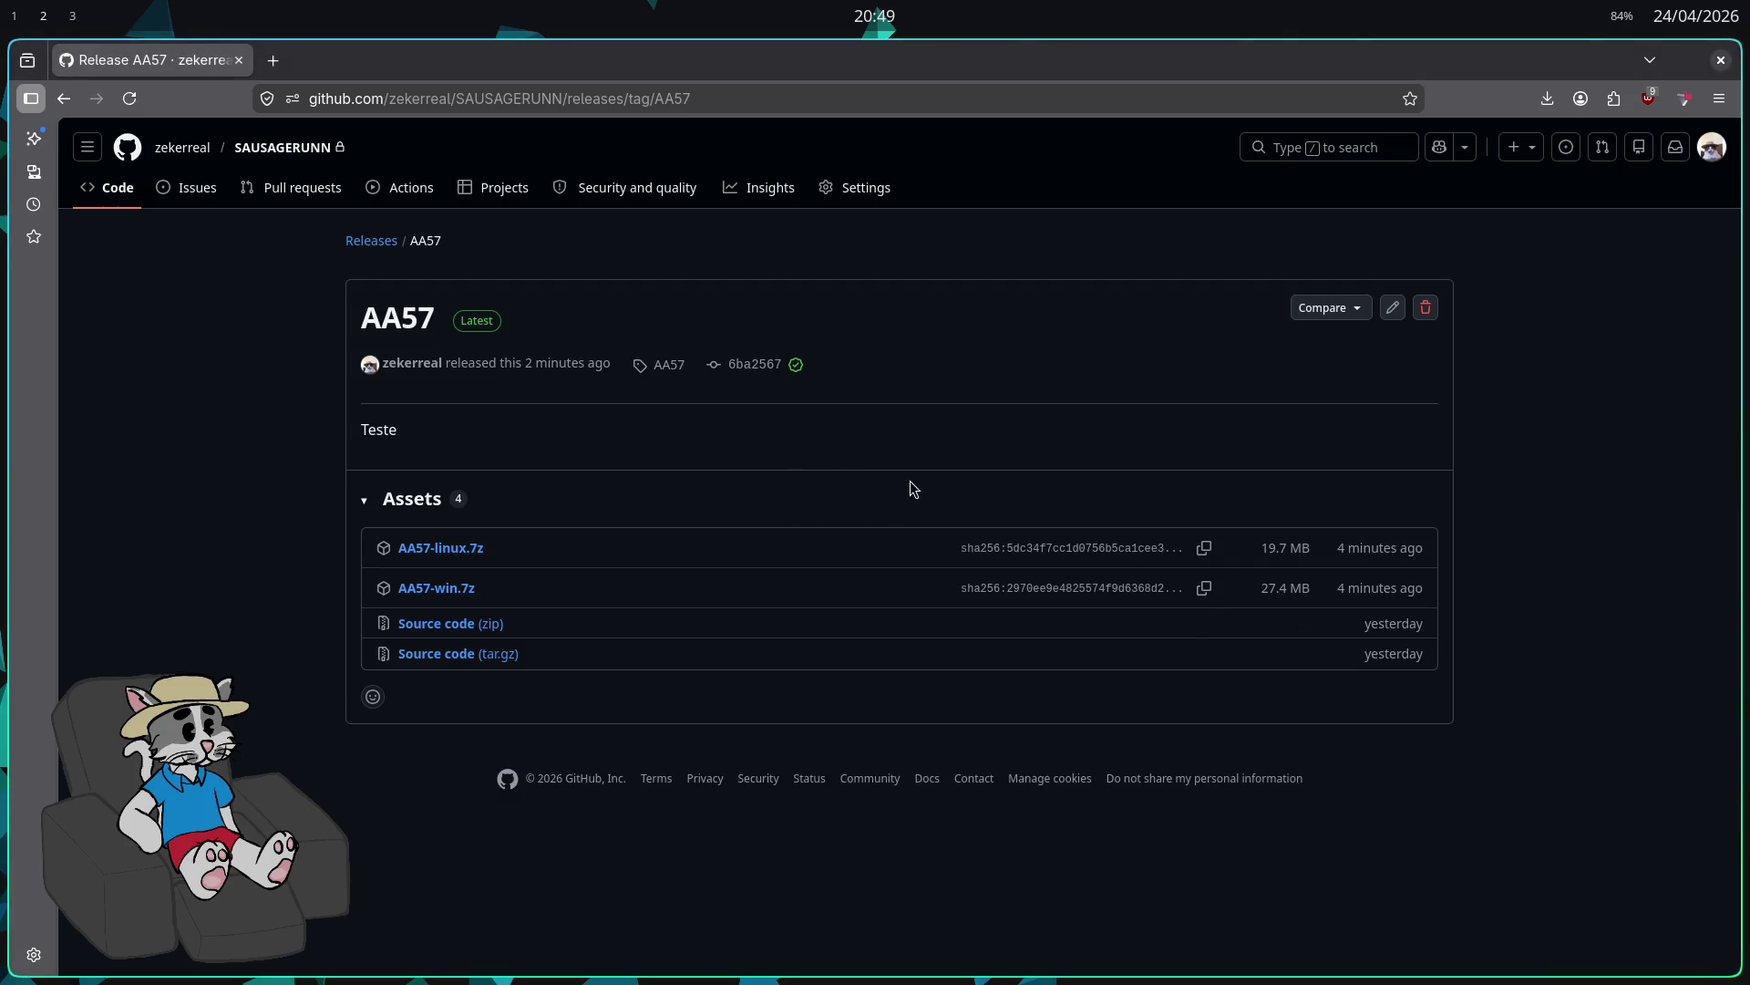
{"action": "key", "text": "alt+Tab"}
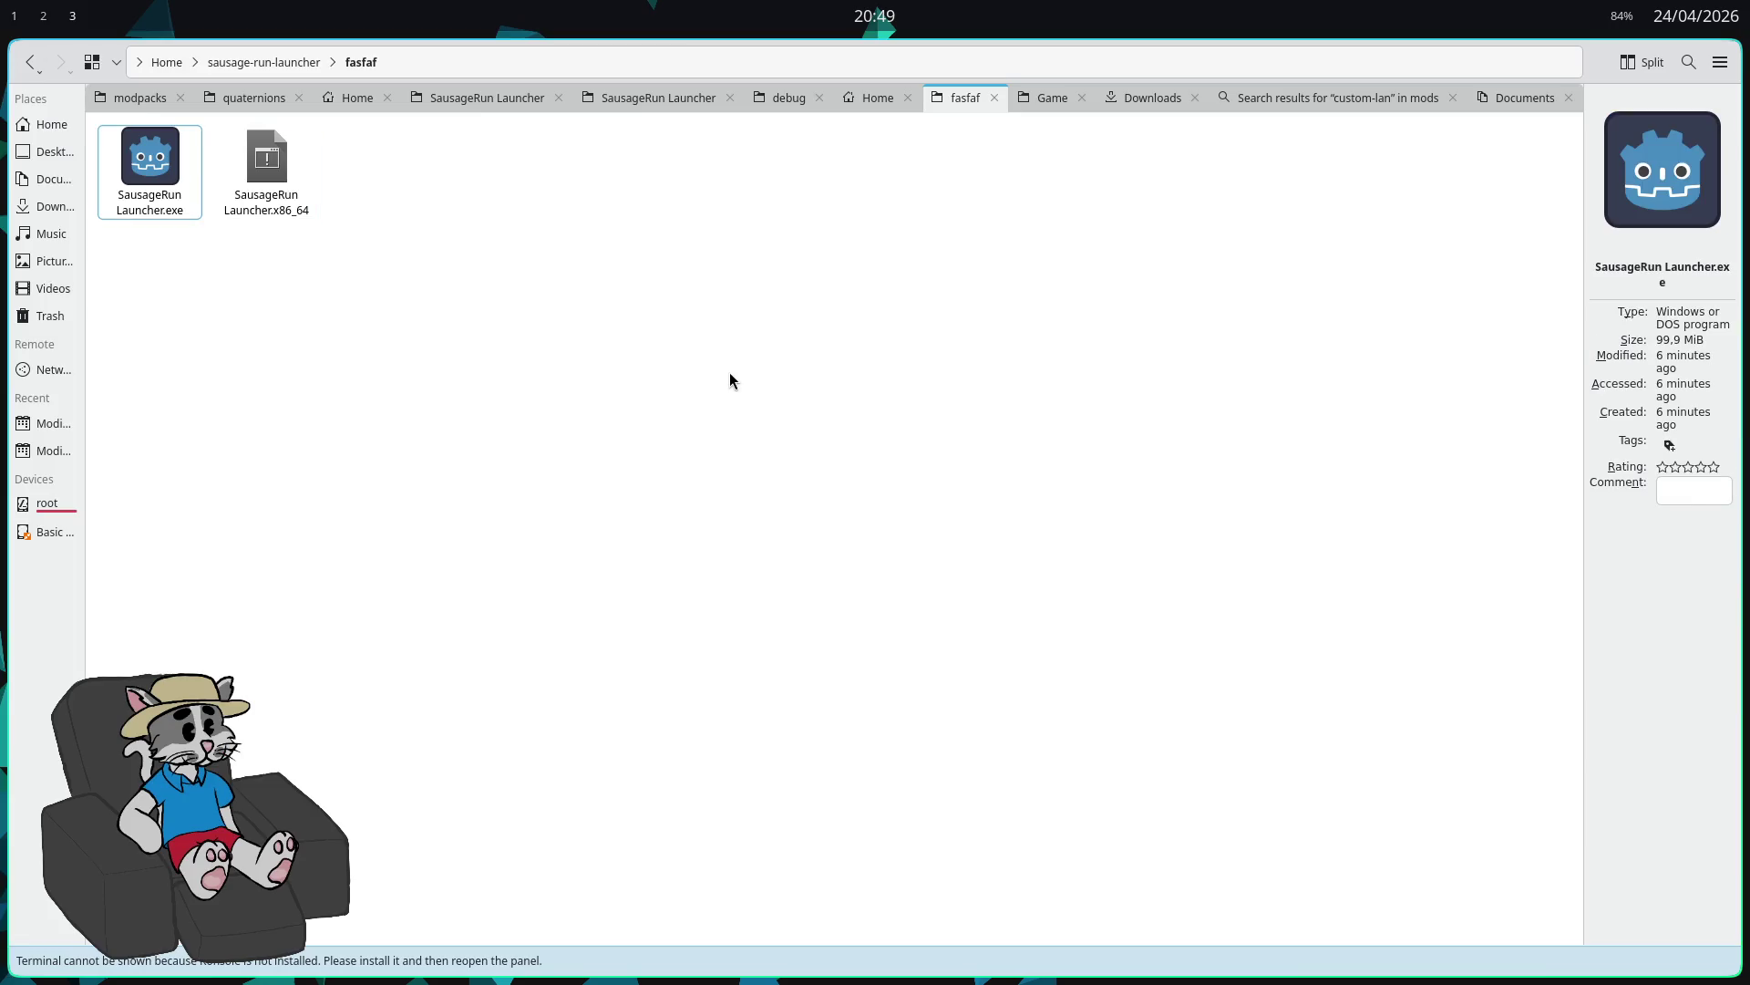
{"action": "left_click", "coordinate": [610, 354]}
{"action": "key", "text": "alt+Tab"}
{"action": "key", "text": "alt+Tab"}
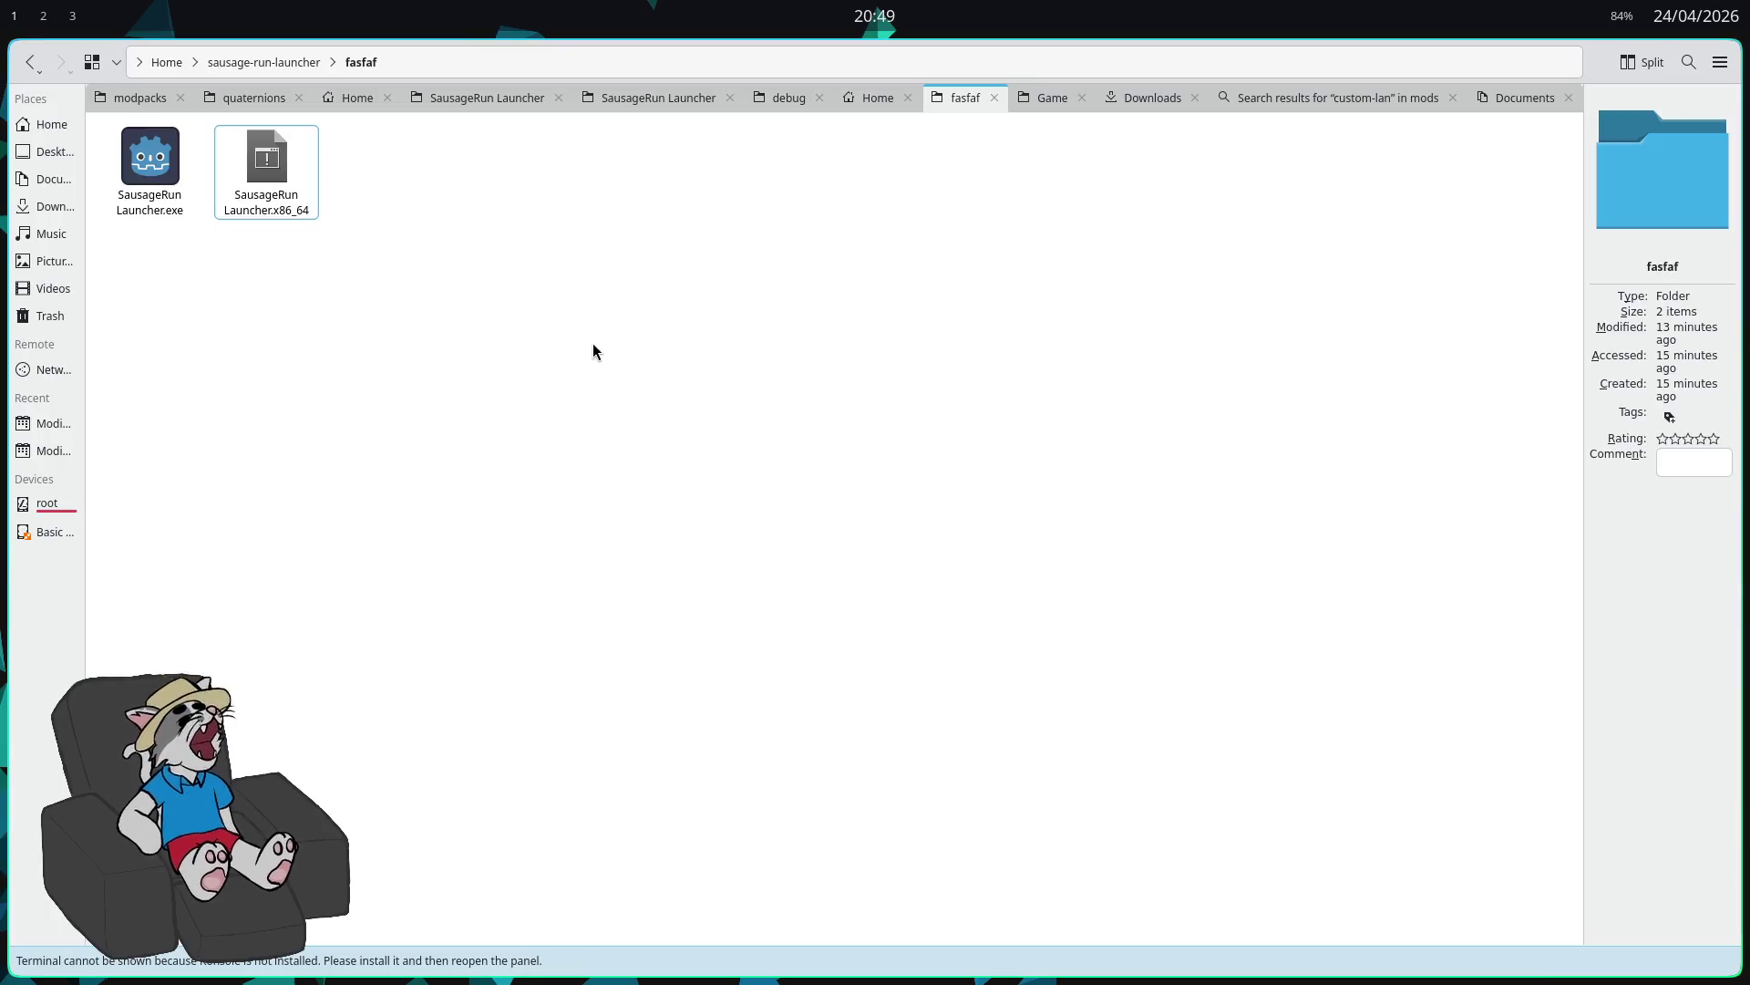
{"action": "key", "text": "alt+Tab"}
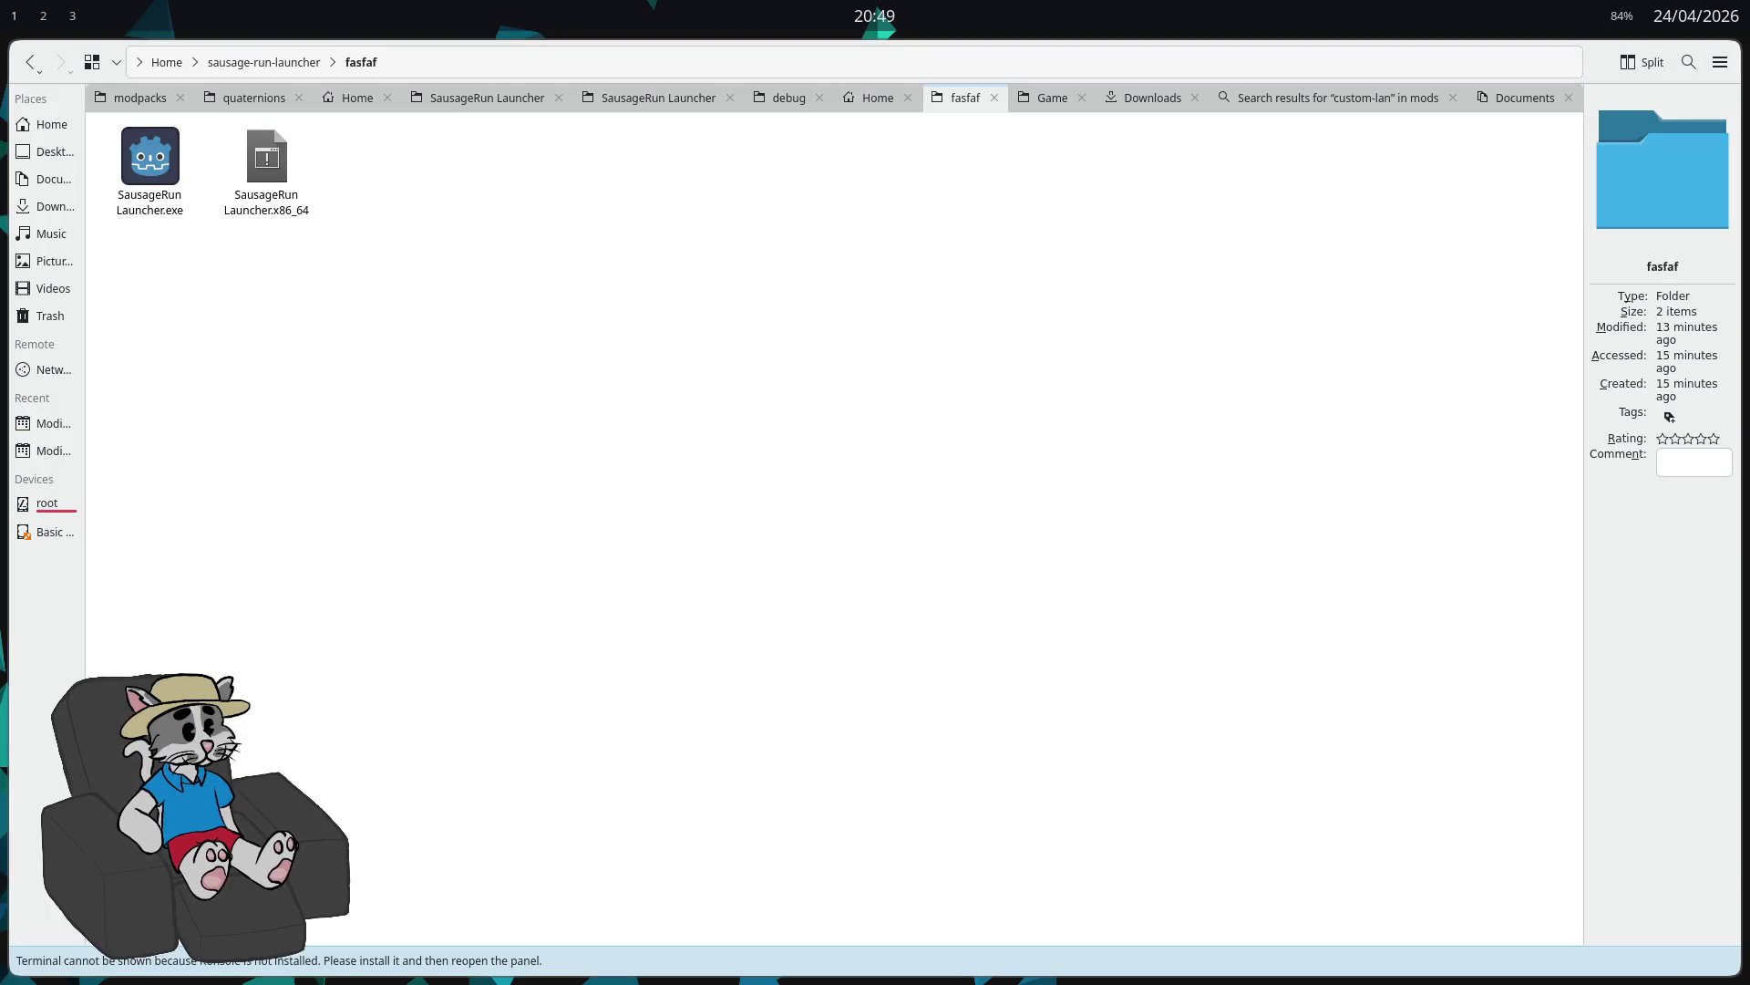
Step: Quit Dolphin, check the release workspace, and open the app launcher from the empty desktop
{"action": "key", "text": "ctrl+q"}
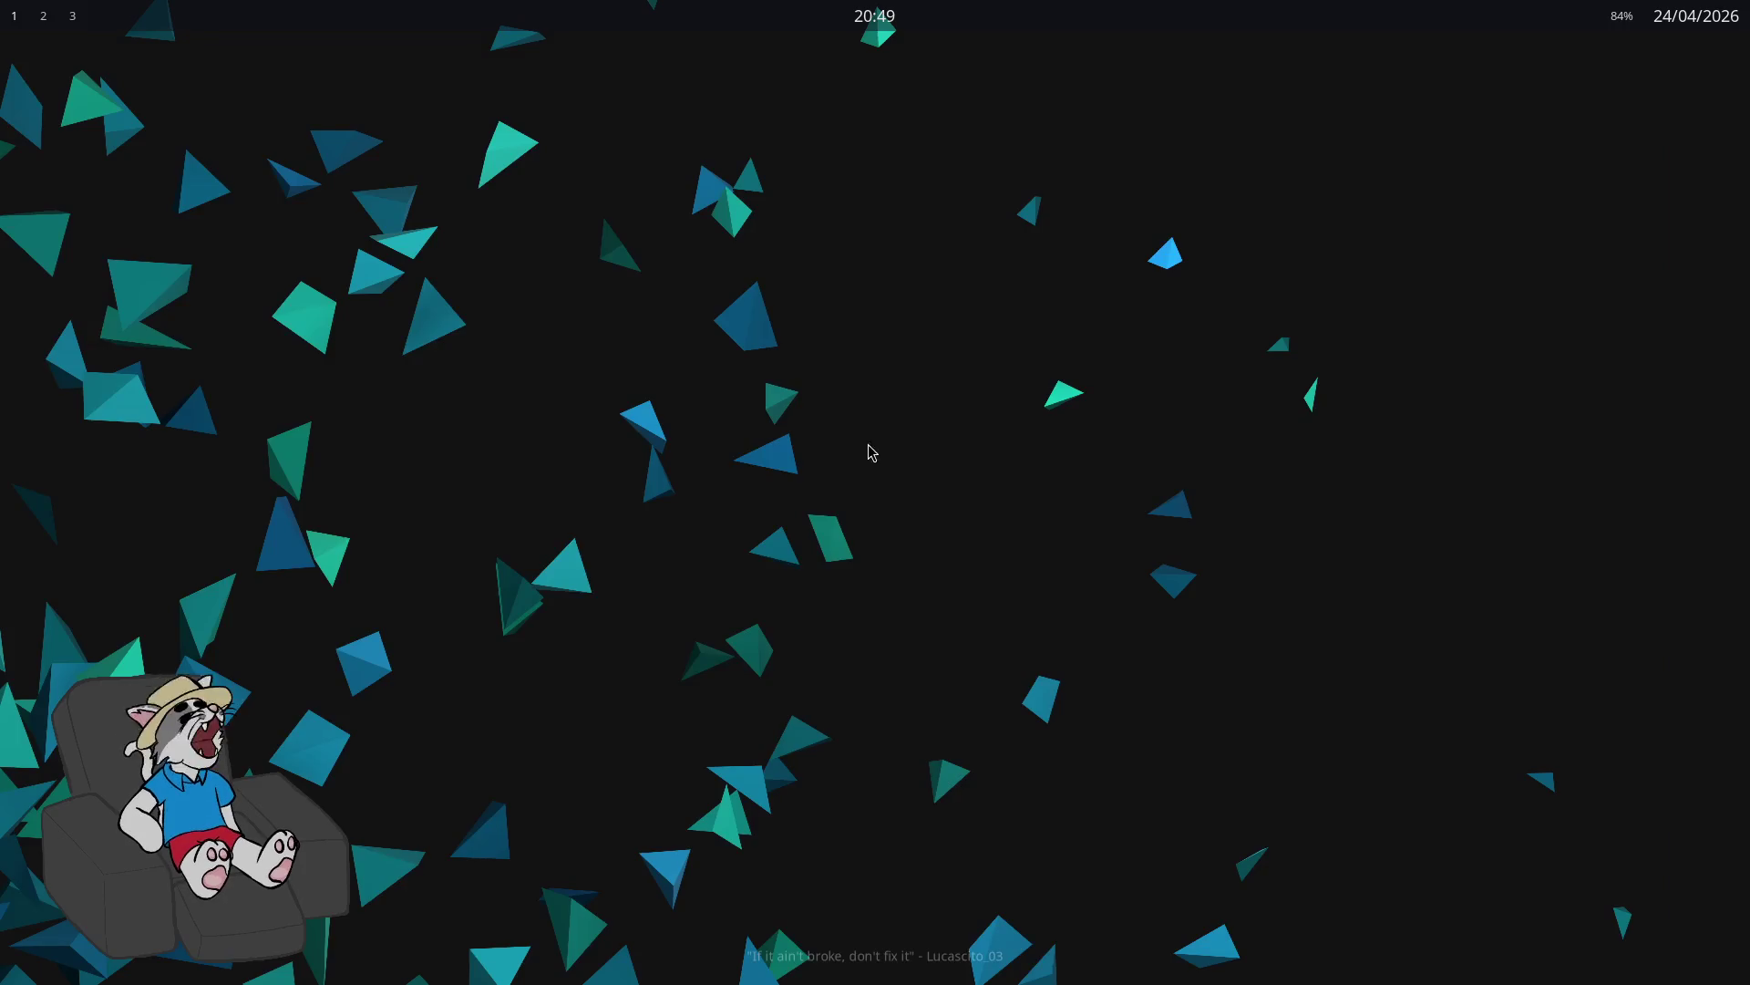
{"action": "key", "text": "super+2"}
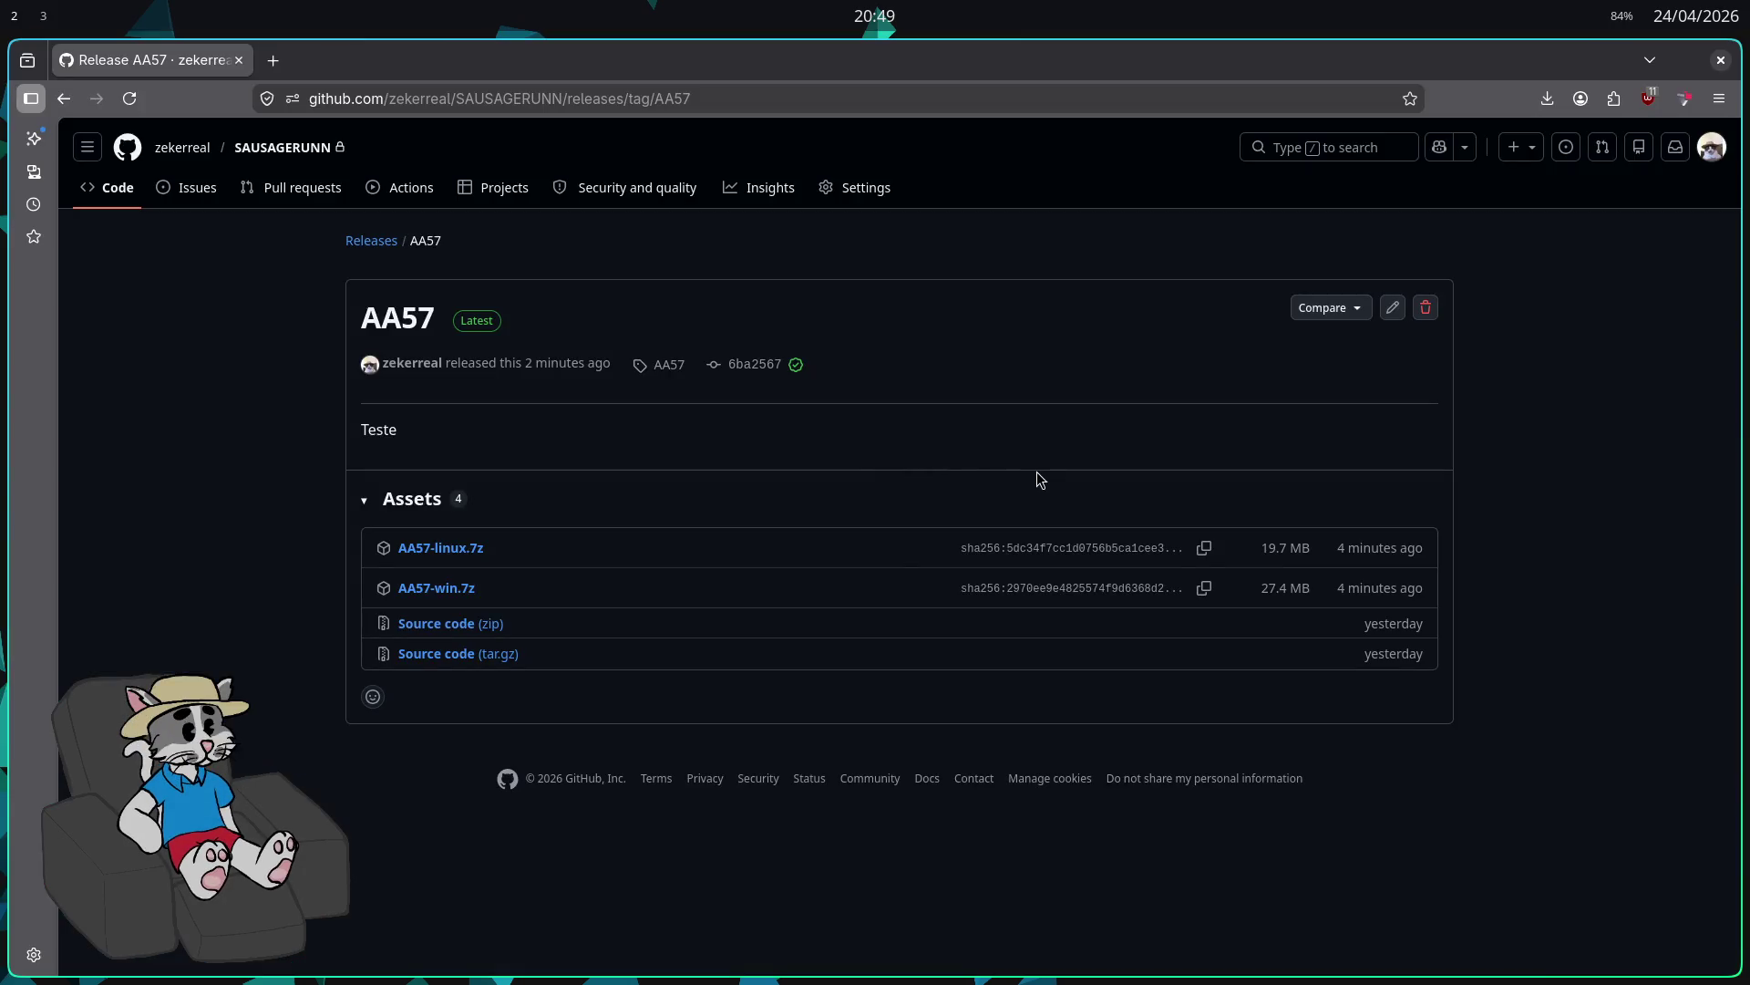
{"action": "key", "text": "super+1"}
{"action": "key", "text": "super+2"}
{"action": "key", "text": "super+1"}
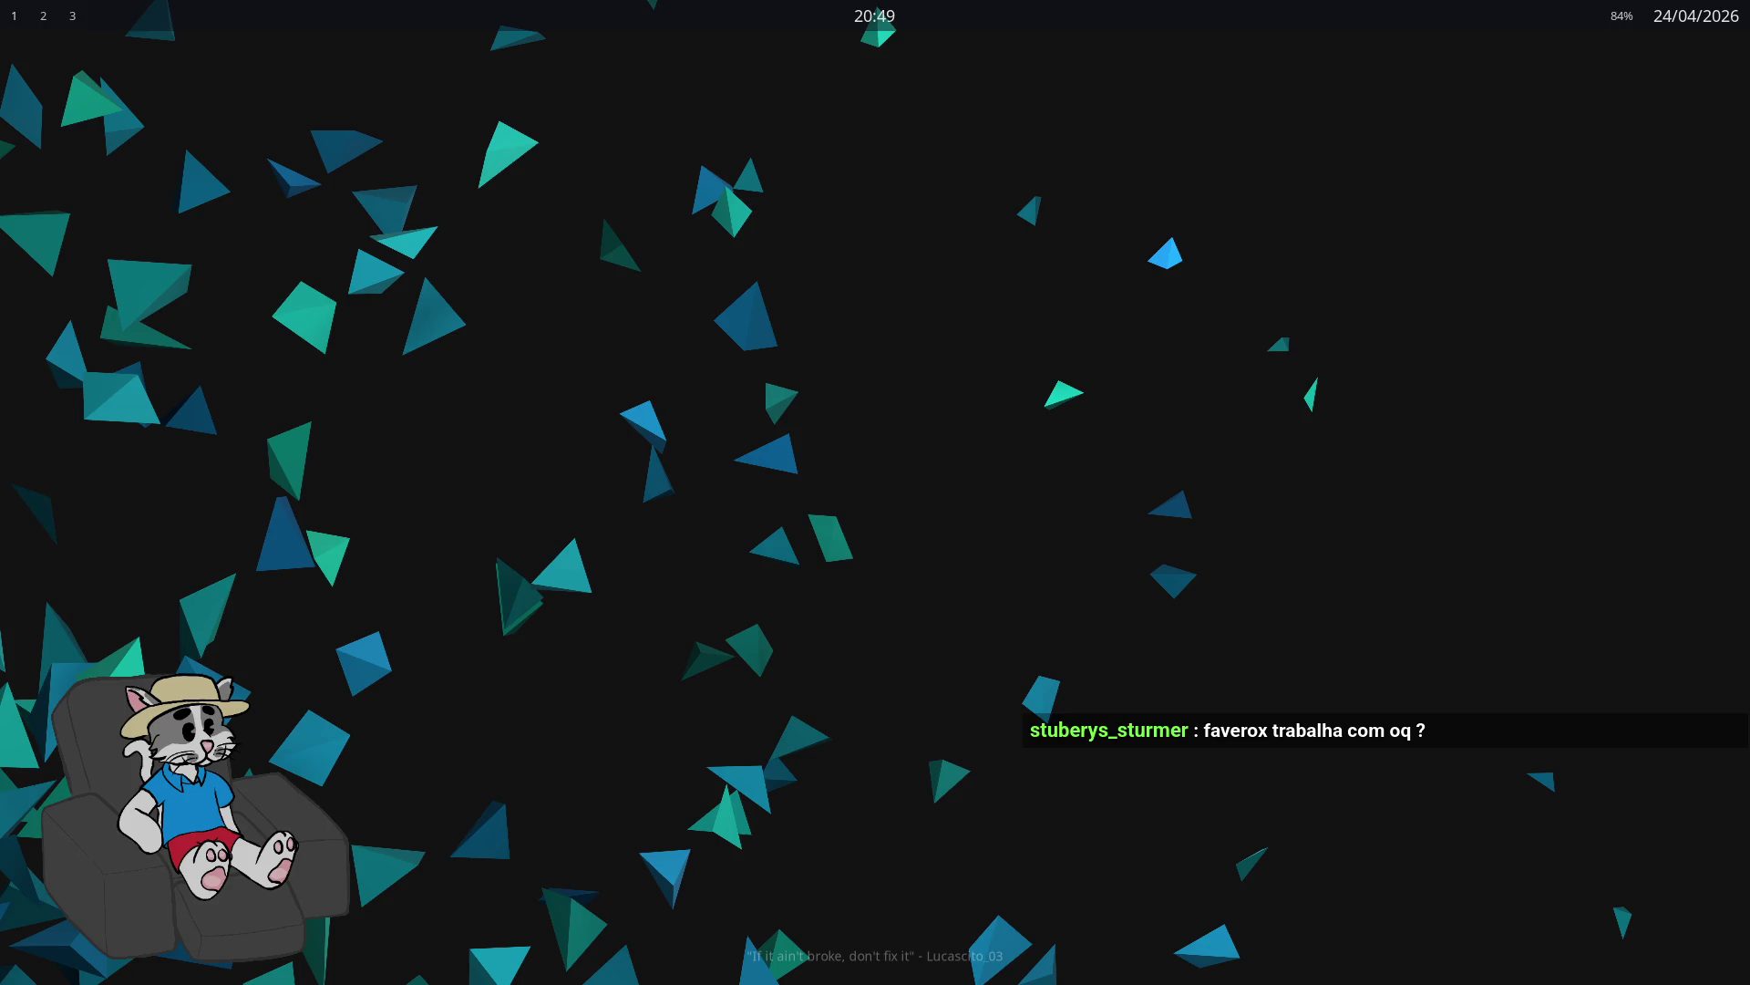
{"action": "key", "text": "super"}
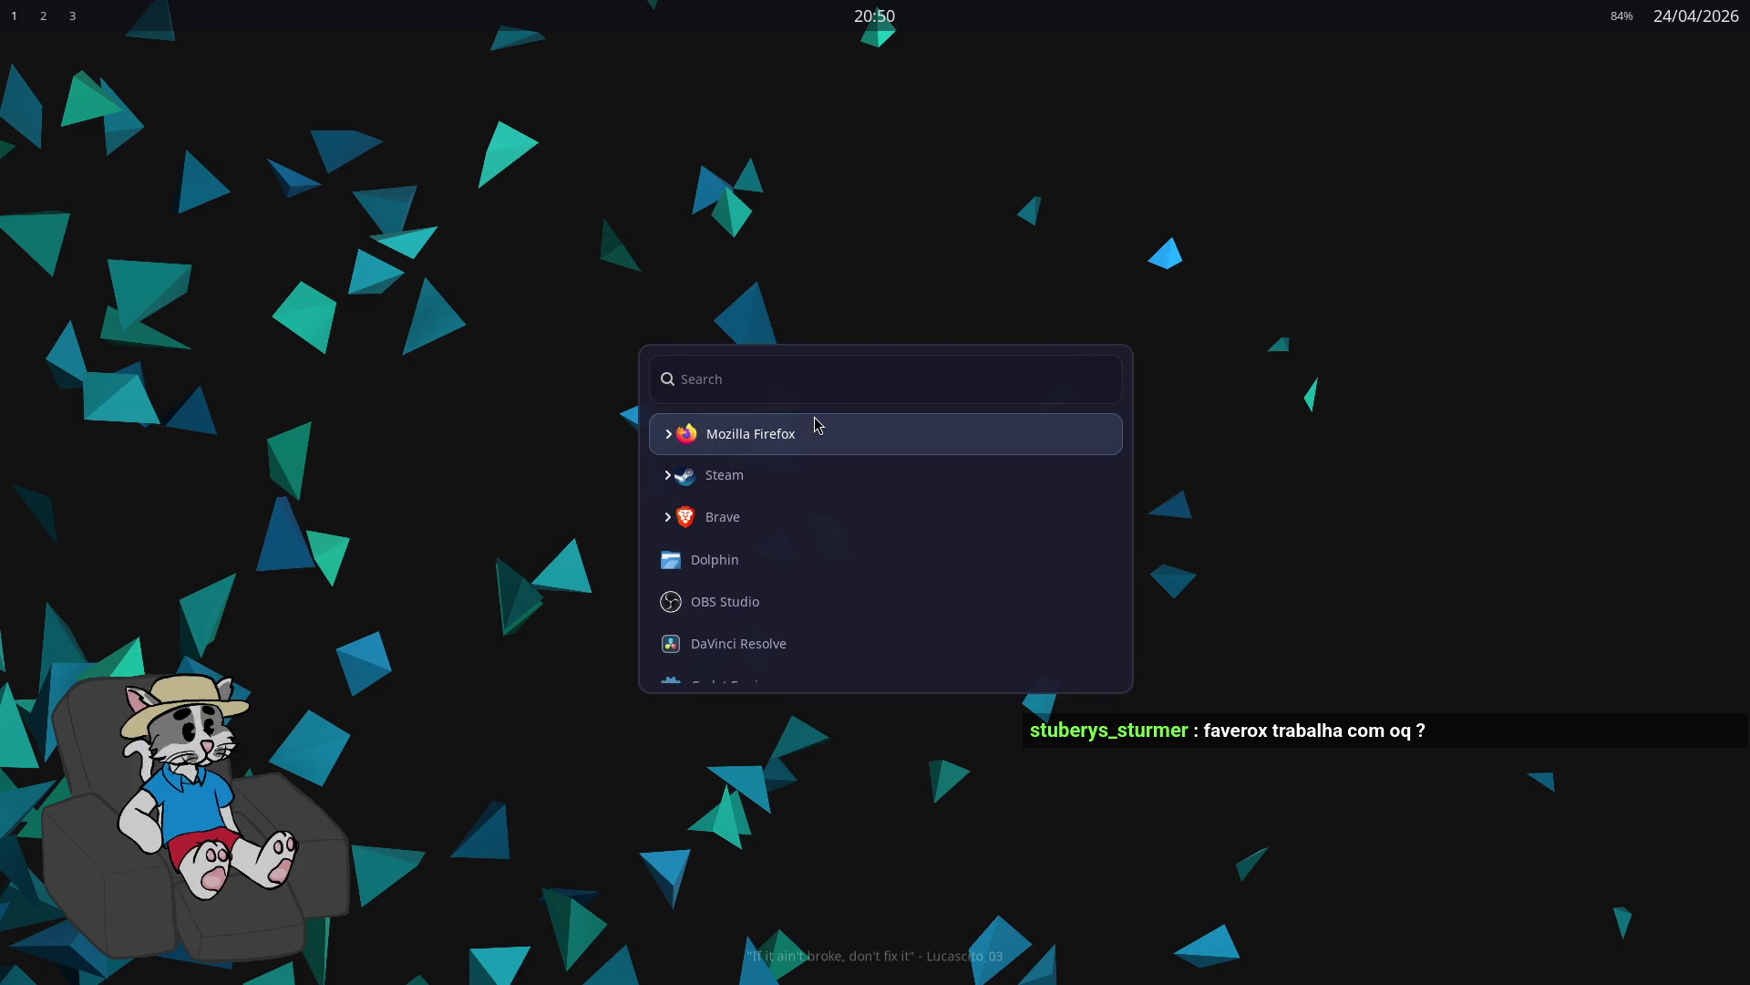
Step: Launch Godot Engine via 'go' and open the SausageRun Launcher project
{"action": "type", "text": "go"}
{"action": "key", "text": "Return"}
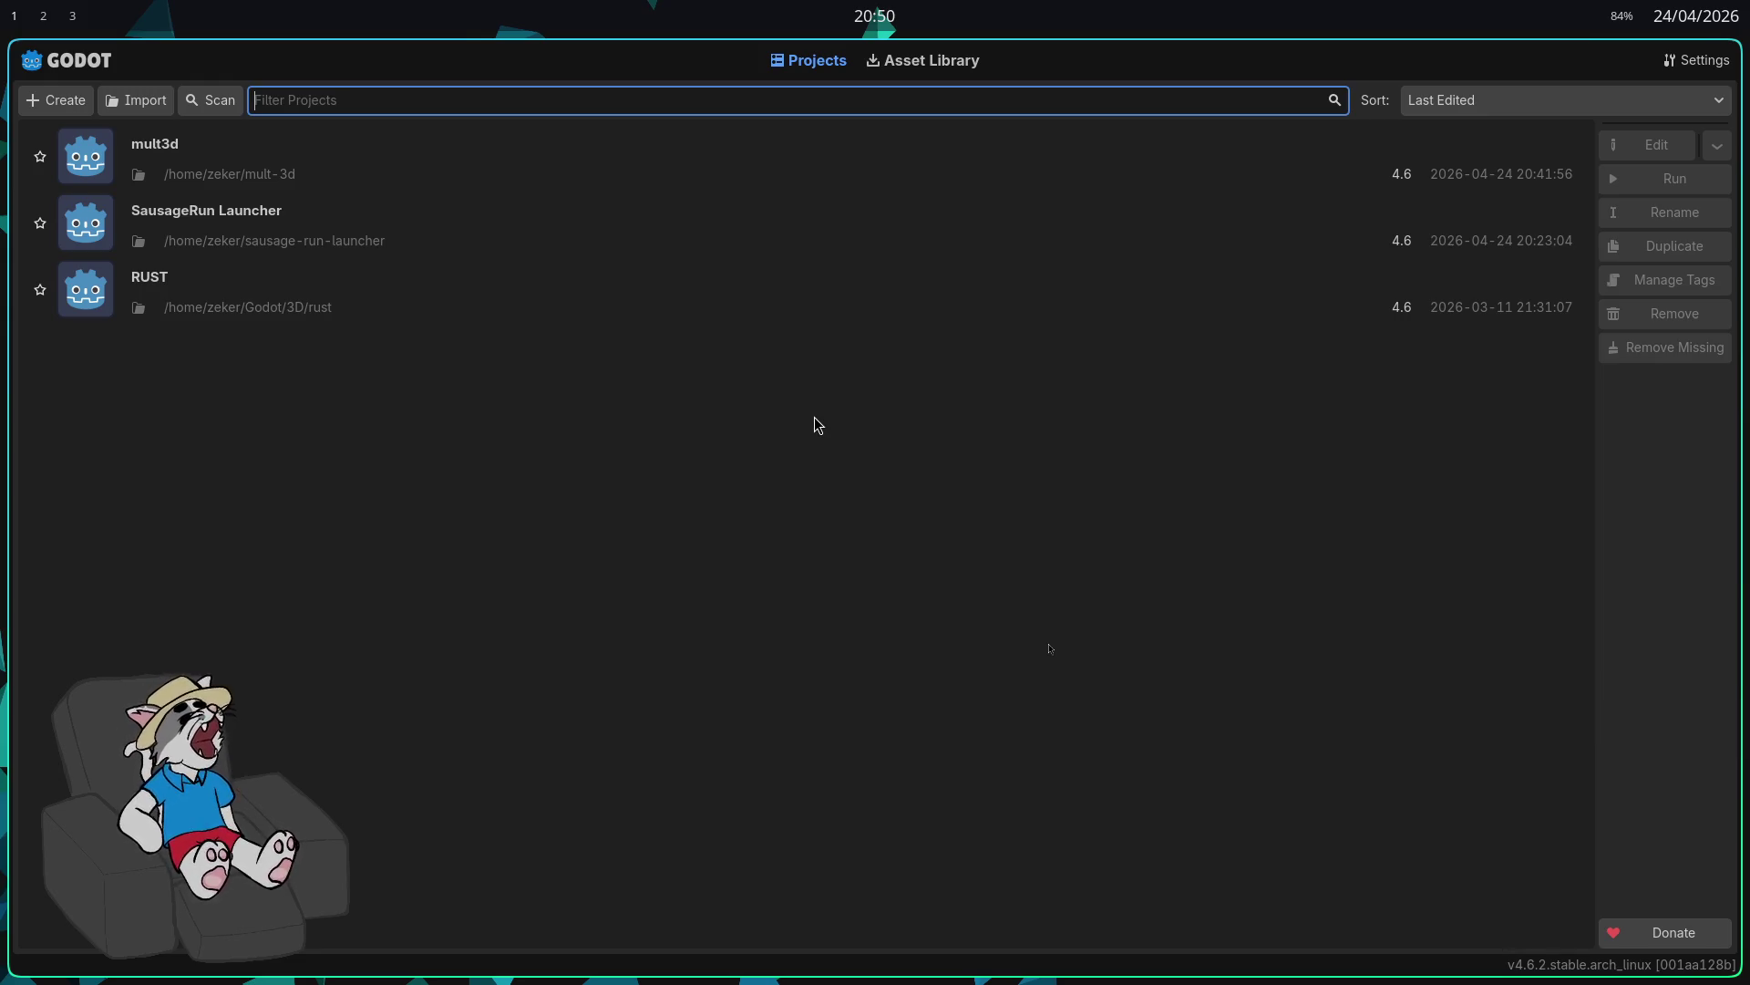
{"action": "double_click", "coordinate": [395, 205]}
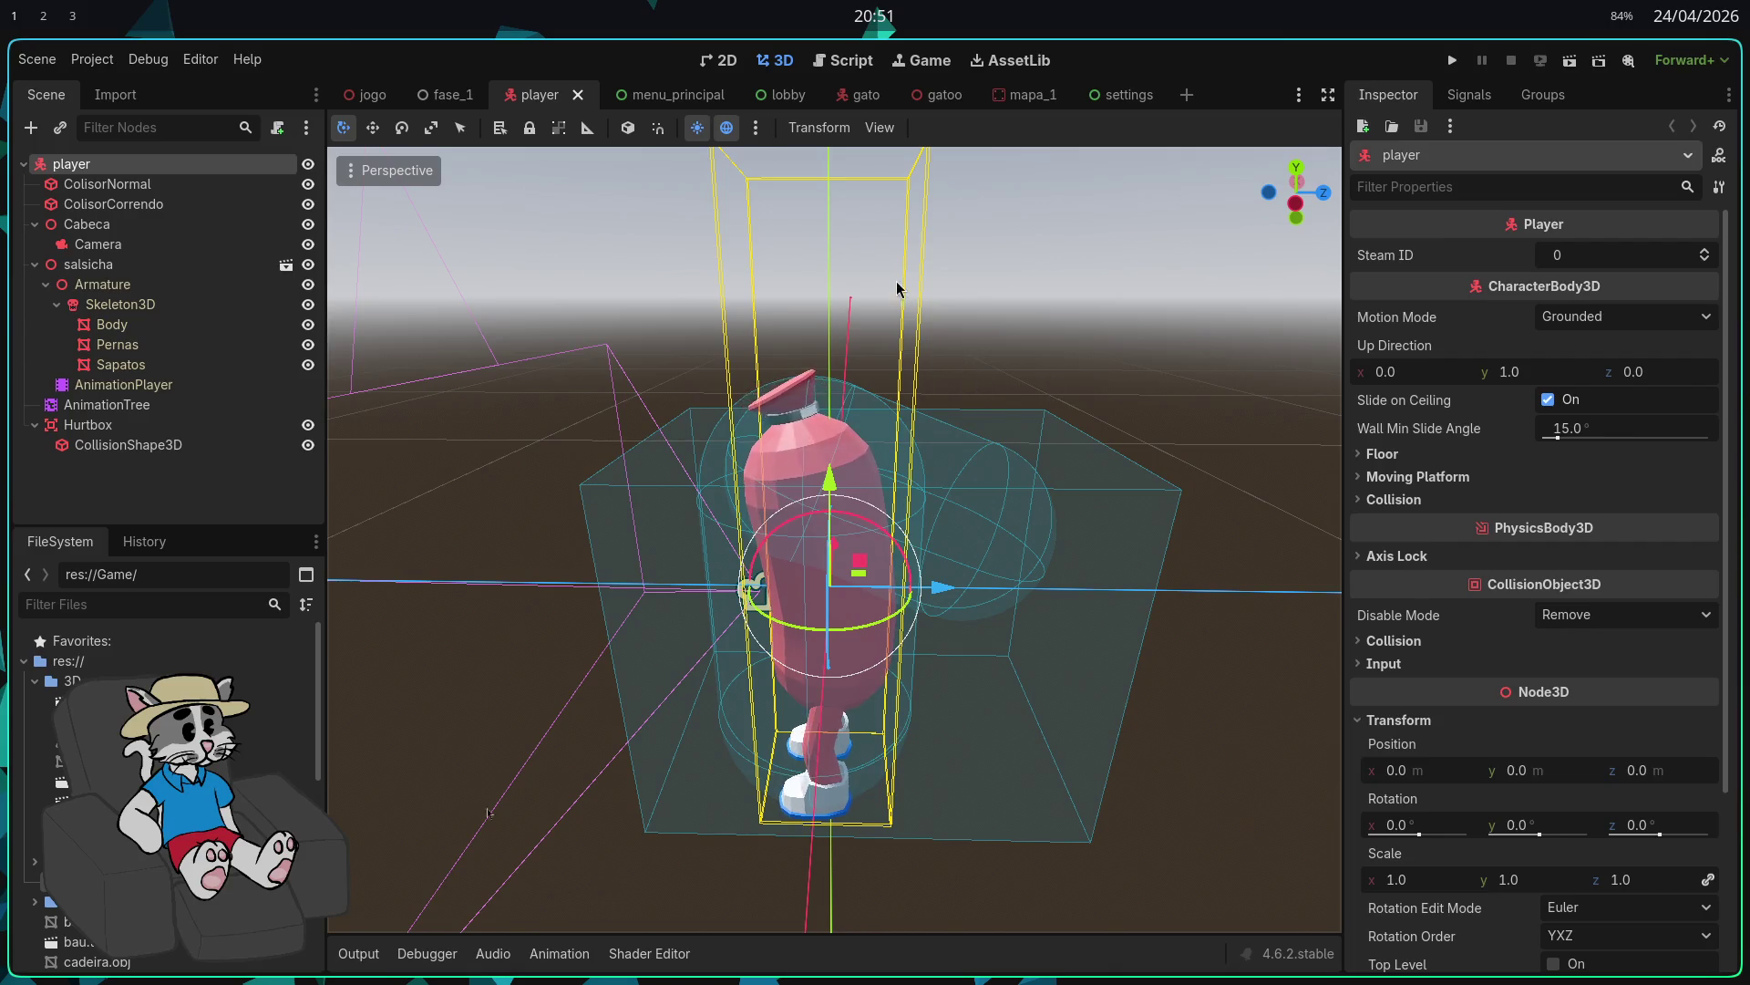
Step: Switch to the fase_1 scene and slide the Tirolesa zipline left along X
{"action": "left_click", "coordinate": [364, 94]}
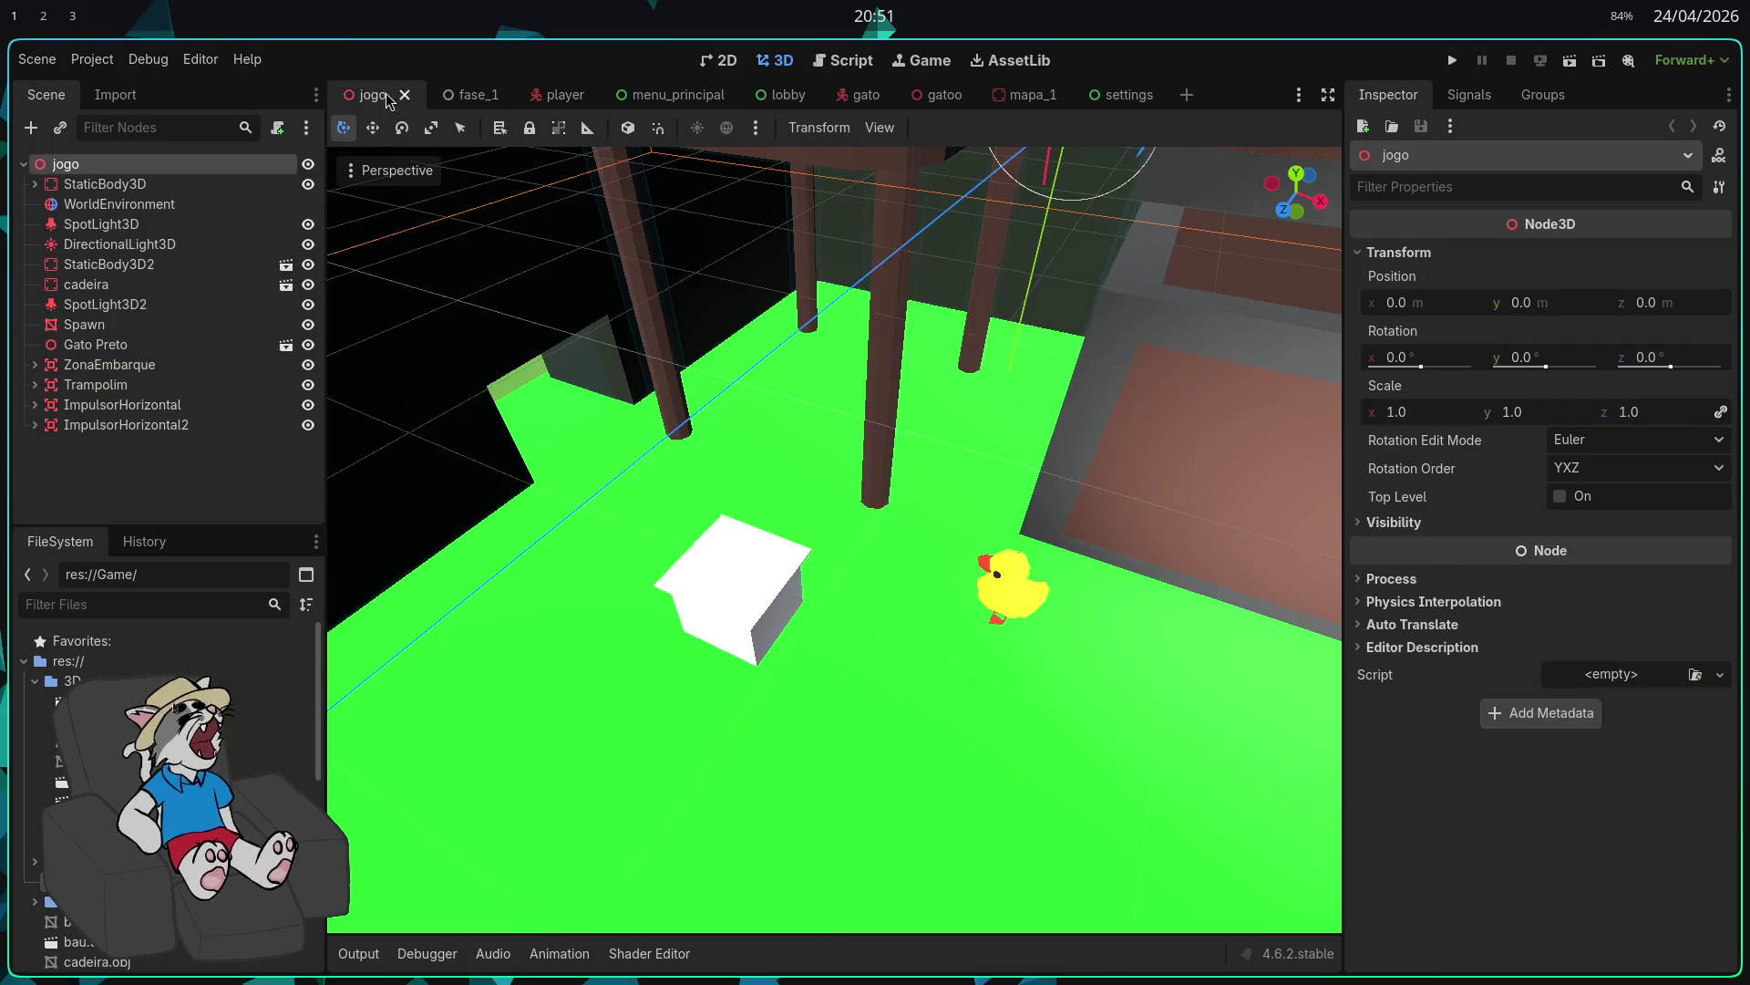
{"action": "left_click", "coordinate": [460, 102]}
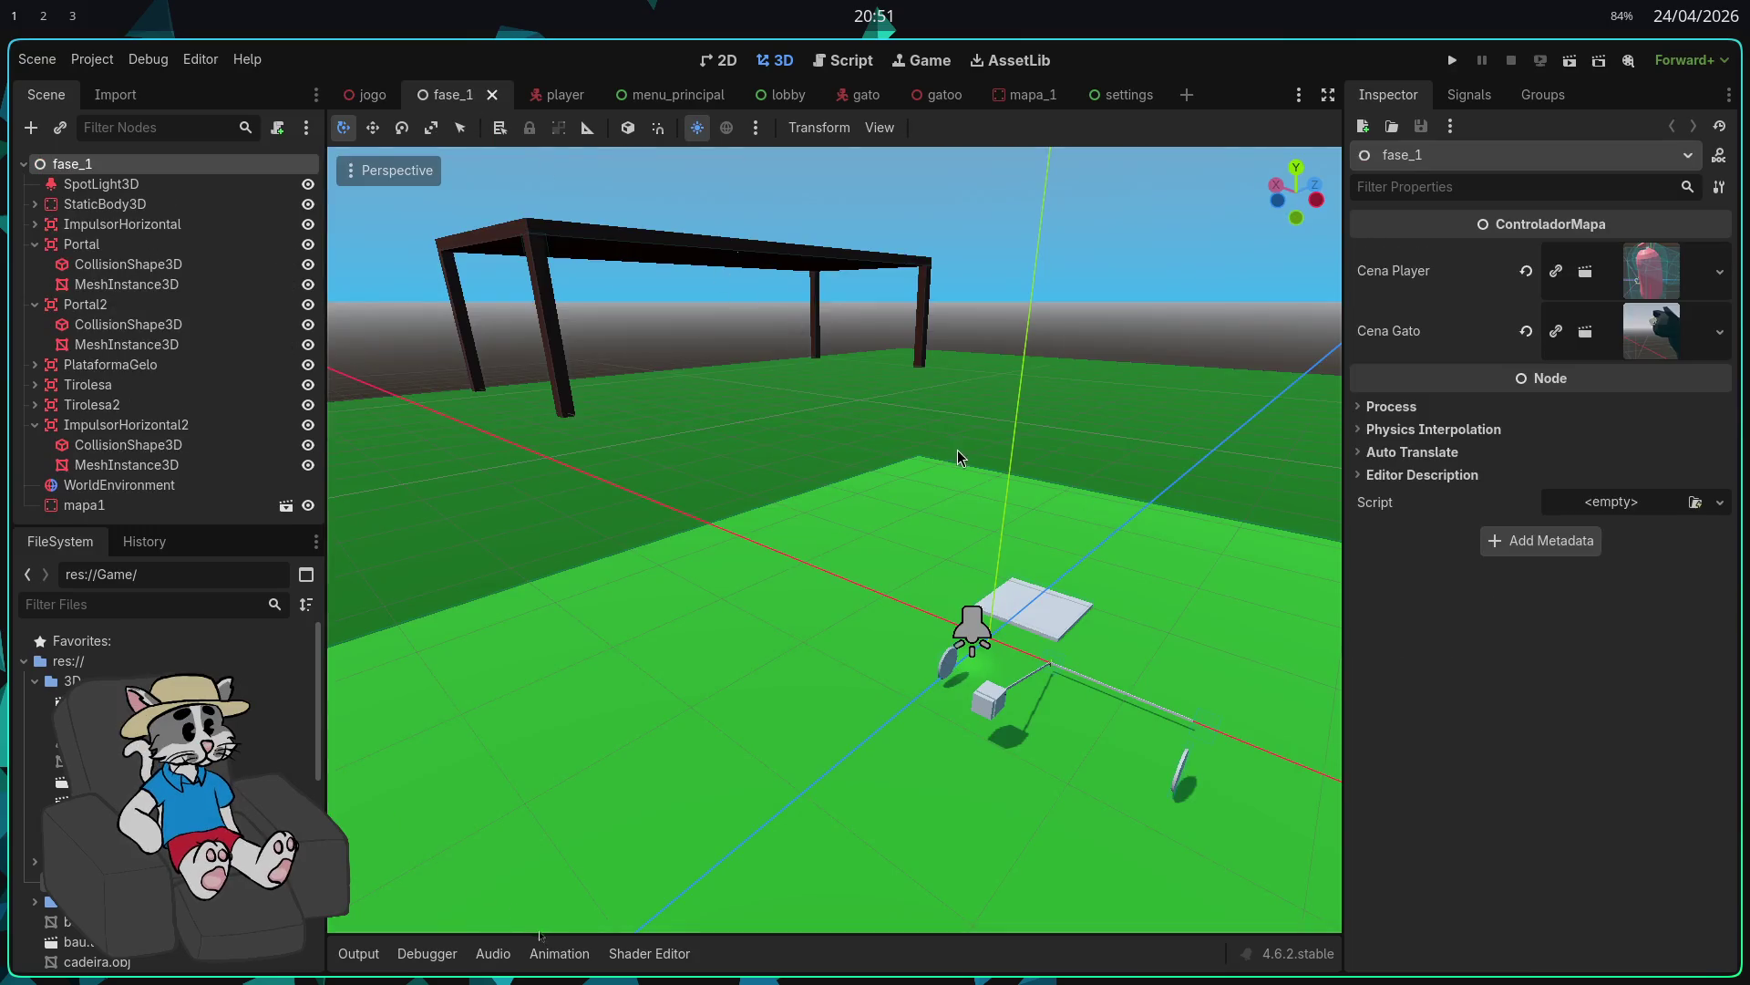
{"action": "key", "text": "f"}
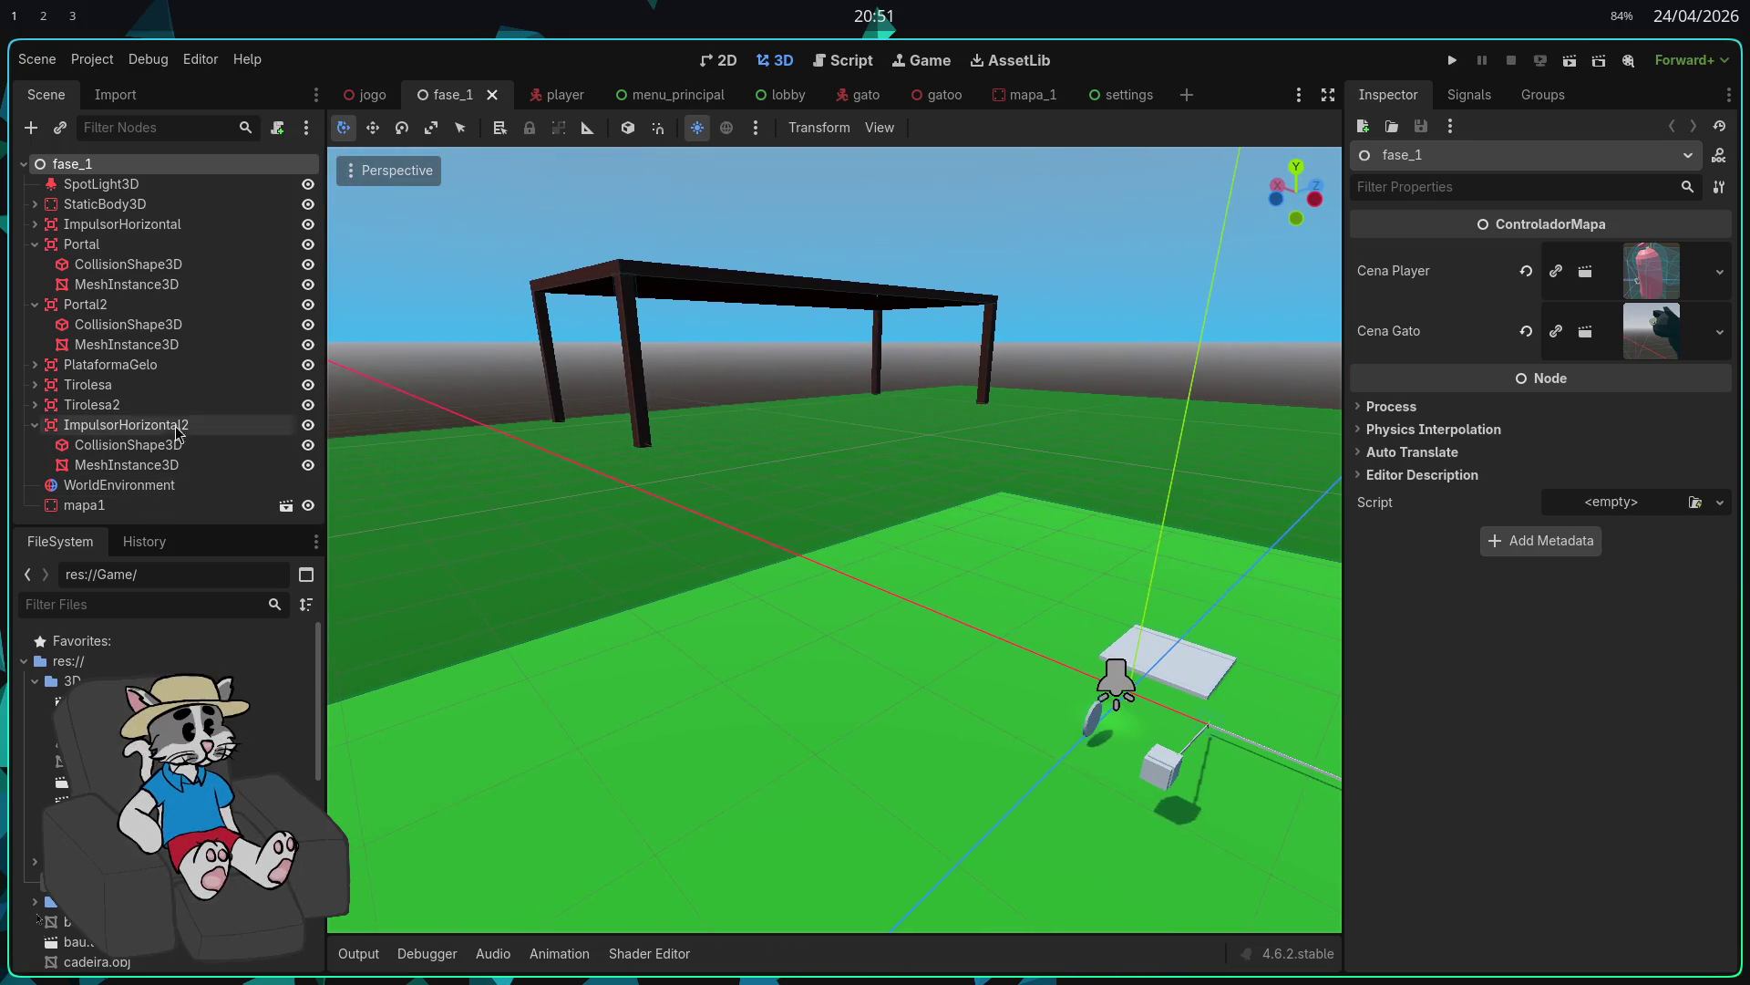
{"action": "left_click", "coordinate": [34, 384]}
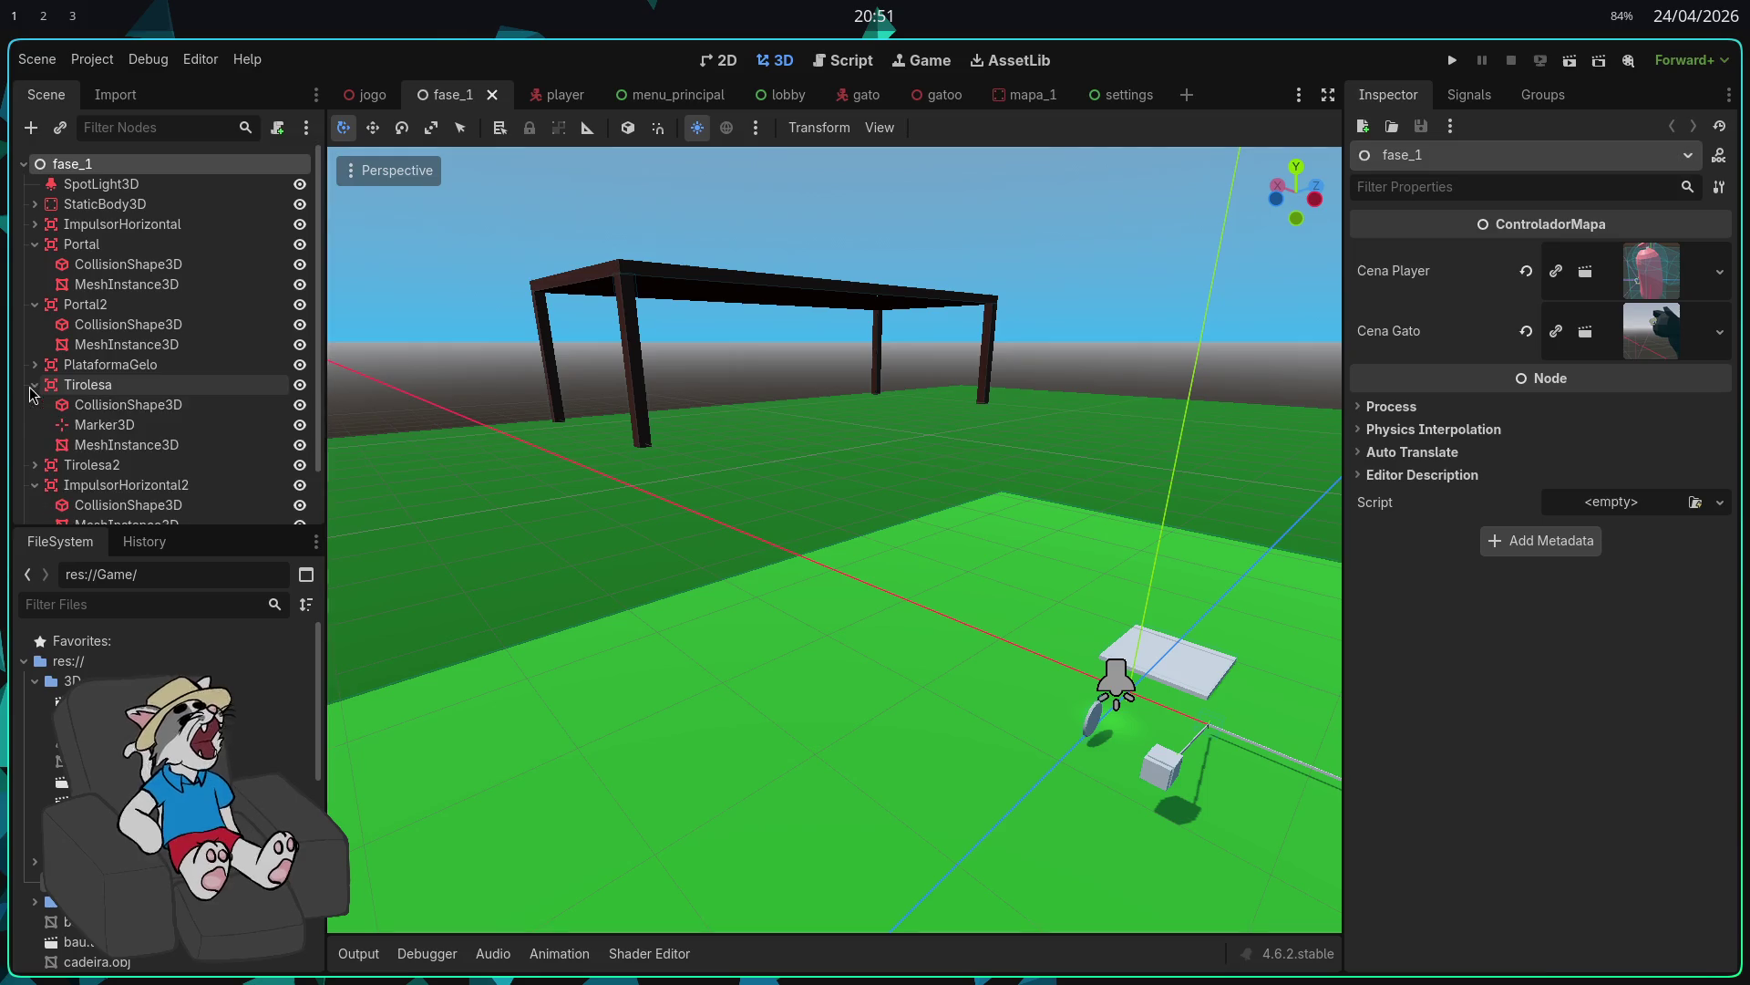
{"action": "left_click", "coordinate": [87, 384]}
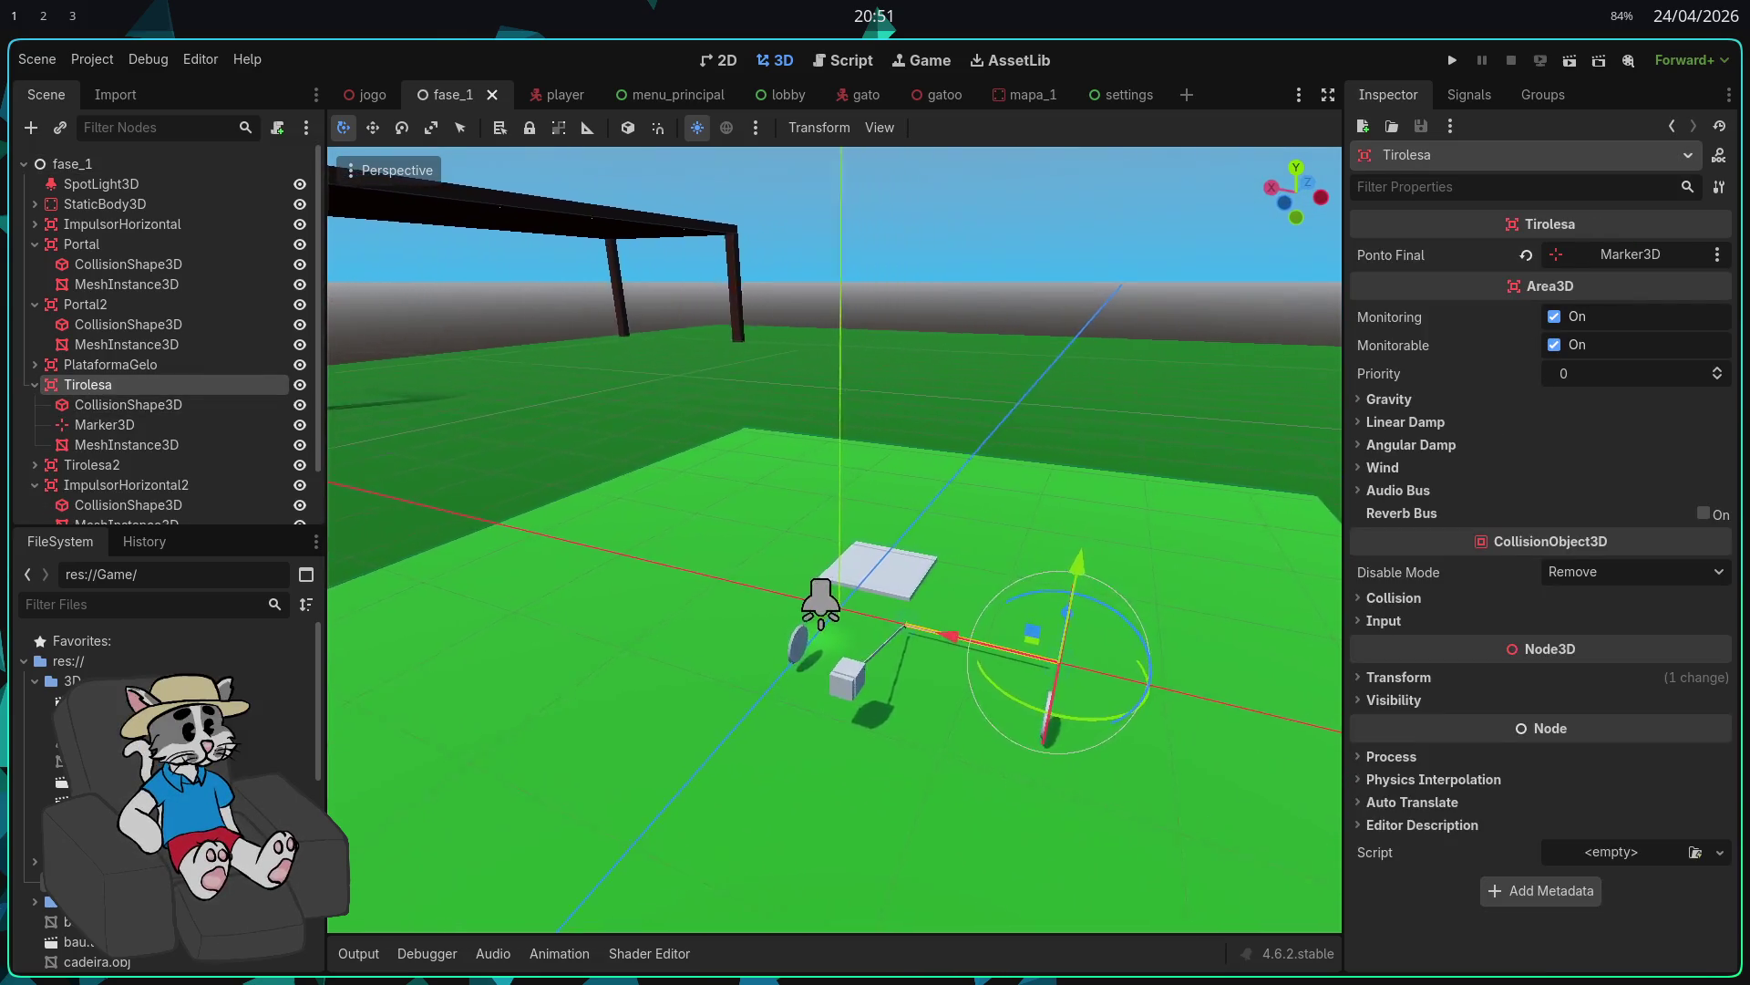
{"action": "key", "text": "w"}
{"action": "left_click_drag", "start_coordinate": [906, 654], "coordinate": [720, 594]}
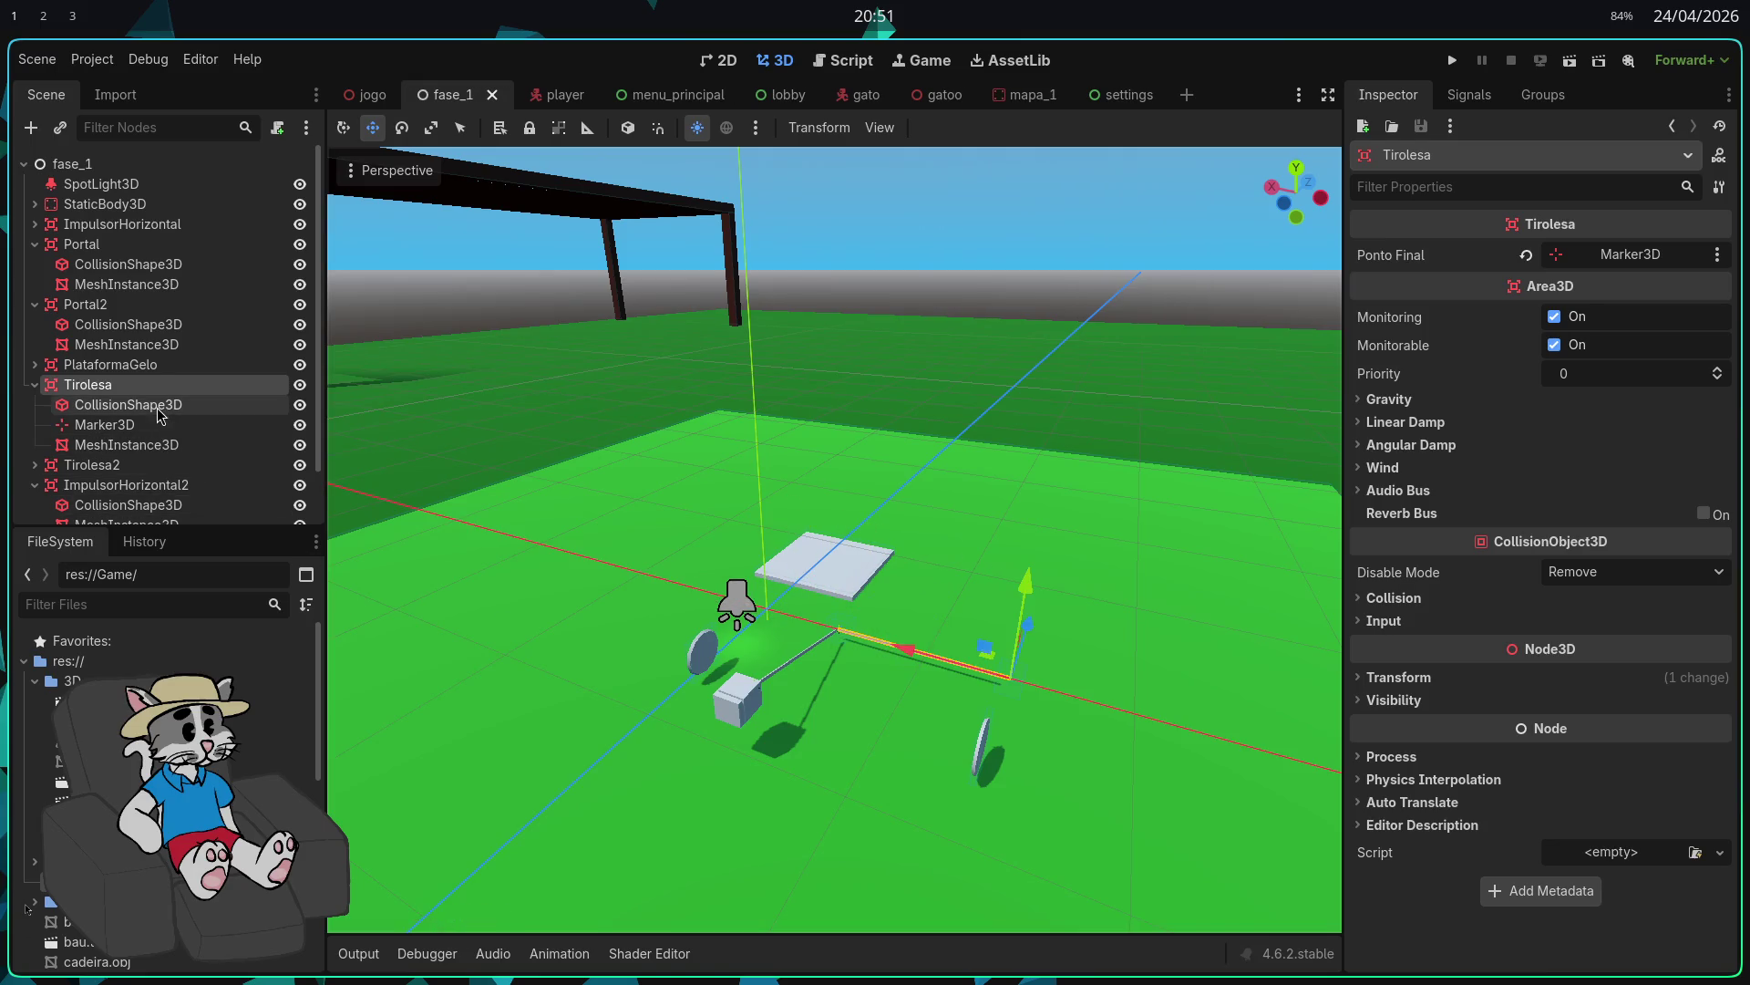
{"action": "left_click", "coordinate": [35, 384]}
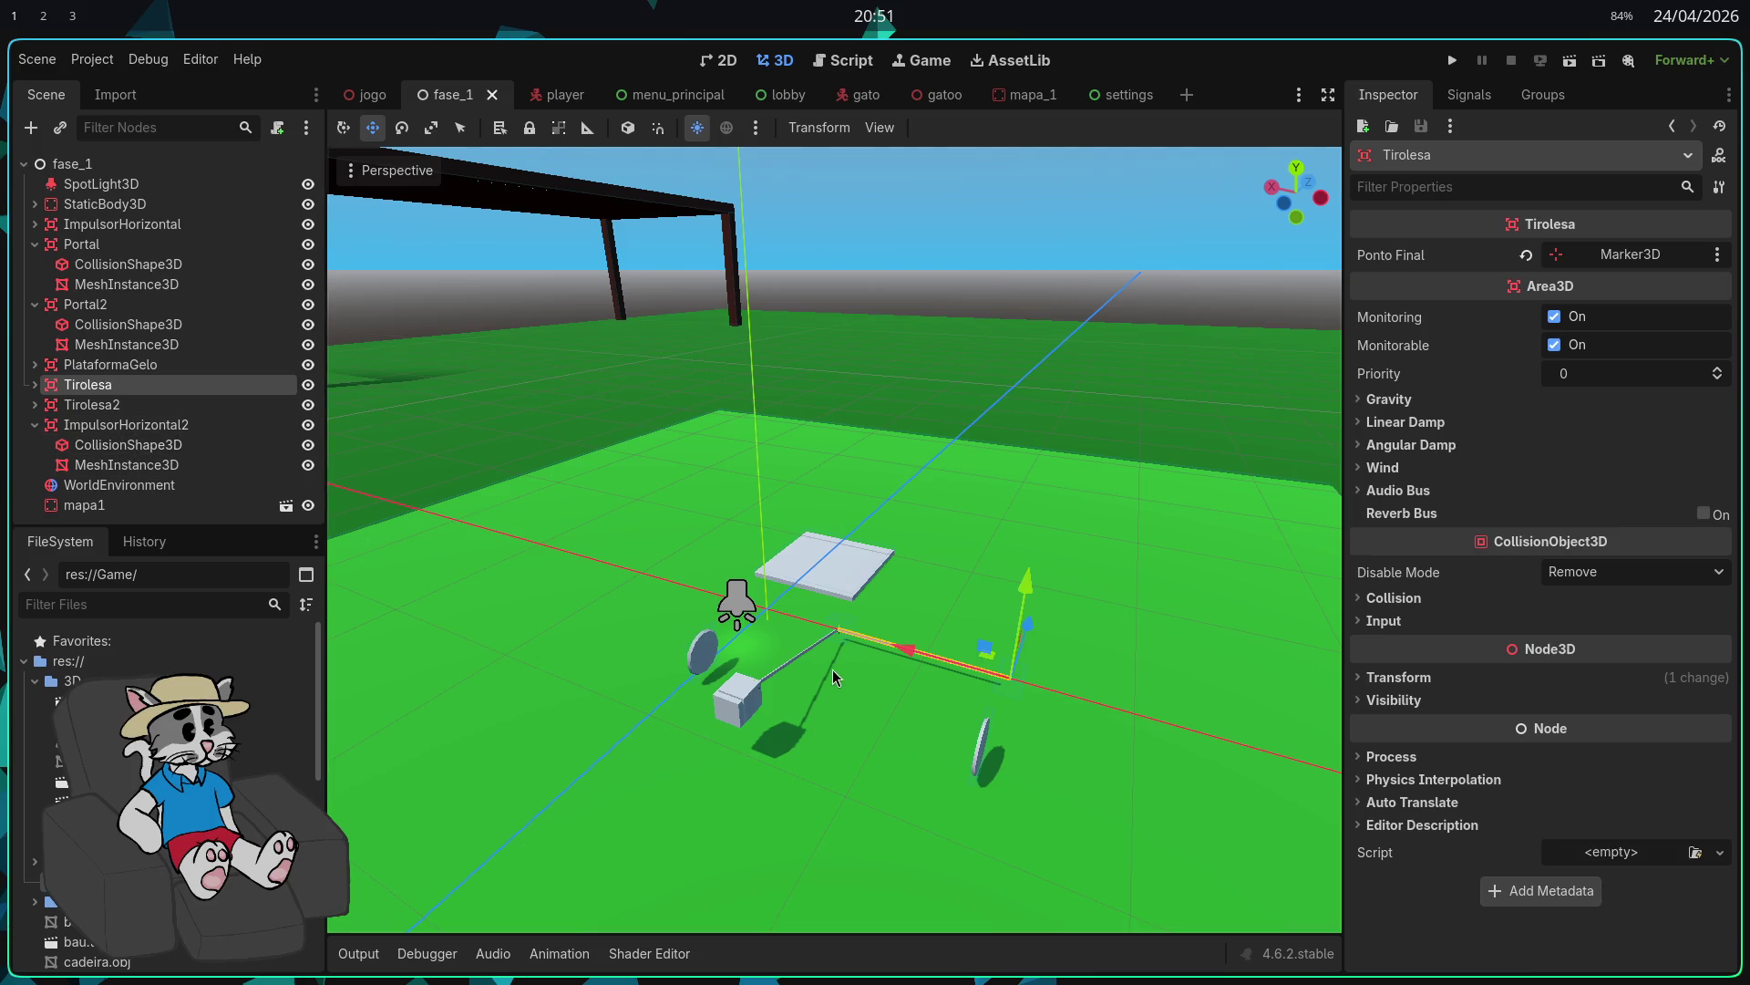
{"action": "left_click_drag", "start_coordinate": [914, 653], "coordinate": [403, 542]}
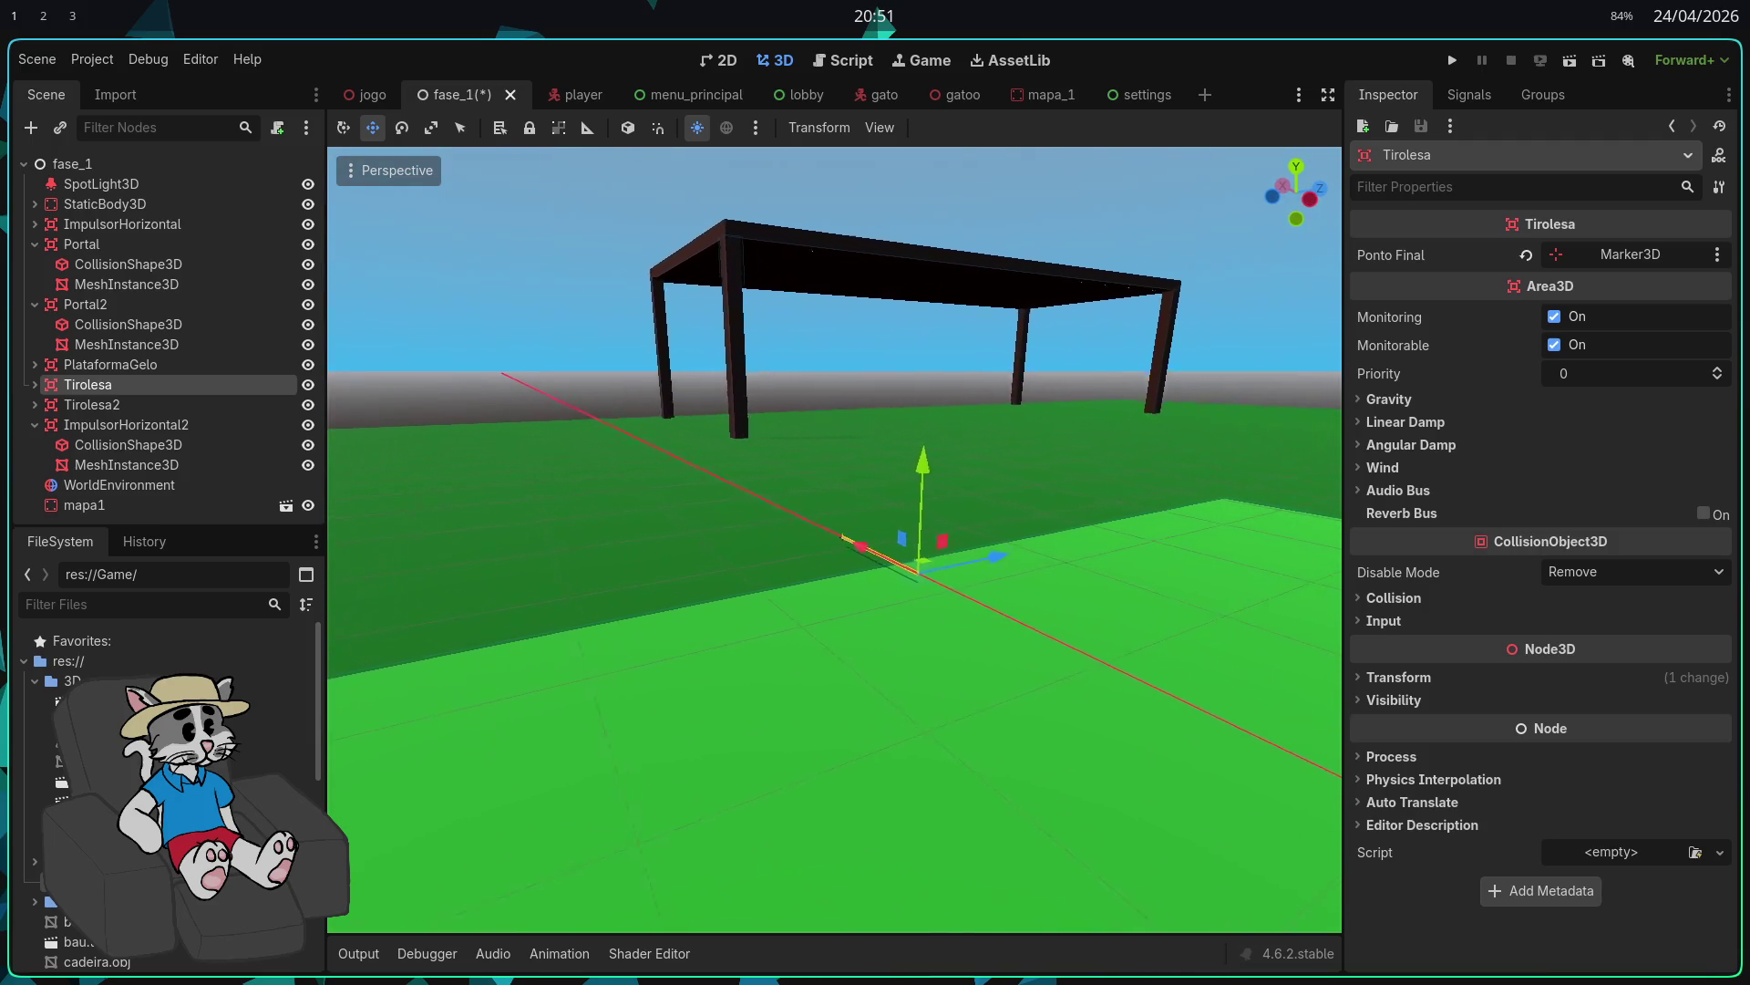
{"action": "key", "text": "w"}
{"action": "scroll", "coordinate": [379, 548], "scroll_direction": "up", "scroll_amount": 3}
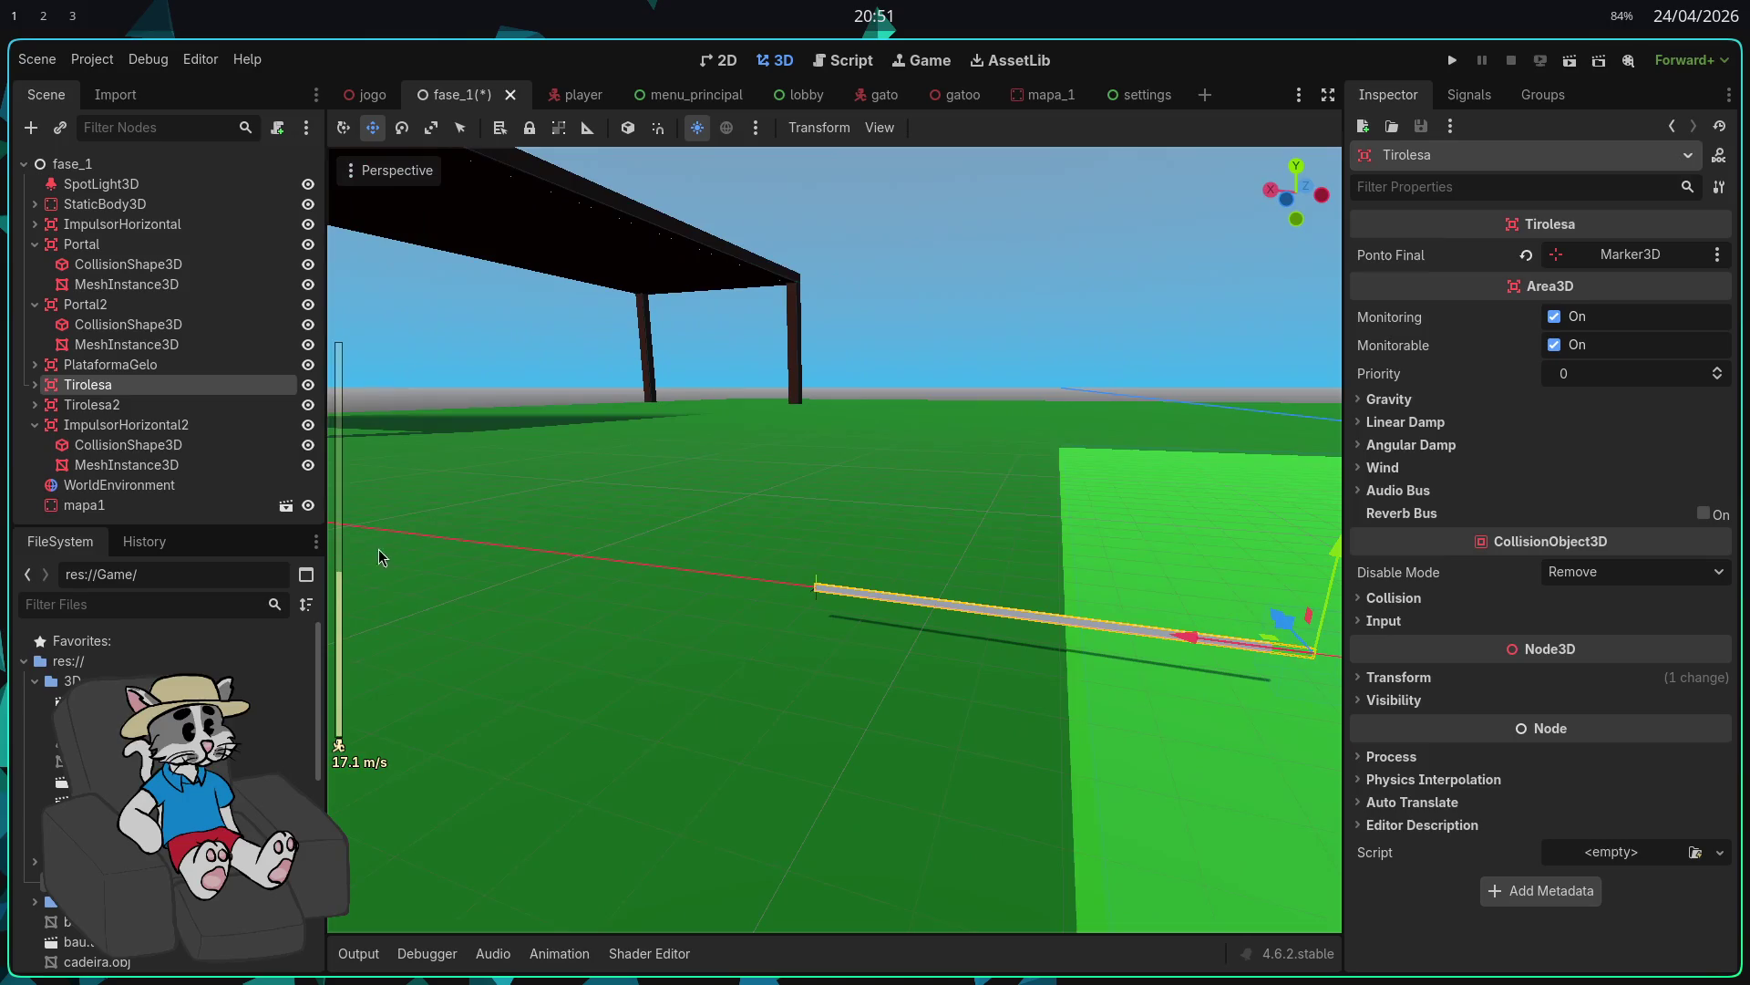
Step: Slide the zipline's Marker3D end point left and lift it vertically with G then Y
{"action": "left_click", "coordinate": [34, 384]}
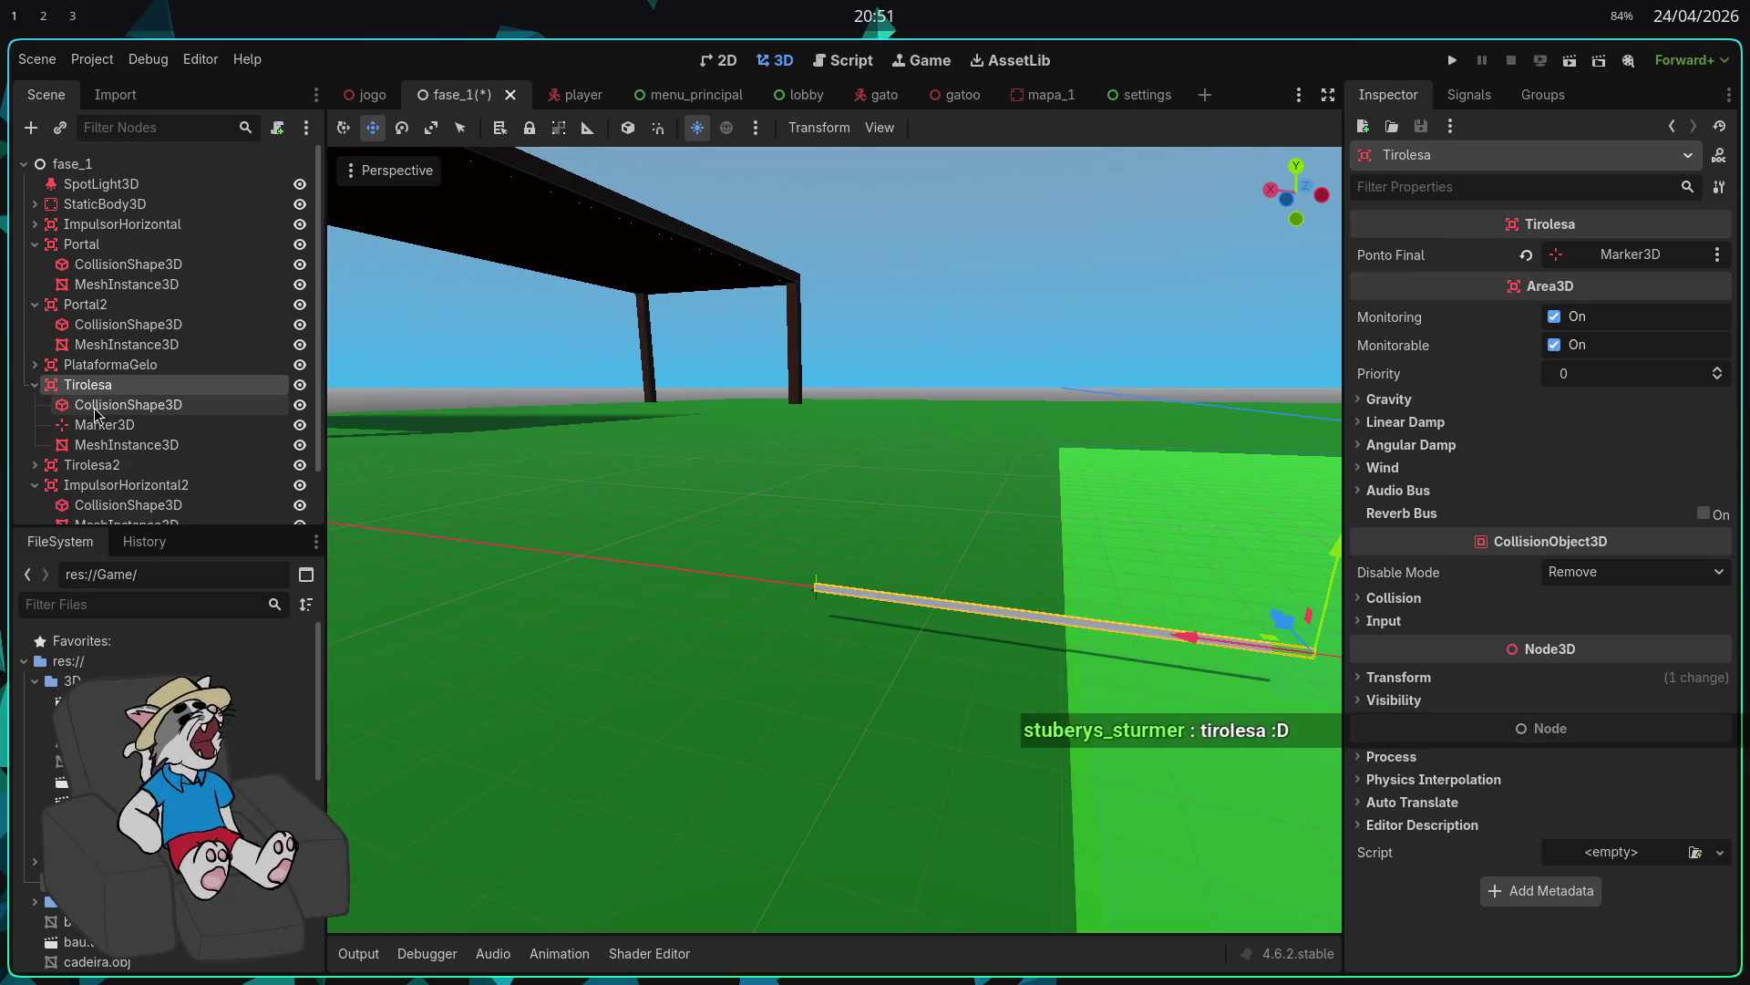
{"action": "left_click", "coordinate": [119, 406]}
{"action": "left_click", "coordinate": [104, 425]}
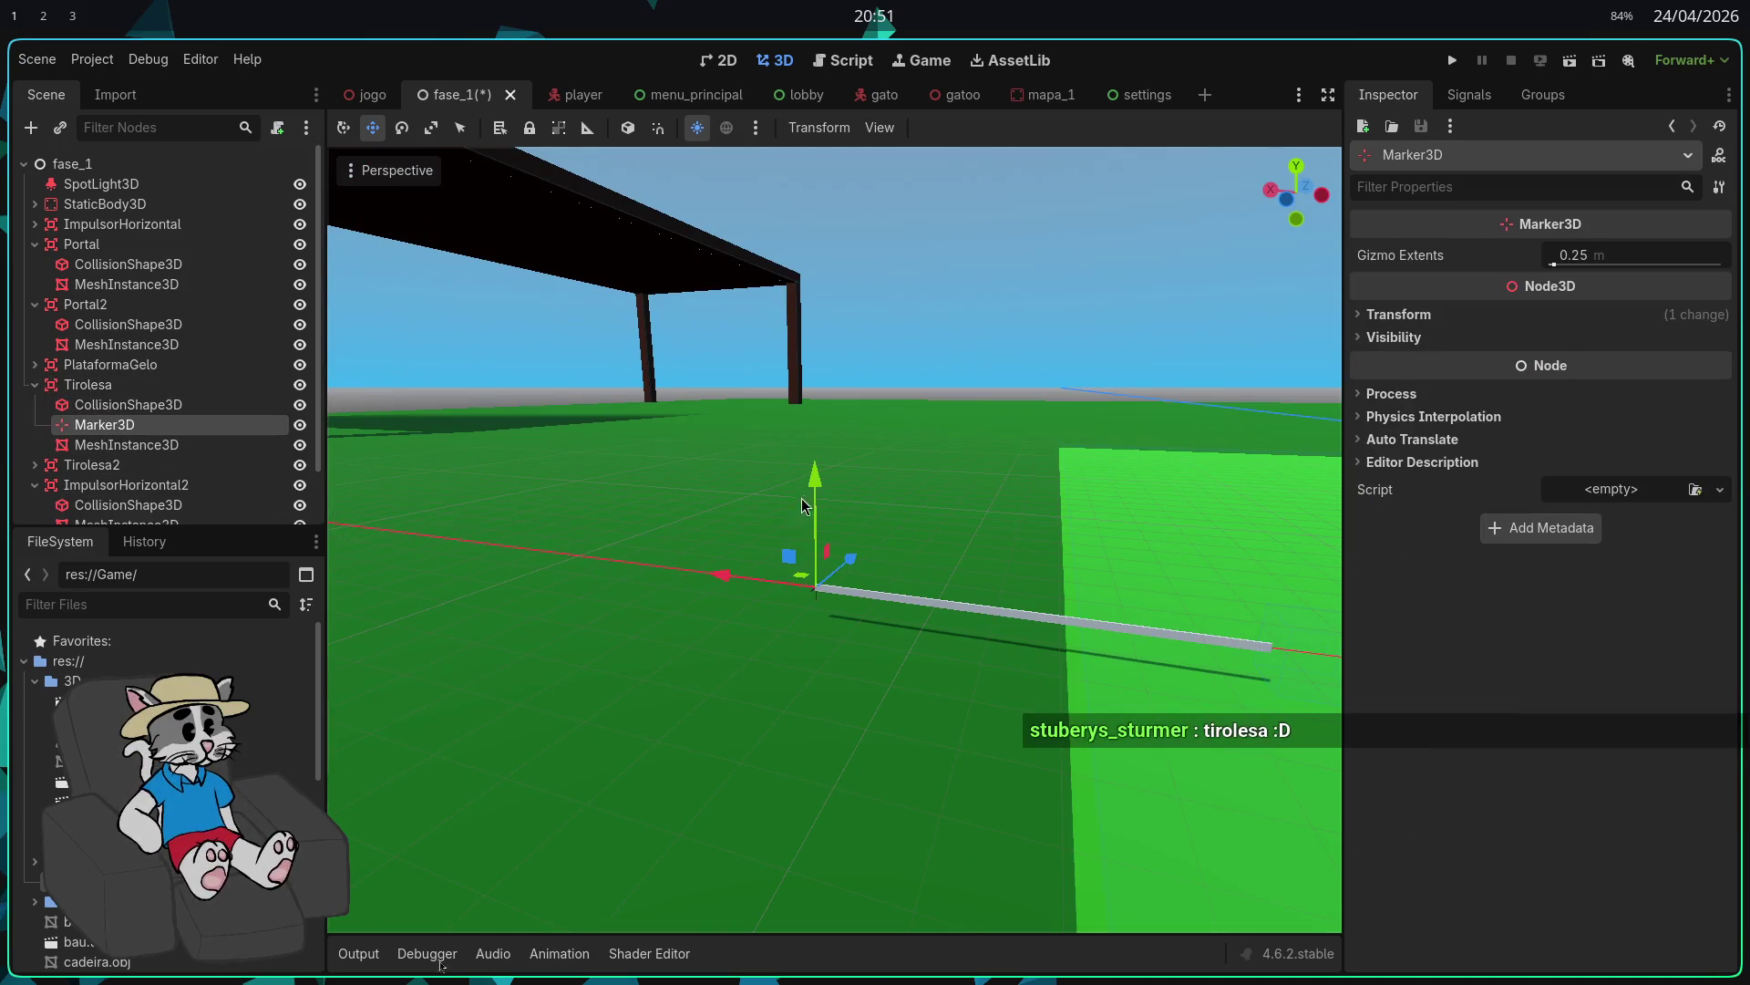
{"action": "scroll", "coordinate": [806, 313], "scroll_direction": "up", "scroll_amount": 5}
{"action": "key", "text": "s"}
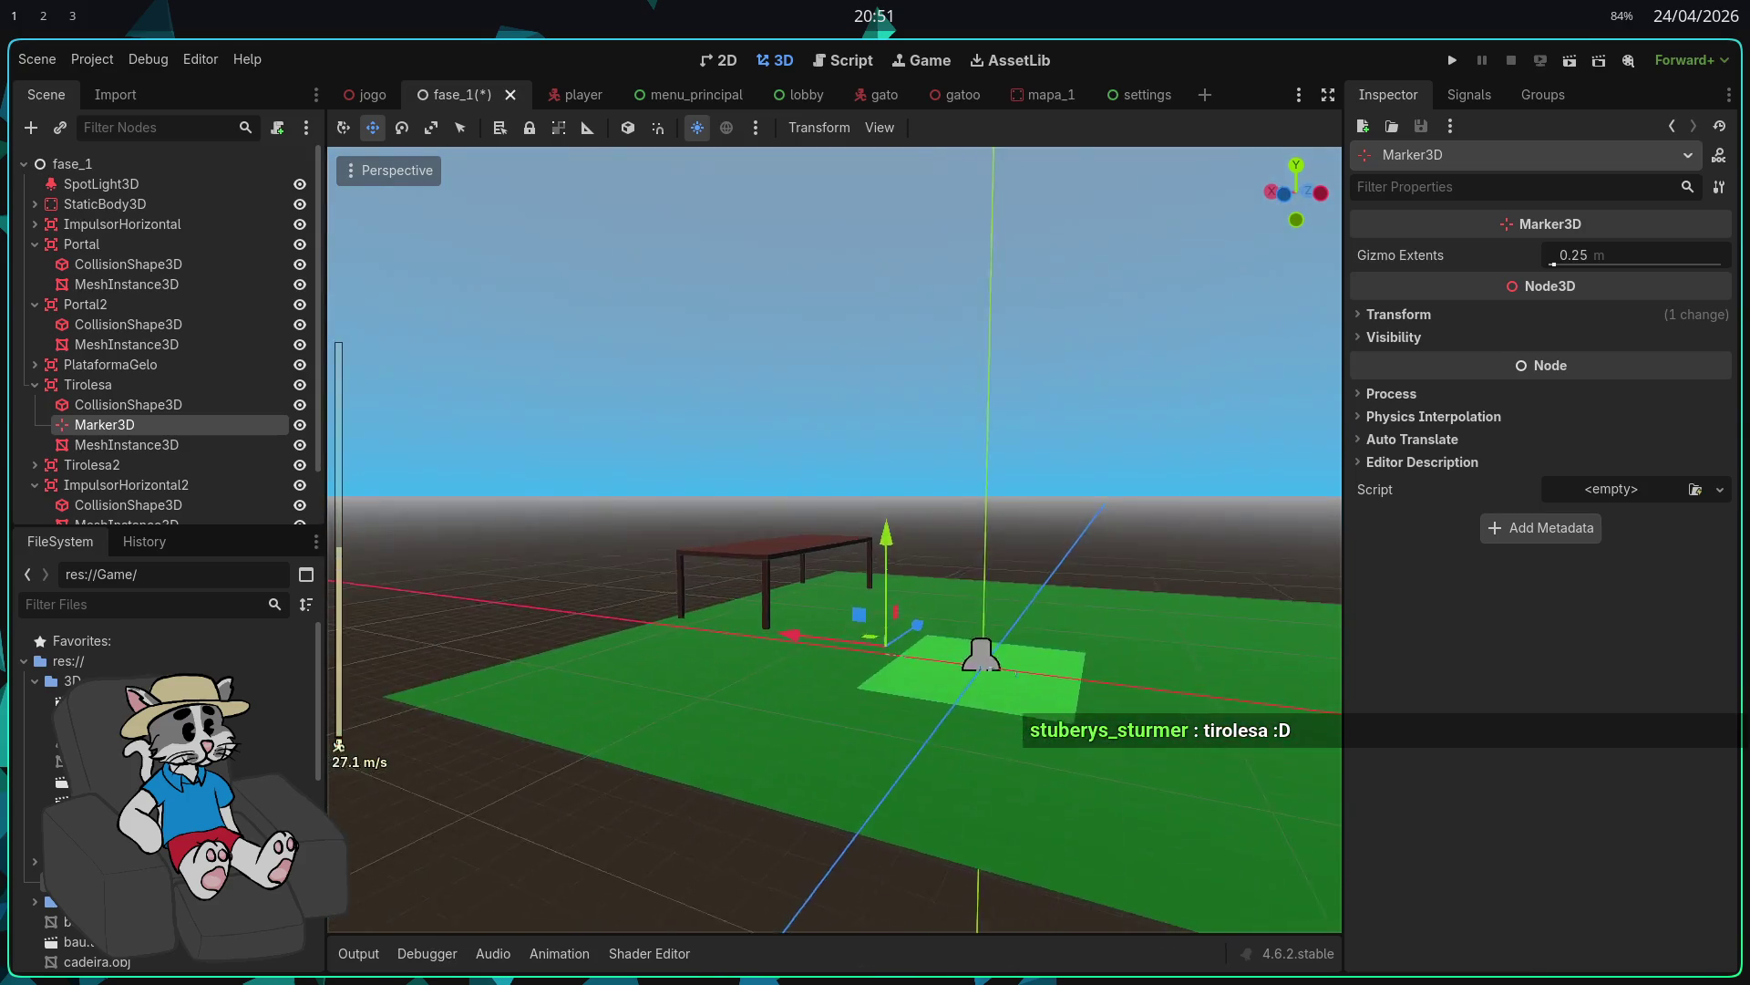
{"action": "key", "text": "w"}
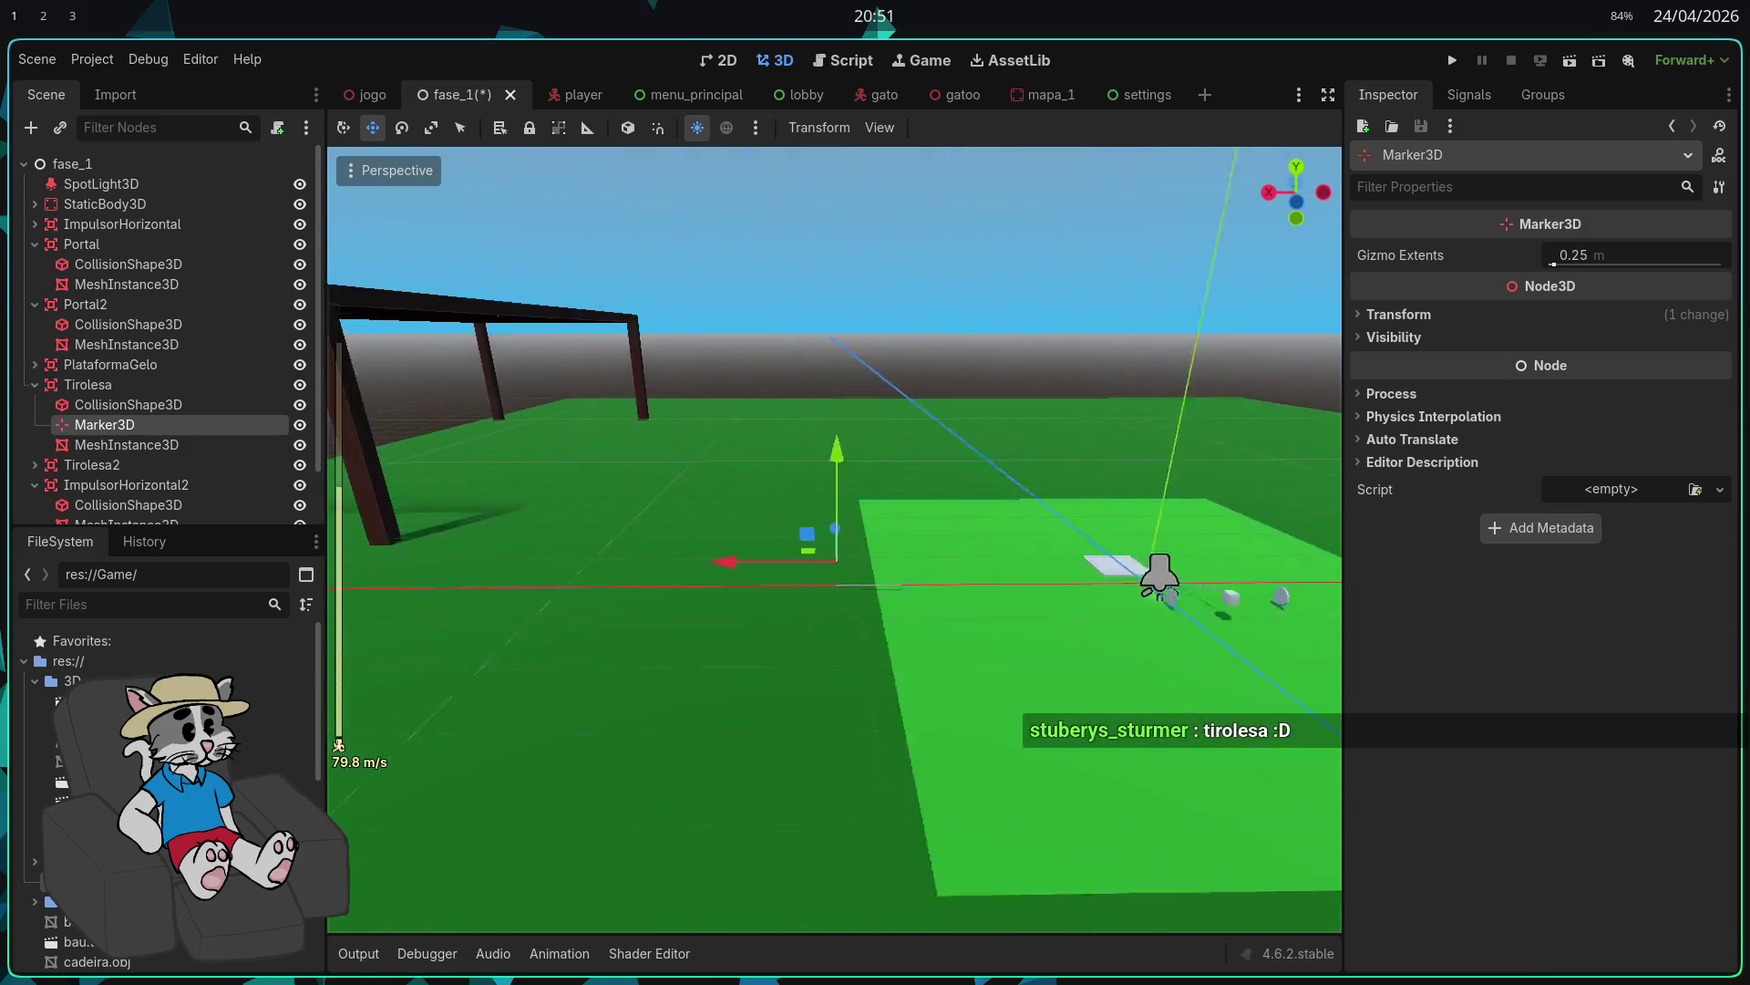
{"action": "mouse_move", "coordinate": [903, 538]}
{"action": "left_mouse_down"}
{"action": "mouse_move", "coordinate": [537, 479]}
{"action": "mouse_move", "coordinate": [456, 437]}
{"action": "left_mouse_up"}
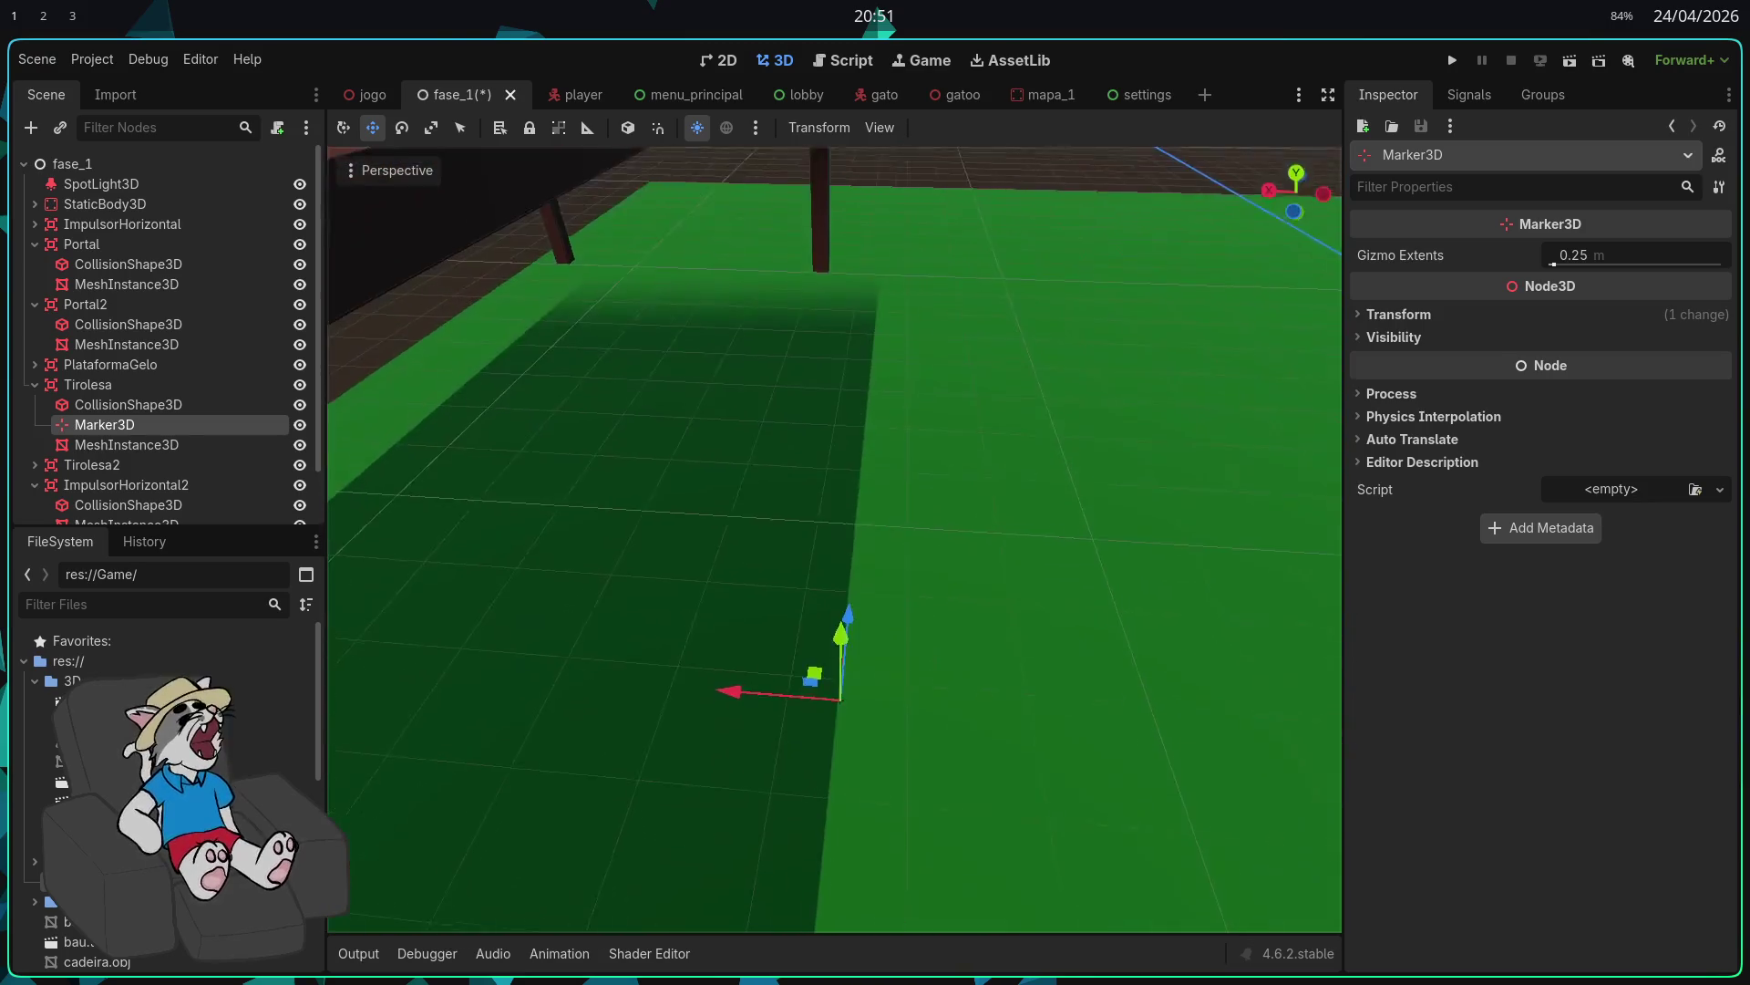
{"action": "right_click", "coordinate": [809, 566]}
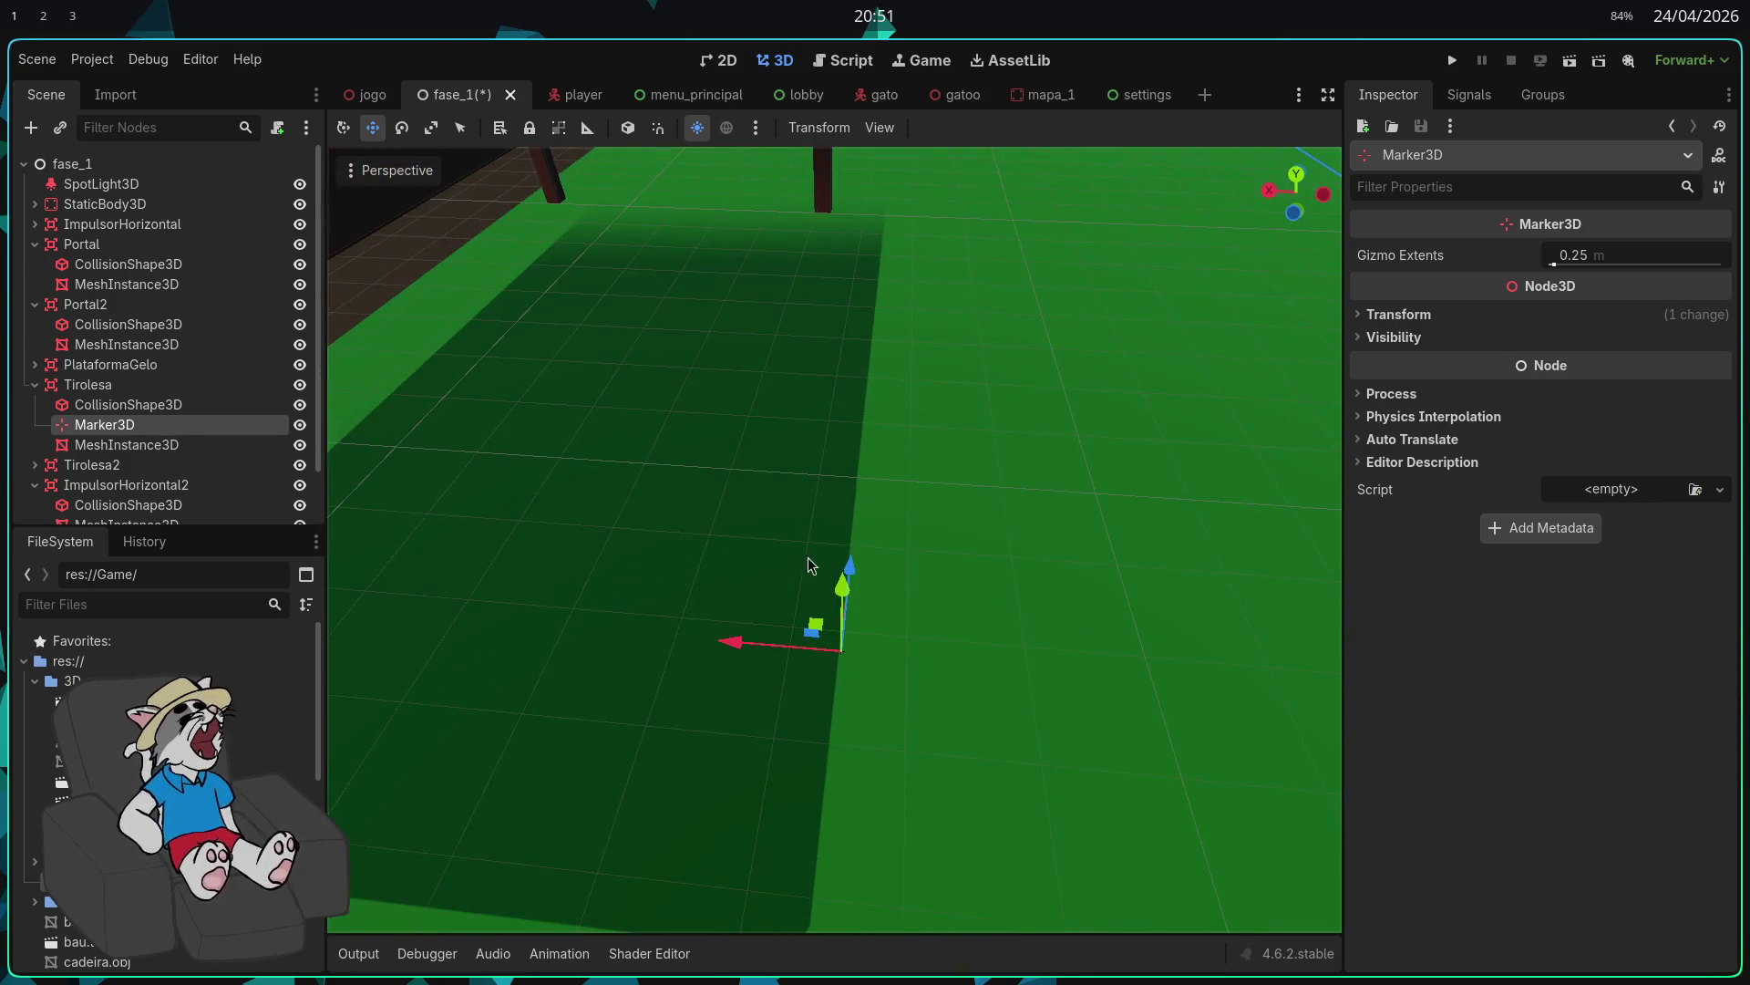
{"action": "key", "text": "g"}
{"action": "key", "text": "y"}
Step: Slide the end marker along X onto the dark overhead frame and select the zipline's MeshInstance3D
{"action": "right_click", "coordinate": [857, 105]}
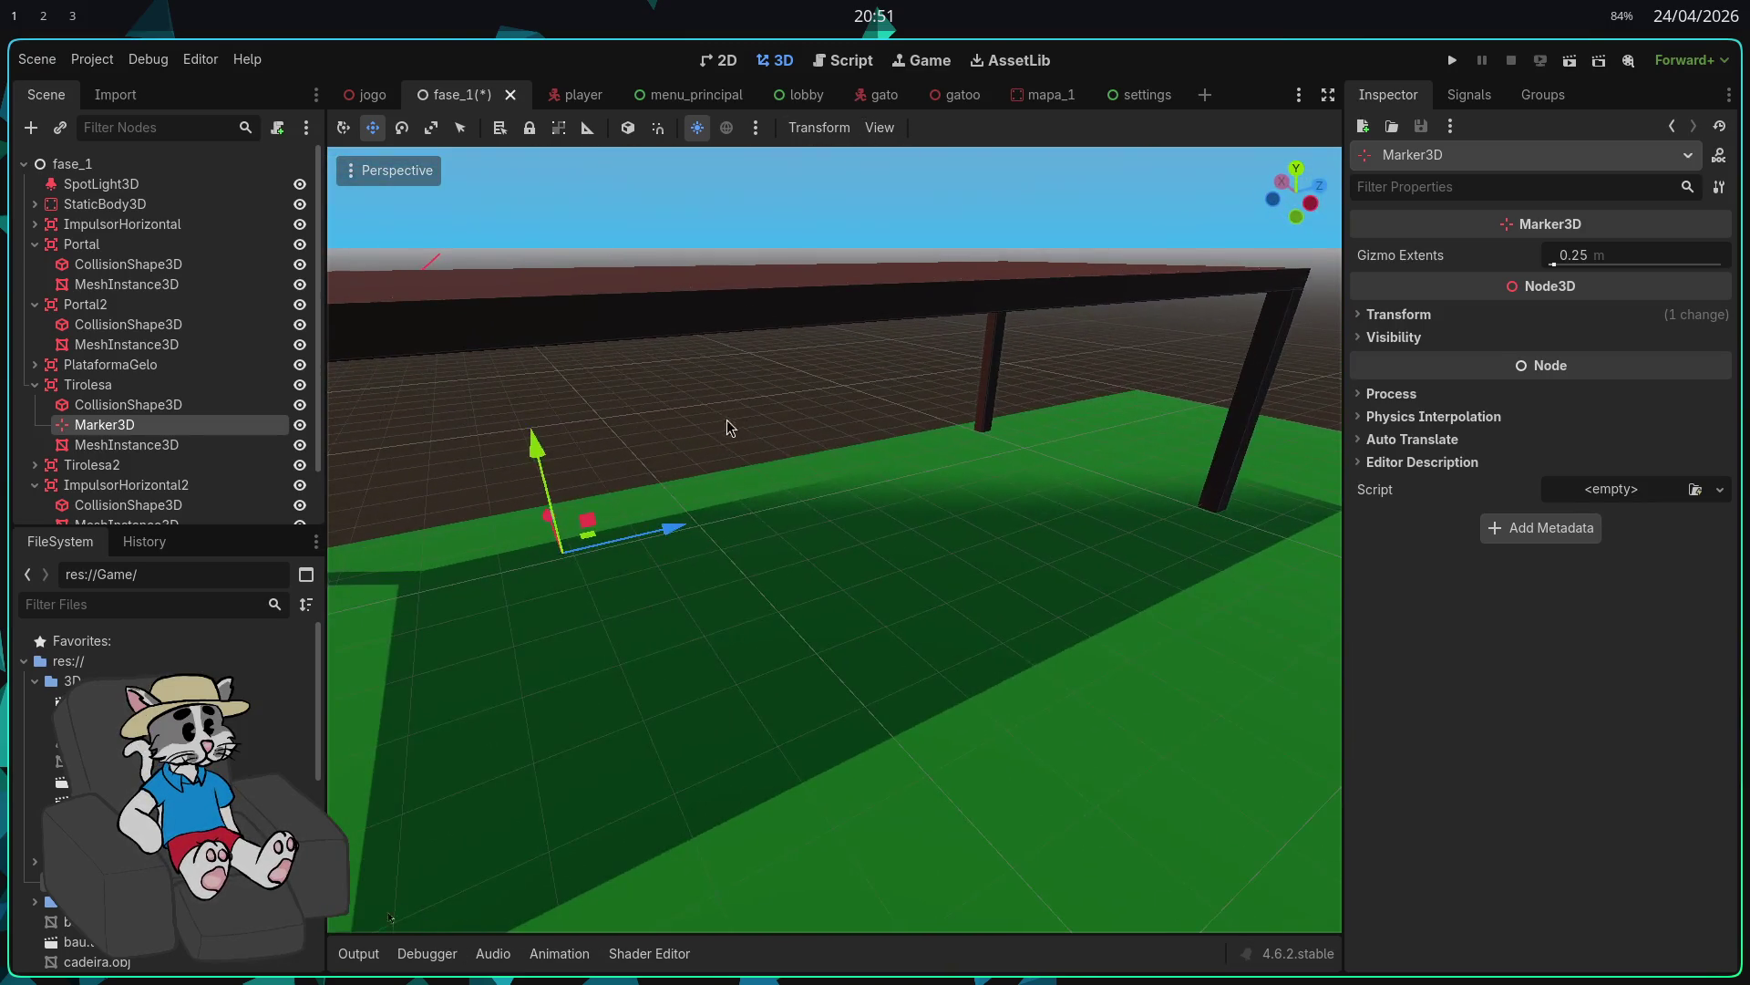
{"action": "right_click", "coordinate": [516, 219]}
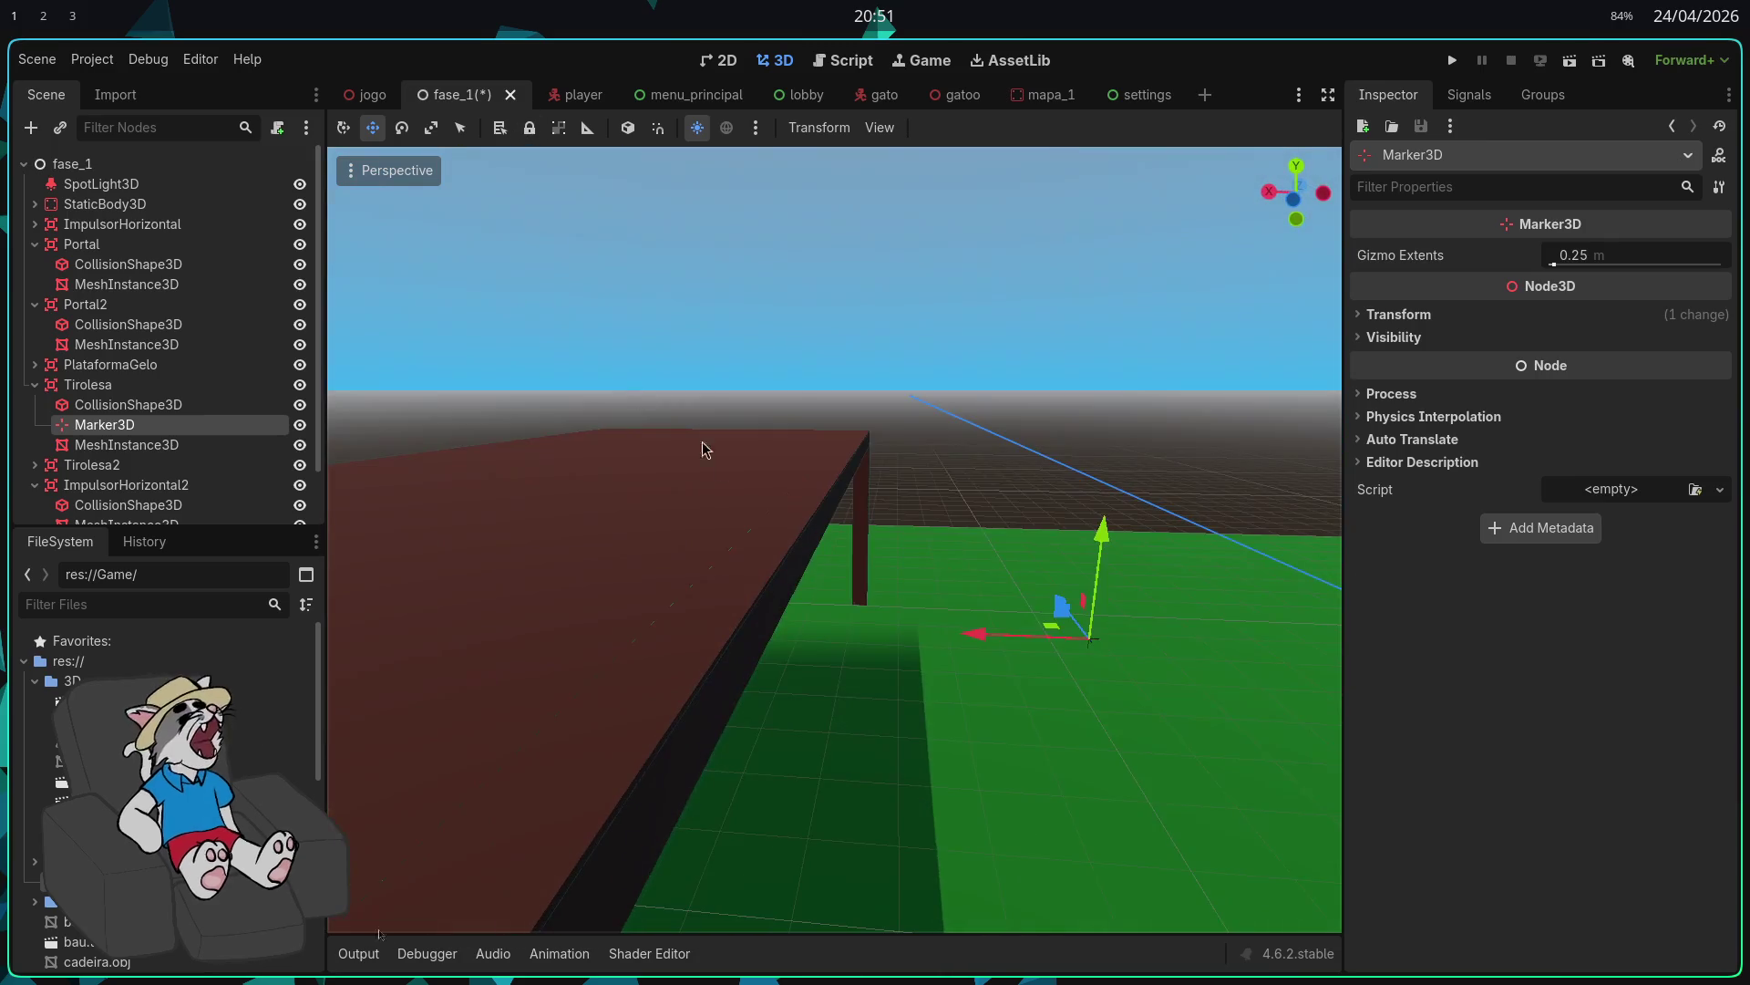
{"action": "key", "text": "e"}
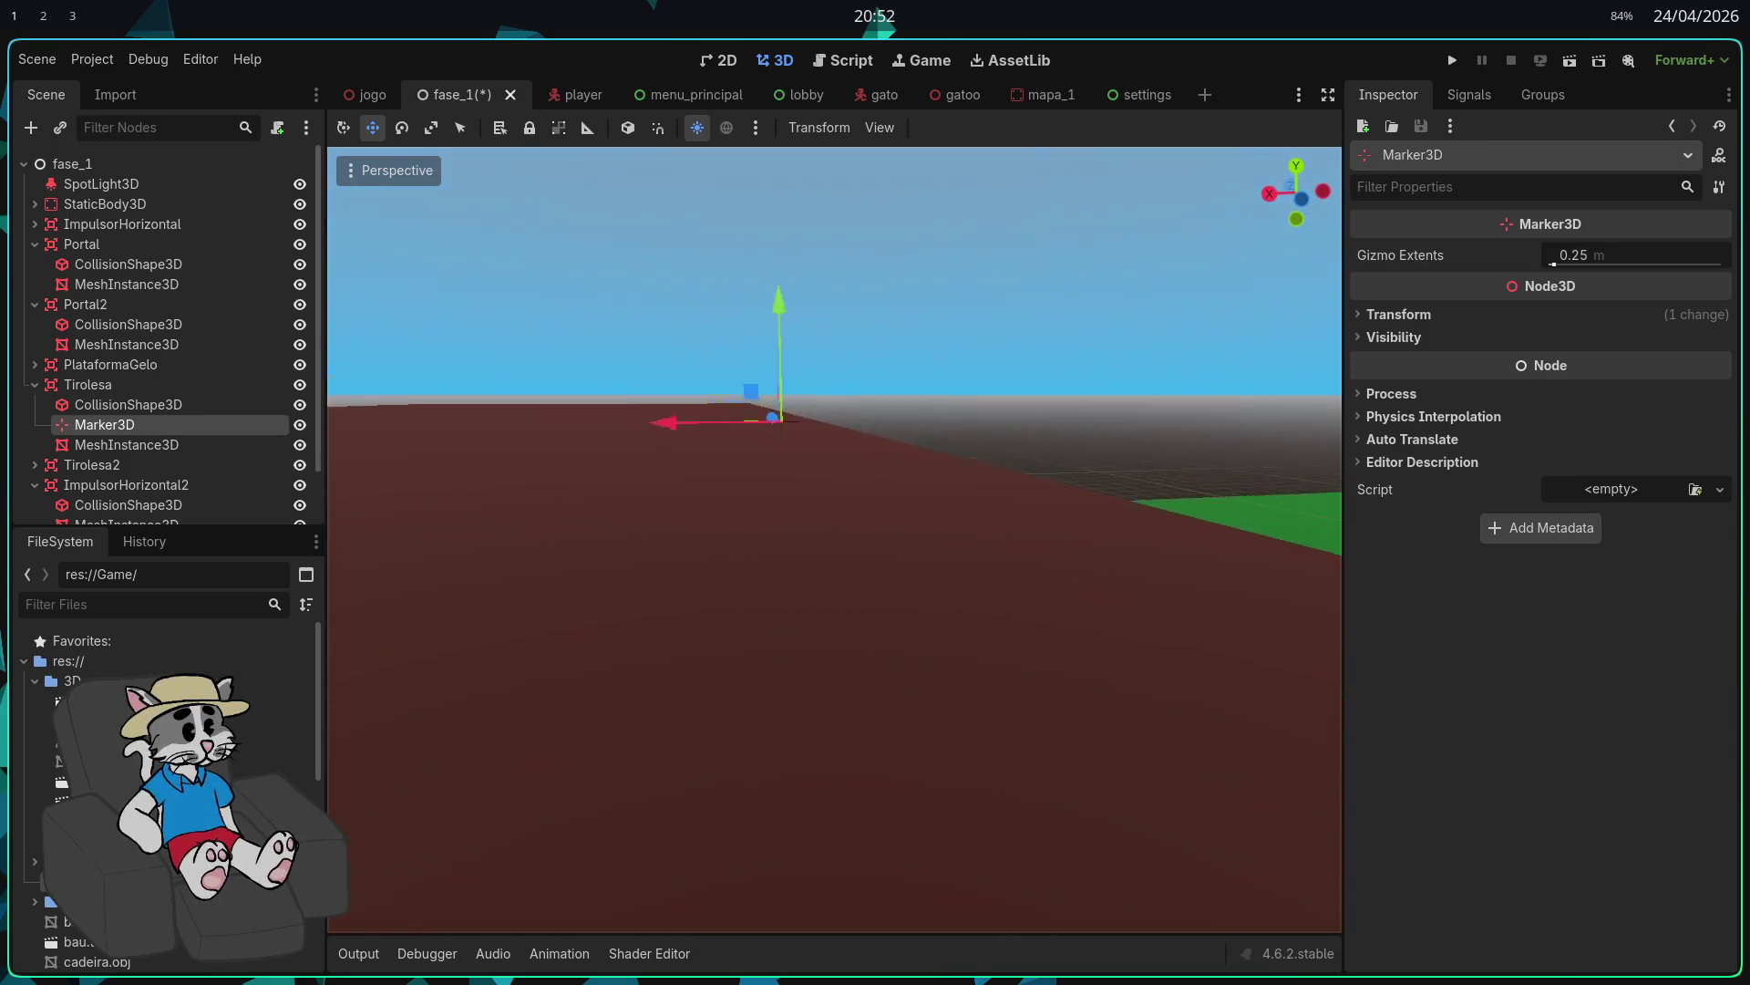
{"action": "scroll", "coordinate": [994, 642], "scroll_direction": "up", "scroll_amount": 2}
{"action": "left_click_drag", "start_coordinate": [553, 514], "coordinate": [766, 513]}
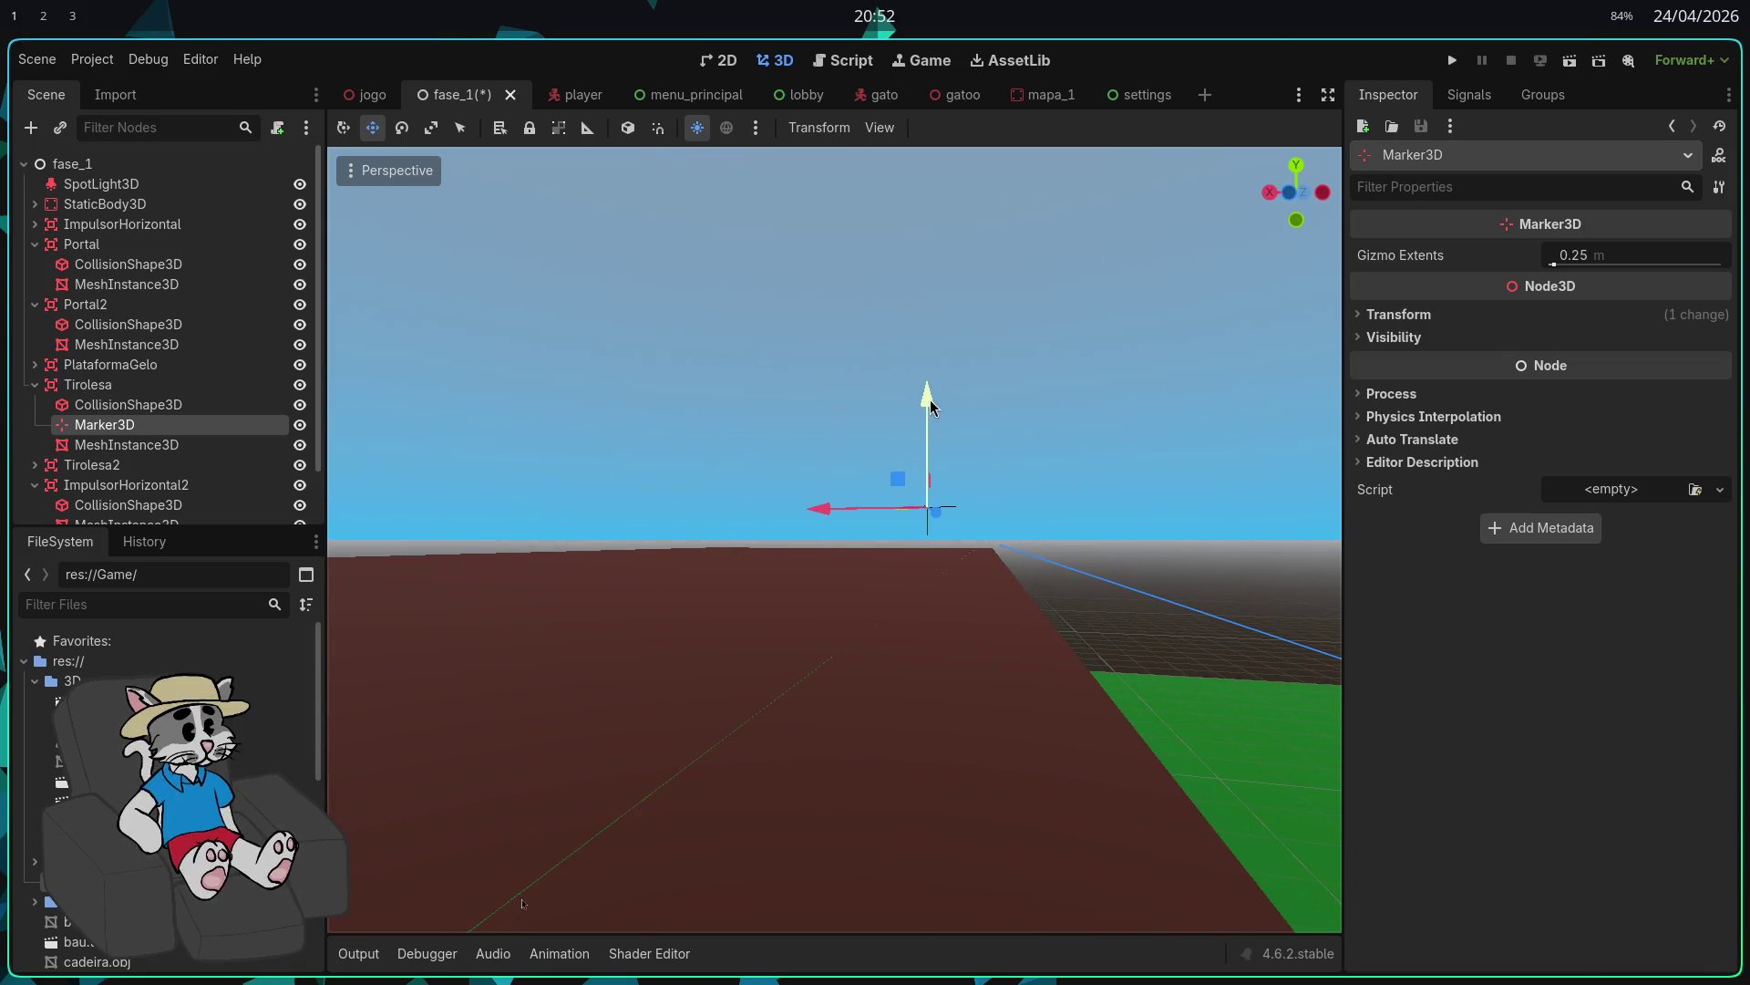
{"action": "left_click_drag", "start_coordinate": [1053, 501], "coordinate": [1000, 378]}
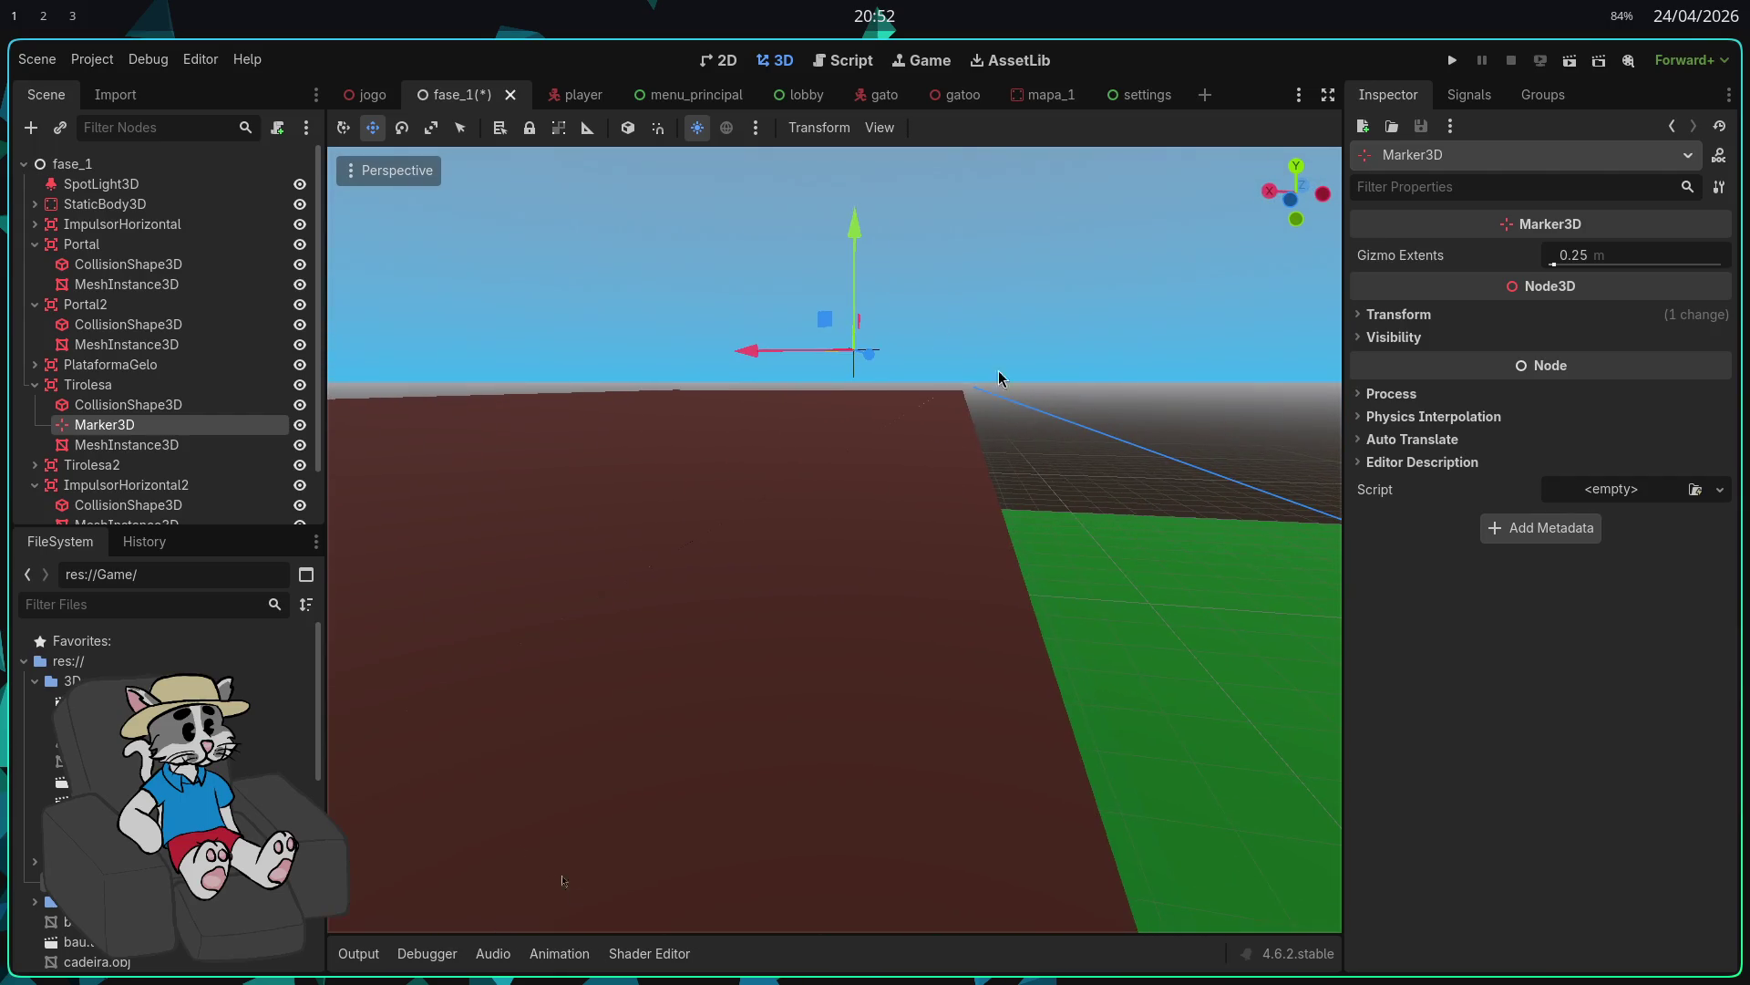
{"action": "double_click", "coordinate": [127, 444]}
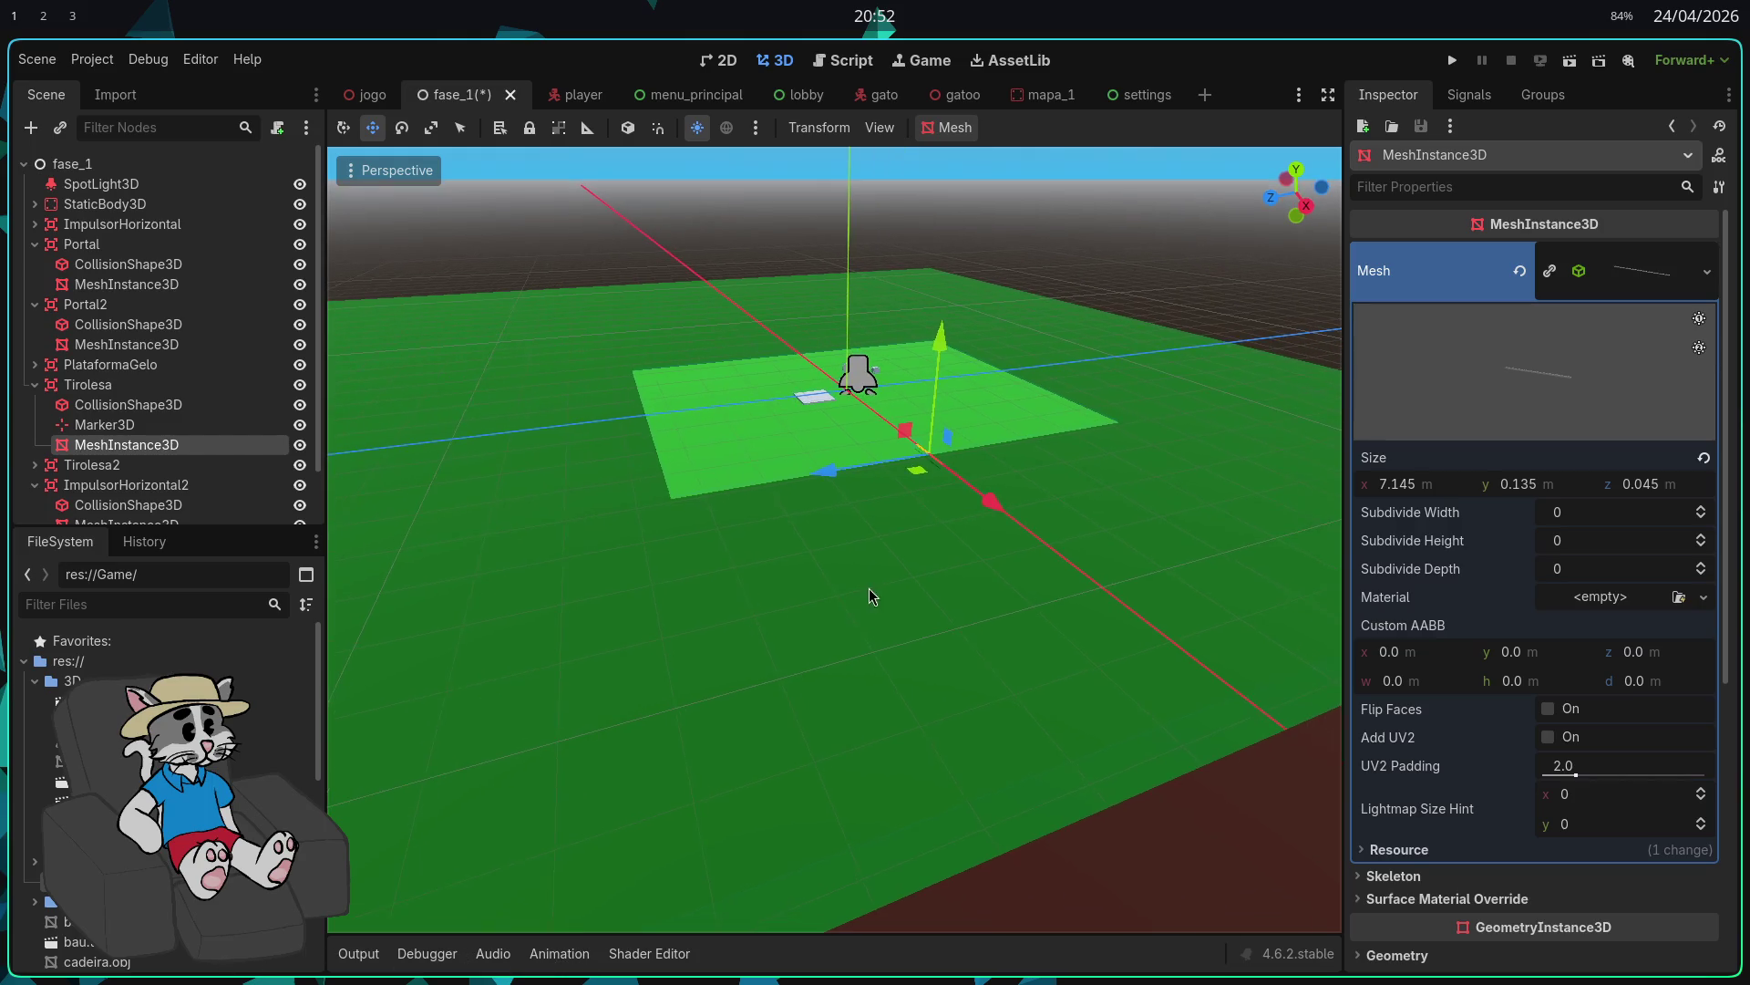
Step: Set the Tirolesa rail mesh's Size x to 70.965 and focus the view on its Marker3D
{"action": "key", "text": "w"}
{"action": "scroll", "coordinate": [883, 587], "scroll_direction": "up", "scroll_amount": 3}
{"action": "key", "text": "w"}
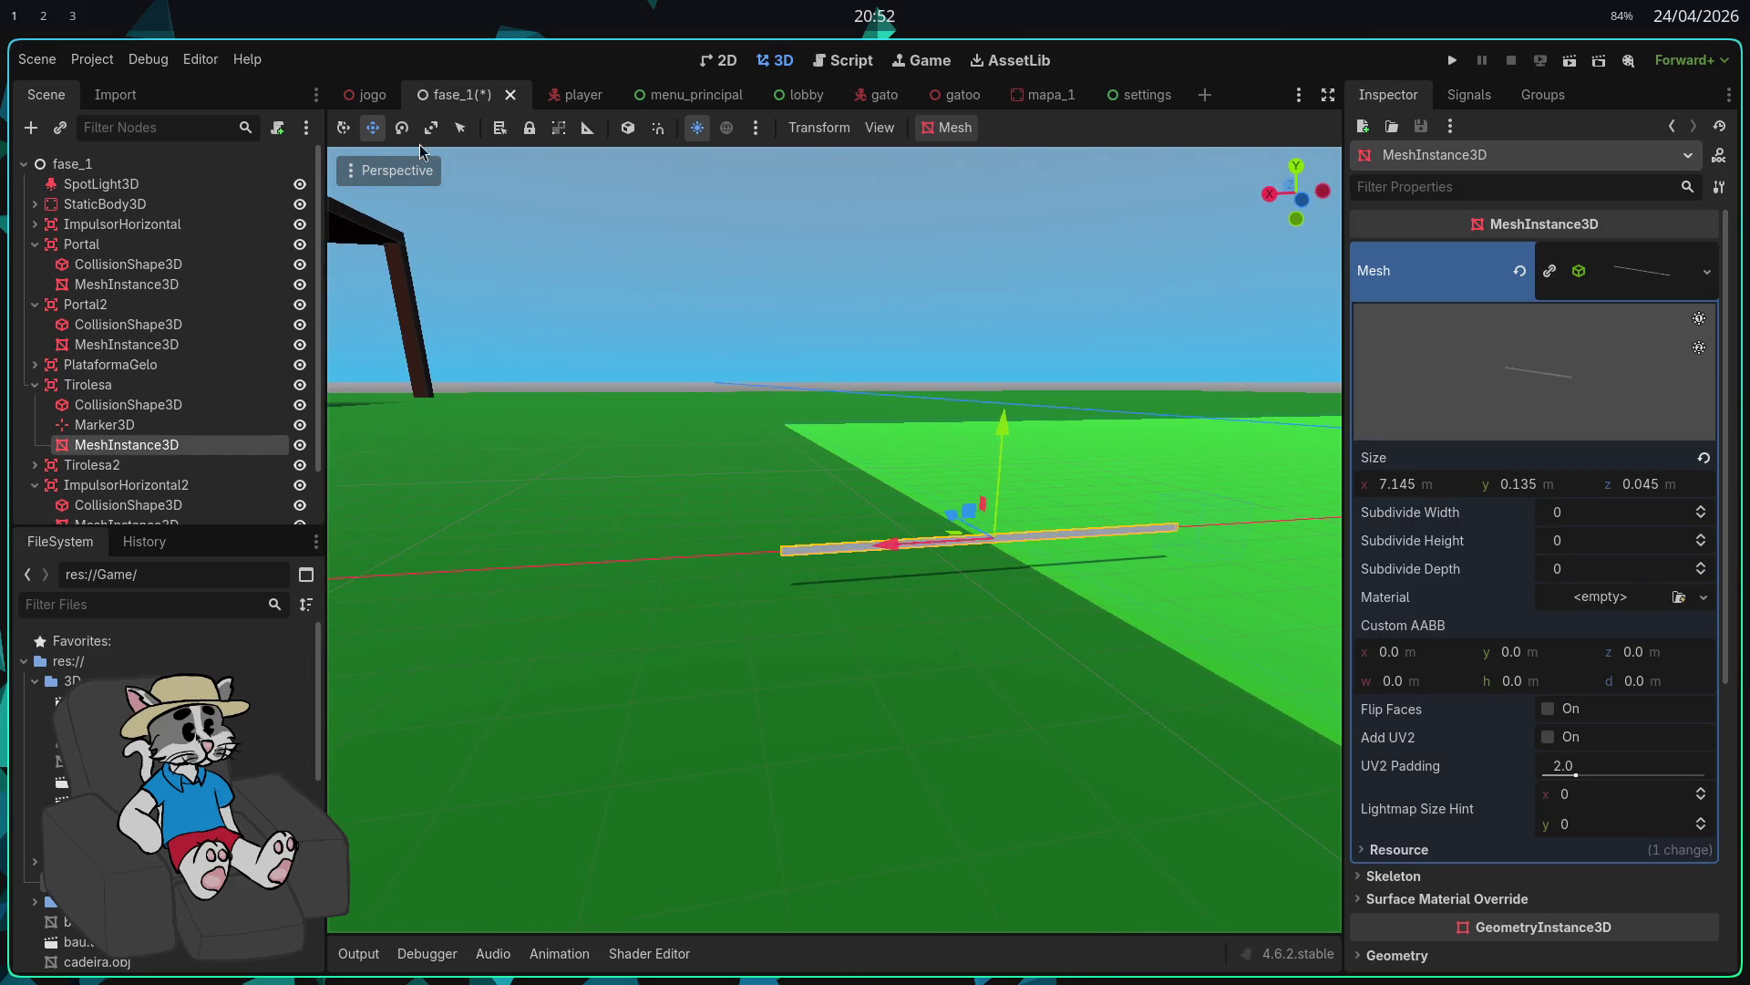
{"action": "key", "text": "Up"}
{"action": "key", "text": "Down"}
{"action": "key", "text": "Up"}
{"action": "key", "text": "Up"}
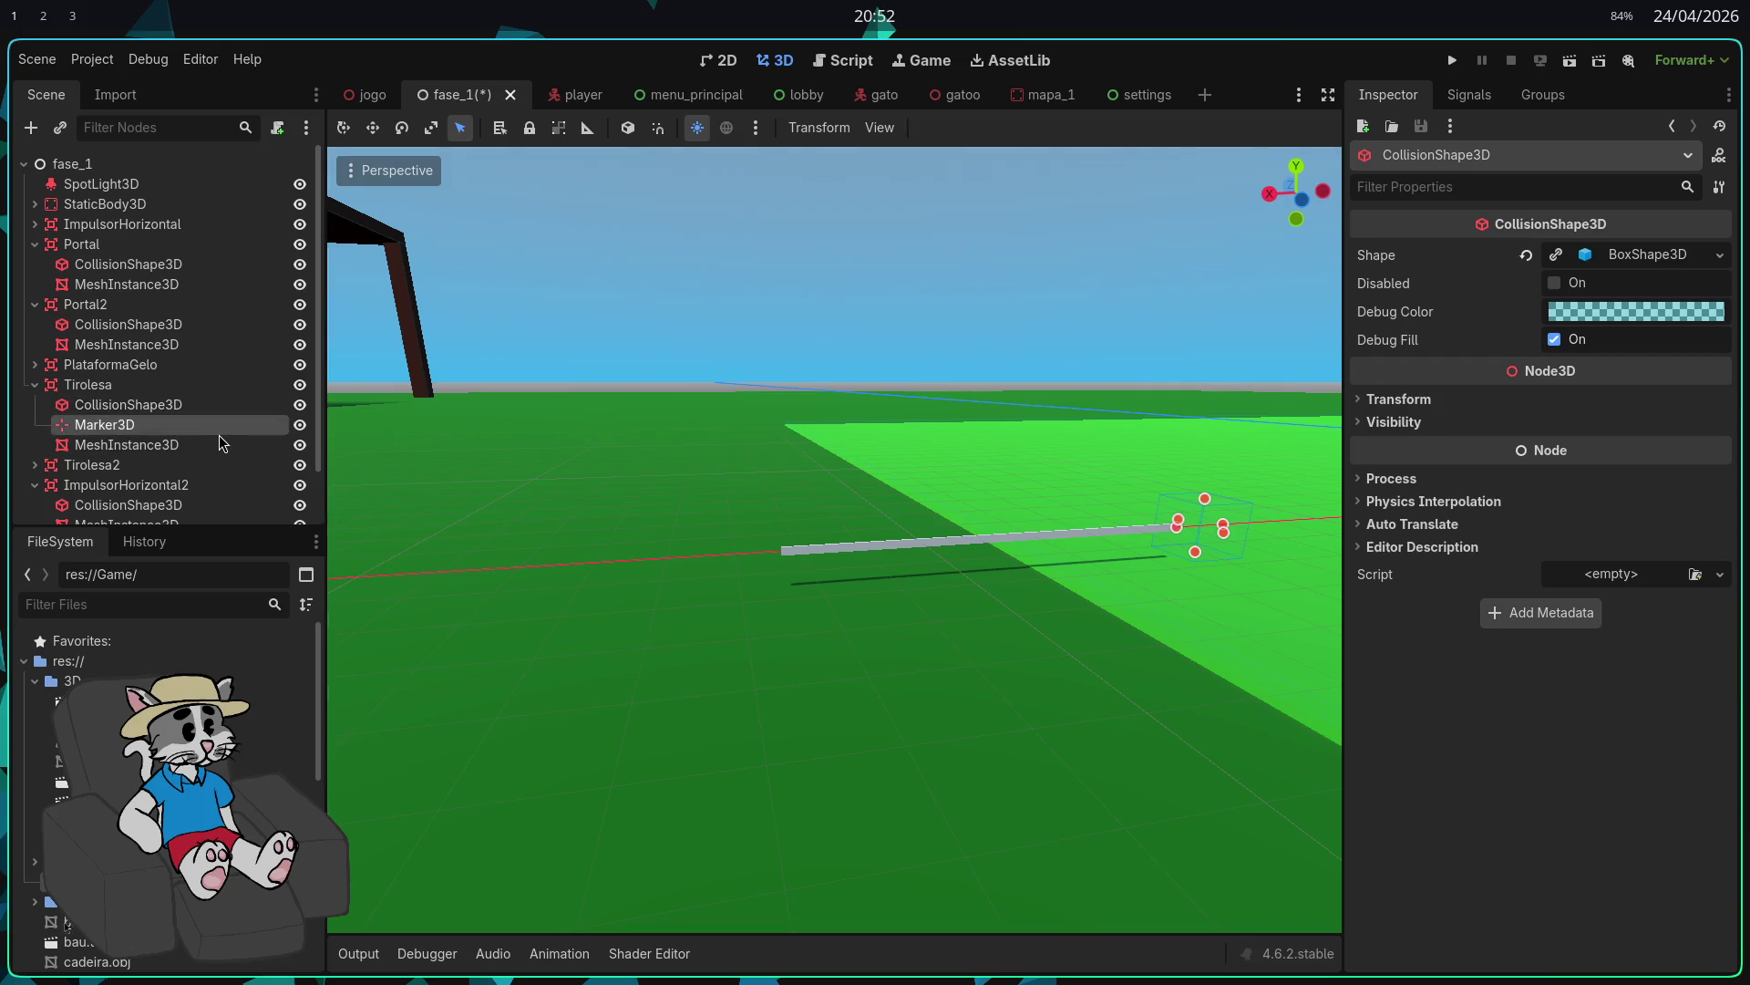
{"action": "left_click", "coordinate": [219, 442]}
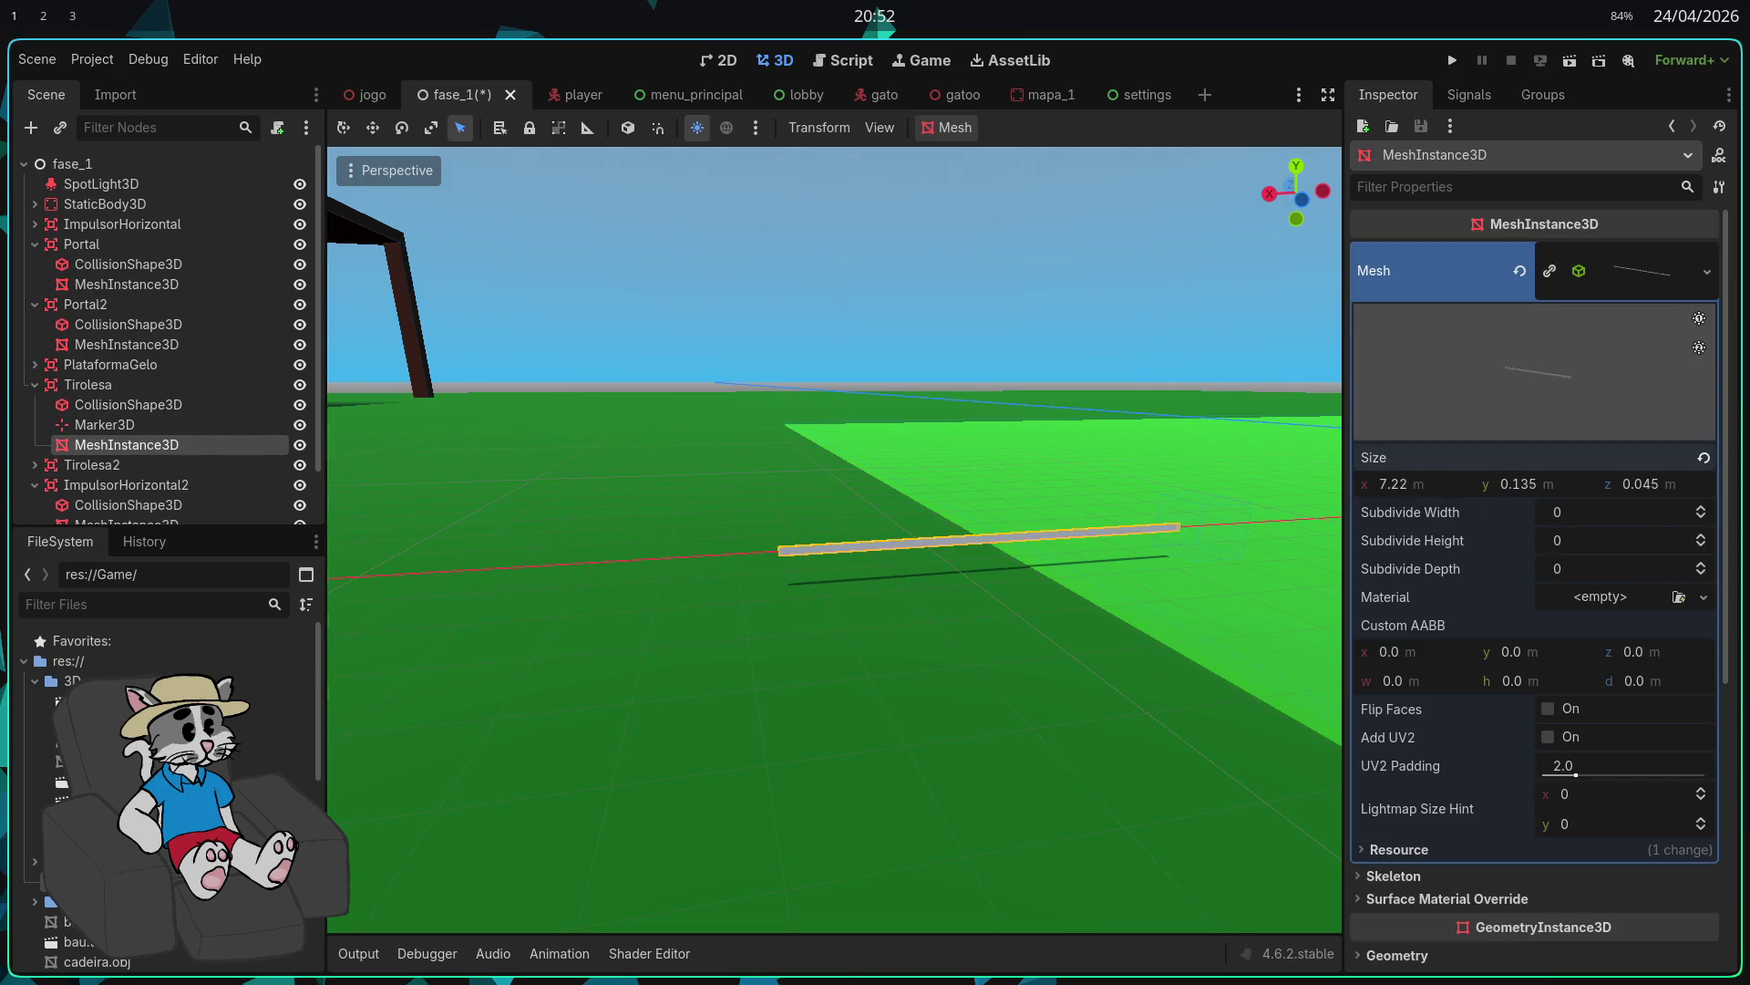
{"action": "scroll", "coordinate": [1102, 658], "scroll_direction": "down", "scroll_amount": 5}
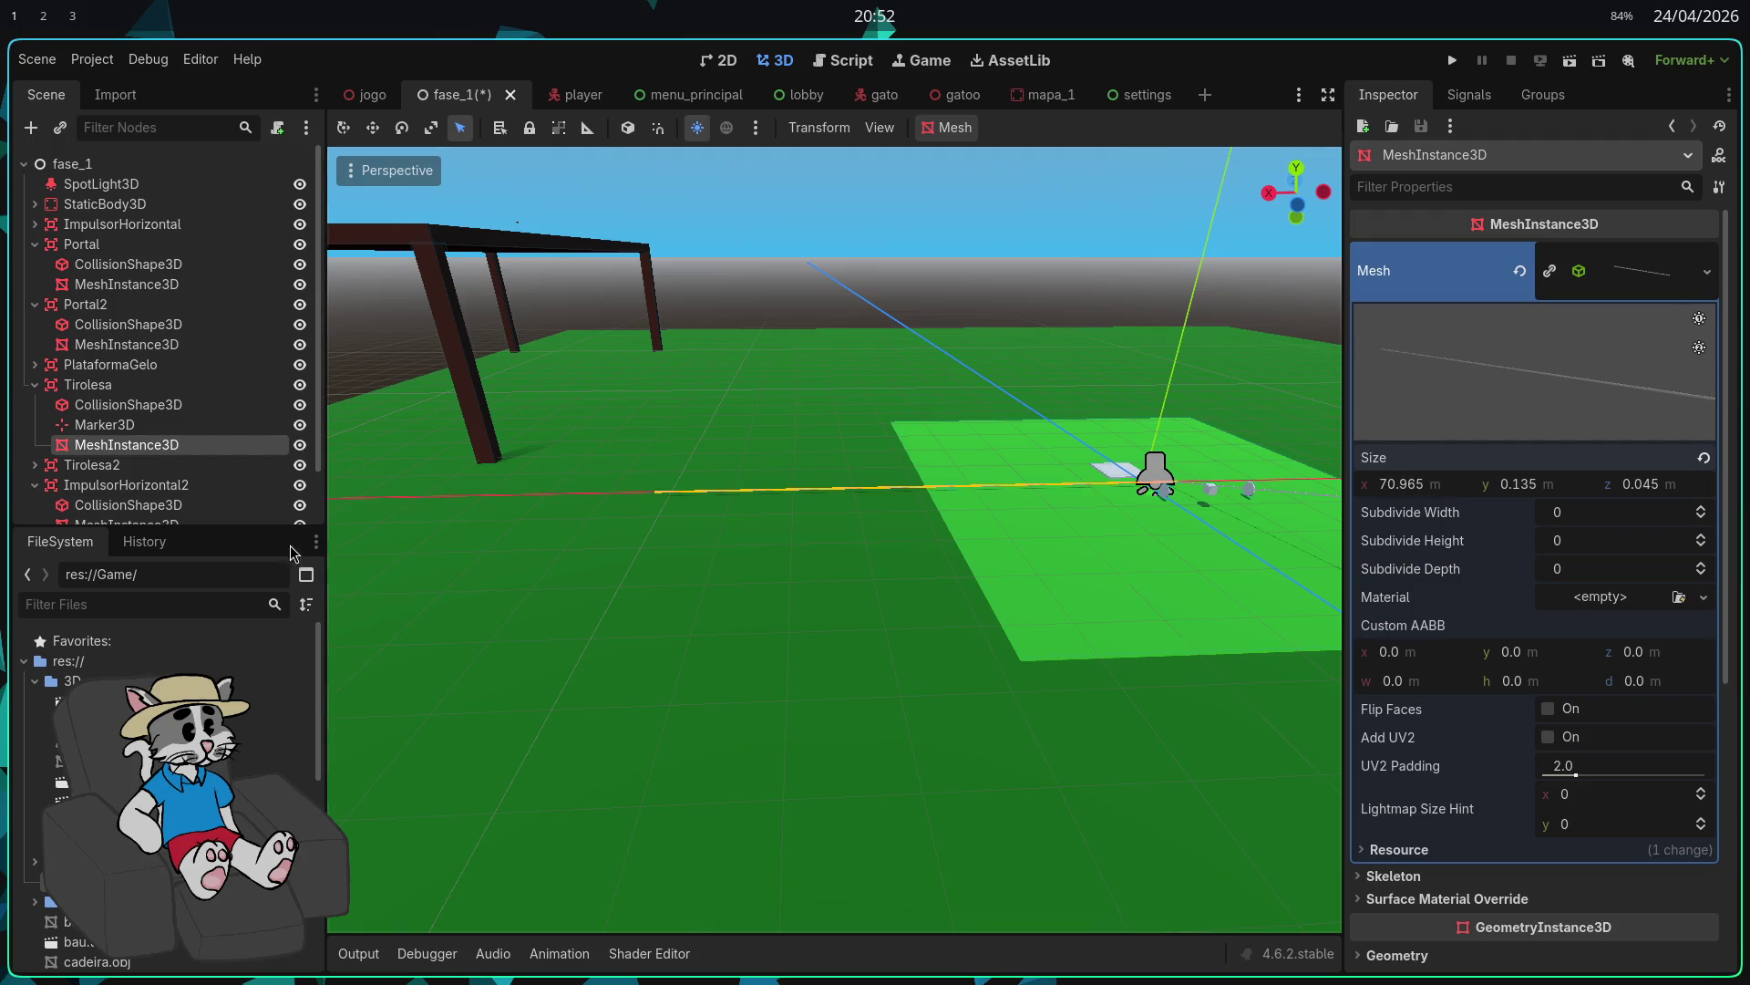
{"action": "scroll", "coordinate": [350, 489], "scroll_direction": "up", "scroll_amount": 3}
{"action": "left_click", "coordinate": [164, 424]}
{"action": "double_click", "coordinate": [165, 424]}
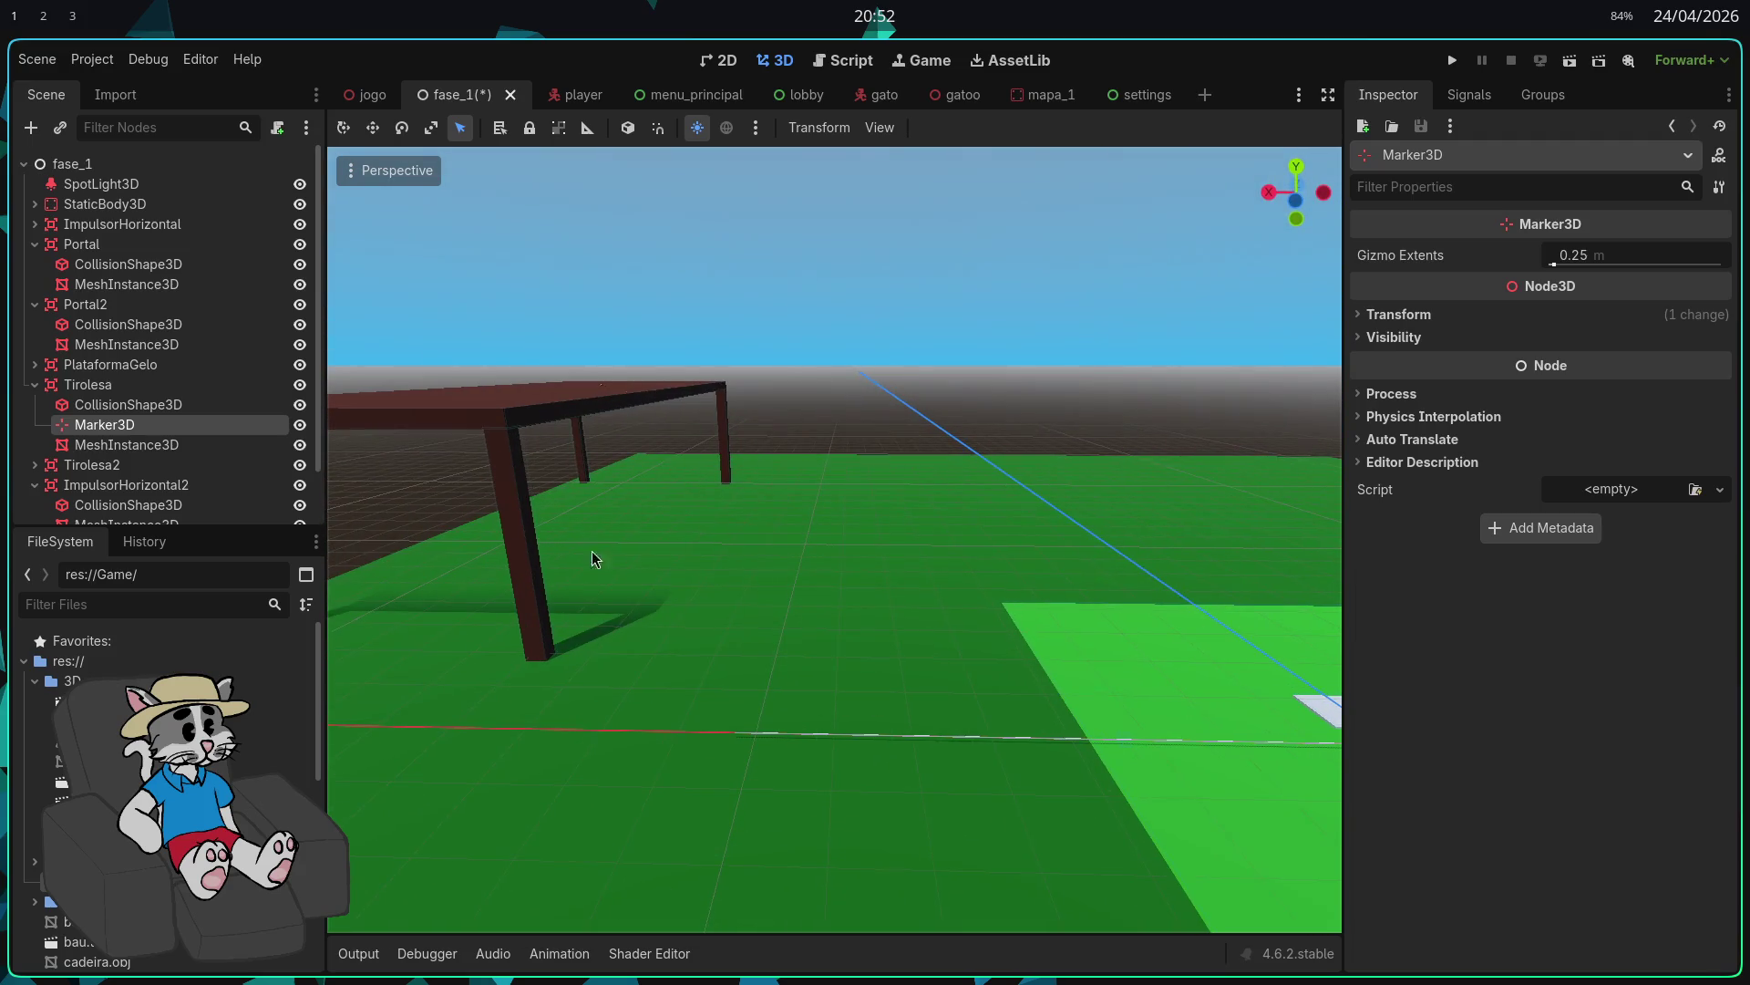
Step: Move the zipline rail mesh along X toward the table
{"action": "left_click", "coordinate": [127, 444]}
{"action": "double_click", "coordinate": [105, 424]}
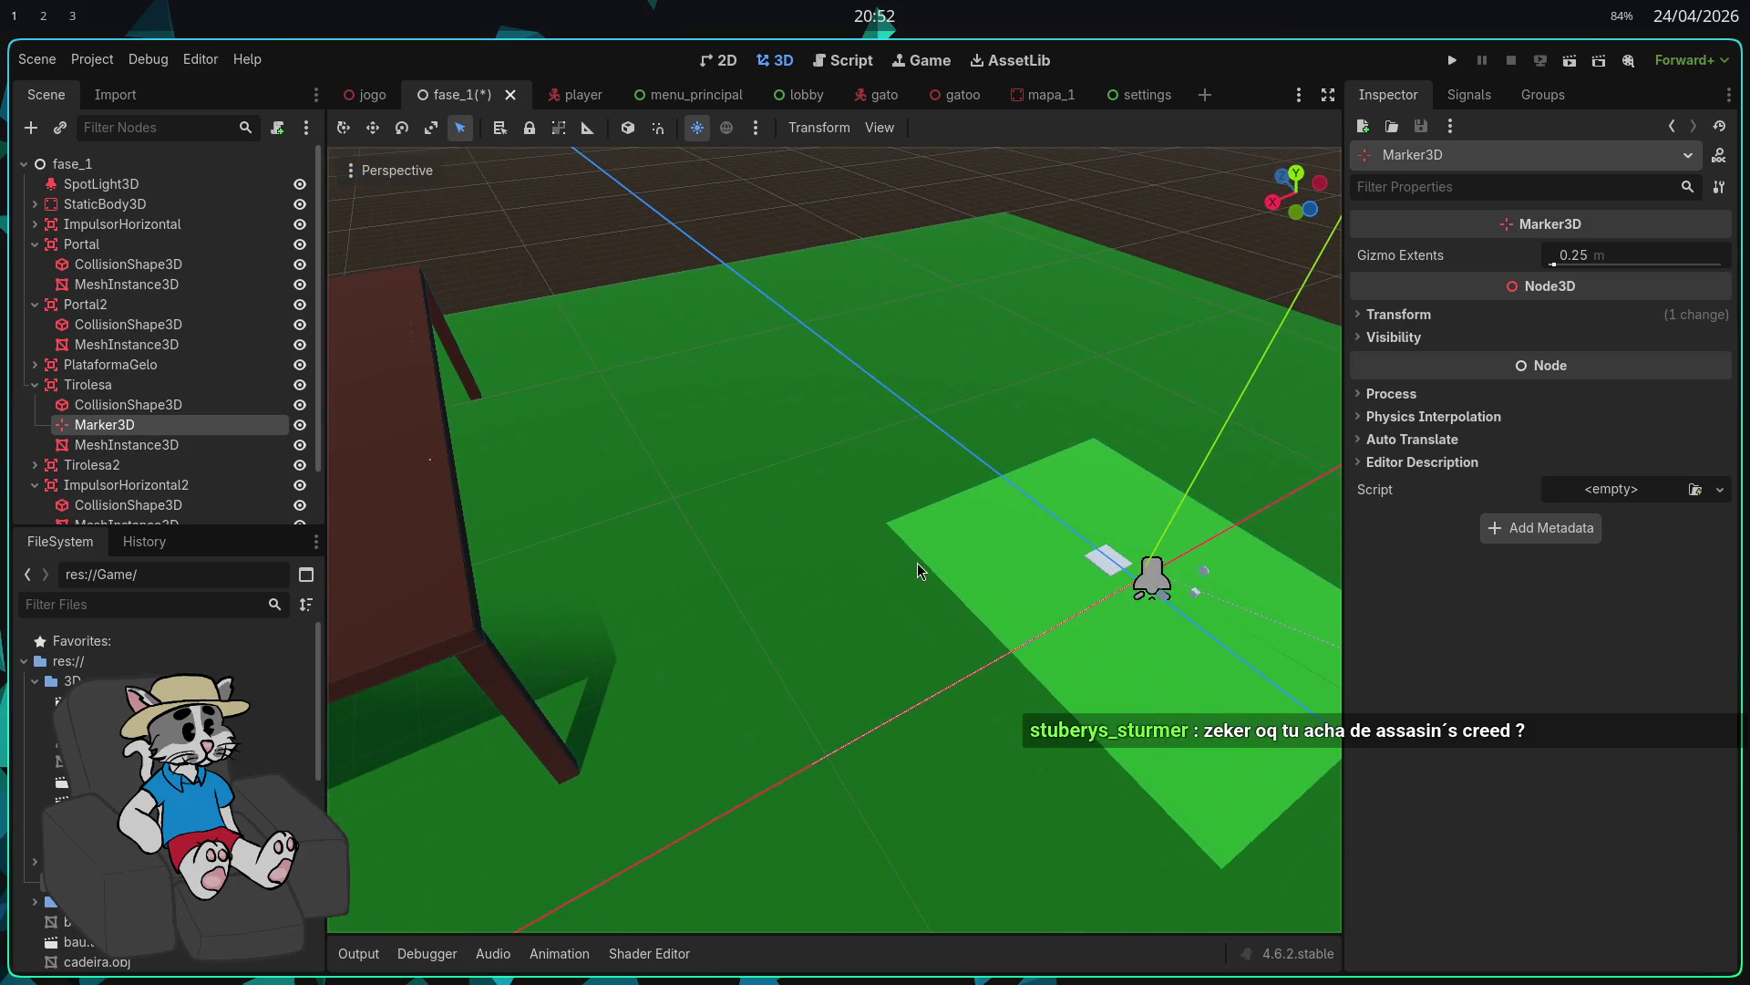
{"action": "left_click", "coordinate": [128, 444]}
{"action": "left_click", "coordinate": [128, 404]}
{"action": "left_click", "coordinate": [91, 384]}
{"action": "left_click", "coordinate": [137, 425]}
{"action": "left_click", "coordinate": [168, 446]}
{"action": "key", "text": "f"}
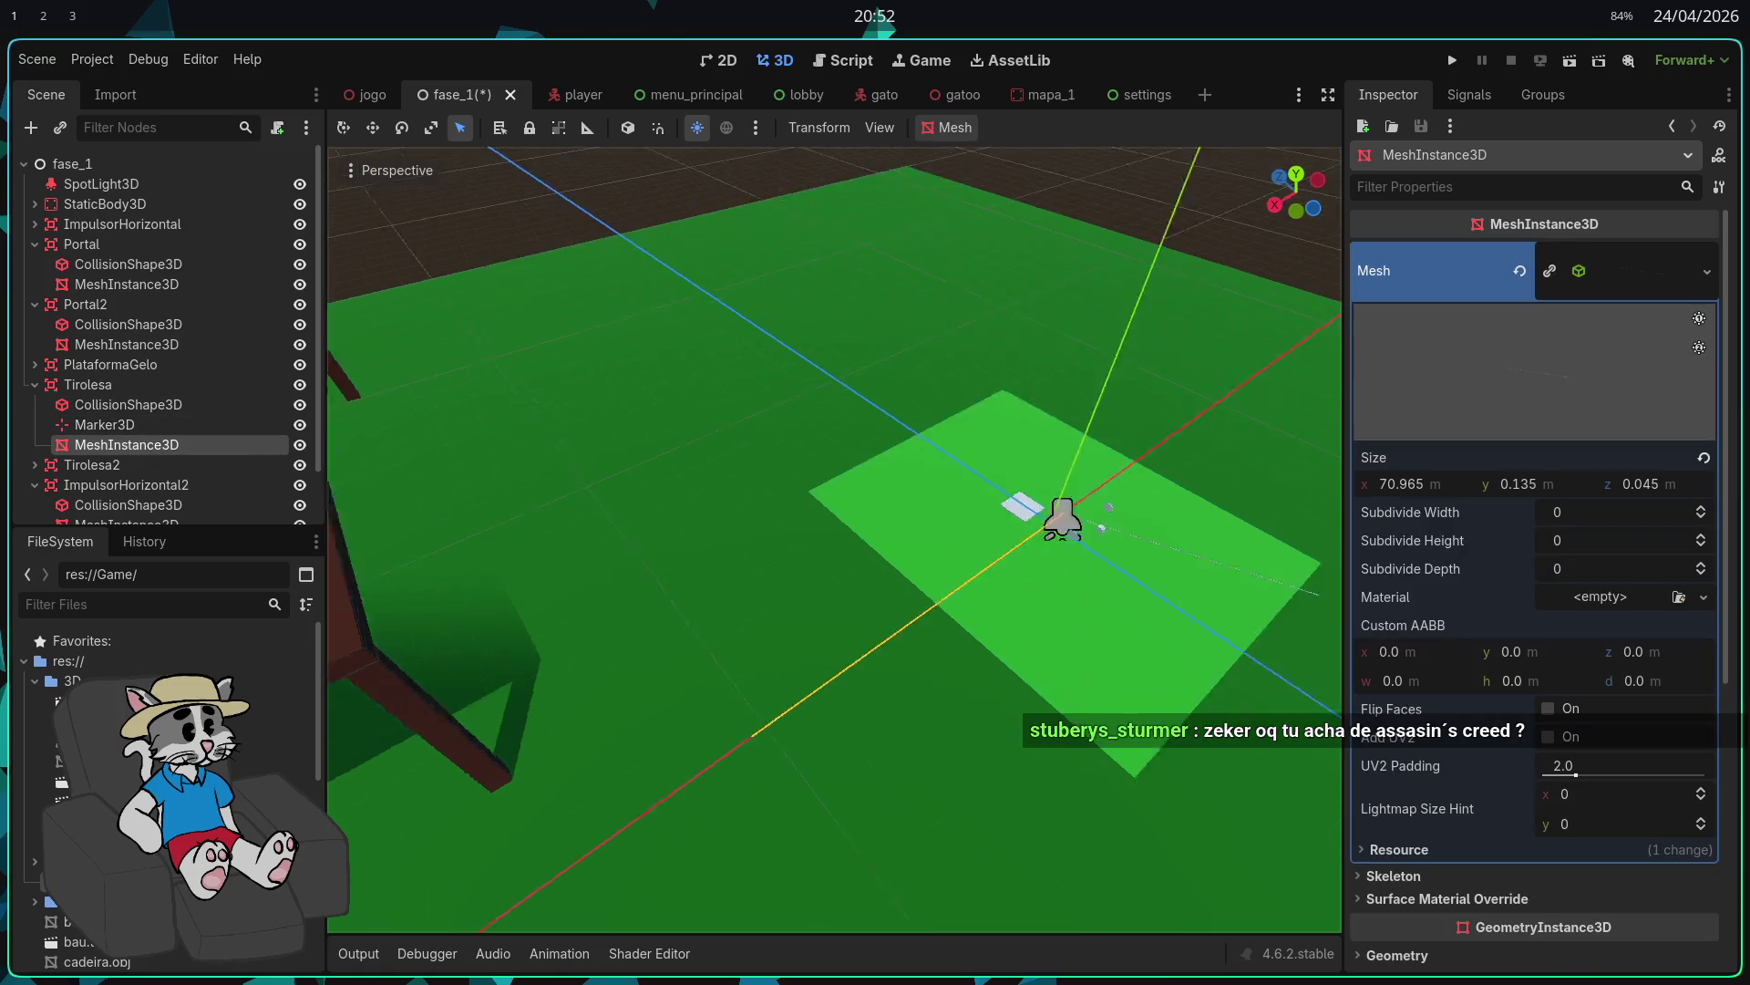
{"action": "right_click", "coordinate": [629, 522]}
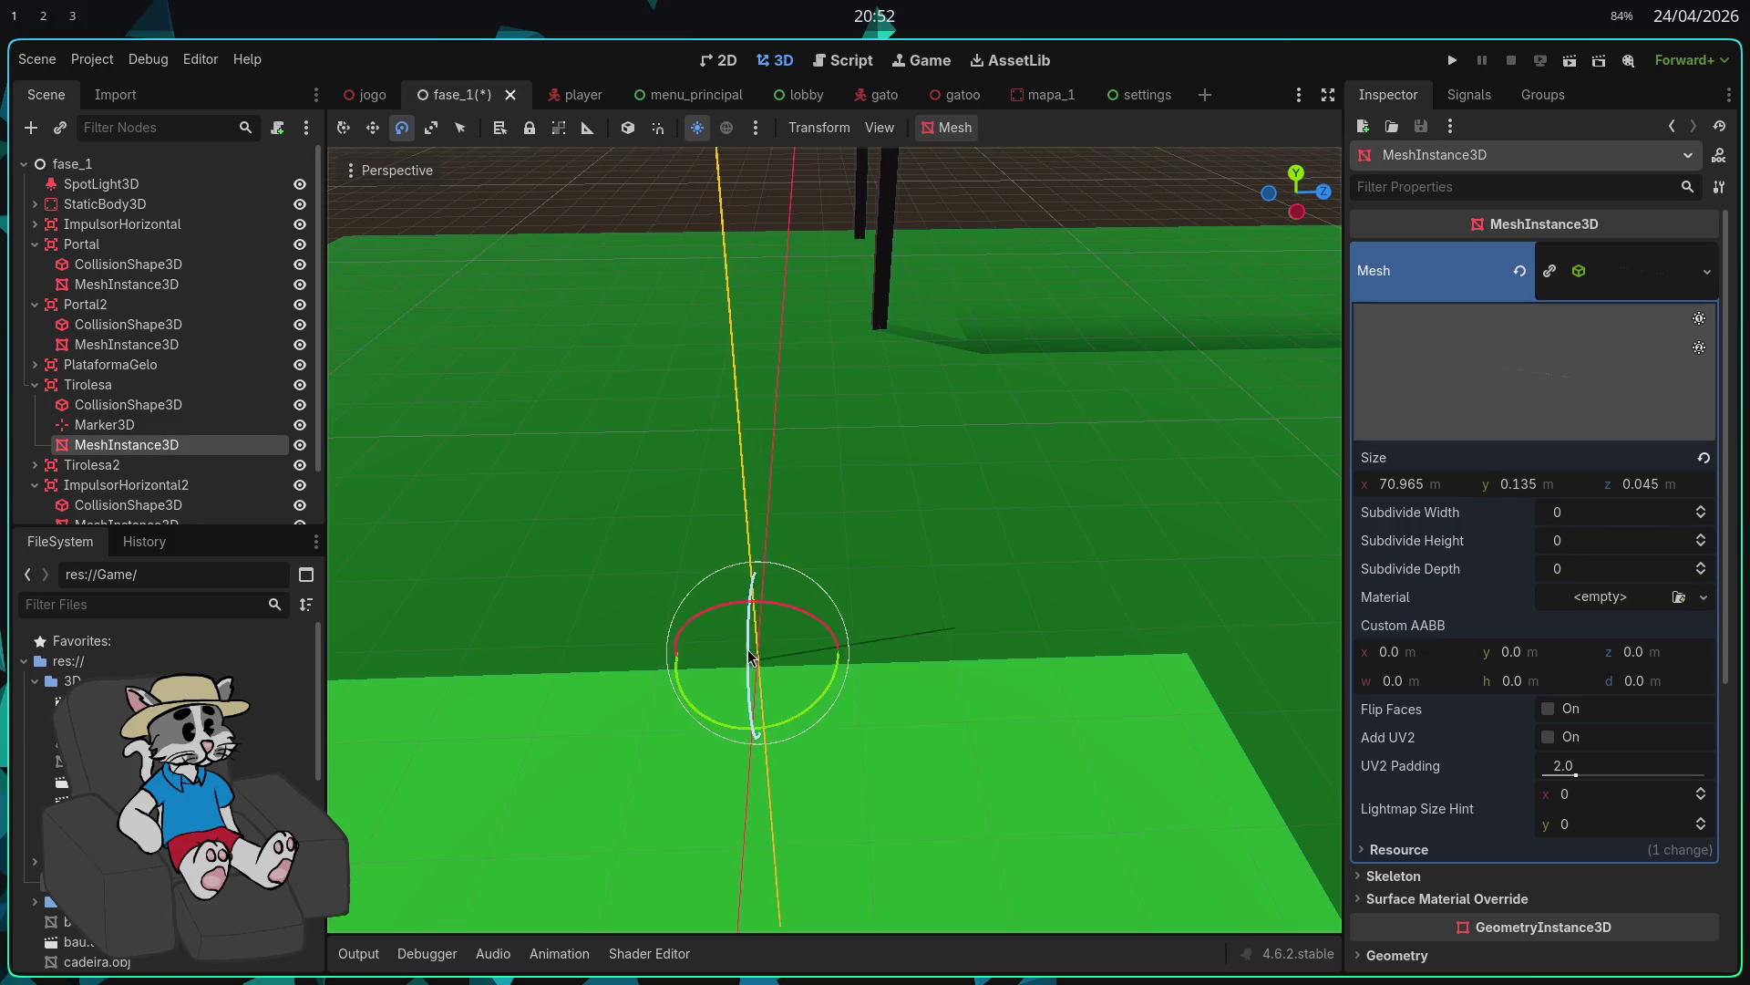
{"action": "right_click", "coordinate": [748, 607]}
{"action": "right_click", "coordinate": [834, 538]}
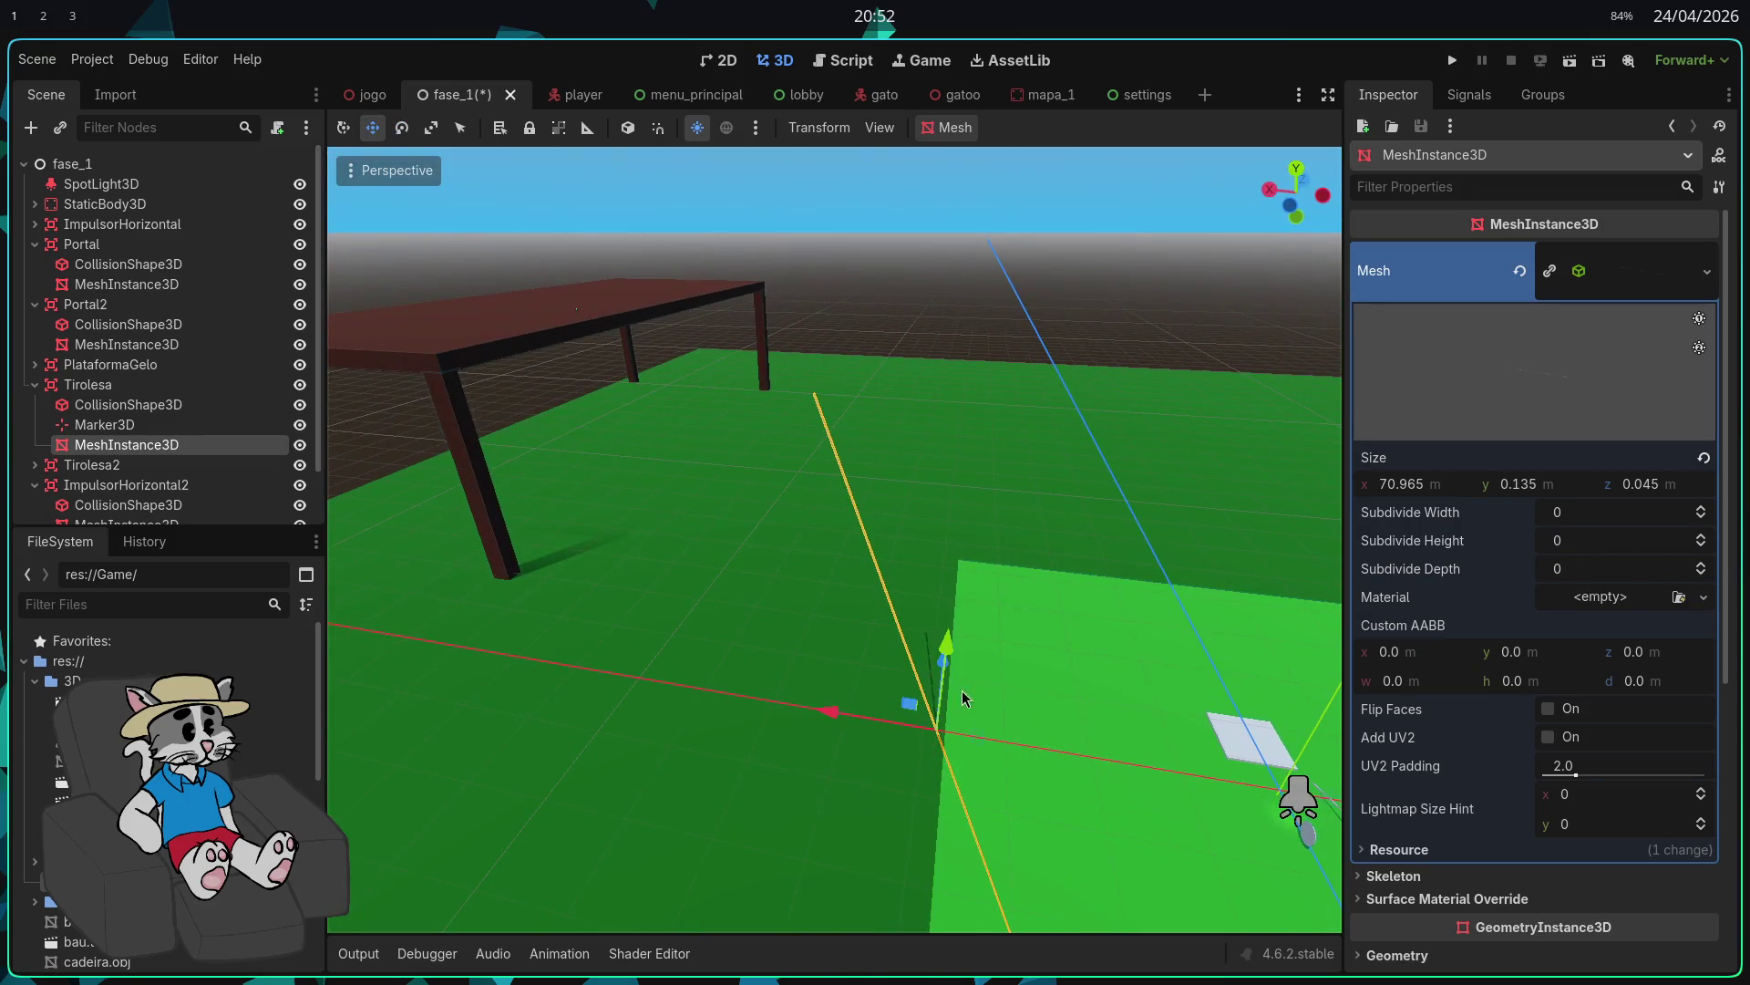
{"action": "left_click_drag", "start_coordinate": [832, 714], "coordinate": [643, 686]}
{"action": "right_click", "coordinate": [582, 675]}
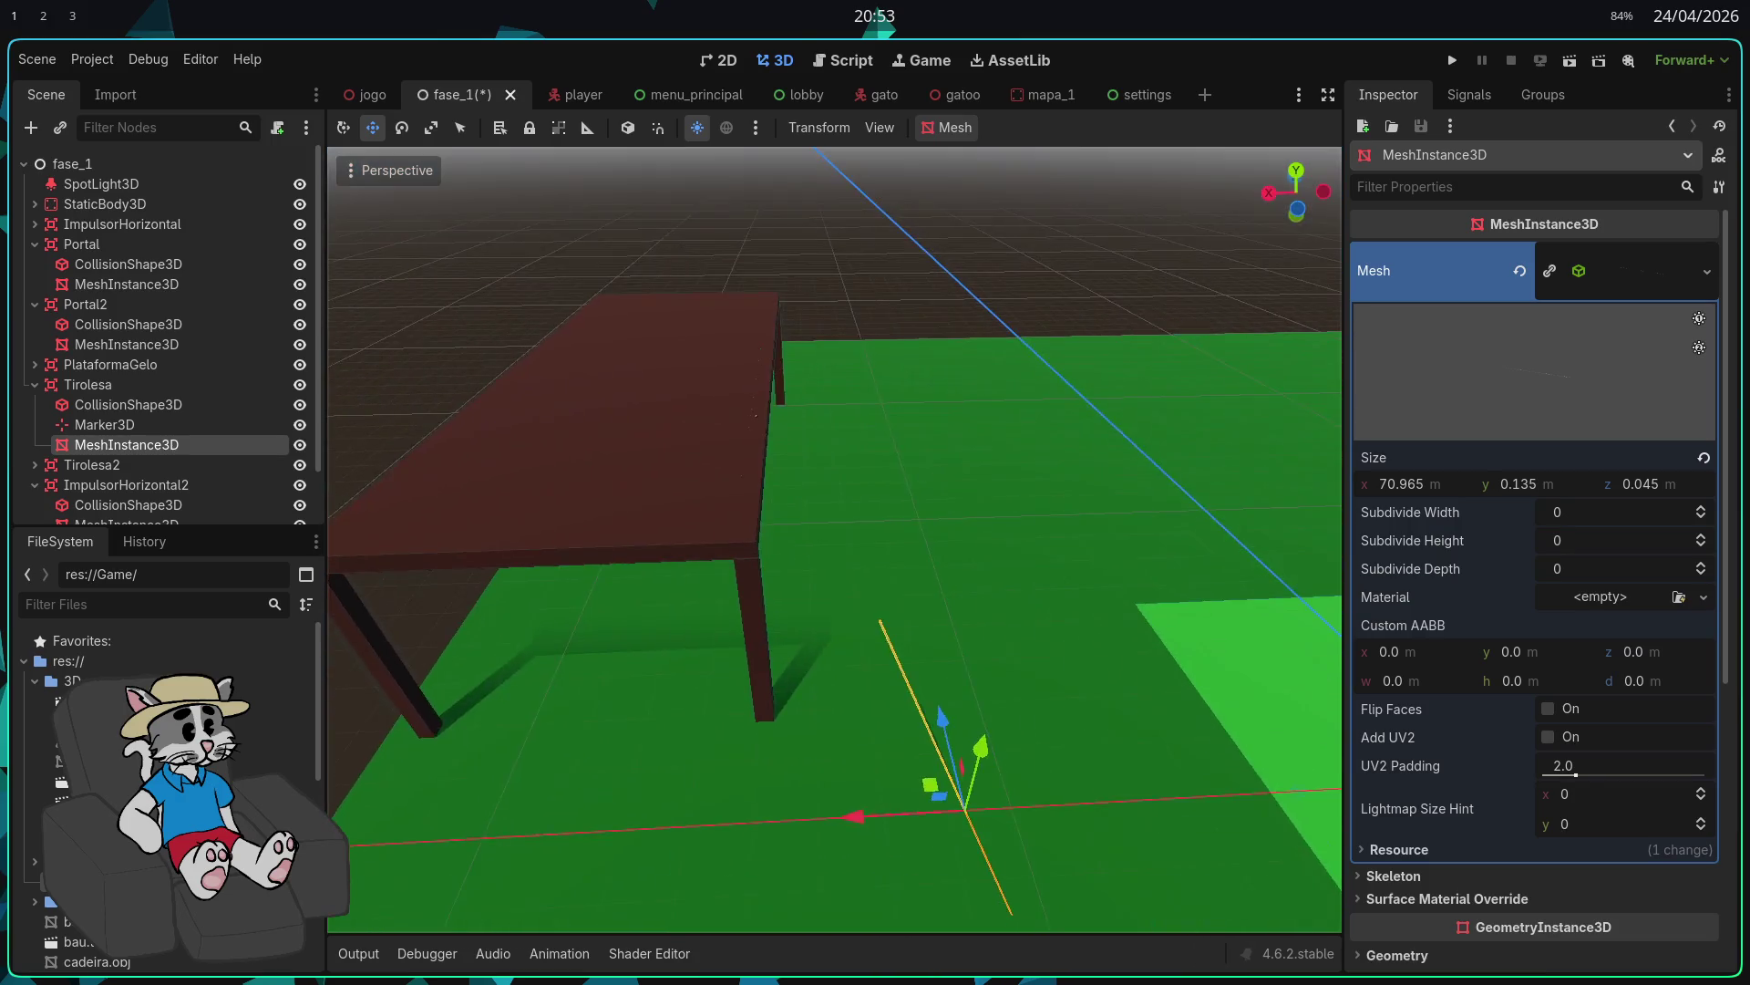
{"action": "right_click", "coordinate": [513, 664]}
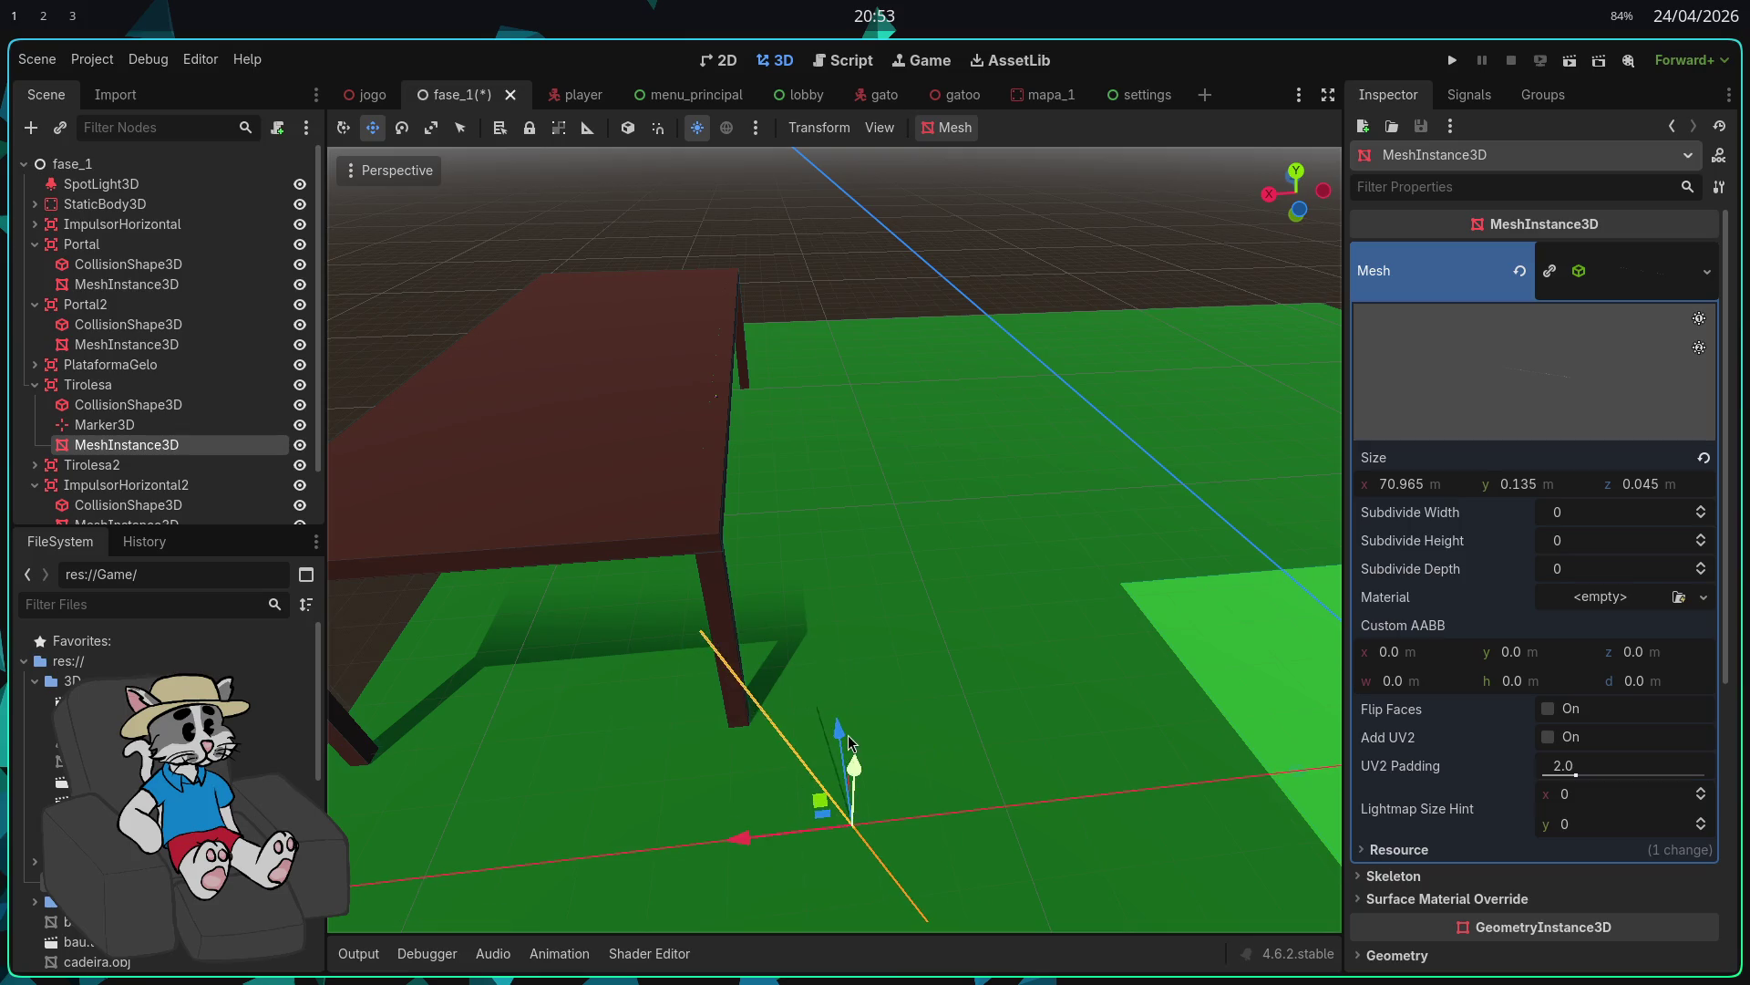
{"action": "right_click", "coordinate": [819, 505]}
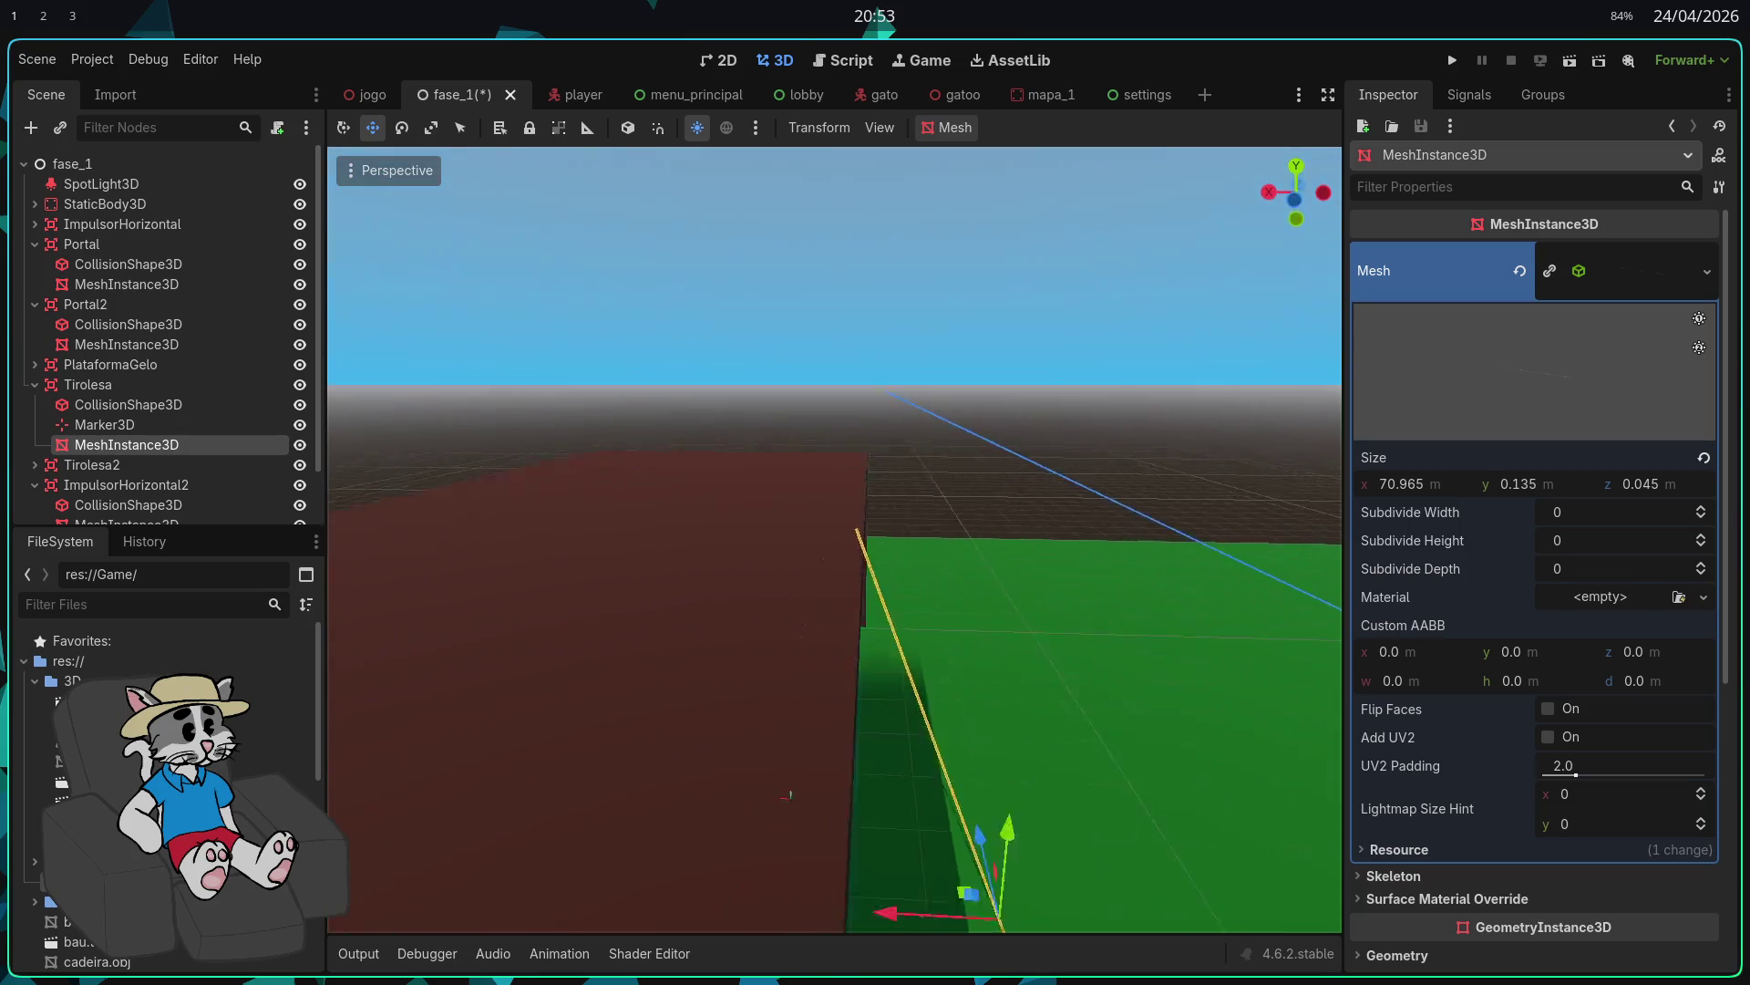
{"action": "scroll", "coordinate": [756, 645], "scroll_direction": "up", "scroll_amount": 3}
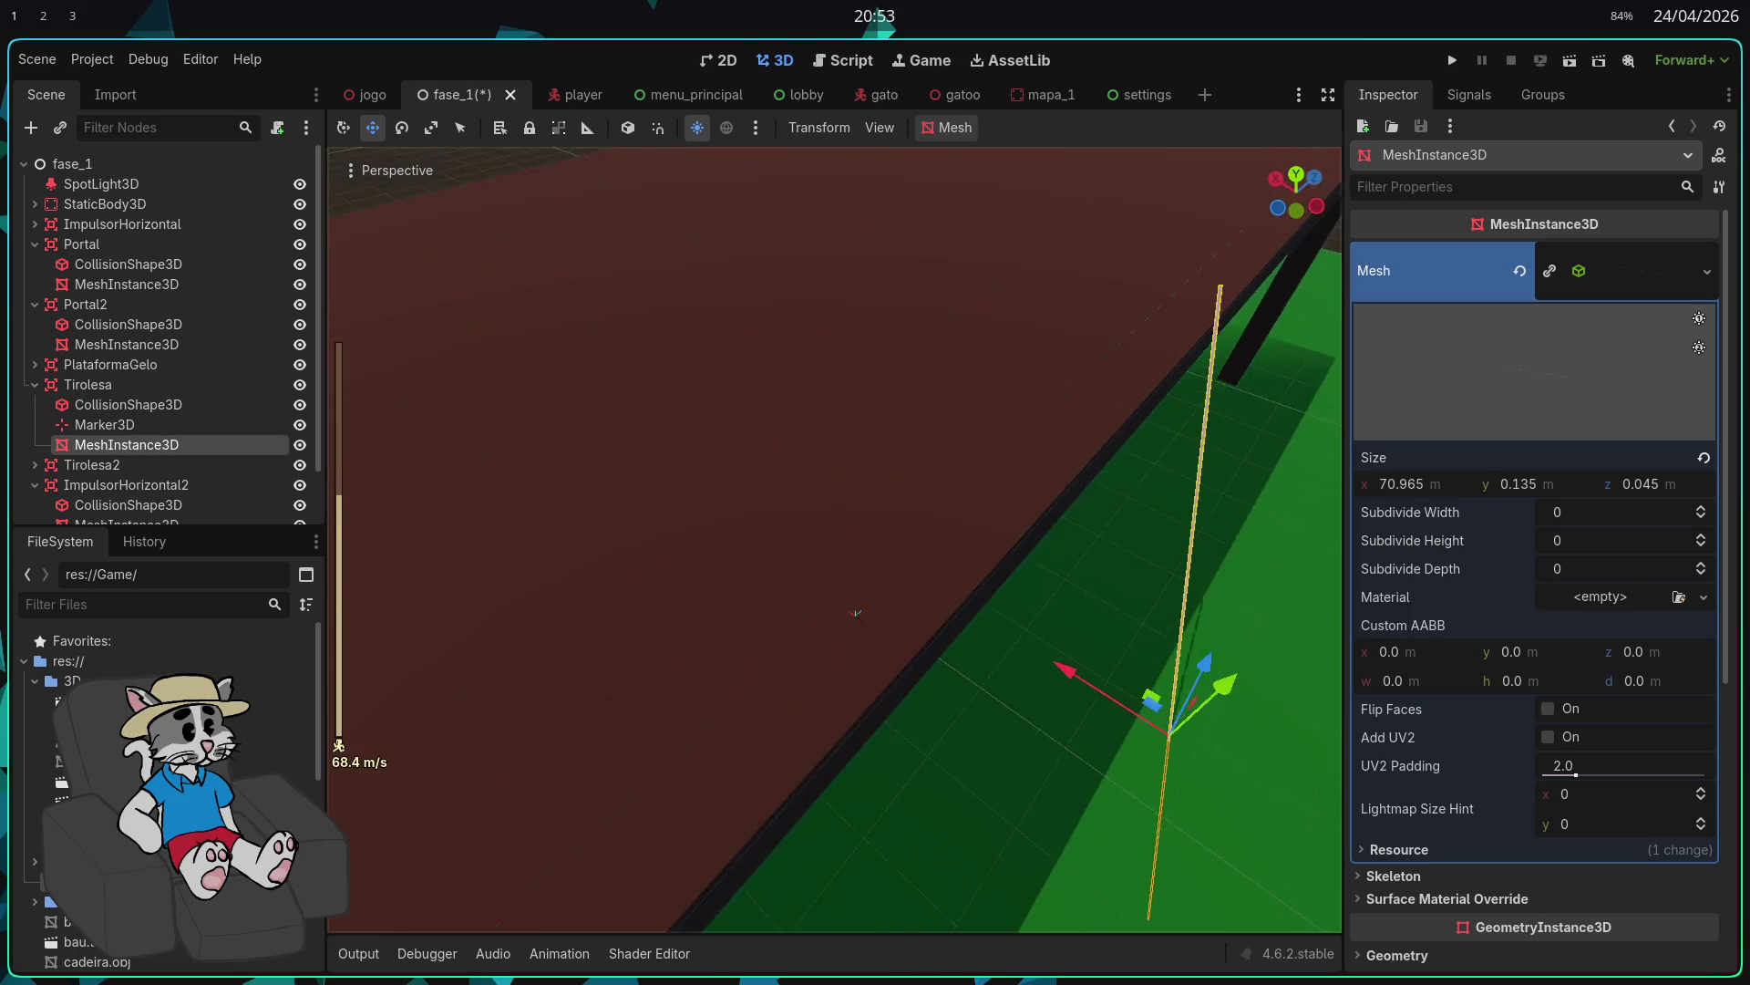
{"action": "key", "text": "s"}
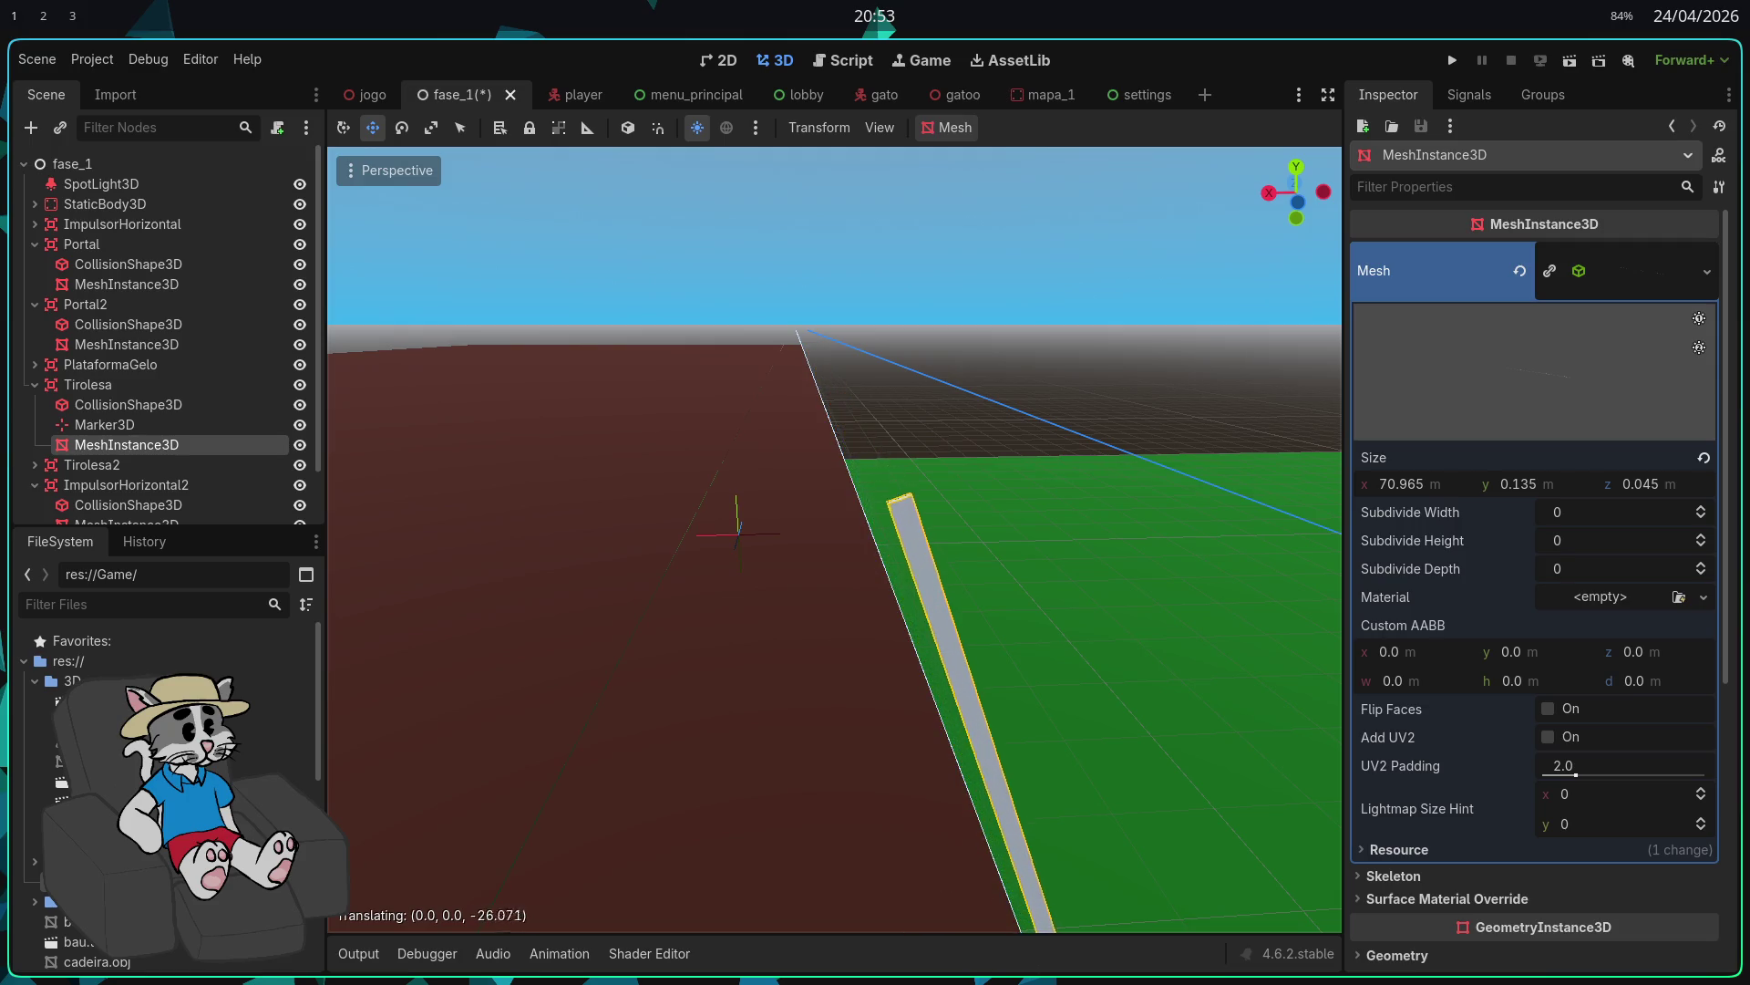
{"action": "key", "text": "e"}
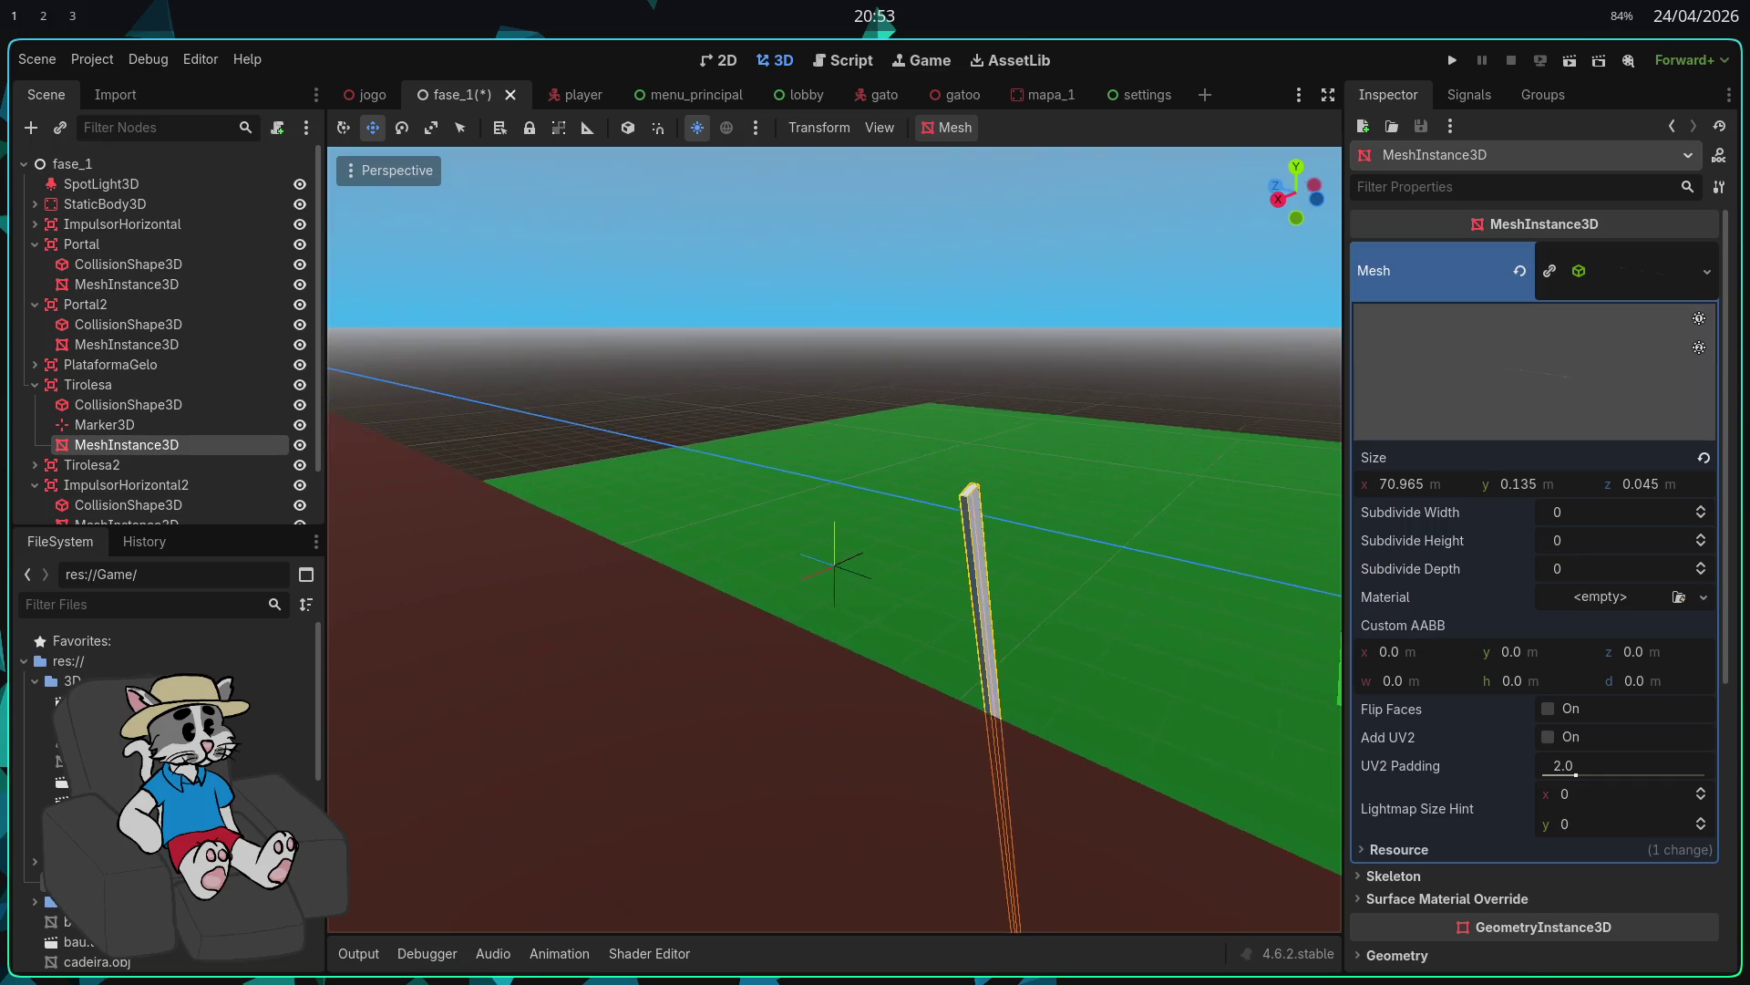
Step: Nest the Marker3D end point under the rail's MeshInstance3D at the rail's end
{"action": "left_click", "coordinate": [137, 425]}
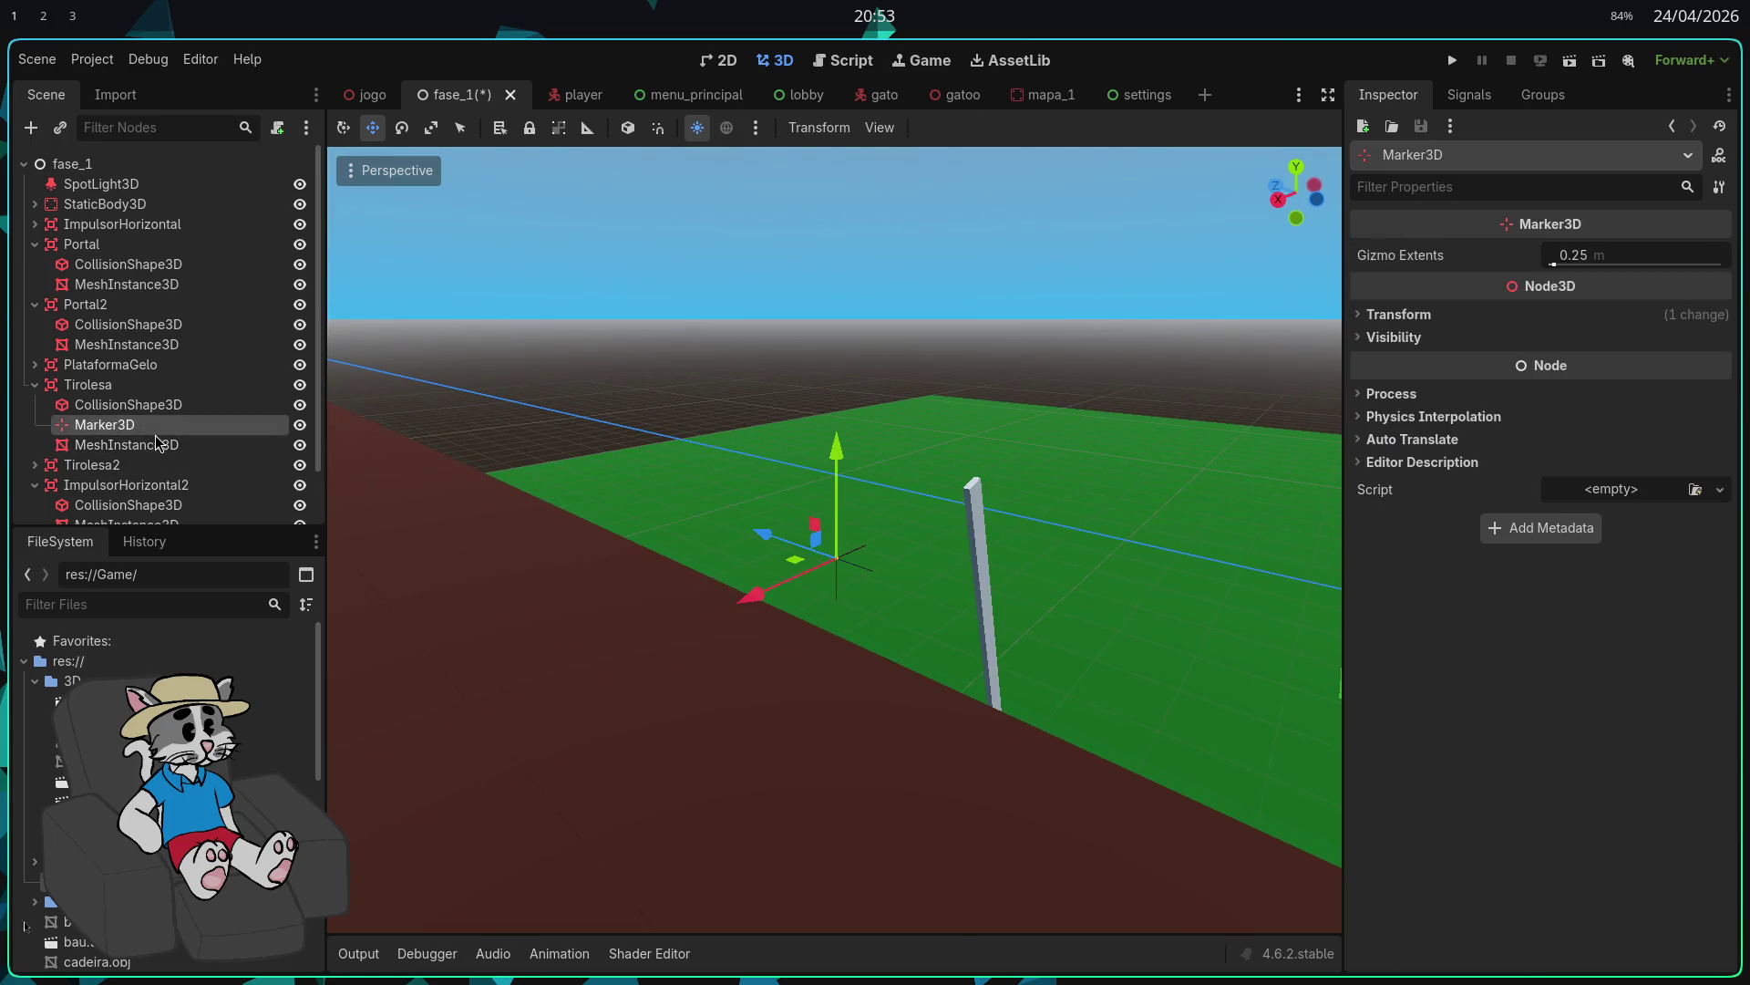
{"action": "key", "text": "w"}
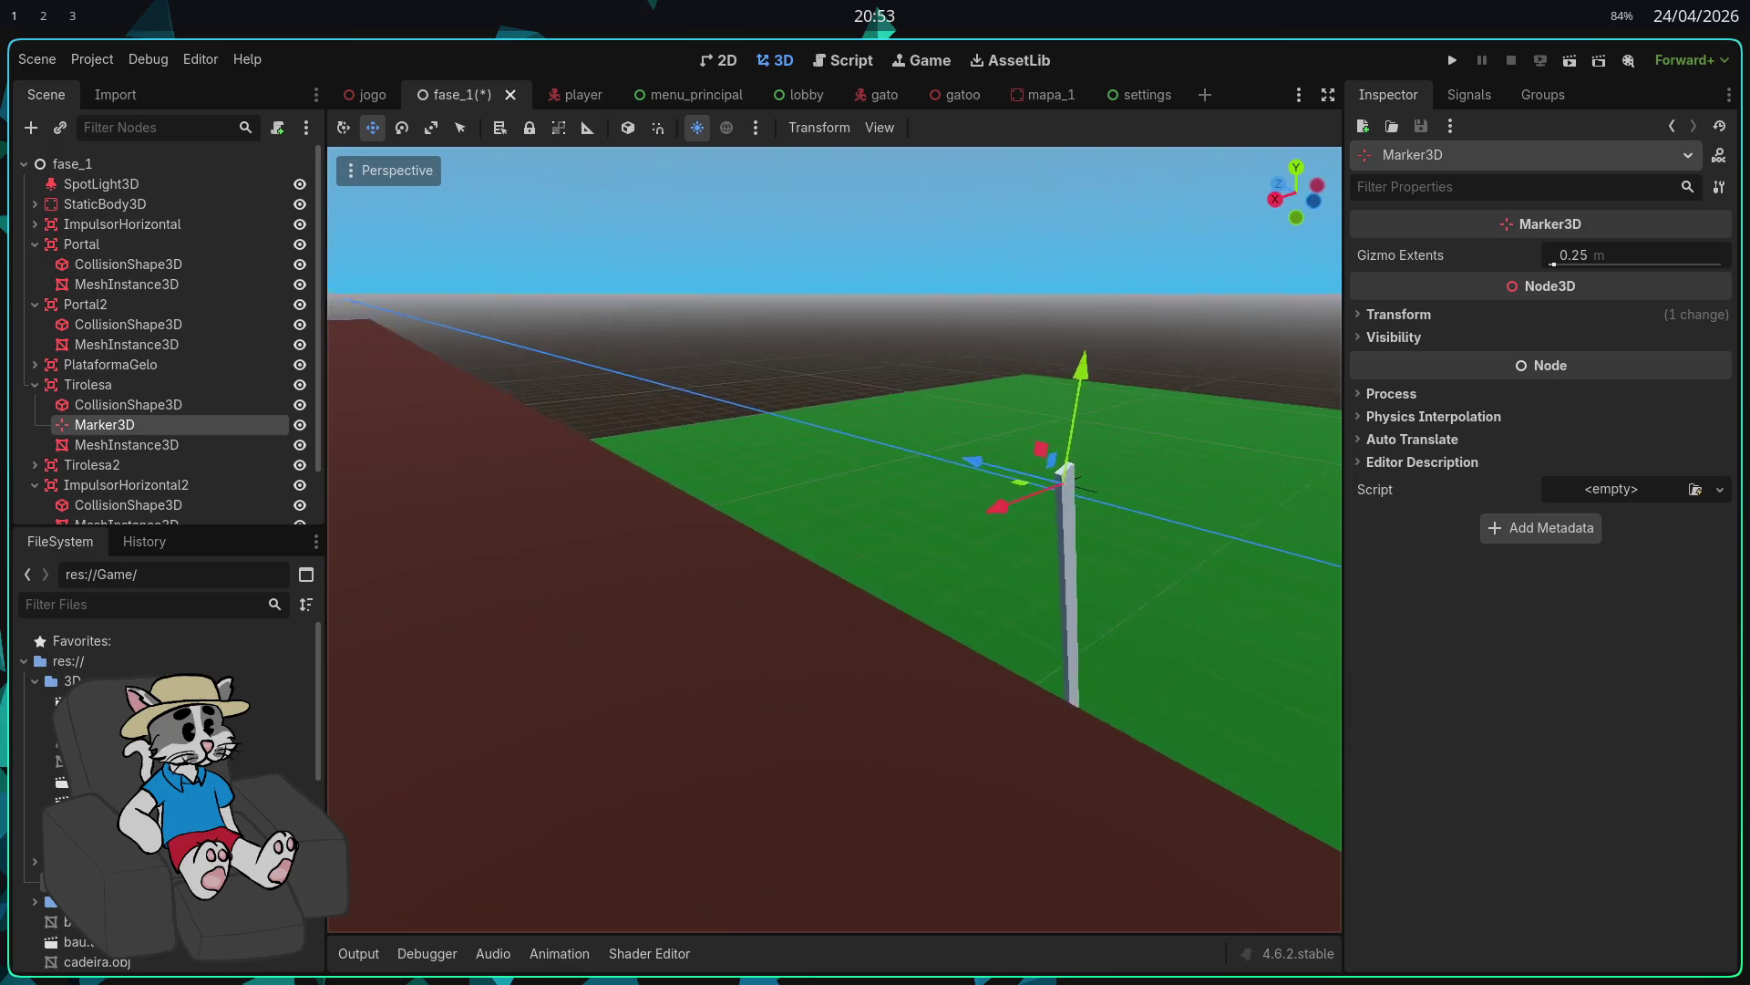
{"action": "key", "text": "s"}
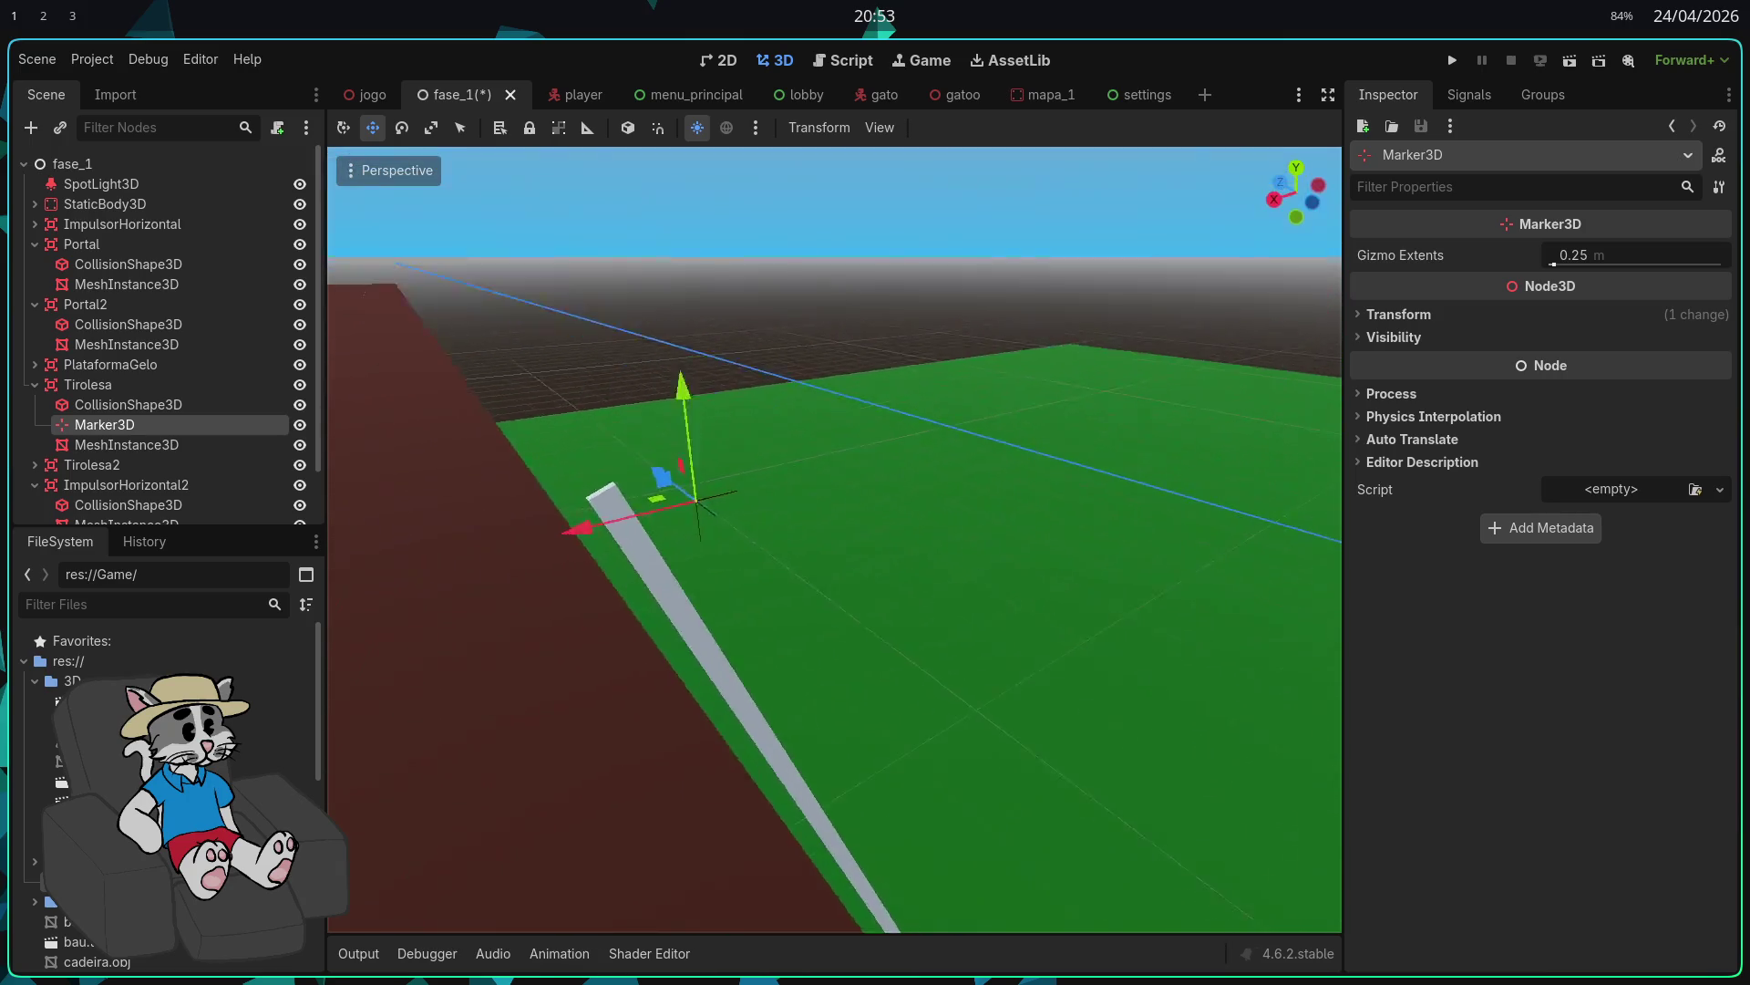
{"action": "key", "text": "w"}
{"action": "key", "text": "s"}
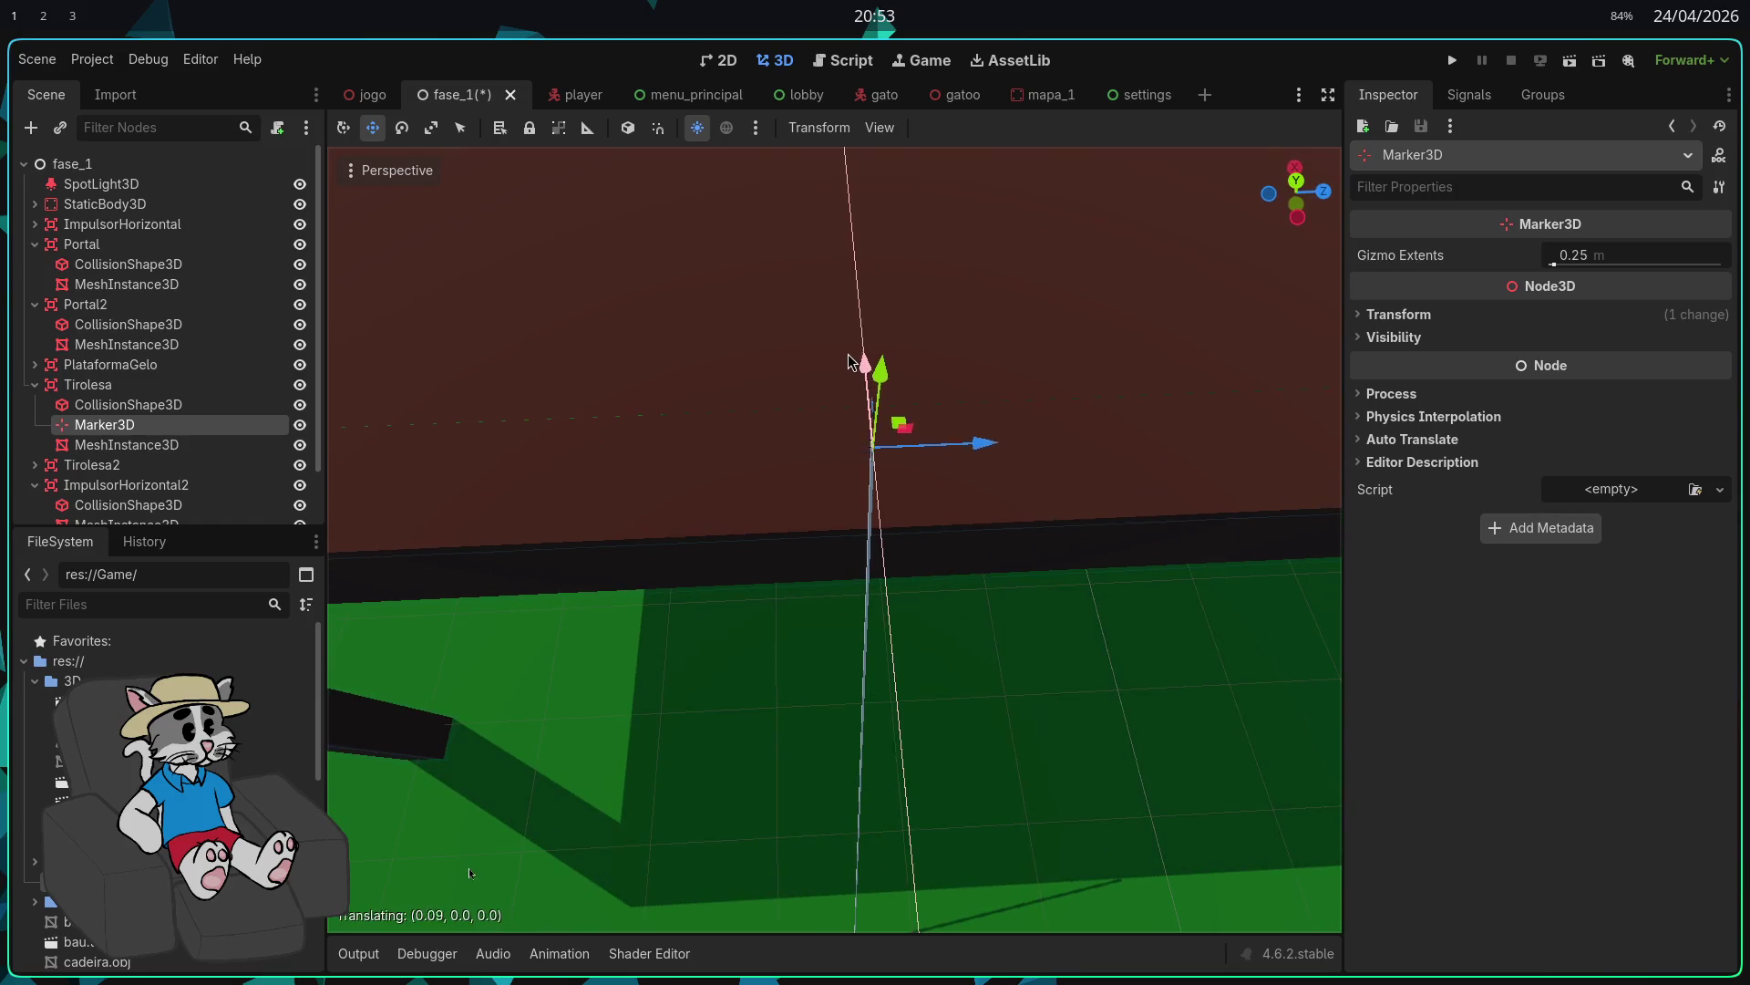
{"action": "key", "text": "s"}
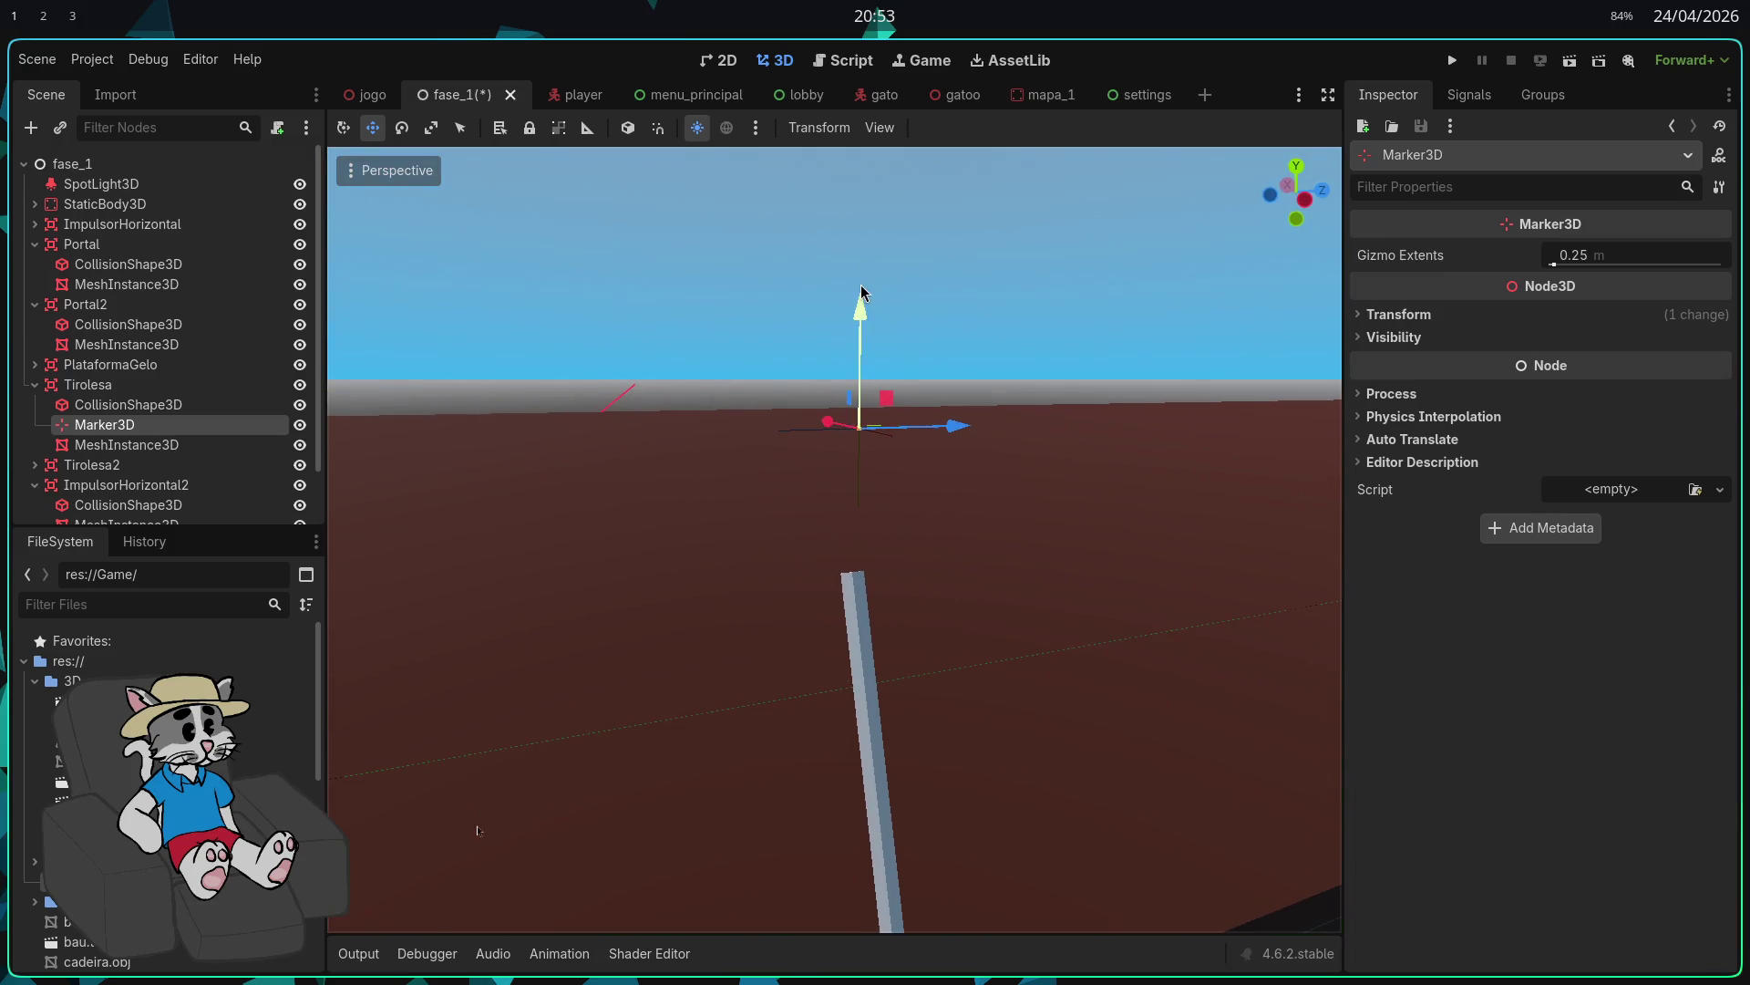
{"action": "key", "text": "d"}
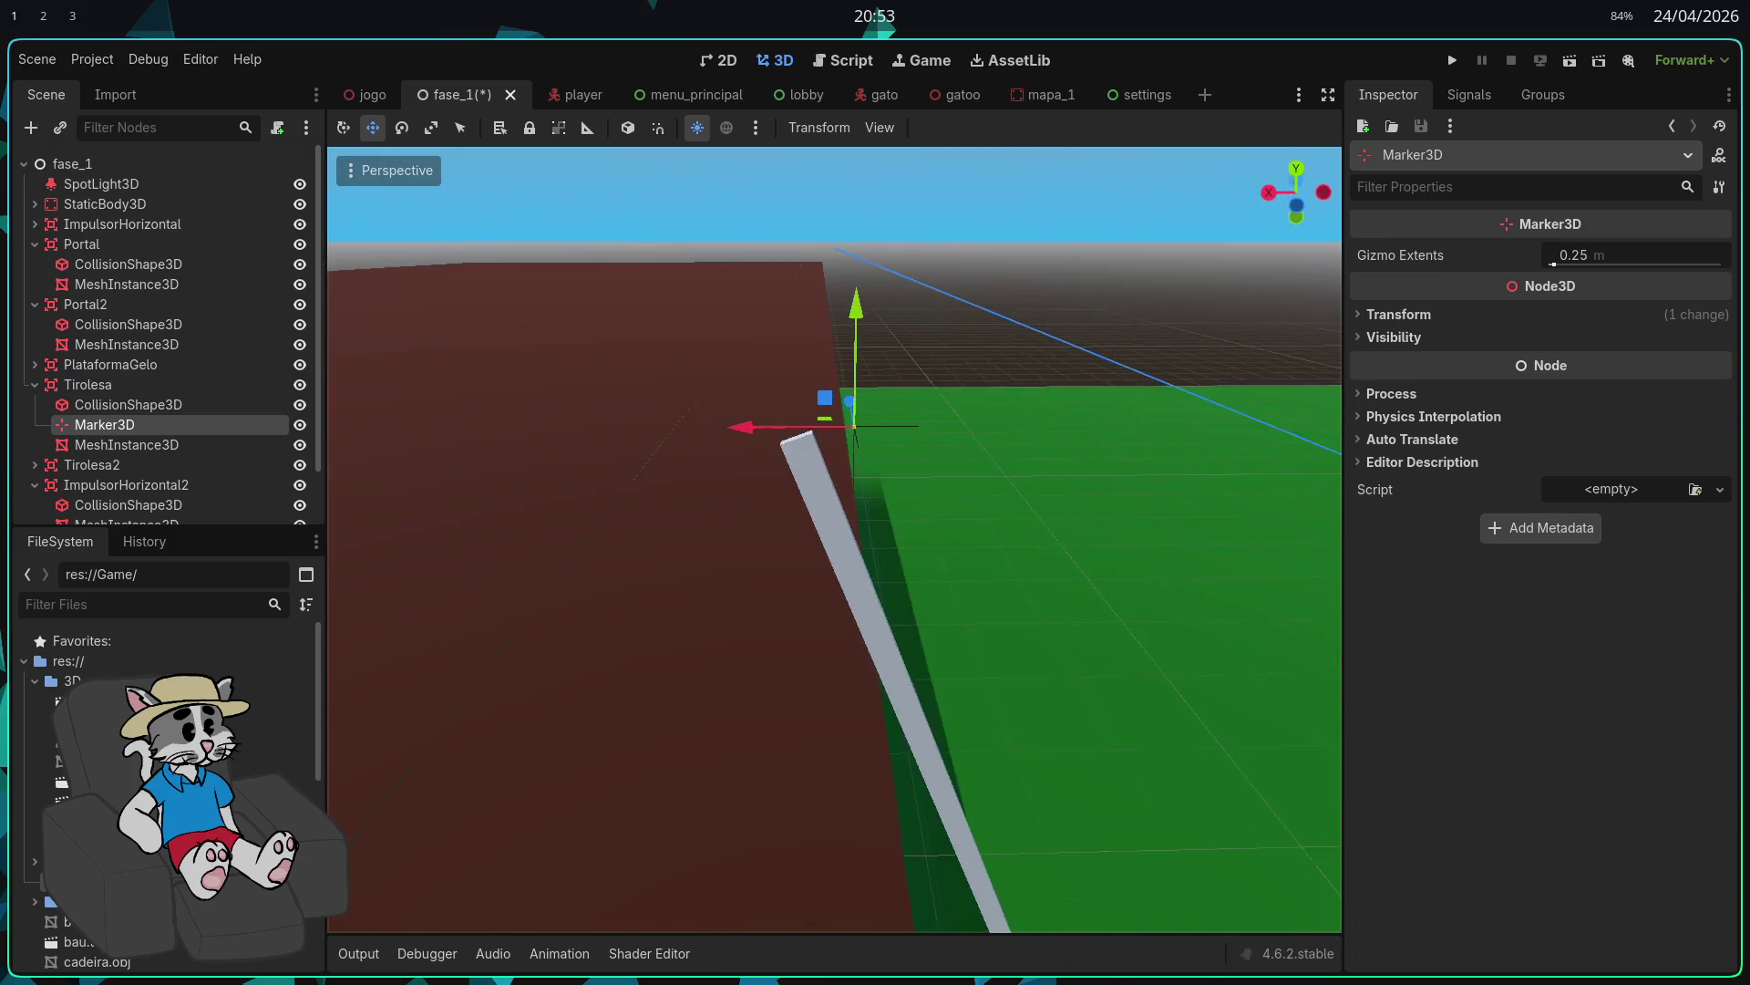
{"action": "left_click_drag", "start_coordinate": [671, 442], "coordinate": [399, 499]}
{"action": "double_click", "coordinate": [183, 404]}
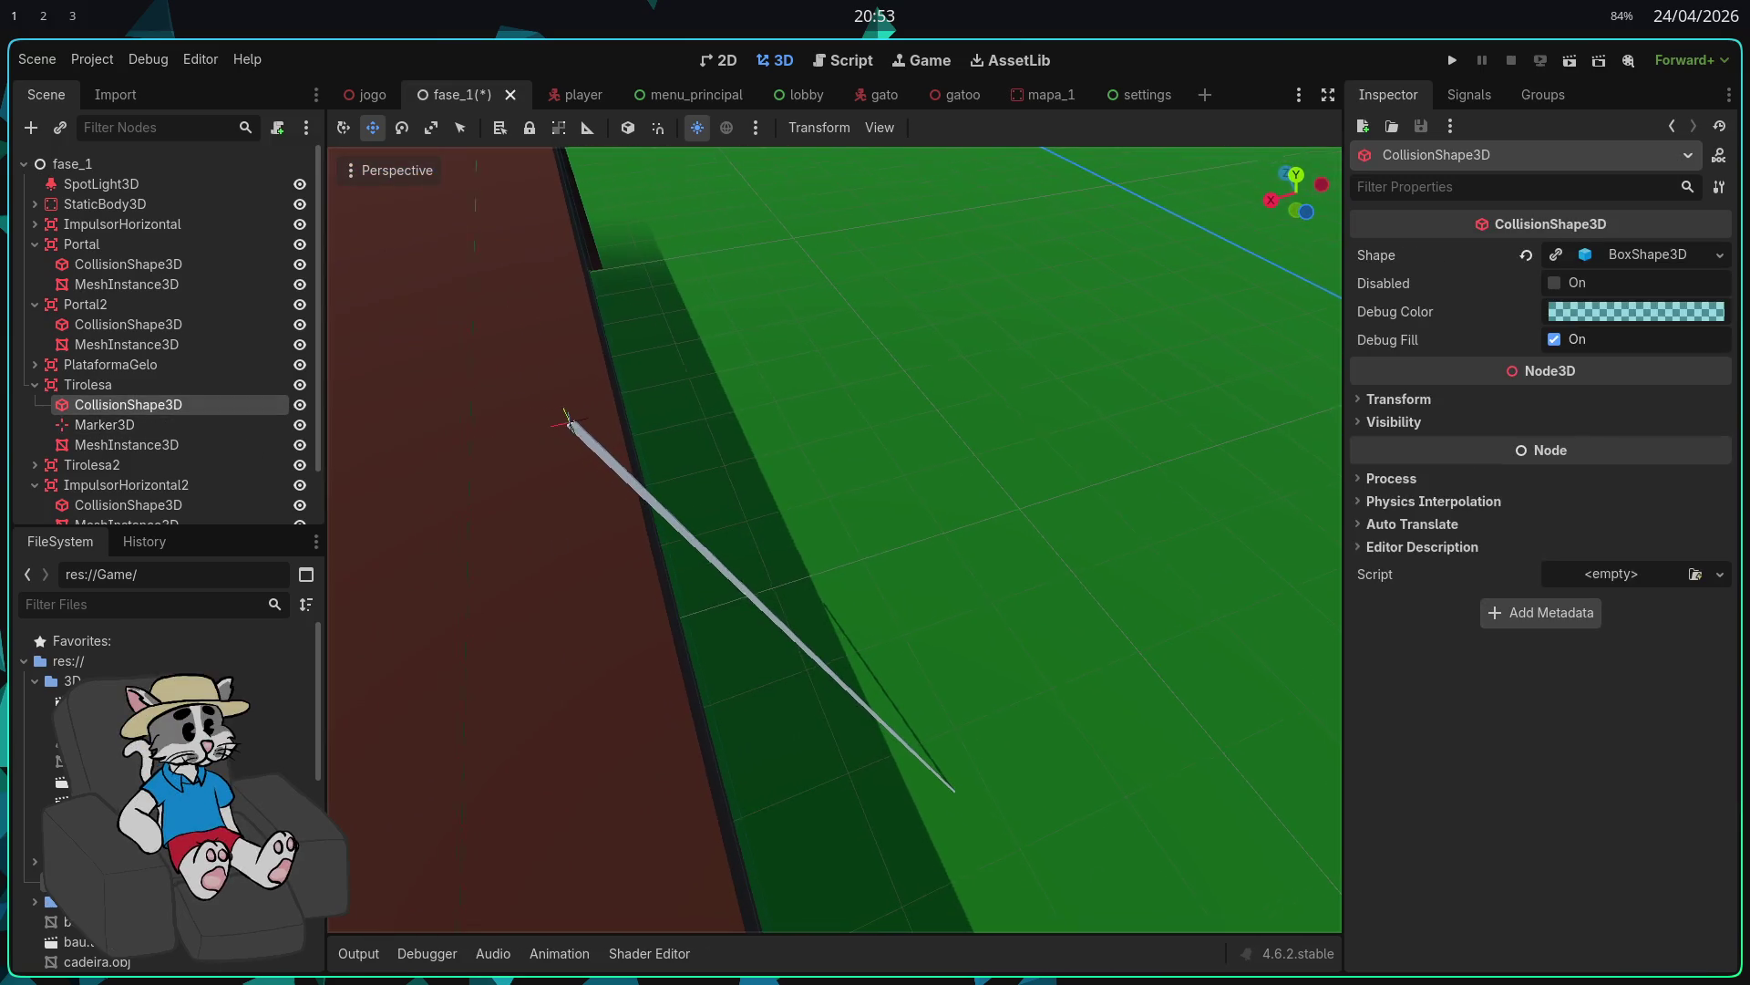
{"action": "left_click", "coordinate": [105, 424]}
{"action": "left_click", "coordinate": [193, 446]}
{"action": "left_click", "coordinate": [159, 428]}
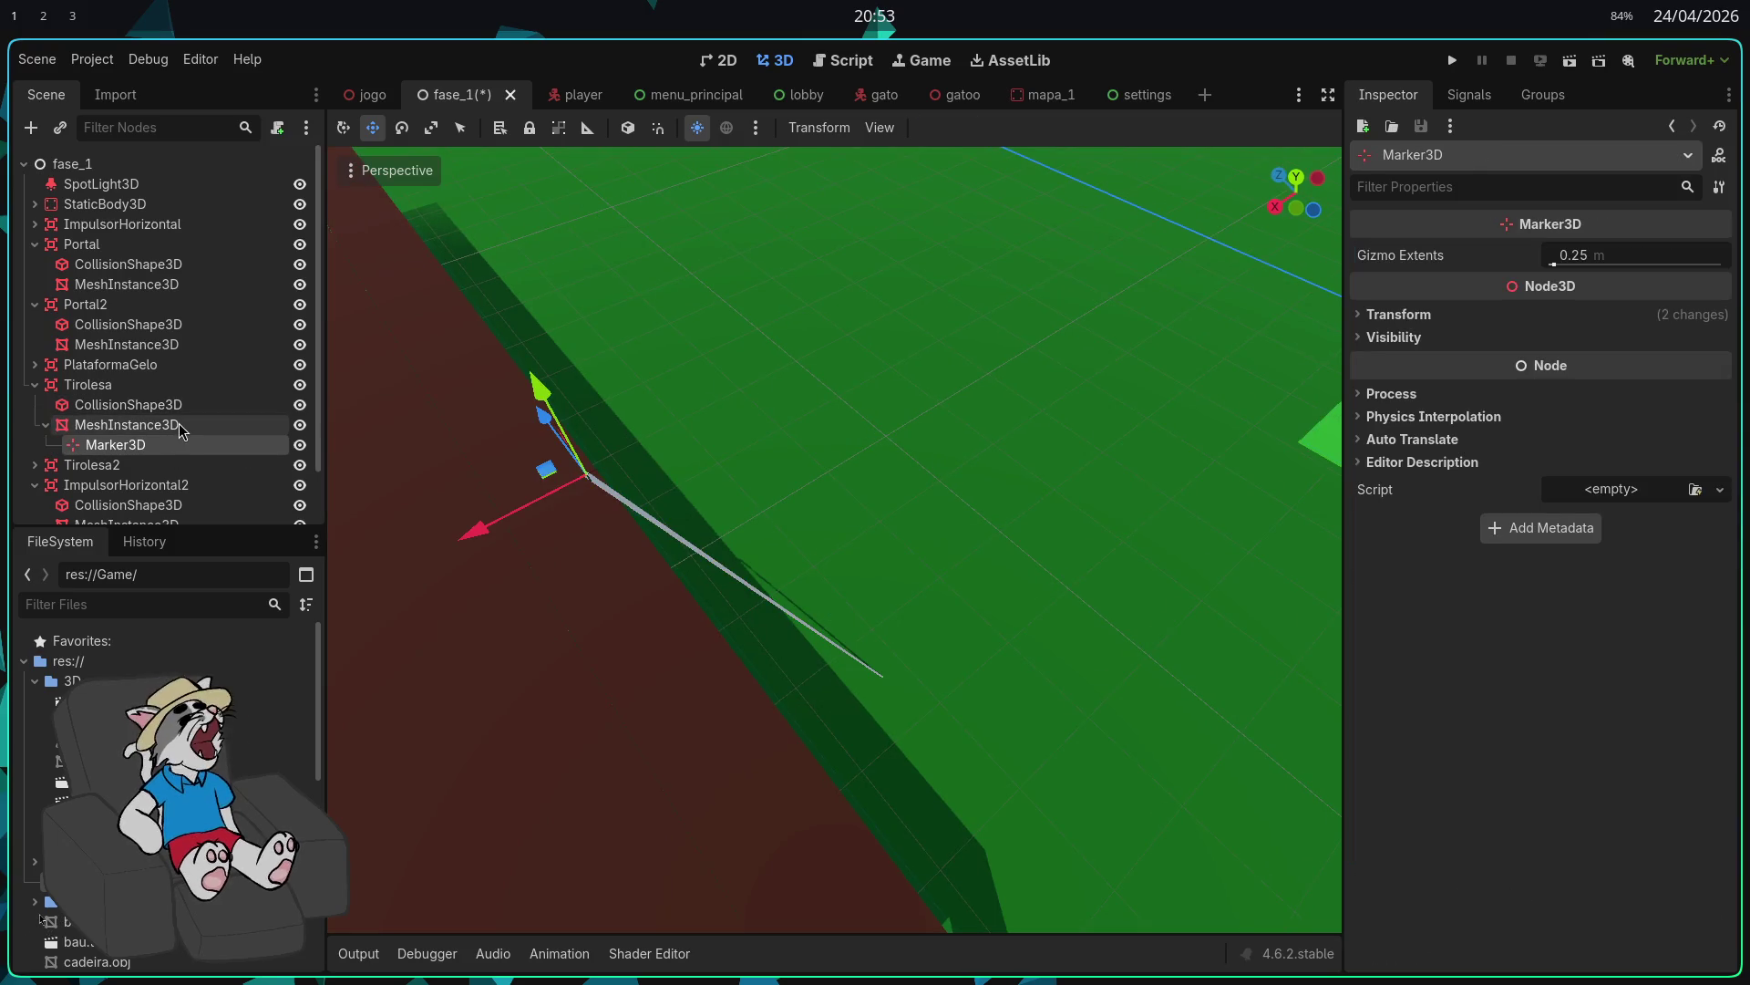
Step: Assign the Marker3D as Tirolesa's Ponto Final
{"action": "left_click", "coordinate": [156, 381]}
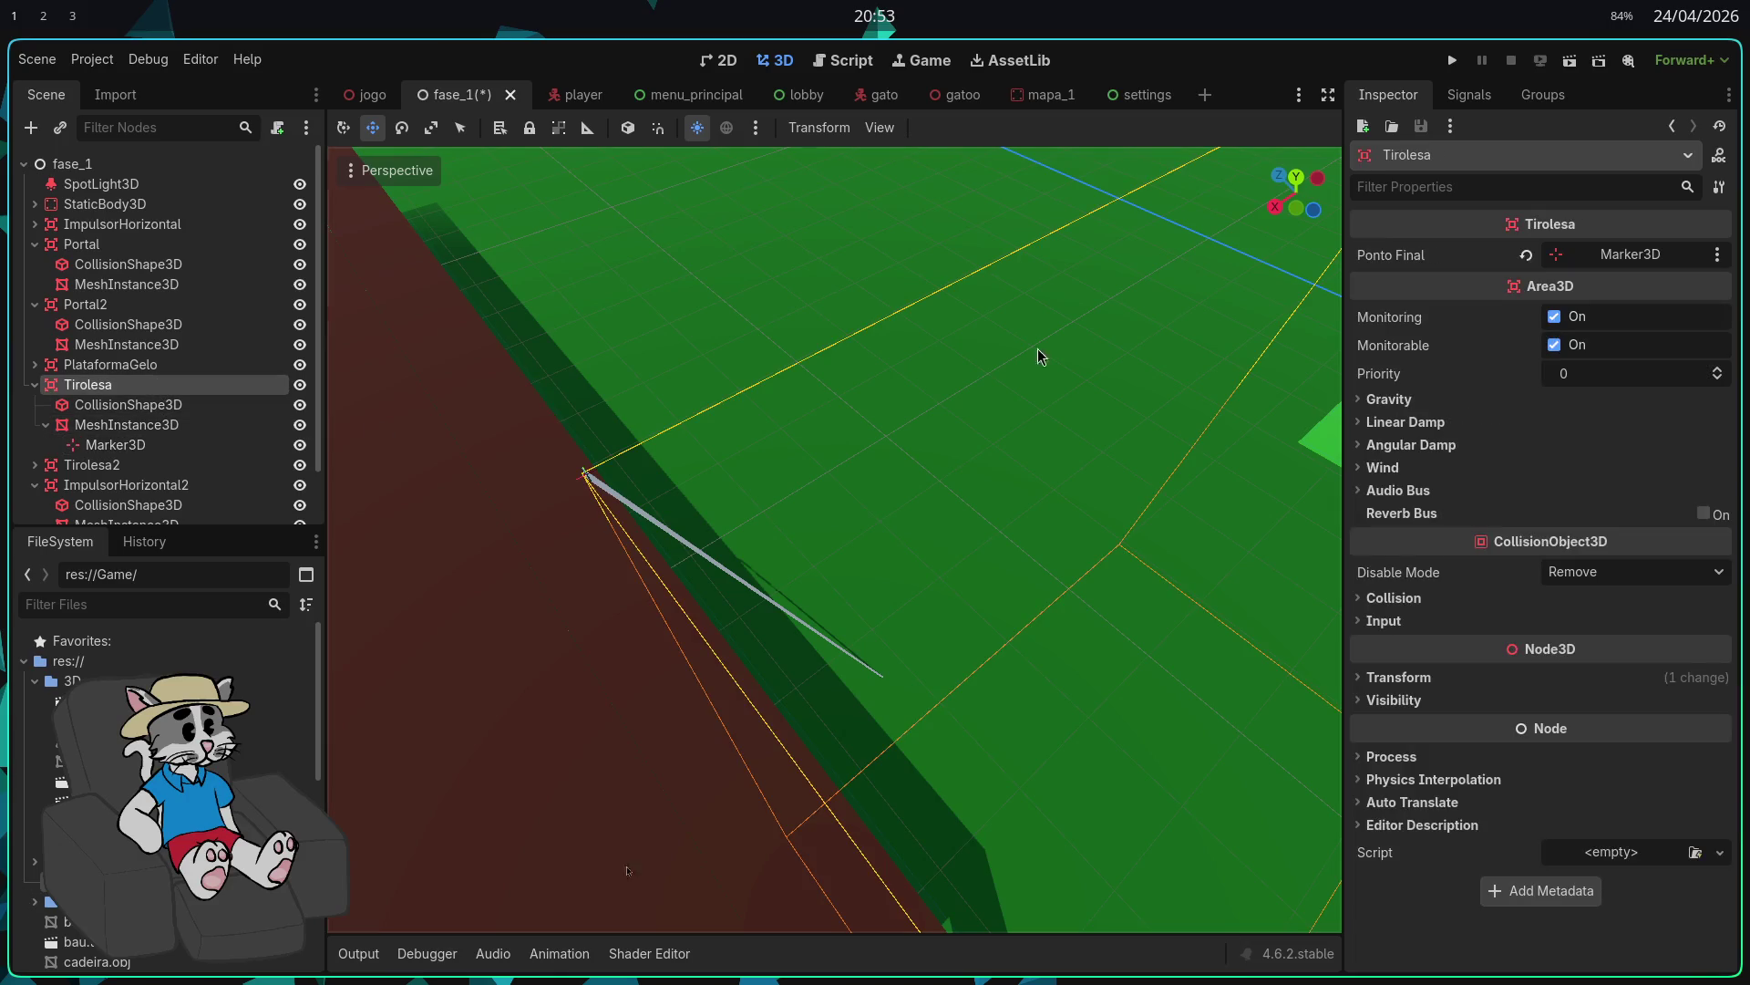
{"action": "left_click", "coordinate": [1591, 260]}
{"action": "scroll", "coordinate": [852, 604], "scroll_direction": "down", "scroll_amount": 2}
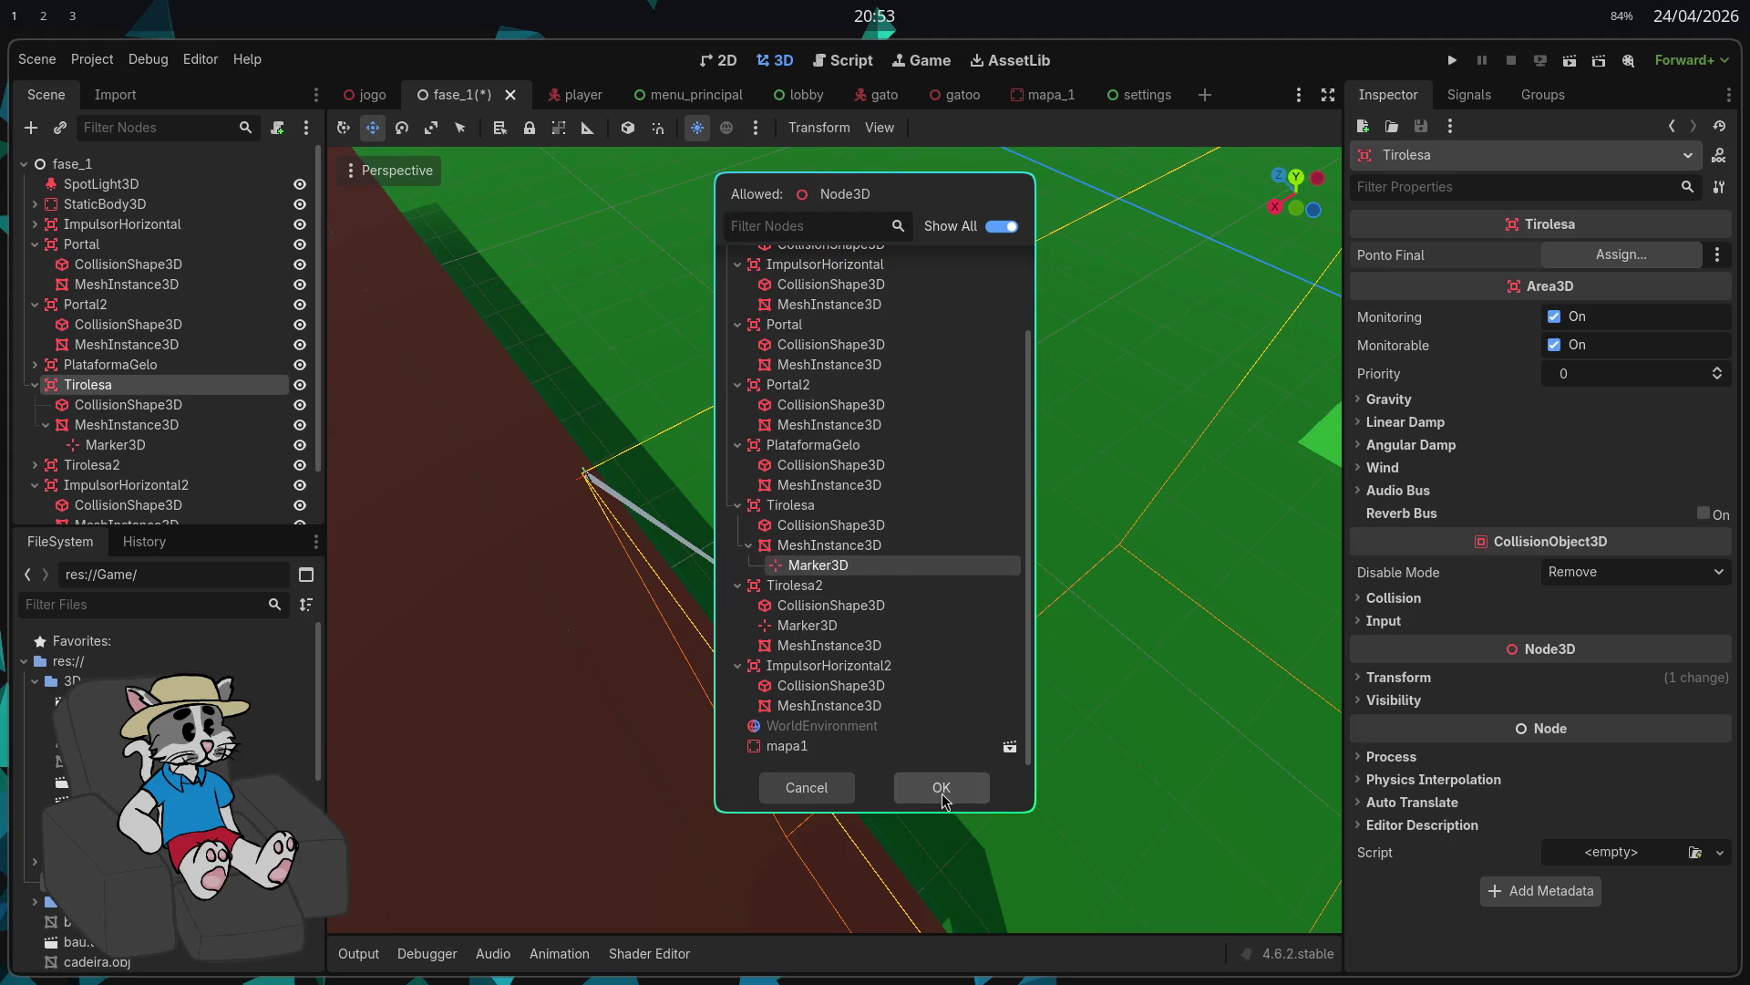
{"action": "left_click", "coordinate": [942, 789]}
{"action": "left_click", "coordinate": [127, 426]}
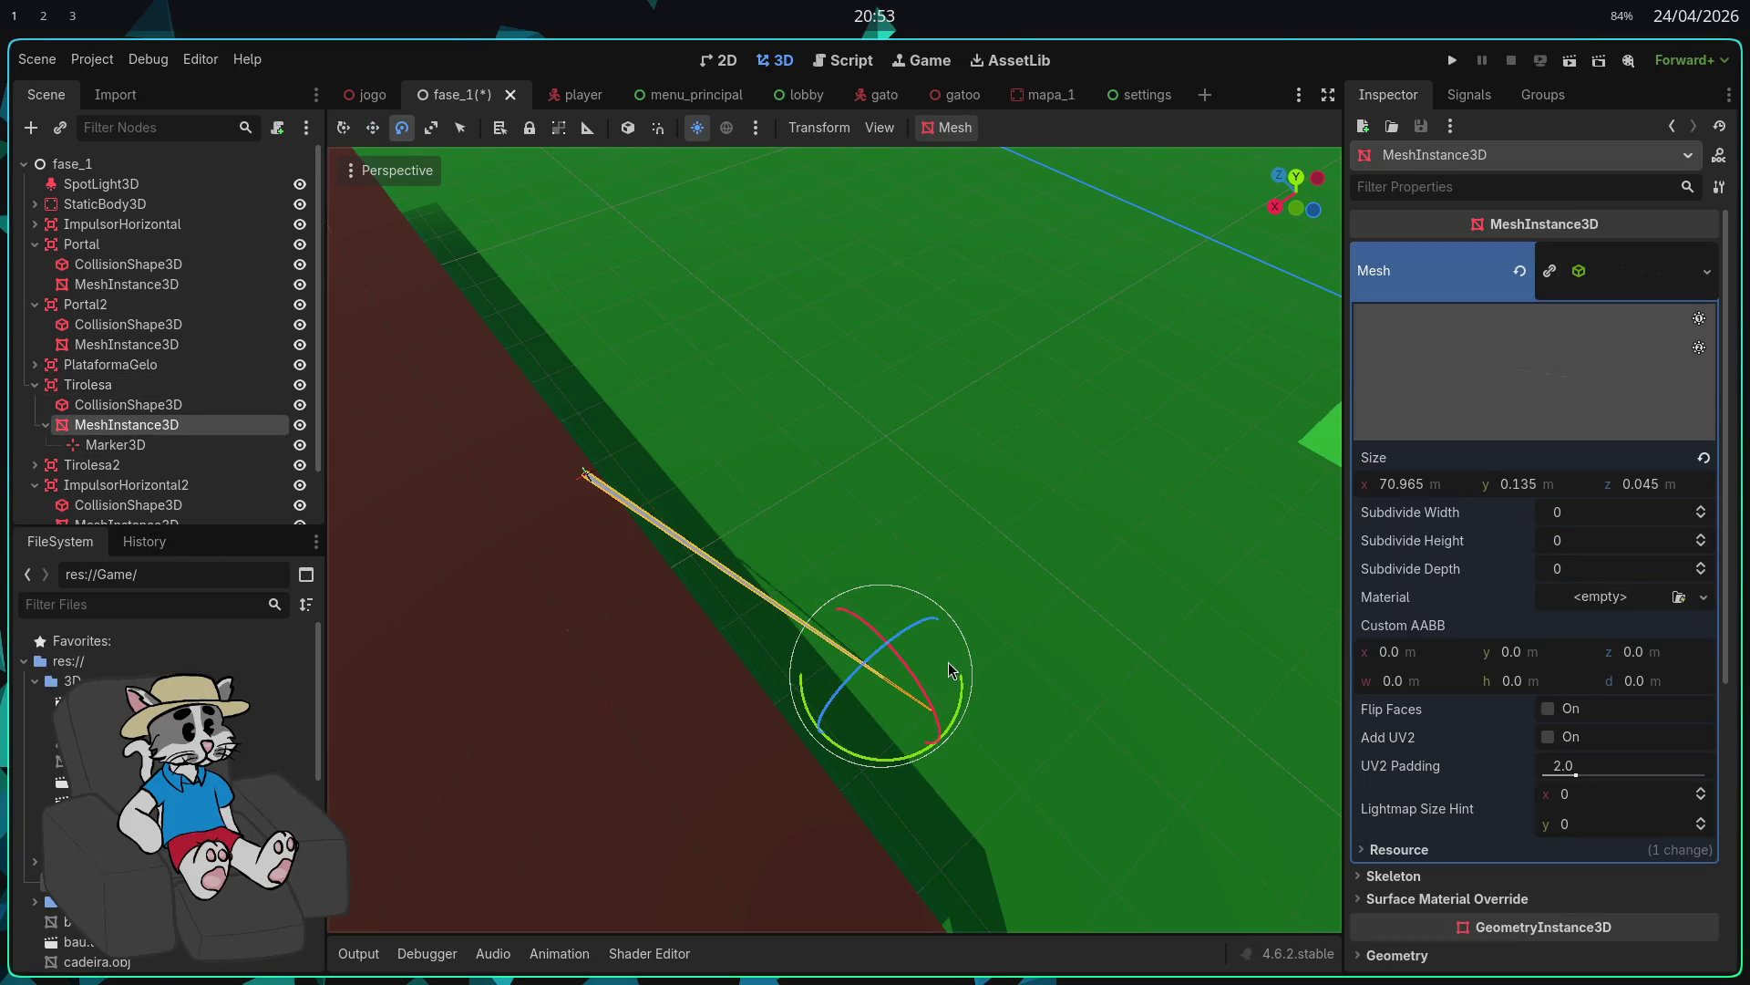
Step: Tilt the rail mesh about 25 degrees and shift it along X toward the table
{"action": "mouse_move", "coordinate": [916, 635]}
{"action": "left_mouse_down"}
{"action": "mouse_move", "coordinate": [923, 555]}
{"action": "mouse_move", "coordinate": [845, 691]}
{"action": "mouse_move", "coordinate": [921, 684]}
{"action": "left_mouse_up"}
{"action": "key", "text": "e"}
{"action": "mouse_move", "coordinate": [989, 512]}
{"action": "left_mouse_down"}
{"action": "mouse_move", "coordinate": [974, 538]}
{"action": "mouse_move", "coordinate": [1047, 463]}
{"action": "left_mouse_up"}
{"action": "mouse_move", "coordinate": [913, 563]}
{"action": "left_mouse_down"}
{"action": "mouse_move", "coordinate": [990, 537]}
{"action": "mouse_move", "coordinate": [1108, 540]}
{"action": "left_mouse_up"}
{"action": "left_click_drag", "start_coordinate": [1280, 469], "coordinate": [1274, 486]}
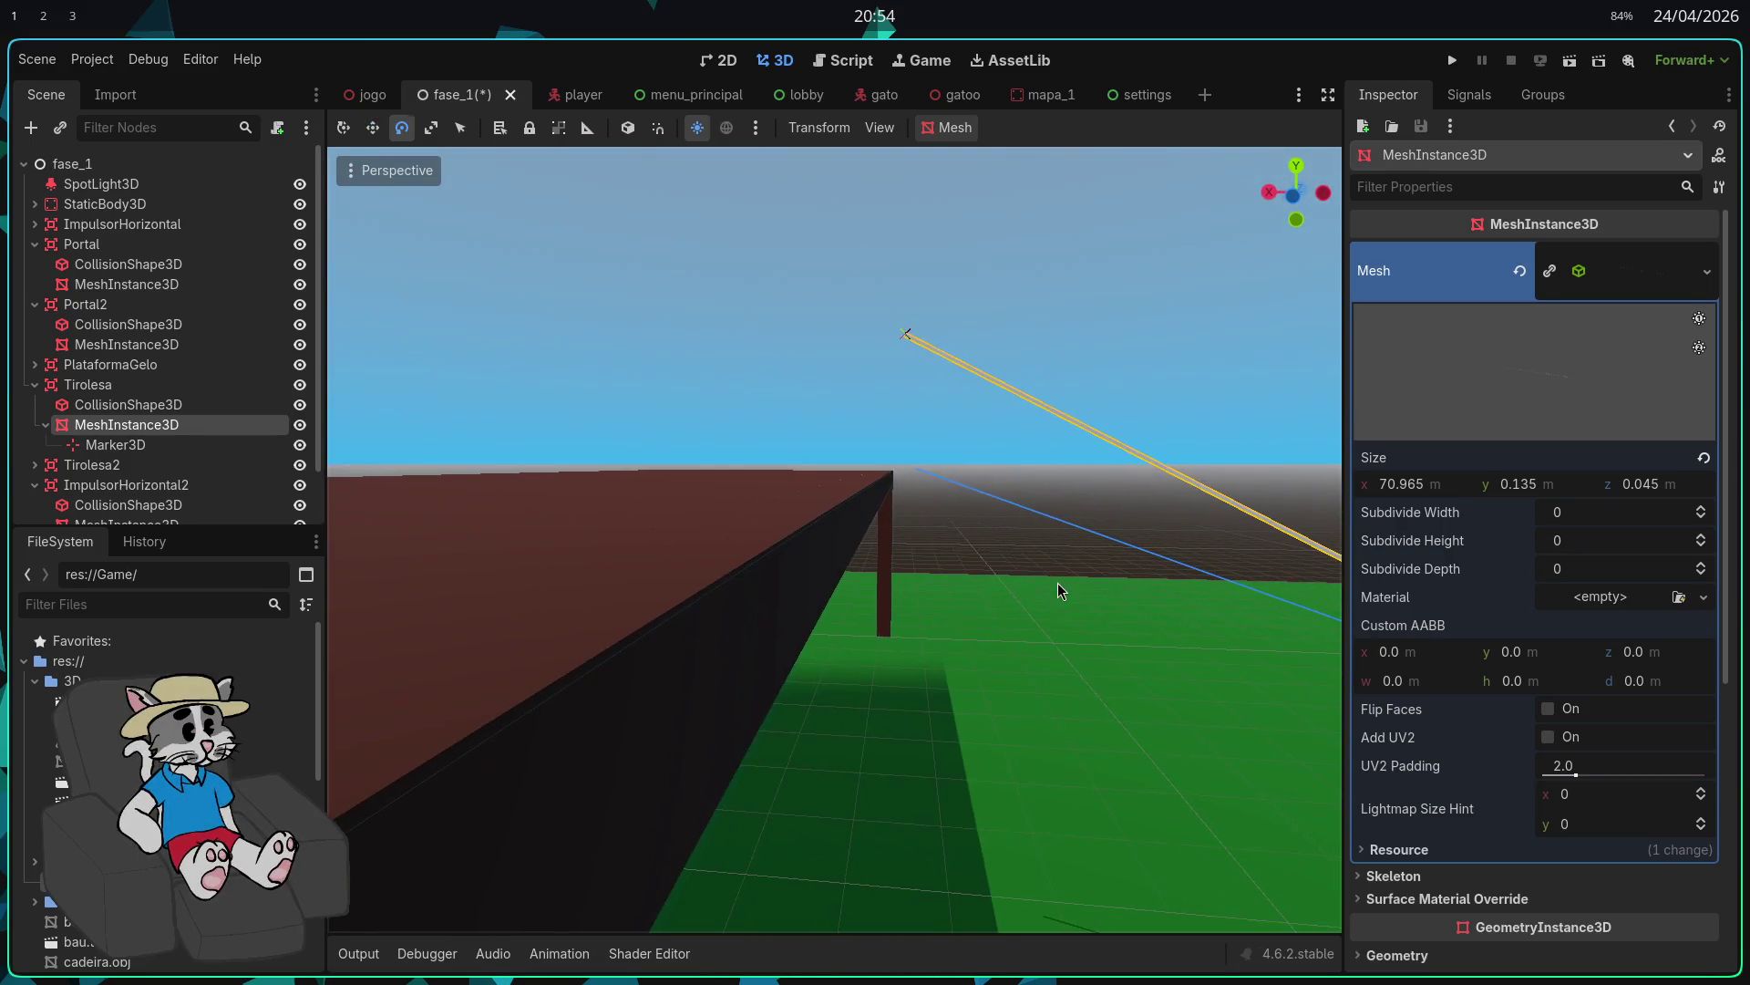
{"action": "key", "text": "e"}
{"action": "left_click_drag", "start_coordinate": [1075, 485], "coordinate": [1071, 489]}
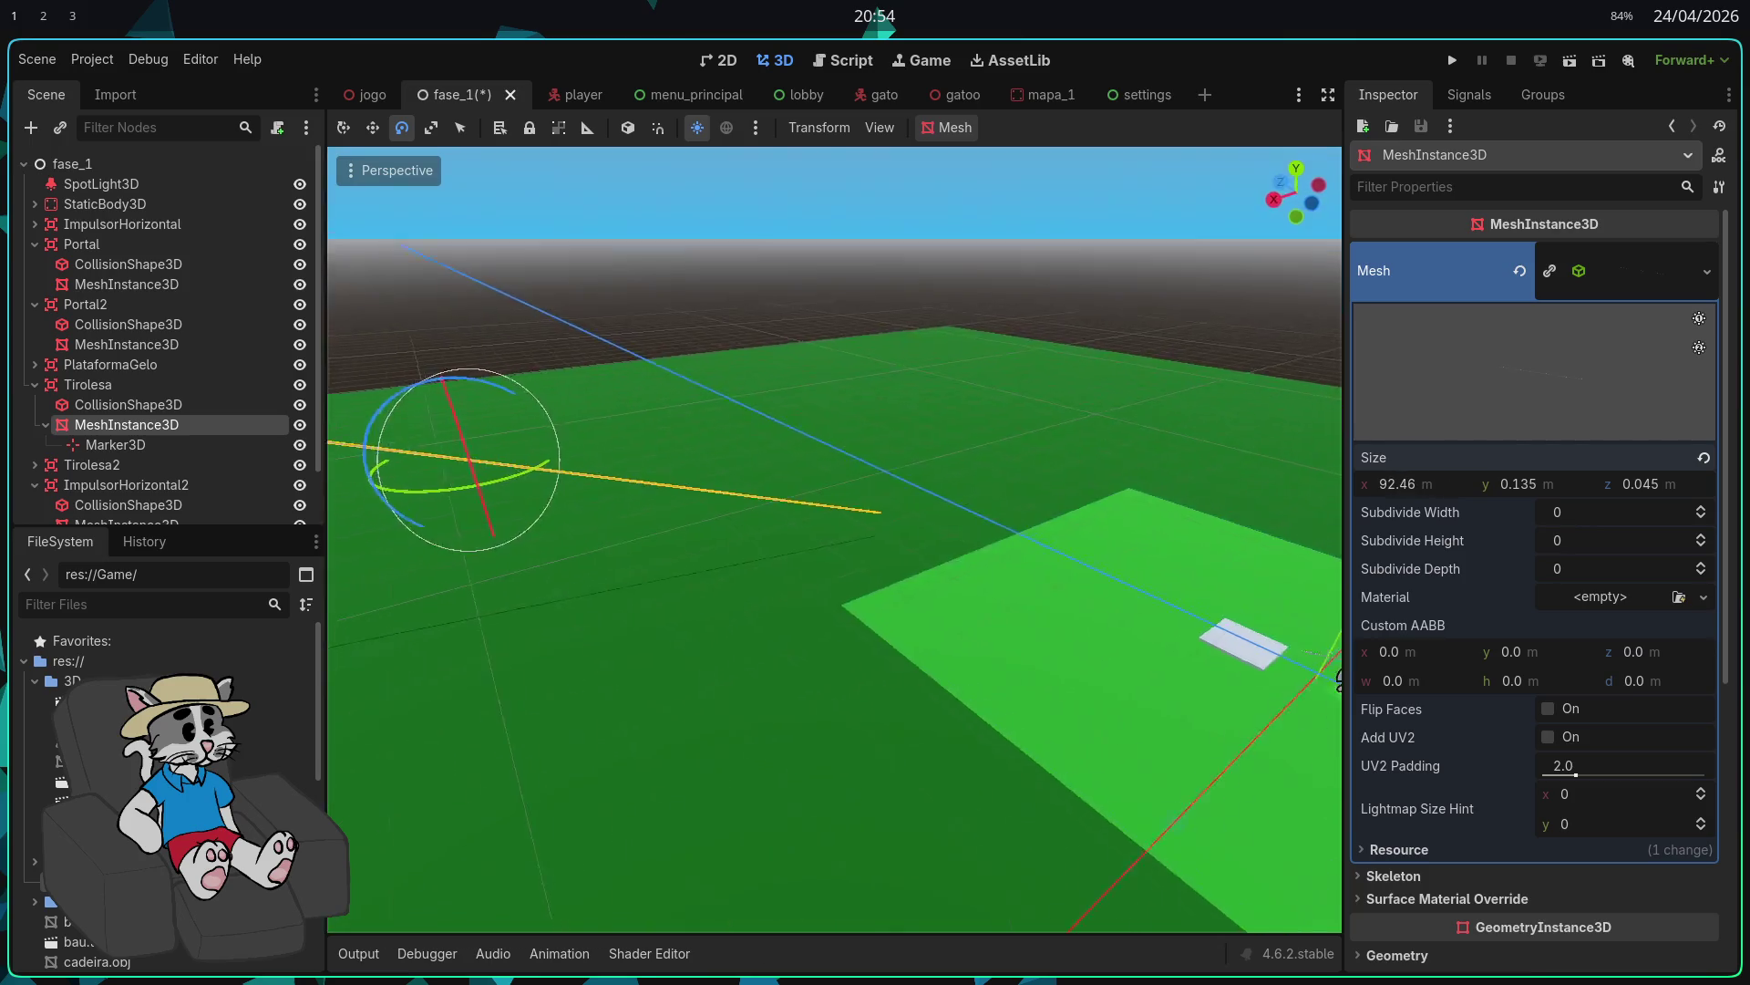
{"action": "key", "text": "w"}
{"action": "mouse_move", "coordinate": [898, 492]}
{"action": "left_mouse_down"}
{"action": "mouse_move", "coordinate": [865, 493]}
{"action": "mouse_move", "coordinate": [1062, 488]}
{"action": "mouse_move", "coordinate": [1098, 429]}
{"action": "mouse_move", "coordinate": [1098, 456]}
{"action": "left_mouse_up"}
{"action": "left_click_drag", "start_coordinate": [1094, 638], "coordinate": [1062, 585]}
{"action": "left_click_drag", "start_coordinate": [1198, 664], "coordinate": [1160, 658]}
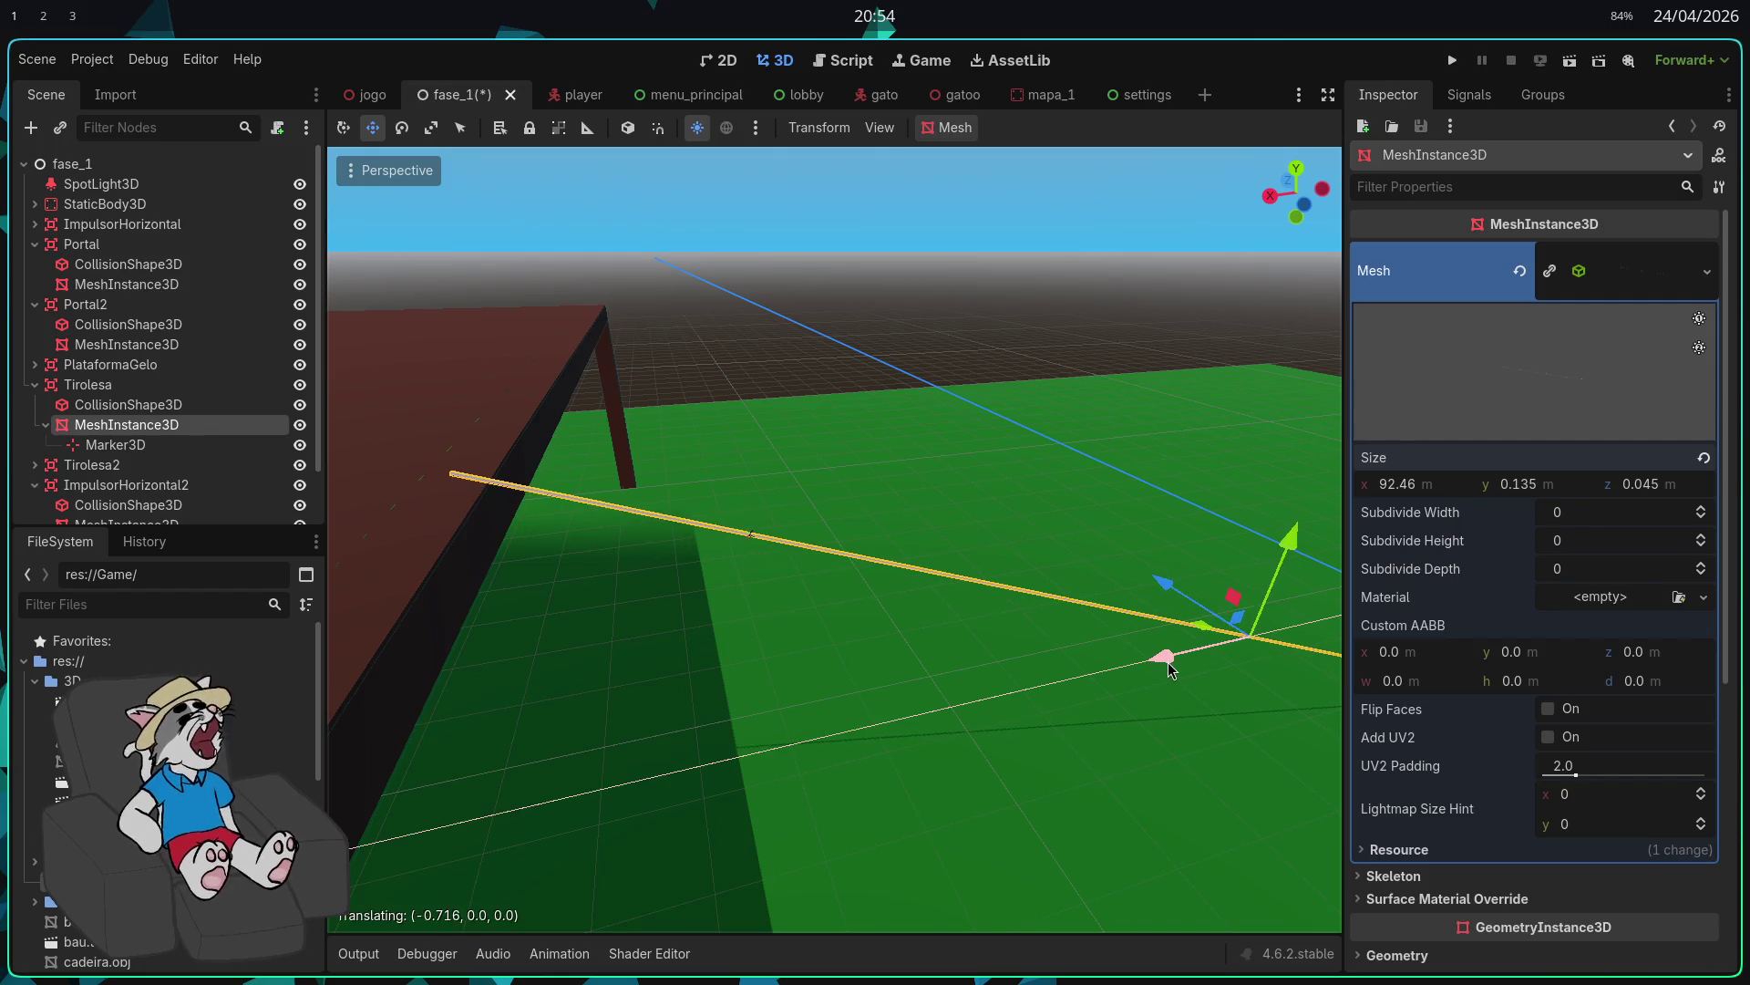
Step: Fly the view along the rail to frame its far end
{"action": "key", "text": "w"}
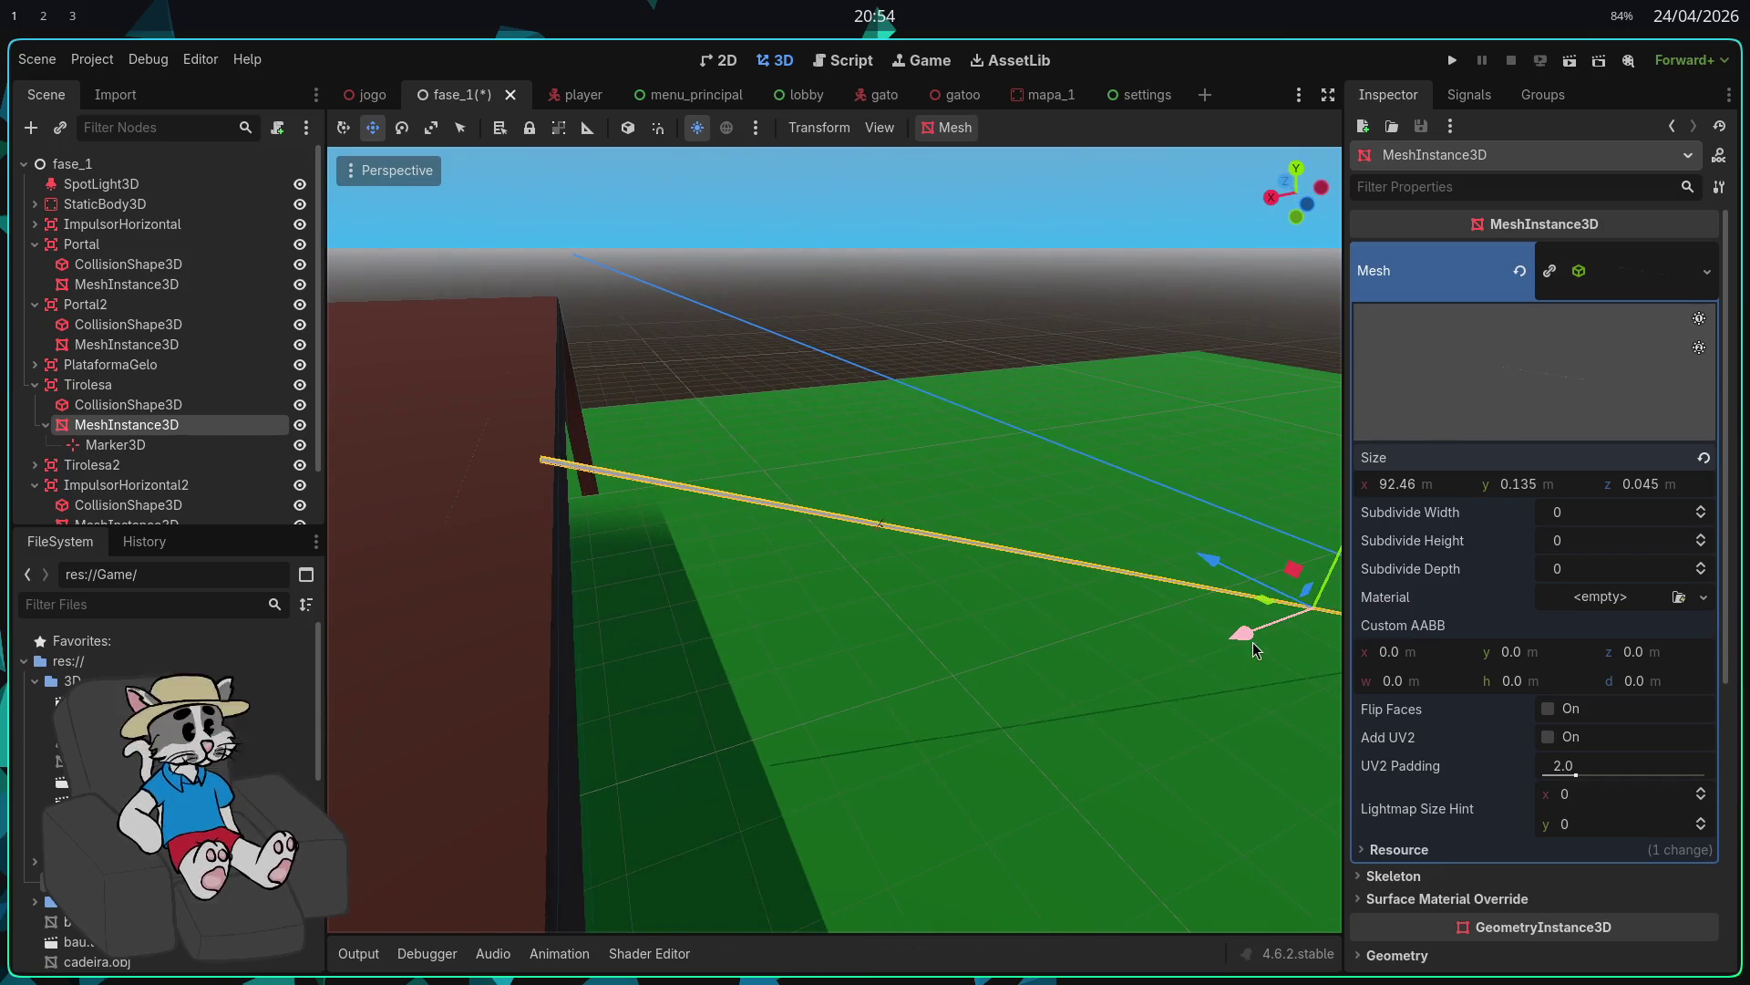
{"action": "key", "text": "s"}
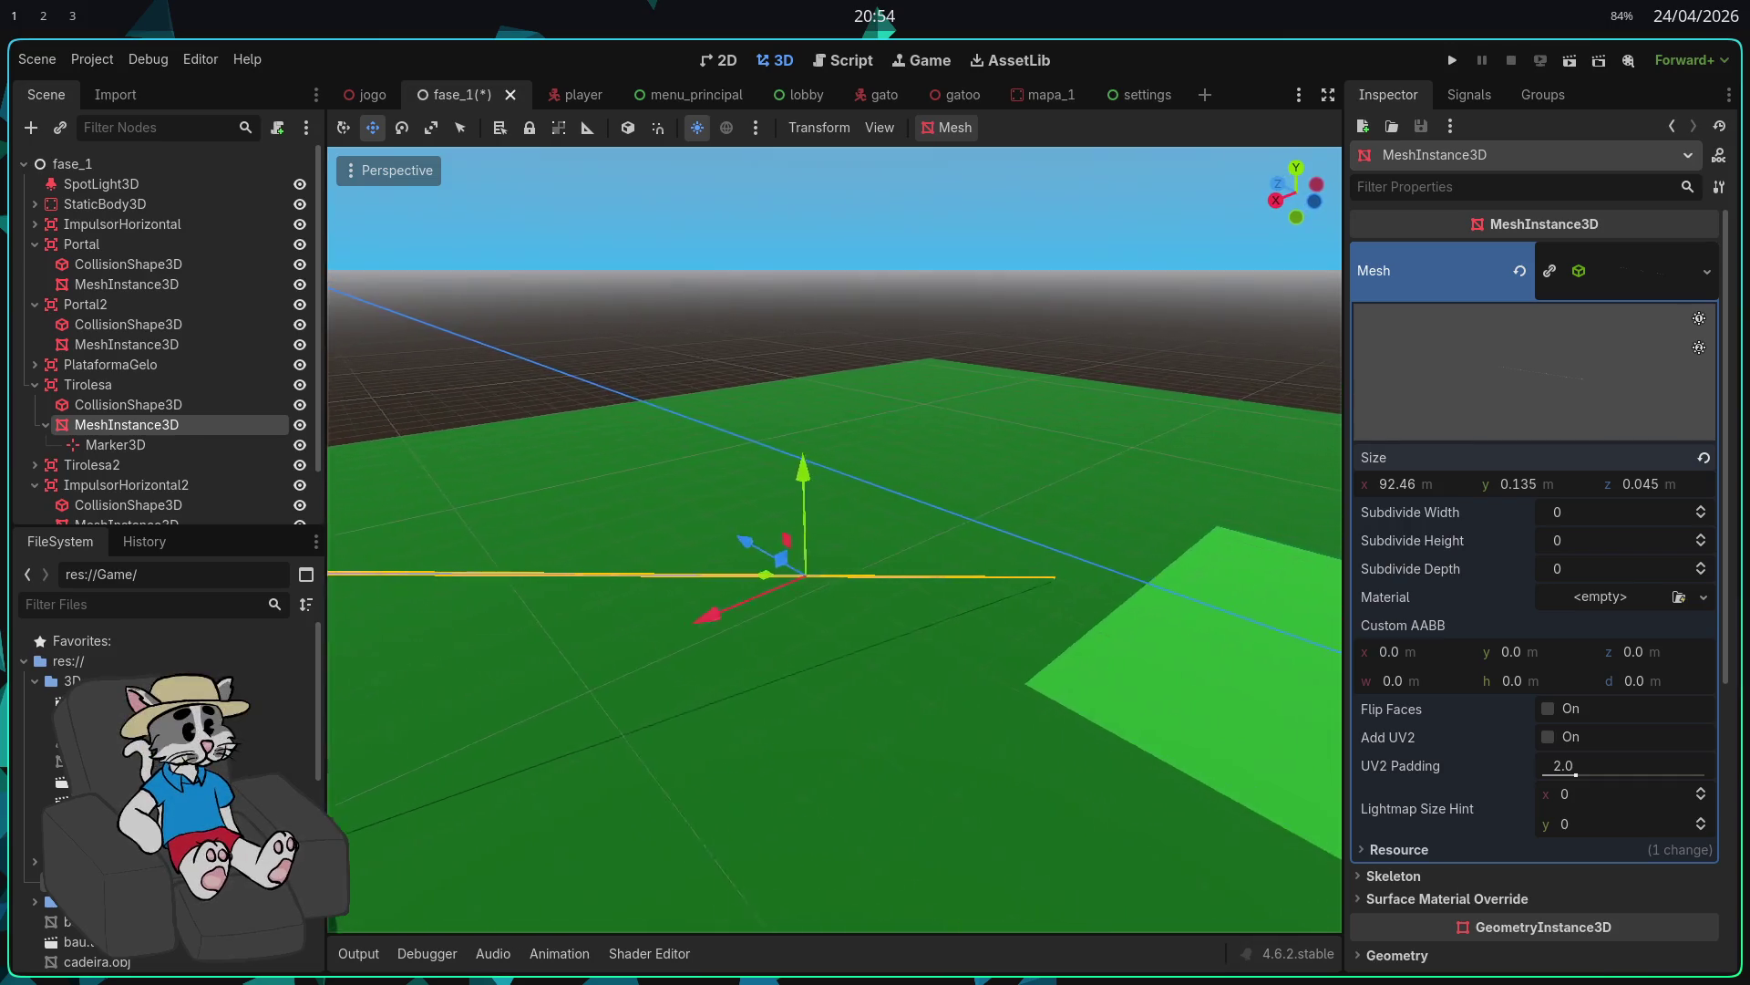
{"action": "key", "text": "d"}
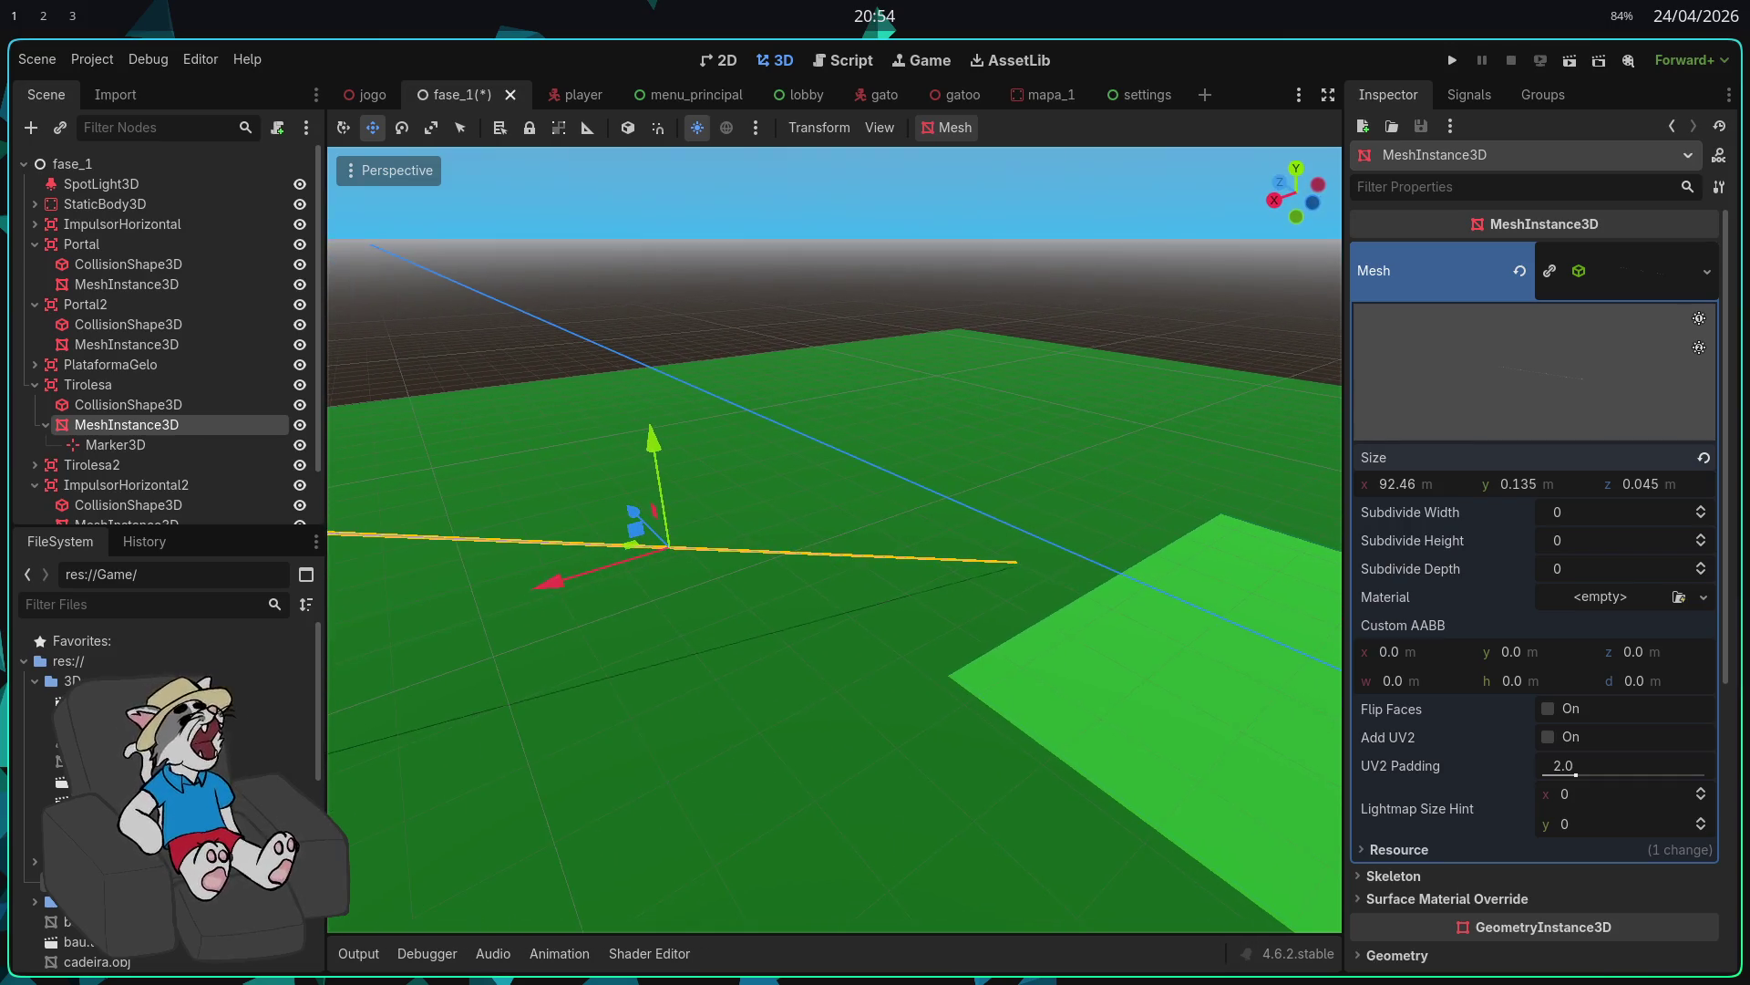
{"action": "key", "text": "s"}
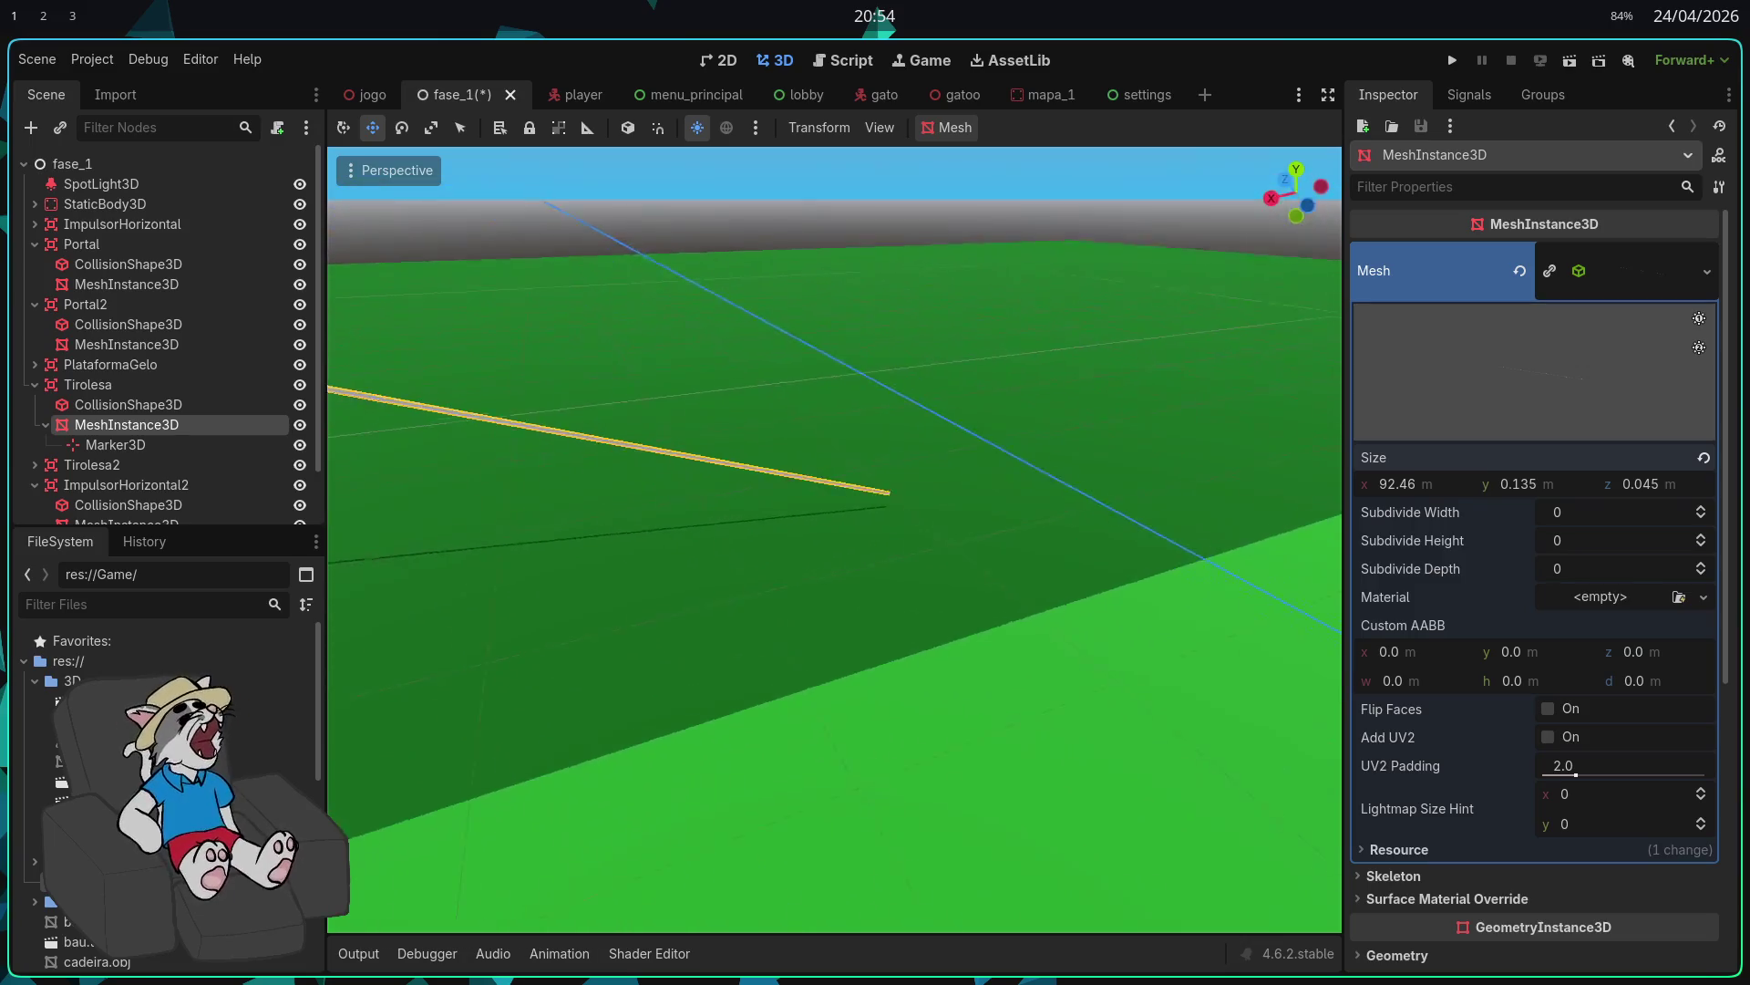
{"action": "key", "text": "w"}
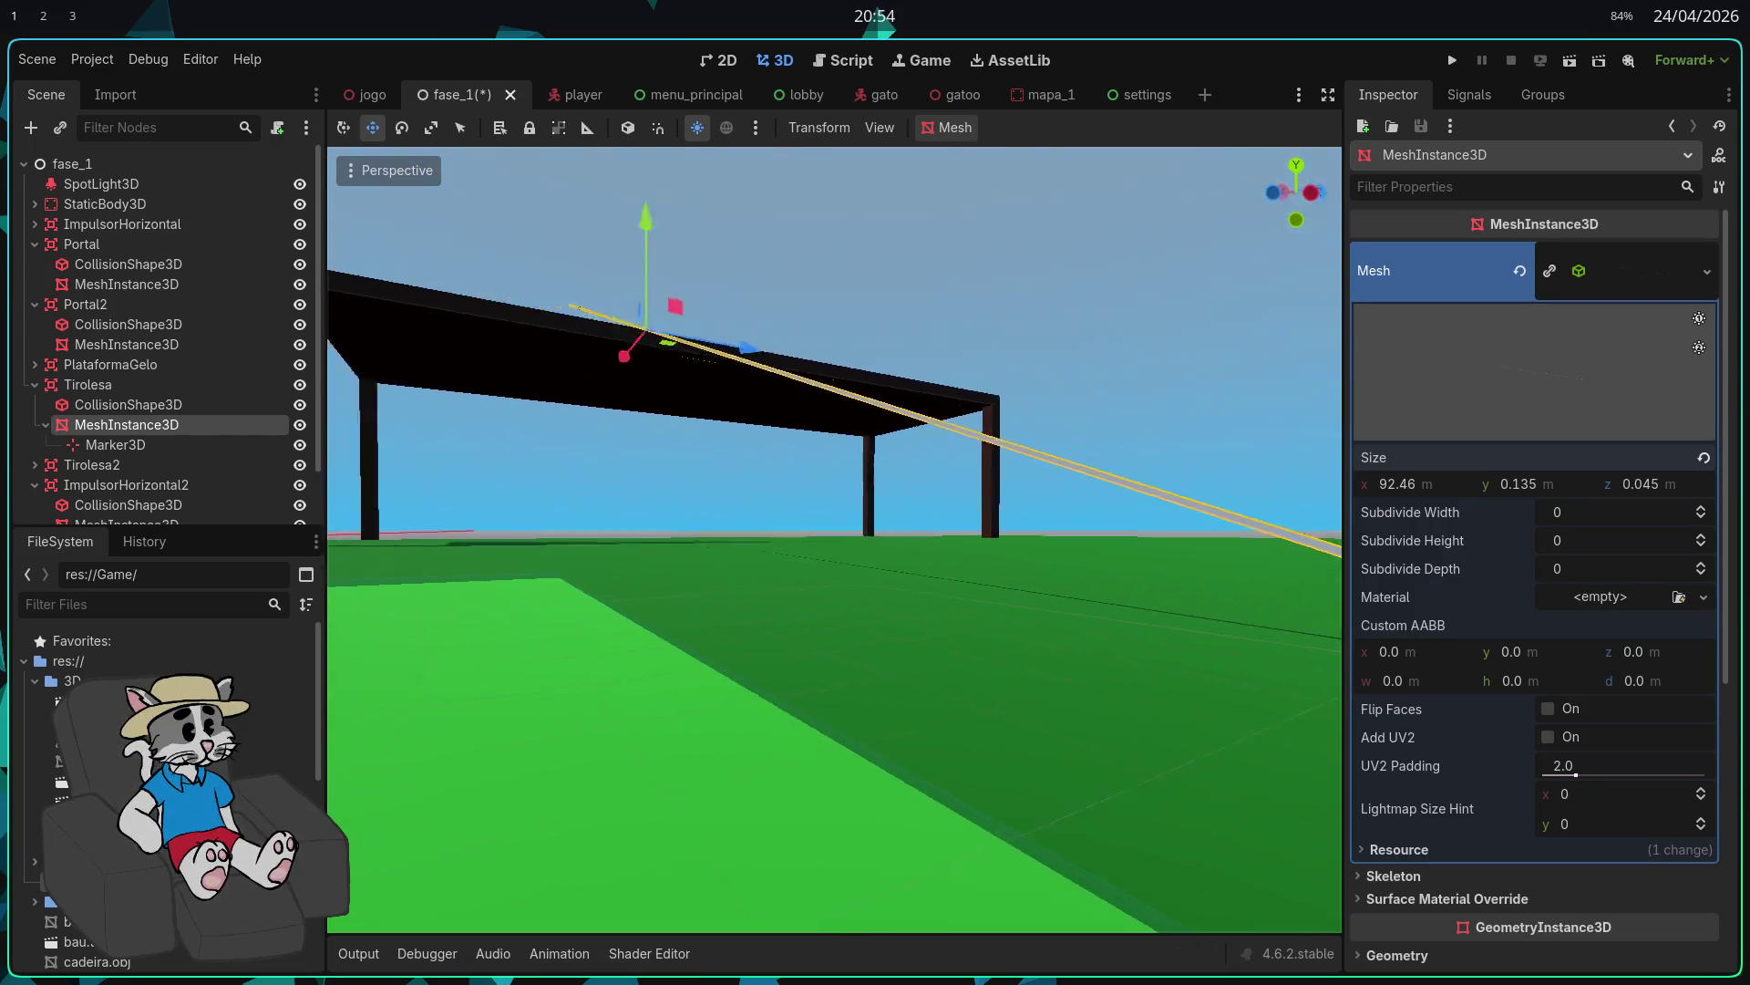
{"action": "key", "text": "w"}
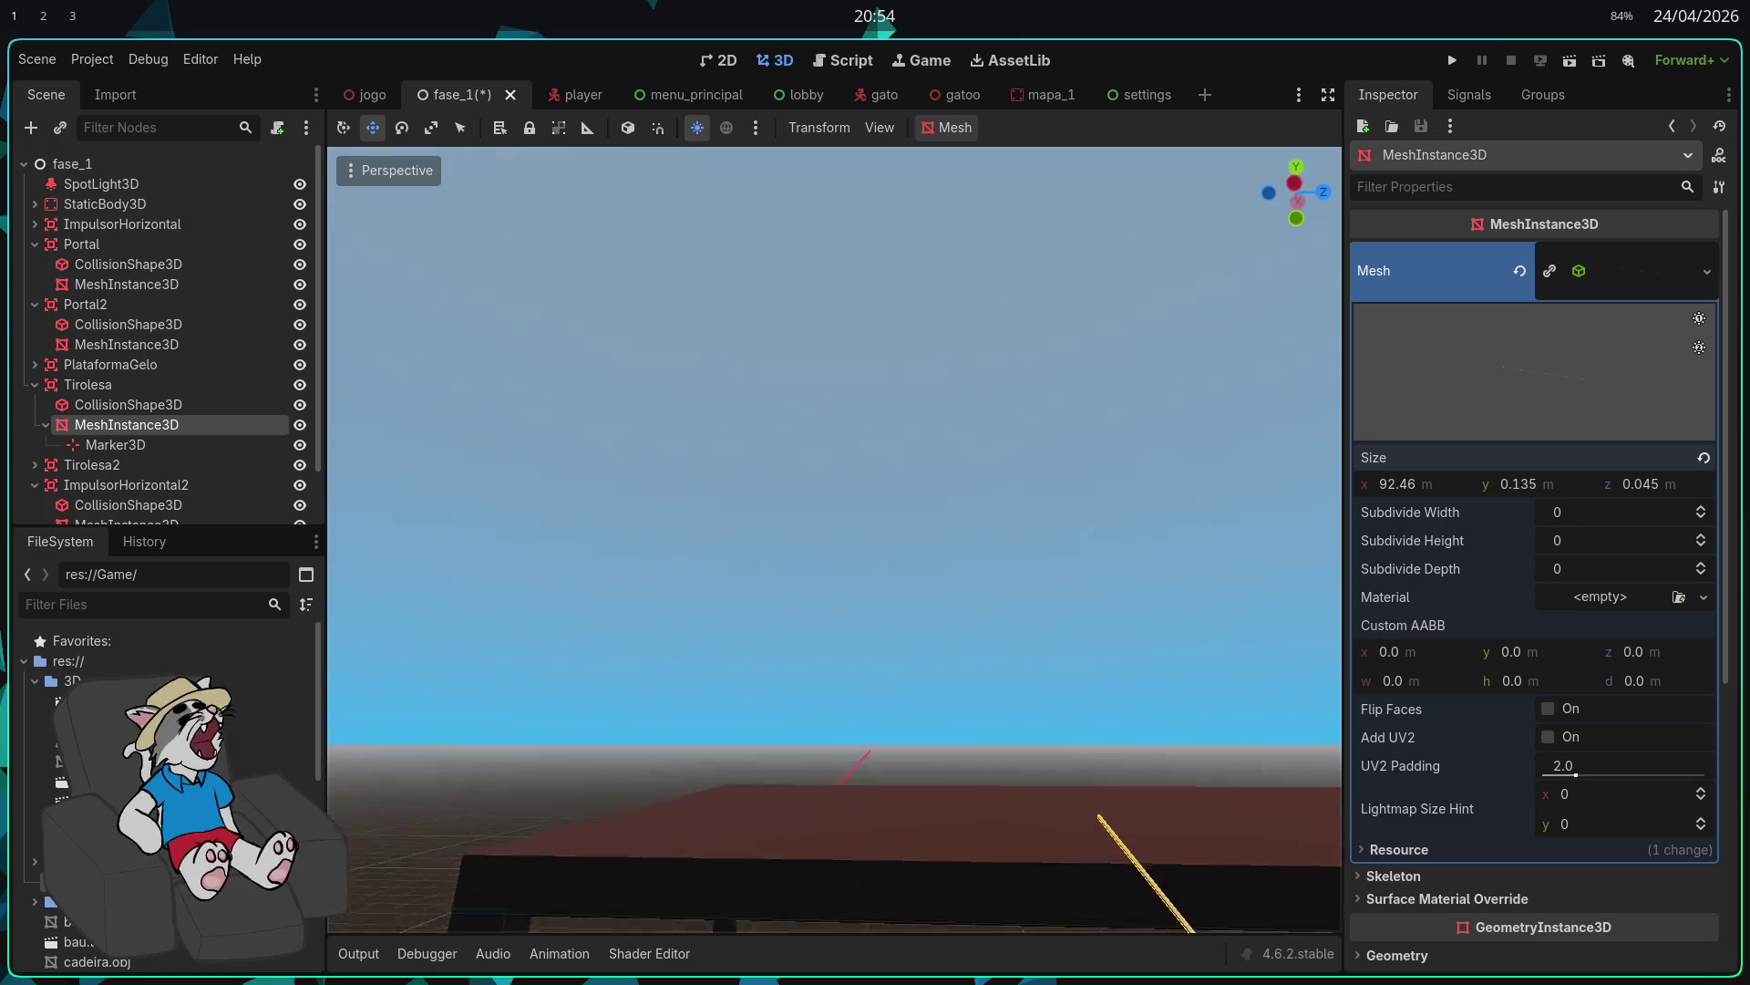
{"action": "key", "text": "s"}
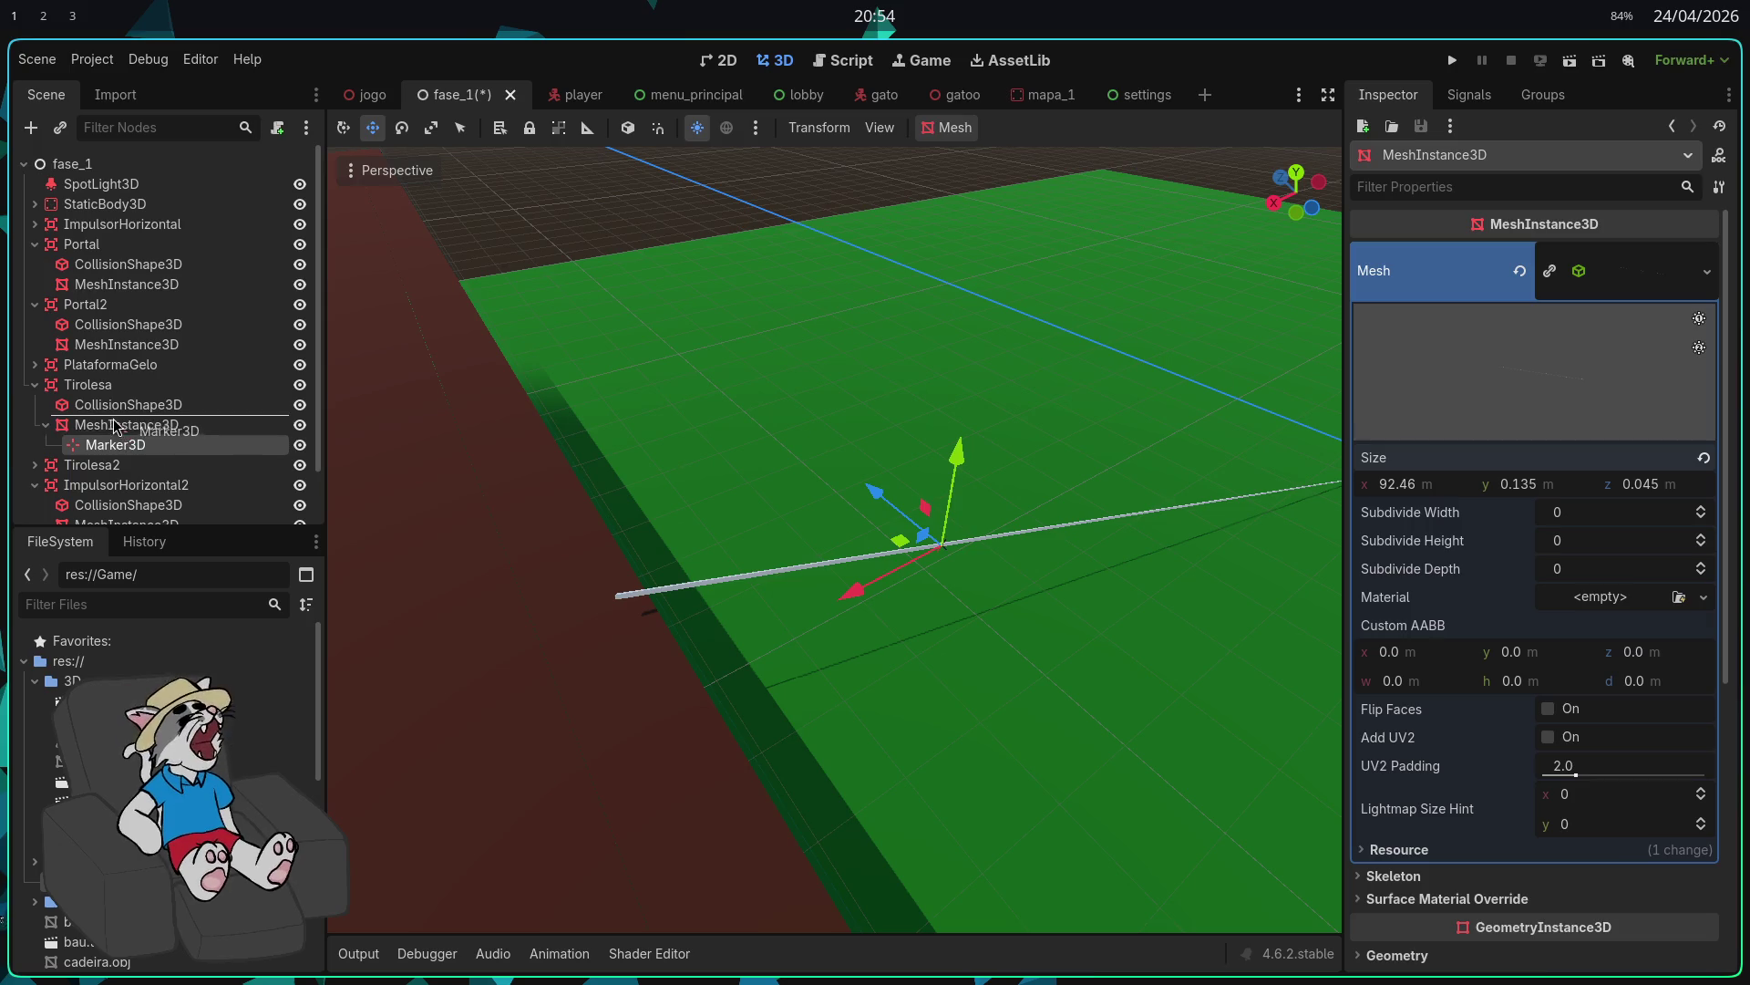
Step: Drag the Marker3D along X until it sits exactly on the rail's tip
{"action": "left_click_drag", "start_coordinate": [114, 422], "coordinate": [113, 424]}
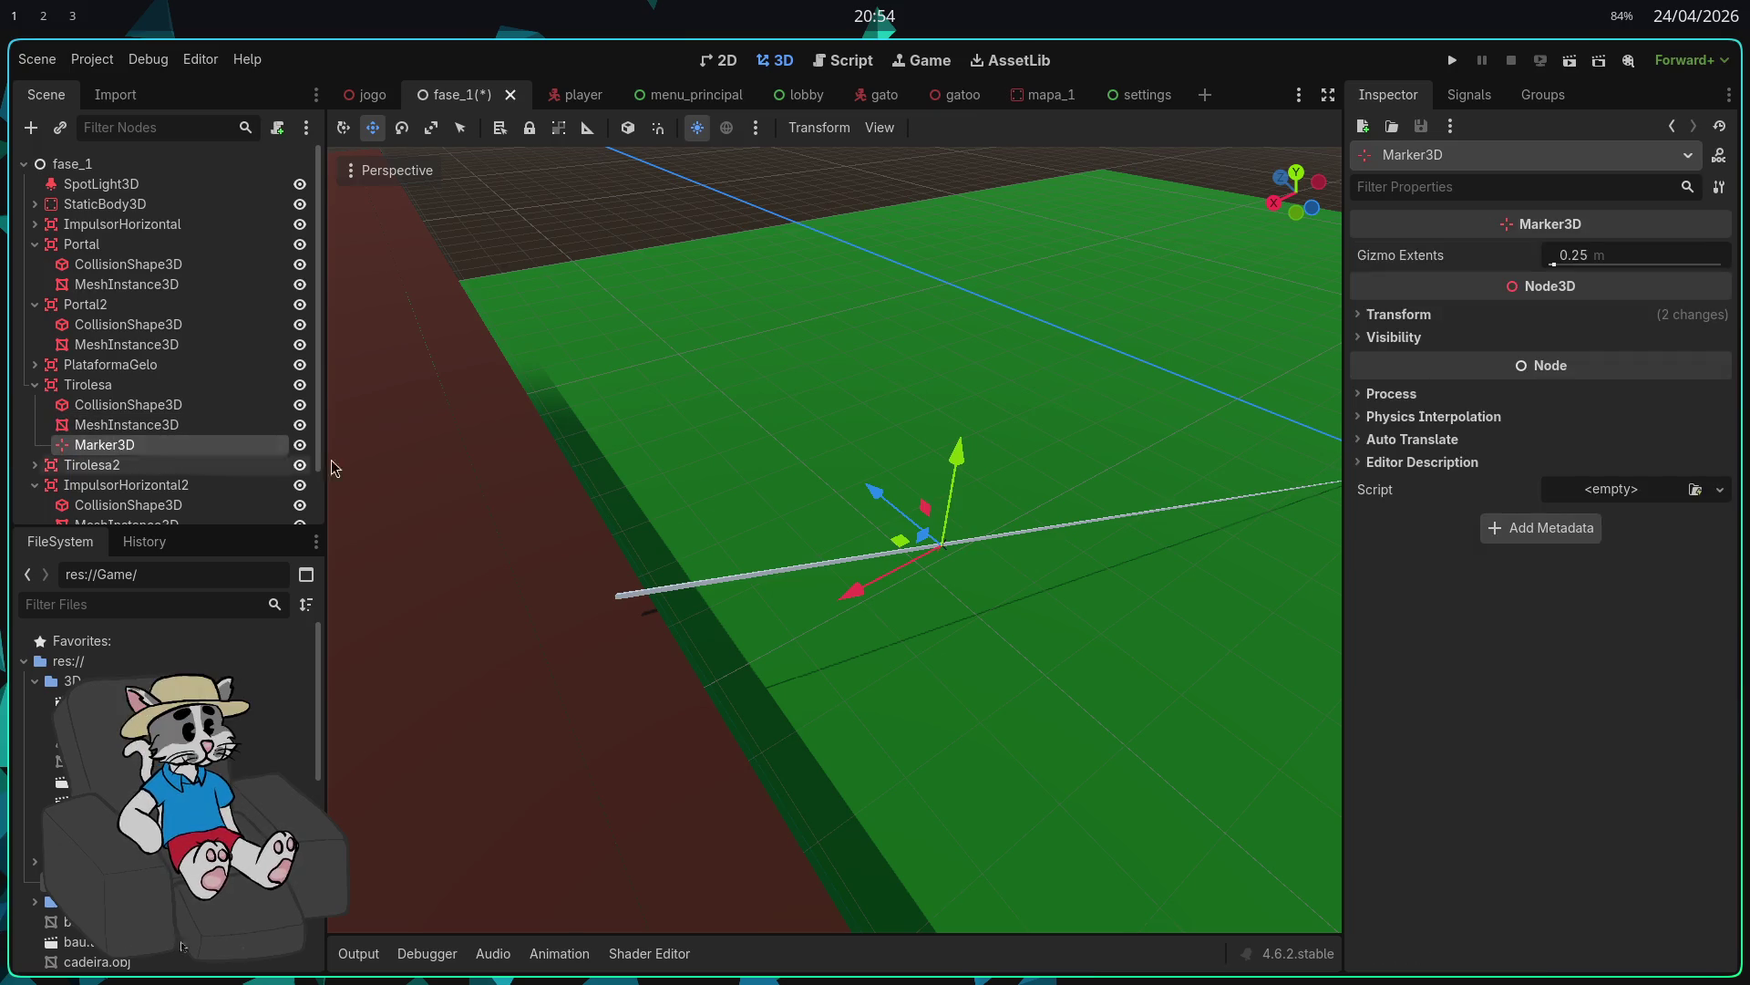
{"action": "left_click_drag", "start_coordinate": [599, 639], "coordinate": [594, 665]}
{"action": "key", "text": "w"}
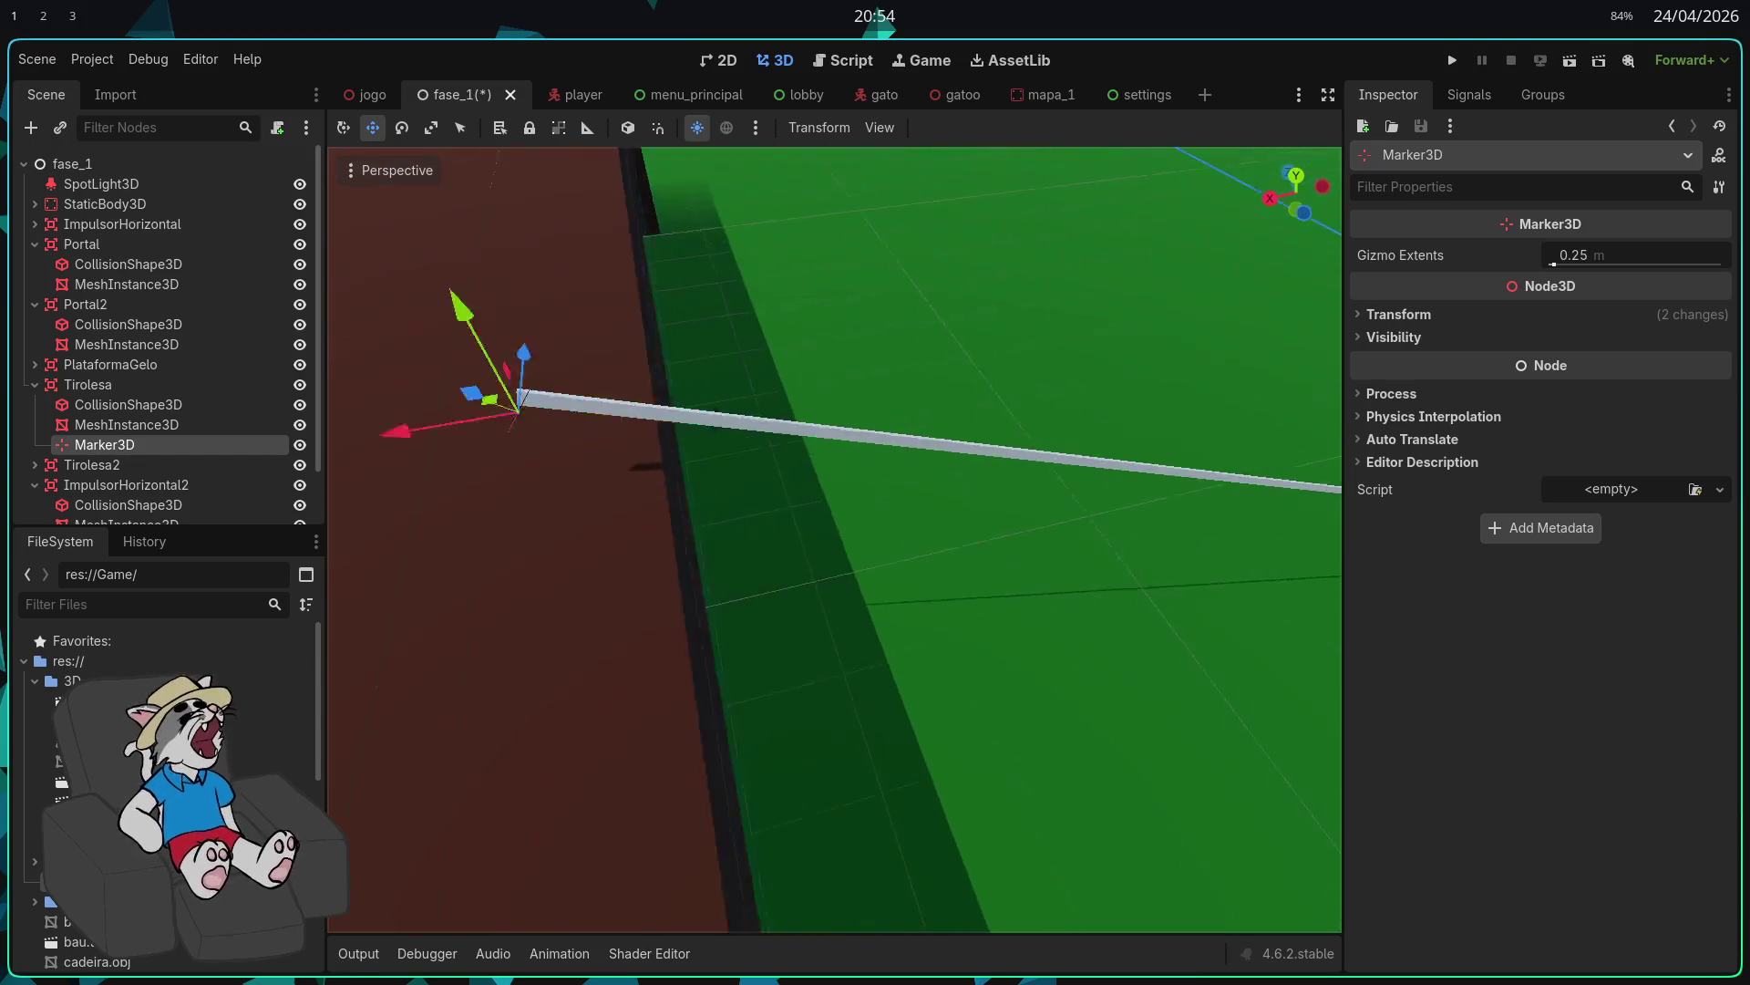
{"action": "scroll", "coordinate": [648, 538], "scroll_direction": "up", "scroll_amount": 2}
{"action": "scroll", "coordinate": [834, 538], "scroll_direction": "down", "scroll_amount": 8}
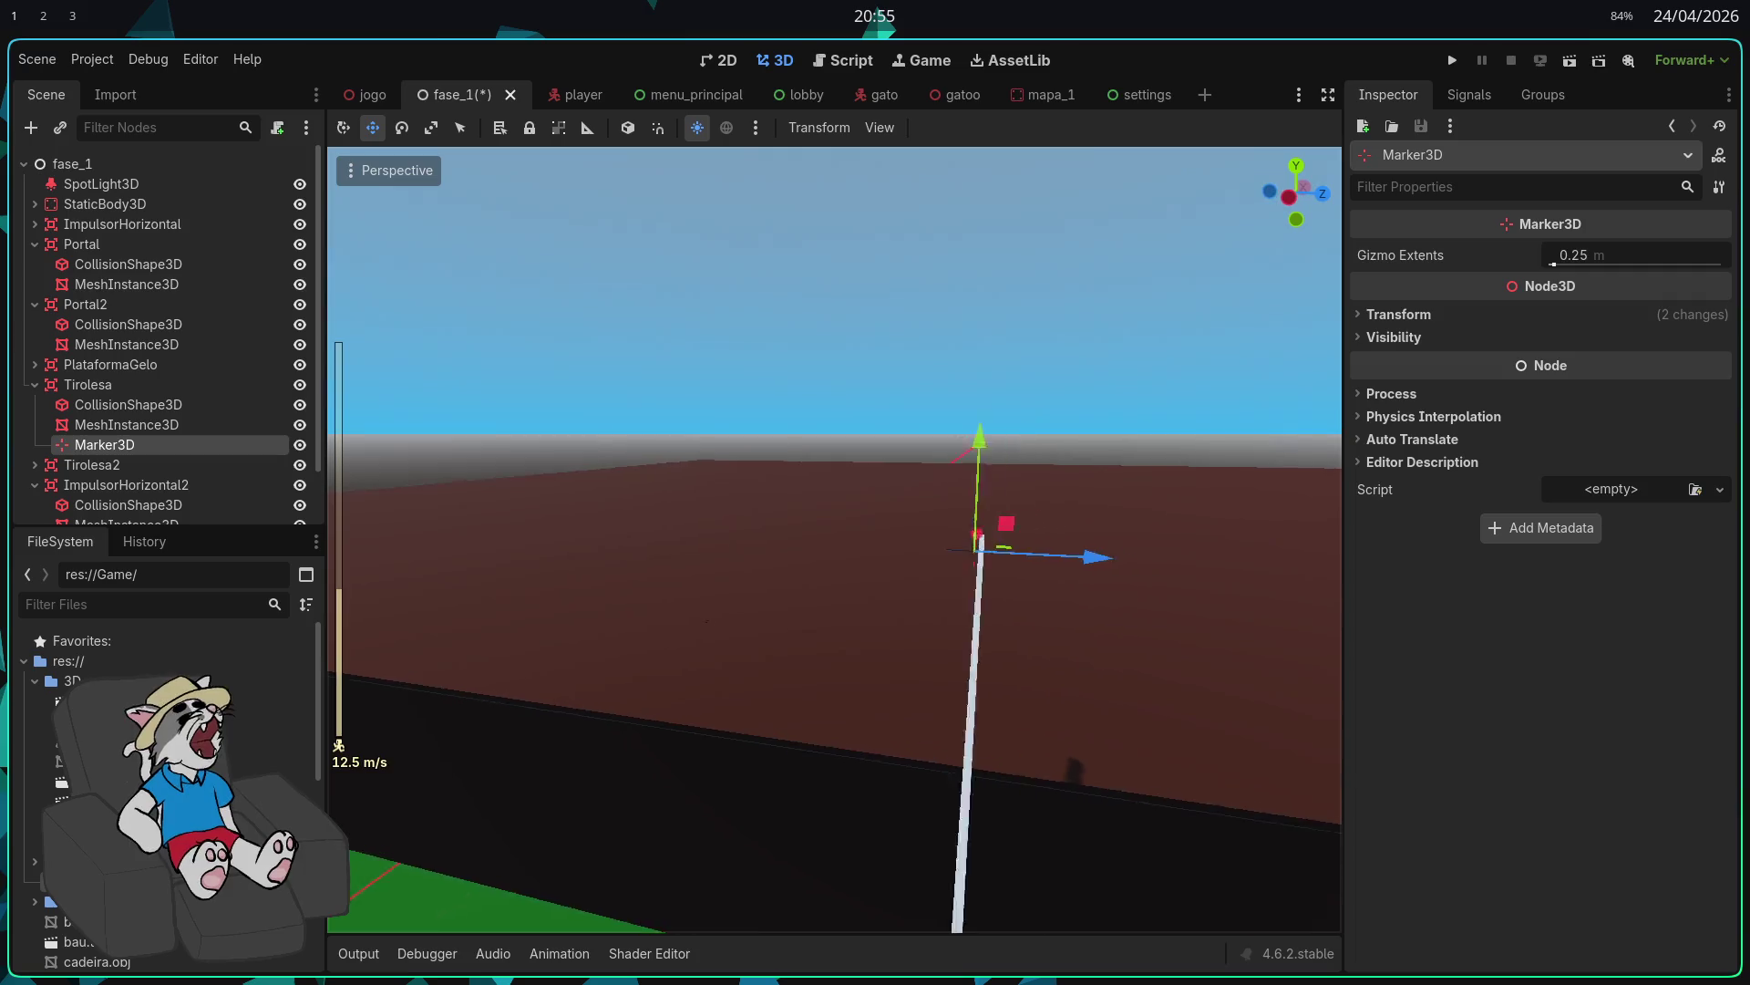
{"action": "left_click_drag", "start_coordinate": [854, 335], "coordinate": [876, 516]}
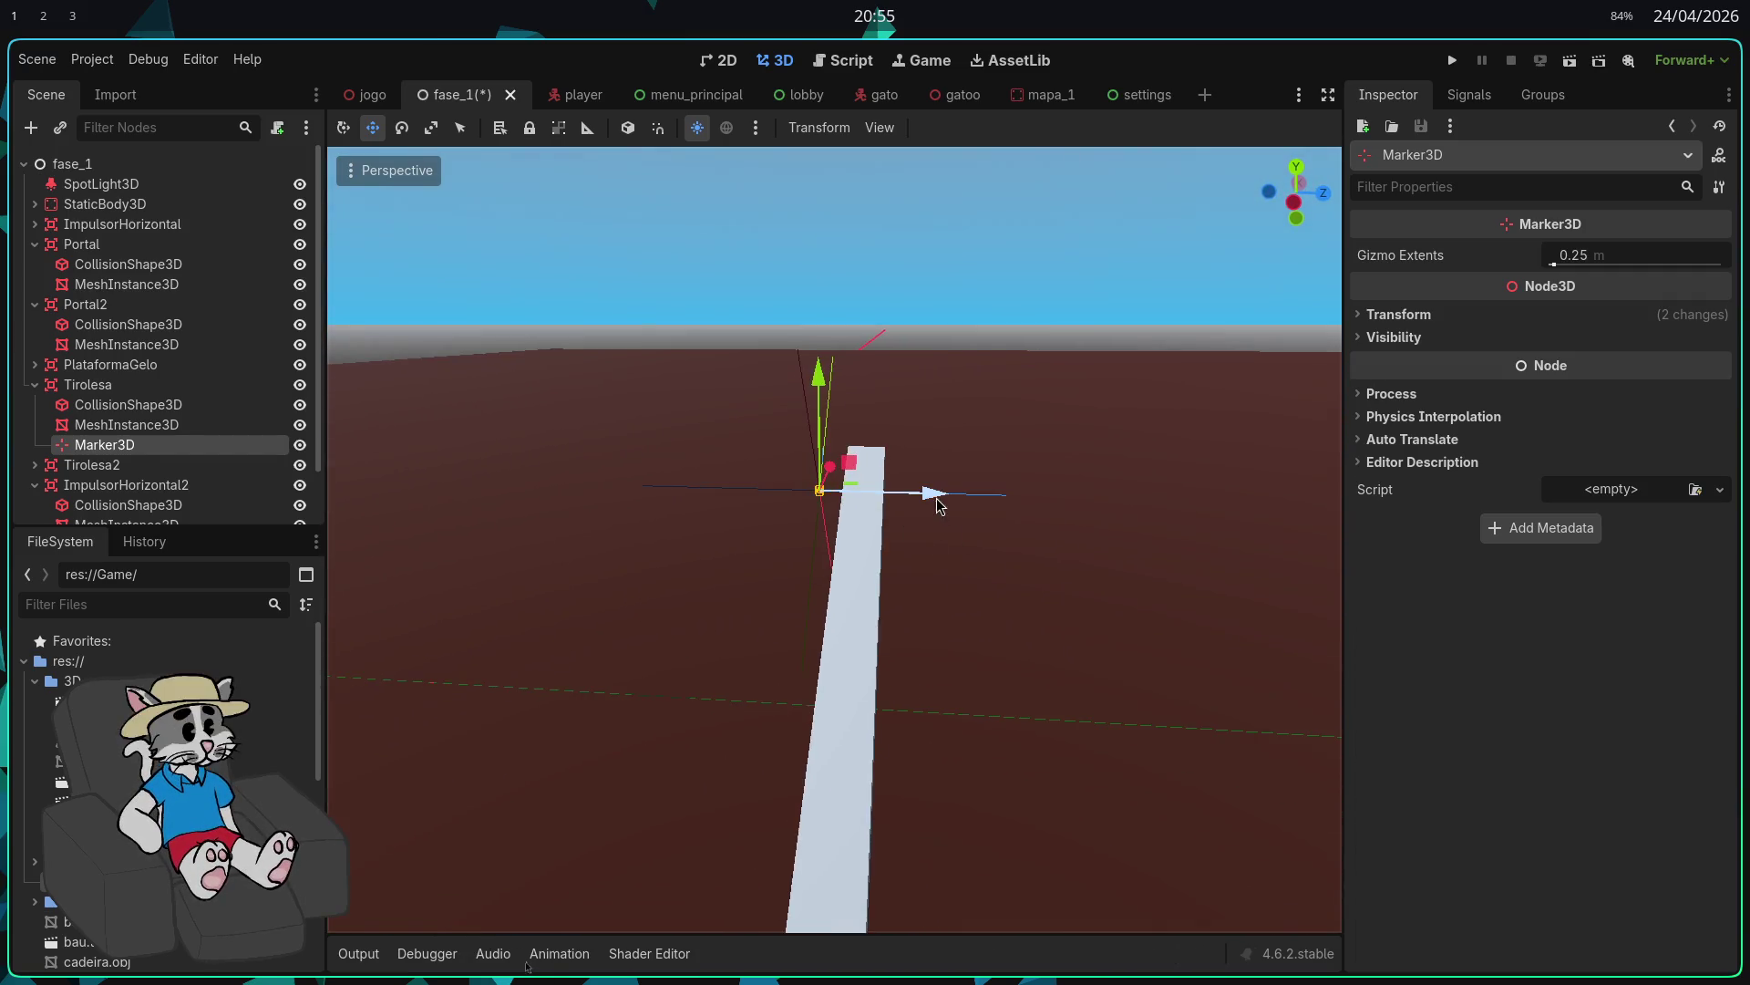
{"action": "left_click_drag", "start_coordinate": [992, 509], "coordinate": [873, 495]}
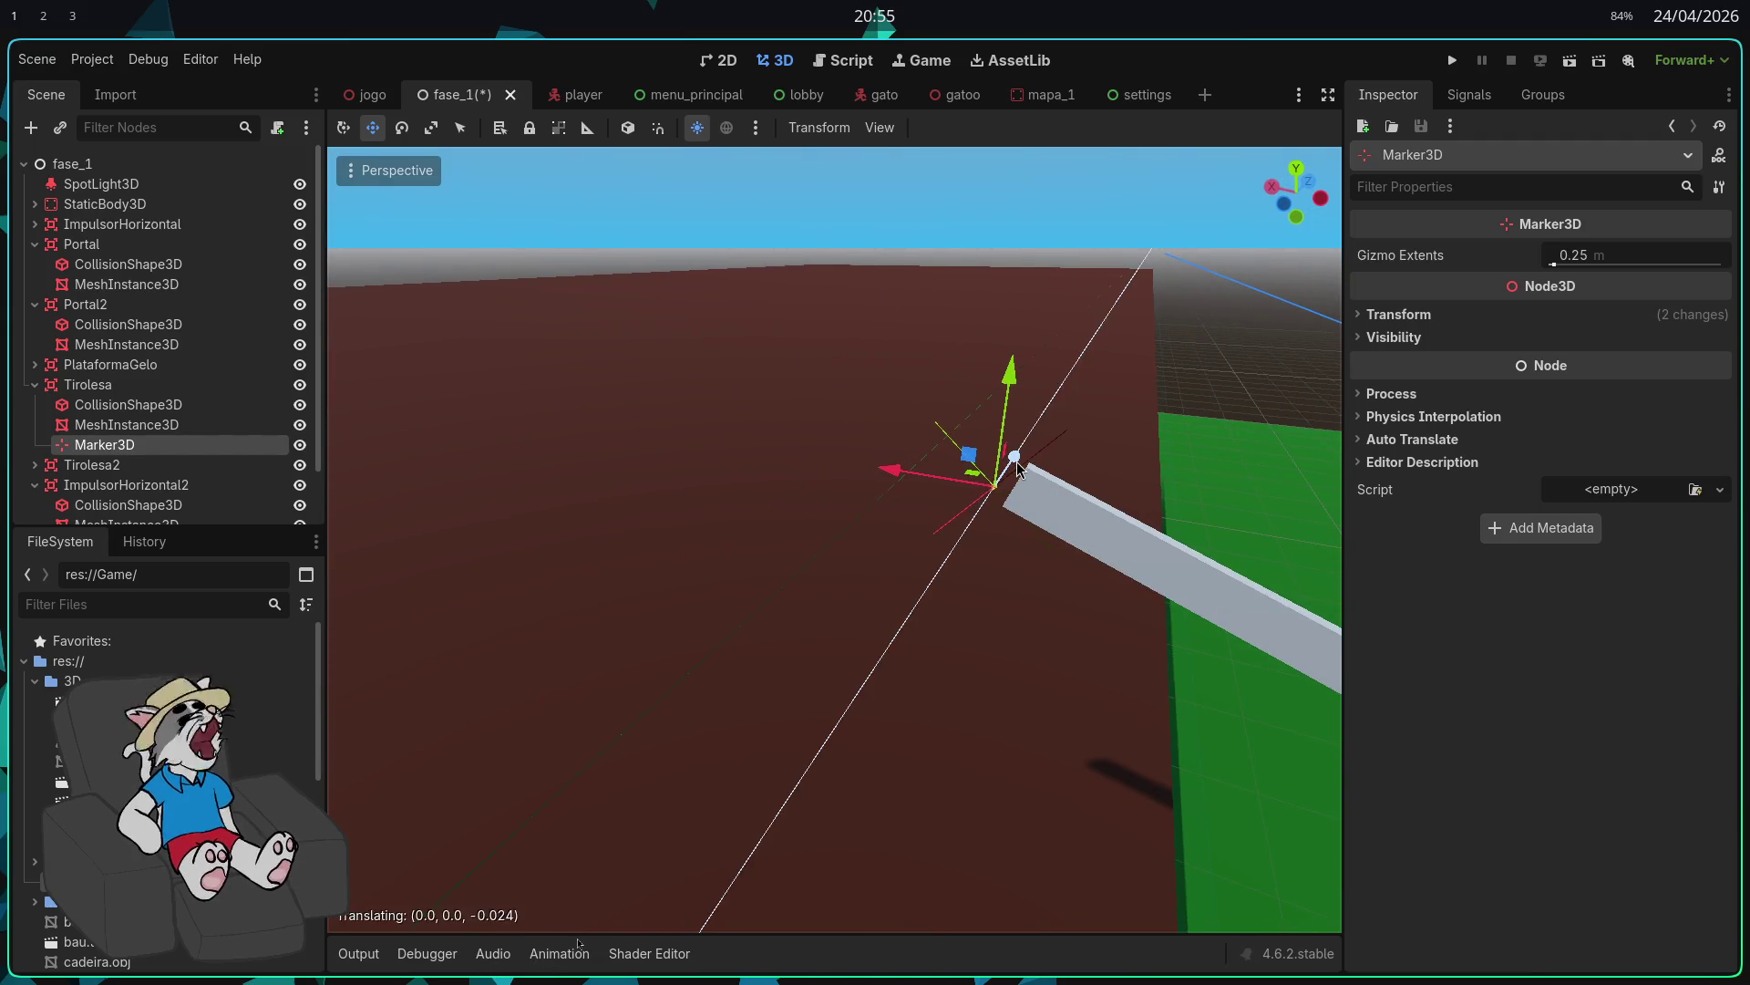
{"action": "left_click_drag", "start_coordinate": [1019, 467], "coordinate": [1012, 469]}
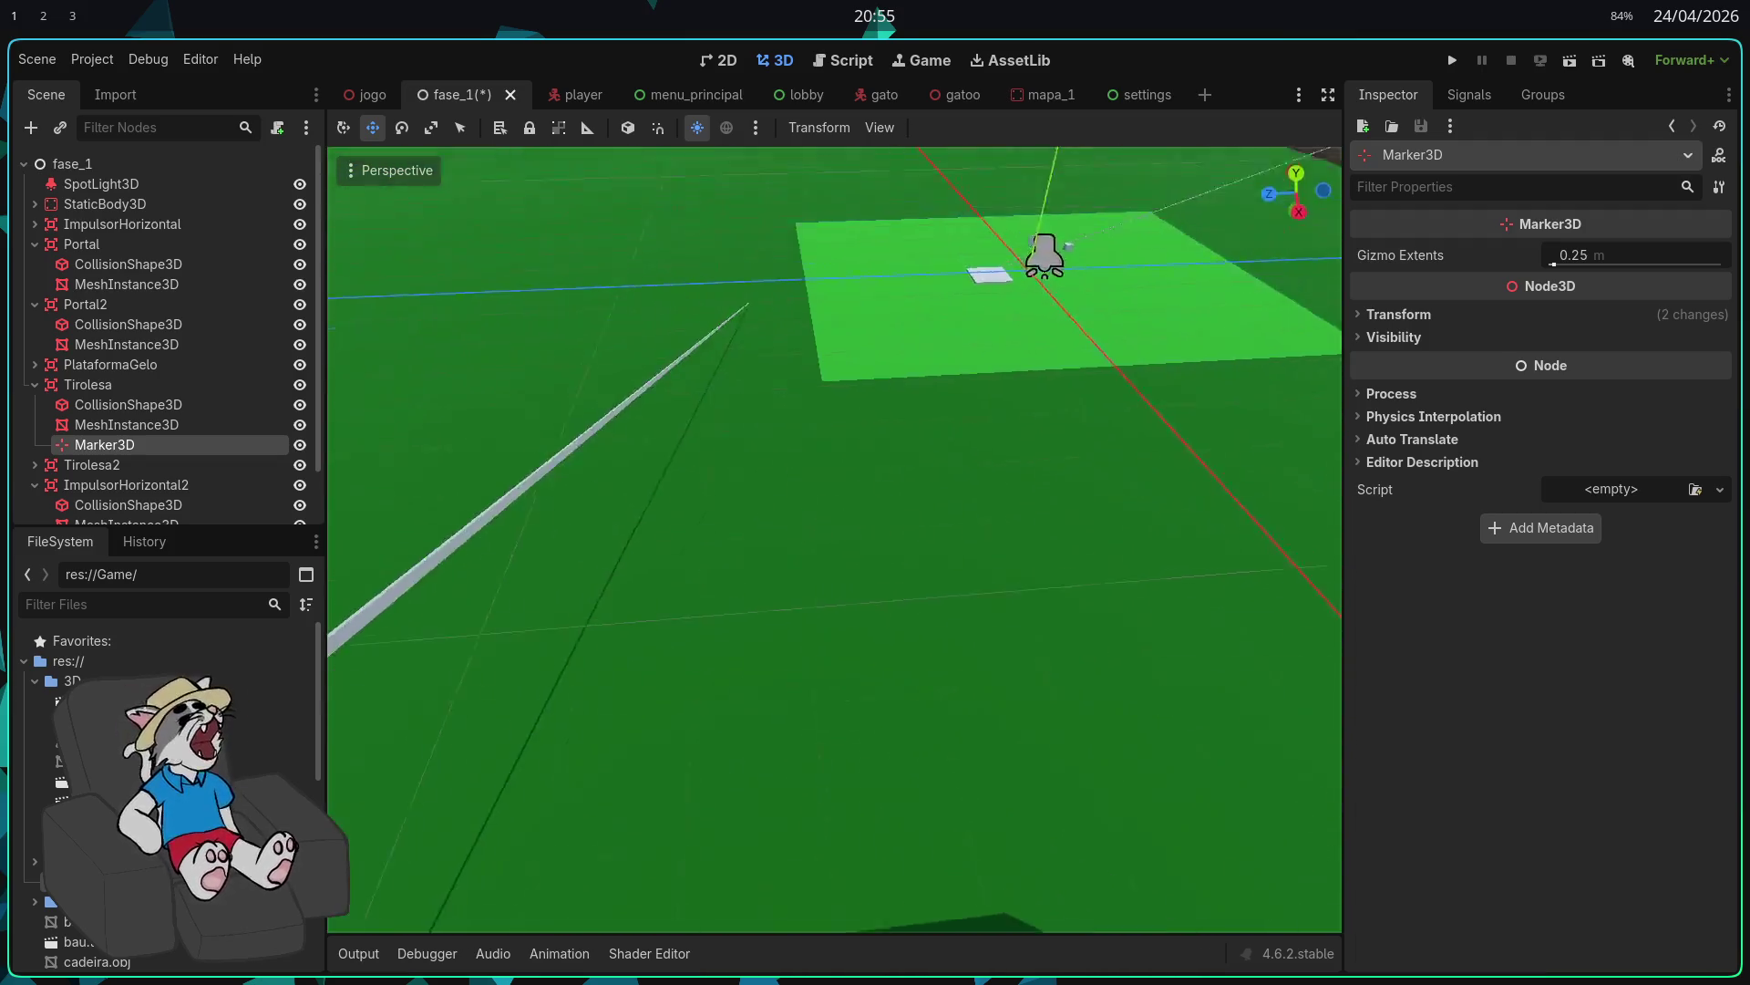
{"action": "scroll", "coordinate": [834, 538], "scroll_direction": "up", "scroll_amount": 2}
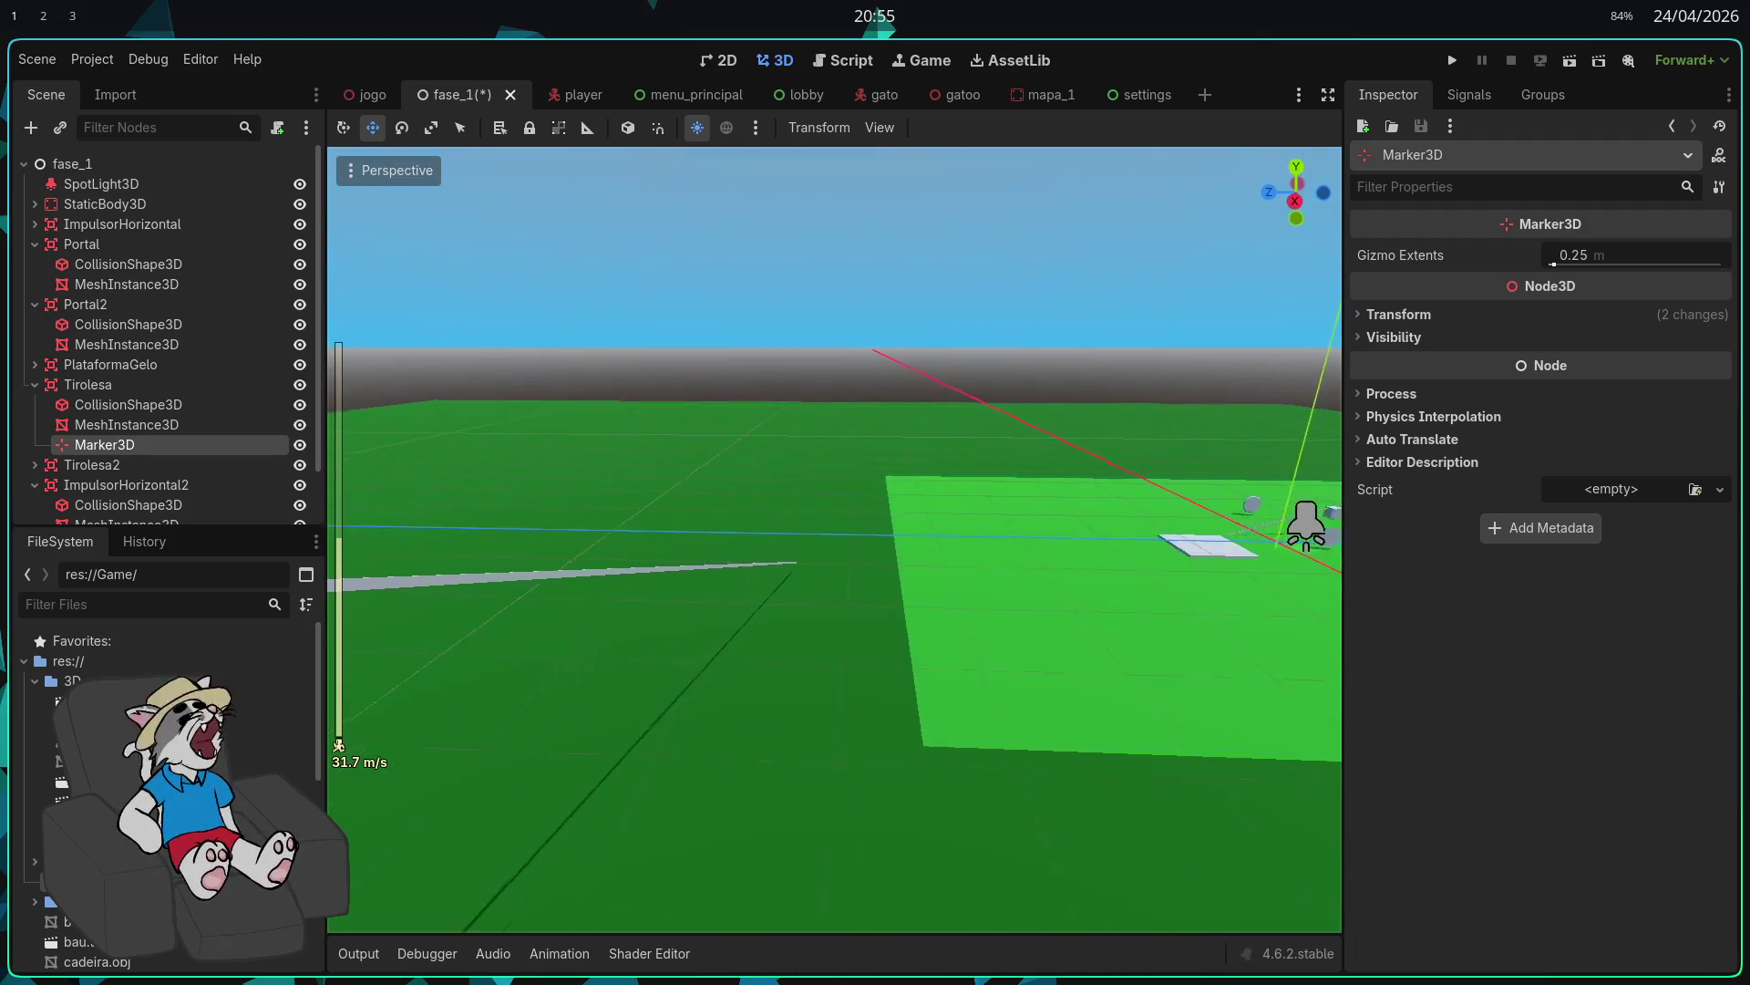
{"action": "key", "text": "w"}
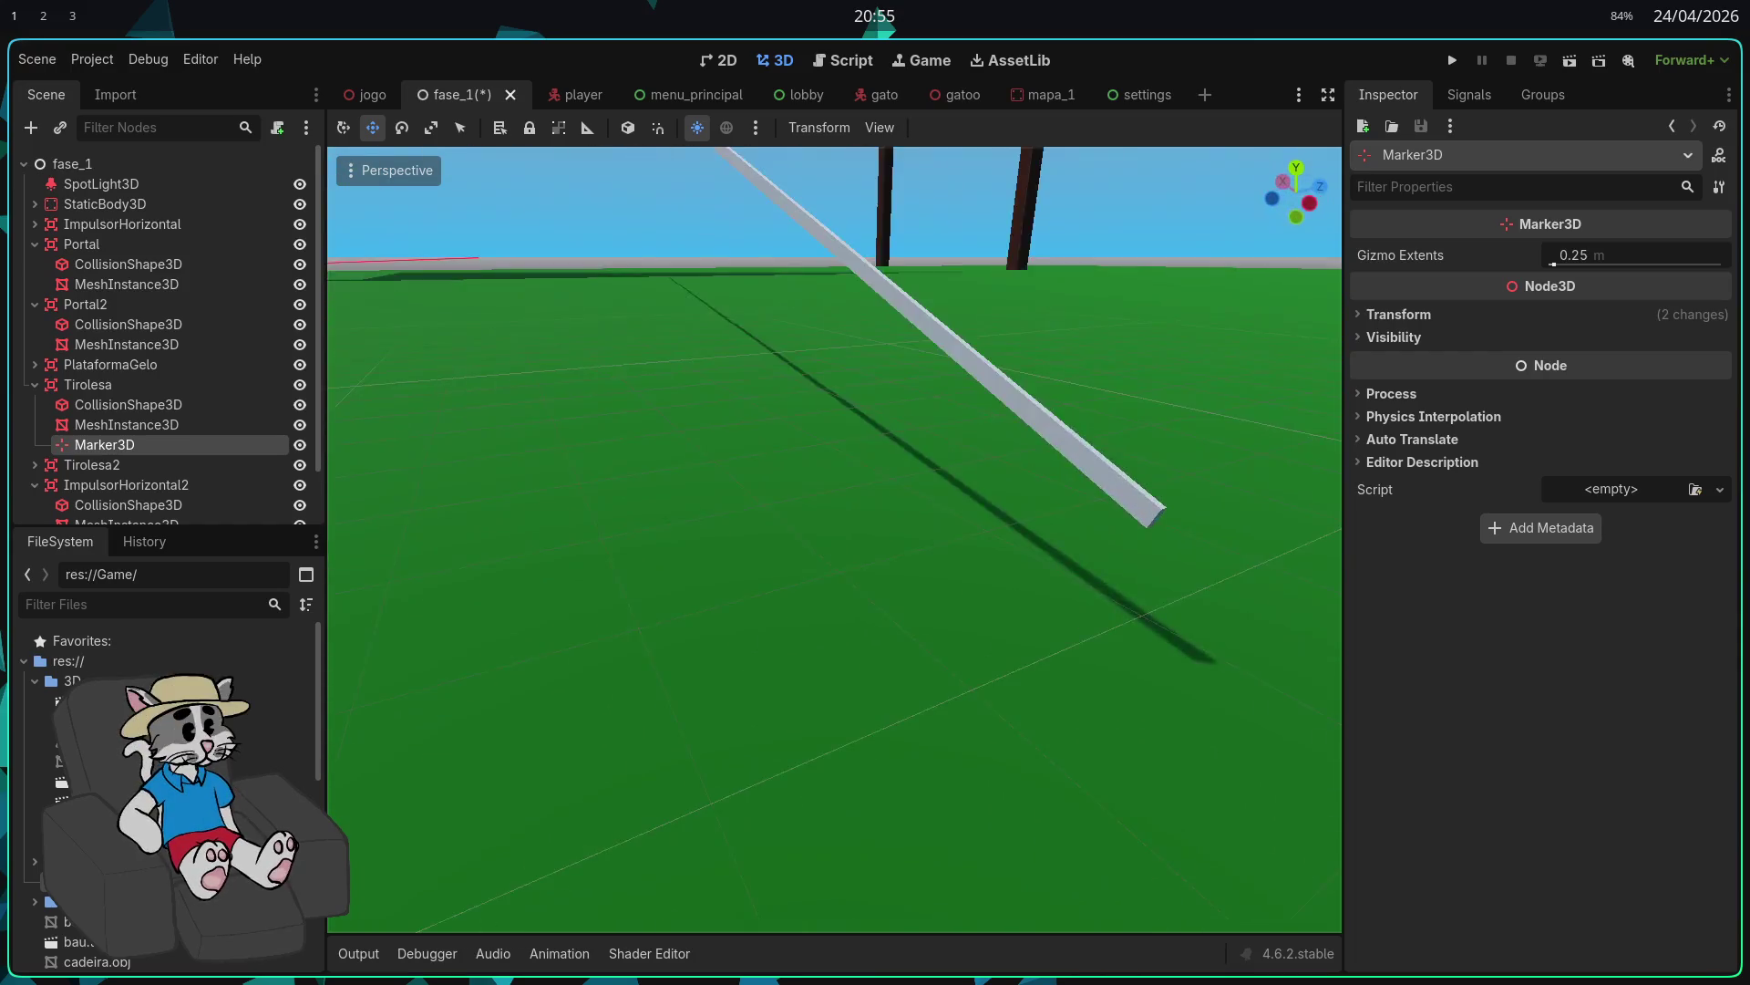
{"action": "key", "text": "s"}
{"action": "left_click", "coordinate": [126, 411]}
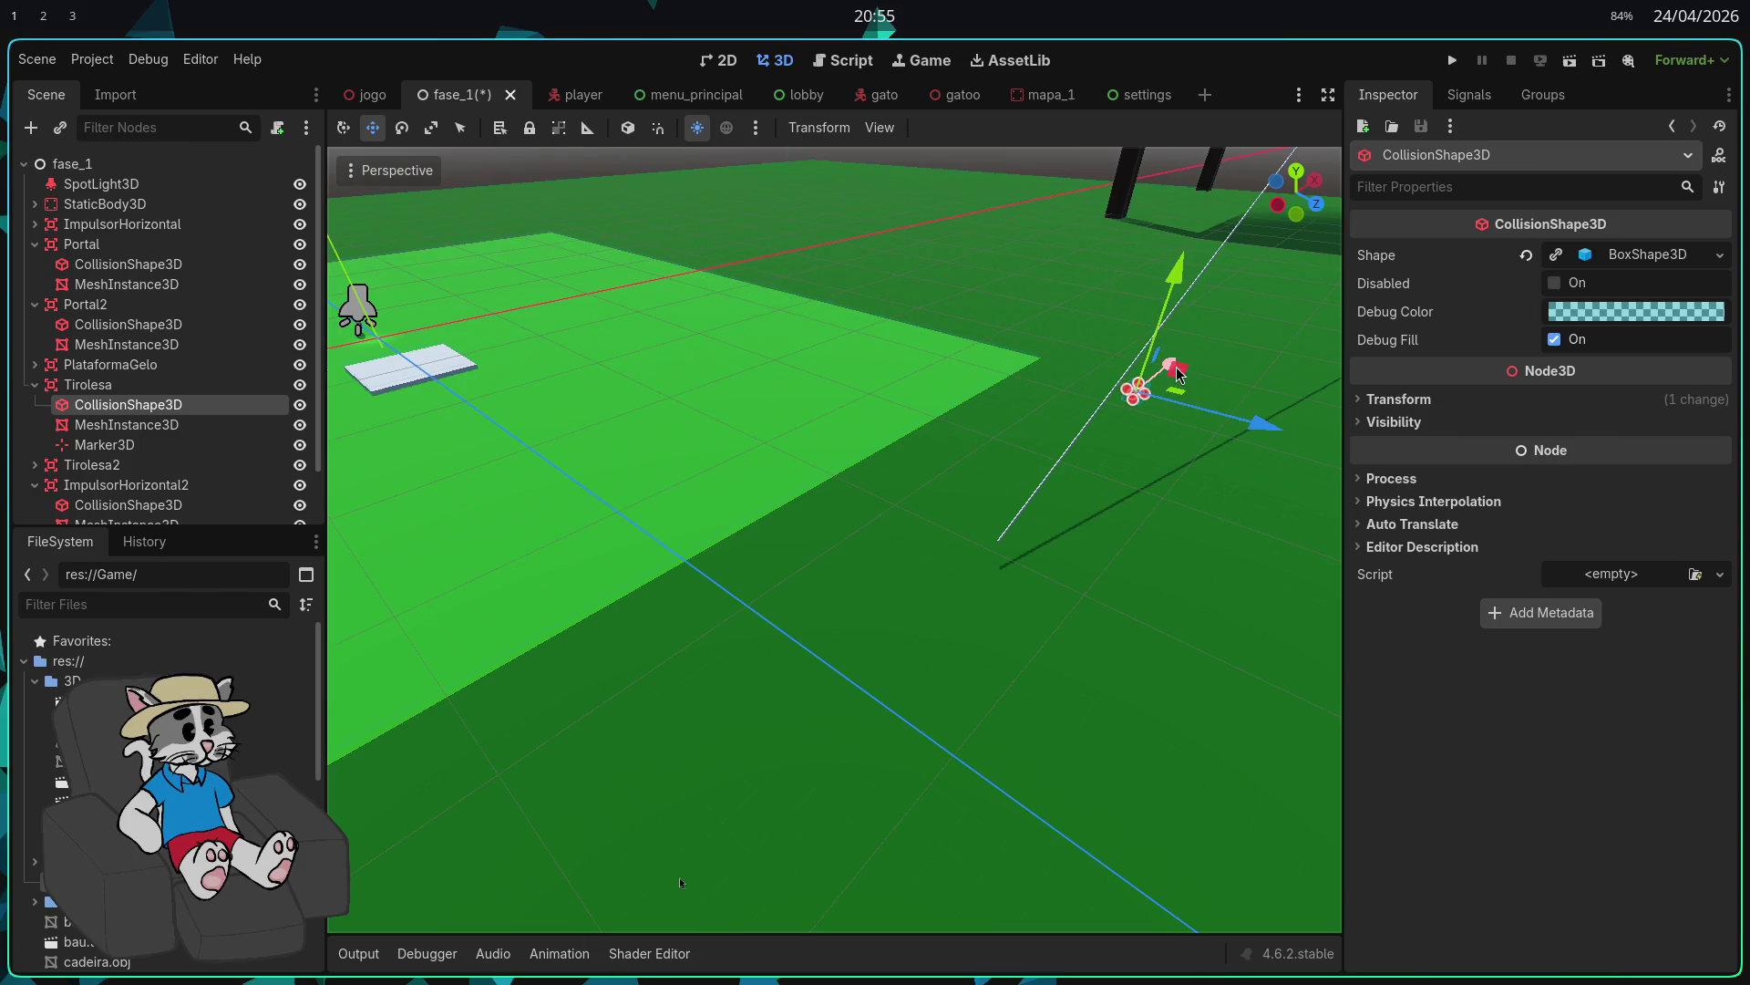
Step: Check the collision box at the rail's starting end, then save and run with F5
{"action": "key", "text": "w"}
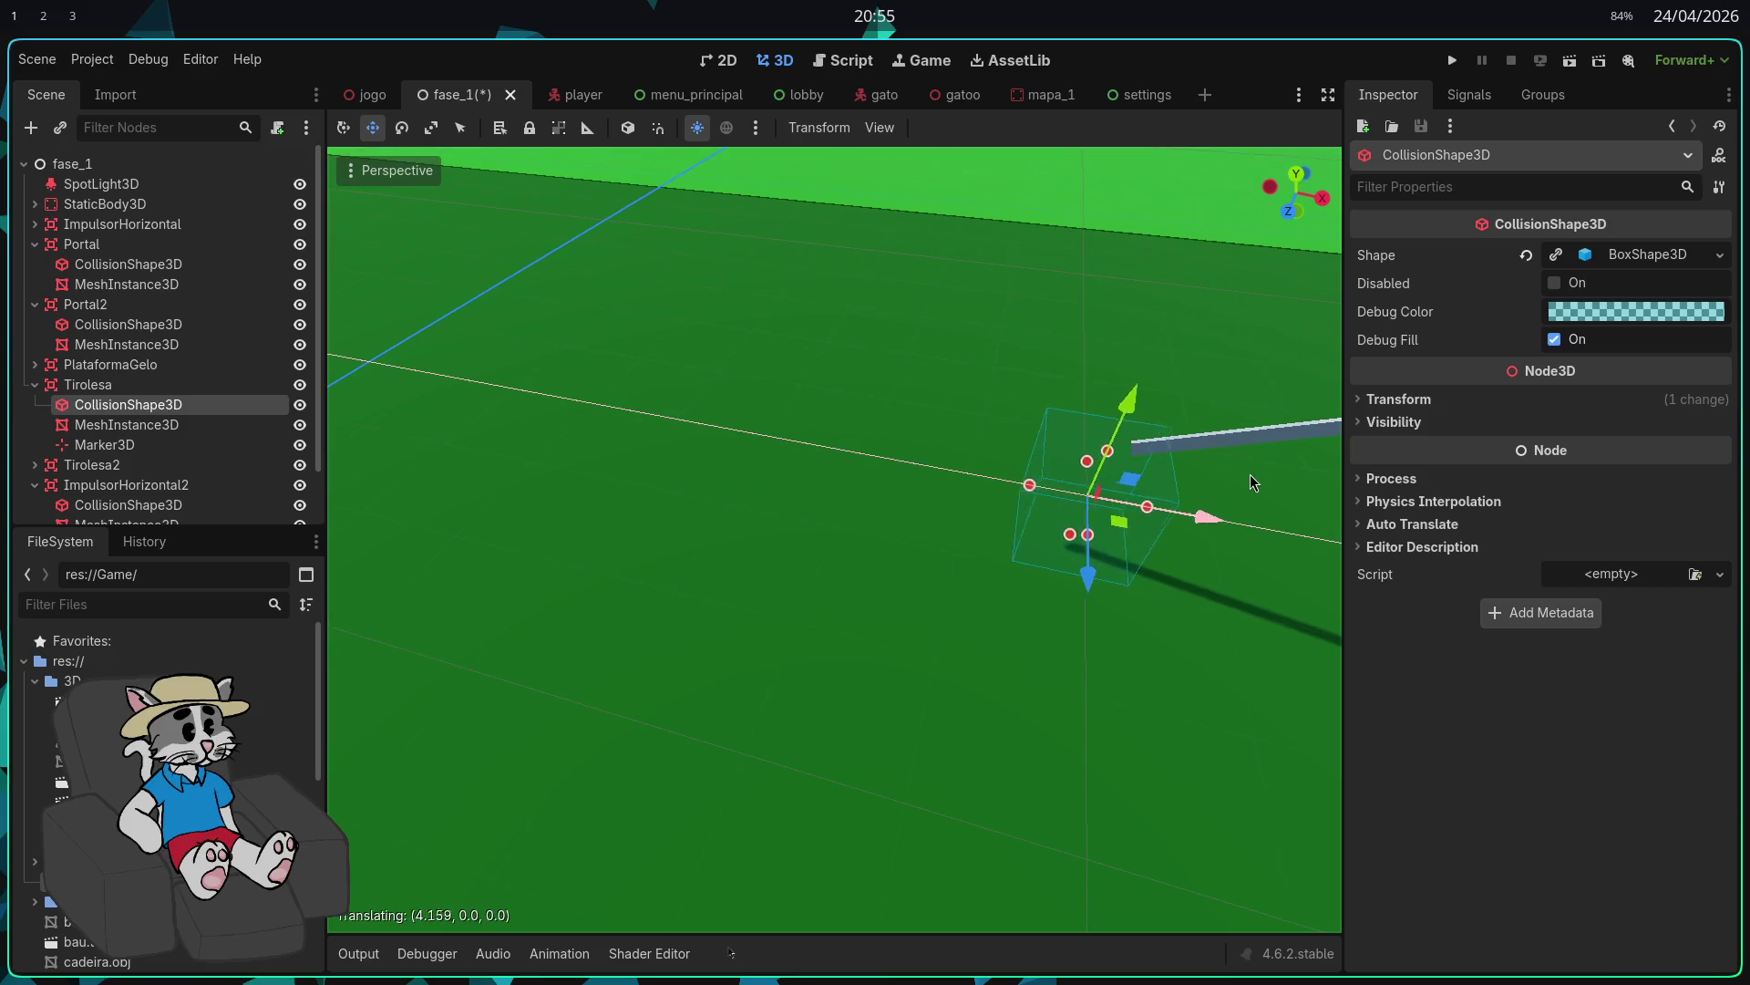
{"action": "key", "text": "w"}
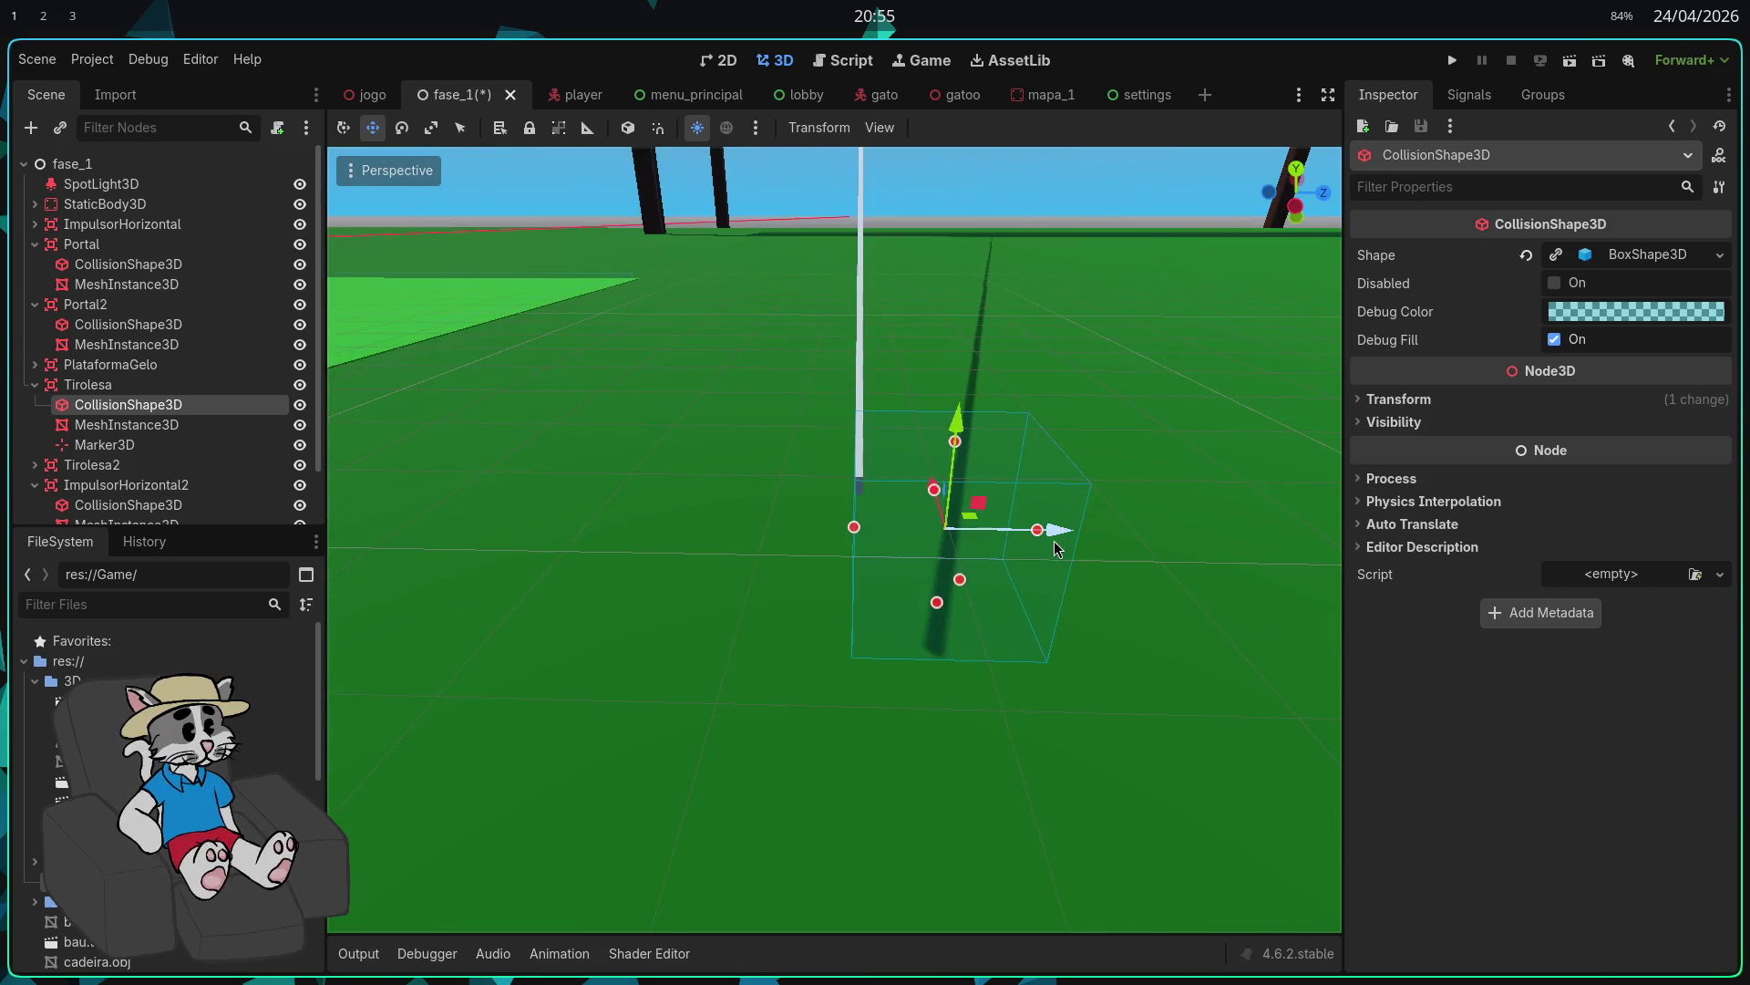
{"action": "key", "text": "w"}
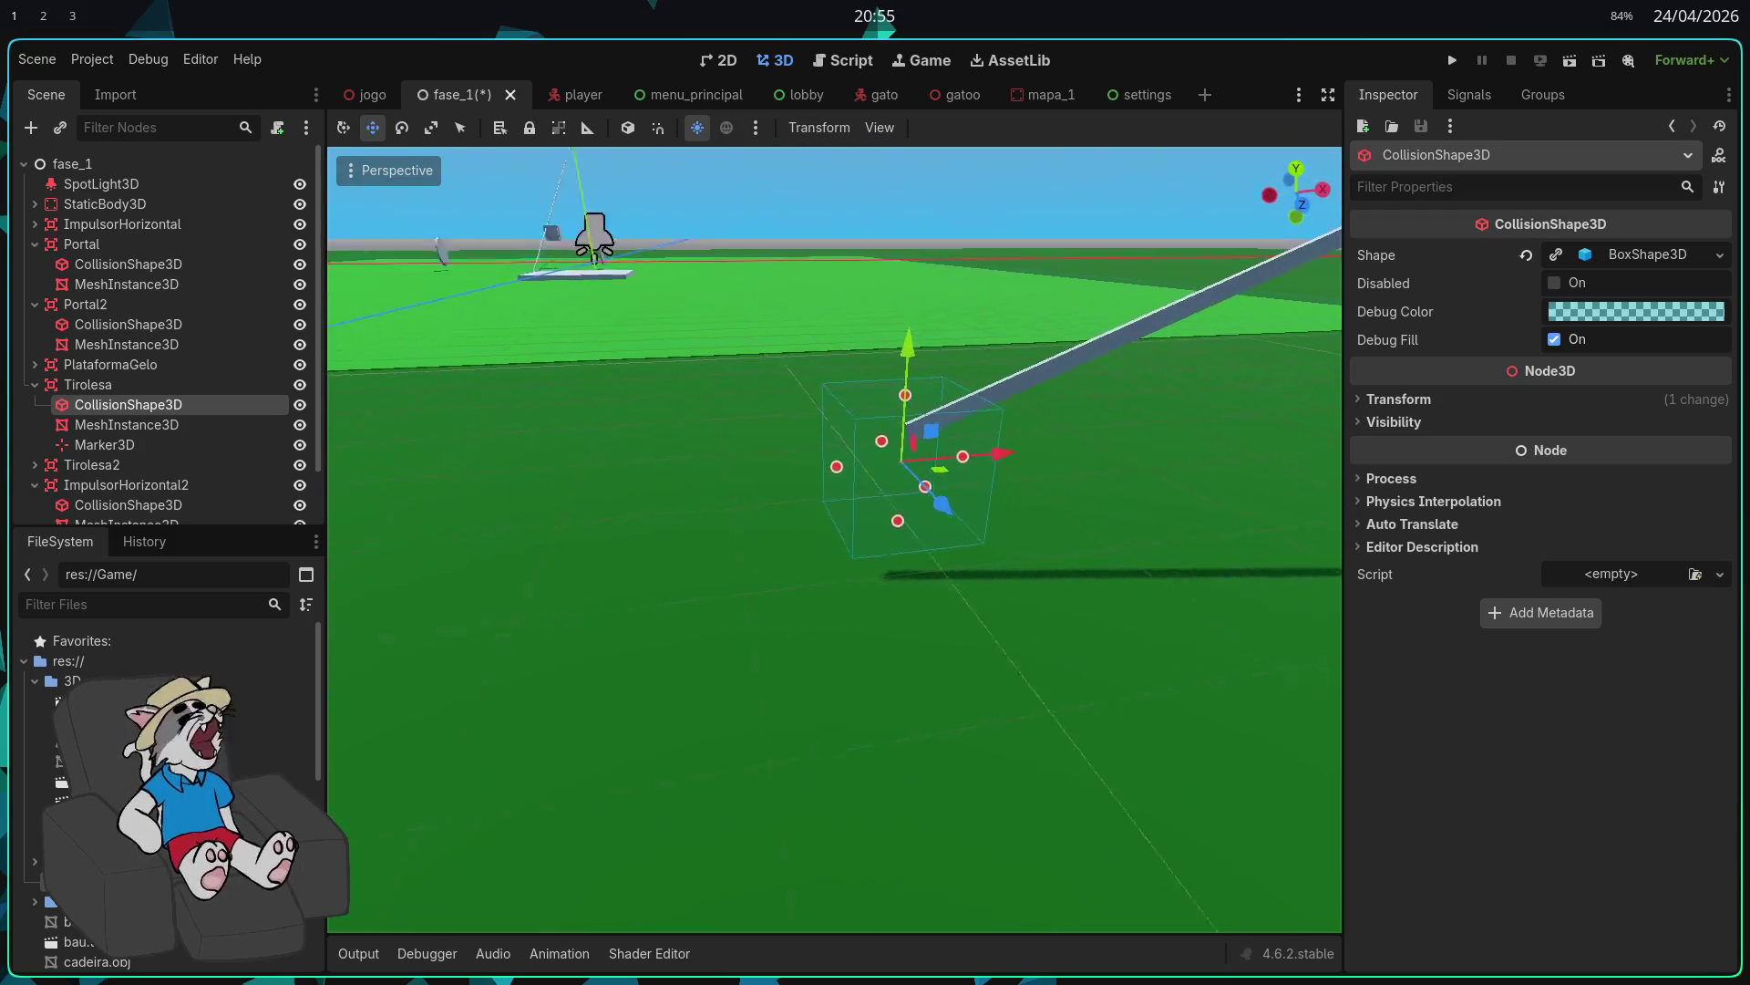
{"action": "key", "text": "F5"}
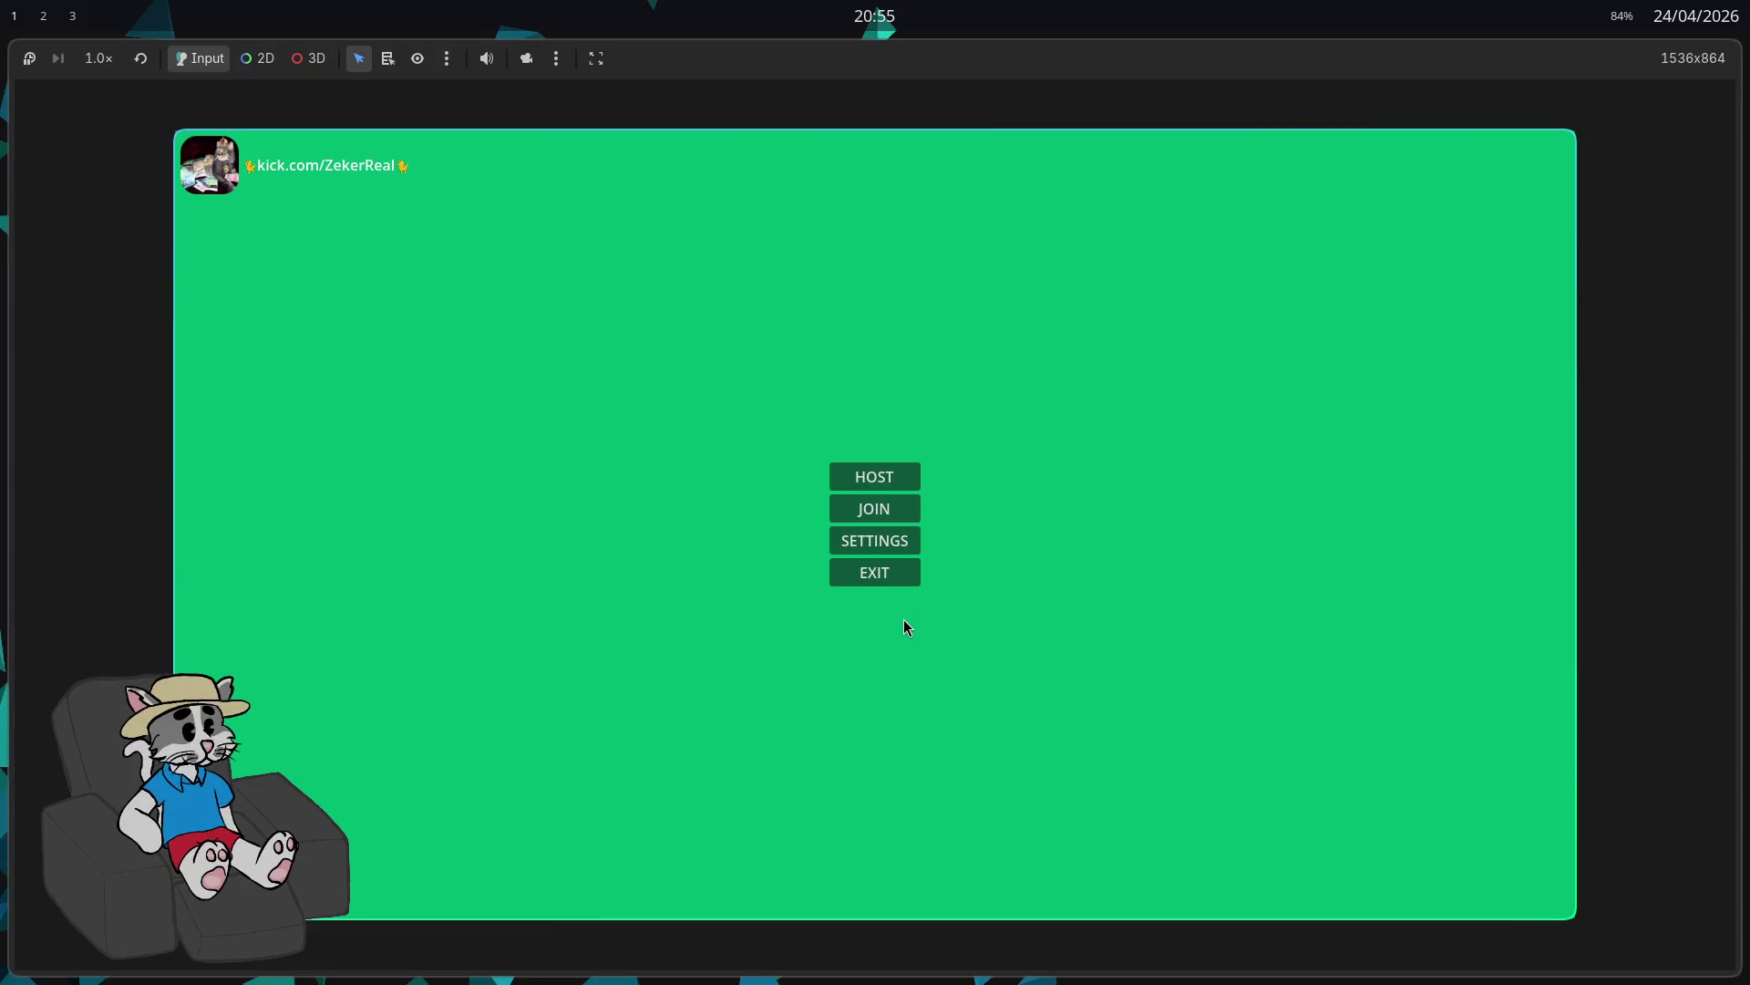
Step: Host a game, start the match, ride the zipline to its end, then stop the run
{"action": "left_click", "coordinate": [874, 477]}
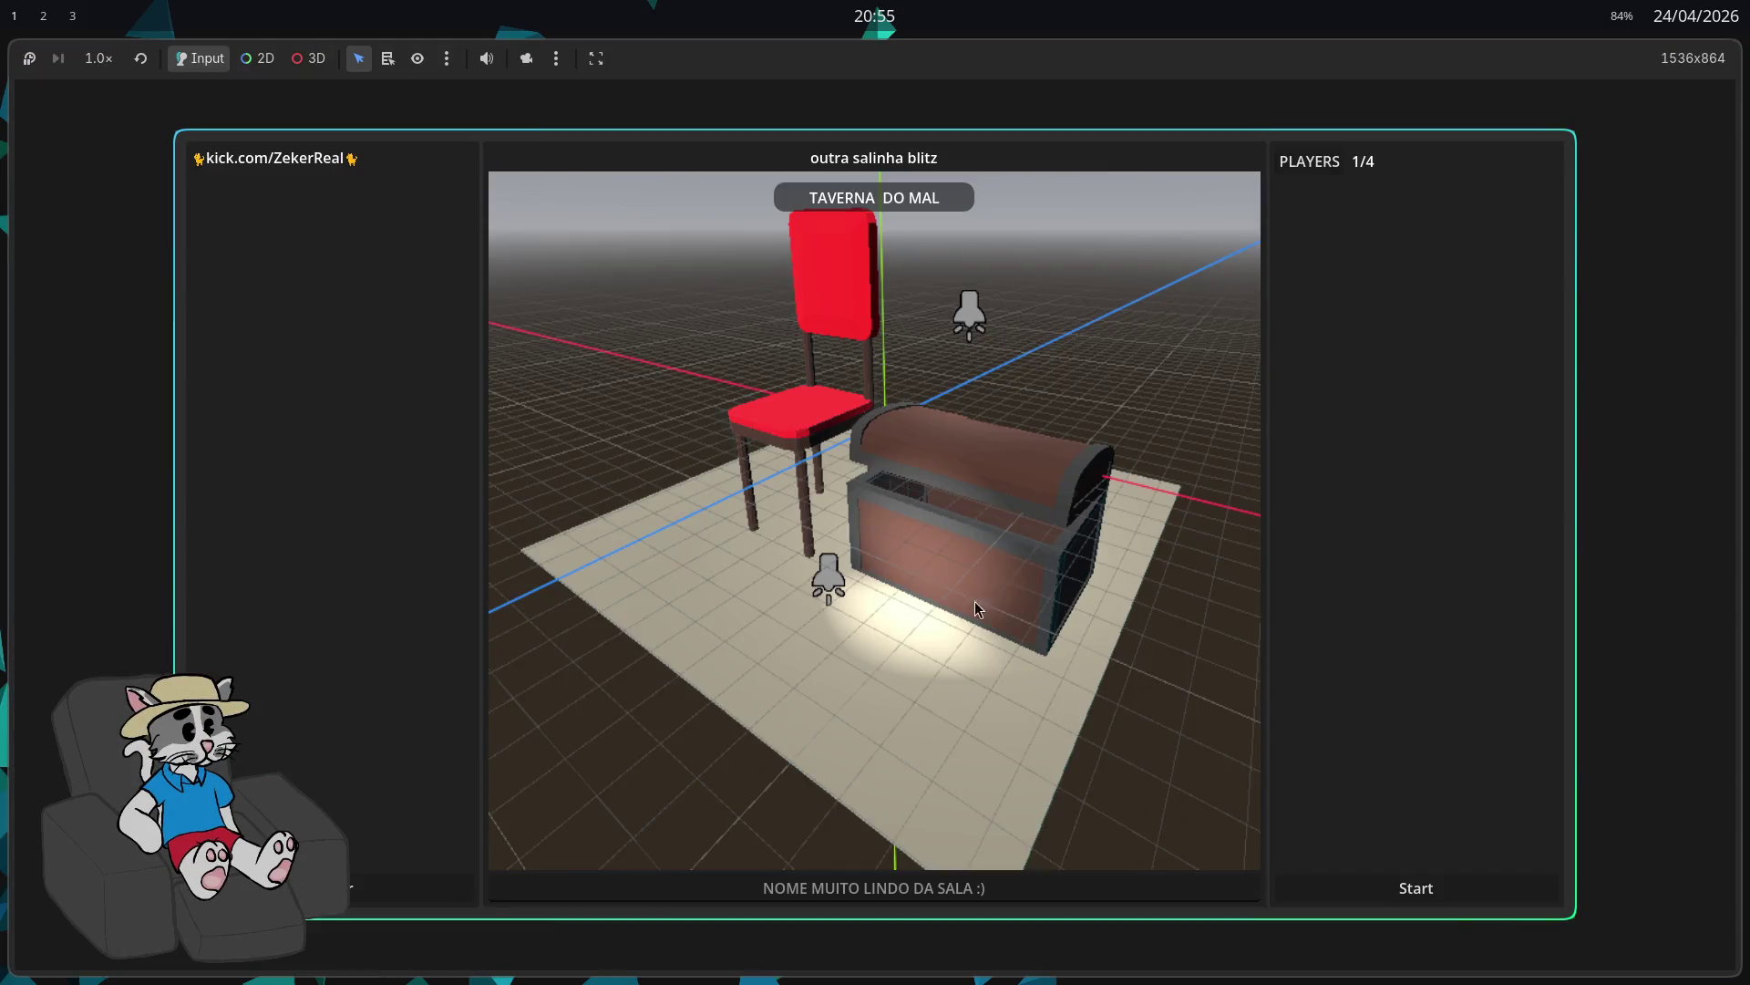
{"action": "left_click", "coordinate": [1410, 897]}
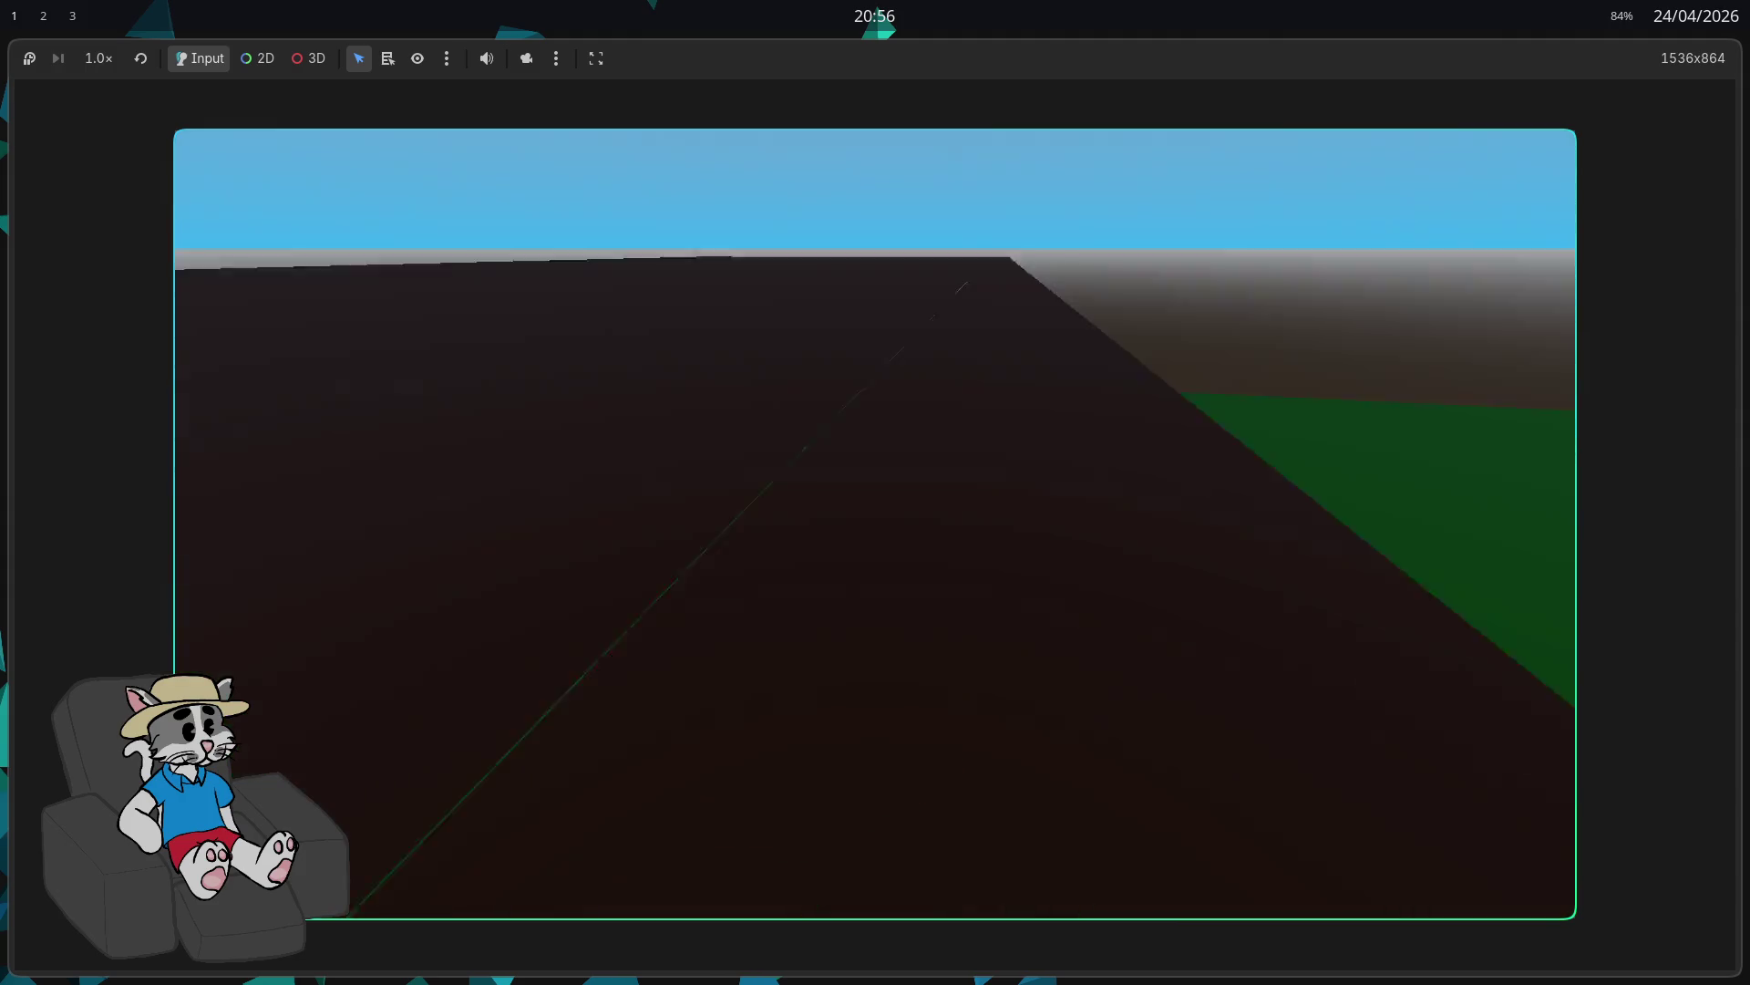
{"action": "key", "text": "super+f"}
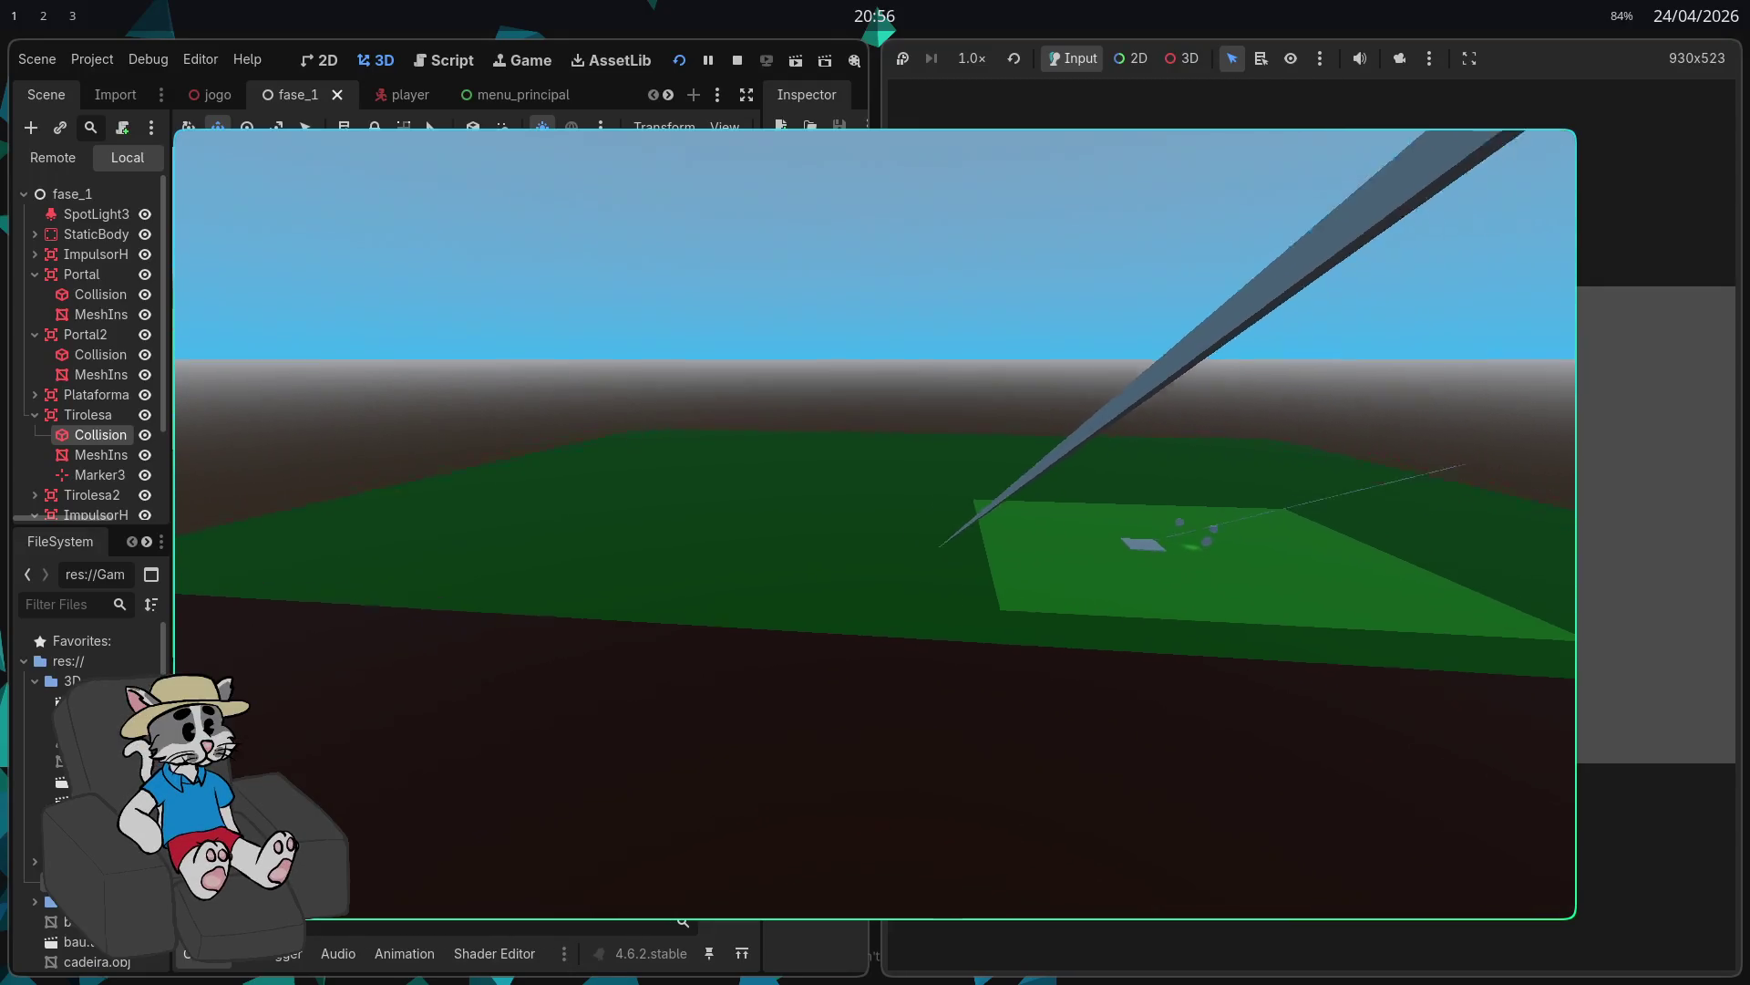
{"action": "key", "text": "Escape"}
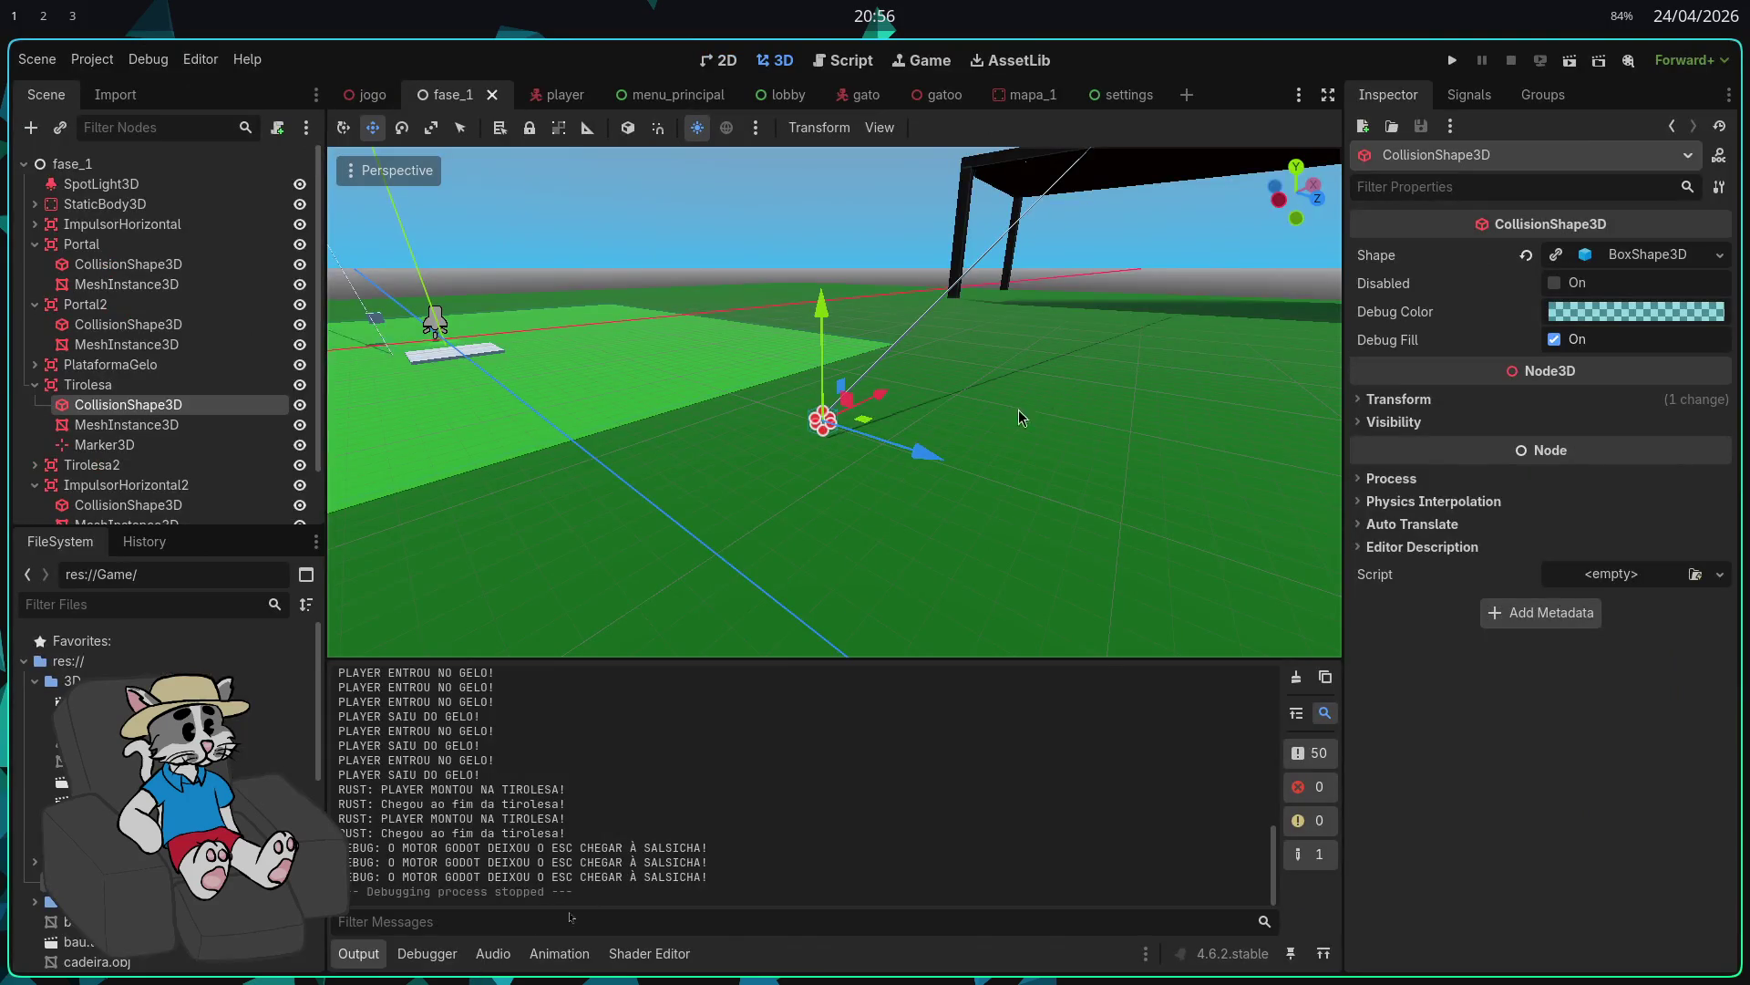
Step: Inspect the Tirolesa zipline's collision shape, rail mesh and Marker3D end point one by one
{"action": "left_click", "coordinate": [136, 386]}
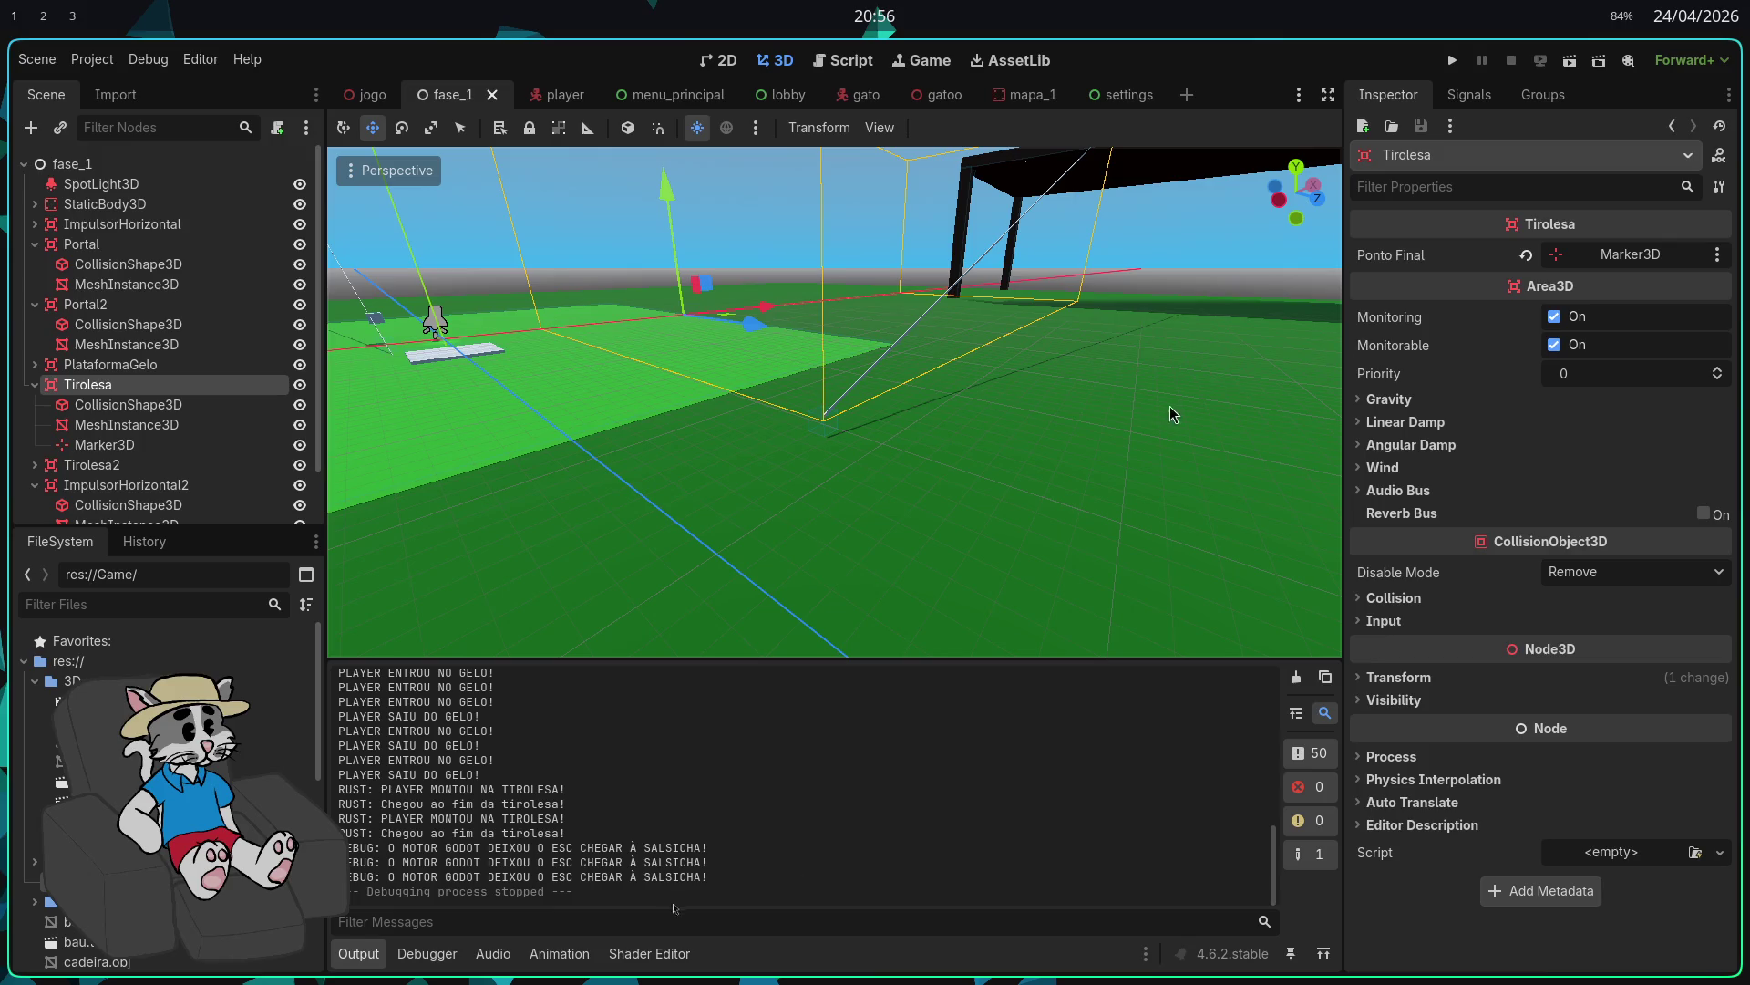
{"action": "left_click", "coordinate": [146, 404]}
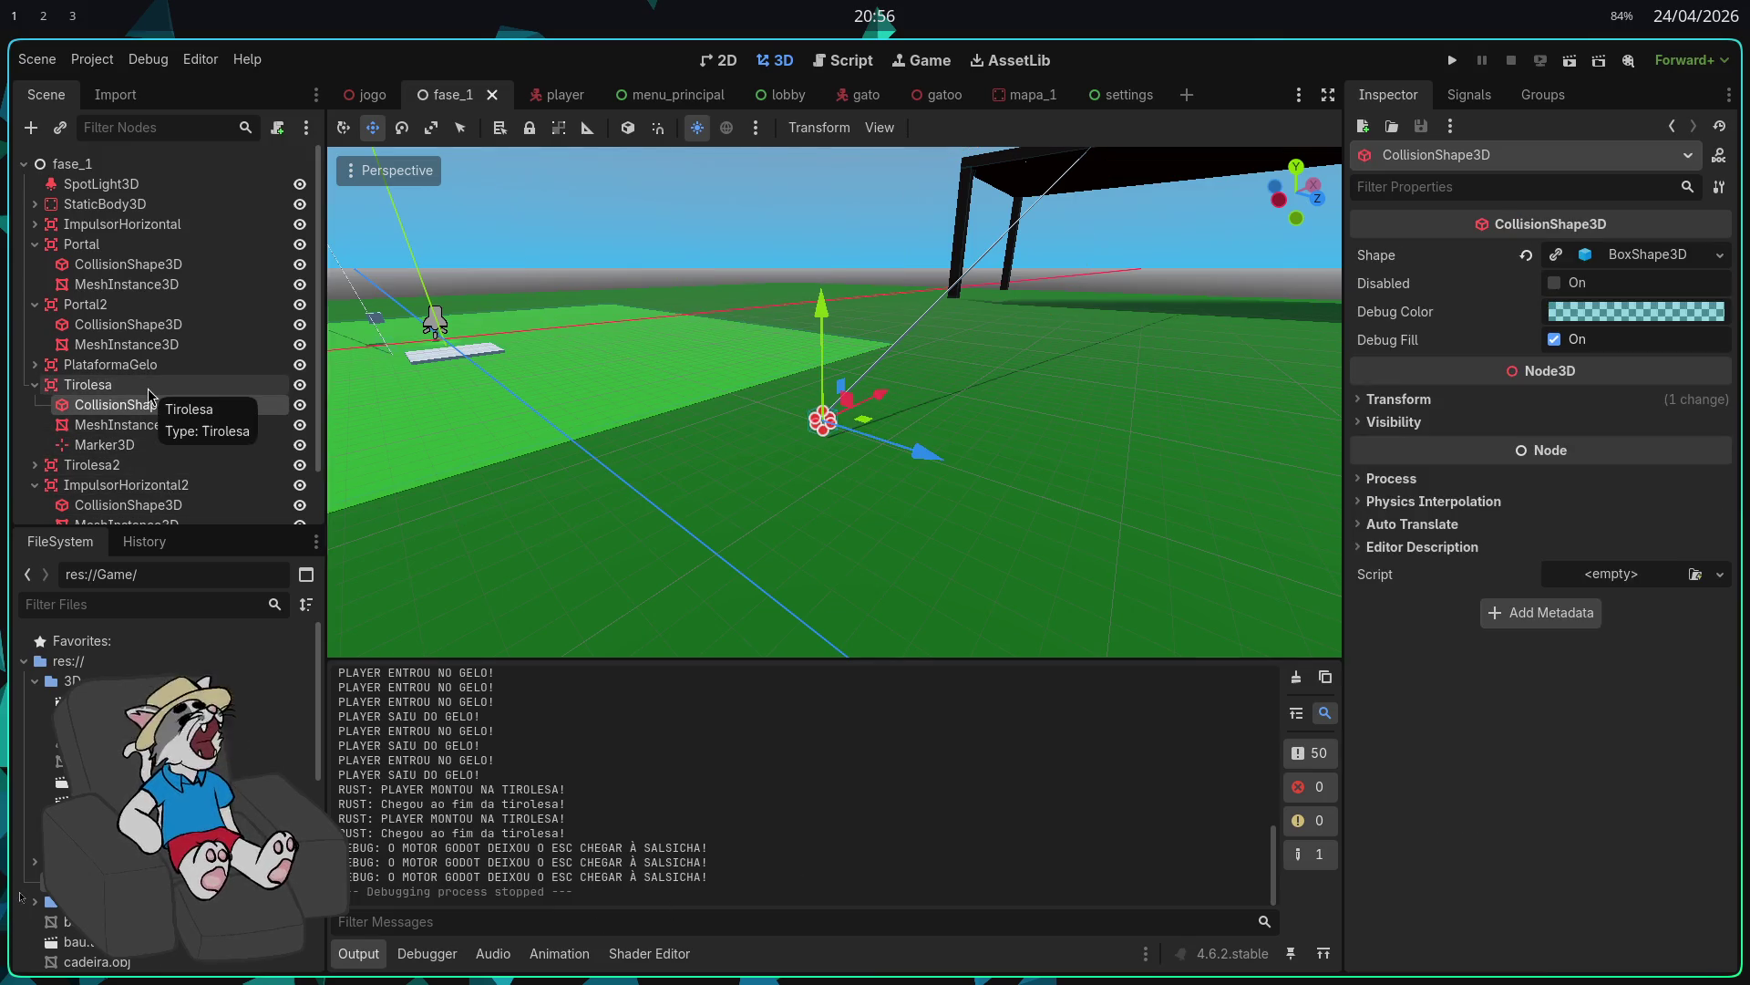
{"action": "left_click", "coordinate": [146, 385]}
{"action": "left_click", "coordinate": [157, 424]}
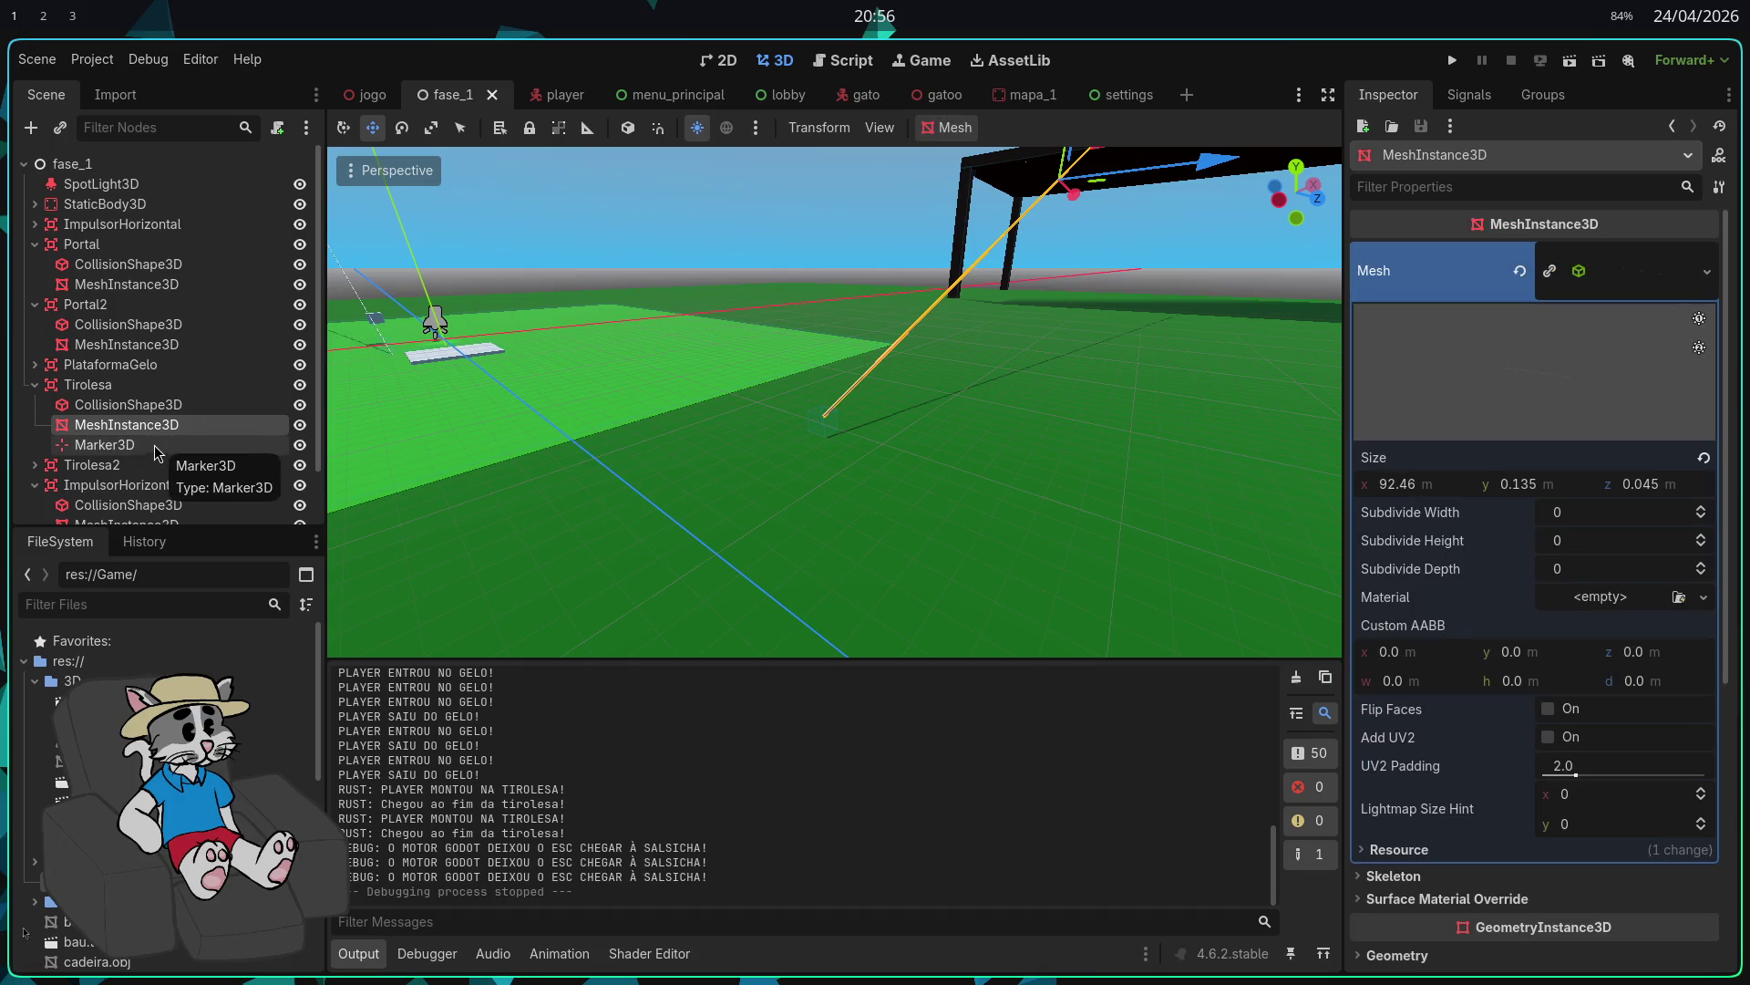
{"action": "left_click", "coordinate": [154, 446]}
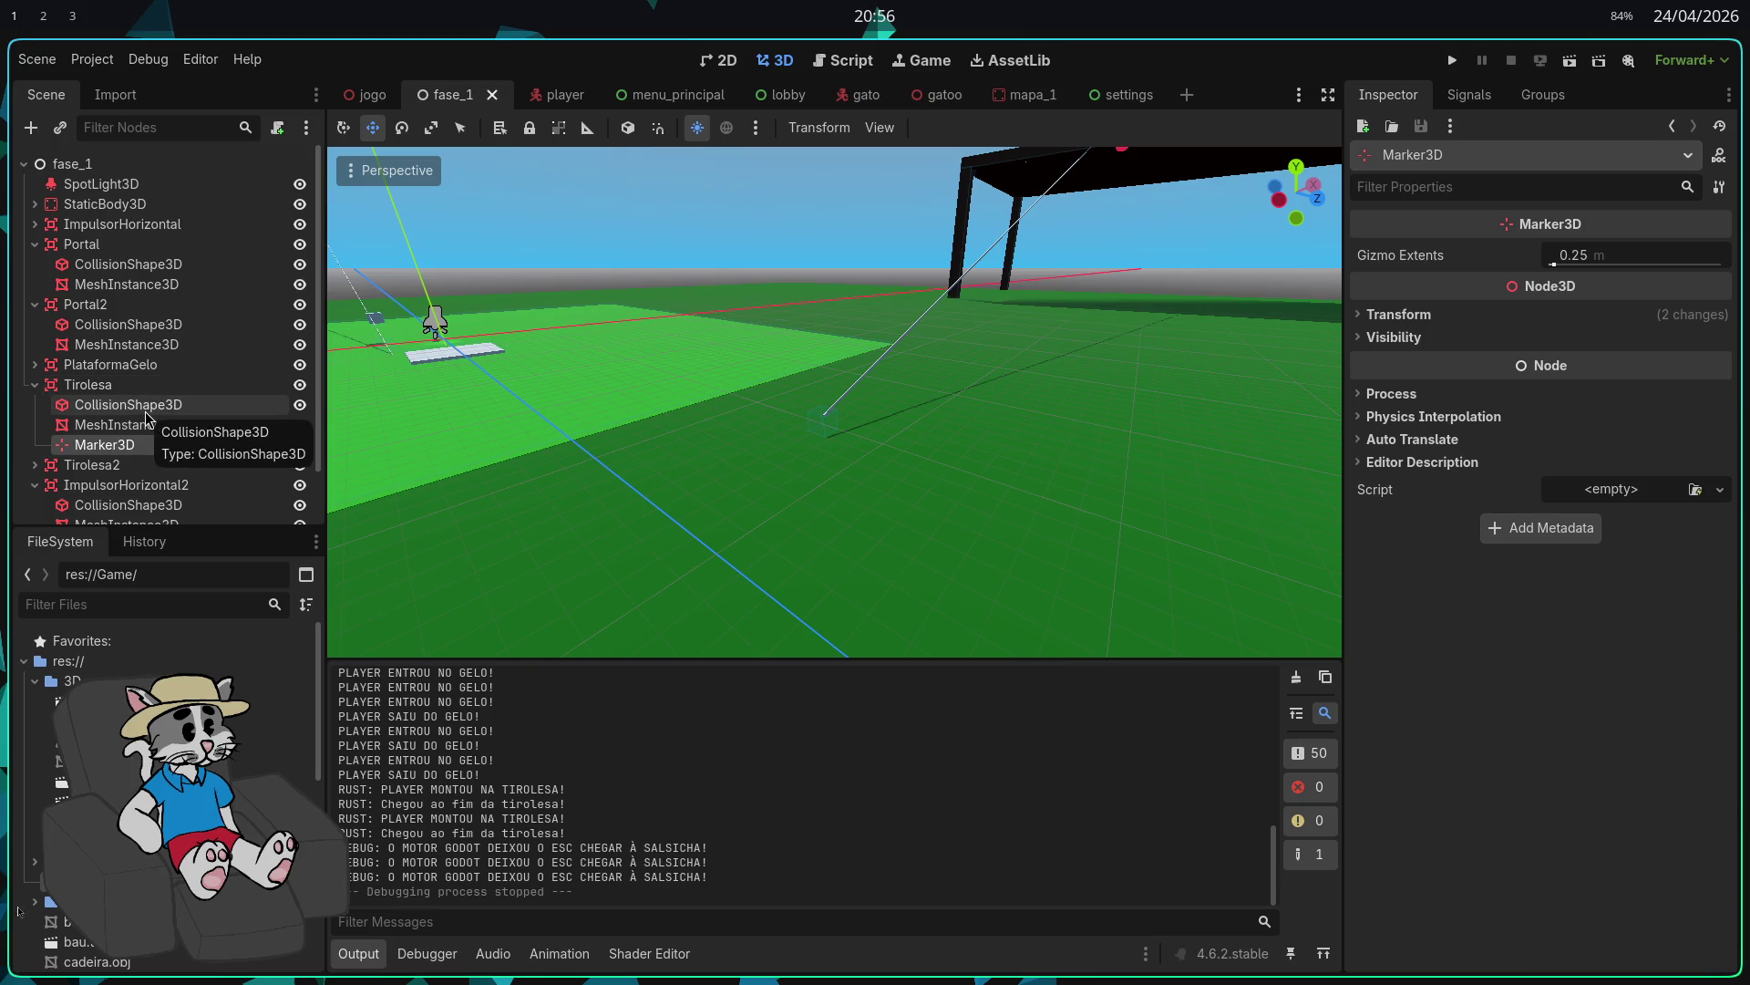
{"action": "left_click", "coordinate": [134, 391]}
{"action": "key", "text": "w"}
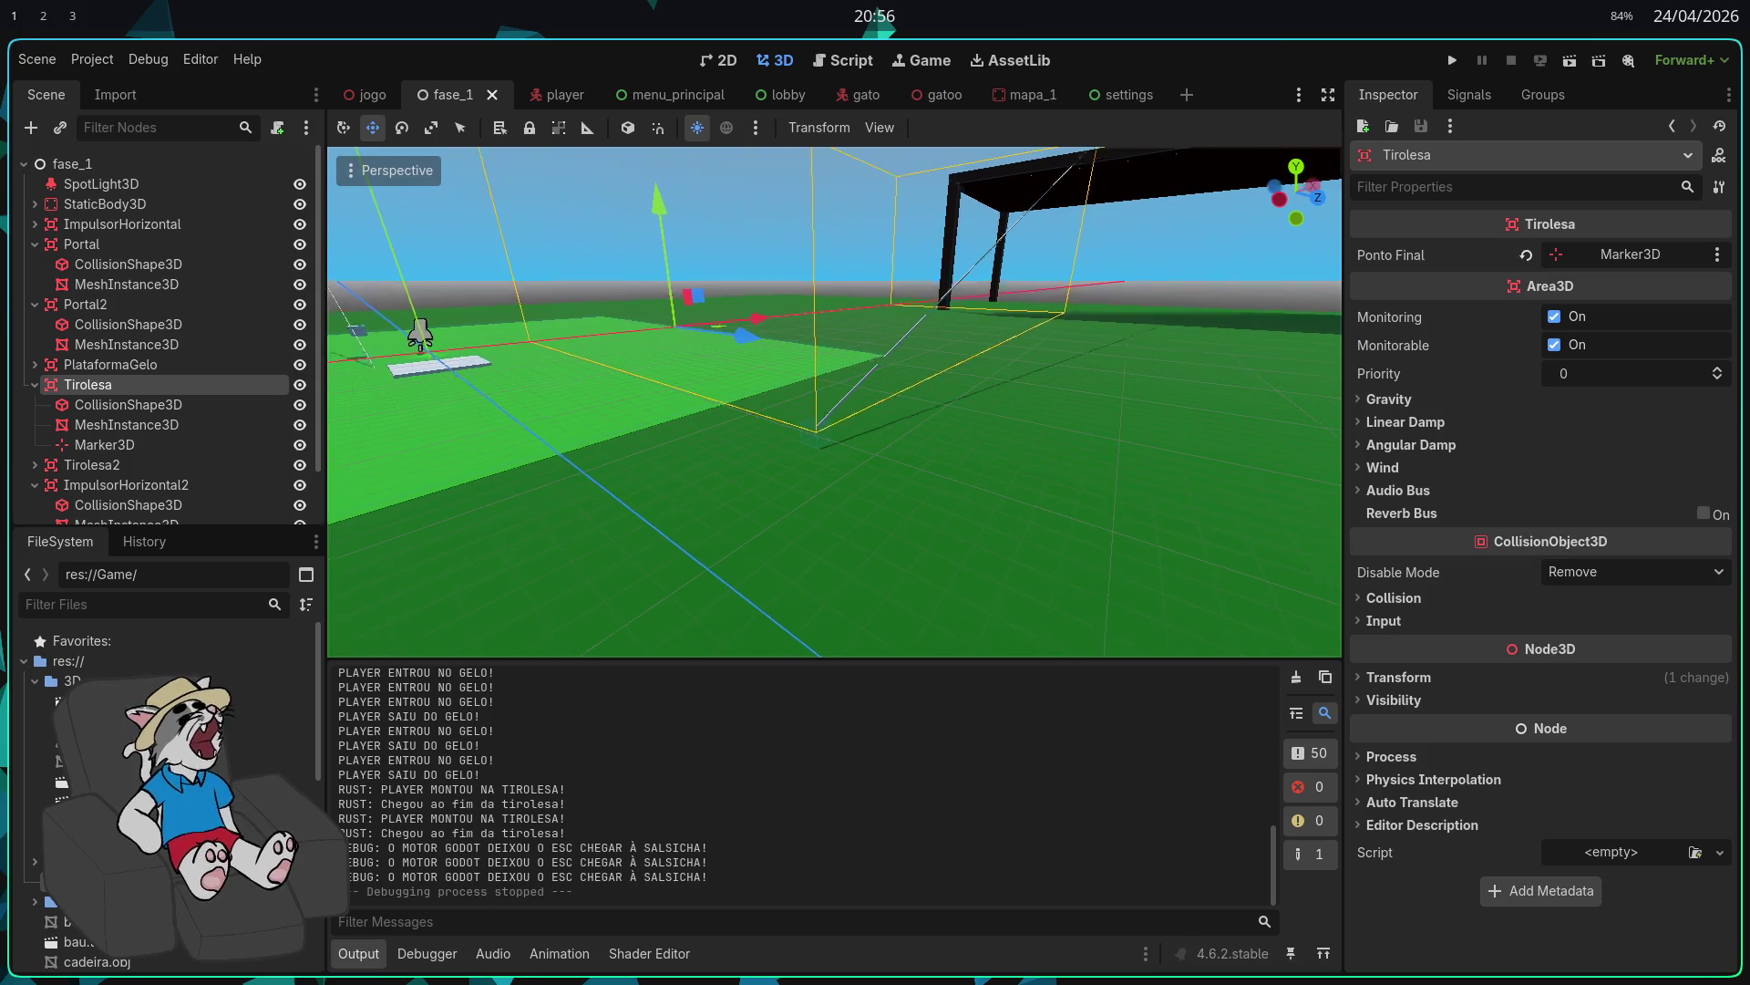
{"action": "key", "text": "w"}
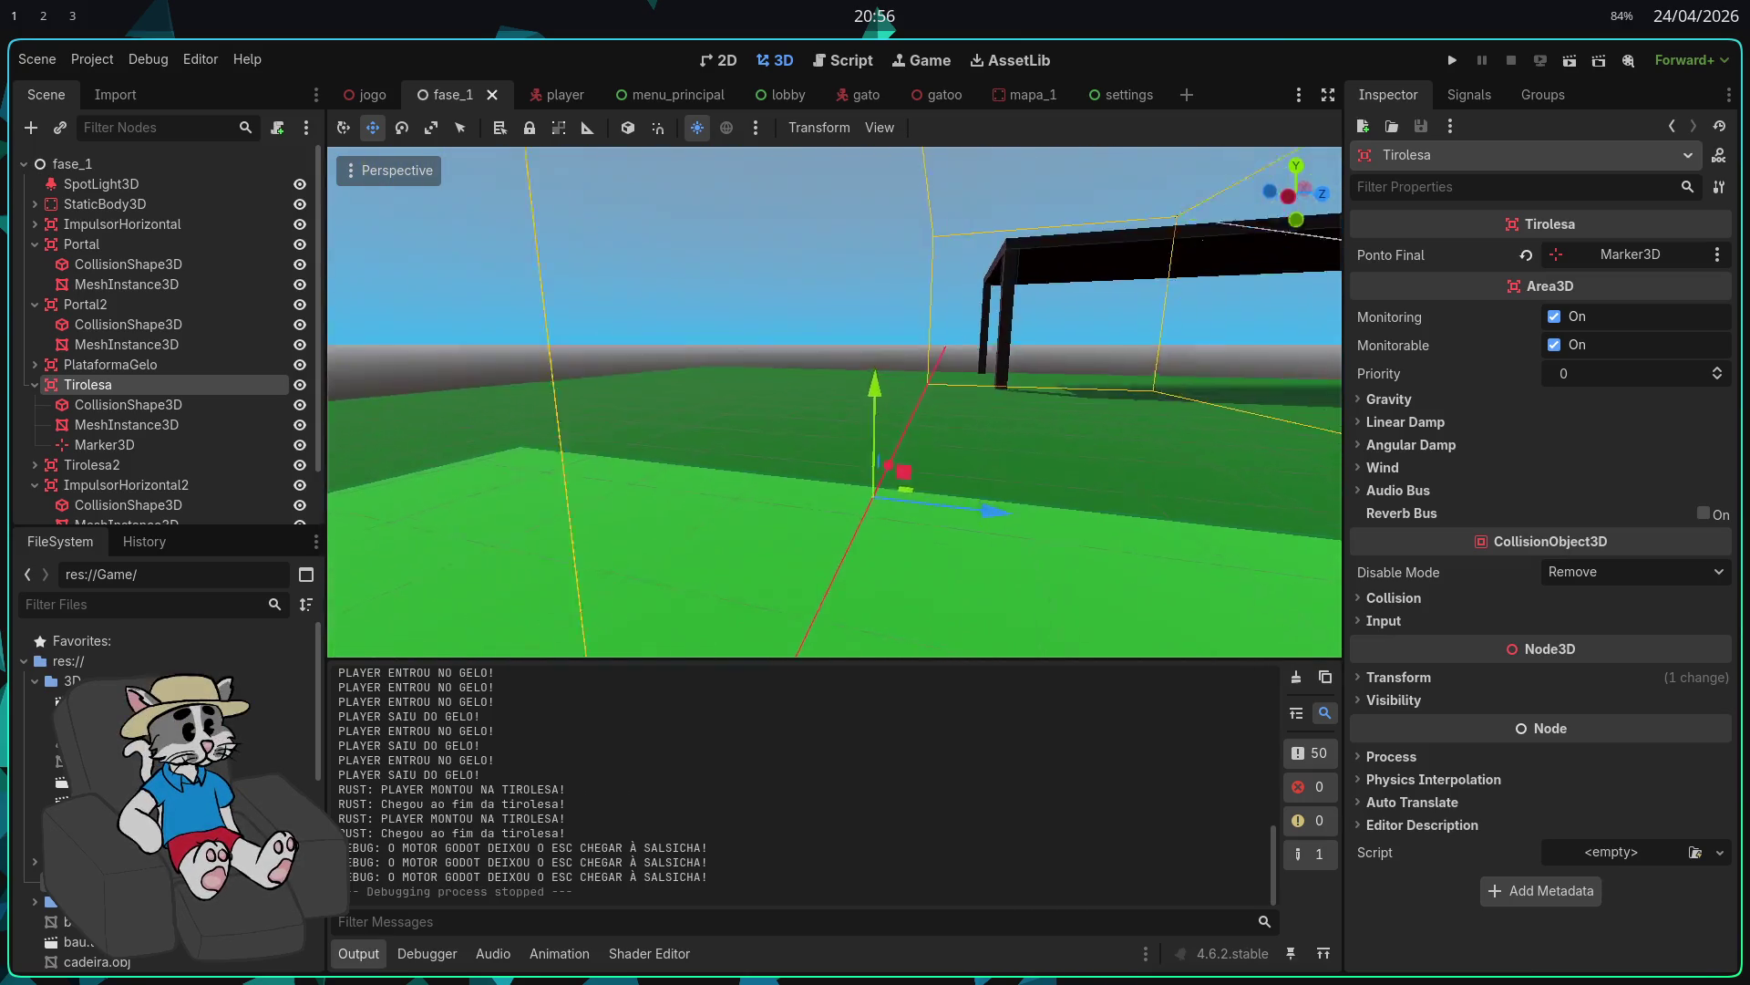
{"action": "key", "text": "s"}
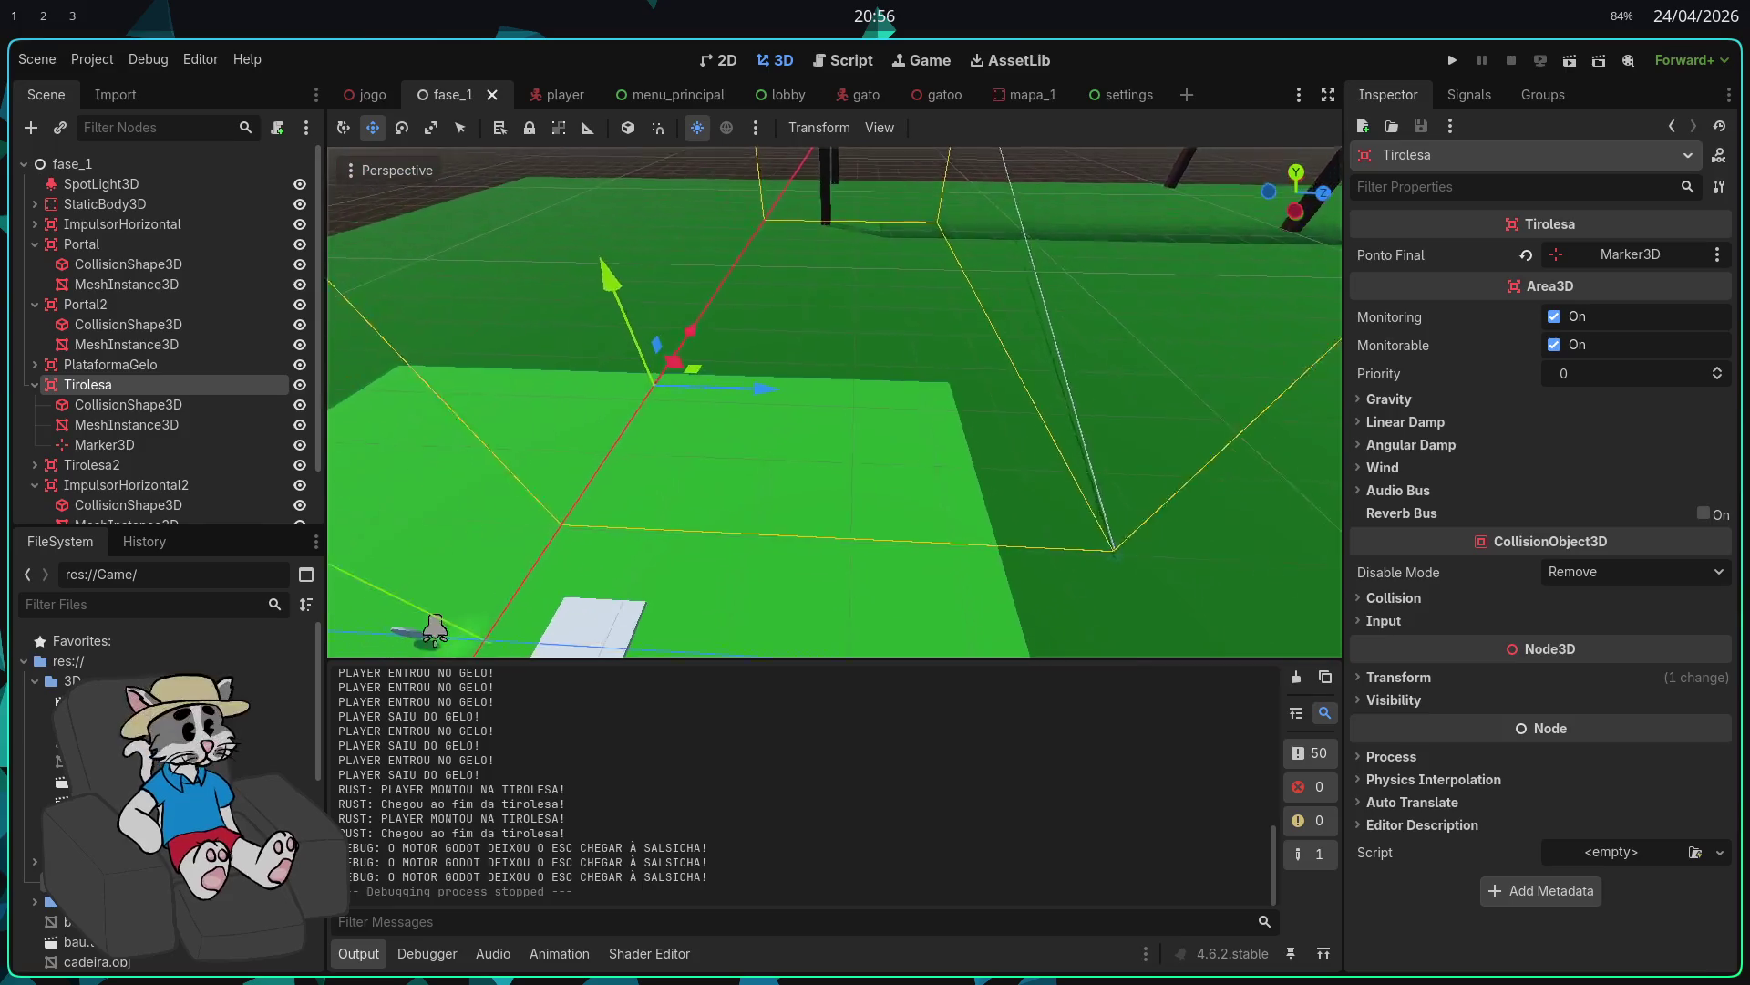
{"action": "left_click", "coordinate": [127, 404]}
{"action": "left_click", "coordinate": [104, 444], "text": "shift"}
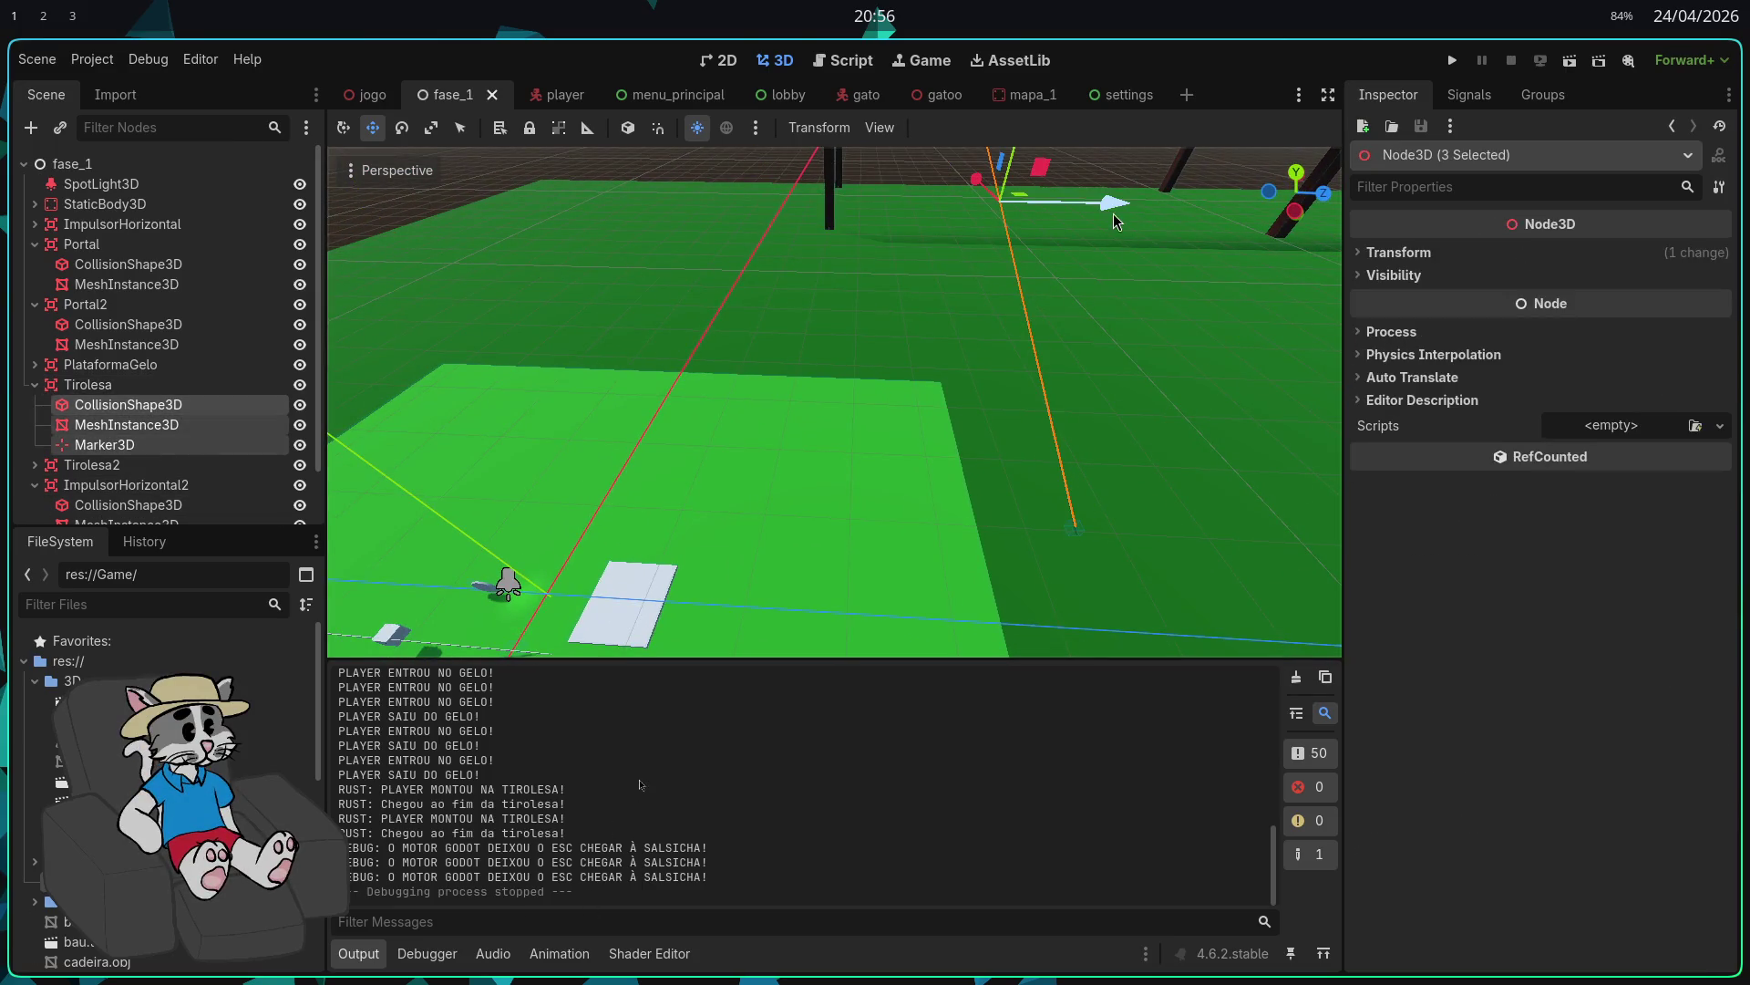
Step: Focus the Tirolesa zipline and check its children's shared transform, cable mesh size and end marker
{"action": "left_click", "coordinate": [818, 243]}
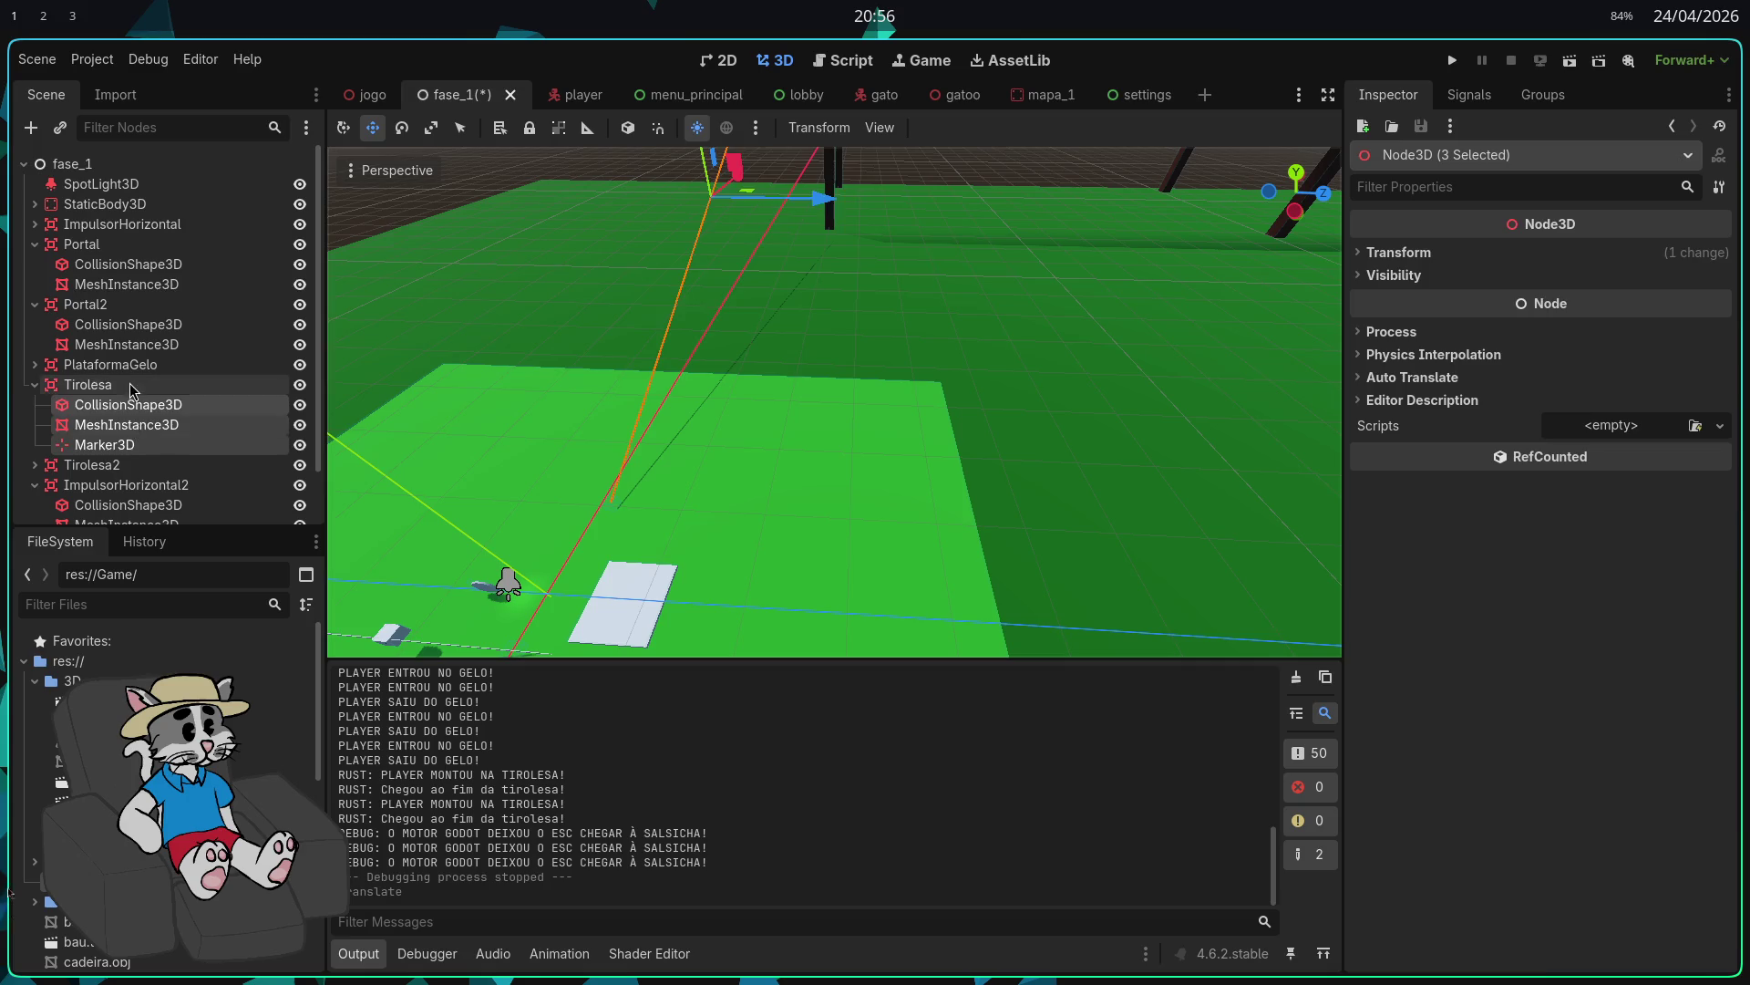
{"action": "double_click", "coordinate": [132, 383]}
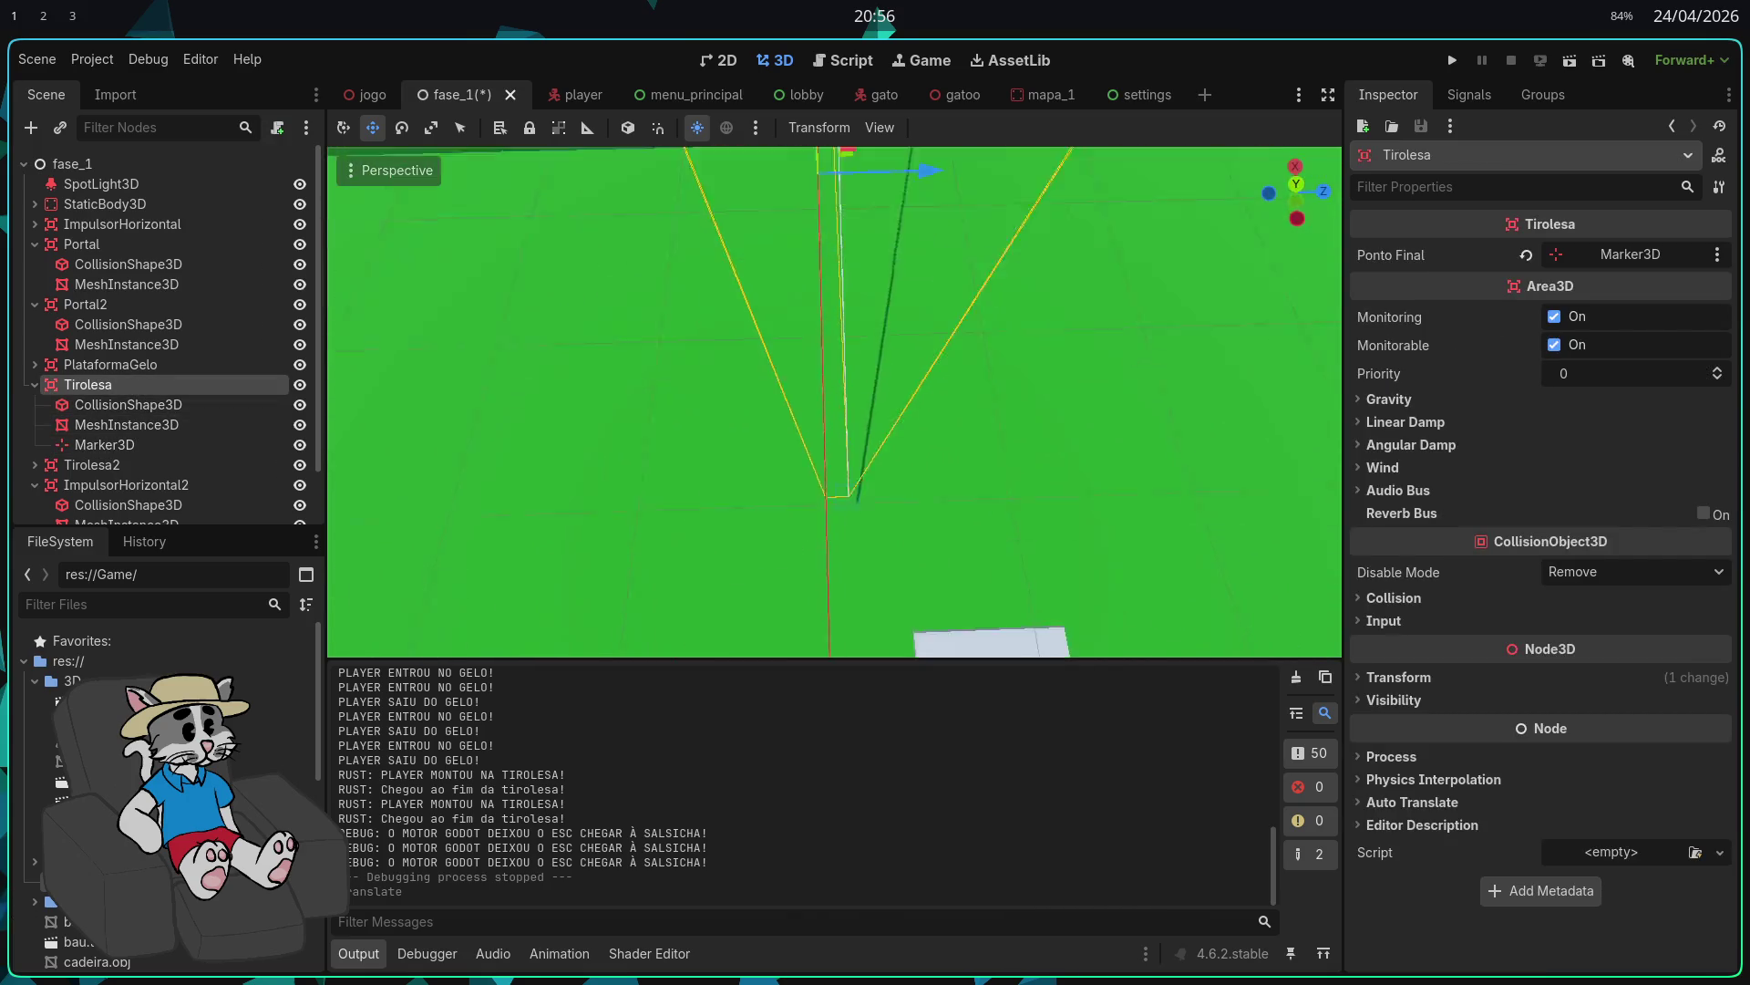
{"action": "left_click", "coordinate": [128, 424]}
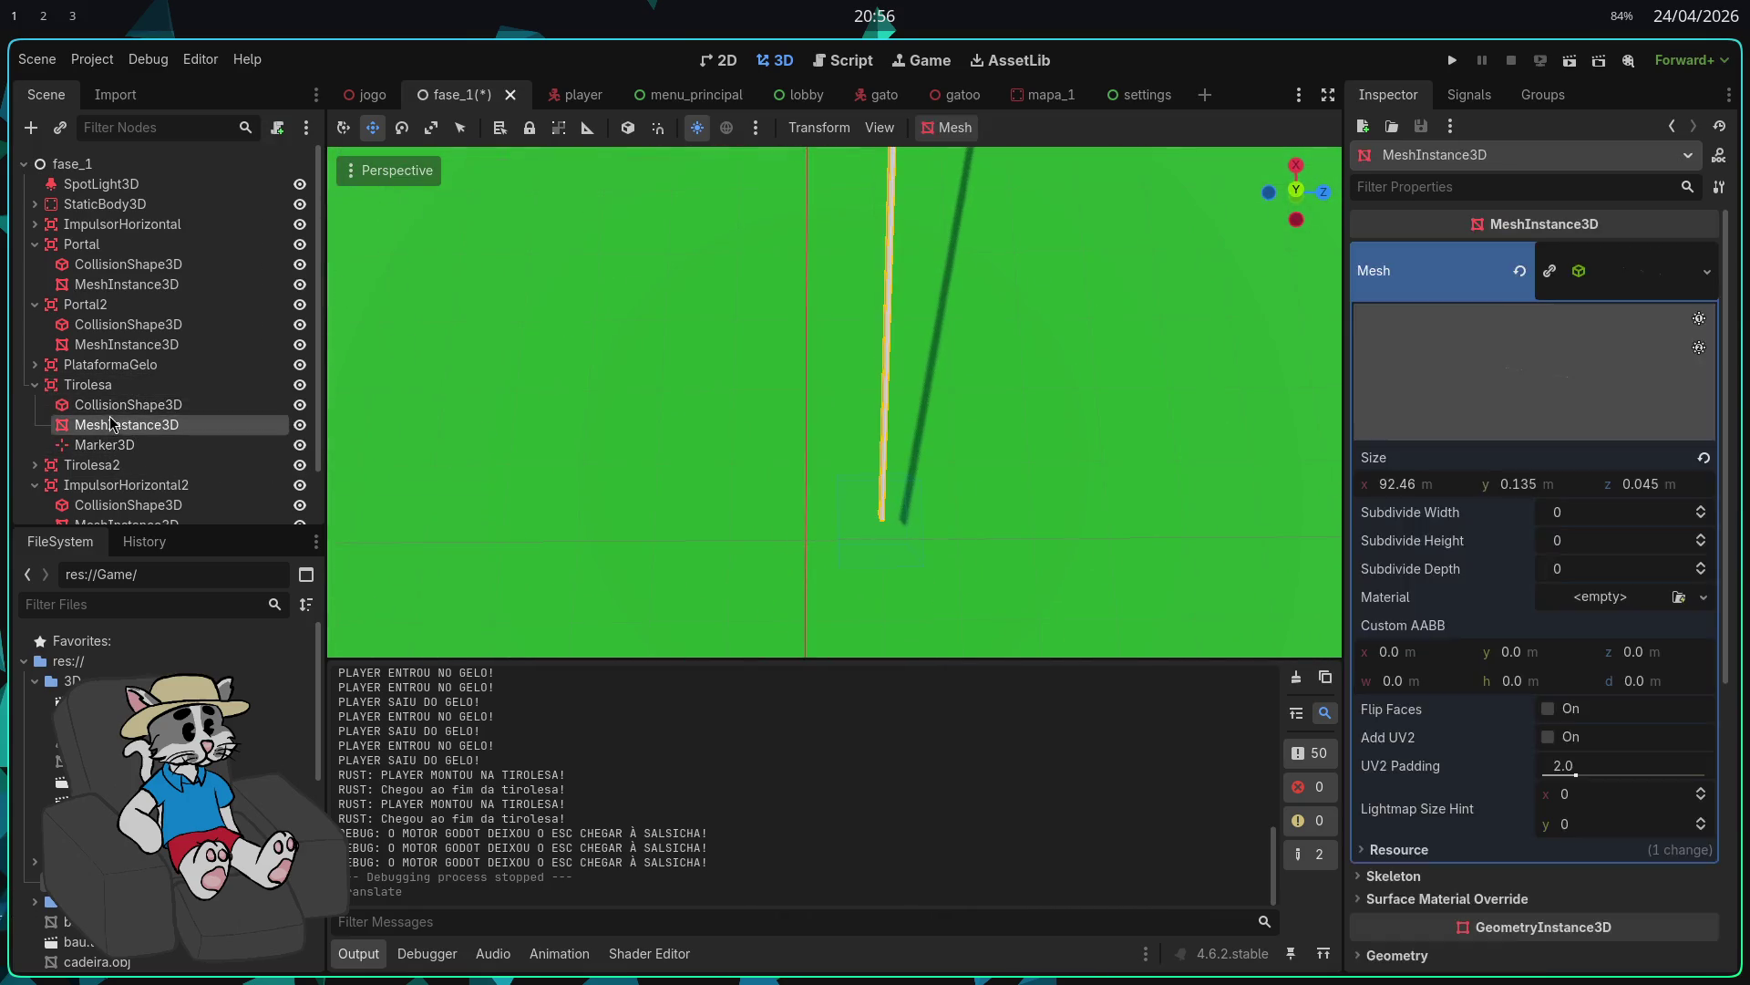
{"action": "left_click", "coordinate": [128, 404]}
{"action": "left_click", "coordinate": [104, 444], "text": "shift"}
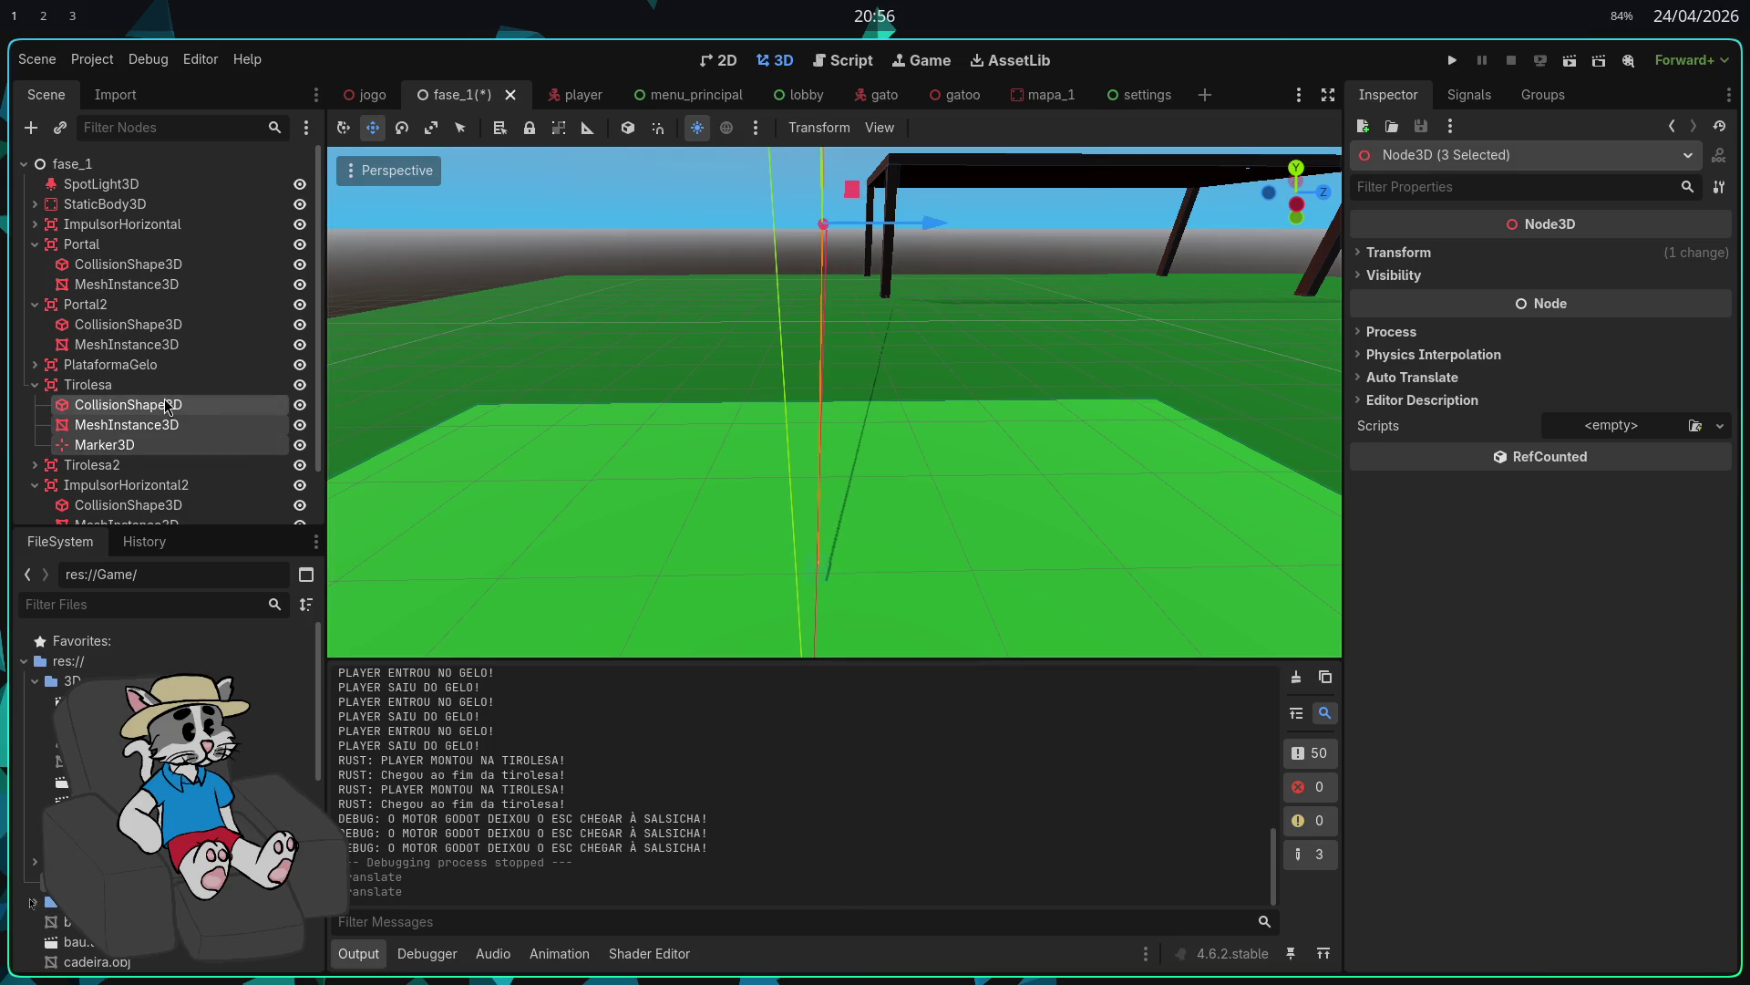
{"action": "left_click", "coordinate": [87, 384]}
{"action": "left_click", "coordinate": [166, 408]}
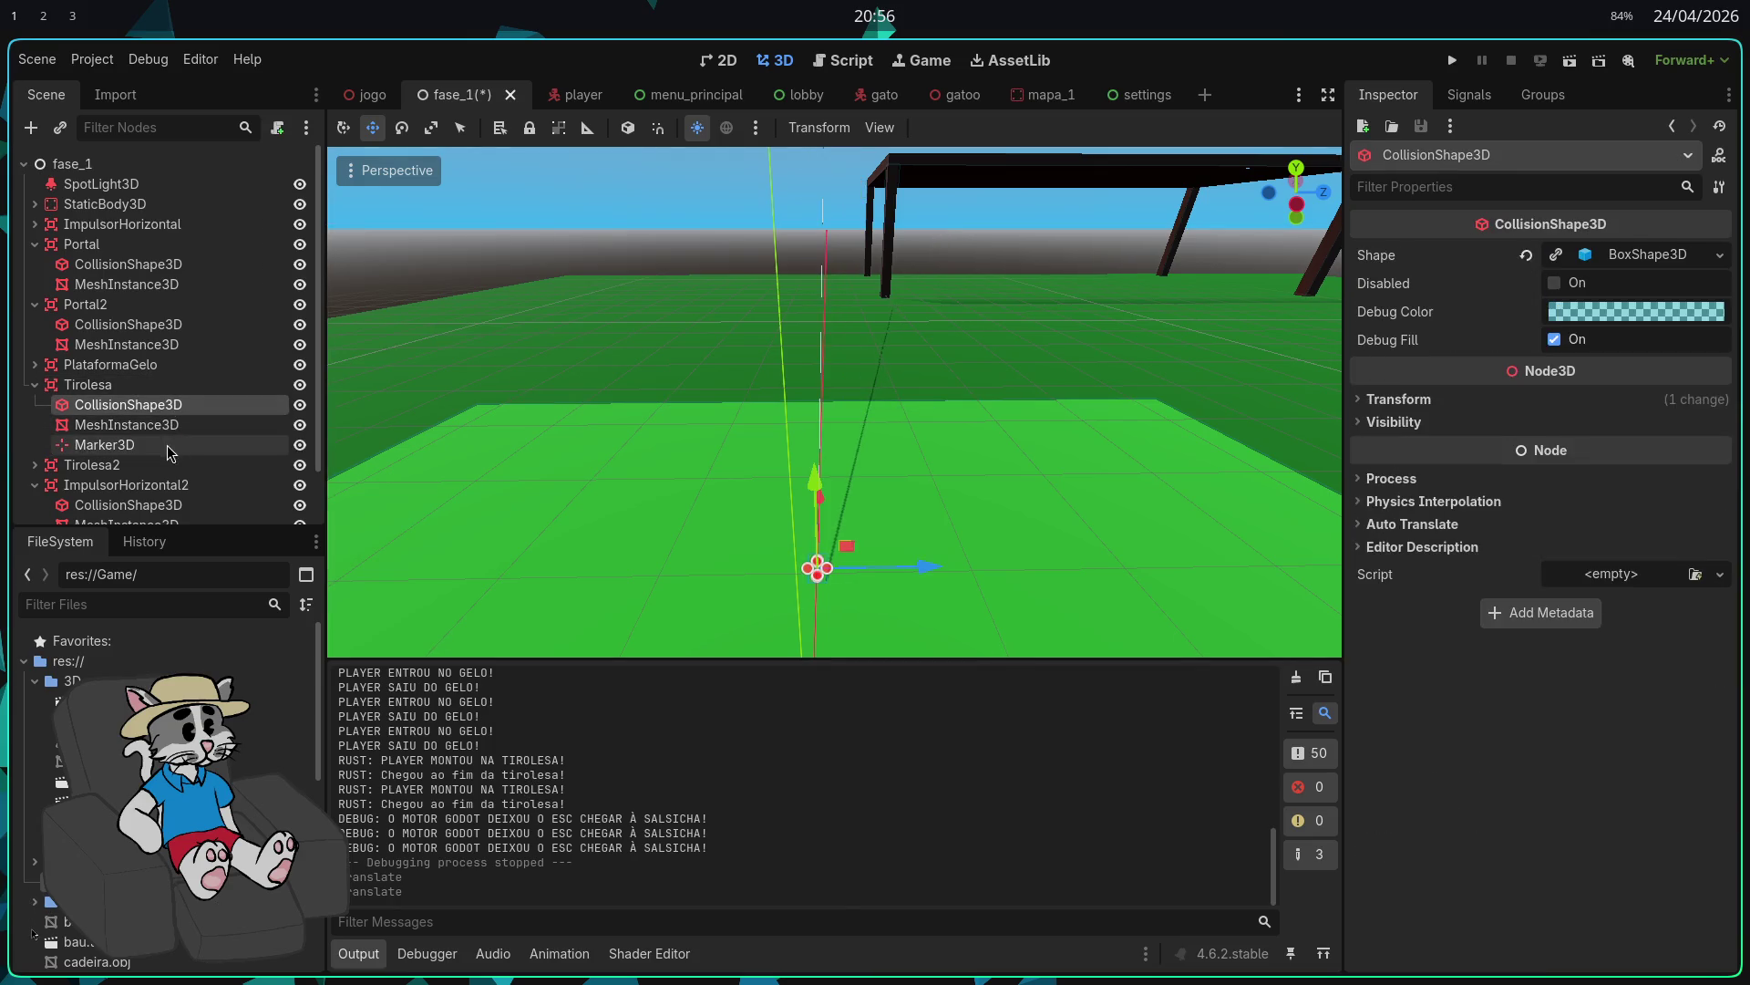
{"action": "left_click", "coordinate": [167, 447], "text": "shift"}
{"action": "left_click", "coordinate": [1394, 252]}
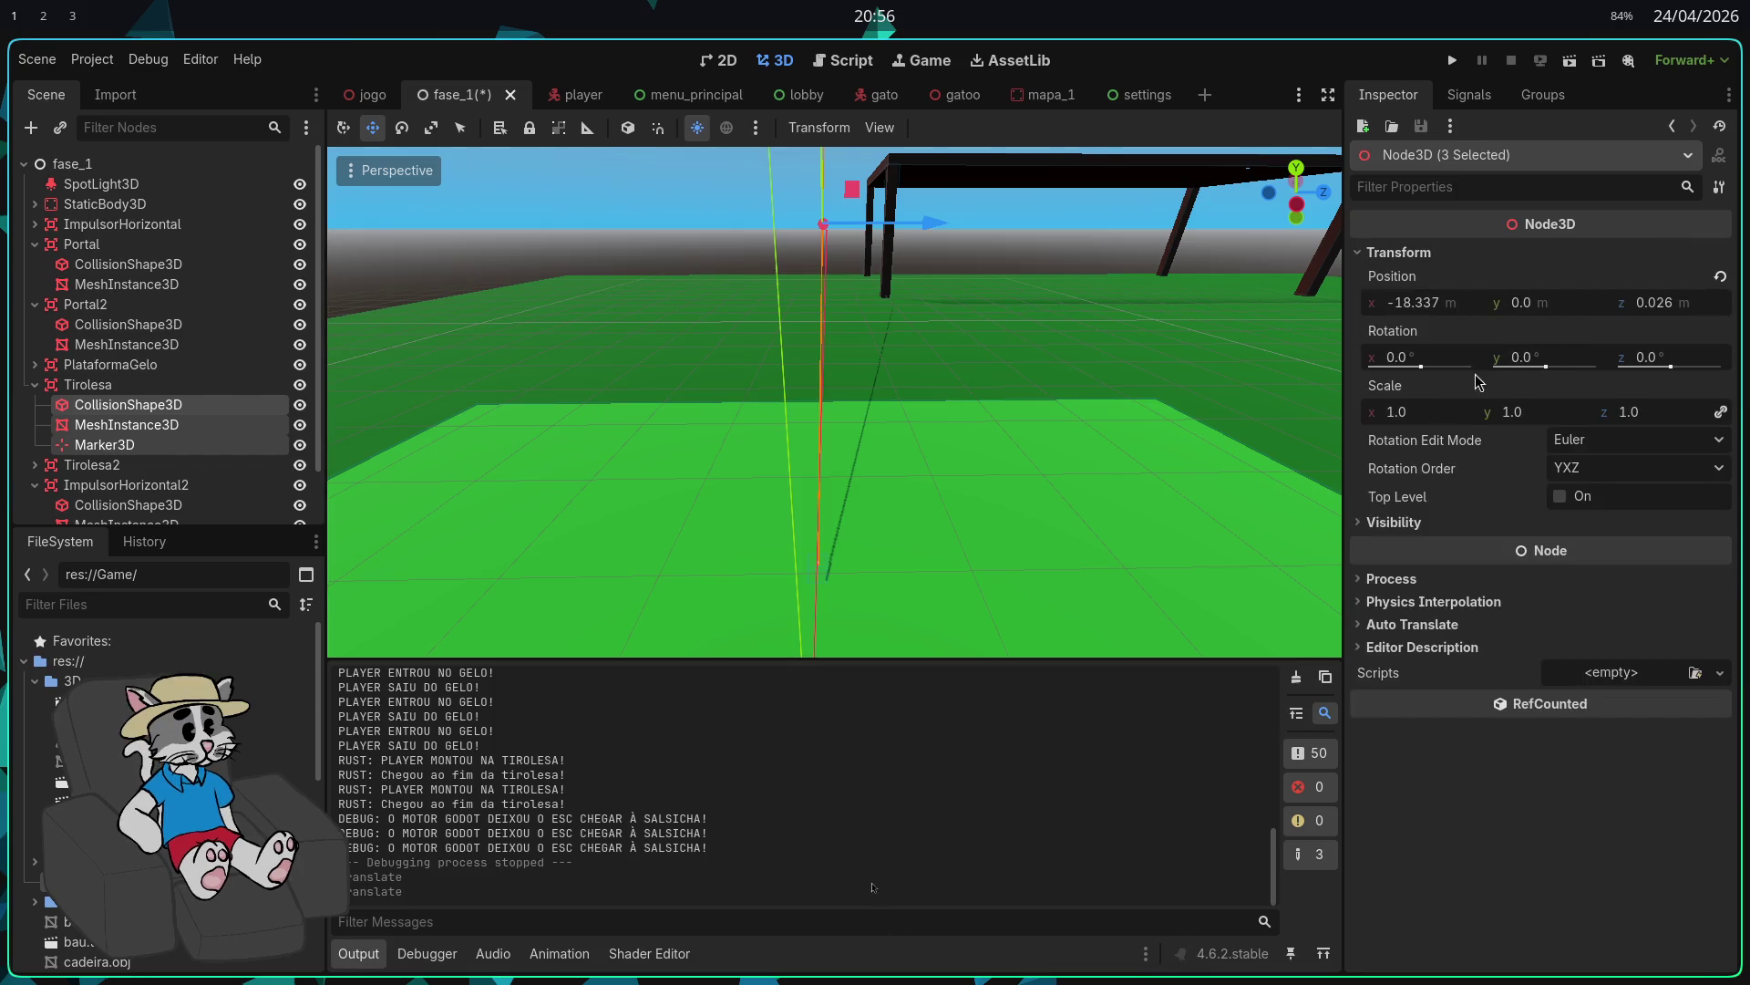
{"action": "left_click", "coordinate": [127, 405]}
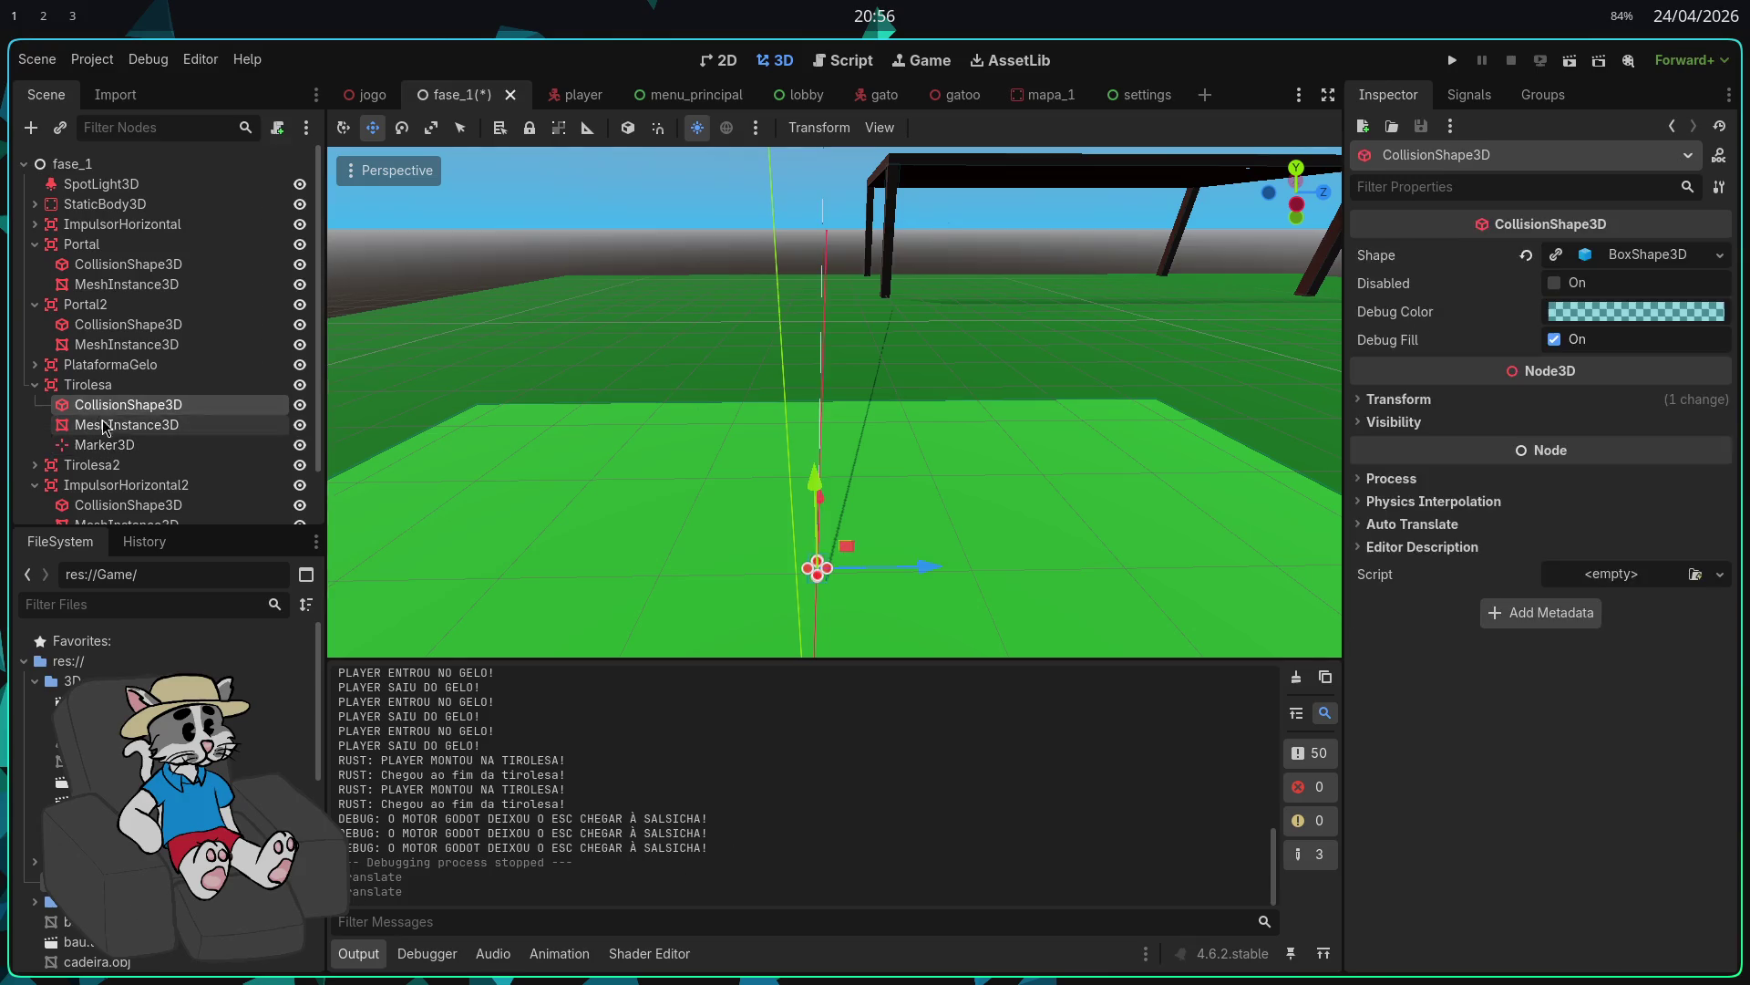
{"action": "left_click", "coordinate": [128, 425]}
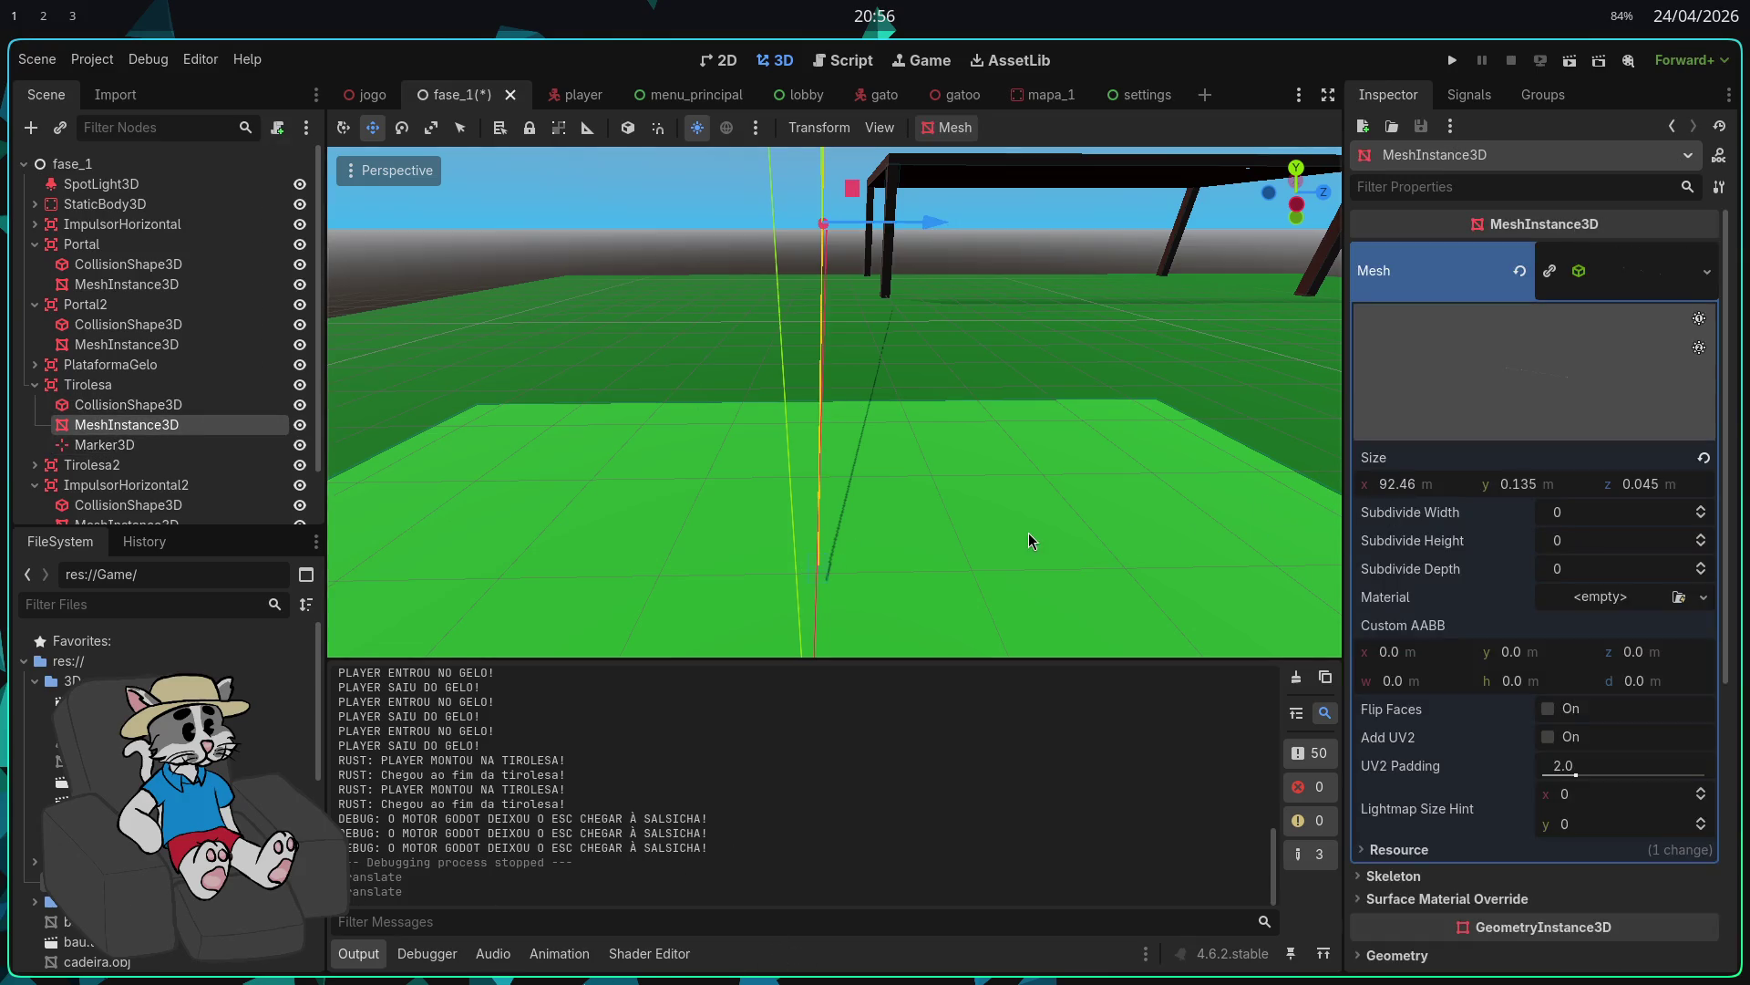
{"action": "left_click", "coordinate": [180, 446]}
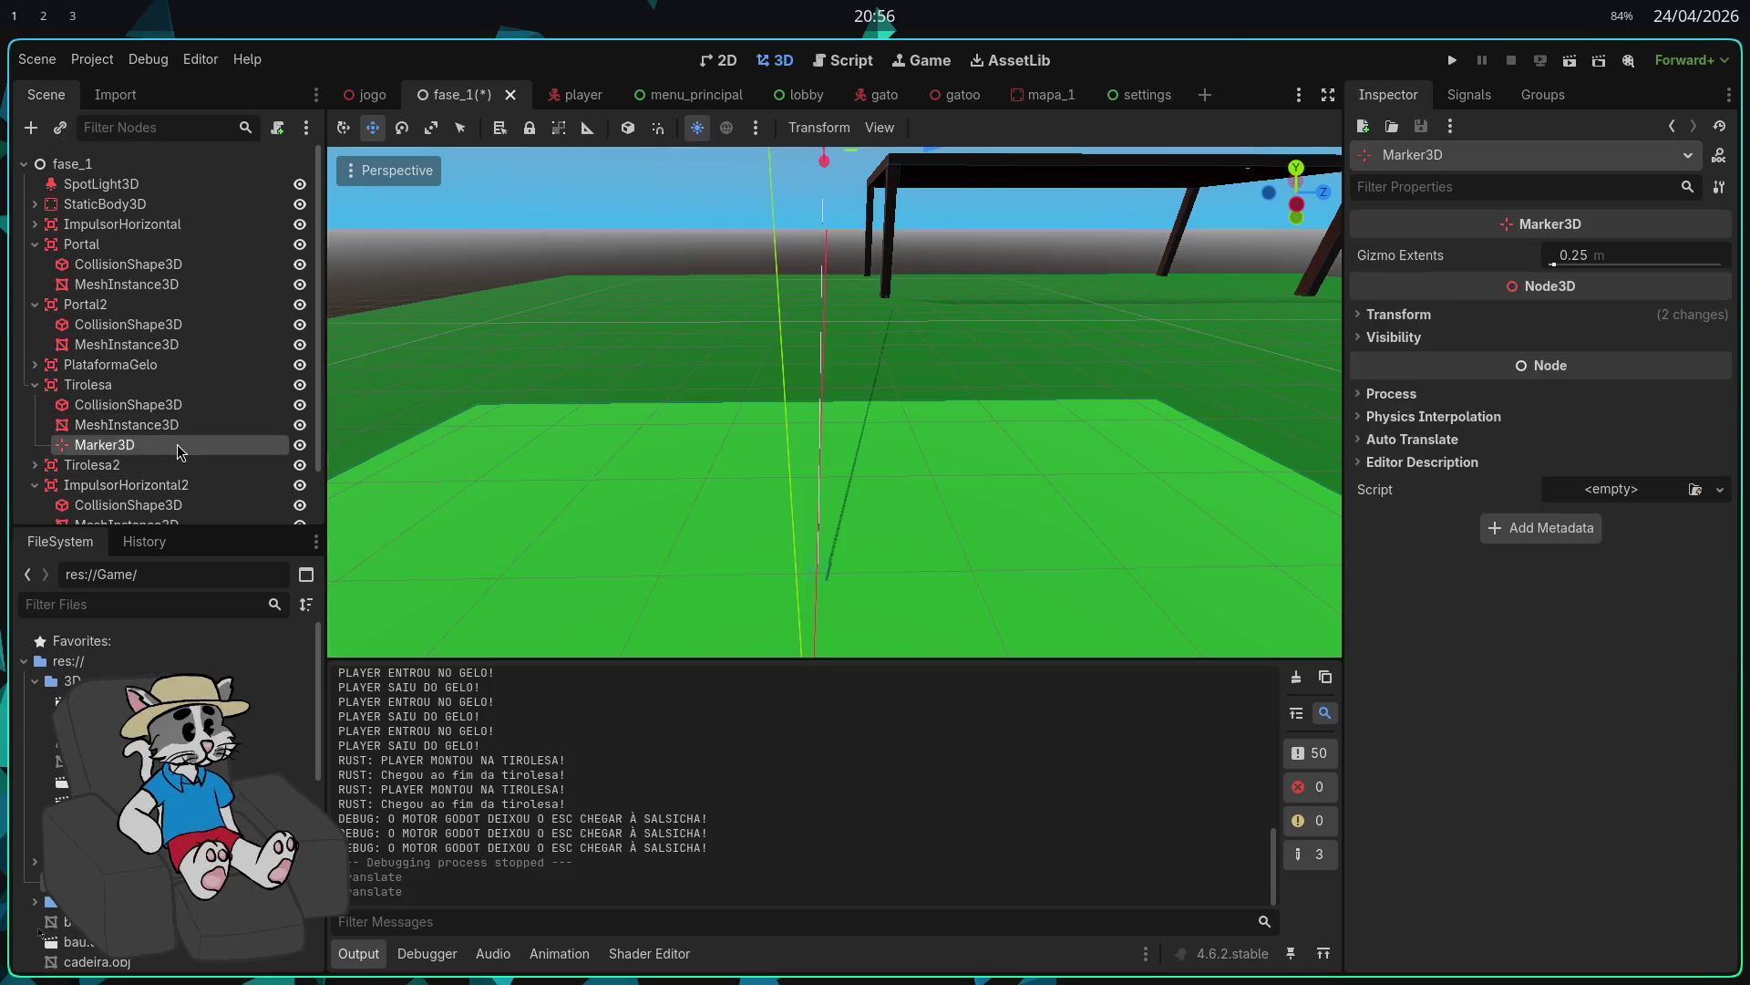
{"action": "left_click", "coordinate": [152, 386]}
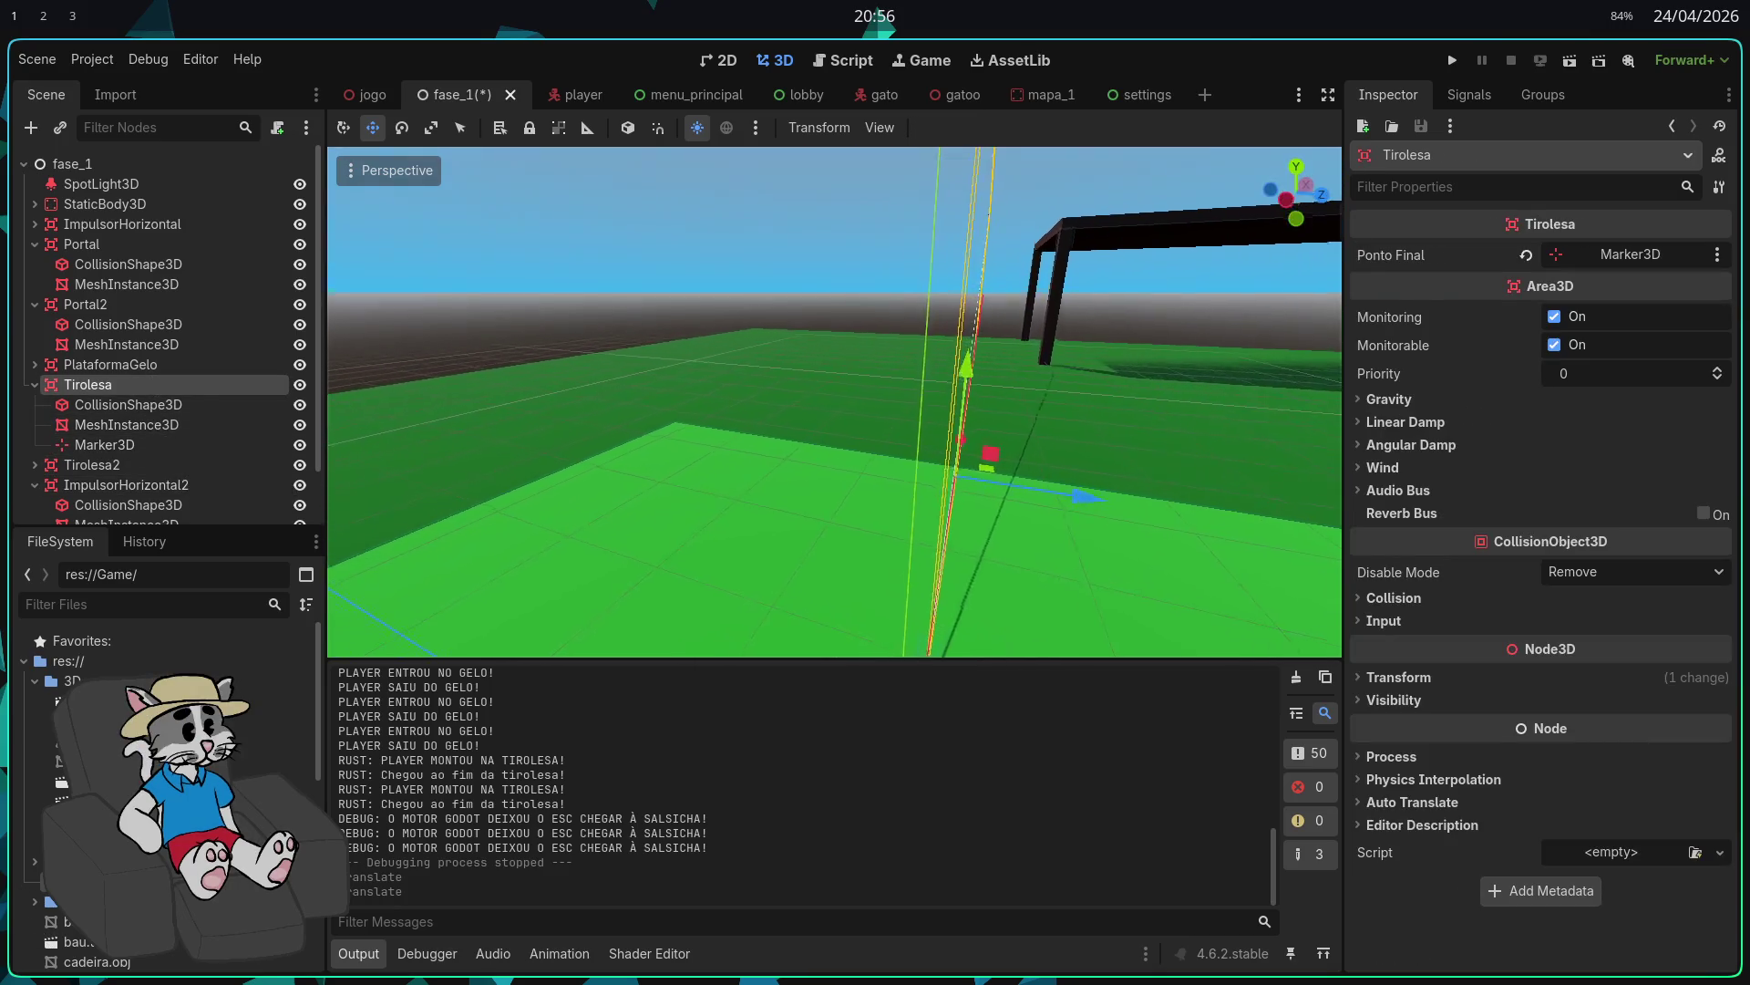
Step: Shift the Tirolesa zipline about 9.1 m along Z and launch the game
{"action": "scroll", "coordinate": [996, 507], "scroll_direction": "down", "scroll_amount": 5}
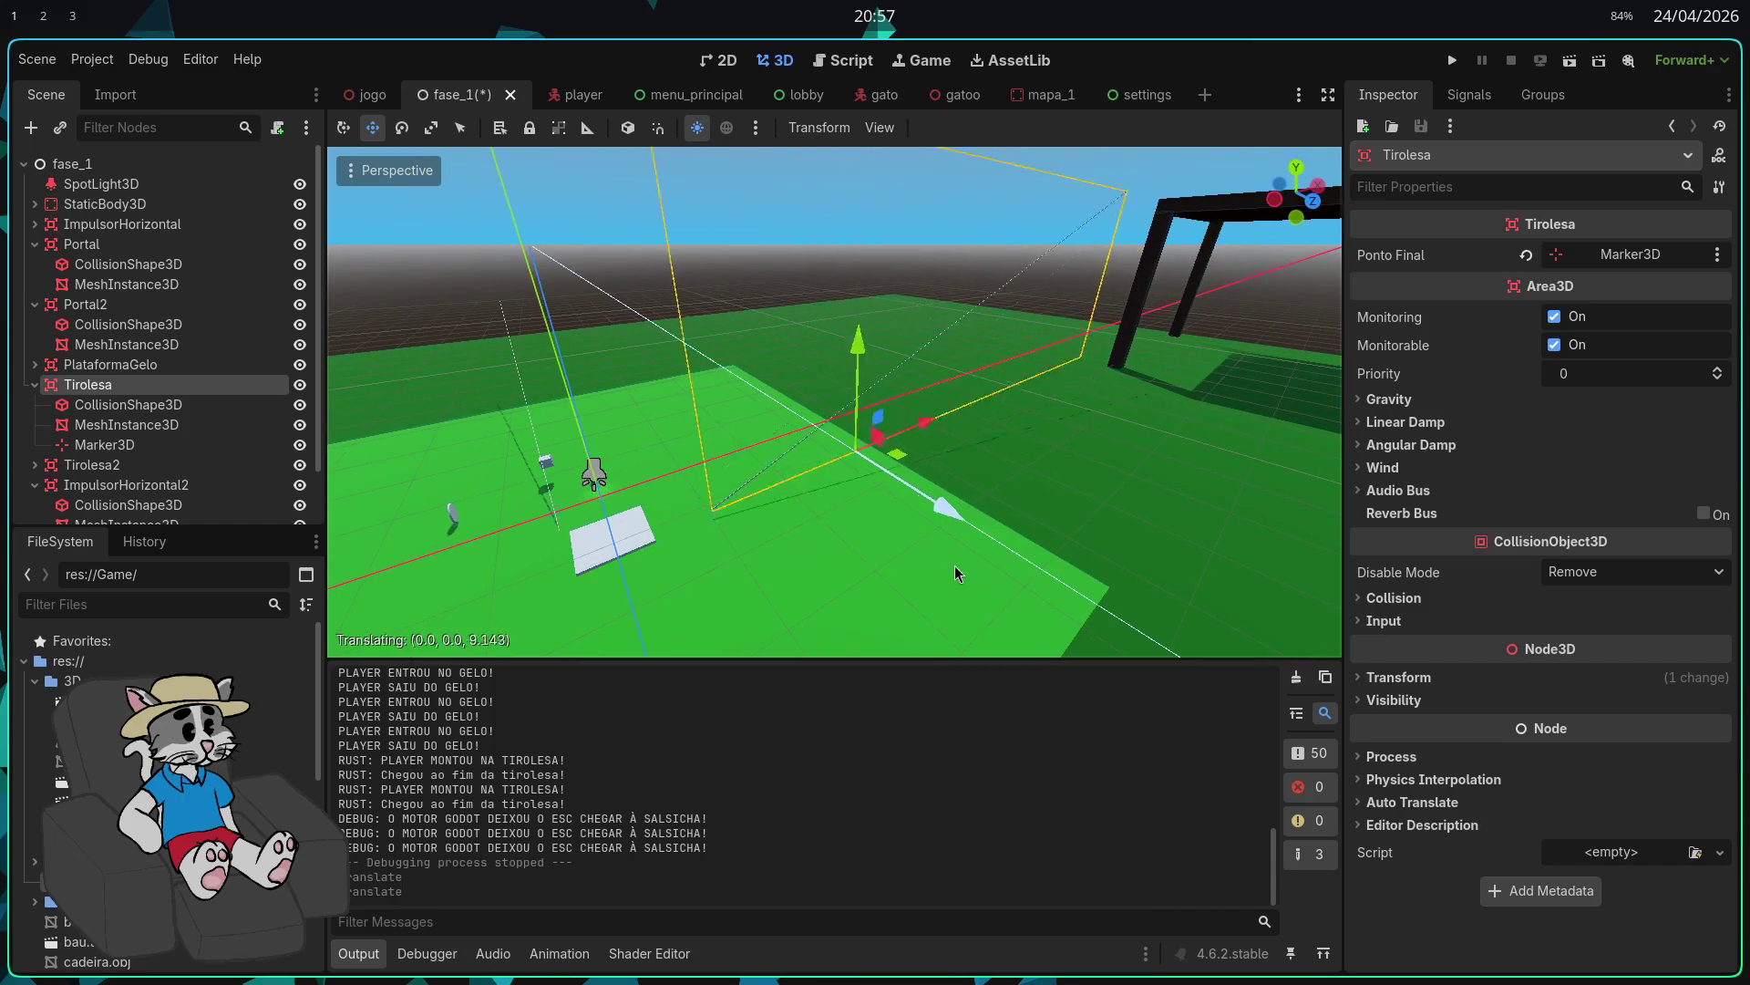
{"action": "left_click_drag", "start_coordinate": [1120, 638], "coordinate": [1055, 629]}
{"action": "key", "text": "F5"}
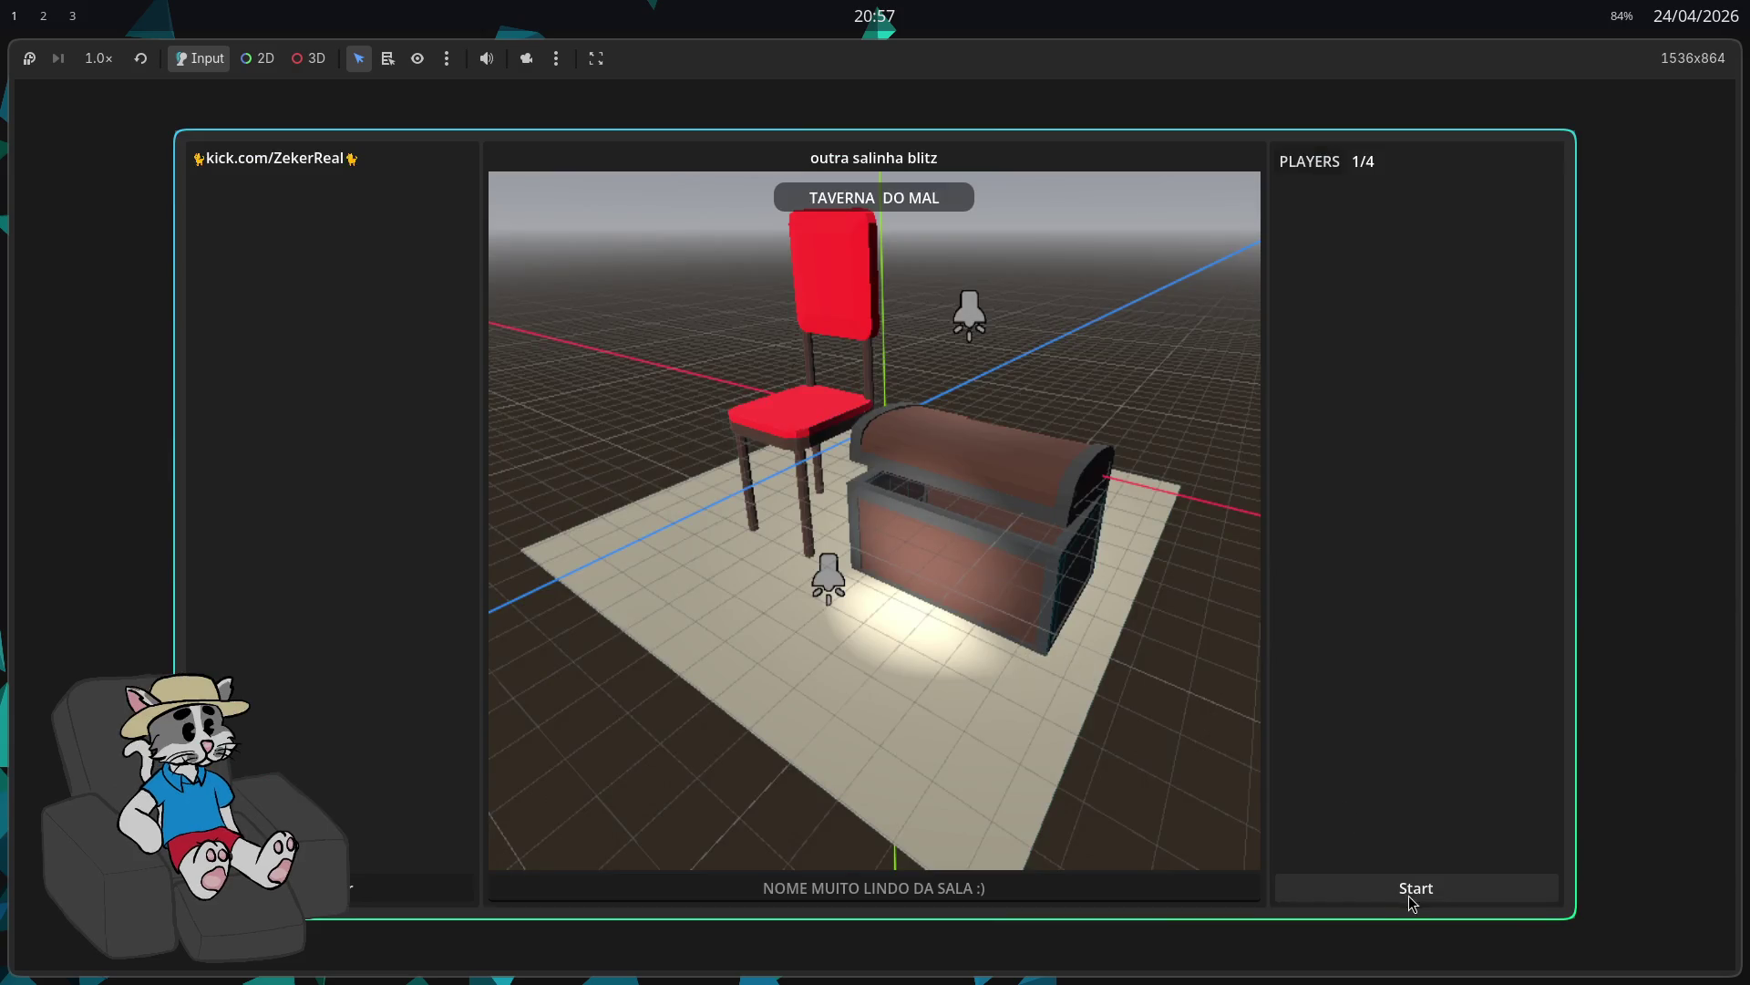
Step: Start the match, ride the zipline to its end, then stop the game
{"action": "left_click", "coordinate": [1411, 889]}
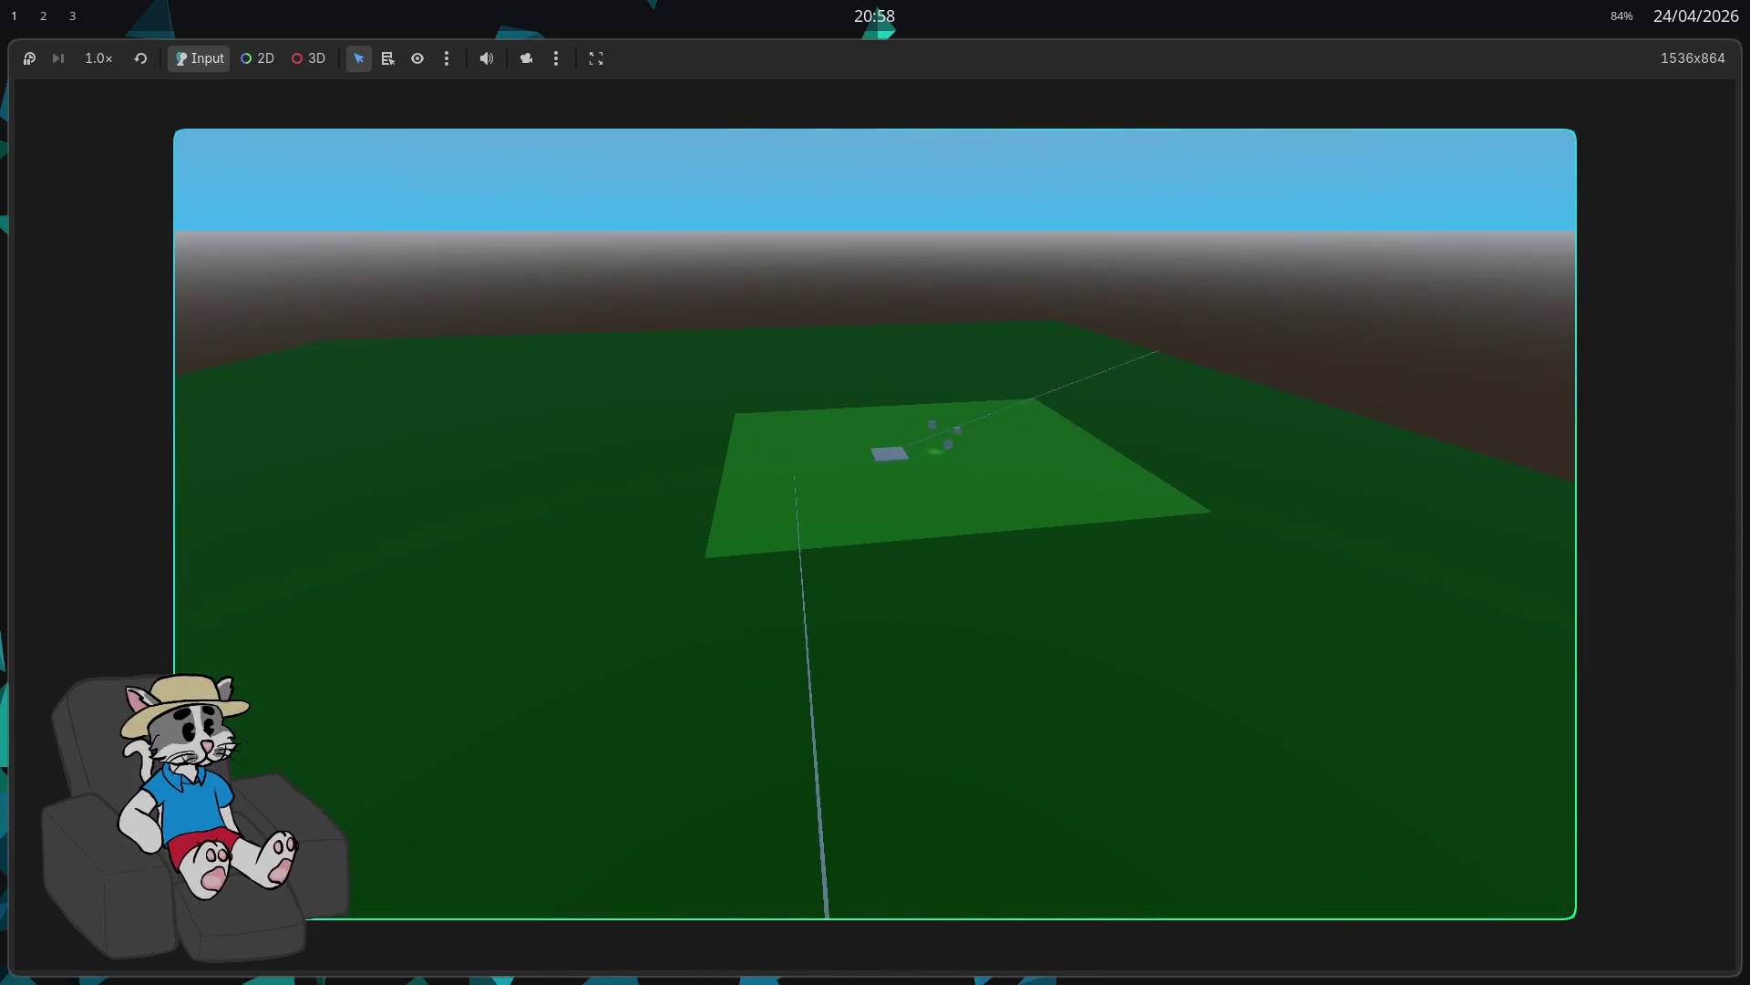
{"action": "key", "text": "F8"}
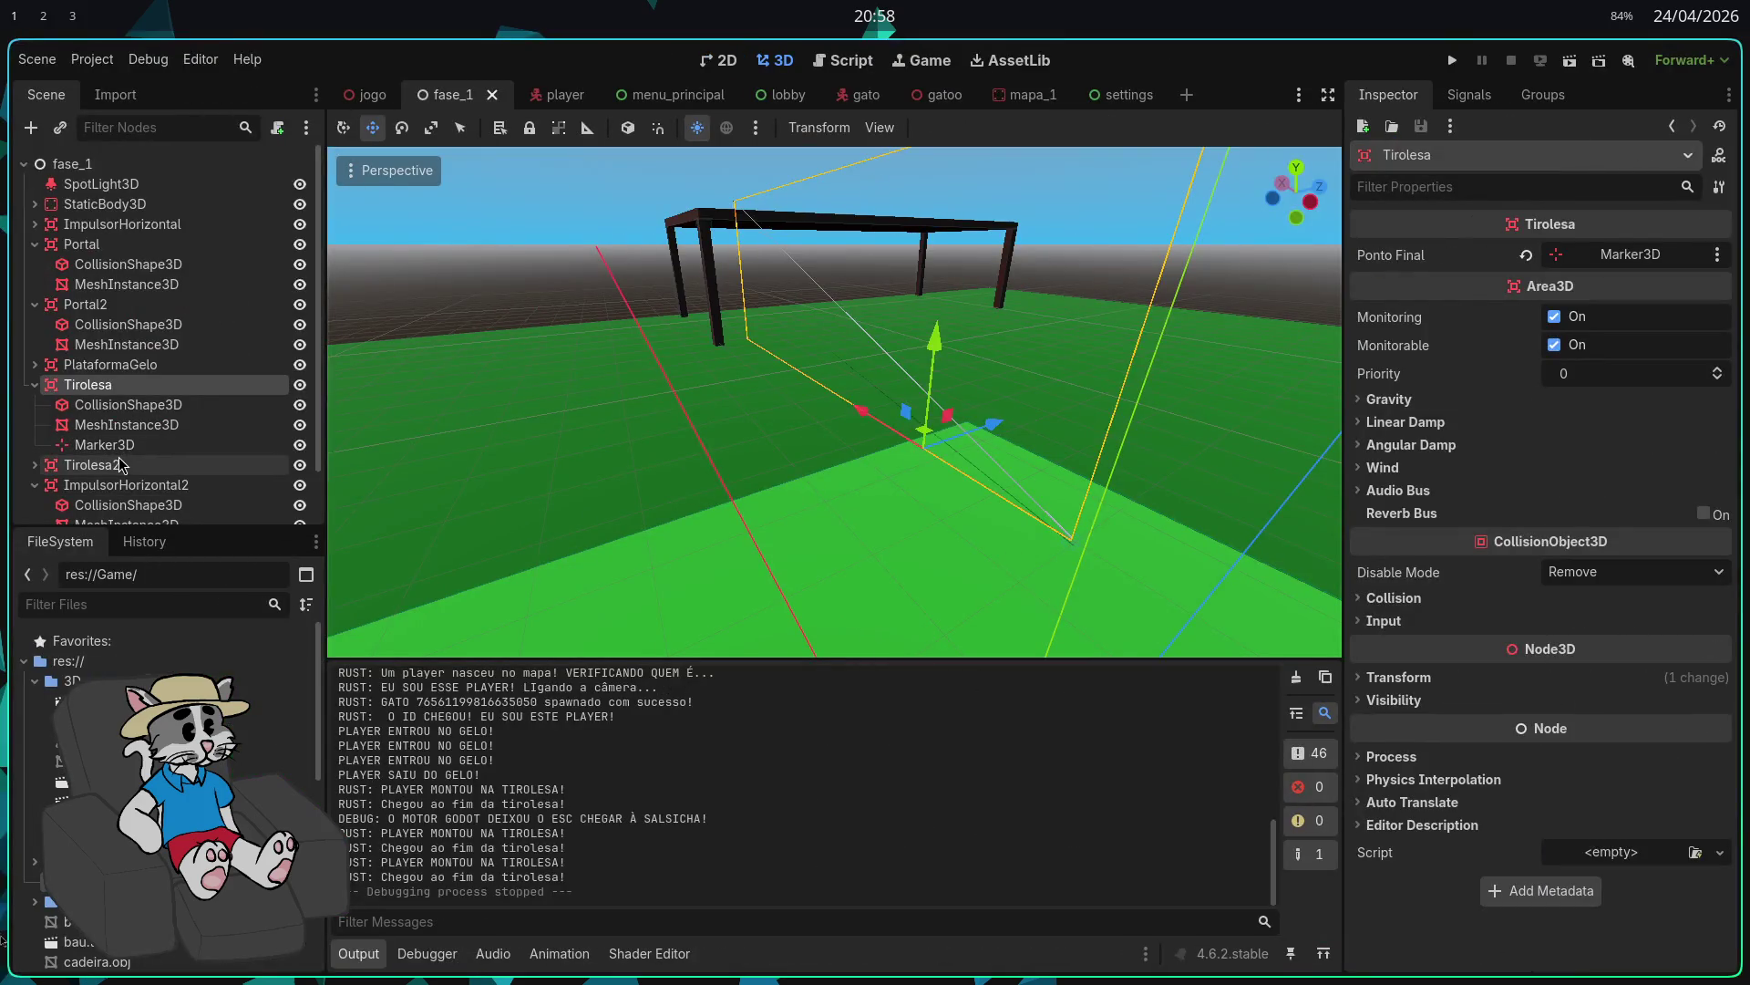
Step: Delete the Tirolesa2 zipline and select ImpulsorHorizontal2, checking its collision shape and cube mesh
{"action": "right_click", "coordinate": [390, 466]}
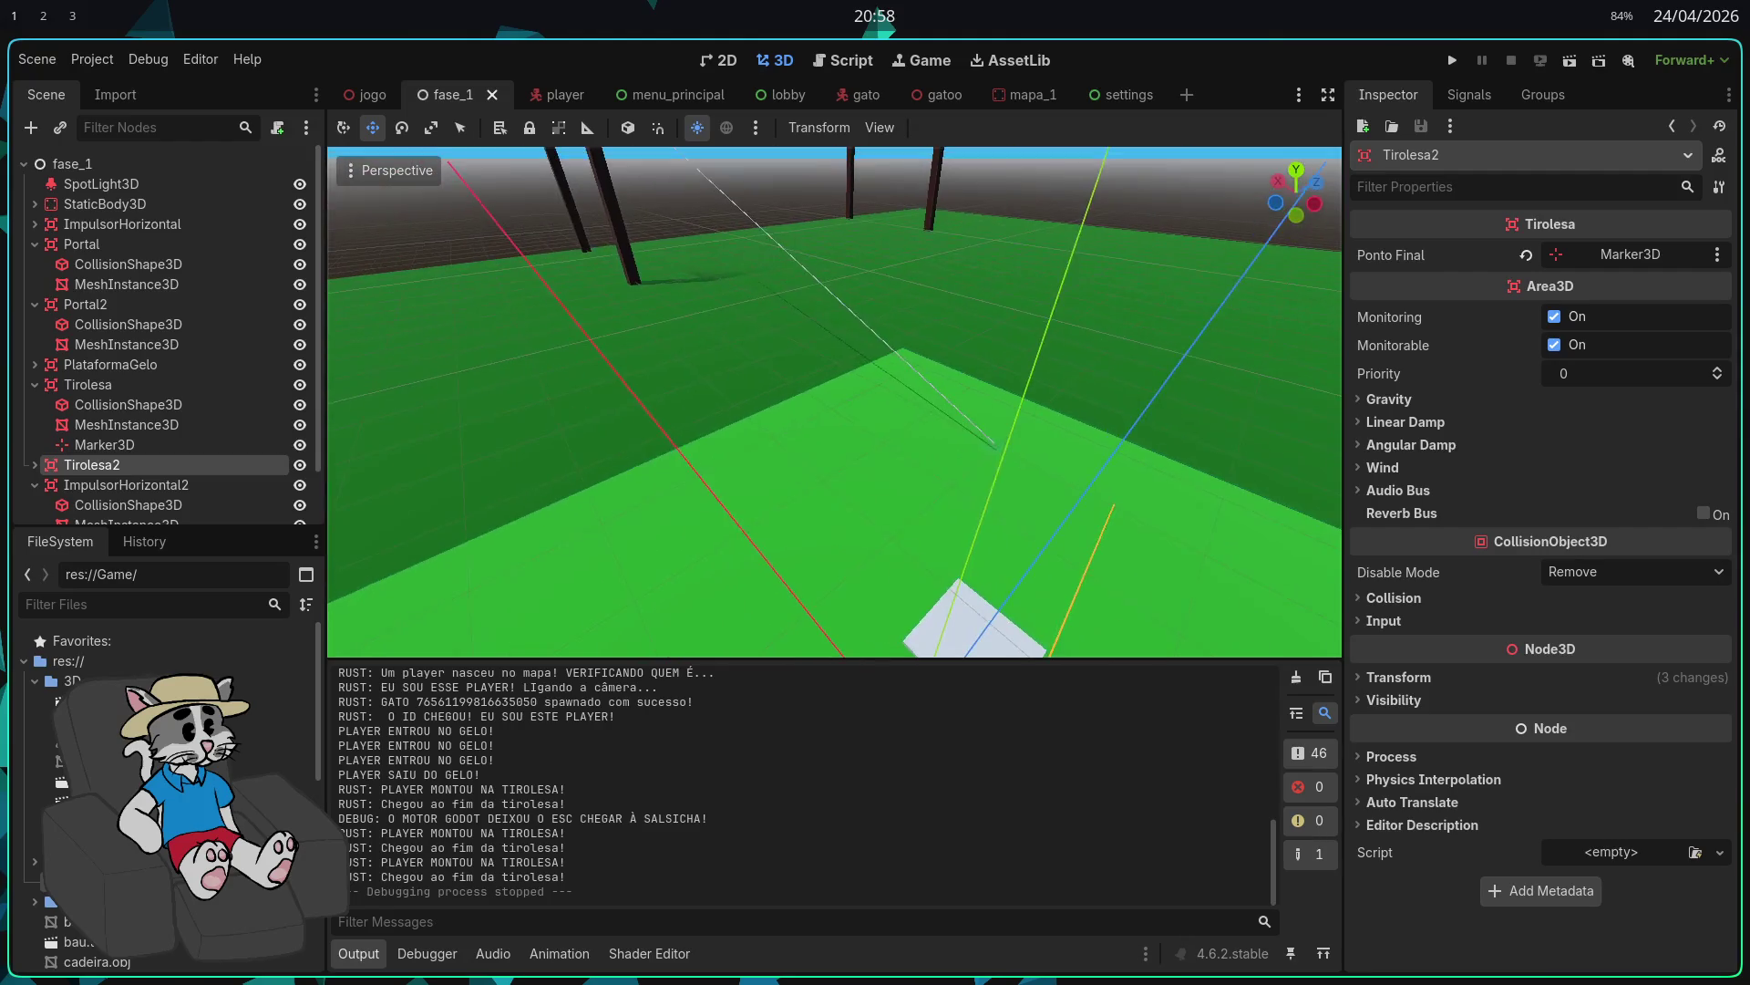
{"action": "left_click", "coordinate": [940, 509]}
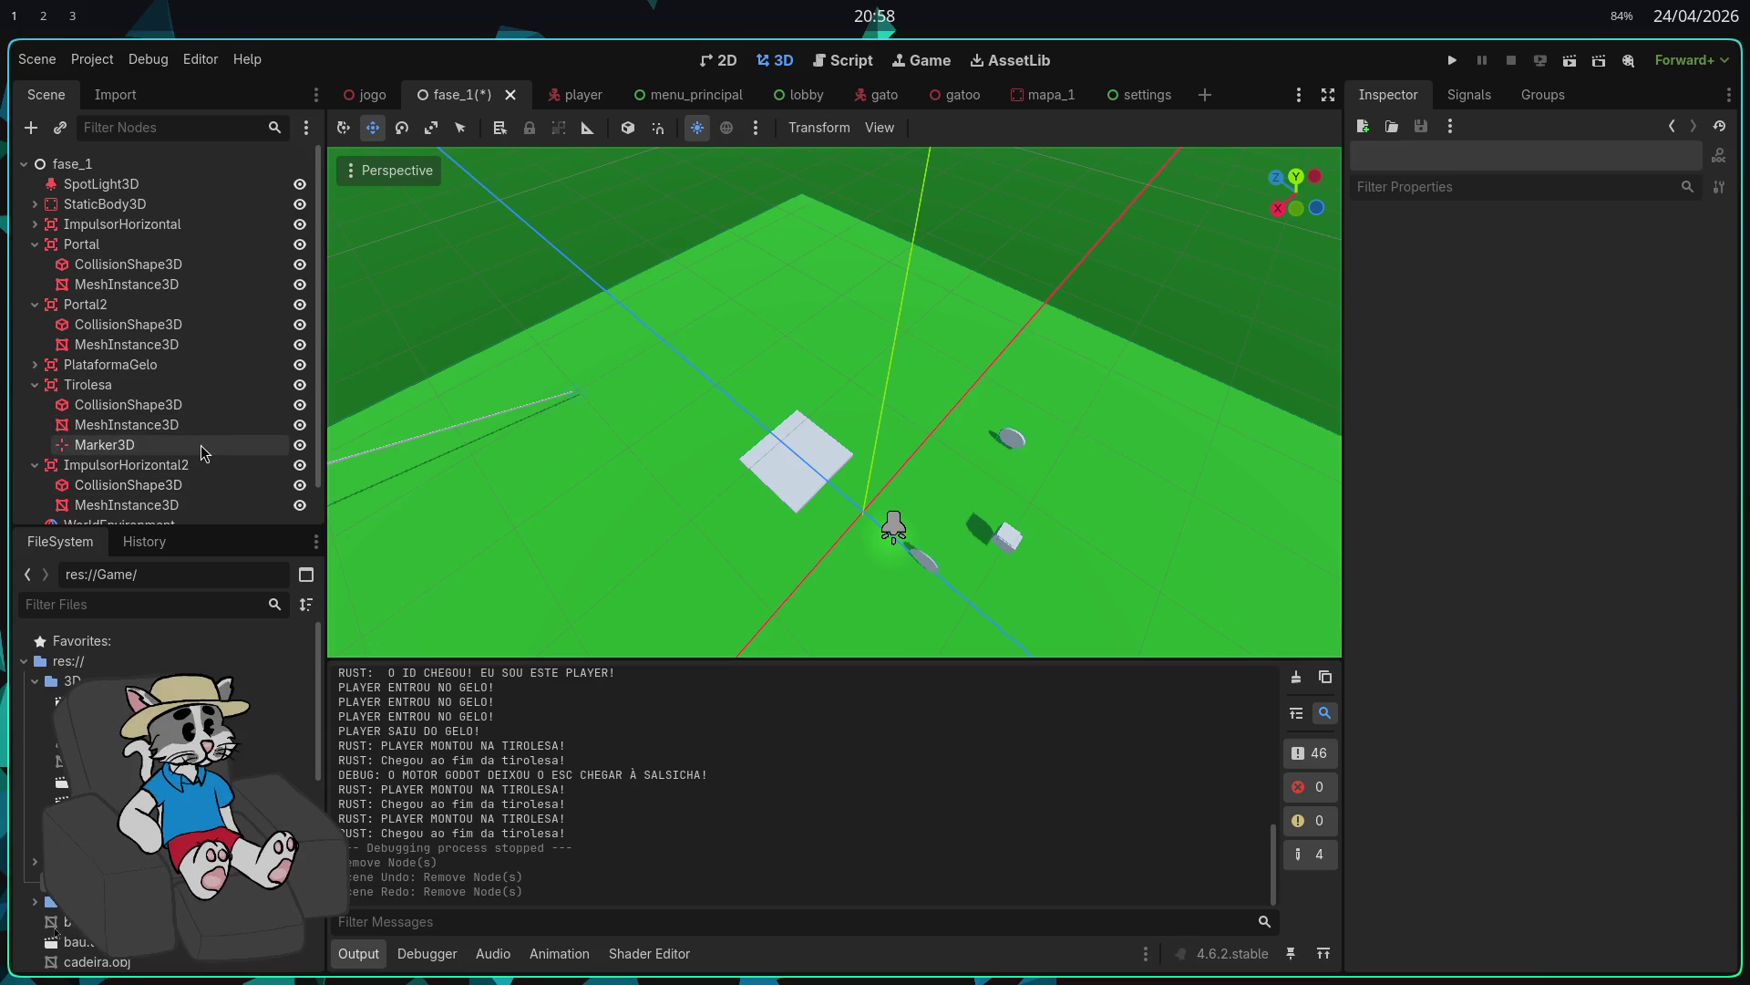
{"action": "left_click", "coordinate": [1003, 538]}
{"action": "left_click", "coordinate": [179, 426]}
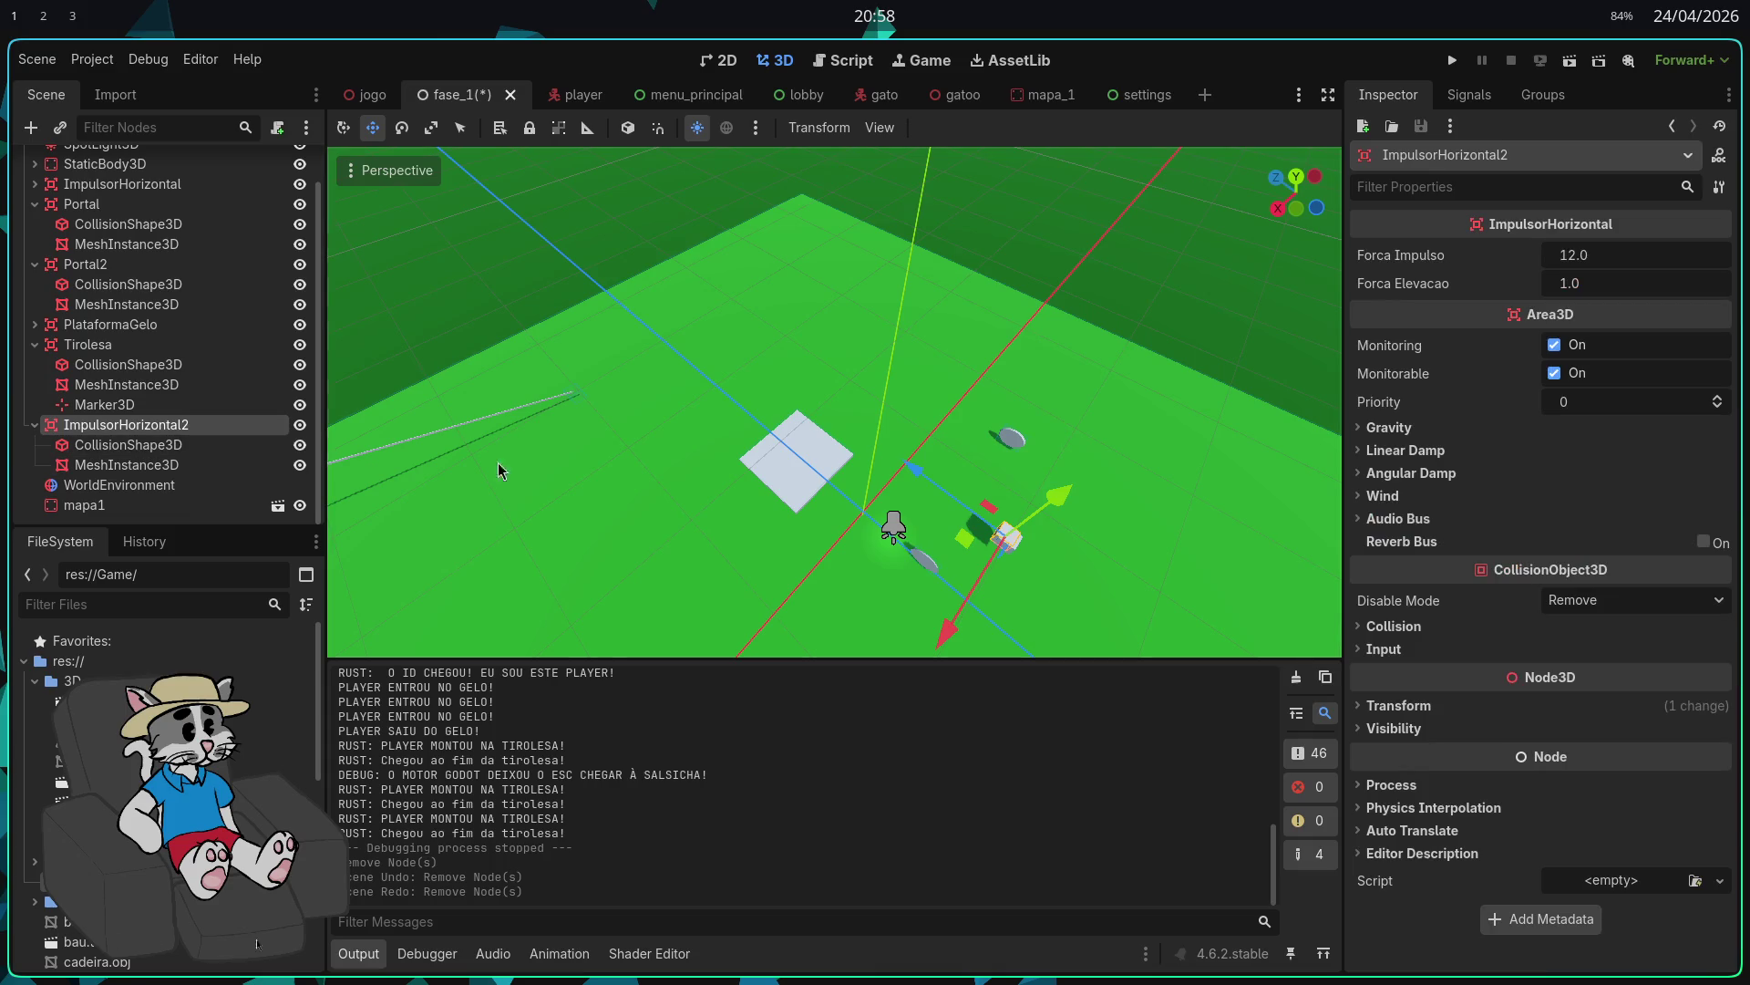
{"action": "left_click", "coordinate": [120, 447]}
{"action": "left_click", "coordinate": [127, 465]}
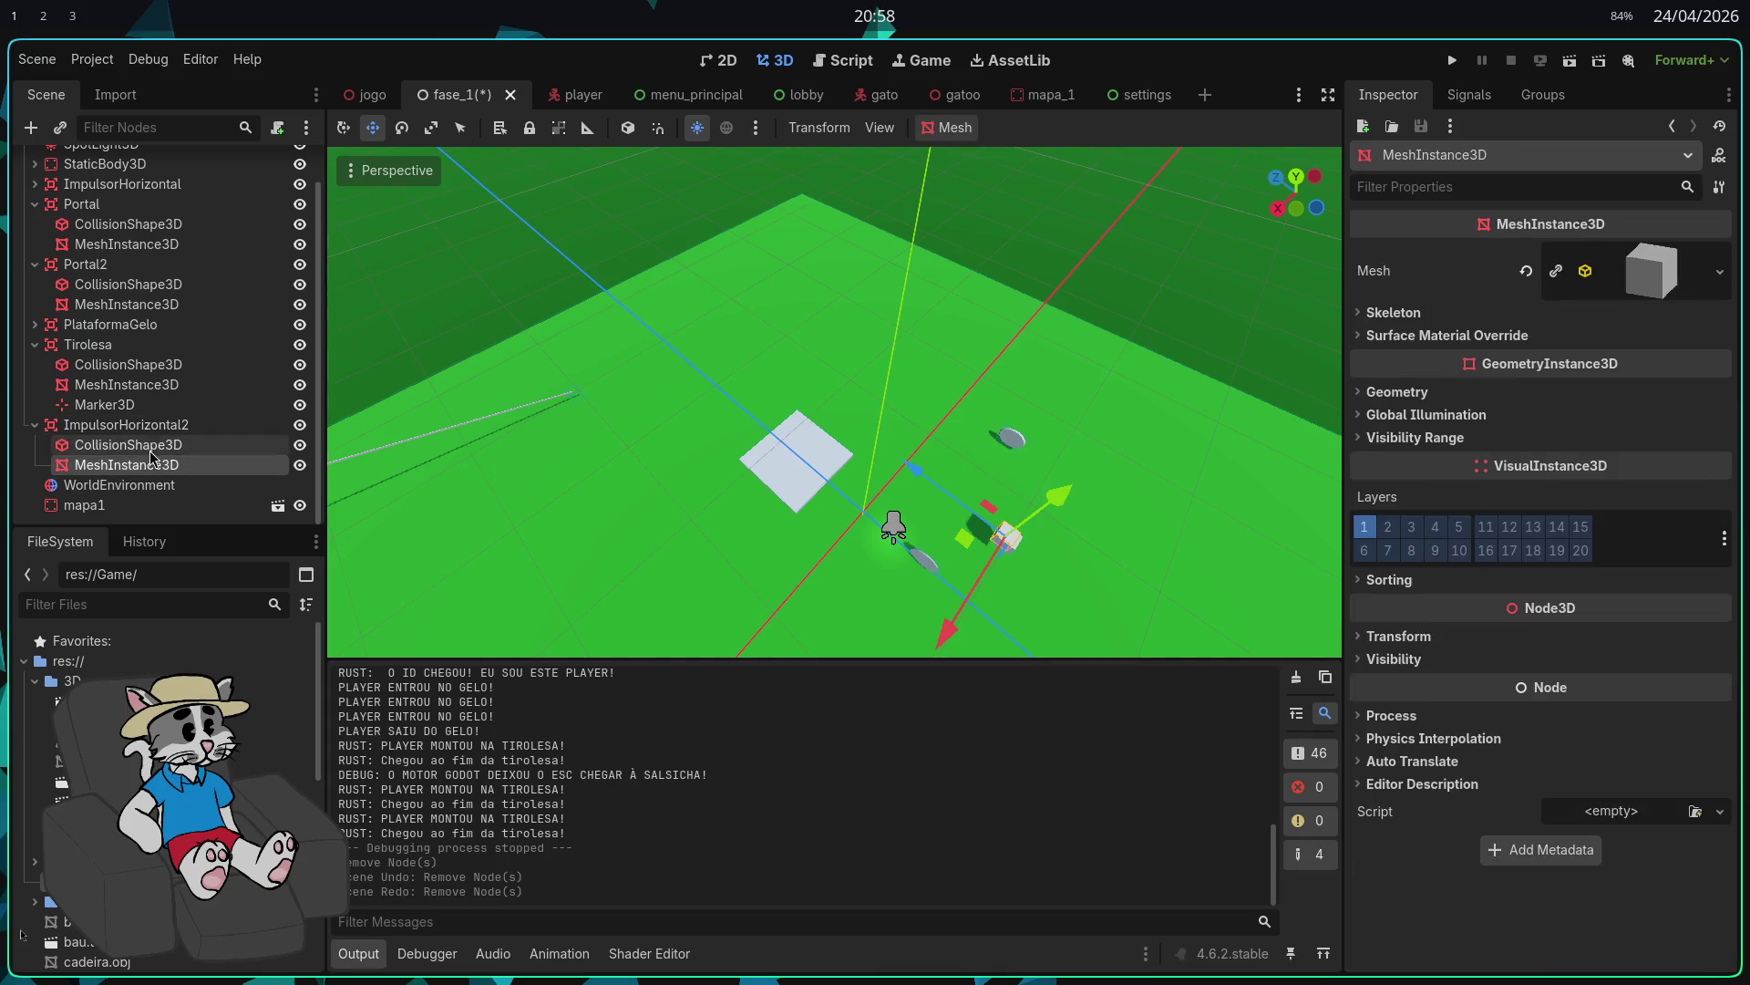
{"action": "left_click", "coordinate": [152, 429]}
Step: Slide ImpulsorHorizontal2 along X and raise it toward the brown tabletop
{"action": "scroll", "coordinate": [892, 527], "scroll_direction": "right", "scroll_amount": 10}
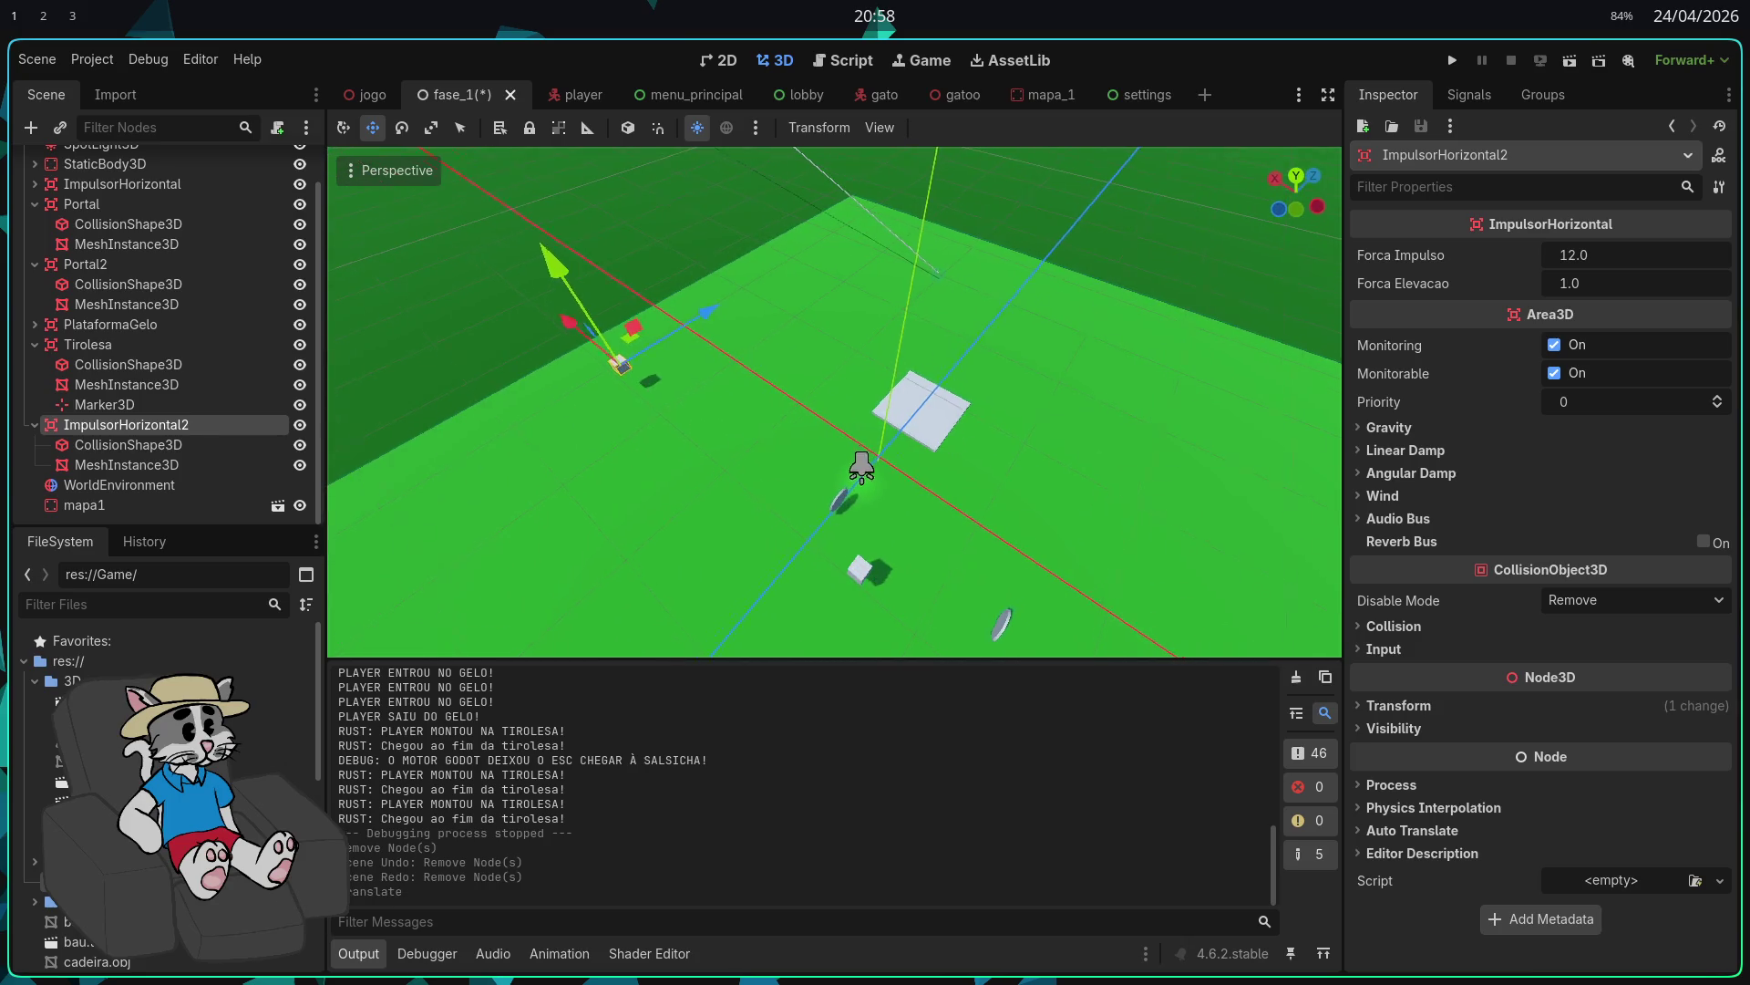
{"action": "scroll", "coordinate": [893, 527], "scroll_direction": "up", "scroll_amount": 5}
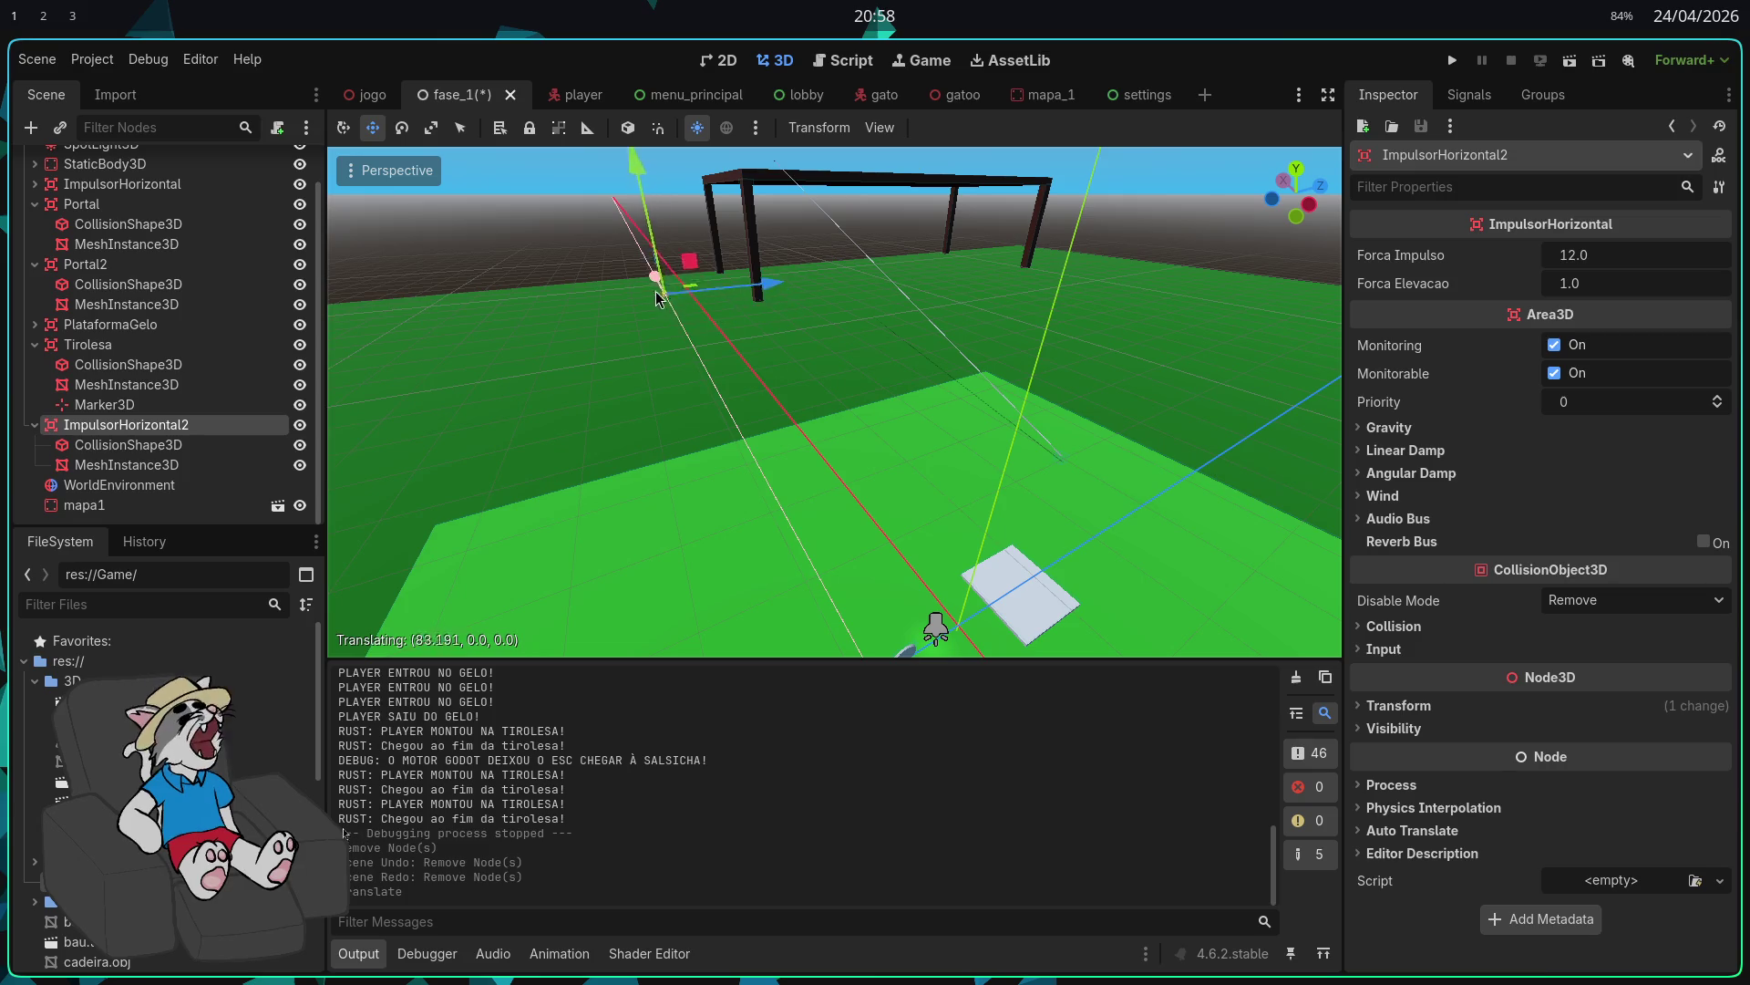
{"action": "left_click_drag", "start_coordinate": [658, 299], "coordinate": [660, 301]}
{"action": "scroll", "coordinate": [674, 319], "scroll_direction": "up", "scroll_amount": 8}
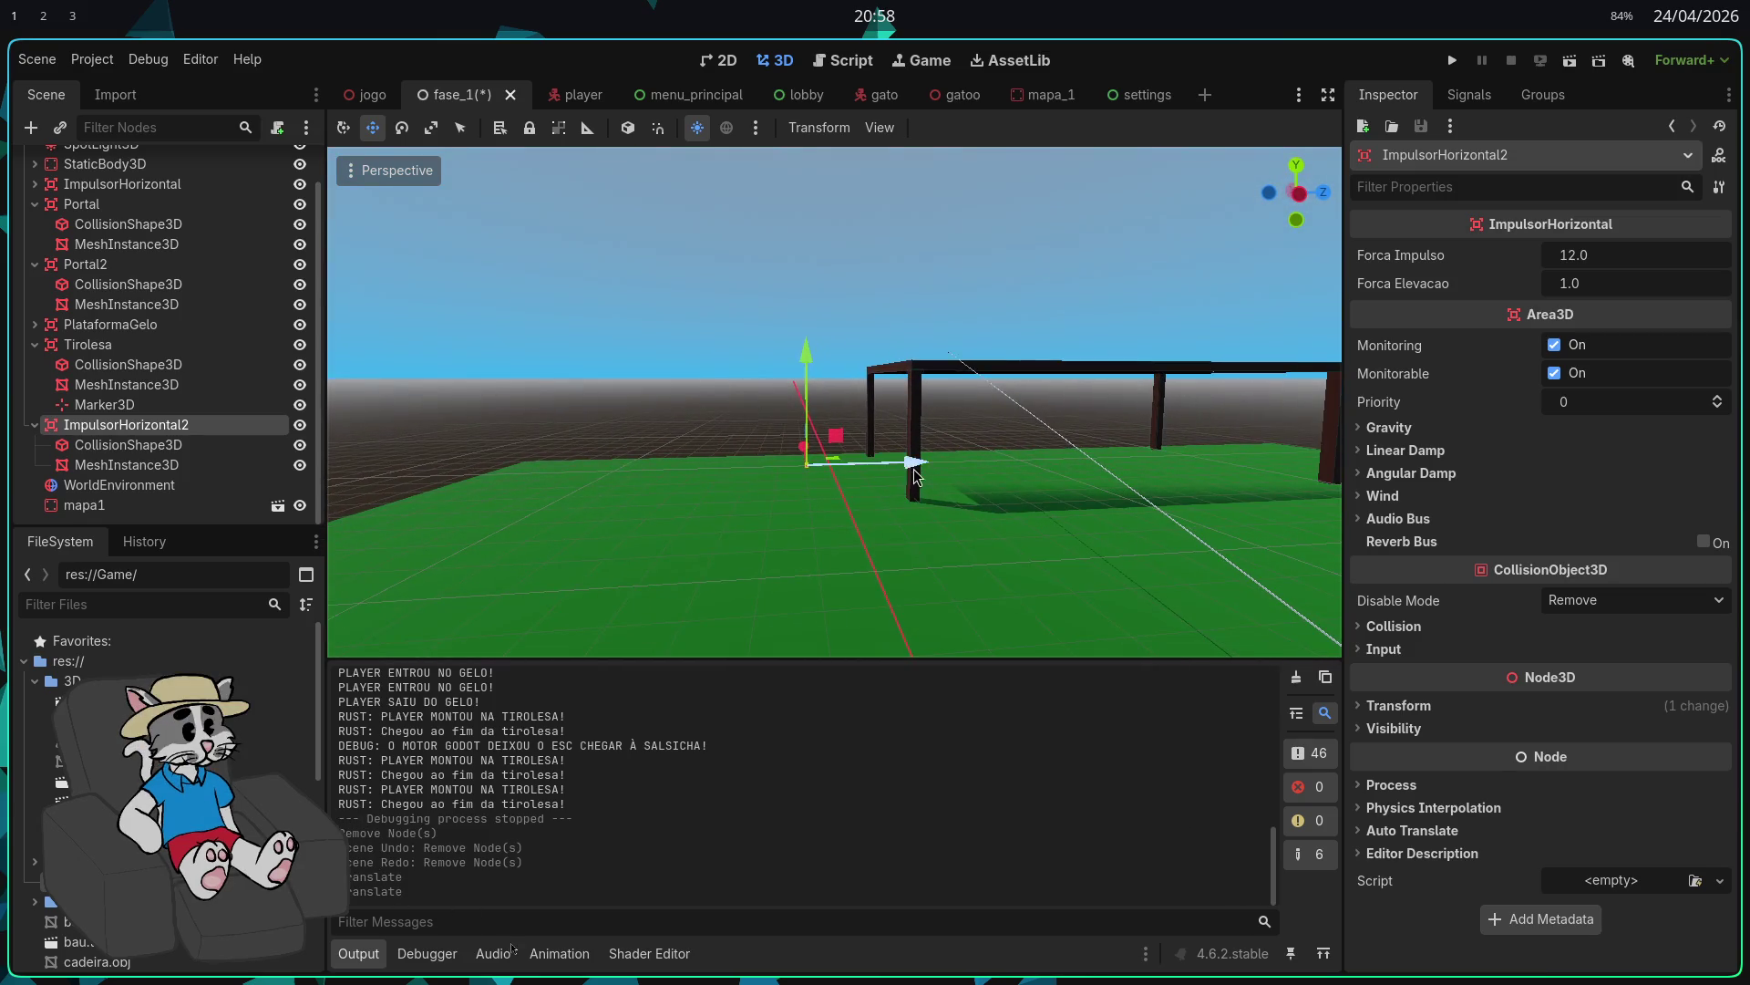
{"action": "left_click_drag", "start_coordinate": [997, 194], "coordinate": [998, 194]}
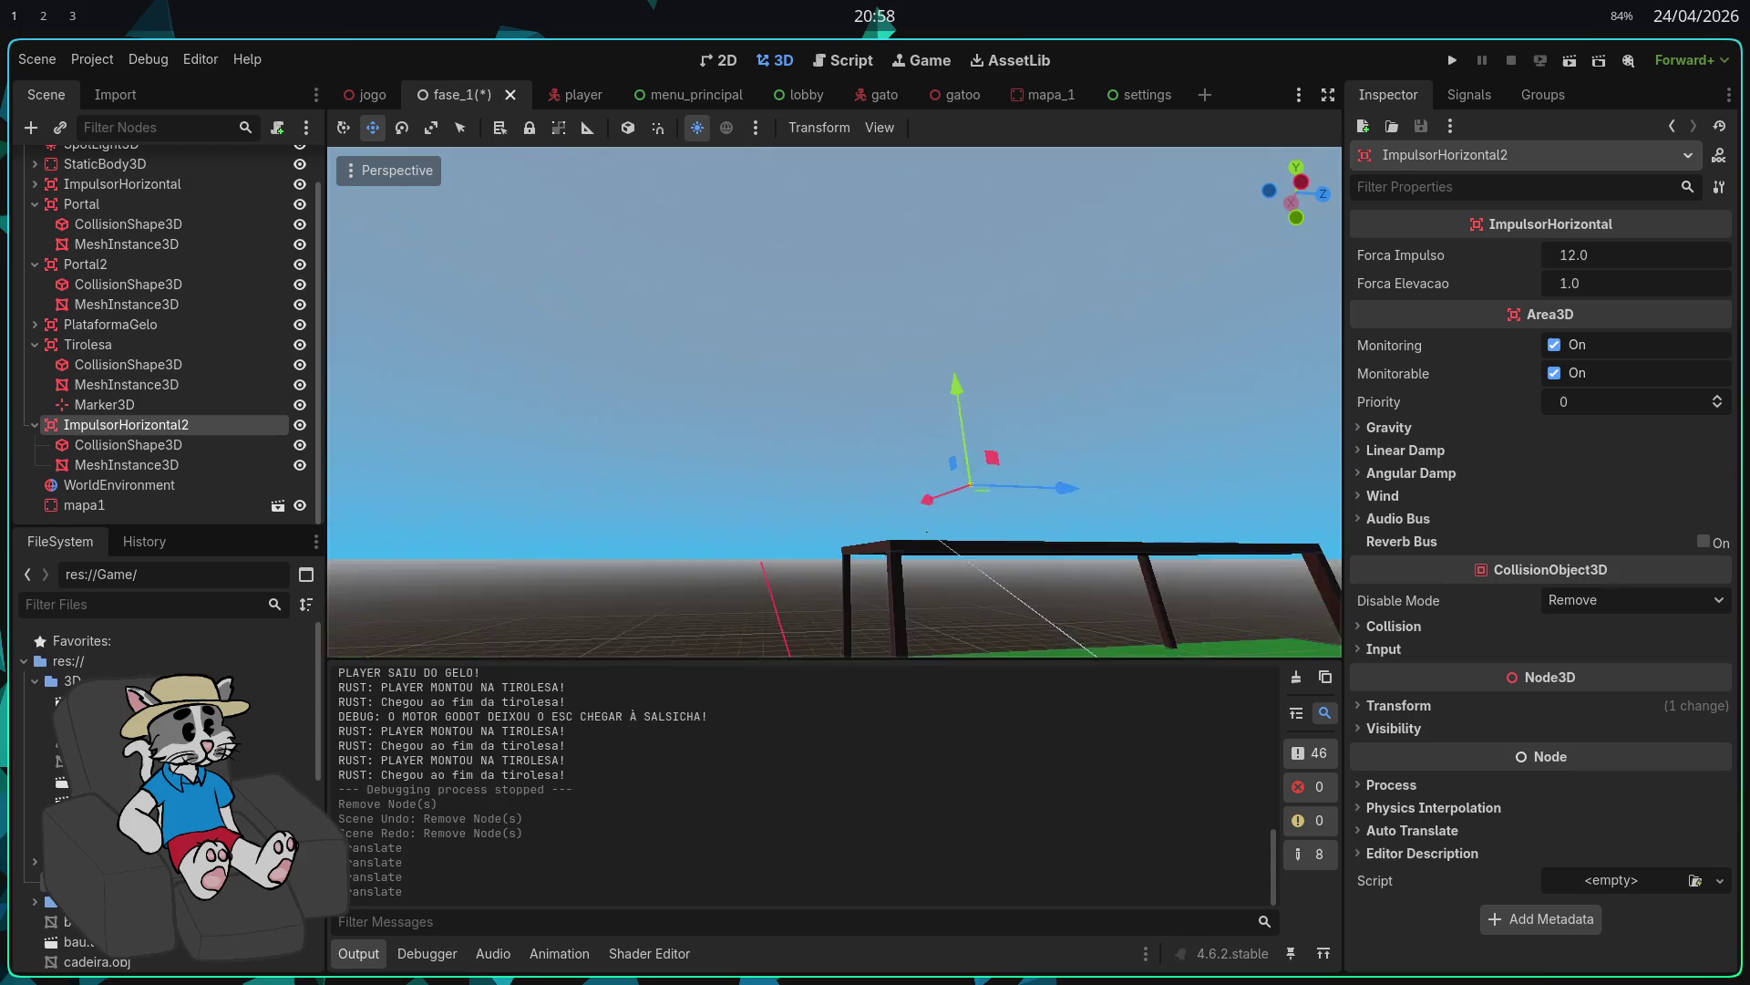
{"action": "scroll", "coordinate": [835, 402], "scroll_direction": "up", "scroll_amount": 5}
{"action": "left_click_drag", "start_coordinate": [963, 342], "coordinate": [962, 342]}
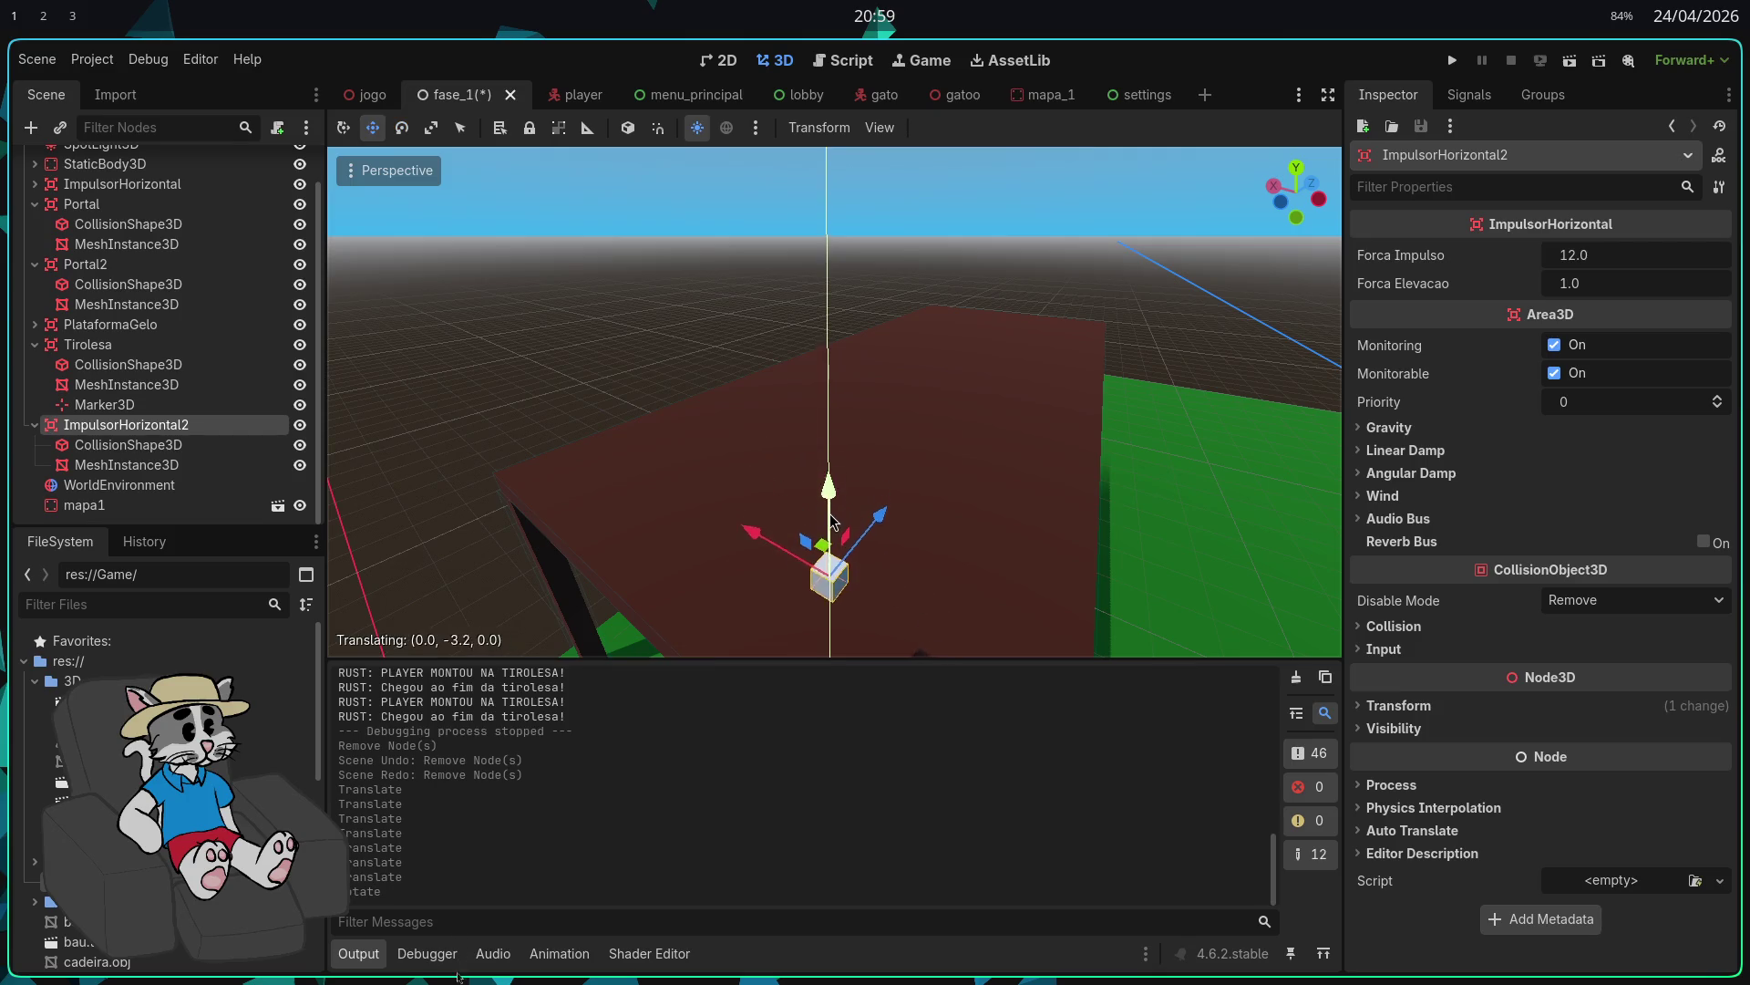
{"action": "left_click_drag", "start_coordinate": [1048, 636], "coordinate": [877, 432]}
{"action": "left_click_drag", "start_coordinate": [1064, 268], "coordinate": [954, 365]}
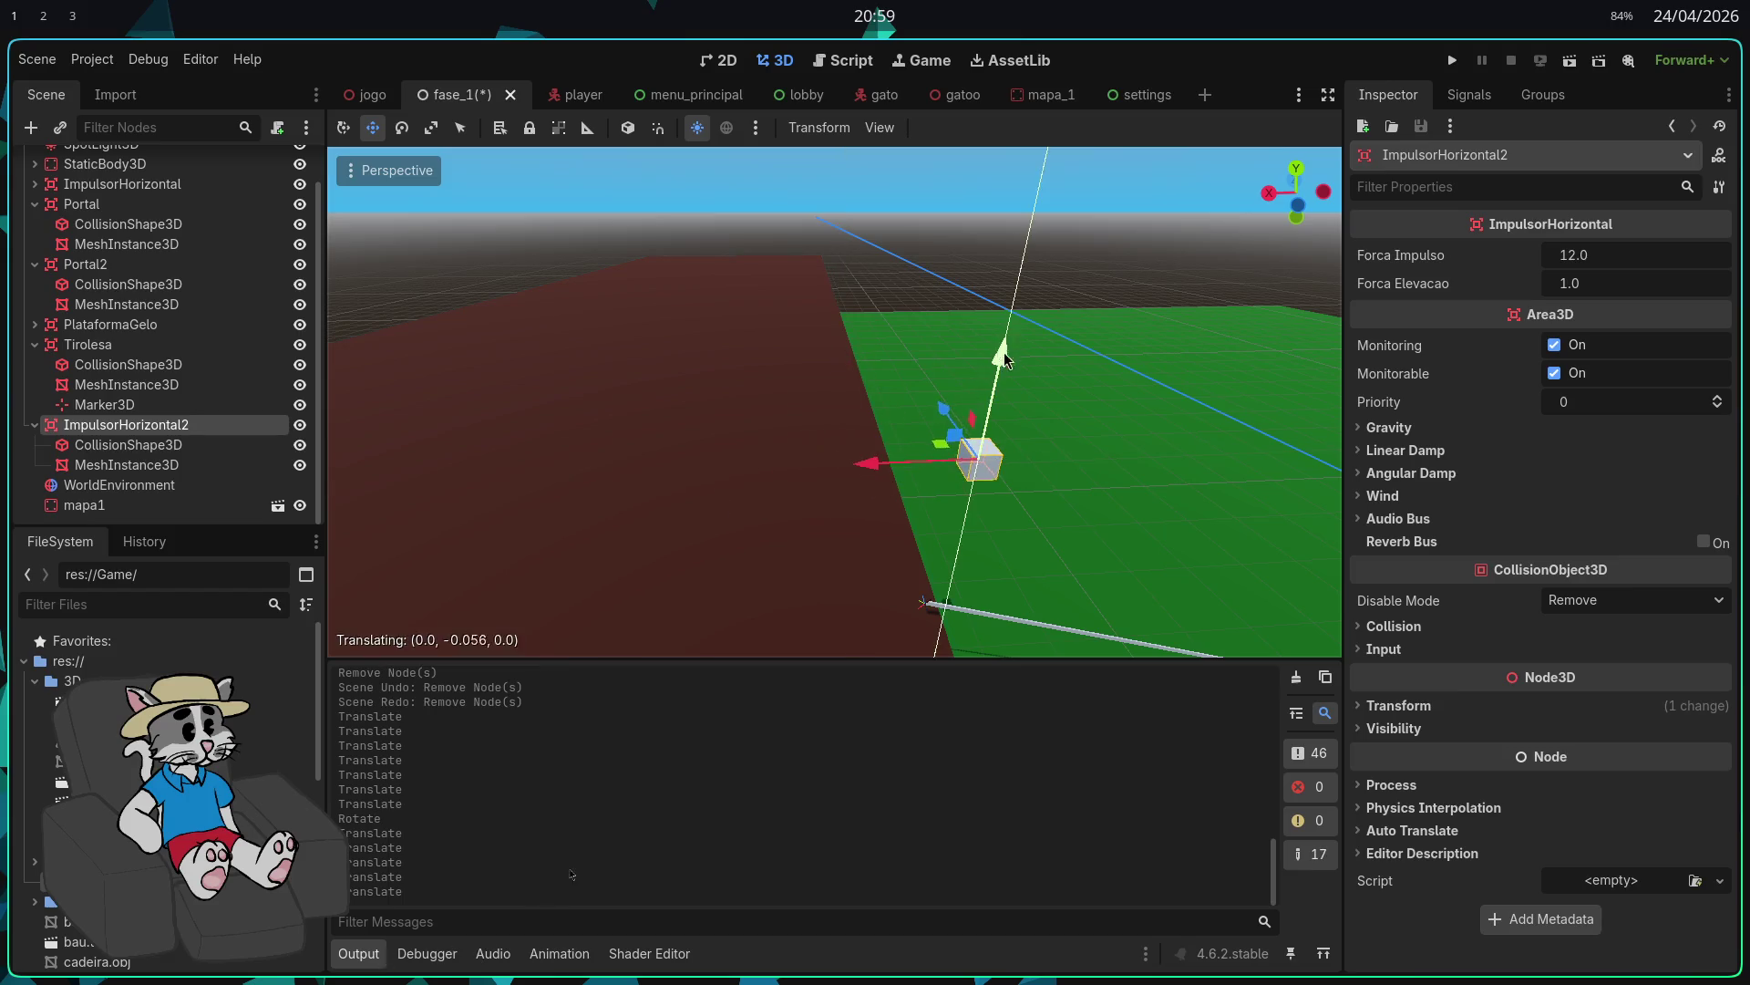
Step: Lower ImpulsorHorizontal2 down onto the brown tabletop
{"action": "left_click", "coordinate": [884, 421]}
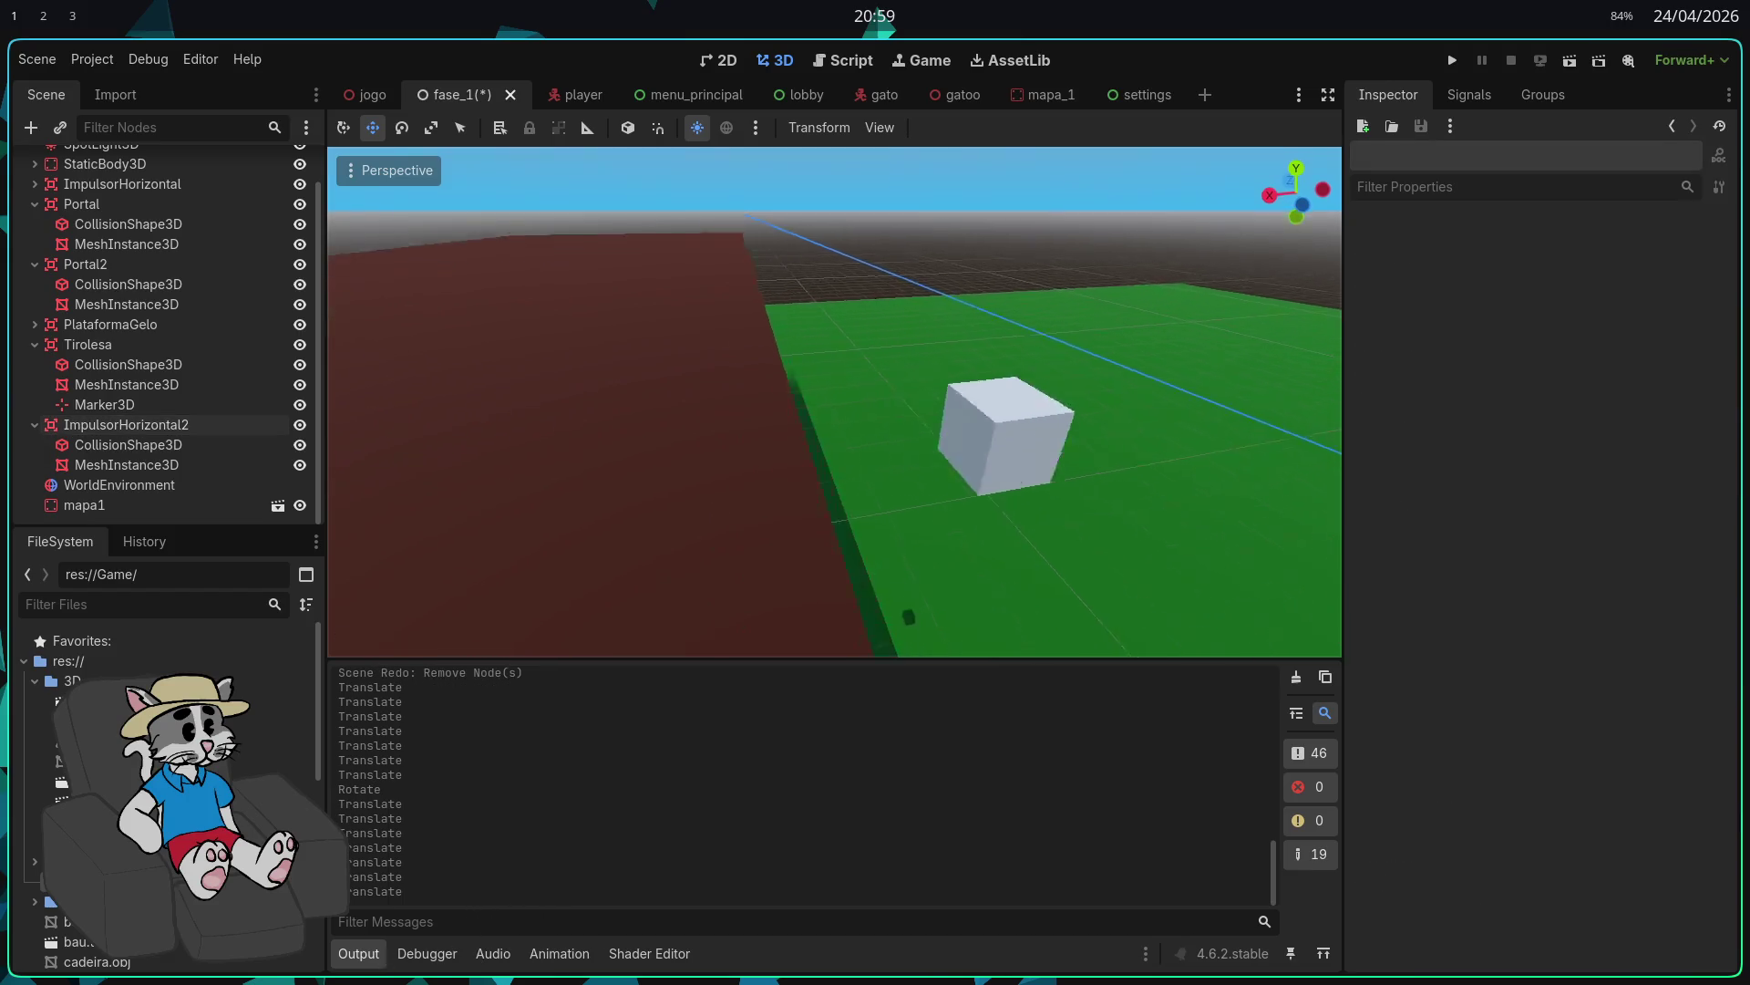
{"action": "left_click", "coordinate": [858, 326]}
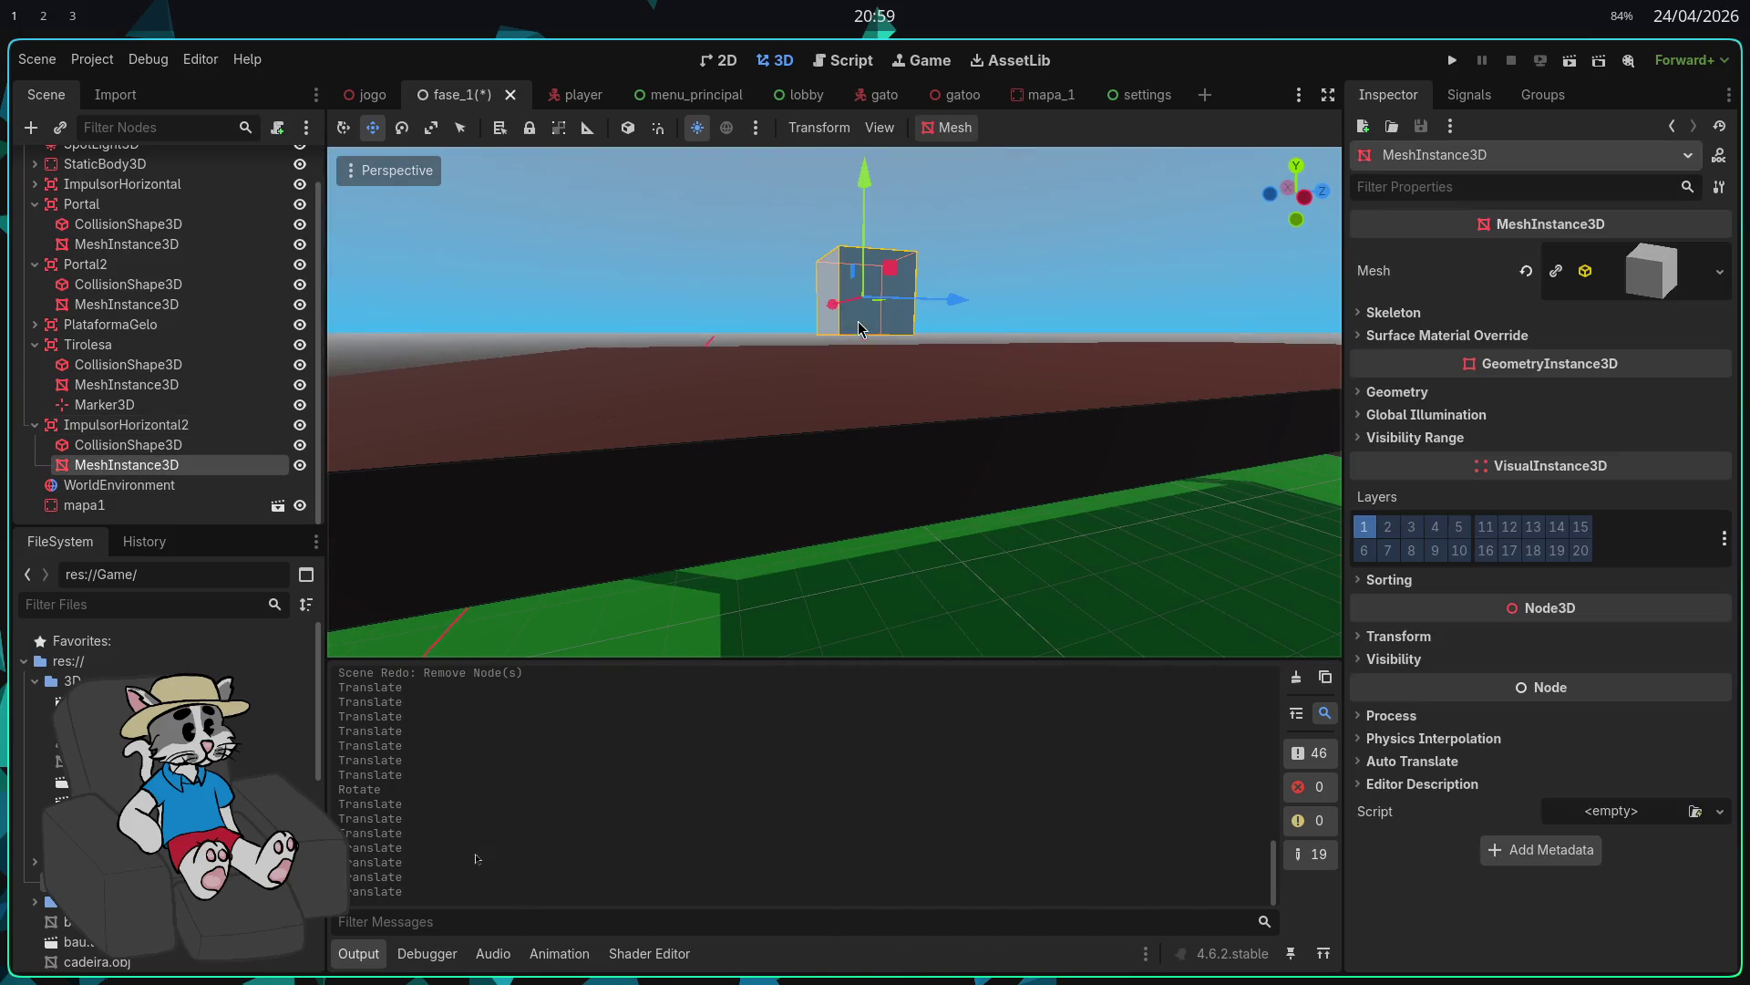
{"action": "left_click", "coordinate": [230, 426]}
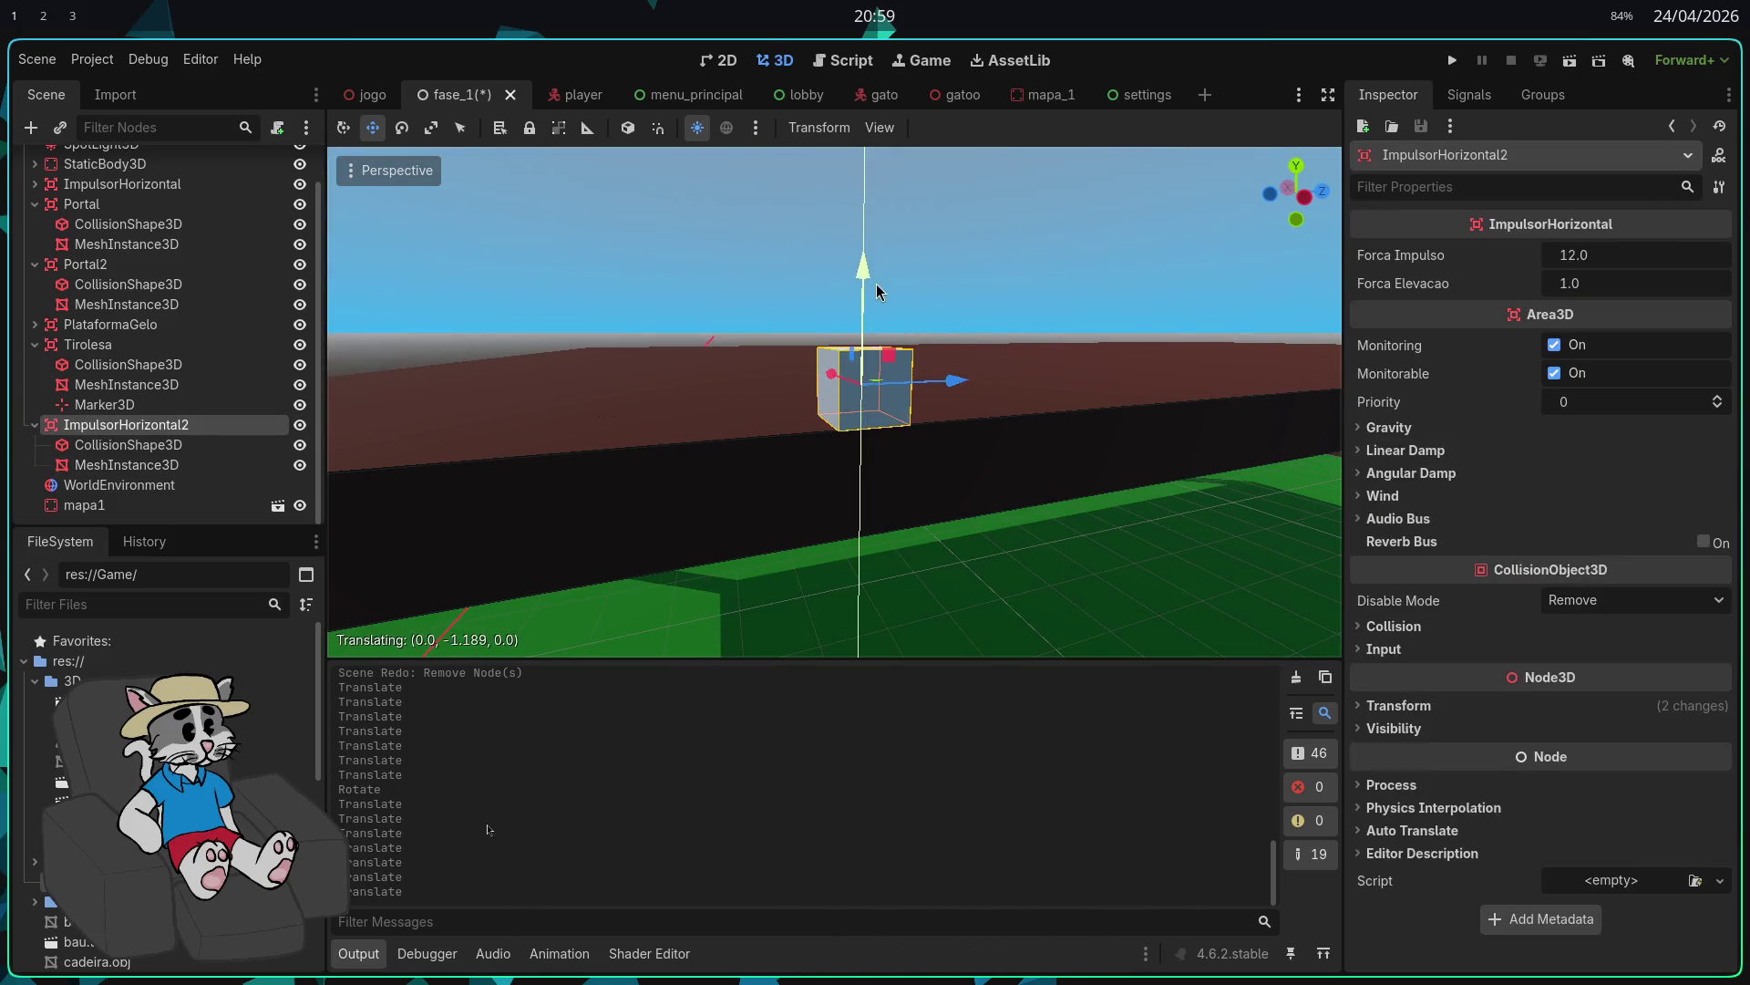
{"action": "left_click_drag", "start_coordinate": [878, 291], "coordinate": [878, 290]}
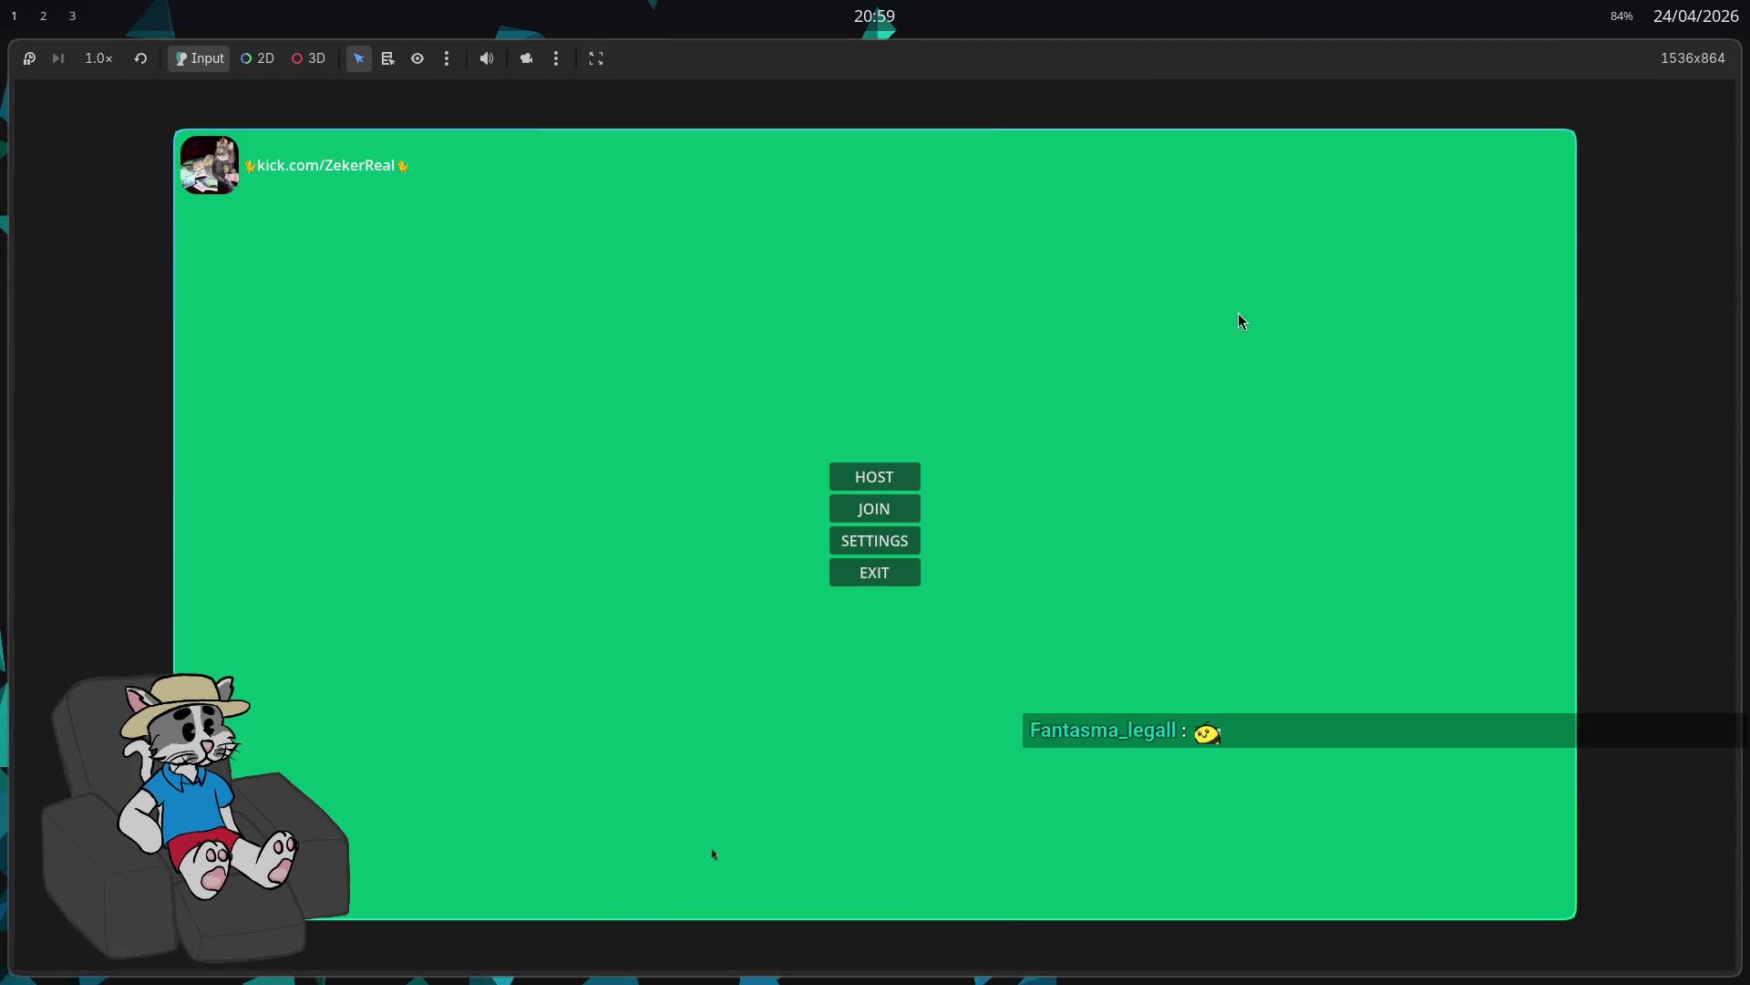
Step: Host the 'outra salinha blitz' lobby and start the match to try the tabletop pusher
{"action": "left_click", "coordinate": [881, 477]}
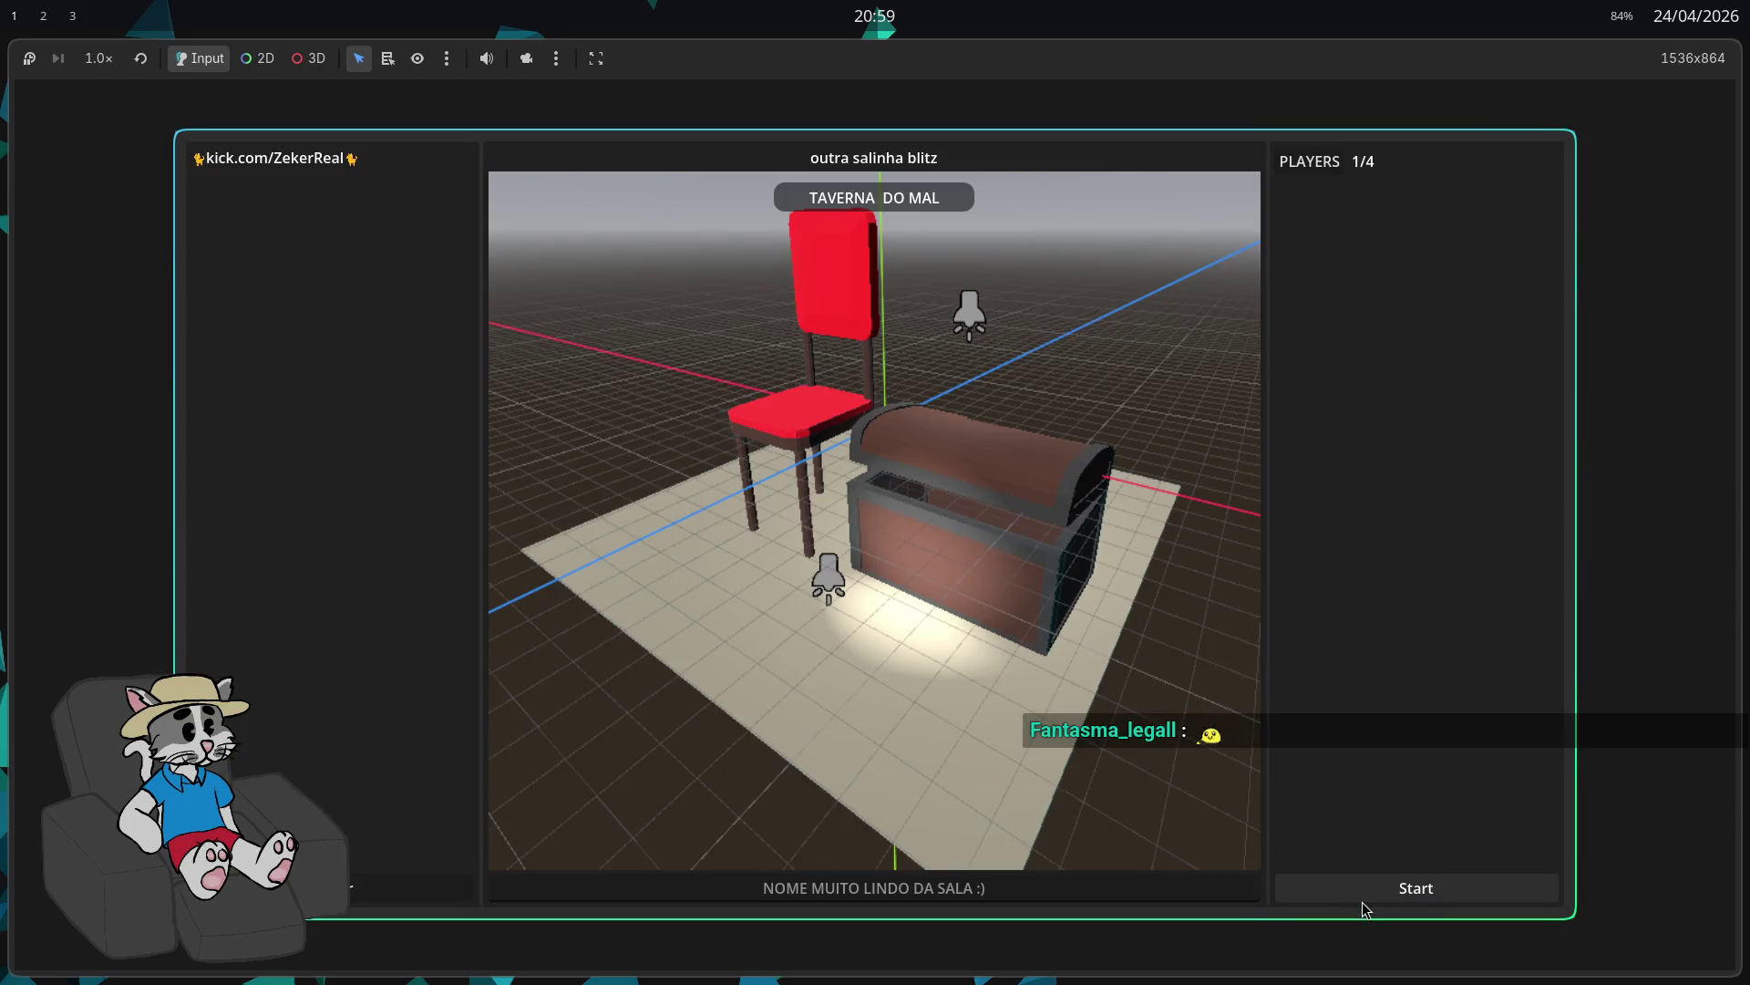
{"action": "left_click", "coordinate": [1363, 901]}
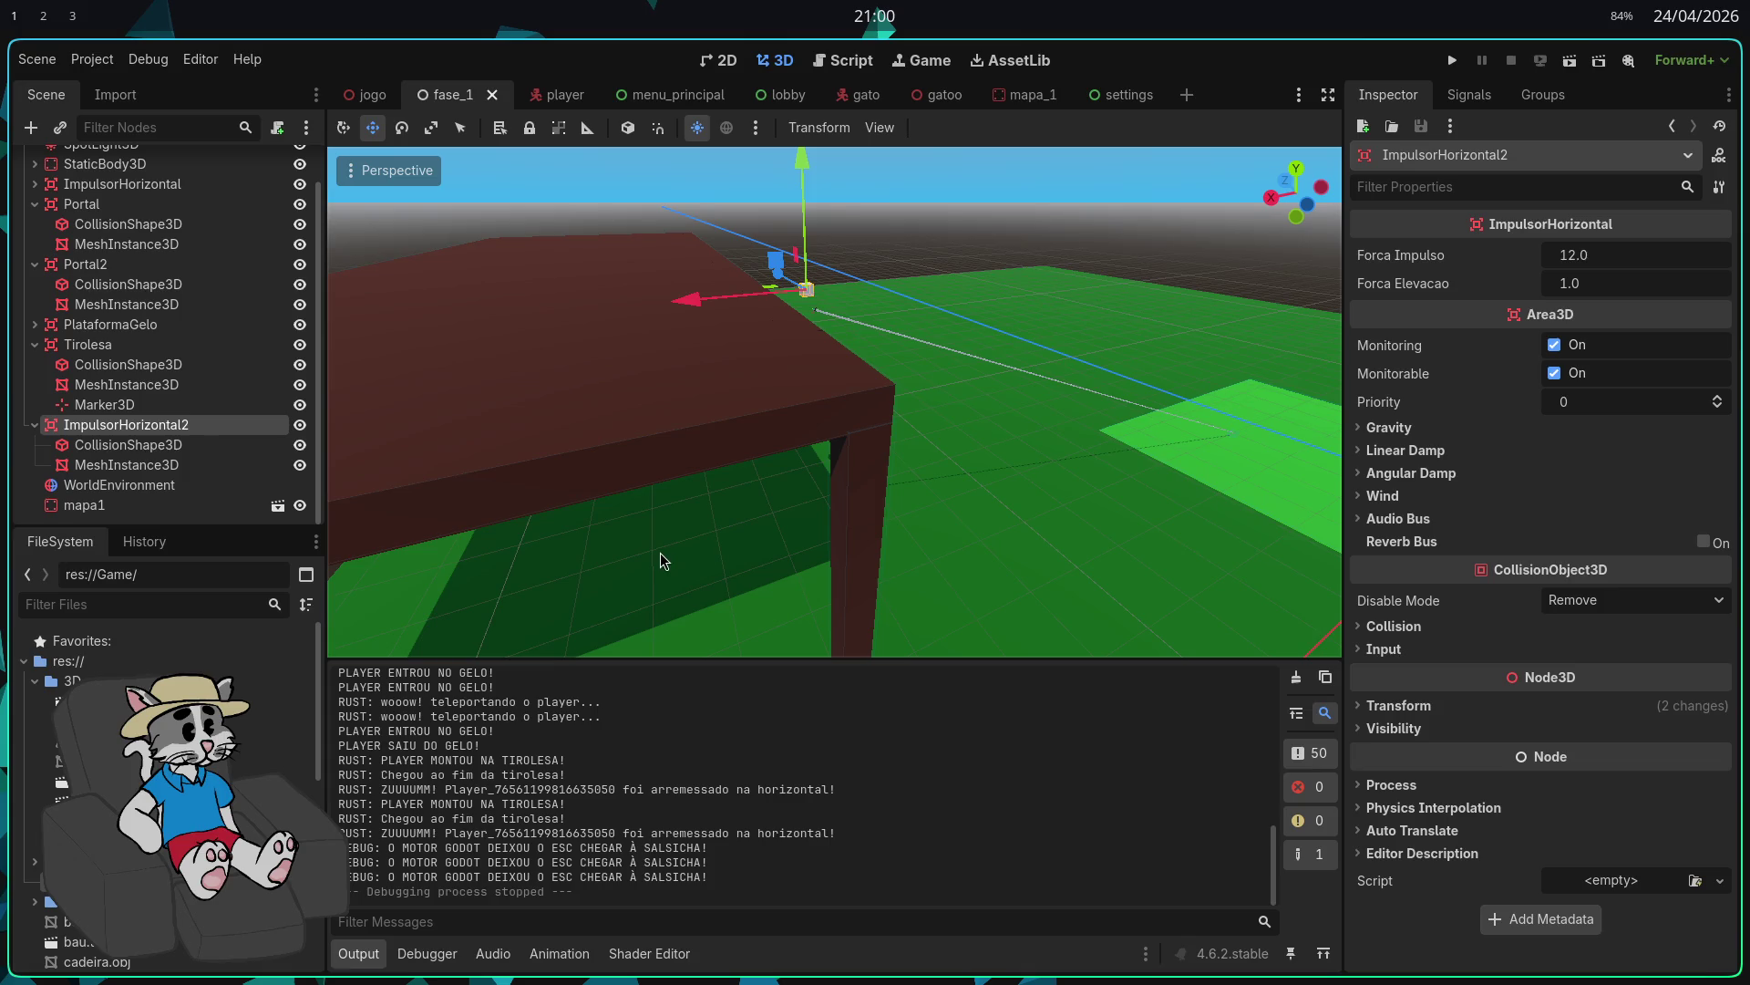
Step: Set ImpulsorHorizontal2's Forca Impulso to 120.0 and run the project
{"action": "scroll", "coordinate": [186, 444], "scroll_direction": "up", "scroll_amount": 2}
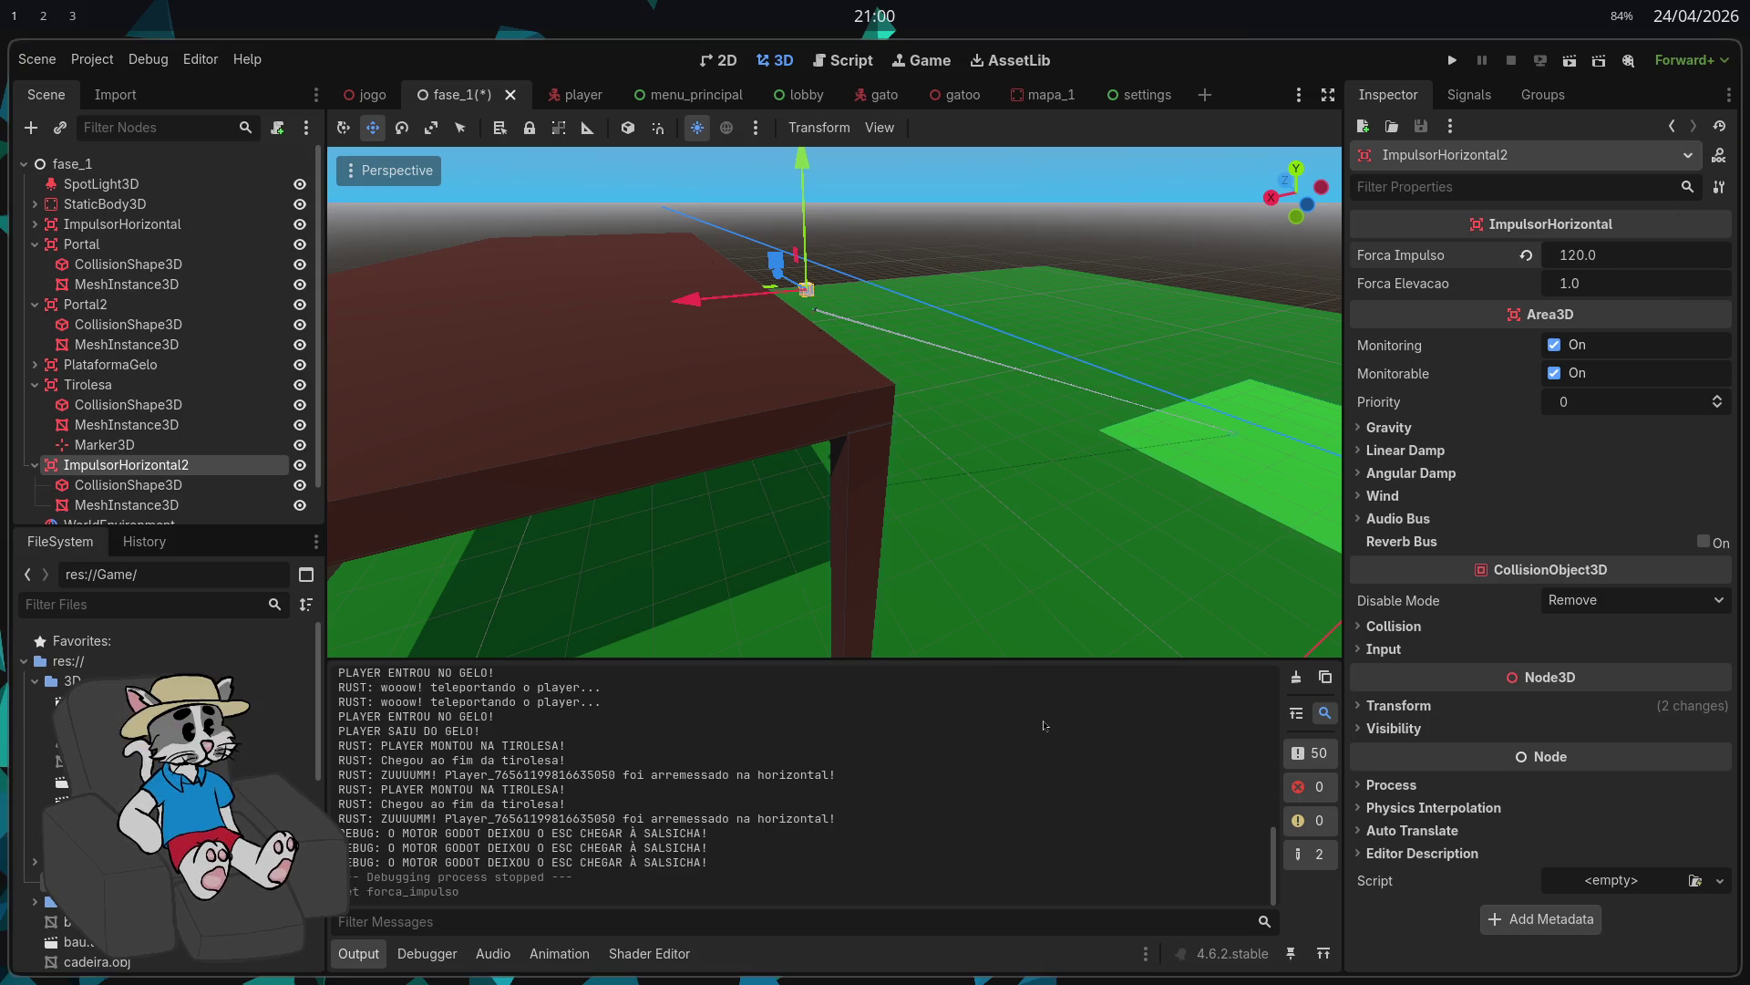
{"action": "left_click", "coordinate": [1451, 63]}
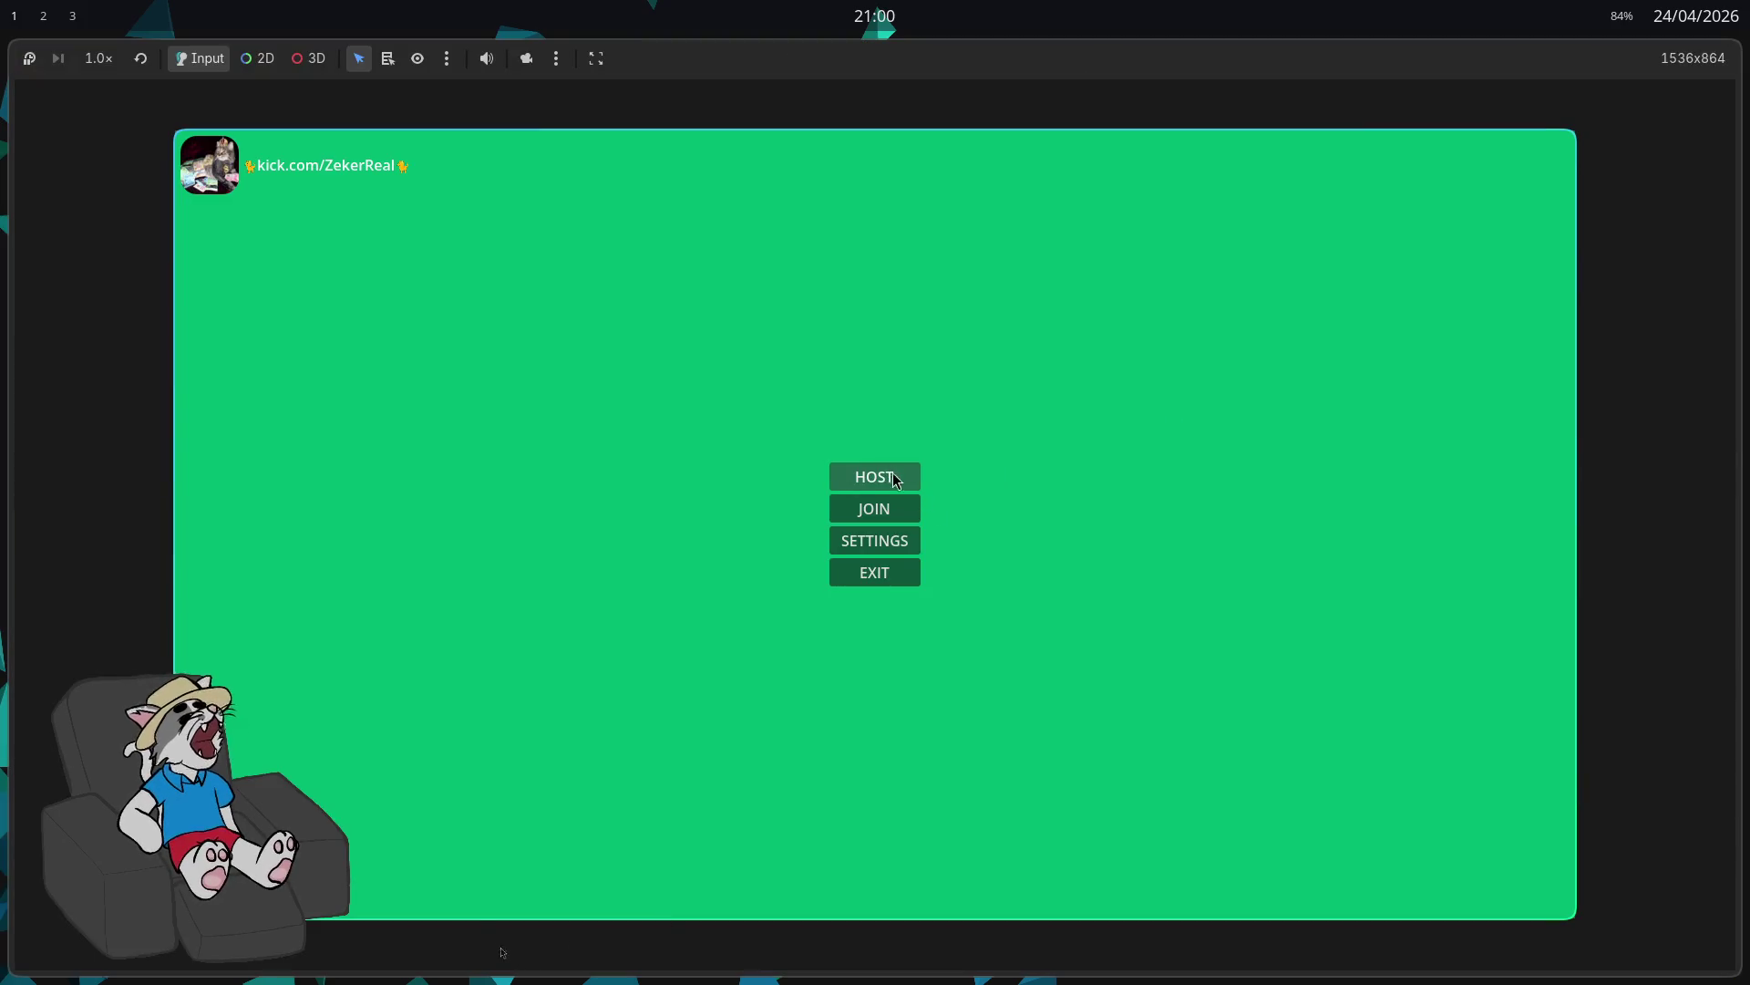
Step: Host a match, get flung by the stronger pusher, then stop and focus ImpulsorHorizontal2
{"action": "left_click", "coordinate": [895, 480]}
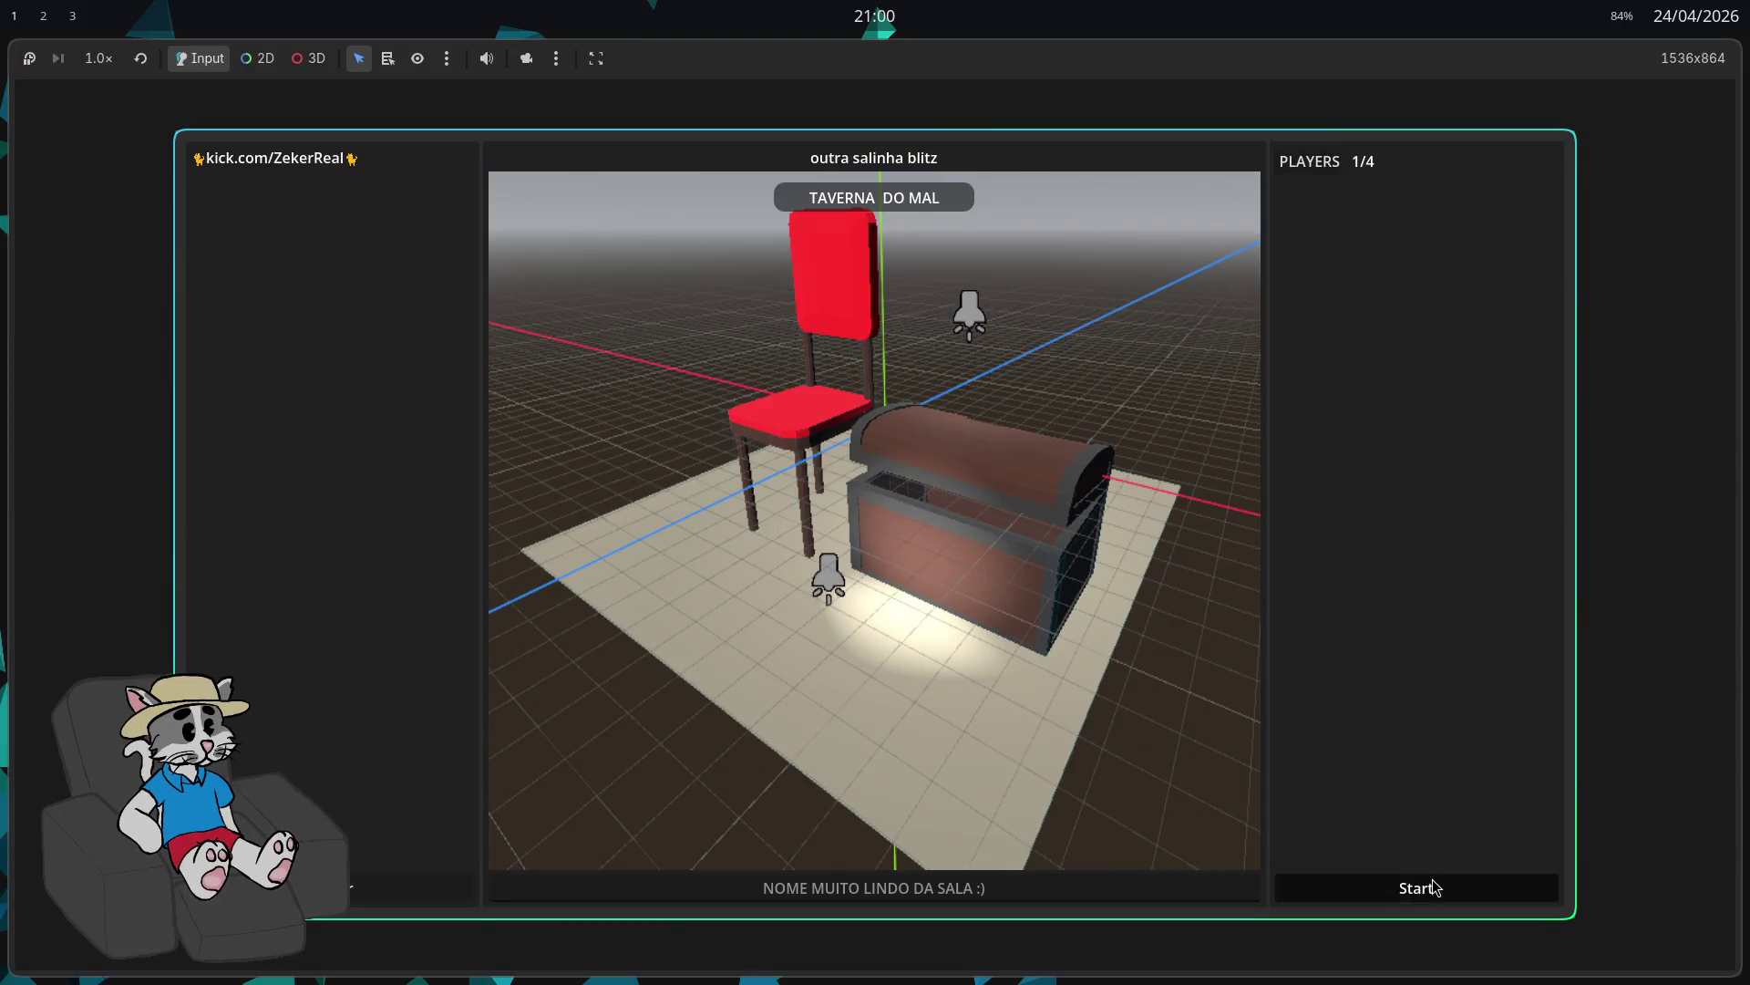
{"action": "left_click", "coordinate": [1432, 882]}
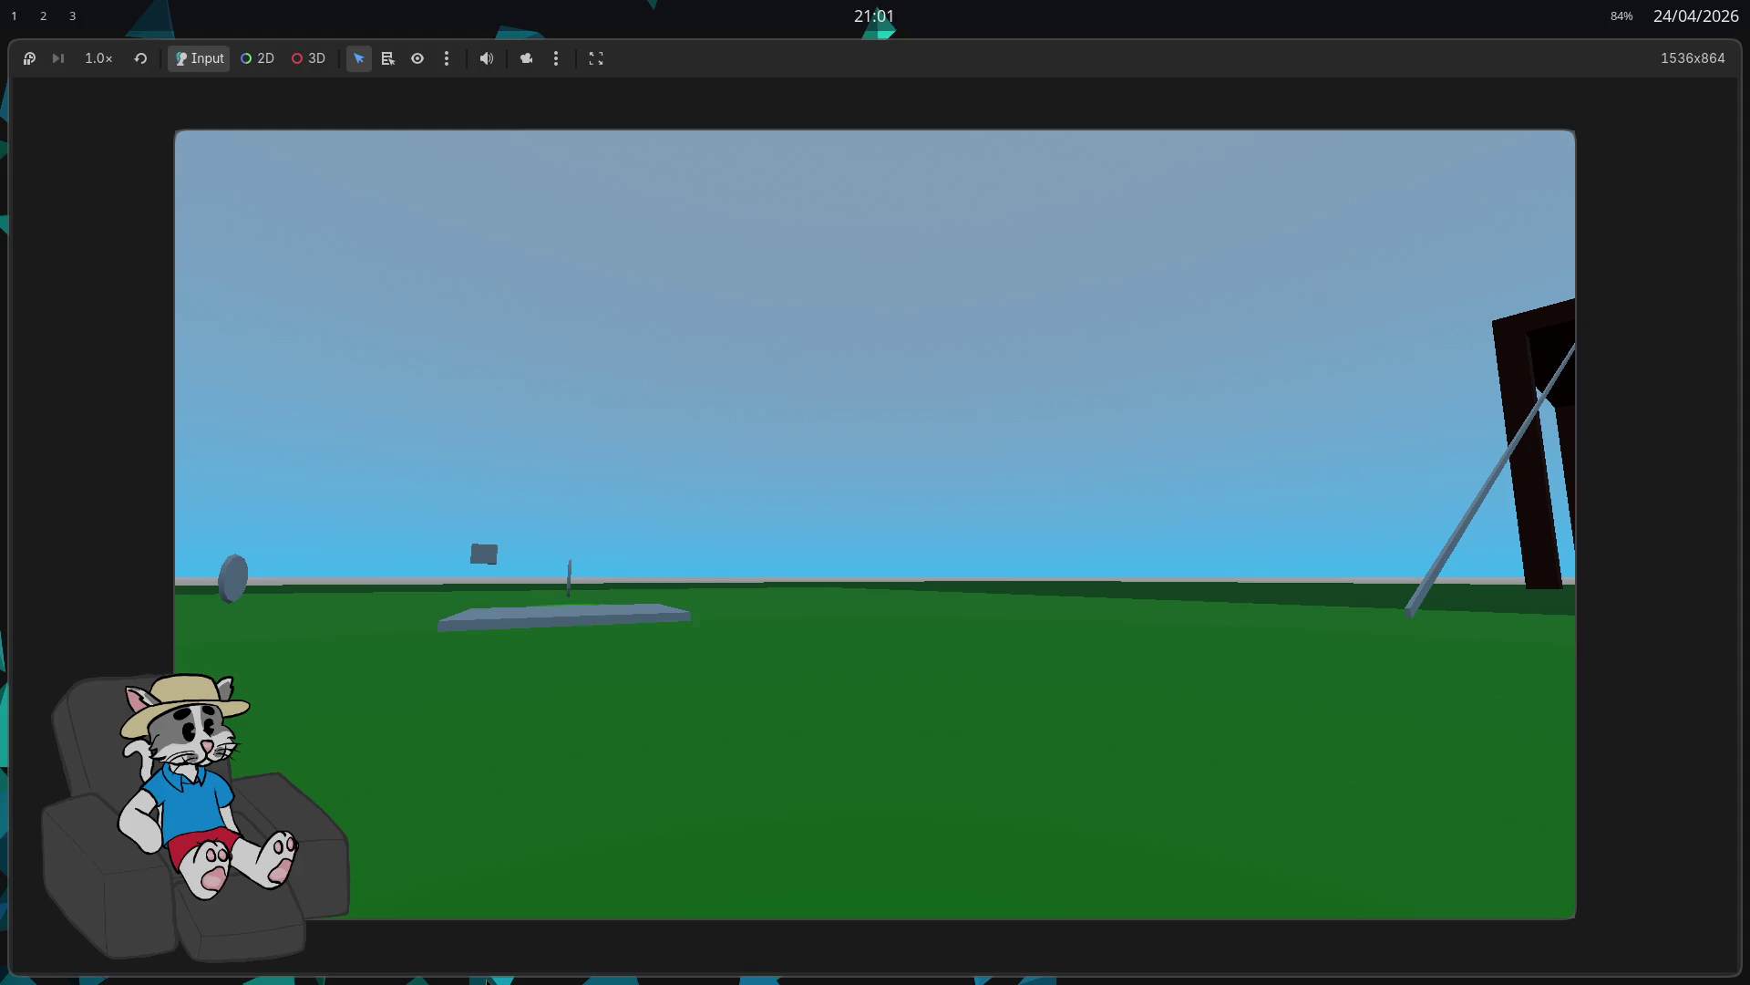
{"action": "left_click", "coordinate": [482, 526]}
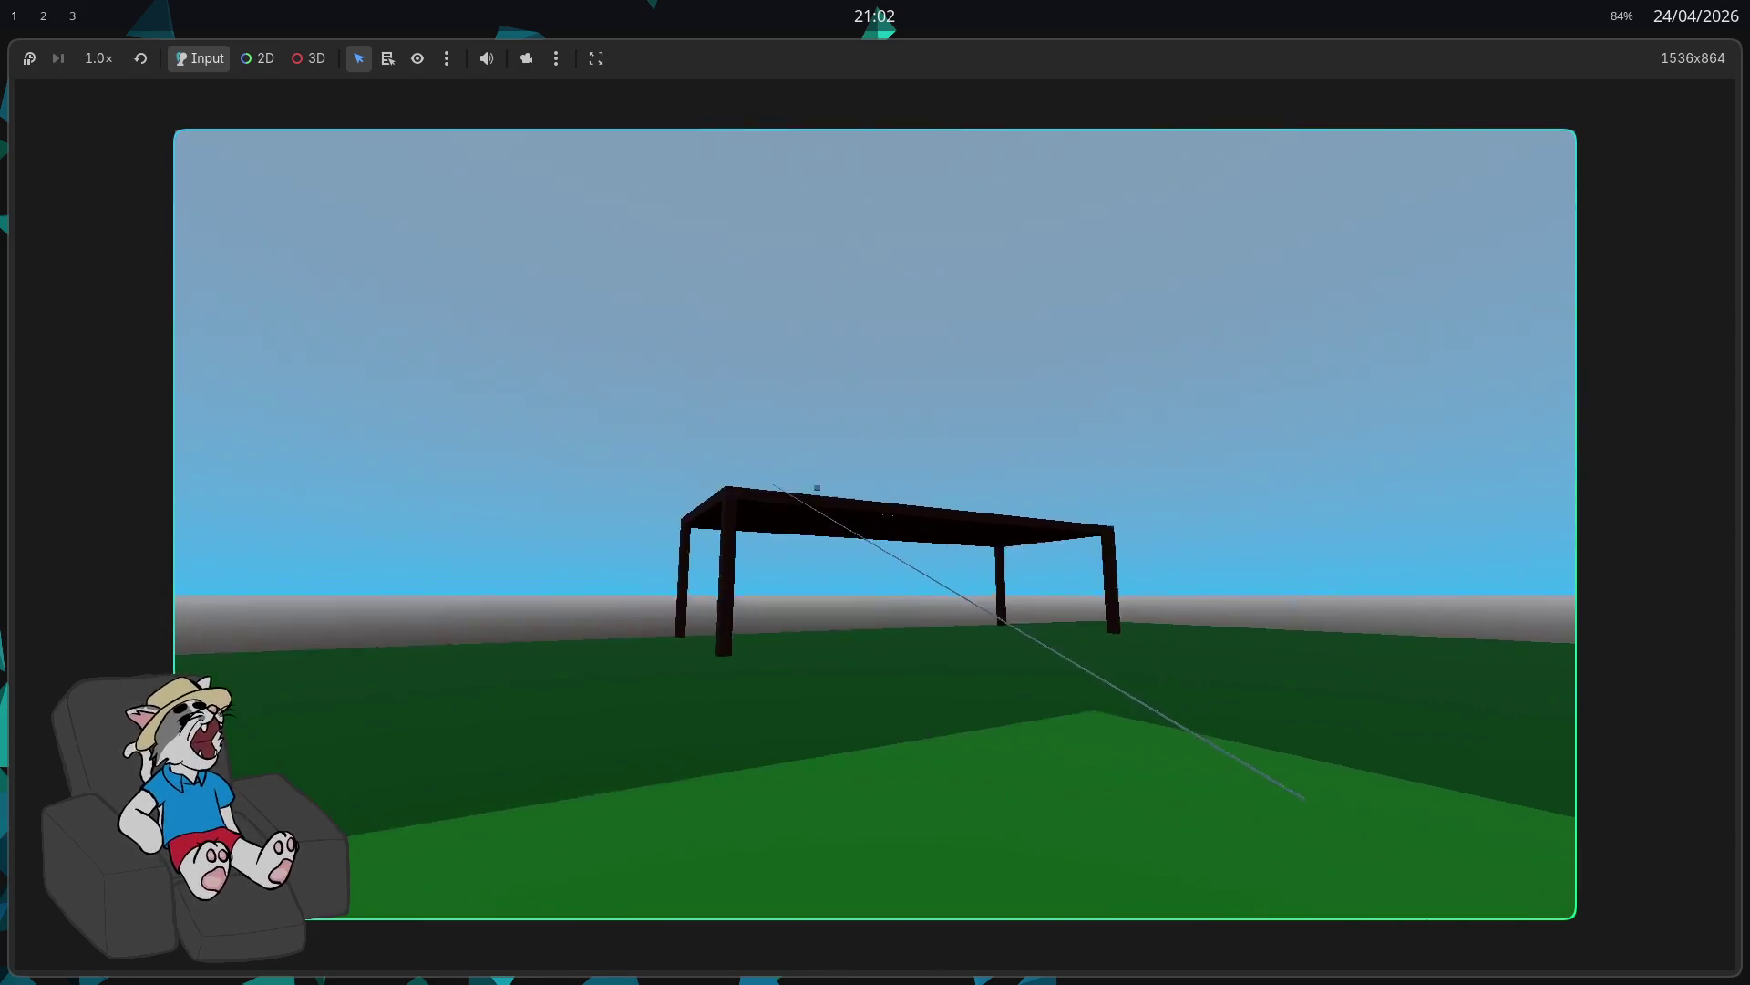
{"action": "key", "text": "F8"}
{"action": "double_click", "coordinate": [171, 464]}
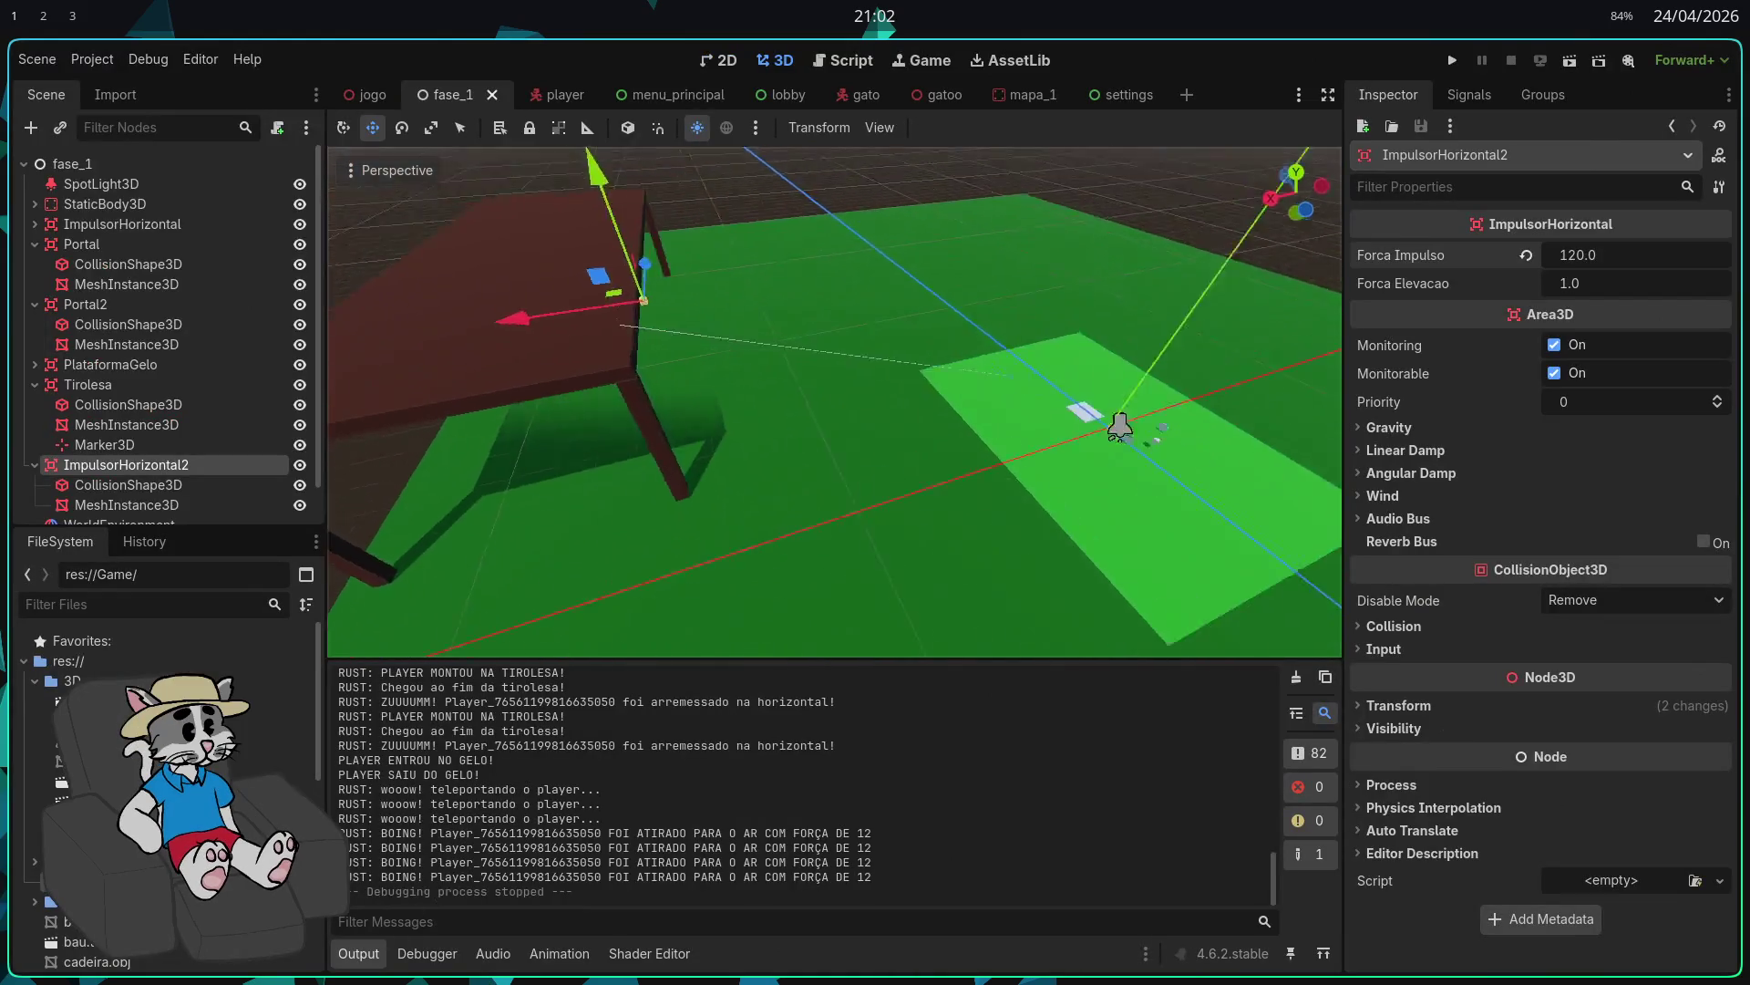
Step: Frame the small cube and inspect the trampoline node's collision shape and mesh
{"action": "scroll", "coordinate": [171, 456], "scroll_direction": "down", "scroll_amount": 1}
{"action": "scroll", "coordinate": [157, 407], "scroll_direction": "up", "scroll_amount": 1}
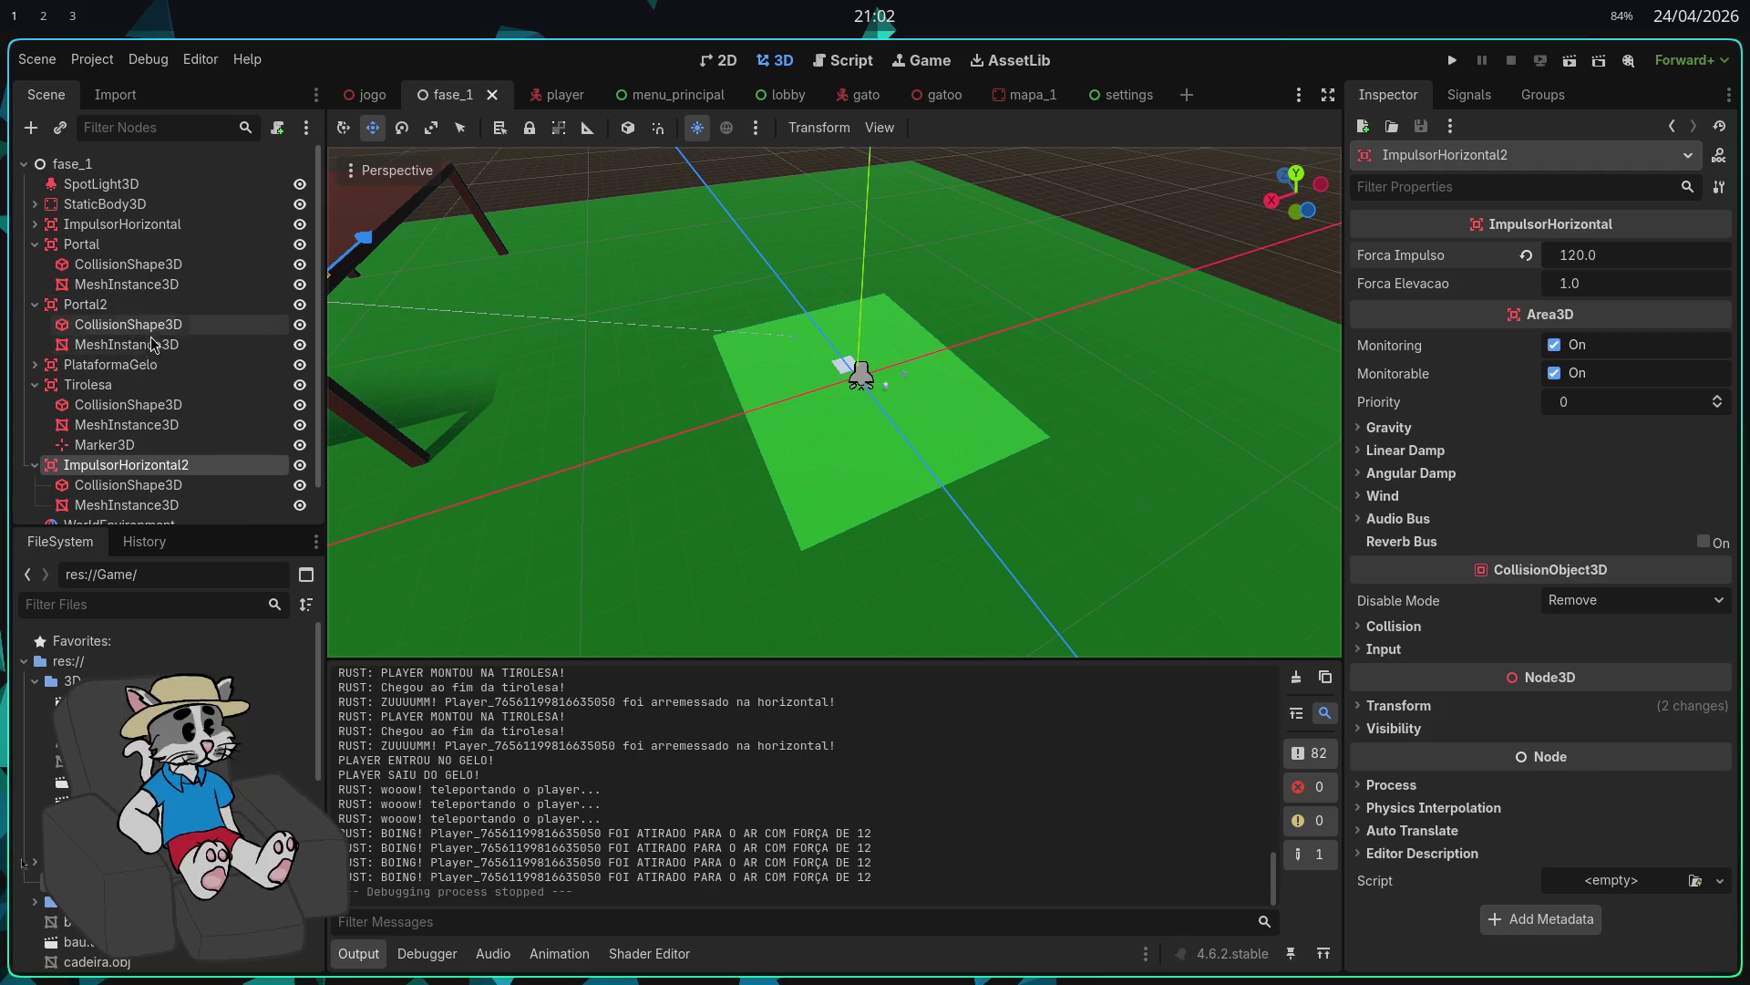
{"action": "scroll", "coordinate": [891, 419], "scroll_direction": "up", "scroll_amount": 3}
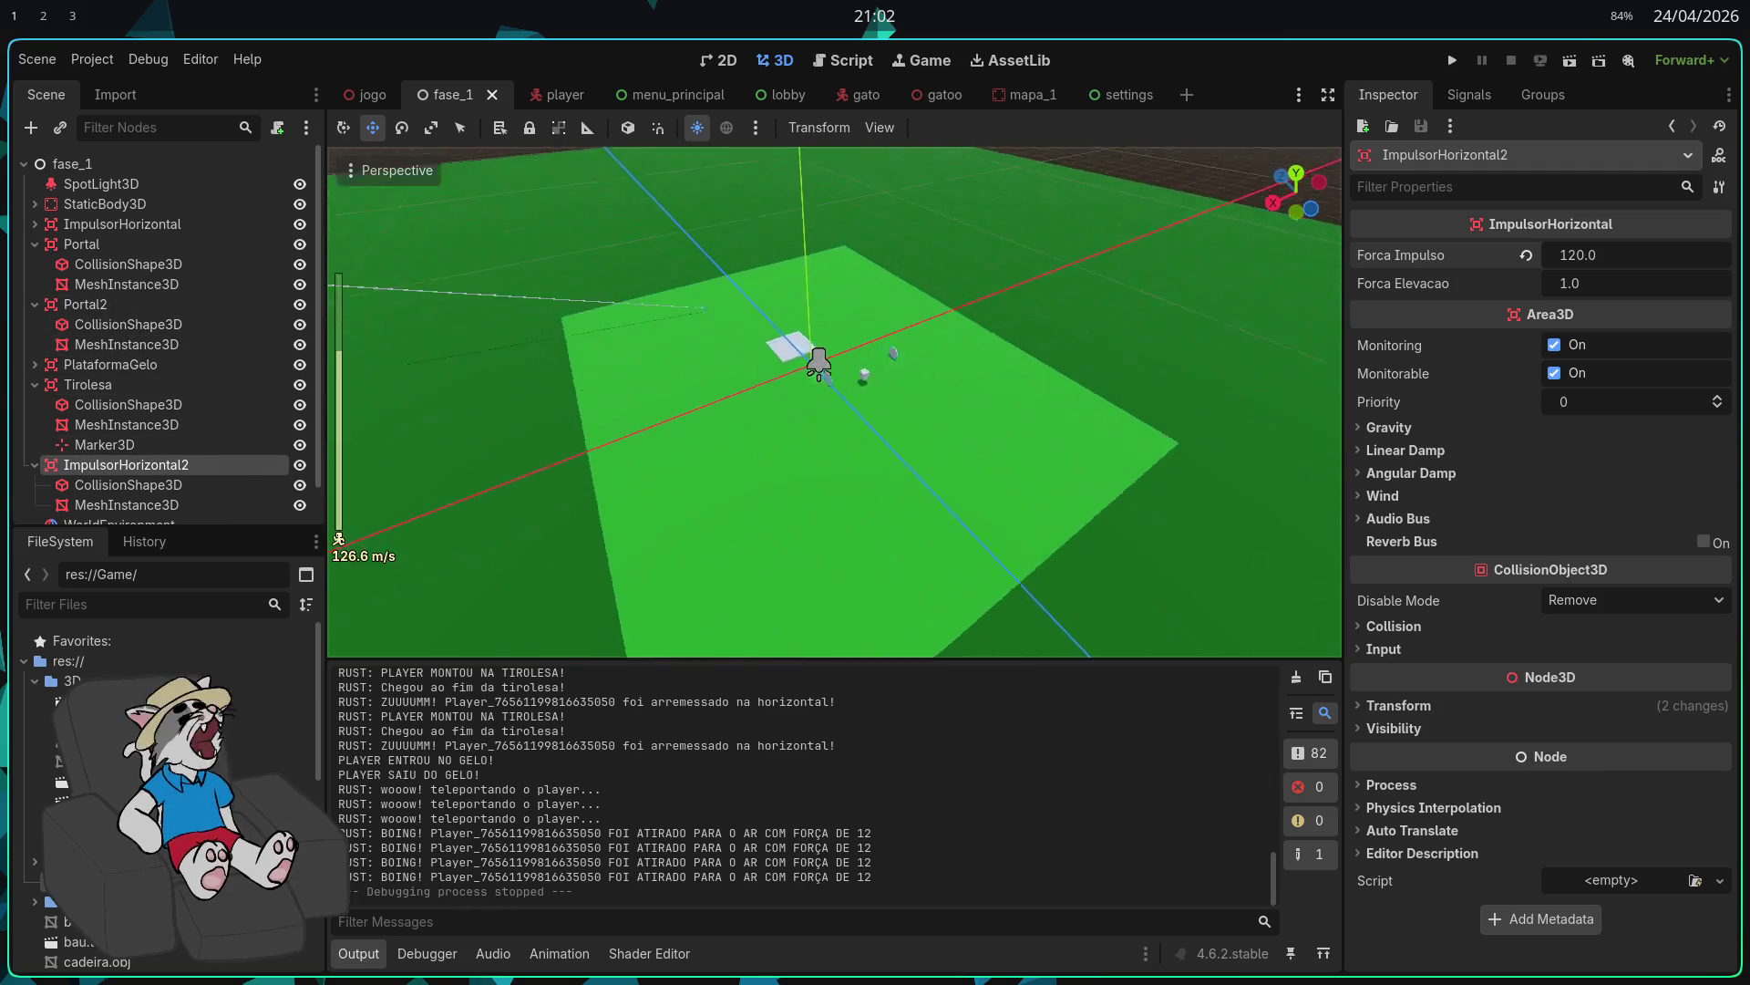
{"action": "left_click", "coordinate": [583, 346]}
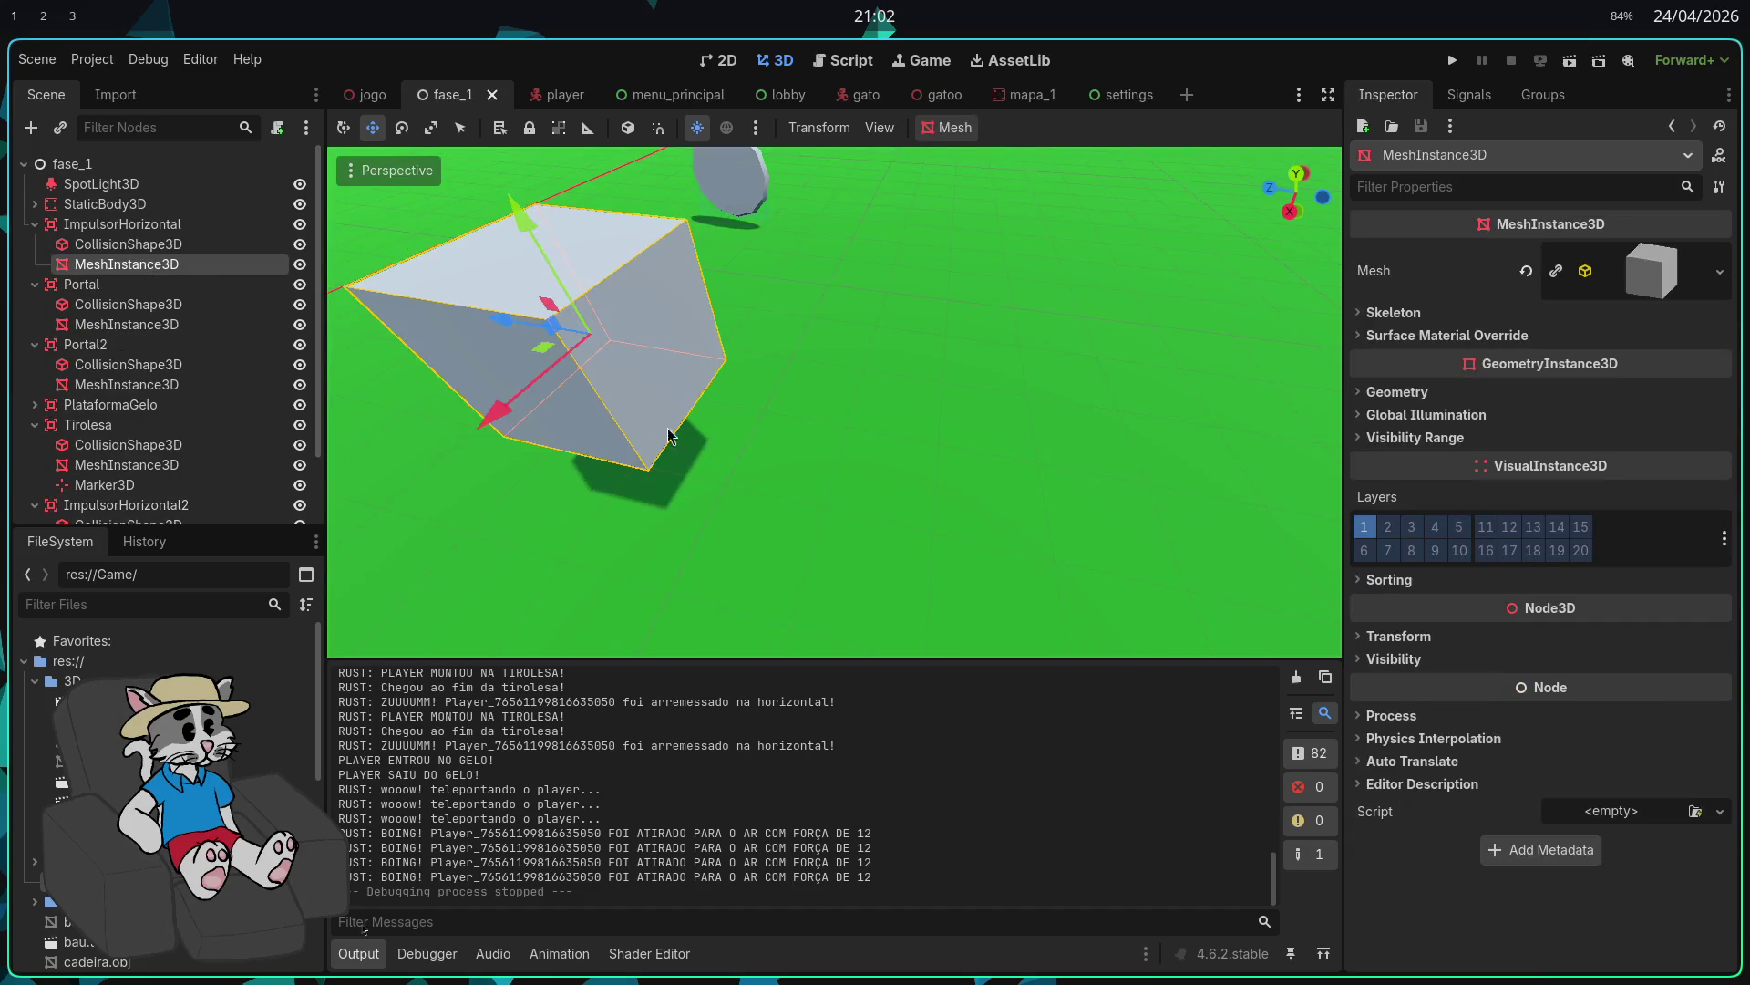
{"action": "key", "text": "f"}
{"action": "left_click", "coordinate": [173, 225]}
{"action": "left_click", "coordinate": [202, 266]}
{"action": "left_click", "coordinate": [185, 244]}
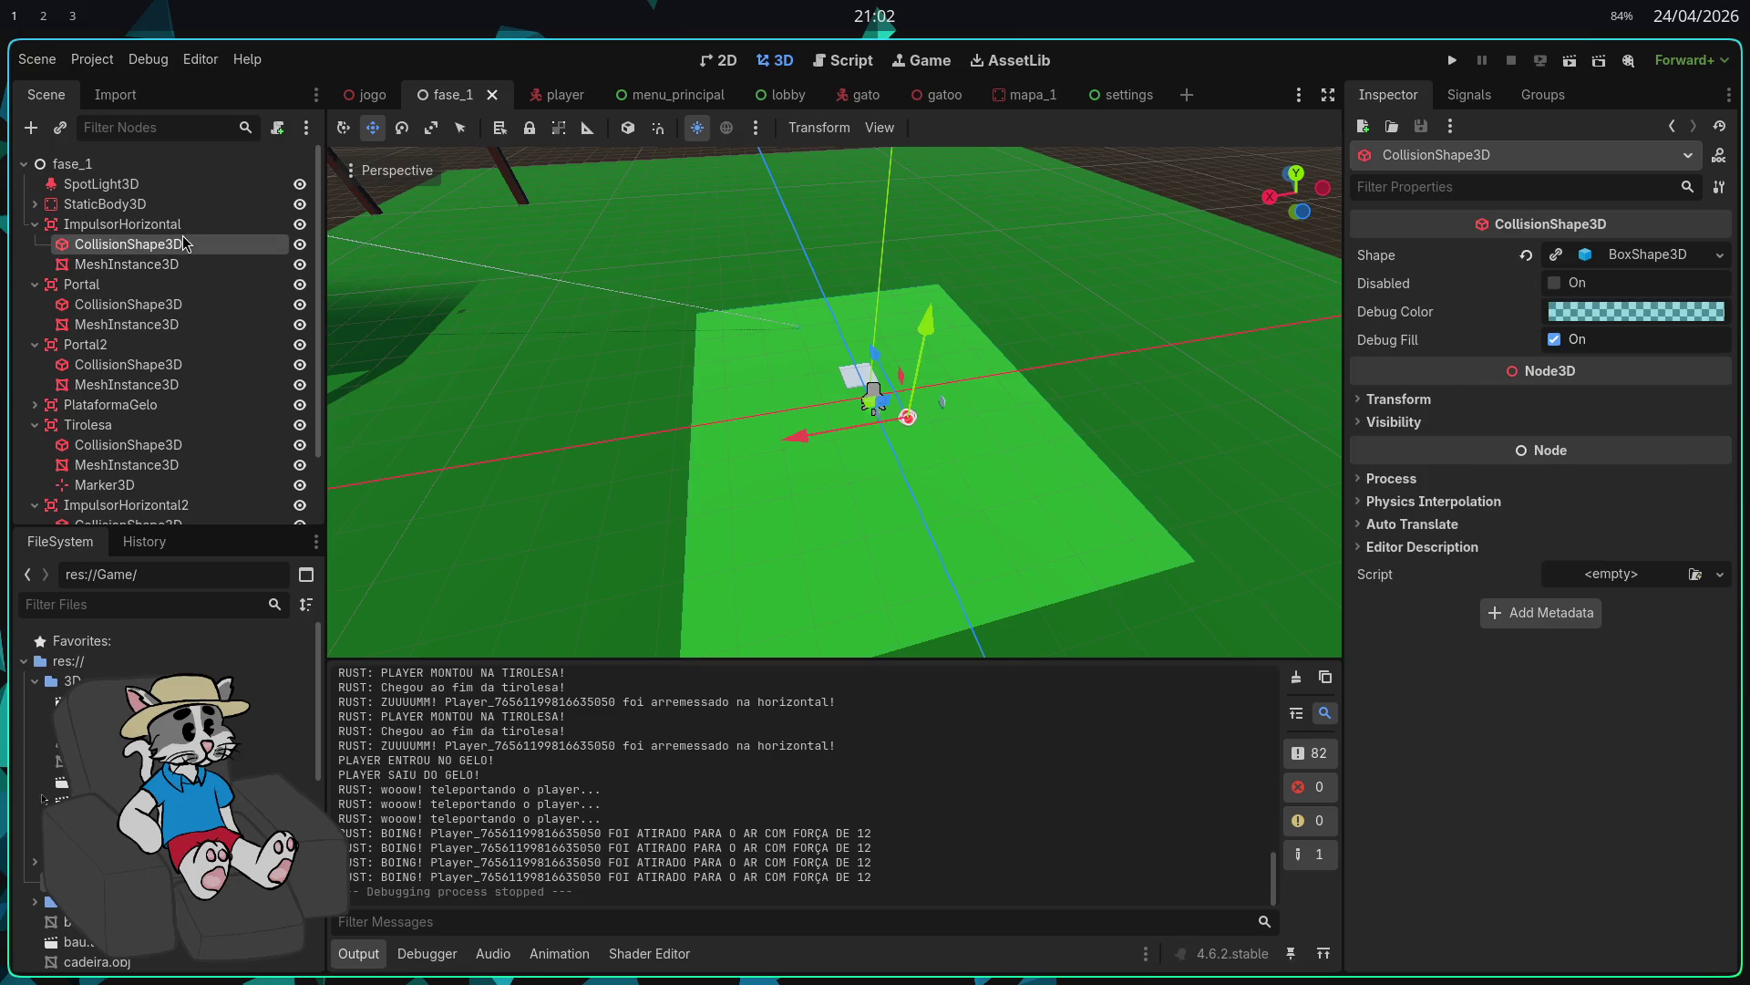
{"action": "left_click", "coordinate": [183, 226]}
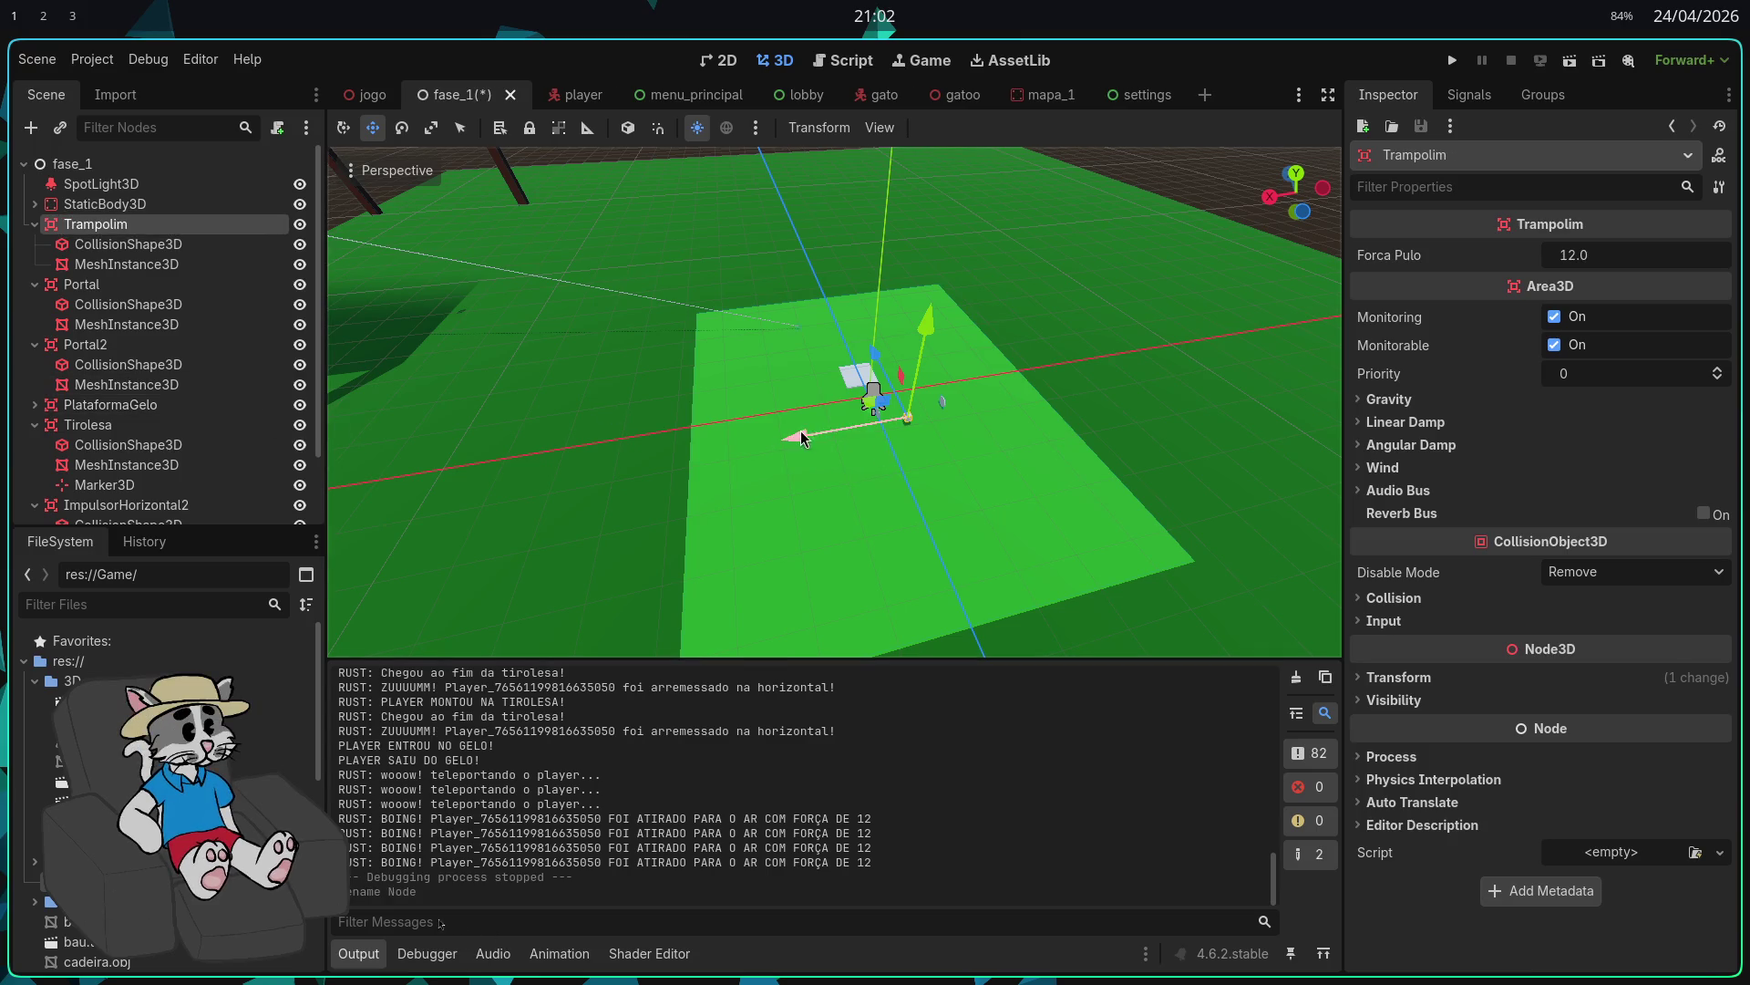
{"action": "left_click", "coordinate": [192, 266]}
{"action": "left_click", "coordinate": [715, 358]}
Step: Move the Trampolim along X and raise its cube mesh along Y
{"action": "left_click_drag", "start_coordinate": [715, 460], "coordinate": [511, 496]}
{"action": "key", "text": "f"}
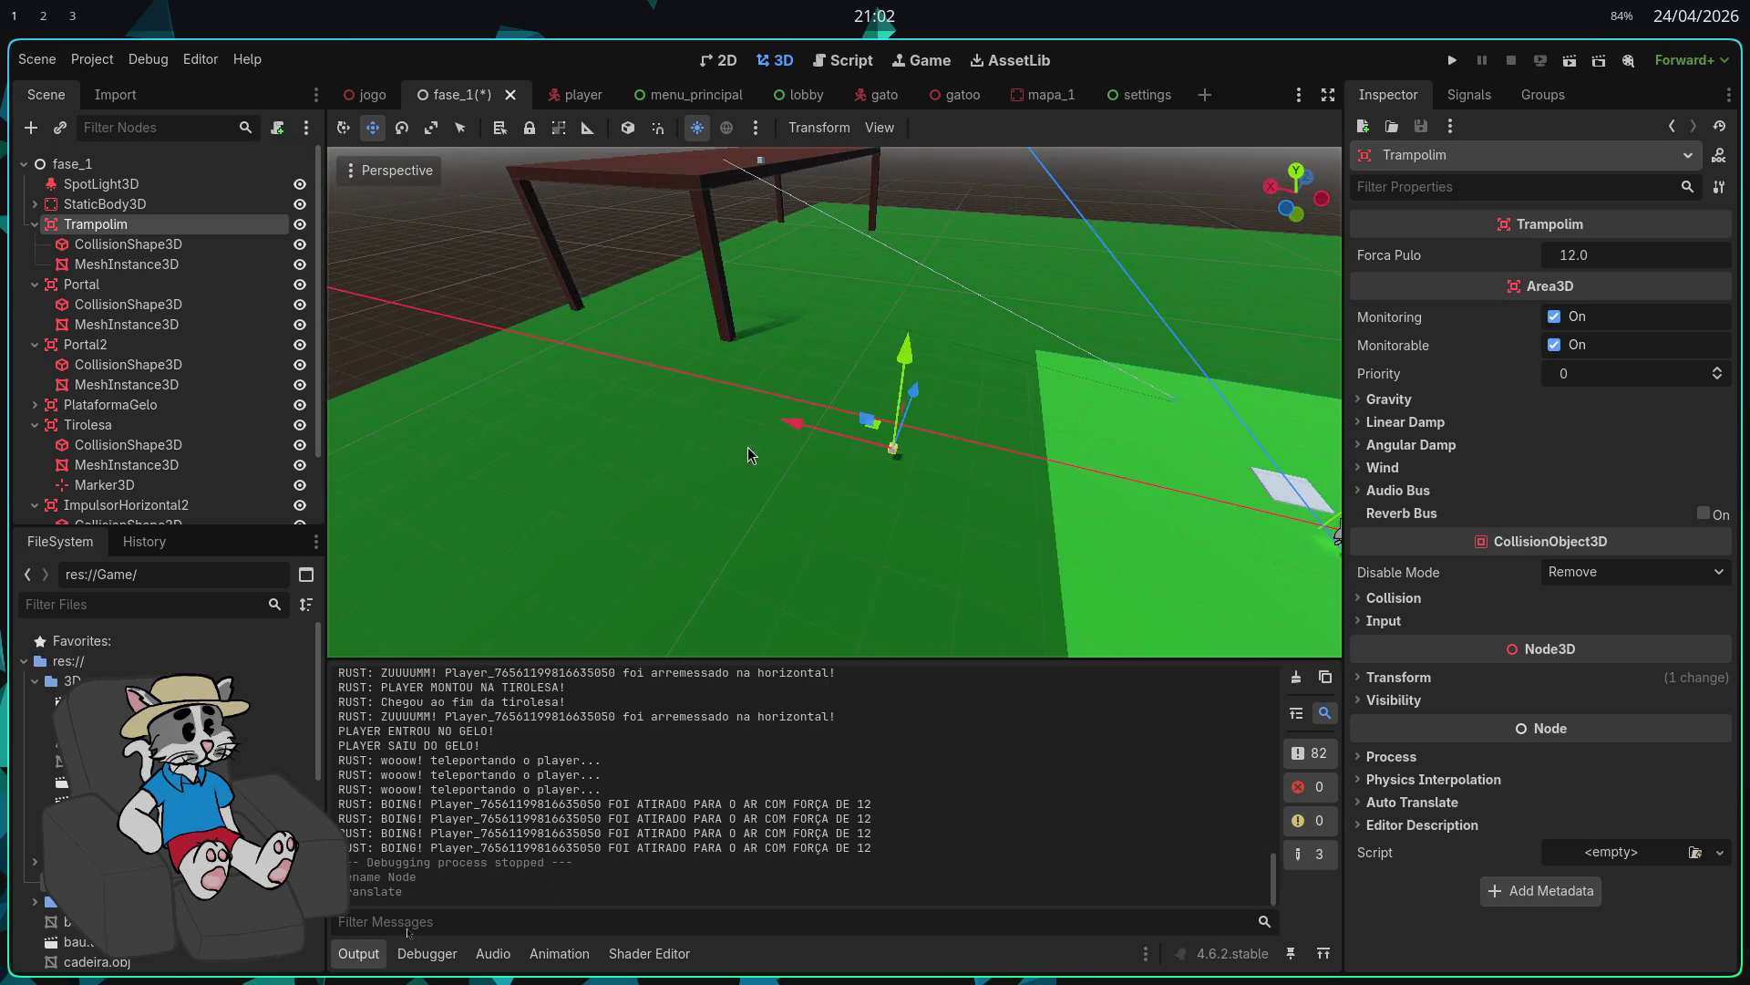
{"action": "left_click", "coordinate": [713, 335]}
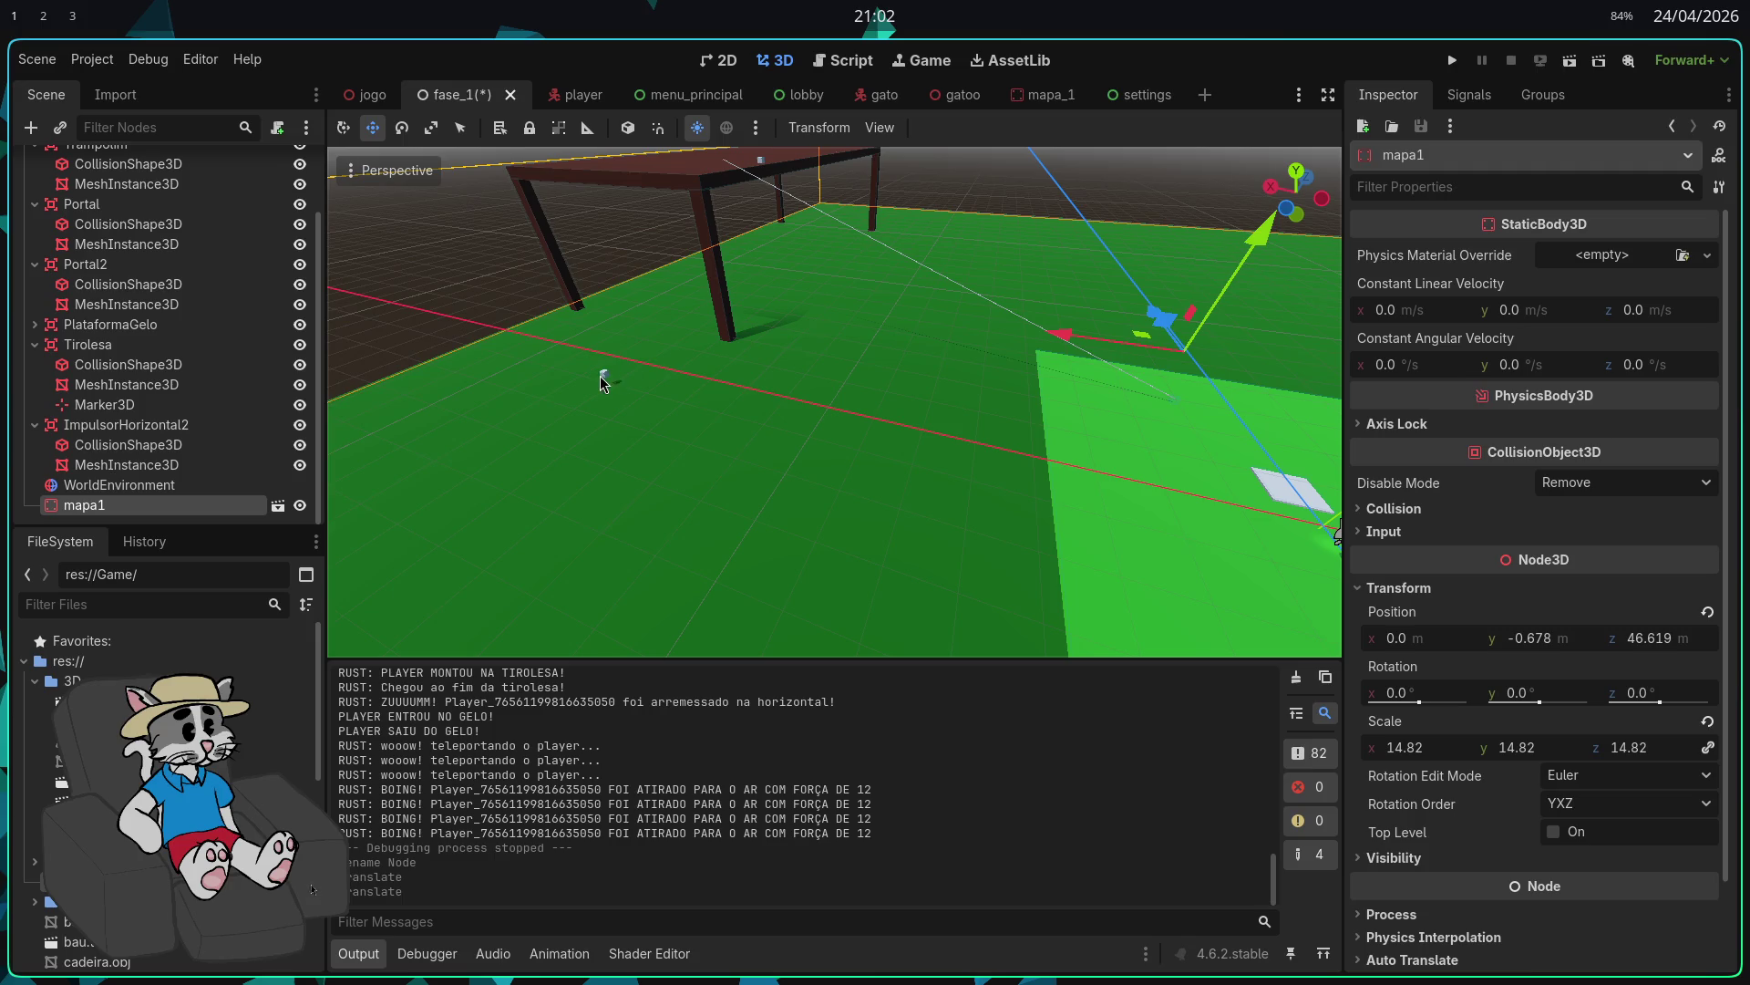
{"action": "left_click", "coordinate": [604, 380]}
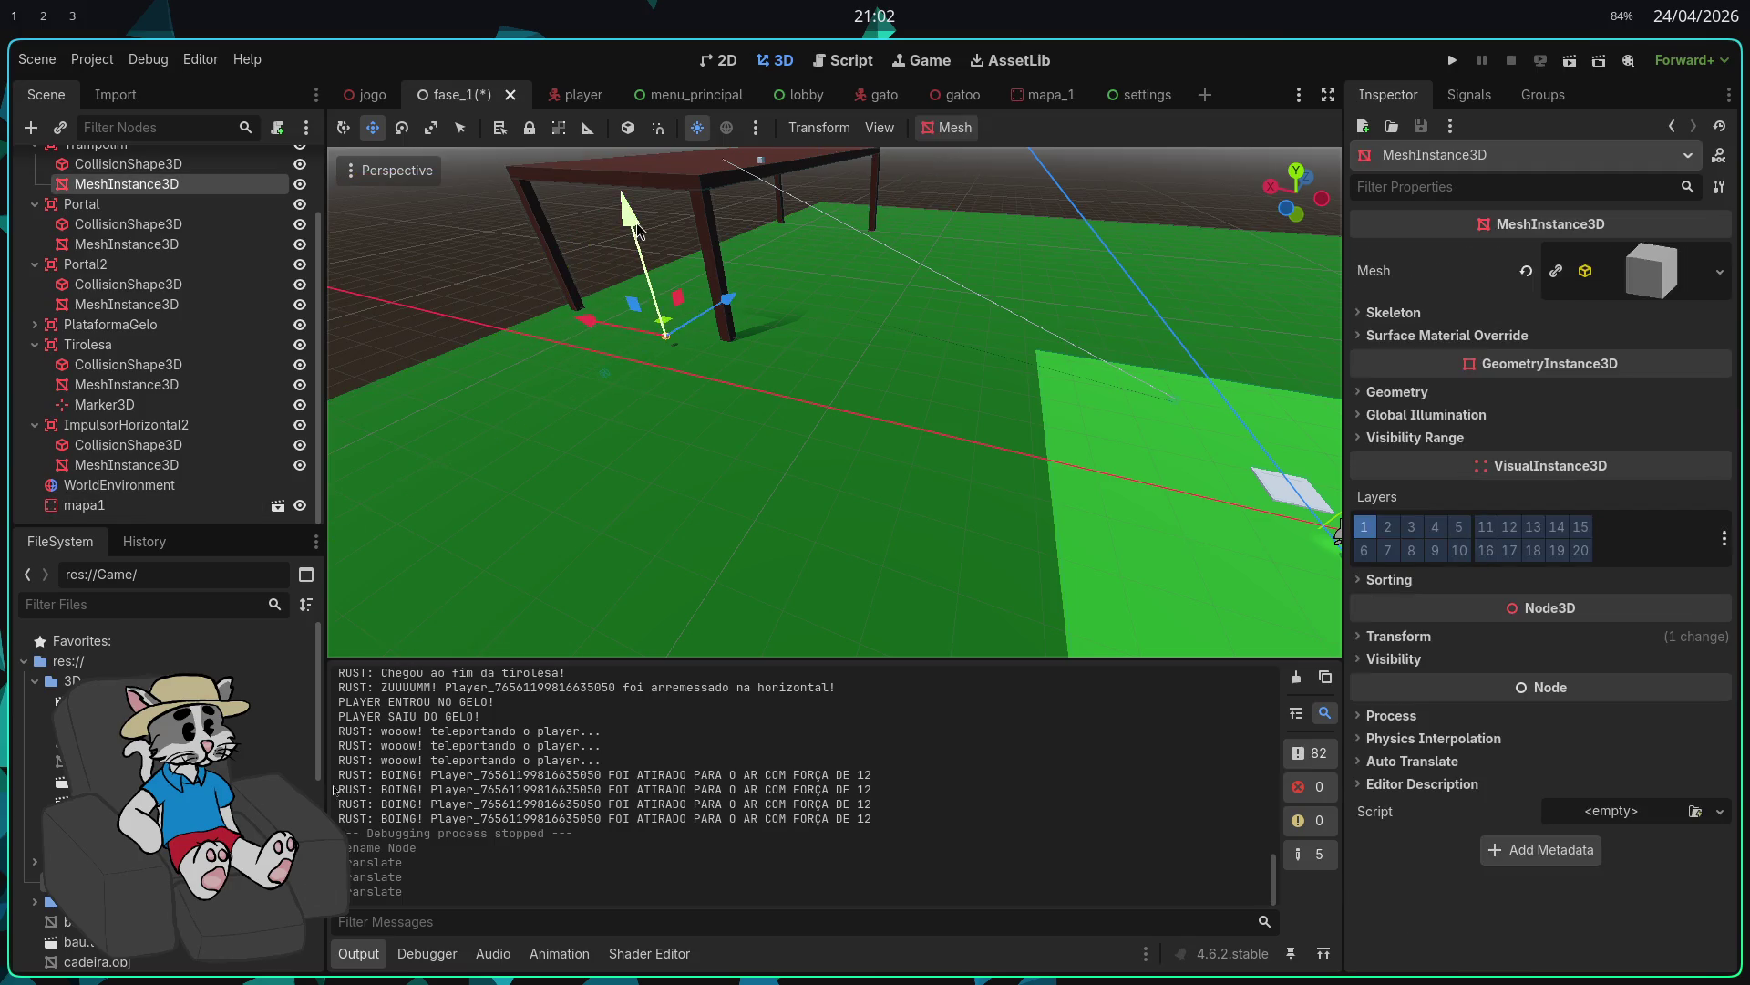
{"action": "left_click_drag", "start_coordinate": [641, 255], "coordinate": [642, 274]}
{"action": "key", "text": "f"}
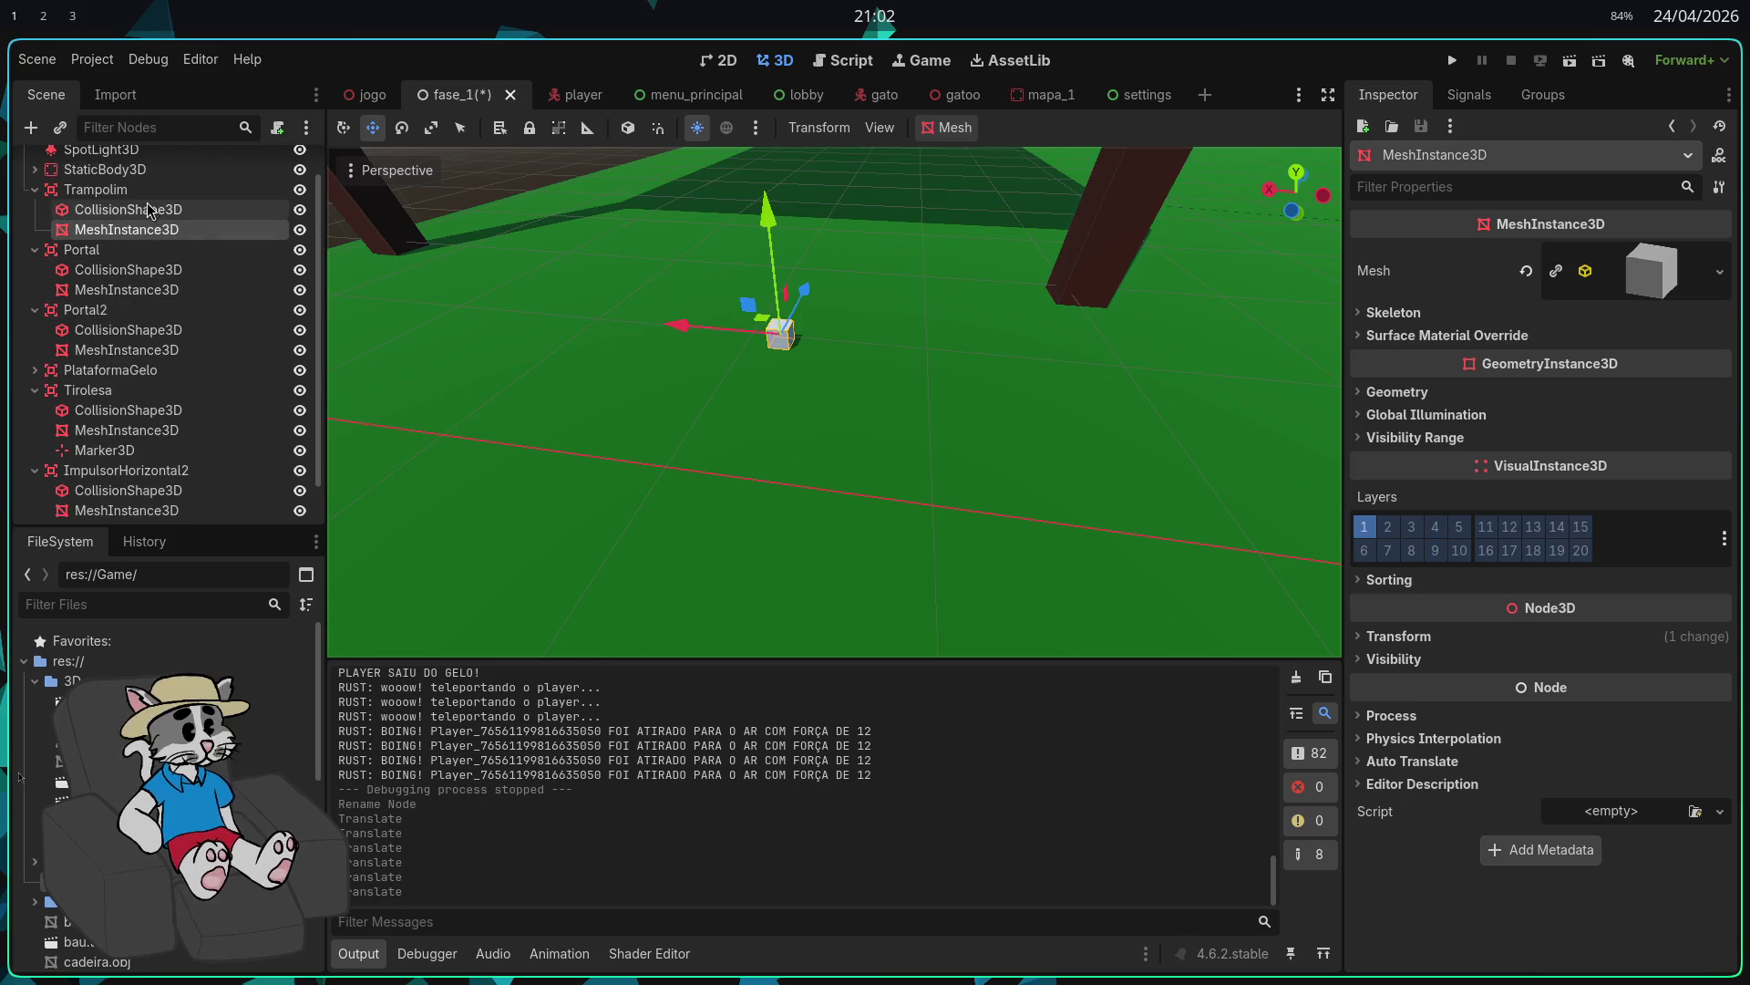
Step: Recheck the Trampolim's collision shape and mesh, set Forca Pulo to 120, and run the project
{"action": "left_click", "coordinate": [137, 190]}
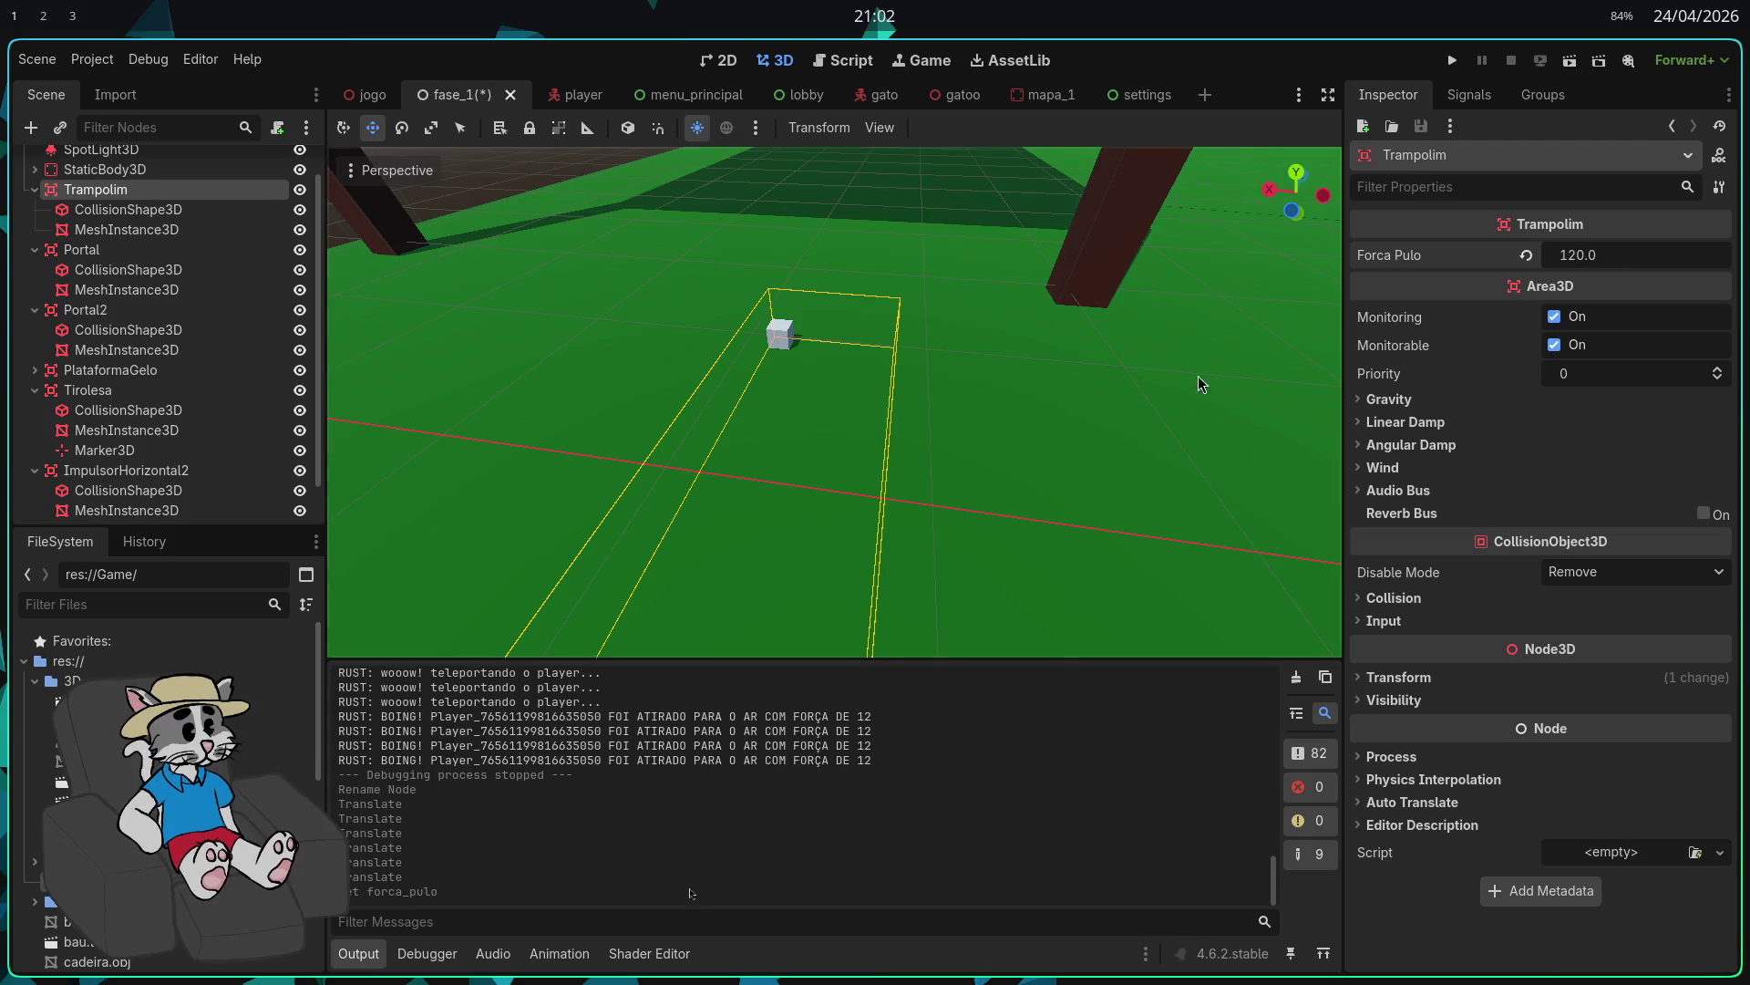
{"action": "key", "text": "f"}
{"action": "left_click_drag", "start_coordinate": [1200, 383], "coordinate": [439, 303]}
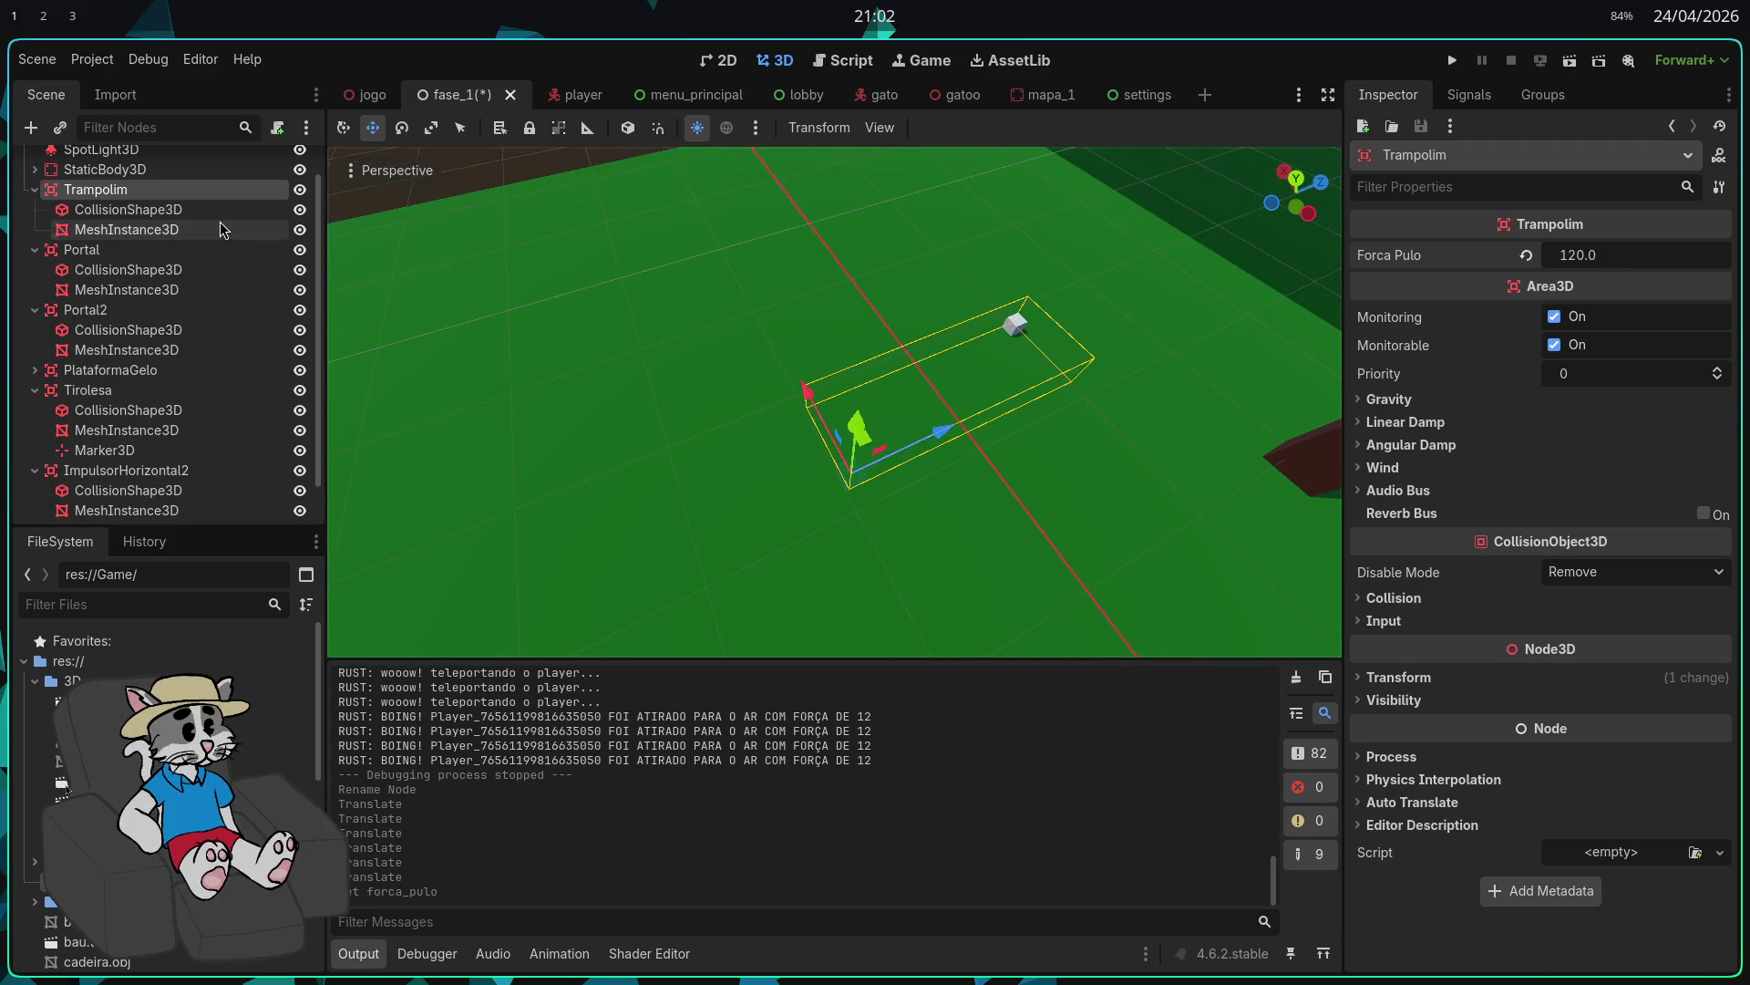
{"action": "left_click", "coordinate": [218, 210]}
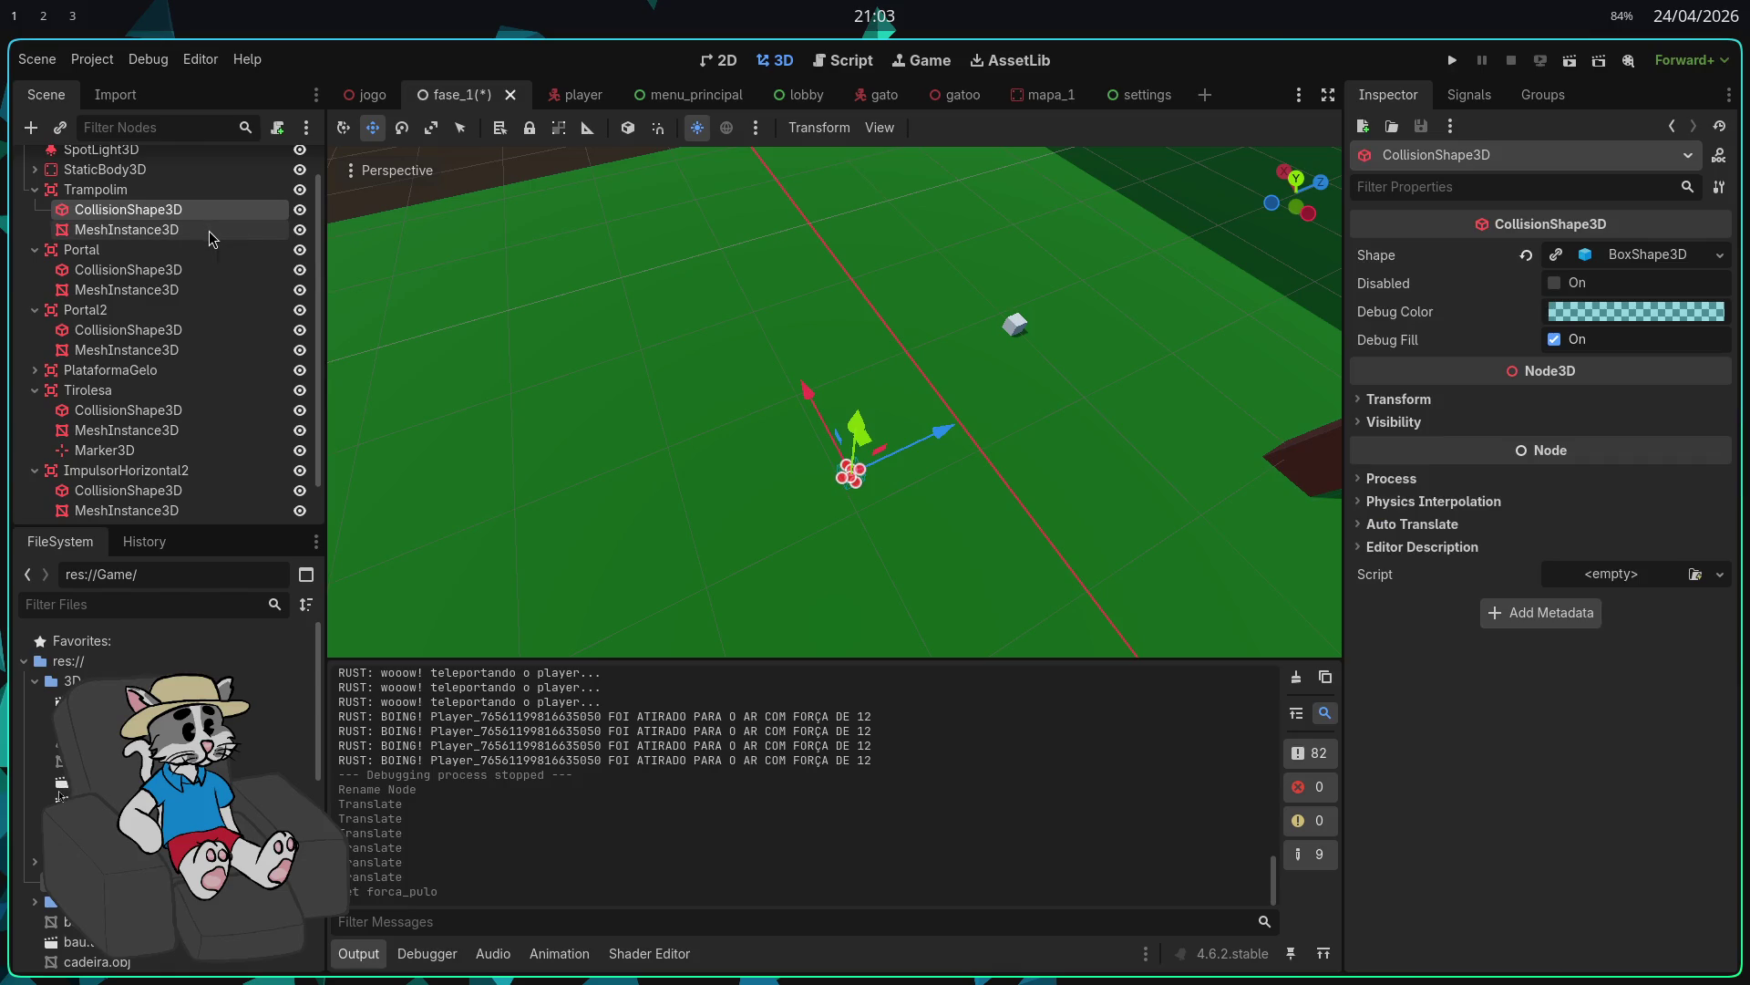
{"action": "left_click", "coordinate": [218, 234]}
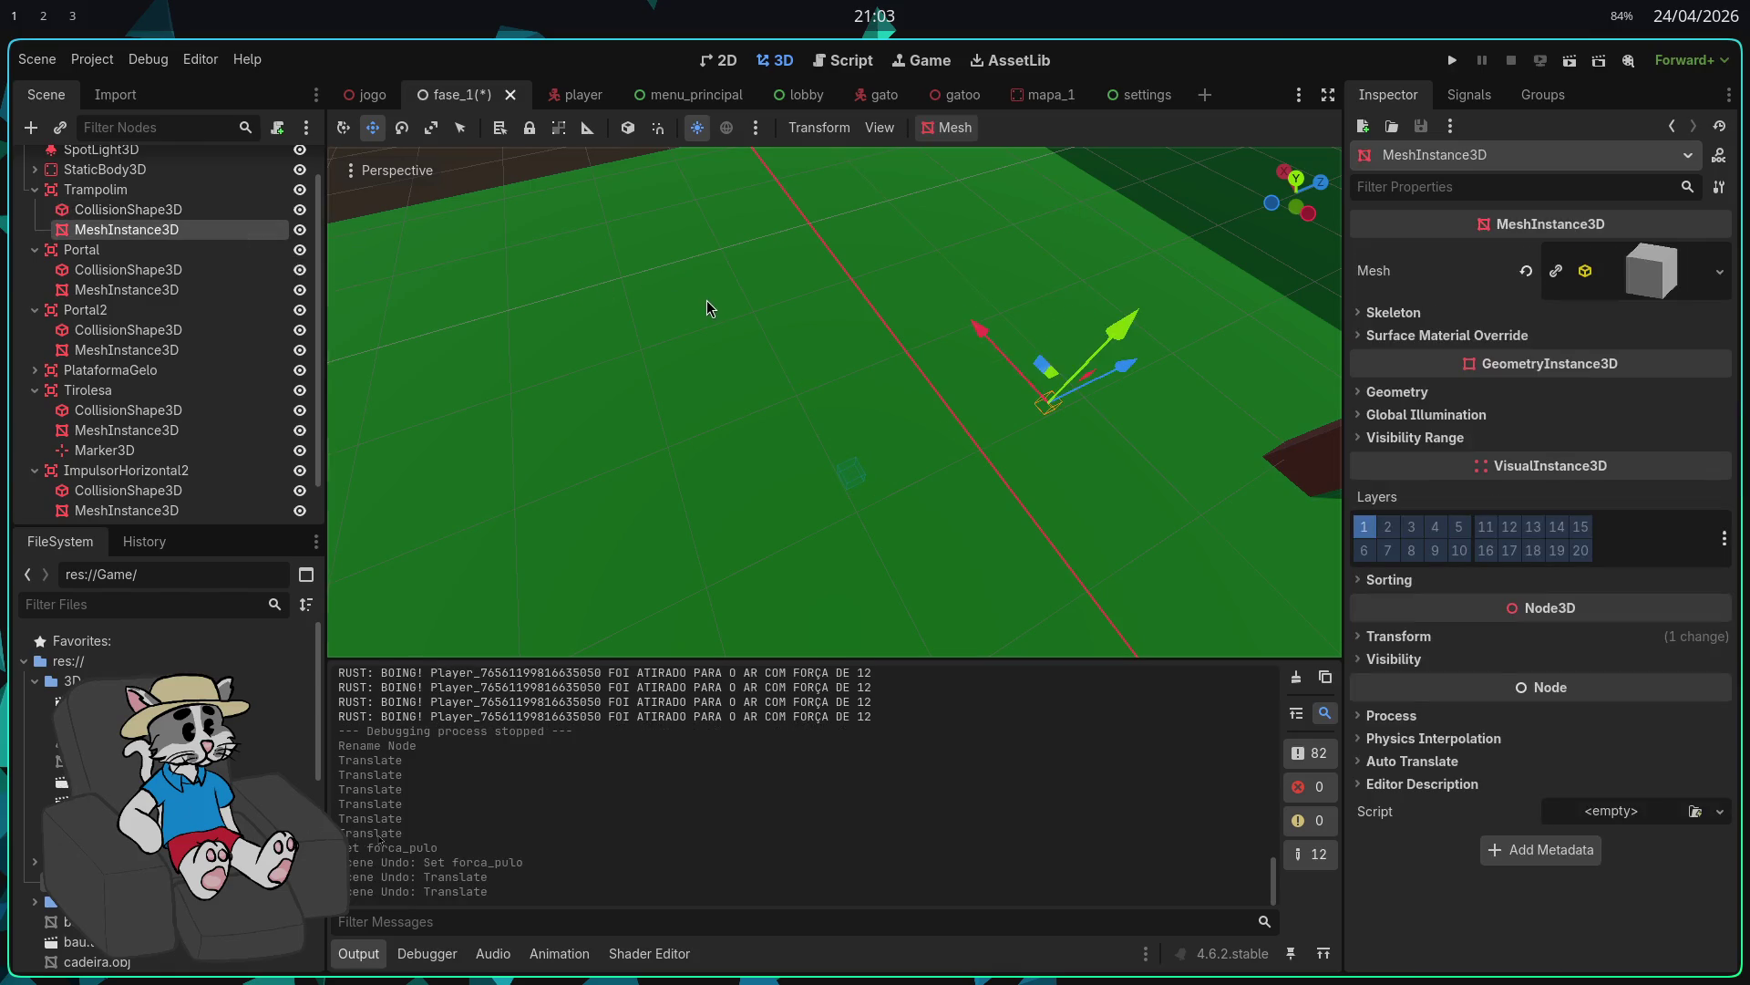
{"action": "left_click", "coordinate": [201, 193]}
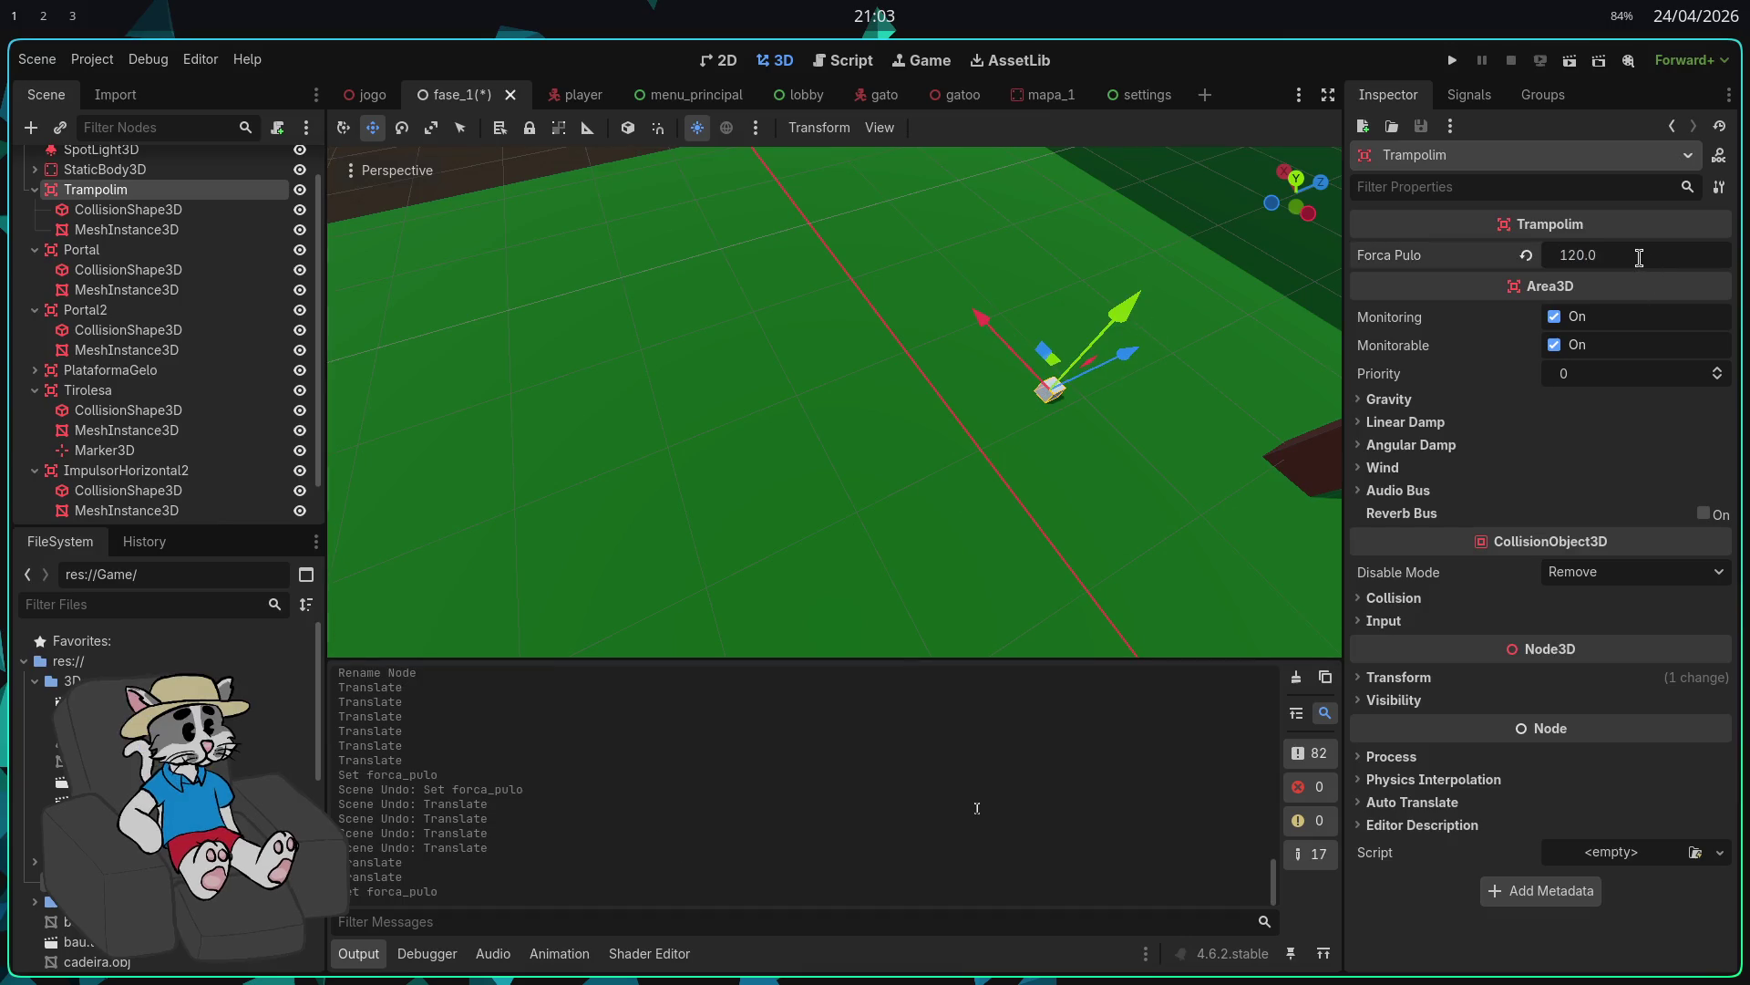
{"action": "key", "text": "w"}
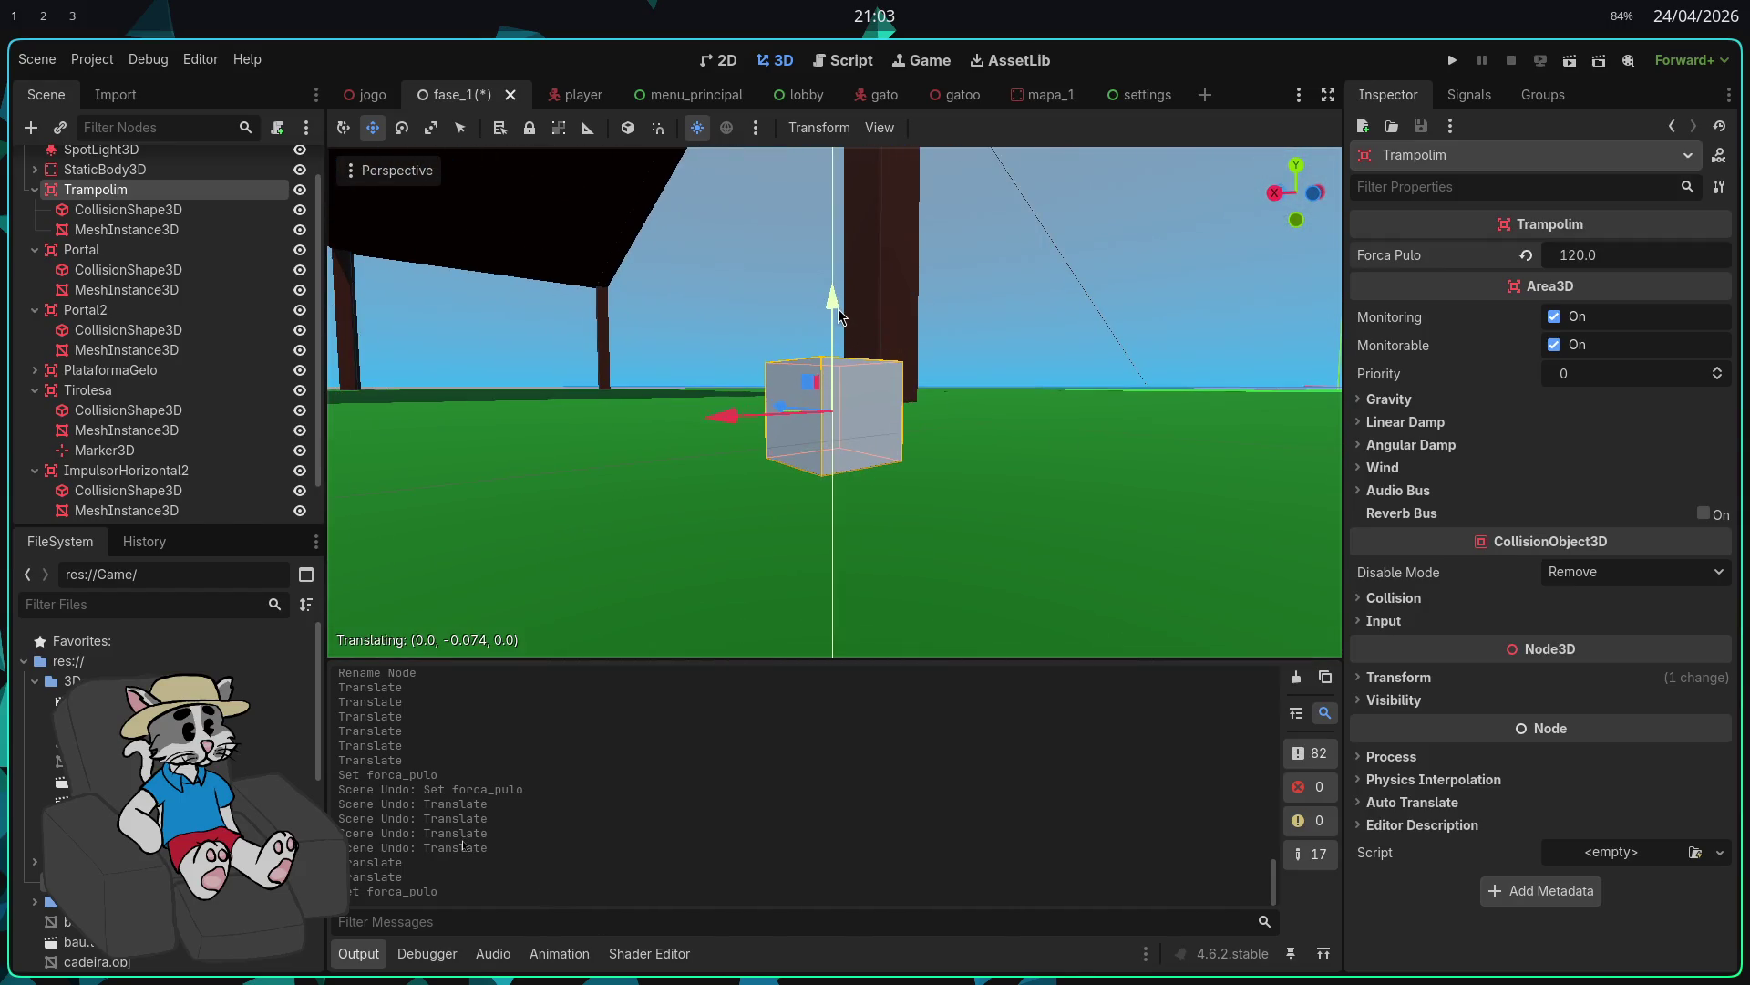
{"action": "left_click", "coordinate": [1456, 54]}
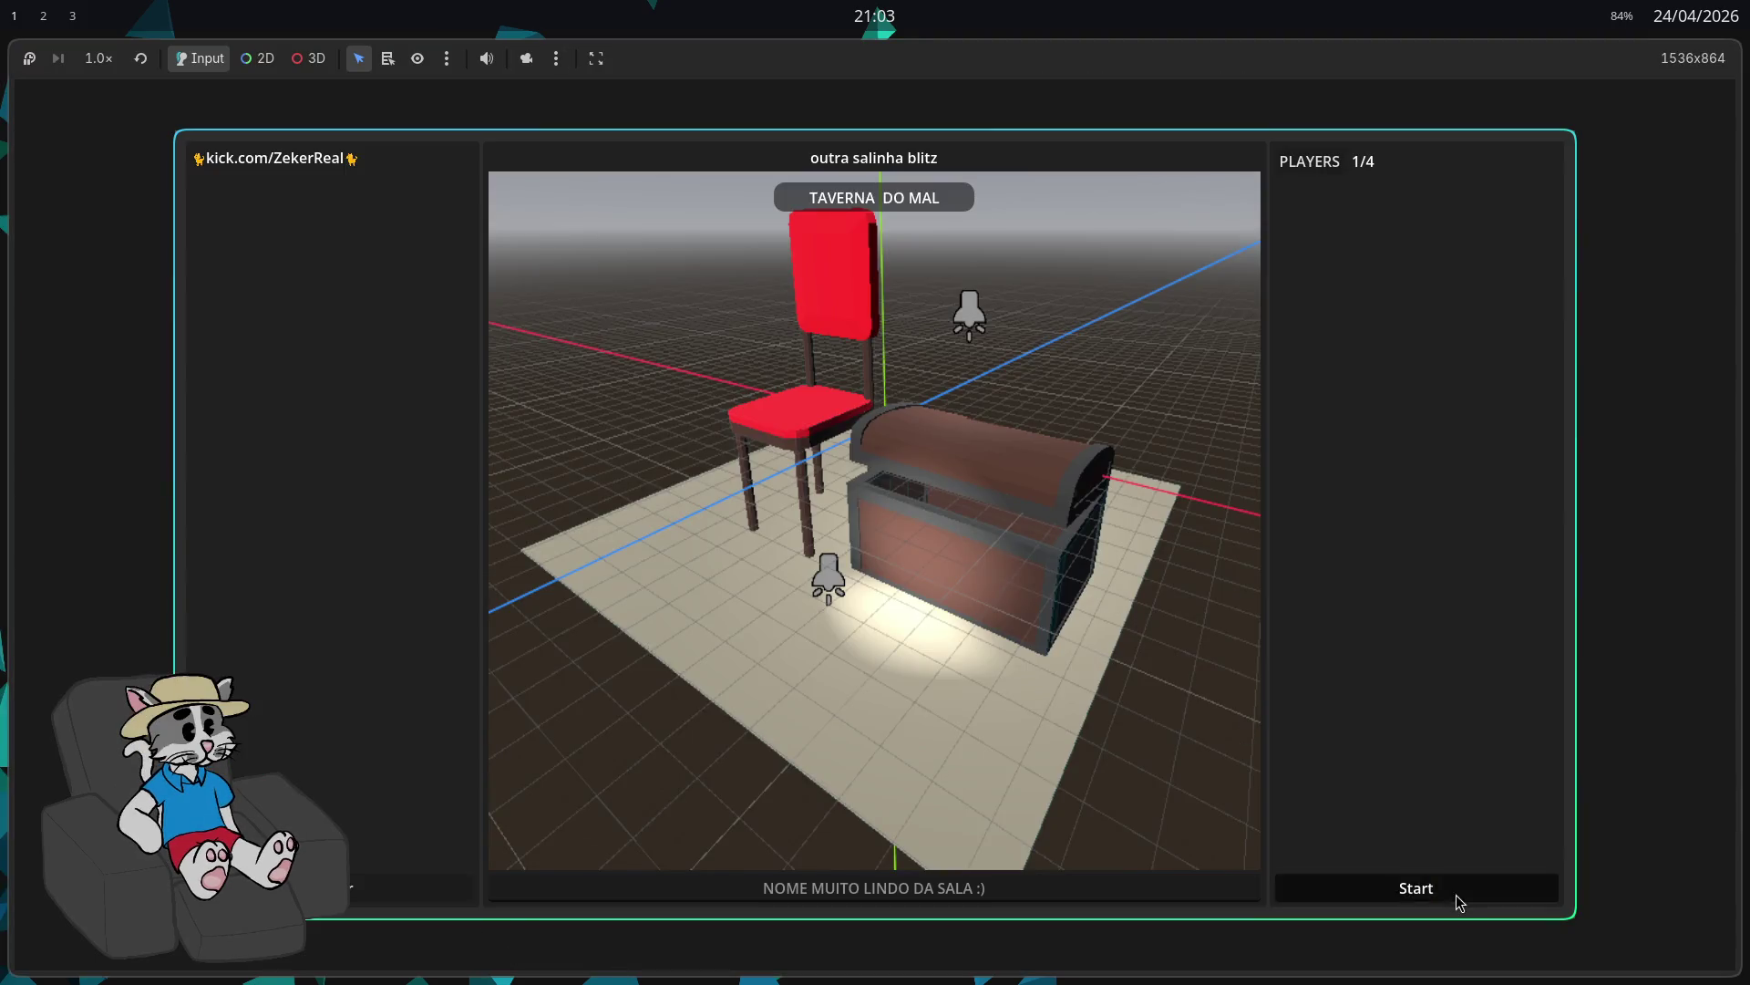
Step: Start the match, bounce on the trampoline at force 120, then stop the game
{"action": "left_click", "coordinate": [1458, 898]}
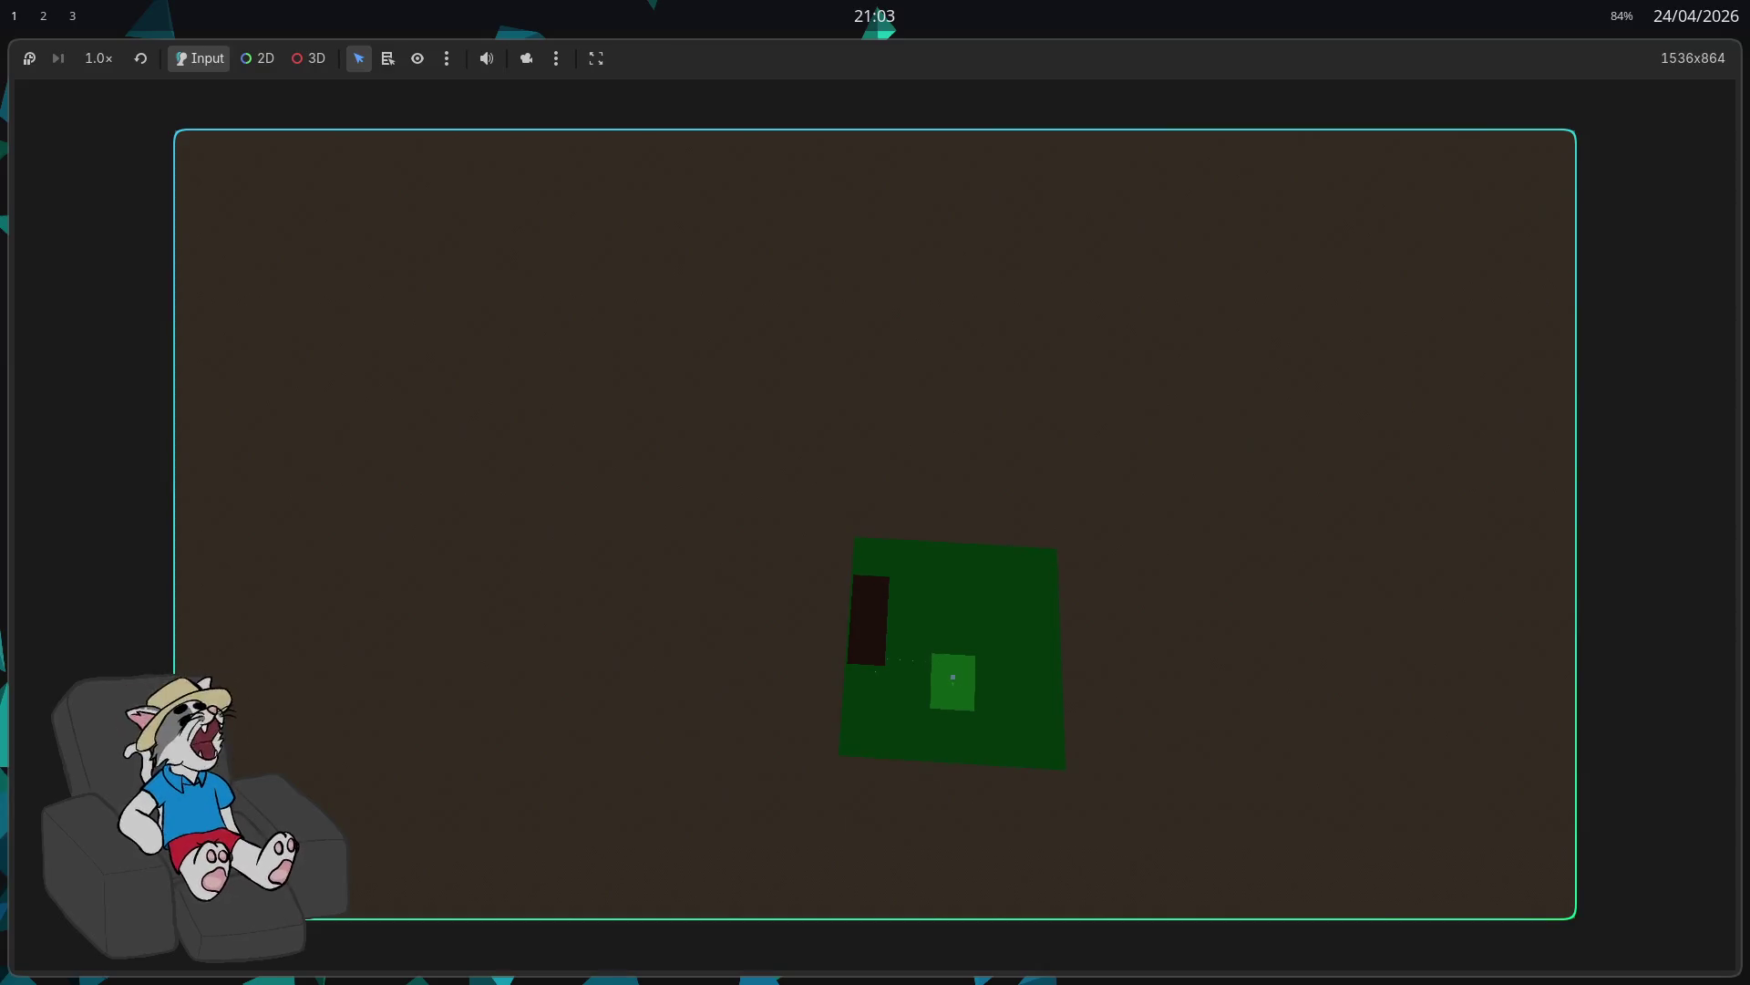
{"action": "key", "text": "F8"}
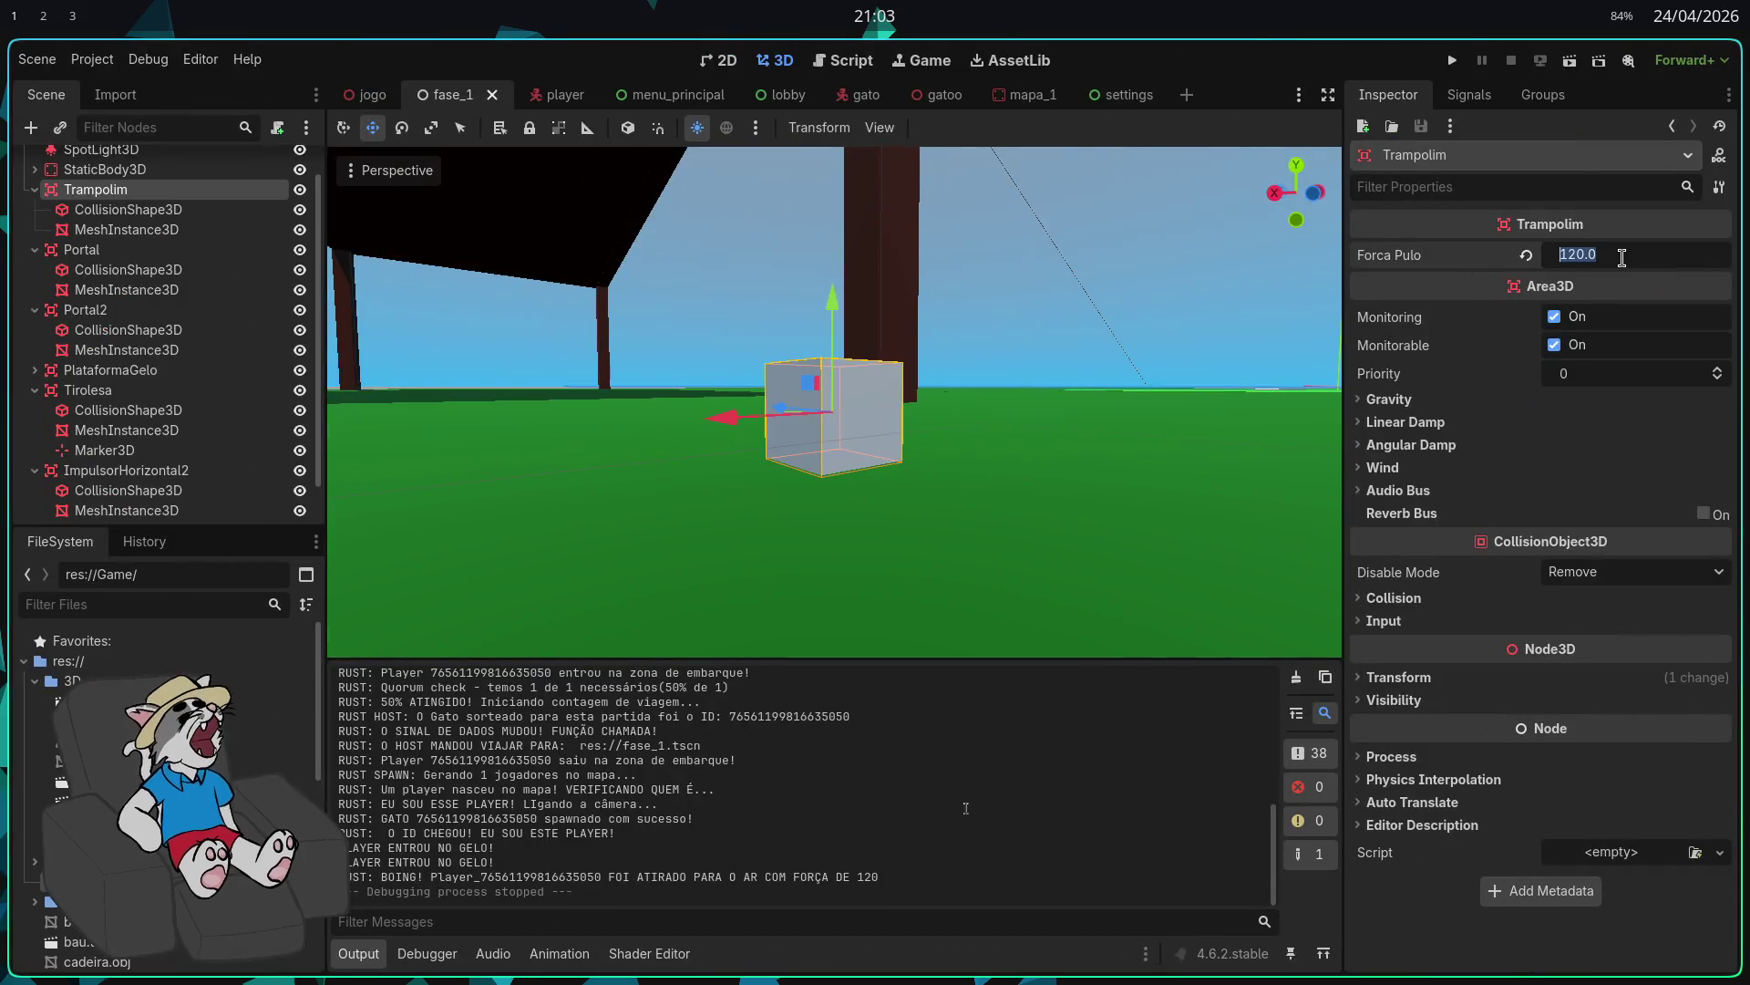
{"action": "type", "text": "32"}
Step: Confirm the Trampolim jump force of 32, then run, host and start a new match
{"action": "key", "text": "Return"}
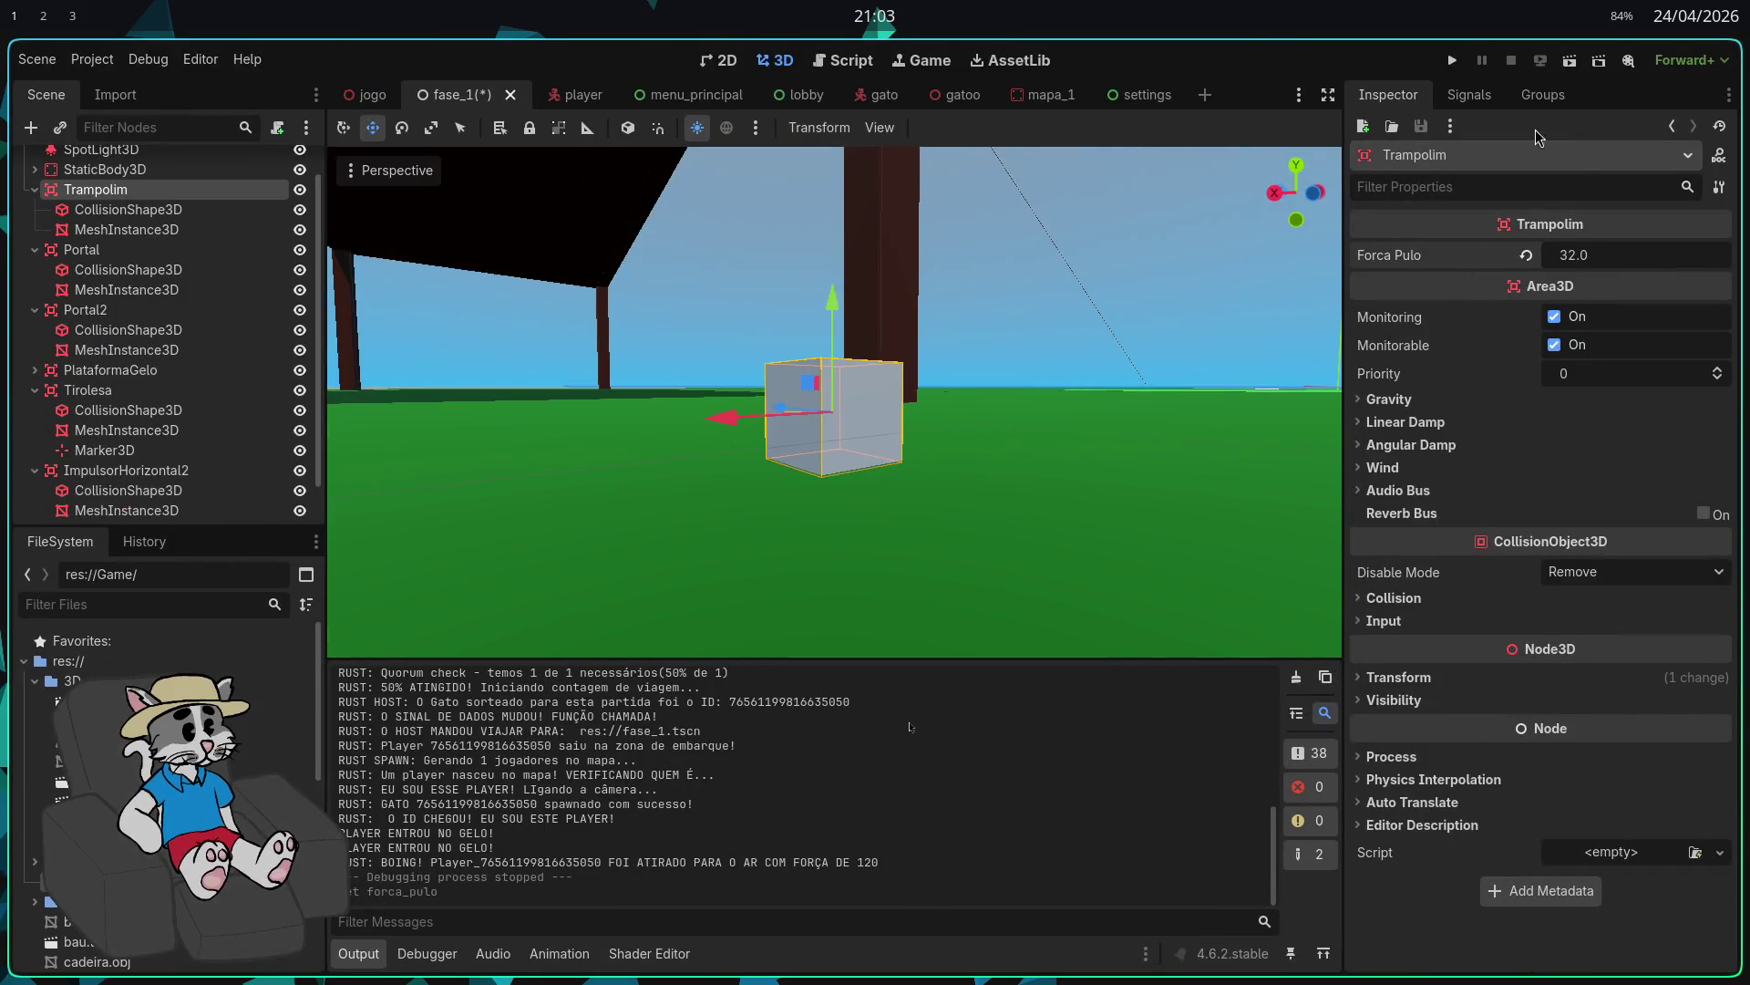
{"action": "left_click", "coordinate": [1453, 61]}
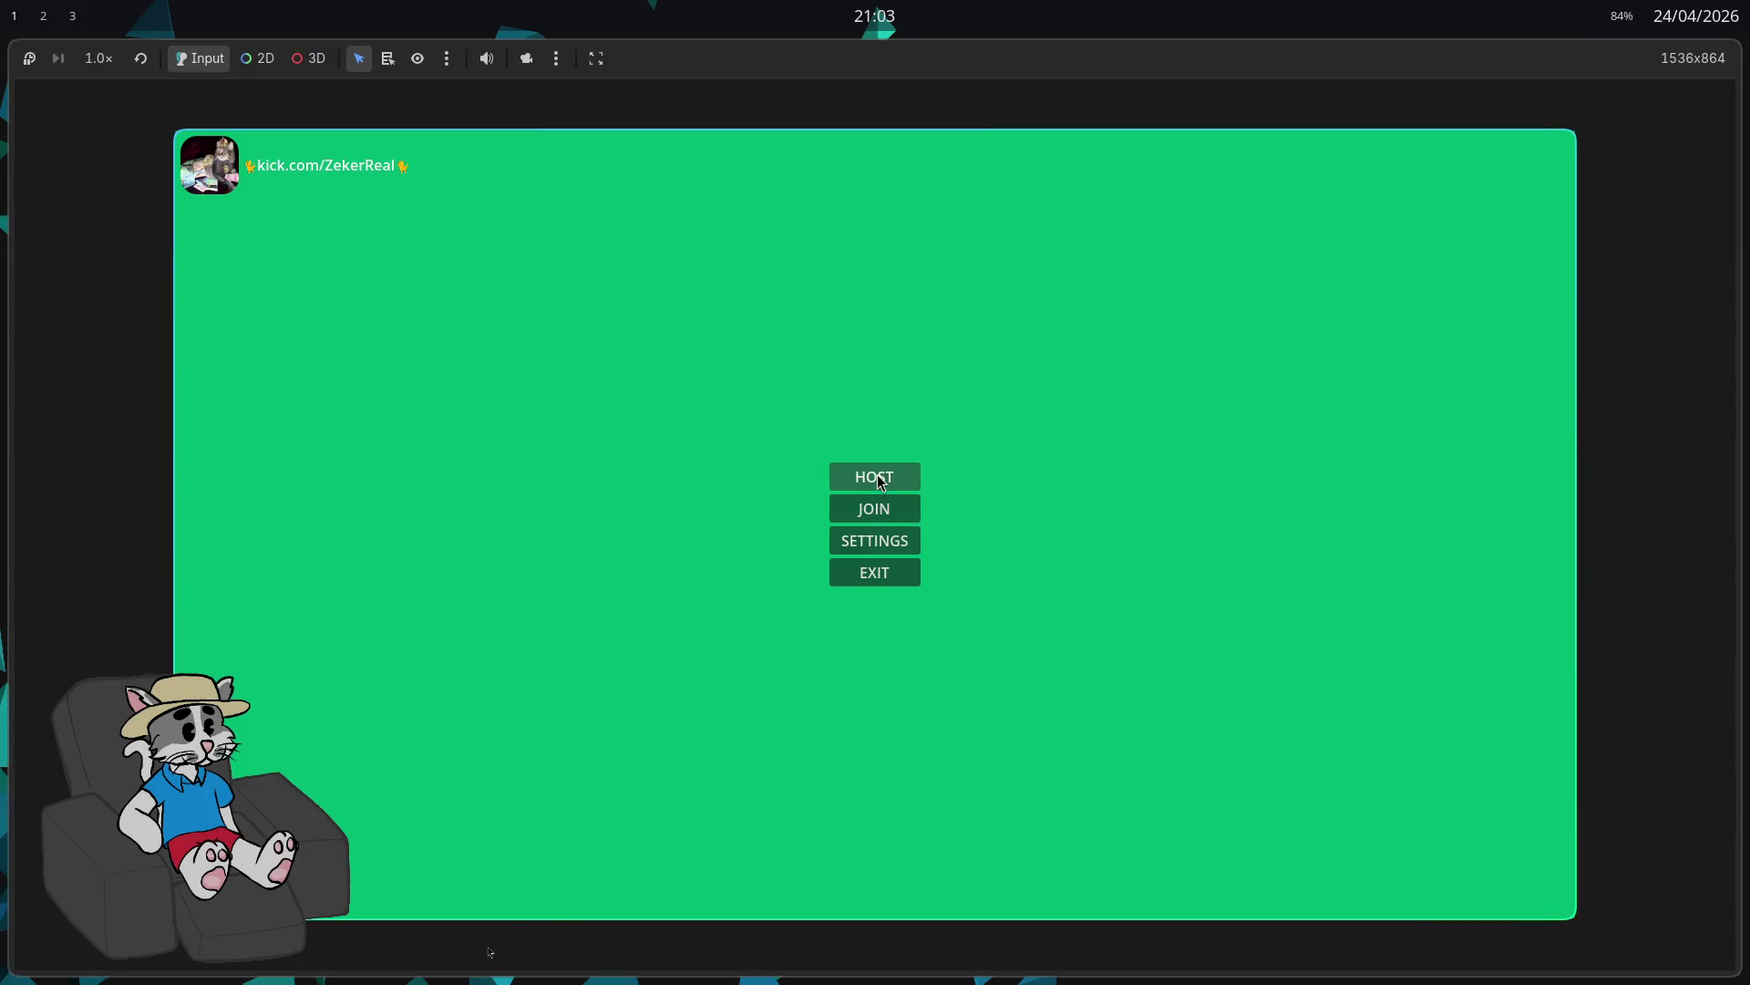
{"action": "left_click", "coordinate": [881, 484]}
{"action": "left_click", "coordinate": [1378, 894]}
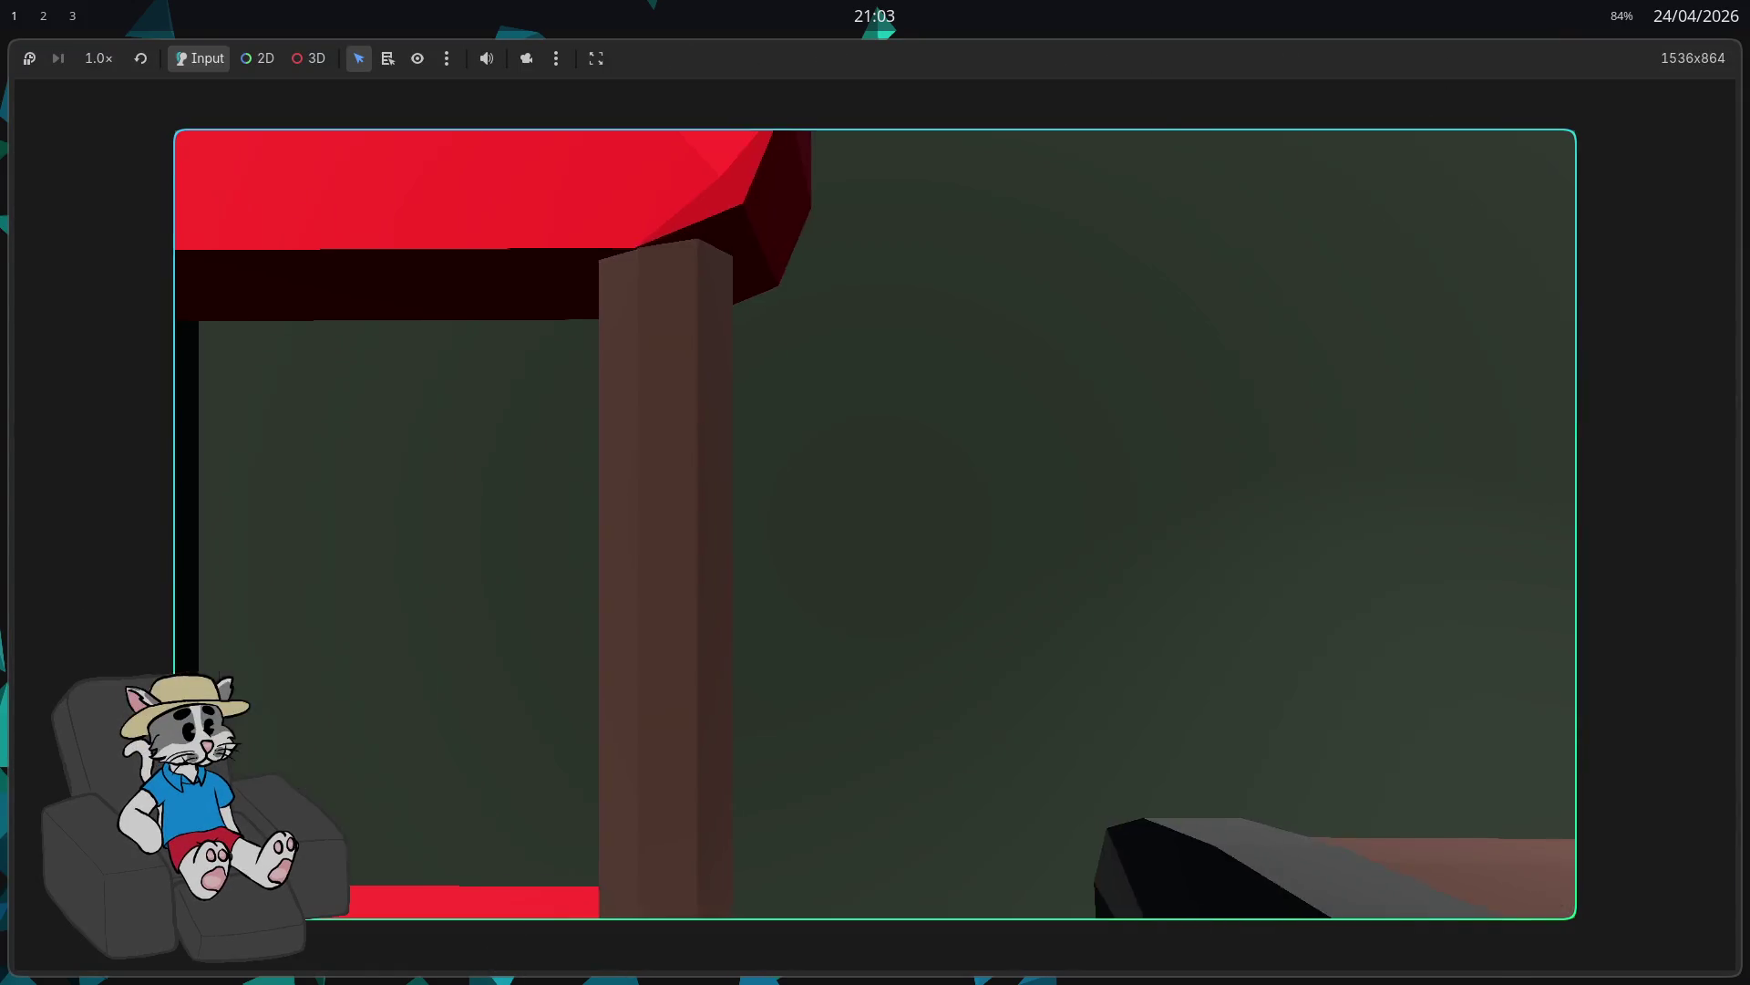
Step: Walk the player across the field onto the dark table, then stop the game
{"action": "key", "text": "w"}
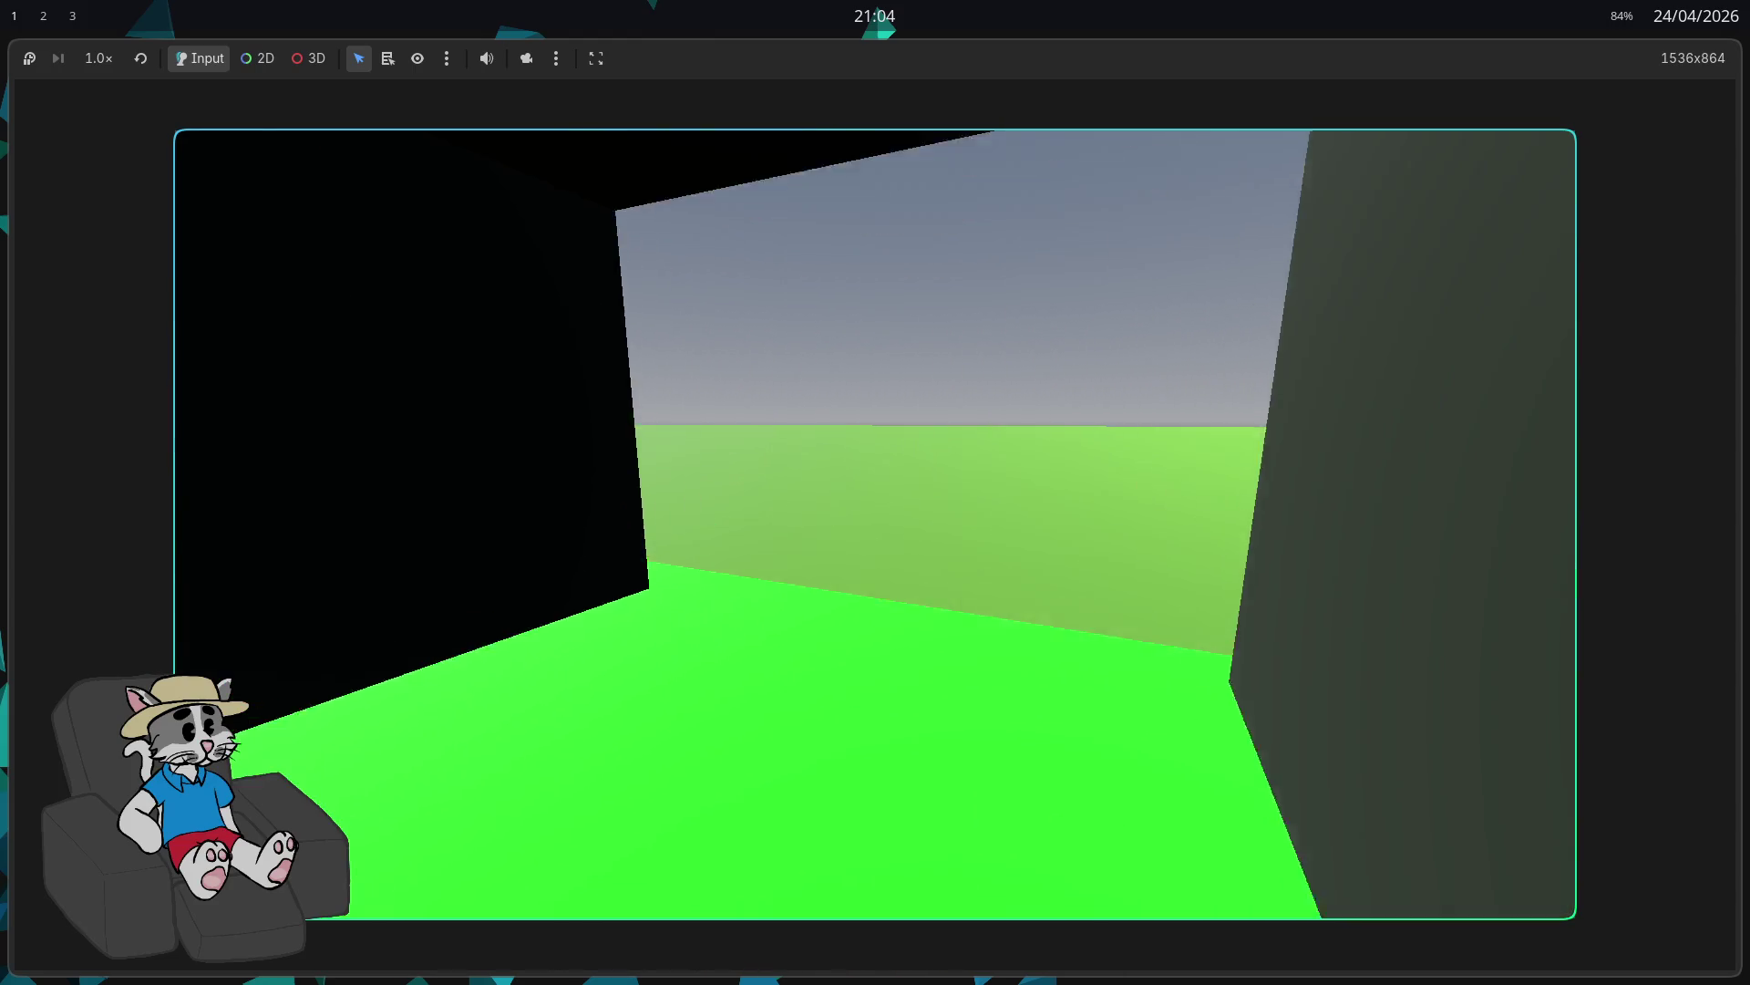
{"action": "key", "text": "w"}
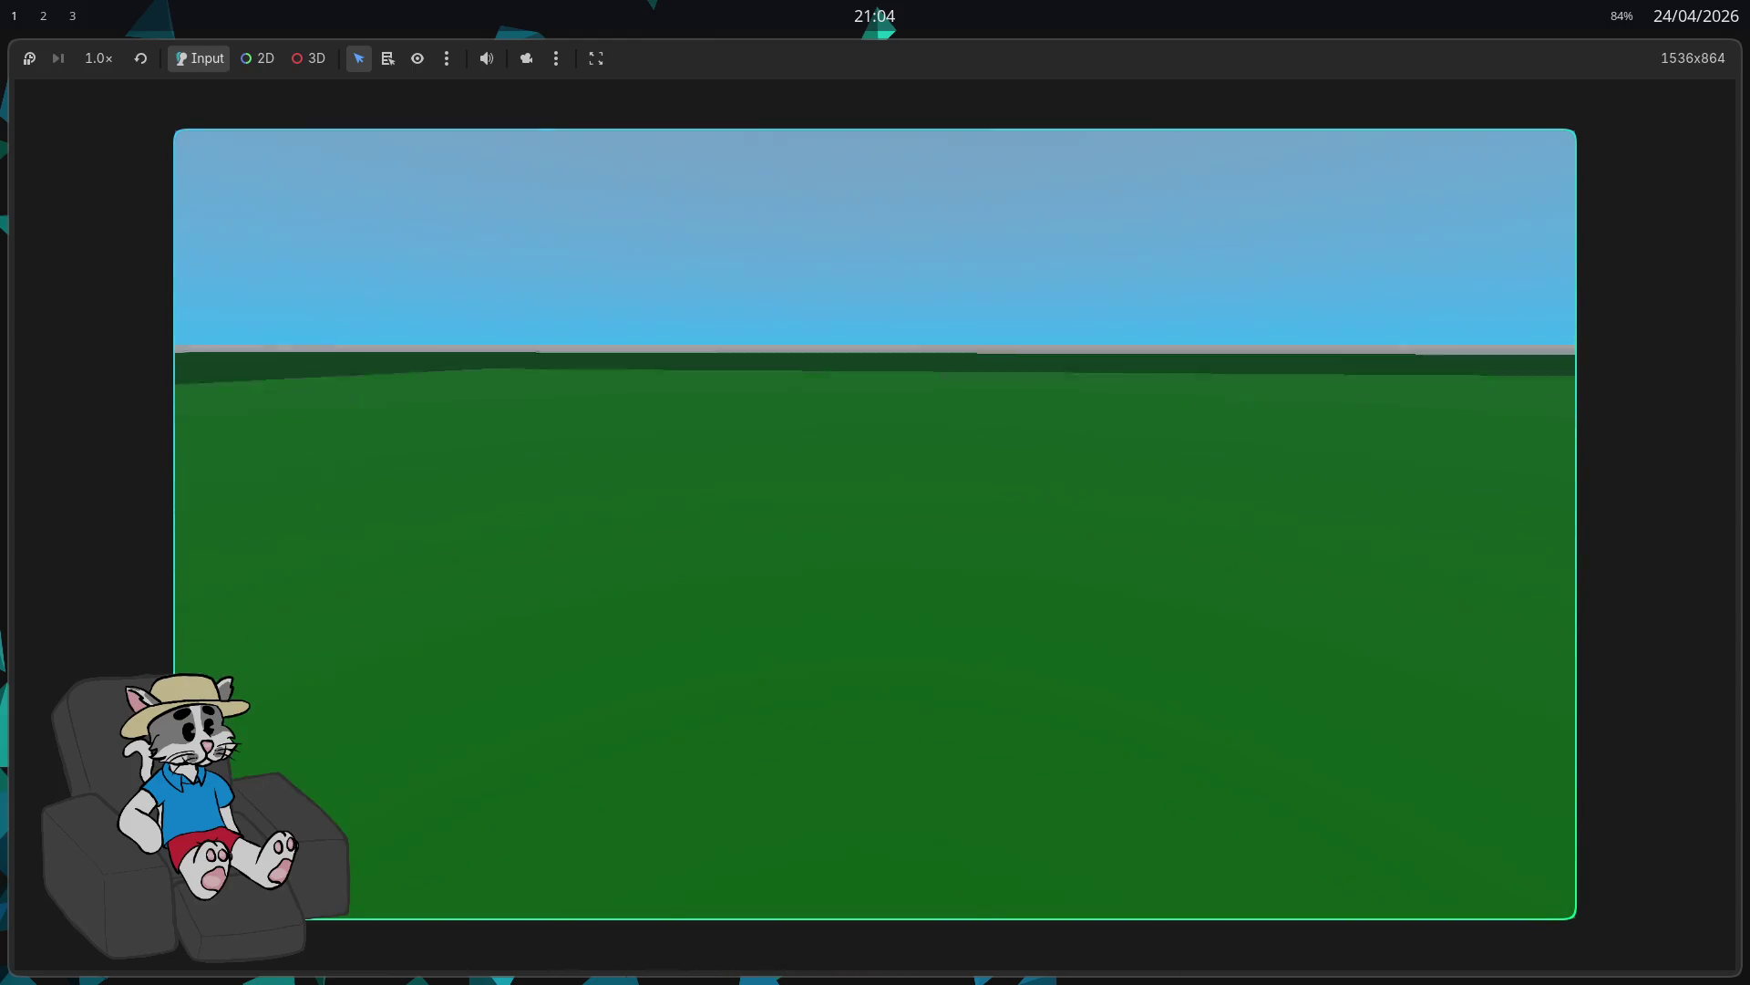
{"action": "key", "text": "w"}
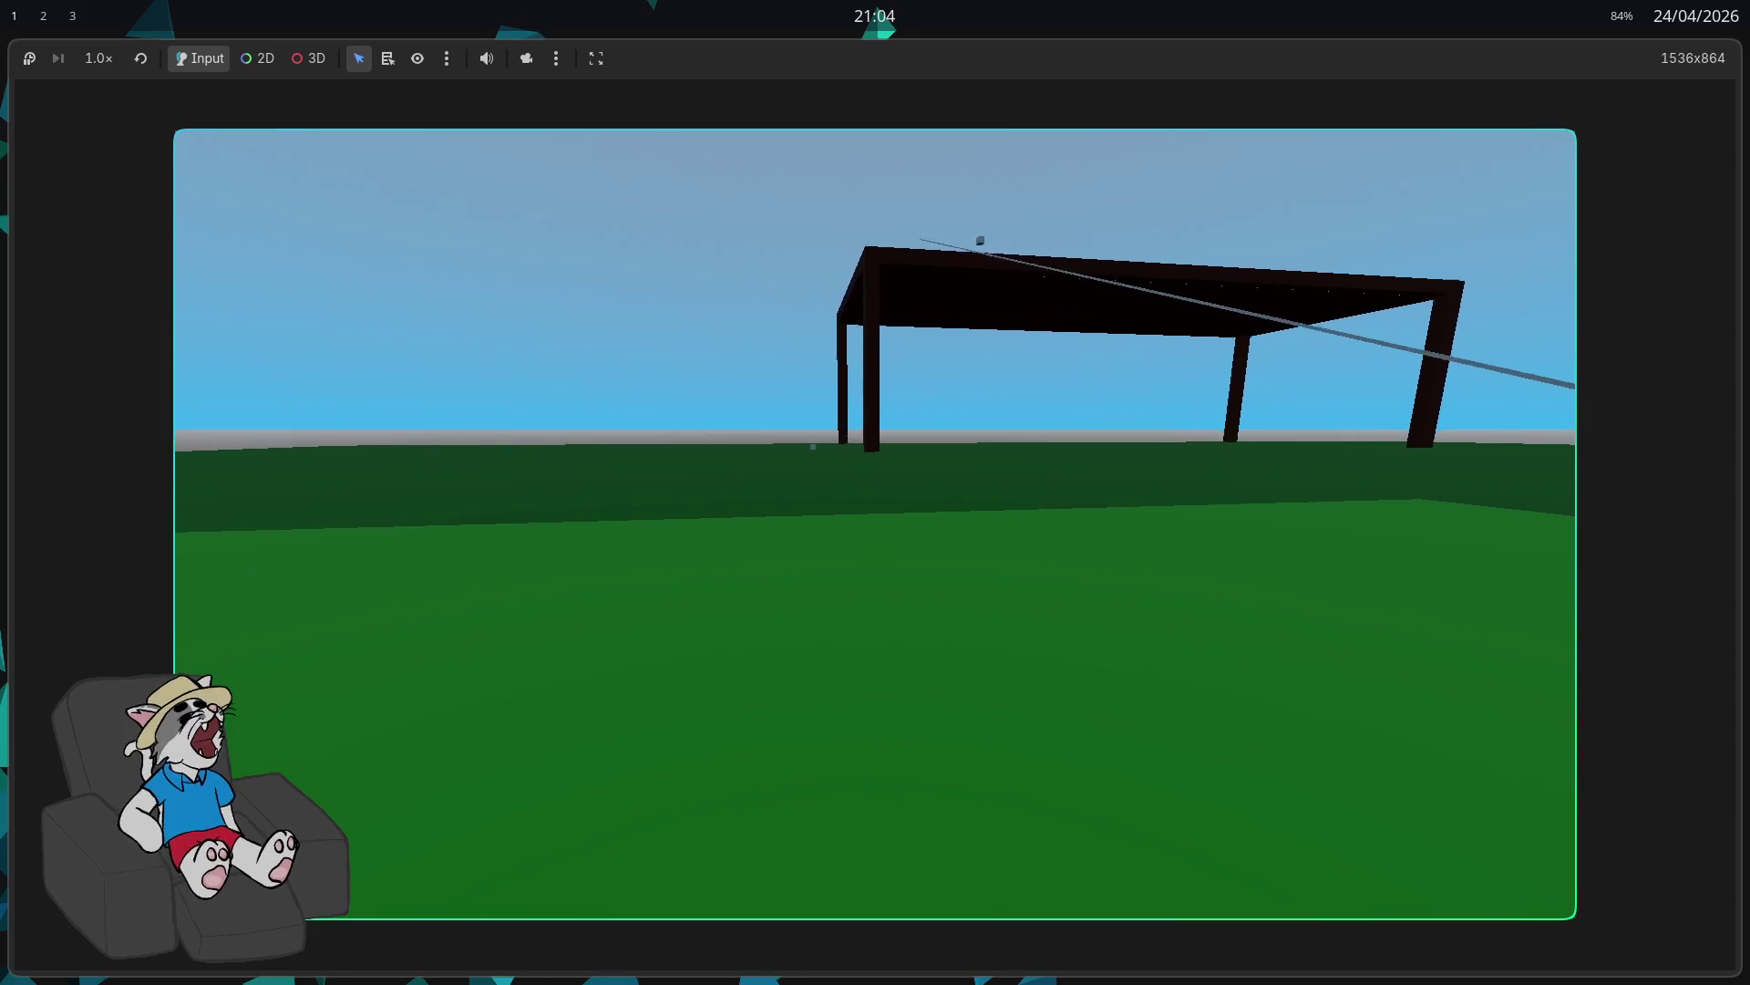
{"action": "key", "text": "w"}
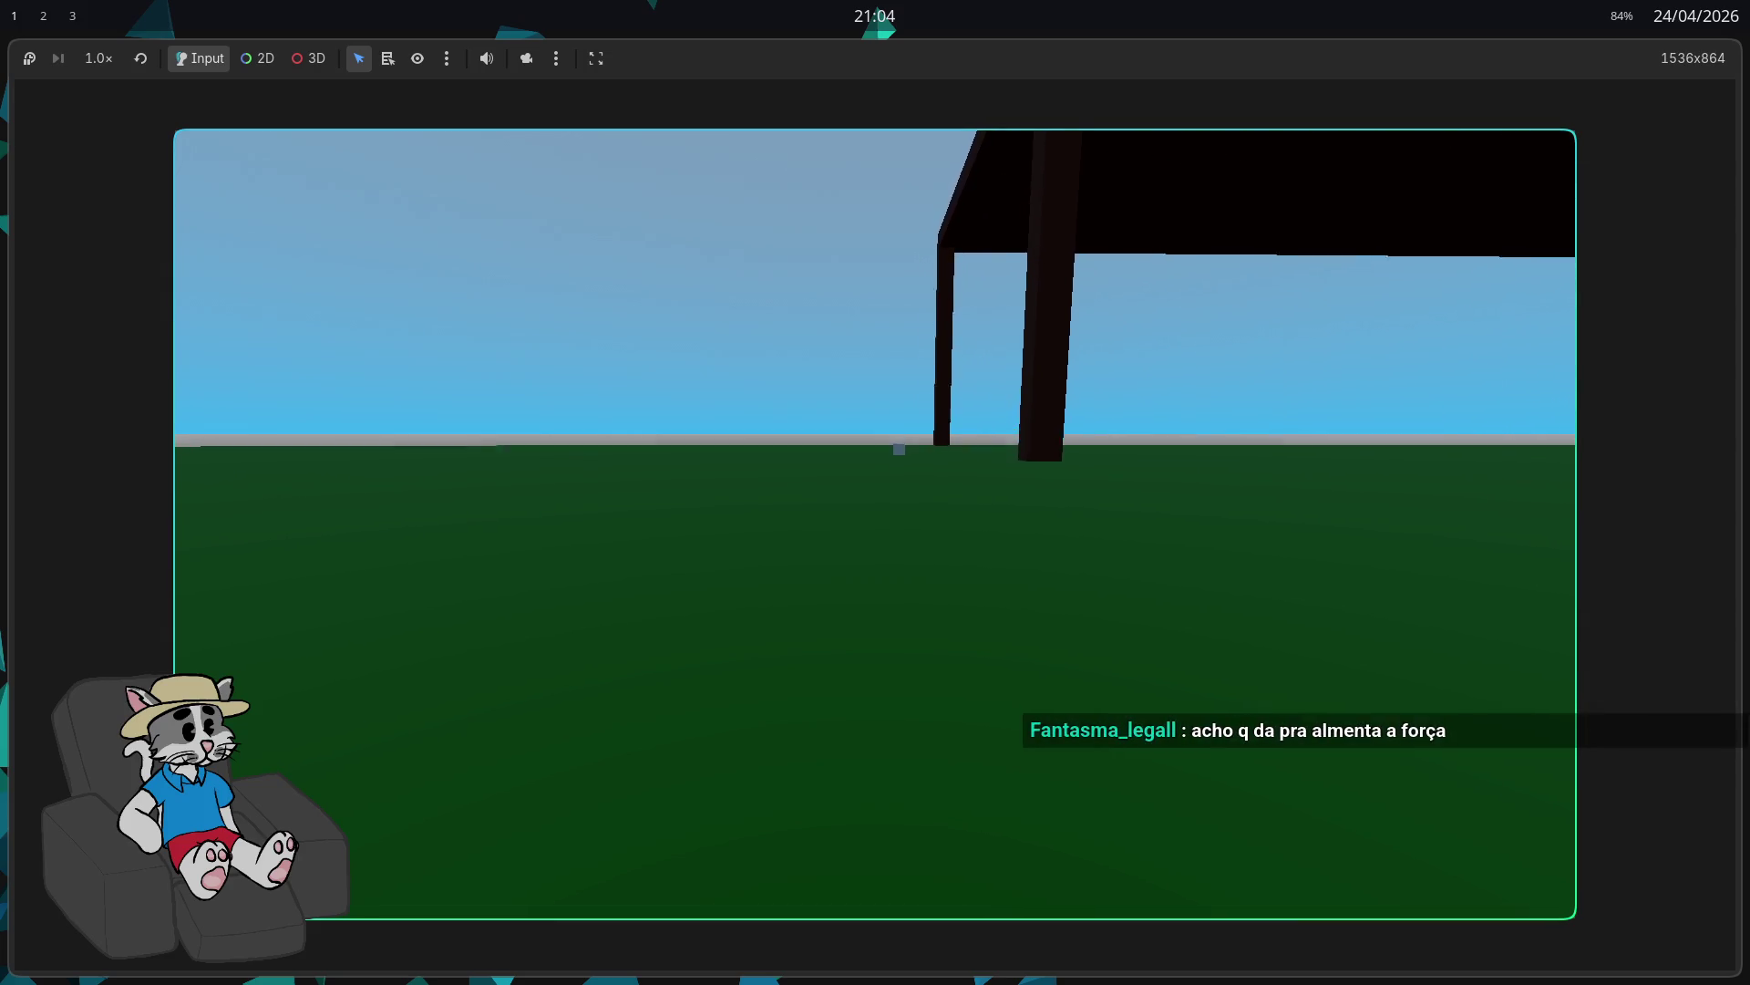
{"action": "key", "text": "w"}
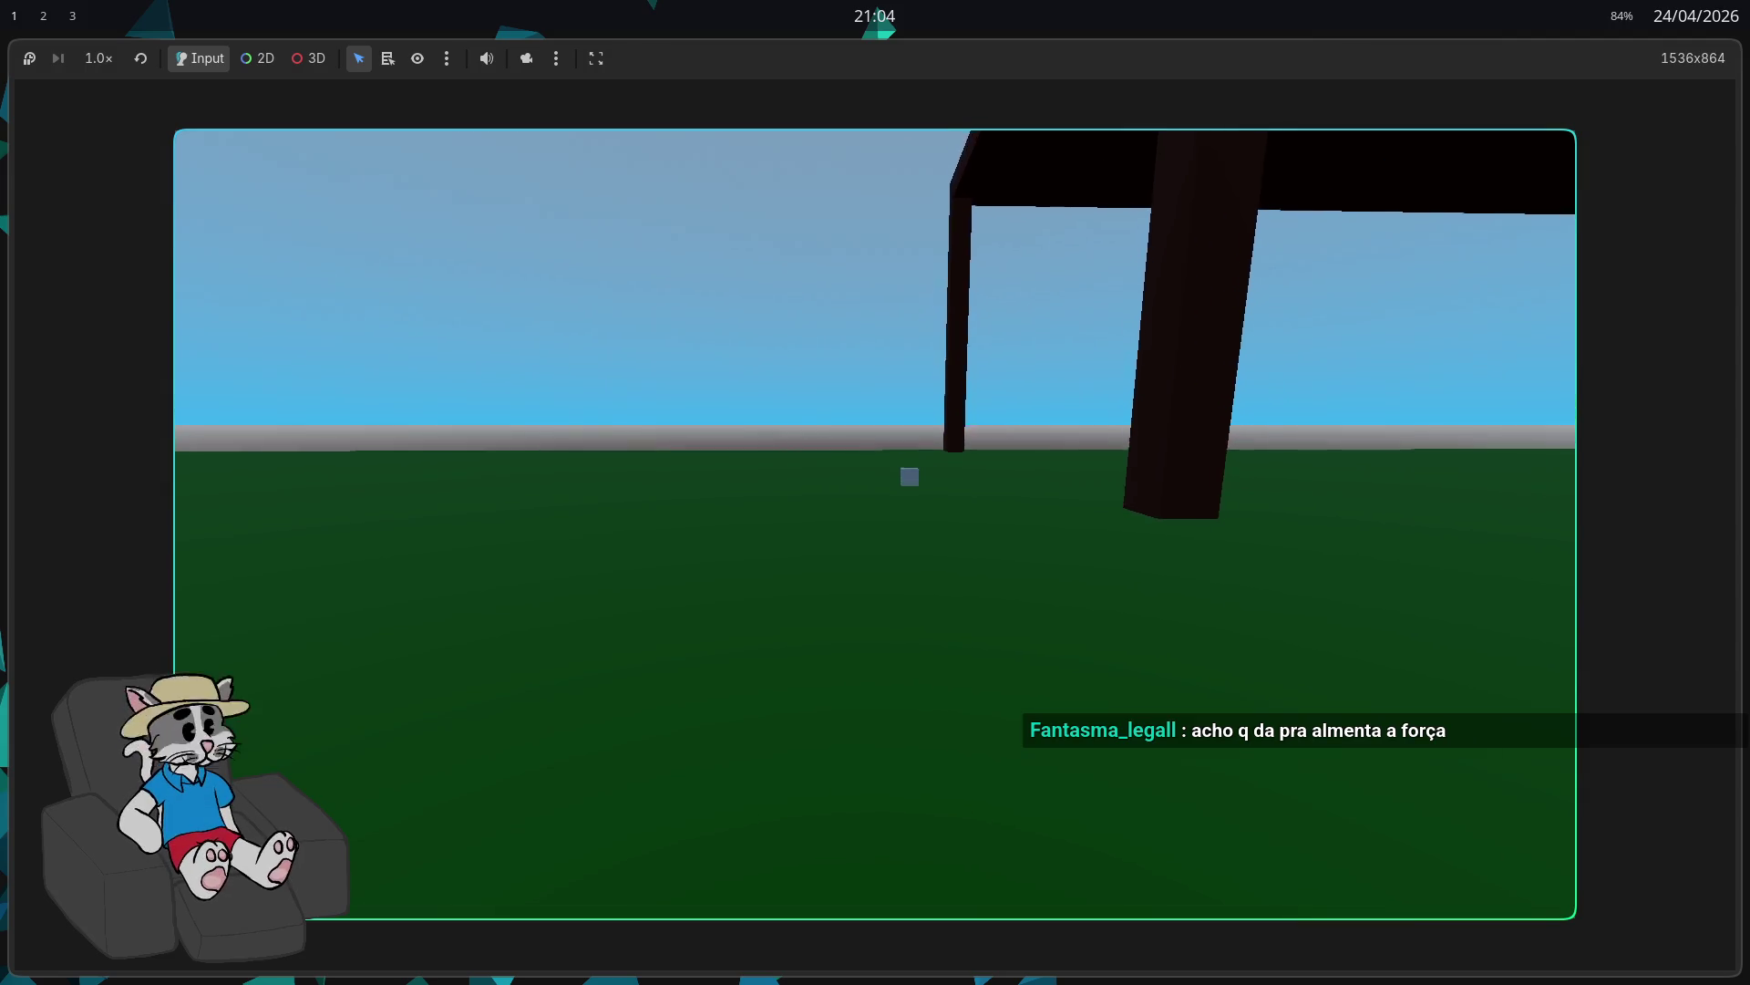
{"action": "key", "text": "w"}
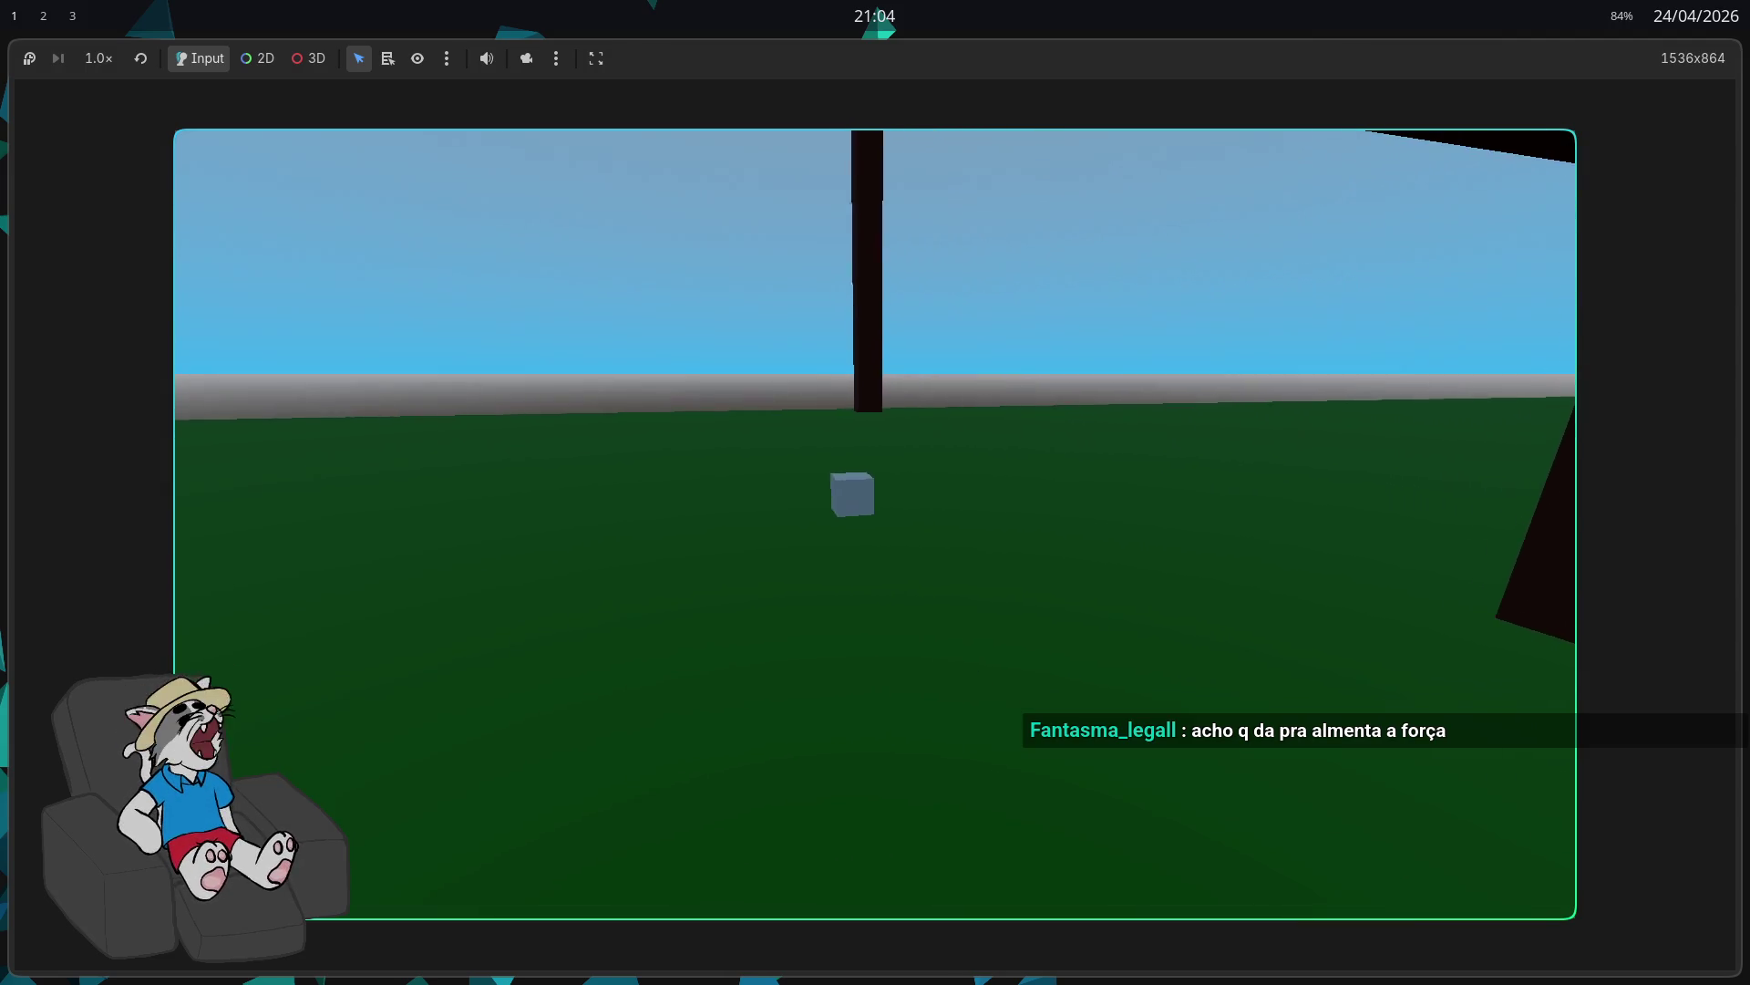
{"action": "key", "text": "w"}
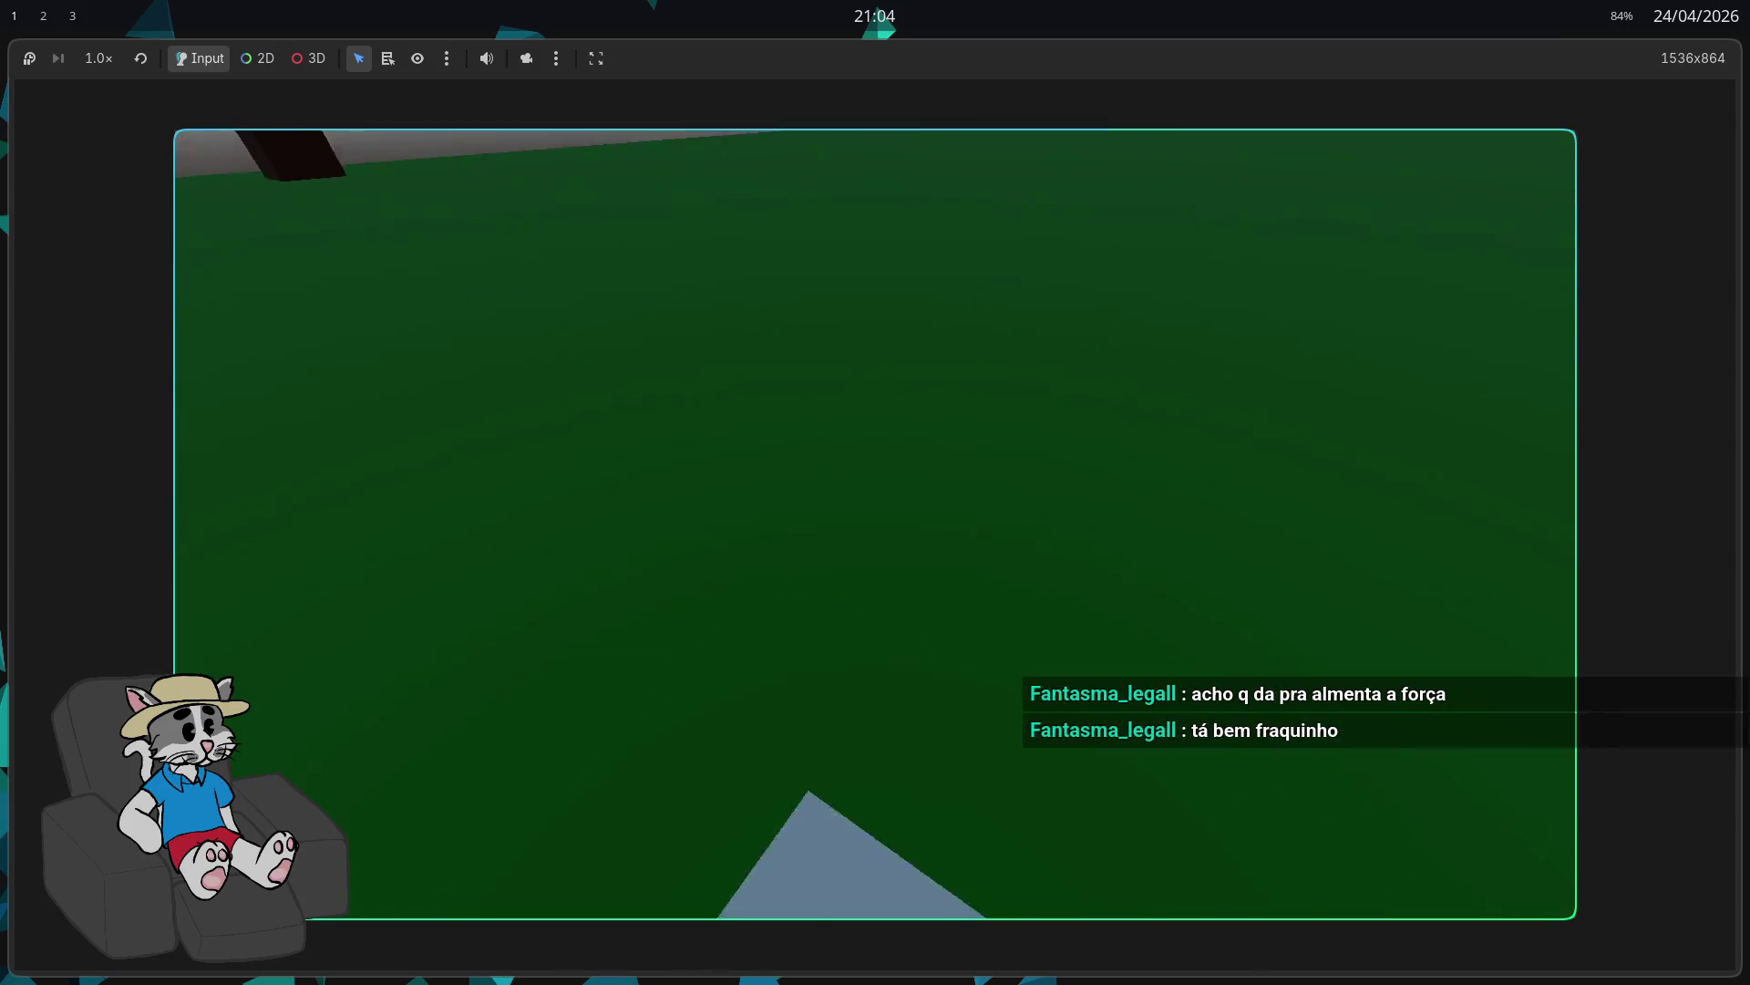
{"action": "key", "text": "w"}
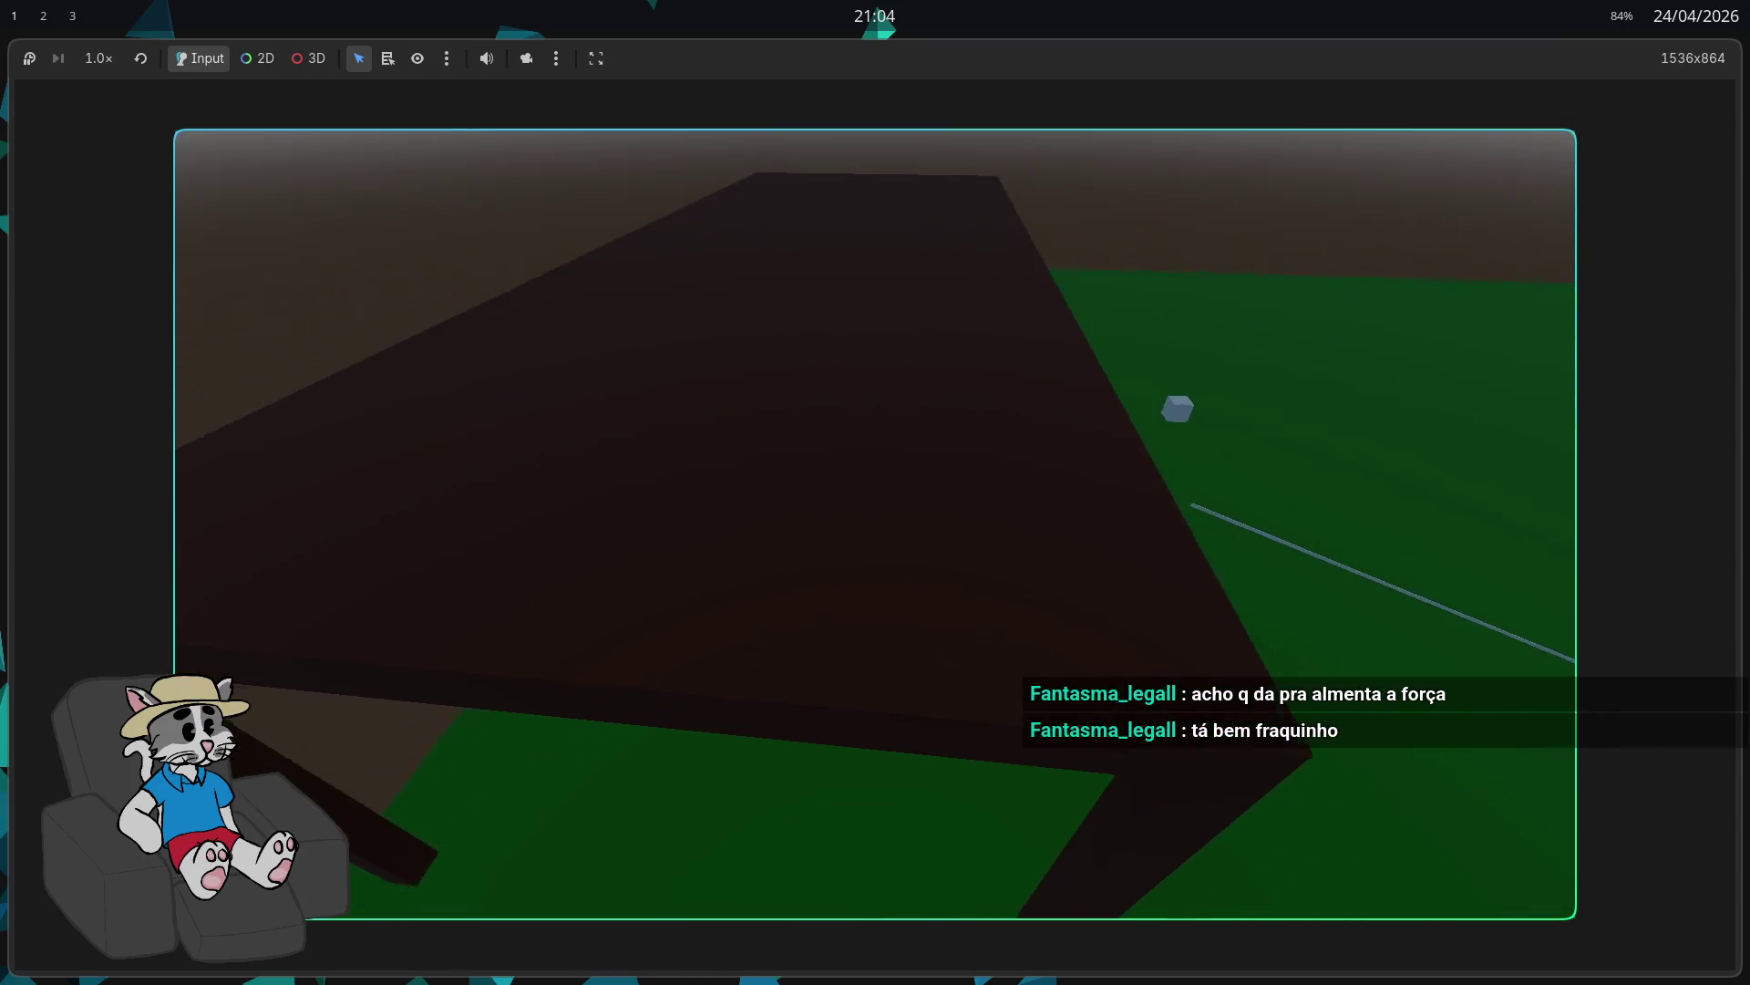
{"action": "key", "text": "w"}
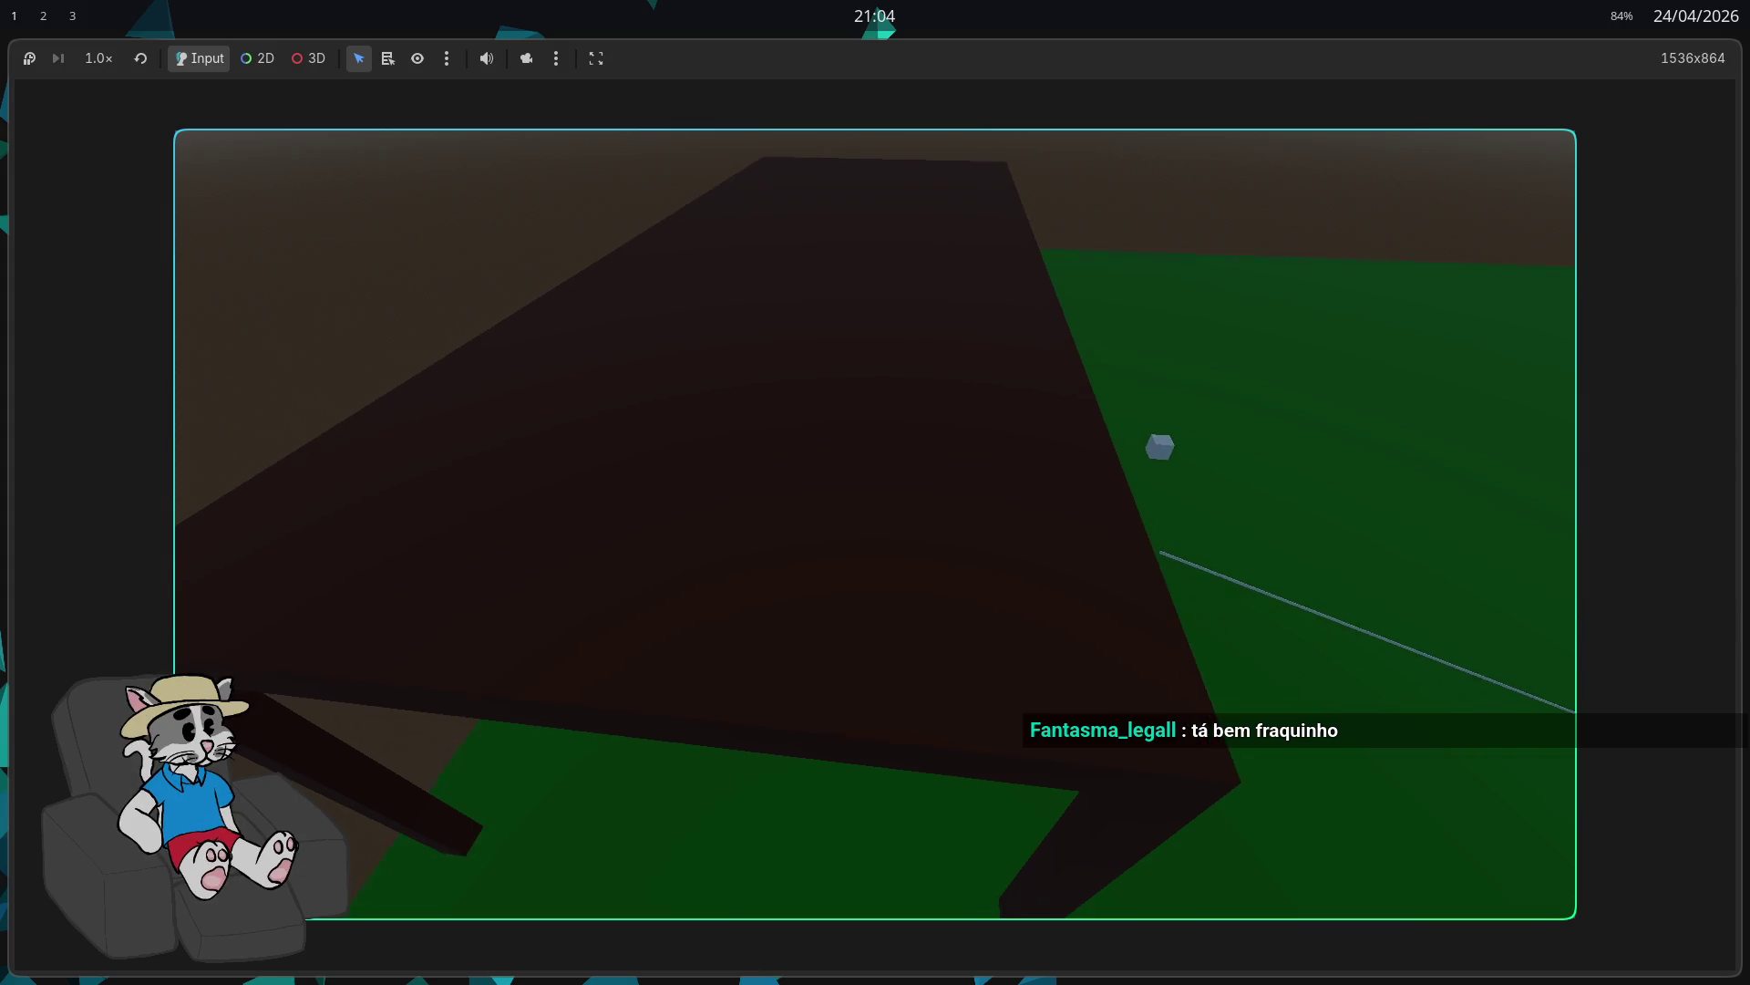
{"action": "key", "text": "w"}
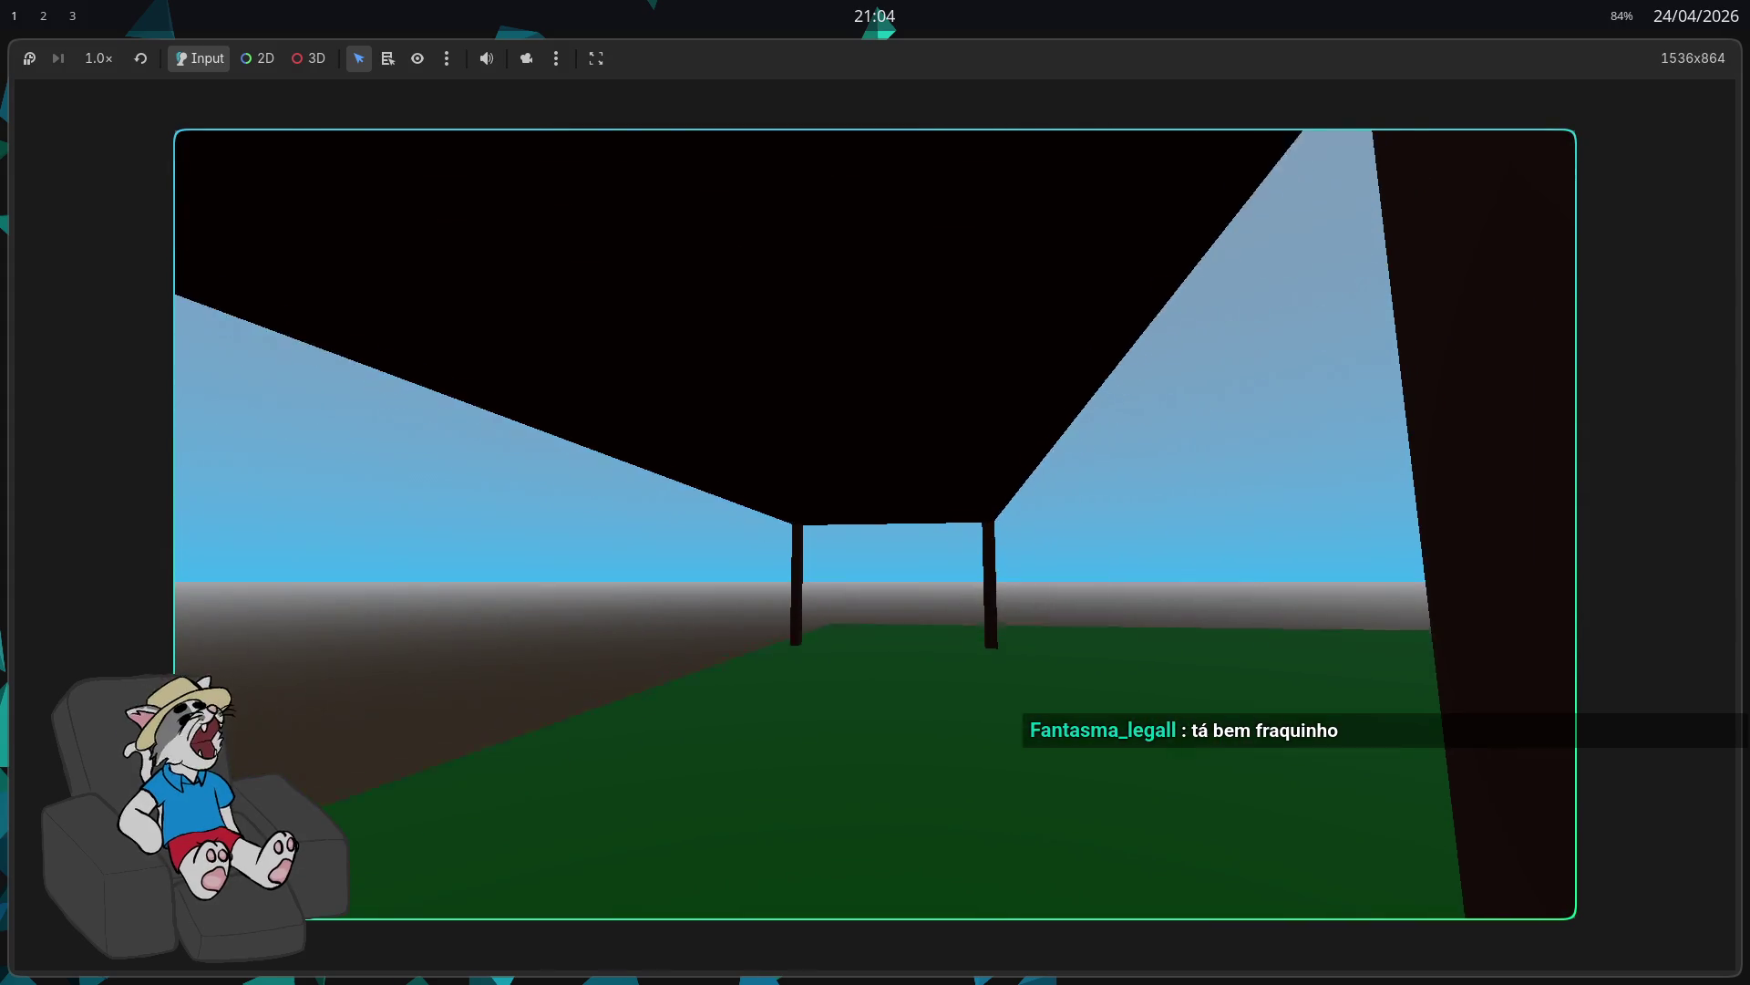
{"action": "key", "text": "w"}
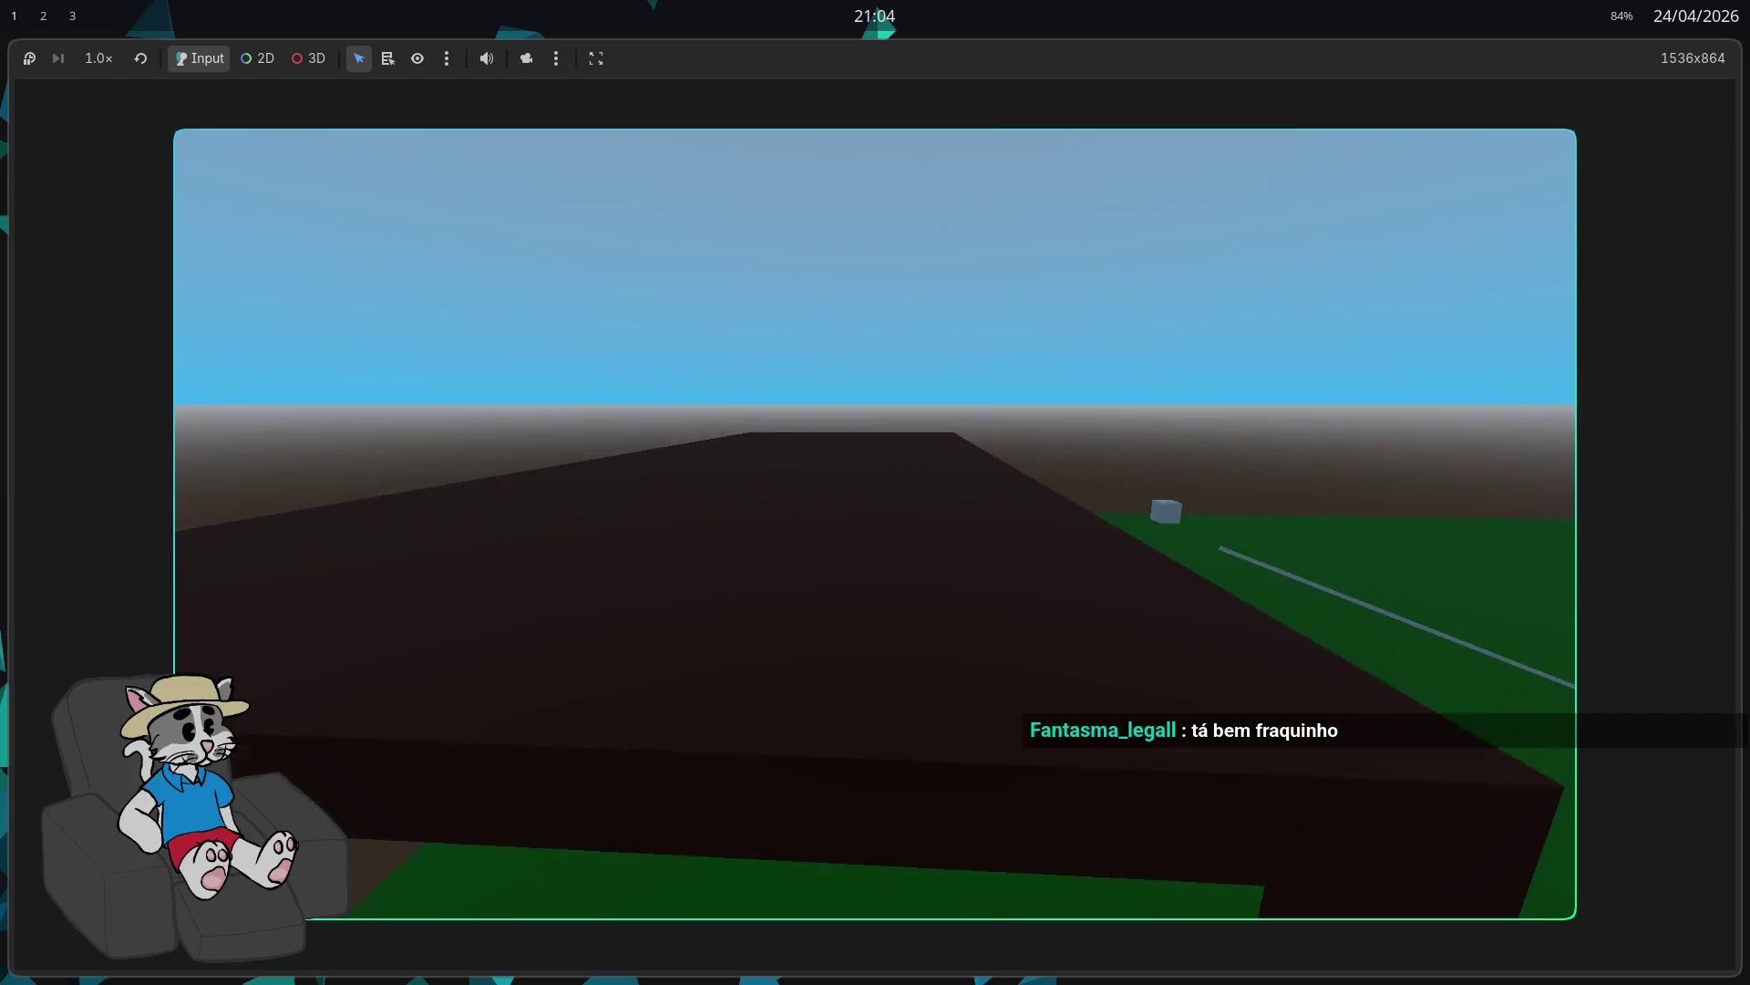
{"action": "key", "text": "w"}
{"action": "key", "text": "F8"}
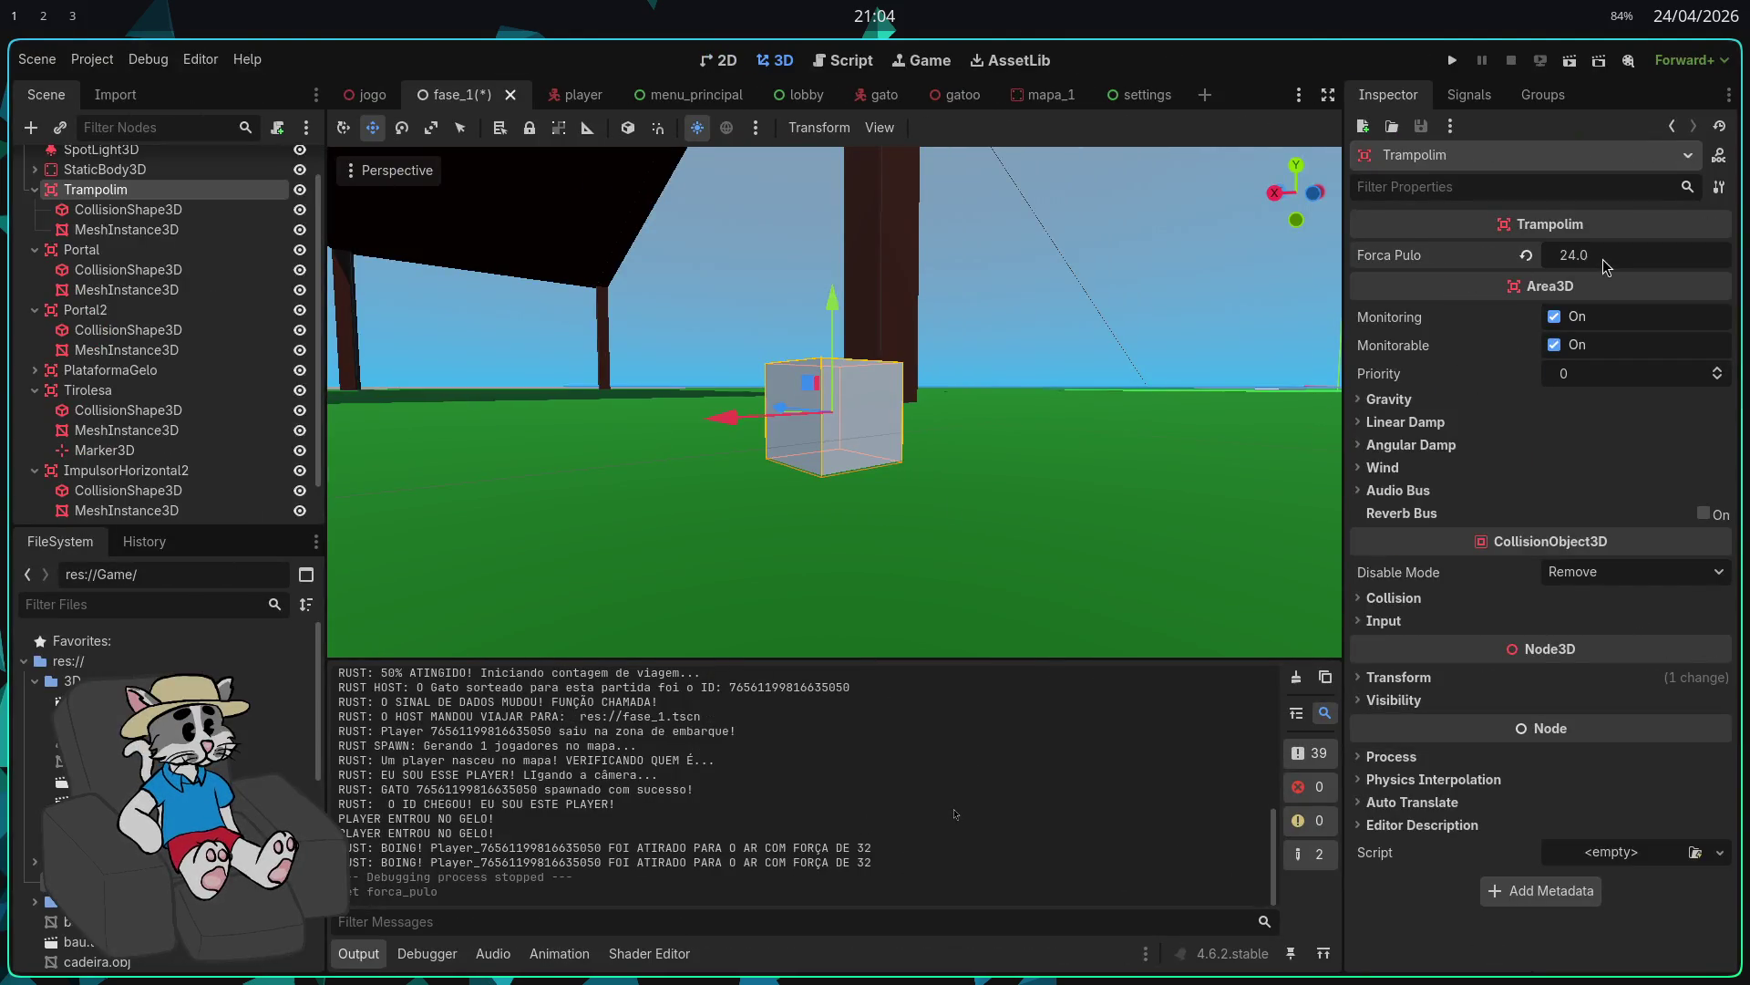
Step: Run the game at jump force 24, start the match, test the trampoline, then stop
{"action": "key", "text": "F5"}
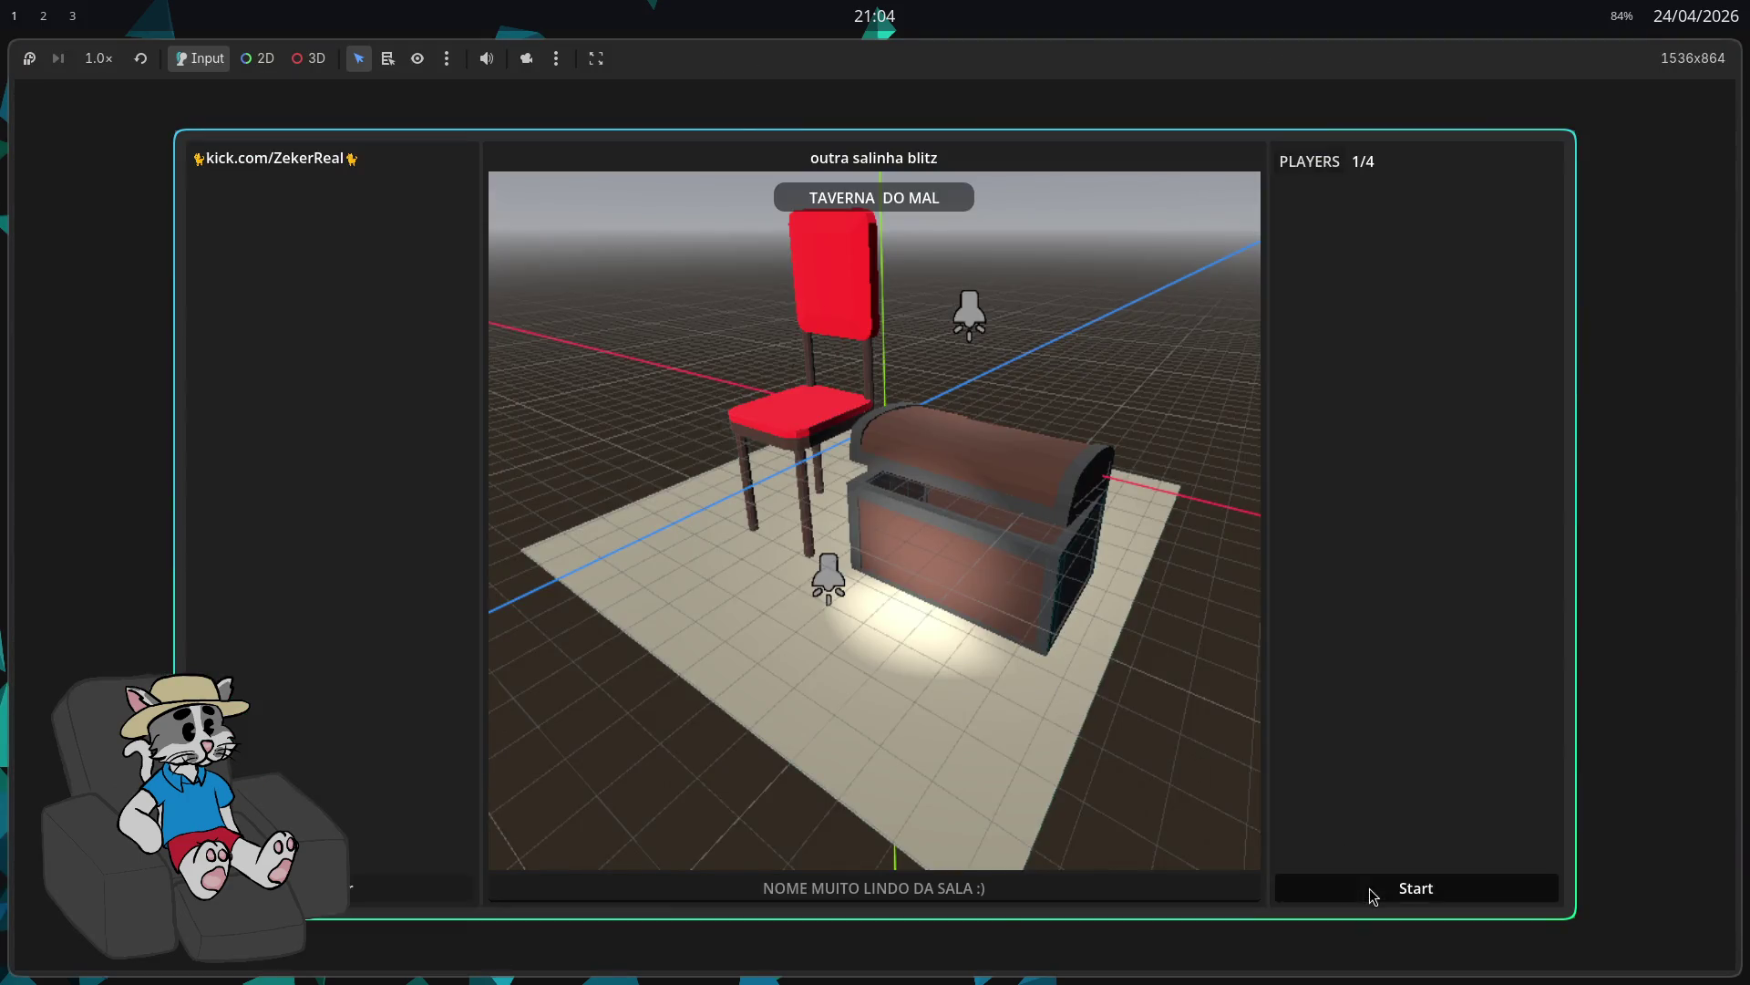
{"action": "left_click", "coordinate": [1372, 896]}
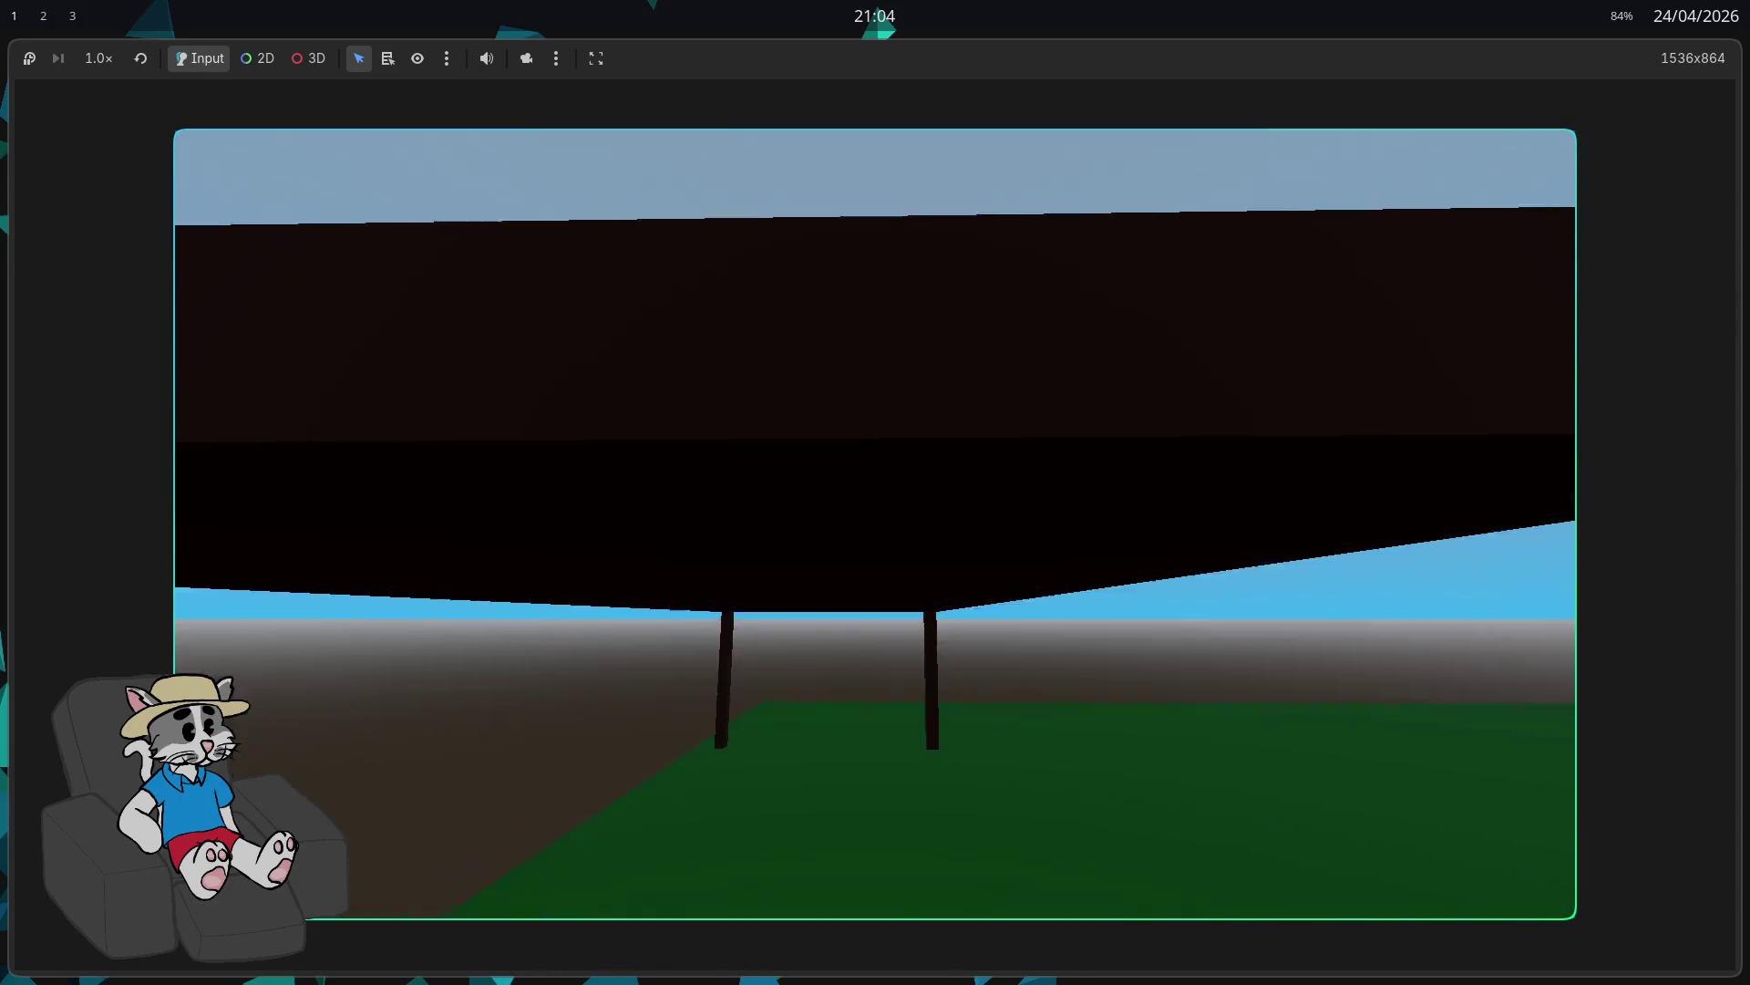
{"action": "key", "text": "F8"}
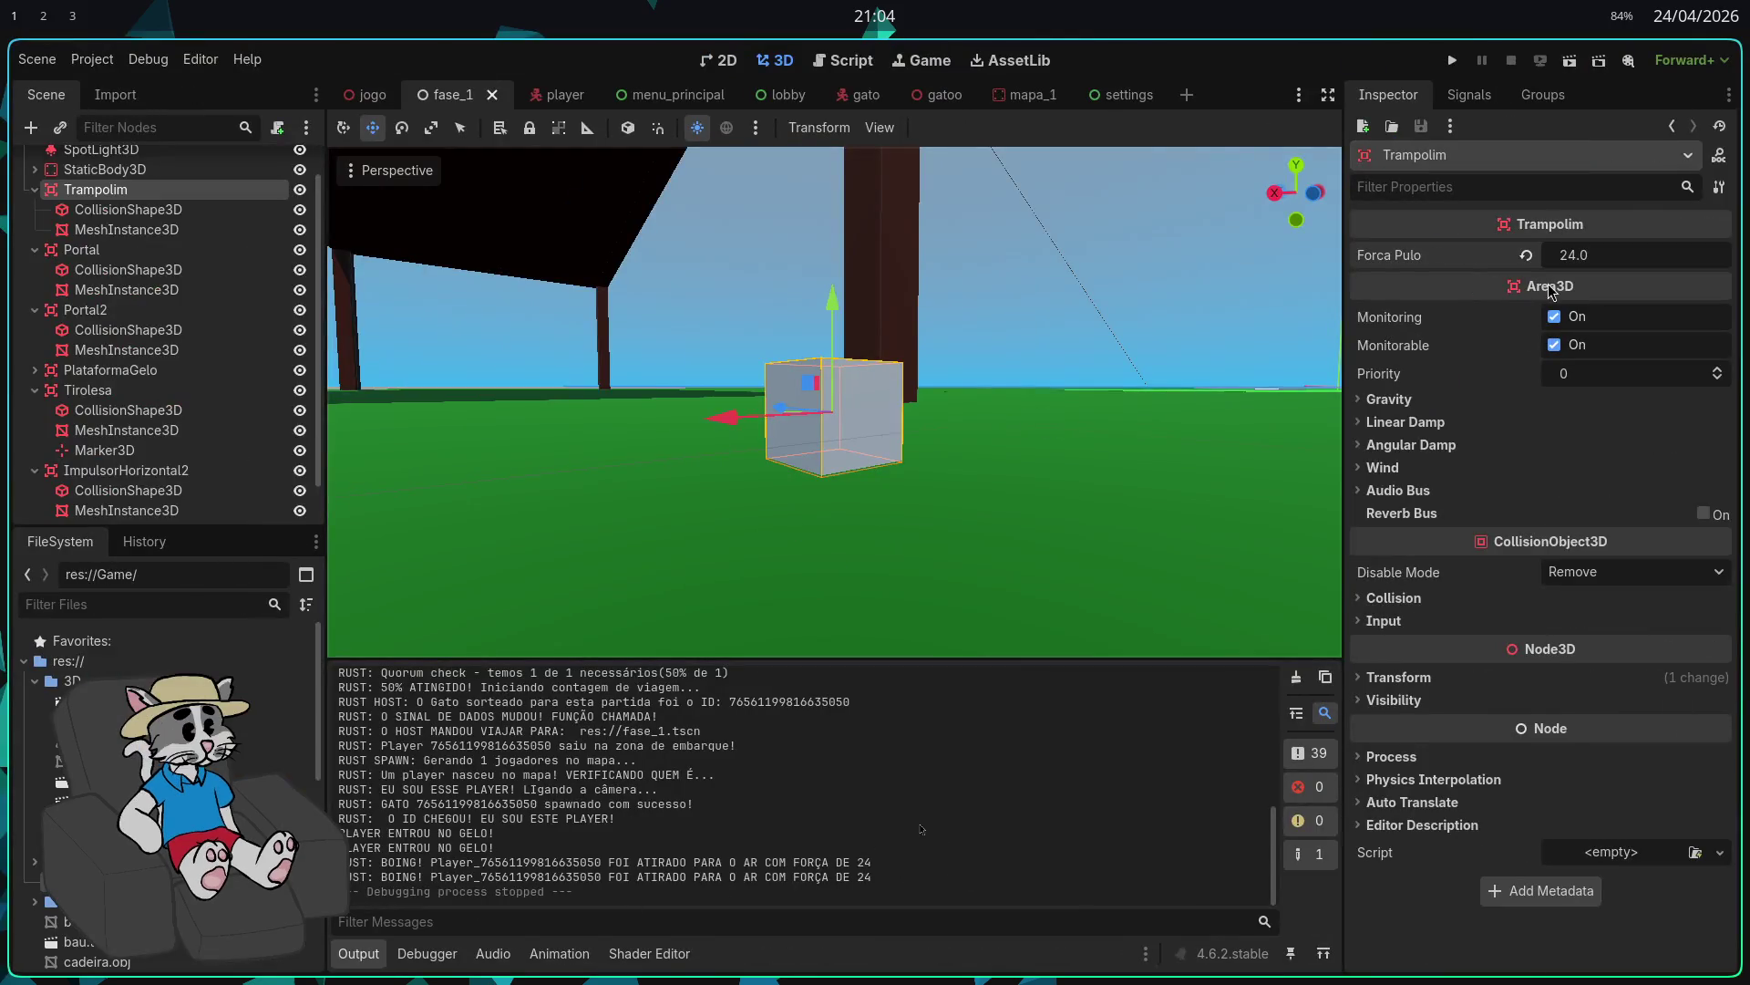
{"action": "type", "text": "28"}
Step: Confirm the Trampolim's Forca Pulo of 28 and start a play-test match from the lobby
{"action": "key", "text": "Return"}
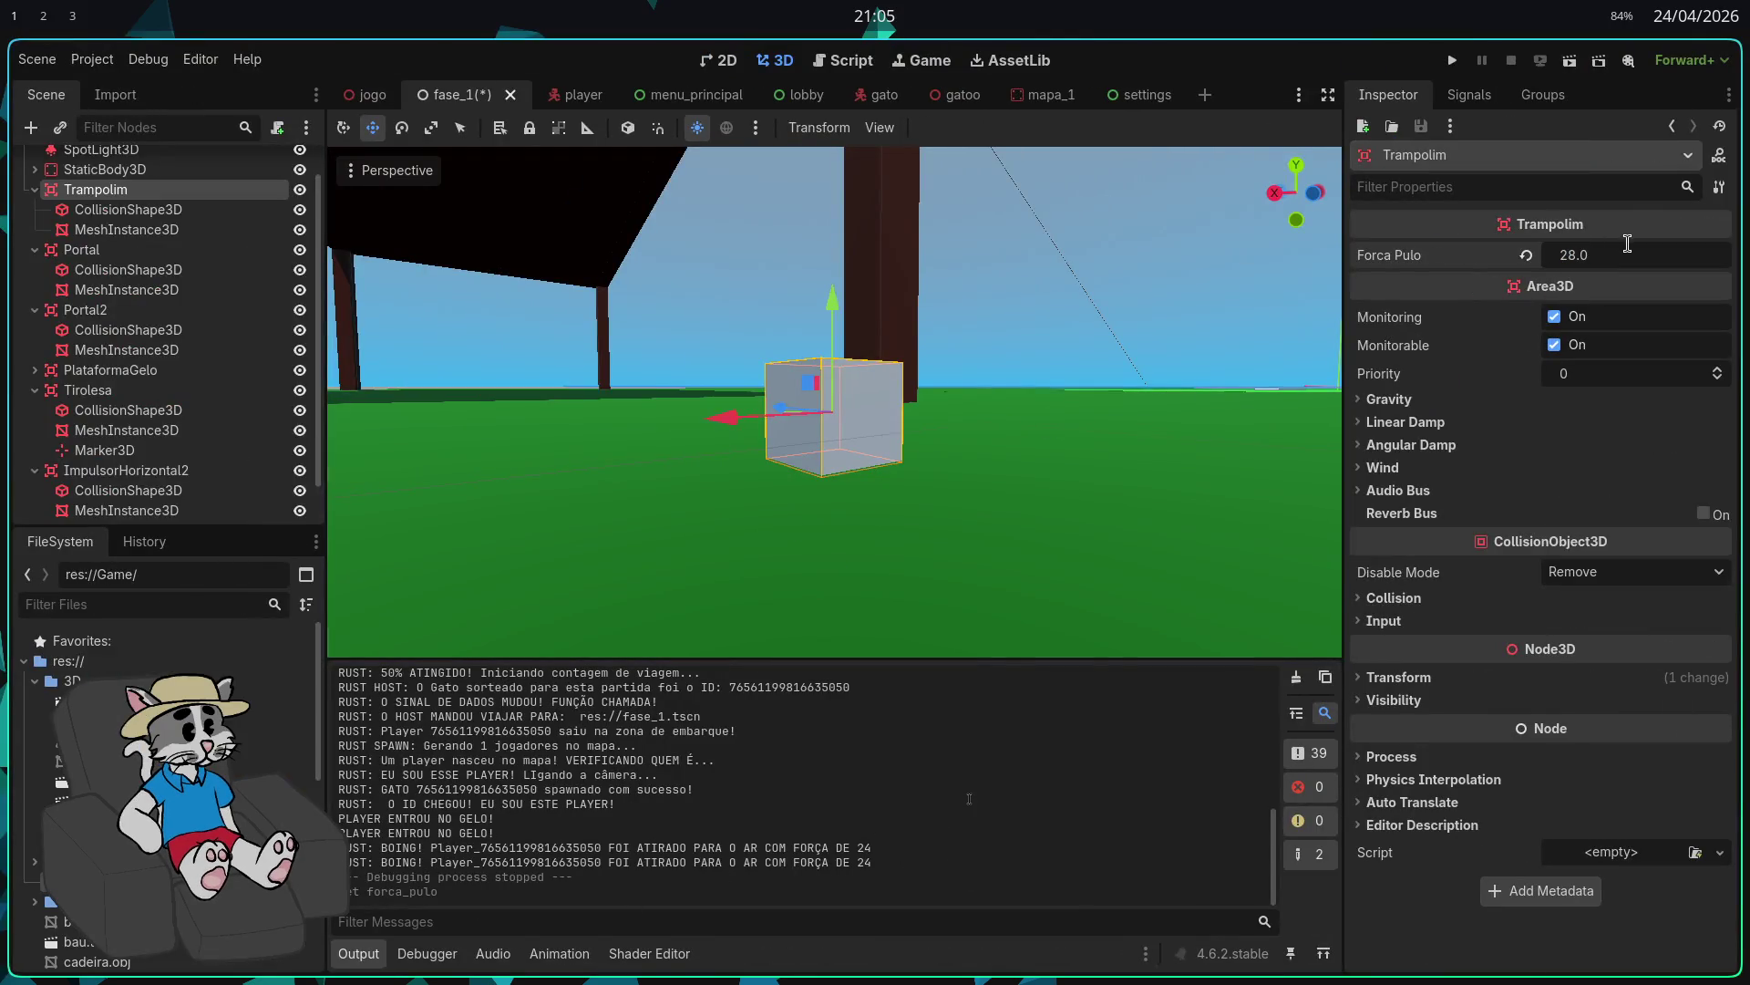
{"action": "key", "text": "F5"}
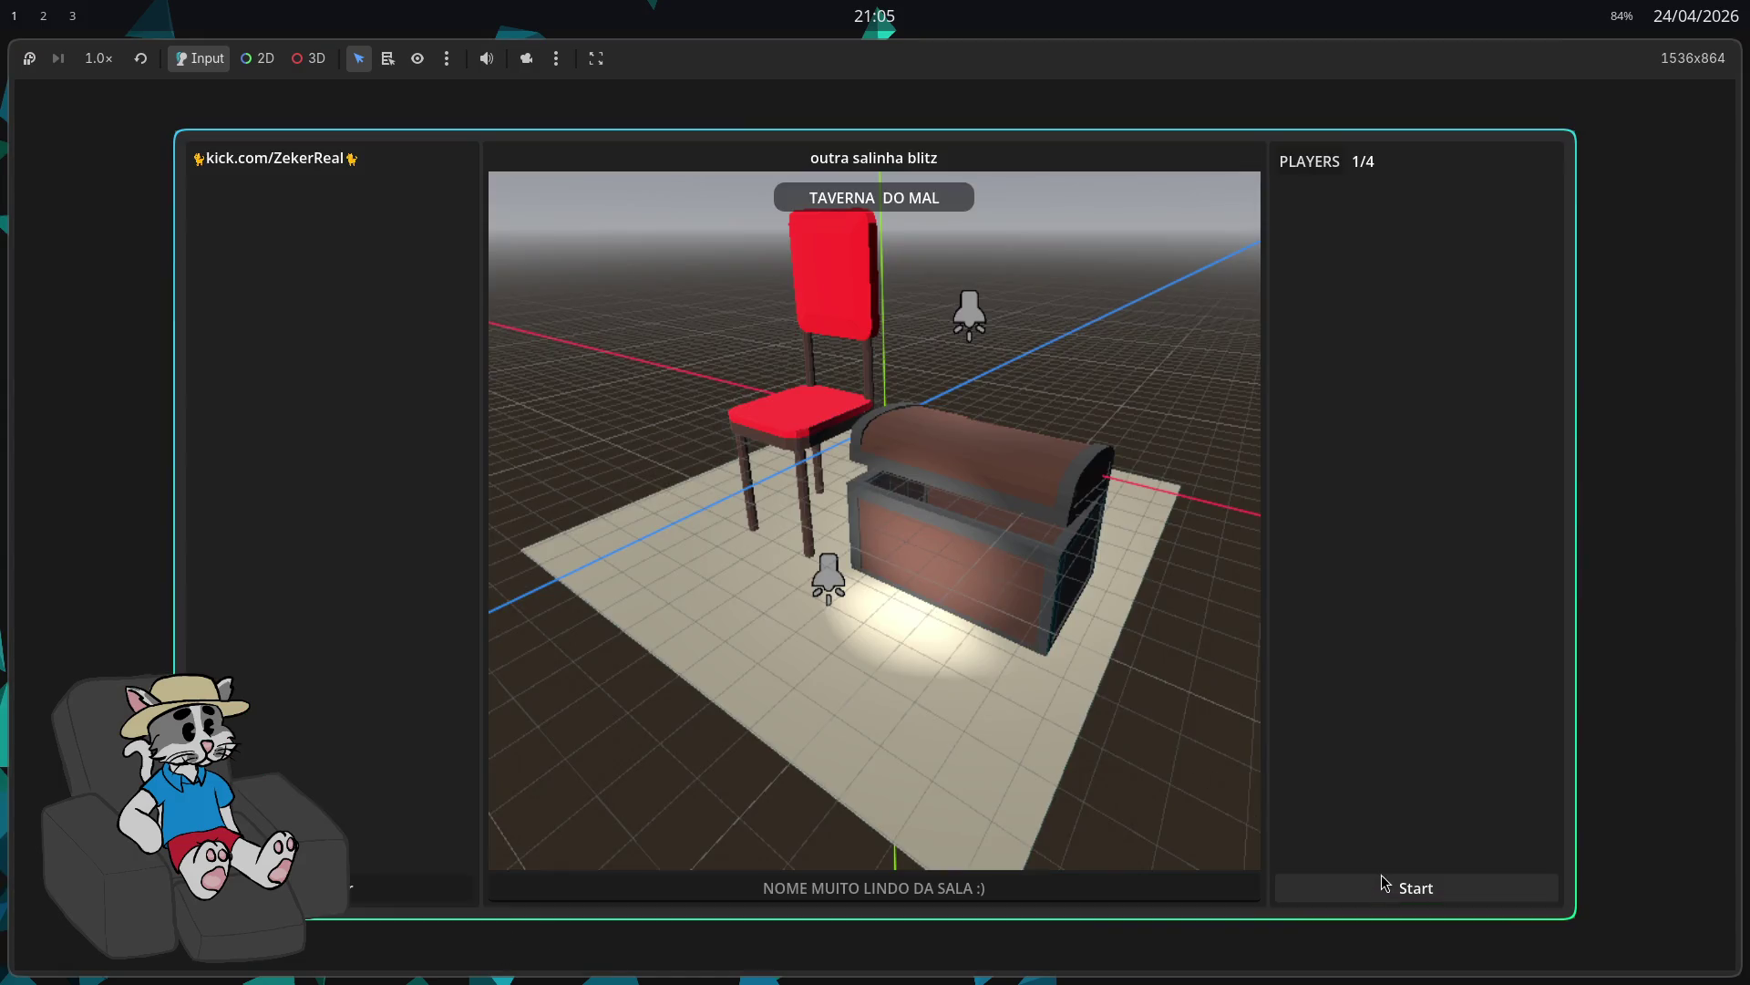
{"action": "left_click", "coordinate": [1385, 883]}
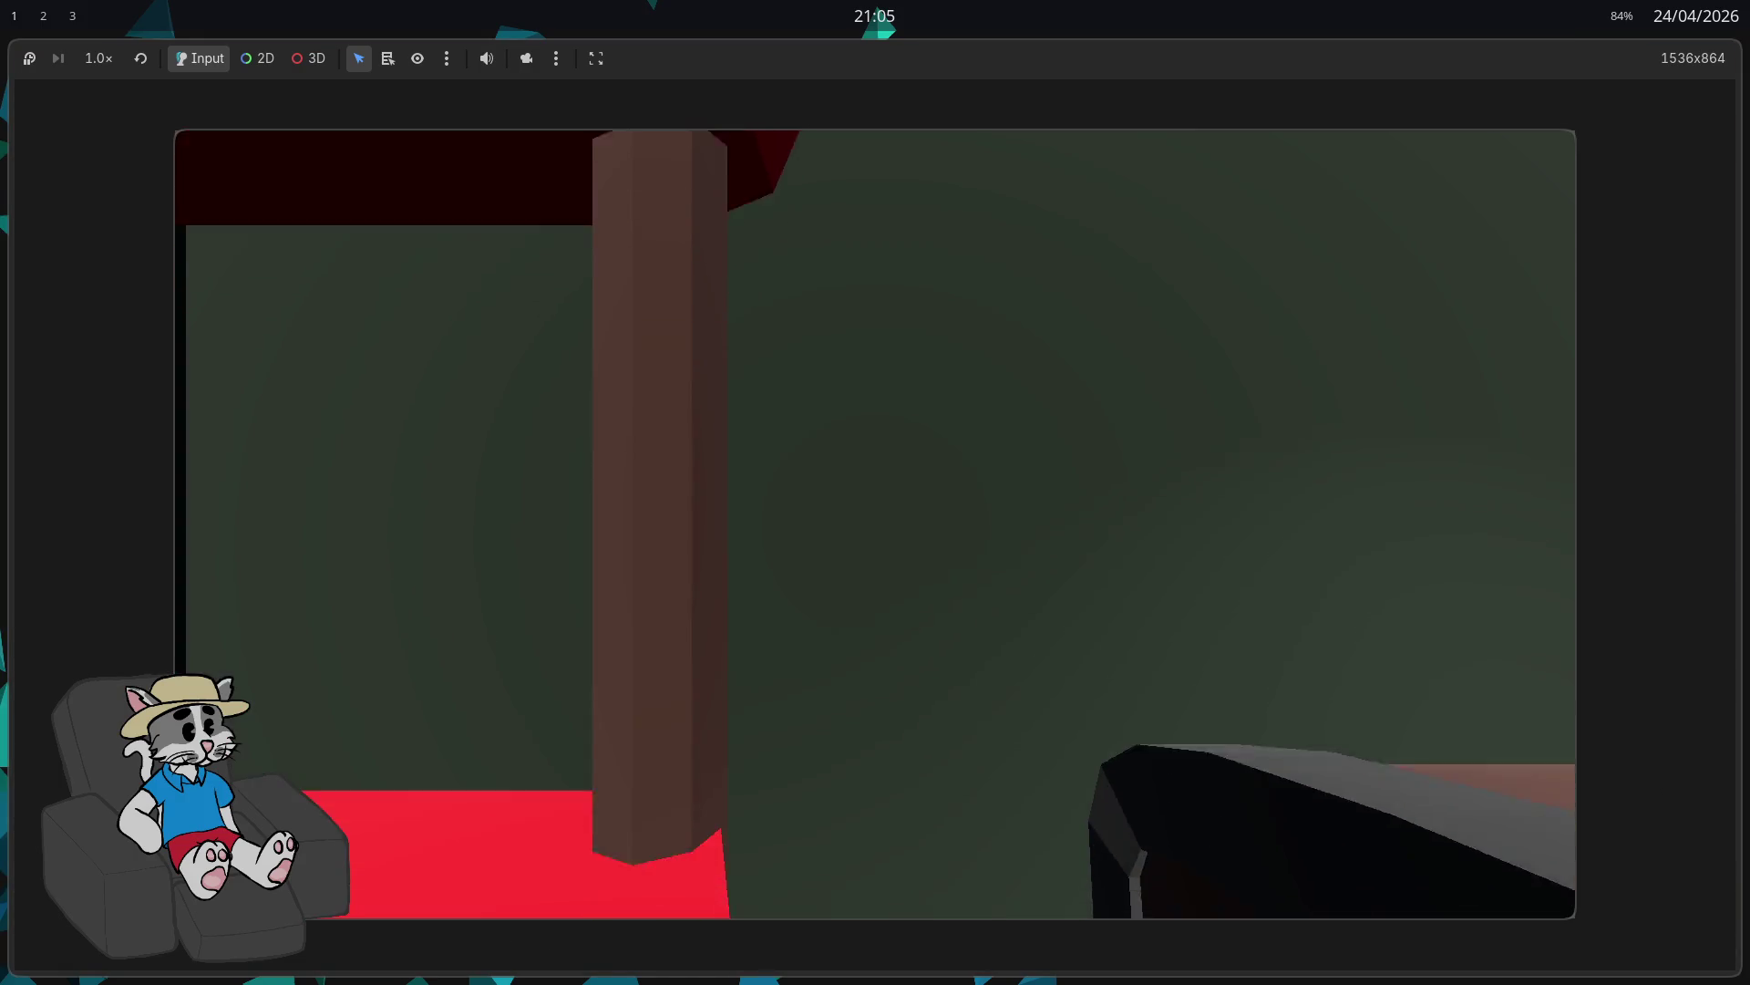
Step: Walk the player past the table onto the trampoline for a force-28 launch, then stop the game
{"action": "key", "text": "w"}
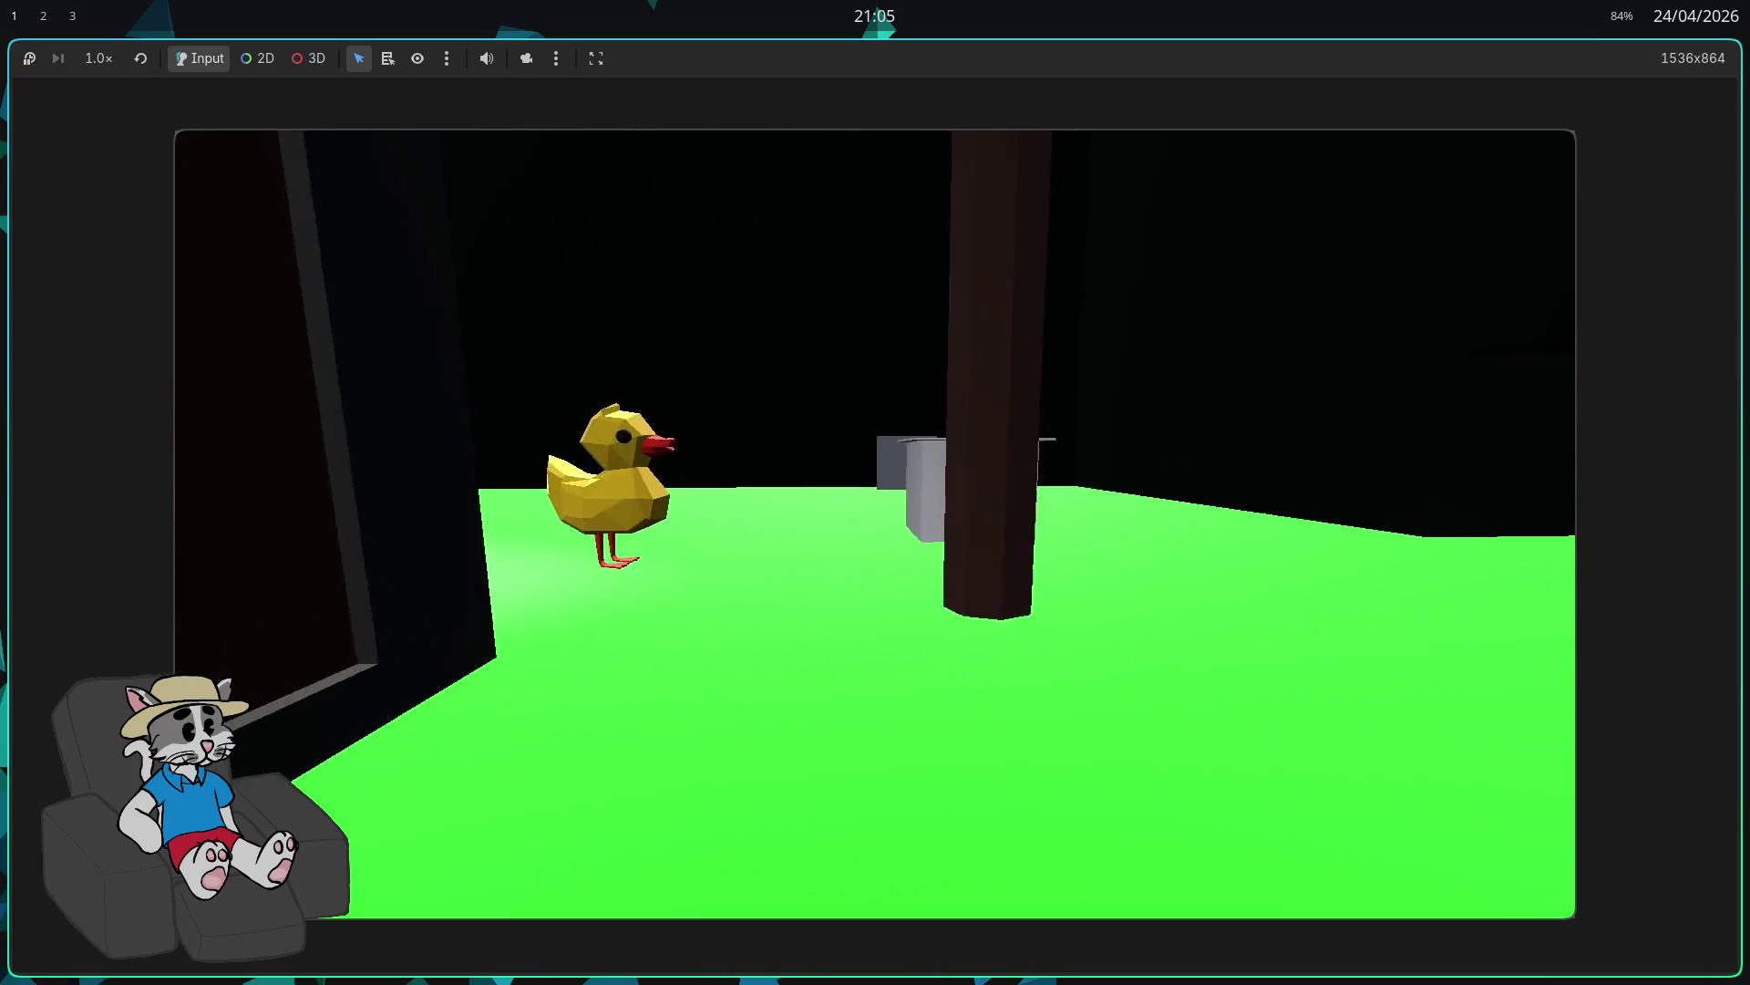
{"action": "key", "text": "w"}
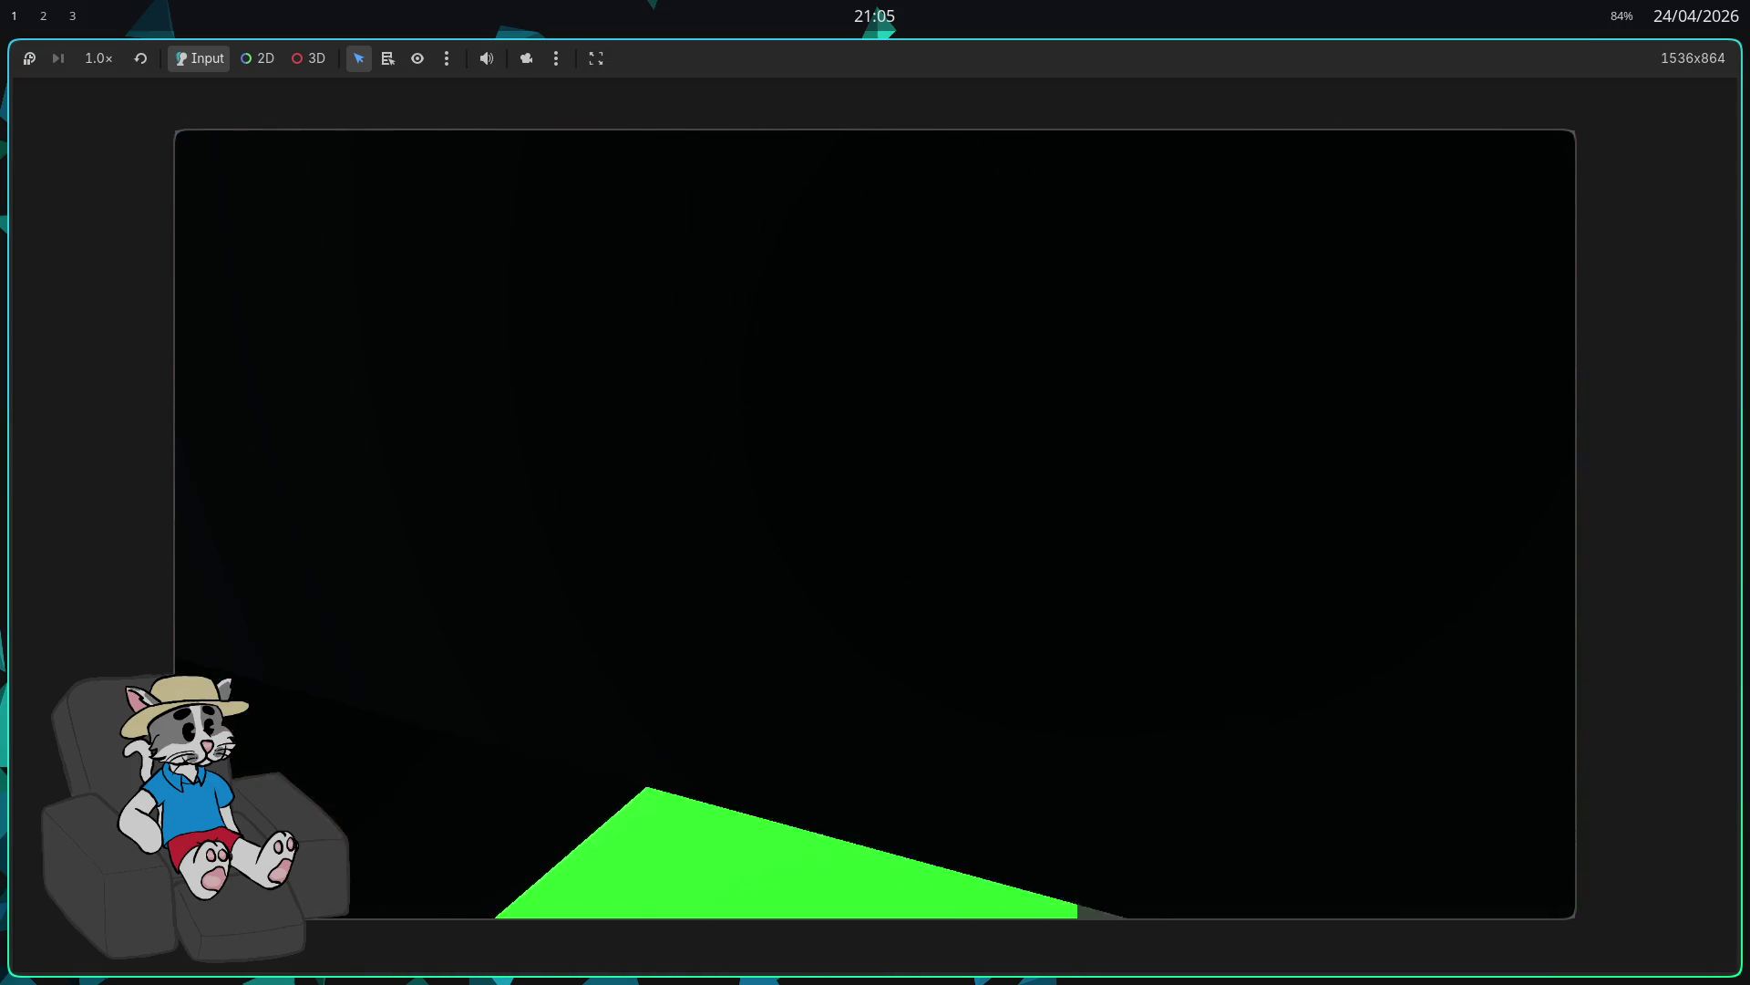
{"action": "key", "text": "a"}
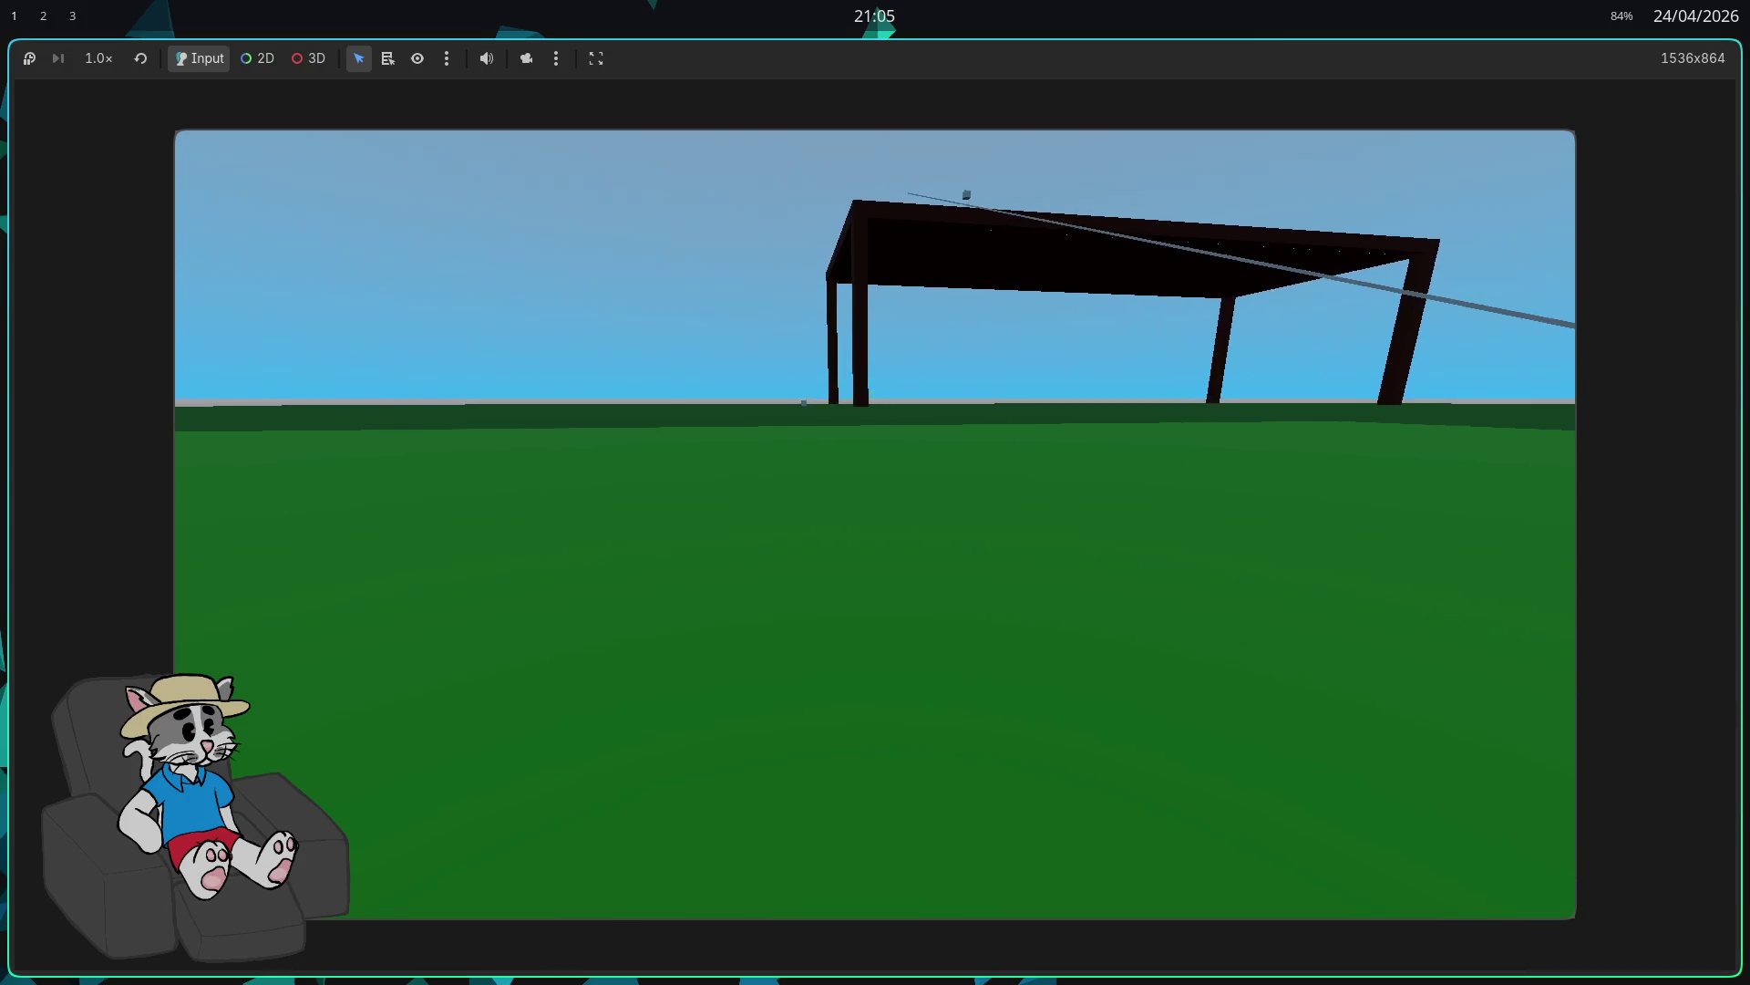
{"action": "key", "text": "w"}
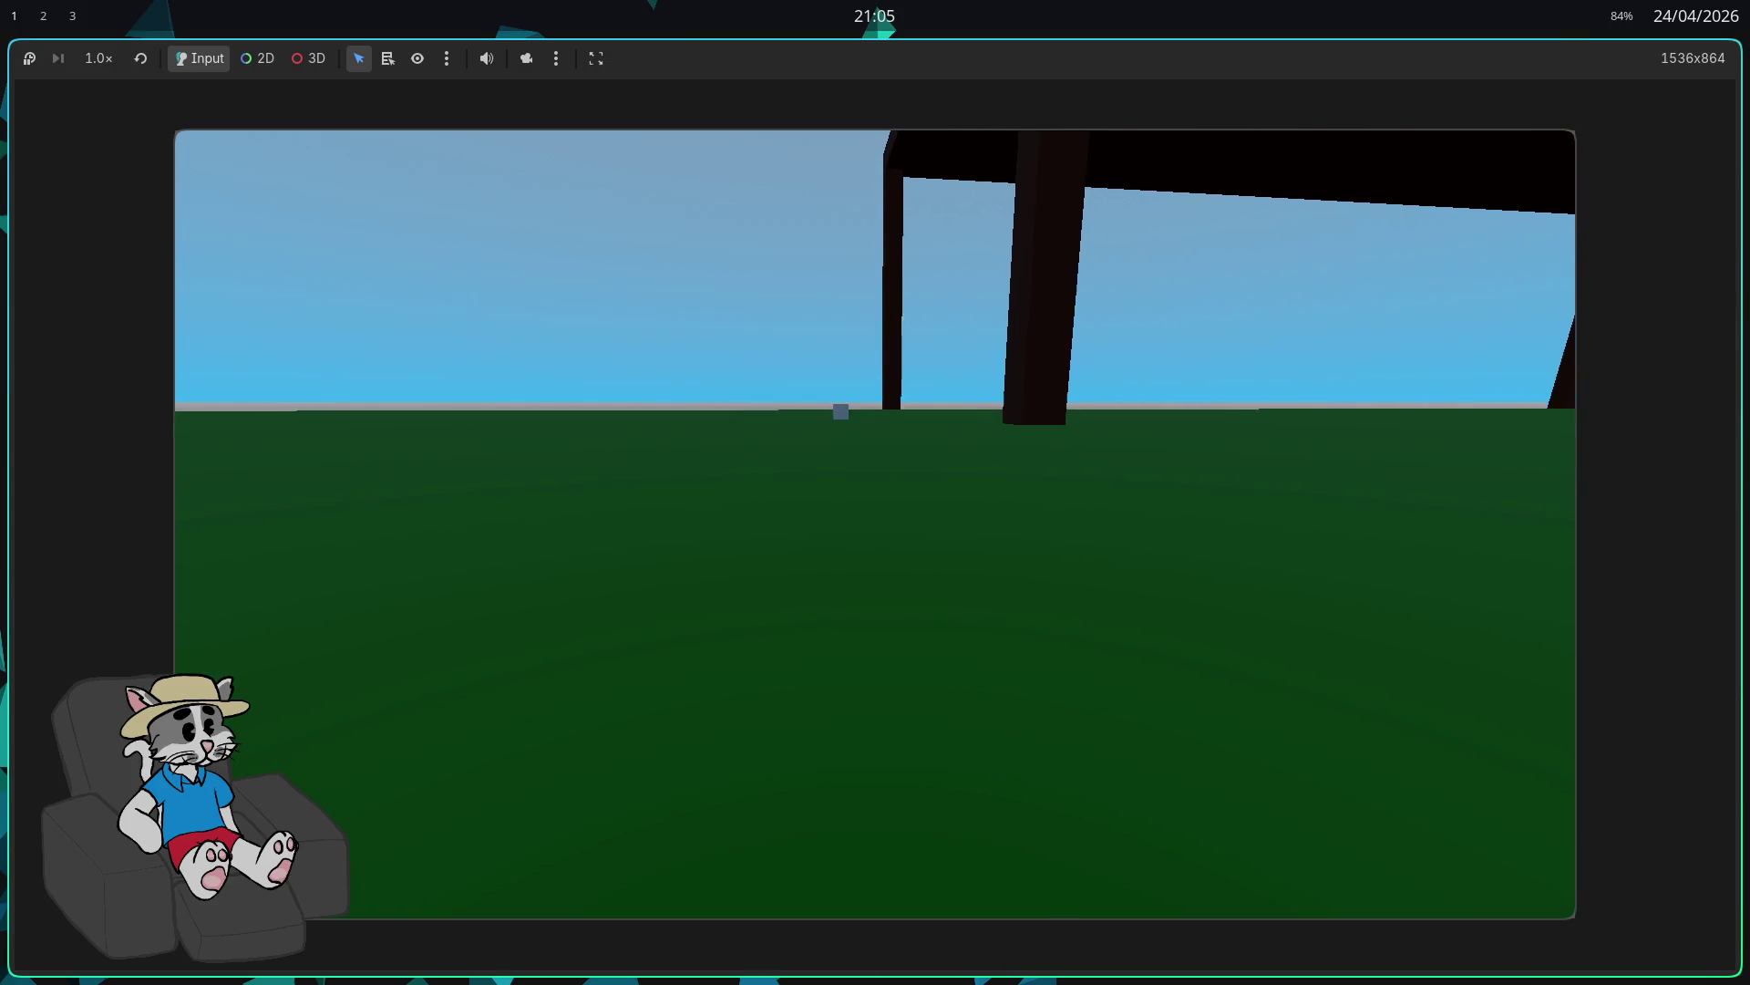
{"action": "key", "text": "w"}
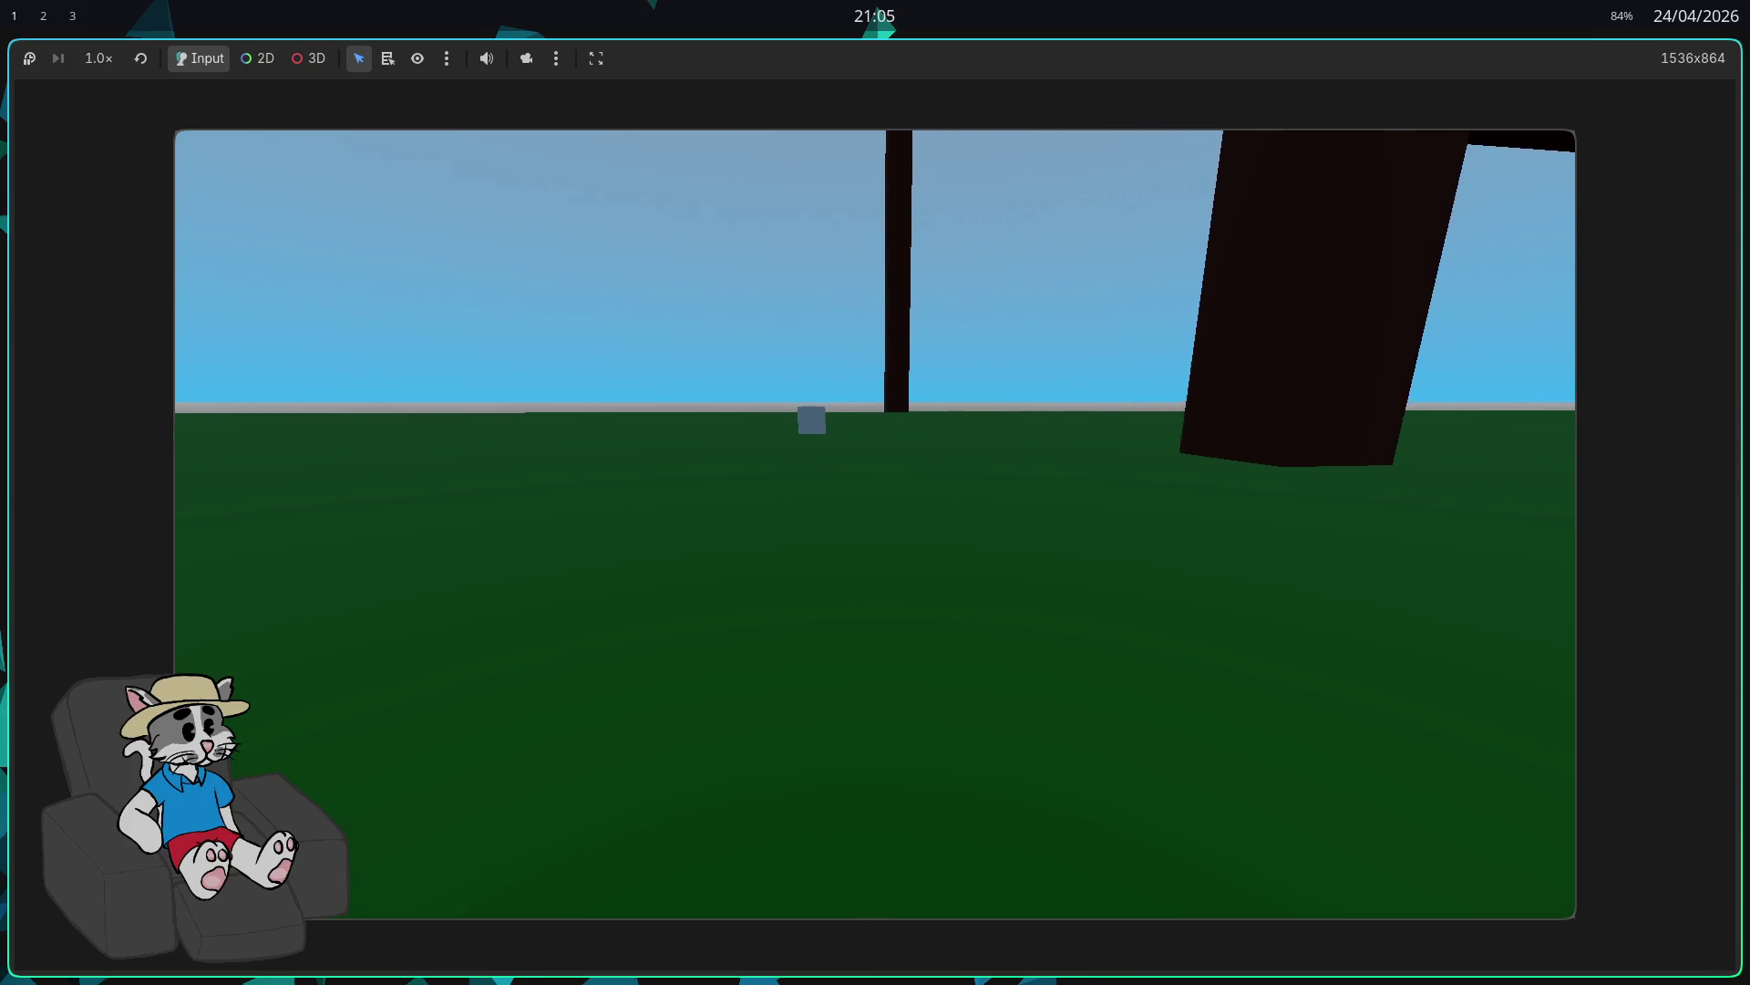
{"action": "key", "text": "w"}
{"action": "key", "text": "w"}
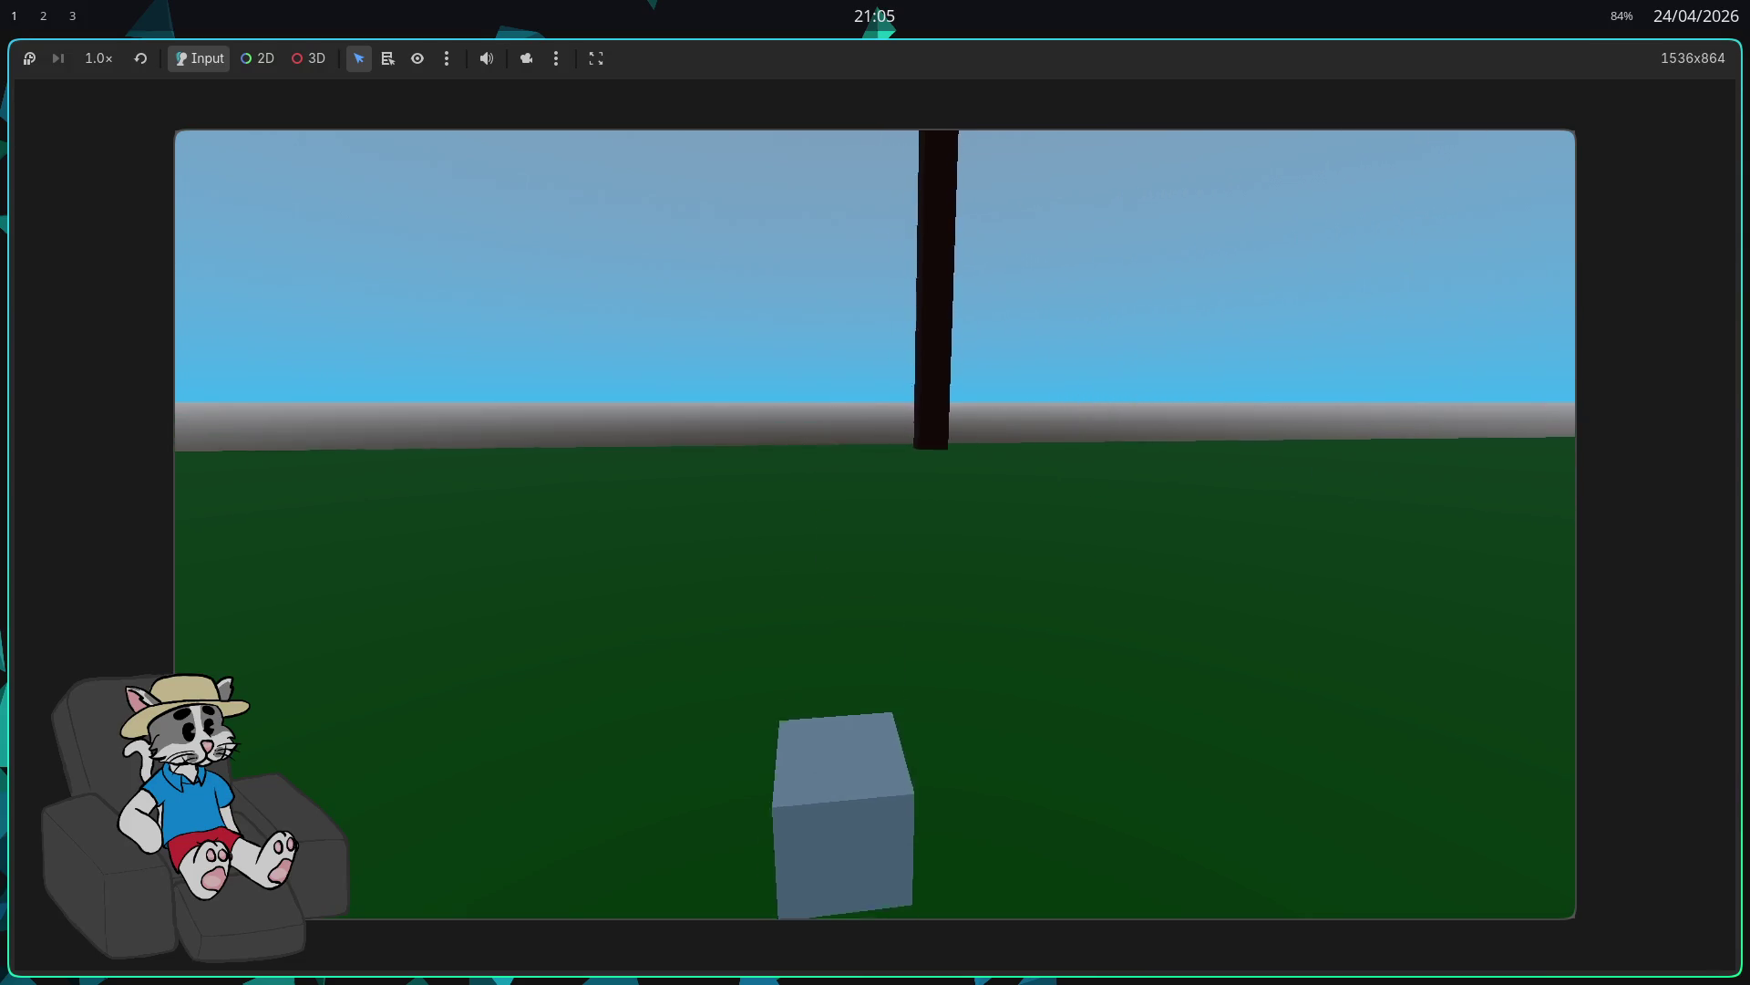
{"action": "key", "text": "w"}
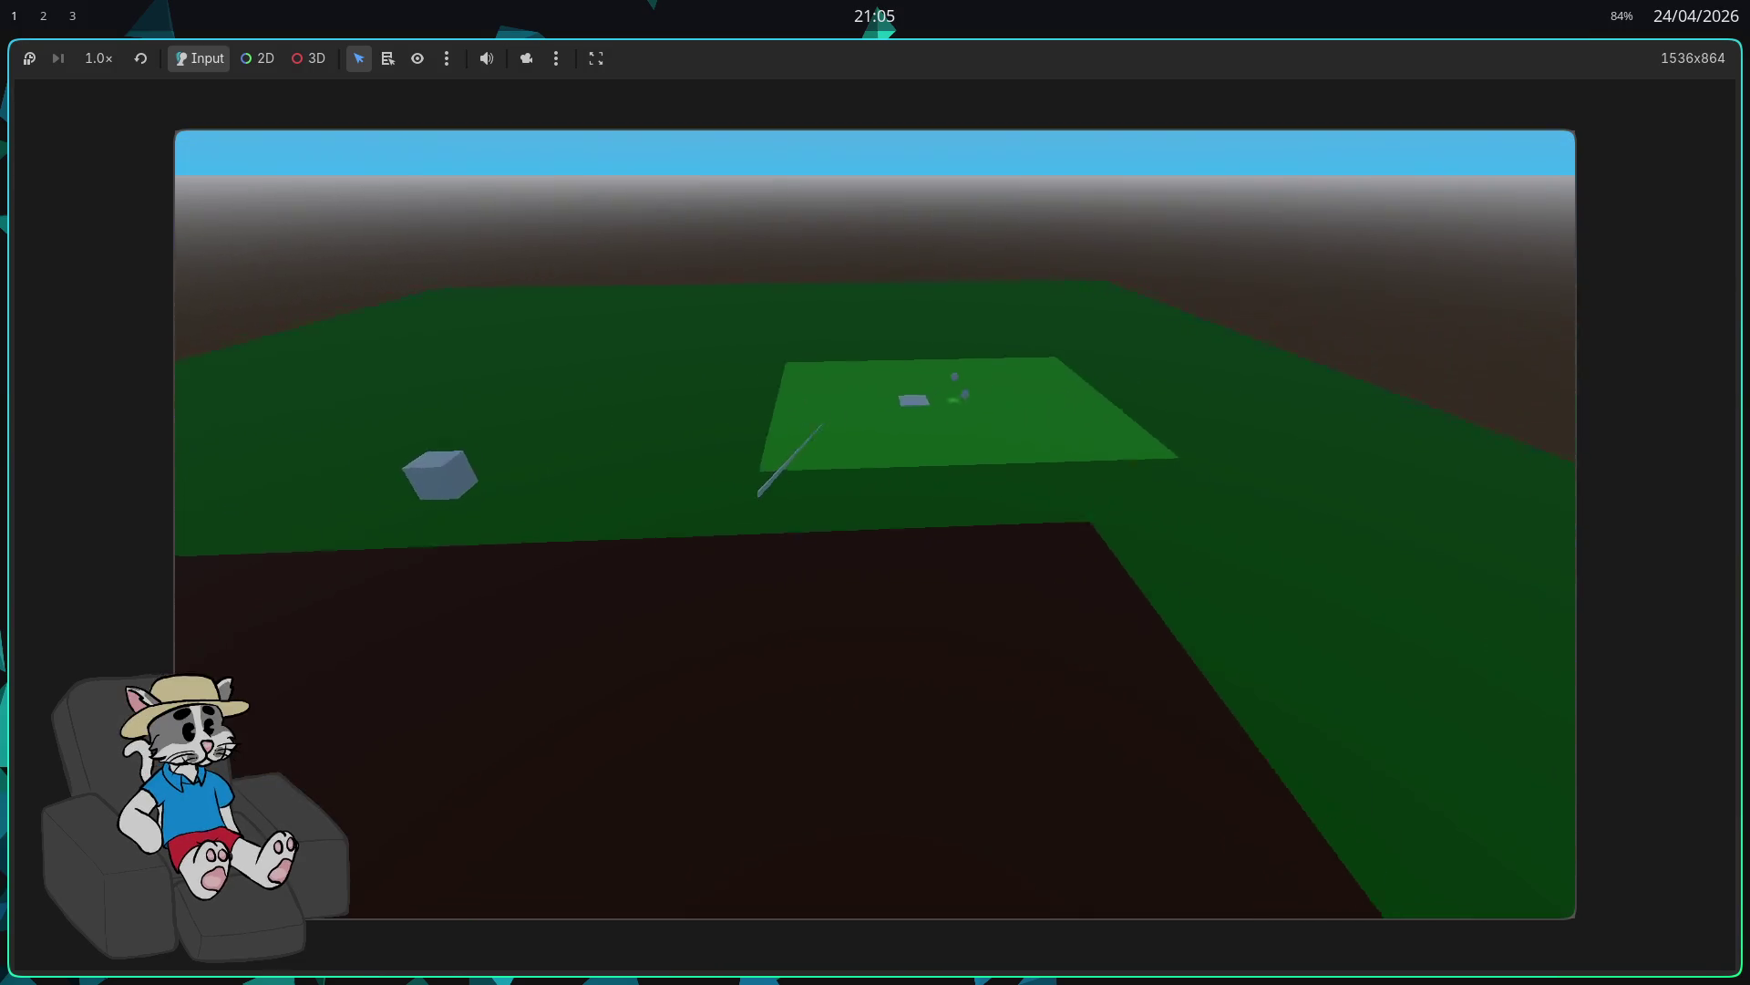
{"action": "key", "text": "F8"}
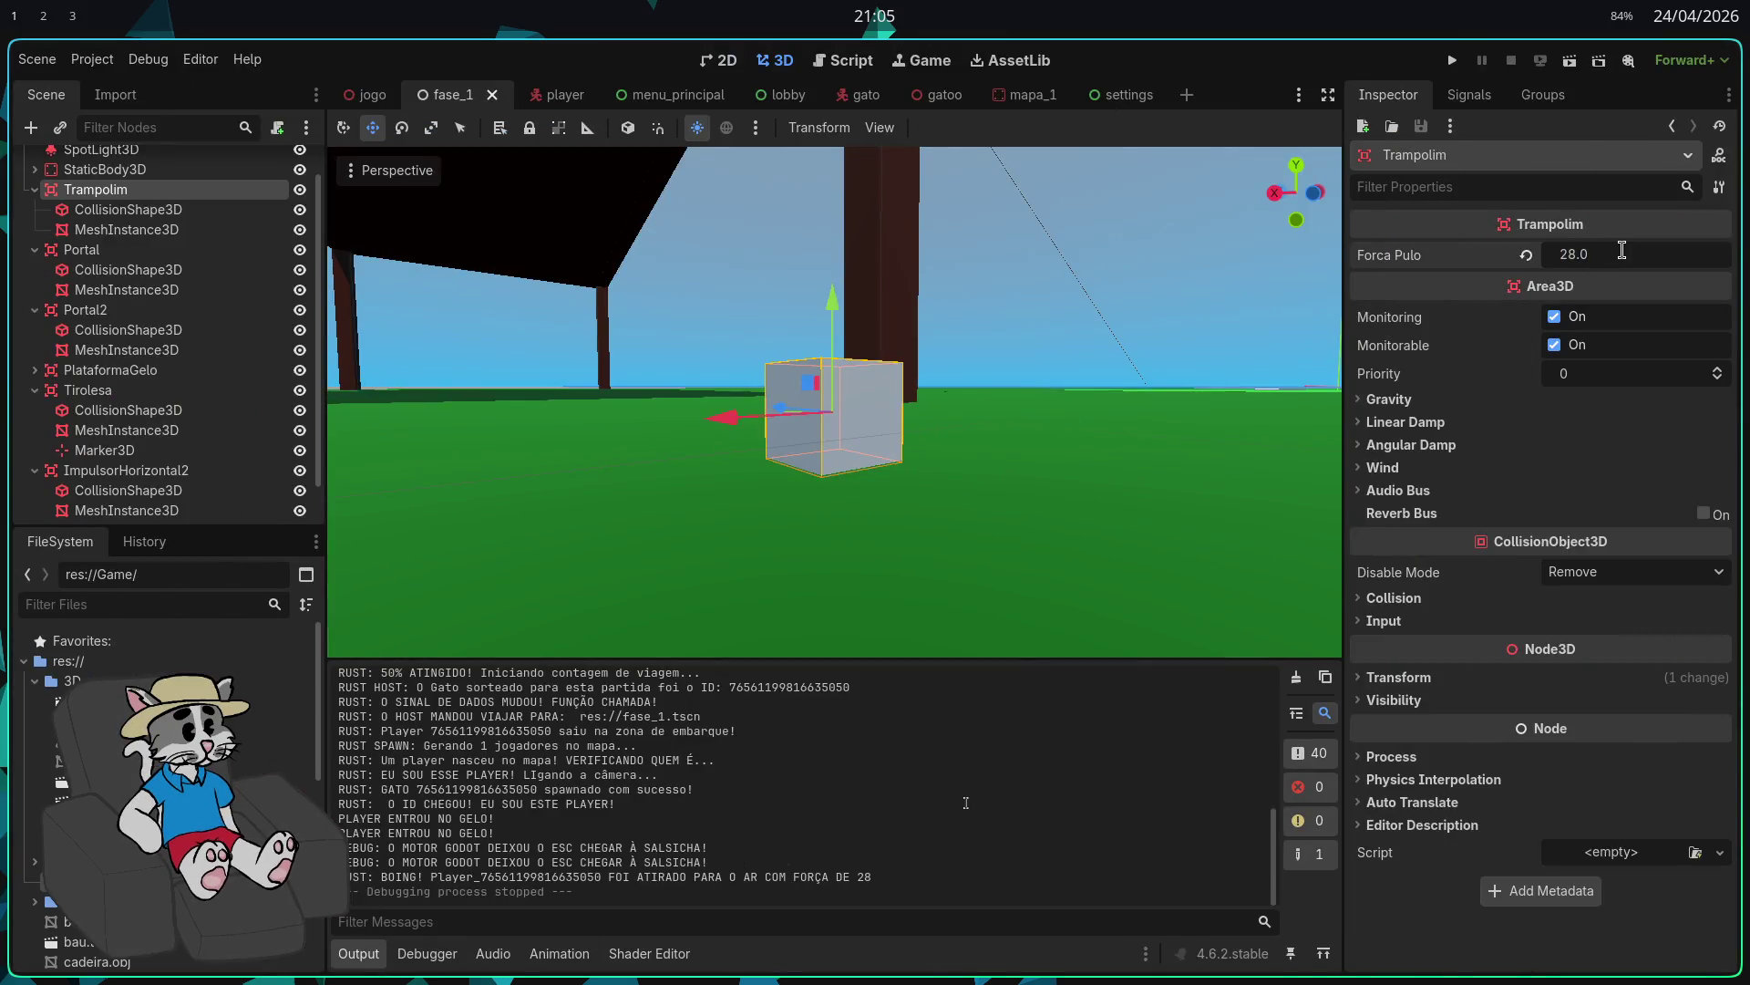
Step: Confirm Forca Pulo at 26 and start a fresh match of fase_1 from the lobby
{"action": "key", "text": "Return"}
{"action": "left_click", "coordinate": [1452, 67]}
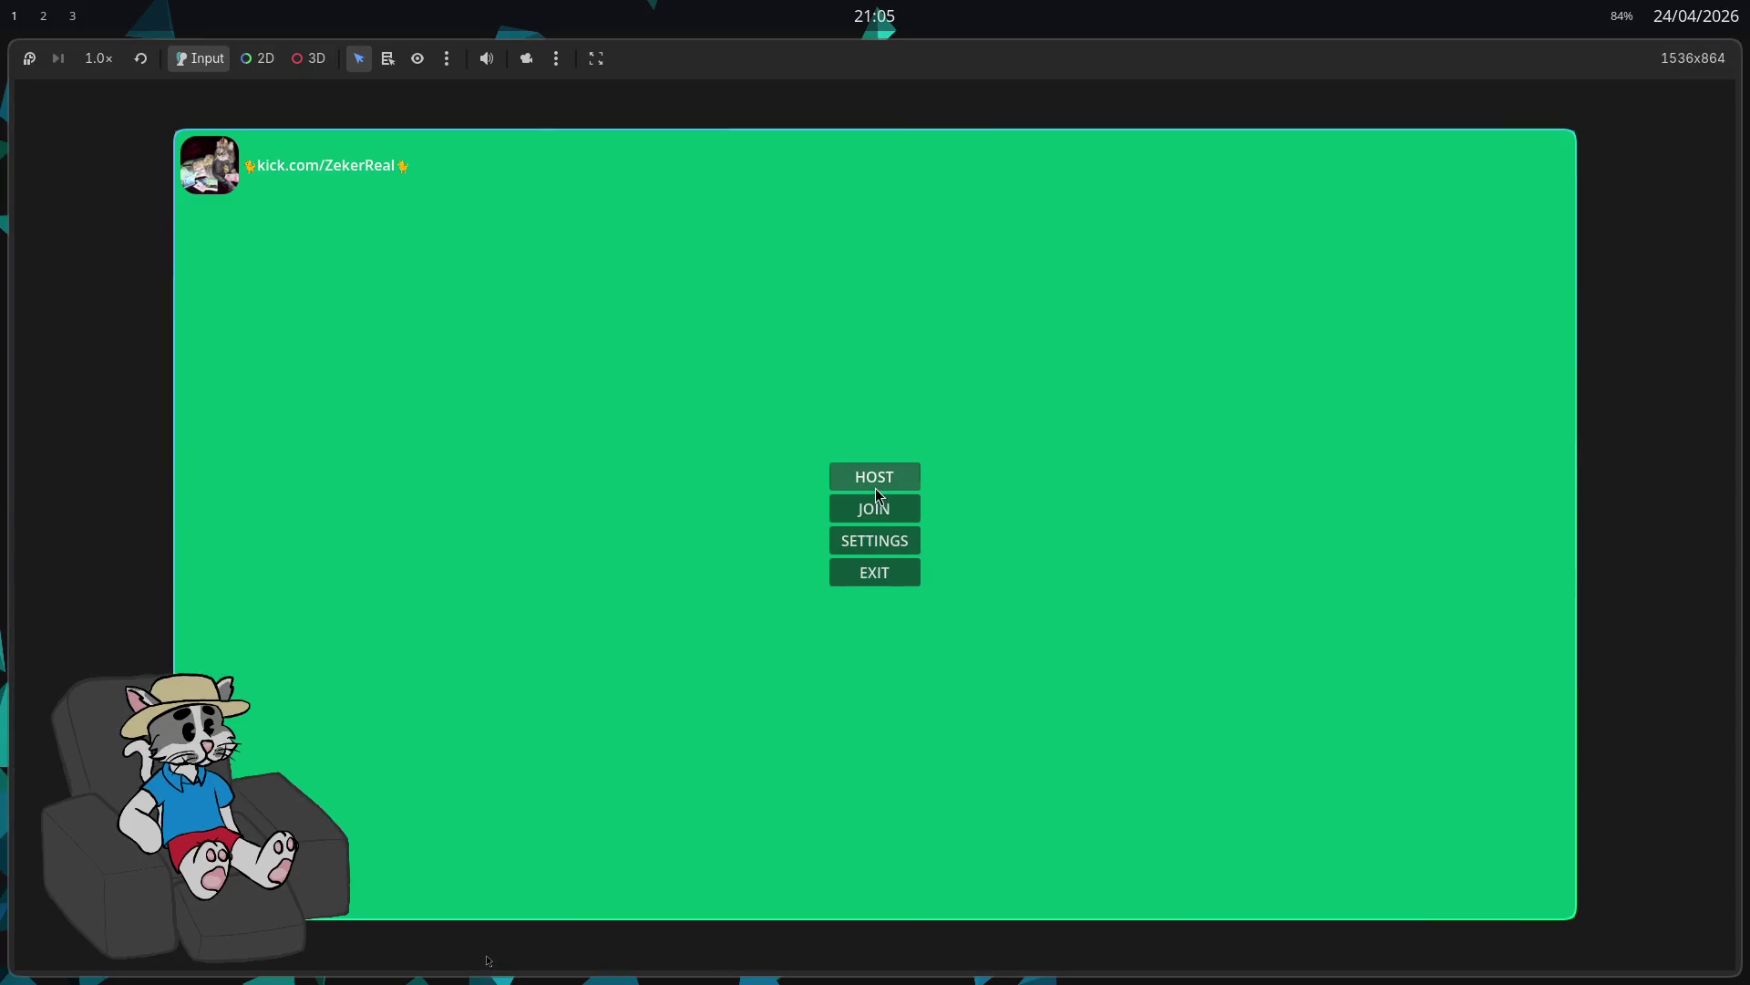
{"action": "left_click", "coordinate": [870, 485]}
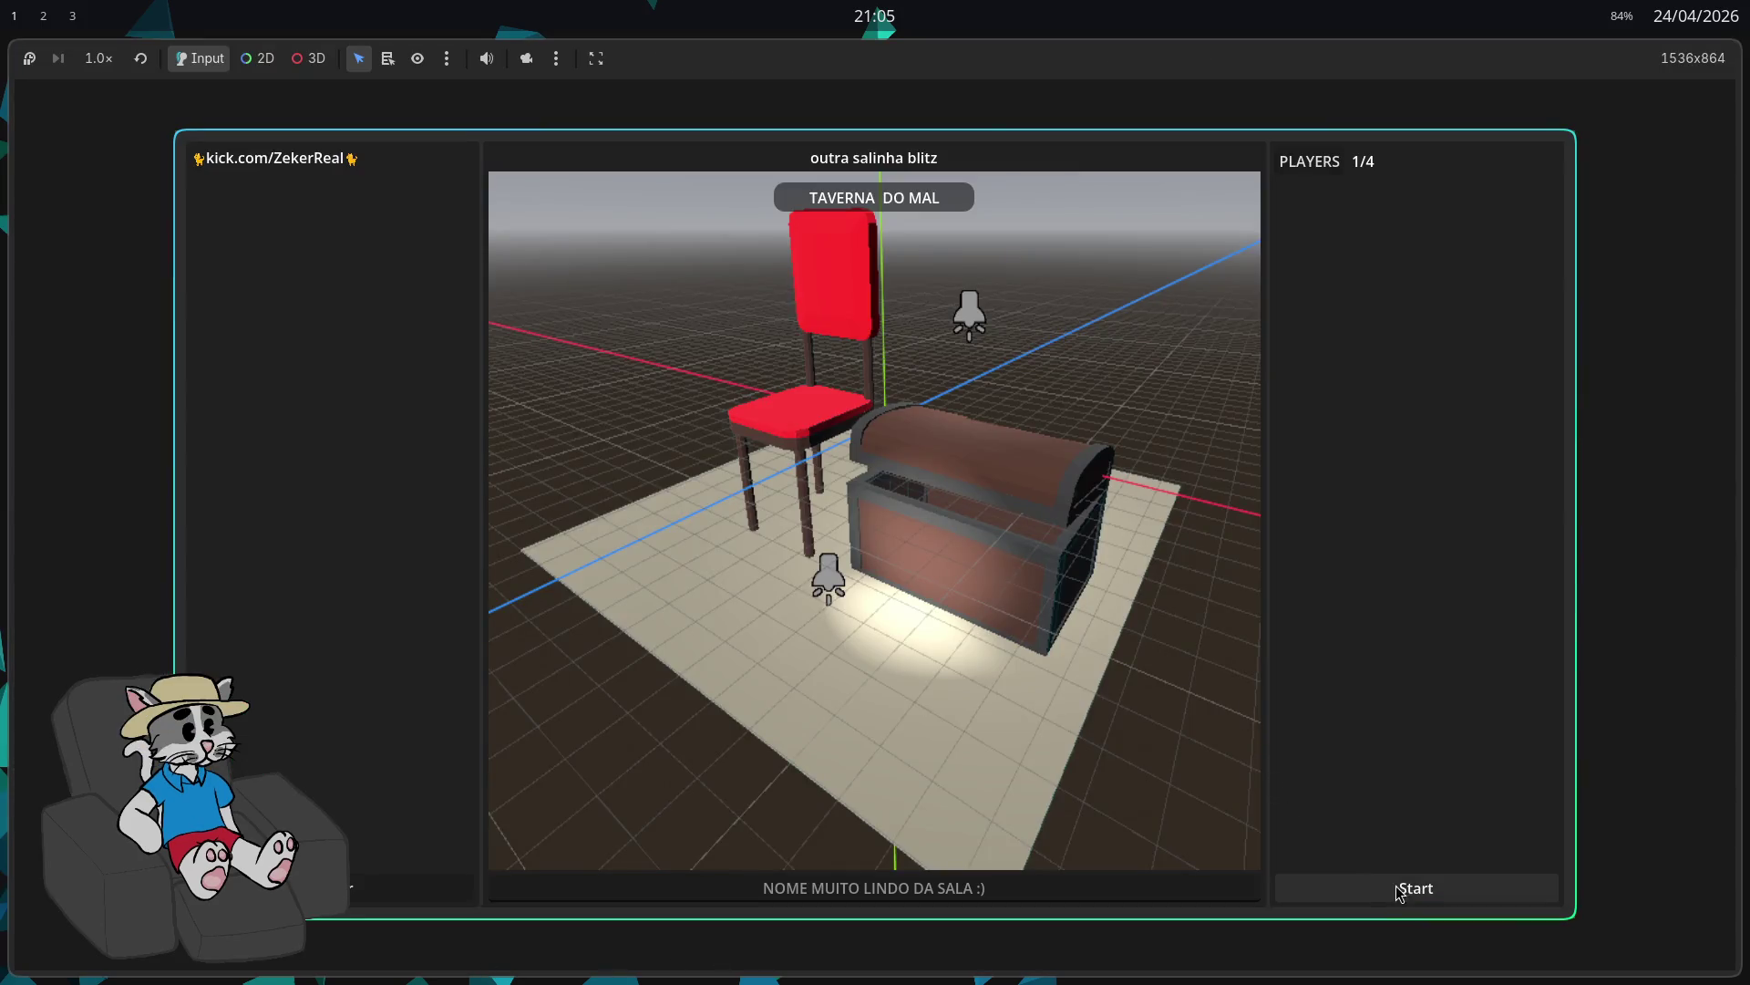
{"action": "left_click", "coordinate": [1400, 890]}
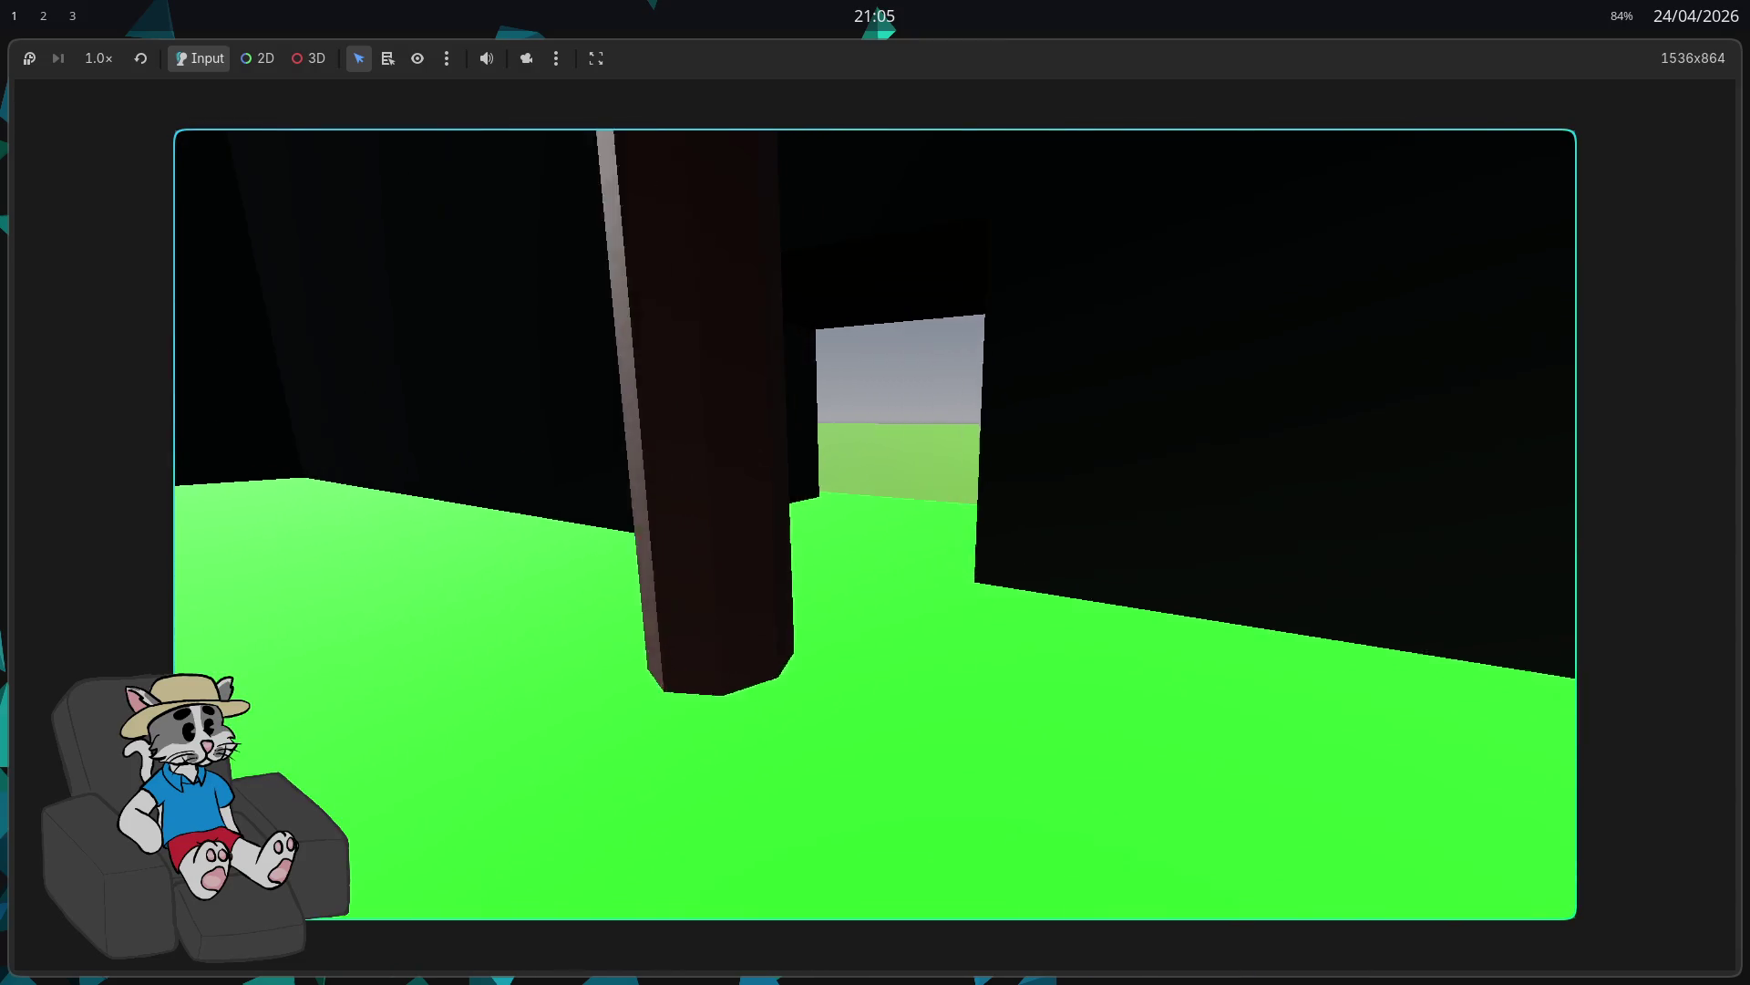
Step: Walk out of the starting room and climb onto the dark tabletop near the zipline
{"action": "key", "text": "w"}
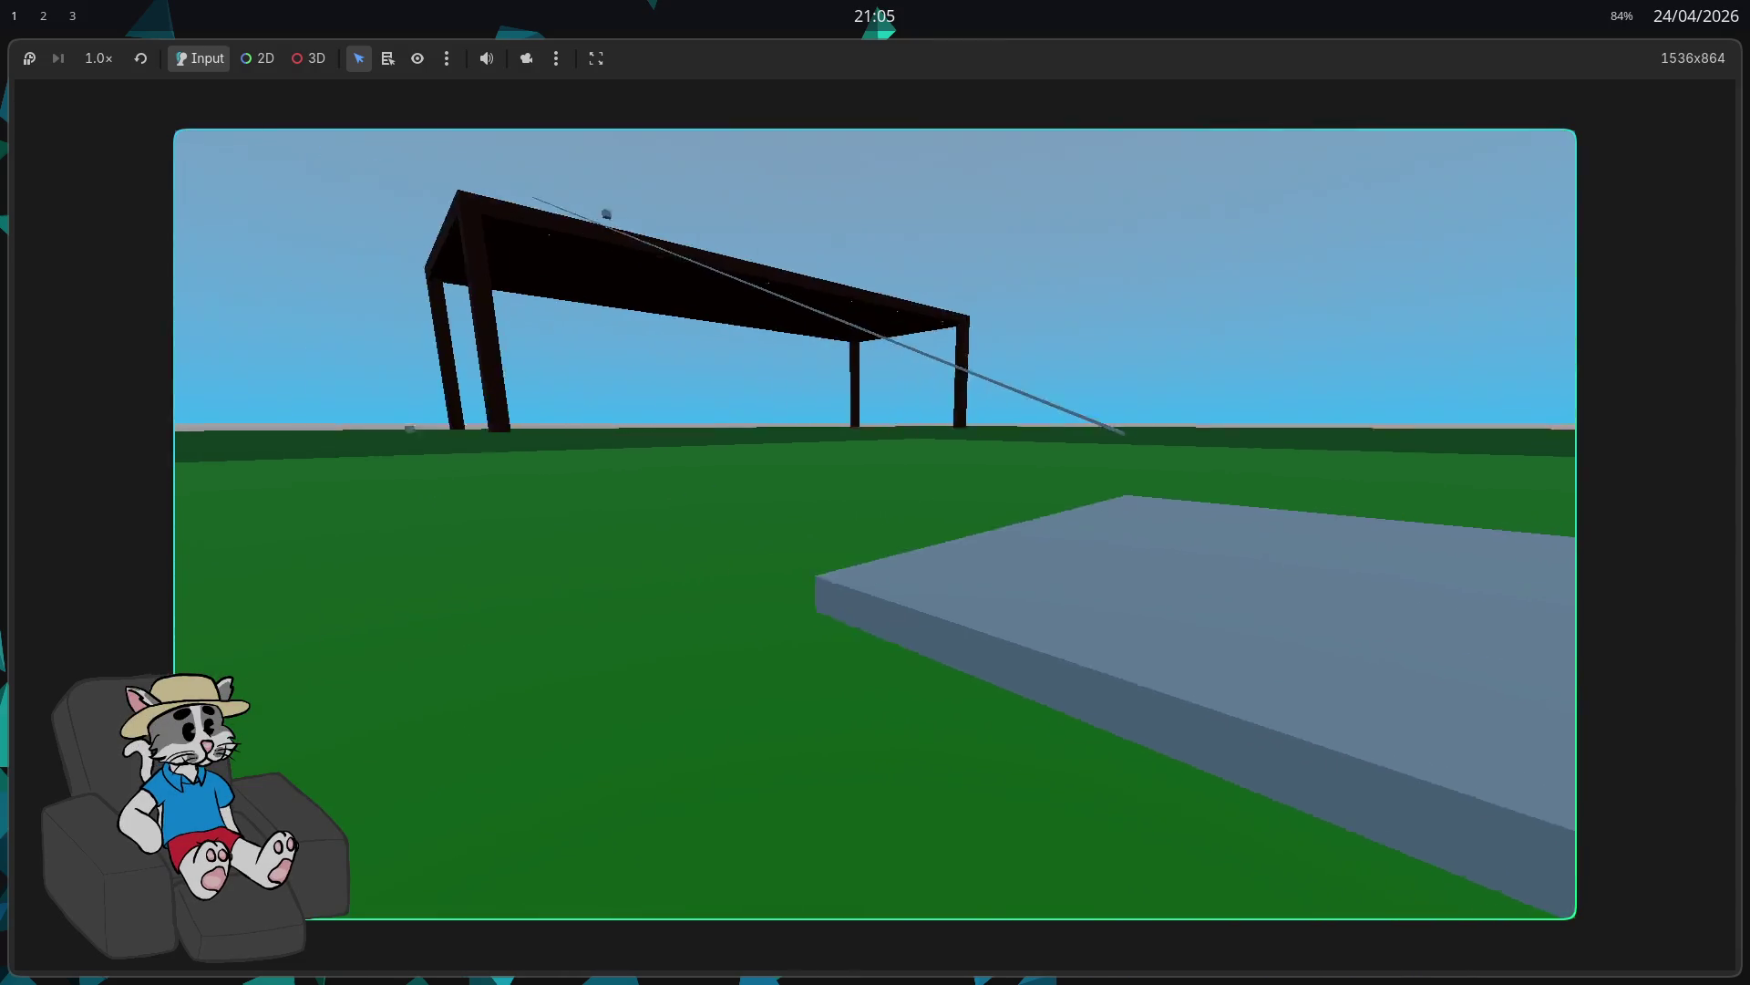
{"action": "key", "text": "w"}
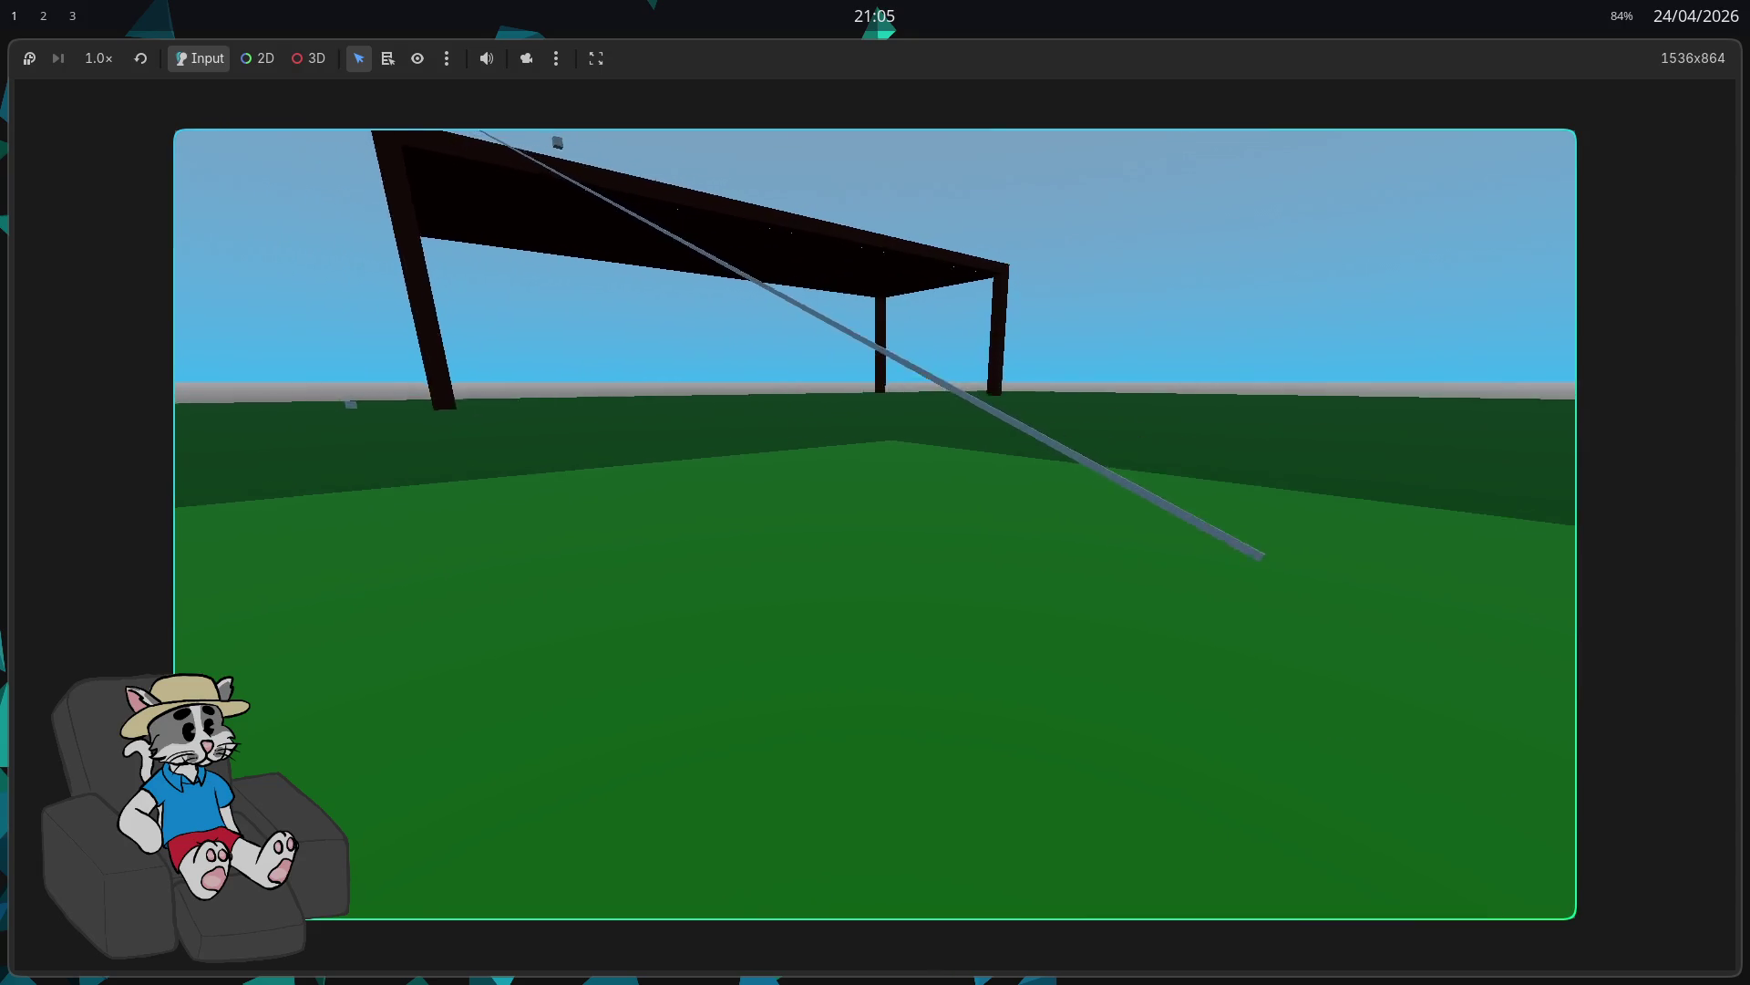
{"action": "key", "text": "w"}
{"action": "key", "text": "space"}
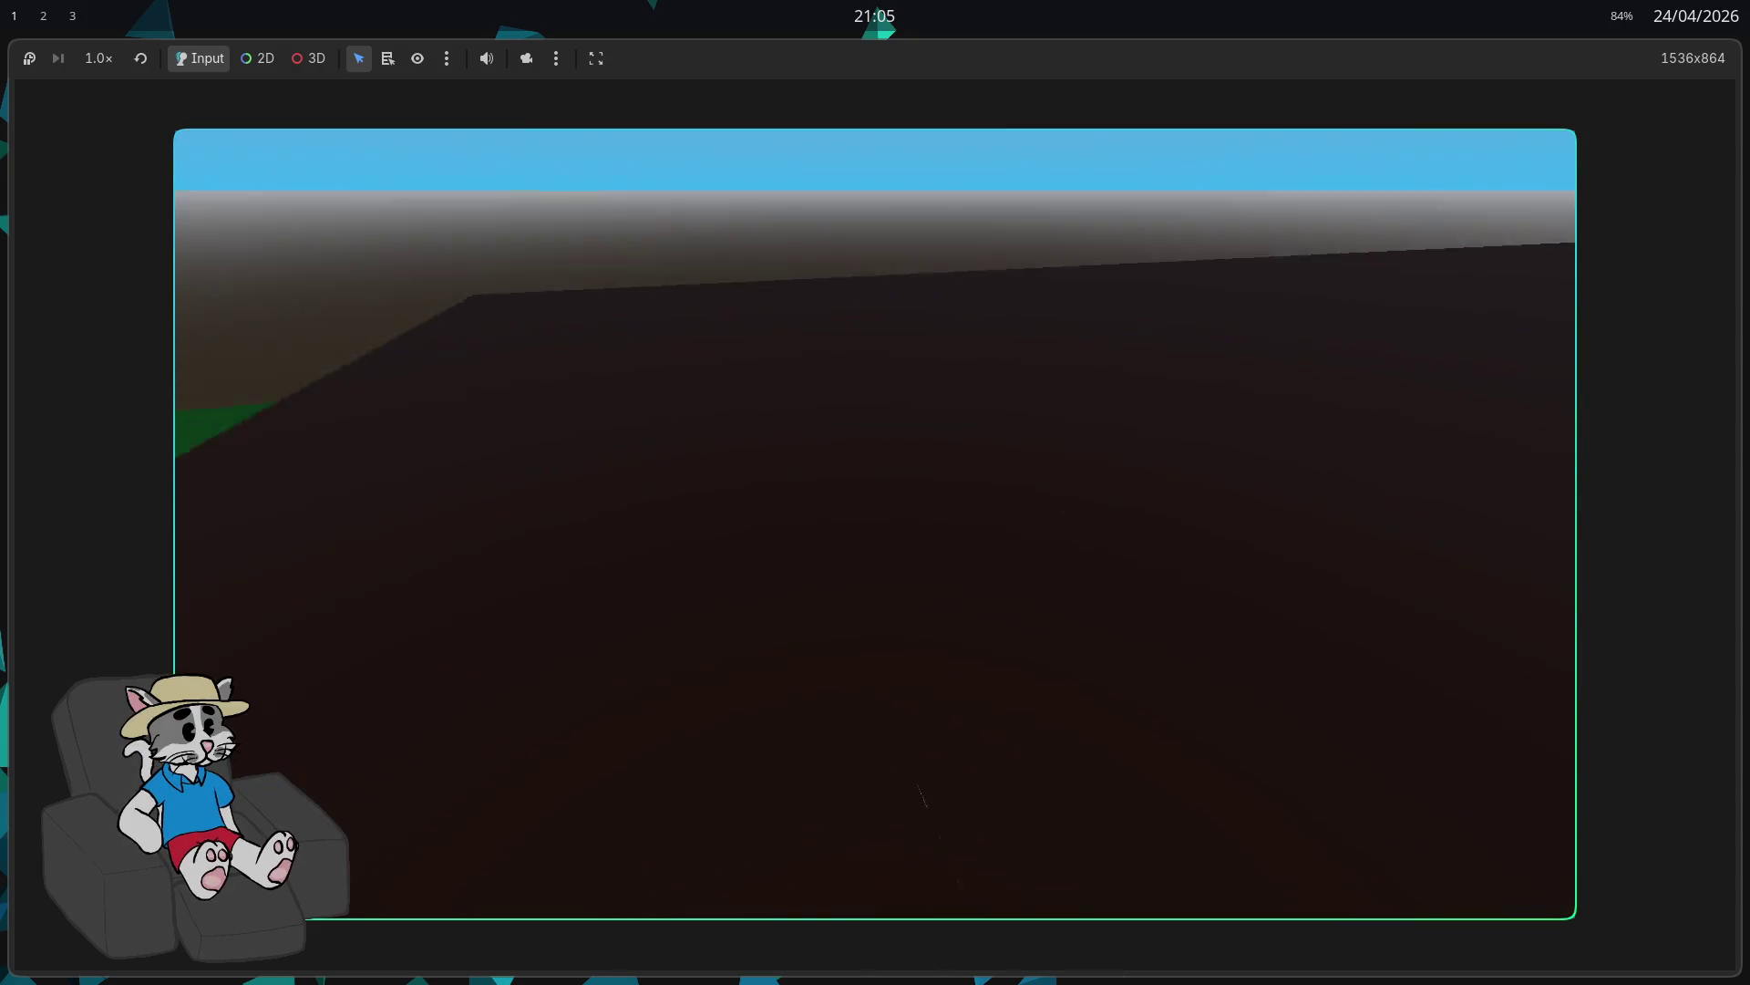
{"action": "key", "text": "w"}
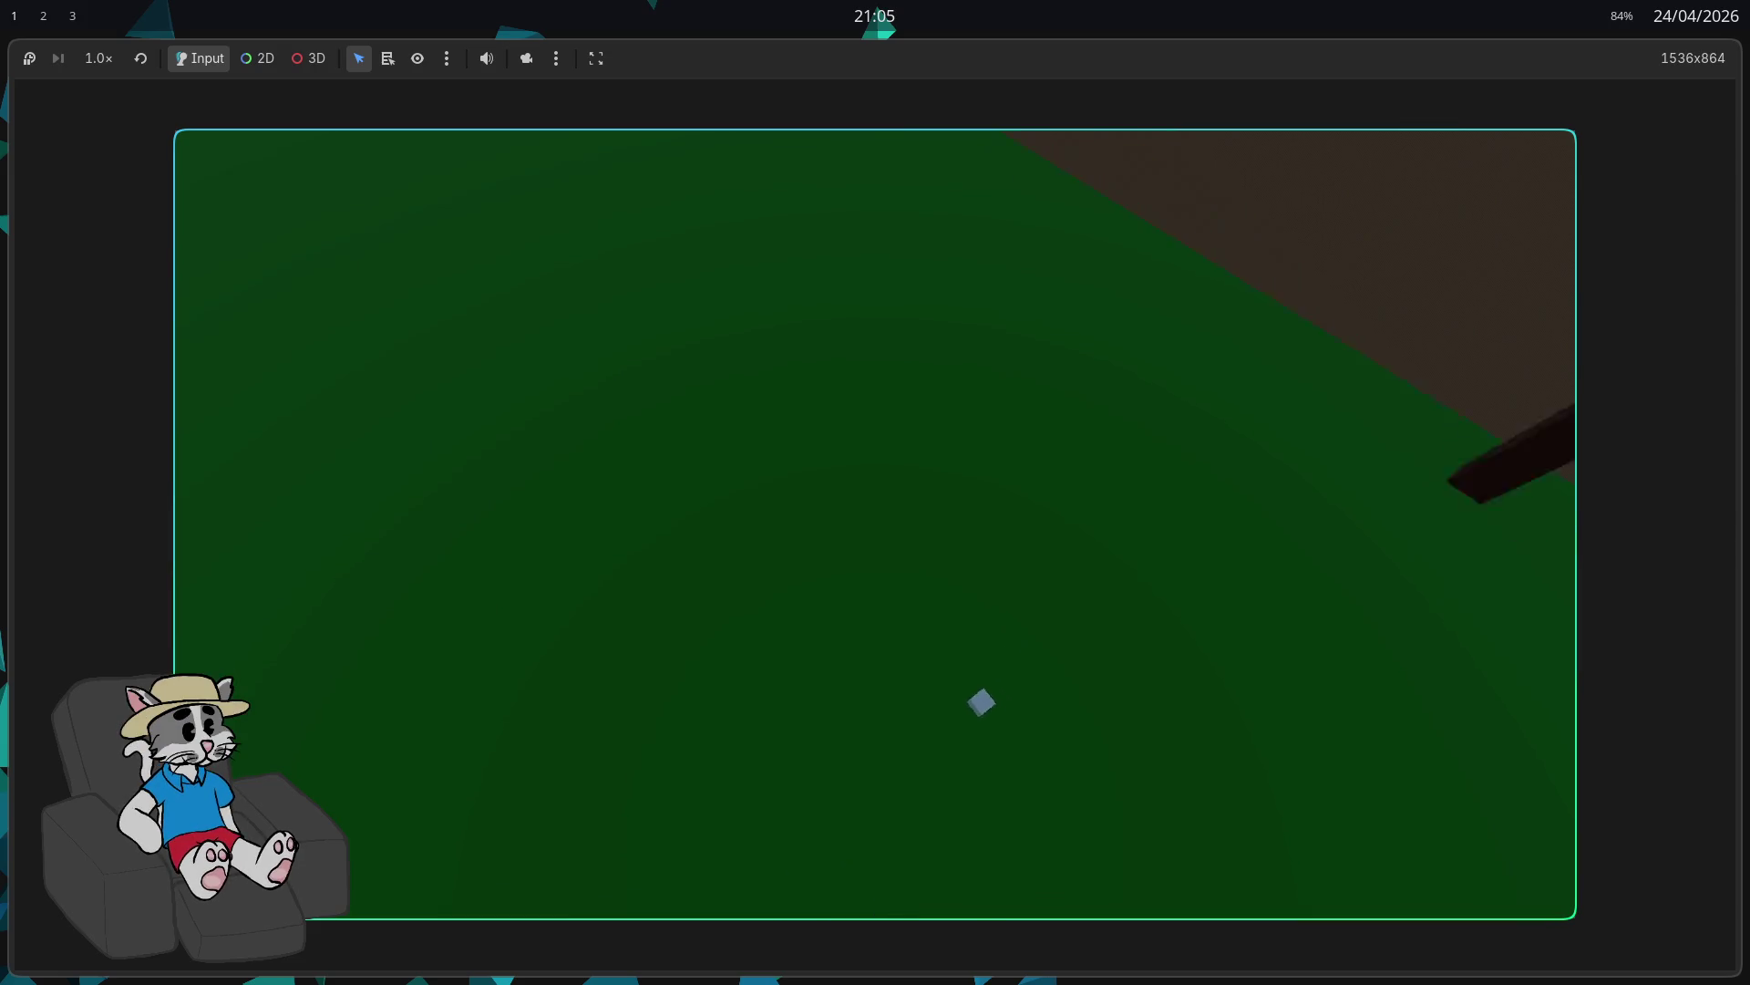
{"action": "key", "text": "w"}
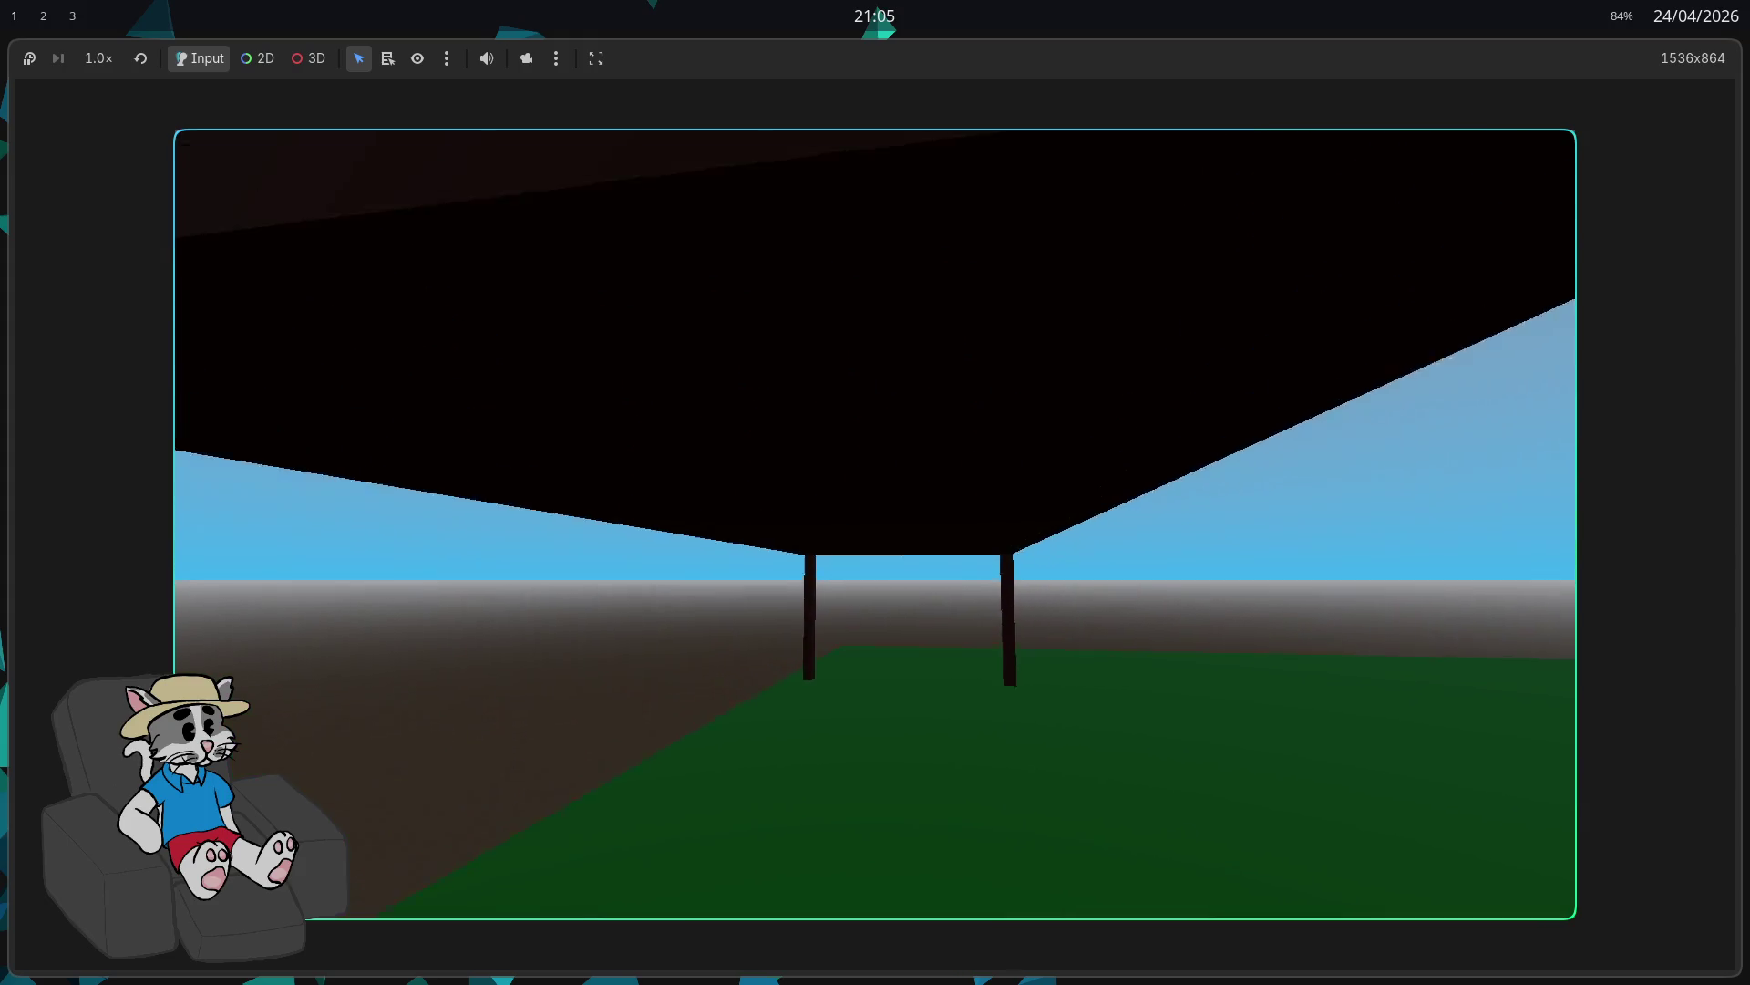
{"action": "key", "text": "w"}
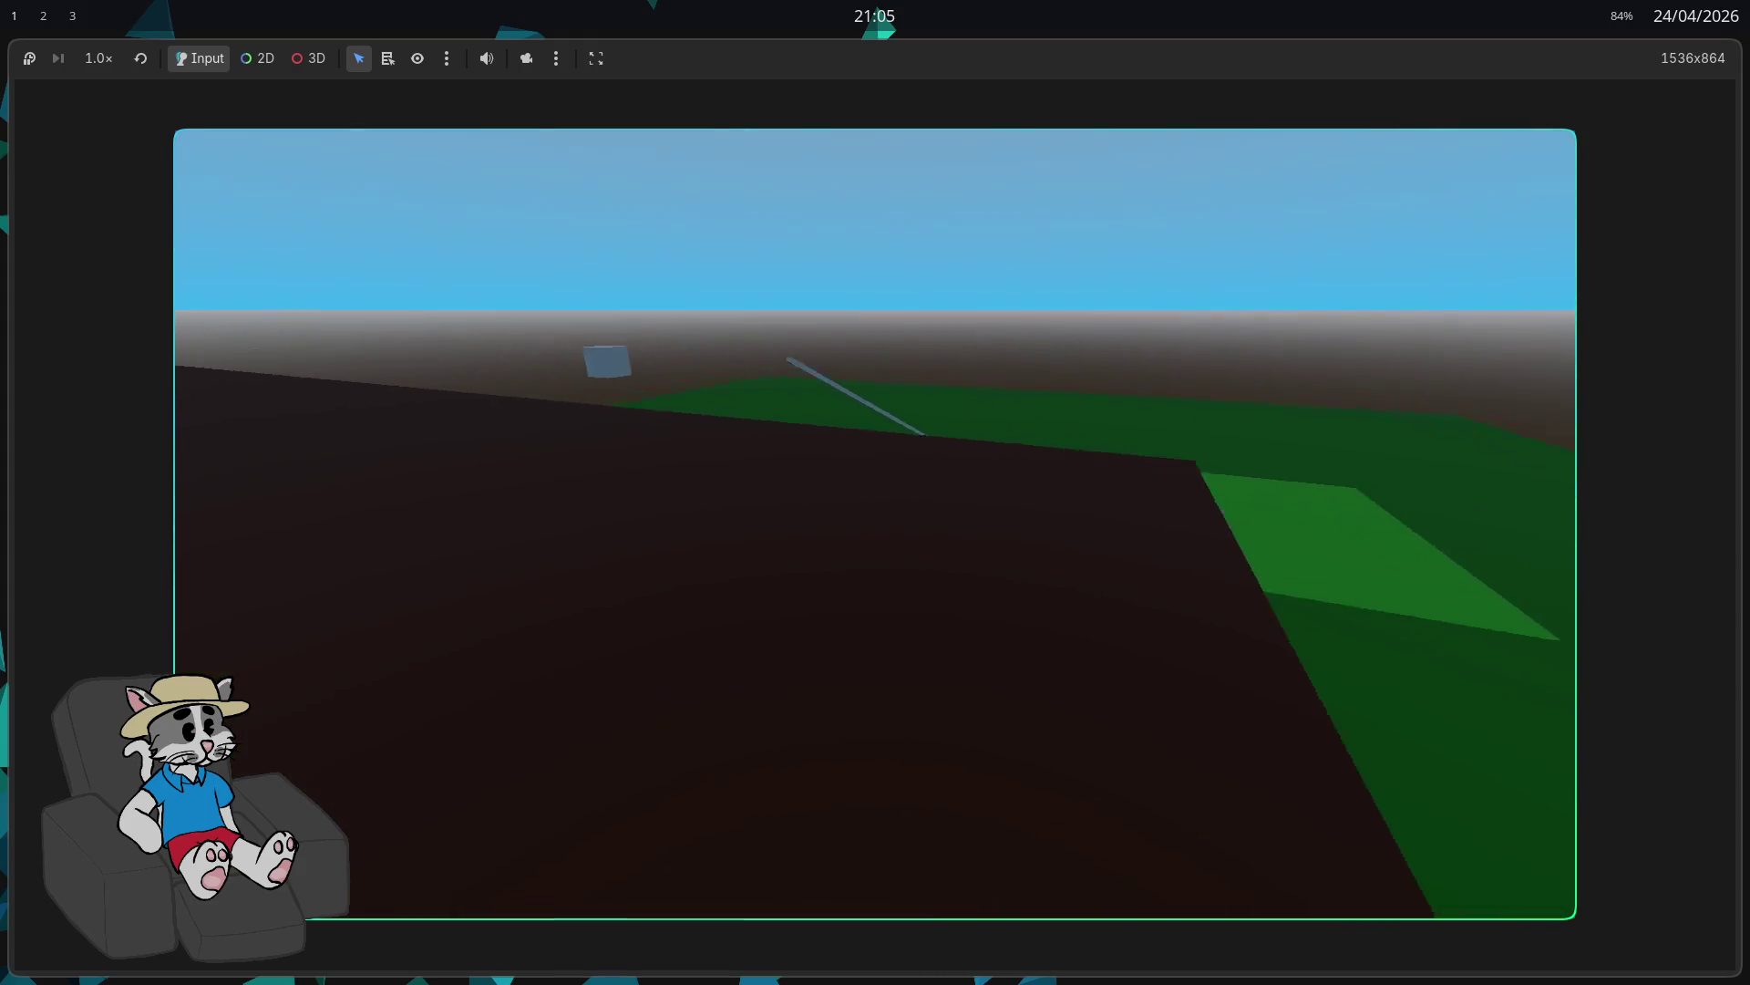
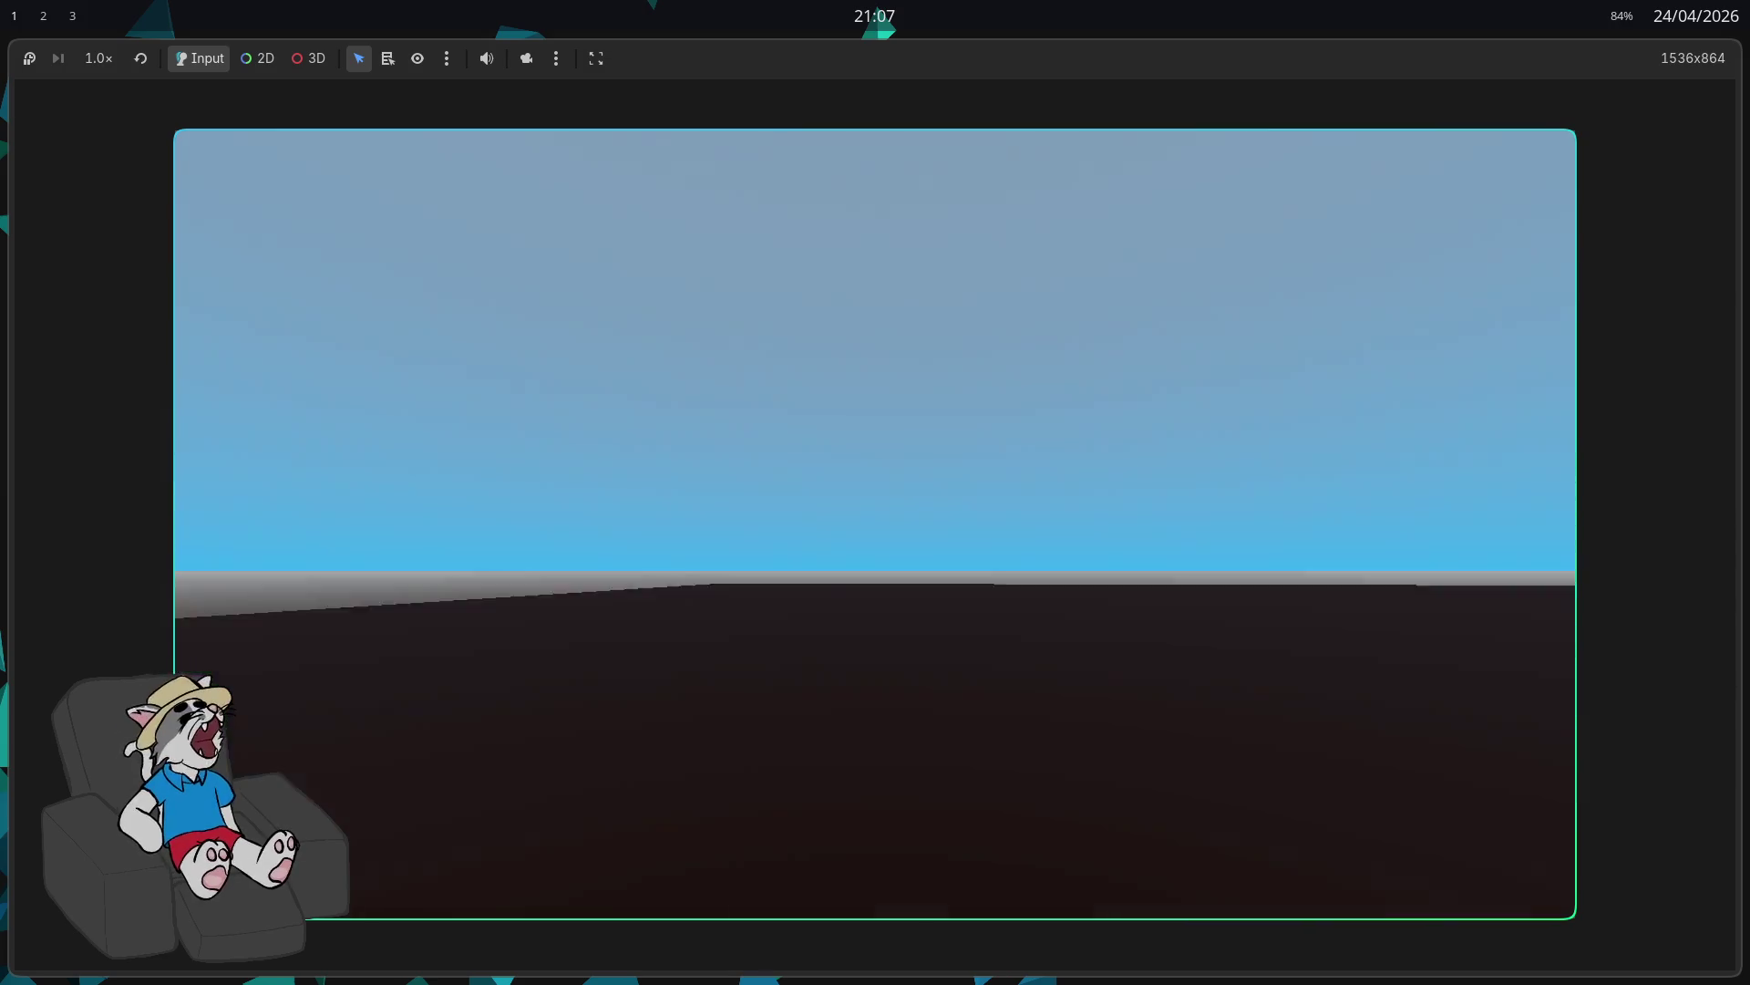
Step: Stop the running game in Godot and switch over to the file manager
{"action": "key", "text": "Escape"}
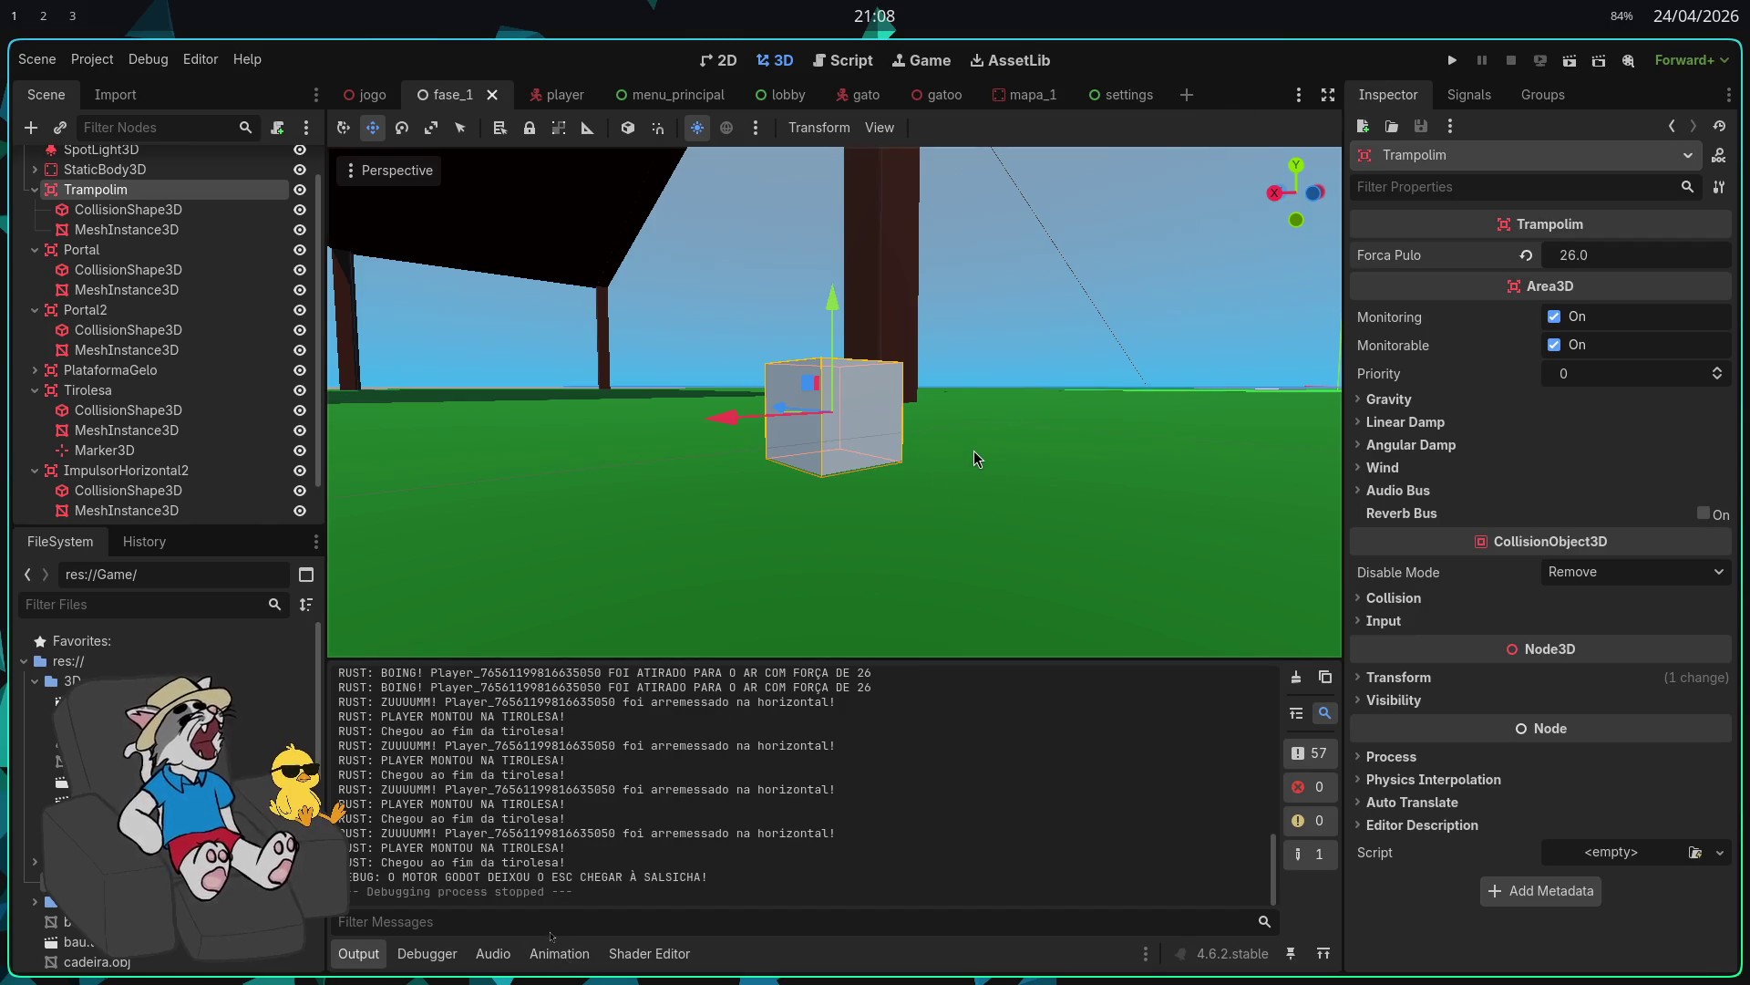
{"action": "key", "text": "alt+Tab"}
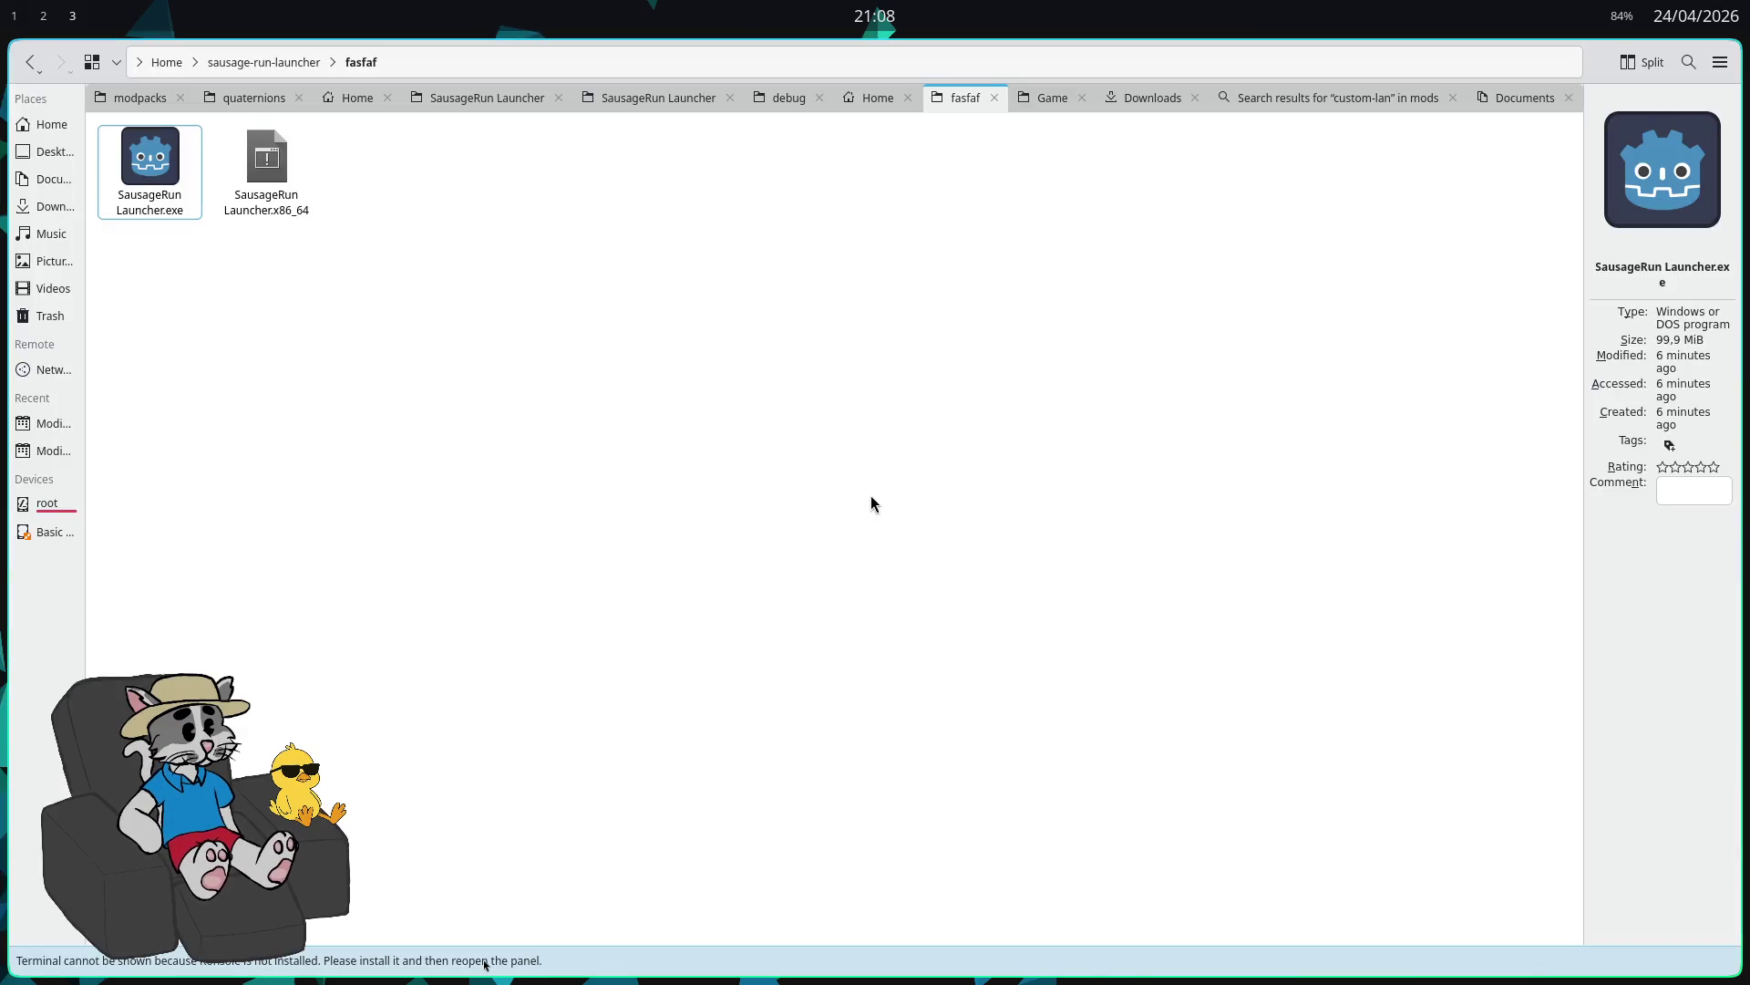
Step: Launch SausageRun Launcher.exe from the fasfaf folder, then return to the Godot editor
{"action": "double_click", "coordinate": [164, 194]}
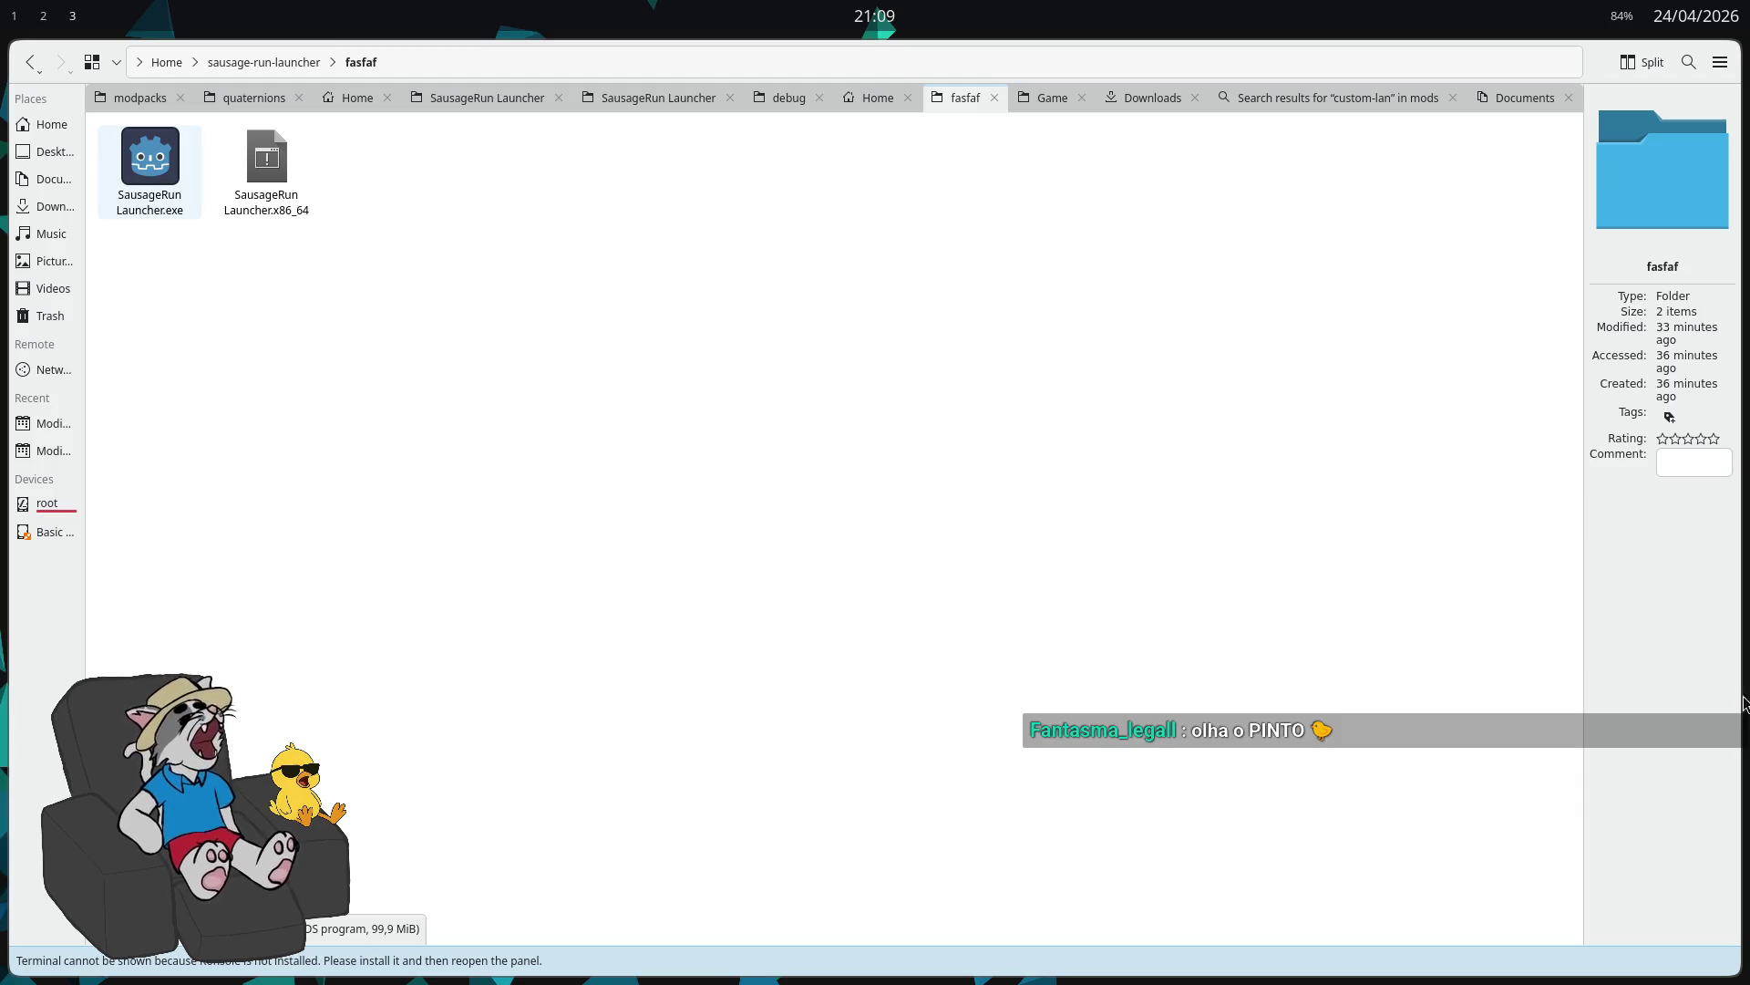
{"action": "mouse_move", "coordinate": [170, 305]}
{"action": "left_mouse_down"}
{"action": "mouse_move", "coordinate": [155, 218]}
{"action": "mouse_move", "coordinate": [199, 319]}
{"action": "left_mouse_up"}
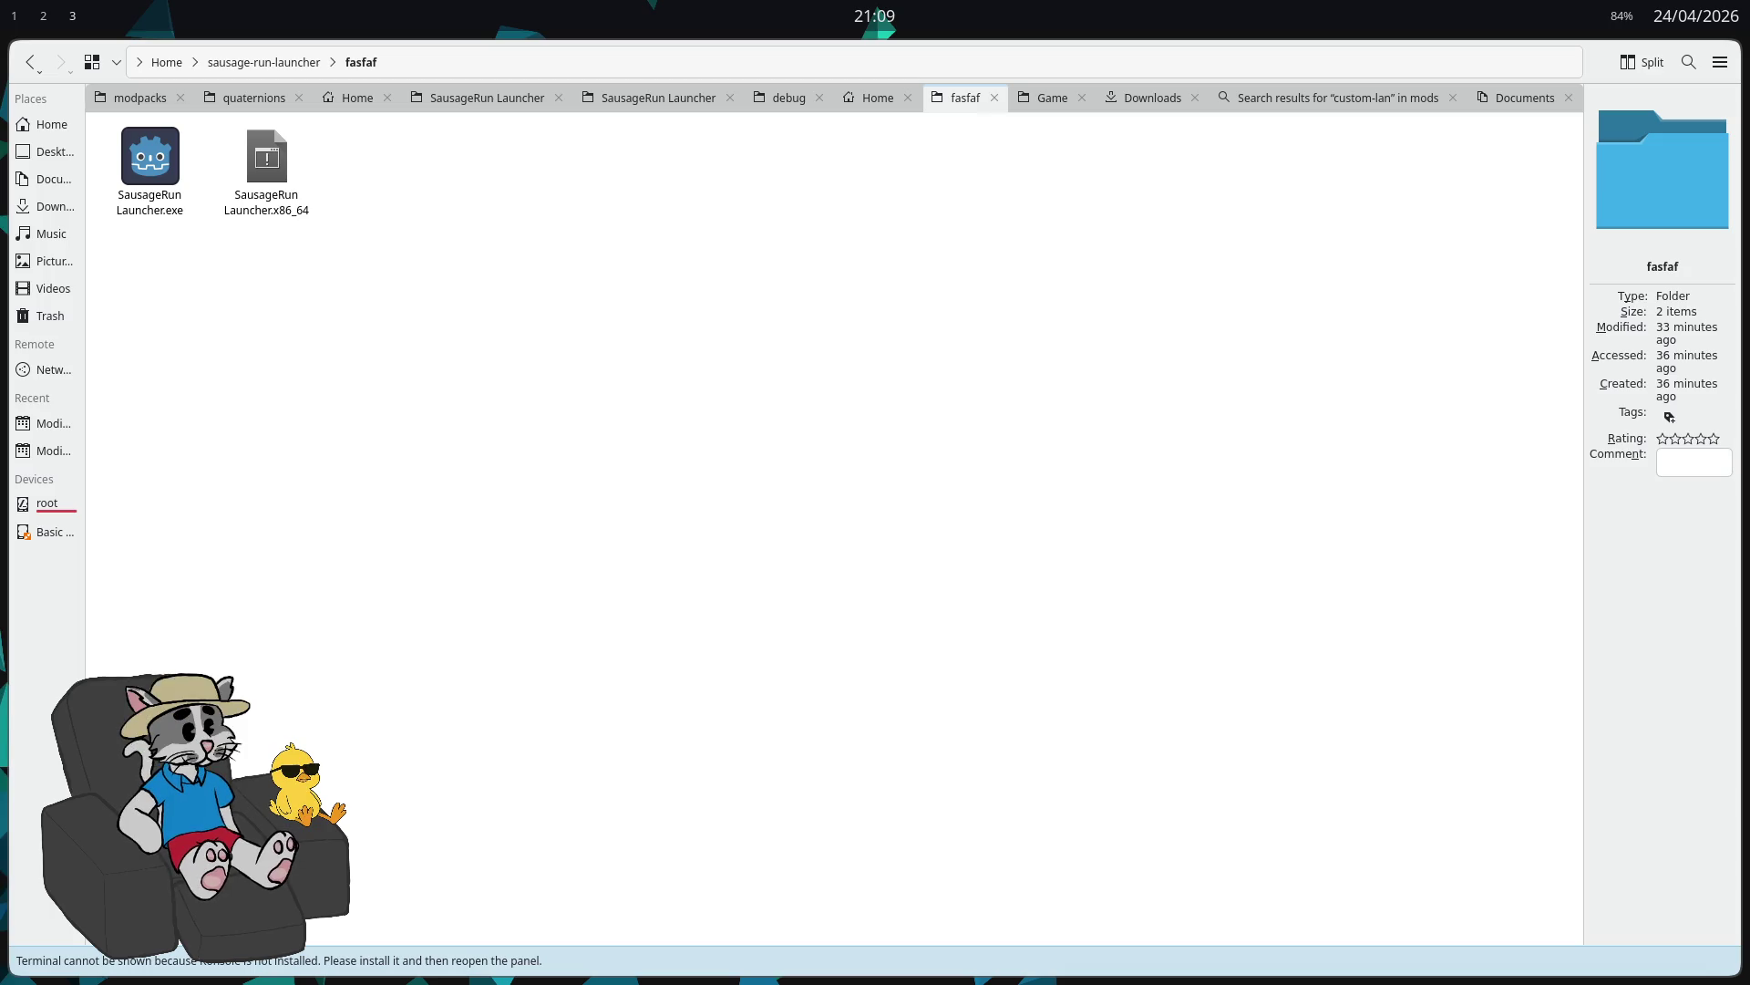
{"action": "left_click", "coordinate": [833, 229]}
{"action": "key", "text": "alt+Tab"}
{"action": "key", "text": "alt+Tab"}
{"action": "key", "text": "alt+Tab"}
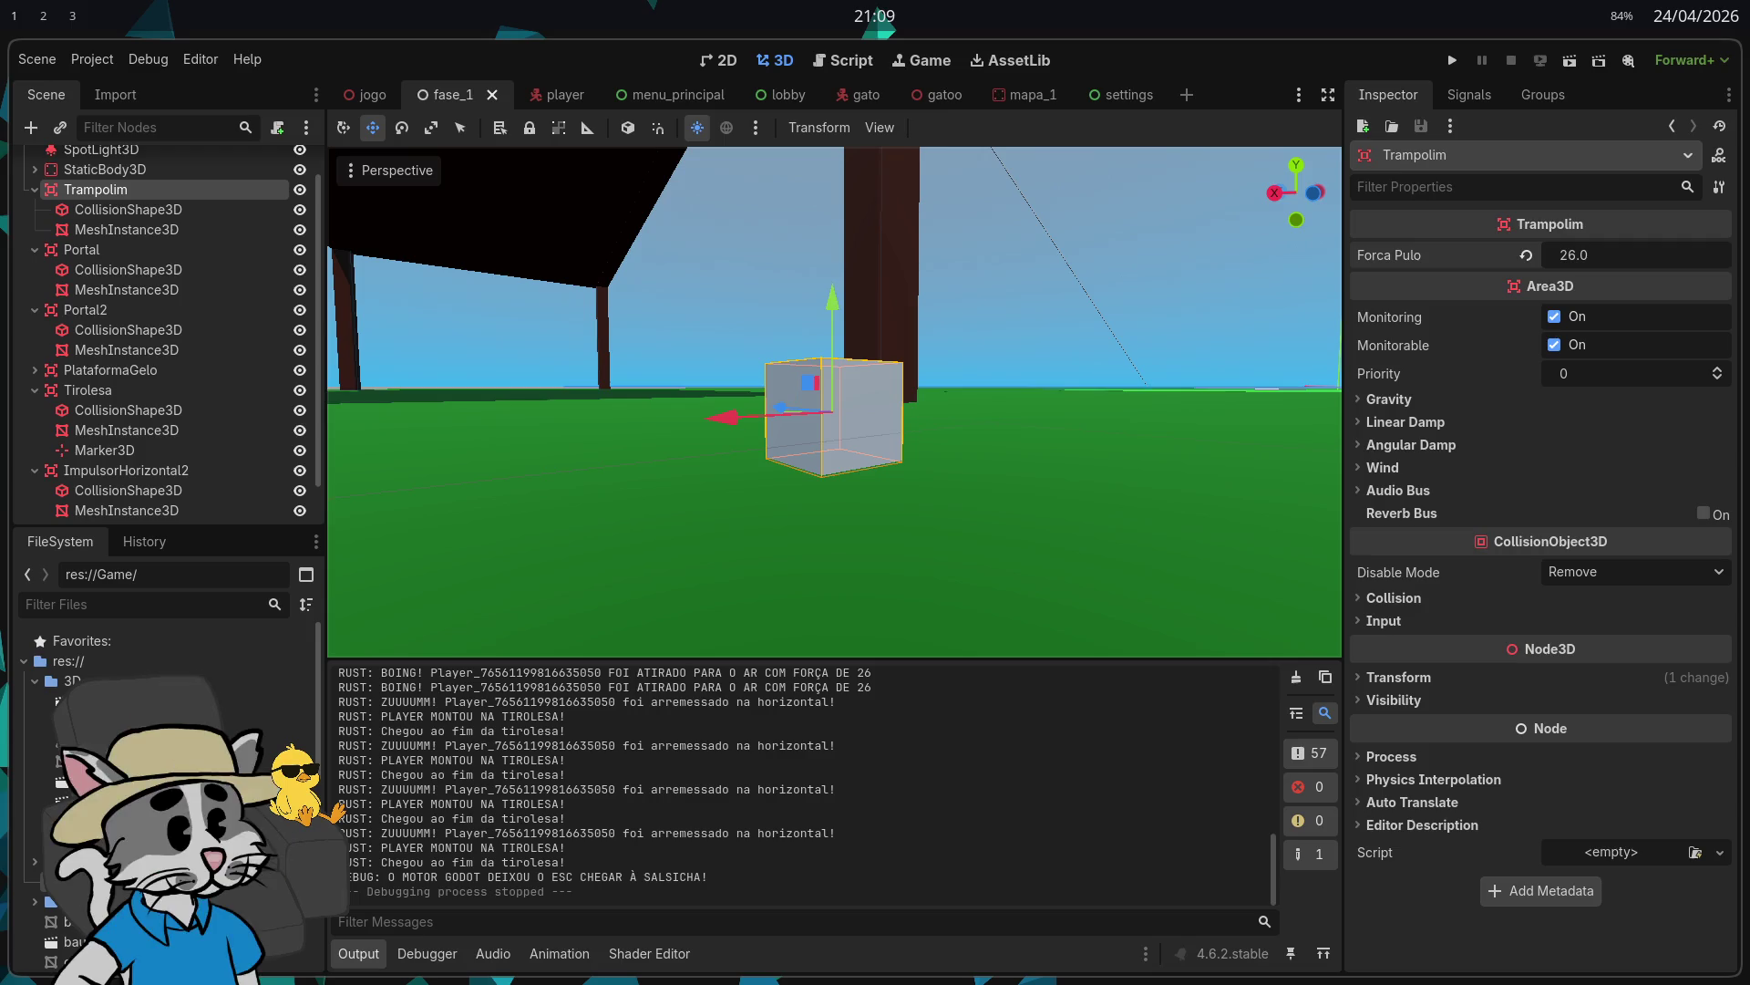
Step: Bring up Discord beside Godot and show the shared stream full screen
{"action": "key", "text": "super+d"}
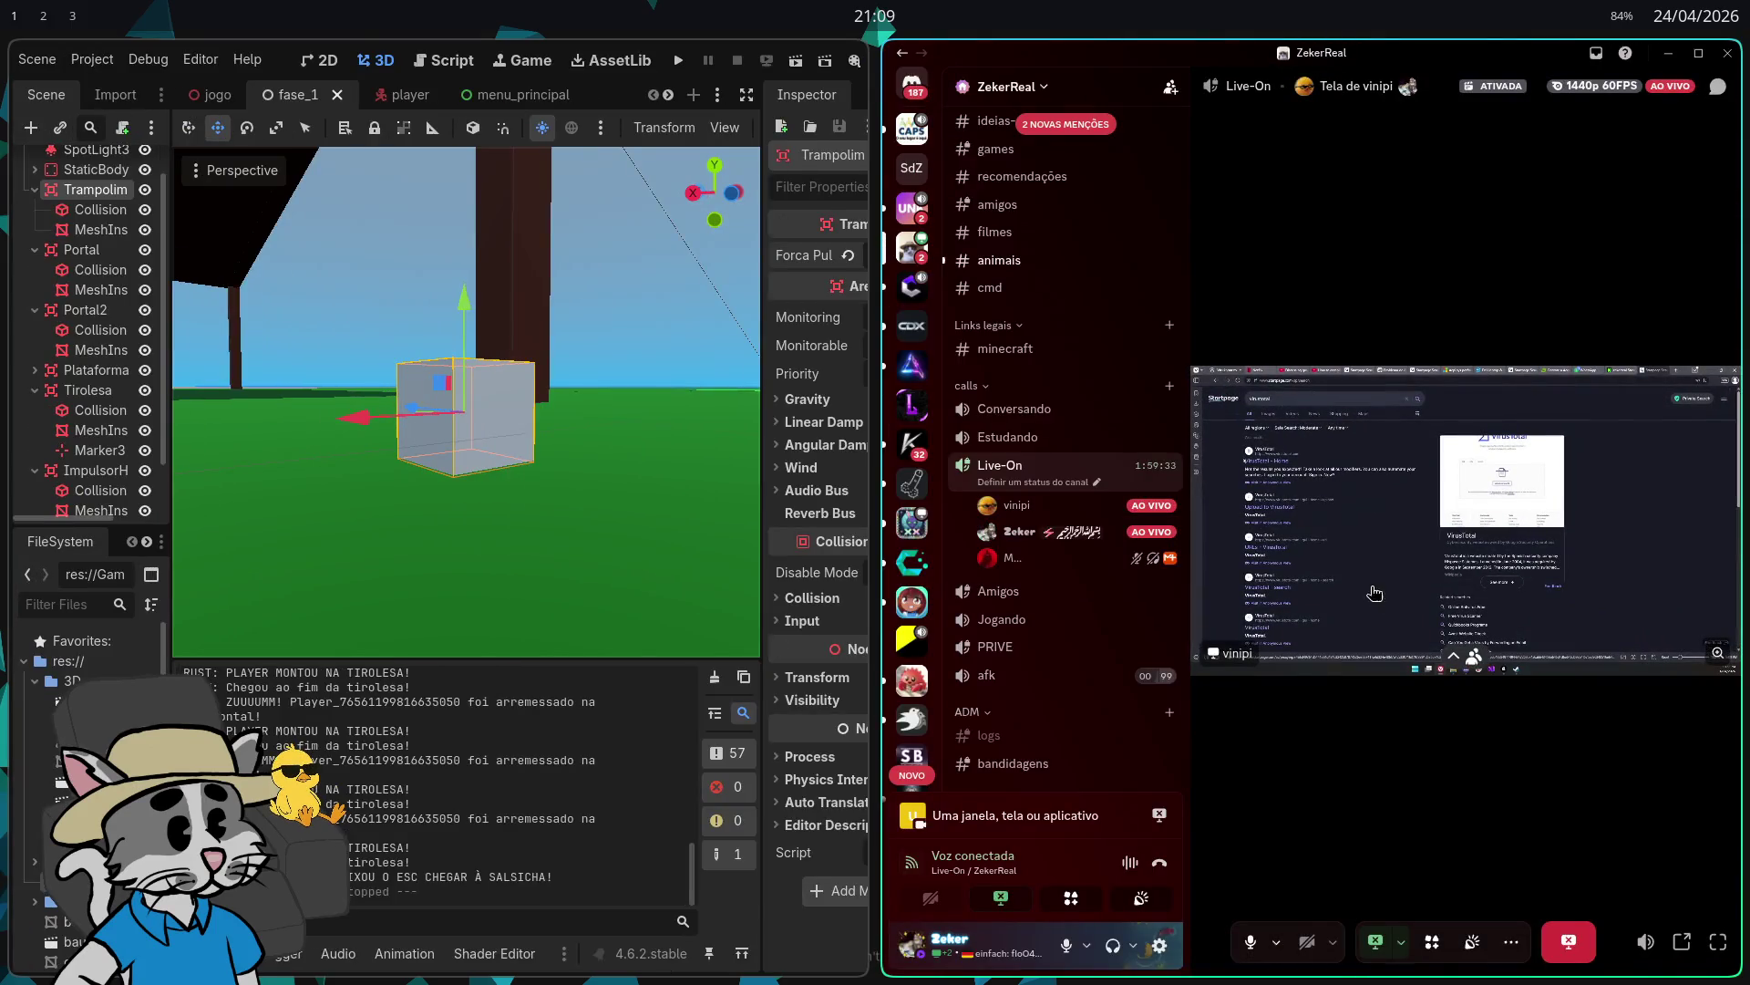
{"action": "key", "text": "super+f"}
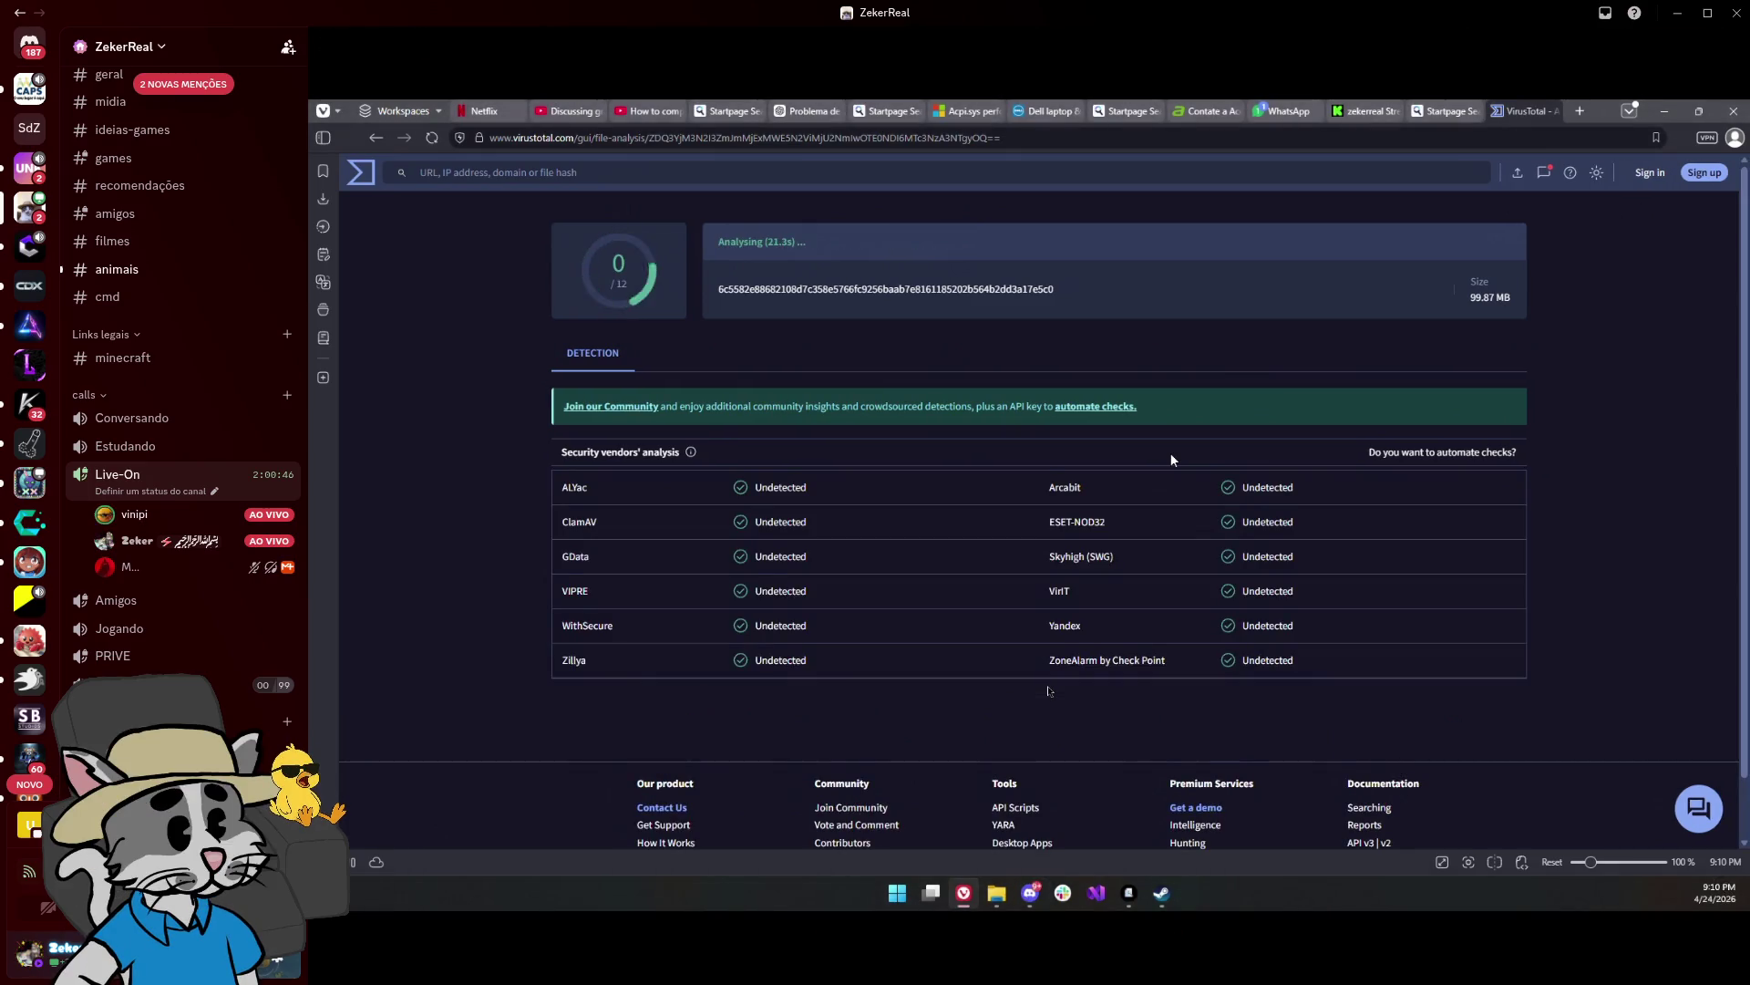
Step: Scroll the VirusTotal vendor results, briefly checking the Kick stream page before returning
{"action": "scroll", "coordinate": [1147, 533], "scroll_direction": "down", "scroll_amount": 2}
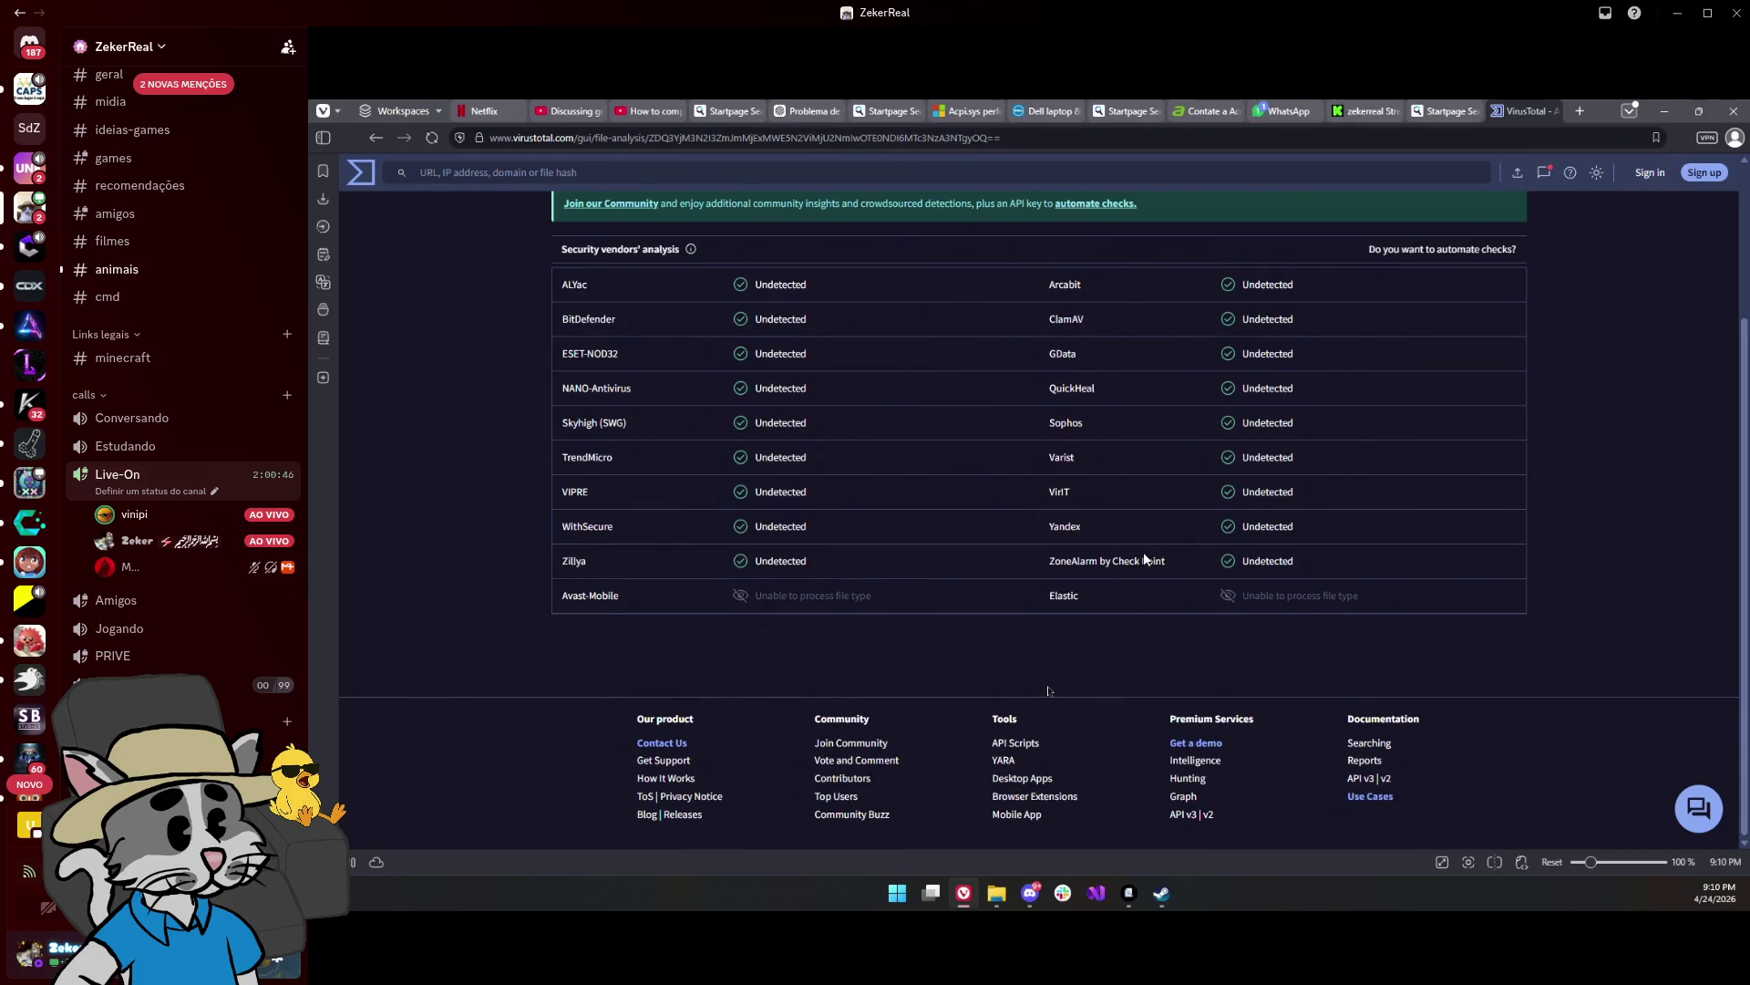
{"action": "scroll", "coordinate": [1174, 529], "scroll_direction": "down", "scroll_amount": 5}
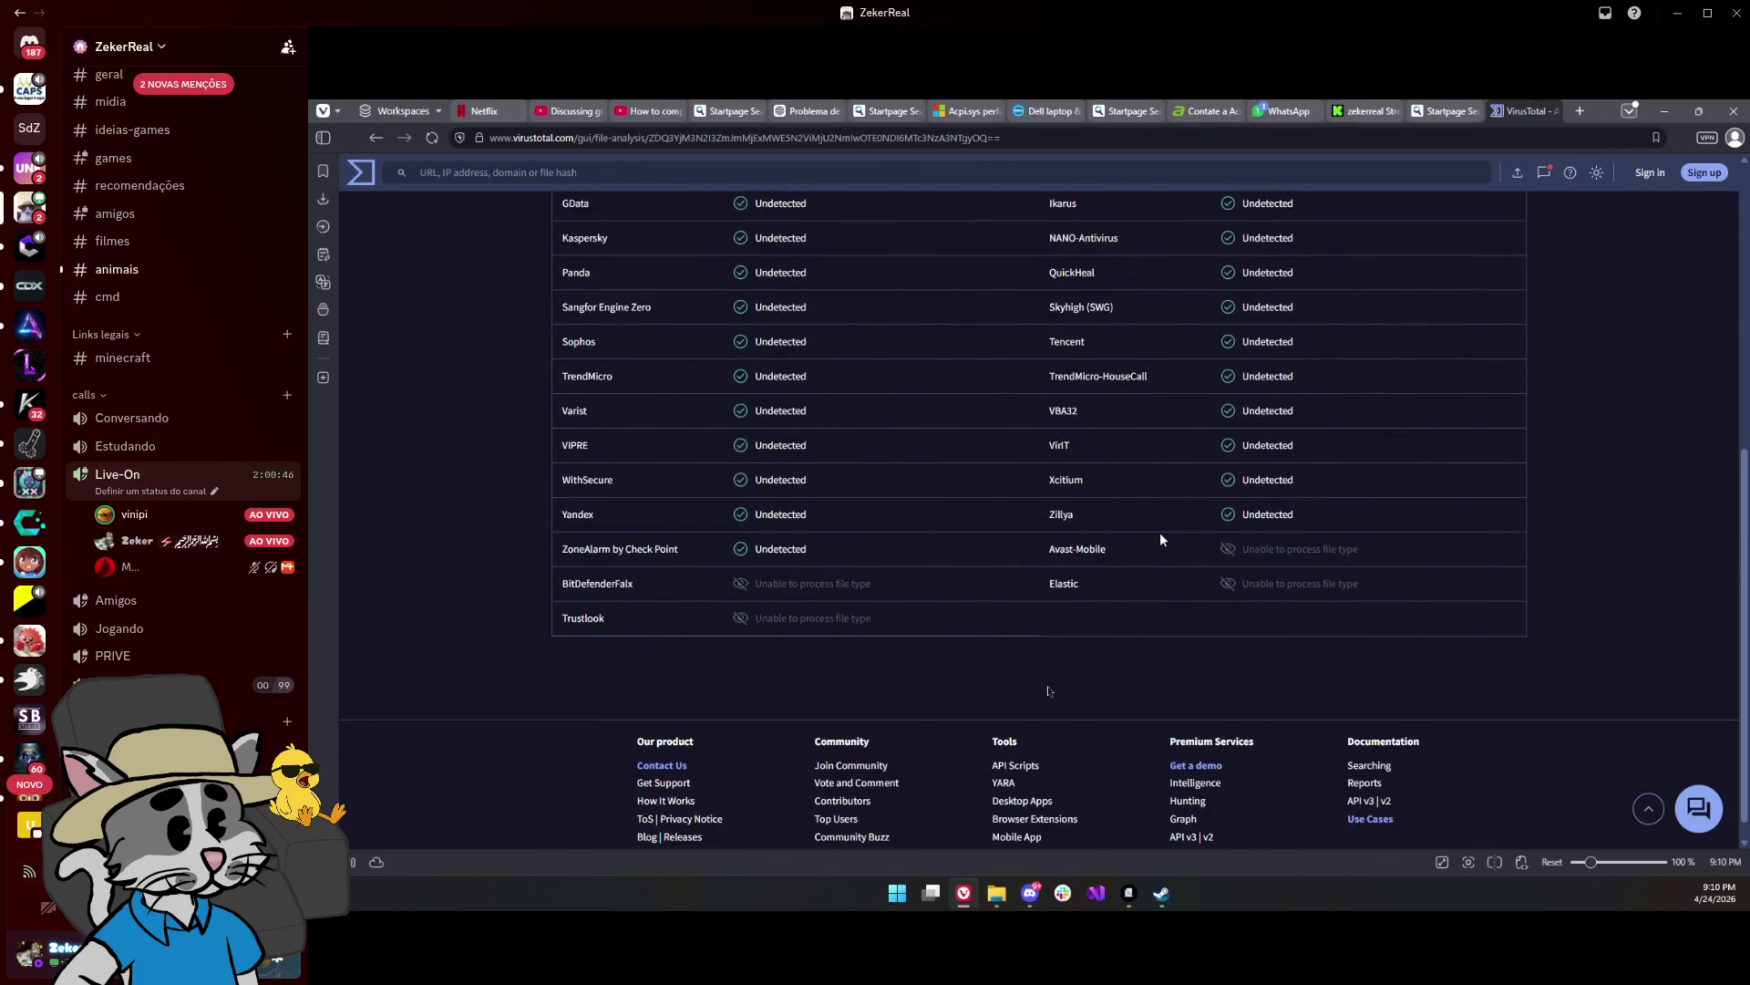
{"action": "scroll", "coordinate": [1141, 496], "scroll_direction": "down", "scroll_amount": 8}
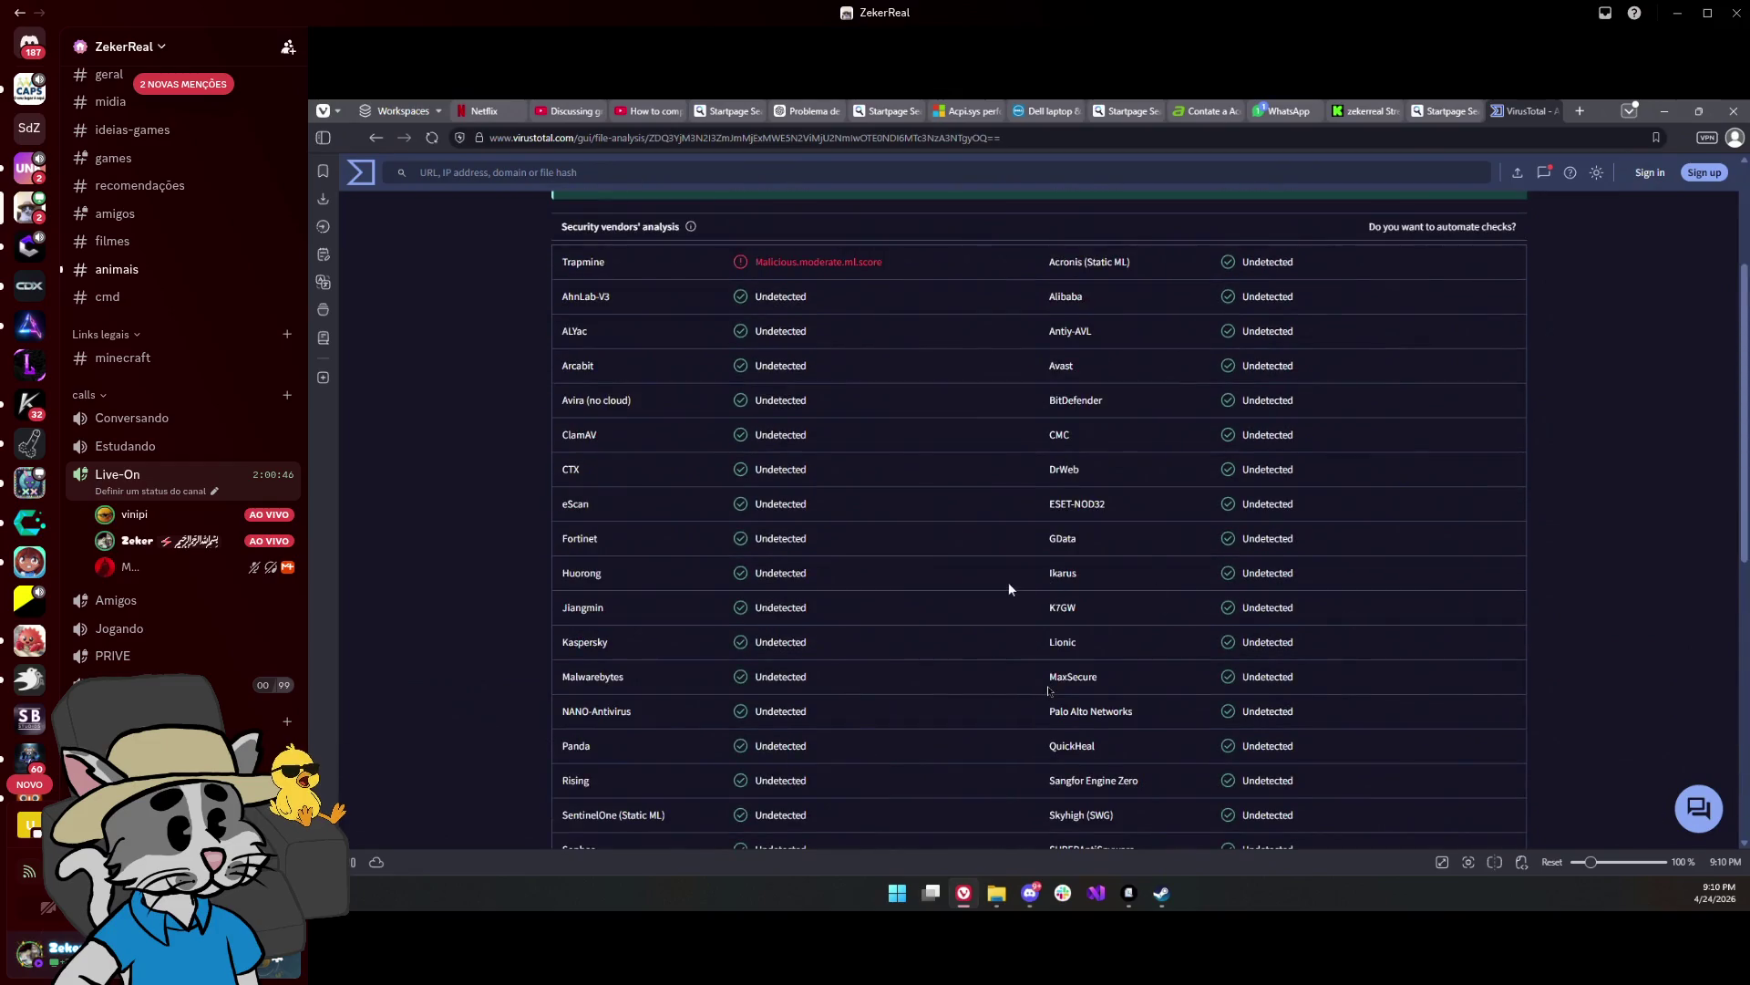
{"action": "left_click", "coordinate": [1365, 111]}
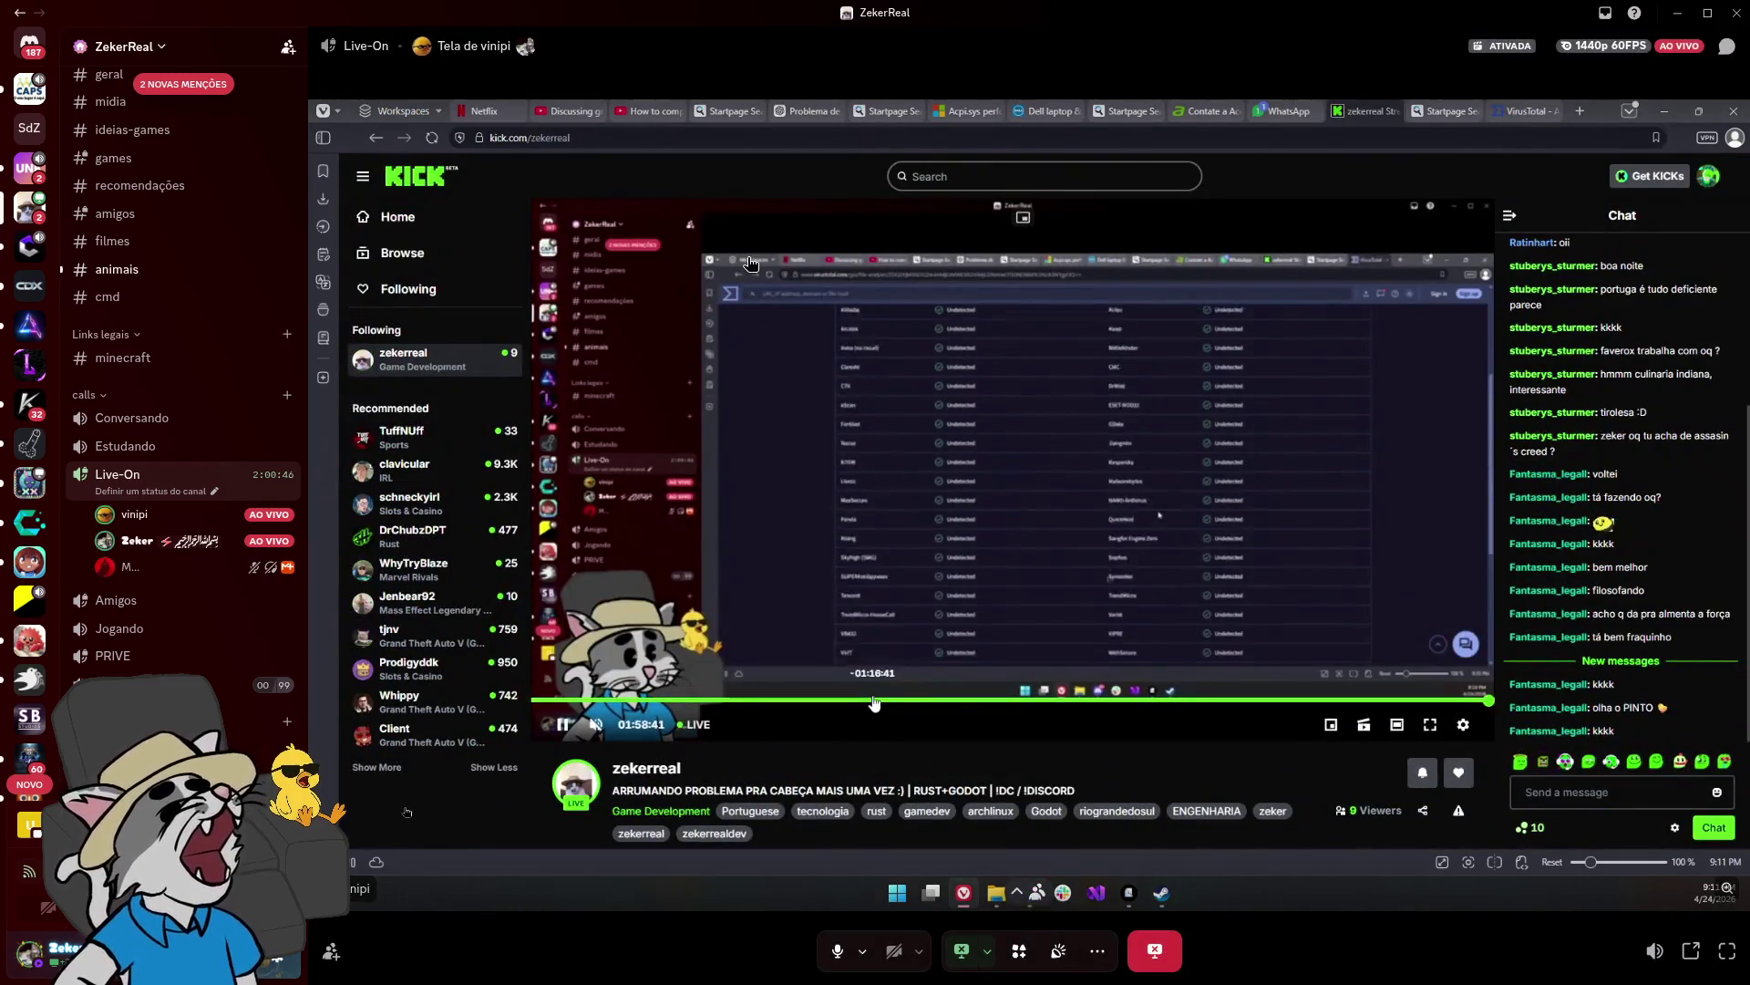
{"action": "left_click", "coordinate": [874, 701]}
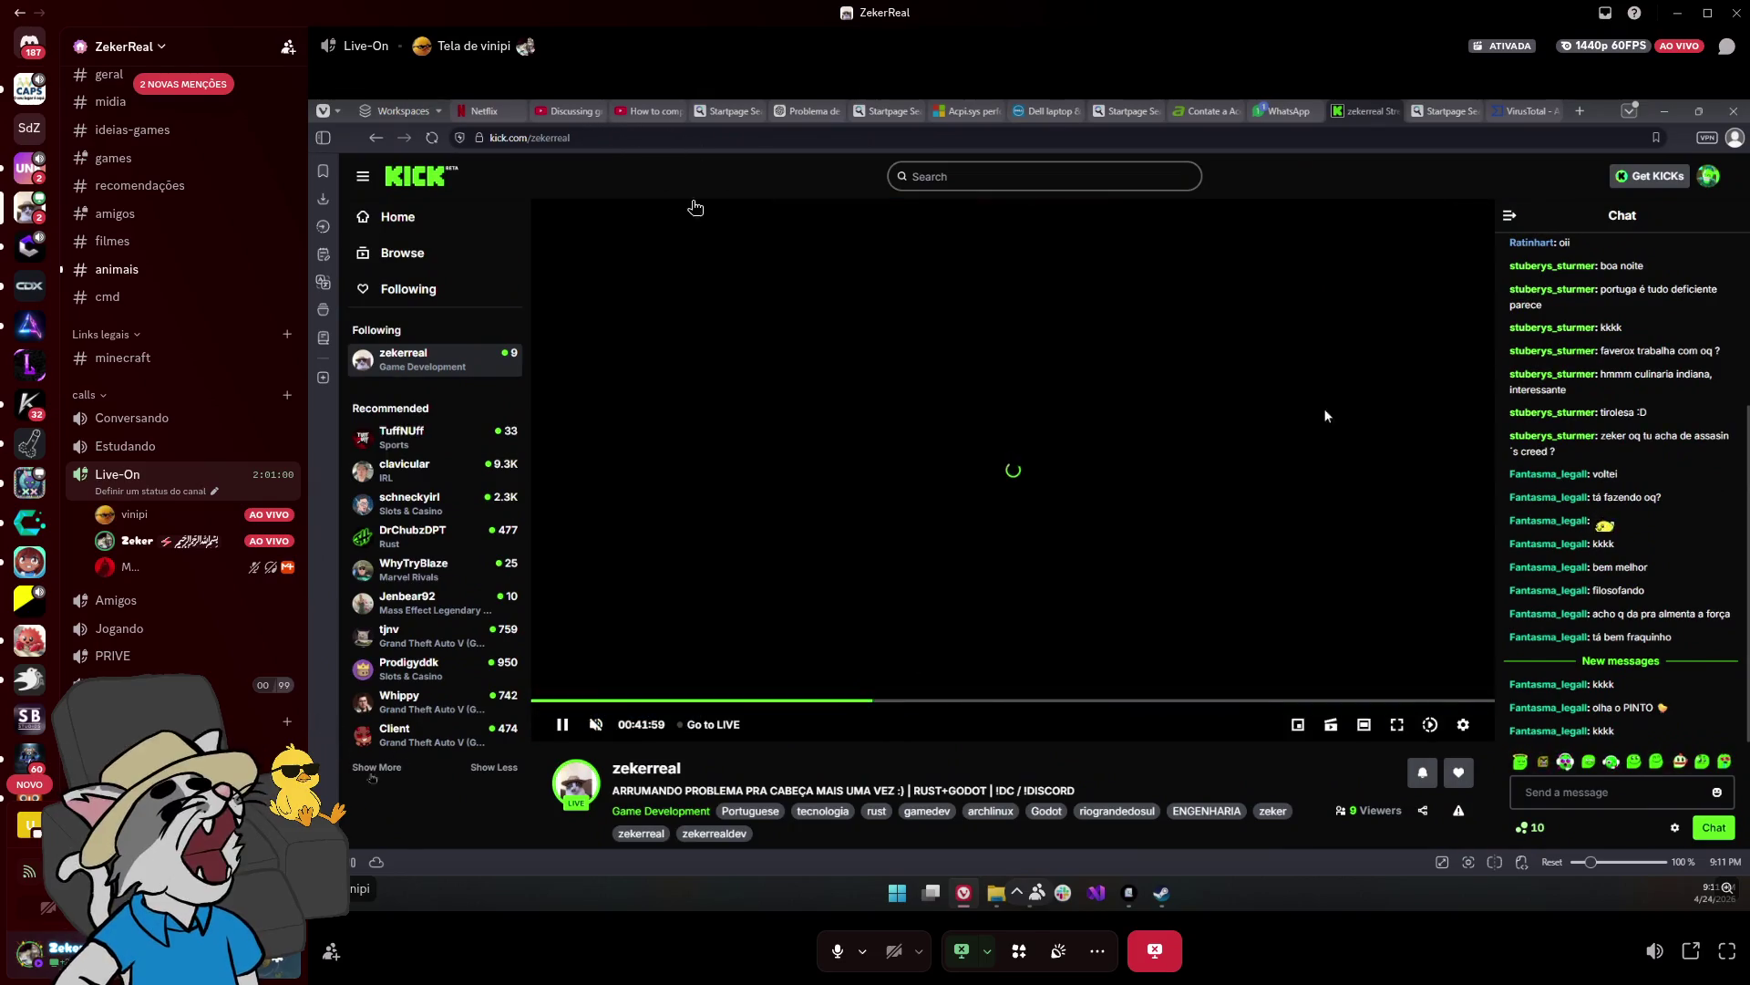
{"action": "left_click", "coordinate": [1525, 110]}
Step: Inspect Trapmine's 'moderate' detection among the 1/68 VirusTotal results
{"action": "double_click", "coordinate": [822, 263]}
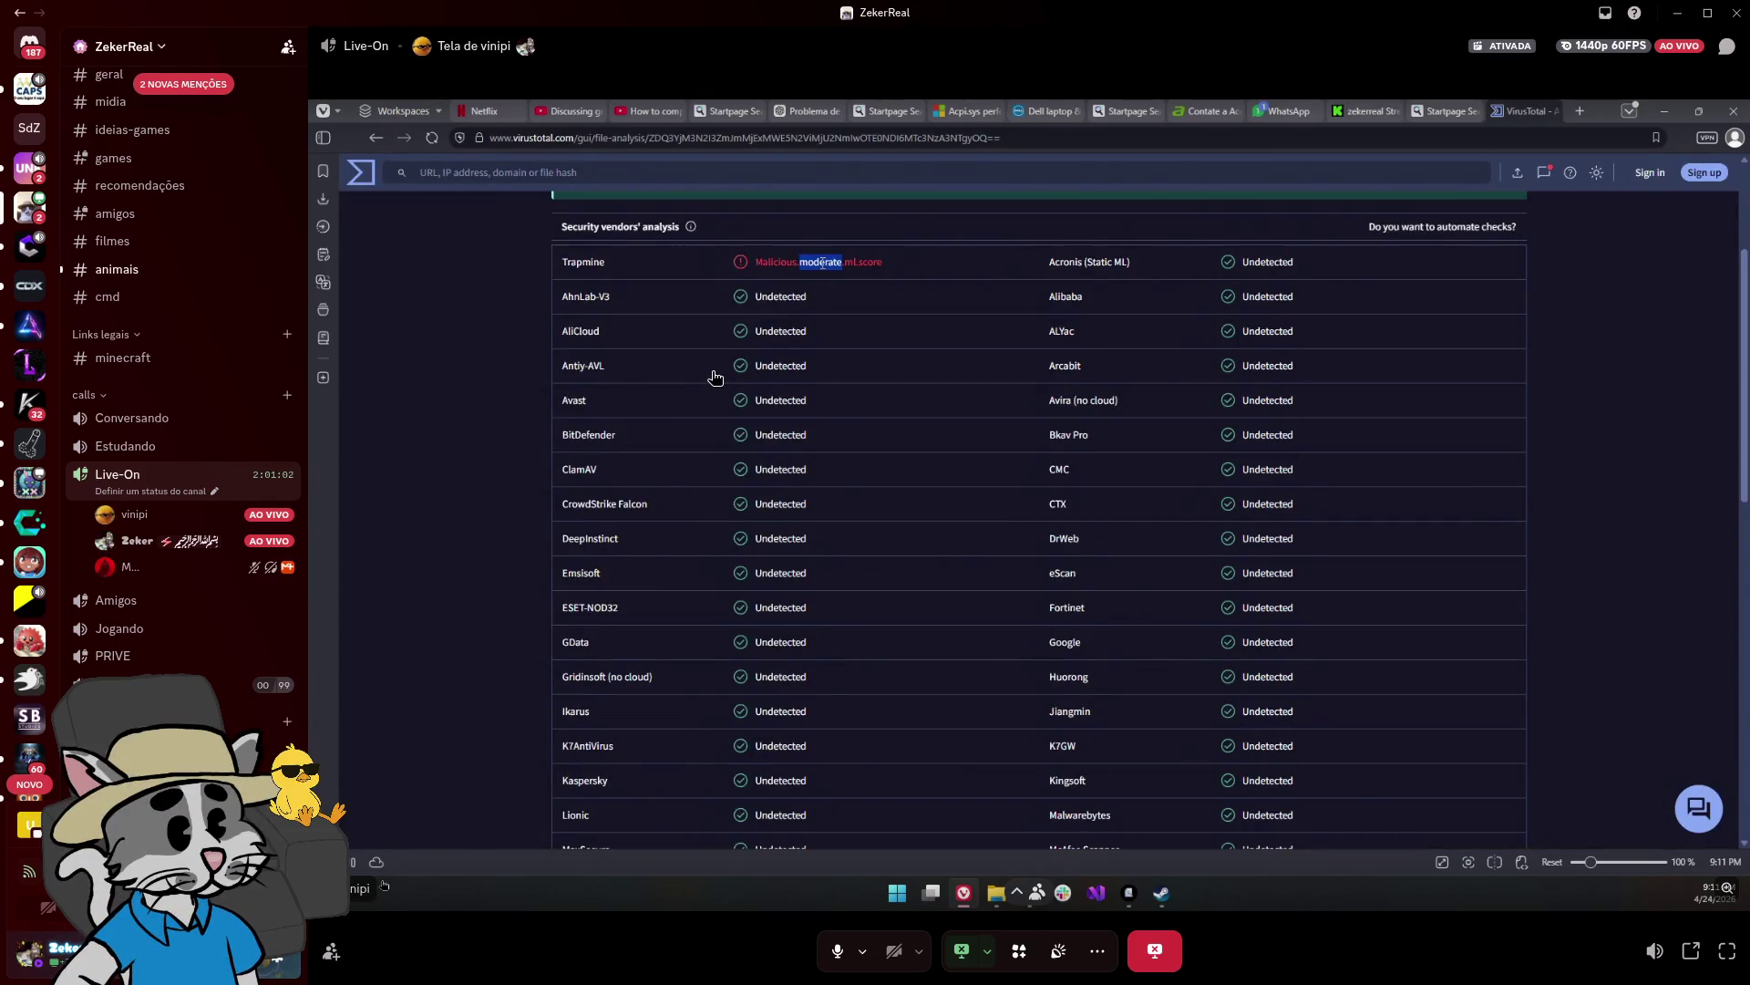
{"action": "left_click", "coordinate": [915, 259]}
{"action": "scroll", "coordinate": [907, 273], "scroll_direction": "up", "scroll_amount": 2}
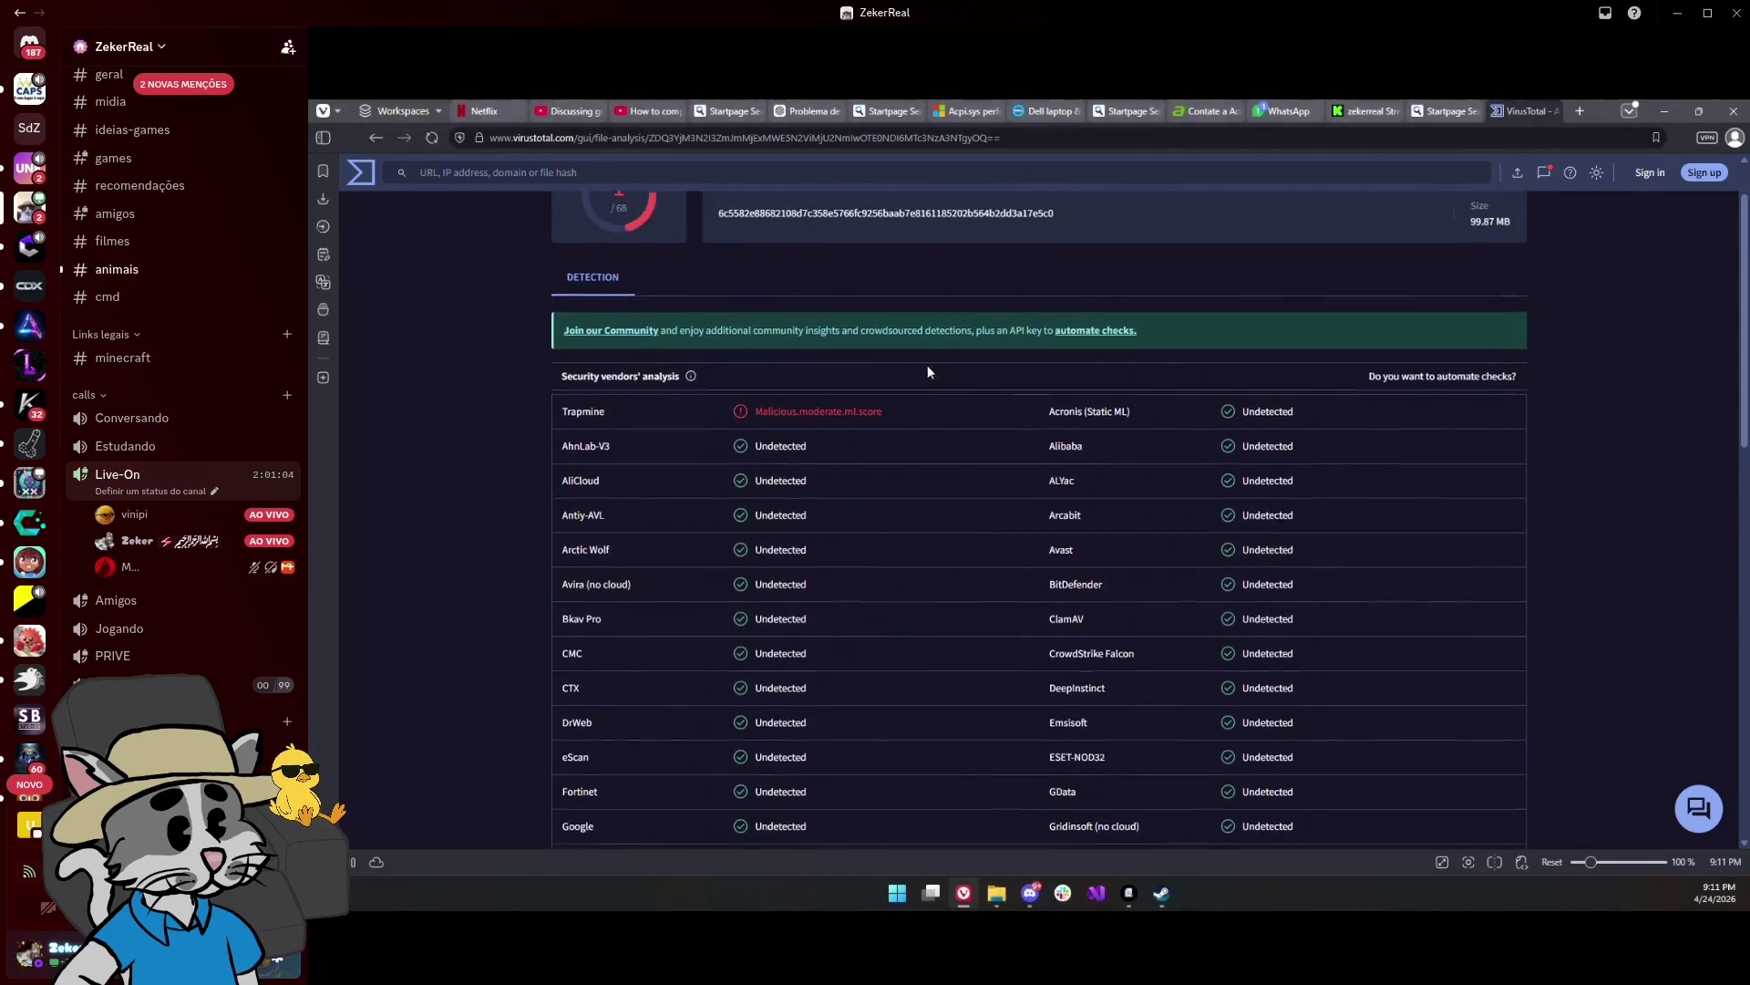
{"action": "scroll", "coordinate": [895, 427], "scroll_direction": "up", "scroll_amount": 1}
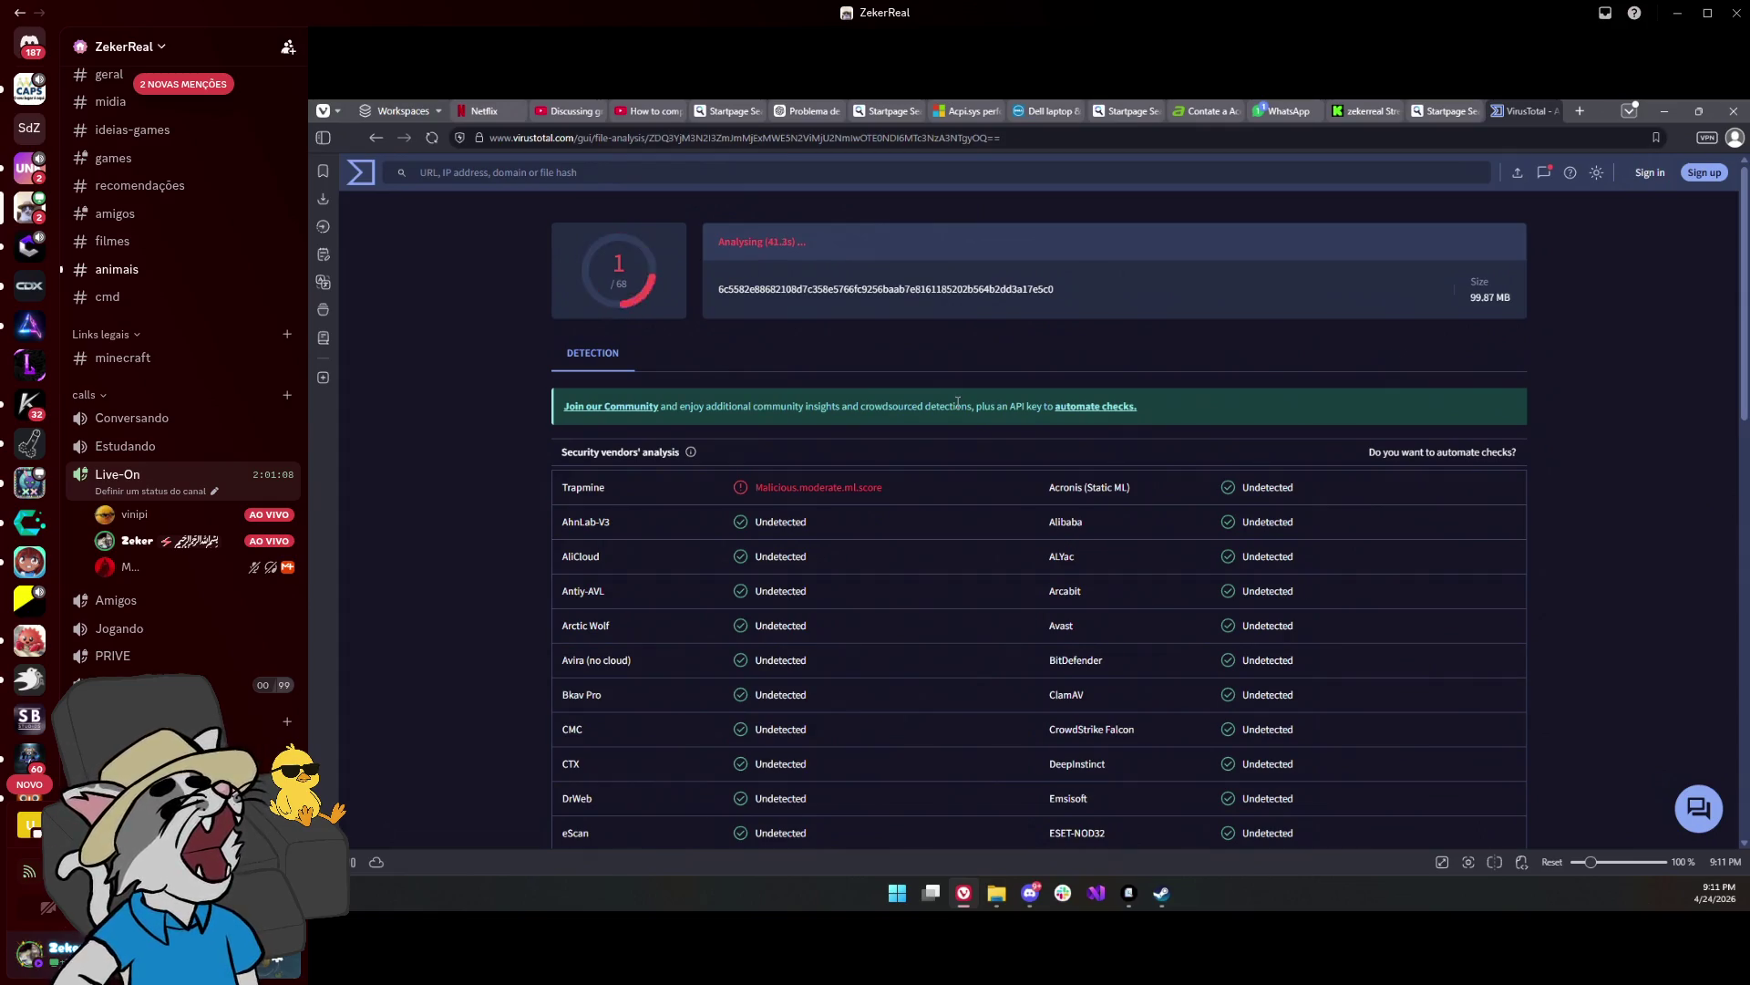
{"action": "scroll", "coordinate": [887, 436], "scroll_direction": "down", "scroll_amount": 2}
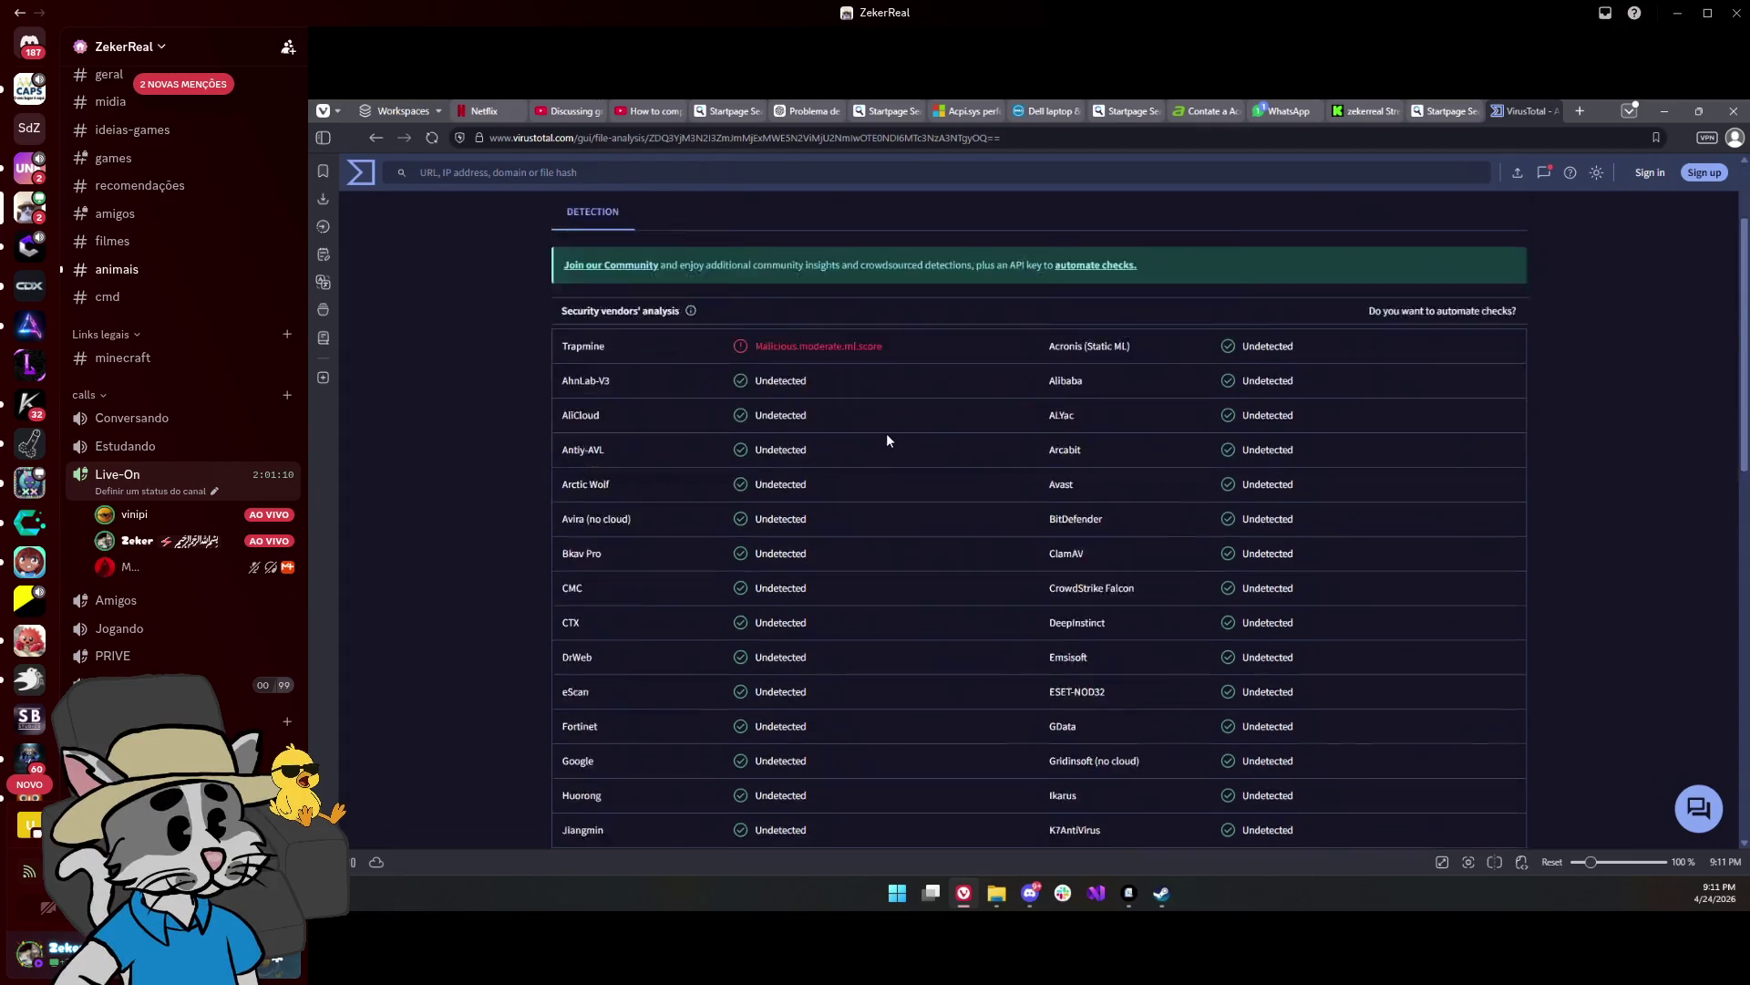
{"action": "scroll", "coordinate": [885, 439], "scroll_direction": "down", "scroll_amount": 10}
{"action": "scroll", "coordinate": [880, 441], "scroll_direction": "up", "scroll_amount": 12}
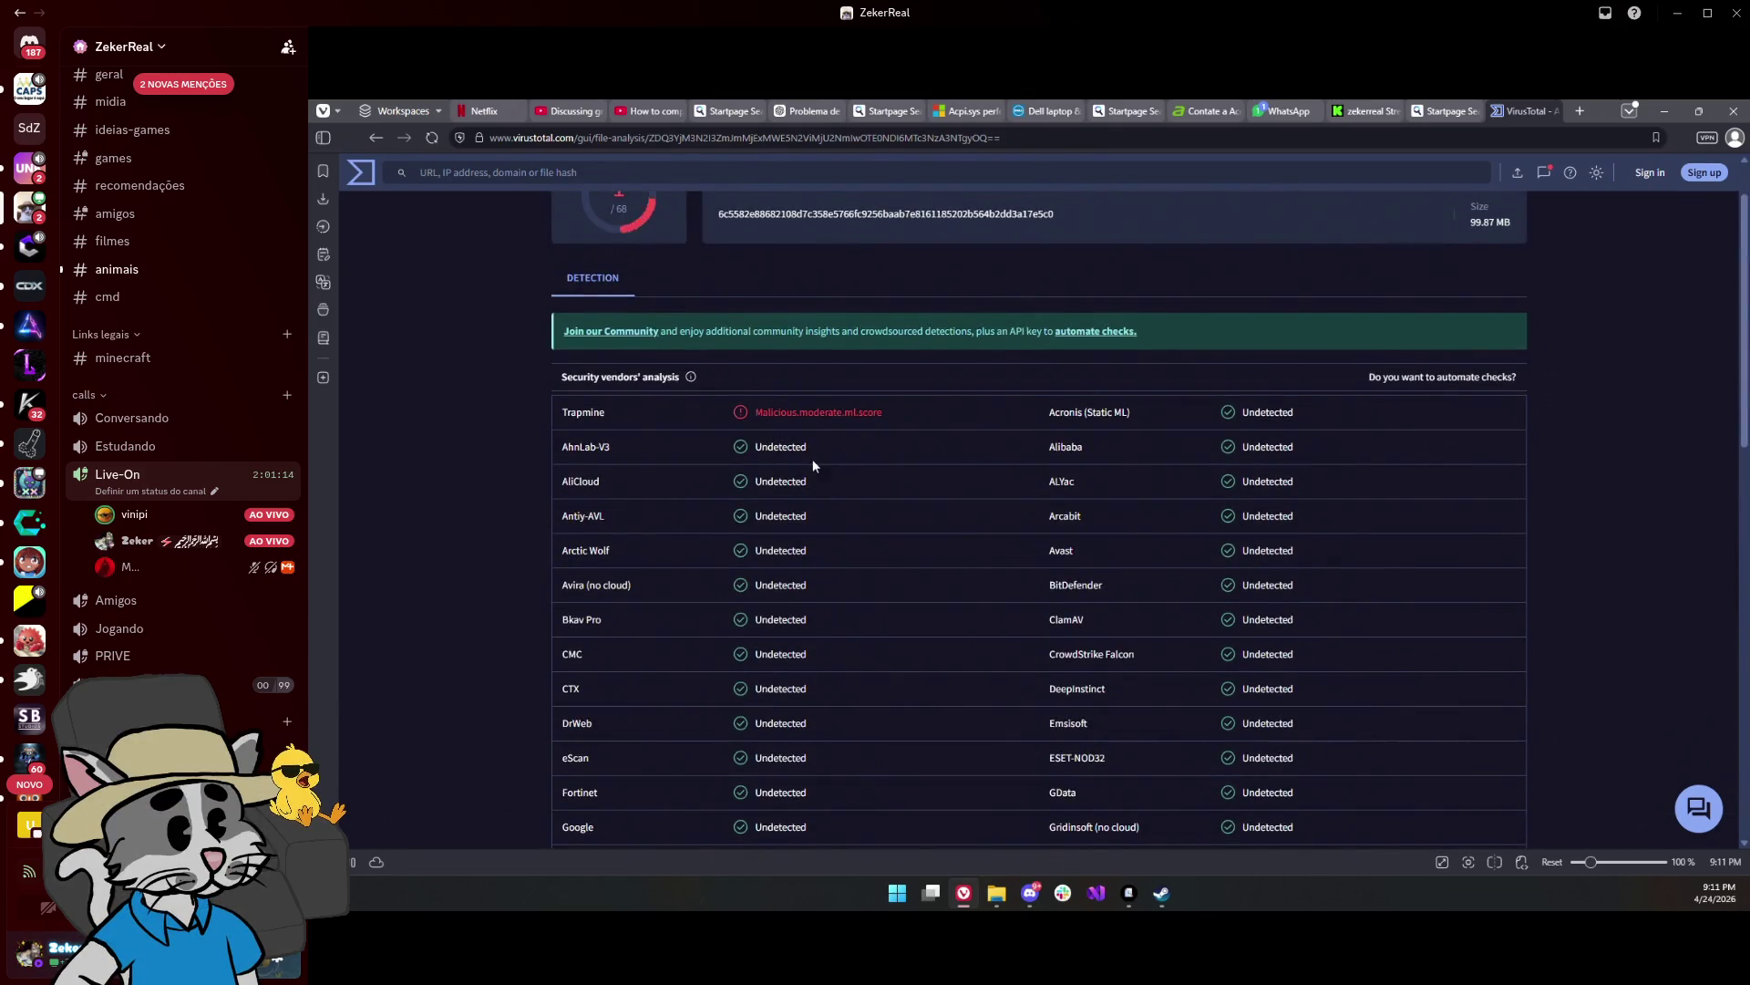
Step: Close the VirusTotal and Startpage pages and skip the Kick stream to 00:48:53
{"action": "middle_click", "coordinate": [1527, 111]}
{"action": "middle_click", "coordinate": [1527, 111]}
{"action": "left_click", "coordinate": [928, 700]}
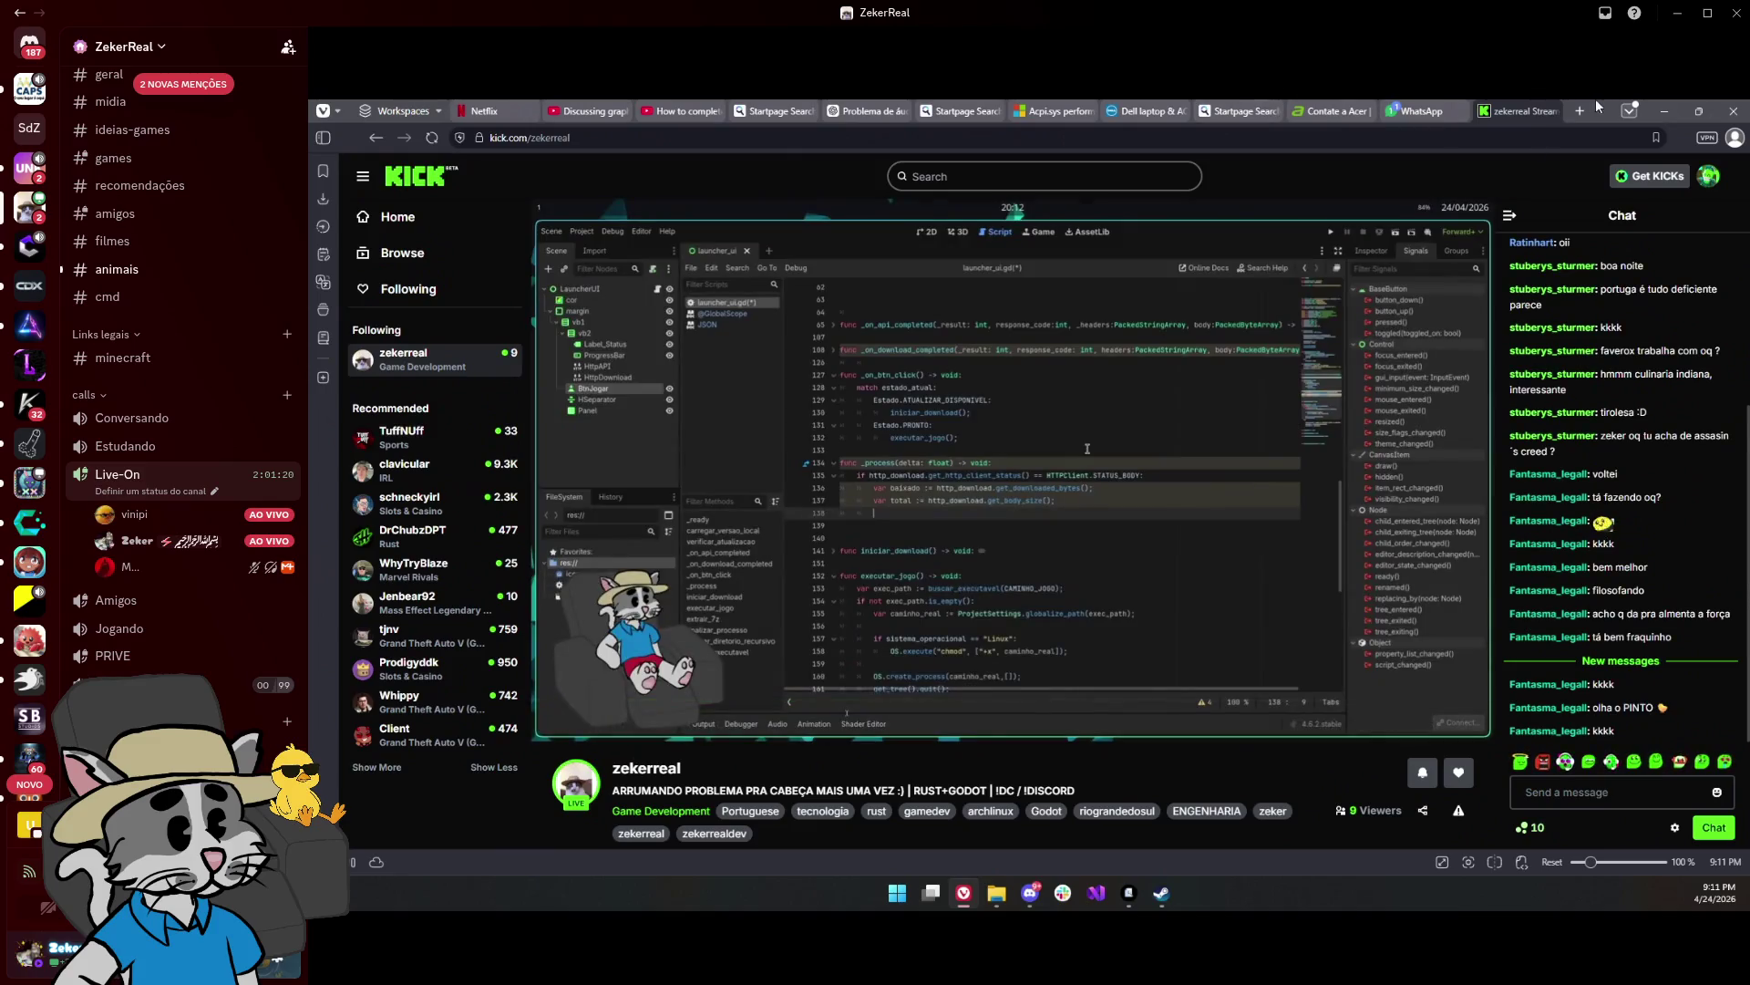
Step: Move the browser aside and run SausageRun Launcher.exe from Downloads on the shared desktop
{"action": "double_click", "coordinate": [1596, 99]}
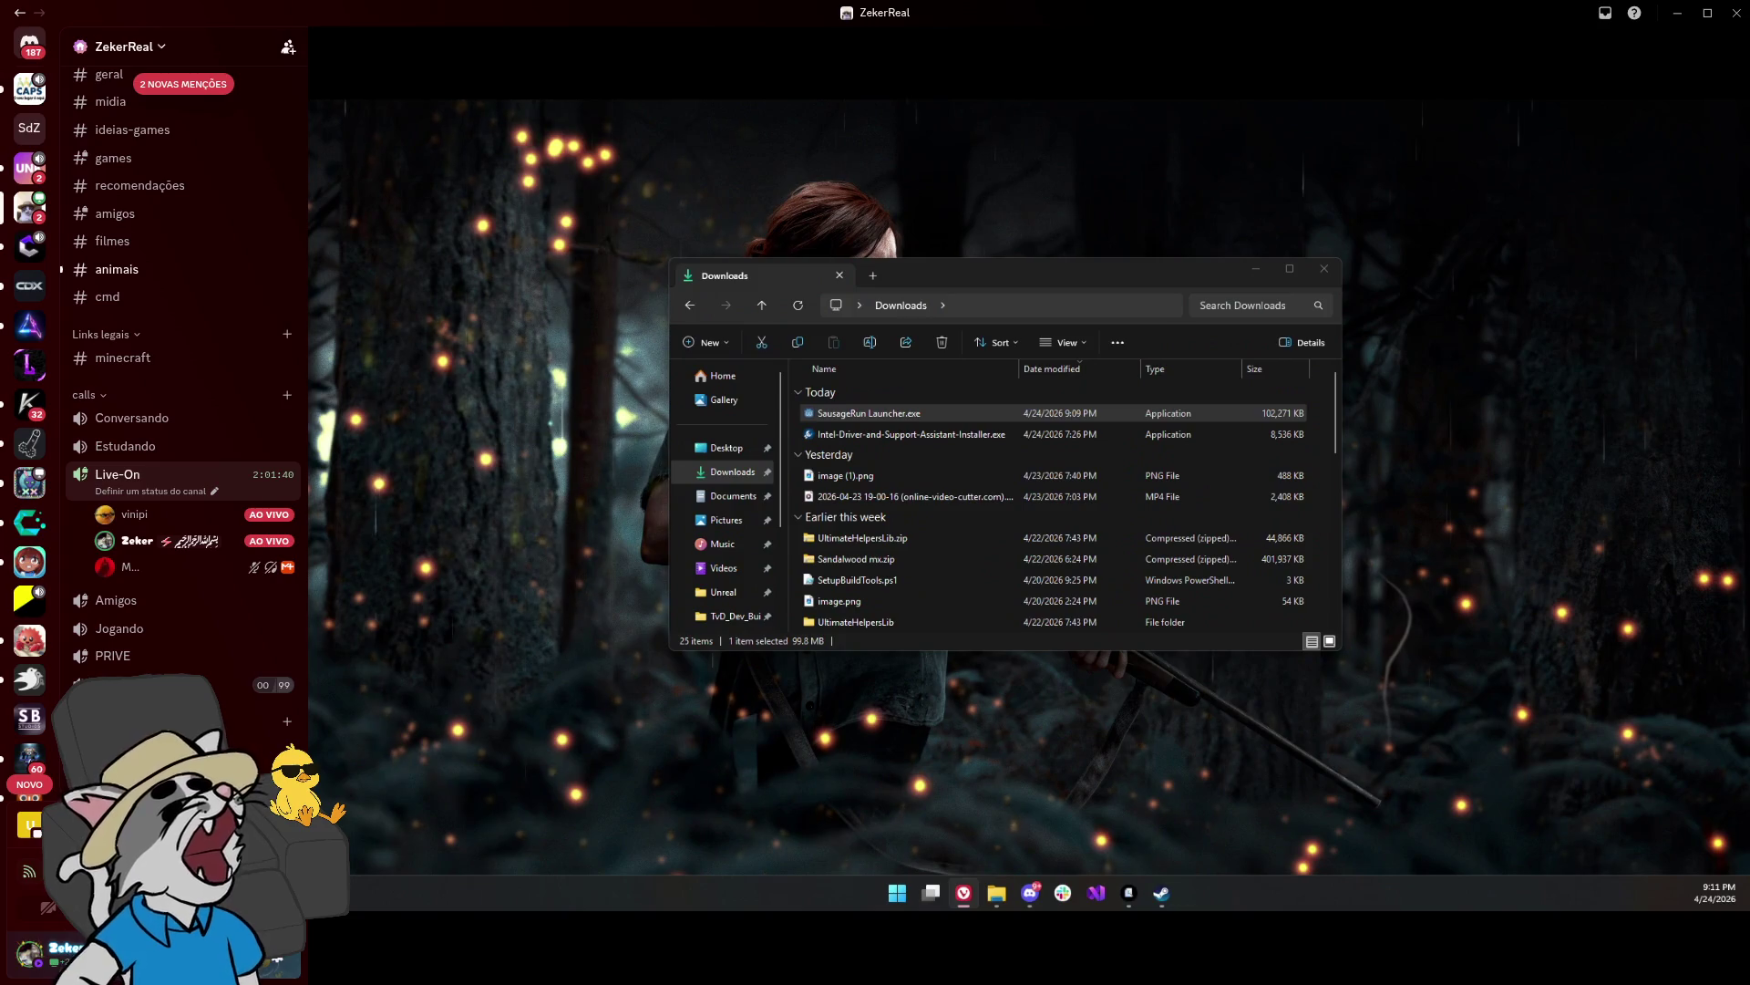
{"action": "mouse_move", "coordinate": [378, 928]}
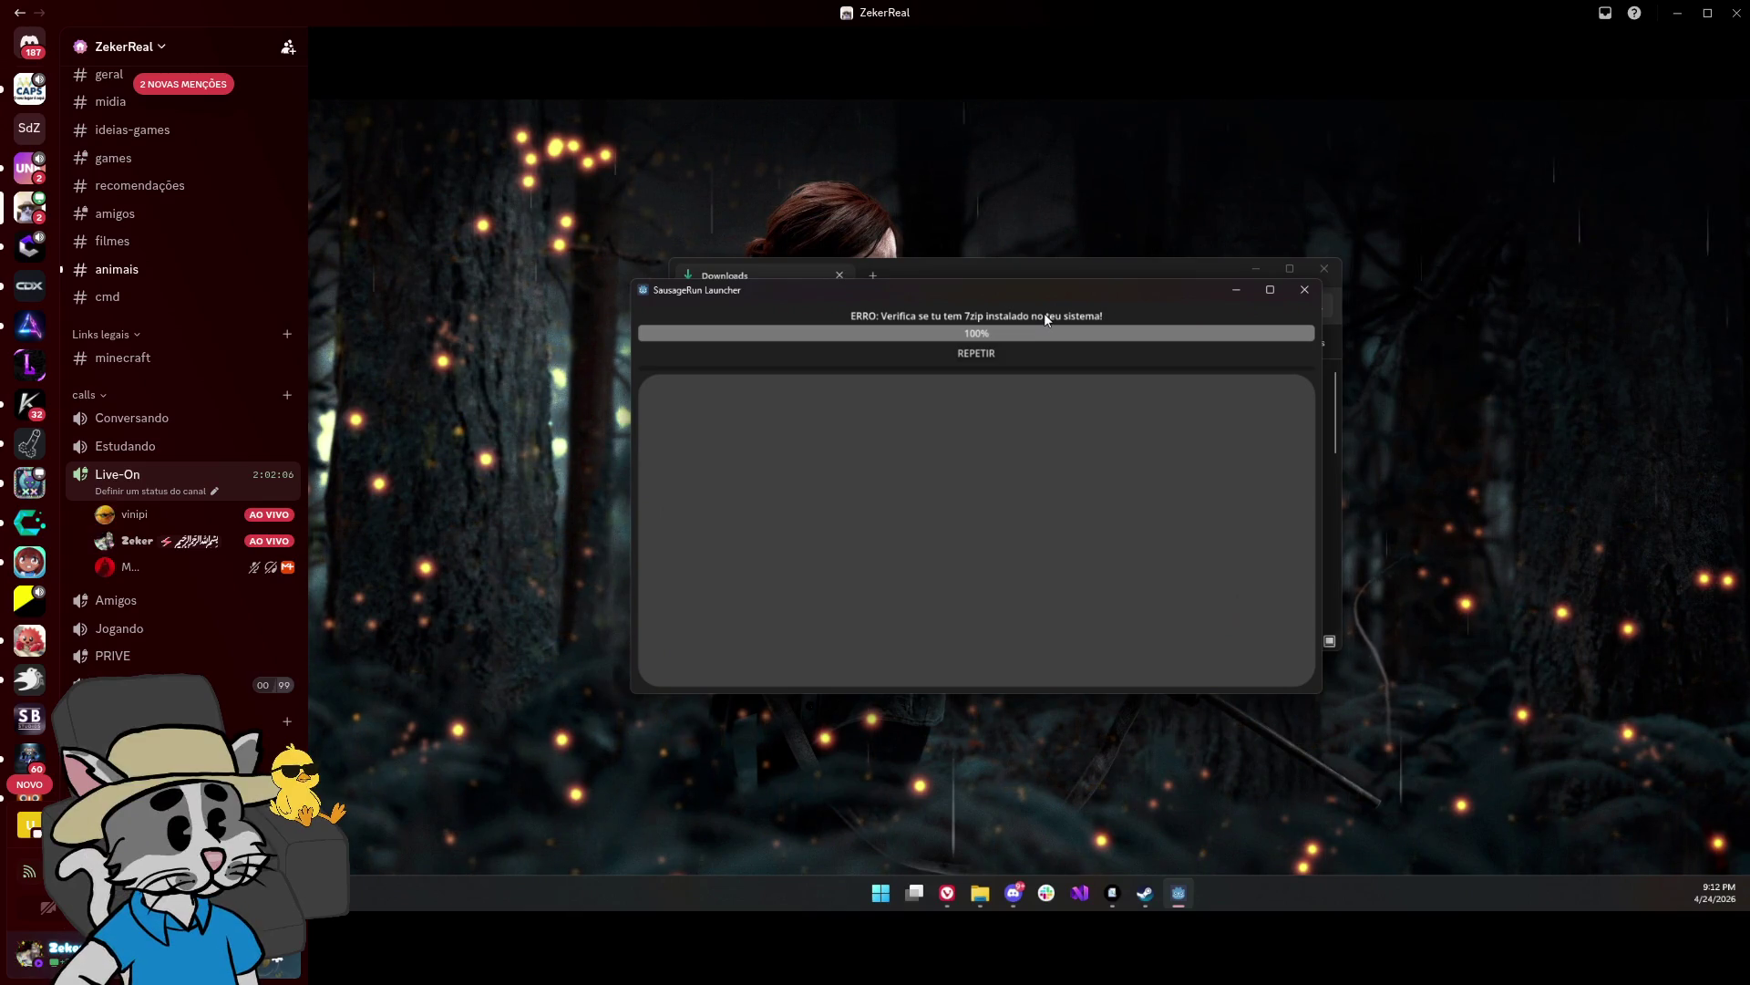
Step: Verify the 7-Zip context submenu exists in Downloads, then bring the launcher's error window forward
{"action": "left_click", "coordinate": [1055, 278]}
{"action": "right_click", "coordinate": [934, 436]}
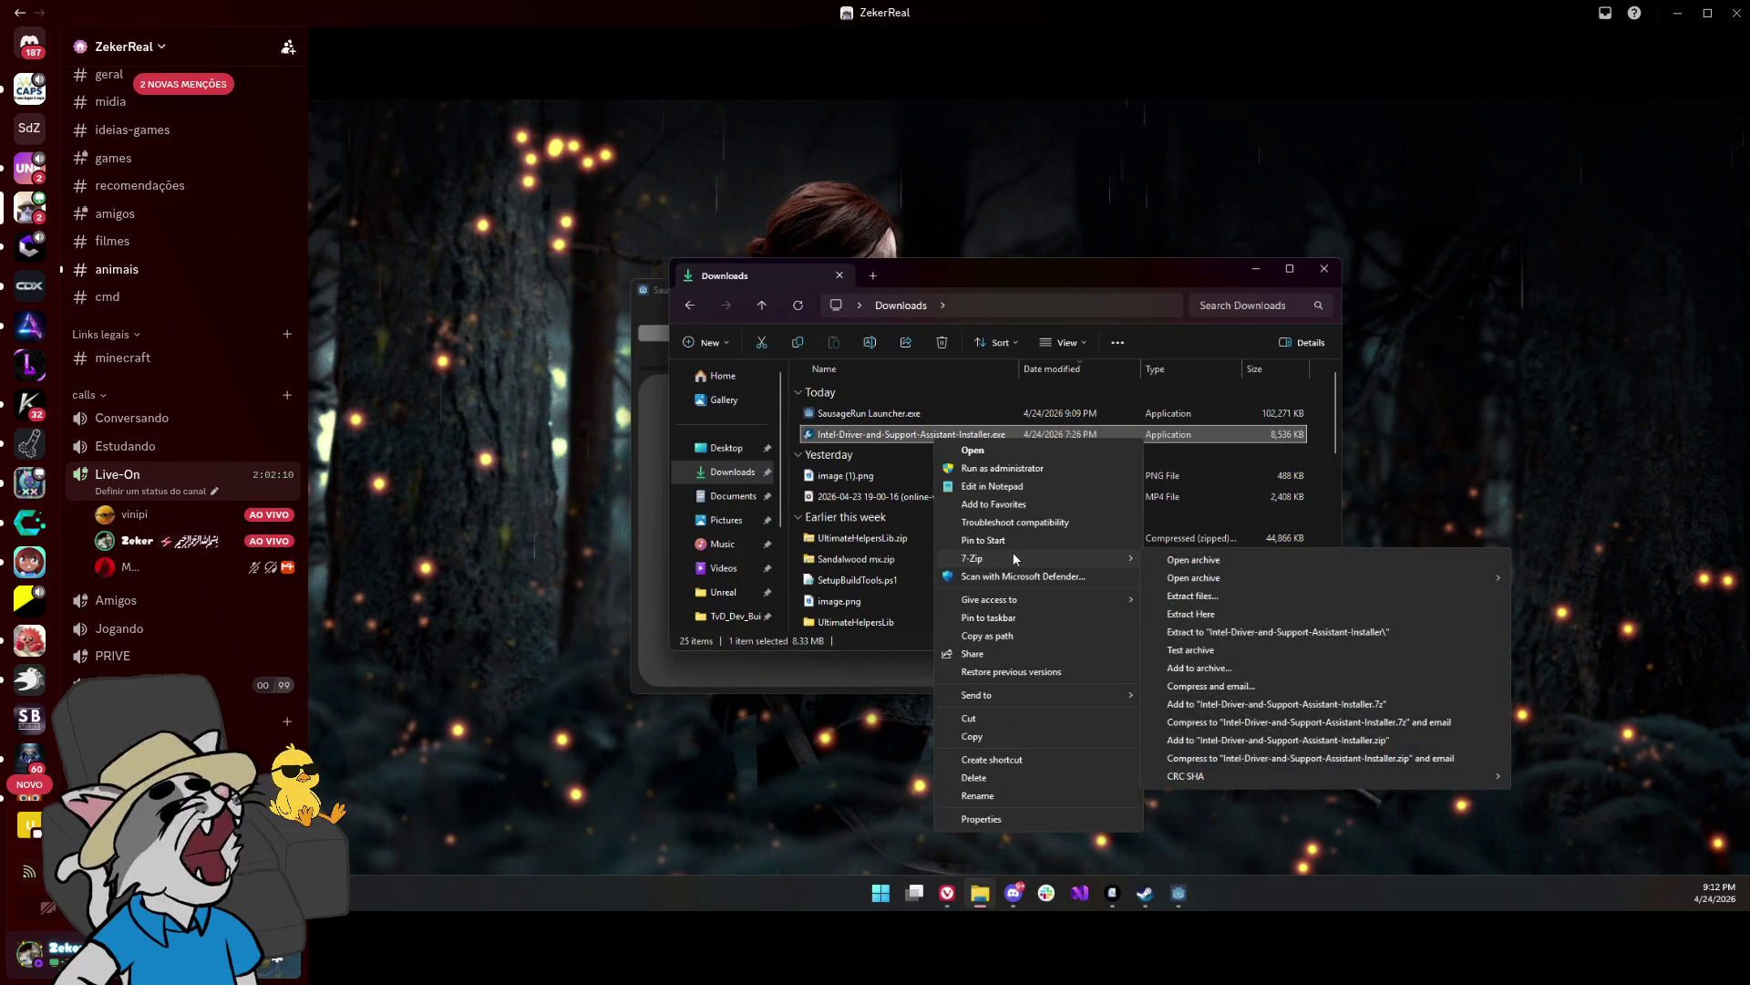
{"action": "left_click", "coordinate": [1174, 894]}
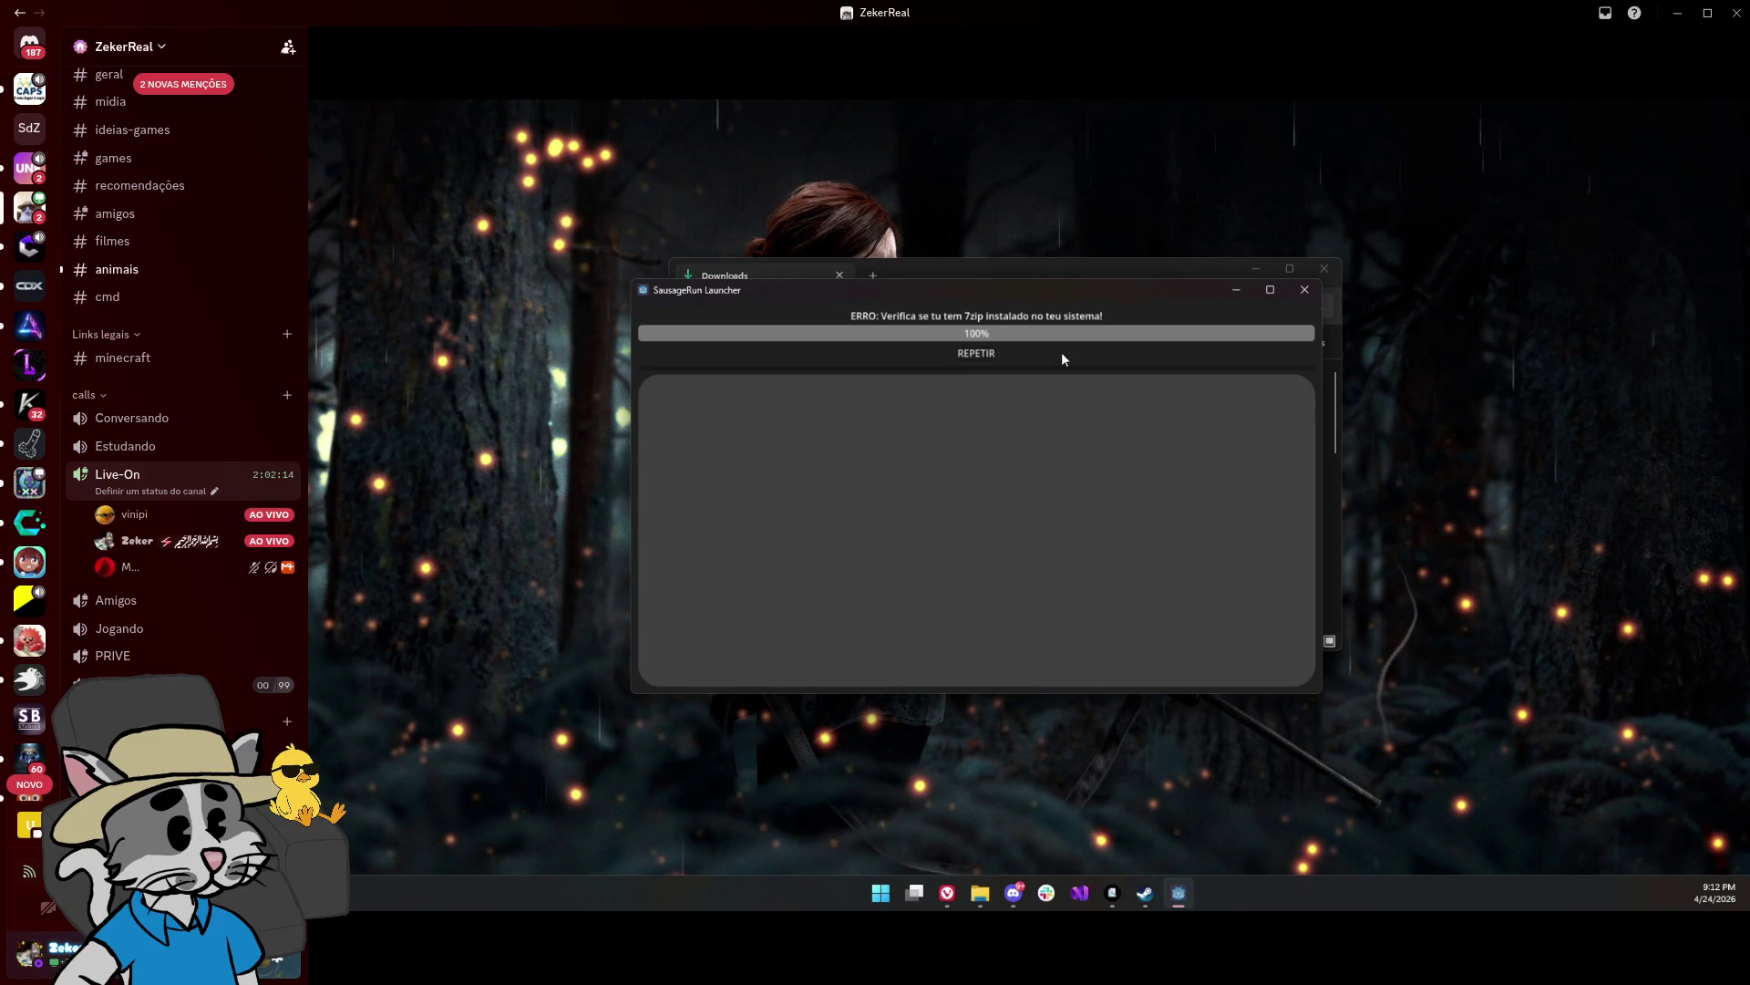
{"action": "mouse_move", "coordinate": [975, 293]}
{"action": "left_mouse_down"}
{"action": "mouse_move", "coordinate": [1014, 280]}
{"action": "mouse_move", "coordinate": [977, 261]}
{"action": "left_mouse_up"}
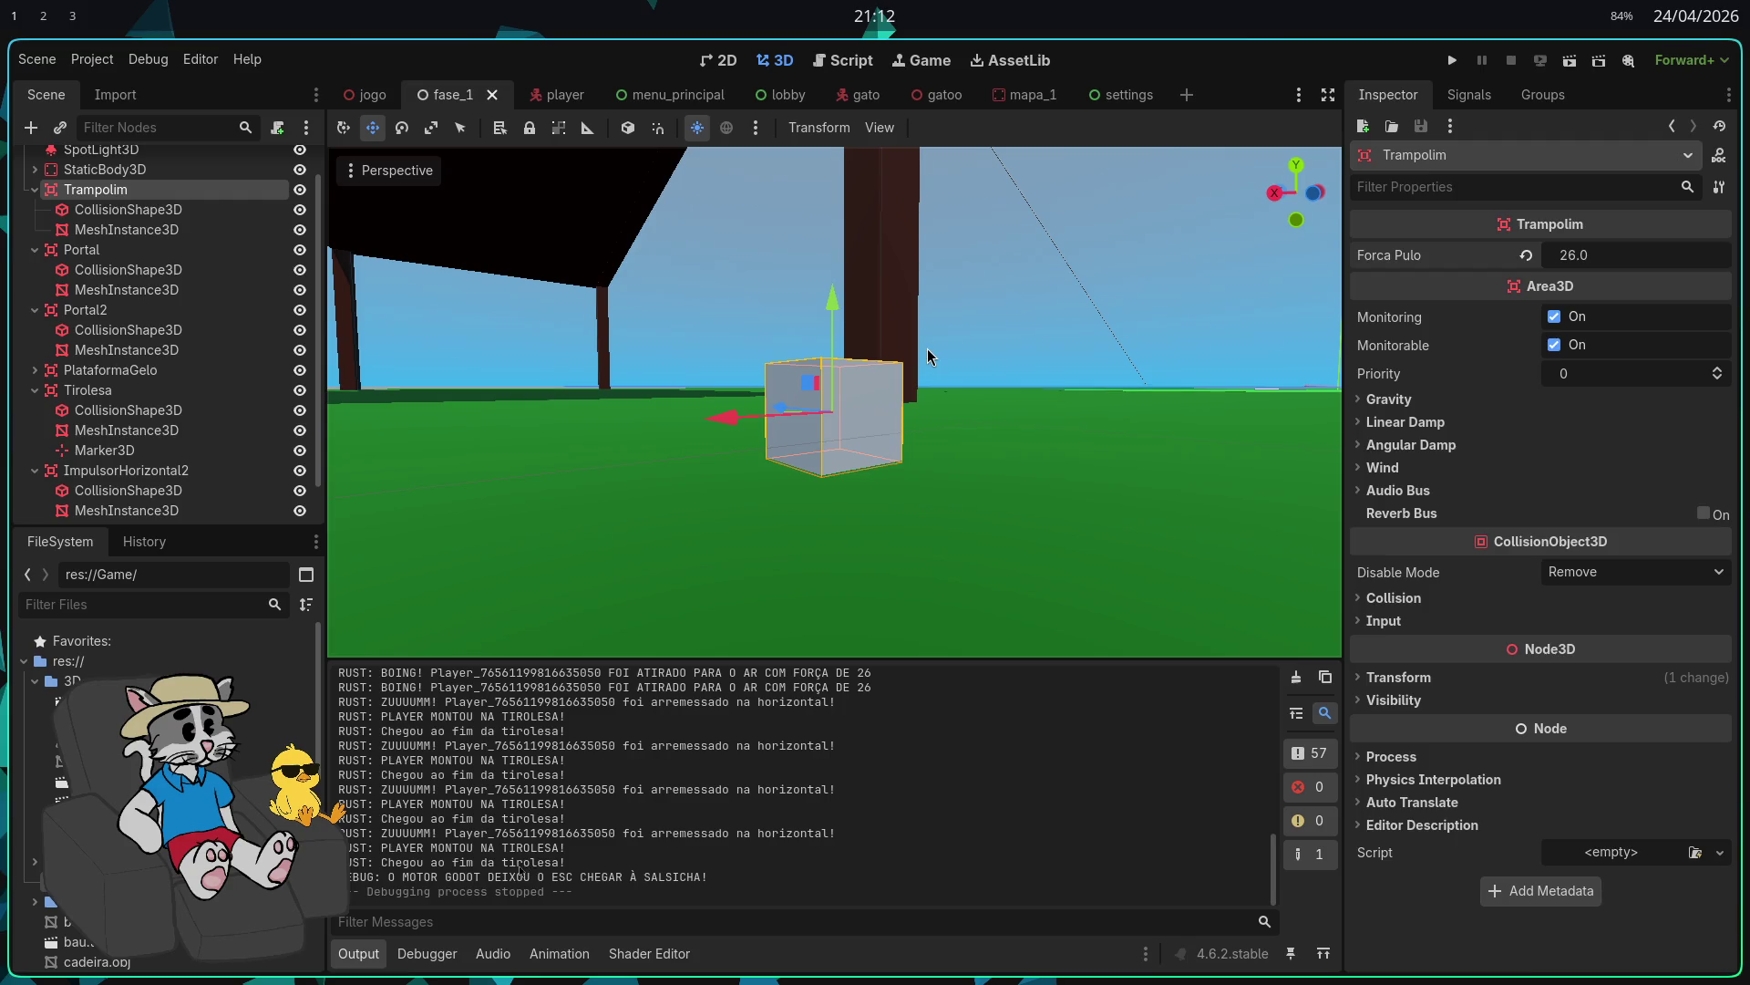
Step: Launch Godot from the app launcher and open the SausageRun Launcher project
{"action": "key", "text": "super"}
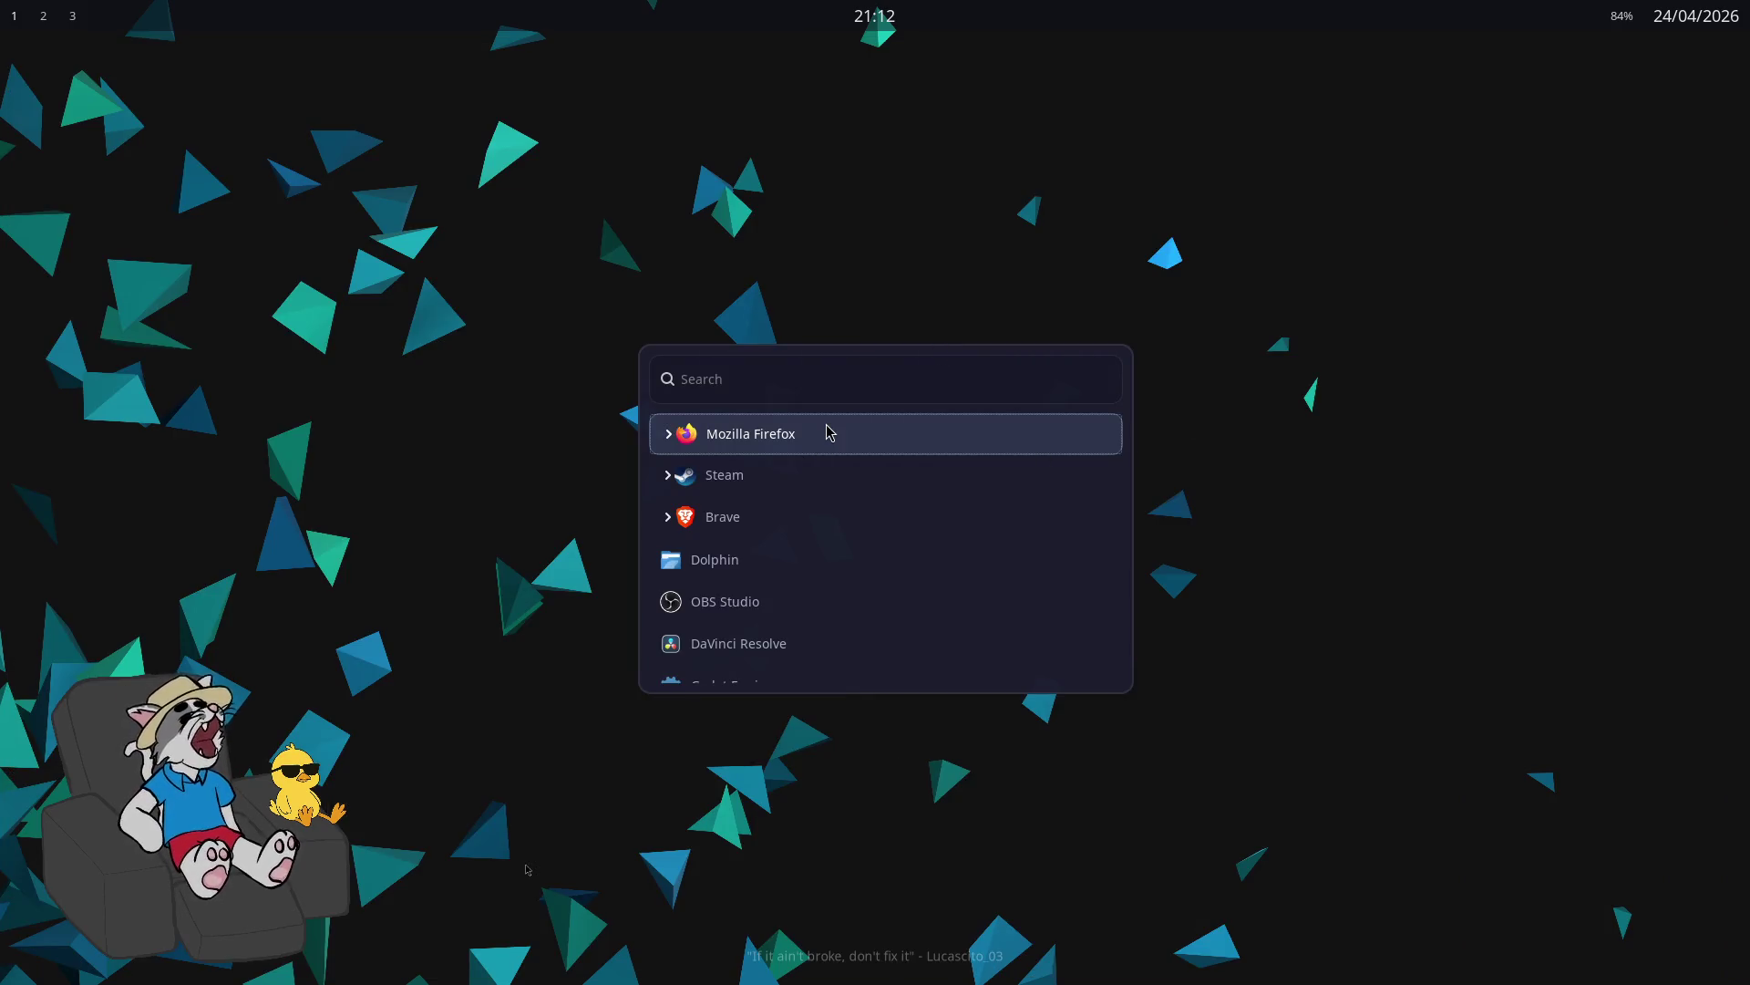
{"action": "type", "text": "godot"}
{"action": "key", "text": "Return"}
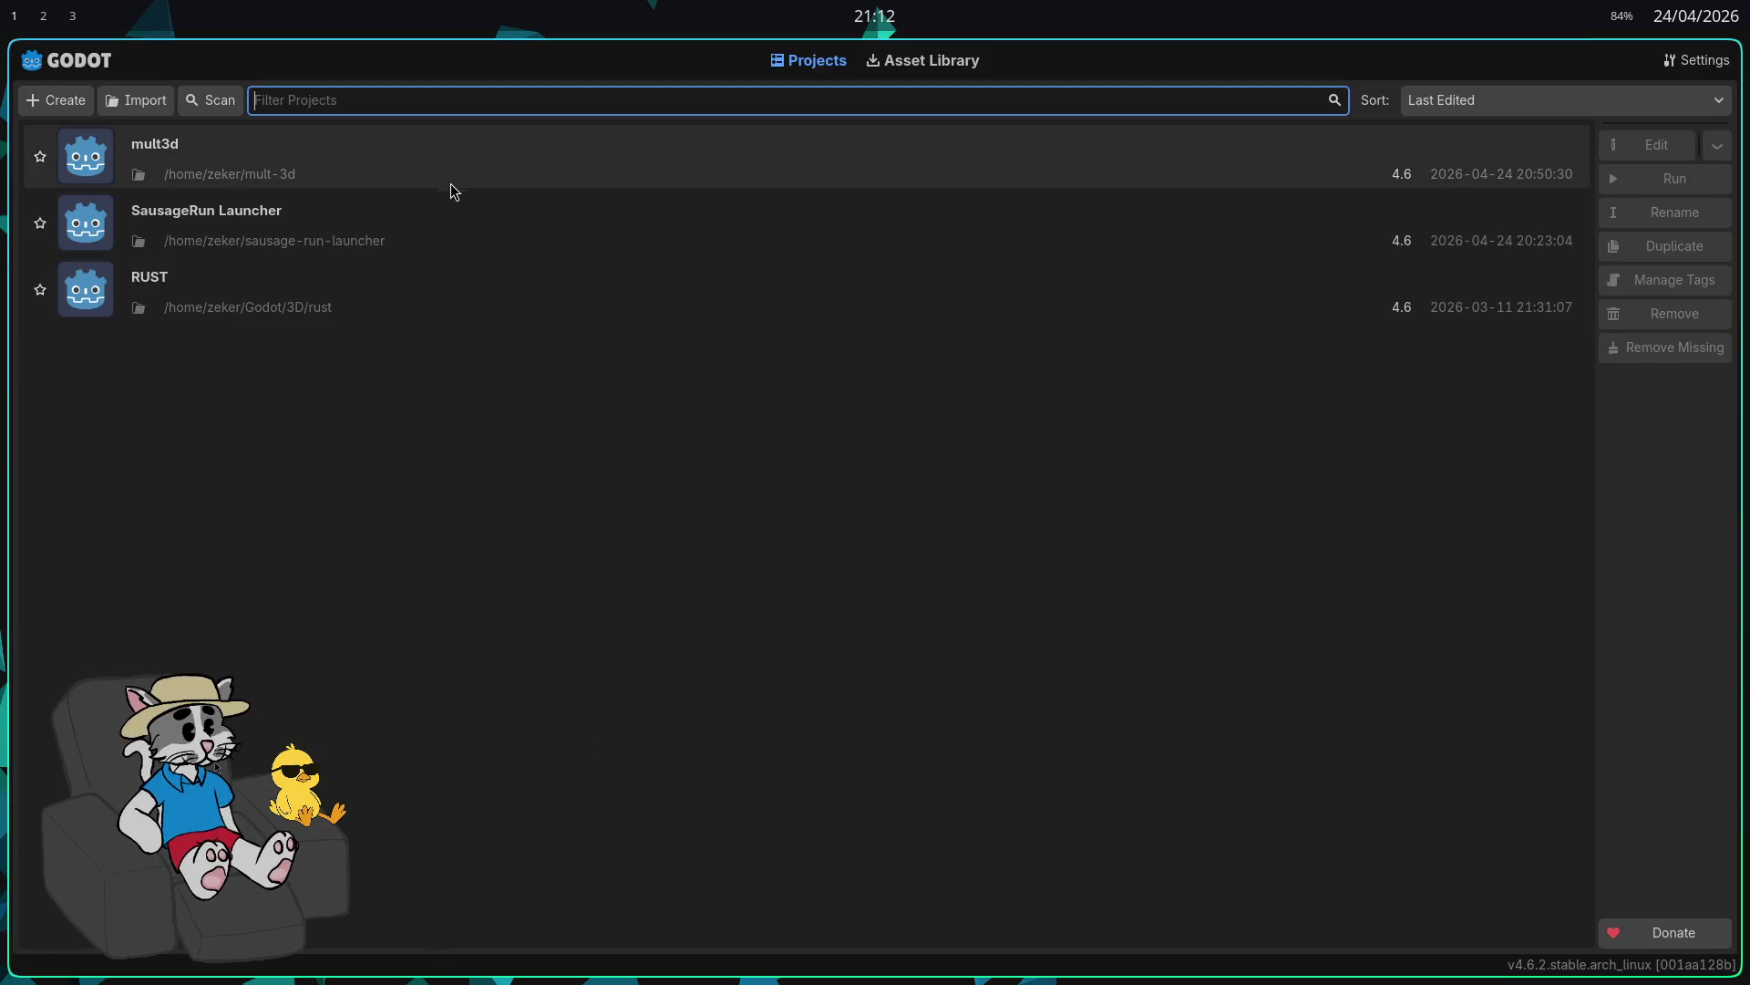
{"action": "double_click", "coordinate": [430, 212]}
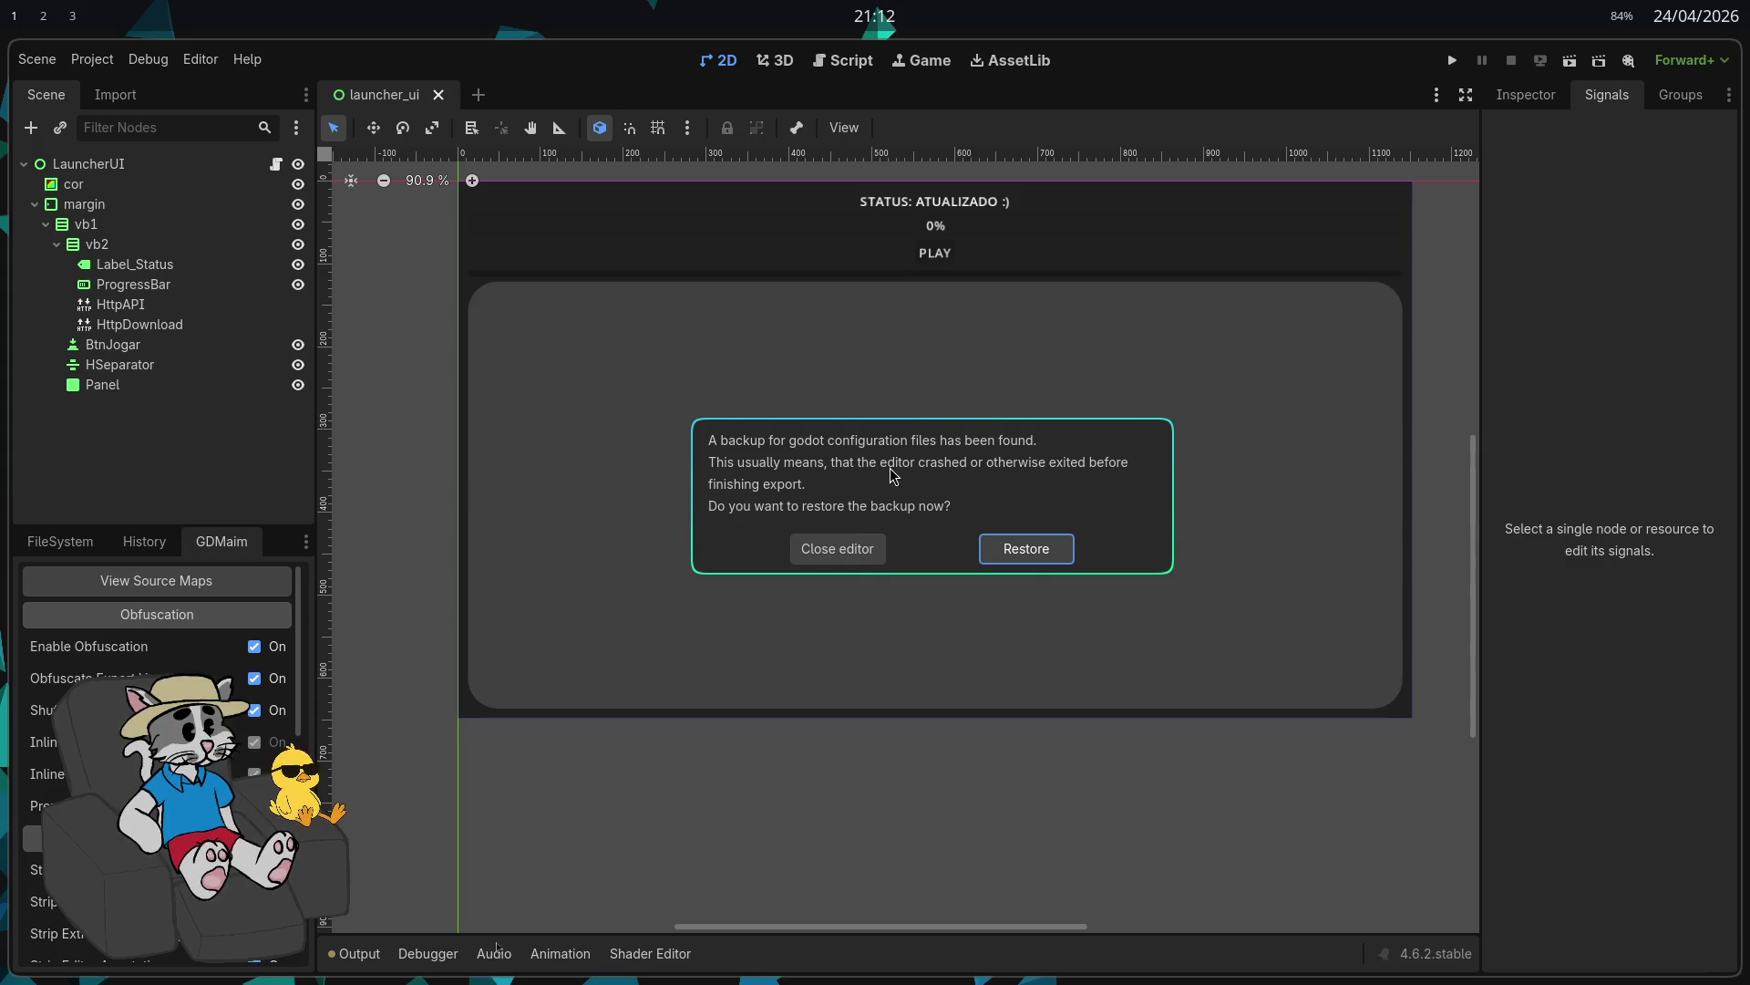
Step: Choose Close editor on the backup prompt and relaunch Godot Engine
{"action": "left_click", "coordinate": [873, 547]}
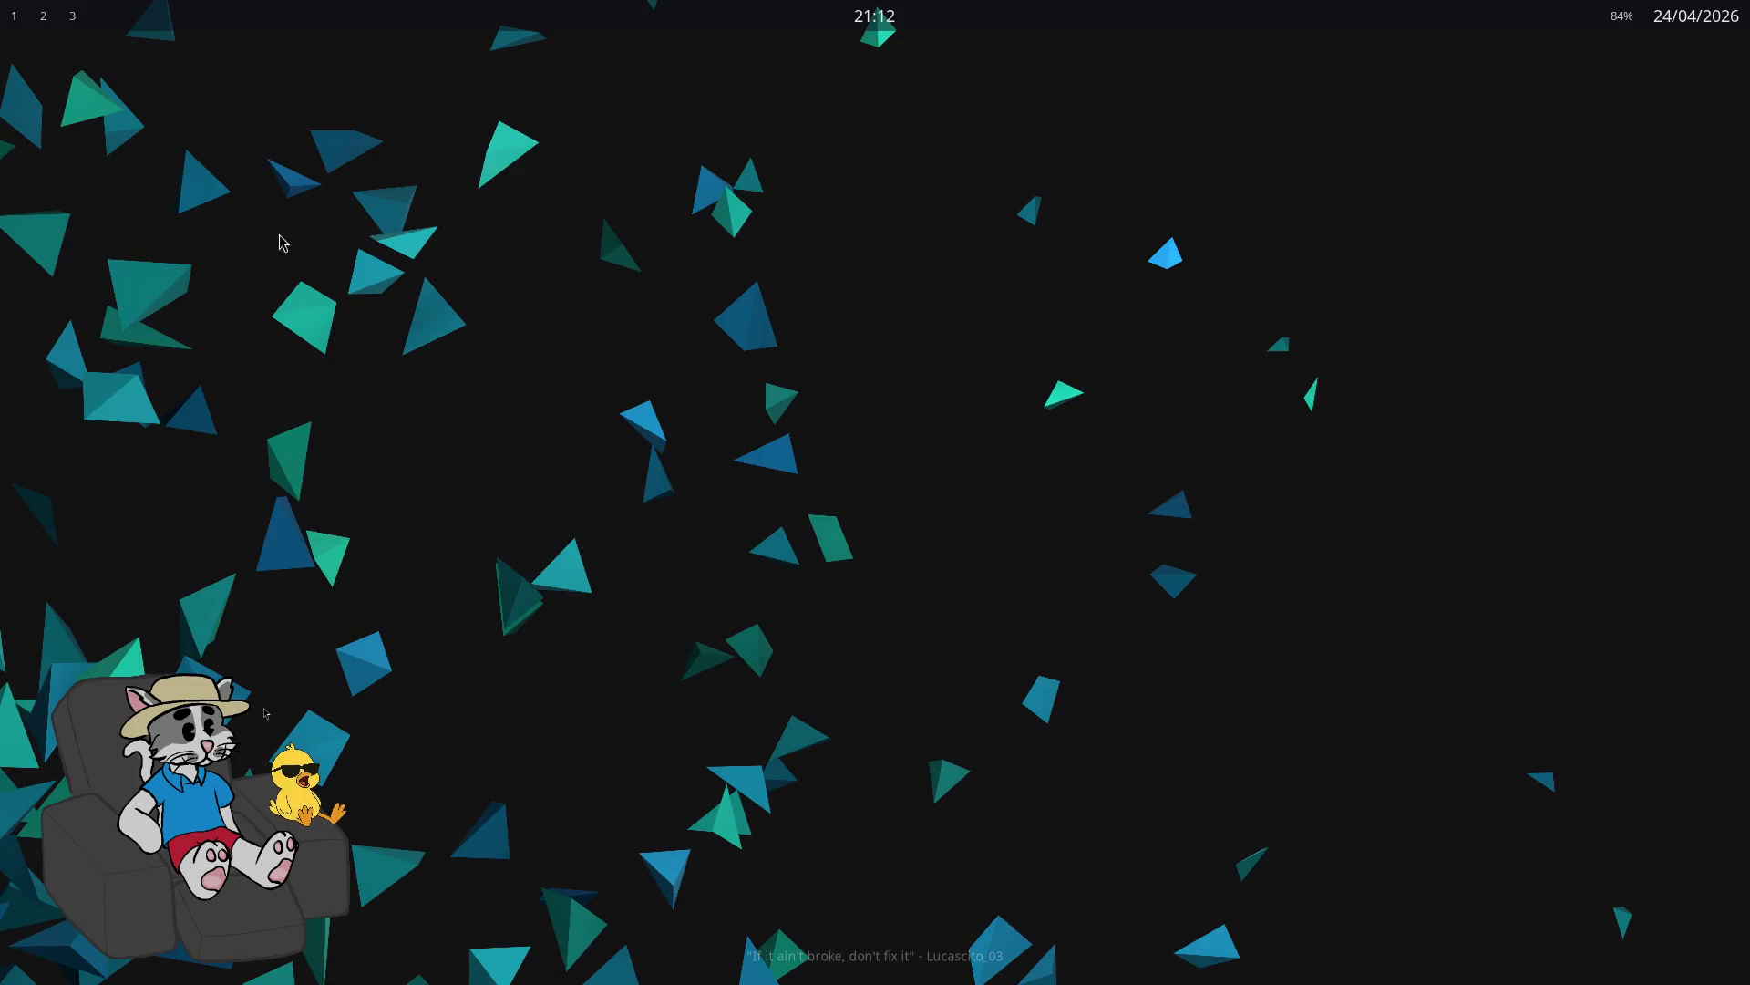
{"action": "key", "text": "super+space"}
{"action": "type", "text": "godot"}
{"action": "key", "text": "Return"}
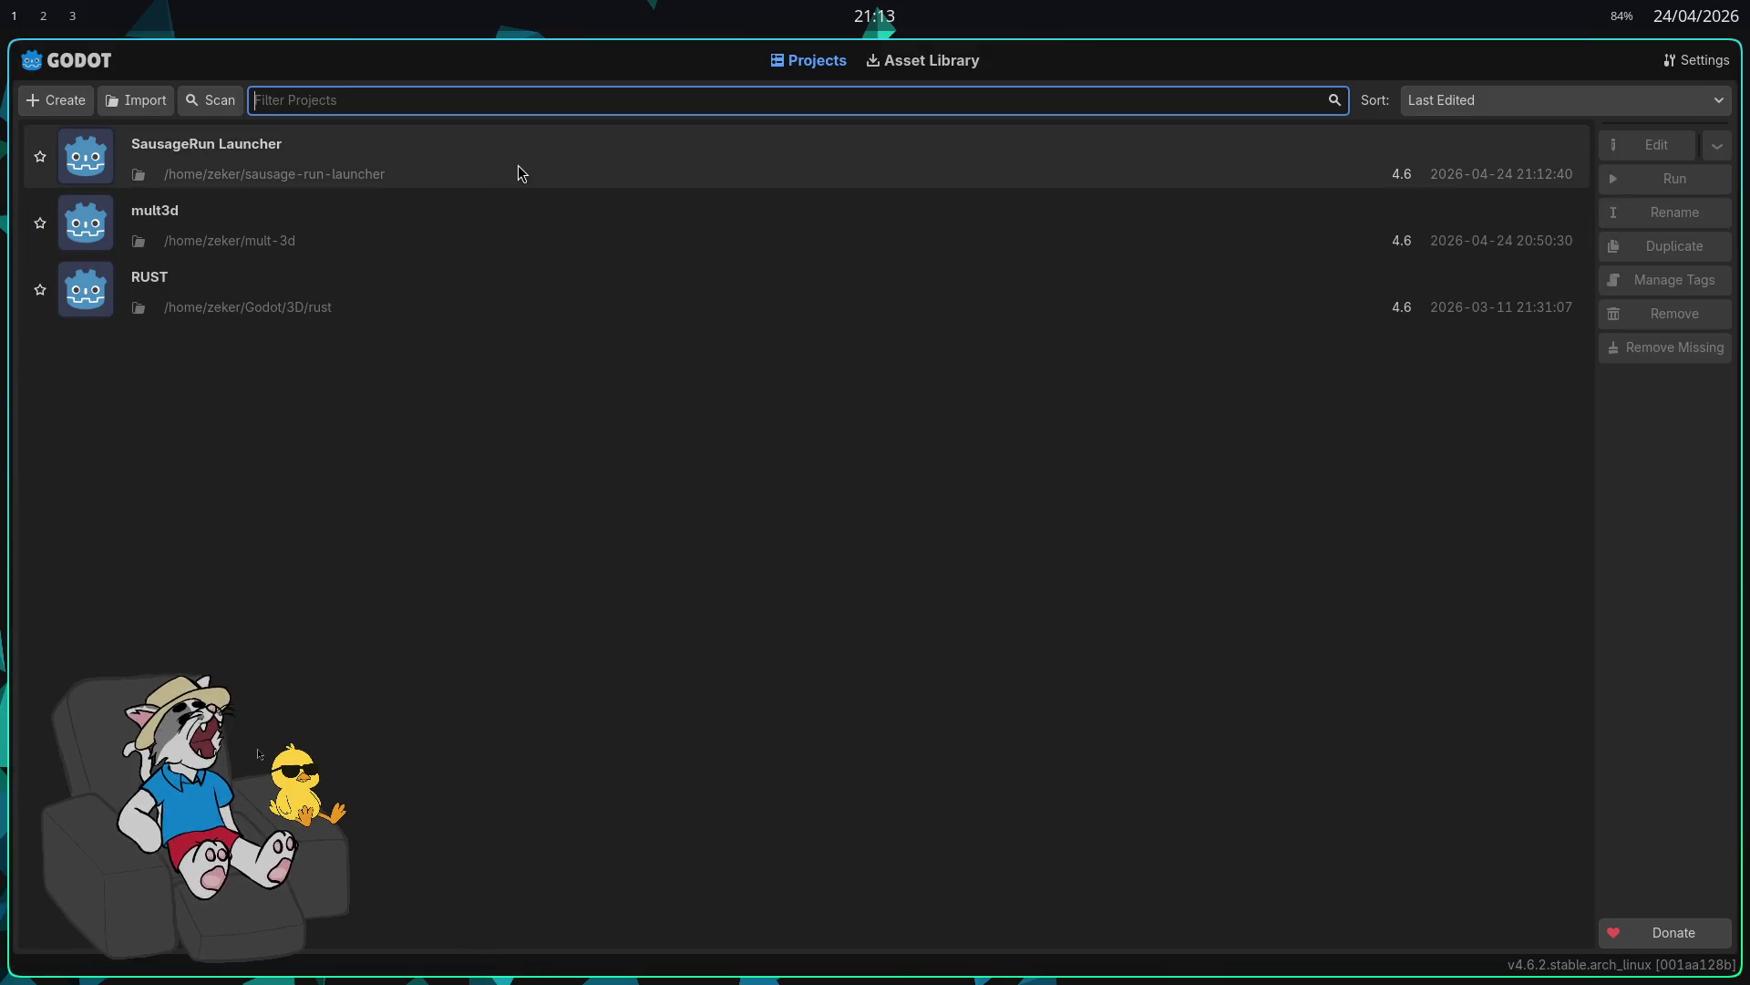
Step: Reopen SausageRun Launcher, restore the backed-up configuration, and show the FileSystem dock
{"action": "double_click", "coordinate": [518, 166]}
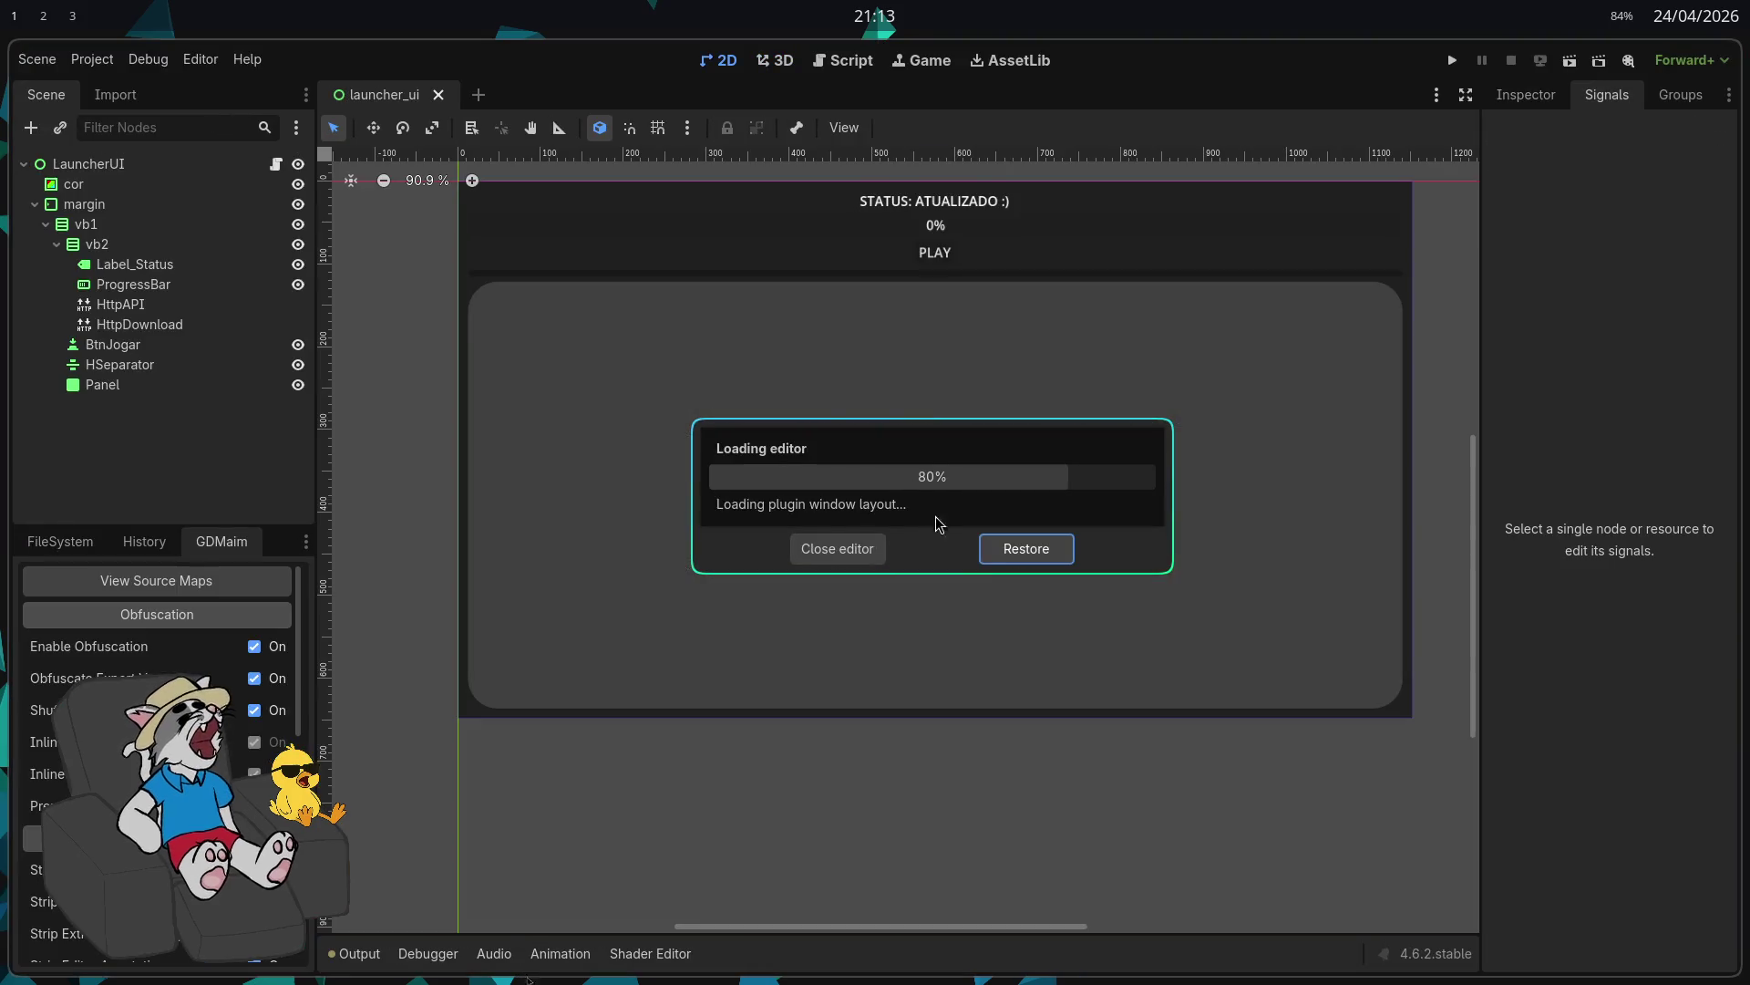
{"action": "left_click", "coordinate": [977, 557]}
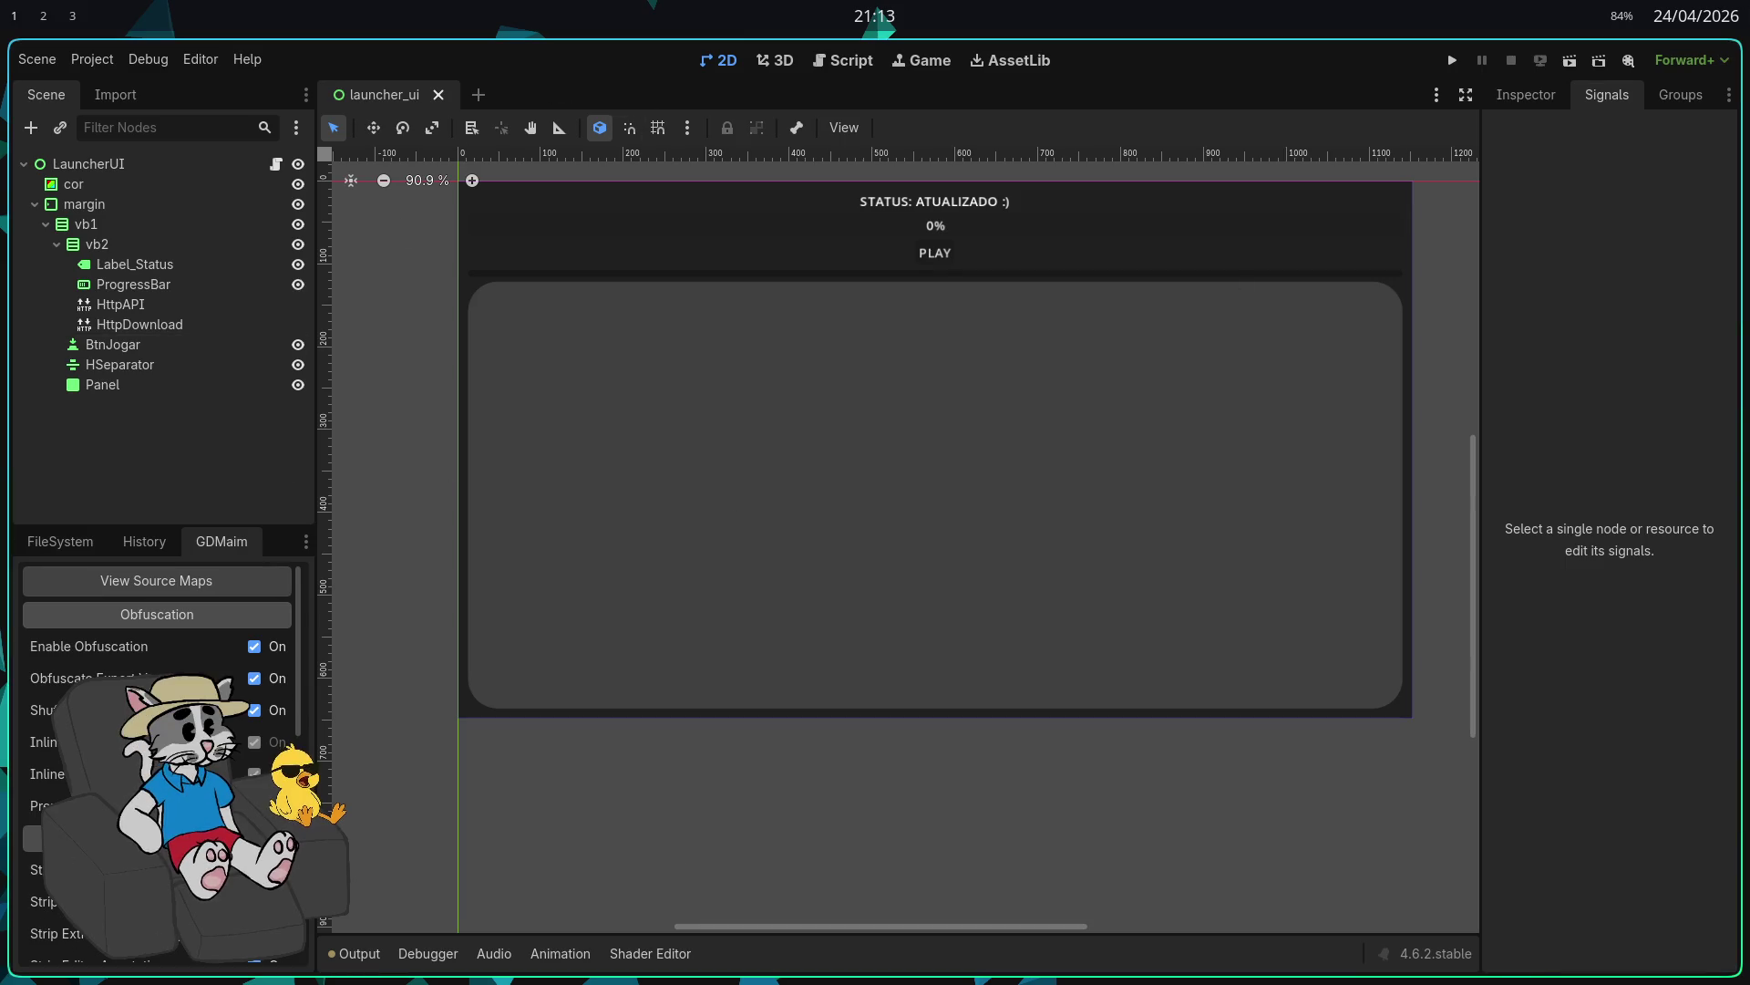
{"action": "left_click", "coordinate": [61, 541]}
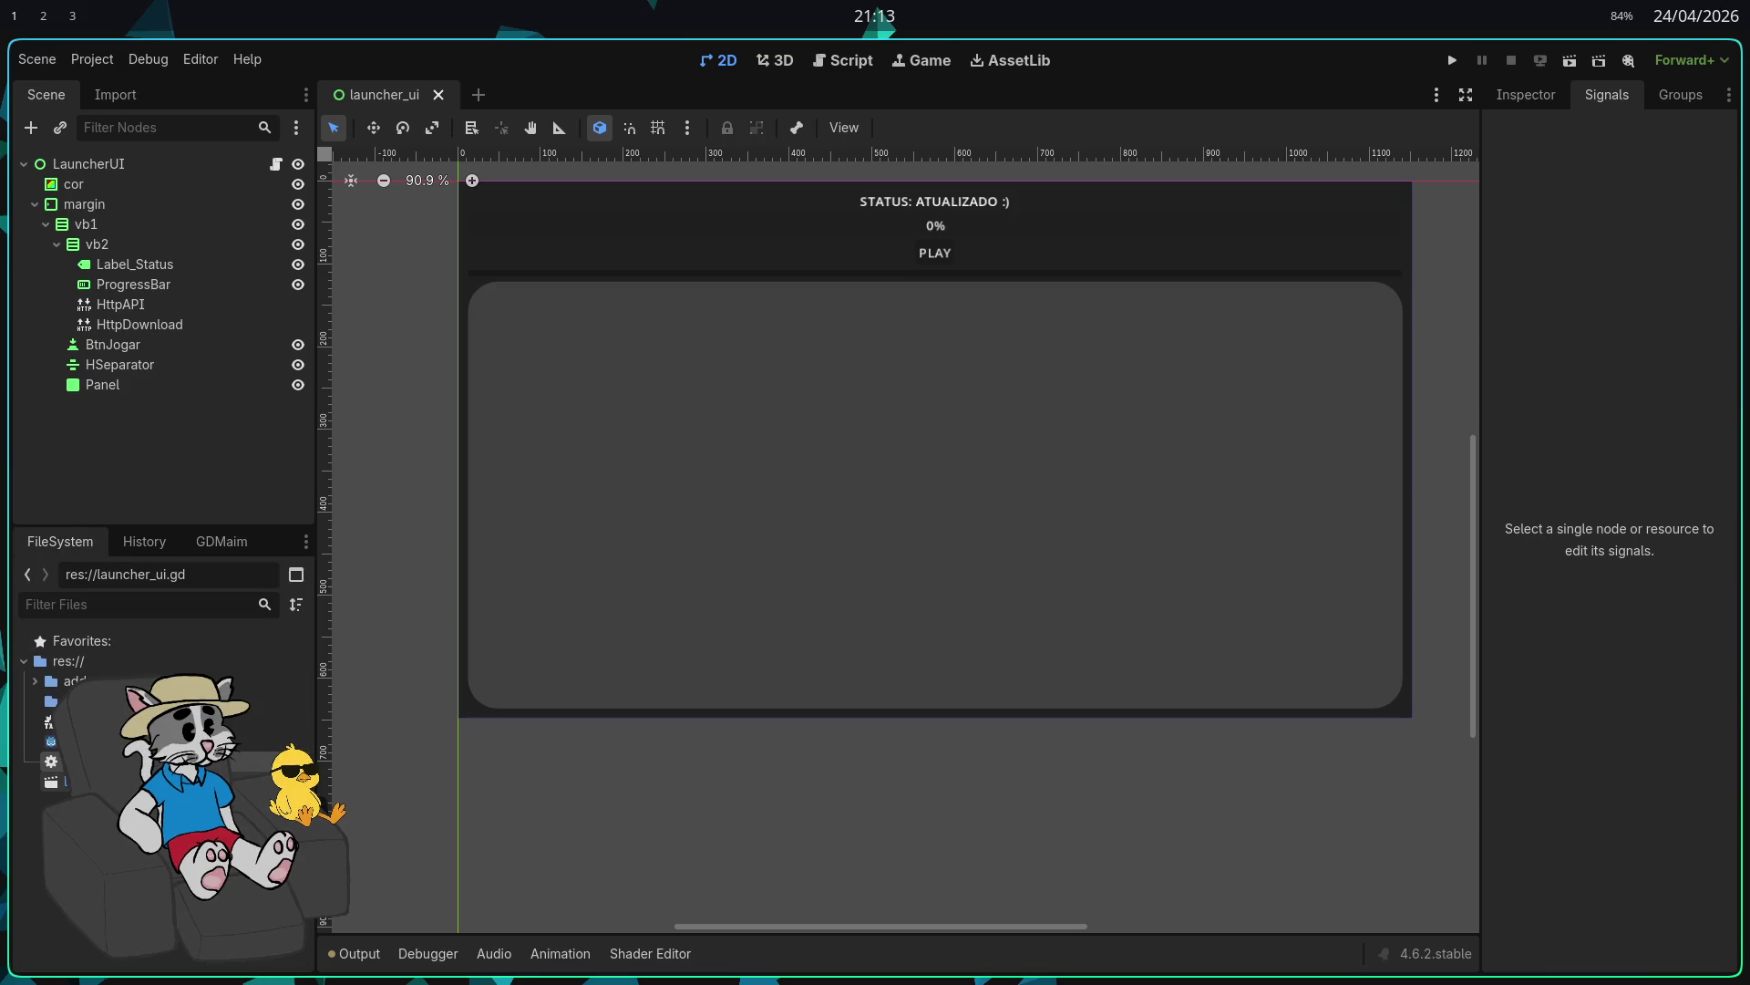
Step: Switch to the Script workspace and read through launcher_ui.gd to its end
{"action": "key", "text": "ctrl+F3"}
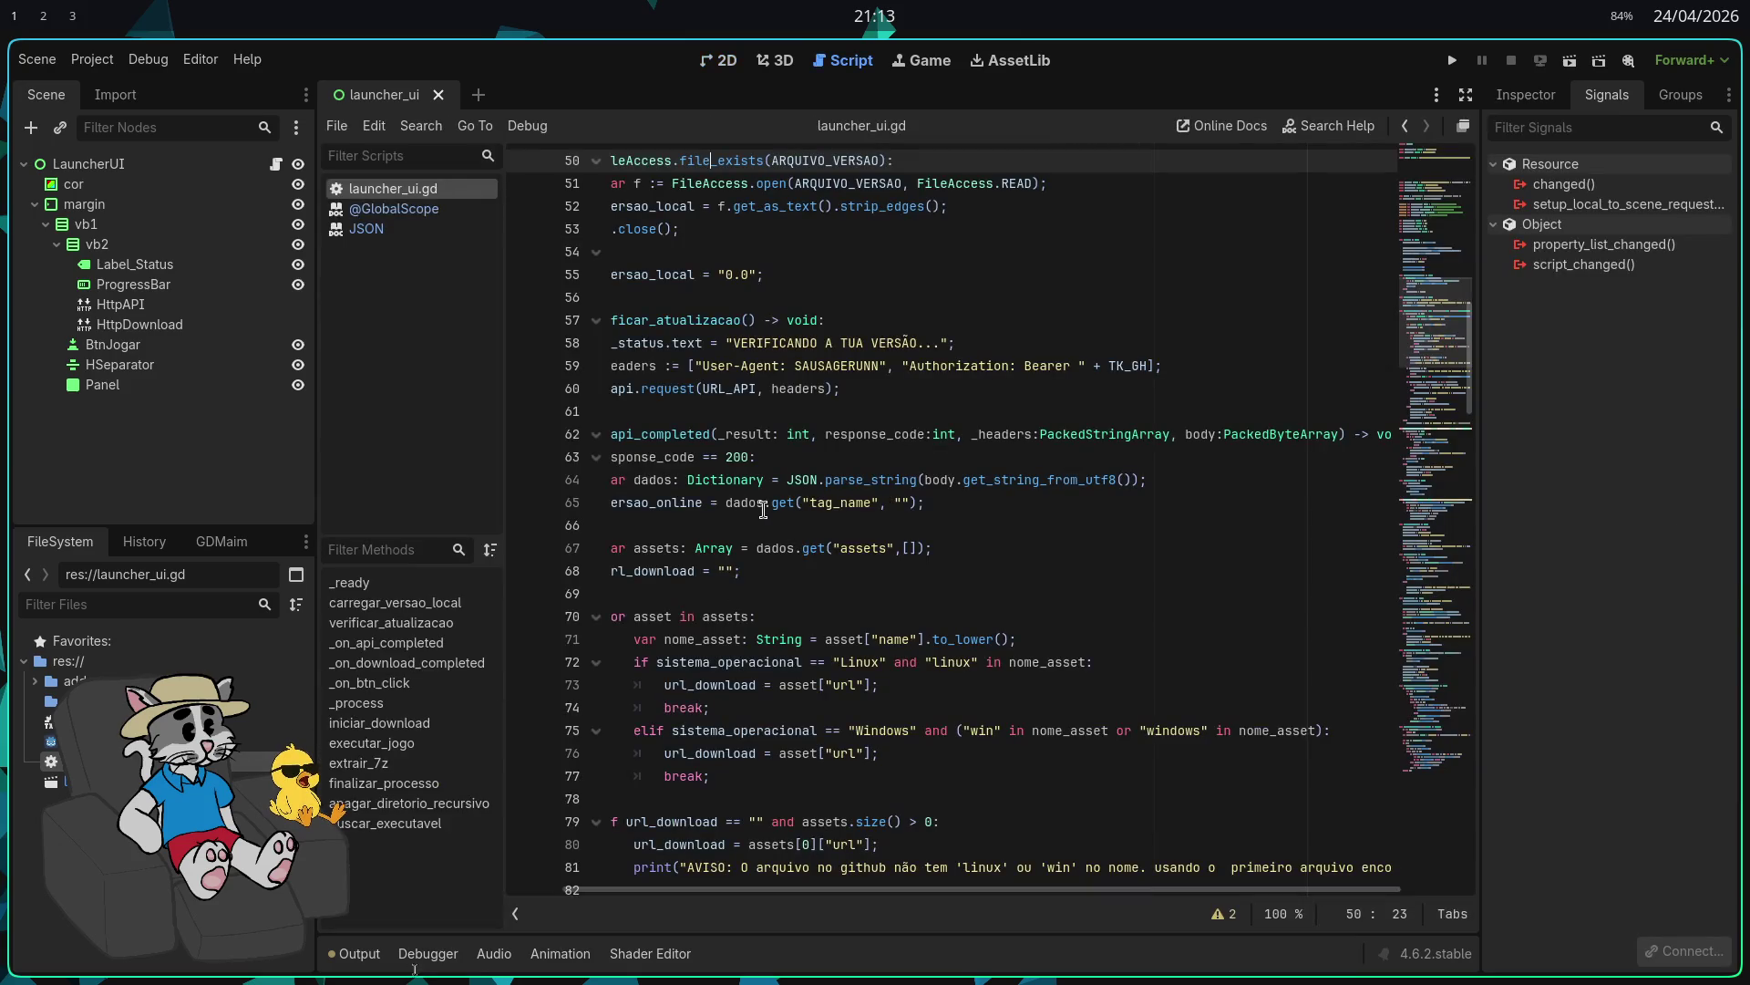
{"action": "scroll", "coordinate": [804, 495], "scroll_direction": "down", "scroll_amount": 6}
{"action": "scroll", "coordinate": [821, 547], "scroll_direction": "up", "scroll_amount": 5}
{"action": "scroll", "coordinate": [844, 605], "scroll_direction": "down", "scroll_amount": 4}
{"action": "scroll", "coordinate": [844, 605], "scroll_direction": "down", "scroll_amount": 9}
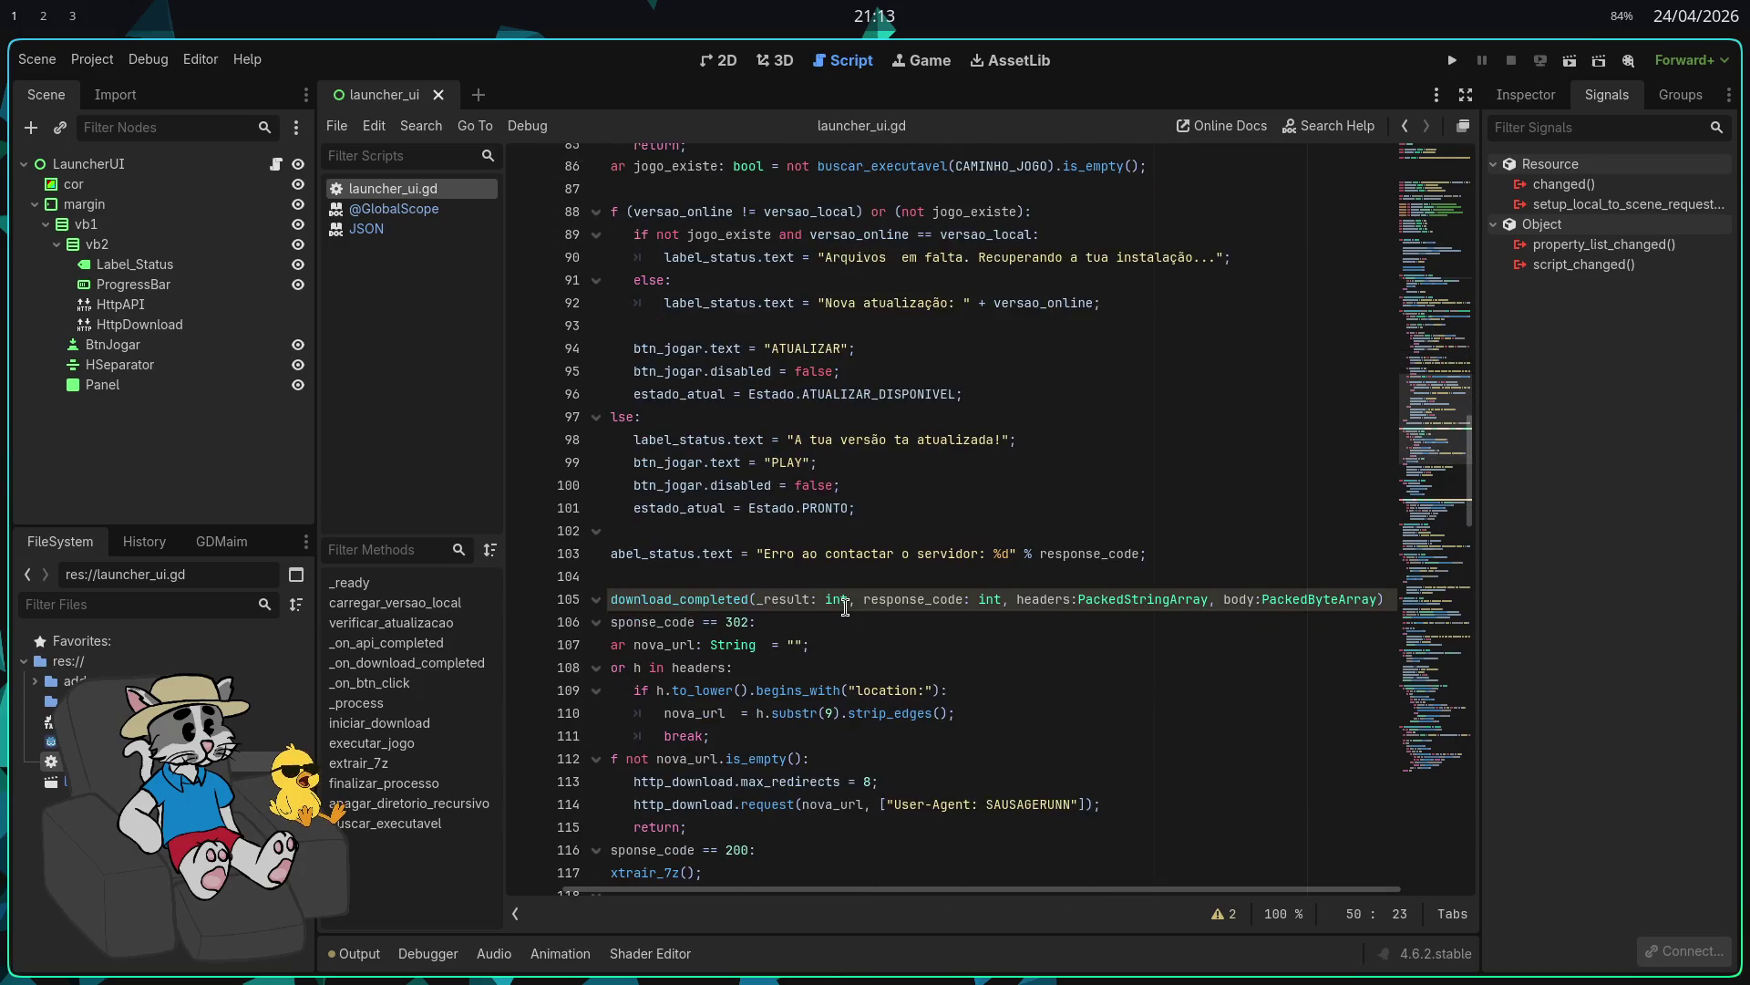
{"action": "scroll", "coordinate": [845, 604], "scroll_direction": "down", "scroll_amount": 4}
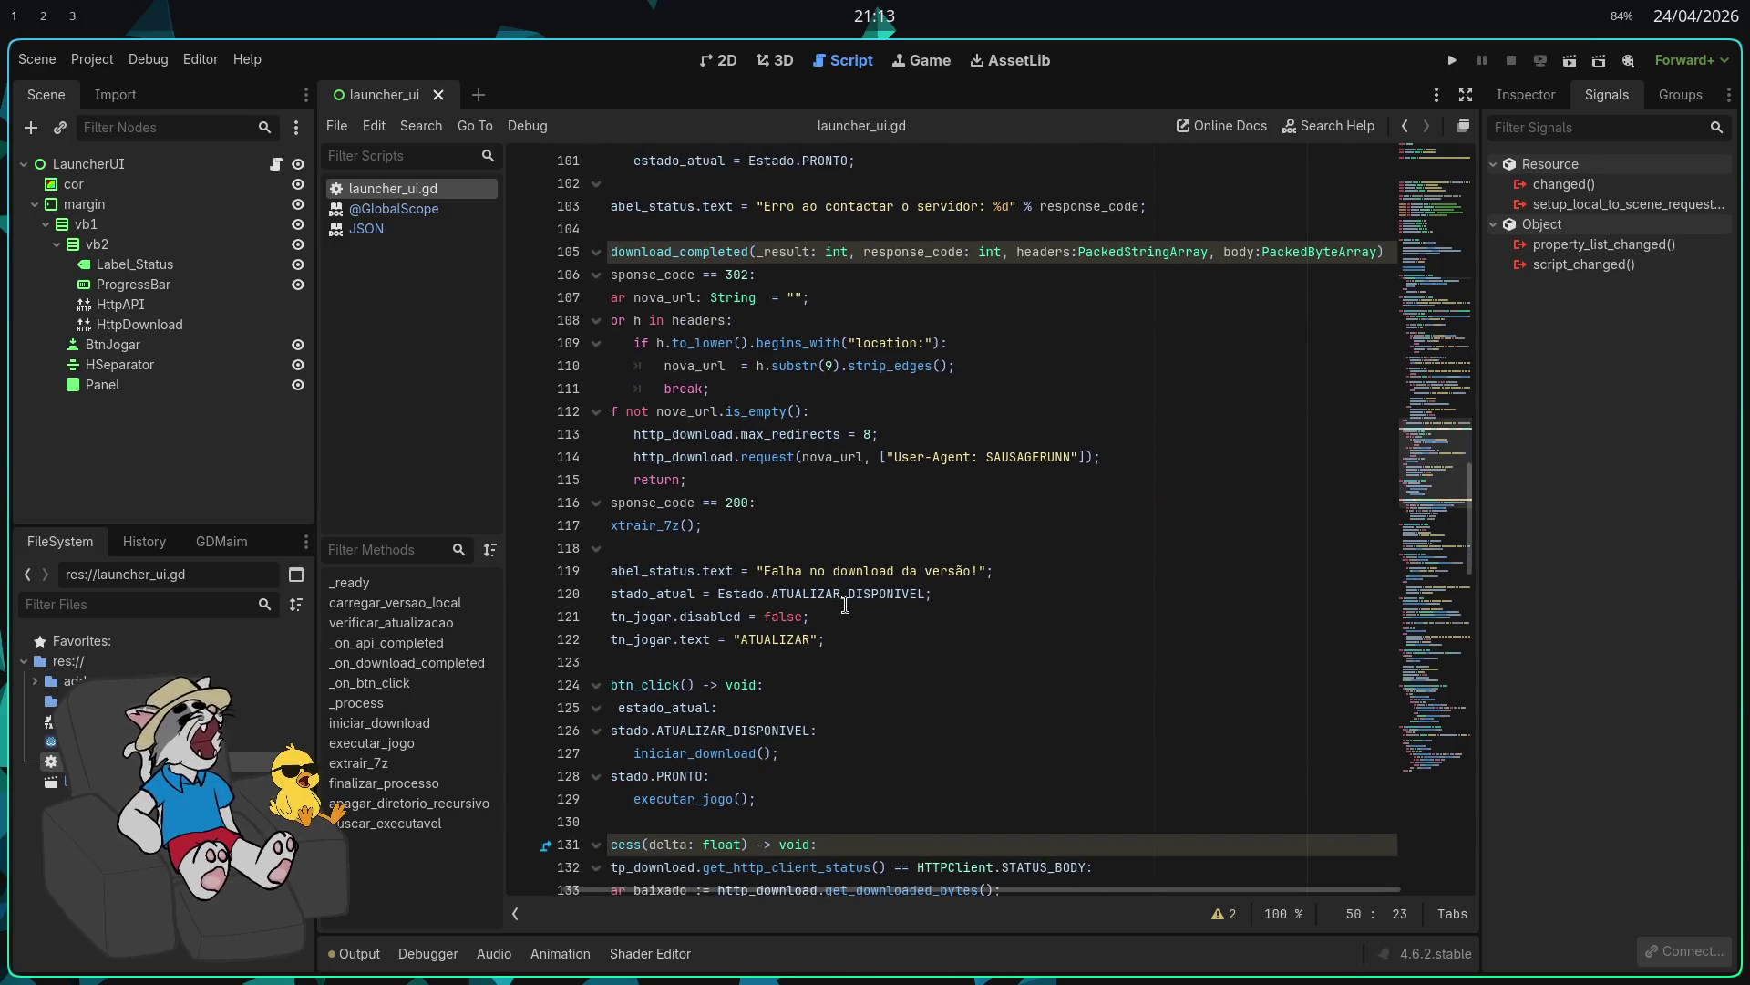
{"action": "scroll", "coordinate": [847, 602], "scroll_direction": "down", "scroll_amount": 3}
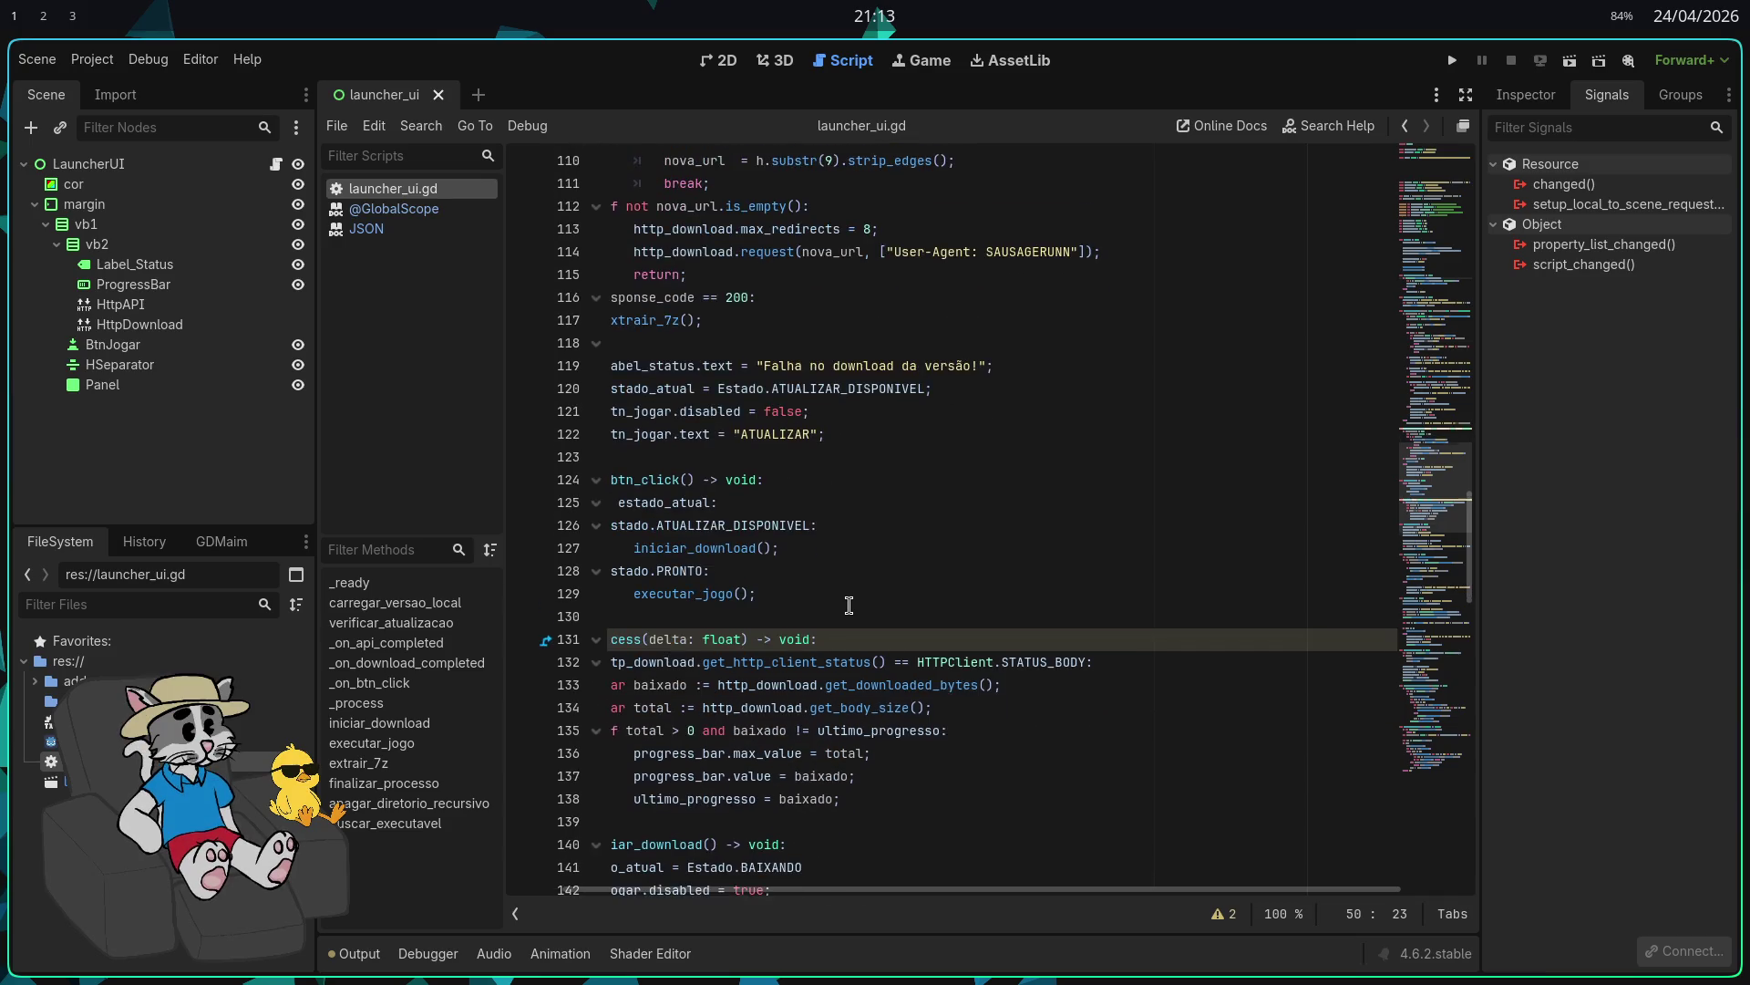
{"action": "scroll", "coordinate": [848, 604], "scroll_direction": "down", "scroll_amount": 4}
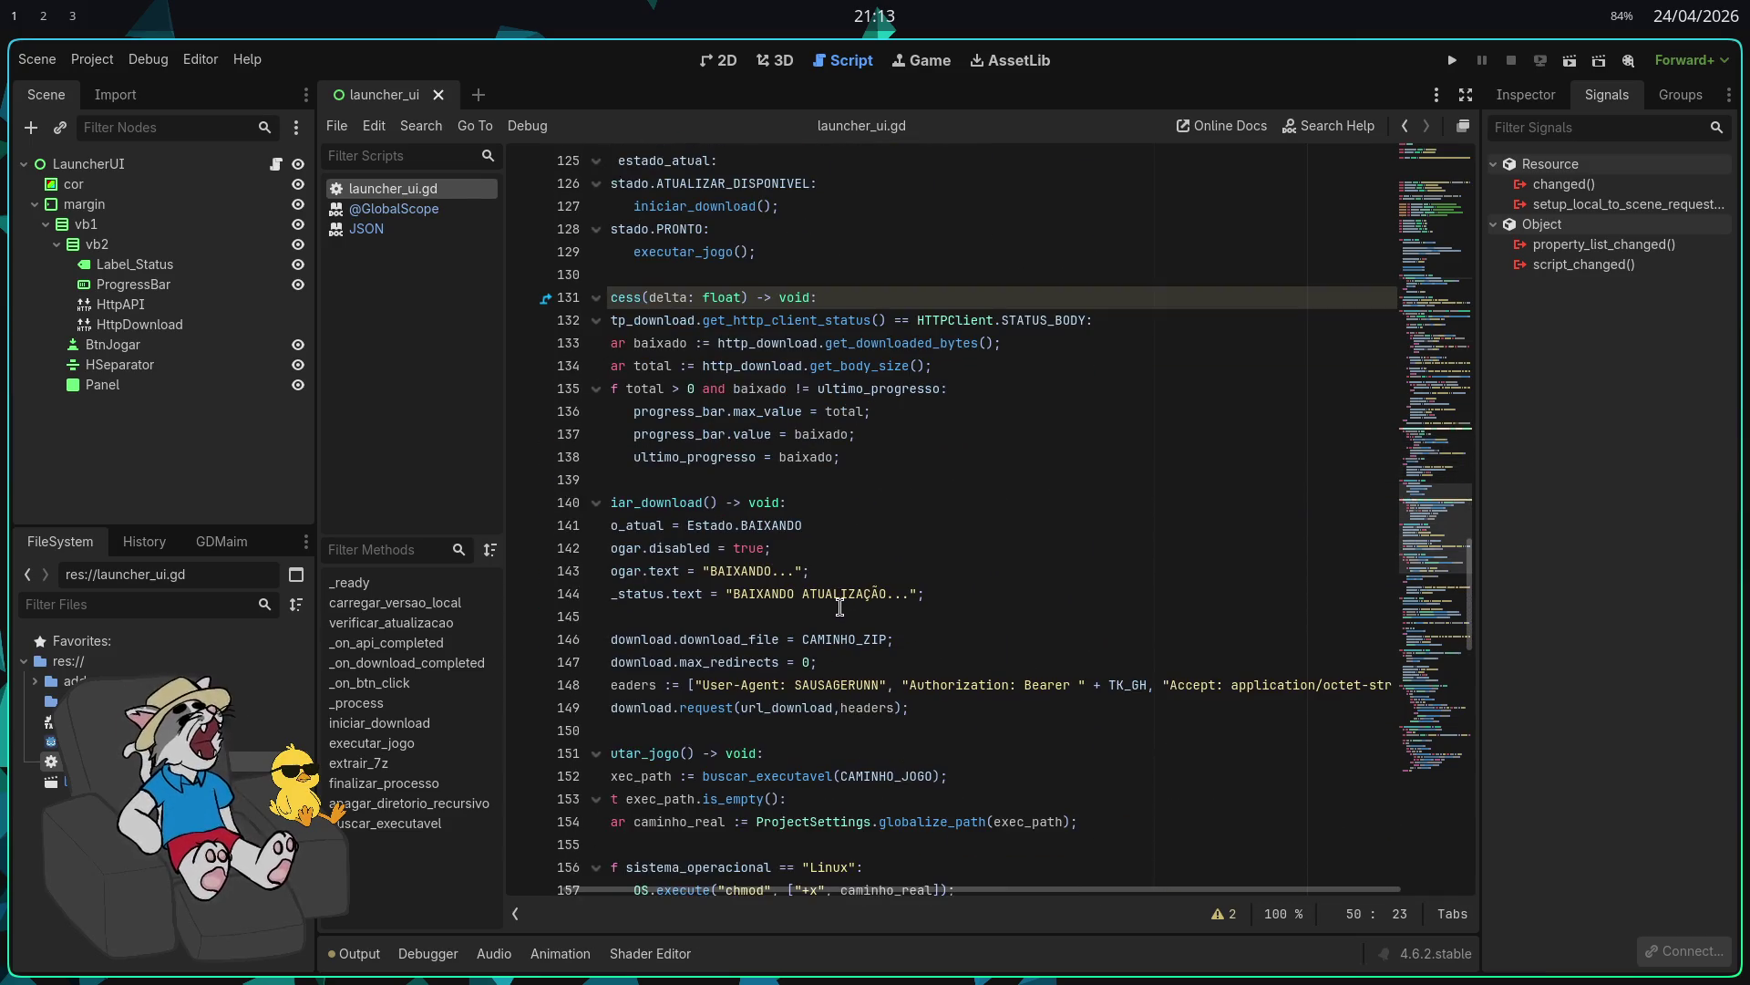
{"action": "scroll", "coordinate": [838, 608], "scroll_direction": "down", "scroll_amount": 6}
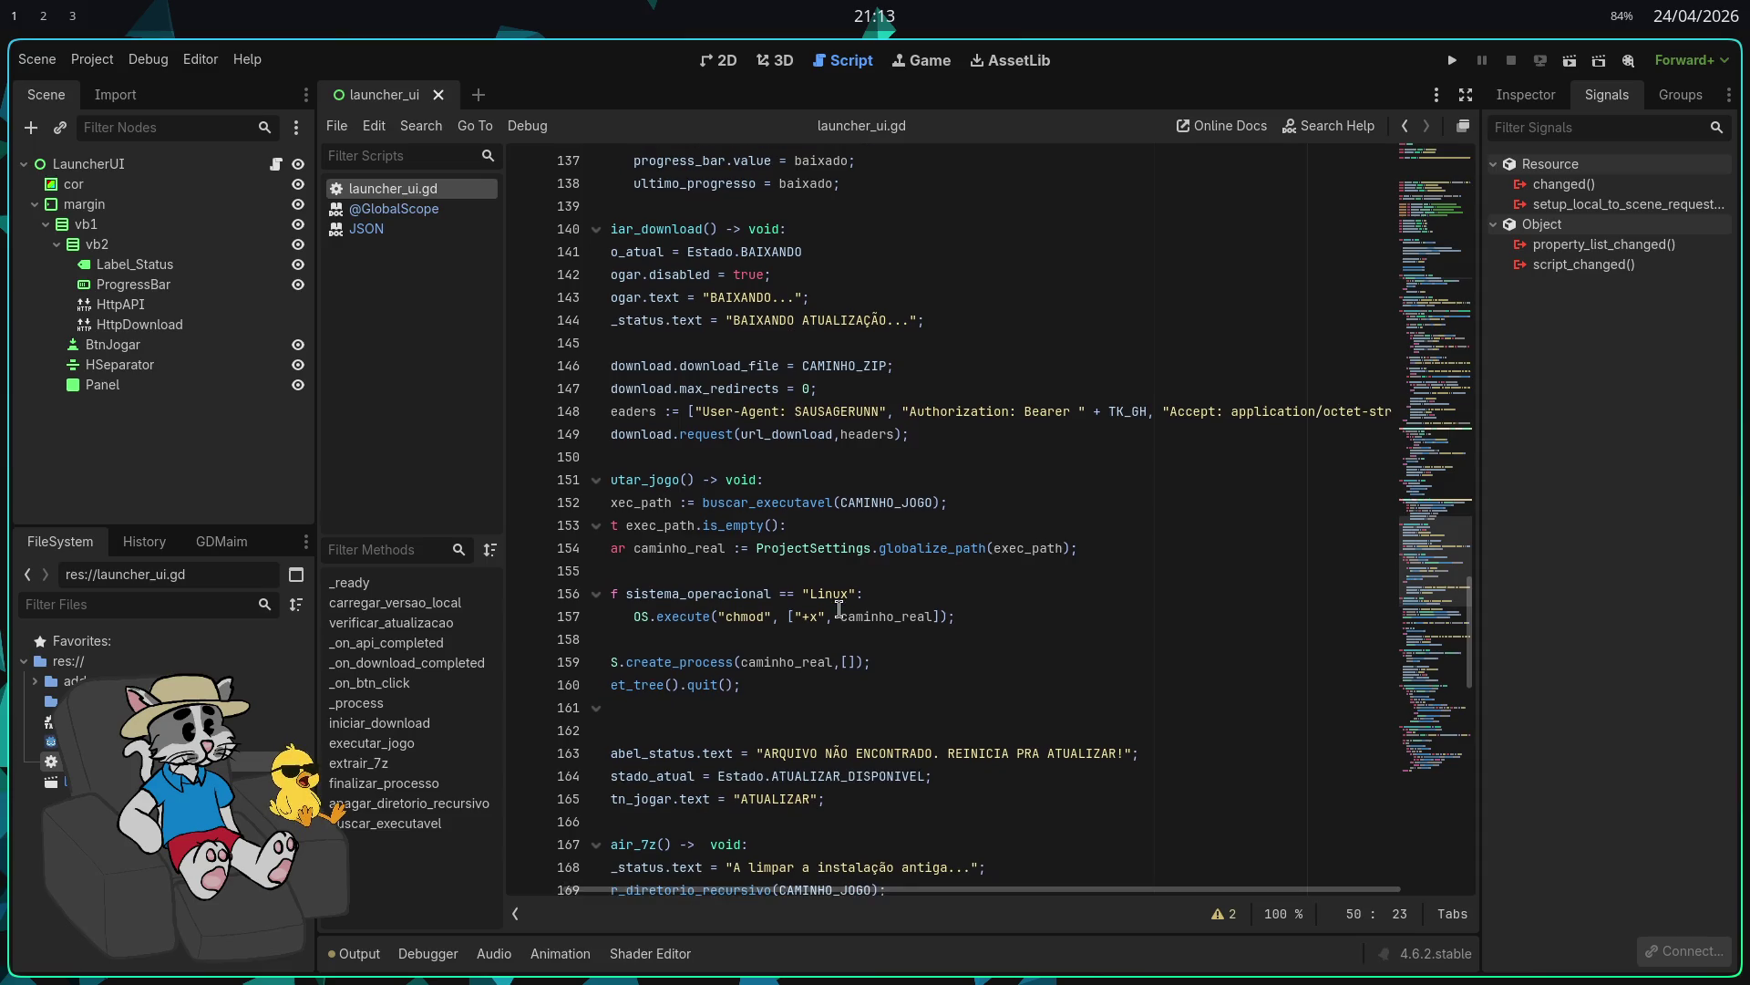
{"action": "scroll", "coordinate": [839, 608], "scroll_direction": "down", "scroll_amount": 7}
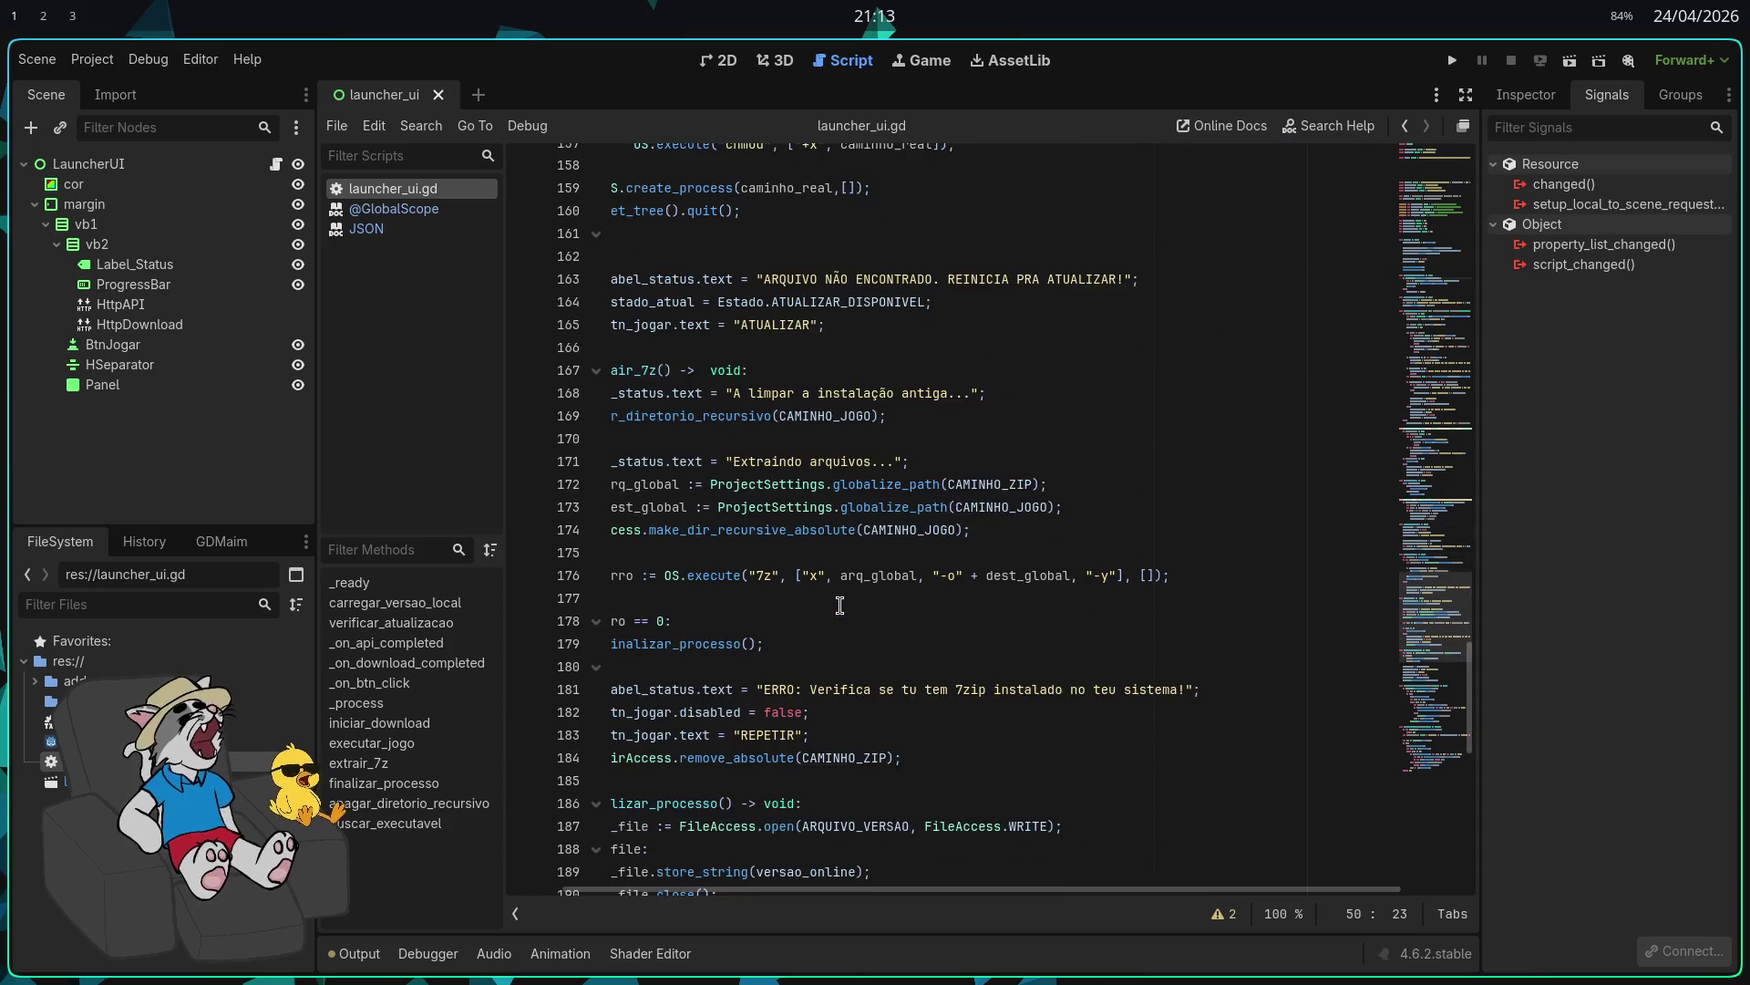
{"action": "scroll", "coordinate": [865, 585], "scroll_direction": "down", "scroll_amount": 4}
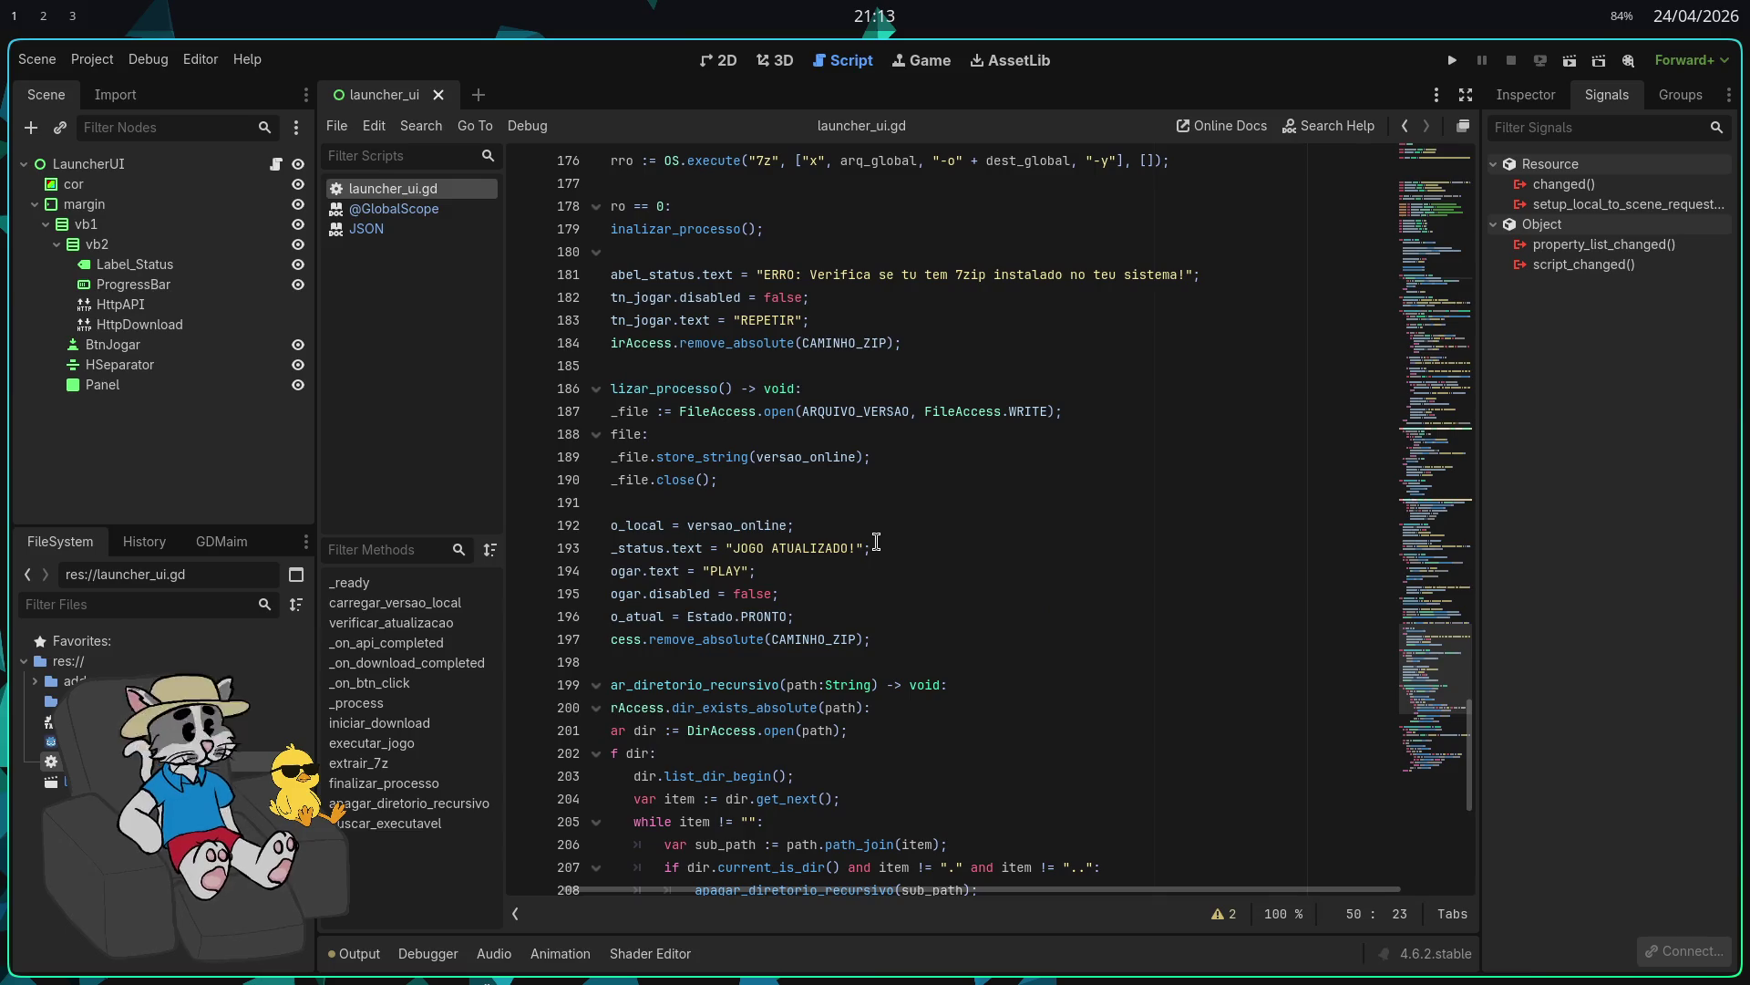
{"action": "scroll", "coordinate": [876, 543], "scroll_direction": "down", "scroll_amount": 2}
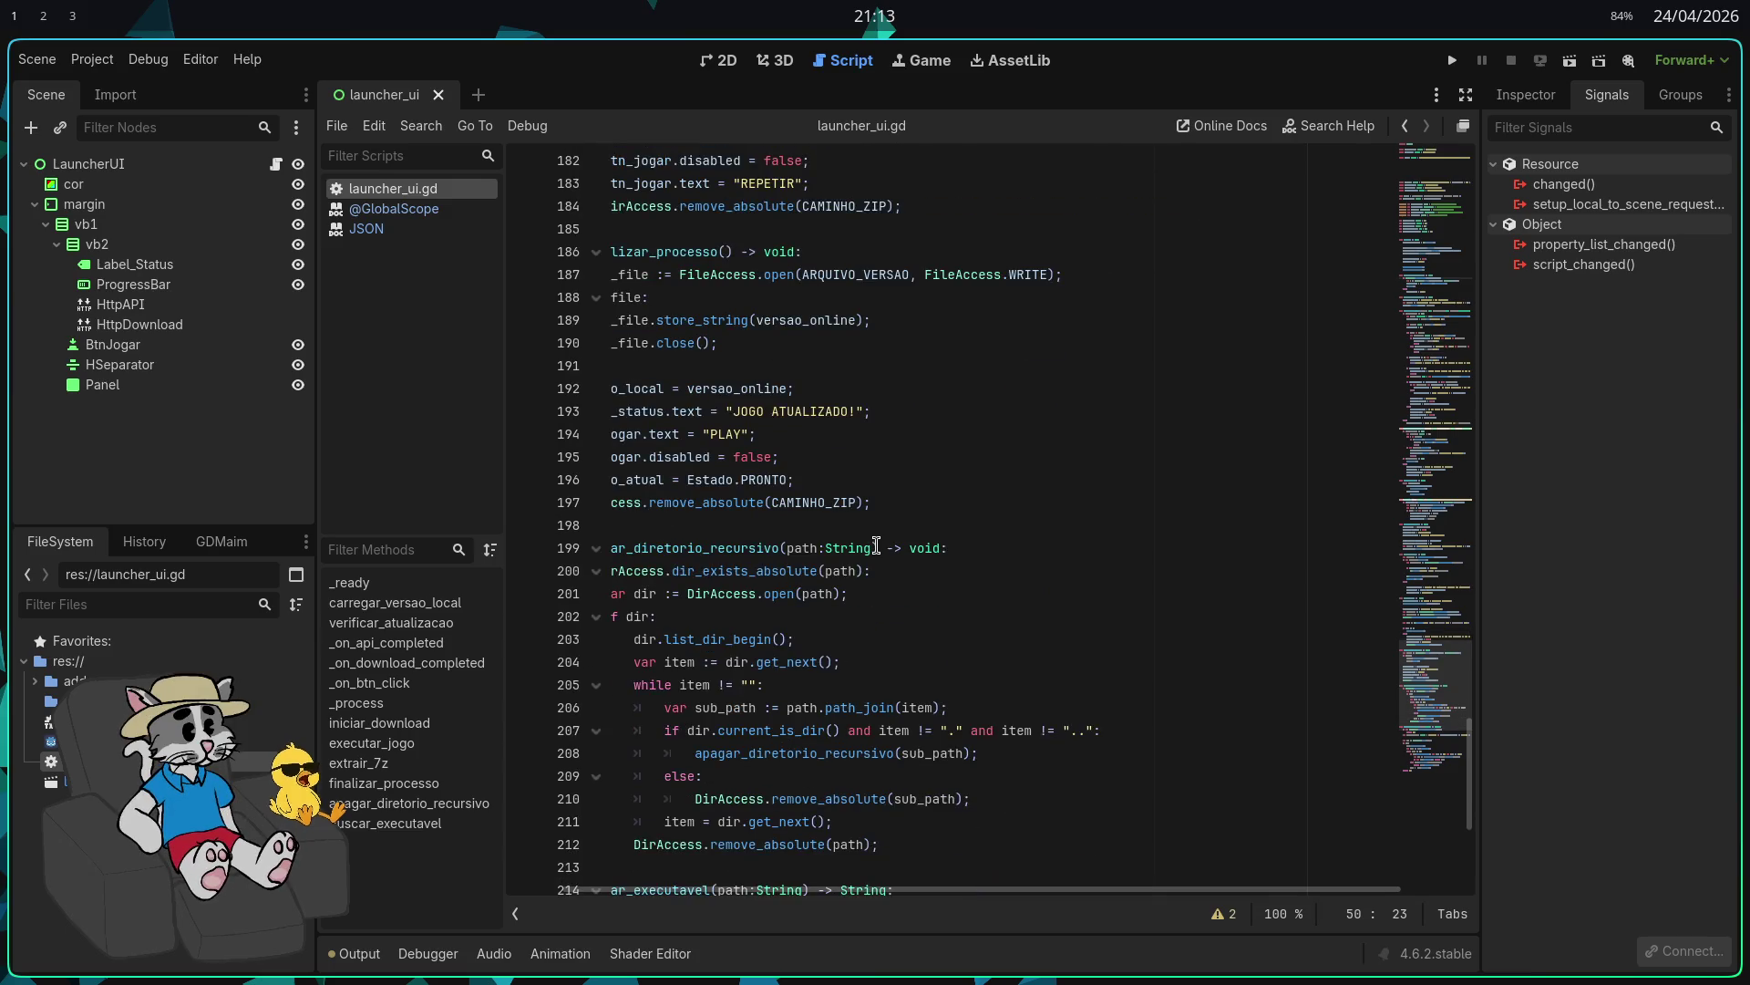
{"action": "scroll", "coordinate": [873, 595], "scroll_direction": "down", "scroll_amount": 4}
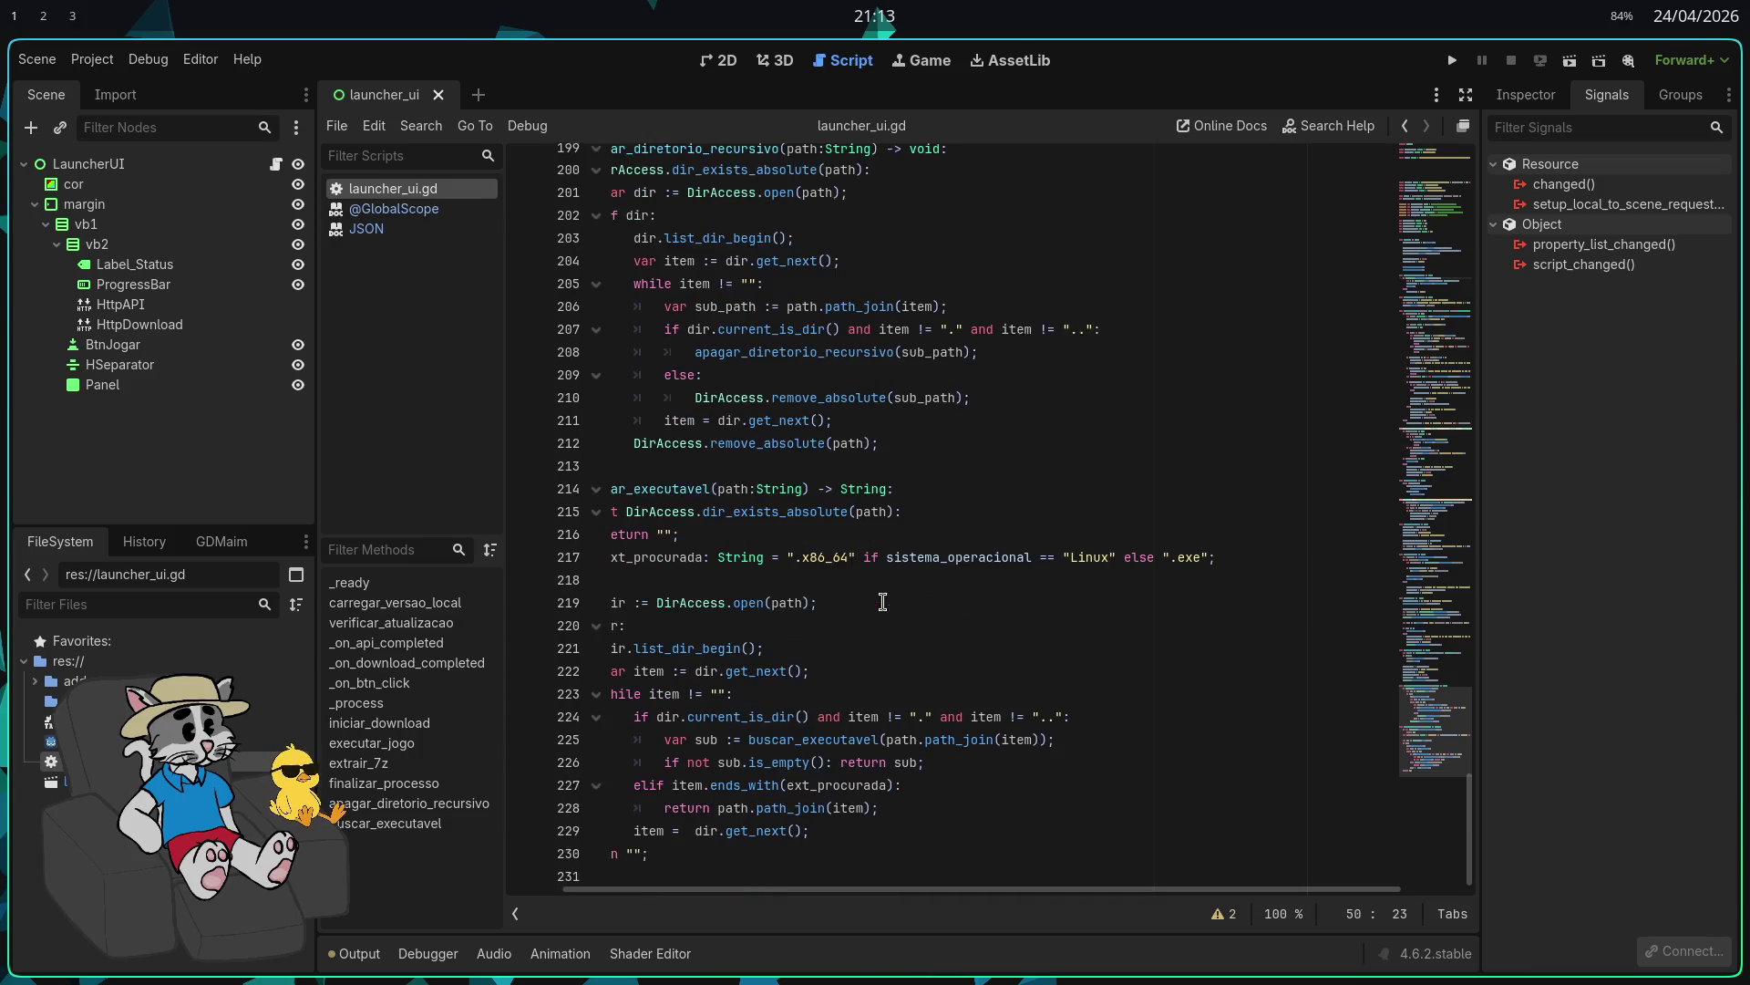
{"action": "scroll", "coordinate": [891, 596], "scroll_direction": "up", "scroll_amount": 2}
{"action": "scroll", "coordinate": [893, 605], "scroll_direction": "down", "scroll_amount": 4}
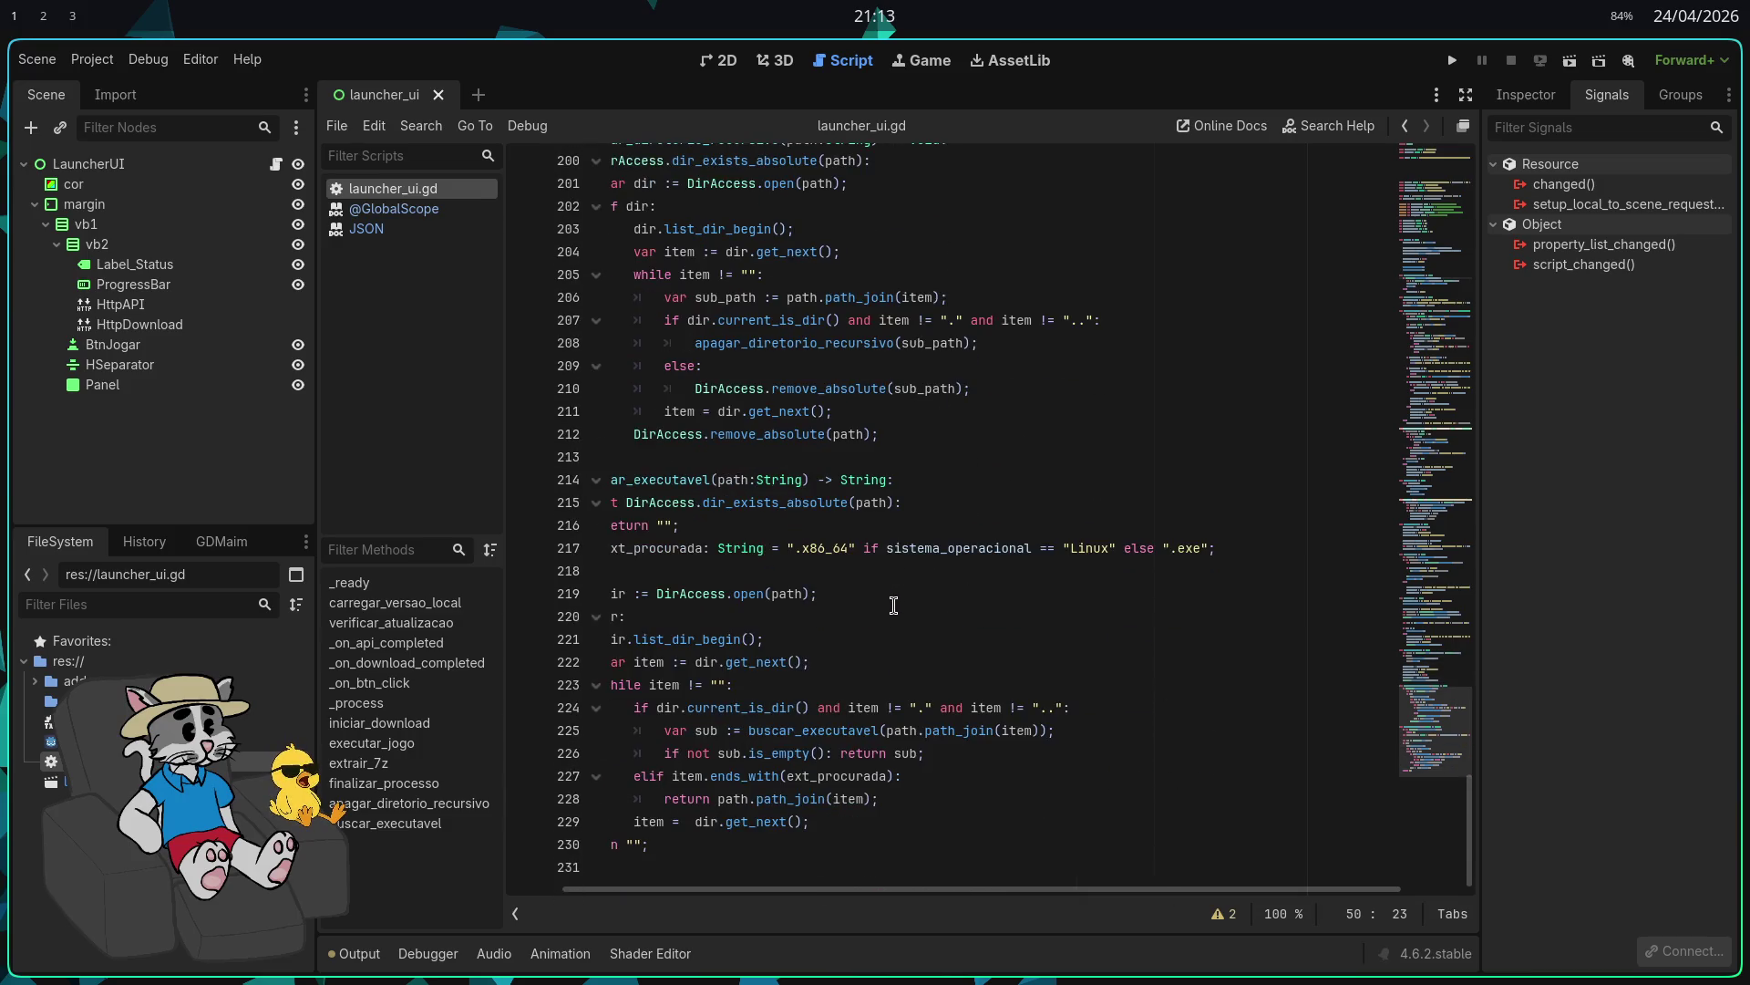
{"action": "scroll", "coordinate": [895, 647], "scroll_direction": "up", "scroll_amount": 5}
Step: Scroll up in launcher_ui.gd to the func extrair_7z() definition
{"action": "left_click", "coordinate": [728, 825]}
{"action": "scroll", "coordinate": [727, 824], "scroll_direction": "up", "scroll_amount": 1}
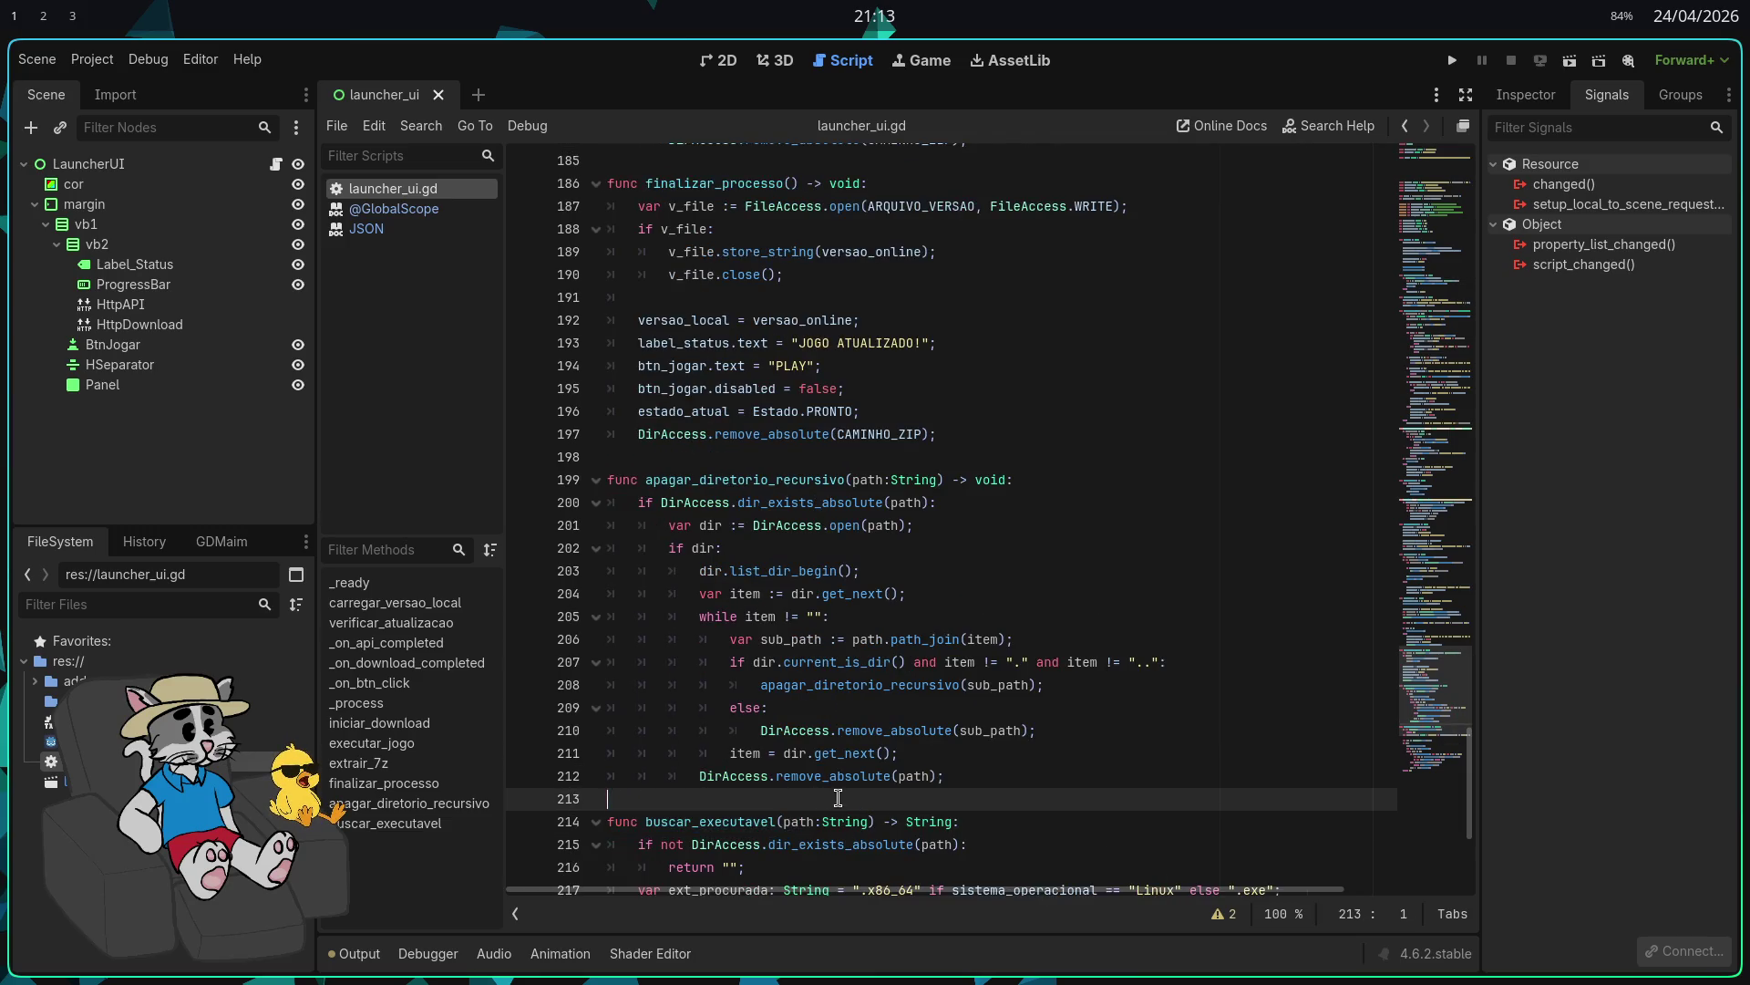
{"action": "key", "text": "Up"}
{"action": "left_click", "coordinate": [954, 536]}
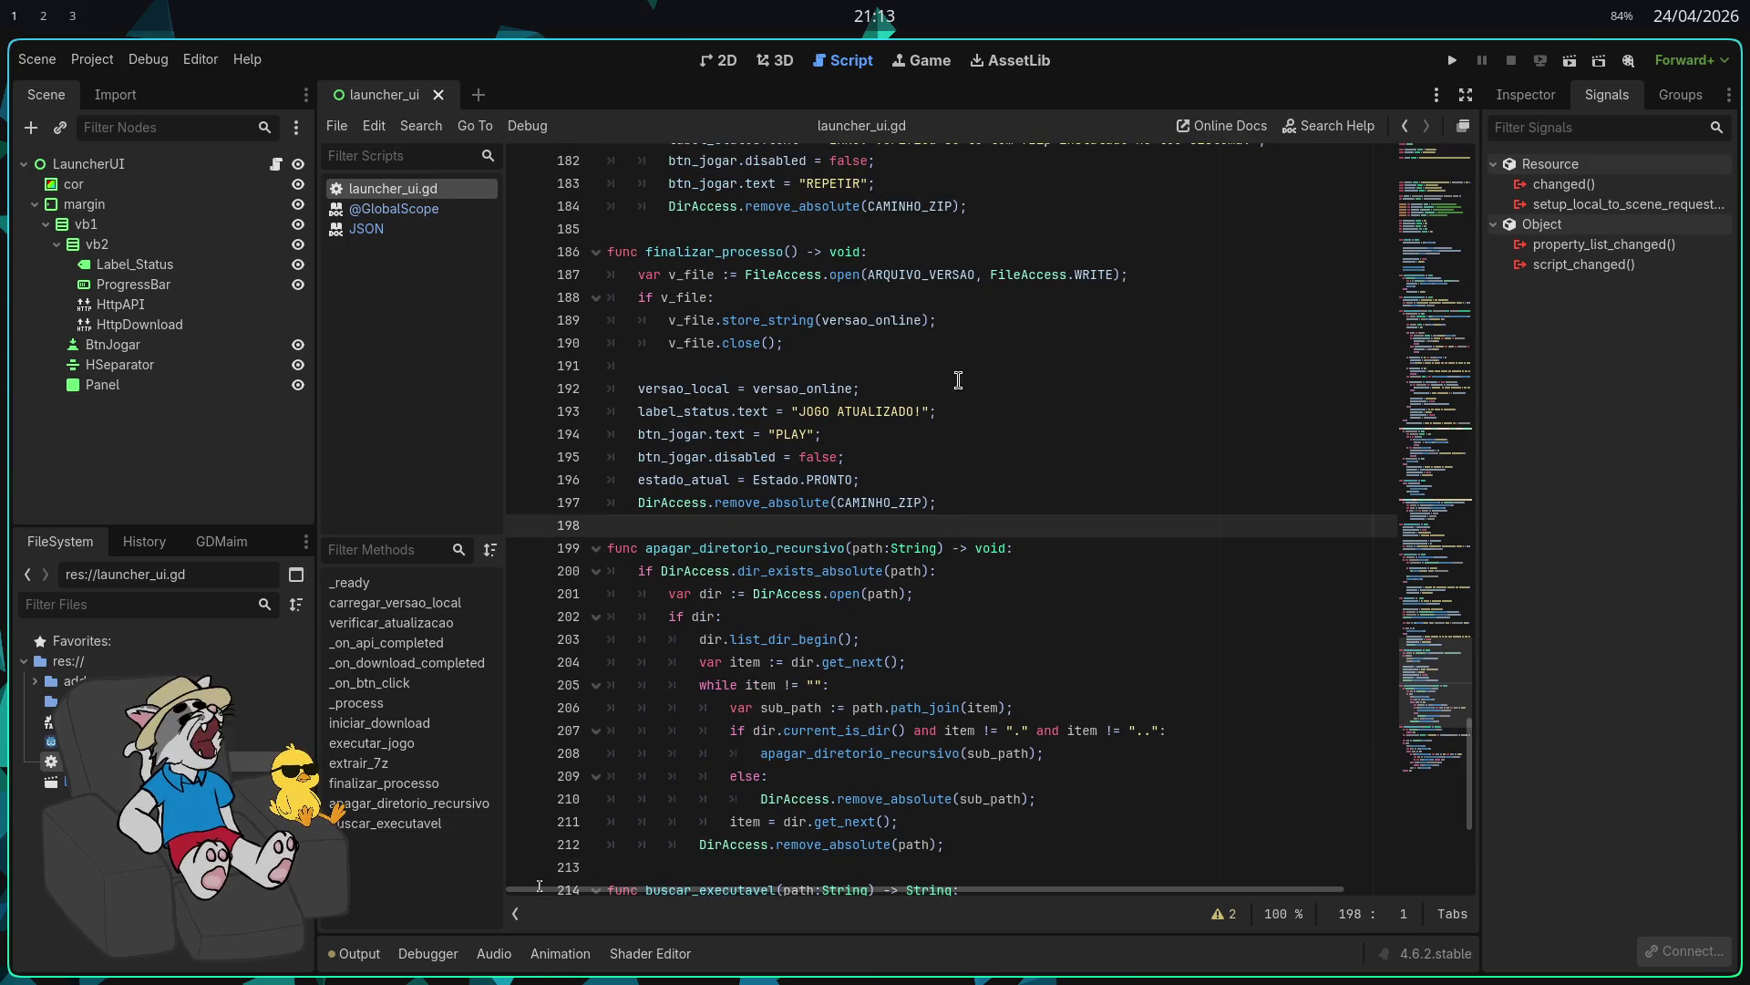
{"action": "scroll", "coordinate": [957, 378], "scroll_direction": "up", "scroll_amount": 1}
{"action": "left_click", "coordinate": [971, 297]}
{"action": "scroll", "coordinate": [1045, 443], "scroll_direction": "up", "scroll_amount": 5}
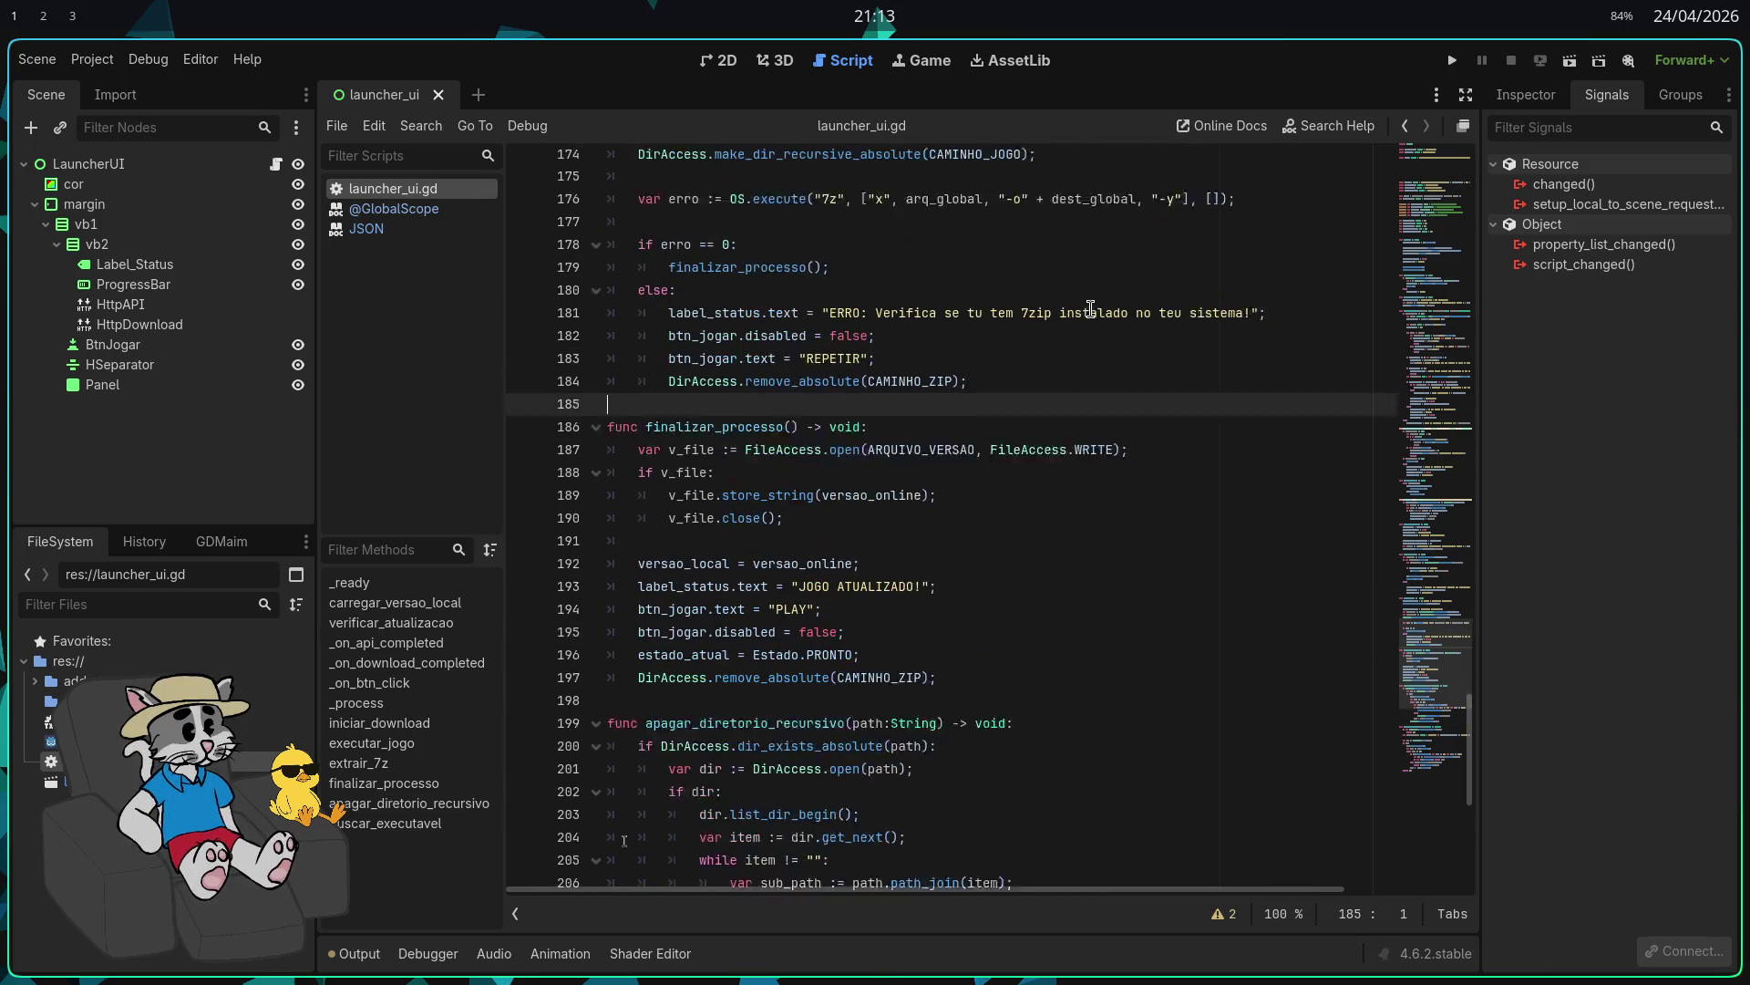
{"action": "scroll", "coordinate": [1045, 443], "scroll_direction": "up", "scroll_amount": 2}
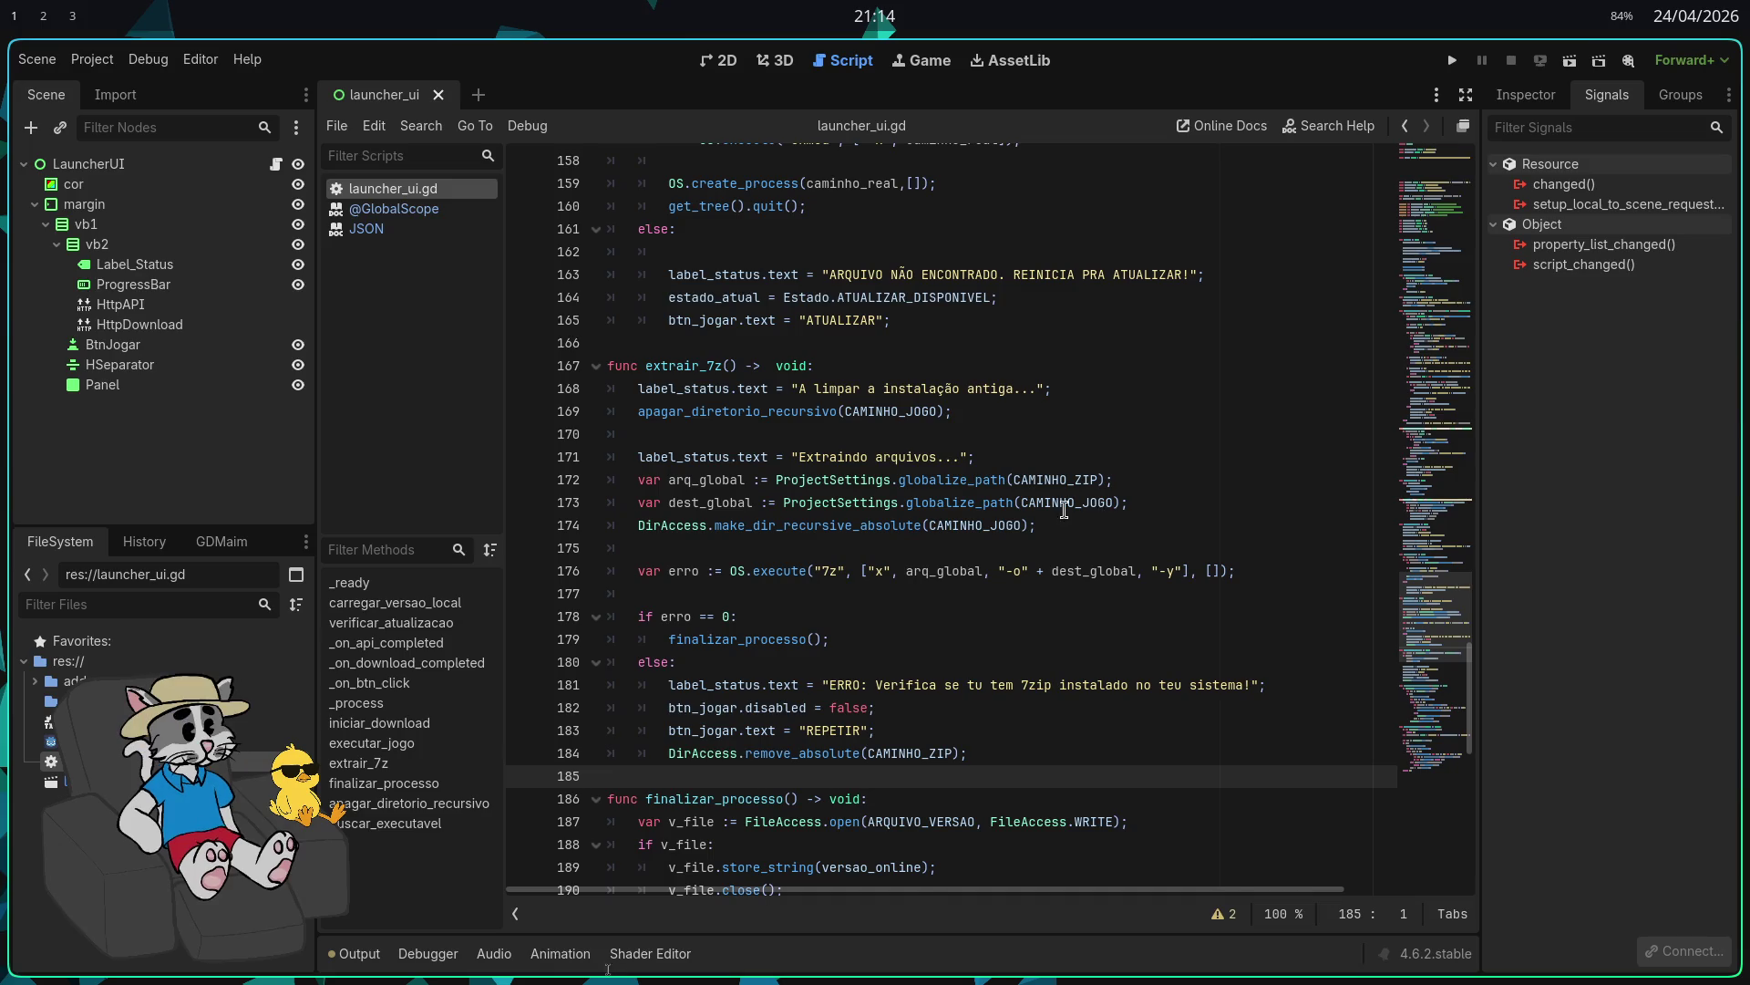
{"action": "scroll", "coordinate": [1058, 520], "scroll_direction": "down", "scroll_amount": 1}
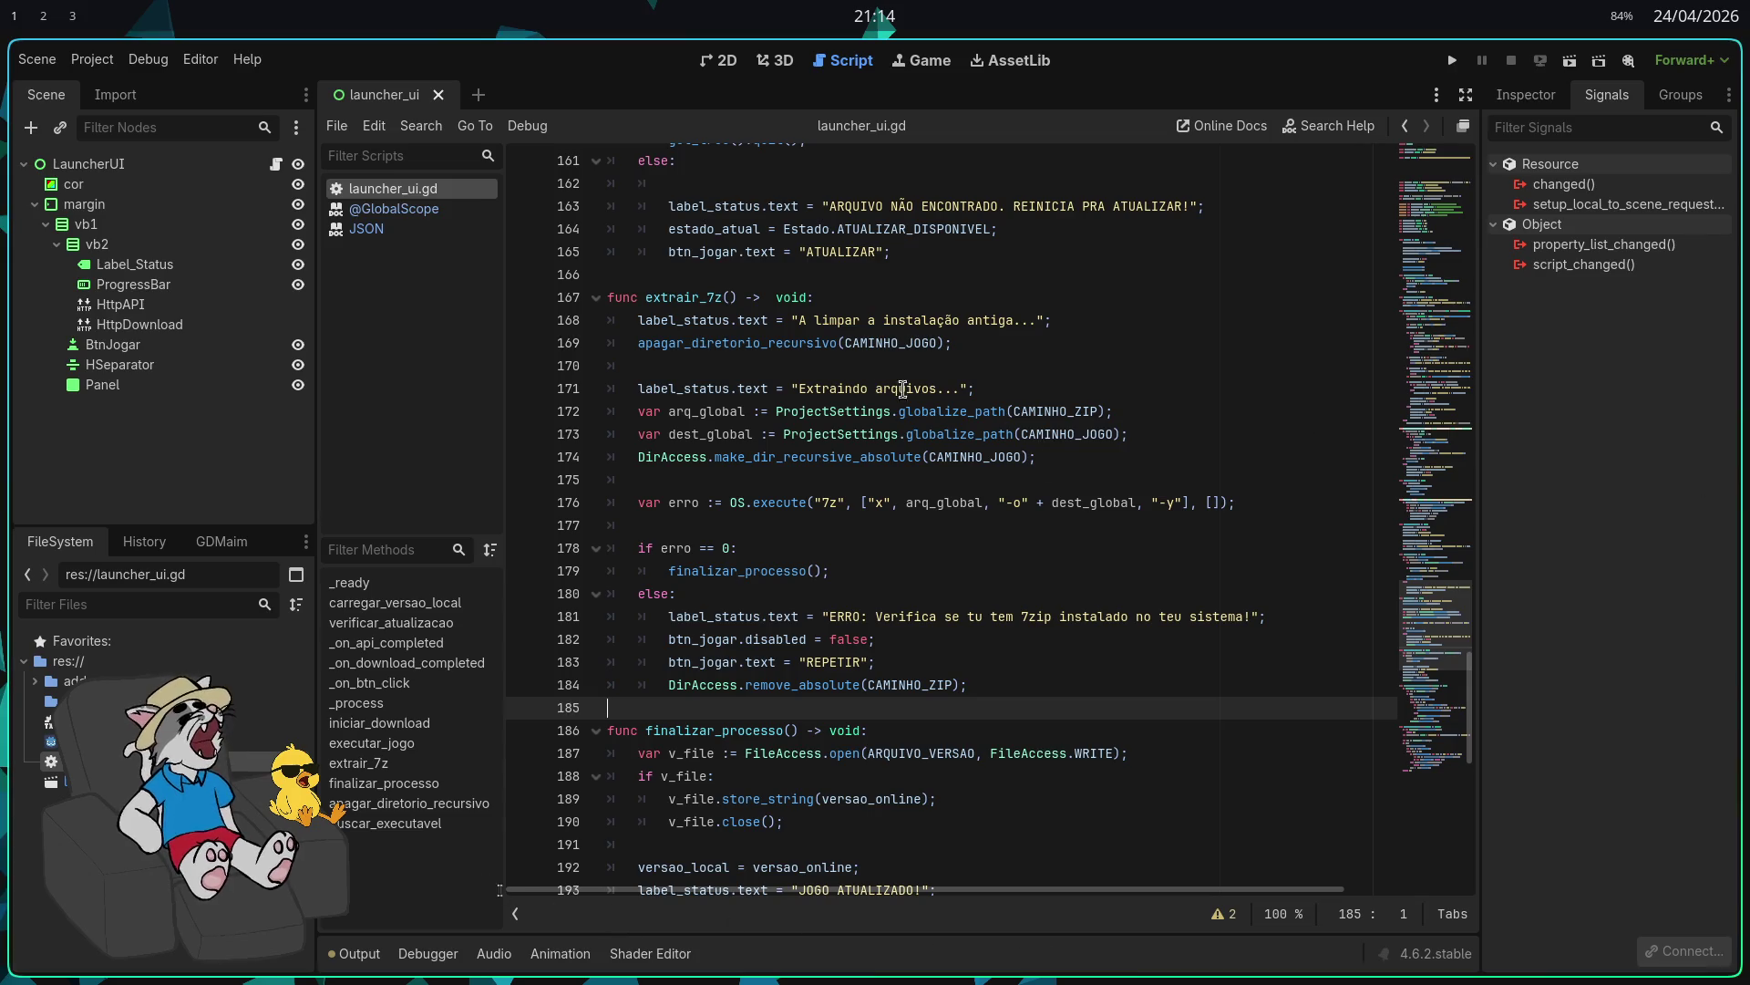
Step: Insert a new line after the make_dir_recursive_absolute call on line 174
{"action": "left_click", "coordinate": [1042, 351]}
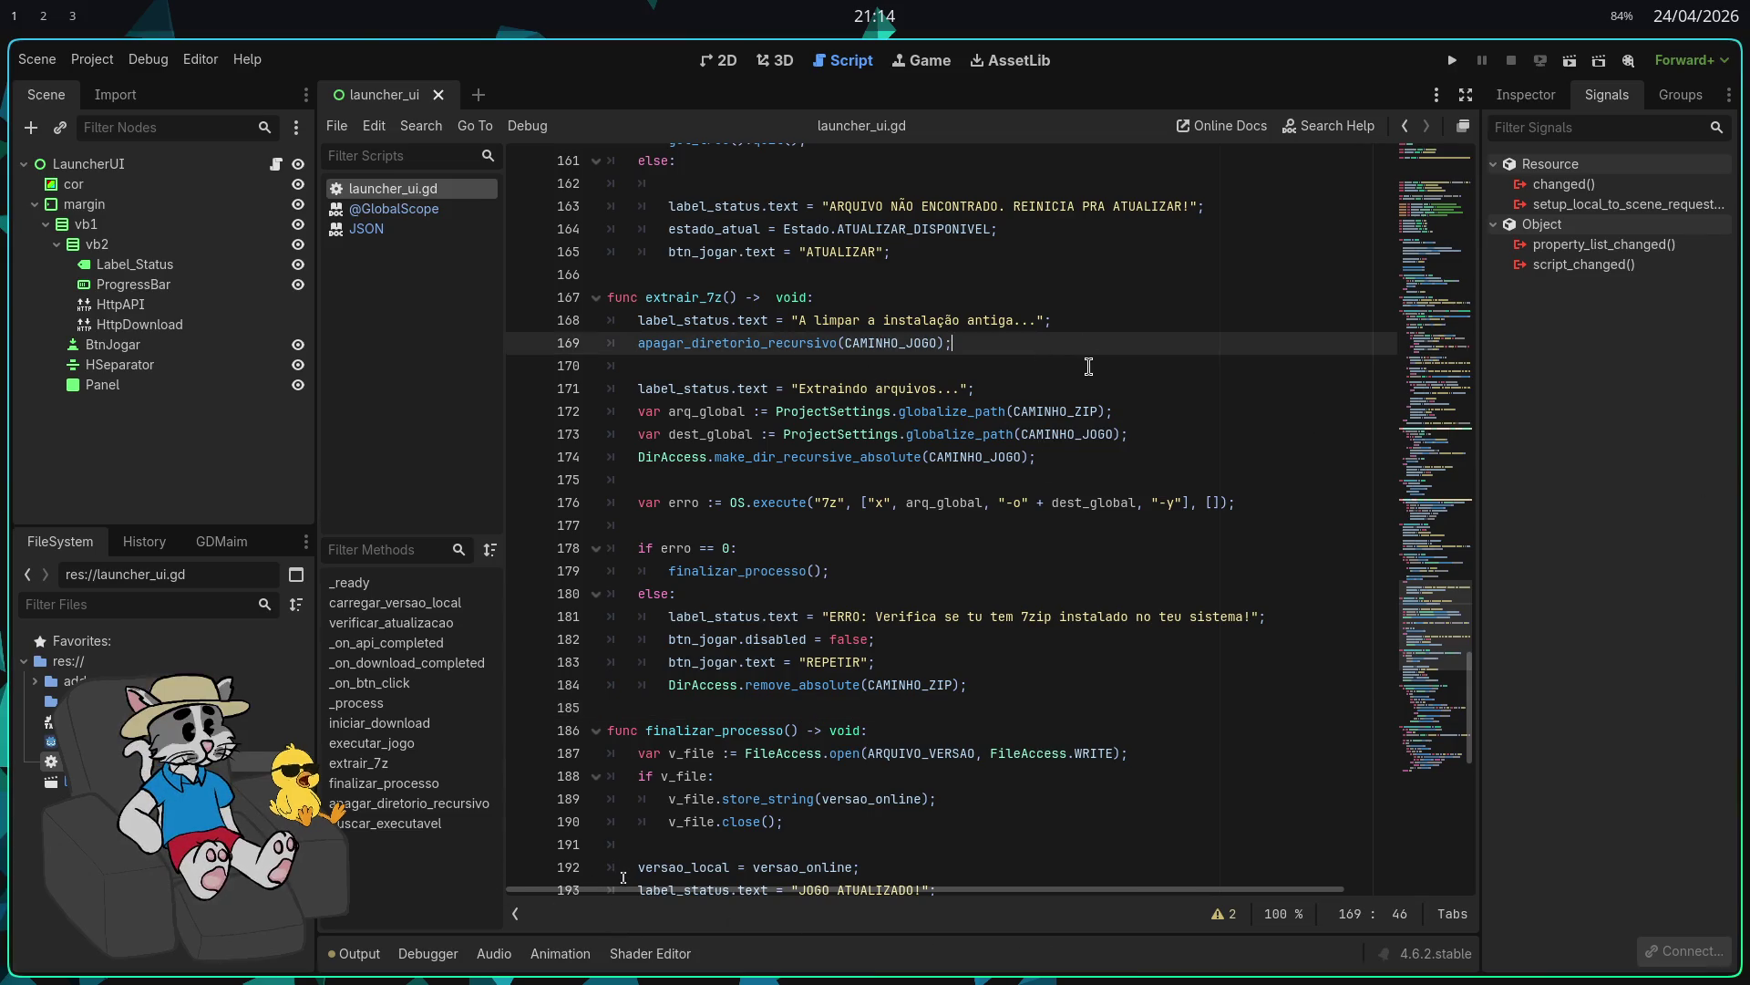
{"action": "left_click", "coordinate": [1105, 383]}
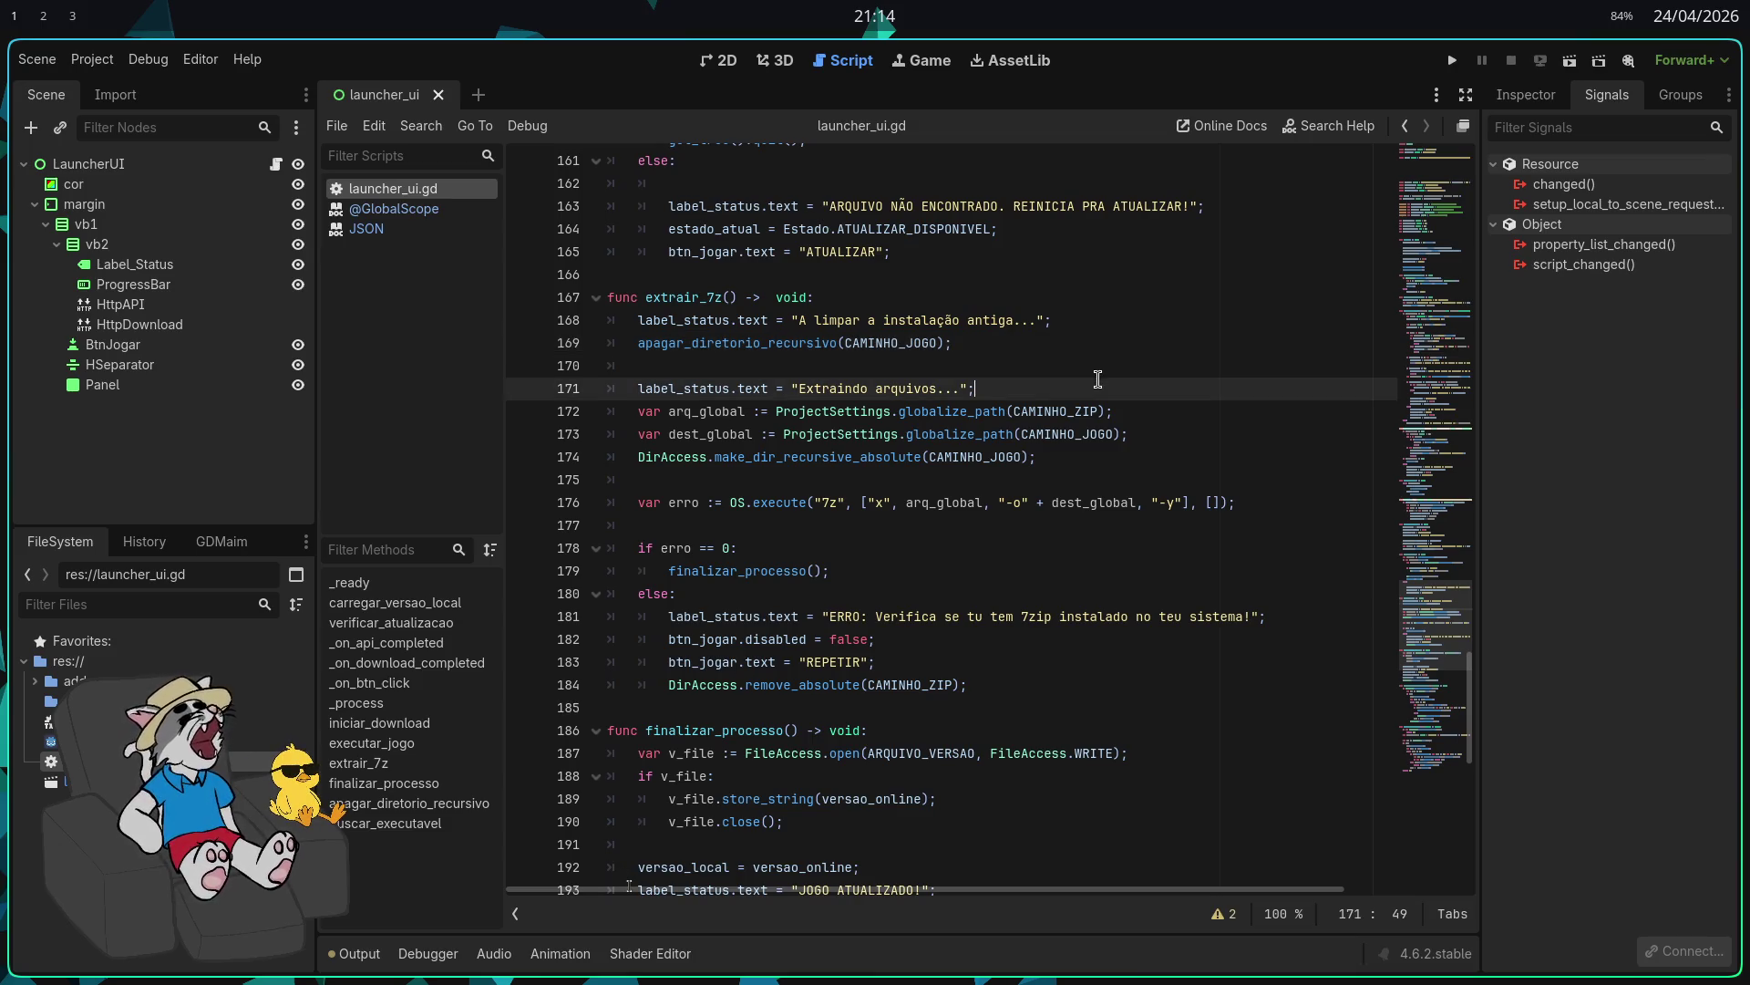
{"action": "left_click", "coordinate": [1118, 410]}
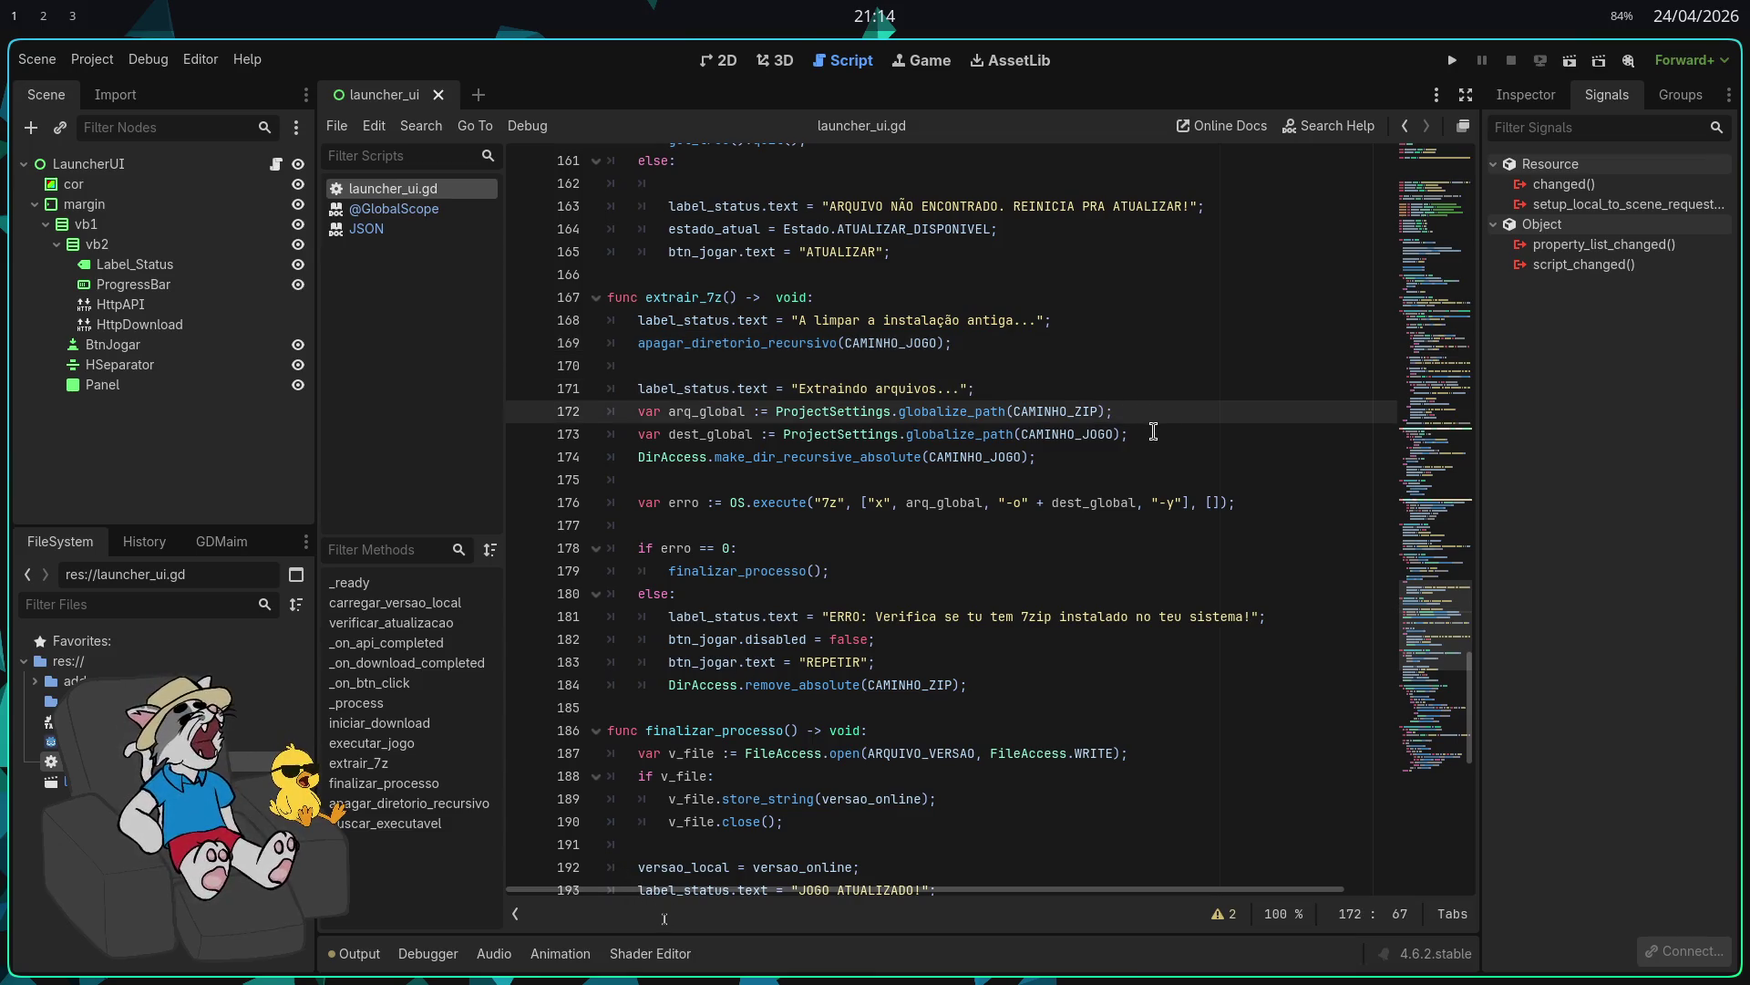
{"action": "left_click", "coordinate": [1152, 432]}
{"action": "left_click", "coordinate": [1146, 459]}
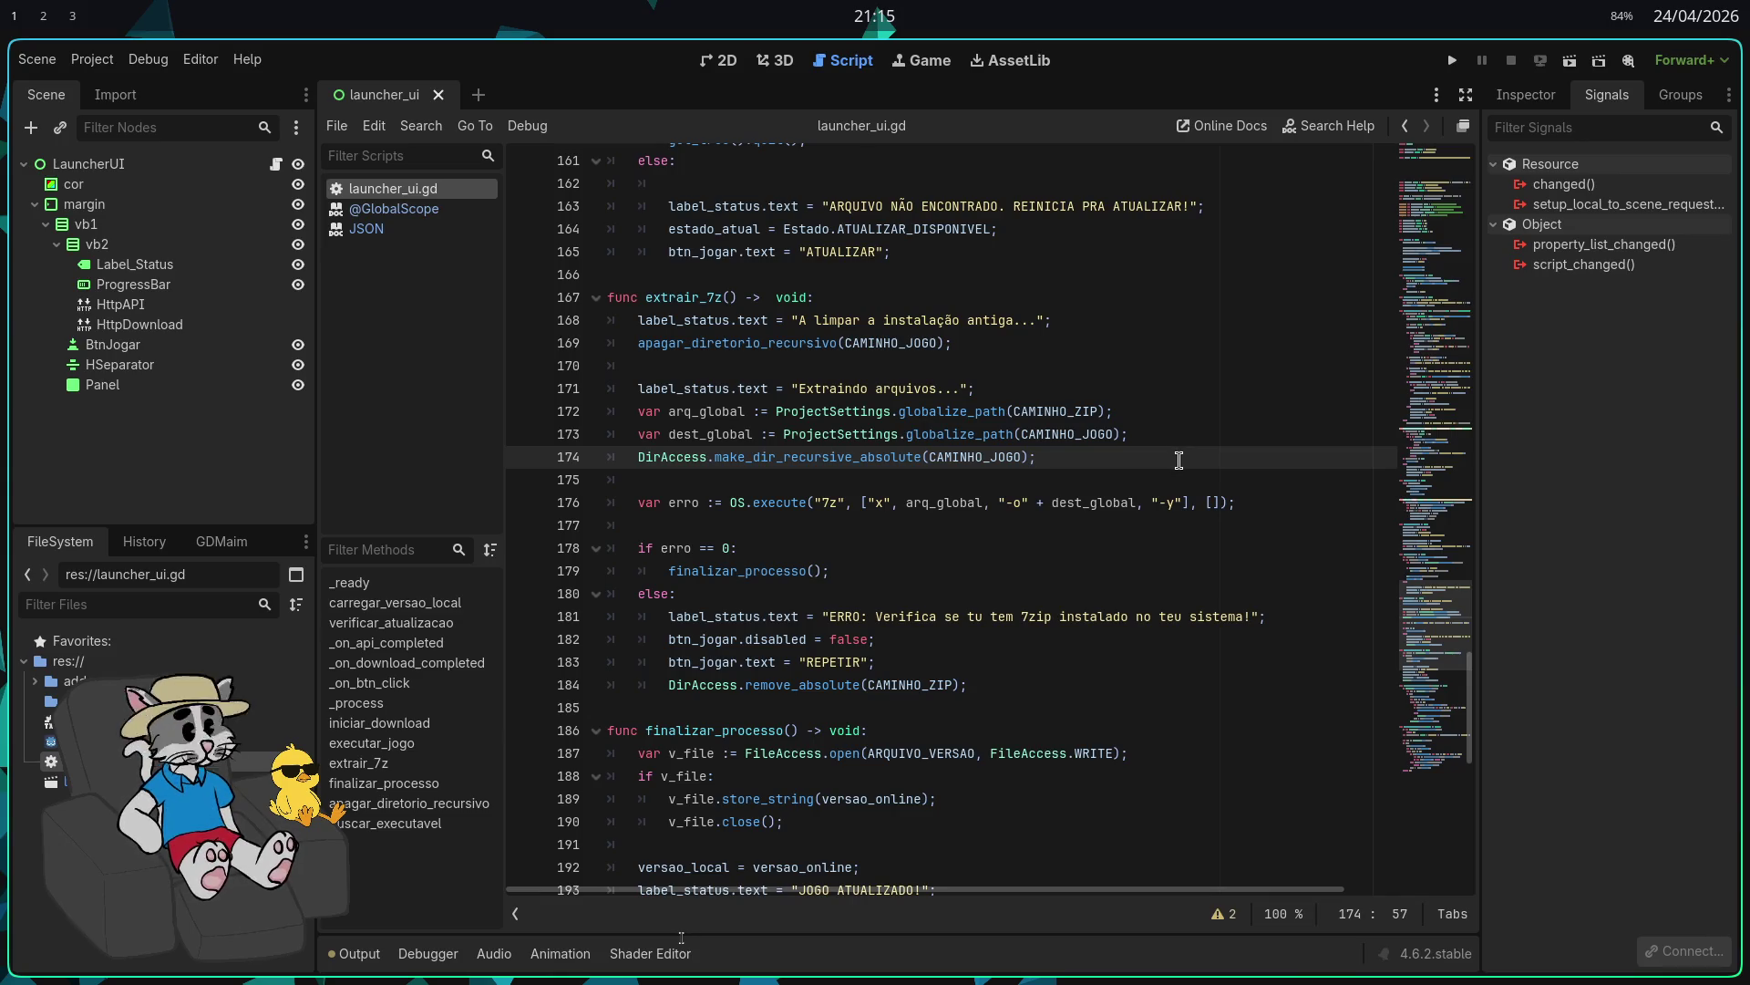
{"action": "key", "text": "Return"}
{"action": "key", "text": "Return"}
{"action": "key", "text": "Return"}
Step: Declare var comando_7z := "7z" in extrair_7z, followed by a blank line
{"action": "key", "text": "Up"}
{"action": "type", "text": "var comman"}
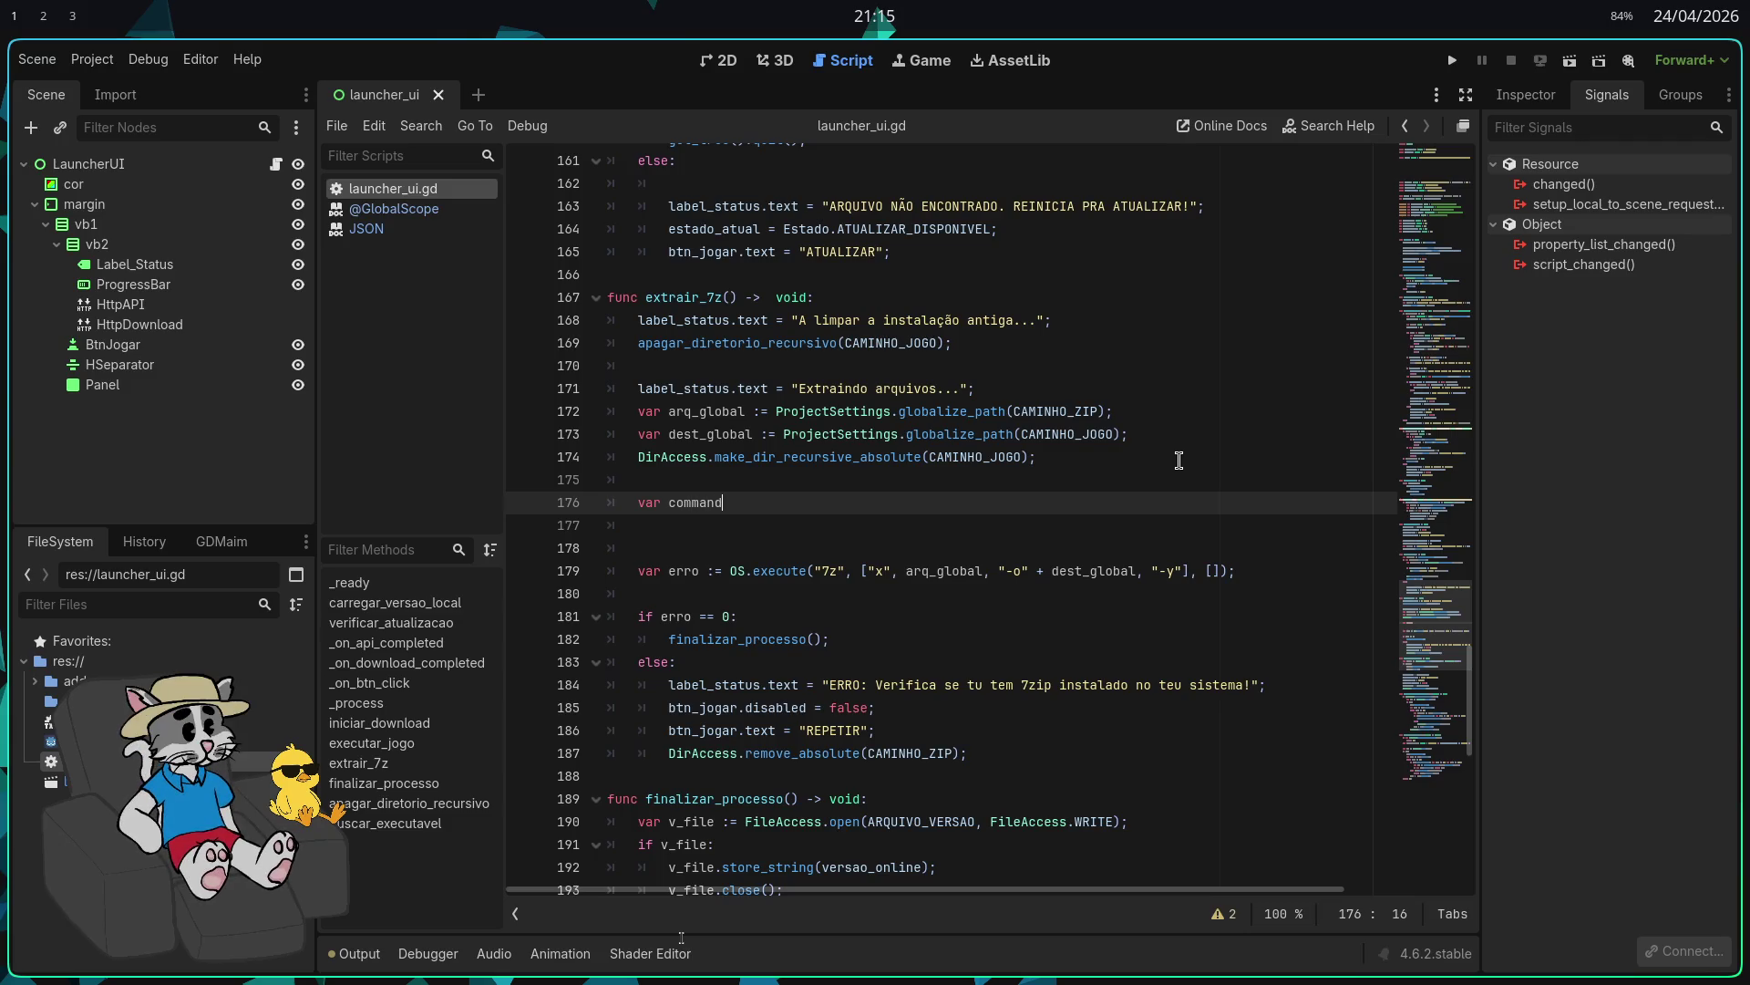
{"action": "key", "text": "ctrl+BackSpace"}
{"action": "type", "text": "comando-"}
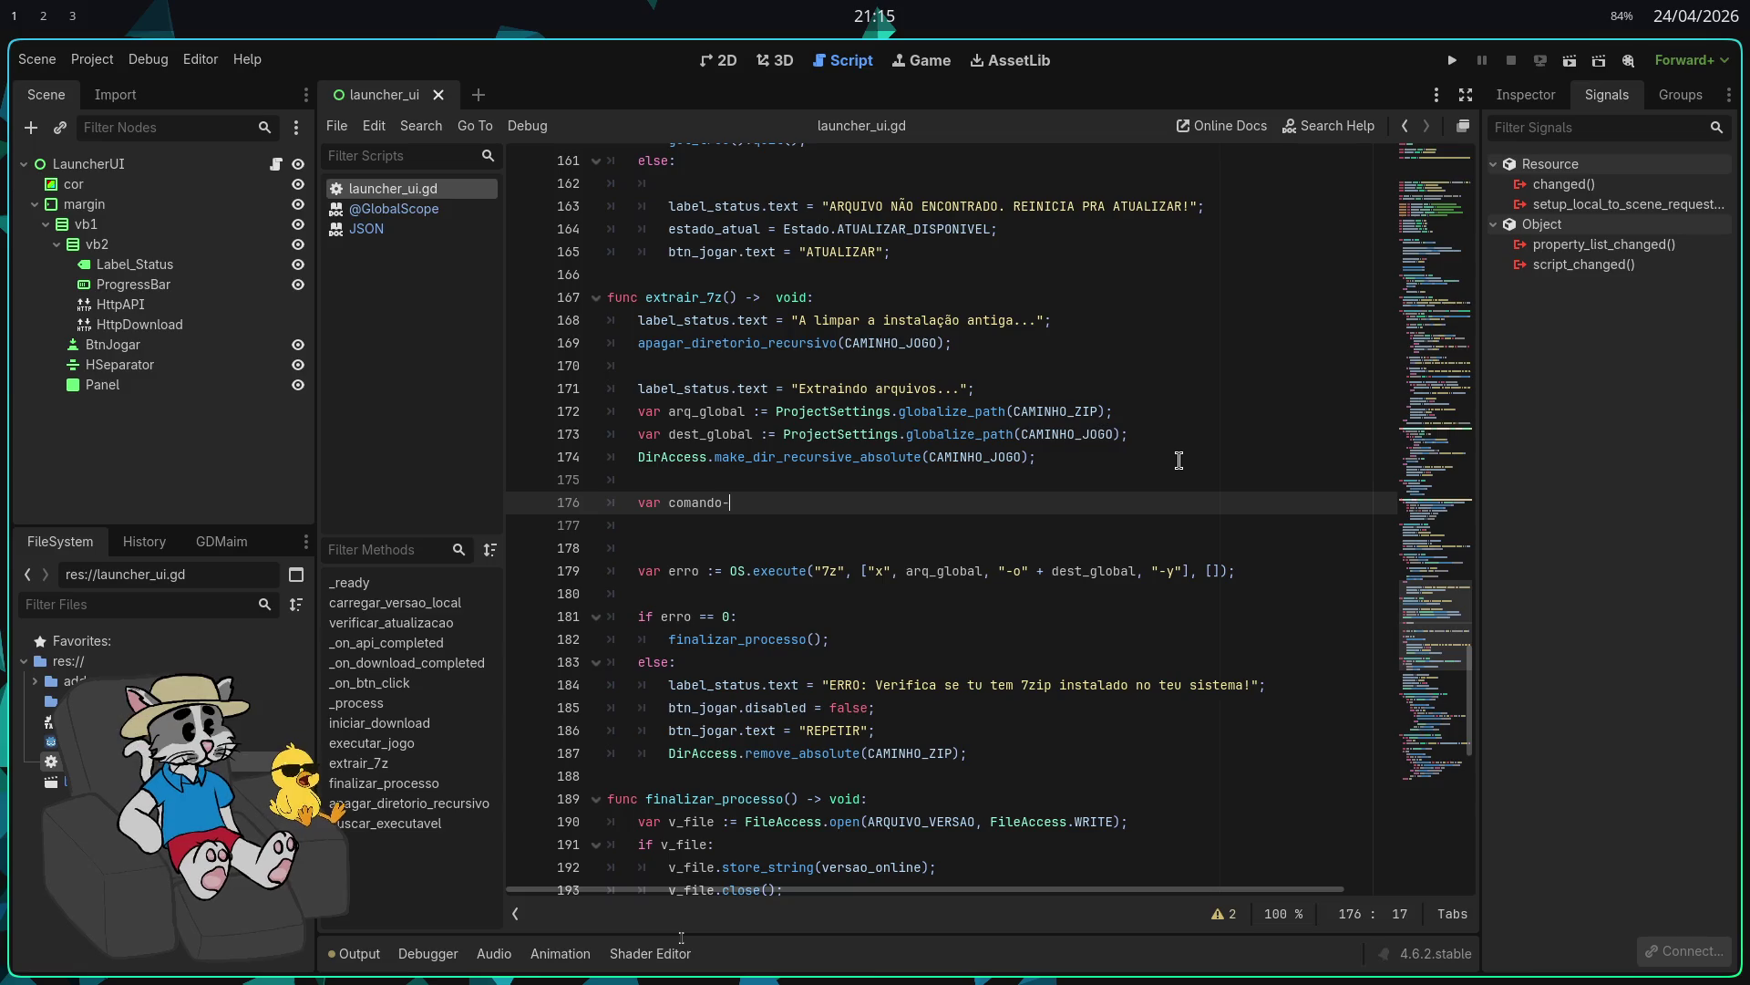
{"action": "key", "text": "BackSpace"}
{"action": "type", "text": "_7z :="}
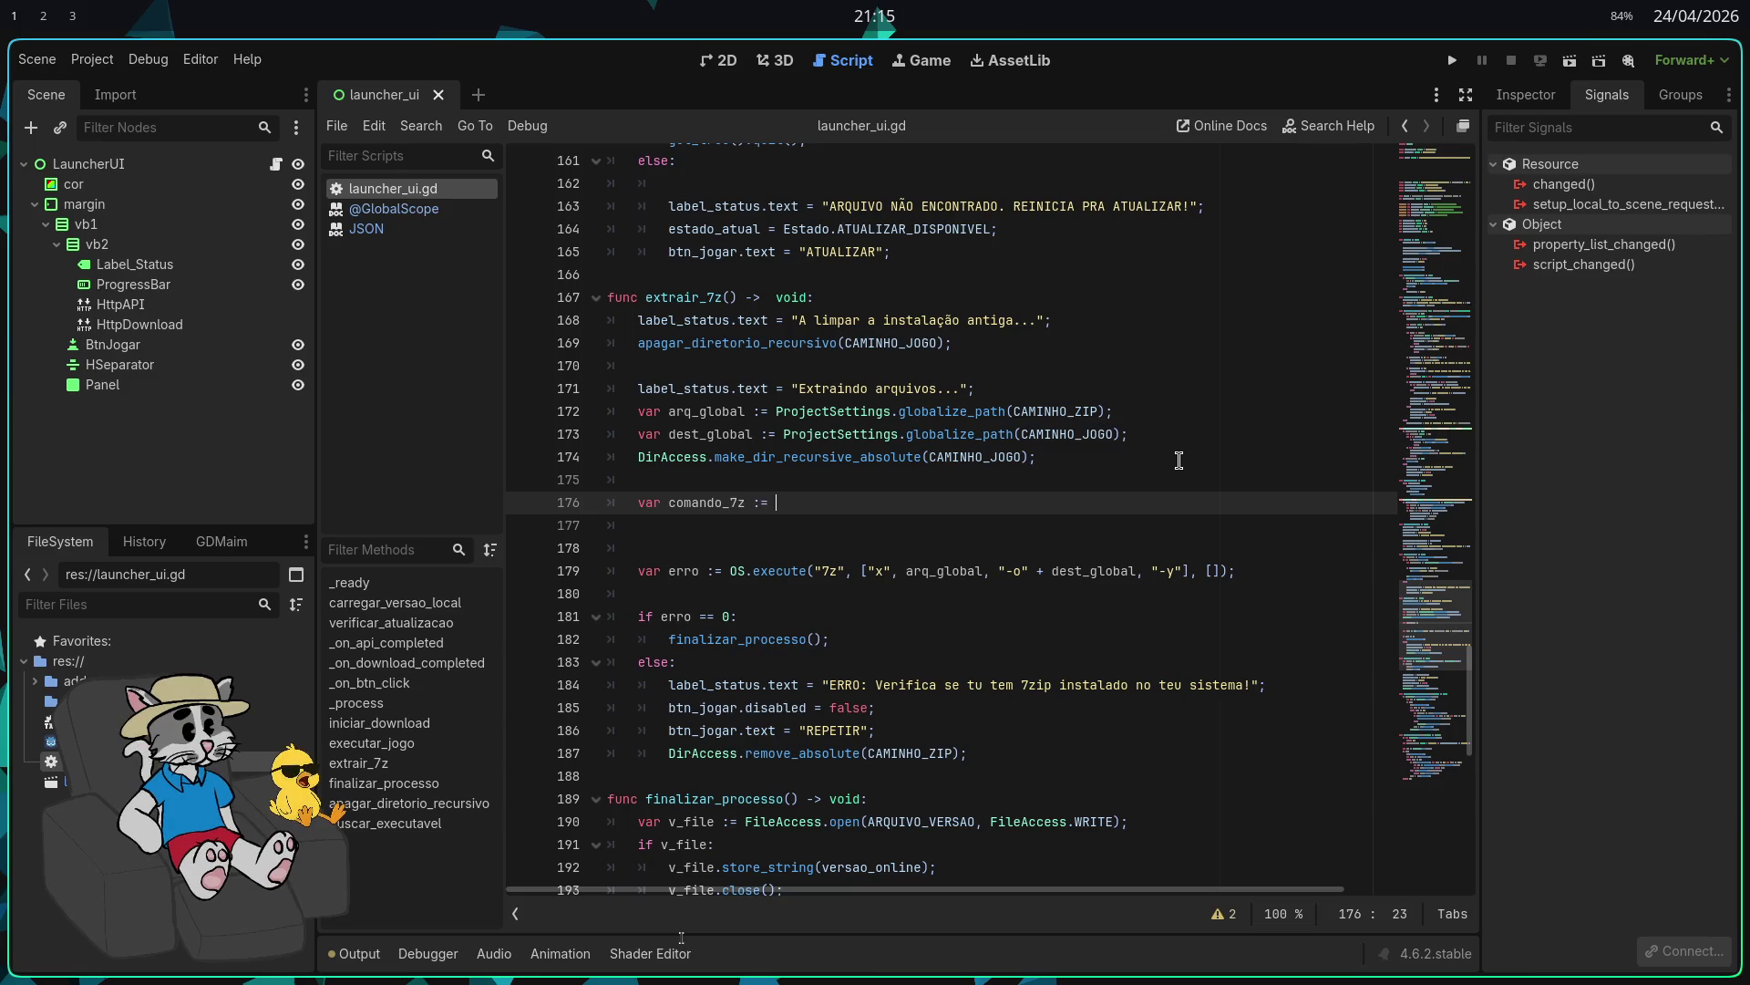
{"action": "key", "text": "ctrl+space"}
{"action": "type", "text": "\"7z\""}
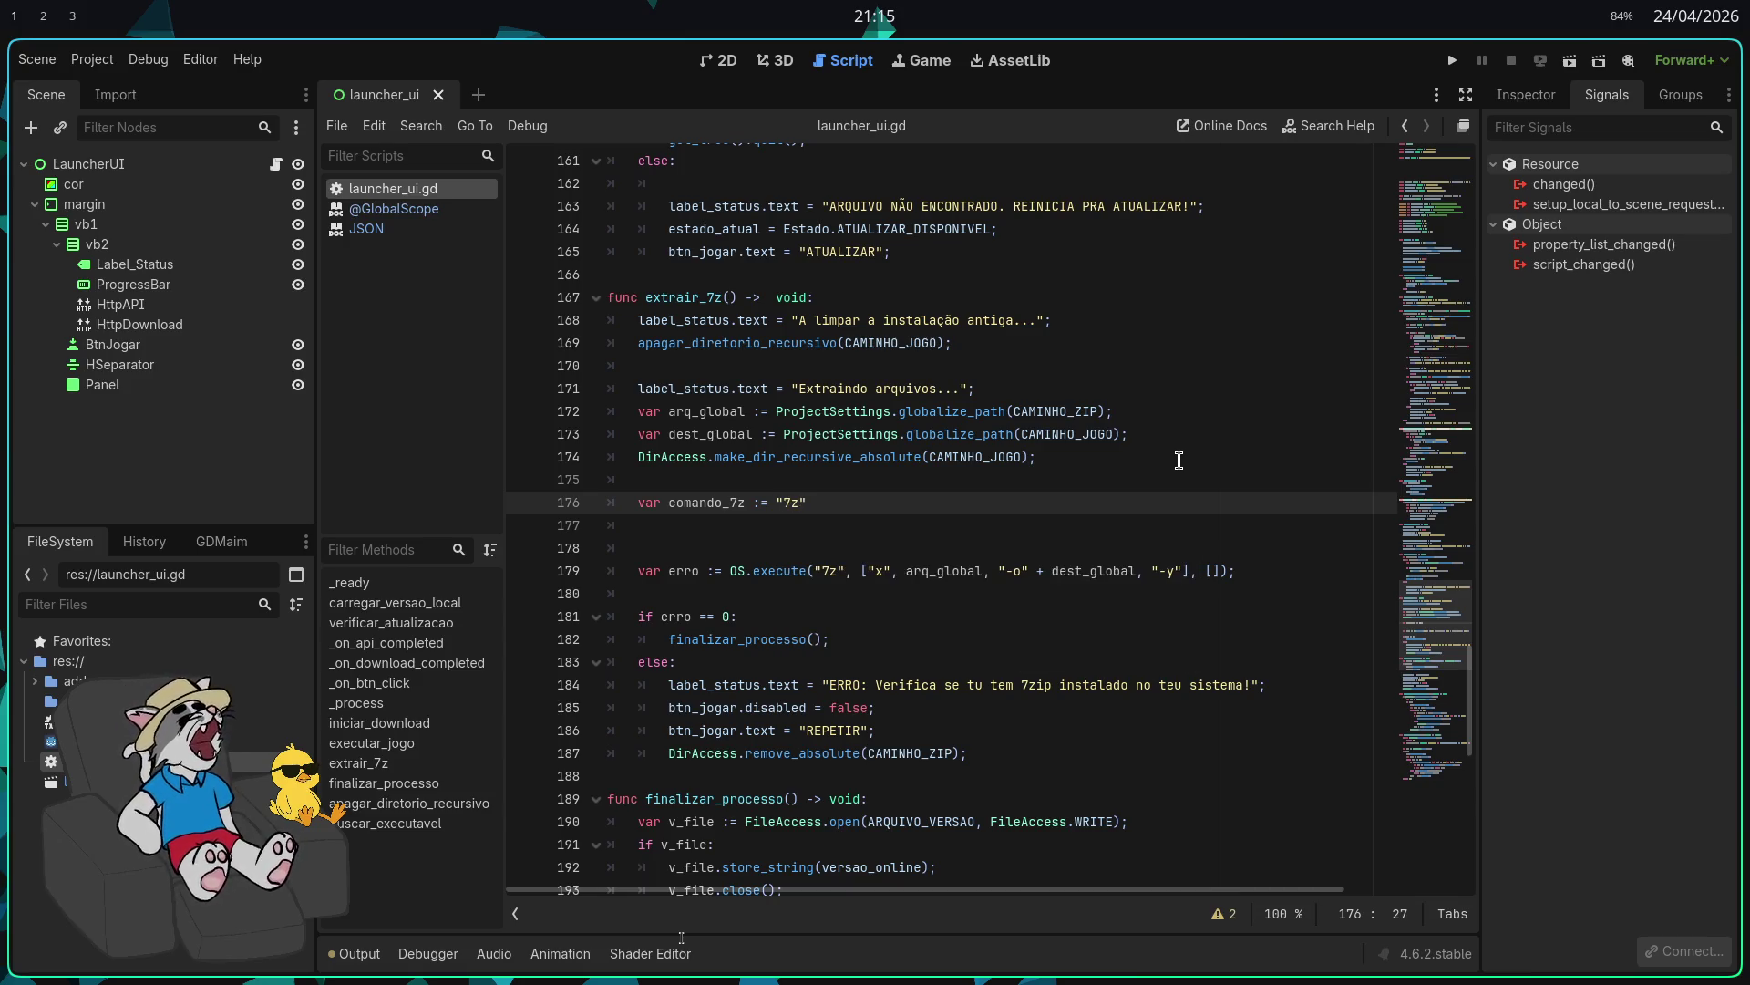
{"action": "type", "text": ";"}
{"action": "key", "text": "Return"}
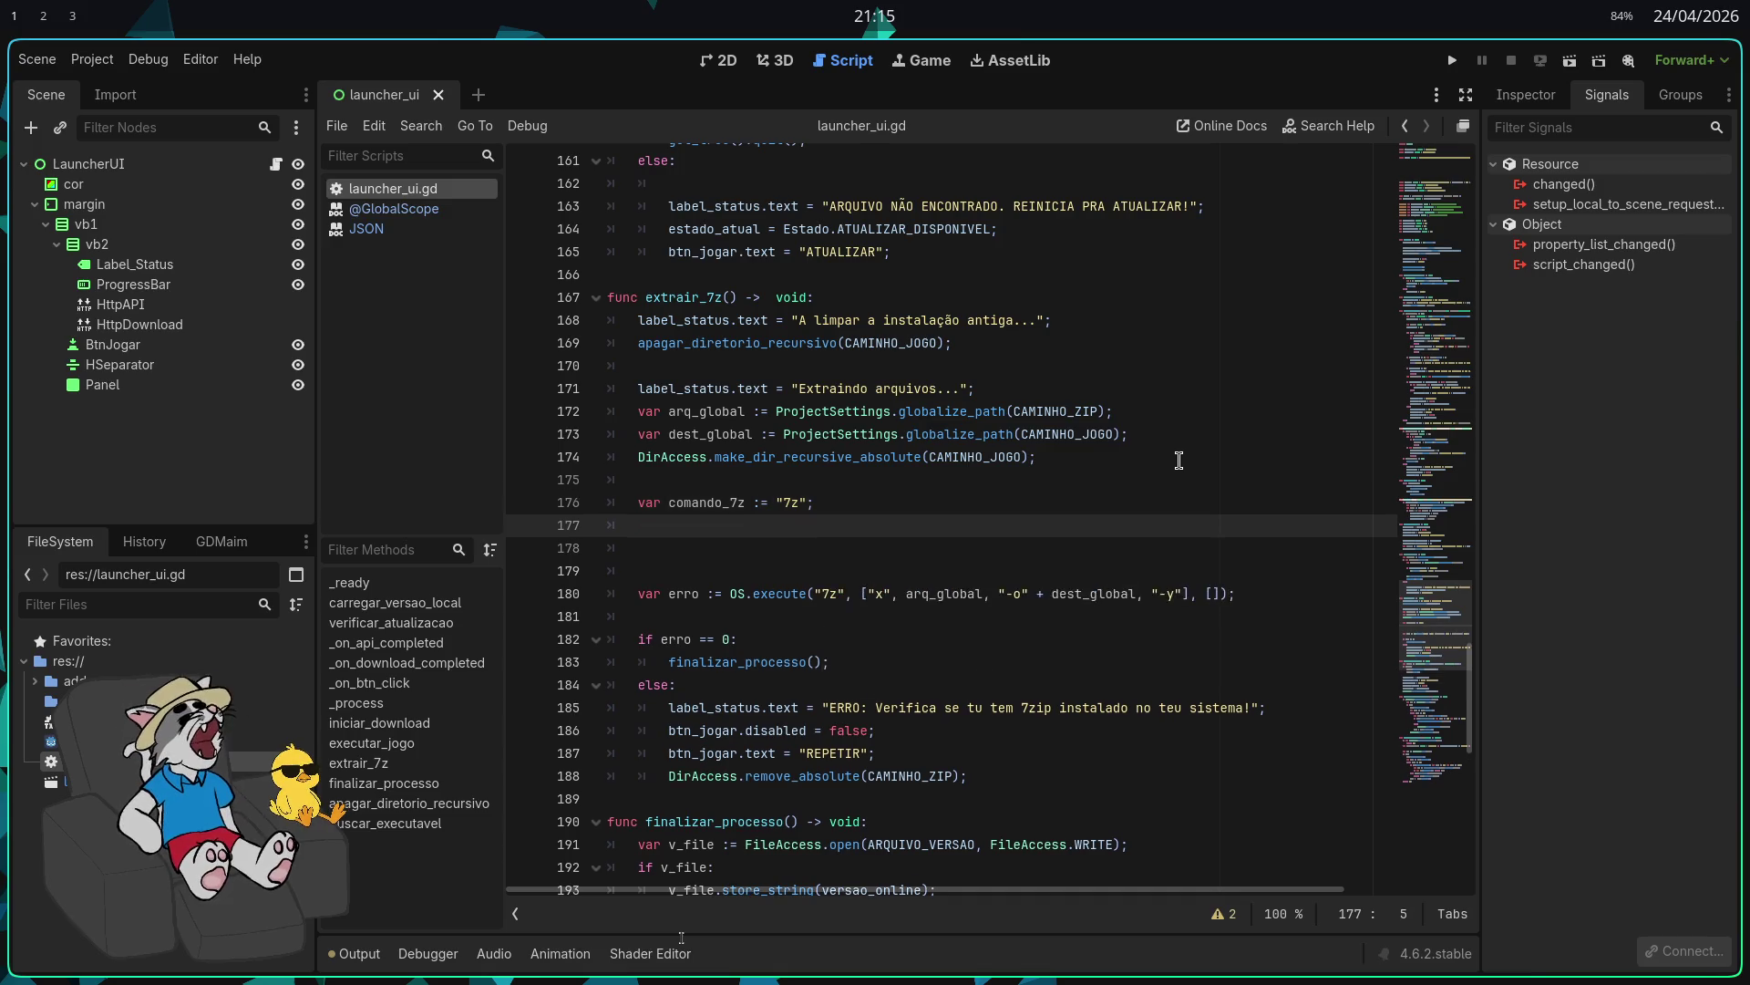
{"action": "key", "text": "Return"}
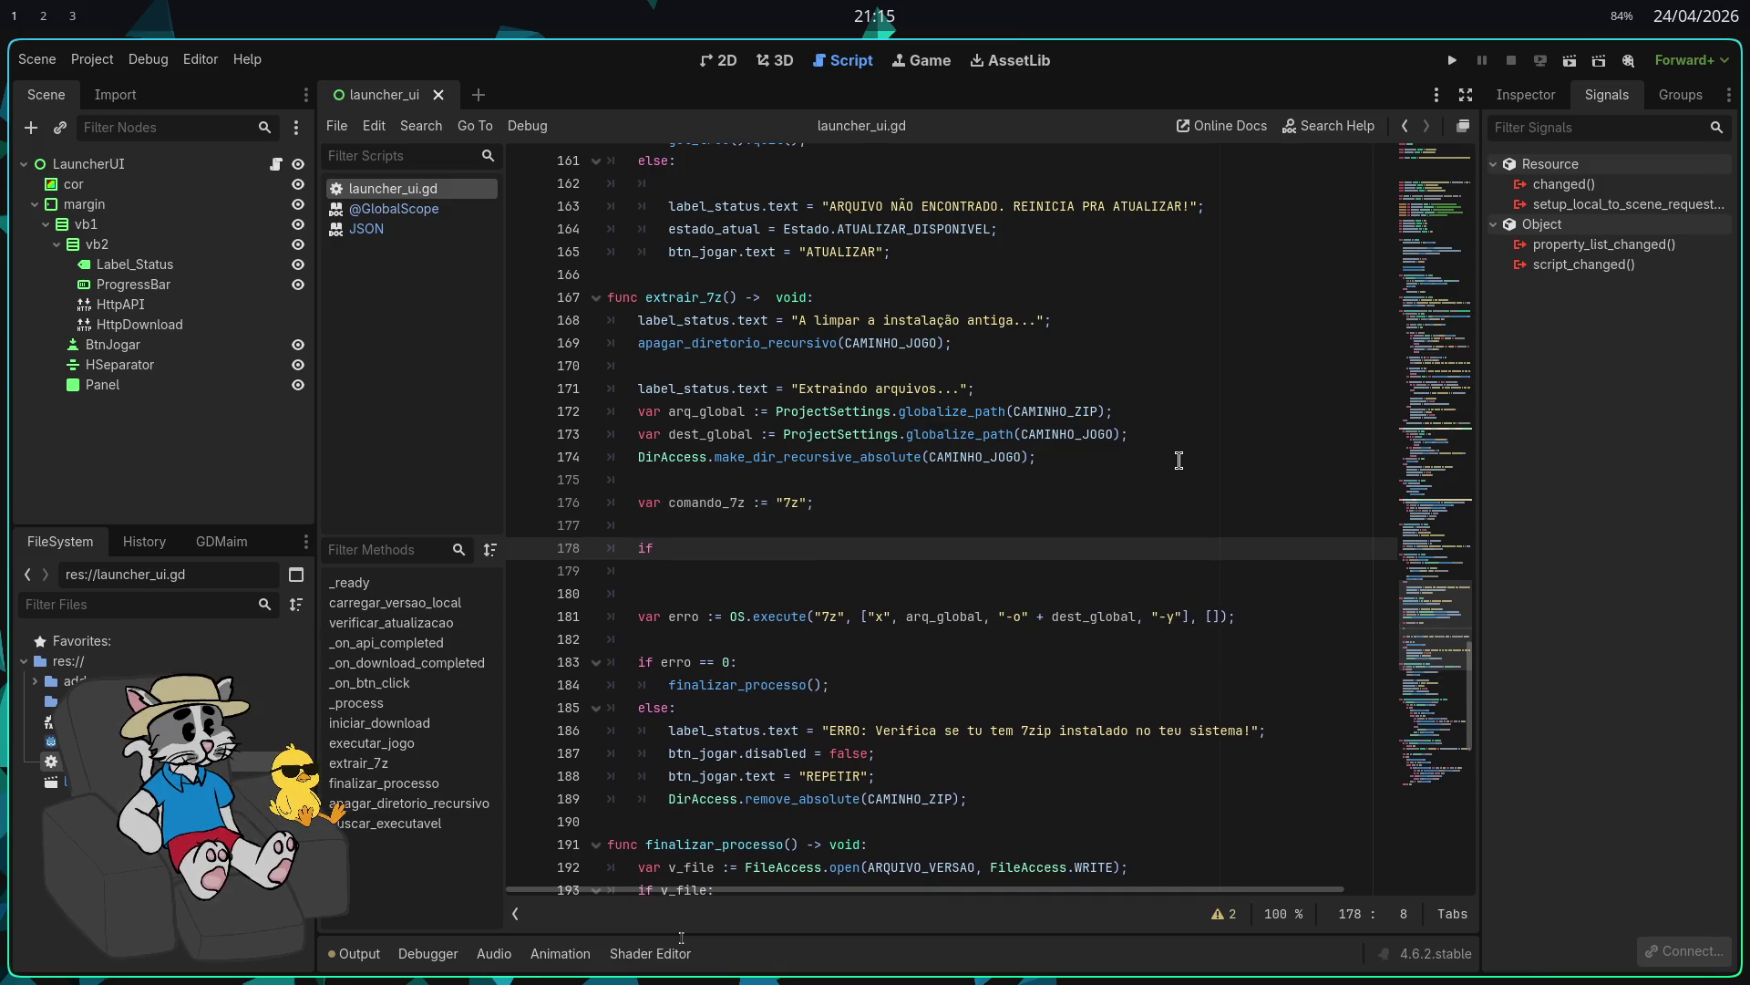
Step: Add an if sistema_operacional == "Windows": block
{"action": "type", "text": "sistema_"}
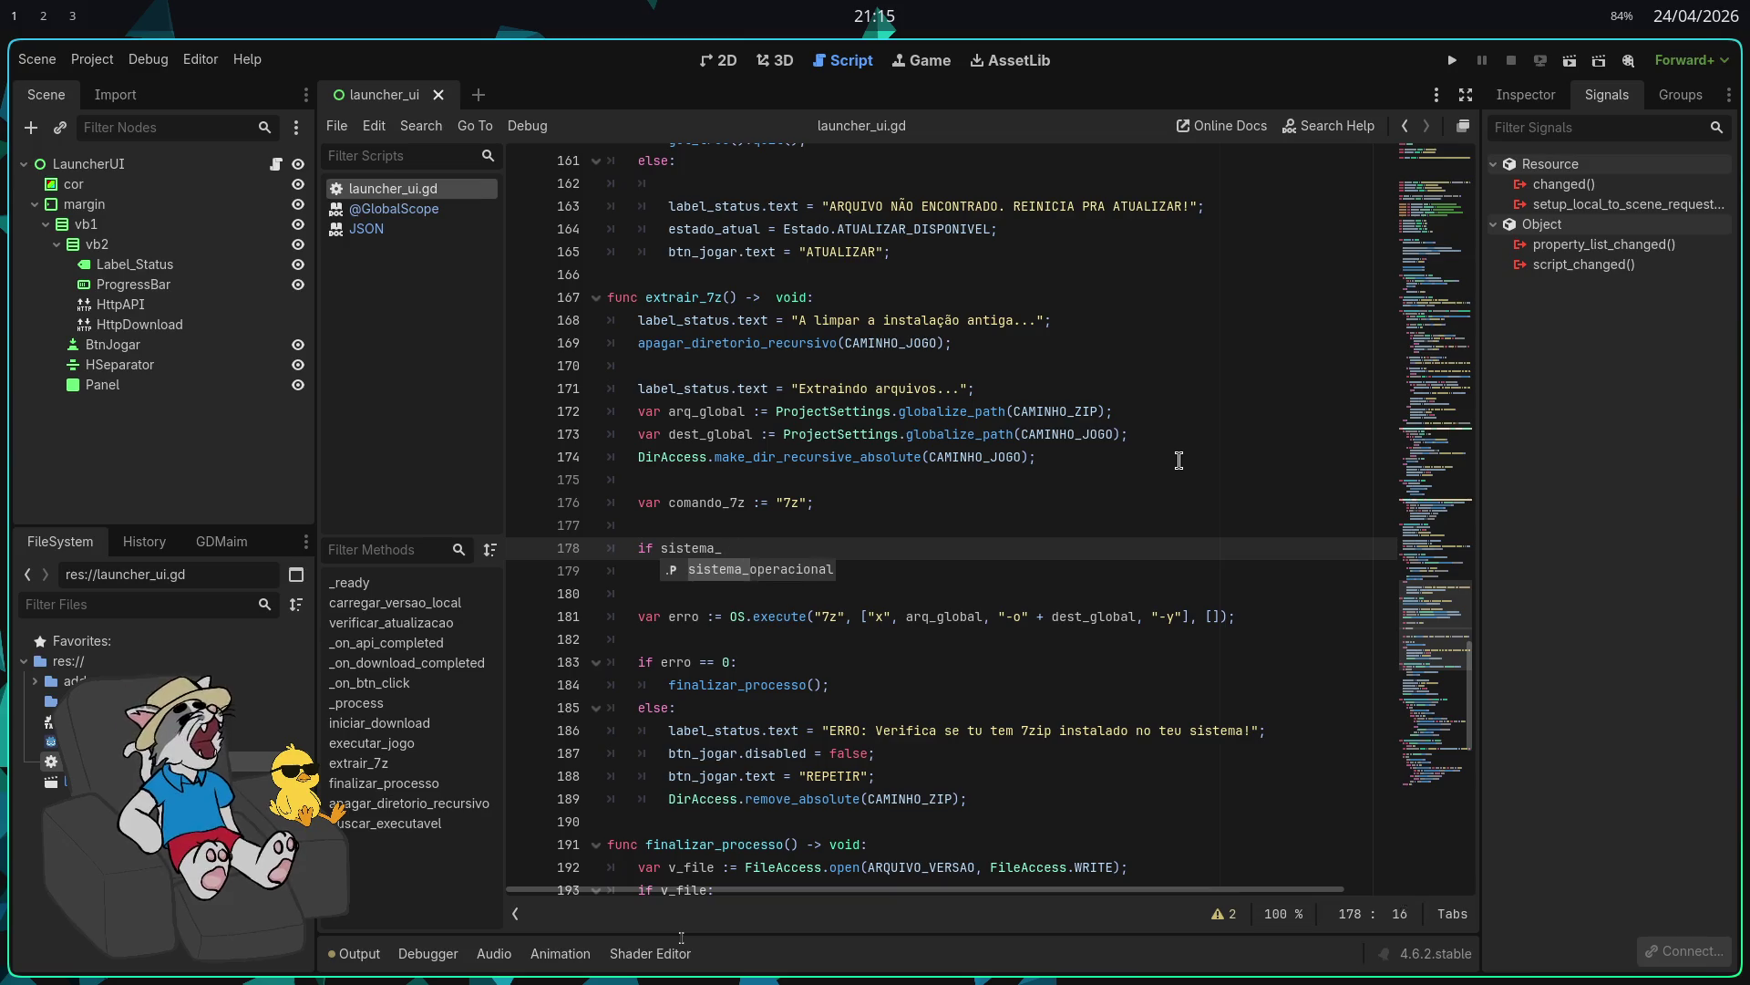
{"action": "key", "text": "Return"}
{"action": "type", "text": "= \"Windows\":"}
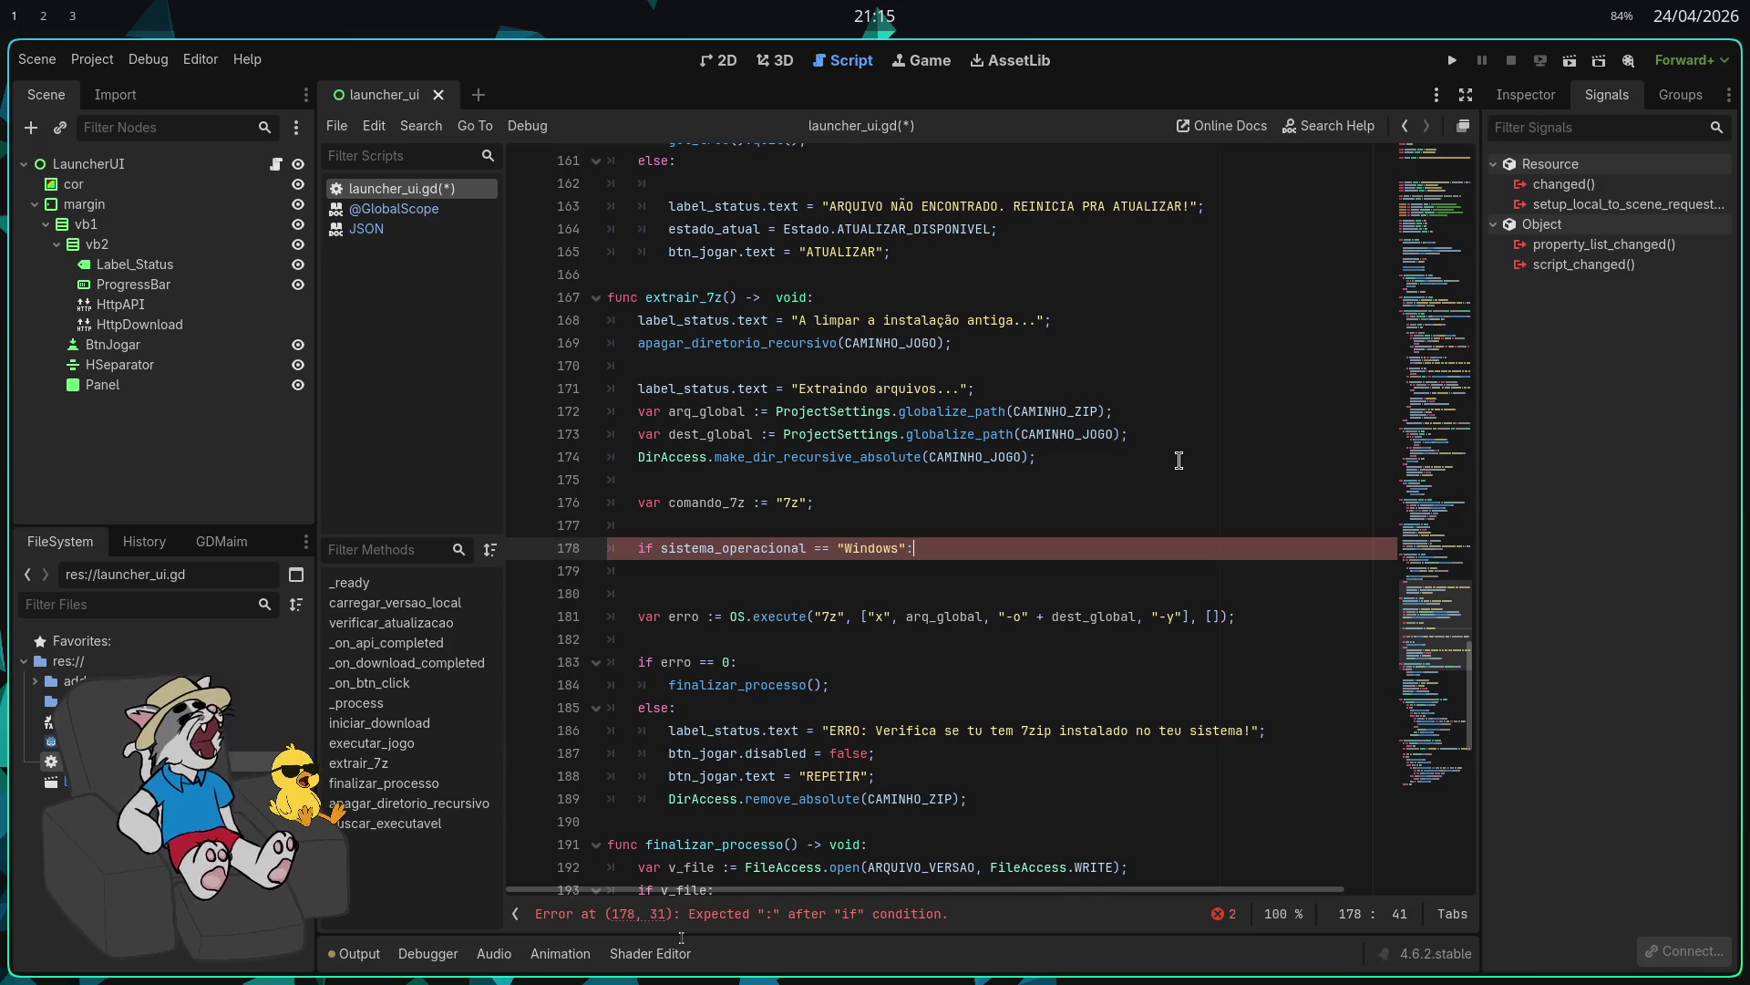
{"action": "key", "text": "Return"}
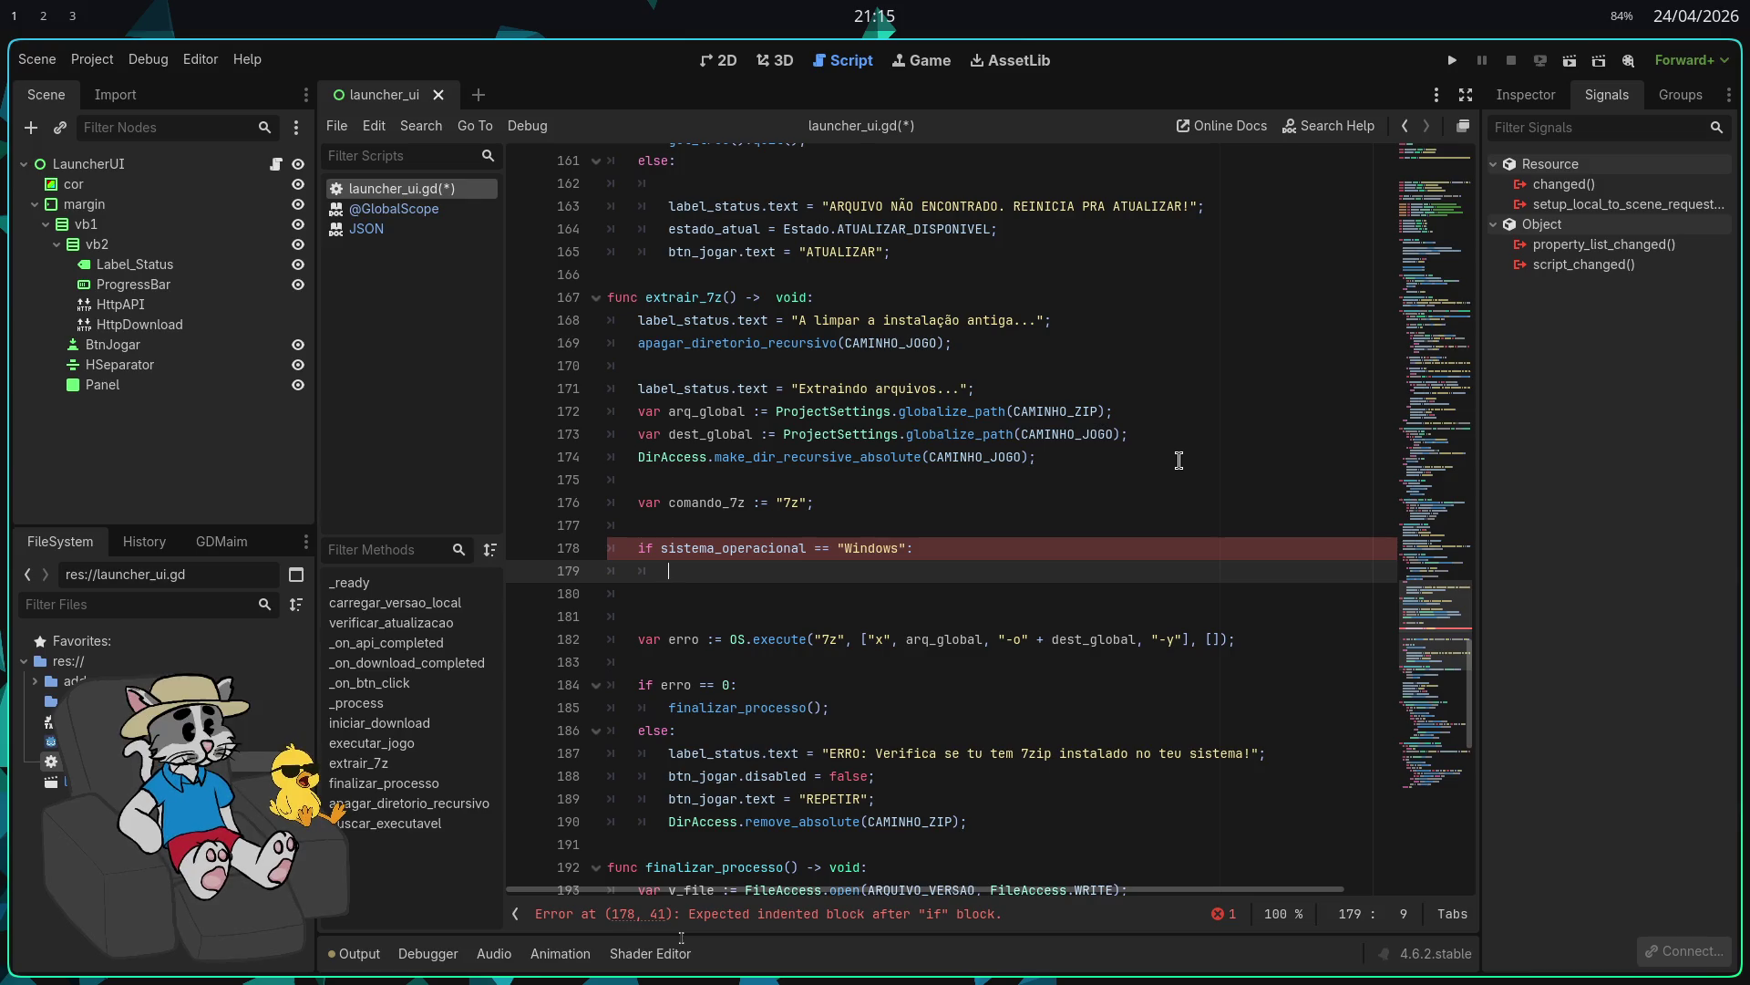
Step: Start an if FileAccess.file_exists("") check inside it, then open a private browser window
{"action": "type", "text": "uf"}
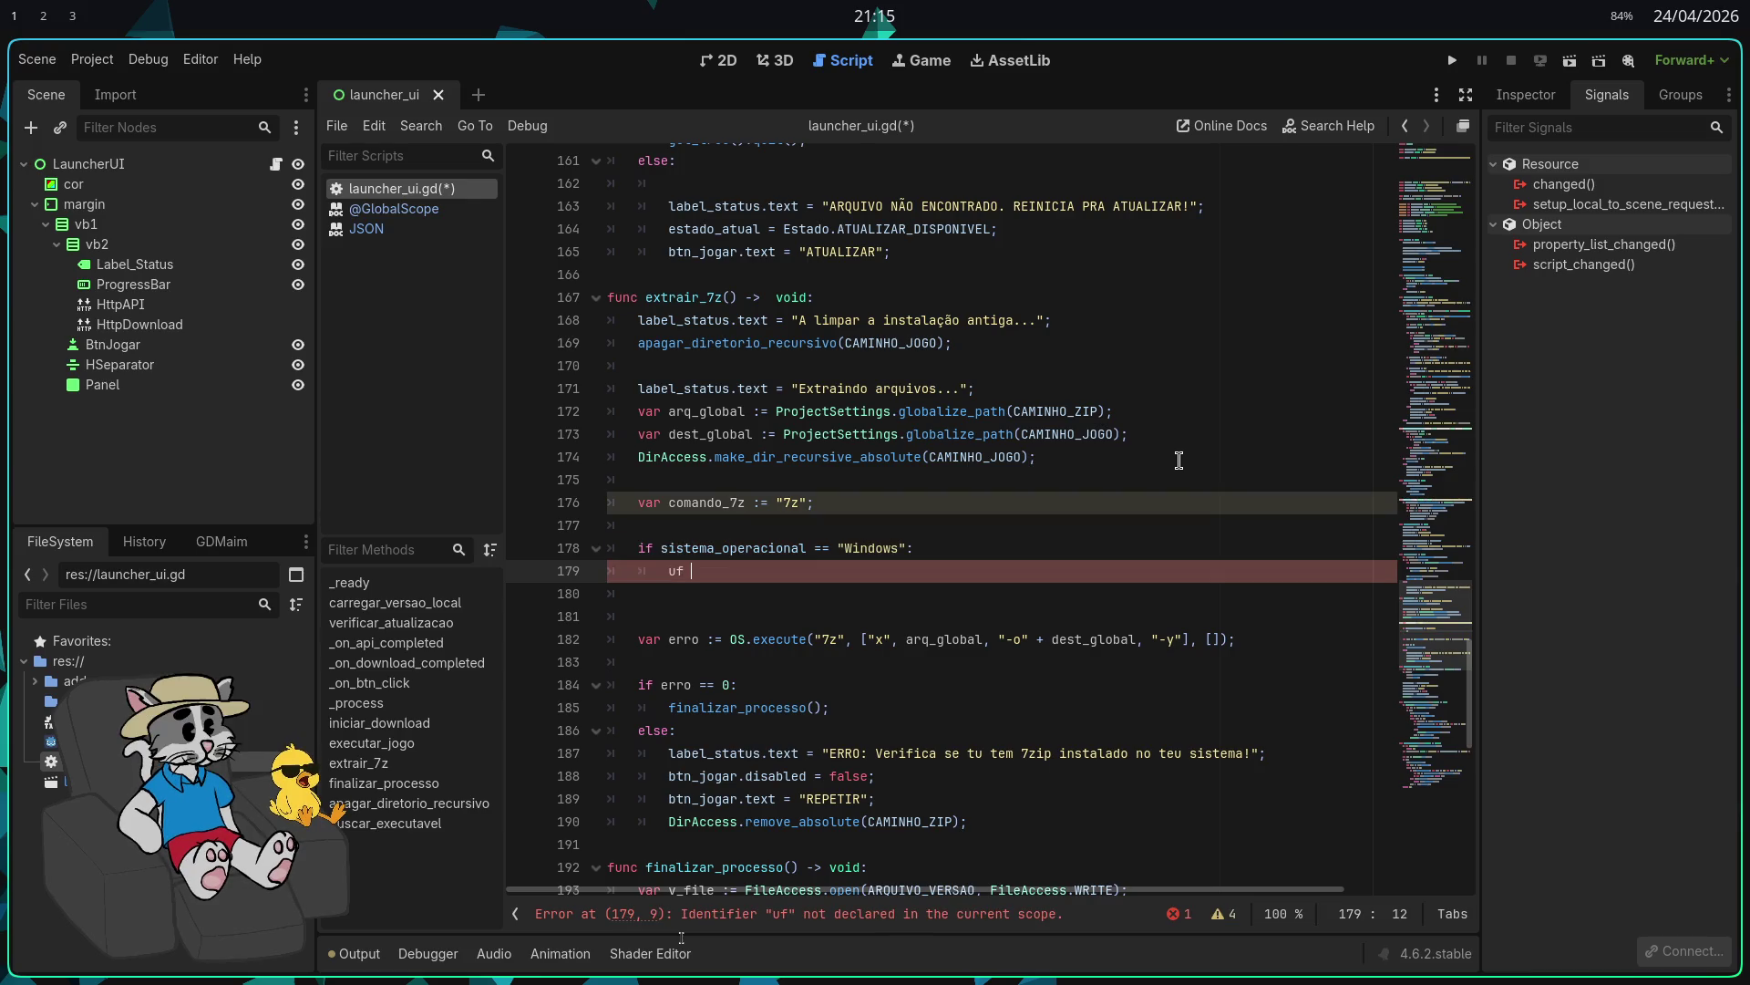
{"action": "key", "text": "BackSpace"}
{"action": "key", "text": "BackSpace"}
{"action": "type", "text": "if"}
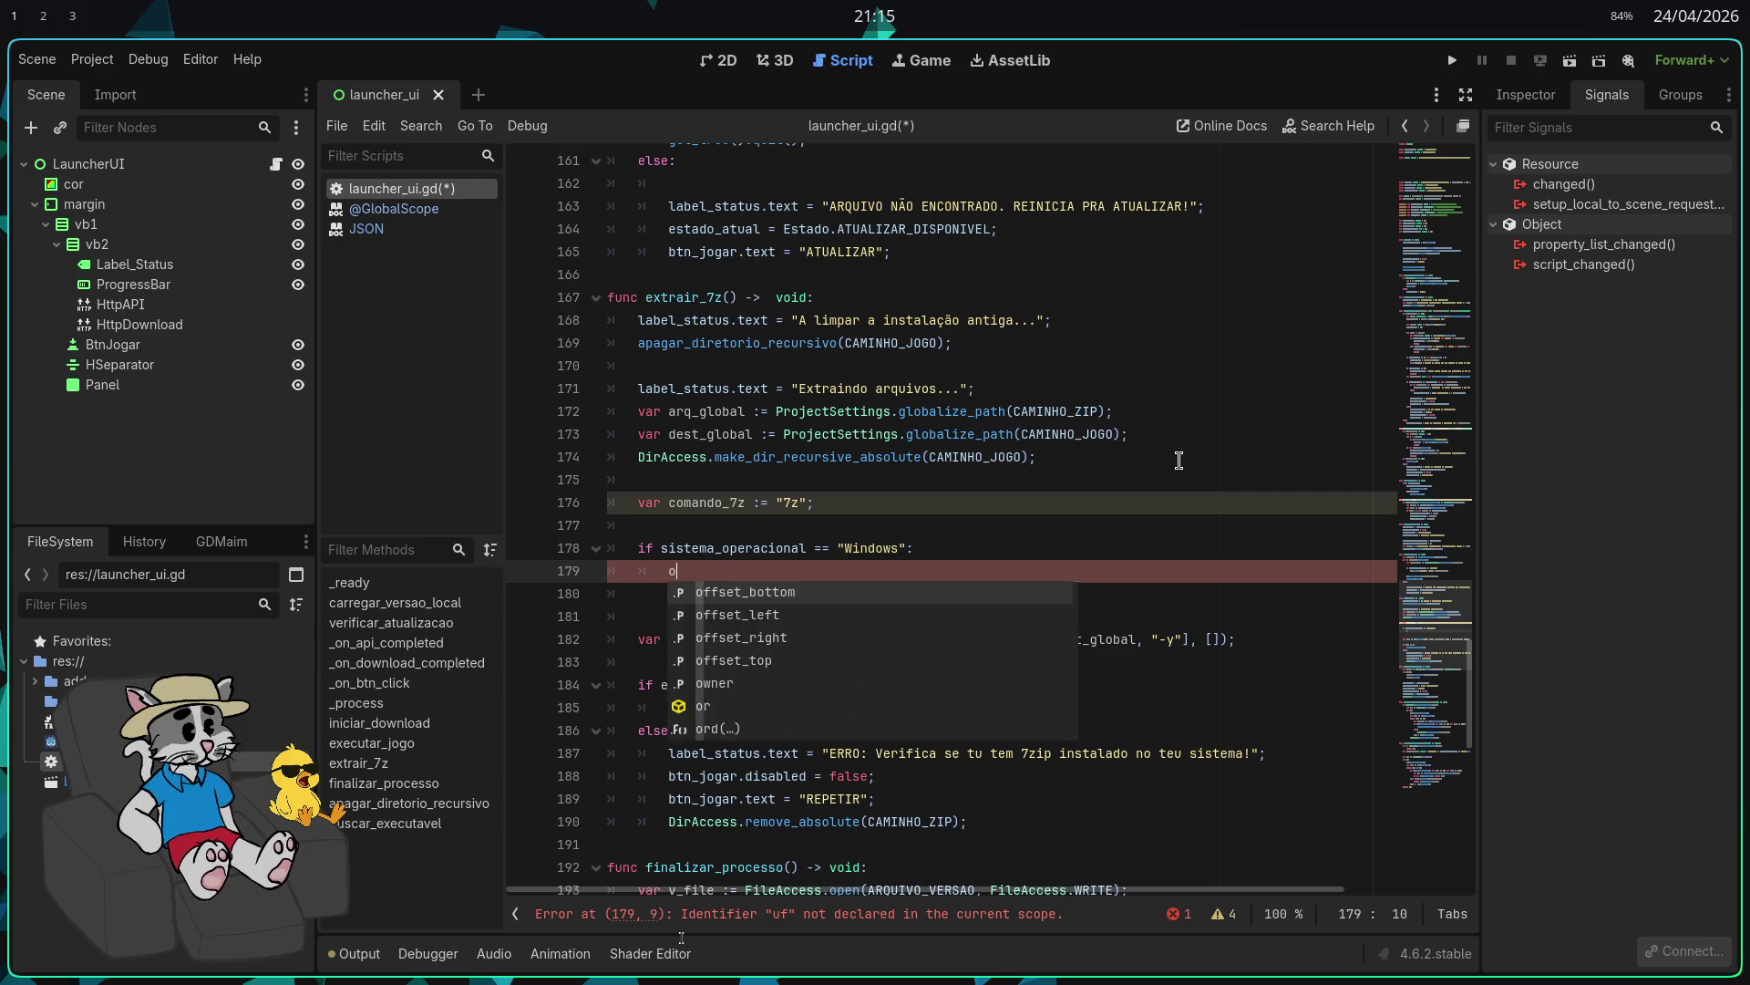
{"action": "key", "text": "BackSpace"}
{"action": "key", "text": "BackSpace"}
{"action": "key", "text": "BackSpace"}
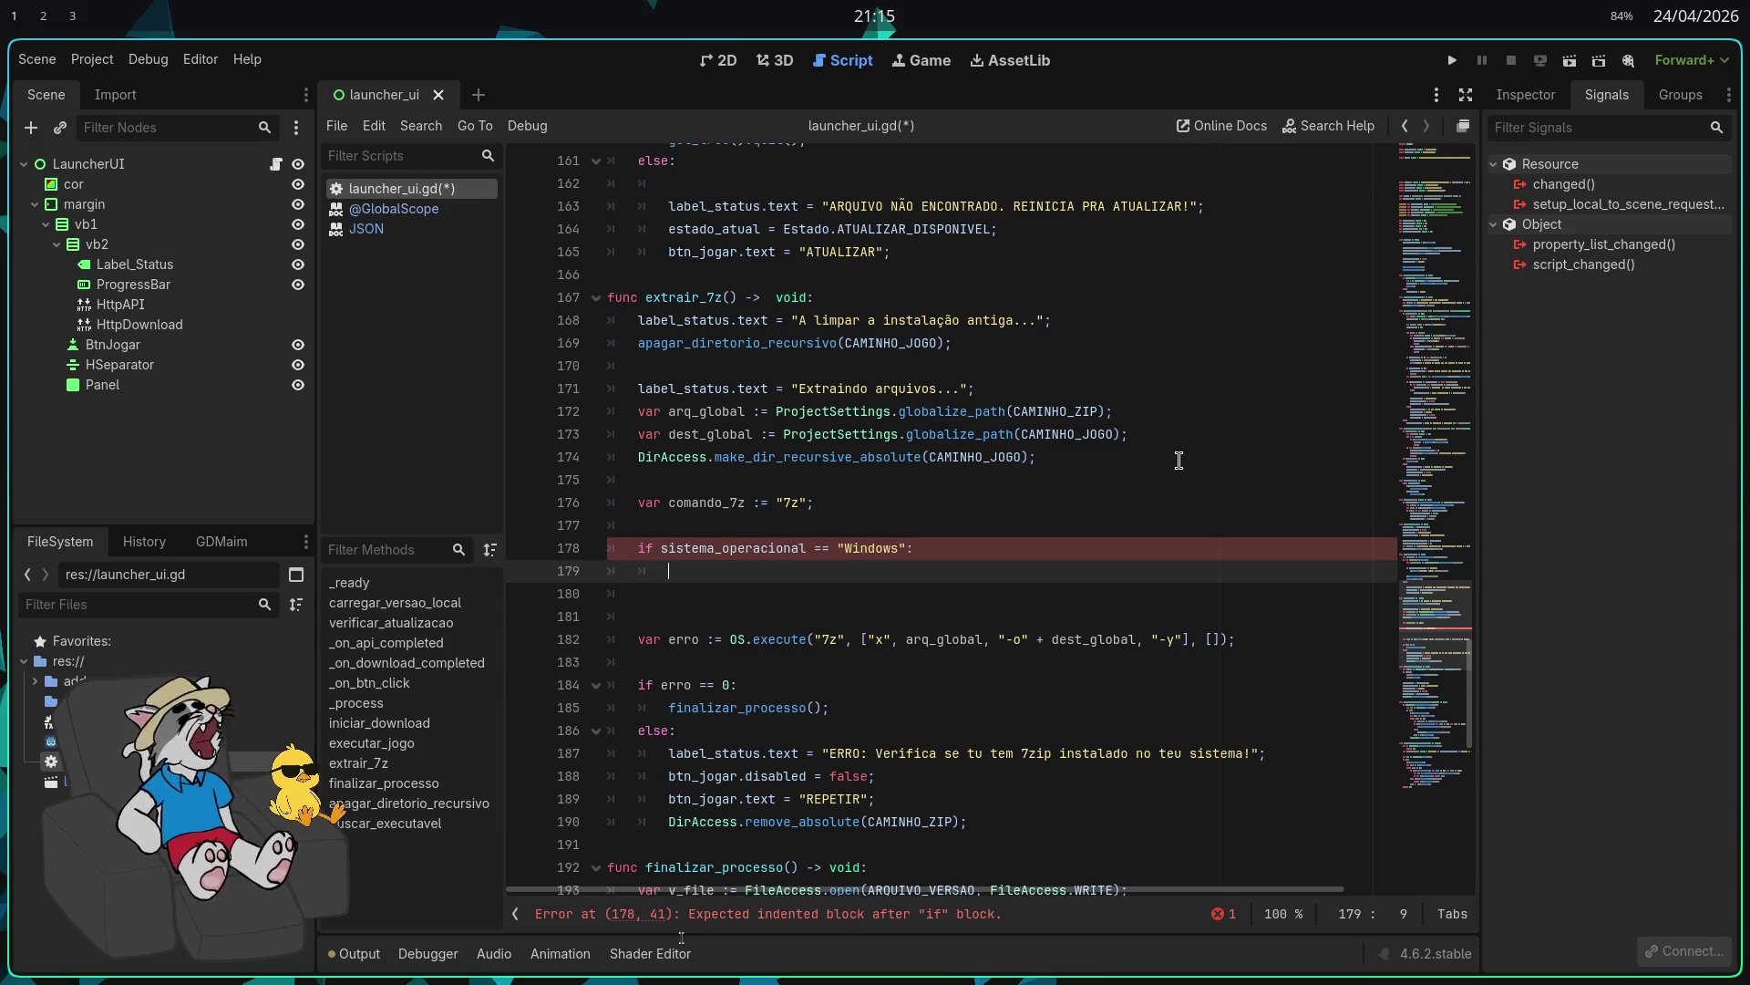
{"action": "type", "text": "if FileAccess."}
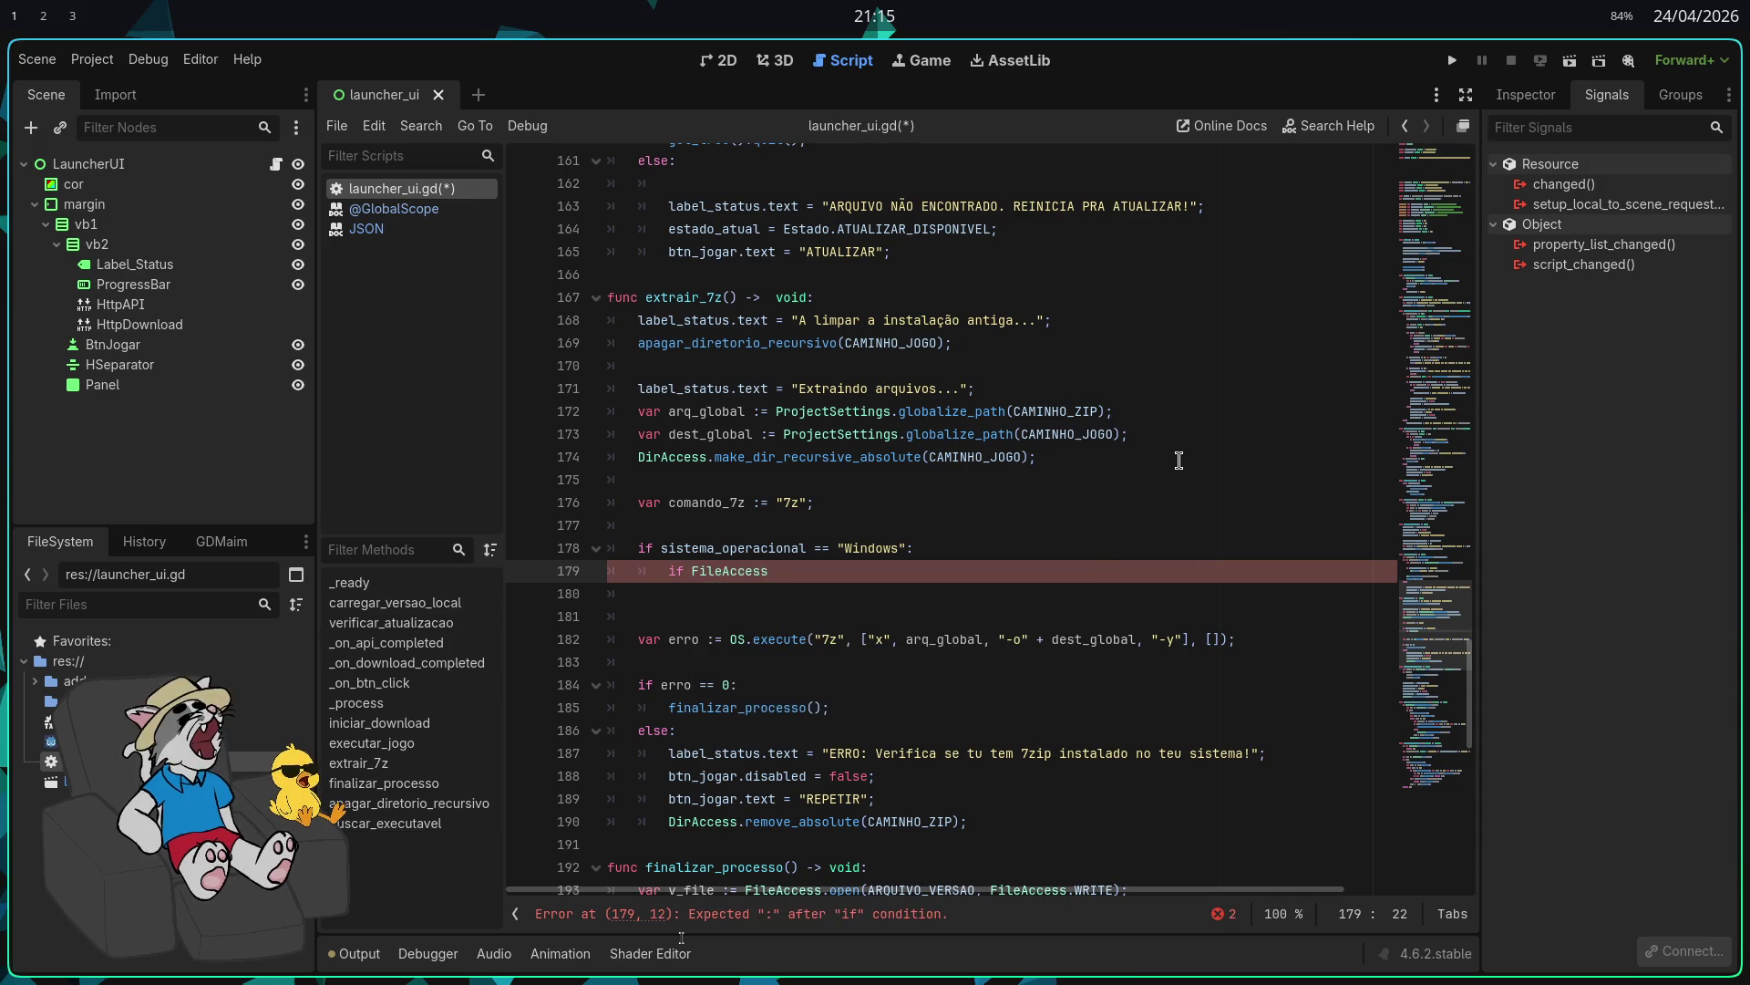
{"action": "type", "text": "fil"}
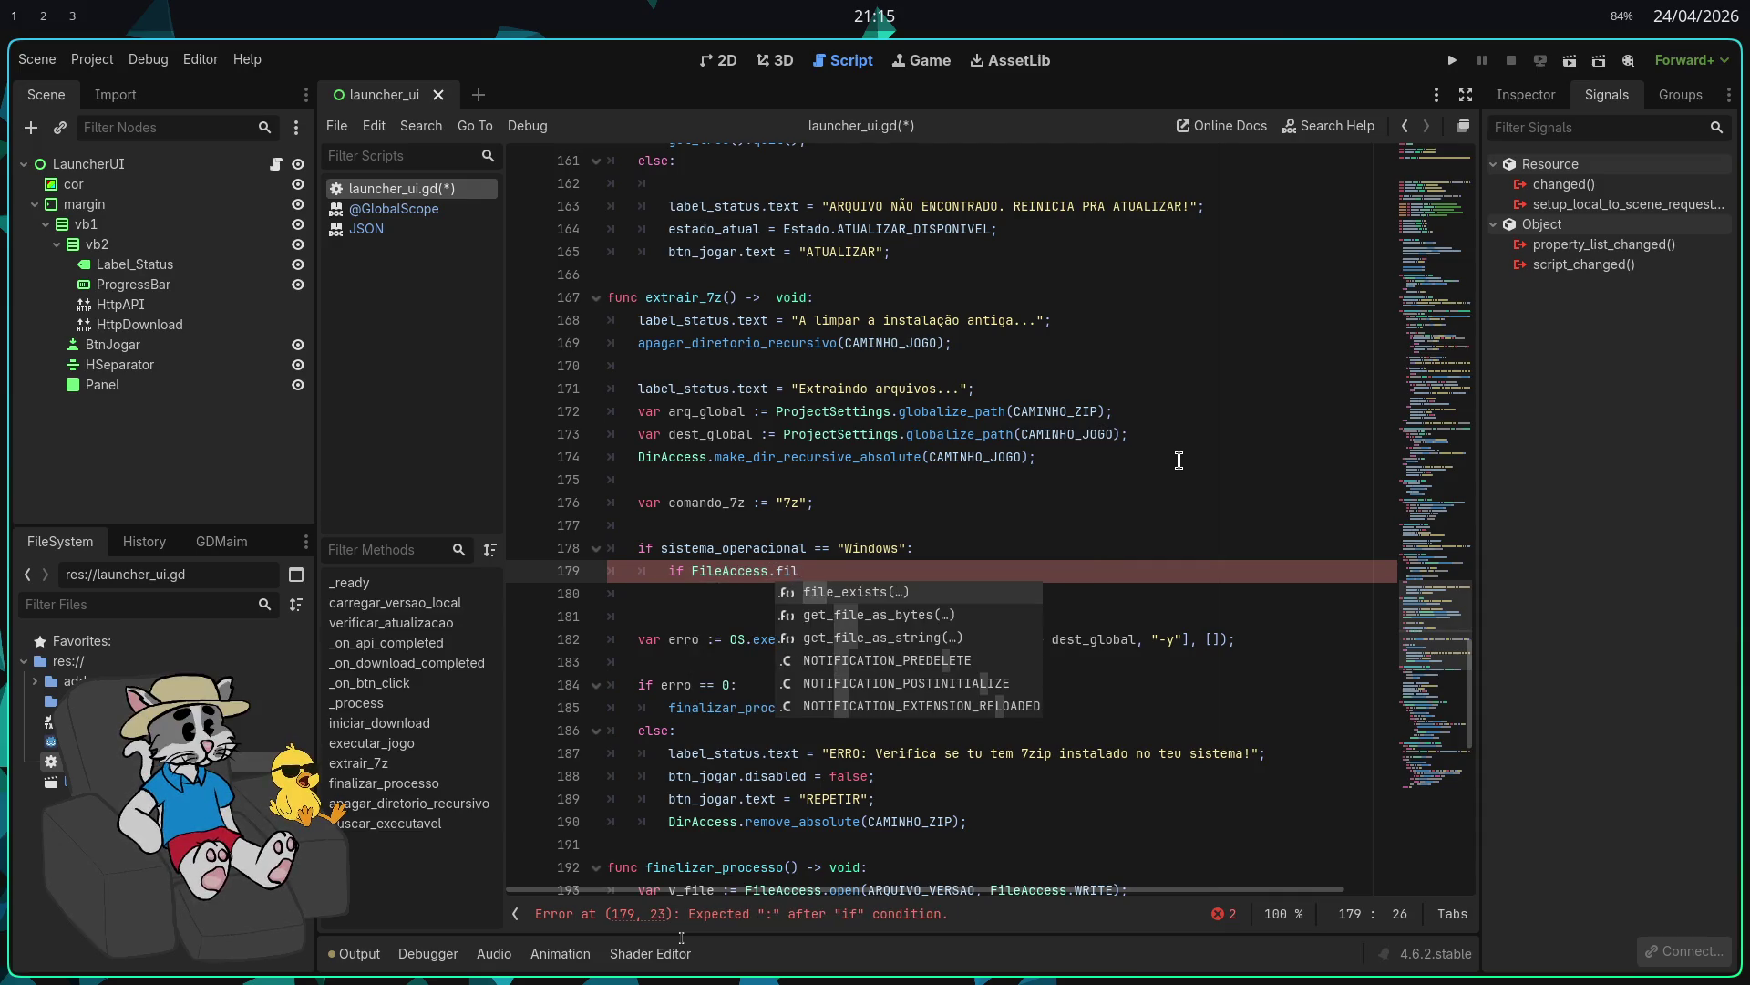
{"action": "key", "text": "Return"}
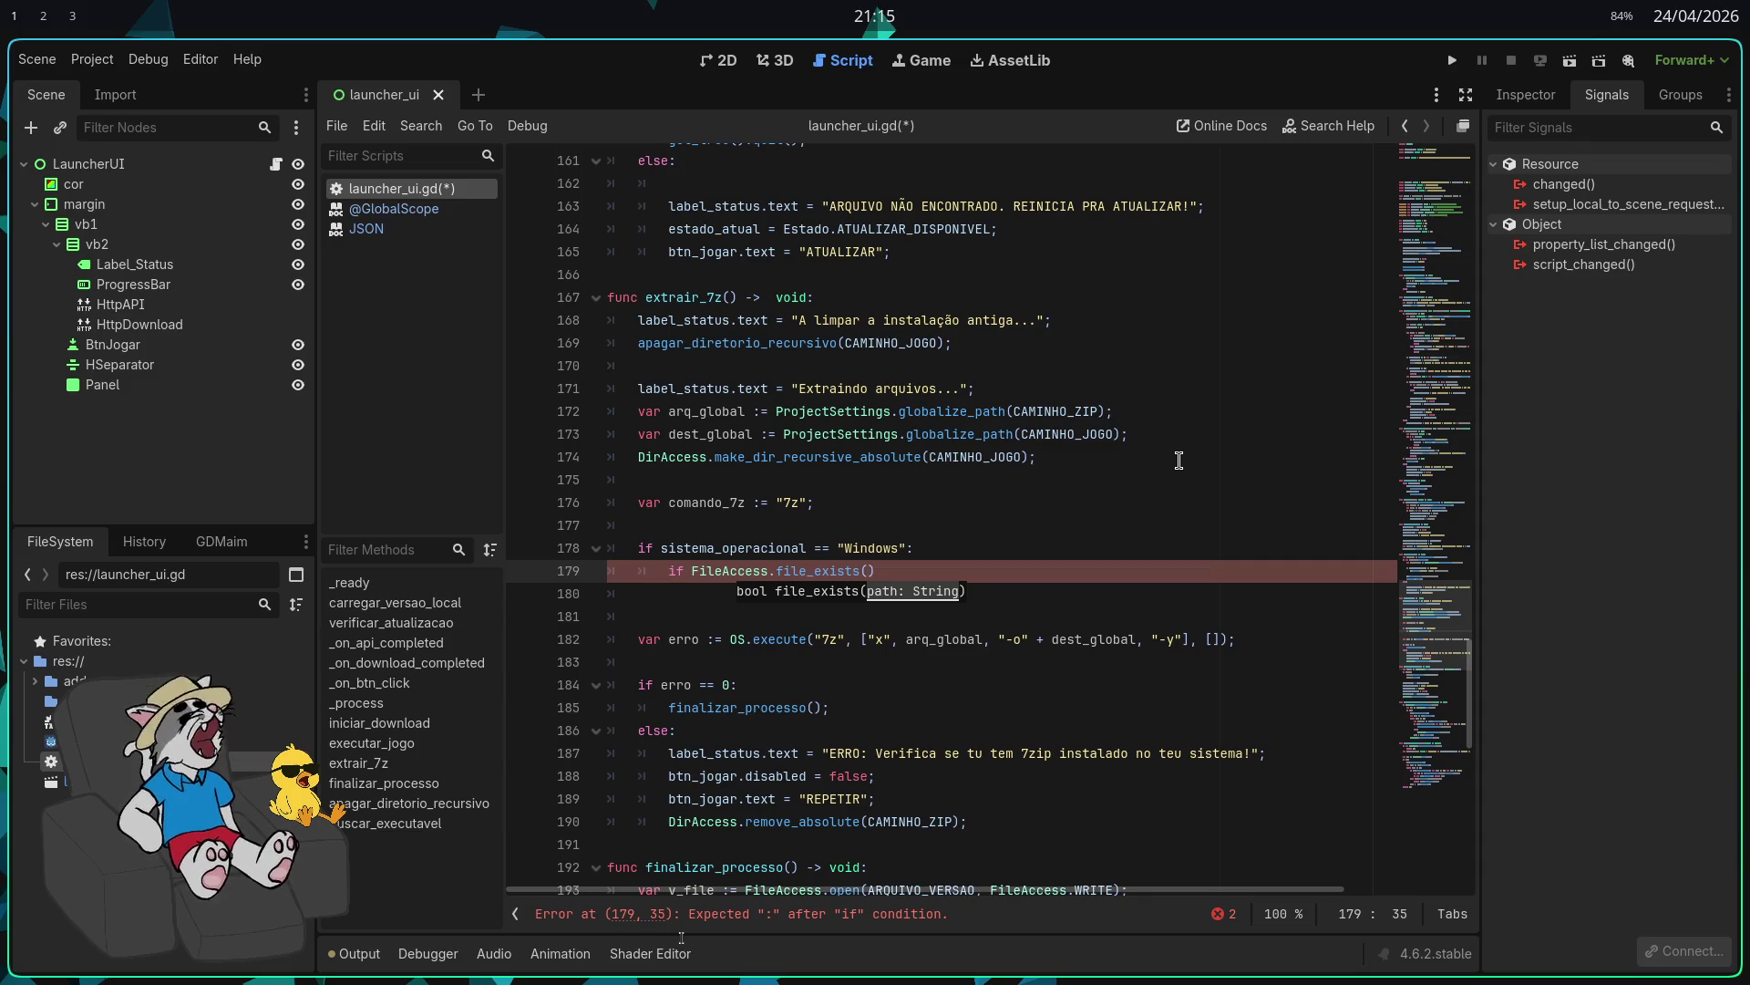
{"action": "type", "text": "\""}
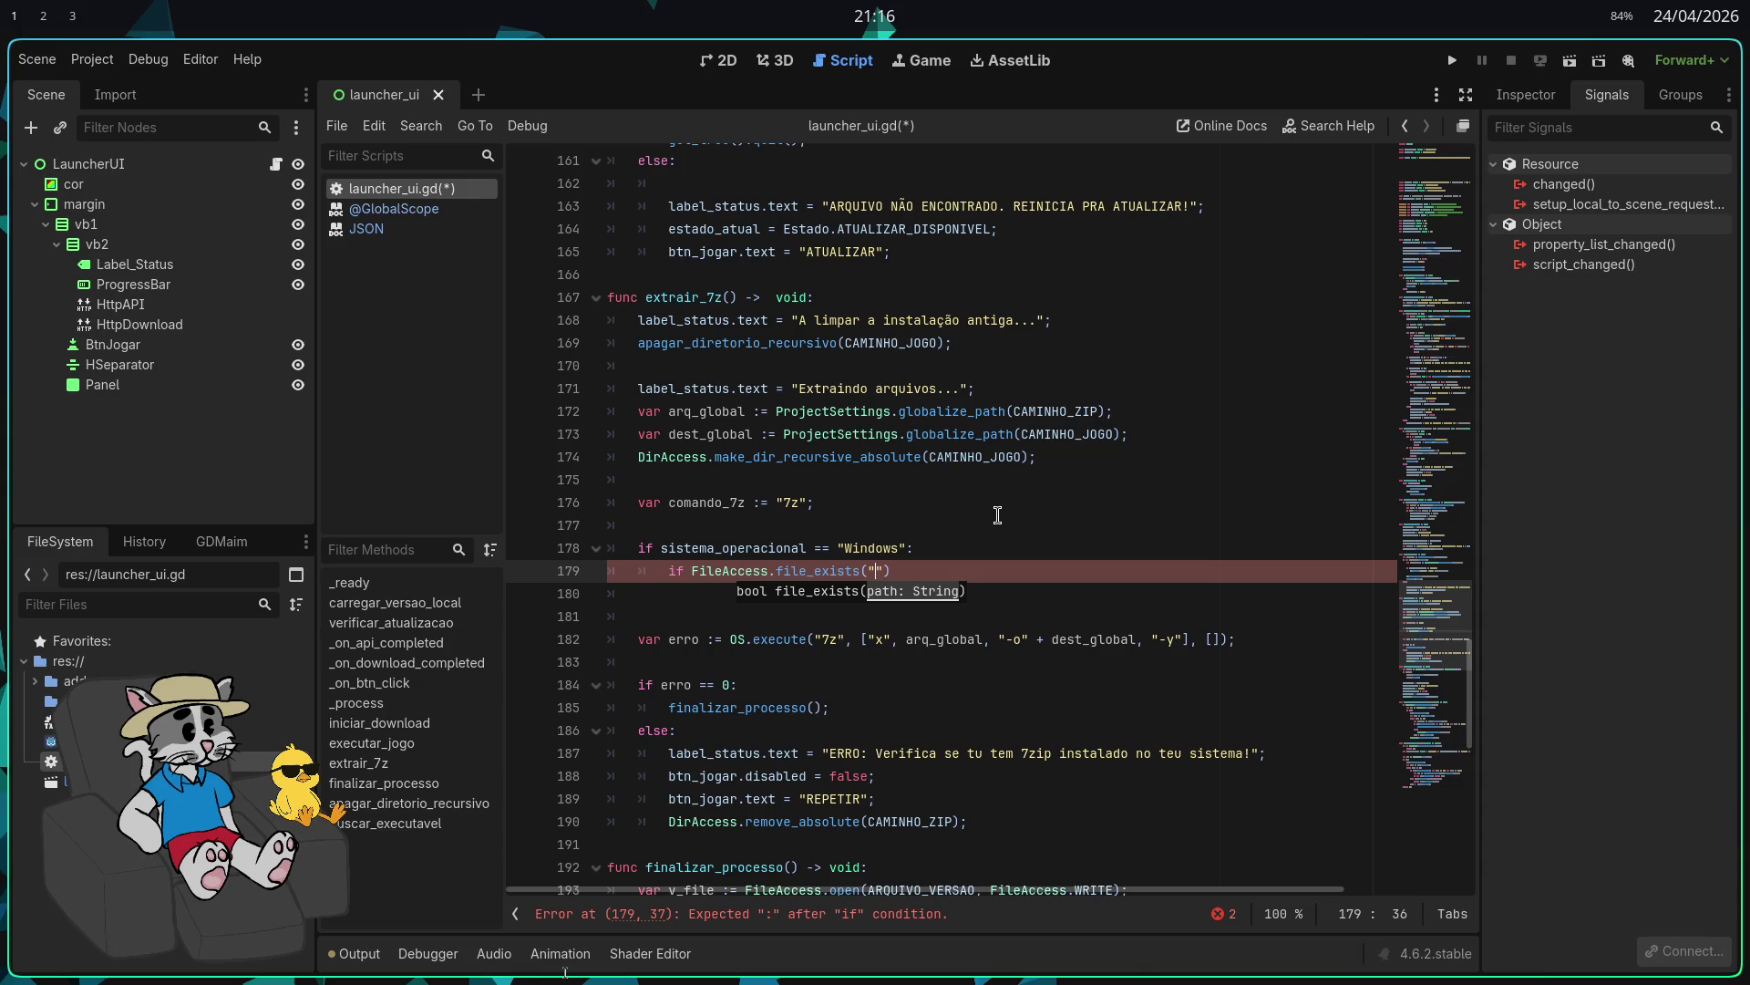
{"action": "key", "text": "super+2"}
{"action": "key", "text": "ctrl+shift+p"}
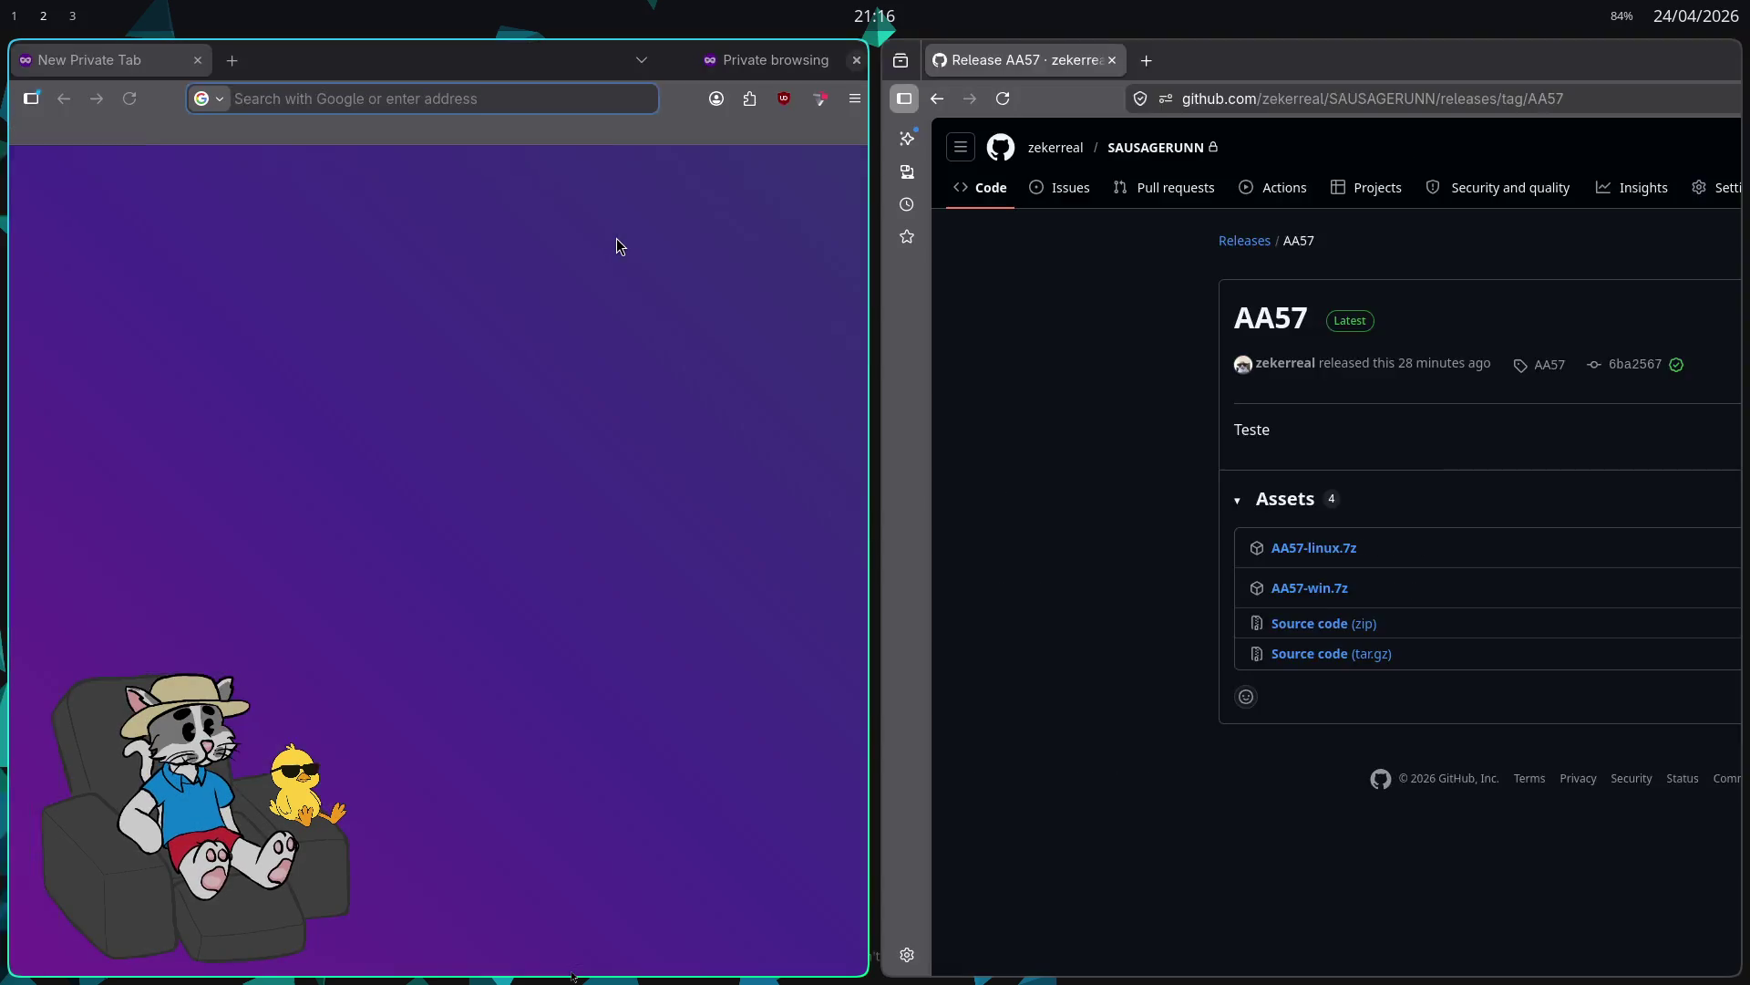
Step: On chatgpt.com, ask 'qual a pasta padrão do 7zip no windows?'
{"action": "type", "text": "chat"}
{"action": "key", "text": "Return"}
{"action": "type", "text": "qual "}
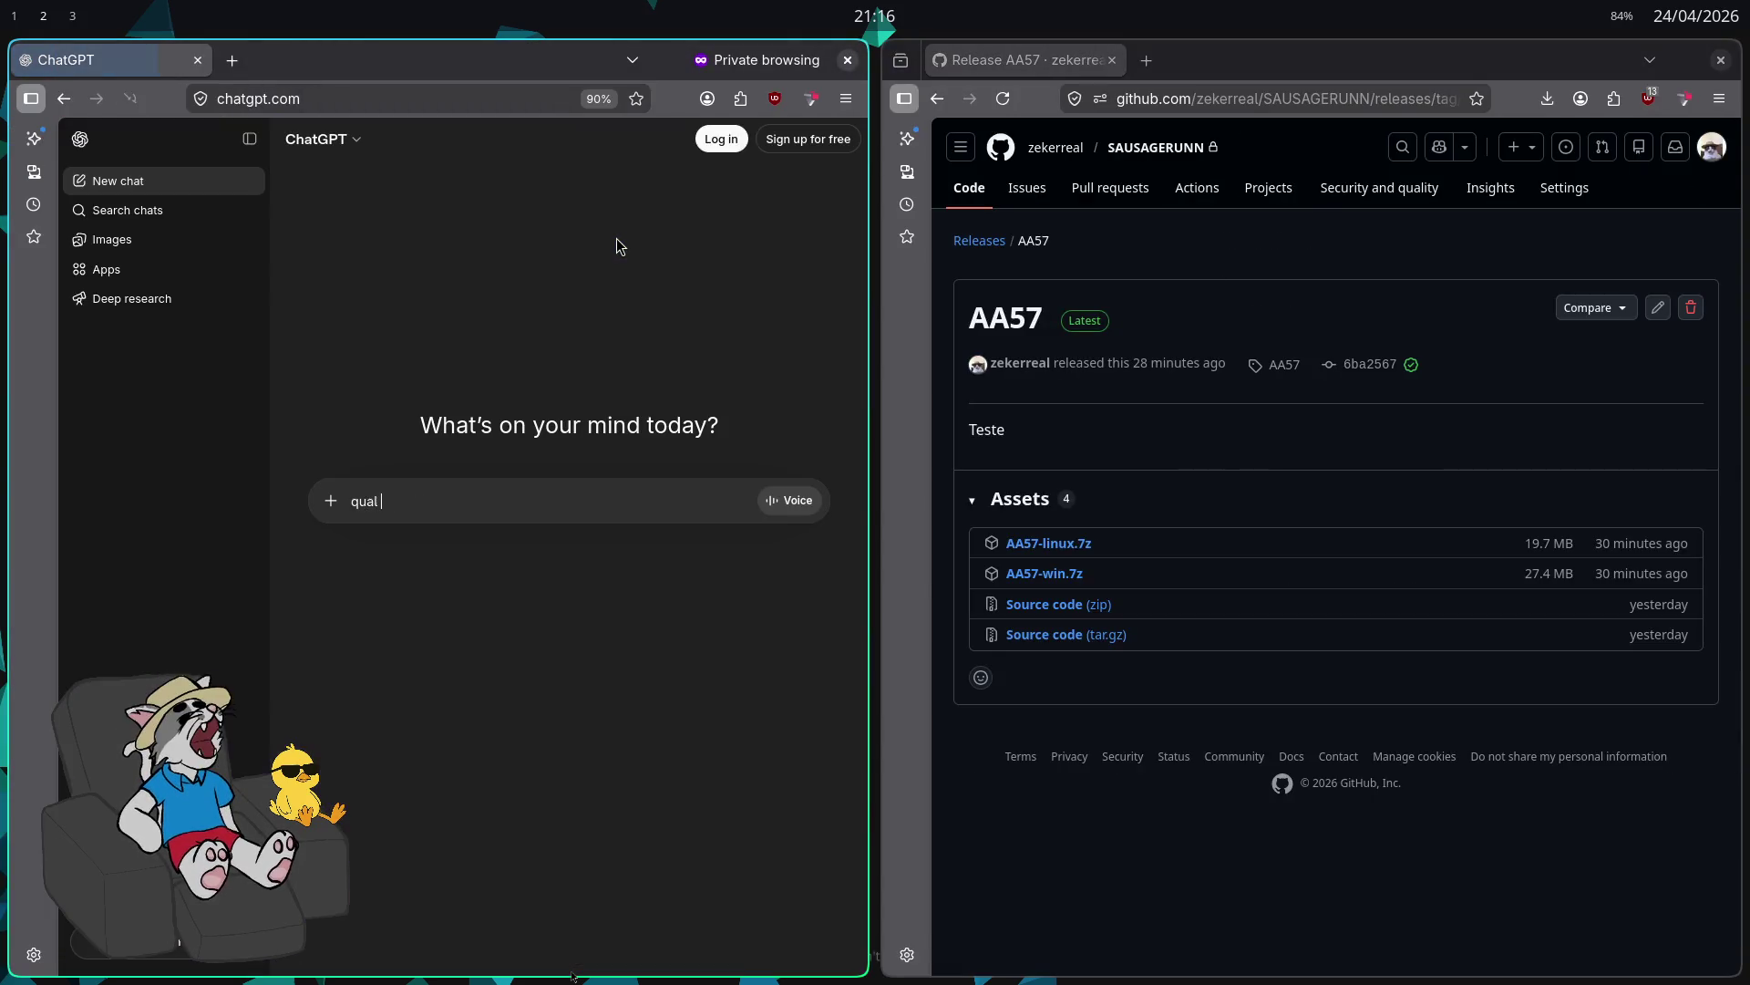
{"action": "type", "text": "a pasta padrão do 7zip no windows?"}
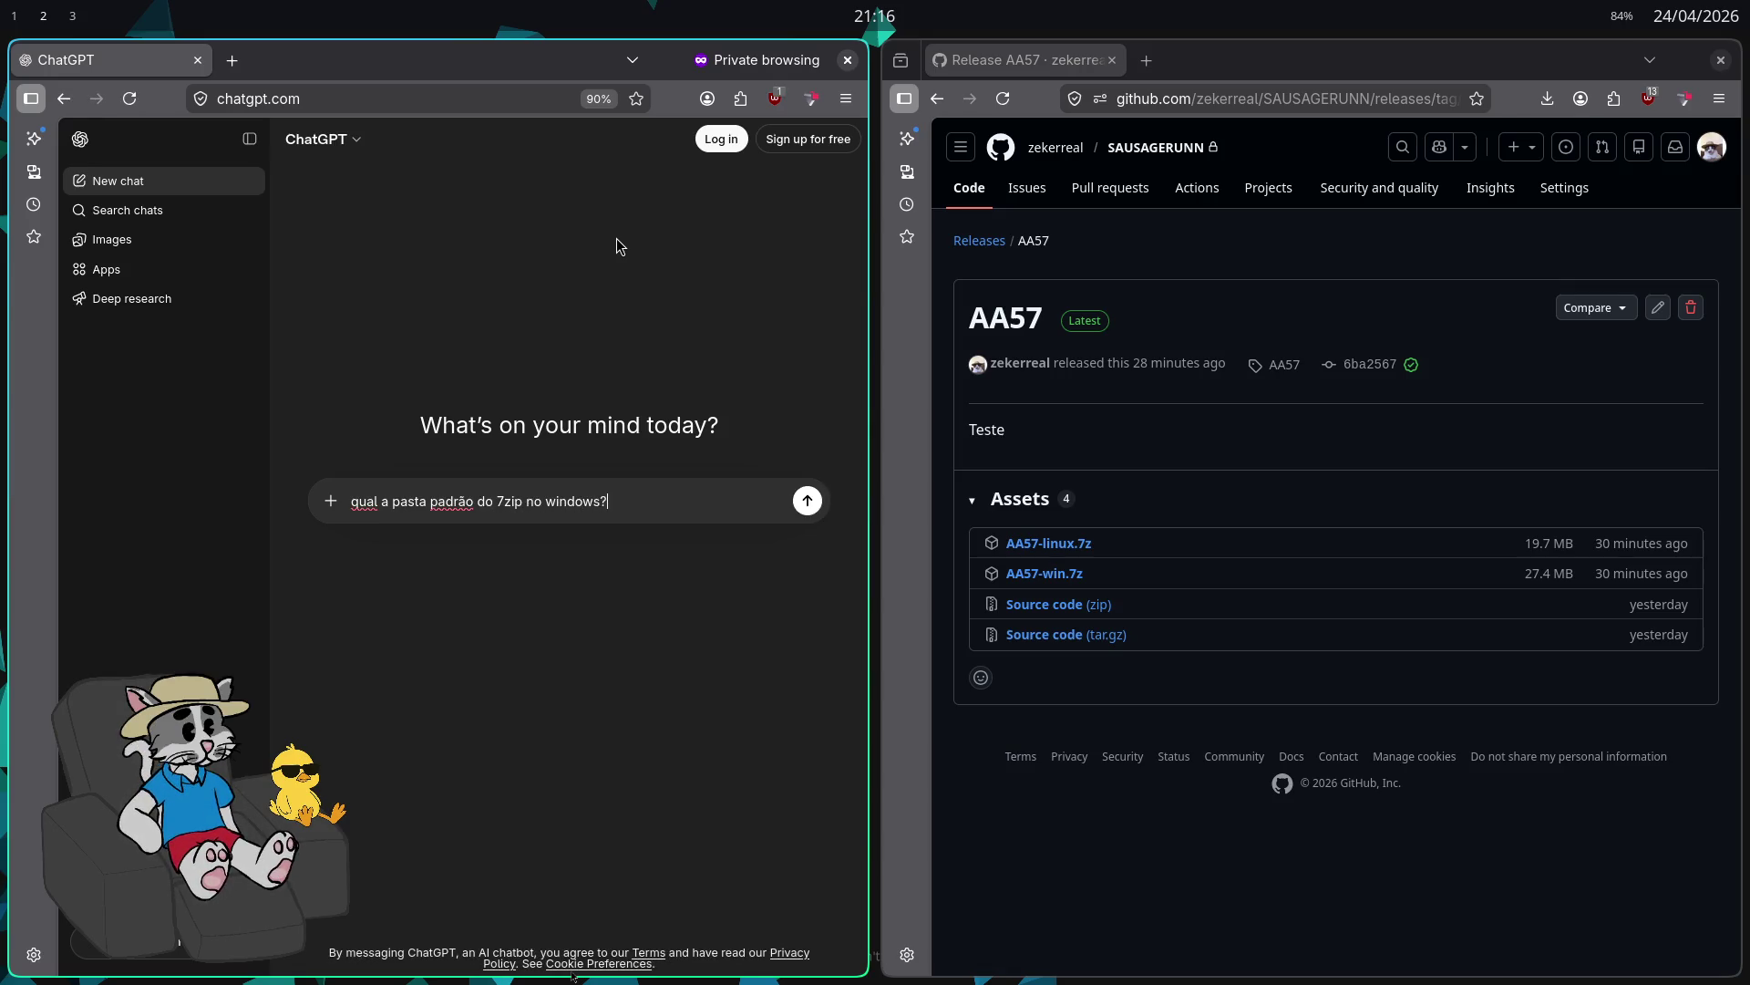
{"action": "key", "text": "Return"}
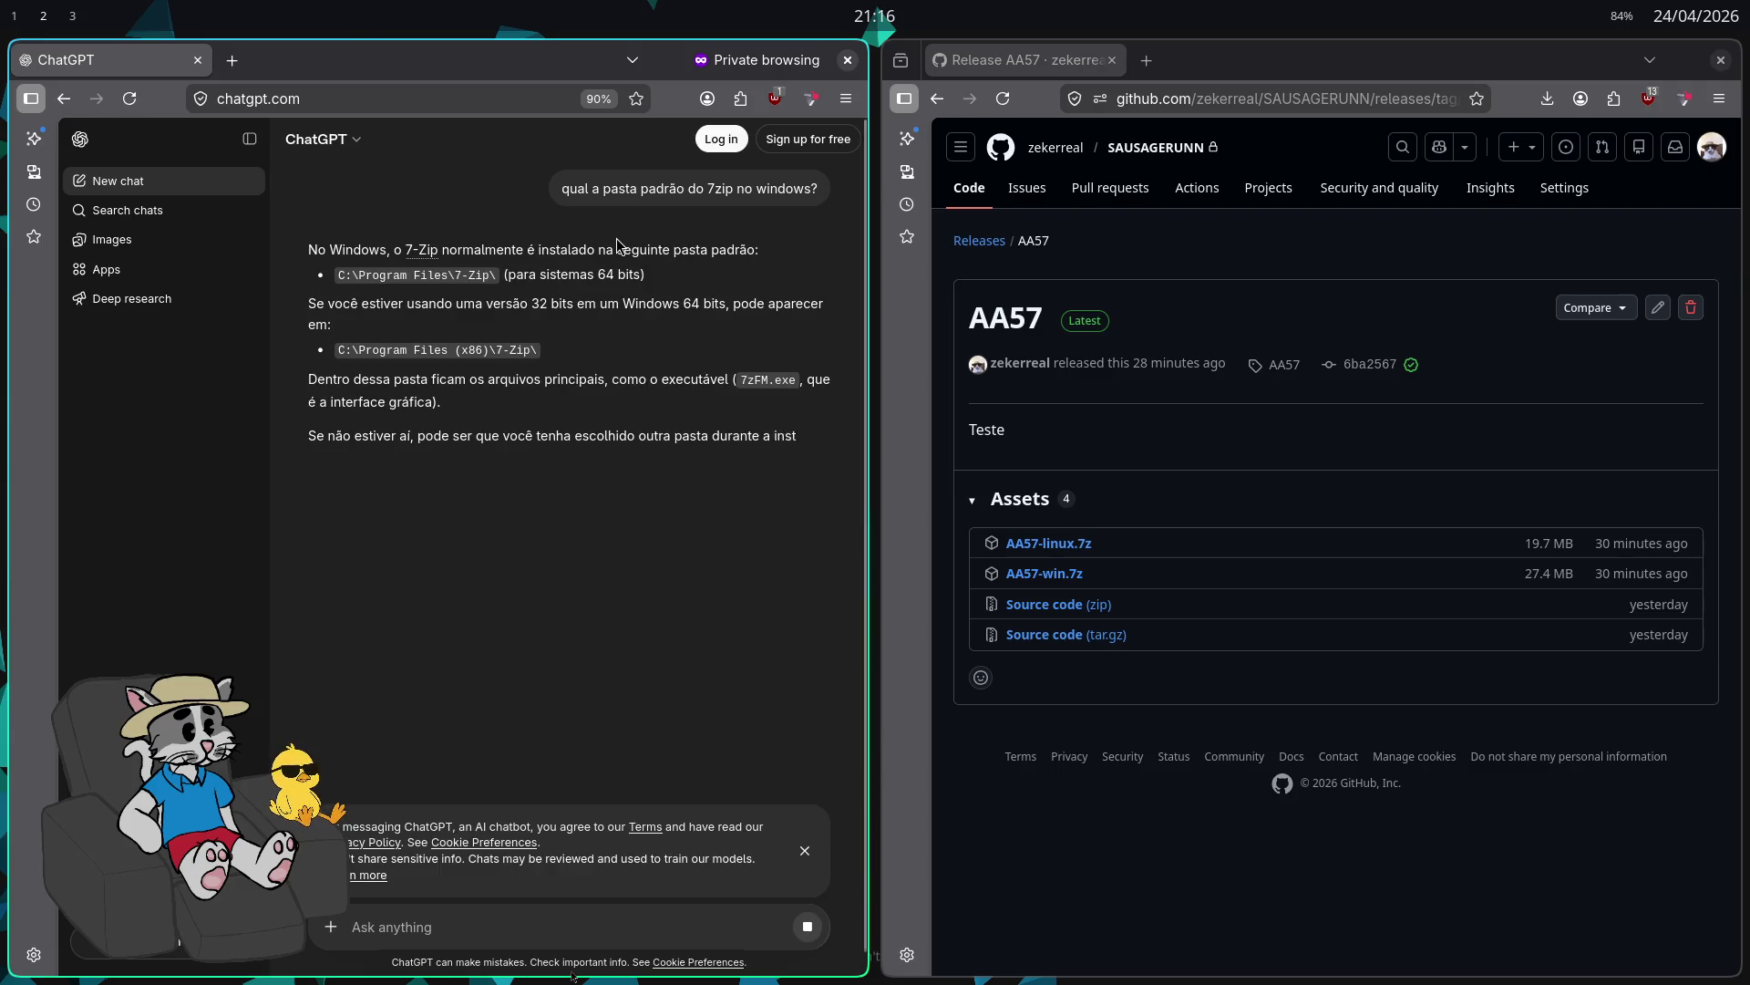
Step: Copy the C:\Program Files\7-Zip\ path from ChatGPT's reply back to Godot
{"action": "left_click_drag", "start_coordinate": [498, 274], "coordinate": [336, 275]}
{"action": "key", "text": "ctrl+c"}
{"action": "key", "text": "super+2"}
Step: Paste the path into file_exists and turn it into "C:/Program Files/7-Zip/7z.exe" with forward slashes
{"action": "key", "text": "ctrl+v"}
{"action": "key", "text": "BackSpace"}
{"action": "type", "text": "/"}
{"action": "key", "text": "Left"}
{"action": "key", "text": "BackSpace"}
{"action": "type", "text": ";"}
{"action": "key", "text": "ctrl+Left"}
{"action": "key", "text": "ctrl+Left"}
{"action": "key", "text": "BackSpace"}
{"action": "type", "text": "/"}
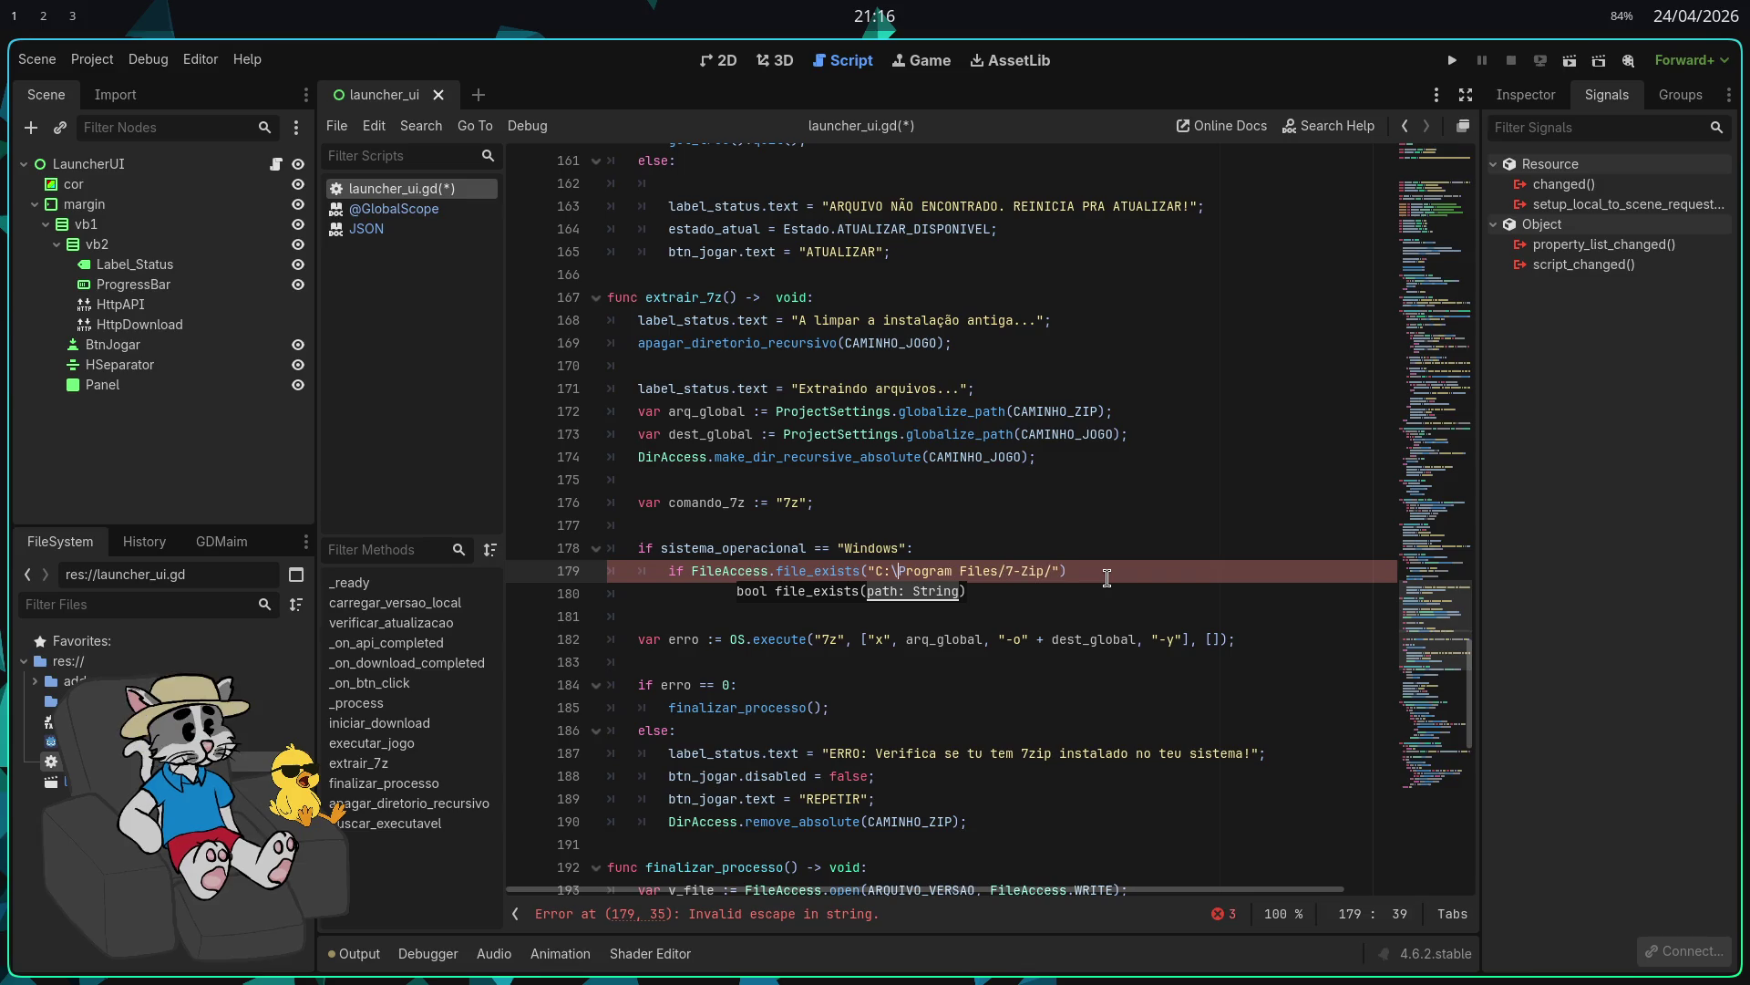
{"action": "key", "text": "End"}
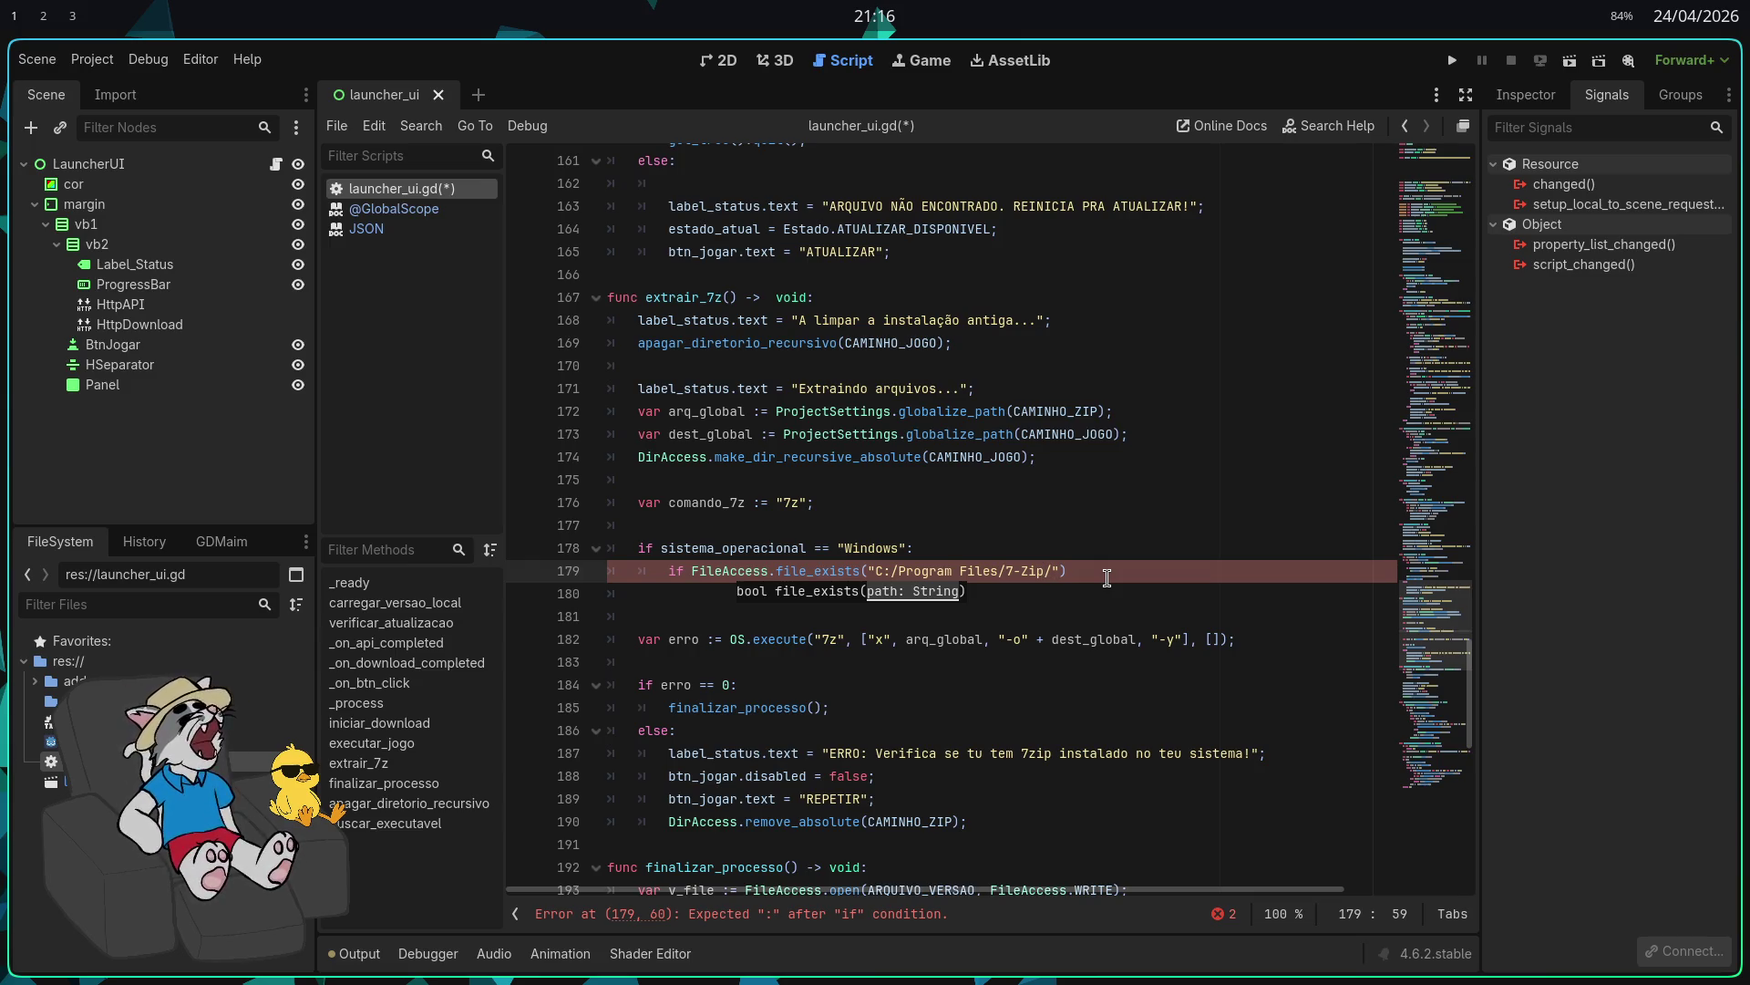
{"action": "type", "text": "7z"}
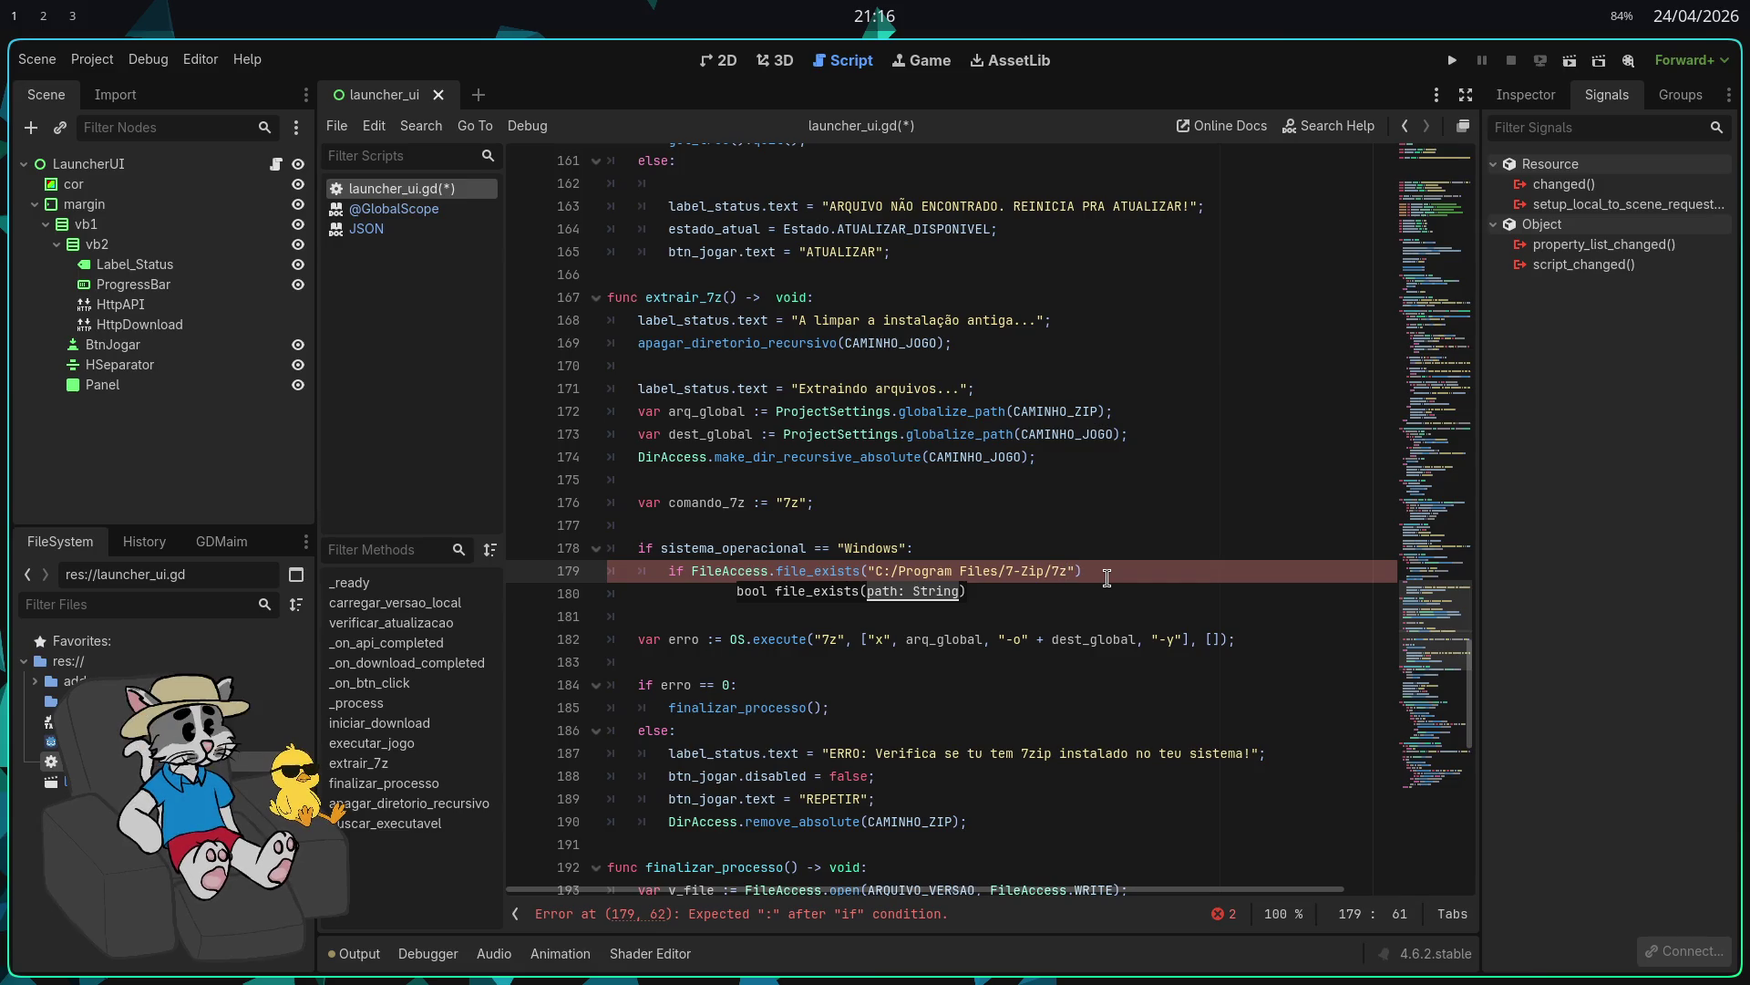
{"action": "type", "text": ".exe"}
Step: Begin an indented comando_7z = " assignment on the line below the check
{"action": "key", "text": "End"}
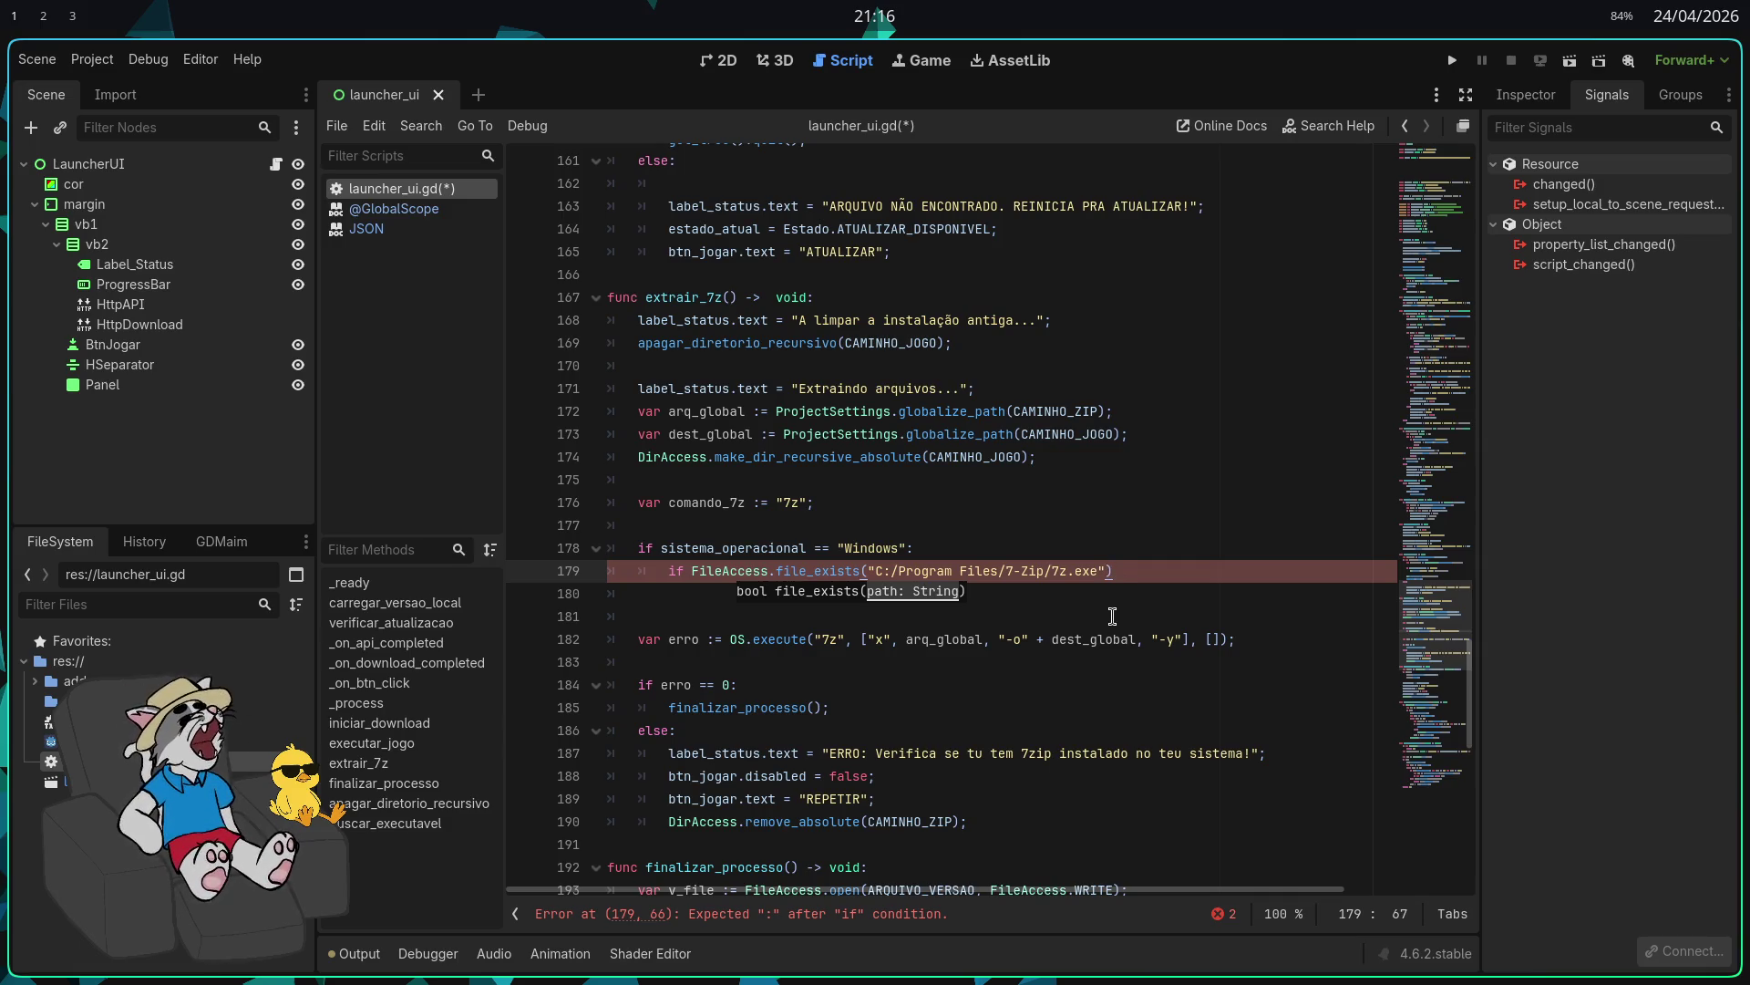
{"action": "type", "text": ":"}
{"action": "key", "text": "Return"}
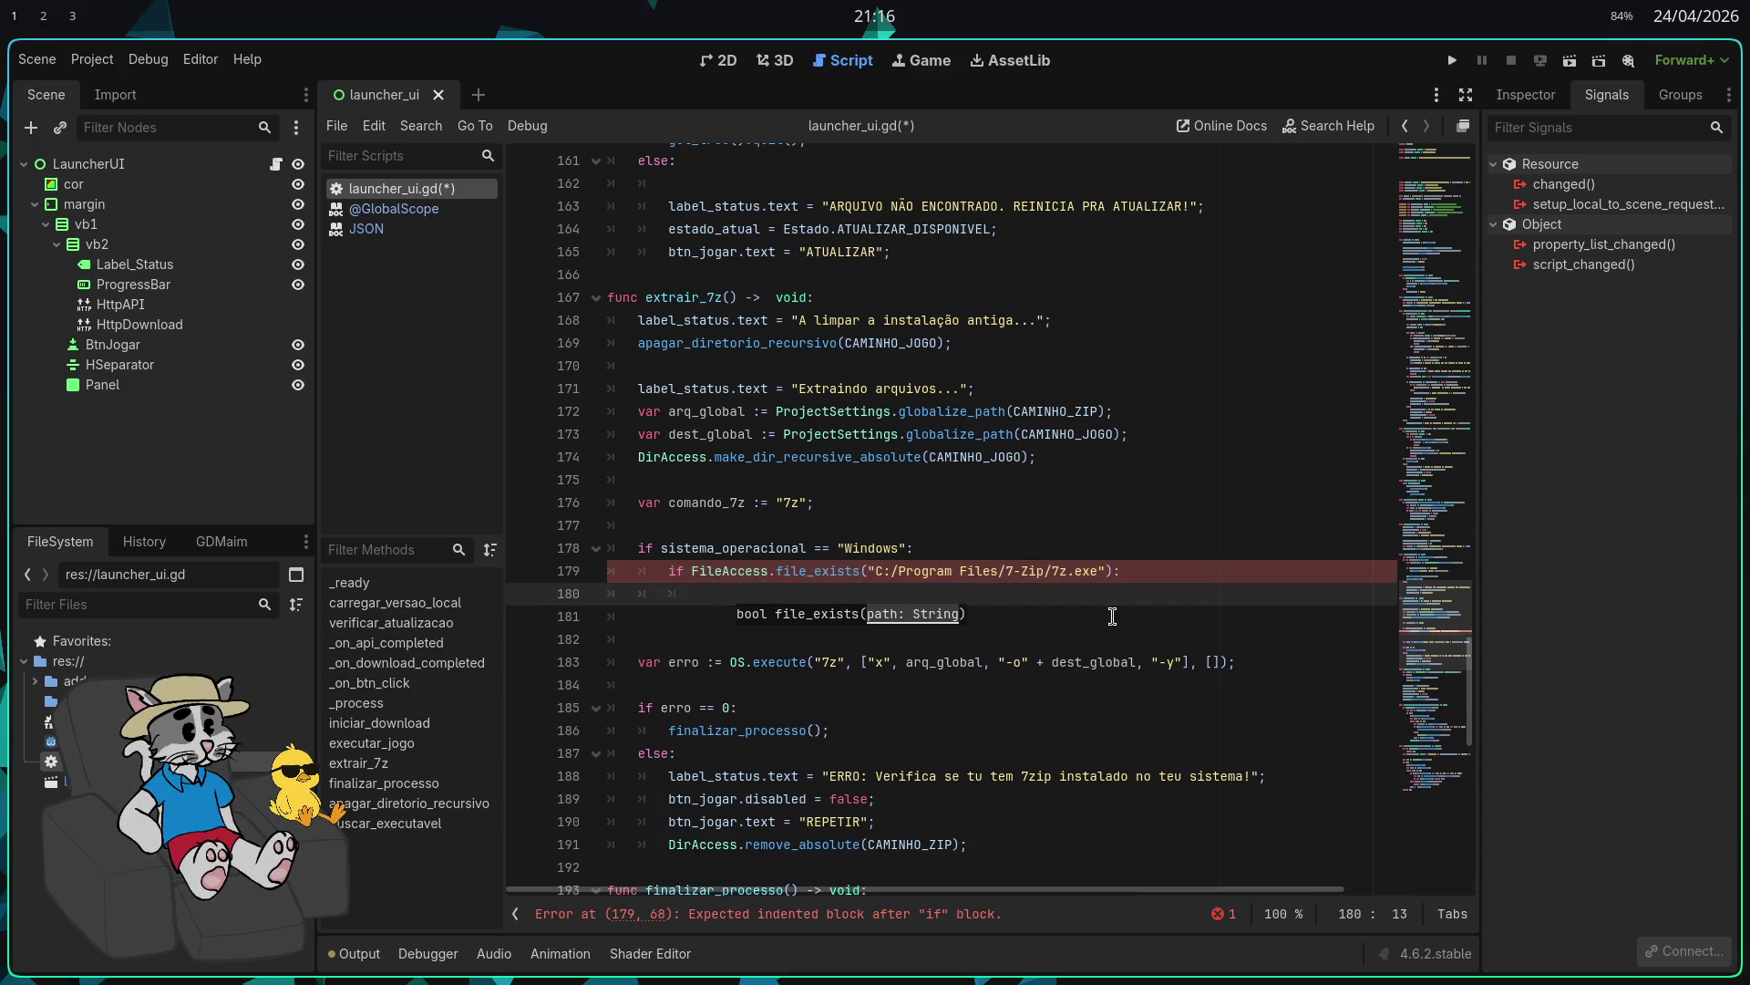
{"action": "type", "text": "comando"}
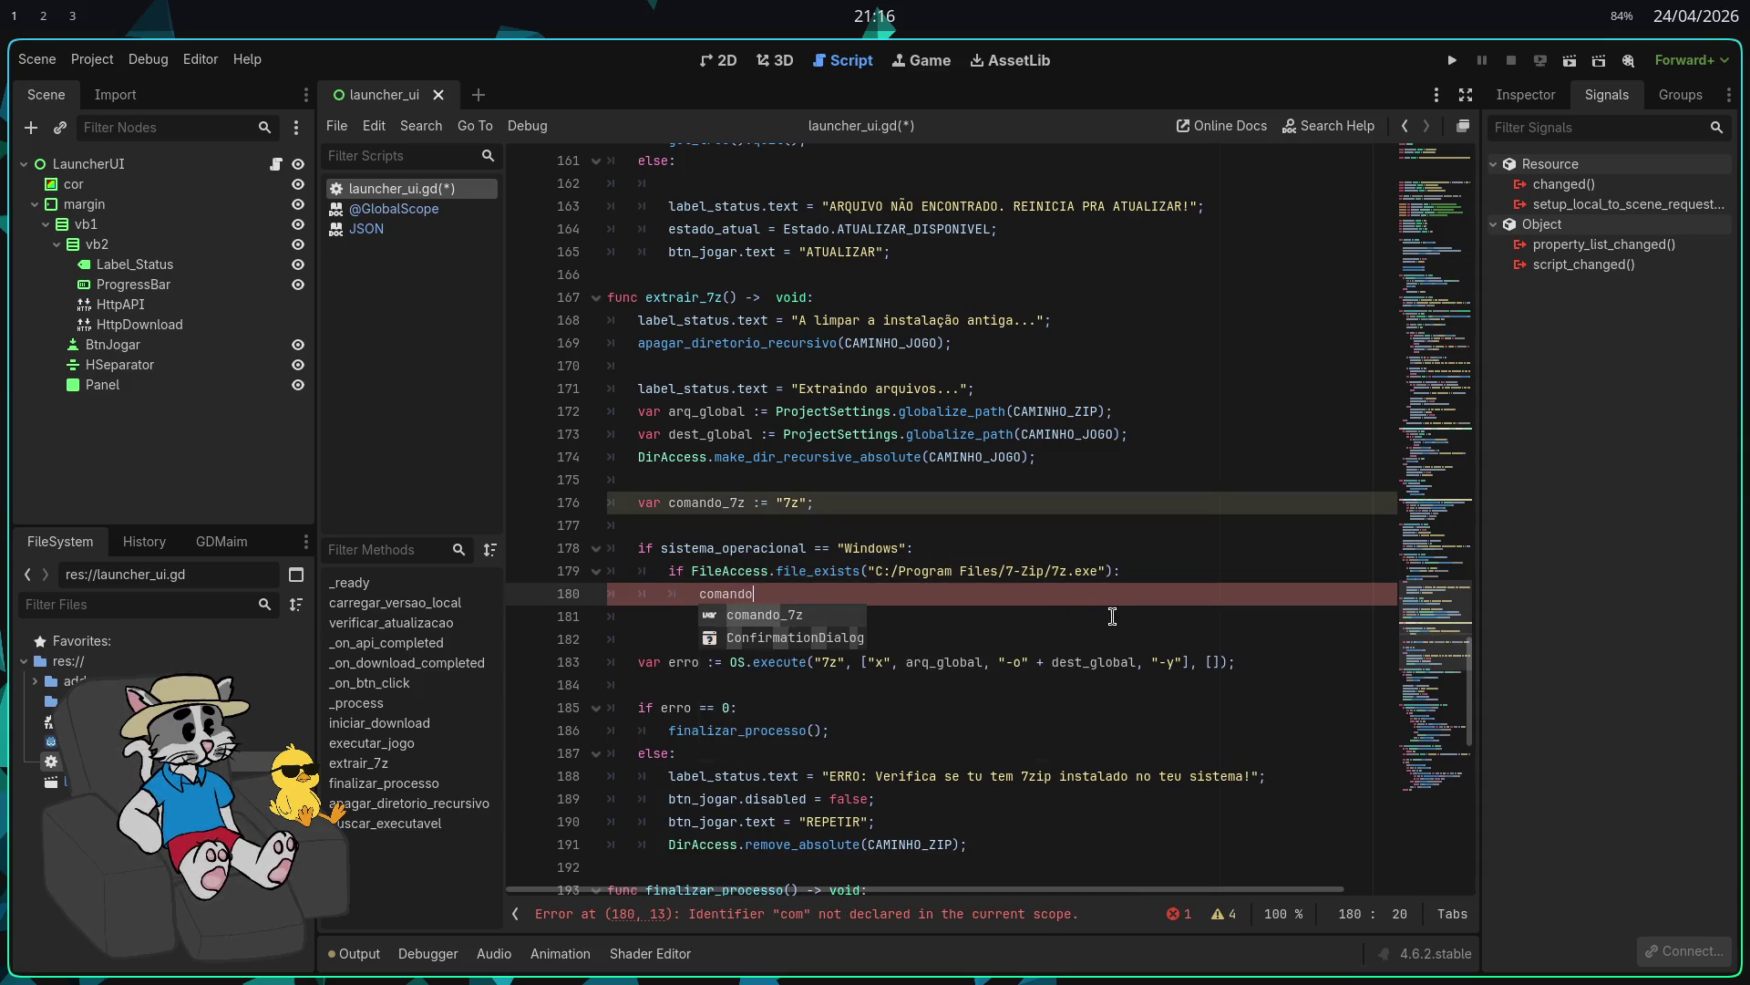
{"action": "key", "text": "Return"}
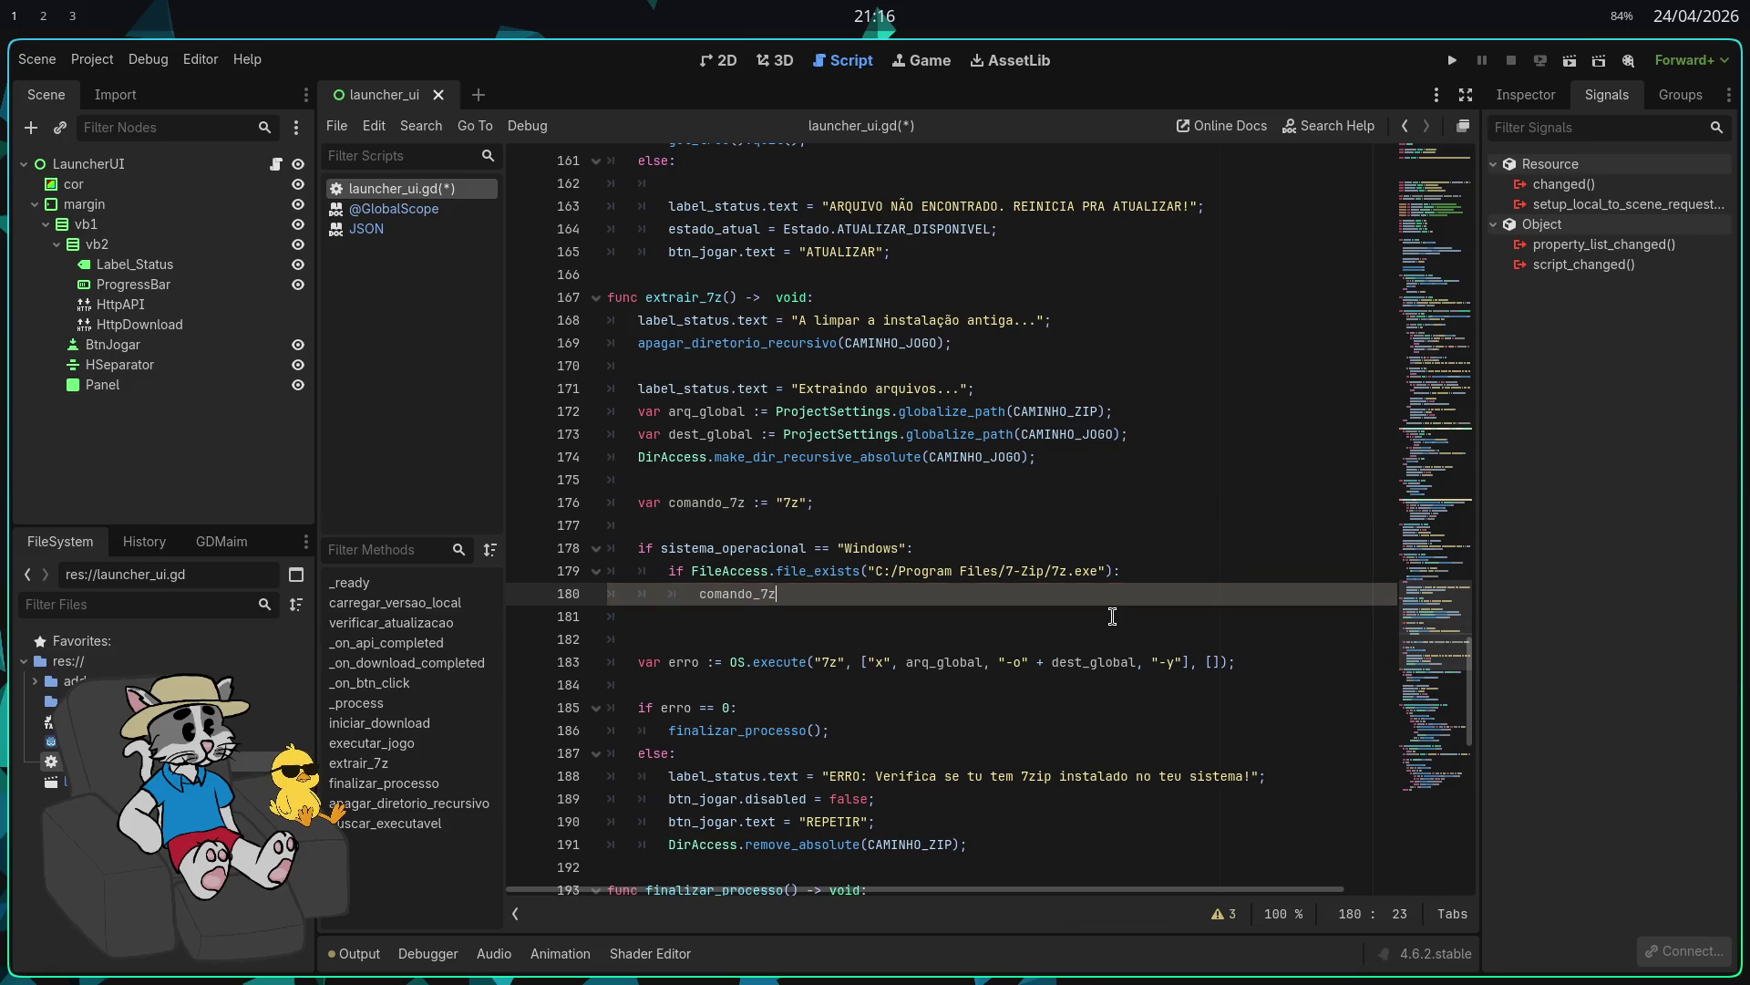
{"action": "type", "text": " = "}
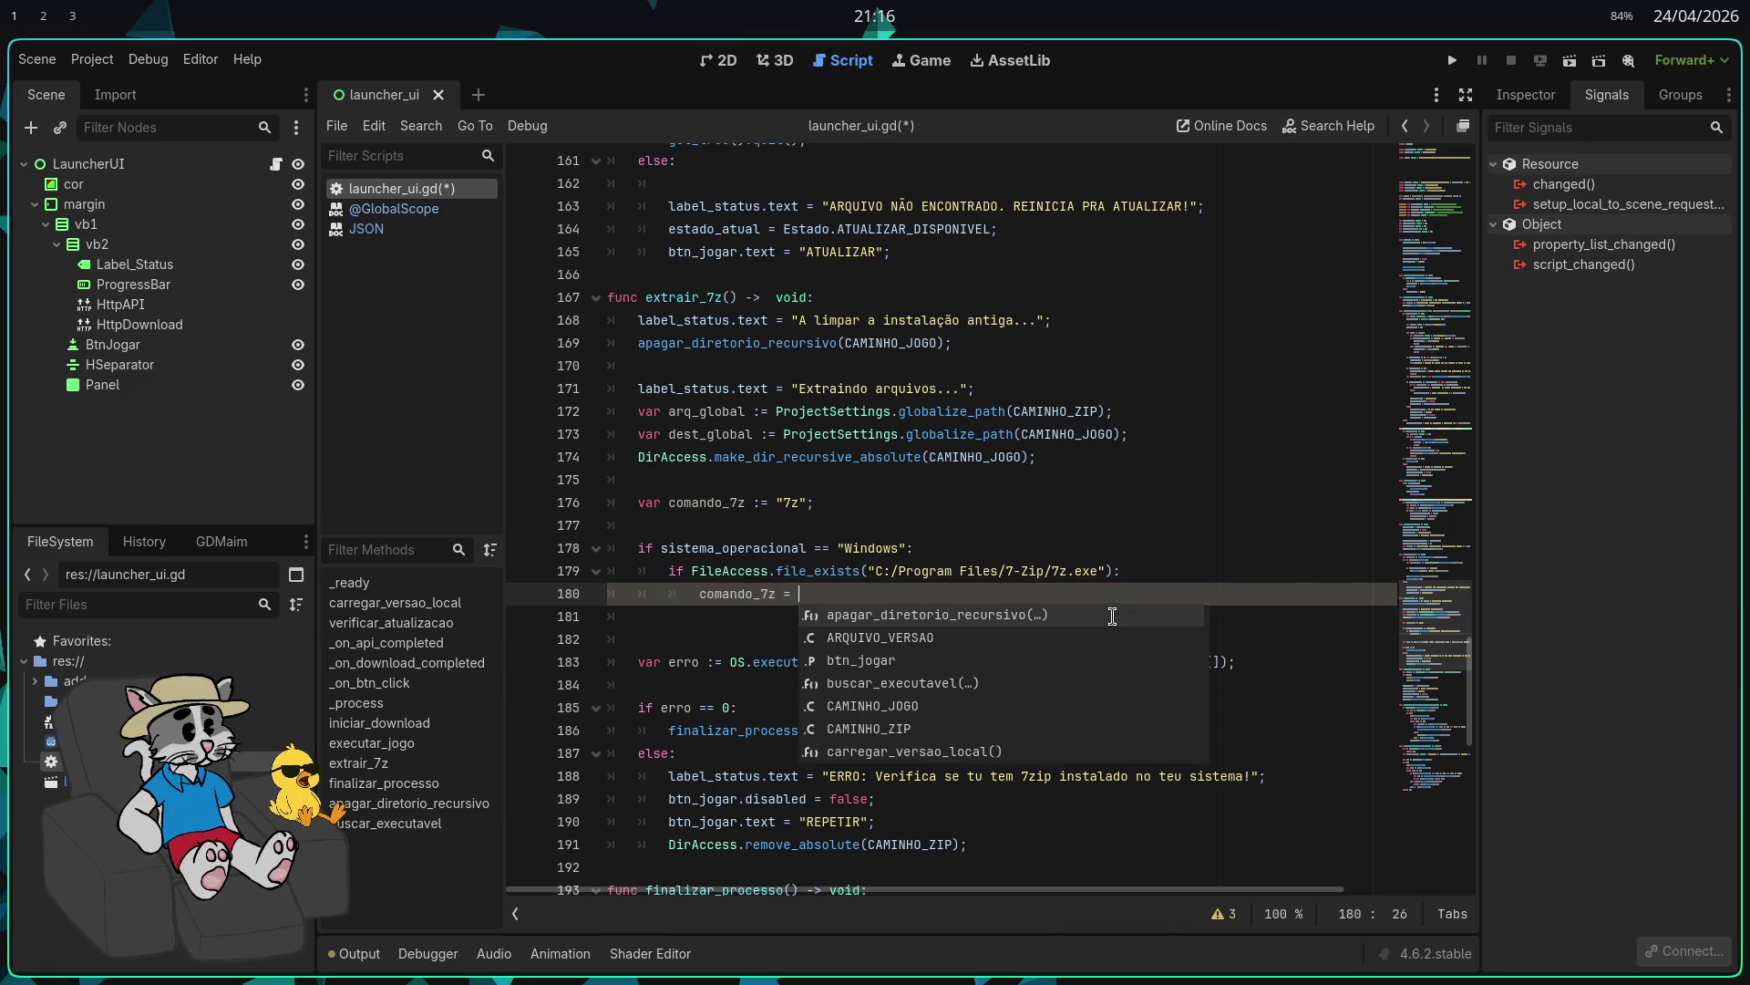
{"action": "type", "text": "\""}
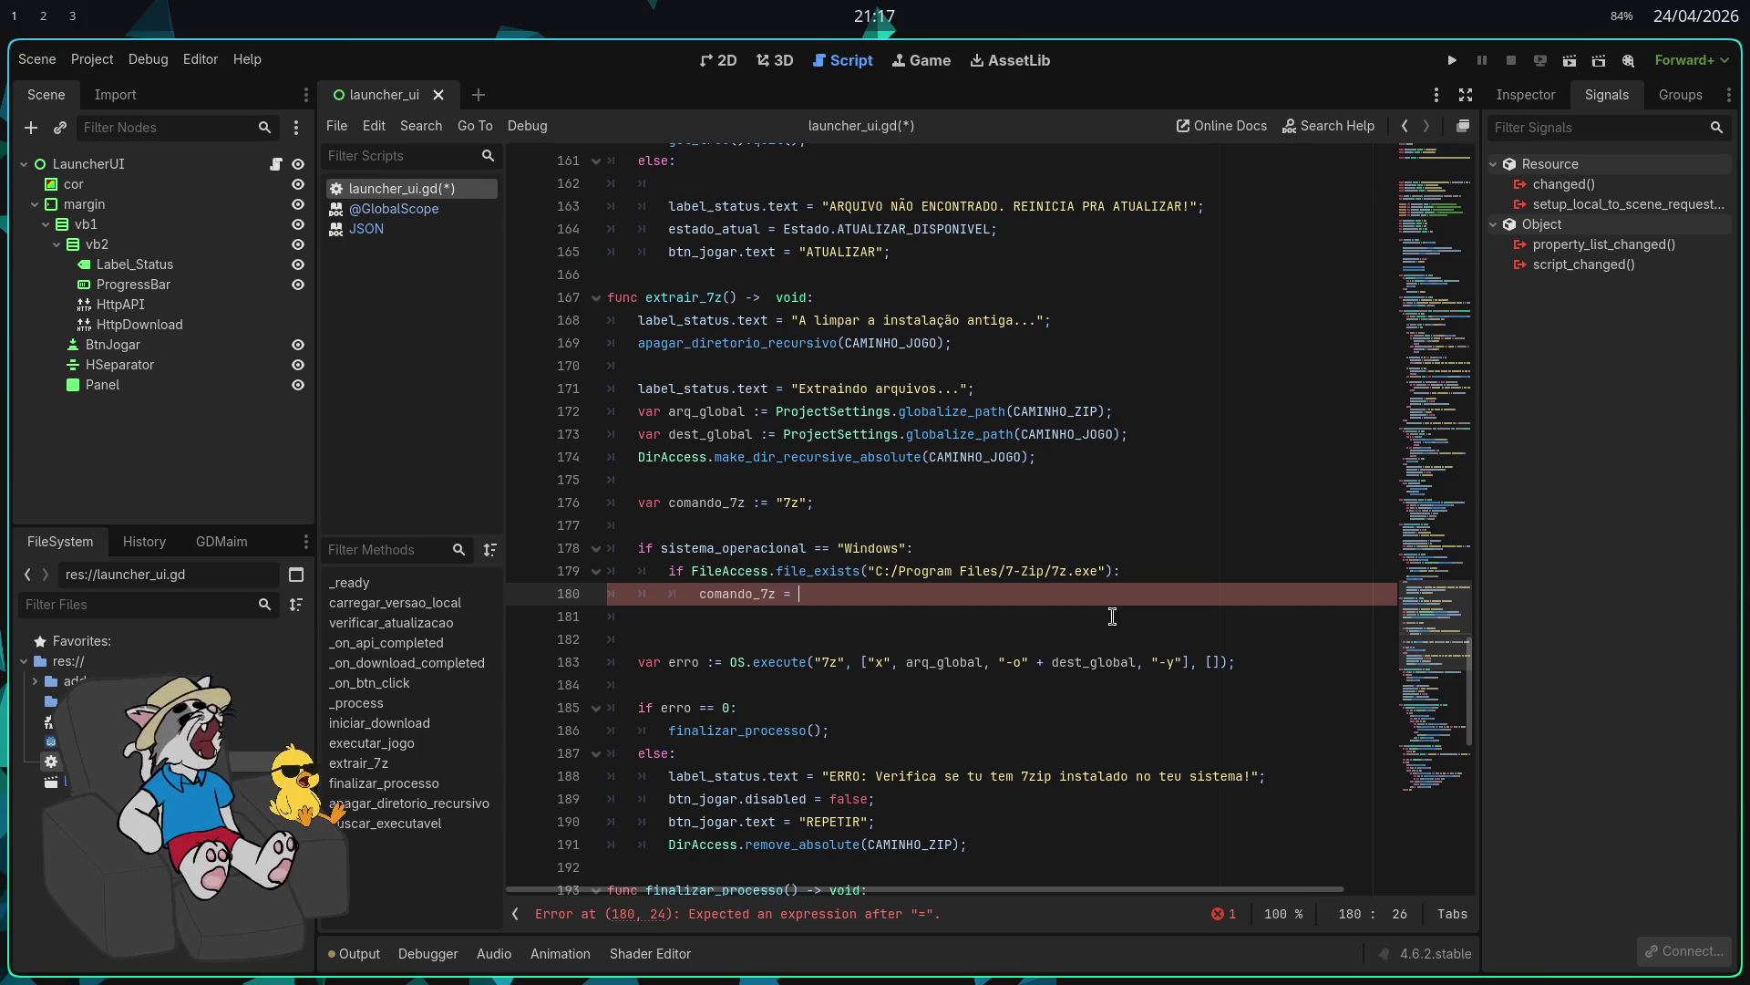
Step: Set comando_7z to "C:/Program Files/7-Zip/7z.exe" using forward slashes
{"action": "type", "text": "\"C:"}
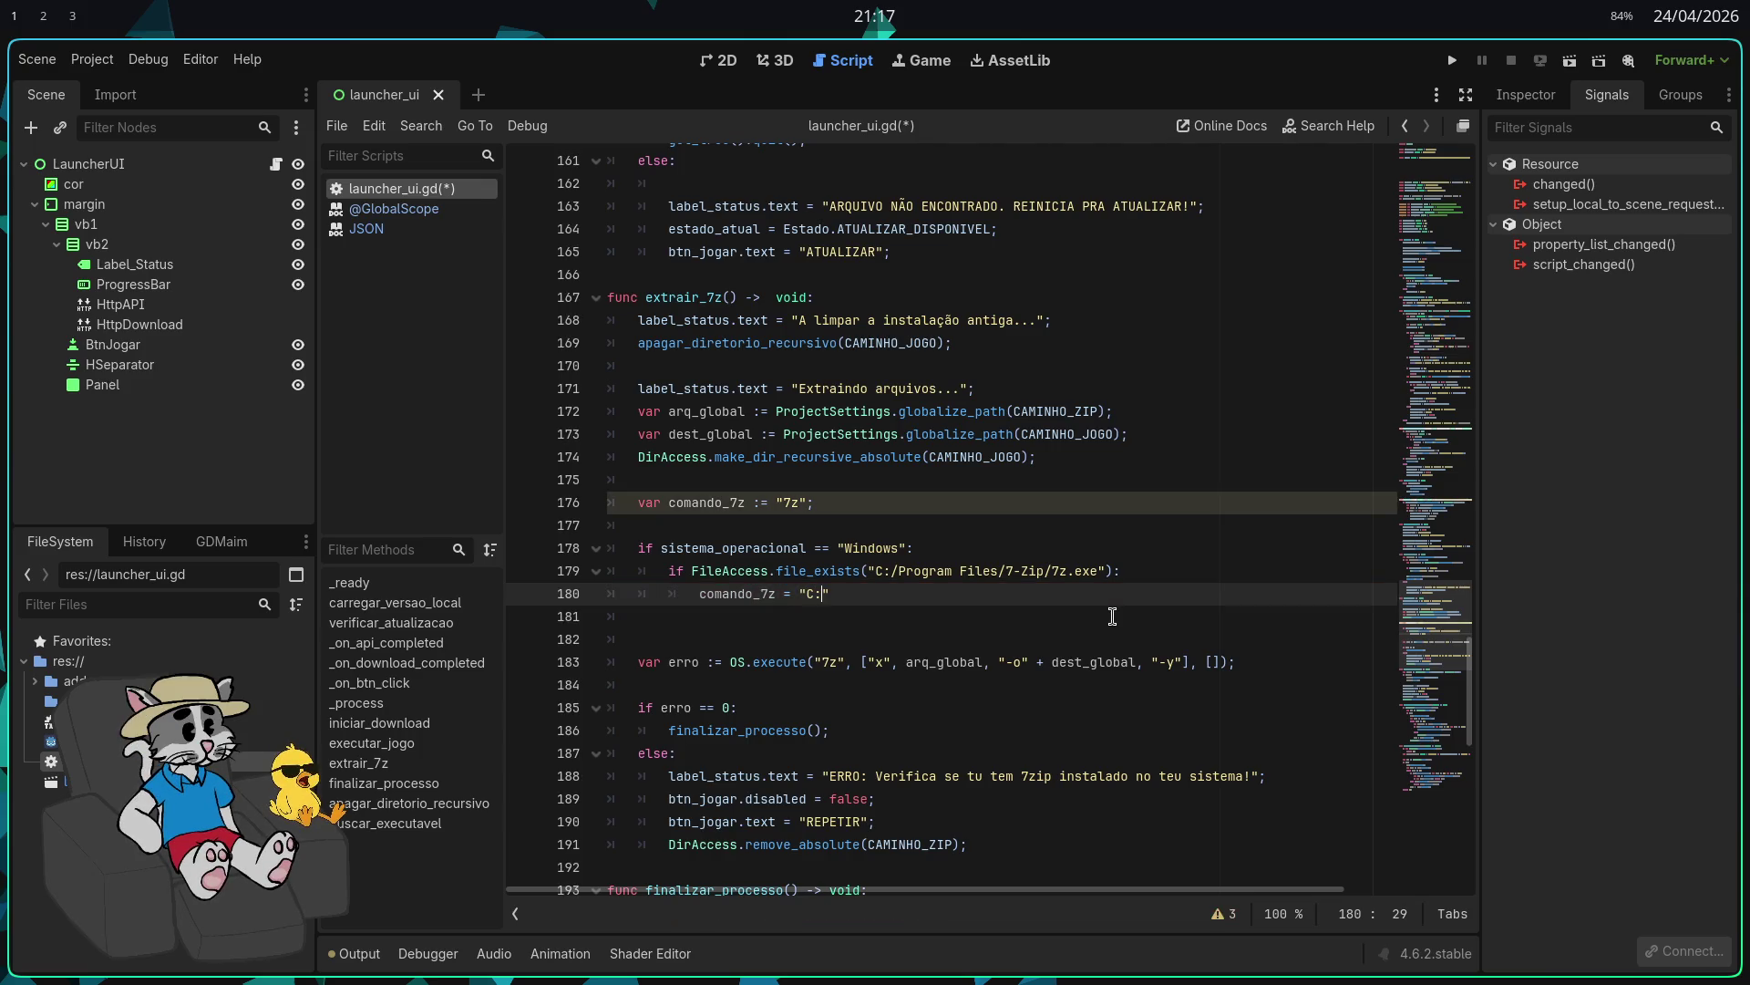
{"action": "type", "text": "\\Program Files\\7-Zip"}
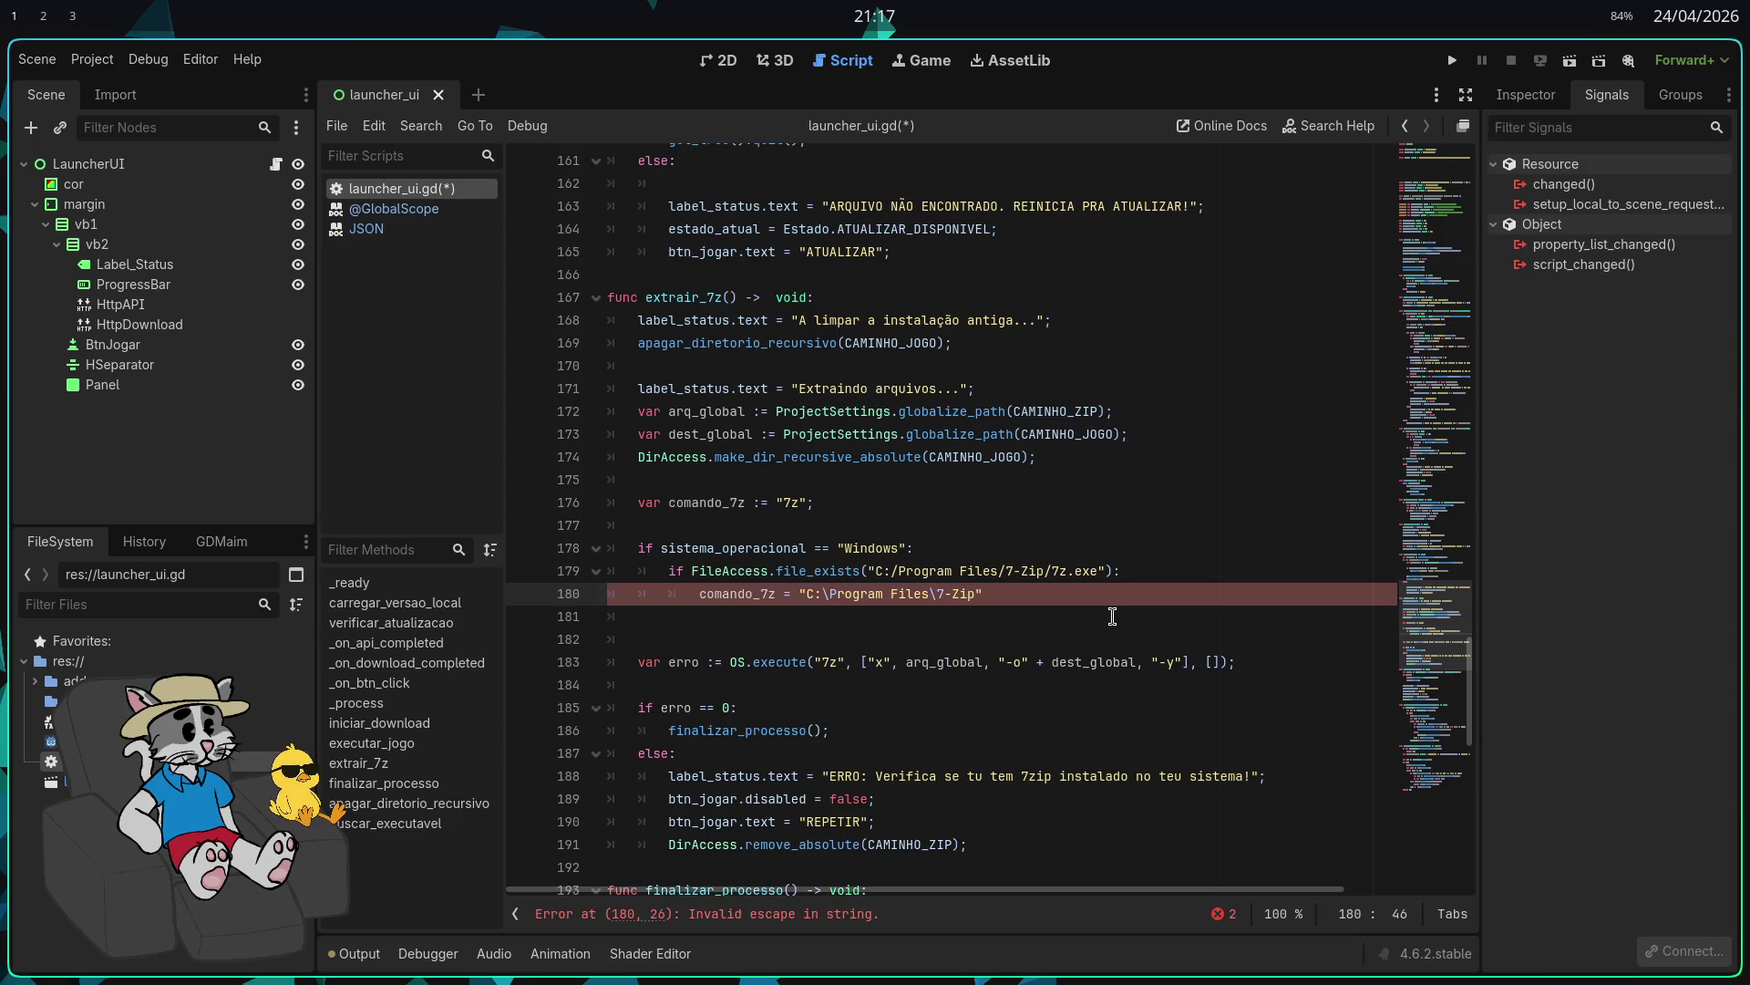
{"action": "key", "text": "Left"}
{"action": "key", "text": "BackSpace"}
{"action": "type", "text": "/"}
{"action": "key", "text": "ctrl+Left"}
{"action": "key", "text": "ctrl+Left"}
{"action": "key", "text": "ctrl+Left"}
{"action": "key", "text": "BackSpace"}
{"action": "type", "text": "/"}
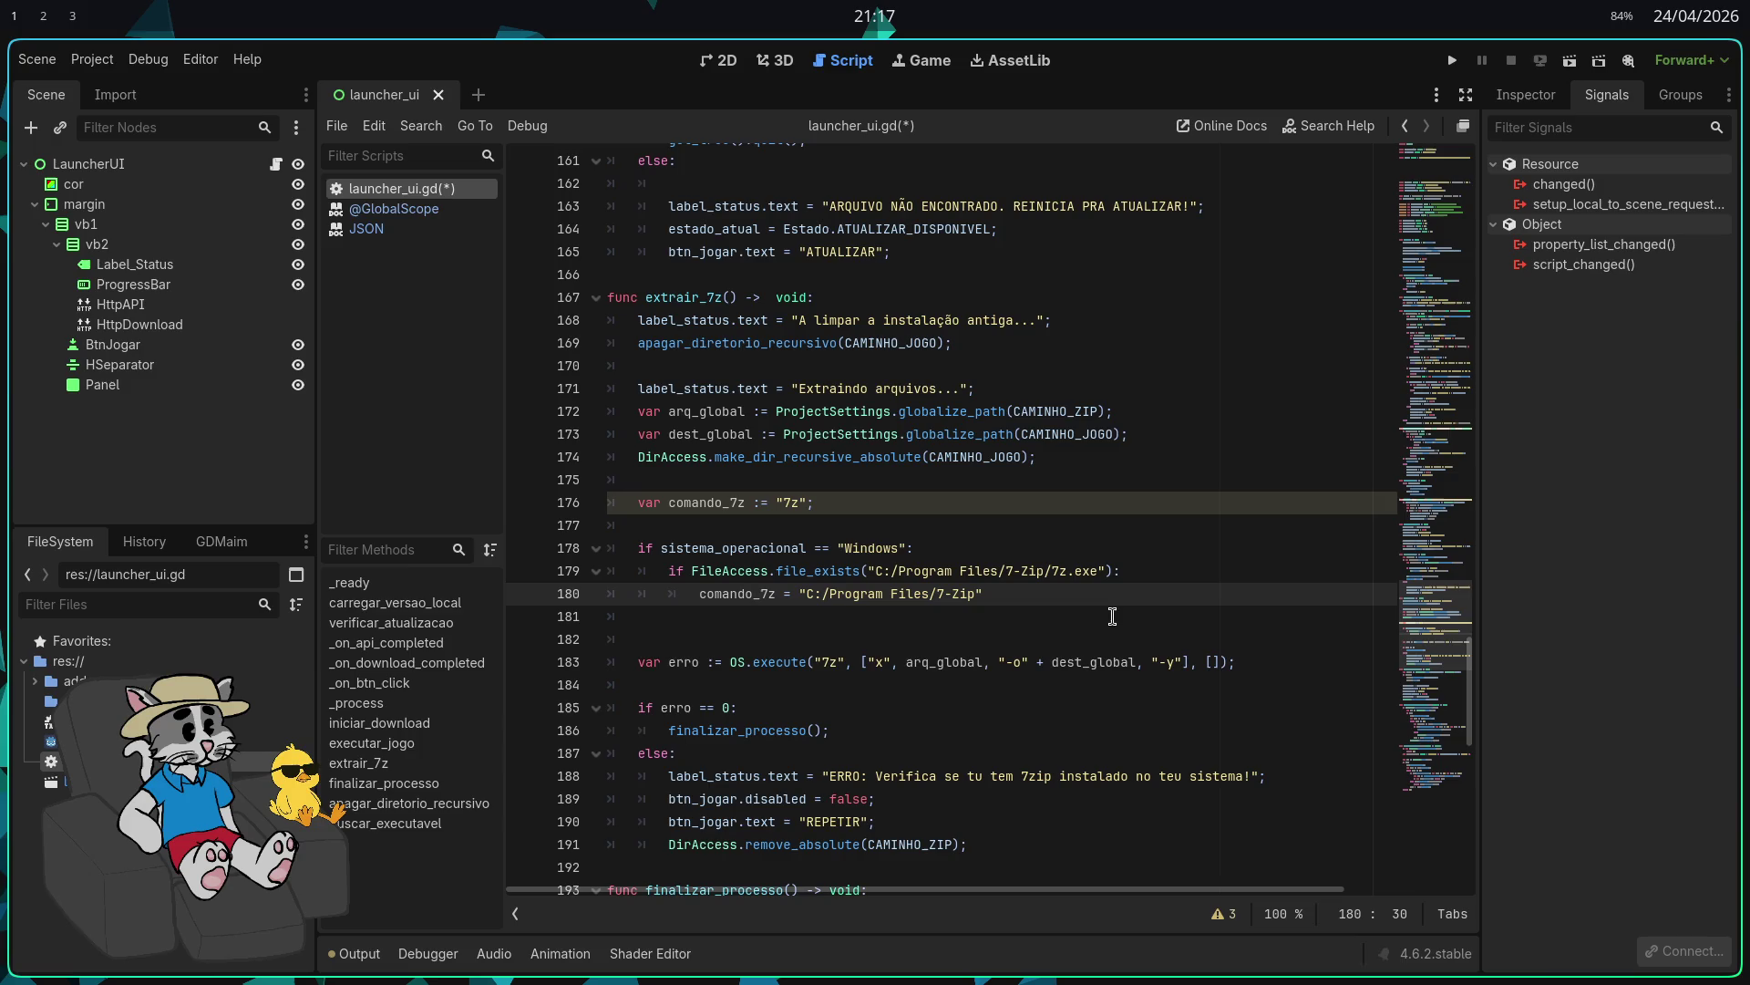
{"action": "key", "text": "End"}
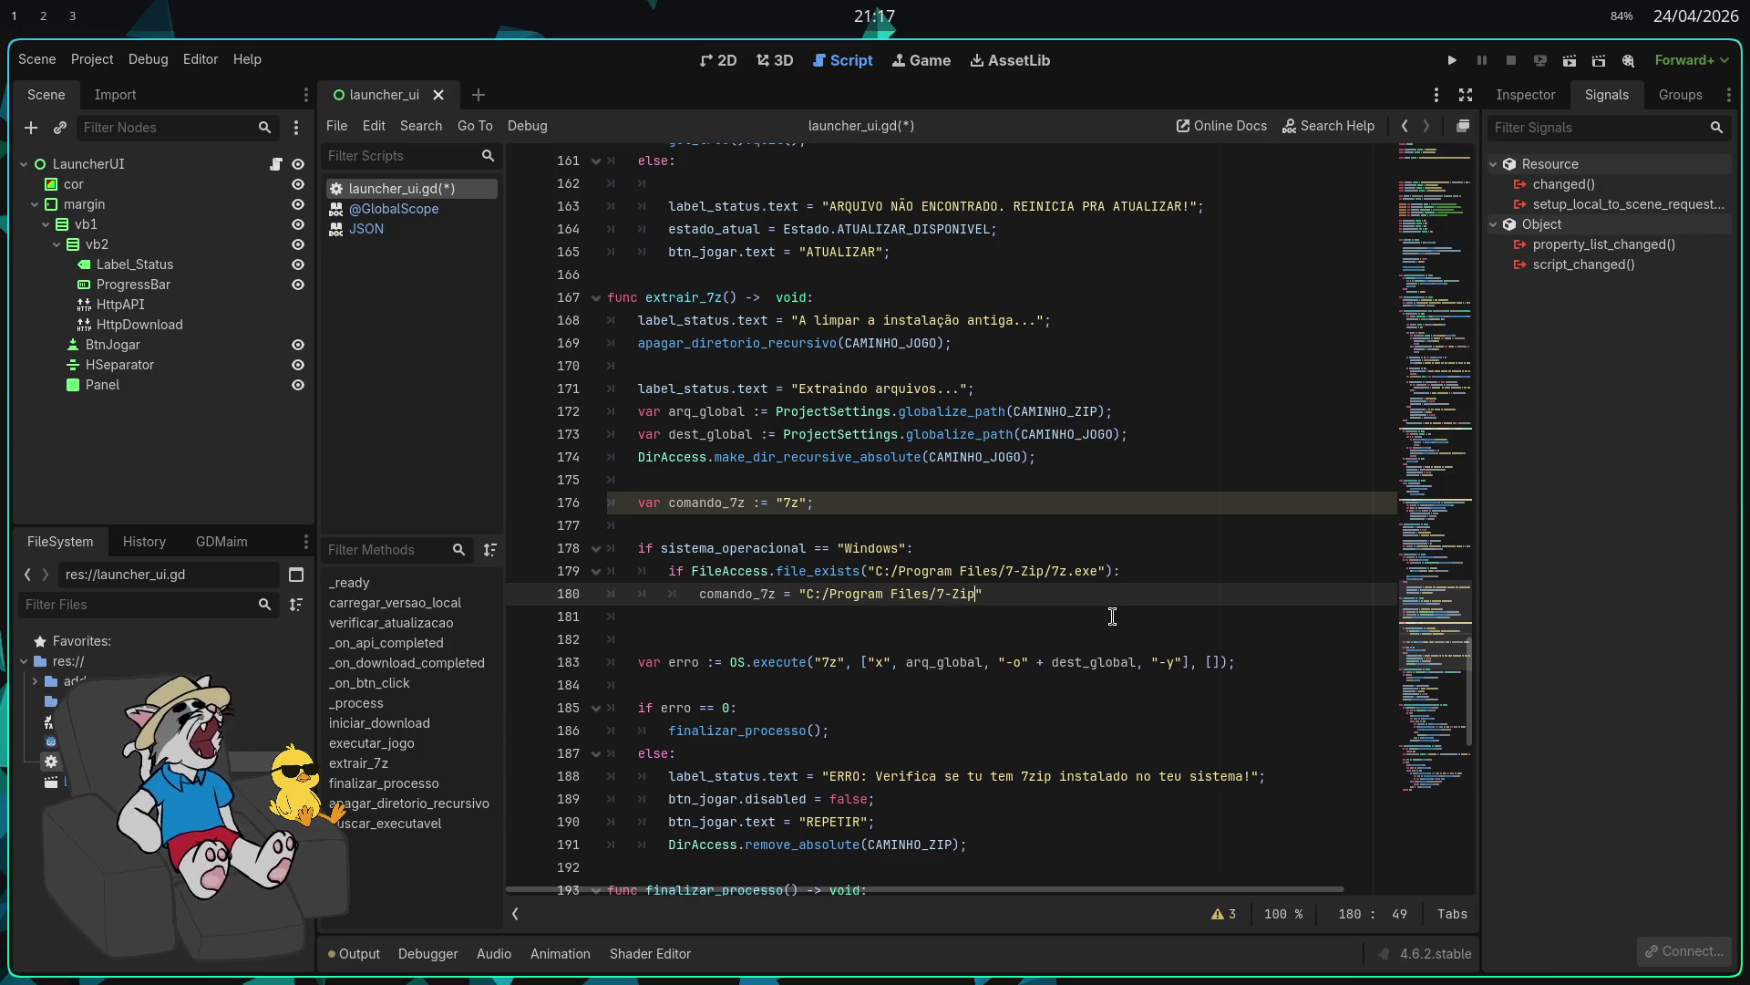
{"action": "type", "text": "/"}
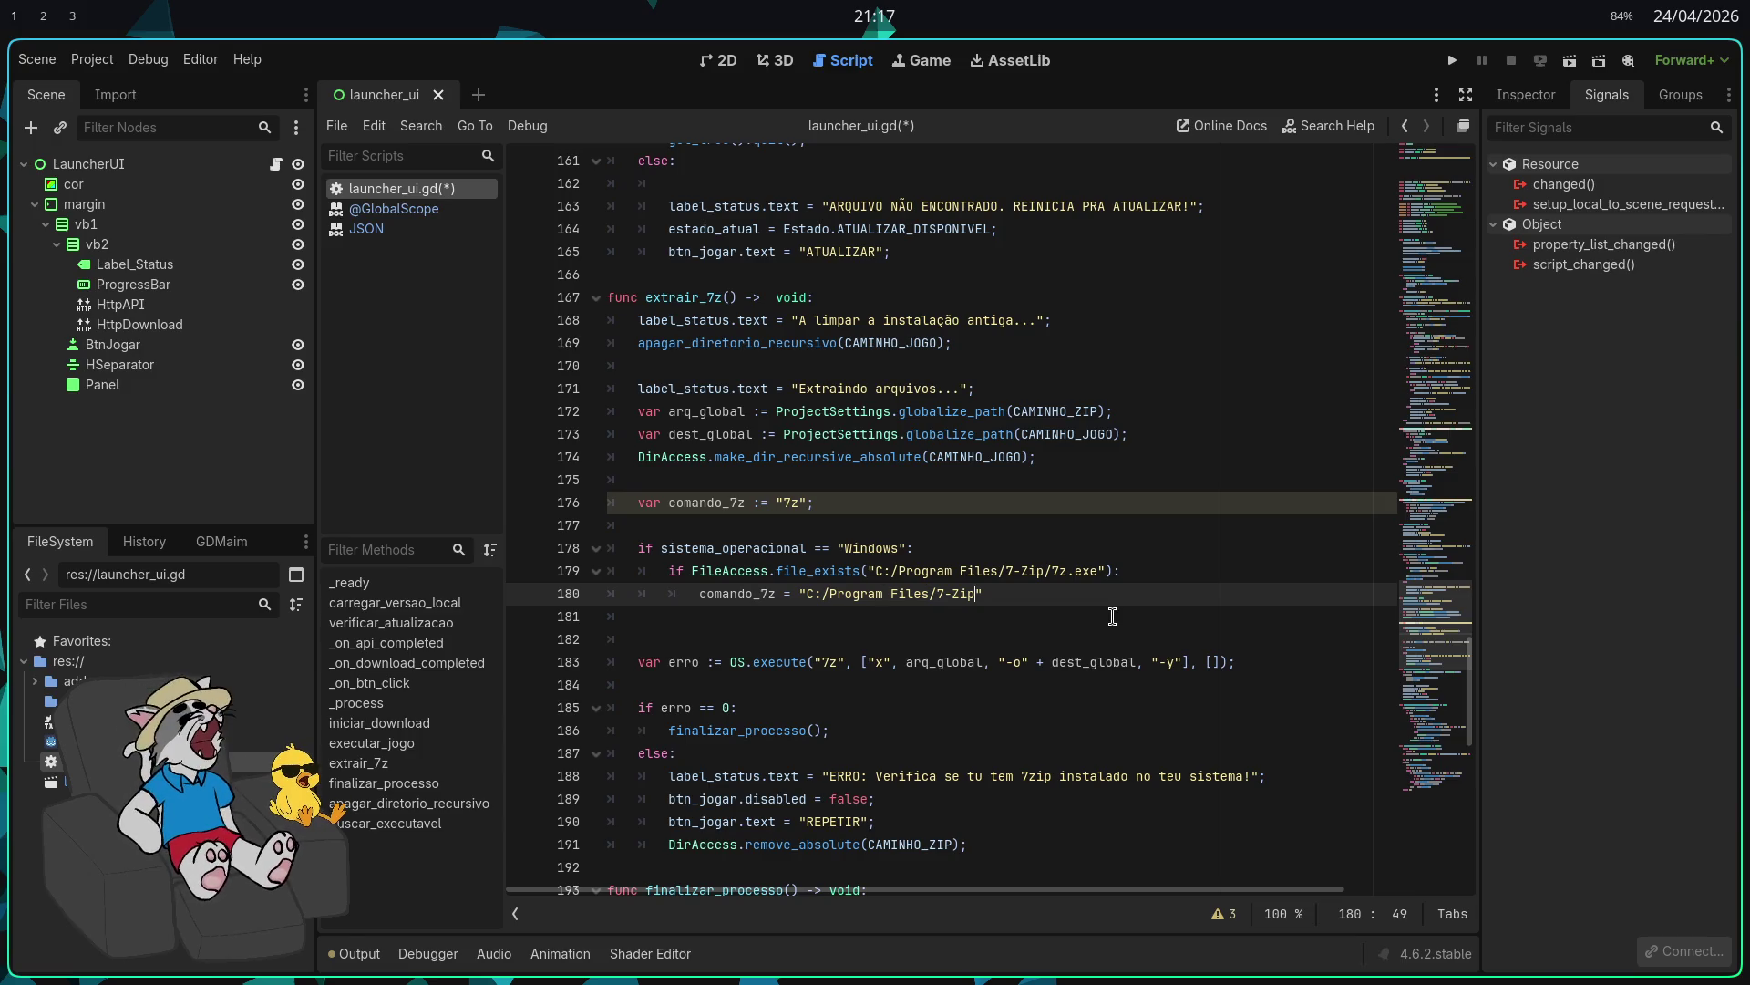
{"action": "type", "text": "7z"}
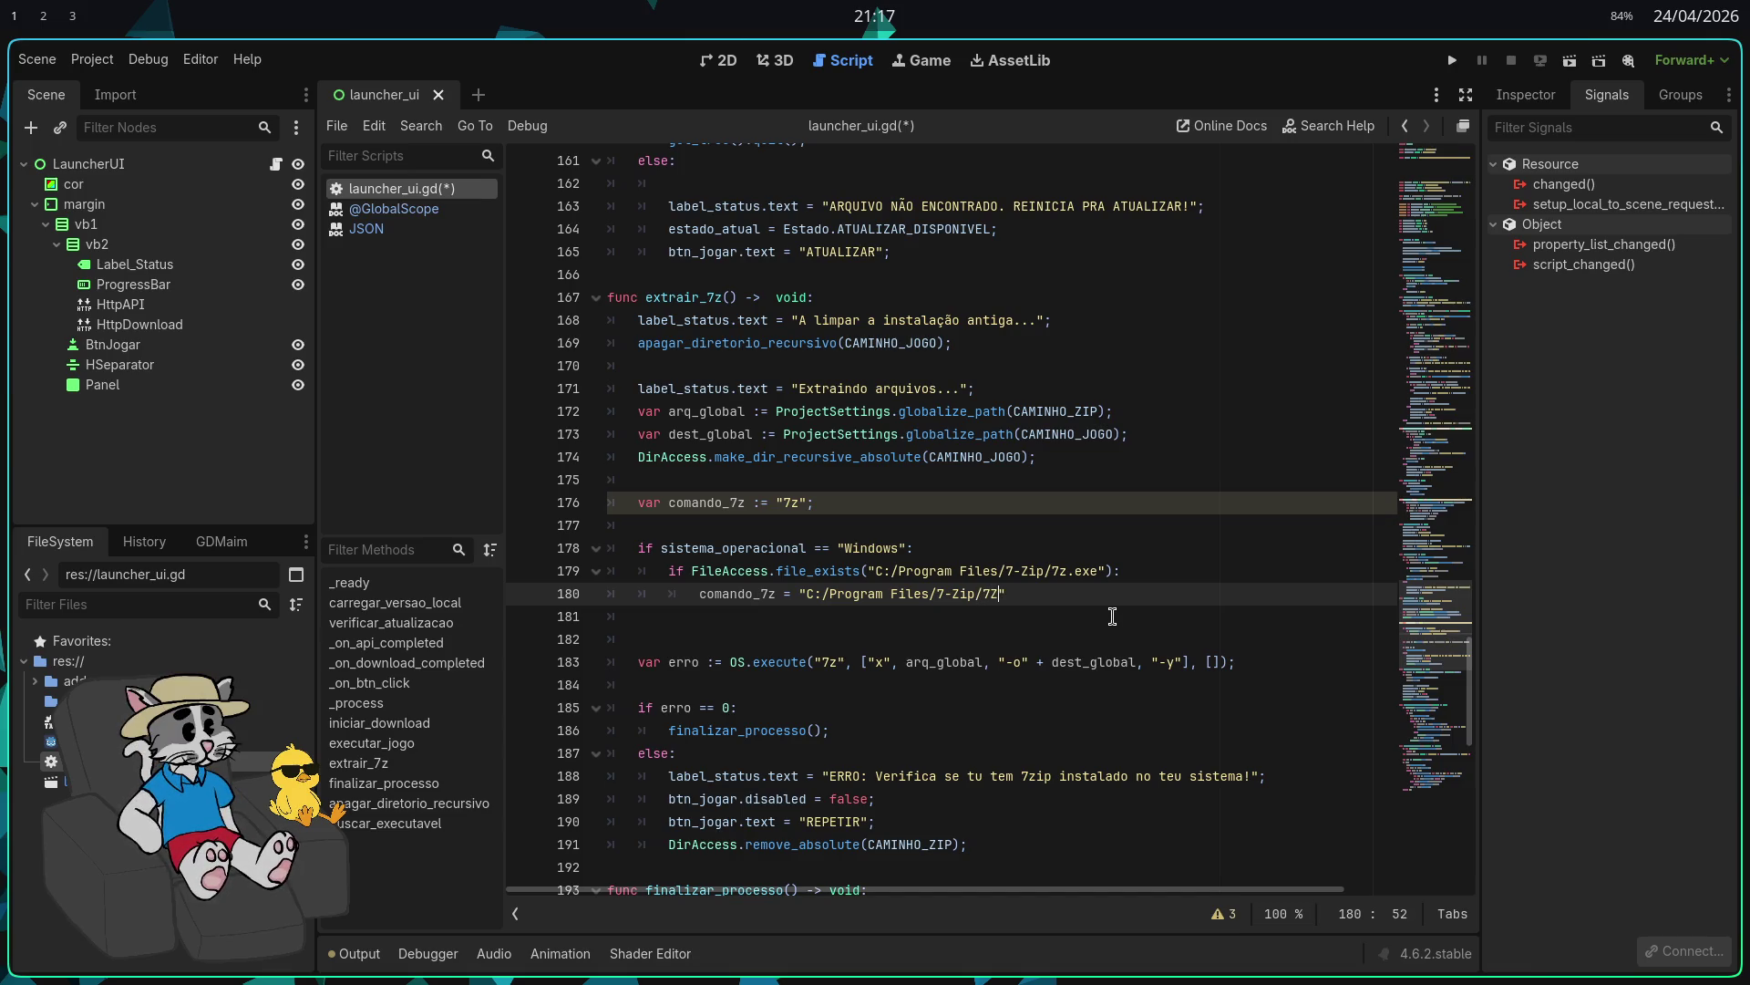
{"action": "type", "text": "."}
{"action": "type", "text": "exe"}
{"action": "type", "text": "\""}
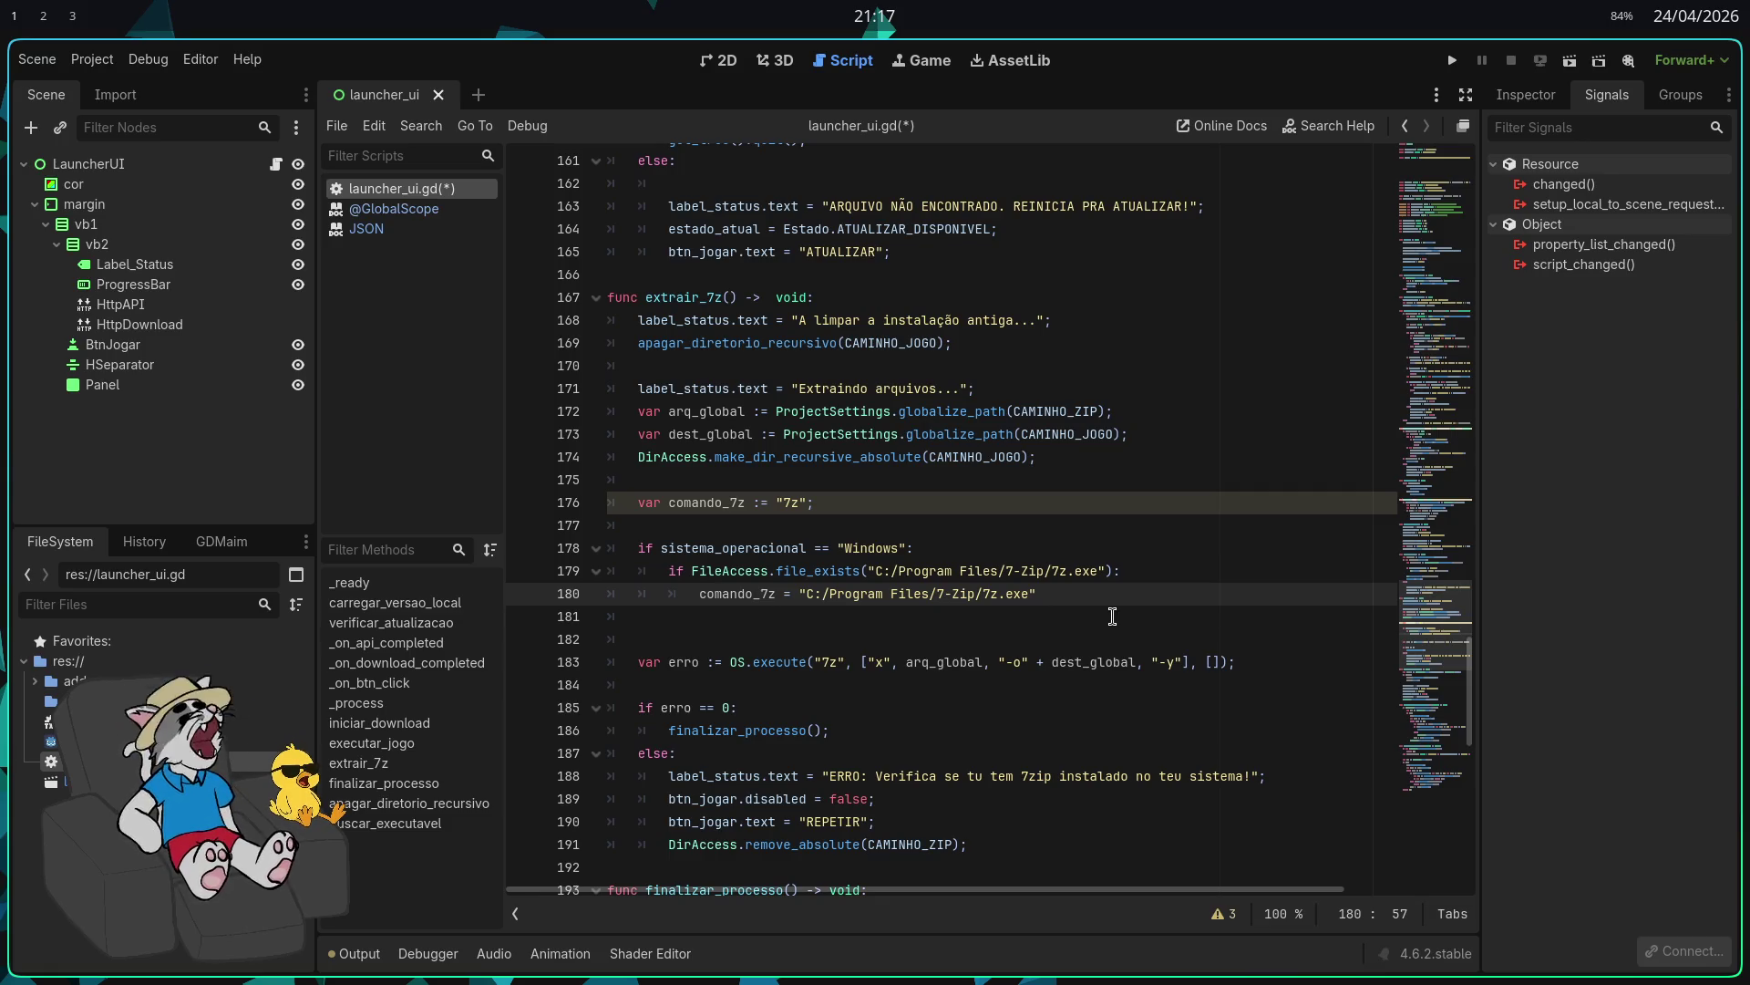
Step: Add a new line starting elif FileAccess.file_exists() via autocomplete
{"action": "key", "text": "Return"}
{"action": "type", "text": "elif "}
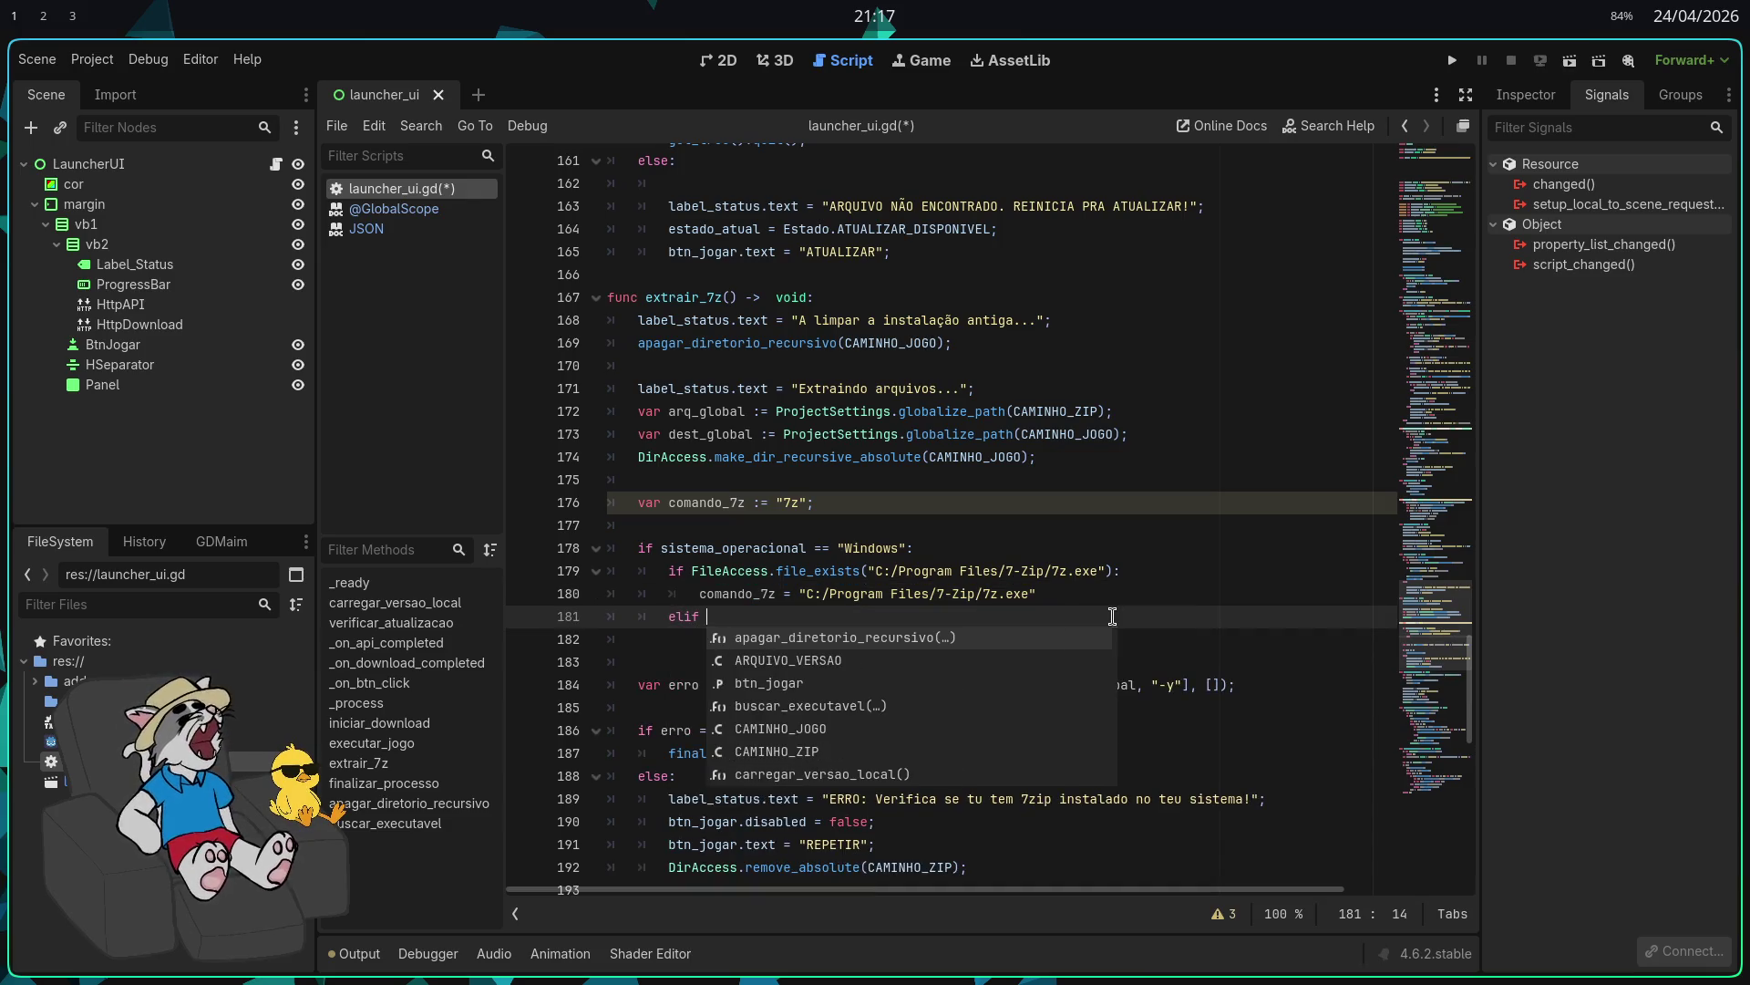
{"action": "type", "text": "file"}
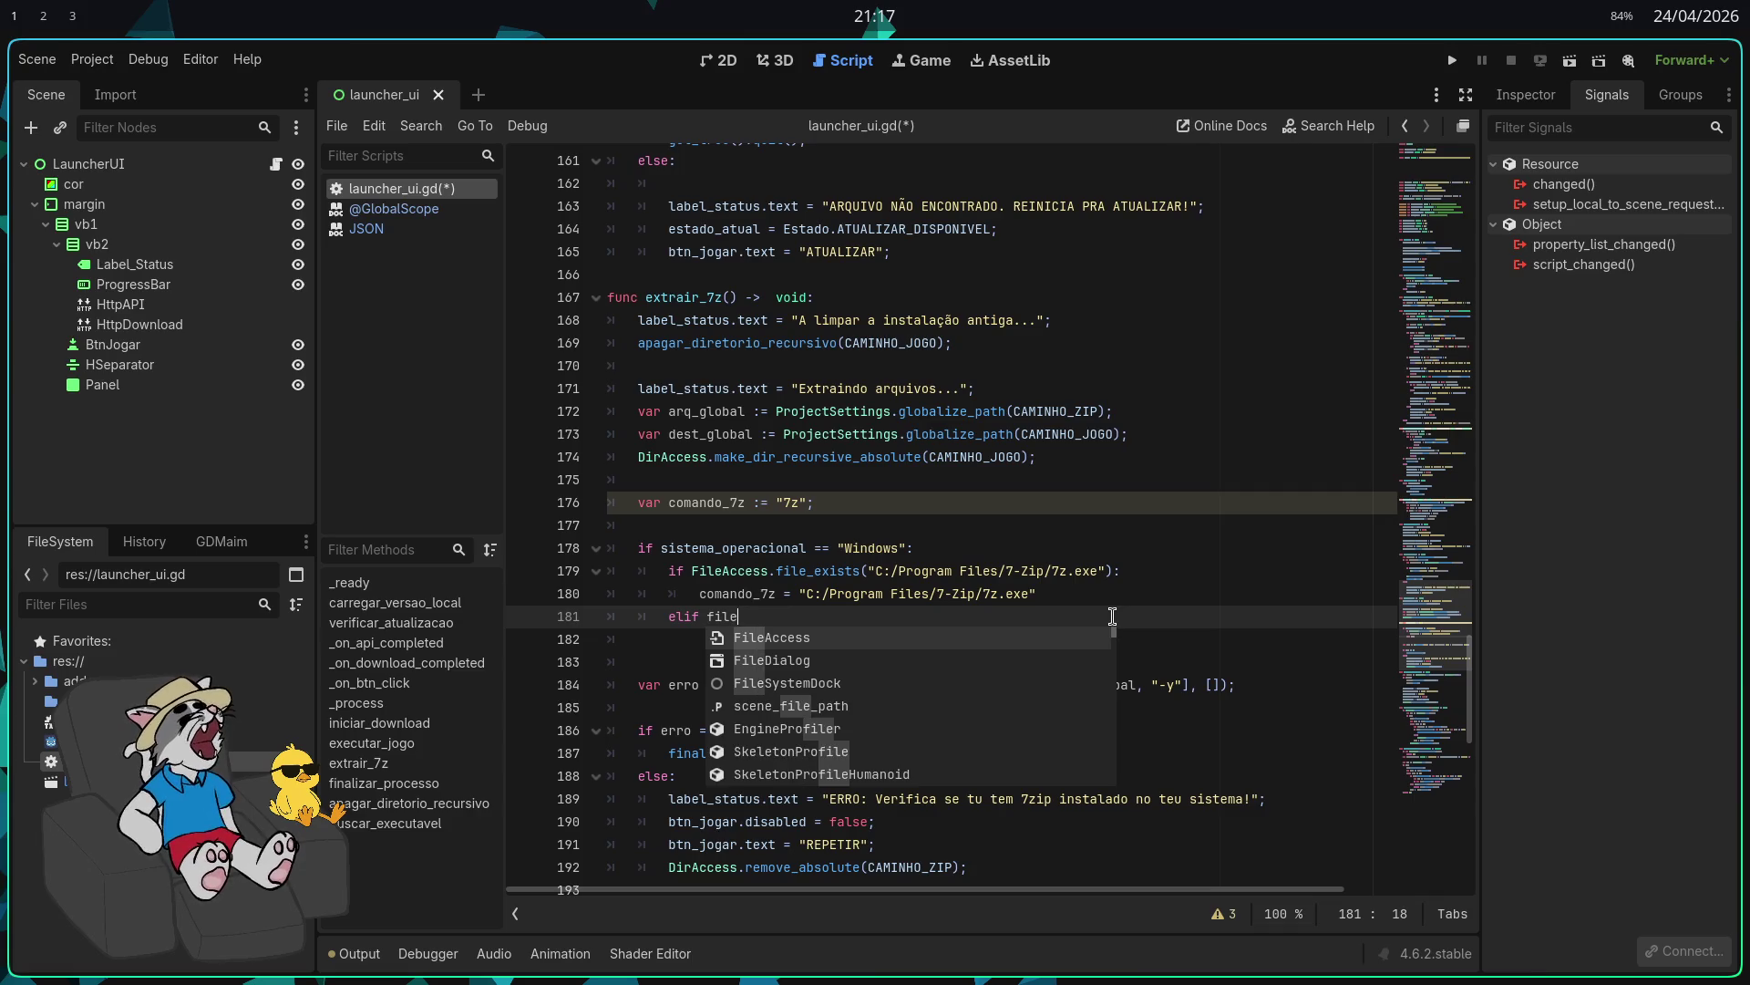
{"action": "key", "text": "Return"}
{"action": "type", "text": ".file"}
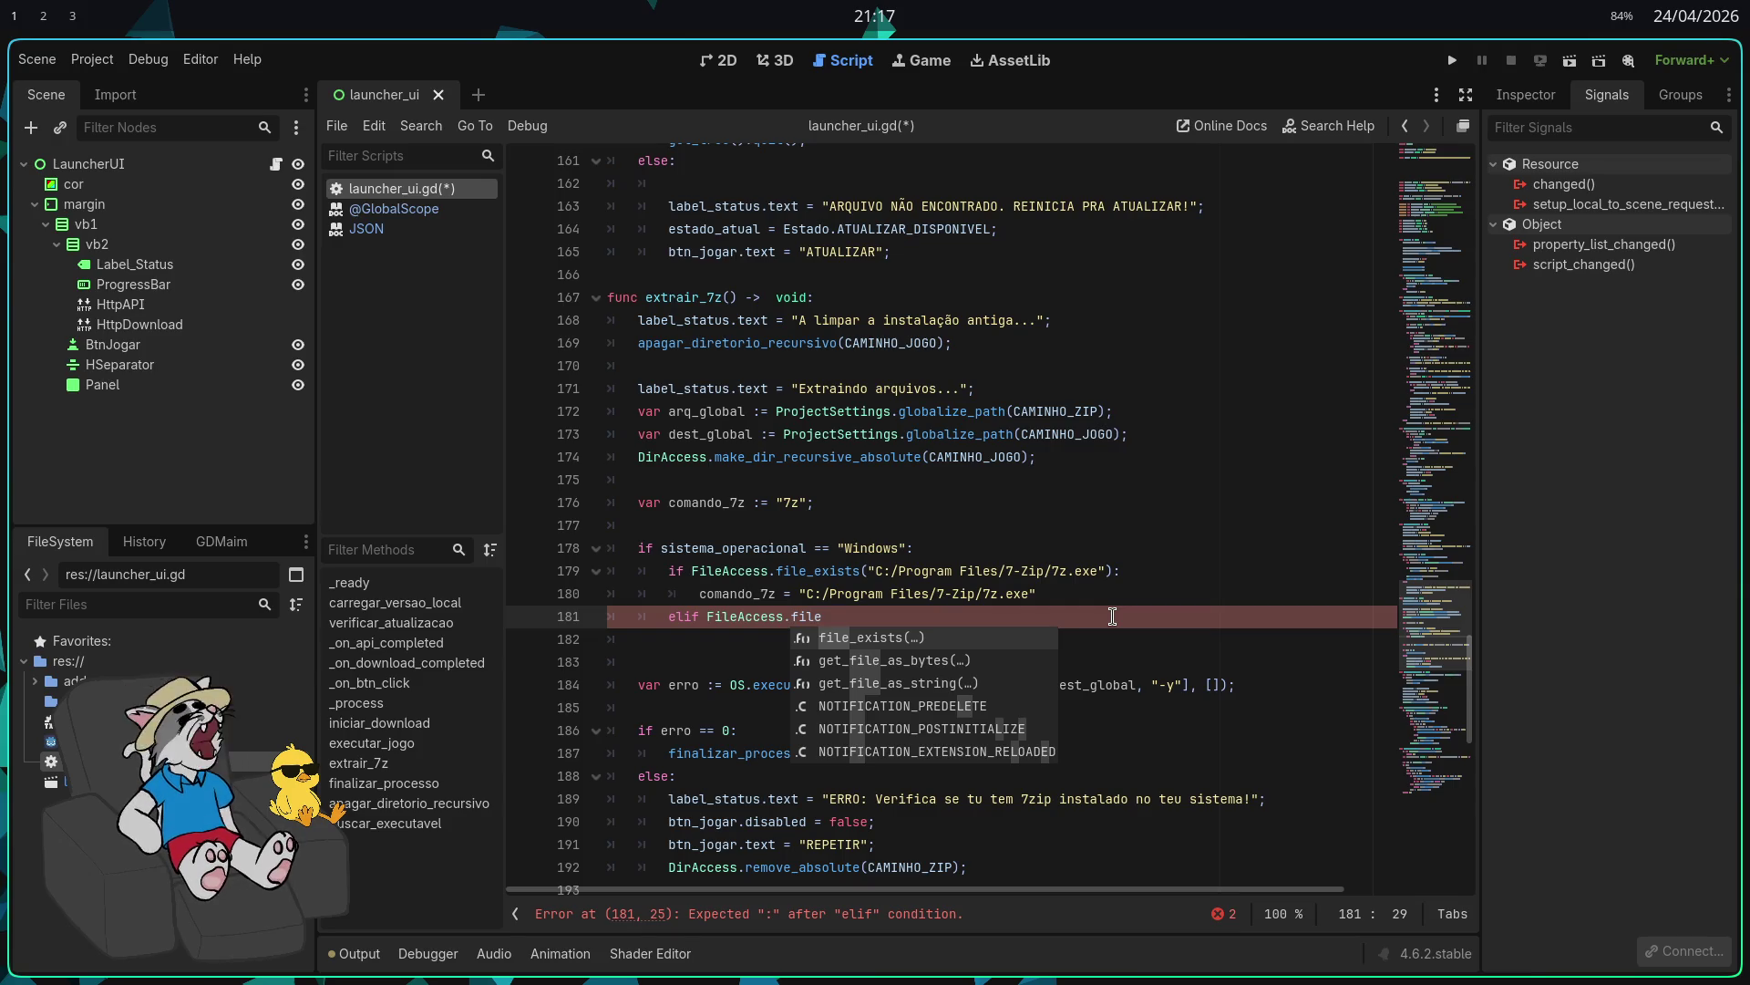
{"action": "key", "text": "Return"}
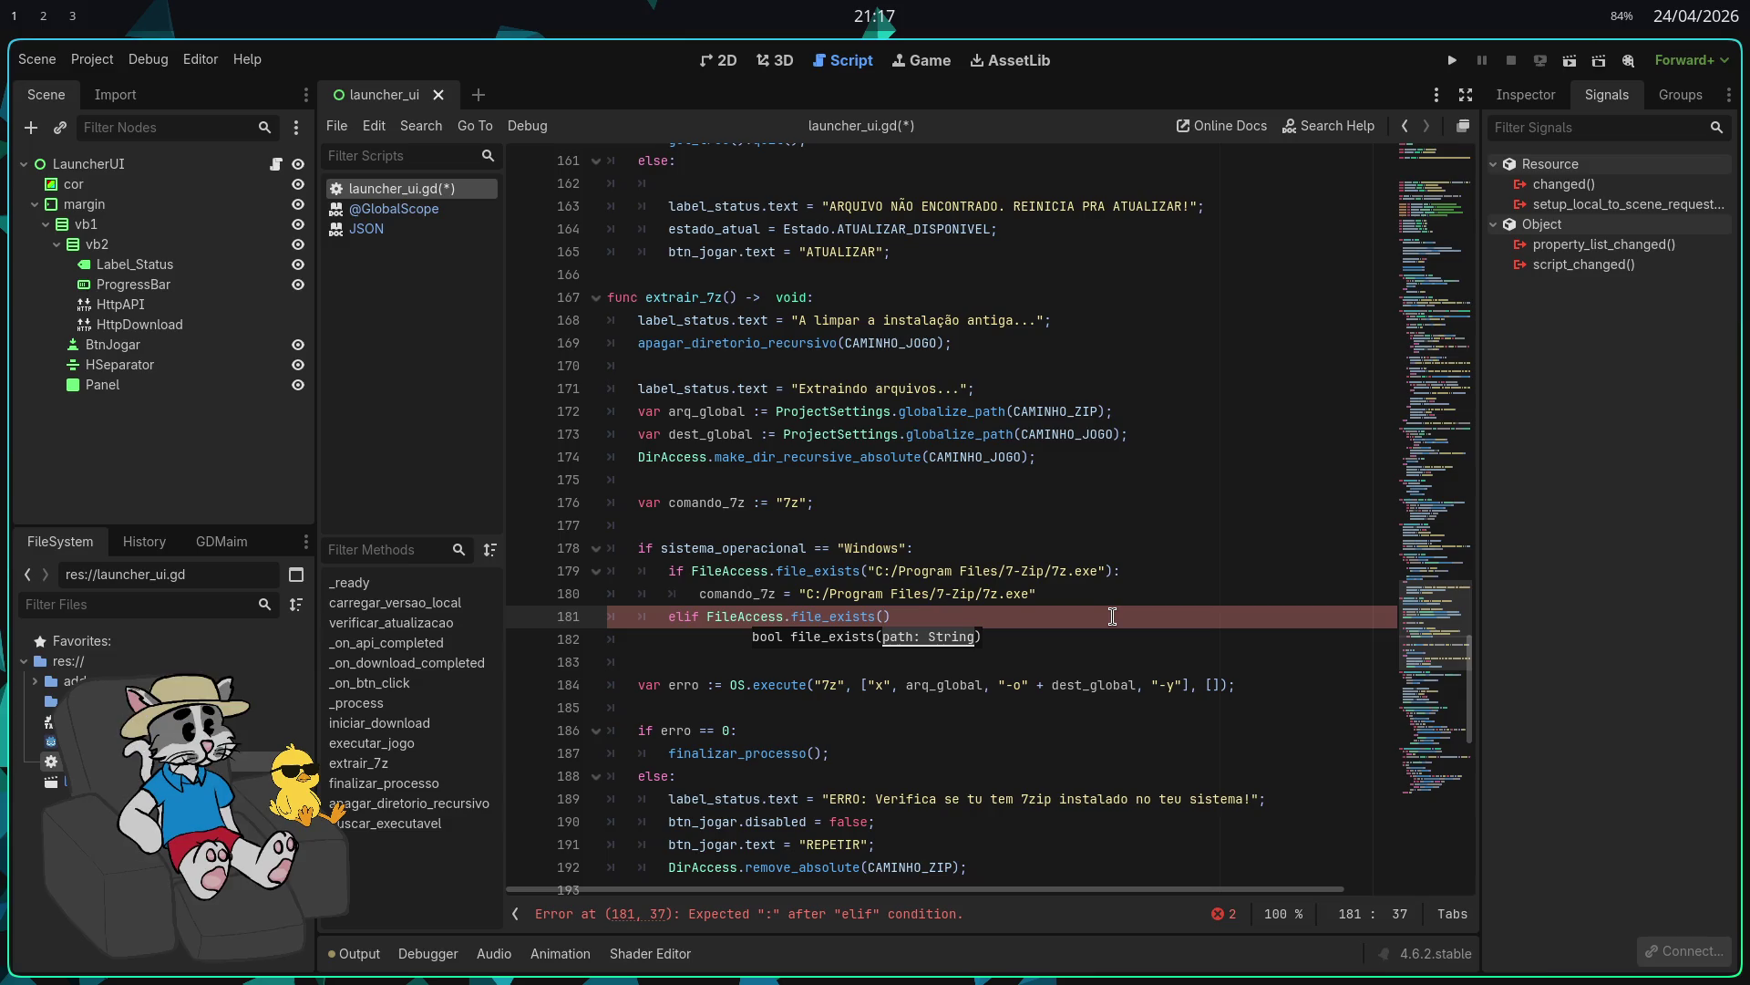
{"action": "key", "text": "super+2"}
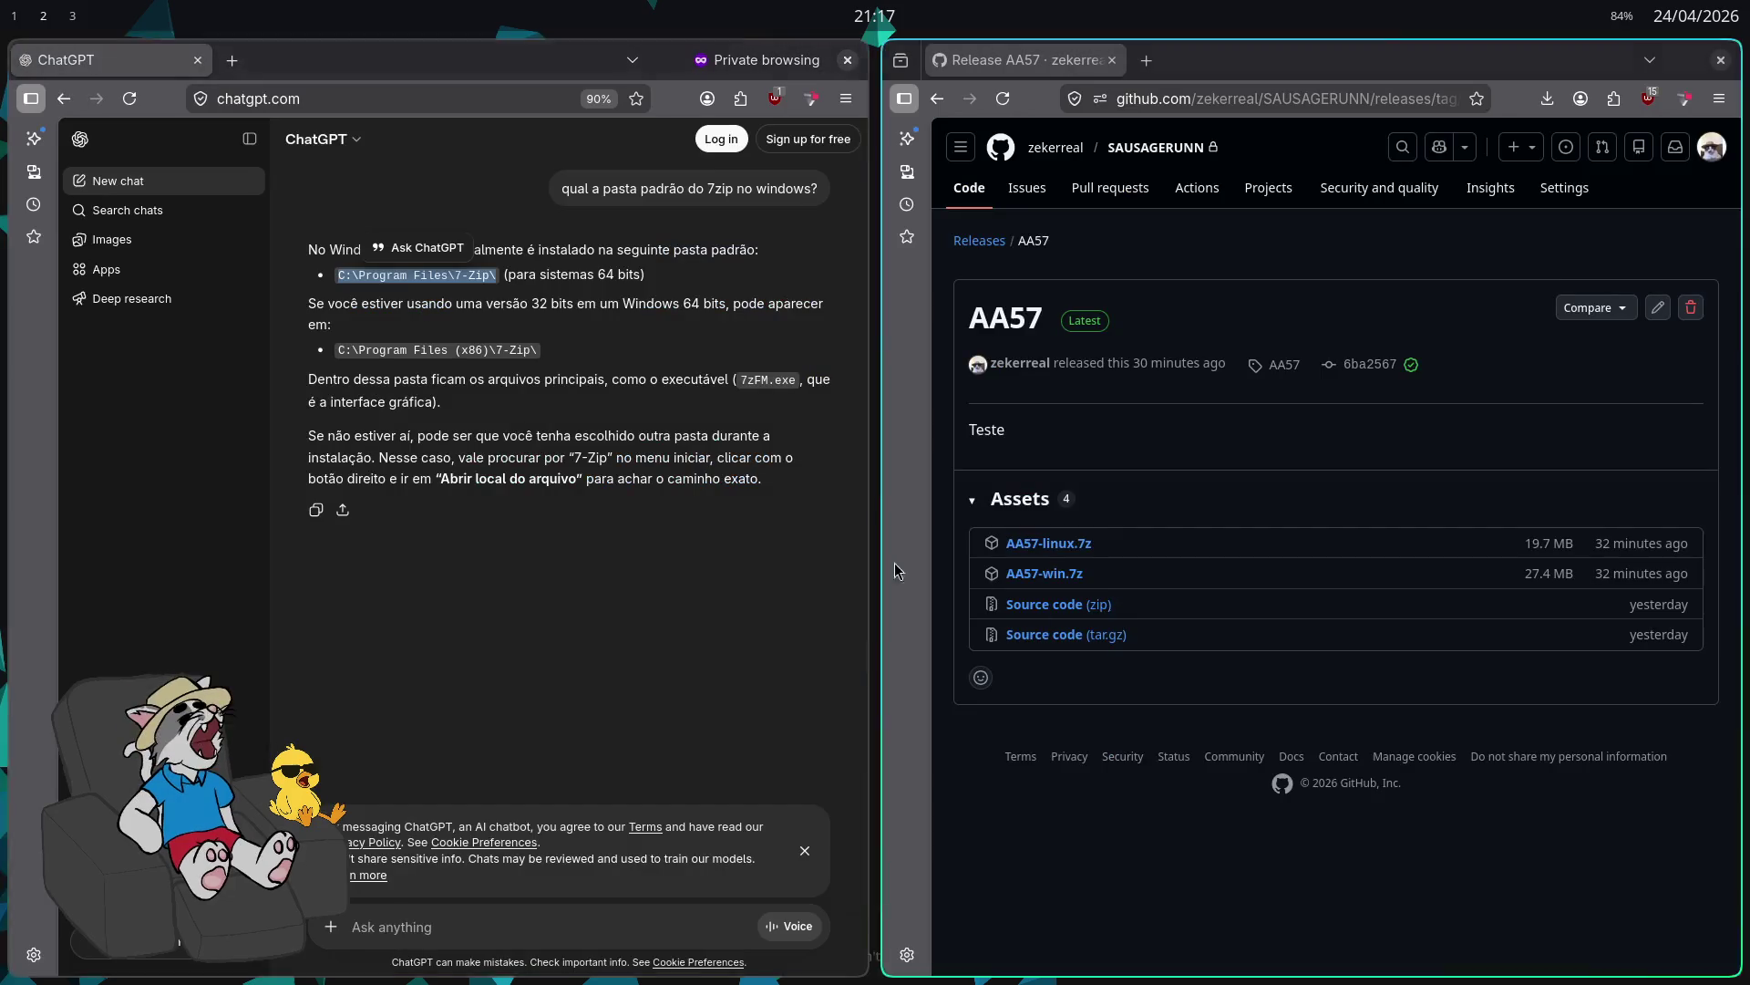
Step: Copy the C:\Program Files (x86)\7-Zip\ path from ChatGPT's answer and return to Godot
{"action": "left_click_drag", "start_coordinate": [552, 357], "coordinate": [367, 344]}
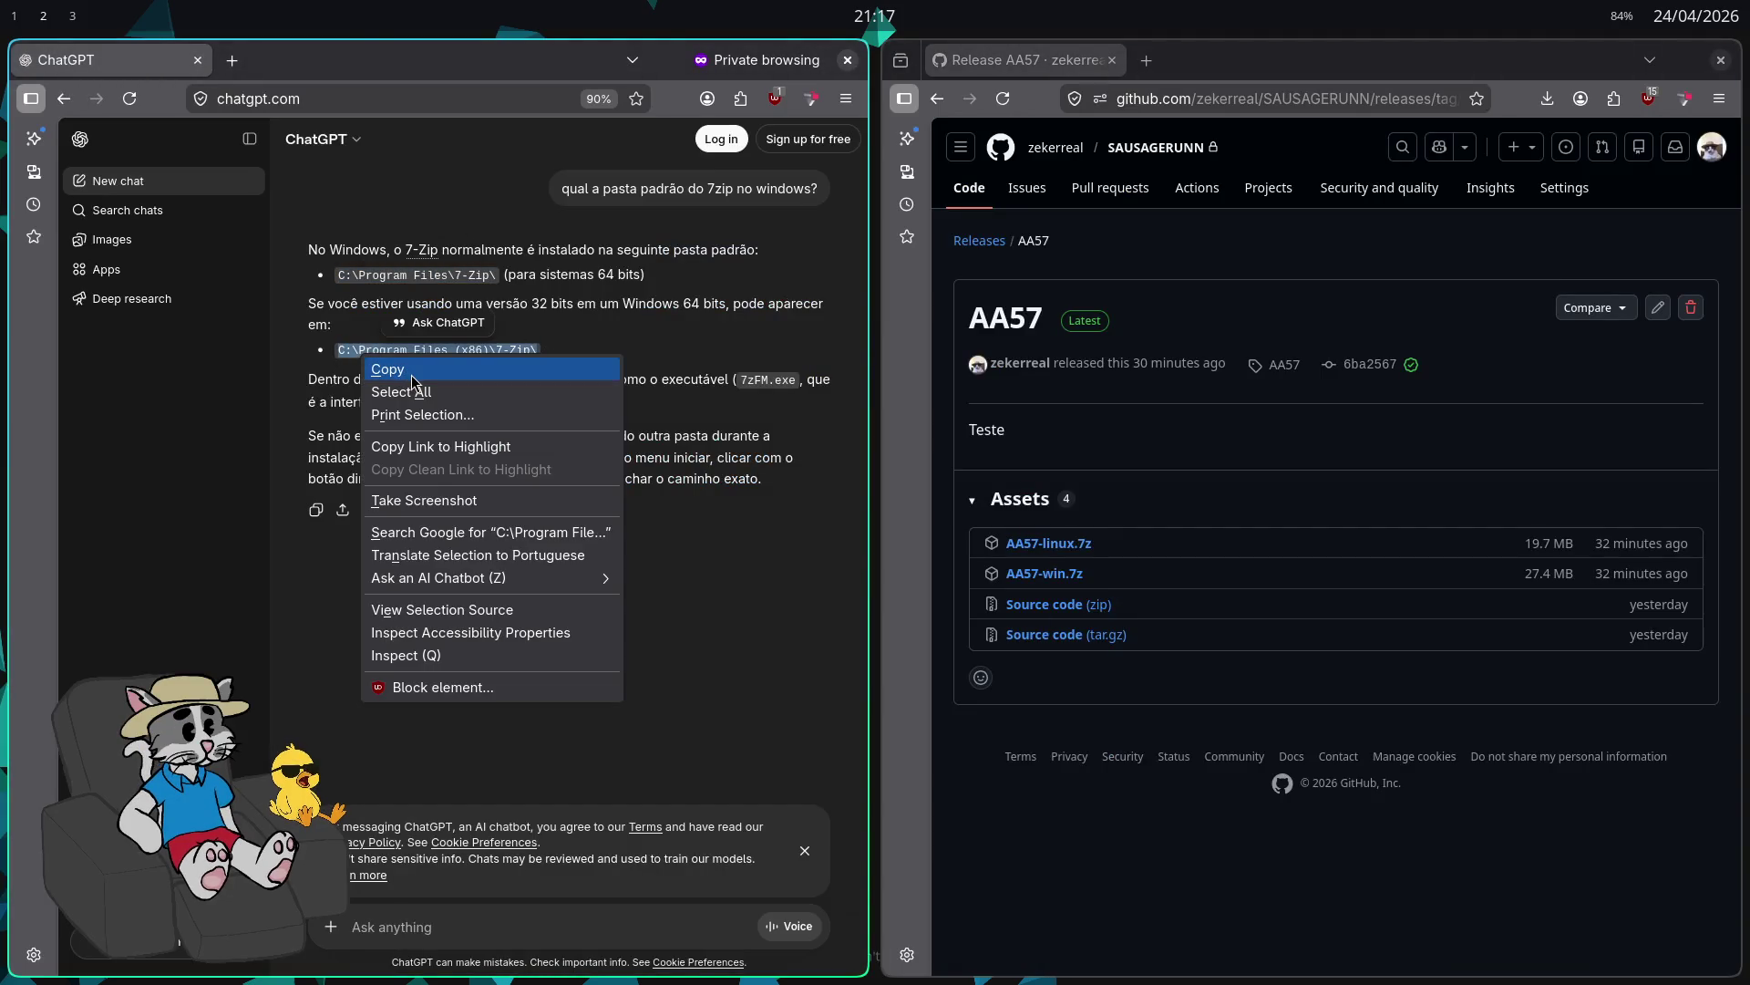
{"action": "left_click", "coordinate": [413, 375]}
{"action": "key", "text": "super+2"}
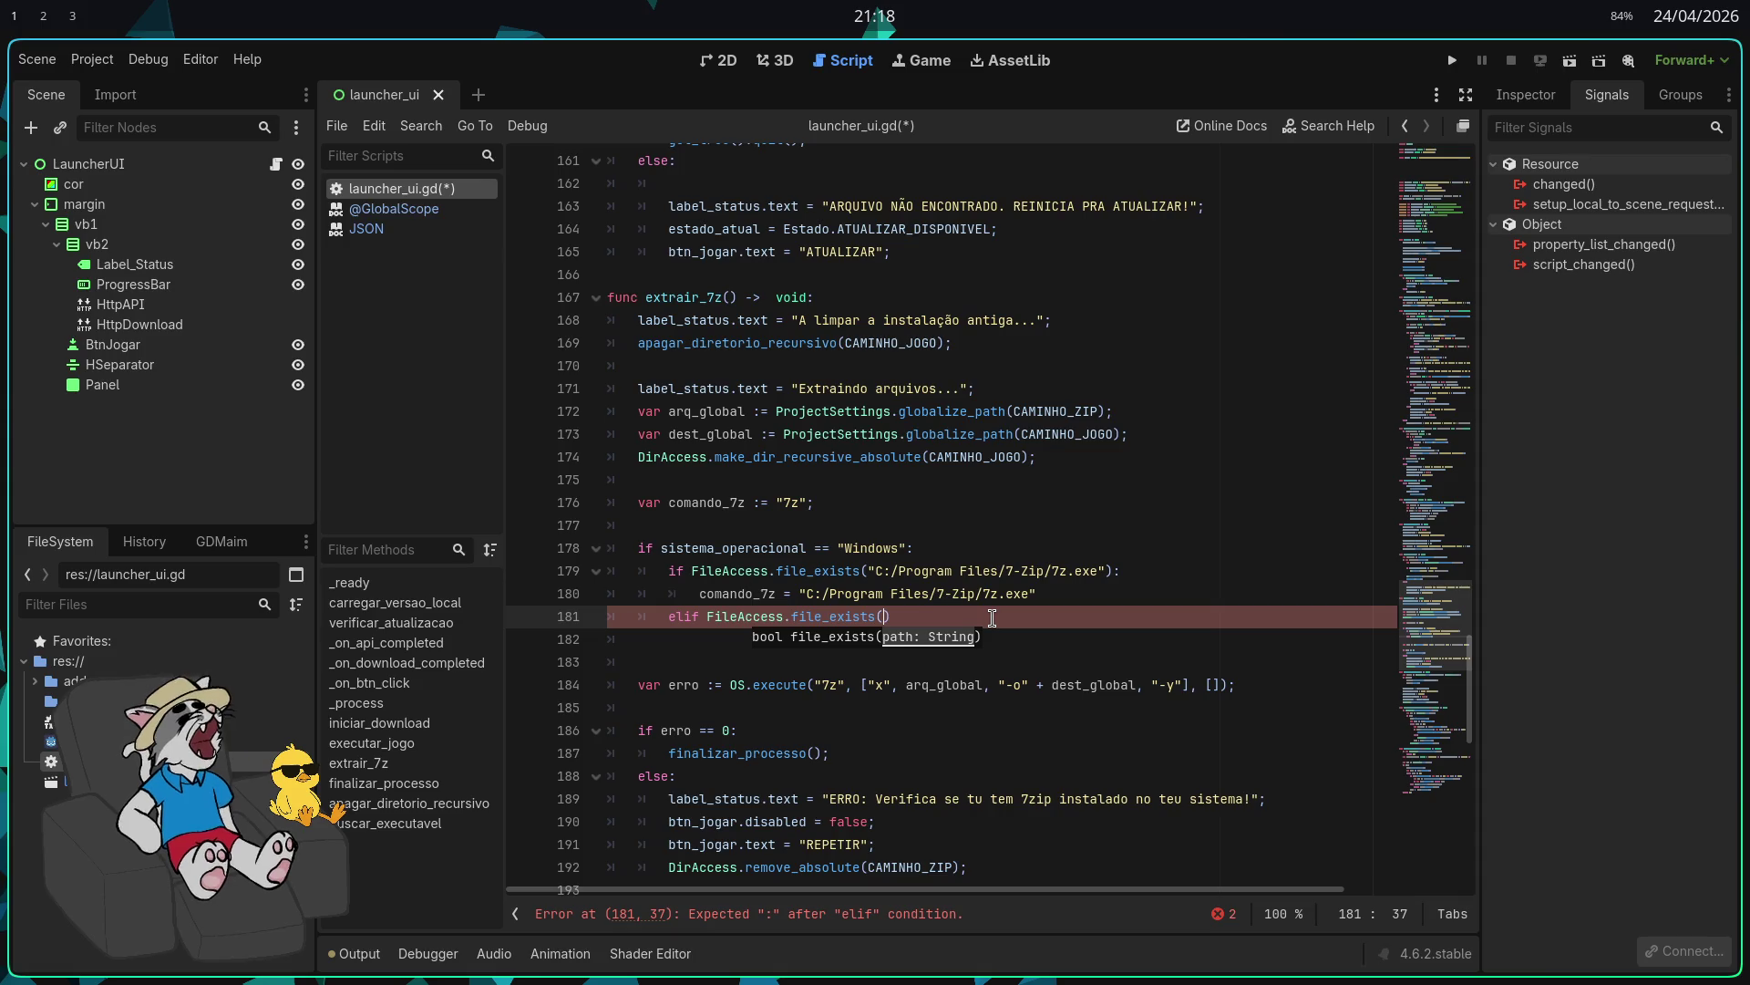
Step: Make the elif check file_exists("C:/Program Files (x86)/7-Zip/7z.exe") with forward slashes
{"action": "type", "text": "\""}
{"action": "type", "text": "C:\\Program Files (x86)\\7-Zip\\"}
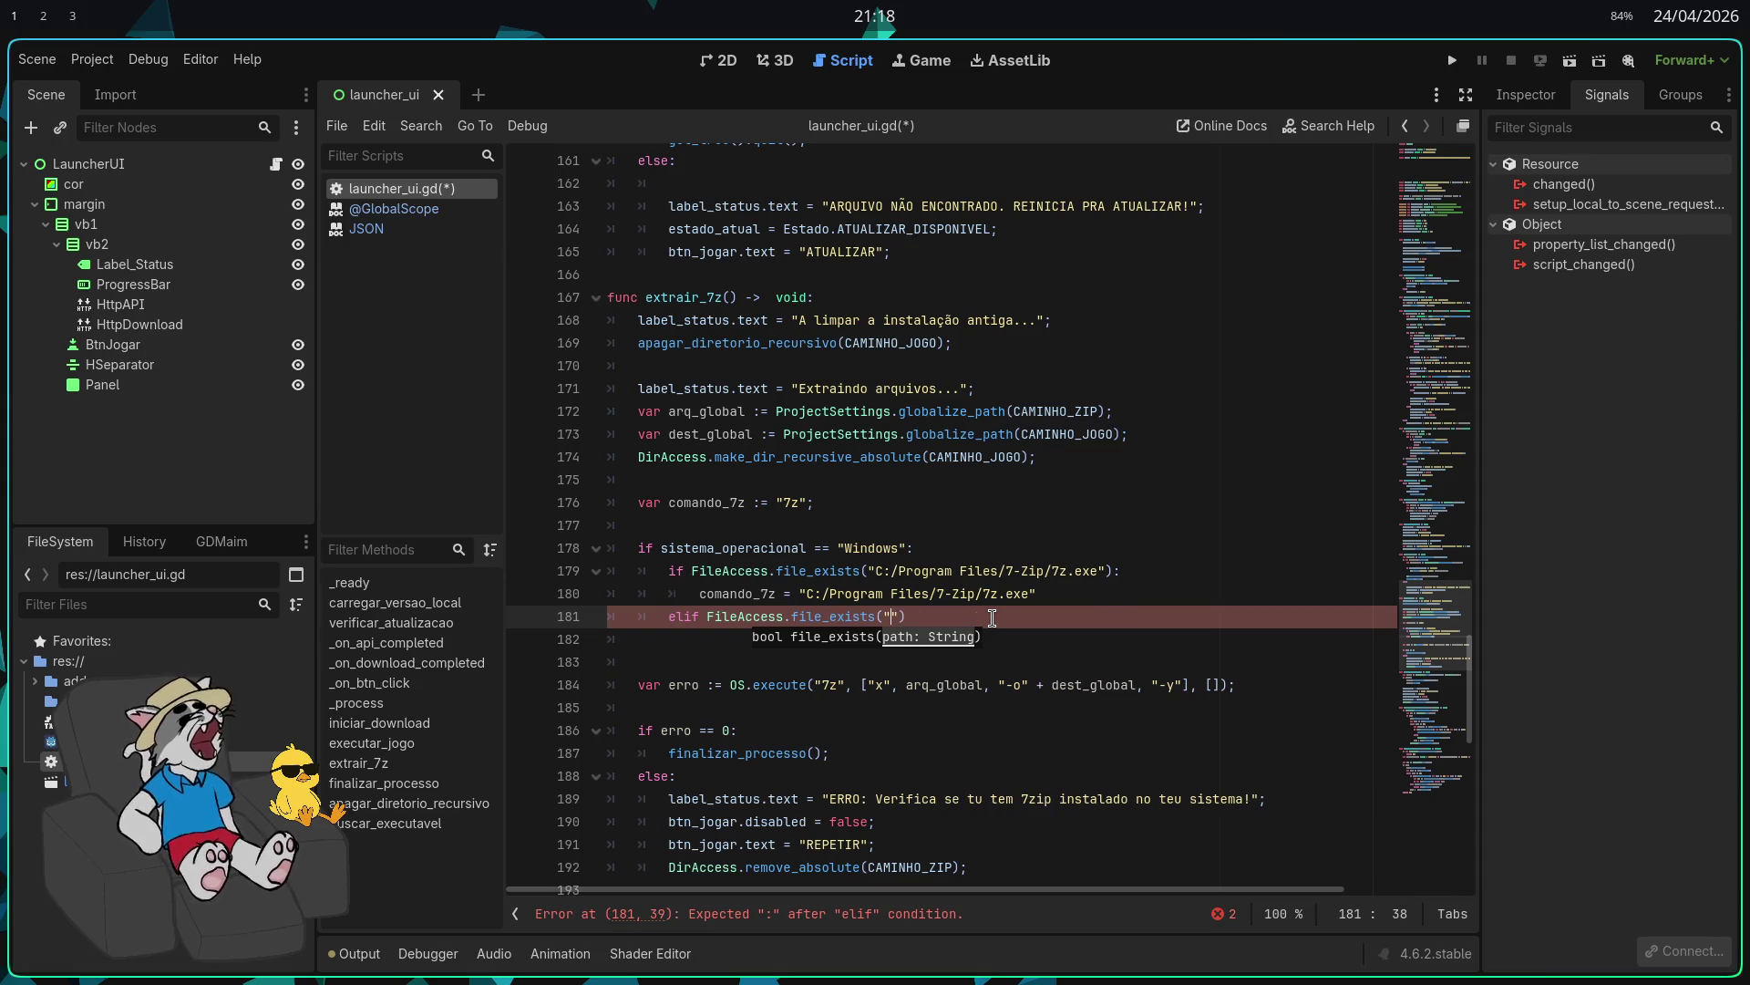
{"action": "key", "text": "BackSpace"}
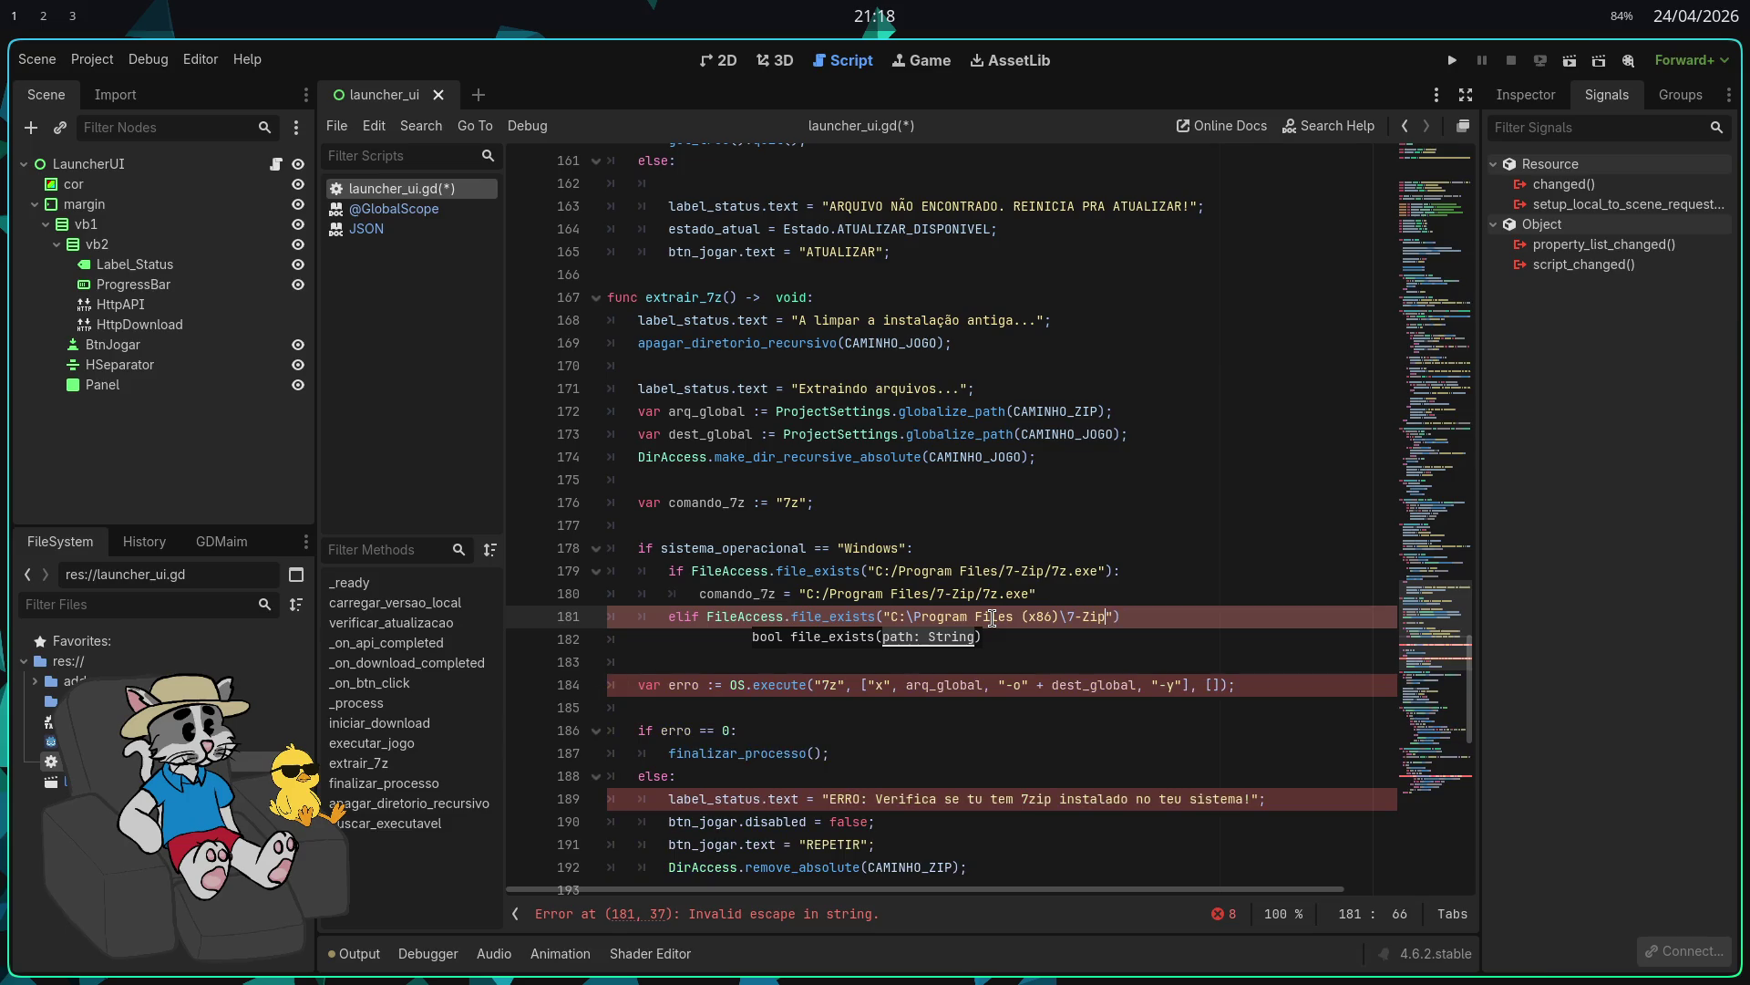
{"action": "key", "text": "Left"}
{"action": "key", "text": "Left"}
{"action": "key", "text": "Left"}
{"action": "key", "text": "BackSpace"}
{"action": "type", "text": "/"}
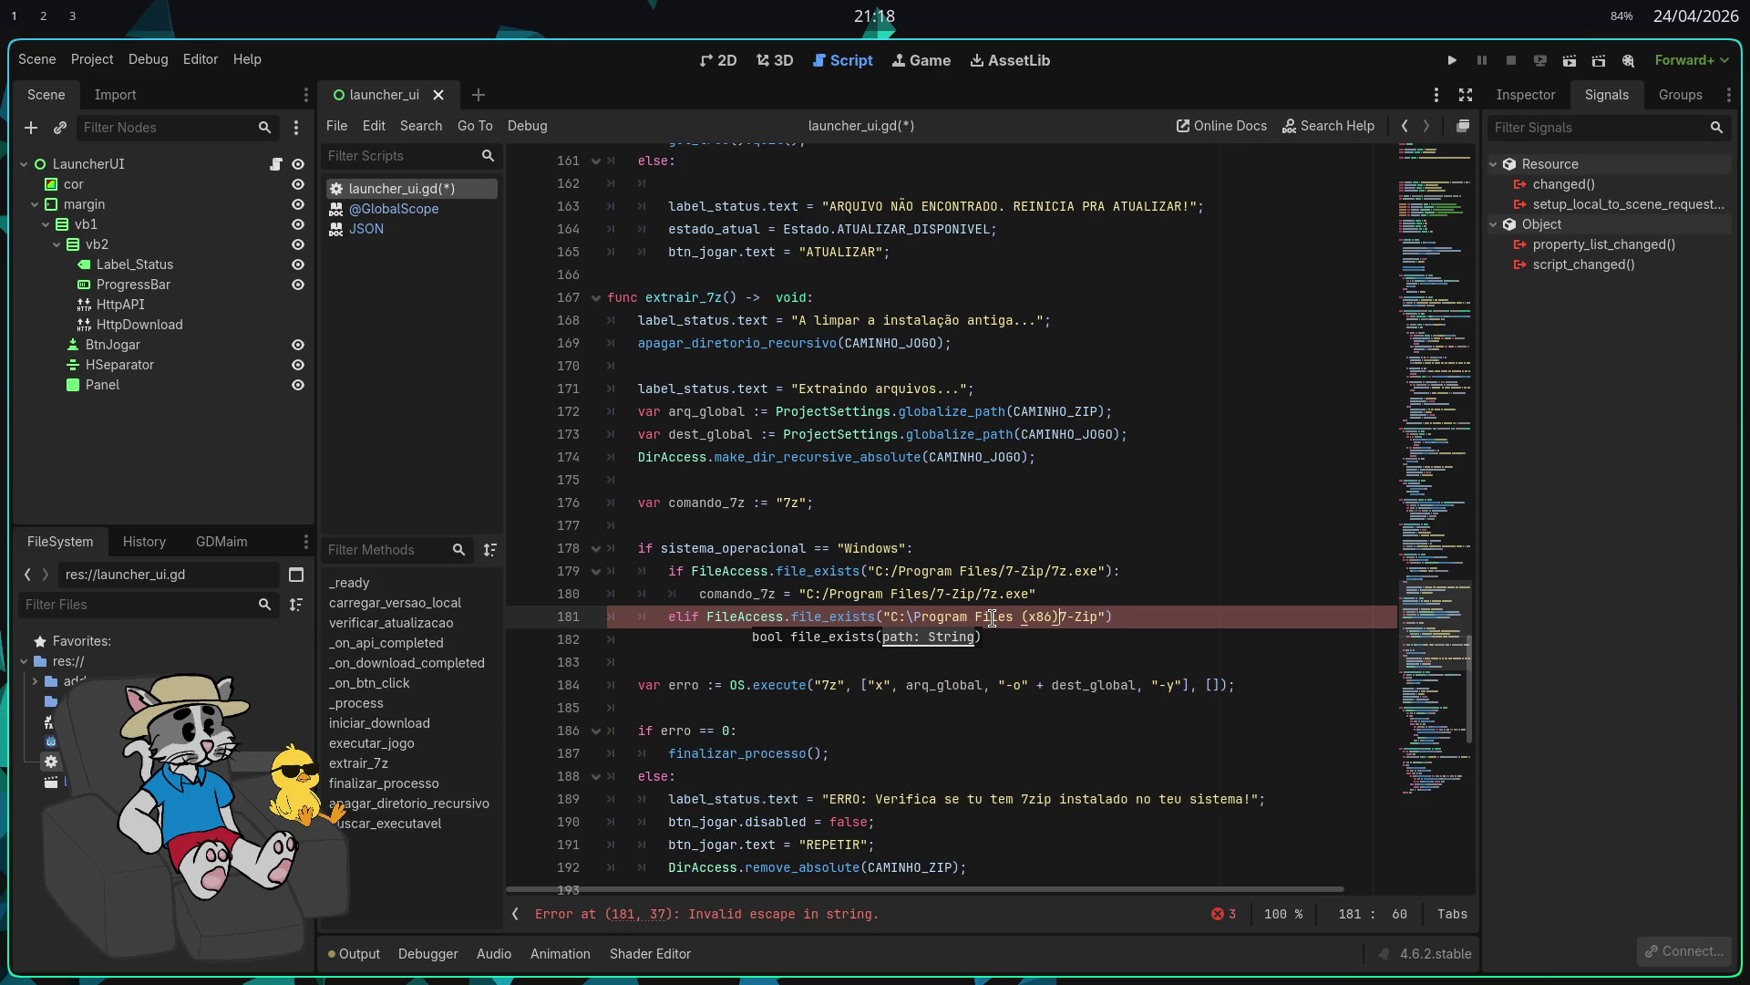
{"action": "key", "text": "Left"}
{"action": "key", "text": "Left"}
{"action": "key", "text": "Left"}
{"action": "key", "text": "Right"}
{"action": "key", "text": "Right"}
{"action": "key", "text": "Right"}
{"action": "key", "text": "BackSpace"}
{"action": "type", "text": "/"}
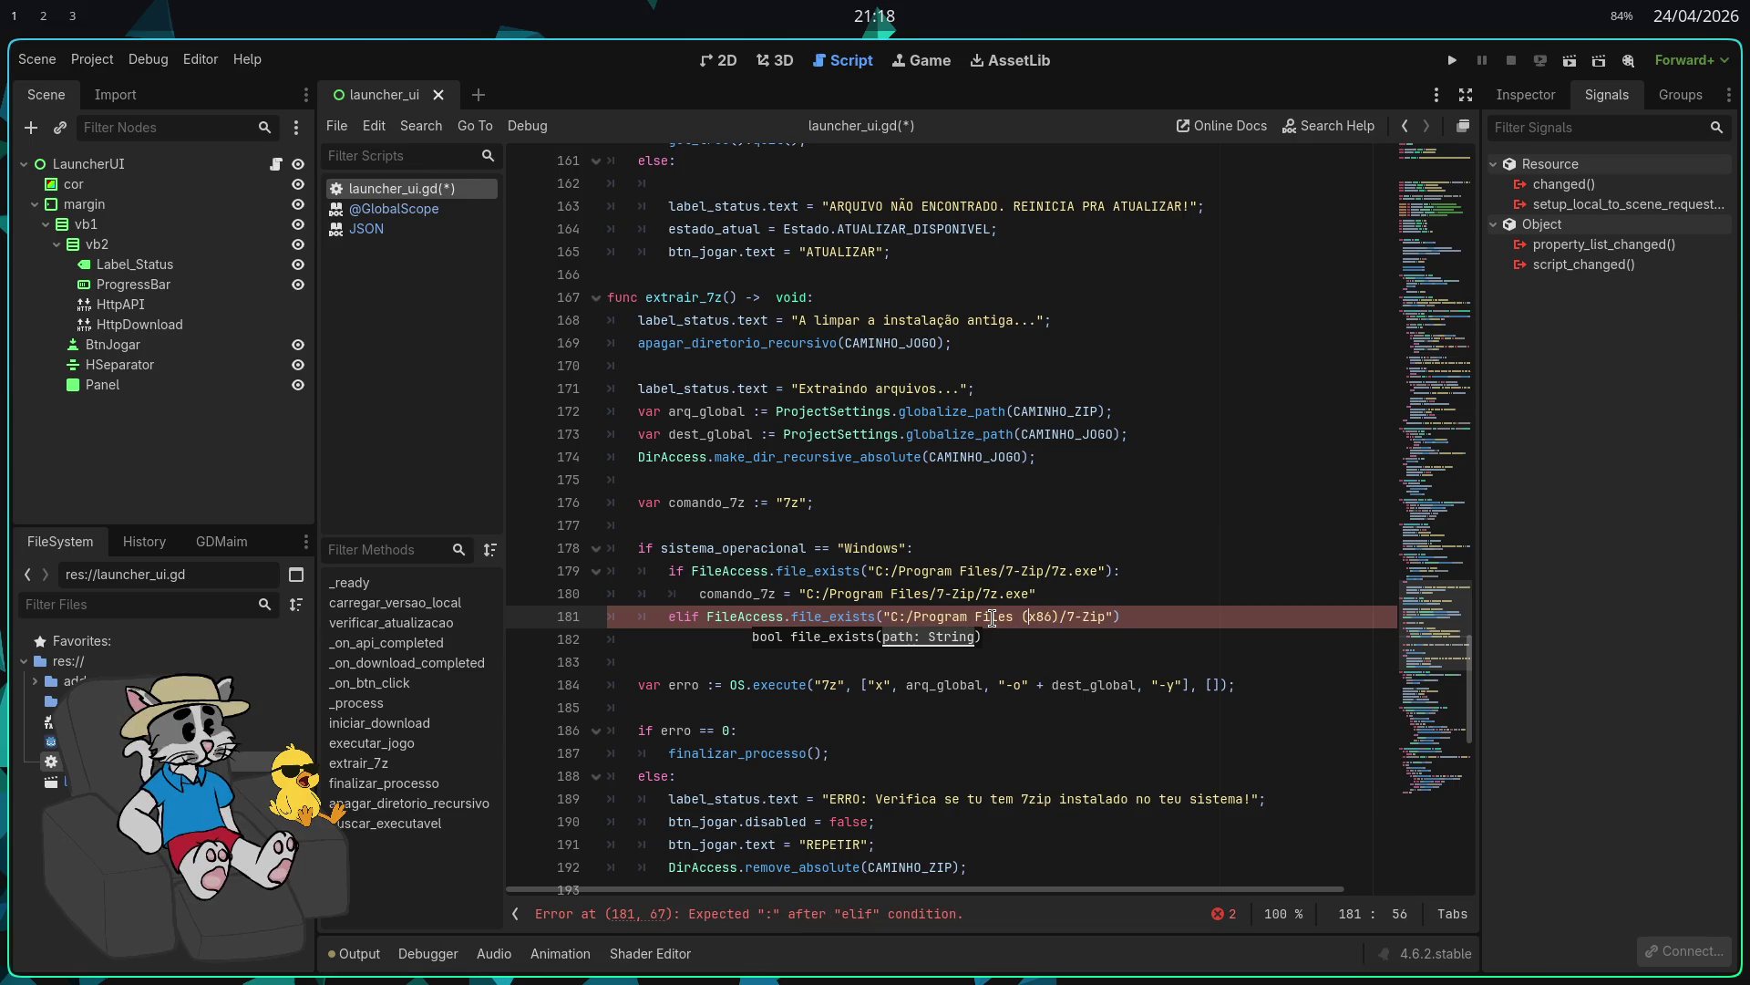
{"action": "key", "text": "Right"}
{"action": "key", "text": "Right"}
{"action": "key", "text": "Right"}
{"action": "key", "text": "Right"}
{"action": "key", "text": "Right"}
{"action": "key", "text": "Right"}
{"action": "type", "text": "7z"}
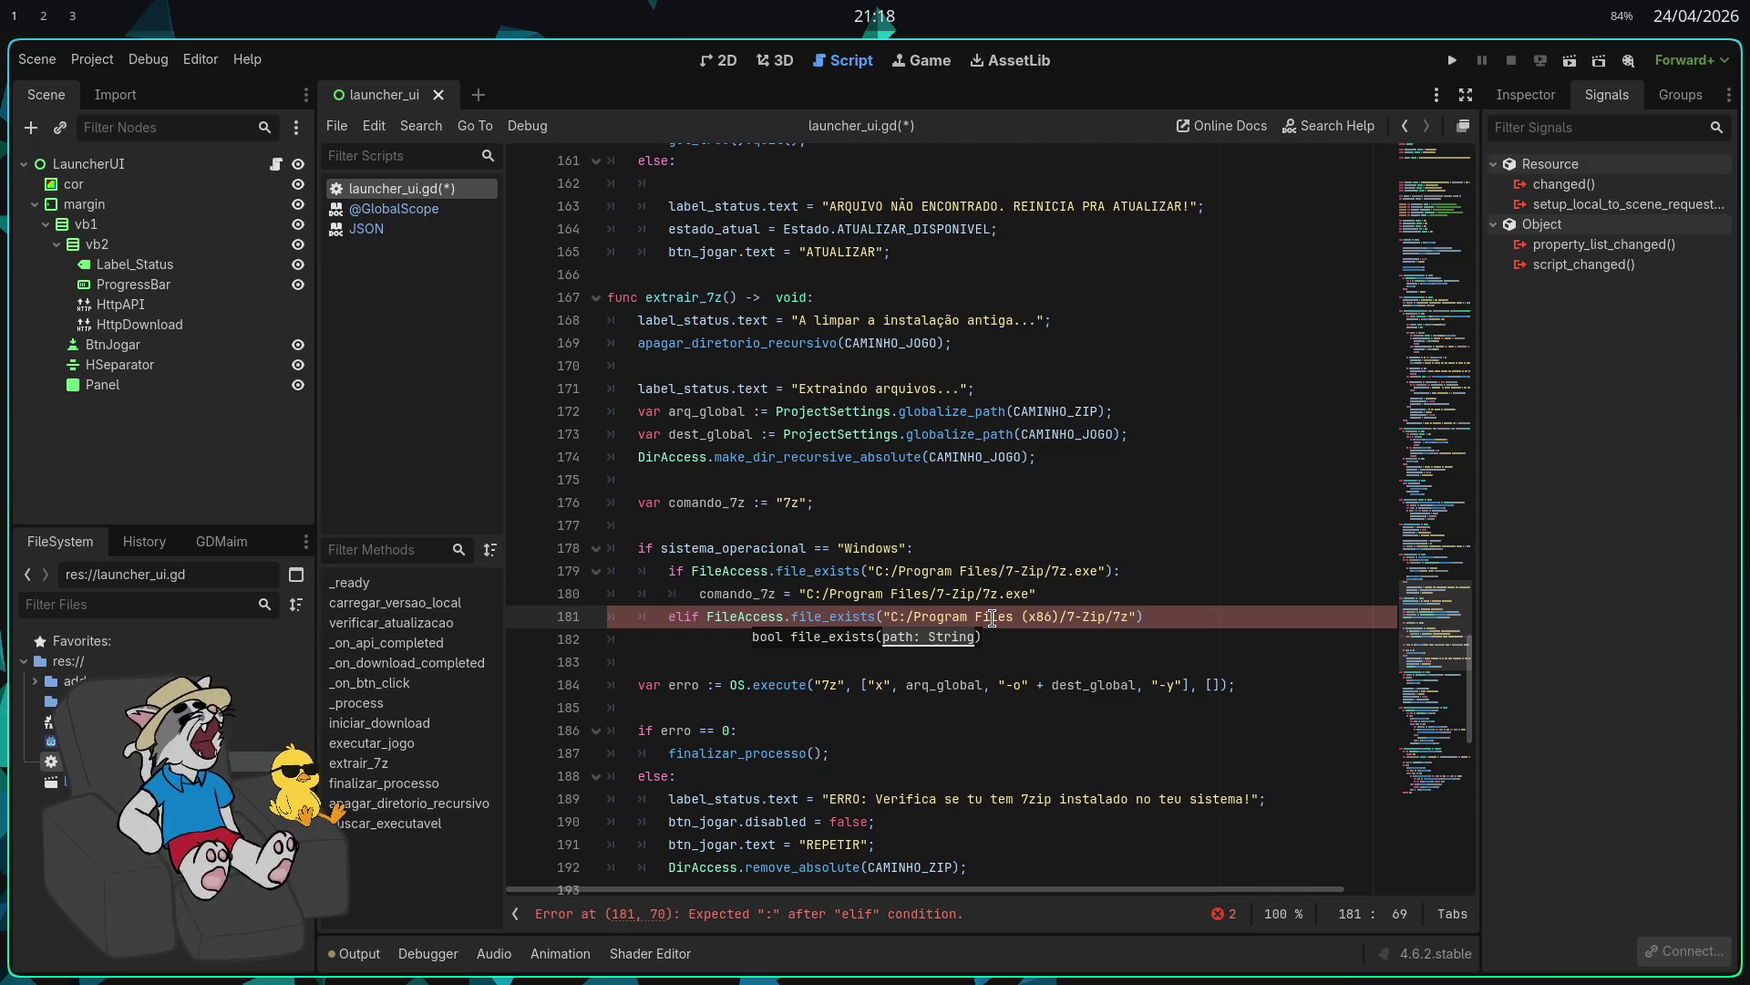
{"action": "type", "text": ".exe"}
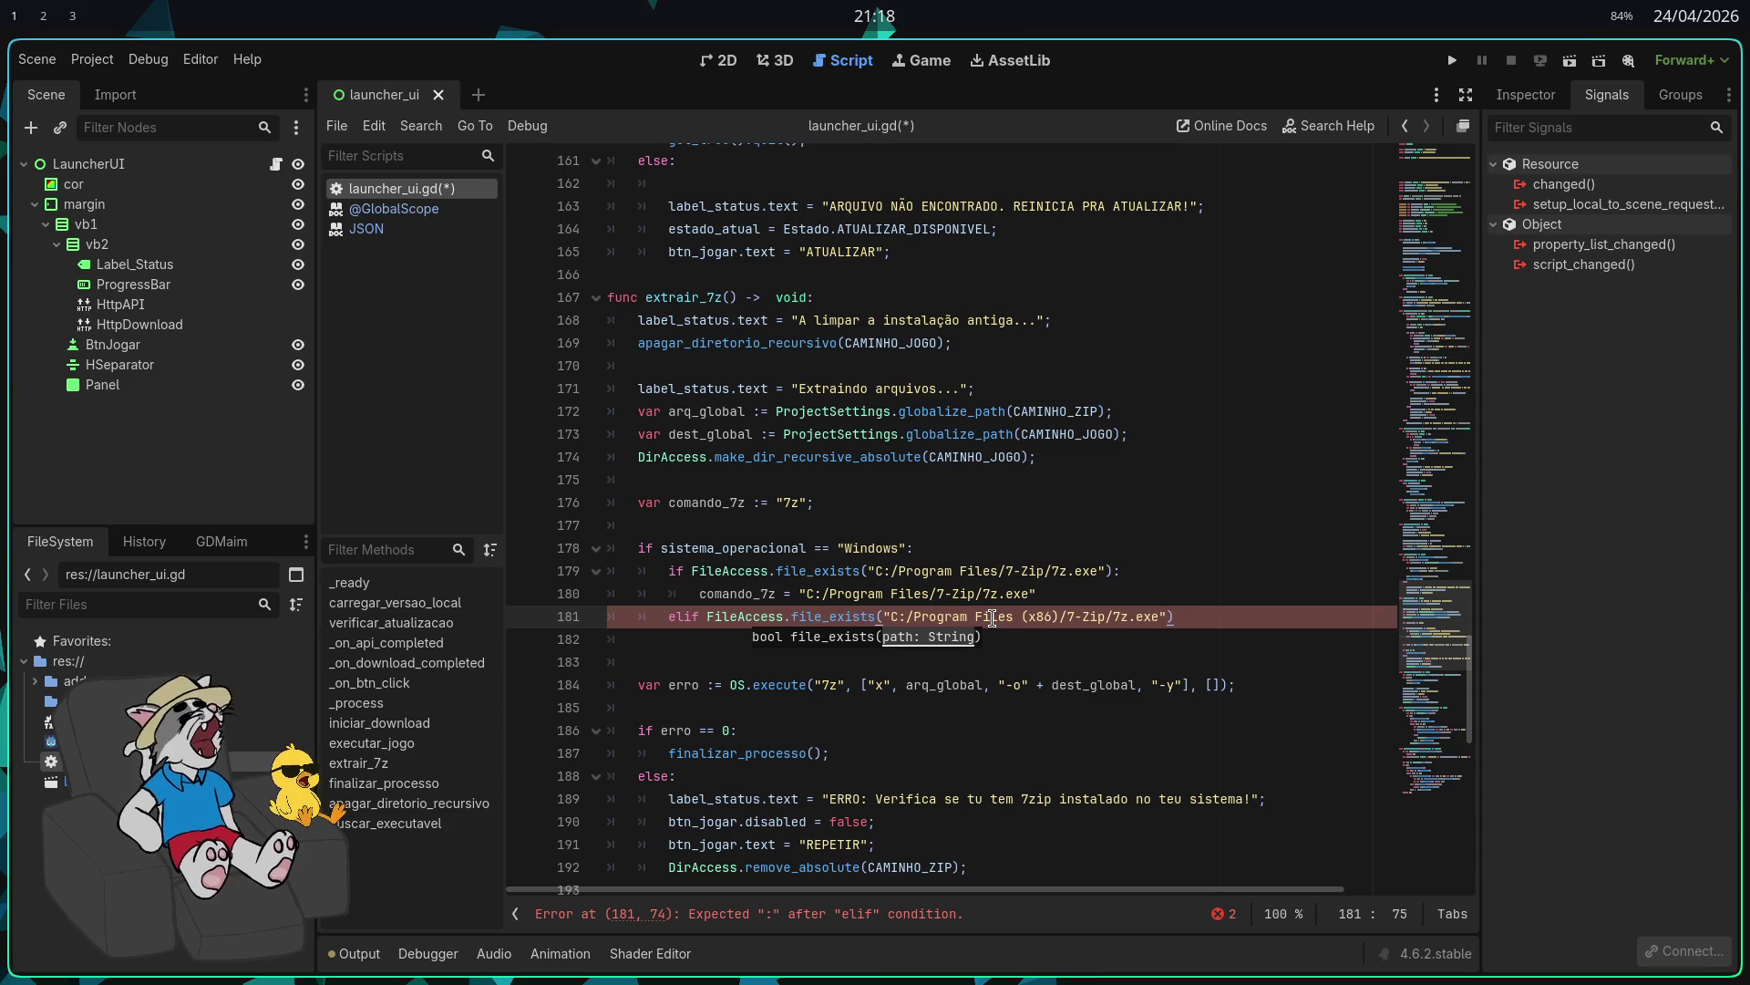
{"action": "left_click", "coordinate": [1089, 659]}
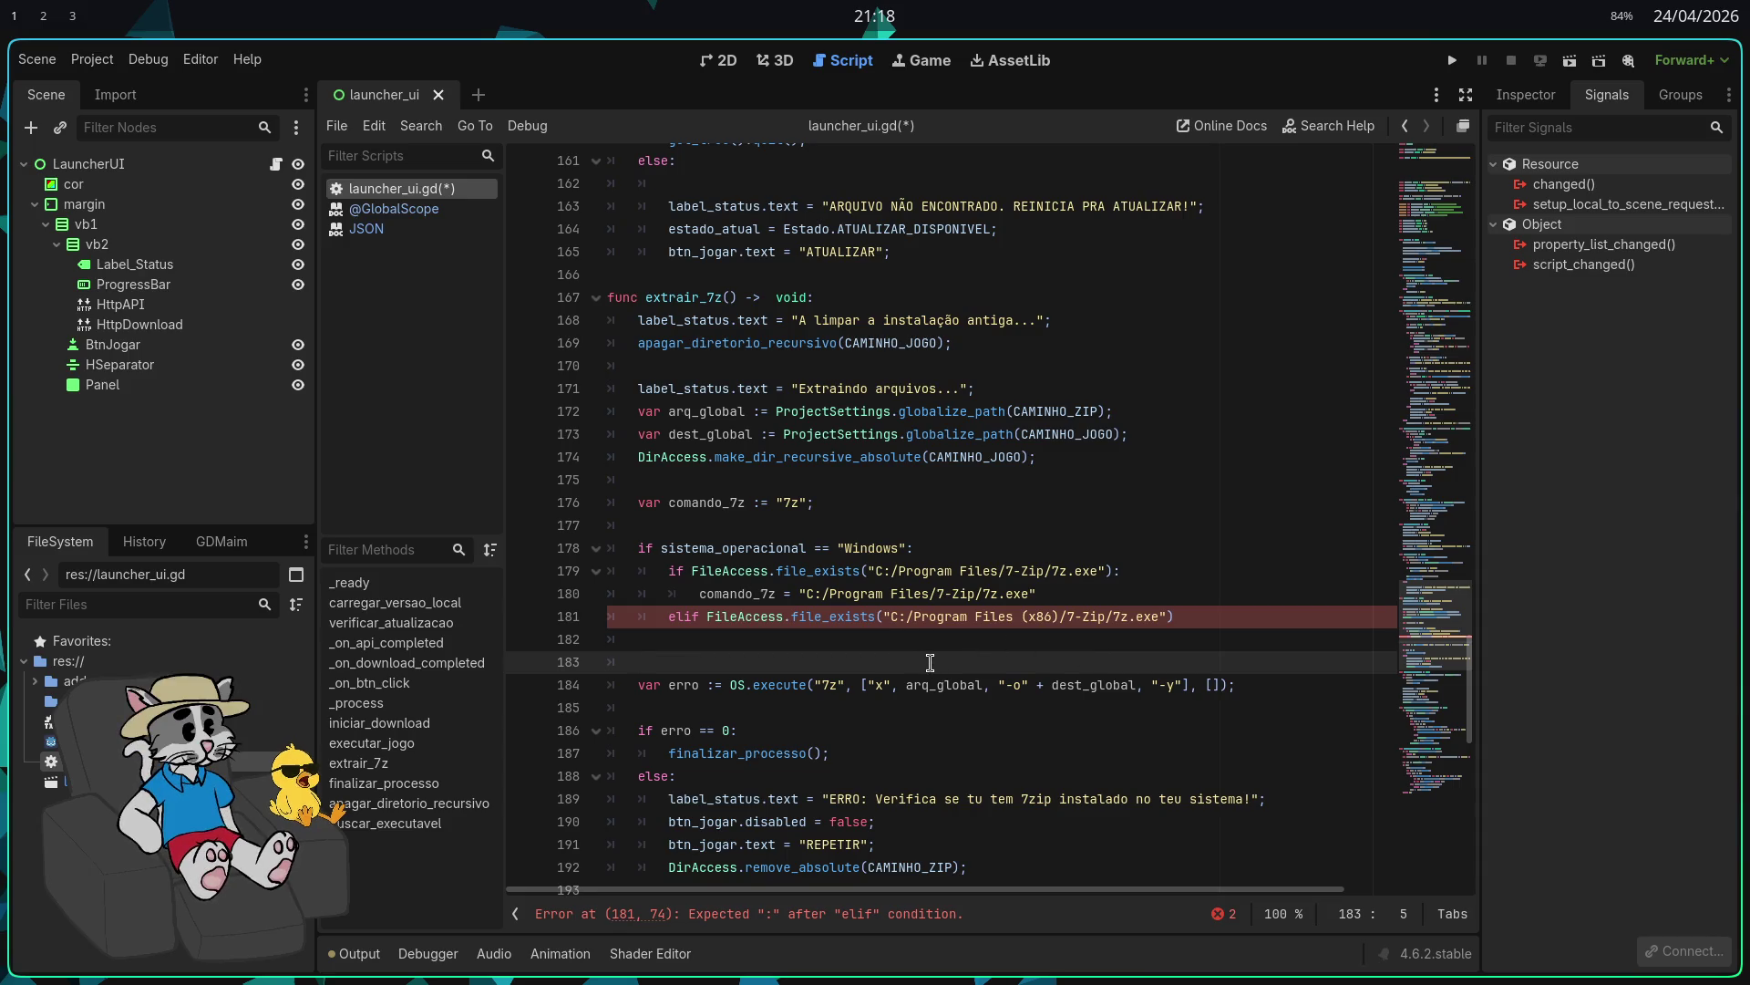